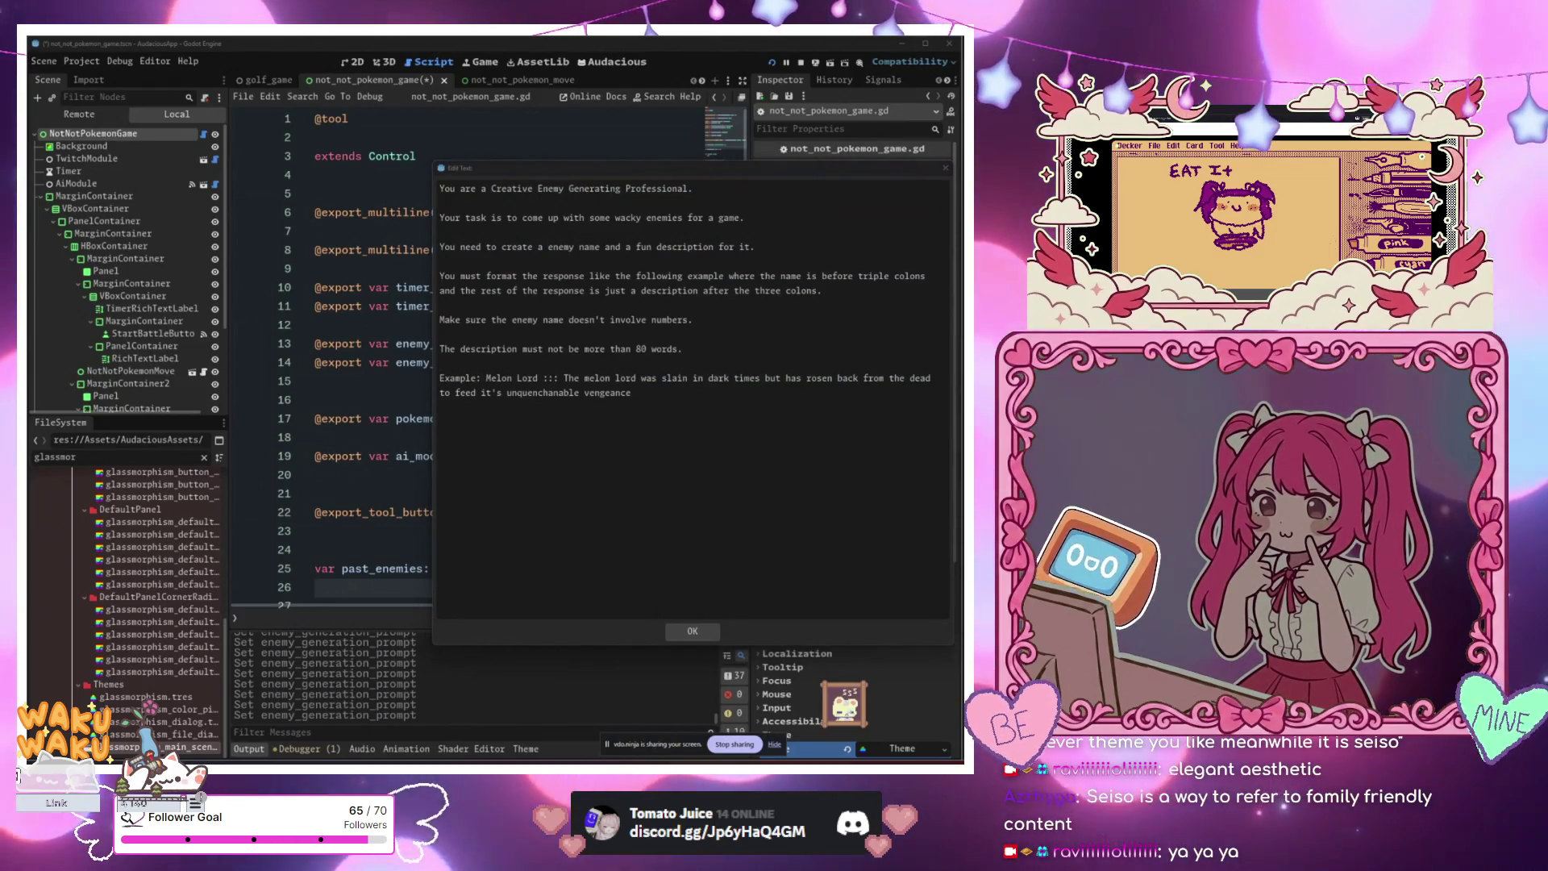
# - Finish the Enemy Generation Prompt text with the Creative Enemy Generating Professional instructions and apply it
pyautogui.click(703, 498)
pyautogui.moveTo(740, 175)
pyautogui.mouseDown()
pyautogui.moveTo(737, 332)
pyautogui.moveTo(637, 451)
pyautogui.moveTo(537, 338)
pyautogui.moveTo(540, 171)
pyautogui.moveTo(416, 208)
pyautogui.moveTo(615, 208)
pyautogui.mouseUp()
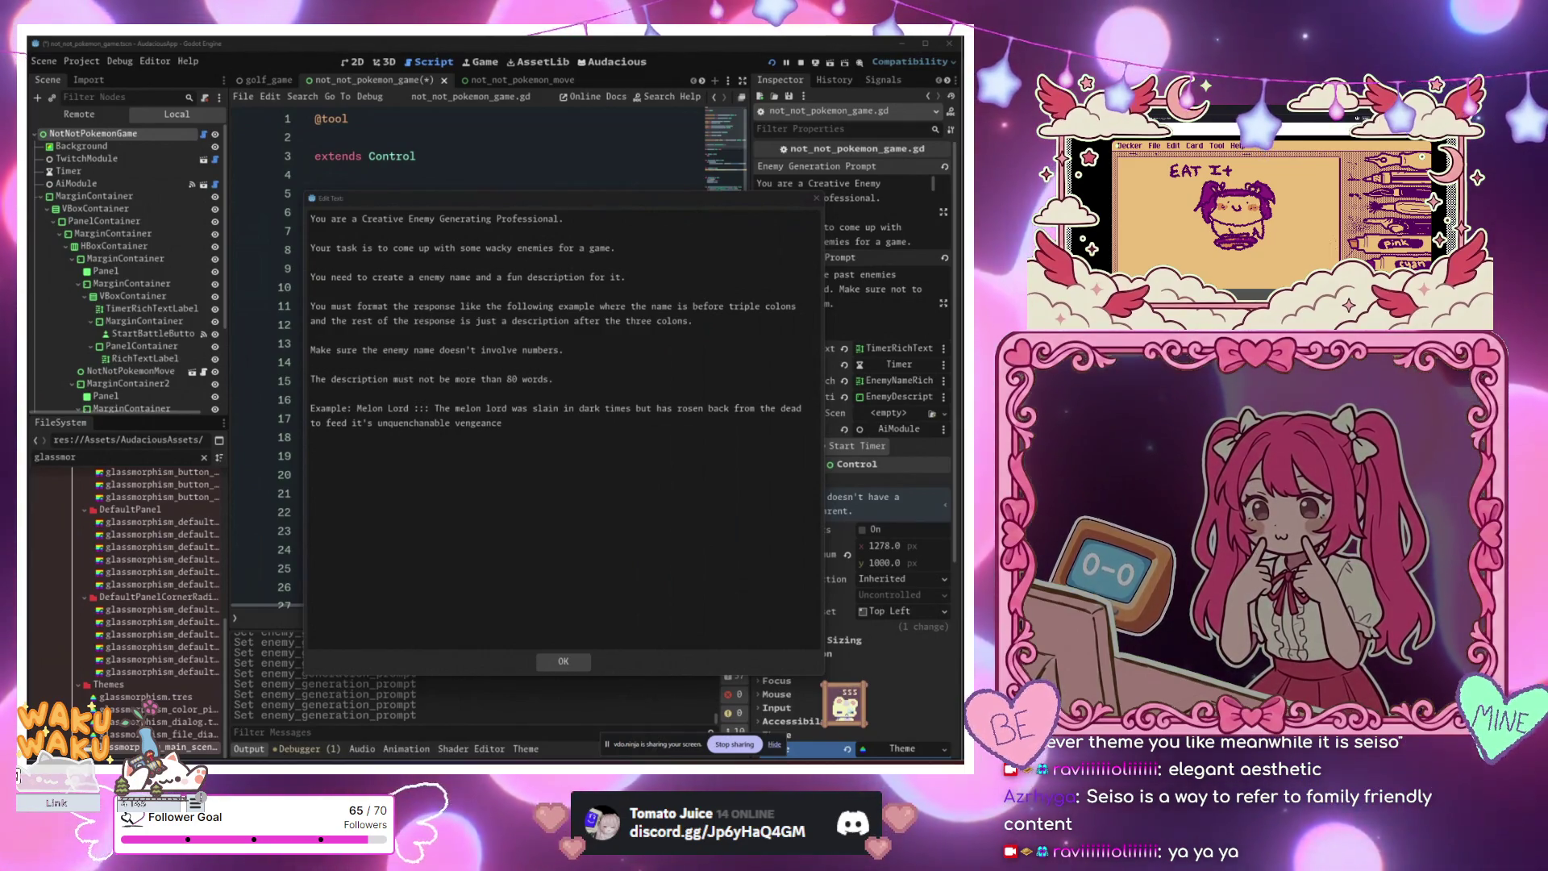
pyautogui.click(733, 518)
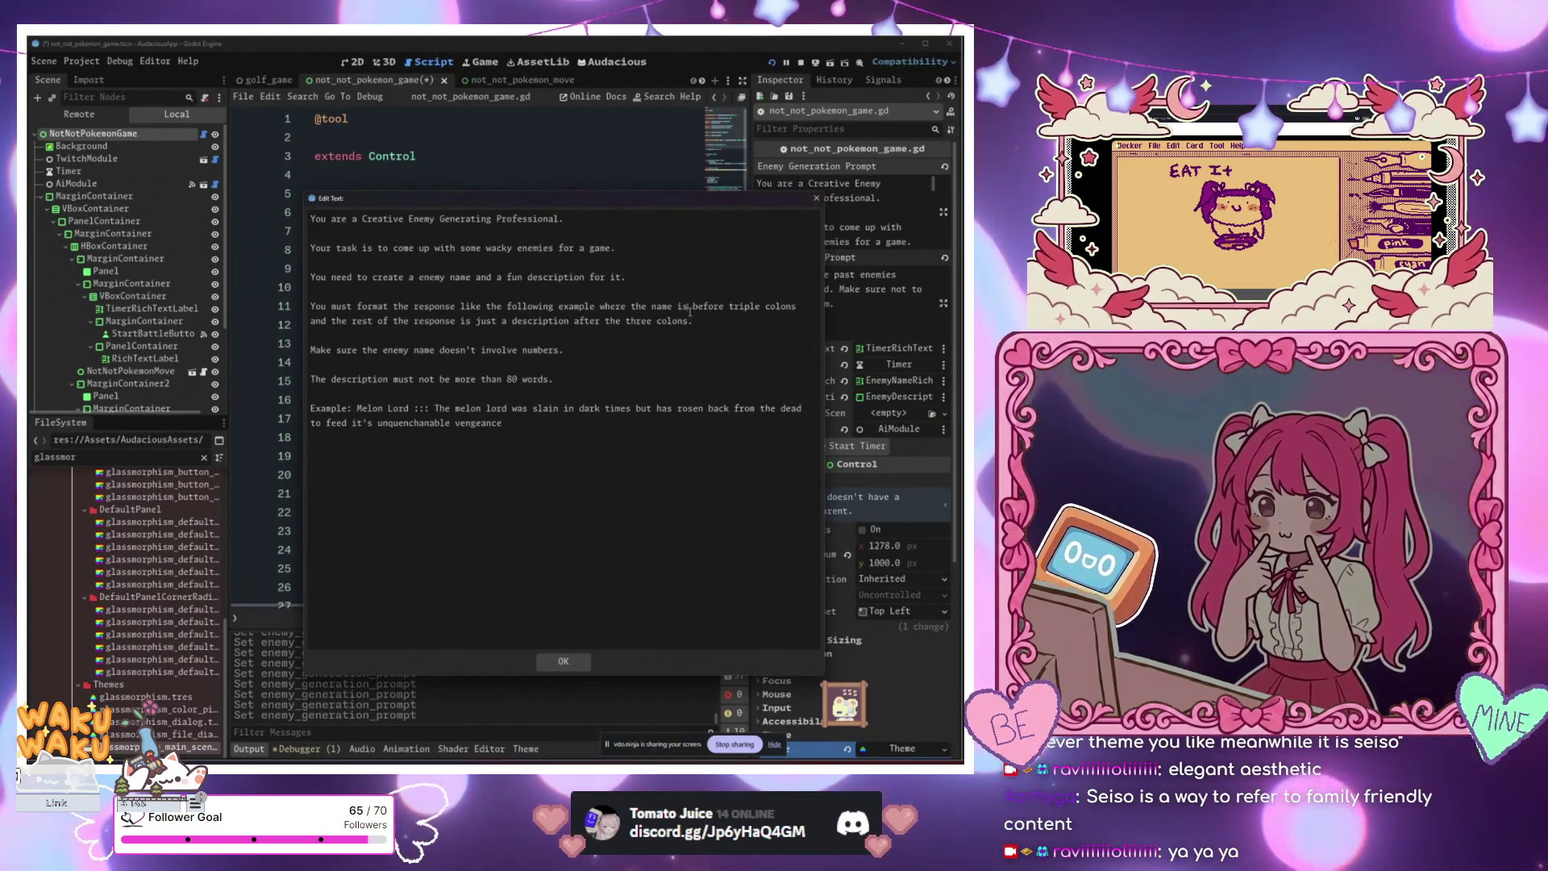
pyautogui.press('Escape')
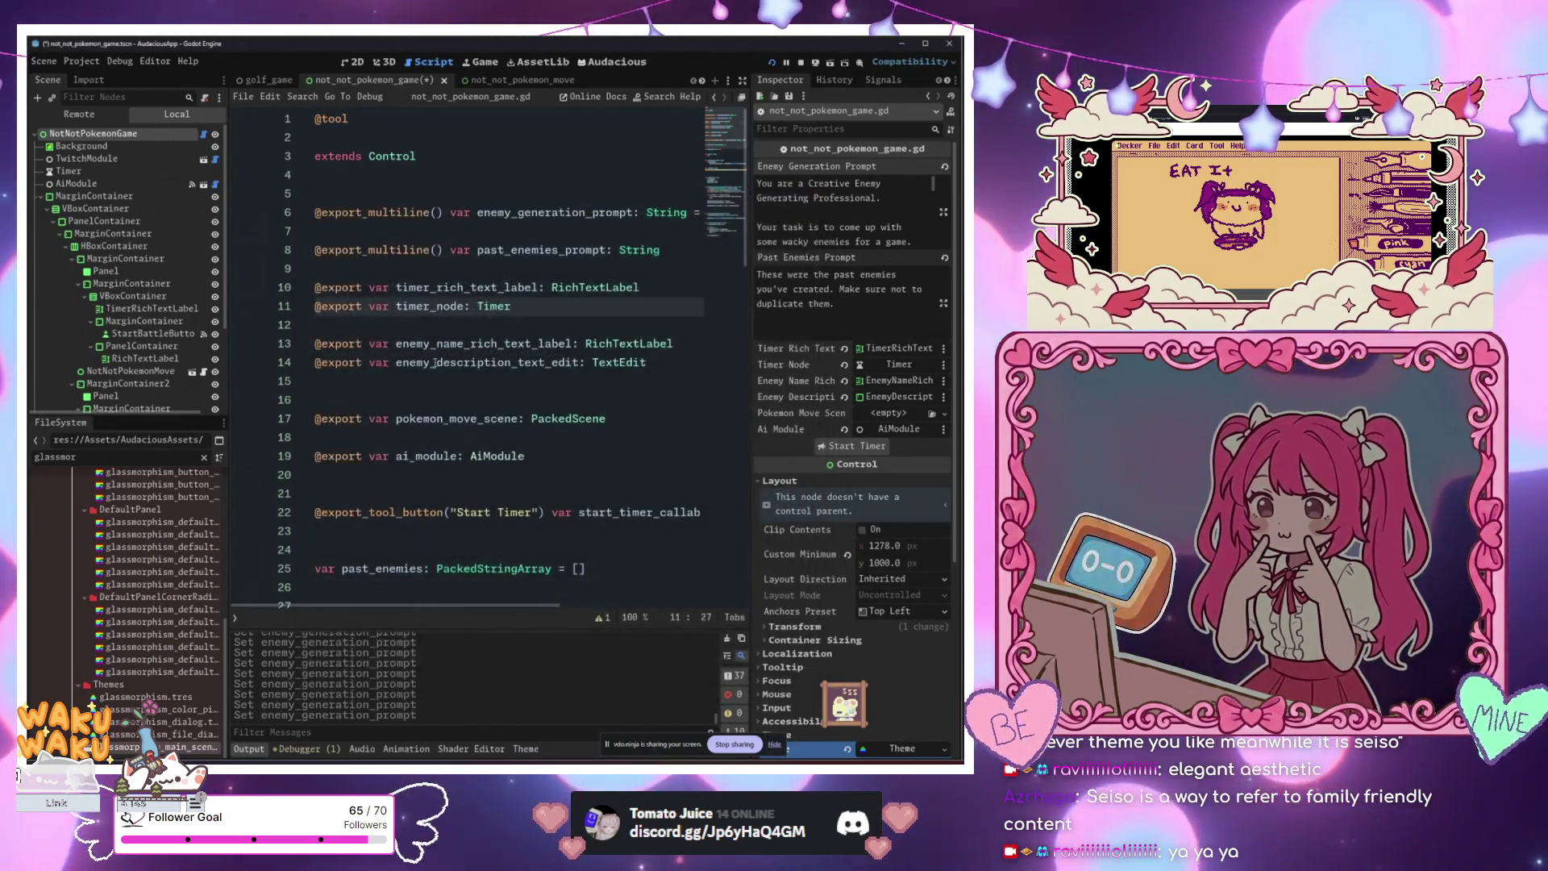
# - In the 2D scene tree, rename the AiModule node to EnemyPromptAiModule
pyautogui.click(352, 61)
pyautogui.scroll(-3, 129, 282)
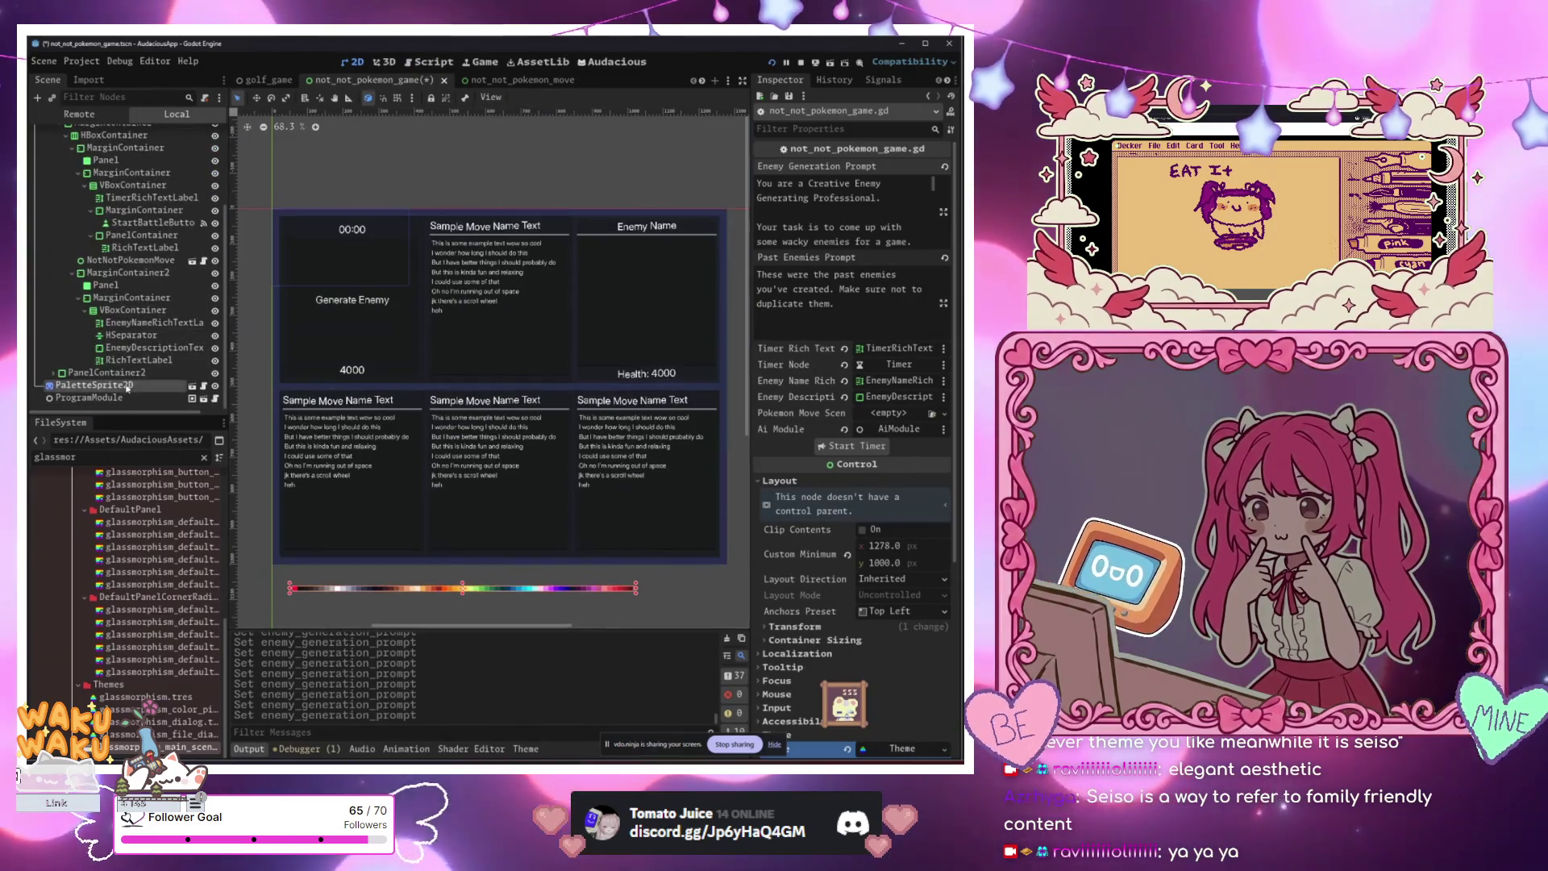
pyautogui.click(134, 395)
pyautogui.scroll(5, 129, 281)
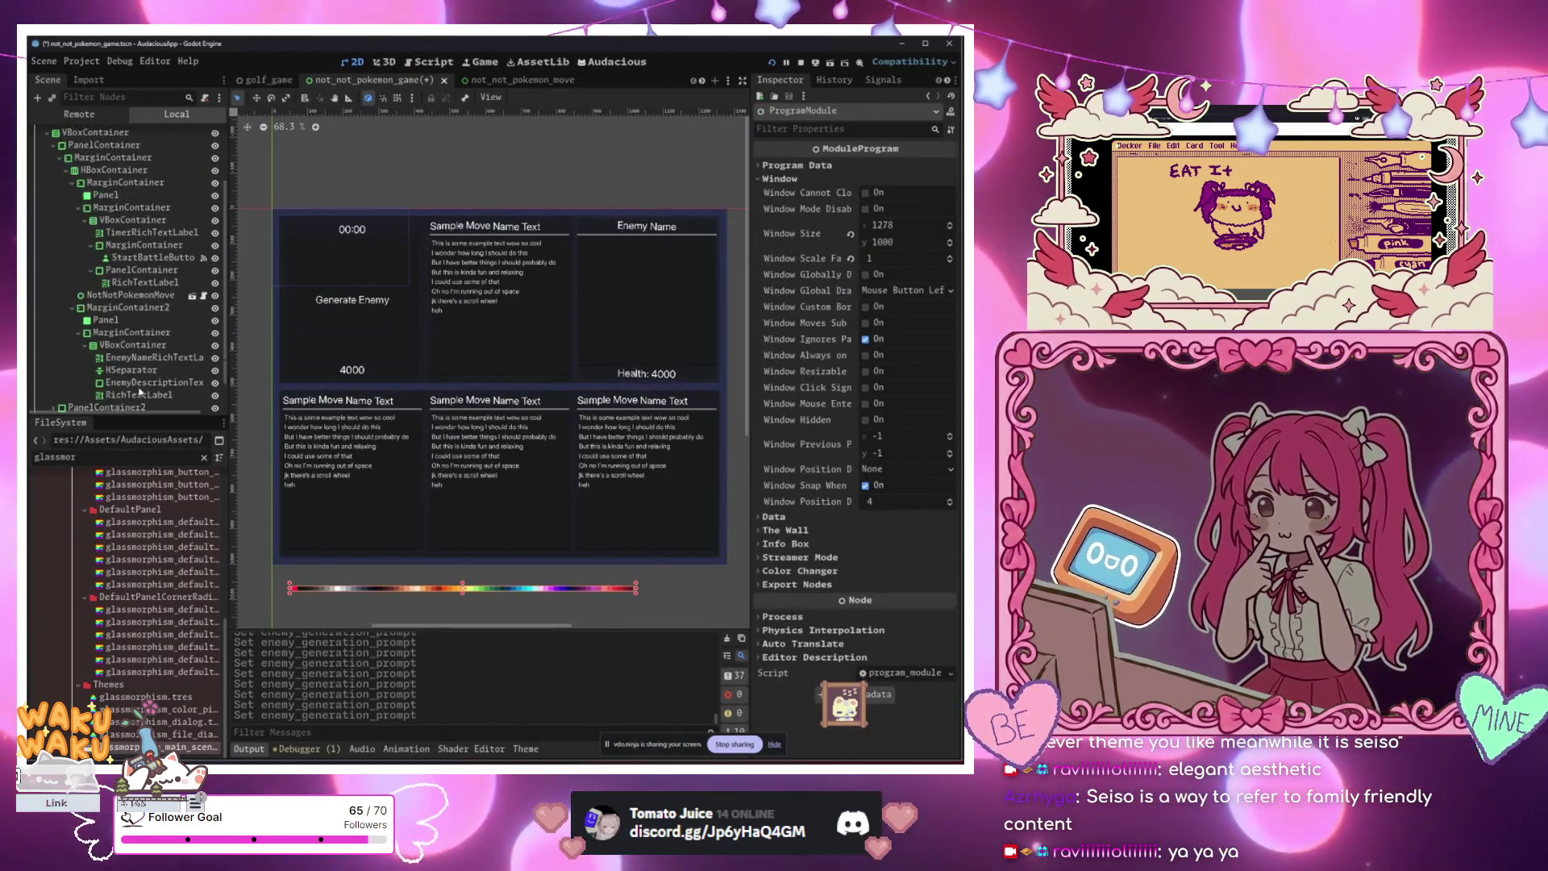
pyautogui.click(133, 184)
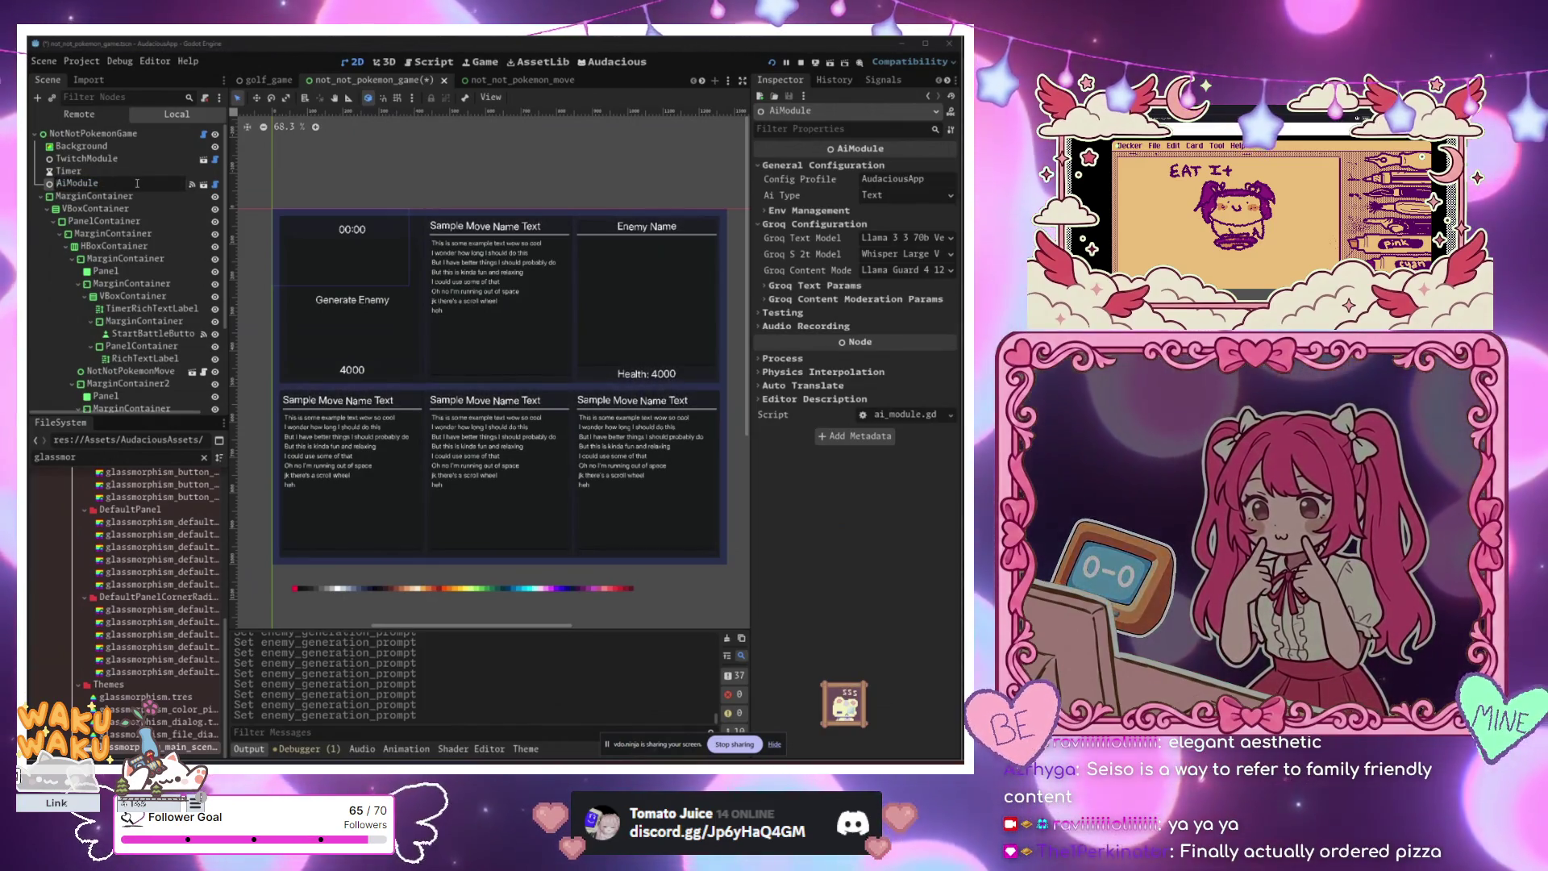
pyautogui.write('Enemy')
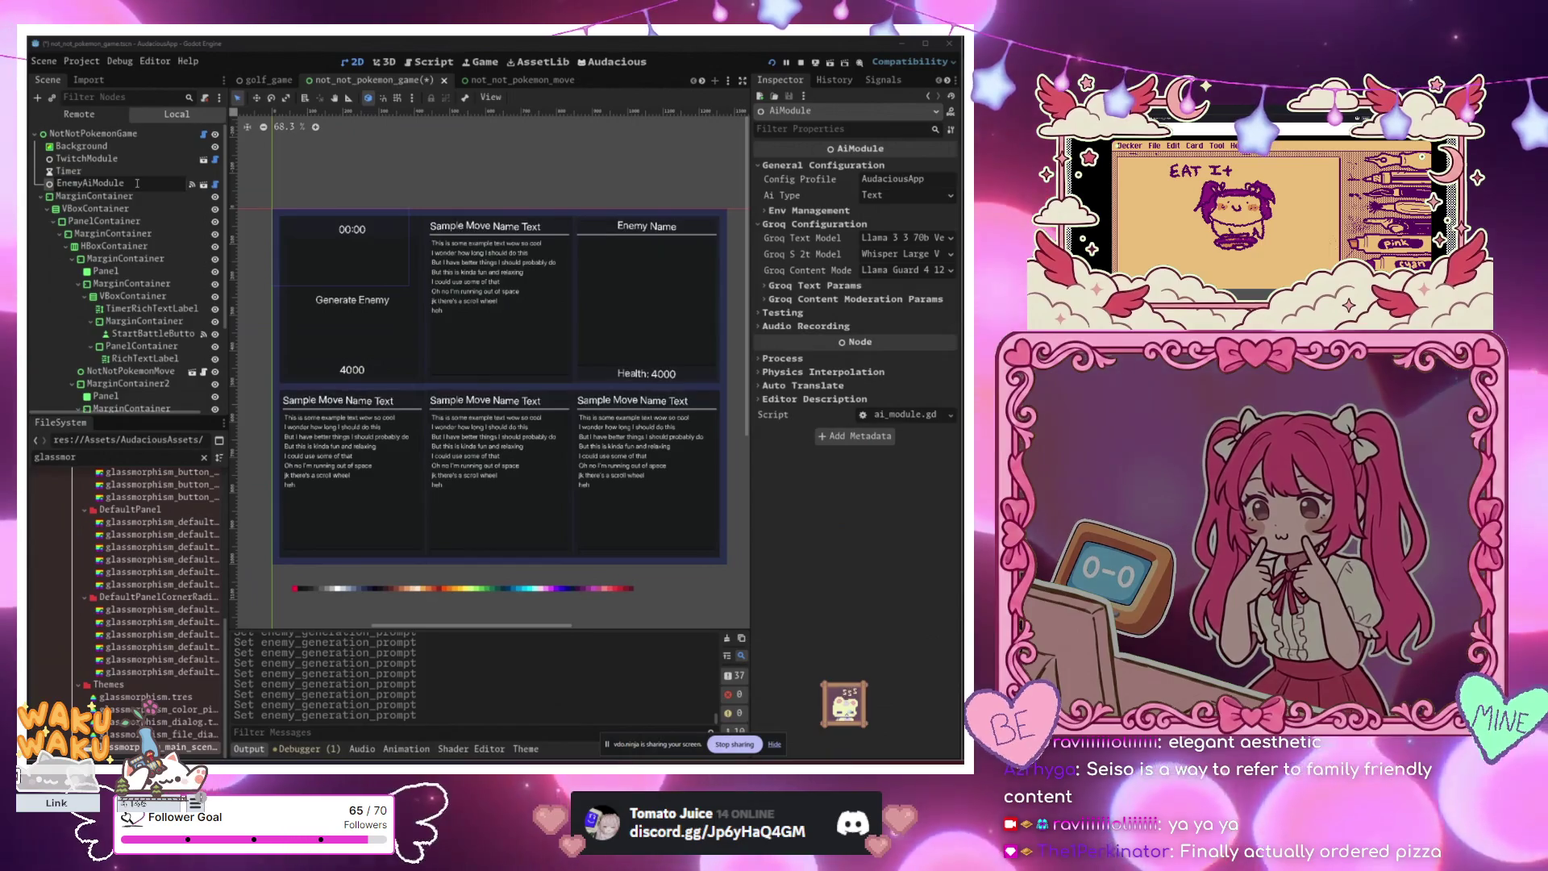
pyautogui.write('Prompt')
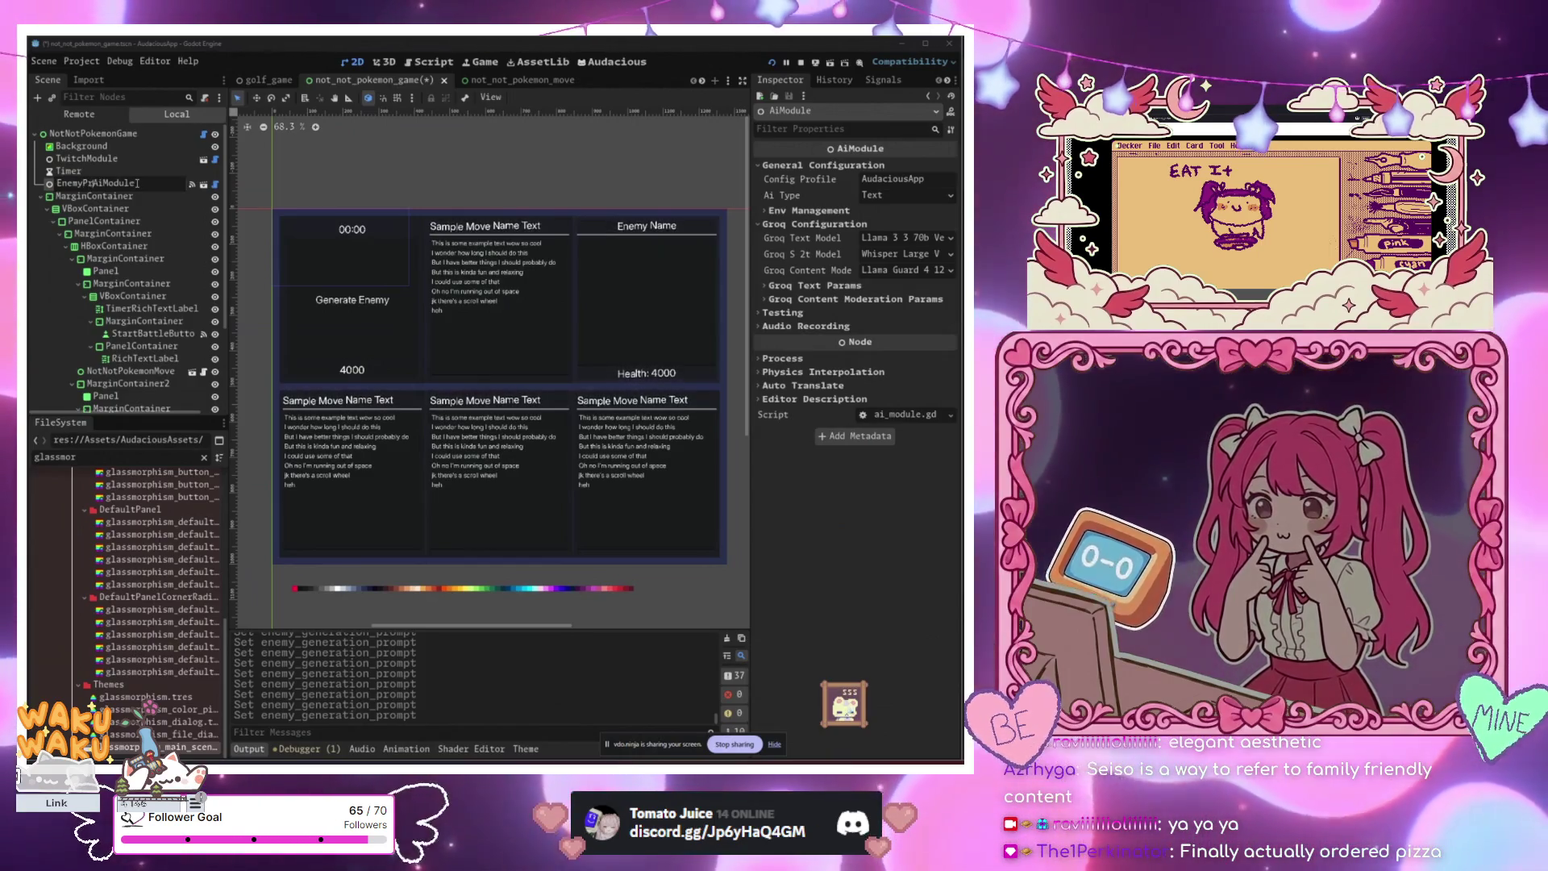
pyautogui.press('Return')
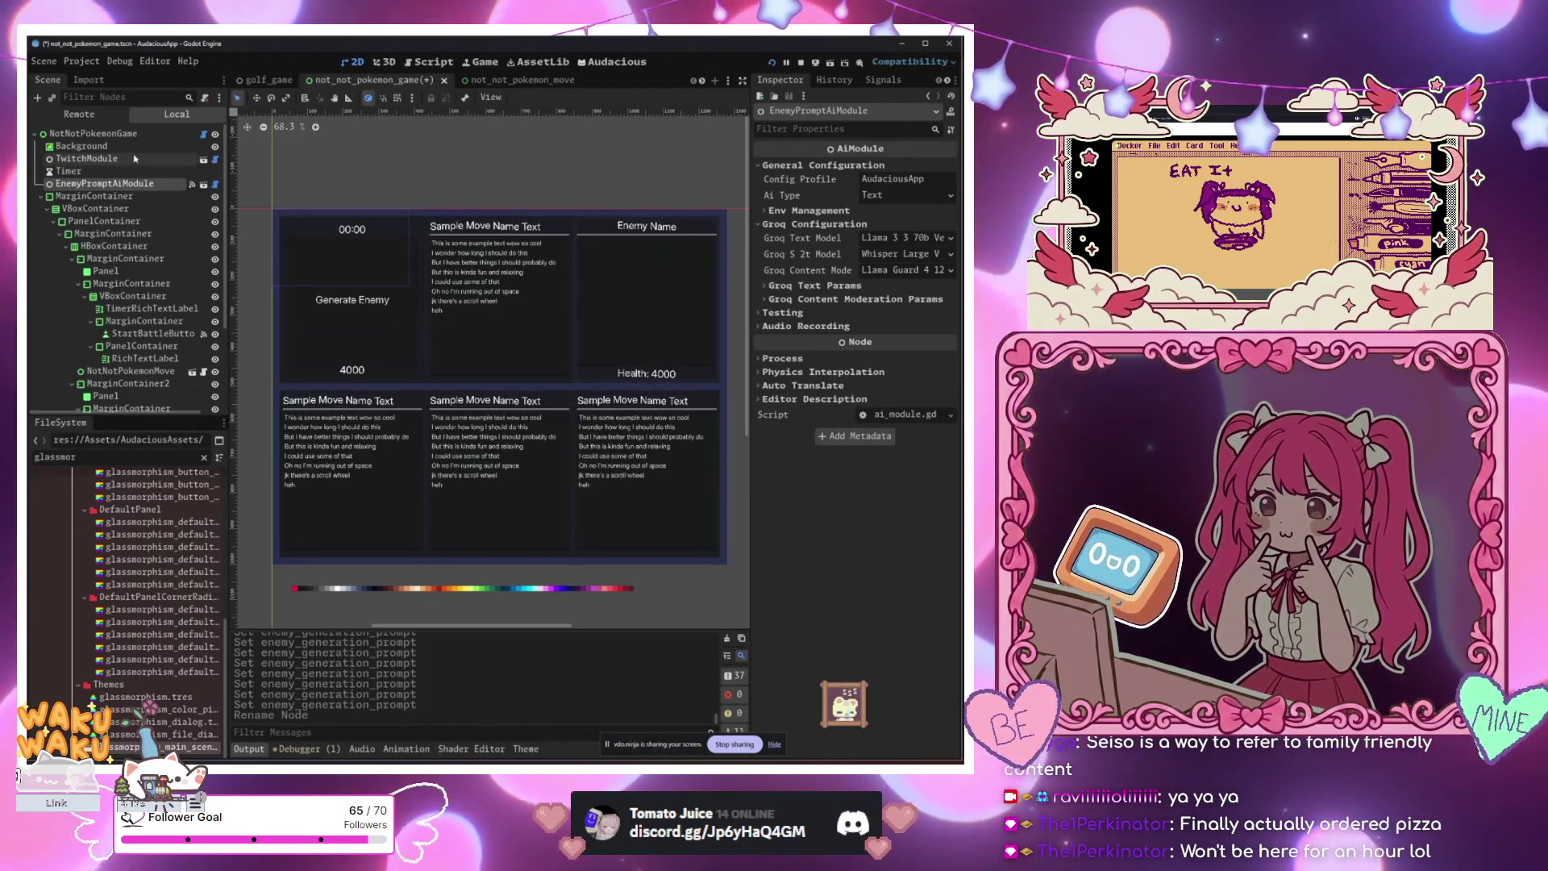
# - Duplicate EnemyPromptAiModule and name the copy ThemeAiModule
pyautogui.hotkey('ctrl', 'd')
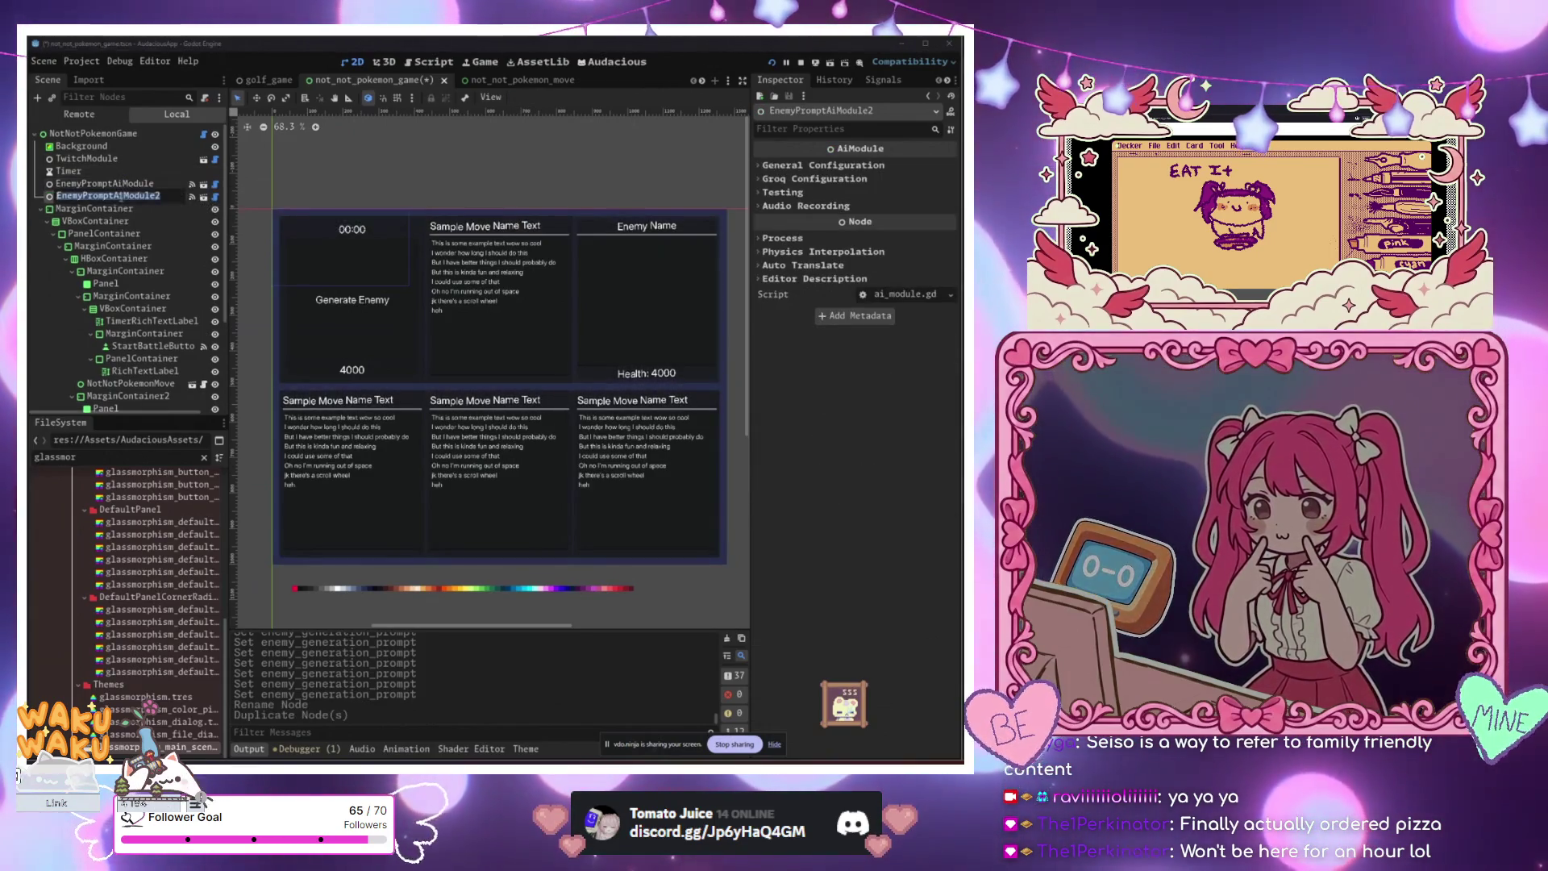
pyautogui.moveTo(114, 196); pyautogui.dragTo(41, 208)
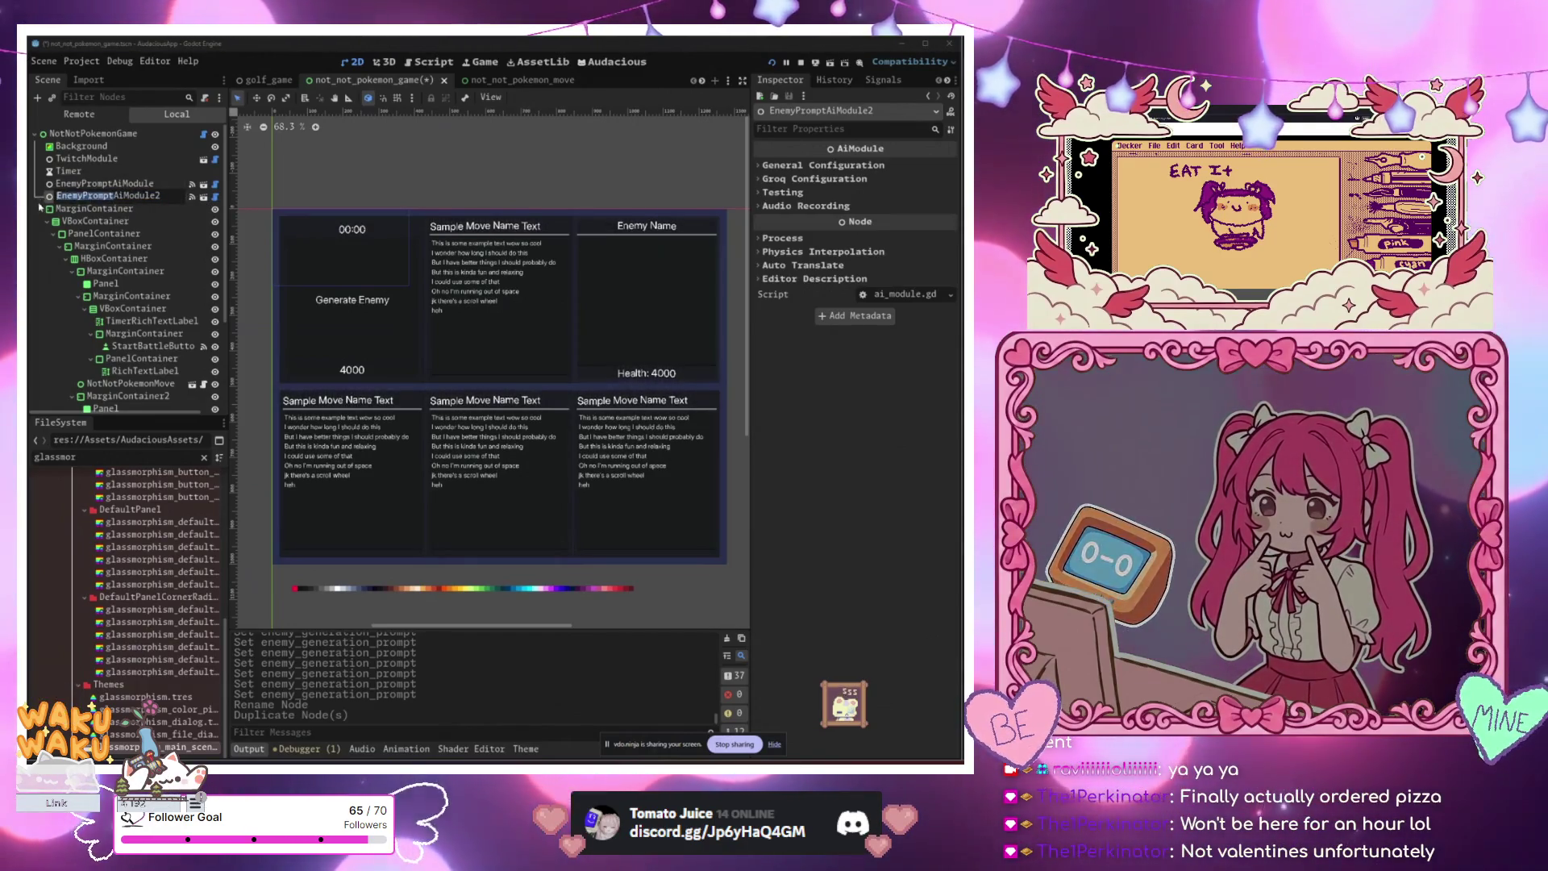
pyautogui.press('BackSpace')
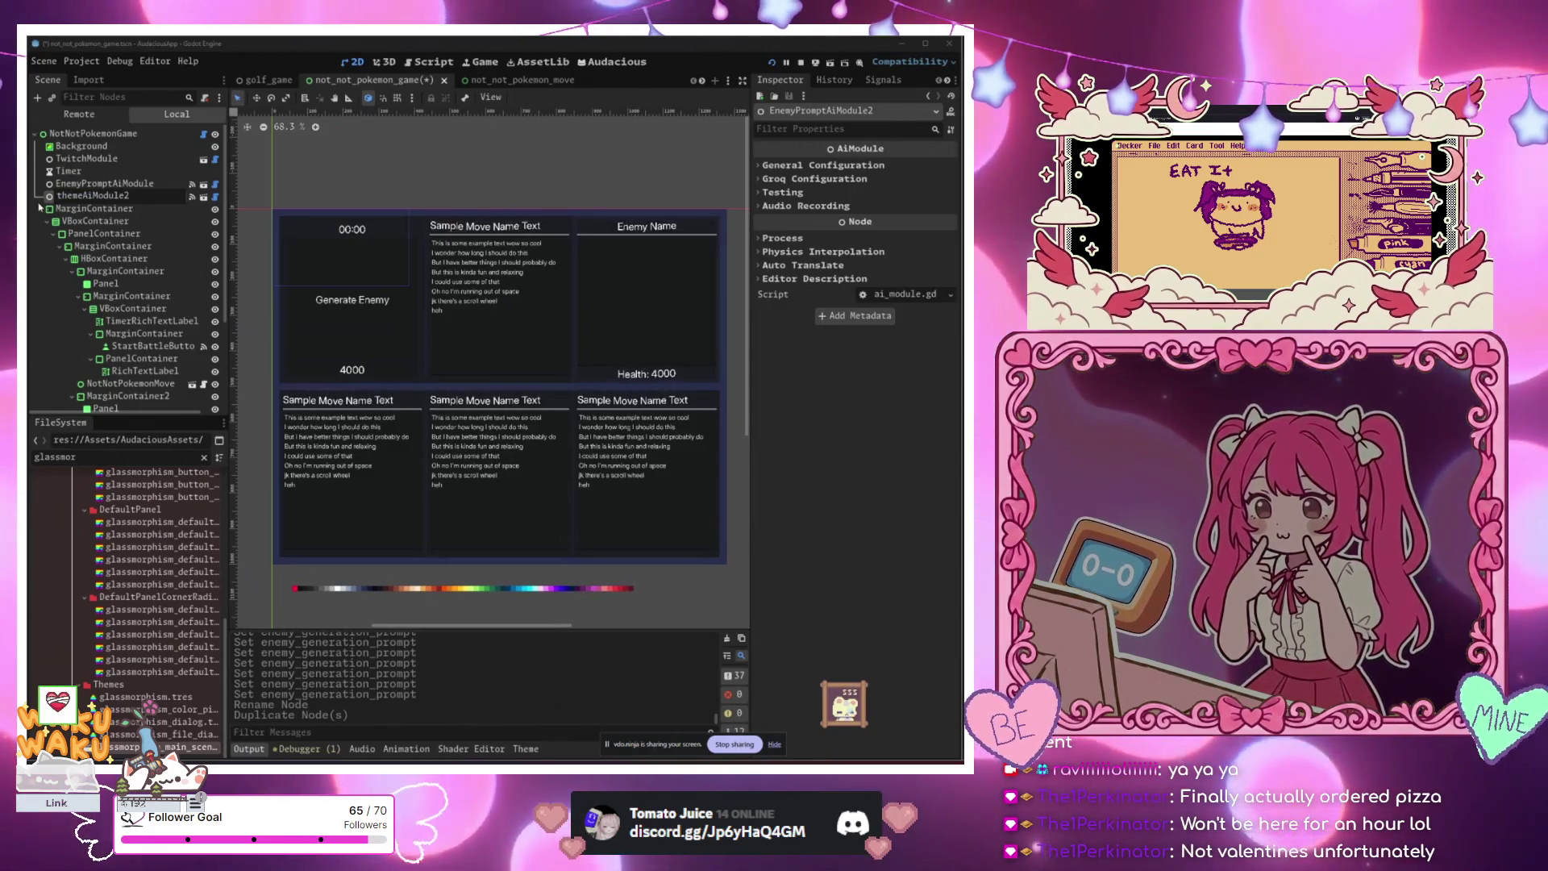
pyautogui.press('BackSpace')
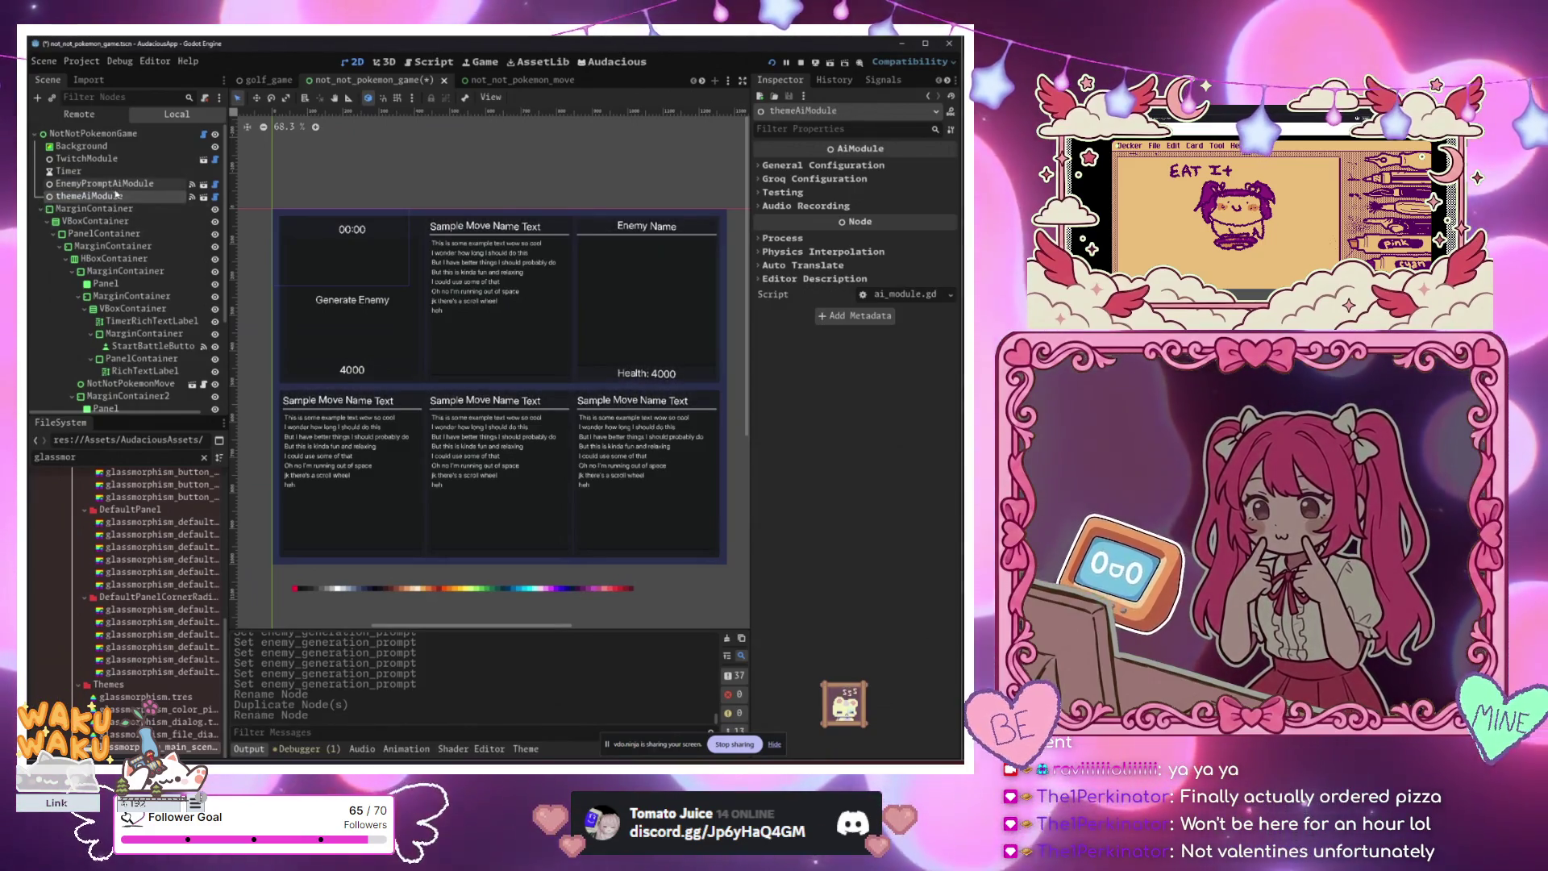
pyautogui.press('Return')
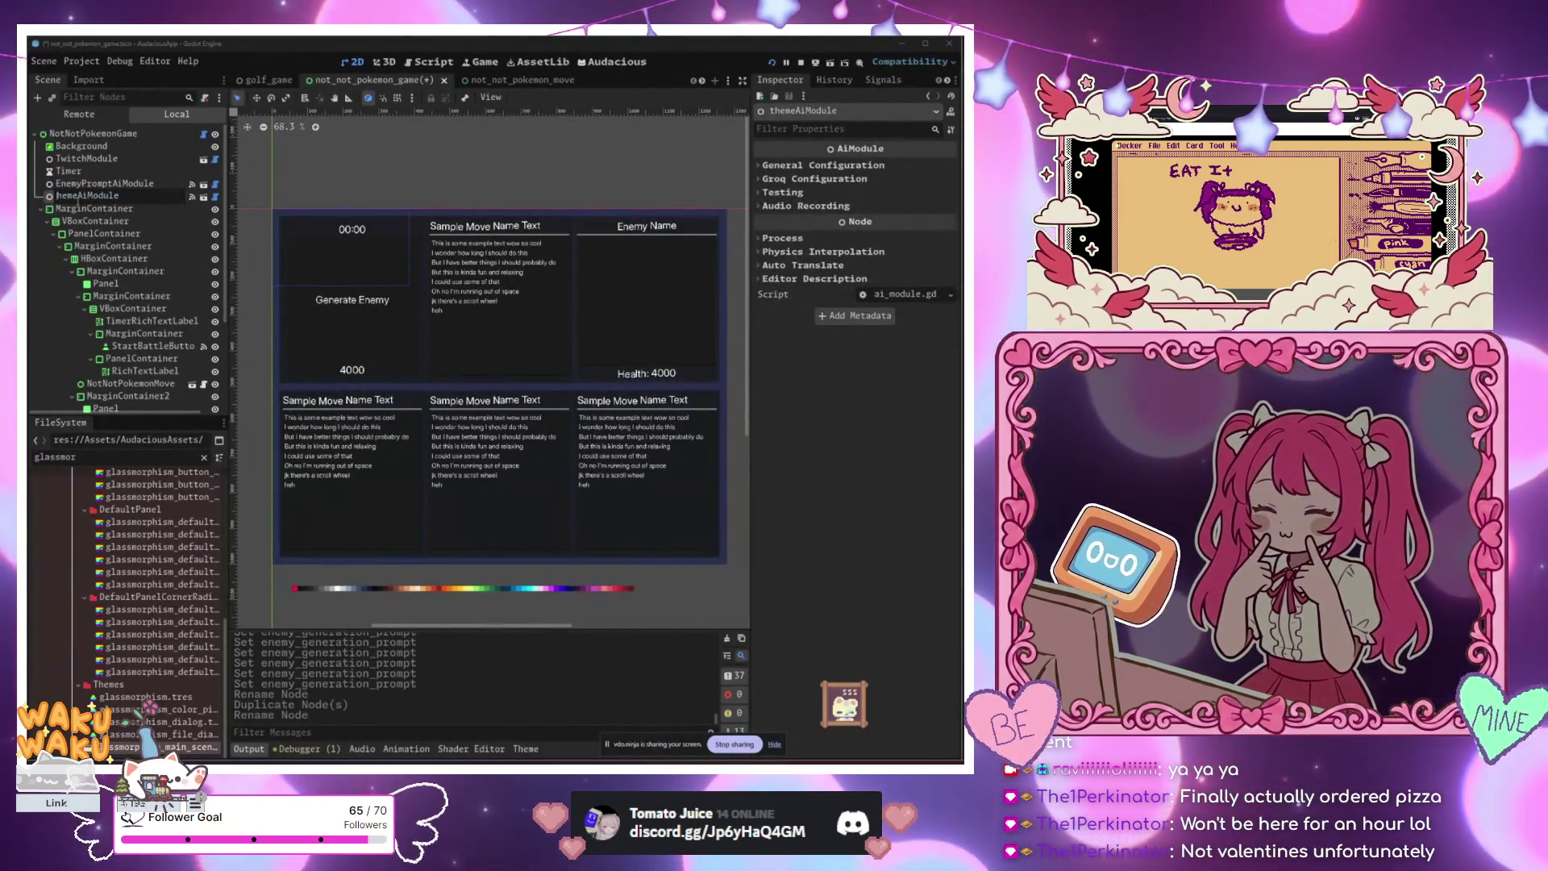
pyautogui.doubleClick(88, 196)
pyautogui.write('ThemeAiModule')
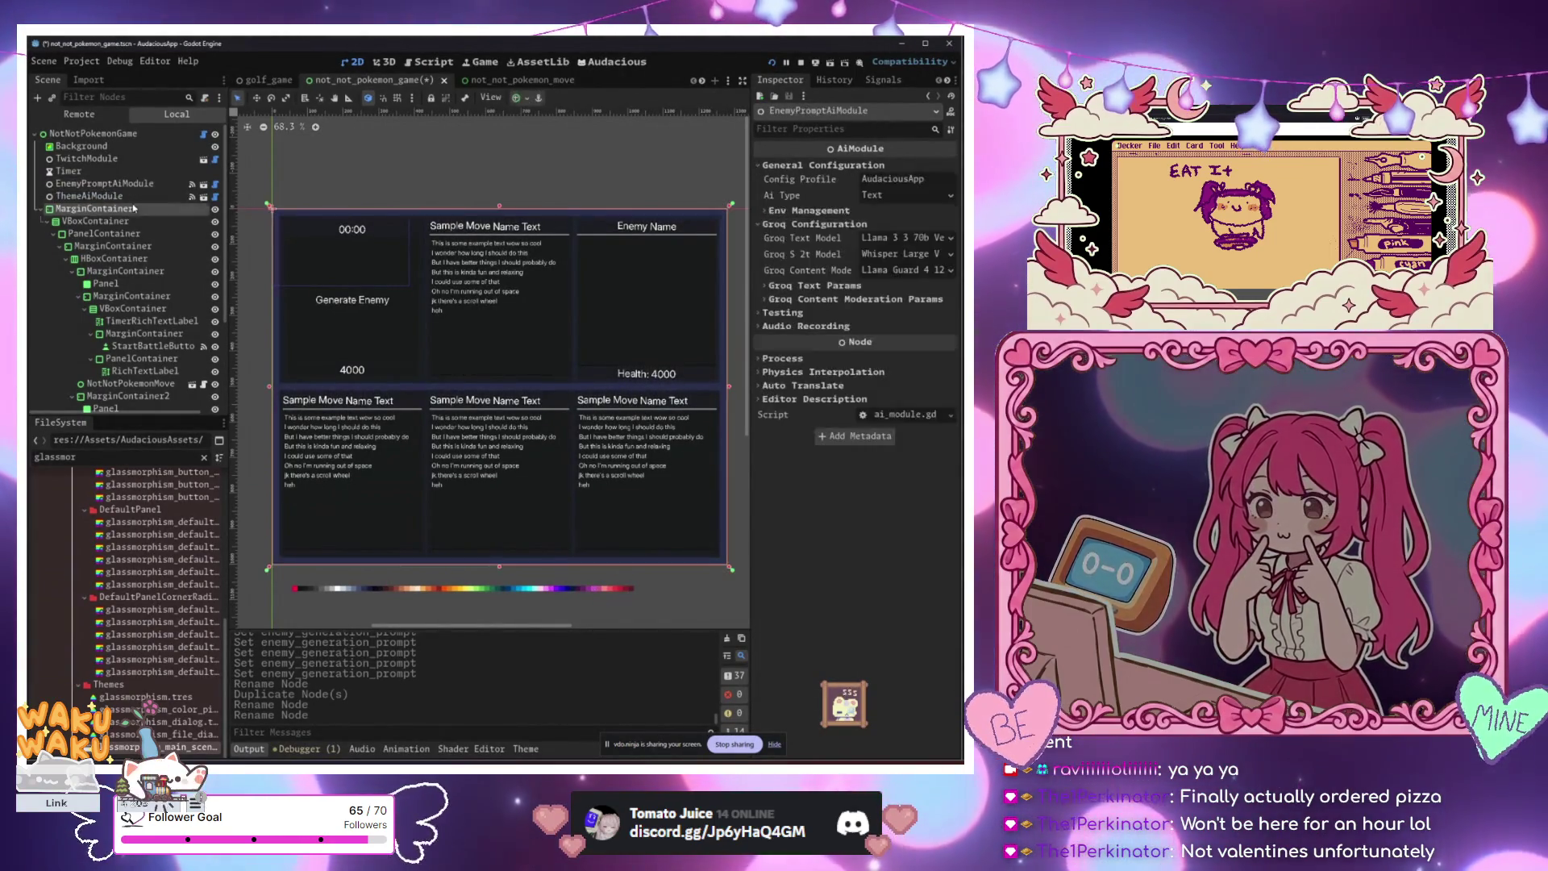
pyautogui.press('Return')
# - Set ThemeAiModule's Groq text model to Llama 3.1 8b Instant, then return to the game script
pyautogui.click(819, 166)
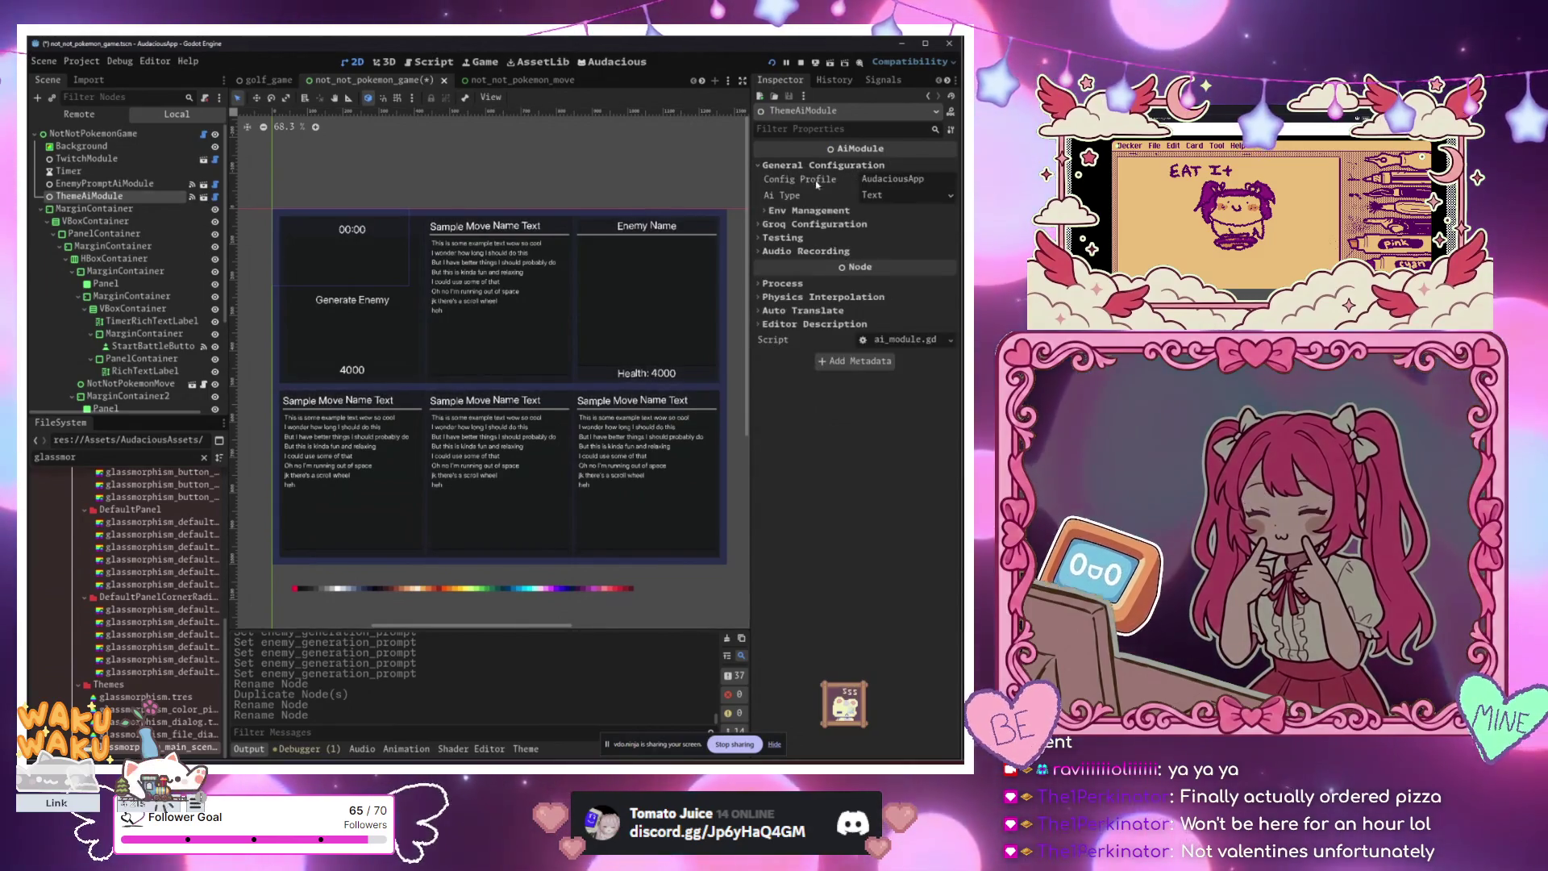
pyautogui.click(815, 224)
pyautogui.click(926, 238)
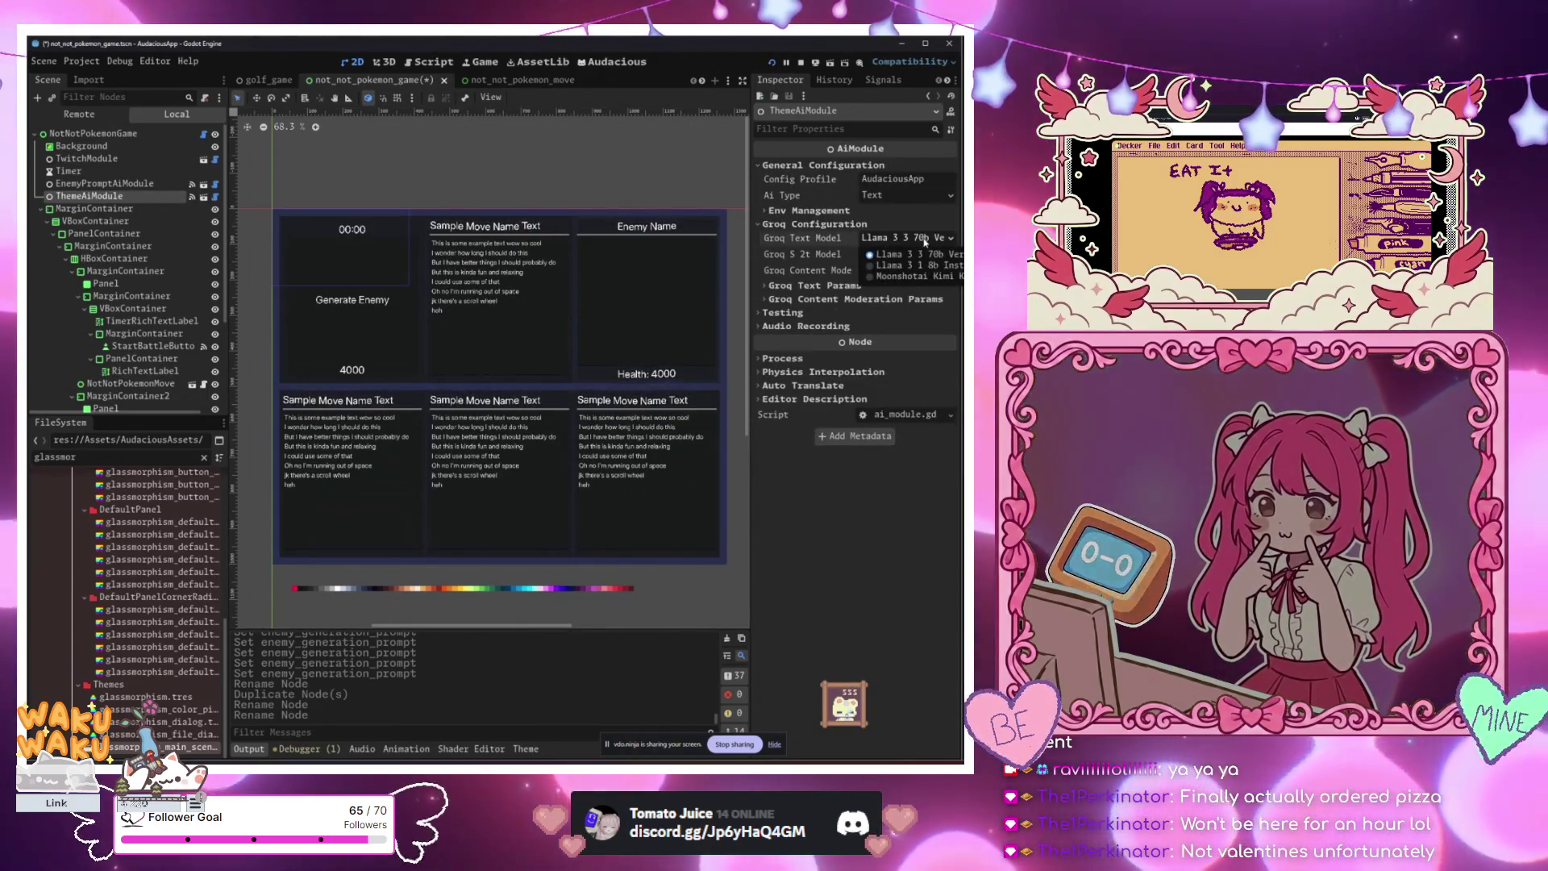
pyautogui.click(919, 266)
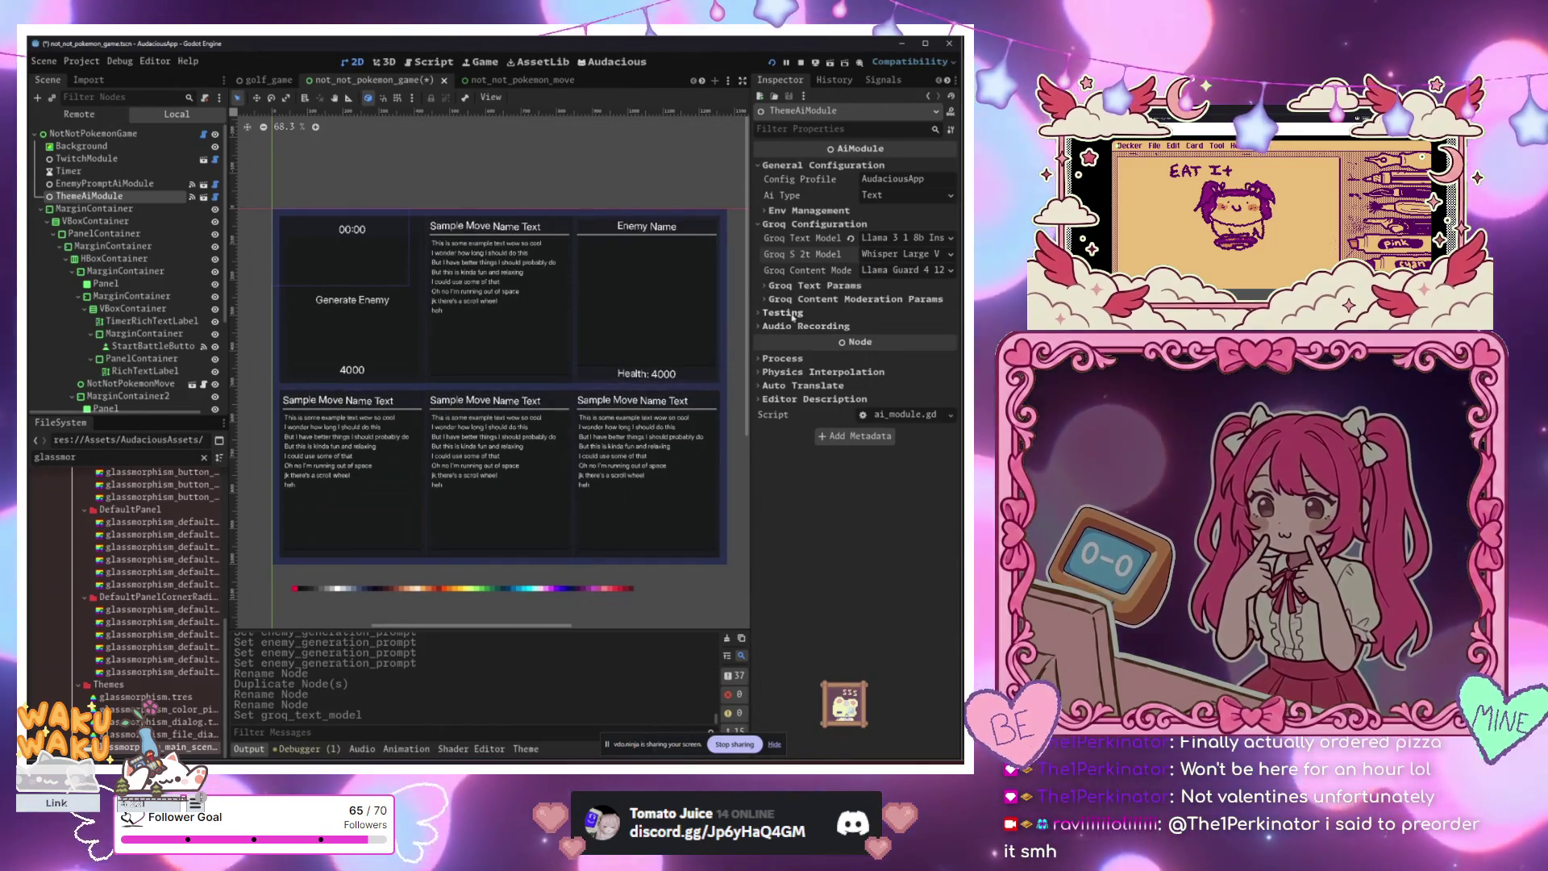
pyautogui.click(119, 185)
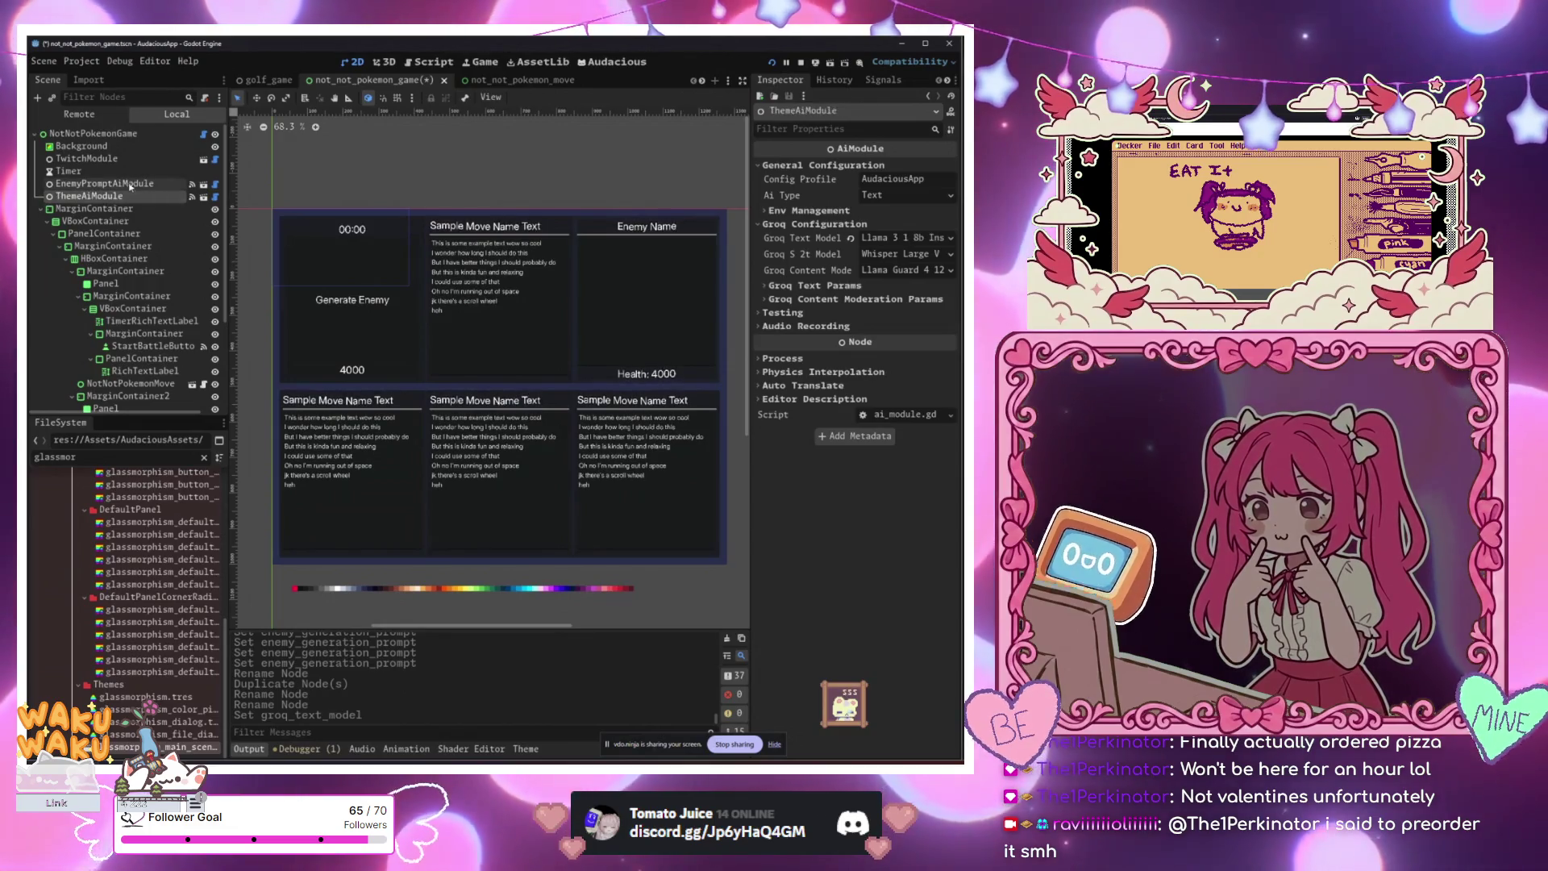
pyautogui.click(203, 134)
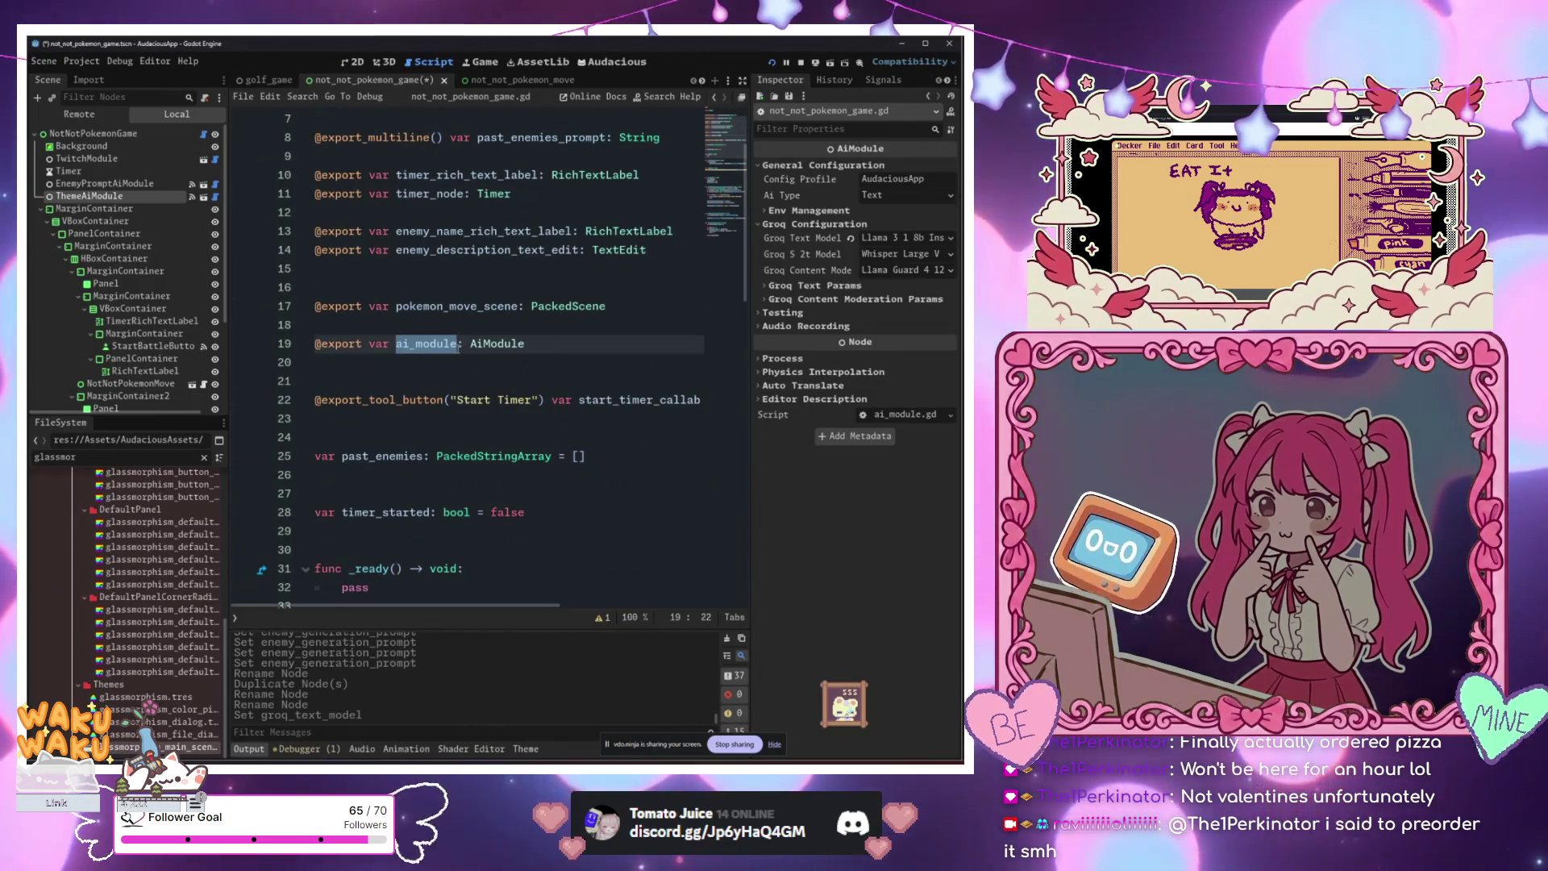
# - Replace ai_module with enemey_prompt_module on lines 19 and 72, leaving the handler name unchanged
pyautogui.hotkey('ctrl', 'r')
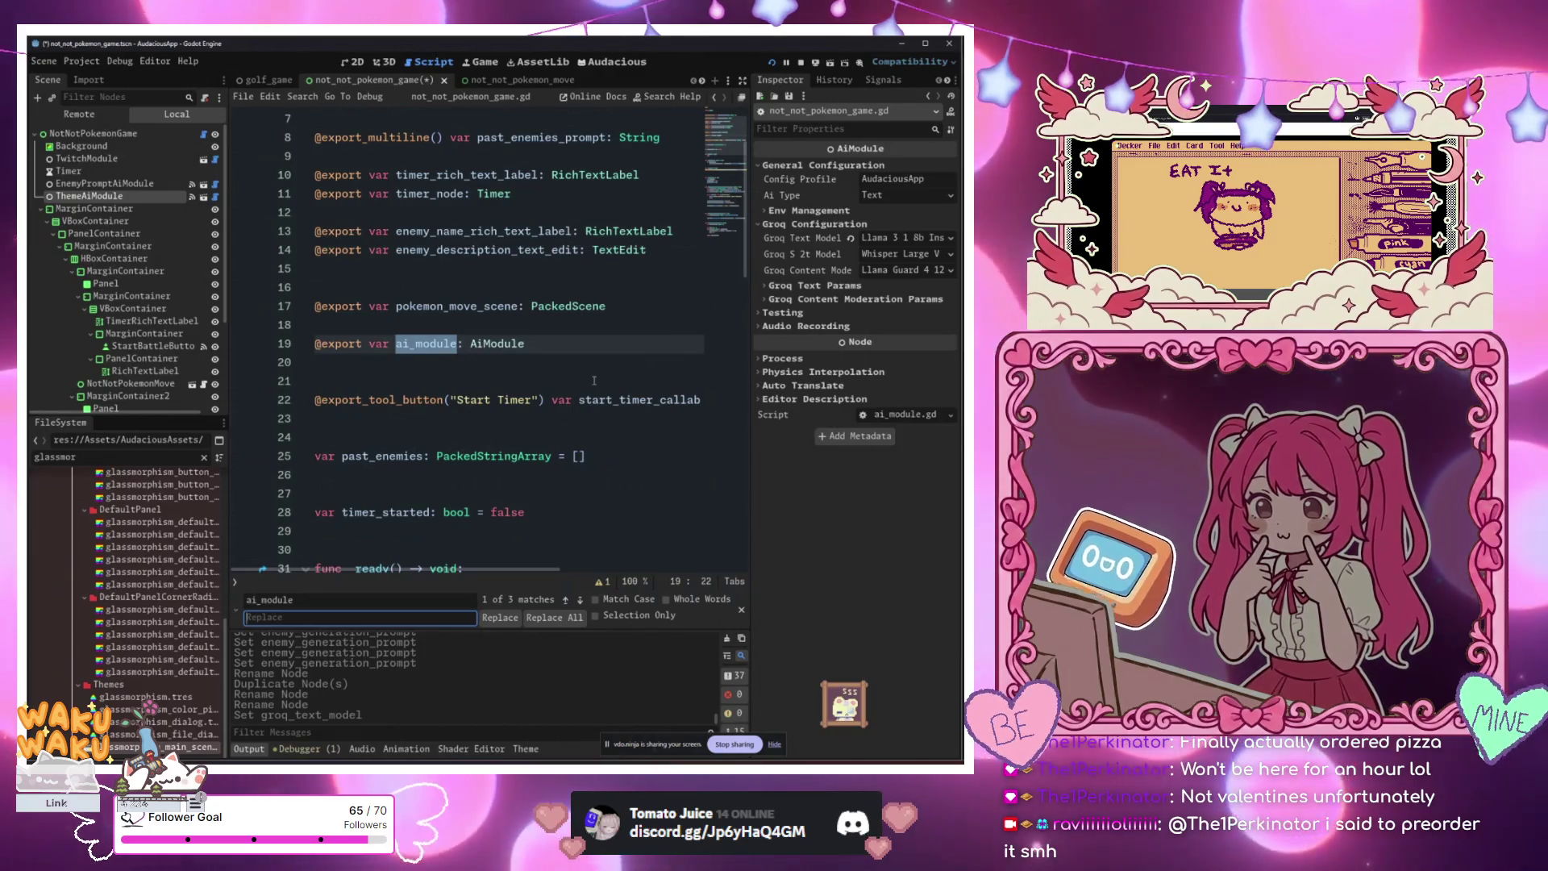
pyautogui.write('_prom')
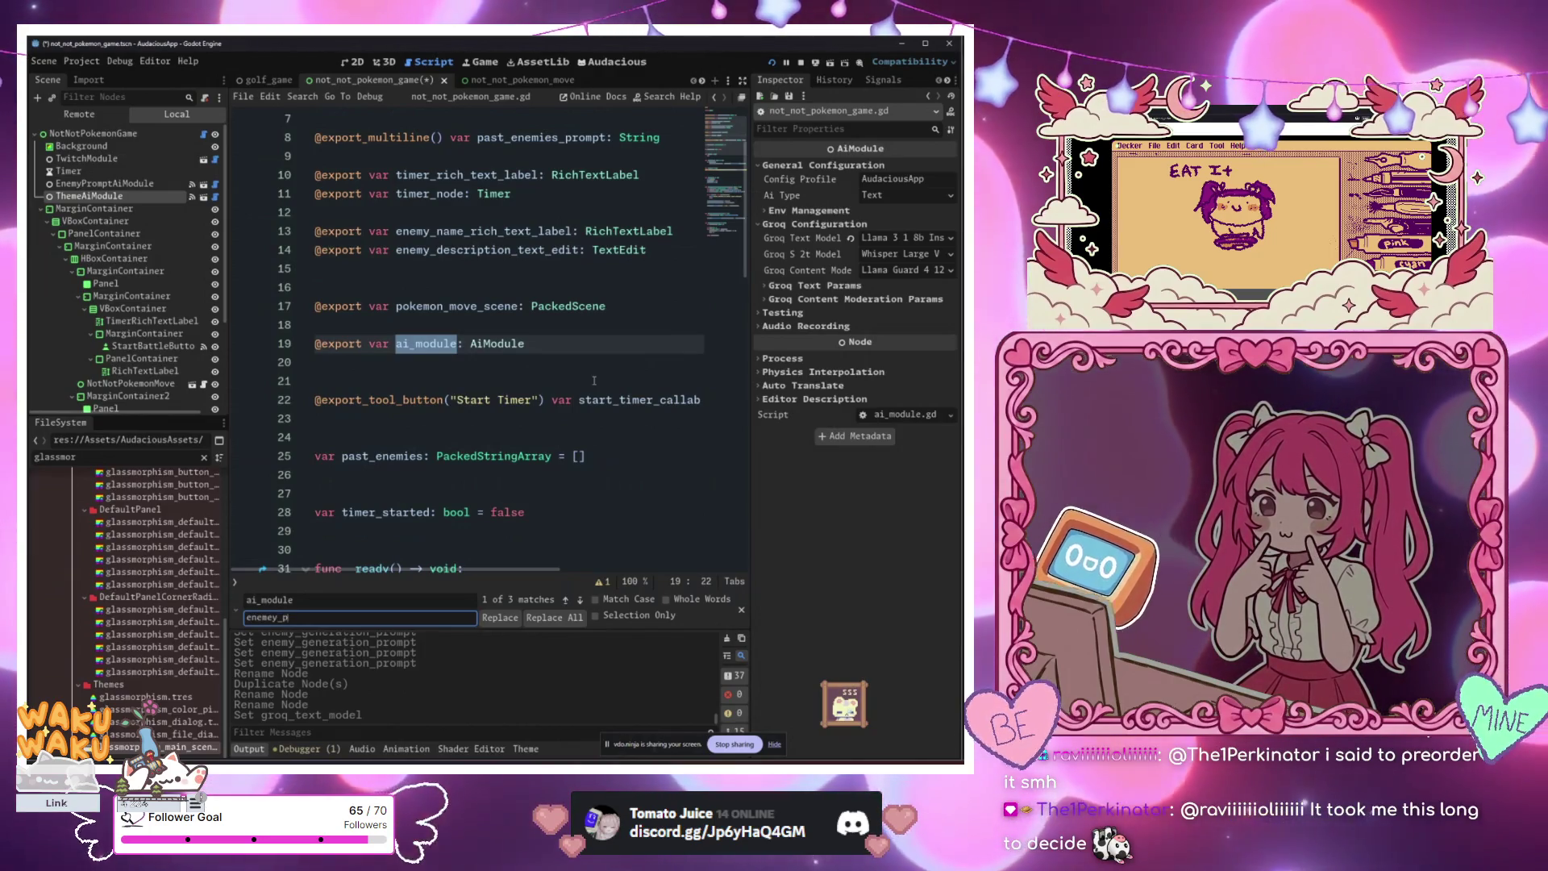
pyautogui.write('pt_module')
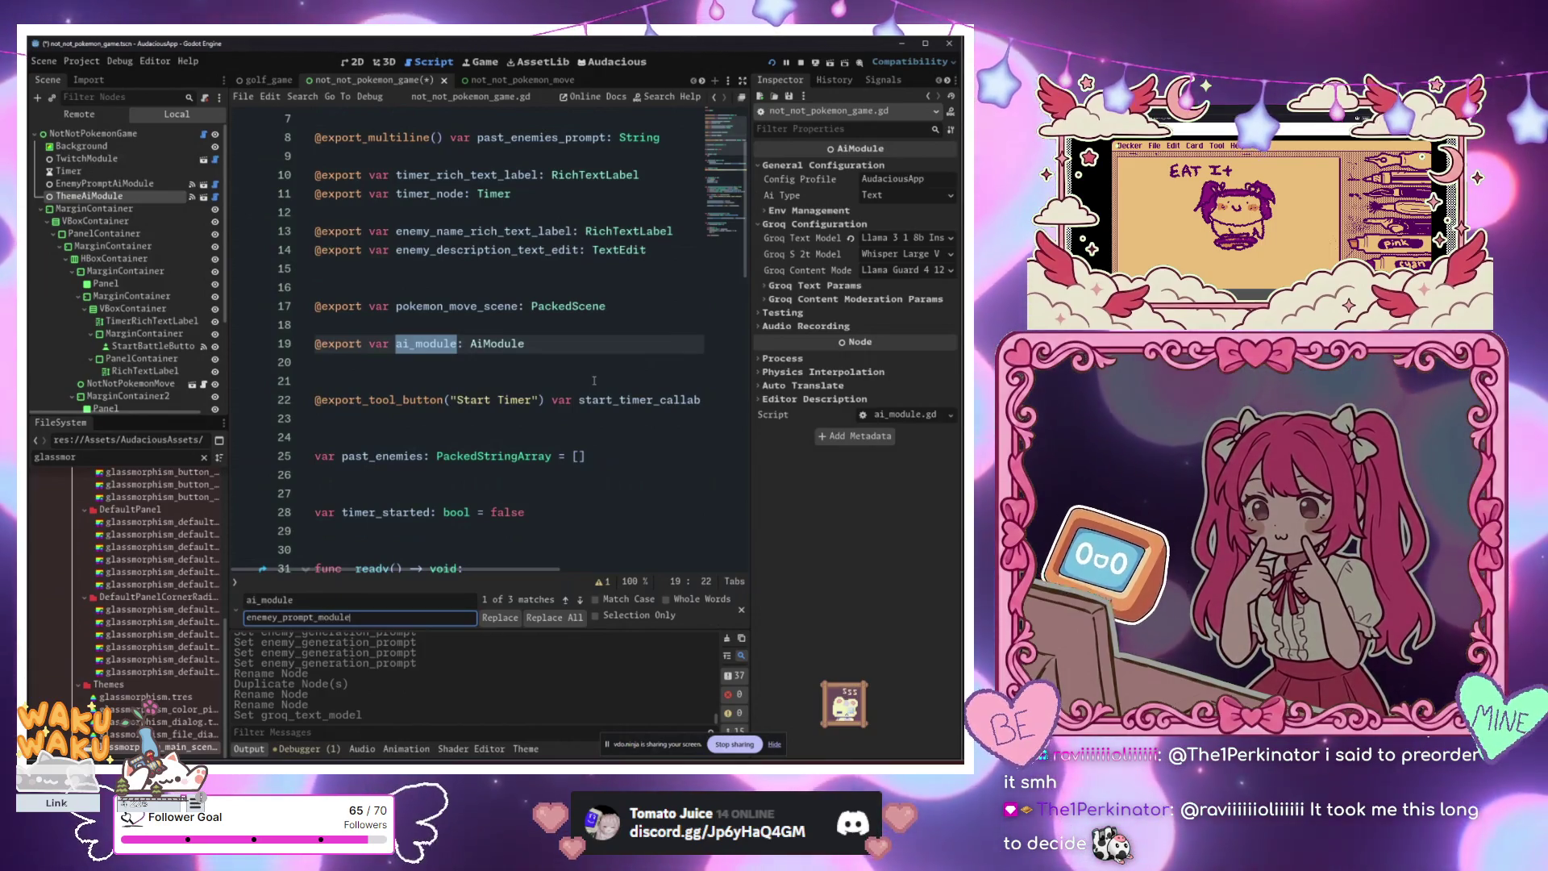
pyautogui.press('Return')
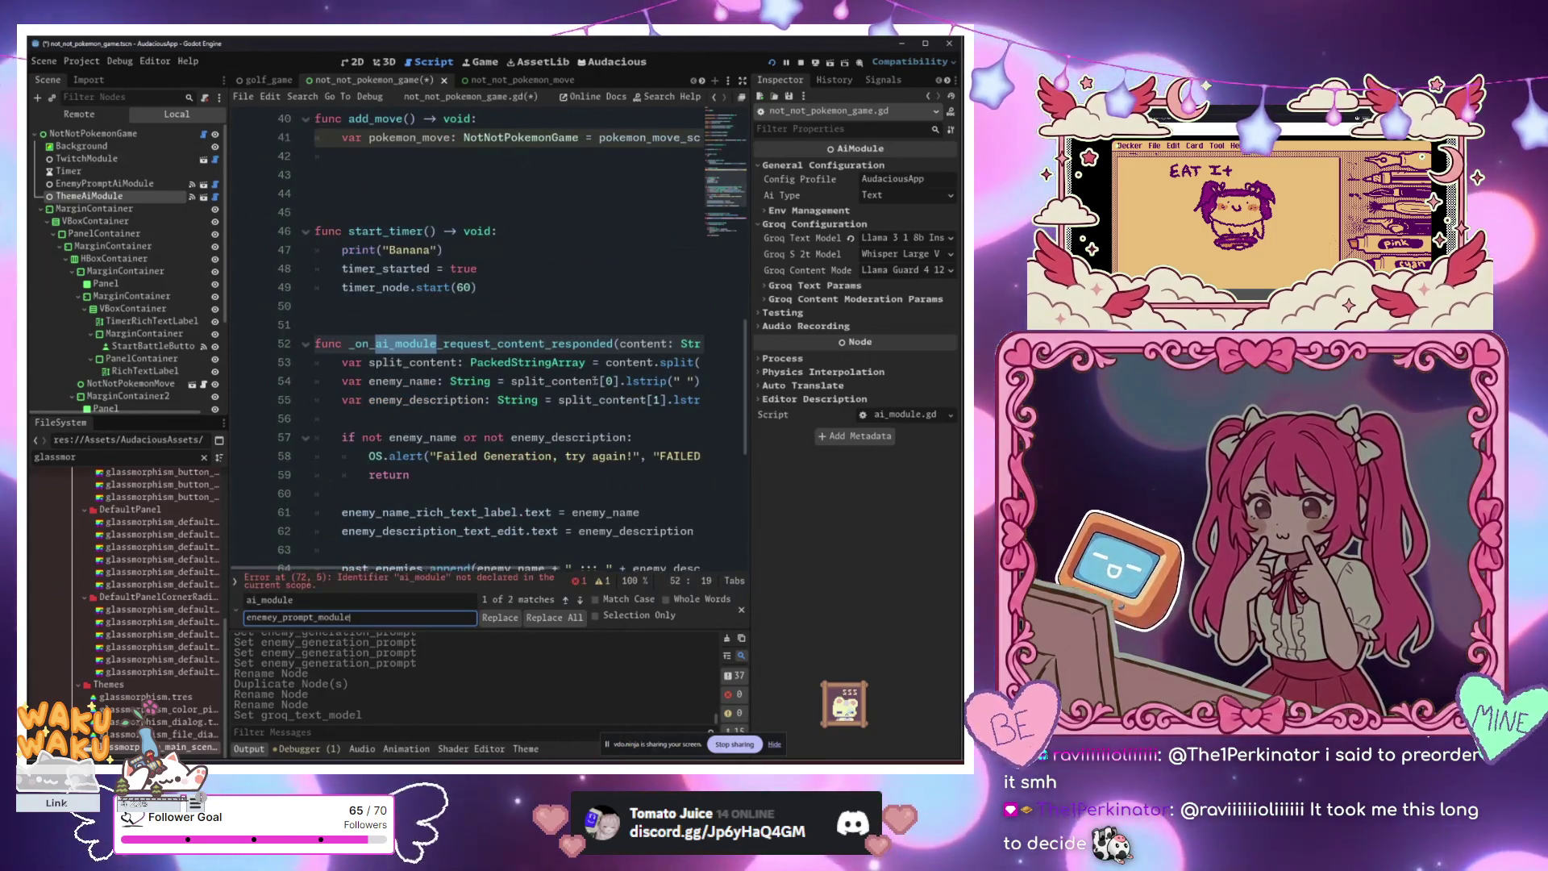
pyautogui.click(579, 598)
pyautogui.press('Return')
pyautogui.scroll(5, 473, 410)
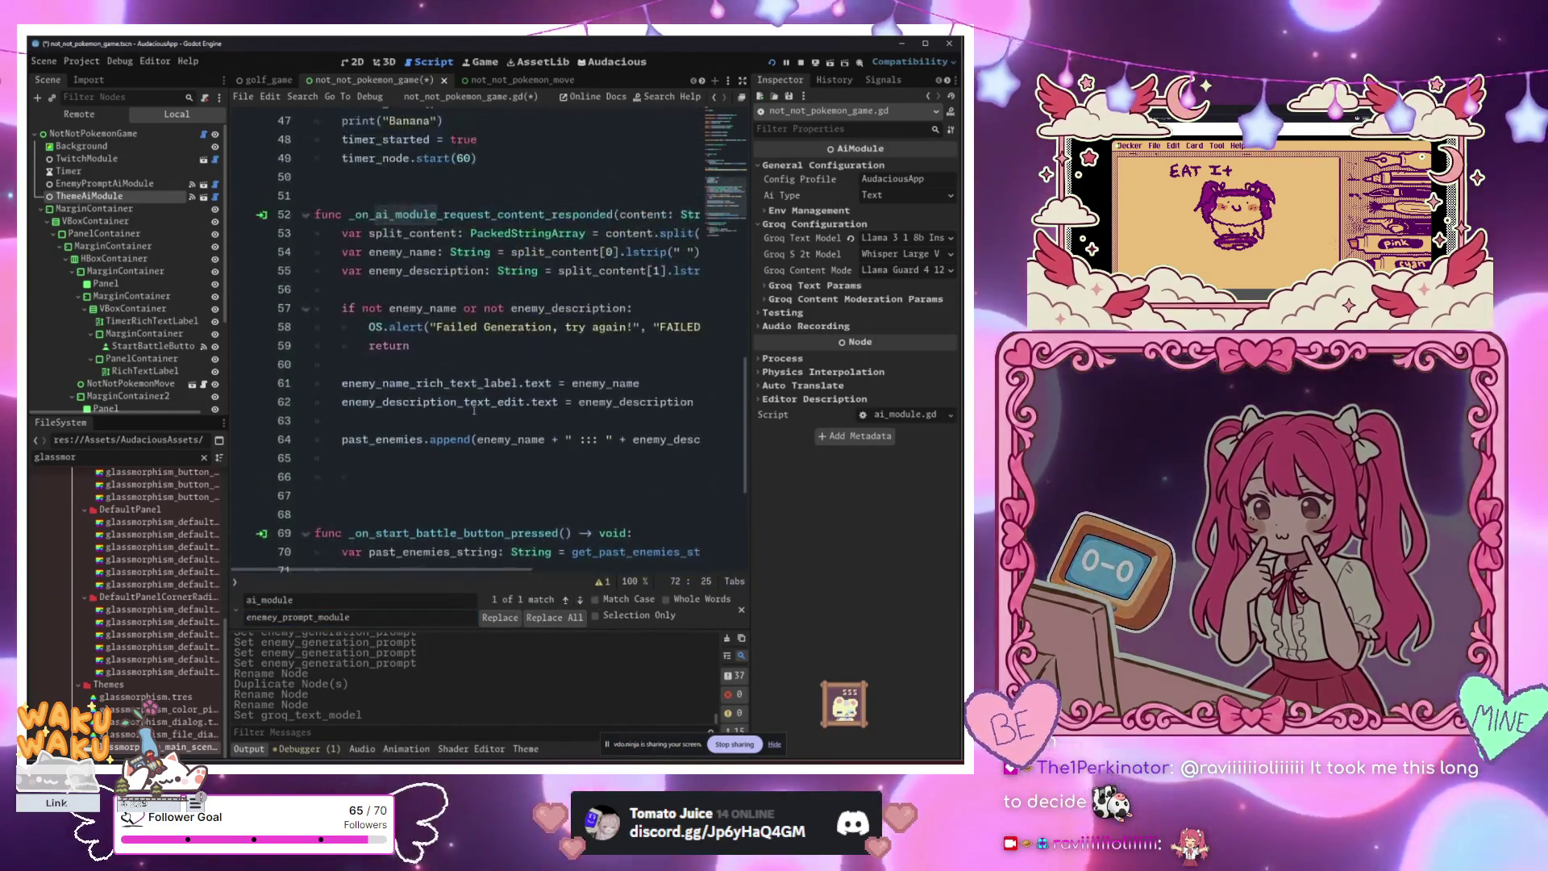
pyautogui.scroll(1, 474, 410)
pyautogui.click(415, 250)
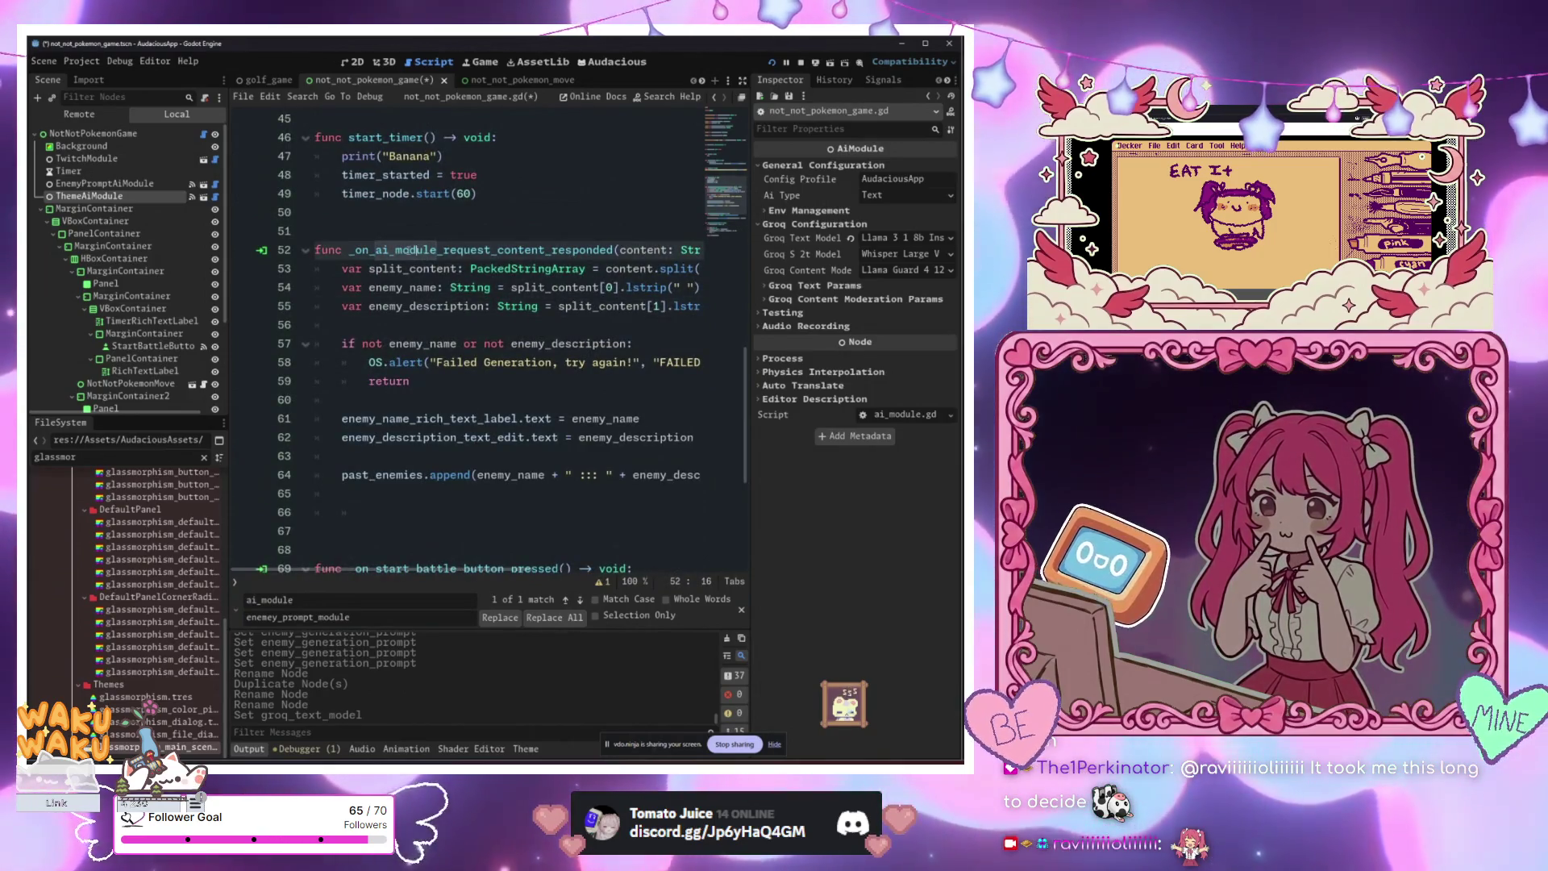
pyautogui.click(105, 183)
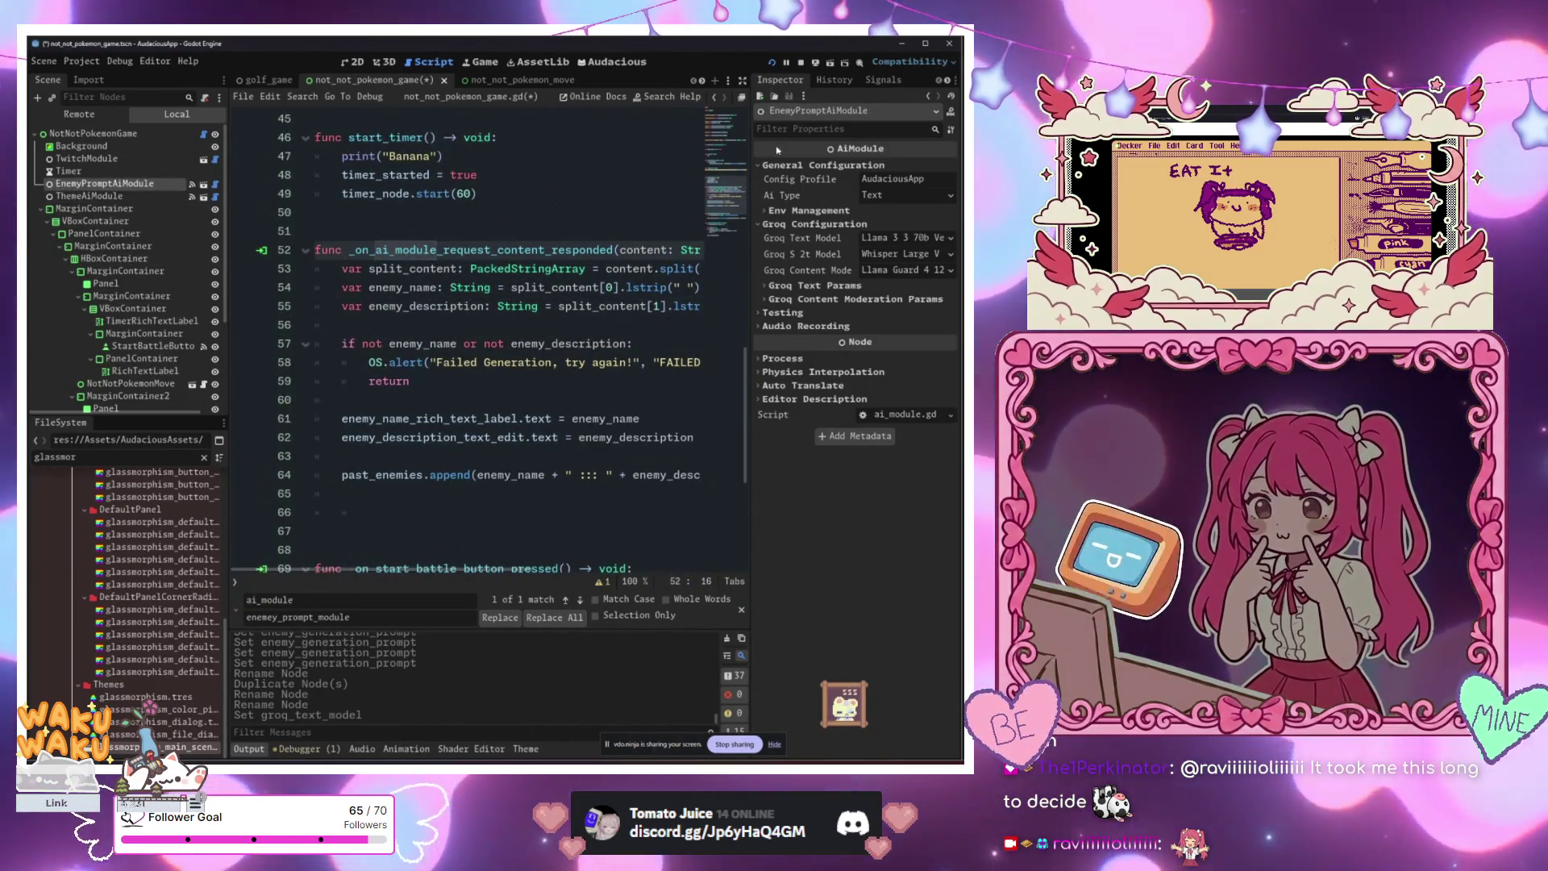
# - Reconnect EnemyPromptAiModule's request_content_responded signal to a new handler function
pyautogui.click(835, 84)
pyautogui.click(882, 79)
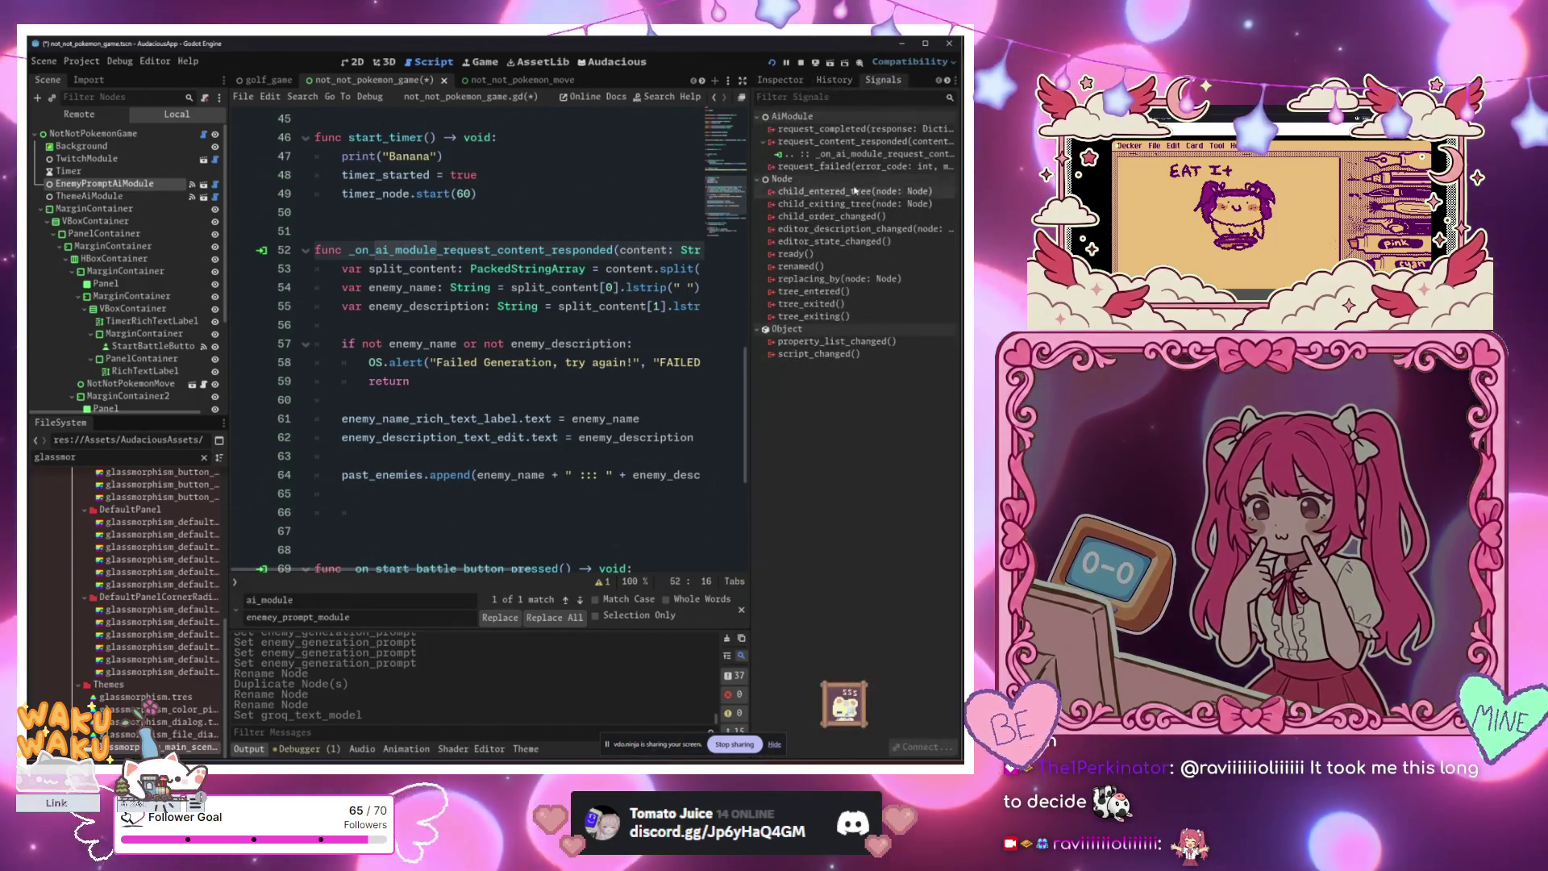
pyautogui.rightClick(834, 156)
pyautogui.click(859, 187)
pyautogui.doubleClick(854, 141)
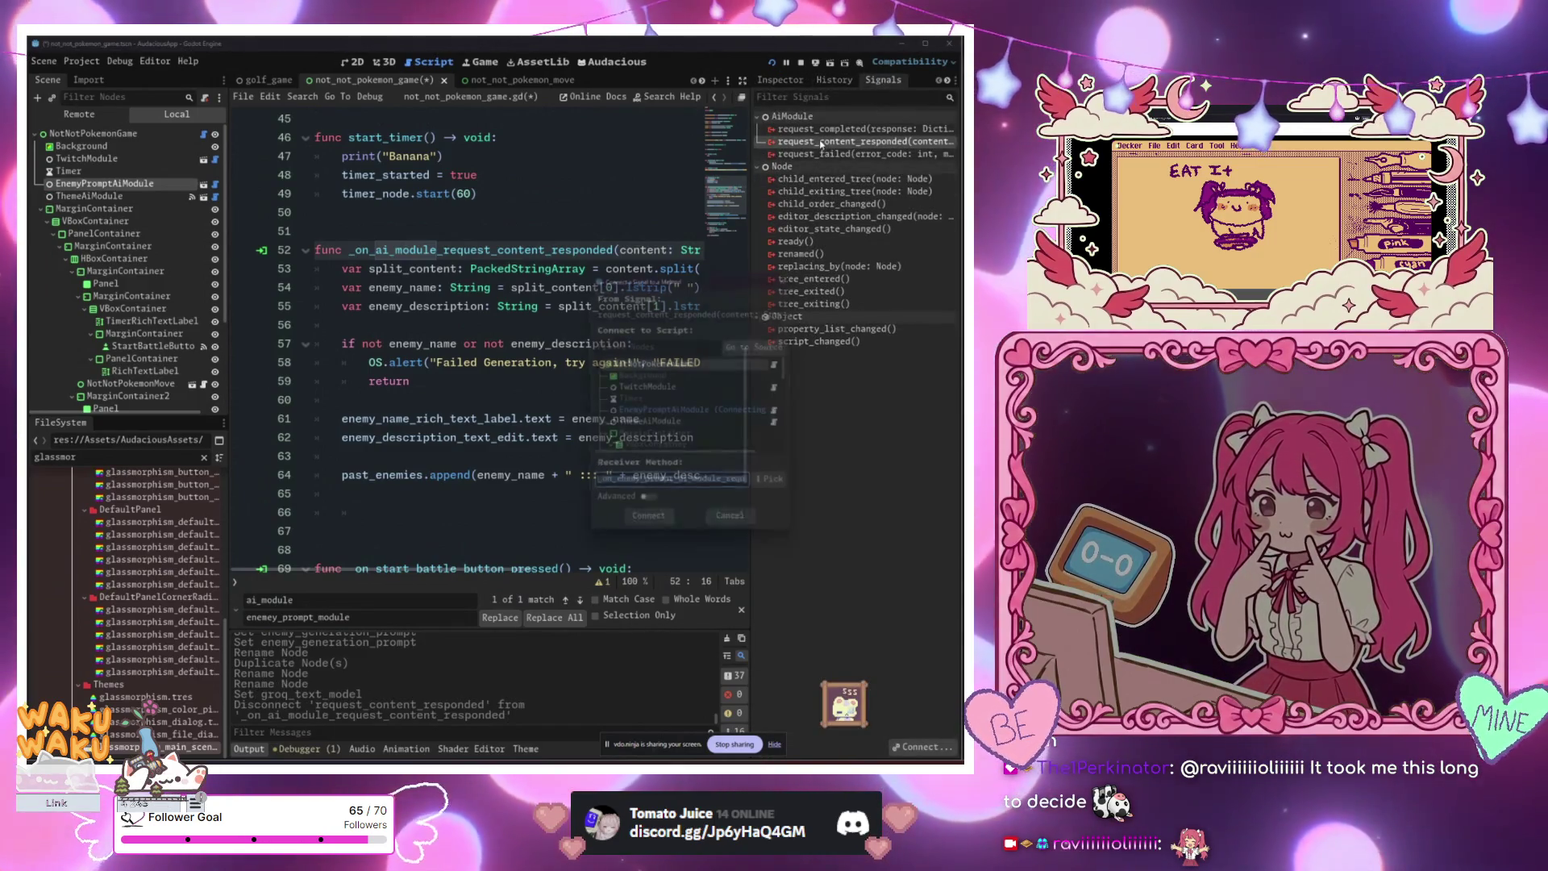
pyautogui.click(647, 527)
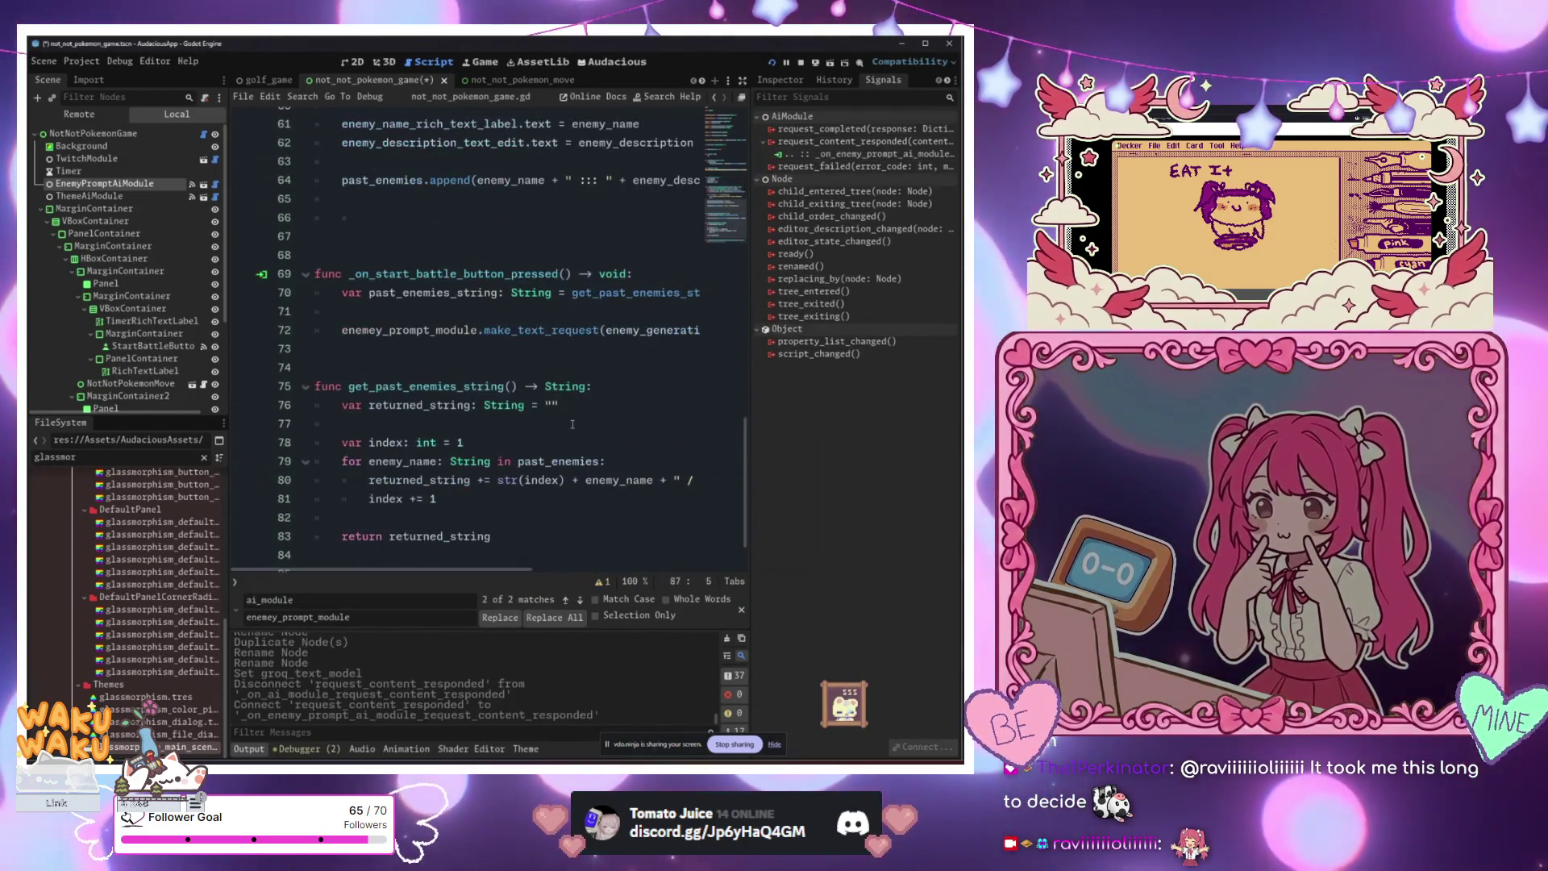
# - Move the old handler's enemy parsing code into the new enemy-prompt handler
pyautogui.scroll(7, 385, 312)
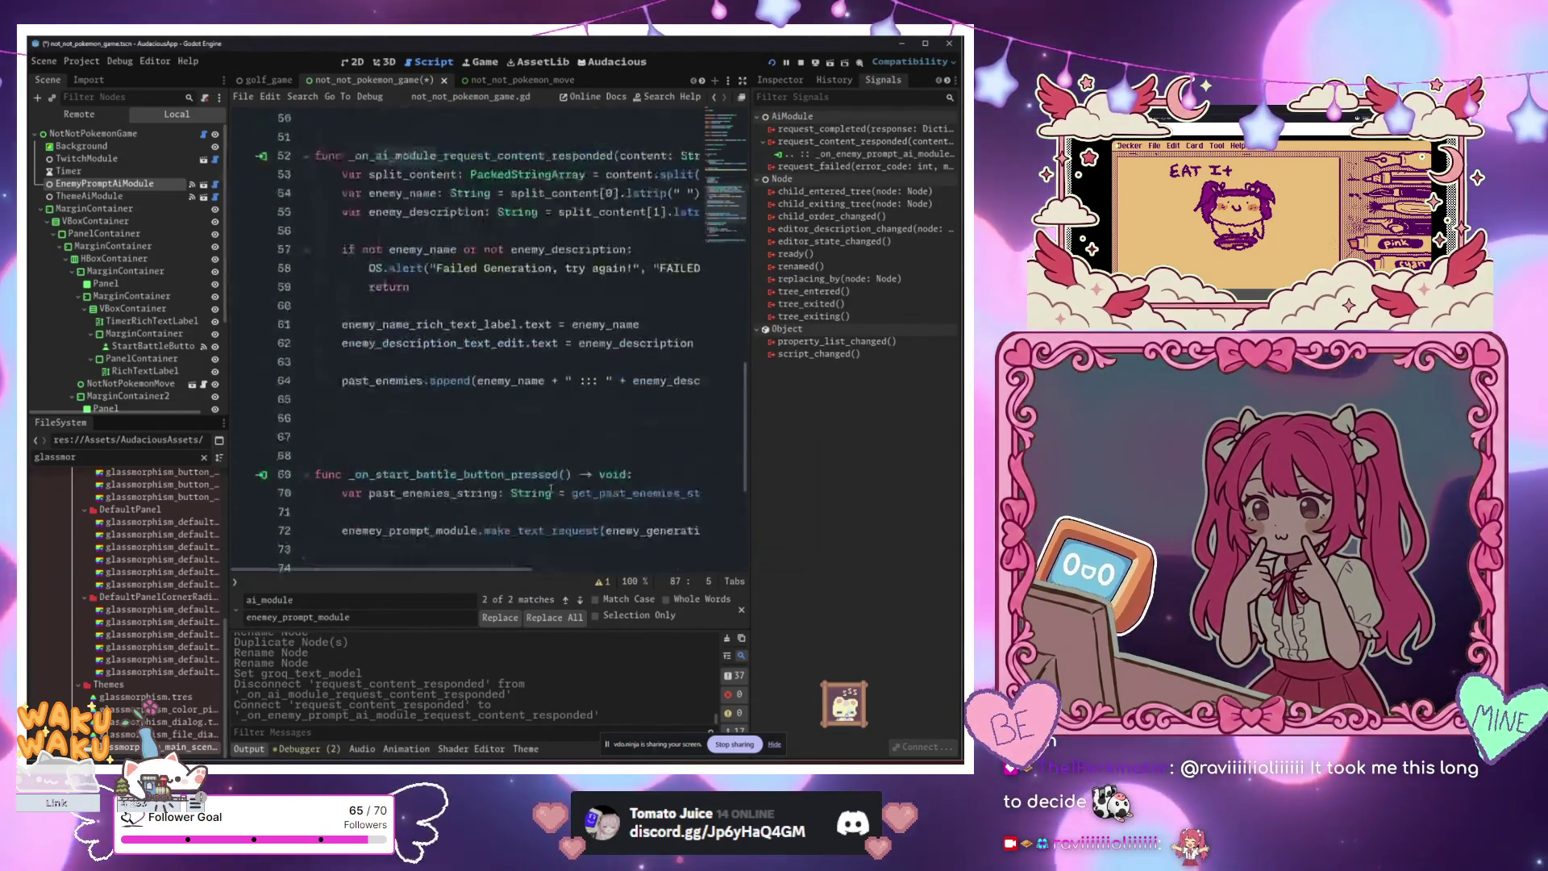
pyautogui.moveTo(330, 292)
pyautogui.mouseDown()
pyautogui.moveTo(500, 302)
pyautogui.moveTo(613, 484)
pyautogui.moveTo(702, 501)
pyautogui.moveTo(347, 369)
pyautogui.moveTo(330, 302)
pyautogui.mouseUp()
pyautogui.click(694, 501)
pyautogui.press('BackSpace')
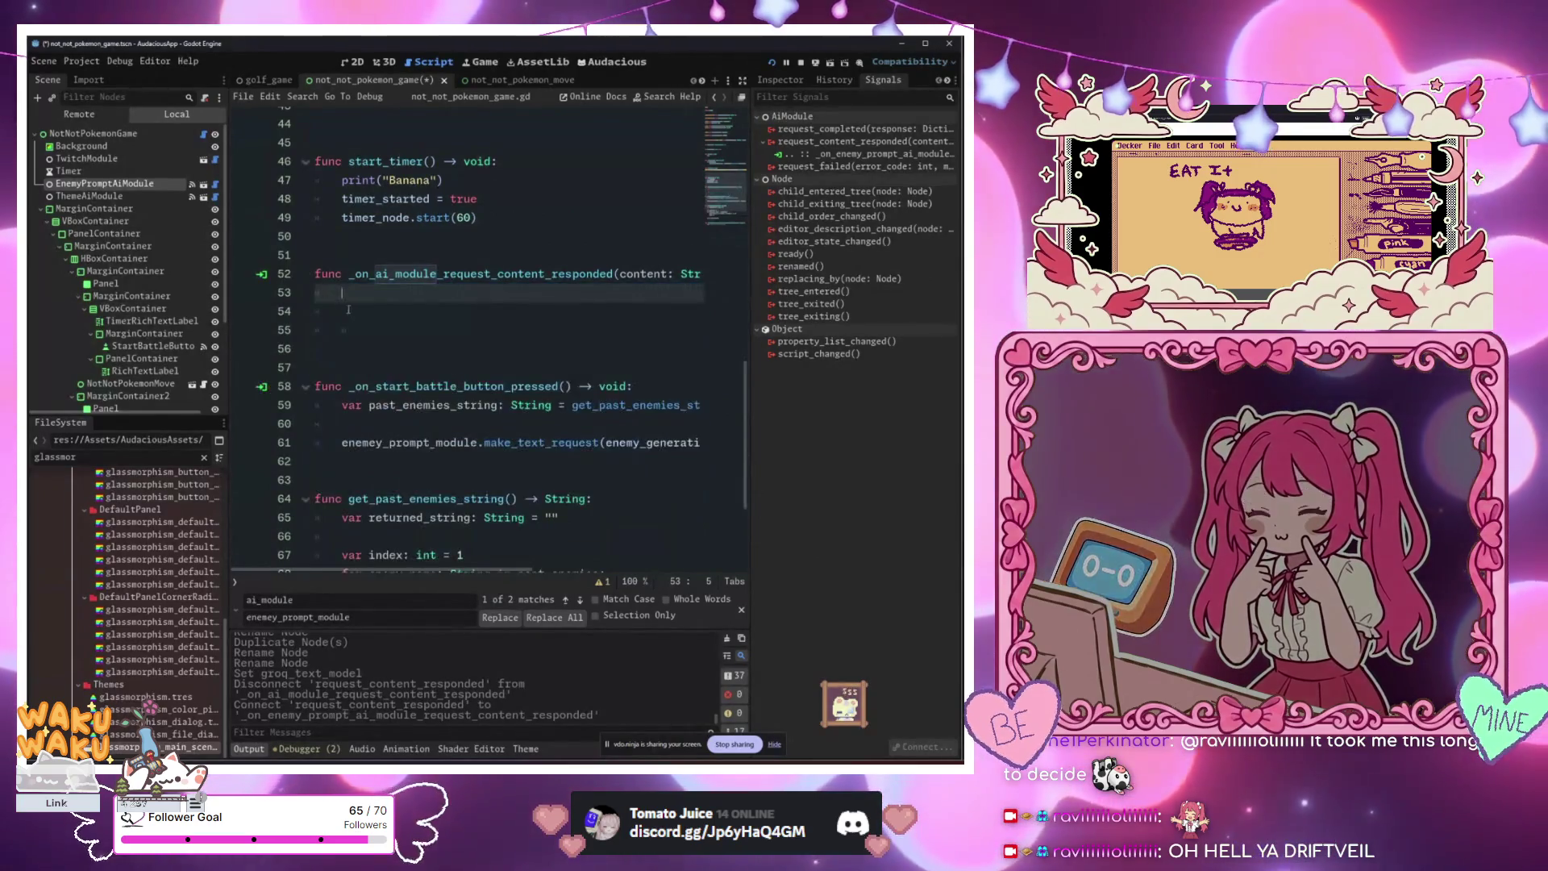
pyautogui.scroll(-3, 468, 526)
pyautogui.tripleClick(467, 537)
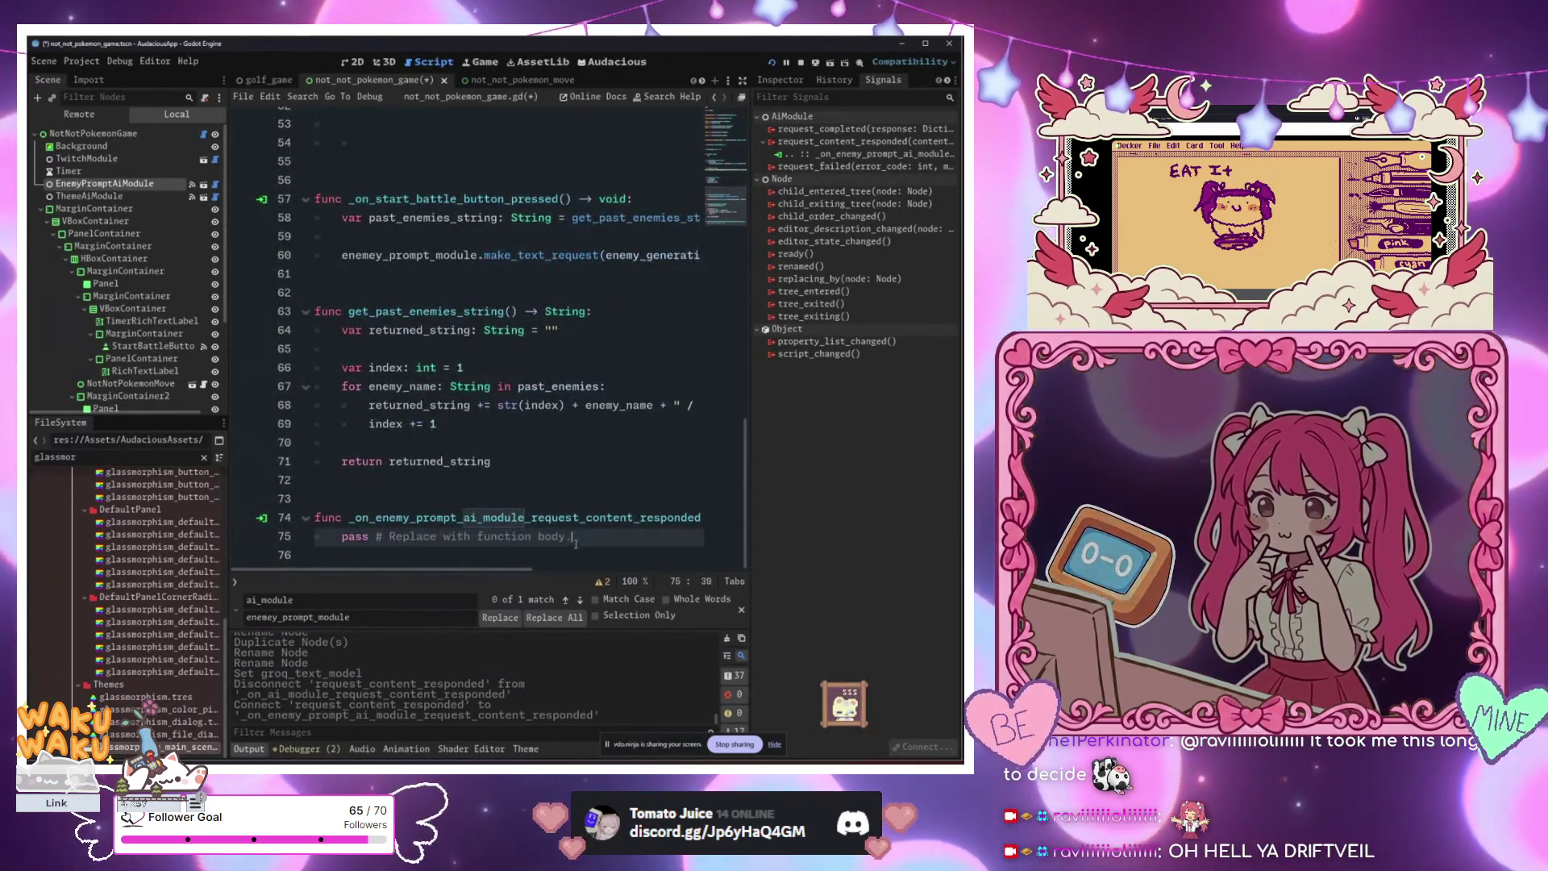
pyautogui.hotkey('ctrl', 'v')
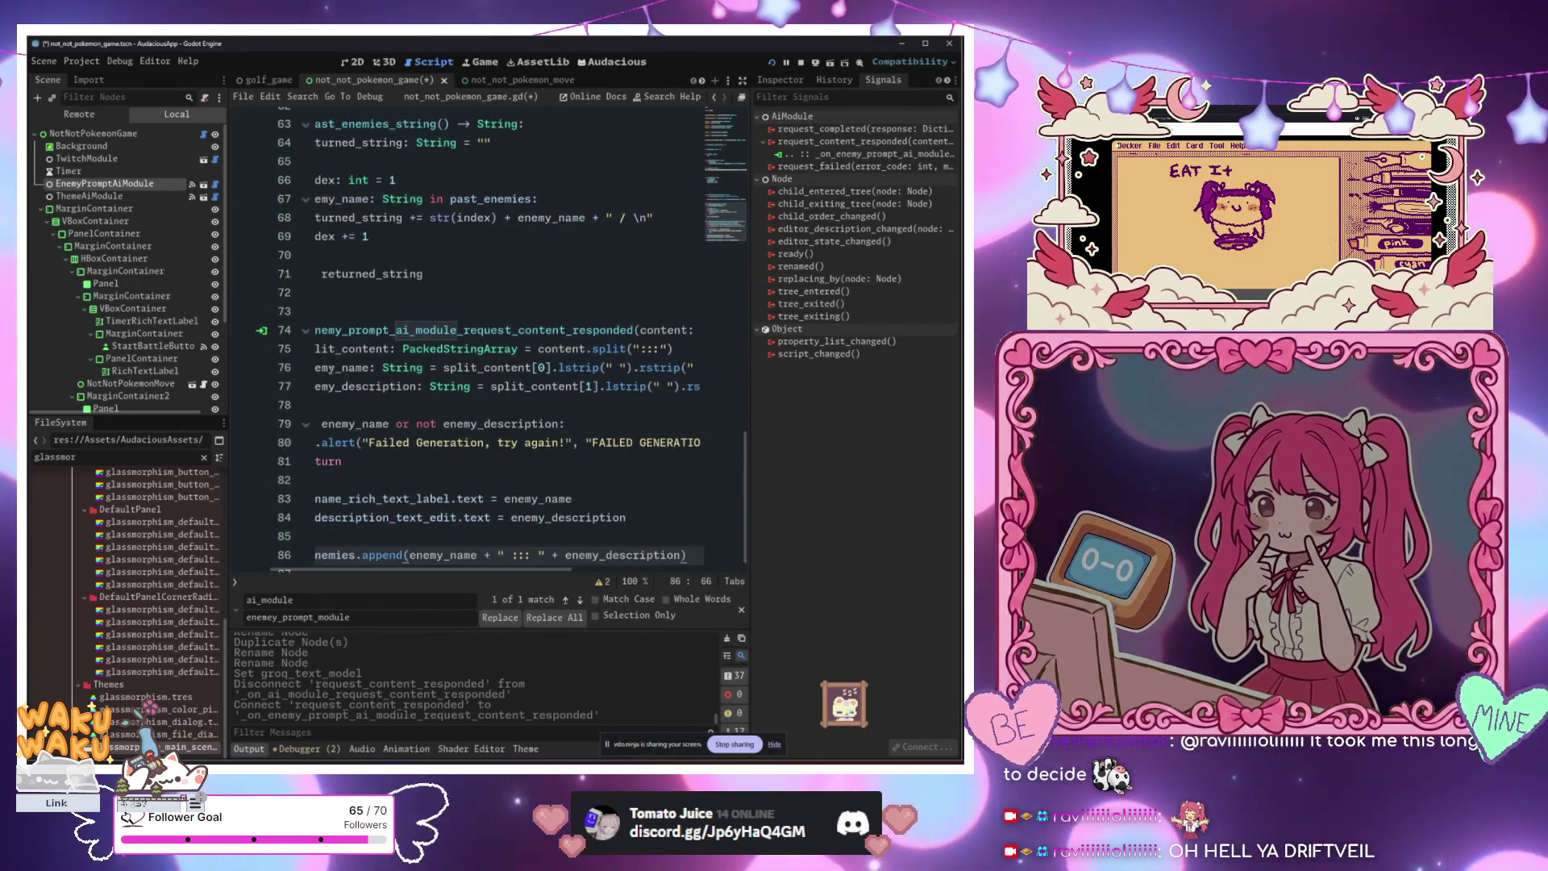
pyautogui.moveTo(328, 366); pyautogui.dragTo(310, 367)
# - Reconnect ThemeAiModule's request_content_responded to a new _on_theme_ai_module_request_content_responded stub
pyautogui.click(86, 195)
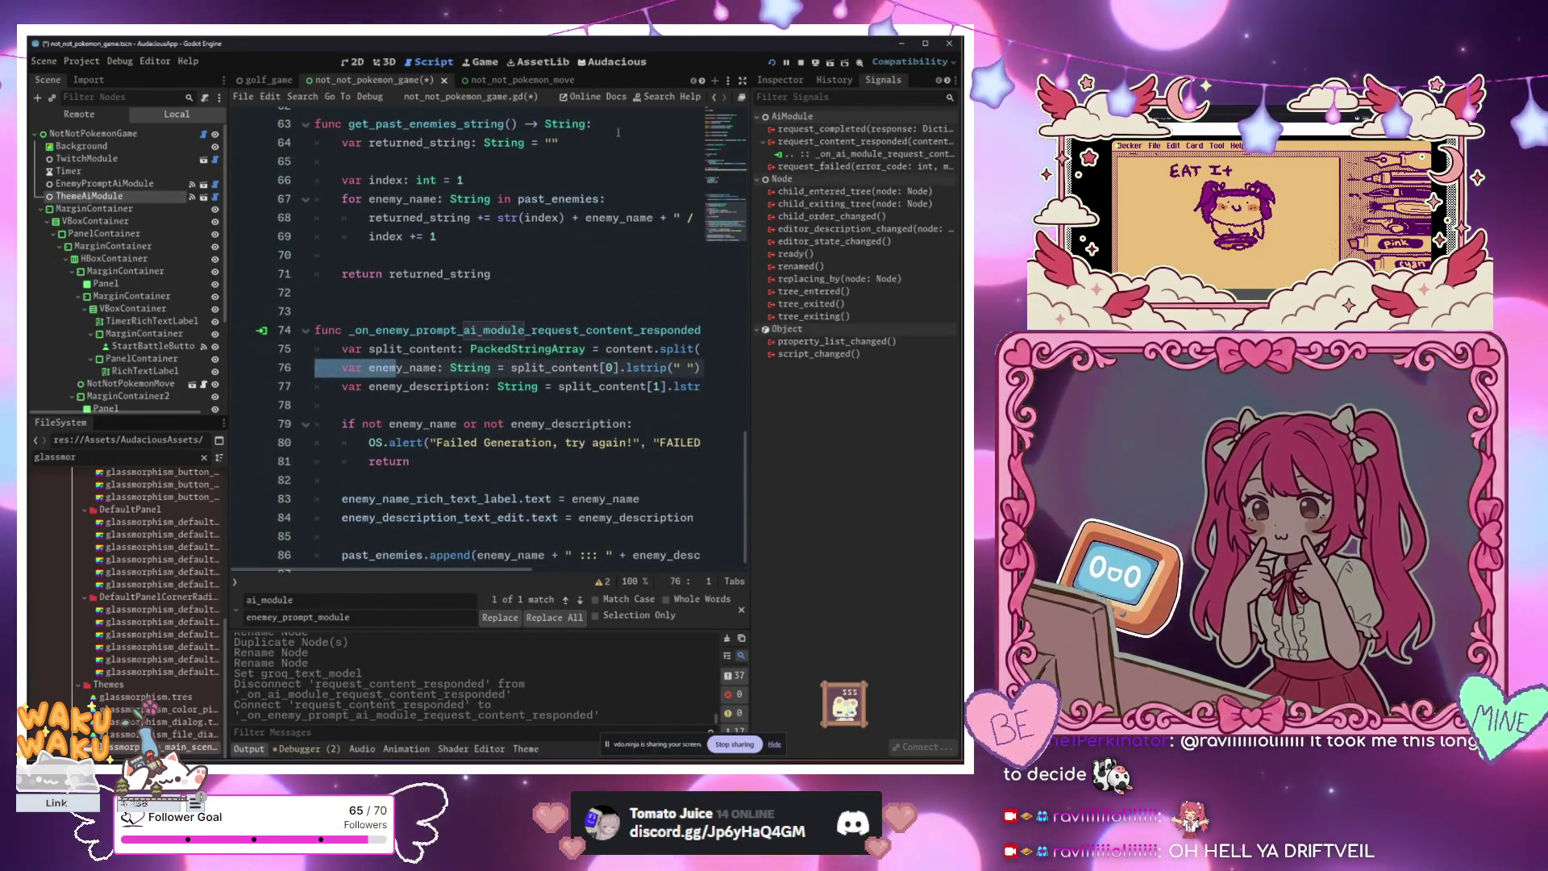
pyautogui.click(847, 154)
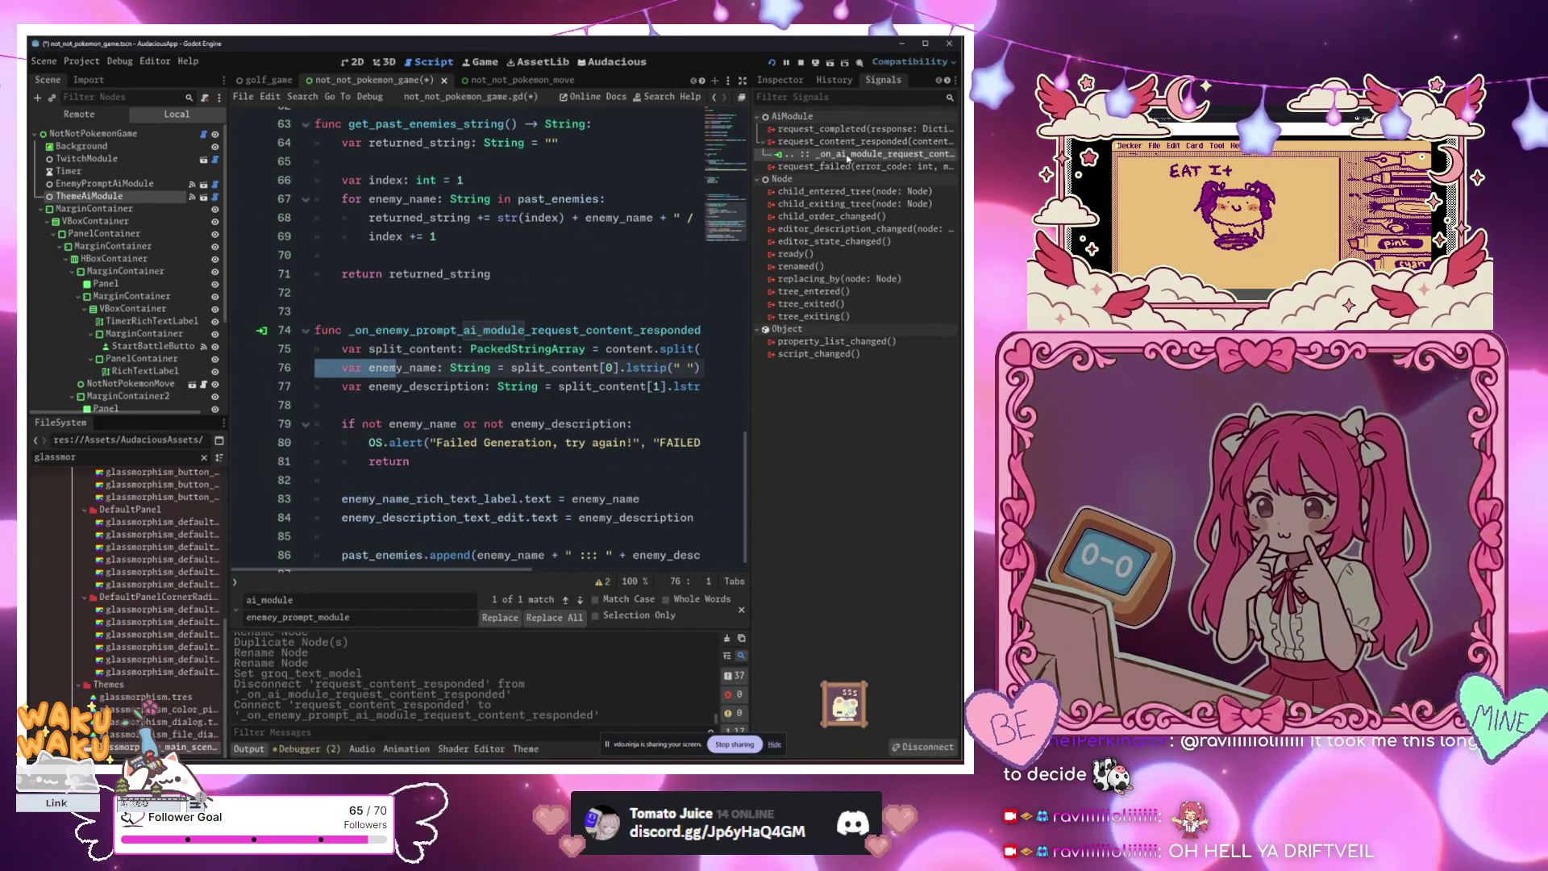
pyautogui.click(895, 186)
pyautogui.doubleClick(862, 141)
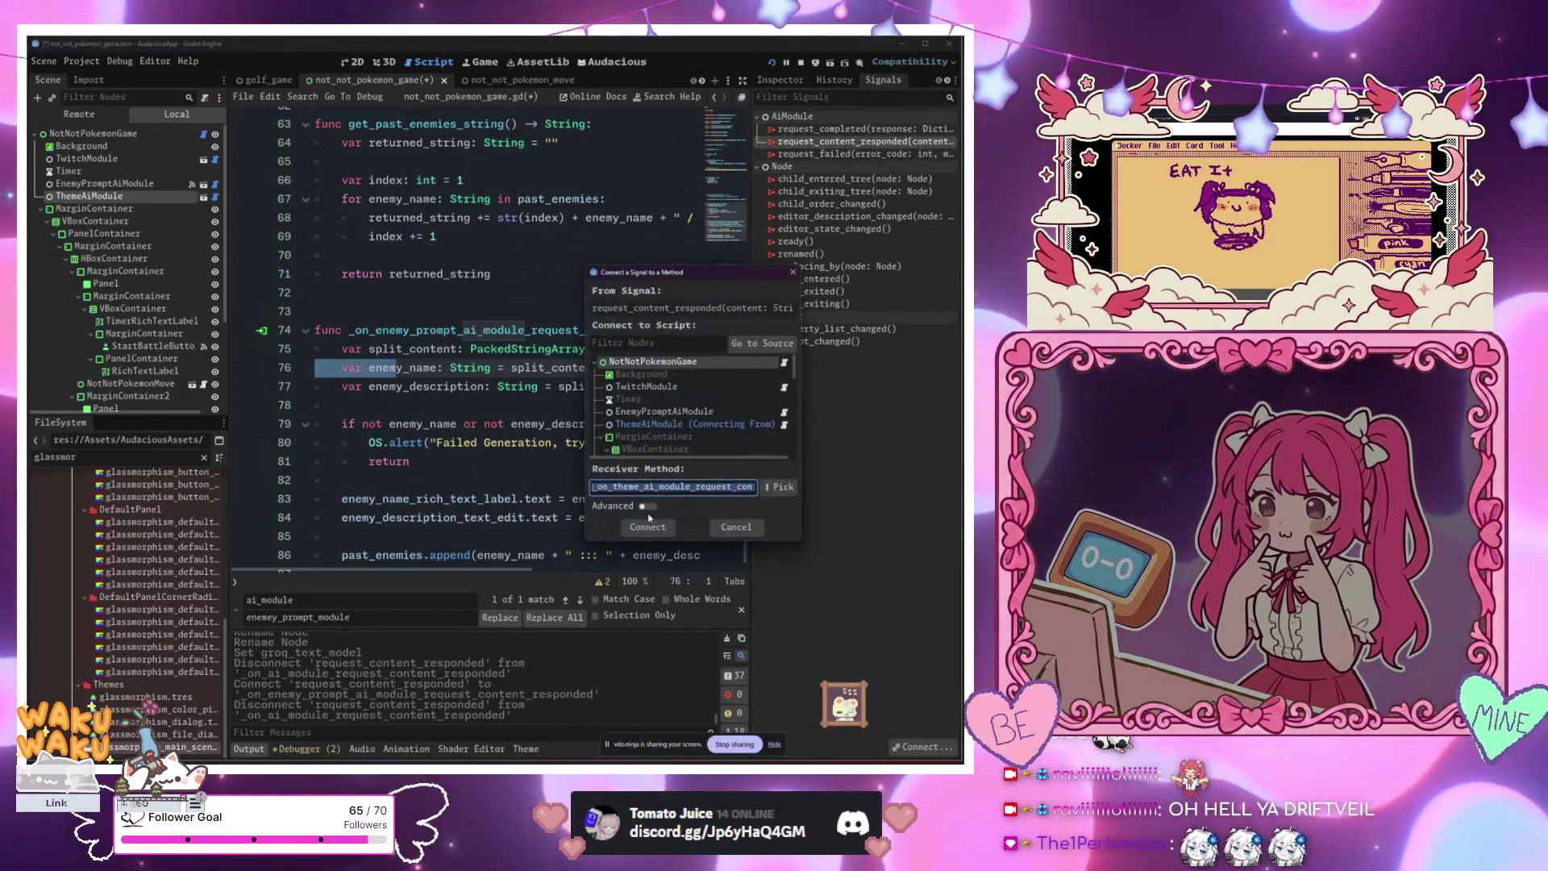
pyautogui.click(641, 528)
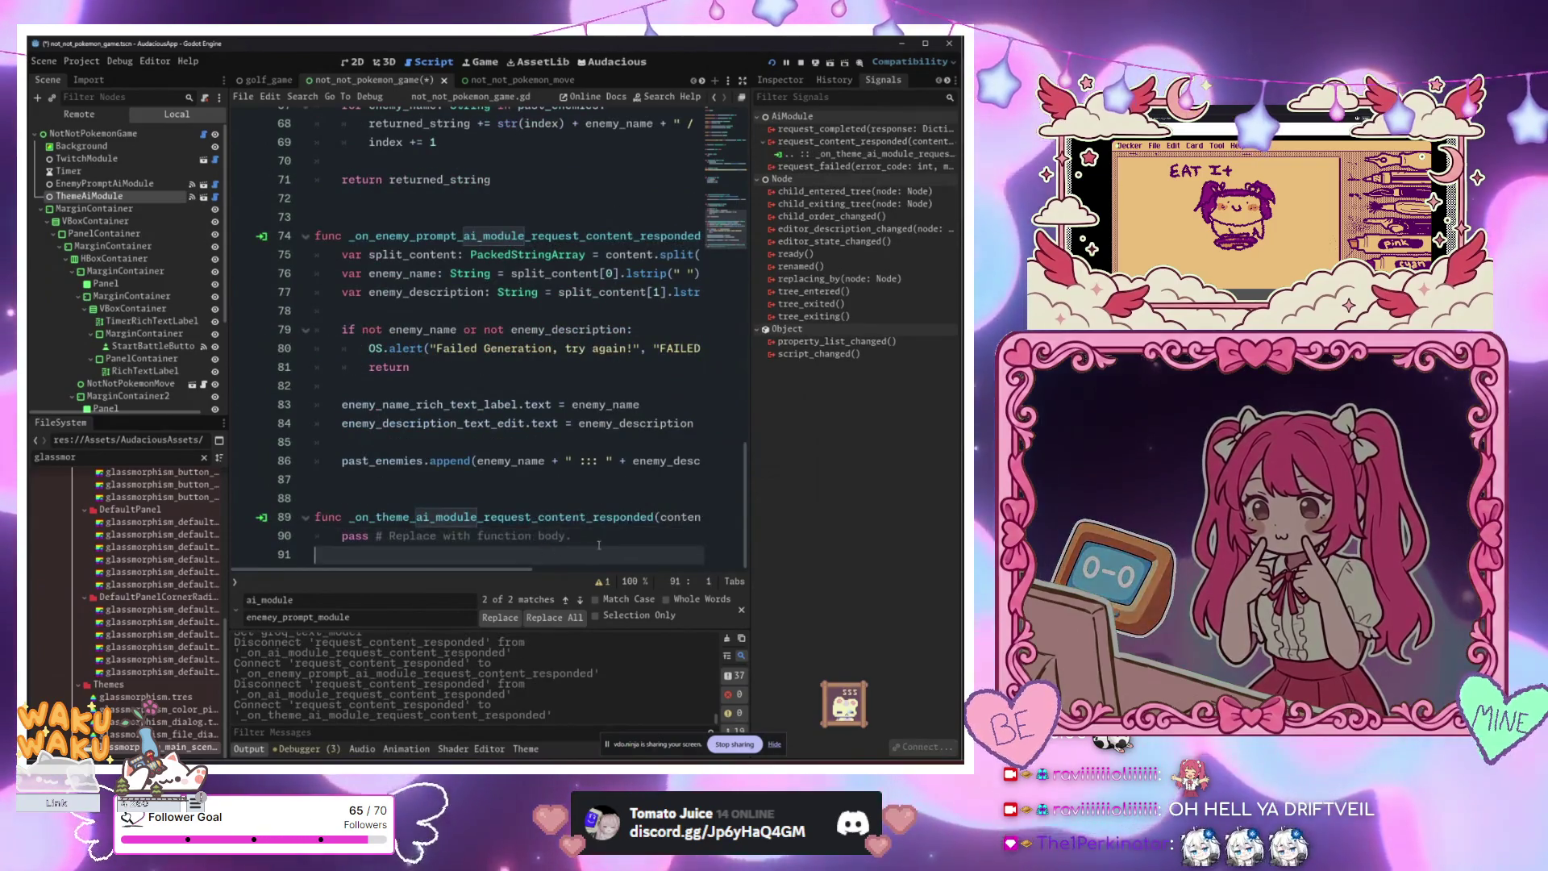
pyautogui.scroll(20, 586, 294)
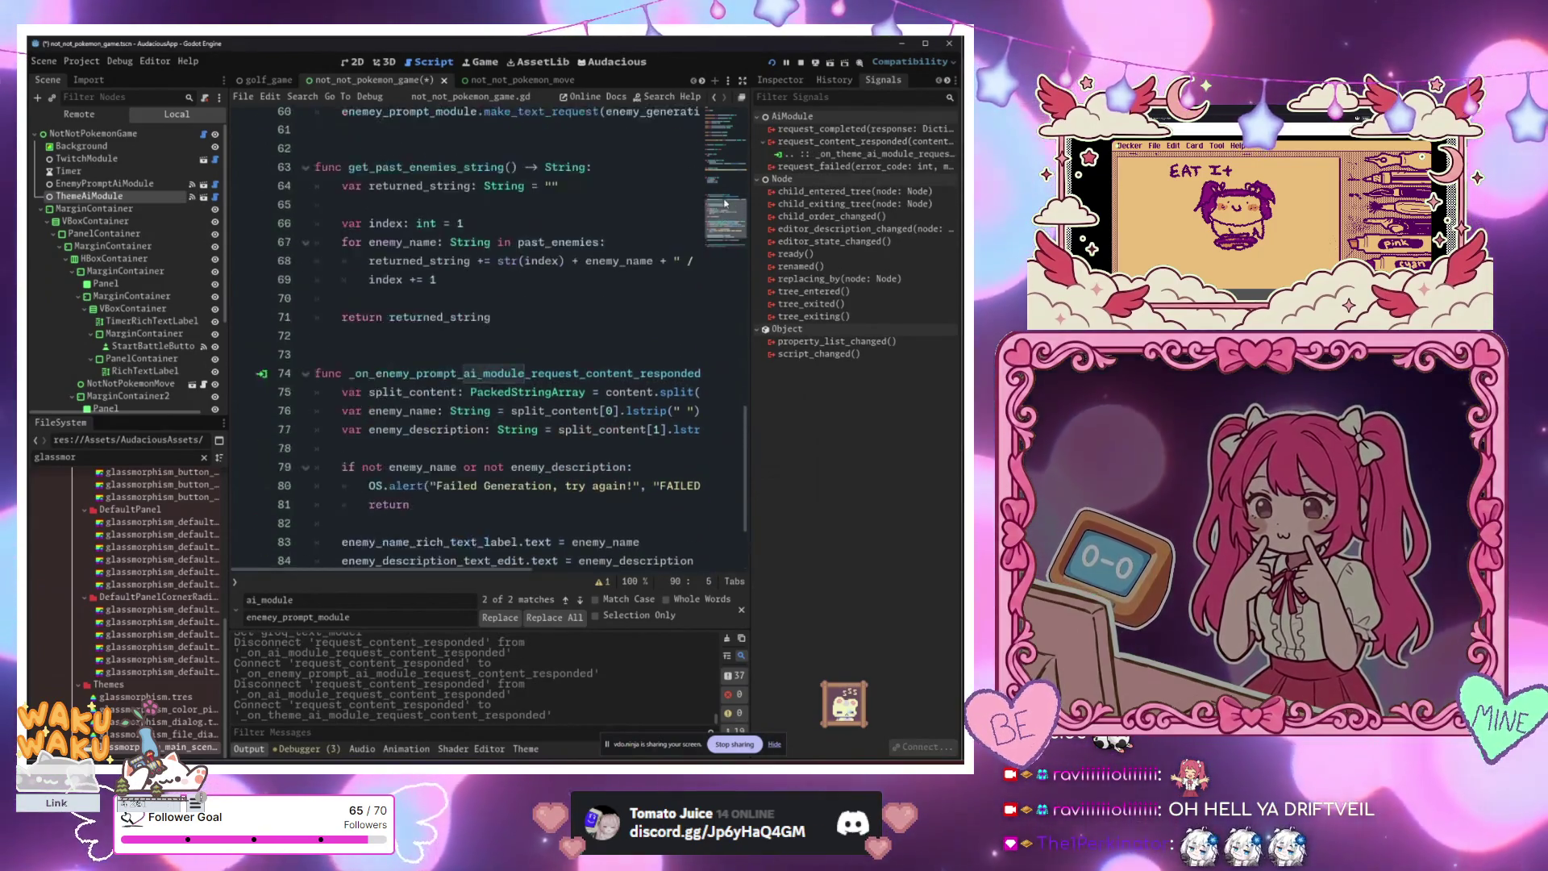
pyautogui.click(586, 287)
pyautogui.scroll(-3, 586, 295)
pyautogui.click(443, 454)
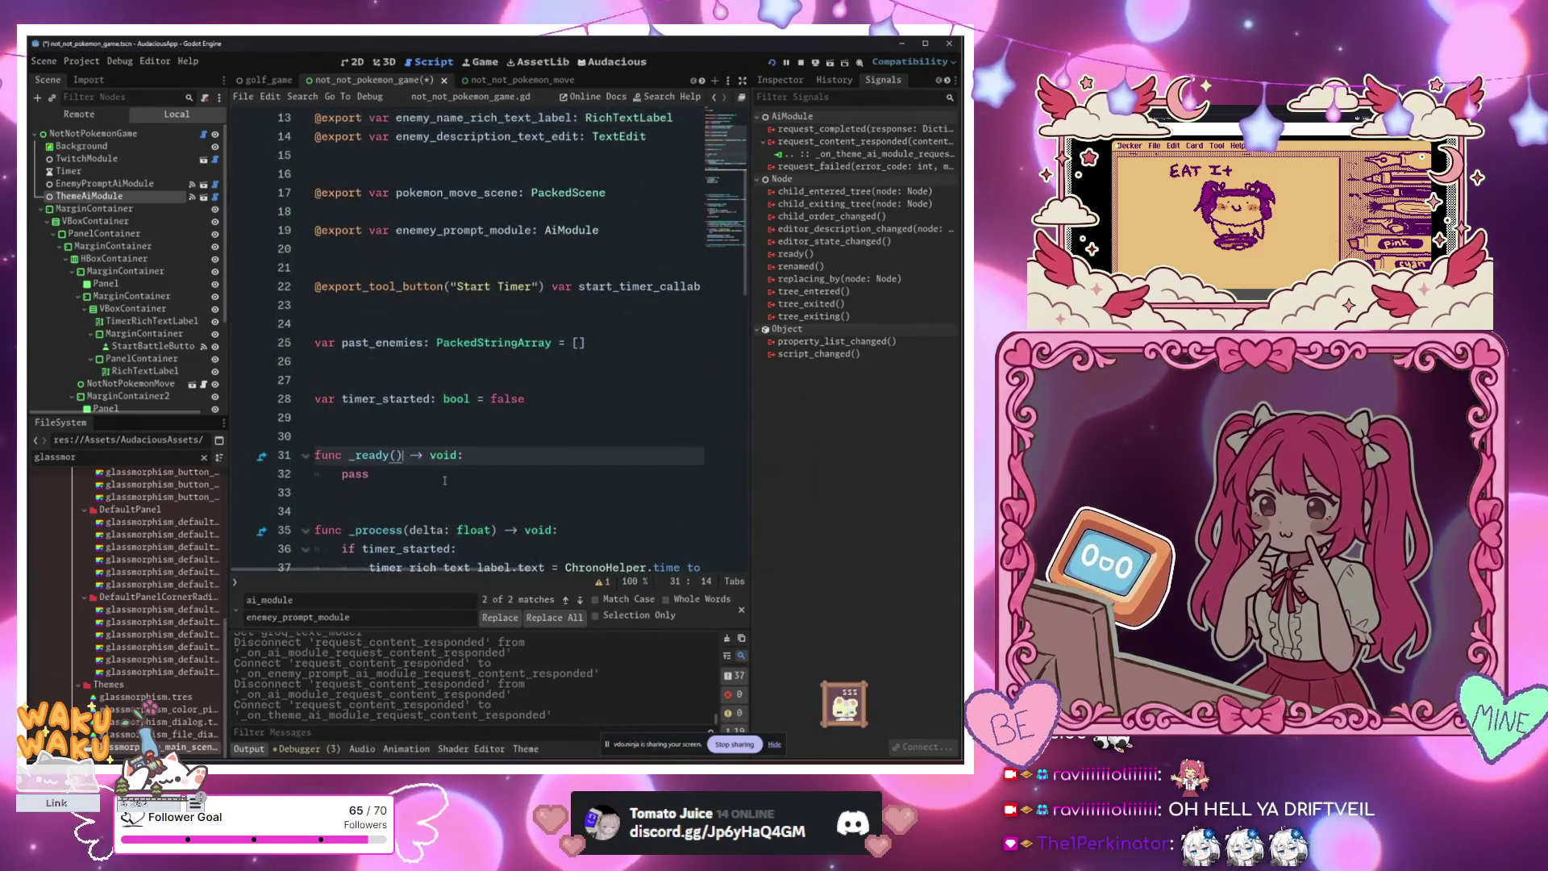
# - Declare var past_themes: PackedStringArray = [] on line 26 below past_enemies
pyautogui.scroll(4, 450, 433)
pyautogui.scroll(-4, 450, 433)
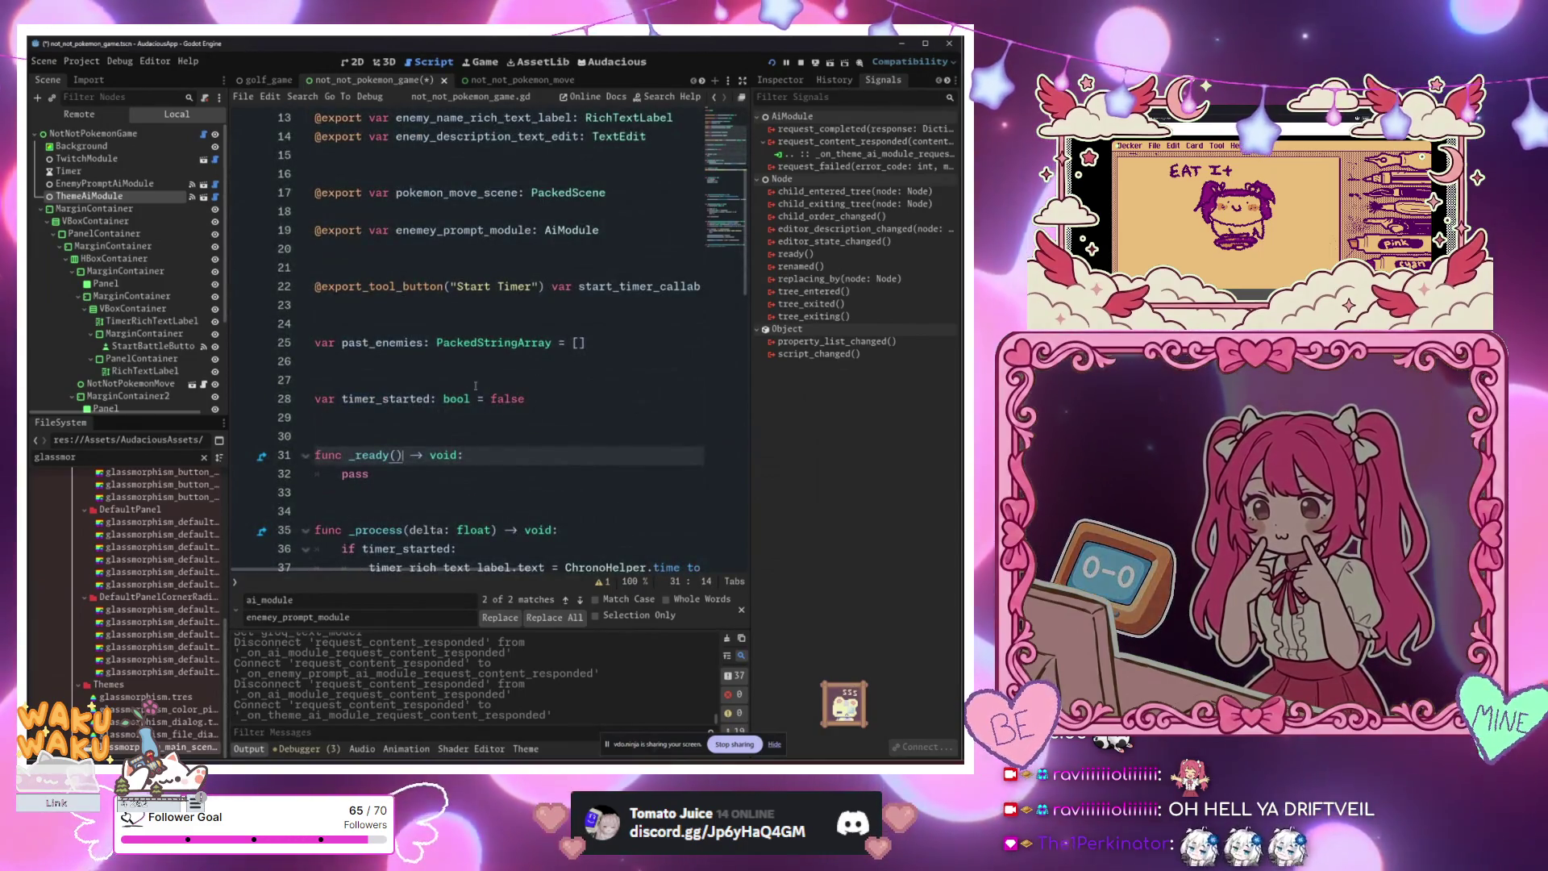
pyautogui.scroll(2, 468, 403)
pyautogui.click(456, 420)
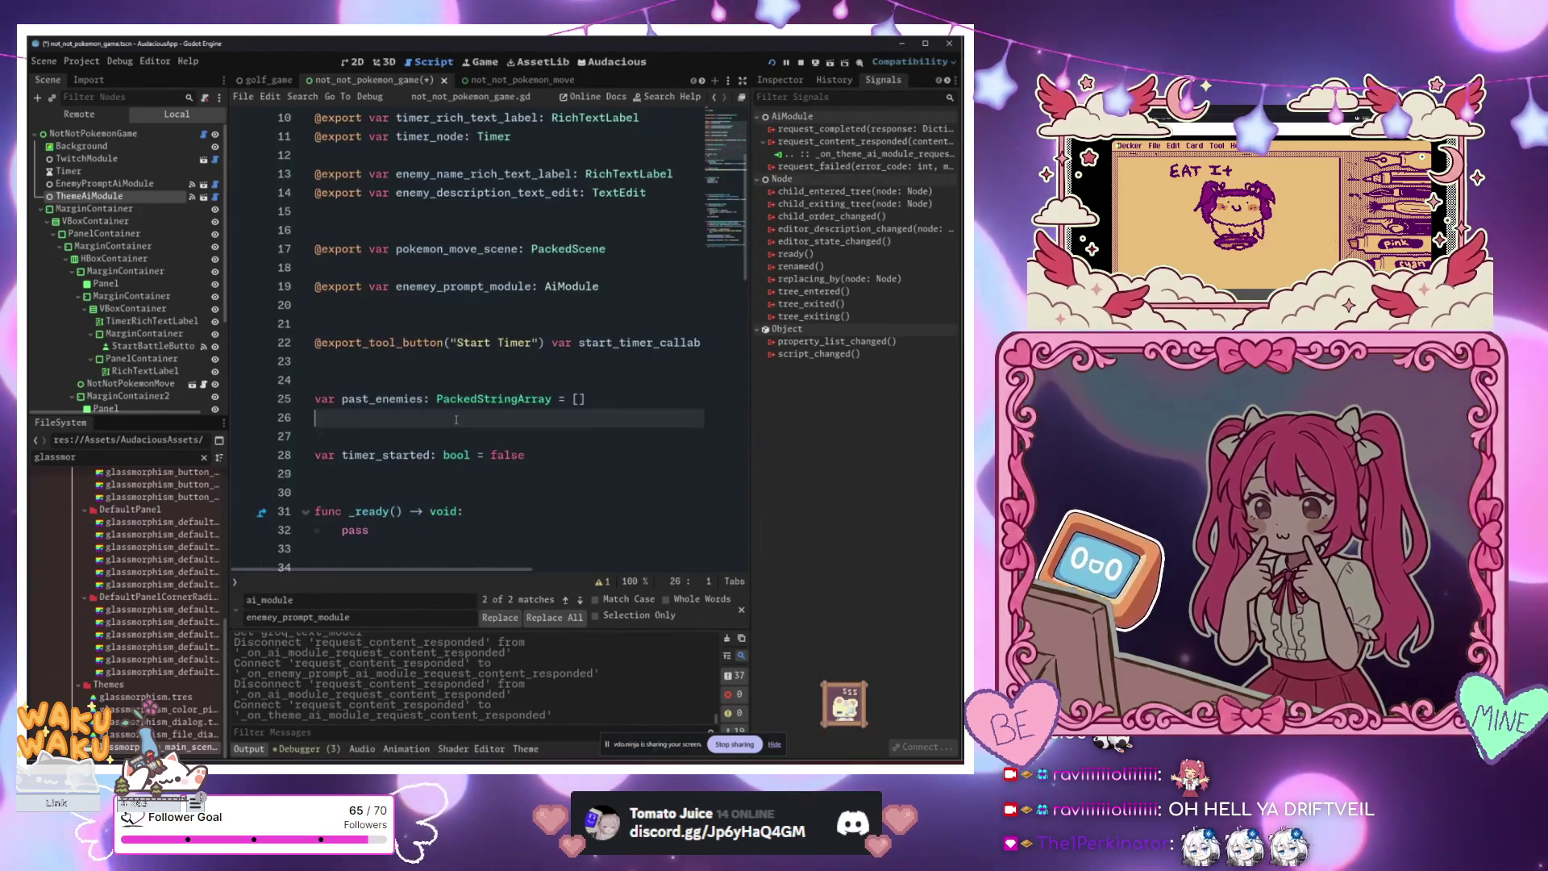
pyautogui.write('var past_themes: ')
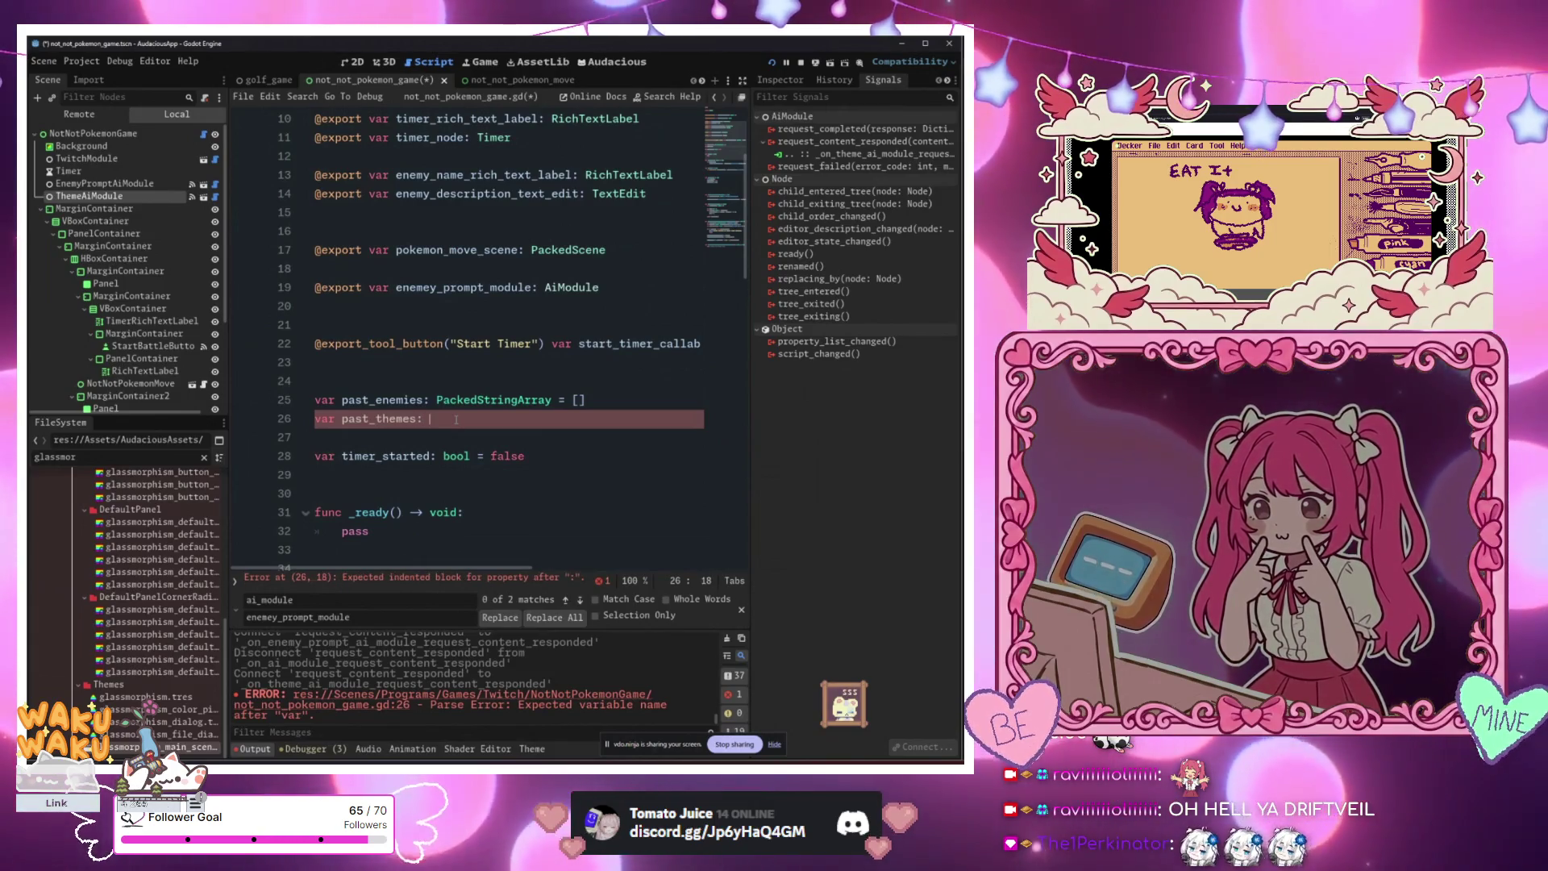
pyautogui.write('PackedS')
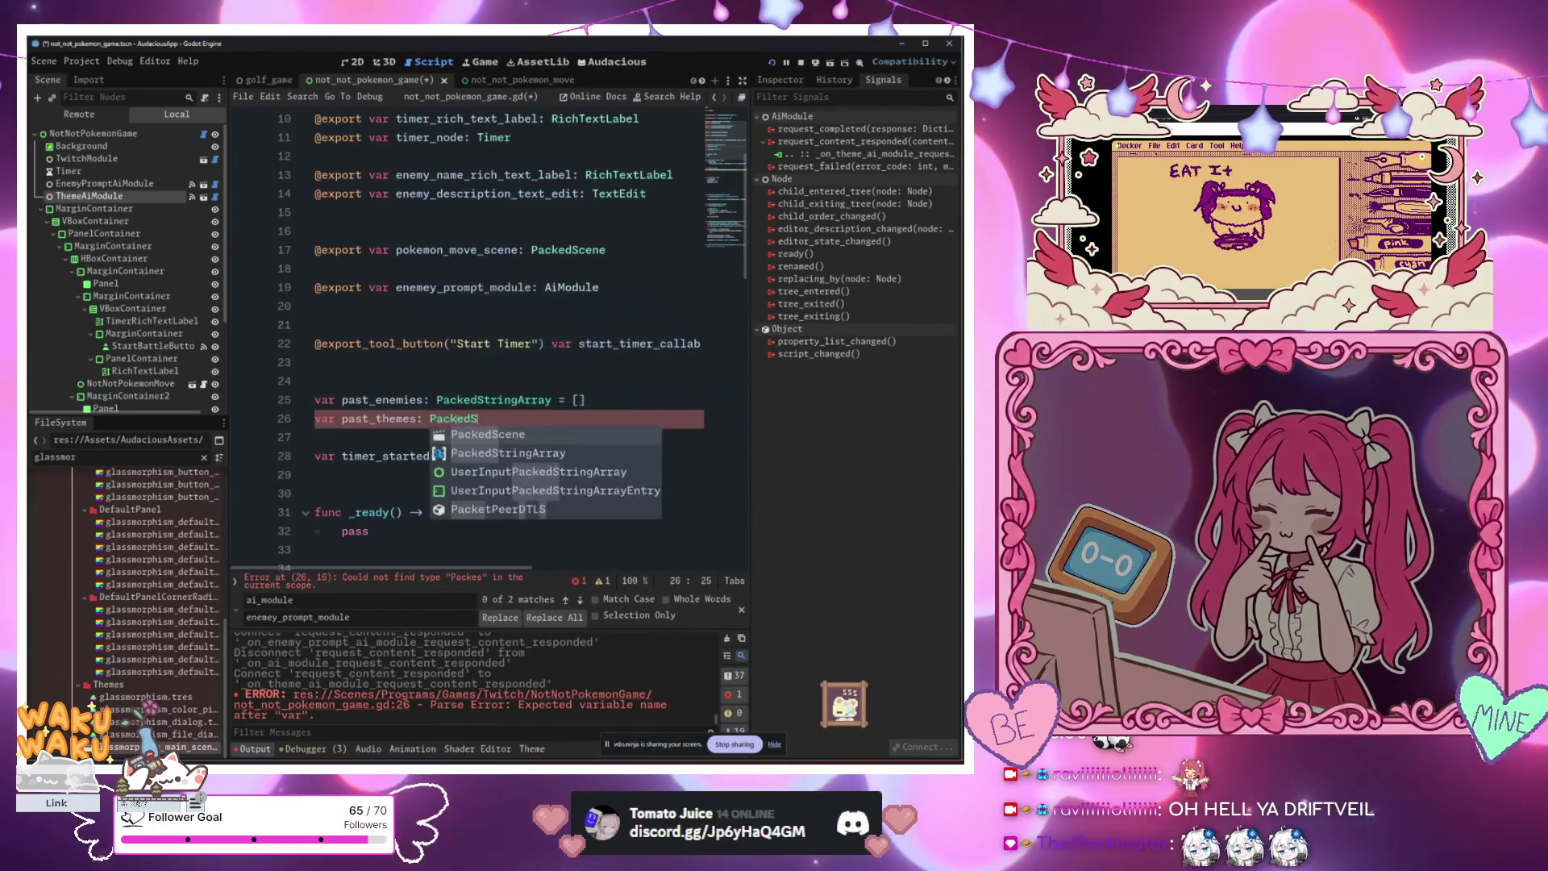
pyautogui.write('tring')
pyautogui.press('Return')
pyautogui.write('= [')
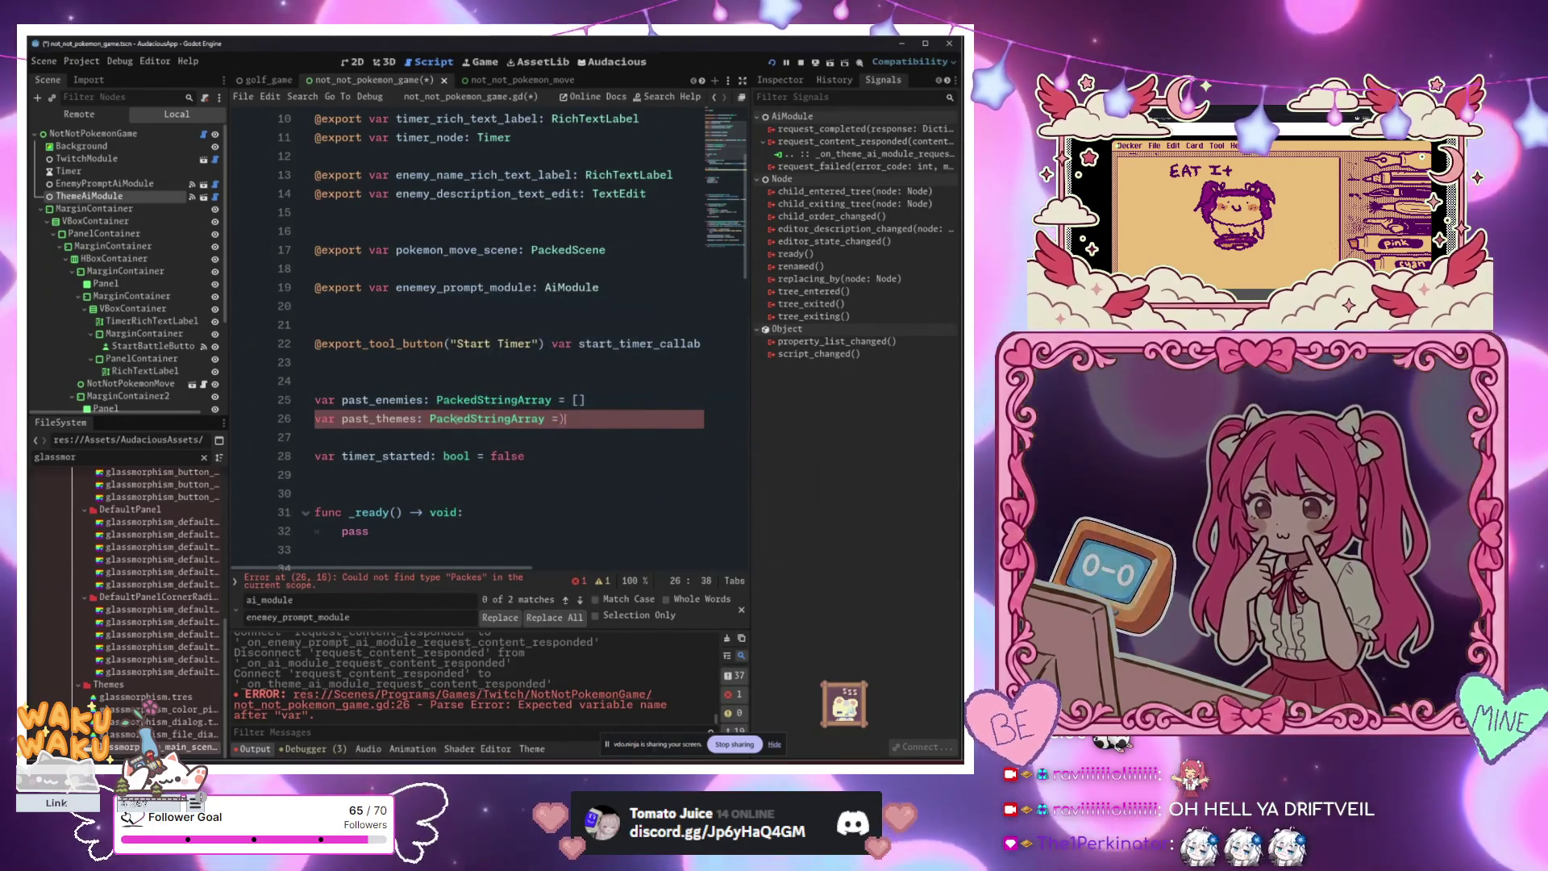
pyautogui.write(']')
pyautogui.click(716, 234)
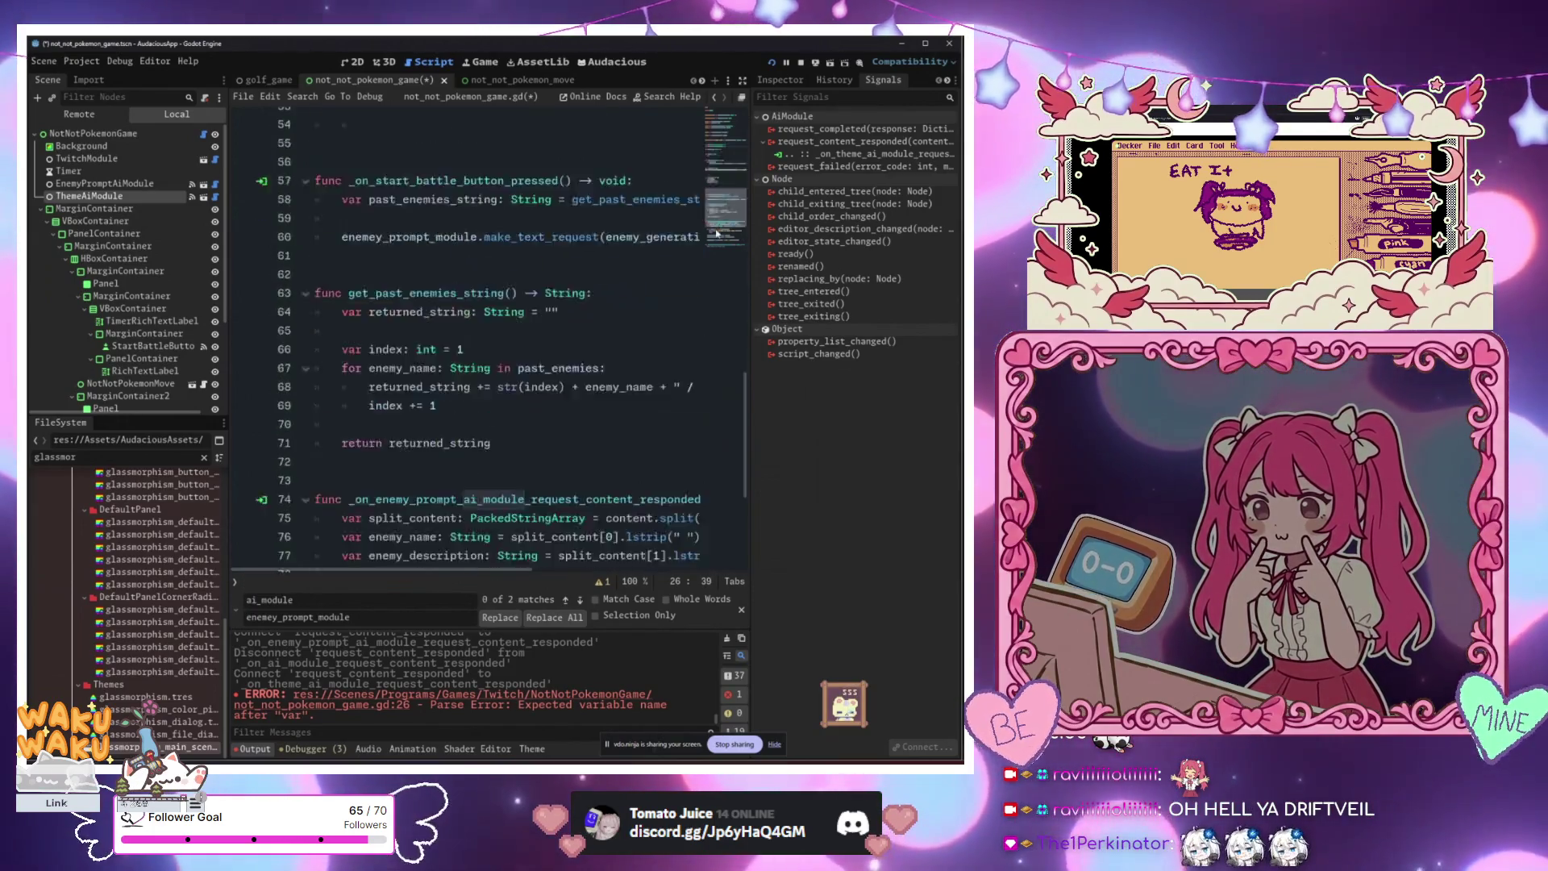
pyautogui.scroll(-5, 565, 552)
pyautogui.hscroll(3, 565, 551)
pyautogui.moveTo(539, 572); pyautogui.dragTo(331, 572)
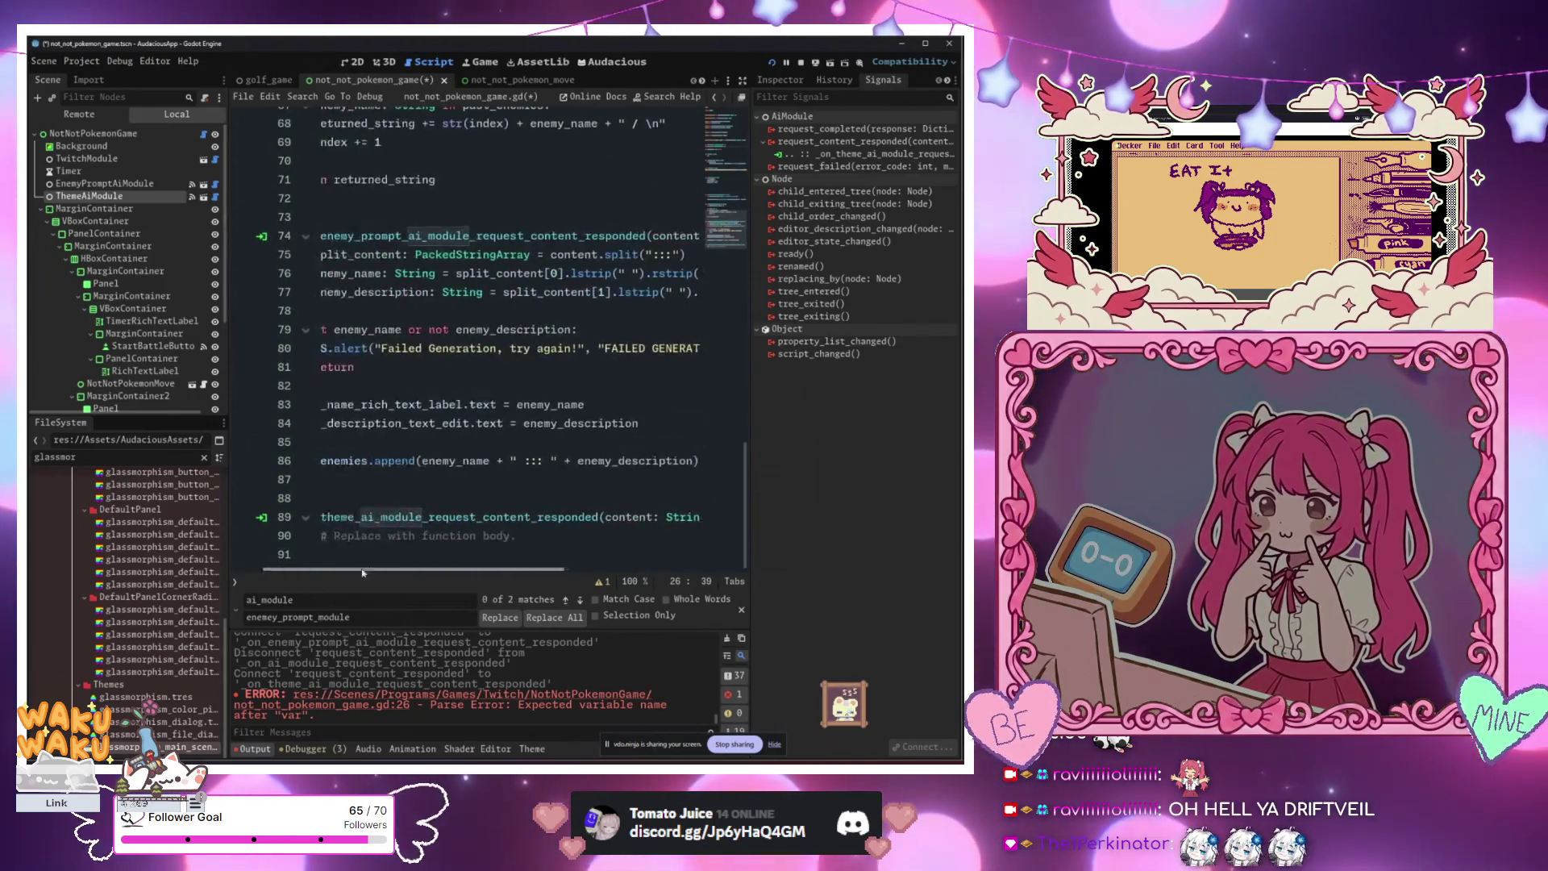
# - Replace the theme handler's placeholder line with pass and return to the 2D scene
pyautogui.moveTo(572, 536); pyautogui.dragTo(339, 536)
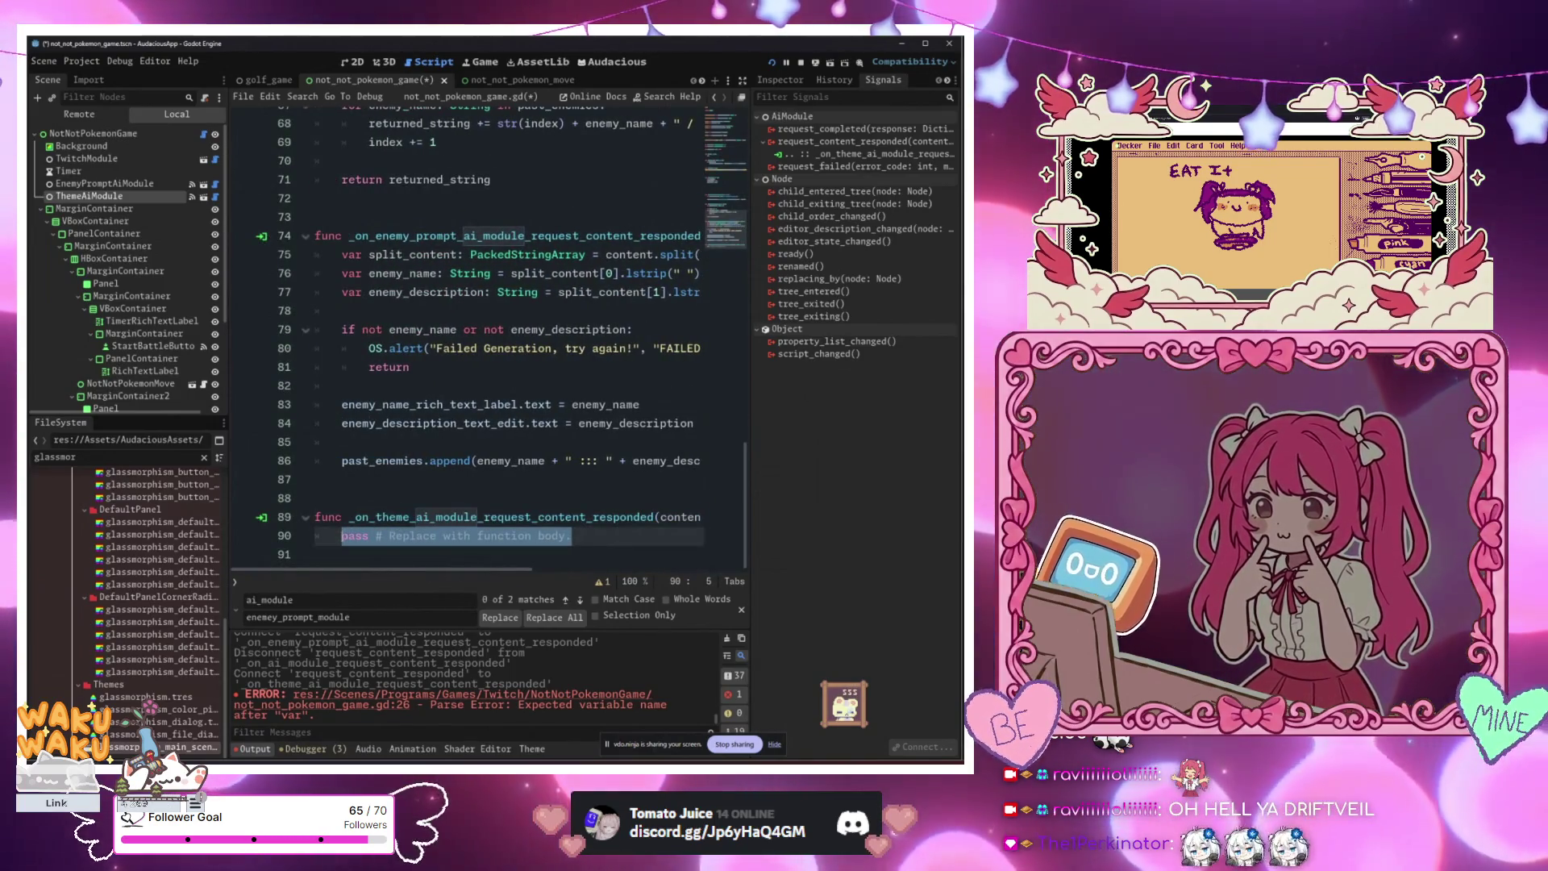
pyautogui.press('BackSpace')
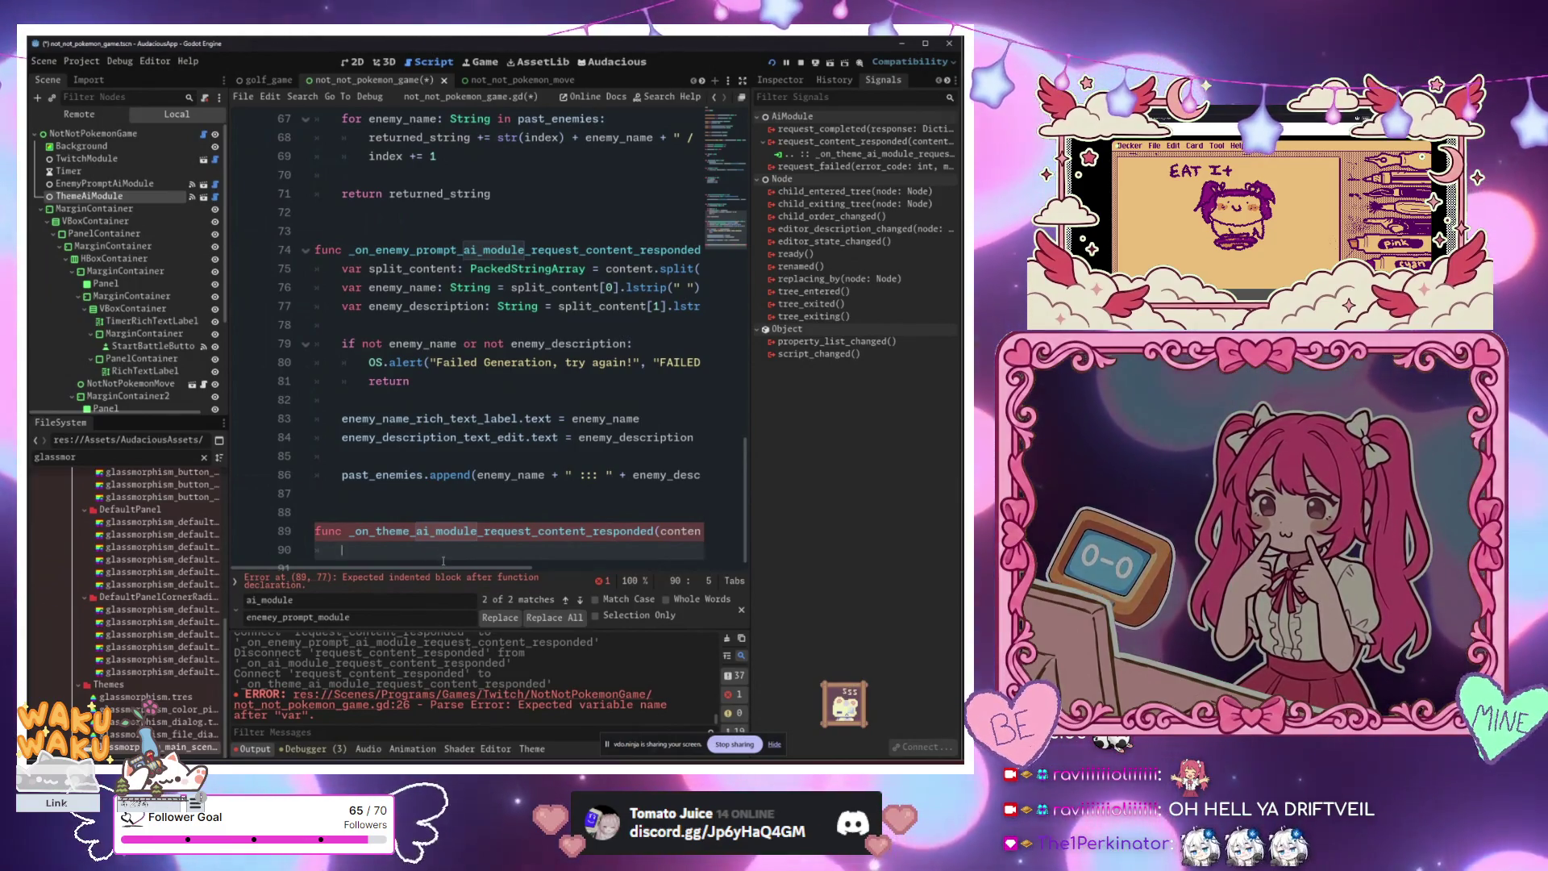
pyautogui.press('Down')
pyautogui.press('BackSpace')
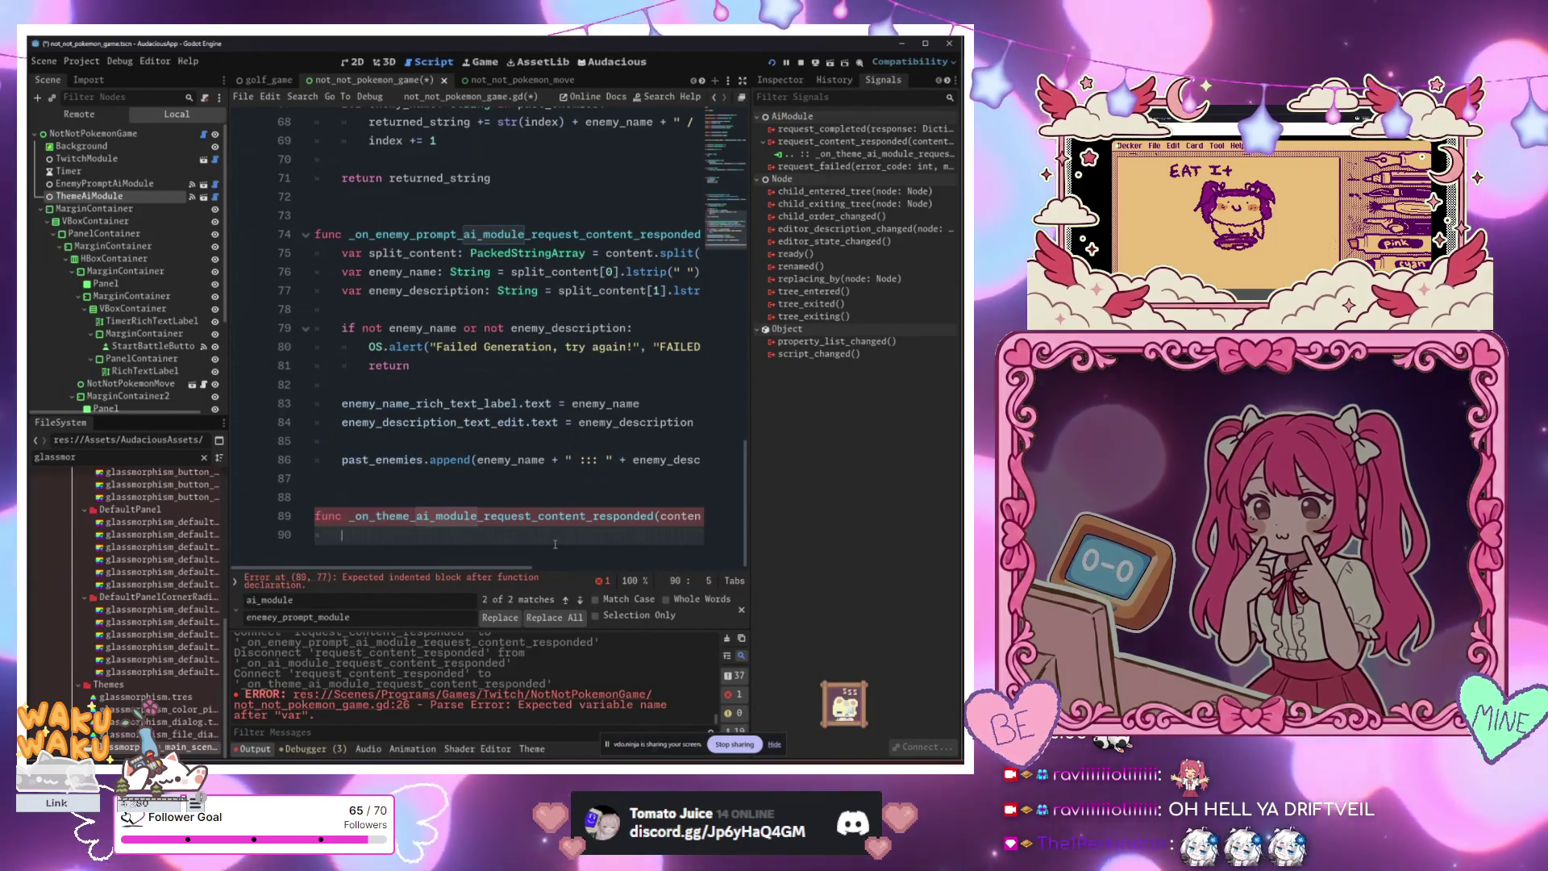
pyautogui.write('va')
pyautogui.press('BackSpace')
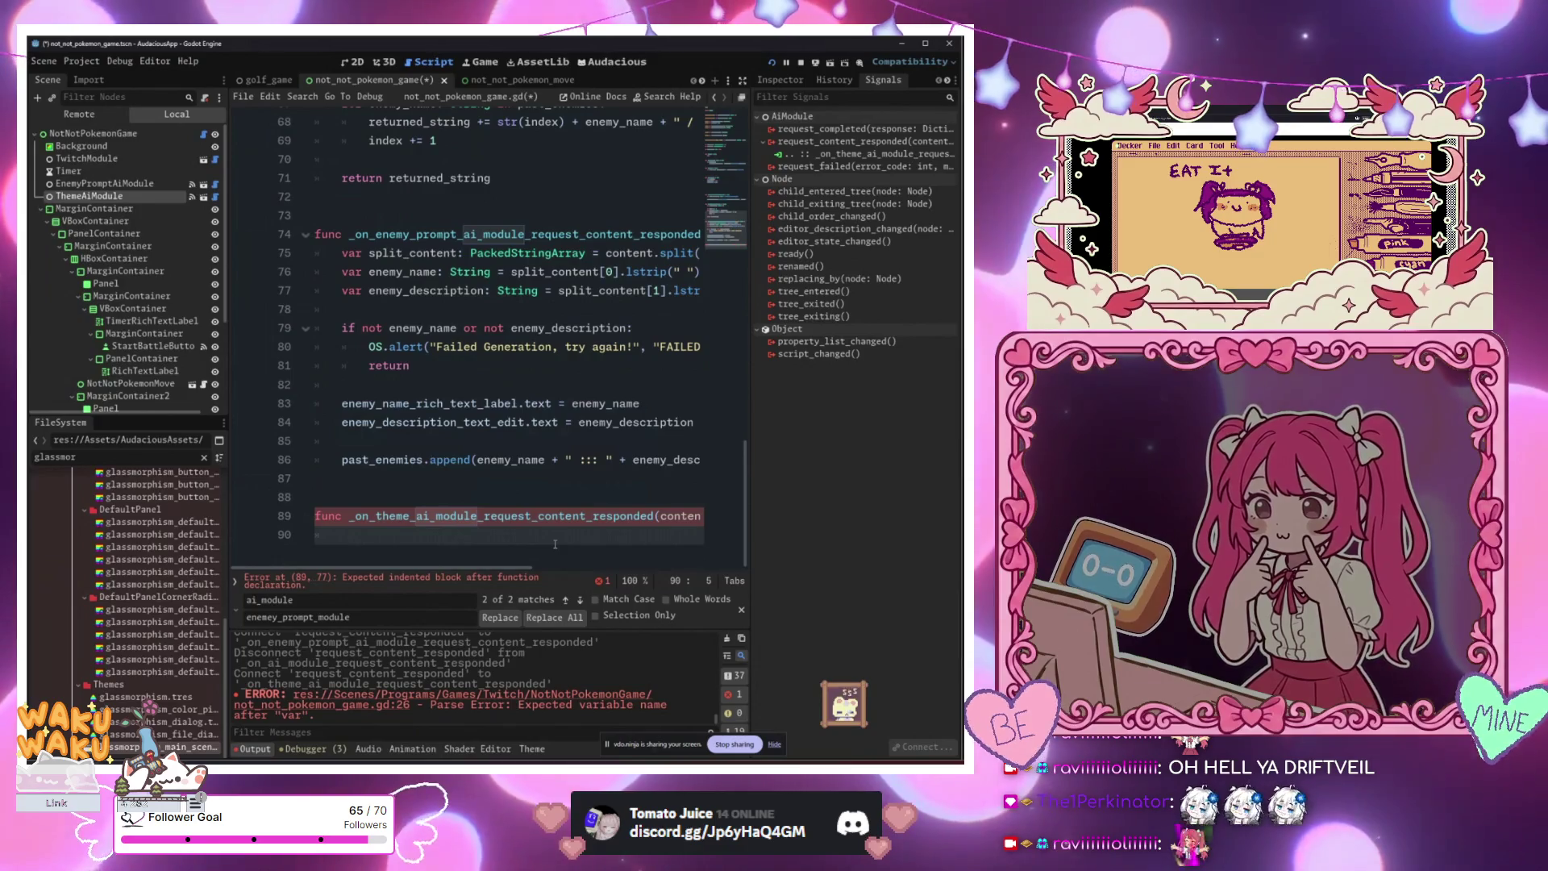
pyautogui.write('pass')
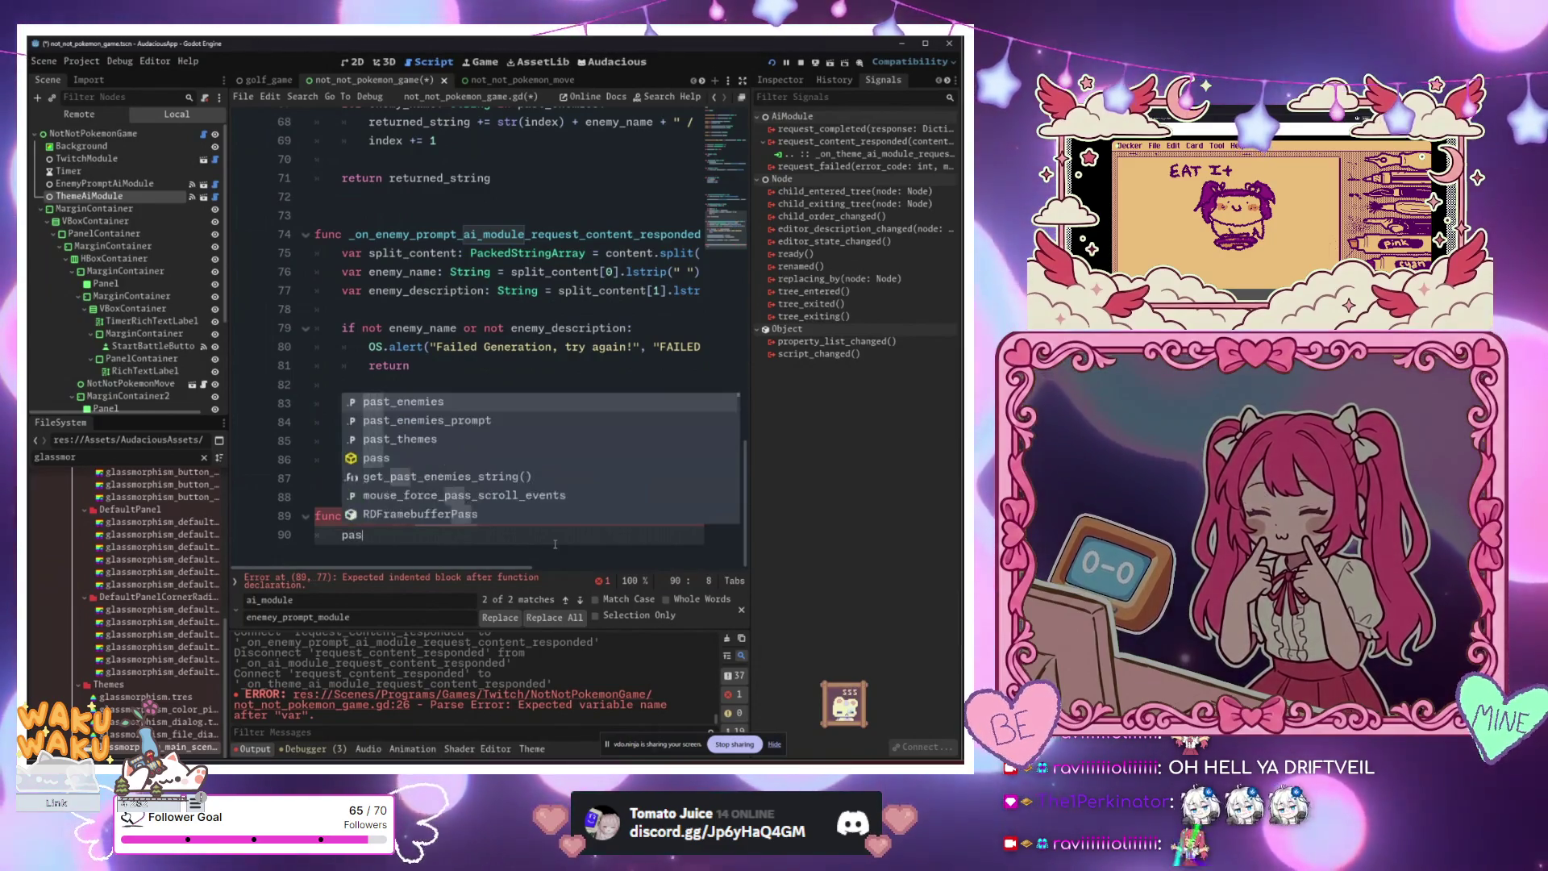
pyautogui.scroll(9, 520, 435)
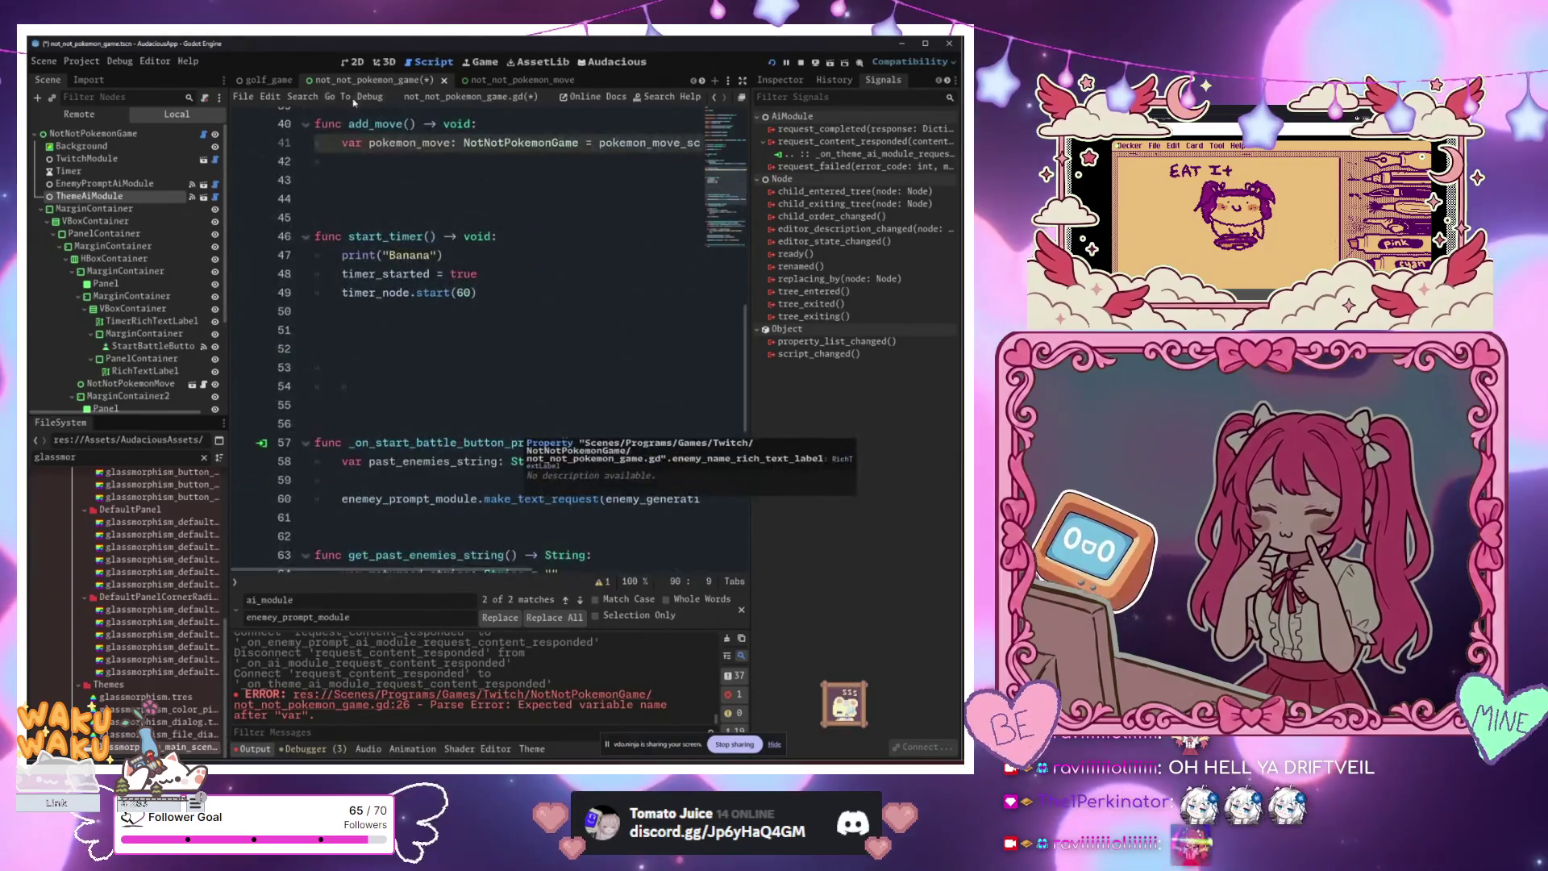
pyautogui.click(351, 64)
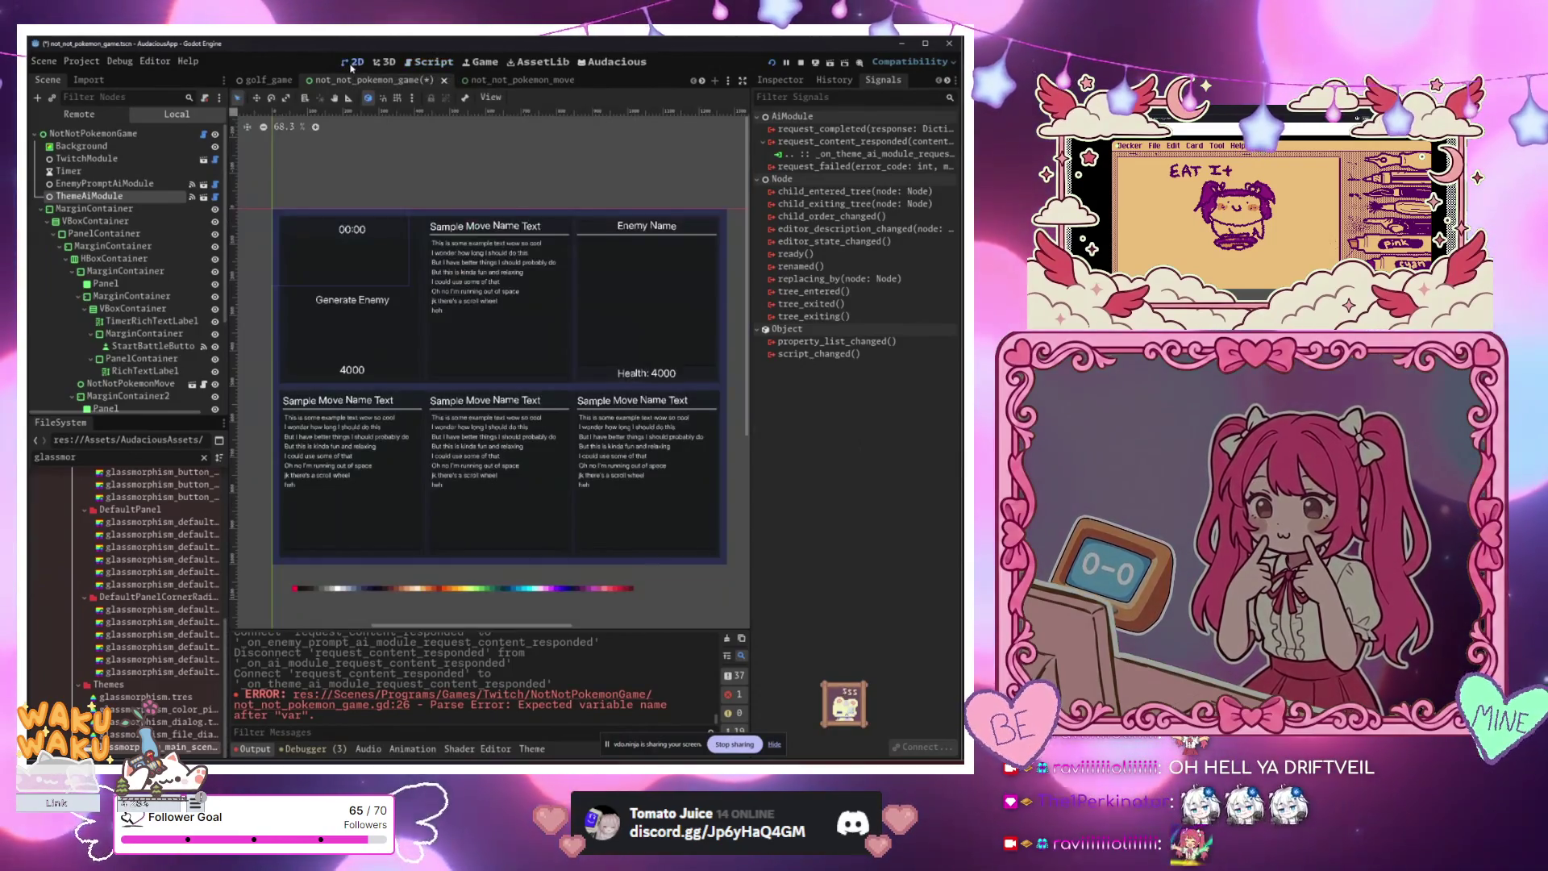
# - Duplicate the Generate Enemy button and name the copy ThemeButton
pyautogui.click(362, 306)
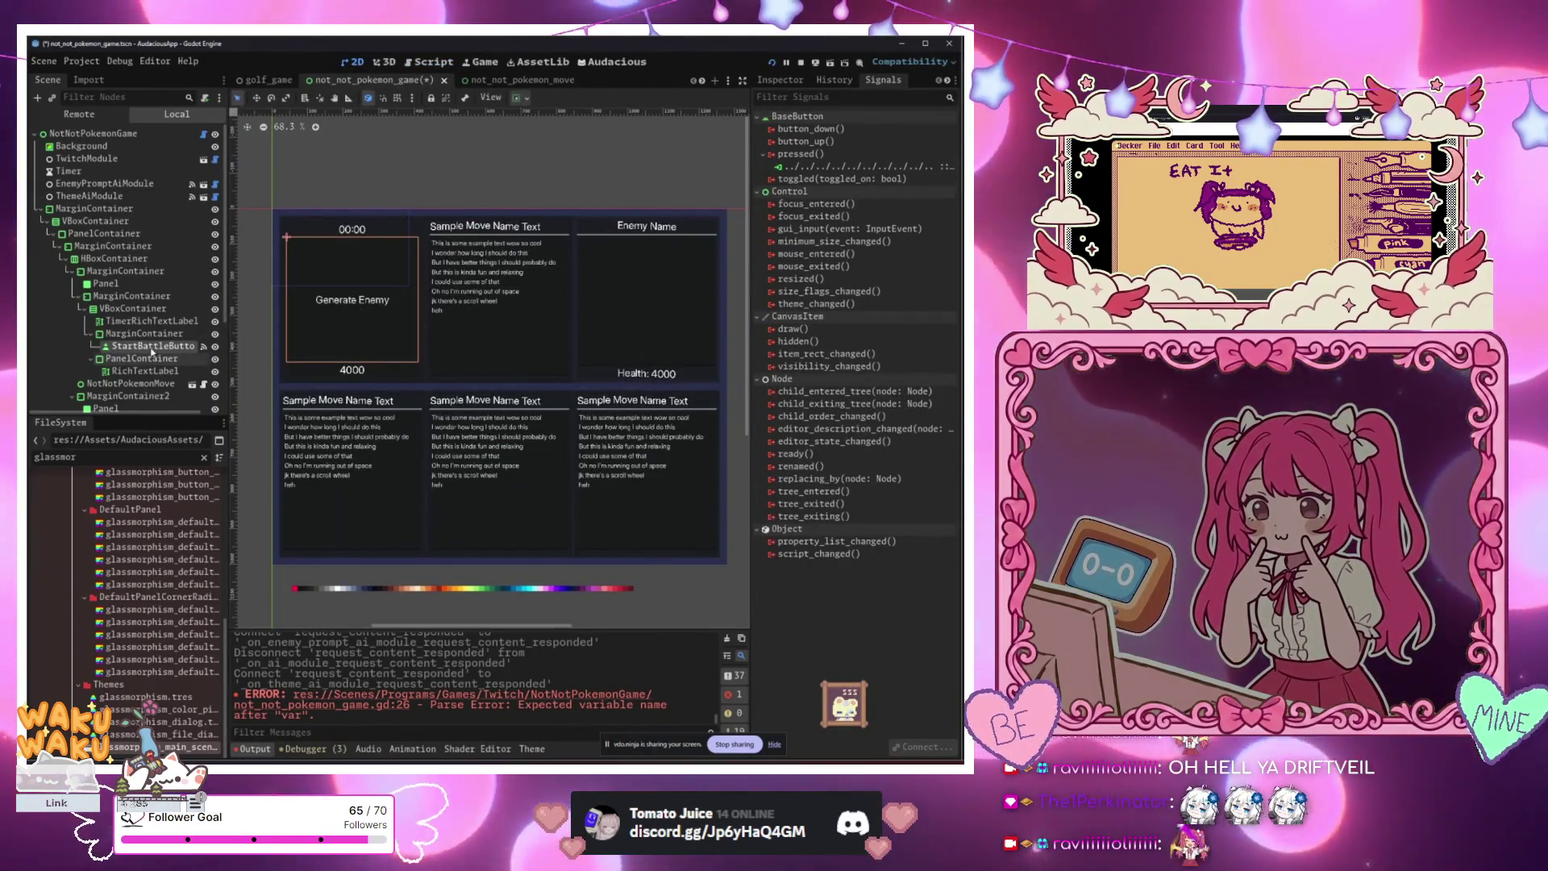
pyautogui.hotkey('ctrl', 'd')
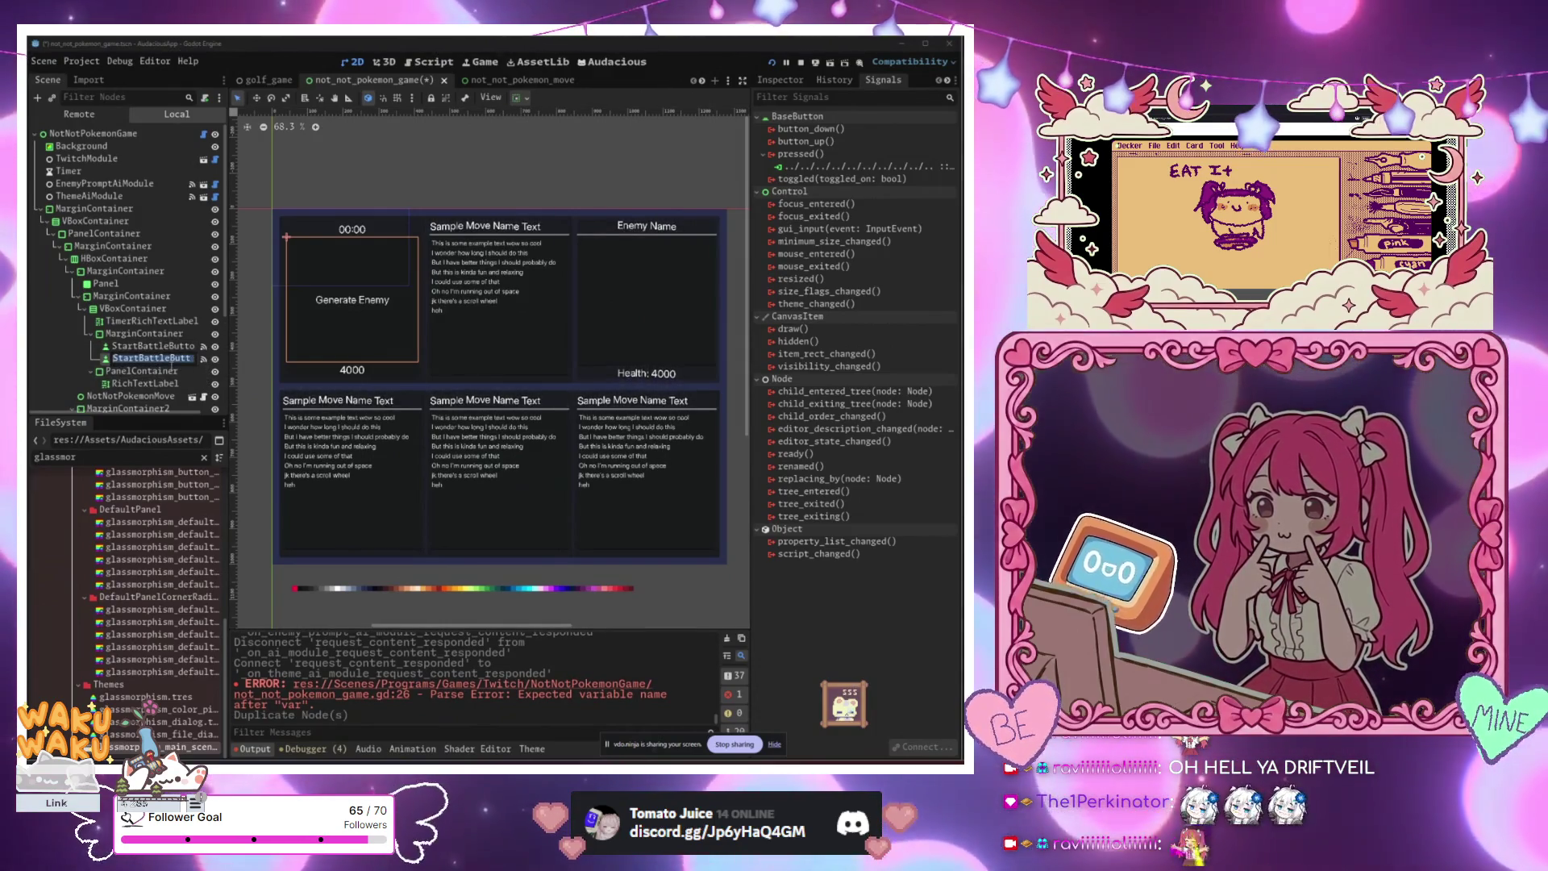
pyautogui.press('BackSpace')
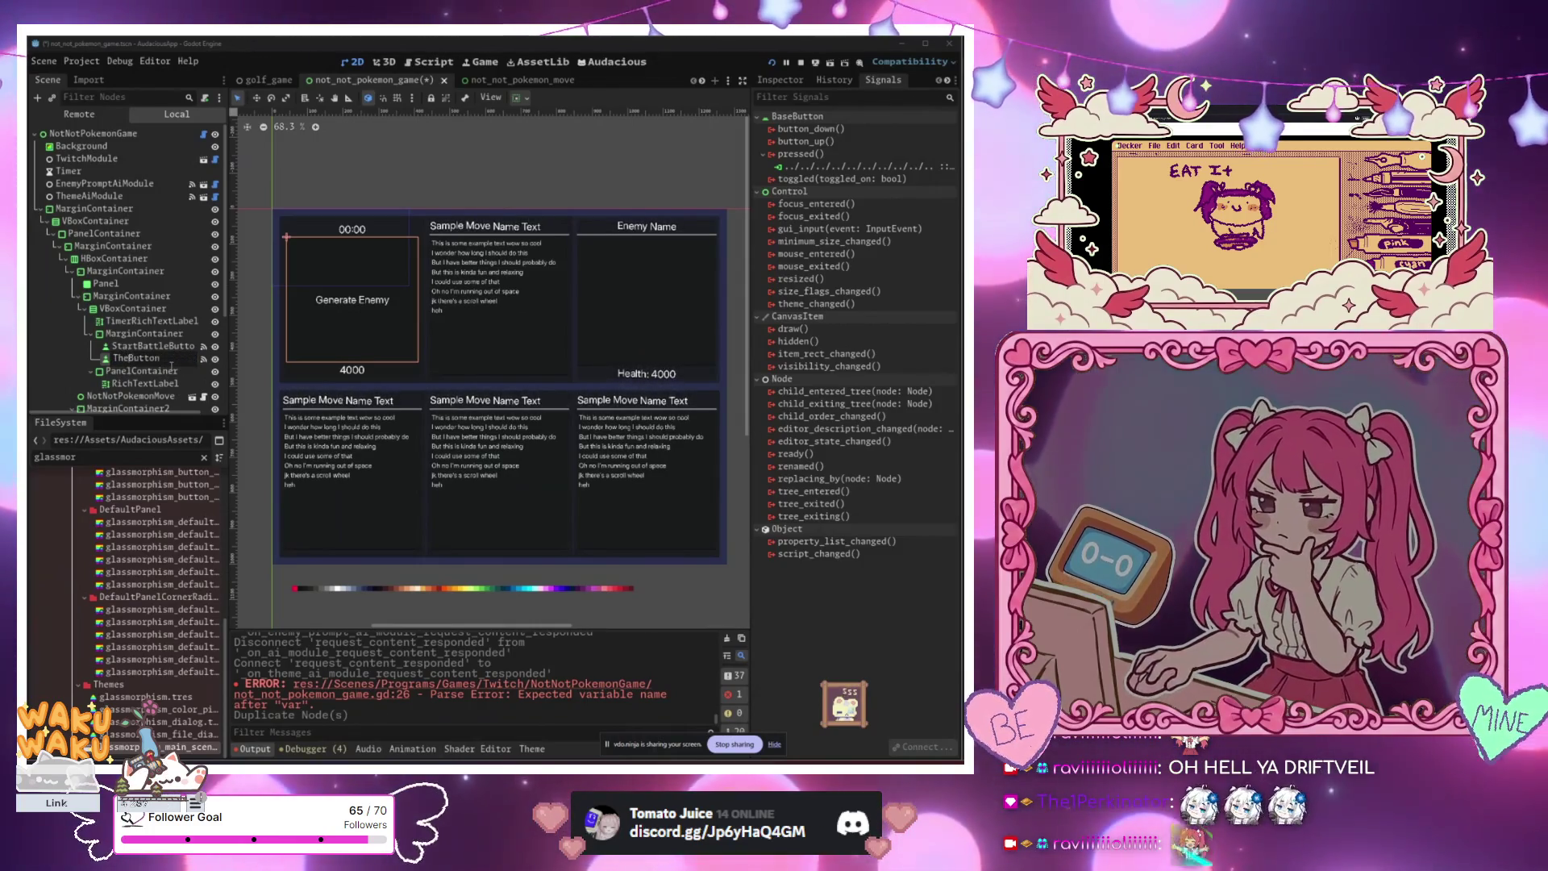
pyautogui.press('Return')
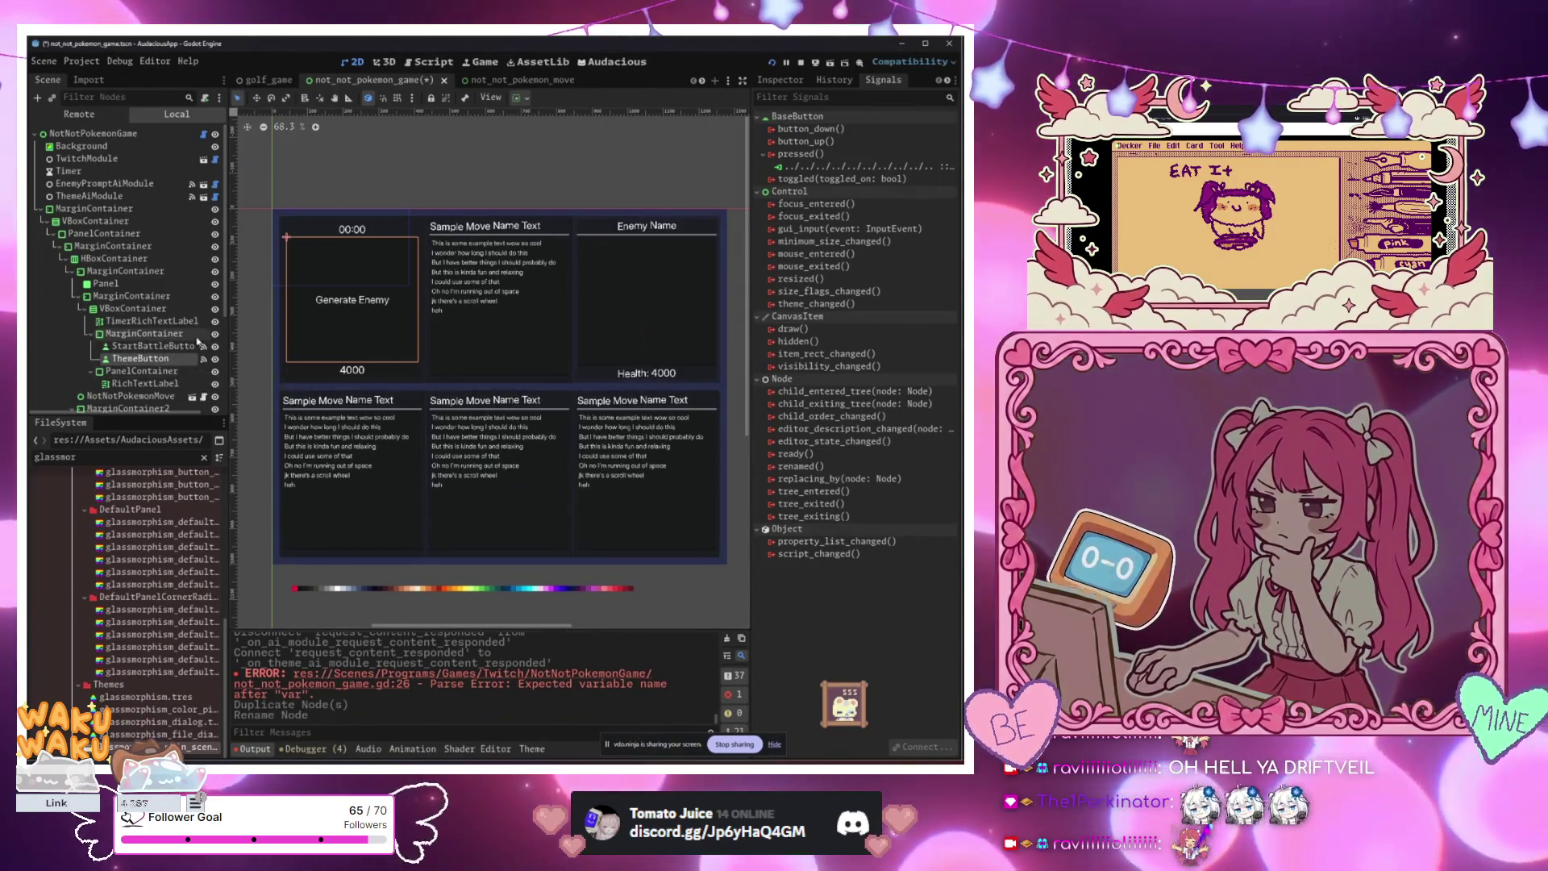
# - Disconnect ThemeButton's pressed signal from _on_start_battle_button_pressed and connect it to _on_theme_button_pressed
pyautogui.click(831, 167)
pyautogui.rightClick(831, 167)
pyautogui.click(867, 201)
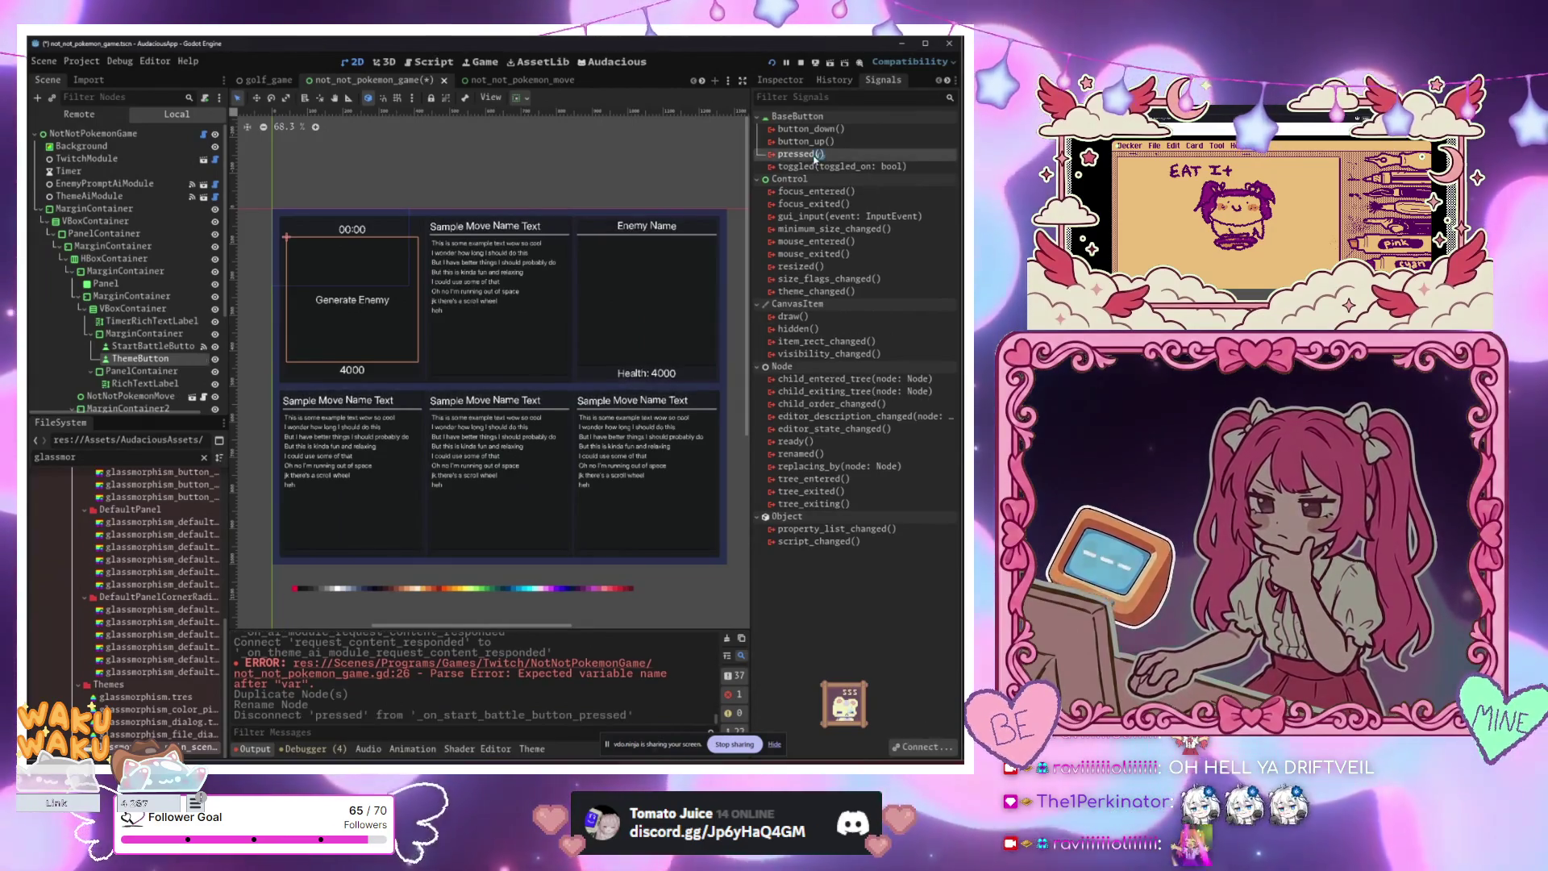
pyautogui.doubleClick(800, 154)
pyautogui.click(647, 527)
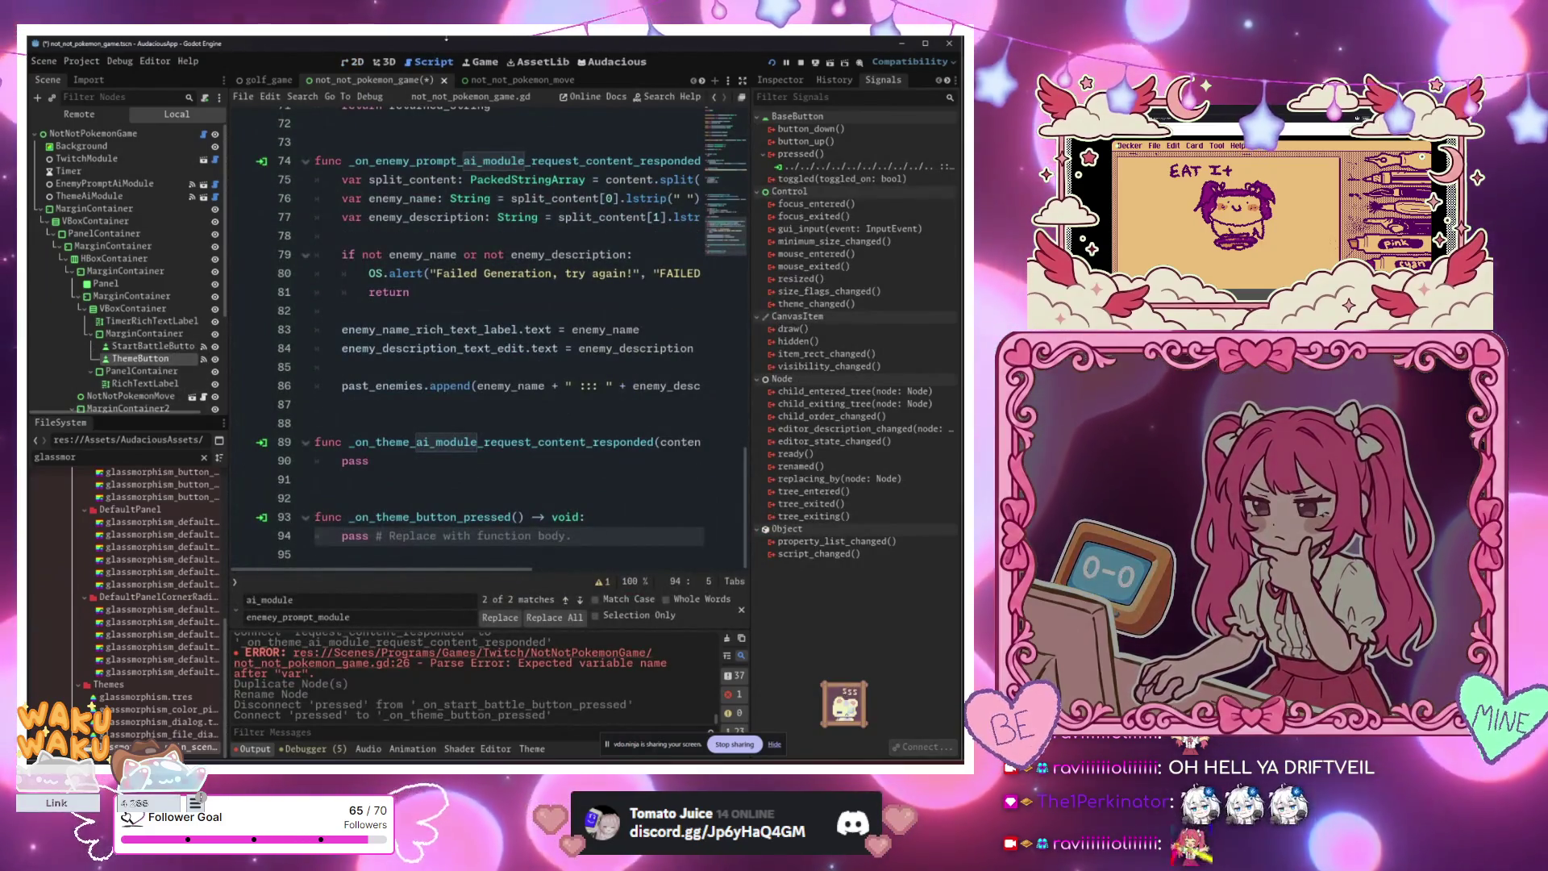
pyautogui.click(351, 64)
pyautogui.click(143, 334)
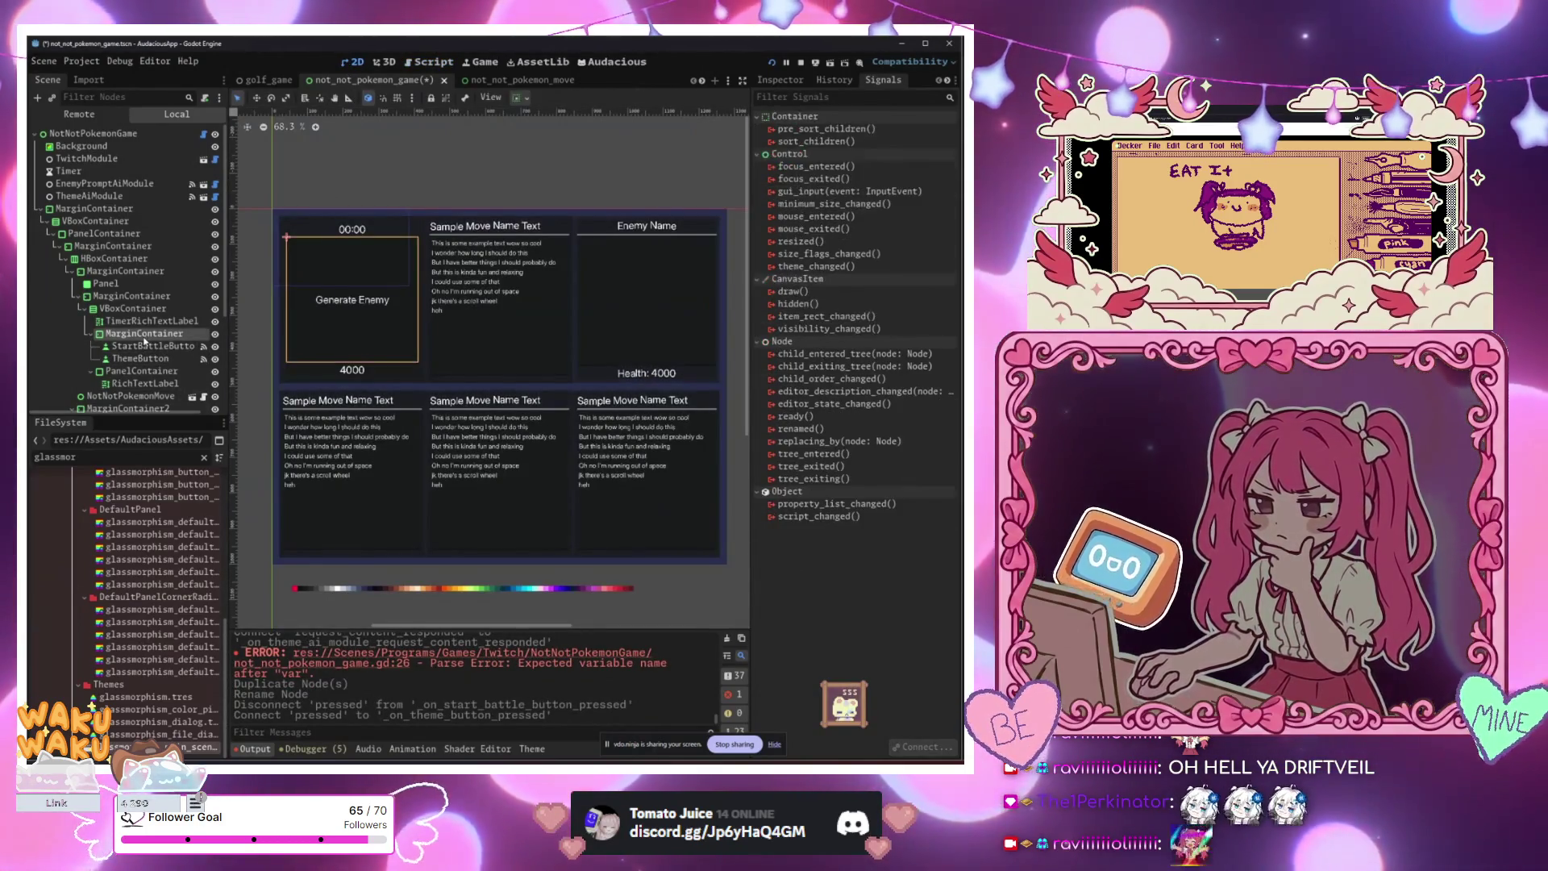
# - Add a VBoxContainer under MarginContainer and move both buttons into it
pyautogui.hotkey('ctrl', 'a')
pyautogui.write('vbox')
pyautogui.press('Return')
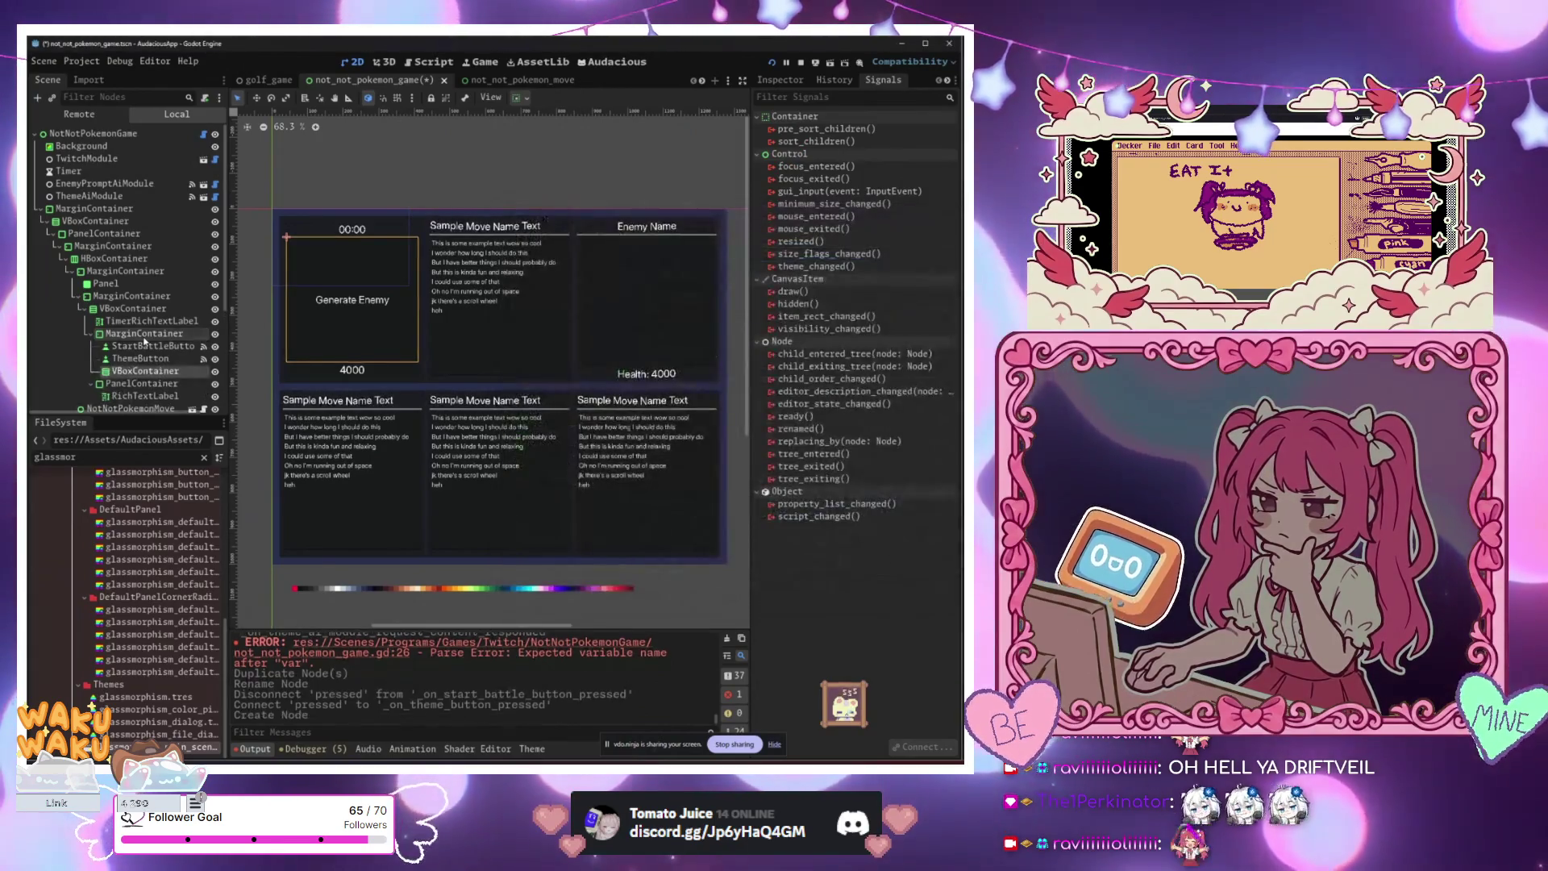
pyautogui.moveTo(168, 345)
pyautogui.mouseDown()
pyautogui.moveTo(141, 371)
pyautogui.moveTo(140, 349)
pyautogui.mouseUp()
pyautogui.keyDown('shift'); pyautogui.click(139, 370); pyautogui.keyUp('shift')
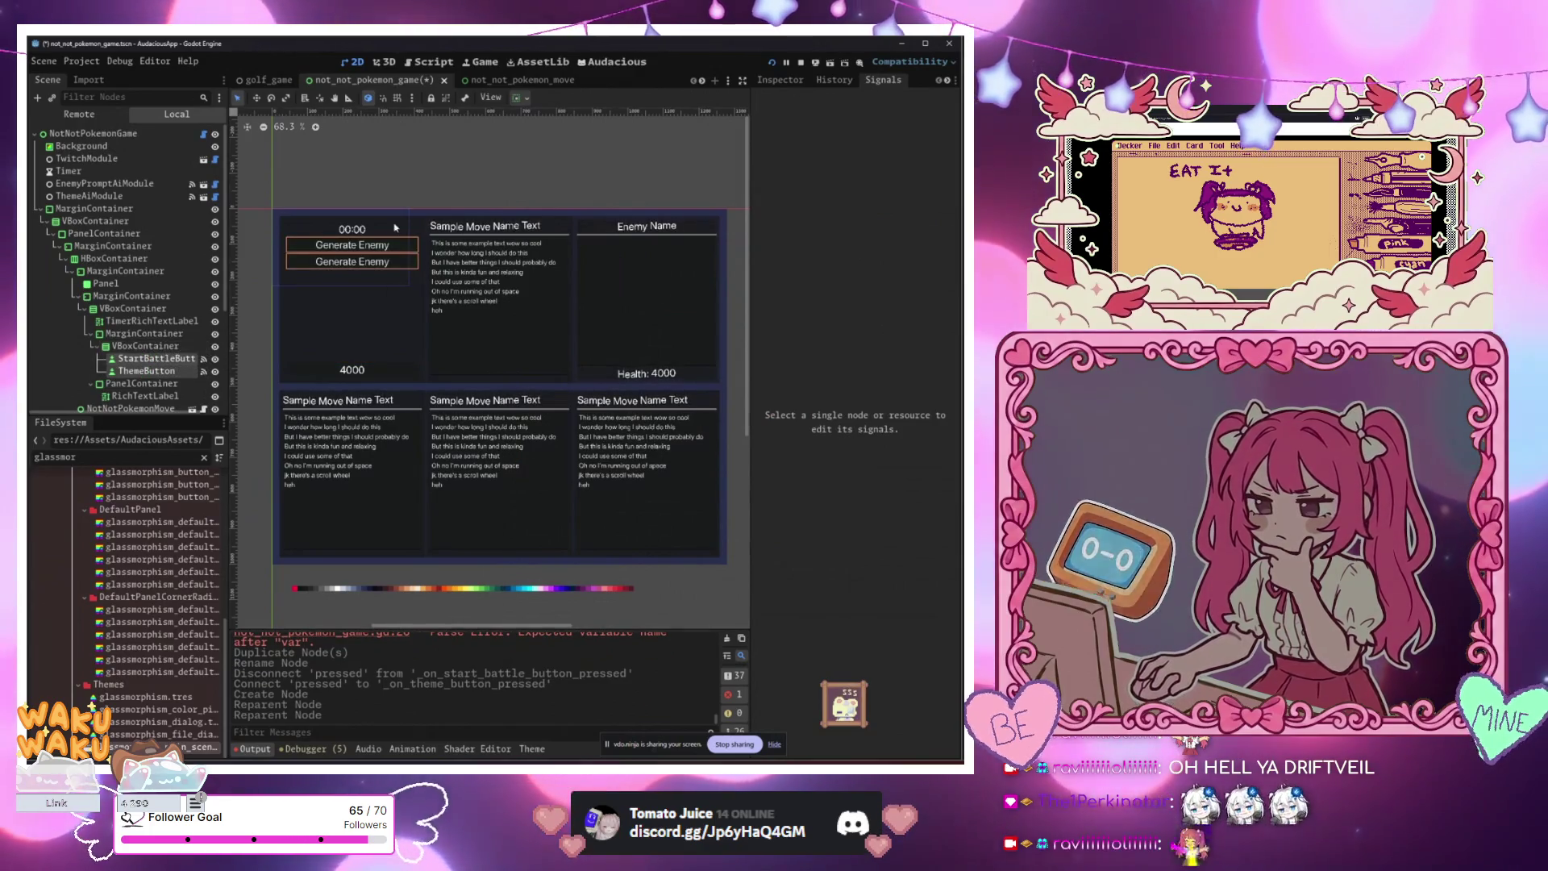
# - Change ThemeButton's text to 'Generate Theme'
pyautogui.click(146, 371)
pyautogui.click(779, 80)
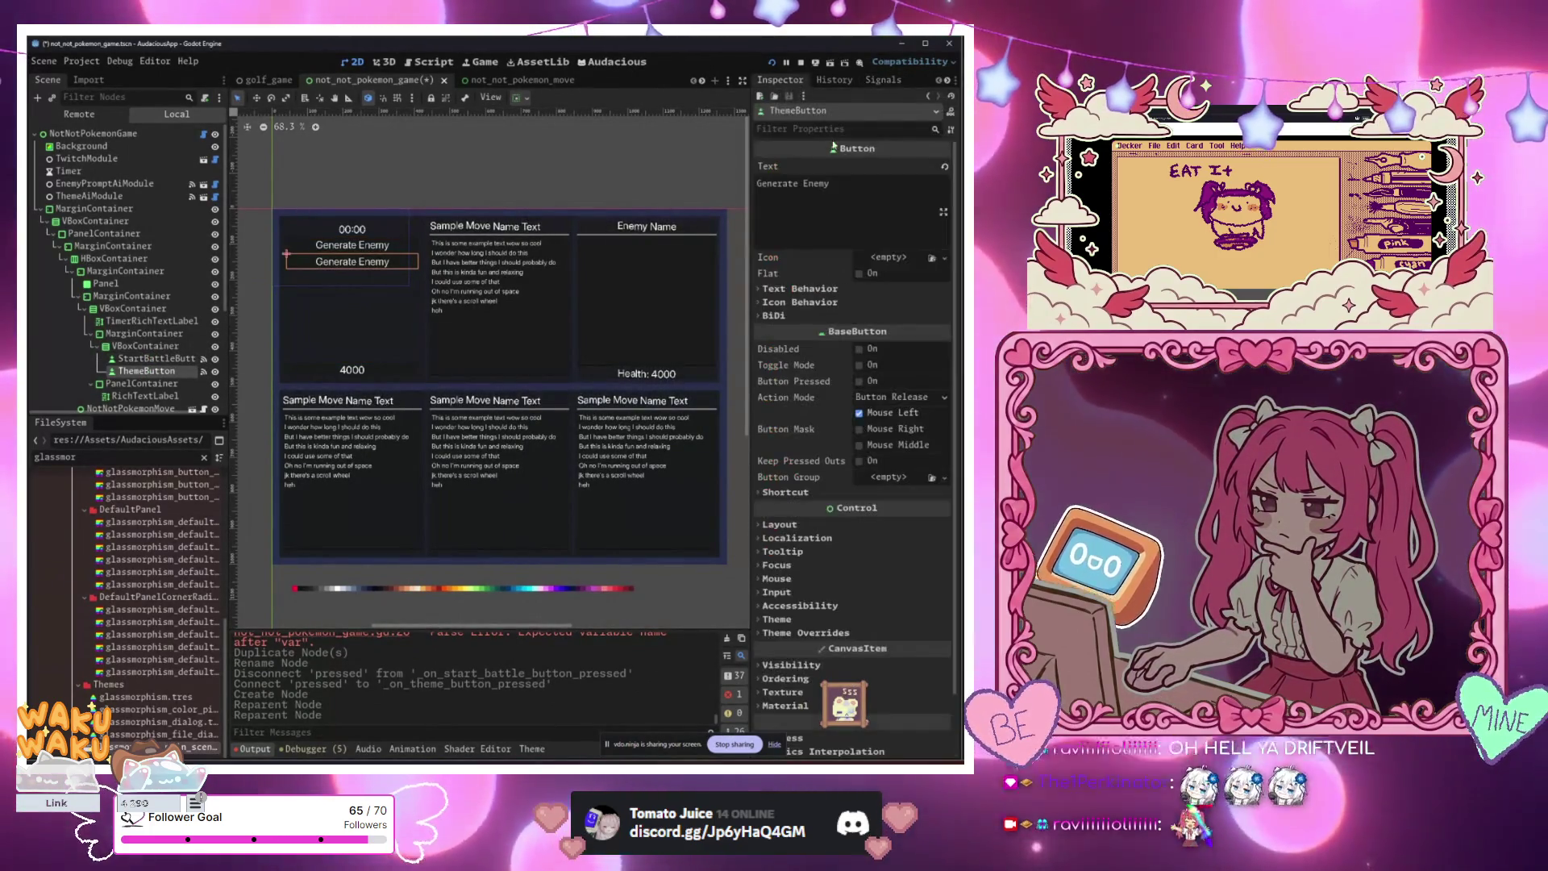
pyautogui.press('BackSpace')
pyautogui.press('BackSpace')
pyautogui.press('BackSpace')
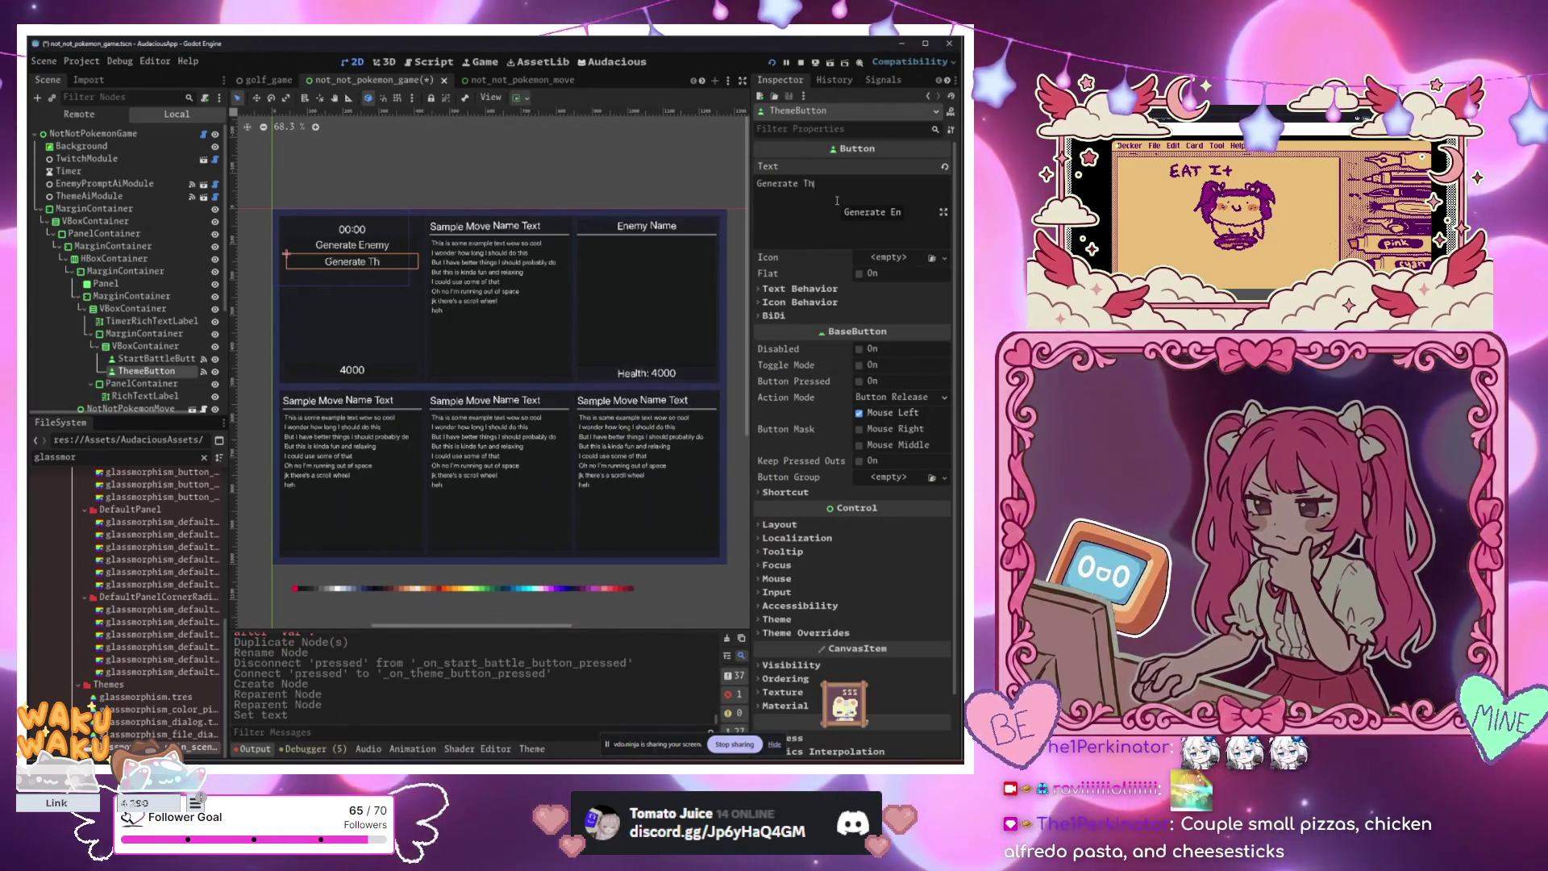
pyautogui.write('eme')
# - Add a Label under the VBoxContainer and name it ThemeLabel
pyautogui.click(151, 347)
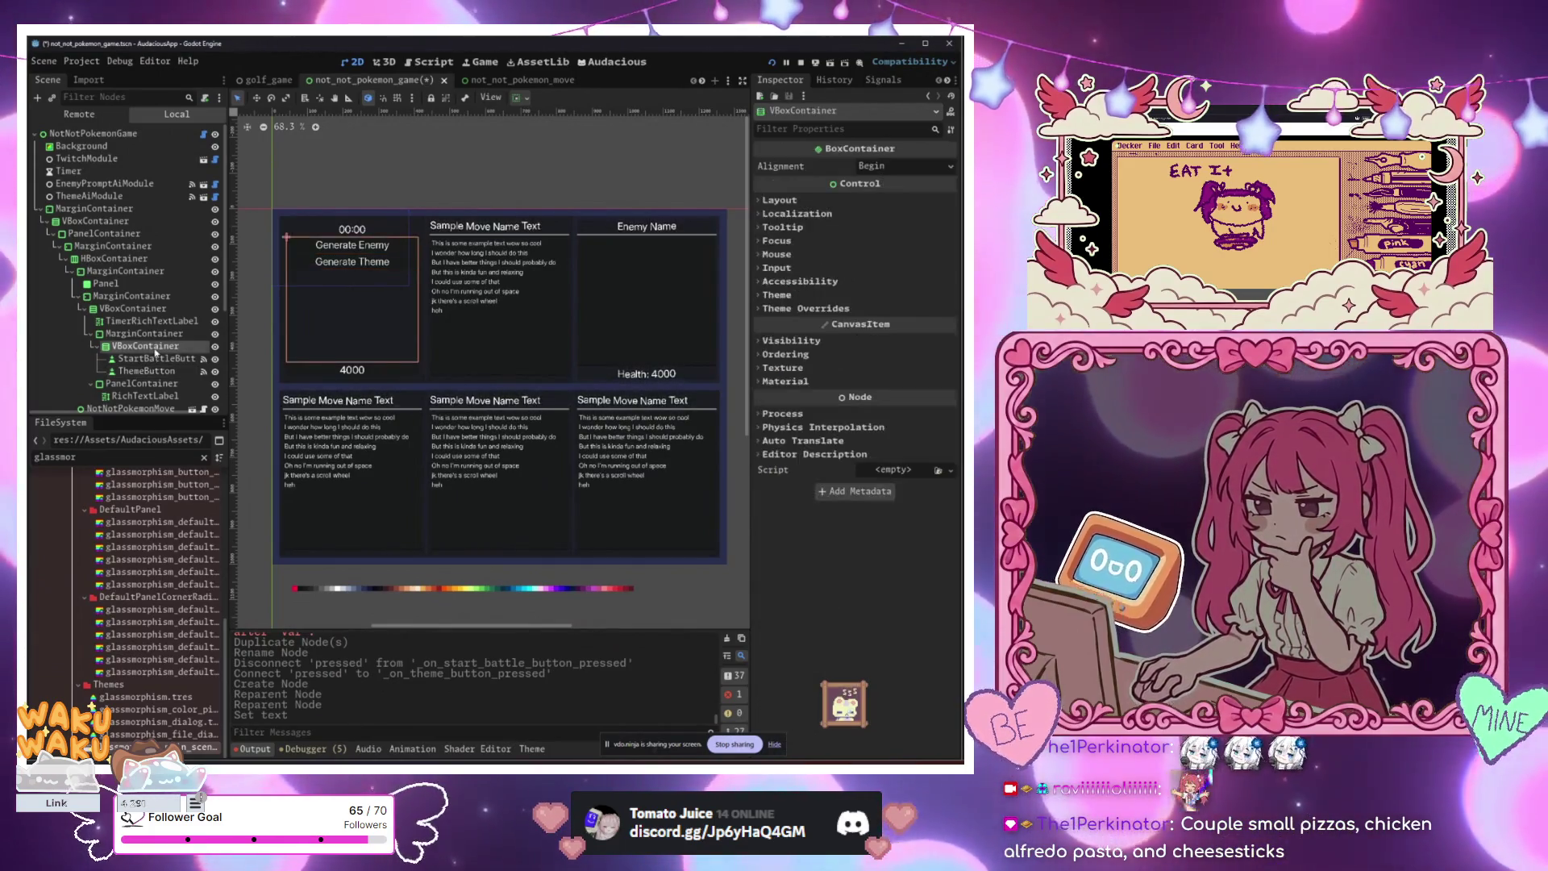
pyautogui.hotkey('ctrl', 'a')
pyautogui.write('label')
pyautogui.press('Return')
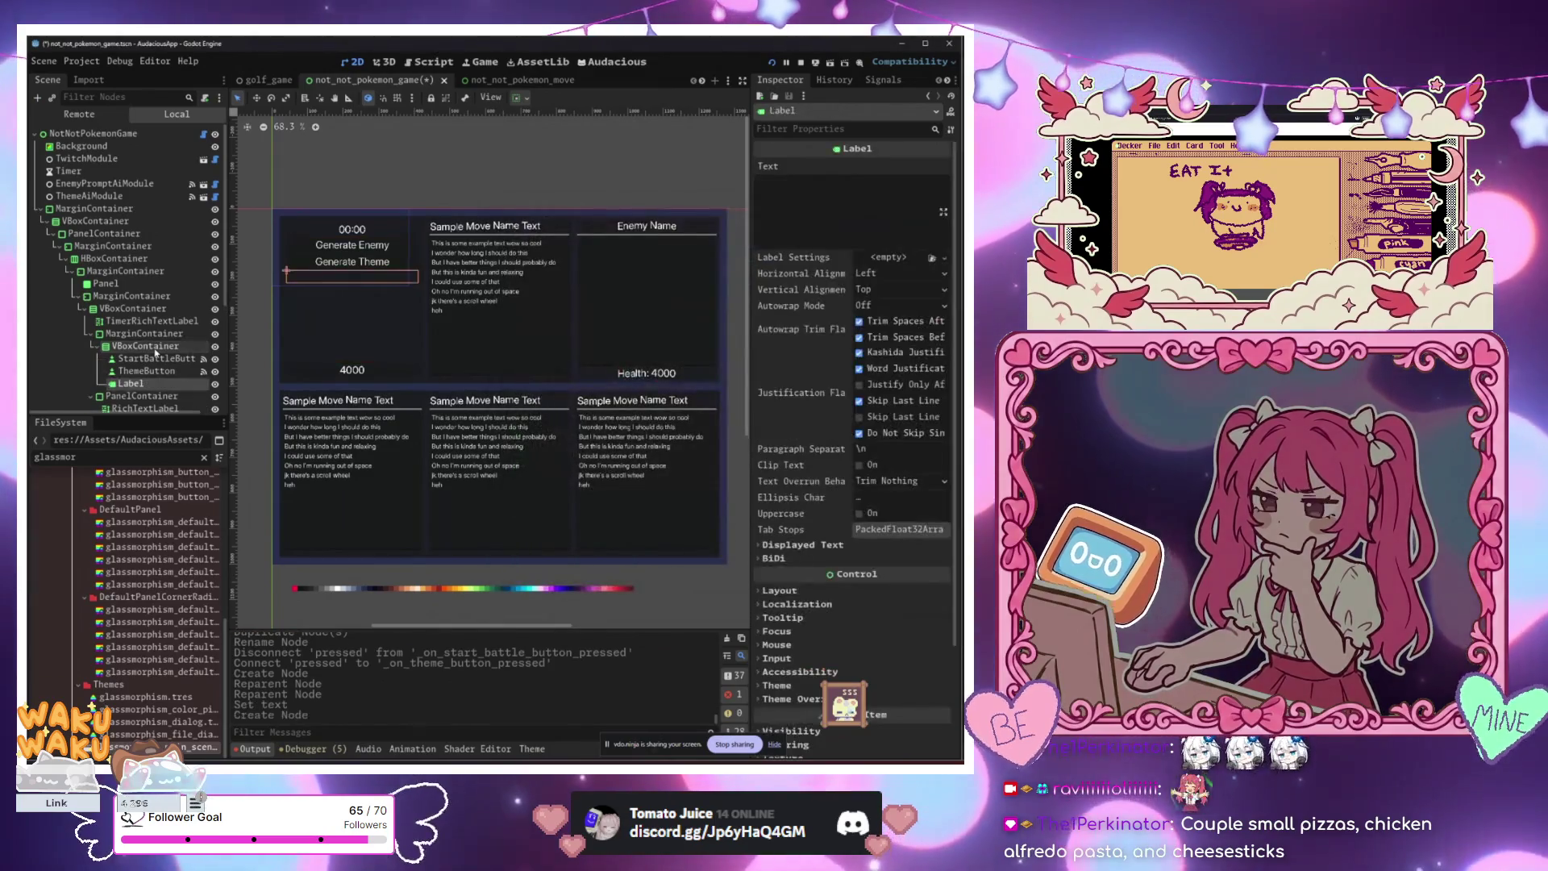
pyautogui.click(803, 234)
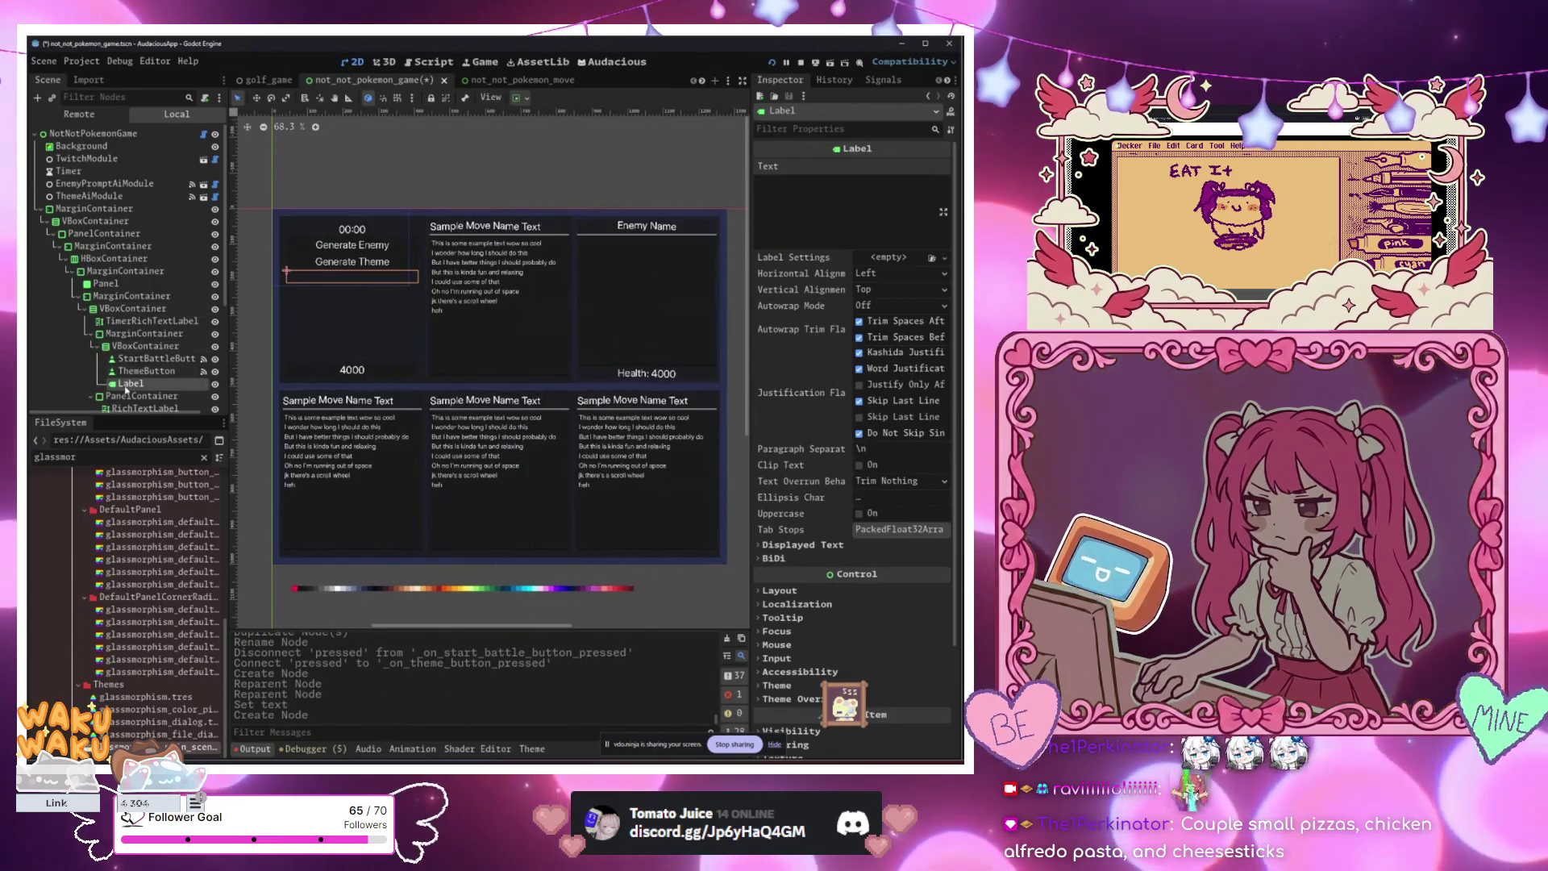
pyautogui.doubleClick(121, 384)
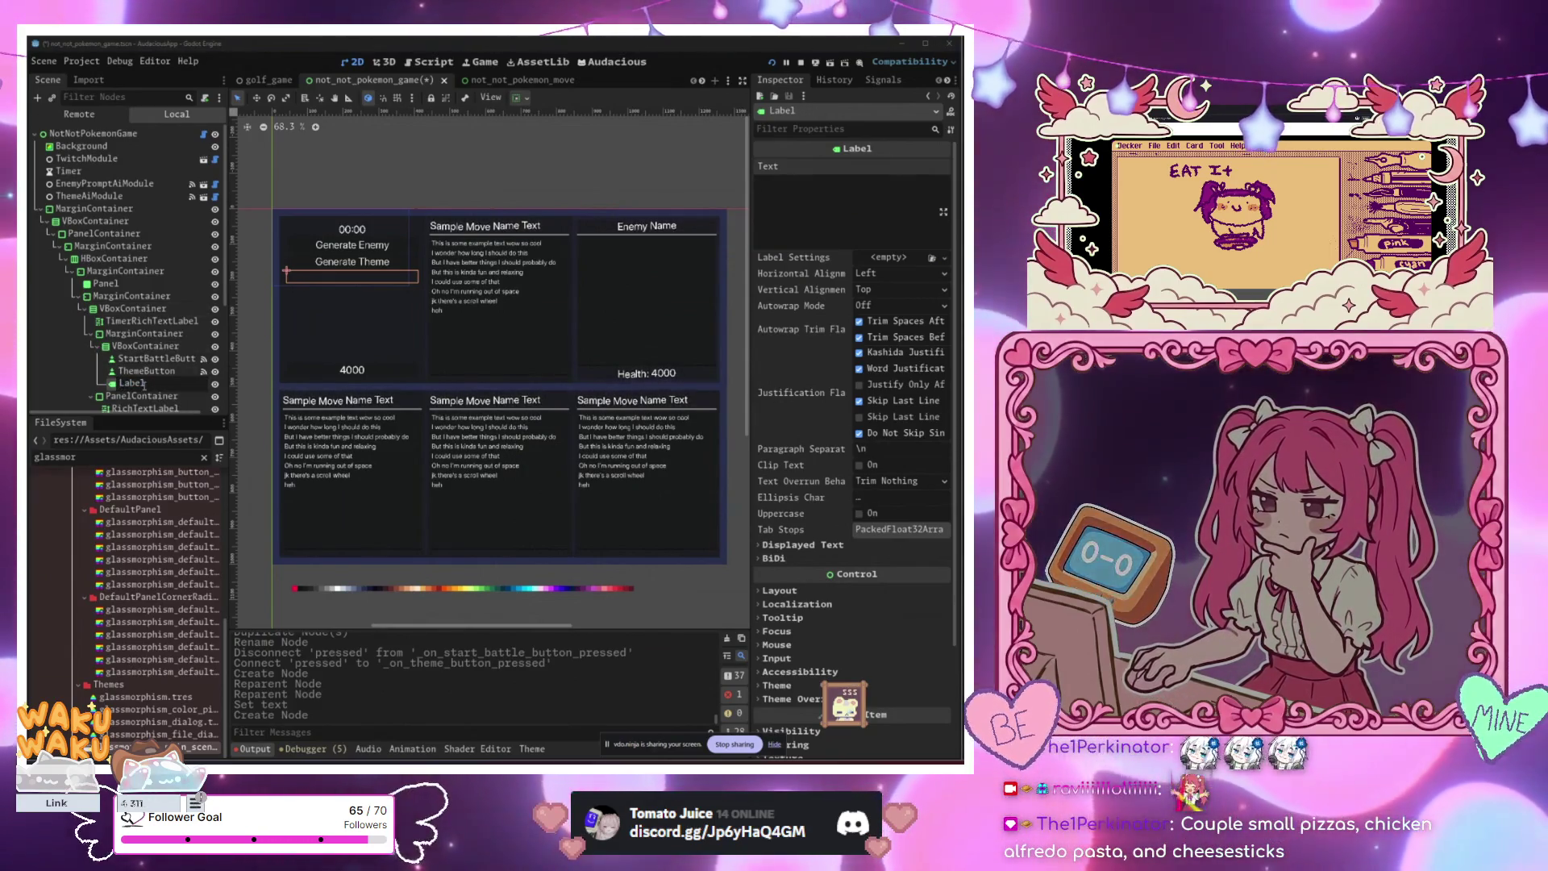
pyautogui.write('heme')
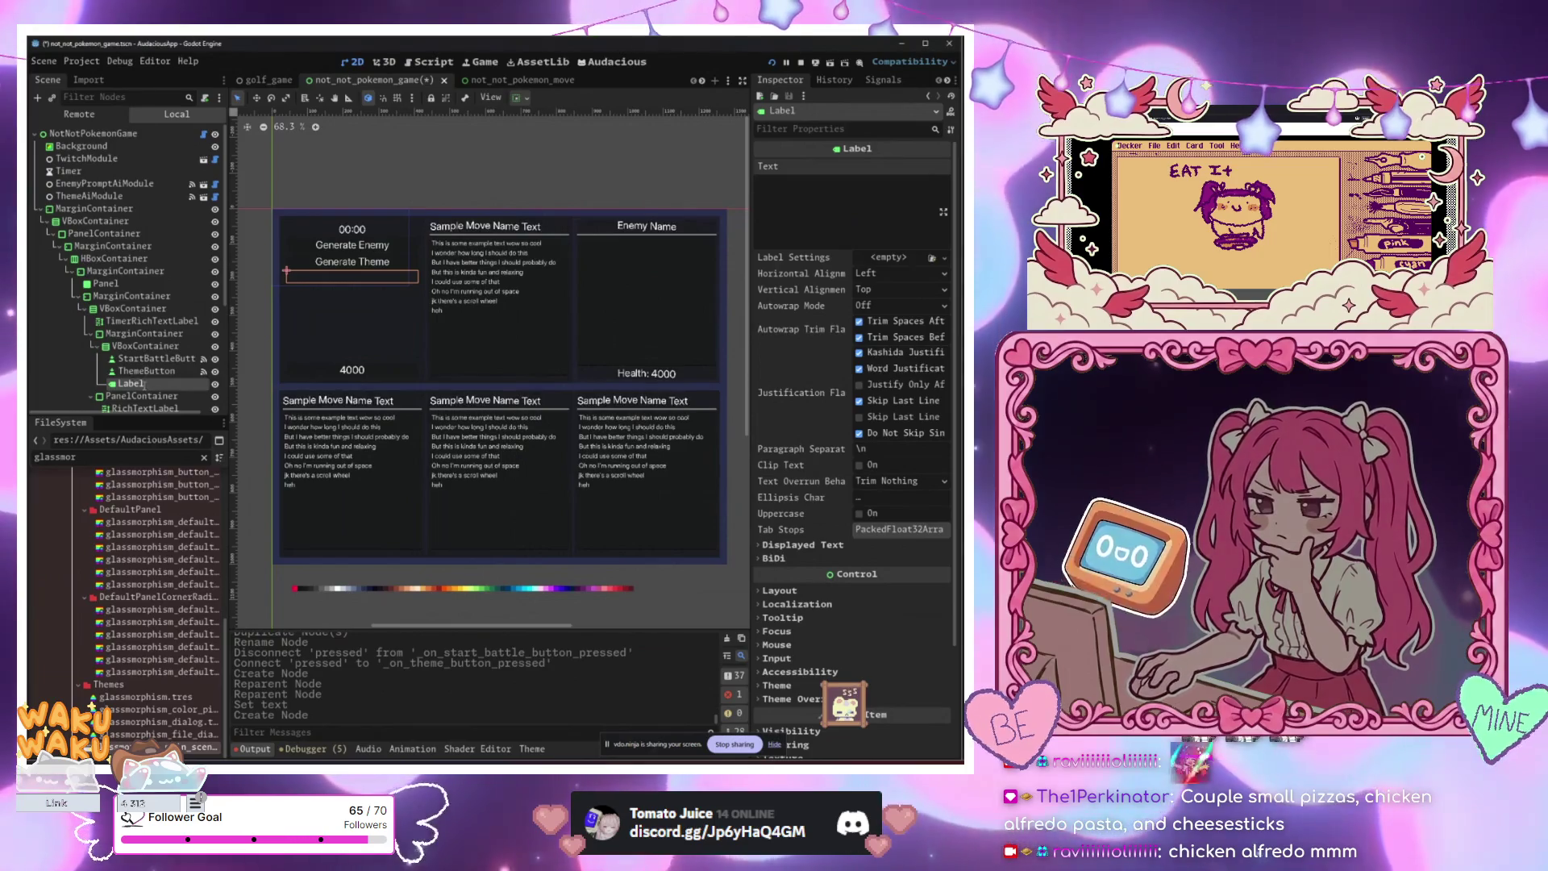
pyautogui.press('Return')
pyautogui.click(144, 333)
pyautogui.click(203, 134)
pyautogui.scroll(15, 449, 261)
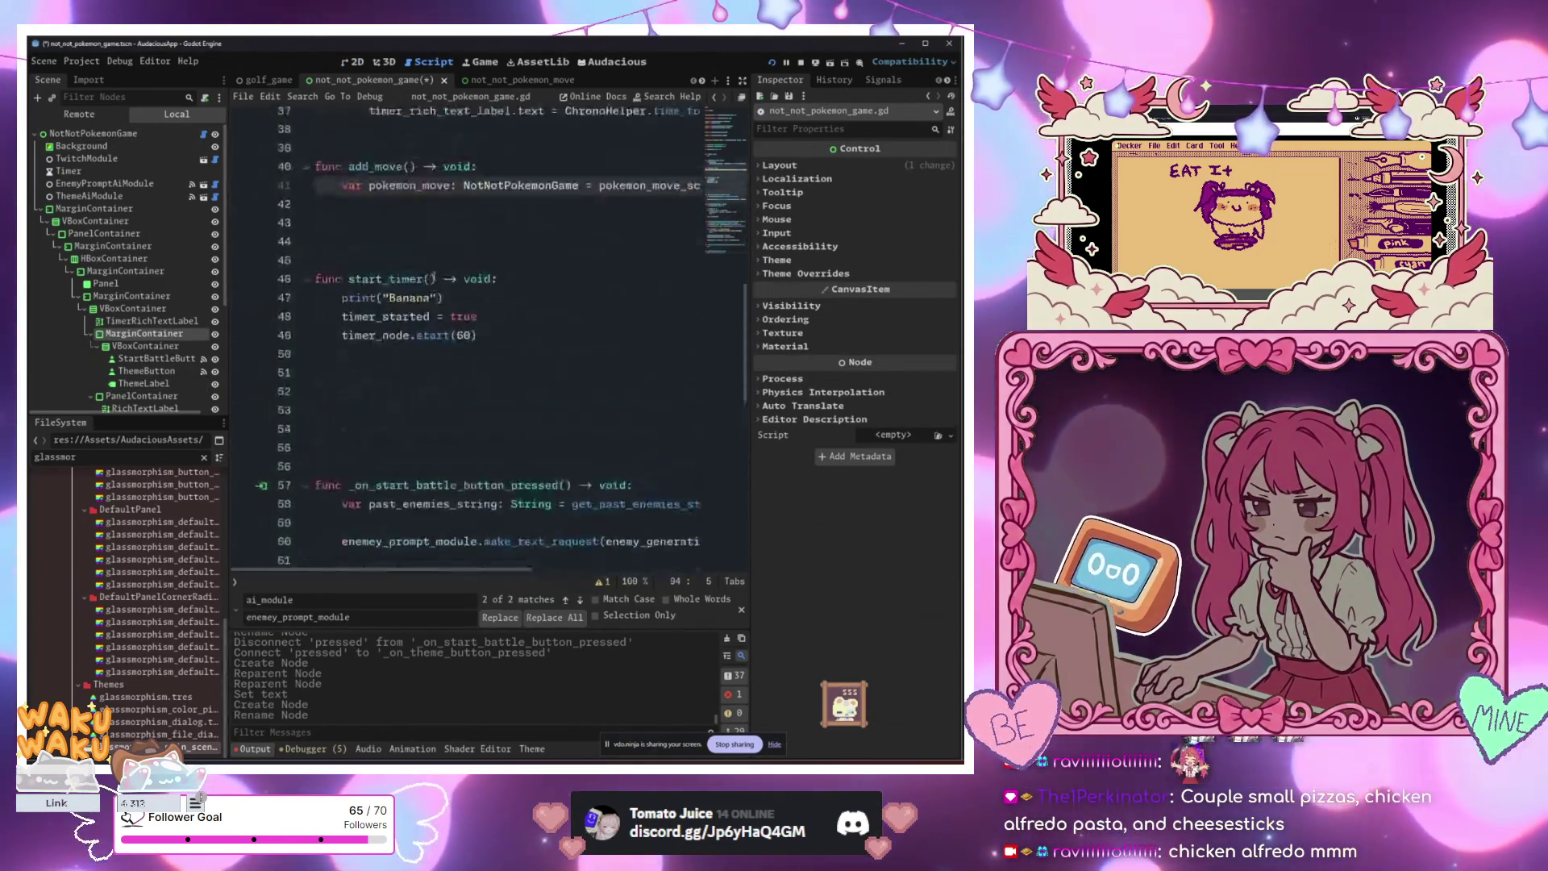
pyautogui.scroll(5, 449, 261)
pyautogui.click(654, 371)
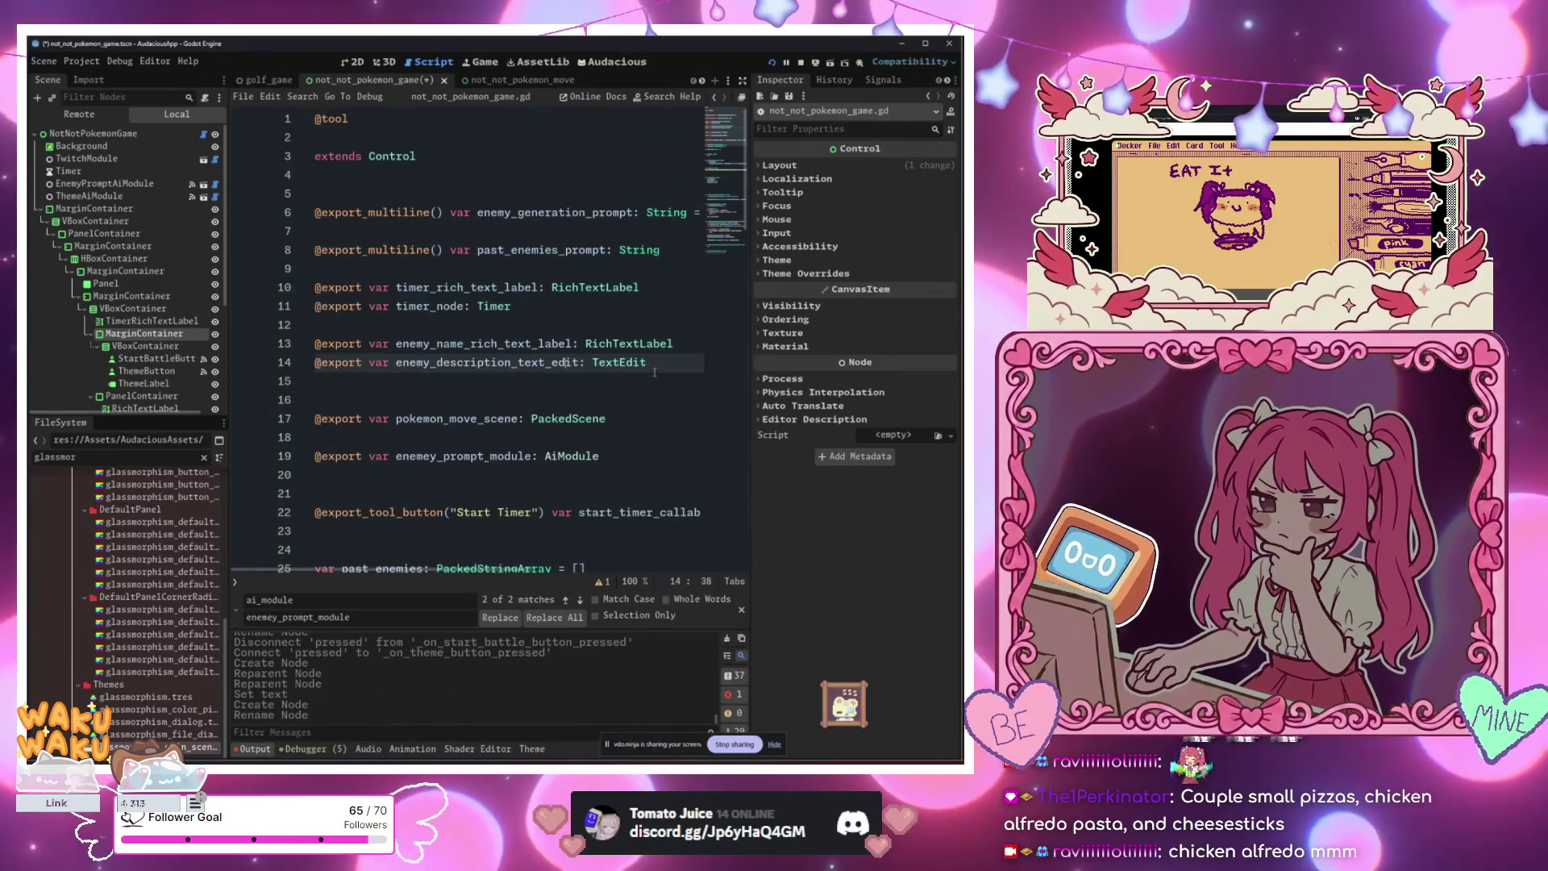
pyautogui.press('Return')
pyautogui.write('@export')
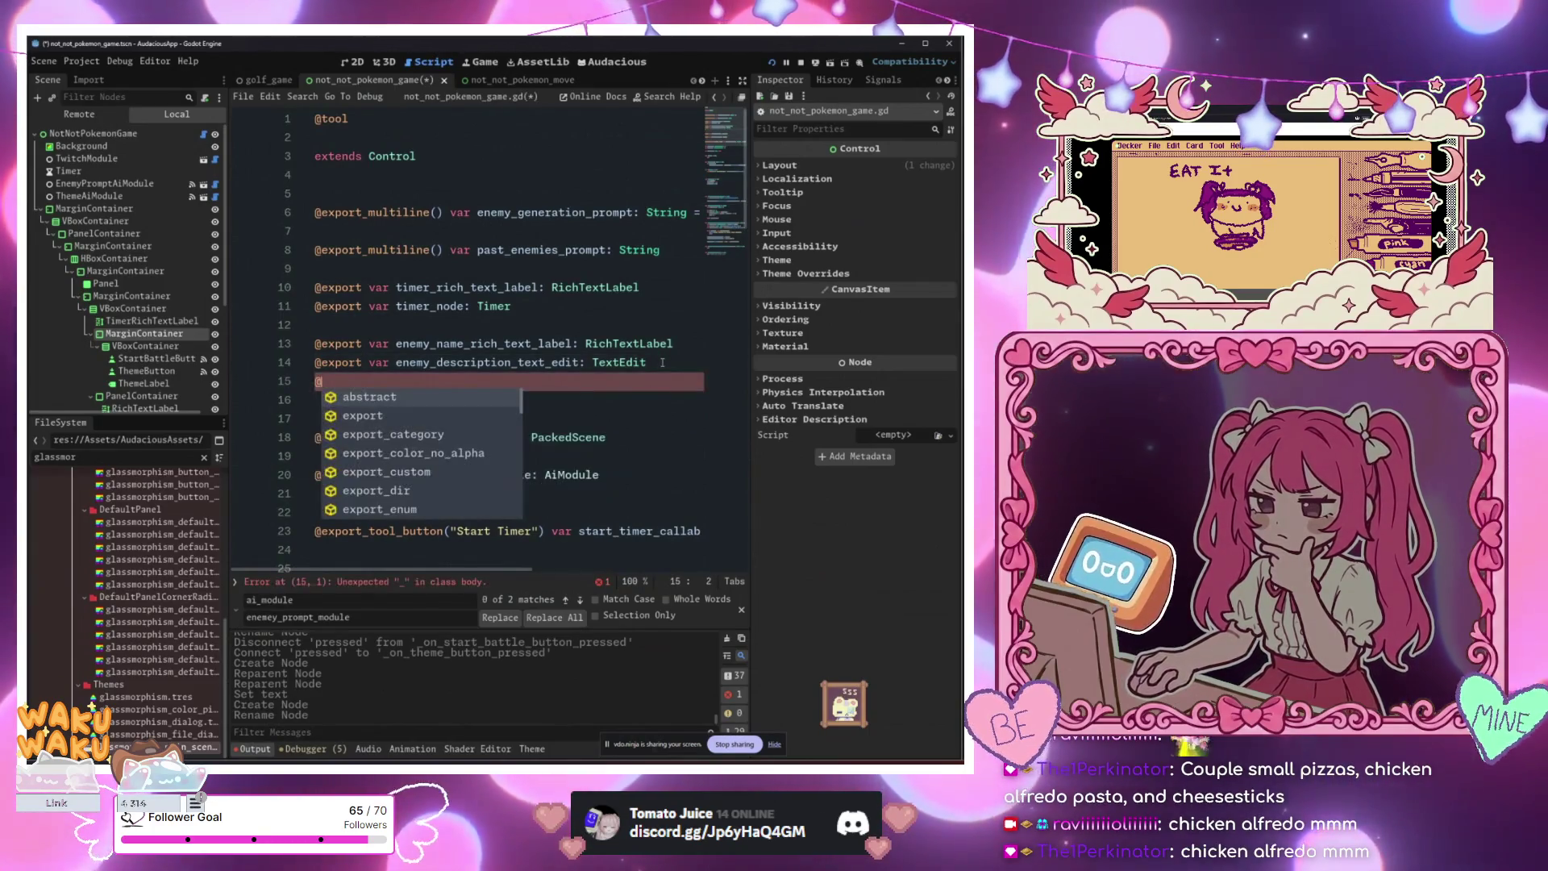
pyautogui.write(' var theme_')
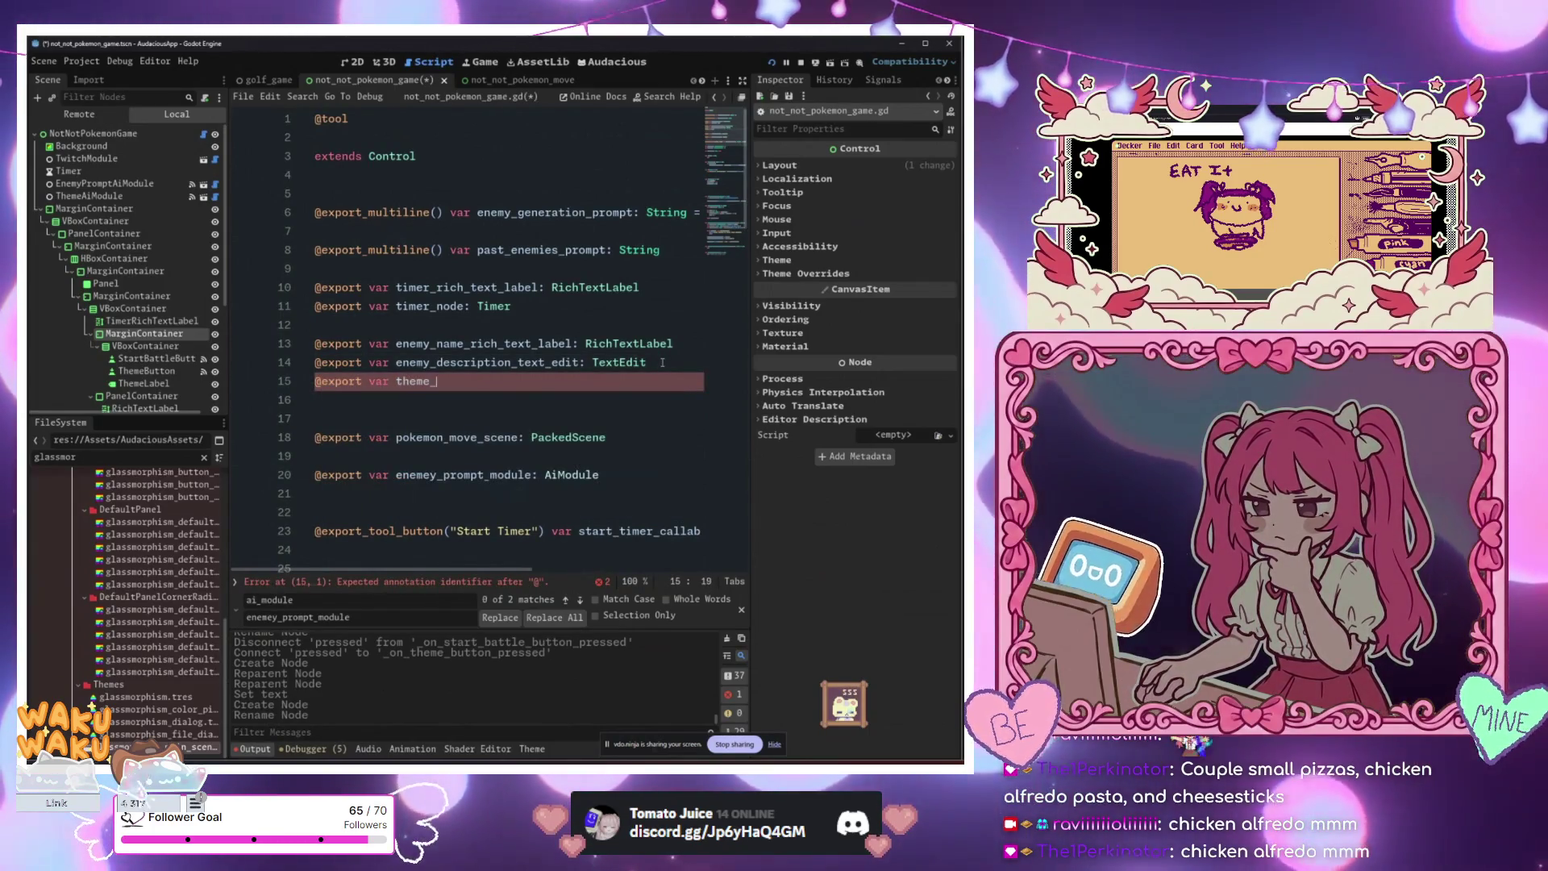
pyautogui.write('label: Le')
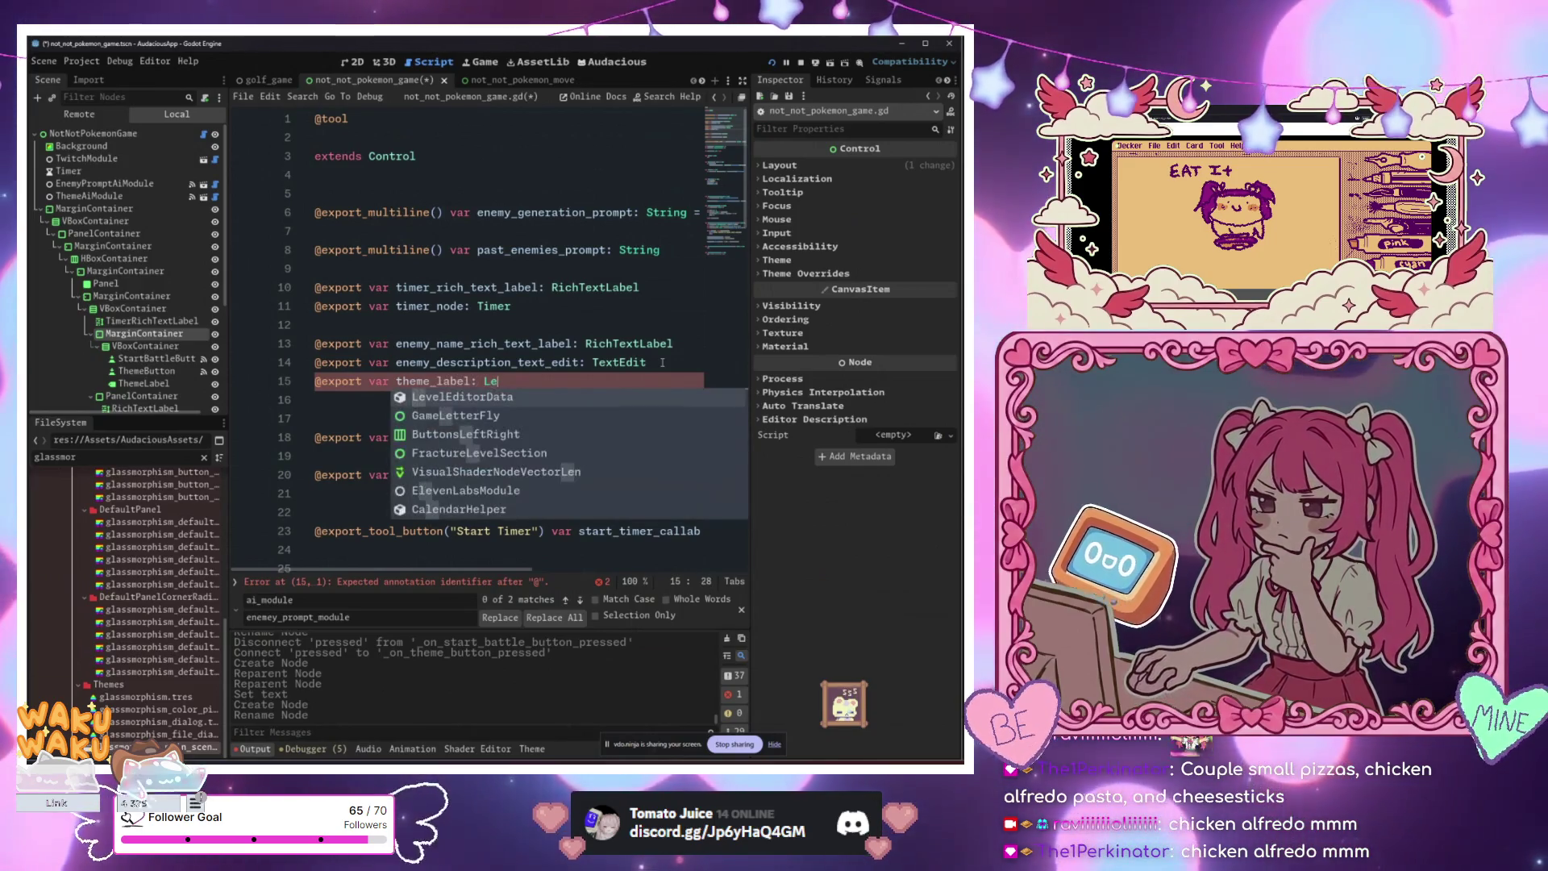
pyautogui.write('bel')
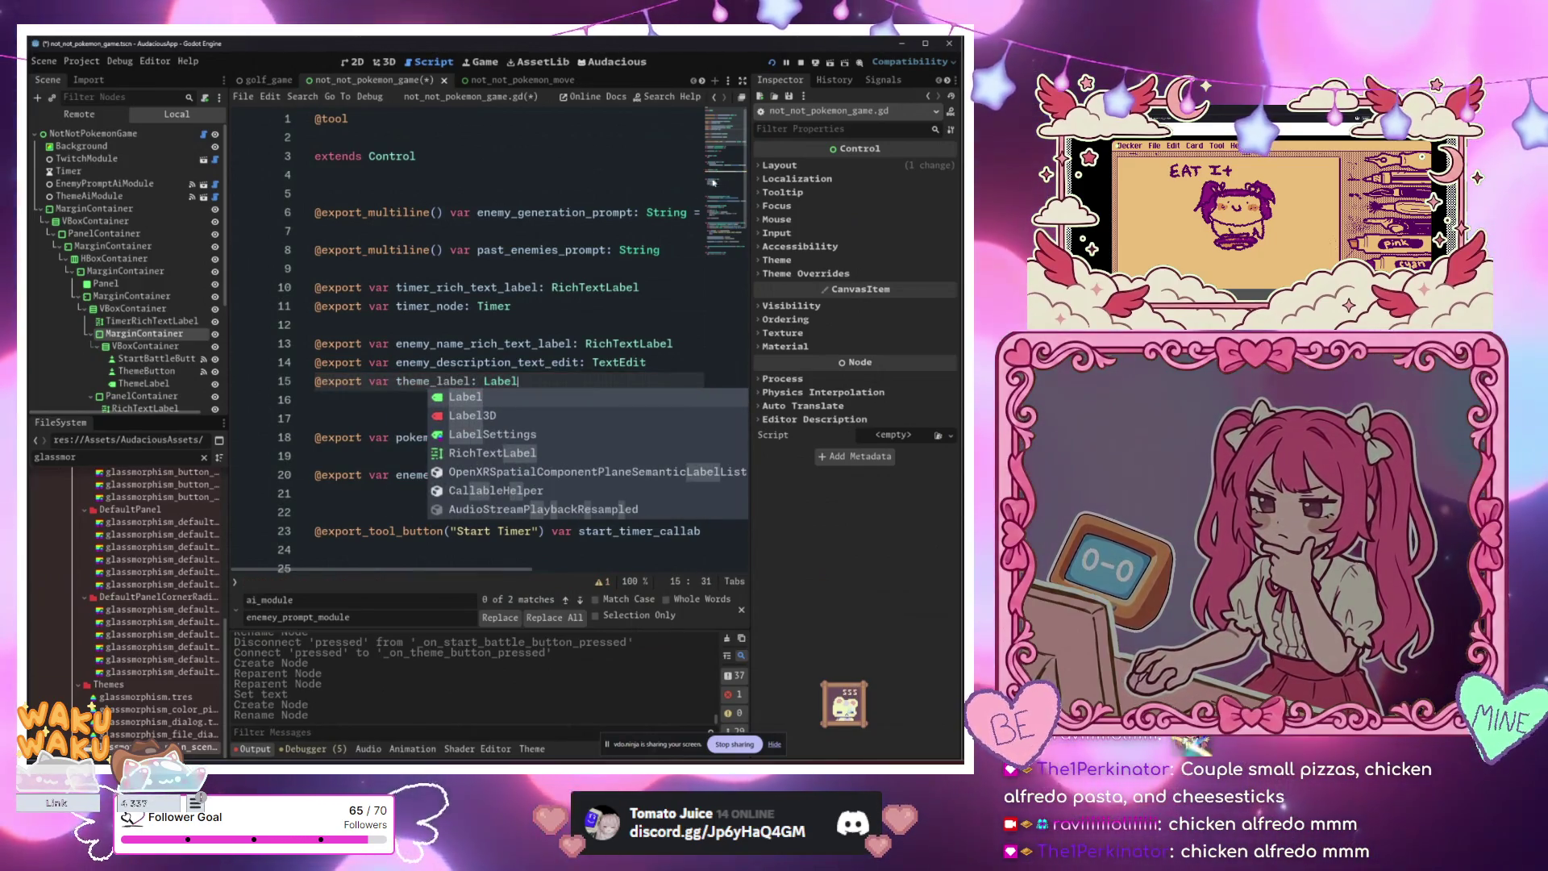
# - Delete the pass placeholder in _on_theme_button_pressed and start typing theme_ai
pyautogui.scroll(-20, 524, 363)
pyautogui.click(574, 537)
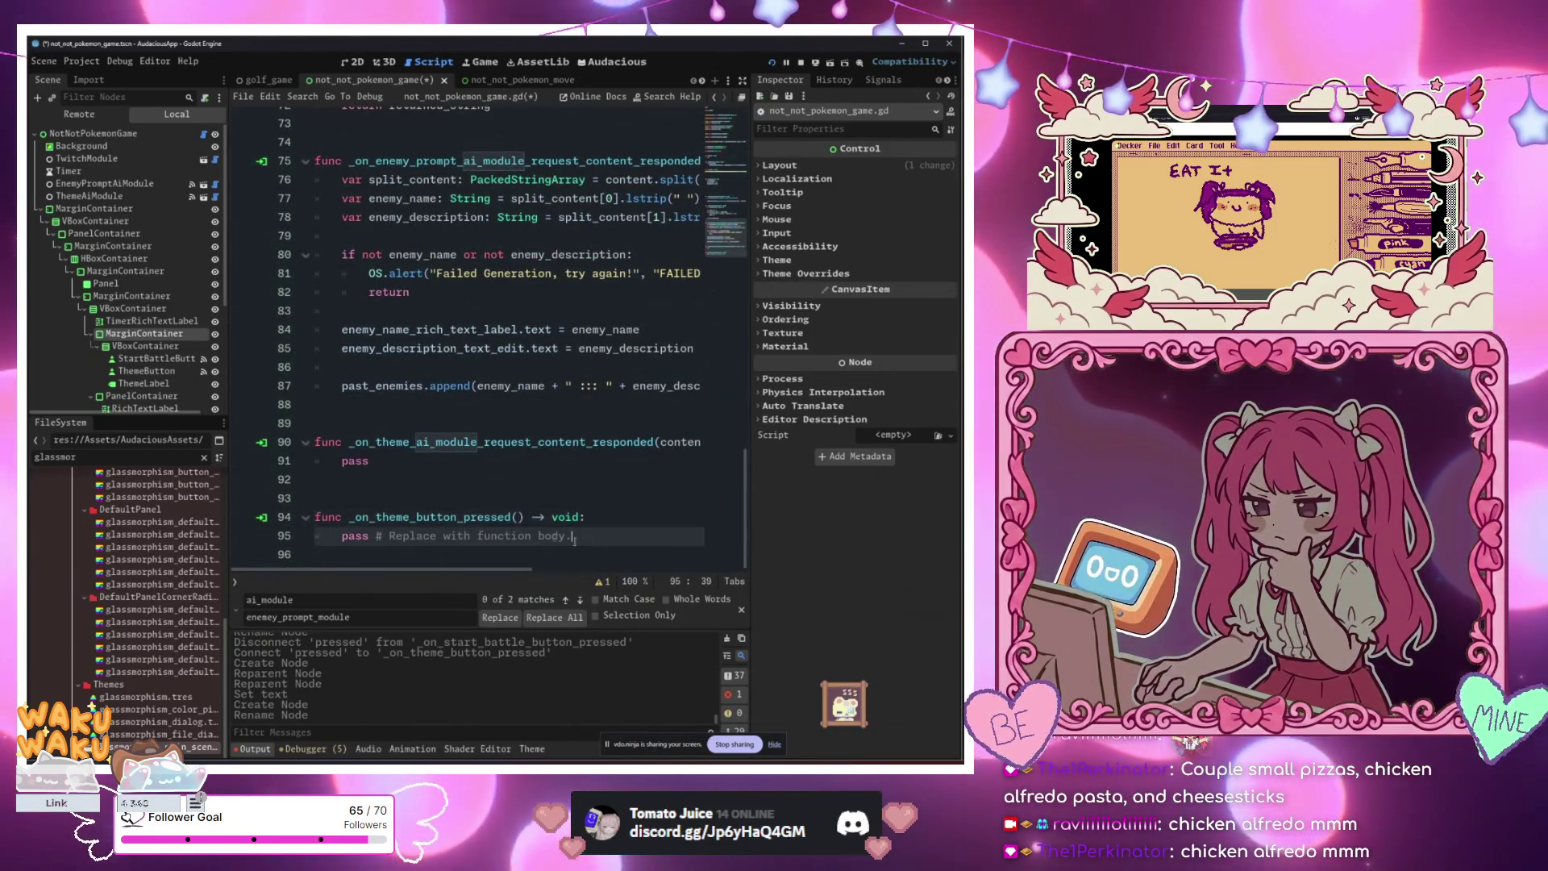
pyautogui.moveTo(572, 545); pyautogui.dragTo(342, 539)
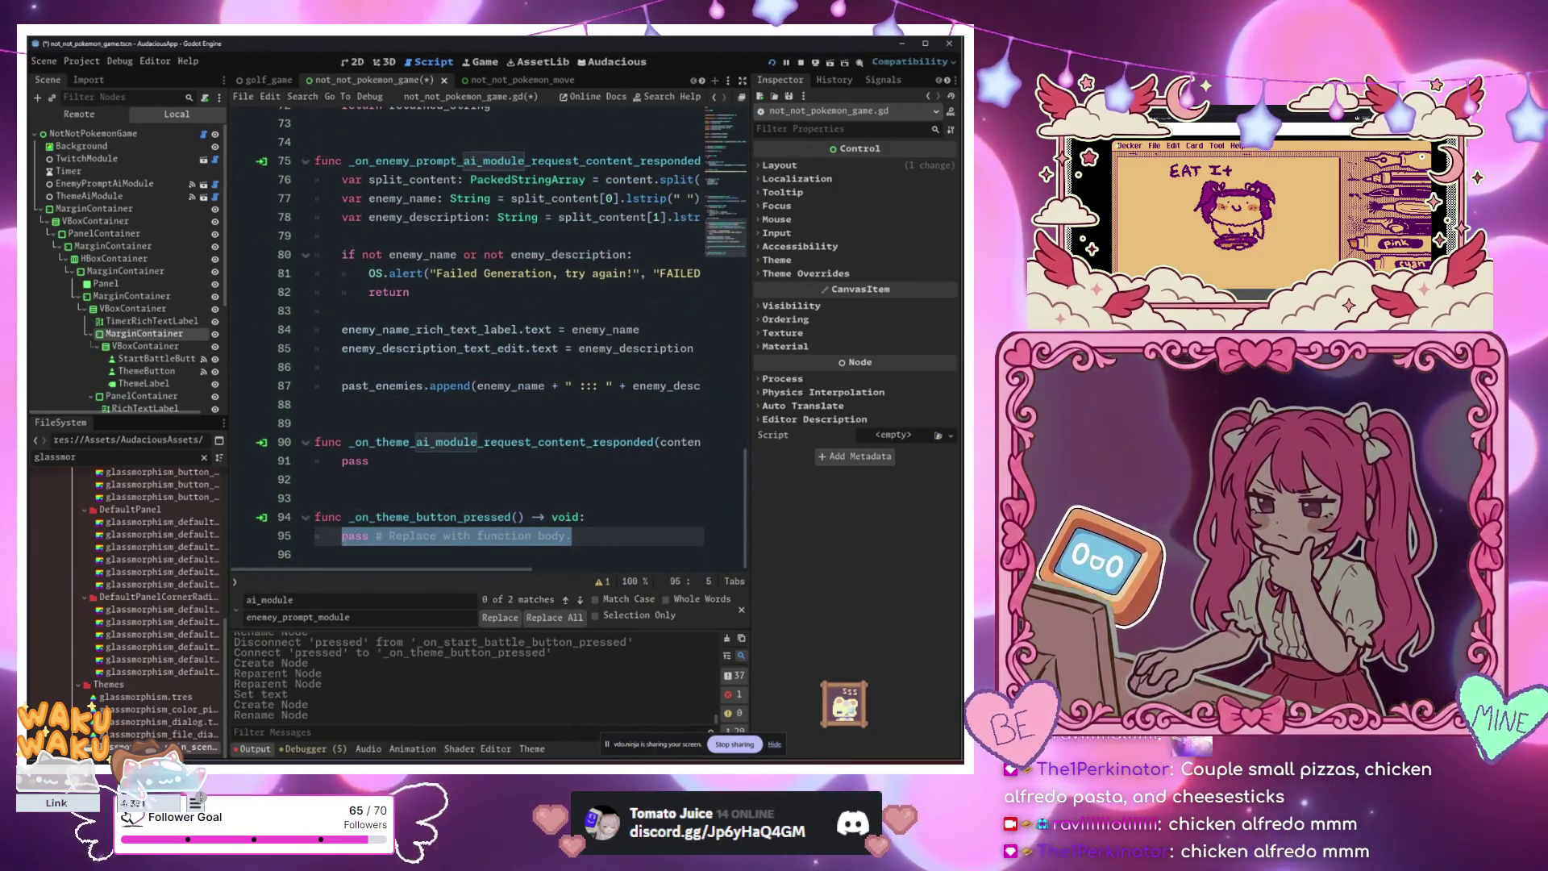
pyautogui.press('BackSpace')
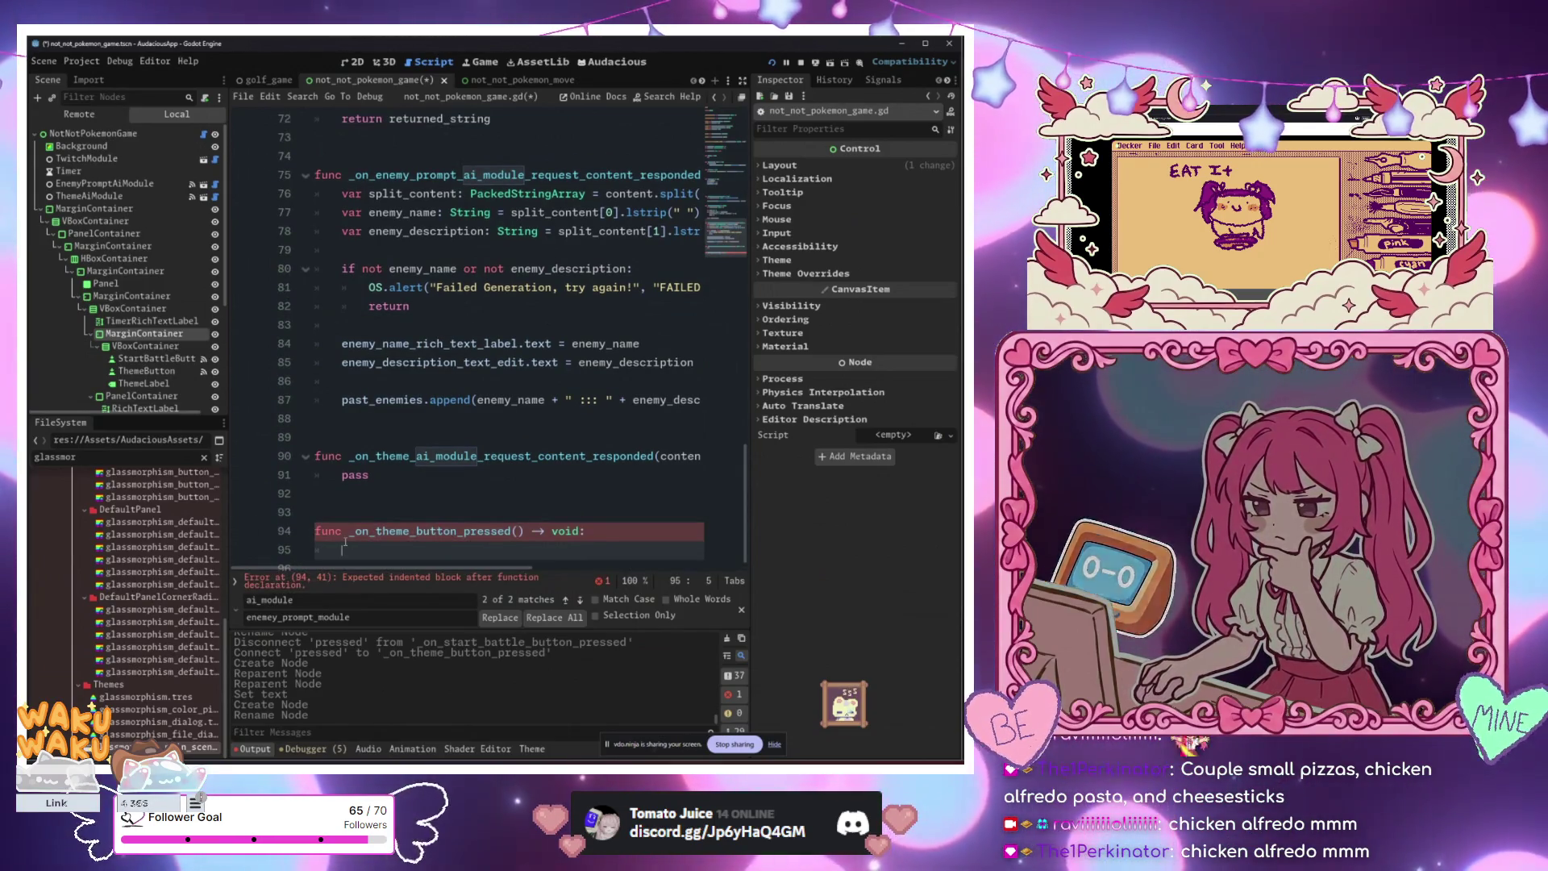
pyautogui.write('theme')
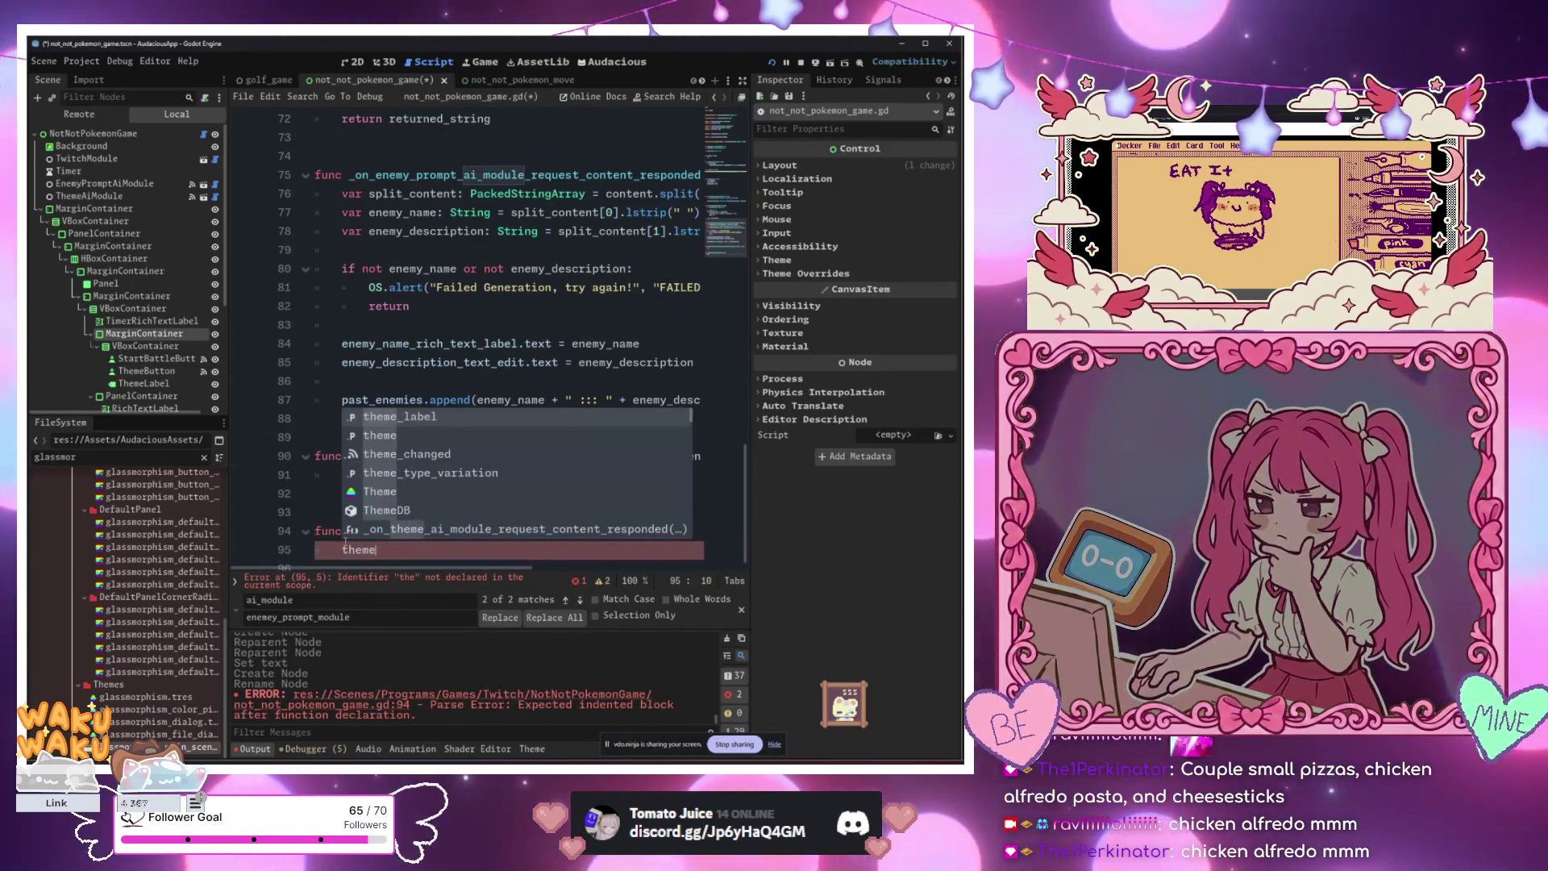
pyautogui.write('_ai')
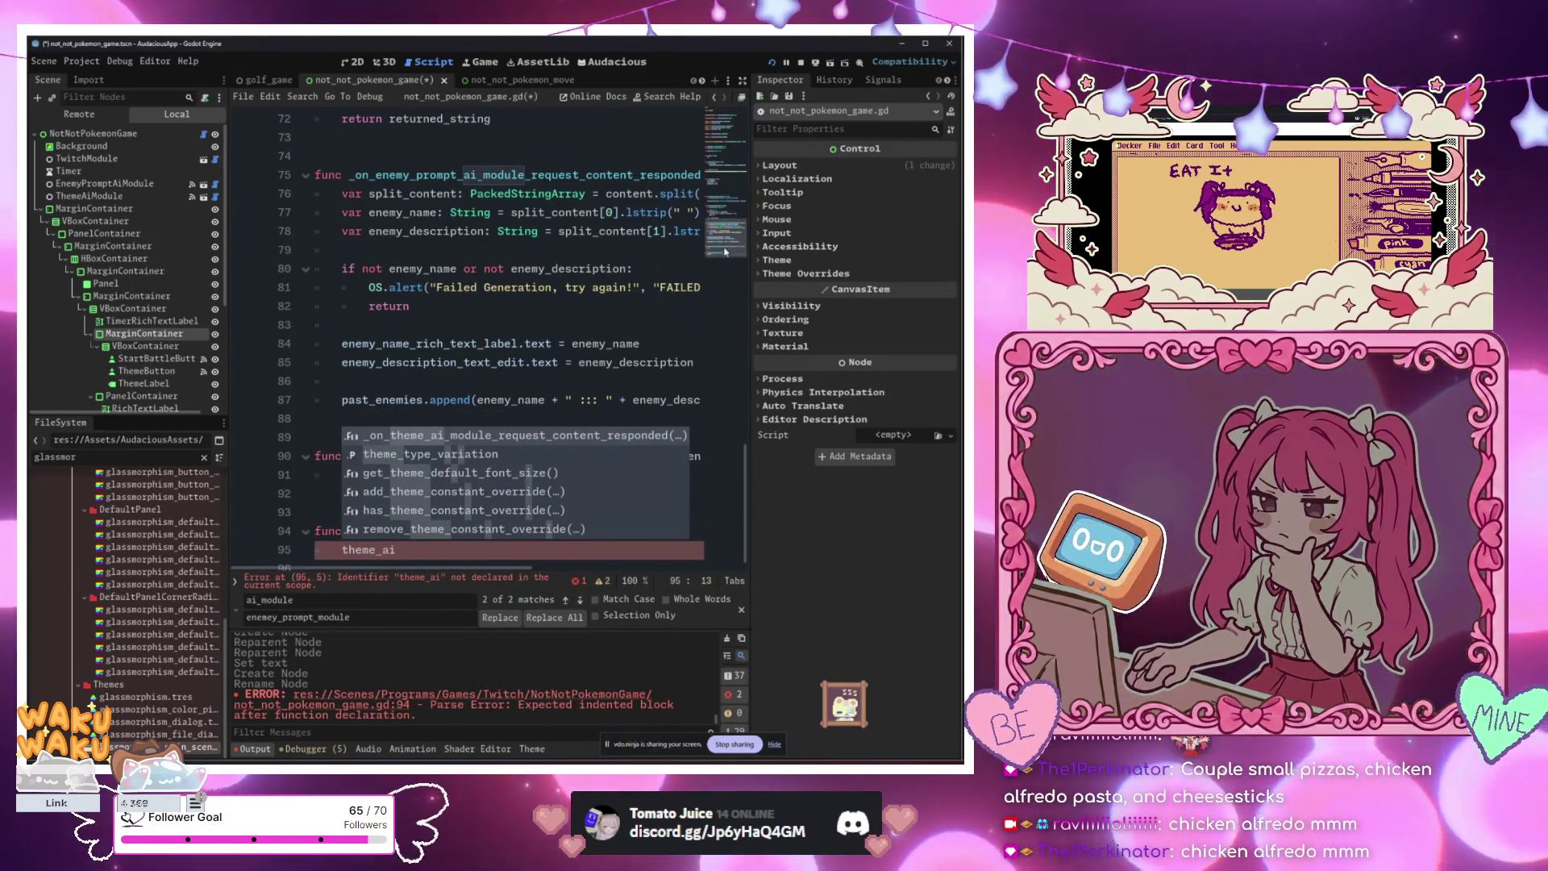
pyautogui.scroll(20, 725, 252)
pyautogui.click(523, 331)
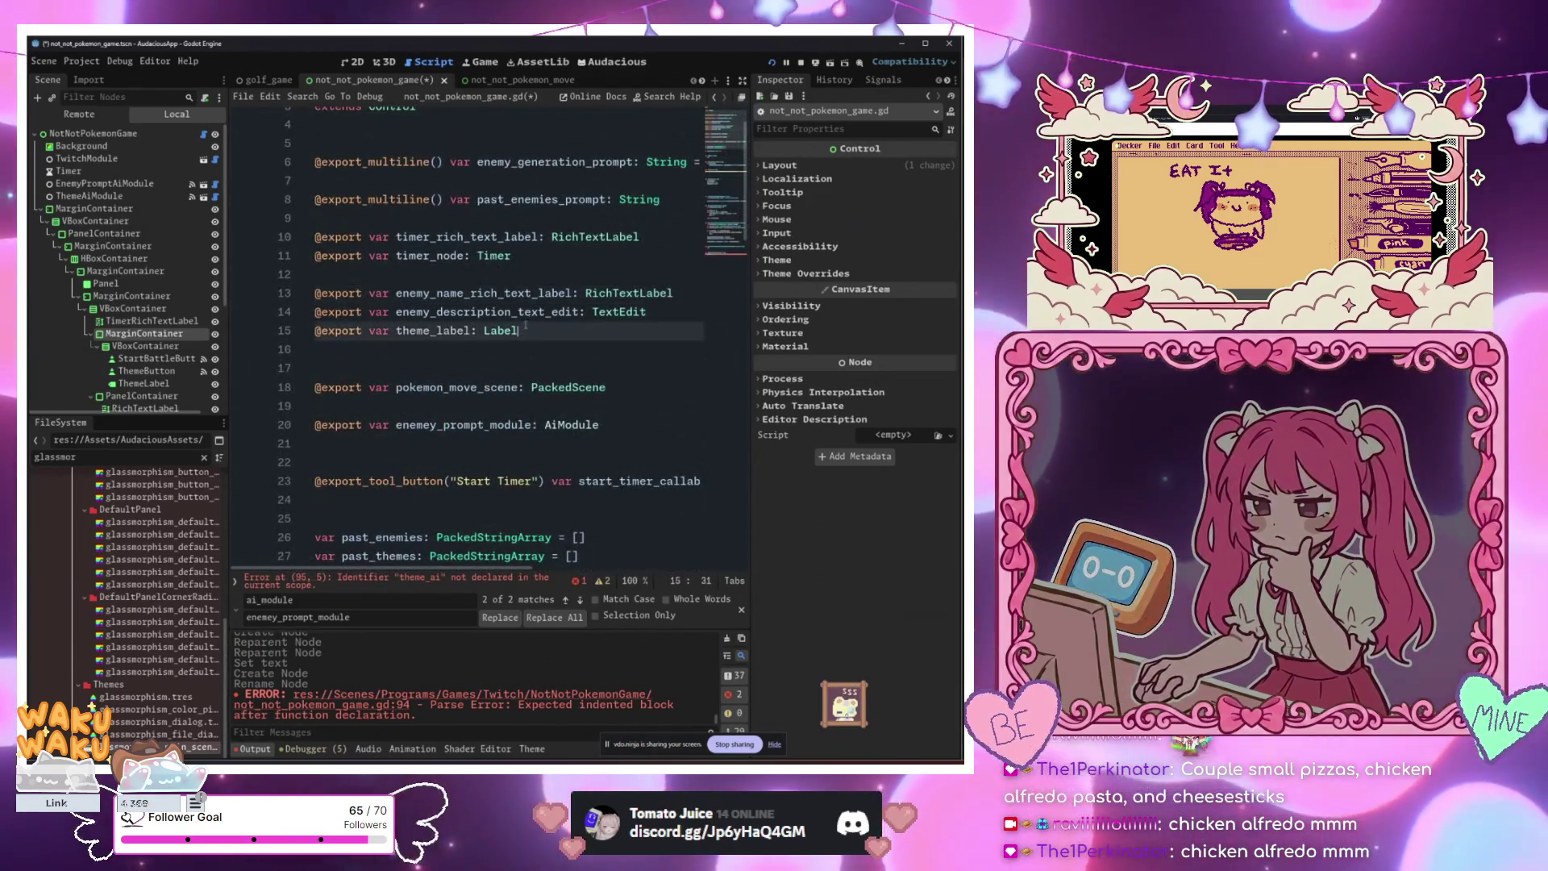
# - Correct the misspelled 'enemey' to 'enemy' on line 61
pyautogui.click(605, 425)
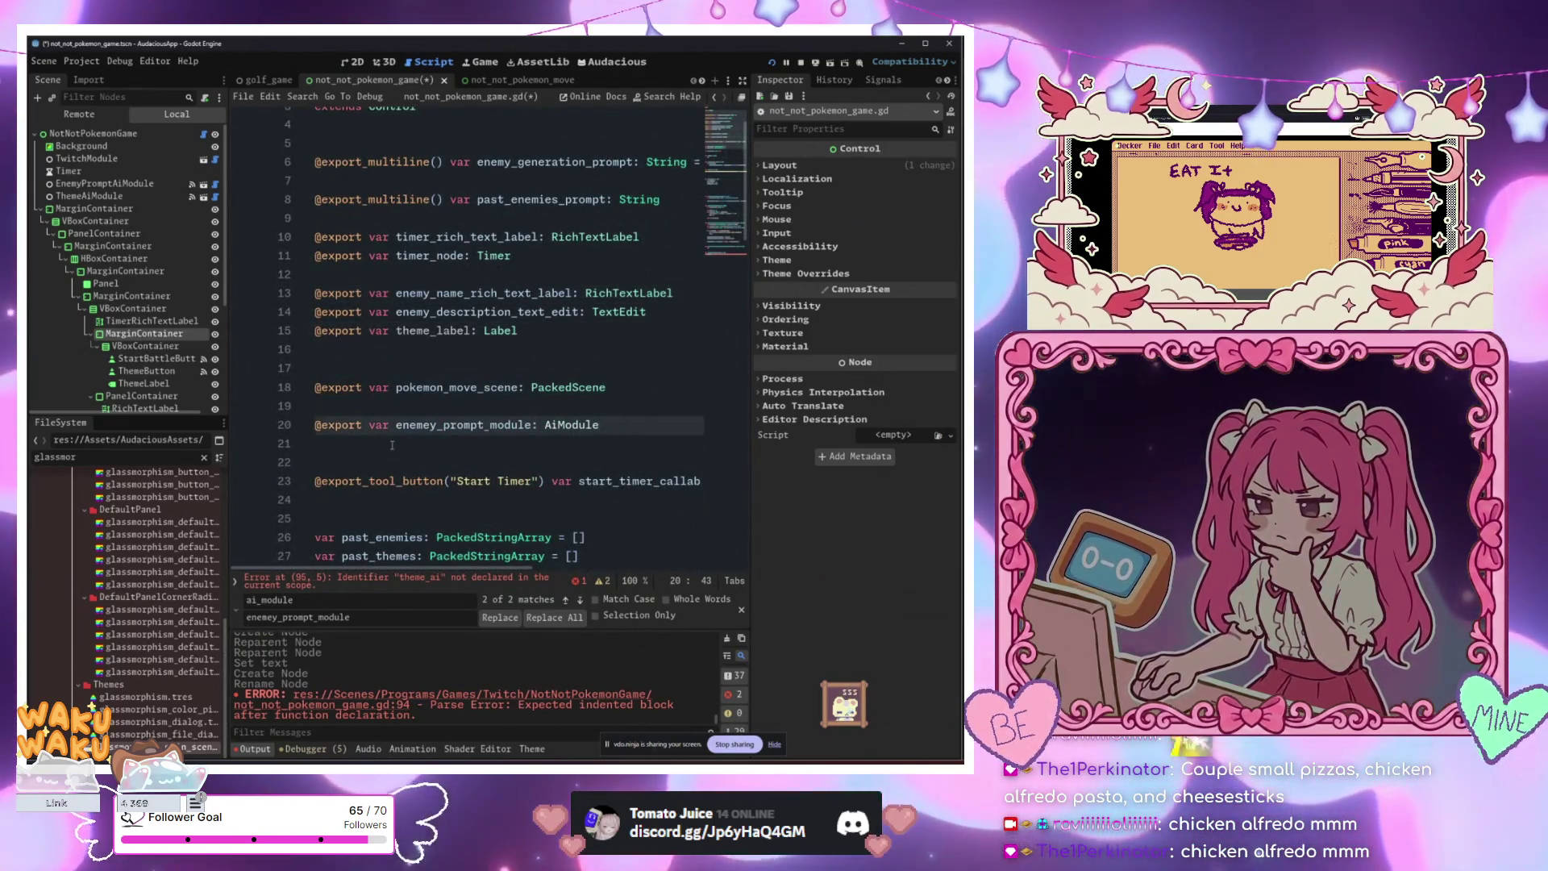
pyautogui.doubleClick(418, 425)
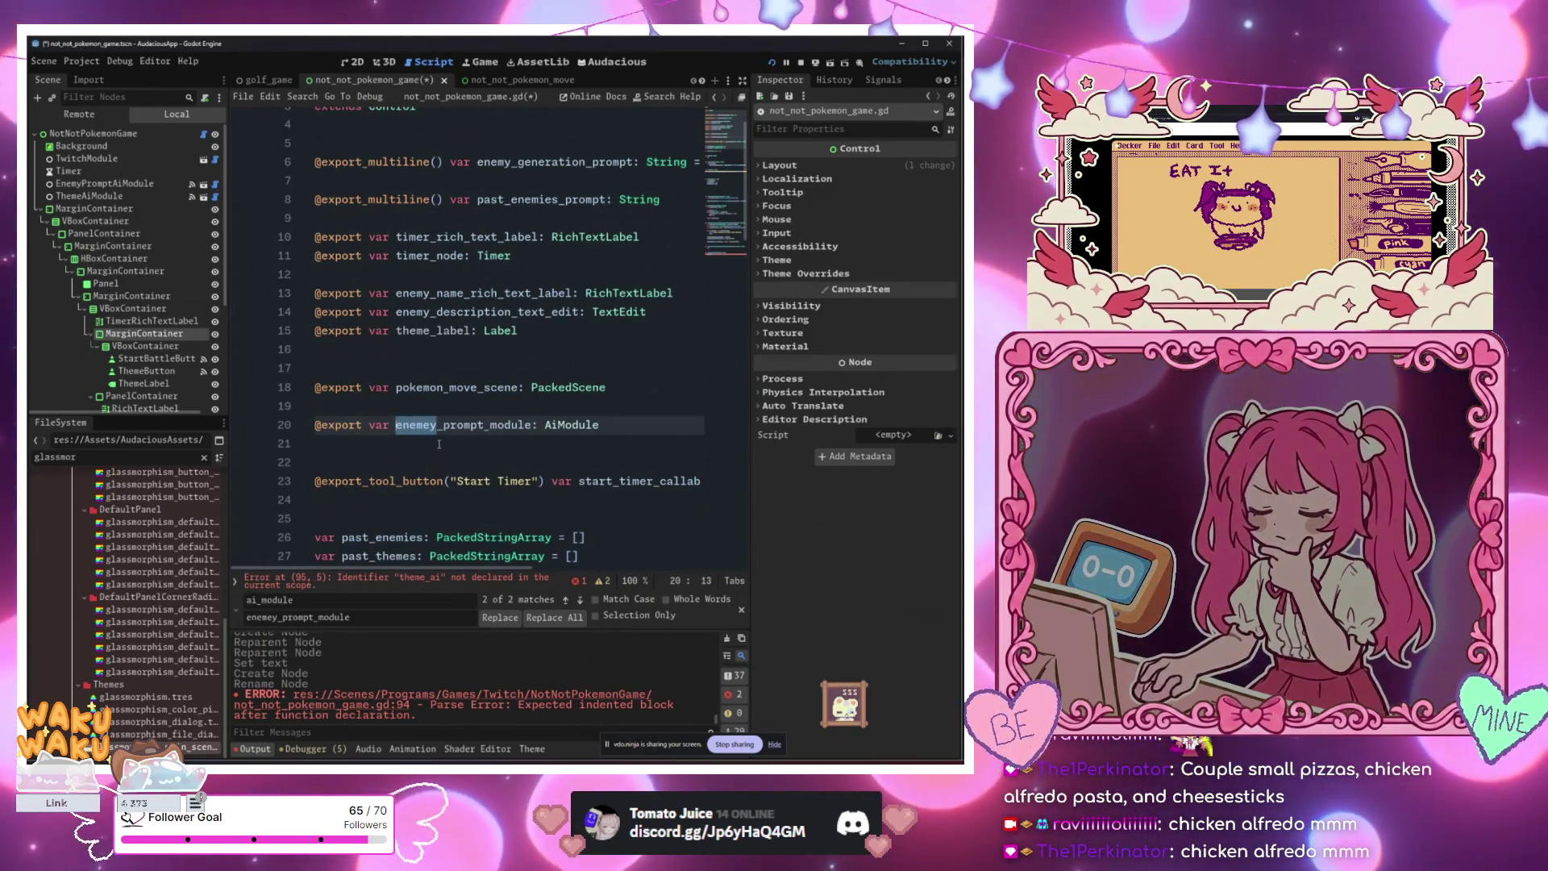
pyautogui.hotkey('ctrl', 'f')
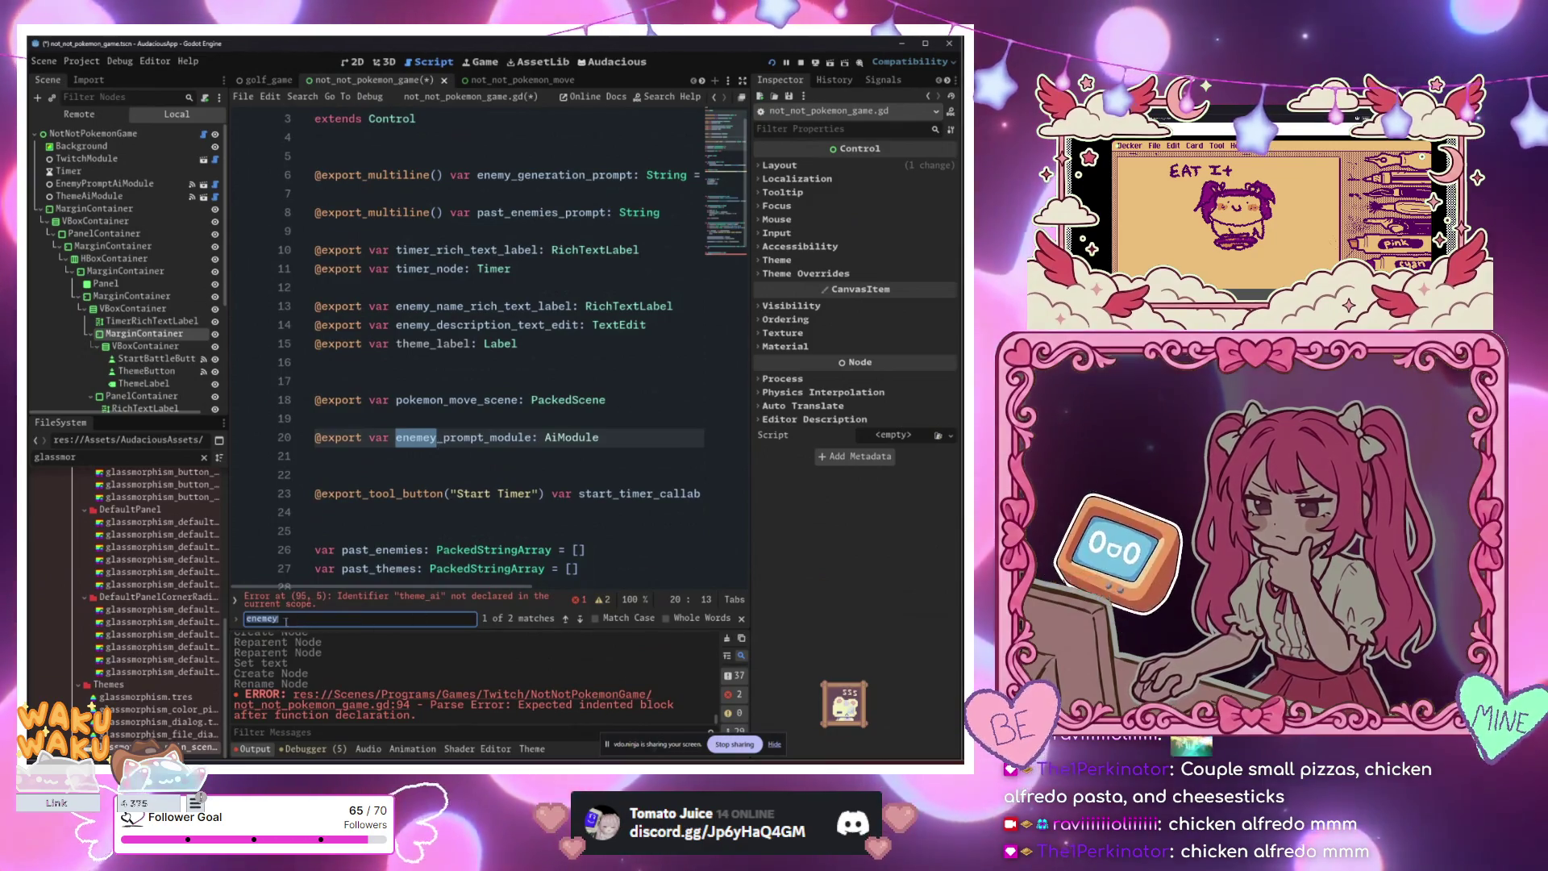
pyautogui.click(437, 437)
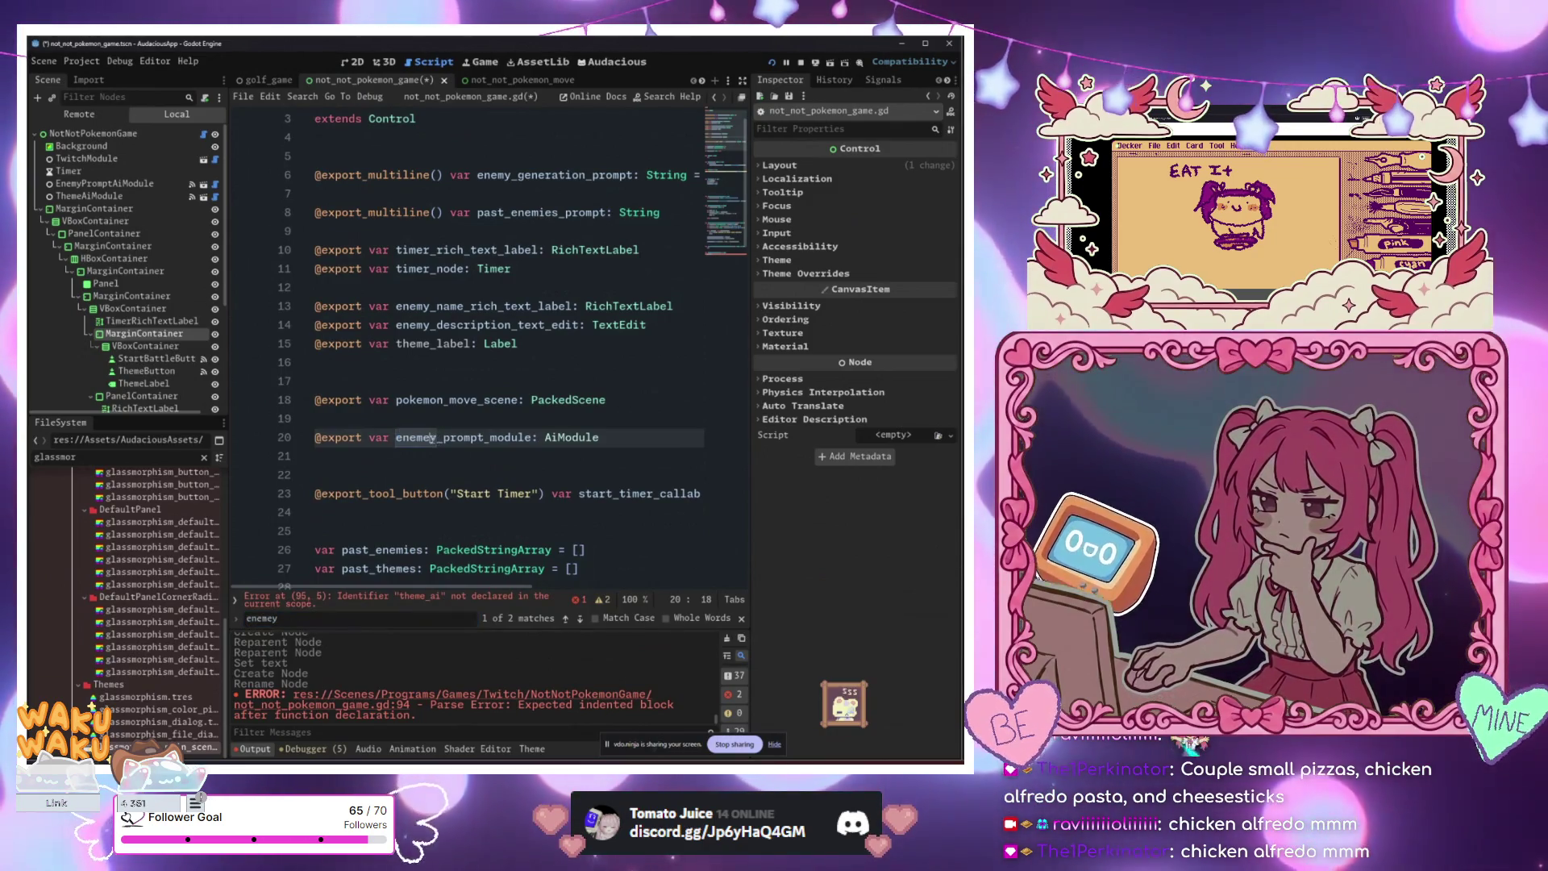
pyautogui.click(580, 619)
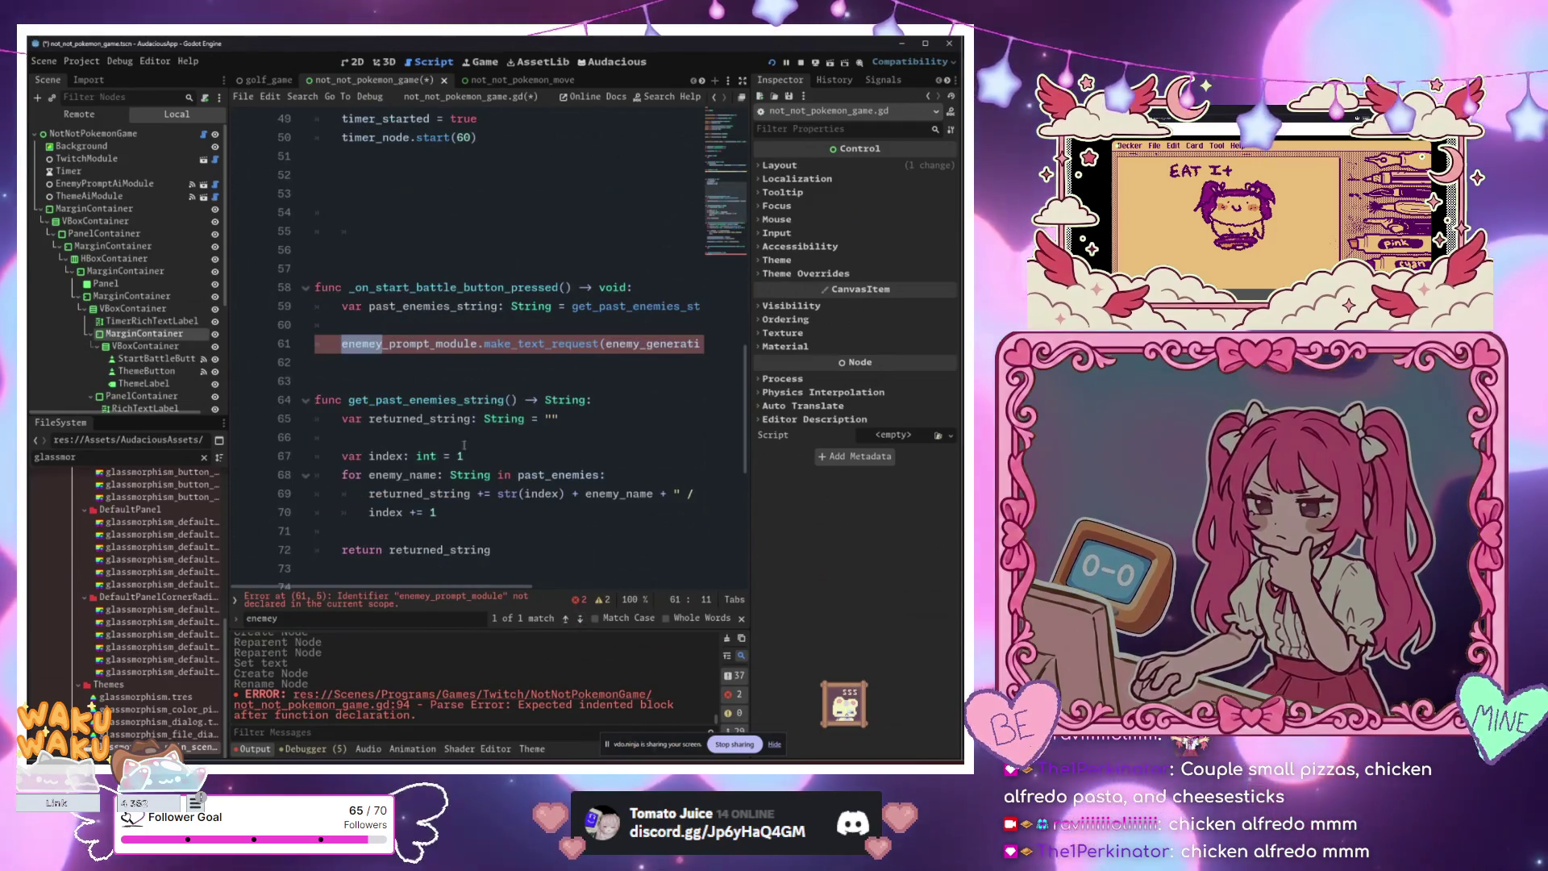
pyautogui.write('enemy')
pyautogui.press('Down')
pyautogui.press('Down')
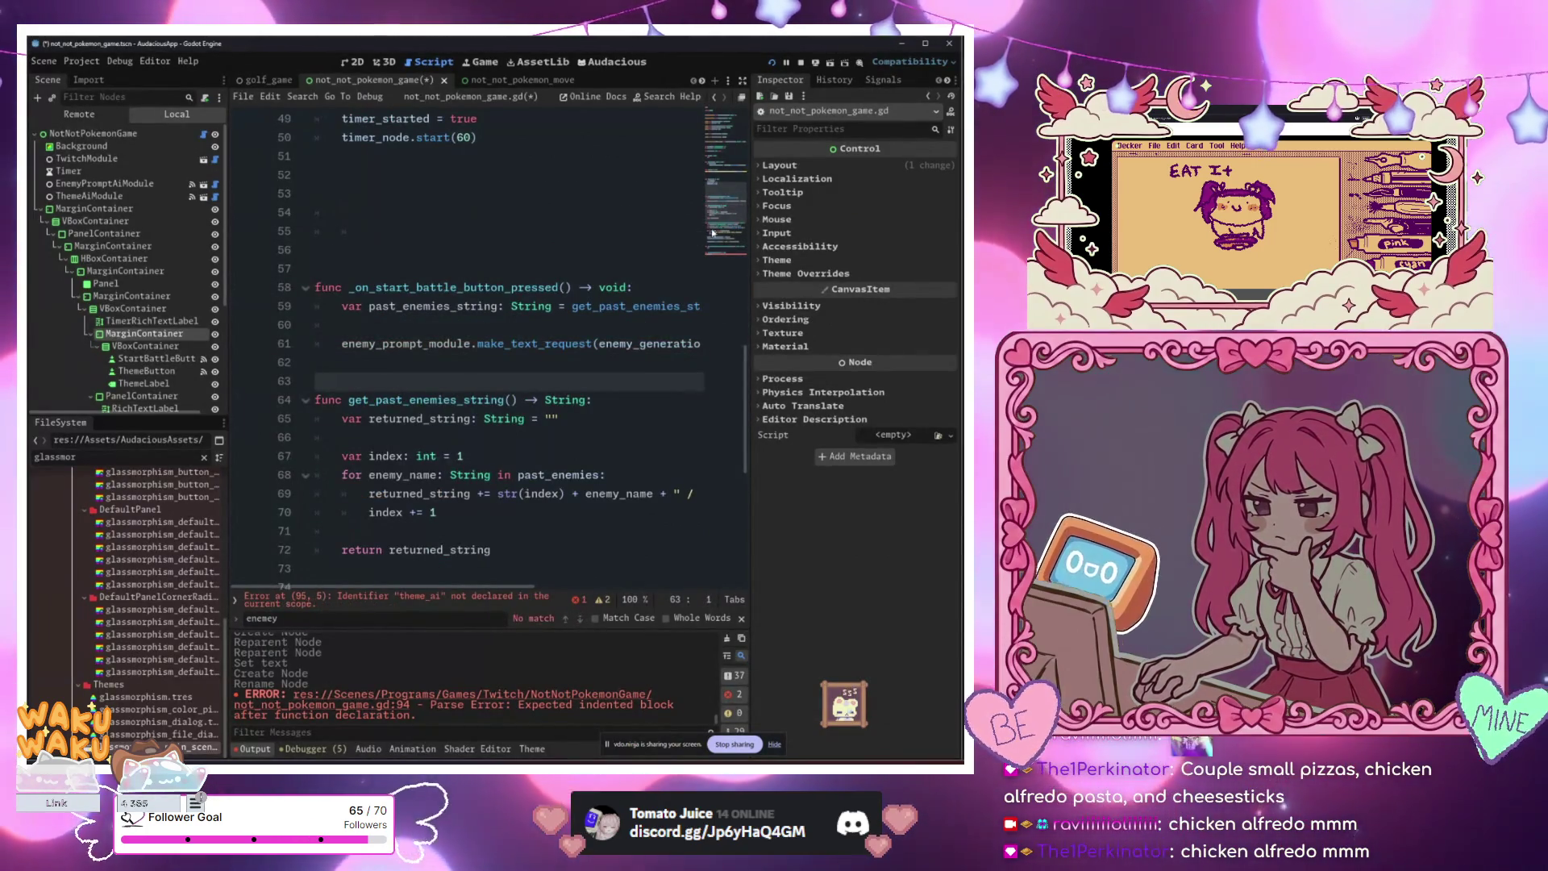
pyautogui.hotkey('ctrl', 'Home')
pyautogui.press('Down')
pyautogui.press('Down')
pyautogui.press('Down')
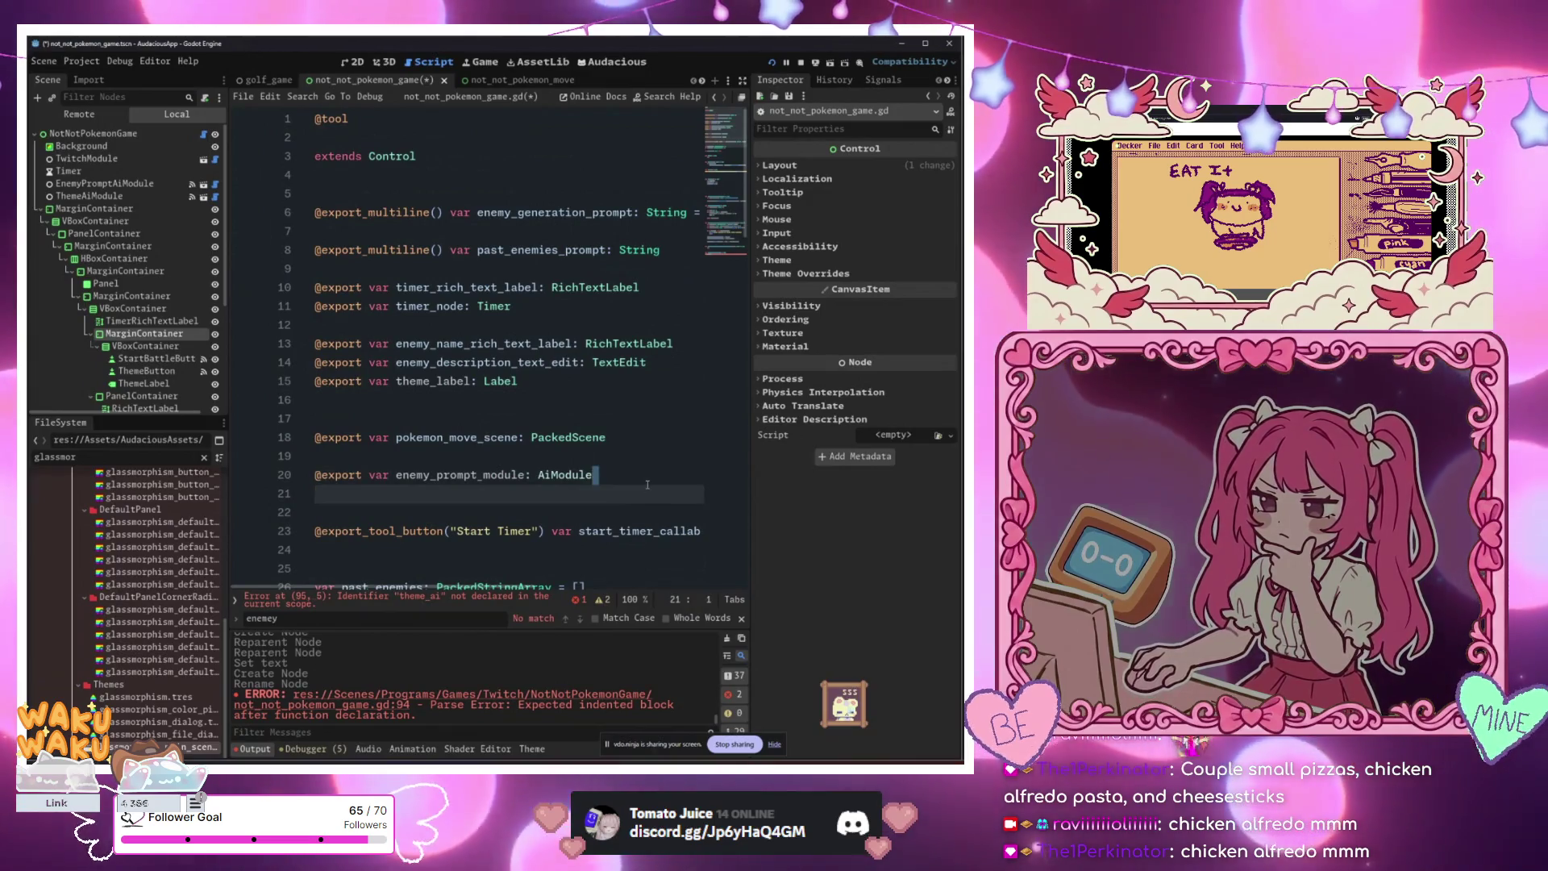
pyautogui.press('Up')
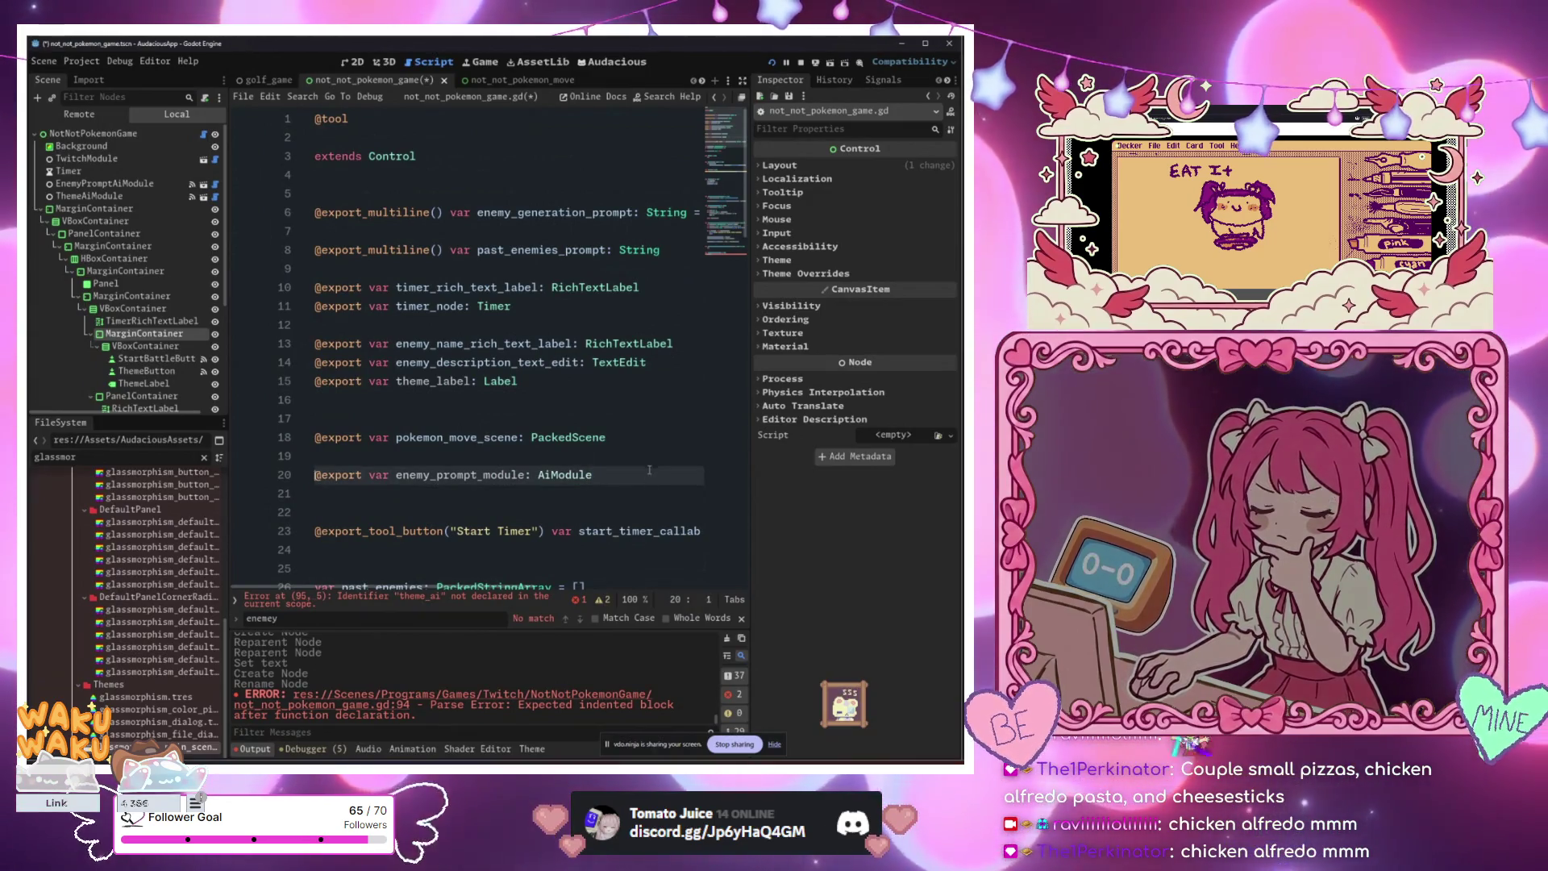
pyautogui.press('End')
pyautogui.press('Return')
pyautogui.write('@export')
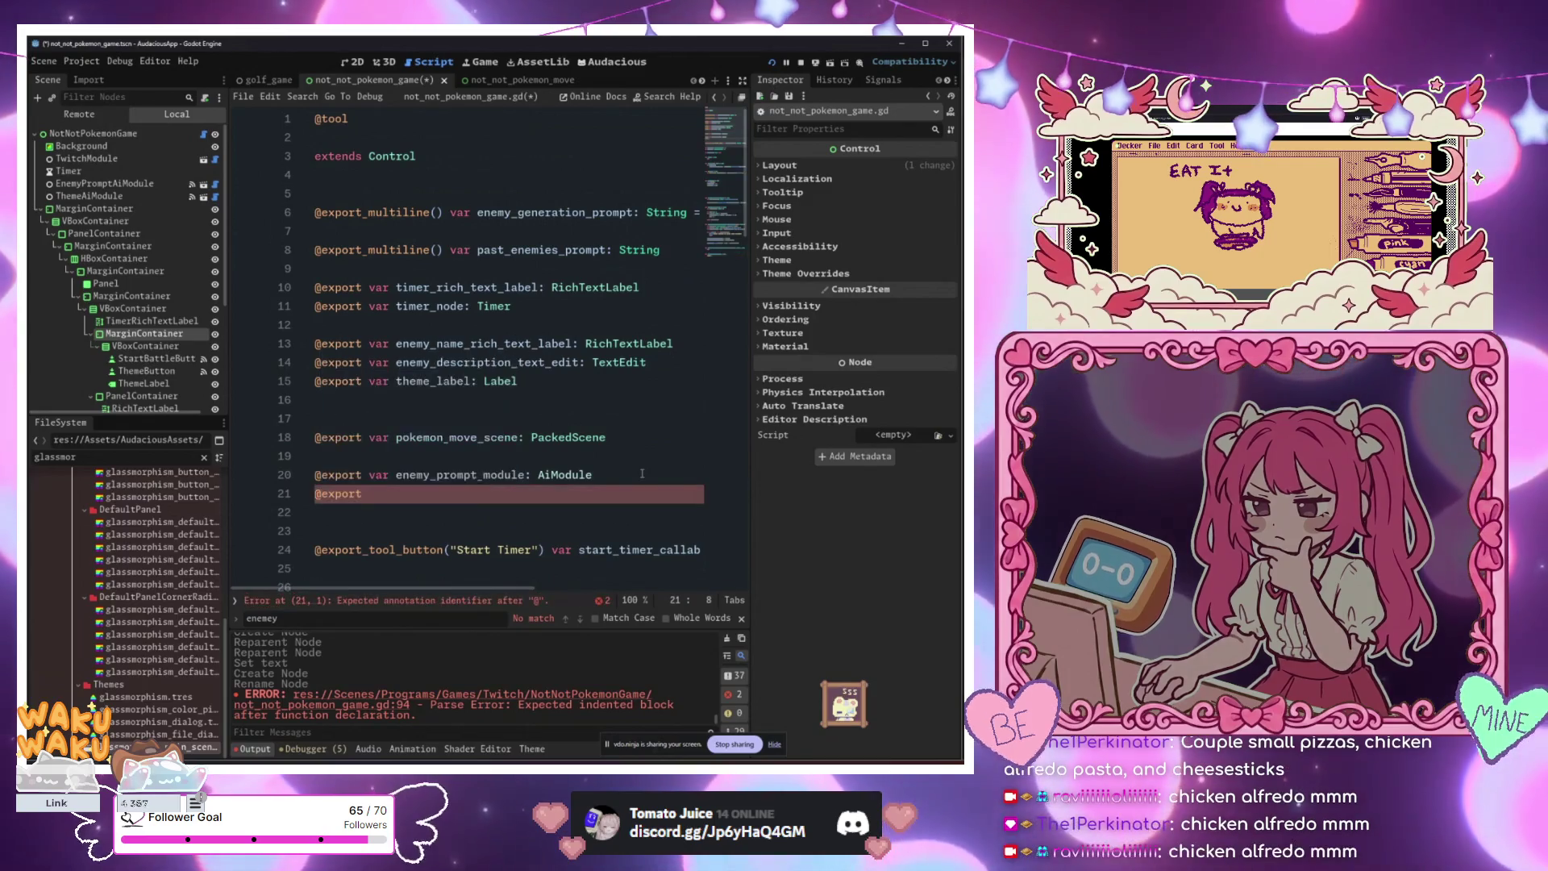
pyautogui.write(' var theme_module: ')
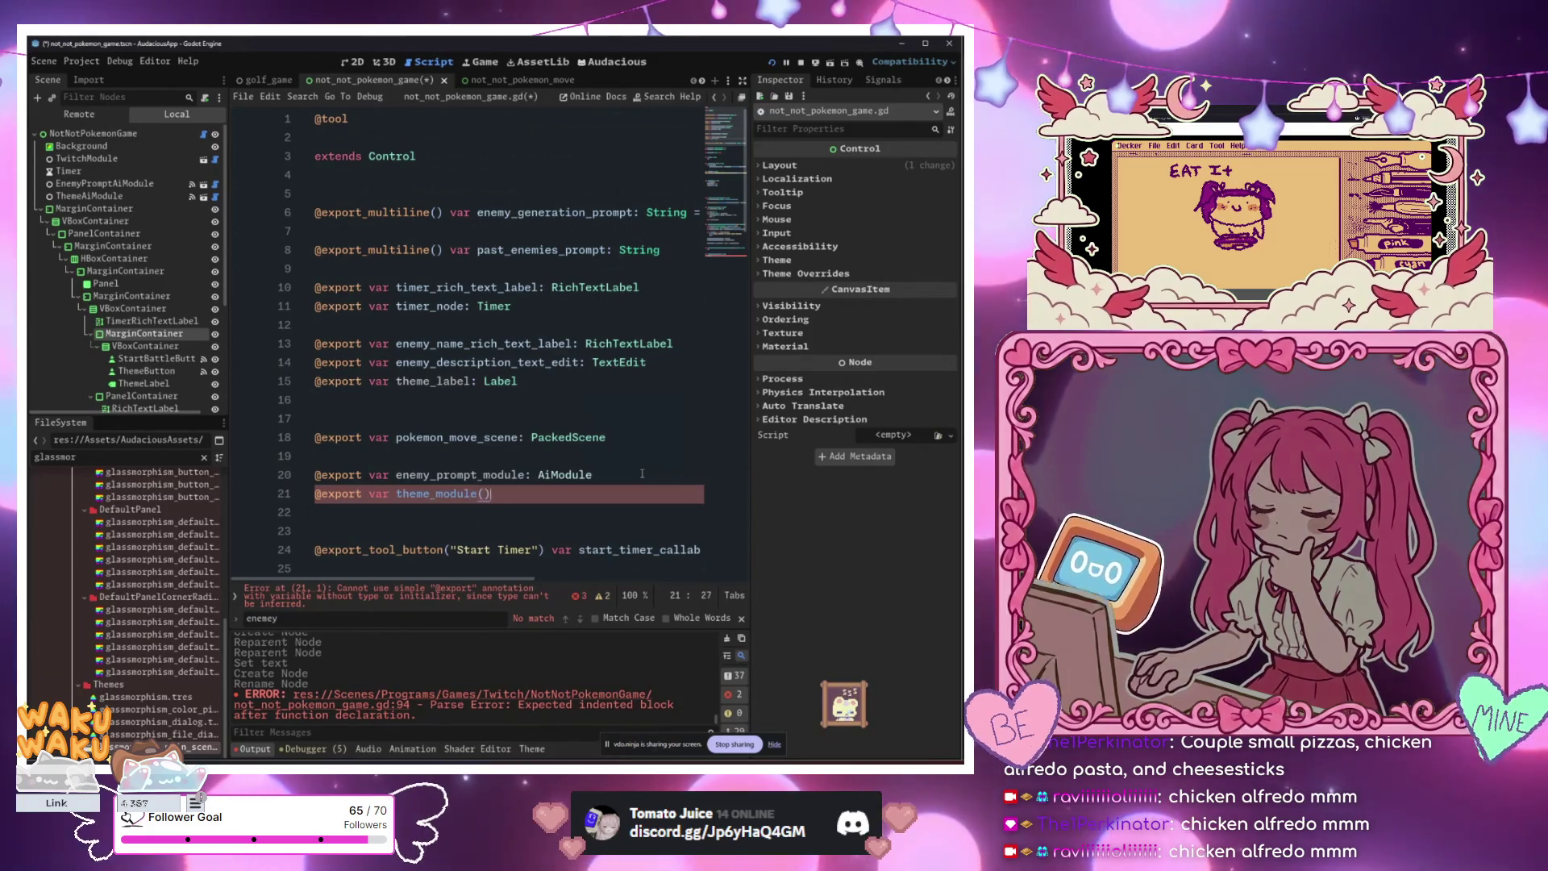
pyautogui.write('AI')
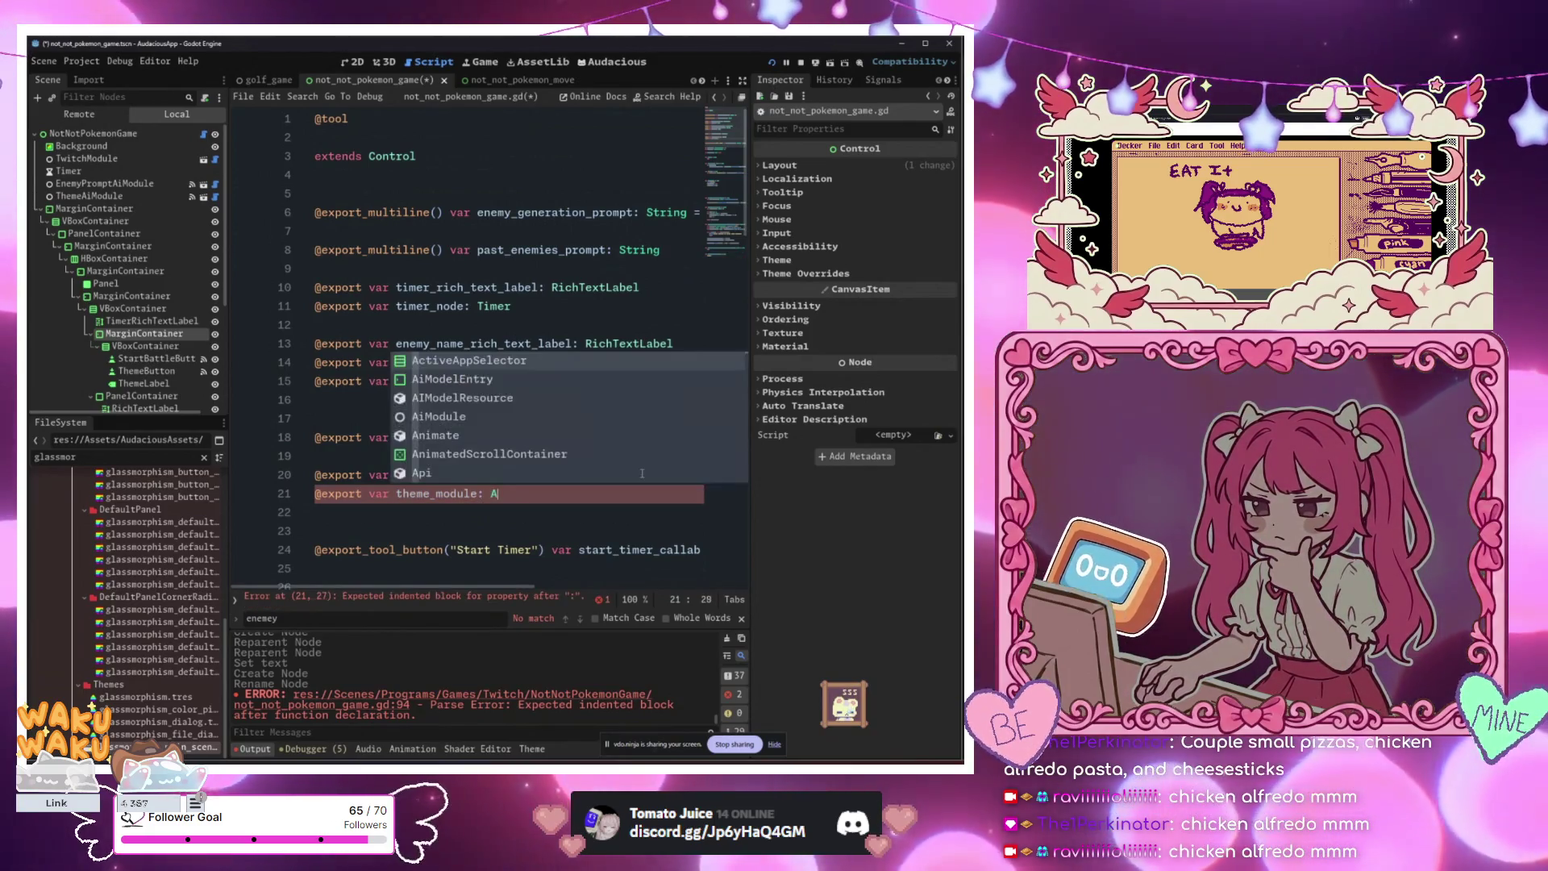
pyautogui.click(438, 398)
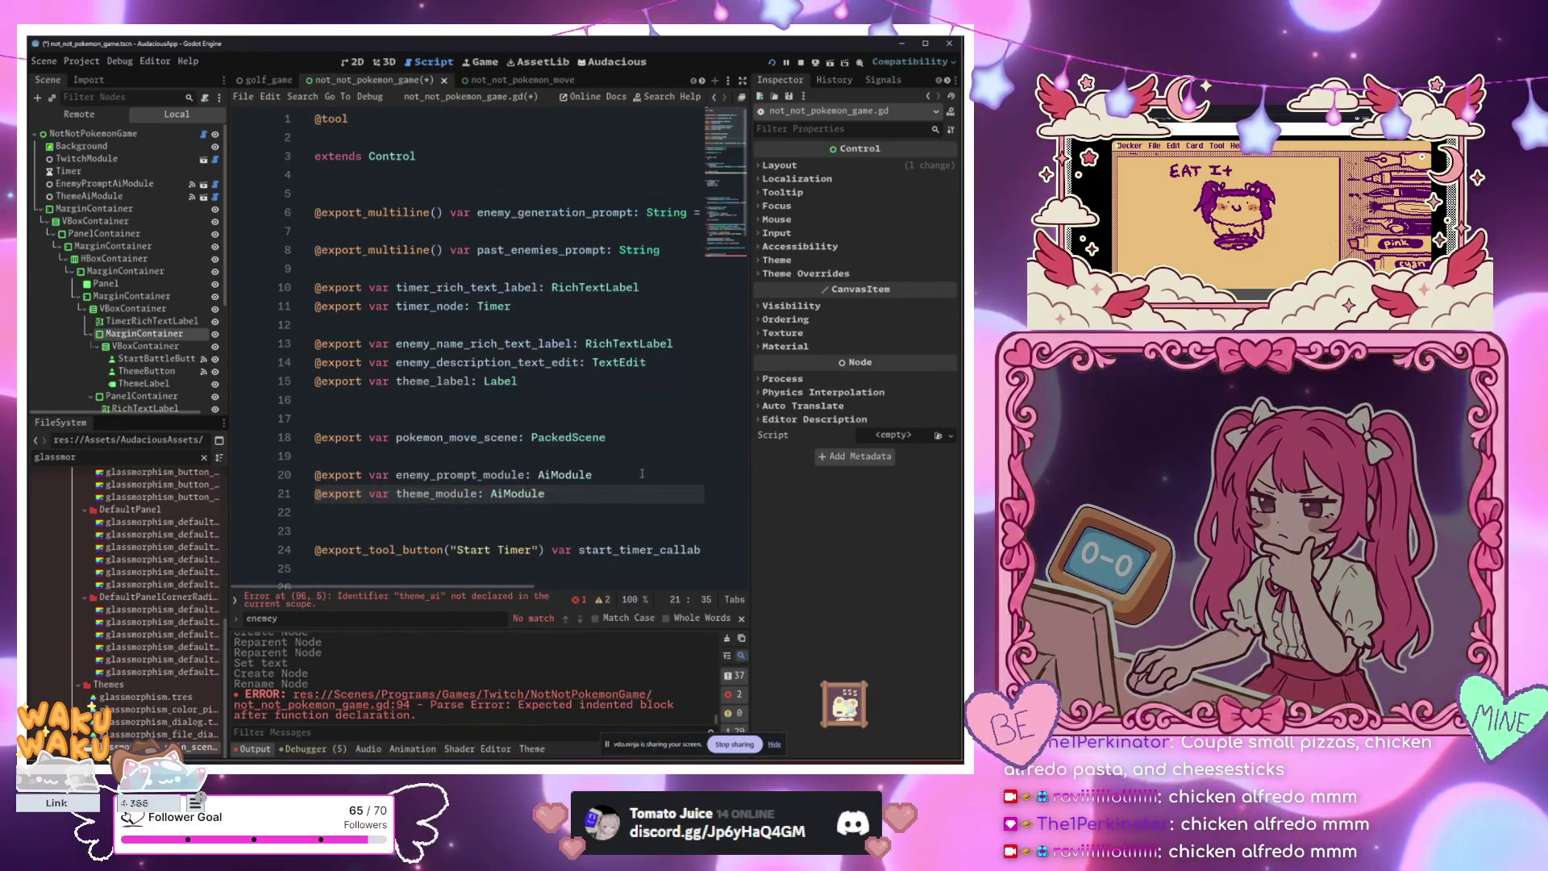
# - Rename the exports to enemy_prompt_ai_module and theme_ai_module, then save
pyautogui.click(436, 475)
pyautogui.click(485, 474)
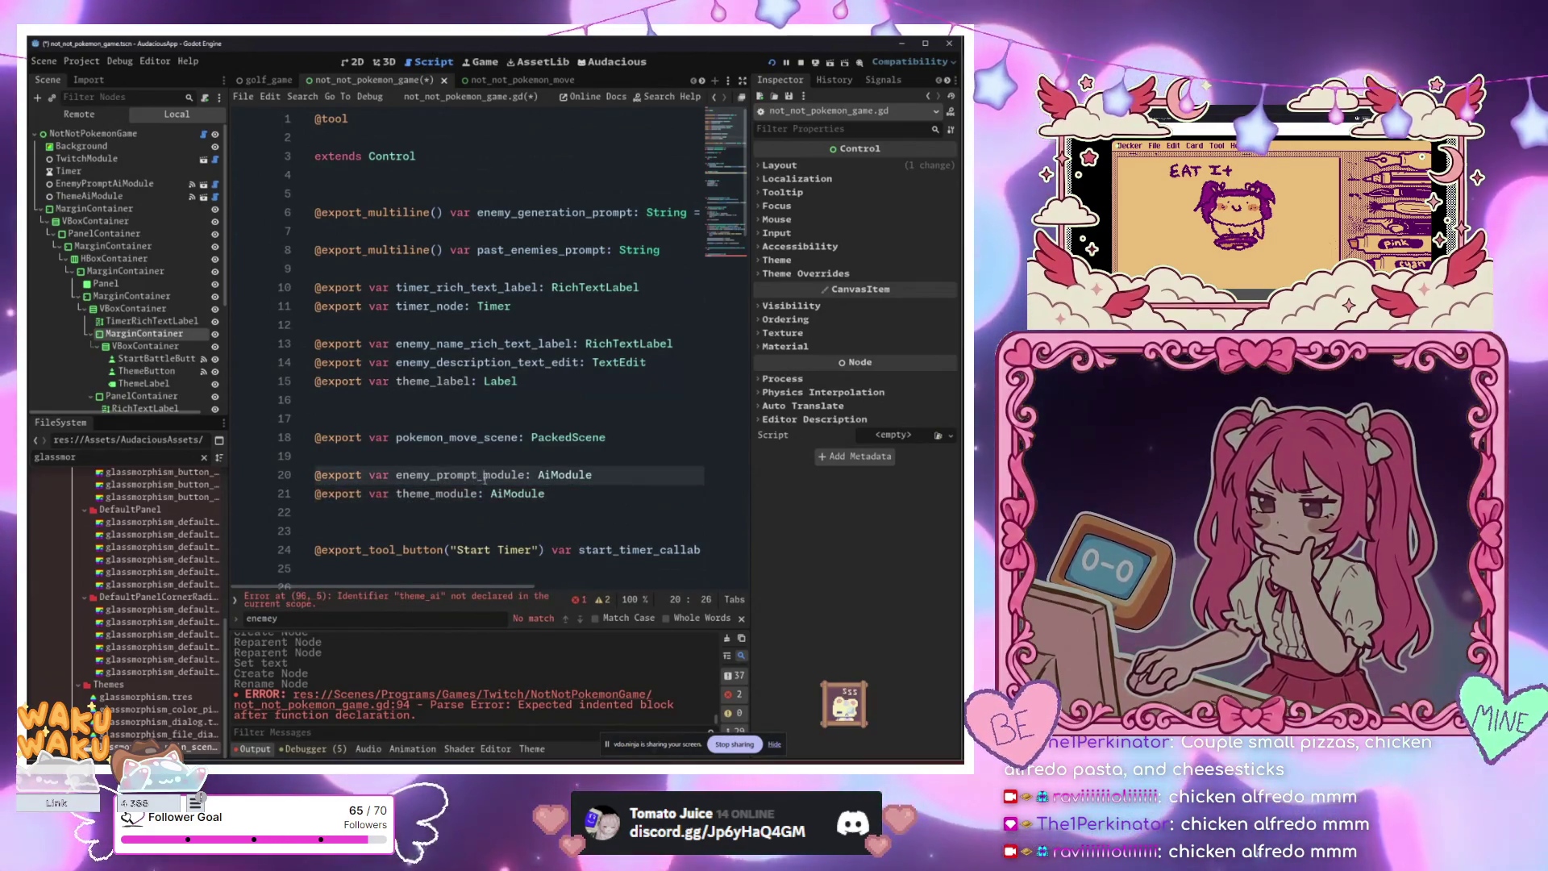
pyautogui.write('ai_')
pyautogui.click(439, 494)
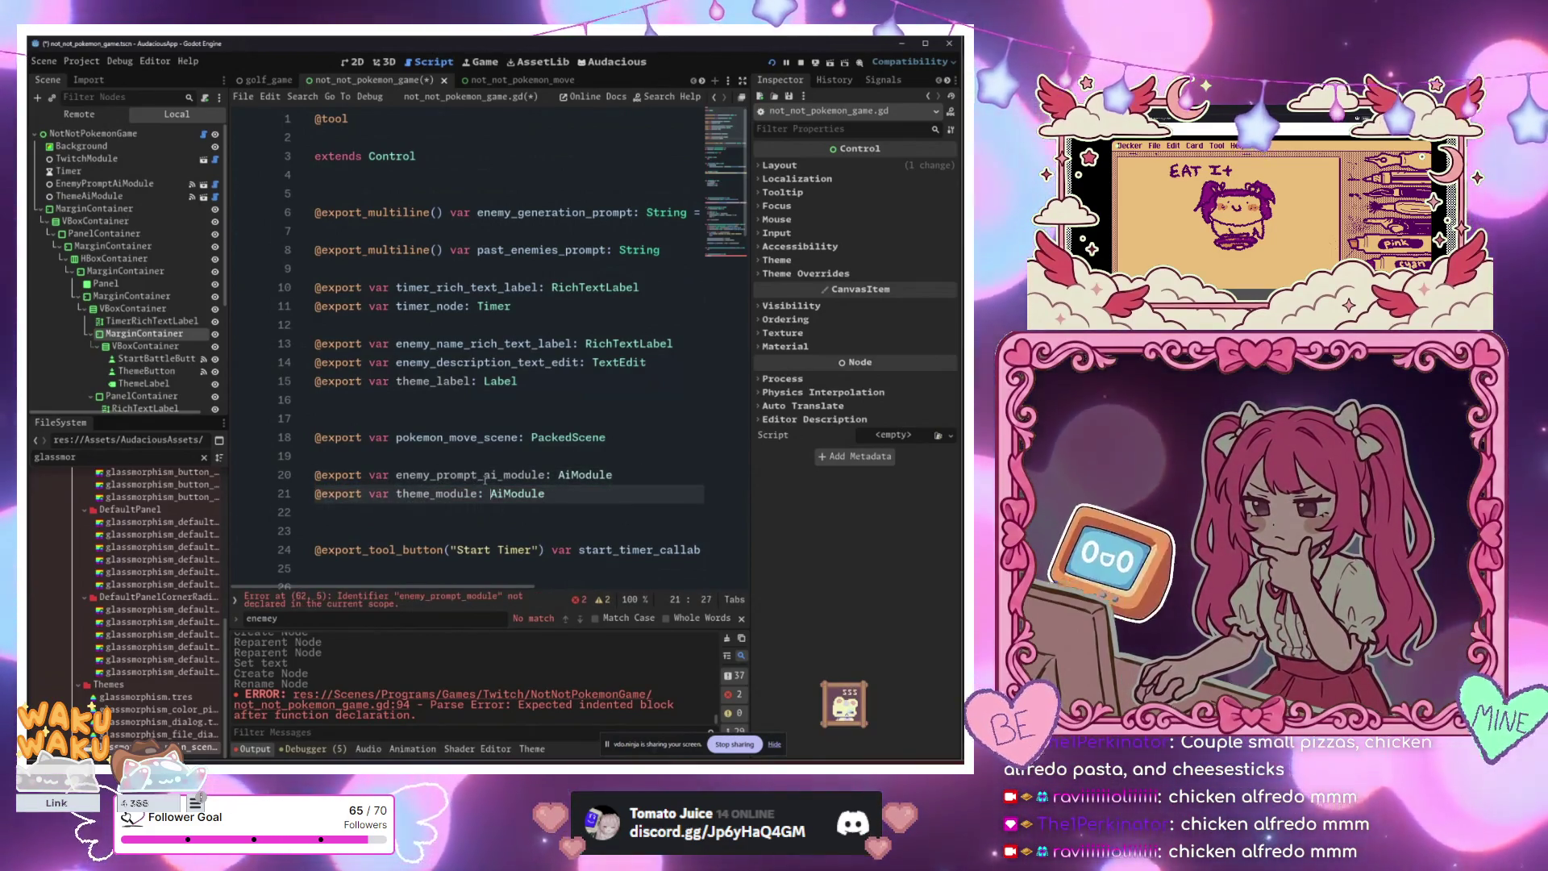
pyautogui.write('ai_')
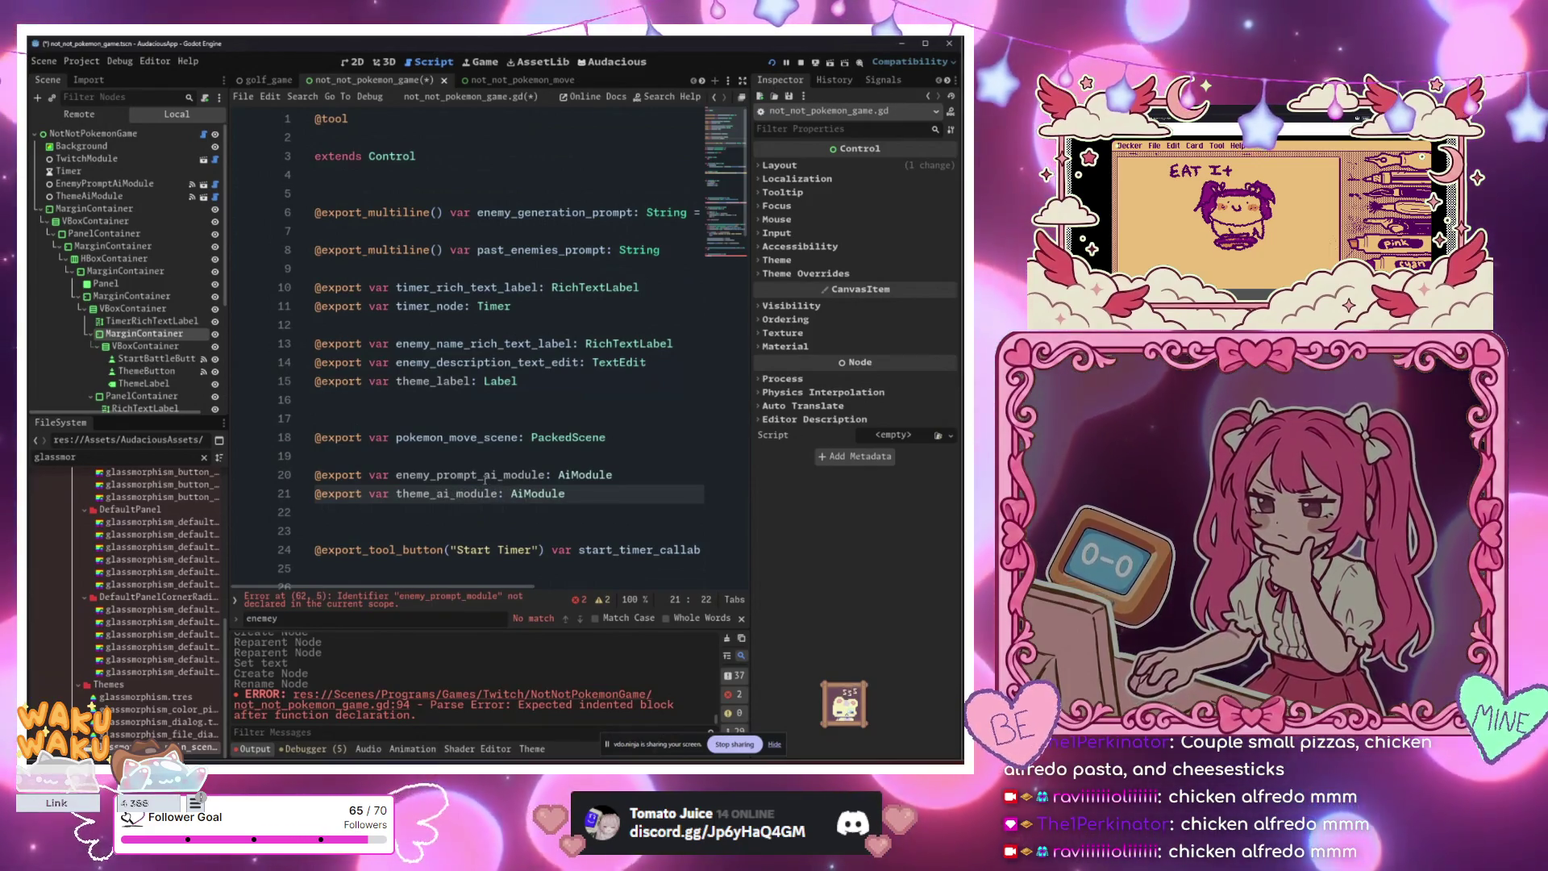
pyautogui.hotkey('ctrl', 's')
# - Rename the call on line 62 to enemy_prompt_ai_module
pyautogui.click(428, 482)
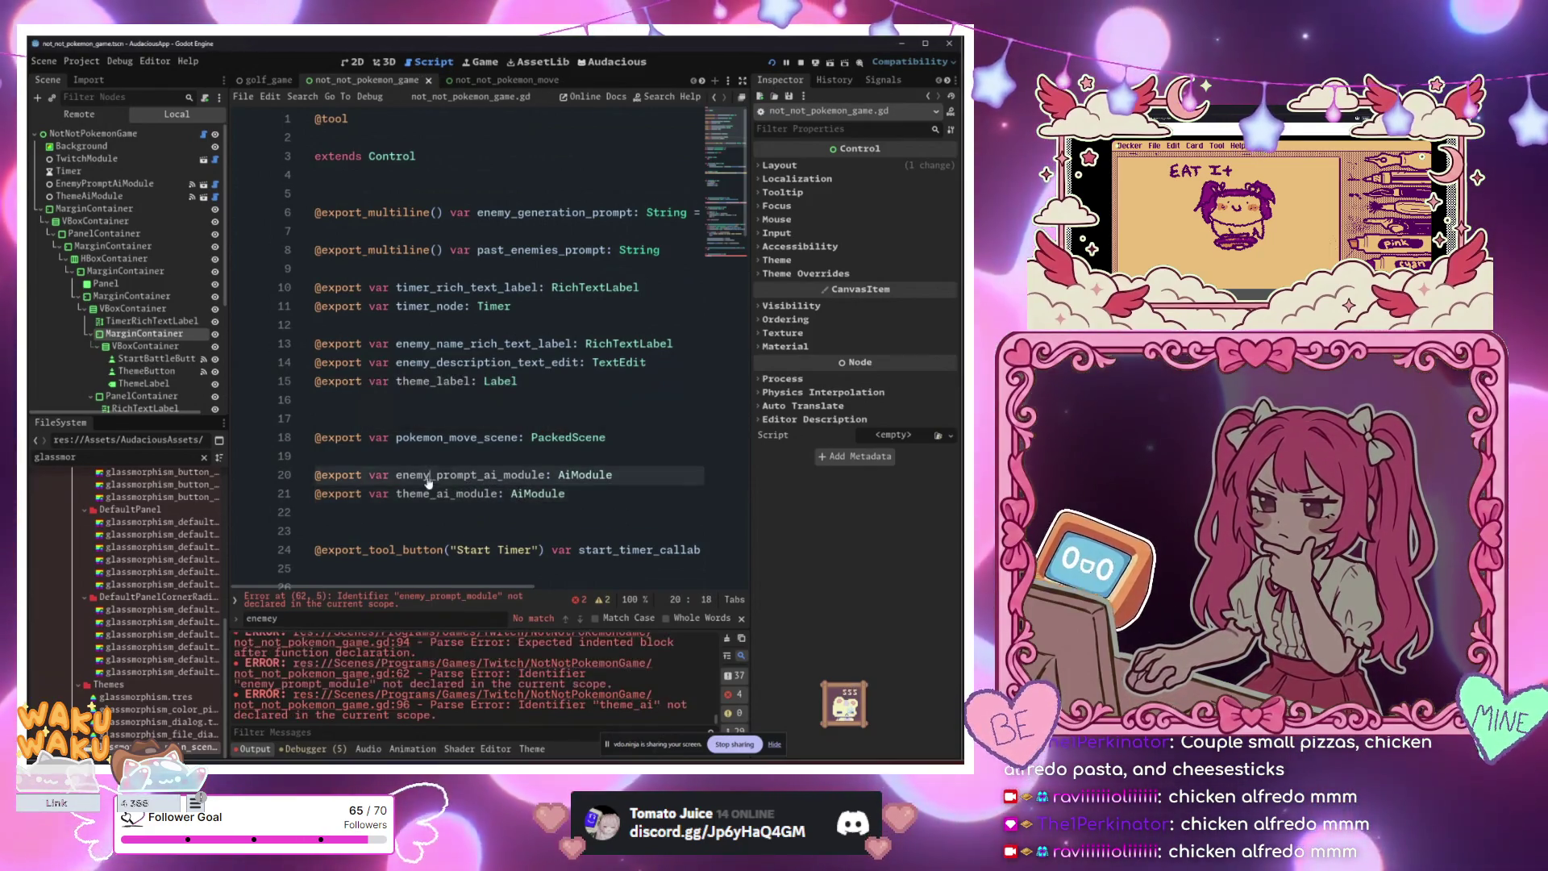
pyautogui.hotkey('ctrl', 'l')
pyautogui.write('62')
pyautogui.press('Return')
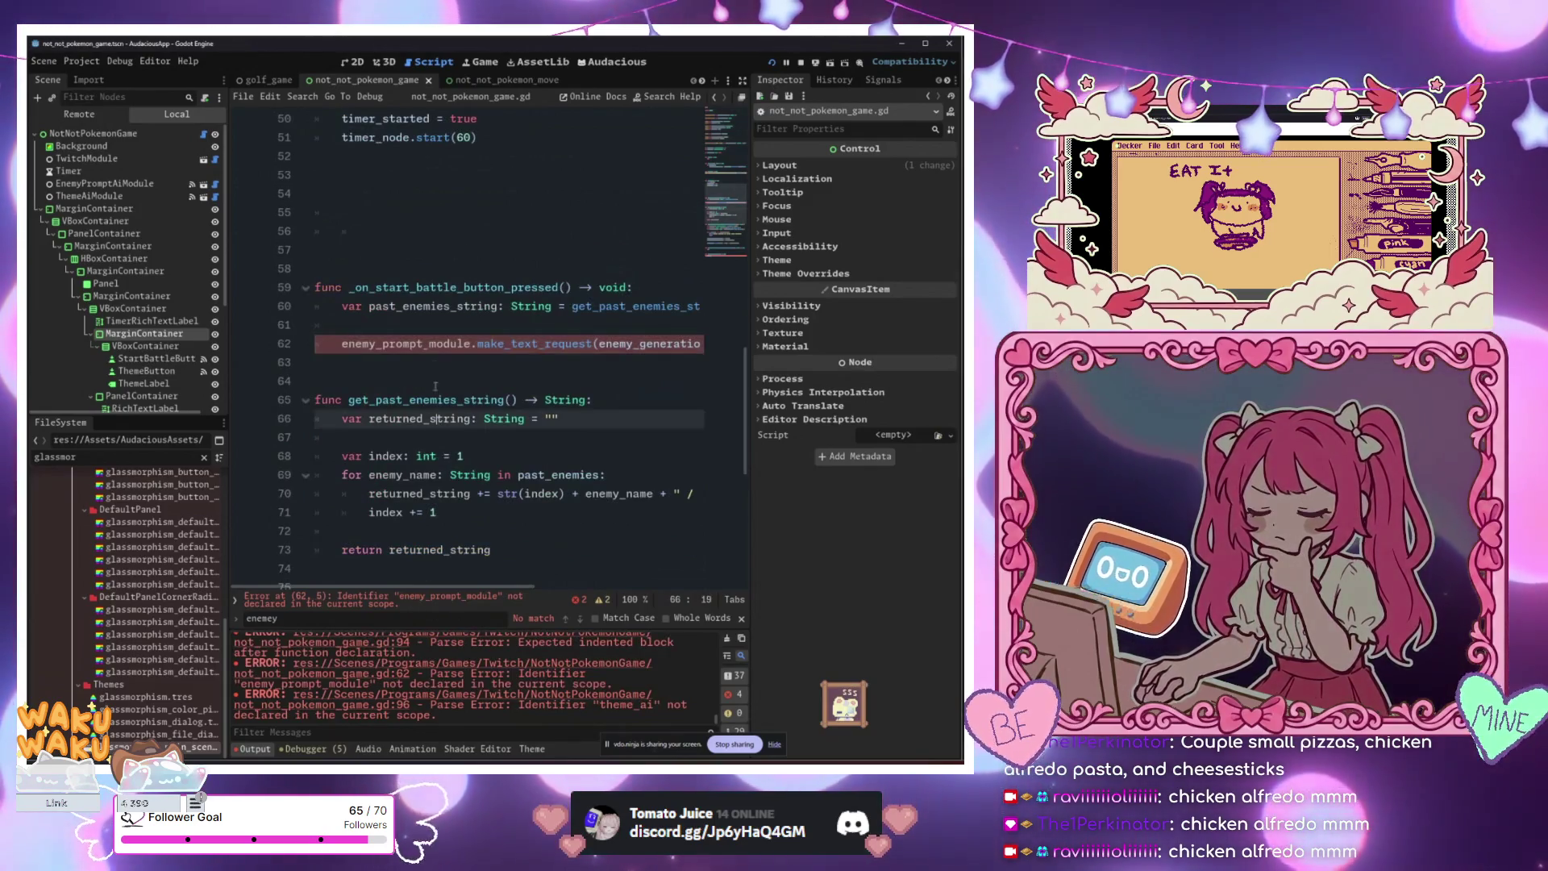
pyautogui.write('ai_')
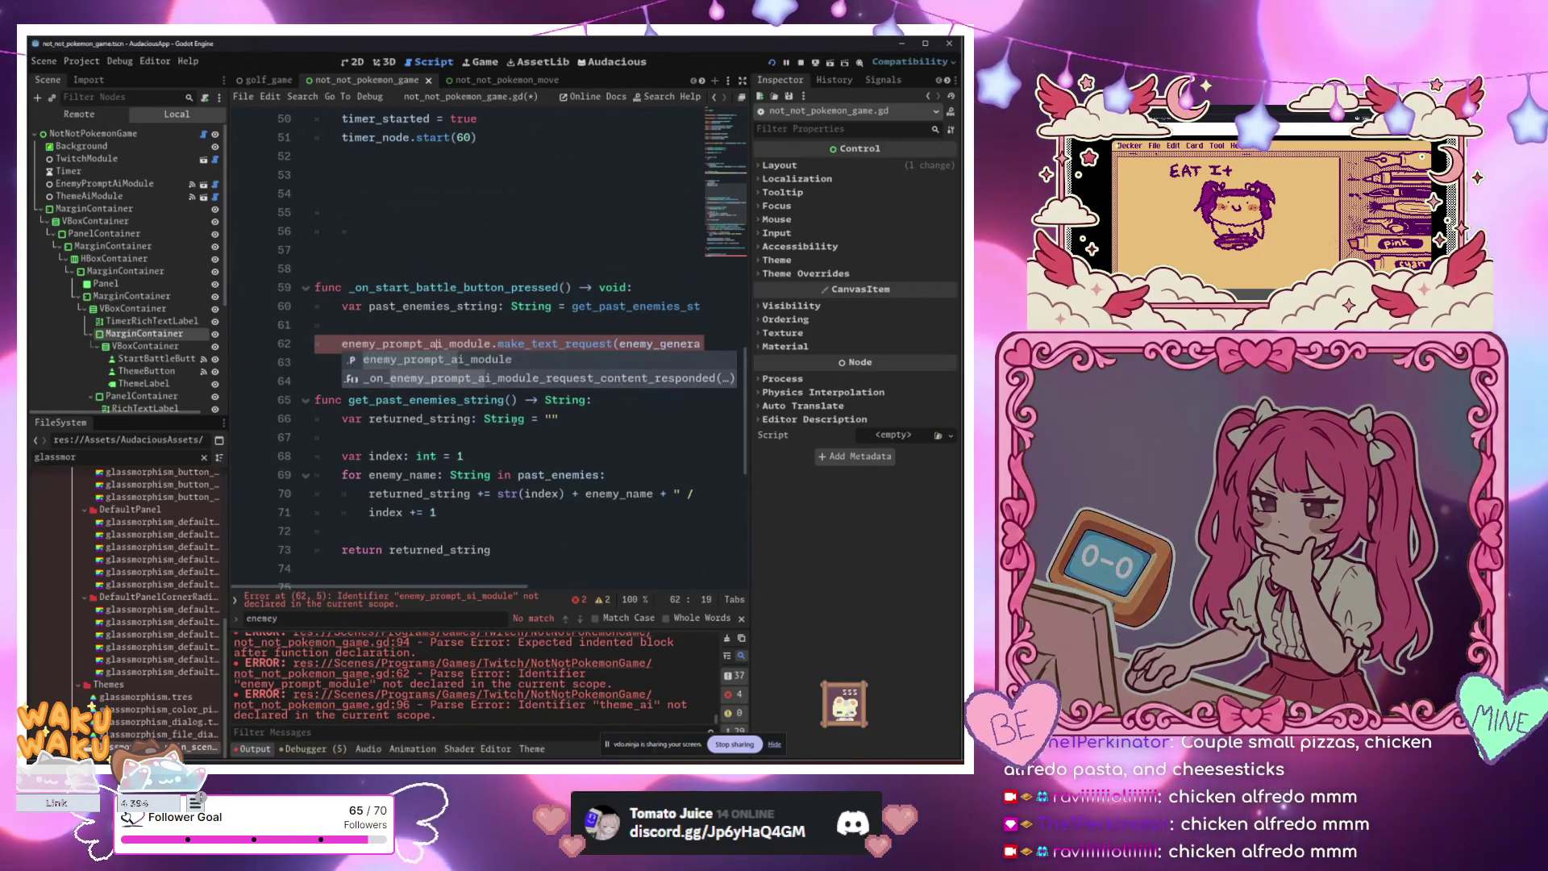
pyautogui.scroll(-8, 467, 451)
pyautogui.click(492, 553)
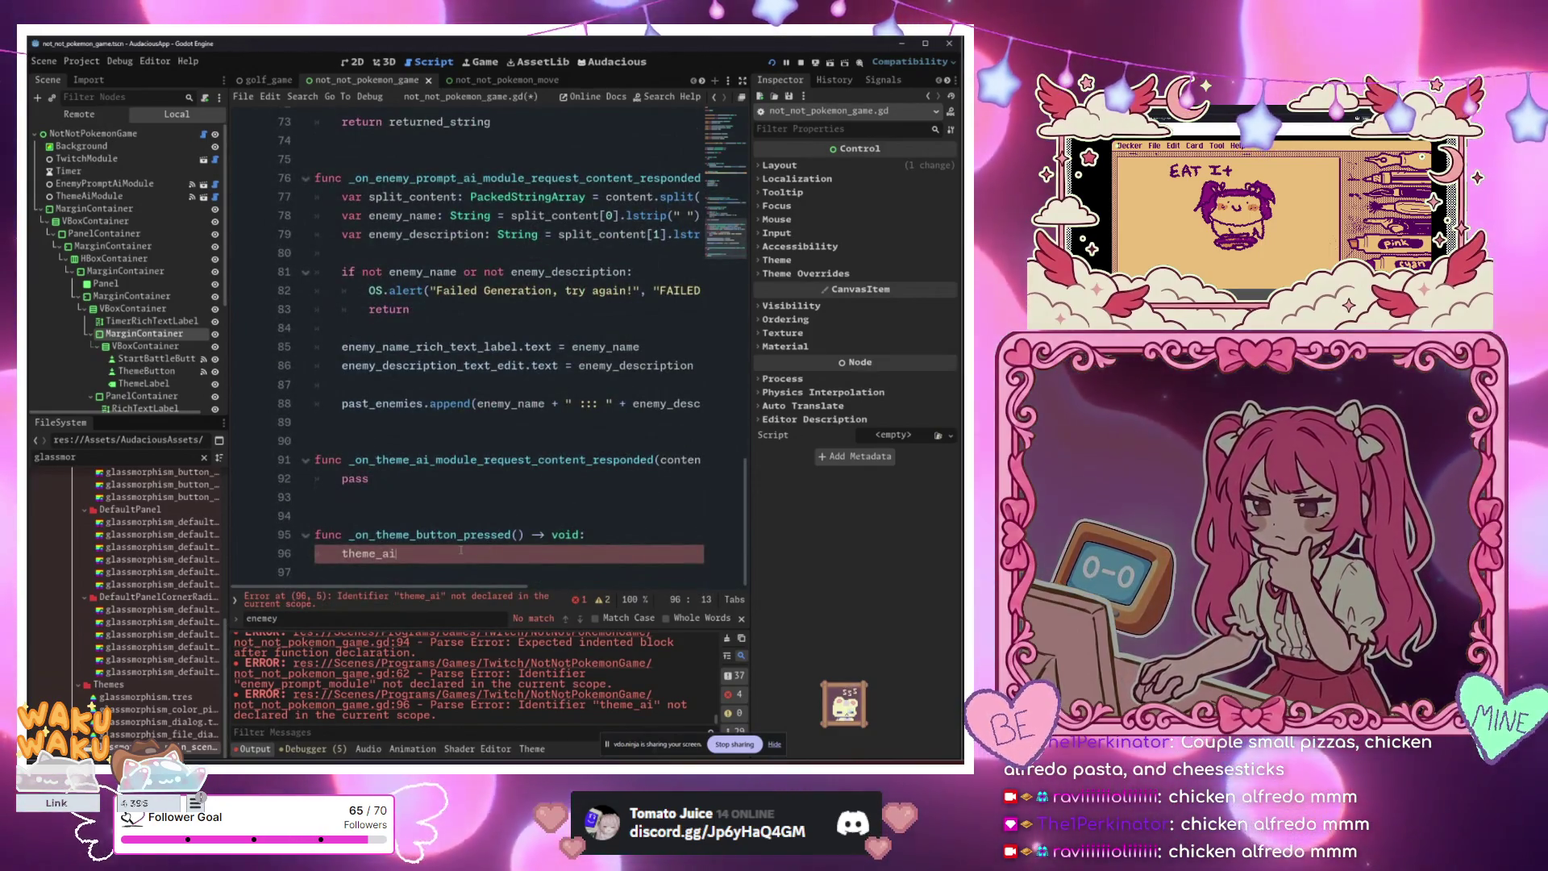
# - Complete line 96 as theme_ai_module.make_text_request() and save the script
pyautogui.write('_module.')
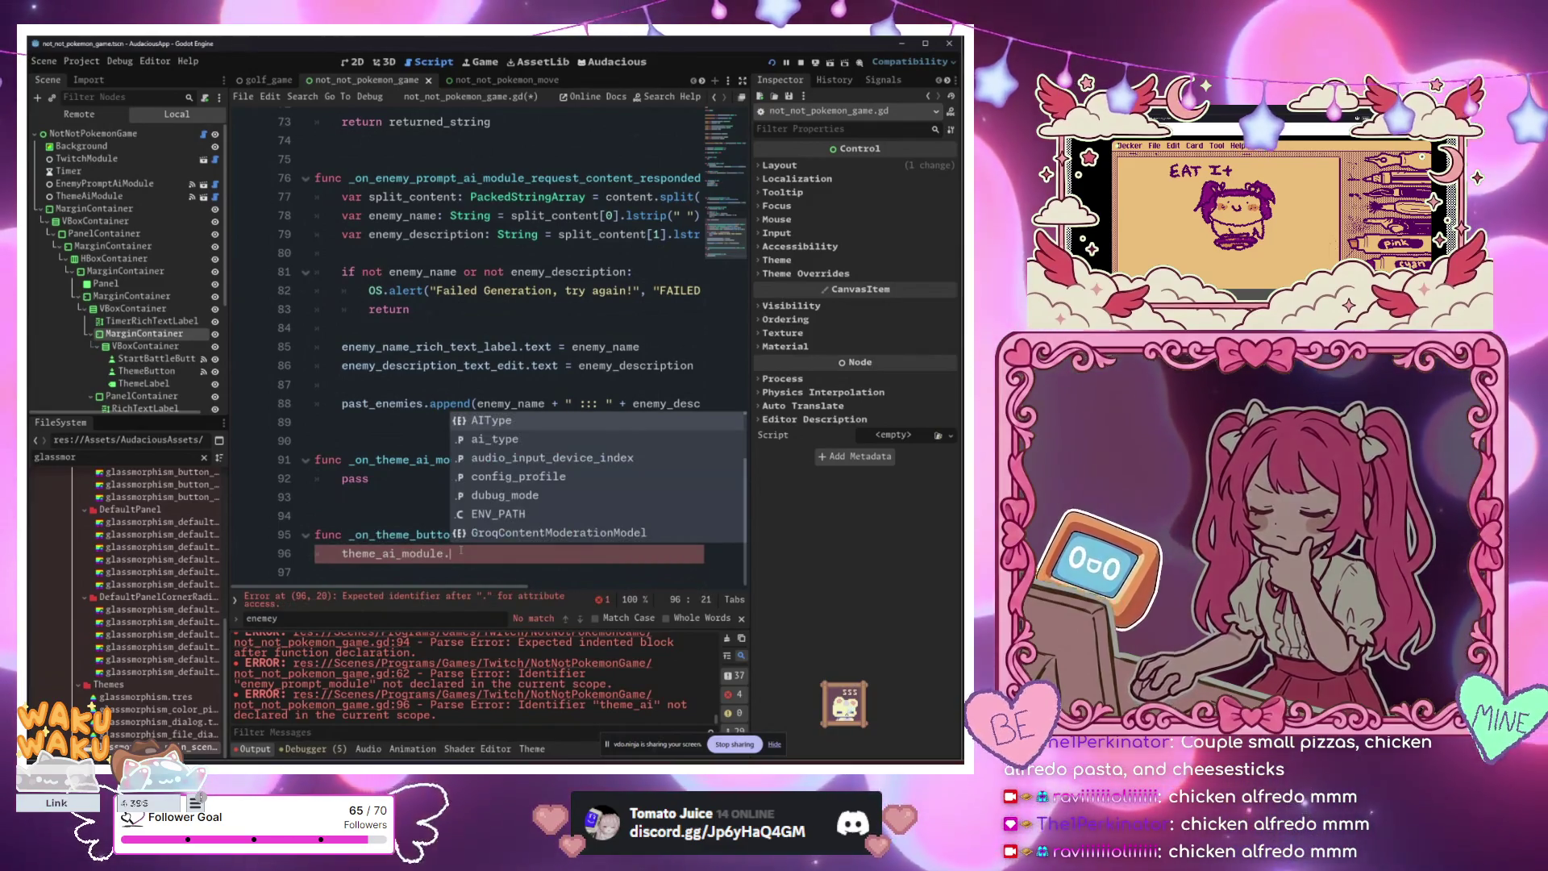
pyautogui.write('make')
pyautogui.press('Return')
pyautogui.write('"Give")')
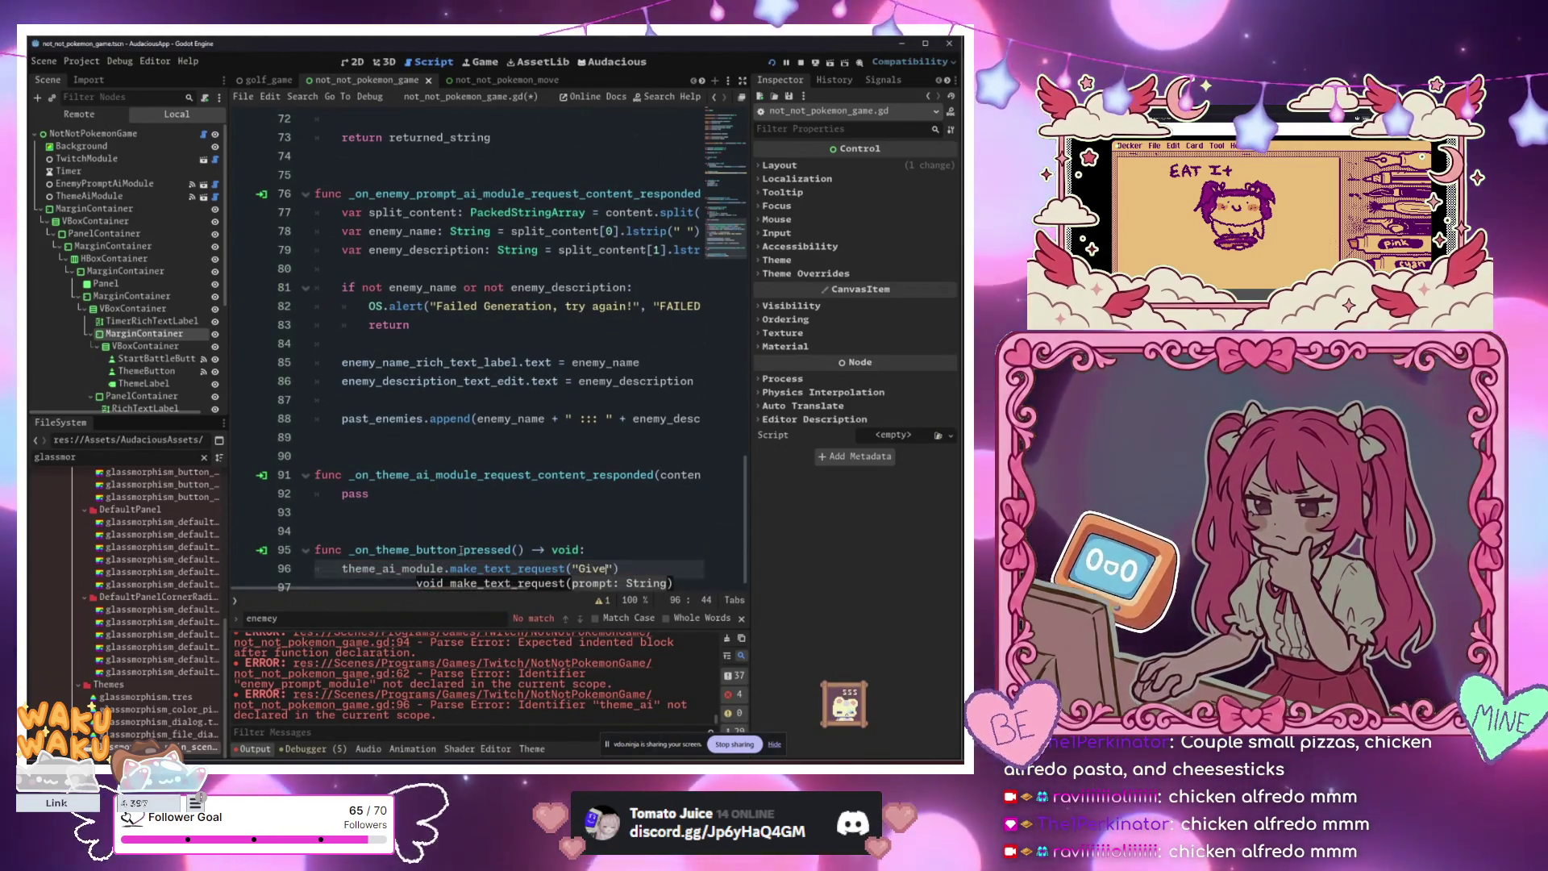
pyautogui.scroll(20, 461, 549)
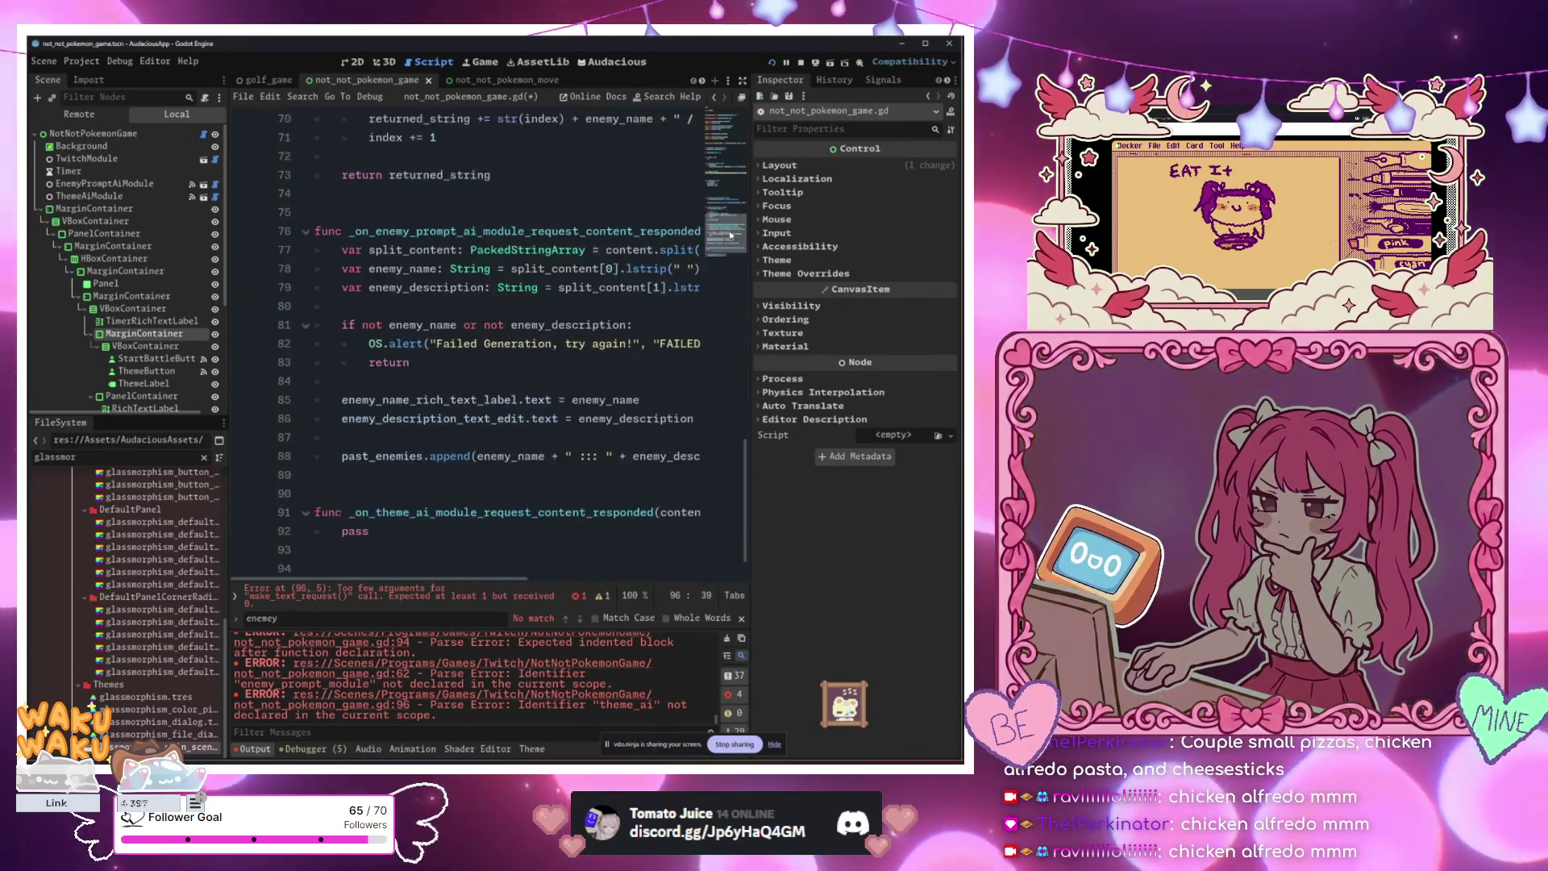
pyautogui.click(433, 262)
pyautogui.hotkey('ctrl', 's')
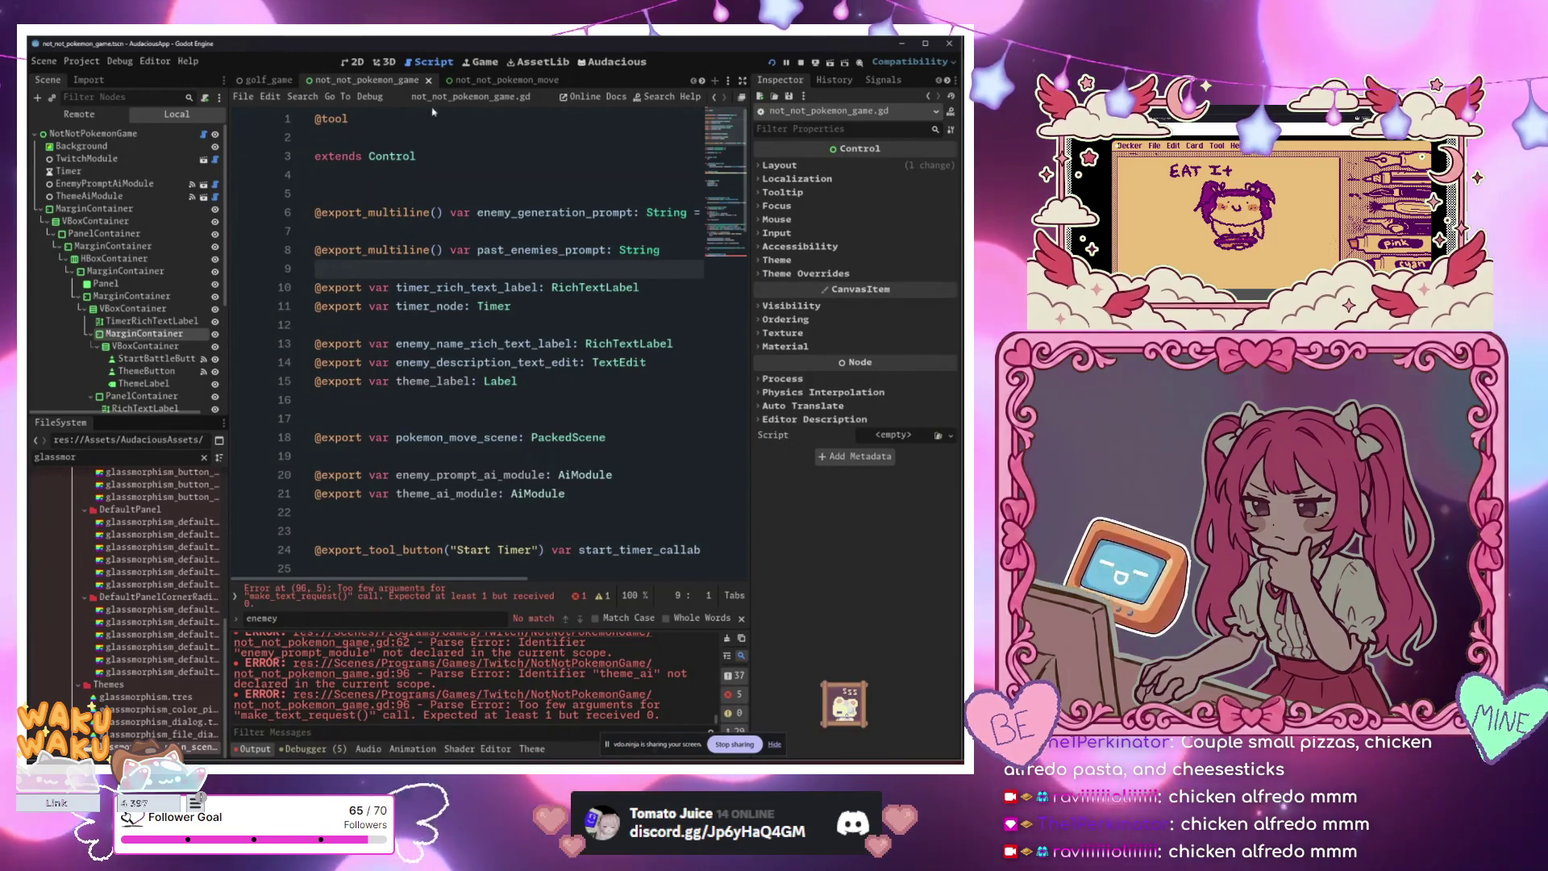
pyautogui.click(493, 233)
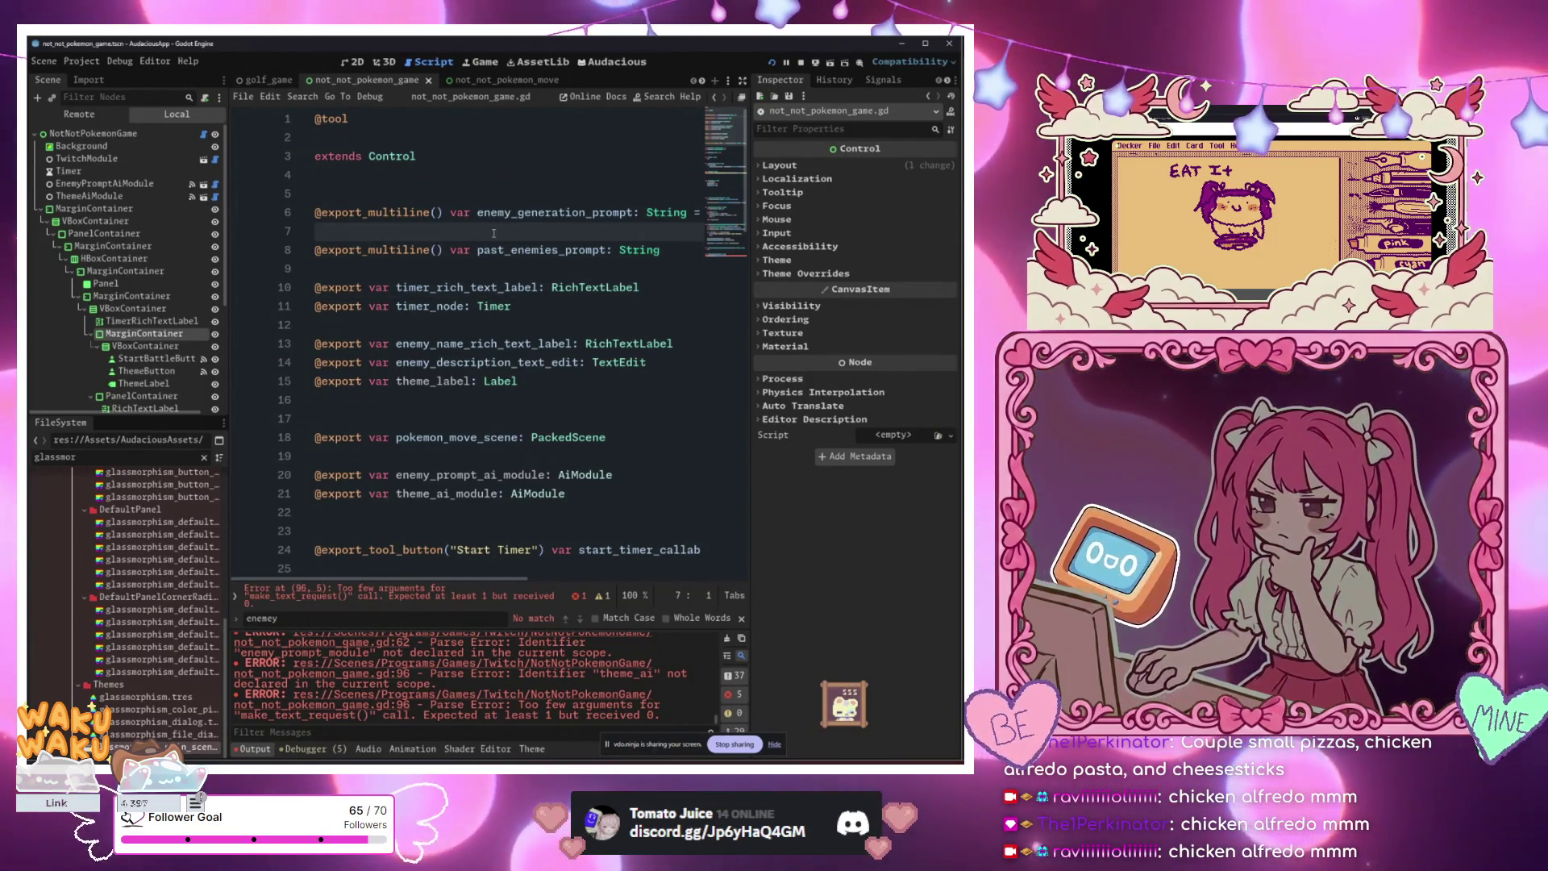
pyautogui.press('Delete')
pyautogui.press('End')
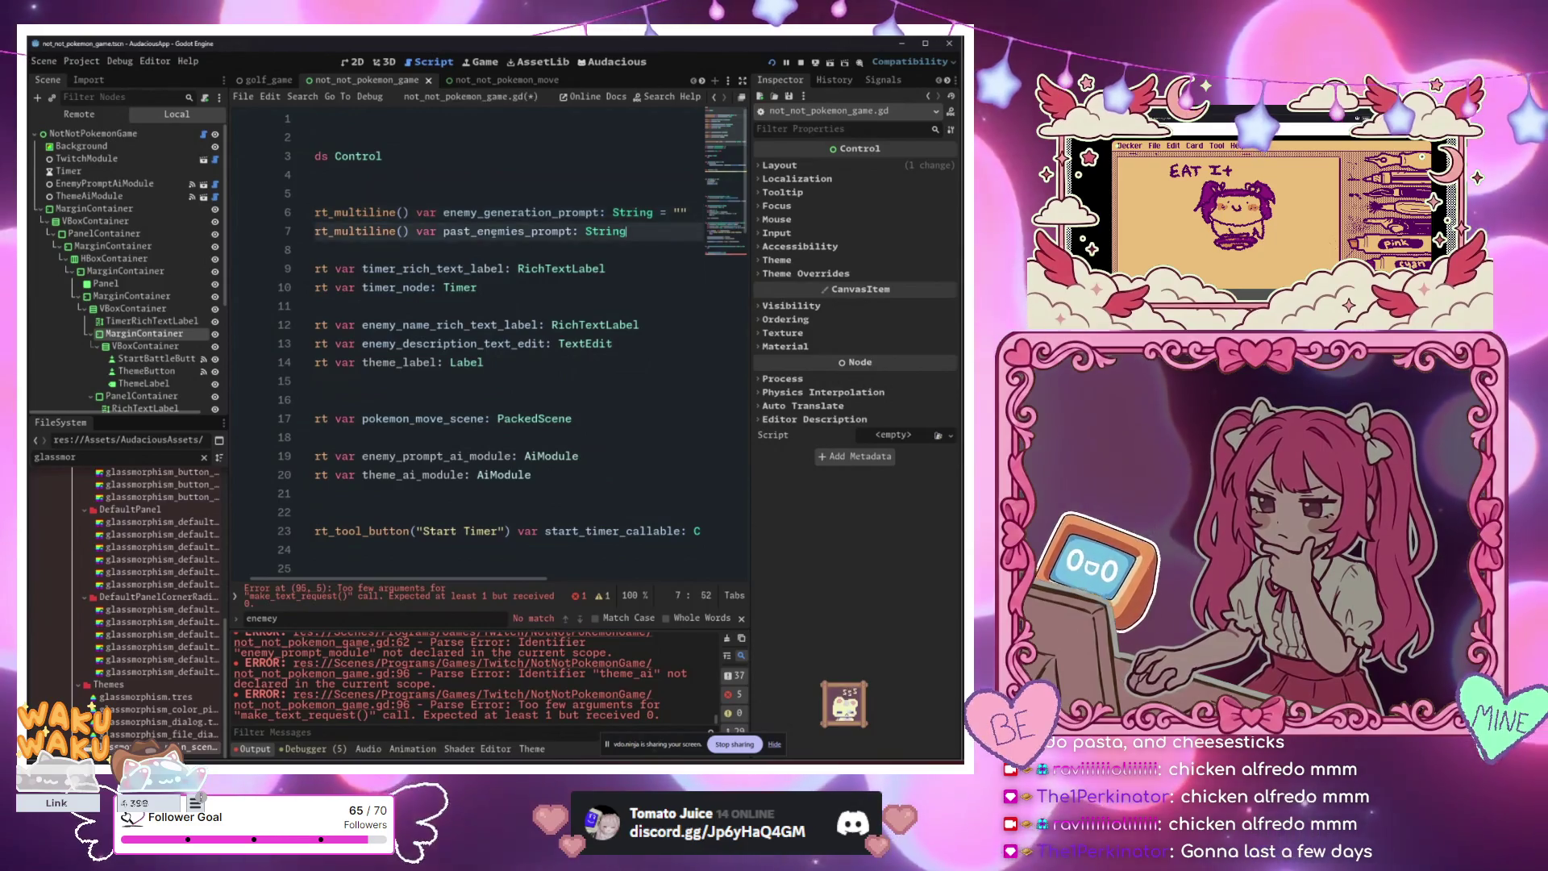
pyautogui.press('Return')
pyautogui.write('_')
pyautogui.press('BackSpace')
pyautogui.write('@export_')
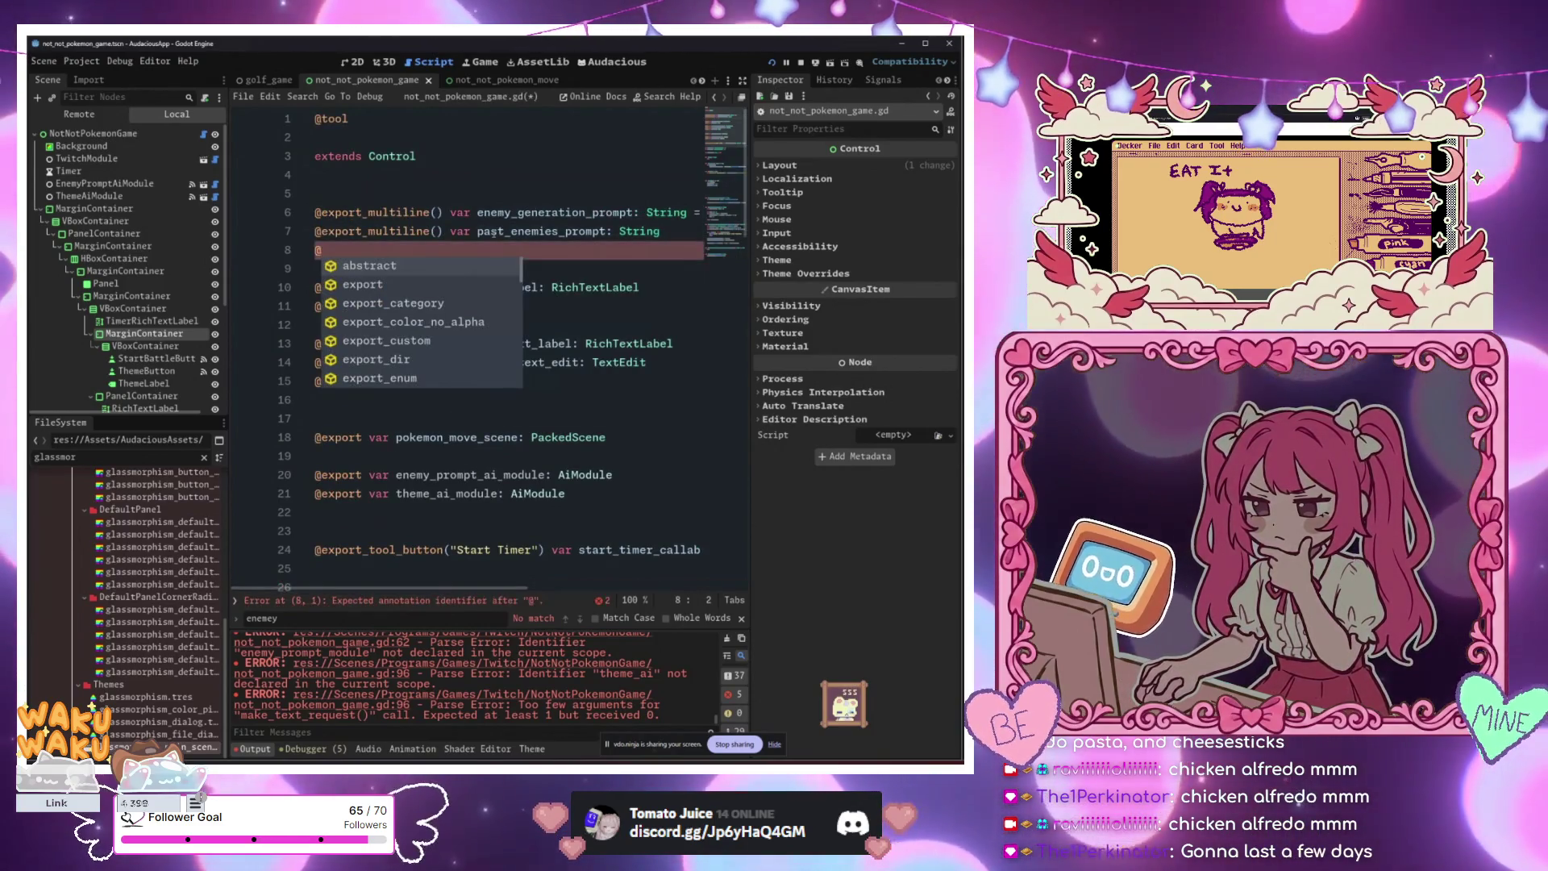
pyautogui.write('multiline() v')
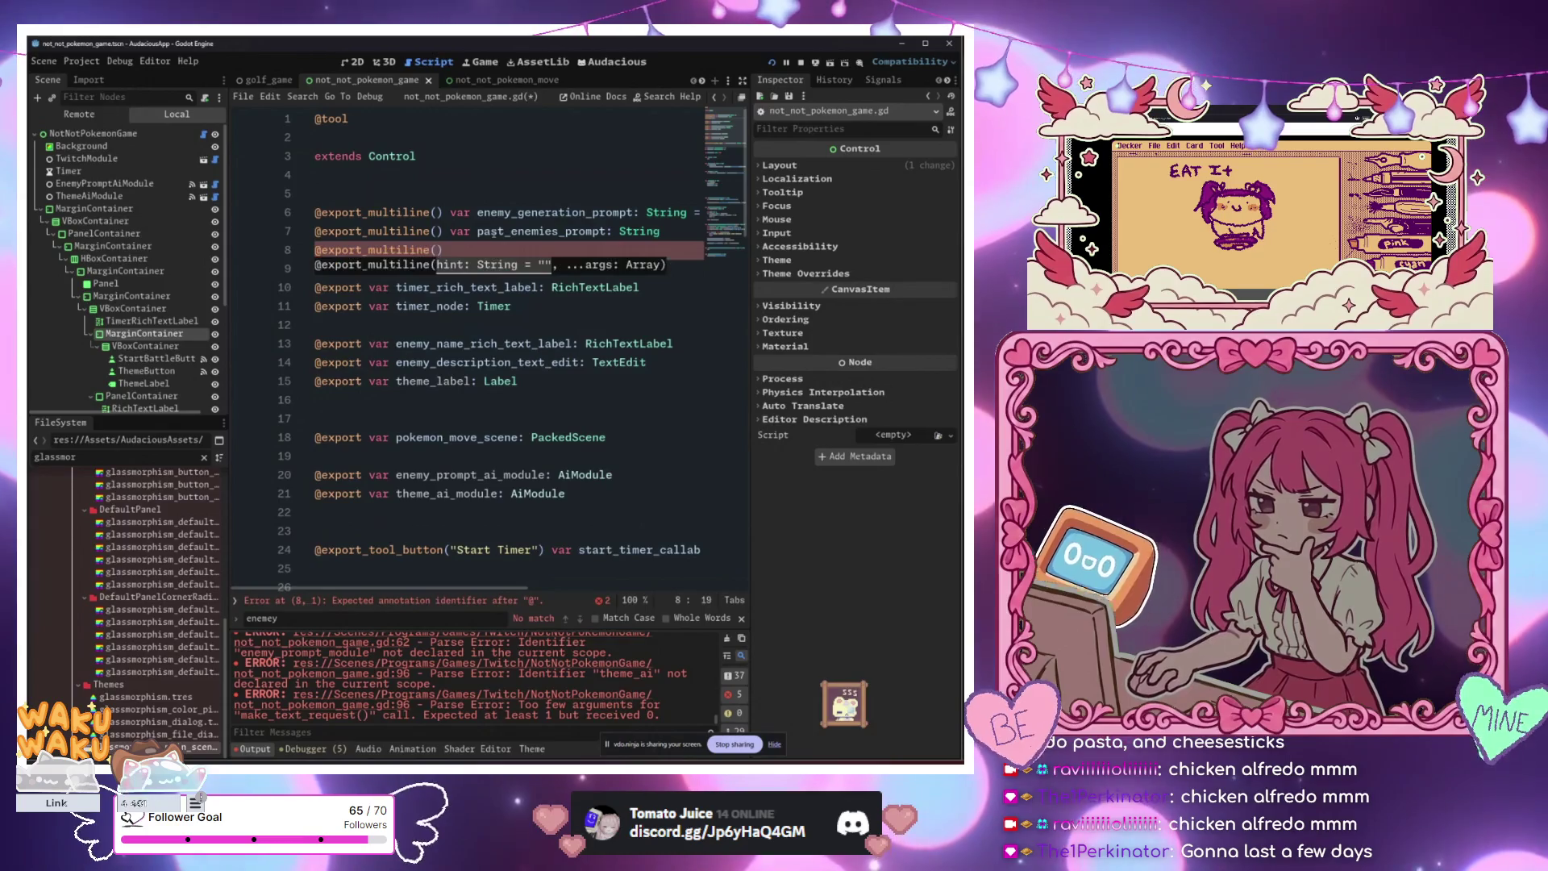
pyautogui.write('ar ')
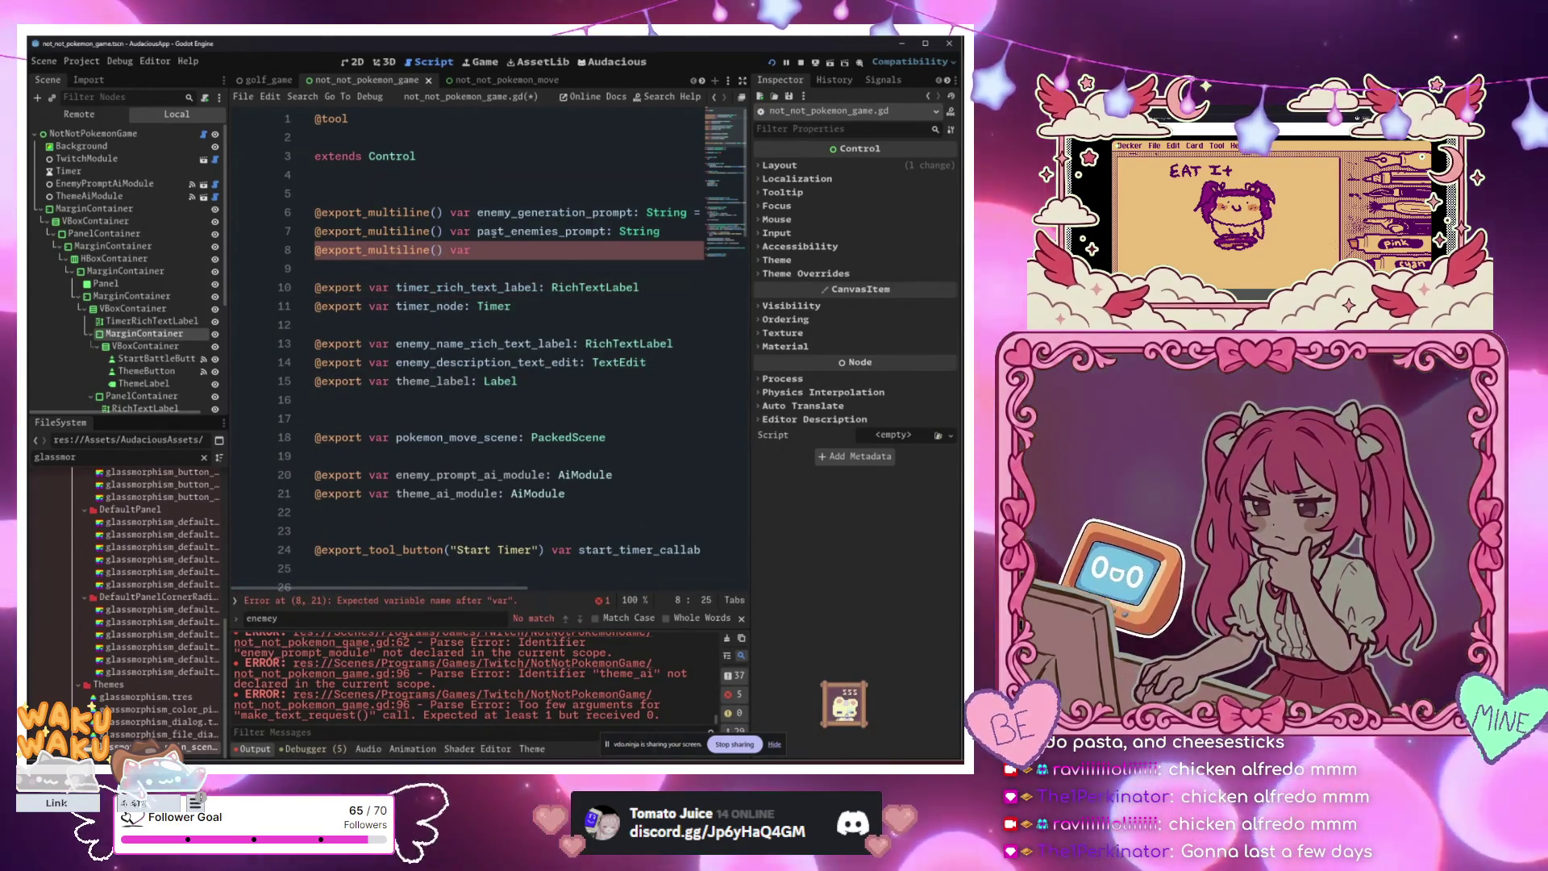
pyautogui.write('theme_prompt: ')
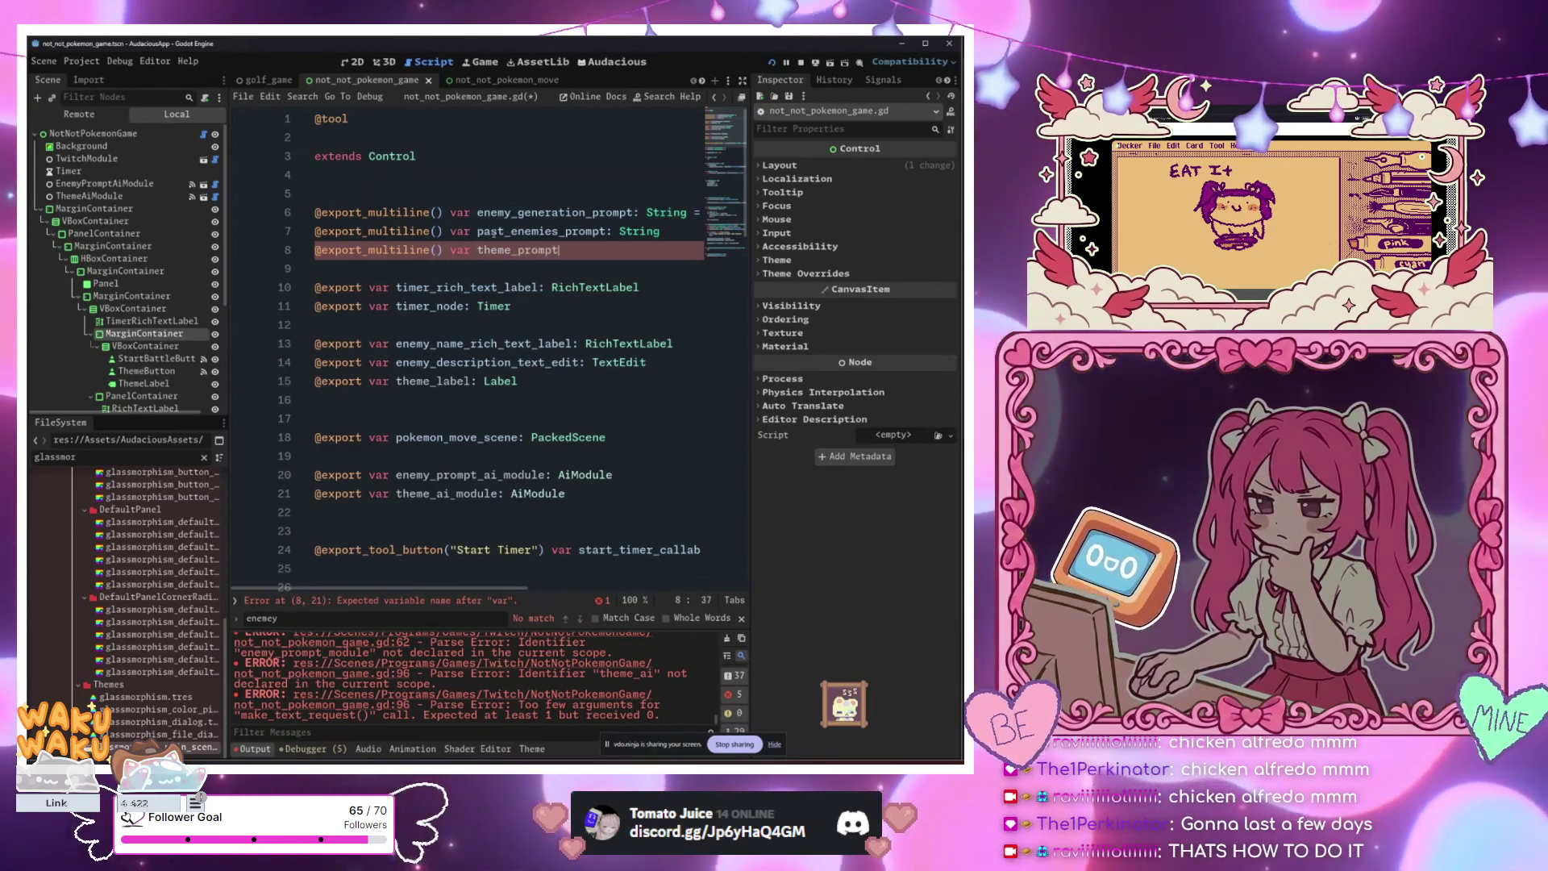
pyautogui.write('String')
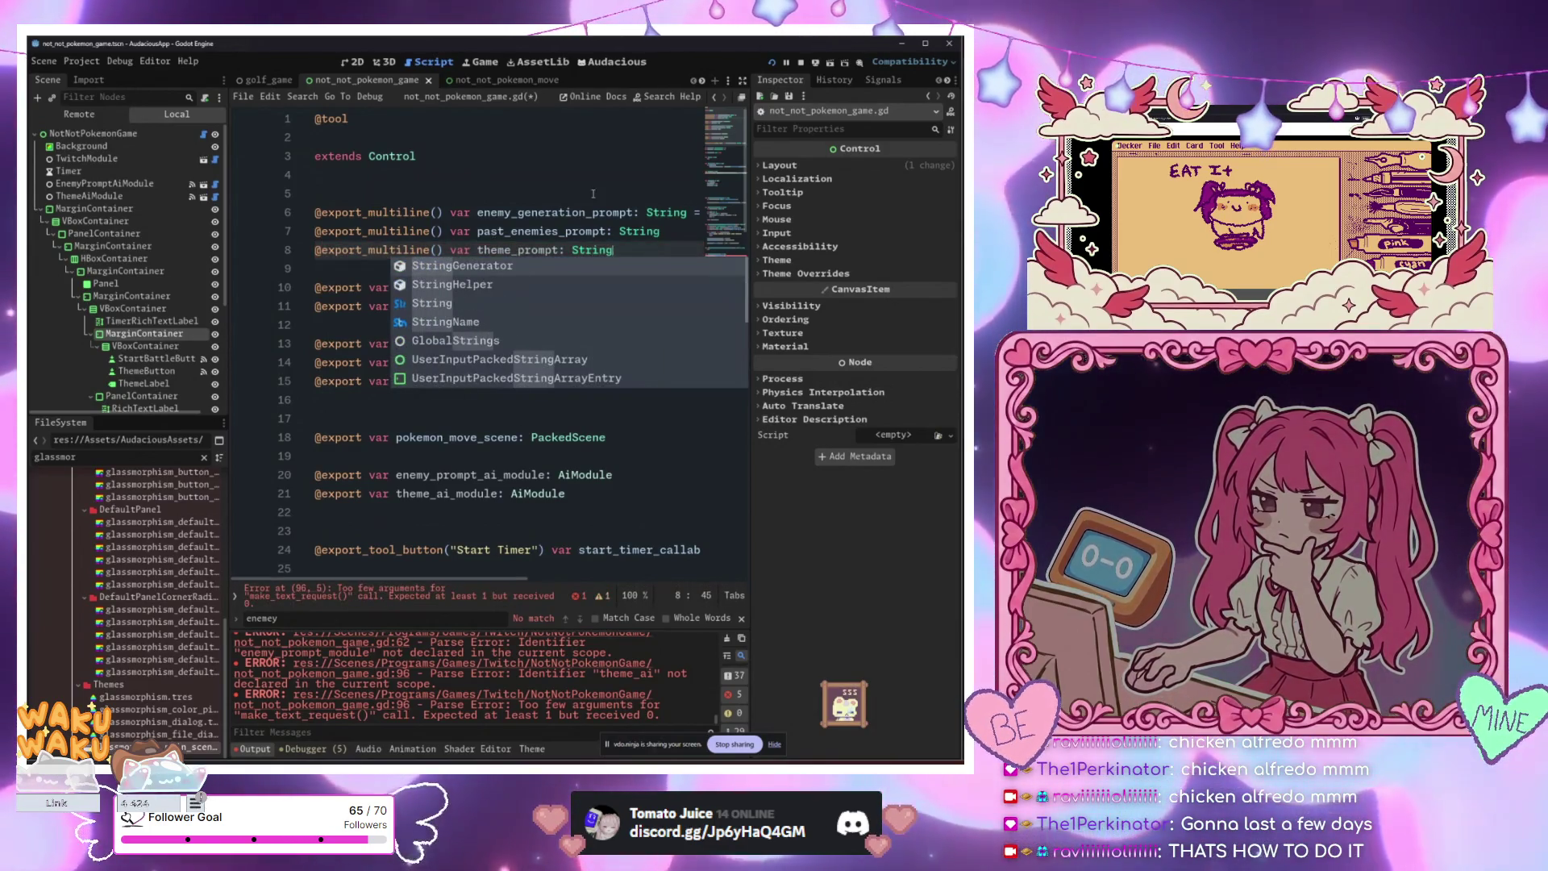
pyautogui.press('Escape')
# - Select the NotNotPokemonGame root node and save the scene
pyautogui.click(566, 287)
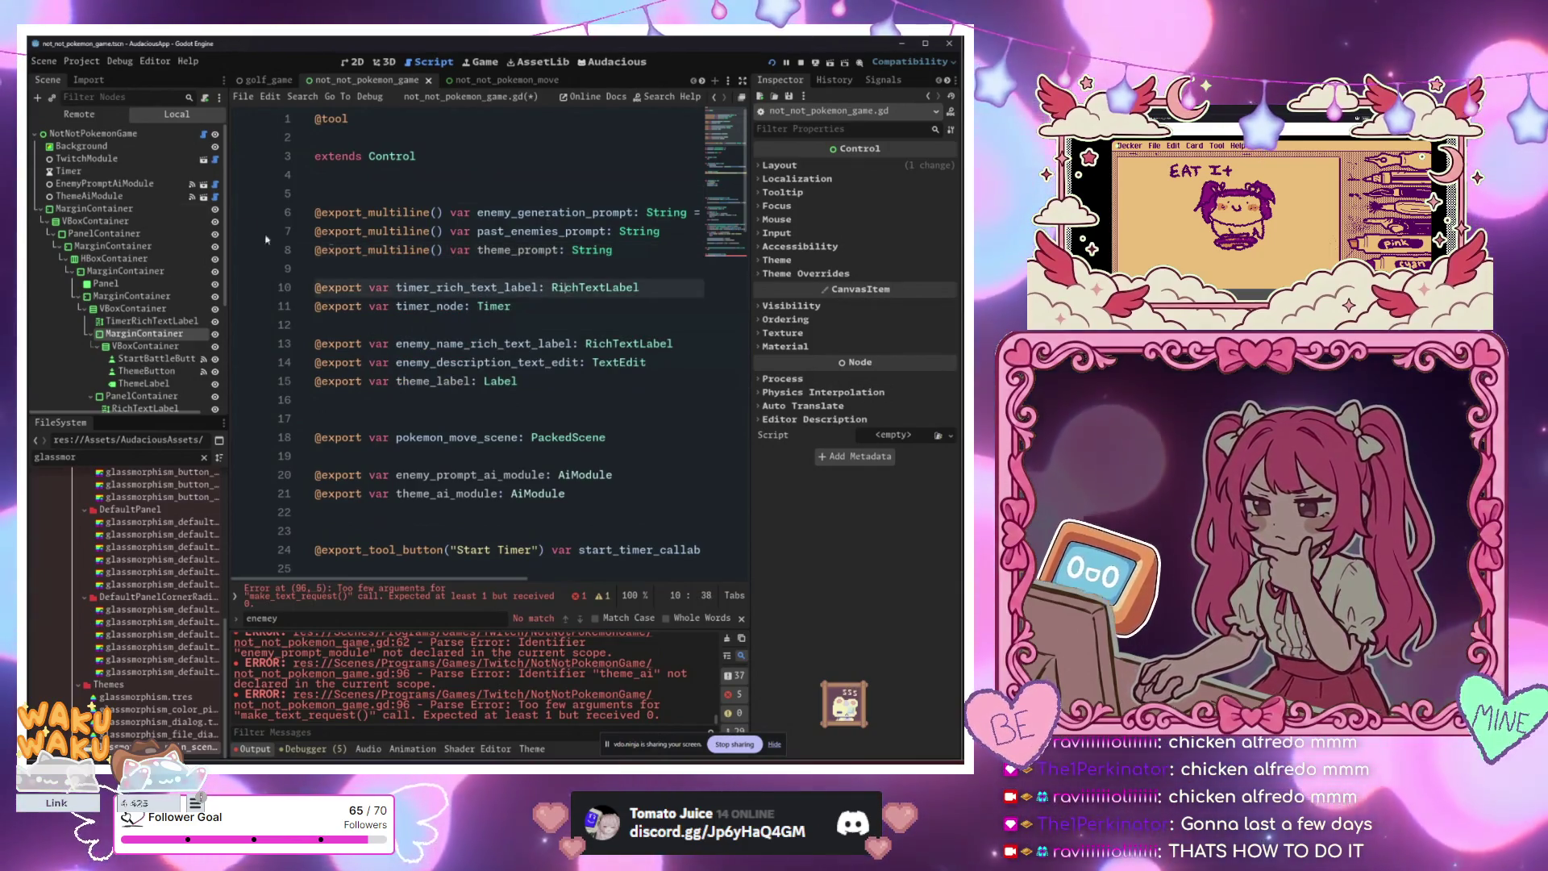
pyautogui.click(102, 157)
pyautogui.click(90, 133)
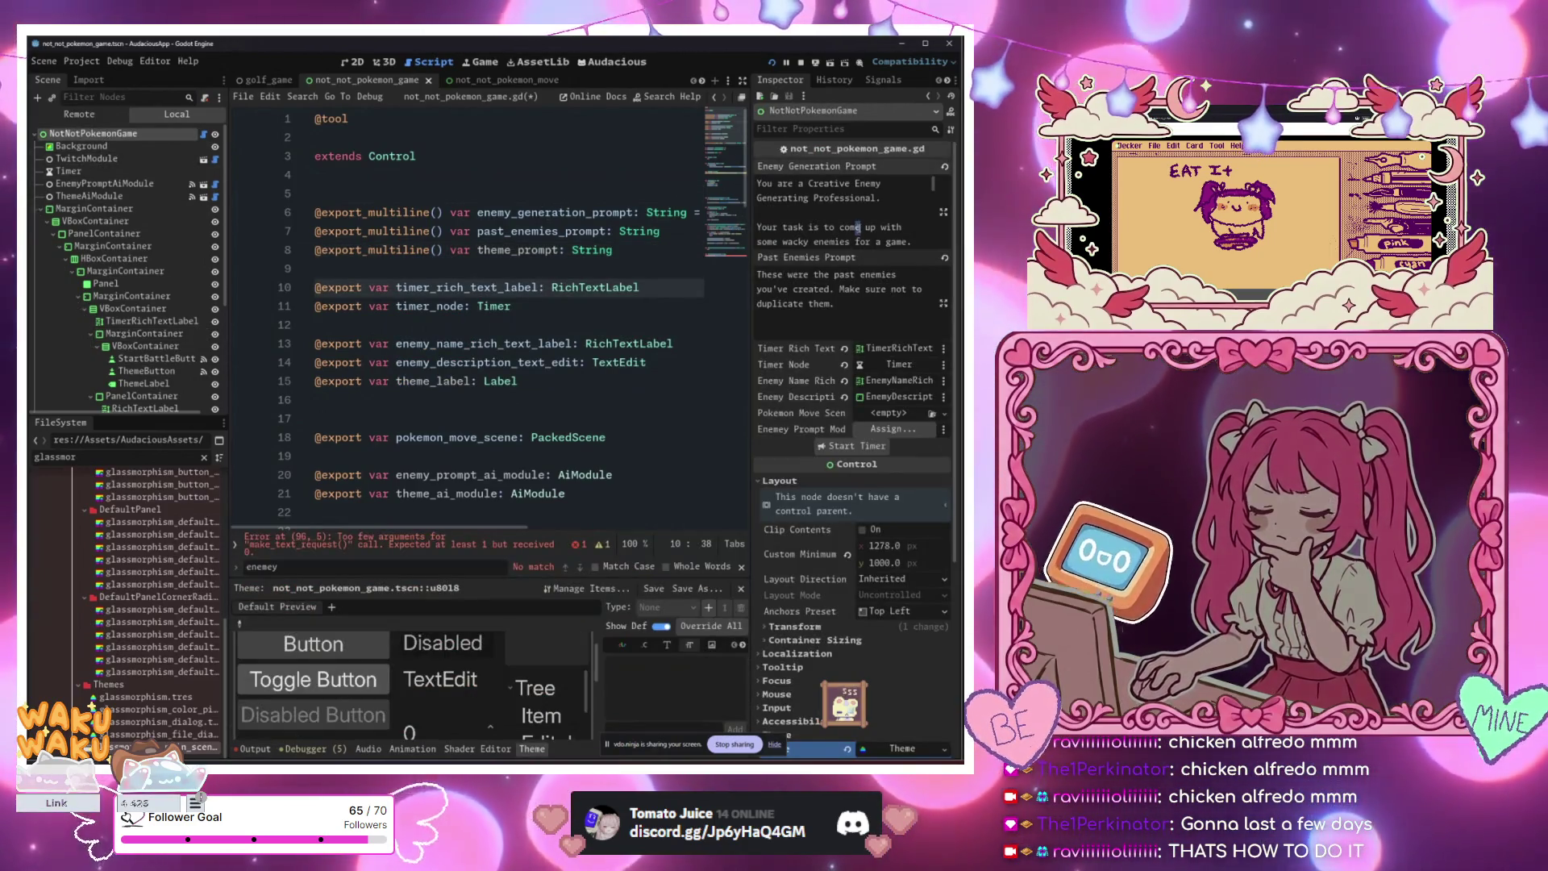
pyautogui.click(448, 250)
pyautogui.hotkey('ctrl', 's')
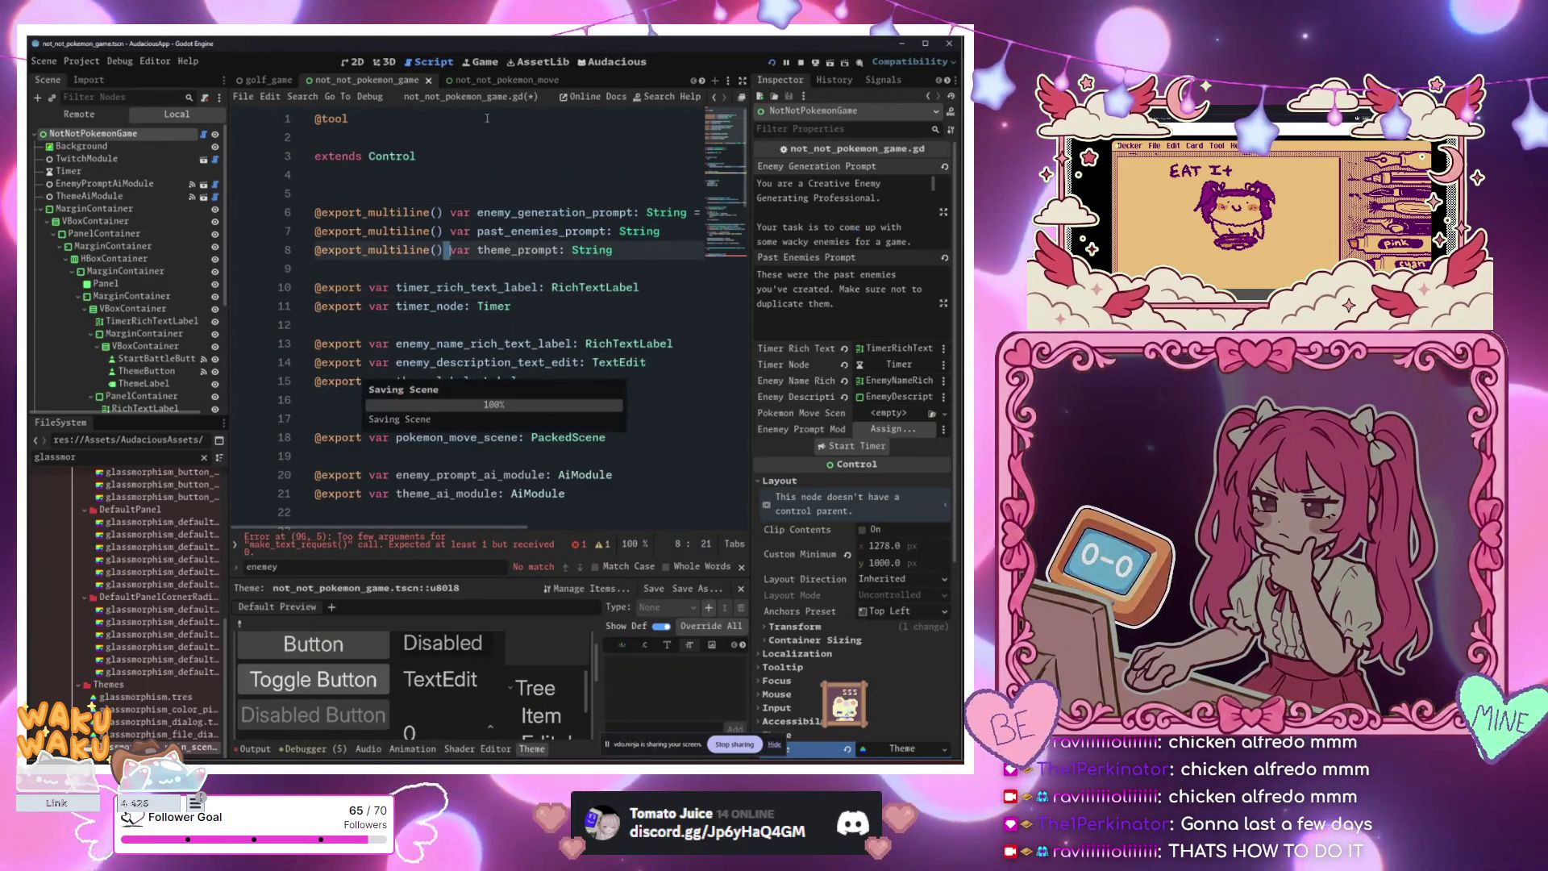
pyautogui.hotkey('alt', 'Left')
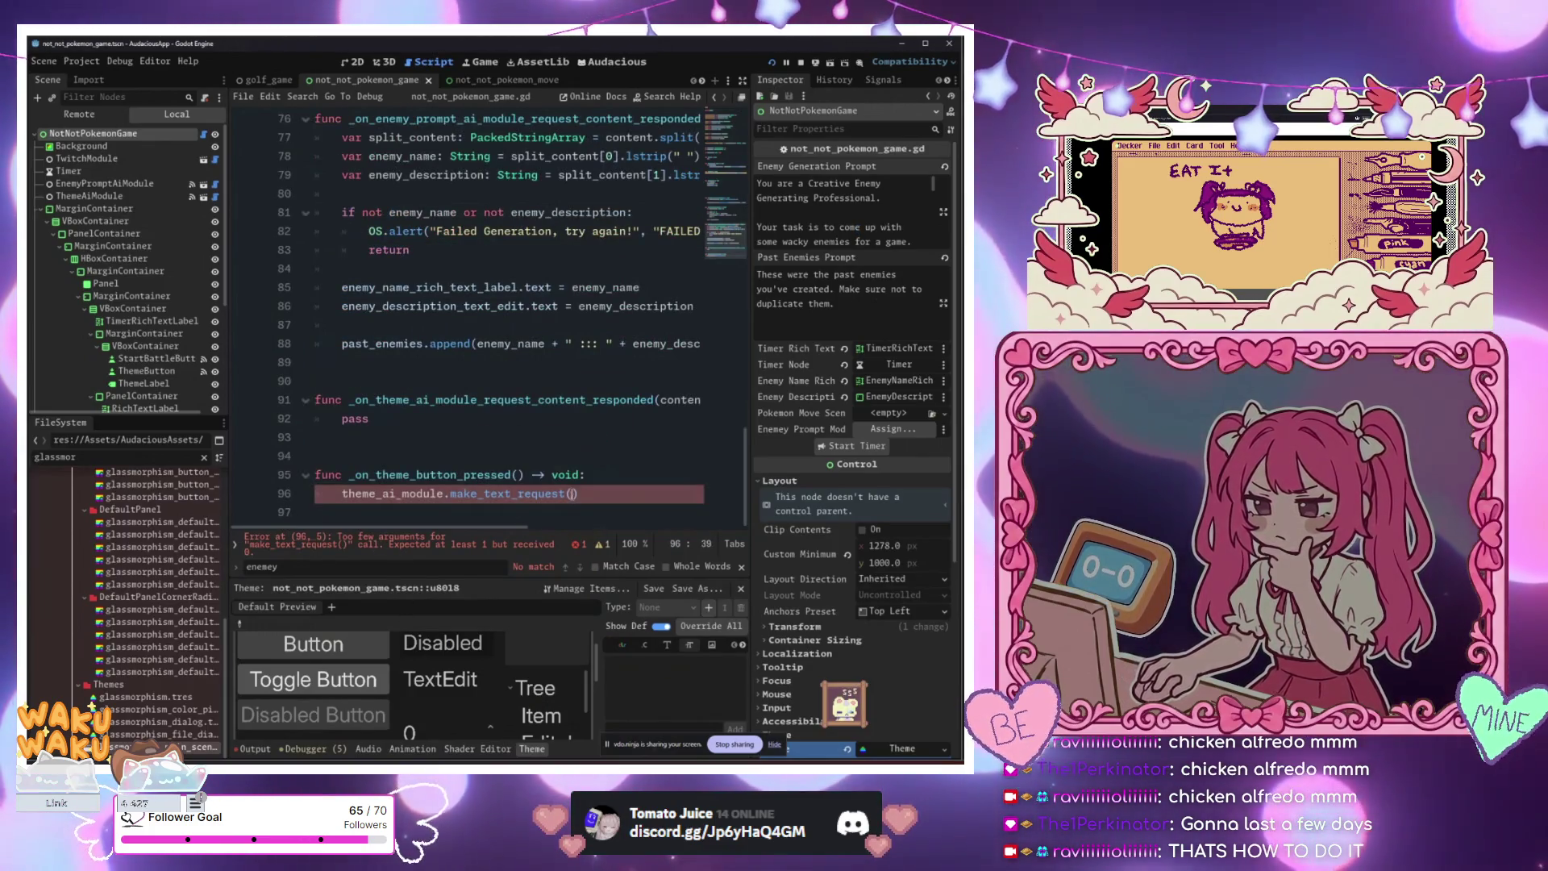
# - Pass theme_prompt as the argument to theme_ai_module.make_text_request
pyautogui.write('them')
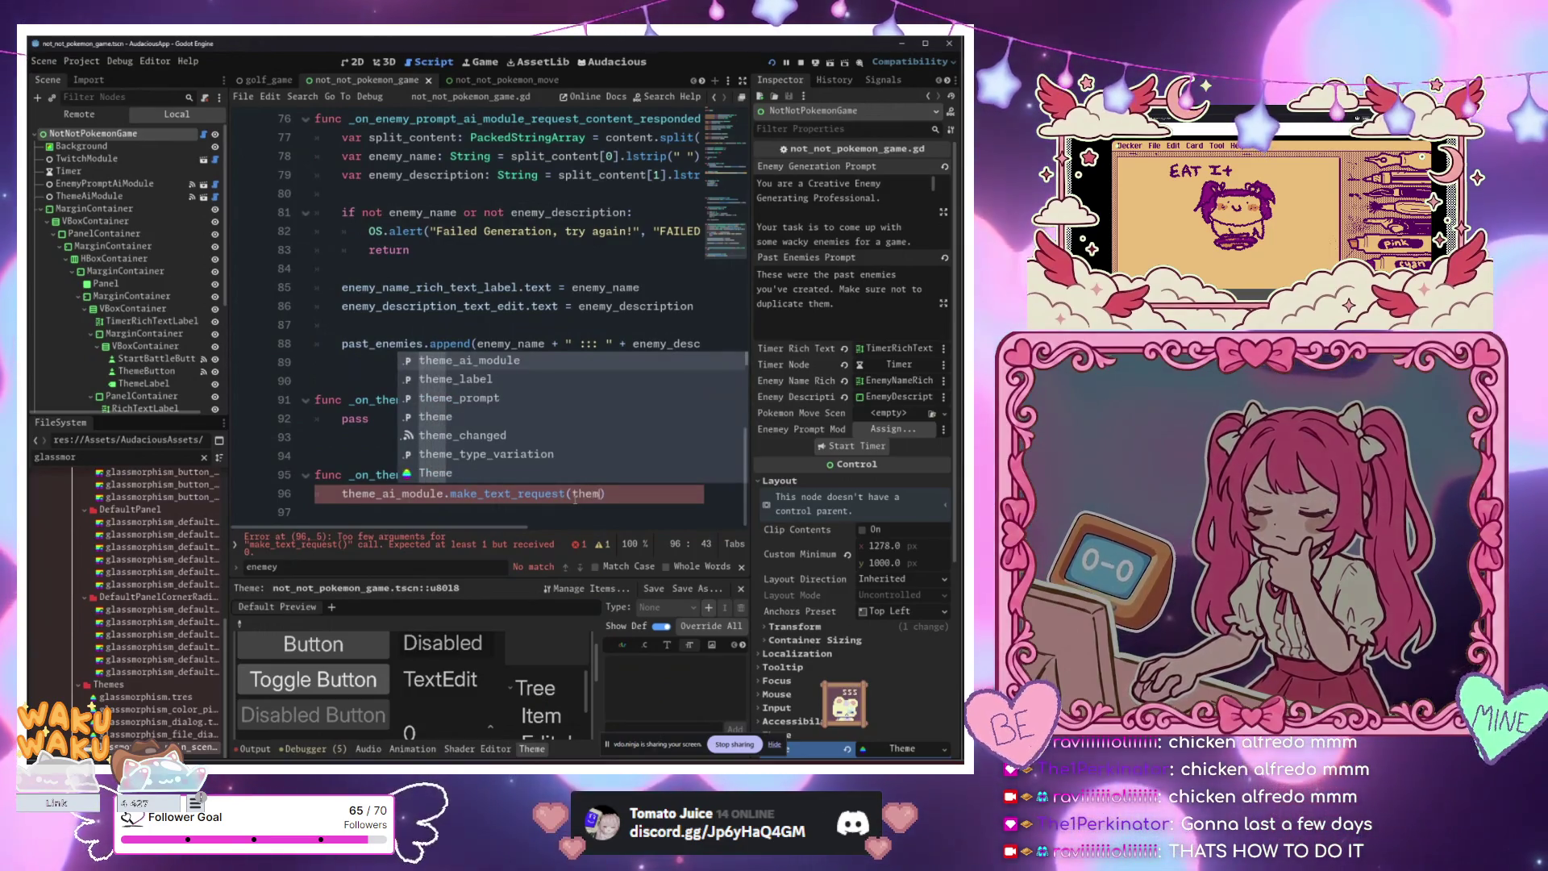
pyautogui.press('Return')
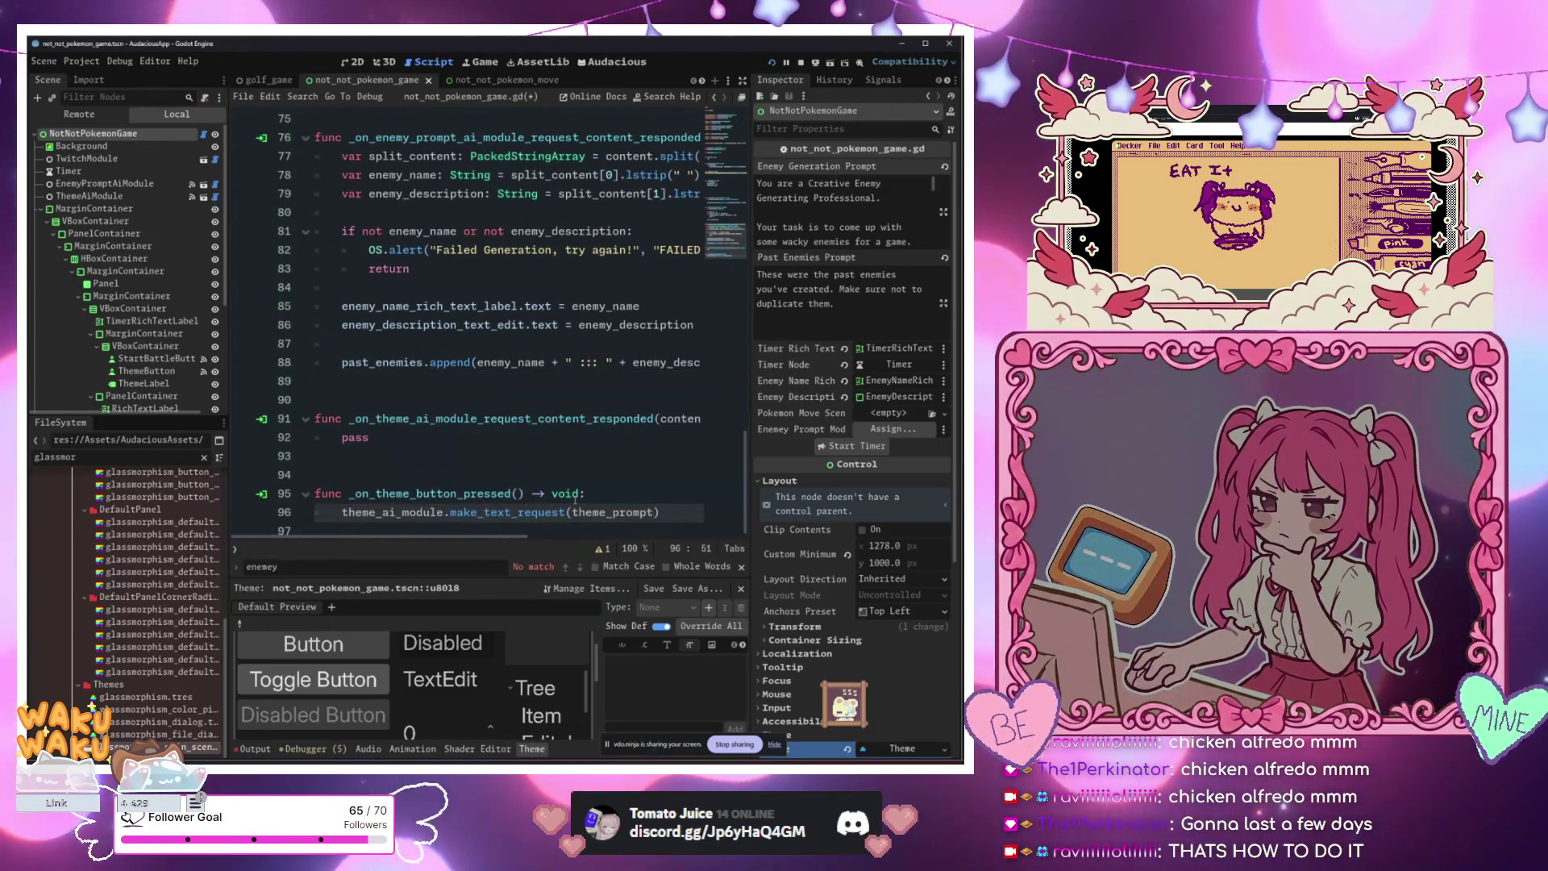
pyautogui.hotkey('ctrl', 'Tab')
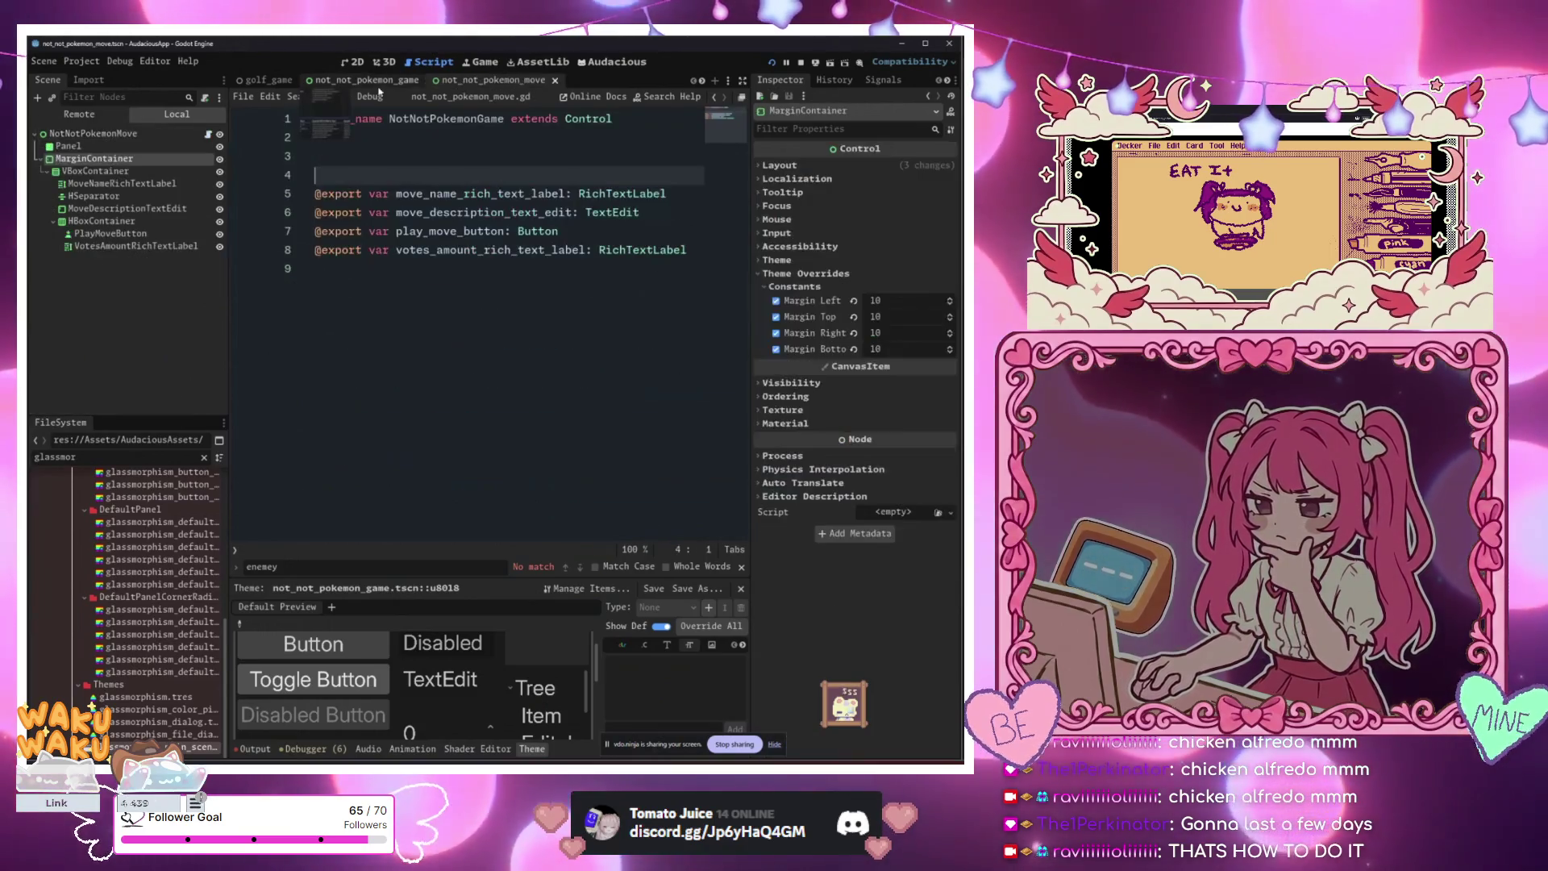
pyautogui.hotkey('ctrl', 'Tab')
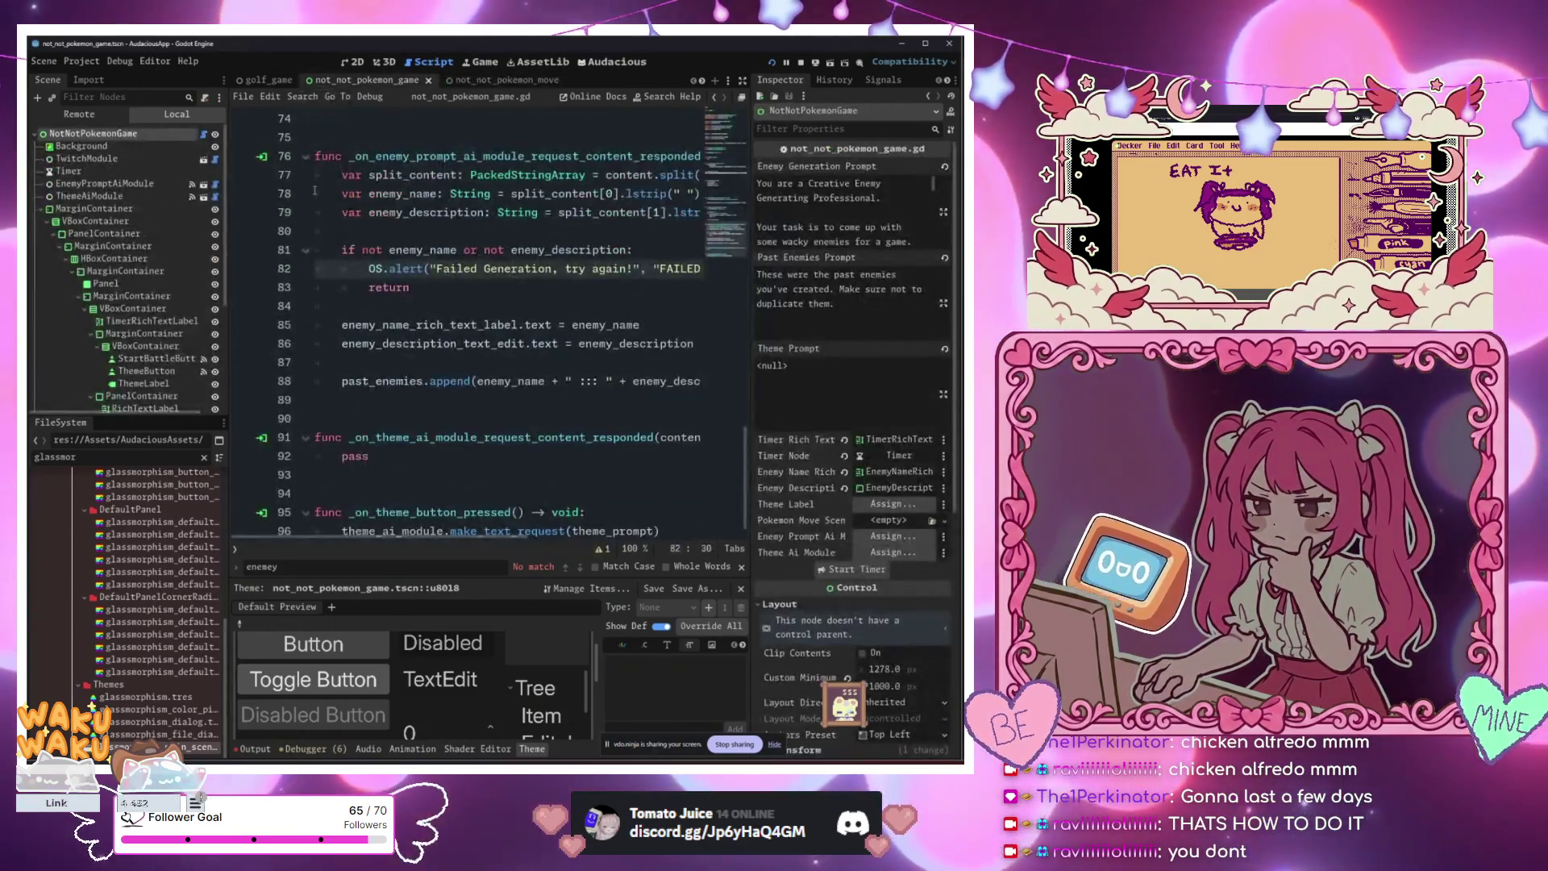
# - Review the exported label variables, then add new lines after the theme request call
pyautogui.scroll(15, 484, 282)
pyautogui.click(463, 287)
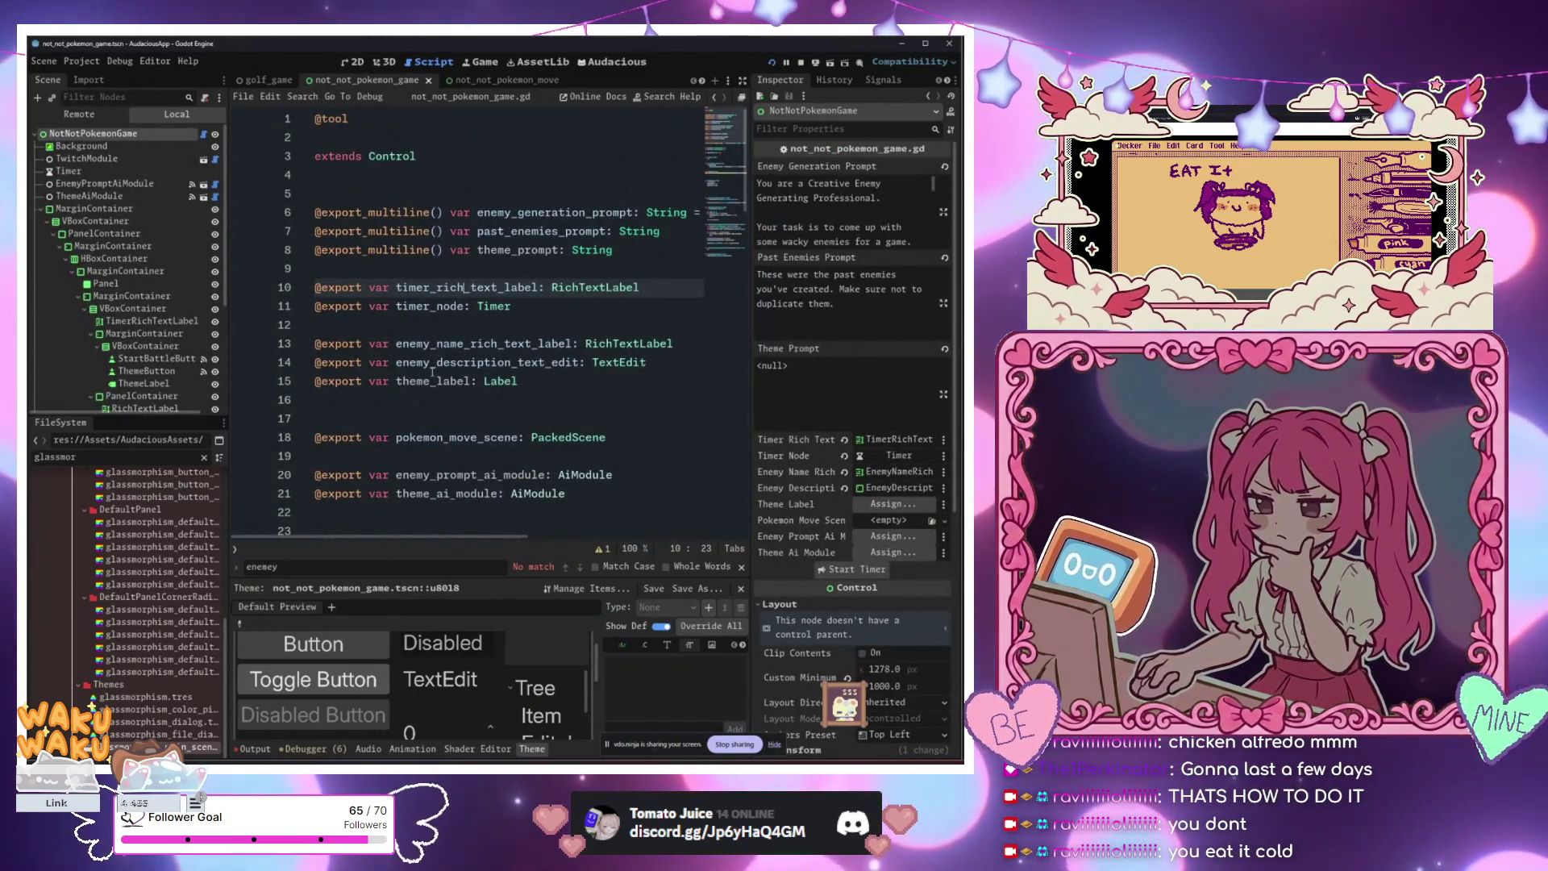
pyautogui.click(399, 342)
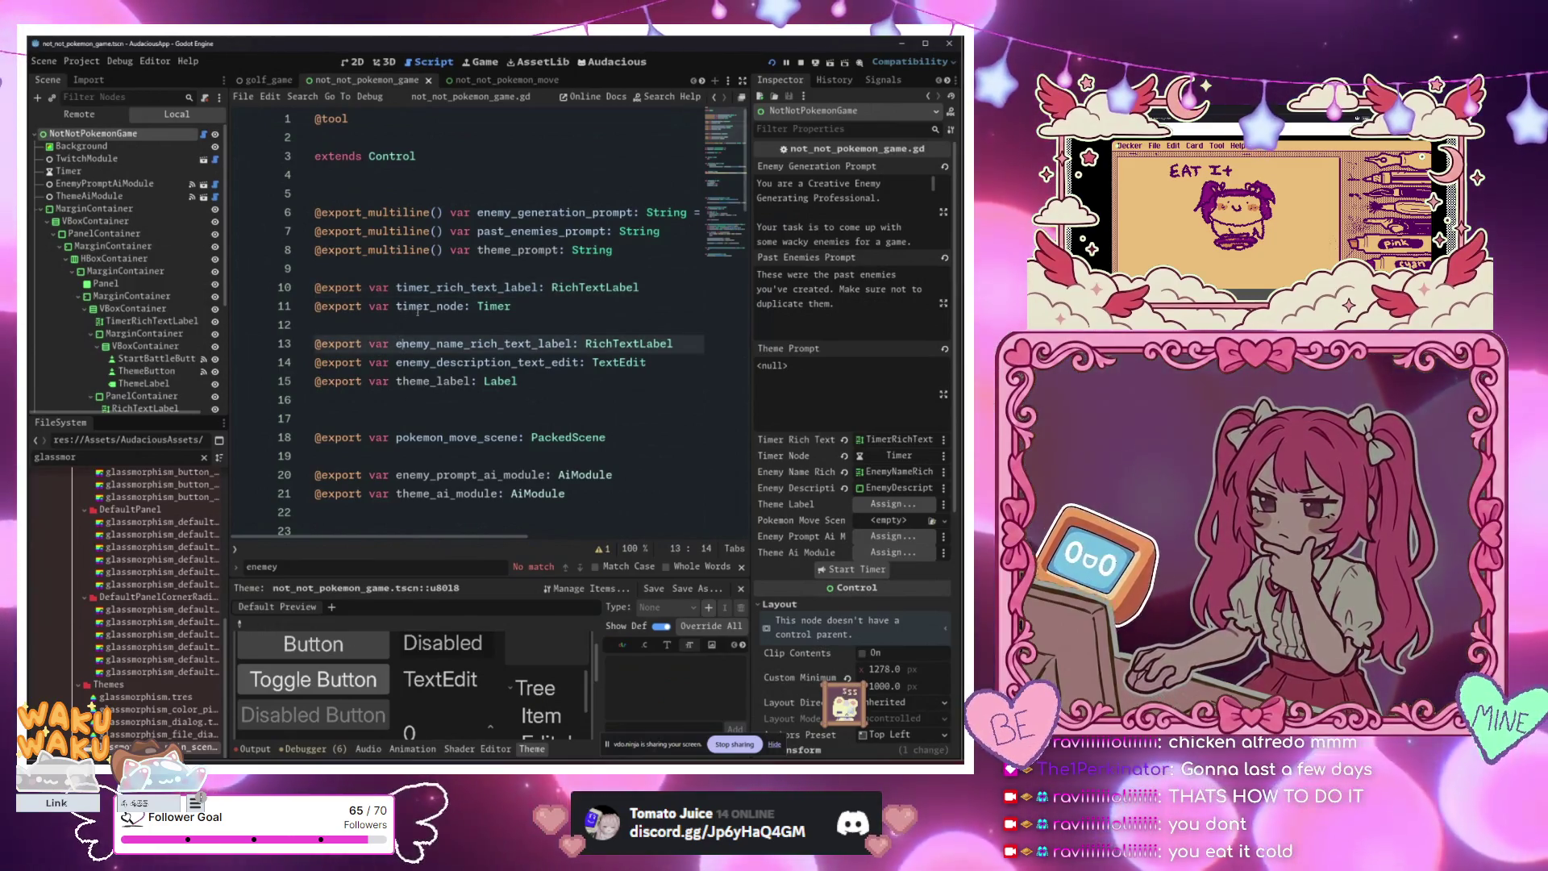
pyautogui.click(405, 325)
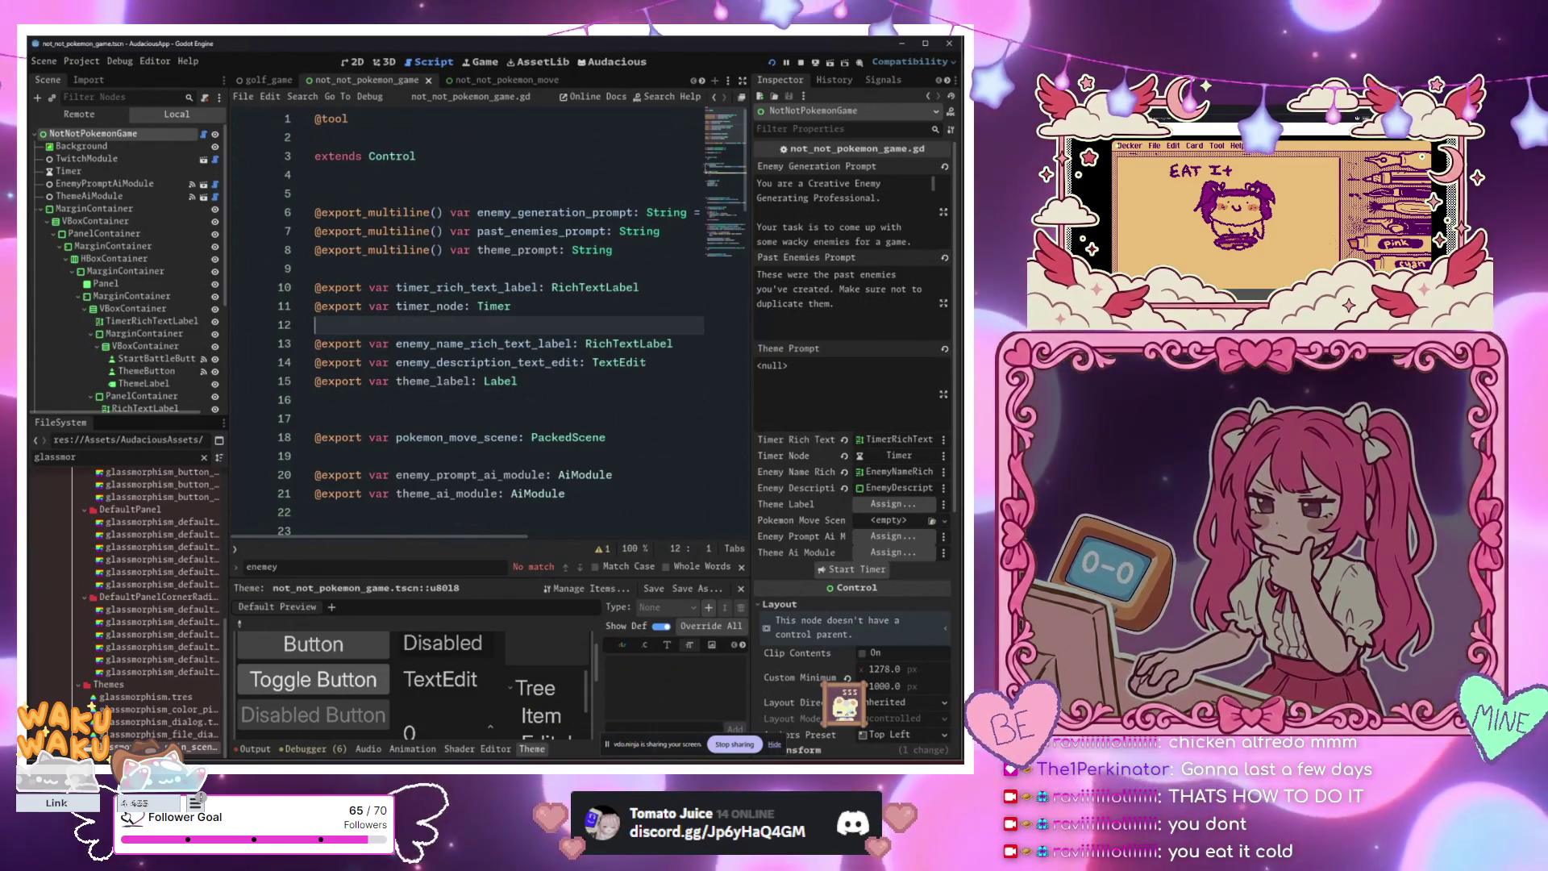
pyautogui.scroll(-20, 650, 501)
pyautogui.click(649, 502)
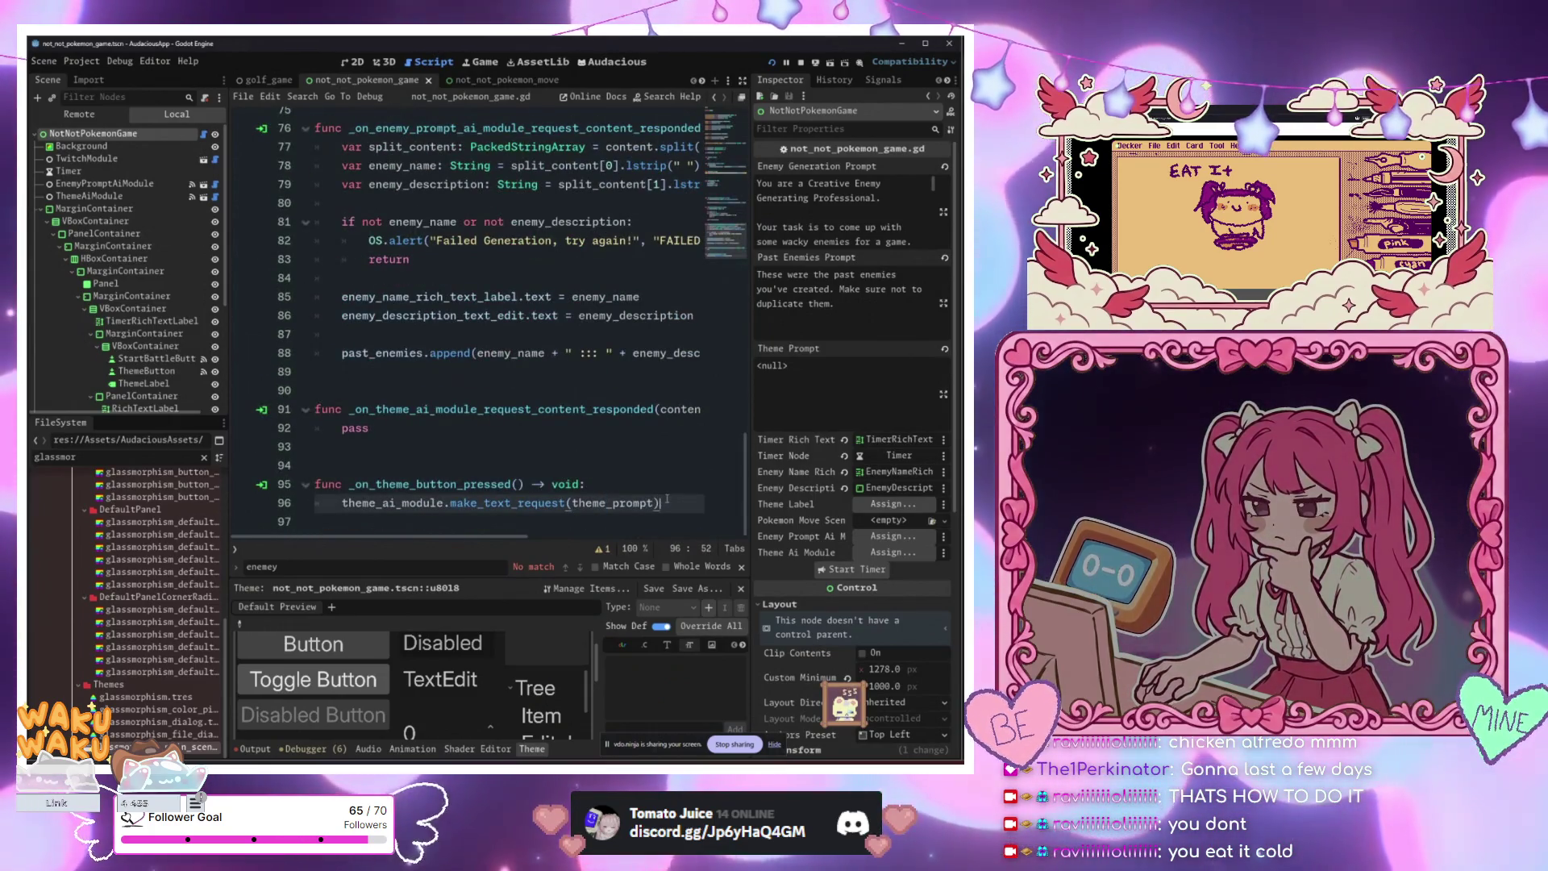
pyautogui.press('Return')
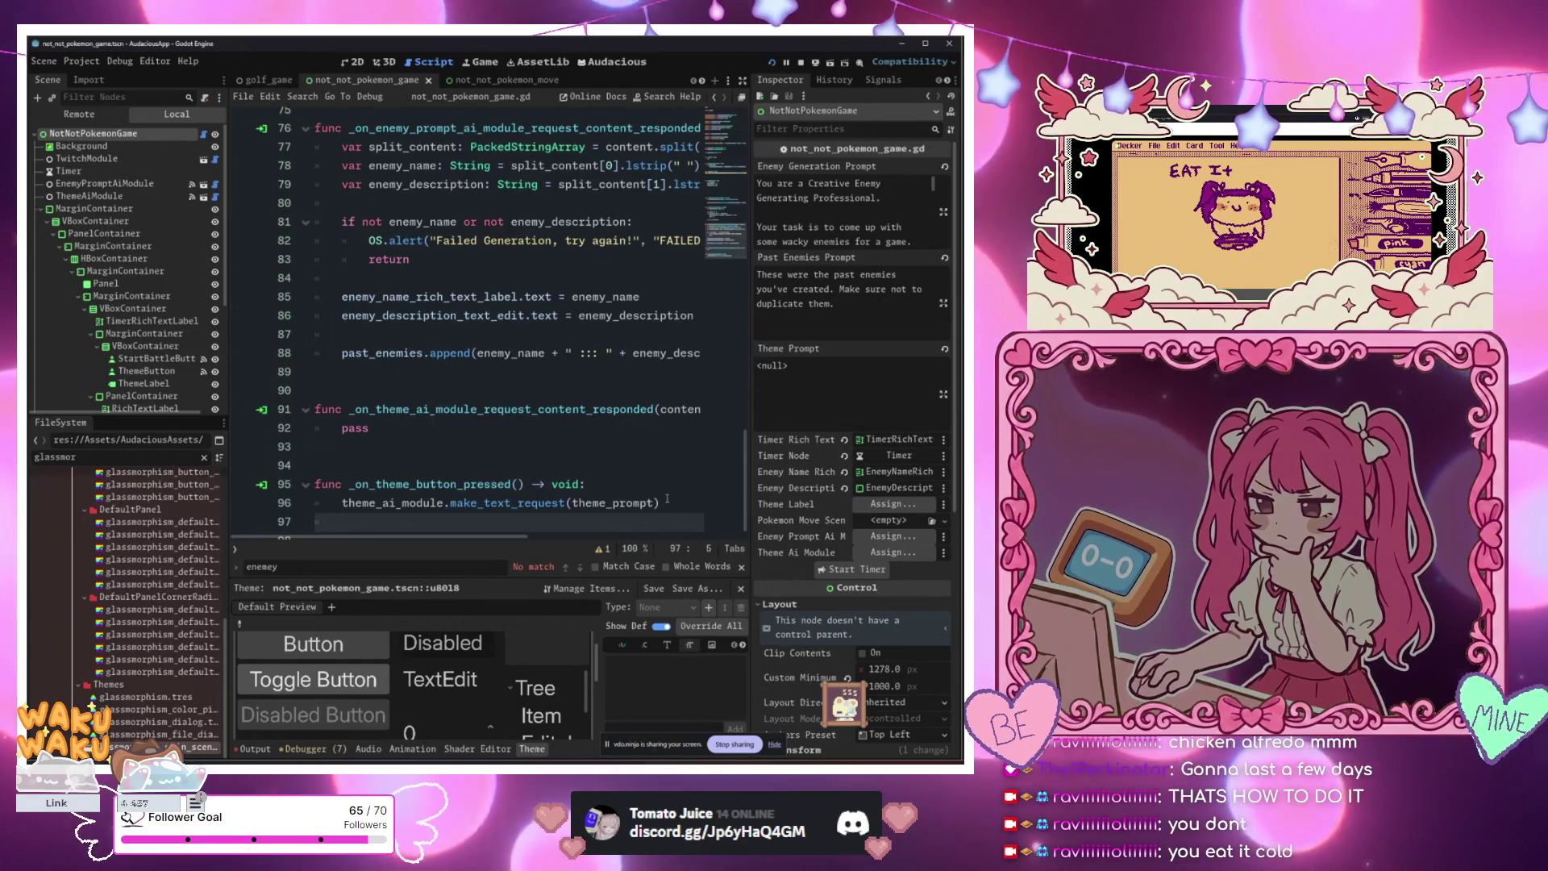
pyautogui.press('Return')
# - Add a 'func get_past_themes() -> void:' function with a placeholder pass body
pyautogui.press('BackSpace')
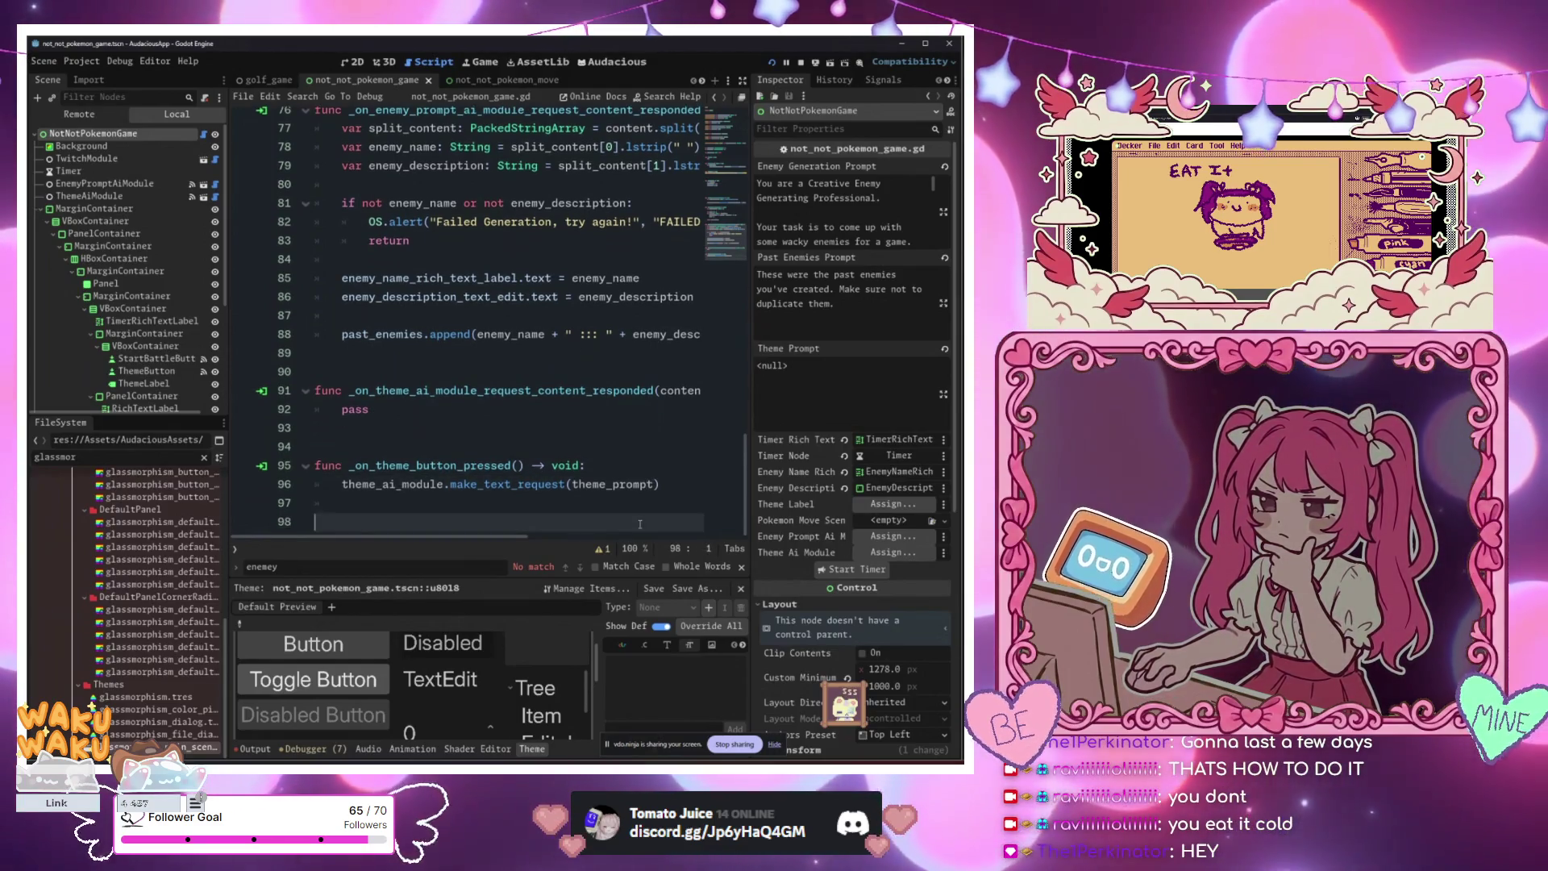
pyautogui.press('Return')
pyautogui.write('func ')
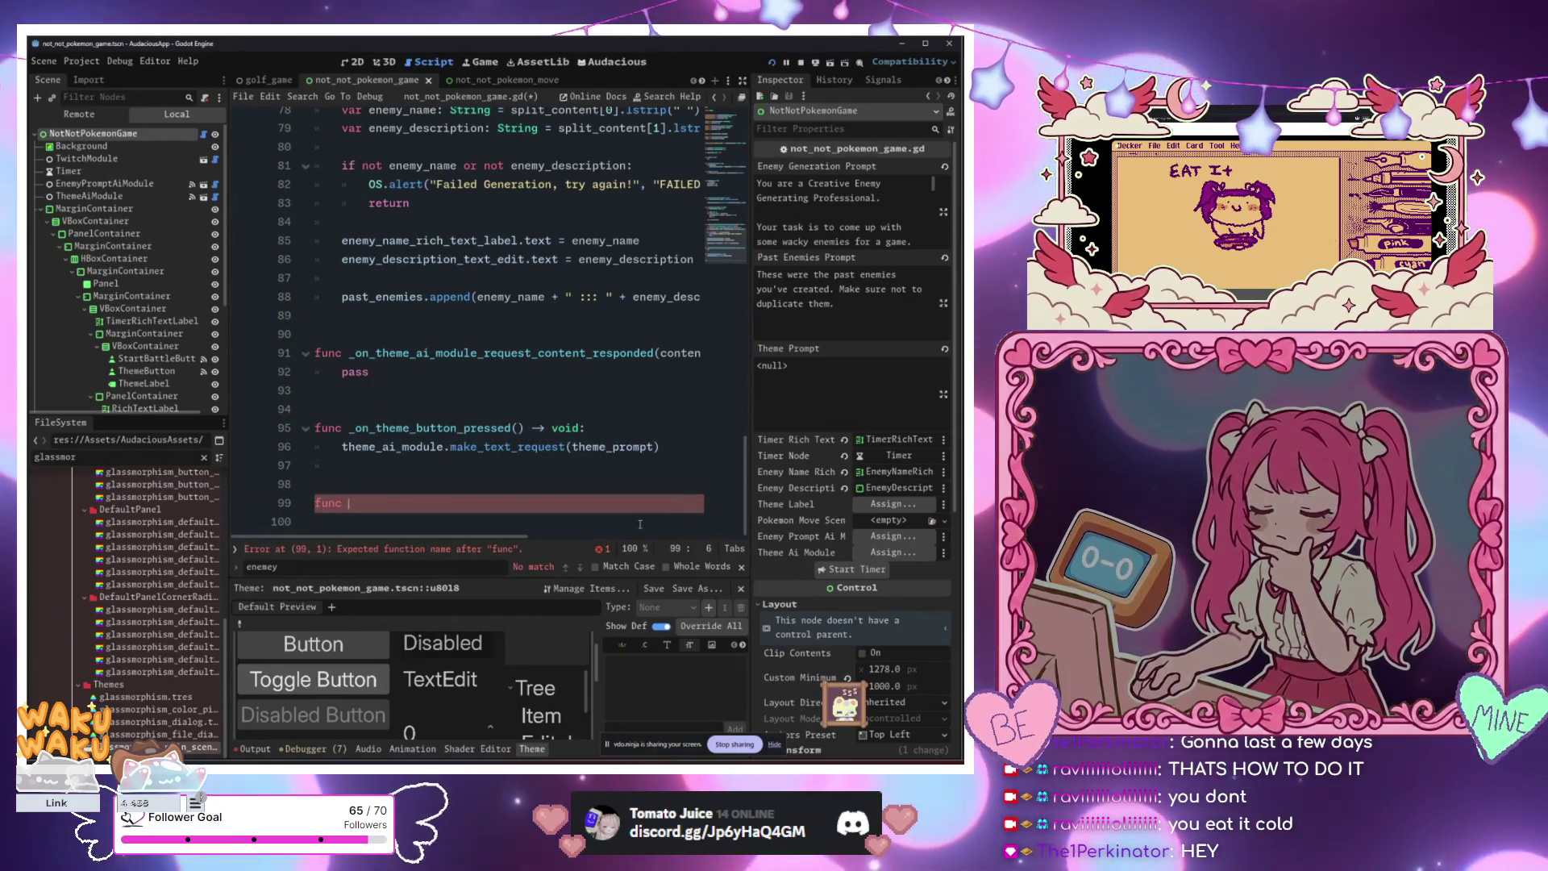
pyautogui.write('get_themes')
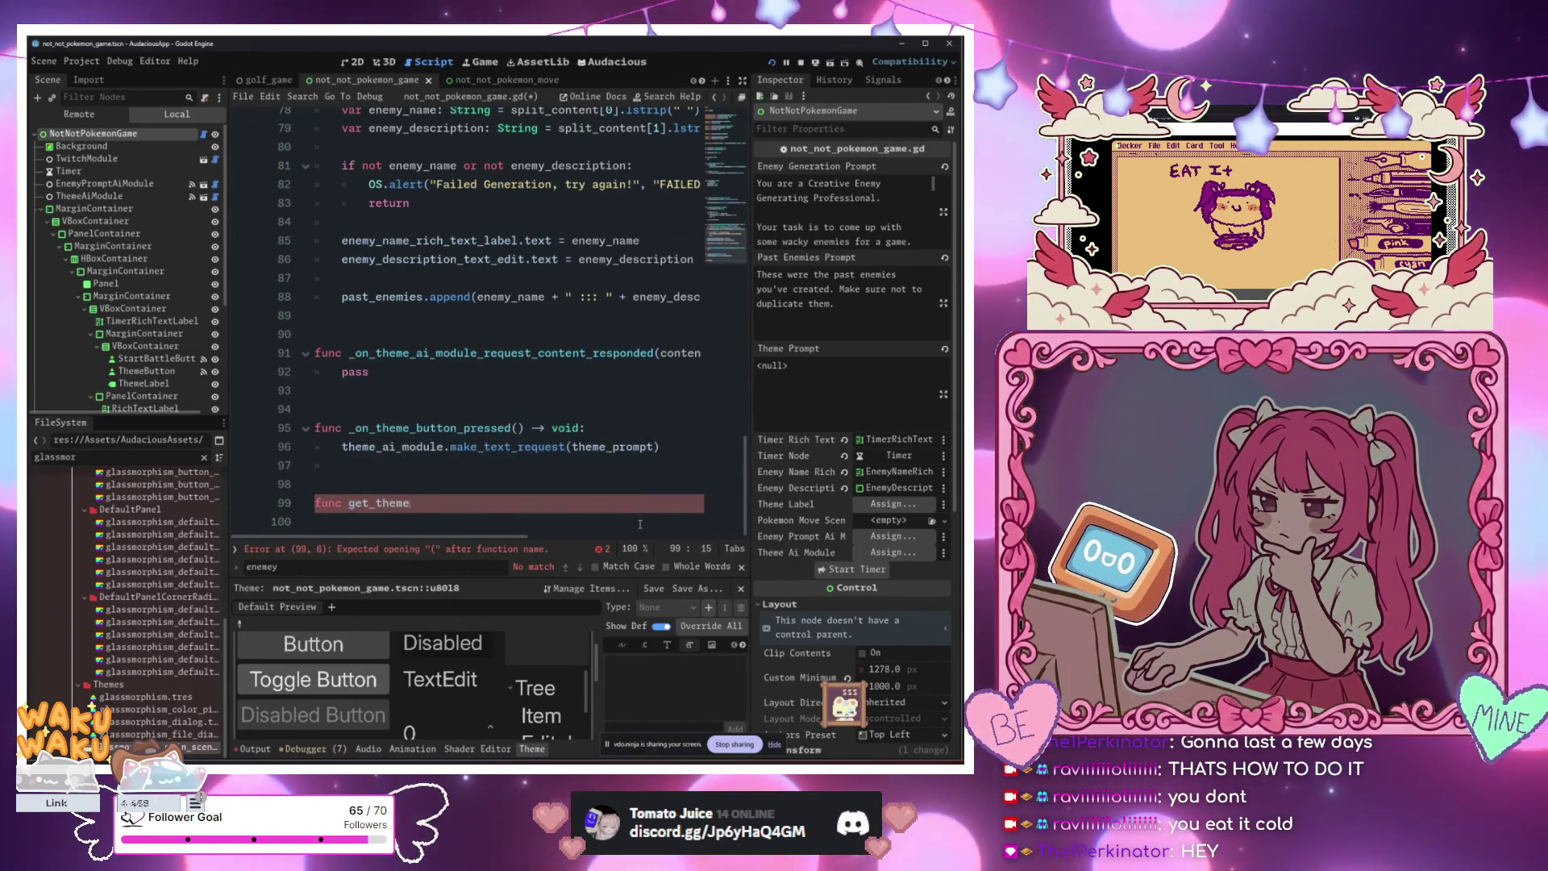
pyautogui.write('_s')
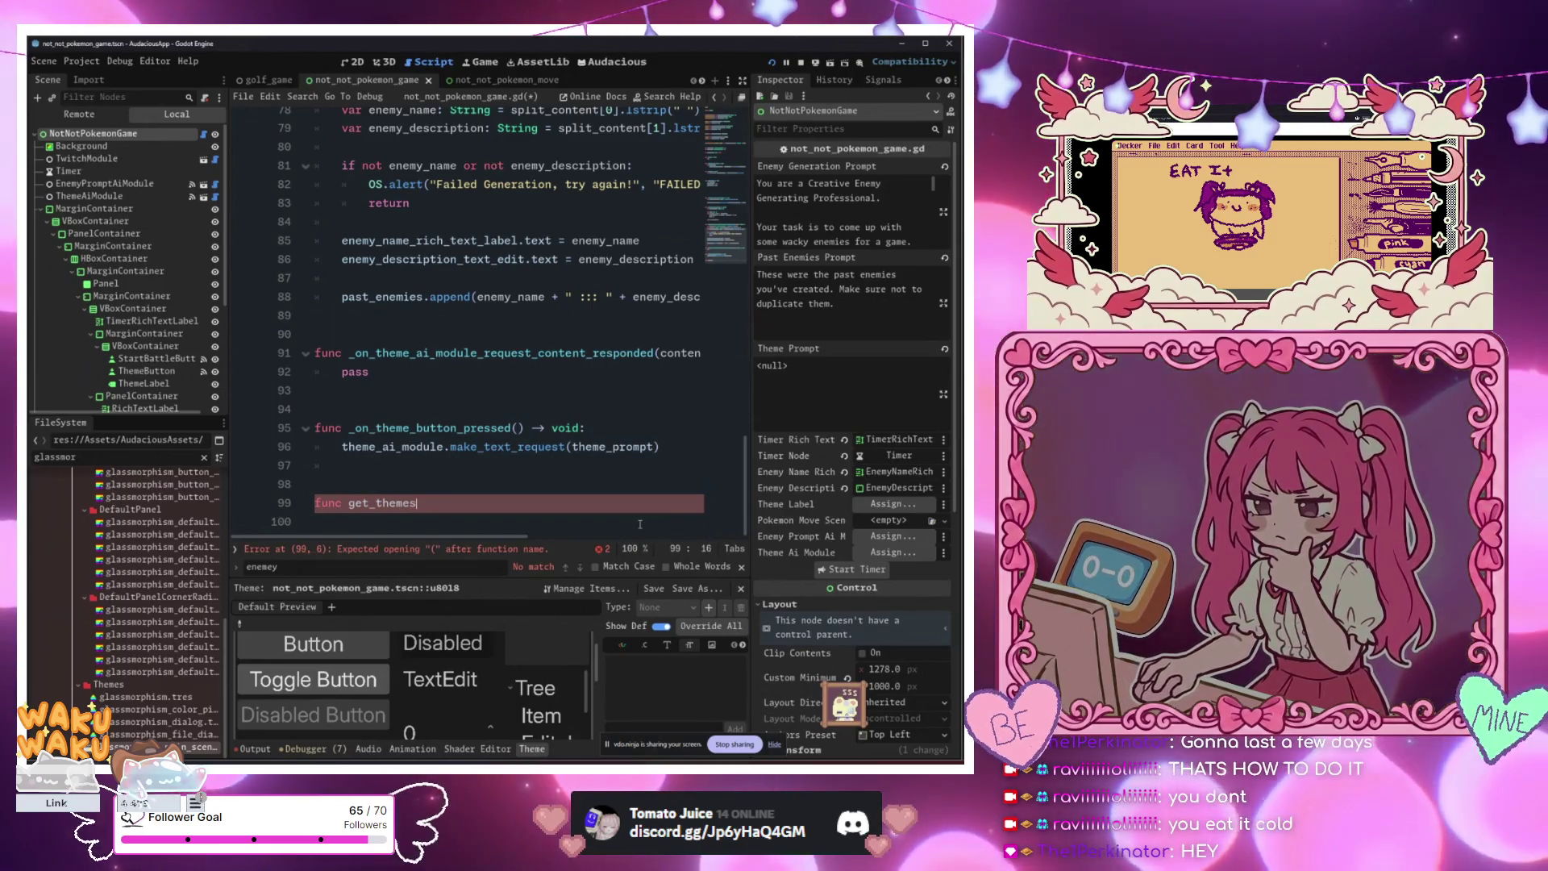
pyautogui.press('BackSpace')
pyautogui.press('BackSpace')
pyautogui.write('past_themes() ')
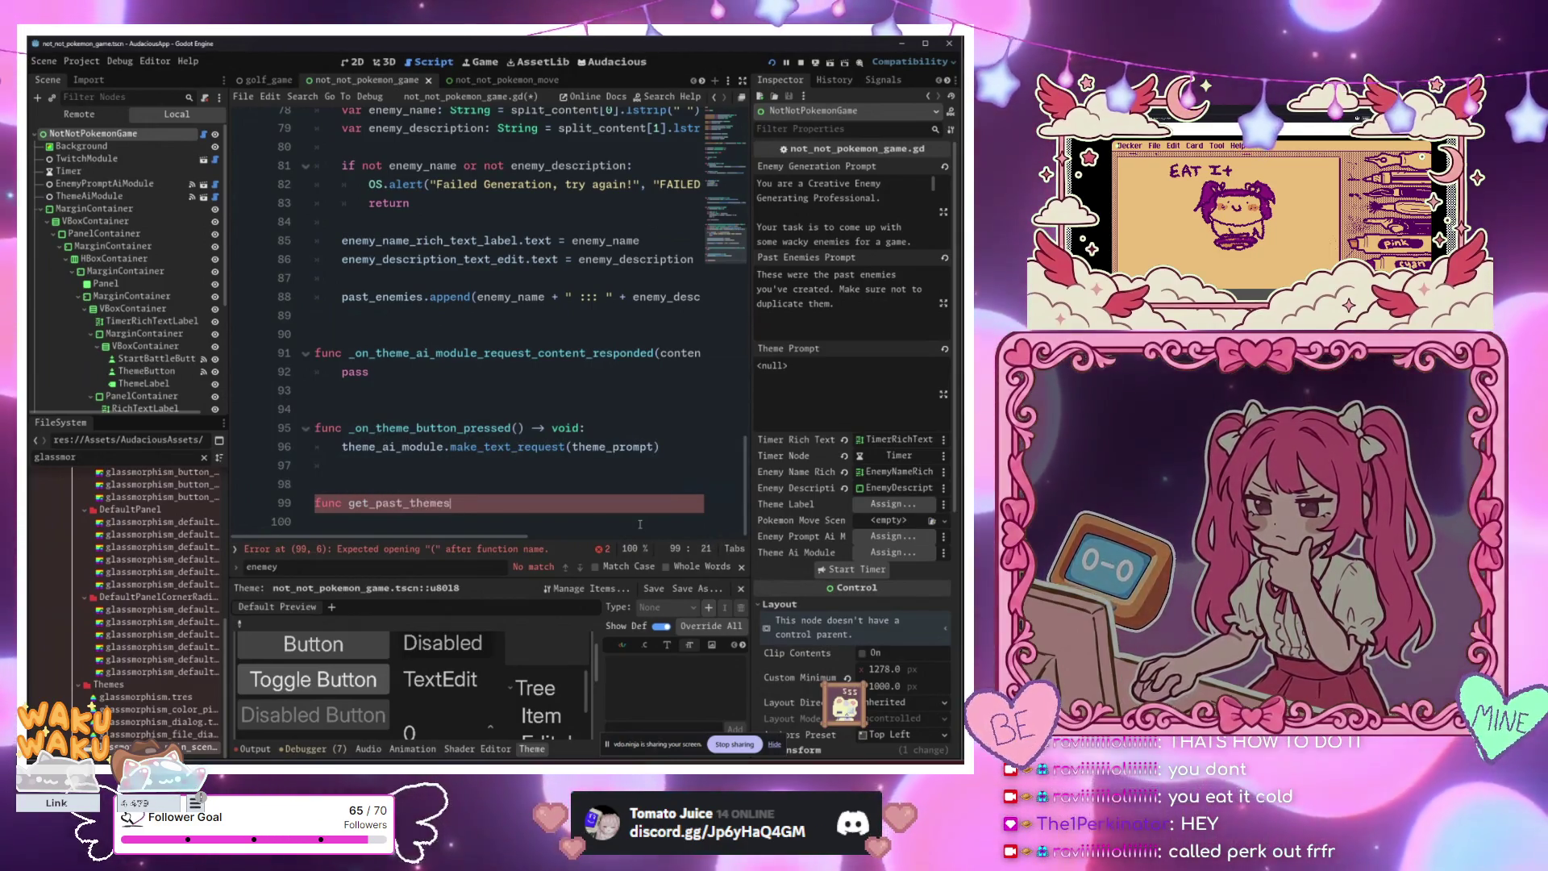
pyautogui.write('-> void:')
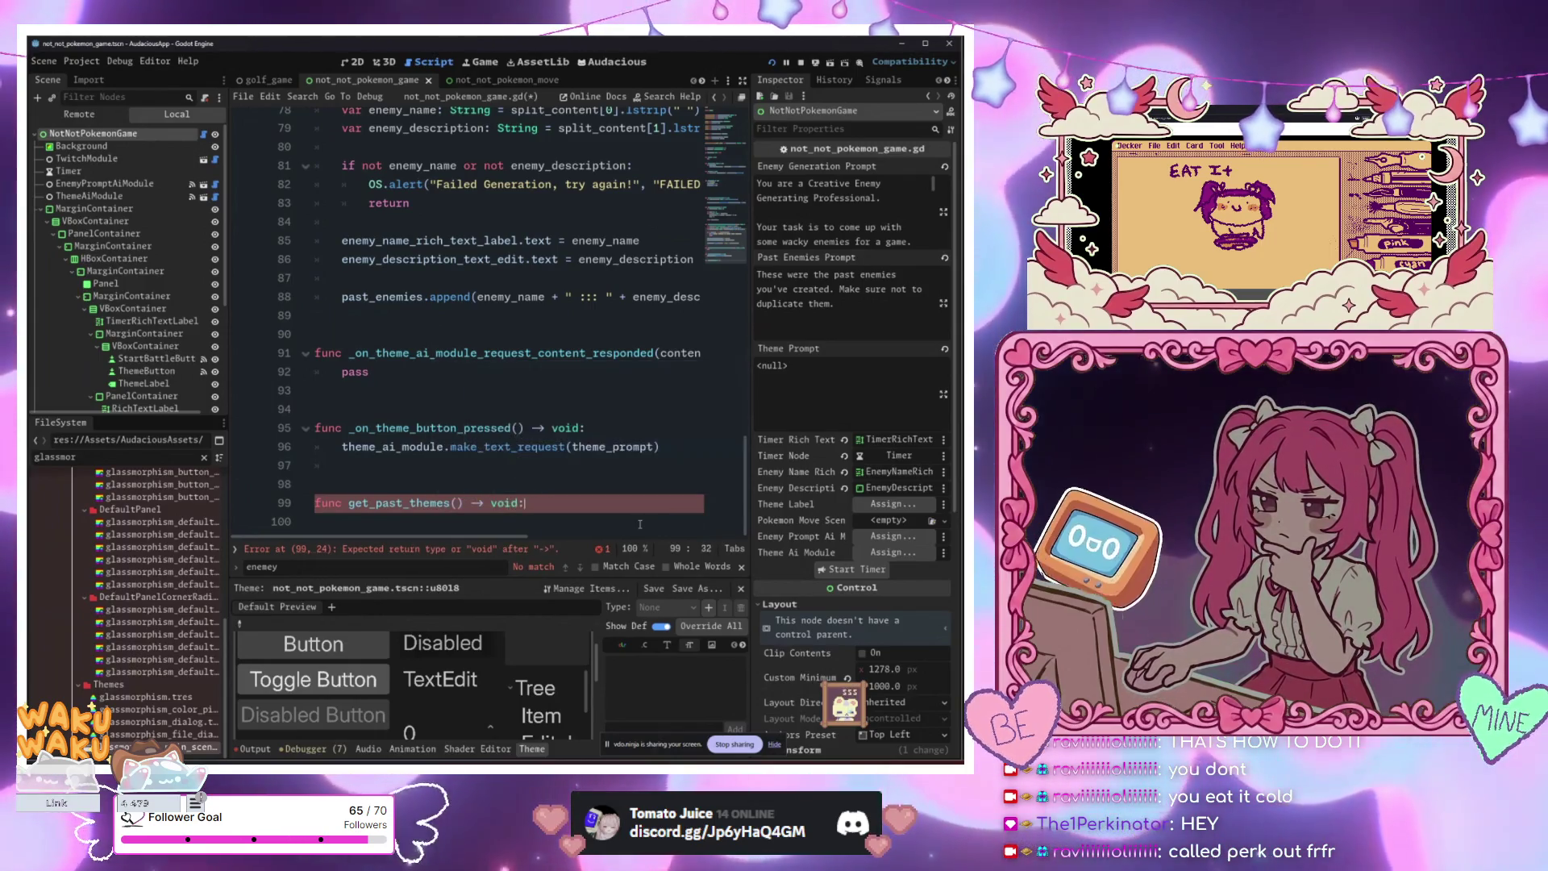
pyautogui.press('Return')
pyautogui.write('pass')
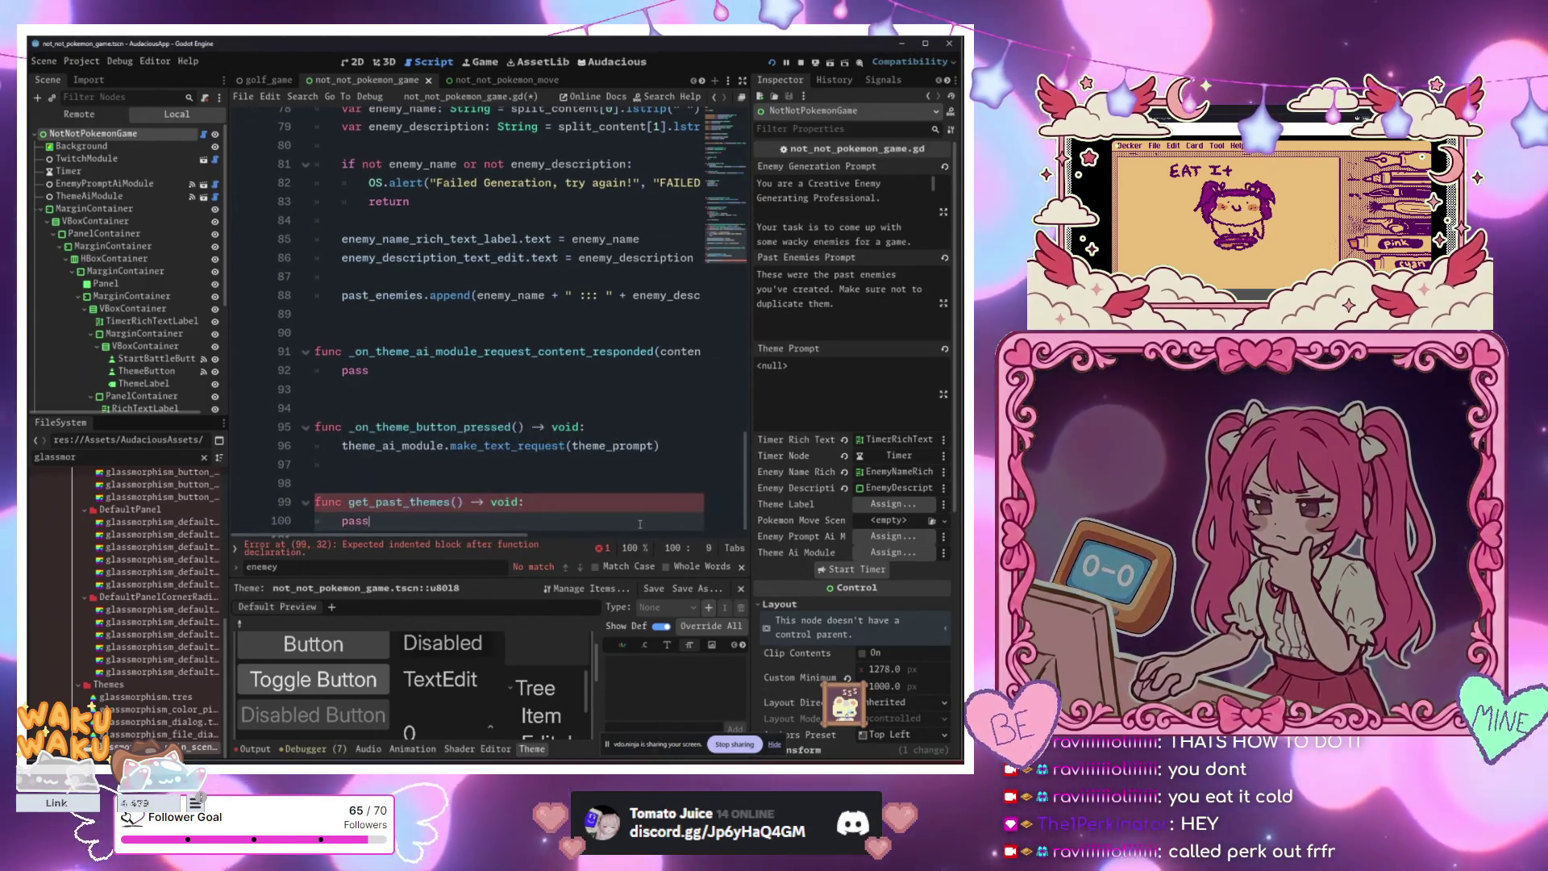
pyautogui.scroll(-1, 640, 524)
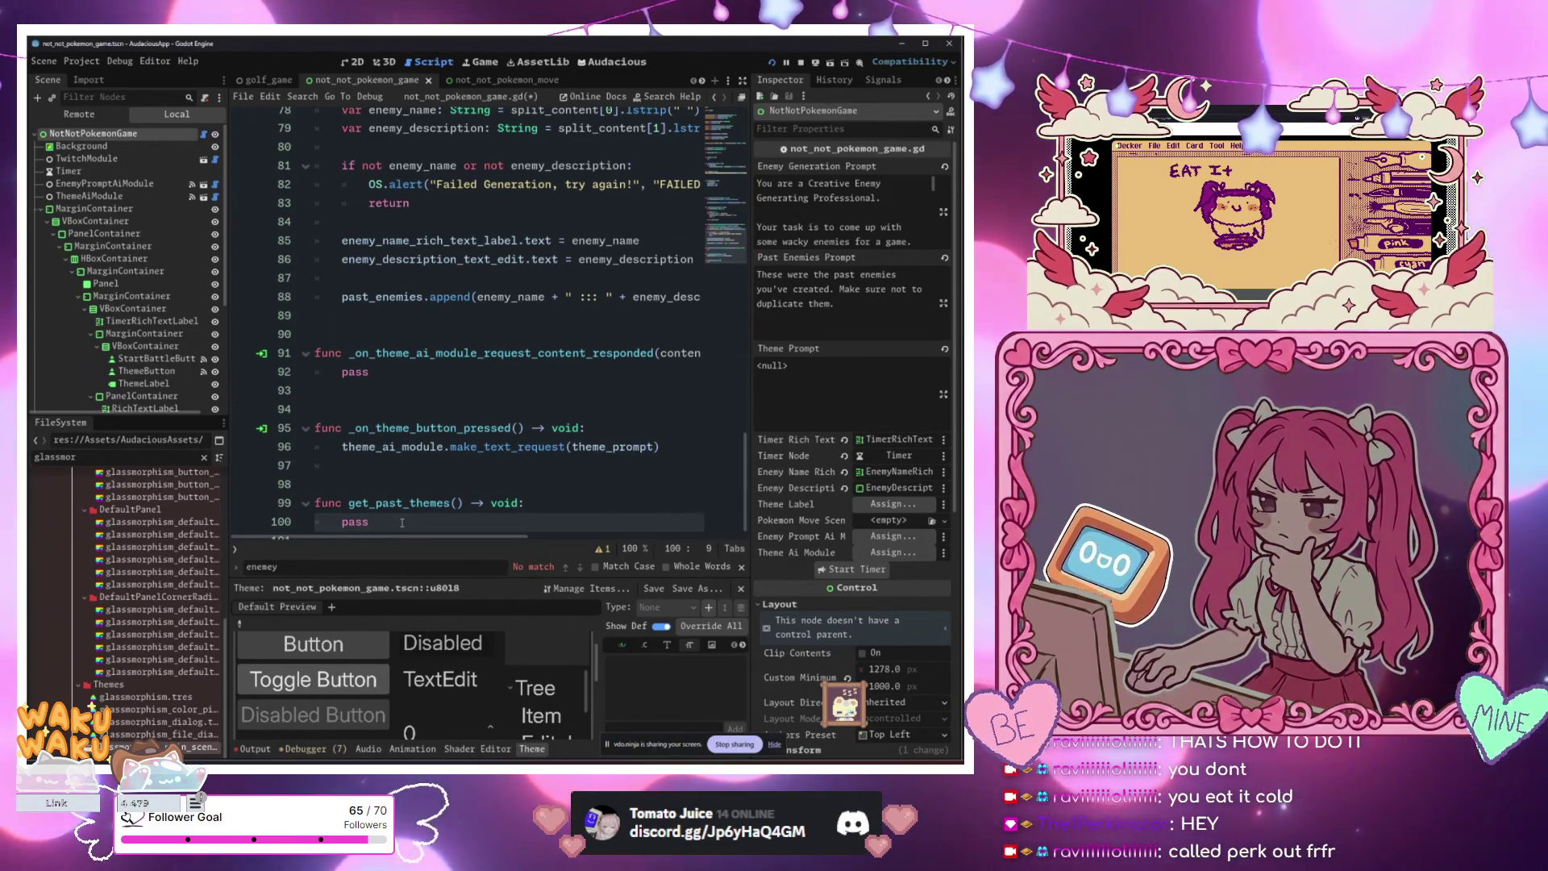
# - Replace pass with 'var returned_string: String = ""' and begin a new array variable
pyautogui.press('BackSpace')
pyautogui.press('BackSpace')
pyautogui.press('BackSpace')
pyautogui.write('var returned_')
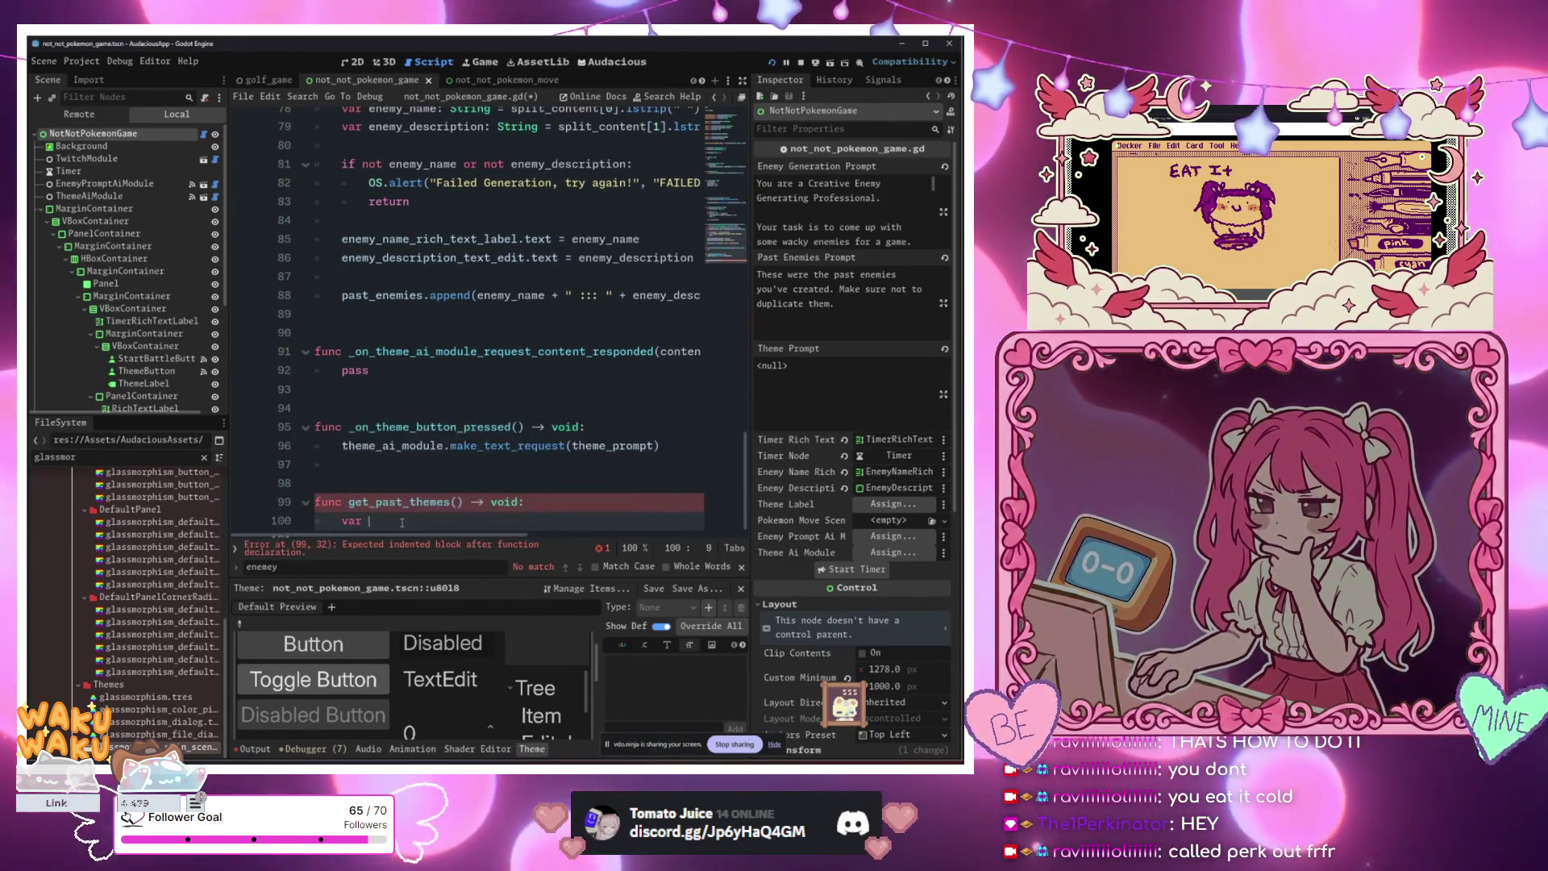
pyautogui.write('string: String')
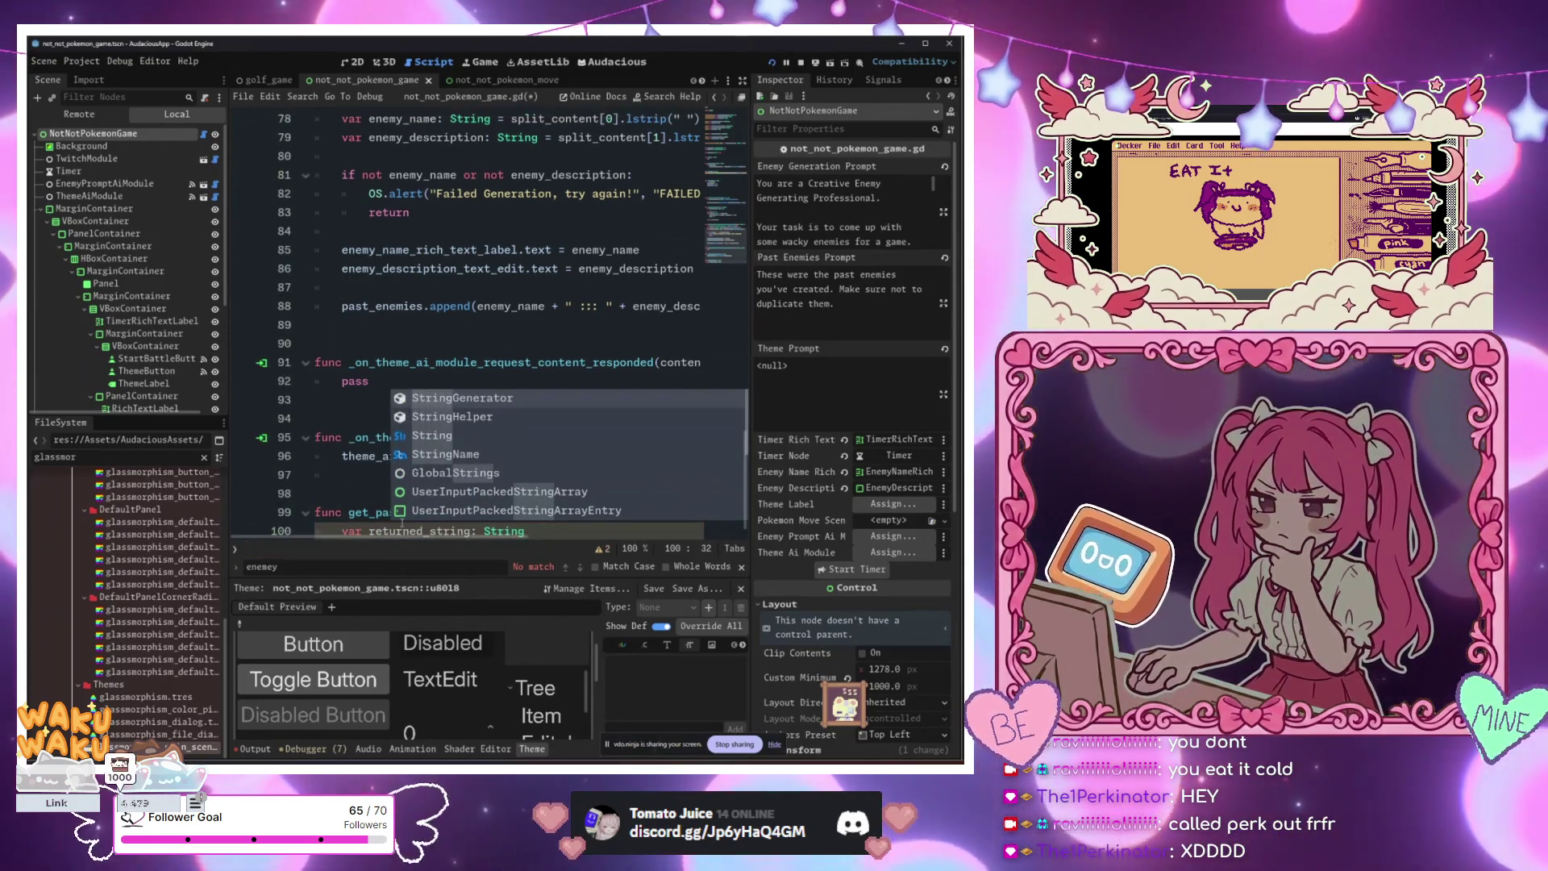
pyautogui.write(' = :')
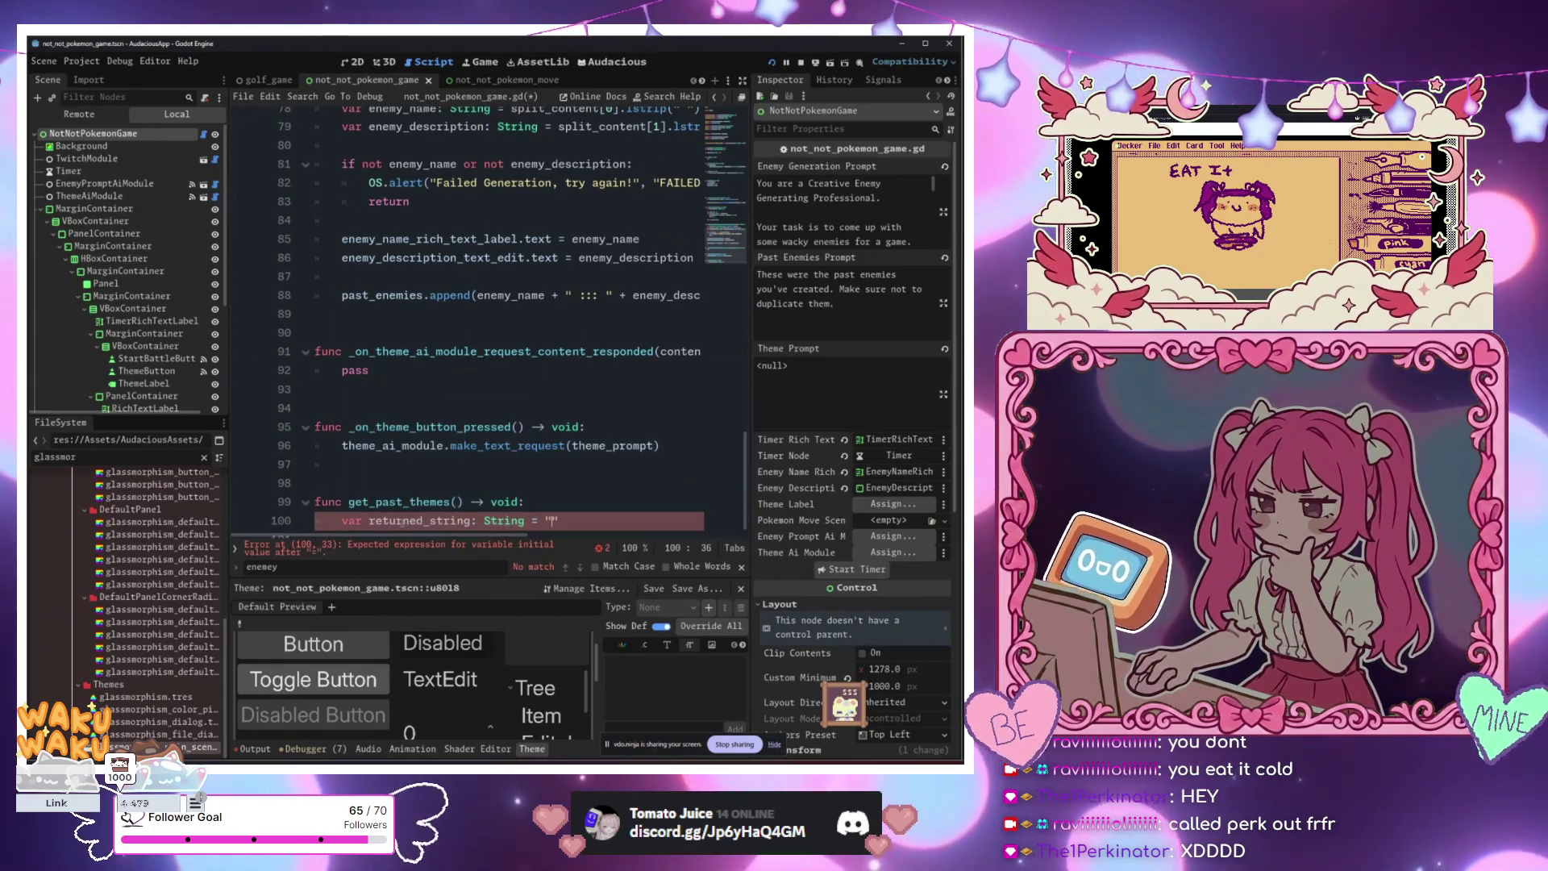
pyautogui.press('End')
pyautogui.press('Return')
pyautogui.press('Return')
pyautogui.press('Return')
pyautogui.write('var')
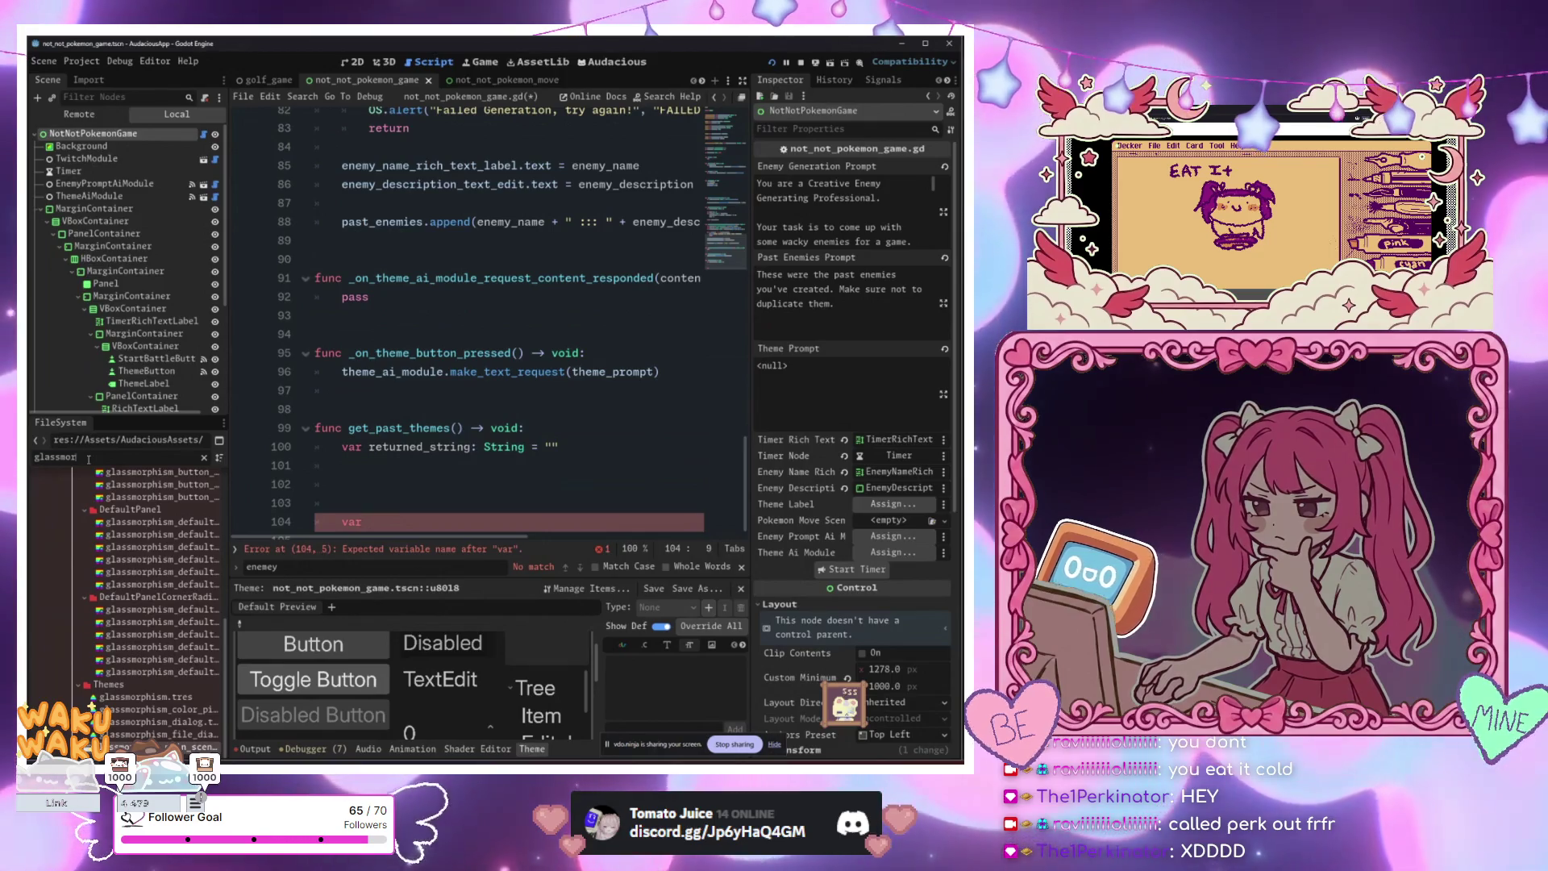
pyautogui.write('array')
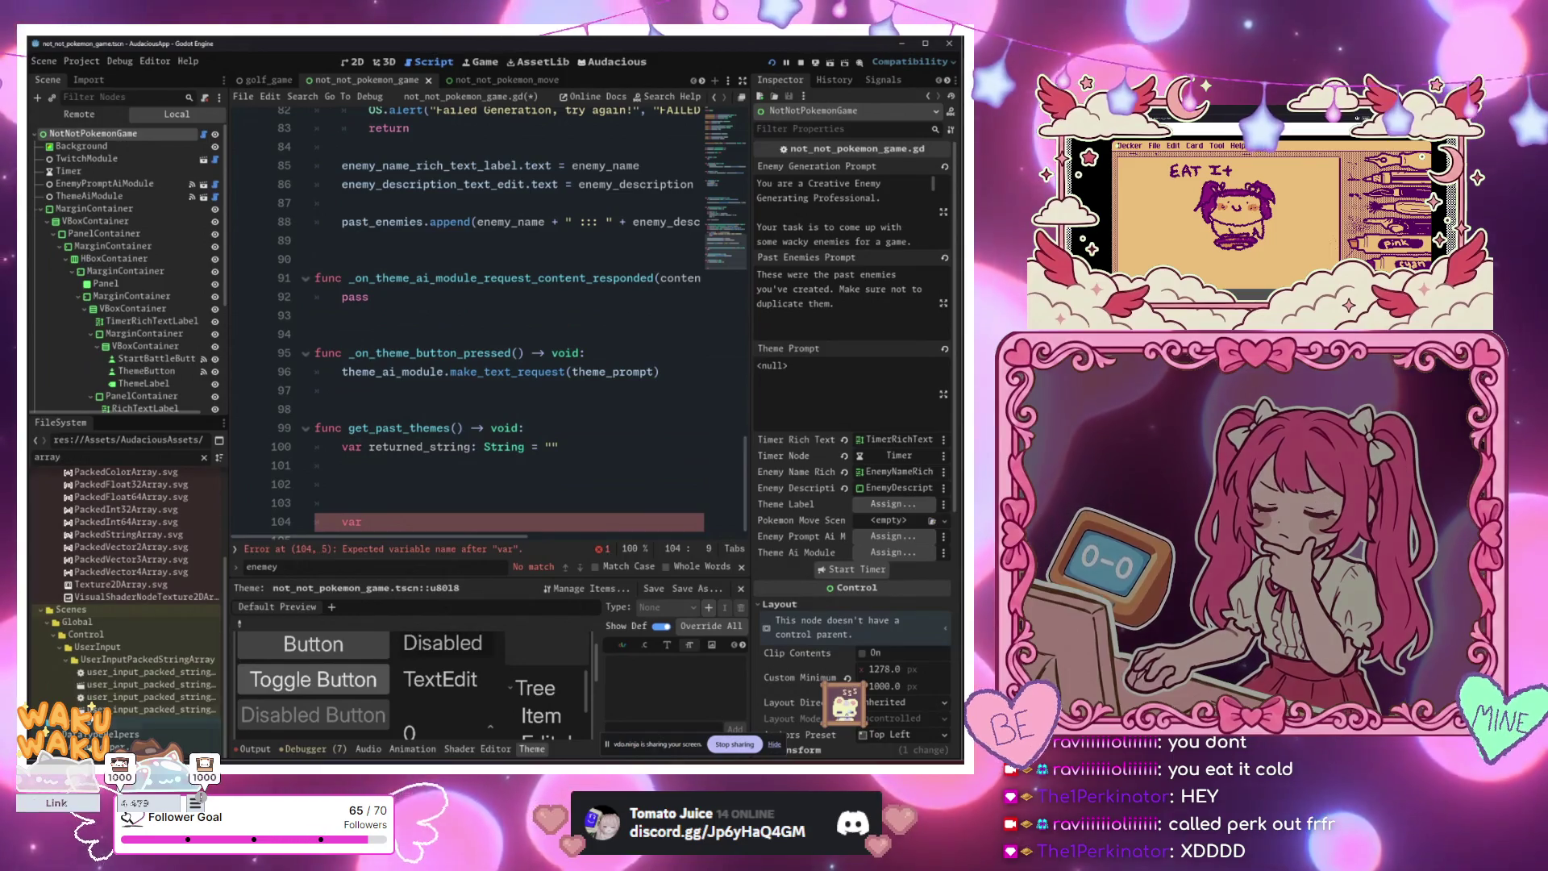
# - Filter the FileSystem by 'string' and open the StringHelper and StringGenerator scripts
pyautogui.hotkey('alt', 'Left')
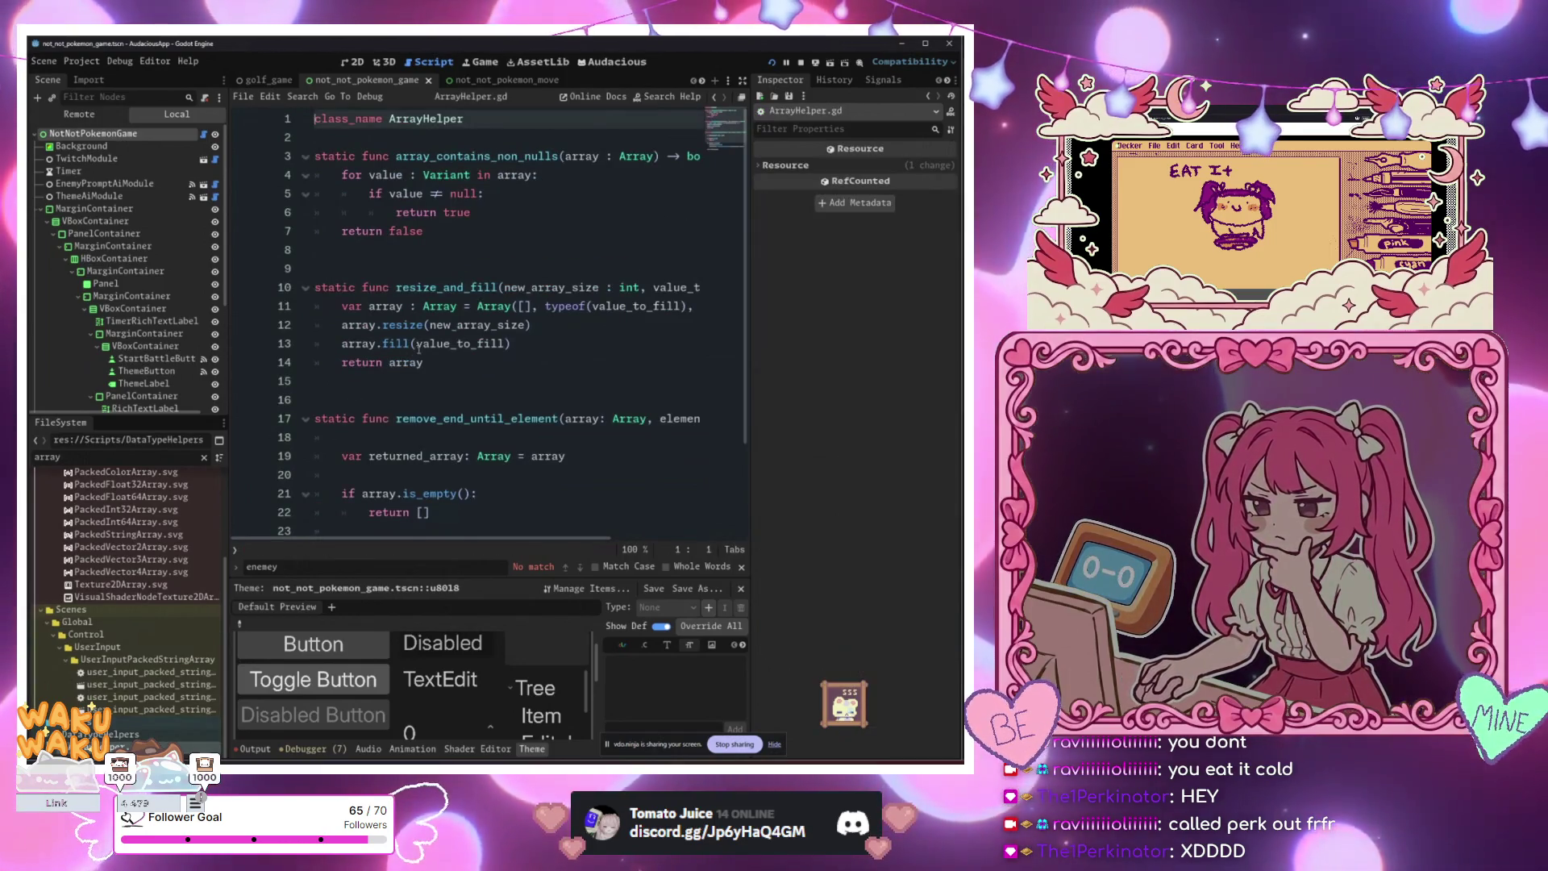
pyautogui.scroll(-2, 418, 348)
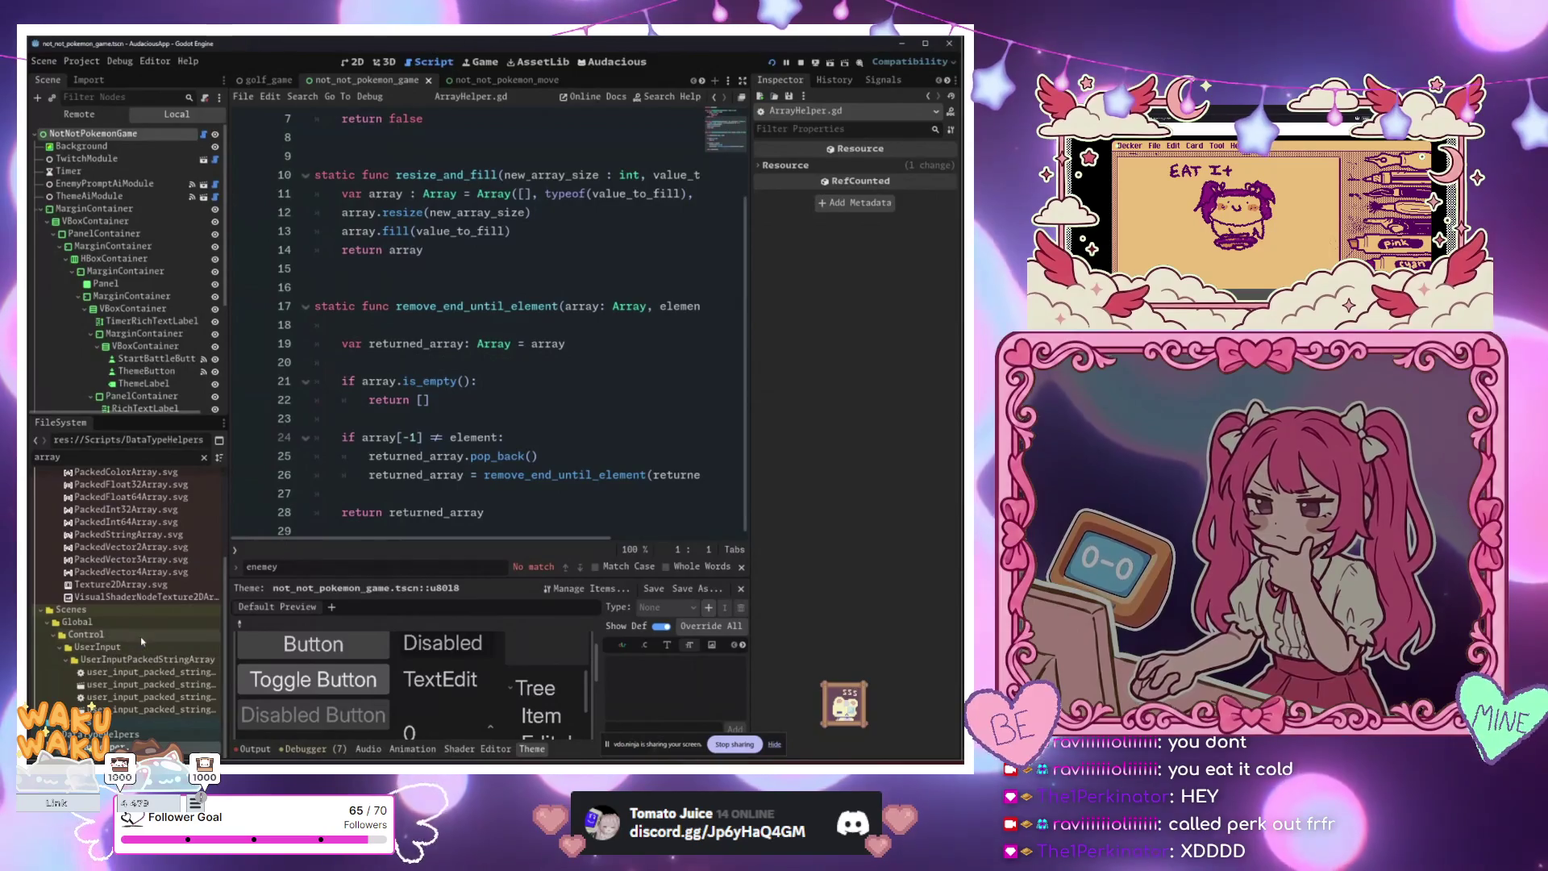
pyautogui.doubleClick(46, 457)
pyautogui.write('string')
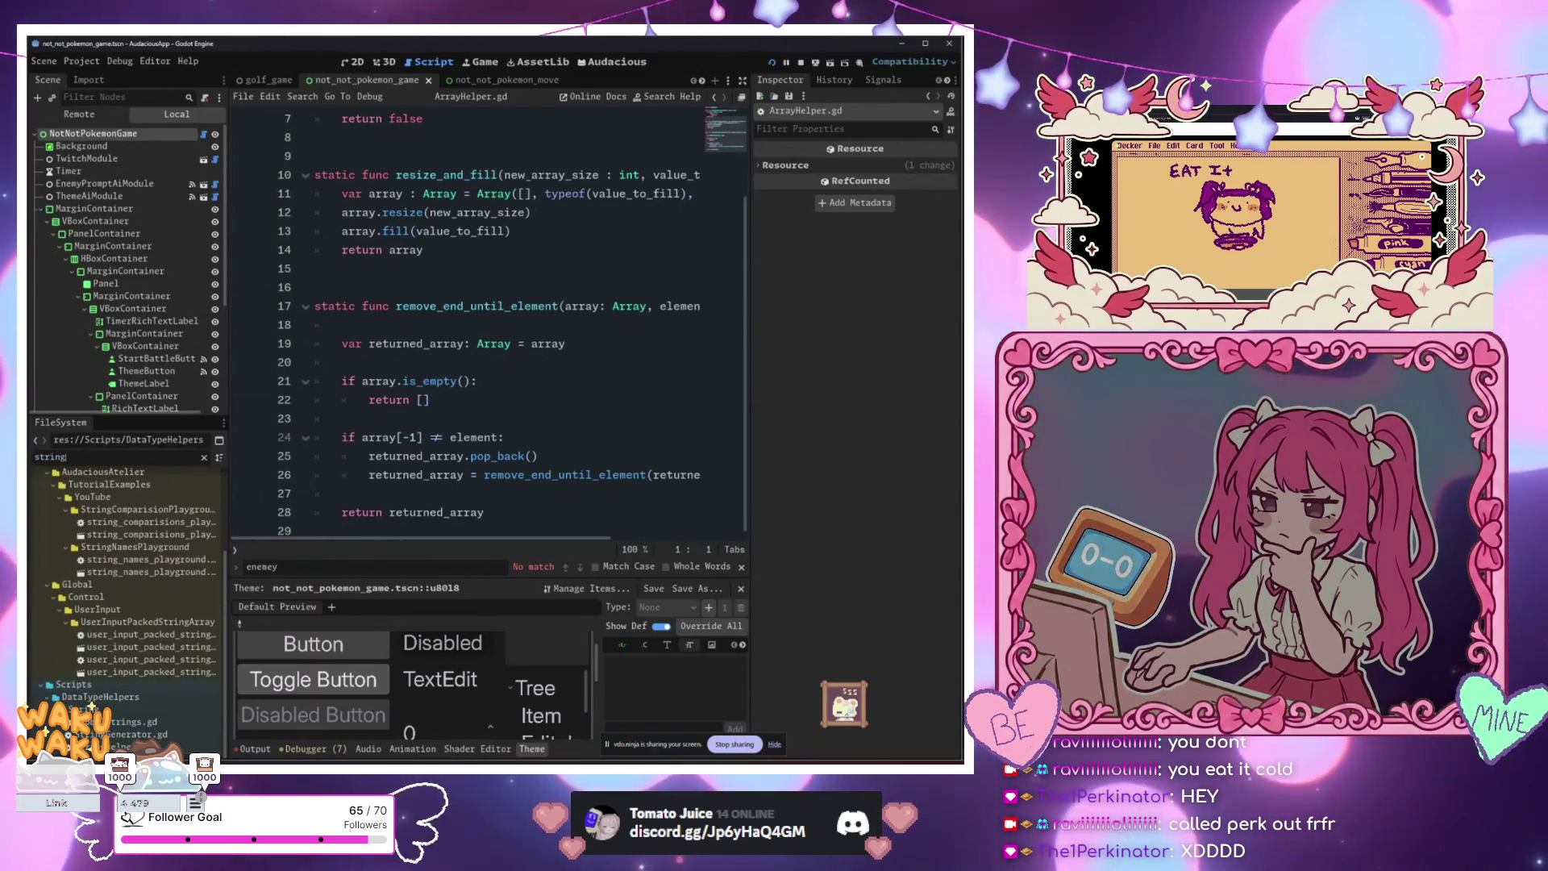
pyautogui.doubleClick(105, 709)
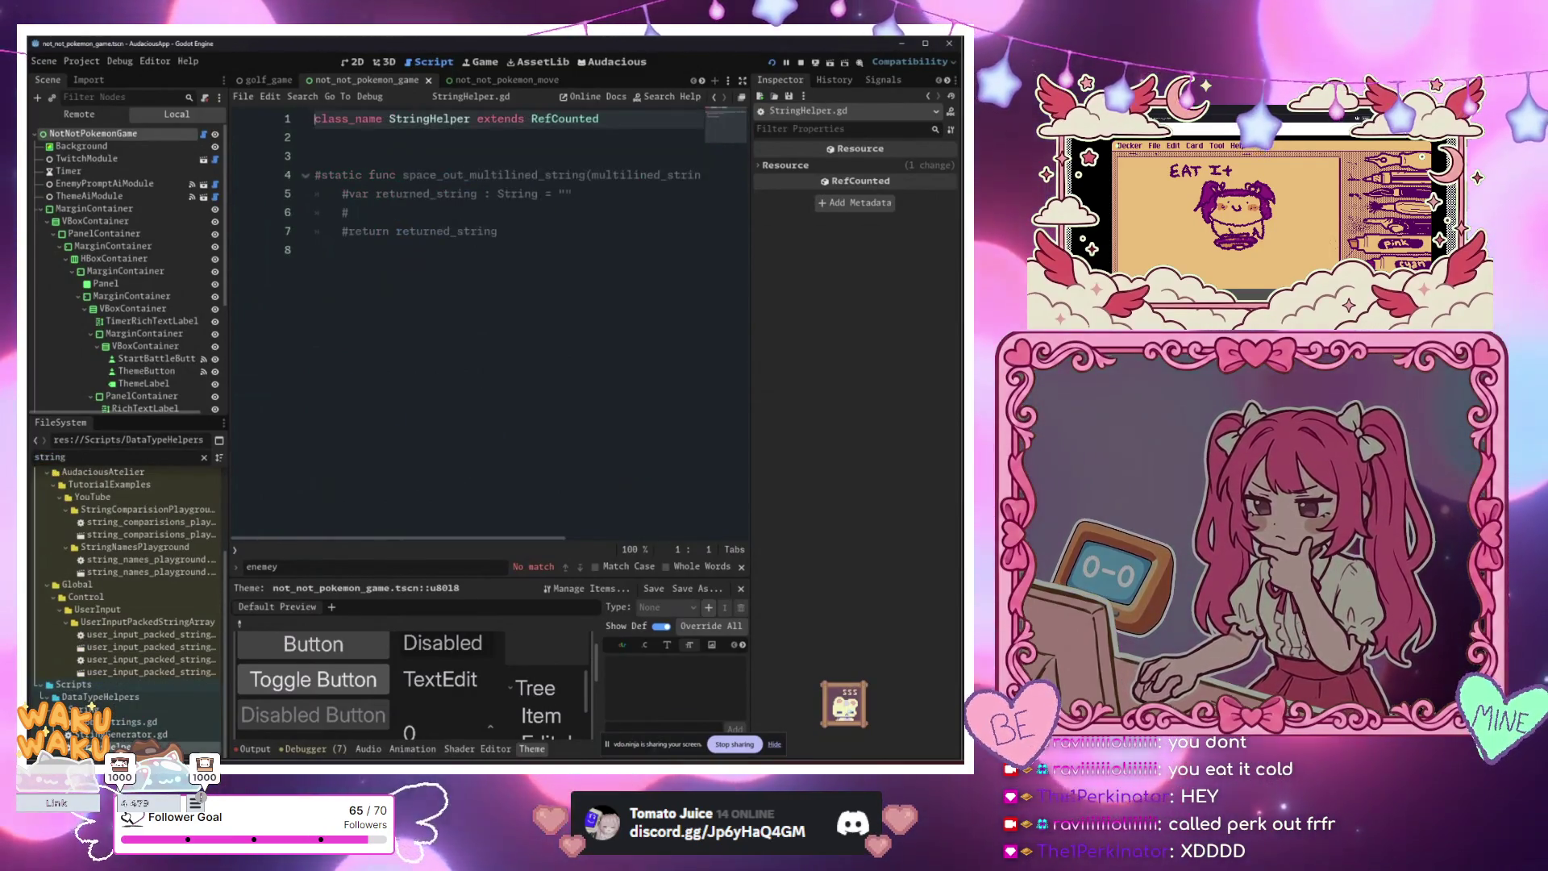
pyautogui.doubleClick(129, 733)
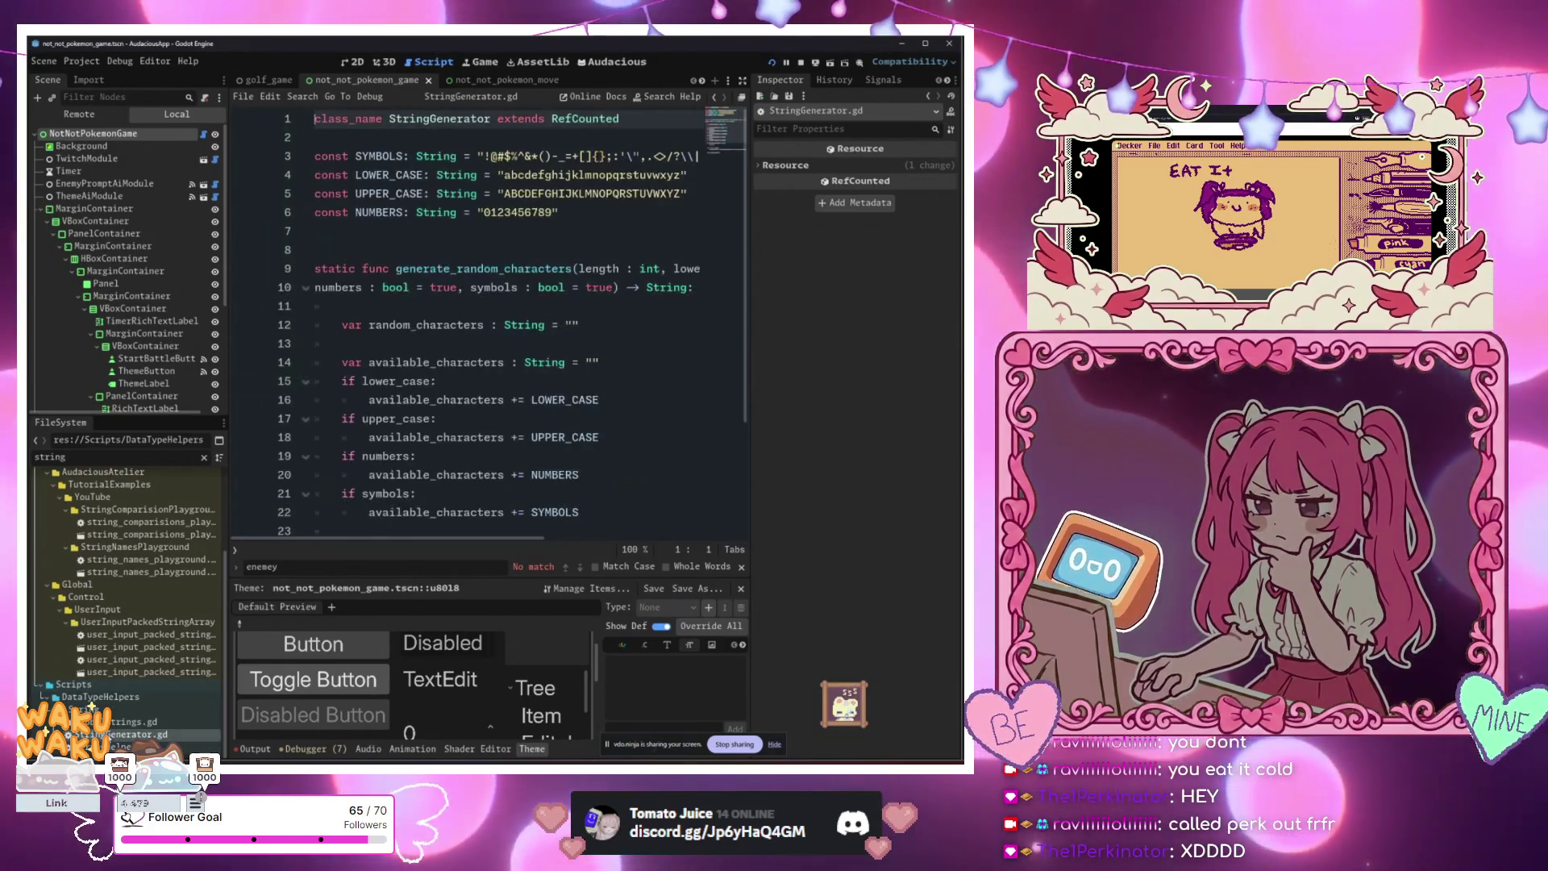
pyautogui.scroll(-3, 519, 428)
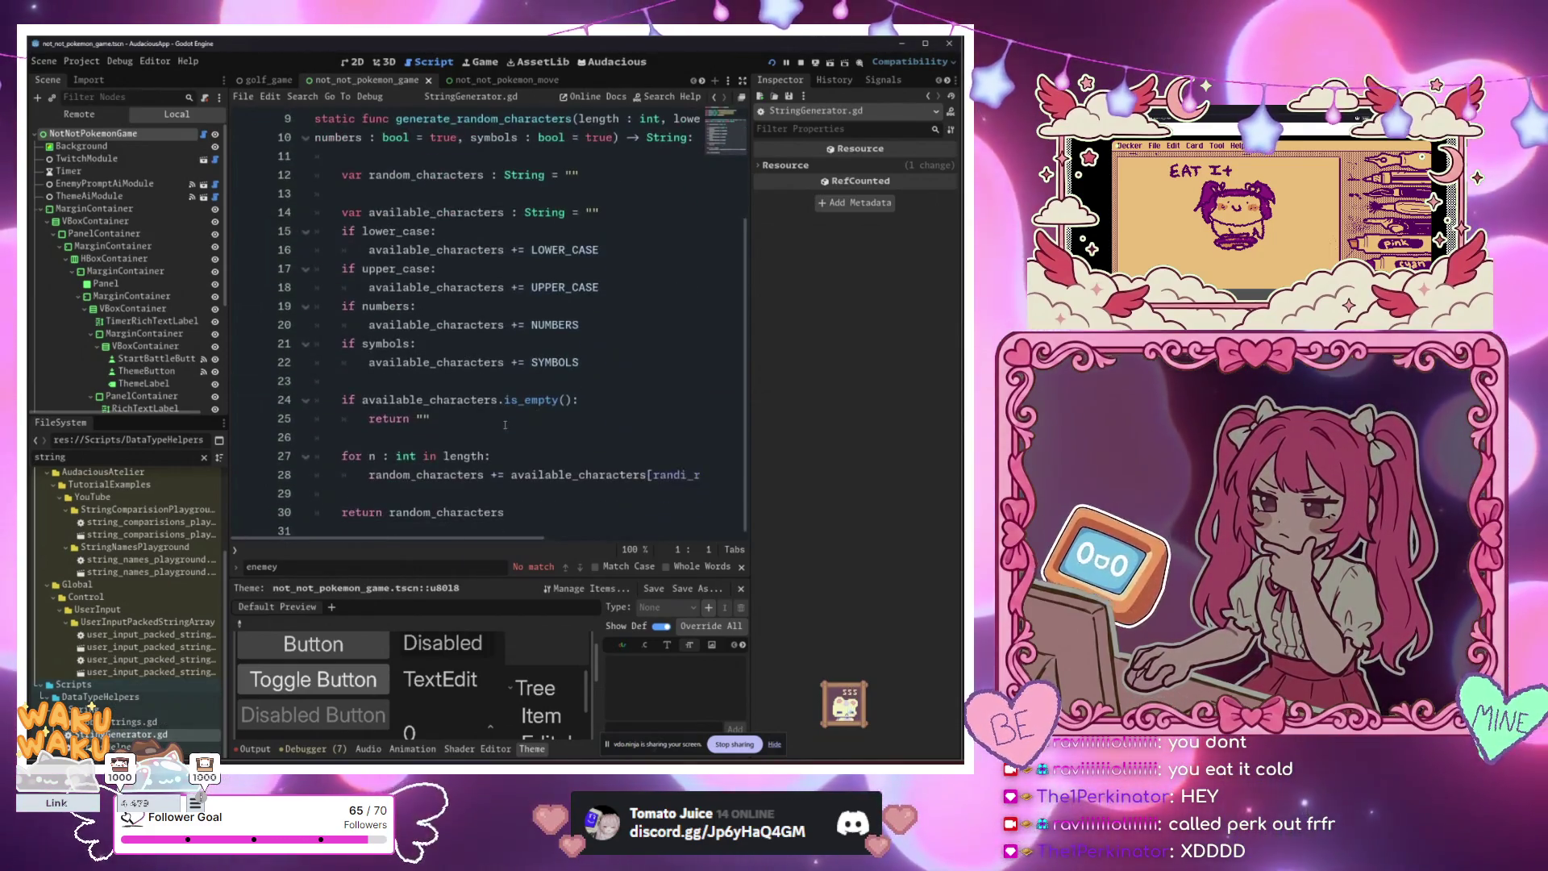
pyautogui.scroll(3, 565, 354)
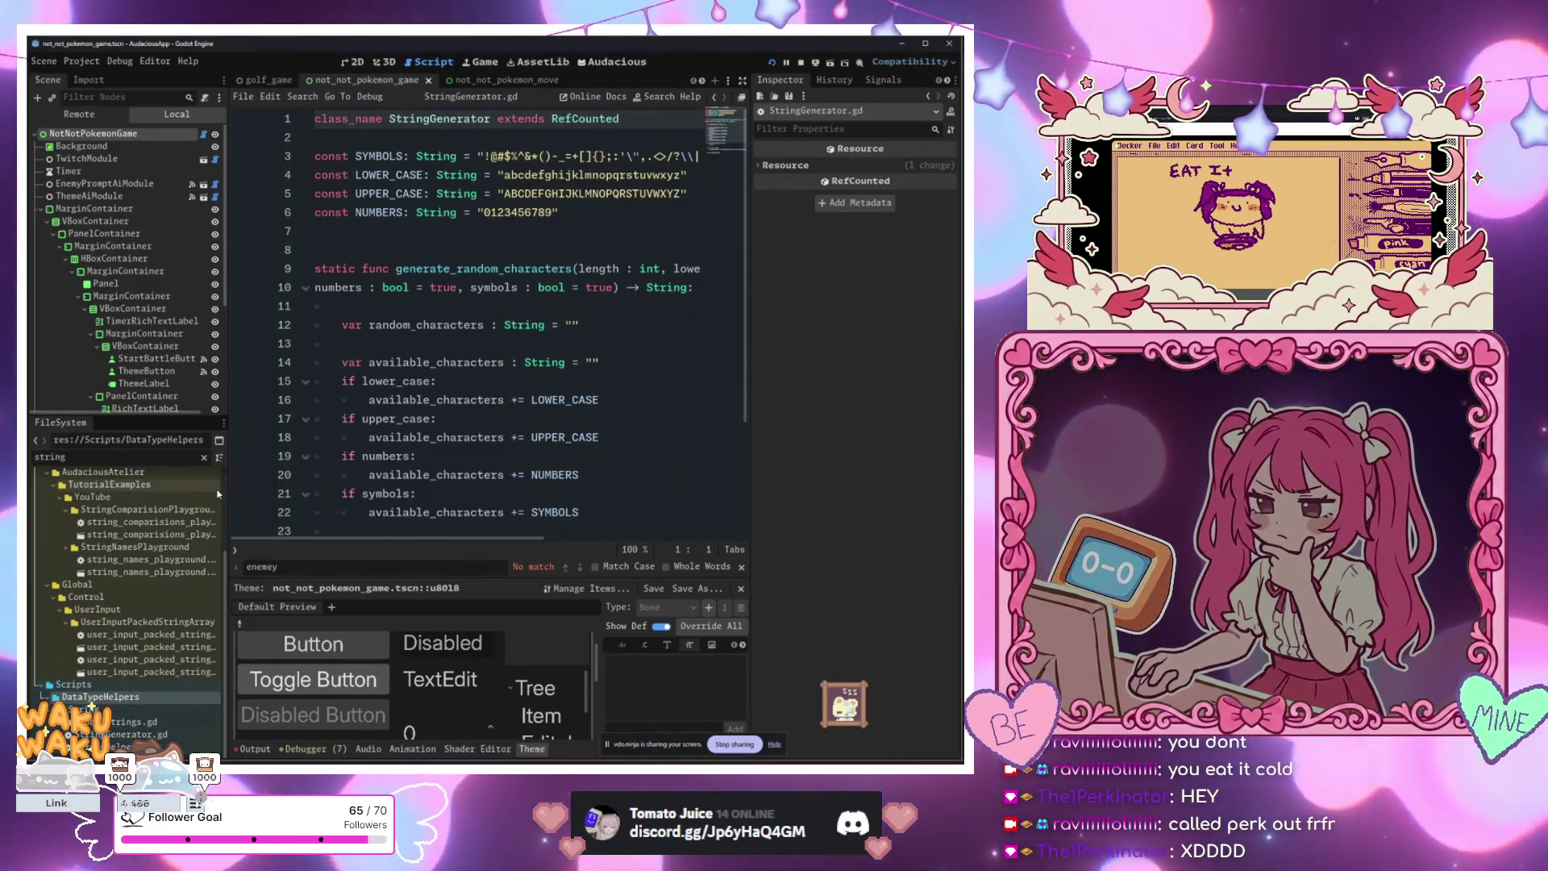
pyautogui.click(203, 458)
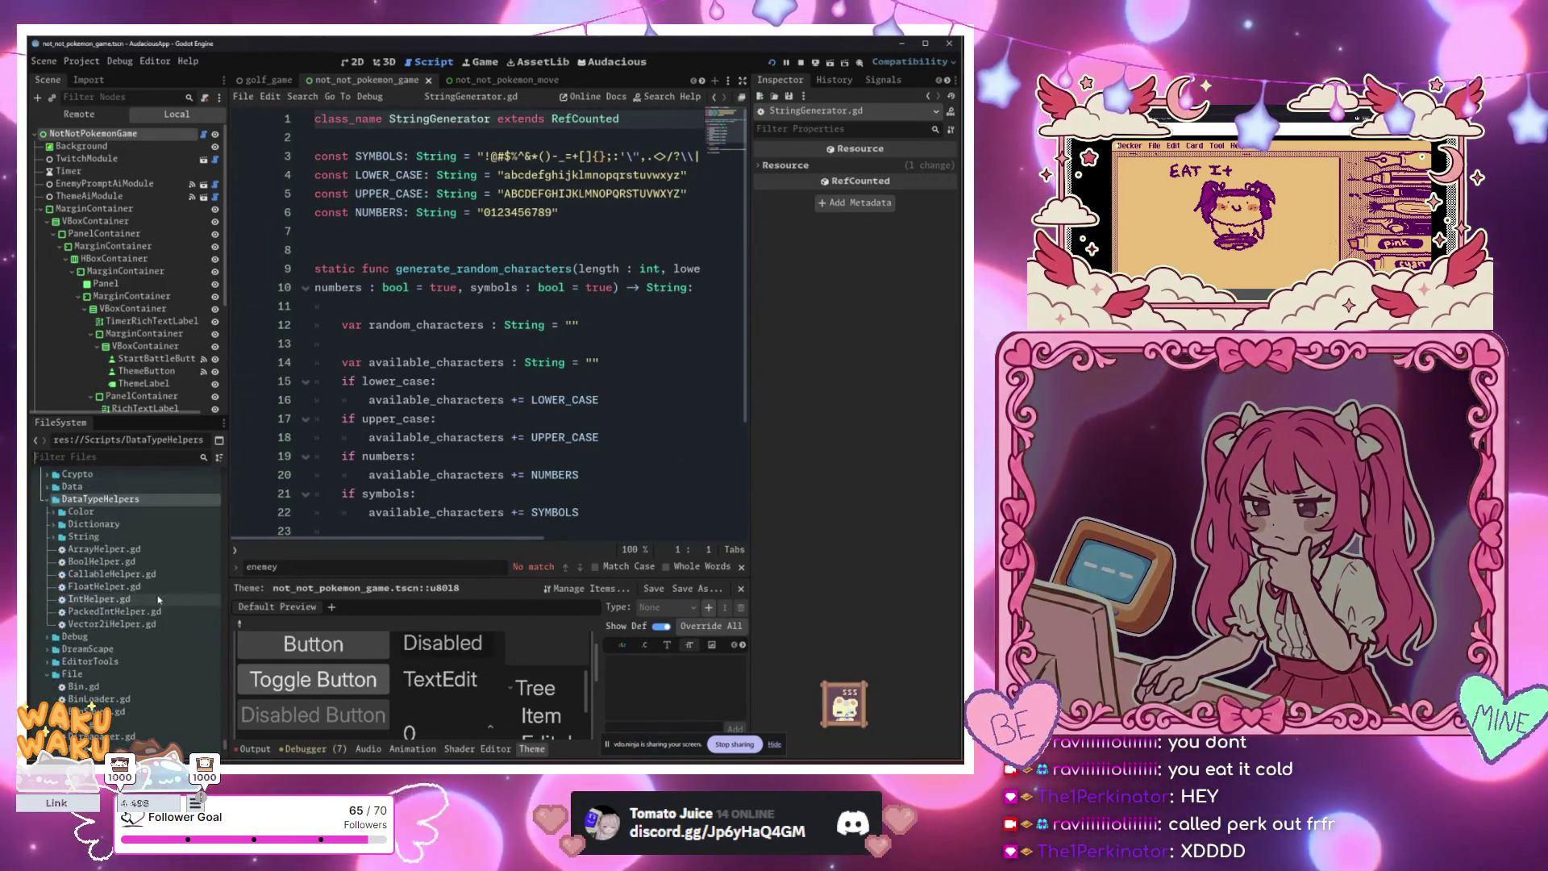
# - Create a new script named PackedStringArrayHelper.gd in the DataTypeHelpers folder
pyautogui.rightClick(71, 536)
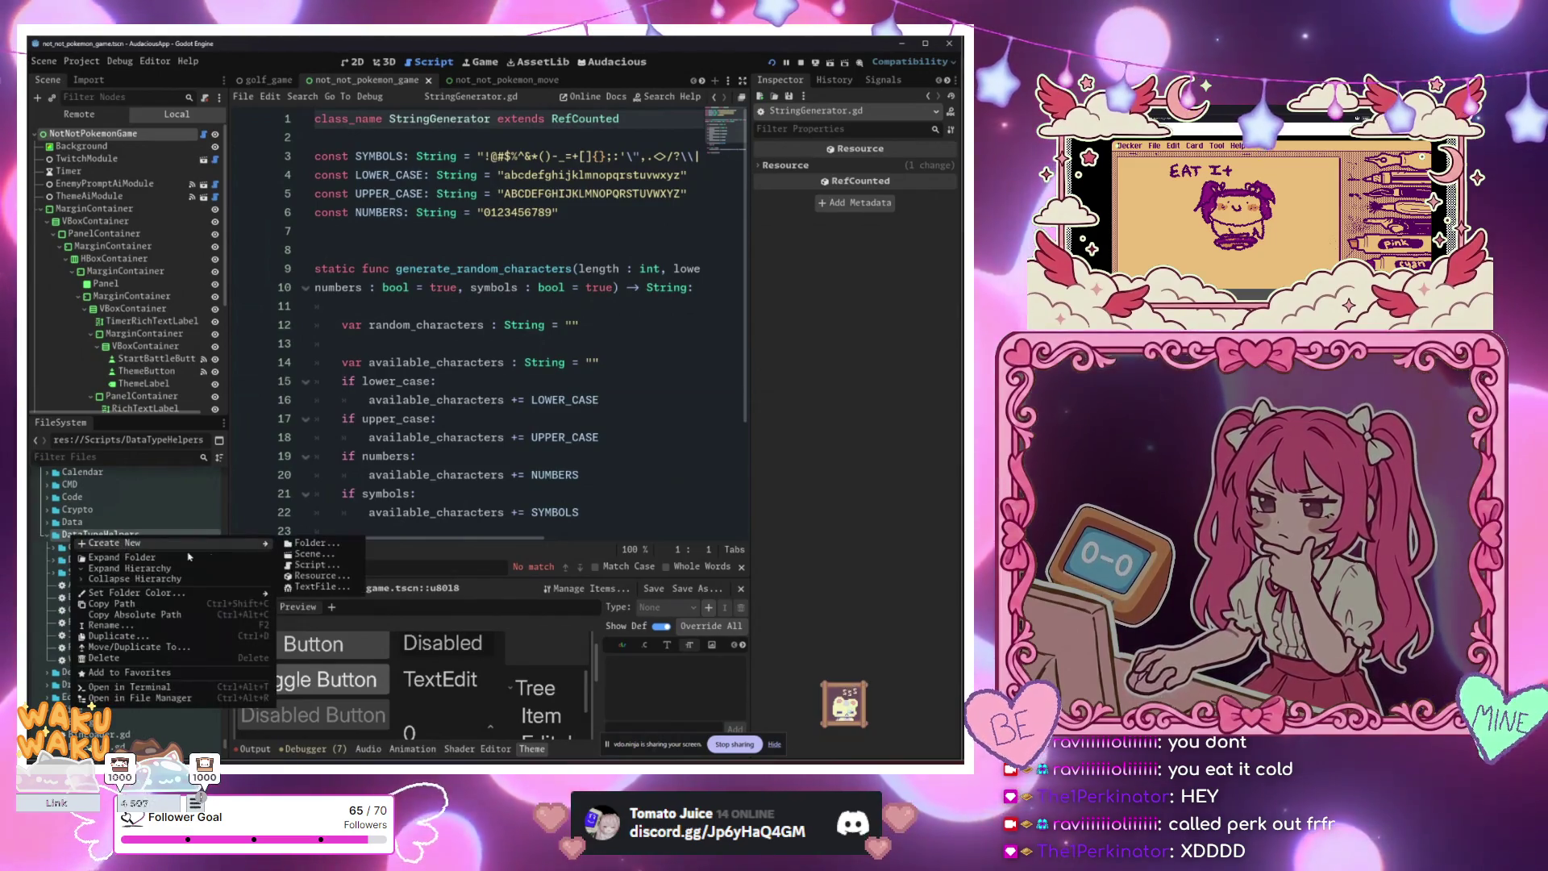
pyautogui.click(311, 565)
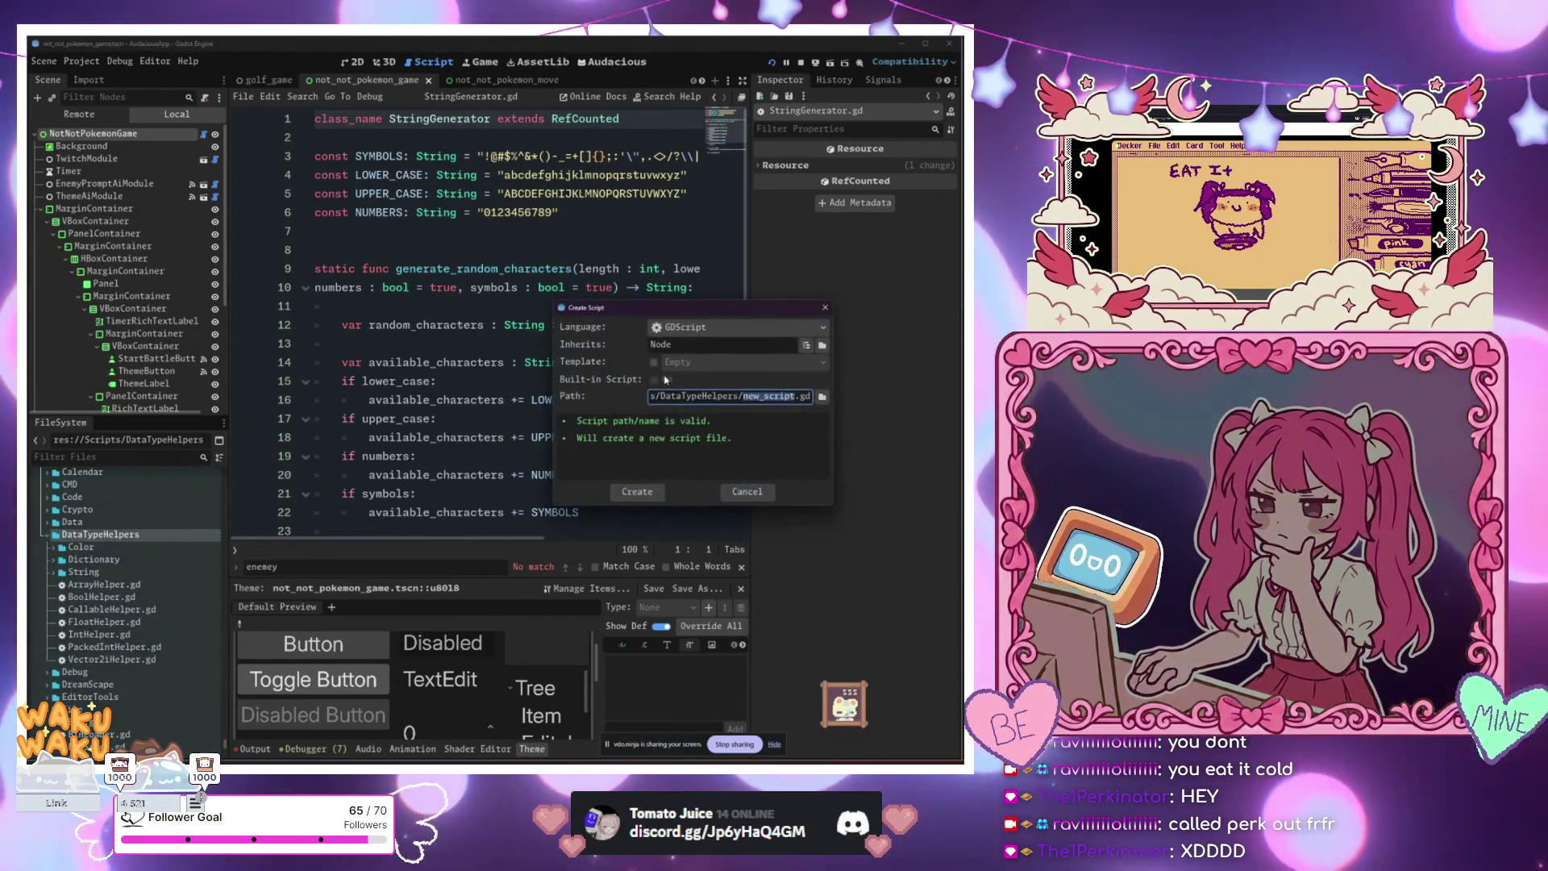
pyautogui.write('Packe')
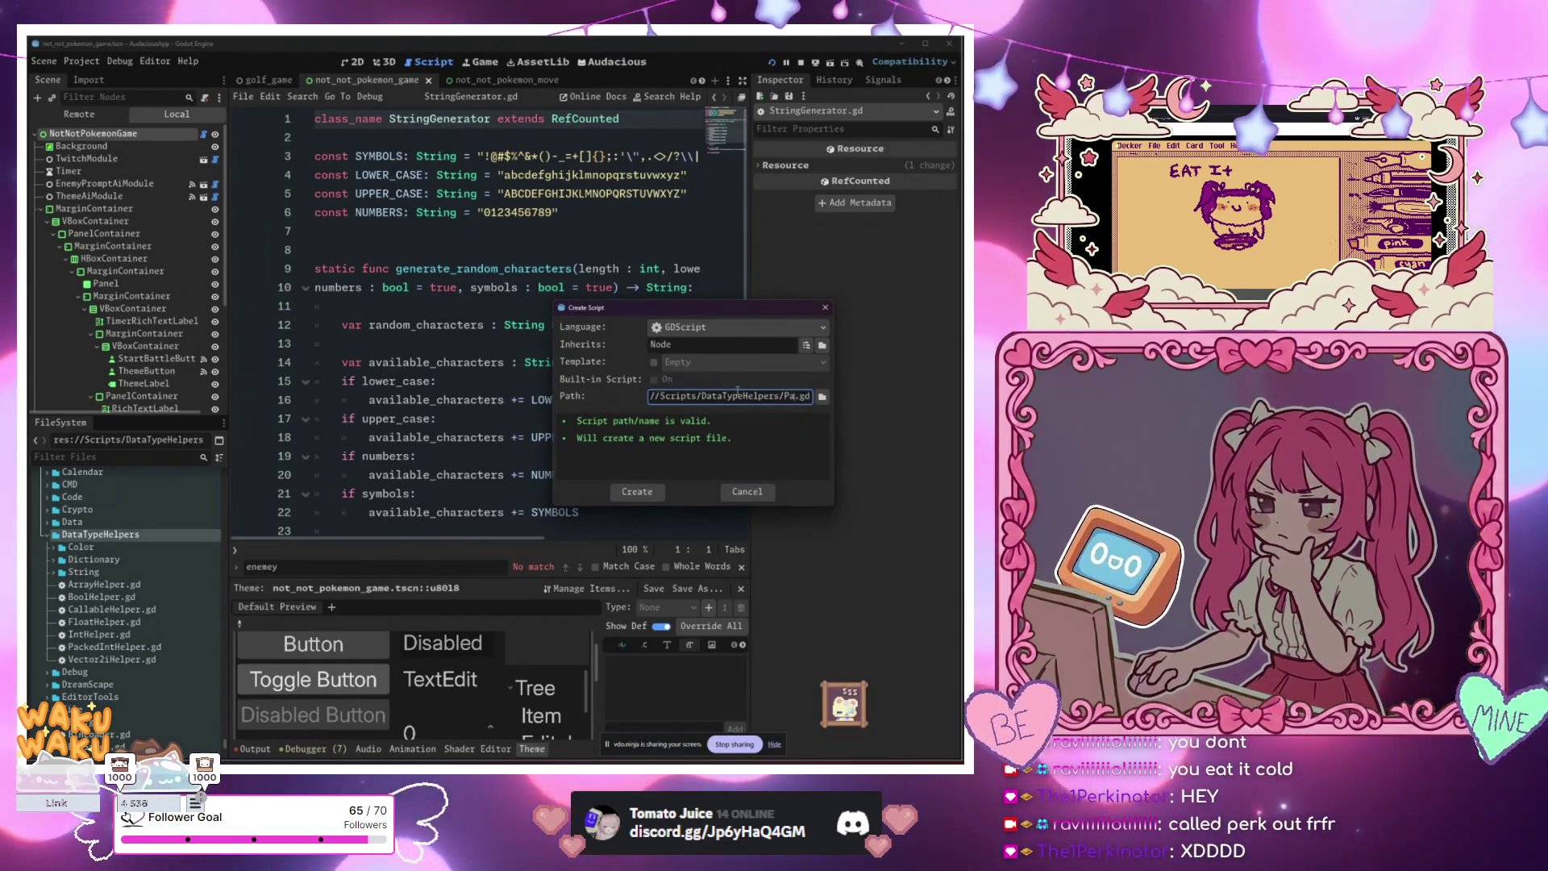
pyautogui.press('BackSpace')
pyautogui.press('BackSpace')
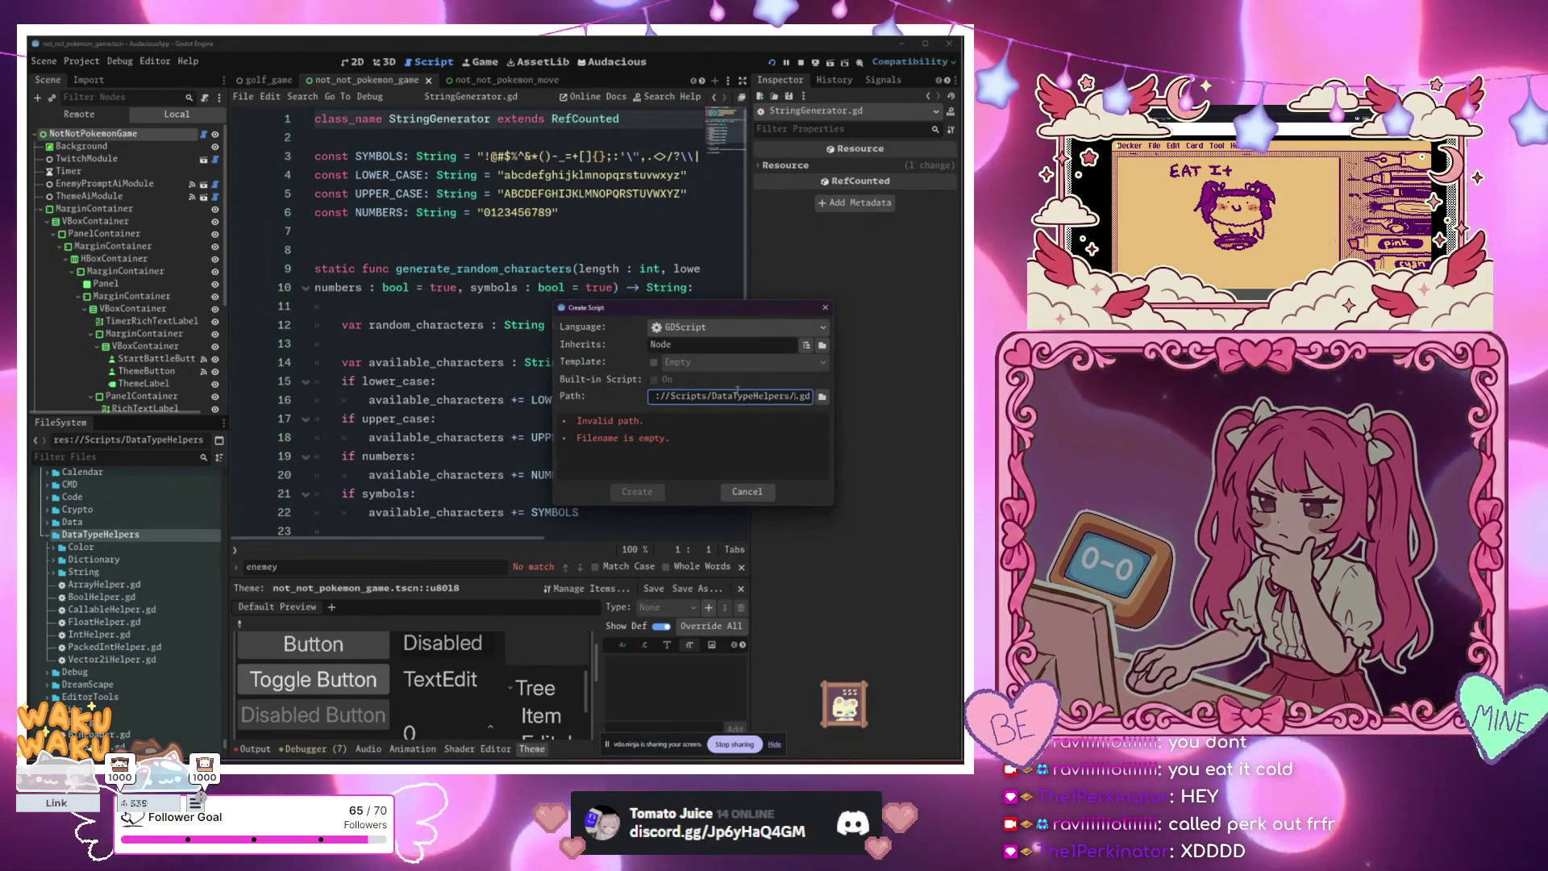
pyautogui.write('StringArray')
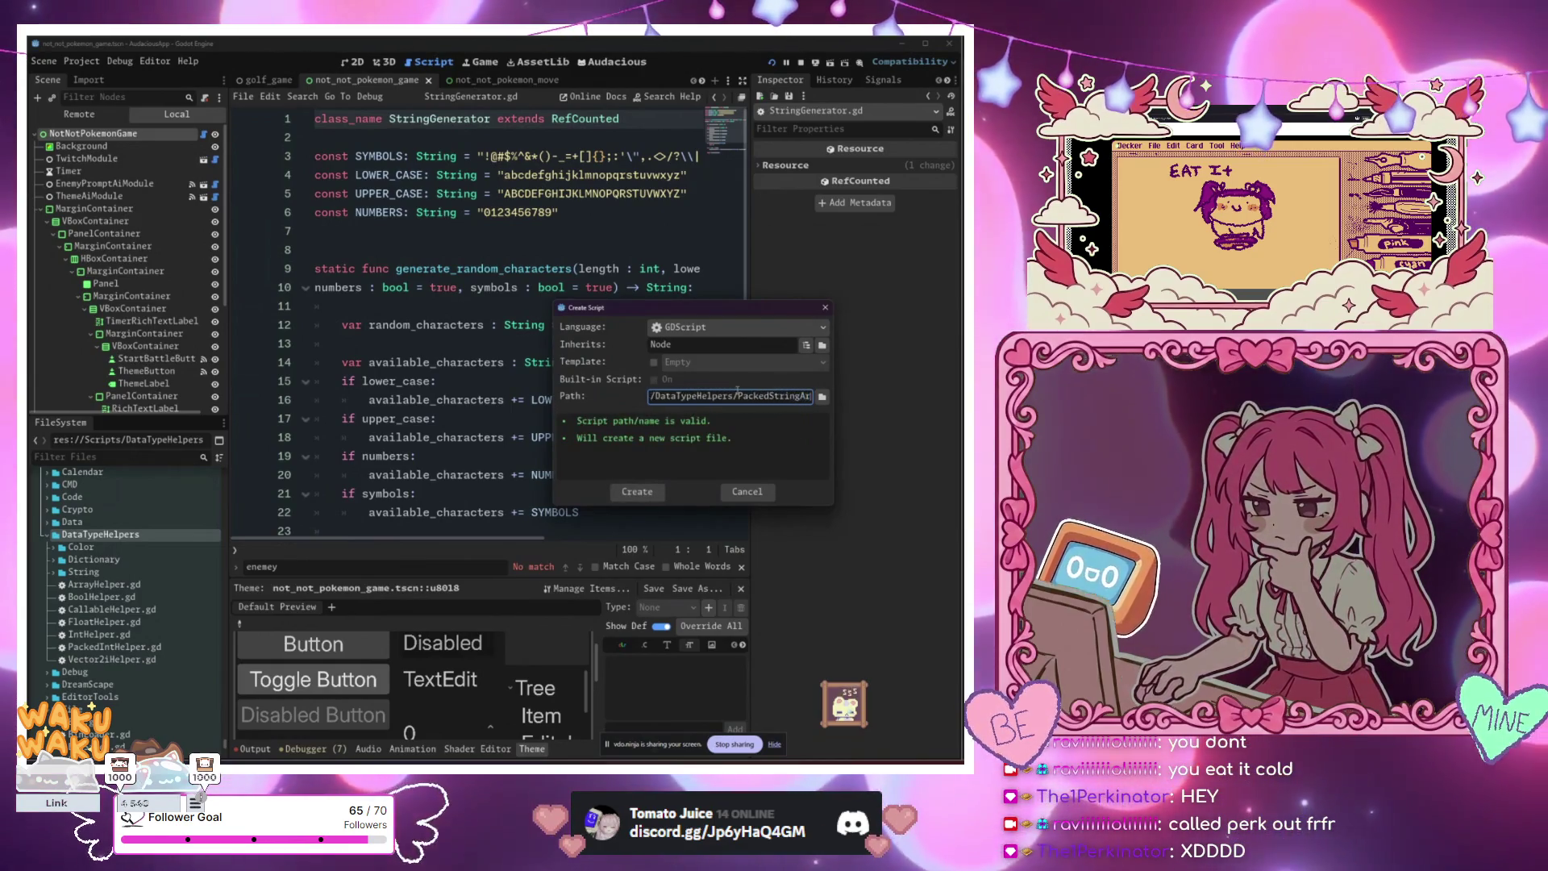
pyautogui.write('Helper')
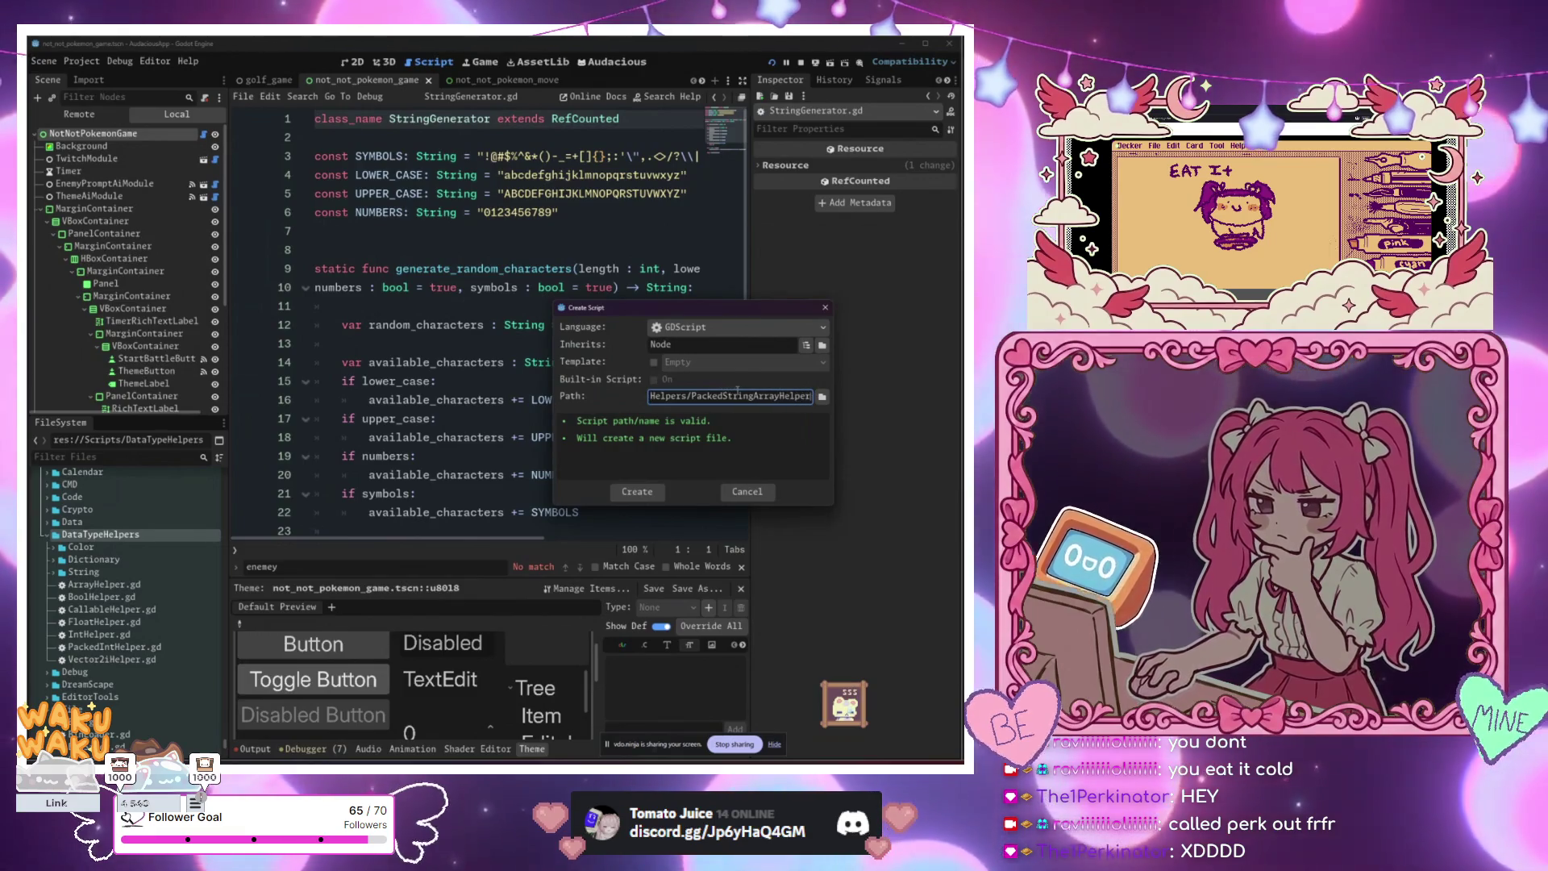
pyautogui.press('Return')
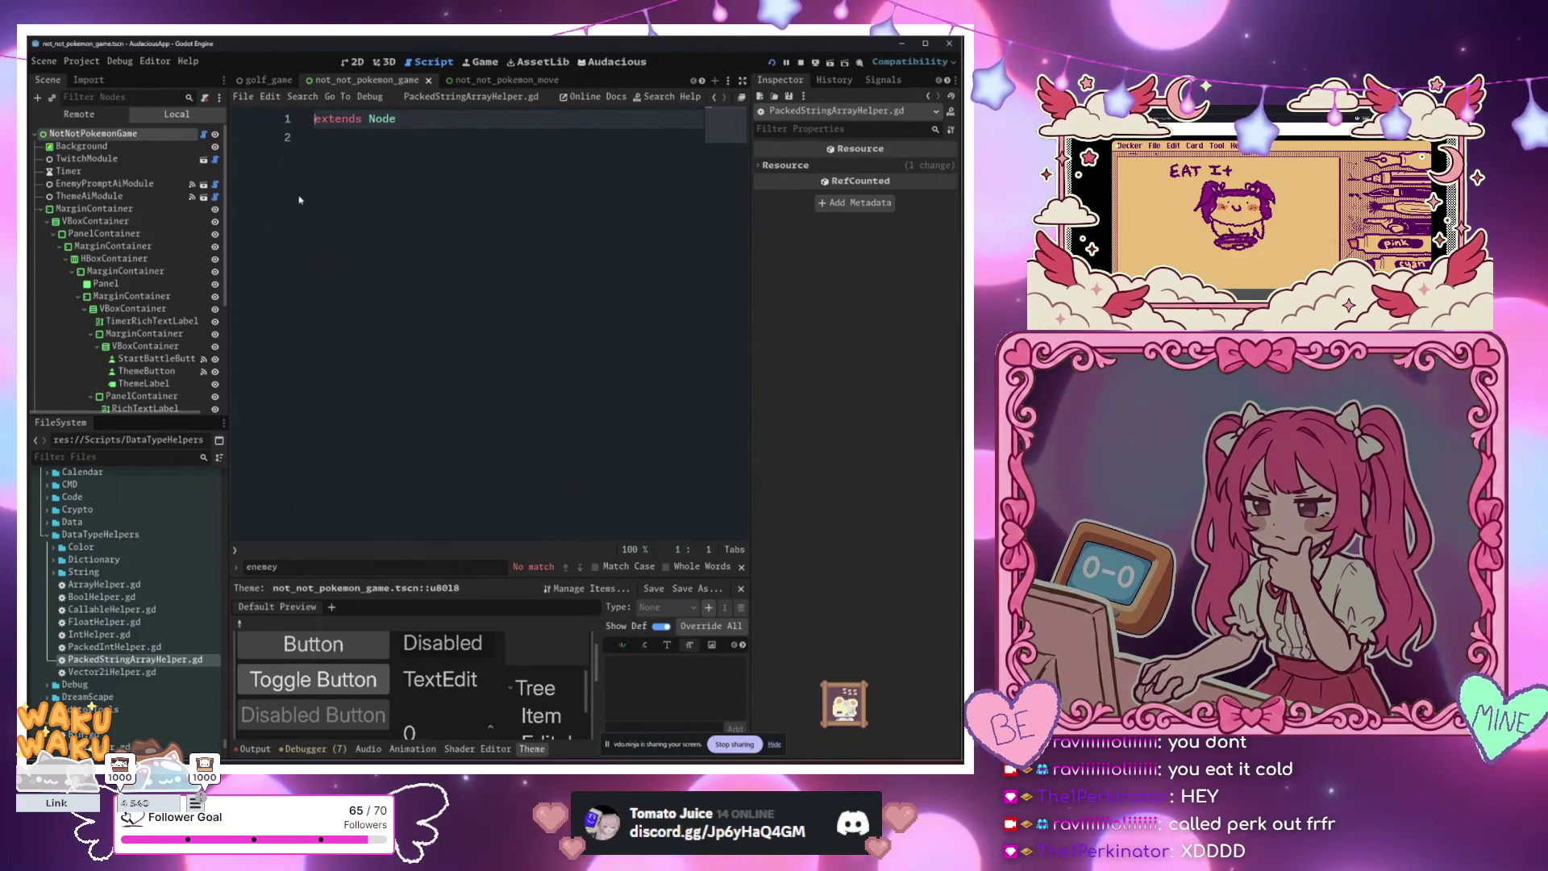
# - Replace 'extends Node' with 'class_name HelperPackedStringArray' and add blank lines below
pyautogui.moveTo(405, 119); pyautogui.dragTo(314, 121)
pyautogui.press('BackSpace')
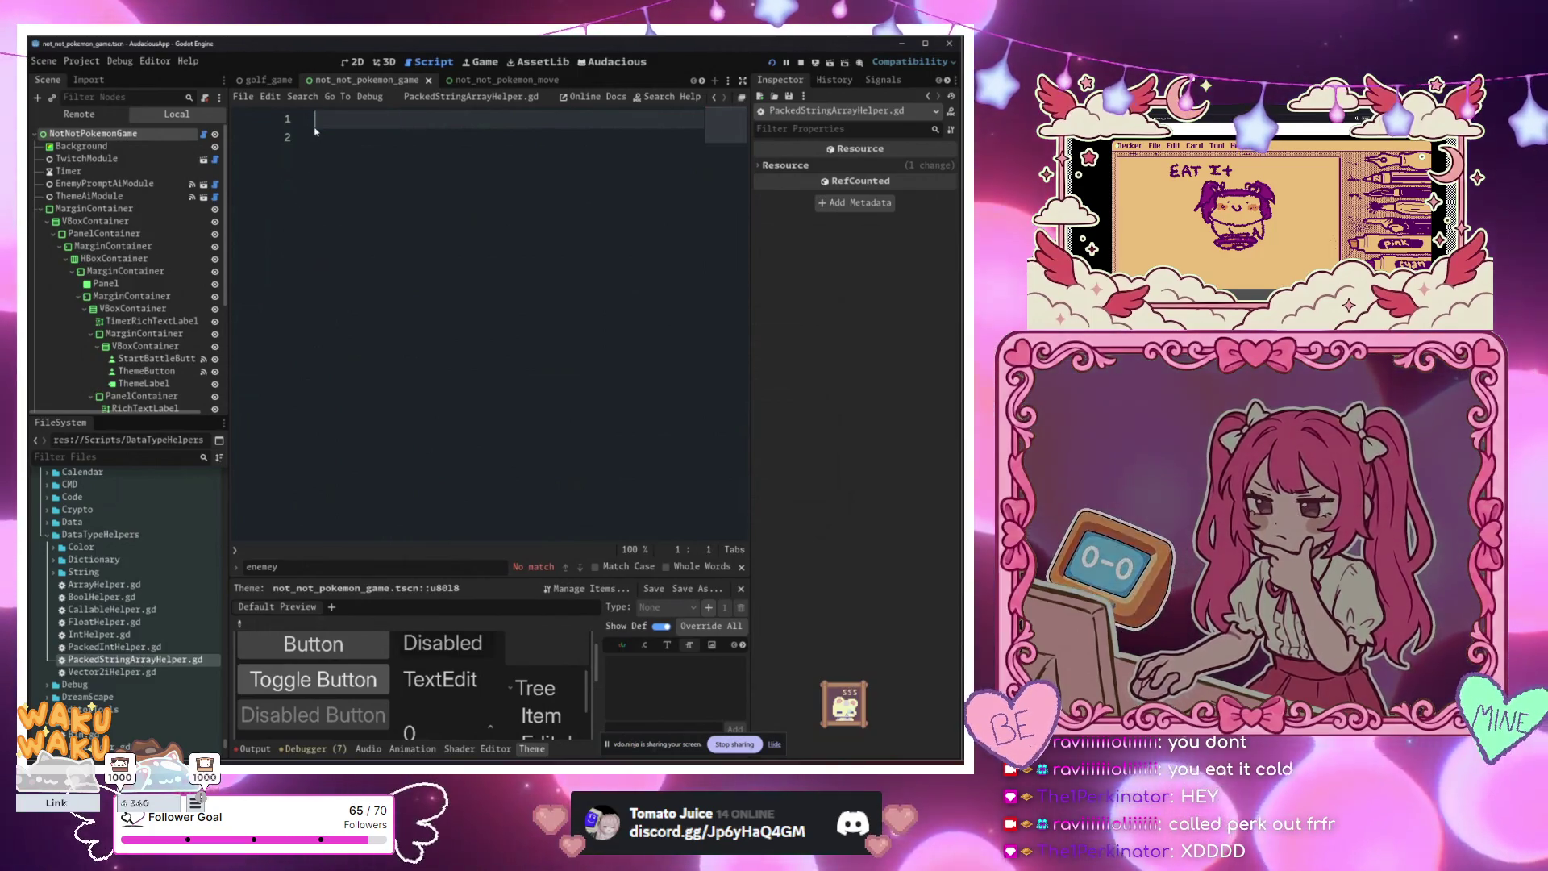
pyautogui.write('class_name ')
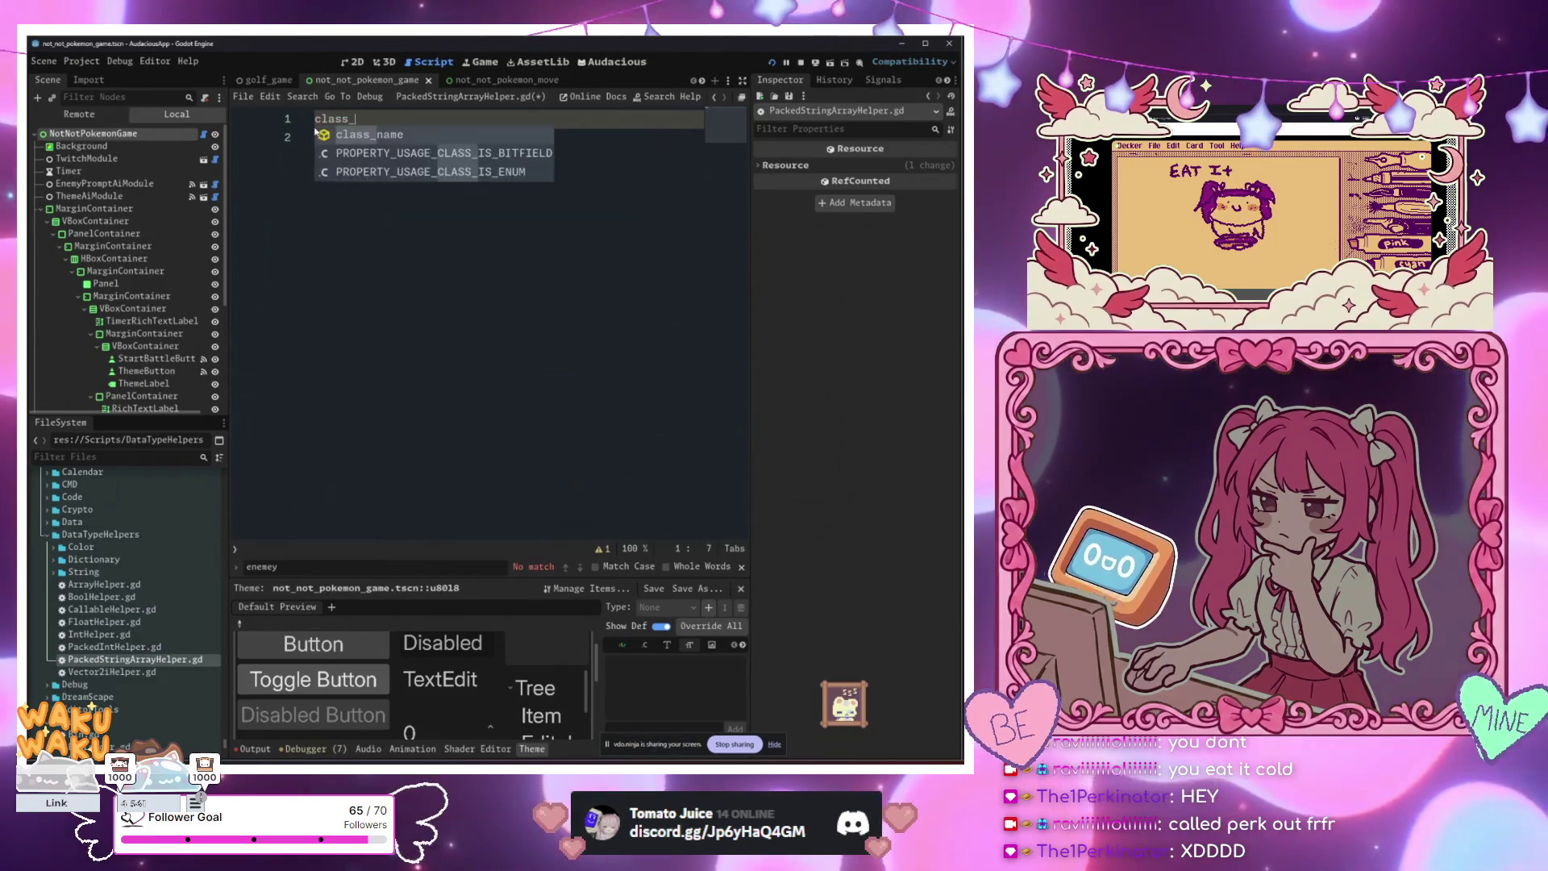
pyautogui.write('PackedSt')
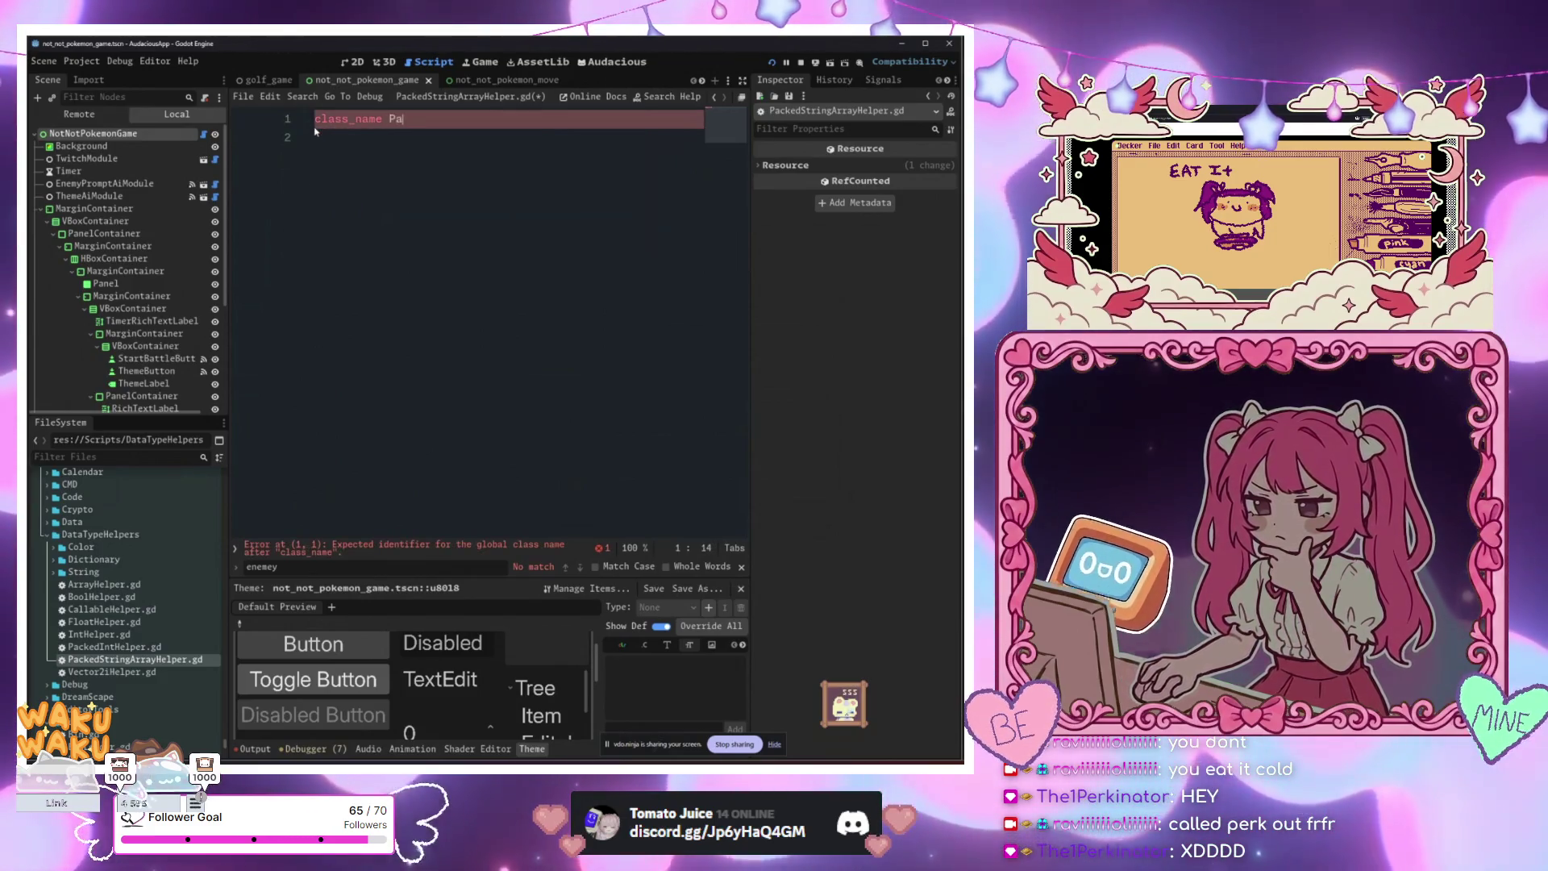
pyautogui.write('ringArrayHelper')
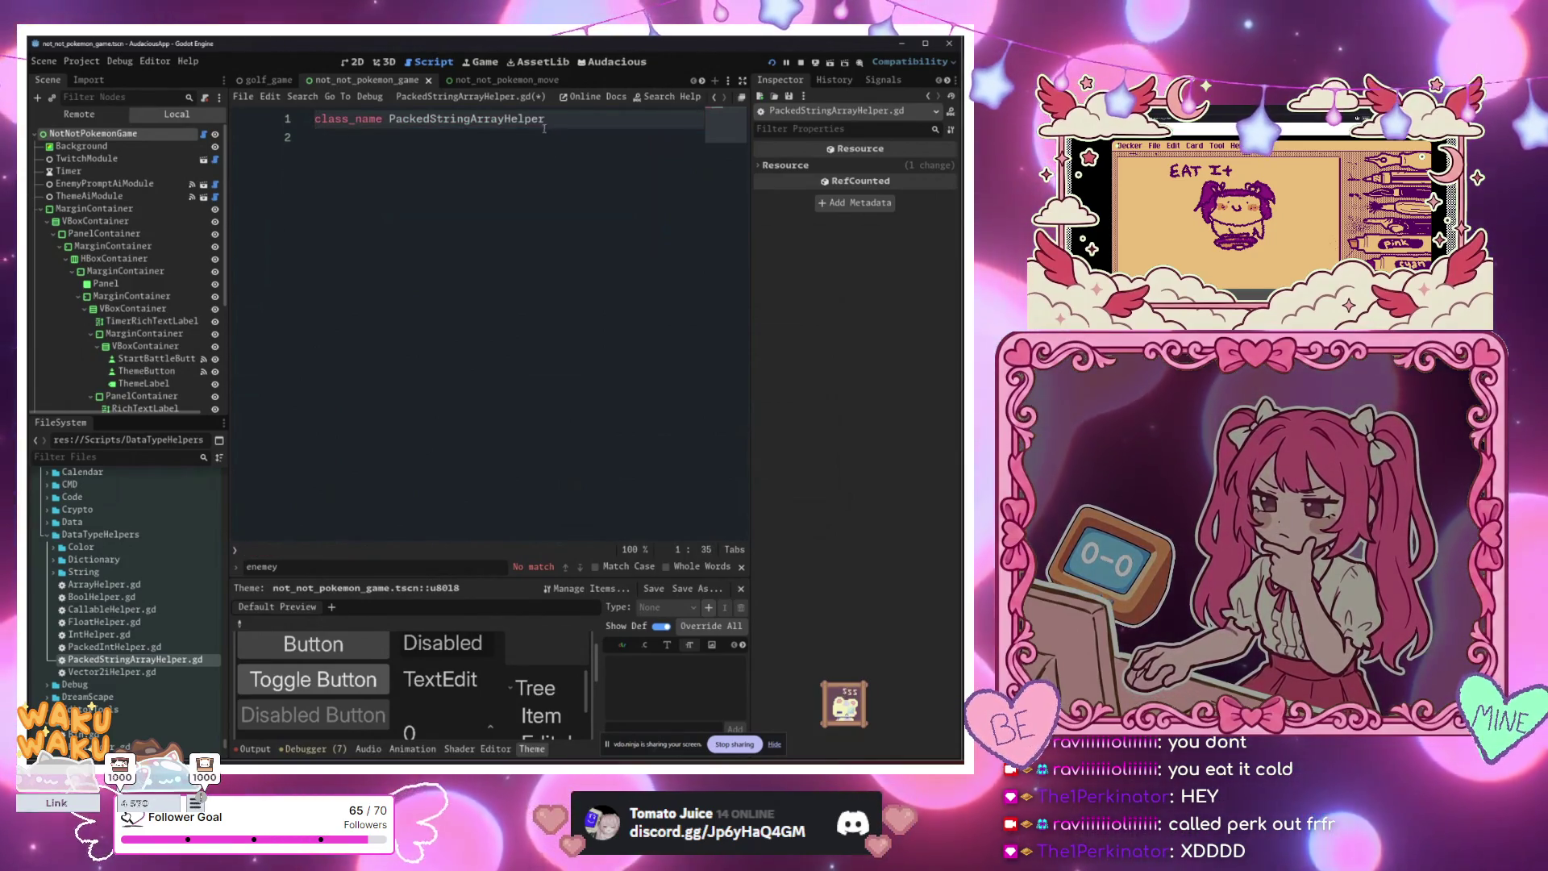
pyautogui.moveTo(551, 125); pyautogui.dragTo(506, 118)
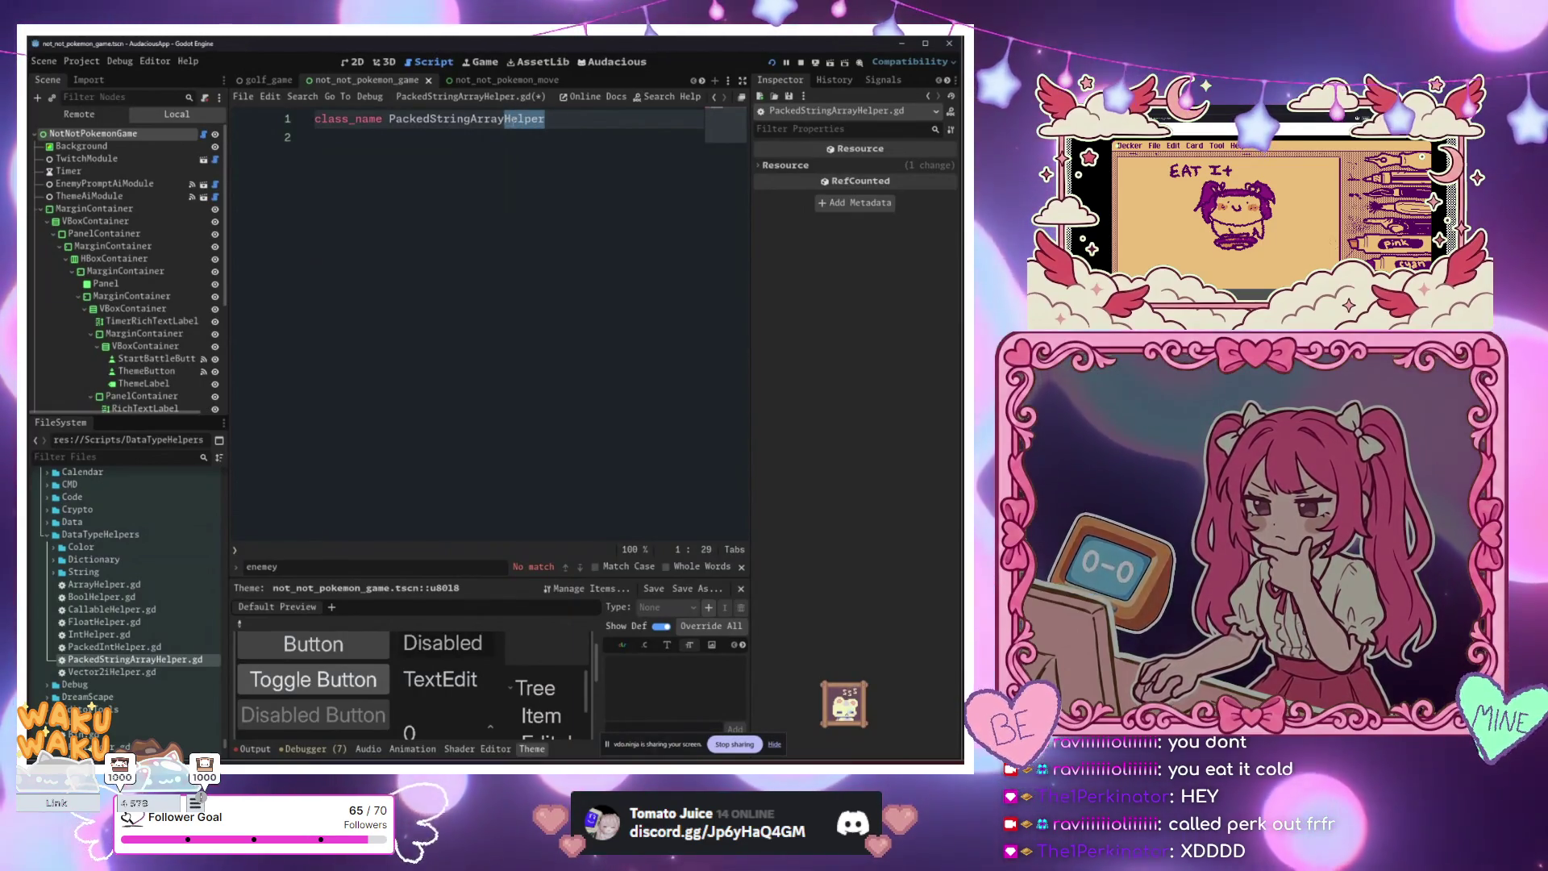
pyautogui.hotkey('ctrl', 'x')
pyautogui.click(388, 119)
pyautogui.hotkey('ctrl', 'v')
pyautogui.click(461, 118)
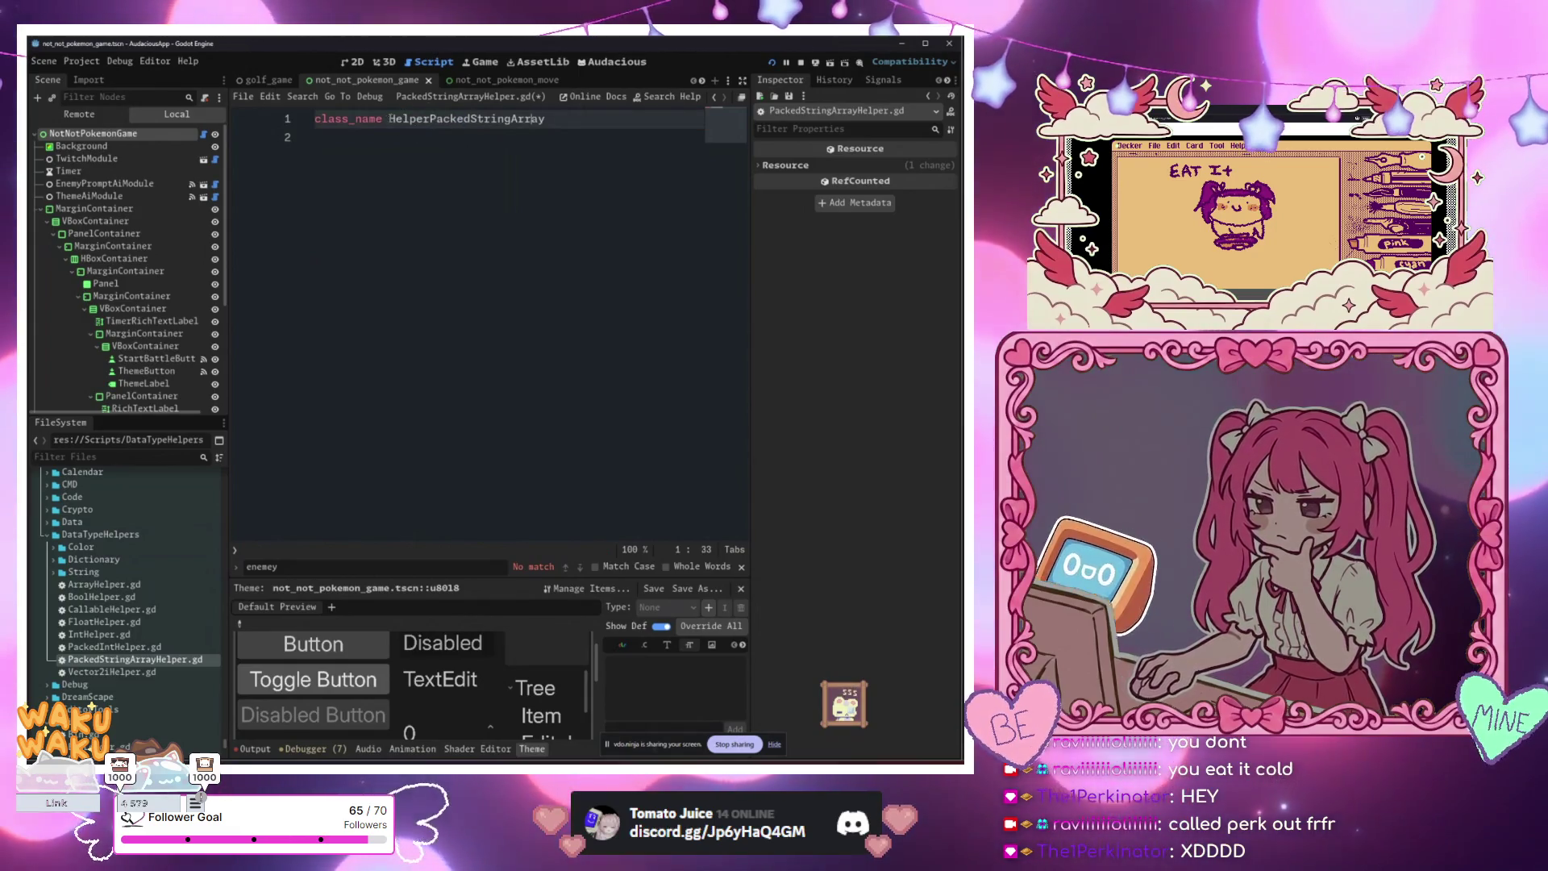
pyautogui.click(598, 117)
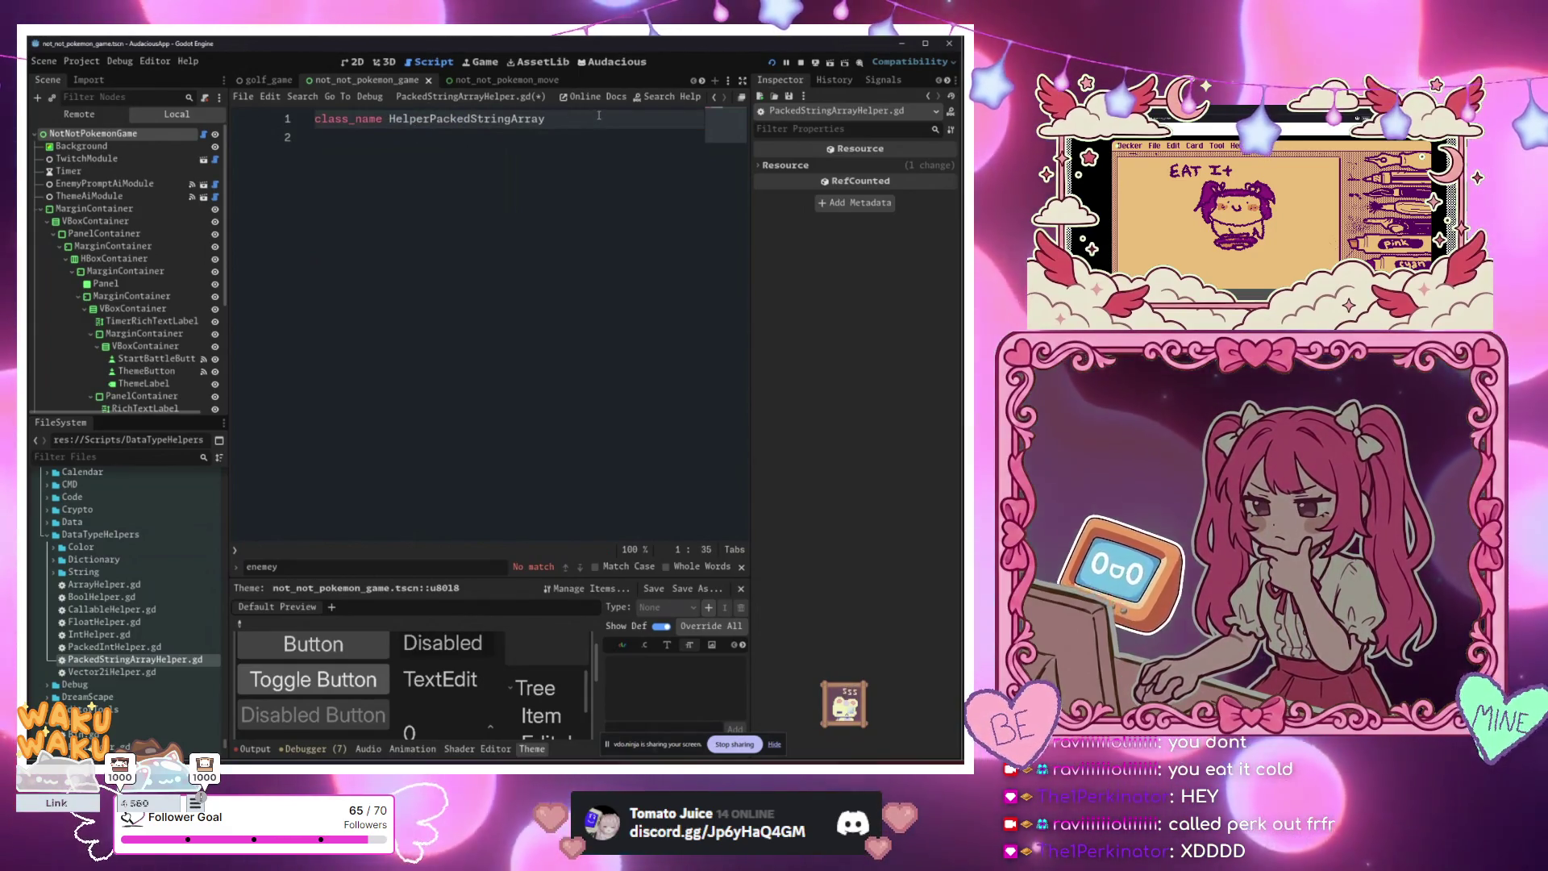
pyautogui.press('Return')
pyautogui.press('Return')
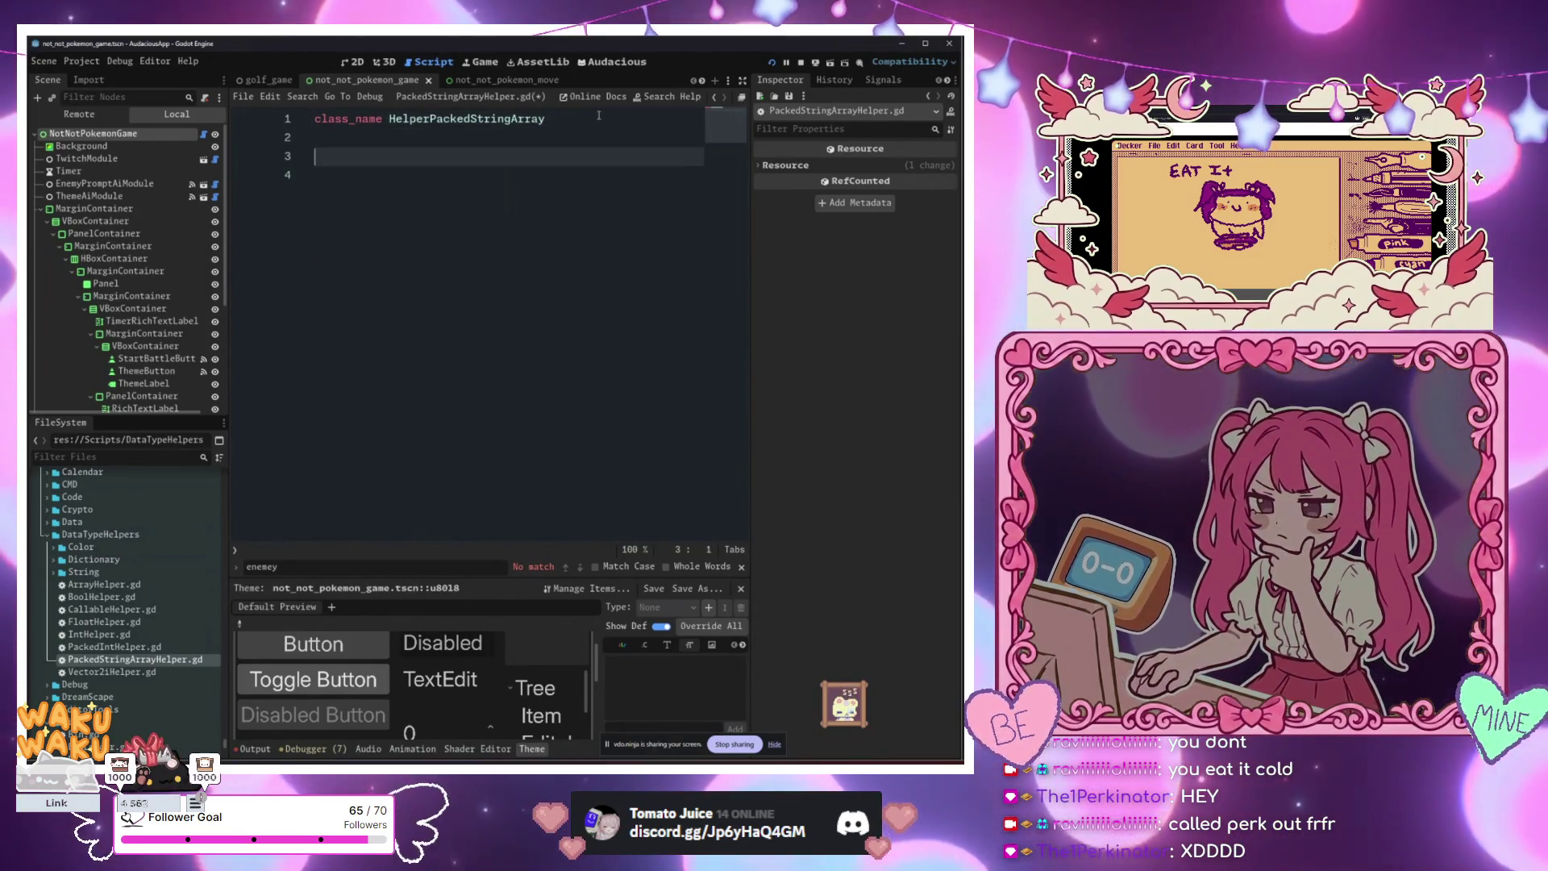
# - Write 'static func get_strings(separation_characters: String, add_new_line: bool = true) -> String:'
pyautogui.press('Return')
pyautogui.press('Return')
pyautogui.write('static func')
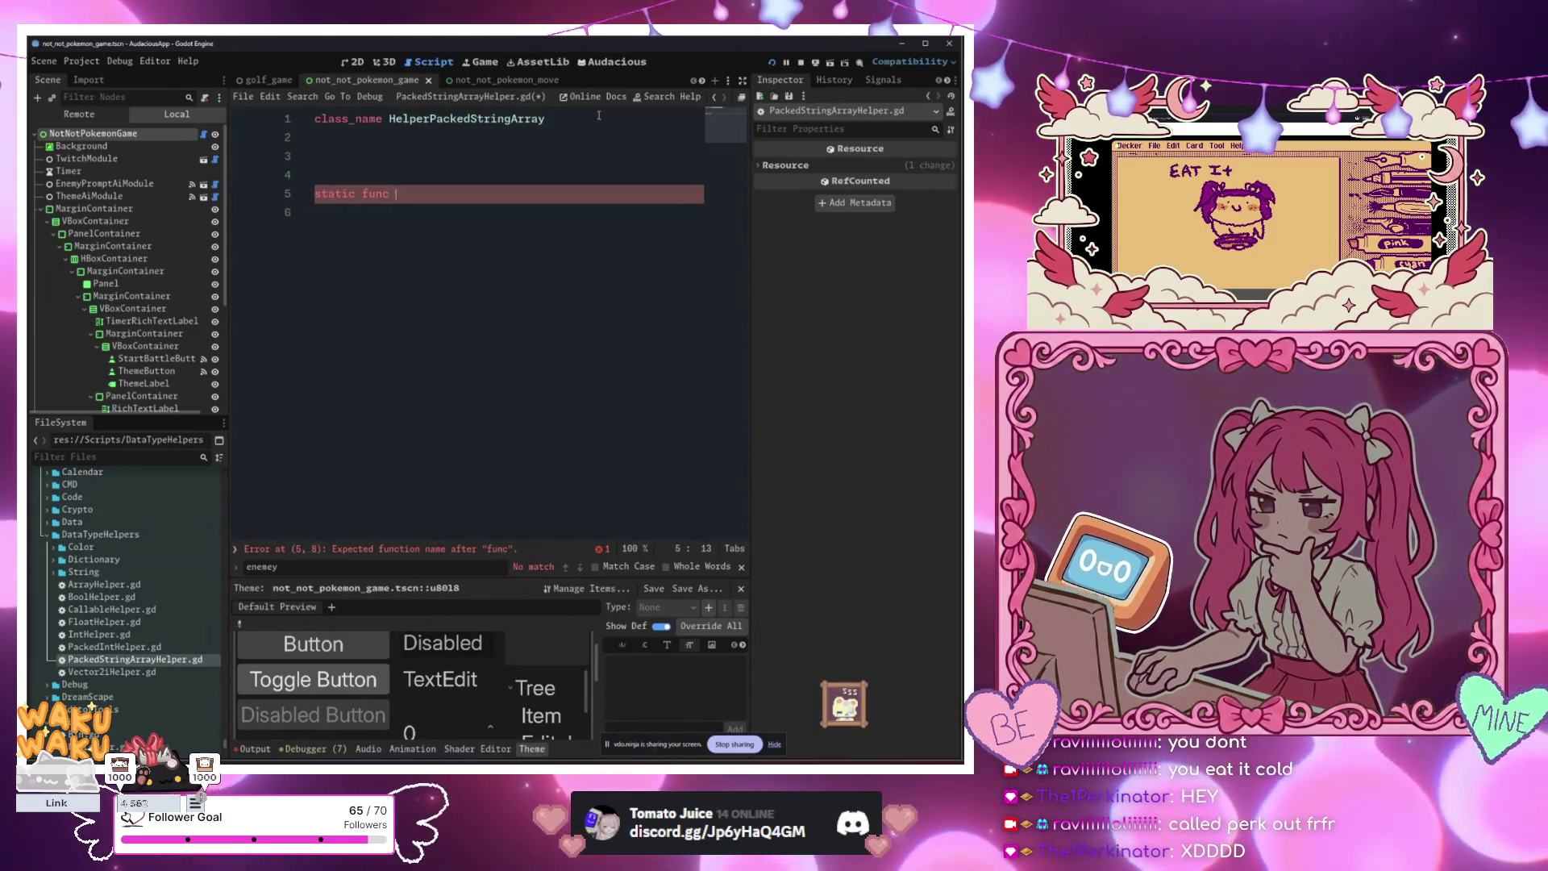
pyautogui.write('get_strings')
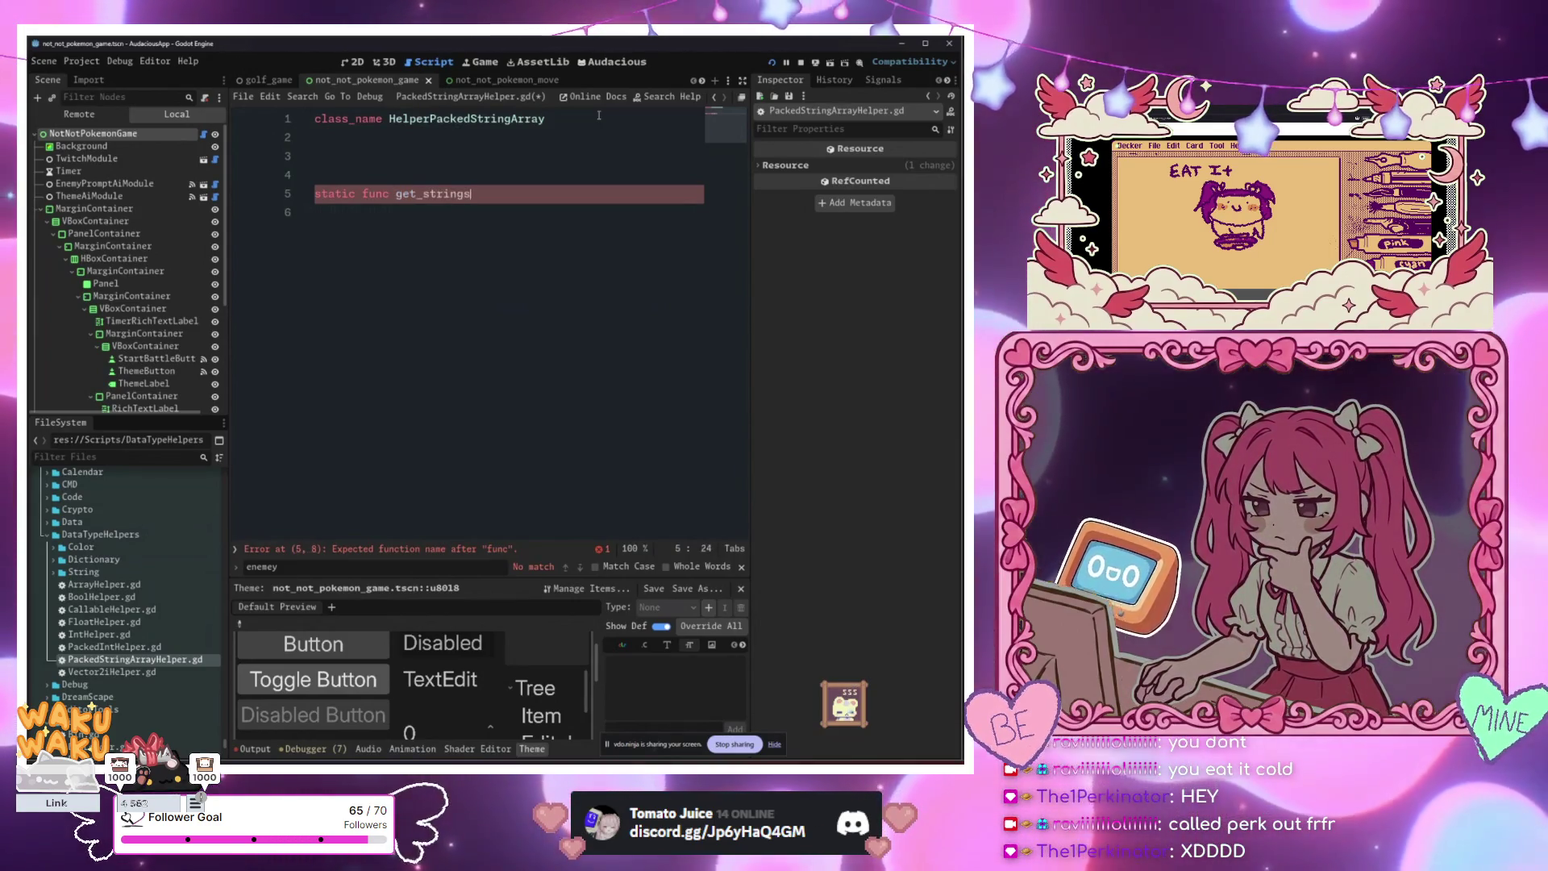
pyautogui.write('_from_')
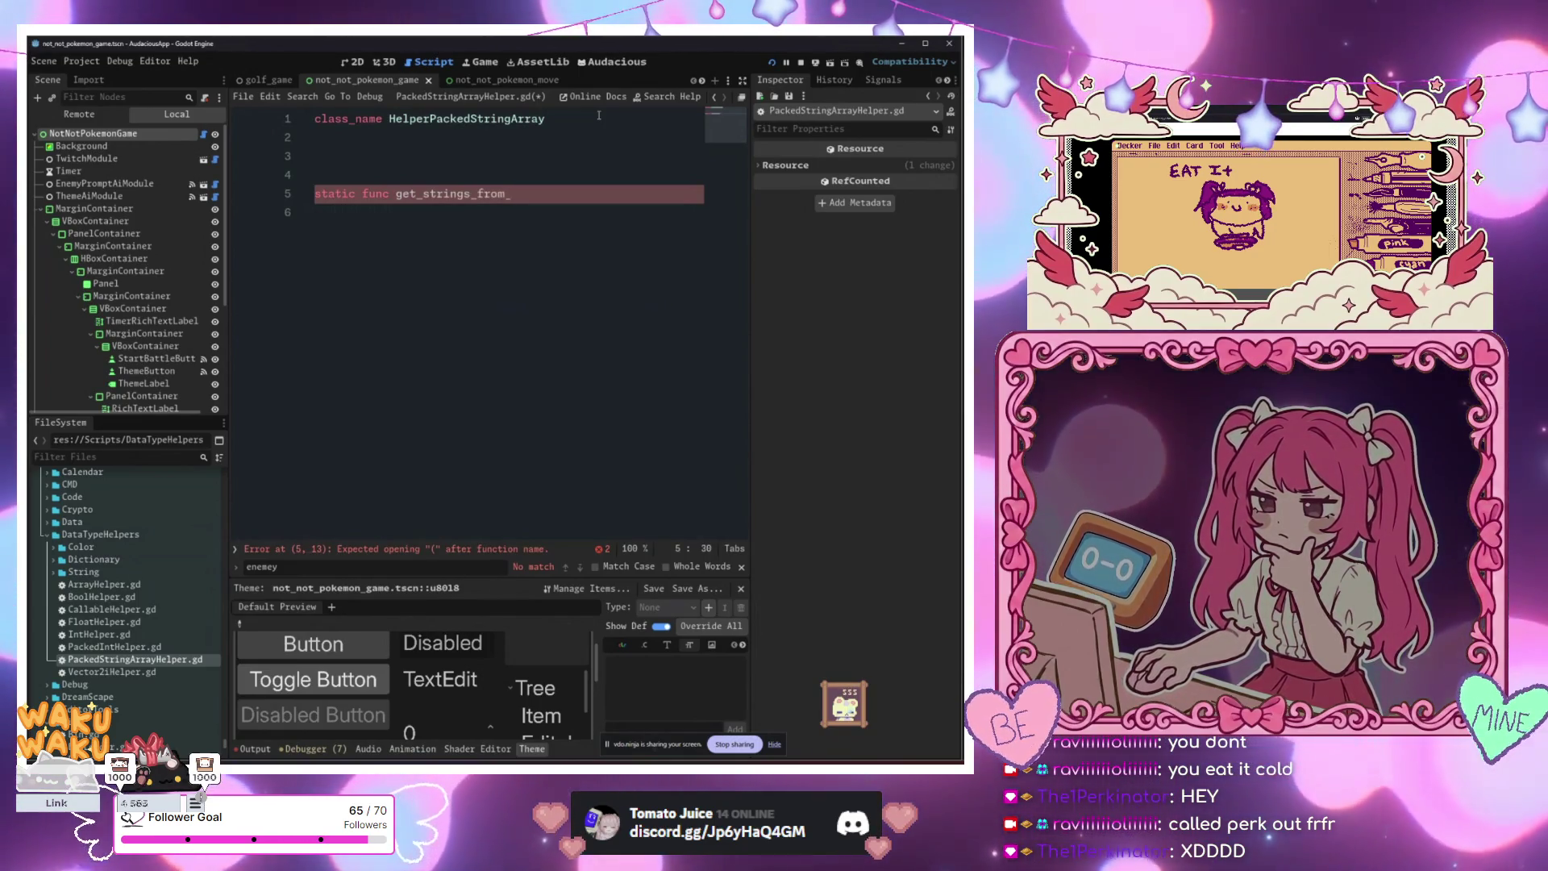
pyautogui.write('packed_string_array')
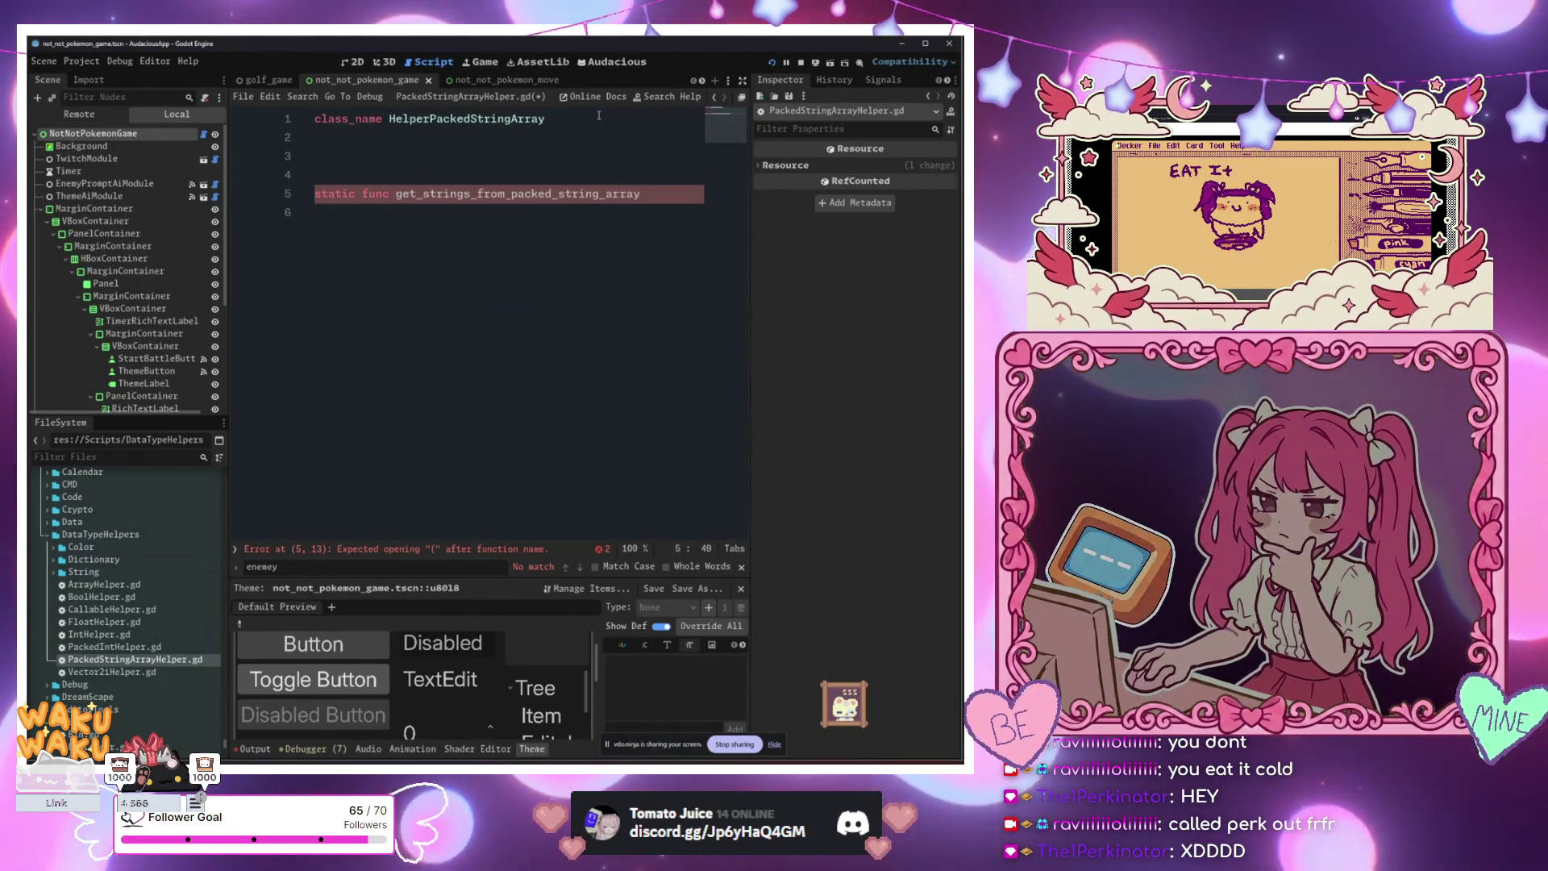
pyautogui.press('BackSpace')
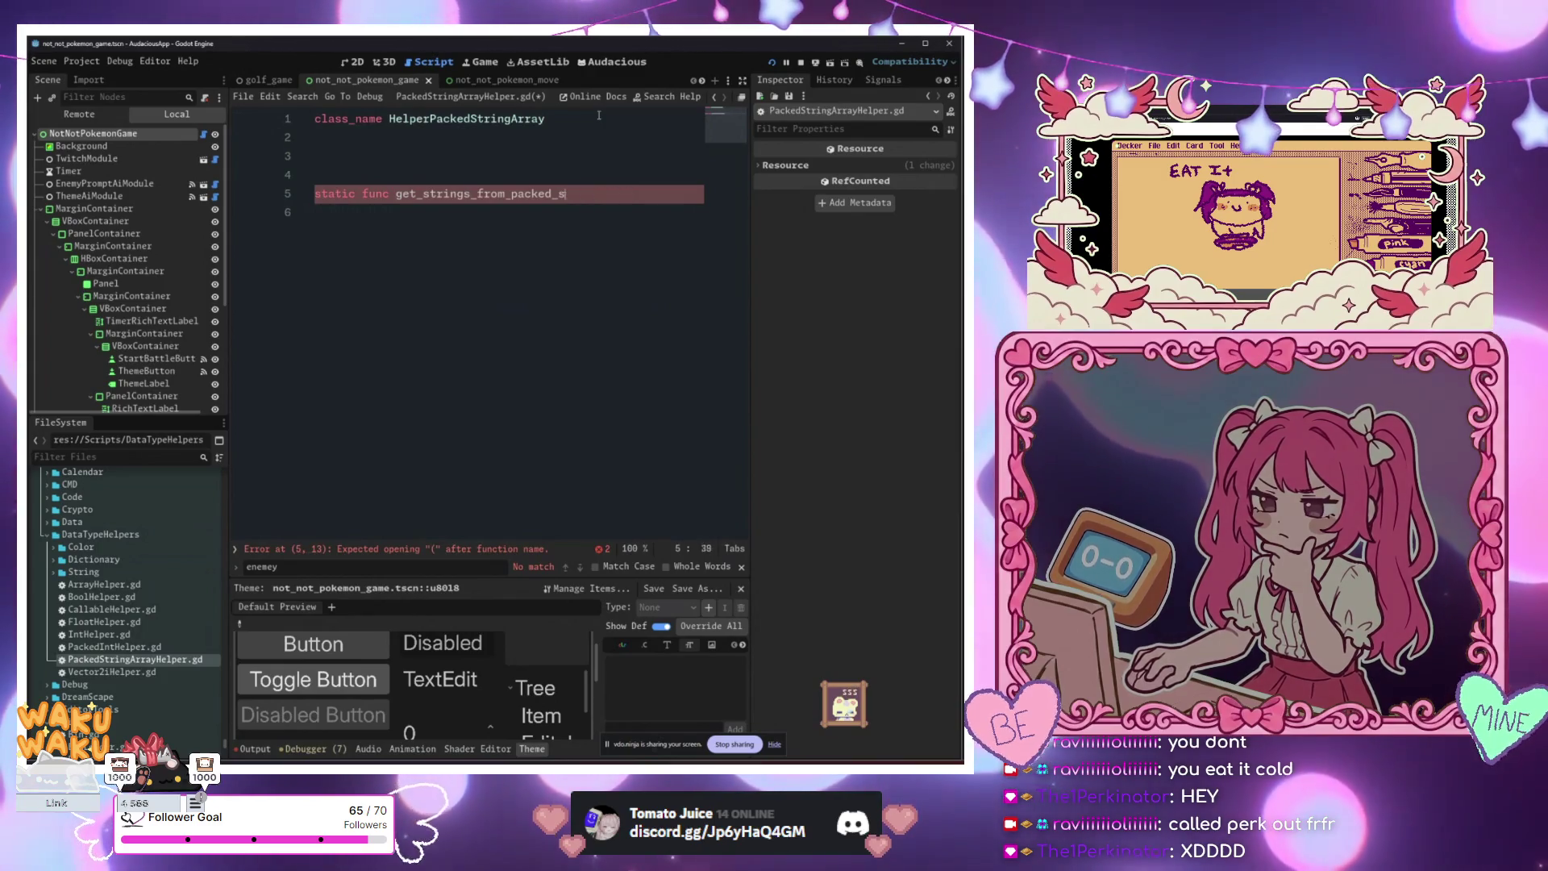
pyautogui.press('BackSpace')
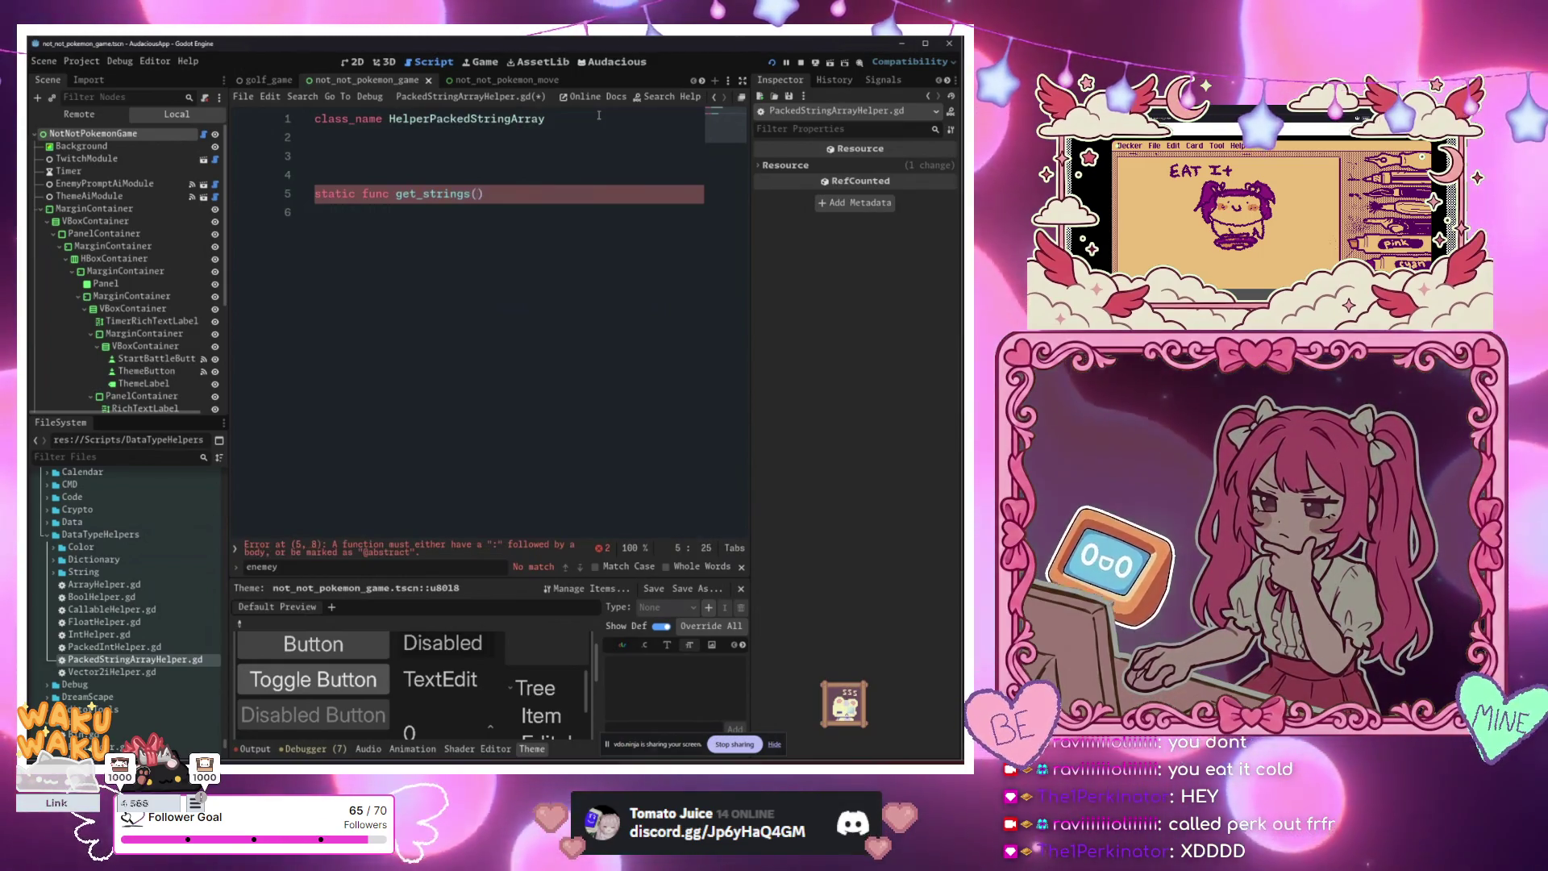
pyautogui.write('eparation:')
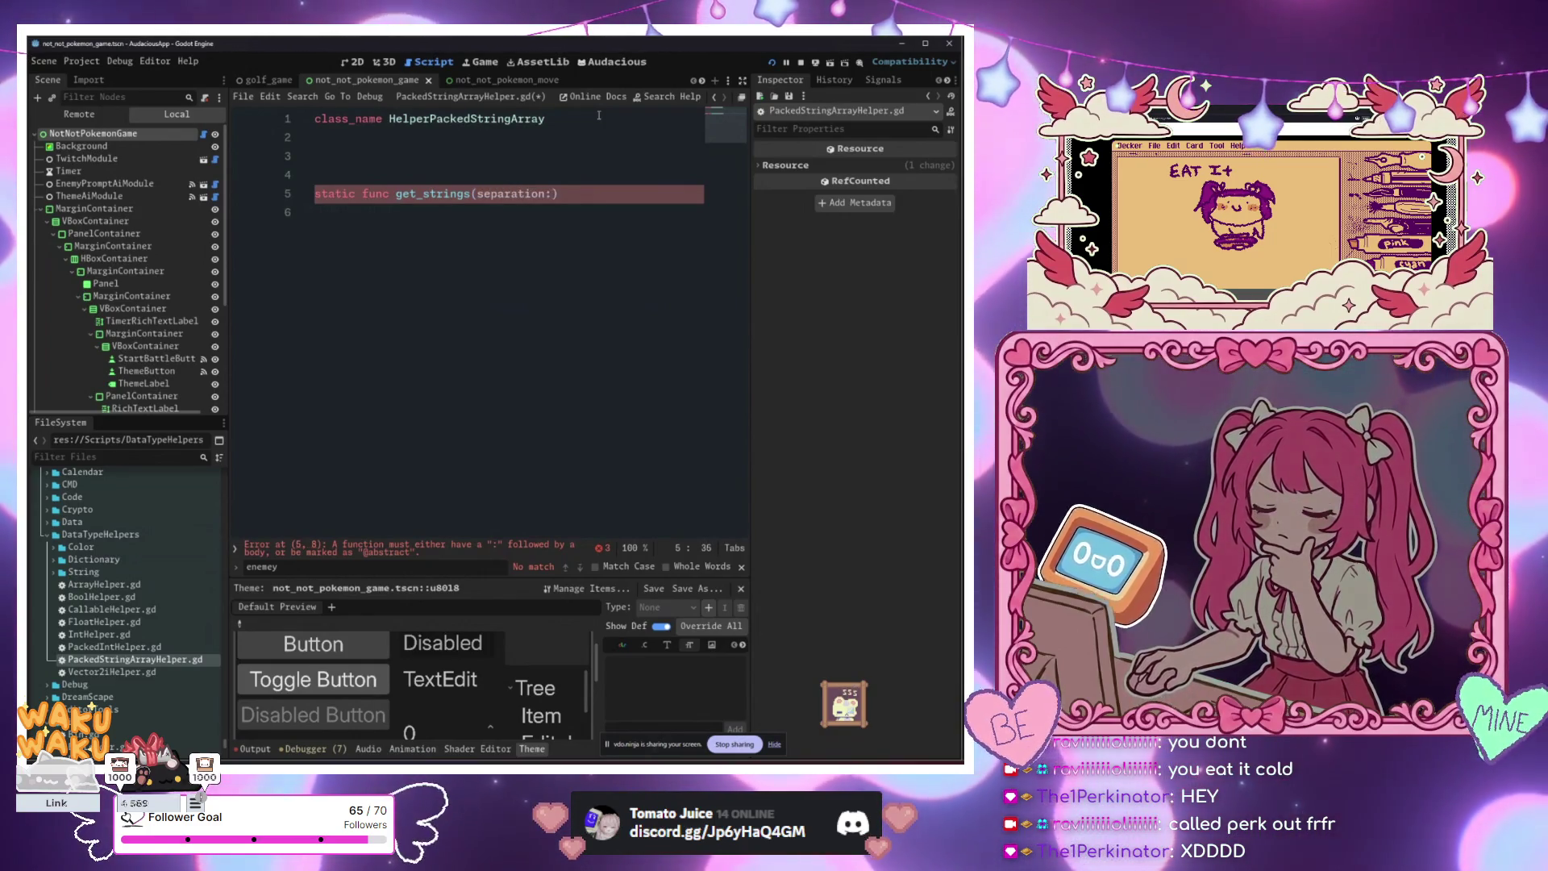
pyautogui.press('BackSpace')
pyautogui.write('_characters: ')
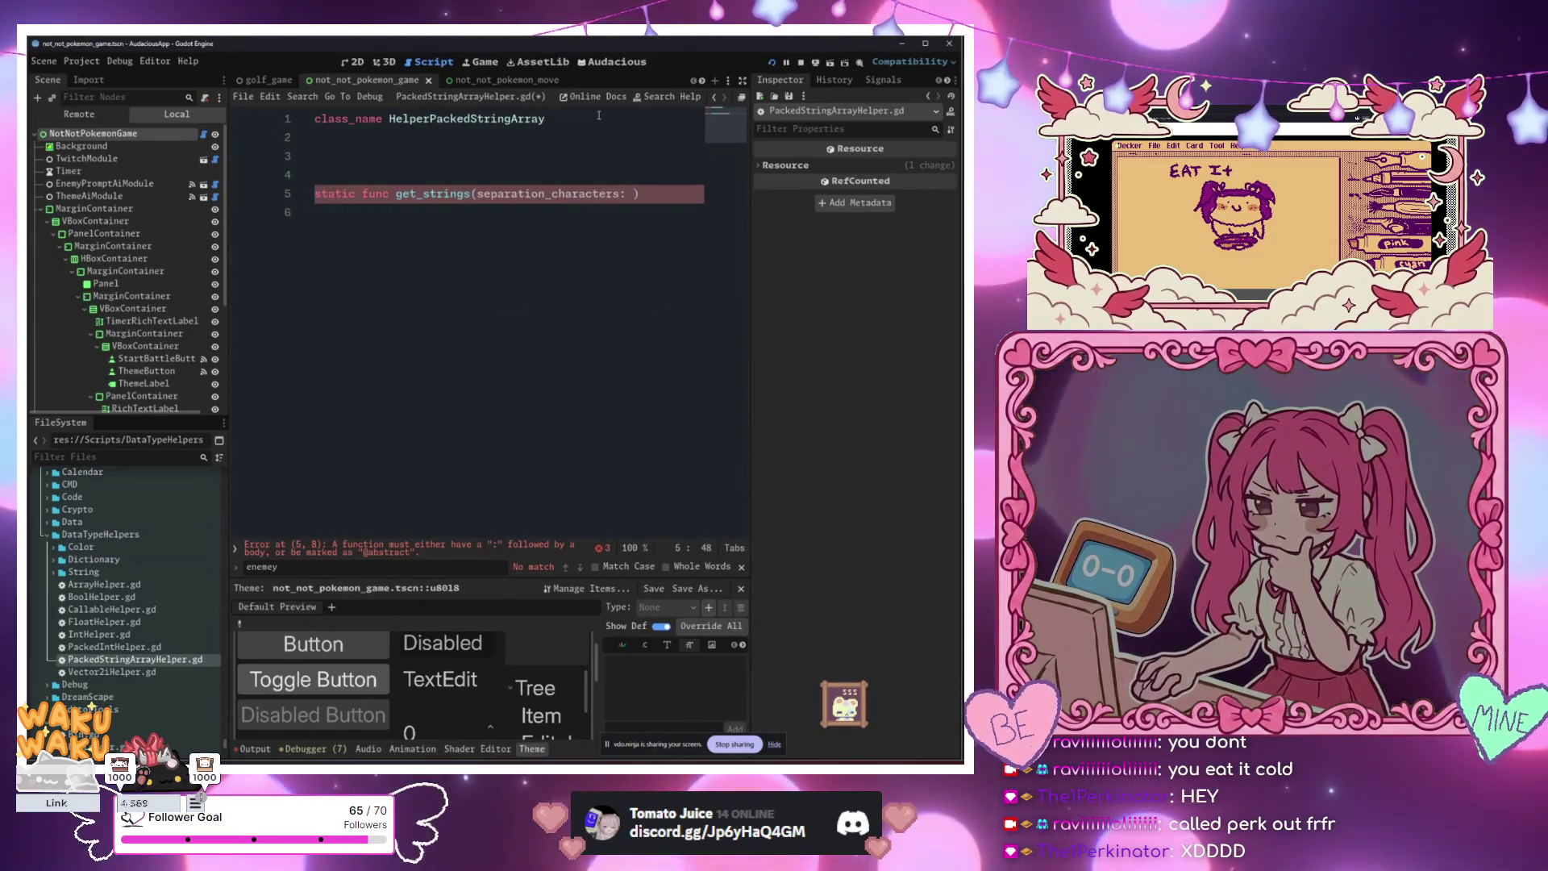
pyautogui.write('String')
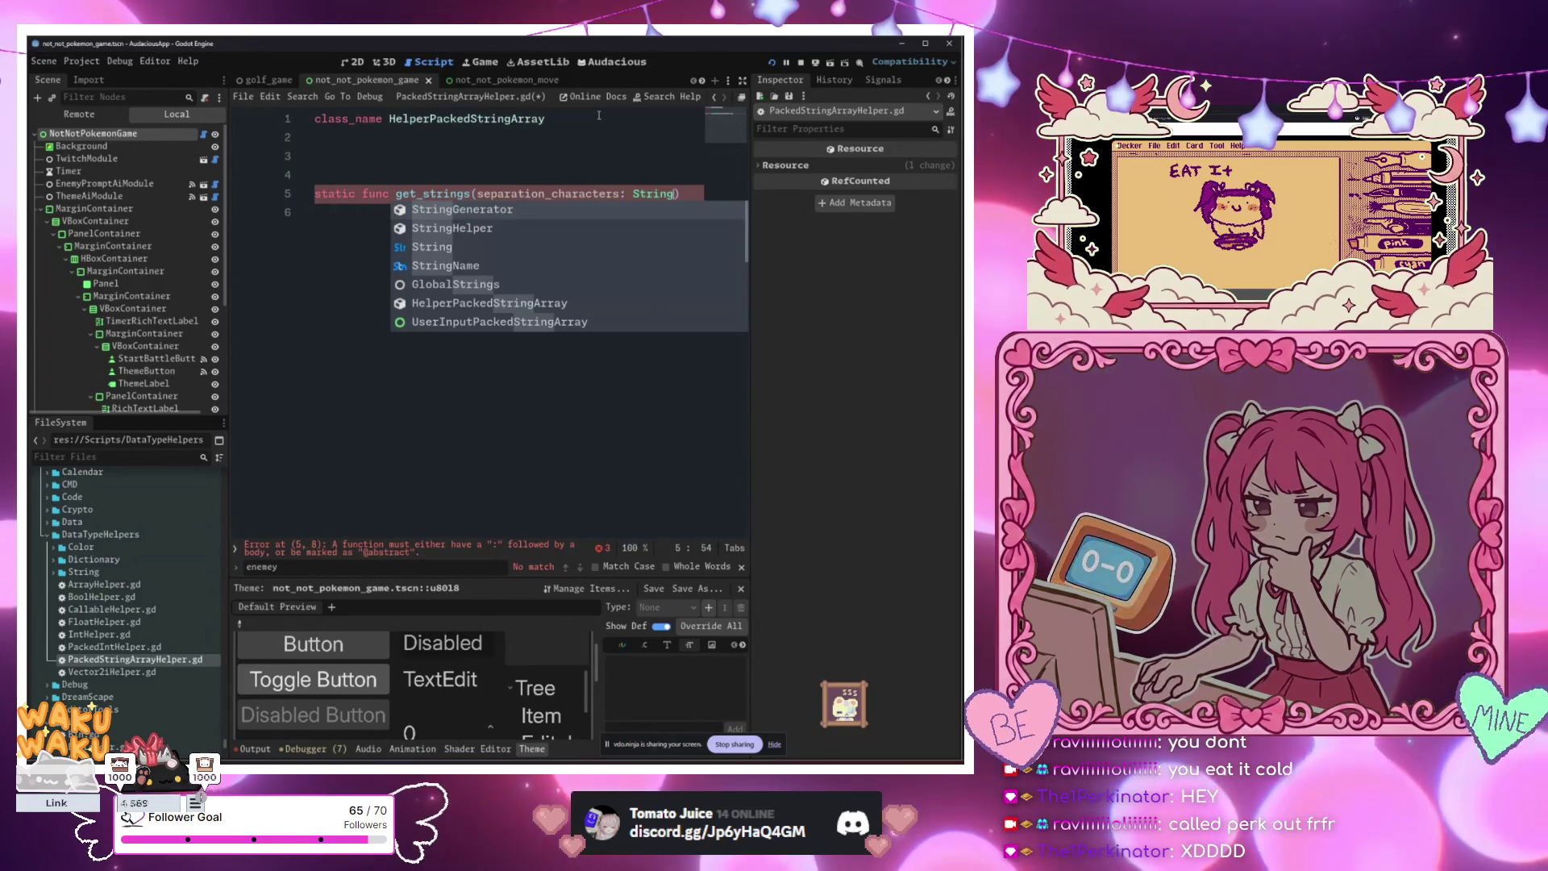
pyautogui.write(', new_li')
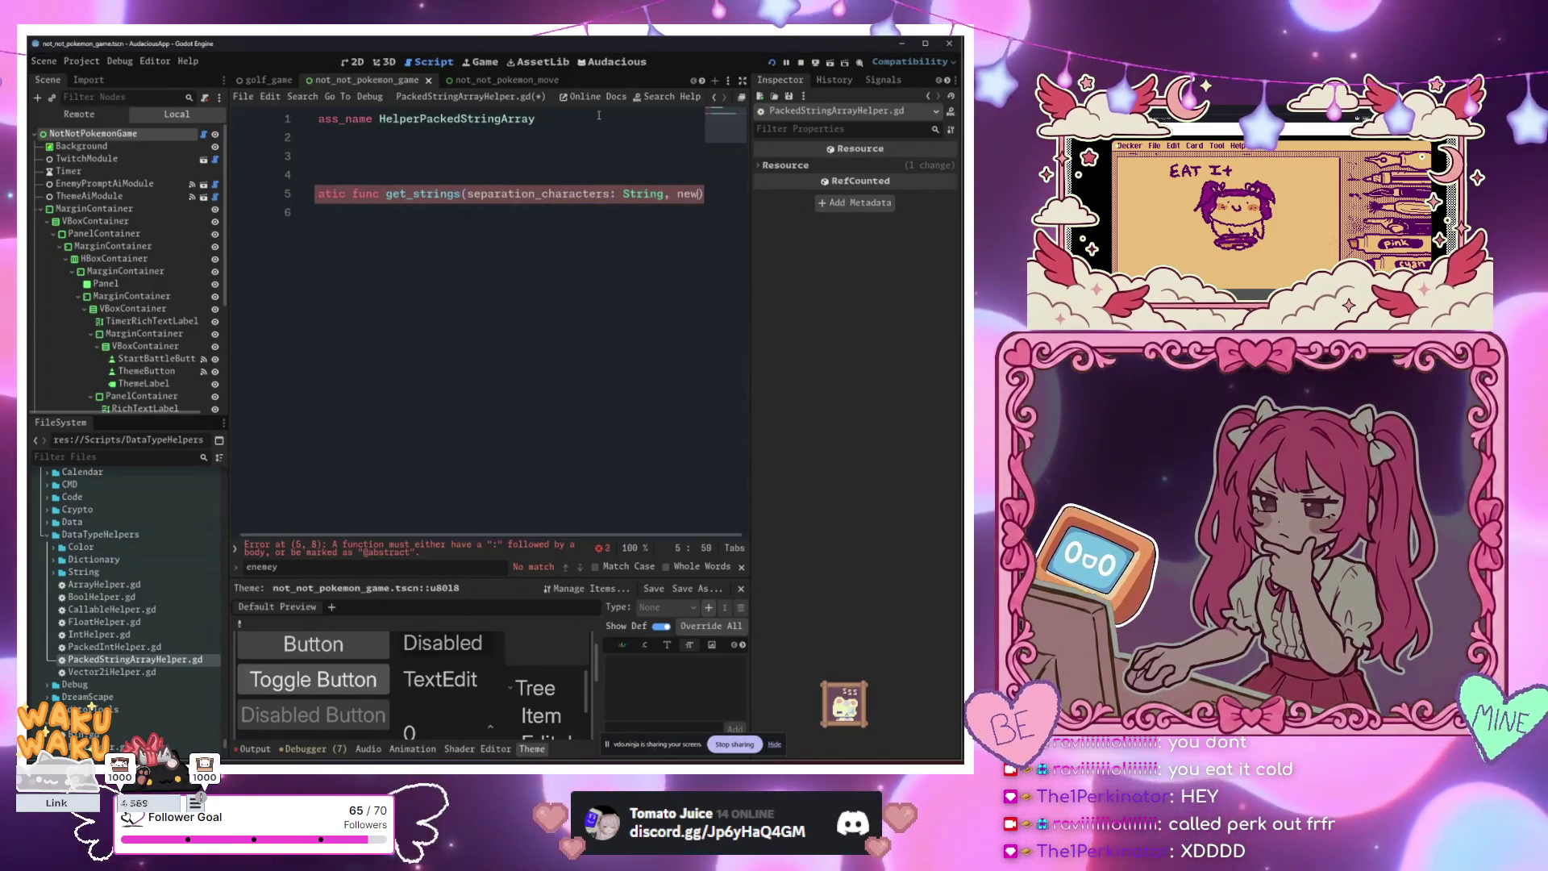
pyautogui.write('ne')
pyautogui.press('Left')
pyautogui.press('Left')
pyautogui.press('Left')
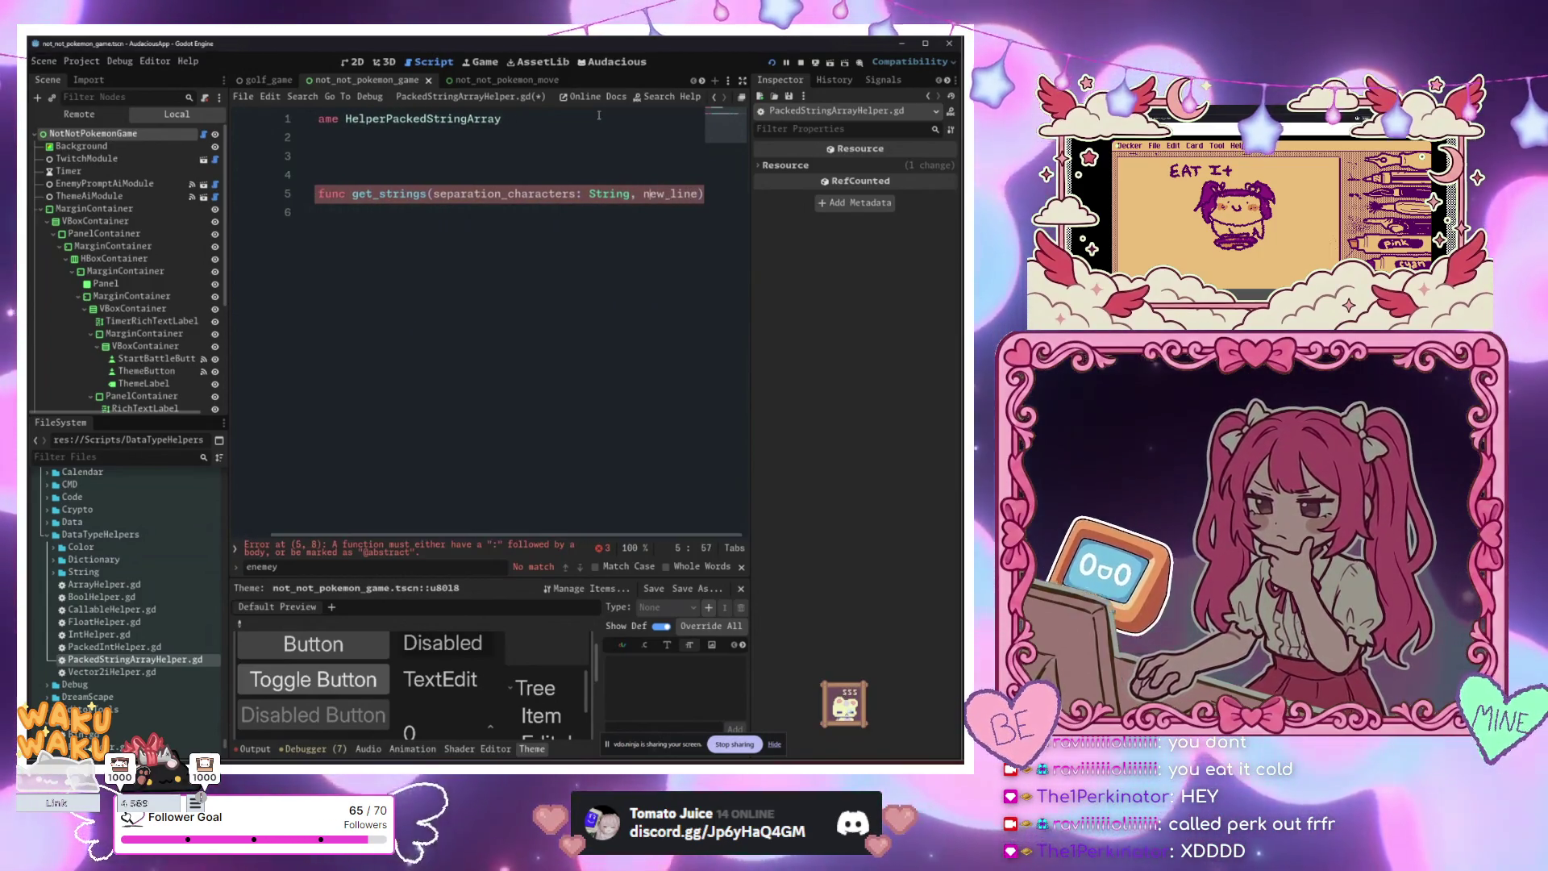
pyautogui.press('Right')
pyautogui.press('Right')
pyautogui.press('Right')
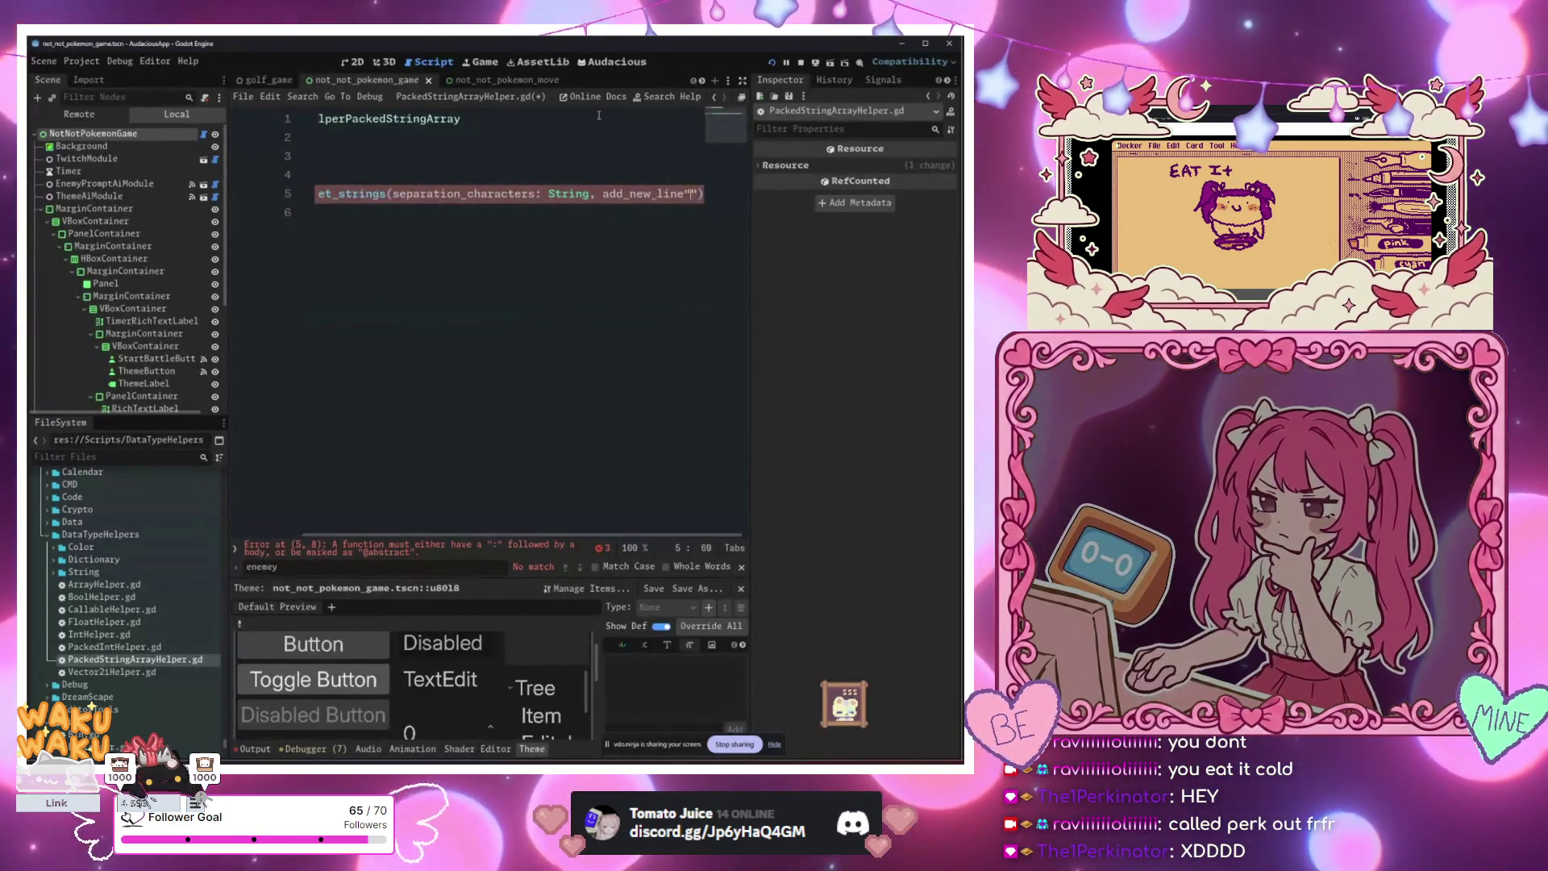
pyautogui.write(': bool')
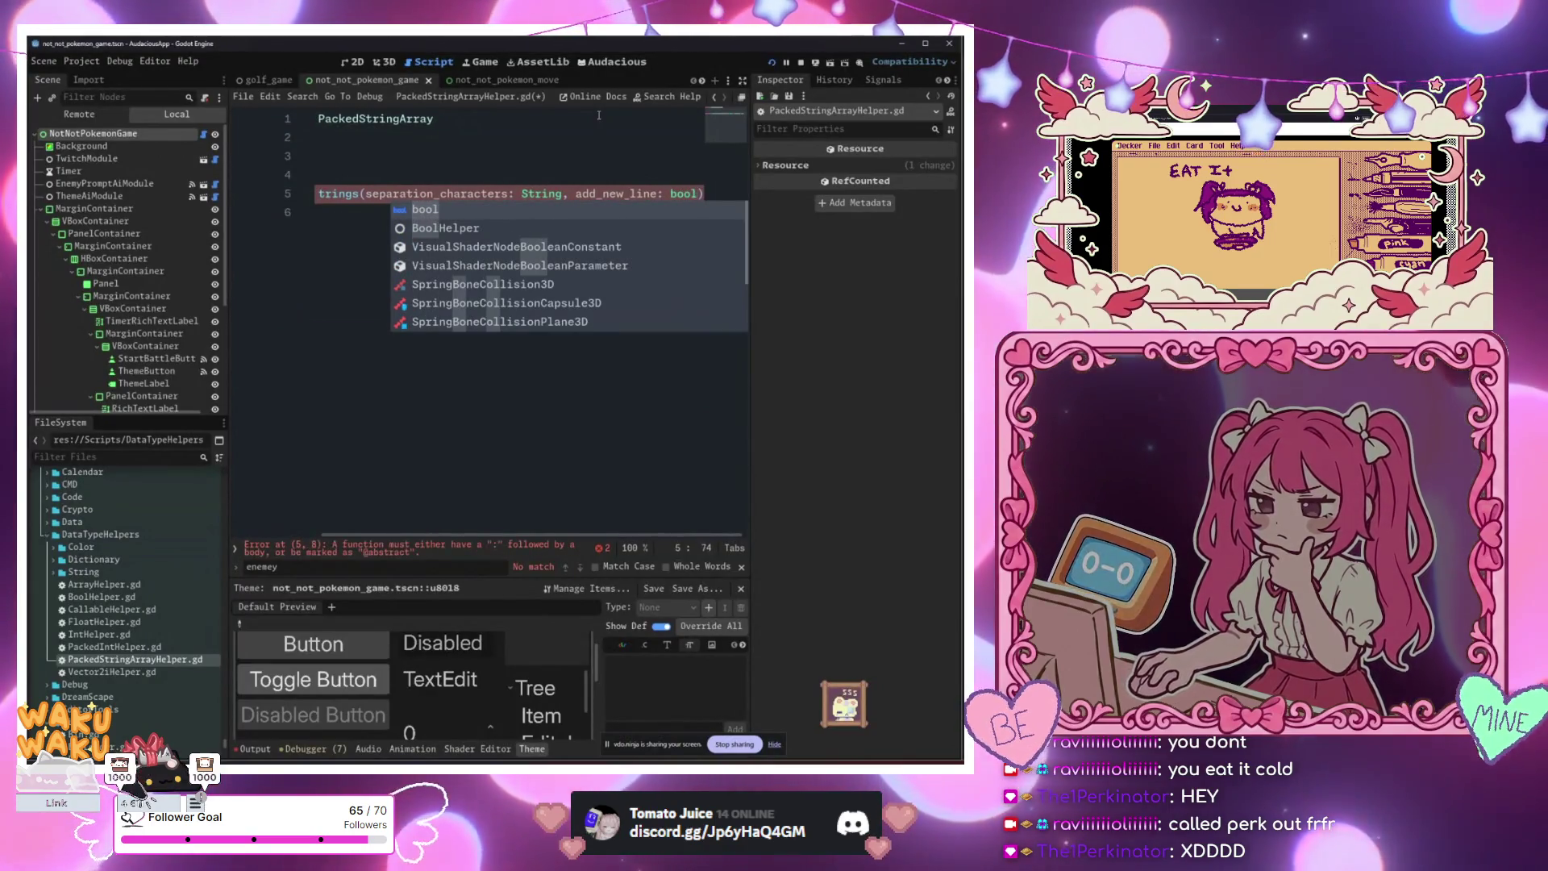
pyautogui.write(' = ')
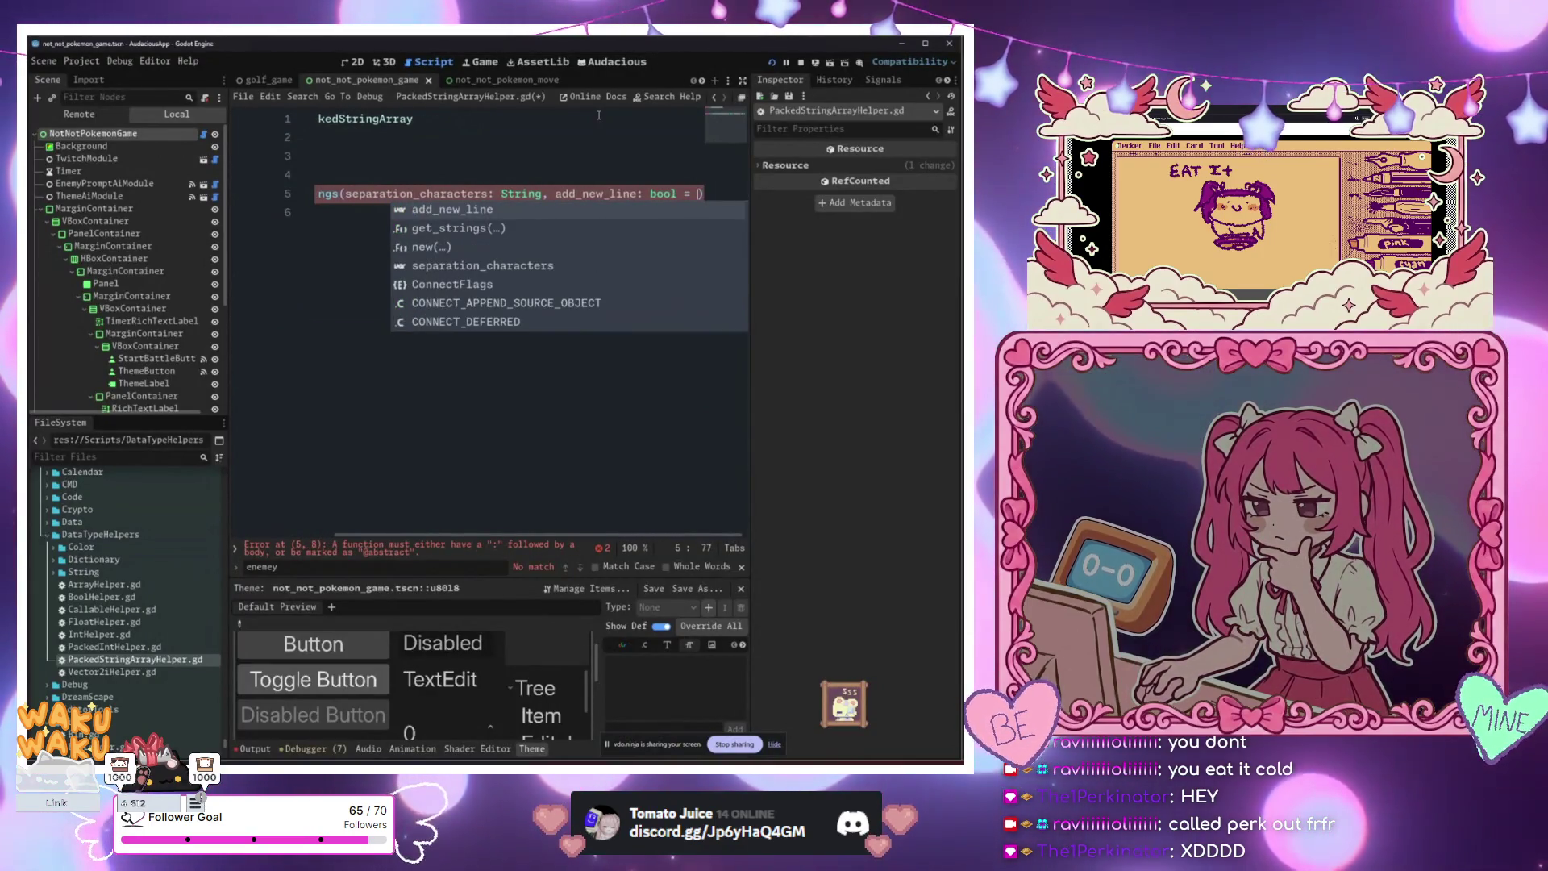
pyautogui.write('true) ->')
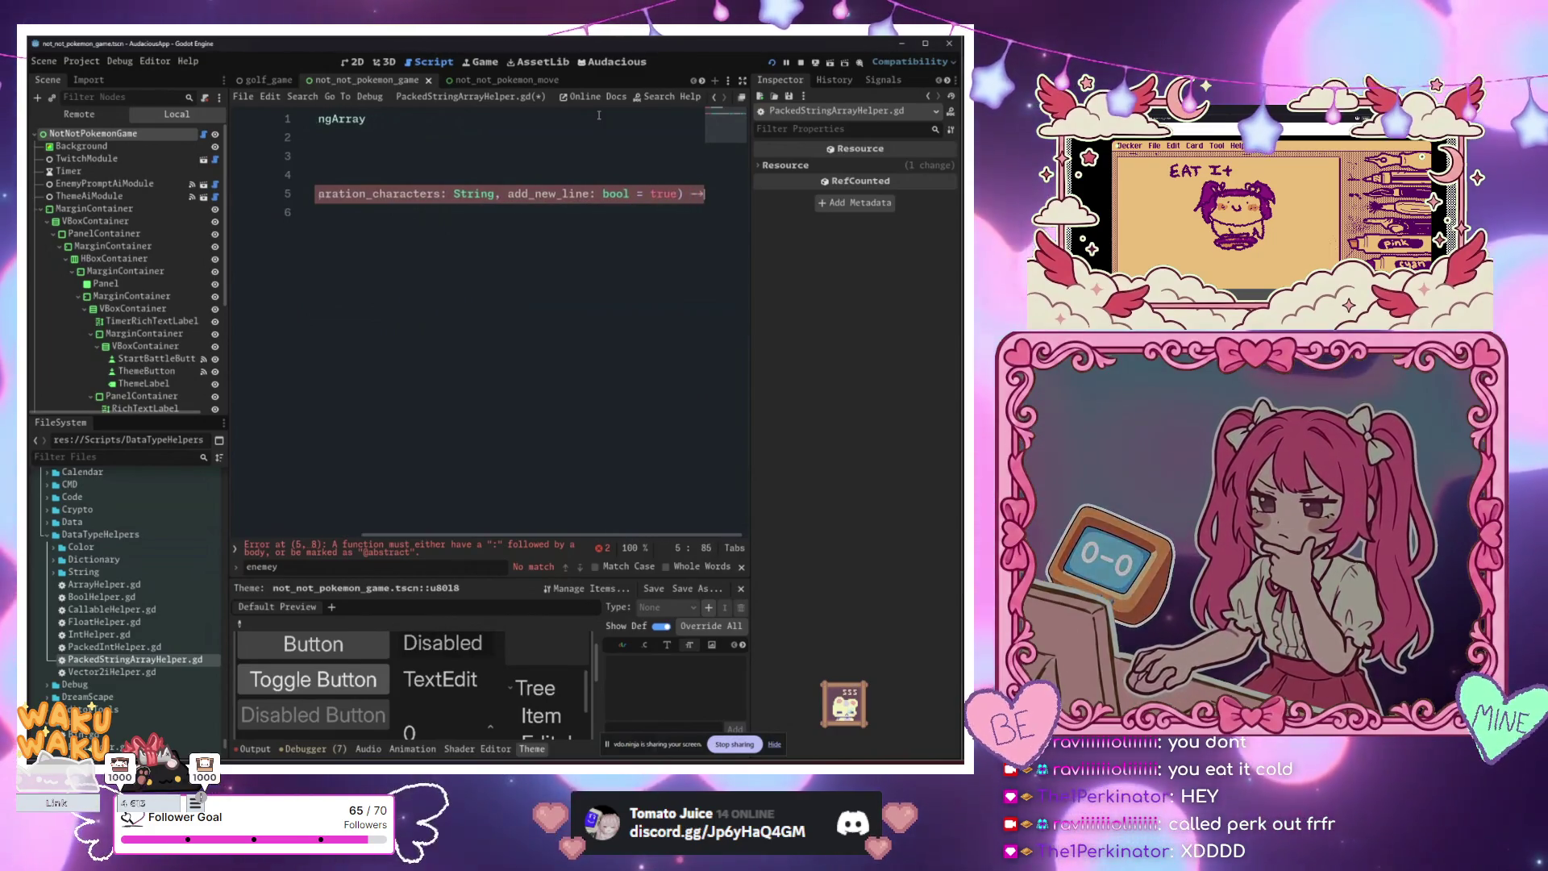
pyautogui.write(' String:')
pyautogui.press('Return')
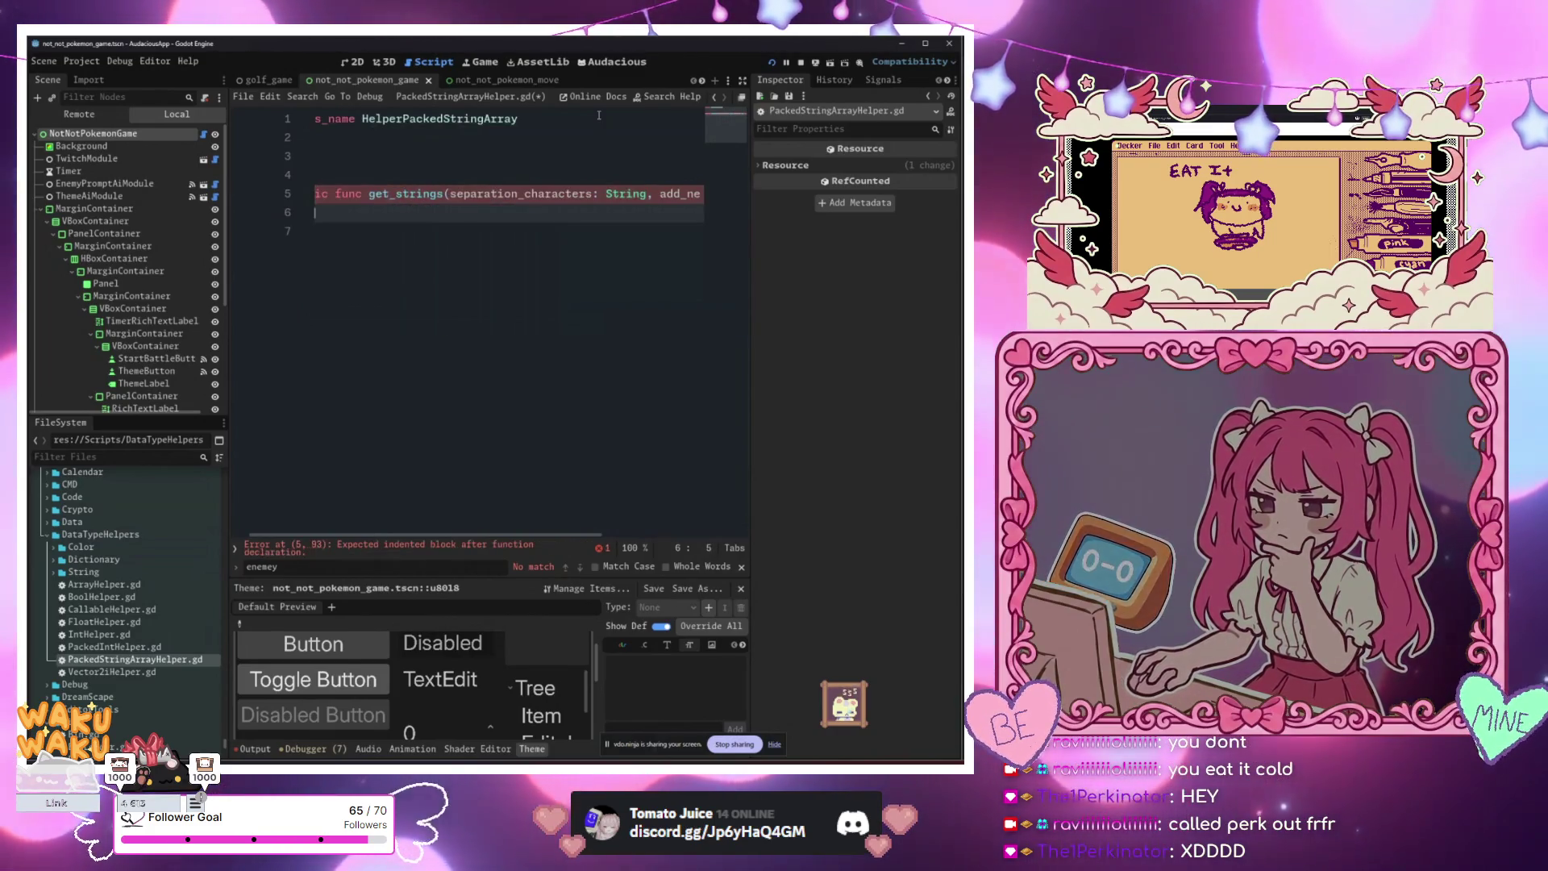
# - Declare 'var returned_string: String = ""' and begin a for loop over the strings
pyautogui.write('var re')
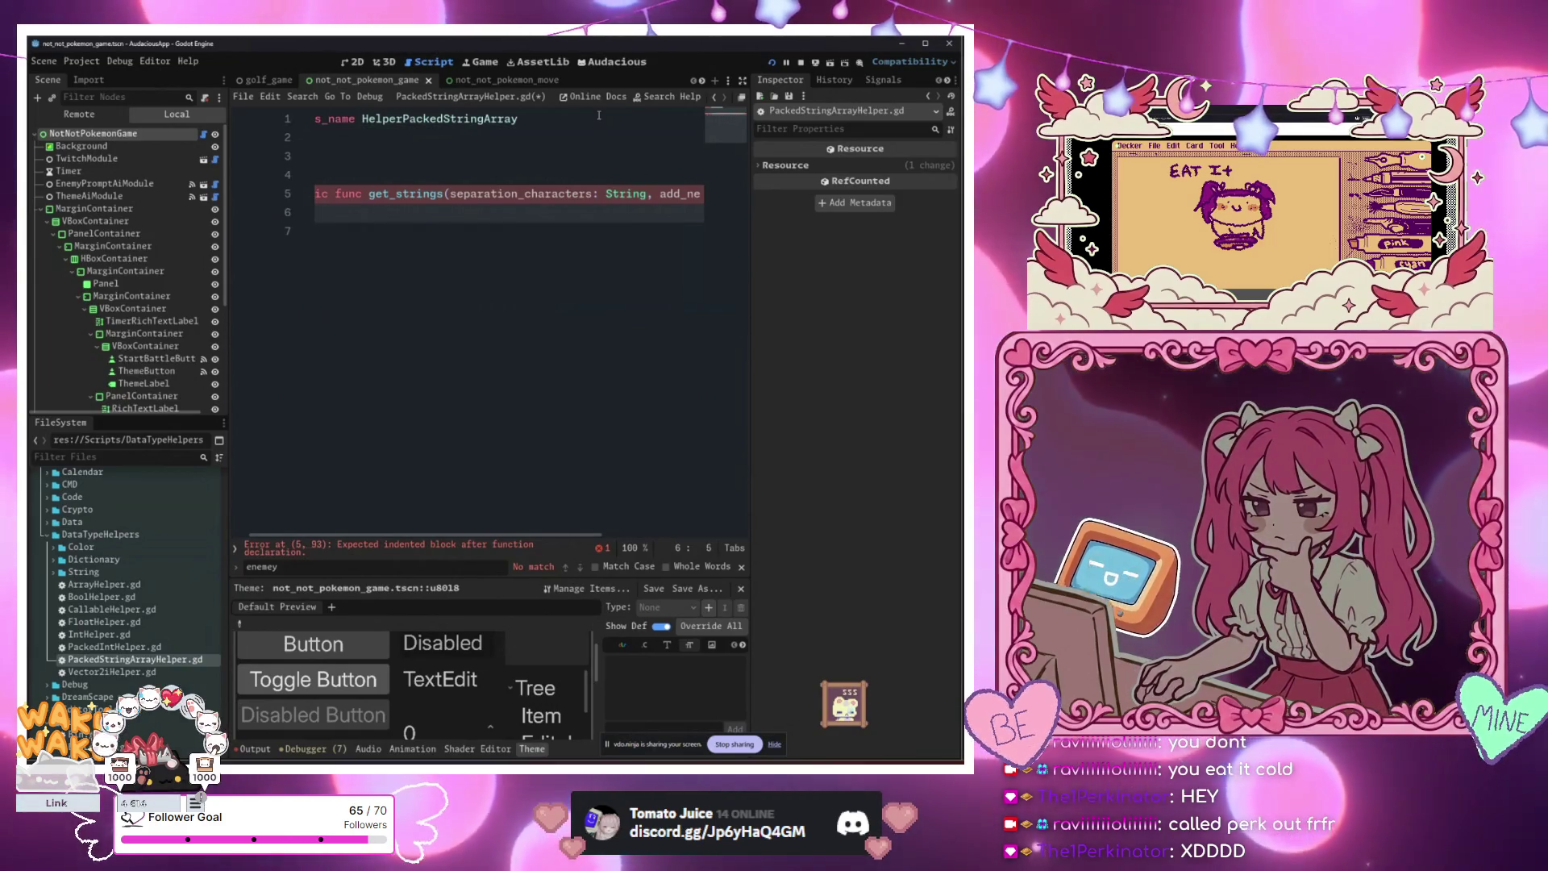
pyautogui.write('turned_string: St')
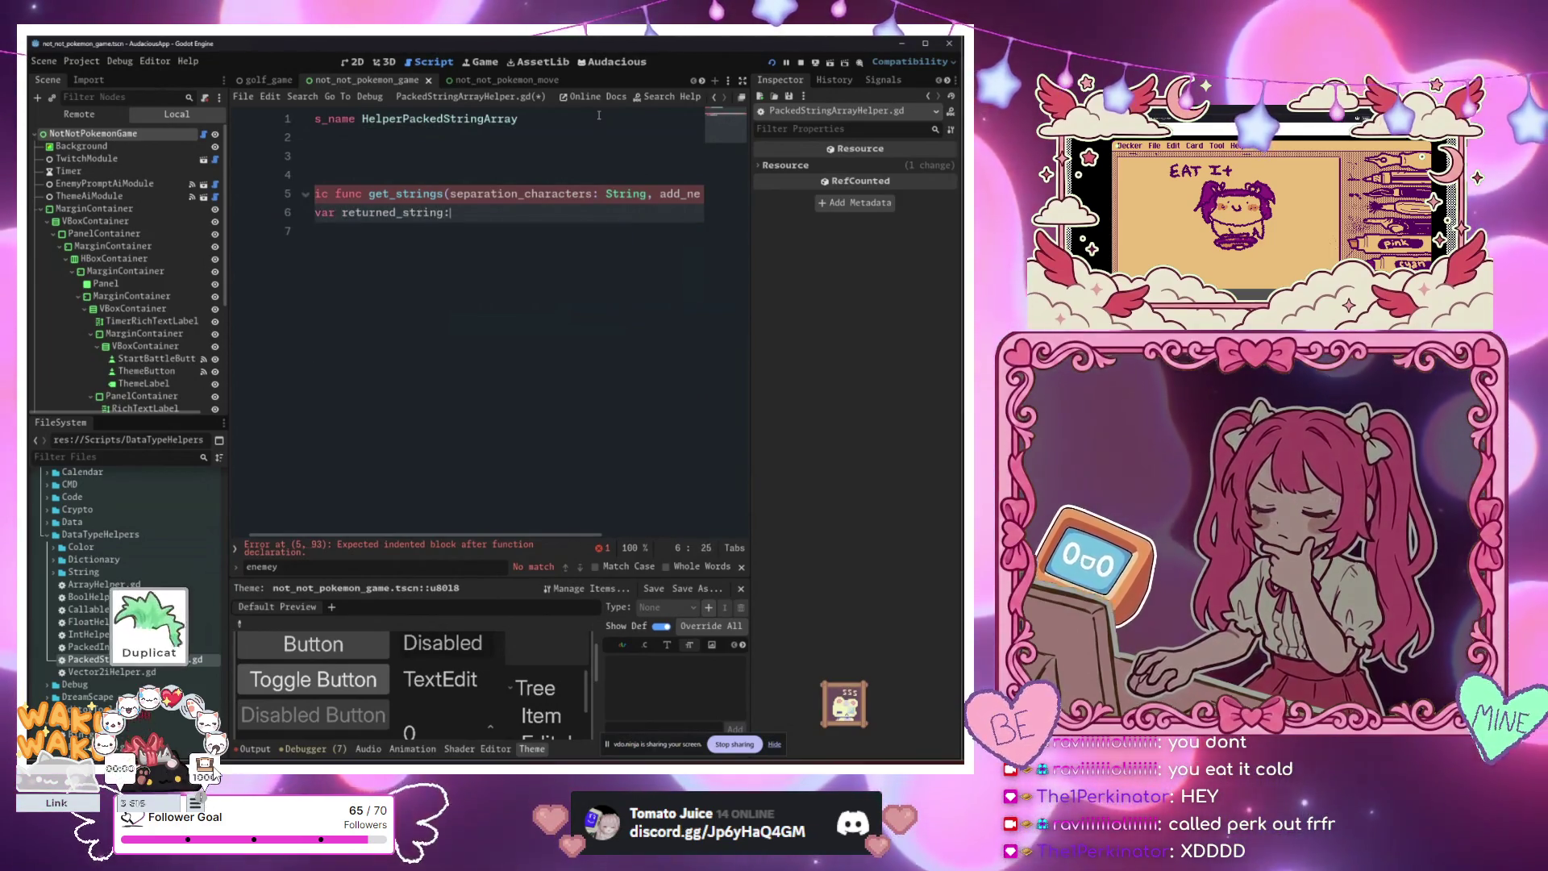
pyautogui.write('ring = ""')
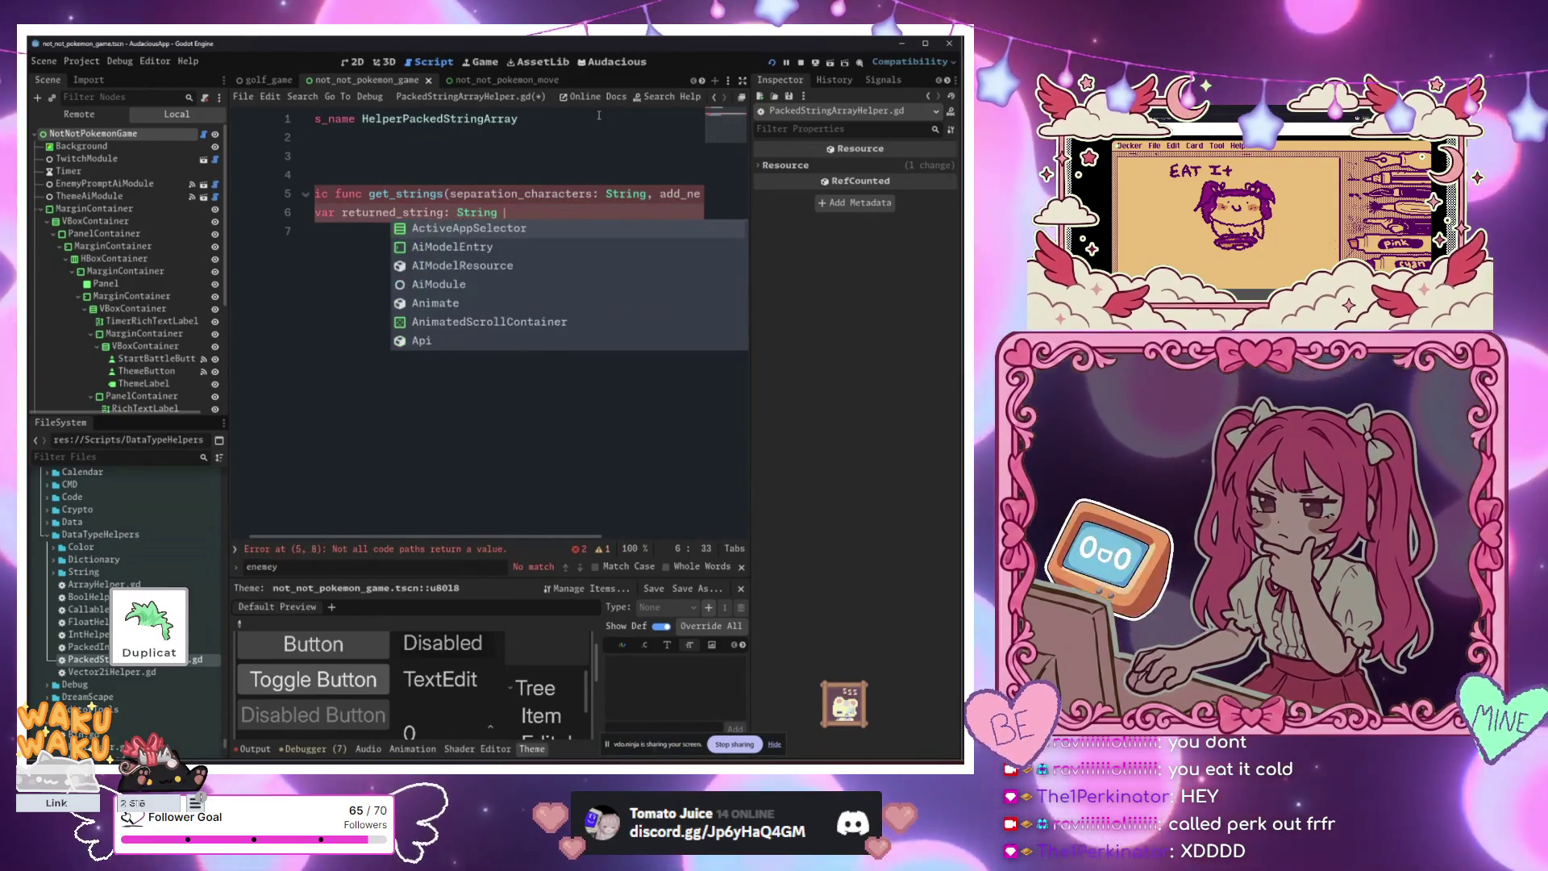
pyautogui.press('Return')
pyautogui.hotkey('ctrl', 's')
pyautogui.press('Return')
pyautogui.write('for ')
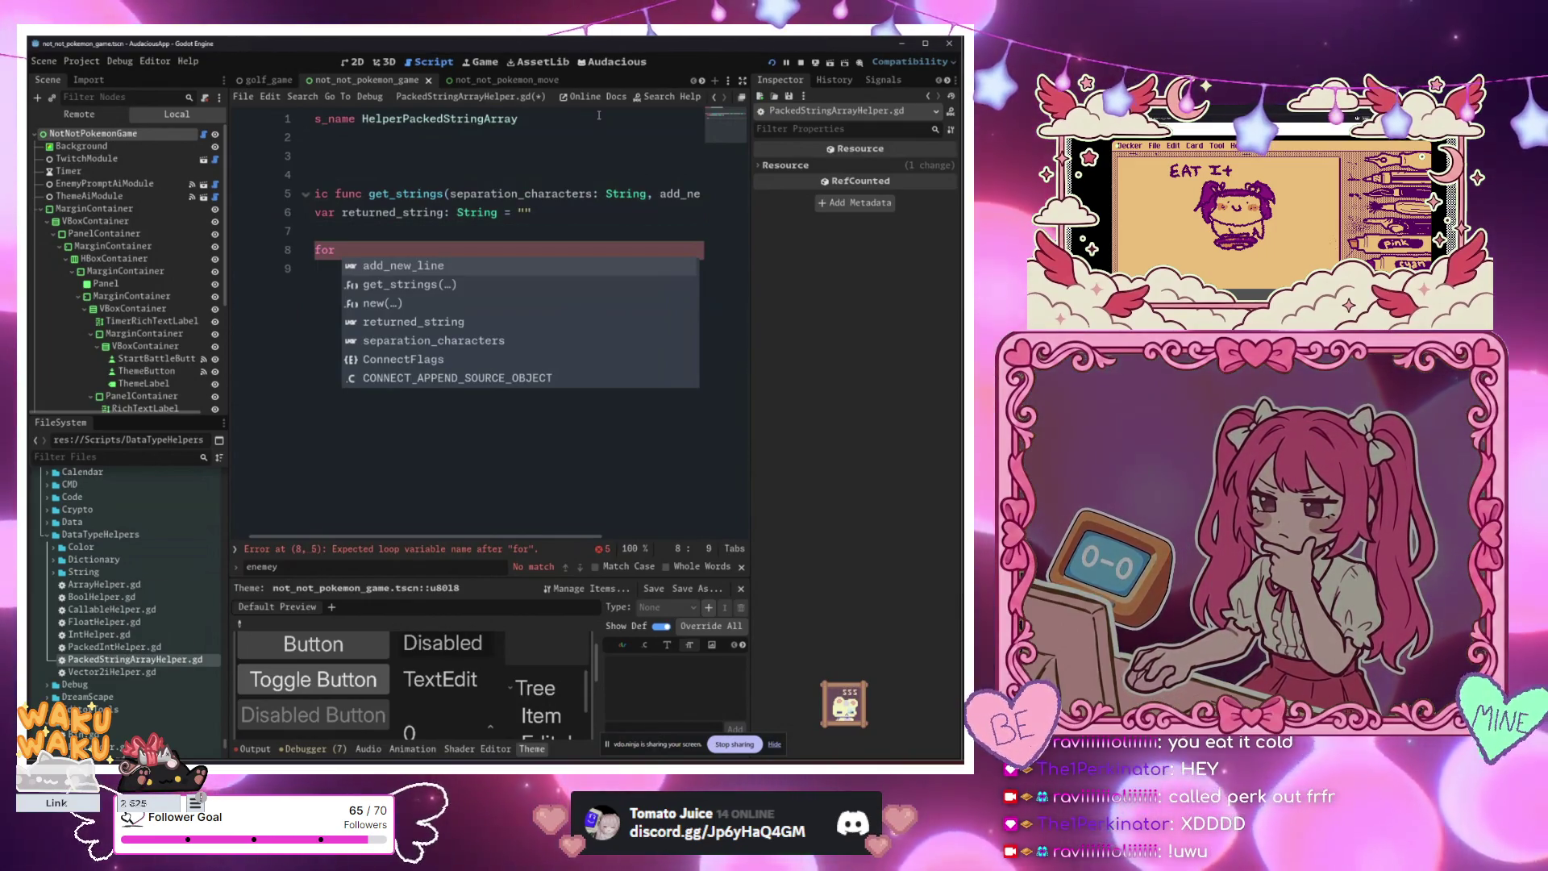
pyautogui.write('string: String ')
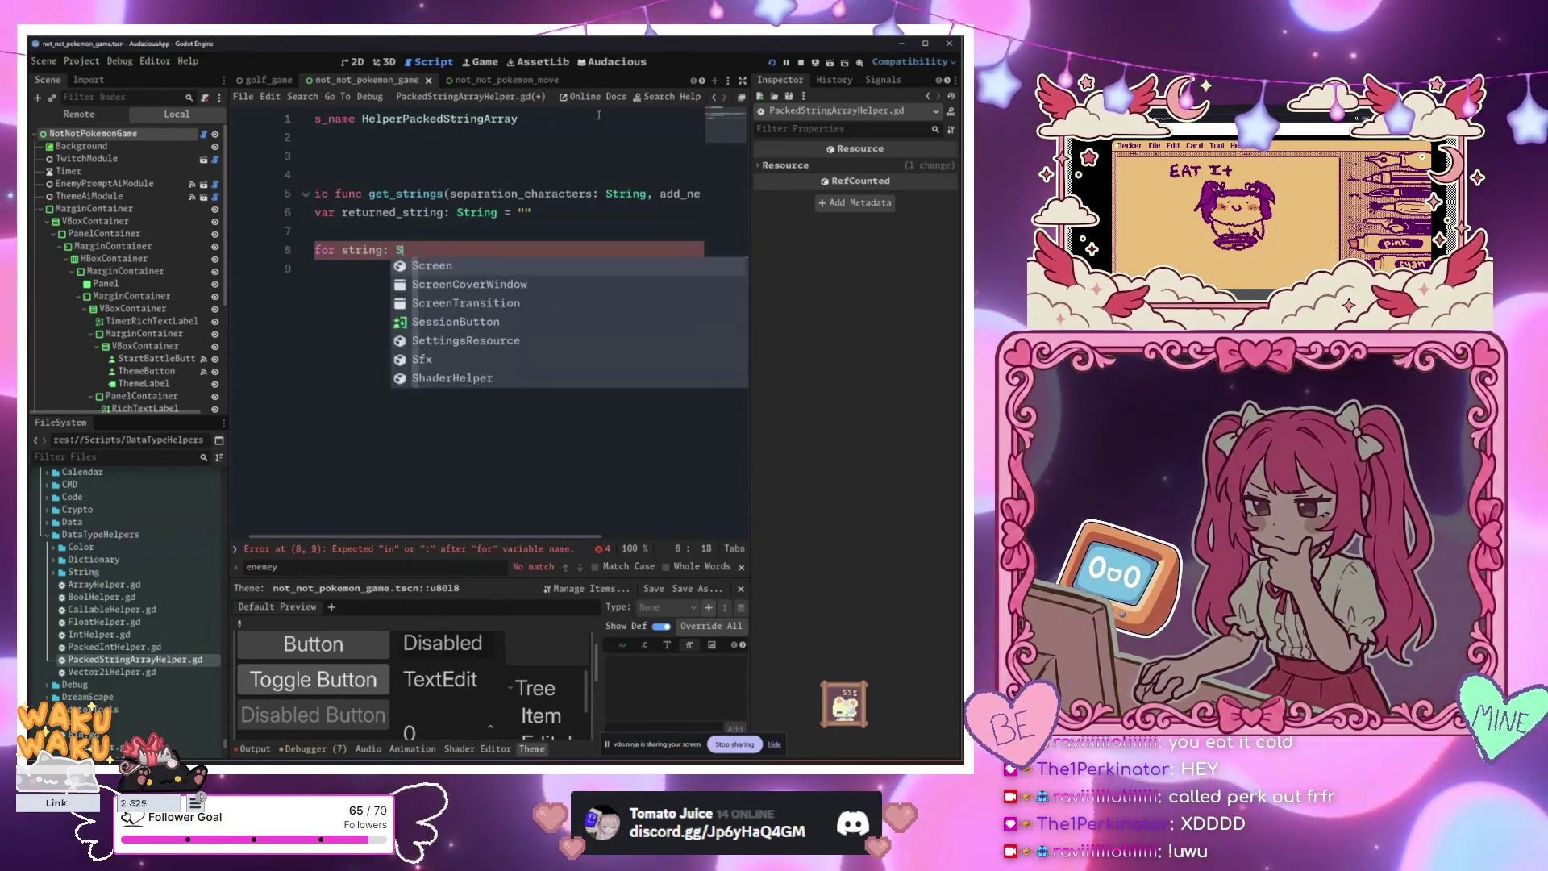
pyautogui.write('in pa')
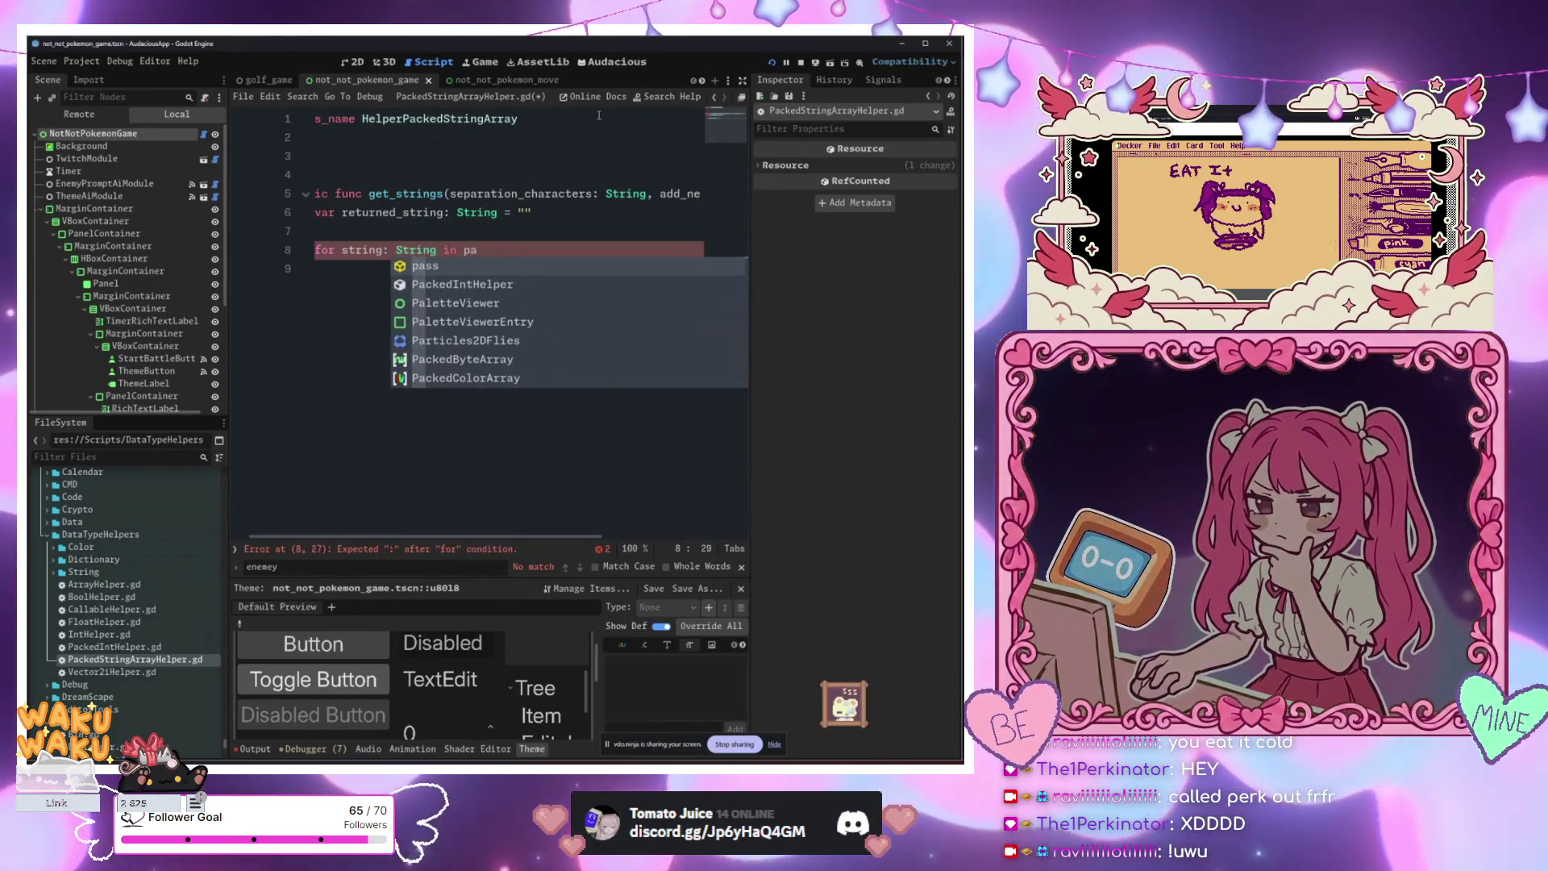
# - Add a packed_string_array: PackedStringArray parameter before separation_characters
pyautogui.click(450, 193)
pyautogui.write('packe')
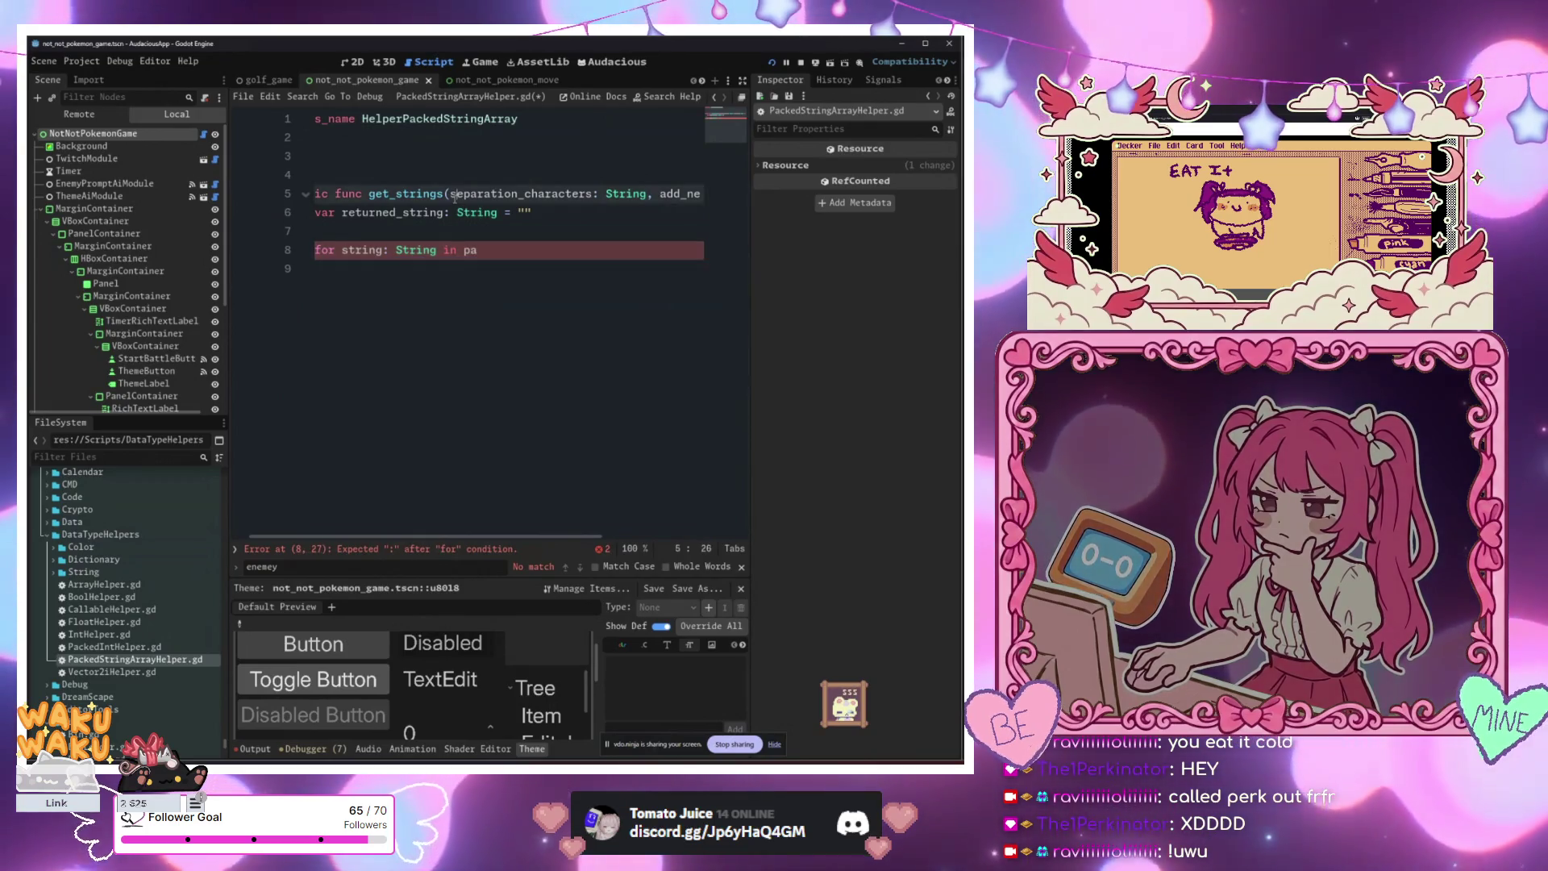
pyautogui.write('d_string_array: ')
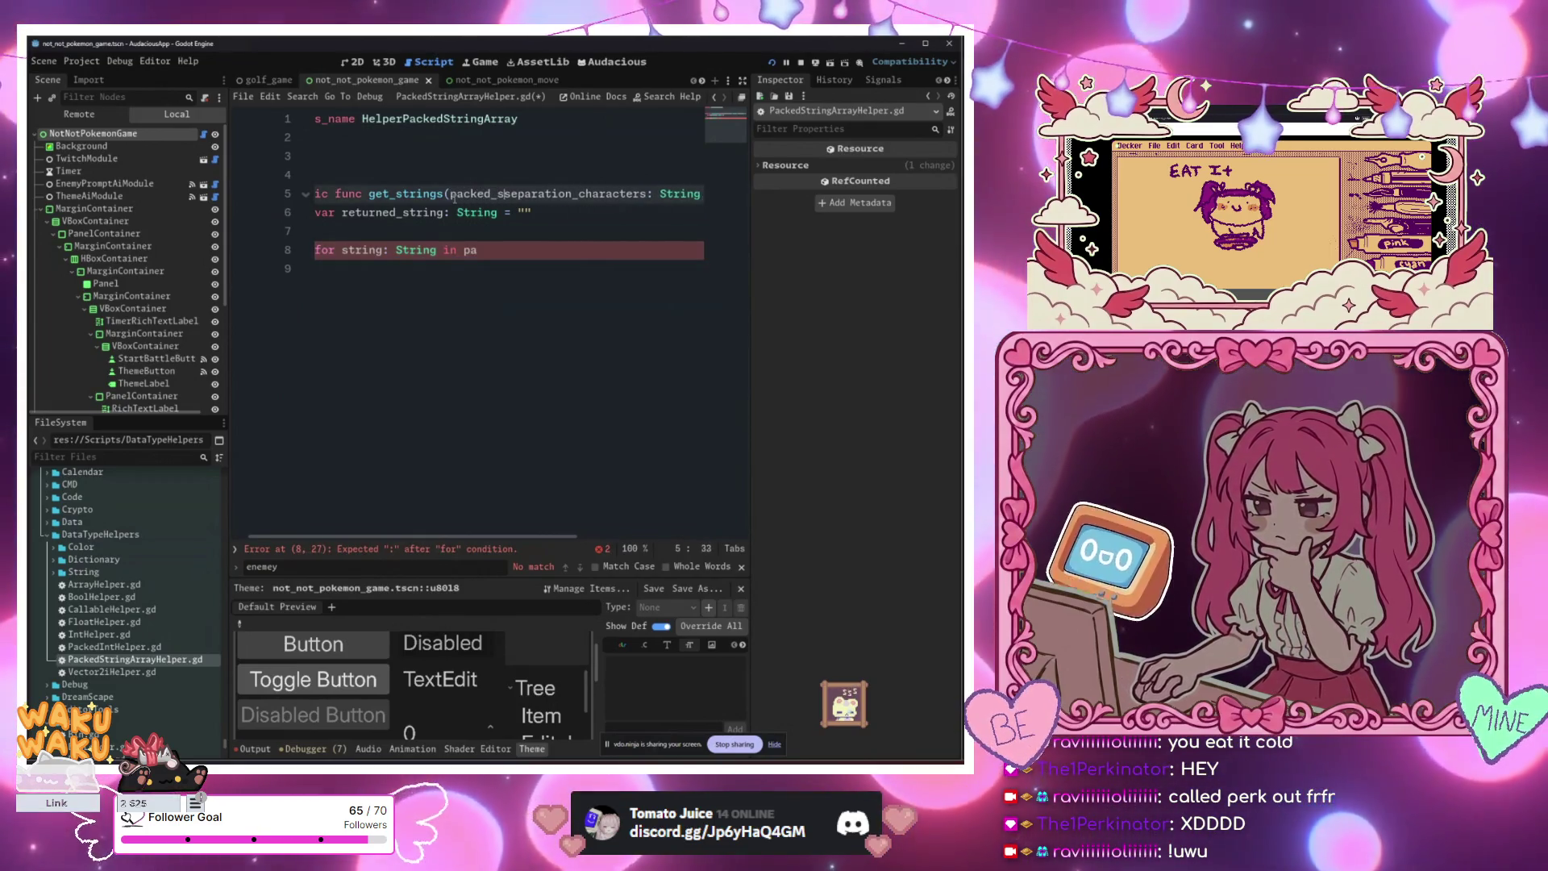
pyautogui.write('Strin')
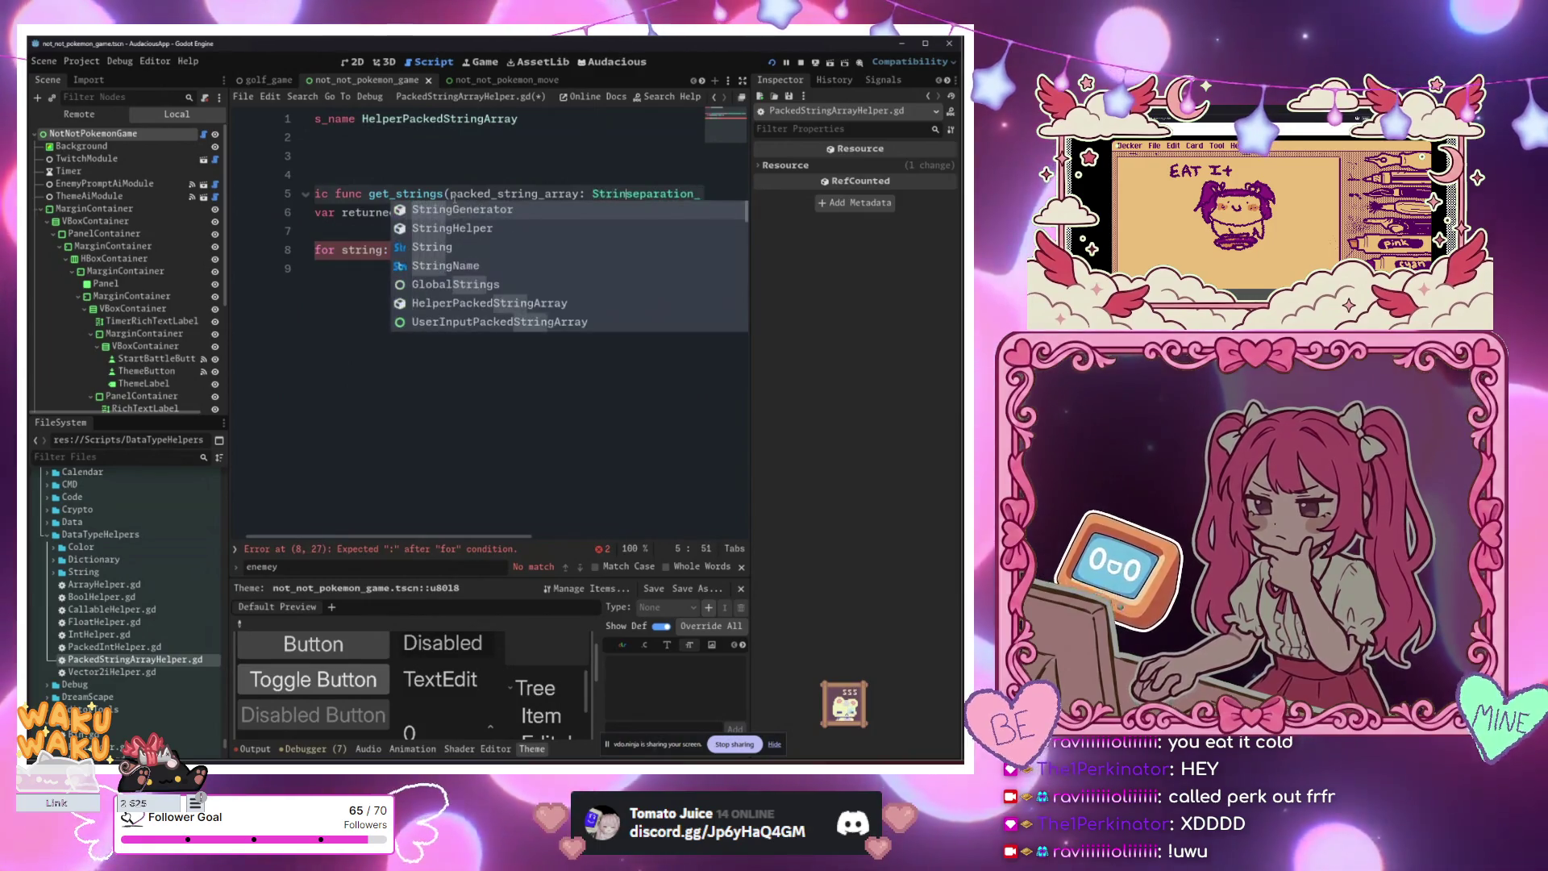
pyautogui.press('BackSpace')
pyautogui.press('BackSpace')
pyautogui.press('BackSpace')
pyautogui.write('Packed')
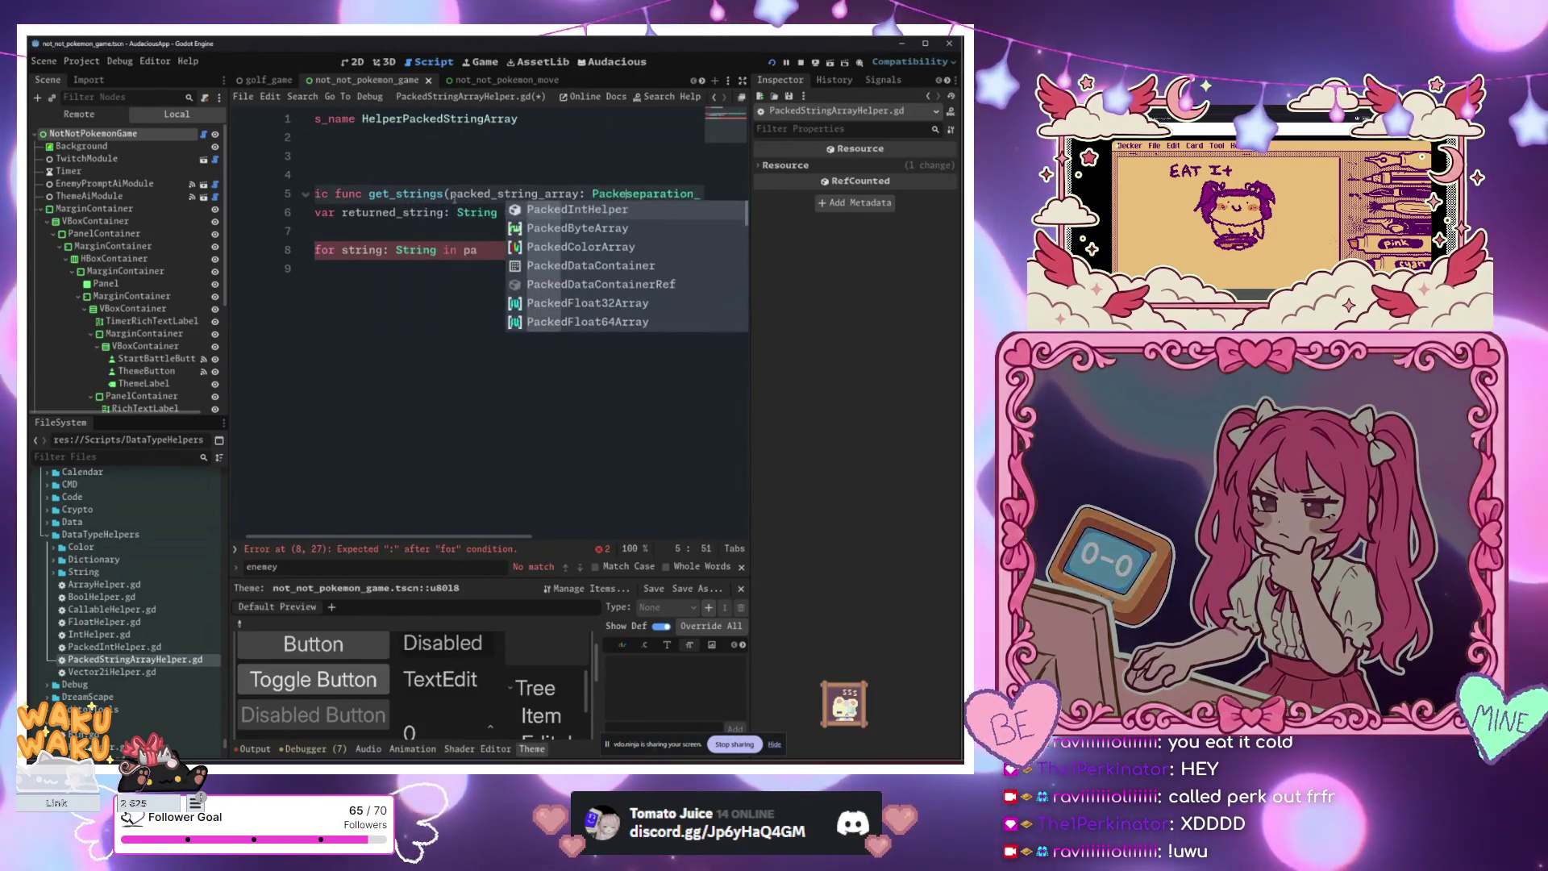
pyautogui.write('String')
pyautogui.press('Return')
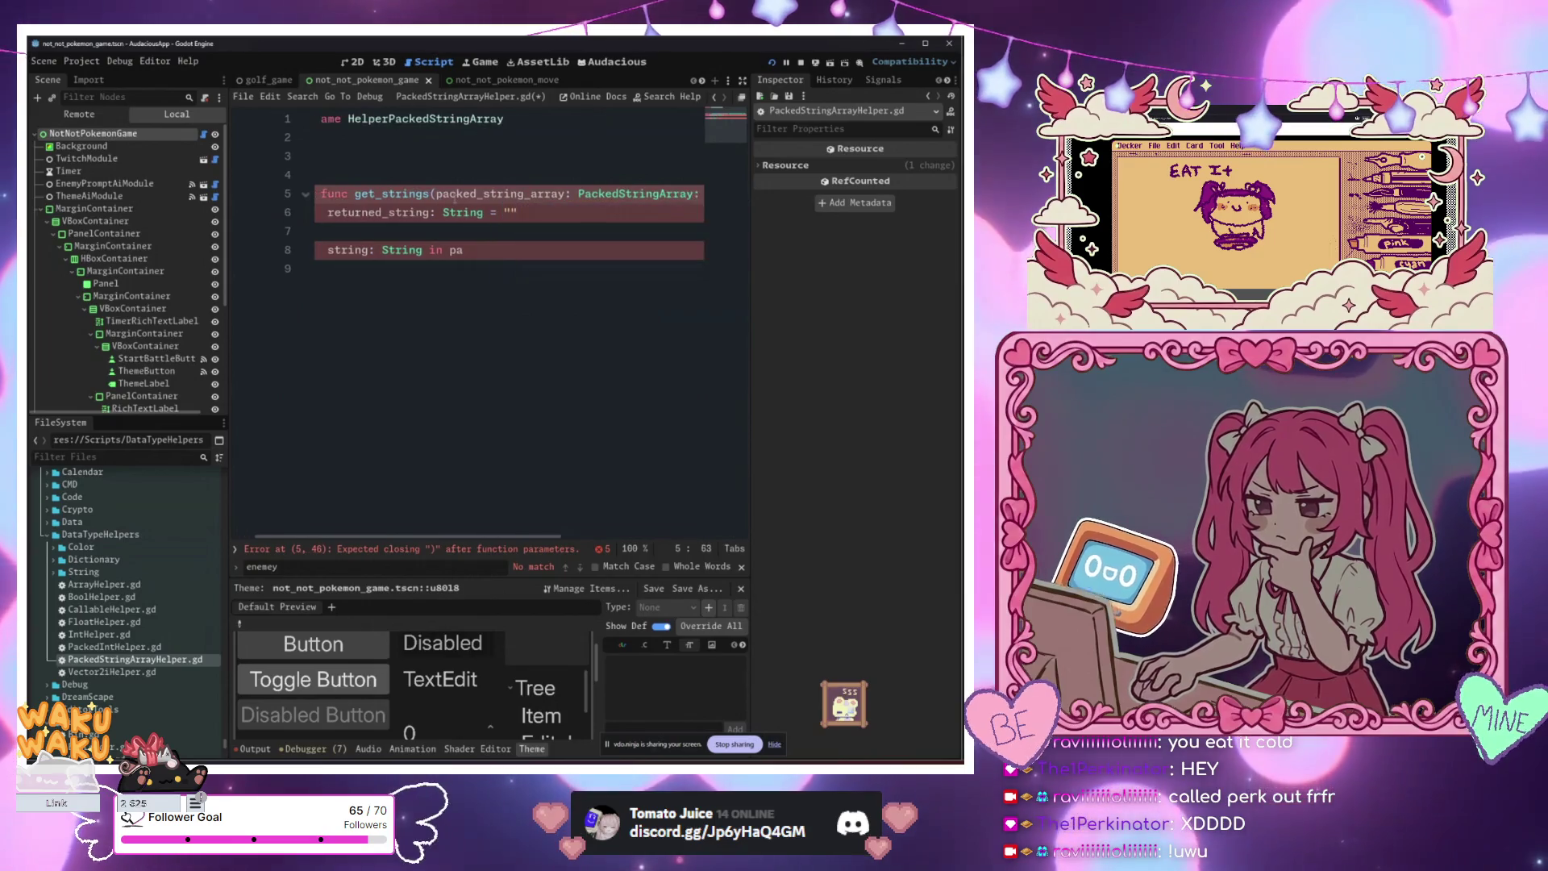
pyautogui.write(': String, a')
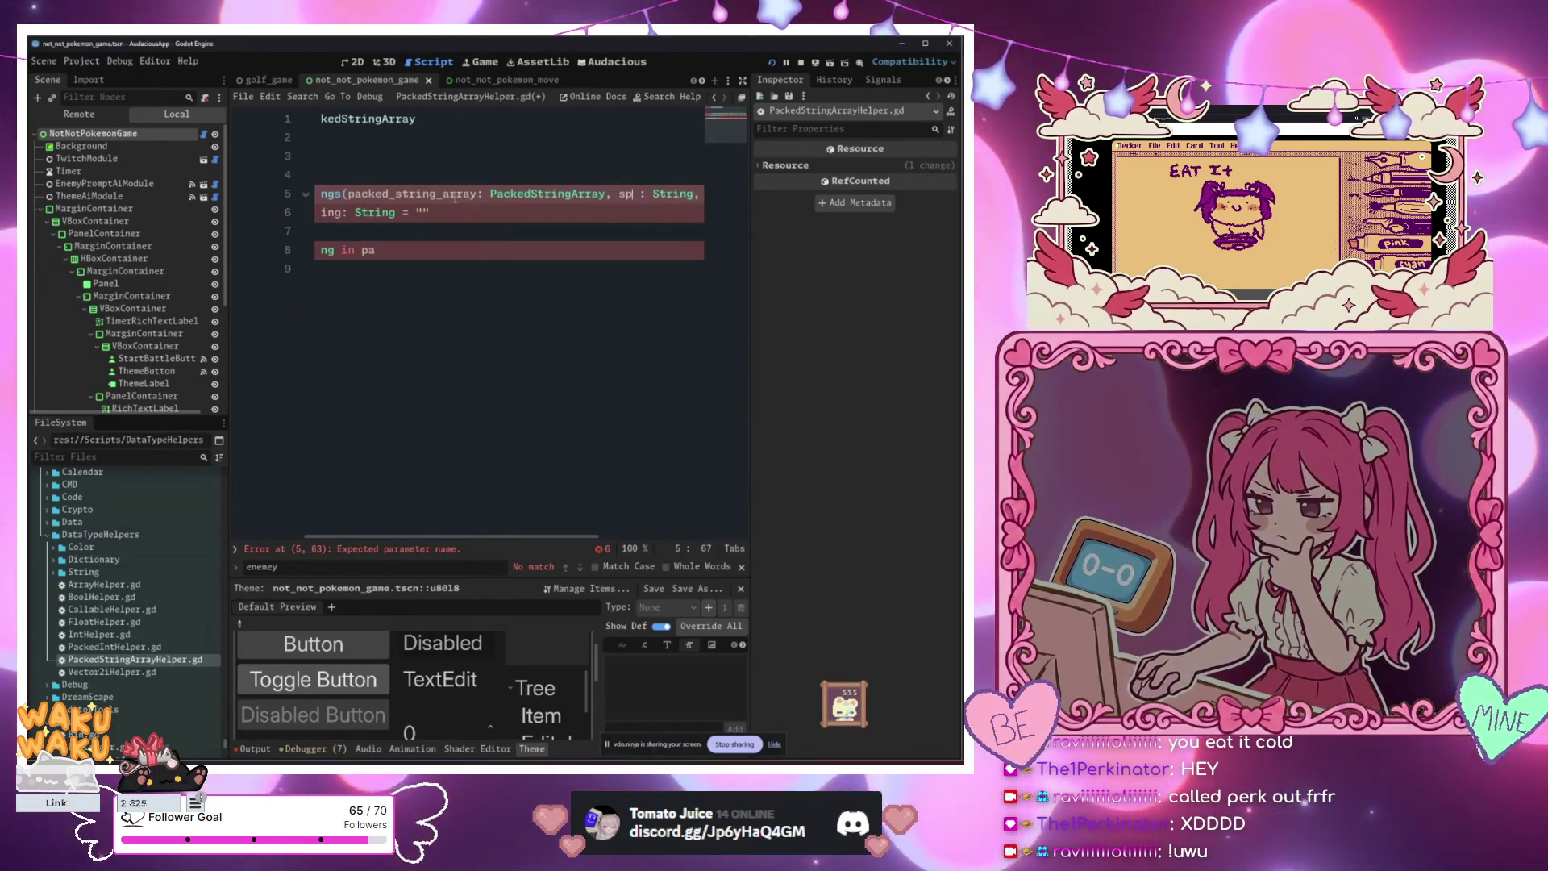
pyautogui.write('lit ')
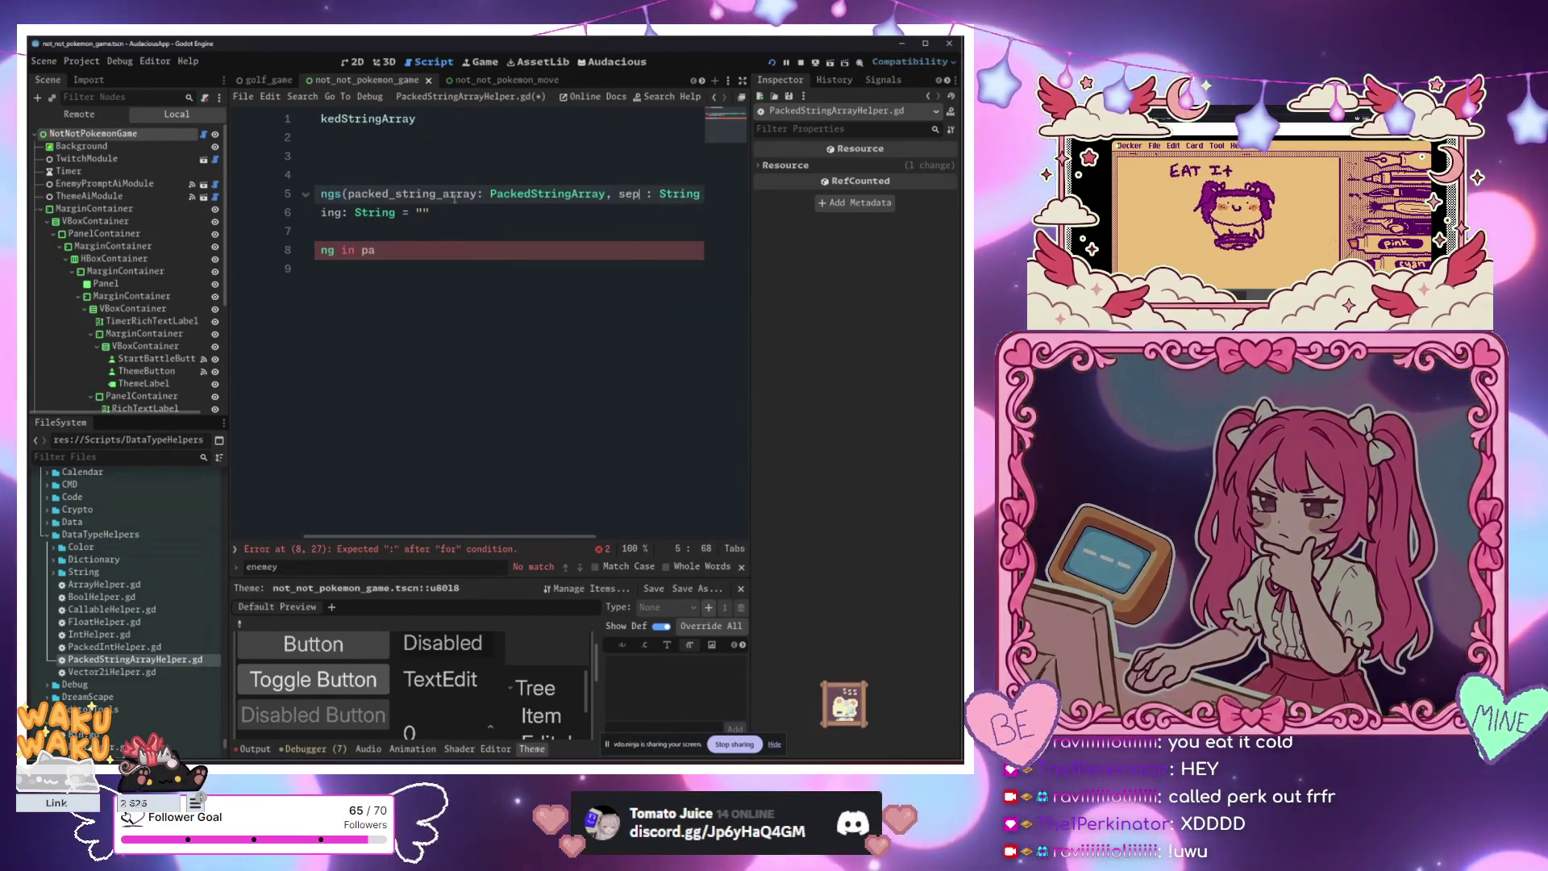
pyautogui.write('racters')
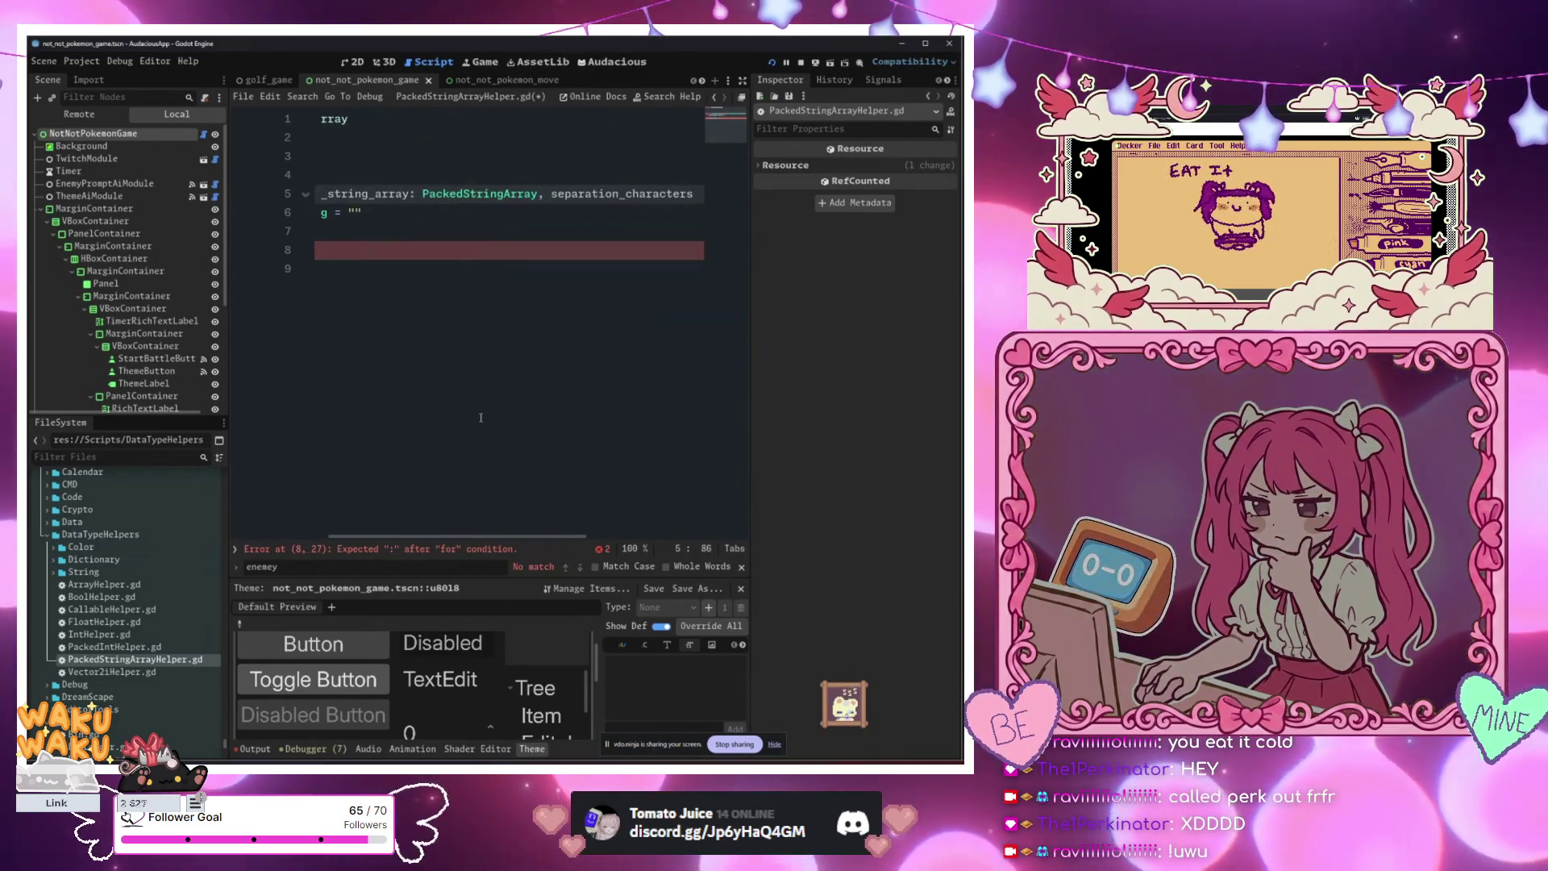
# - Finish the loop over packed_string_array with body 'returned_string += string'
pyautogui.click(590, 251)
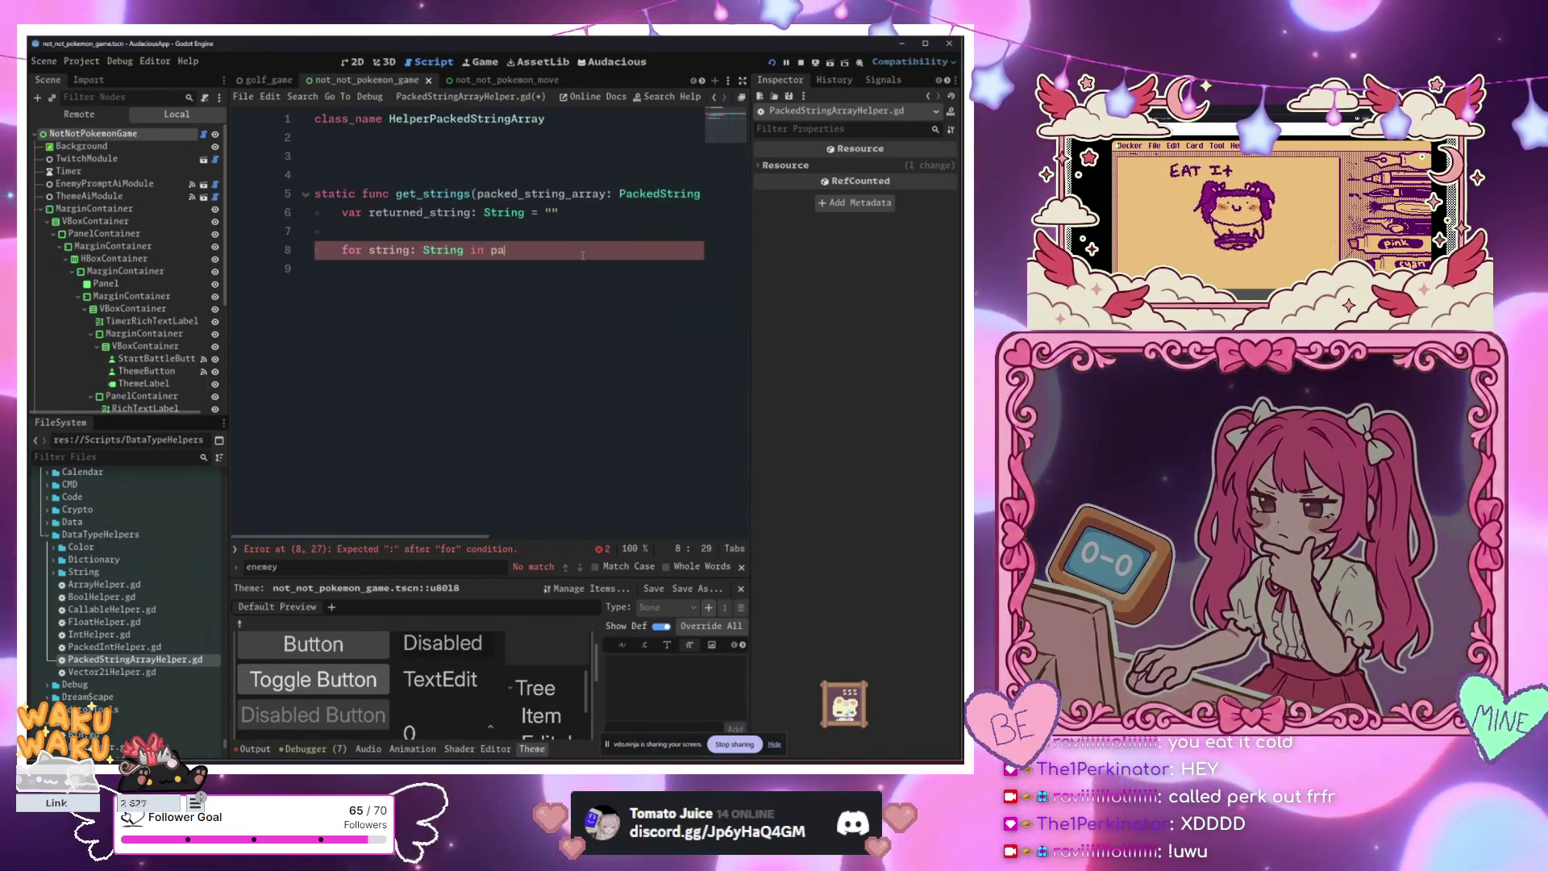
pyautogui.write('c"')
pyautogui.press('BackSpace')
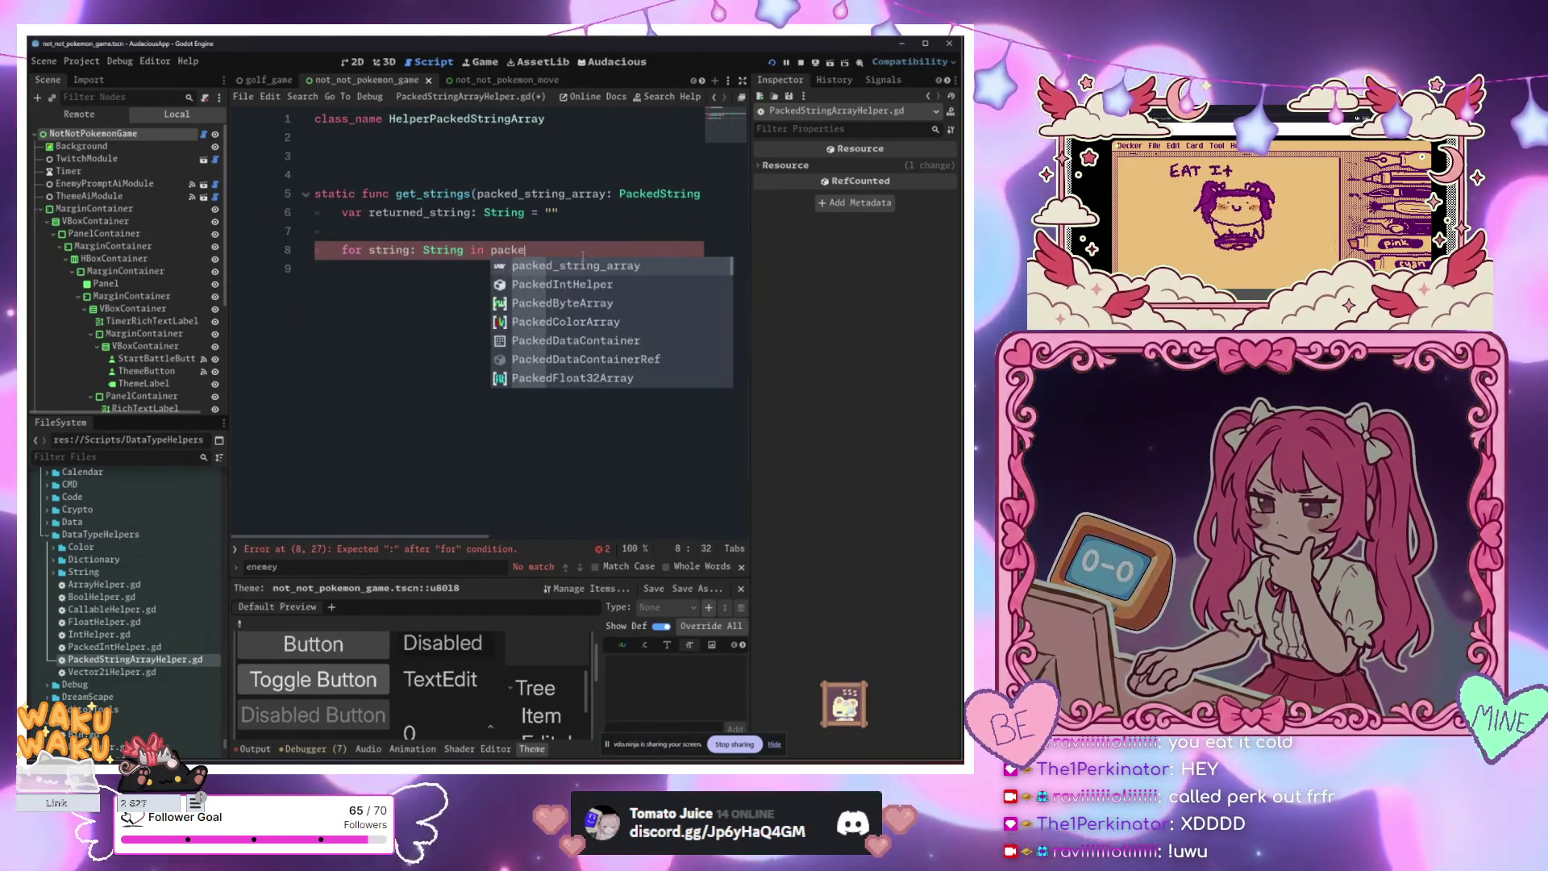
pyautogui.press('Return')
pyautogui.write(':')
pyautogui.press('Return')
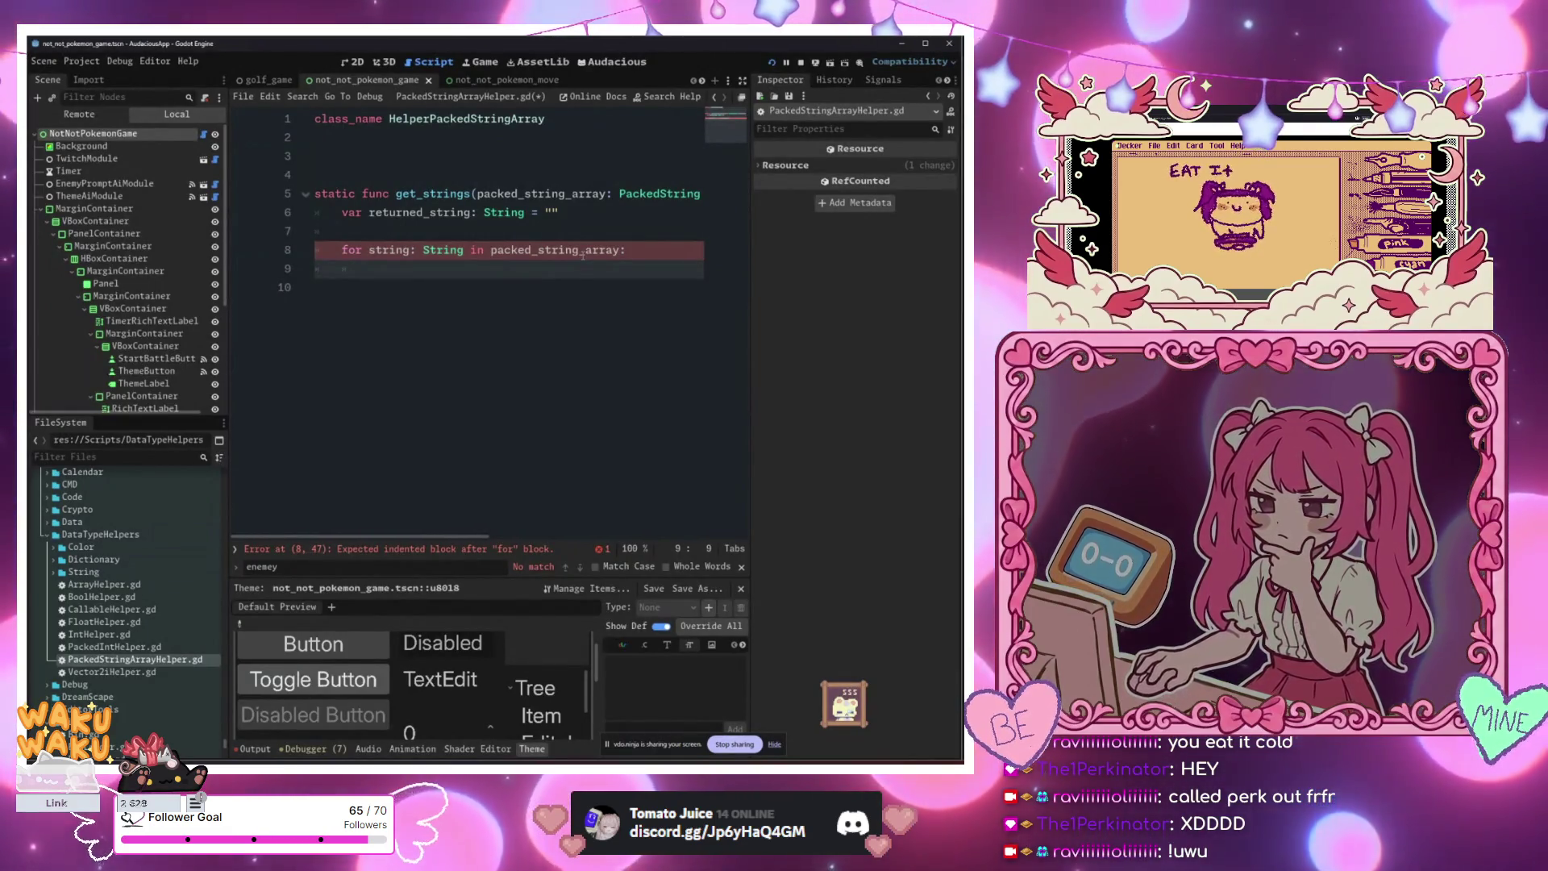
pyautogui.write('returned_string.')
pyautogui.press('BackSpace')
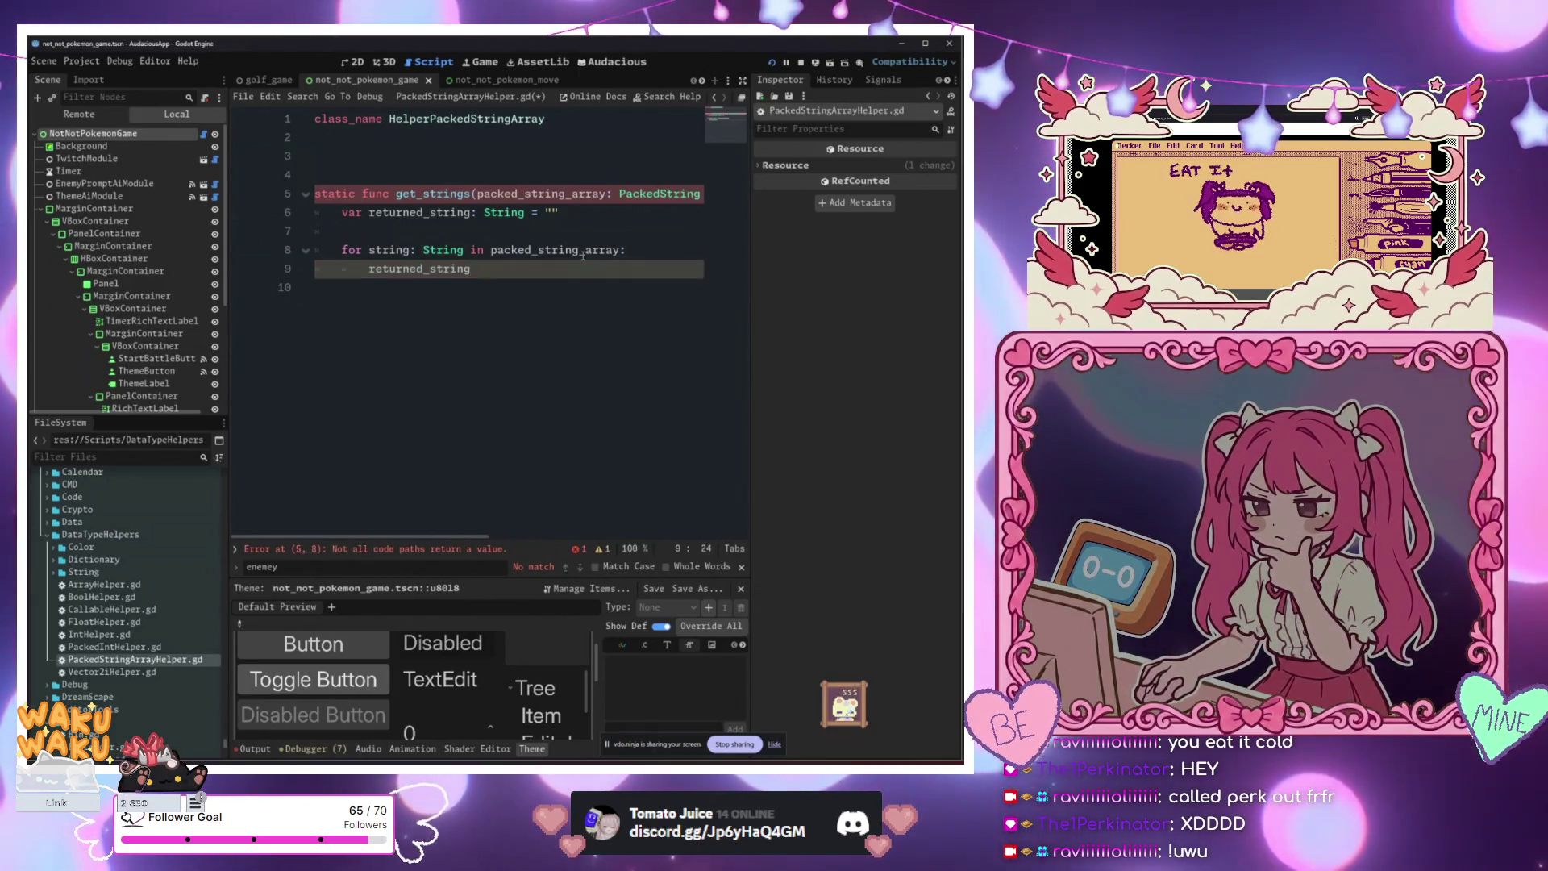
pyautogui.write('+=')
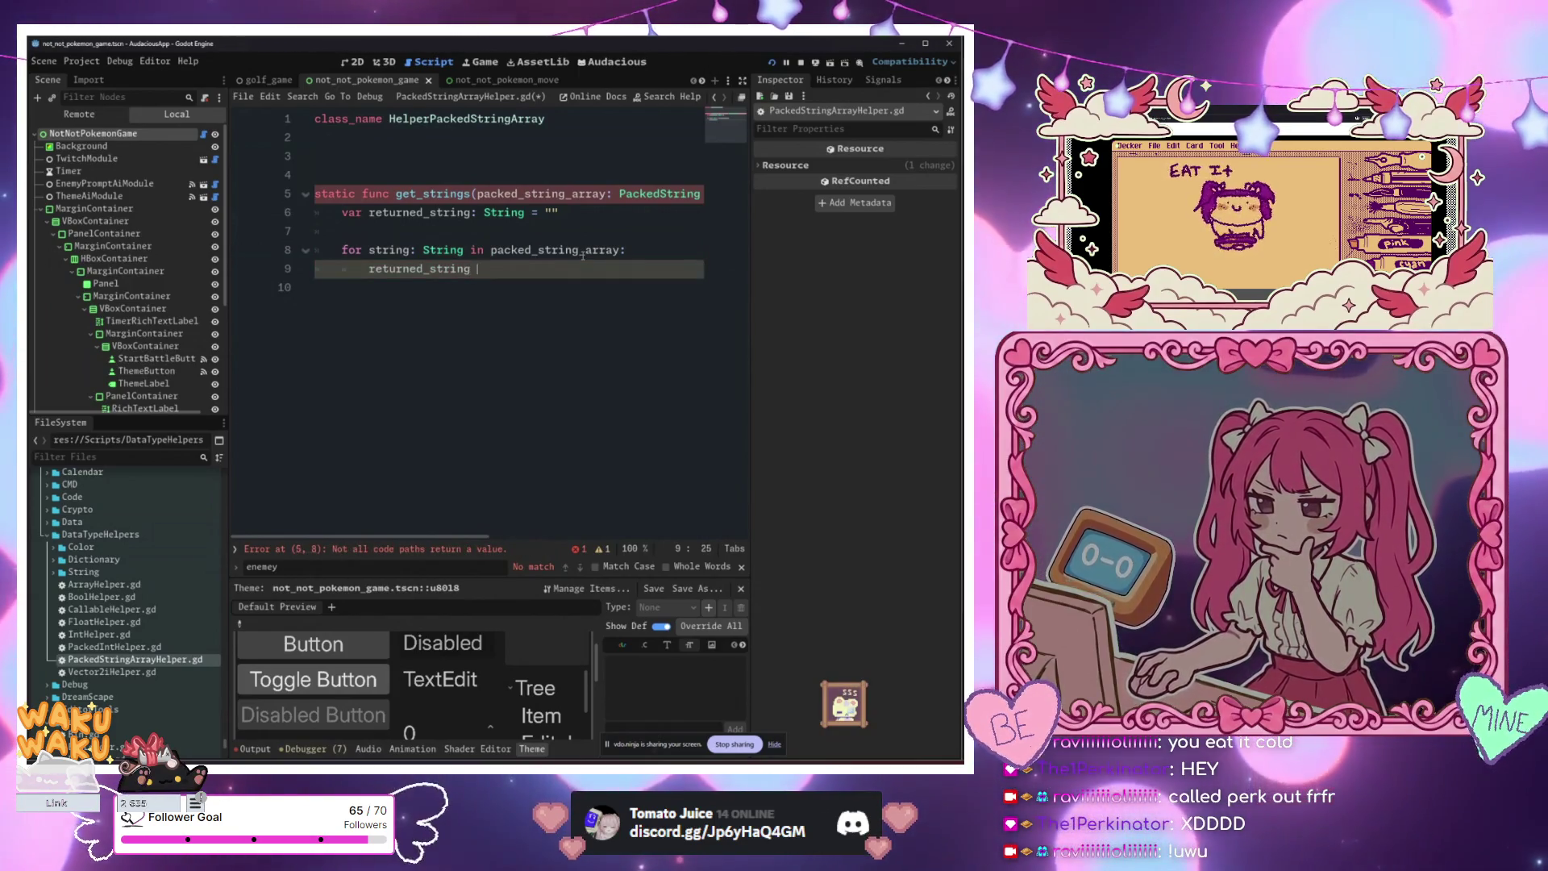
pyautogui.write(' string')
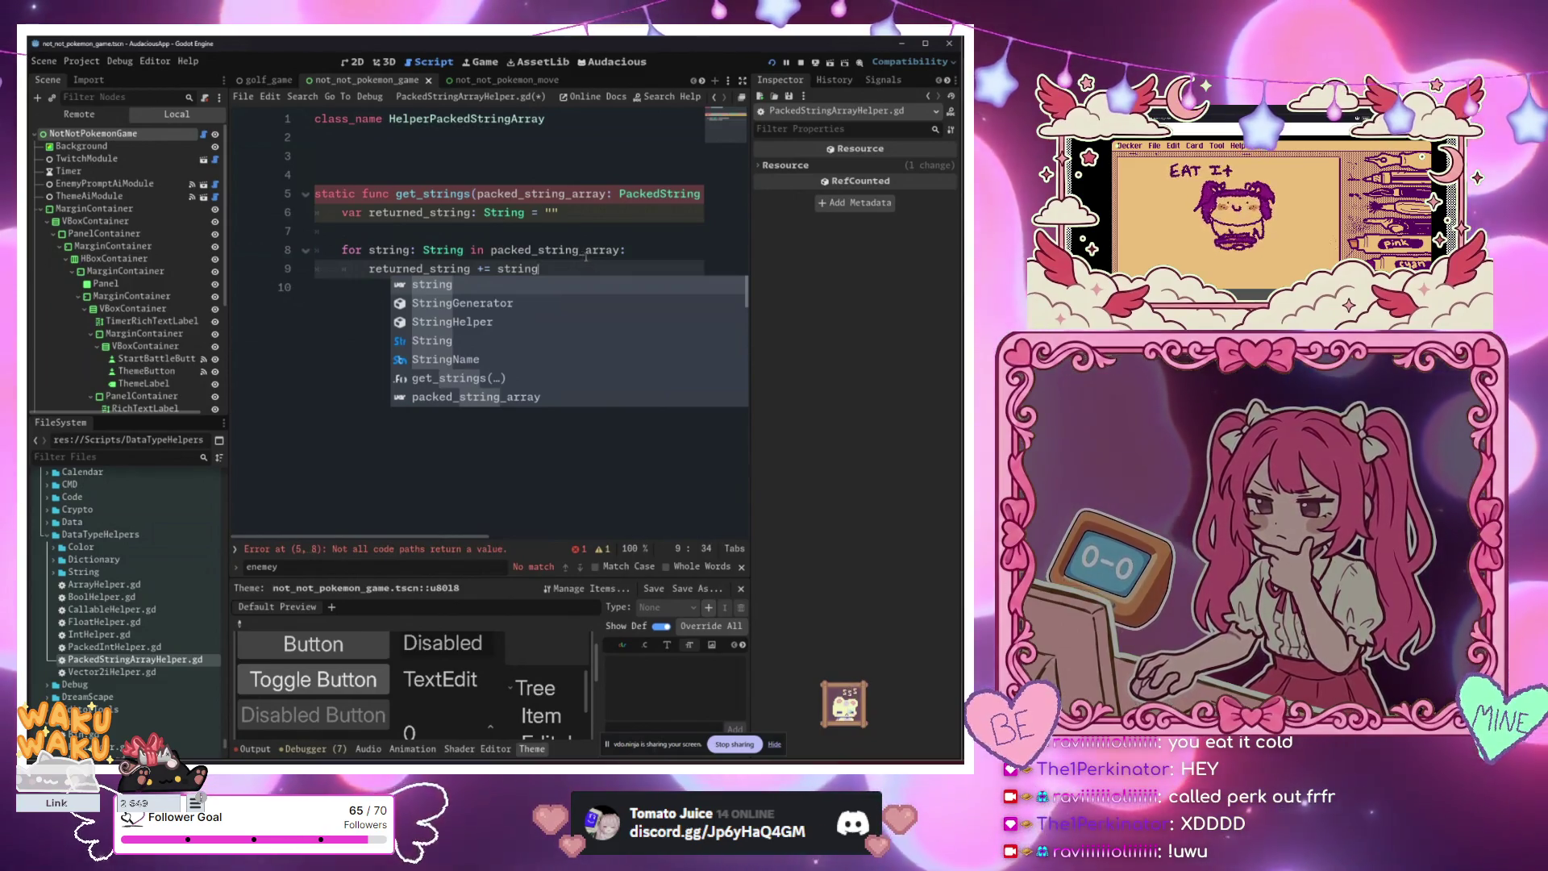
pyautogui.click(594, 234)
# - Above the loop, declare new_line : String = "\n" if add_new_line else ""
pyautogui.press('Return')
pyautogui.press('Return')
pyautogui.press('Up')
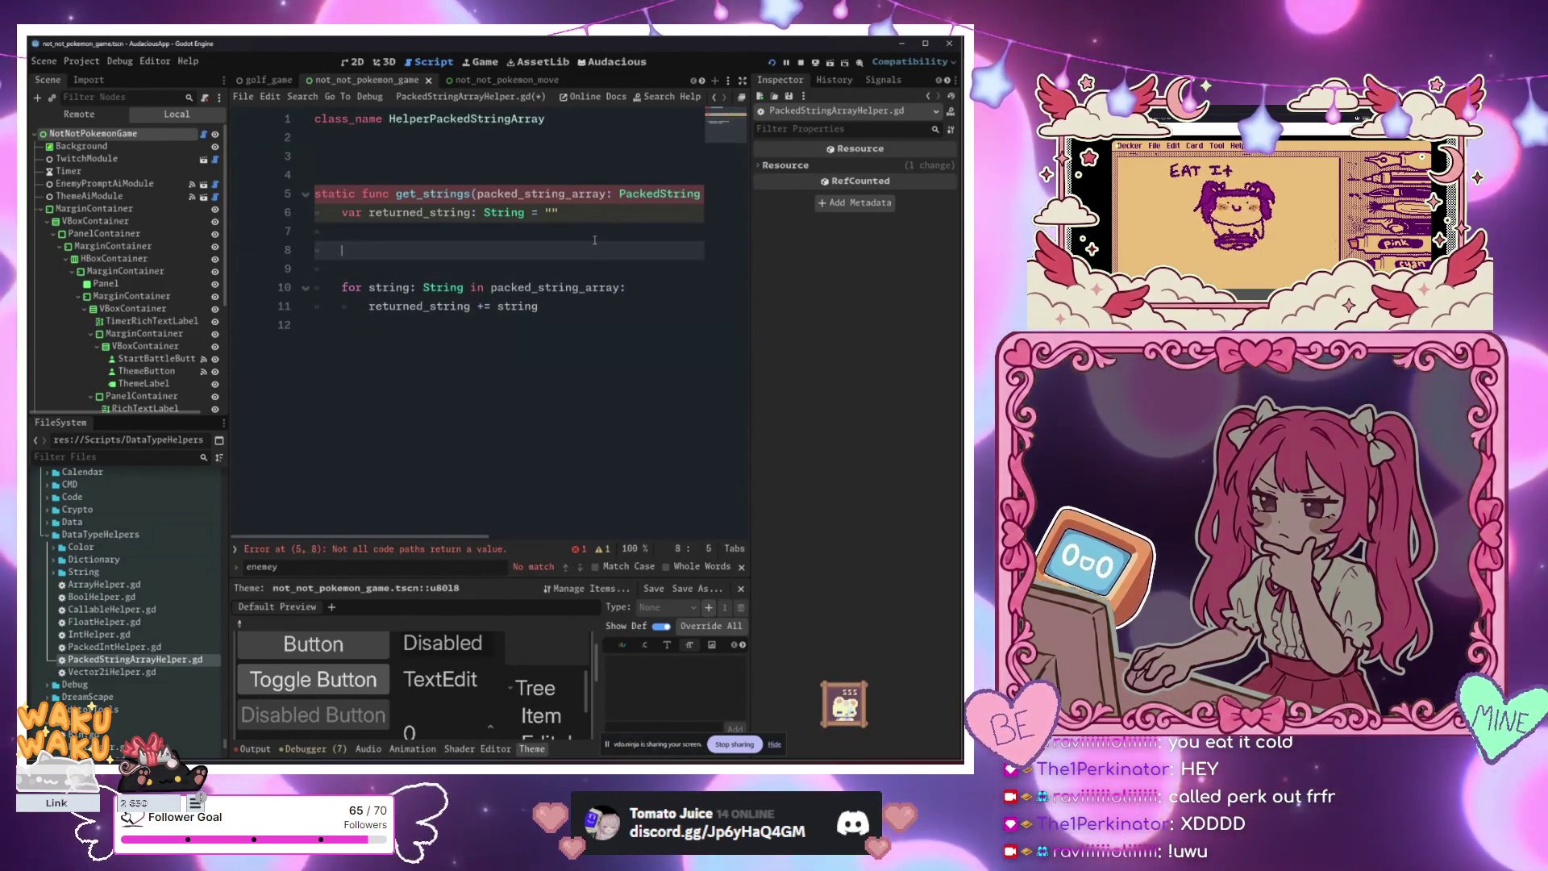
pyautogui.press('Up')
pyautogui.write('var ')
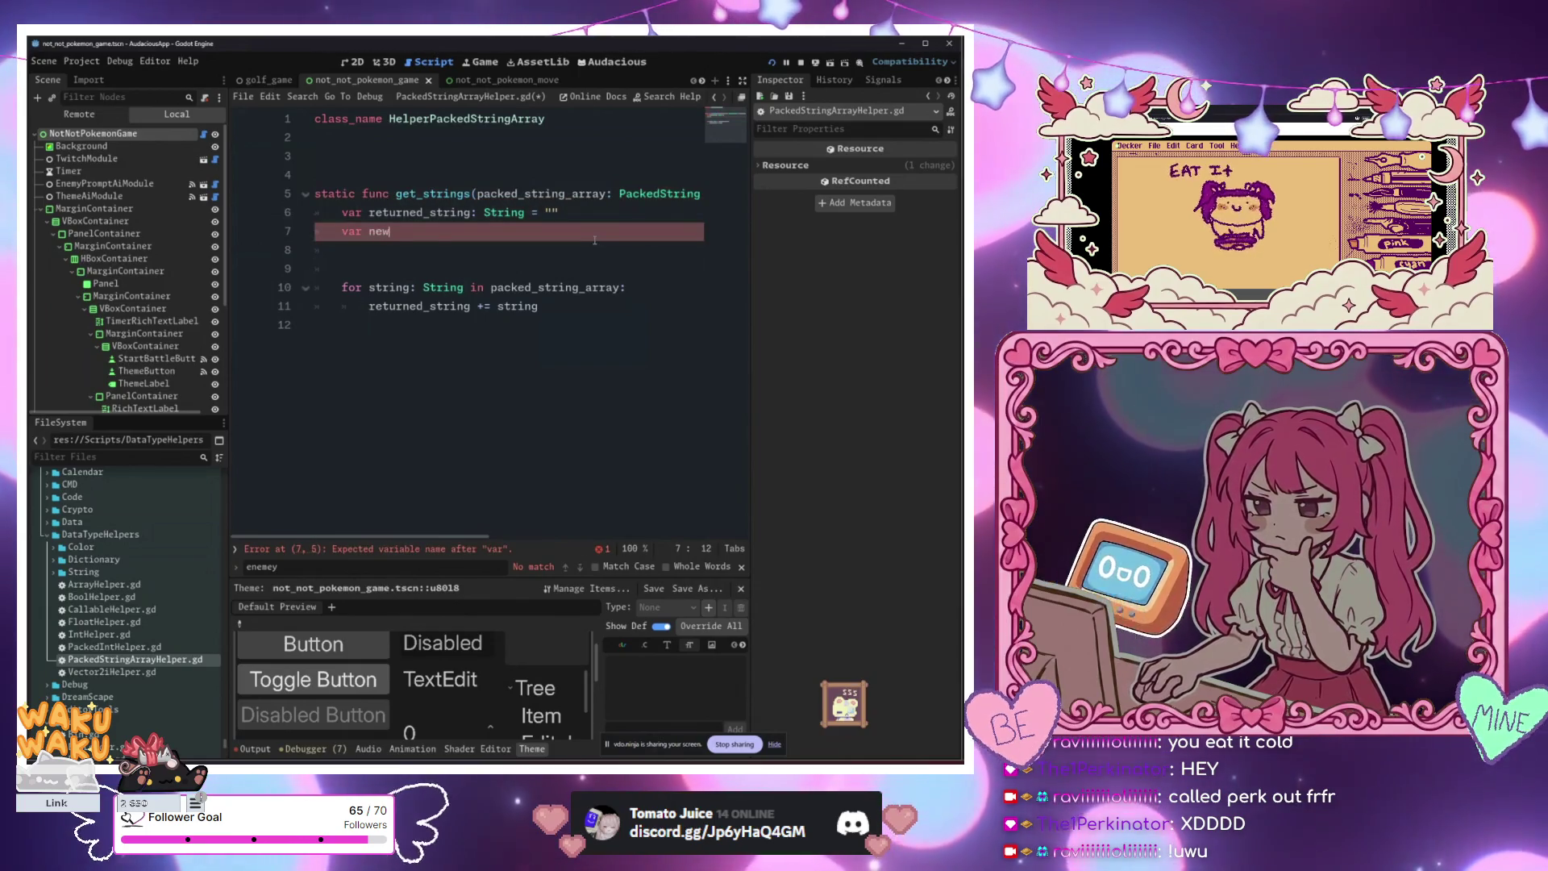
pyautogui.write(': s')
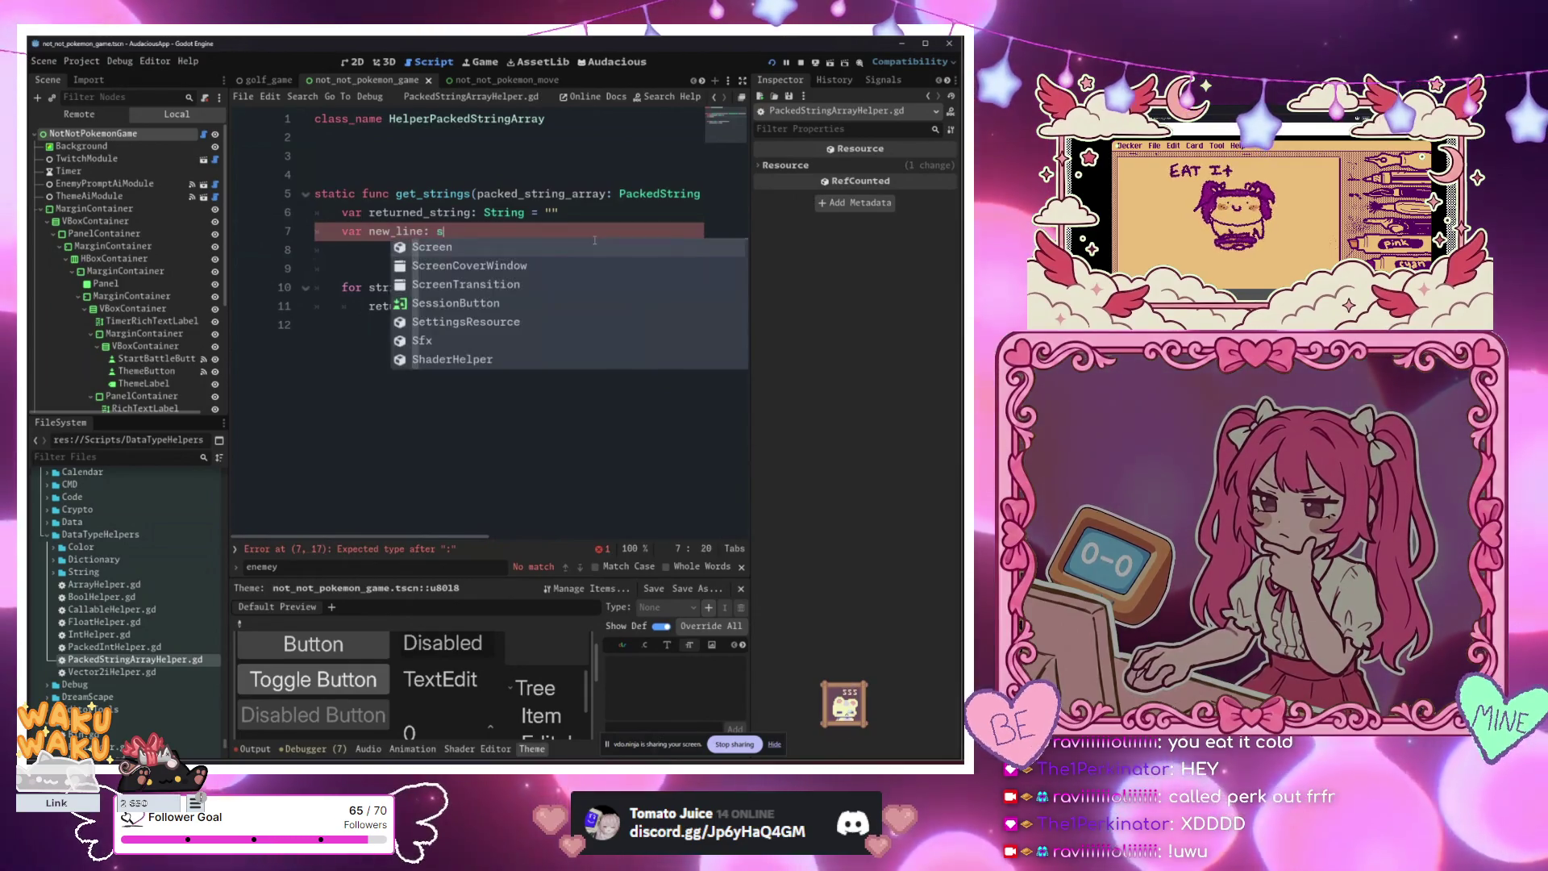
pyautogui.hotkey('ctrl', 's')
pyautogui.write('String = ')
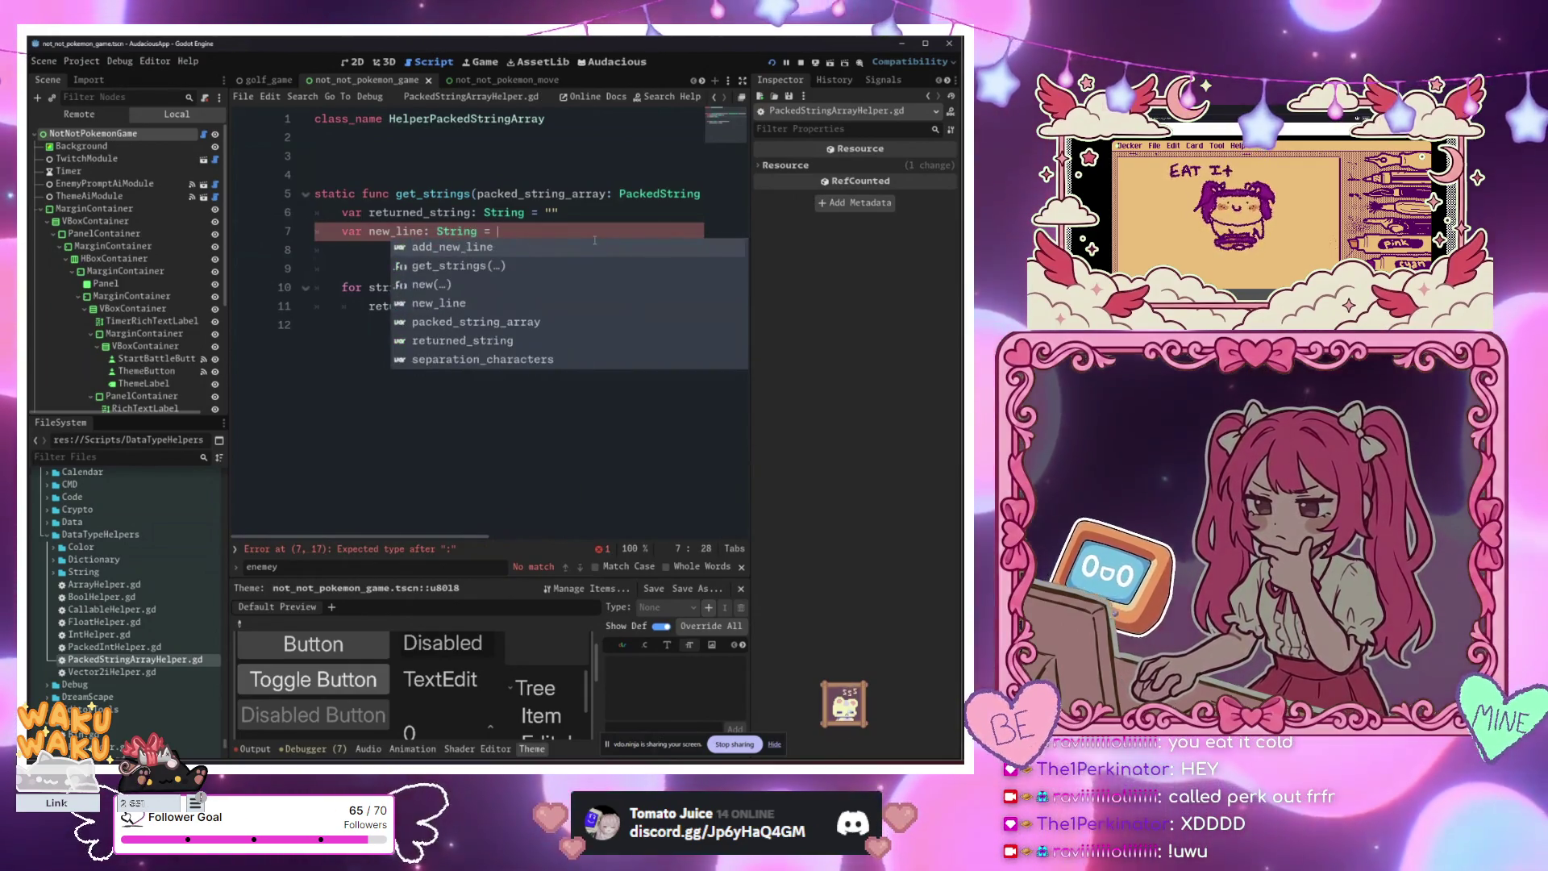
pyautogui.write('"')
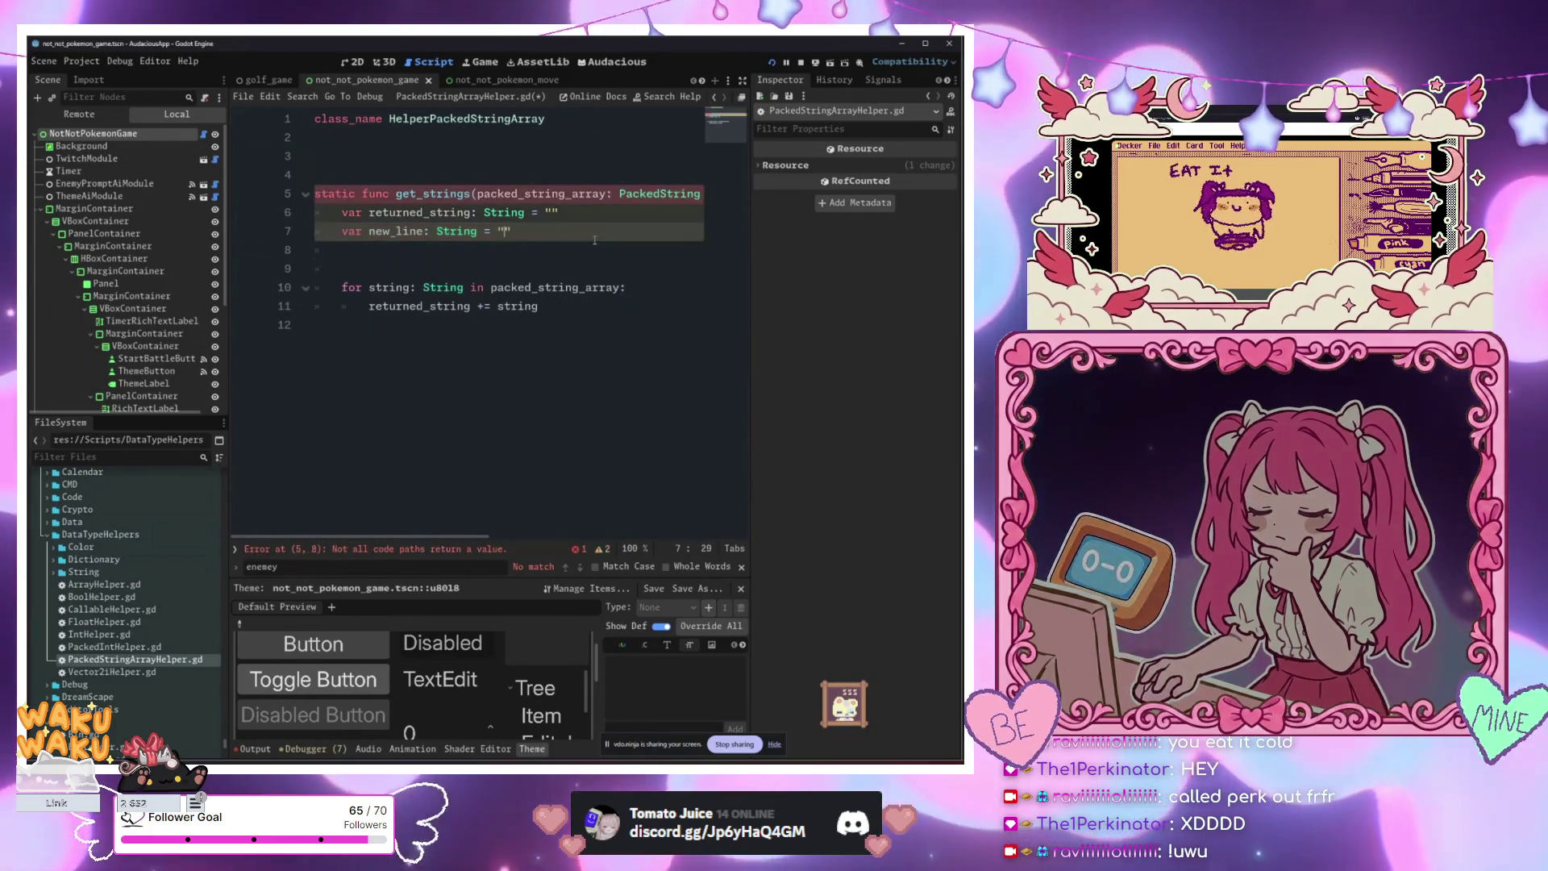
pyautogui.write('\\n"')
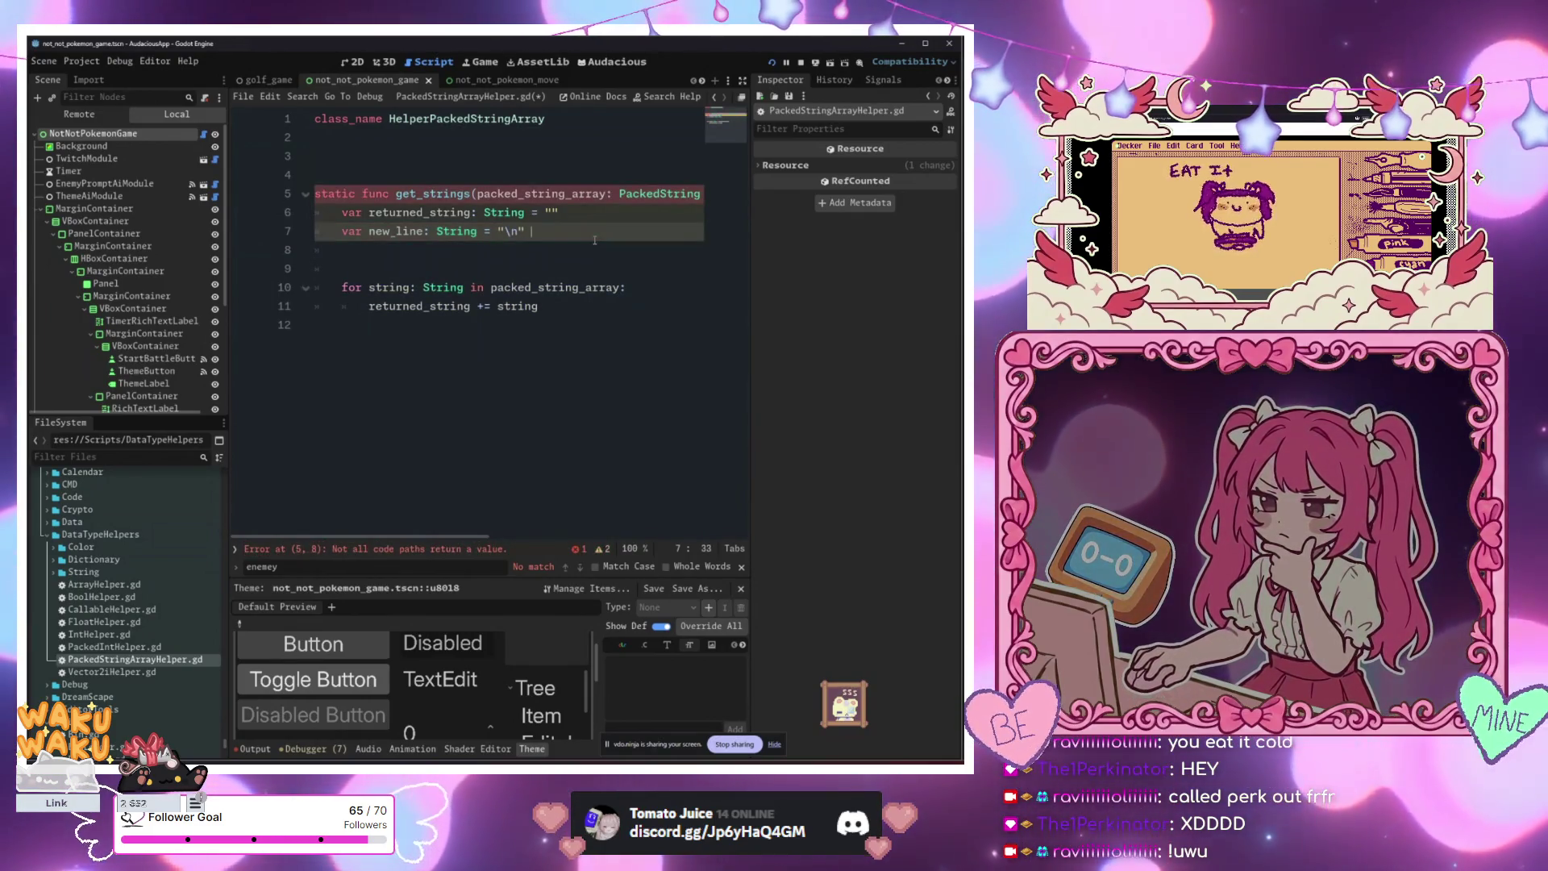
pyautogui.write(' if ')
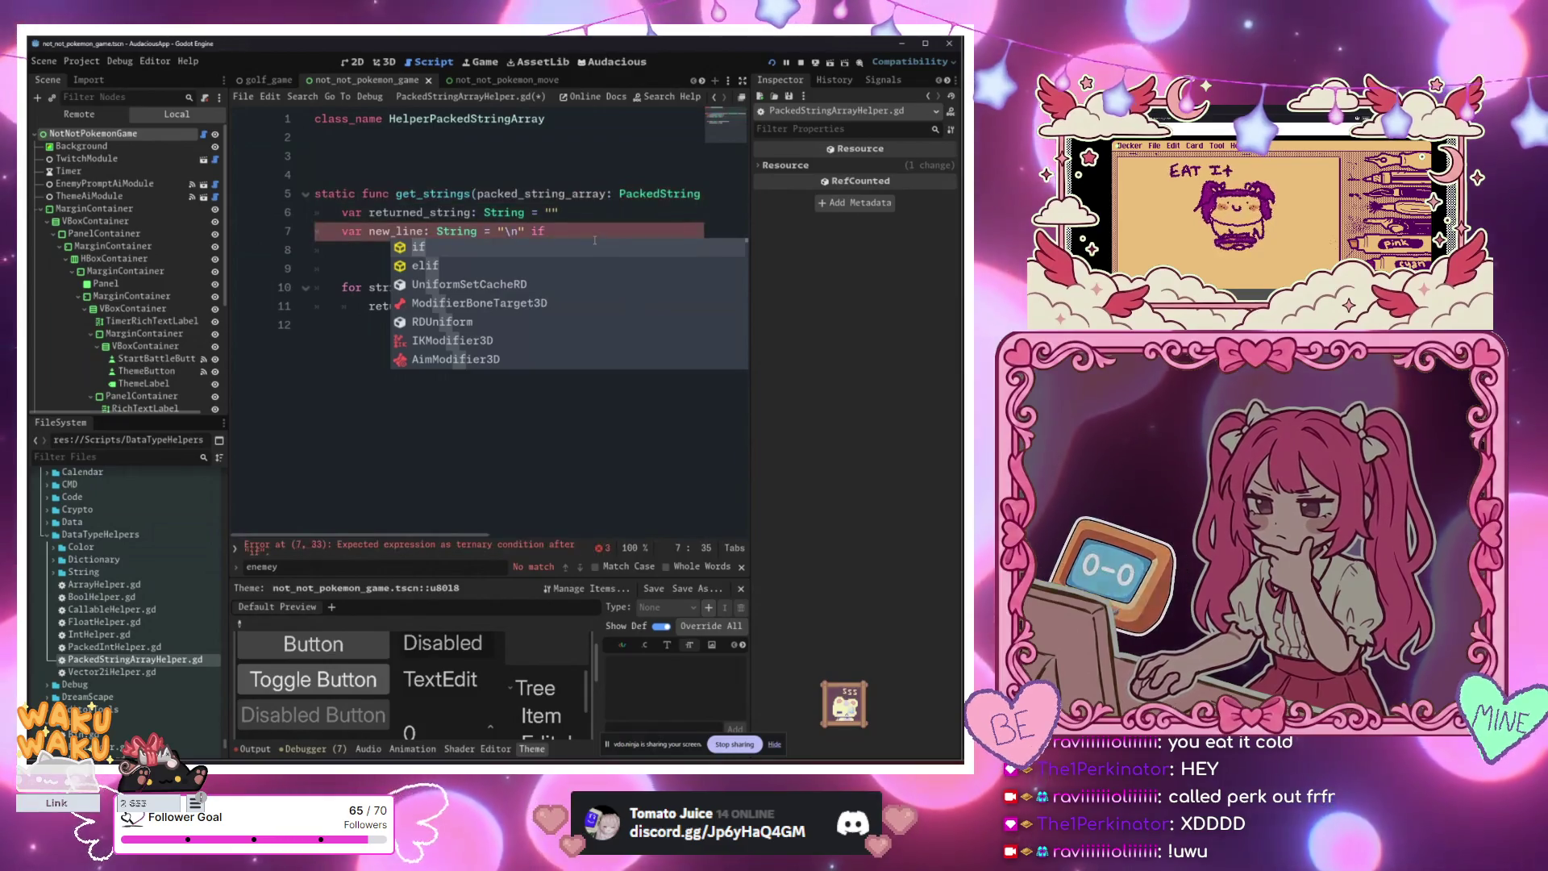
pyautogui.write('new')
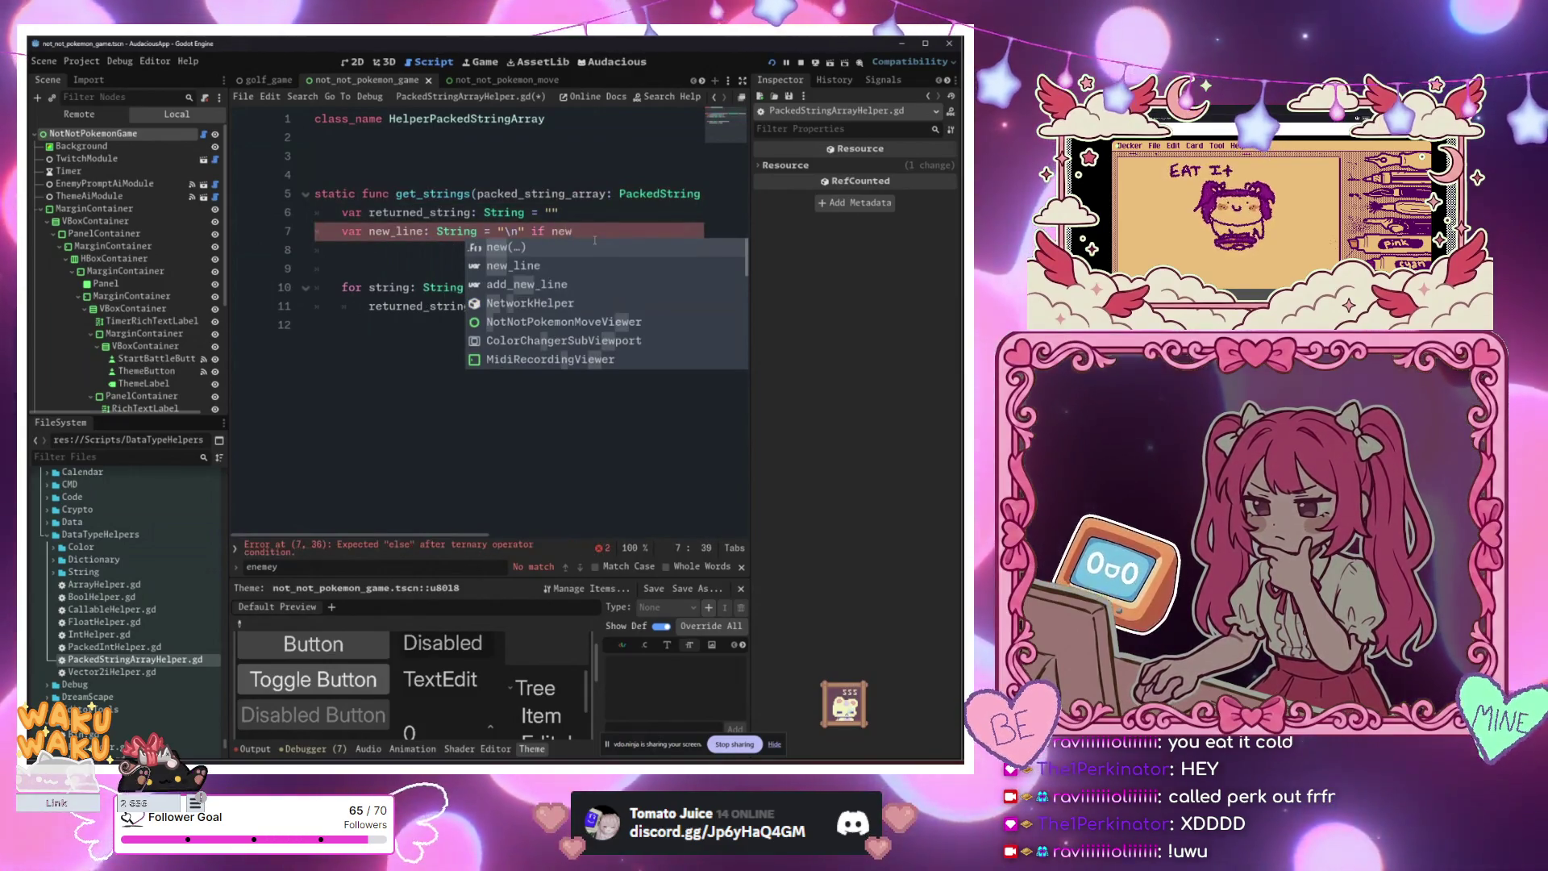
pyautogui.press('Down')
pyautogui.press('Down')
pyautogui.press('Return')
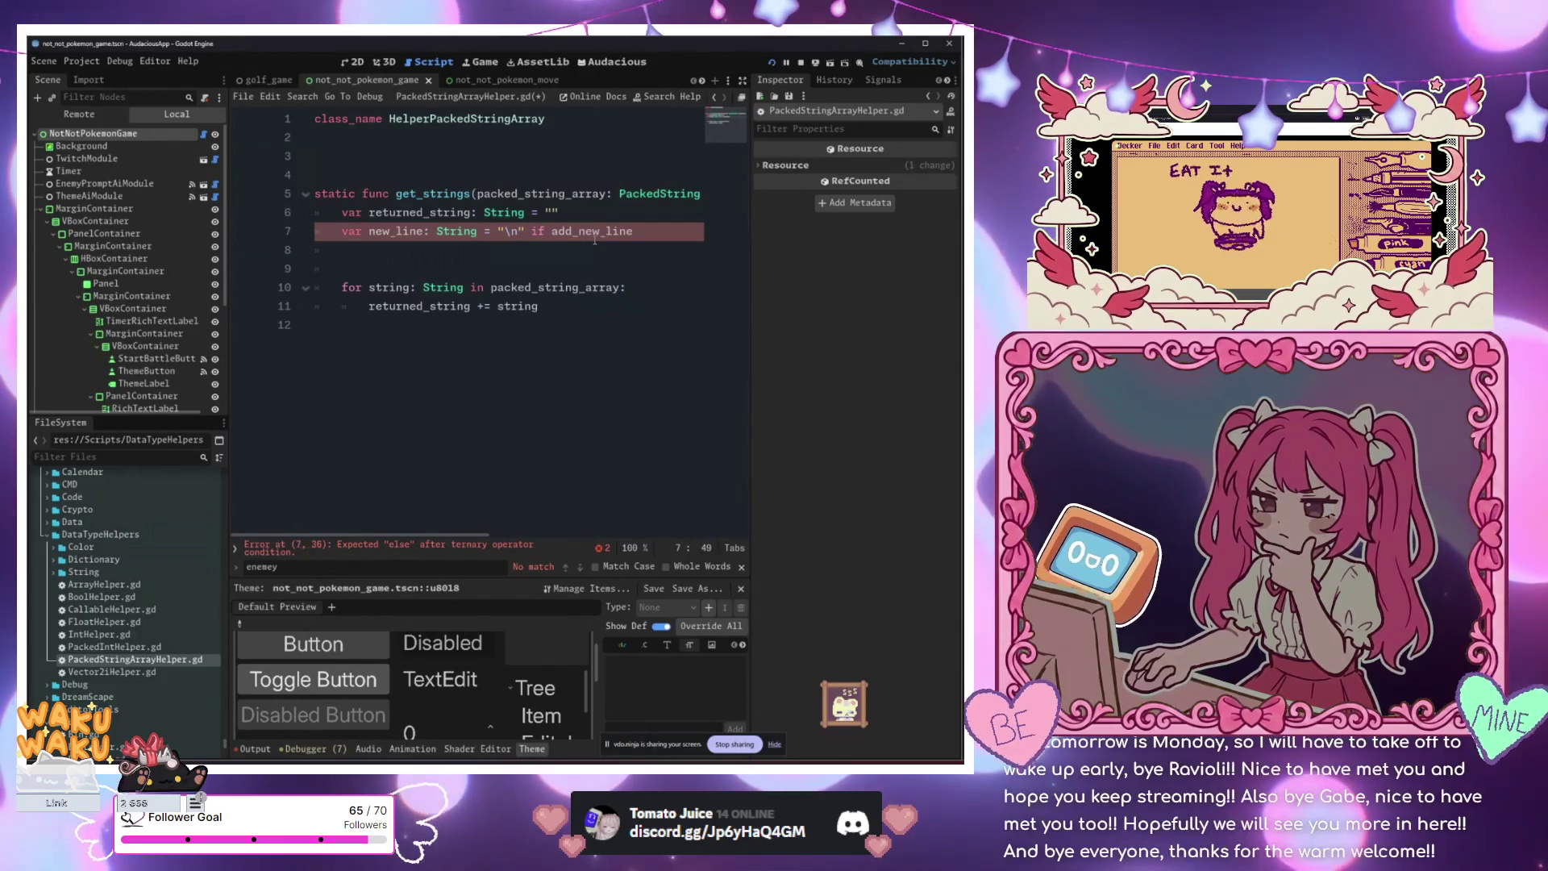
pyautogui.write('else "')
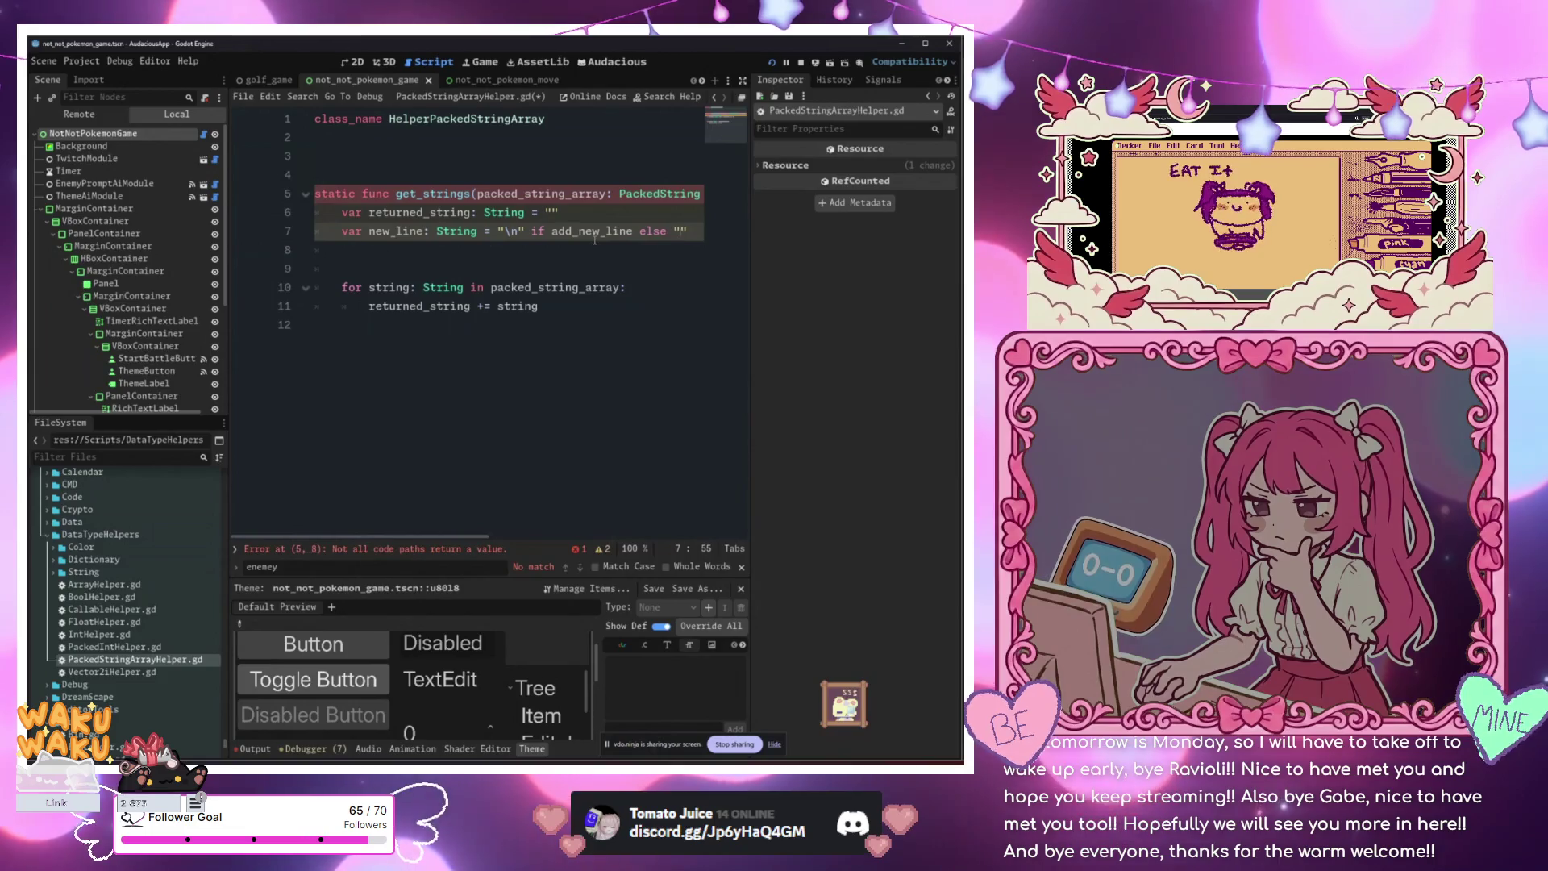
# - Add a separation_characters : String parameter to the get_strings signature
pyautogui.click(482, 242)
pyautogui.click(555, 232)
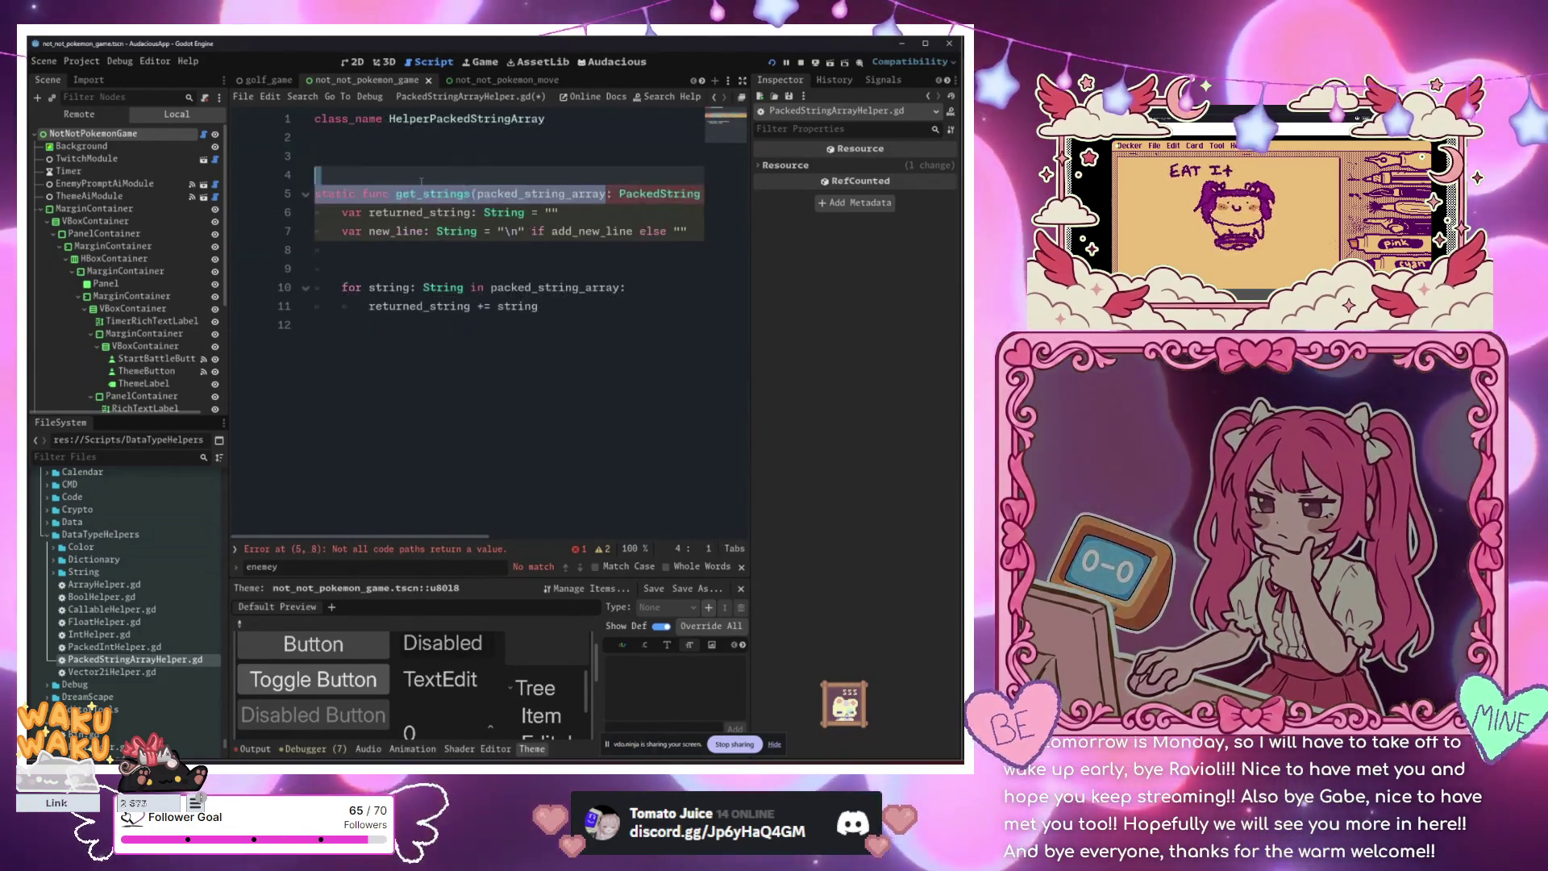
pyautogui.click(531, 252)
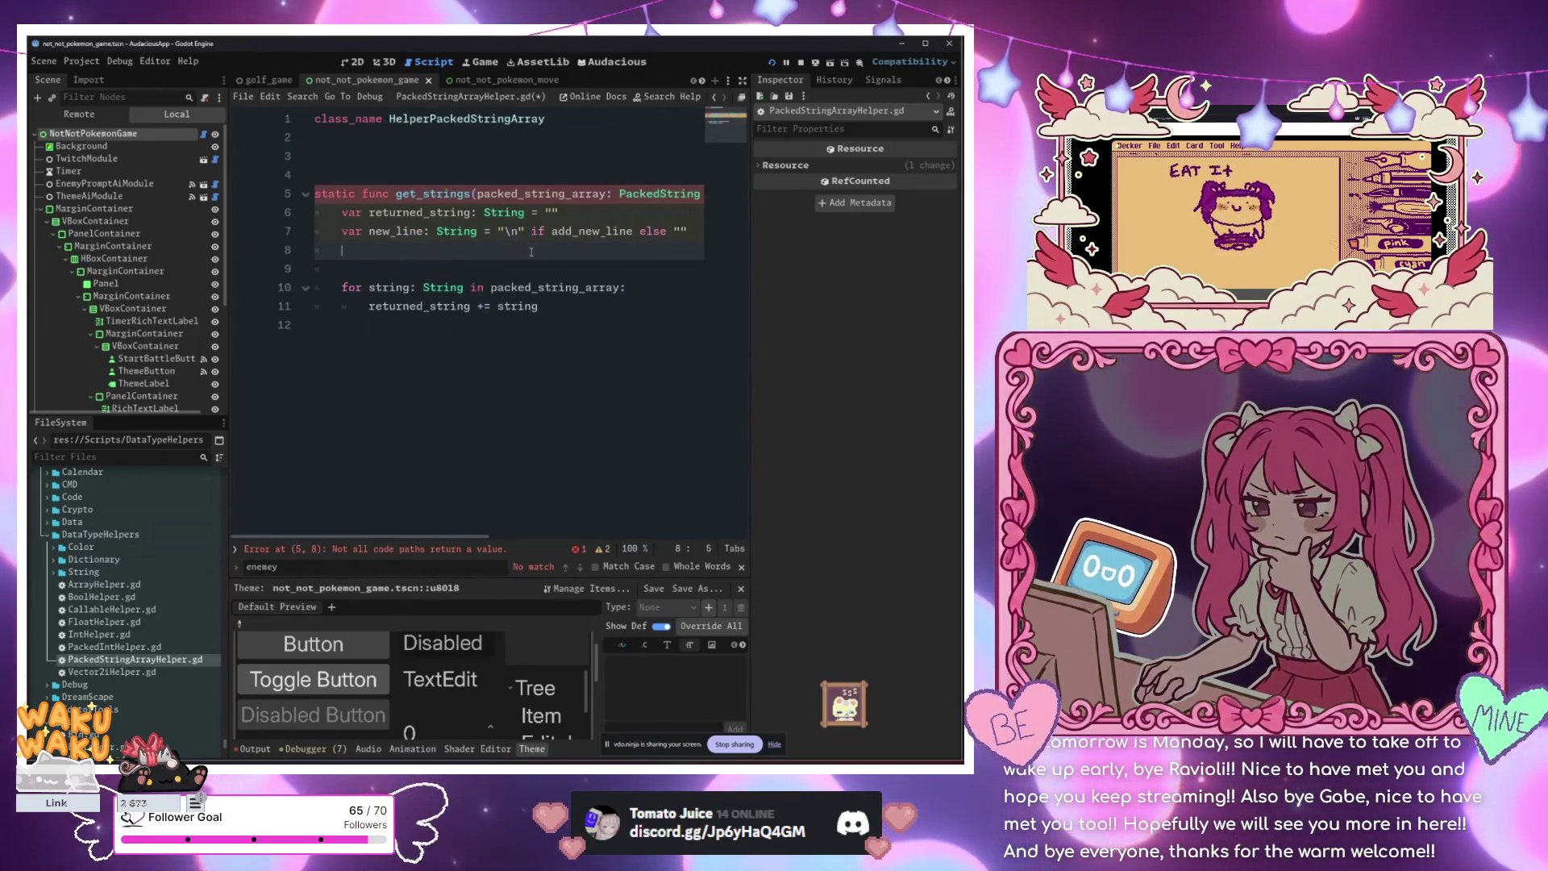
pyautogui.write('var ')
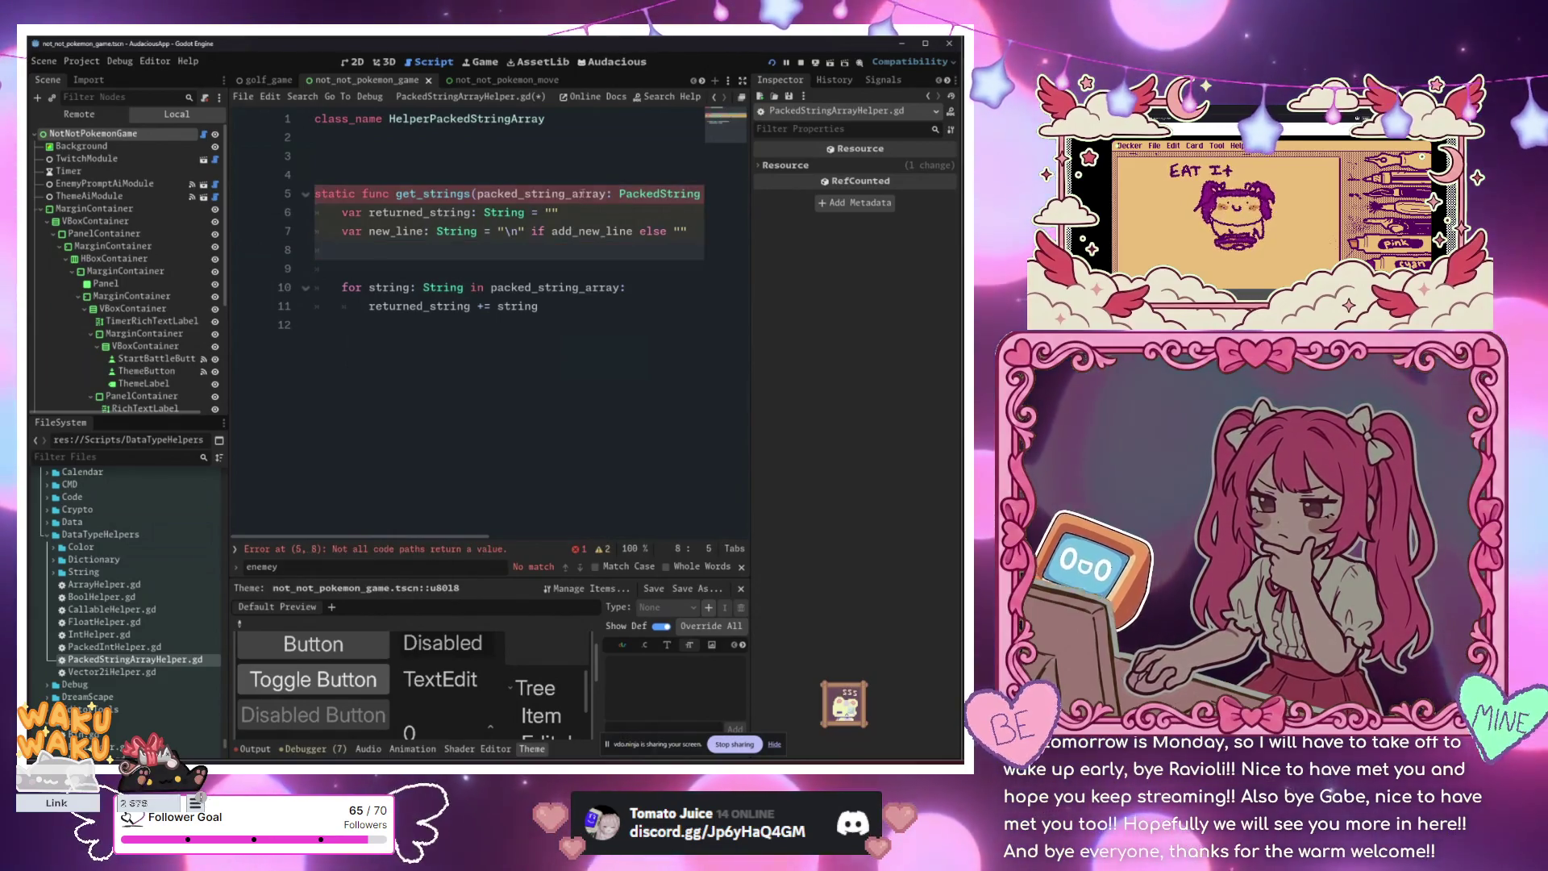
pyautogui.write(', separation_characters : String')
pyautogui.click(505, 194)
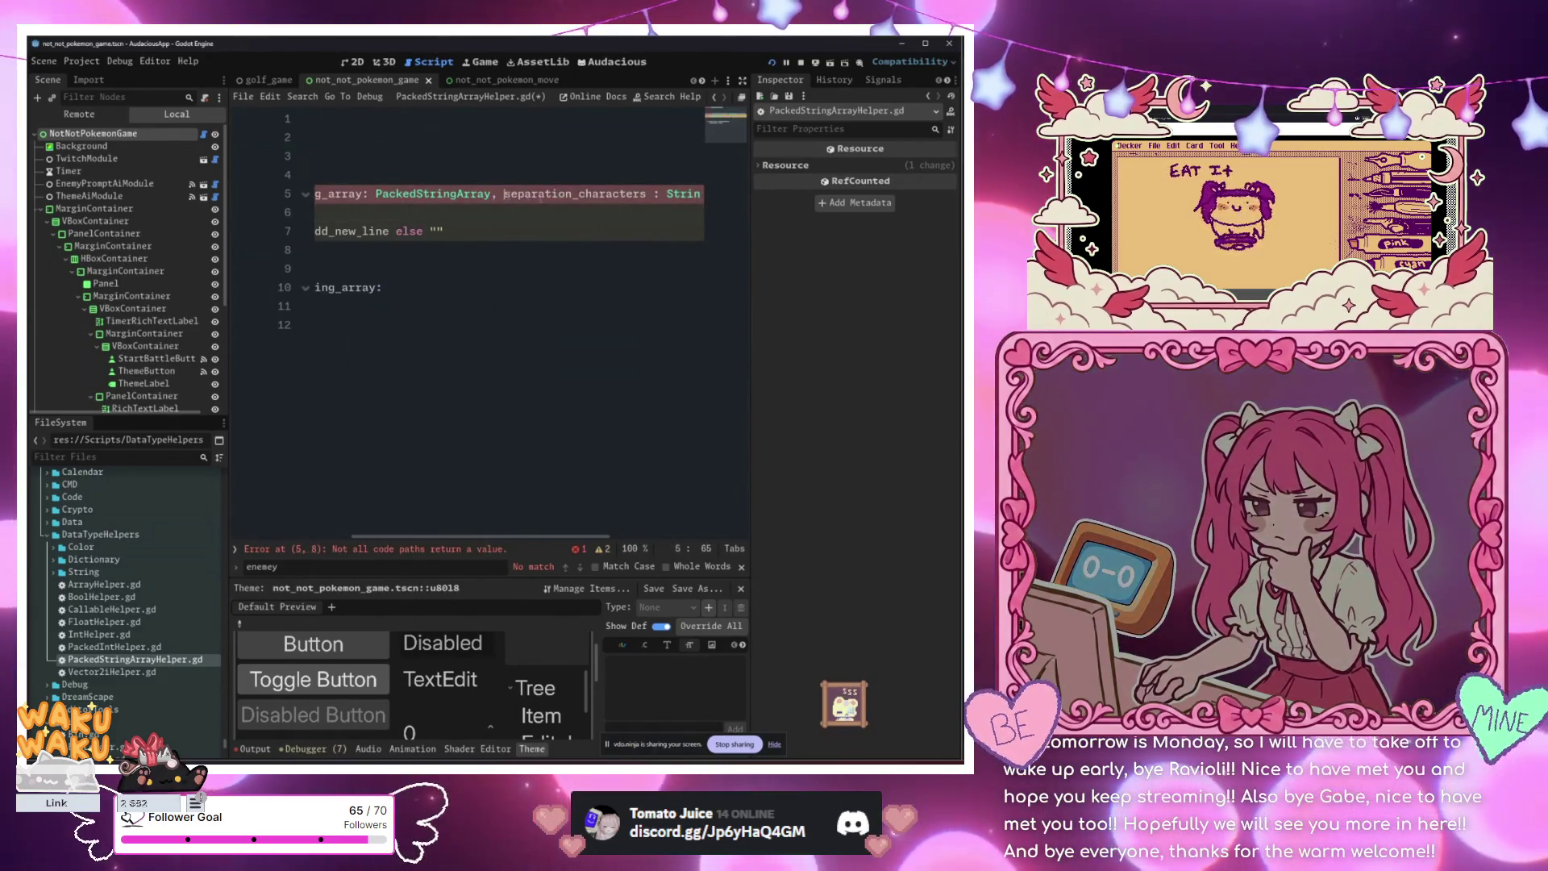
# - Default separation_characters to "" and append string + separation_characters + new_line in the loop
pyautogui.moveTo(505, 194); pyautogui.dragTo(702, 194)
pyautogui.click(519, 195)
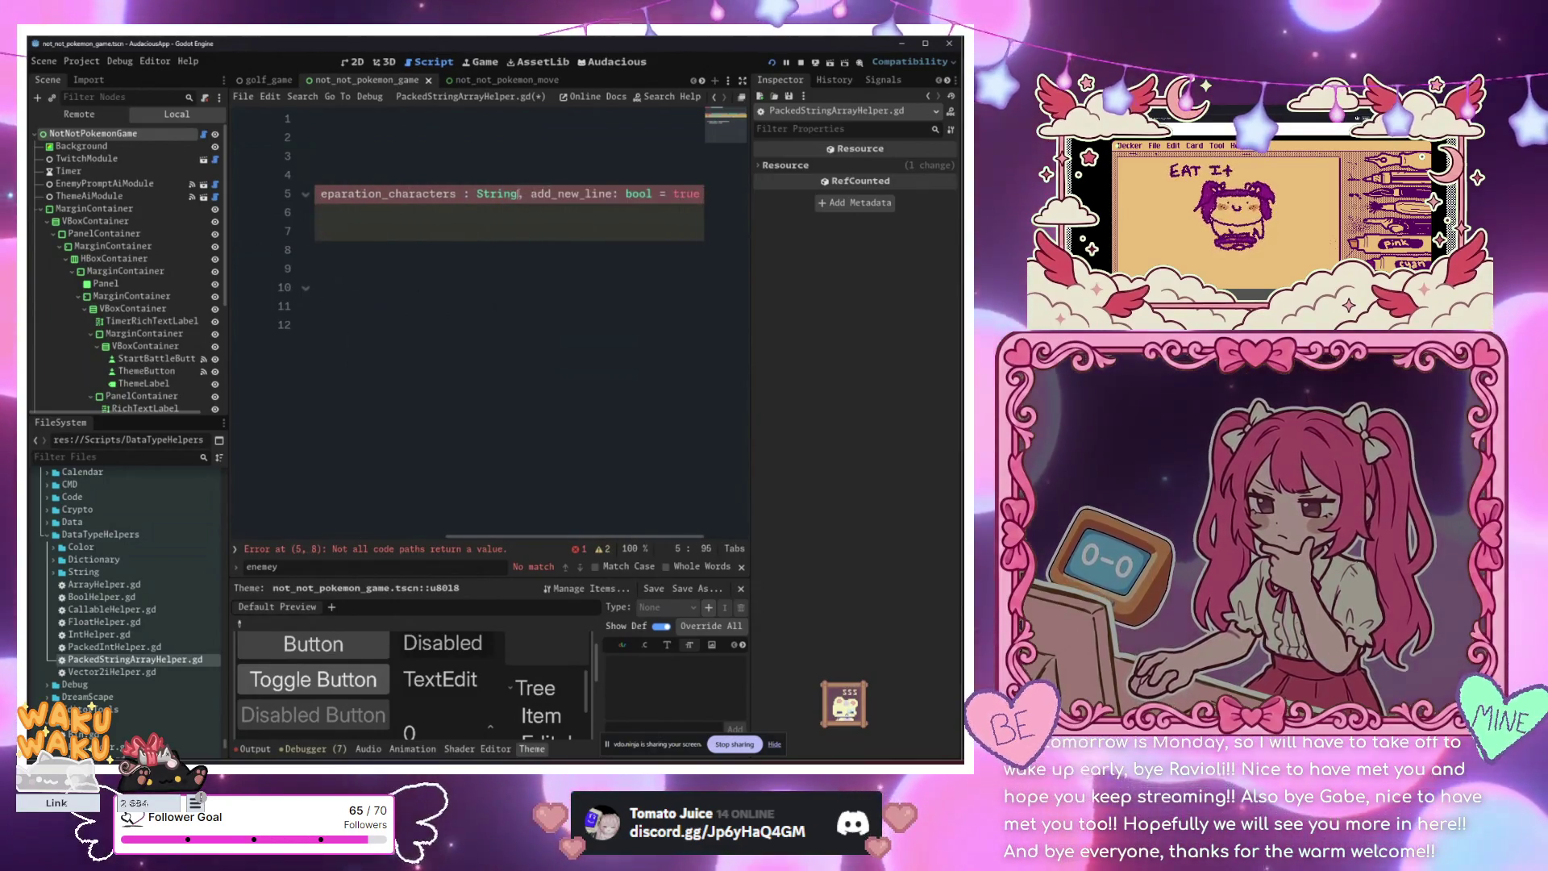
pyautogui.write('= ""')
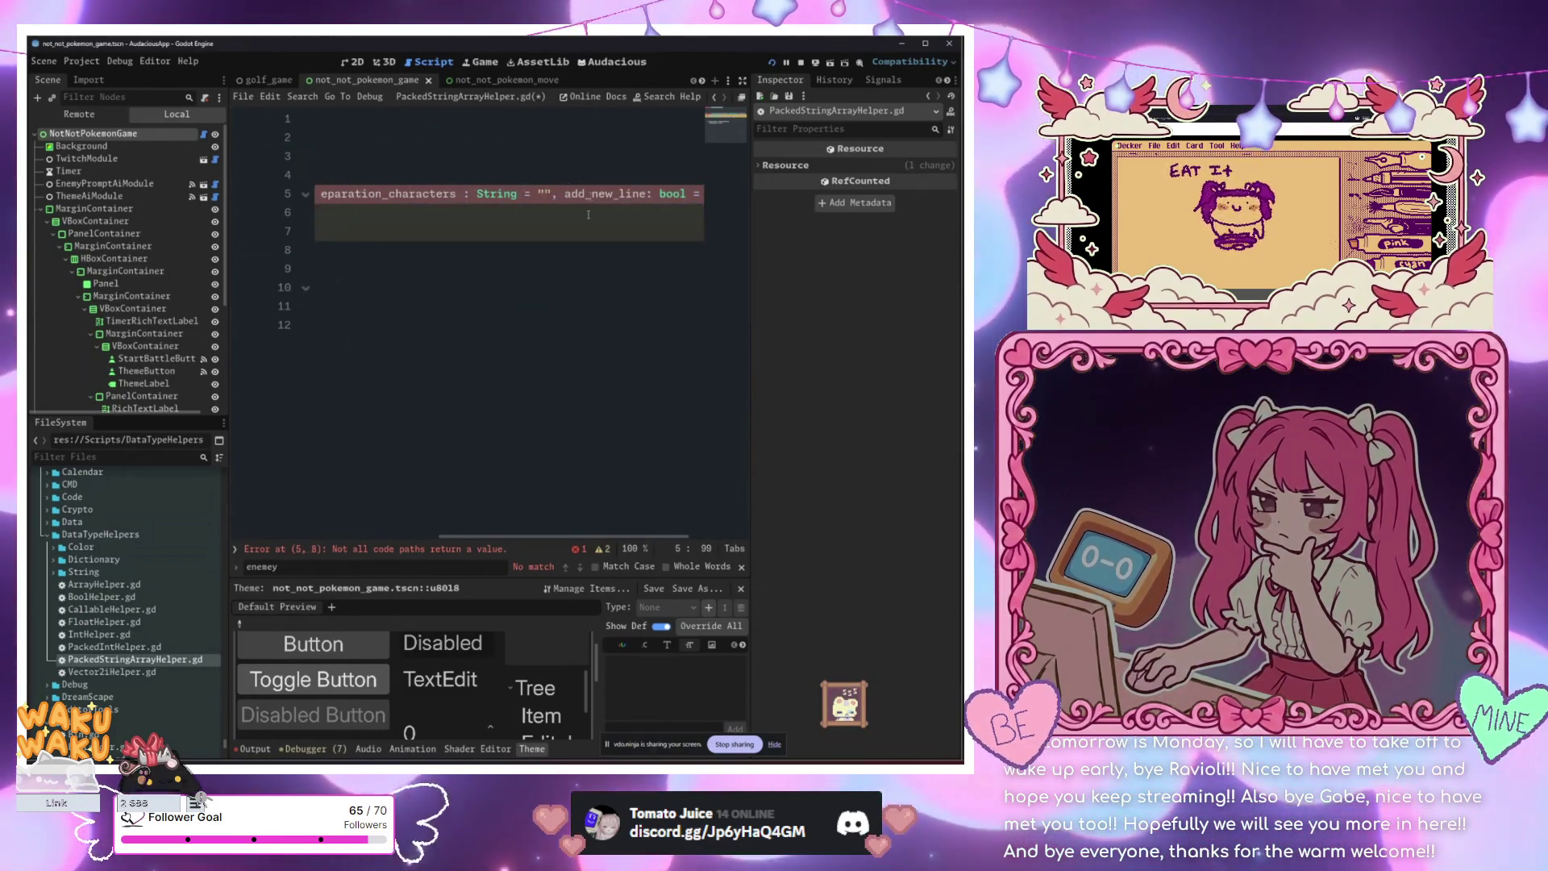
pyautogui.moveTo(342, 231); pyautogui.dragTo(300, 238)
pyautogui.click(583, 300)
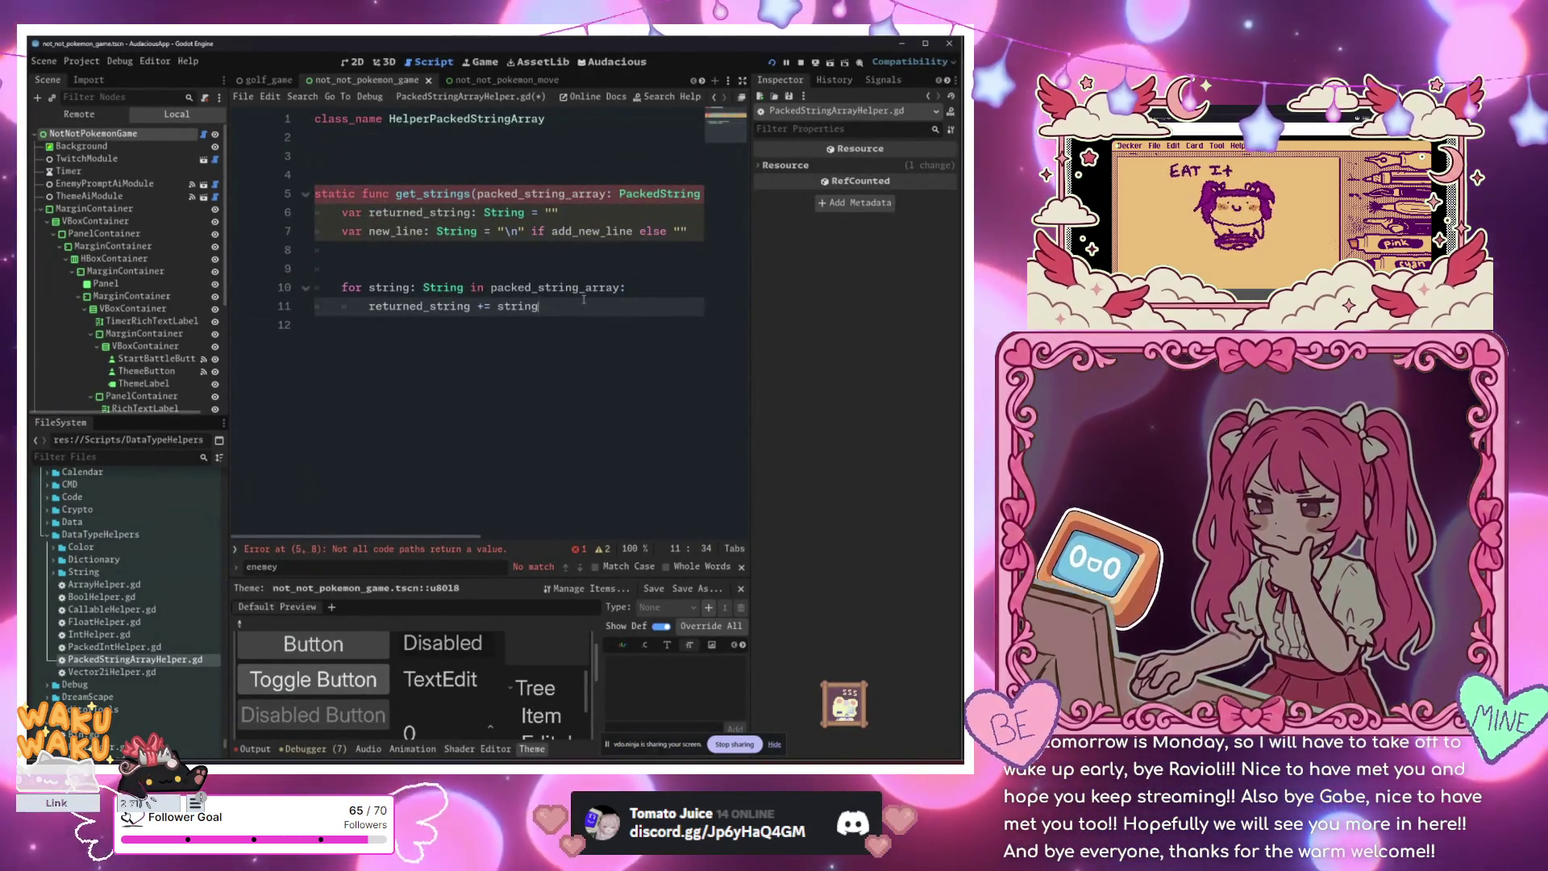
pyautogui.press('Left')
pyautogui.press('Left')
pyautogui.press('Left')
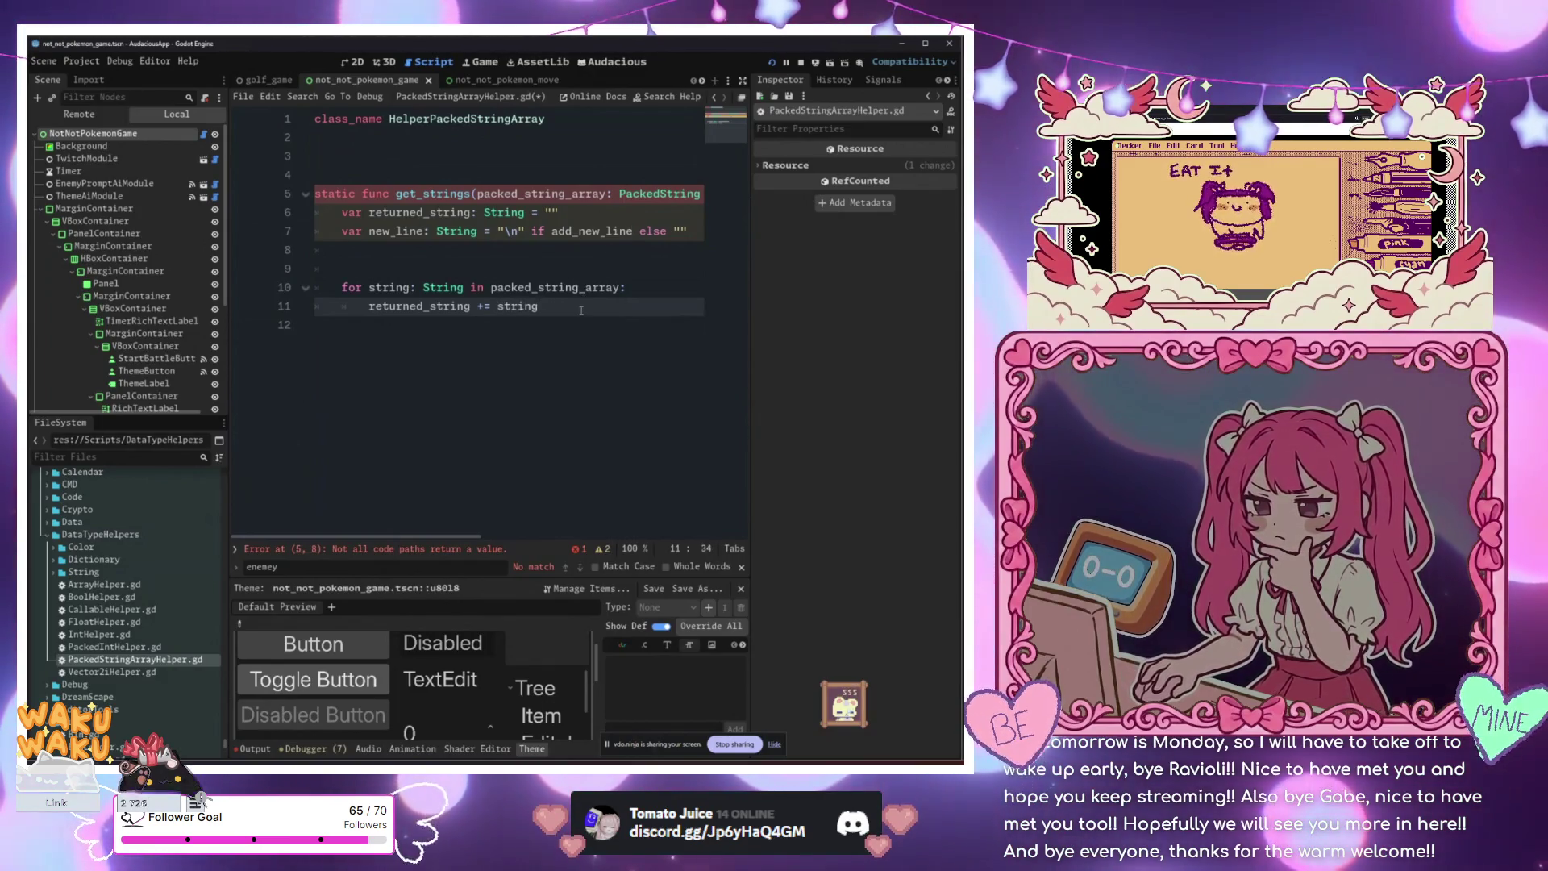
pyautogui.write('+= string ')
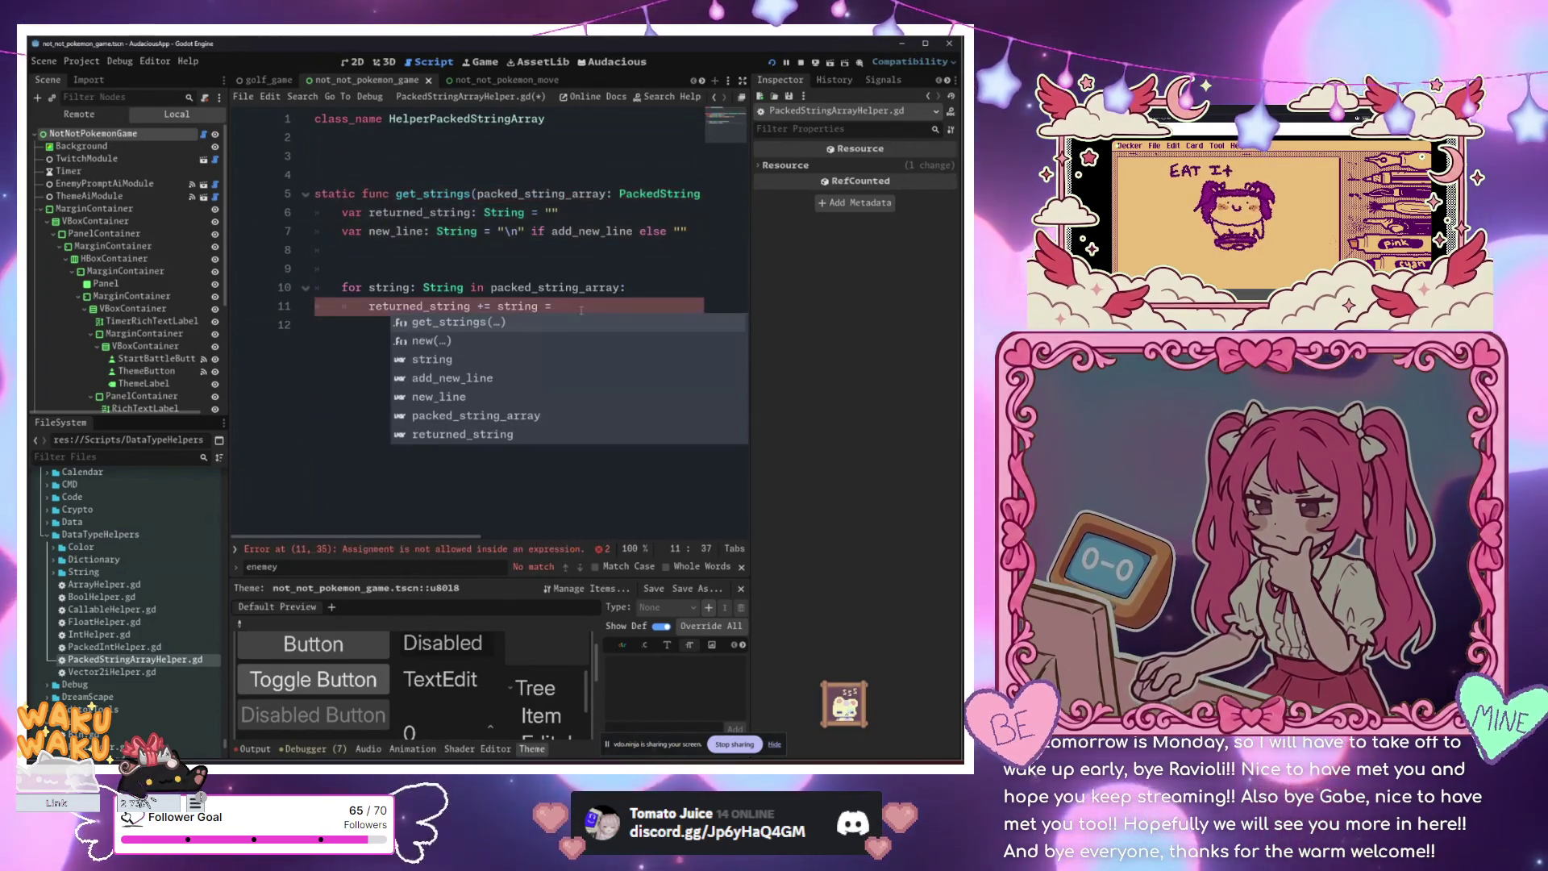
pyautogui.write('+ separation_characters ')
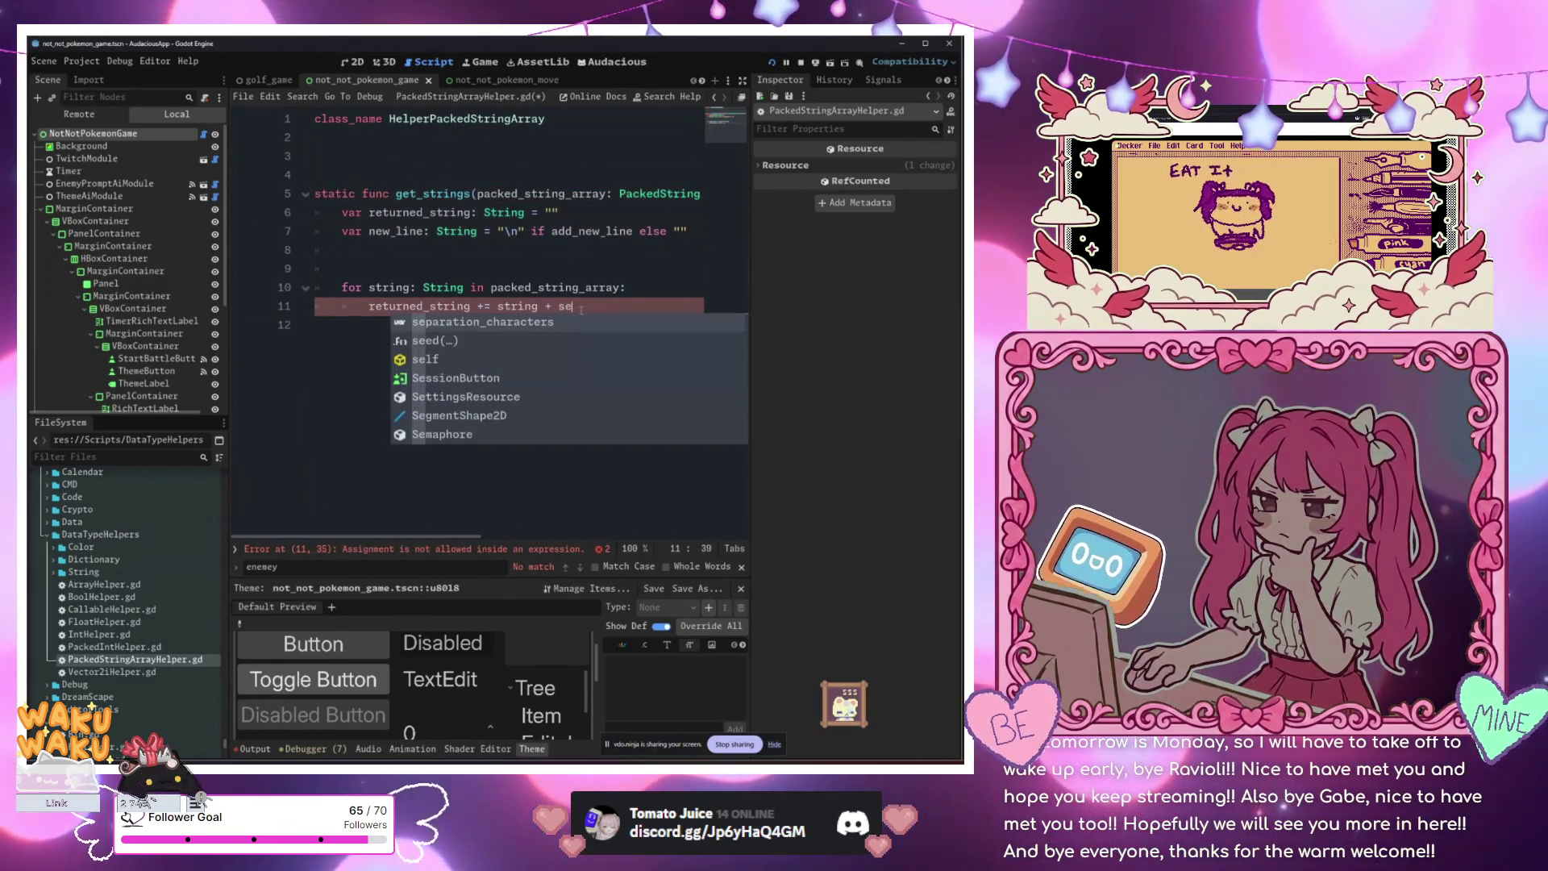
pyautogui.write('+ new')
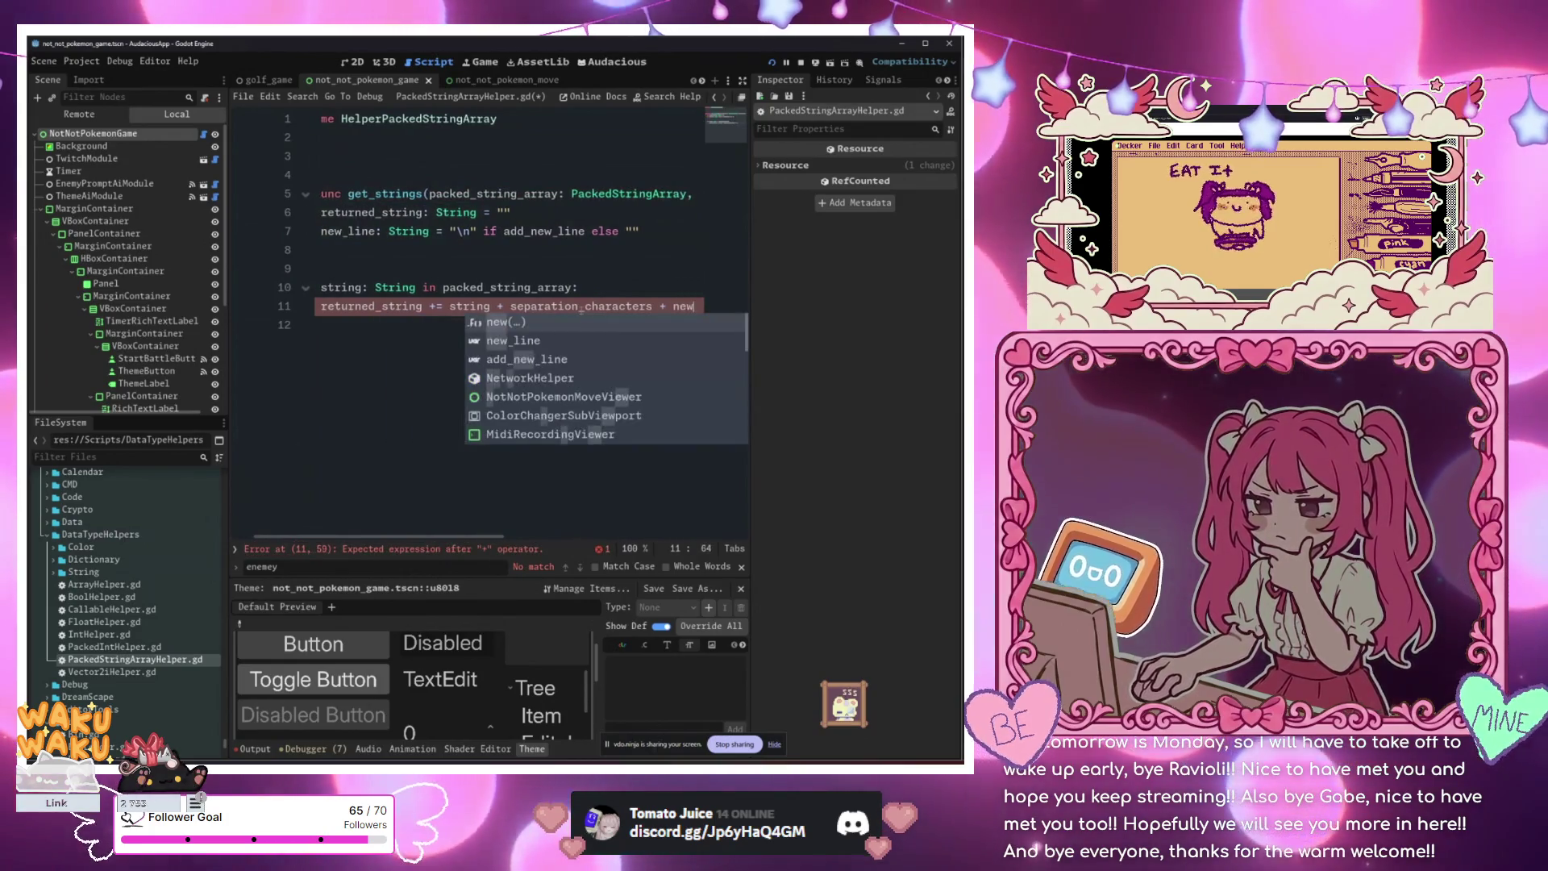
pyautogui.press('Return')
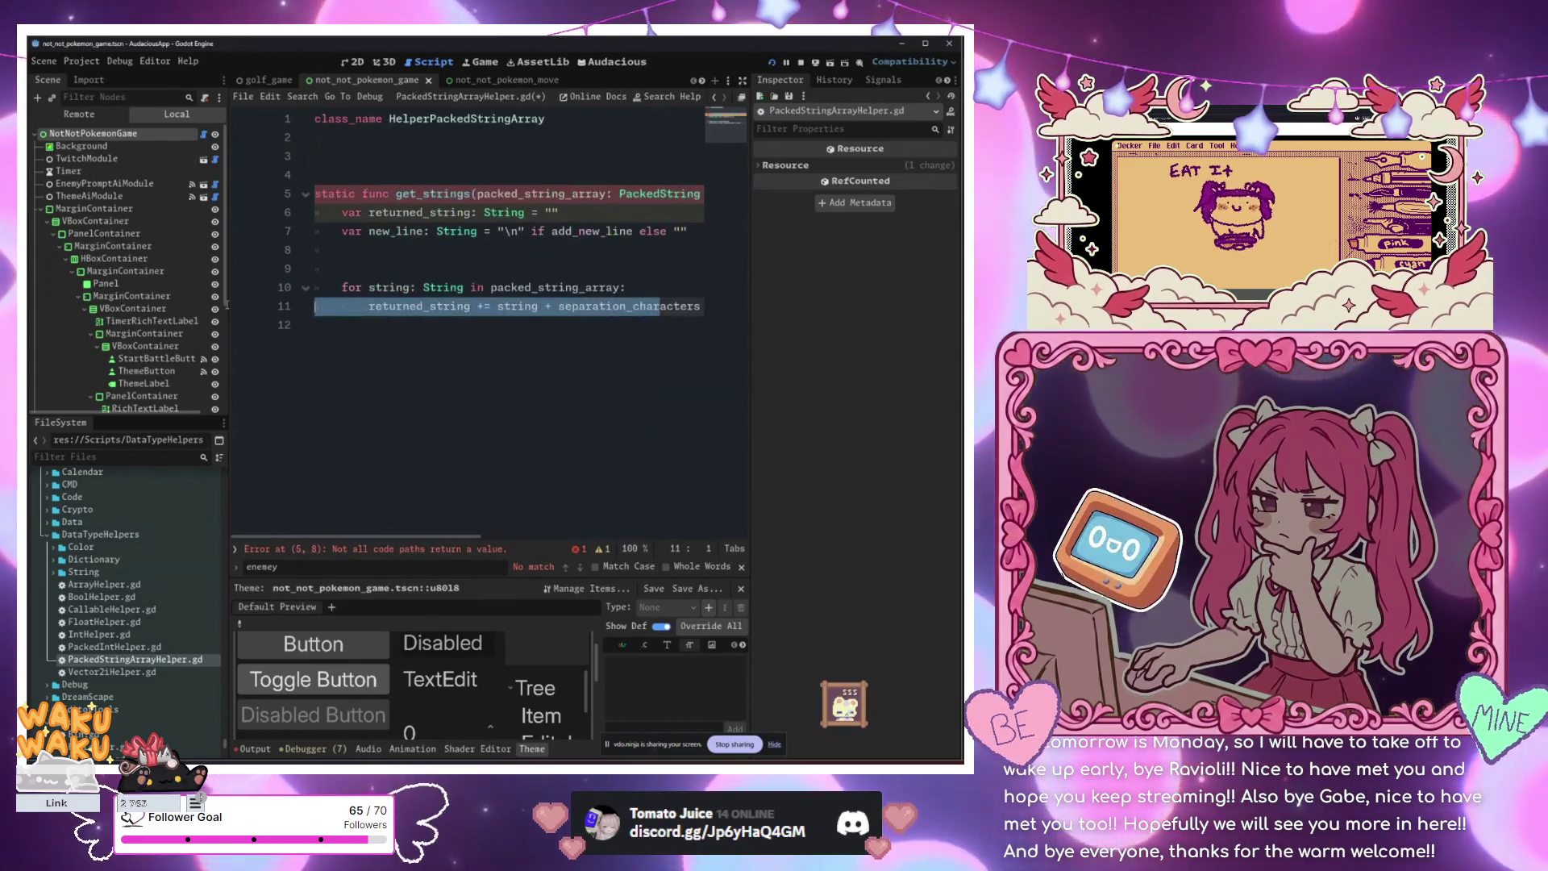
# - Add return returned_string after the loop
pyautogui.click(487, 335)
pyautogui.press('Return')
pyautogui.press('Tab')
pyautogui.write('return')
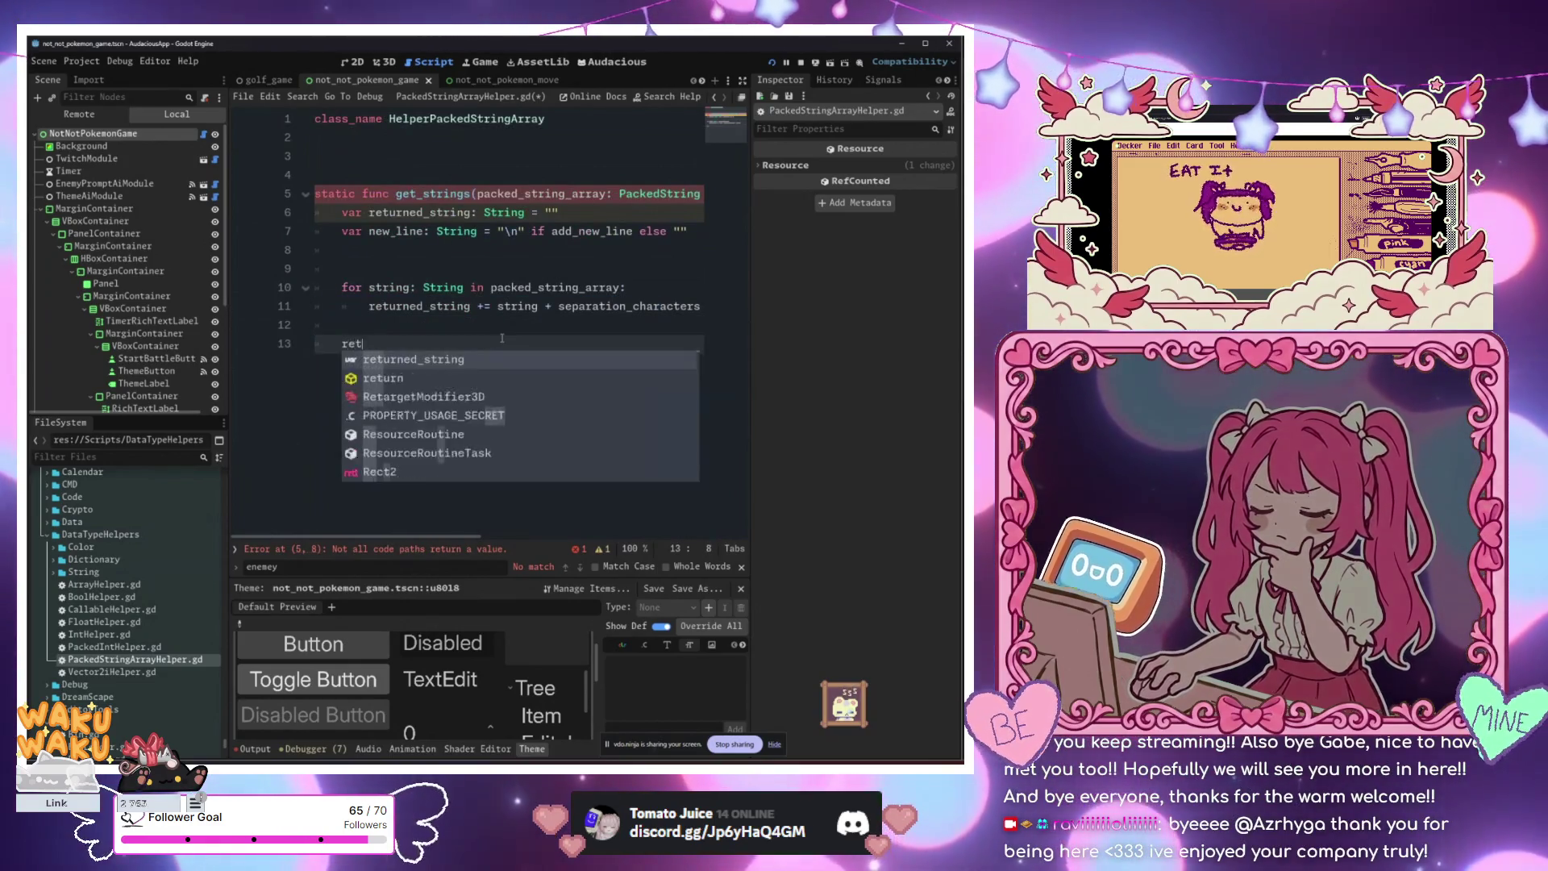
pyautogui.press('BackSpace')
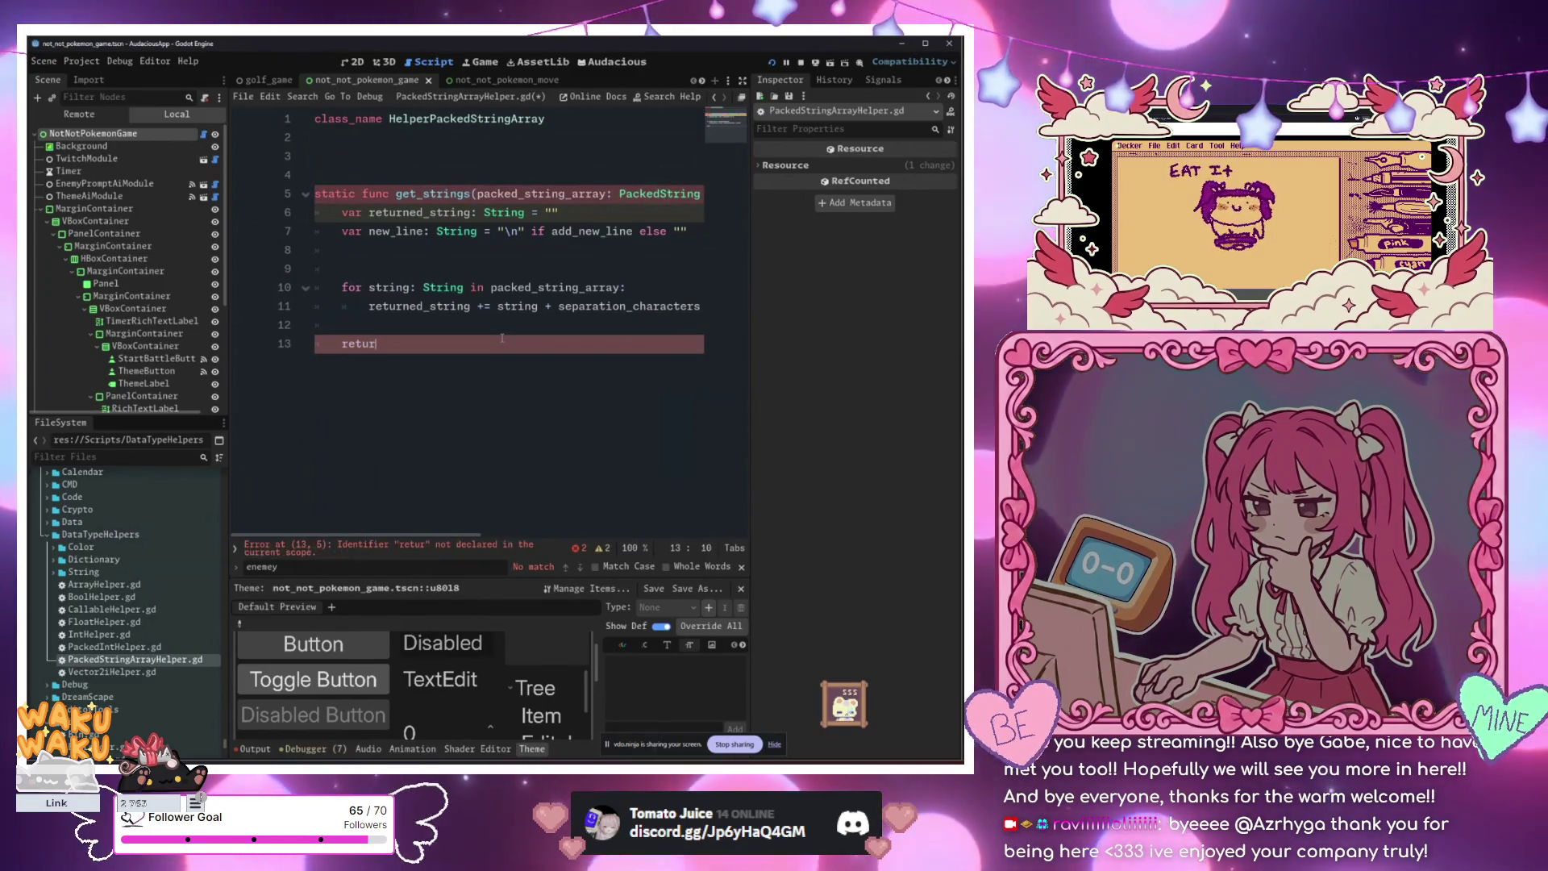
pyautogui.write('retu')
pyautogui.press('Return')
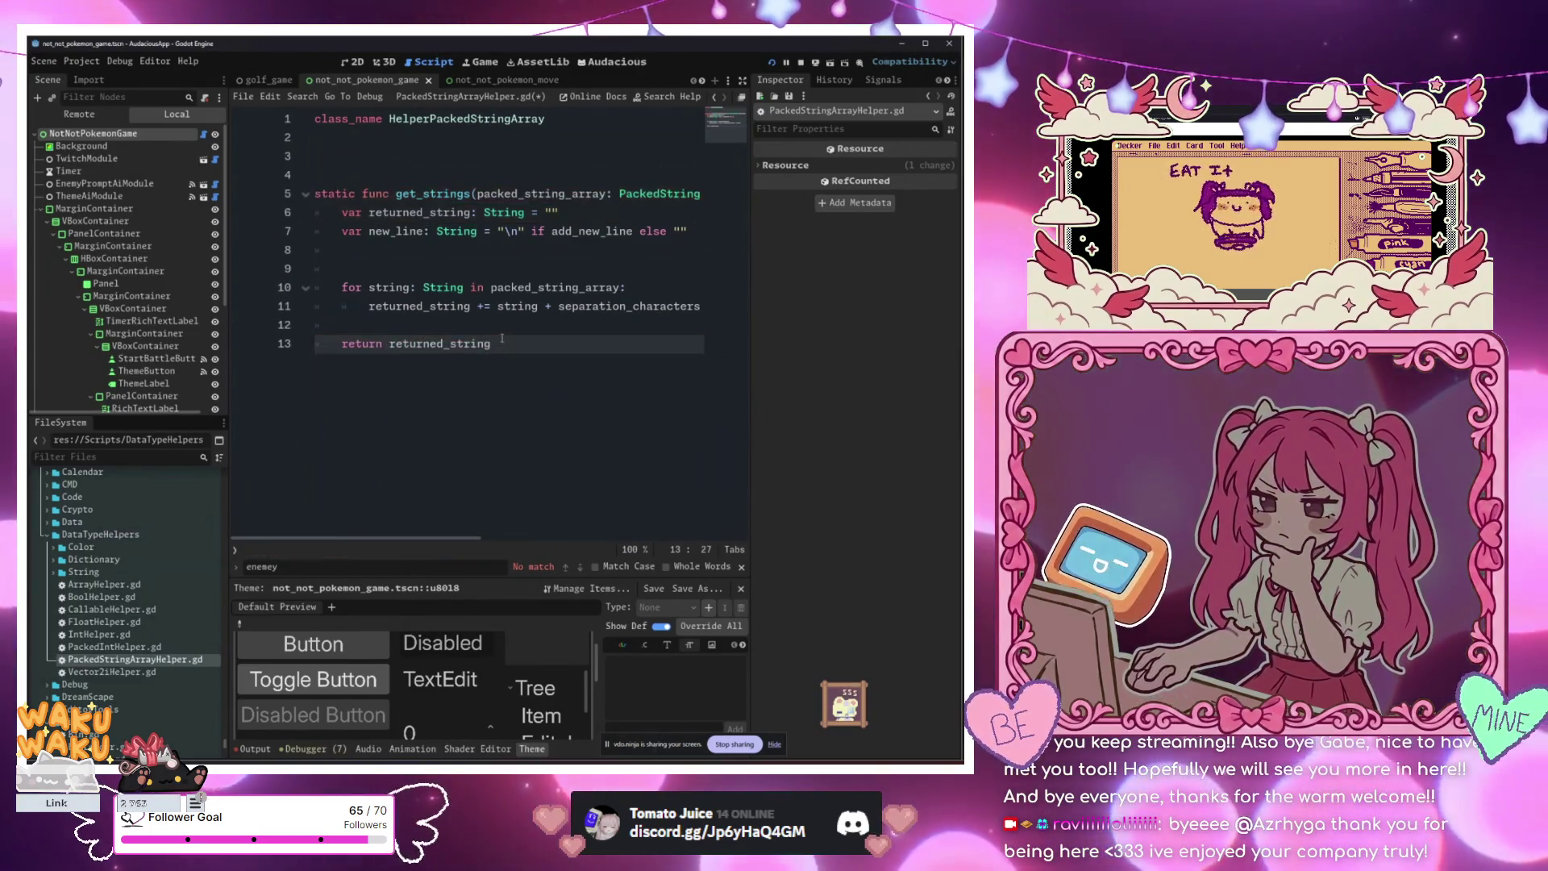
pyautogui.hotkey('alt', 'Left')
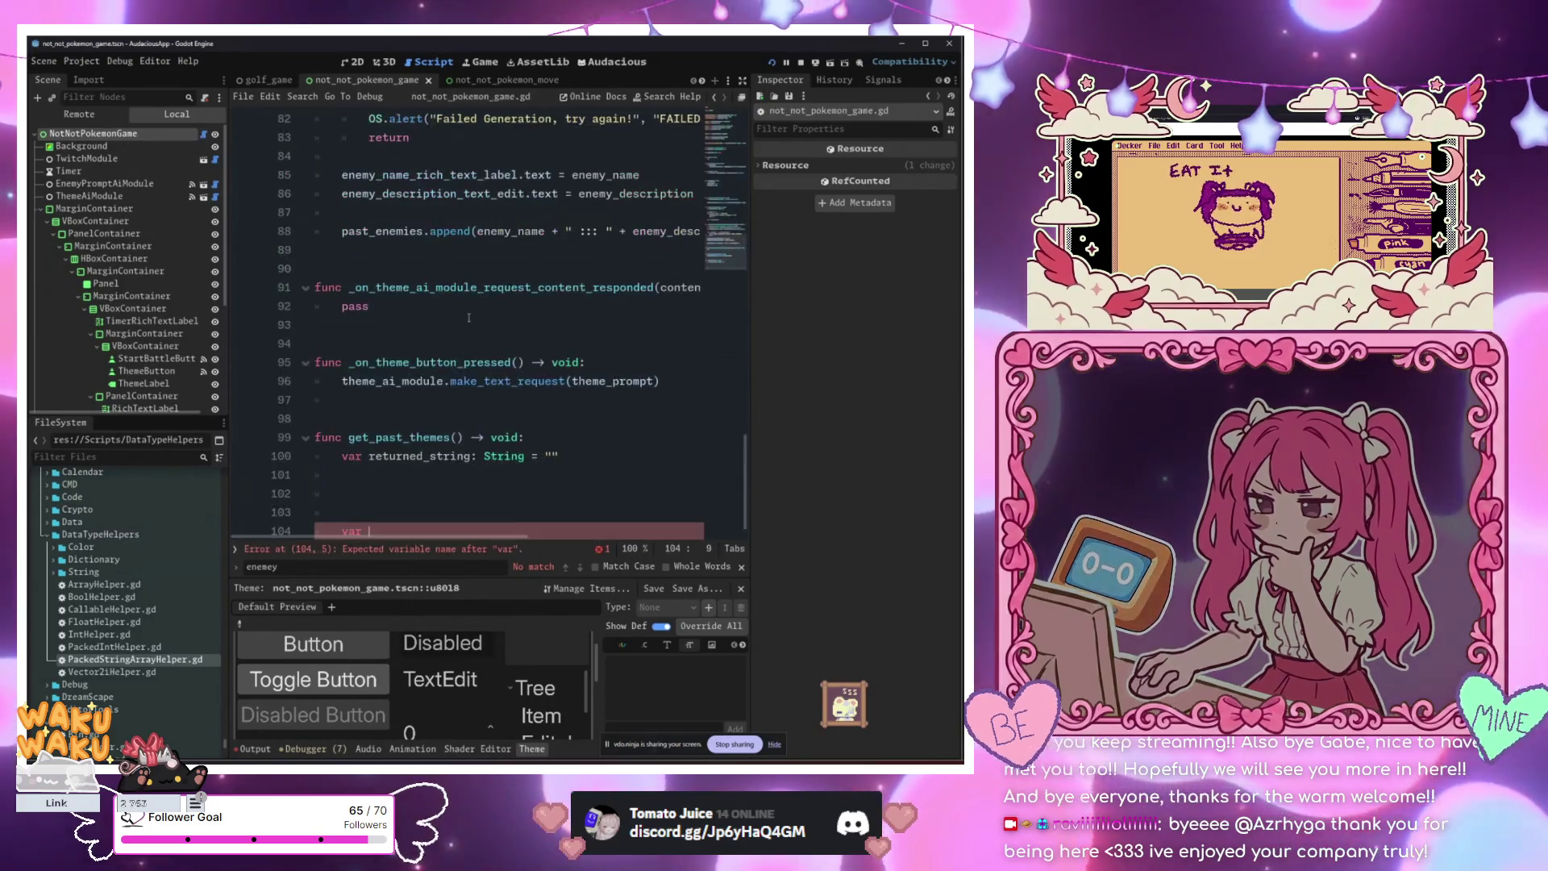
# - Remove the blank lines in get_past_themes and select its two var lines
pyautogui.click(415, 512)
pyautogui.press('BackSpace')
pyautogui.press('BackSpace')
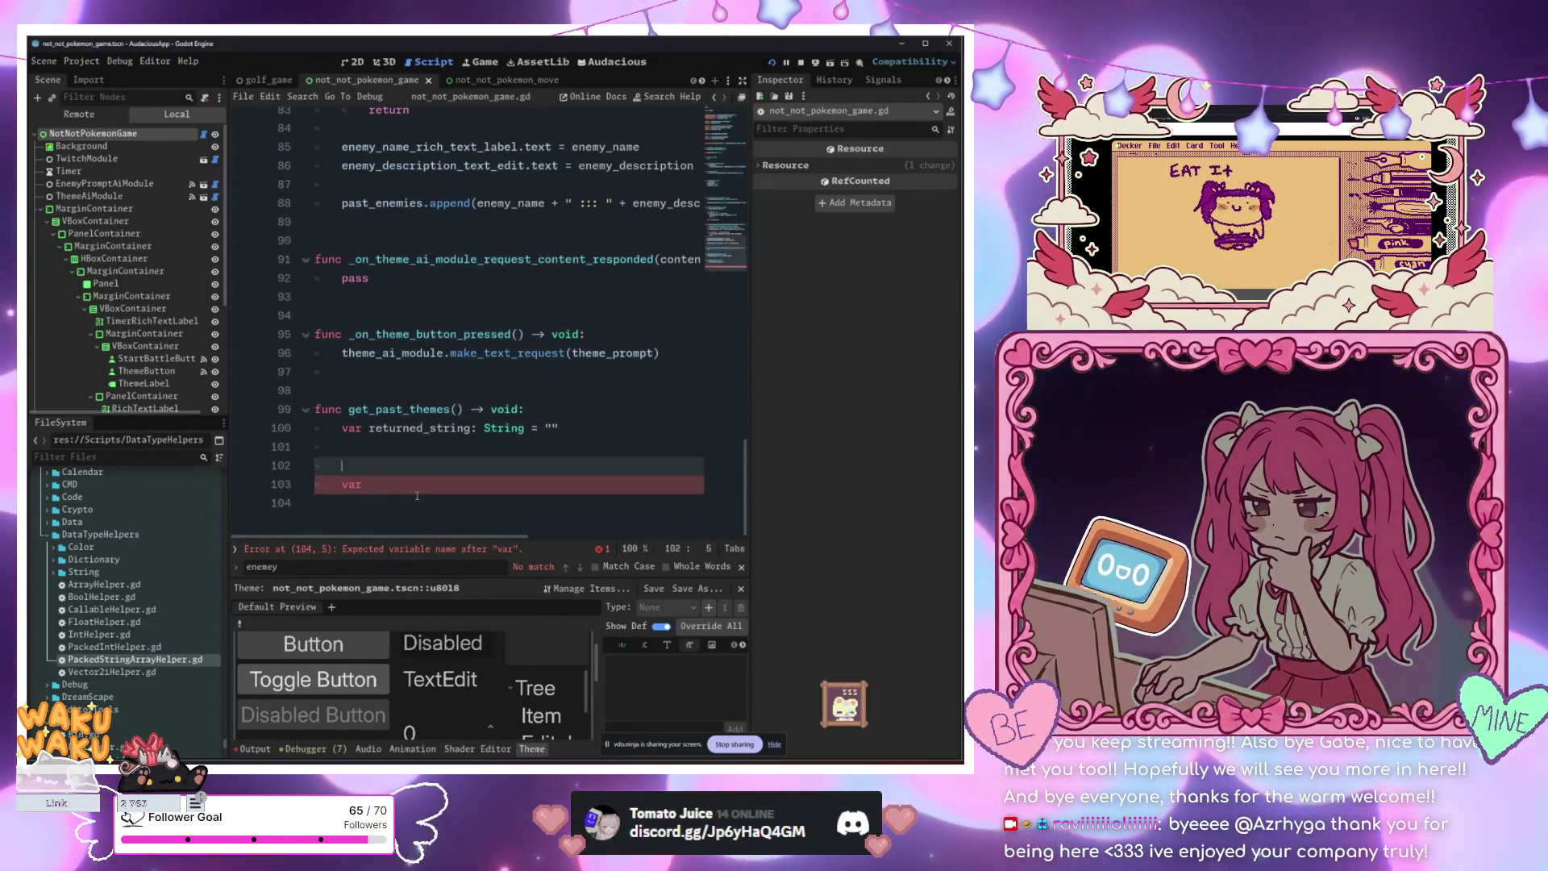
pyautogui.press('BackSpace')
pyautogui.press('BackSpace')
pyautogui.press('BackSpace')
pyautogui.press('Delete')
pyautogui.press('End')
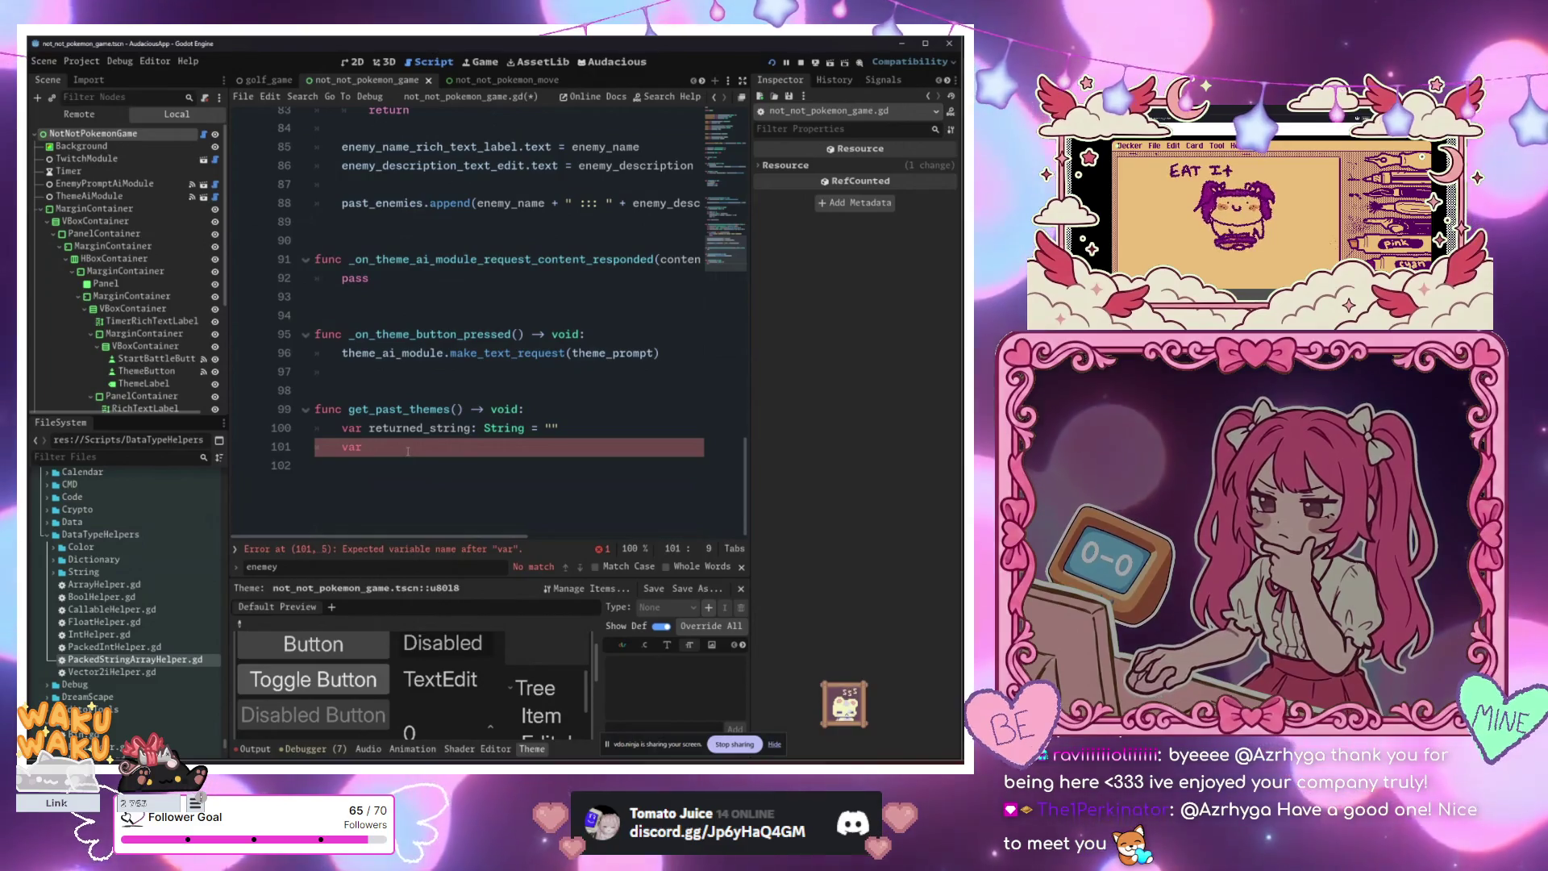
pyautogui.click(495, 396)
pyautogui.moveTo(381, 450); pyautogui.dragTo(337, 428)
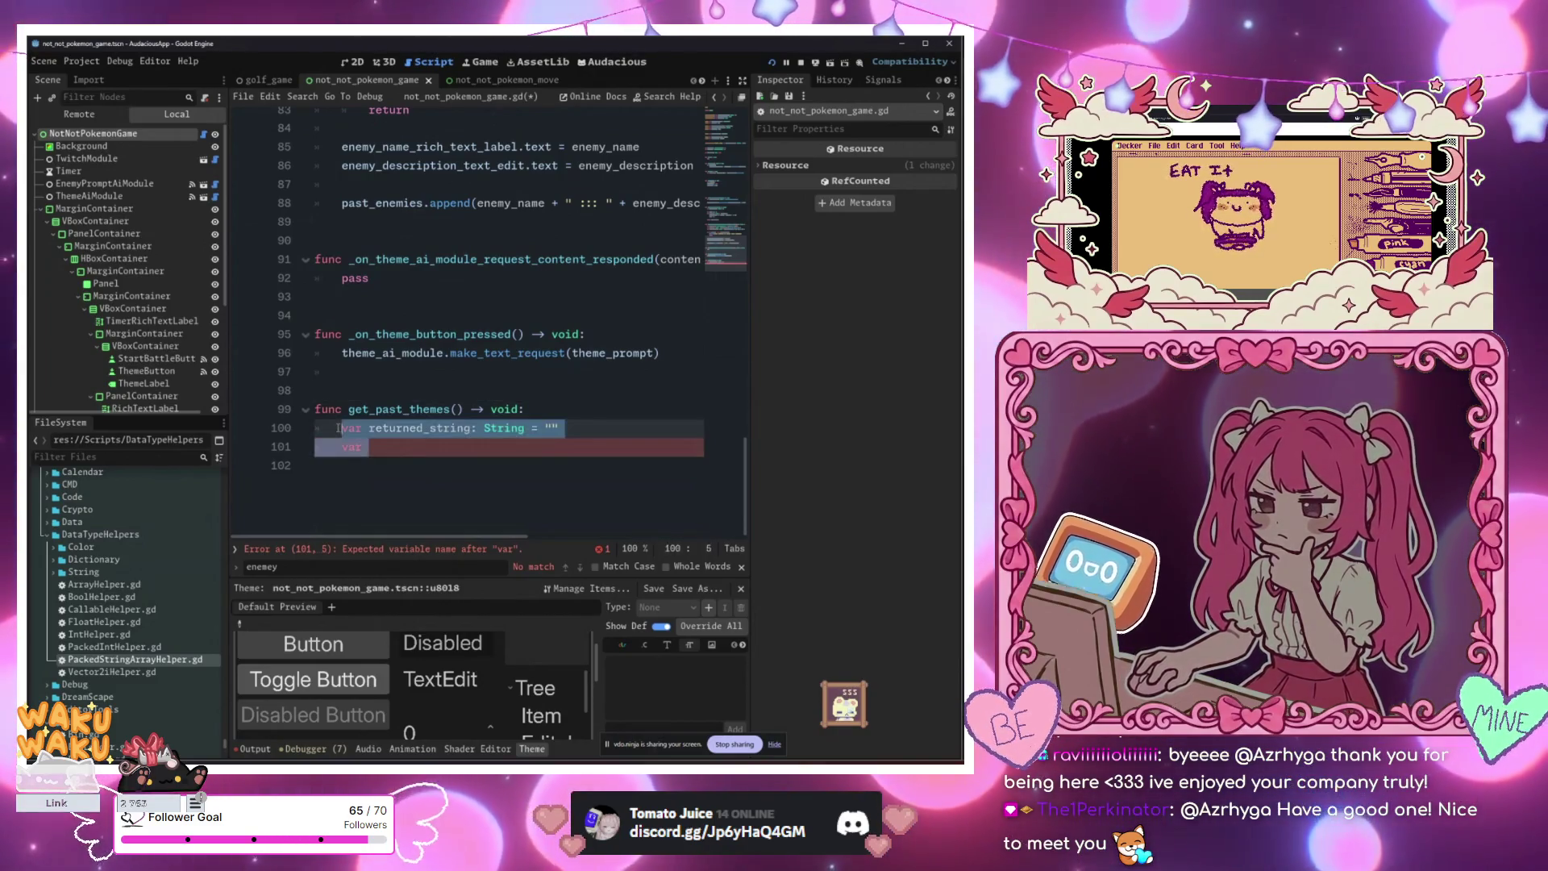
# - Replace the selected lines with HelperPackedStringArray.get_strings(past_themes)
pyautogui.write('PackedStr')
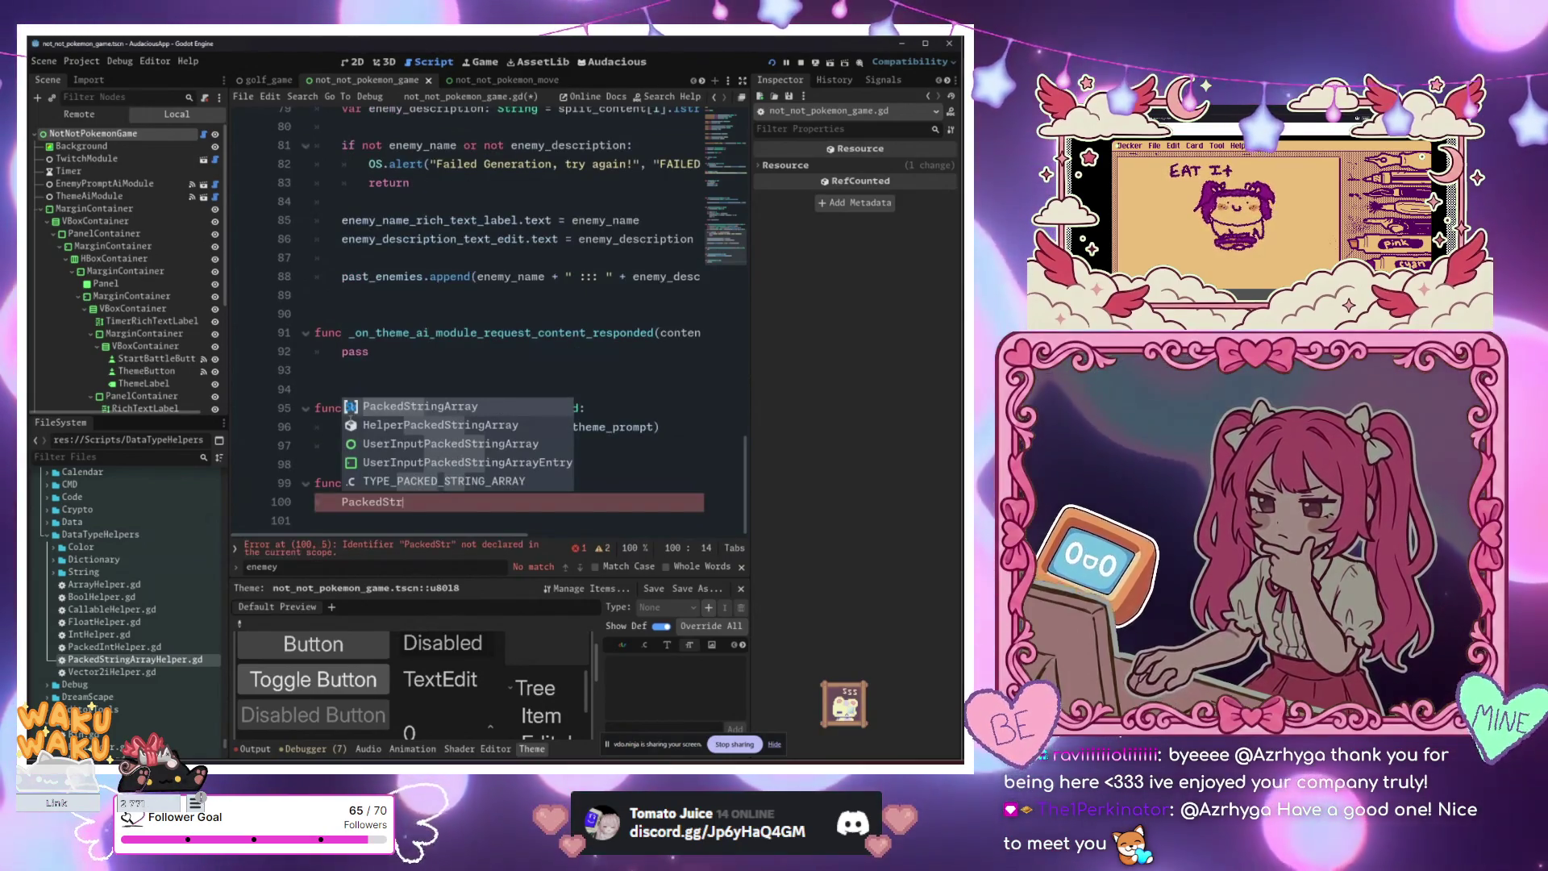
pyautogui.press('Down')
pyautogui.press('Return')
pyautogui.write('.')
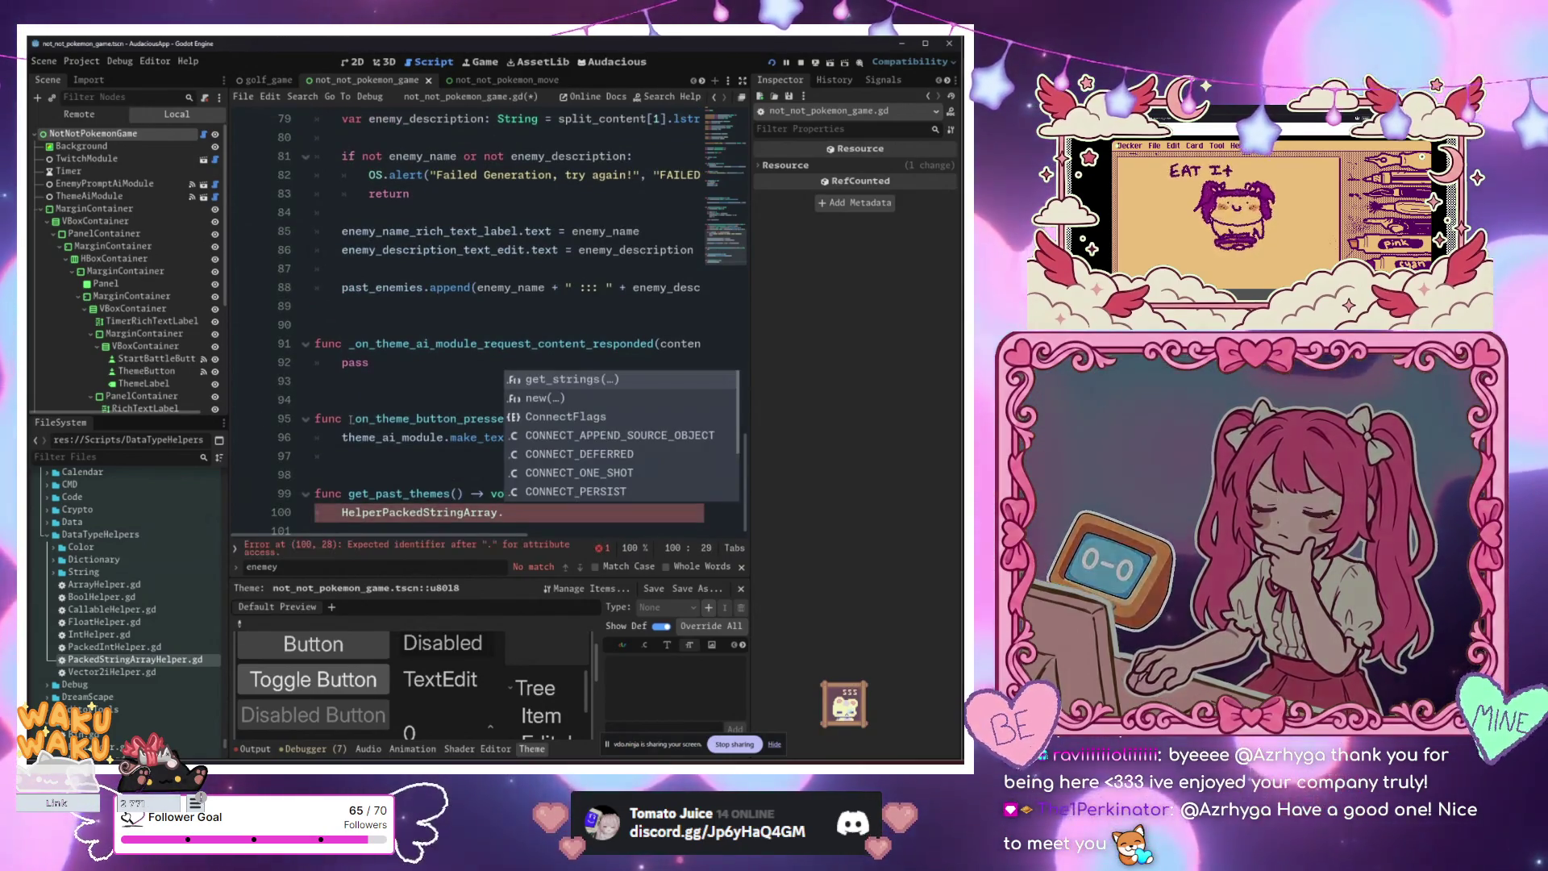
pyautogui.press('Return')
pyautogui.write('past')
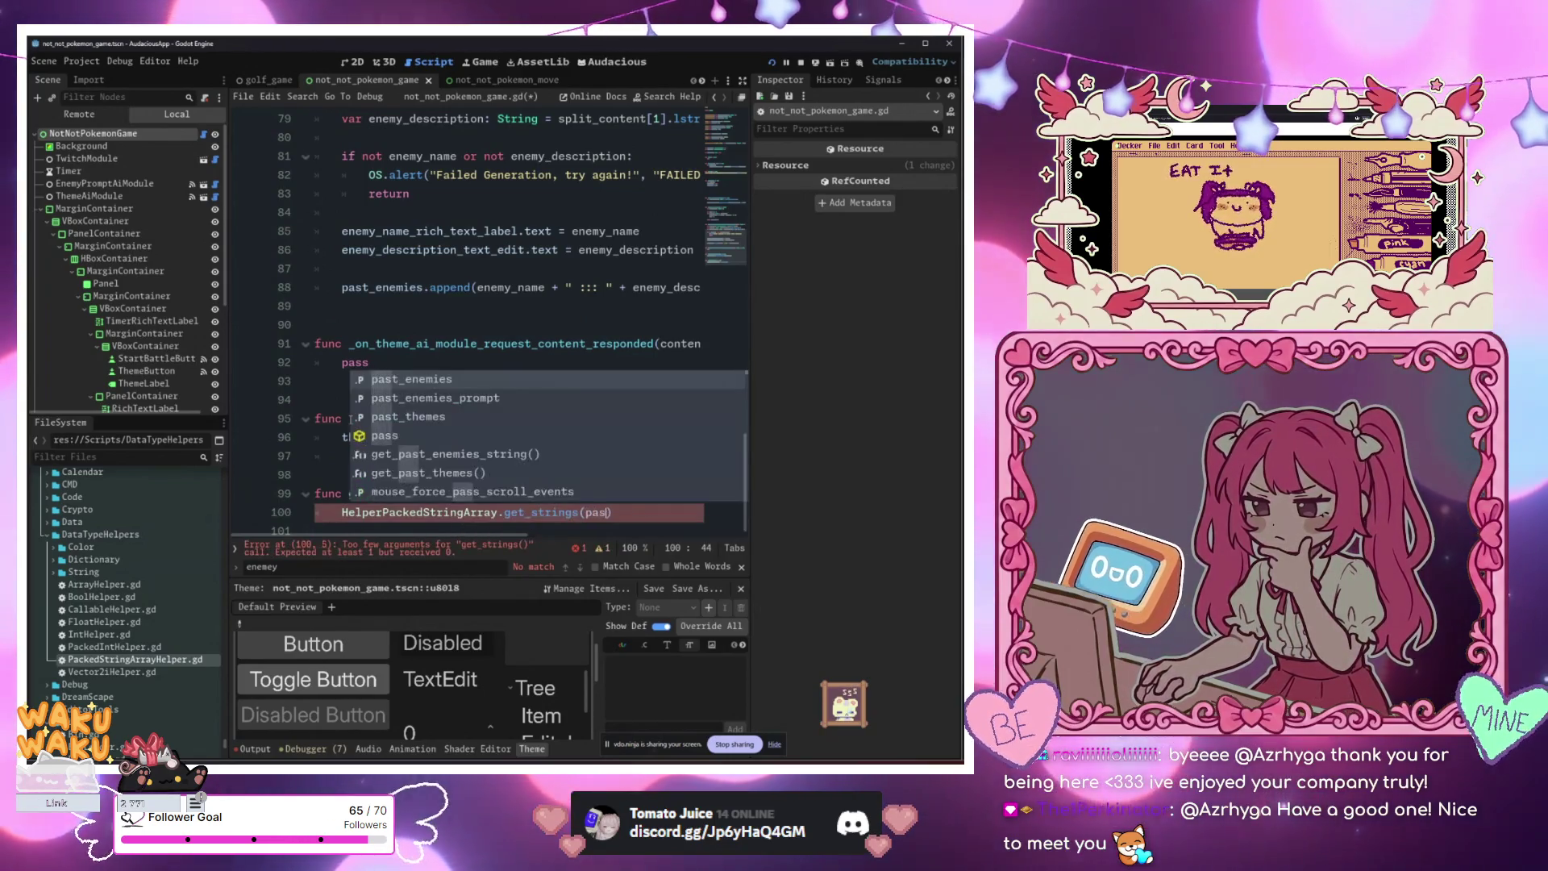
pyautogui.press('Down')
pyautogui.press('Return')
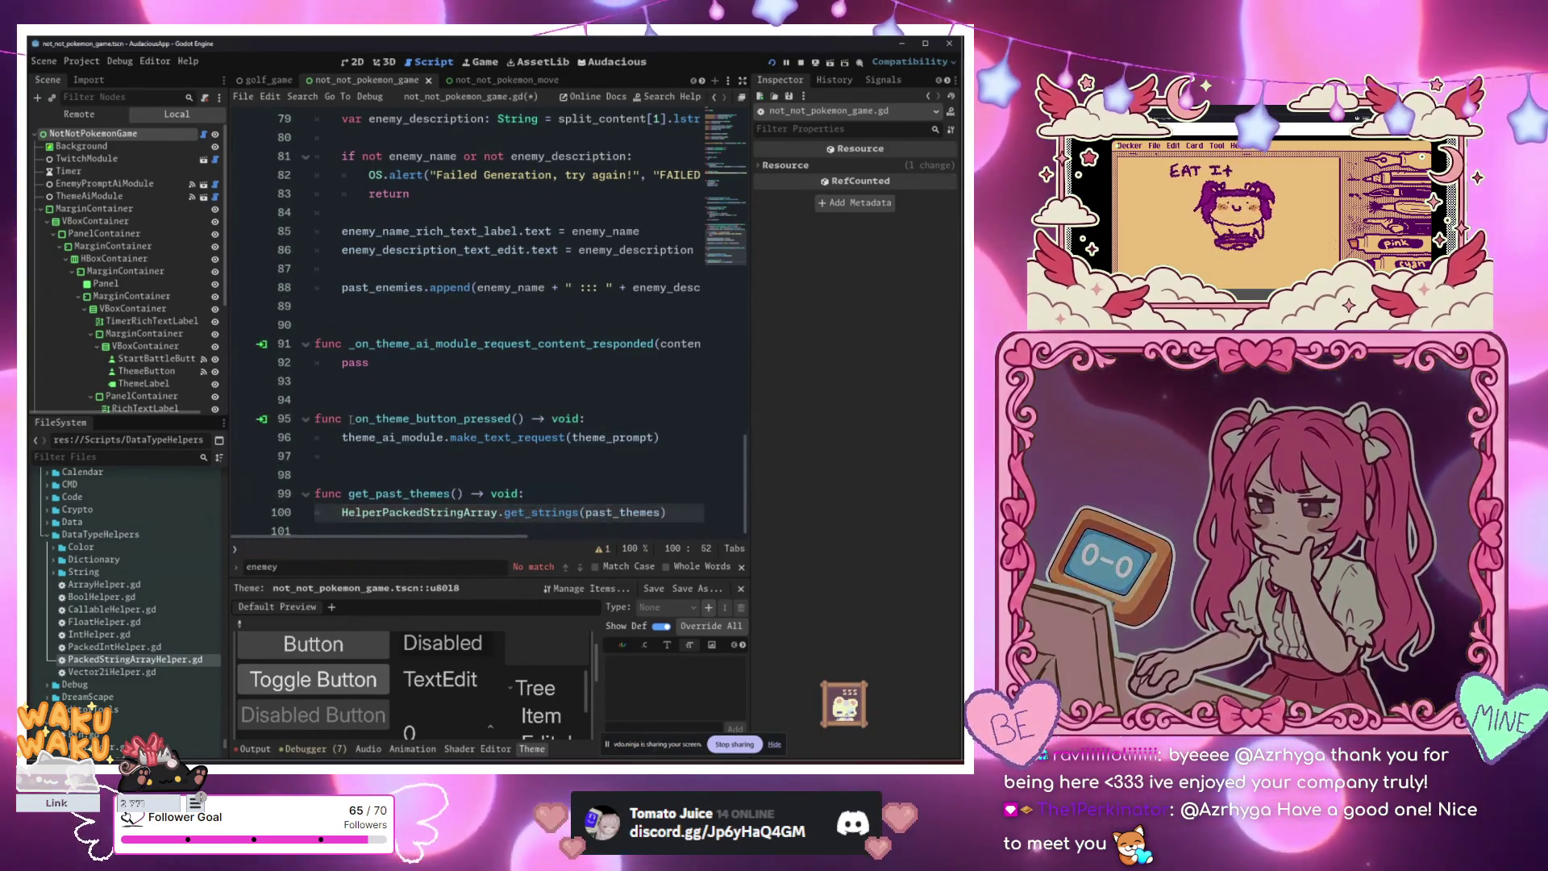
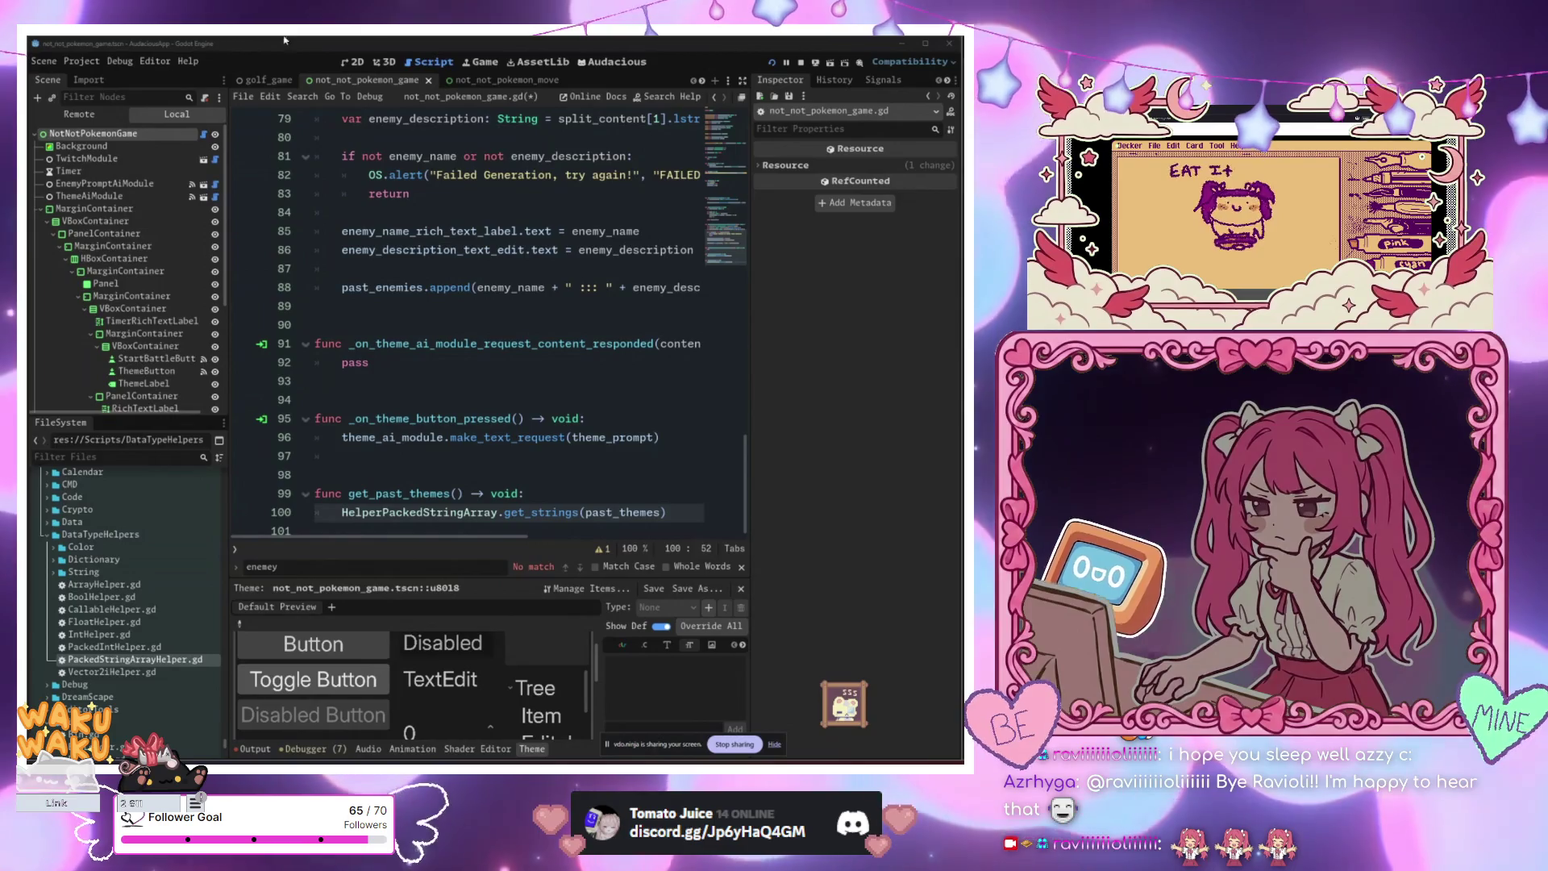
# - Run the game with F5 to bring up the parser error
pyautogui.click(621, 304)
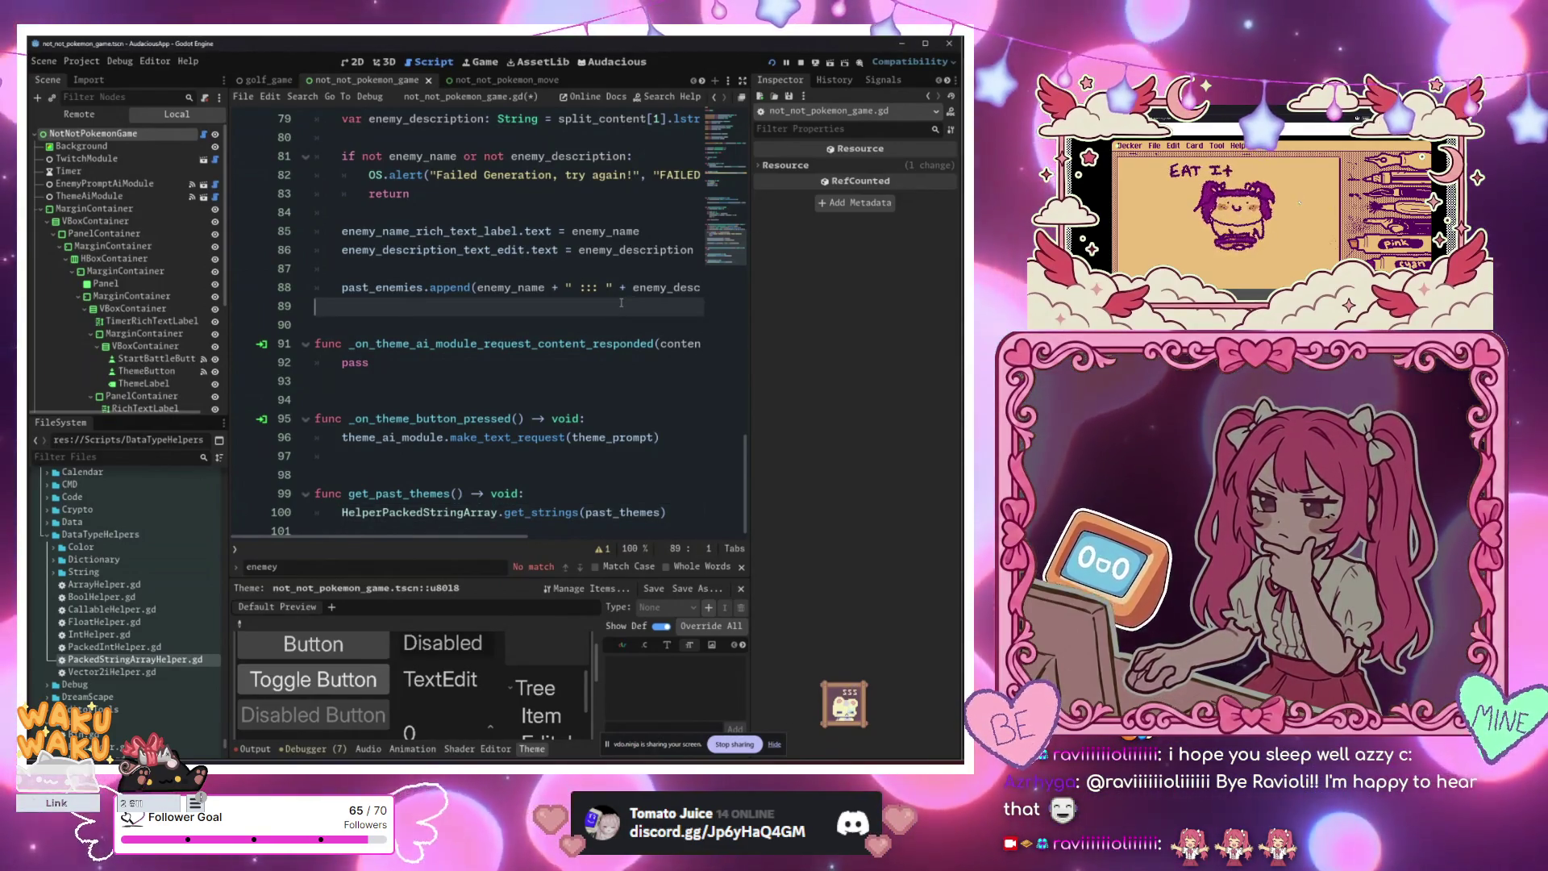
pyautogui.press('F5')
pyautogui.press('Down')
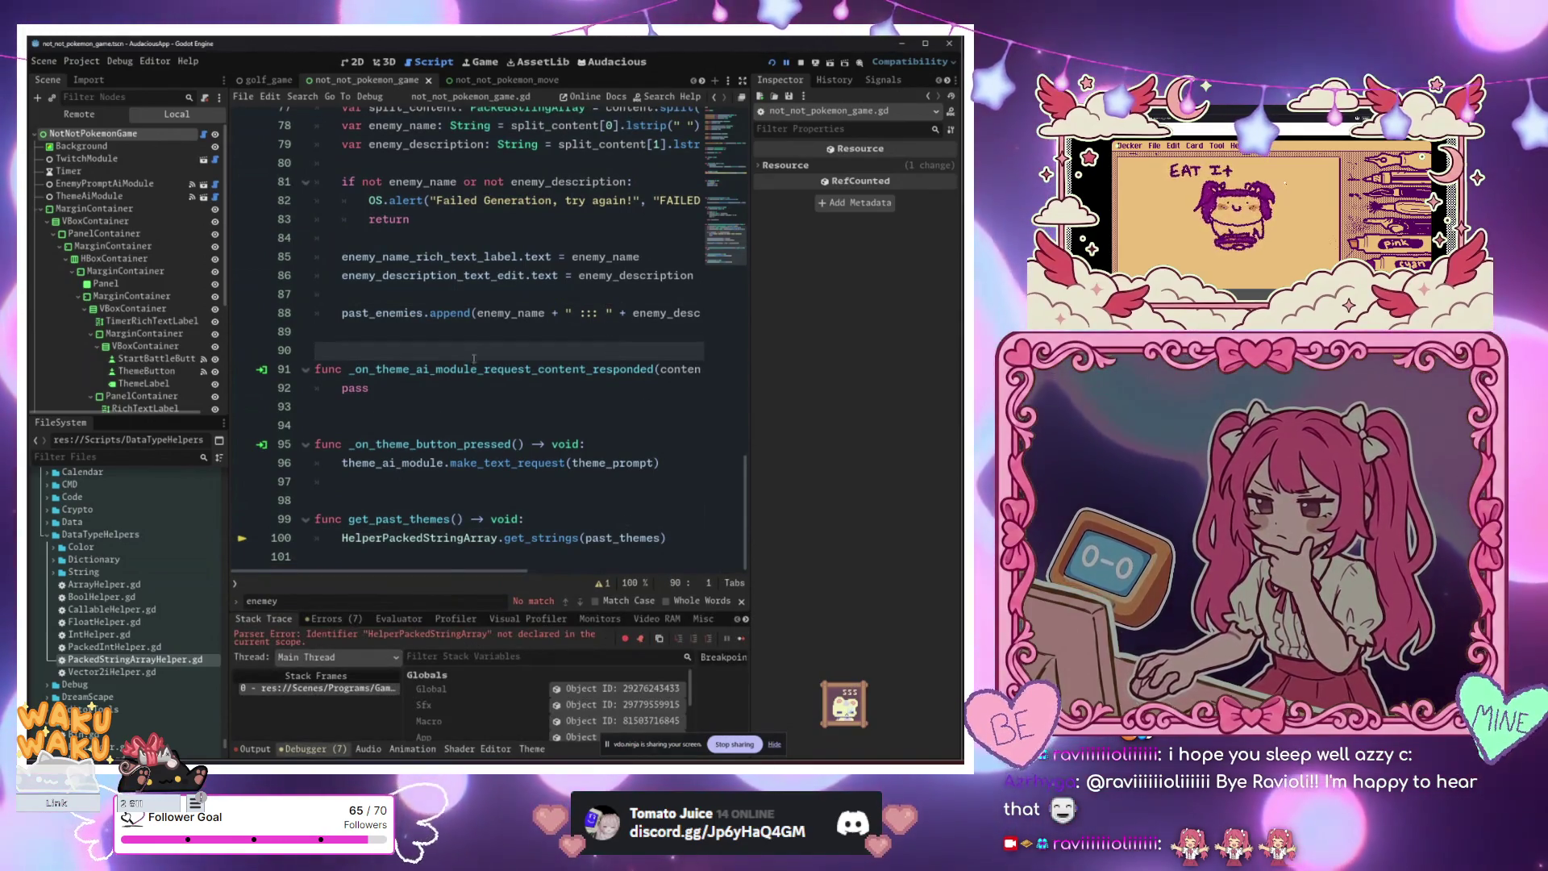
# - Open PackedStringArrayHelper.gd to inspect its static get_strings function
pyautogui.doubleClick(135, 659)
pyautogui.click(559, 308)
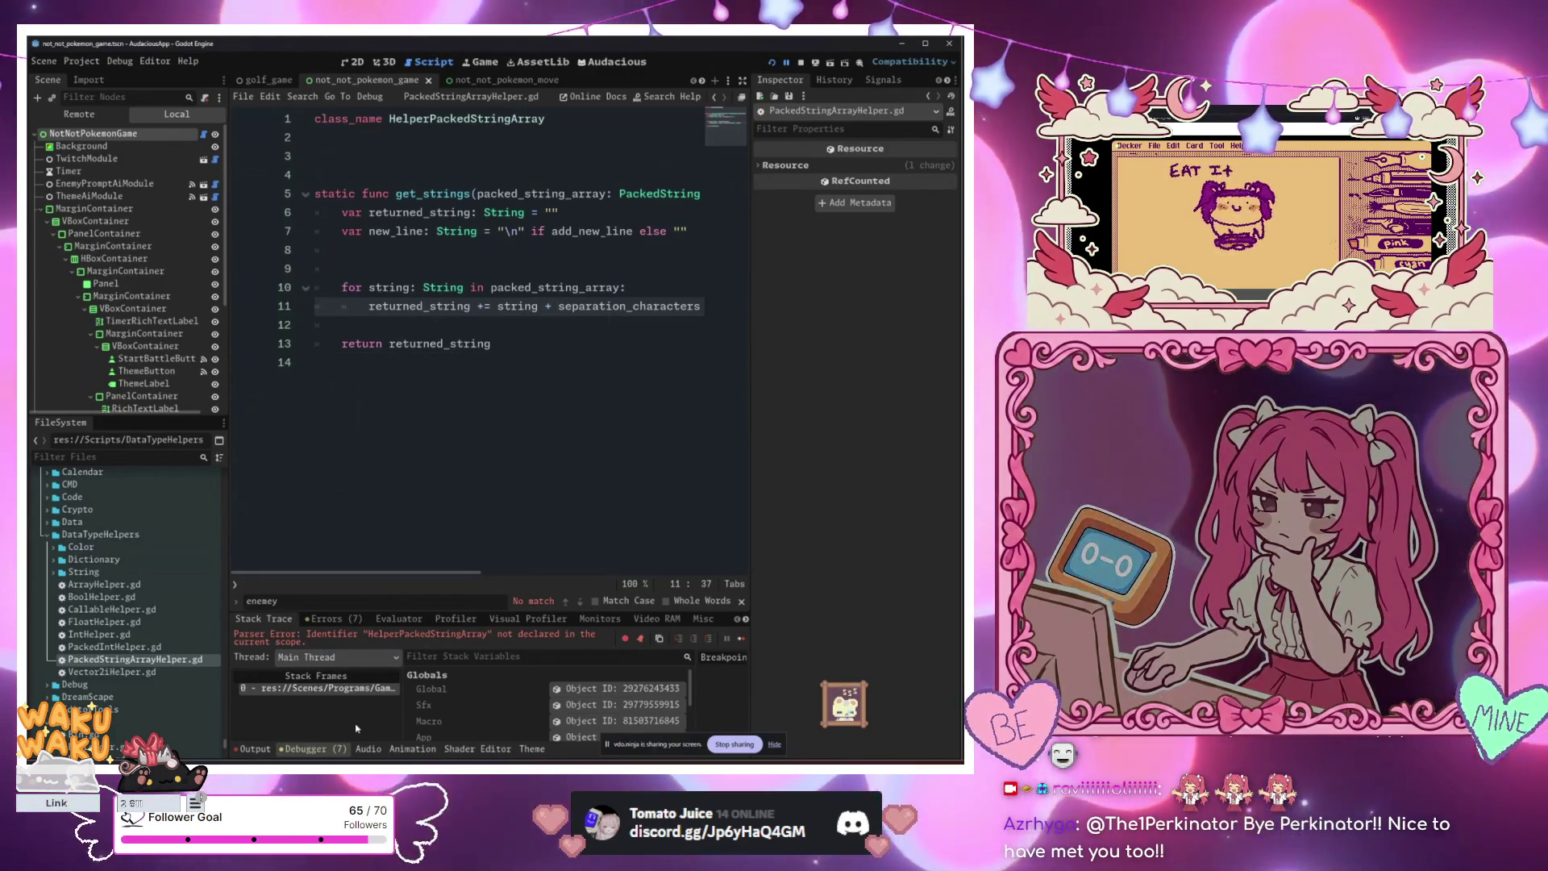
pyautogui.press('Up')
pyautogui.press('Up')
pyautogui.press('Up')
pyautogui.click(182, 145)
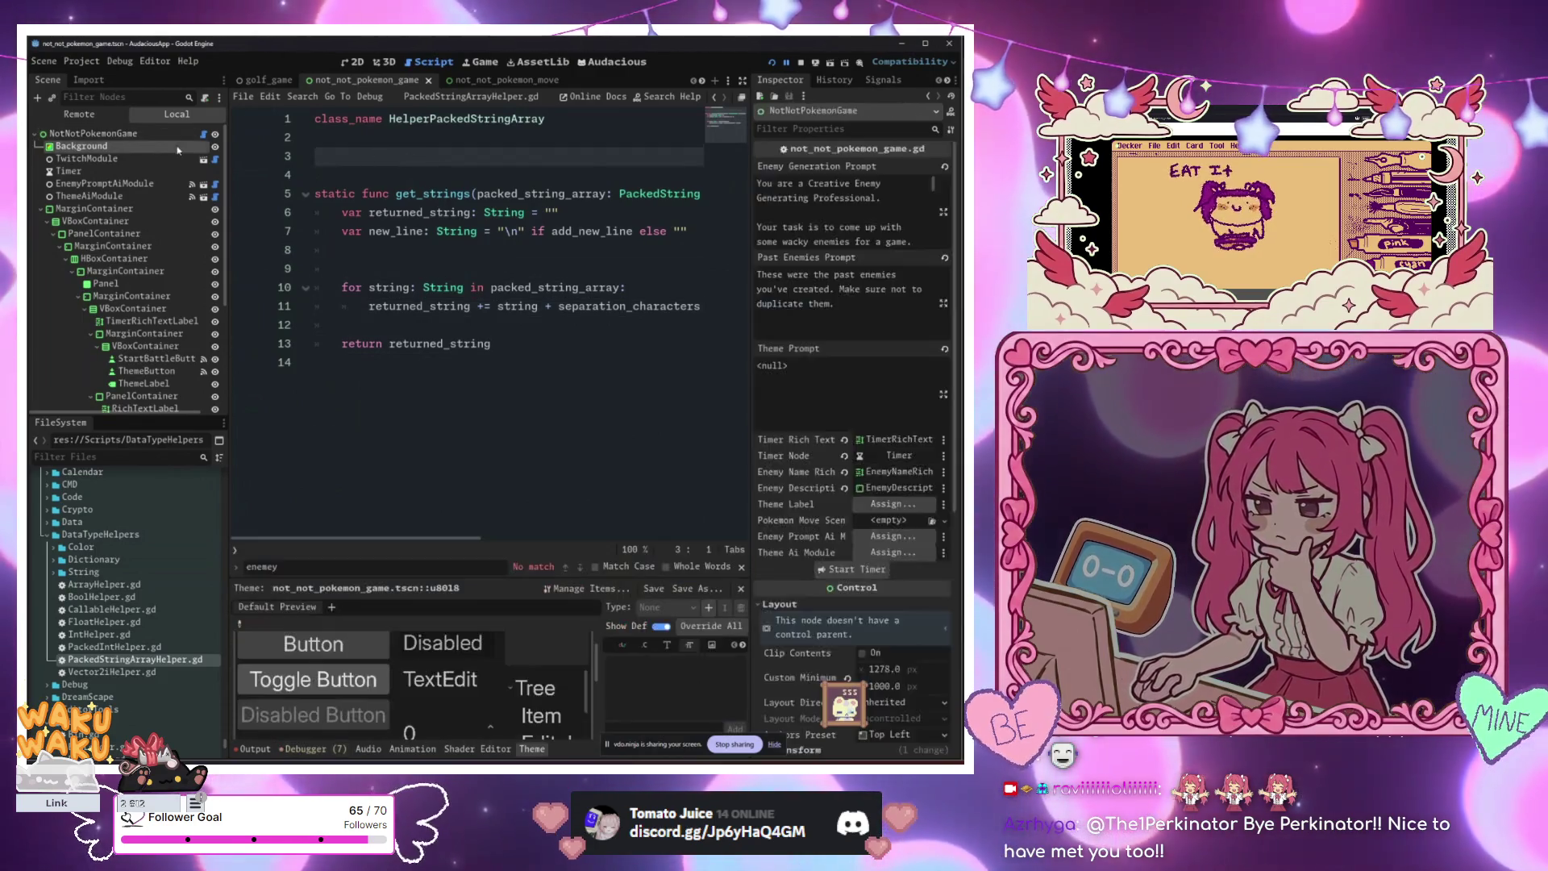
# - Return to not_not_pokemon_game.gd and place the caret inside line 96's closing parenthesis
pyautogui.click(203, 135)
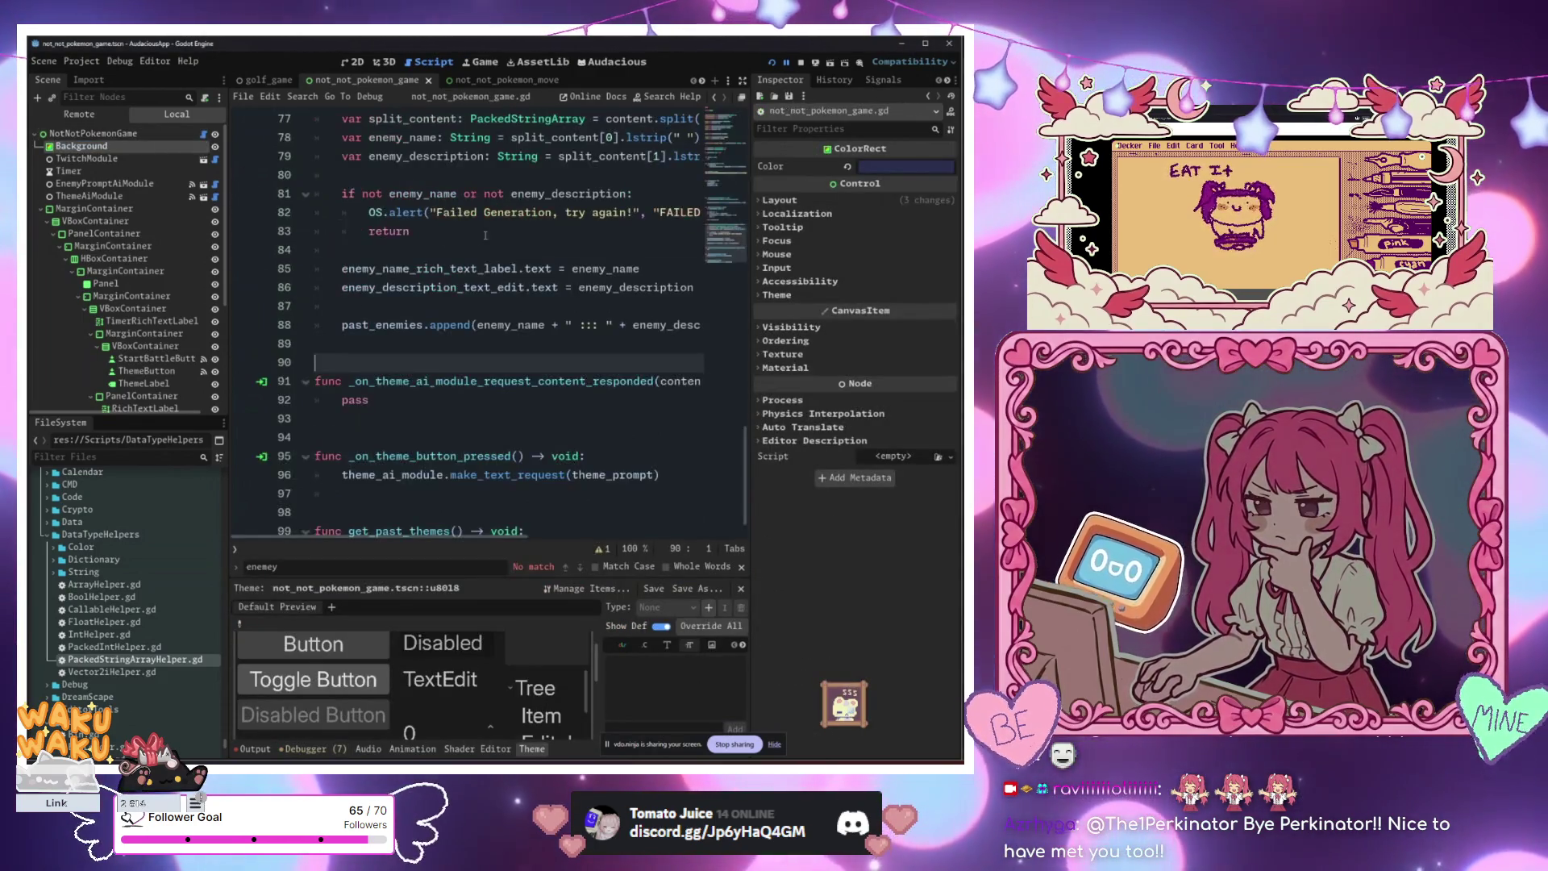
pyautogui.press('Down')
pyautogui.press('Down')
pyautogui.press('Down')
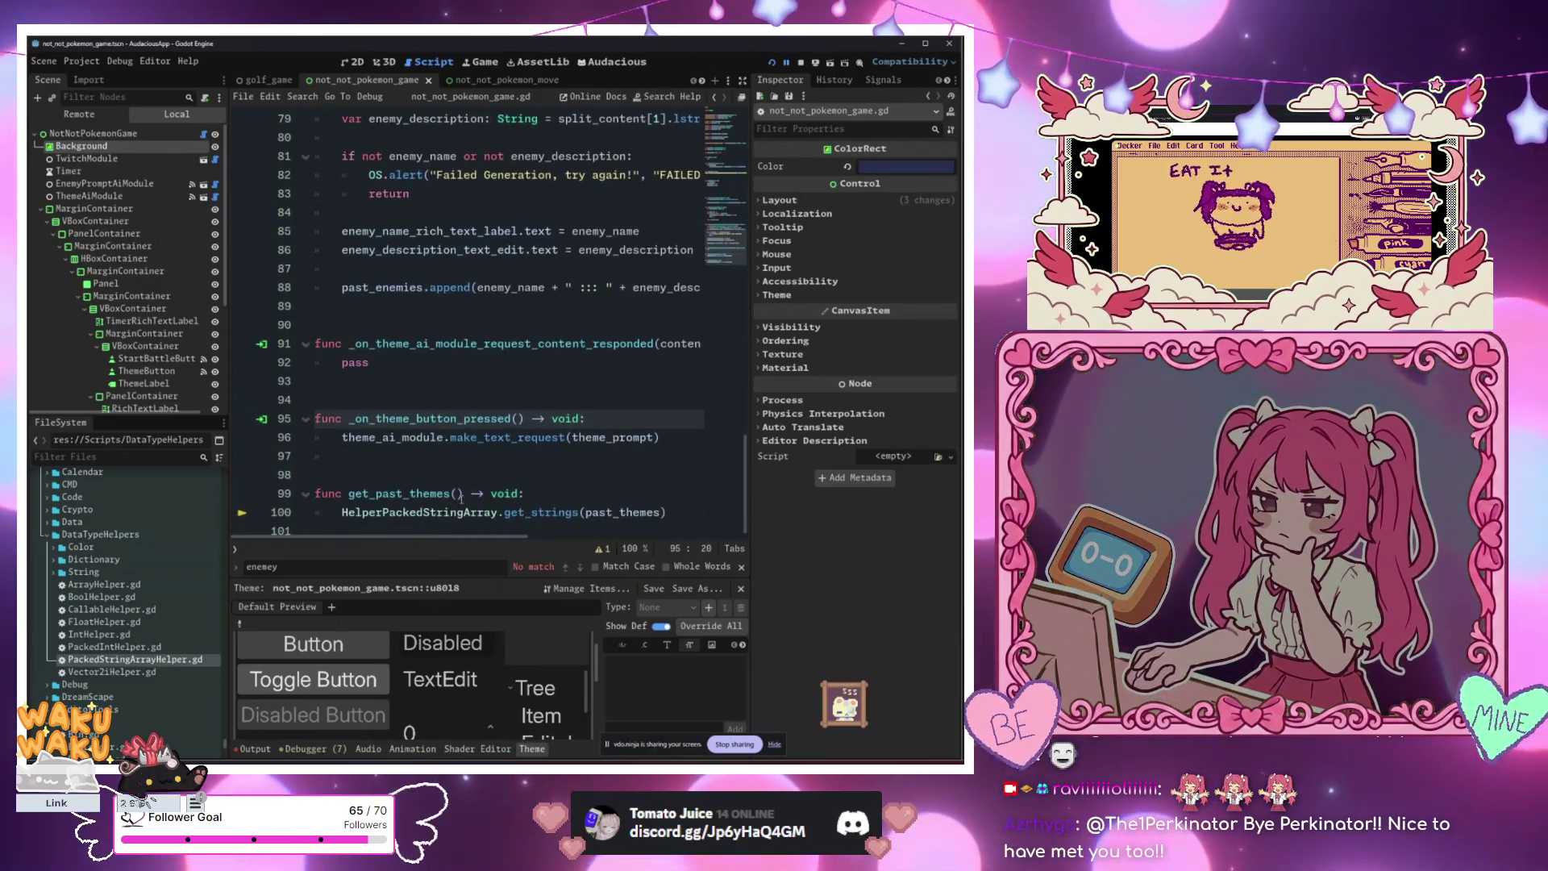
pyautogui.press('End')
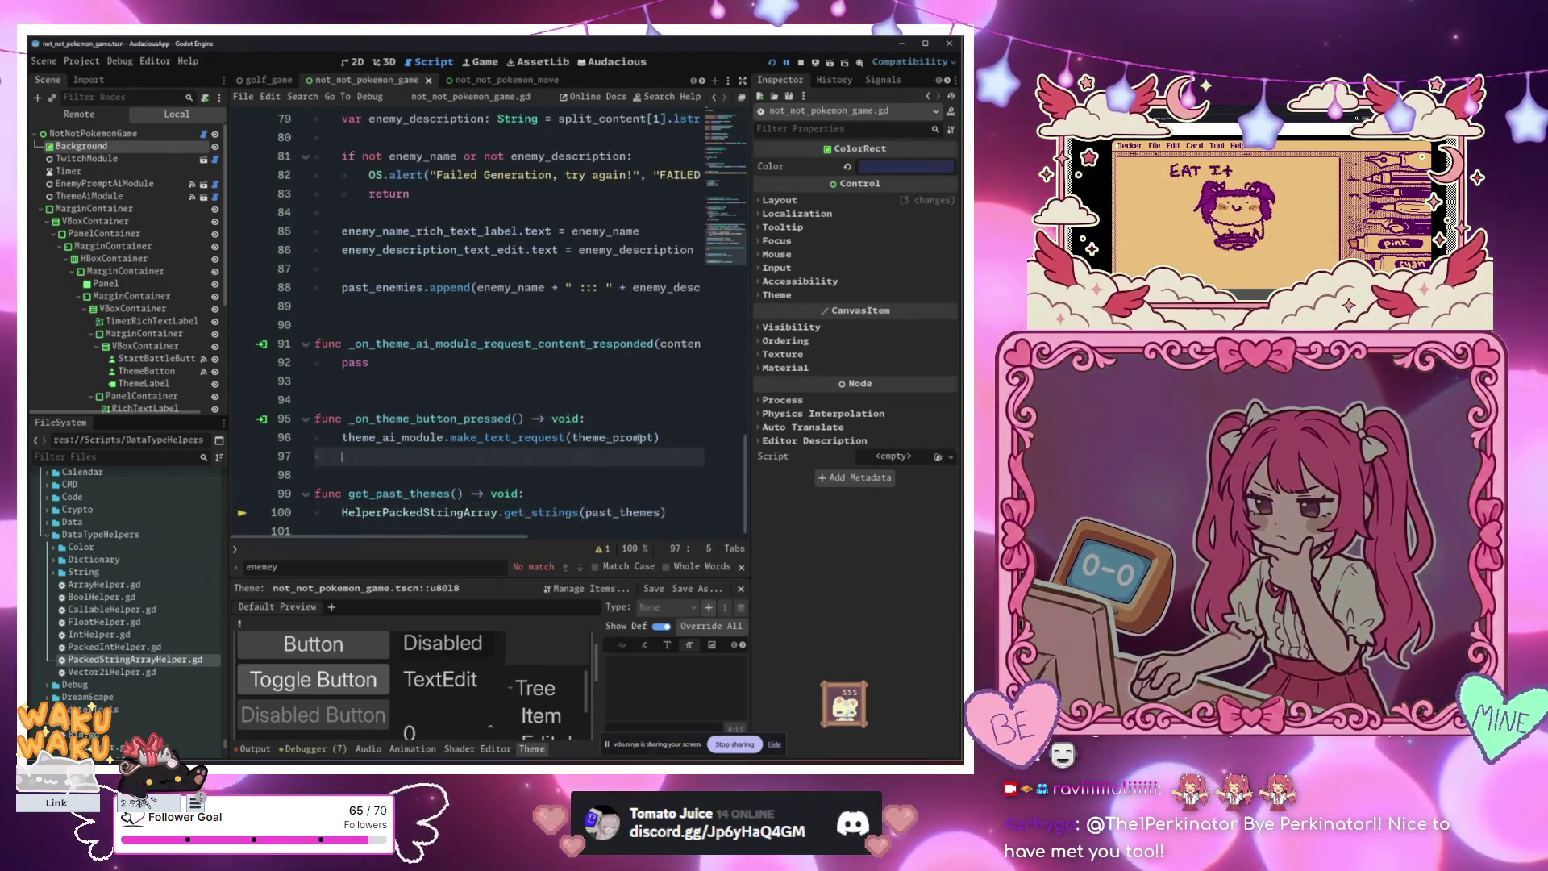
pyautogui.click(672, 438)
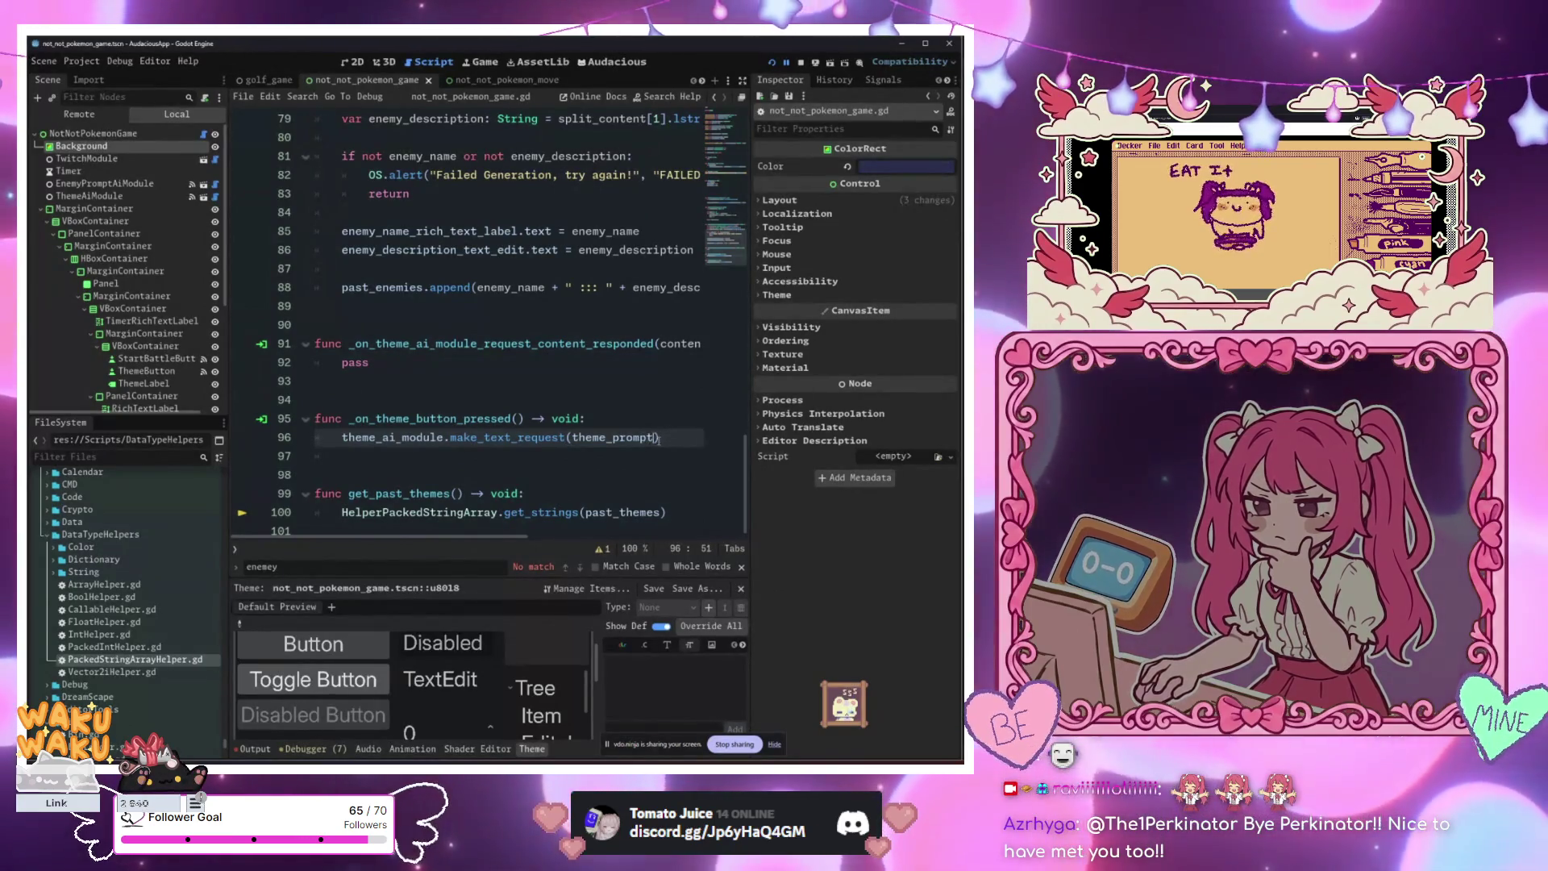
pyautogui.click(657, 437)
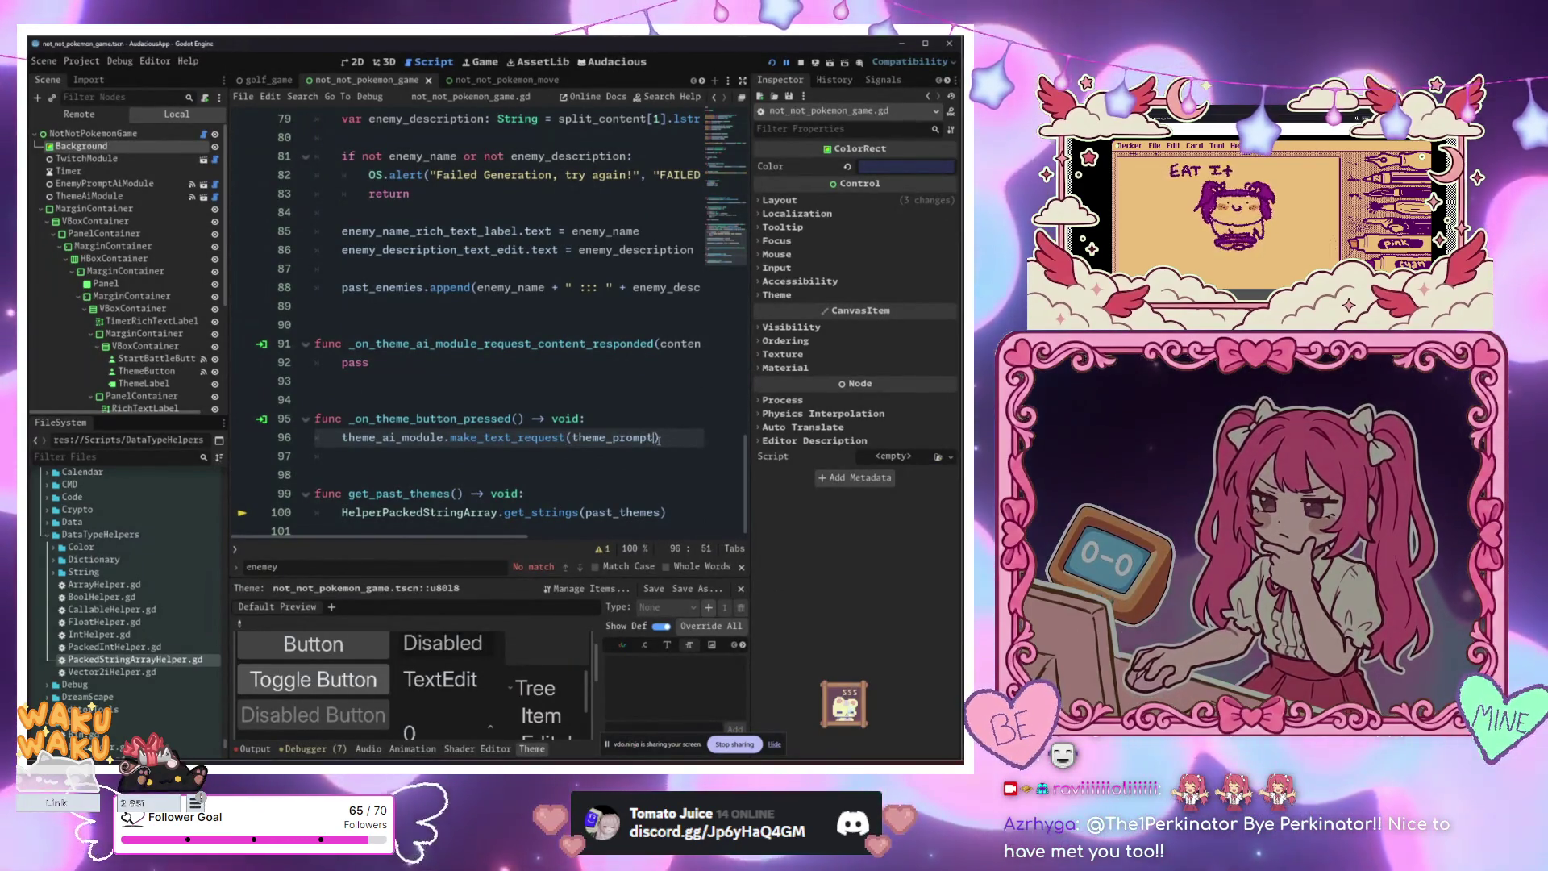
# - Try and then remove a past-themes string on line 96, then open the root node's Theme Prompt
pyautogui.write('+ "Thes')
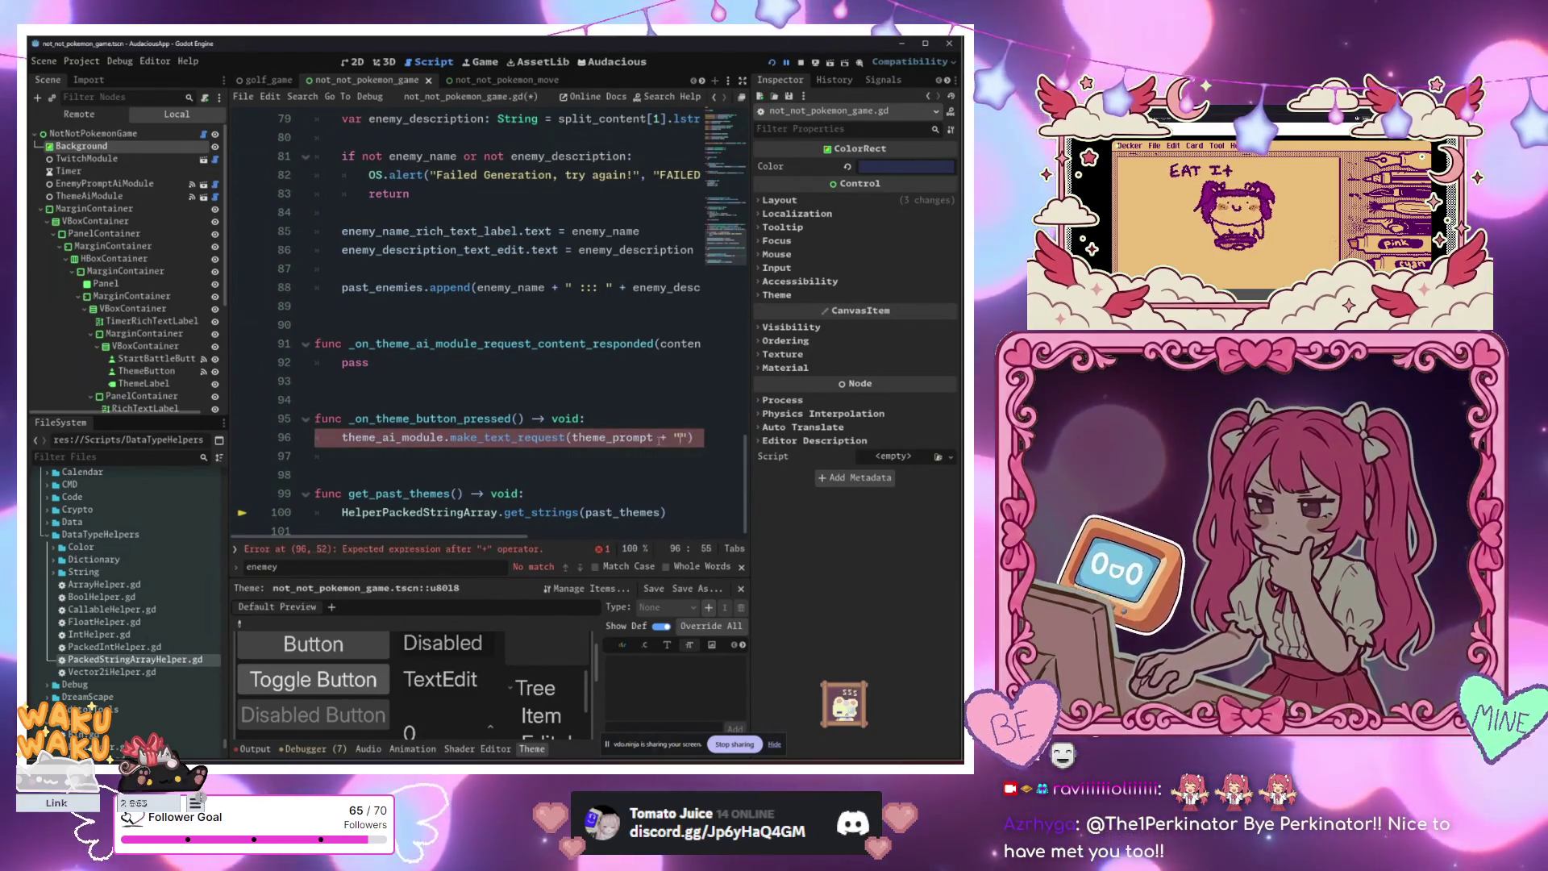
pyautogui.write('e are the past')
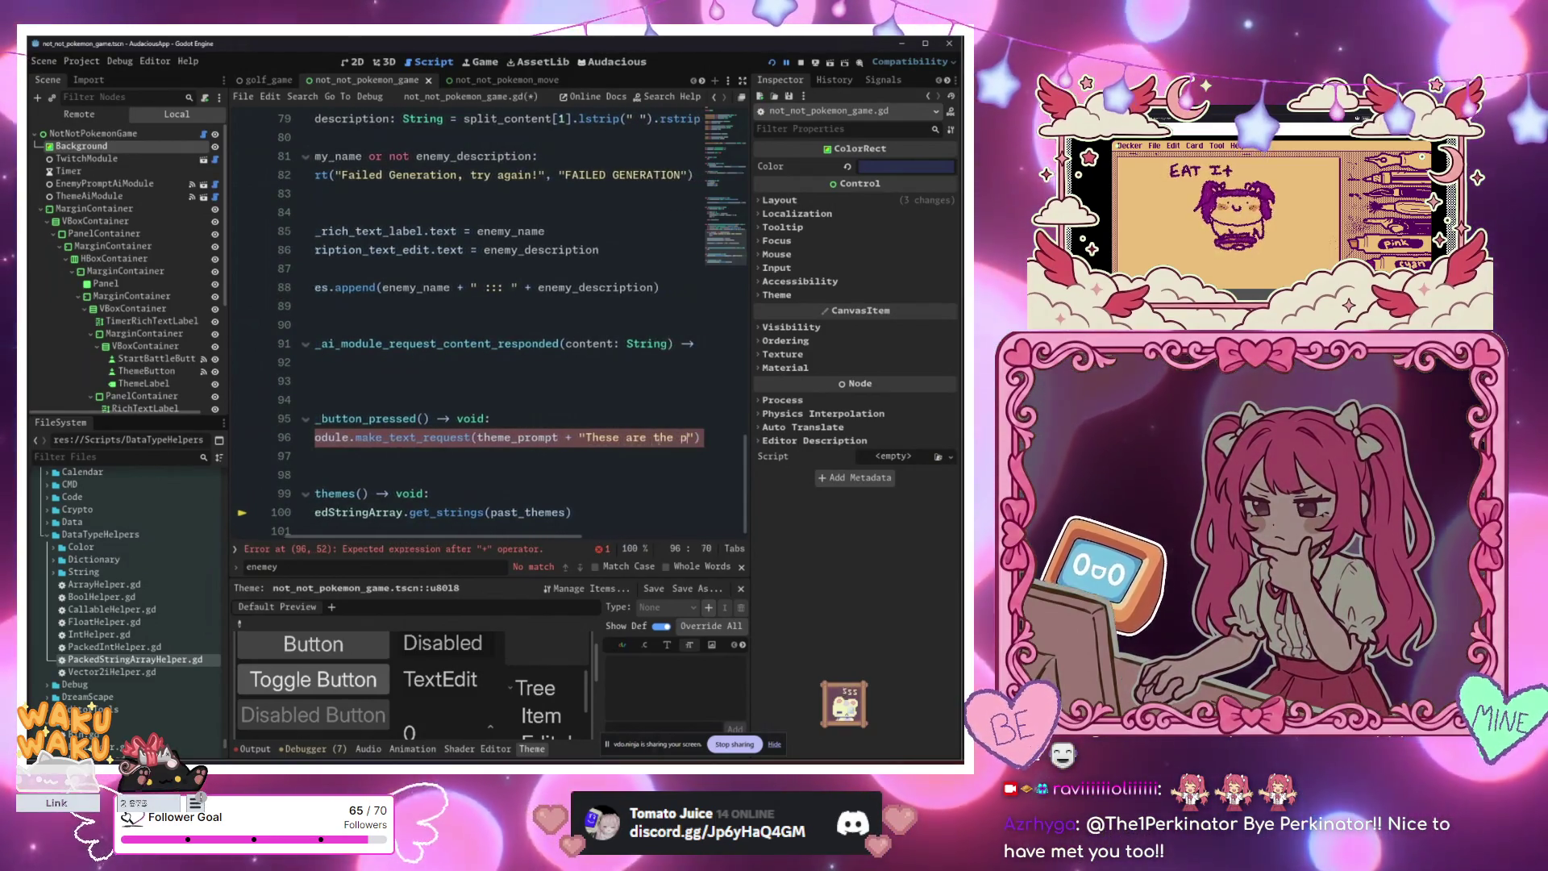
pyautogui.press('BackSpace')
pyautogui.press('BackSpace')
pyautogui.press('BackSpace')
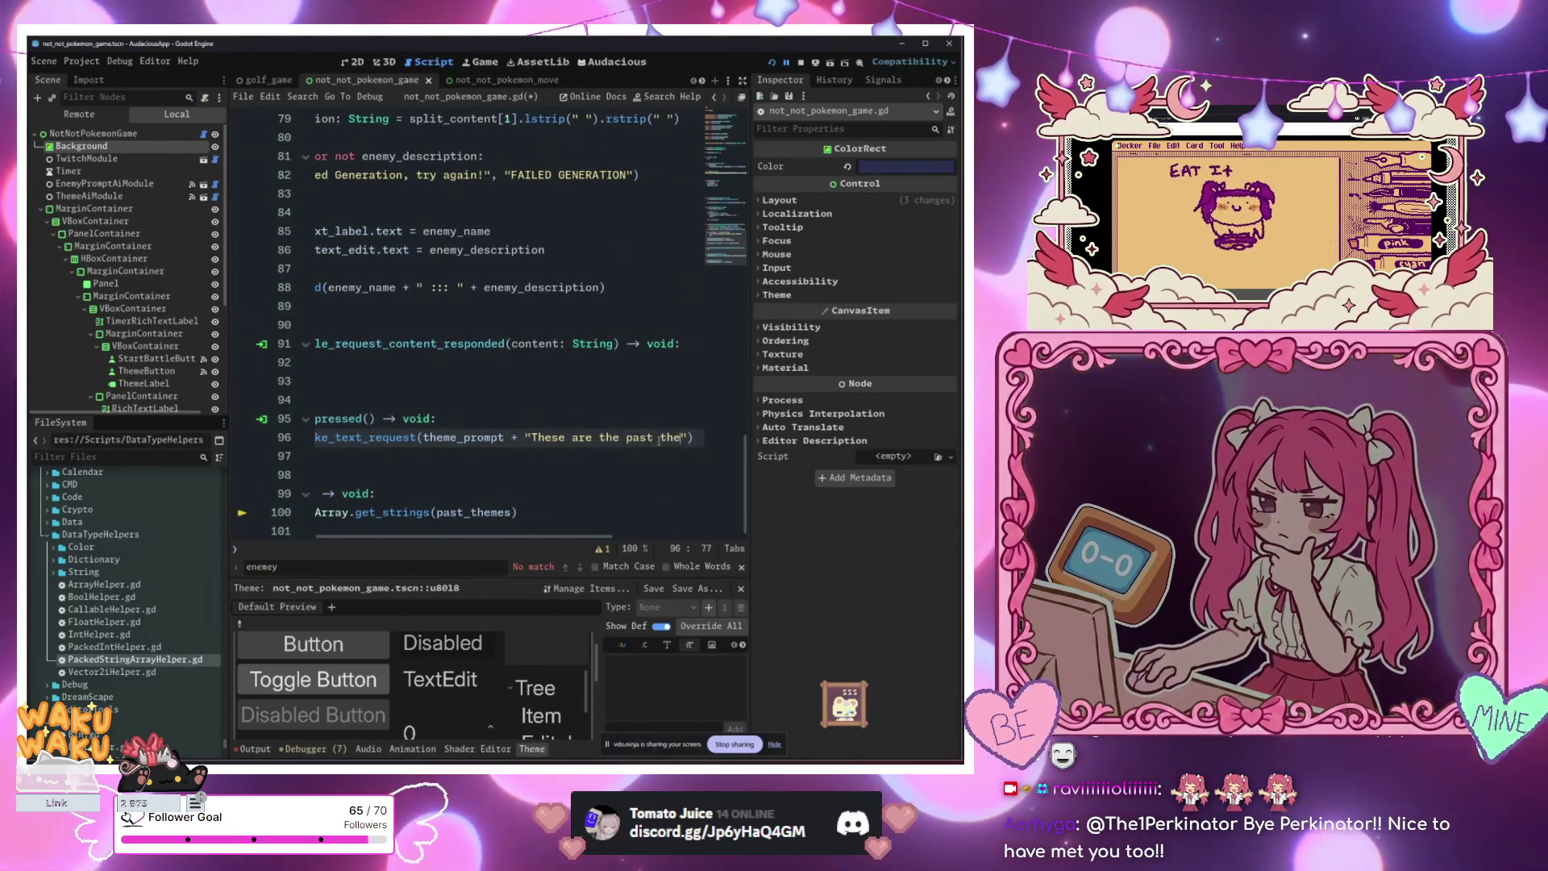
pyautogui.press('BackSpace')
pyautogui.press('BackSpace')
pyautogui.press('BackSpace')
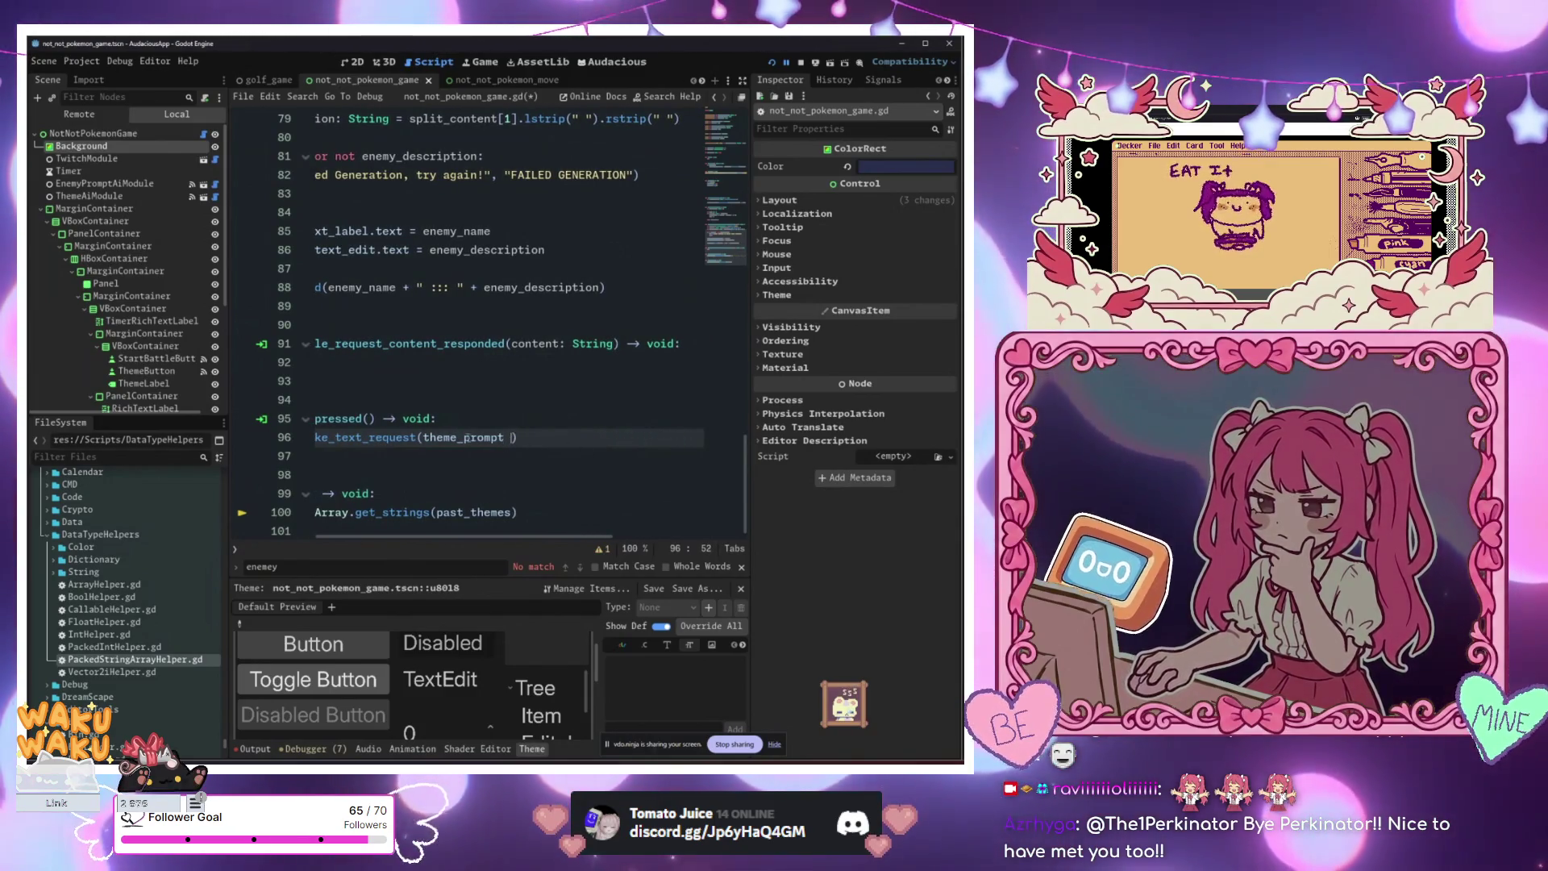
pyautogui.click(153, 133)
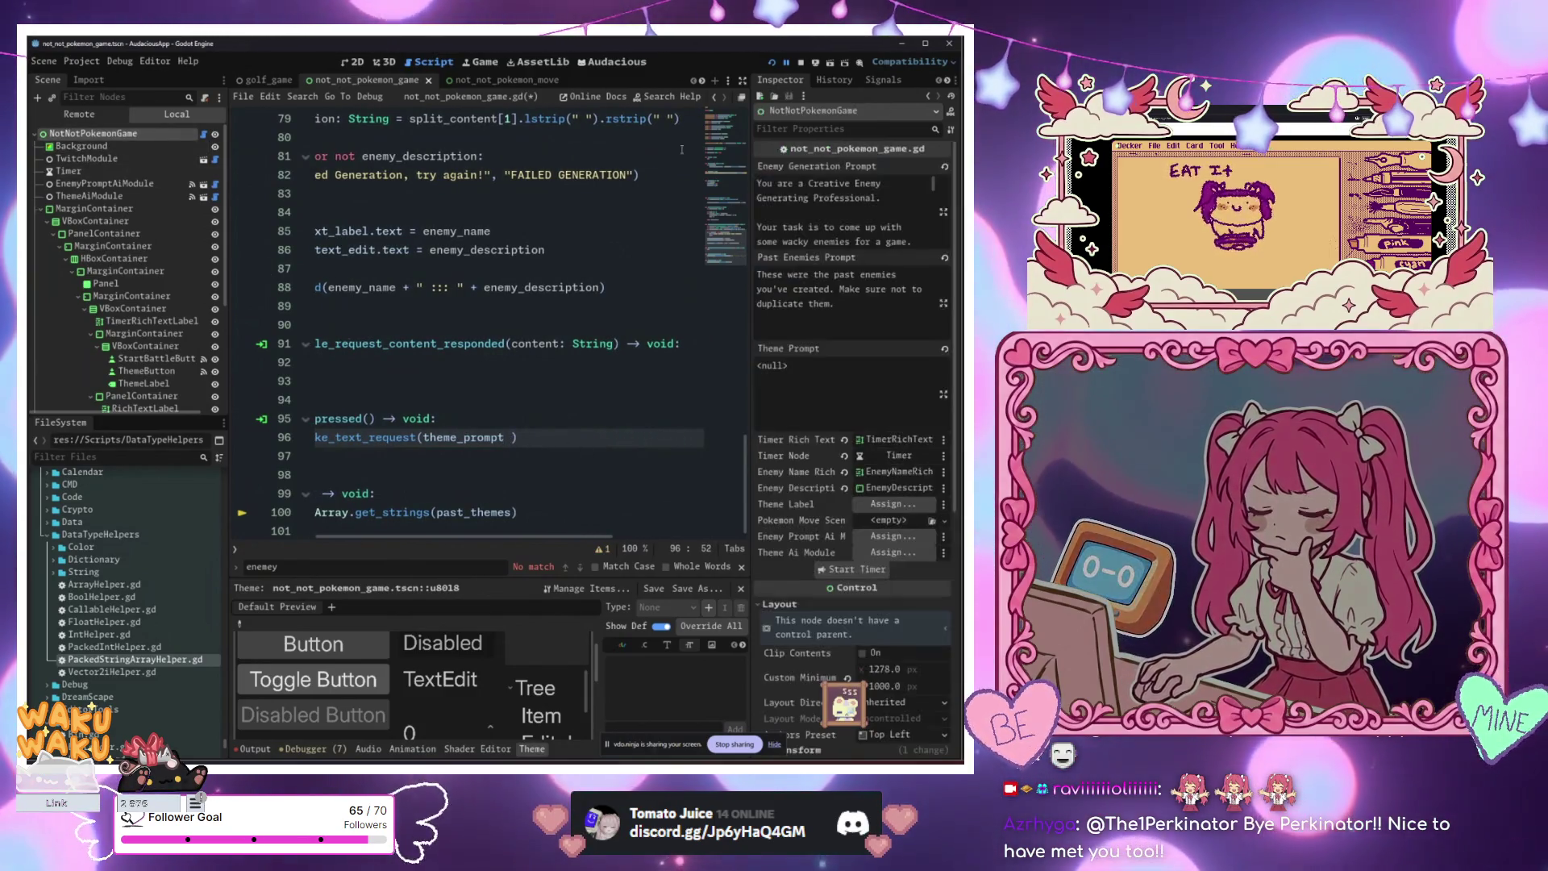
pyautogui.click(943, 397)
# - Replace the null Theme Prompt with text asking for a unique theme from the list of fun wacky-character themes
pyautogui.press('BackSpace')
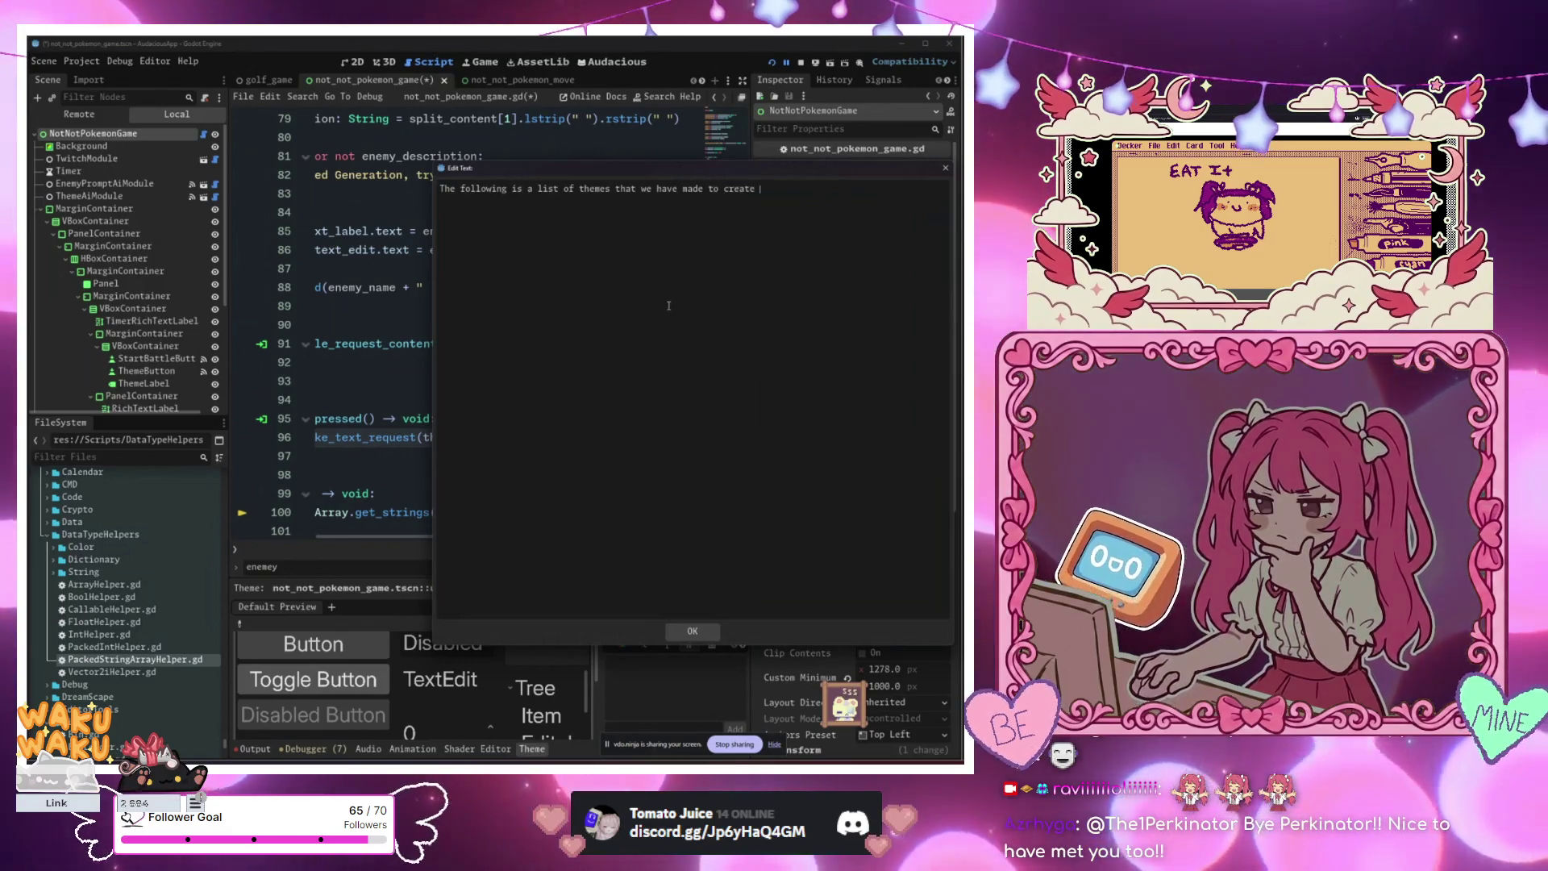
pyautogui.write('me fun wac')
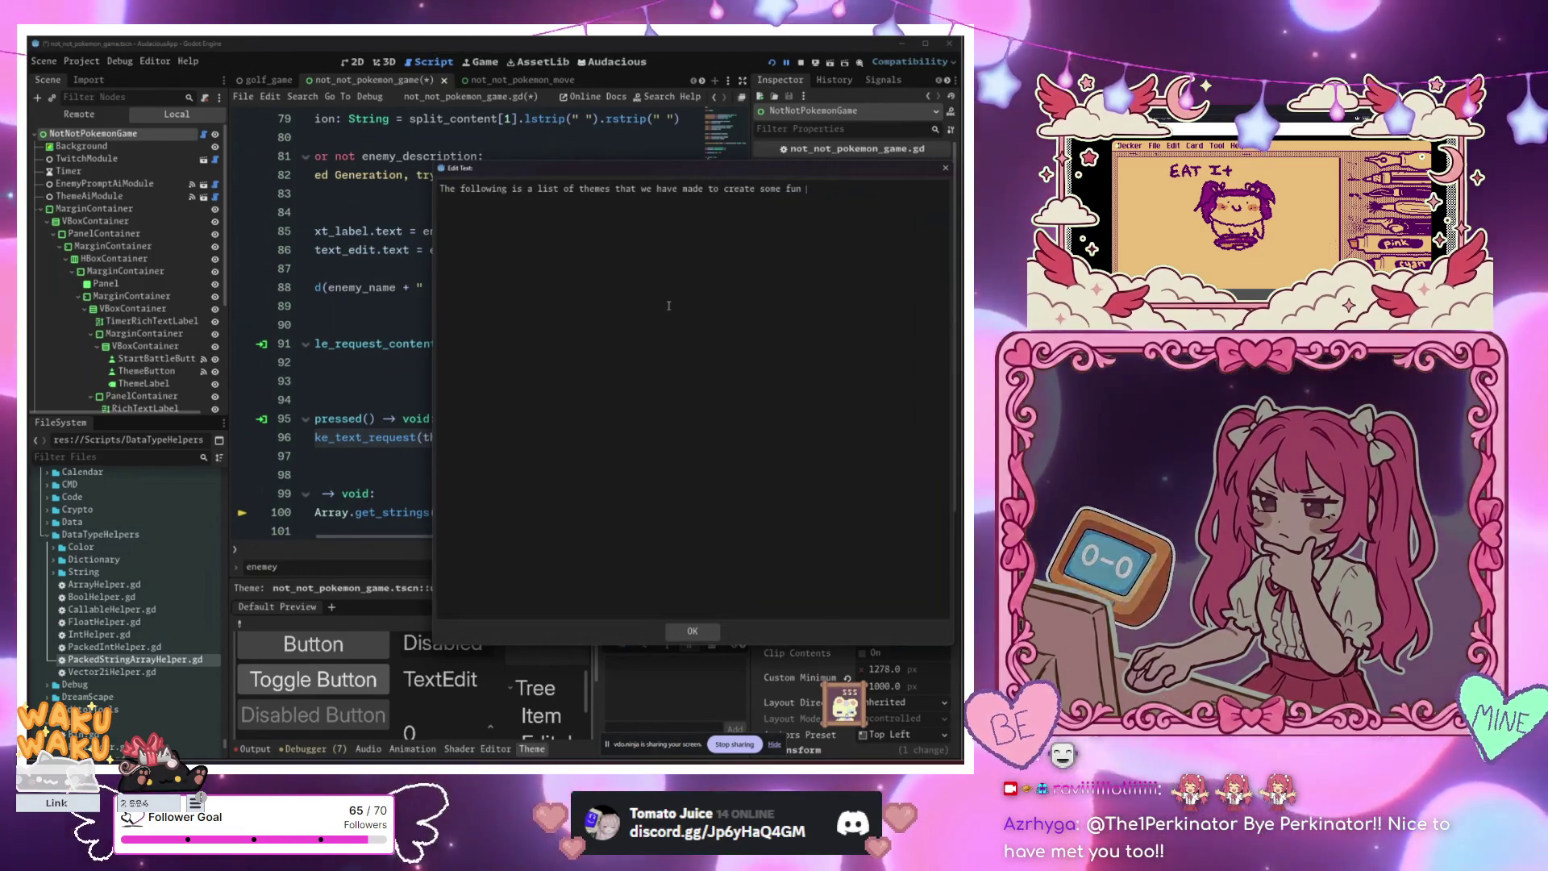
pyautogui.write('ky cha')
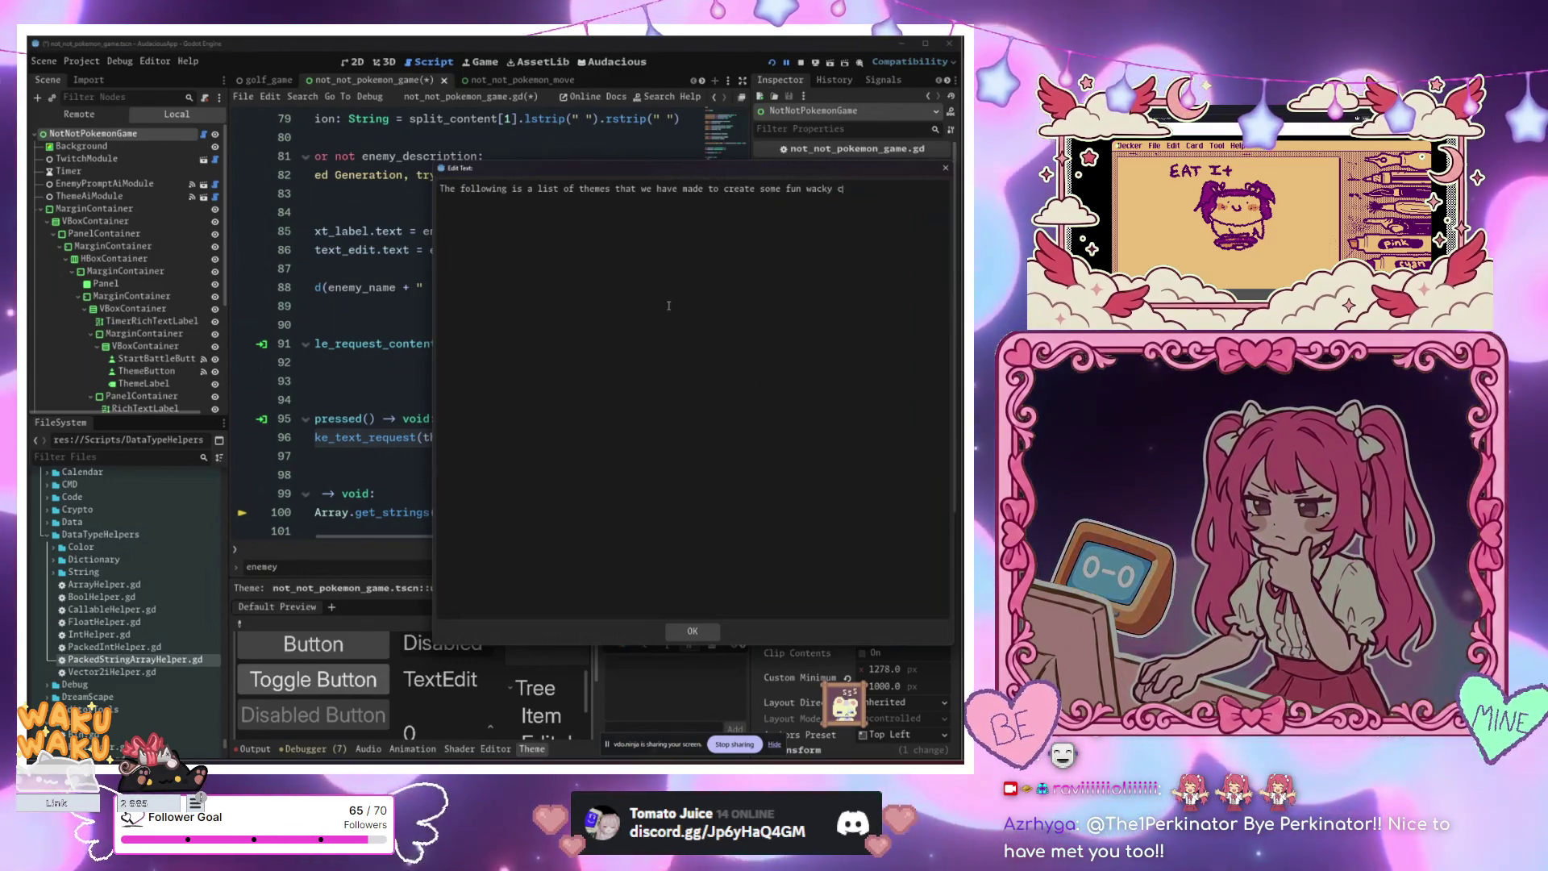
pyautogui.write('racters for a game to battl')
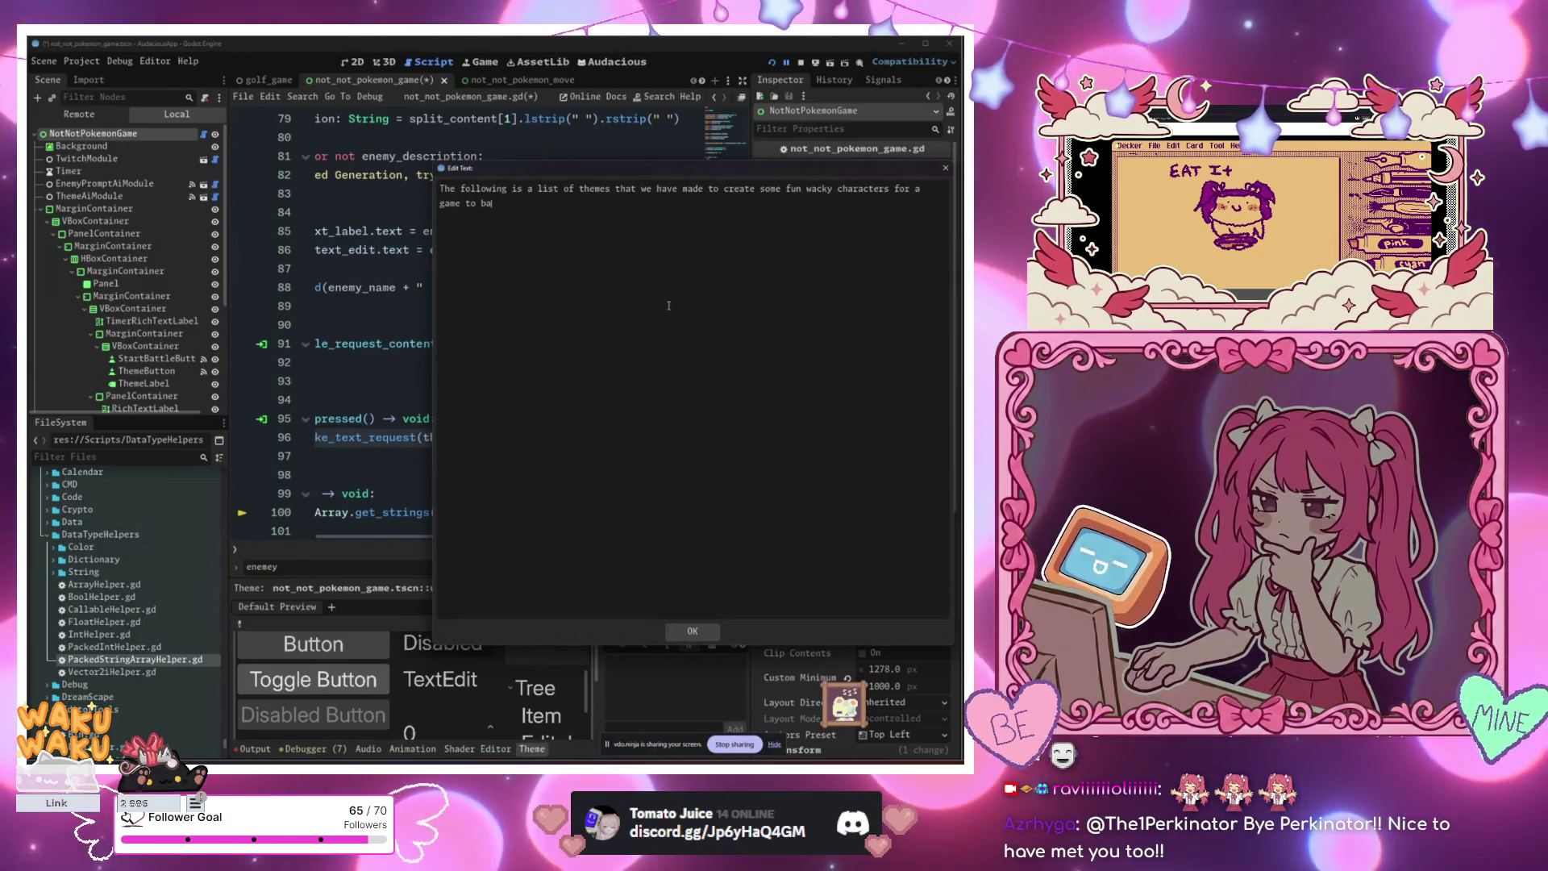
pyautogui.write('e. I ')
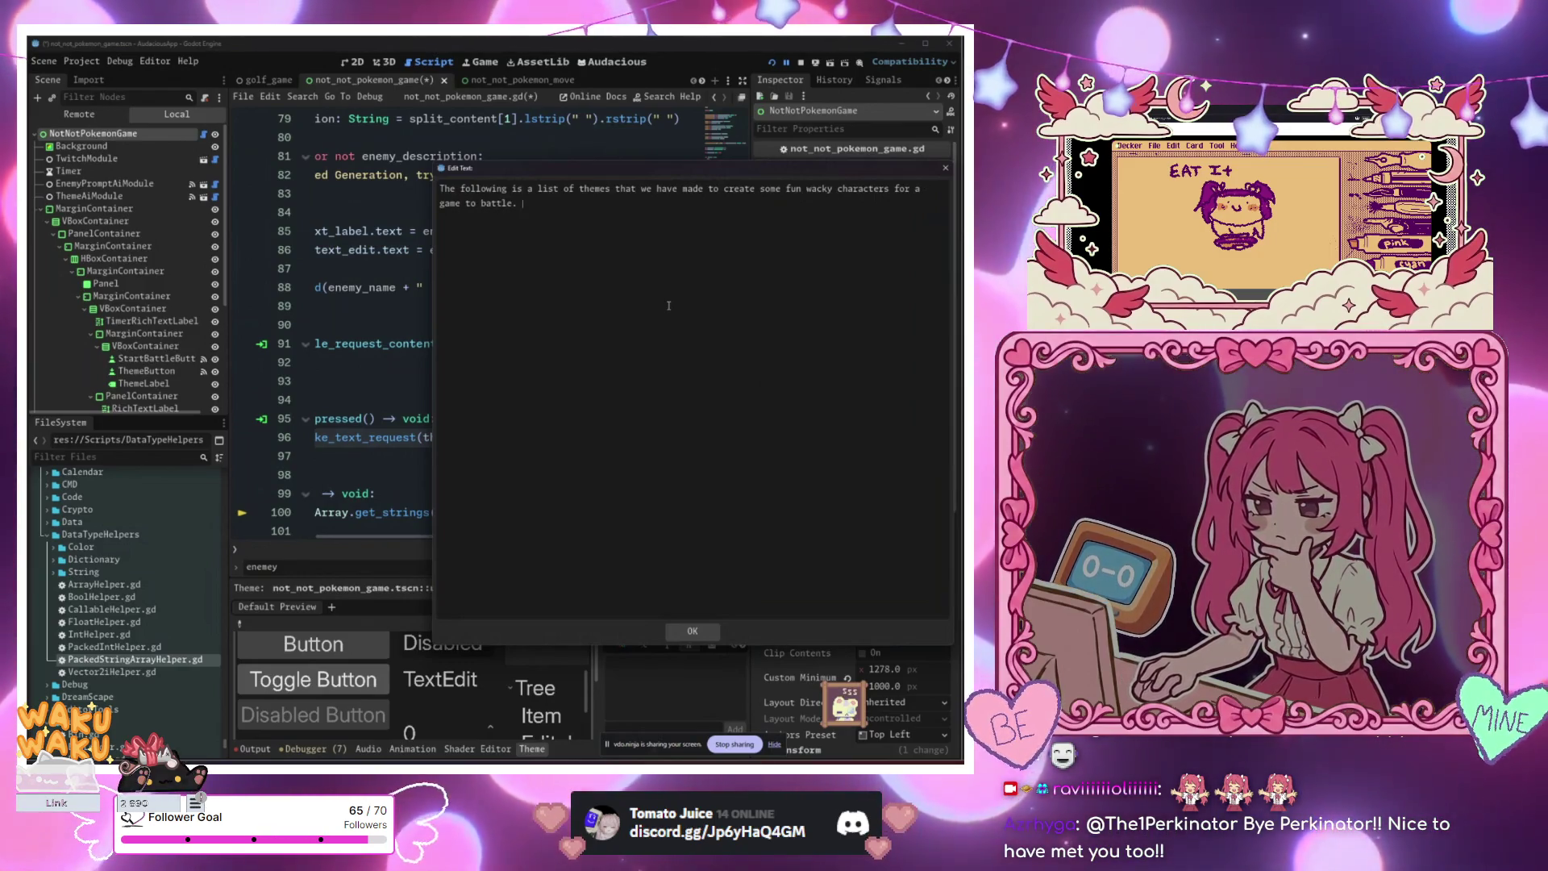
pyautogui.write('would like y')
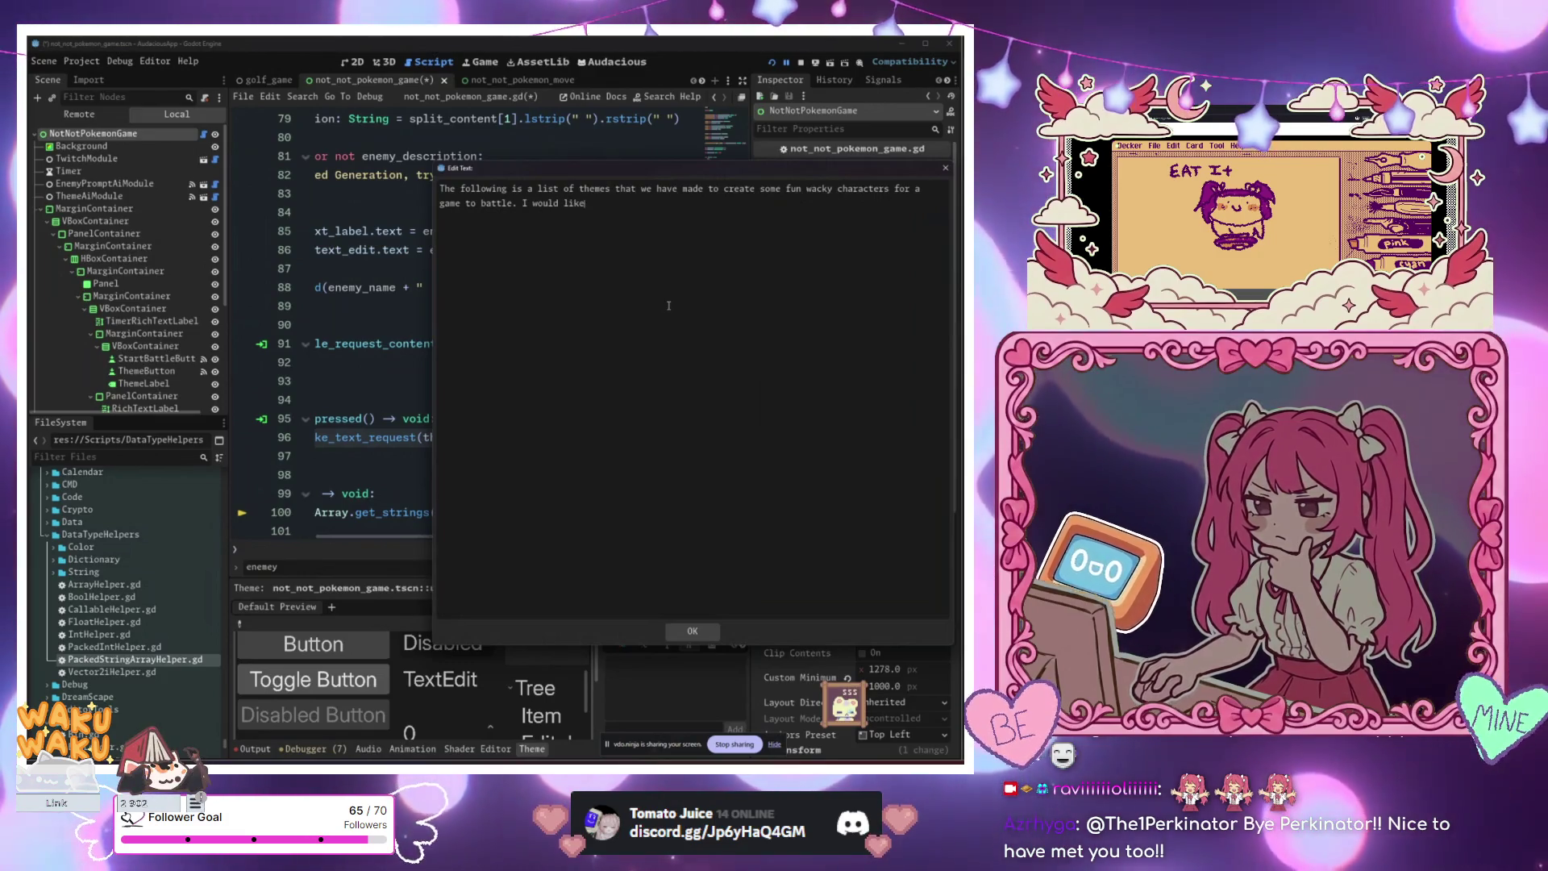
pyautogui.write('ou to create an')
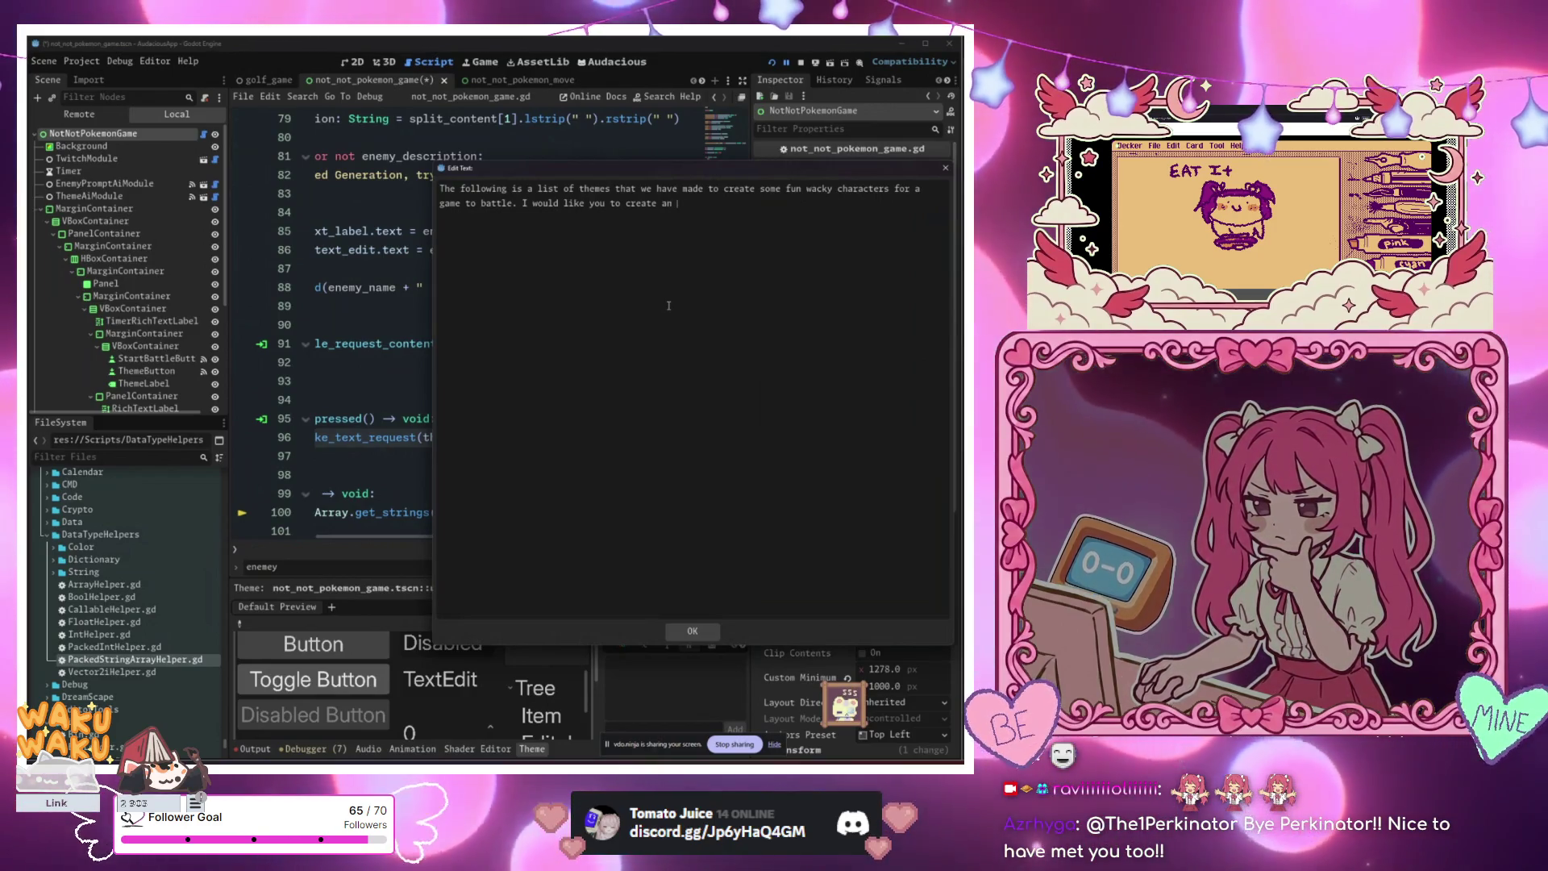
pyautogui.write('que theme')
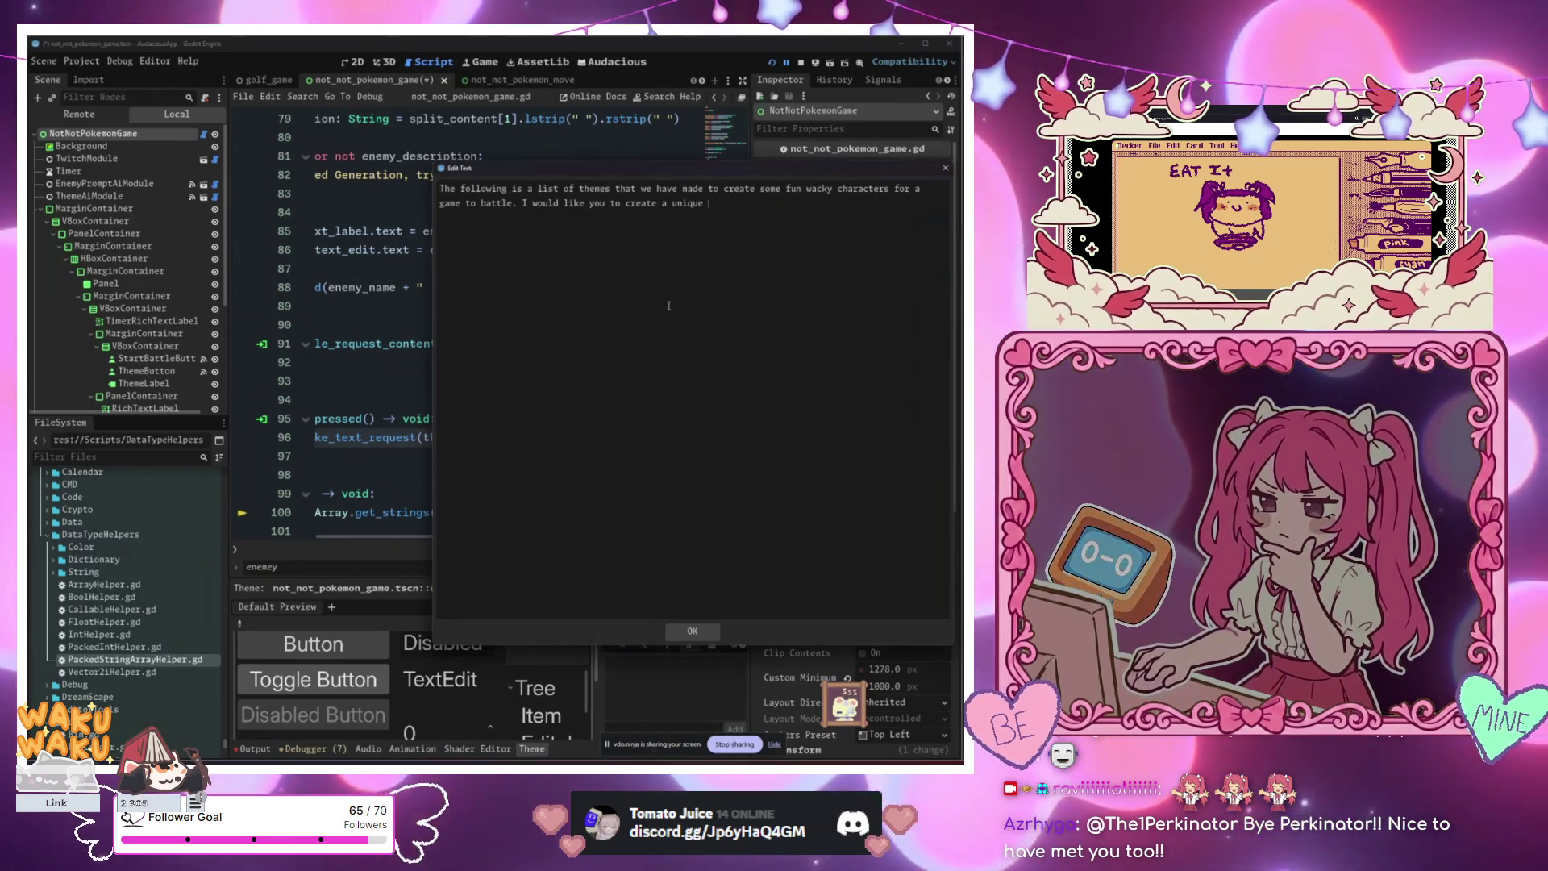
pyautogui.write(' from the list.')
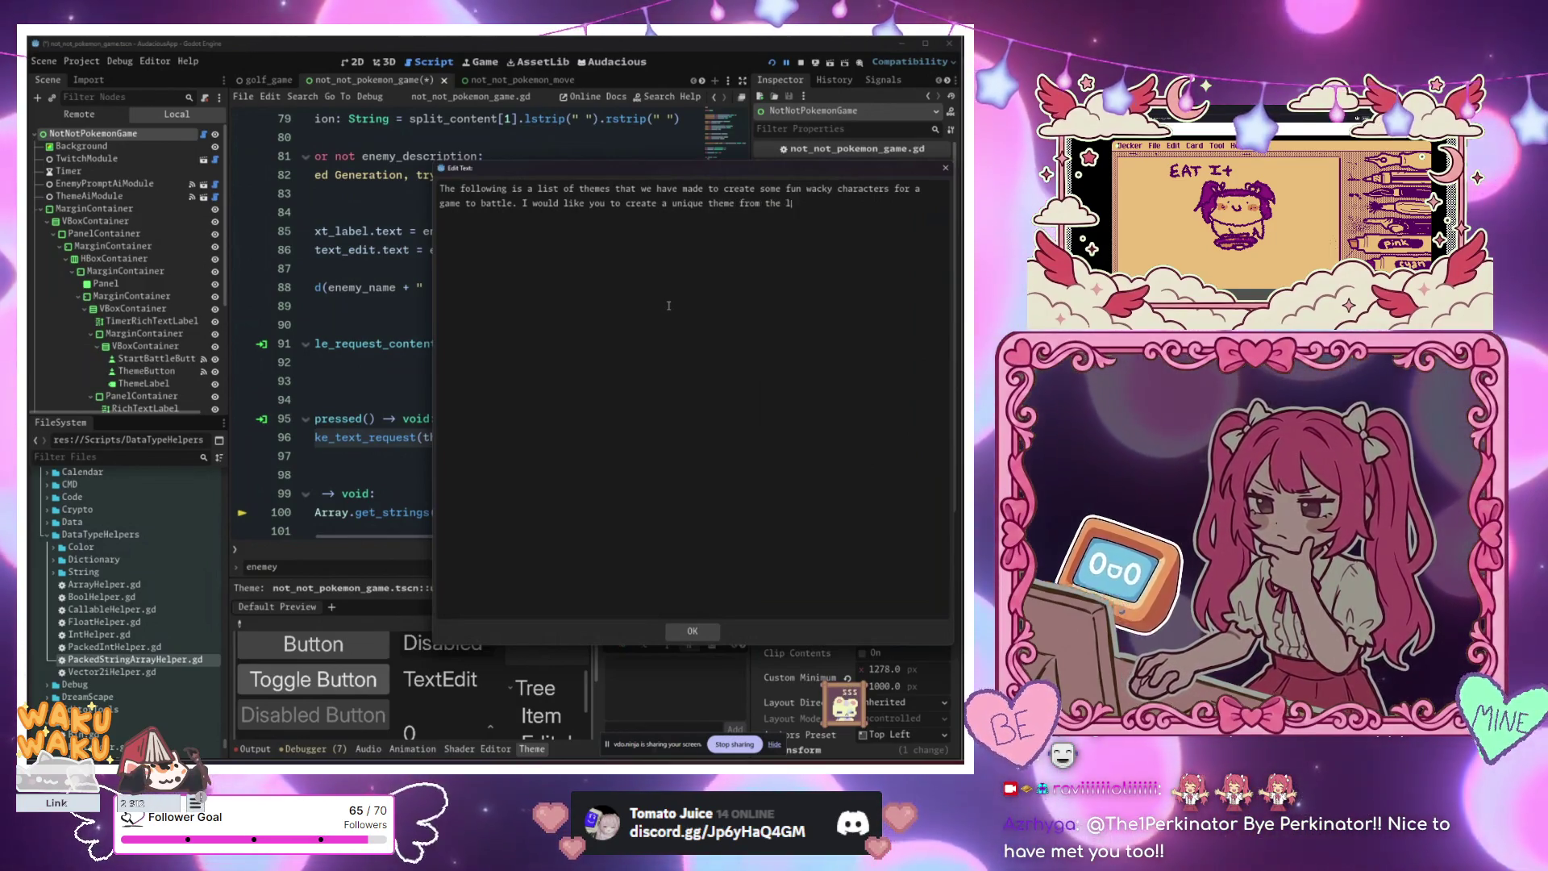
pyautogui.click(702, 632)
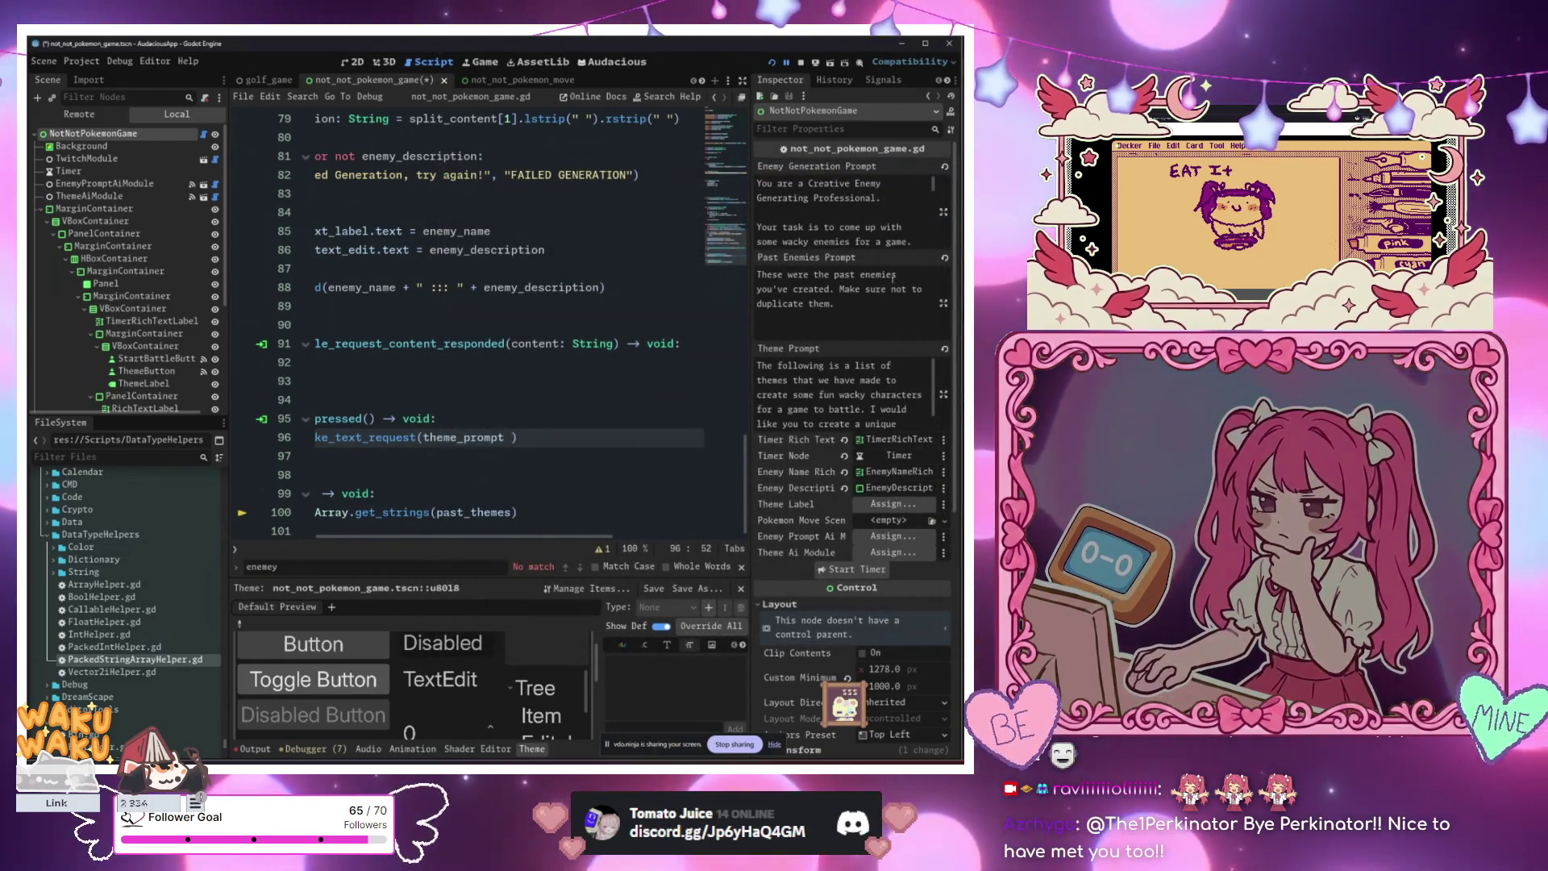
# - Append + "The List: " + get_past_themes() to the theme request prompt on line 96
pyautogui.scroll(-3, 886, 346)
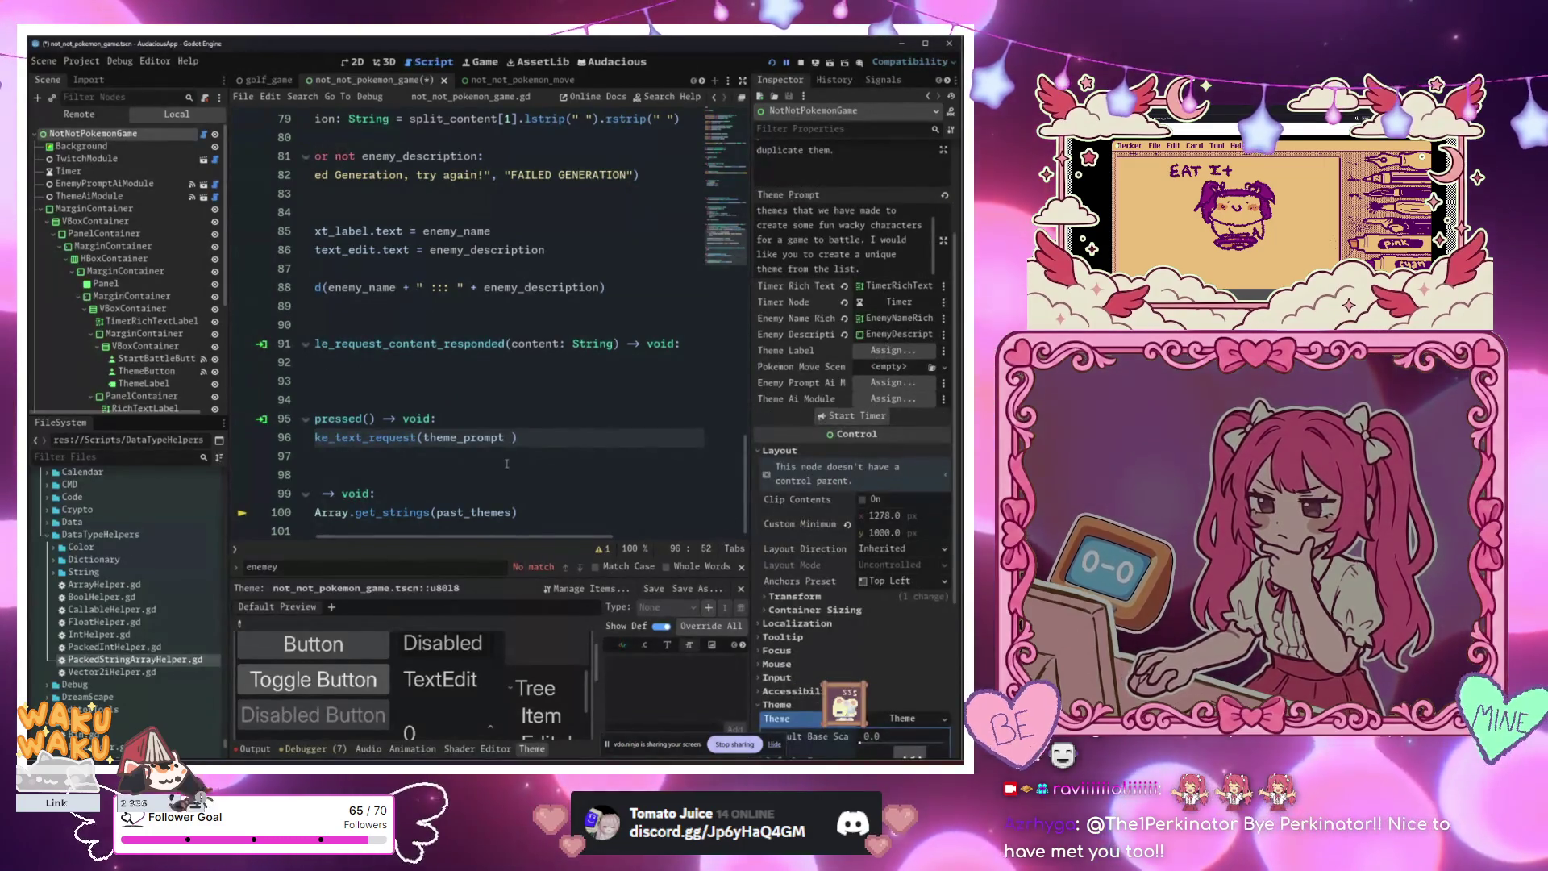
pyautogui.hscroll(-3, 506, 464)
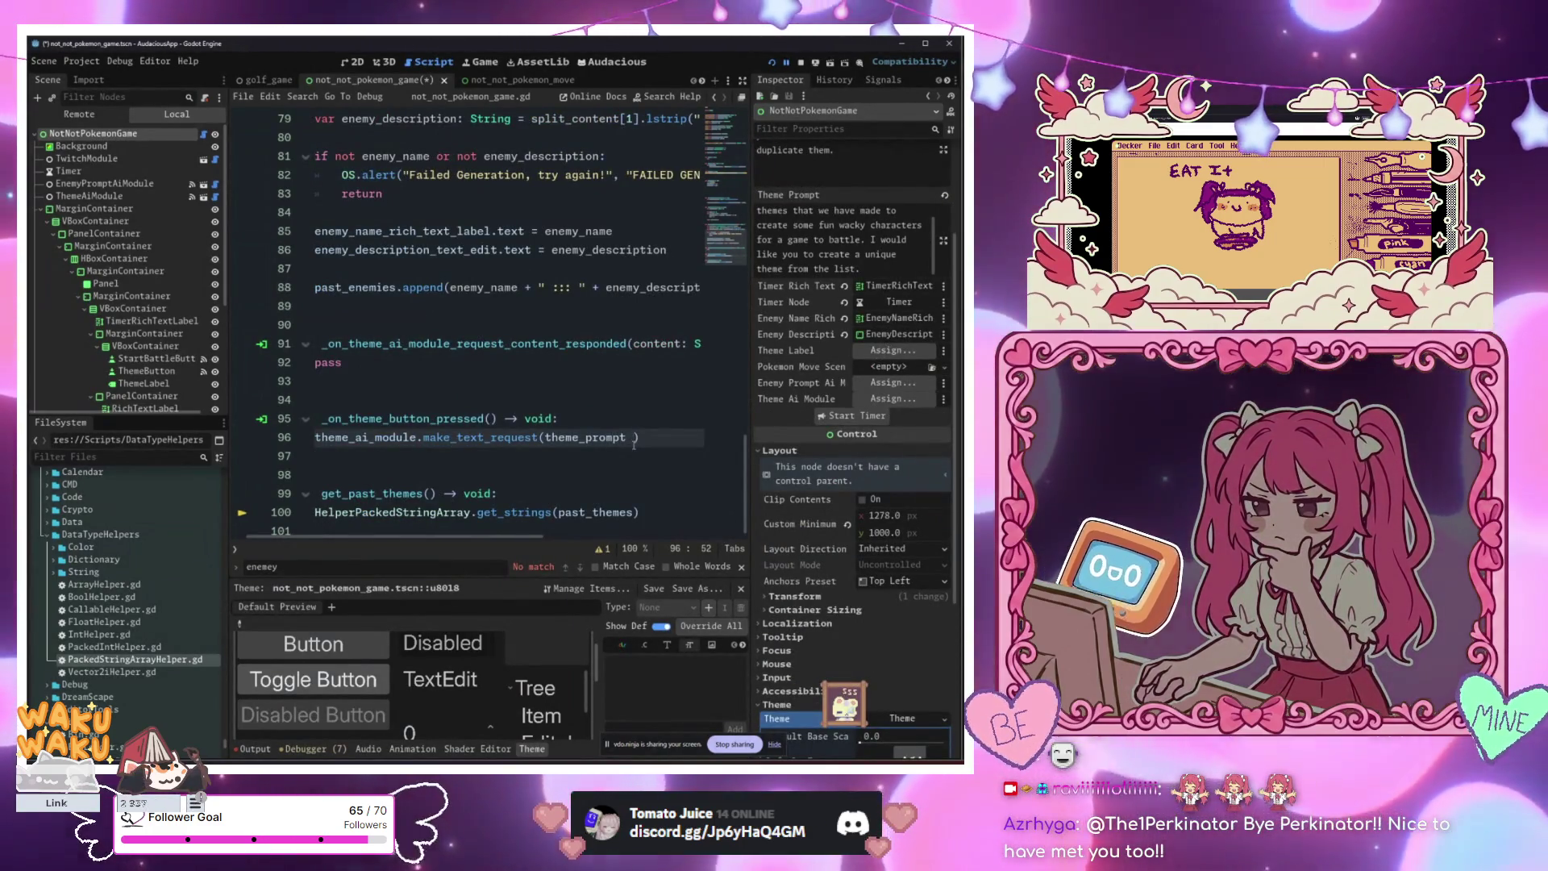
pyautogui.write('+ "The L')
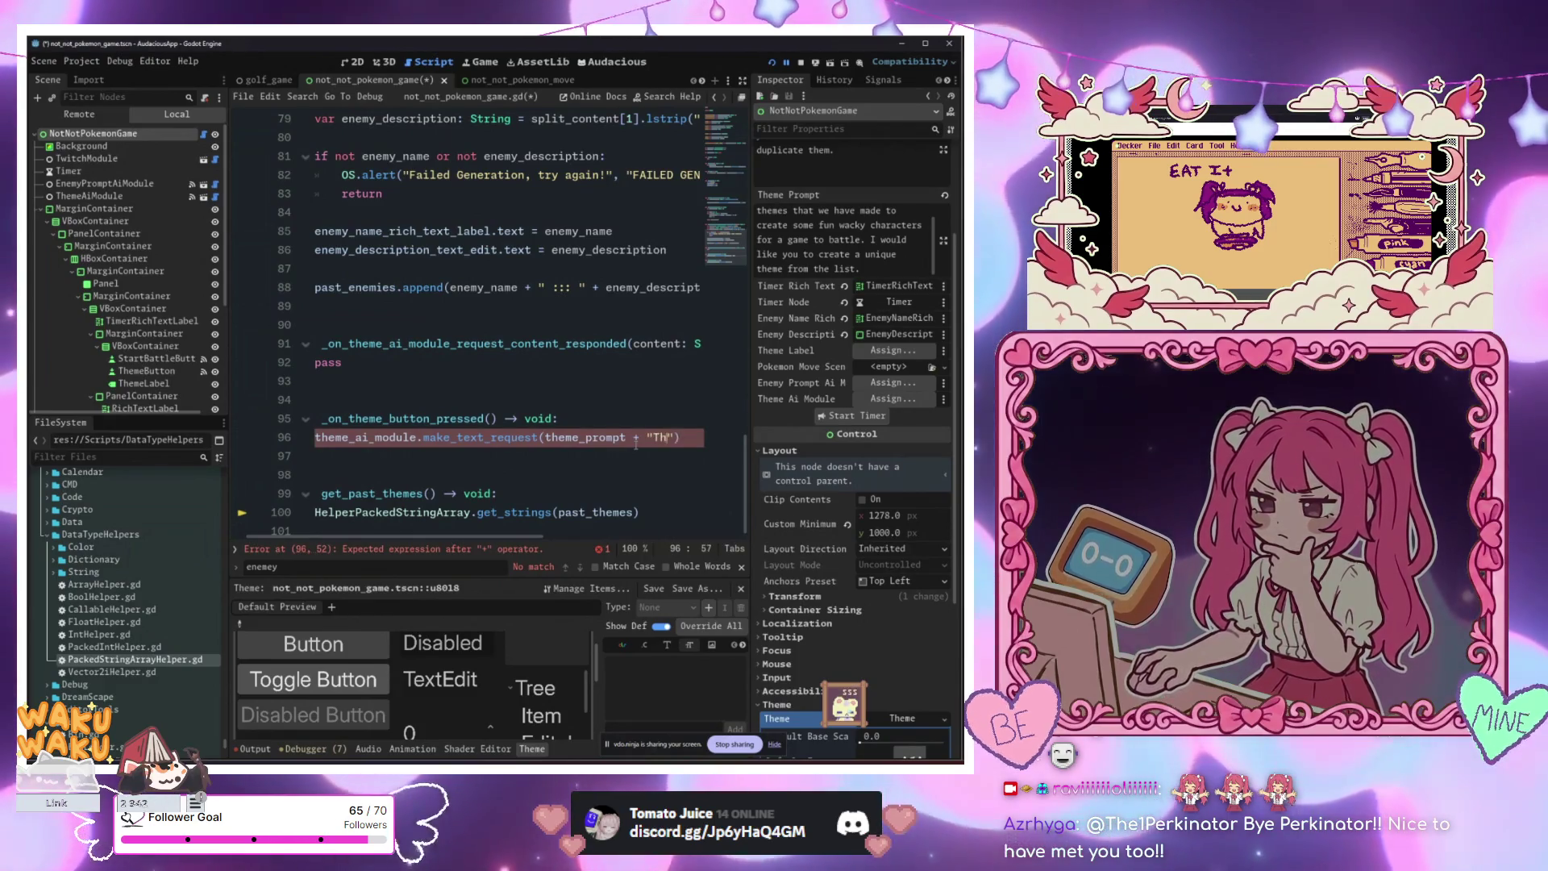
pyautogui.write('ist: ')
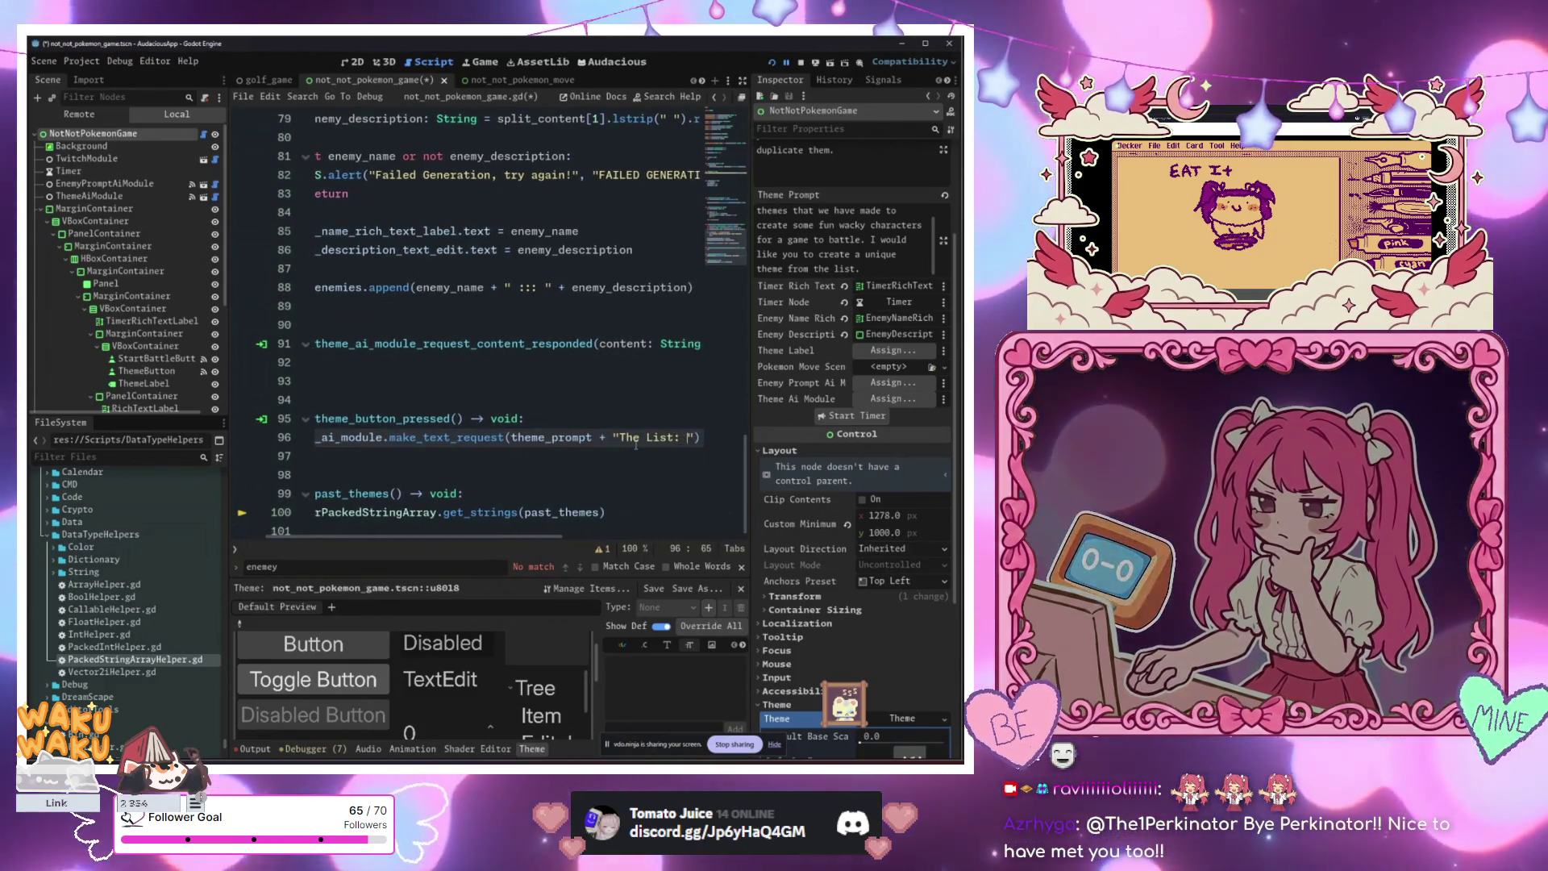
pyautogui.write('" + g')
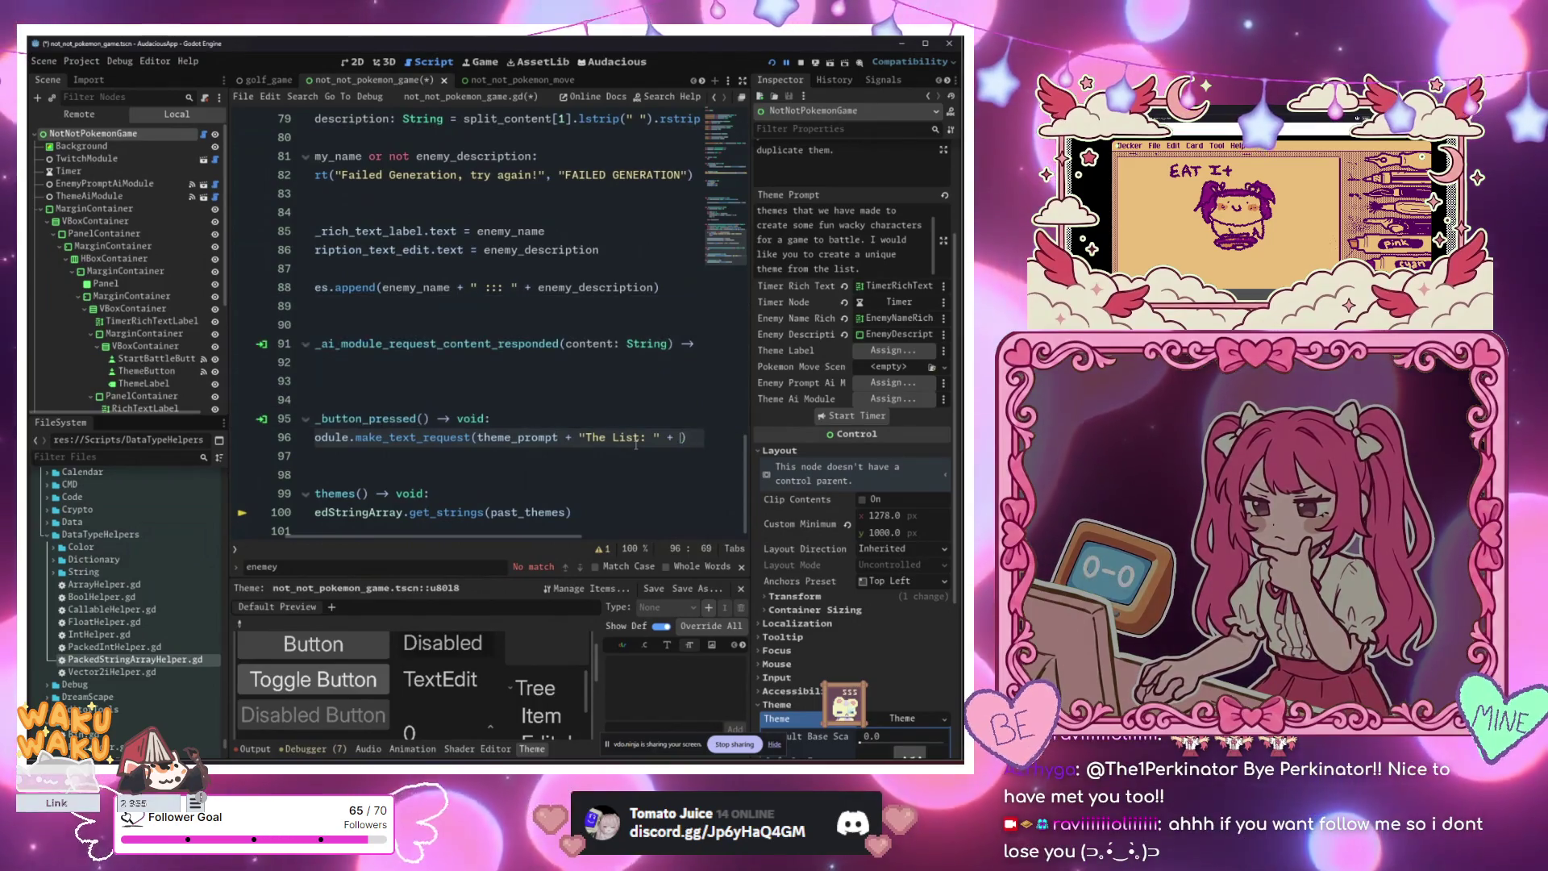
pyautogui.write('et')
pyautogui.press('Down')
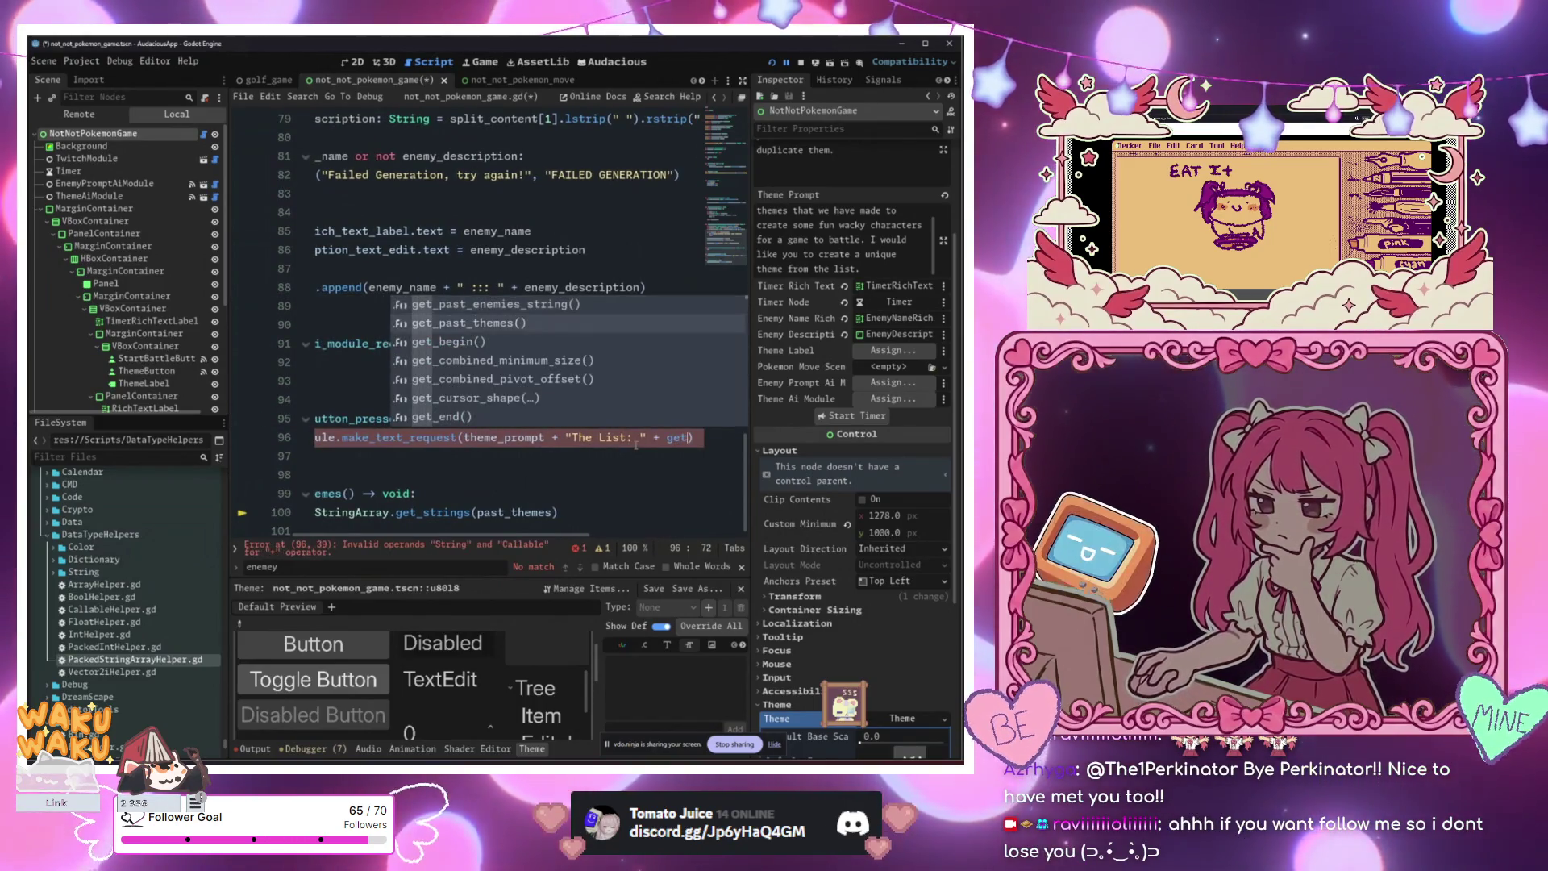
pyautogui.press('Return')
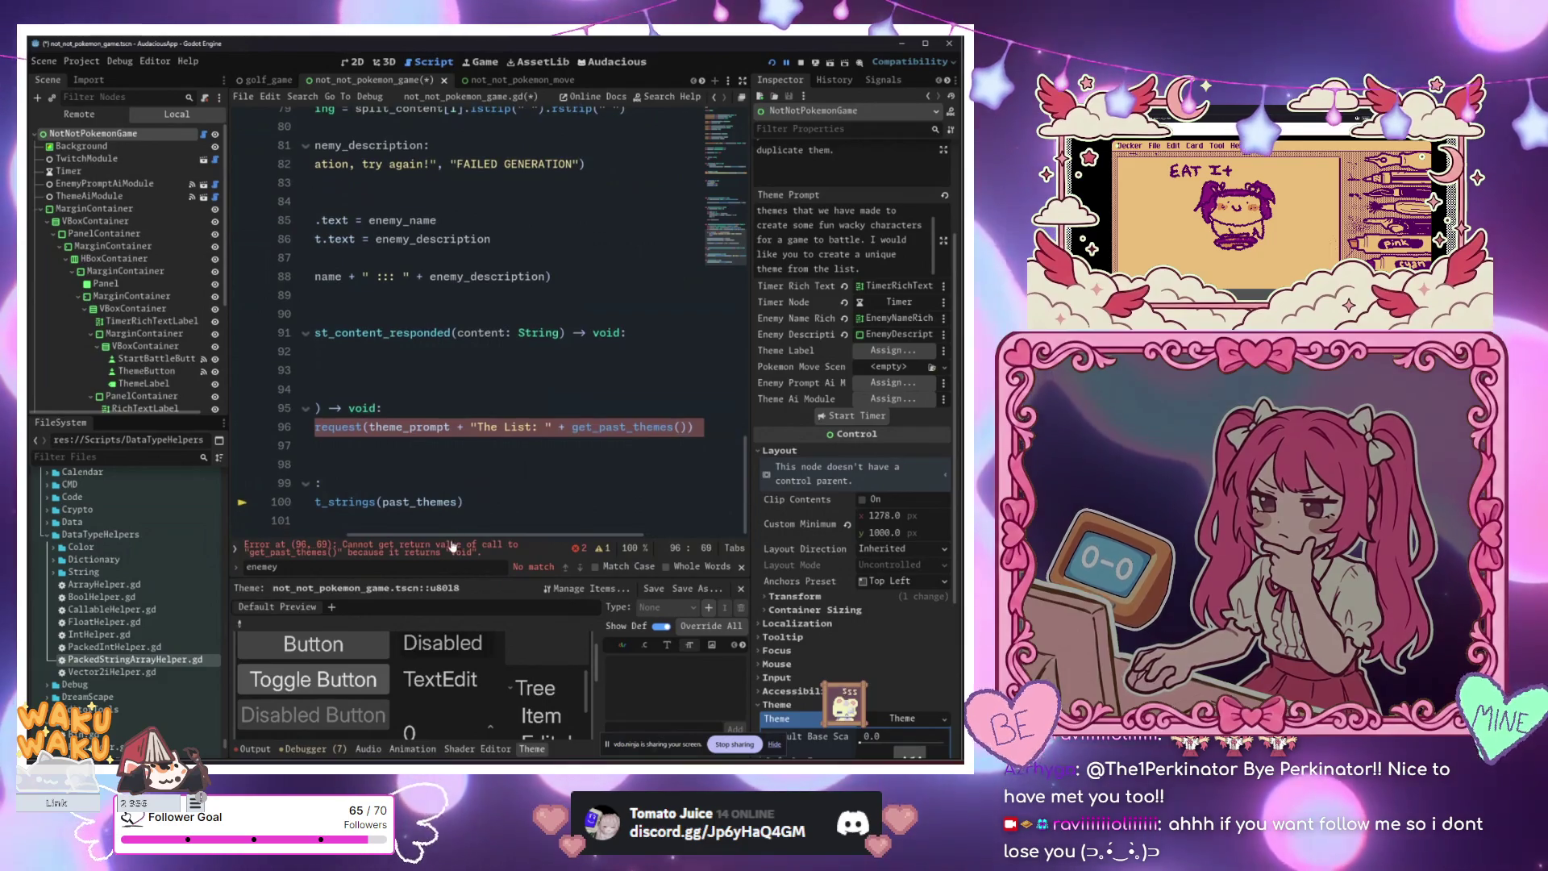
# - Change get_past_themes' return type from void to String and return the HelperPackedStringArray.get_strings result
pyautogui.click(523, 482)
pyautogui.press('BackSpace')
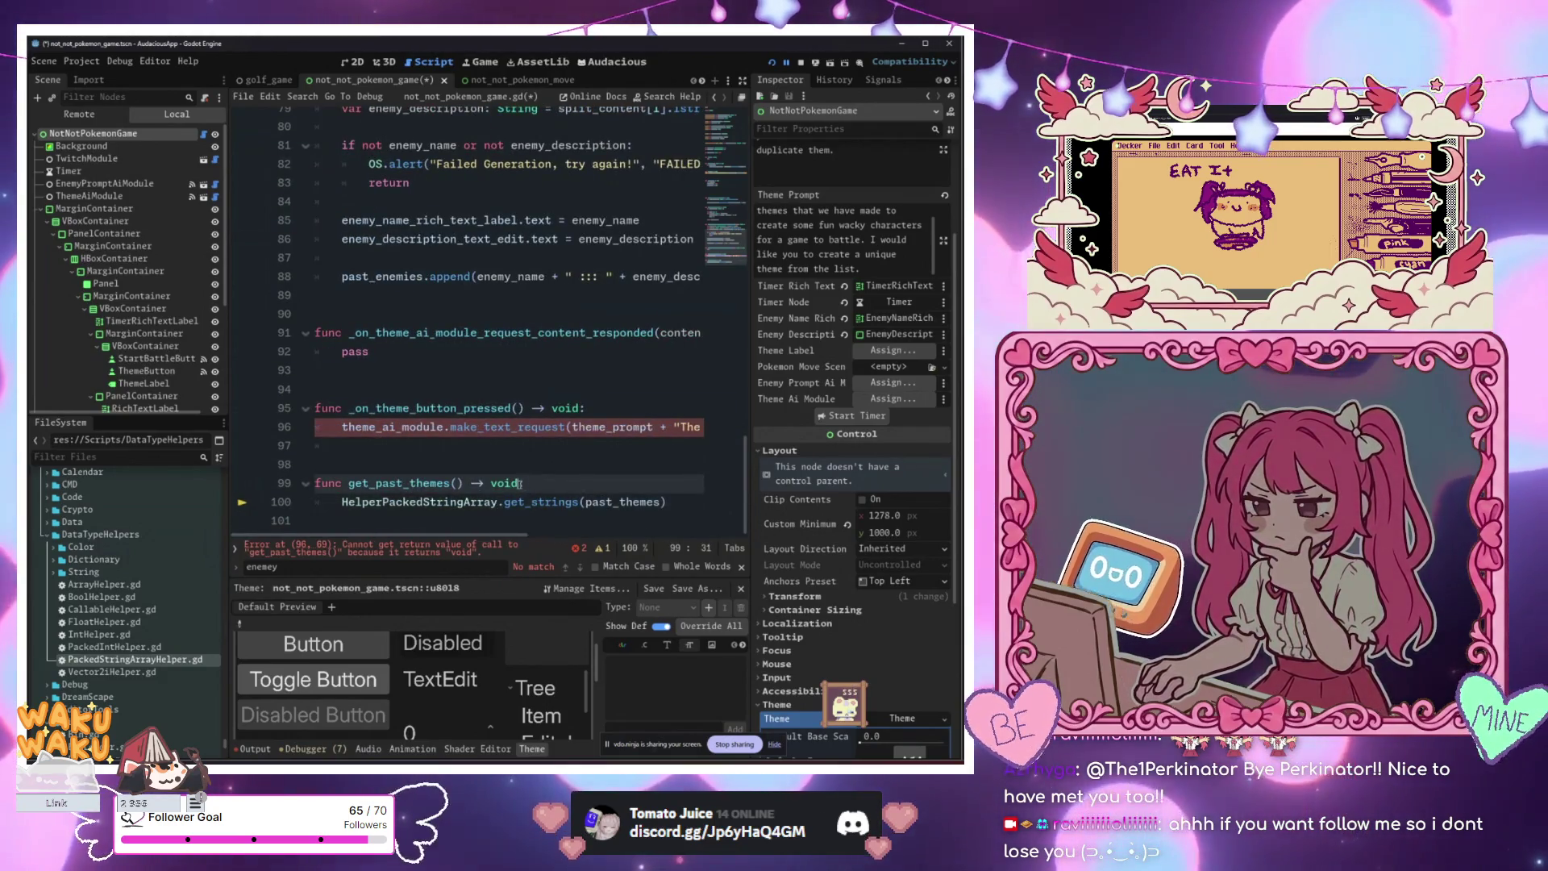
pyautogui.press('BackSpace')
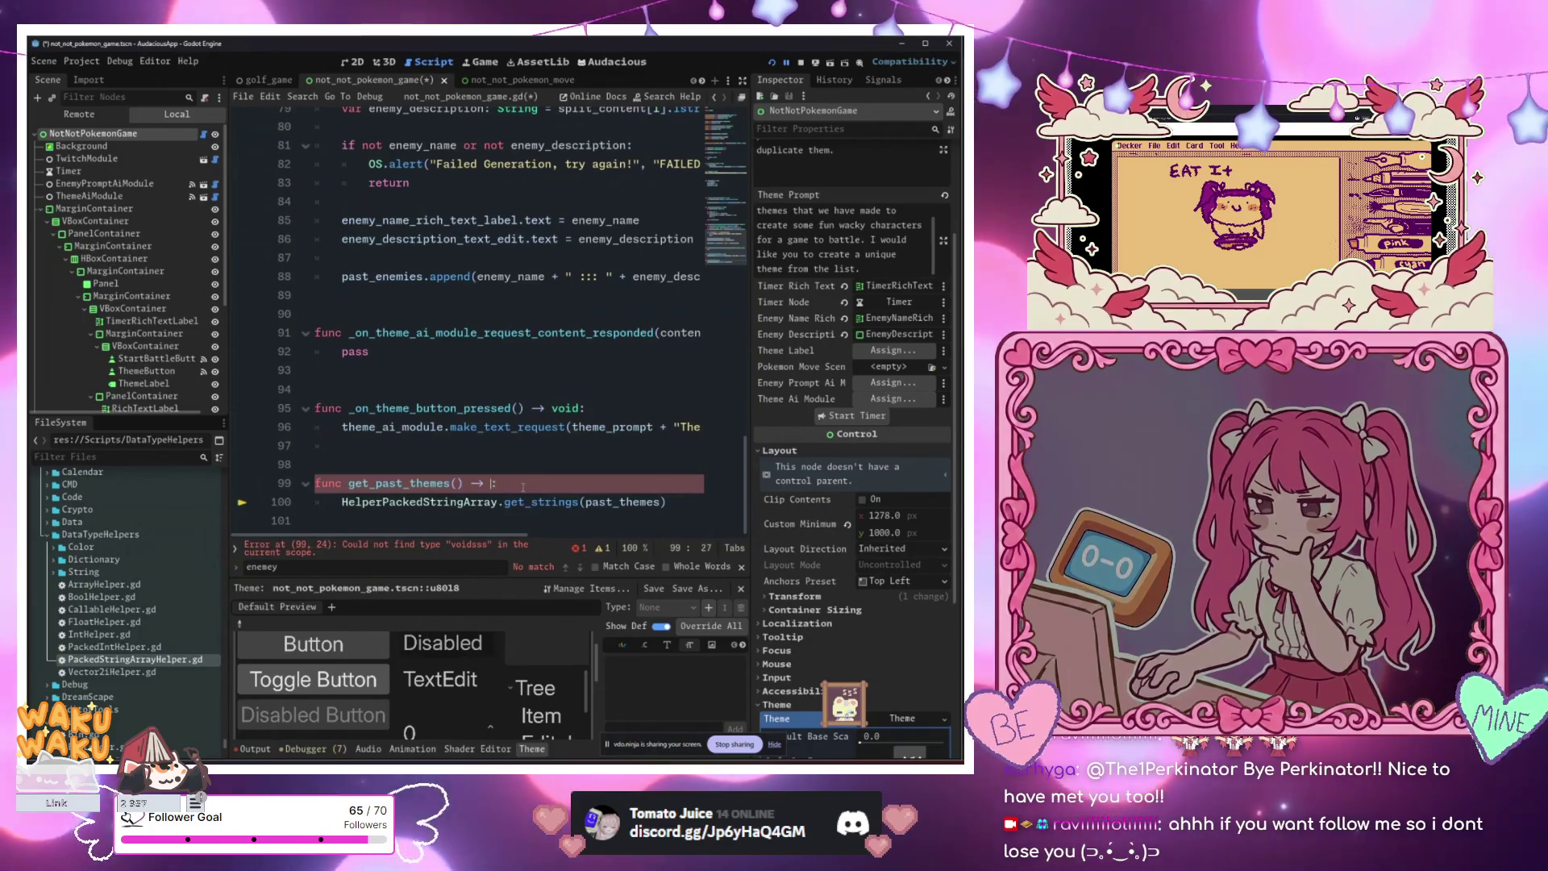
pyautogui.write('String')
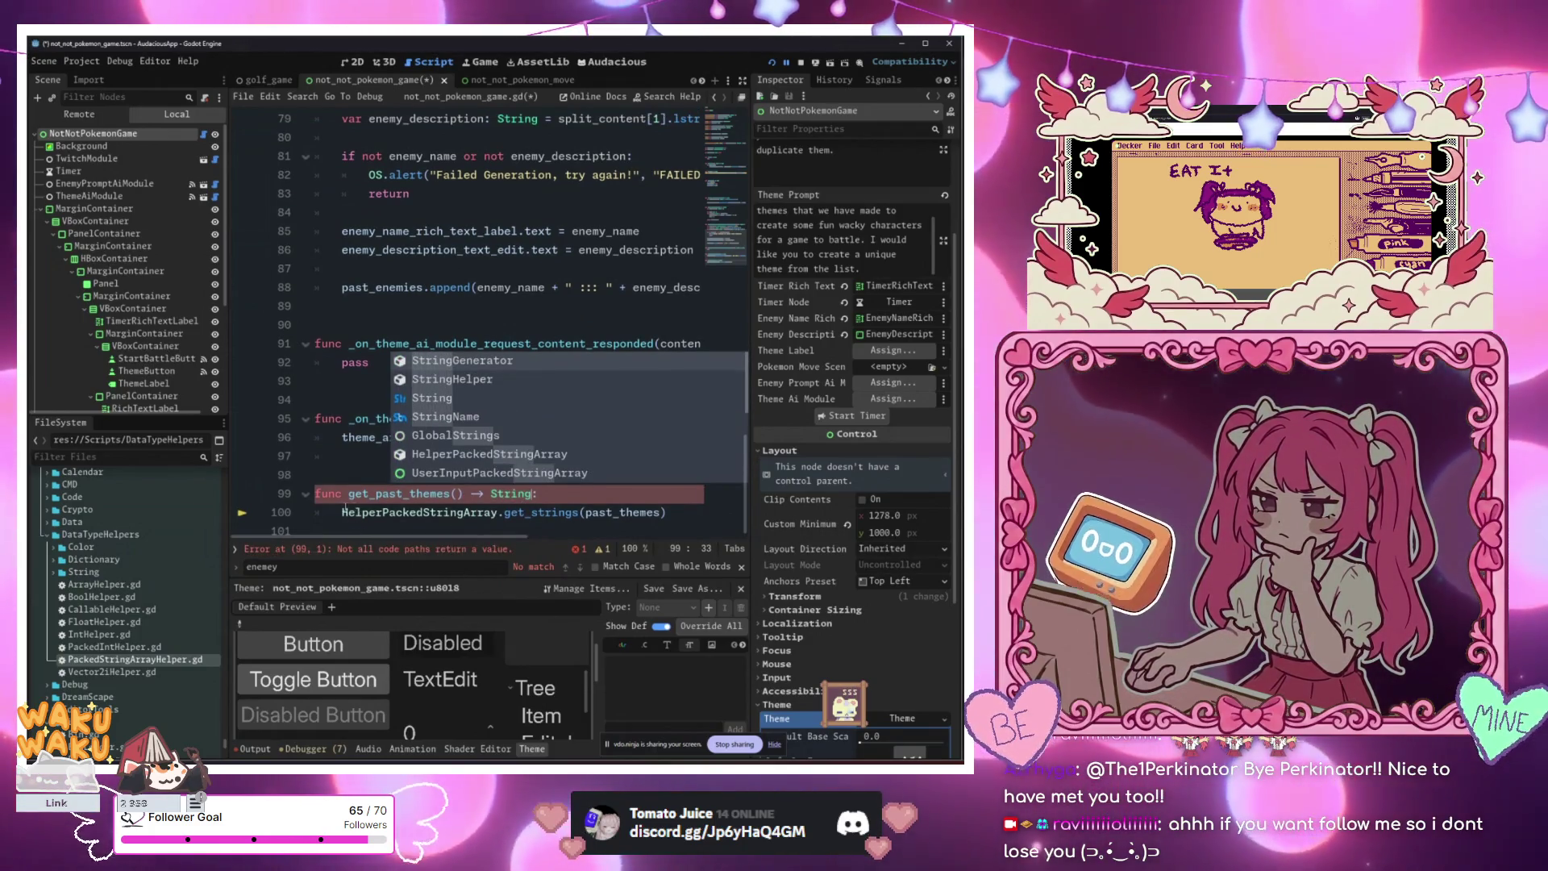
pyautogui.click(343, 511)
pyautogui.write('return')
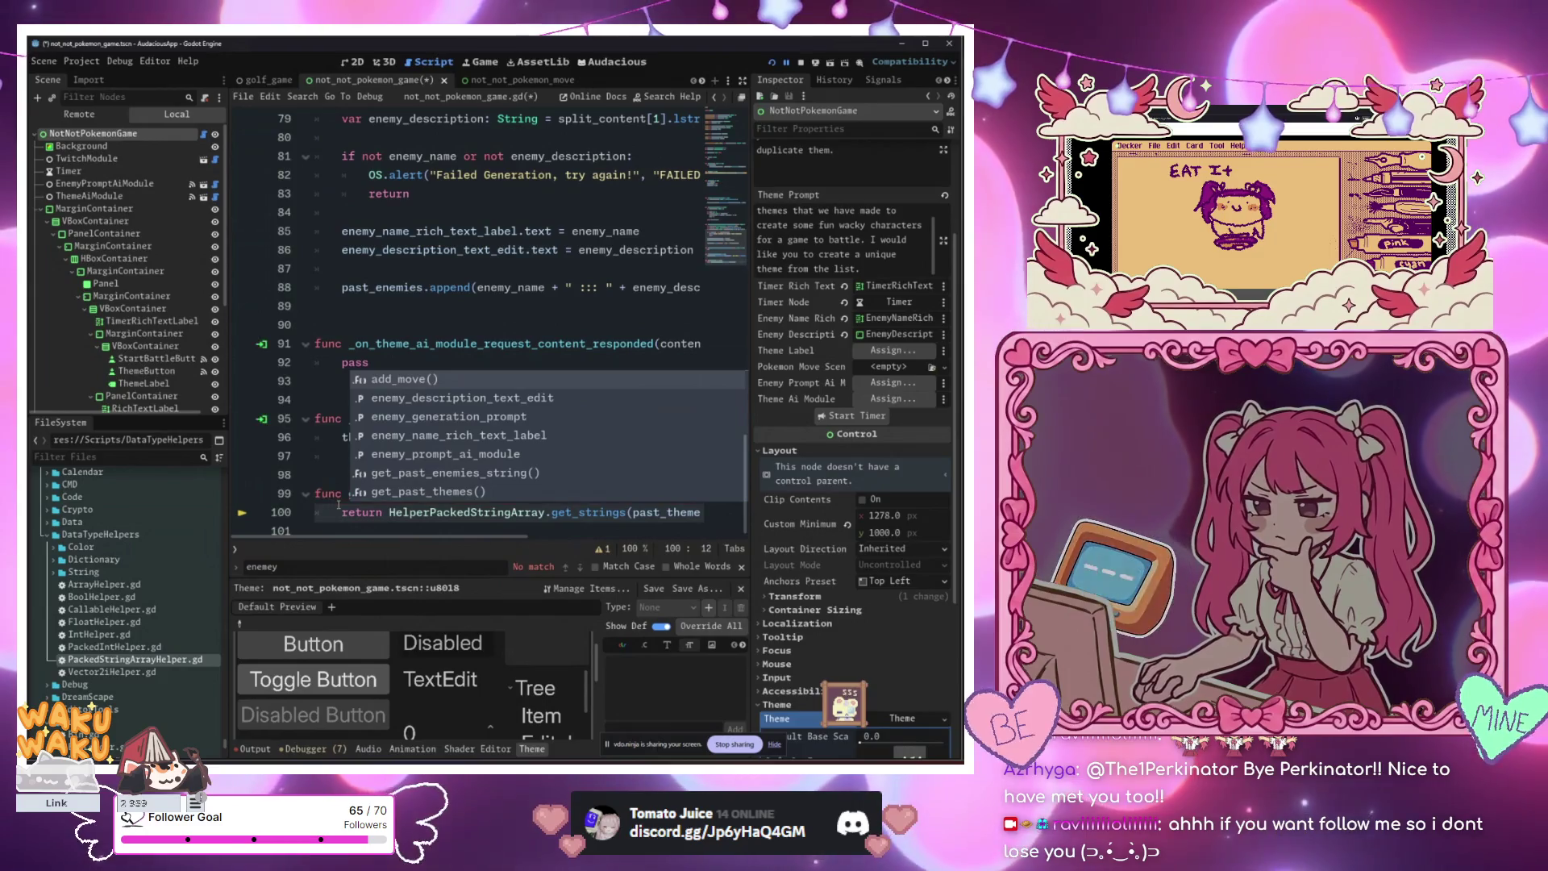
pyautogui.click(419, 287)
pyautogui.click(500, 437)
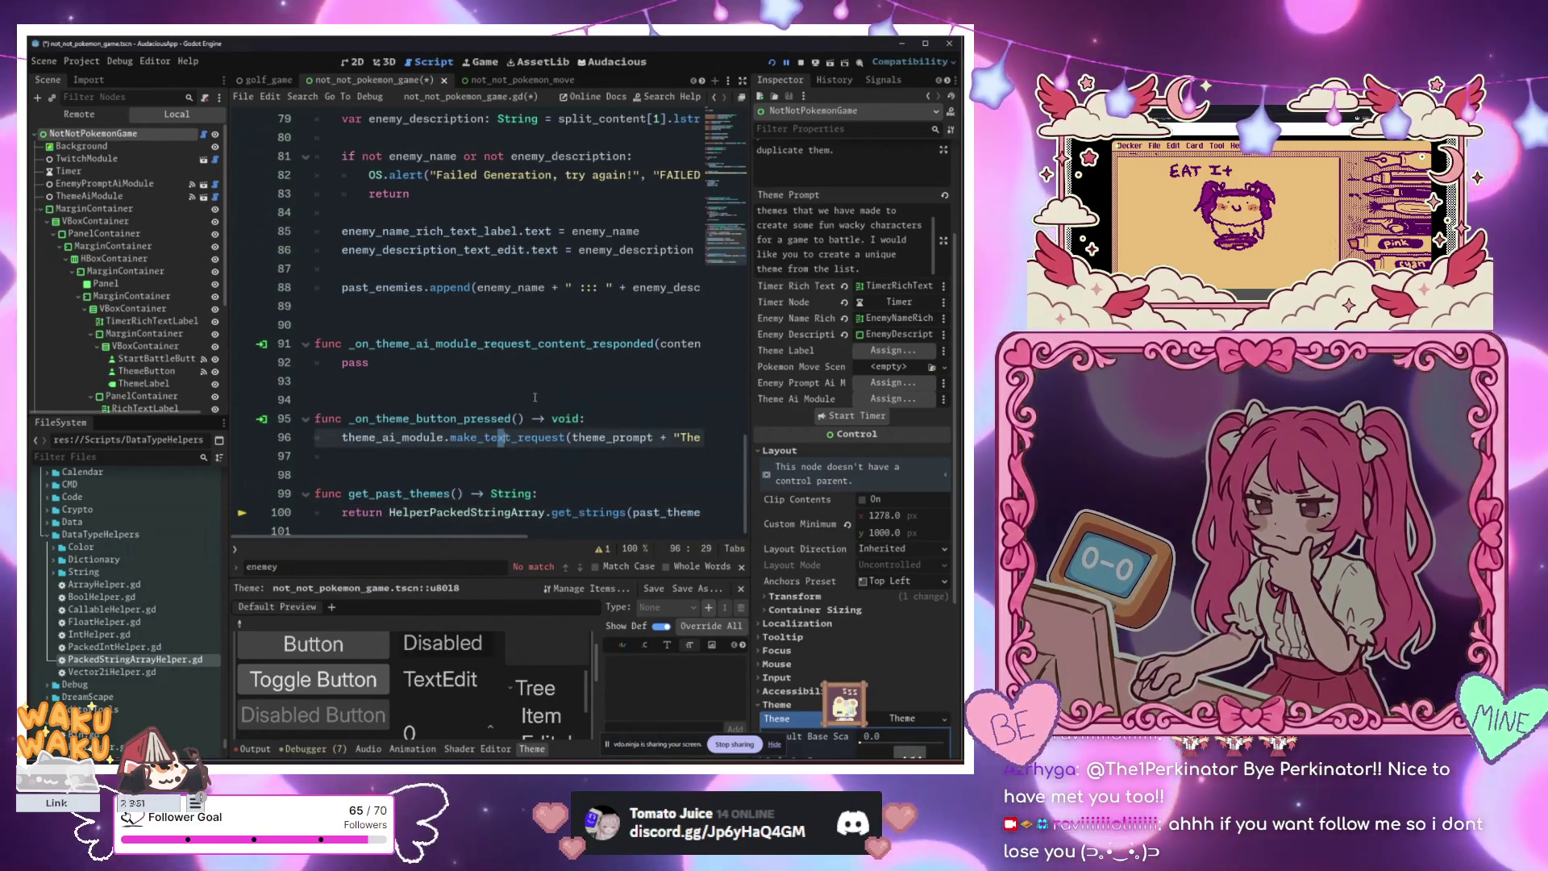
pyautogui.click(410, 418)
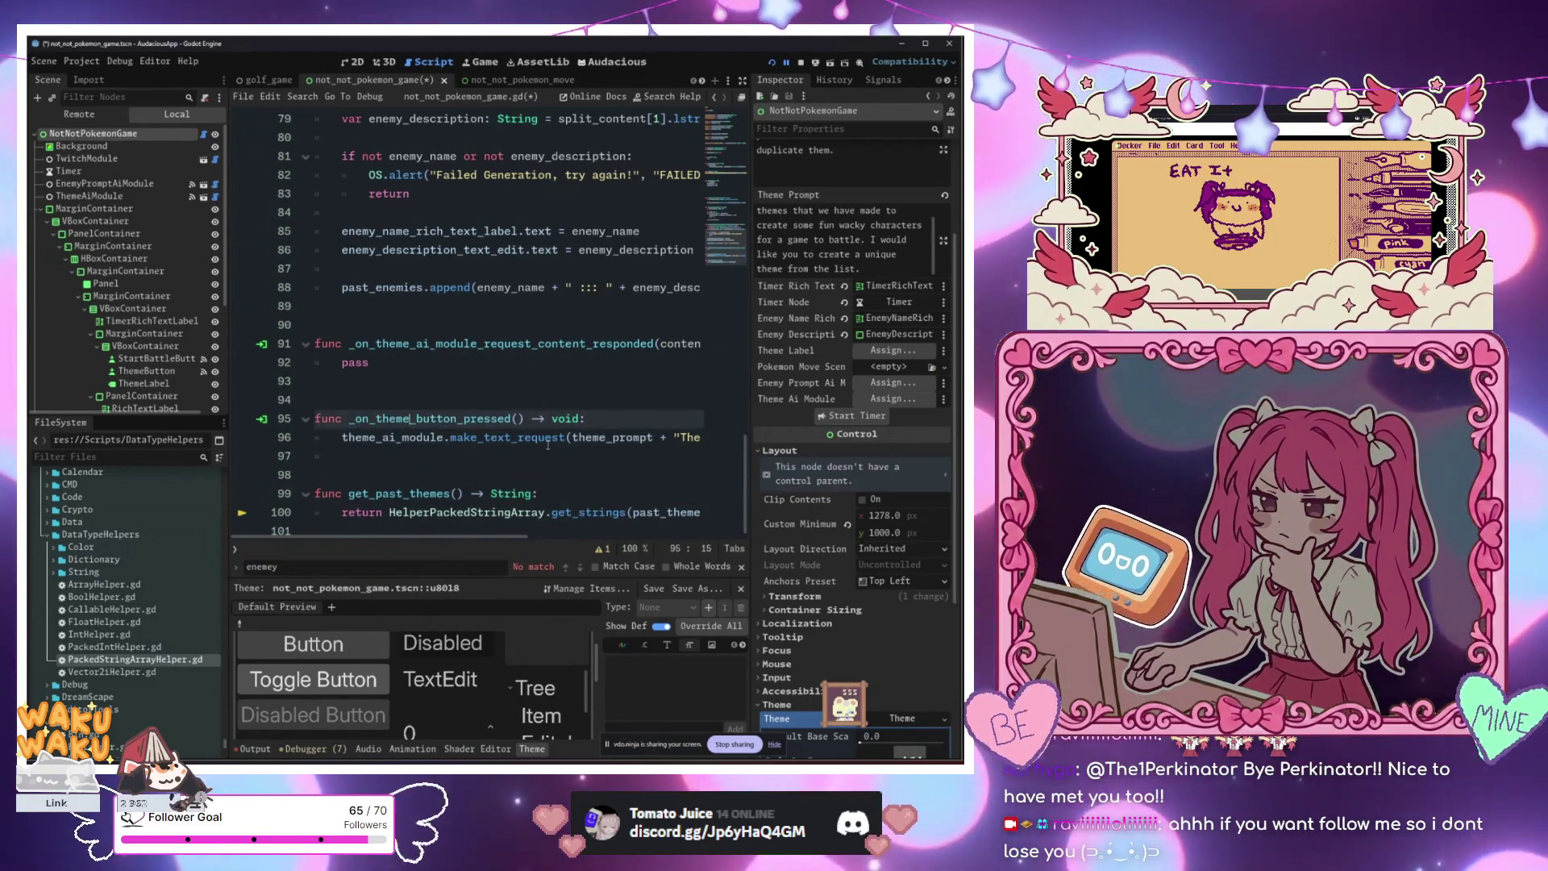
pyautogui.click(425, 362)
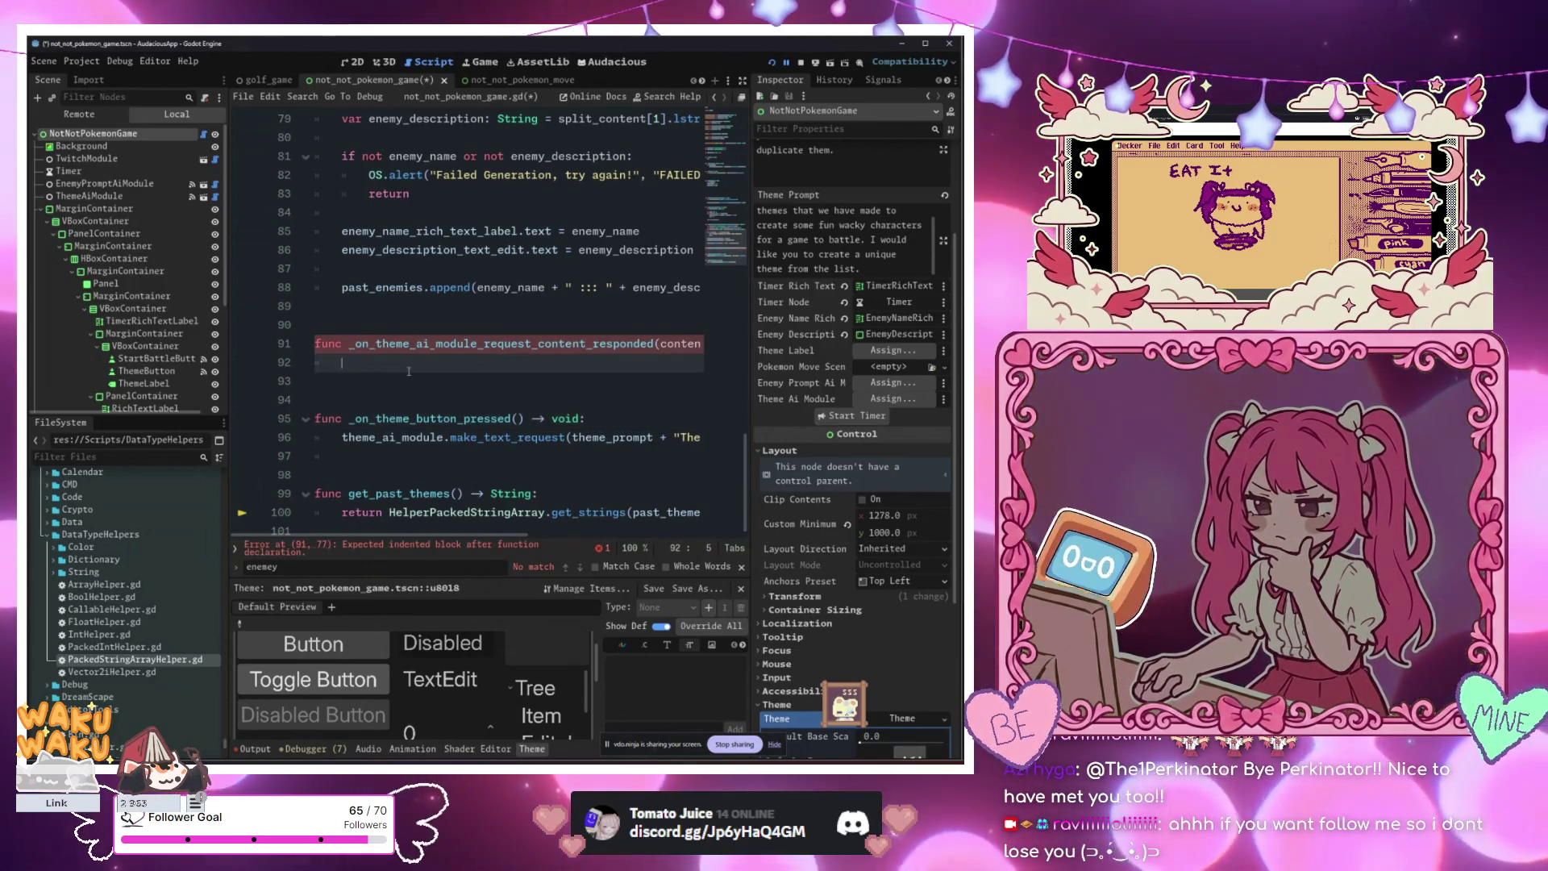
# - Replace pass on line 92 with theme_label.text = content and run the game with F5
pyautogui.scroll(20, 551, 301)
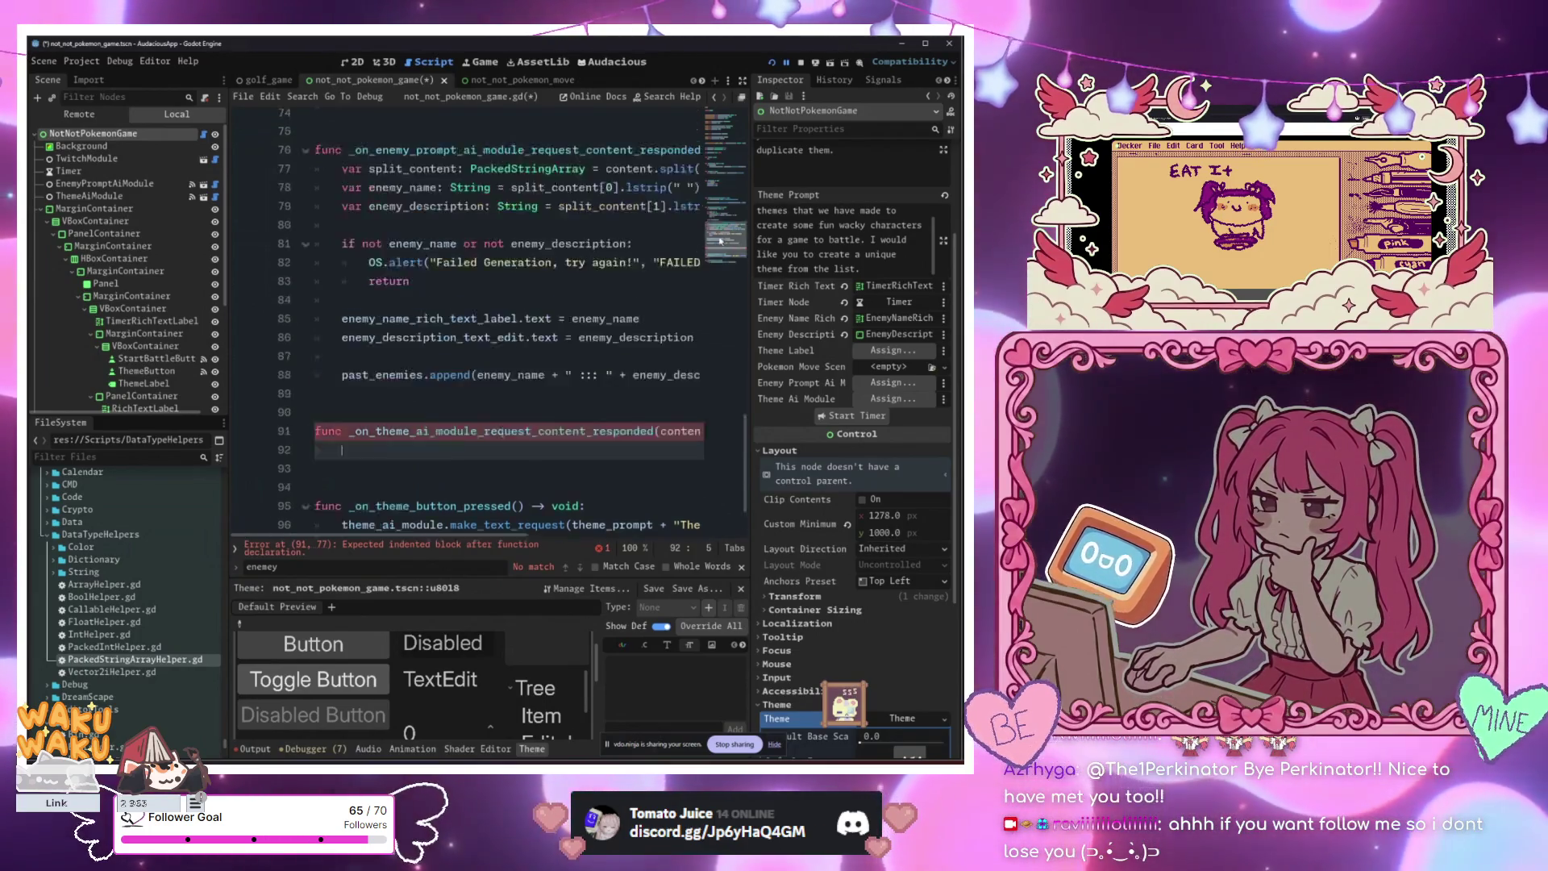
pyautogui.scroll(-2, 551, 301)
pyautogui.click(564, 268)
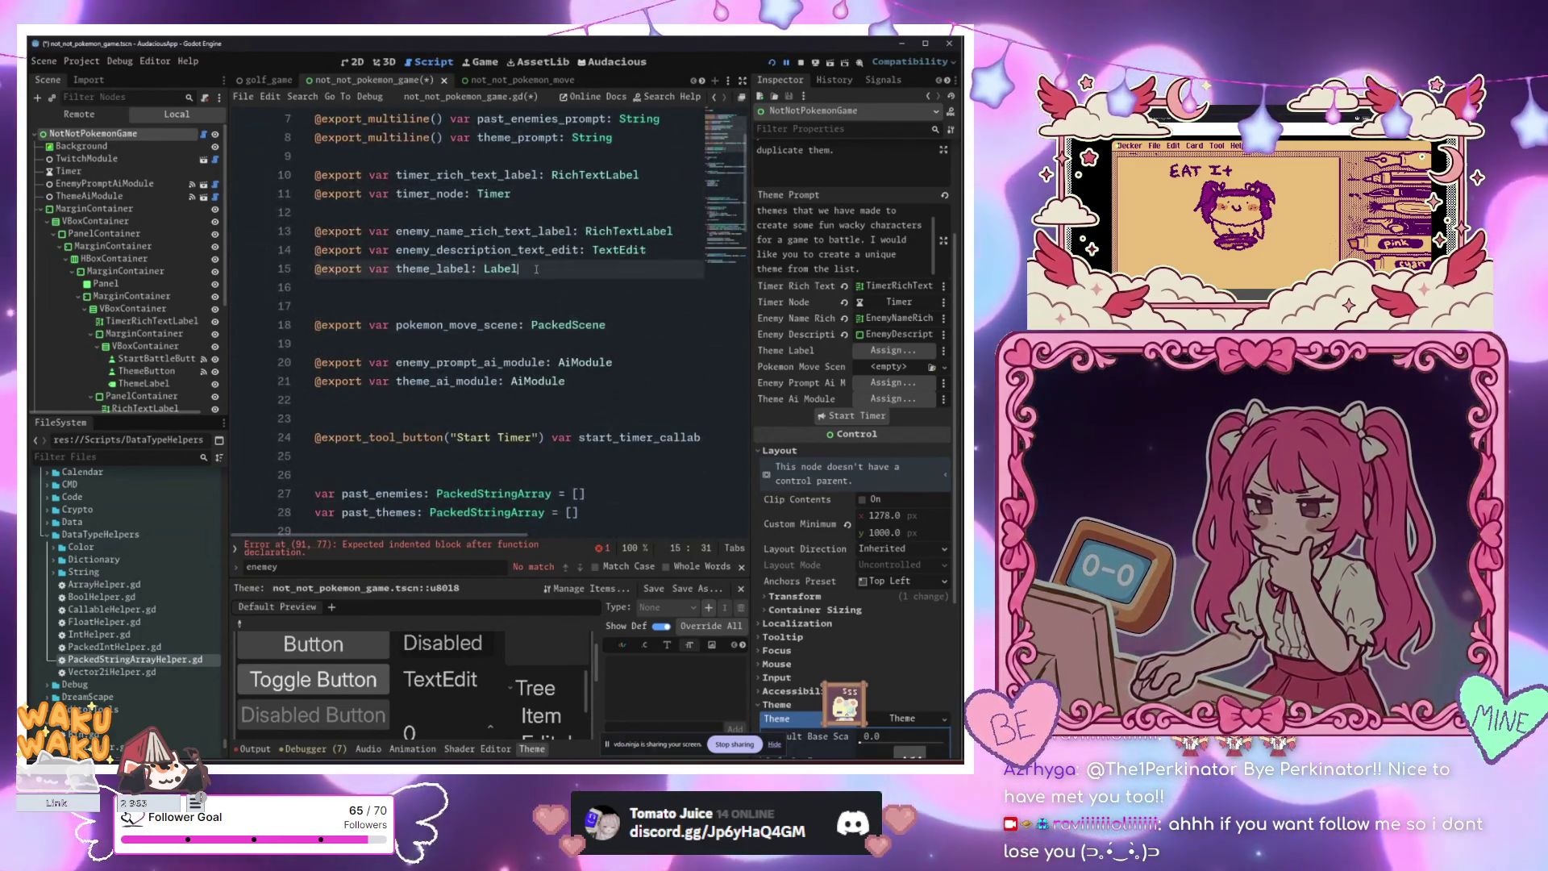
pyautogui.scroll(-20, 716, 146)
pyautogui.click(535, 351)
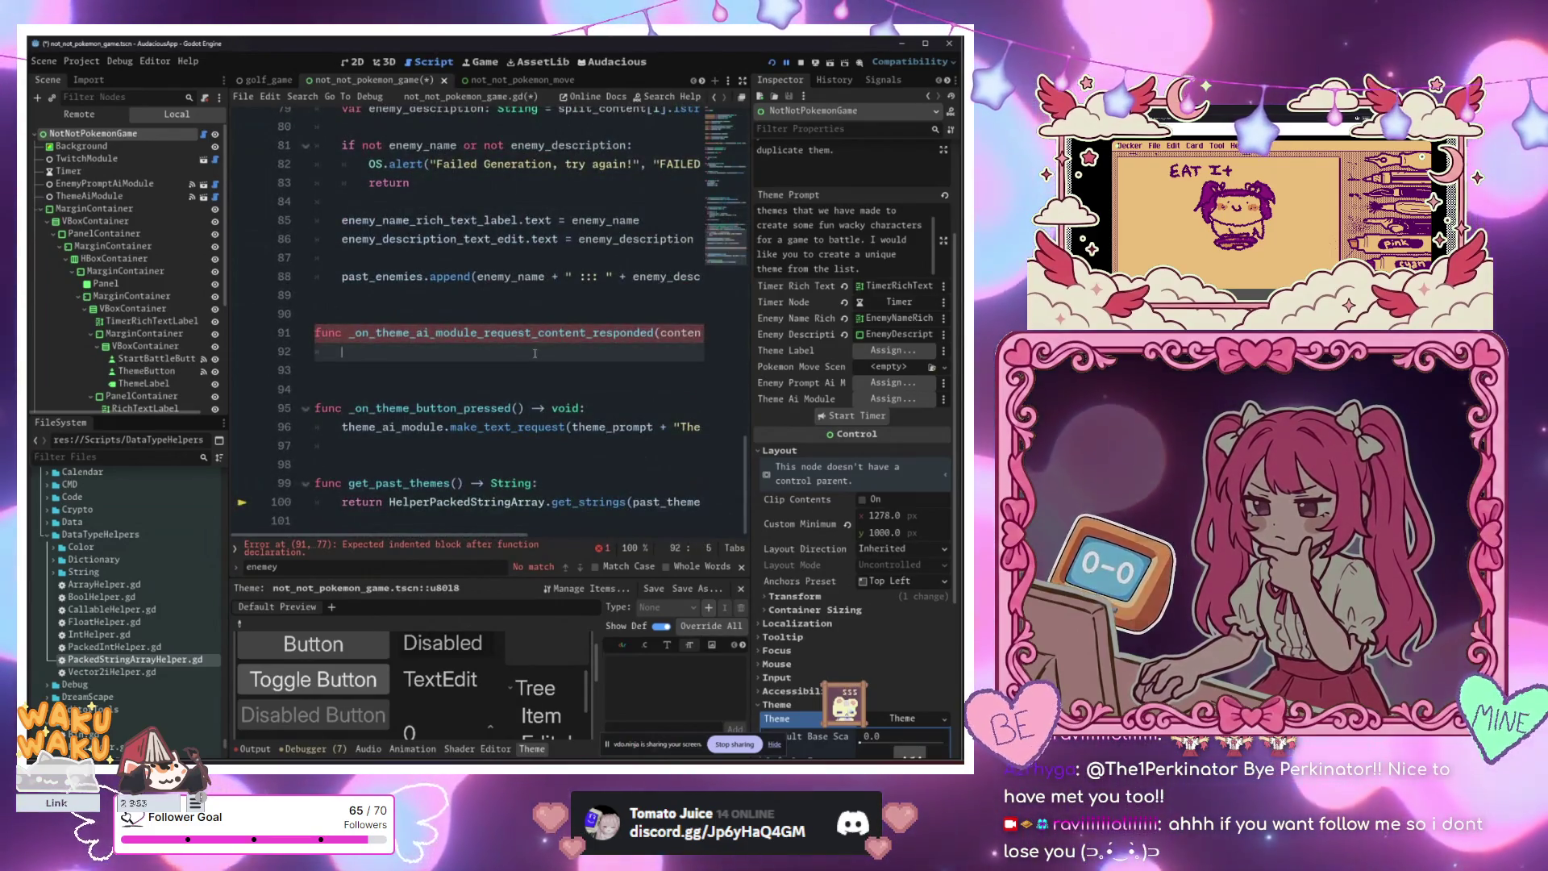
pyautogui.write('theme_label.text ')
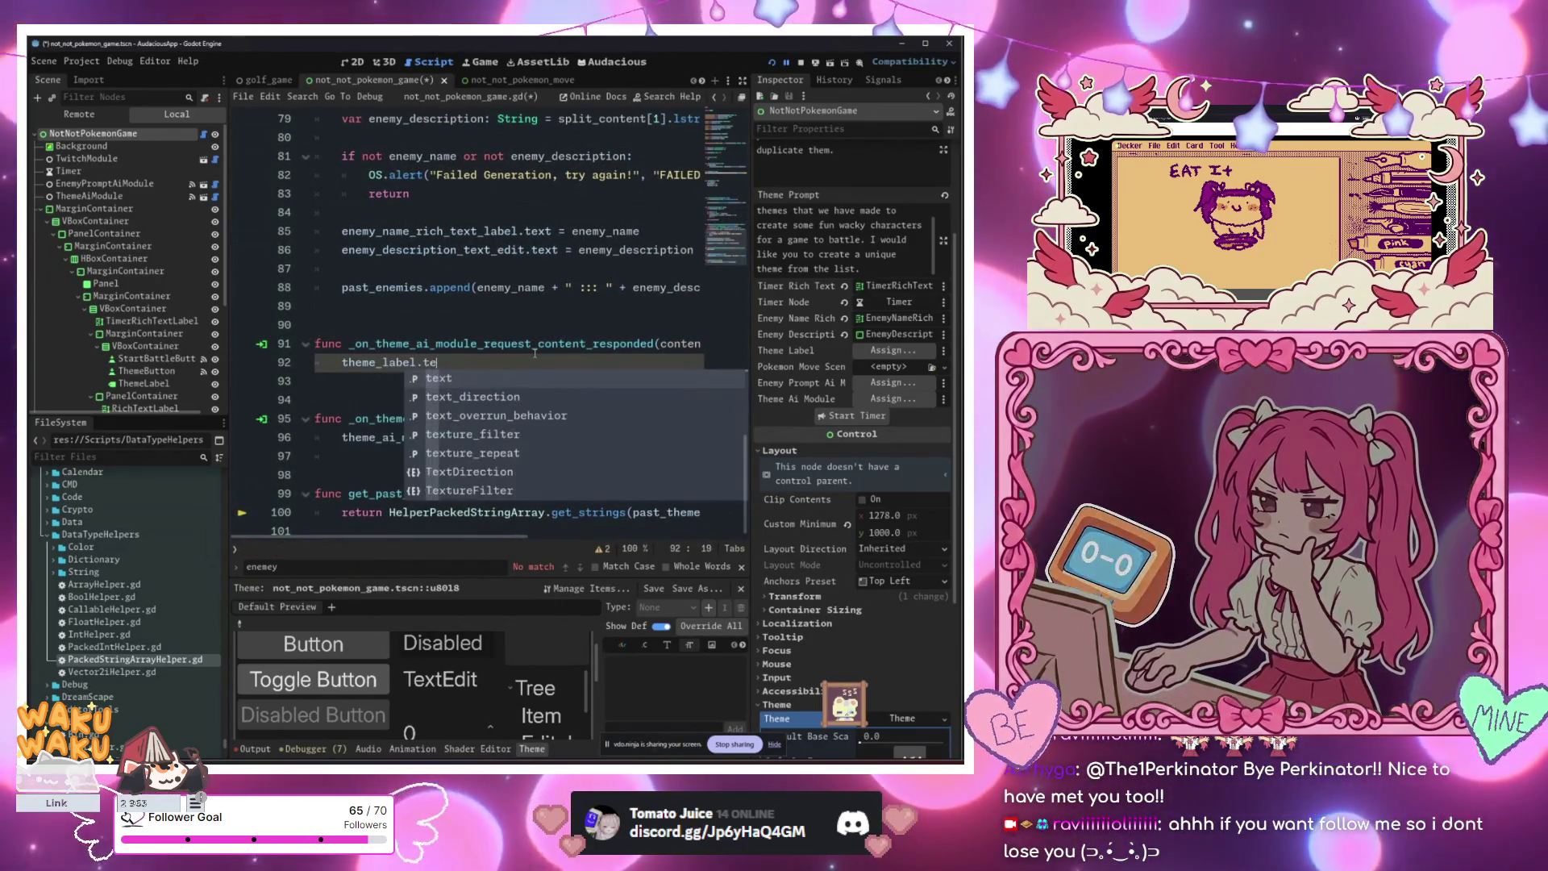
pyautogui.write('= ')
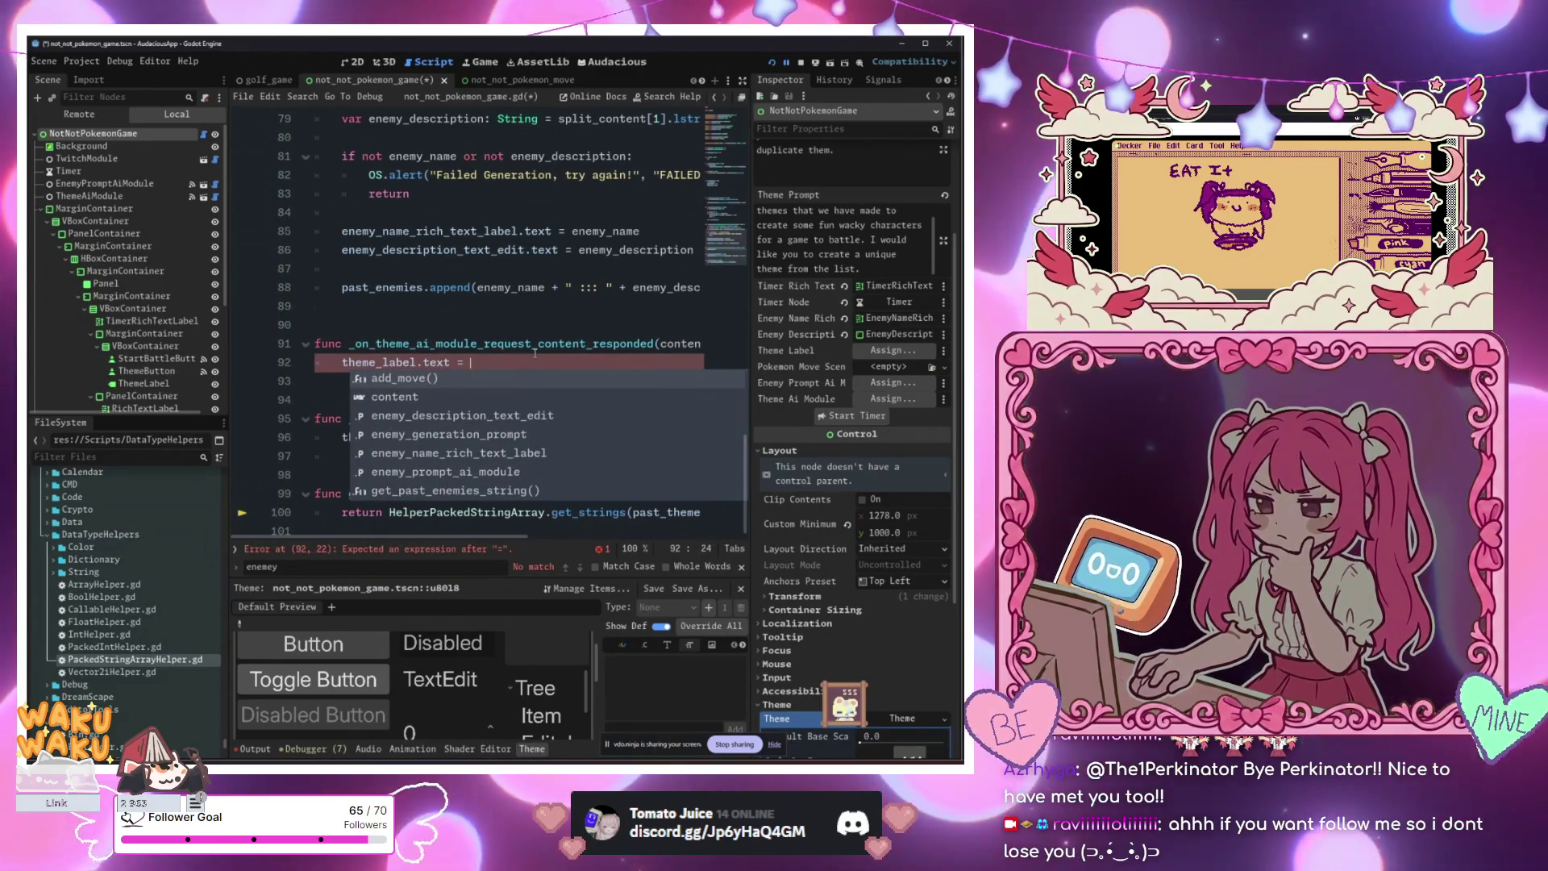
pyautogui.write('content')
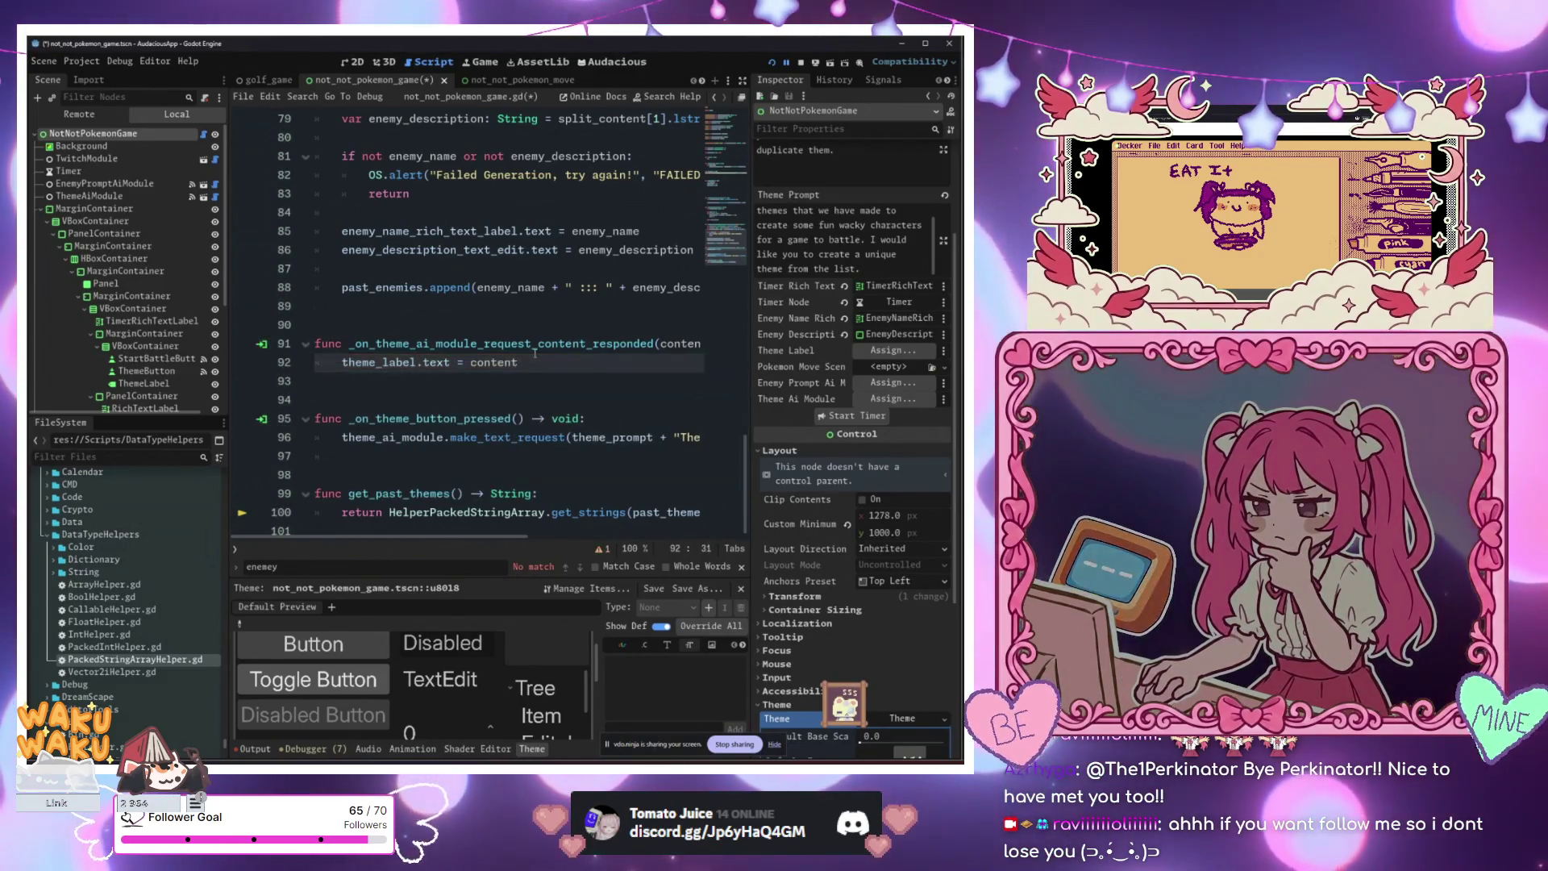
pyautogui.click(535, 352)
pyautogui.press('F5')
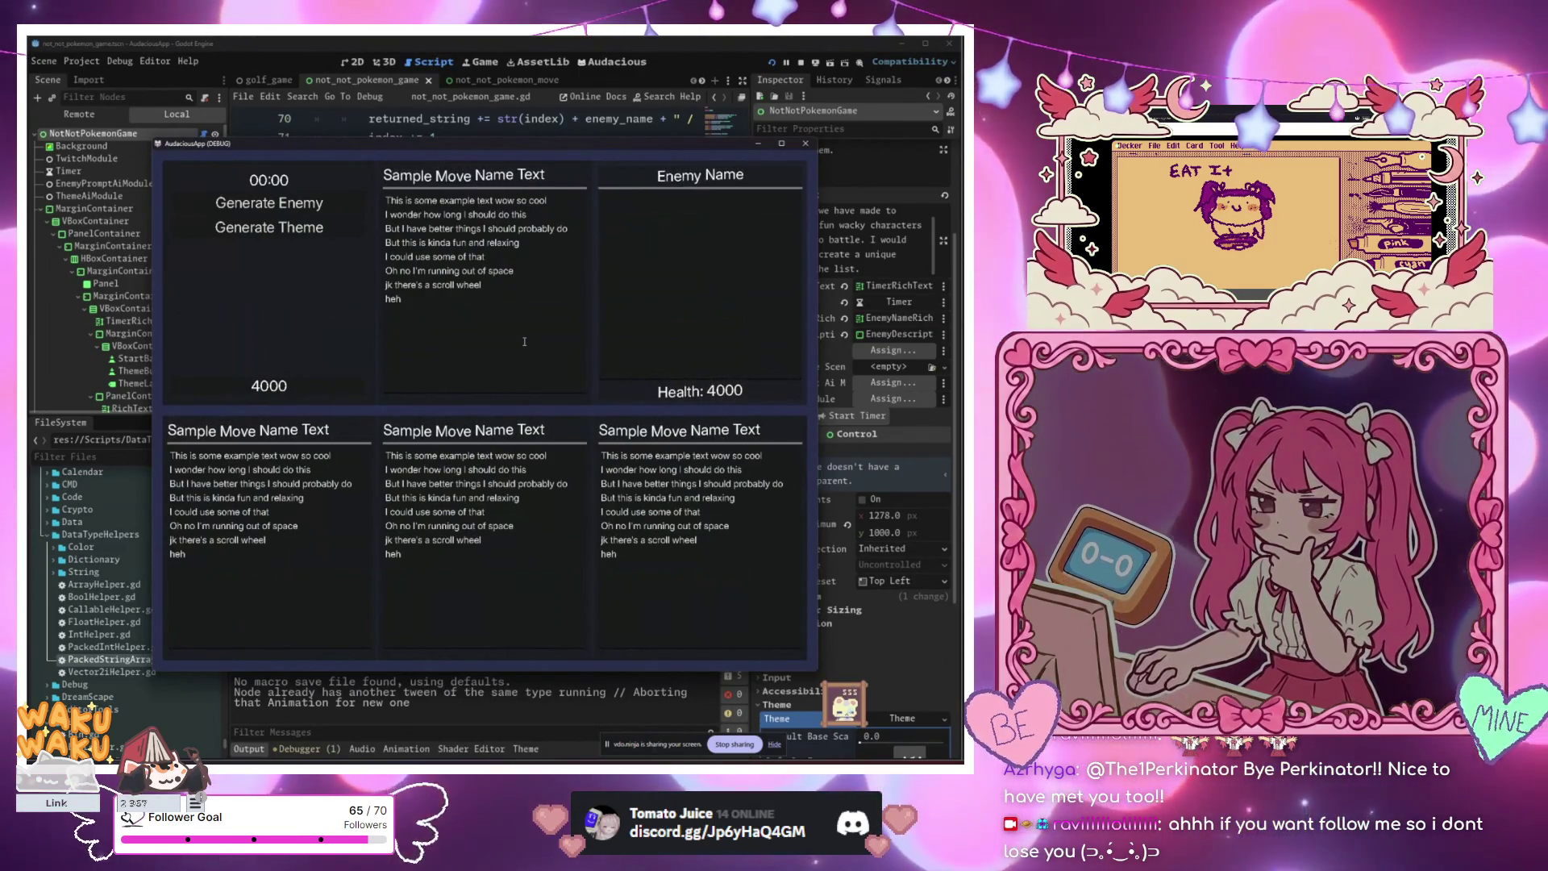
# - Click Generate Theme, hit the Invalid call on Nil error, stop the game, and begin assigning Theme Label
pyautogui.click(262, 228)
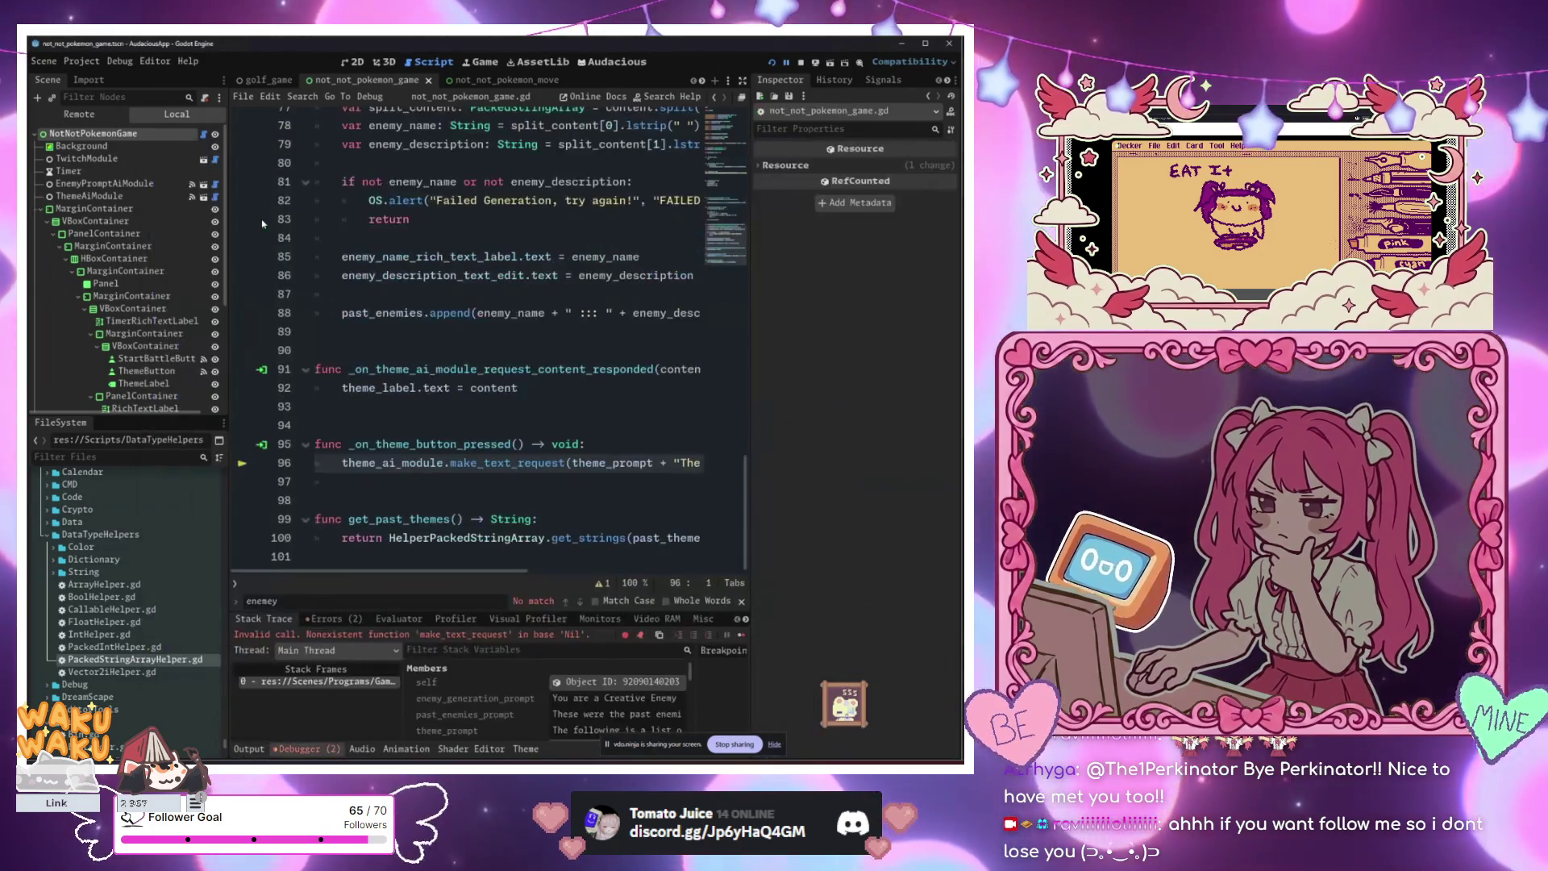
pyautogui.press('F8')
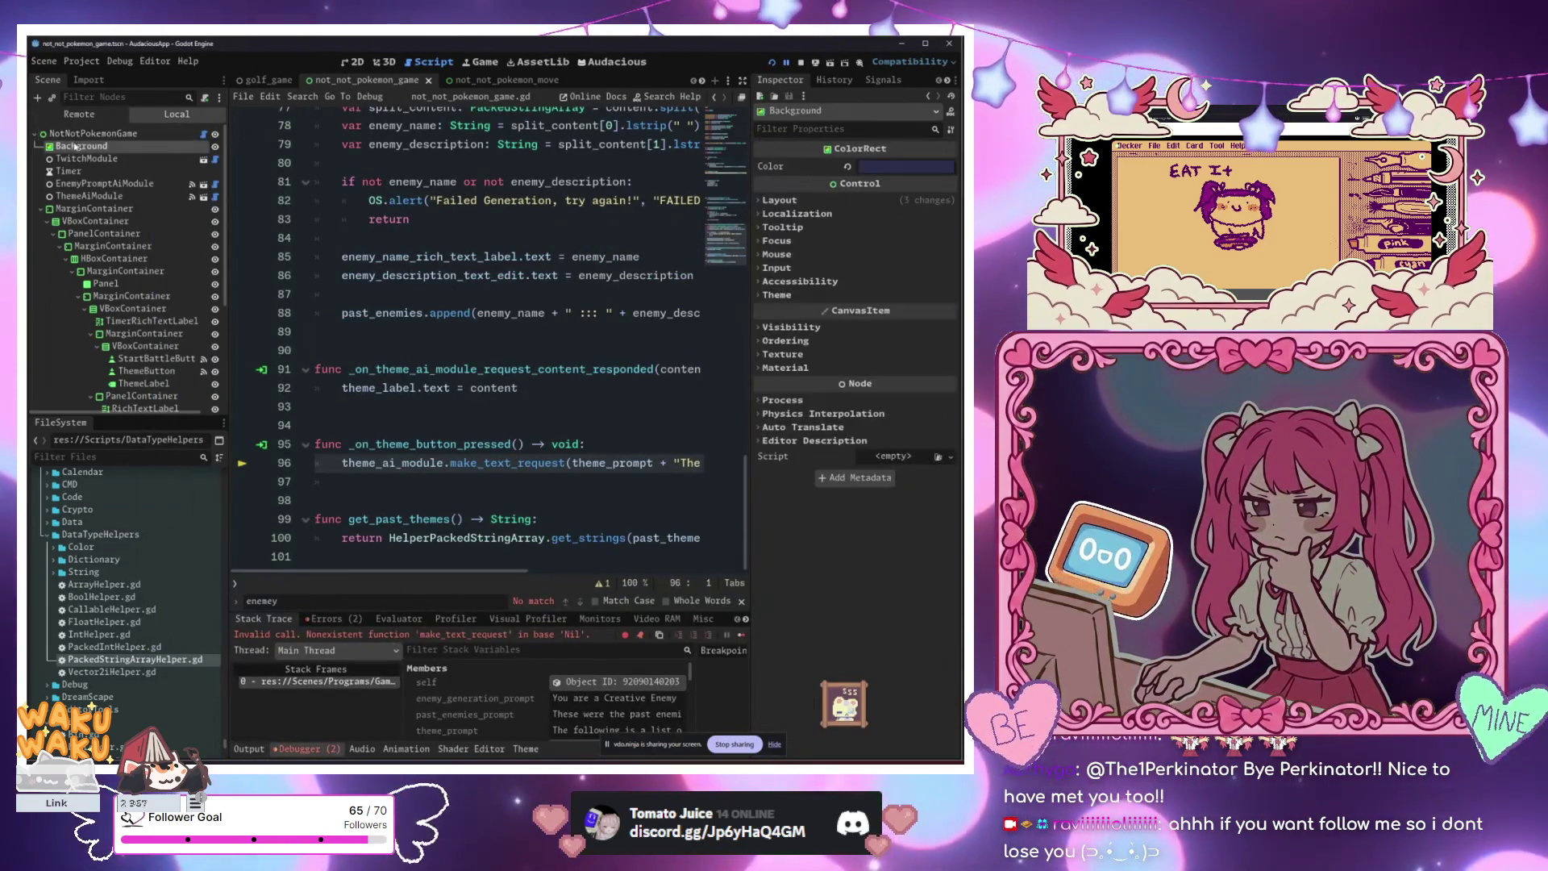
pyautogui.click(889, 381)
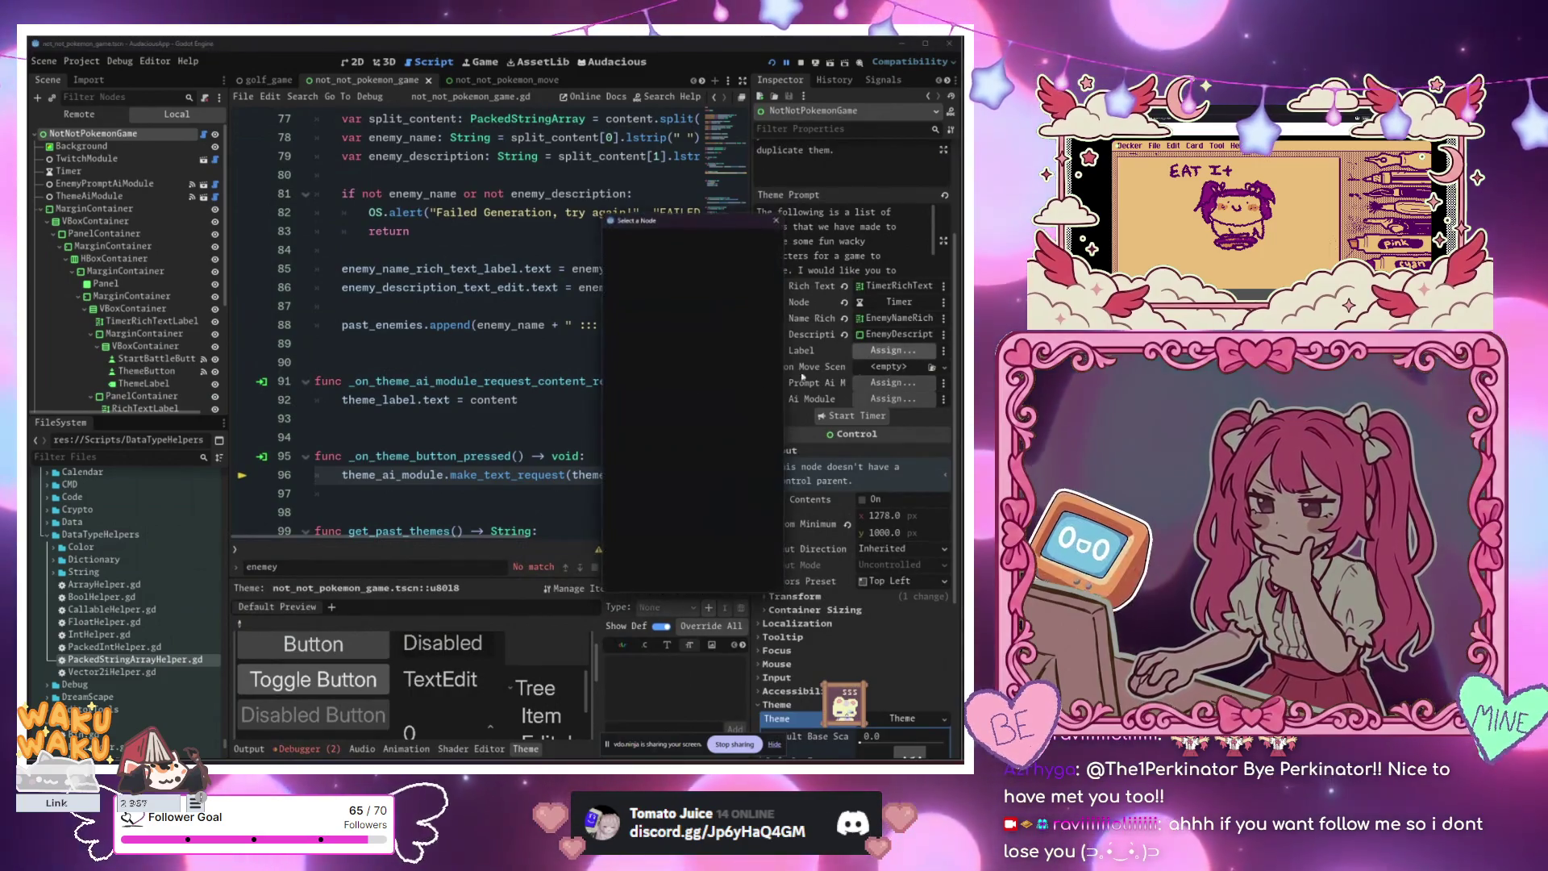
# - Assign ThemeLabel, EnemyPromptAiModule and ThemeAiModule to the game node's Inspector properties
pyautogui.doubleClick(677, 484)
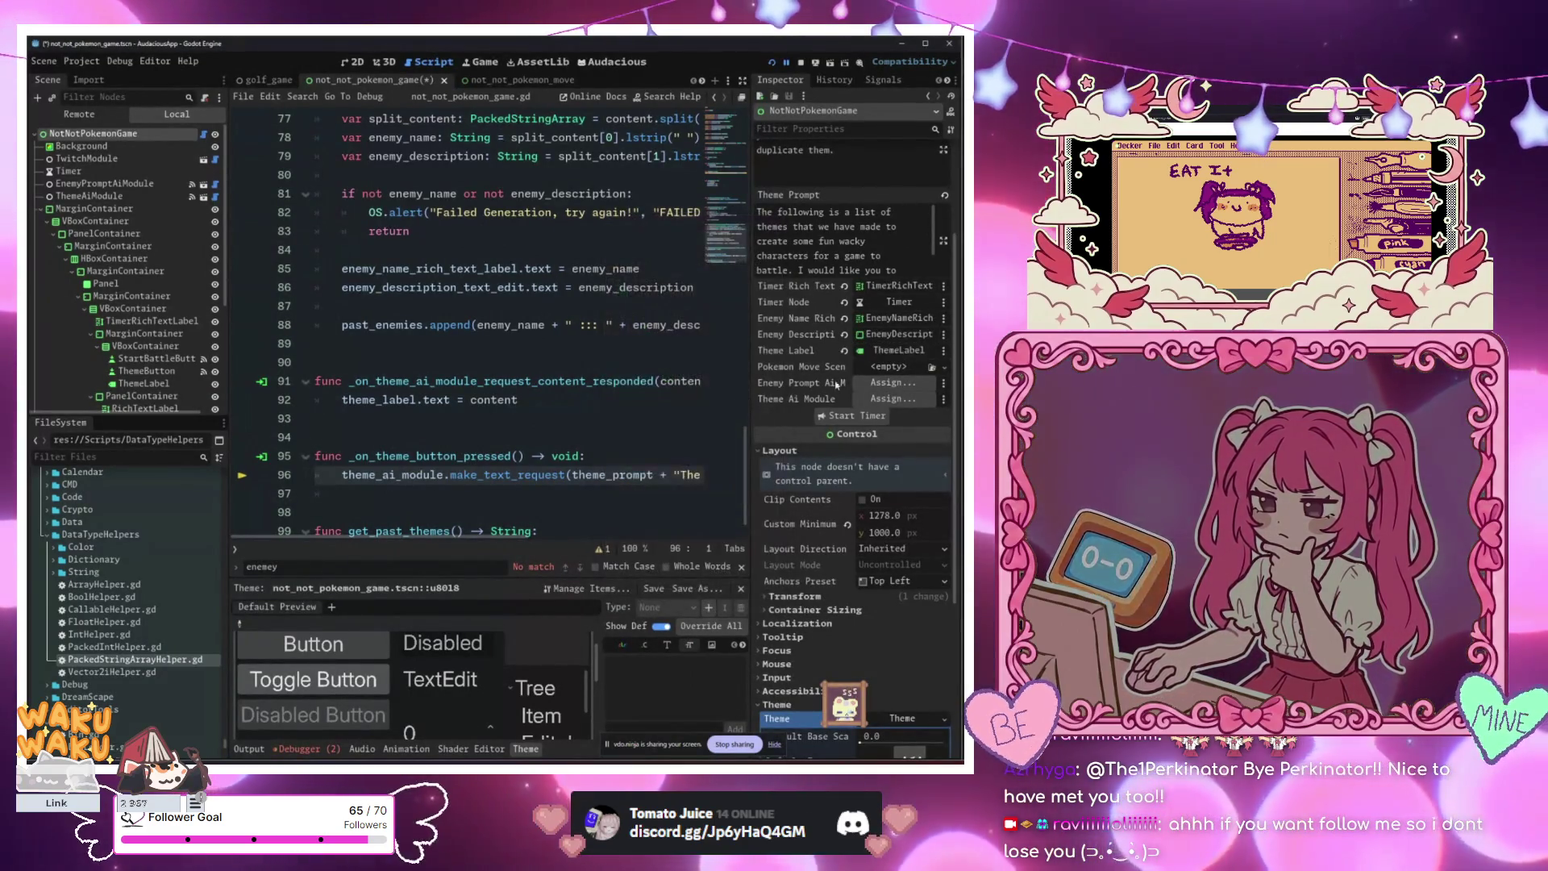
pyautogui.click(871, 383)
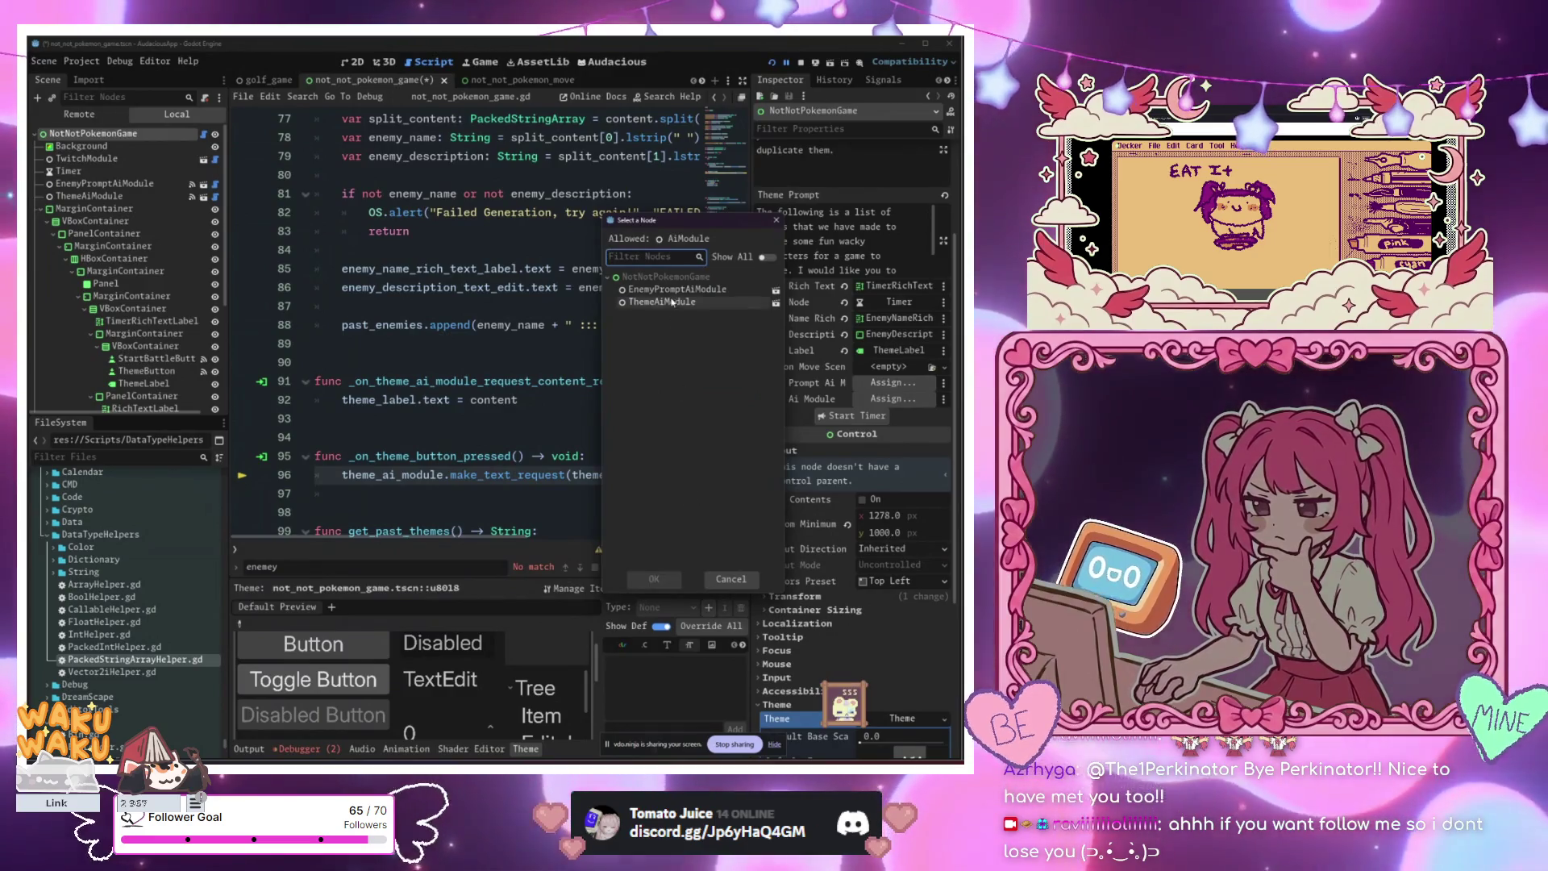
pyautogui.doubleClick(672, 292)
pyautogui.click(892, 399)
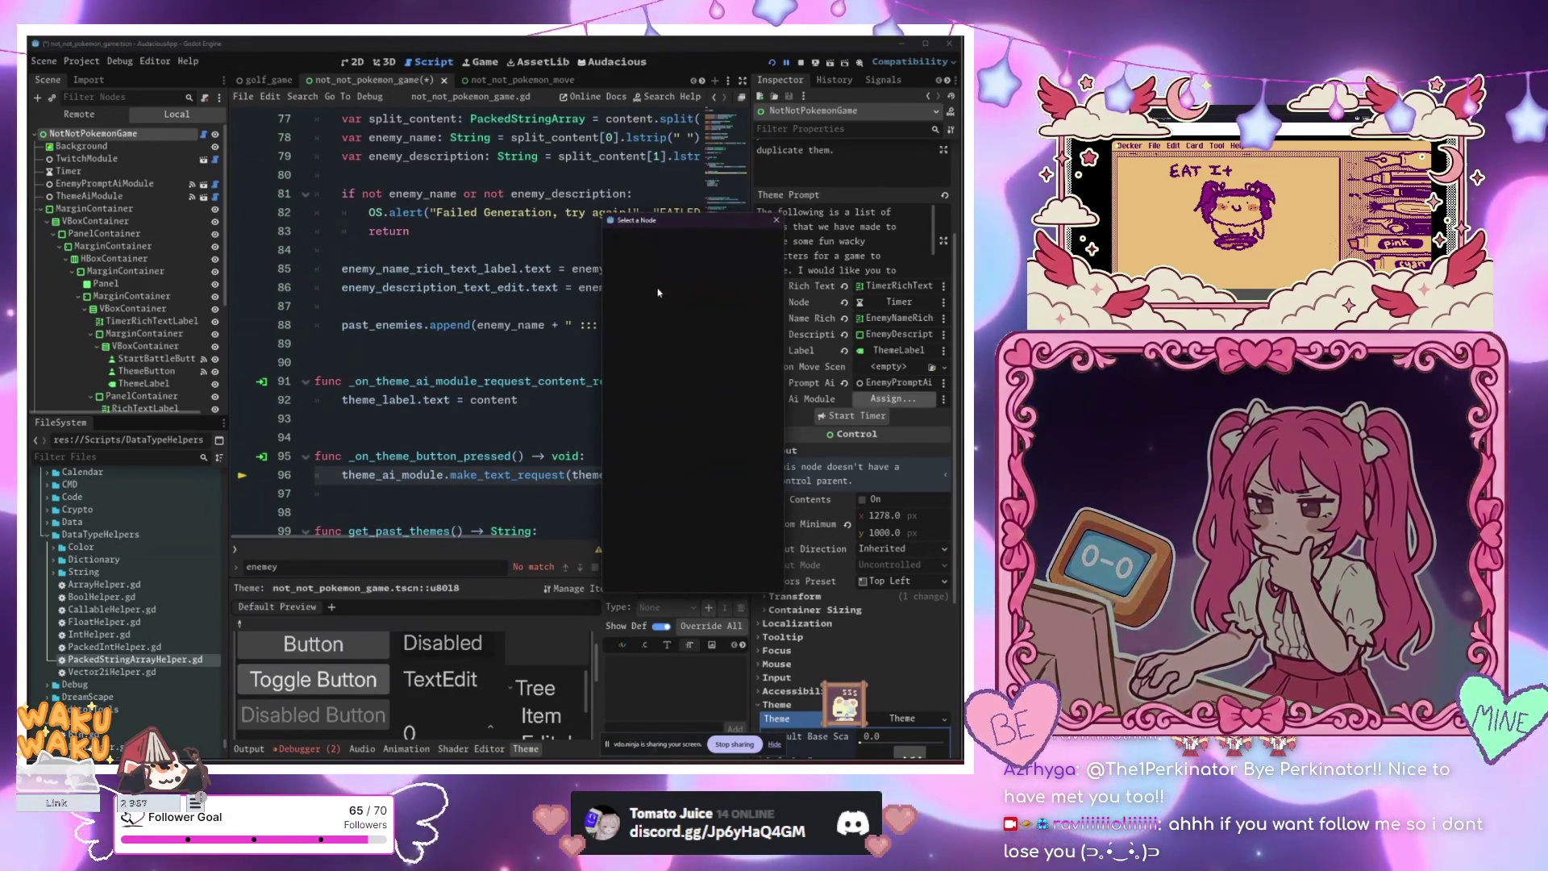
pyautogui.doubleClick(660, 303)
# - Save, run the game, click Generate Theme to get an AI reply, then stop it
pyautogui.click(528, 326)
pyautogui.hotkey('ctrl', 's')
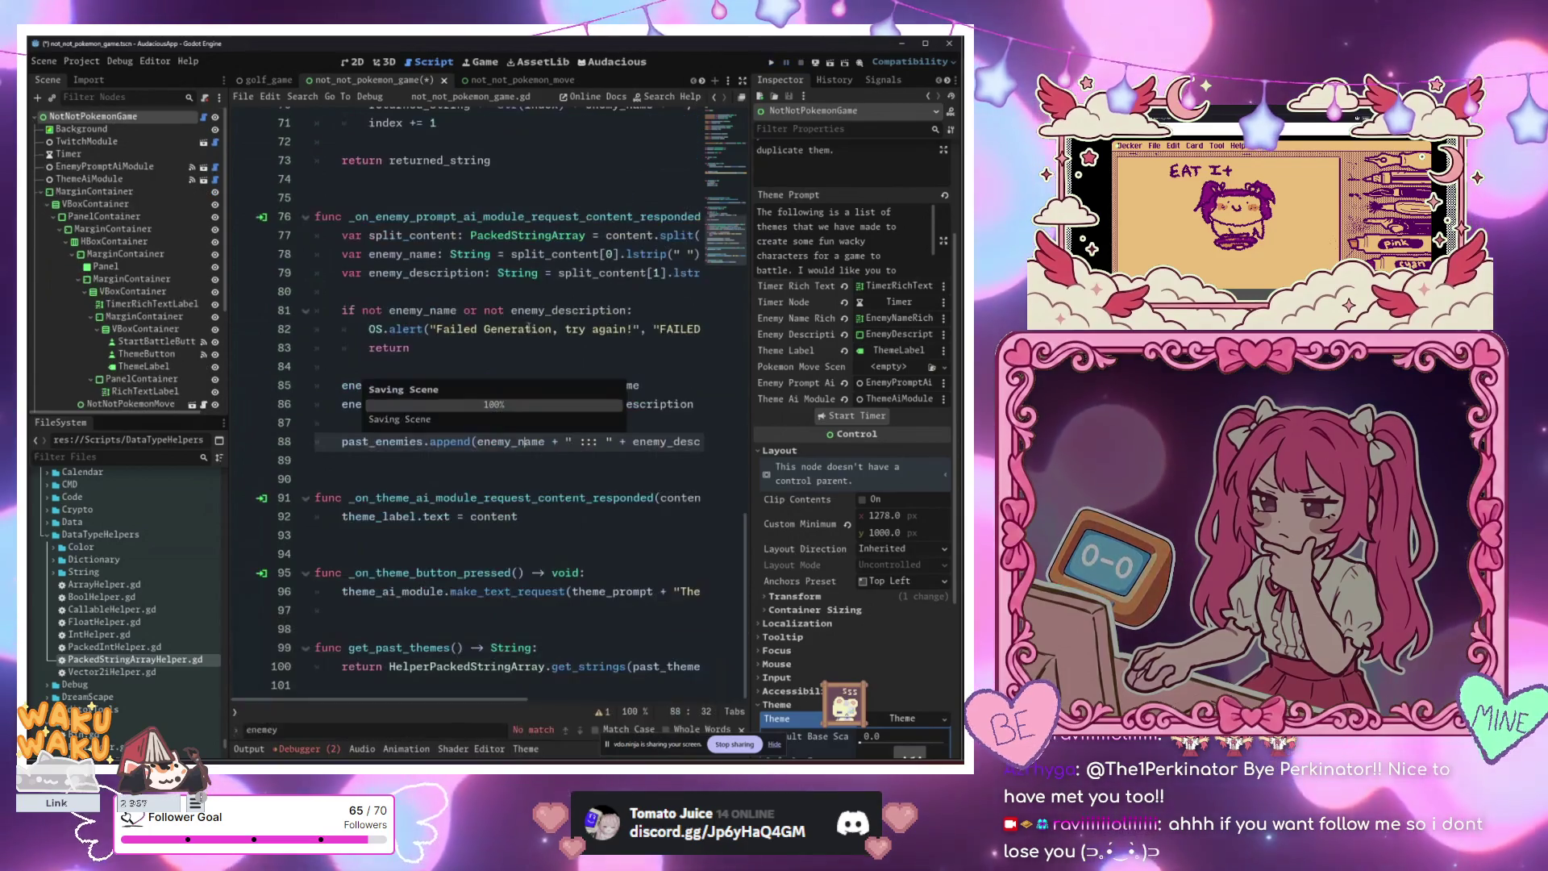
pyautogui.press('F5')
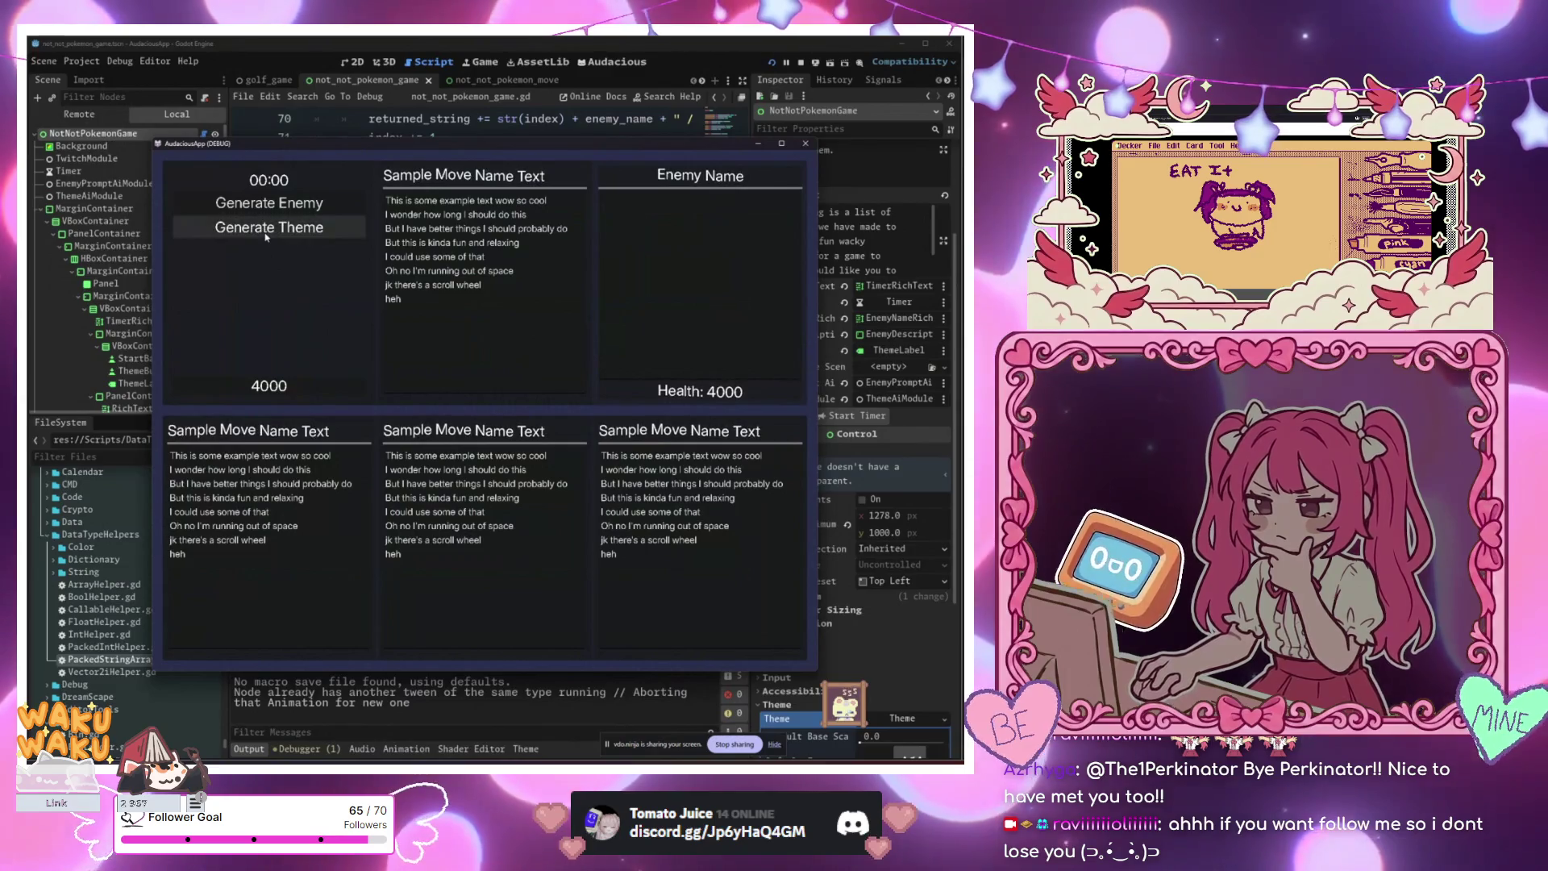
pyautogui.click(266, 229)
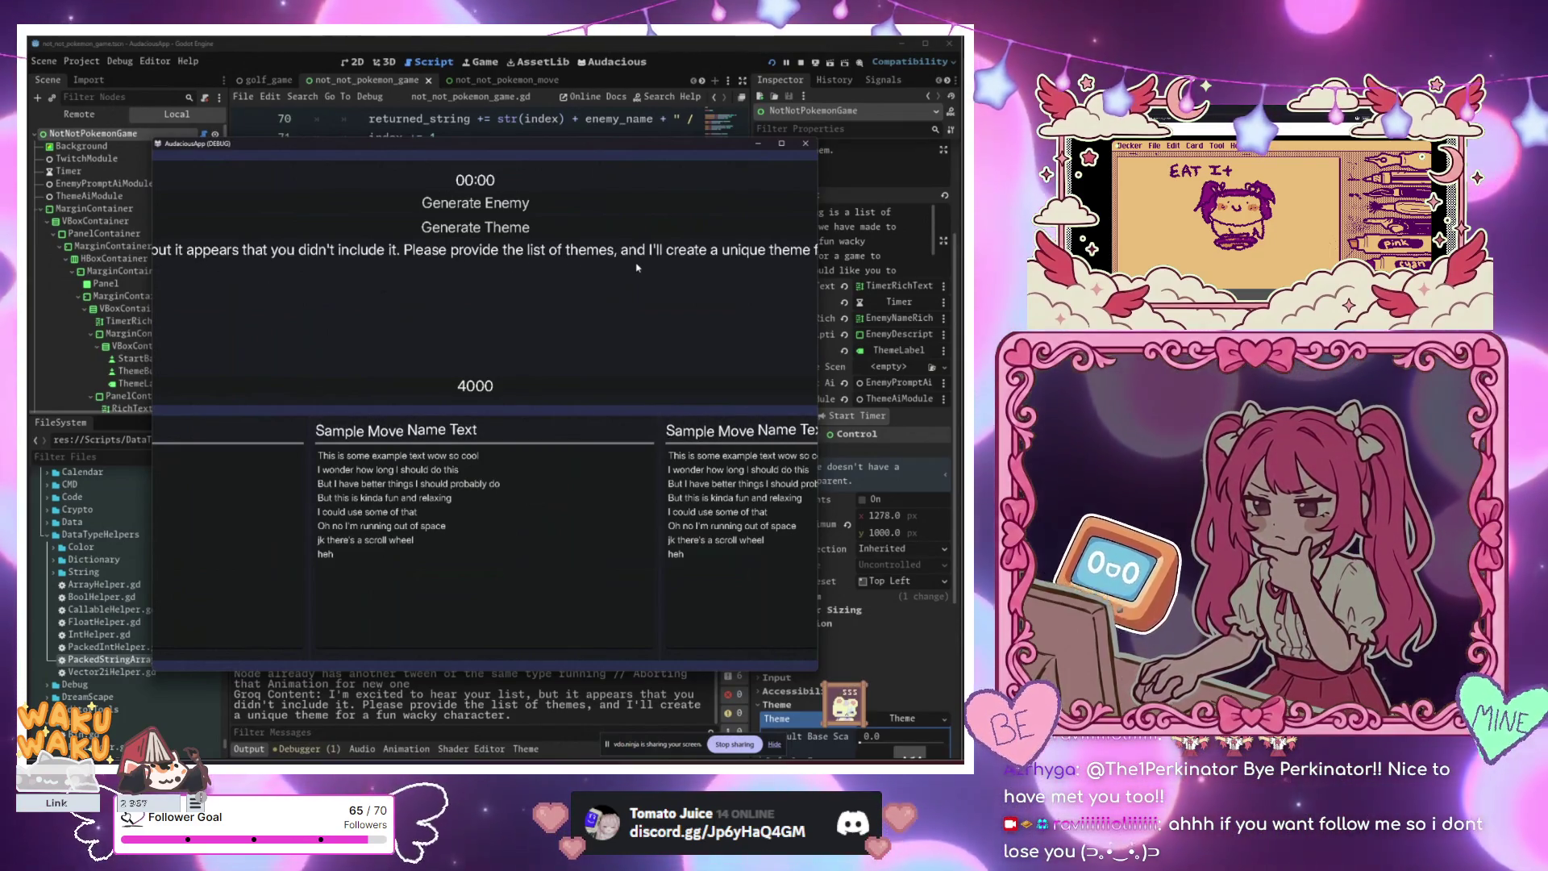
pyautogui.press('F8')
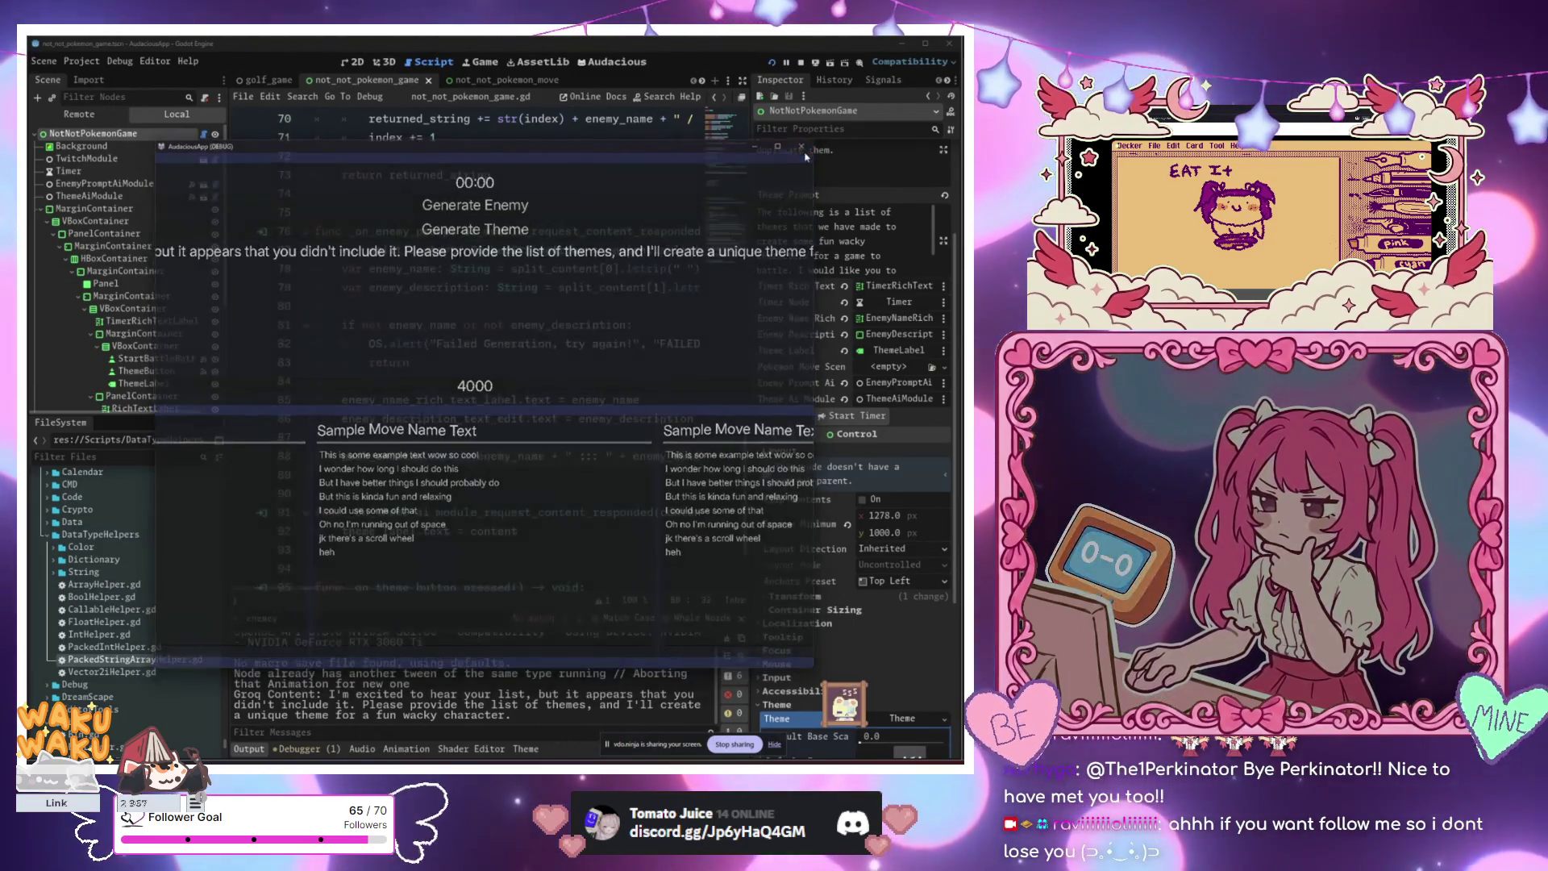
pyautogui.scroll(-4, 159, 260)
pyautogui.scroll(9, 255, 183)
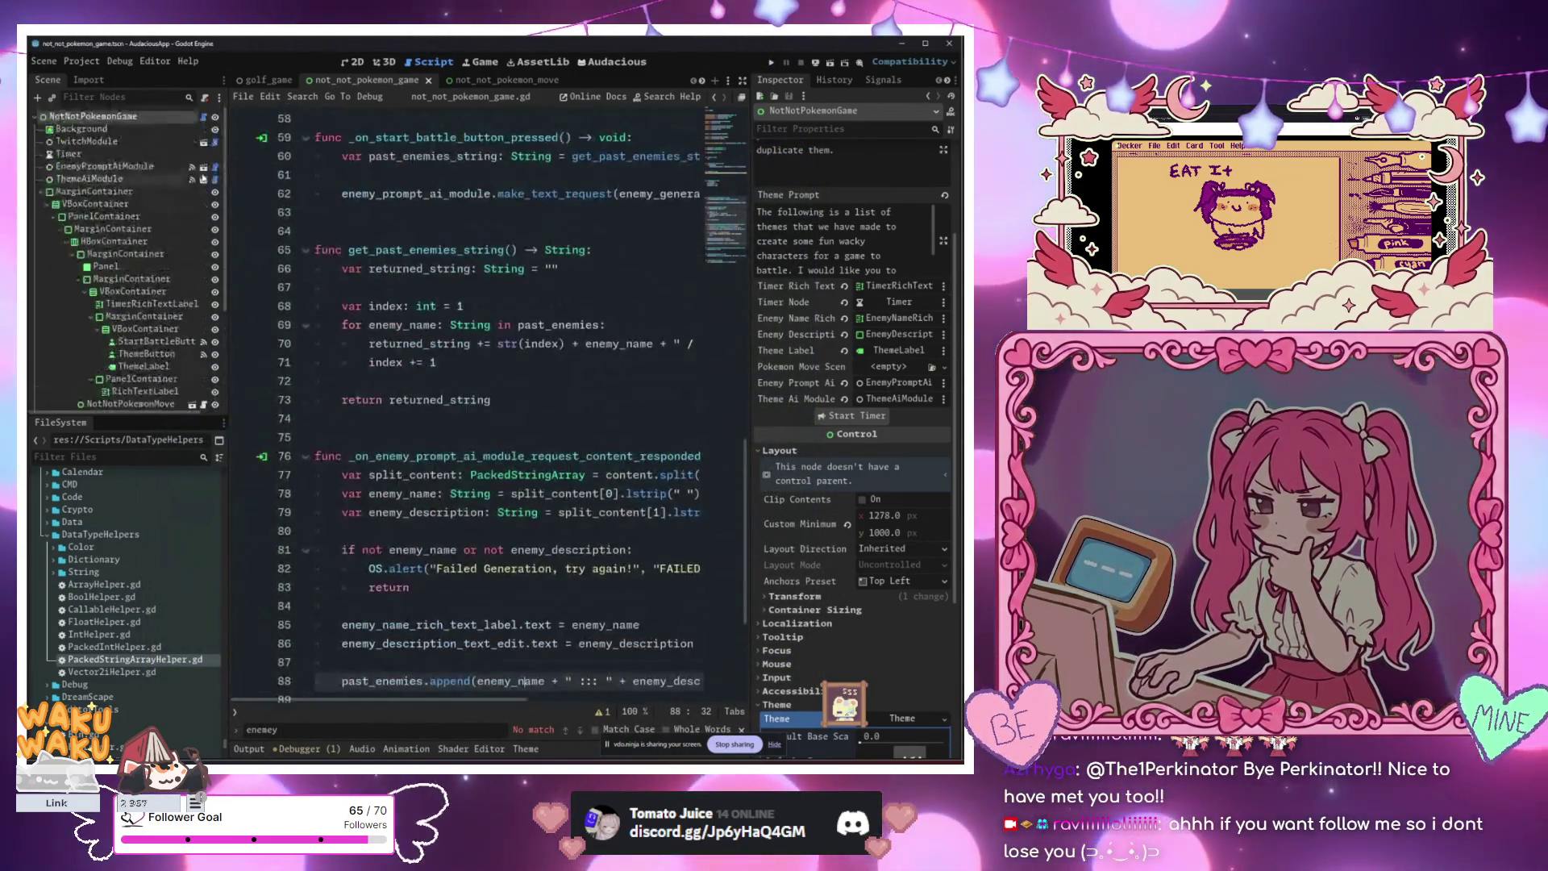
# - Extend the Theme Prompt with "If the list is empty then create an original one."
pyautogui.moveTo(315, 456); pyautogui.dragTo(704, 513)
pyautogui.click(629, 530)
pyautogui.scroll(-4, 629, 525)
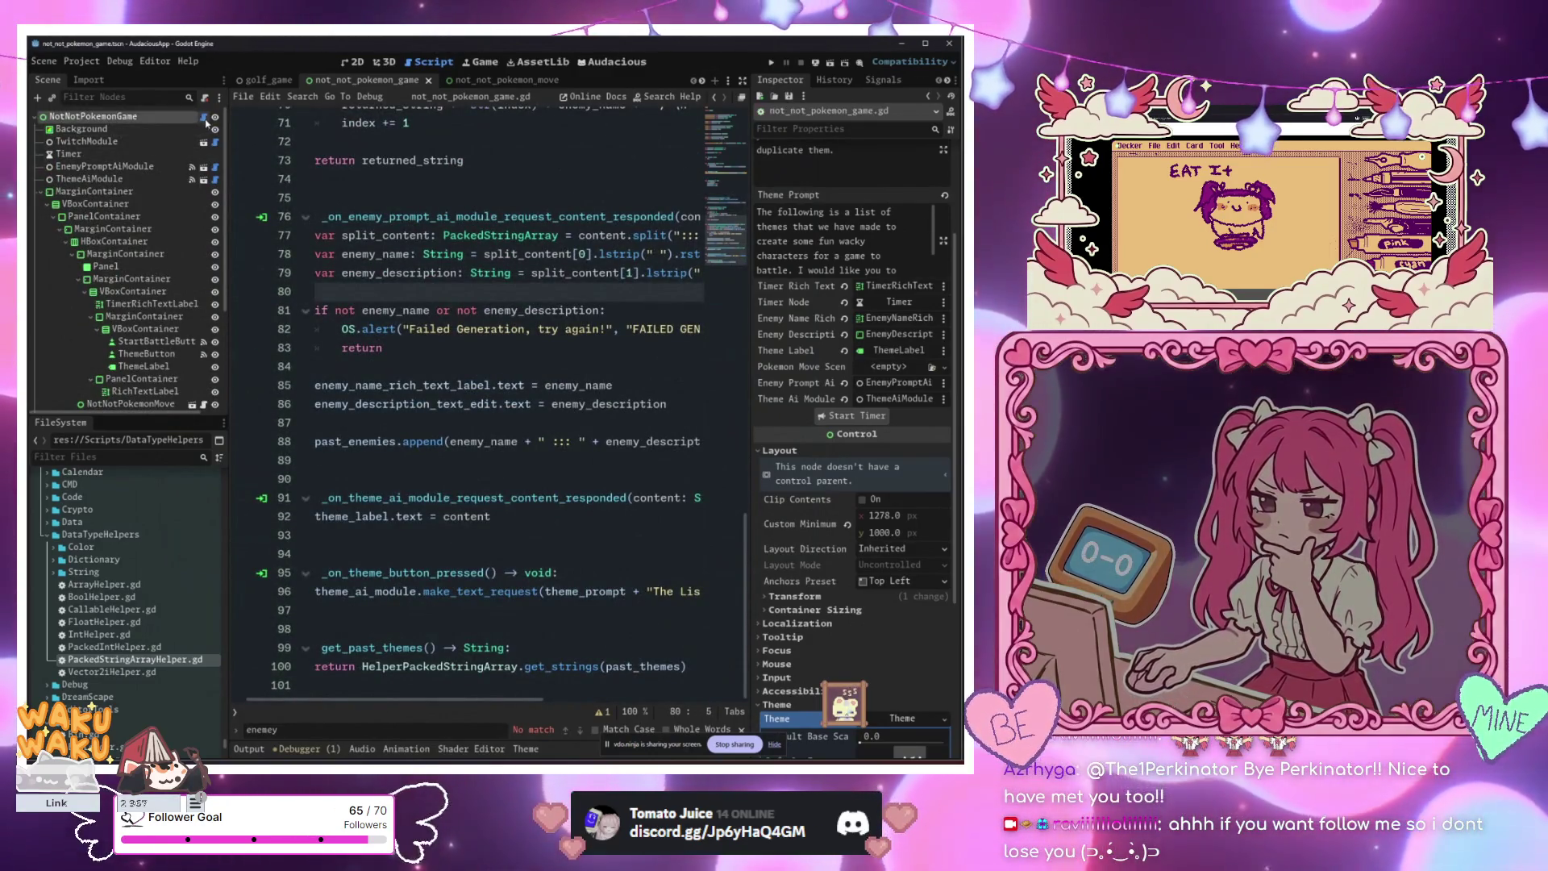
pyautogui.scroll(4, 737, 203)
pyautogui.scroll(3, 941, 403)
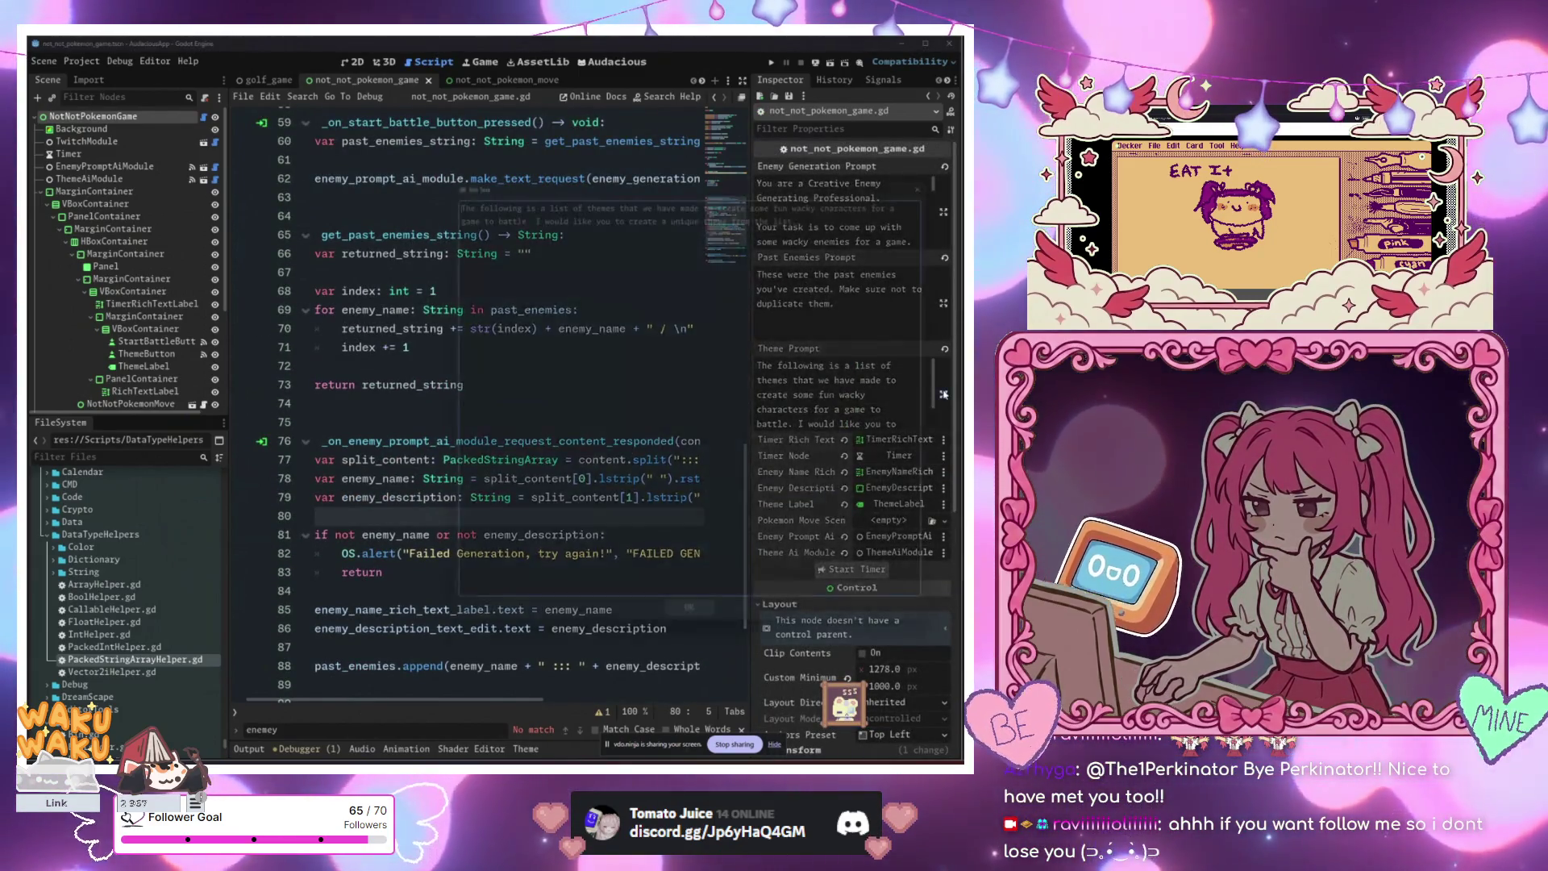
pyautogui.click(943, 394)
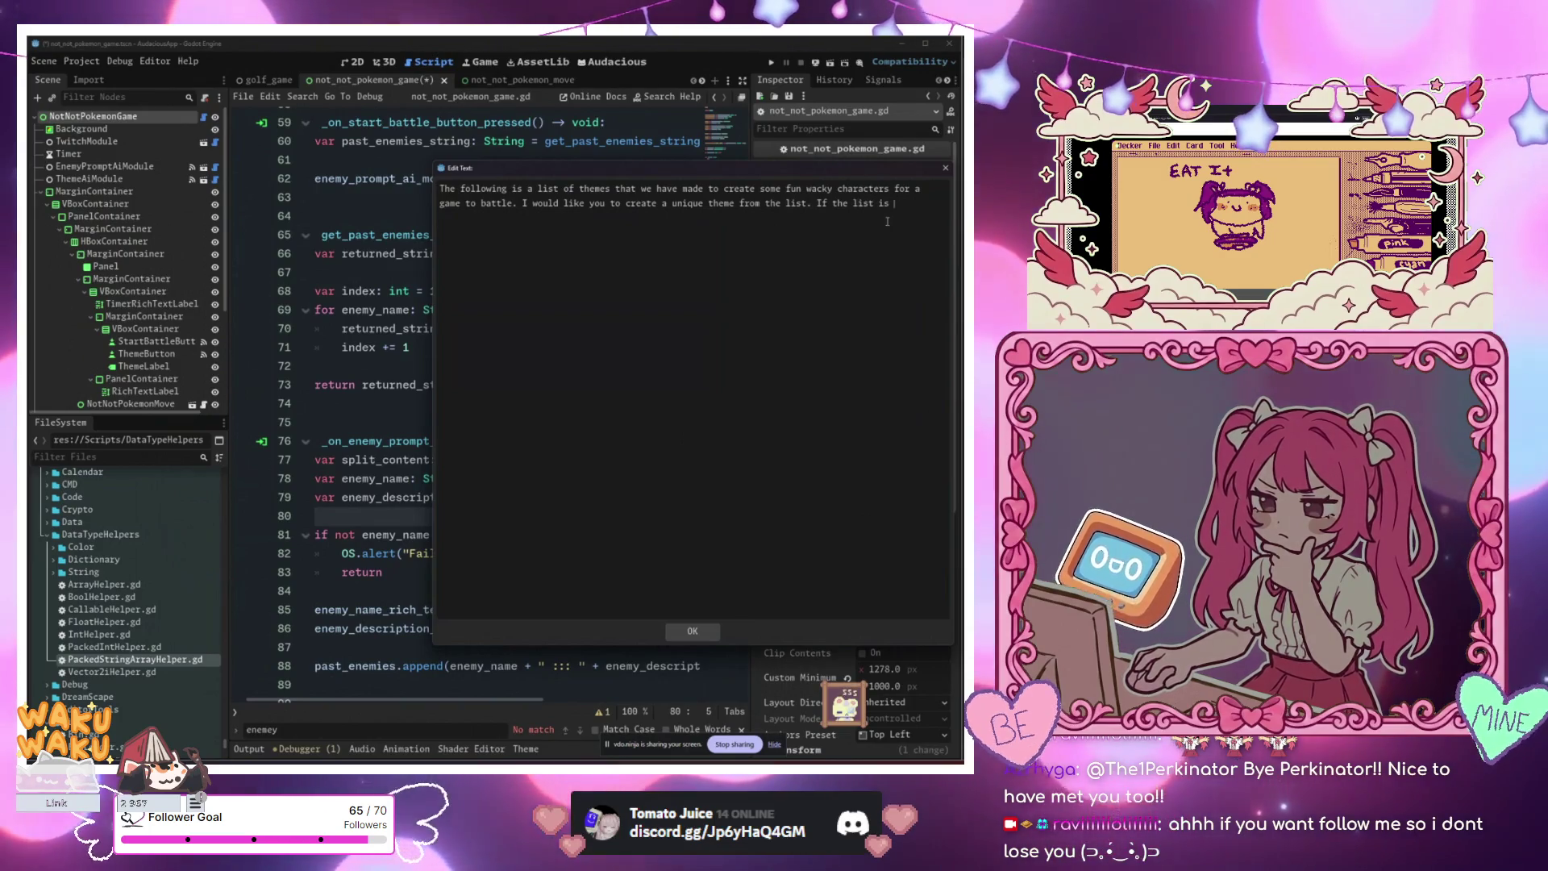
pyautogui.write('pty then ')
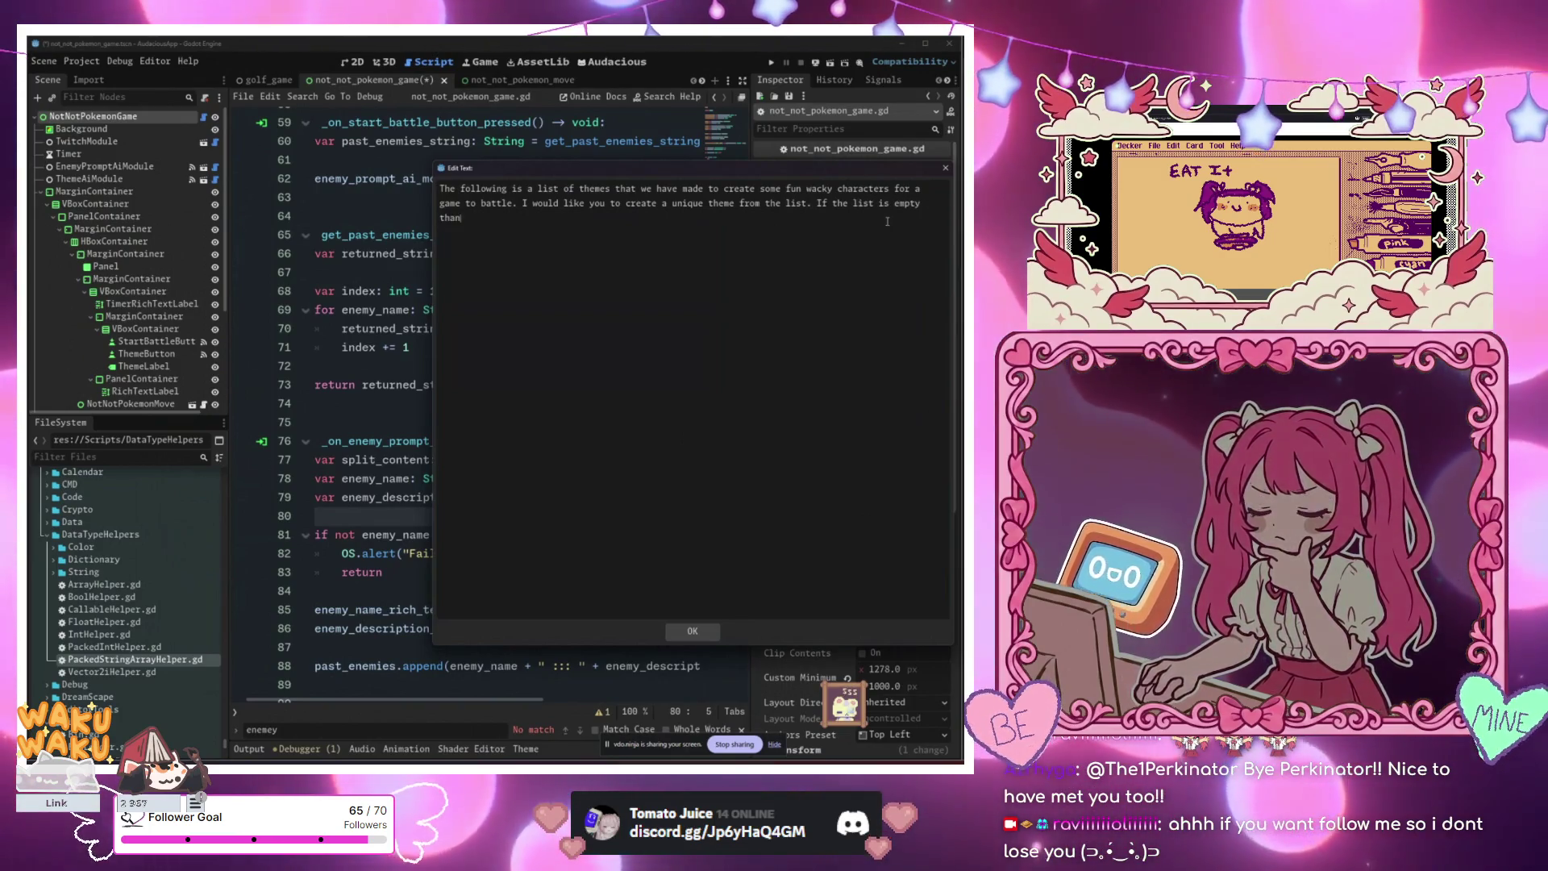
pyautogui.write('create ')
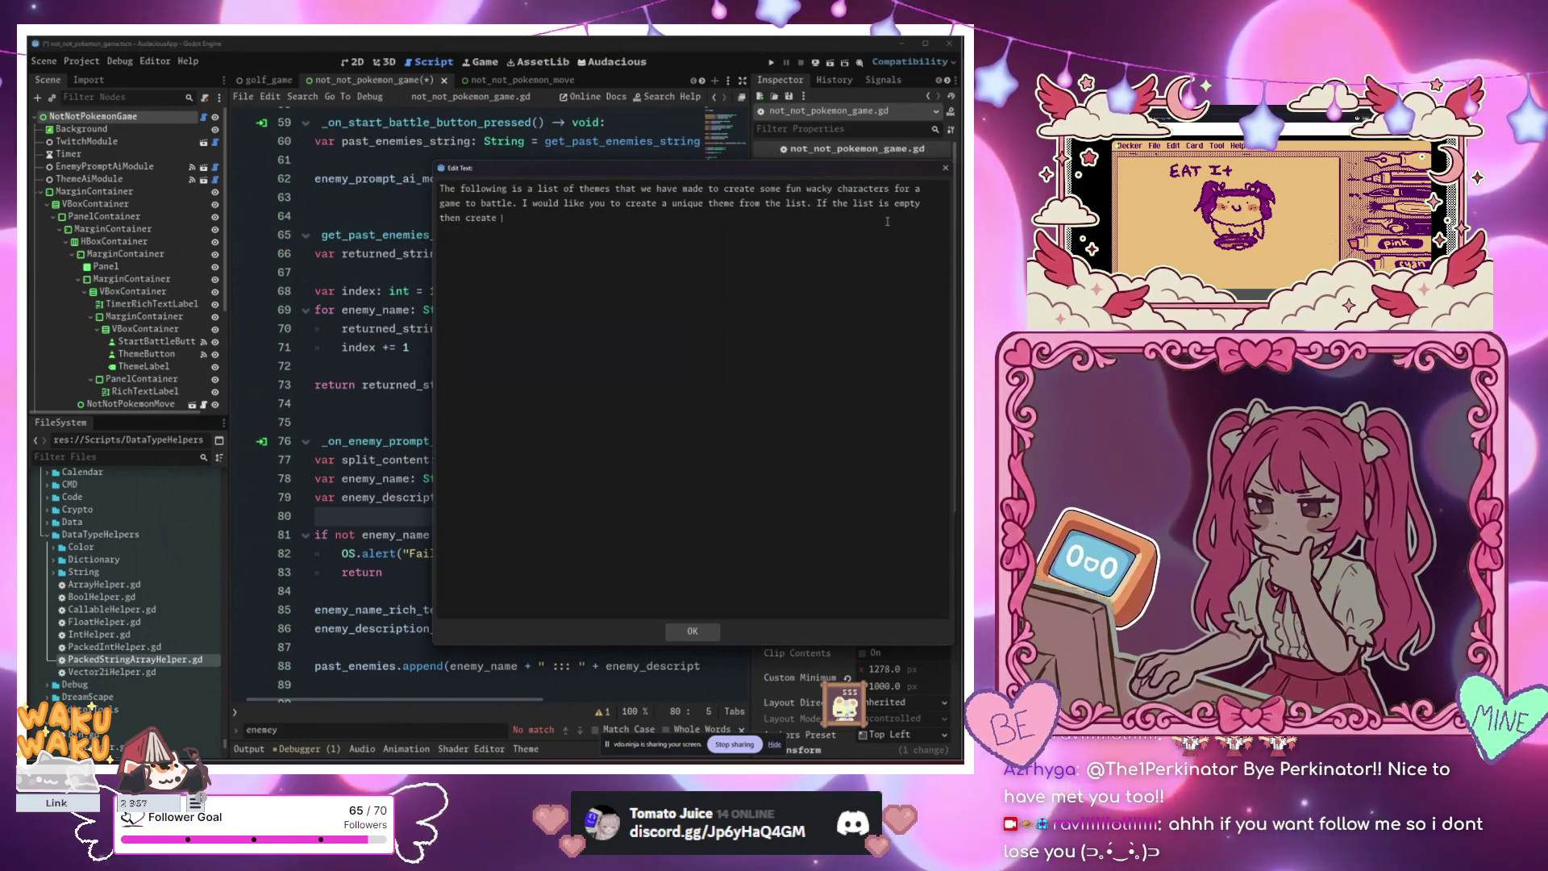
pyautogui.write('an ori')
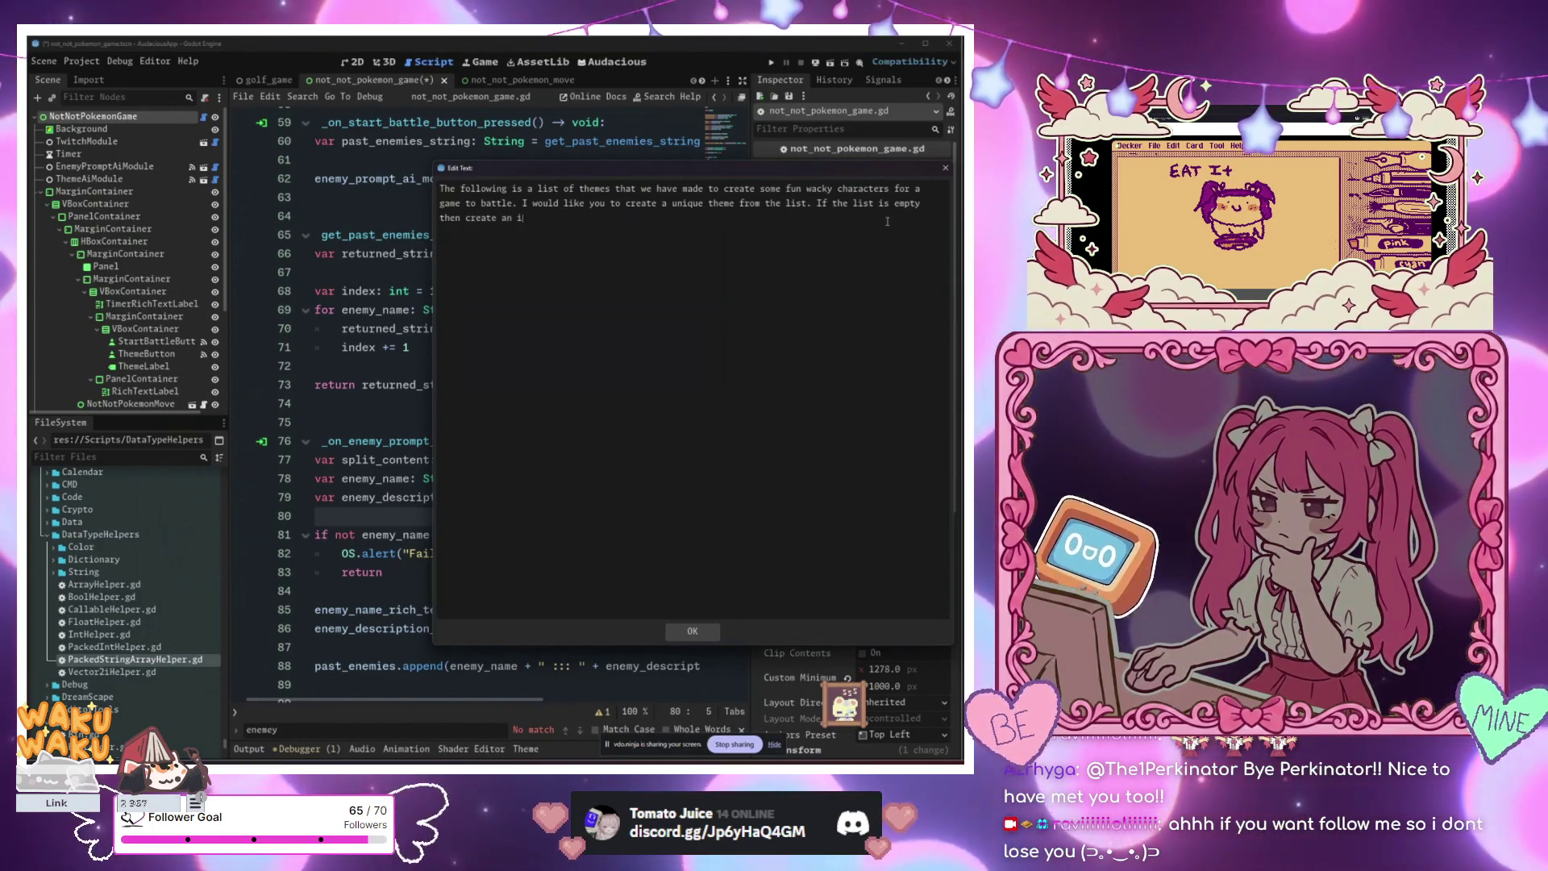
pyautogui.write('ginal one.')
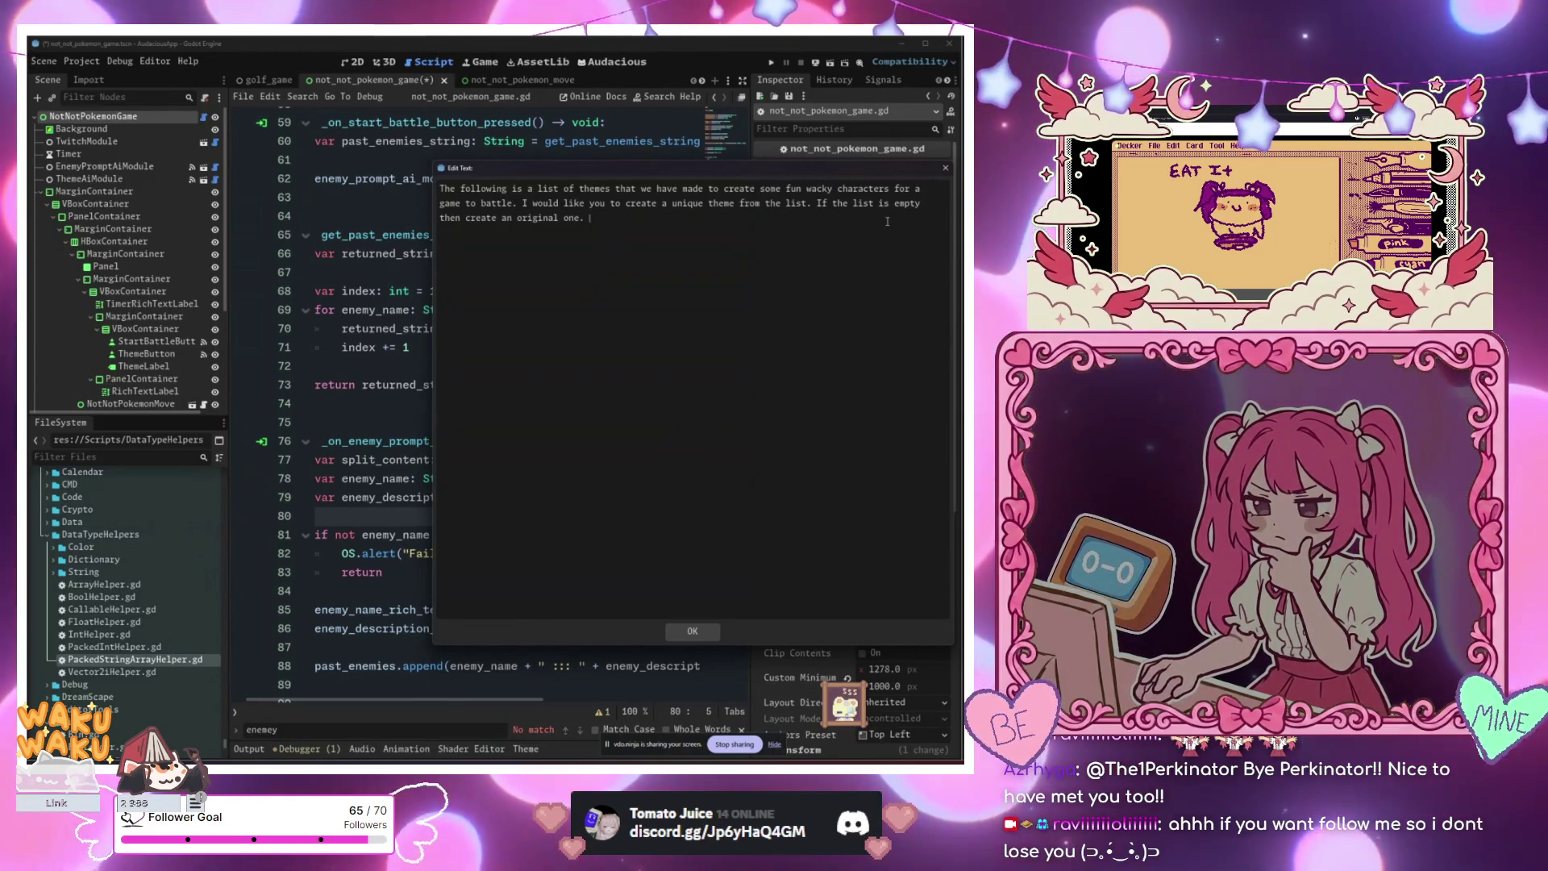
pyautogui.press('Escape')
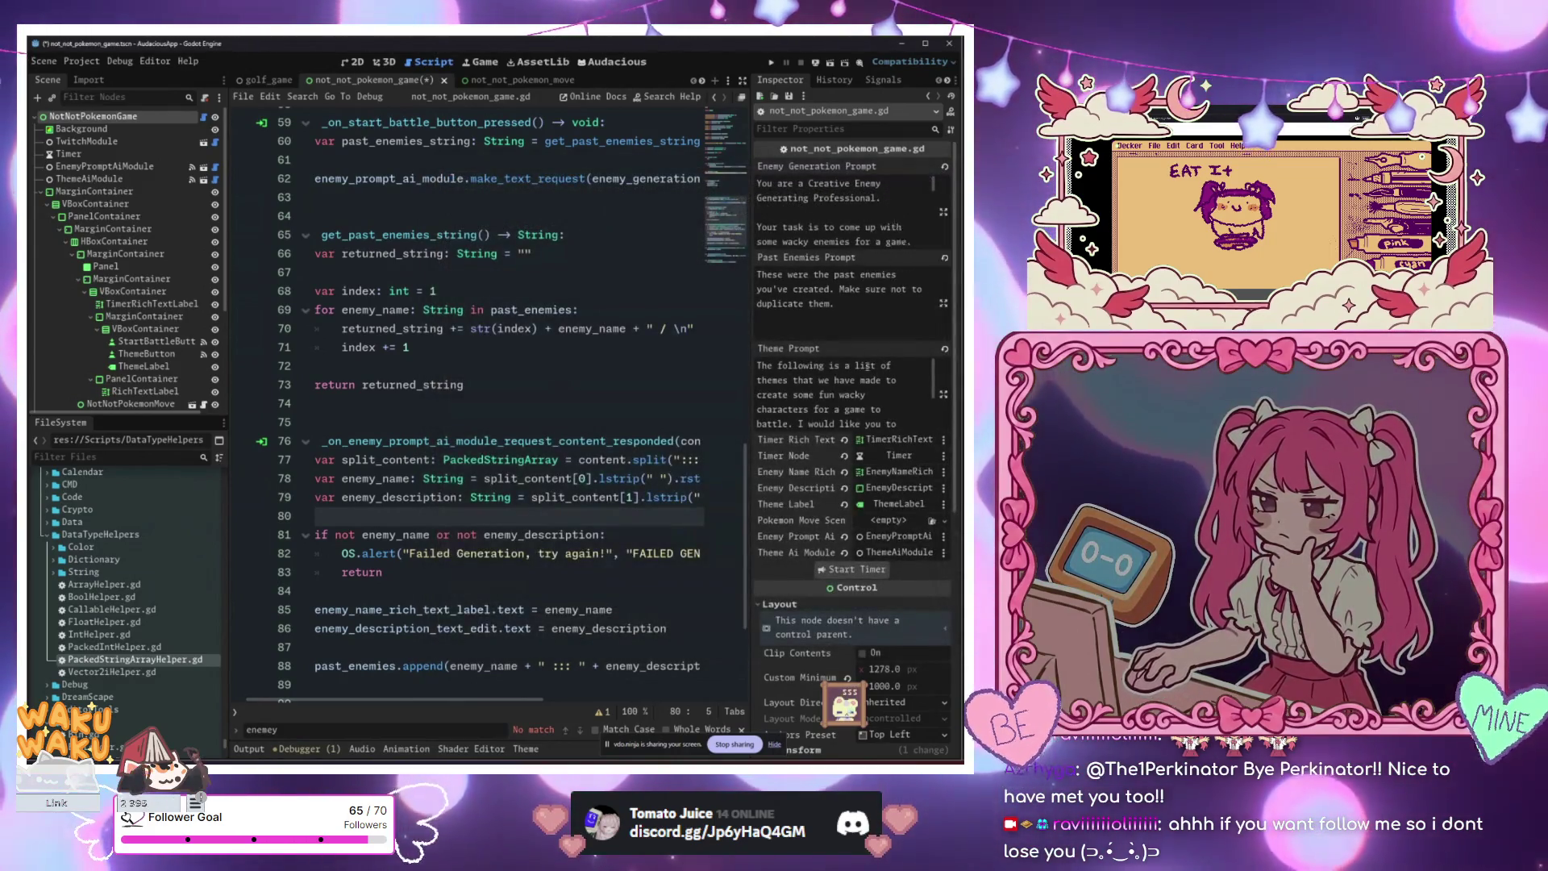
# - Set ThemeAiModule's Groq Text Params Temperature to 1.75
pyautogui.click(129, 178)
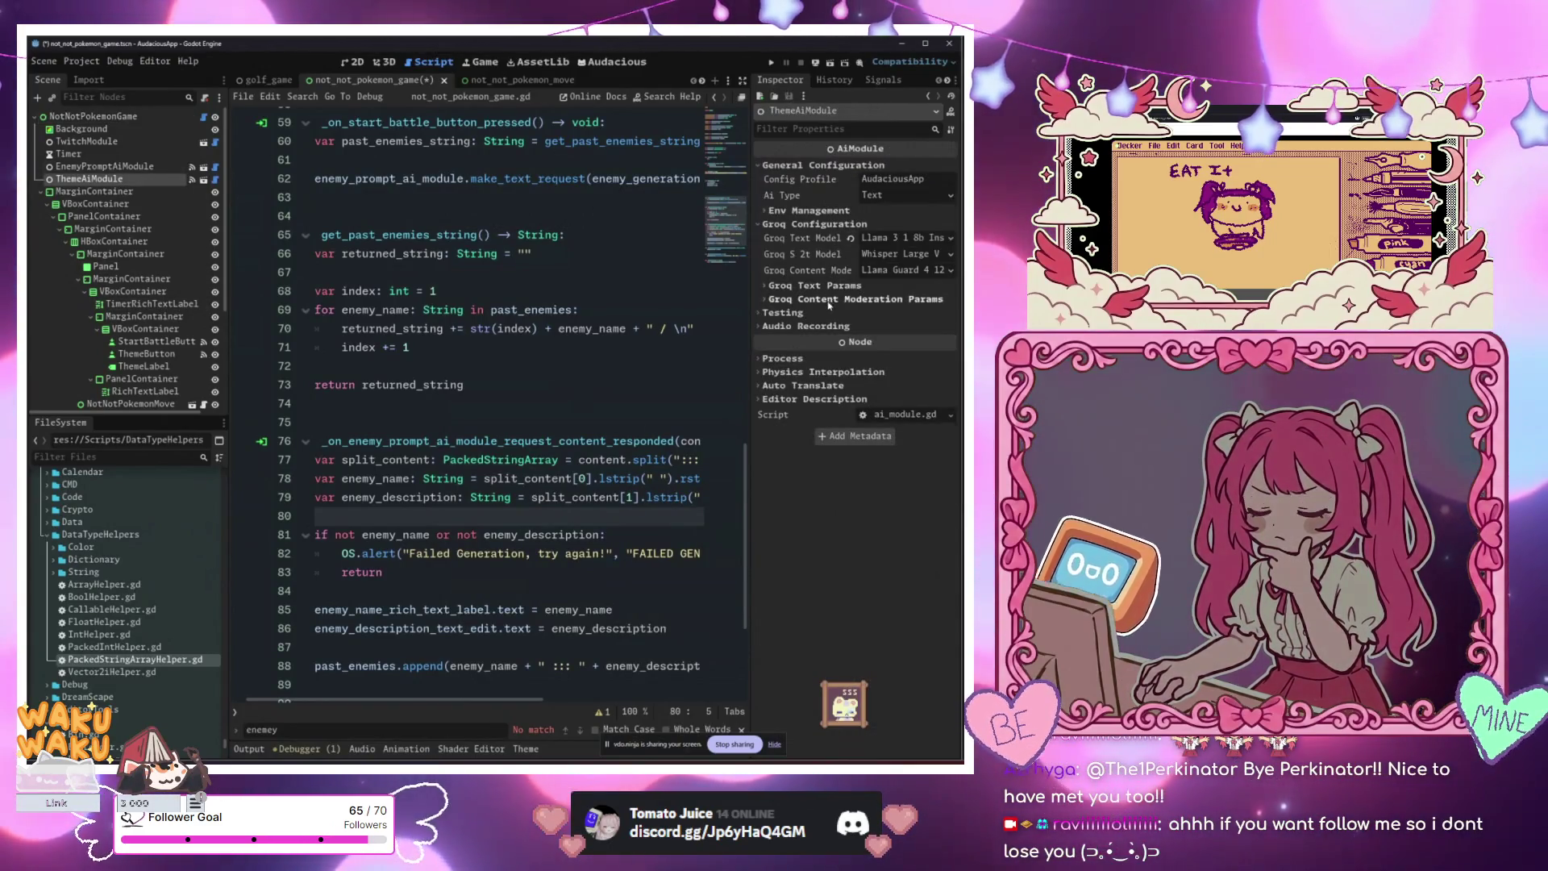
pyautogui.click(835, 289)
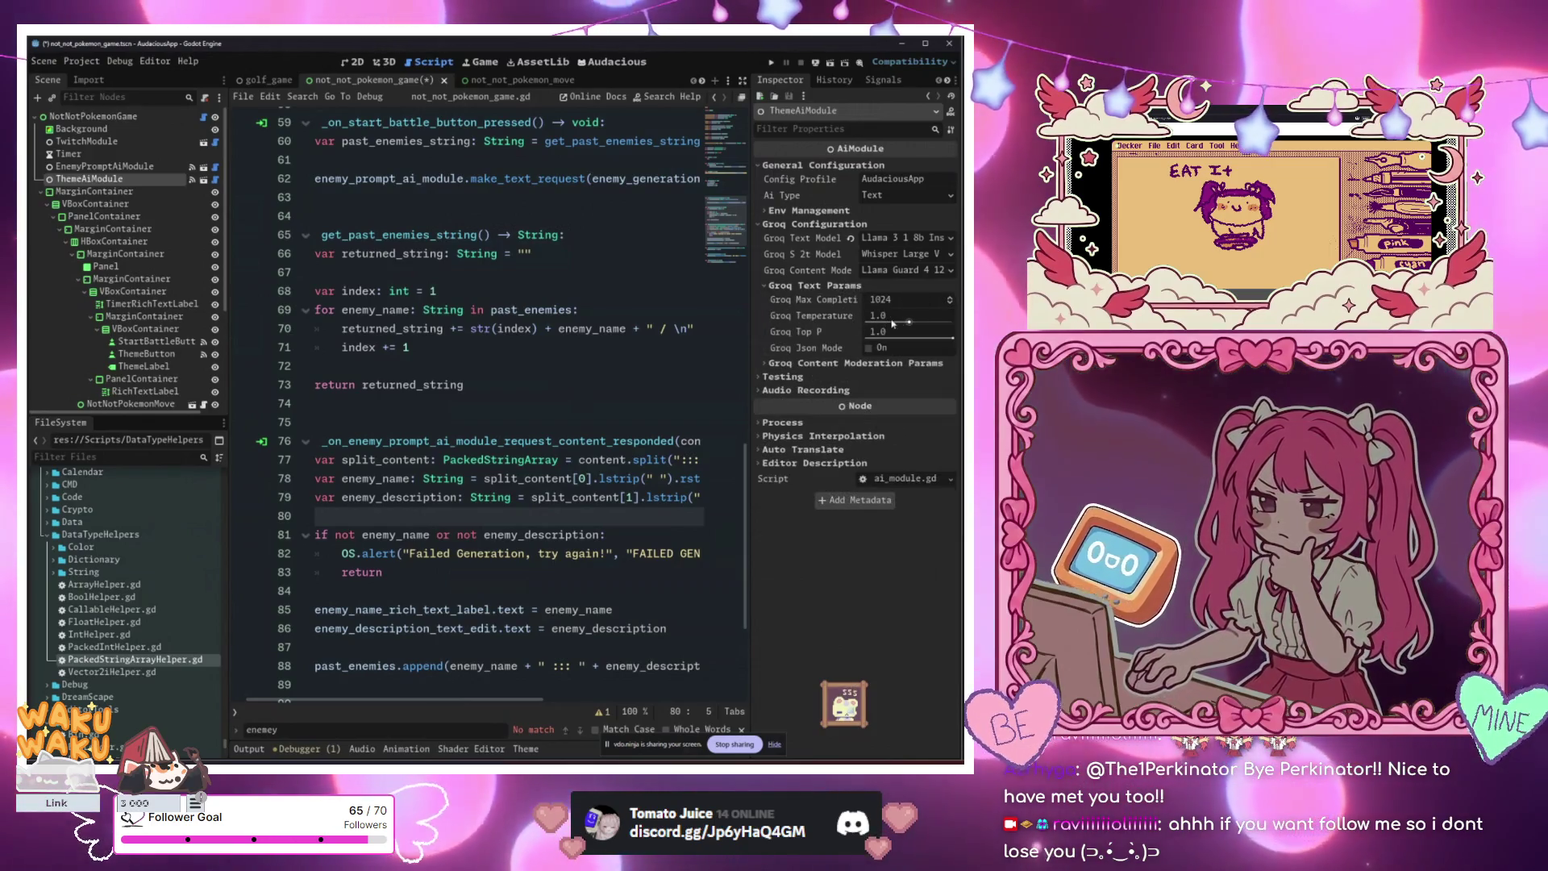
pyautogui.moveTo(908, 323); pyautogui.dragTo(942, 324)
# - Run the game to test theme generation, then close its window
pyautogui.click(601, 313)
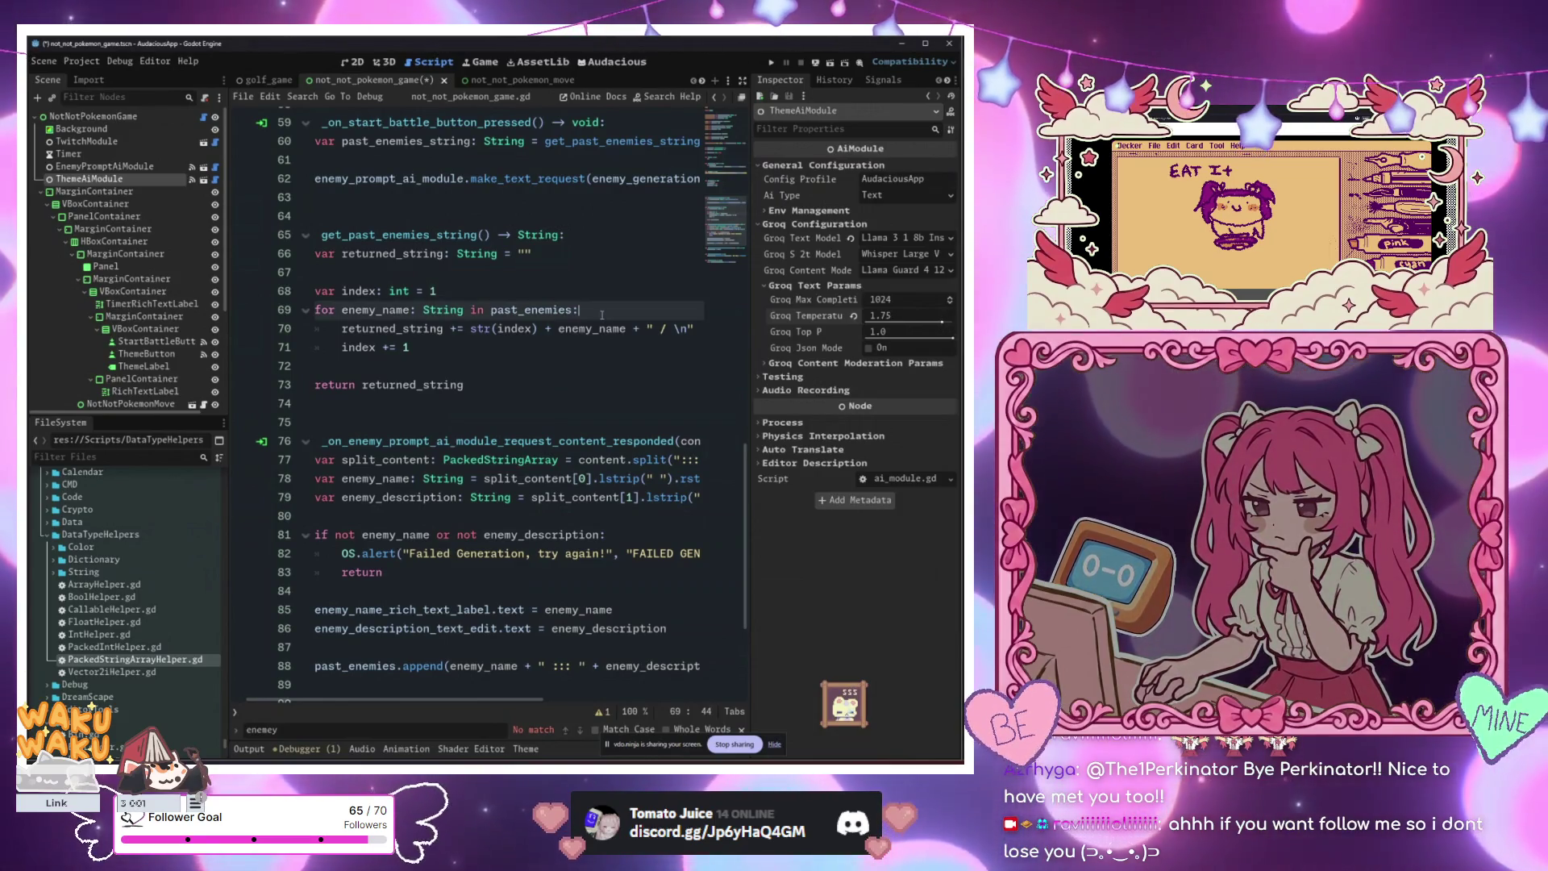
pyautogui.press('F5')
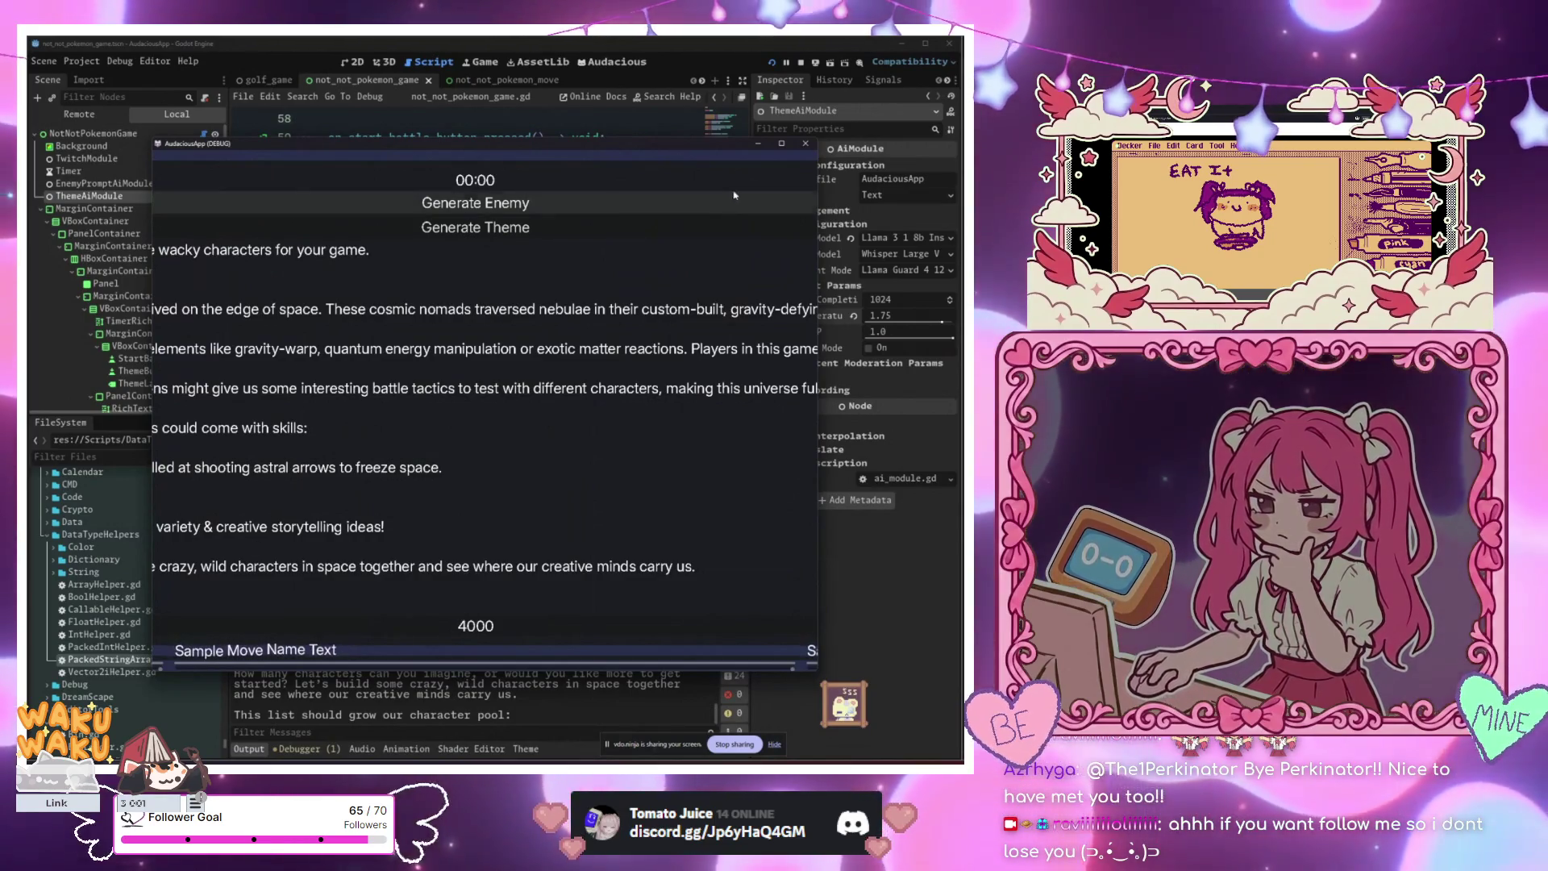
pyautogui.click(807, 146)
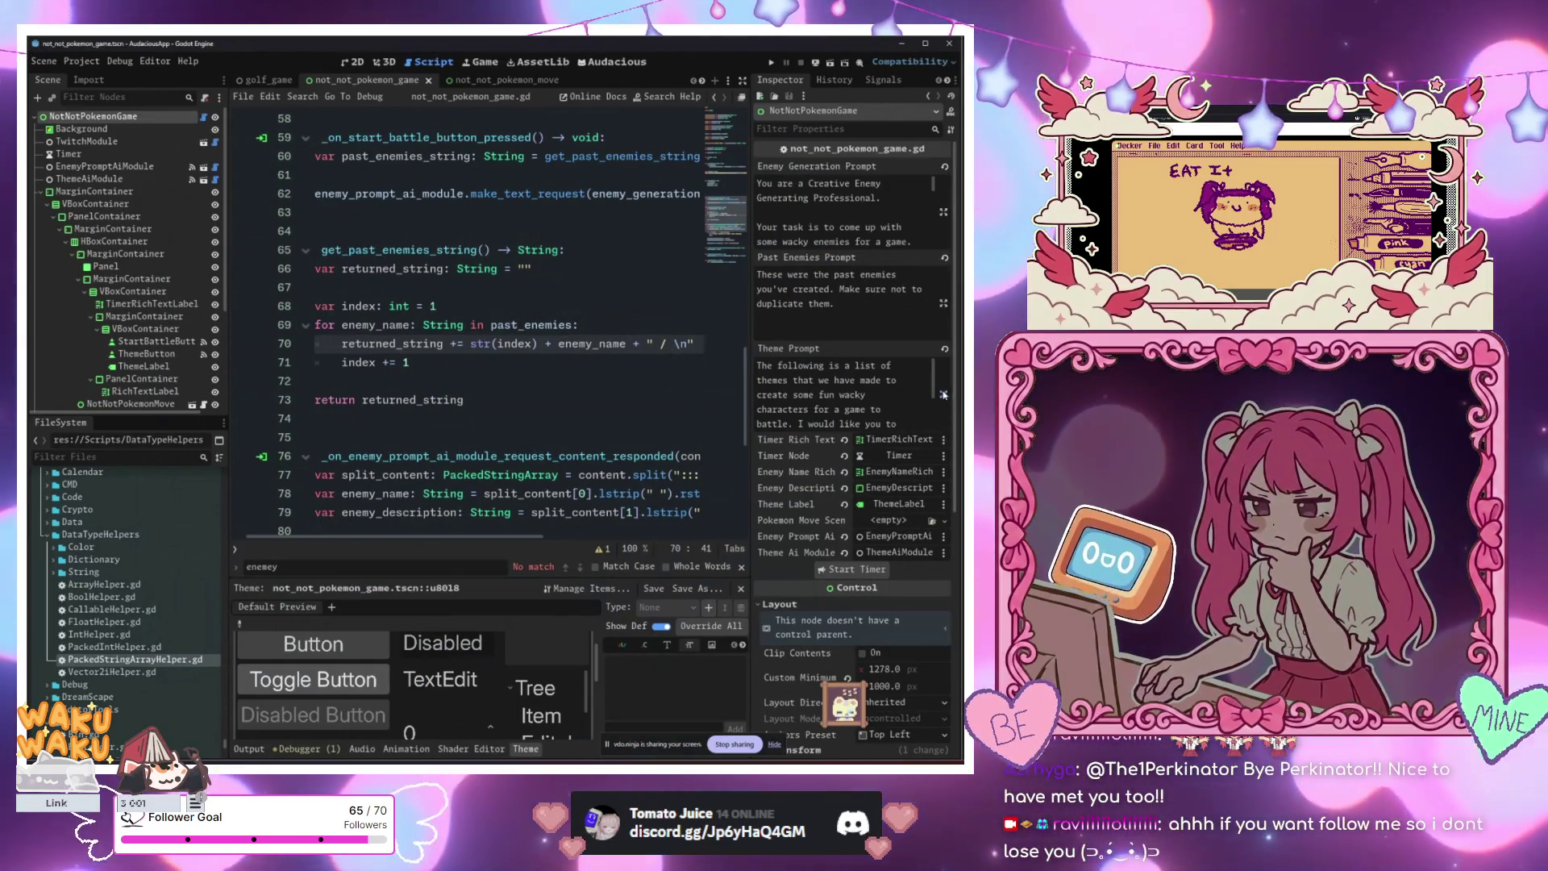
# - Append "The theme only consists of 1-5 words." to the Theme Prompt
pyautogui.click(944, 395)
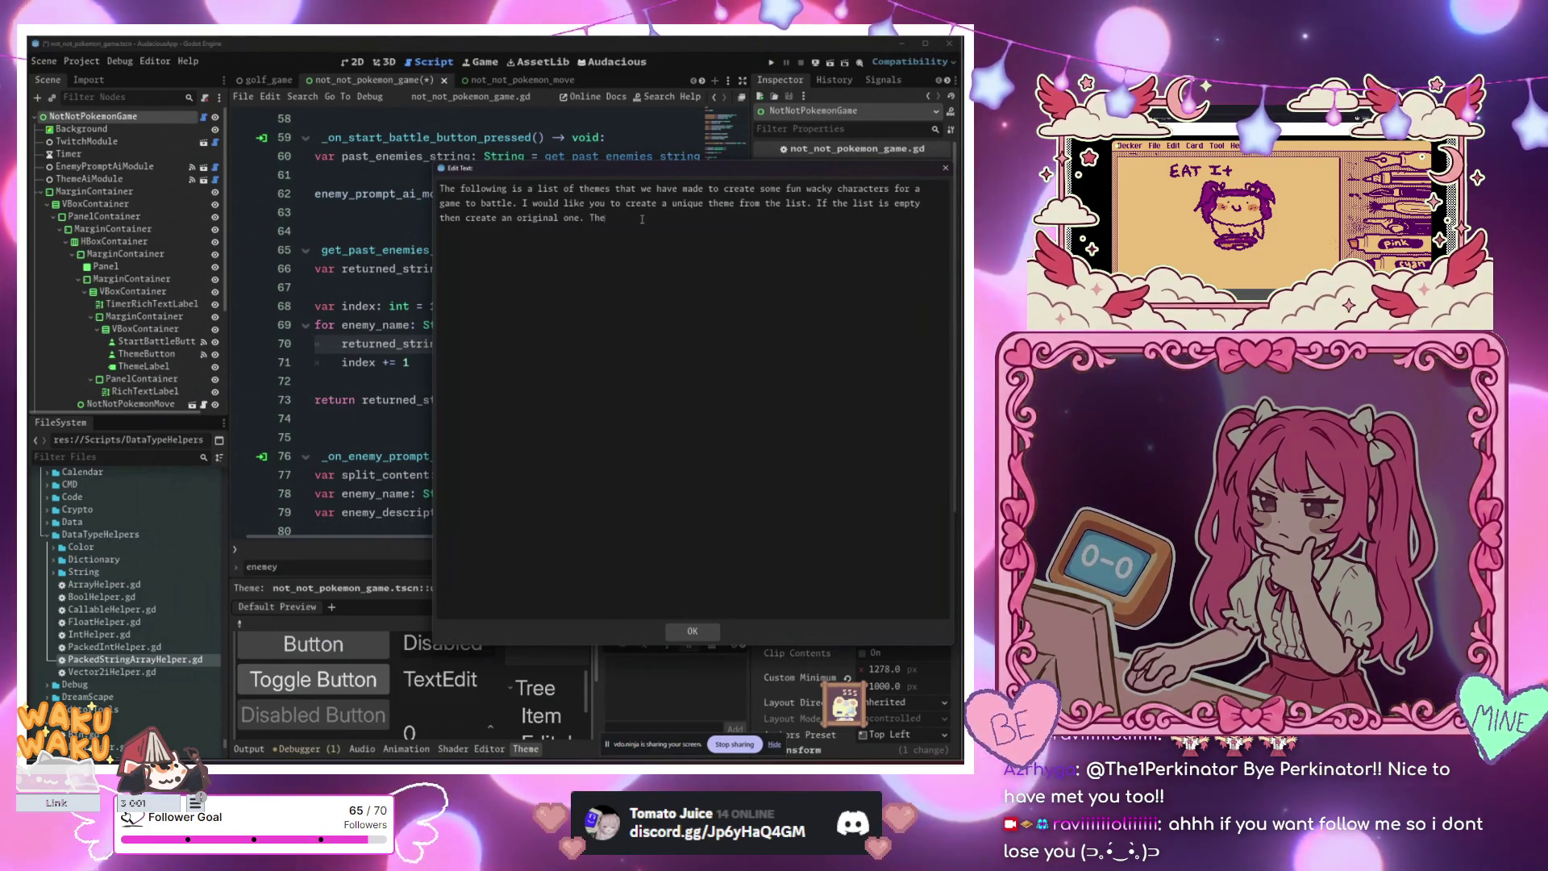
pyautogui.write('me onl')
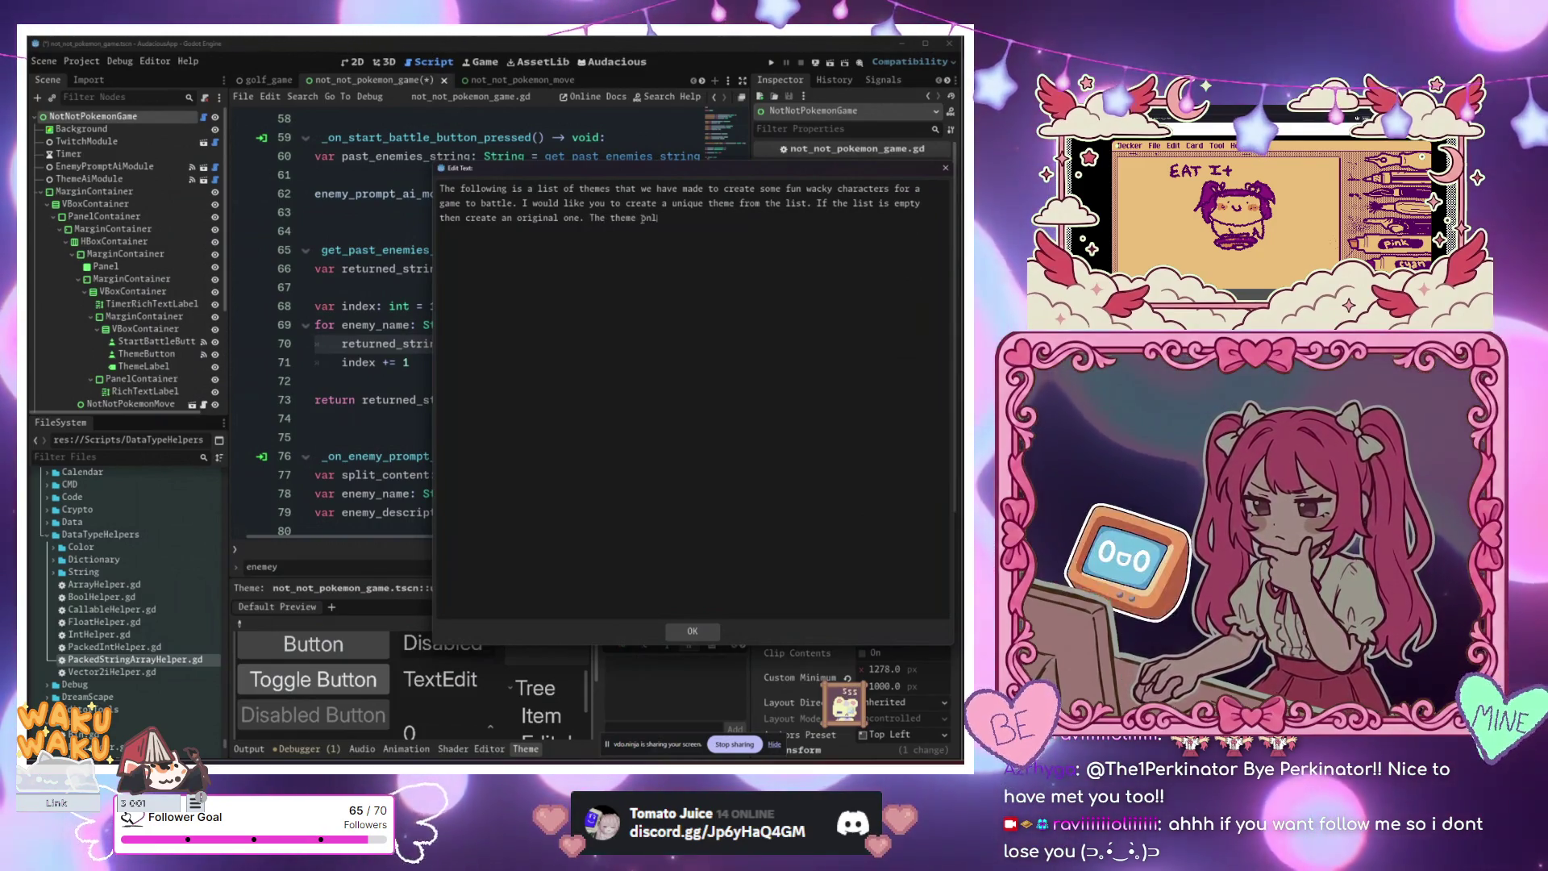
pyautogui.write('sists of 1-')
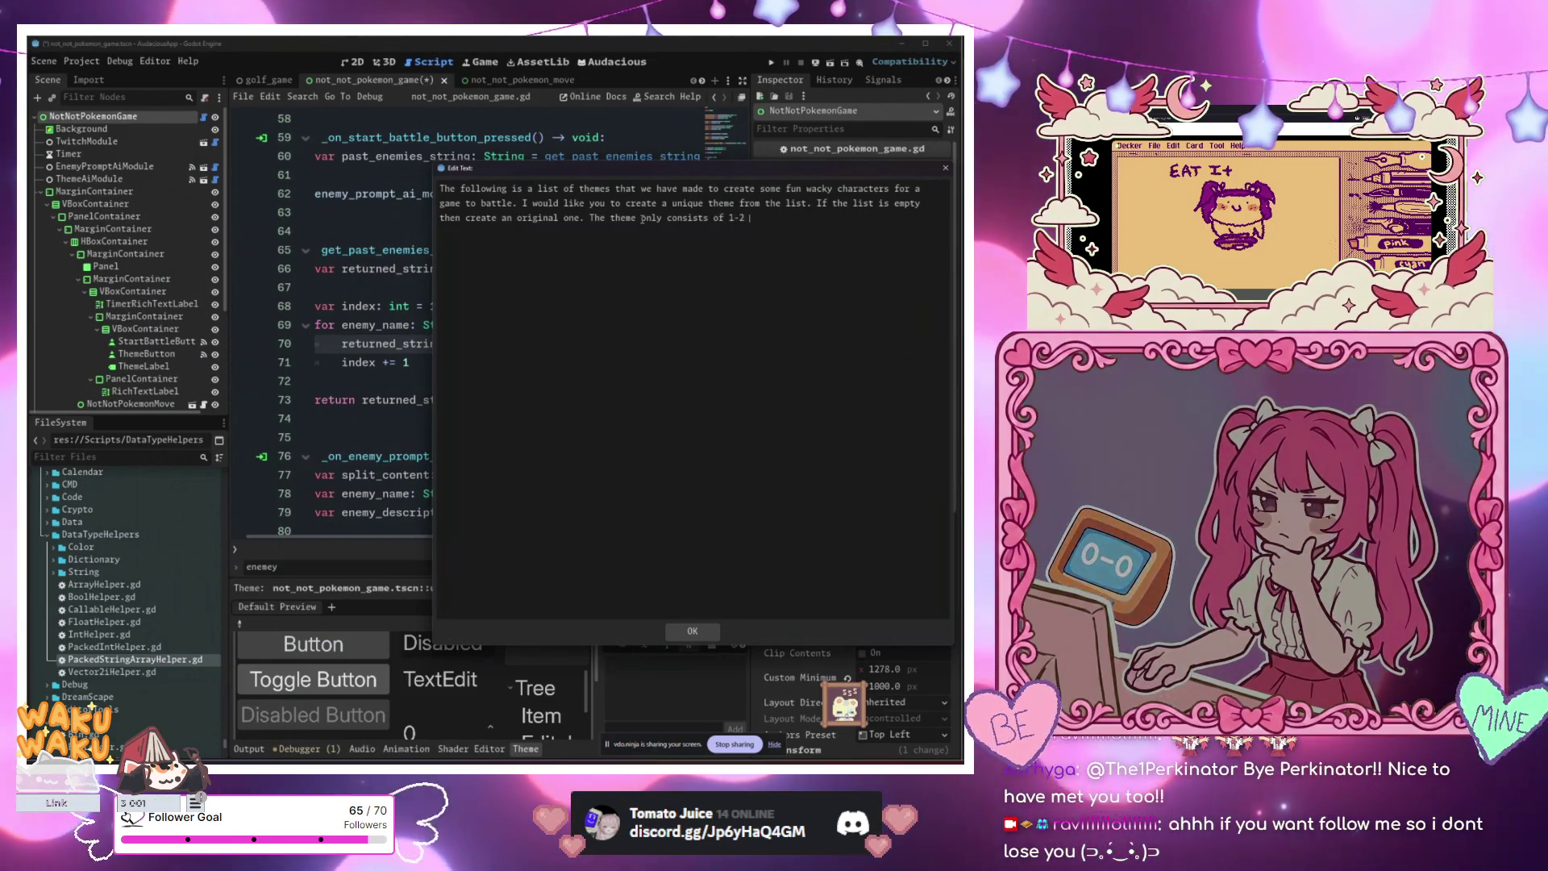
pyautogui.write('2')
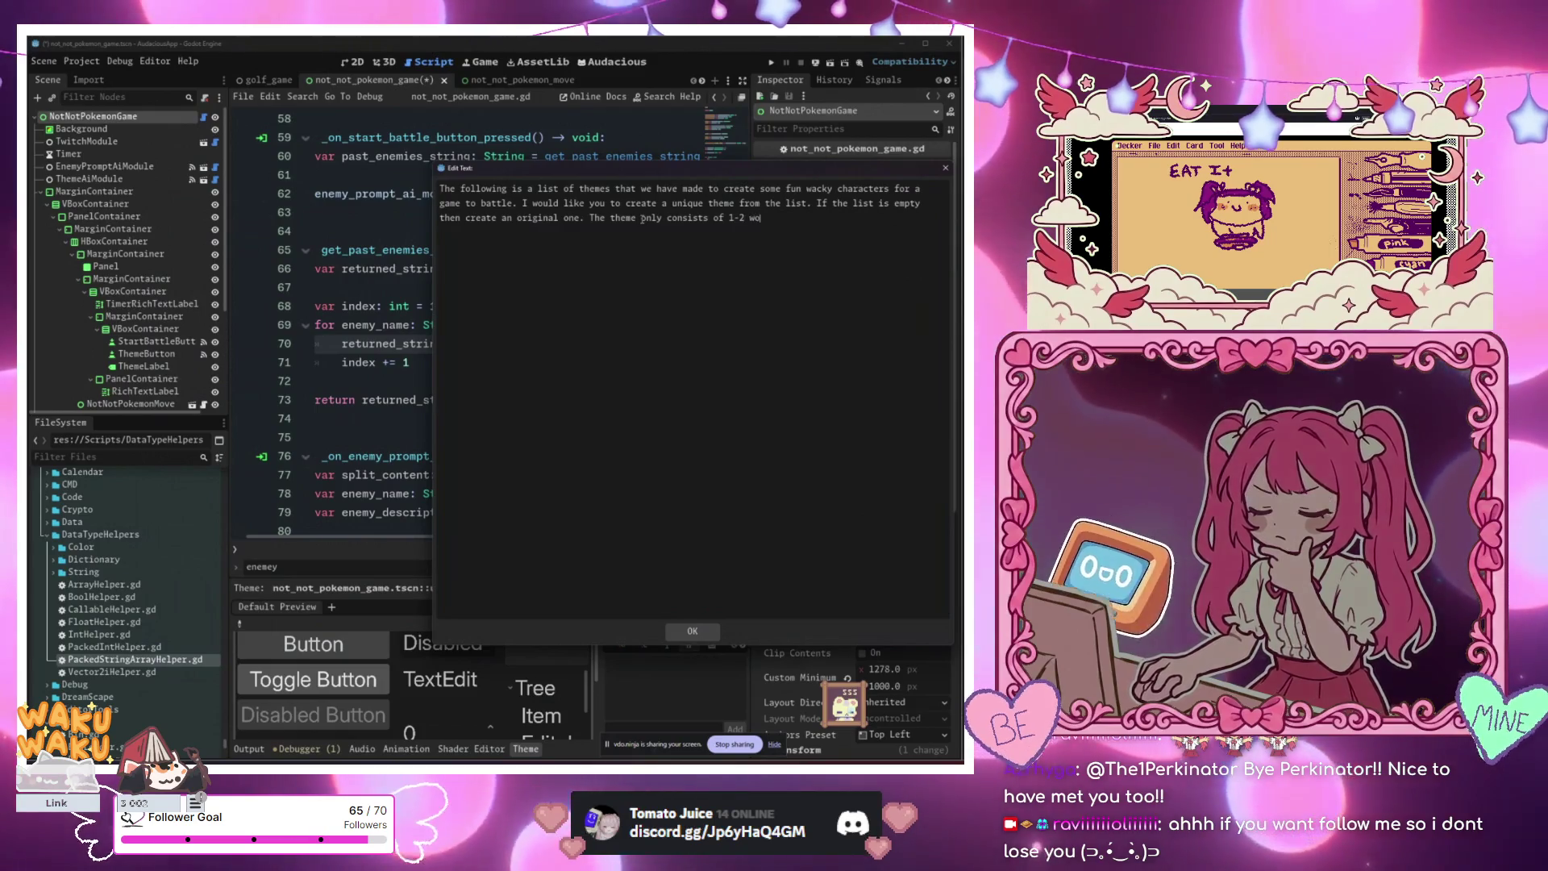
pyautogui.write('ds')
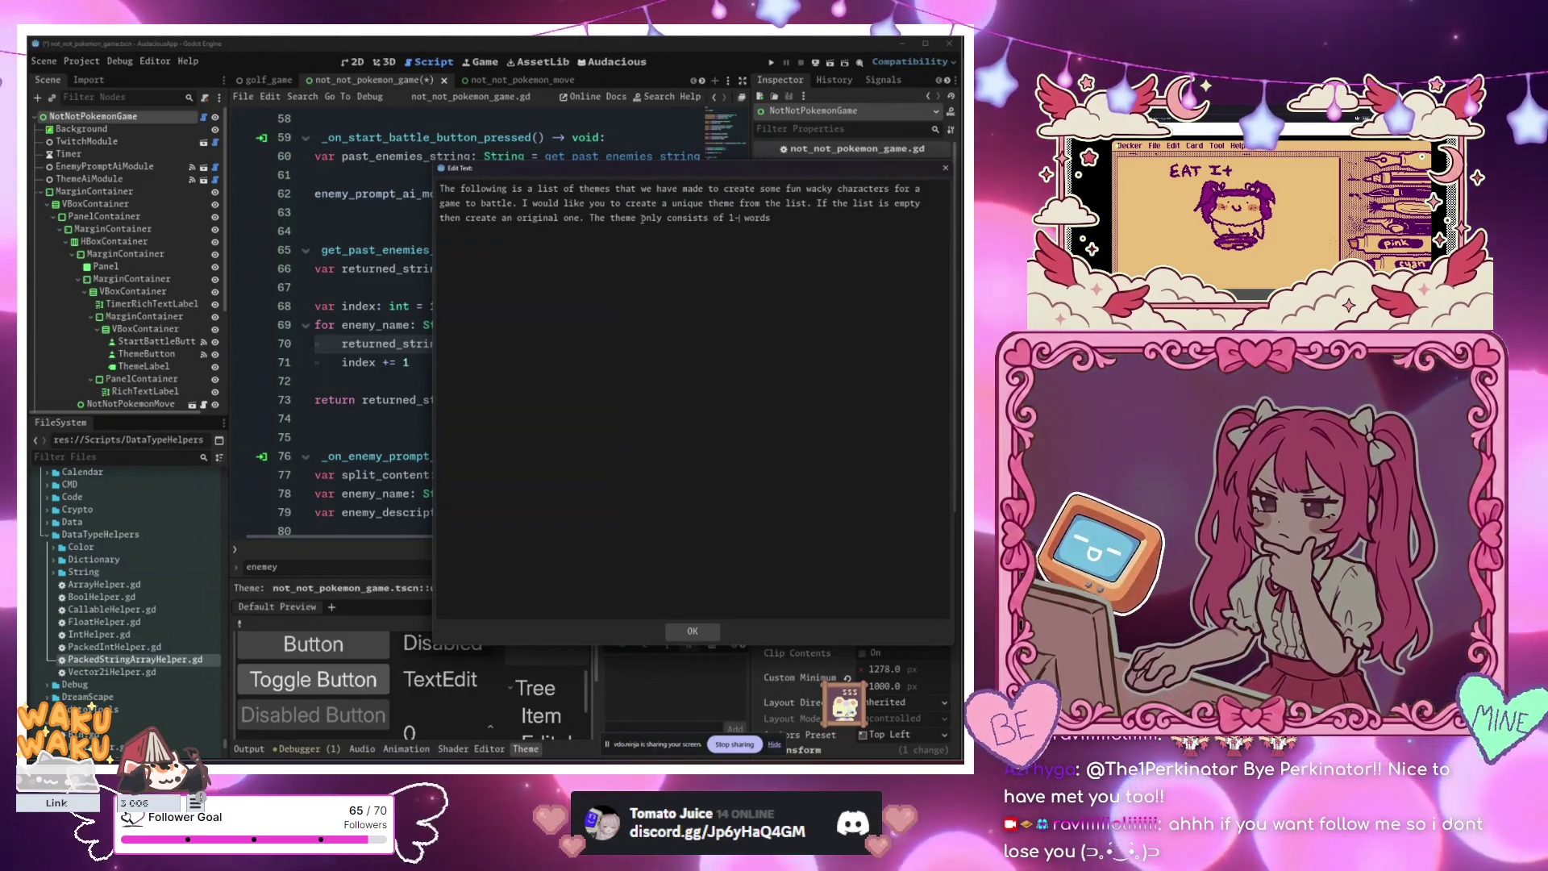
pyautogui.write('5')
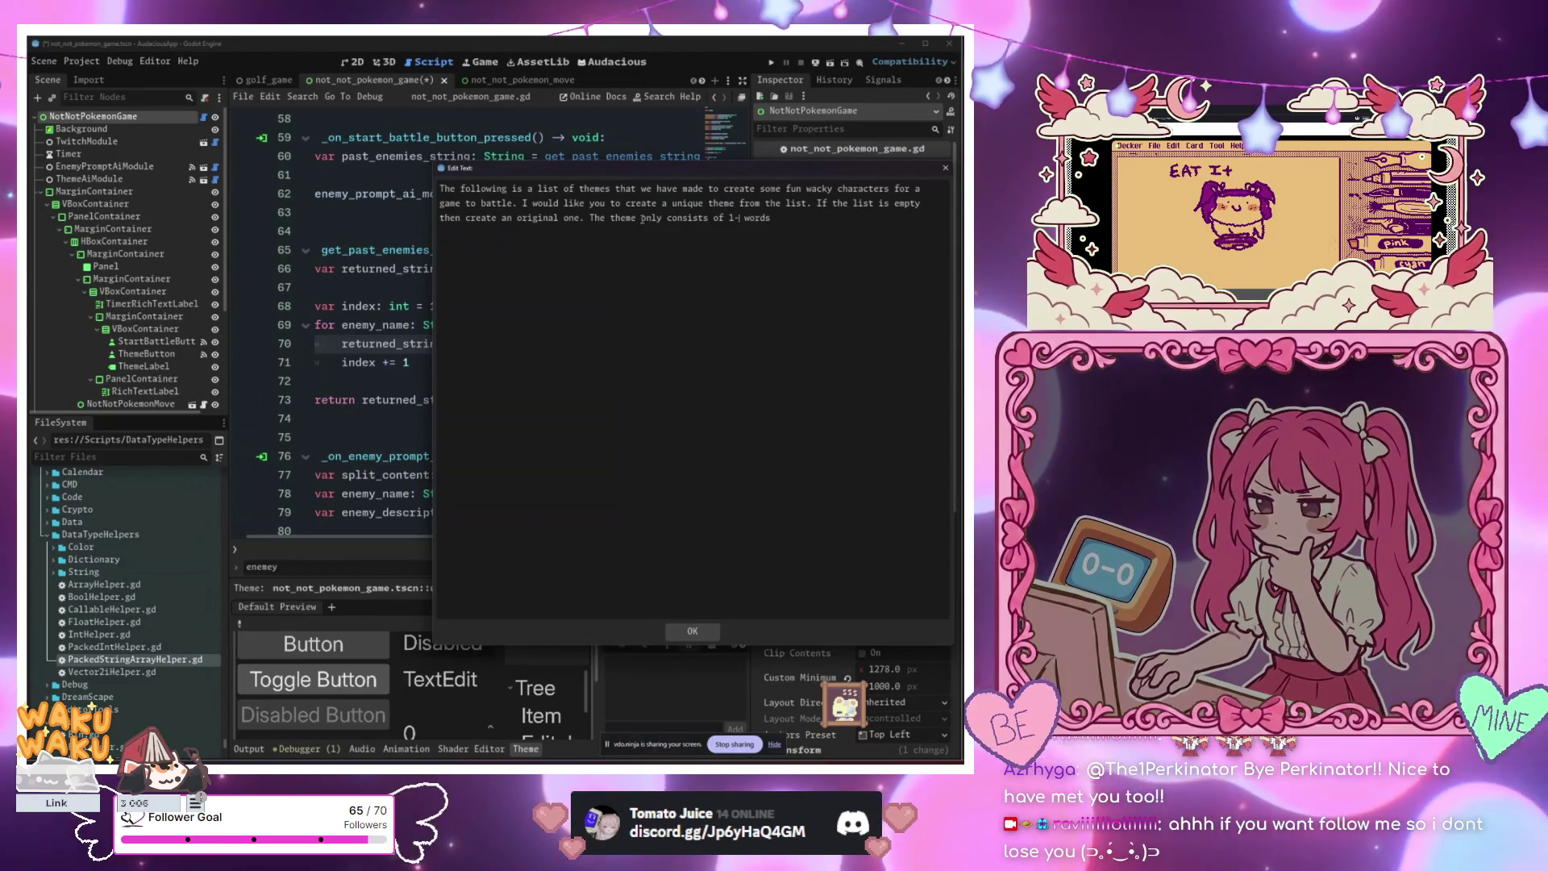
pyautogui.click(862, 226)
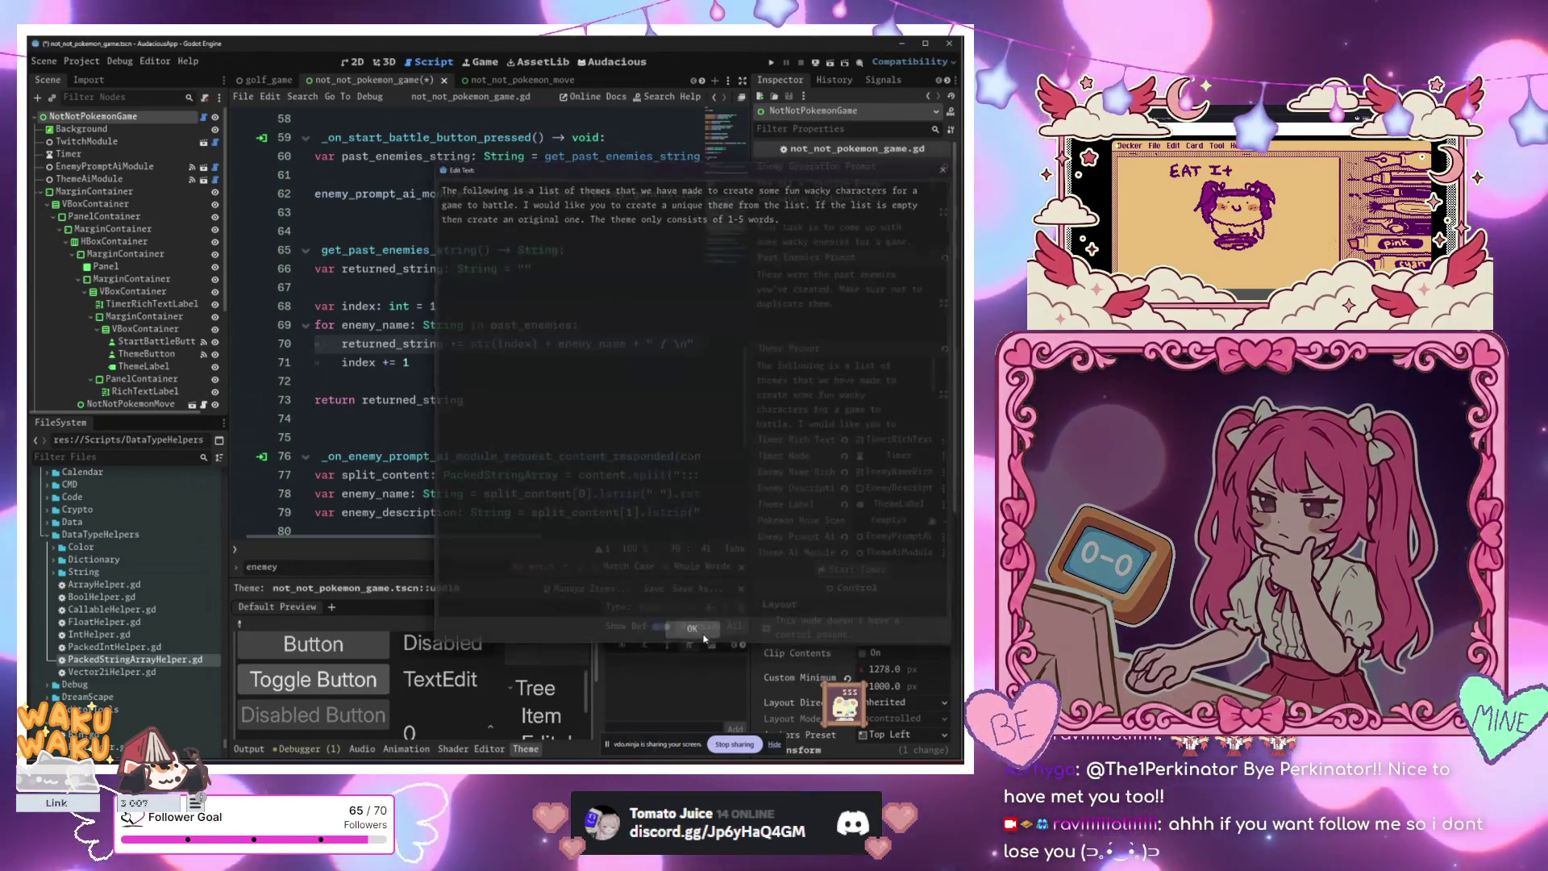
pyautogui.press('Escape')
# - Run the game, generate a new theme, and stop the game
pyautogui.press('F5')
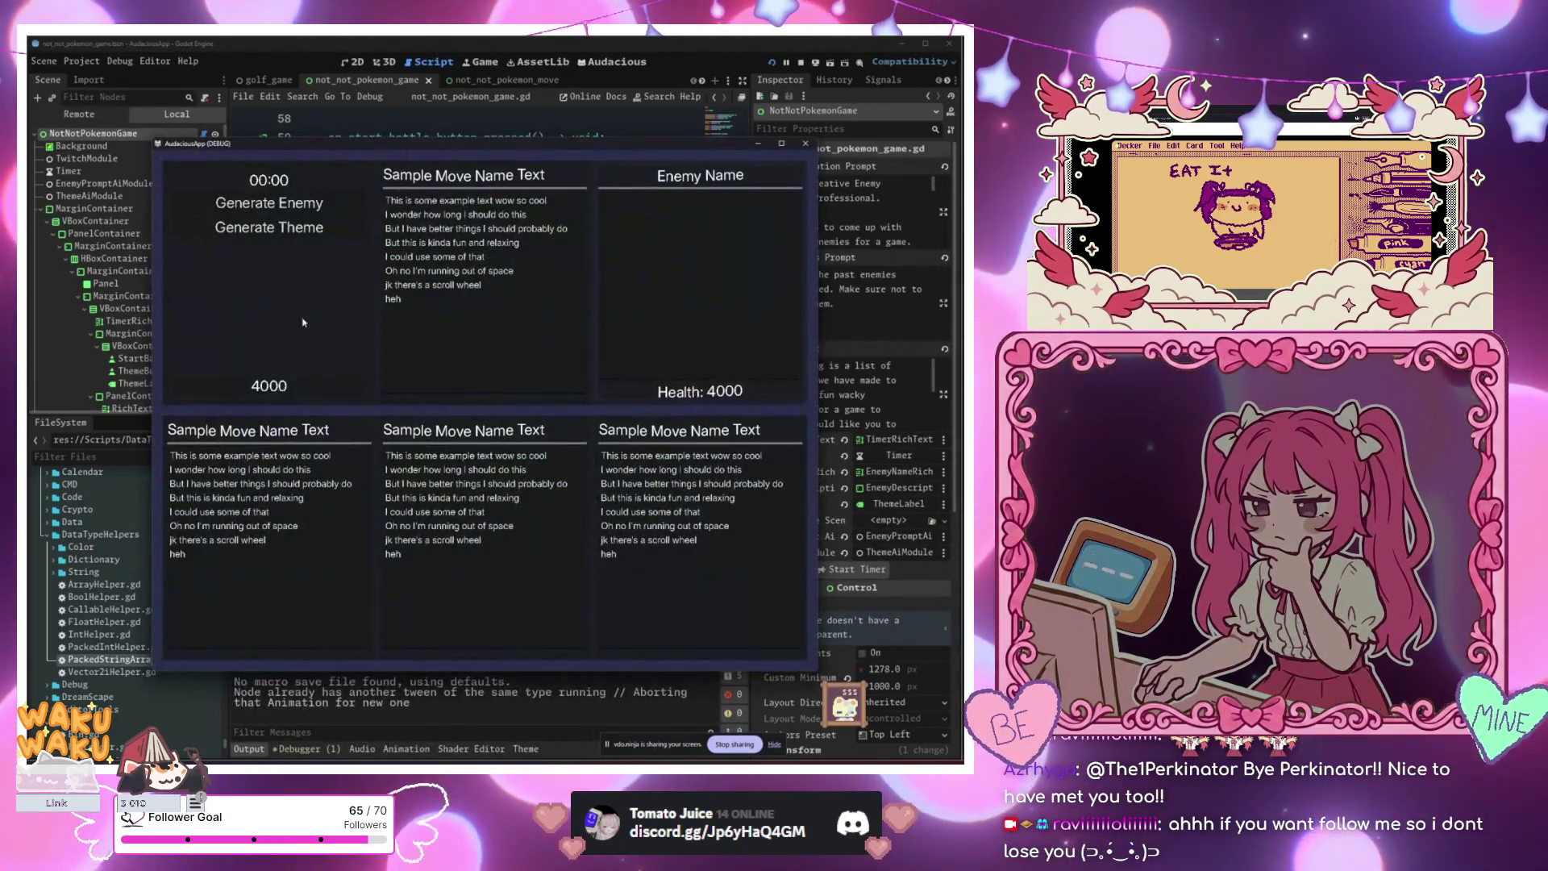
pyautogui.click(275, 229)
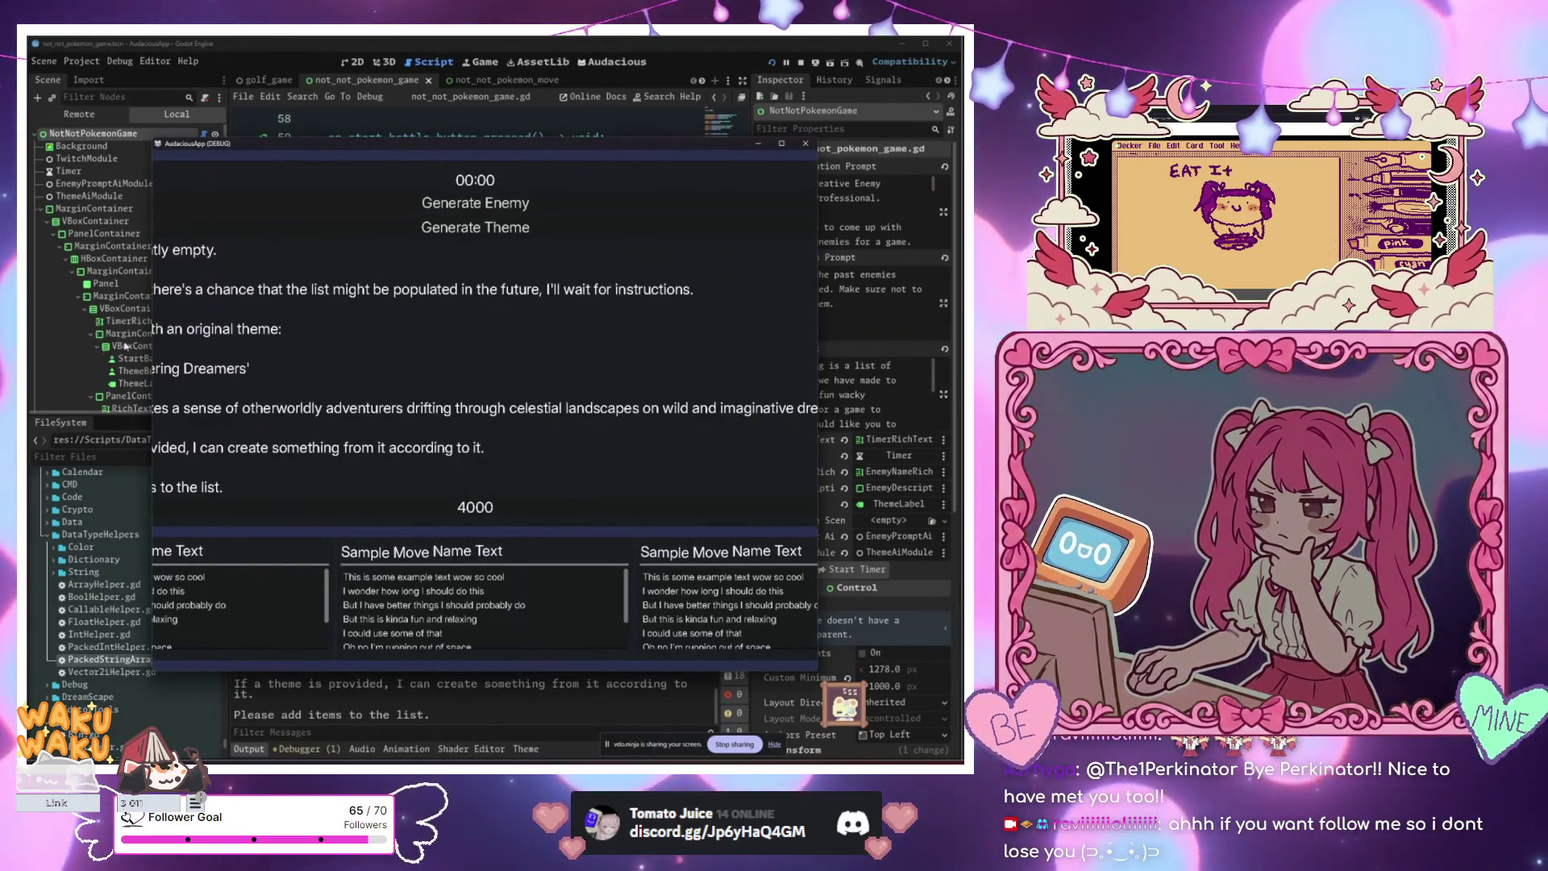
pyautogui.press('F8')
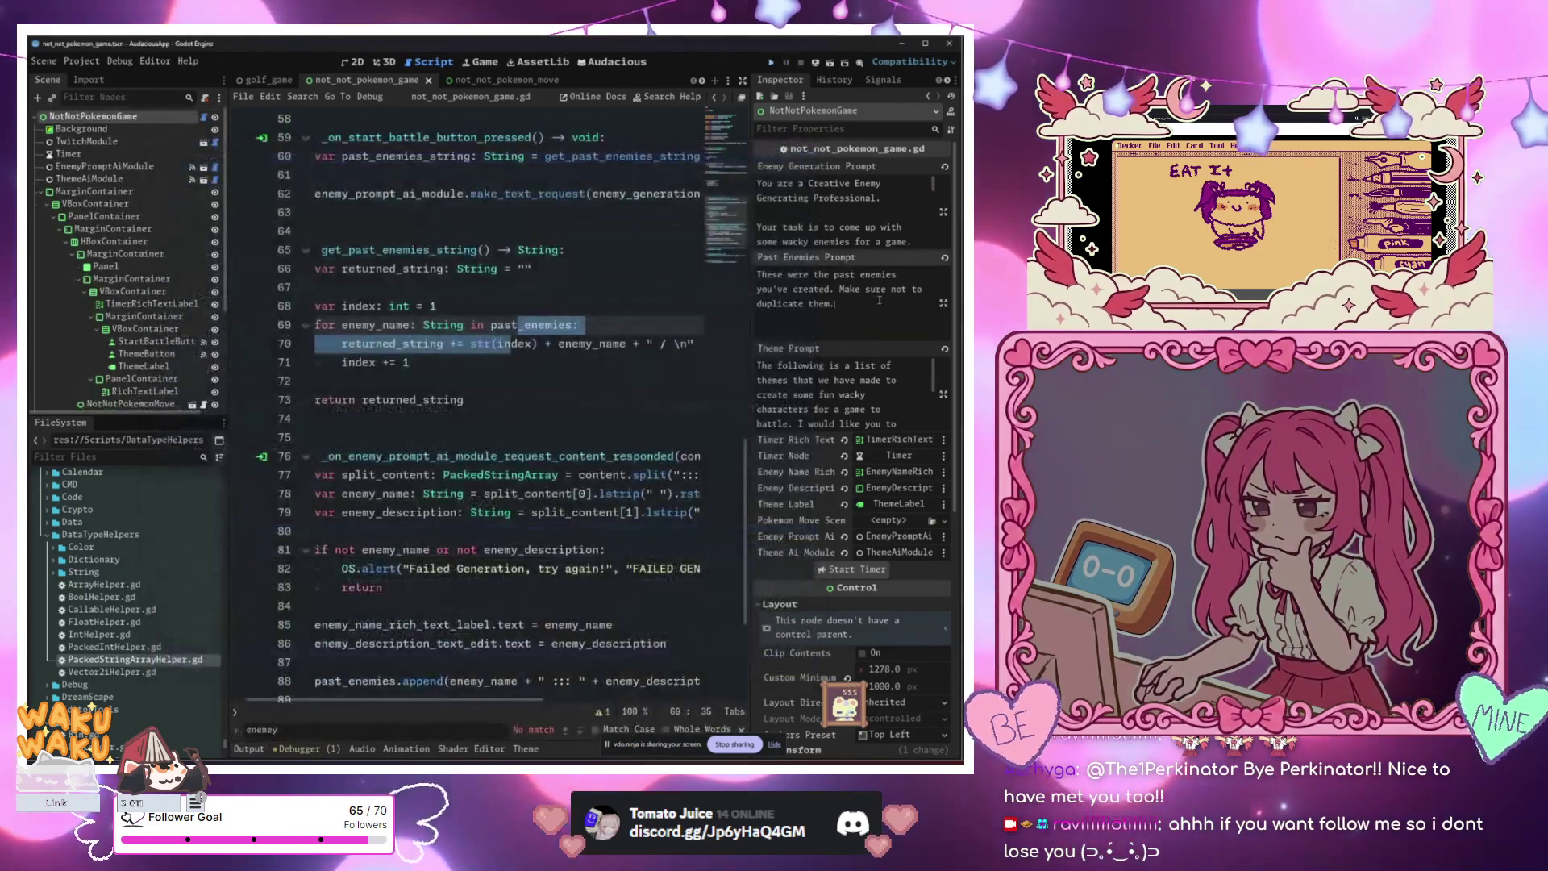
# - Add a Theme Prompt line asking for only the theme in double quotes, not conversation, with example "The Fog of War"
pyautogui.click(943, 393)
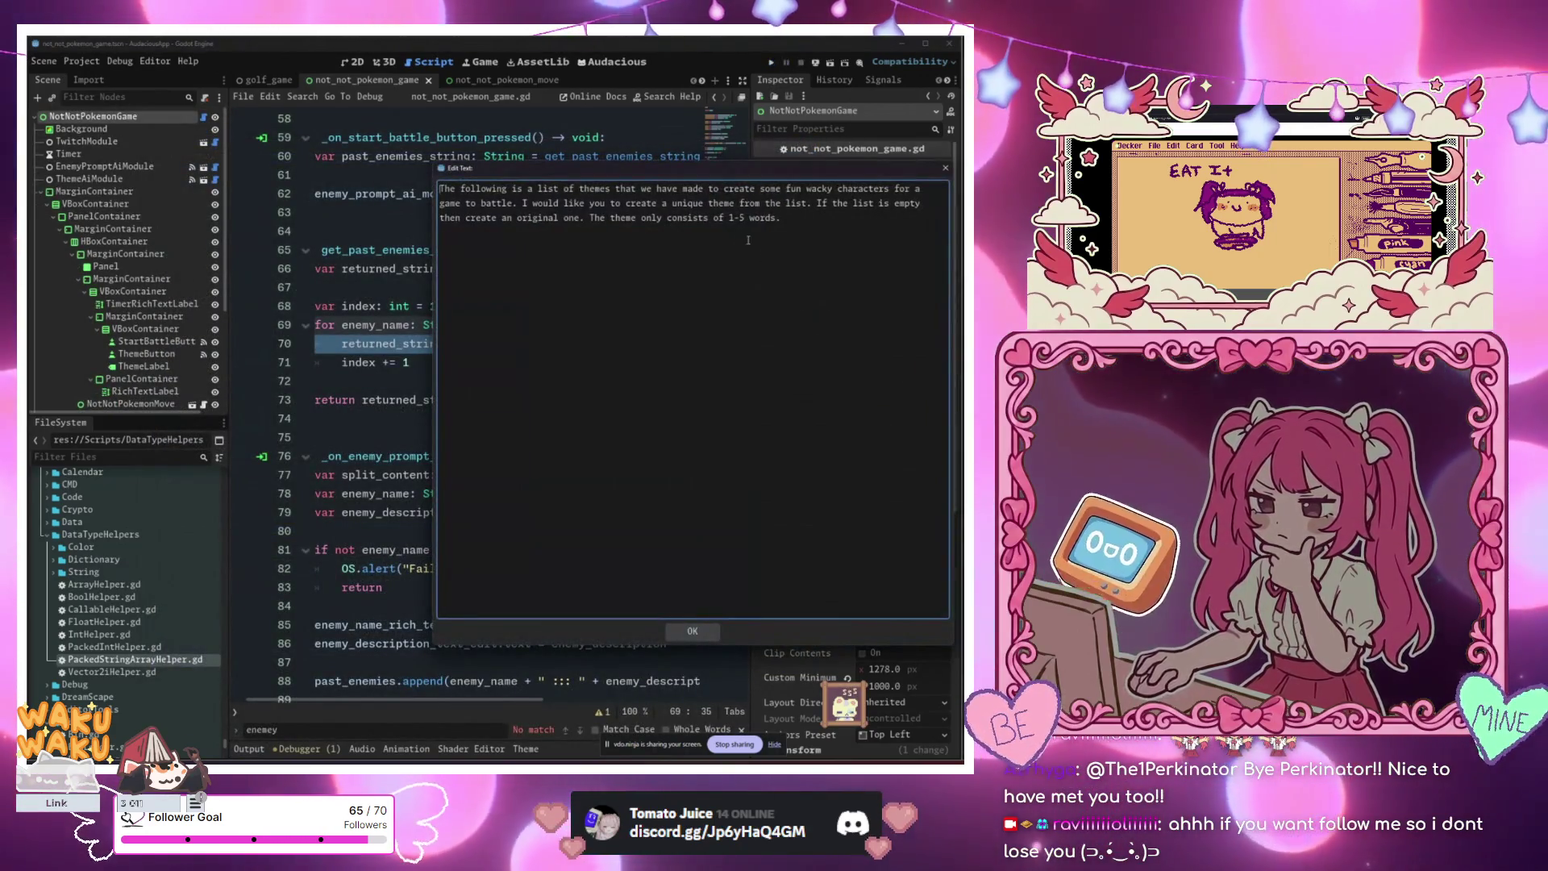
pyautogui.click(204, 117)
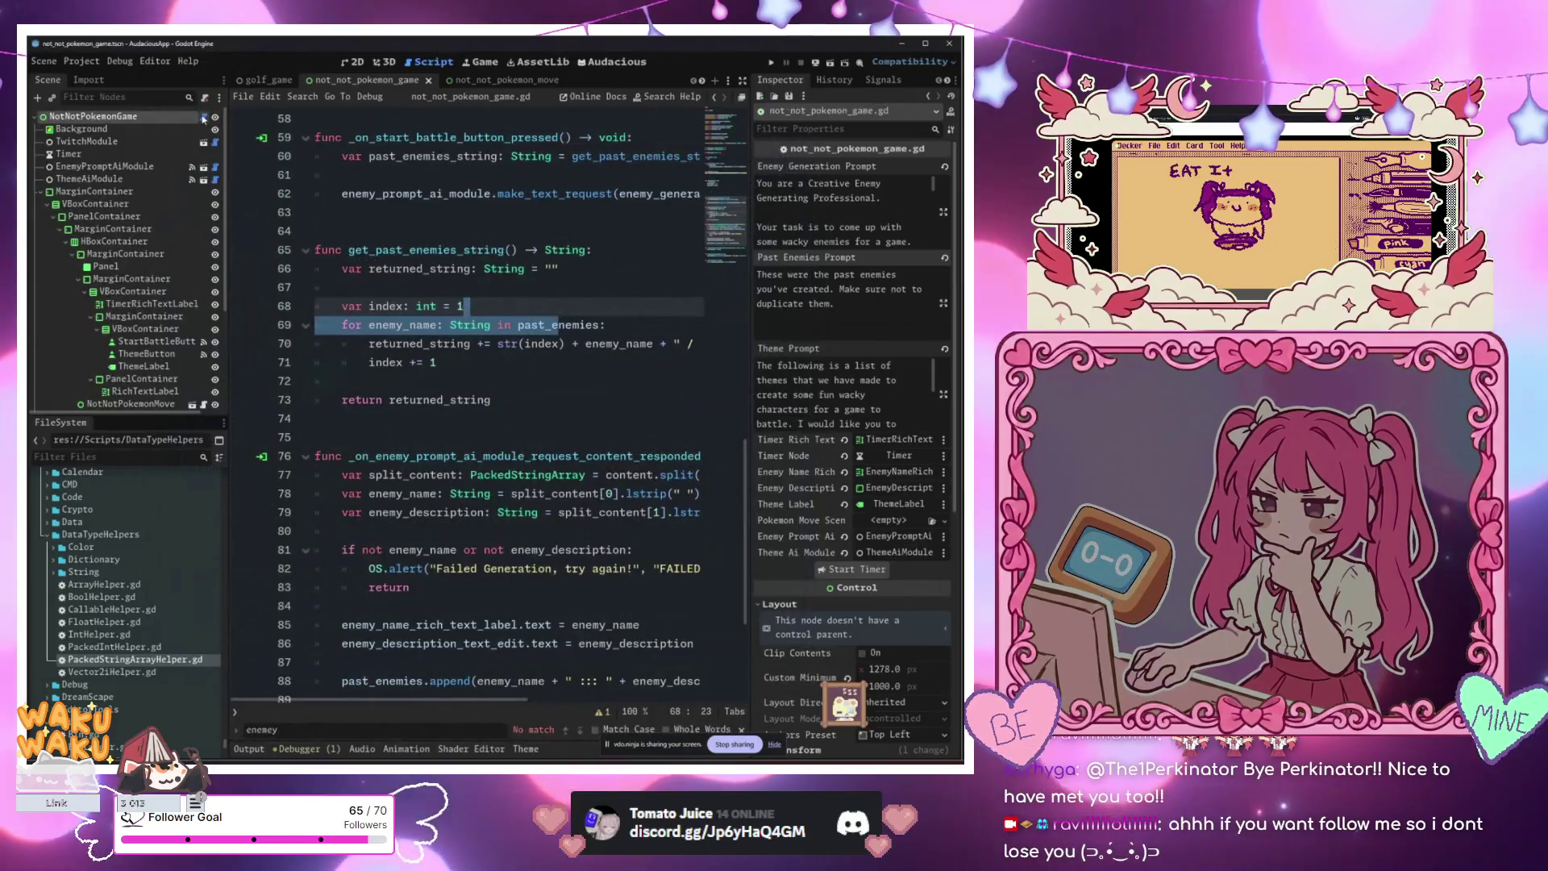
pyautogui.click(942, 393)
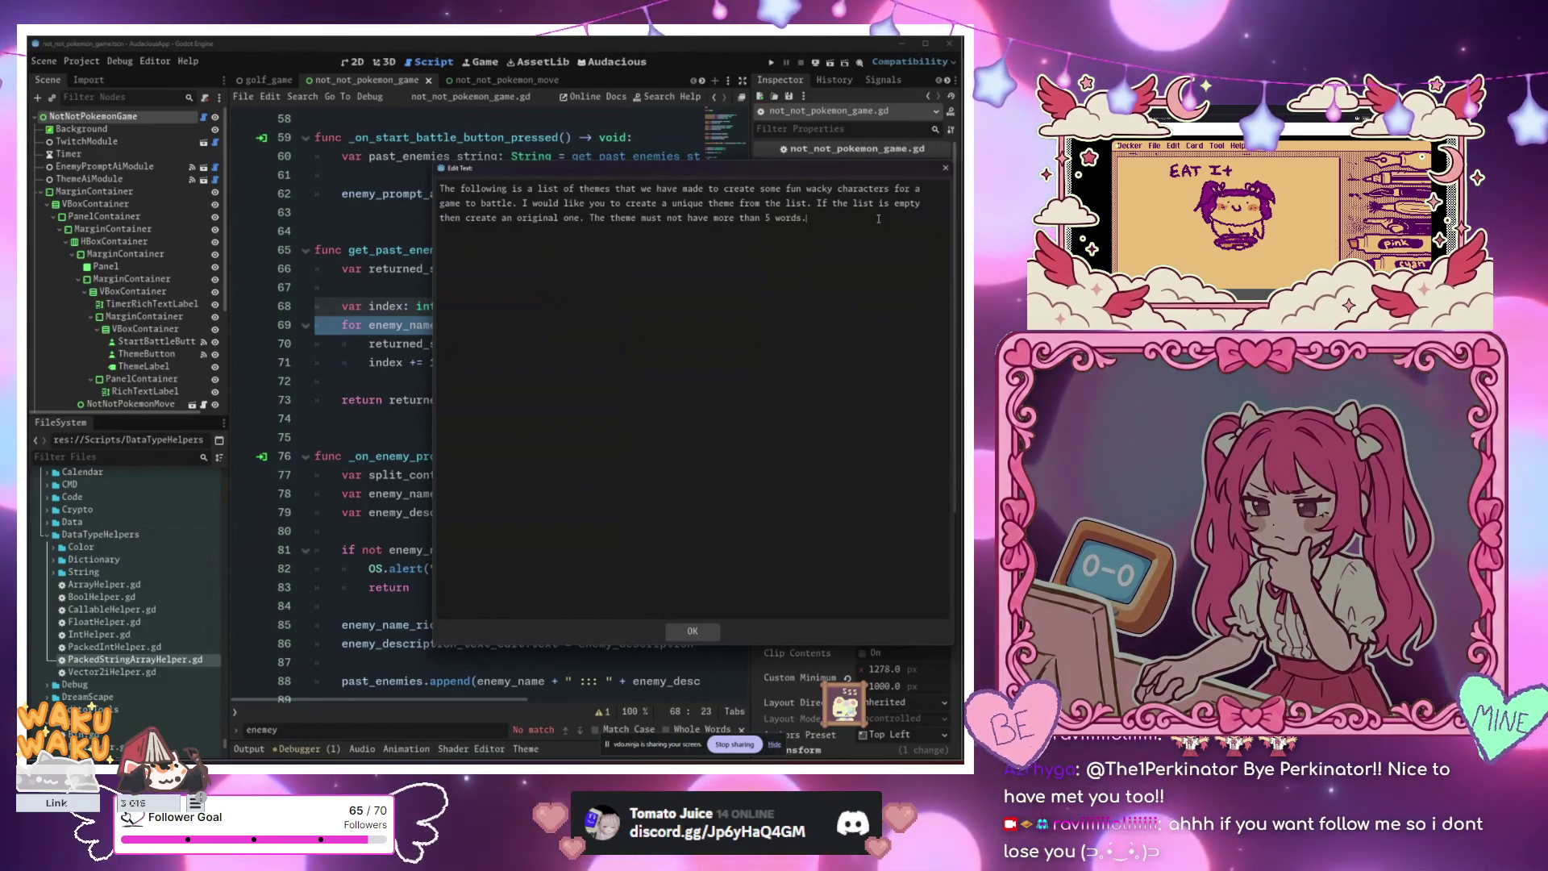
pyautogui.press('Return')
pyautogui.press('Return')
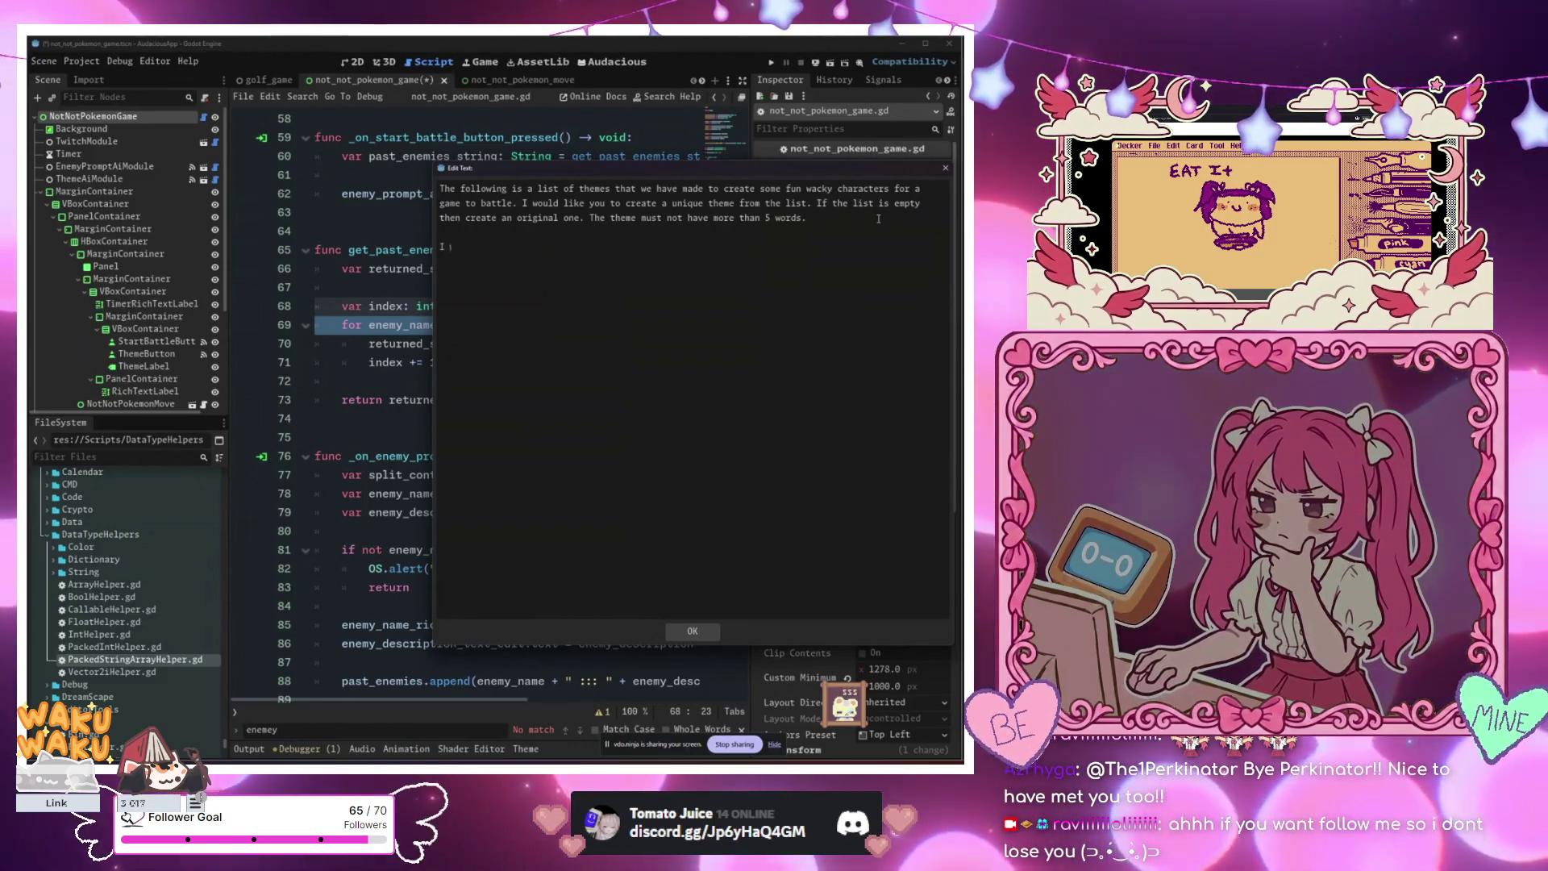
pyautogui.write('ou to response')
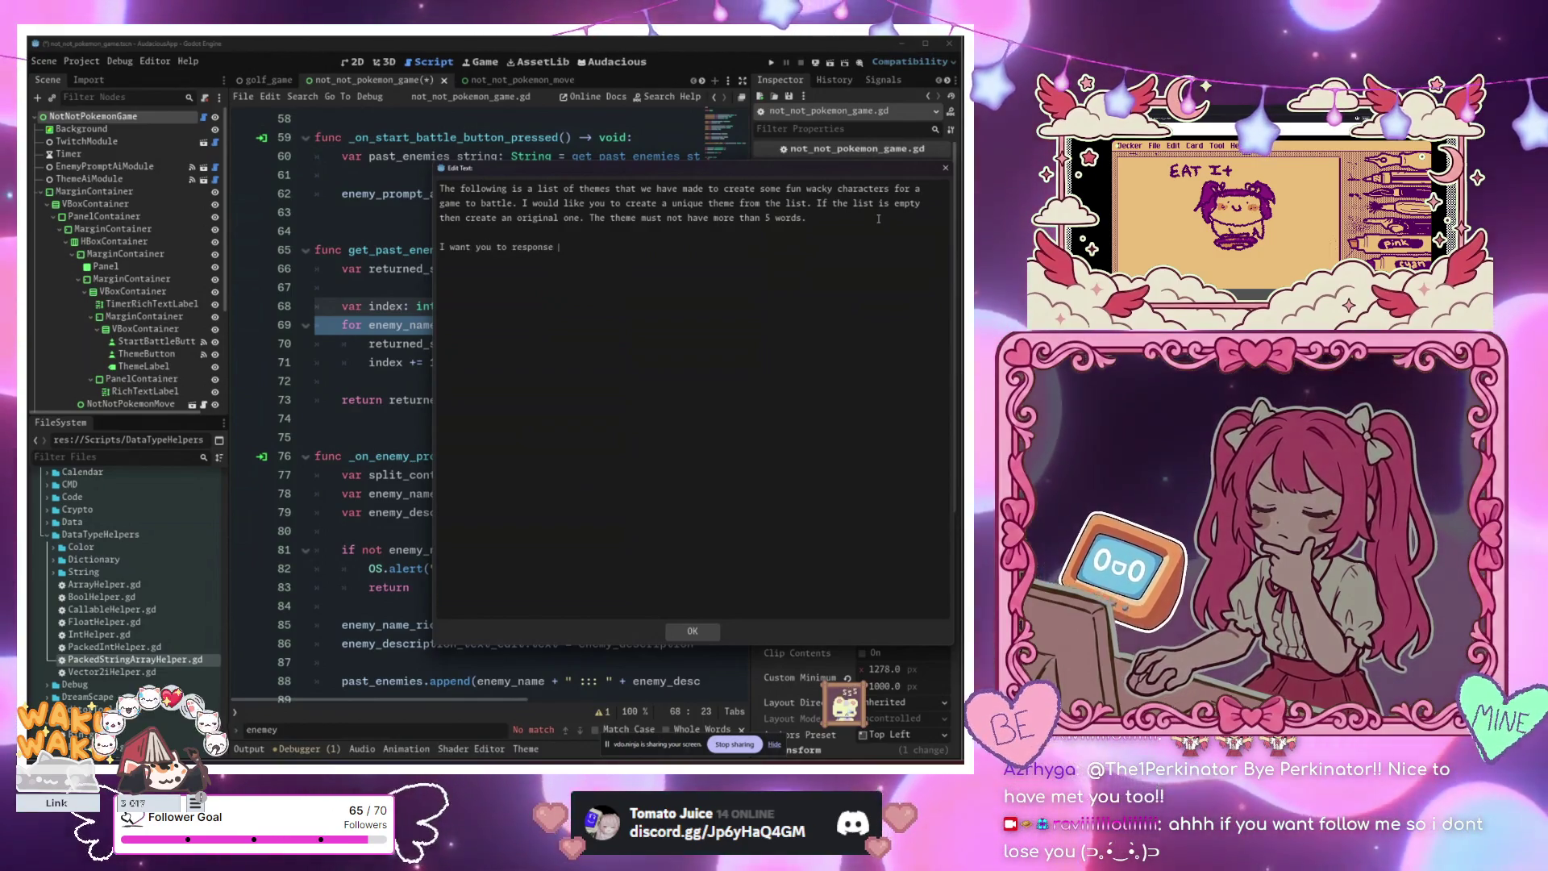
pyautogui.press('BackSpace')
pyautogui.press('BackSpace')
pyautogui.write('d ')
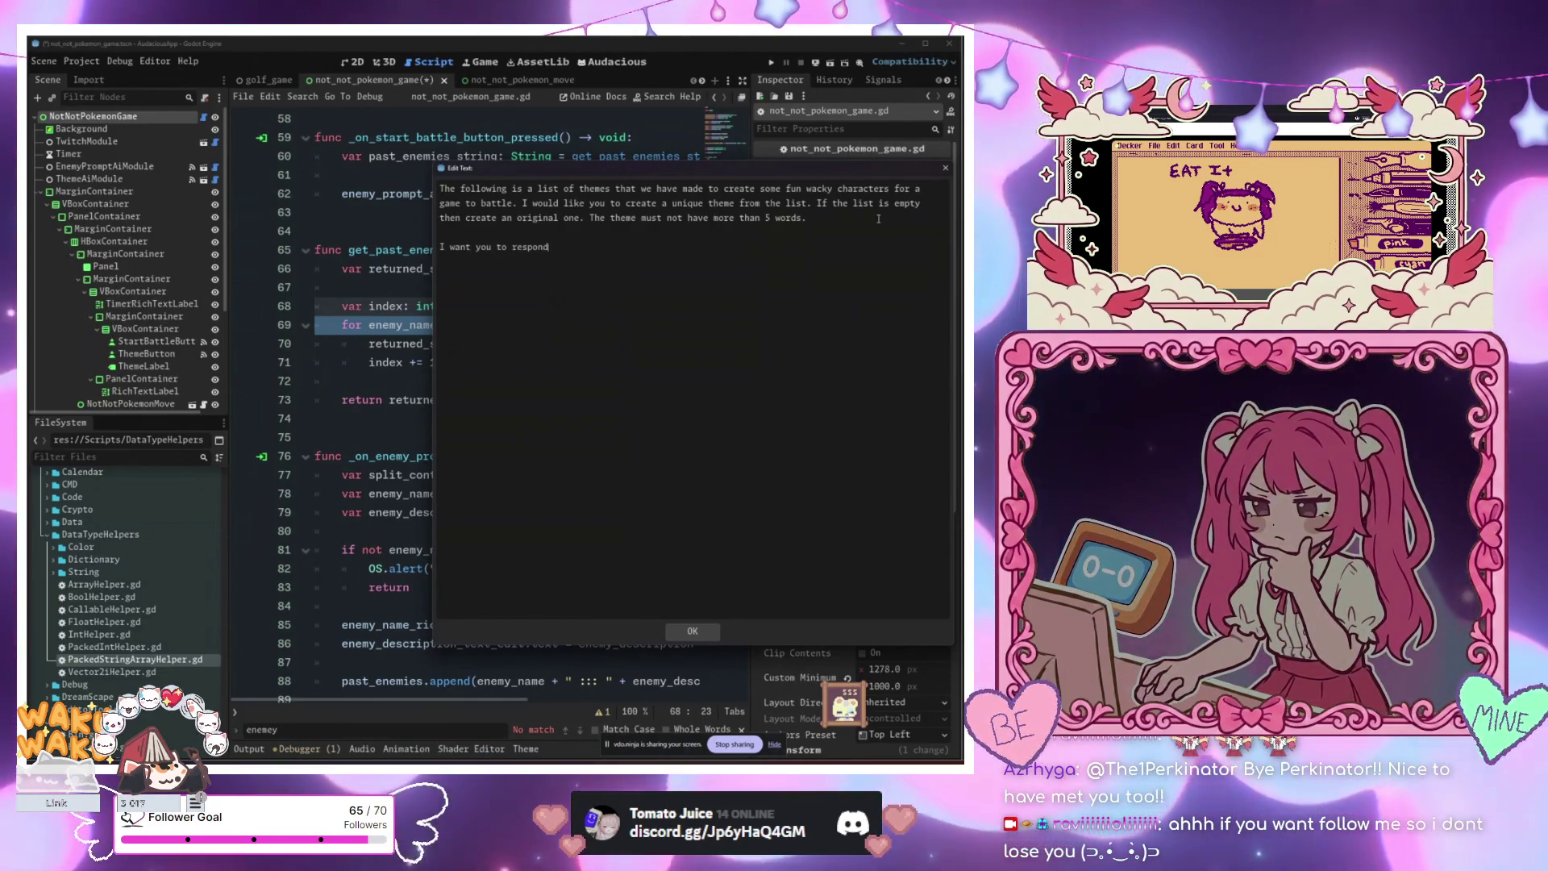
pyautogui.write('only with th')
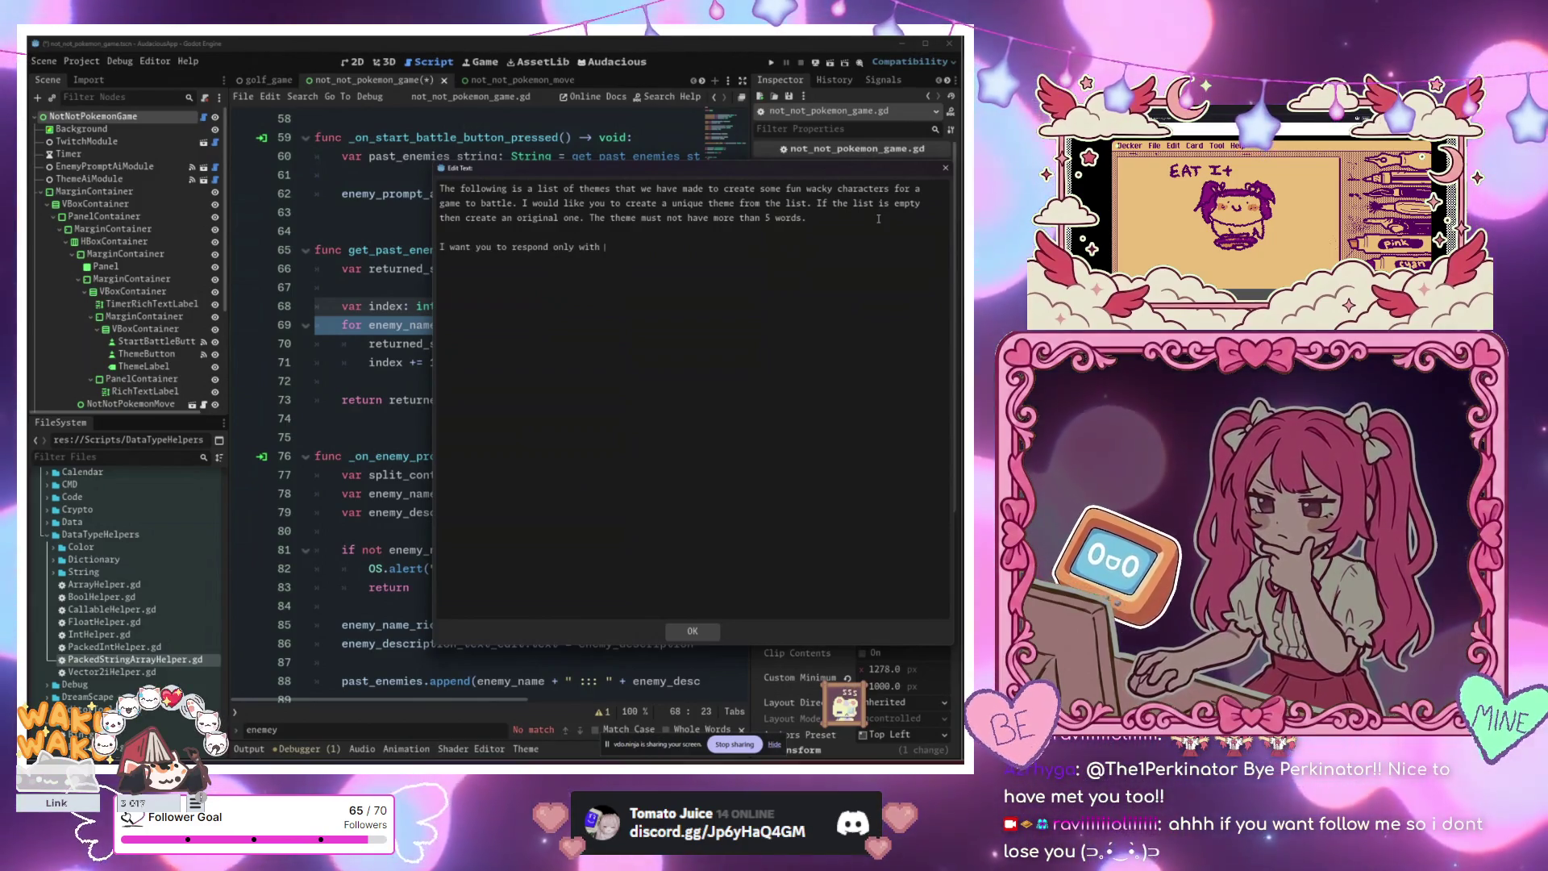
pyautogui.write('e them')
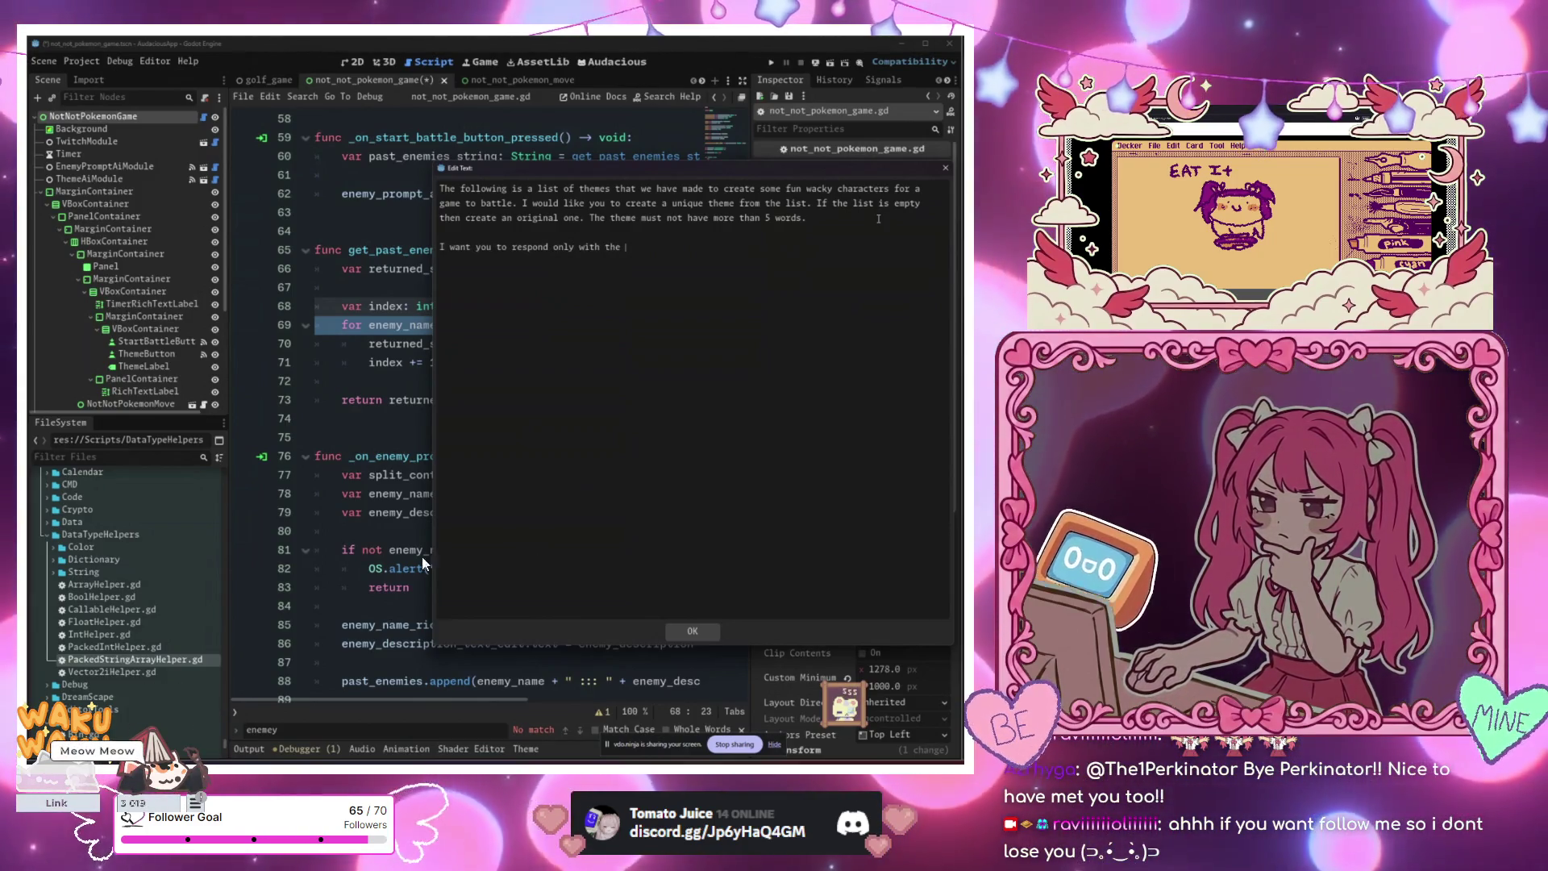
pyautogui.write('e. ')
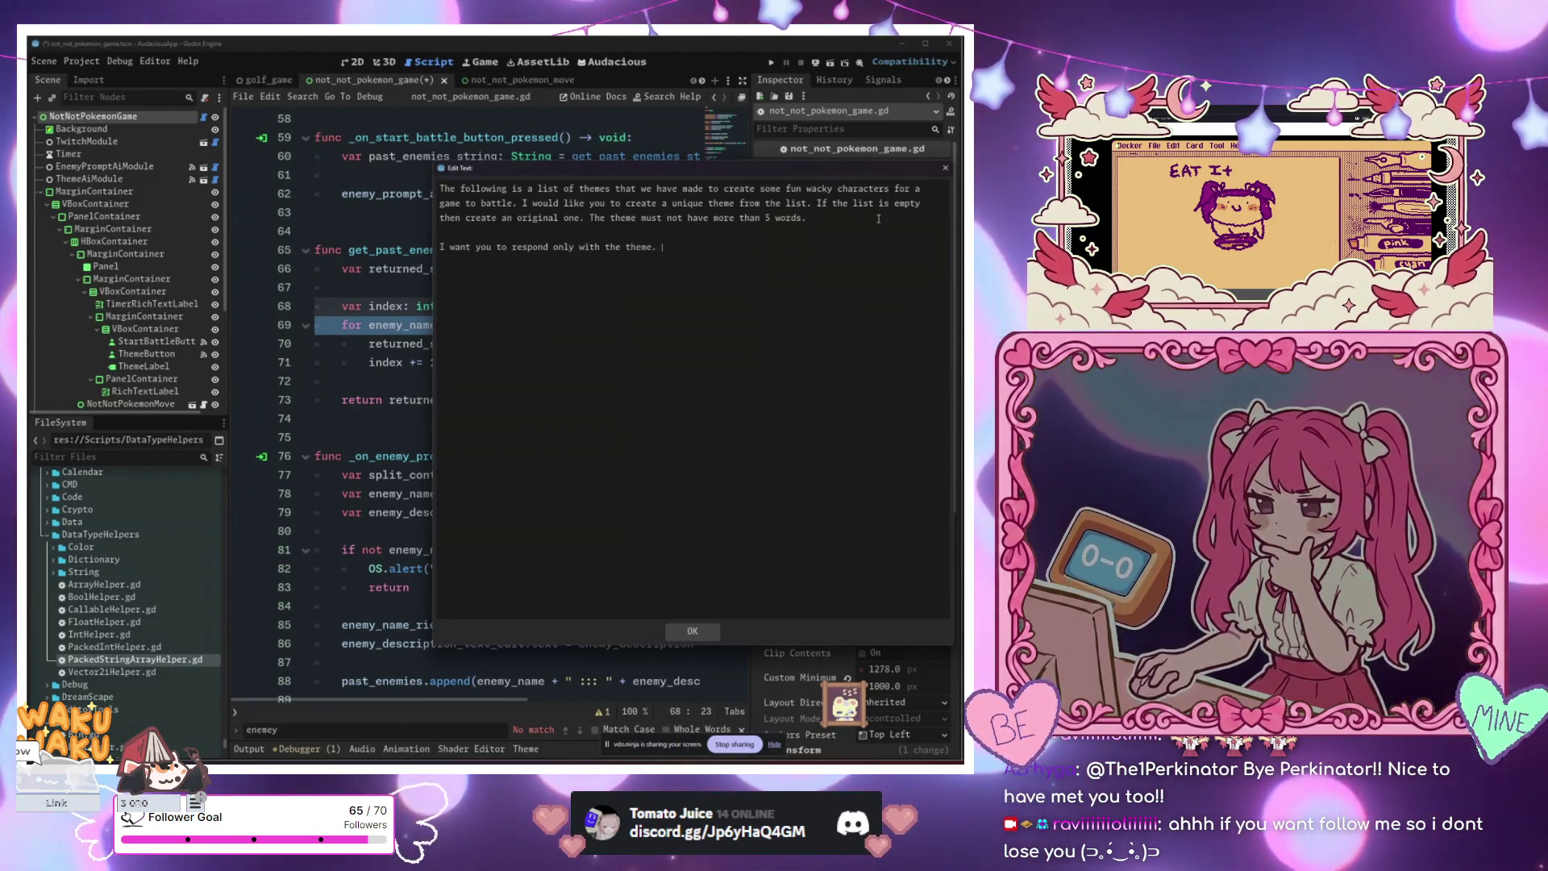
pyautogui.write('Not conversation.')
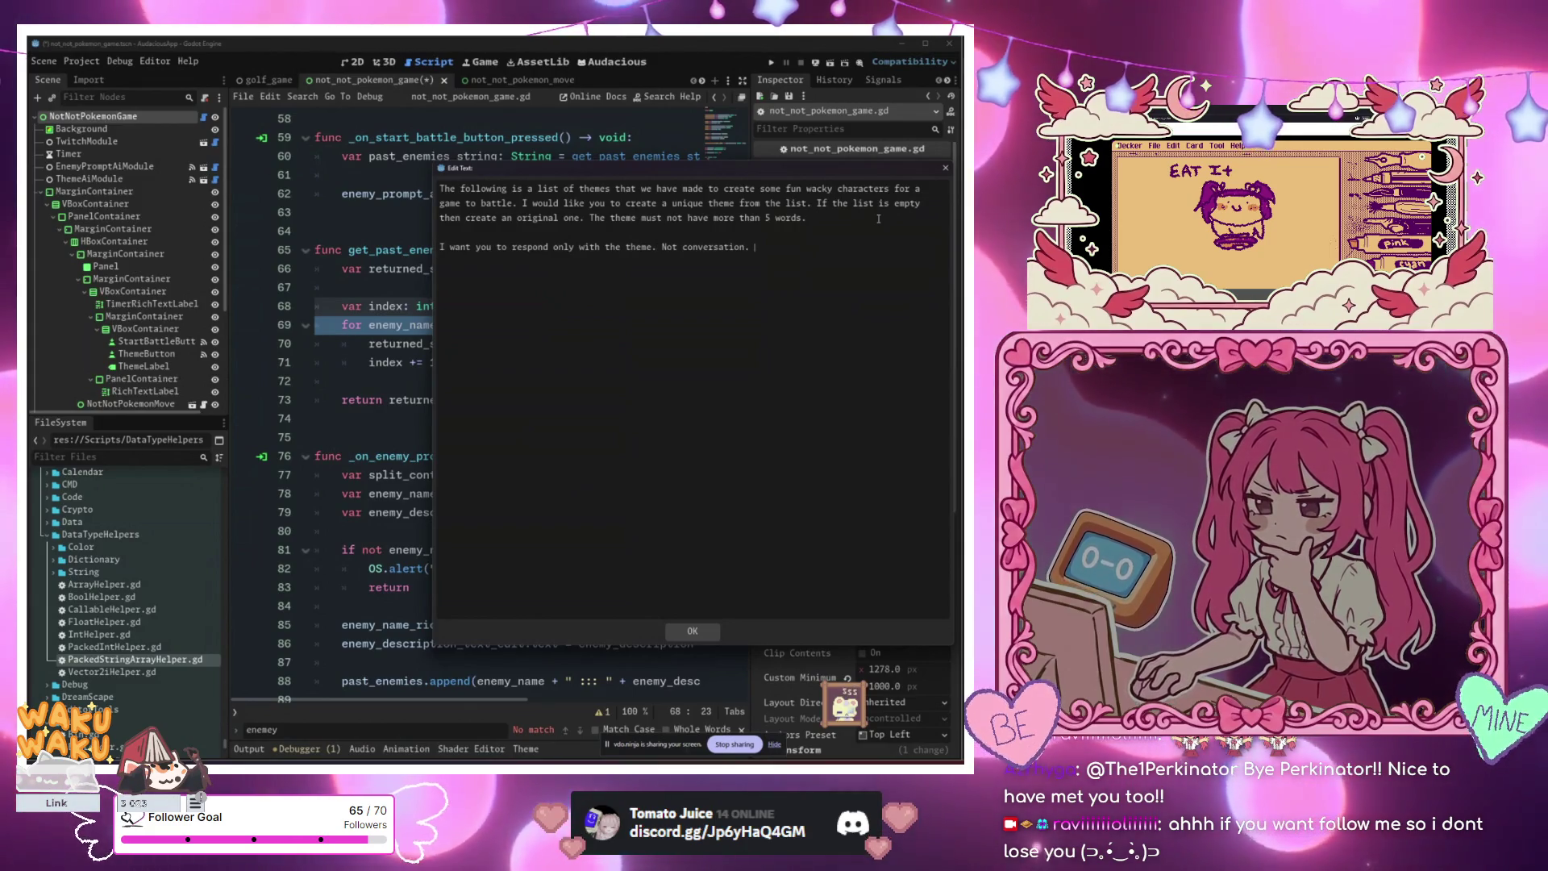
pyautogui.write('theme in double')
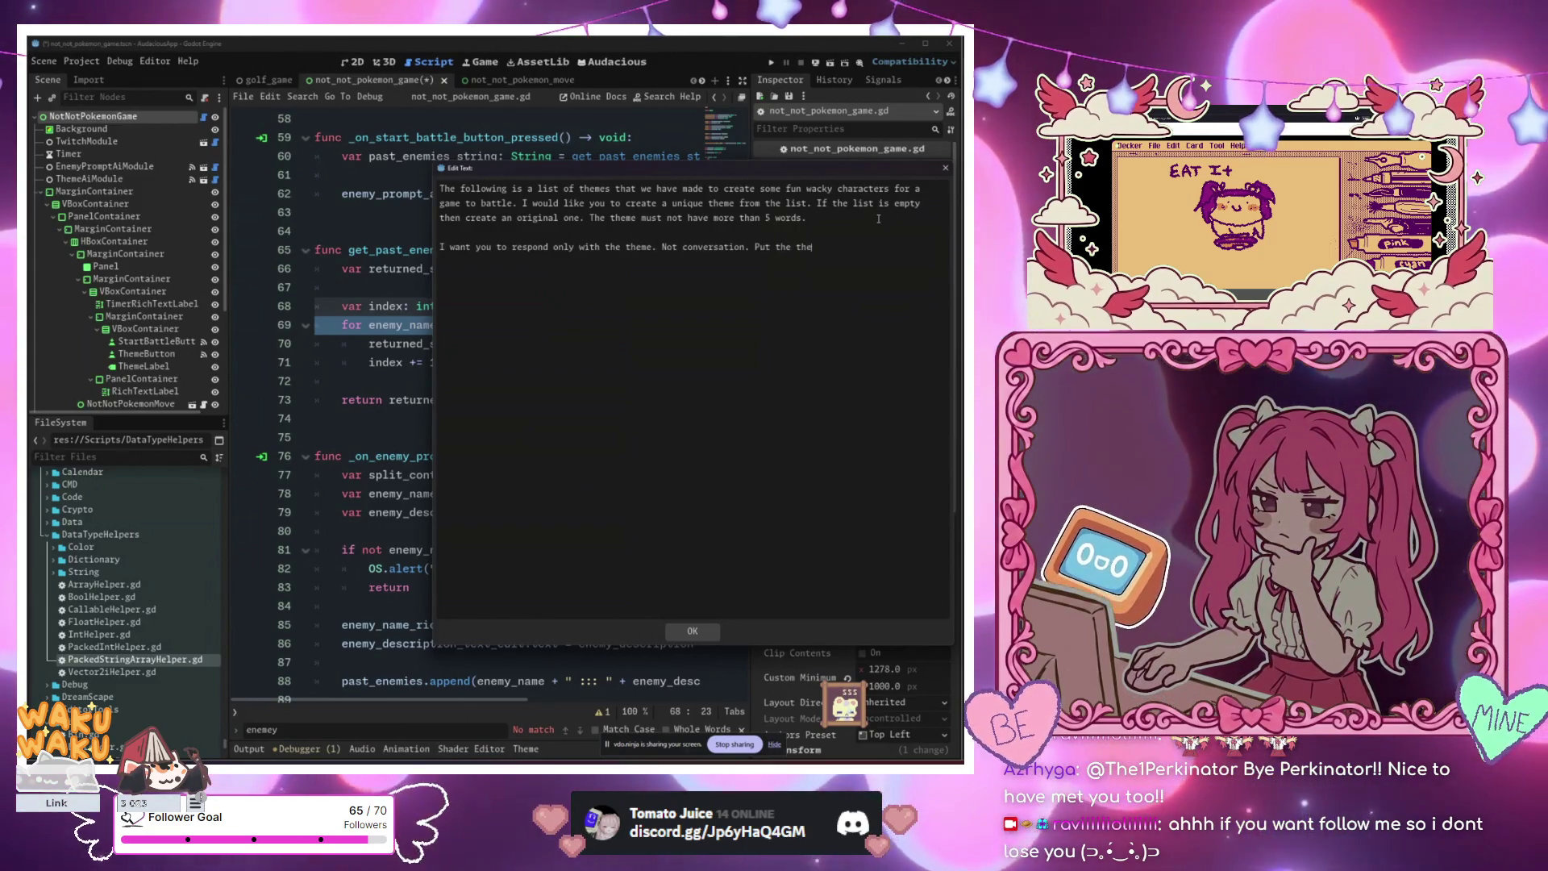
pyautogui.write(' quot')
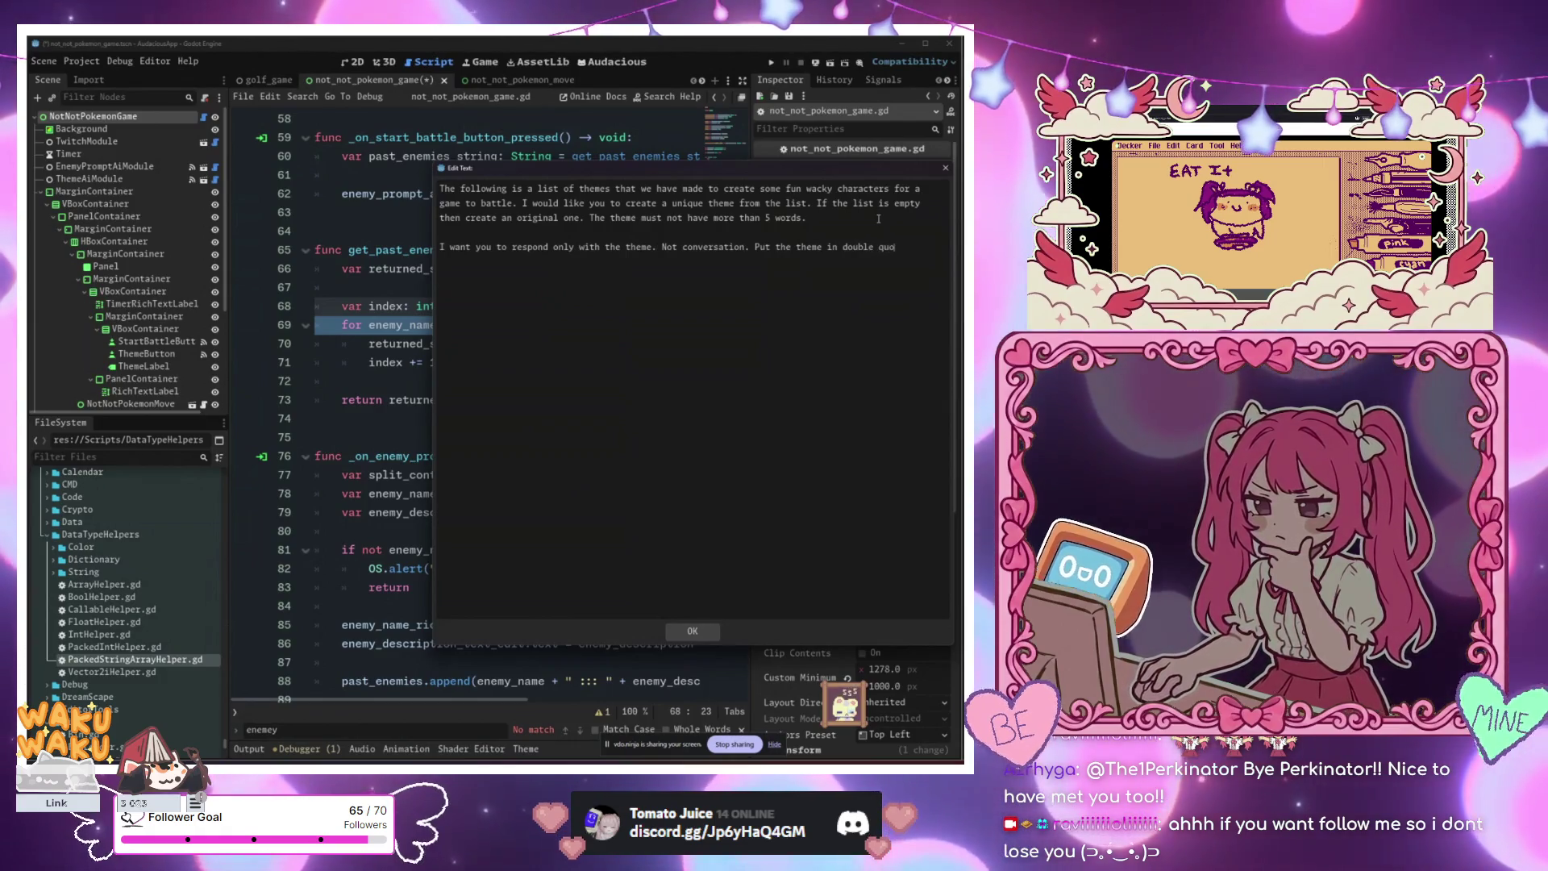
pyautogui.write('es.  H')
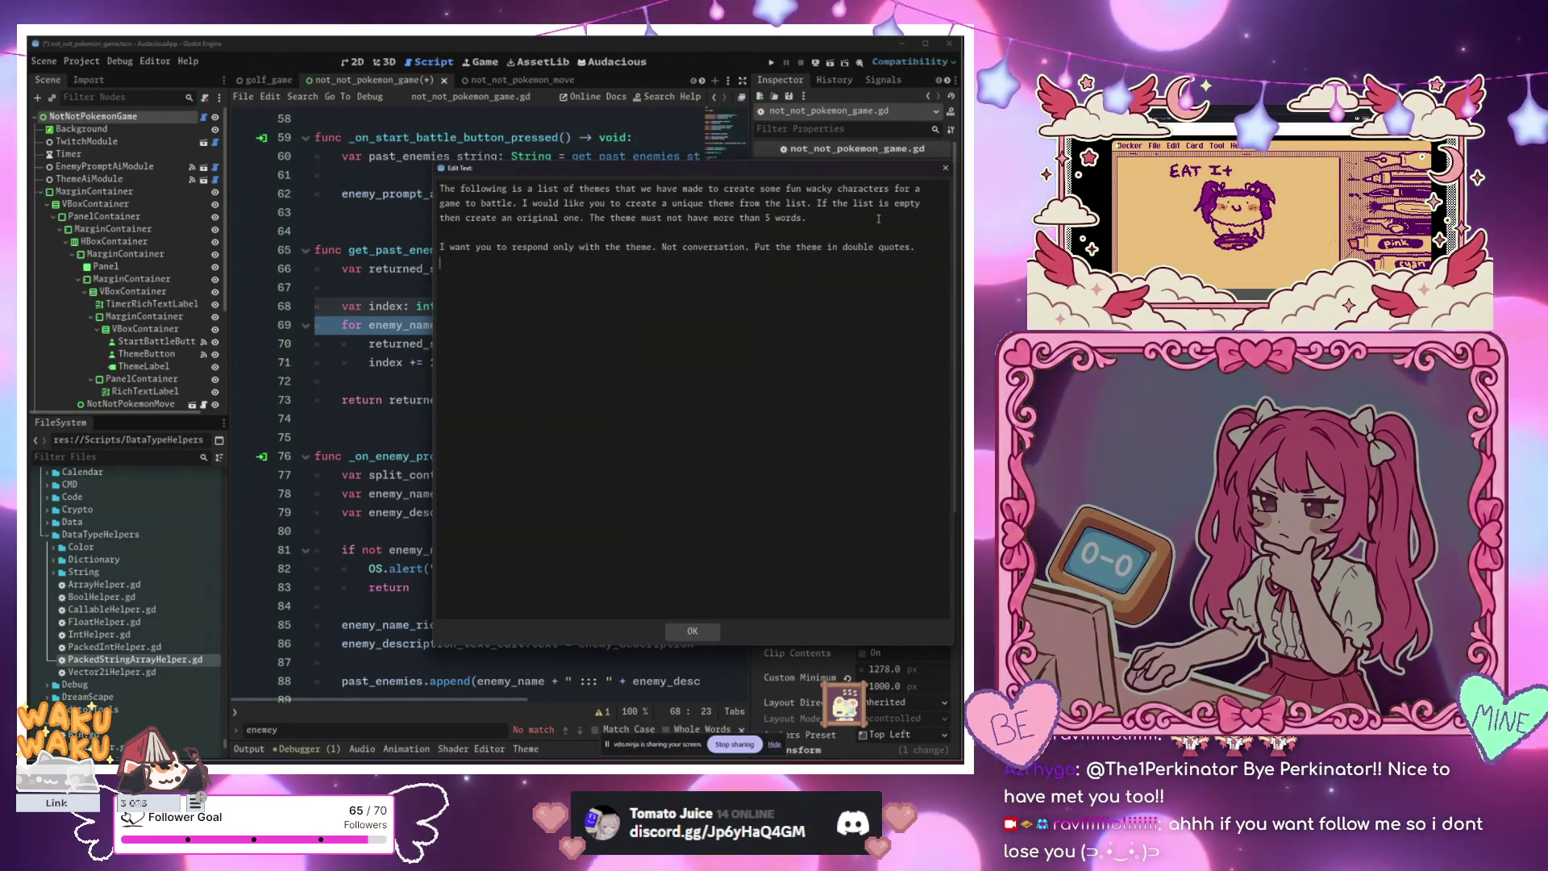
pyautogui.write('ere is an e')
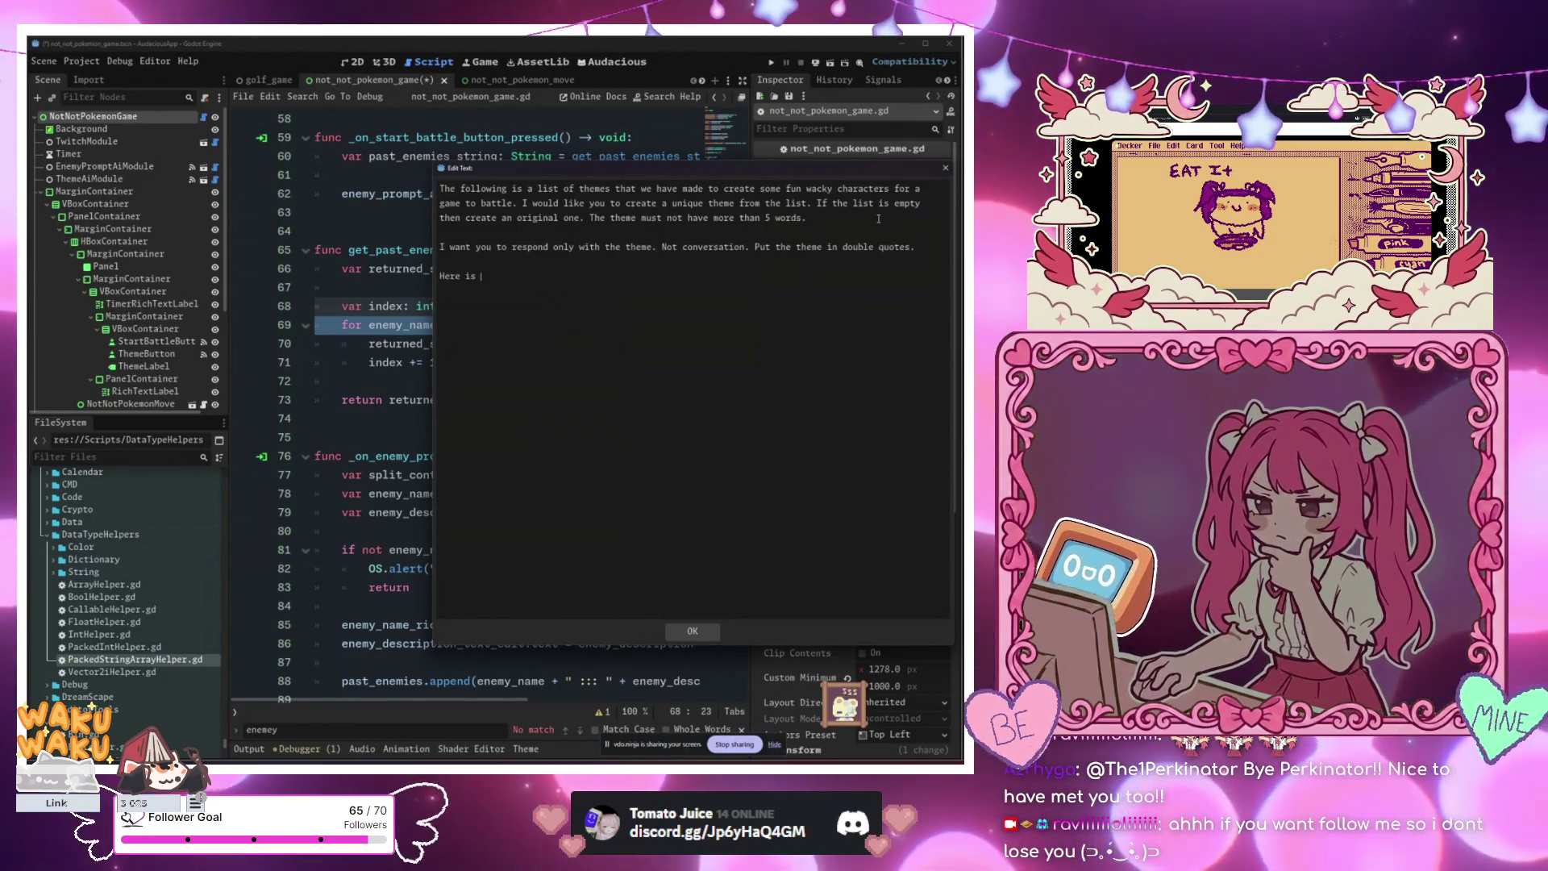
pyautogui.write('xample')
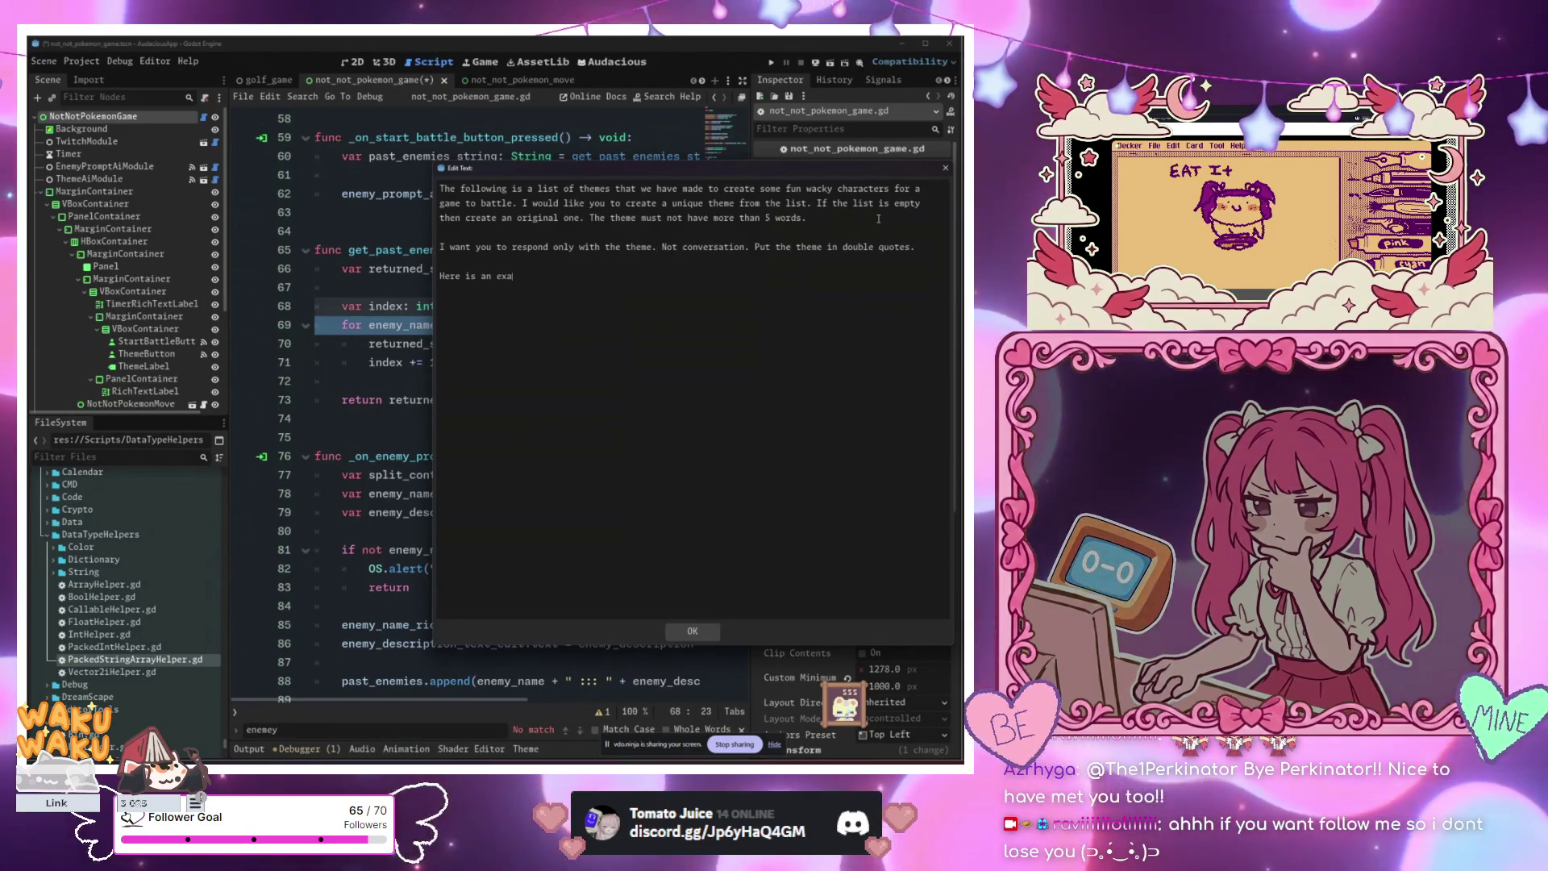
pyautogui.write(': "T')
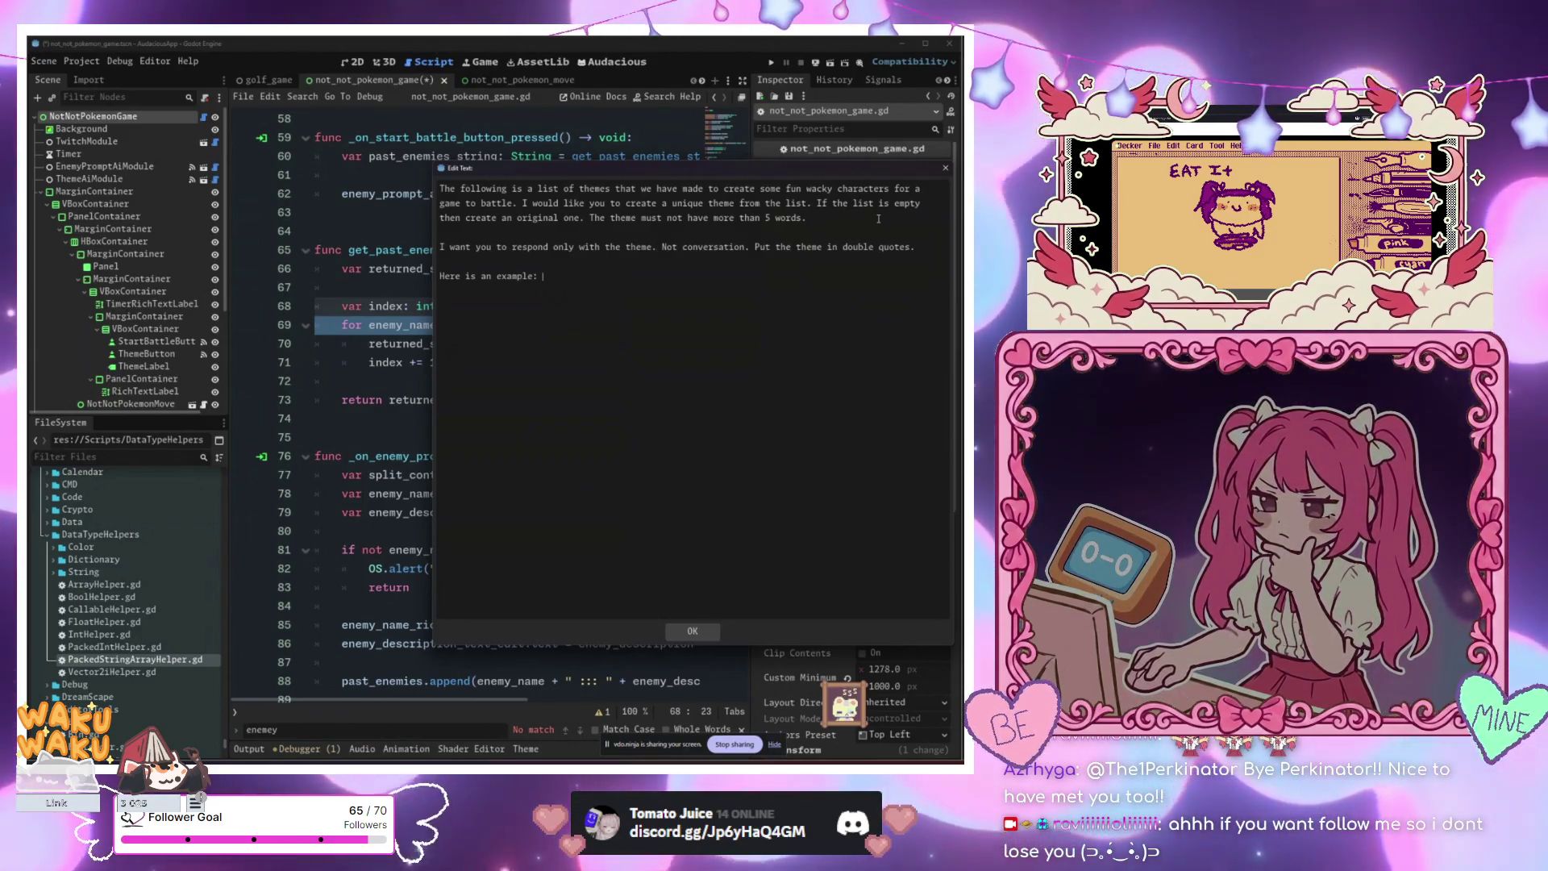
pyautogui.write('he F')
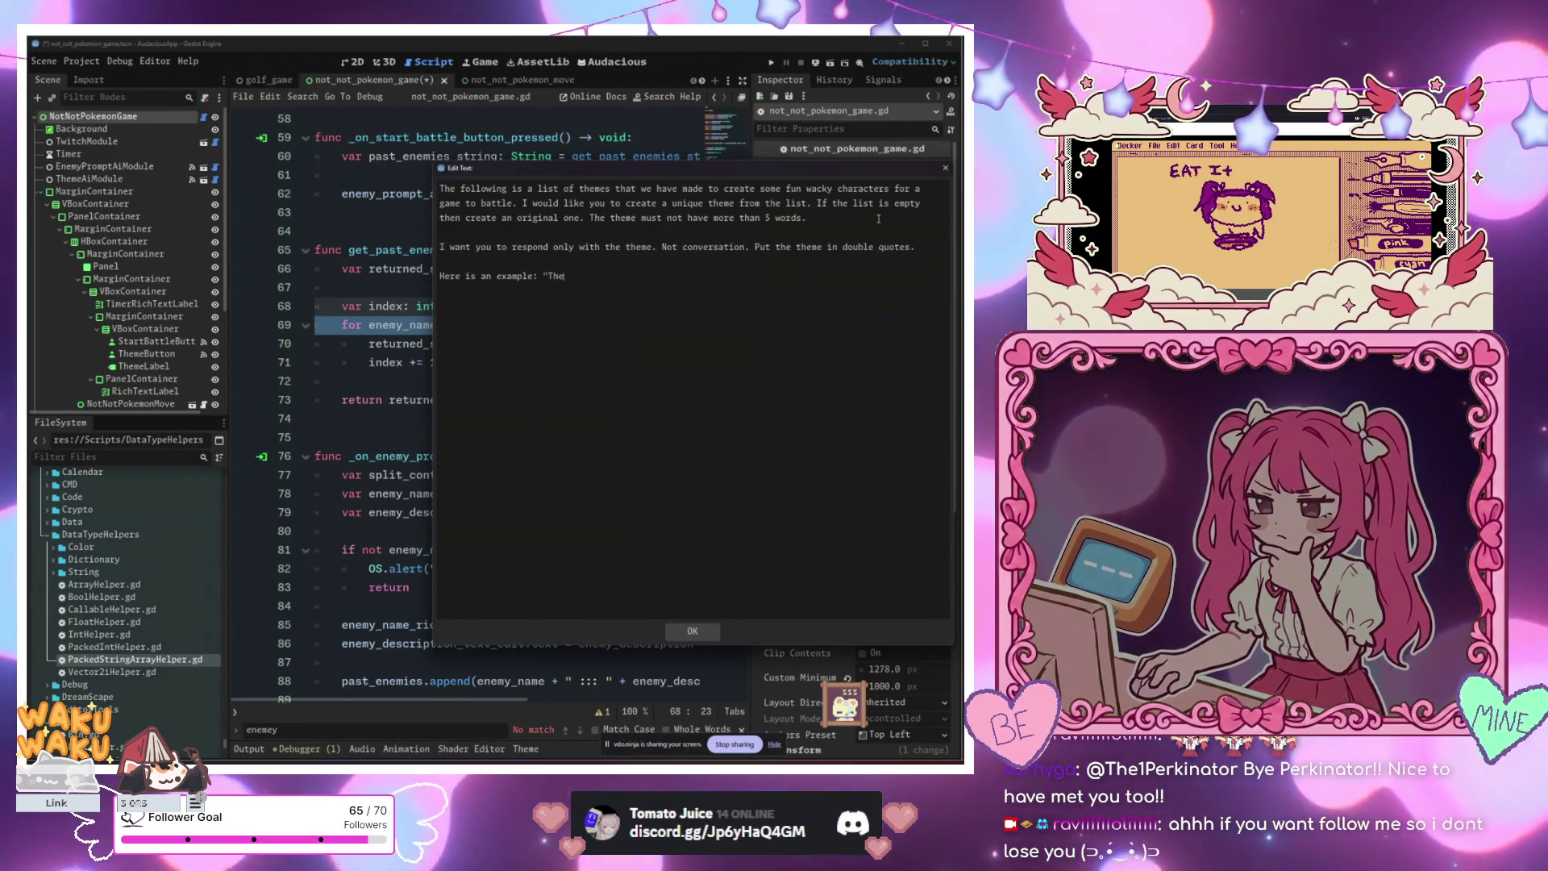
pyautogui.write('og of War')
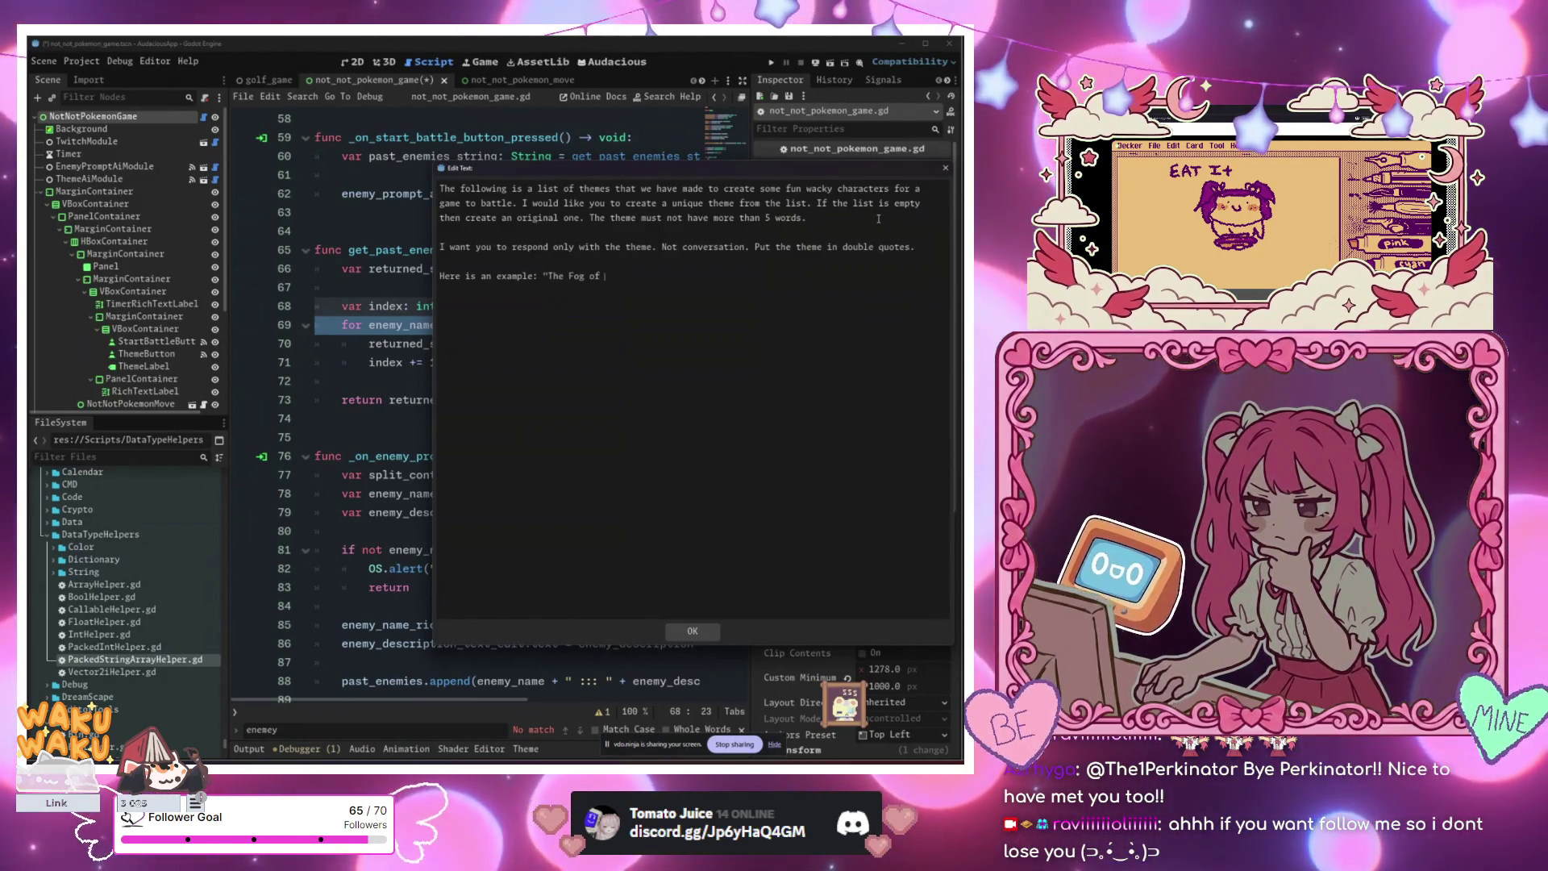
pyautogui.write('"The Fog of War')
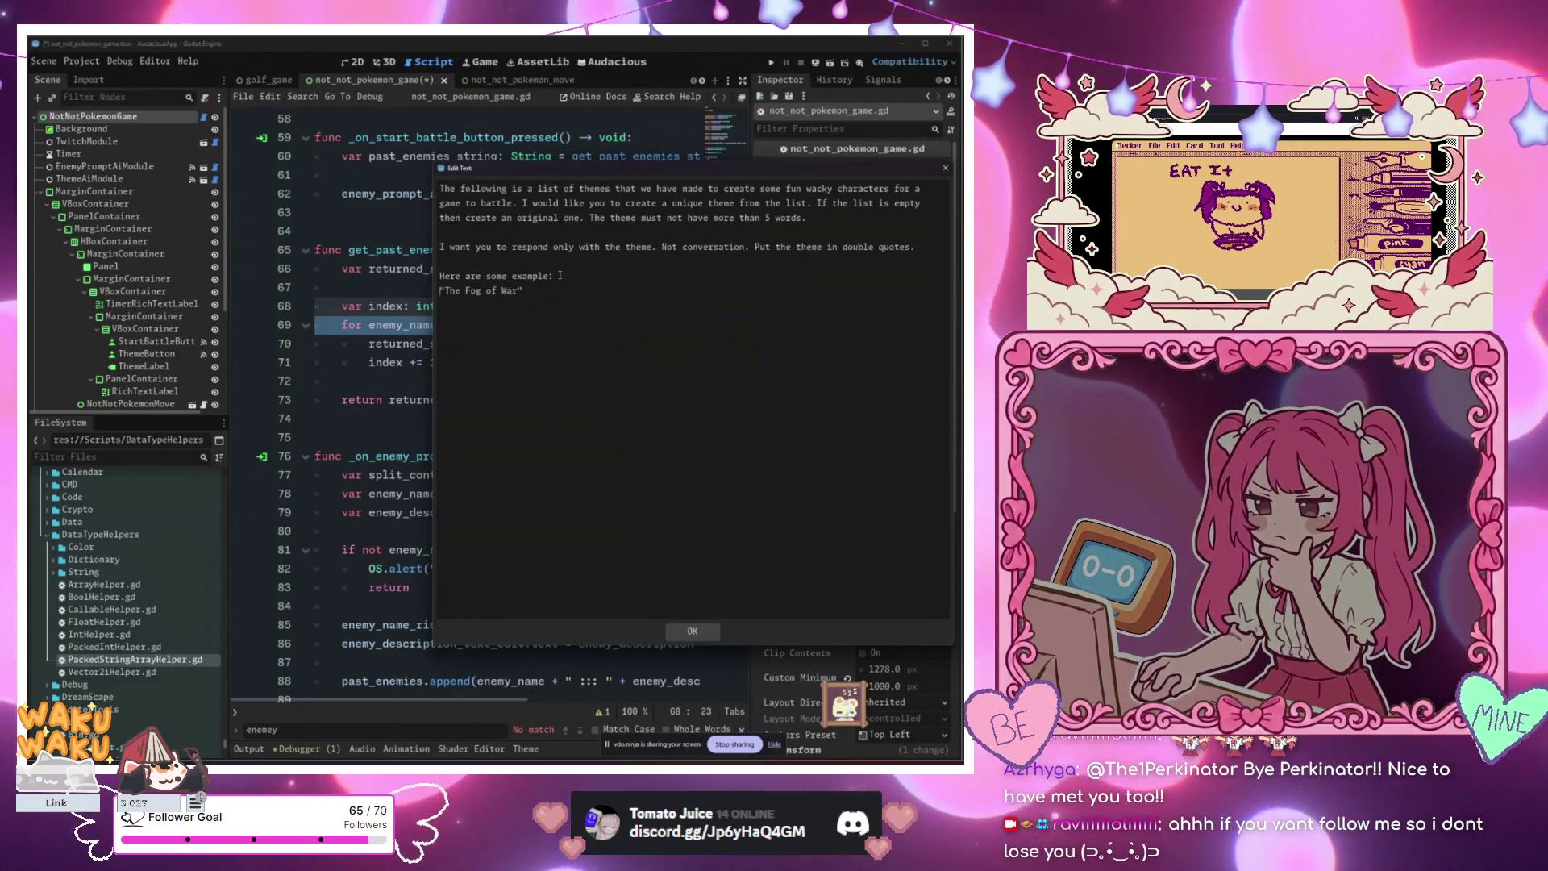
# - List more example themes such as "Candy", "Cords and Daggers" and "Beach Party" on separate lines
pyautogui.press('Return')
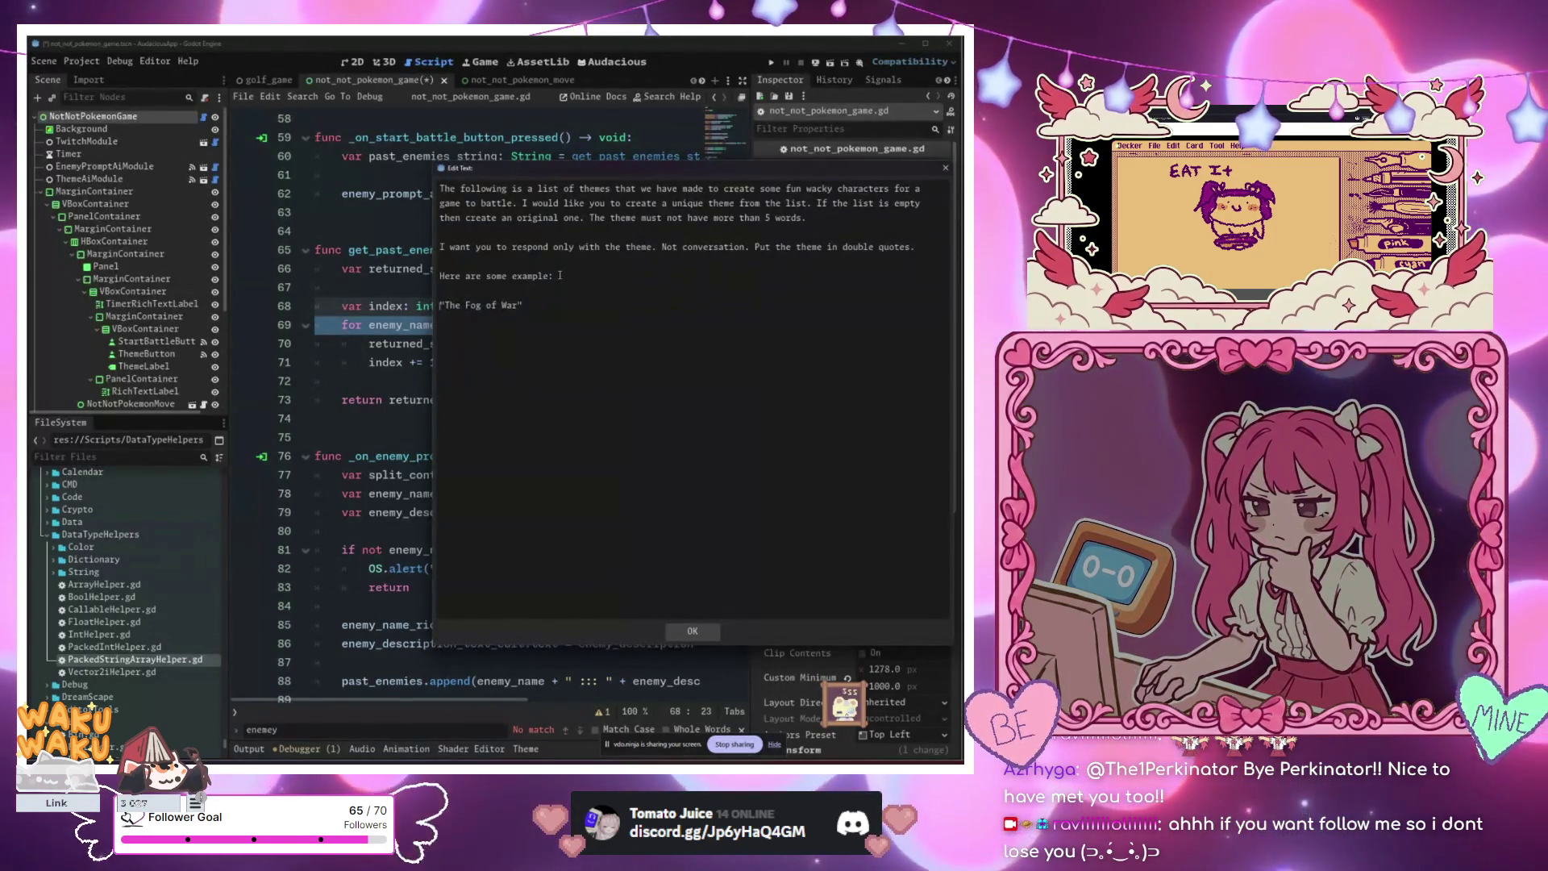
pyautogui.click(578, 308)
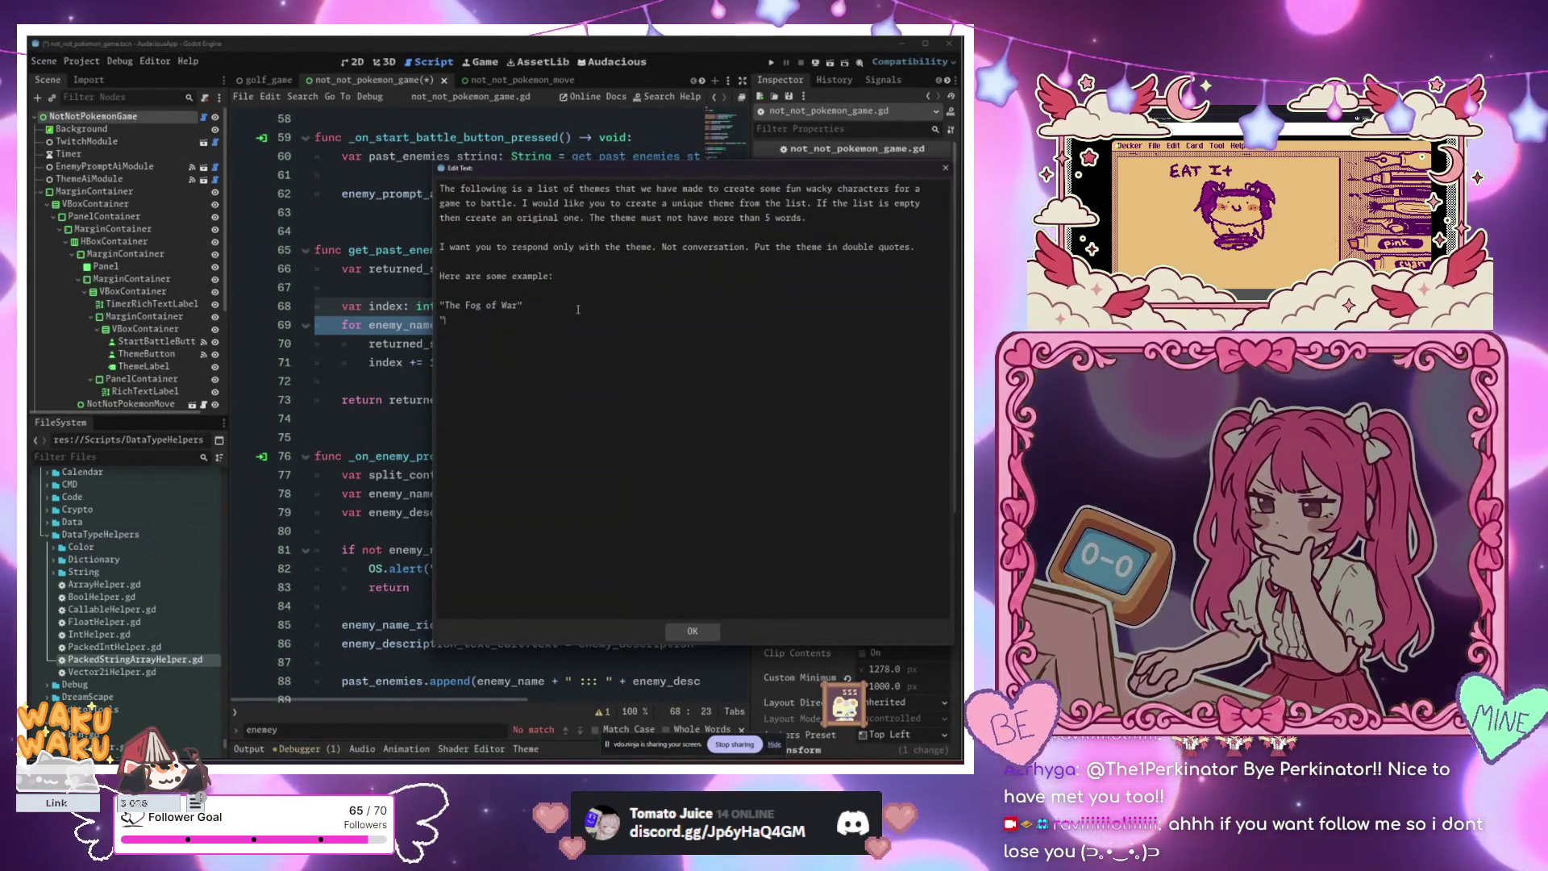
pyautogui.press('Return')
pyautogui.write('"Candy"')
pyautogui.press('Return')
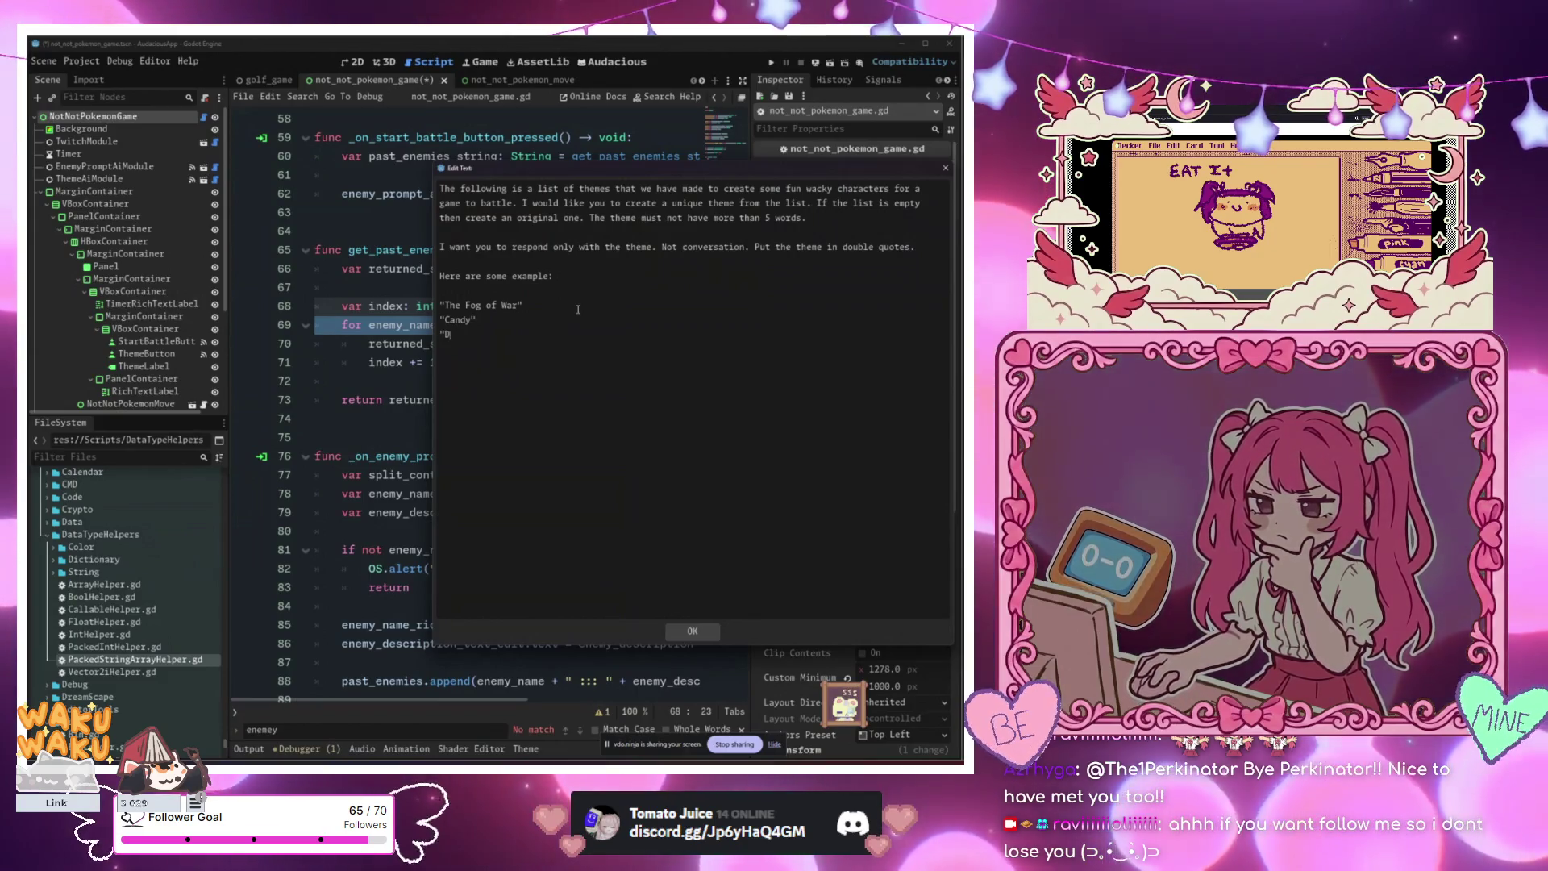
pyautogui.write('eep Night"')
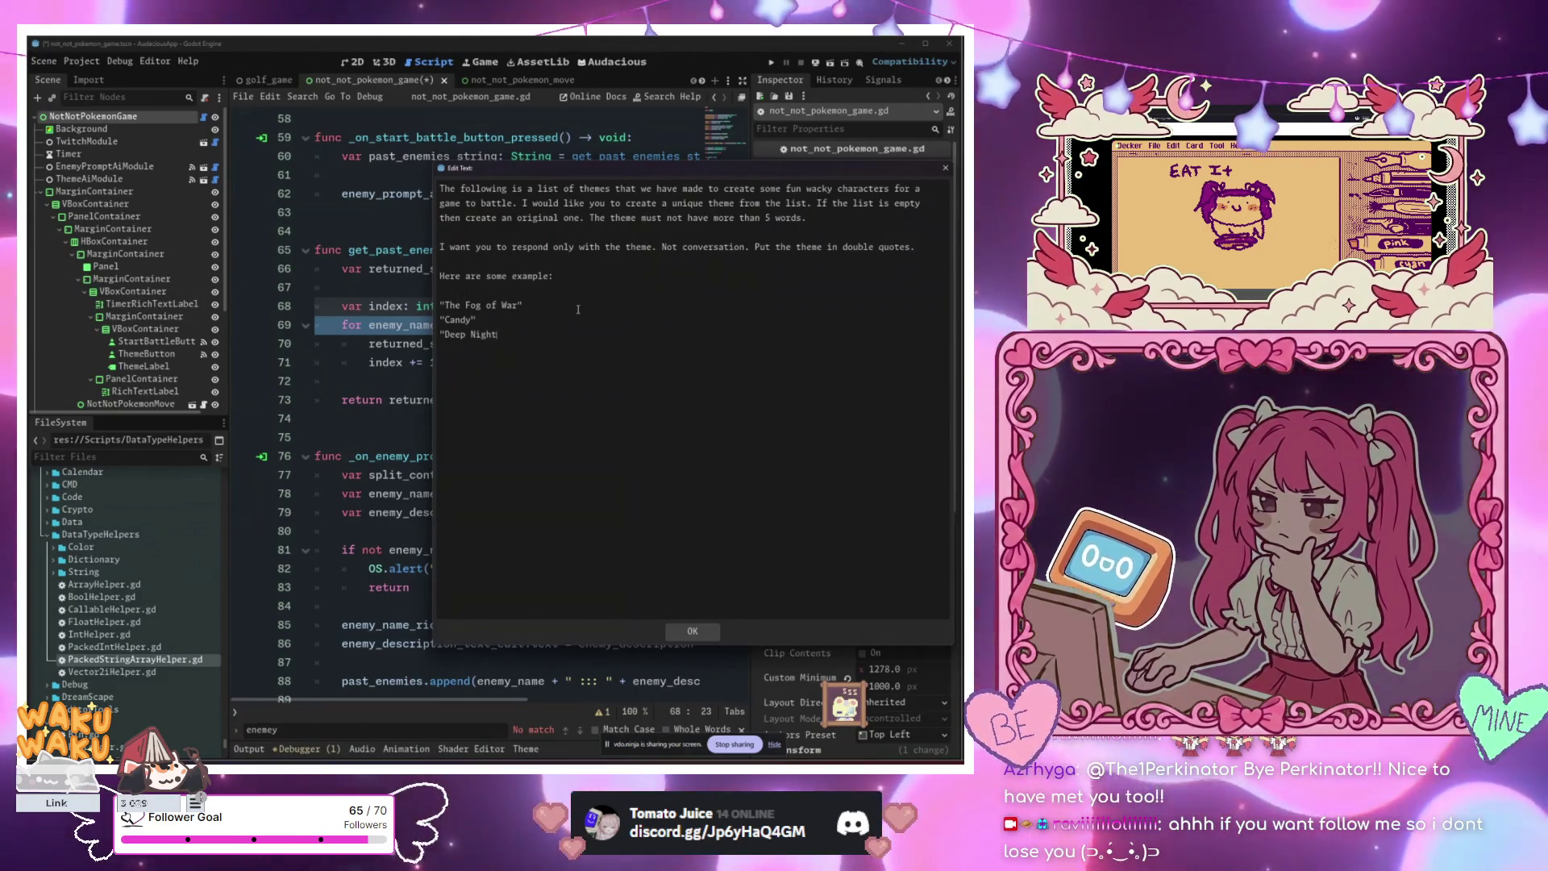
pyautogui.press('Return')
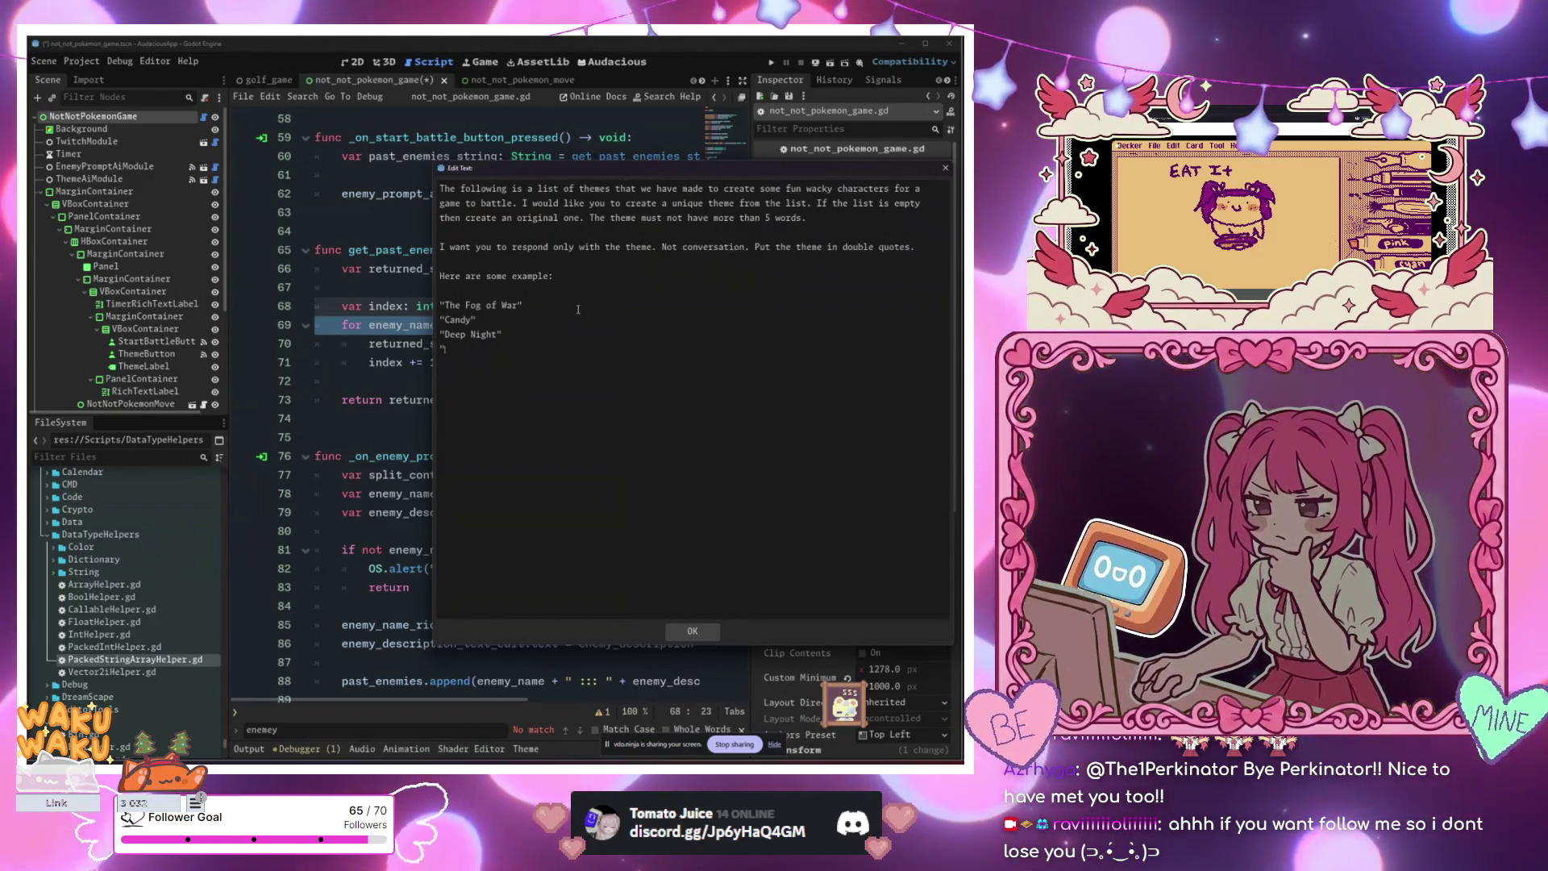
pyautogui.write('Cor')
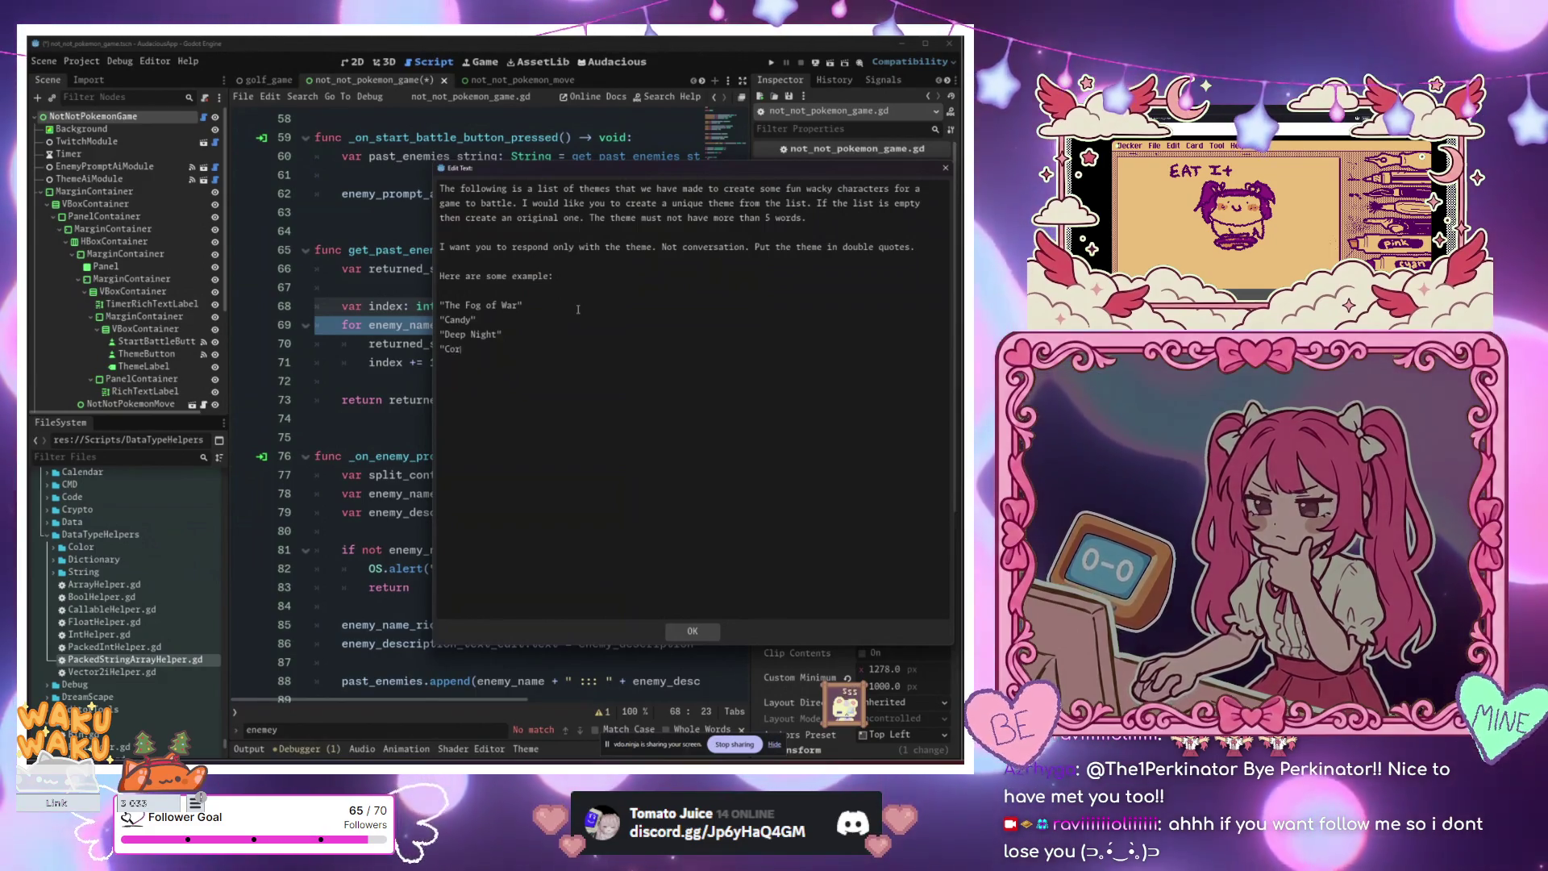
pyautogui.write('ds and Daggers"')
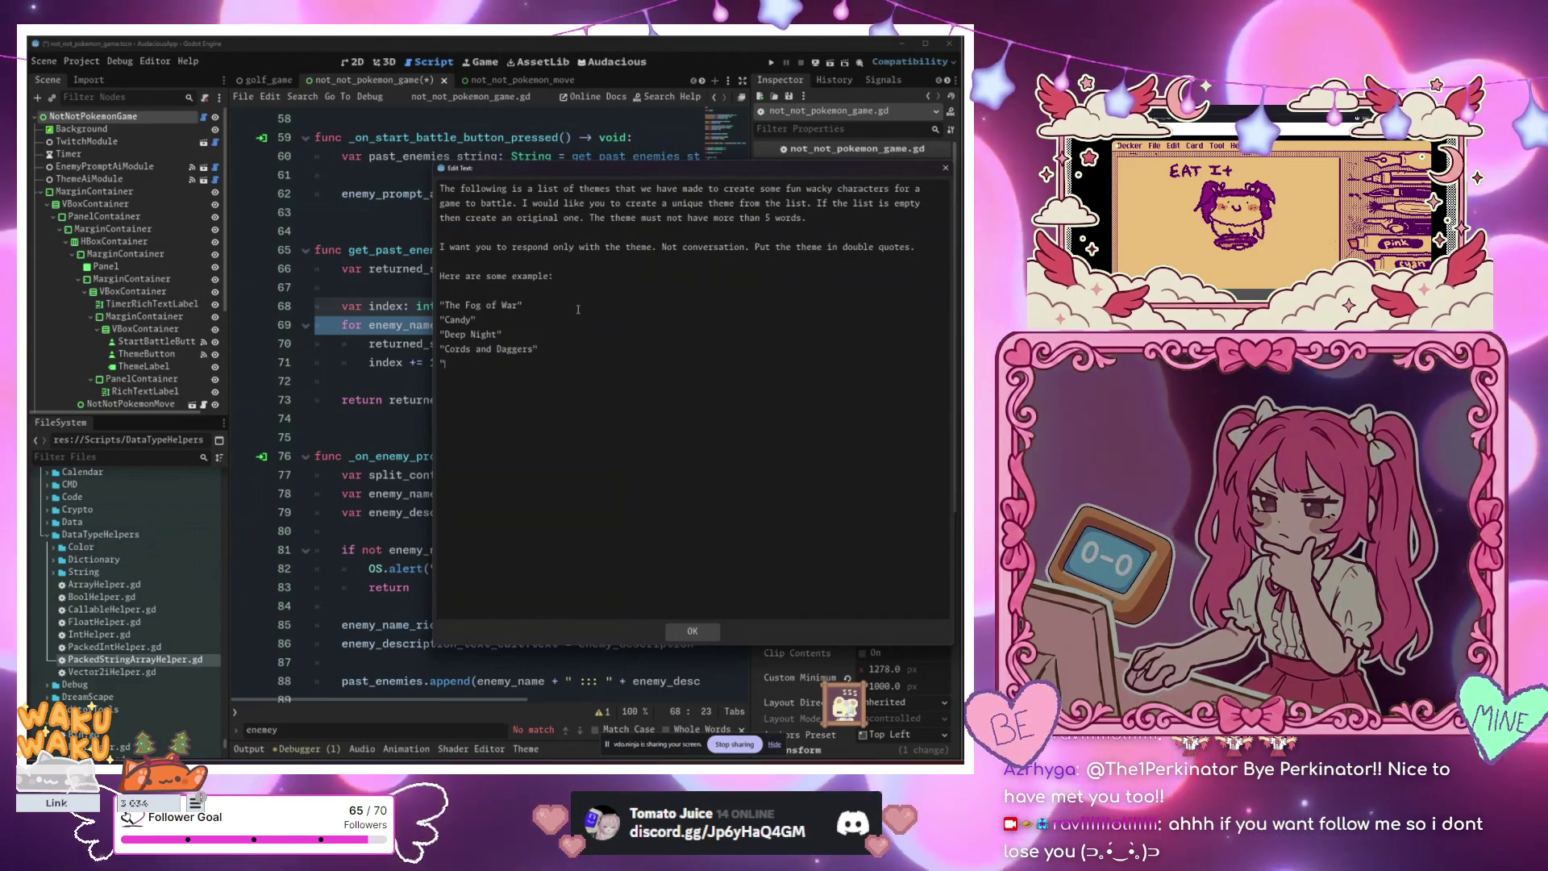
pyautogui.write('Beach Party"')
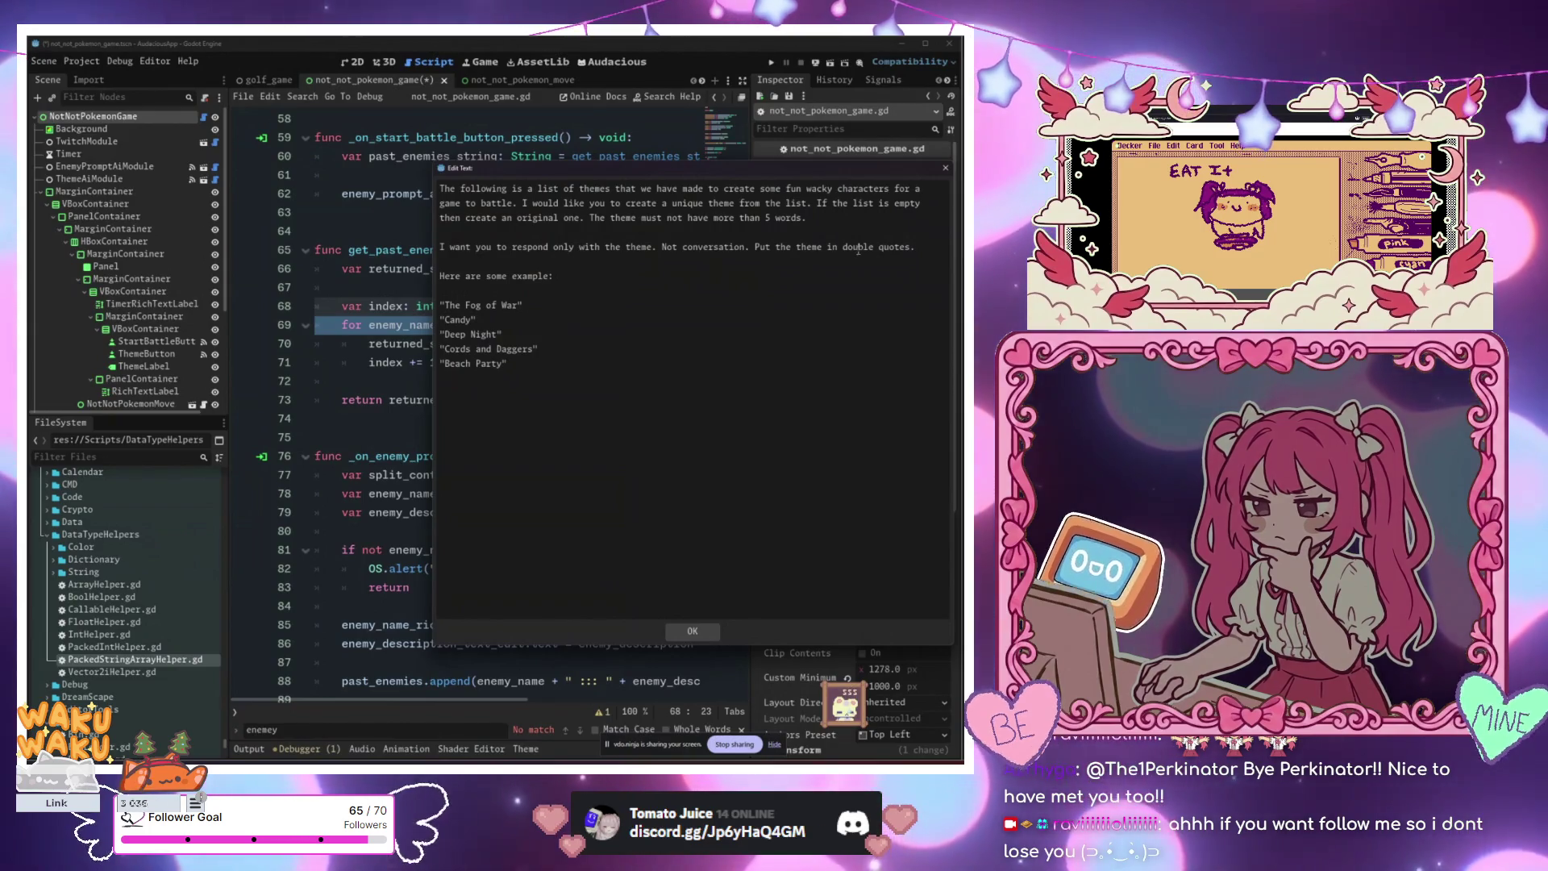
# - Put the 'Not conversation' and double-quotes sentences on their own lines and confirm the prompt
pyautogui.click(771, 247)
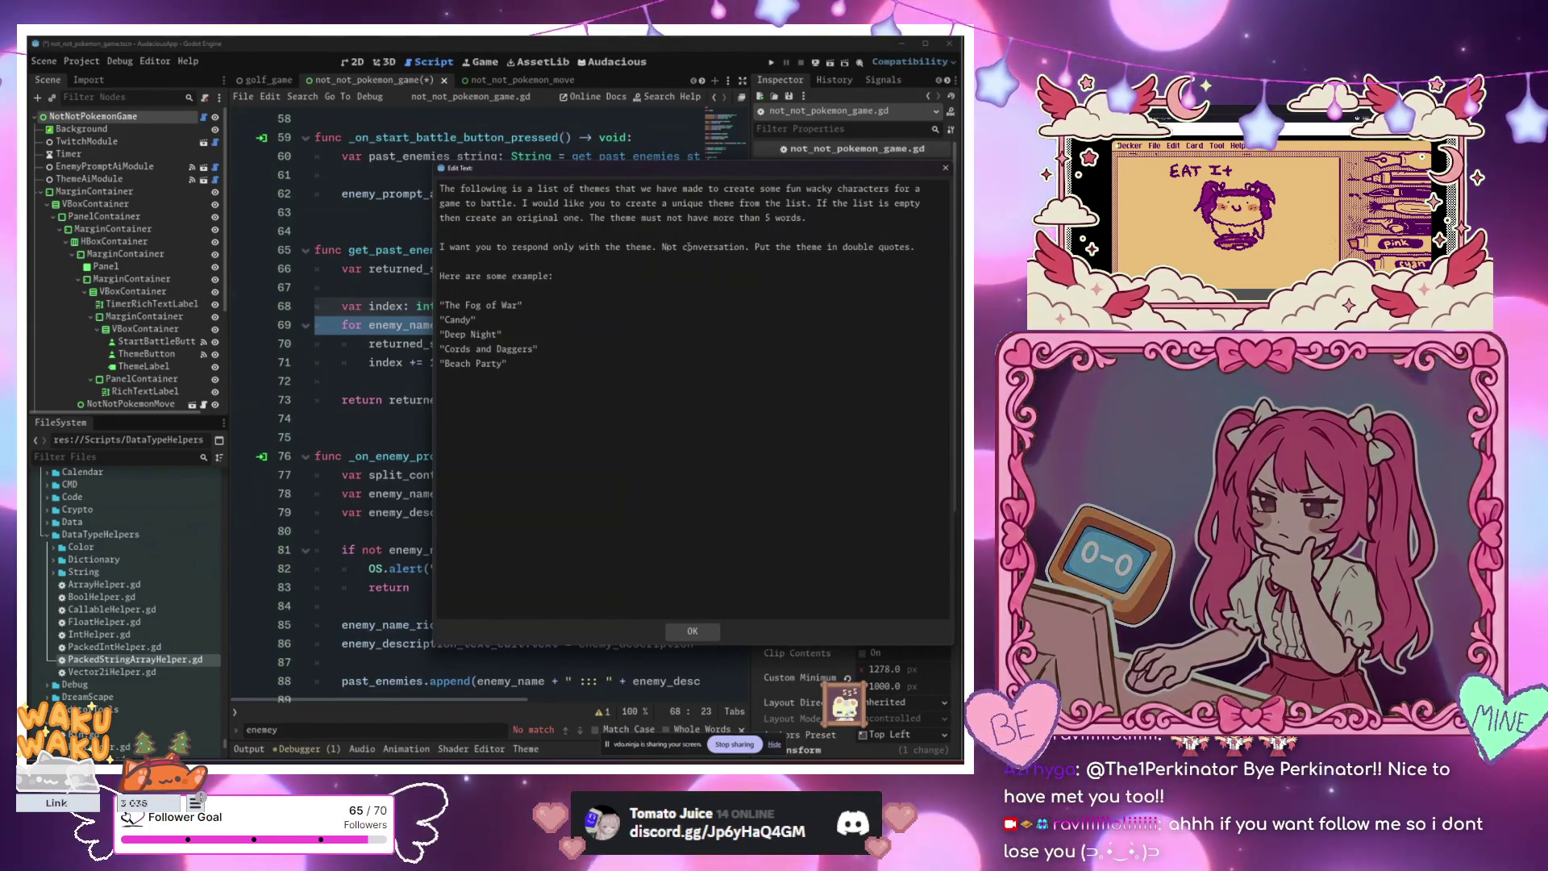
pyautogui.press('Return')
pyautogui.press('Return')
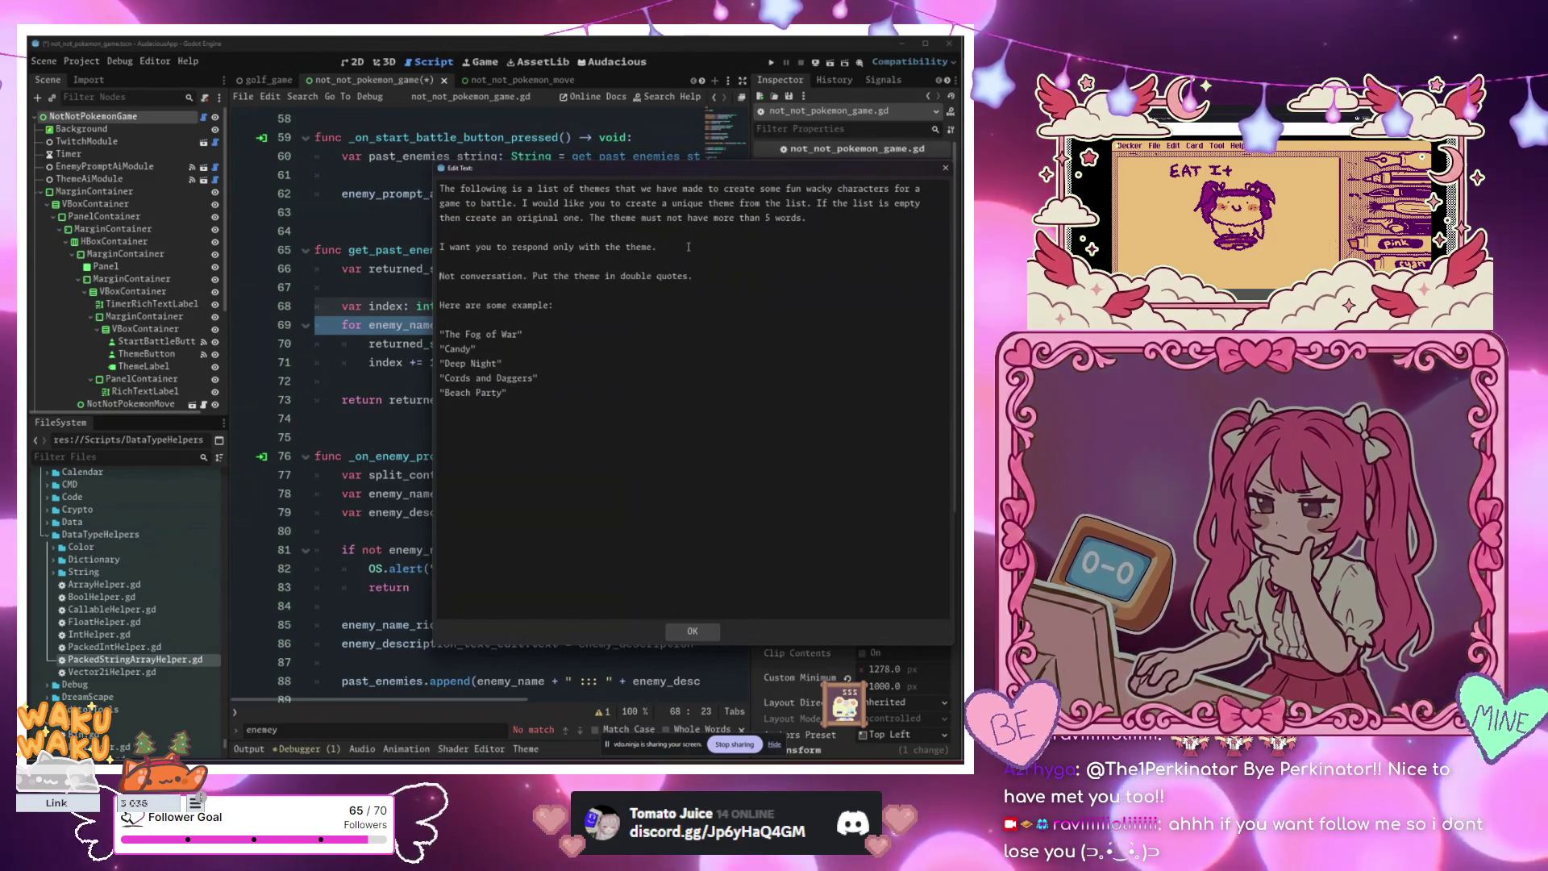
pyautogui.click(534, 276)
pyautogui.press('Return')
pyautogui.press('Return')
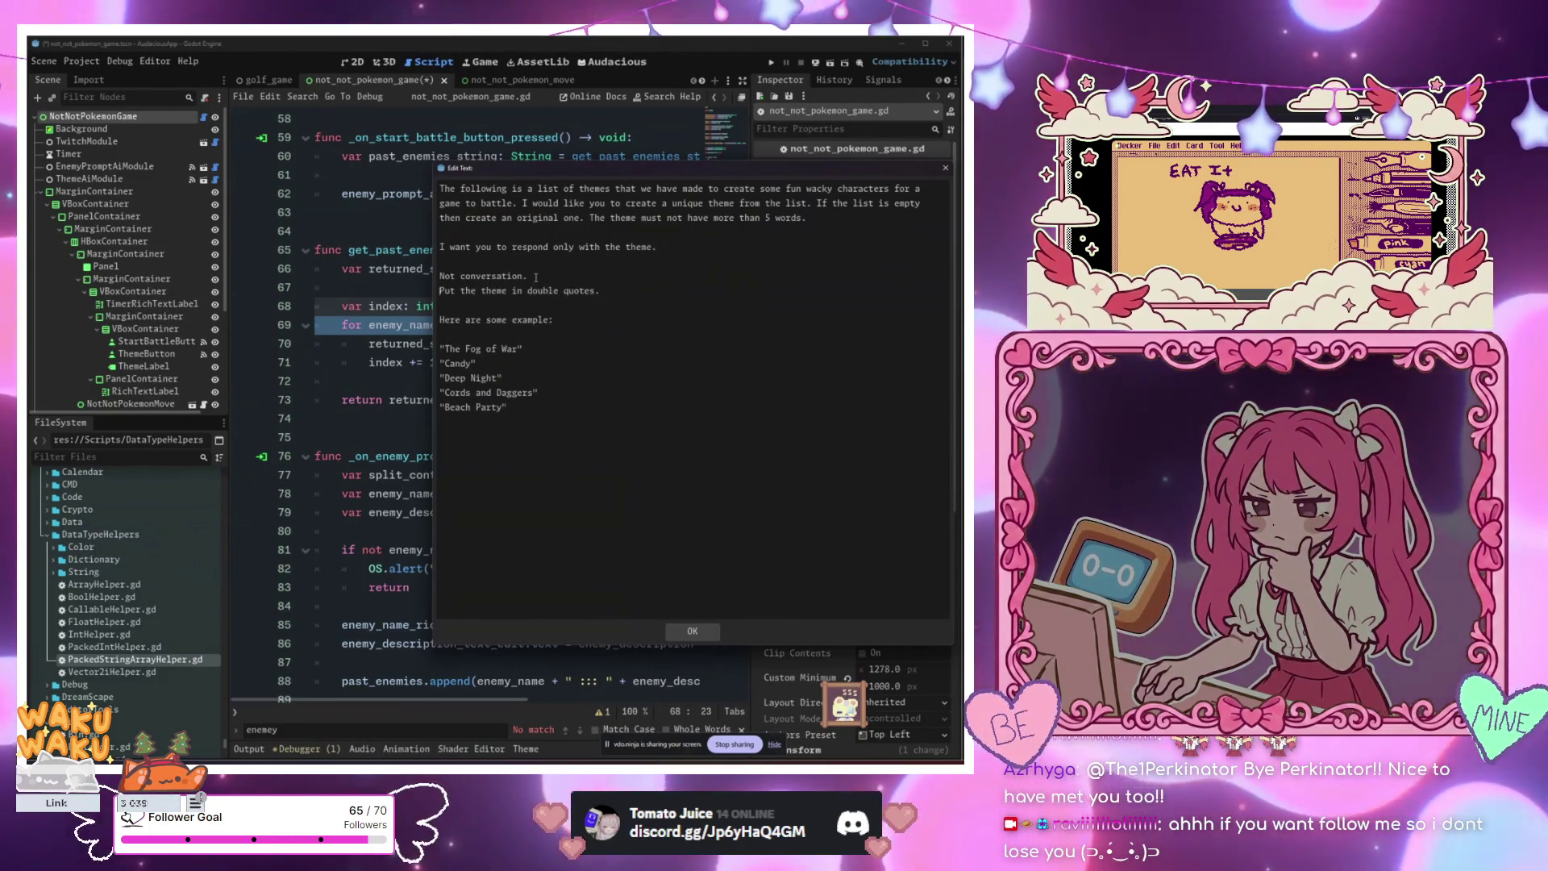
pyautogui.click(751, 353)
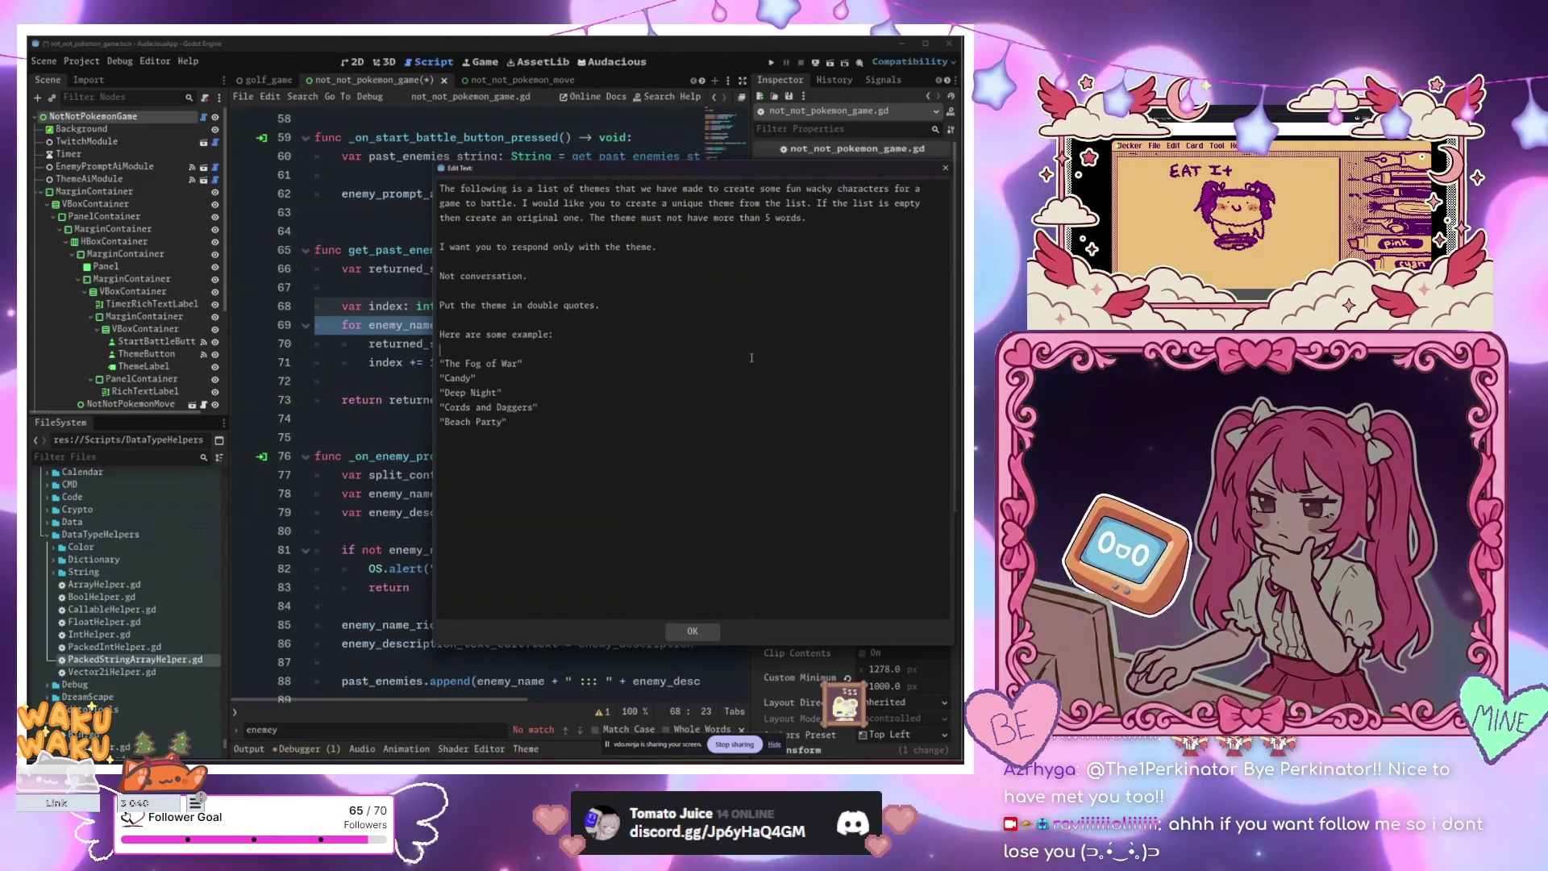
pyautogui.click(692, 630)
pyautogui.click(478, 250)
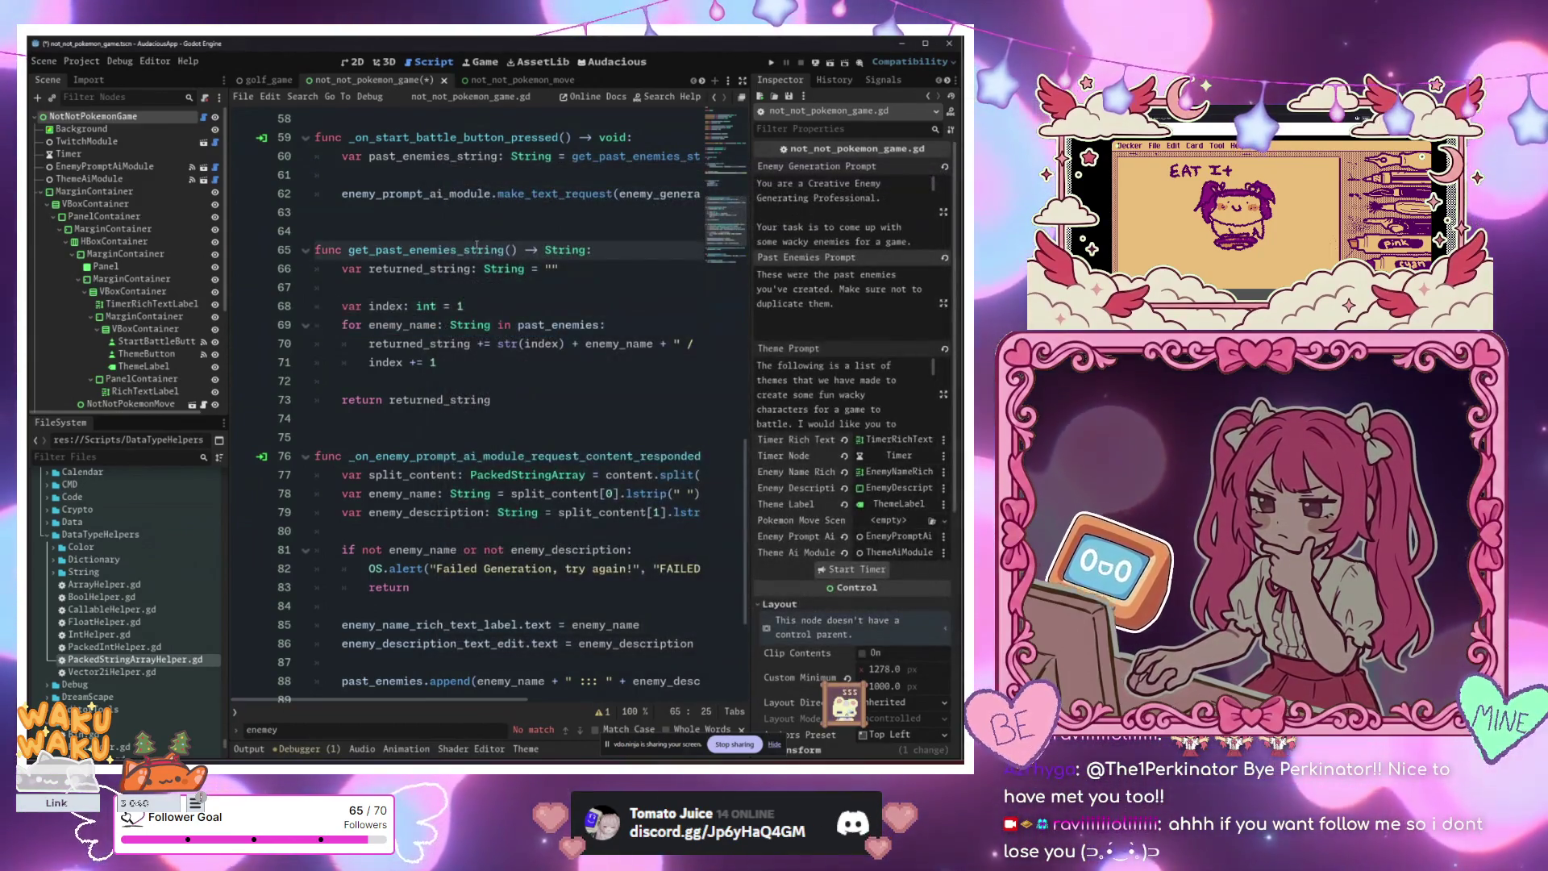
# - Save the scene, run the game, and generate the first few themes with the new prompt
pyautogui.hotkey('ctrl', 's')
pyautogui.press('F5')
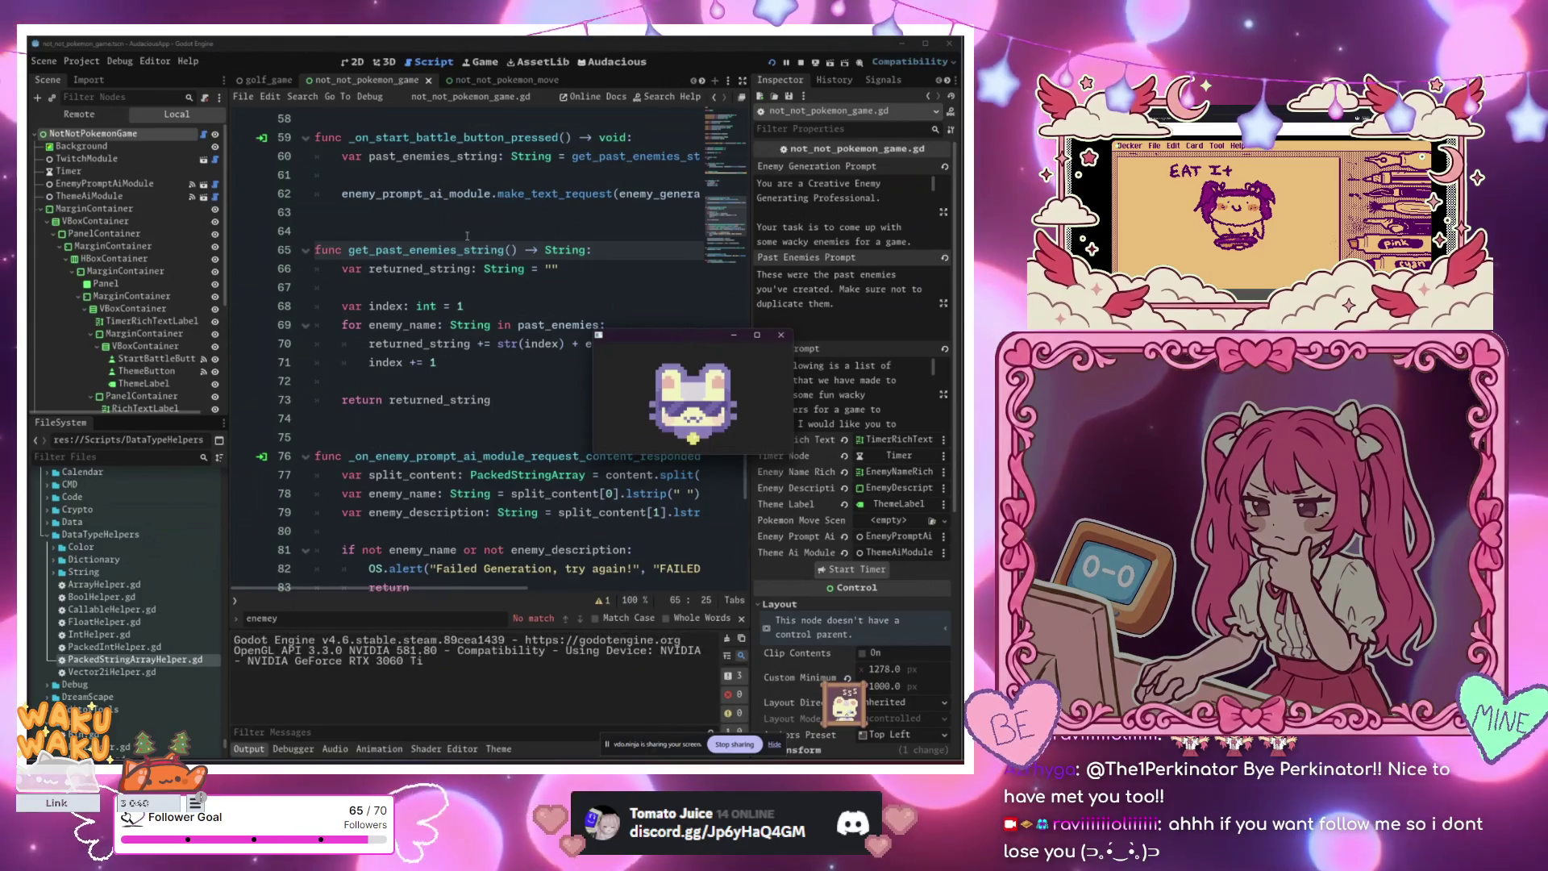
pyautogui.click(258, 228)
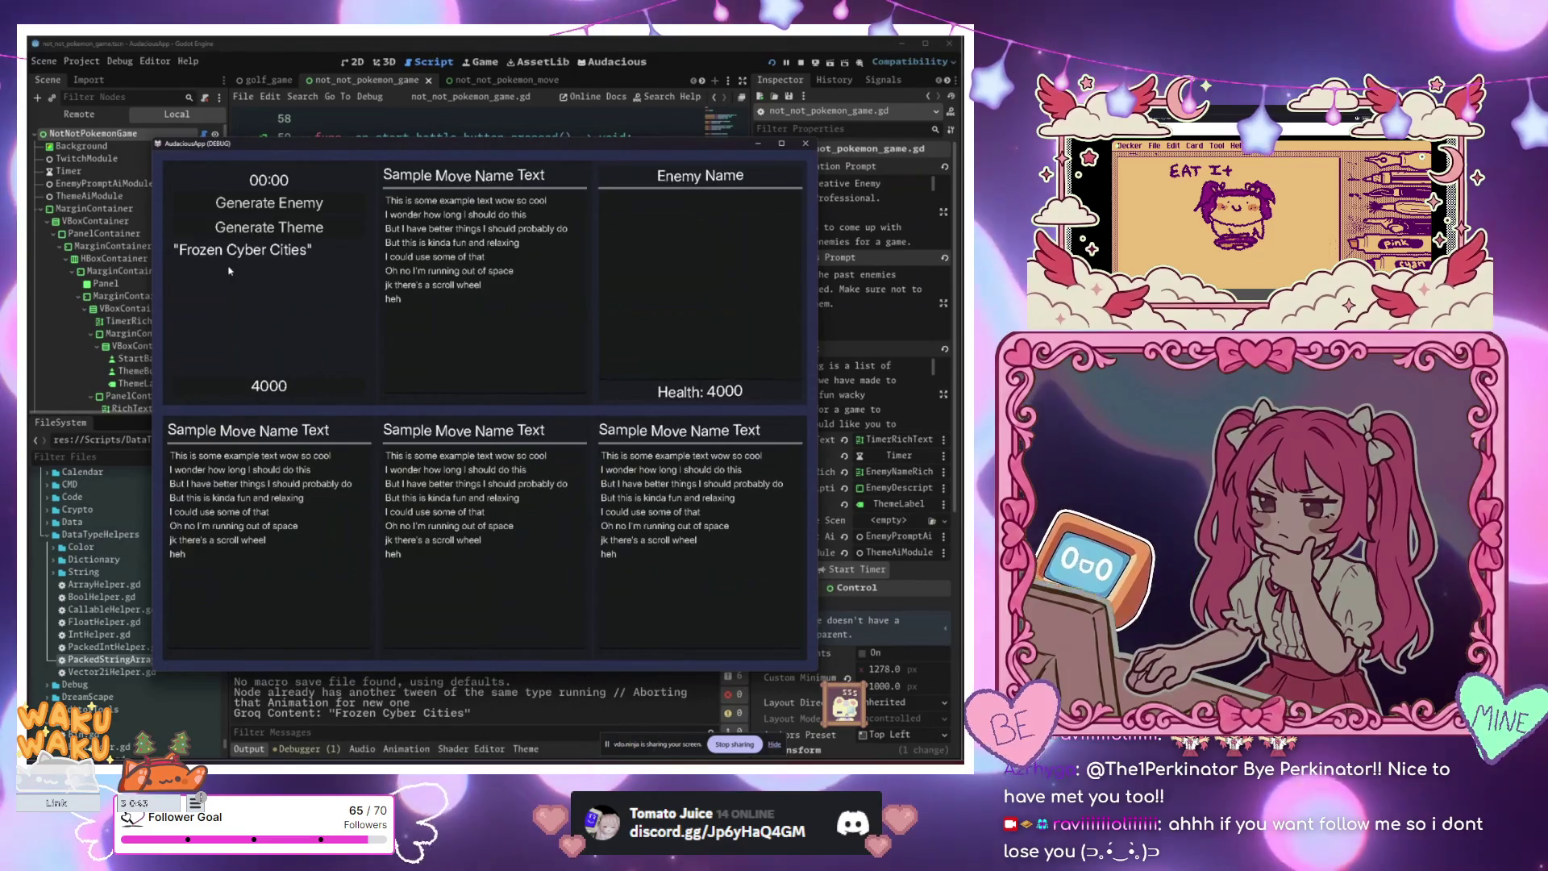
pyautogui.click(266, 227)
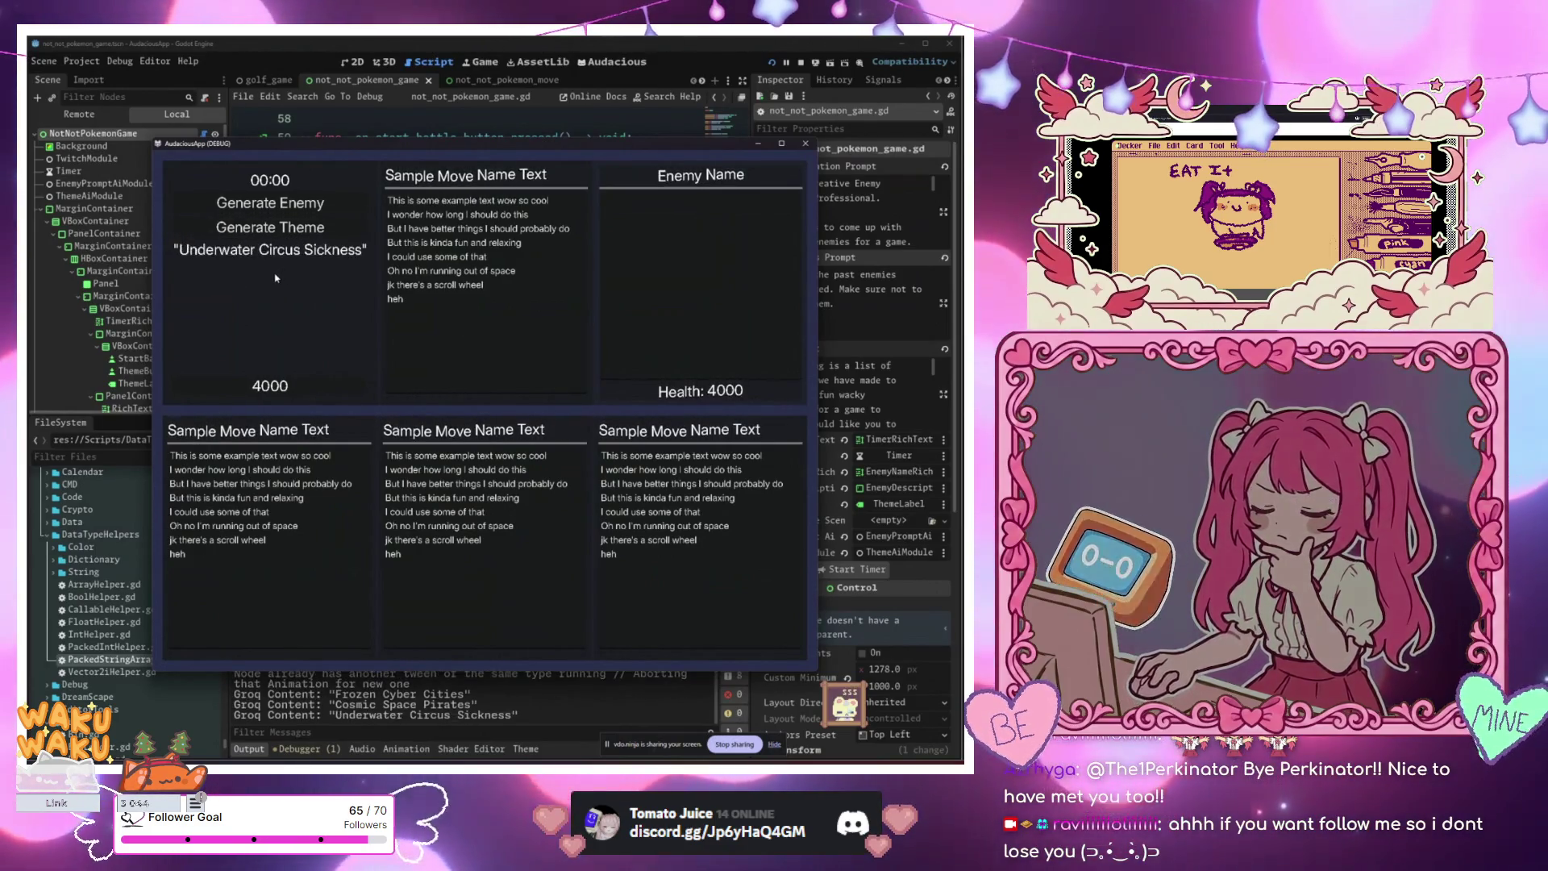
pyautogui.click(272, 228)
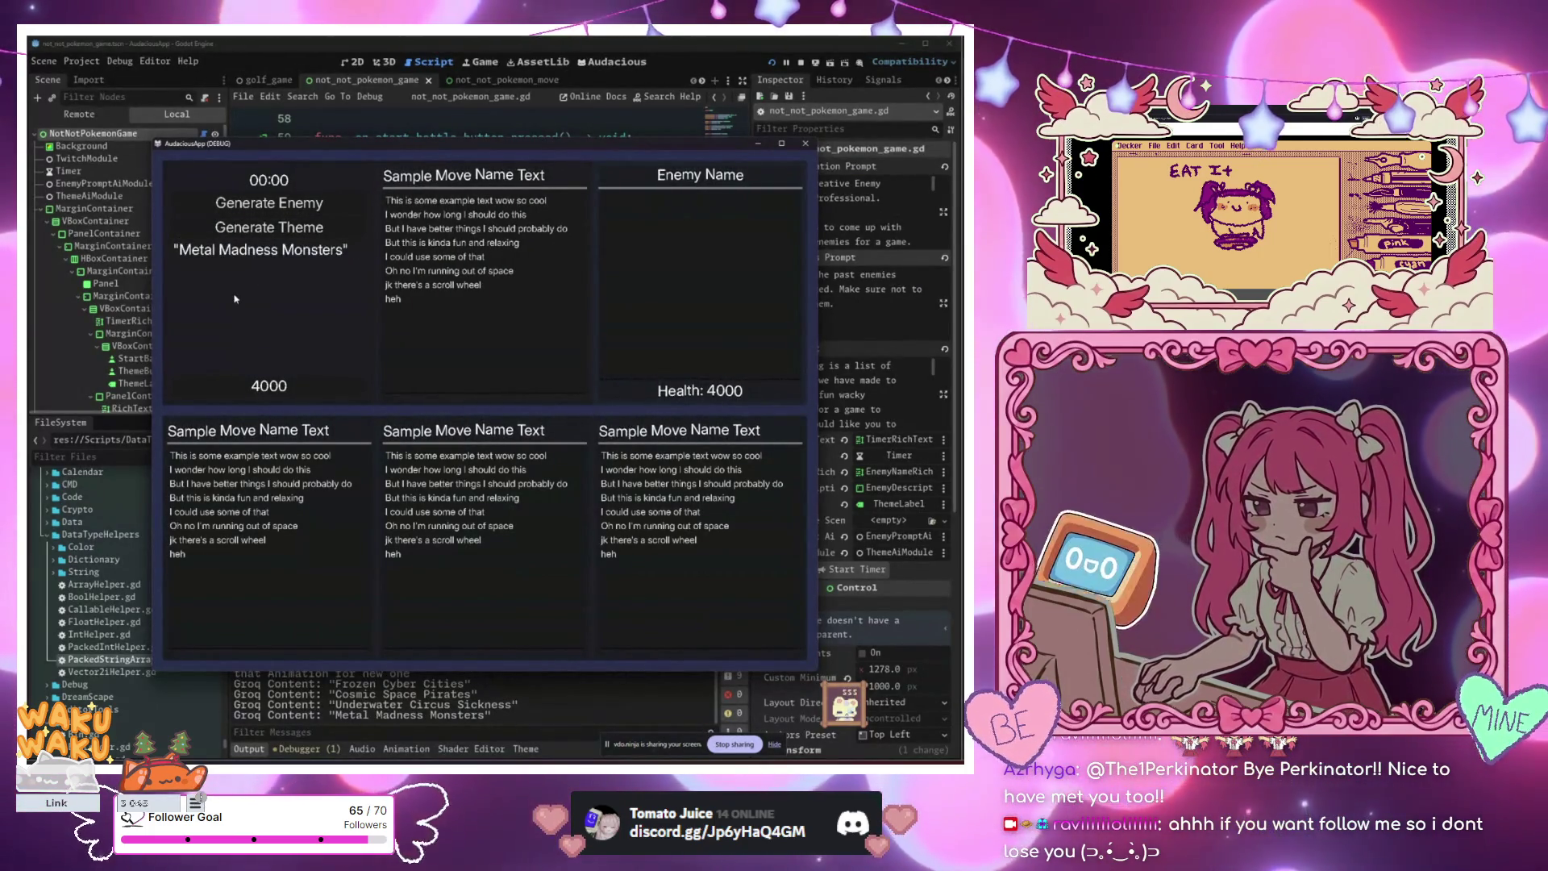
pyautogui.click(272, 231)
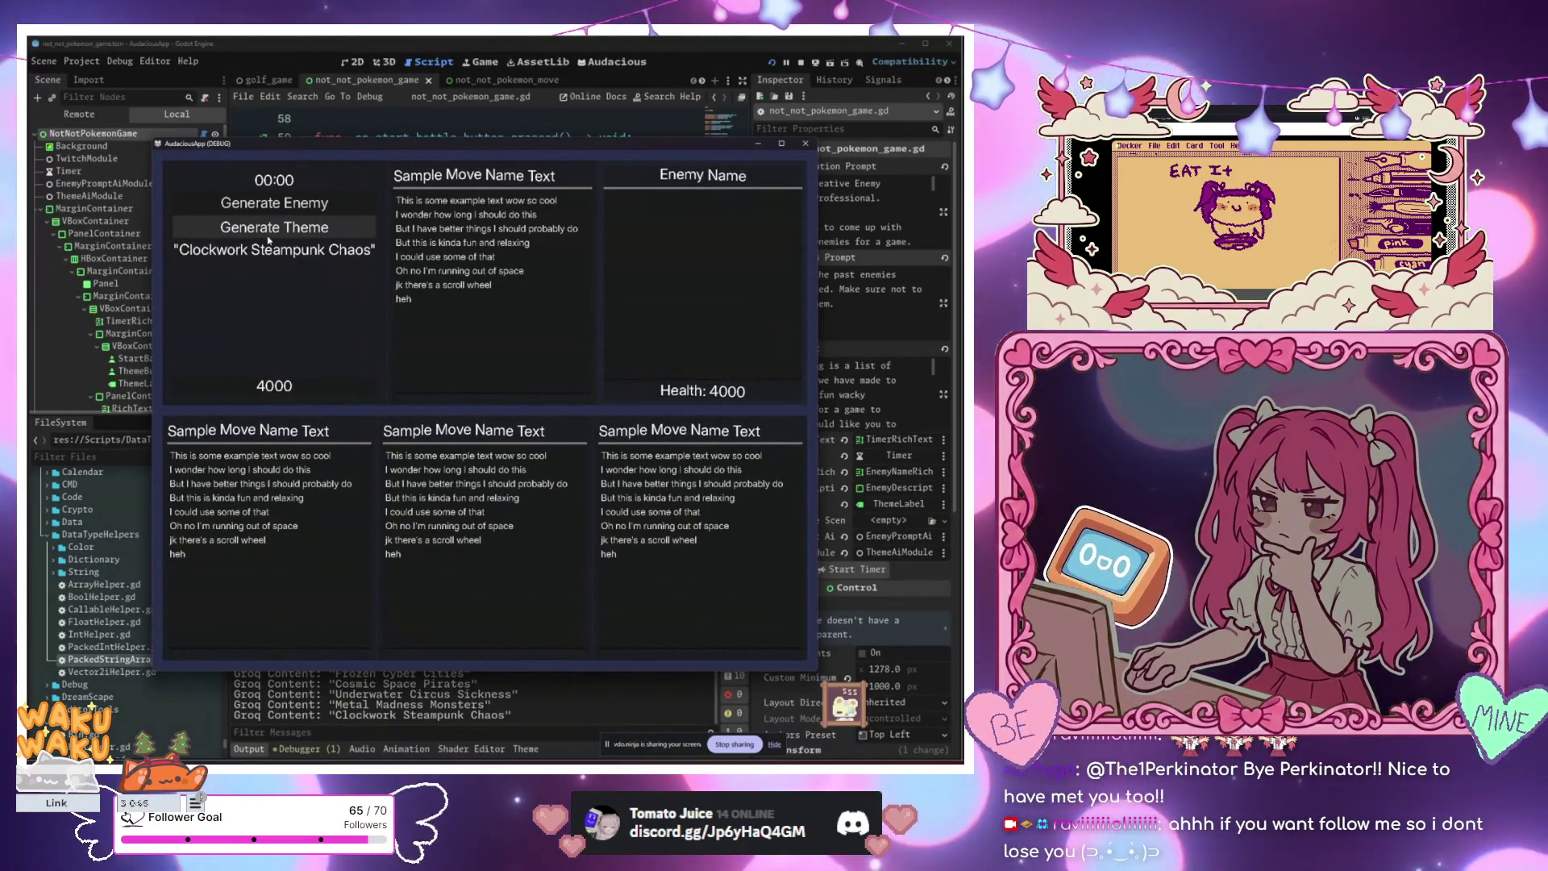
# - Generate more themes like "Clockwork Circus", then move the game window aside and minimize it
pyautogui.click(352, 230)
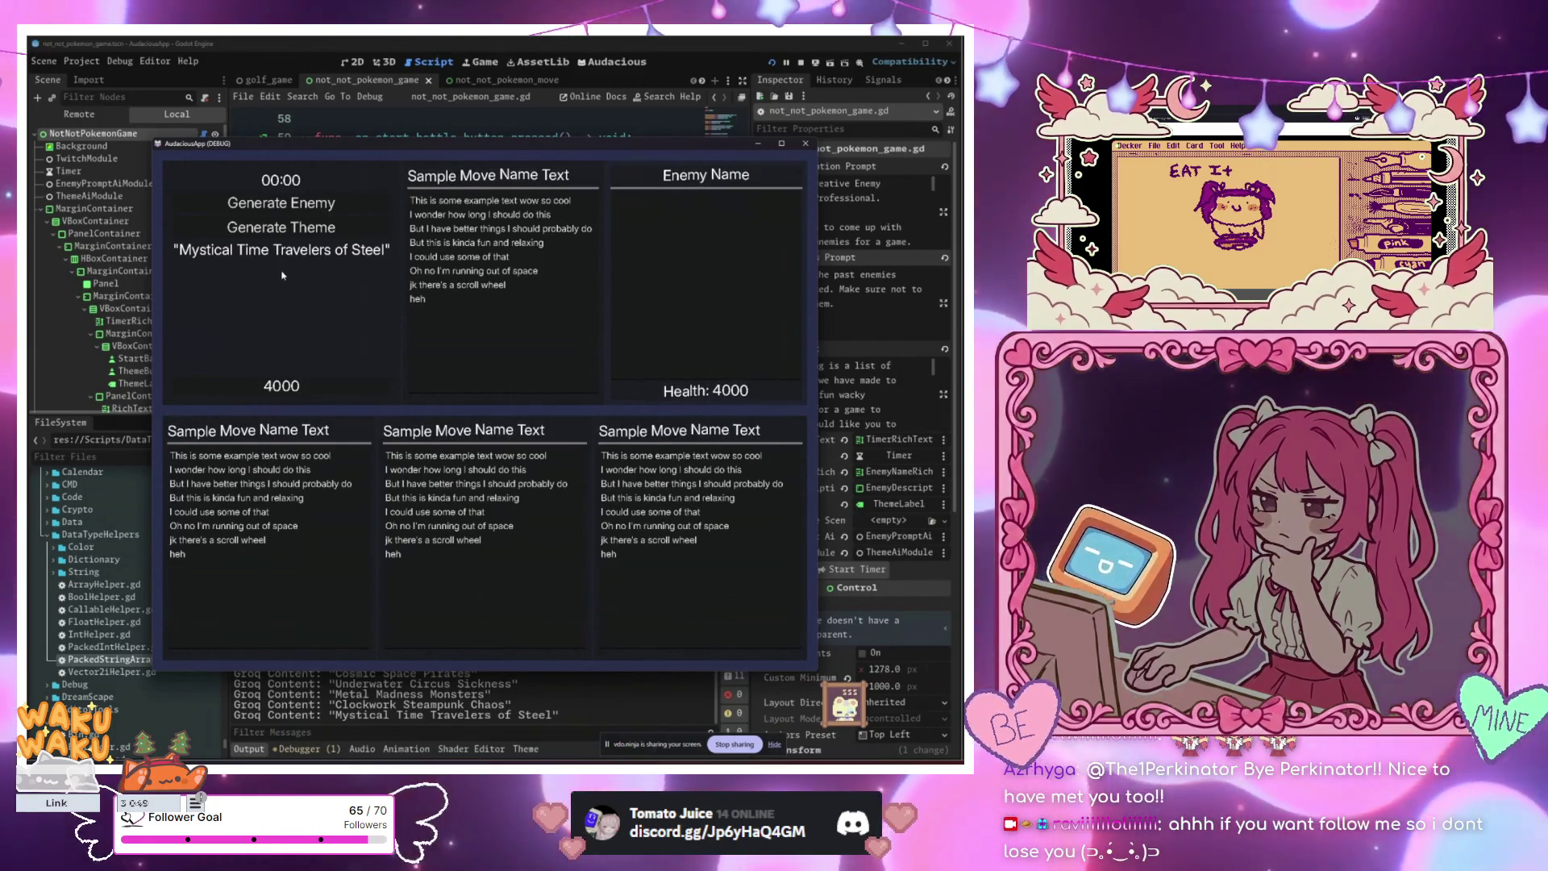
pyautogui.click(290, 230)
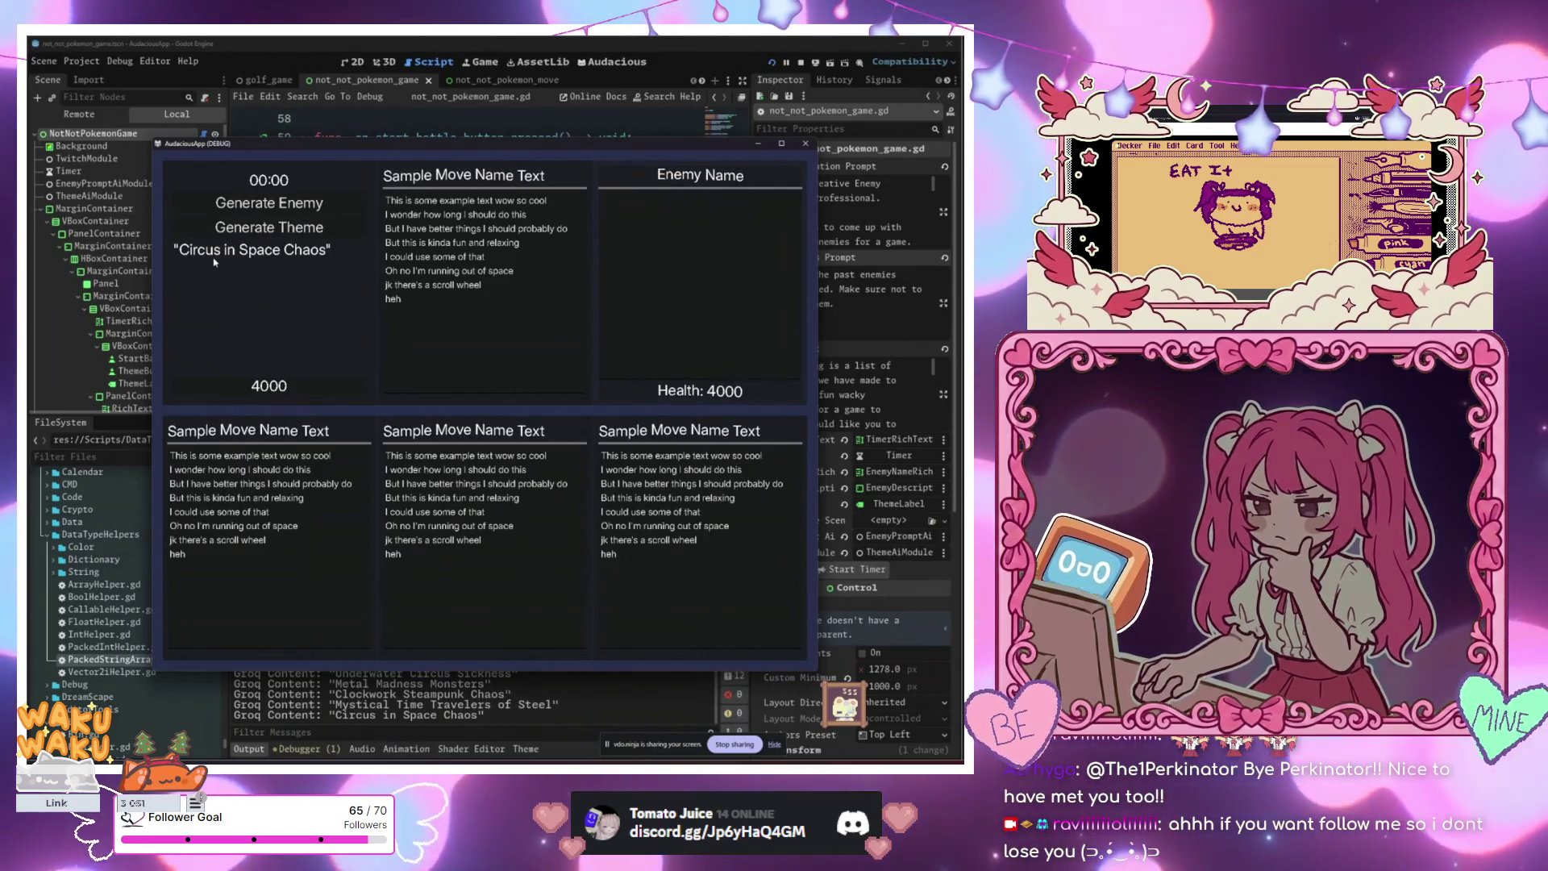
pyautogui.click(279, 229)
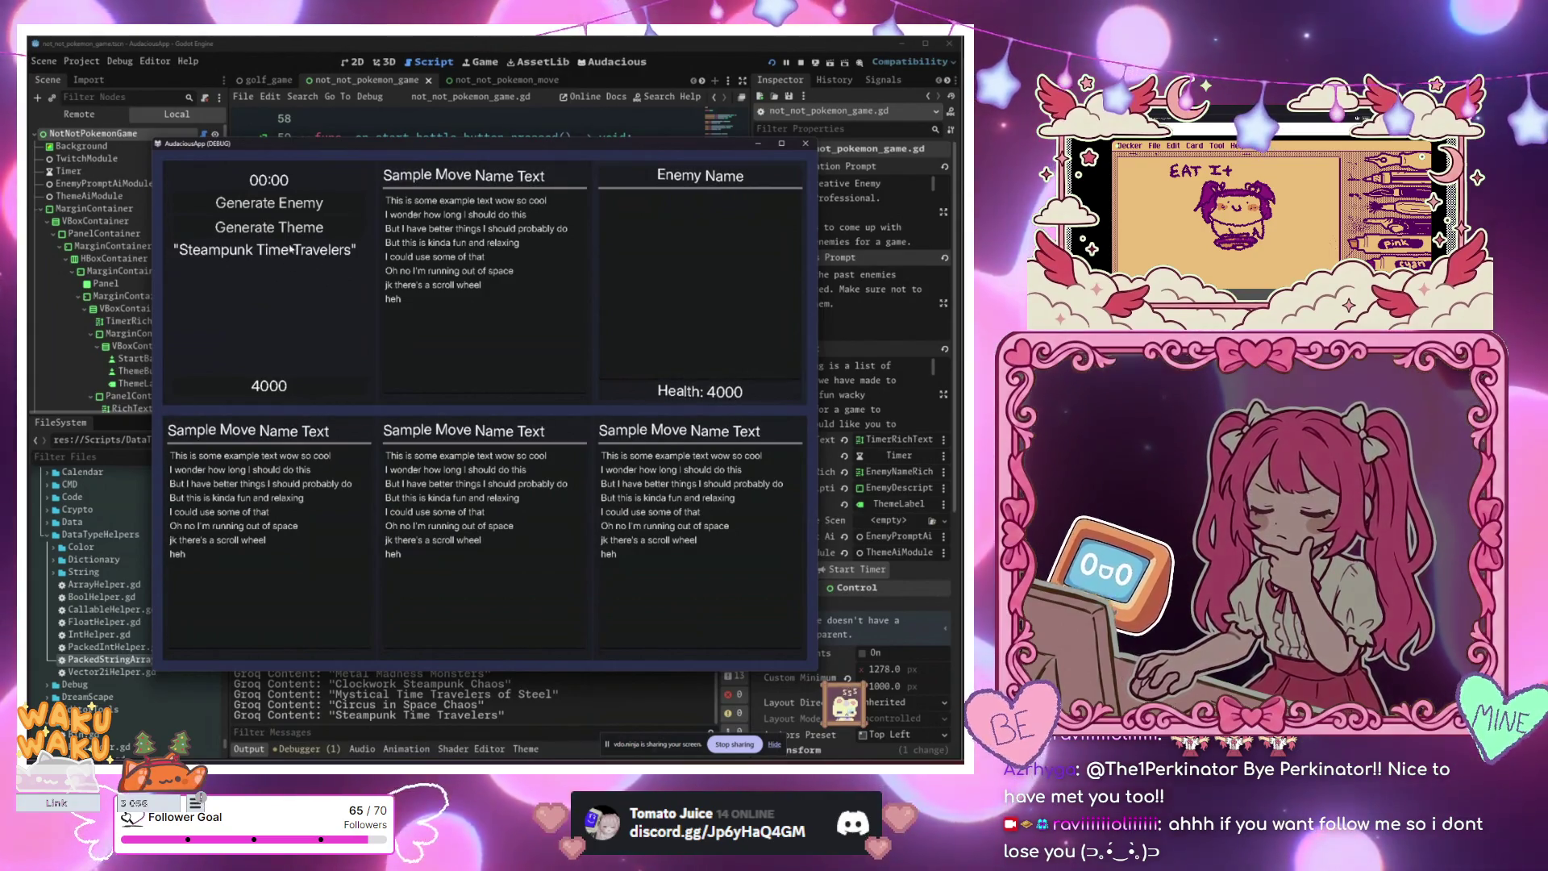
pyautogui.click(292, 229)
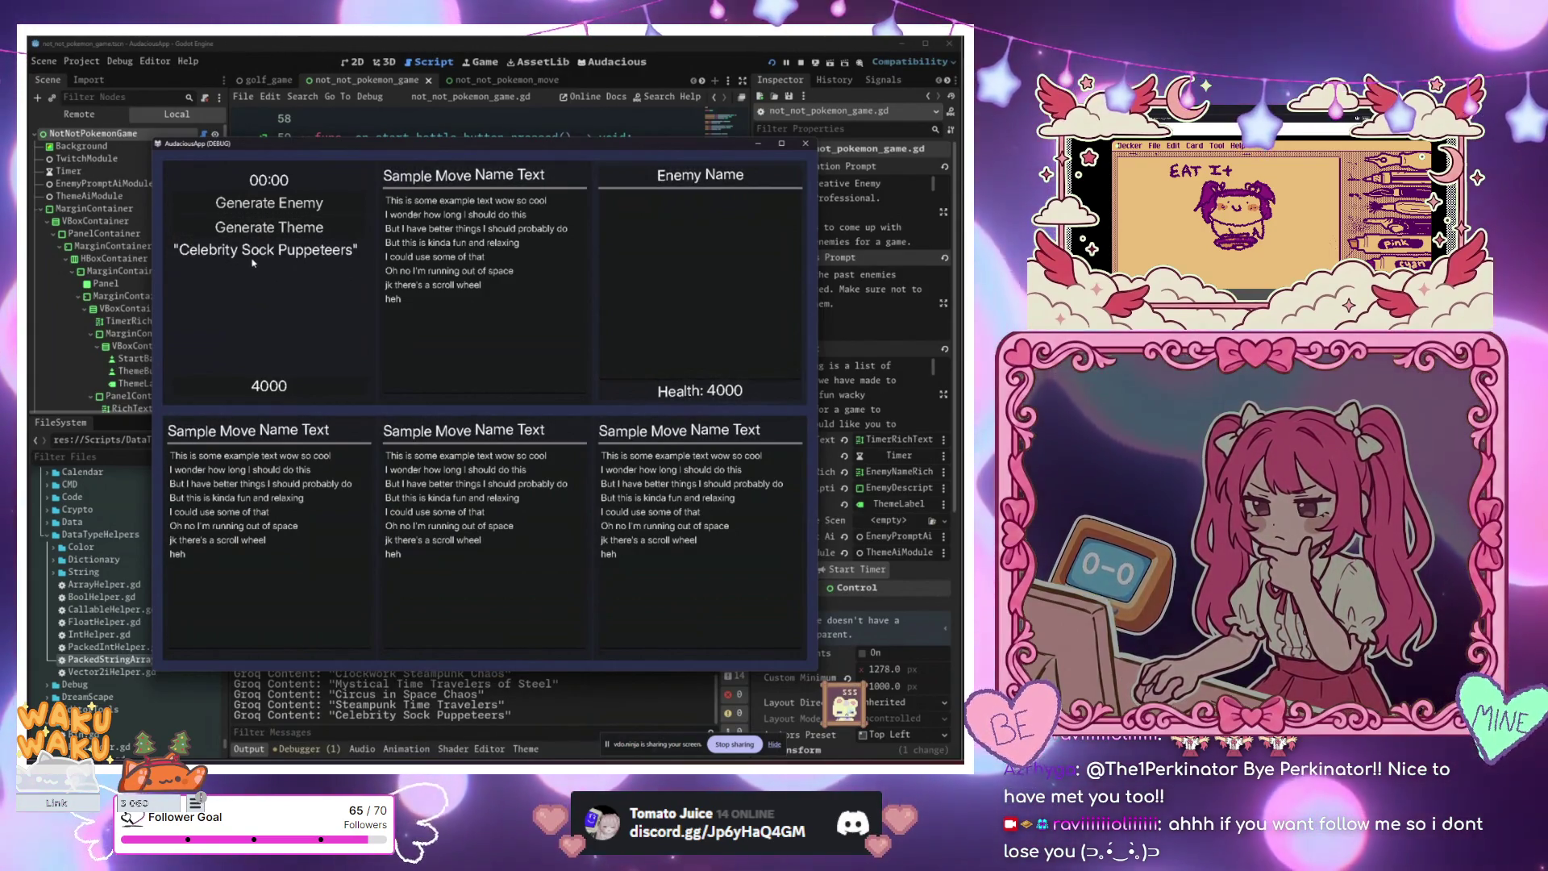
pyautogui.click(284, 230)
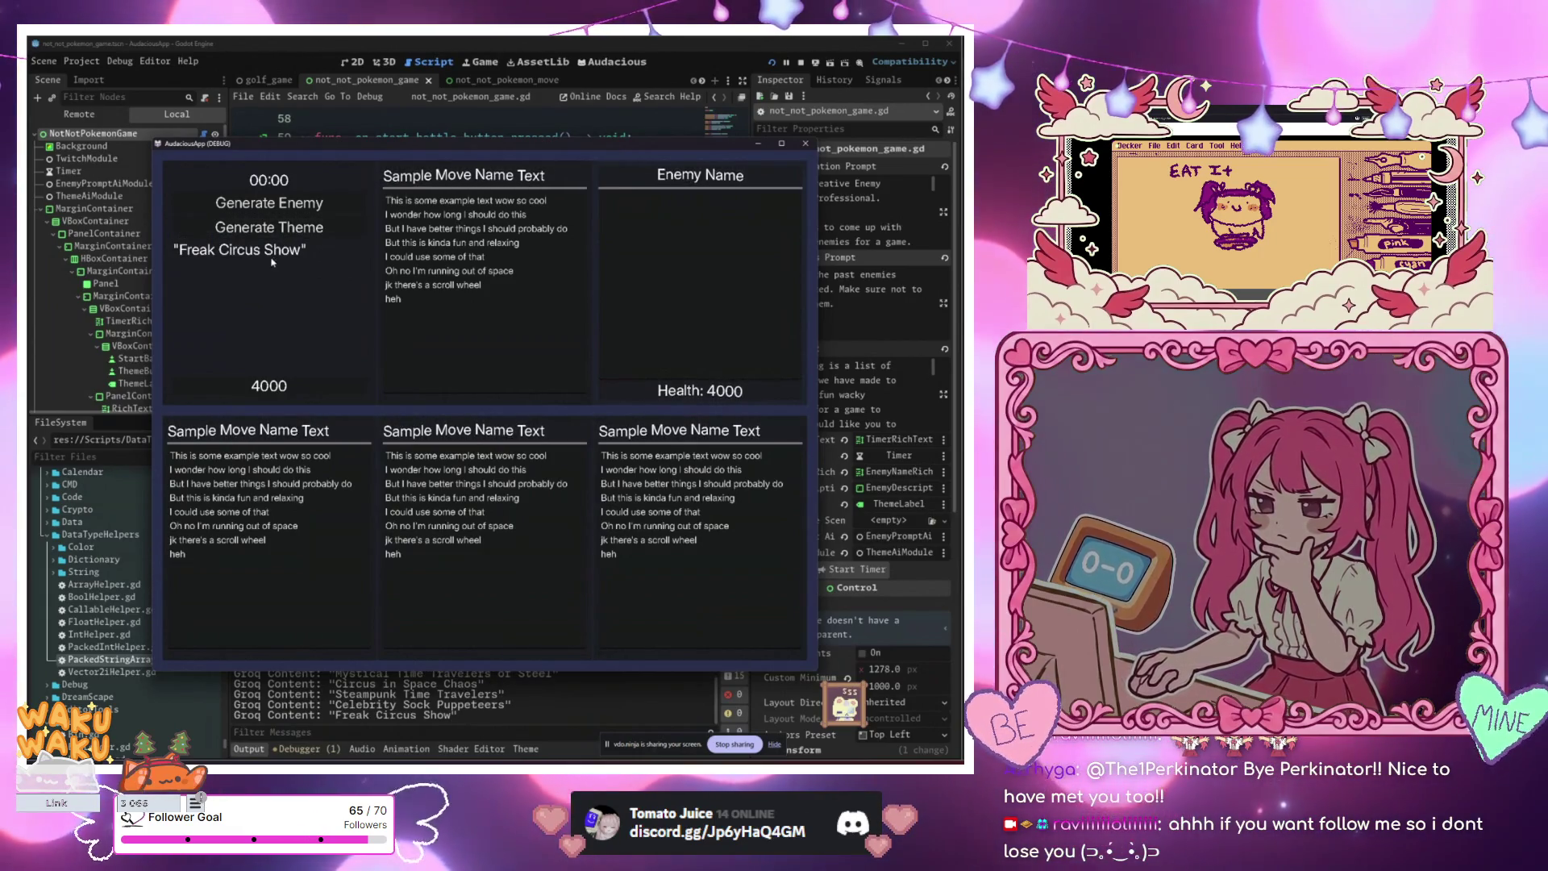
pyautogui.click(252, 242)
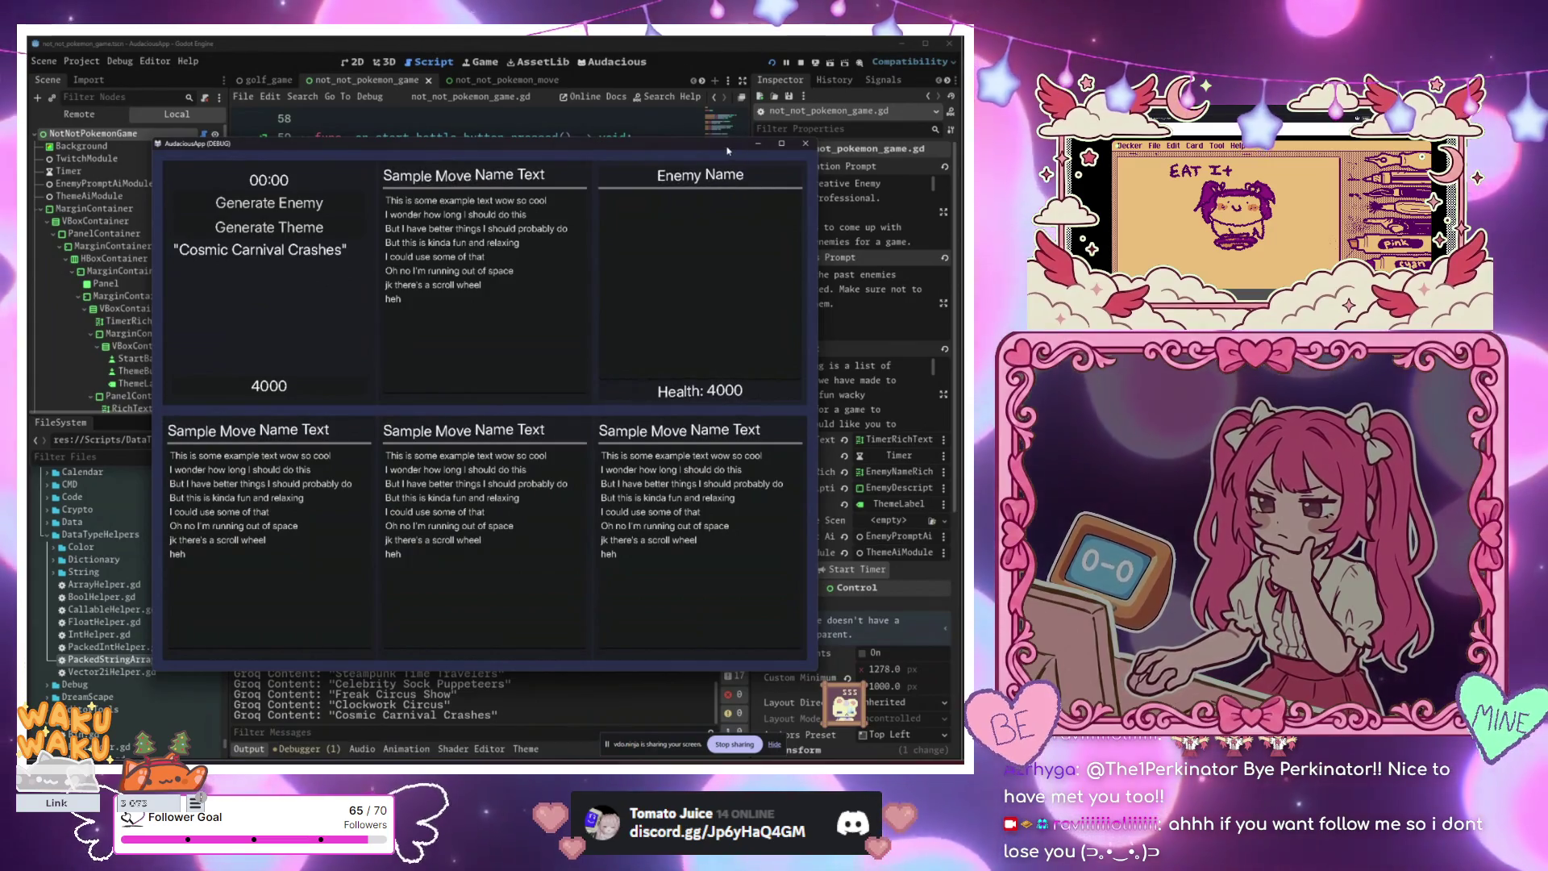
pyautogui.moveTo(727, 150)
pyautogui.mouseDown()
pyautogui.moveTo(676, 250)
pyautogui.moveTo(649, 263)
pyautogui.moveTo(700, 153)
pyautogui.moveTo(778, 72)
pyautogui.moveTo(755, 104)
pyautogui.mouseUp()
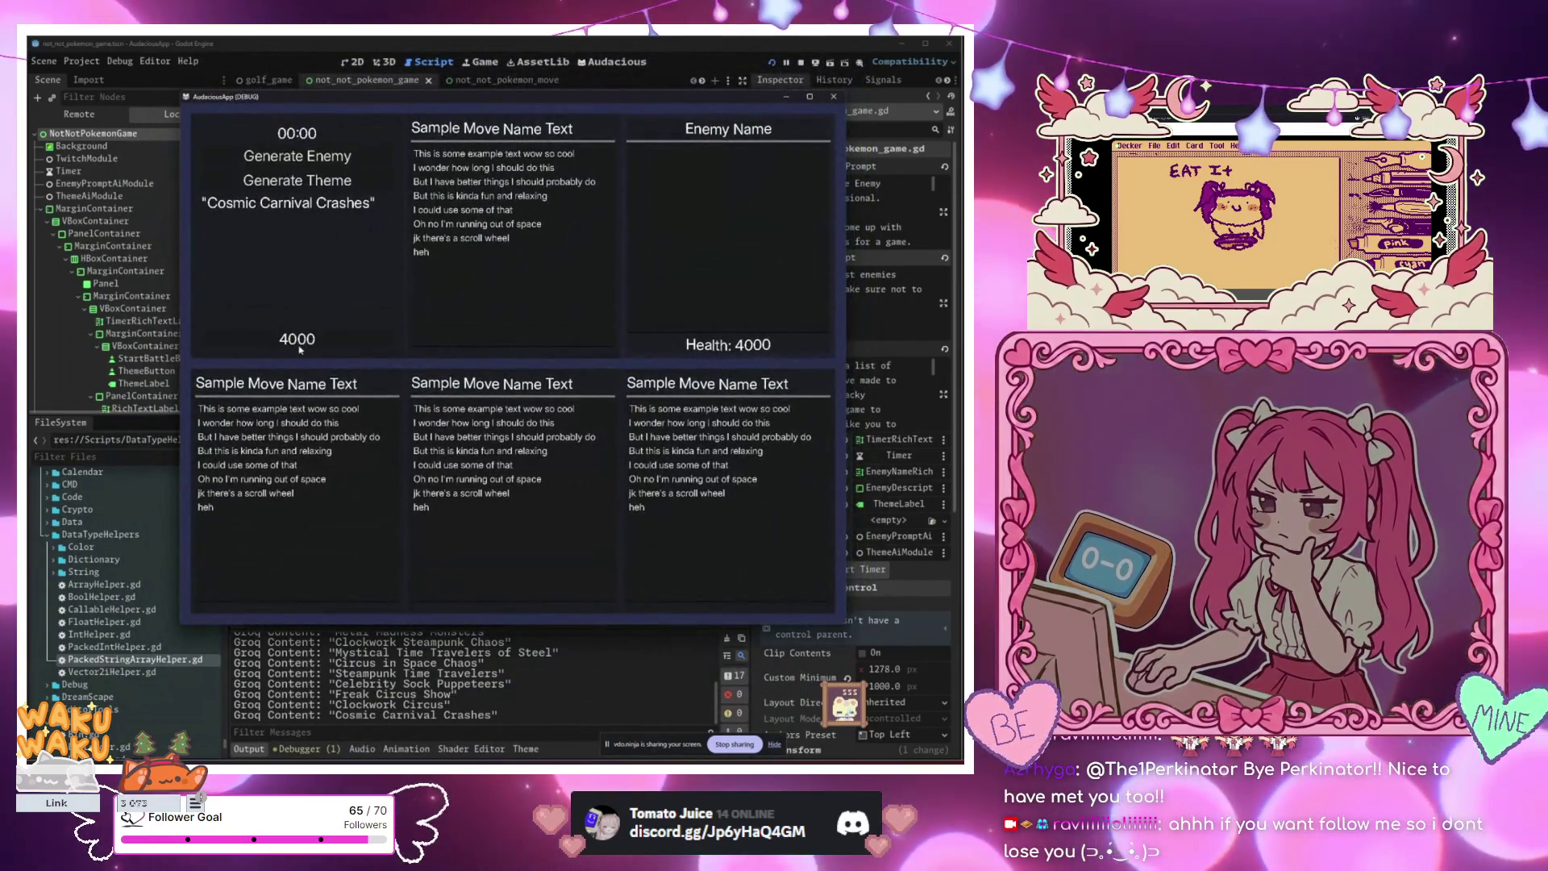
pyautogui.click(786, 99)
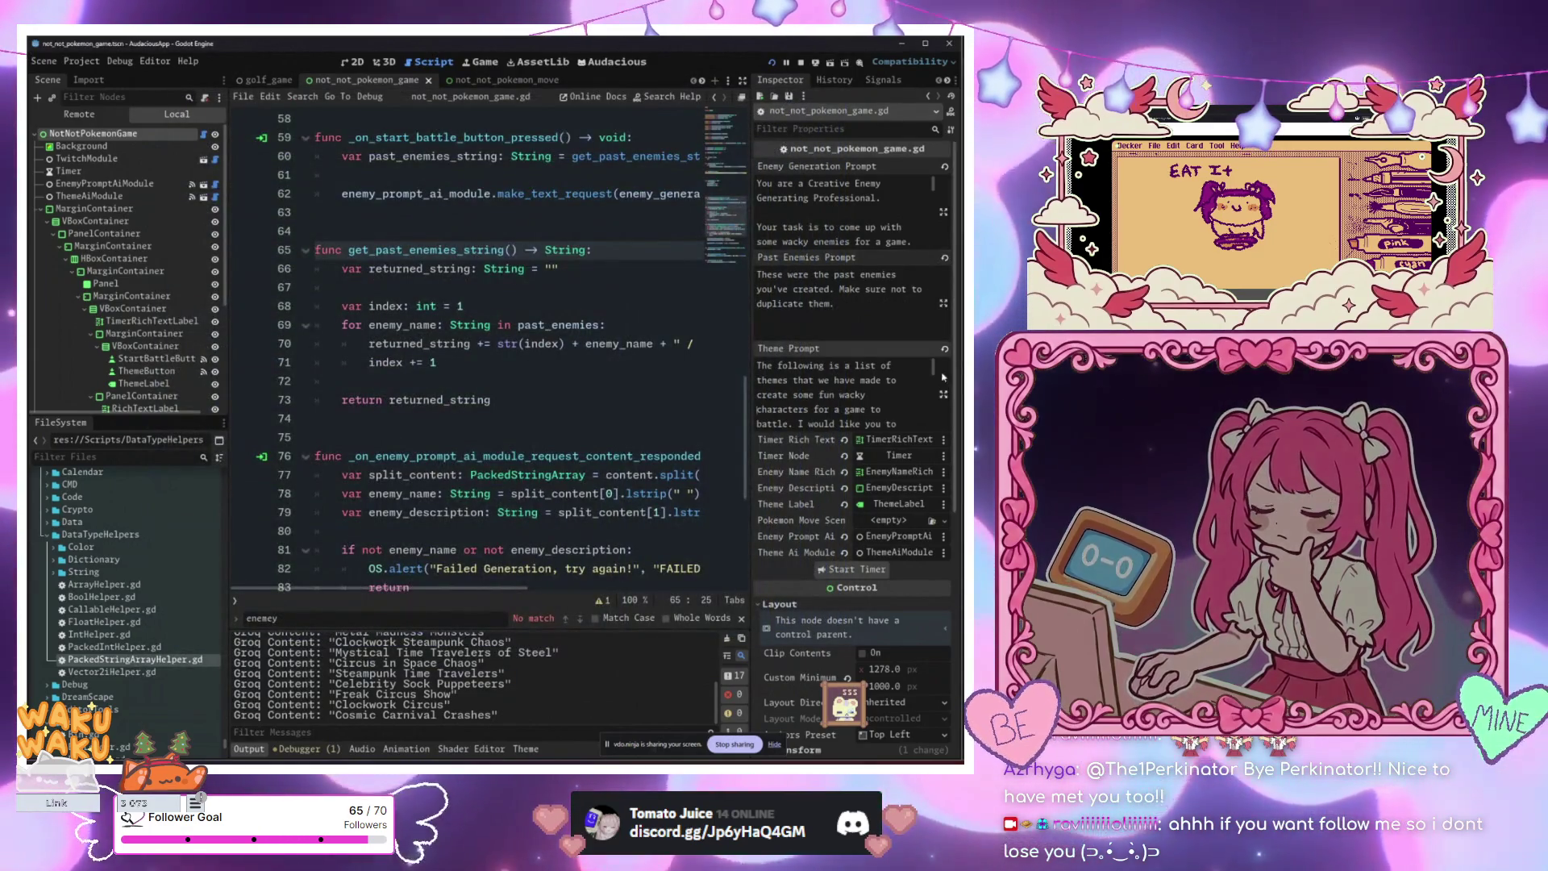
# - Review the theme request call on line 96 and get_past_themes, then reopen the Theme Prompt editor
pyautogui.scroll(-6, 524, 363)
pyautogui.click(605, 442)
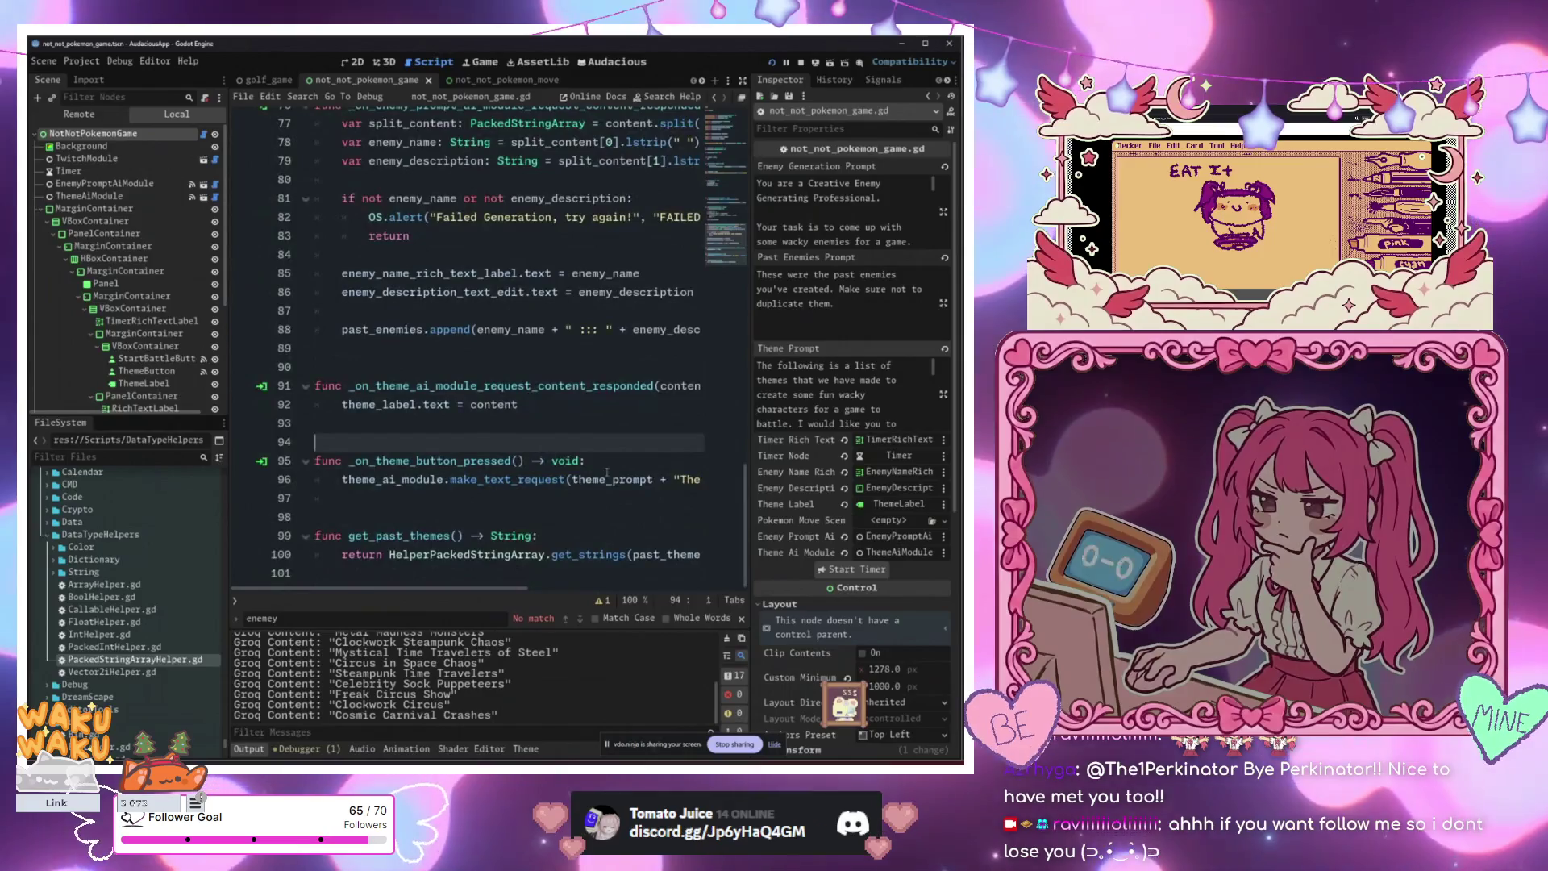
pyautogui.moveTo(606, 478); pyautogui.dragTo(709, 479)
pyautogui.click(451, 553)
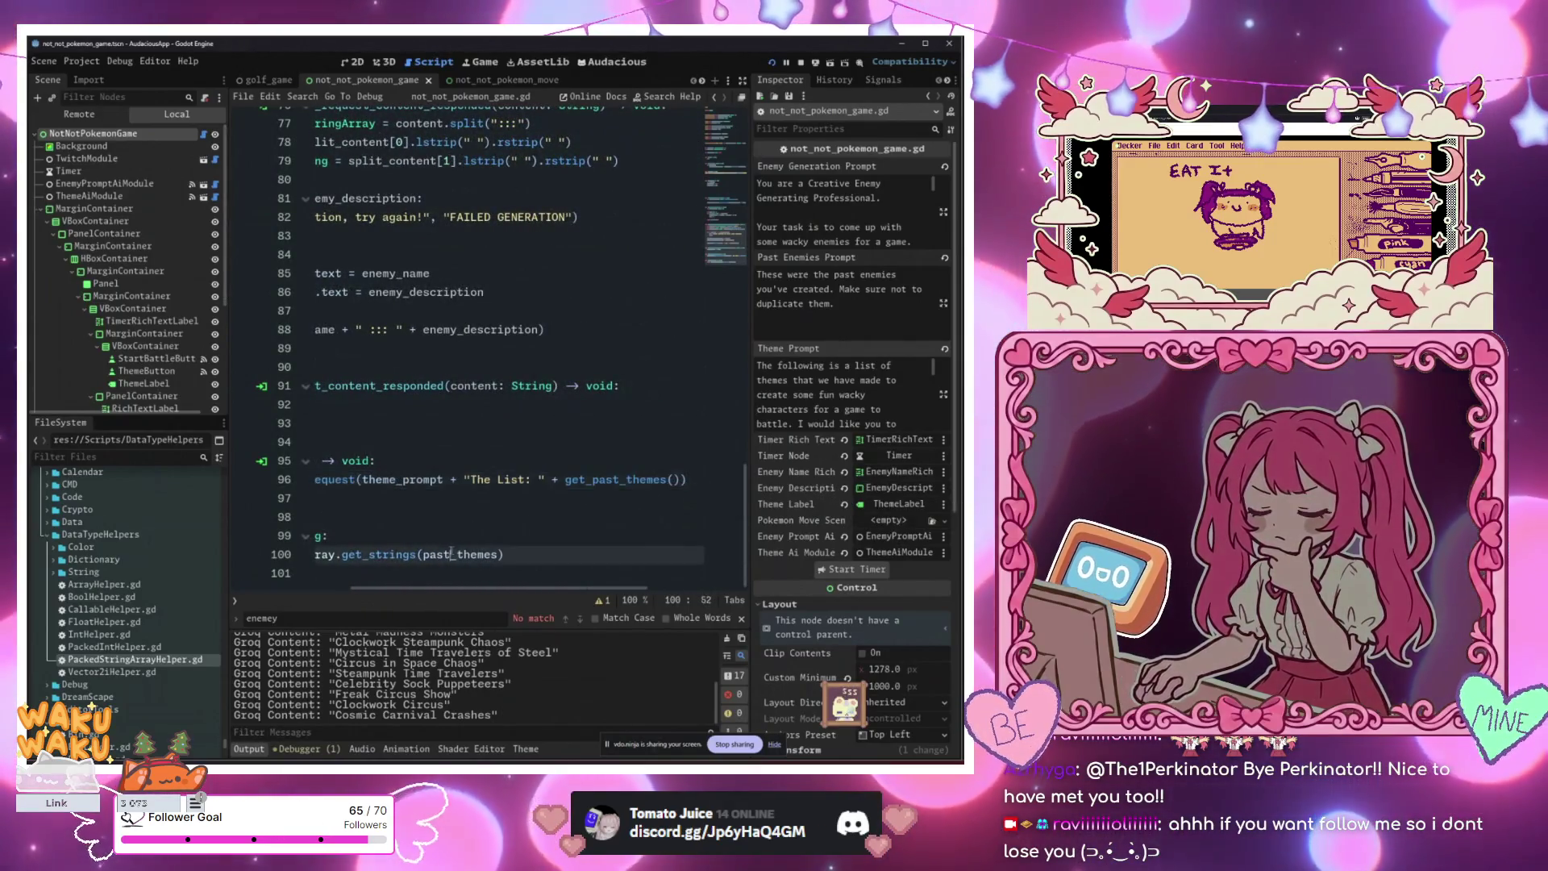
pyautogui.press('Home')
pyautogui.press('Up')
pyautogui.press('Up')
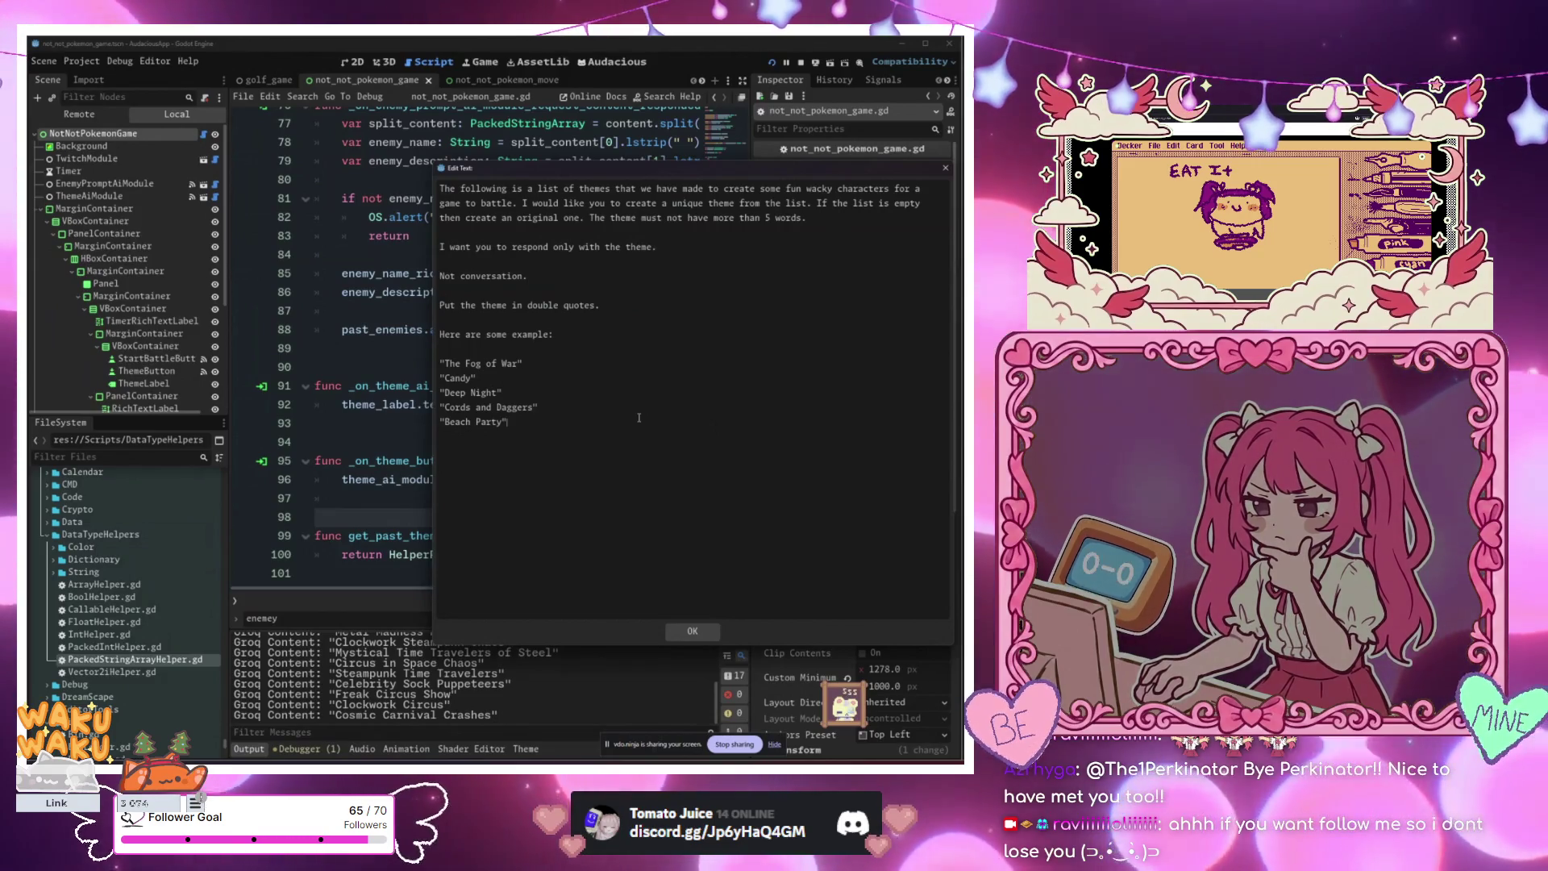
# - Append 'Here is the list of past themes that you should have your new theme be quite different from.'
pyautogui.press('Return')
pyautogui.press('Return')
pyautogui.write('Here is the')
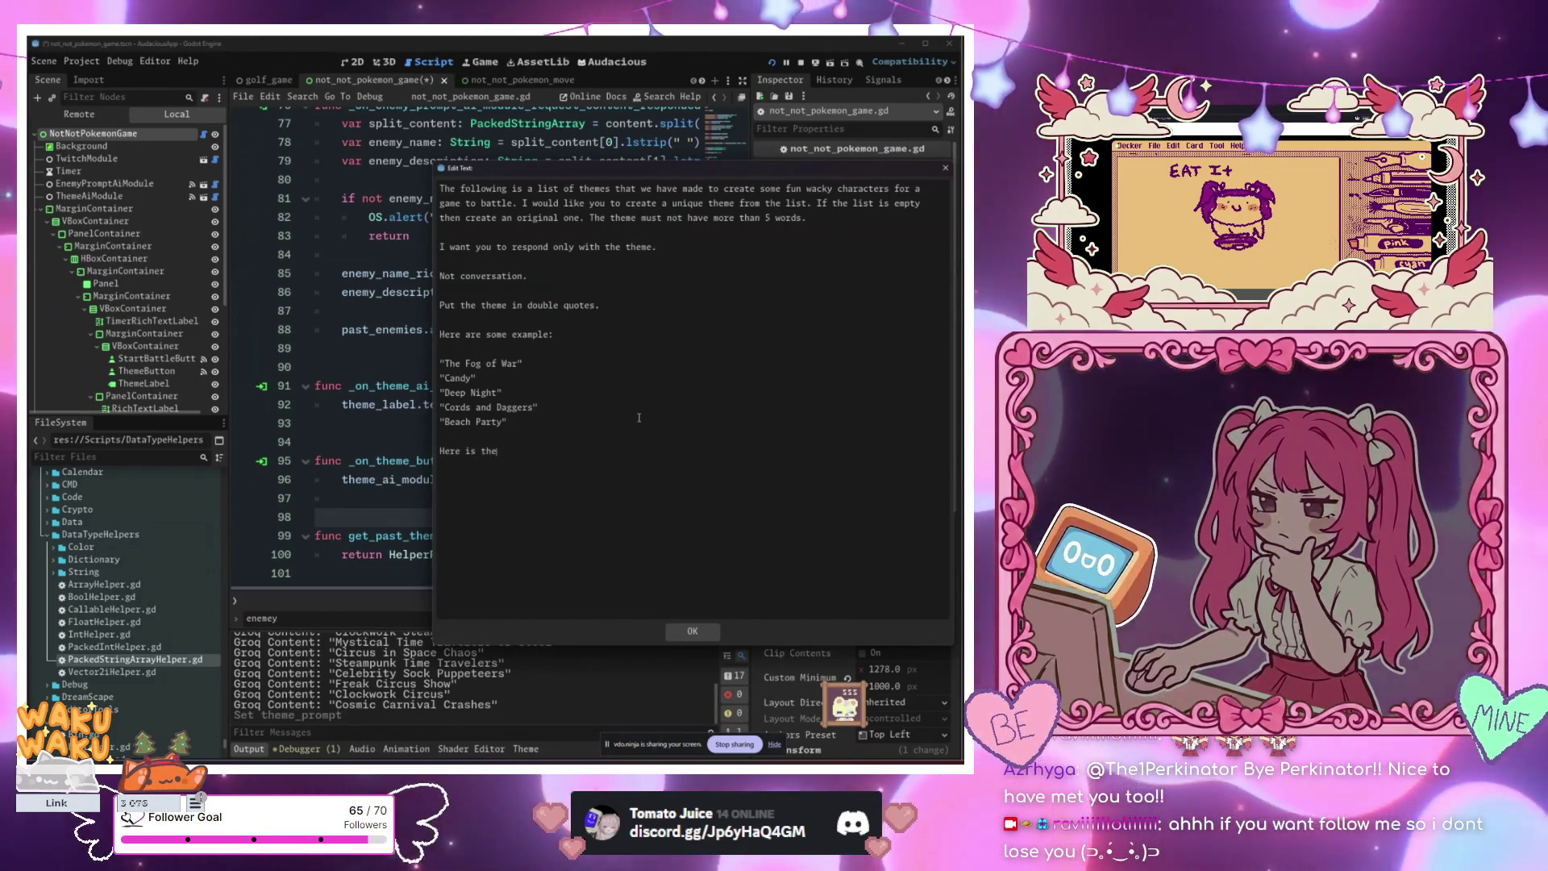
pyautogui.write(' list of past them')
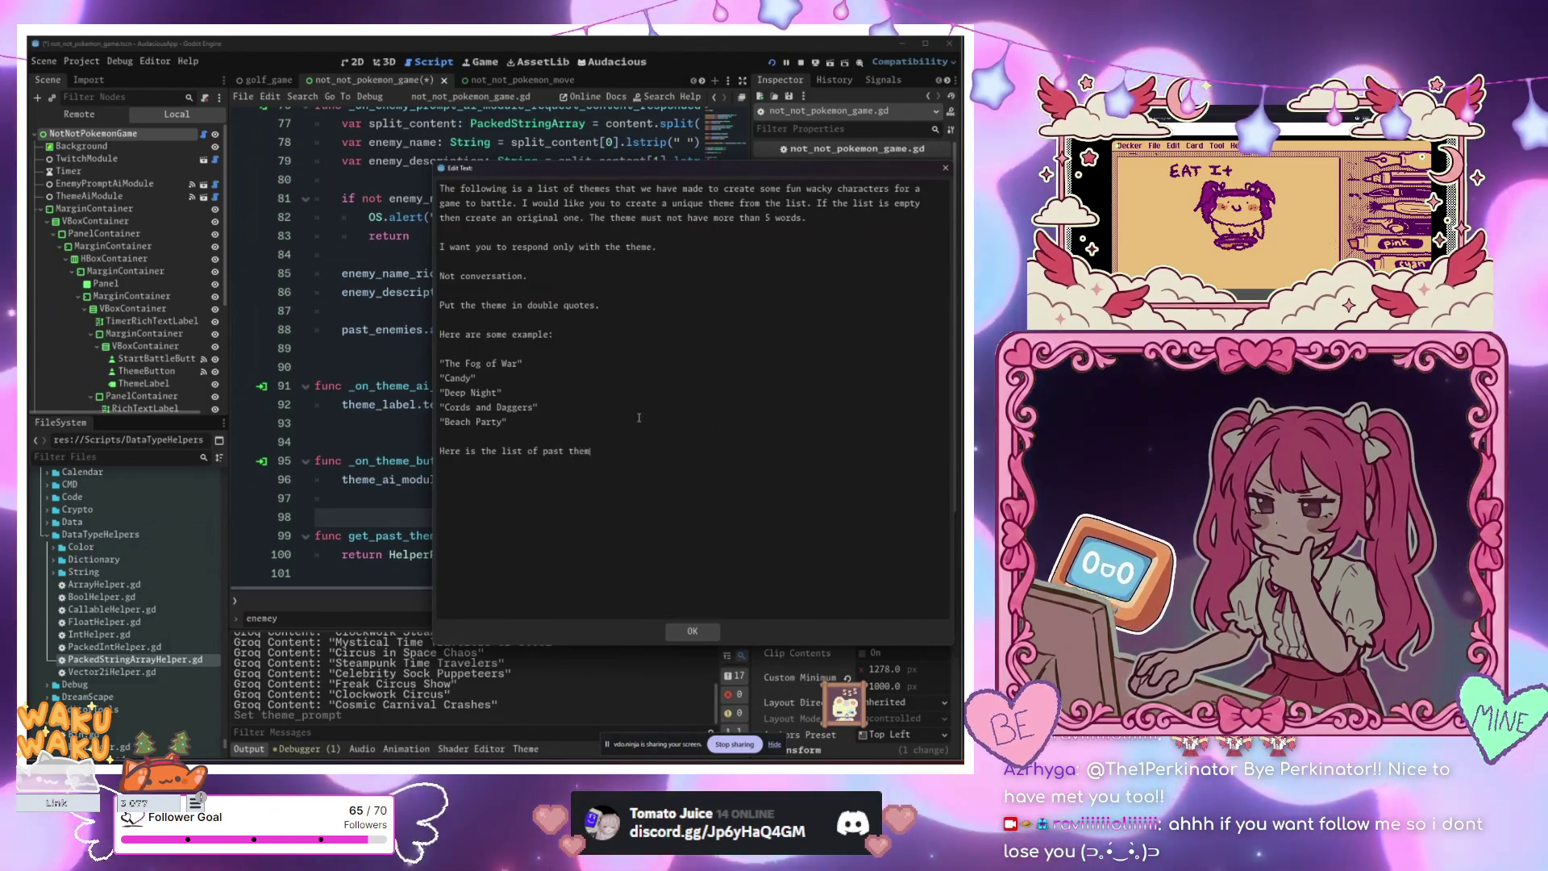
pyautogui.write('es that you ')
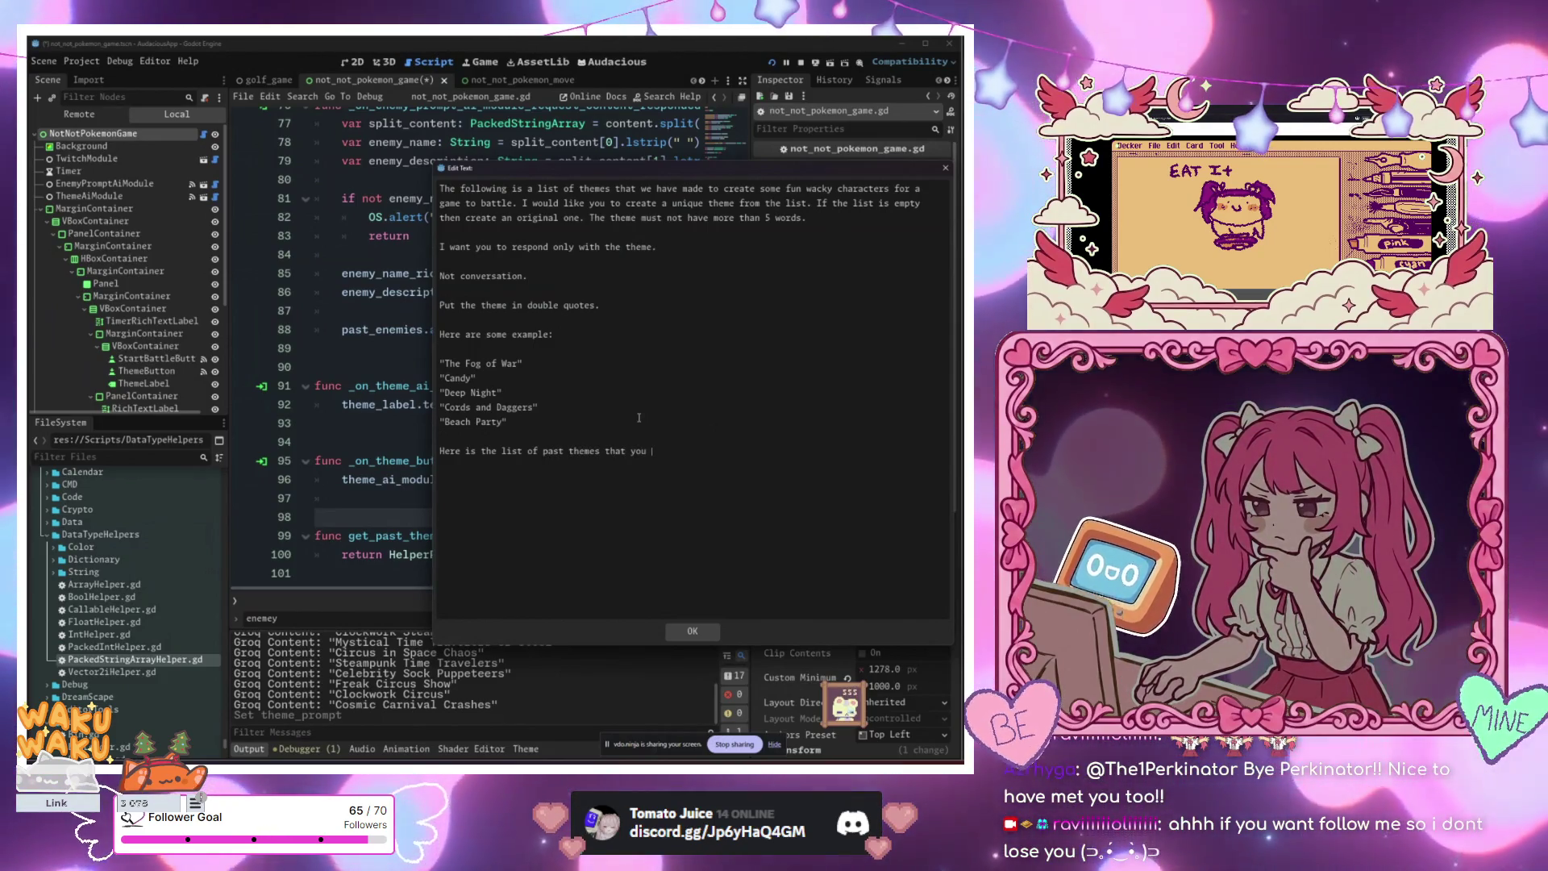
pyautogui.write('sh')
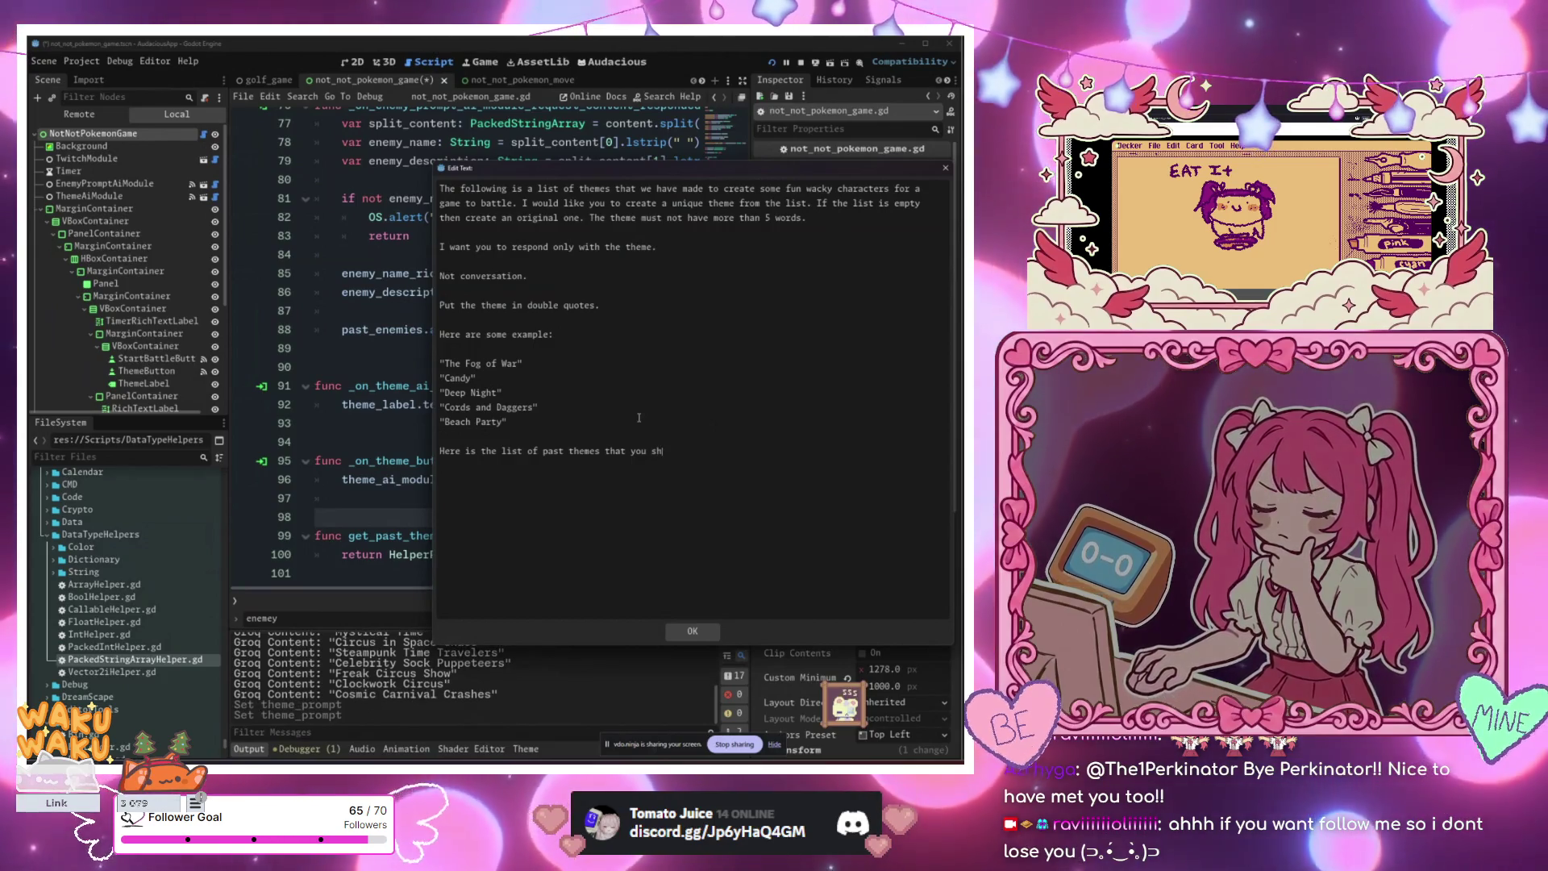
pyautogui.press('BackSpace')
pyautogui.press('BackSpace')
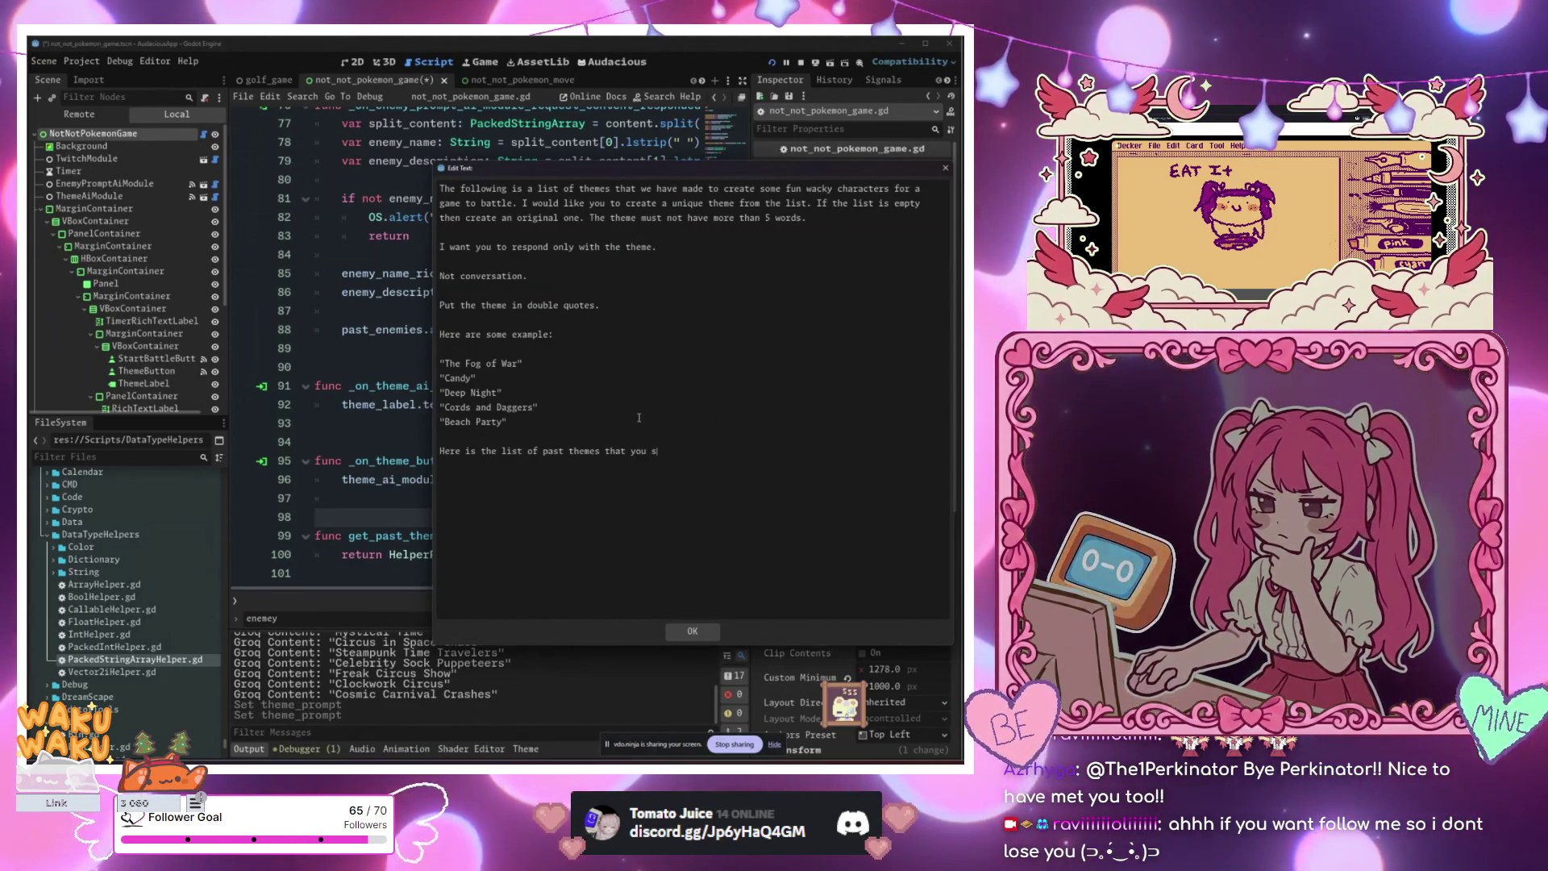
pyautogui.write('hould have y')
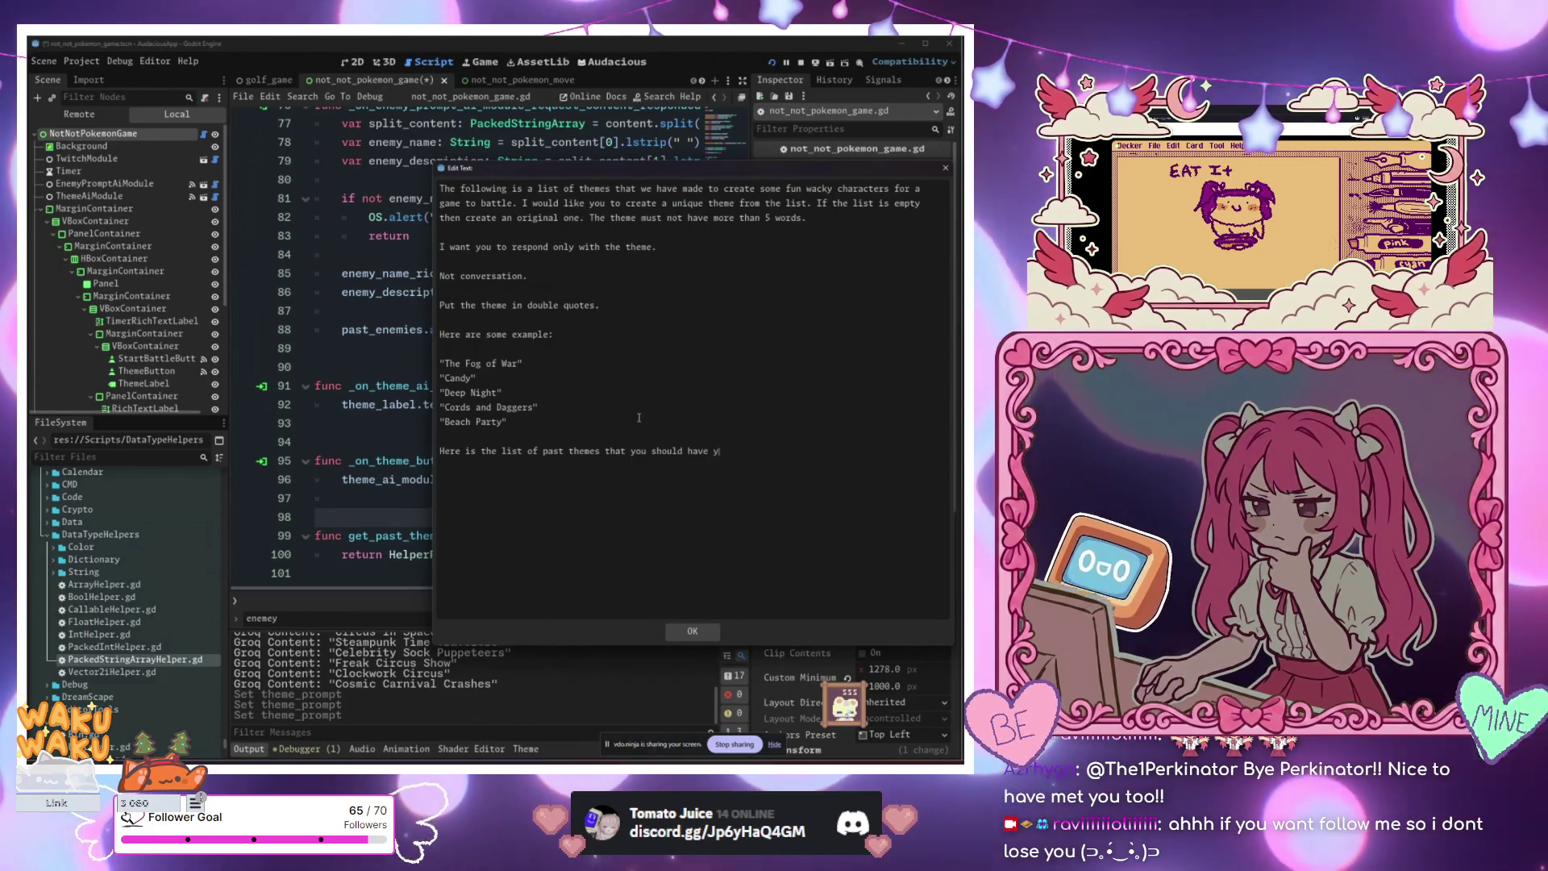
pyautogui.write('ew theme ')
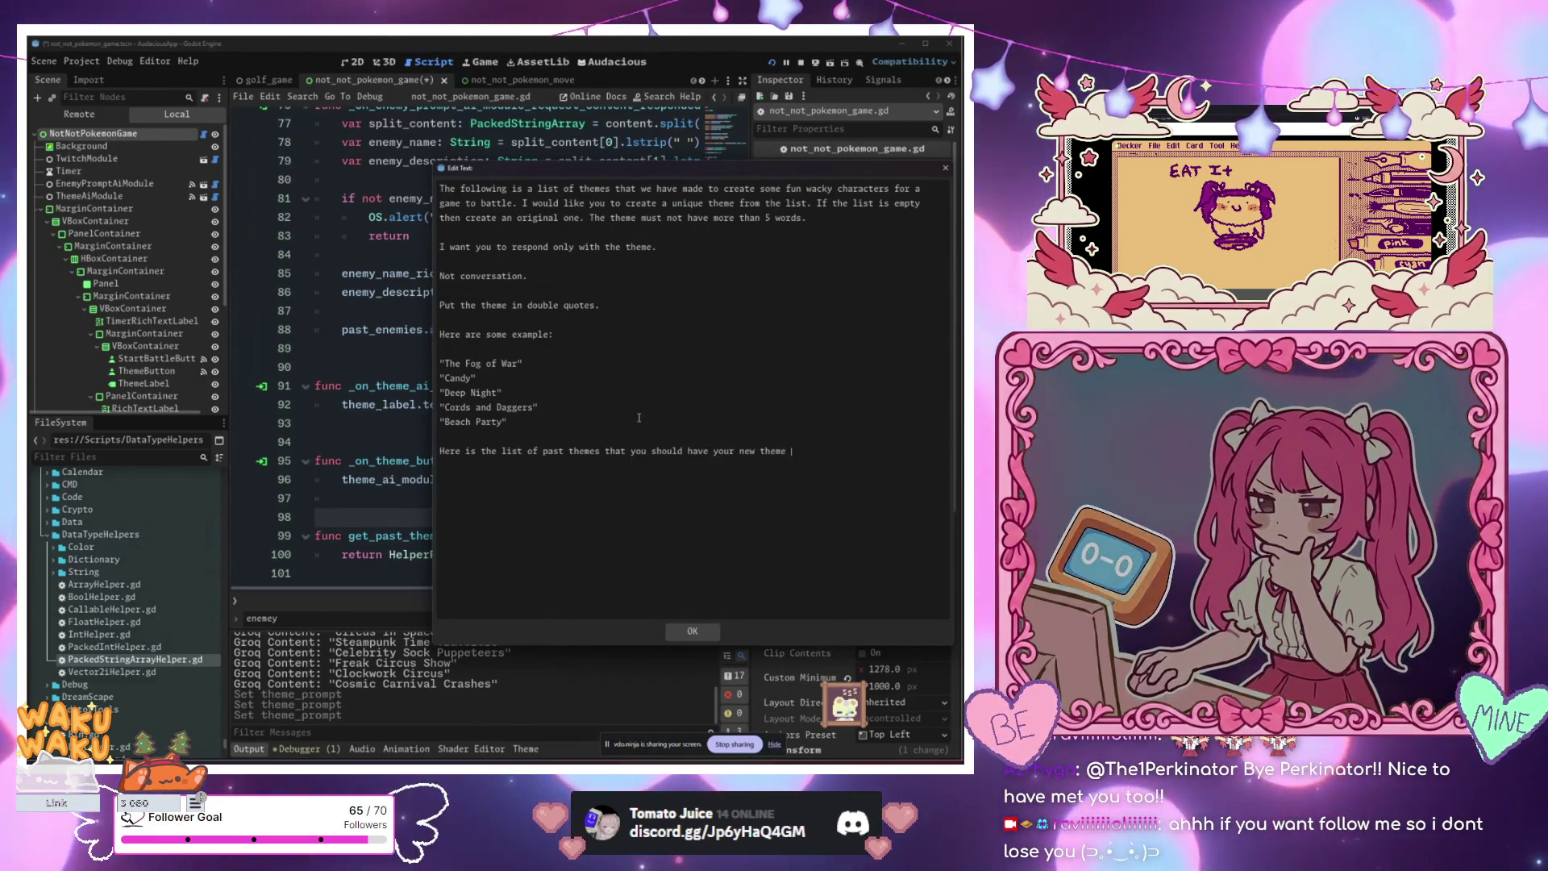
pyautogui.write('d')
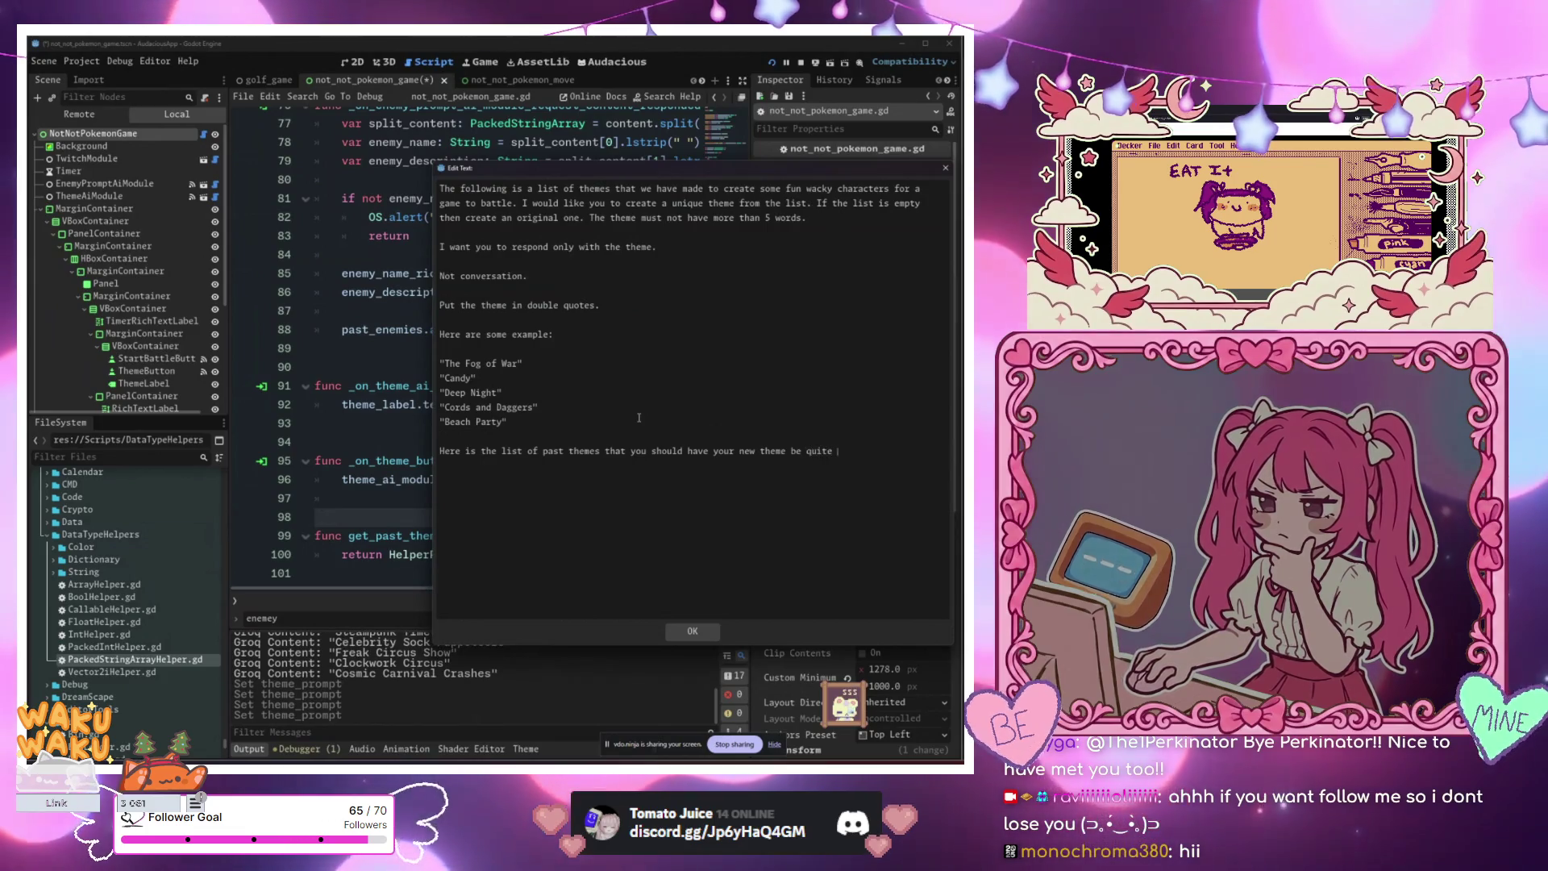
pyautogui.write('ef')
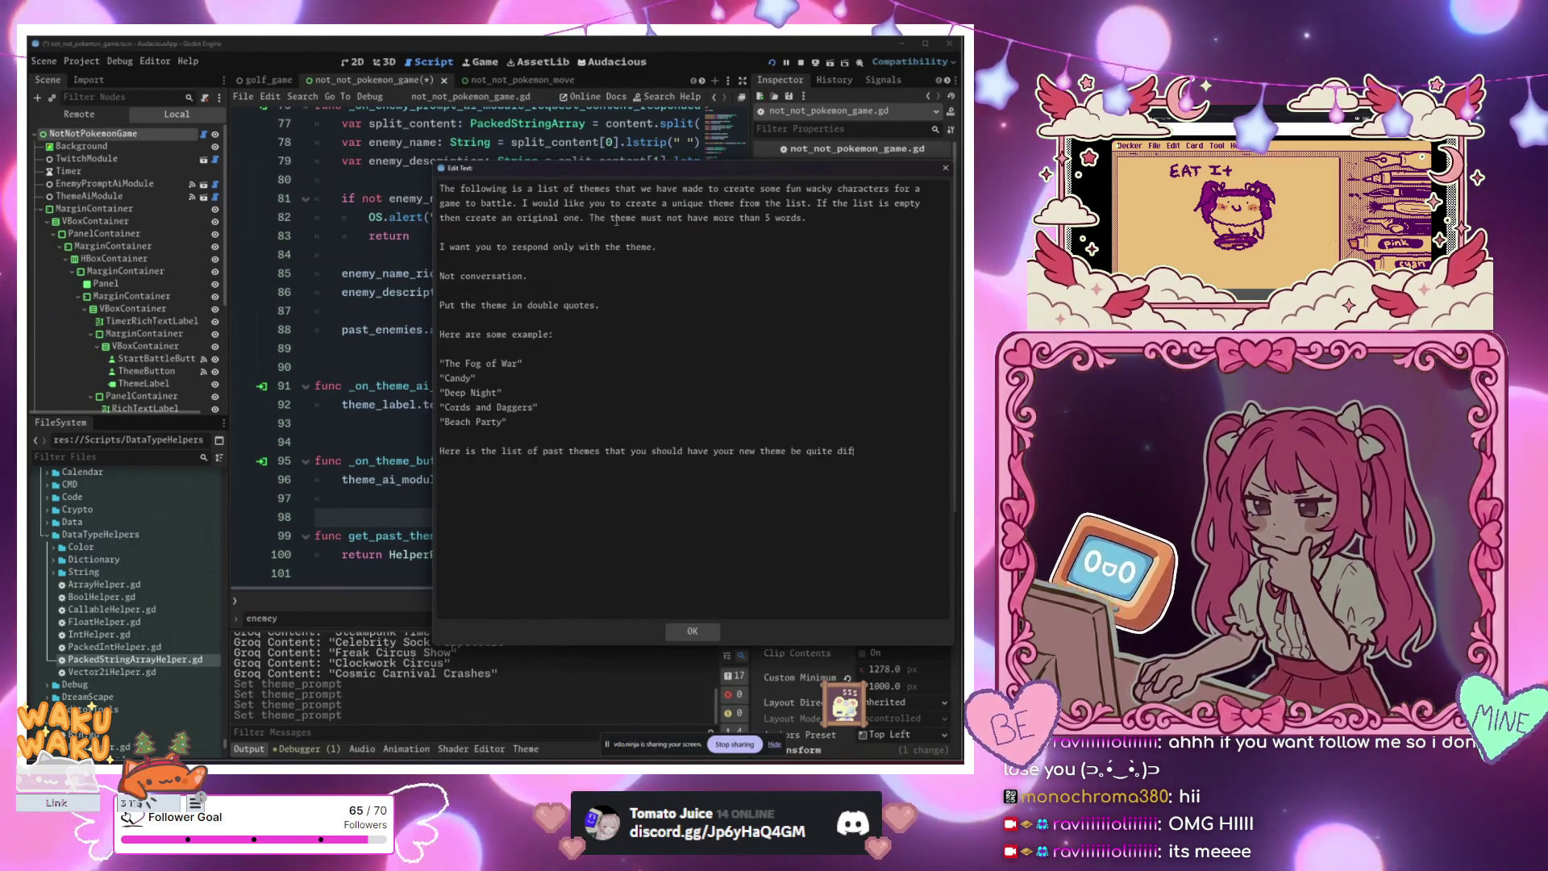
pyautogui.press('Return')
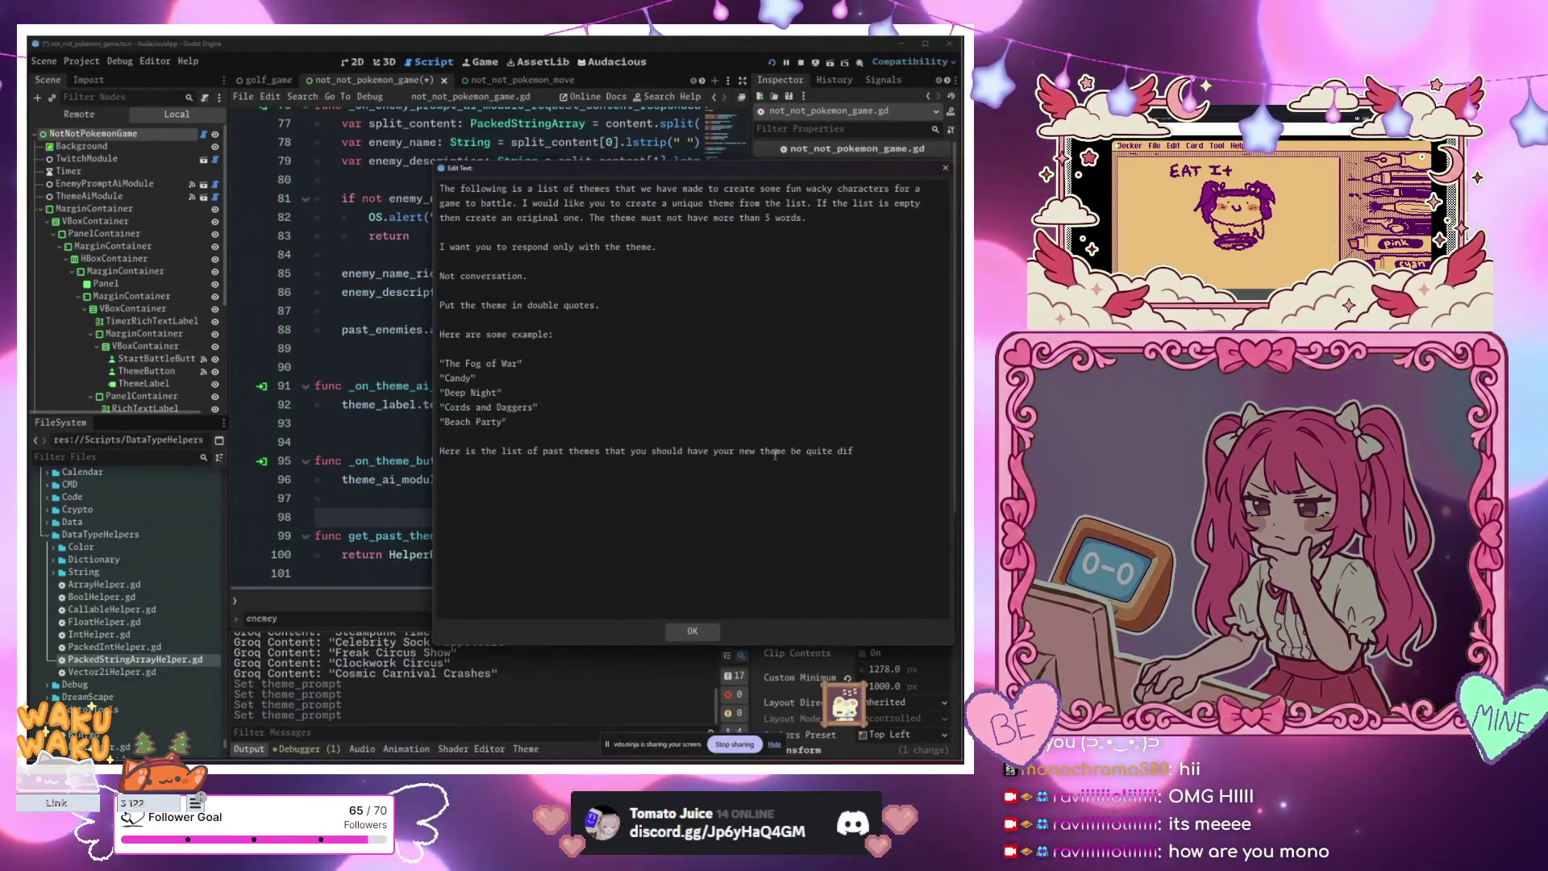
pyautogui.press('BackSpace')
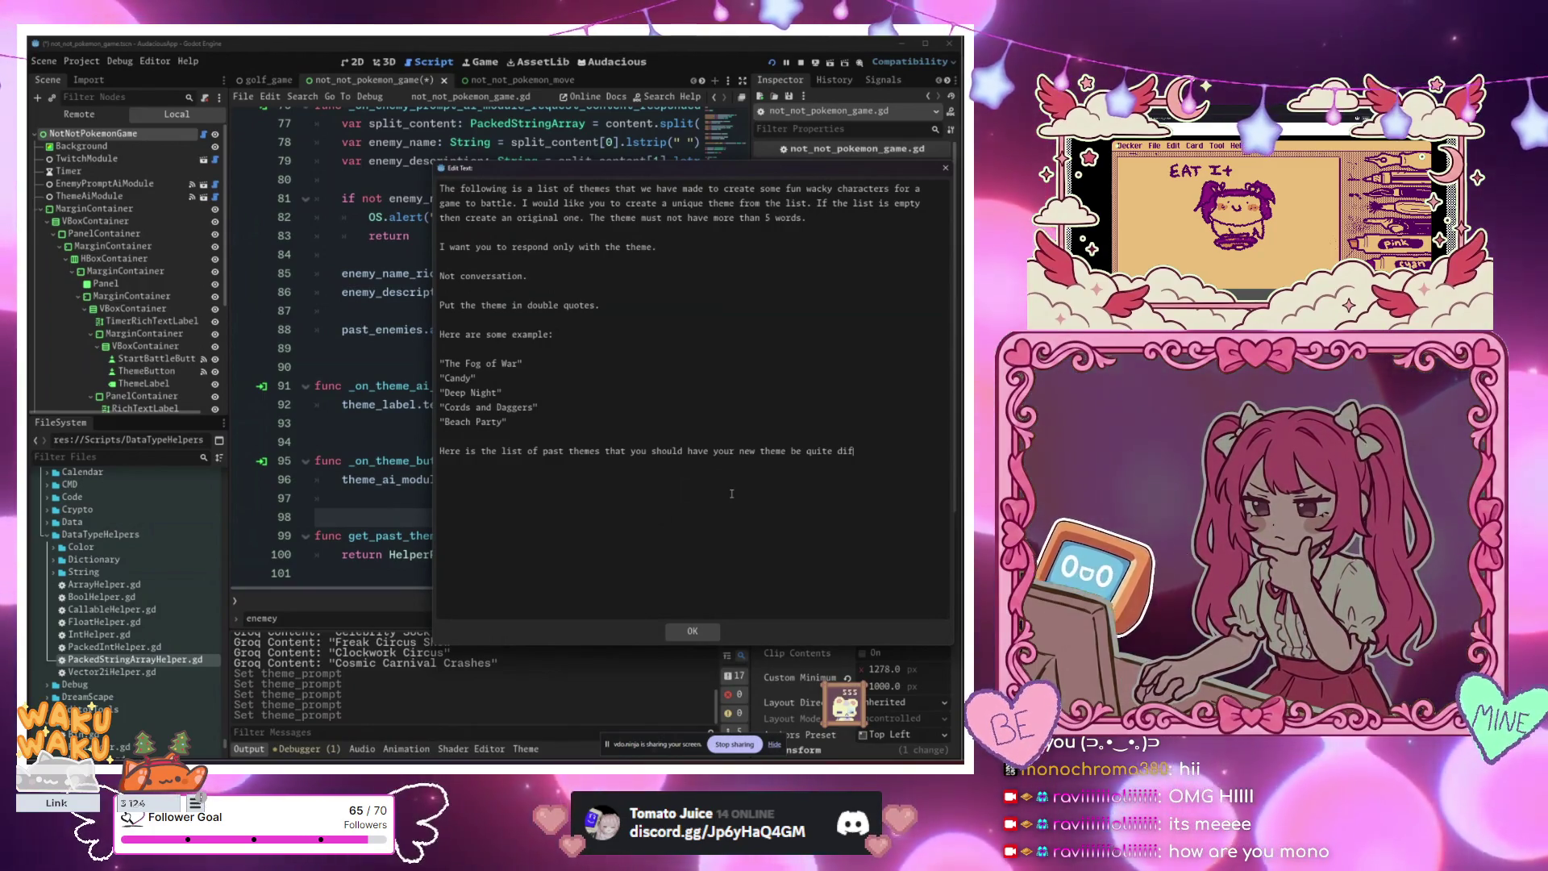
pyautogui.write('f')
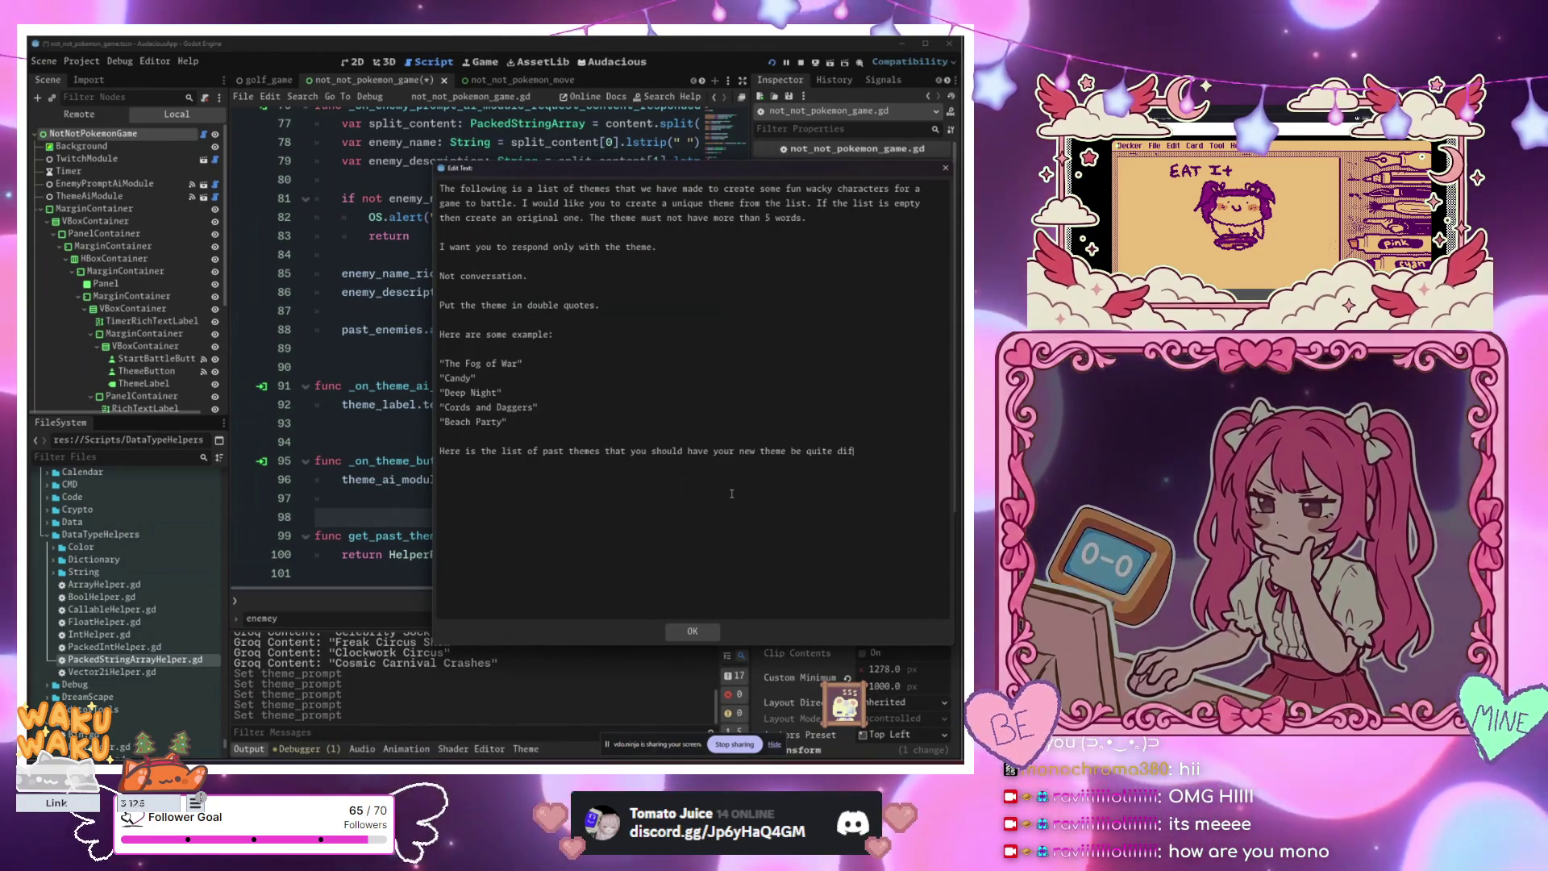
pyautogui.write('erent from.')
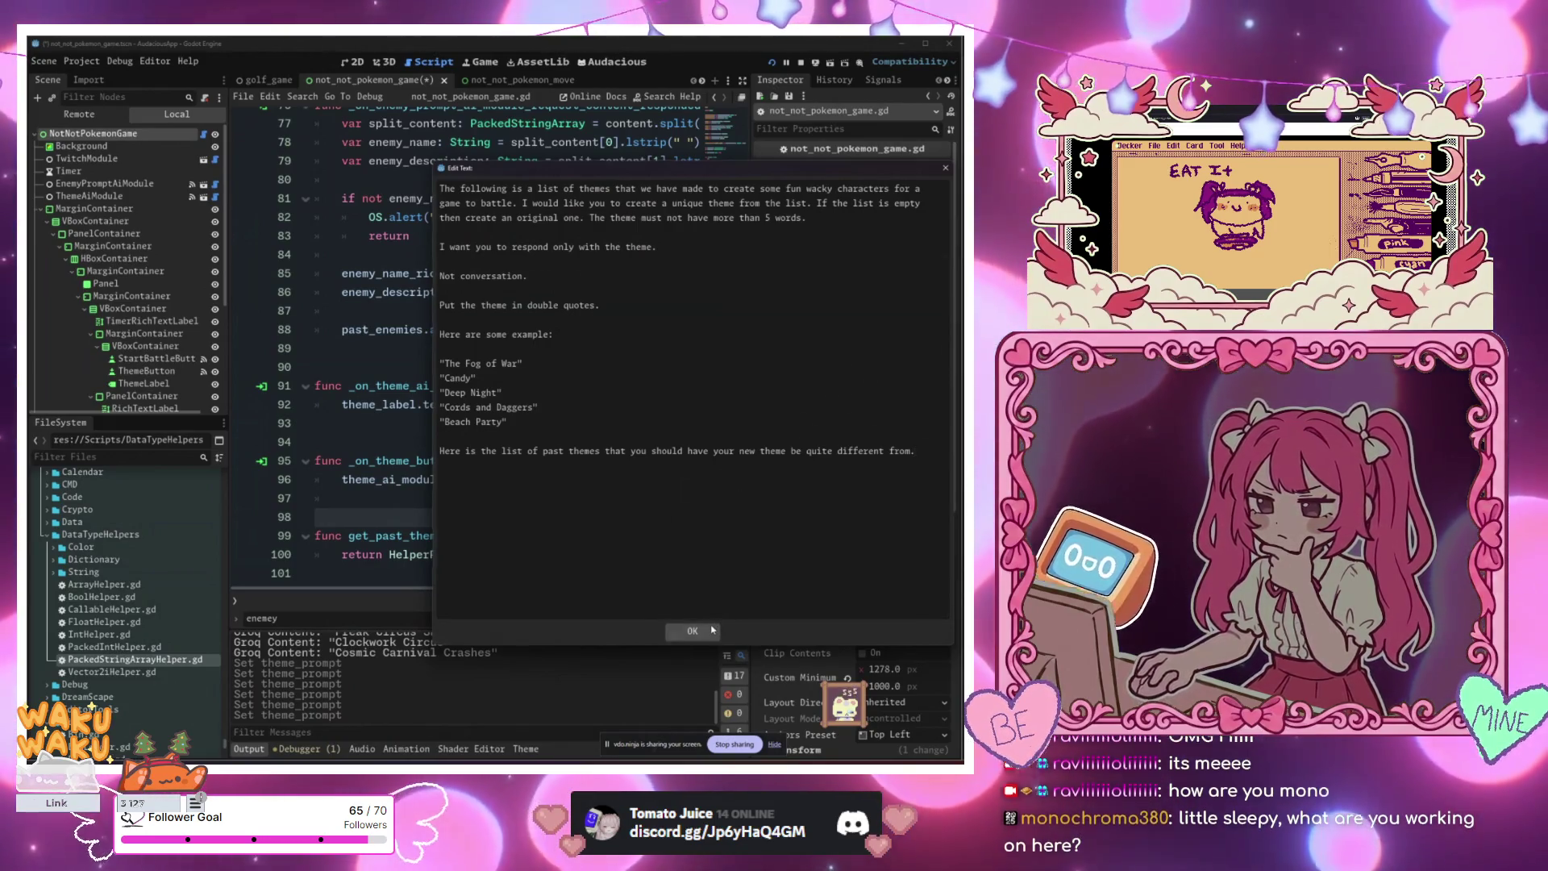
pyautogui.press('Escape')
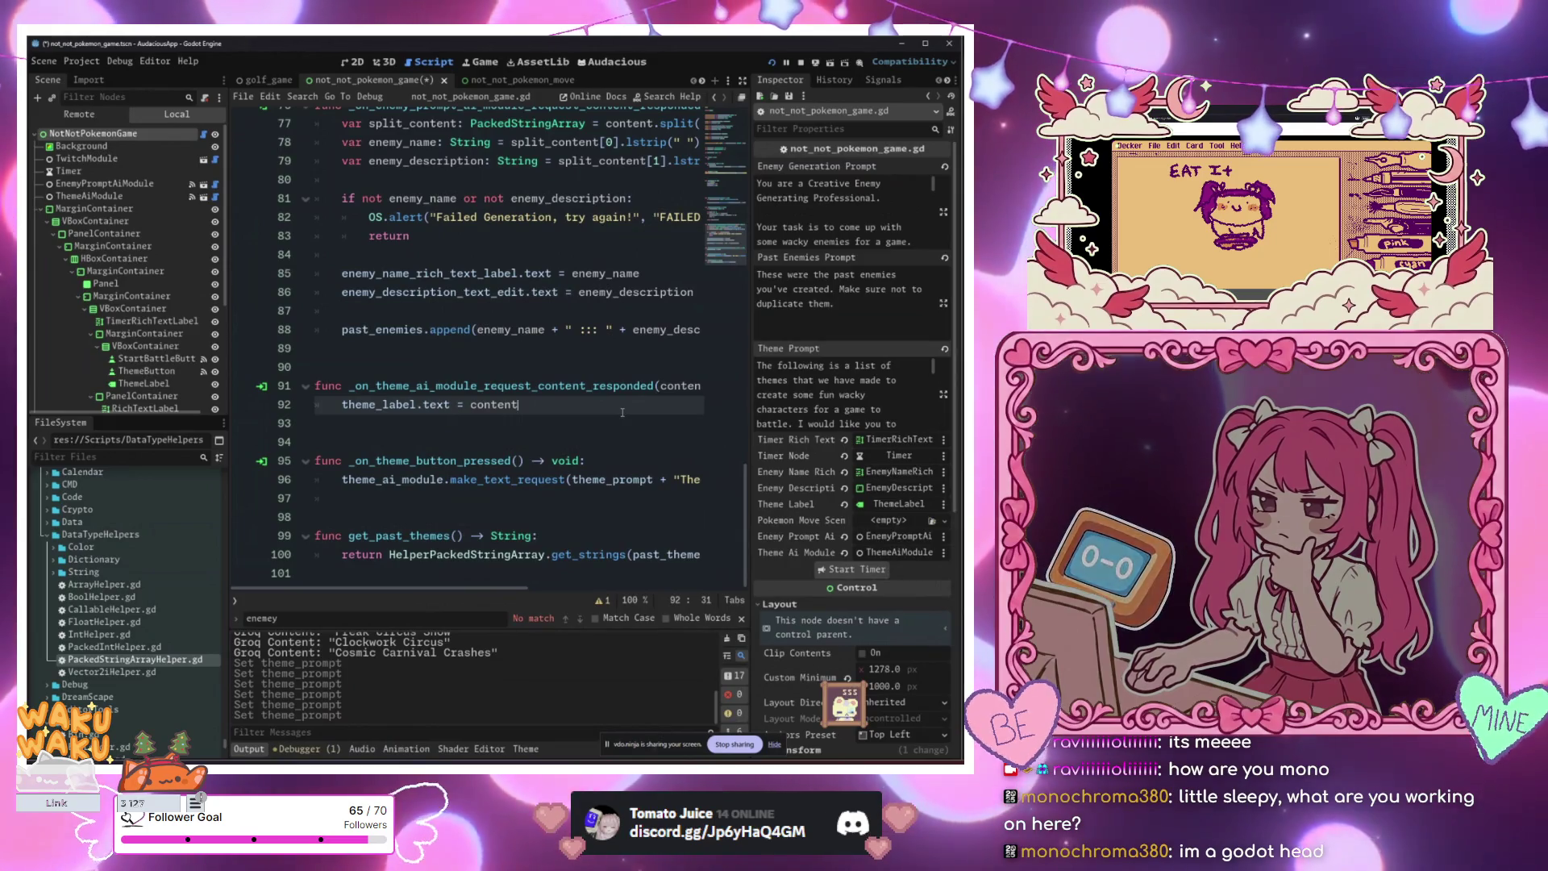
# - Save the scene, run the game with F5, and switch to the Self Destruct notes window
pyautogui.click(540, 239)
pyautogui.scroll(2, 540, 242)
pyautogui.hotkey('ctrl', 's')
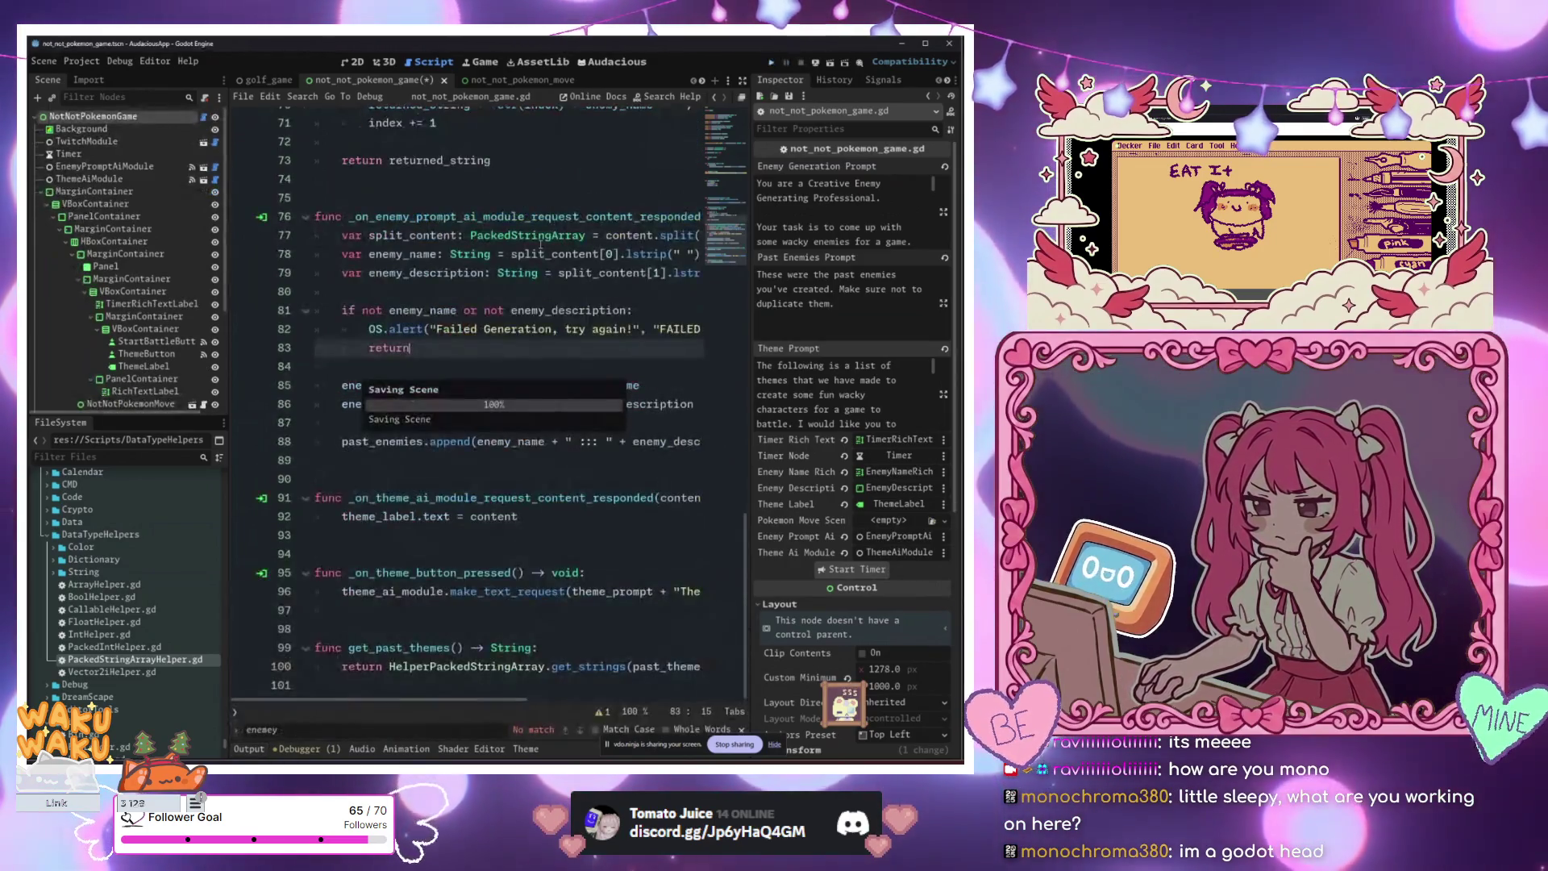
pyautogui.press('F5')
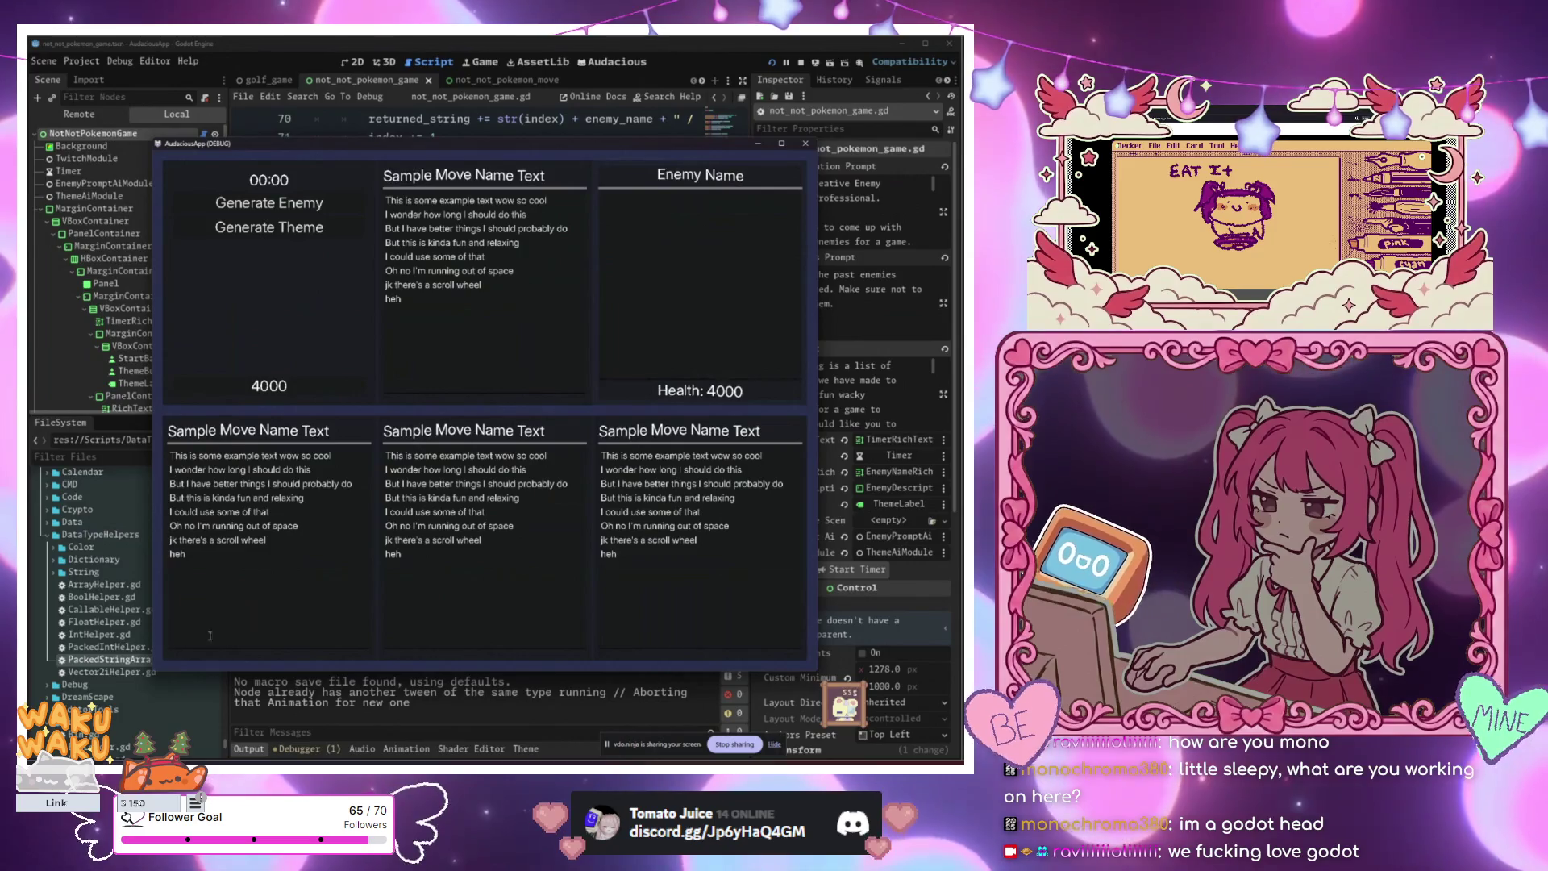
pyautogui.hotkey('alt', 'Tab')
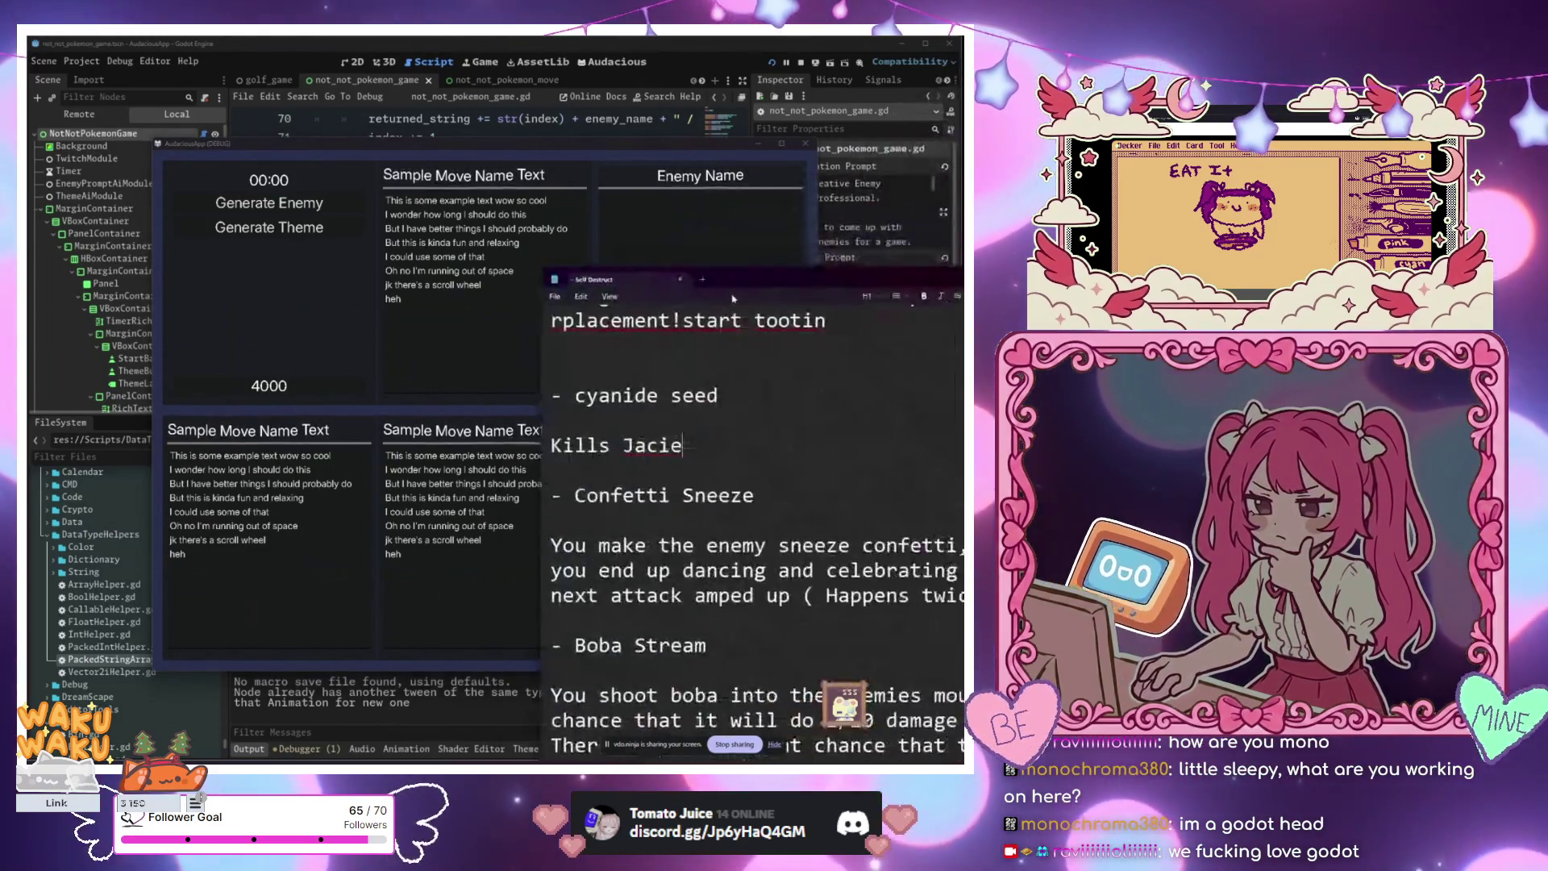
# - Browse the notes to Sakura Snug, move them aside to check the Enemy Name panel, then back
pyautogui.moveTo(314, 346)
pyautogui.mouseDown()
pyautogui.moveTo(177, 242)
pyautogui.moveTo(282, 131)
pyautogui.mouseUp()
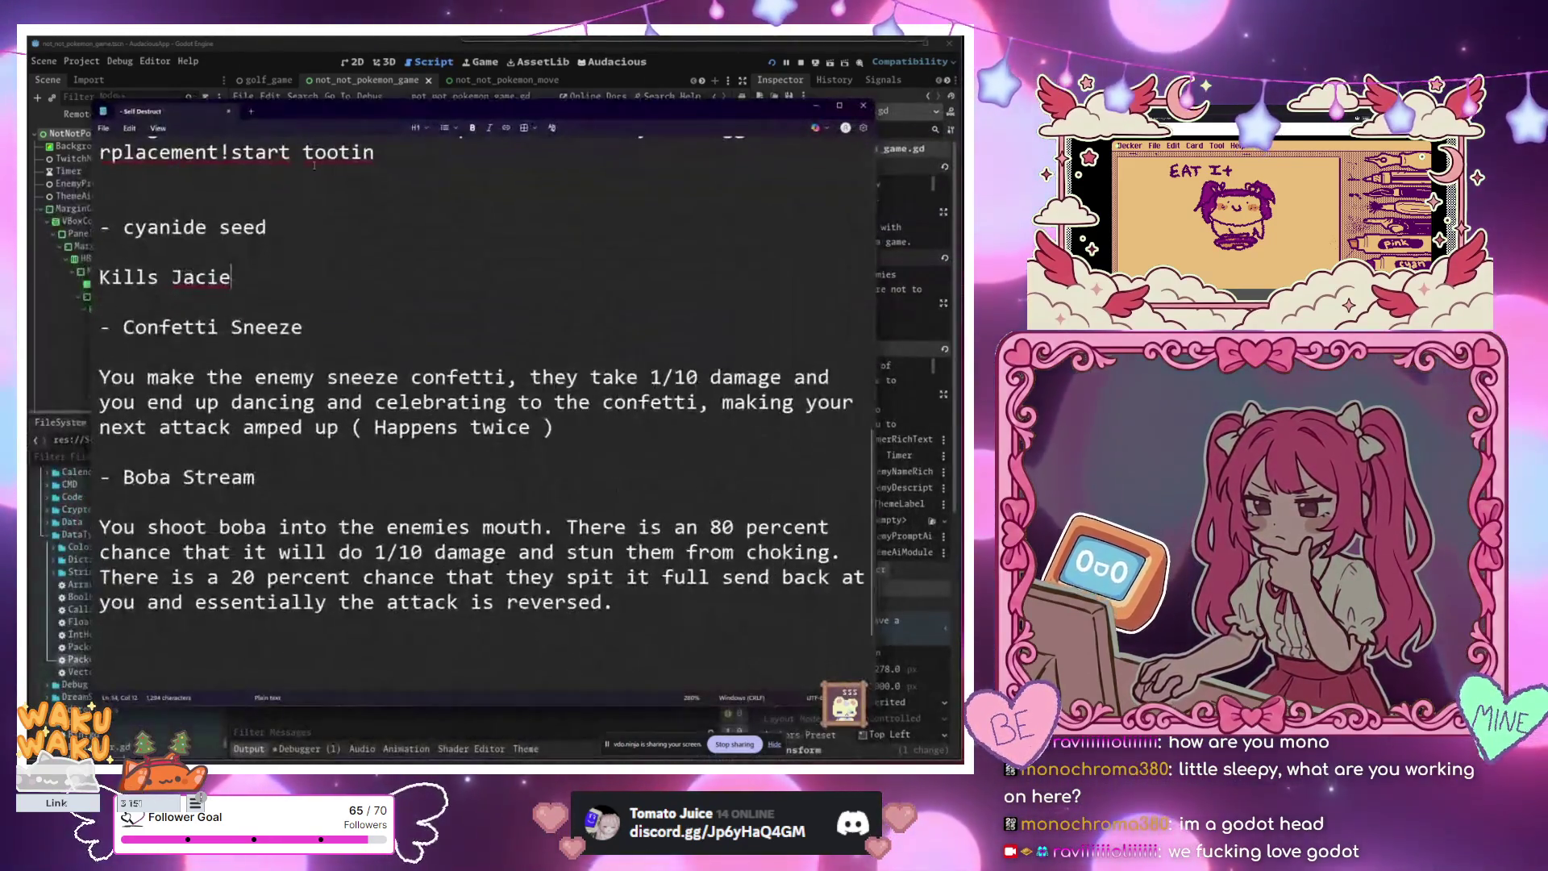
pyautogui.scroll(3, 449, 355)
pyautogui.scroll(5, 450, 354)
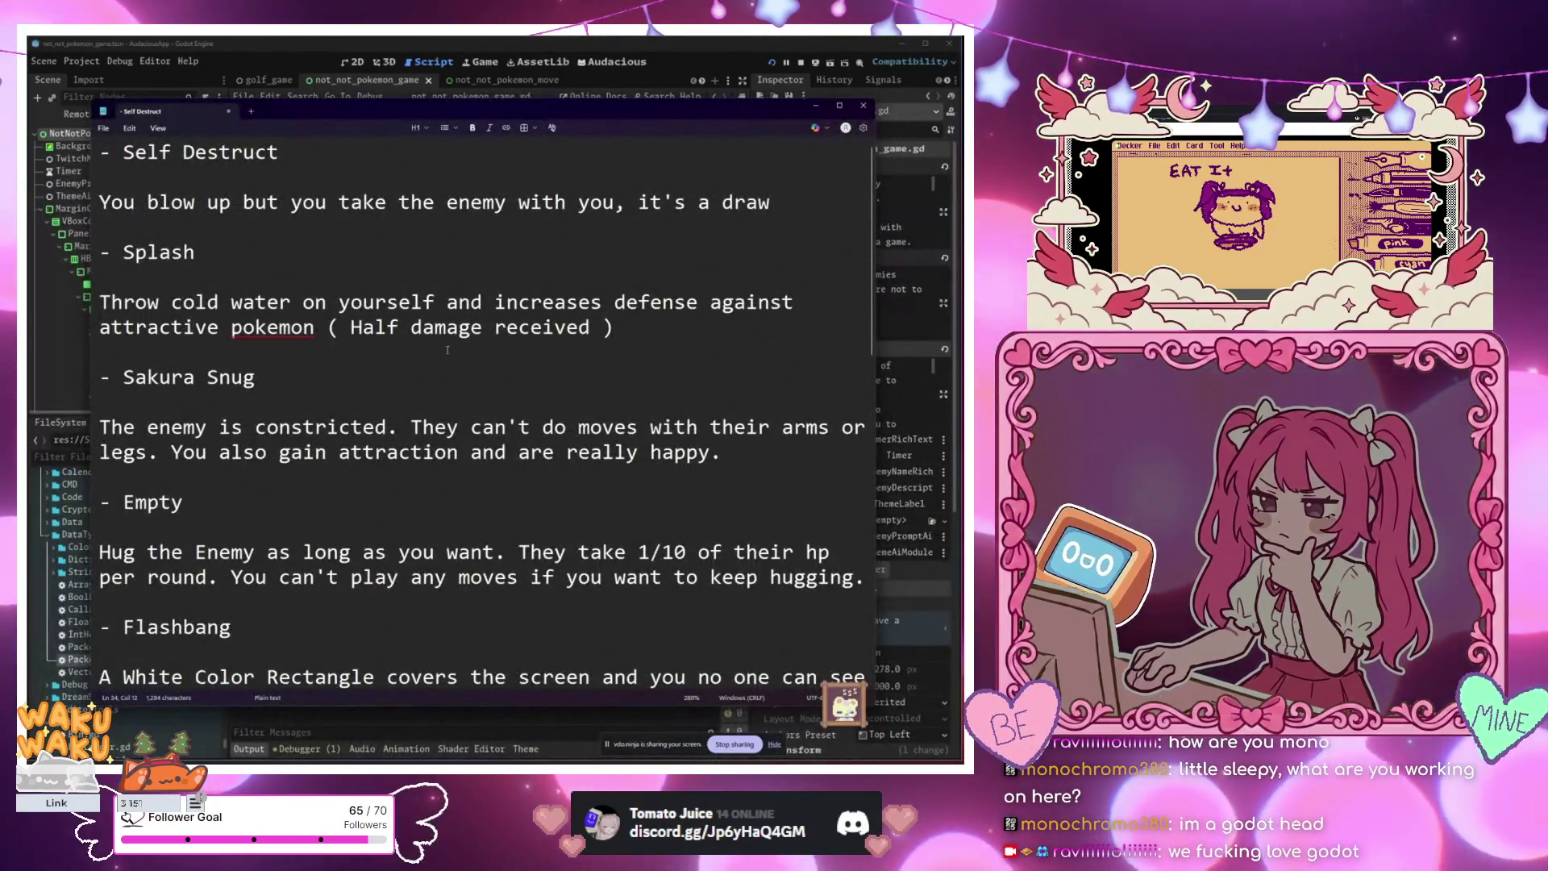
pyautogui.click(267, 452)
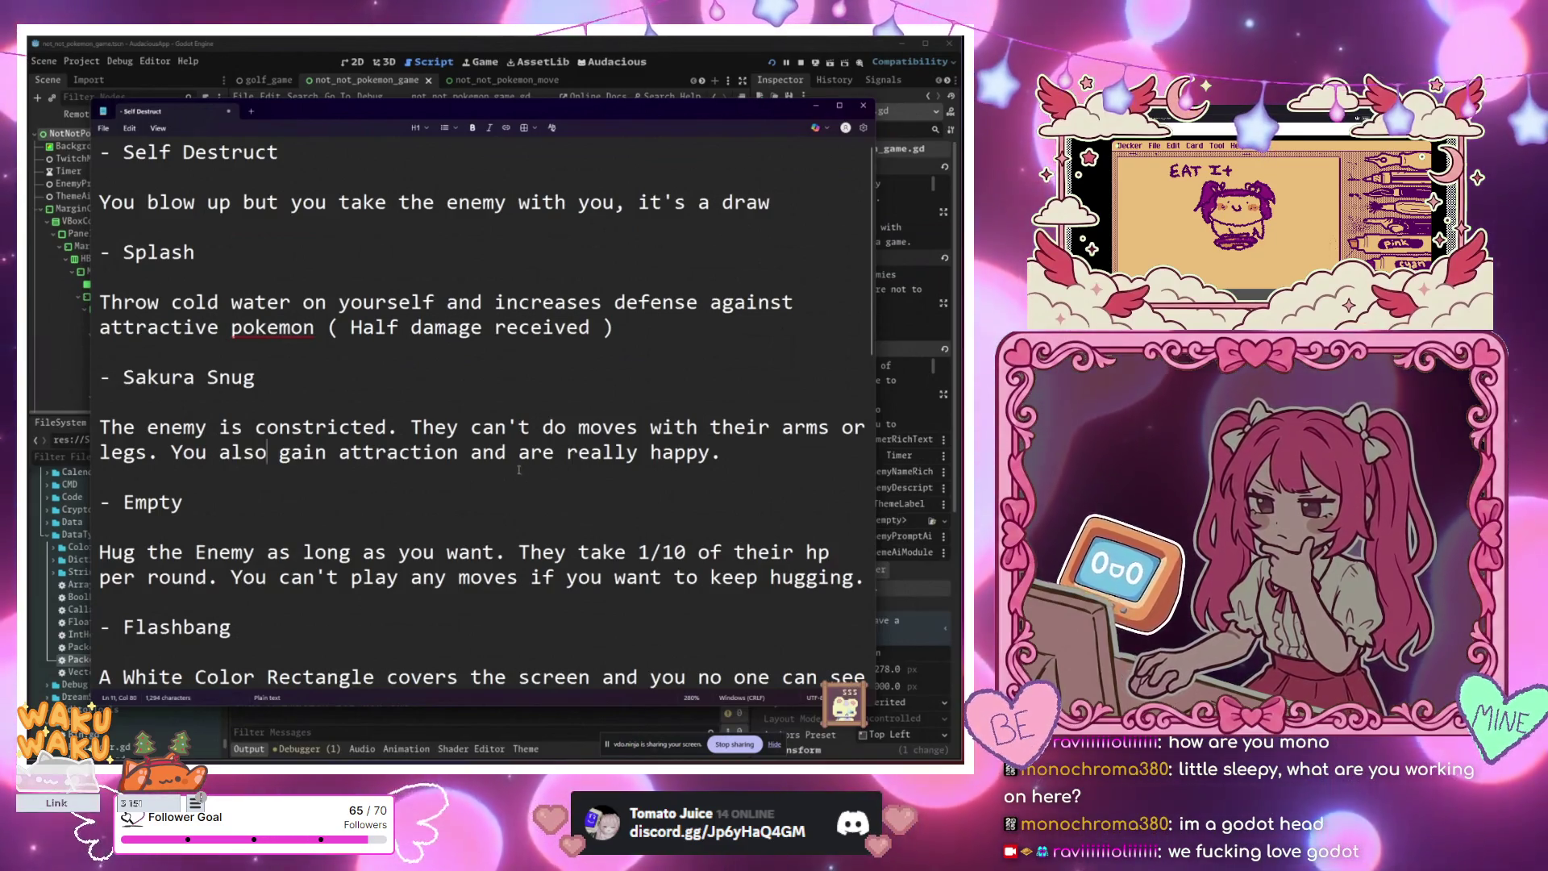
pyautogui.click(710, 478)
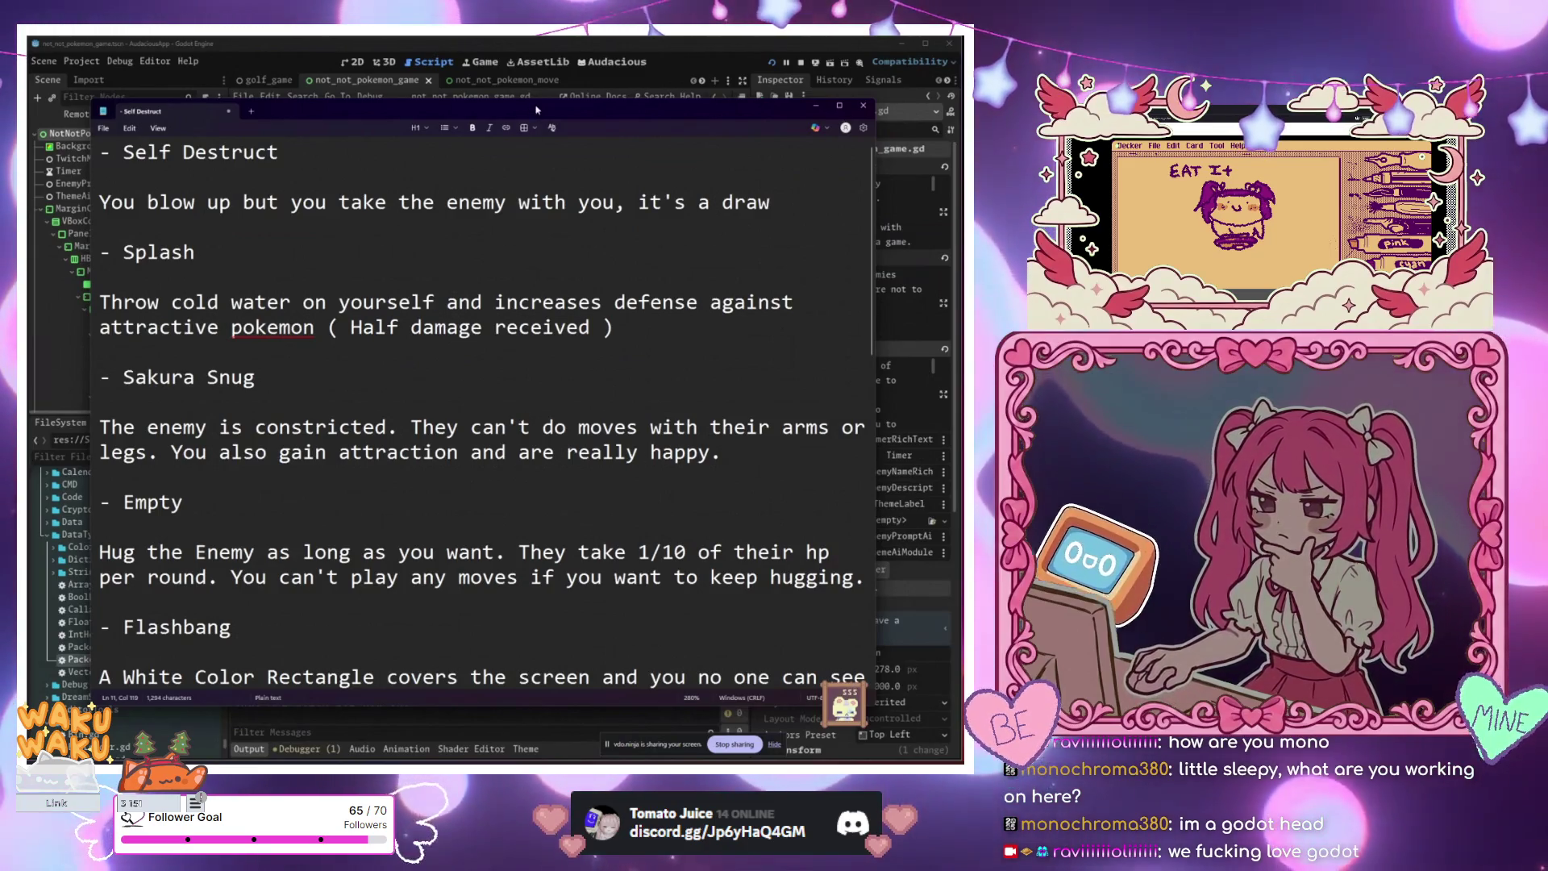
pyautogui.moveTo(537, 109)
pyautogui.mouseDown()
pyautogui.moveTo(518, 313)
pyautogui.moveTo(535, 272)
pyautogui.moveTo(587, 233)
pyautogui.moveTo(911, 173)
pyautogui.mouseUp()
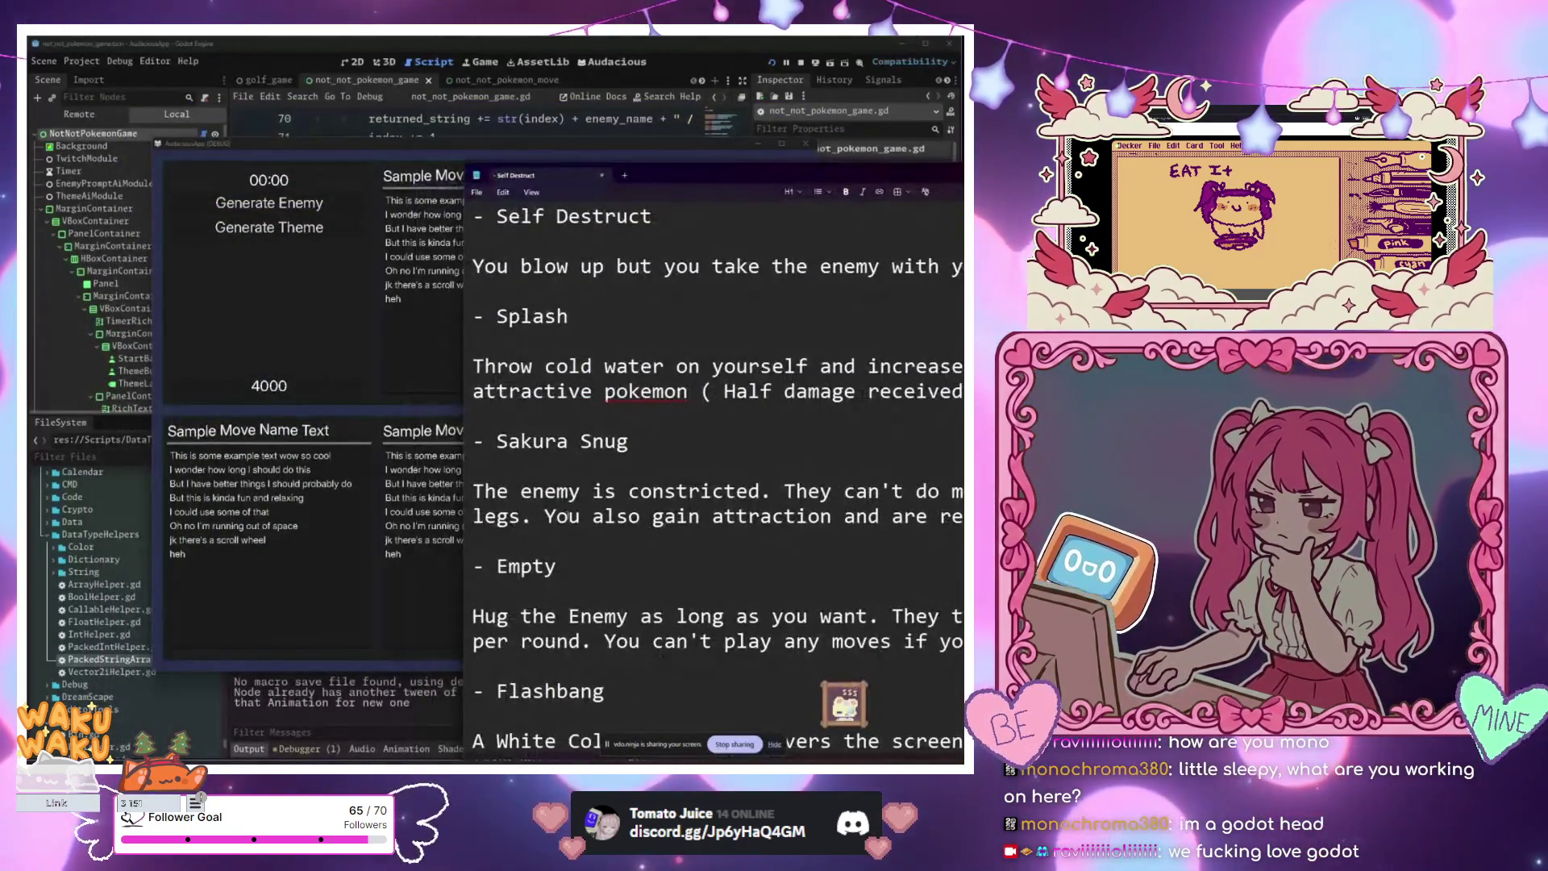
pyautogui.moveTo(678, 175); pyautogui.dragTo(872, 161)
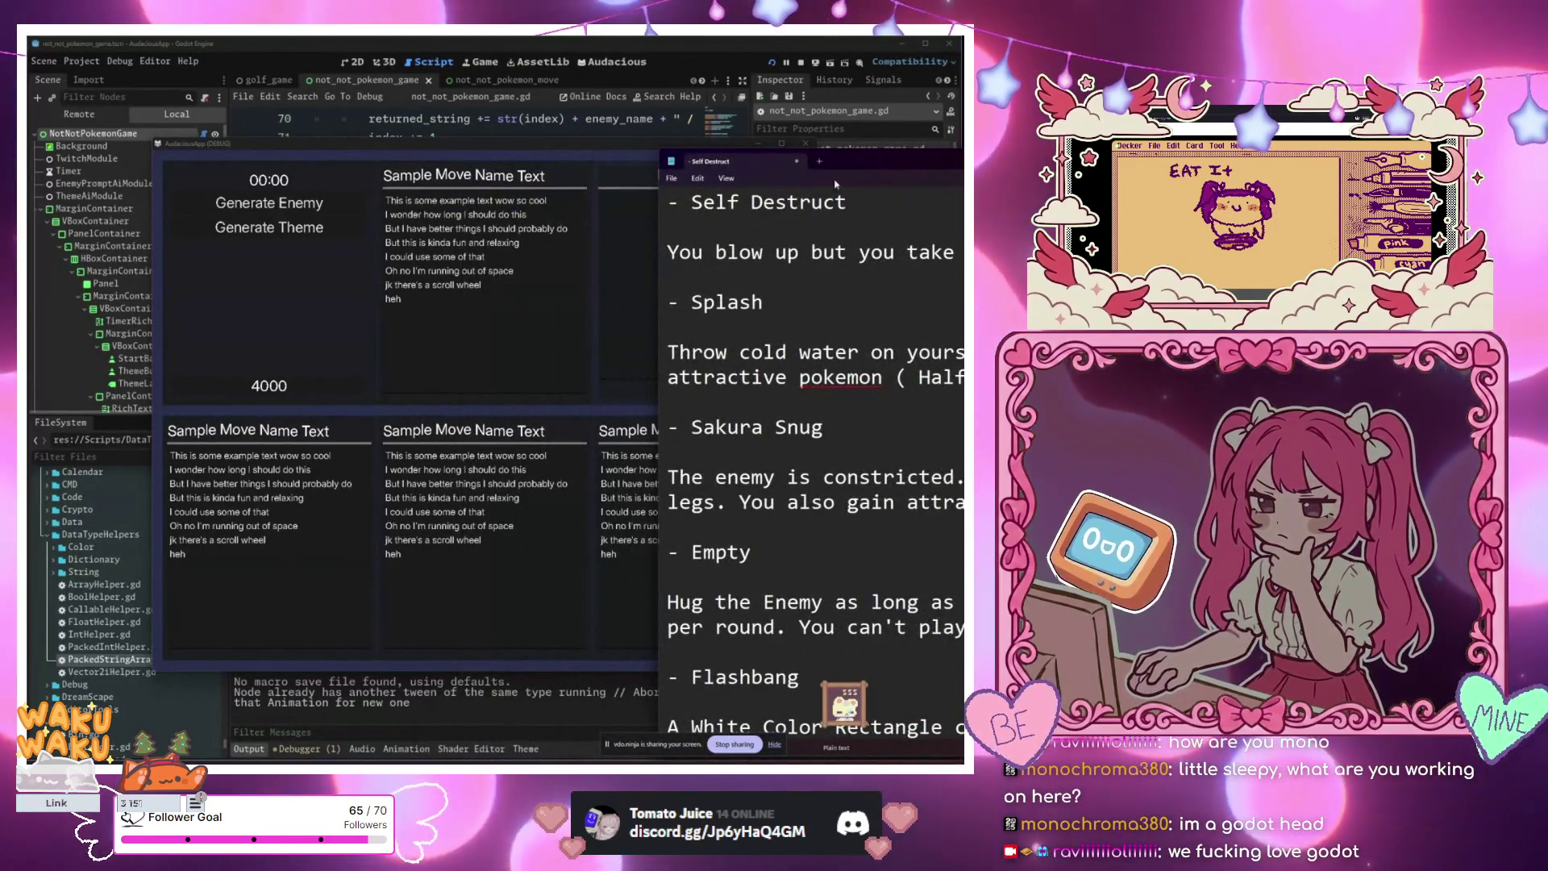
pyautogui.moveTo(878, 165); pyautogui.dragTo(1073, 294)
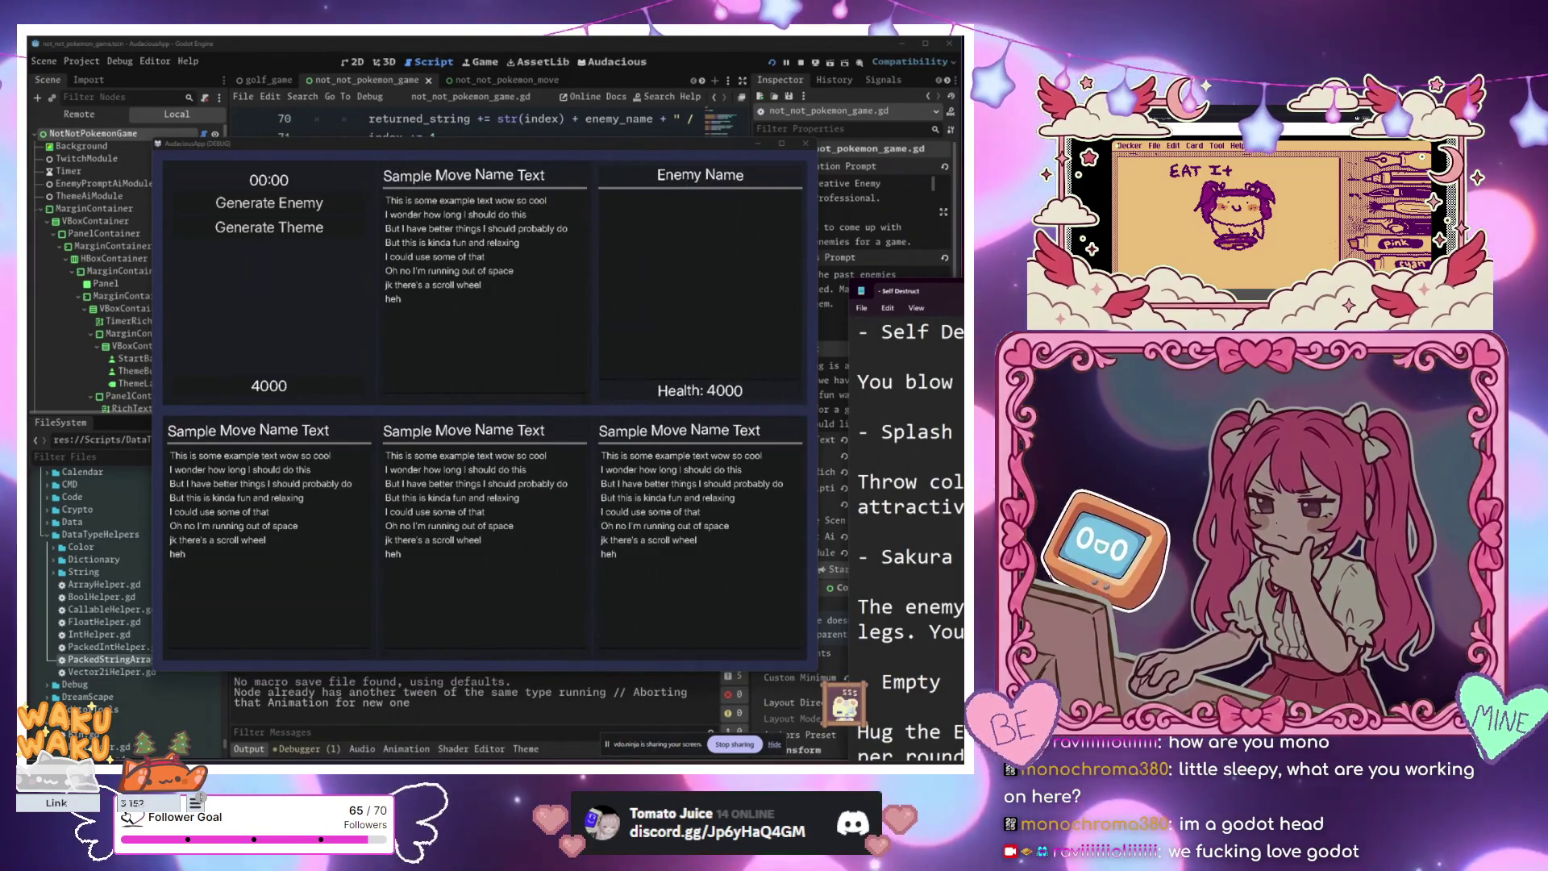
pyautogui.moveTo(1093, 290); pyautogui.dragTo(488, 114)
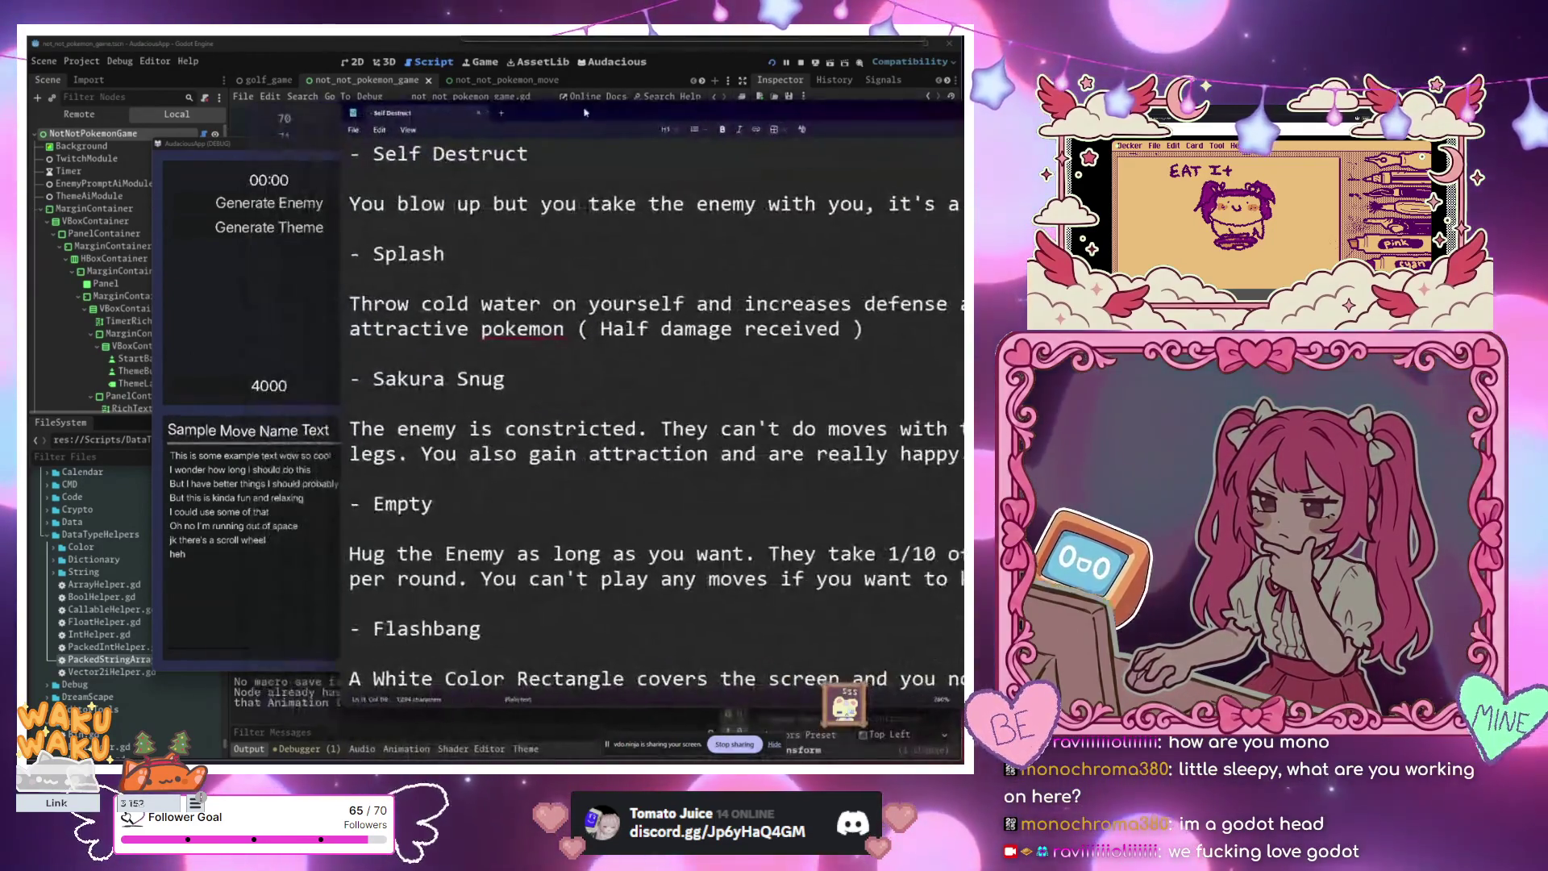
# - Review the Splash and Flashbang move descriptions in the notes
pyautogui.click(551, 308)
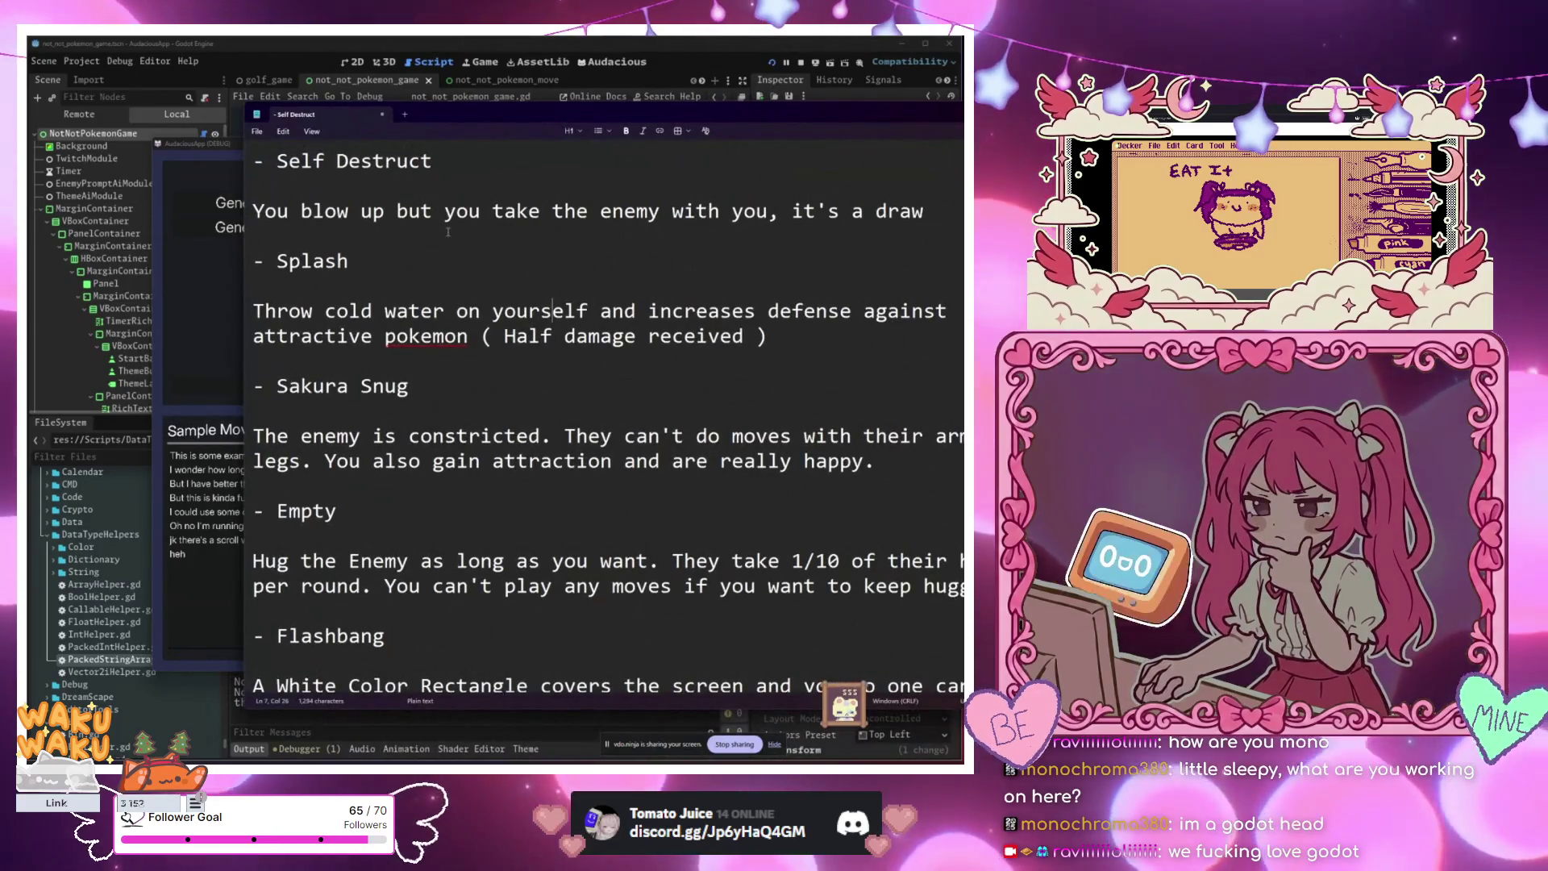
pyautogui.moveTo(319, 171); pyautogui.dragTo(366, 194)
pyautogui.scroll(-10, 367, 322)
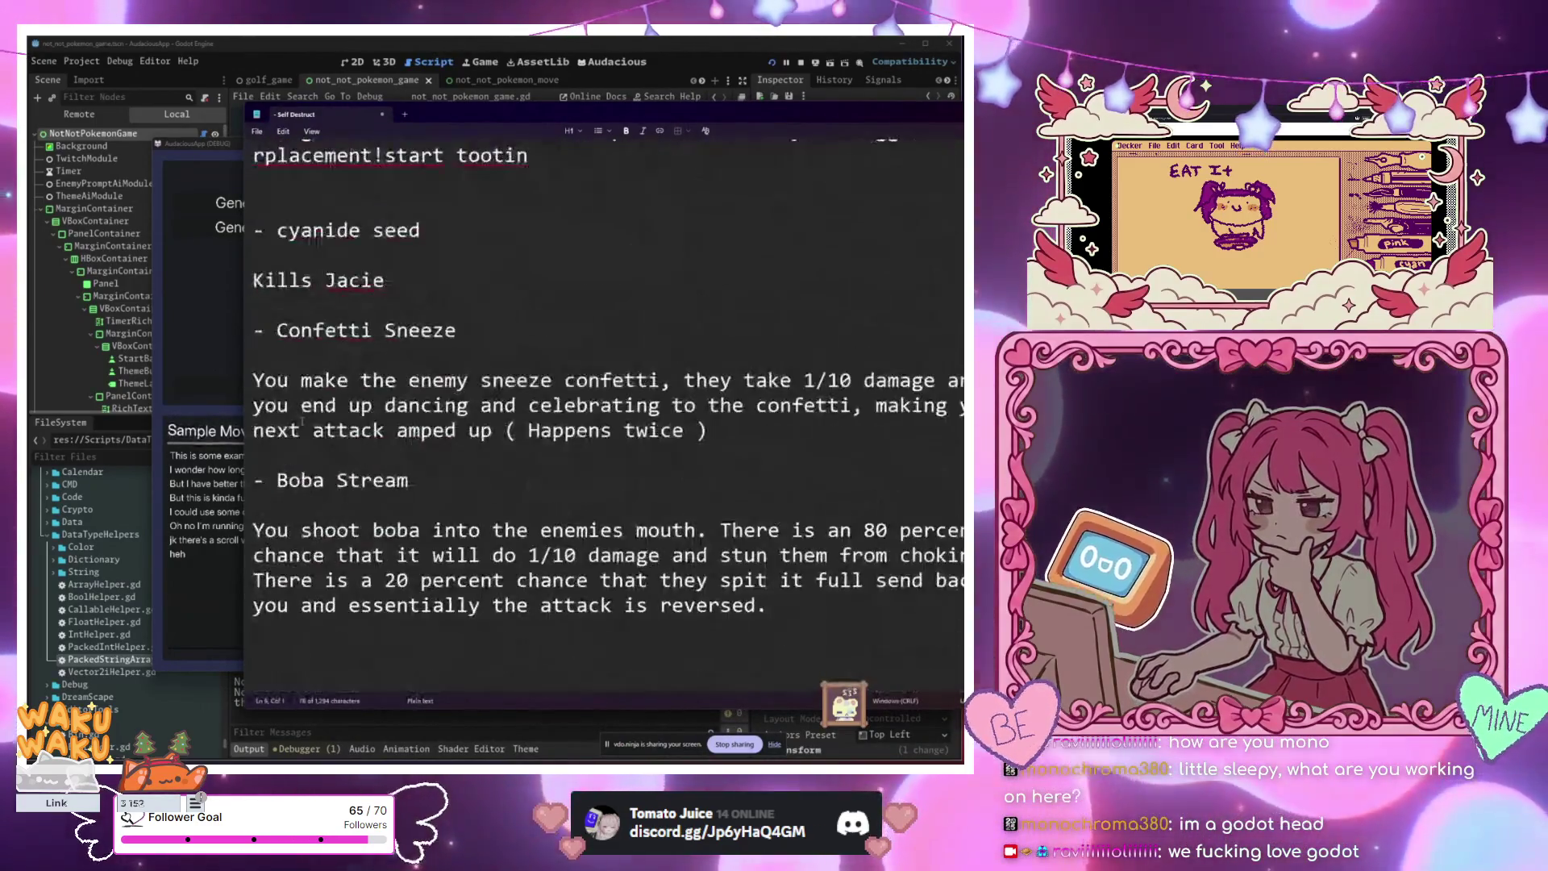
pyautogui.scroll(6, 365, 451)
pyautogui.click(462, 405)
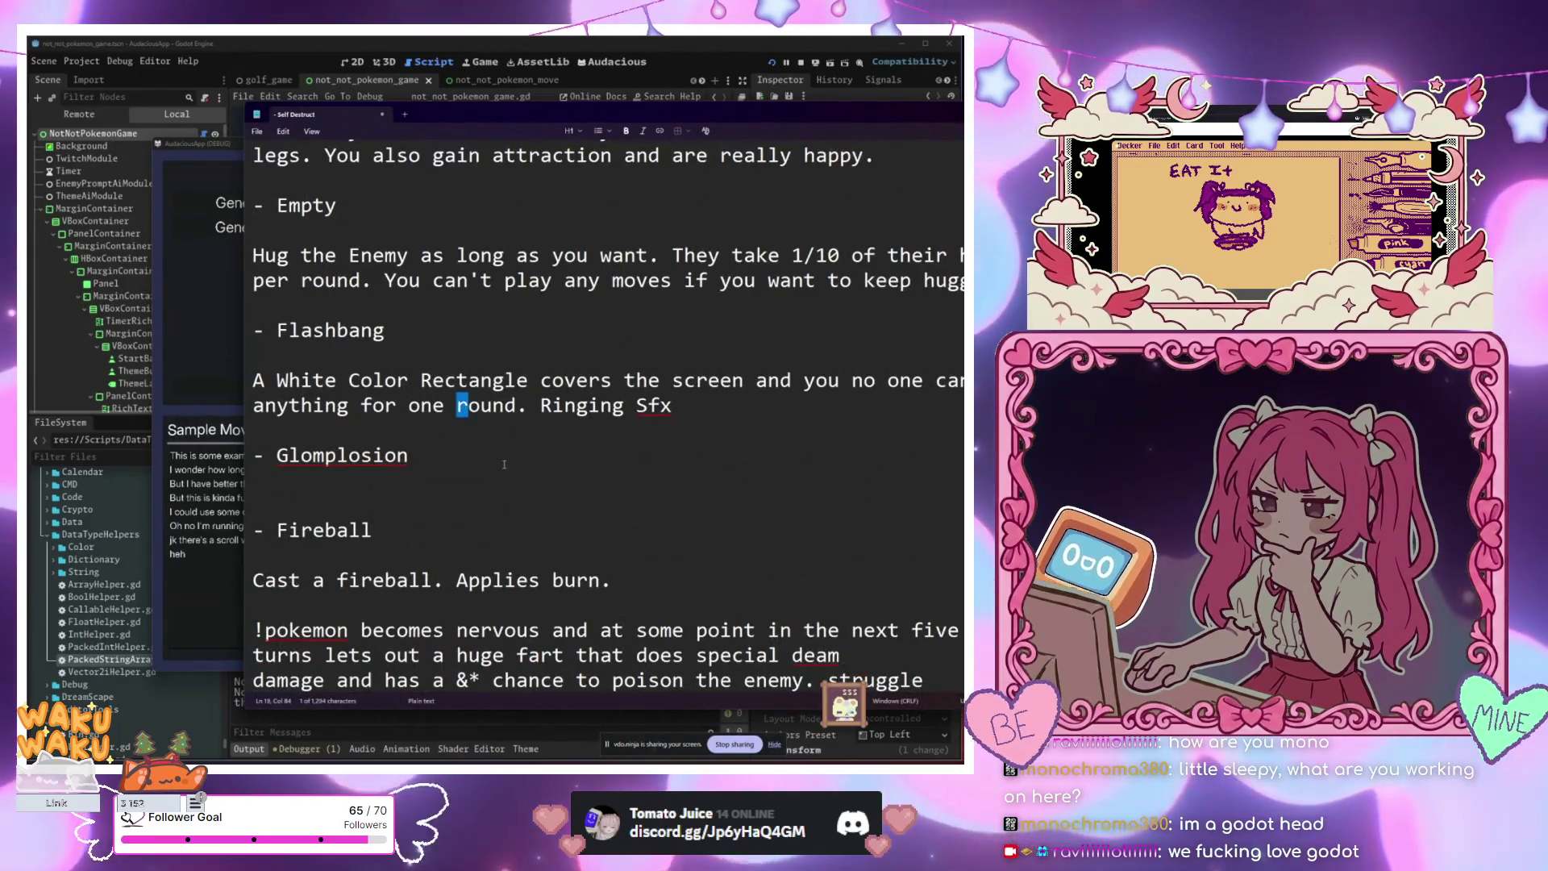
pyautogui.scroll(-3, 484, 452)
pyautogui.scroll(1, 505, 464)
pyautogui.moveTo(298, 304)
pyautogui.mouseDown()
pyautogui.moveTo(696, 304)
pyautogui.moveTo(685, 330)
pyautogui.mouseUp()
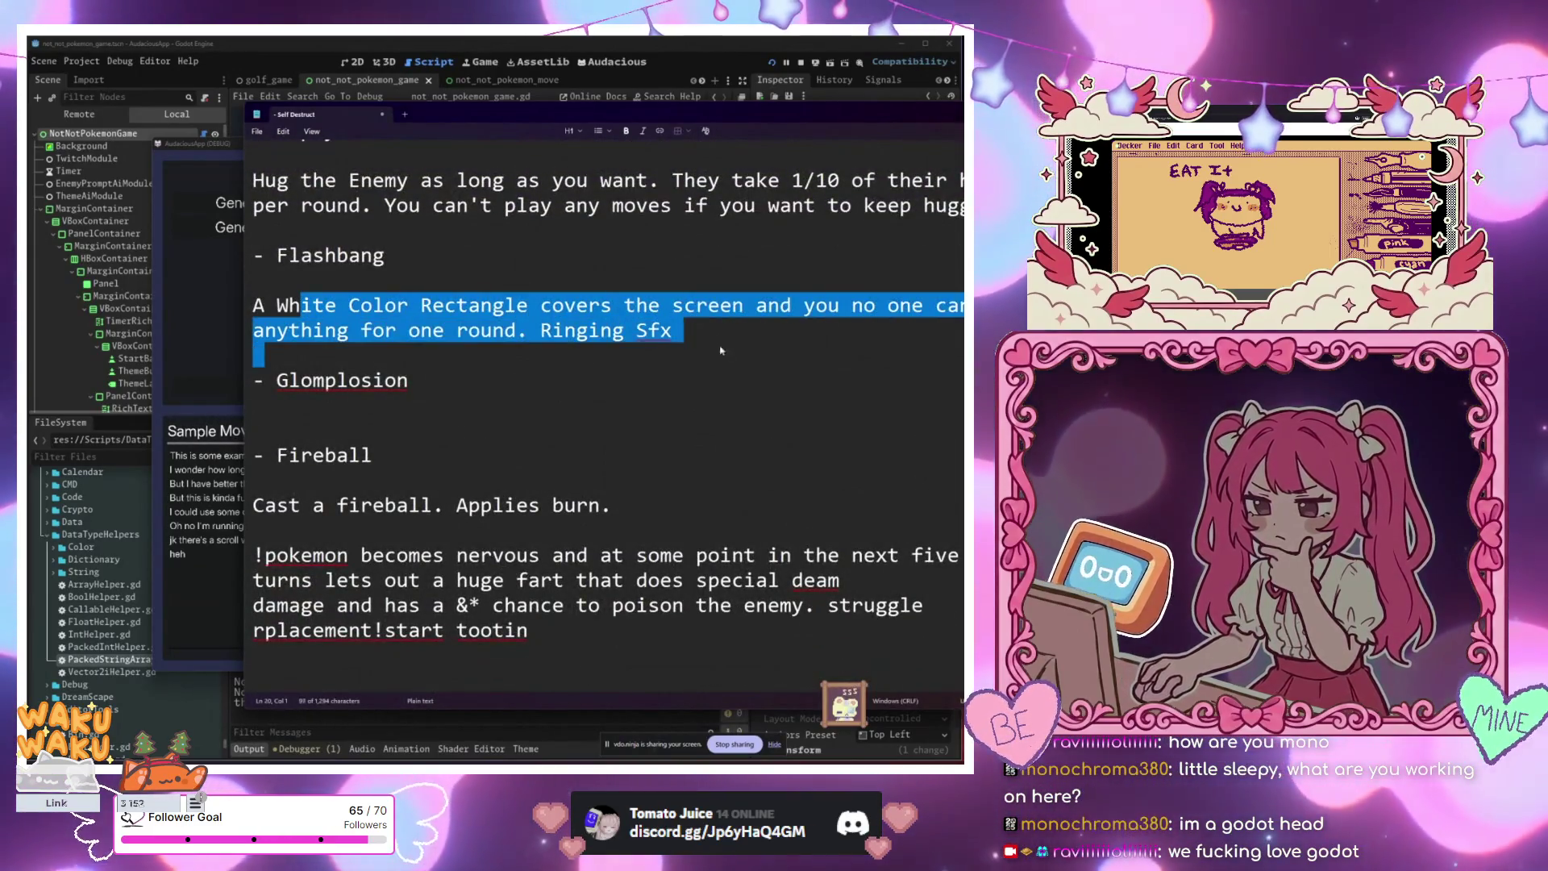
pyautogui.click(716, 471)
# - Review the Confetti Sneeze and Glomplosion entries, then move the notes aside and bring the game forward
pyautogui.scroll(-5, 647, 494)
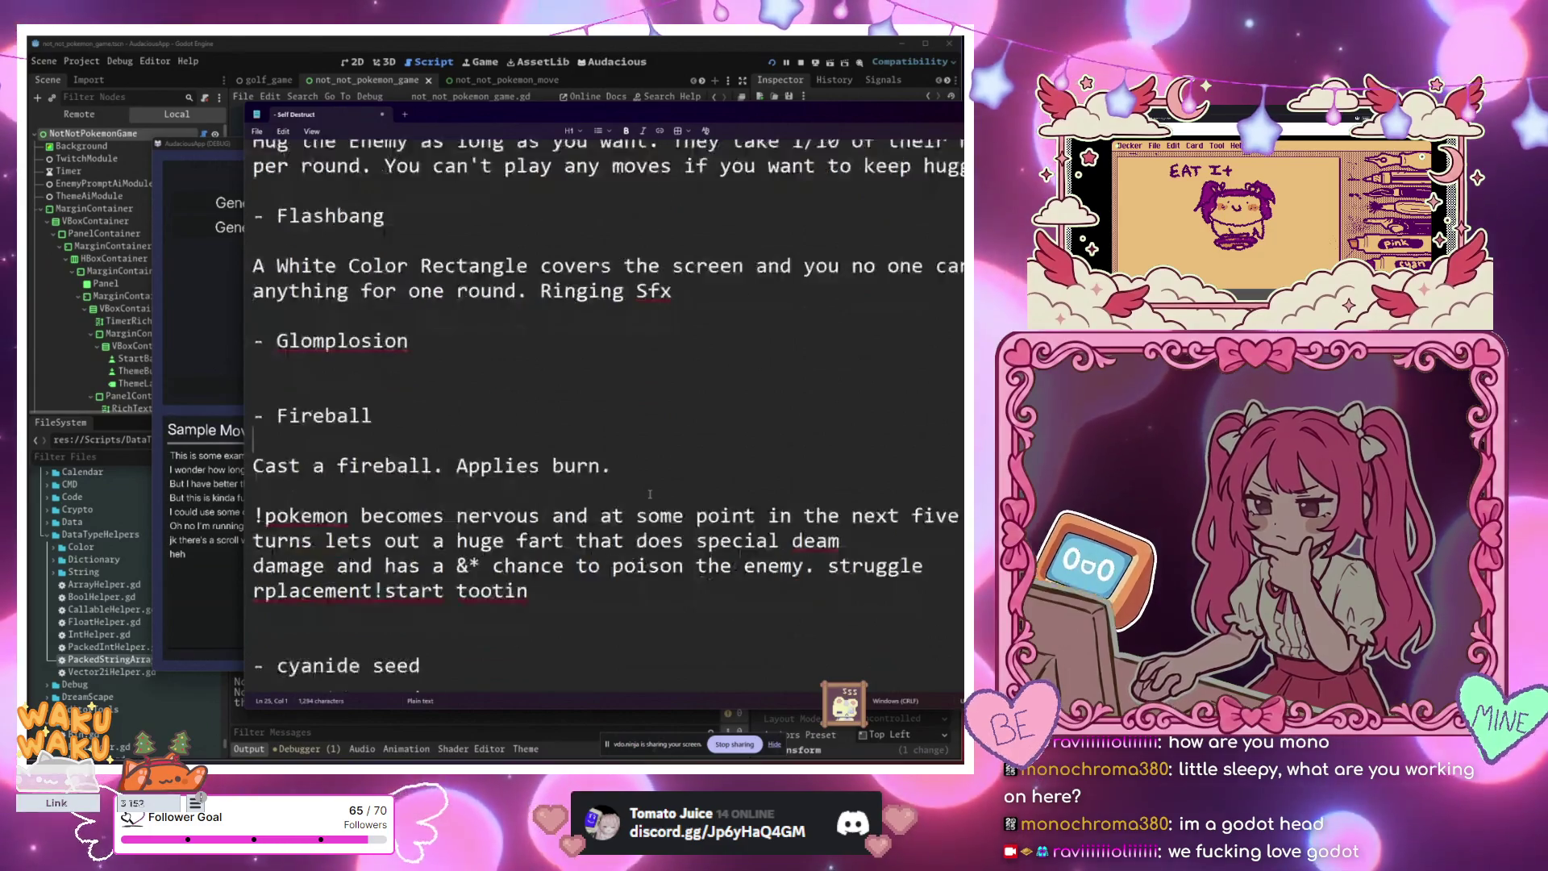
pyautogui.scroll(3, 648, 495)
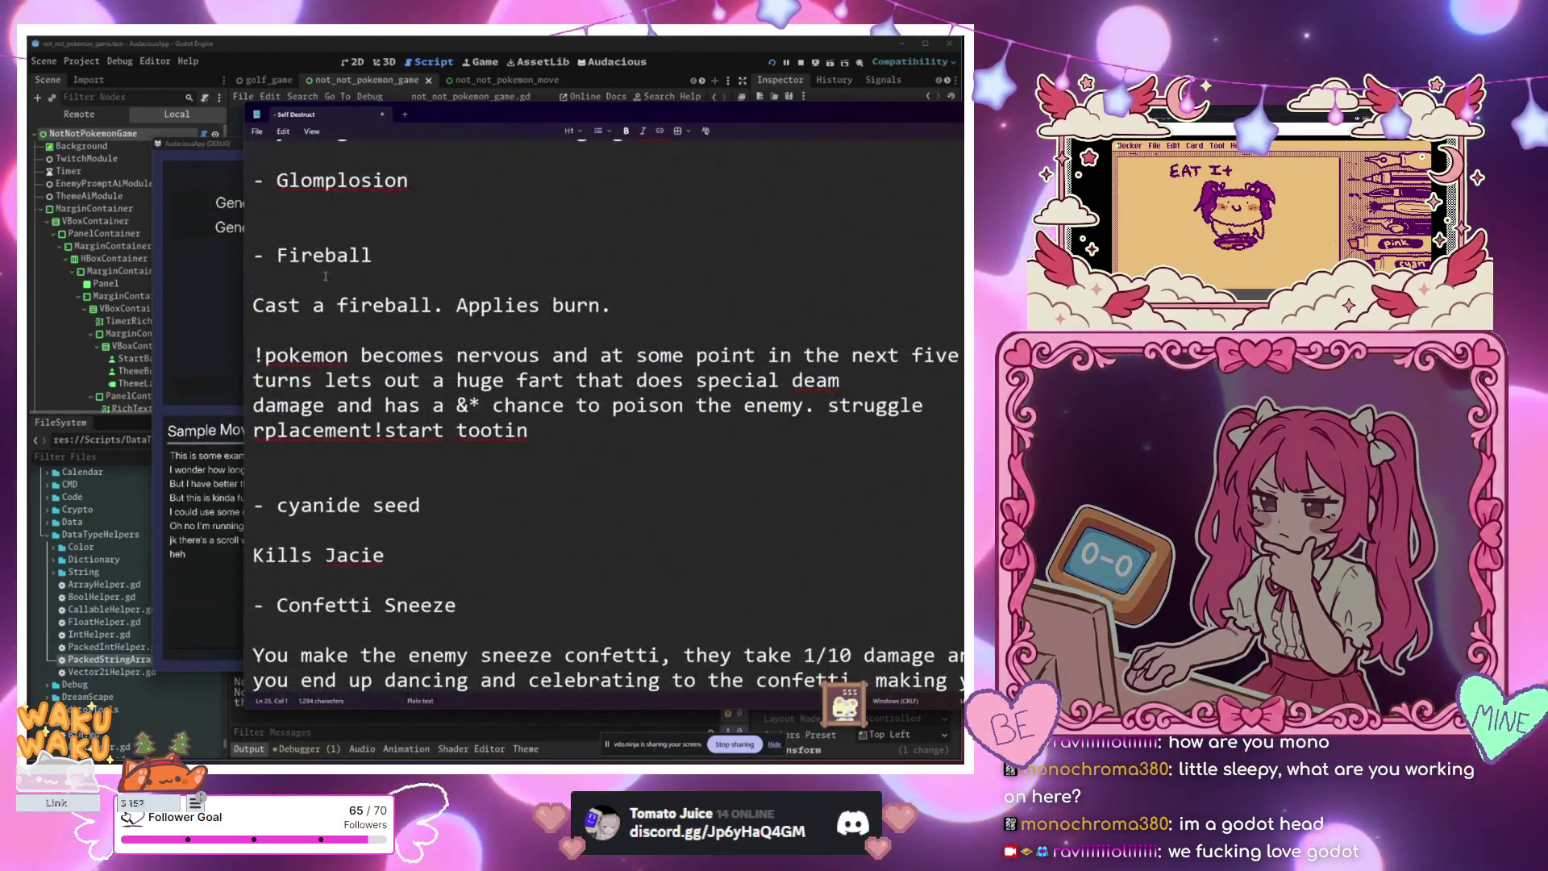
pyautogui.scroll(-3, 325, 277)
pyautogui.click(396, 380)
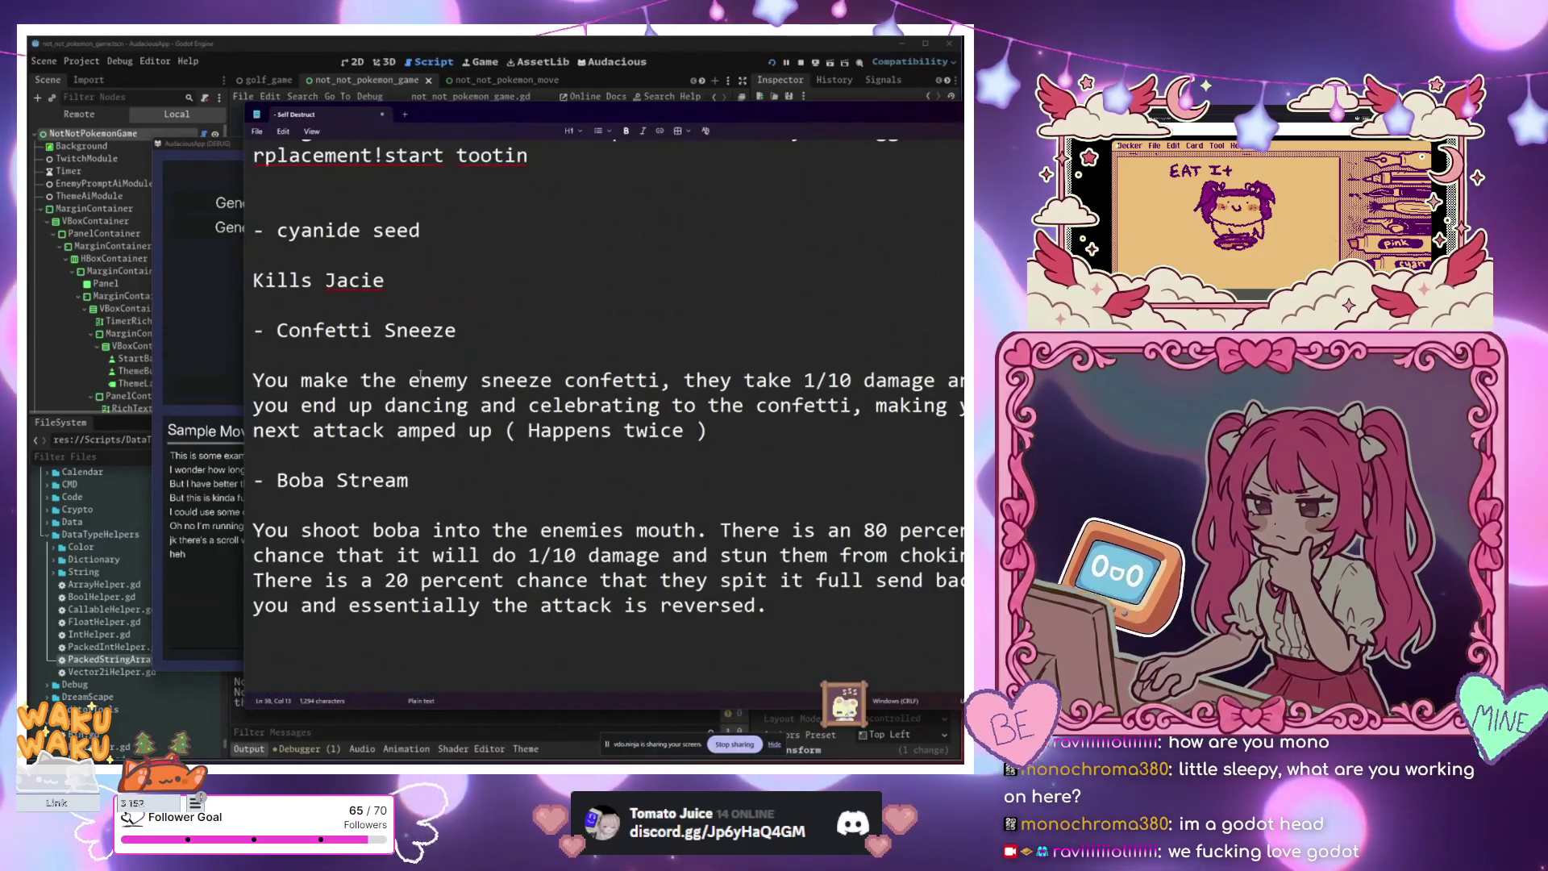
pyautogui.hotkey('shift', 'Down')
pyautogui.press('Right')
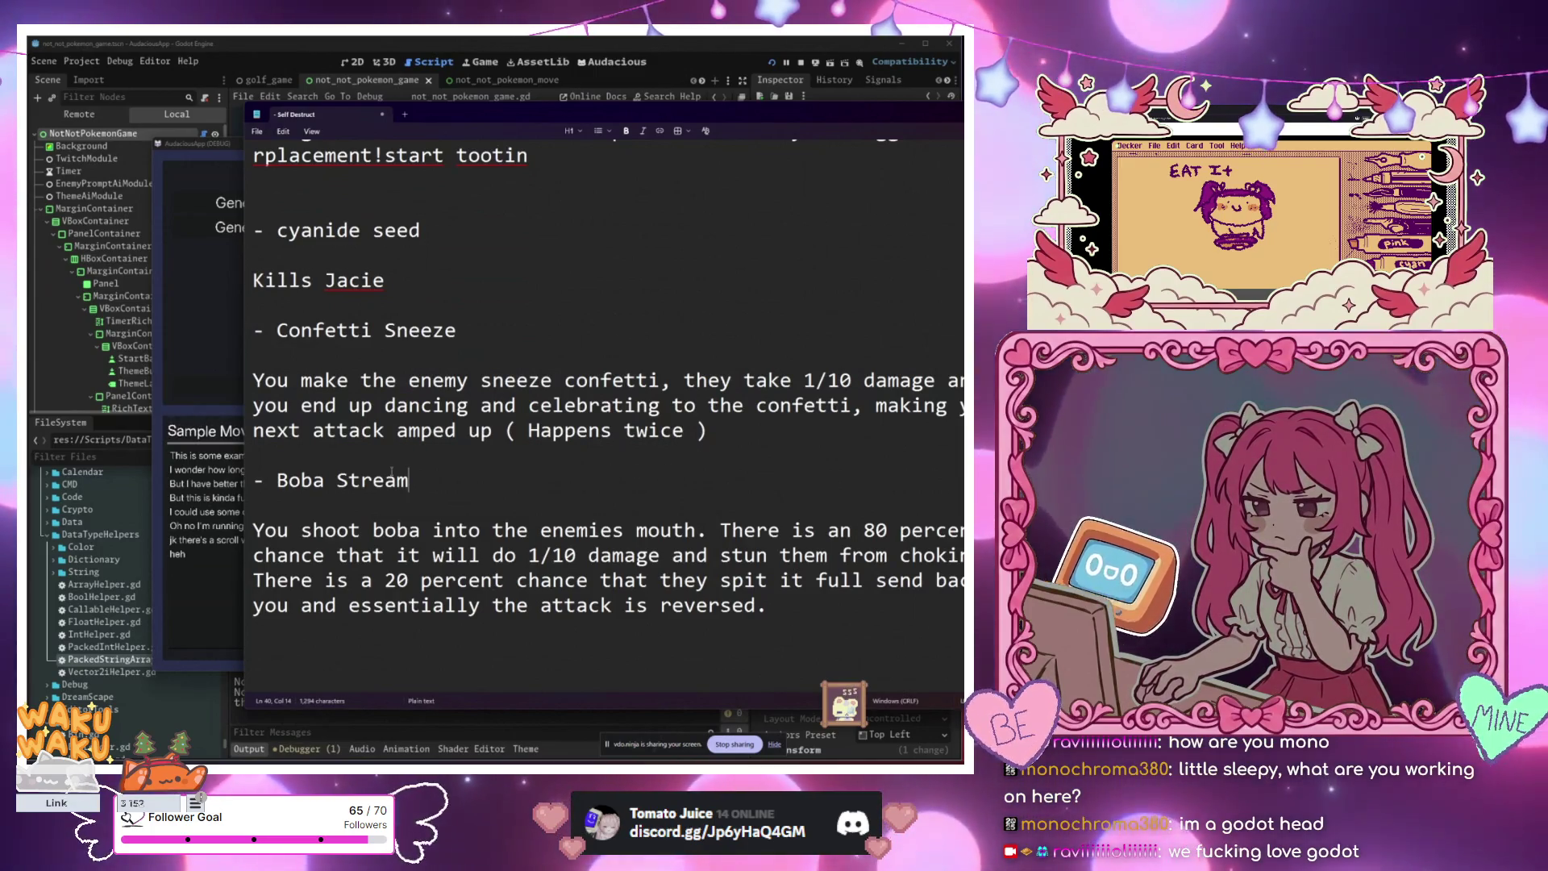
pyautogui.scroll(8, 635, 569)
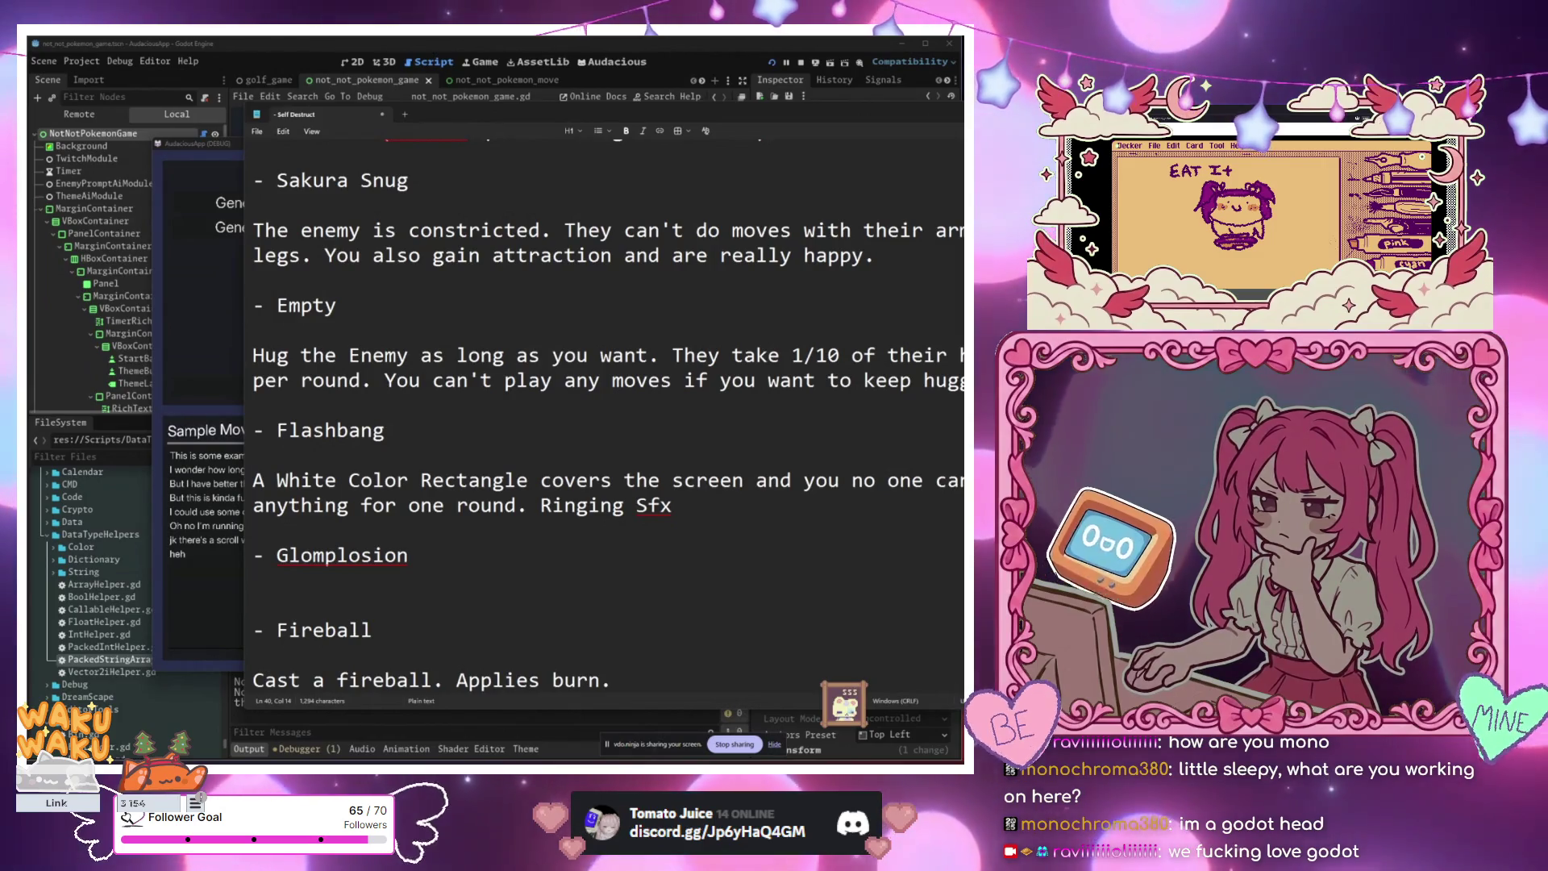
pyautogui.click(520, 661)
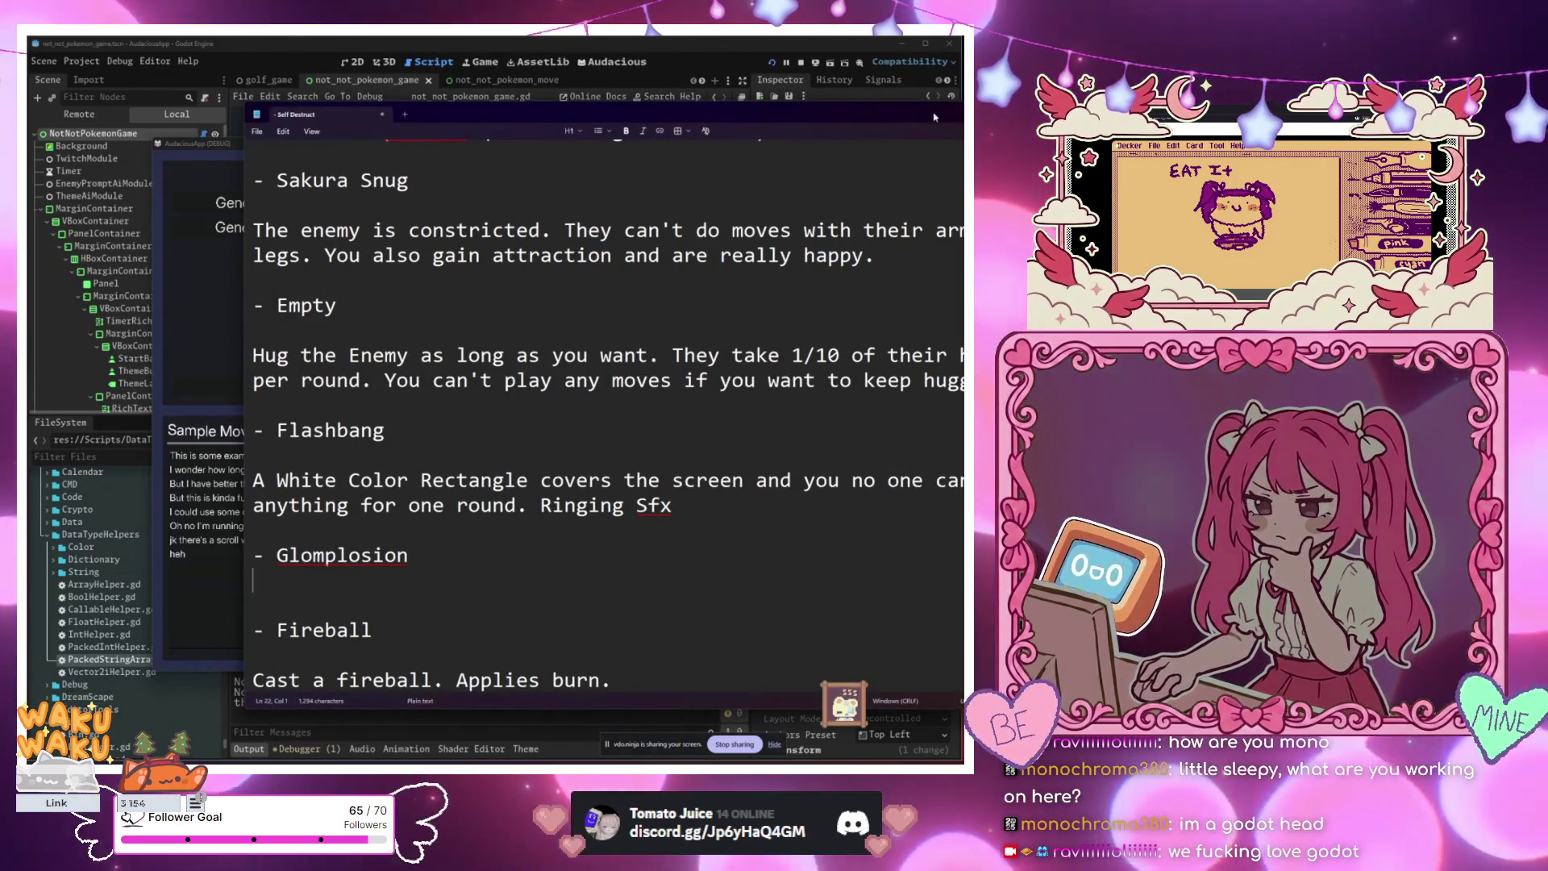
pyautogui.moveTo(934, 117); pyautogui.dragTo(1213, 106)
pyautogui.click(419, 588)
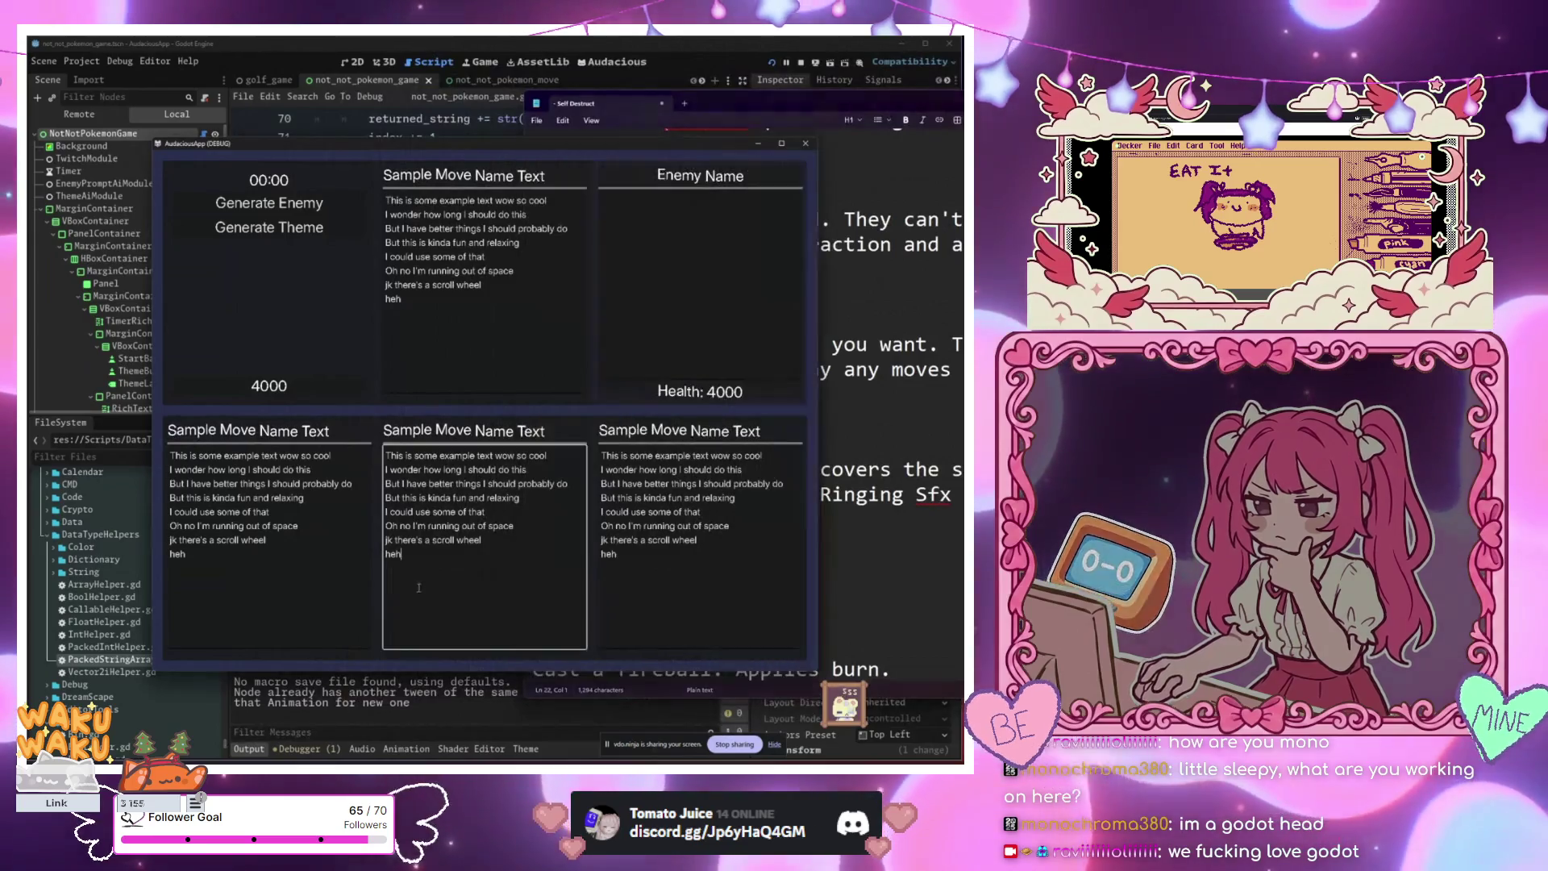
pyautogui.click(384, 710)
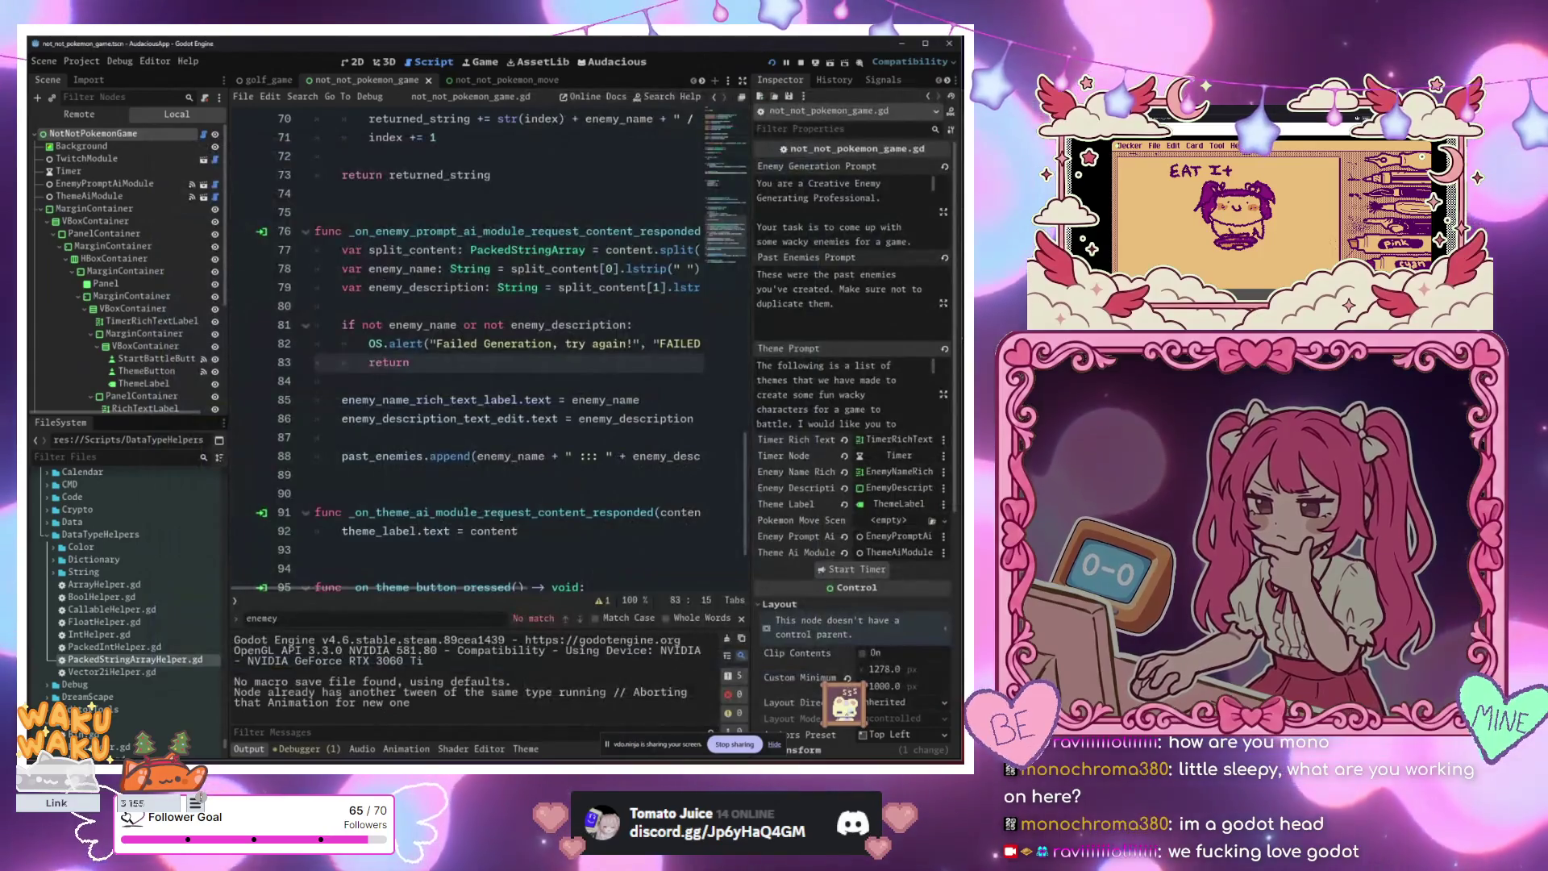
pyautogui.click(500, 513)
pyautogui.hotkey('alt', 'Tab')
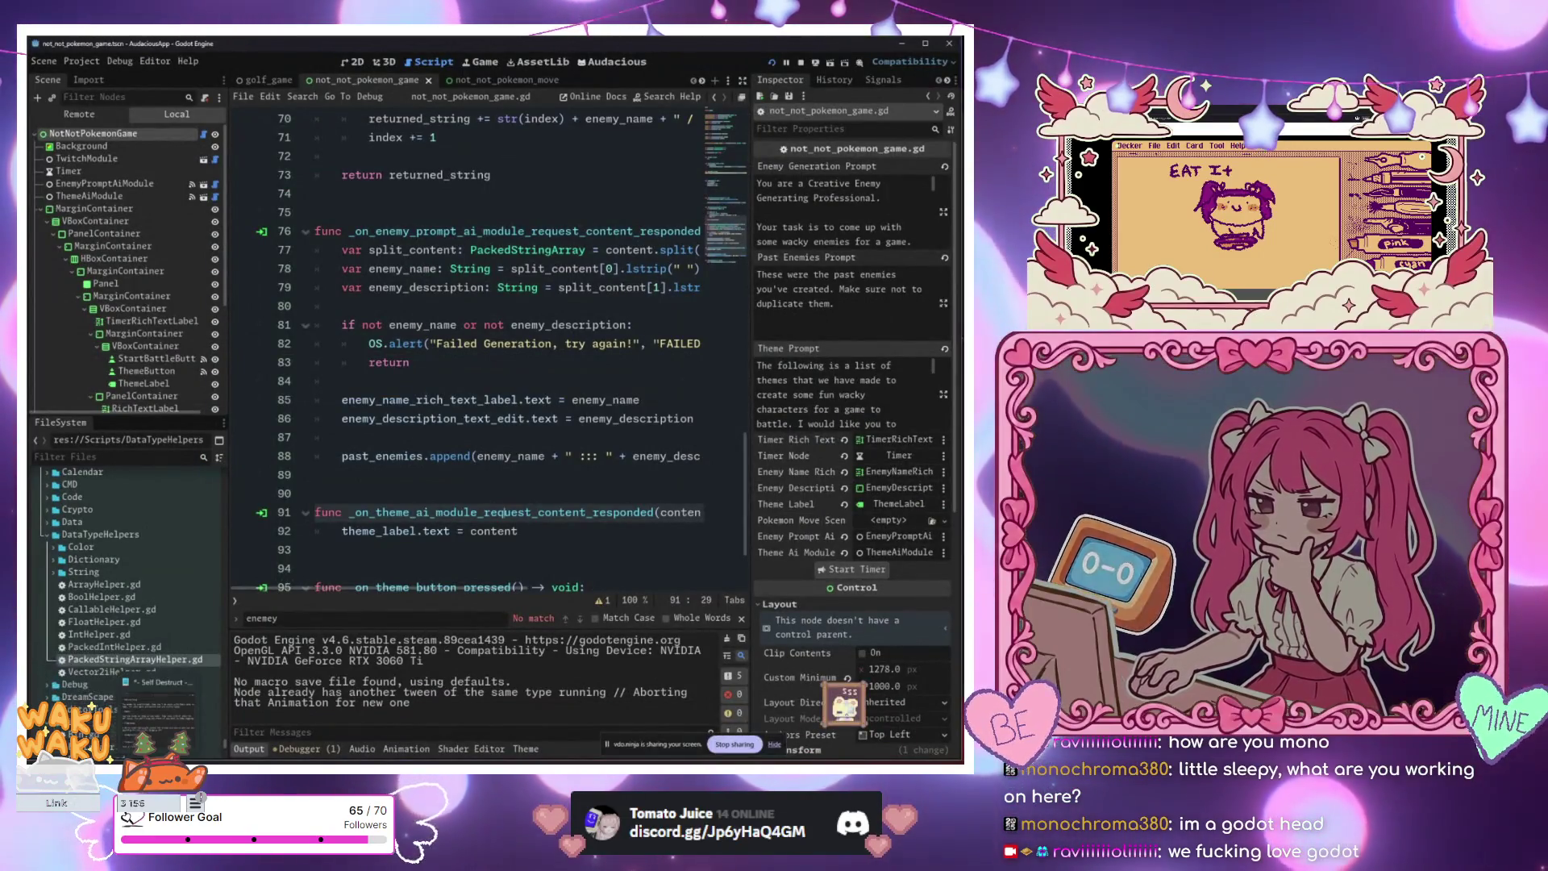
pyautogui.click(144, 702)
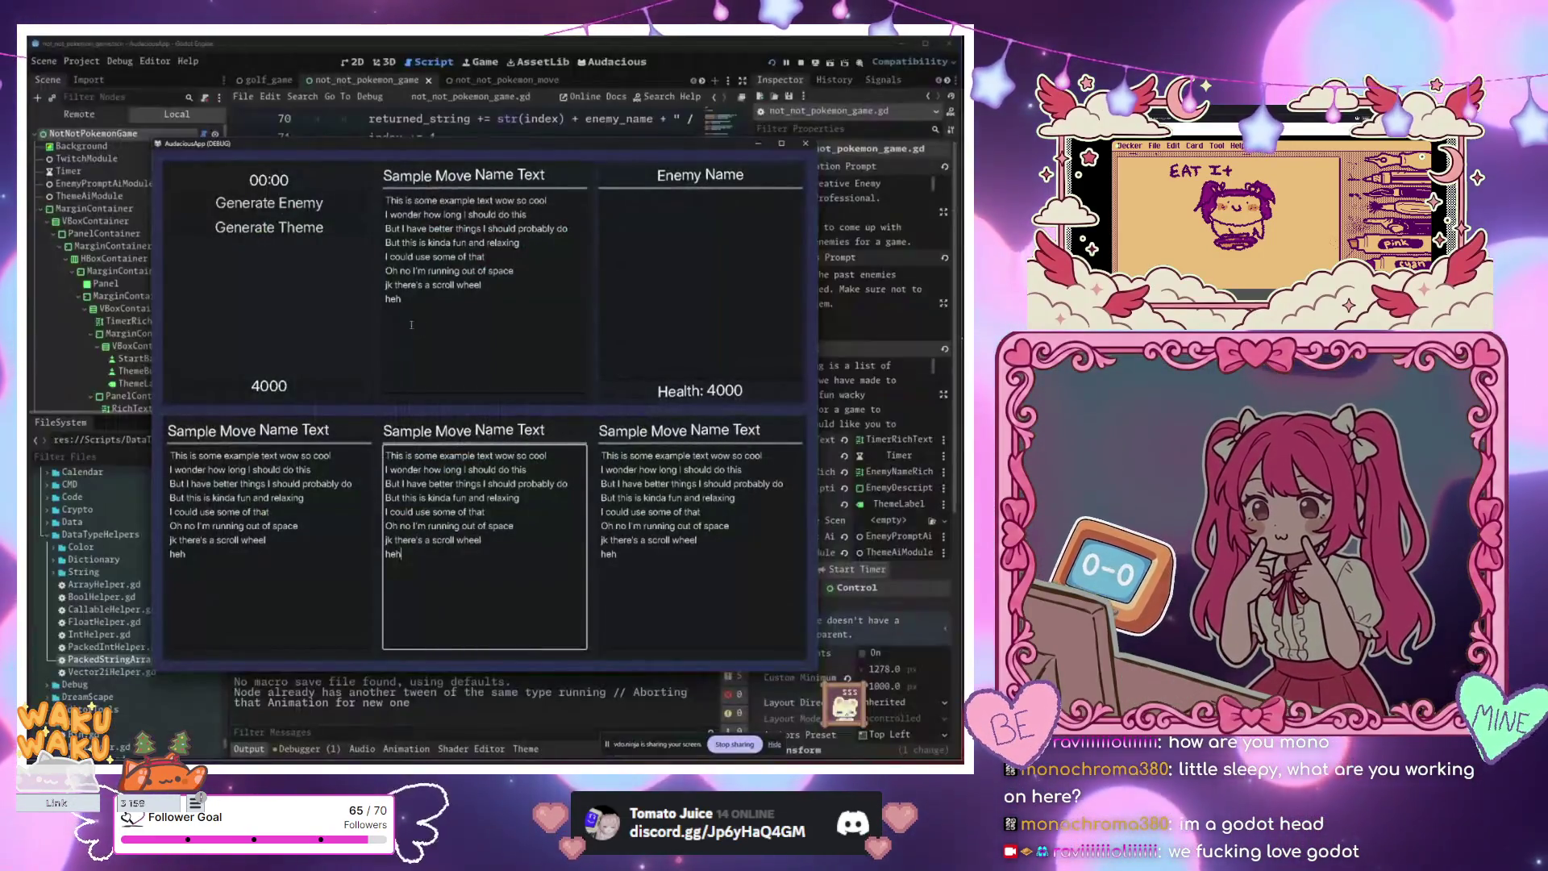
pyautogui.moveTo(395, 152); pyautogui.dragTo(500, 107)
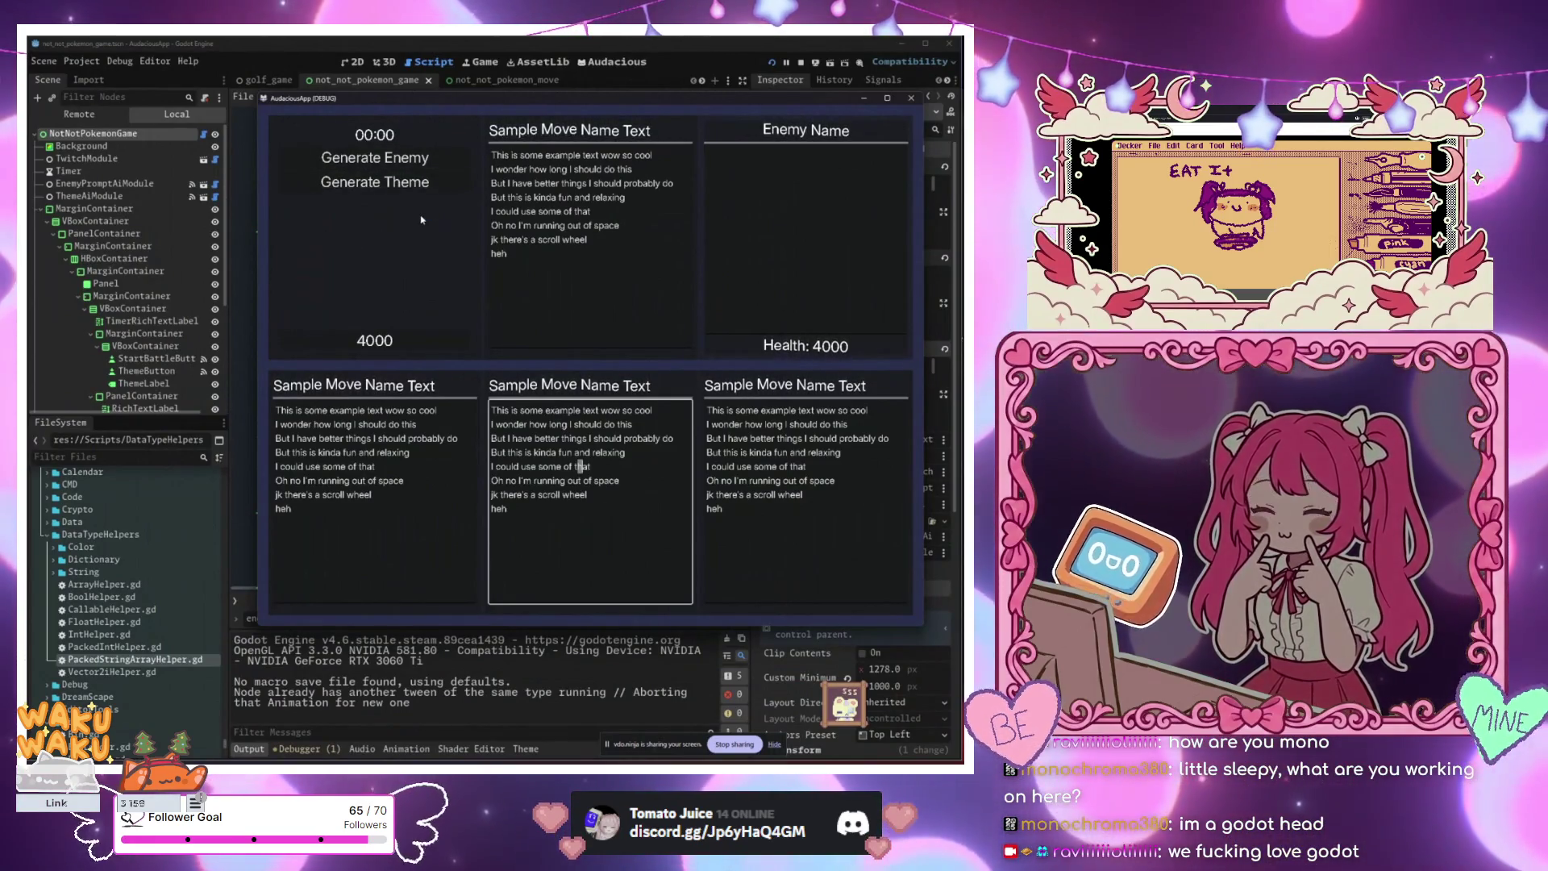
pyautogui.click(390, 184)
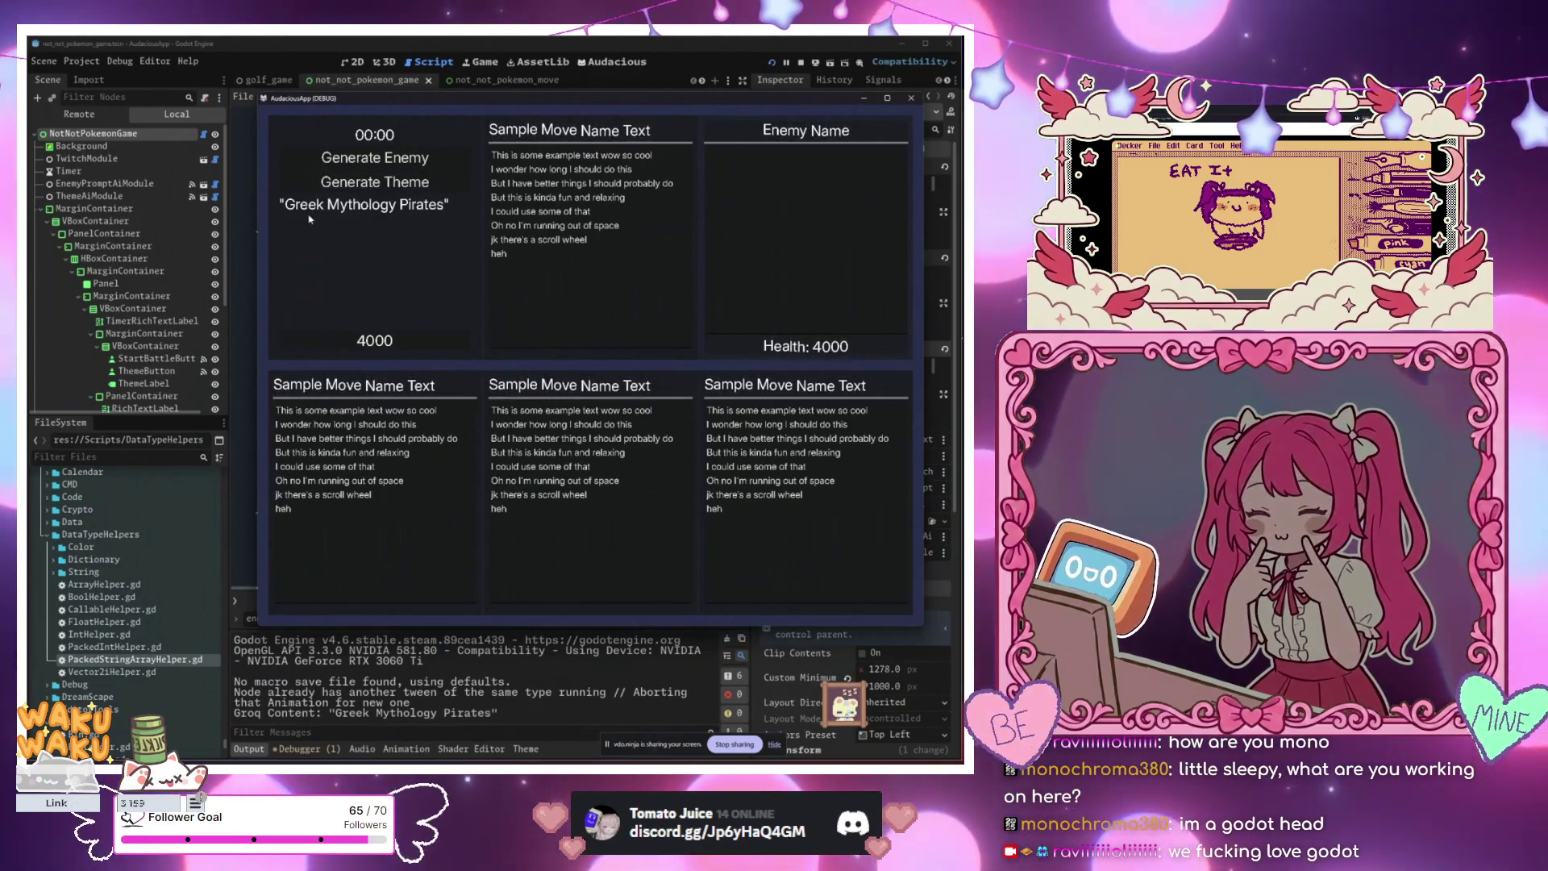
# - Generate themes like Greek Mythology Pirates, then stop the game with F8 and refocus the script
pyautogui.click(378, 187)
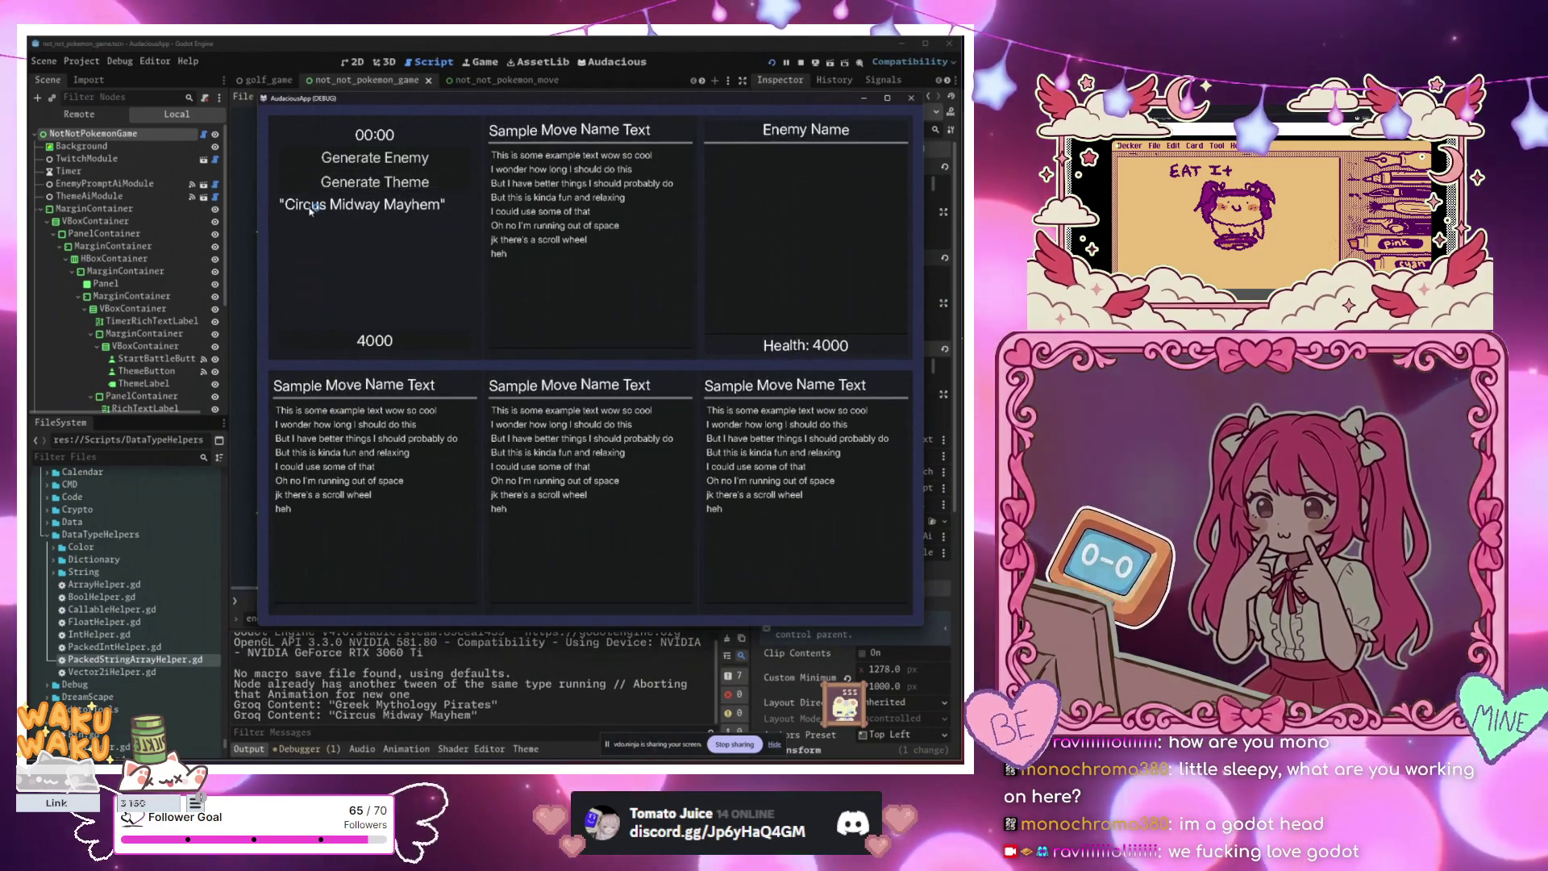
pyautogui.click(363, 189)
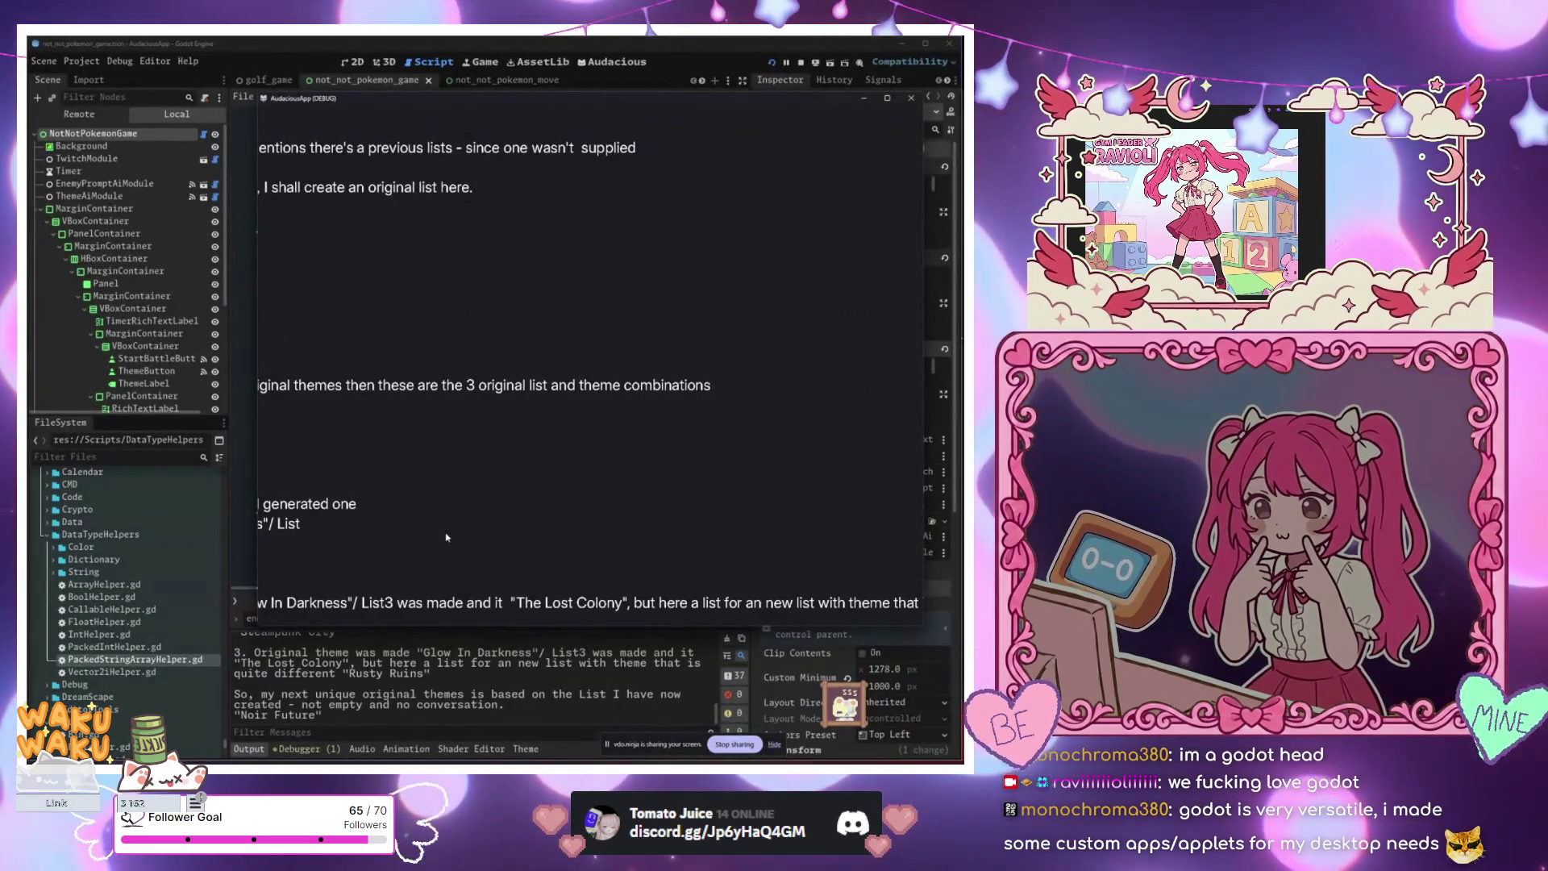
pyautogui.moveTo(520, 158)
pyautogui.mouseDown()
pyautogui.moveTo(518, 261)
pyautogui.moveTo(517, 102)
pyautogui.moveTo(475, 449)
pyautogui.mouseUp()
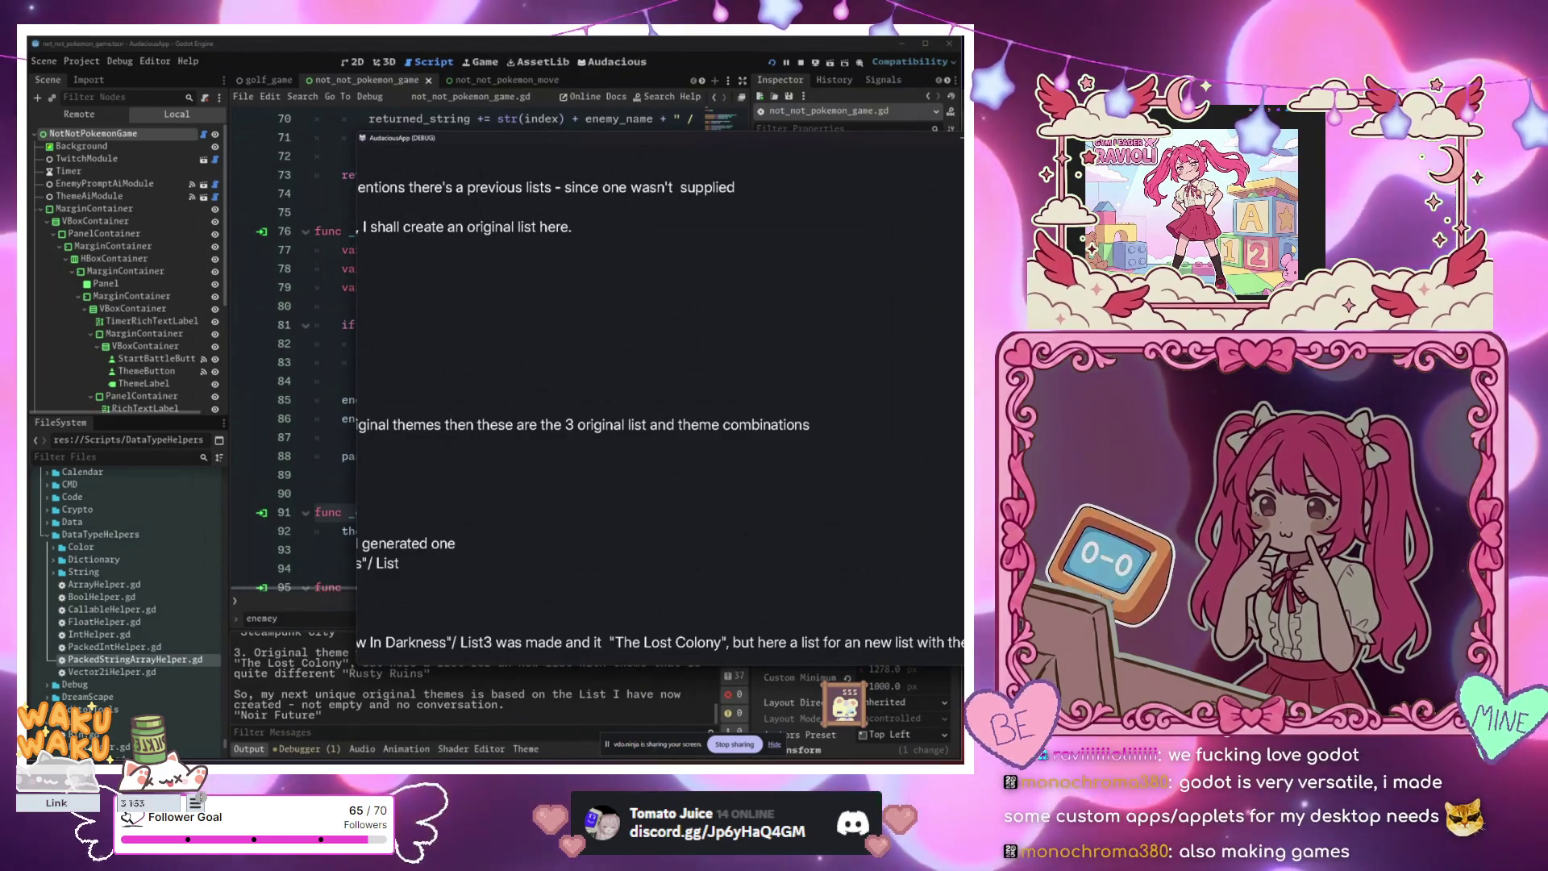
pyautogui.press('F8')
pyautogui.click(347, 381)
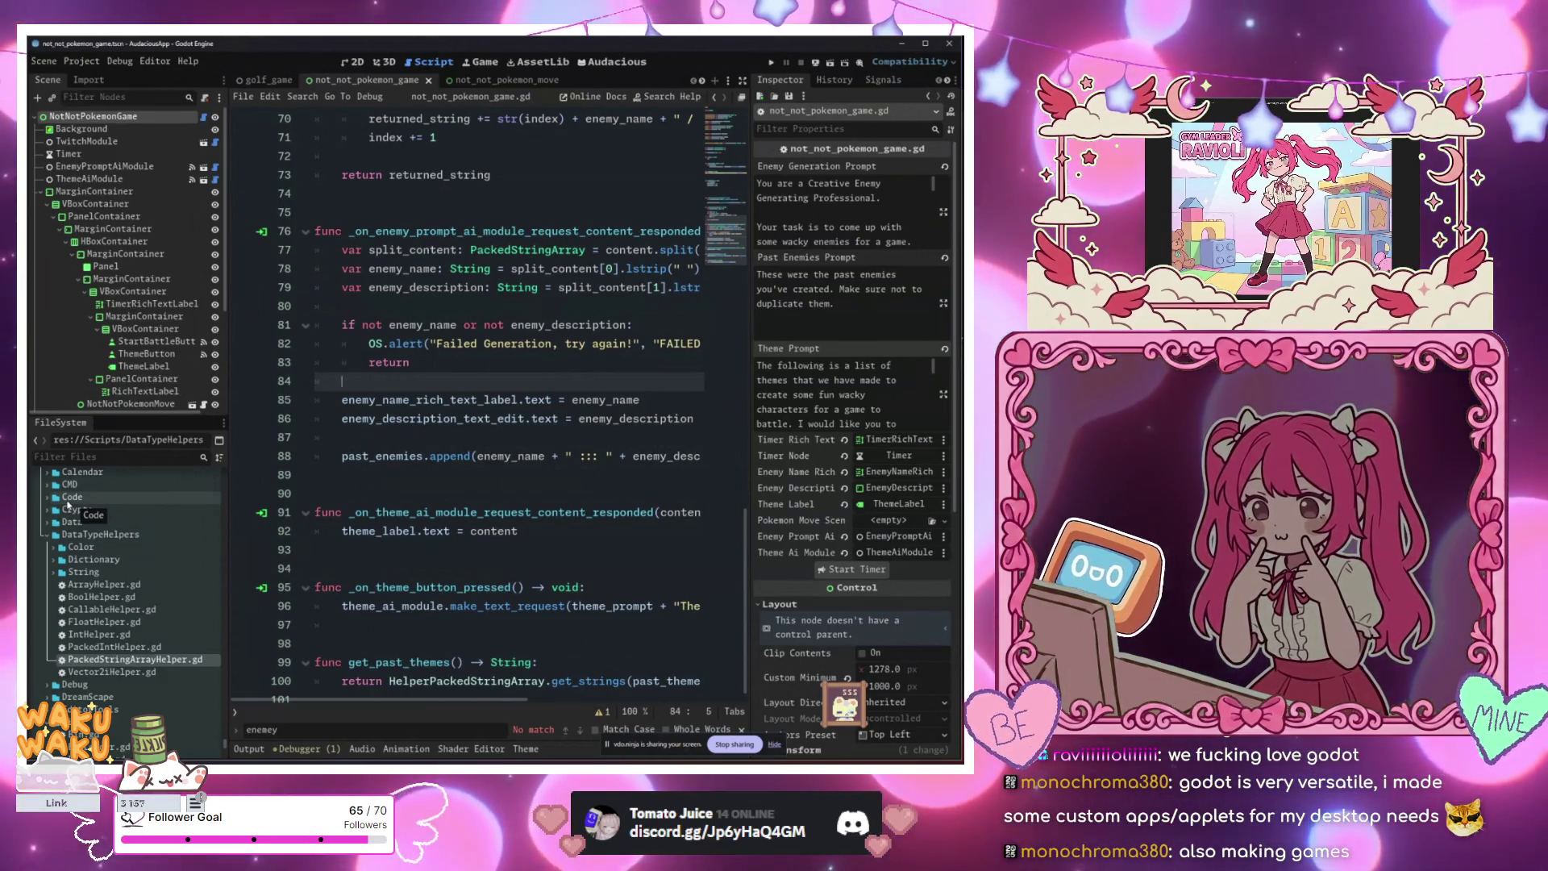
pyautogui.moveTo(869, 688); pyautogui.dragTo(330, 406)
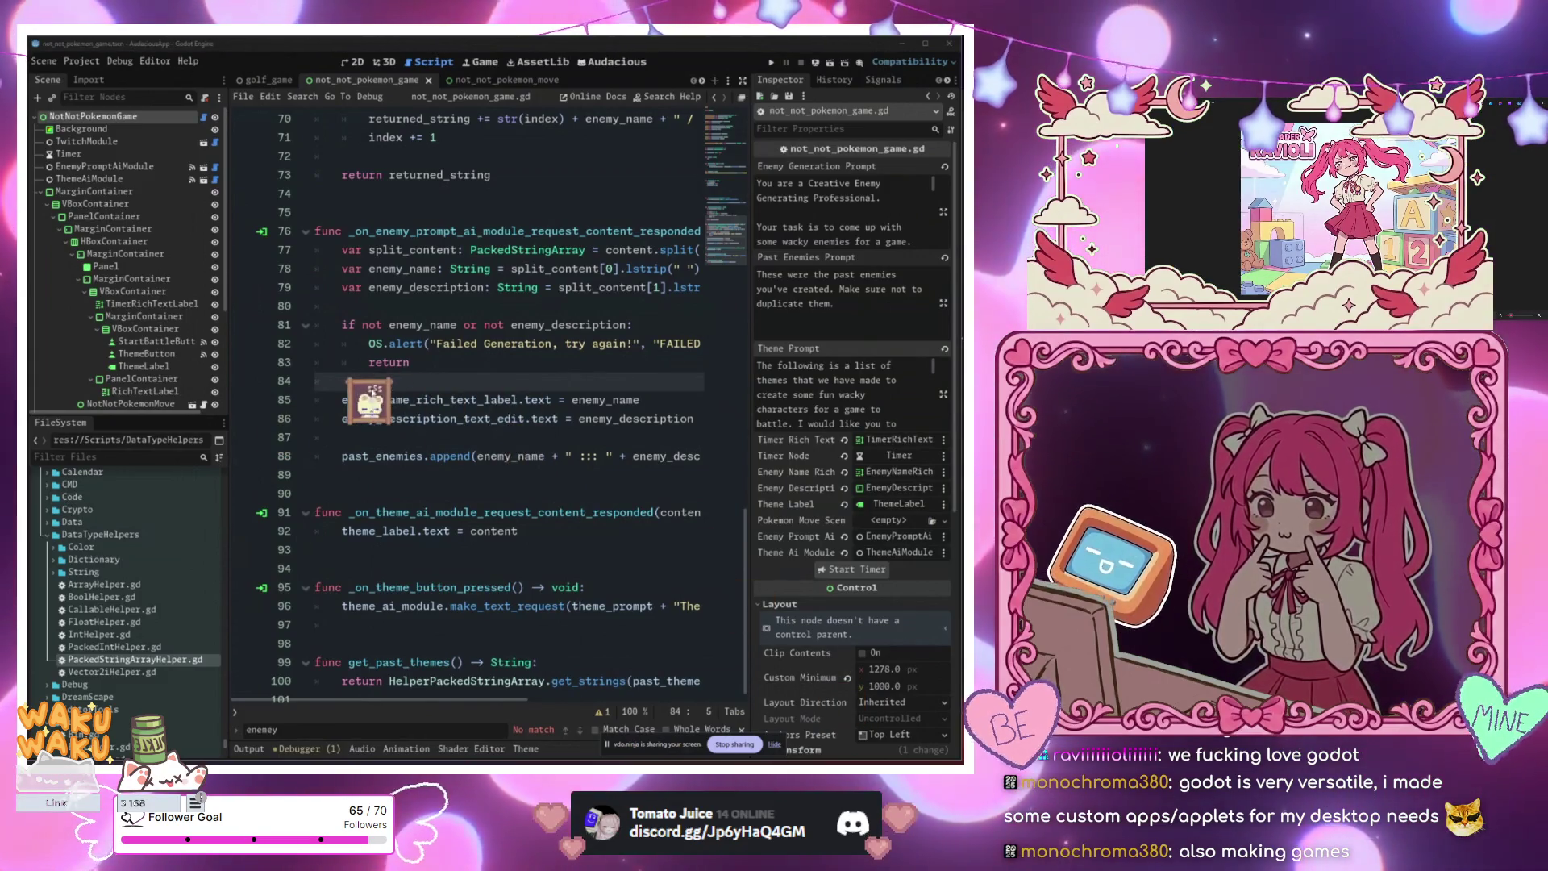
pyautogui.click(369, 400)
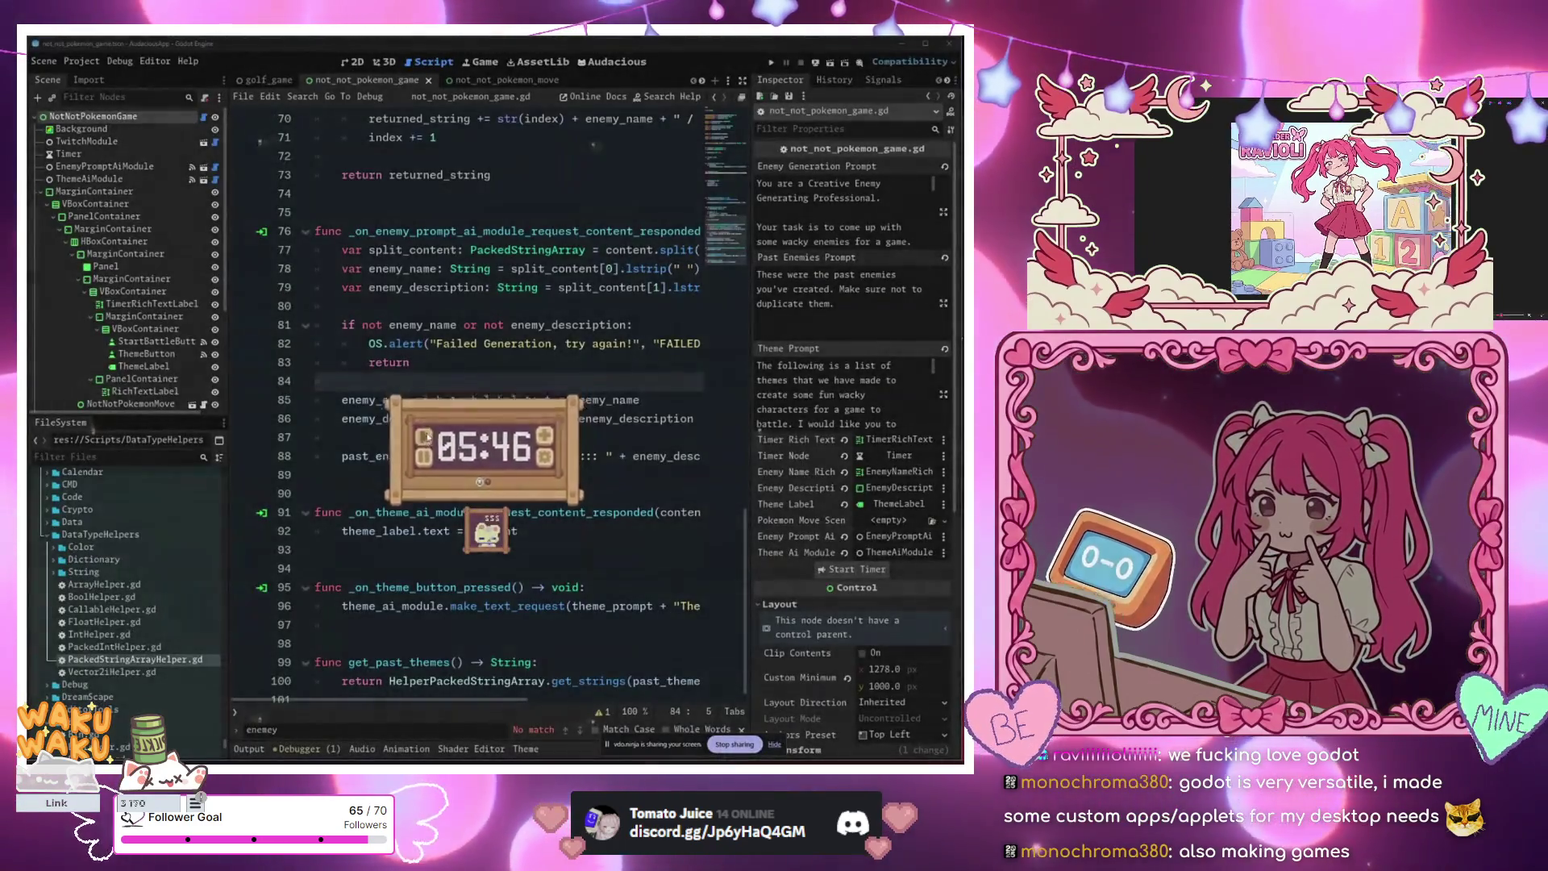
pyautogui.click(429, 437)
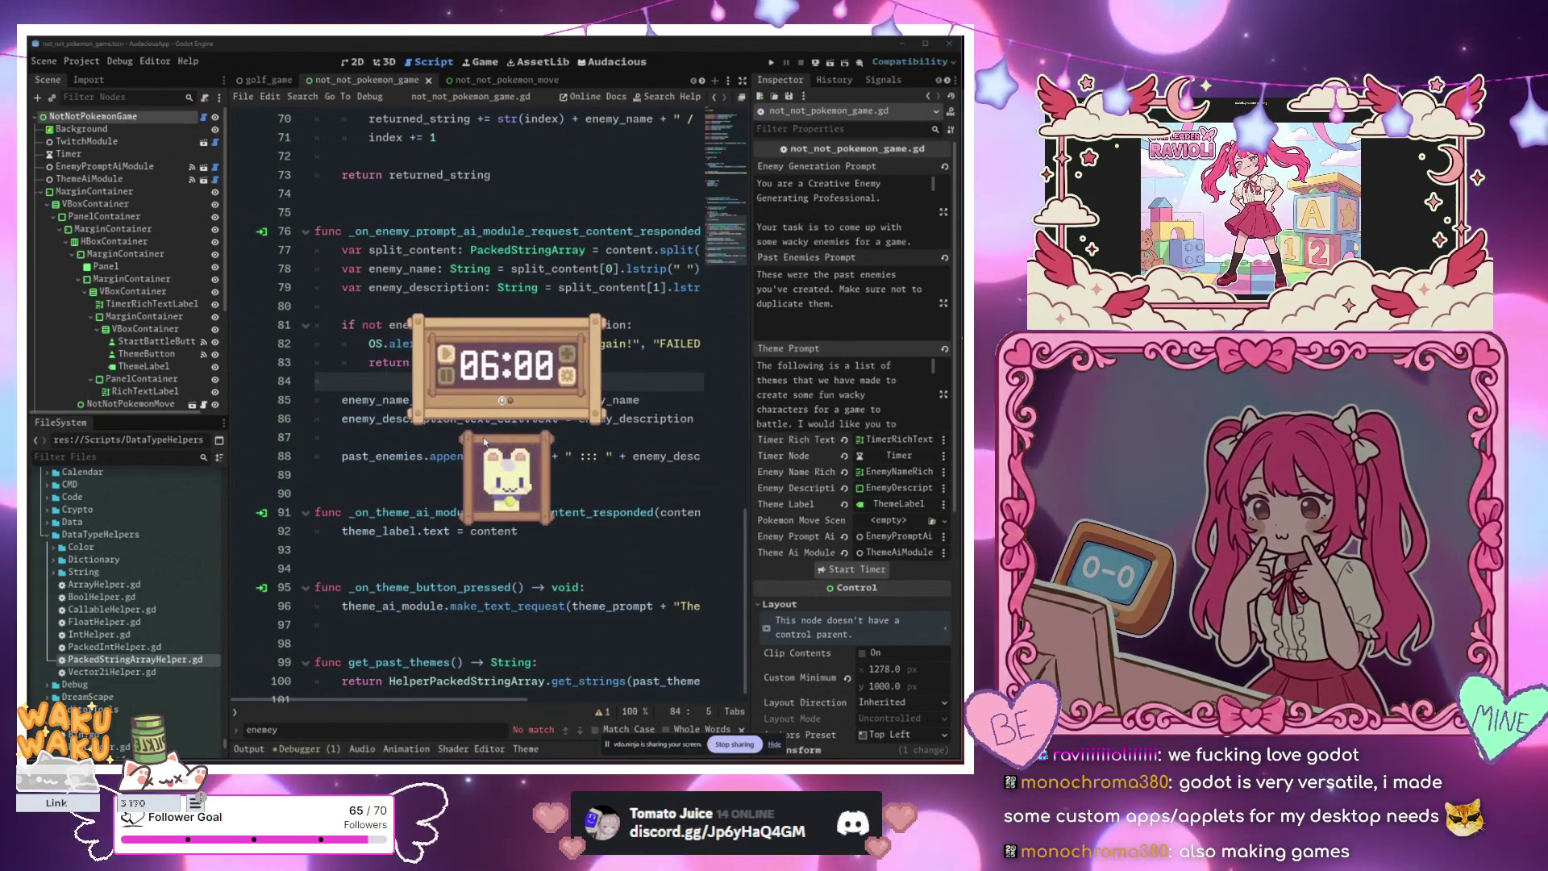
pyautogui.click(569, 375)
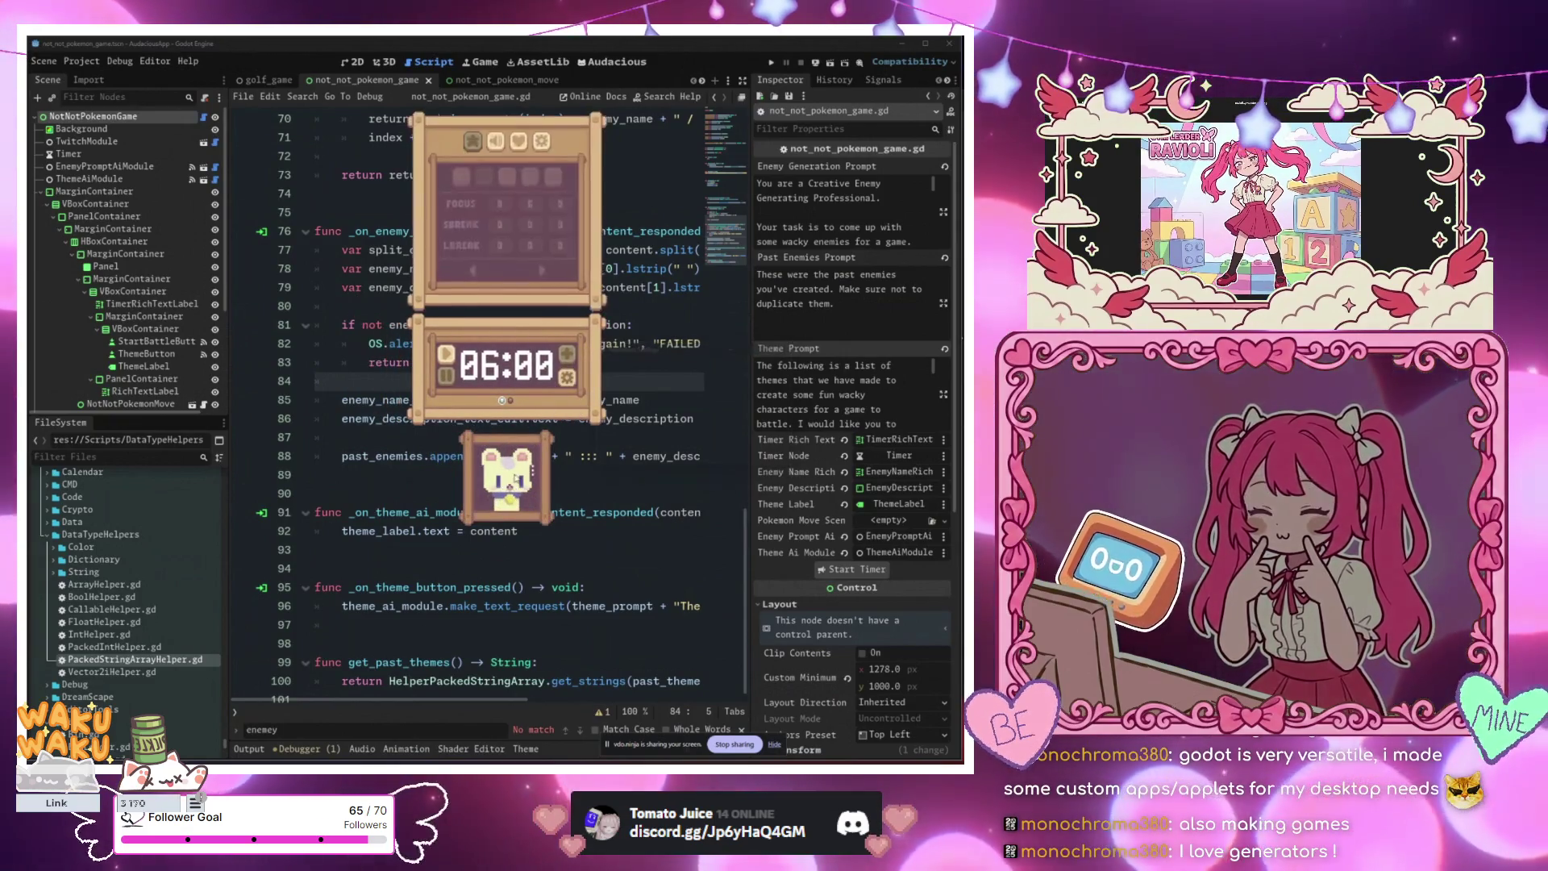
pyautogui.click(477, 284)
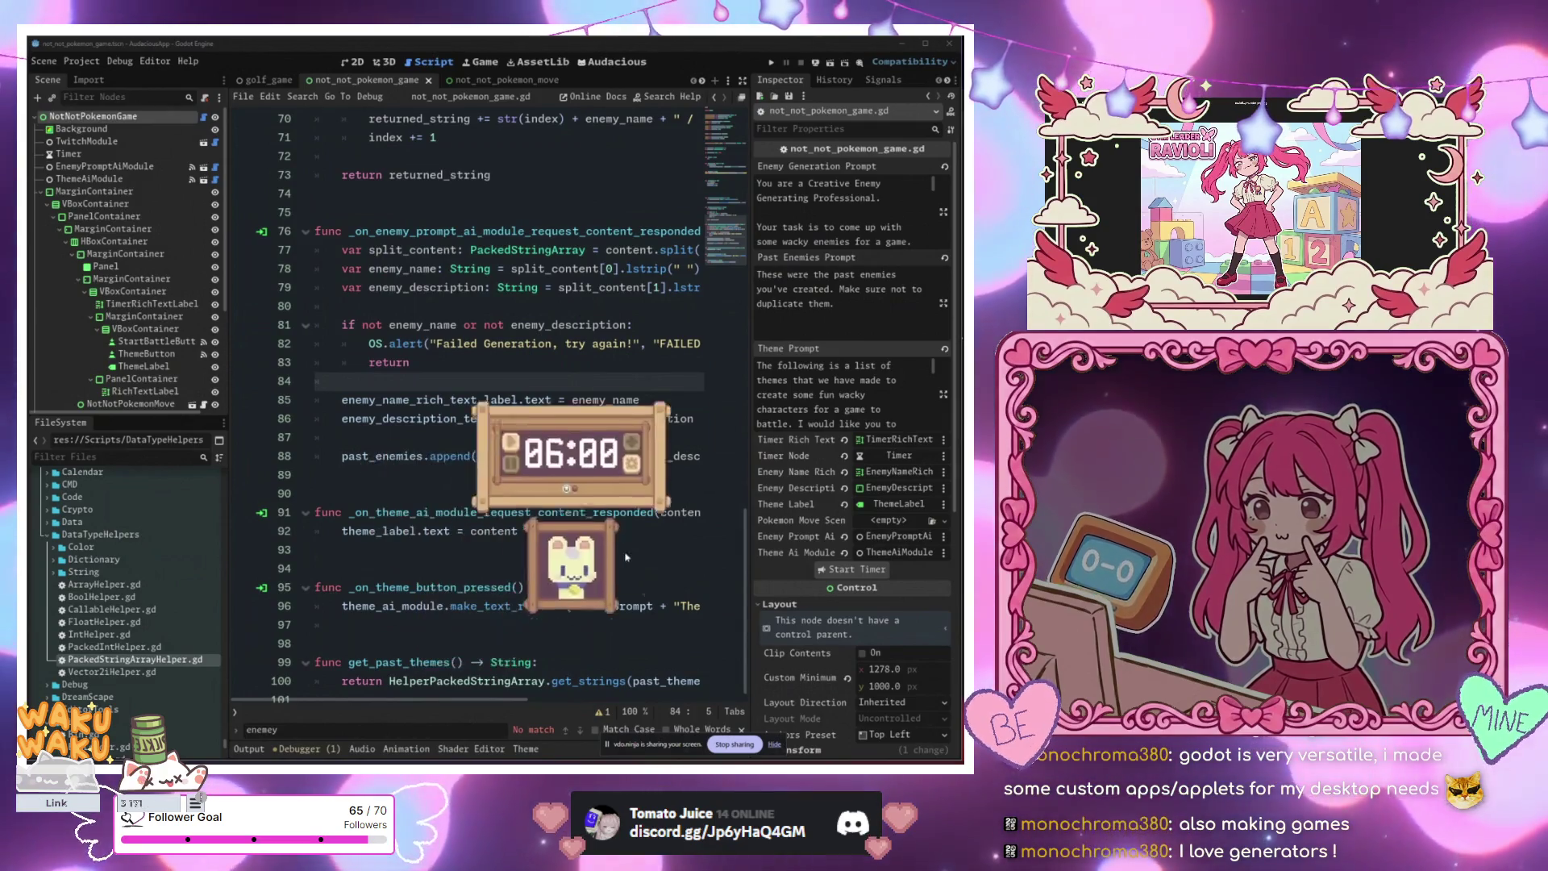
pyautogui.moveTo(626, 557); pyautogui.dragTo(855, 681)
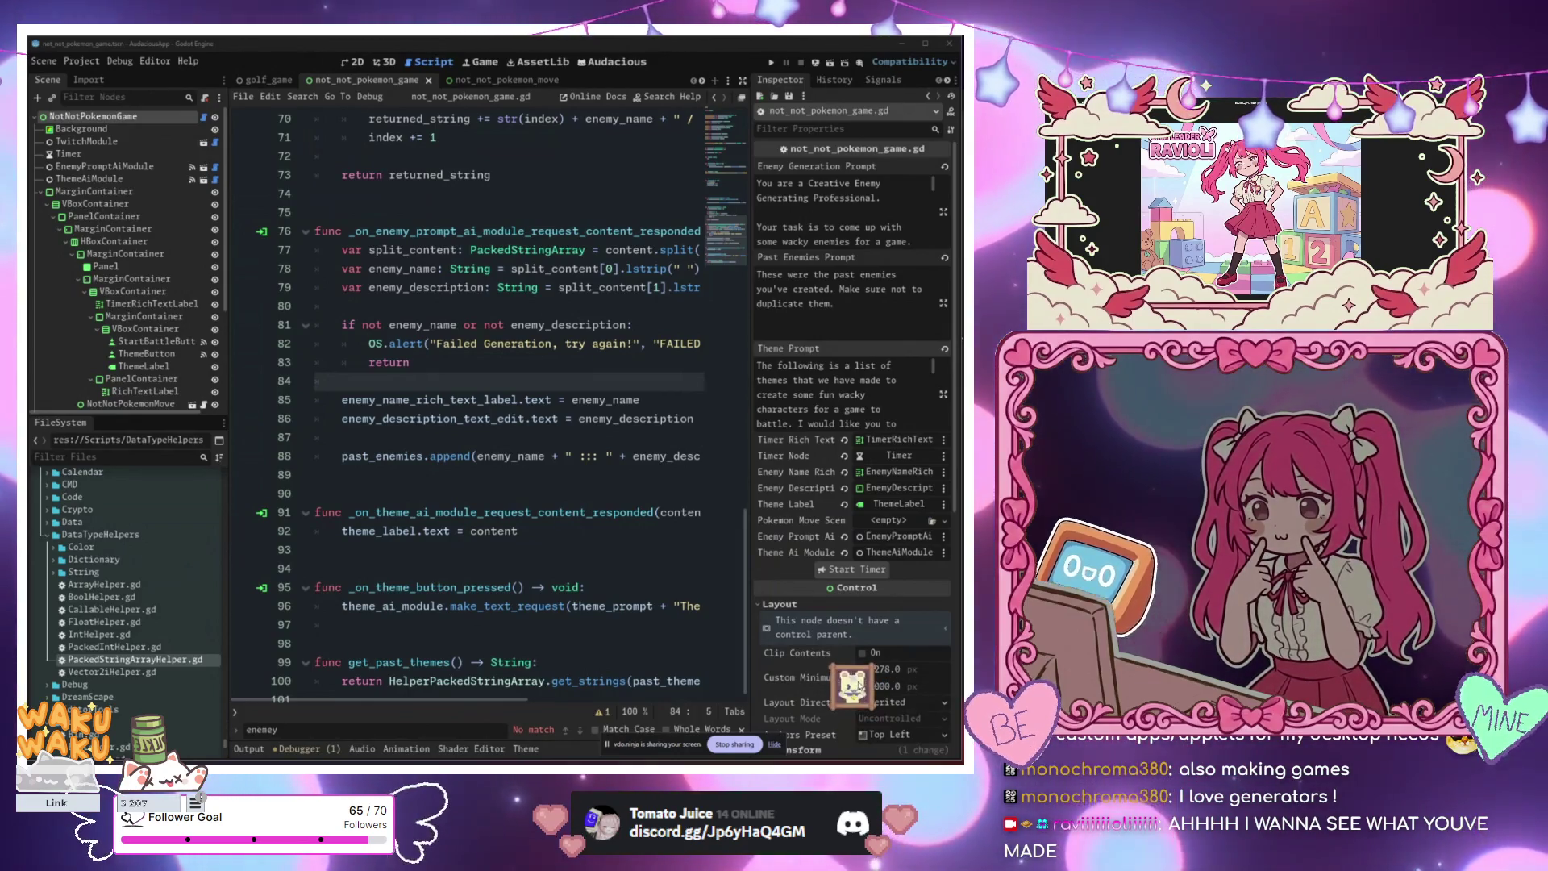
pyautogui.click(513, 549)
pyautogui.scroll(1, 512, 544)
# - On ThemeLabel, keep Text Overrun at Trim Nothing and enable Clip Text, then run the game
pyautogui.scroll(6, 513, 544)
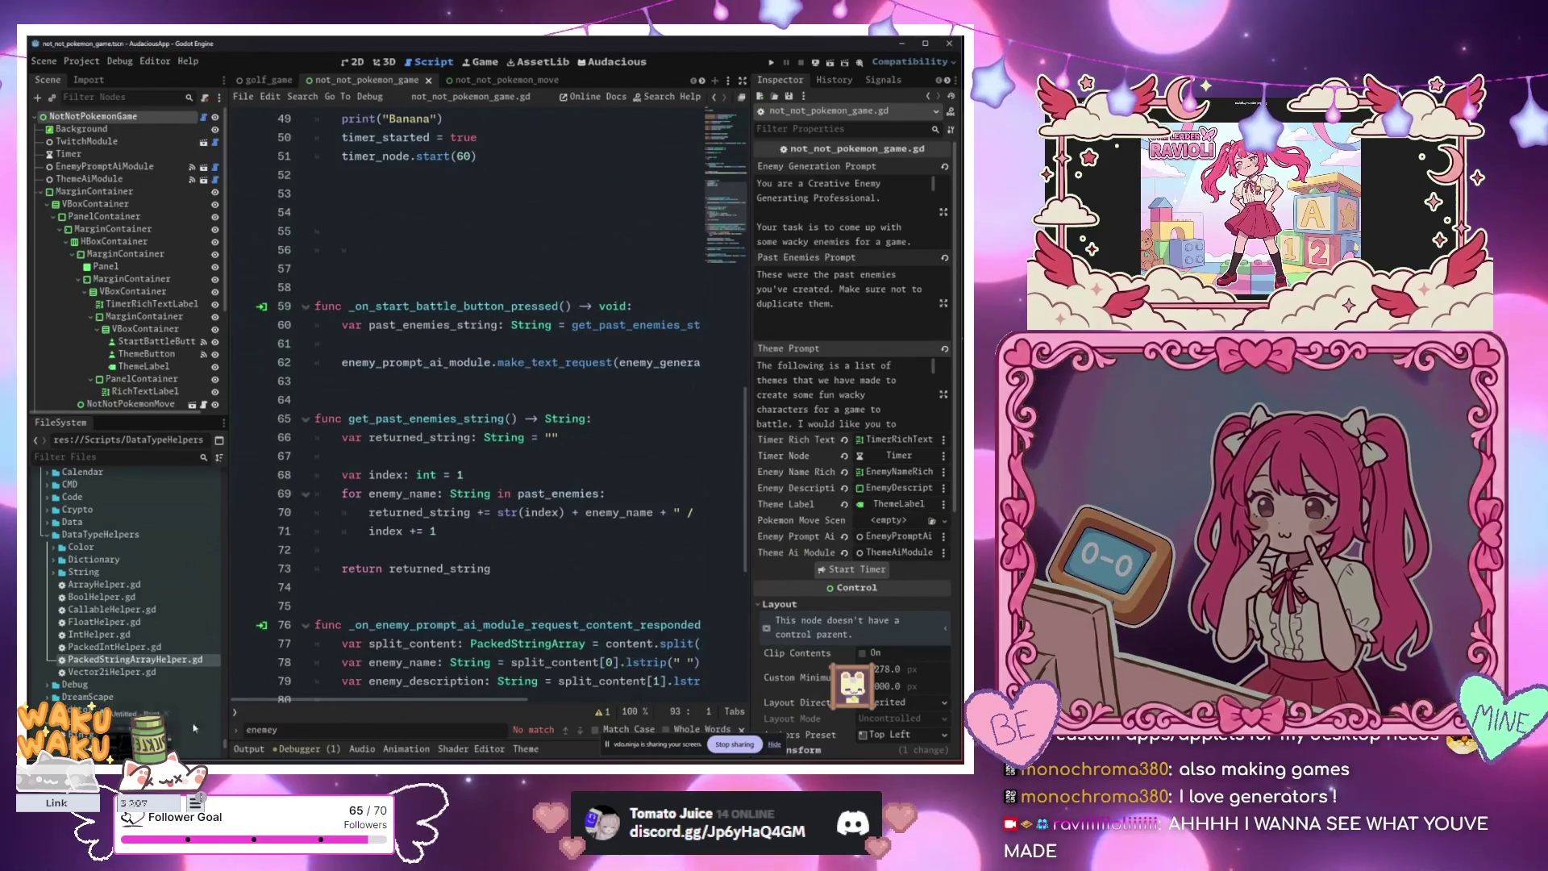
pyautogui.click(96, 192)
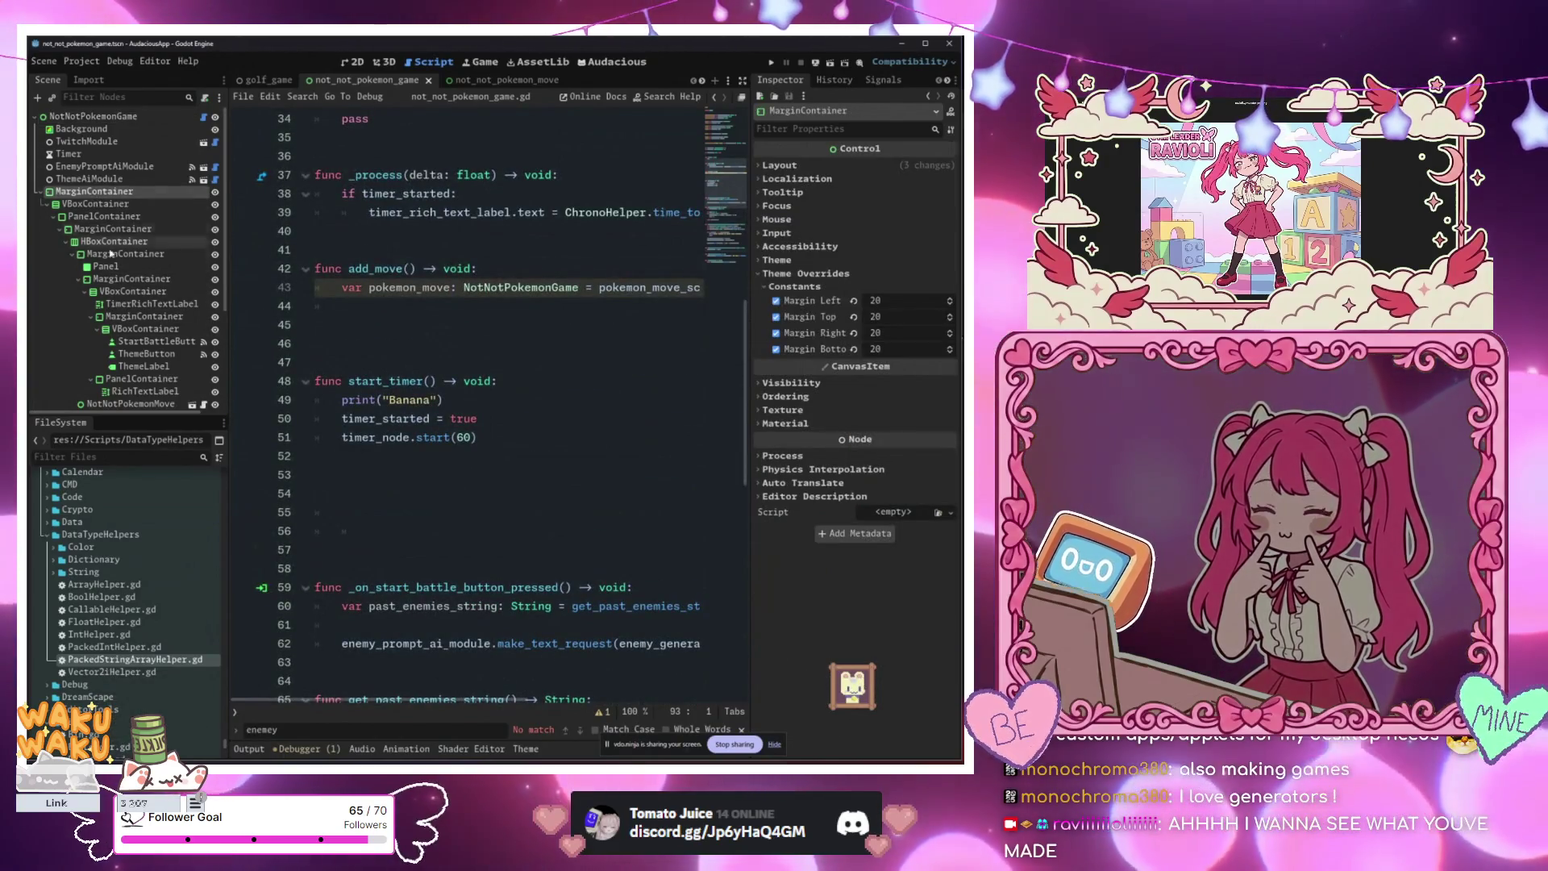
pyautogui.scroll(-5, 110, 254)
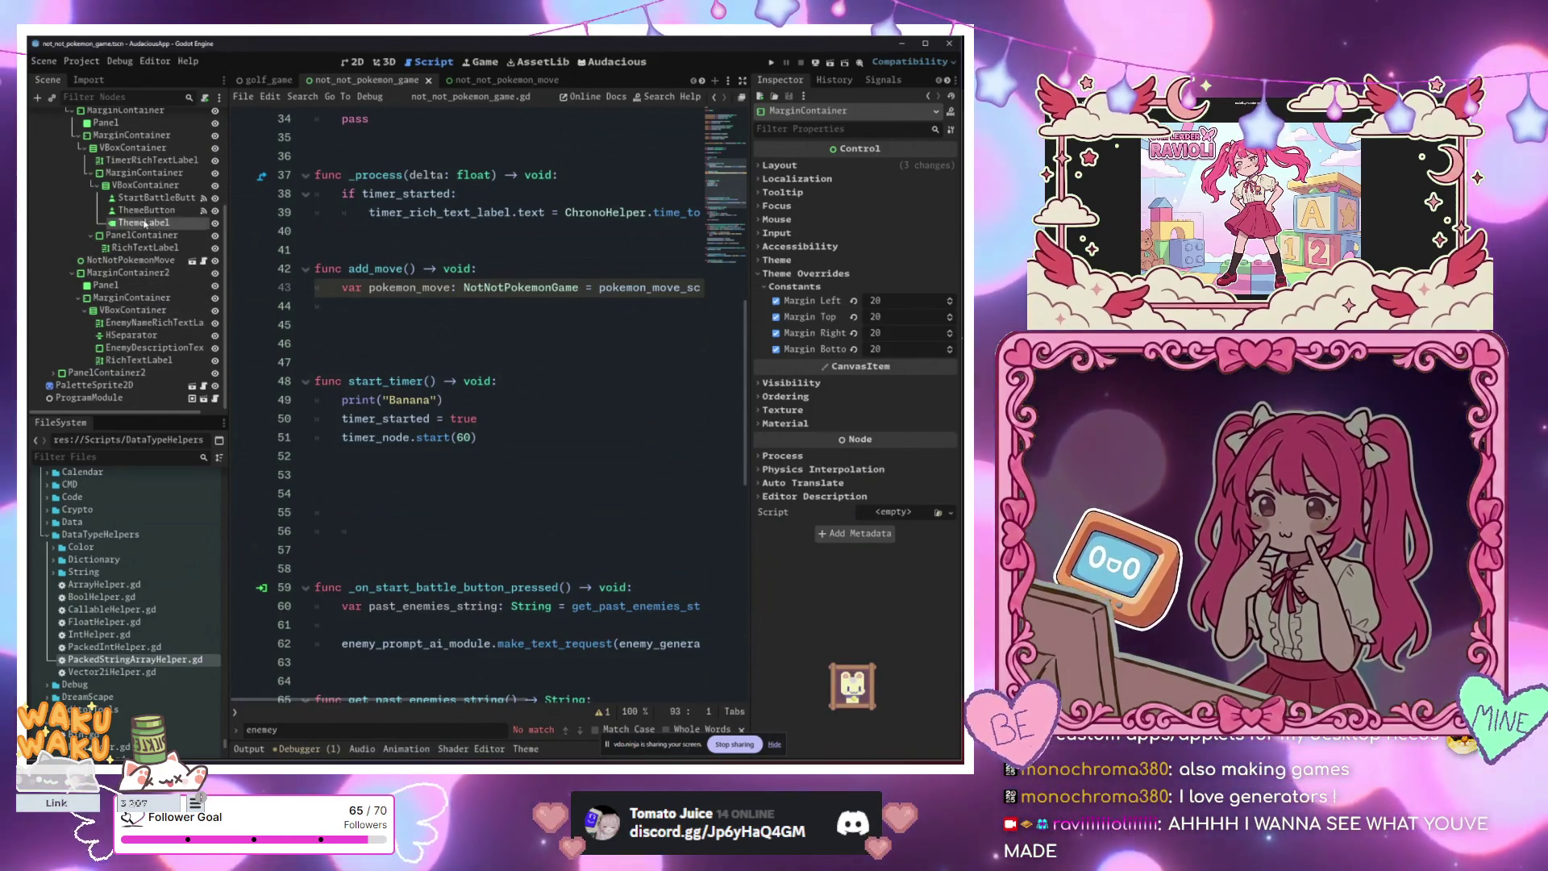
pyautogui.click(144, 223)
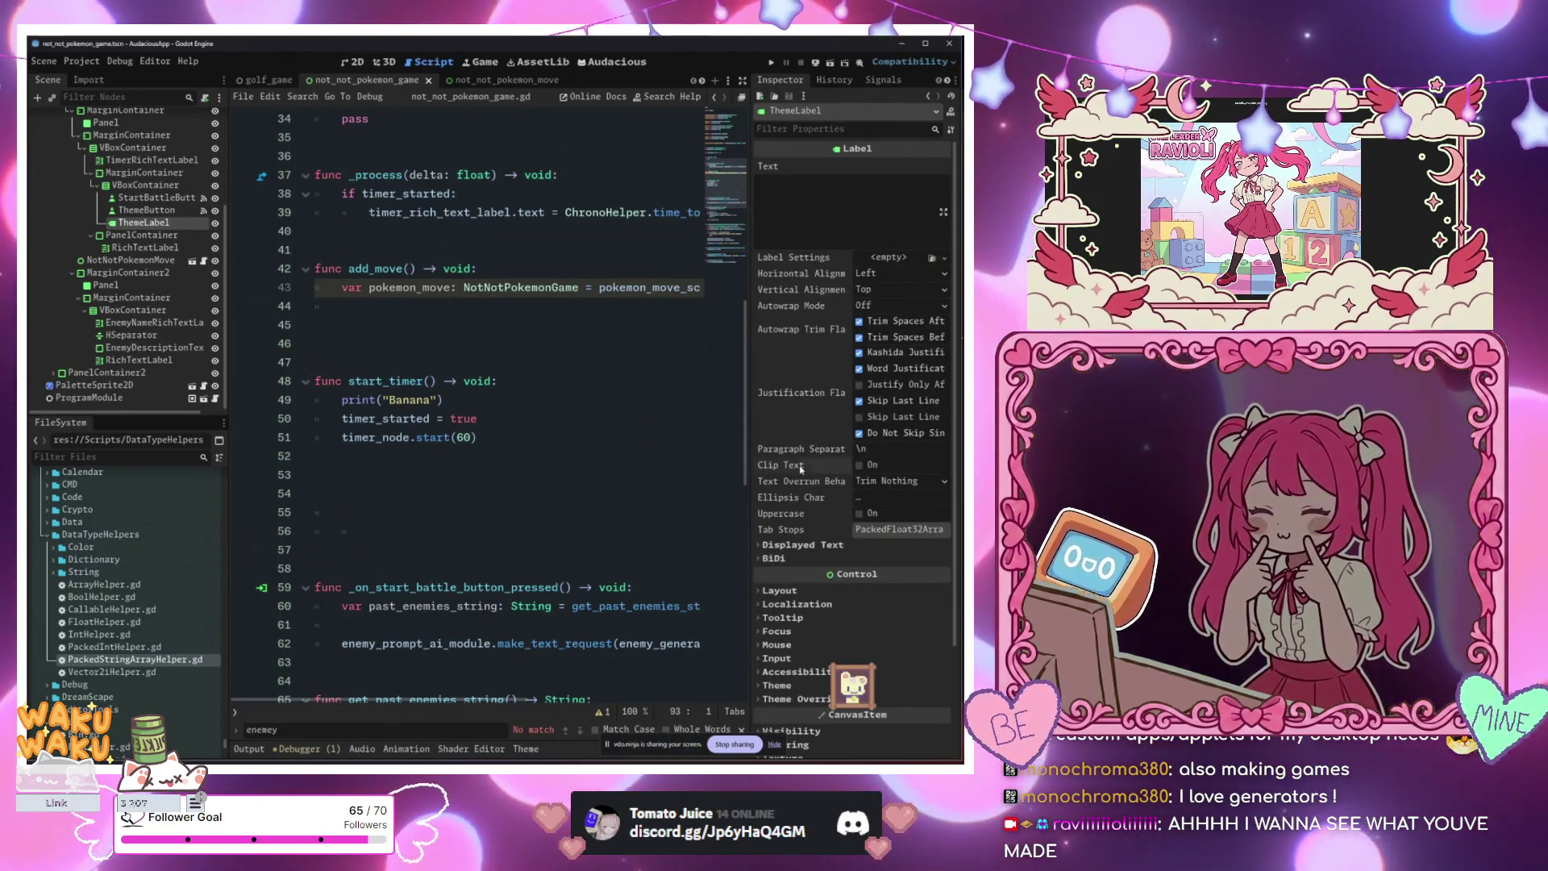
pyautogui.moveTo(802, 468)
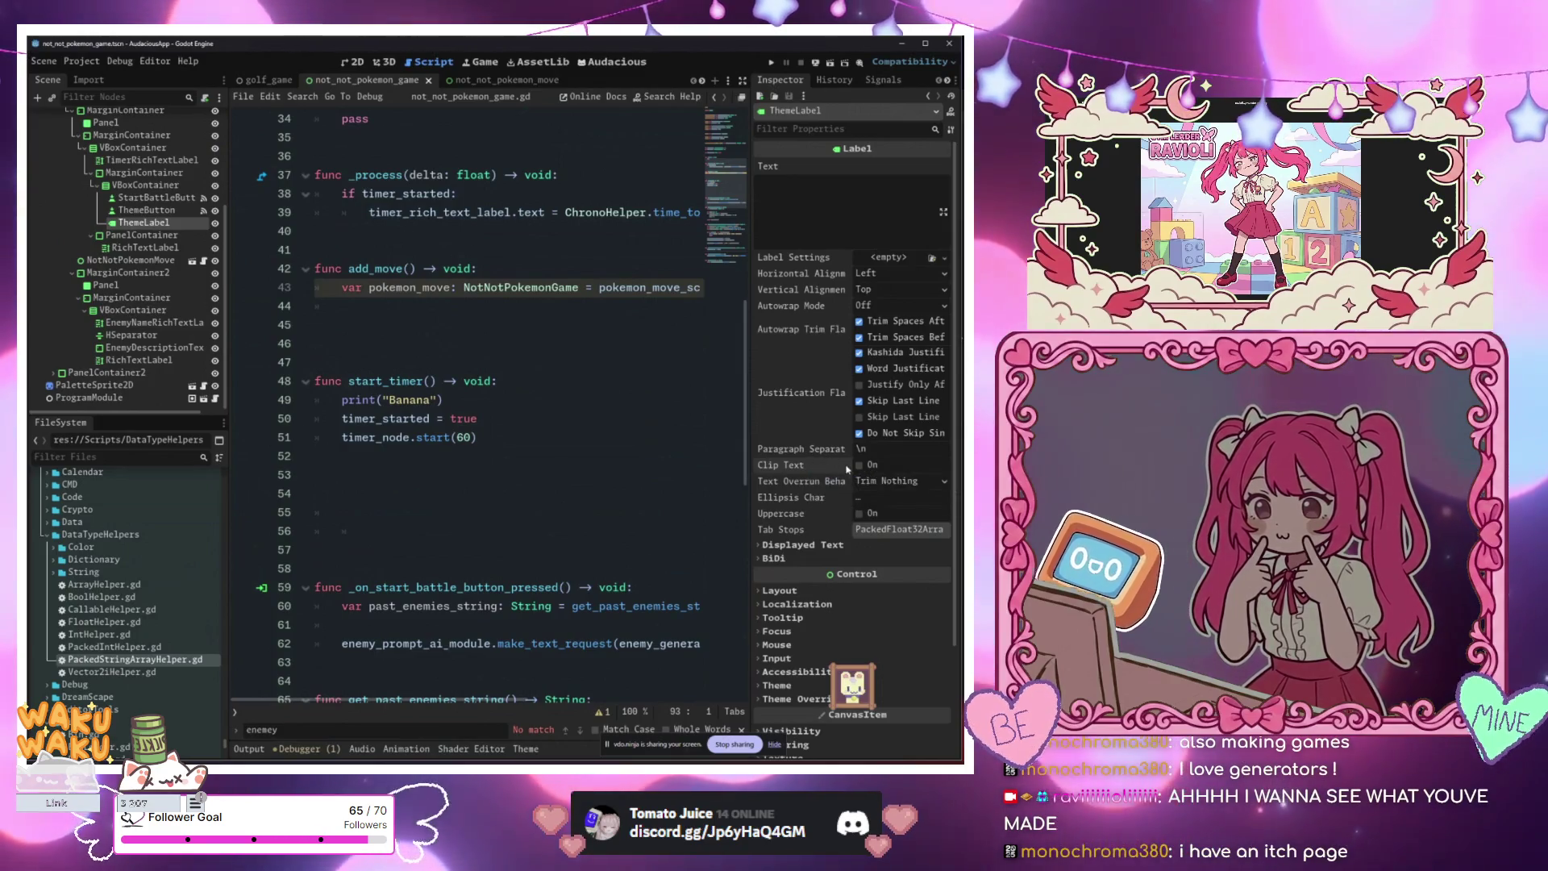
pyautogui.click(867, 481)
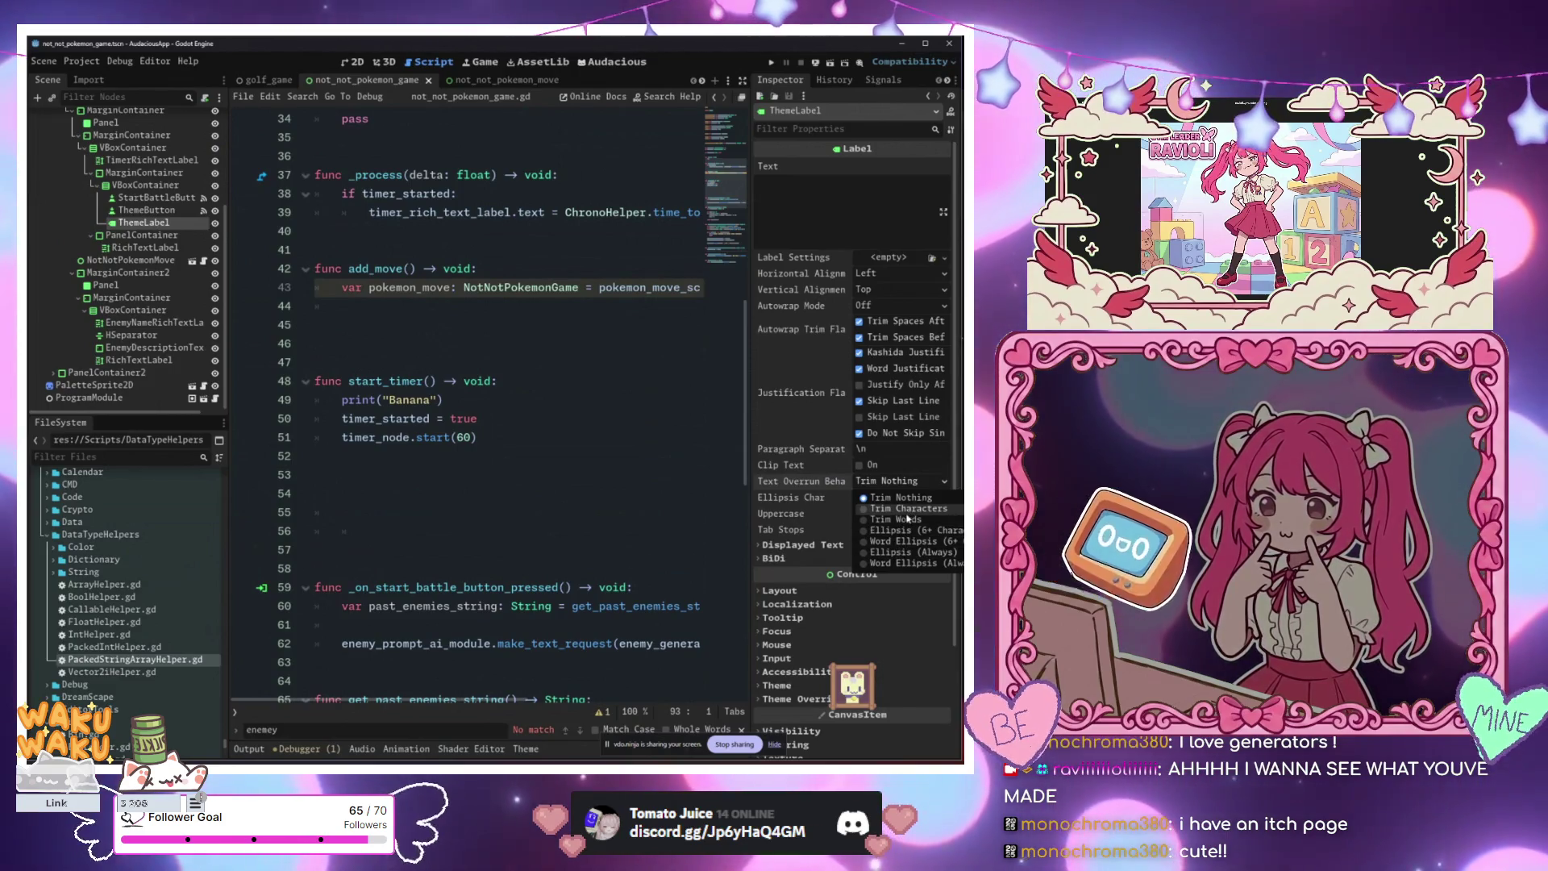
pyautogui.click(862, 481)
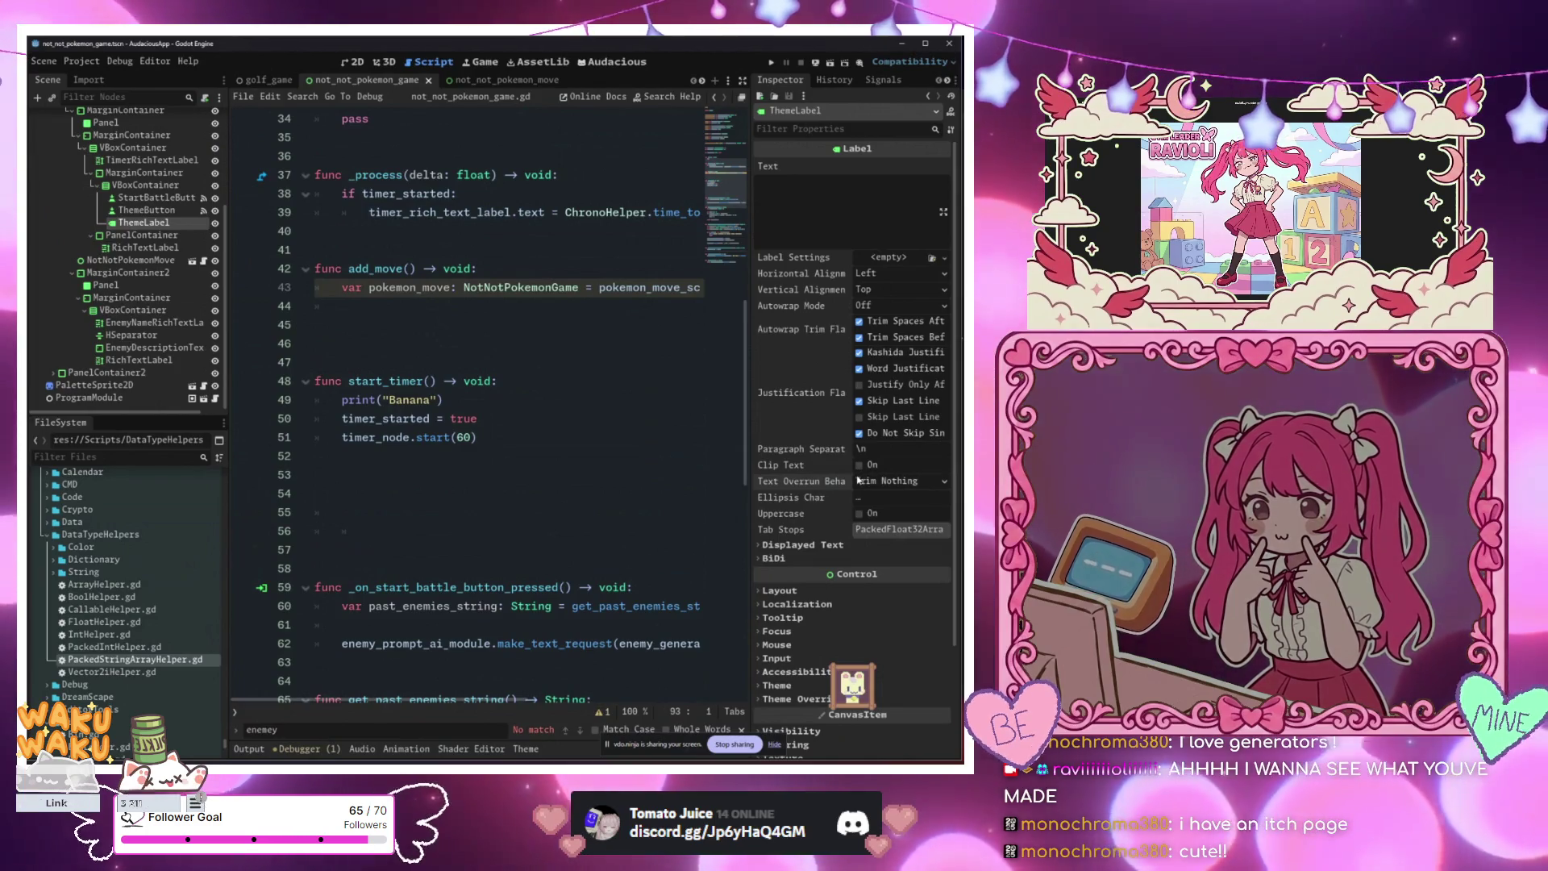
pyautogui.click(859, 465)
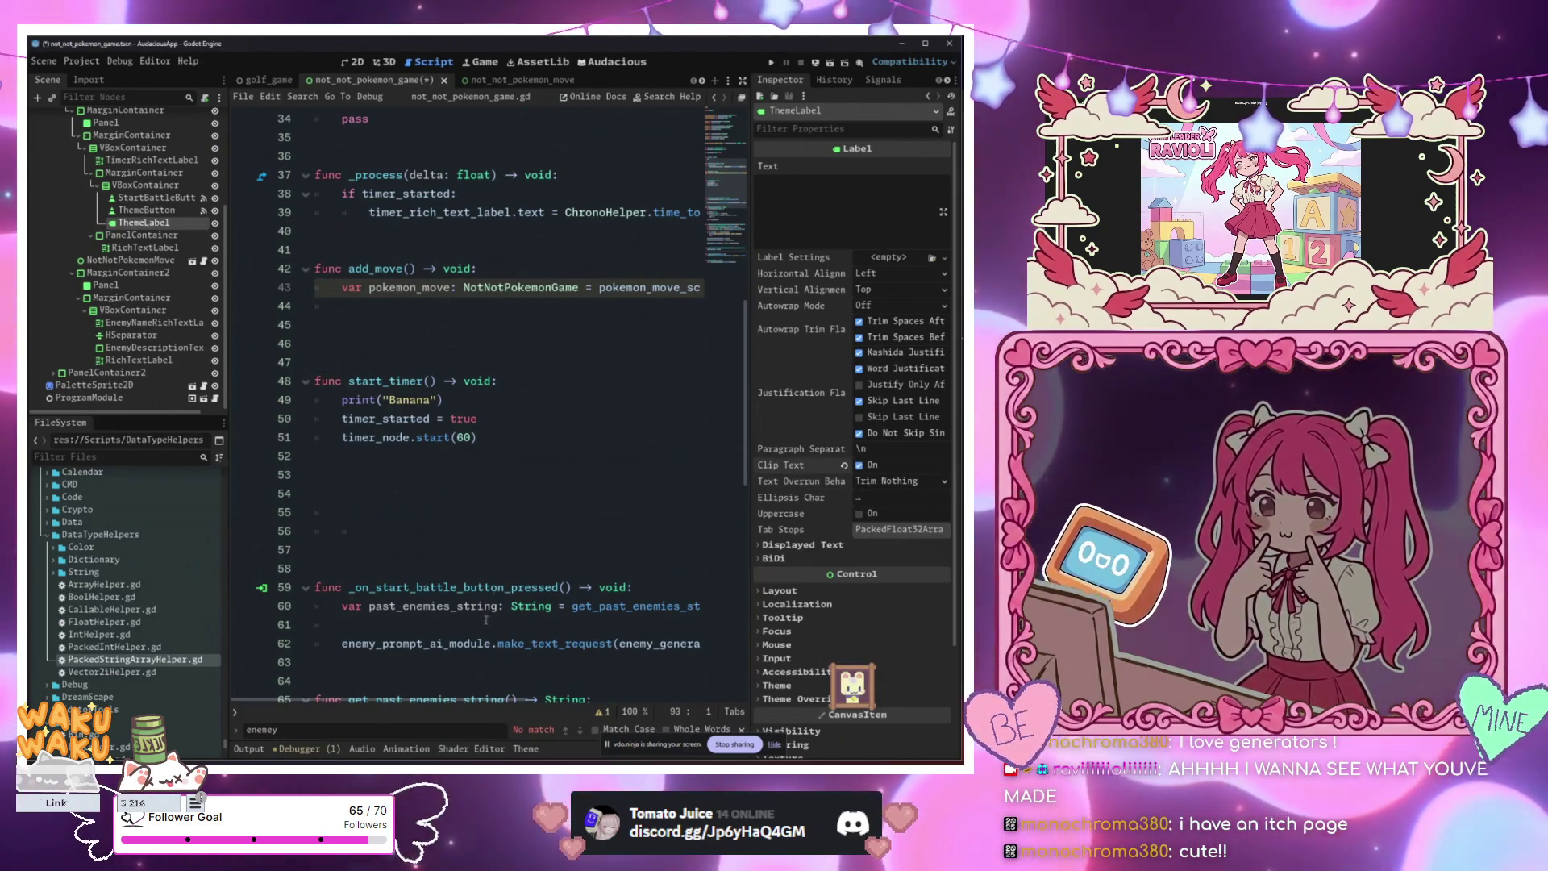
pyautogui.click(517, 533)
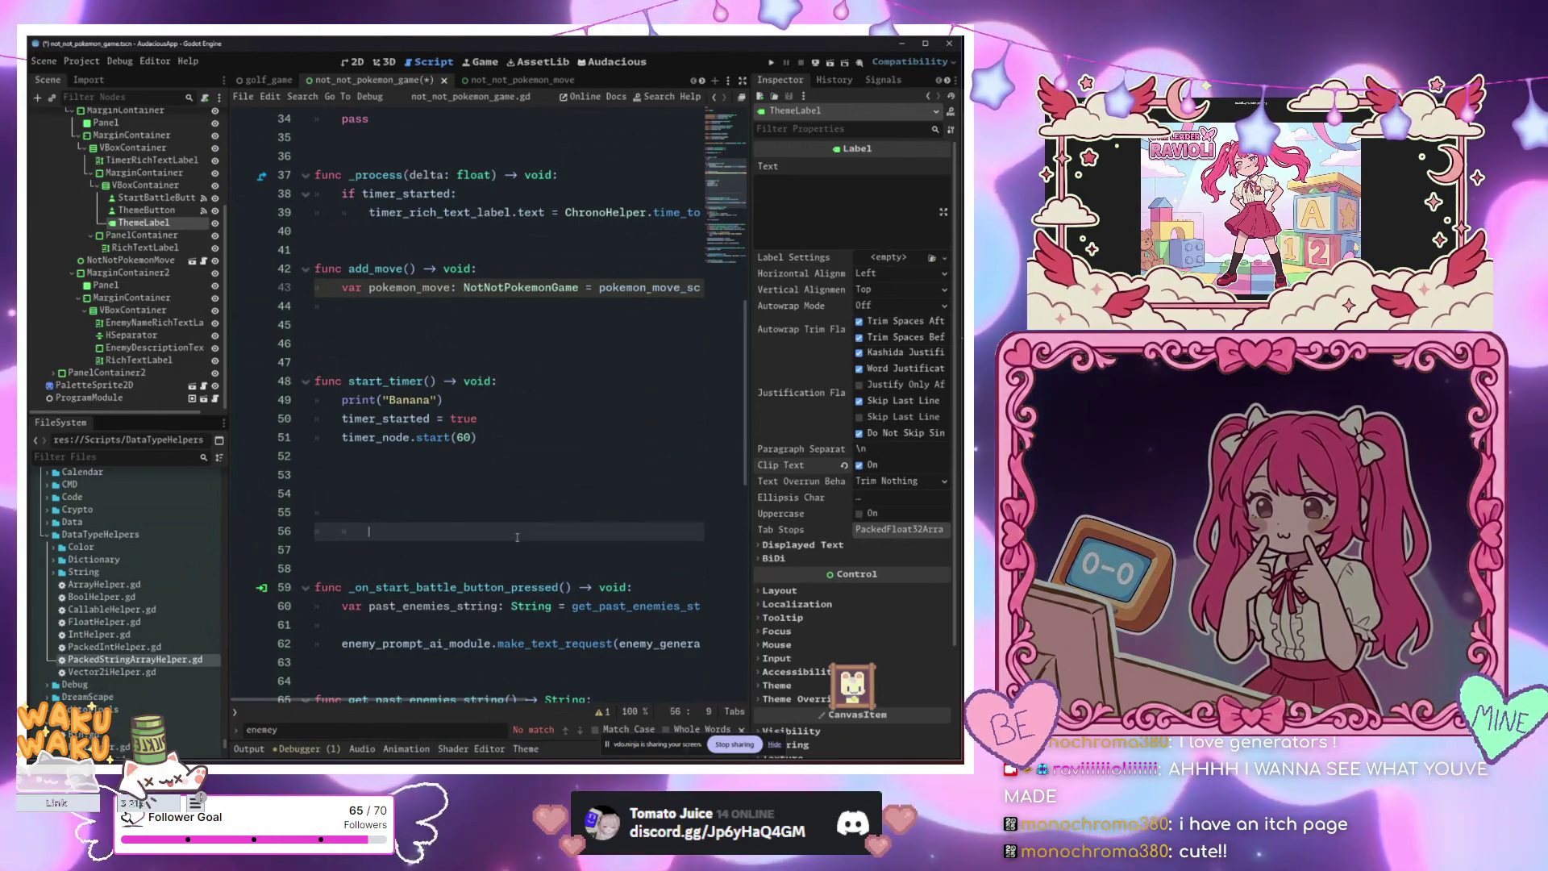
pyautogui.press('F5')
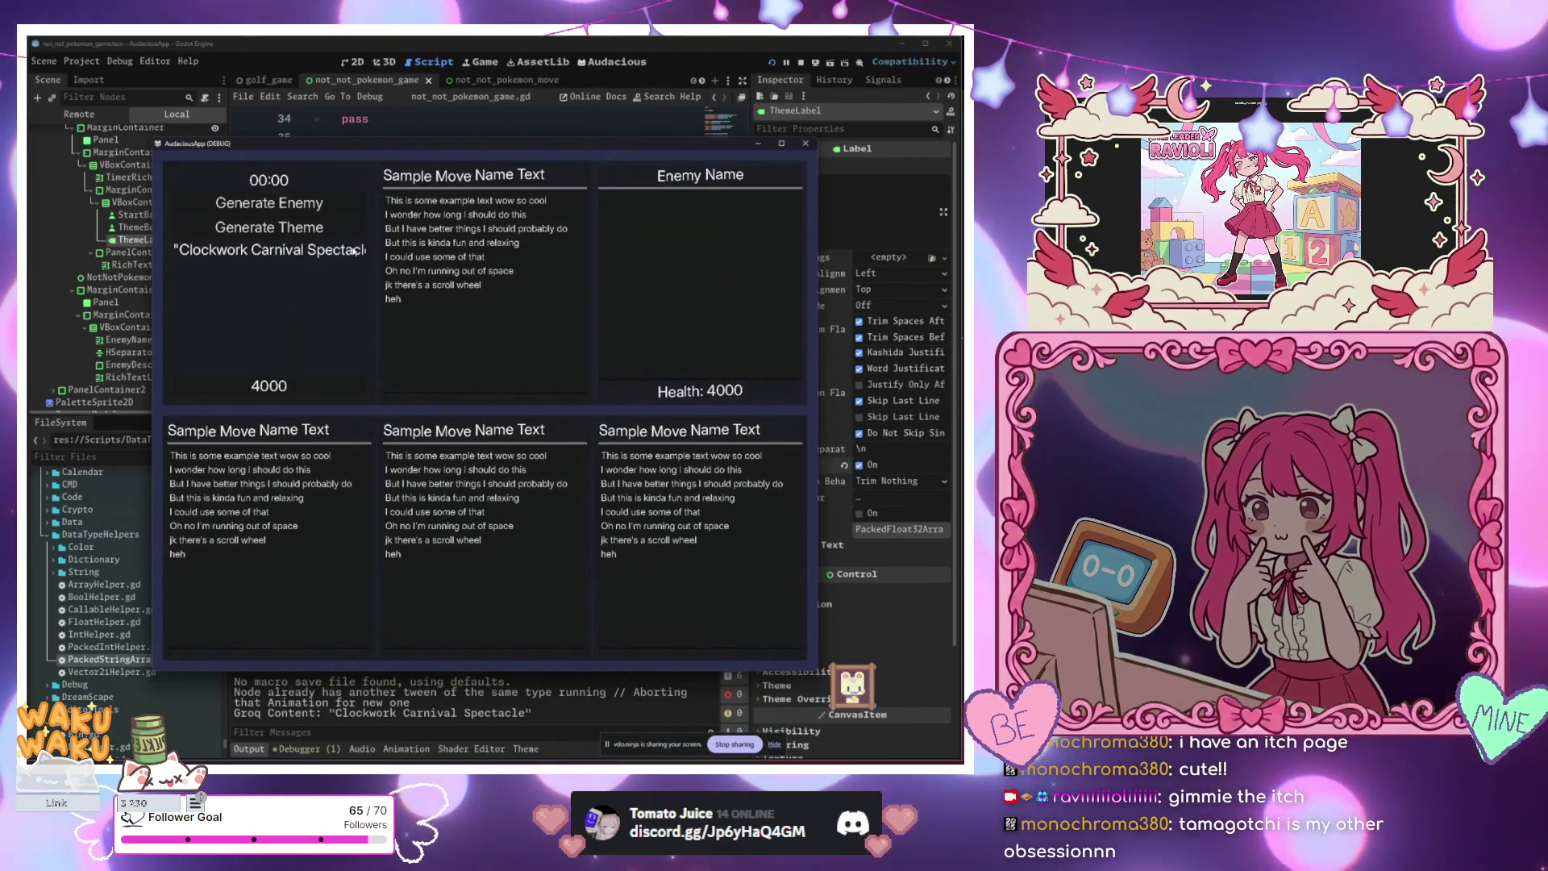
# - Generate eleven AI themes in a row, ending with "Giant Rubber Band"
pyautogui.click(257, 229)
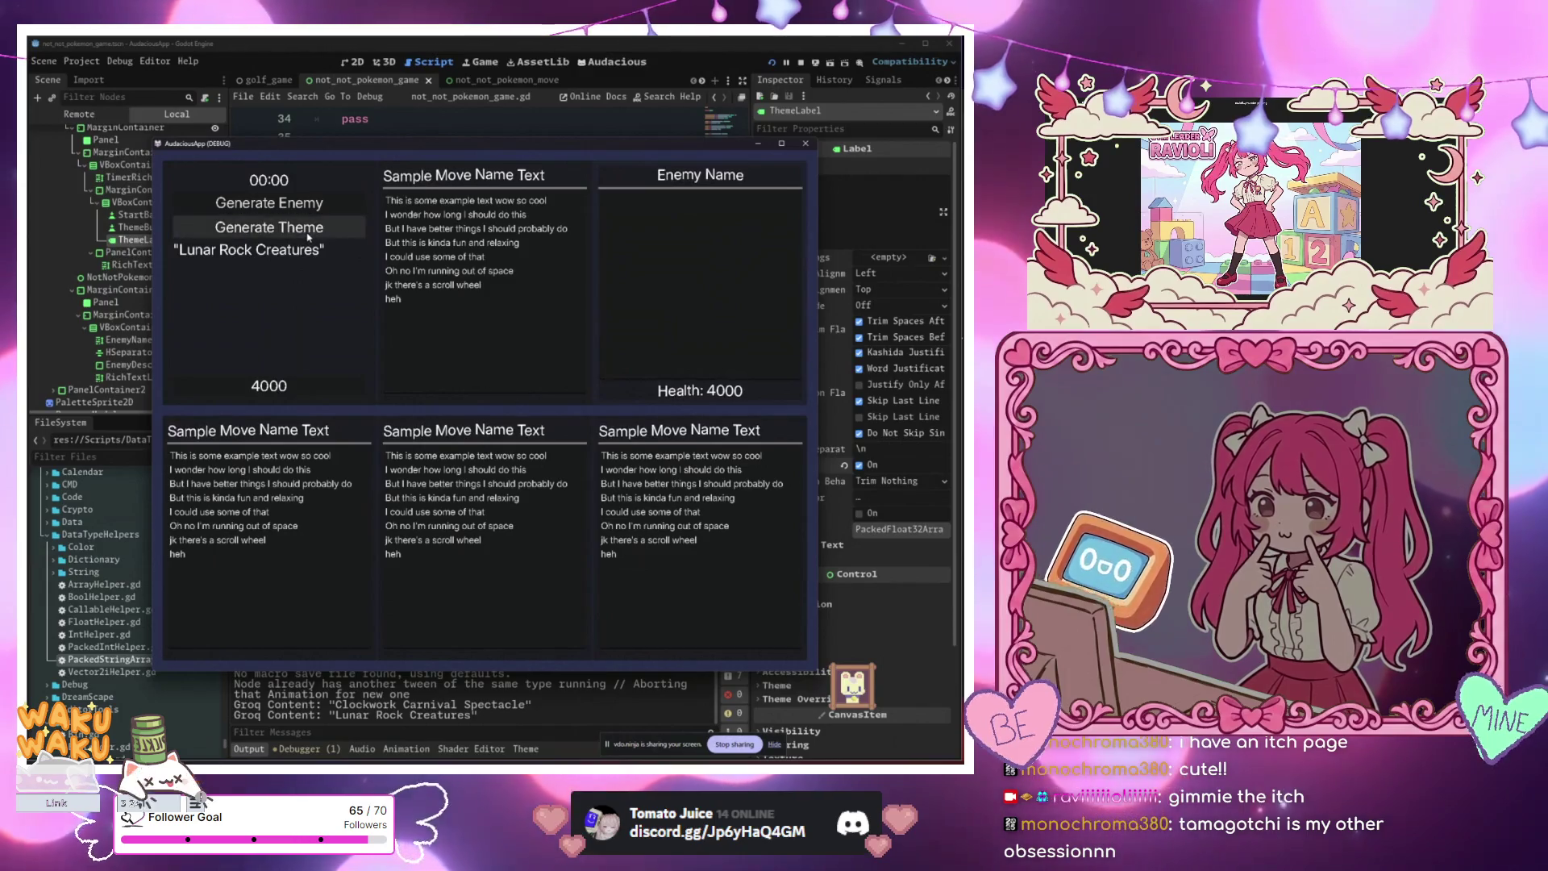
pyautogui.click(309, 235)
pyautogui.click(313, 233)
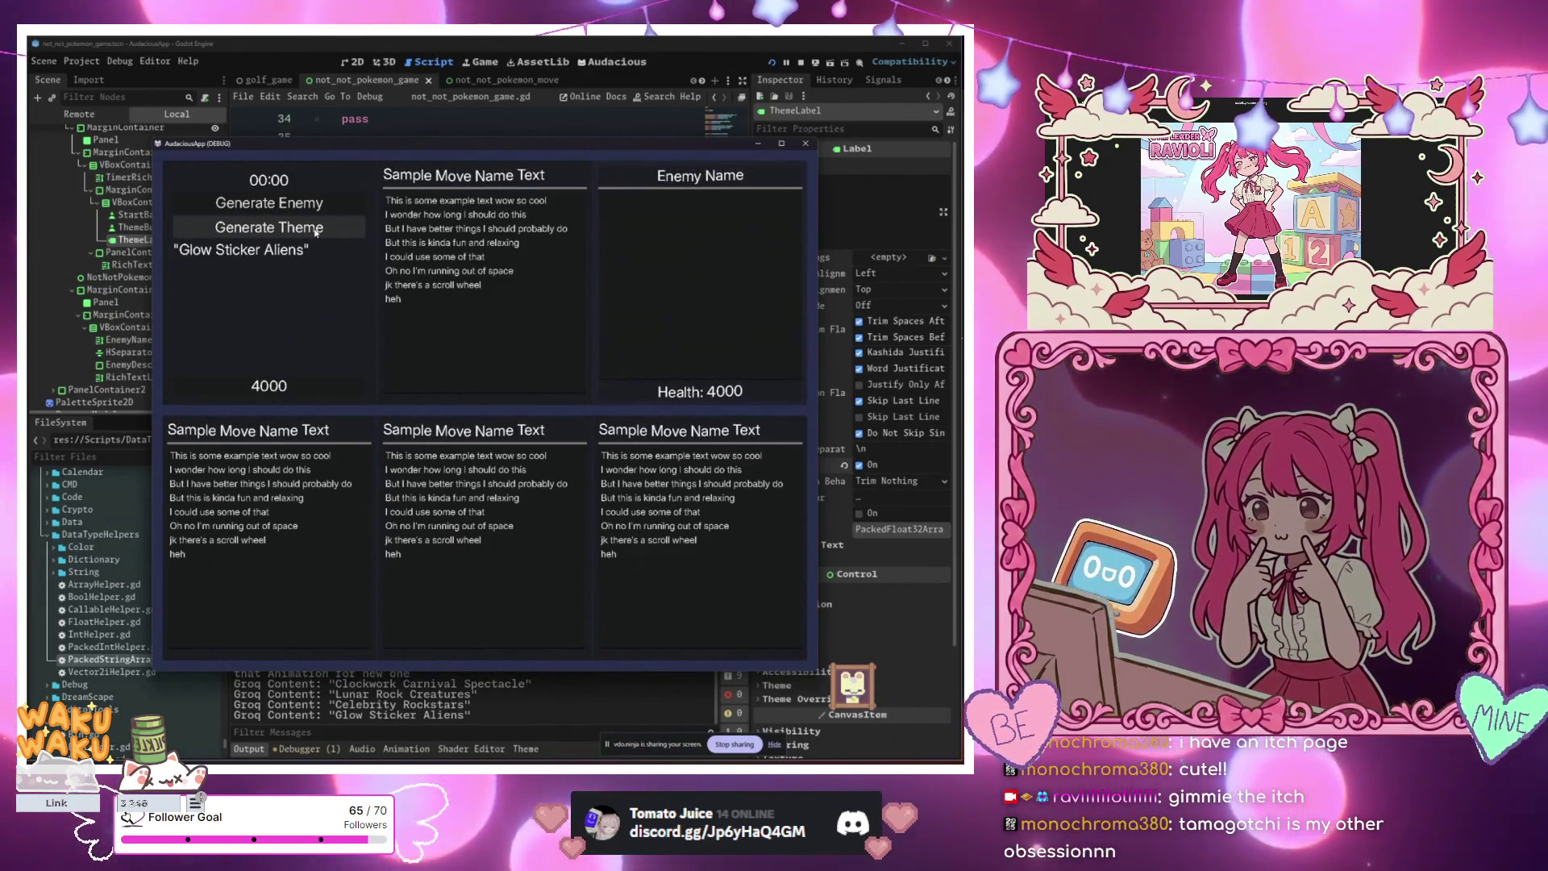
pyautogui.click(319, 228)
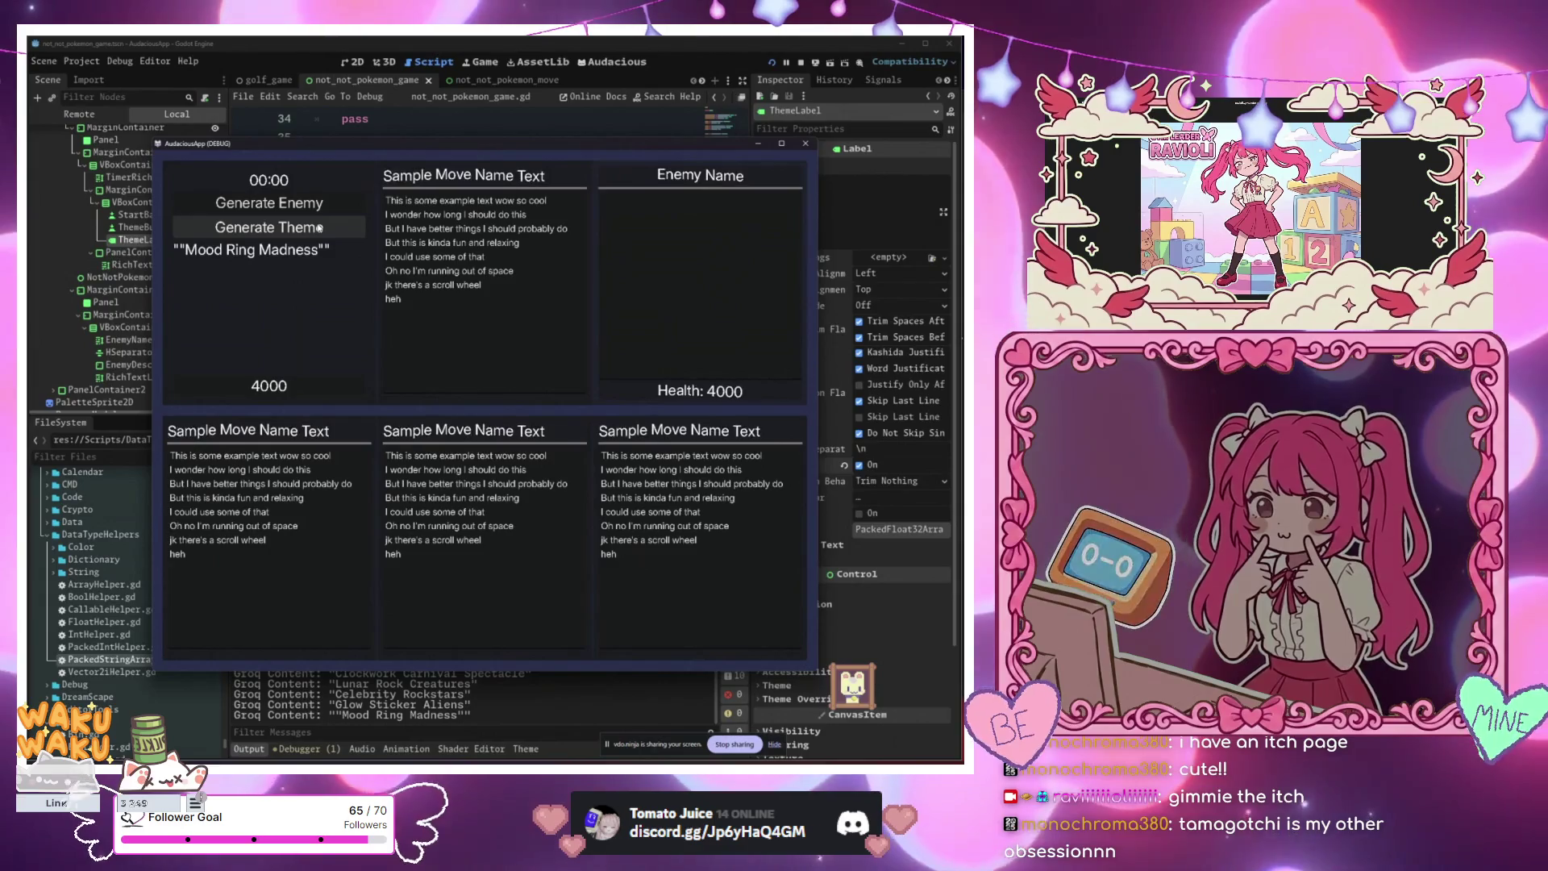
pyautogui.click(319, 228)
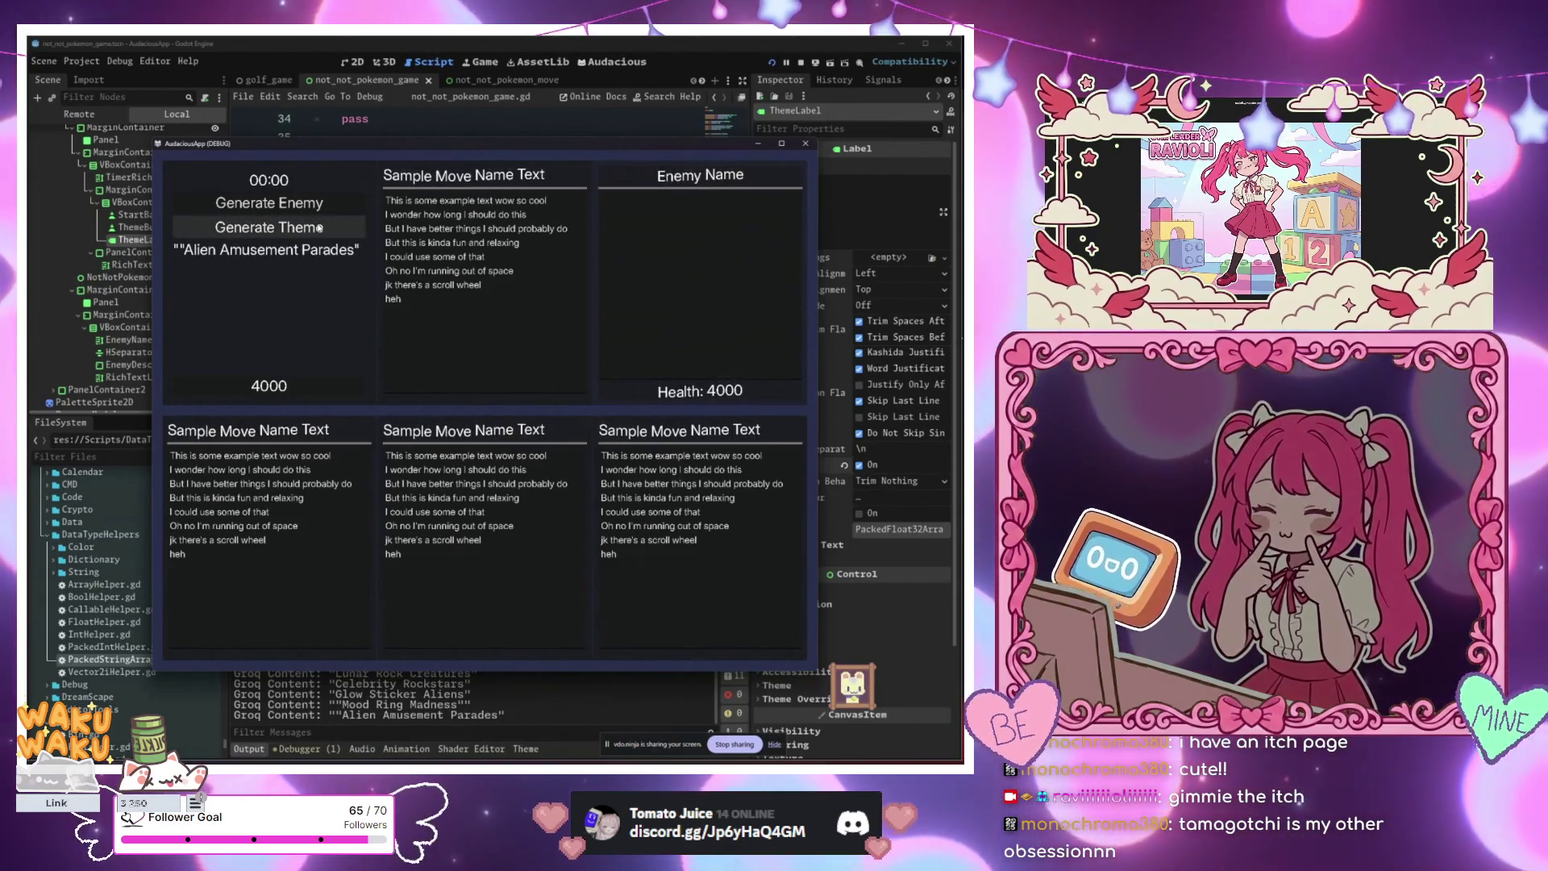
pyautogui.click(320, 228)
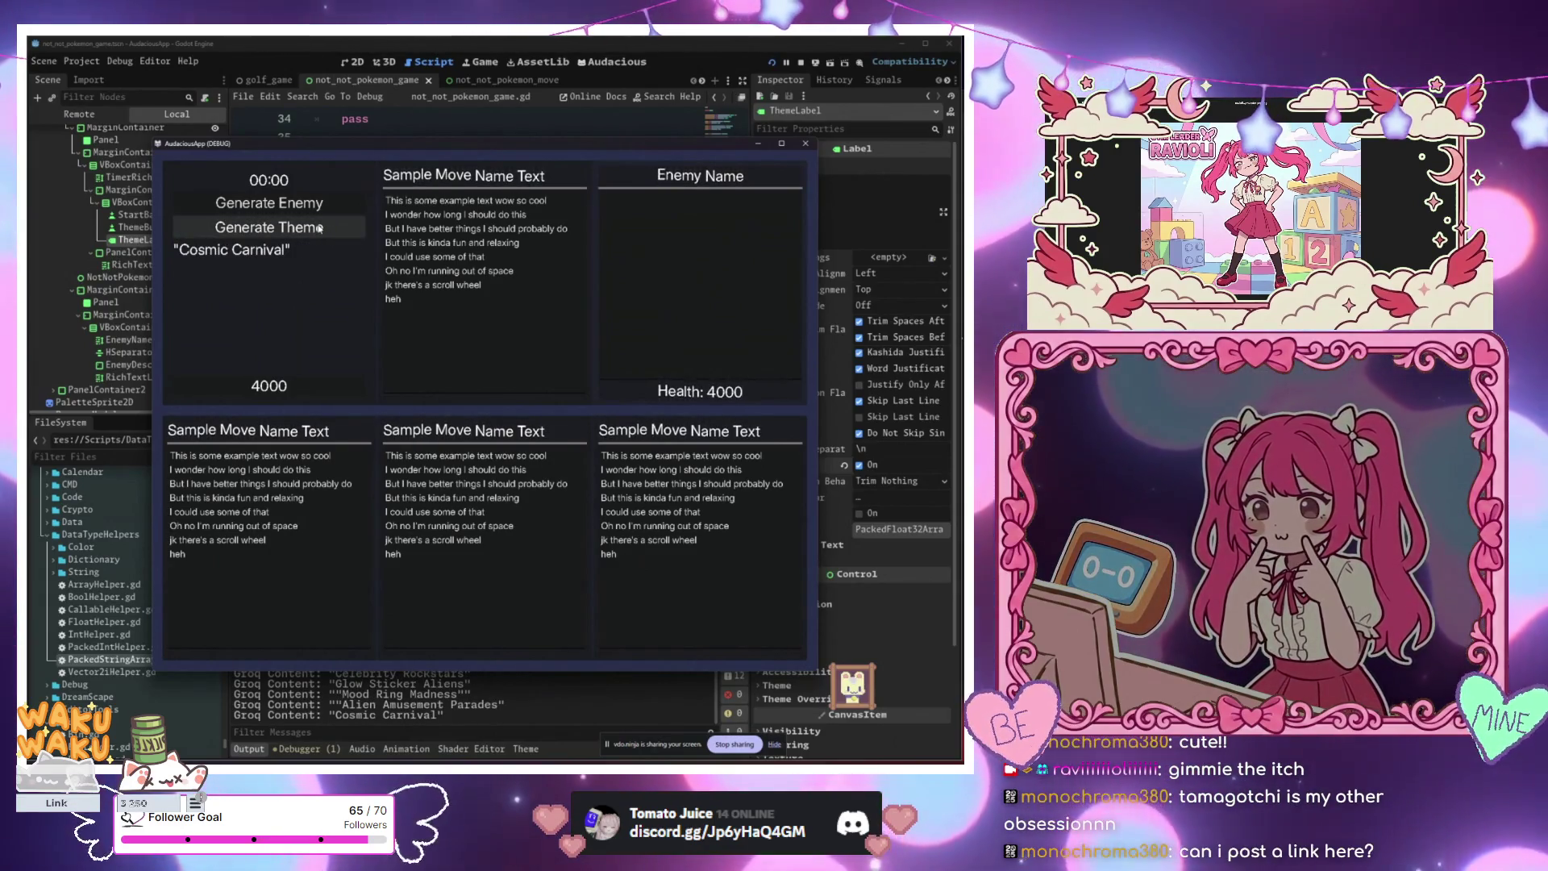
pyautogui.click(319, 228)
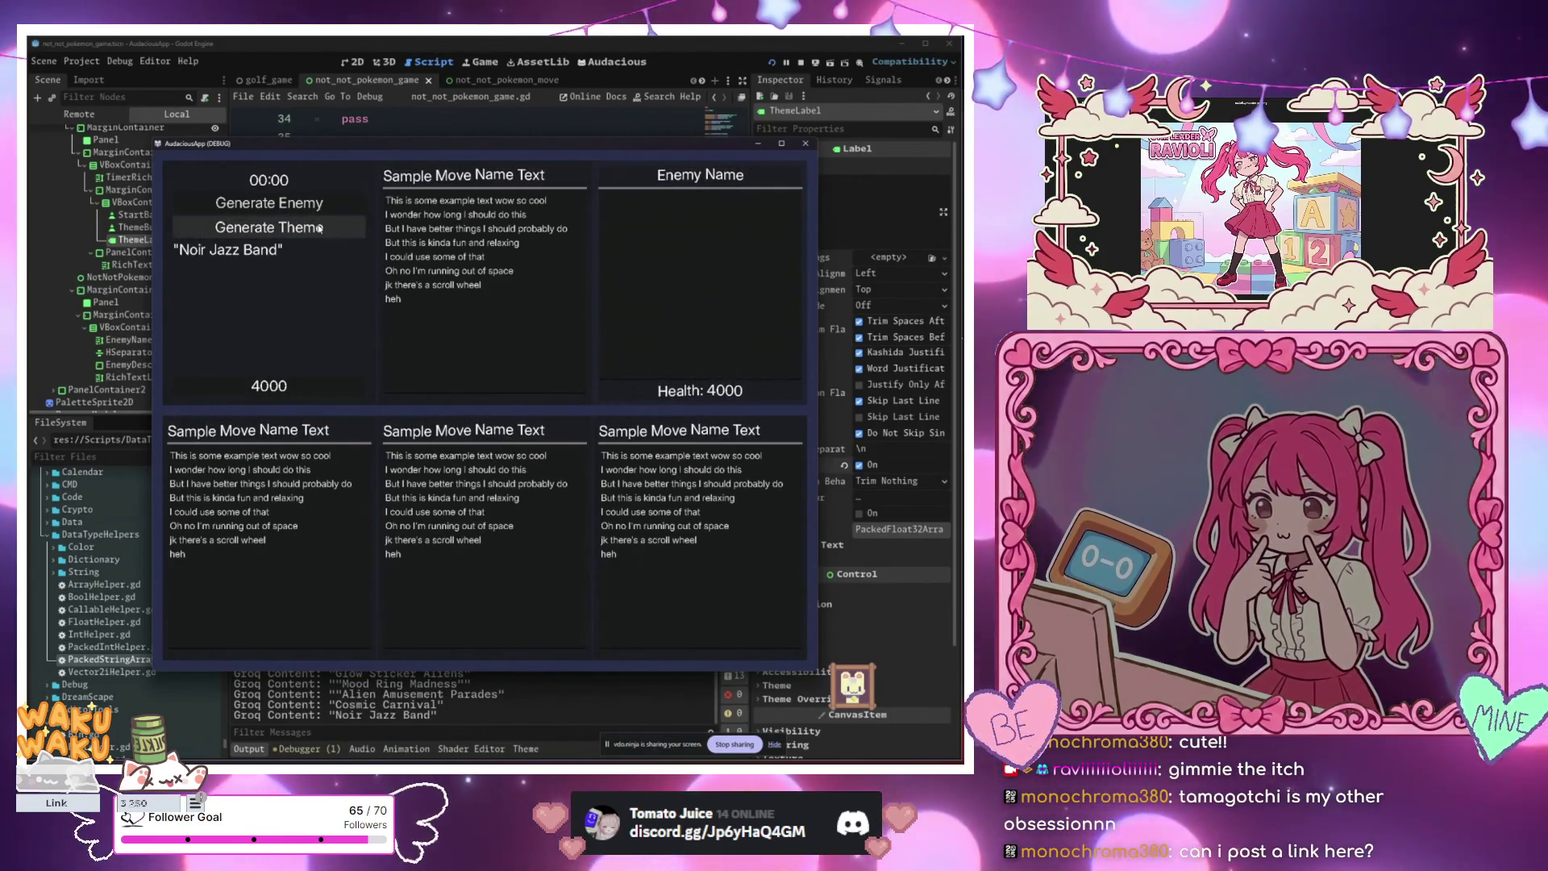
pyautogui.click(319, 228)
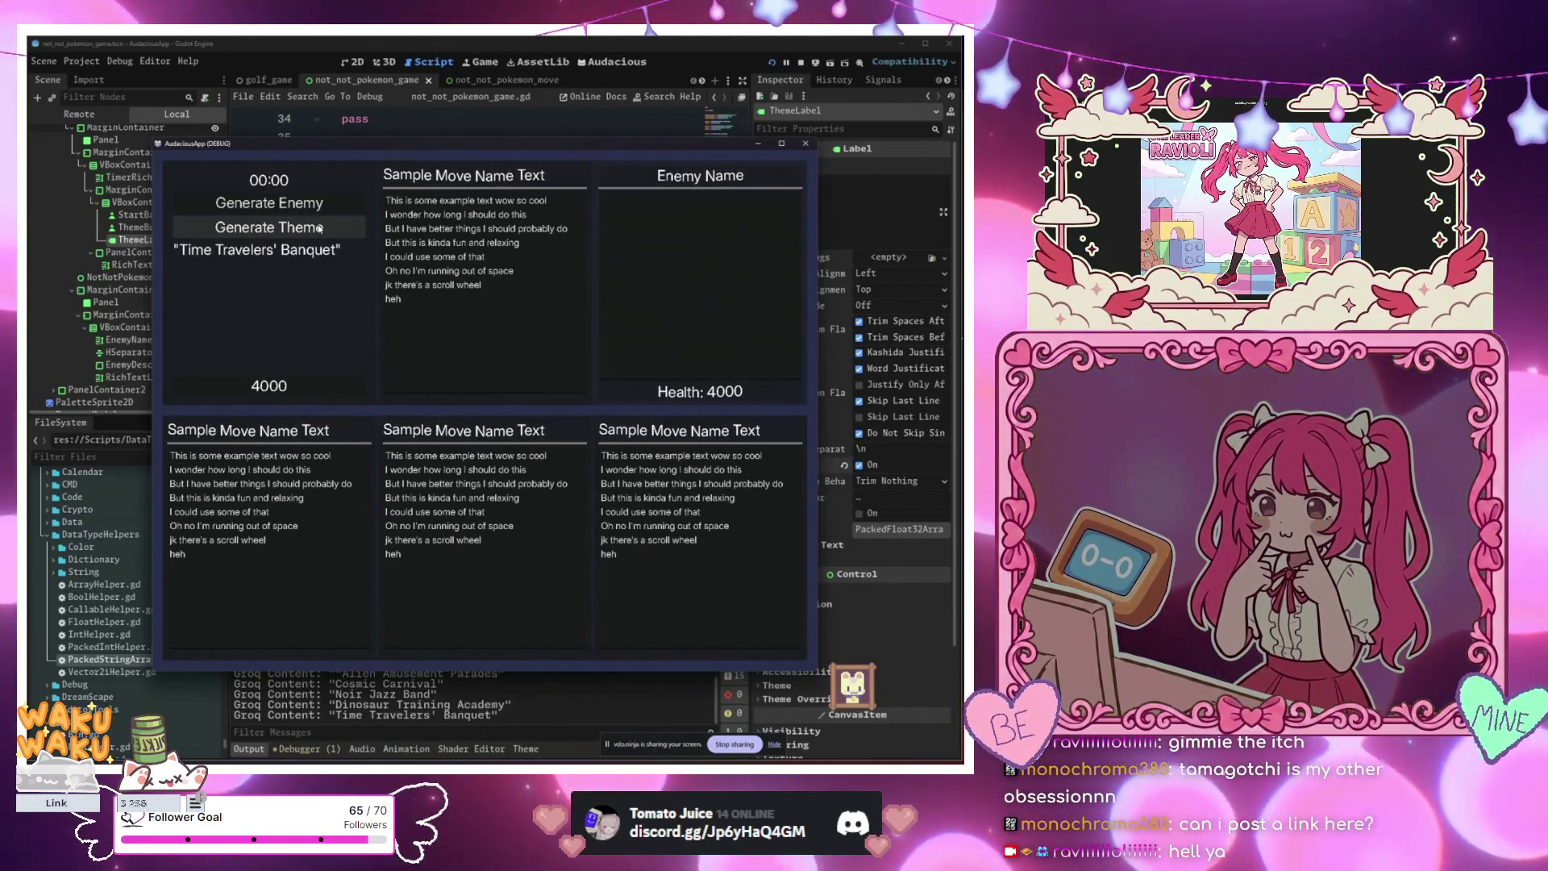
pyautogui.click(319, 229)
pyautogui.click(319, 228)
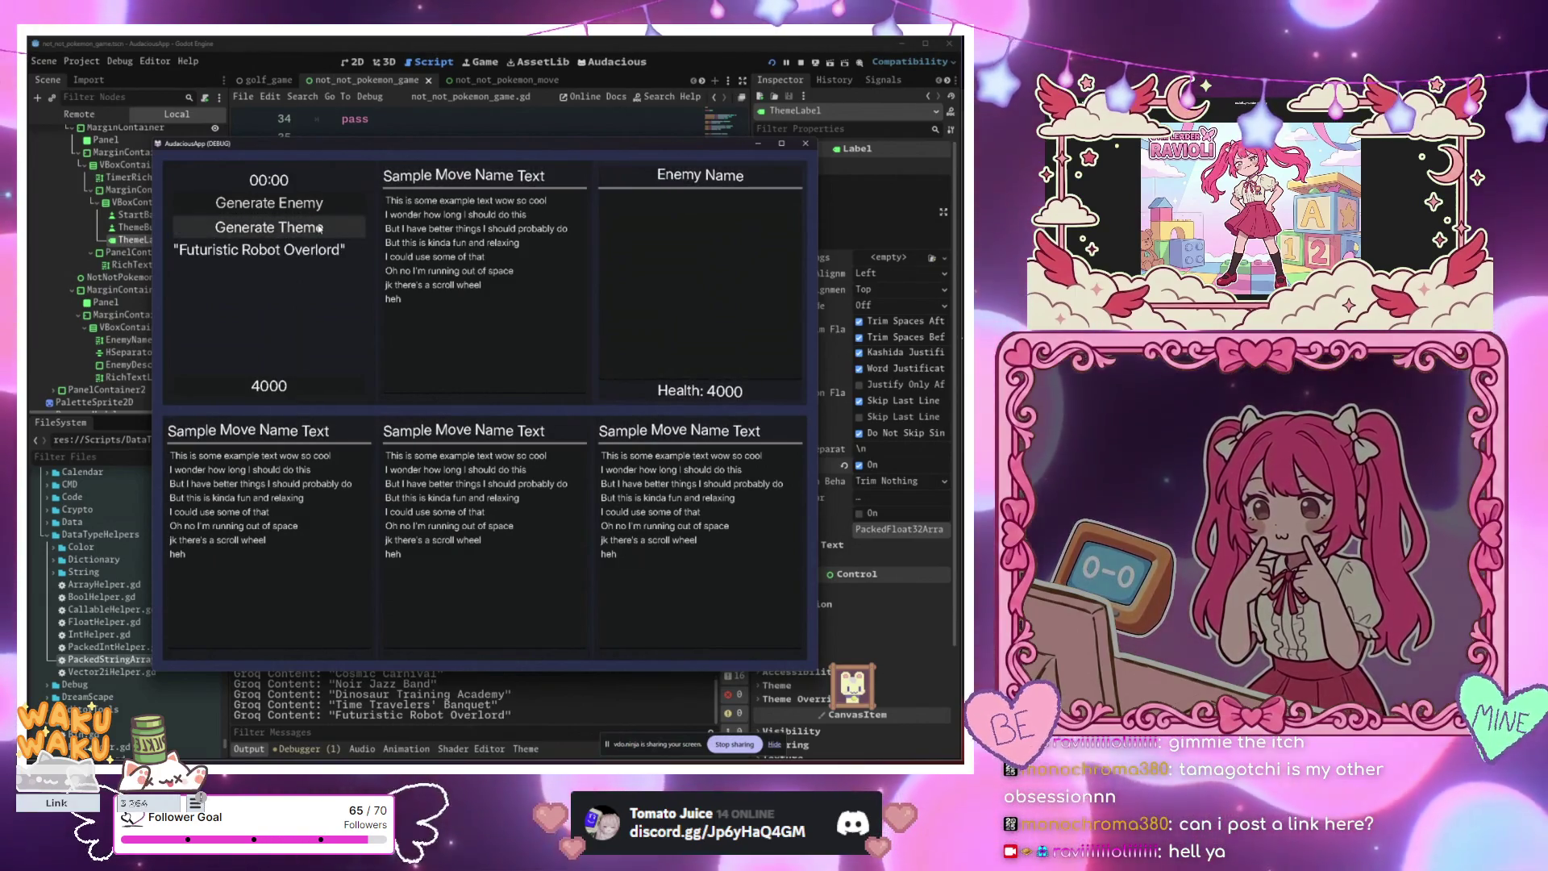
pyautogui.click(319, 228)
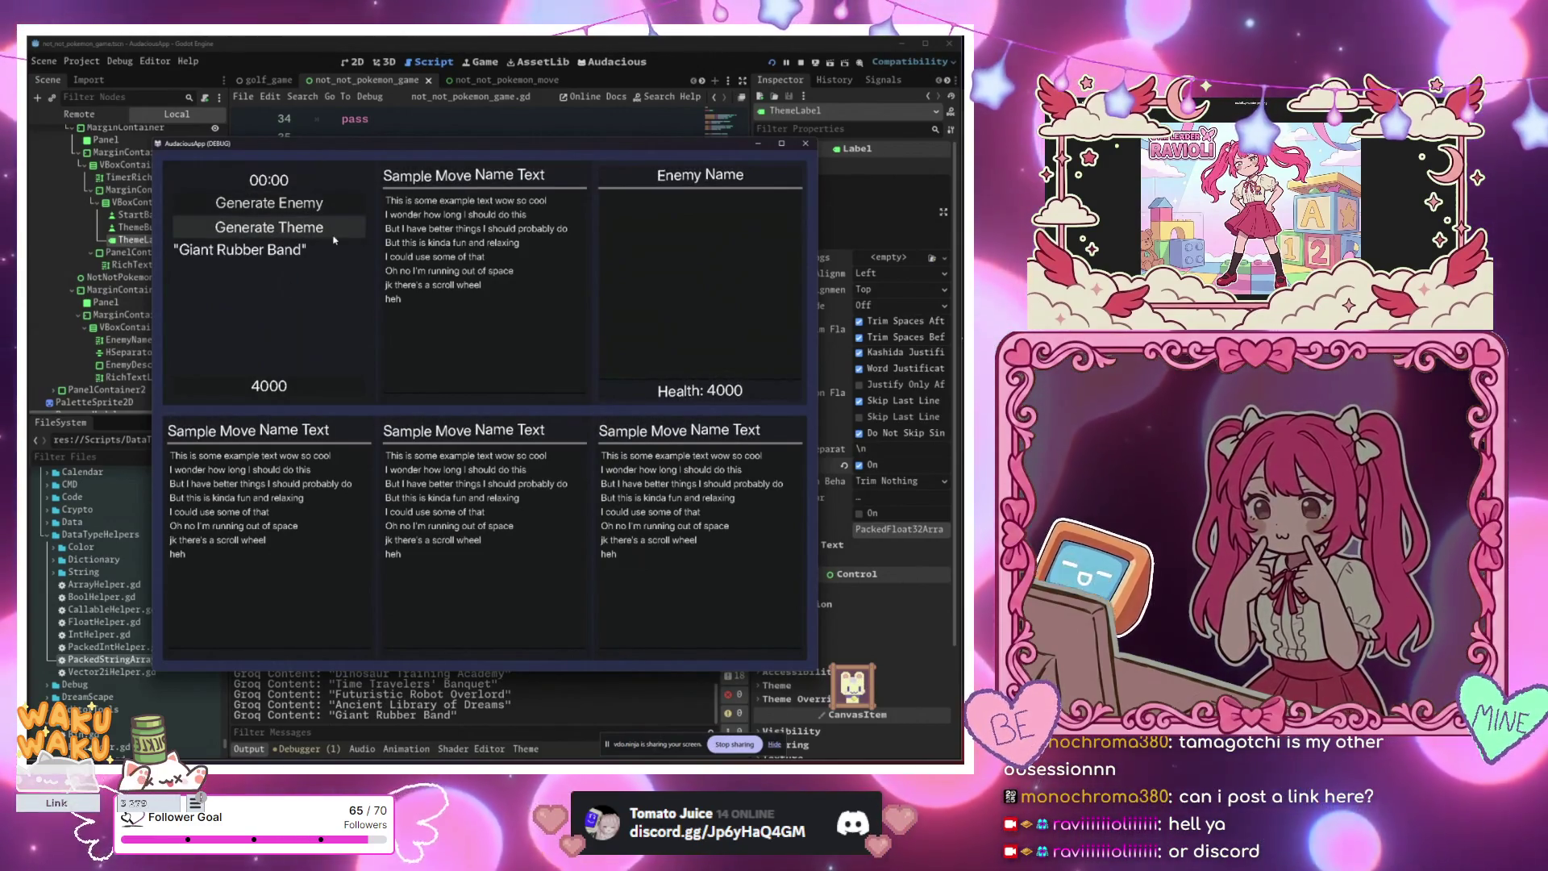
# - Check the enemy description text boxes, then close the running game window
pyautogui.click(750, 267)
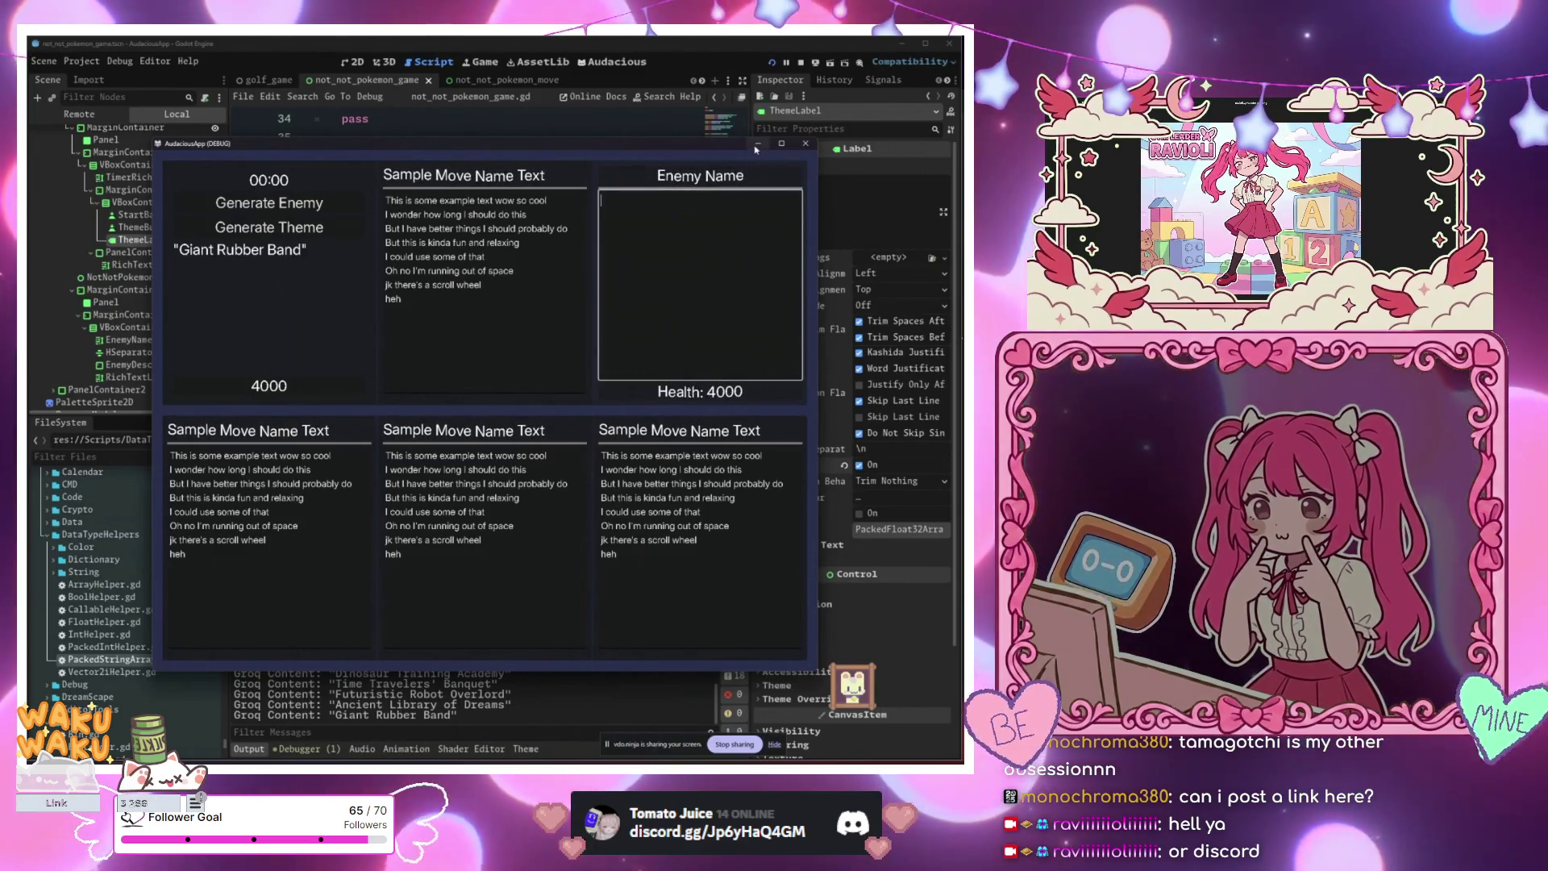
pyautogui.hotkey('shift', 'Tab')
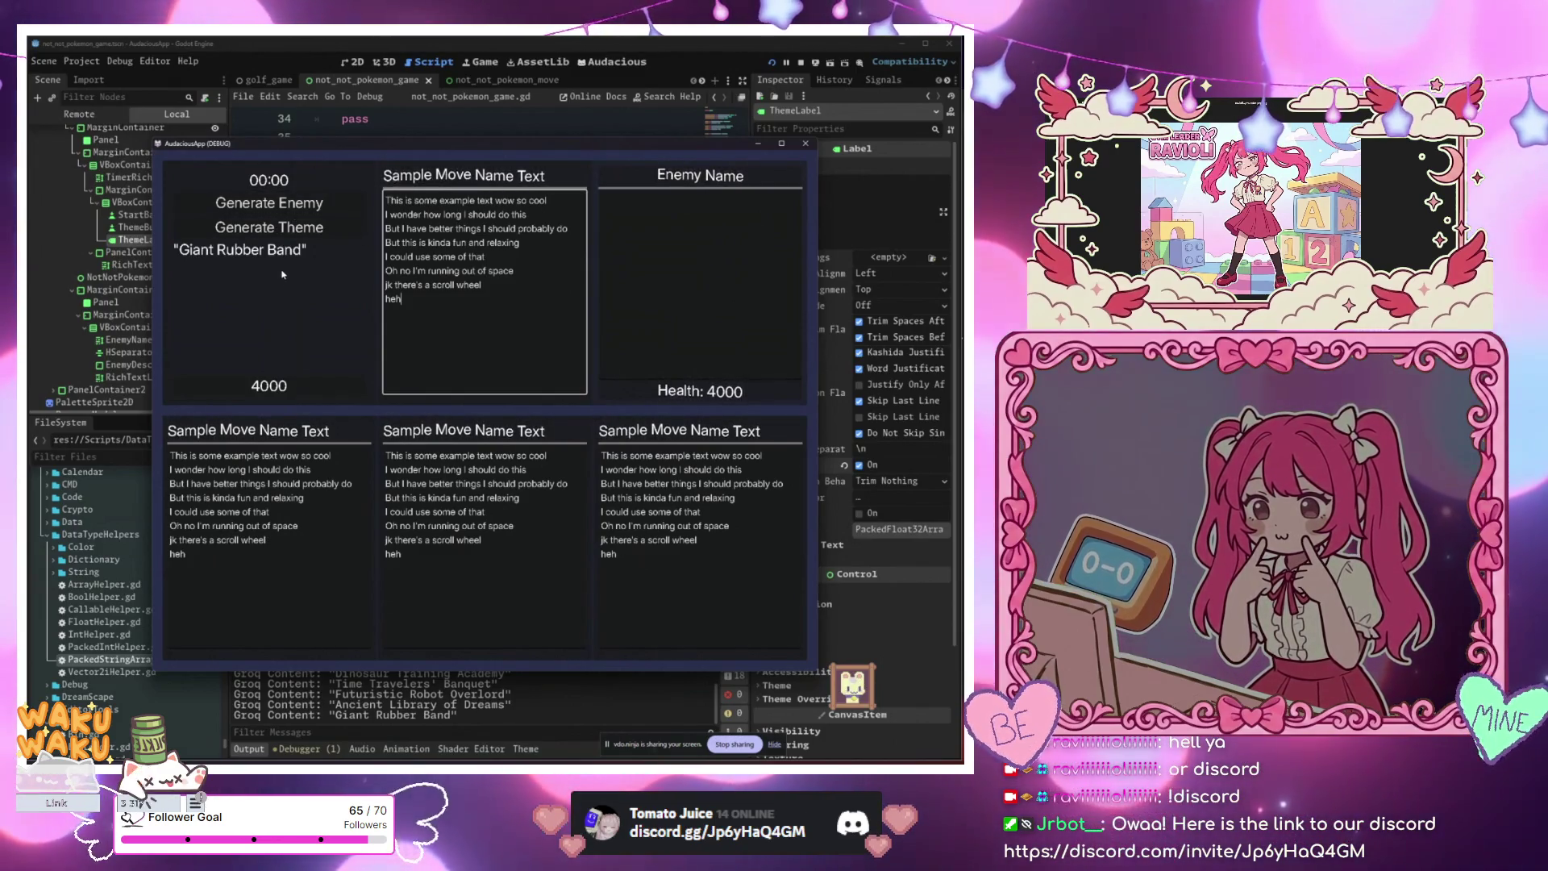
pyautogui.click(805, 143)
# - Add a blank line after the theme assignment on line 92
pyautogui.scroll(-15, 437, 450)
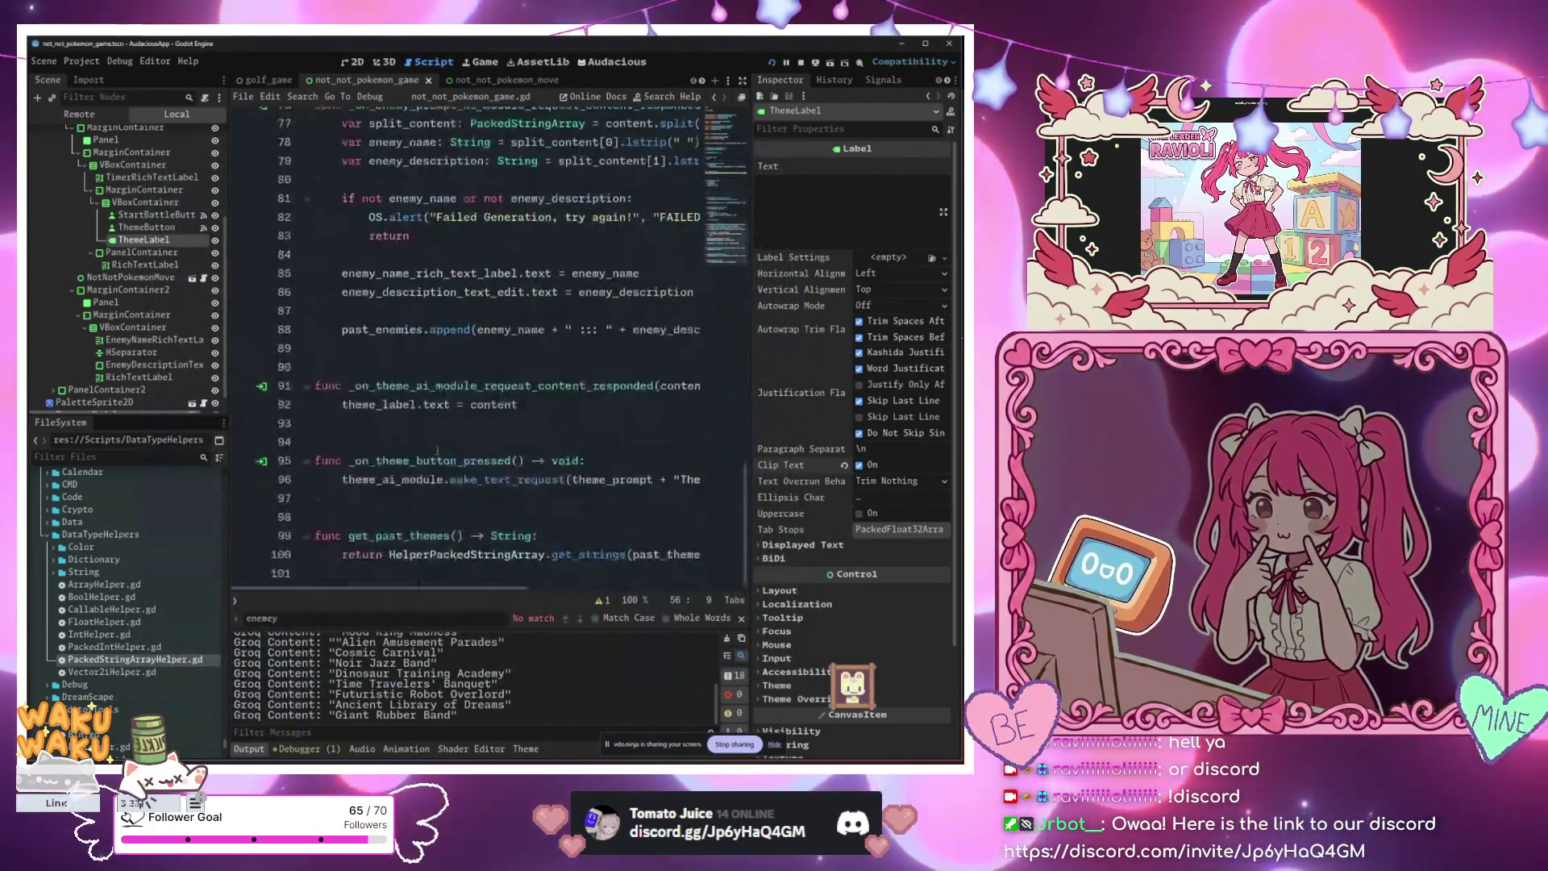
pyautogui.click(502, 411)
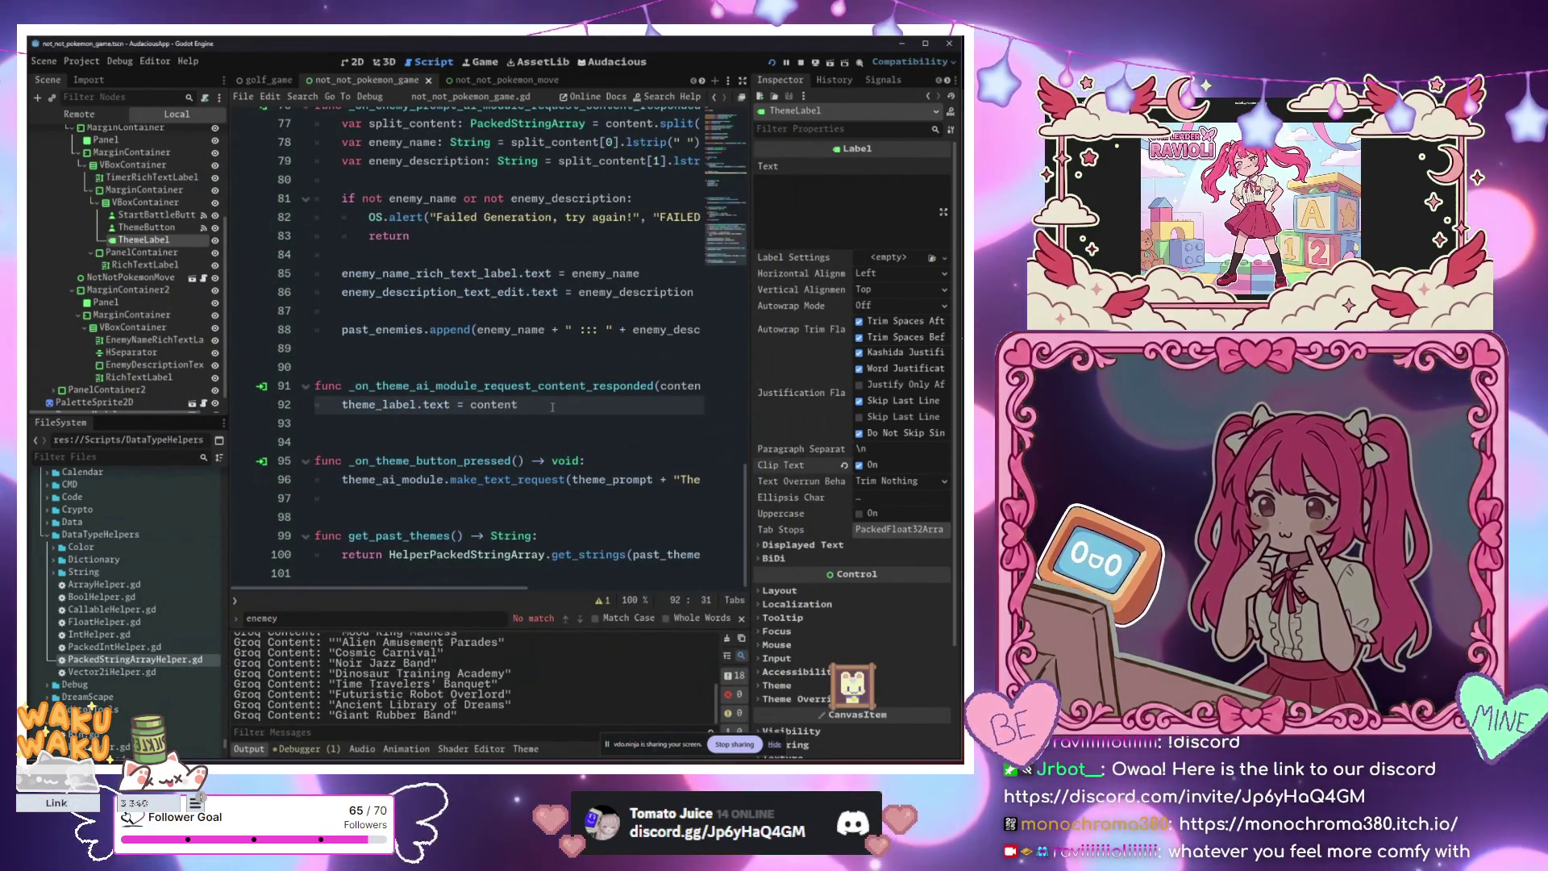
pyautogui.press('Return')
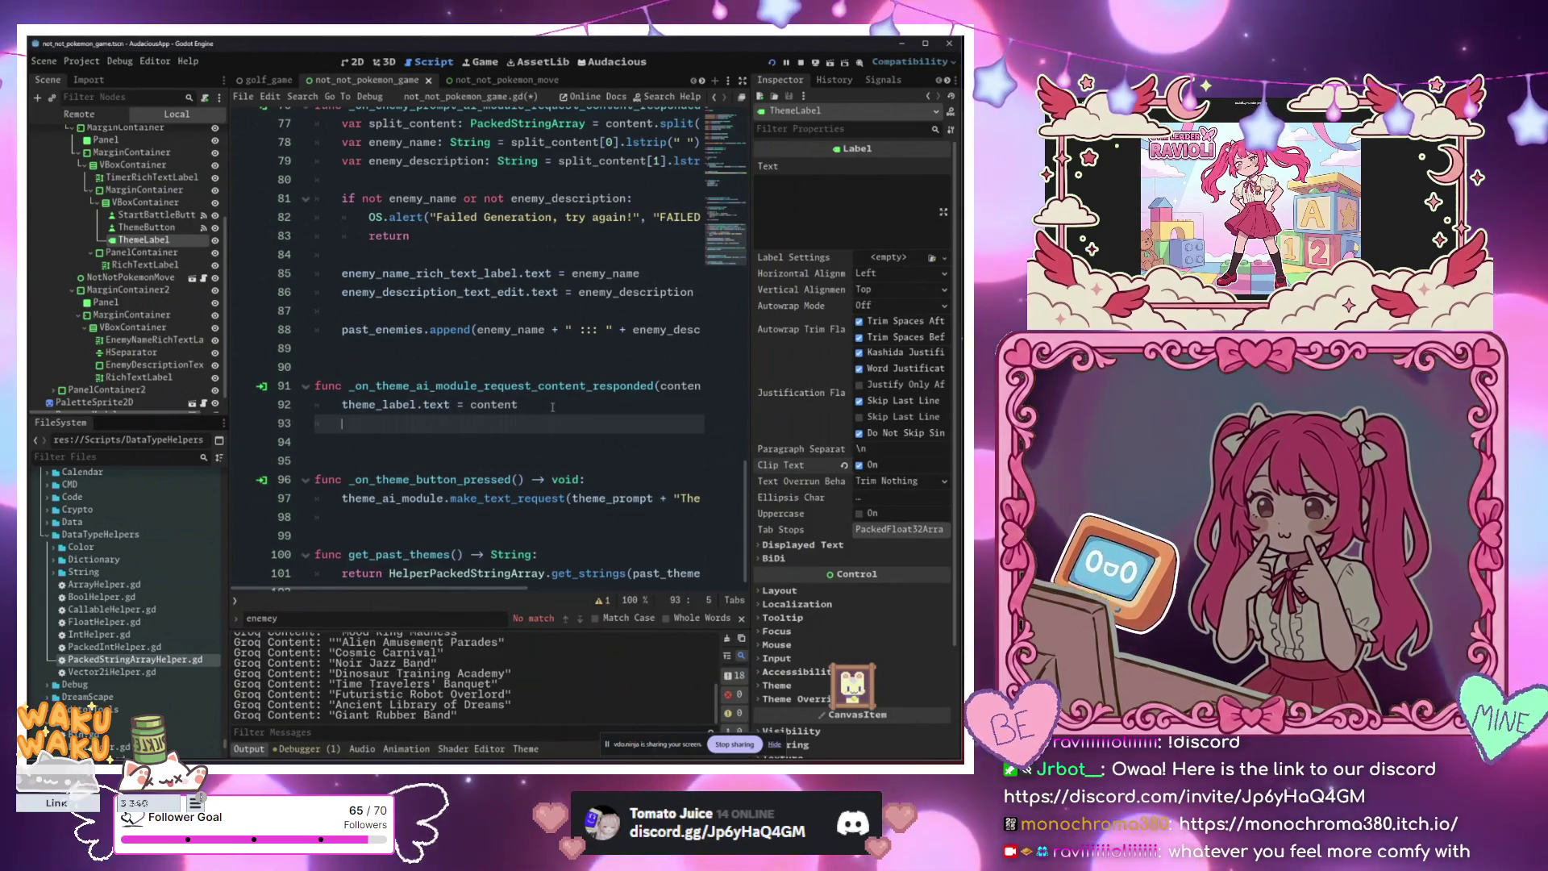
pyautogui.scroll(9, 552, 406)
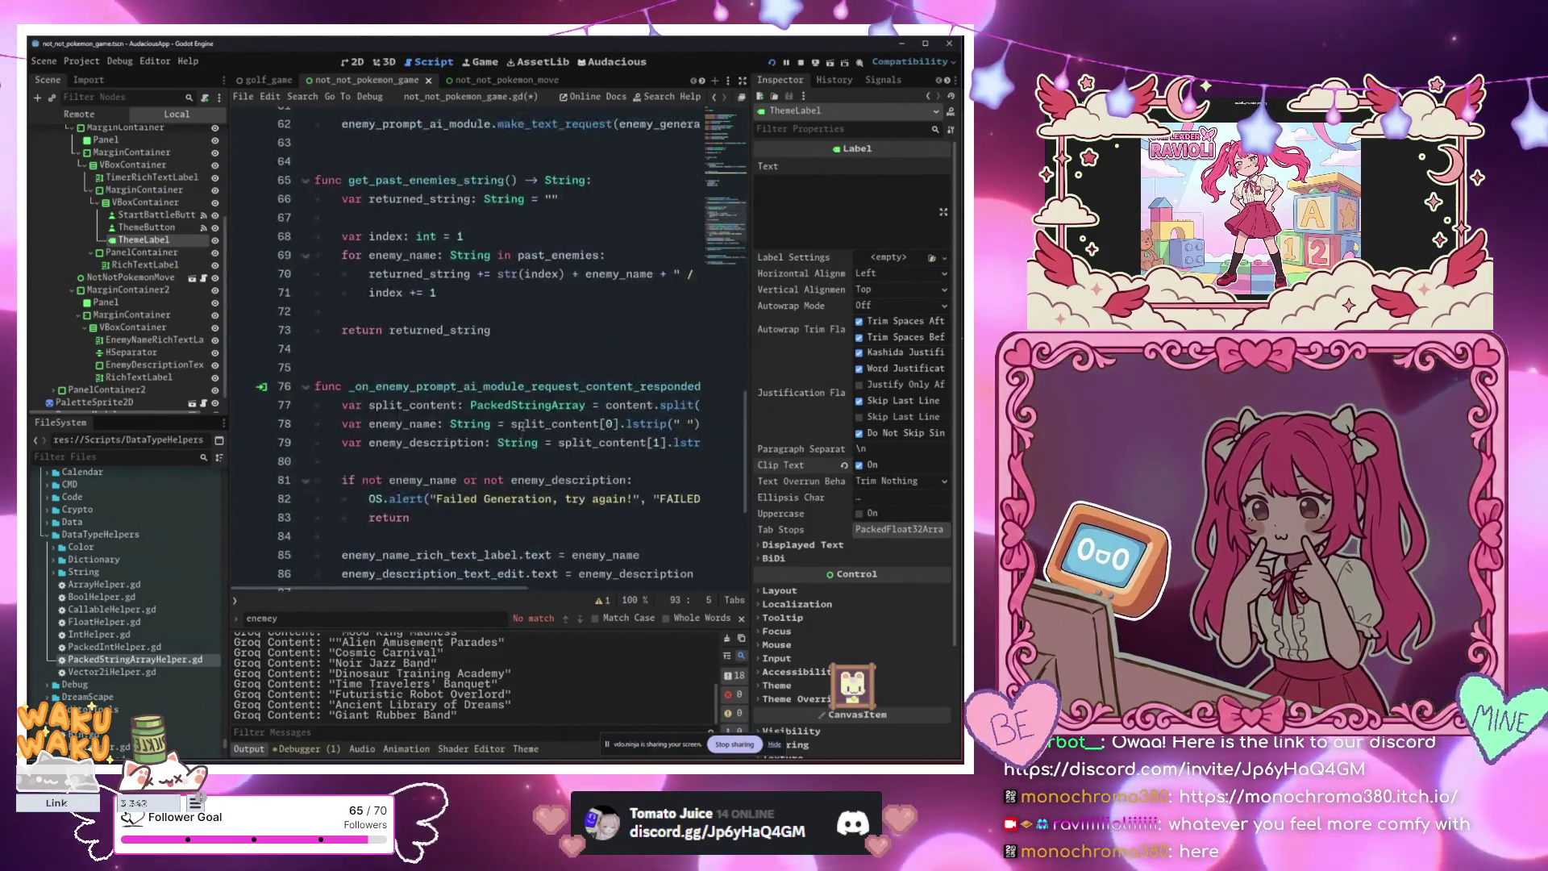
pyautogui.scroll(-5, 522, 426)
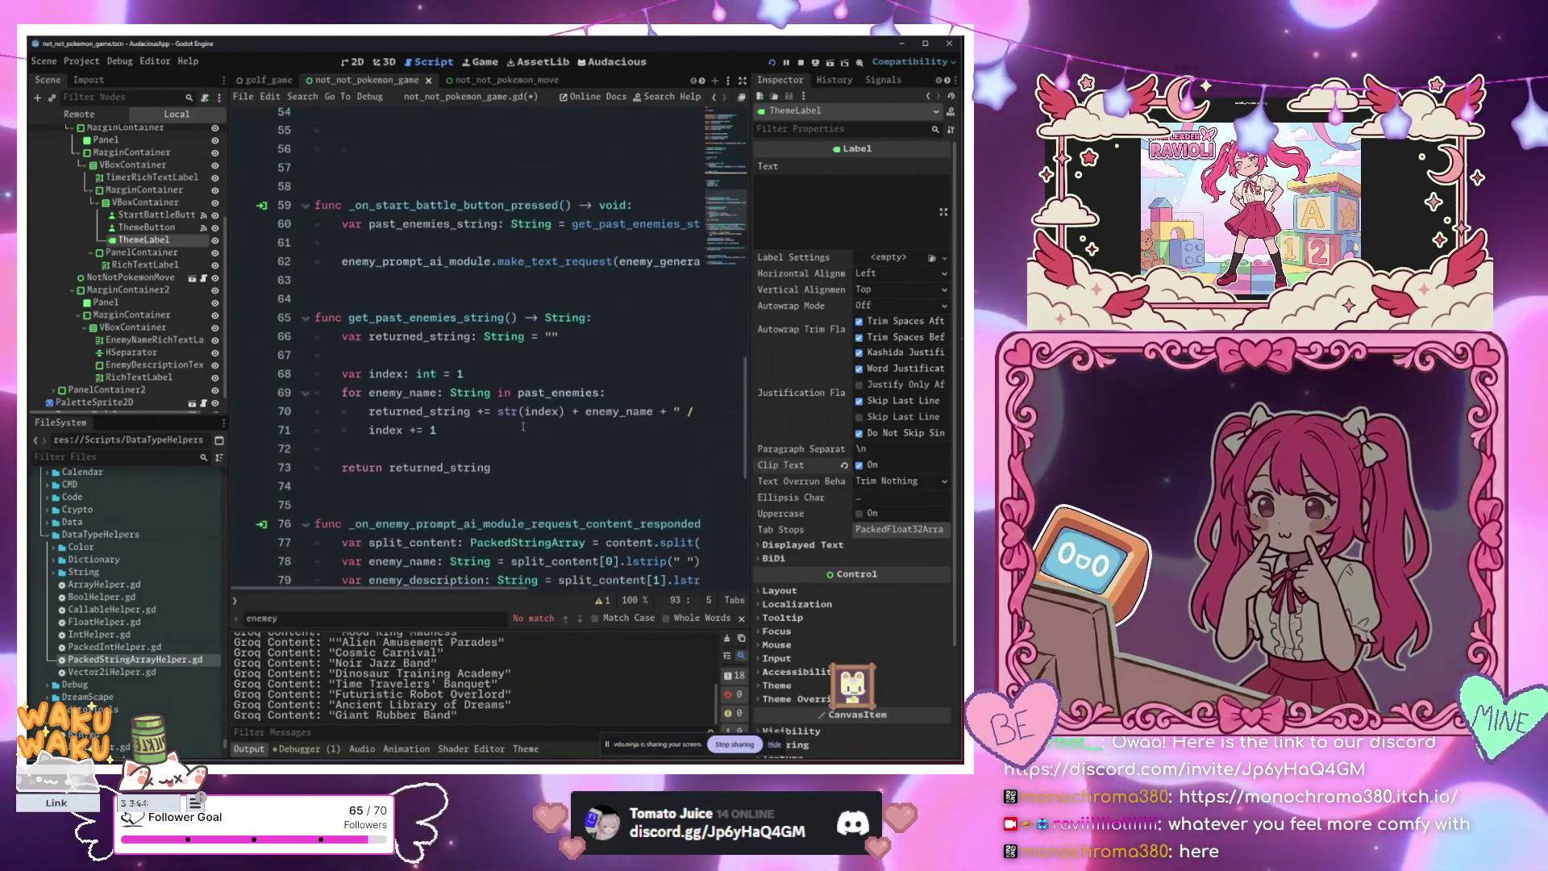
pyautogui.scroll(-3, 510, 419)
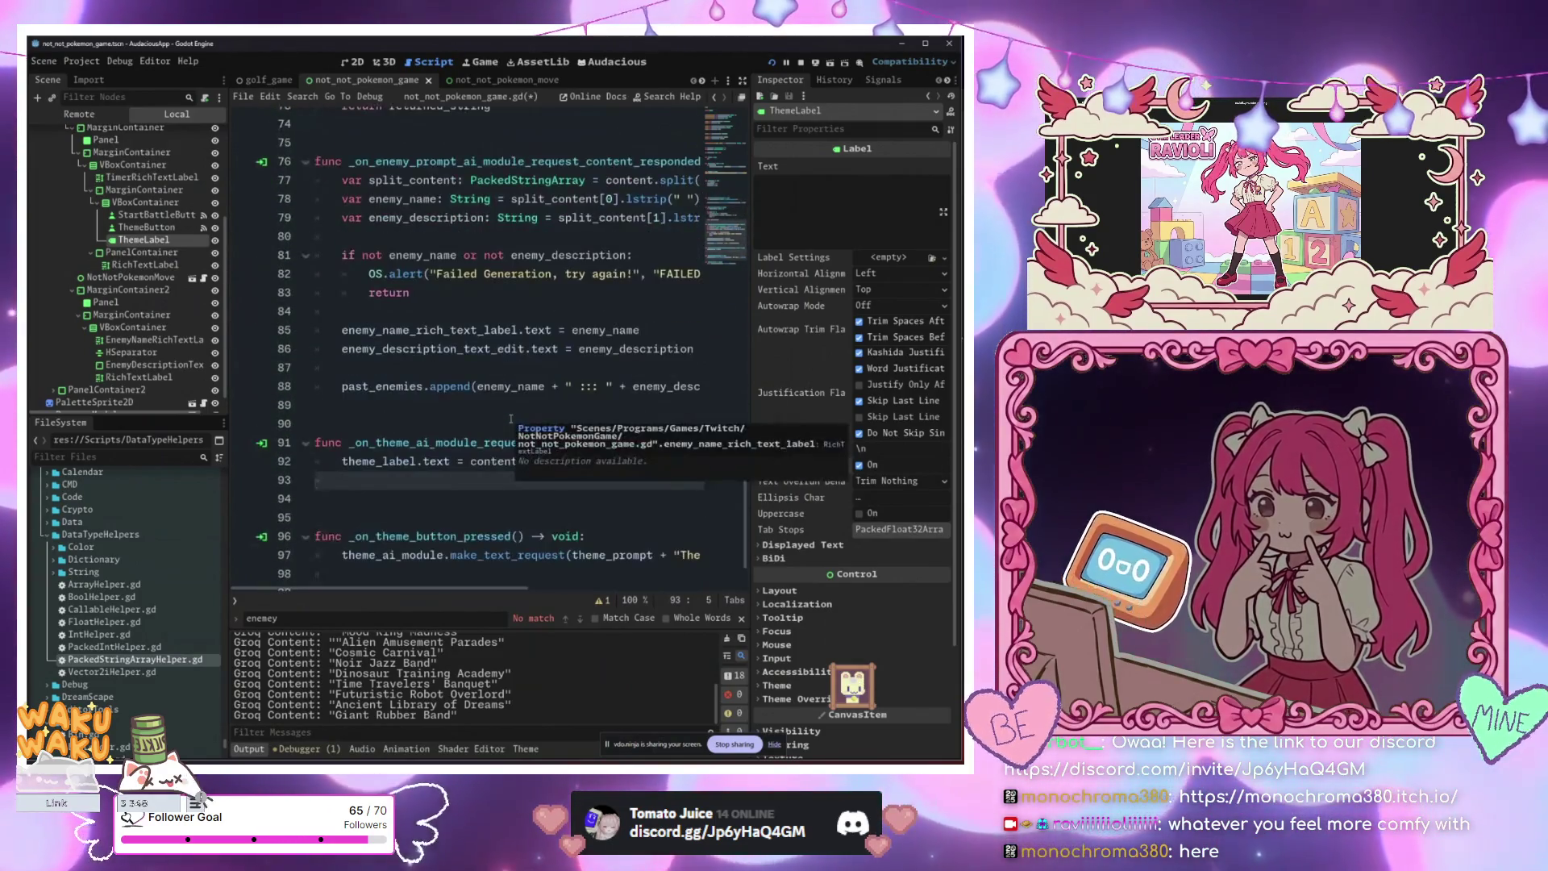
pyautogui.scroll(7, 510, 419)
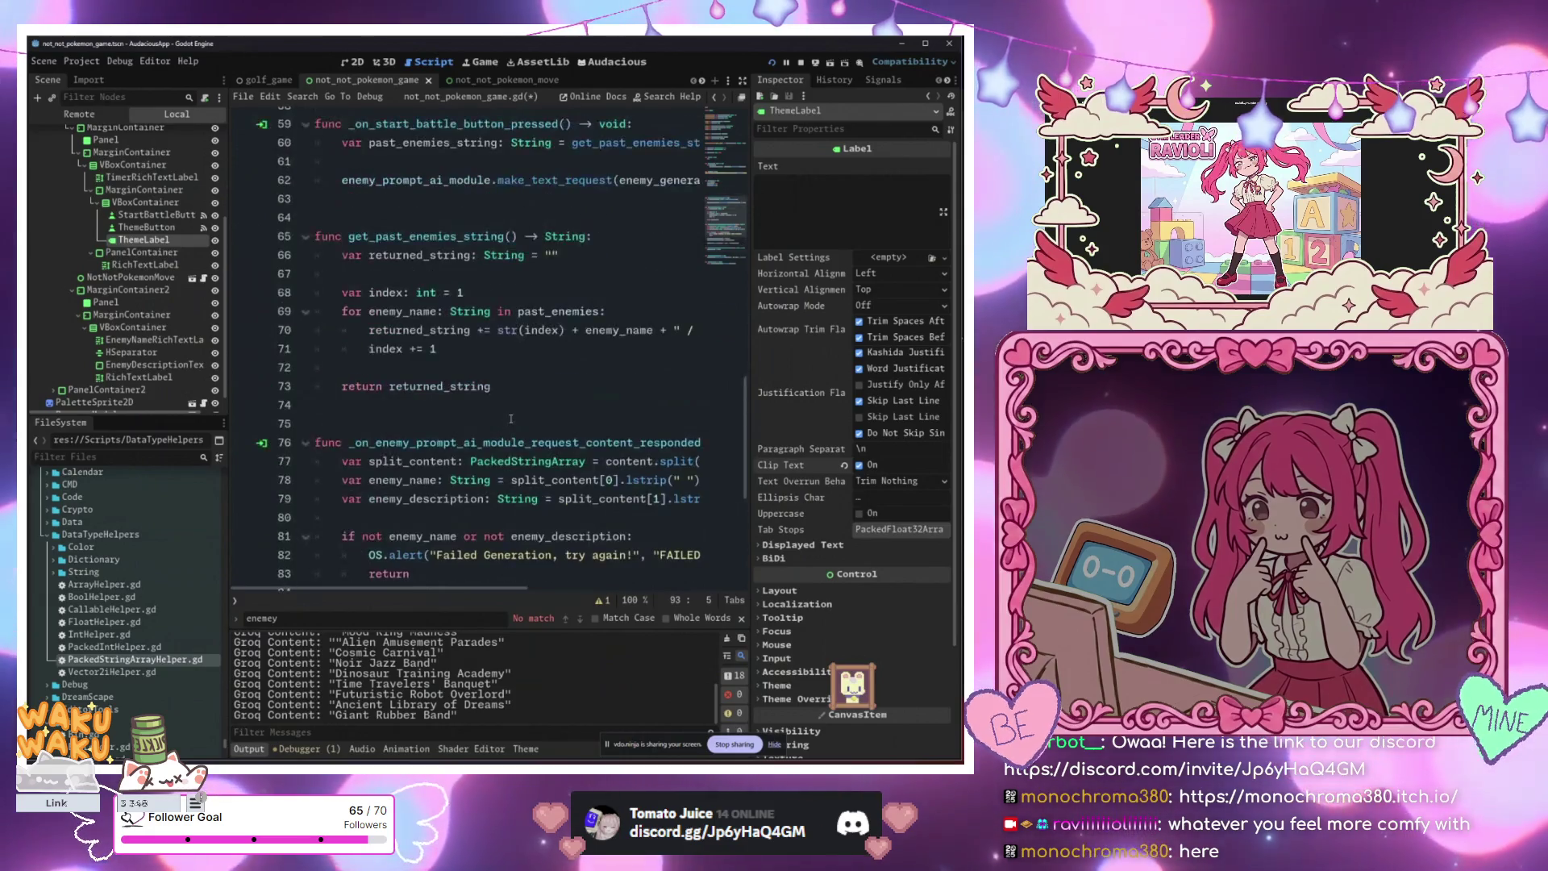
pyautogui.scroll(-6, 510, 420)
# - Write the signature func make_enemy_request(optional_theme: String = "") -> void: and start its body
pyautogui.click(398, 466)
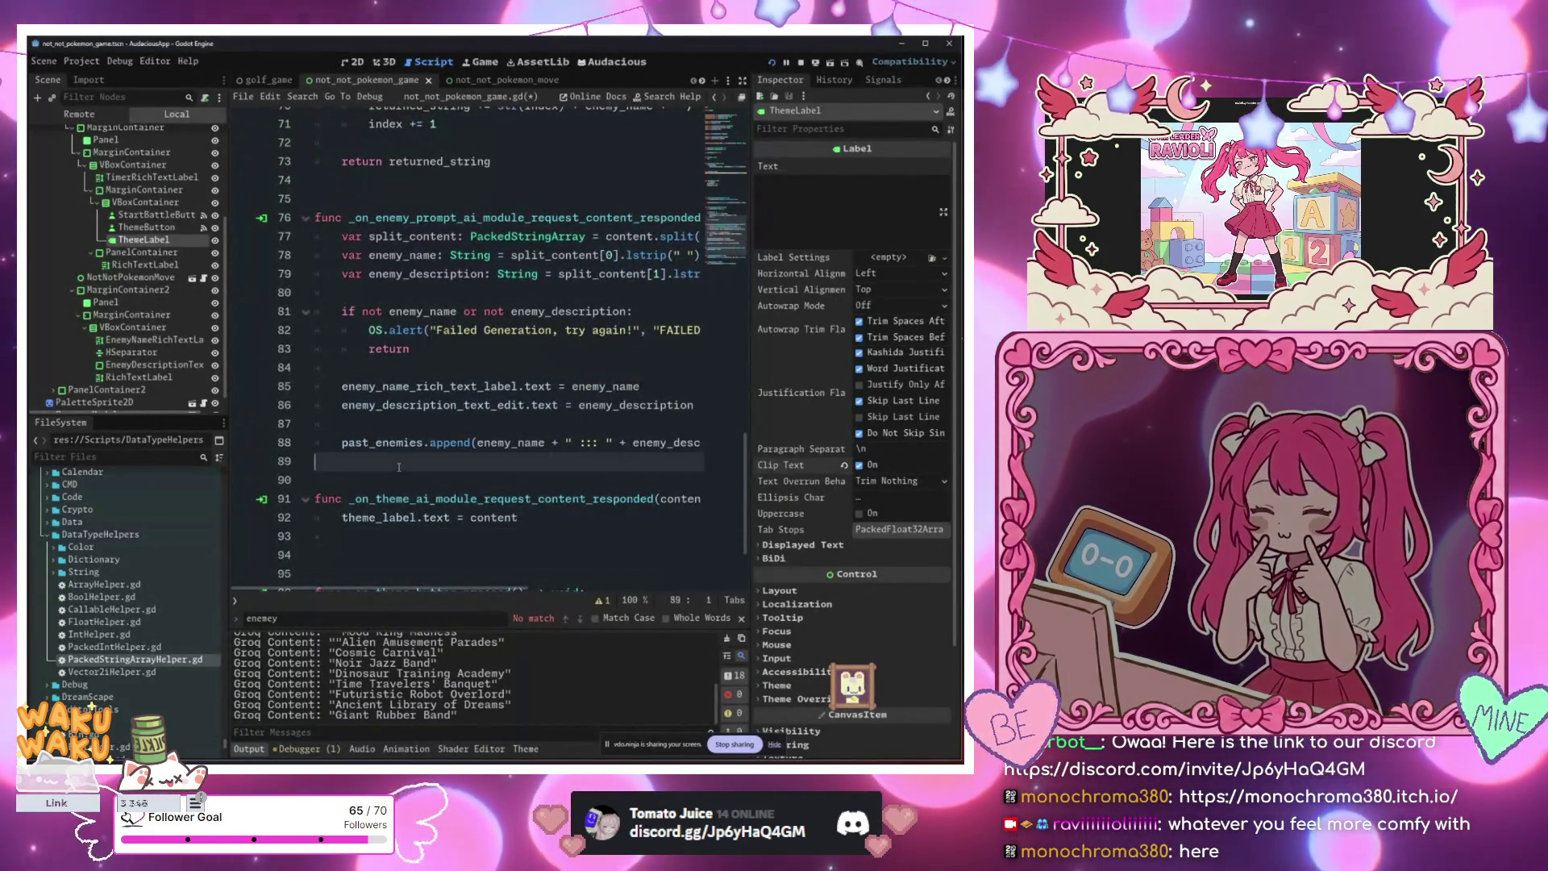
pyautogui.press('Return')
pyautogui.press('Return')
pyautogui.press('Return')
pyautogui.press('Up')
pyautogui.write('func mak')
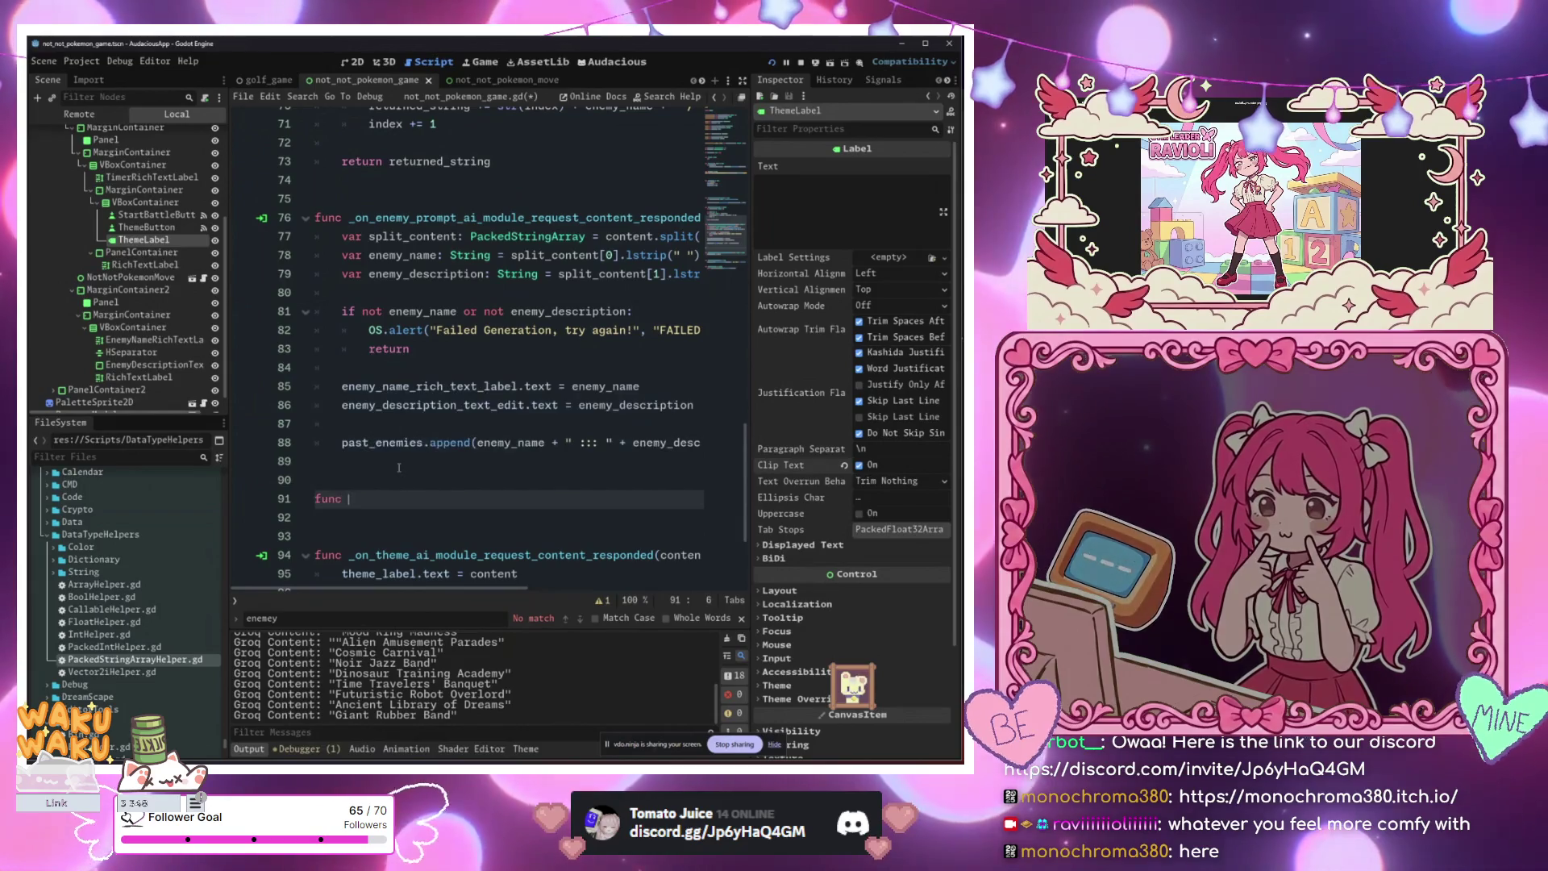
pyautogui.write('e_ene')
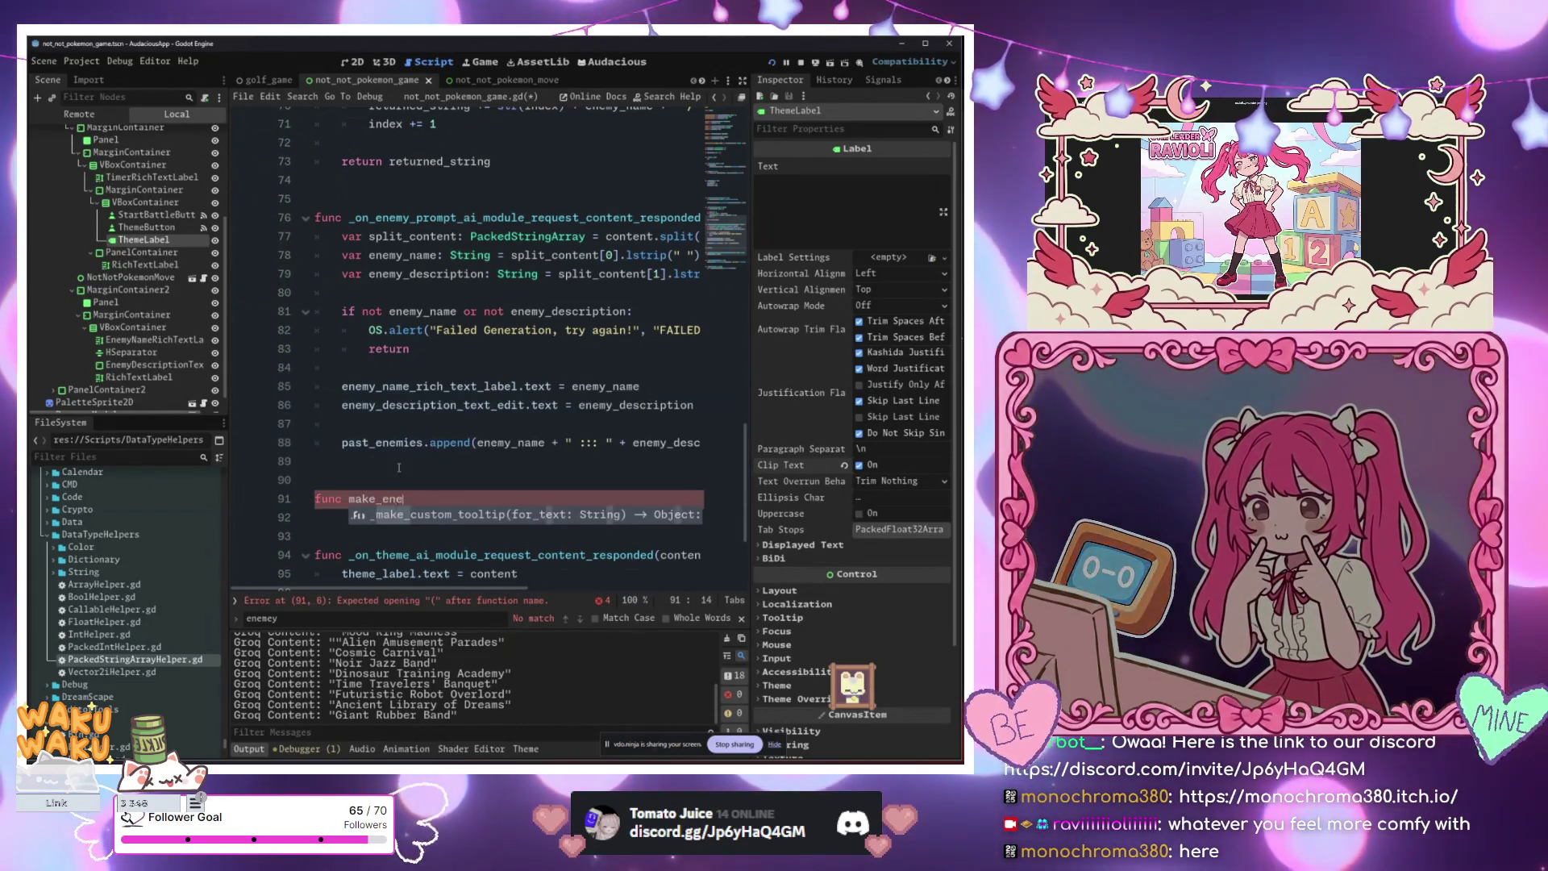
pyautogui.write('my_request(optional_')
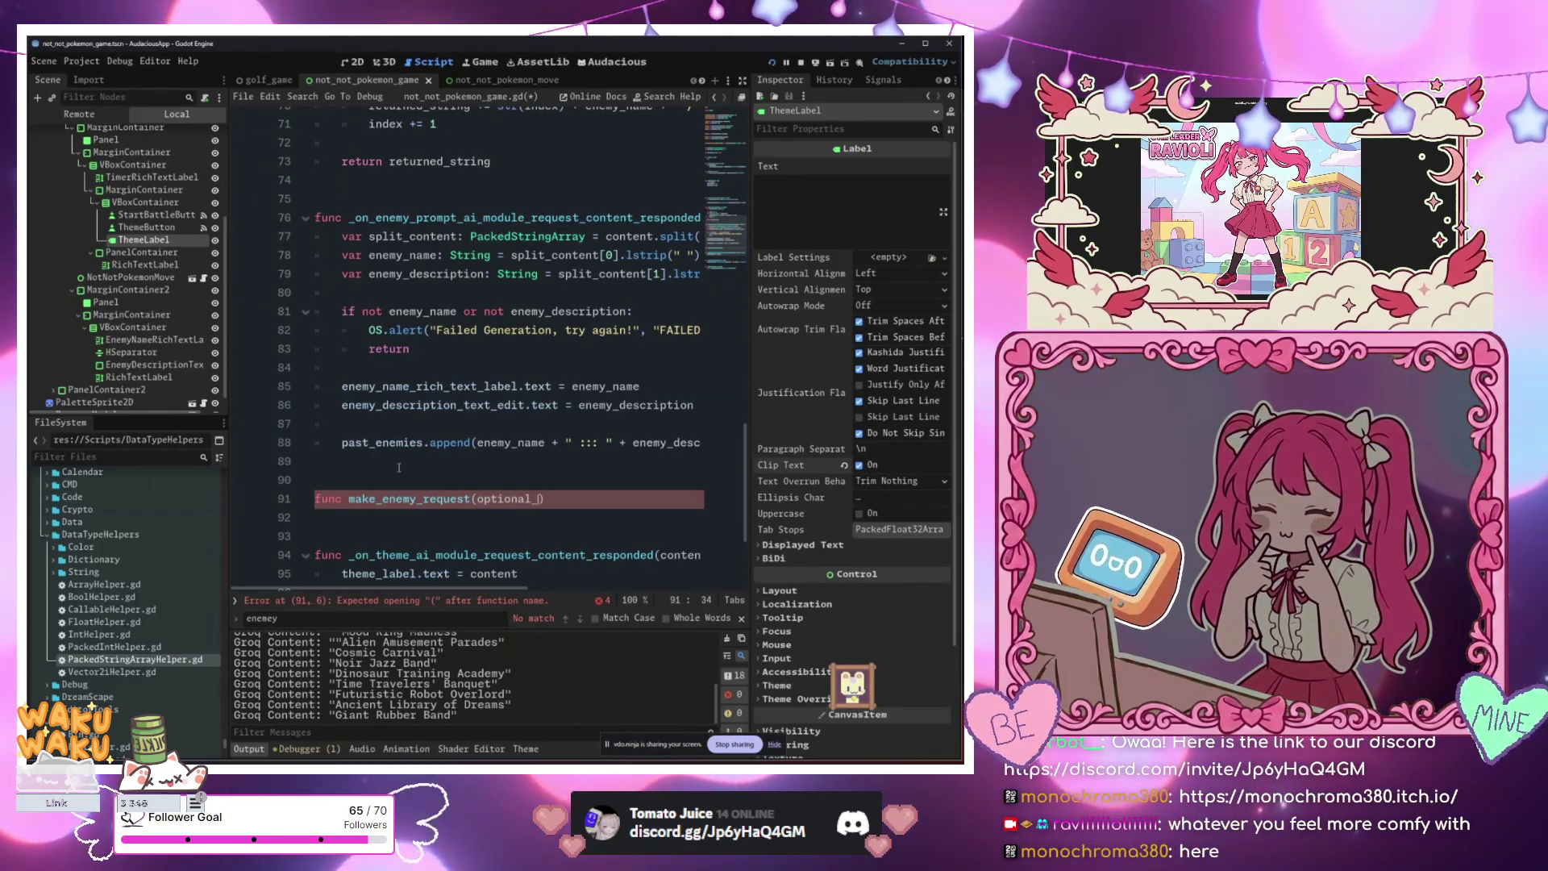
pyautogui.write(': String')
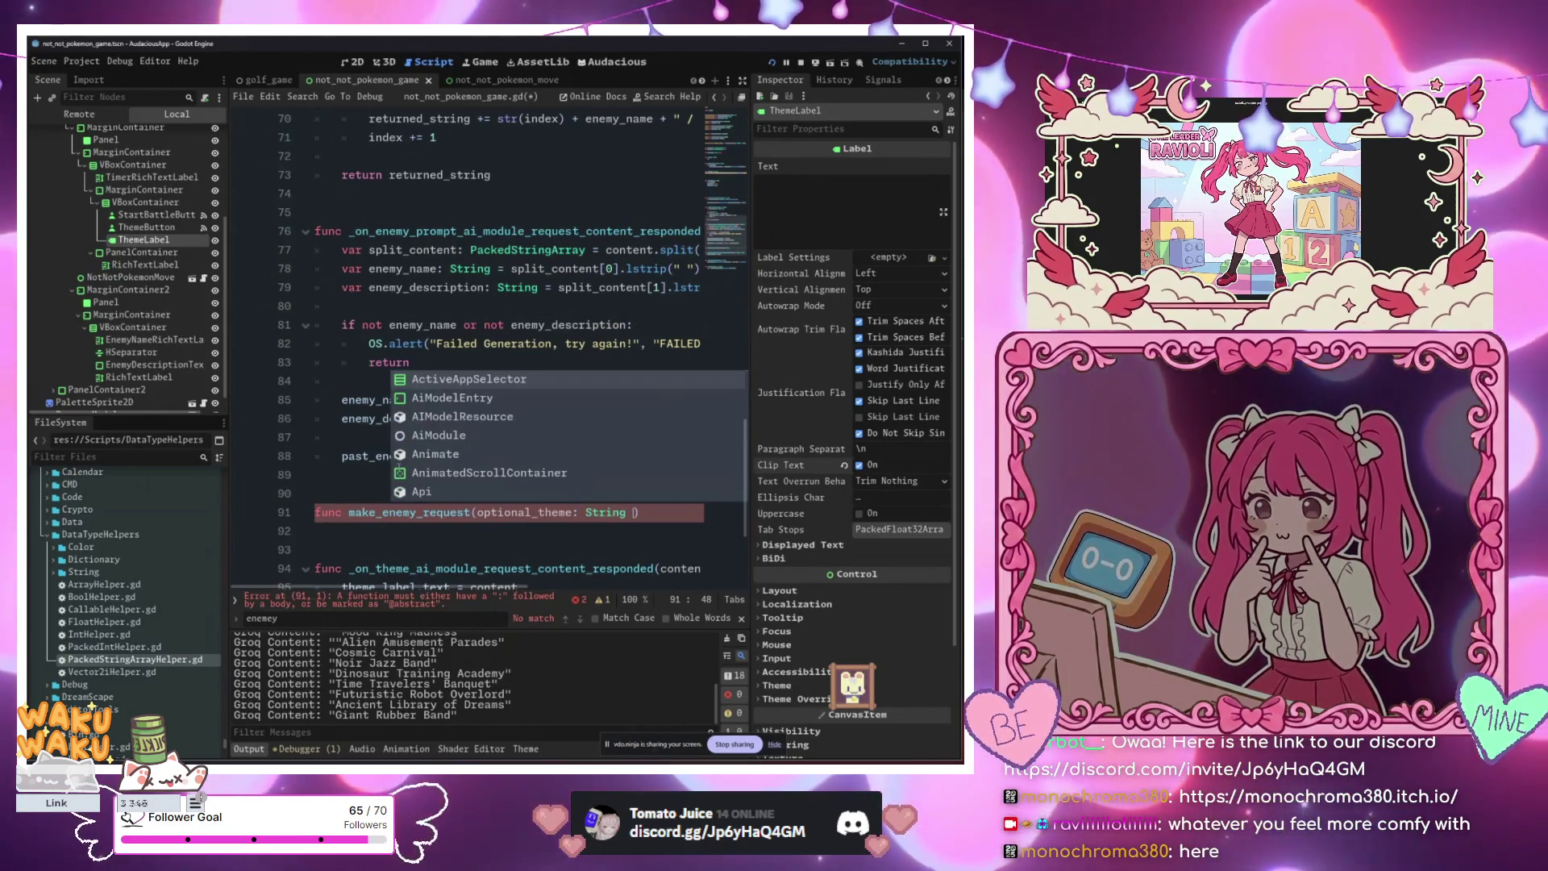
pyautogui.hotkey('ctrl', 's')
pyautogui.write('= "") ')
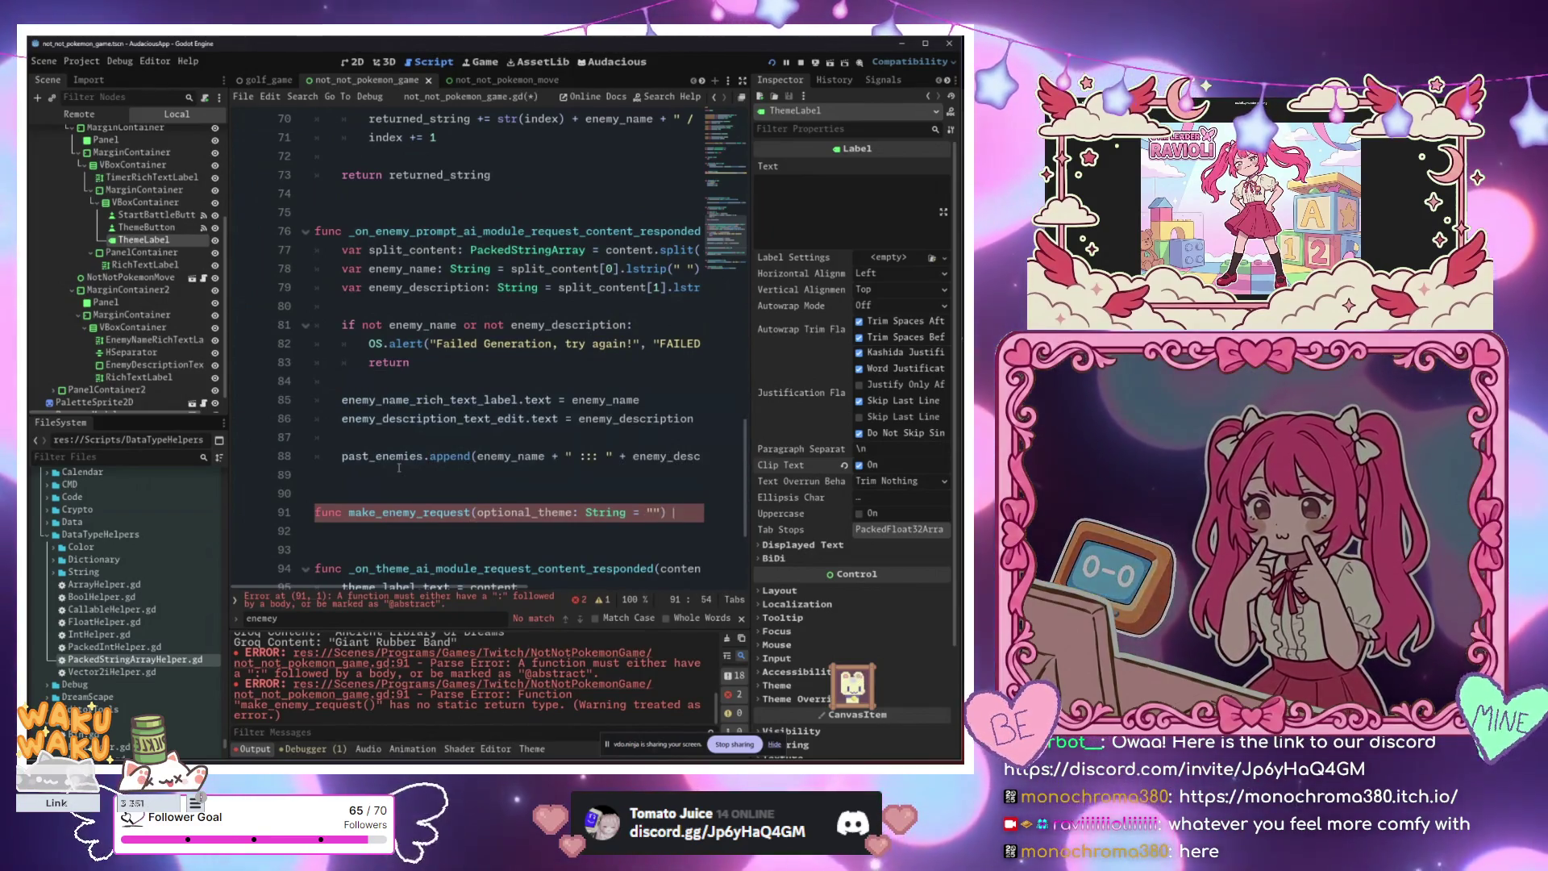
pyautogui.write('-> void:')
pyautogui.press('Return')
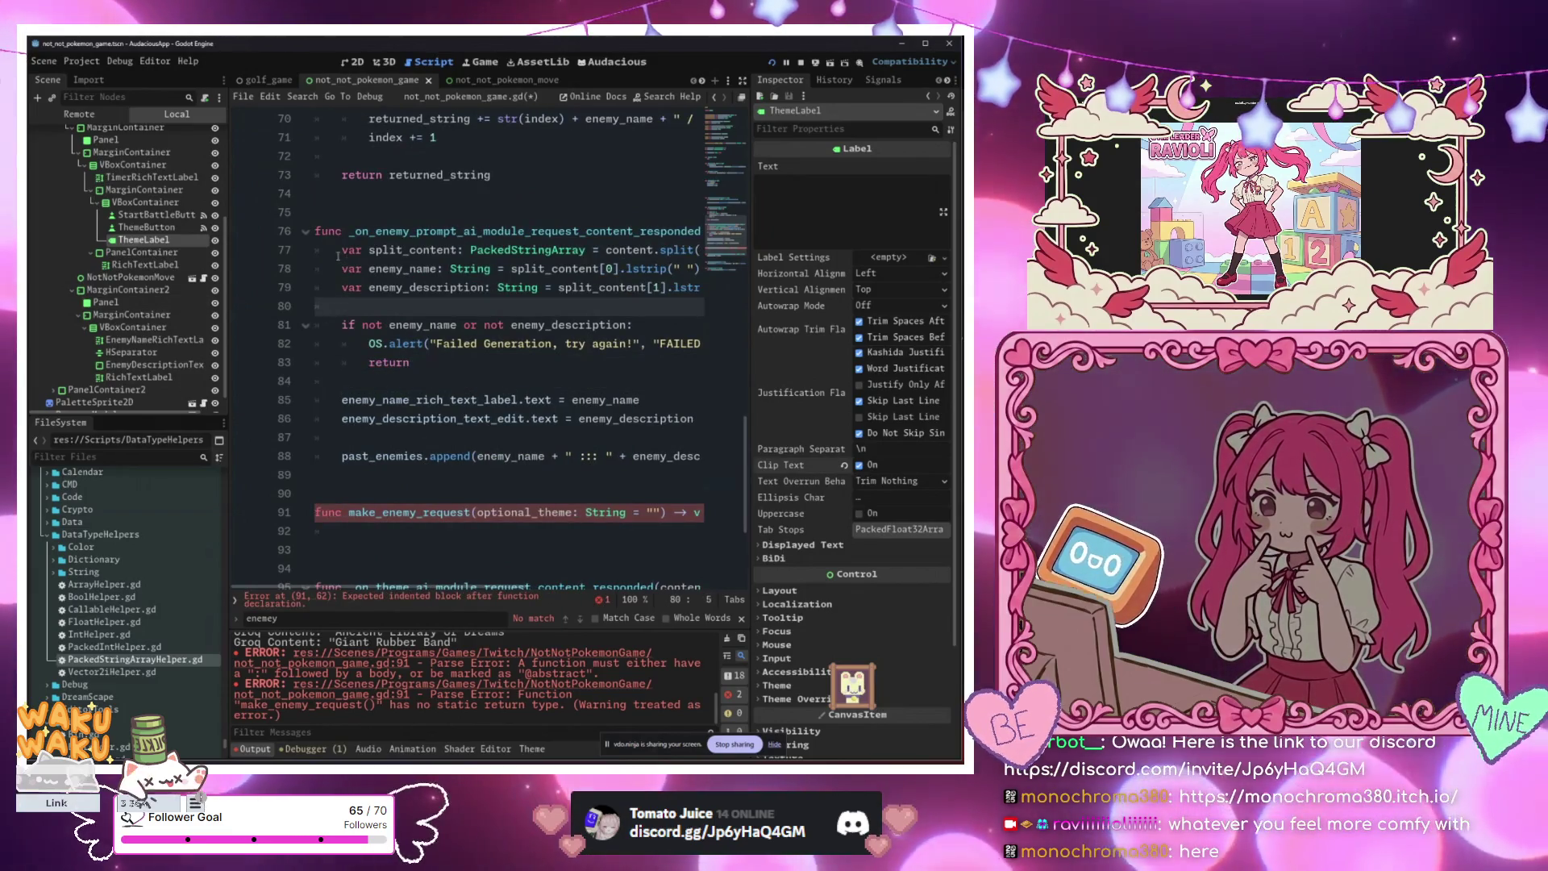
# - Select the enemy response handler's body lines, then deselect and scroll back up
pyautogui.moveTo(342, 250); pyautogui.dragTo(625, 420)
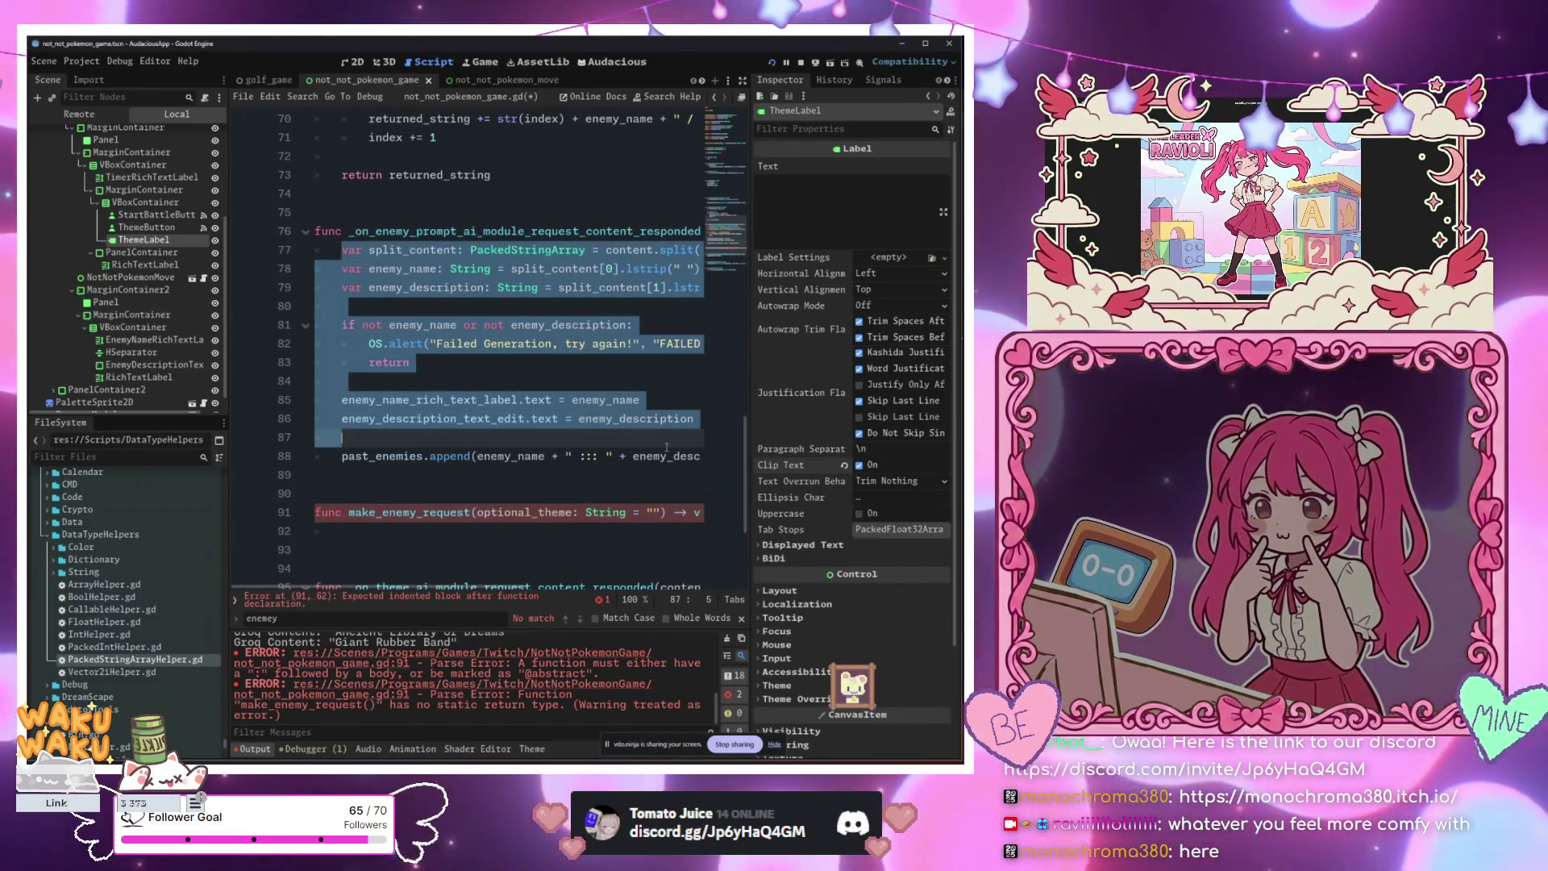
pyautogui.click(610, 343)
pyautogui.scroll(3, 610, 322)
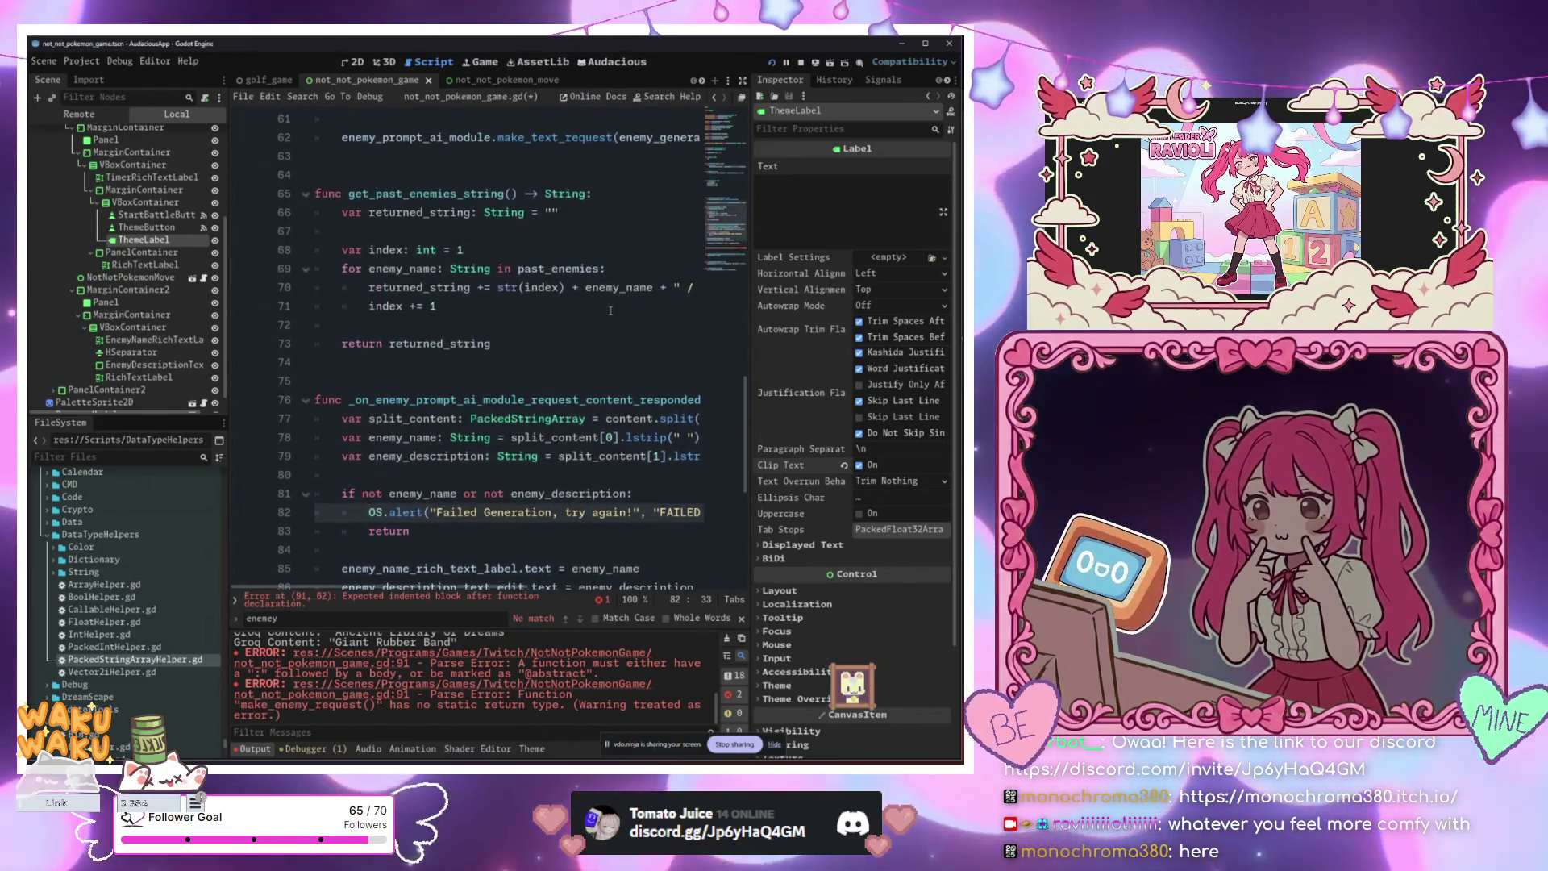
pyautogui.scroll(4, 610, 310)
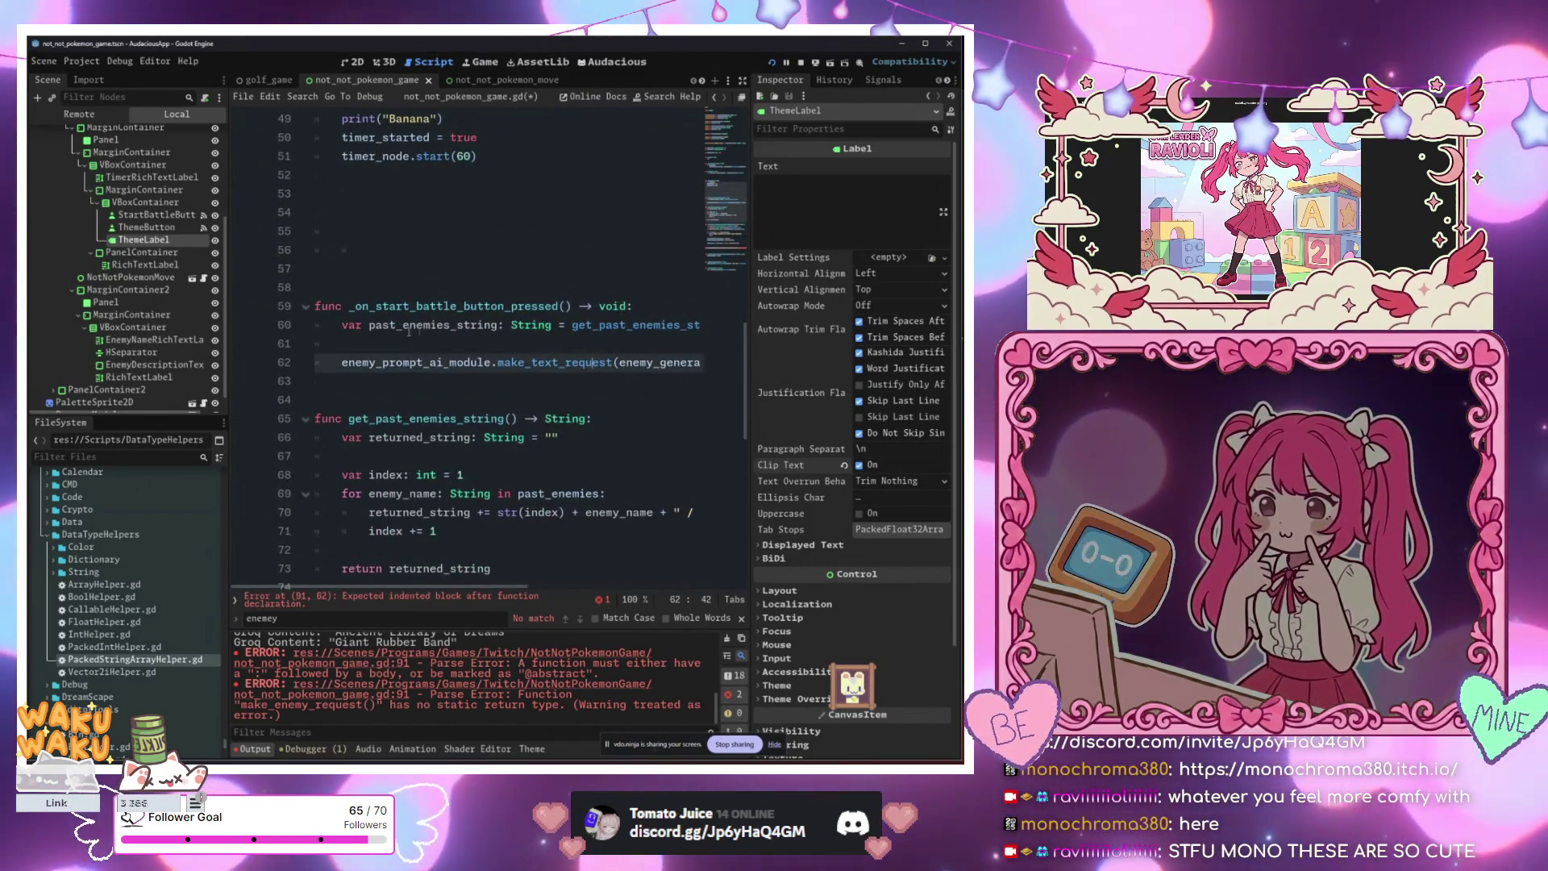
# - Replace the start battle handler's body (lines 60–62) with a make_enemy_request() call
pyautogui.moveTo(342, 325); pyautogui.dragTo(759, 364)
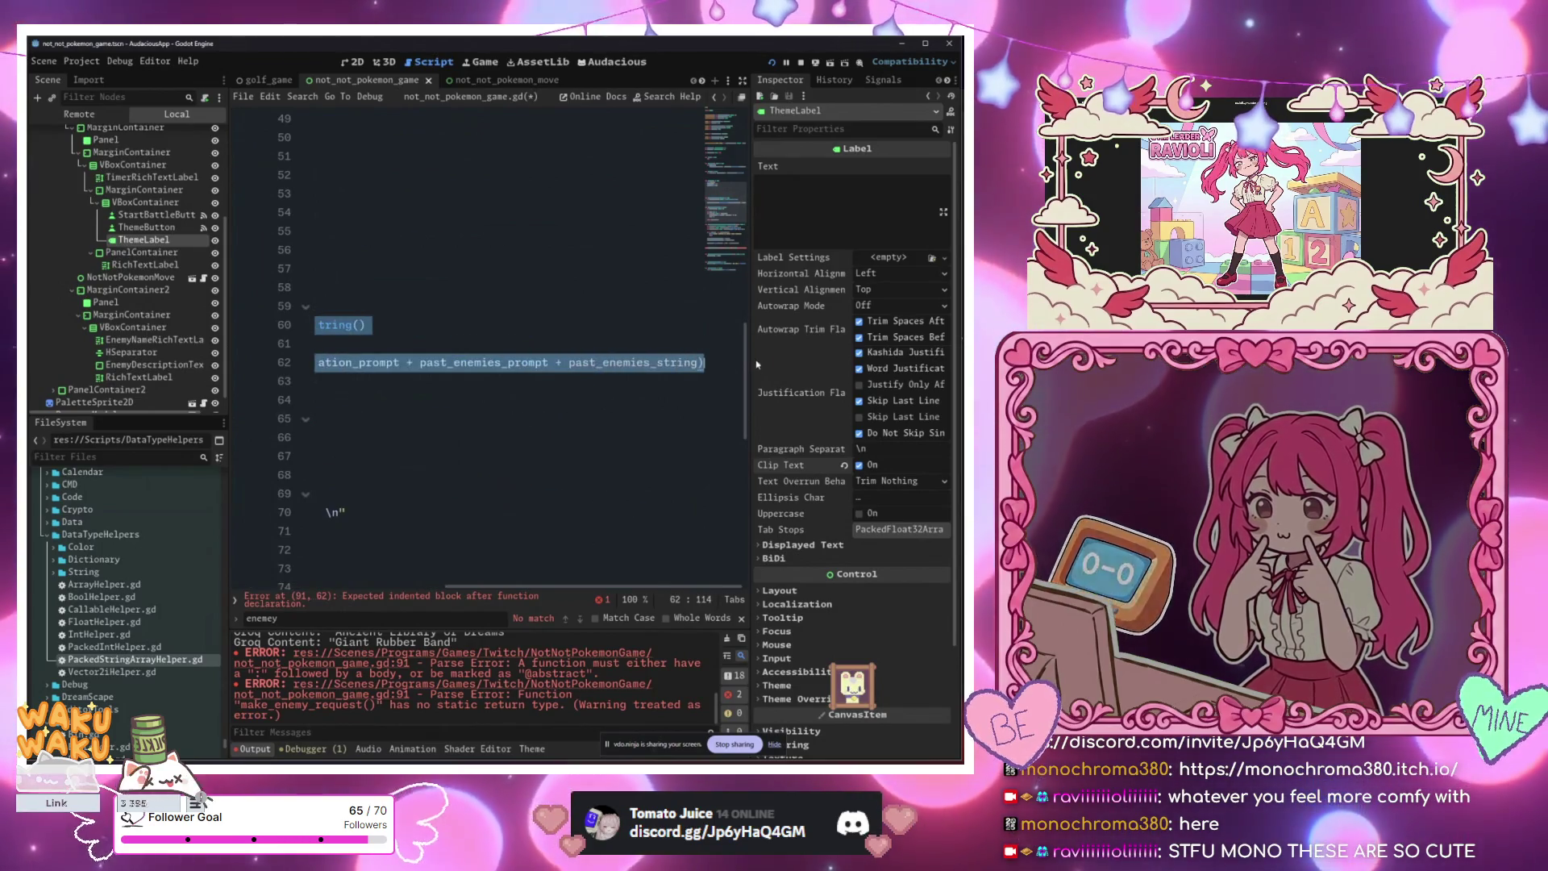
pyautogui.press('BackSpace')
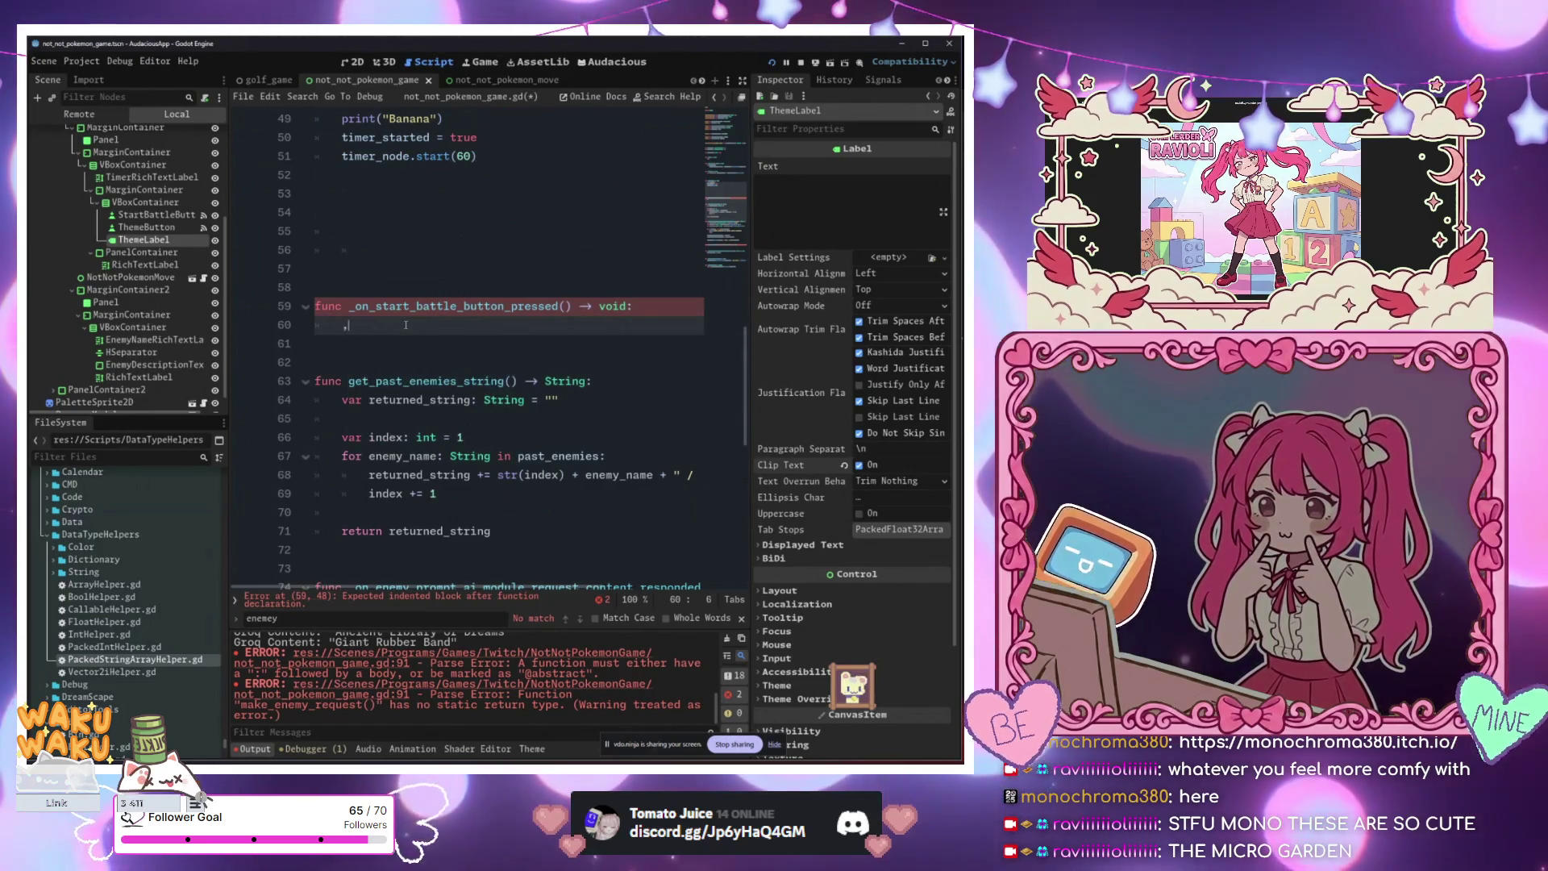
pyautogui.press('BackSpace')
pyautogui.write('m')
pyautogui.press('Return')
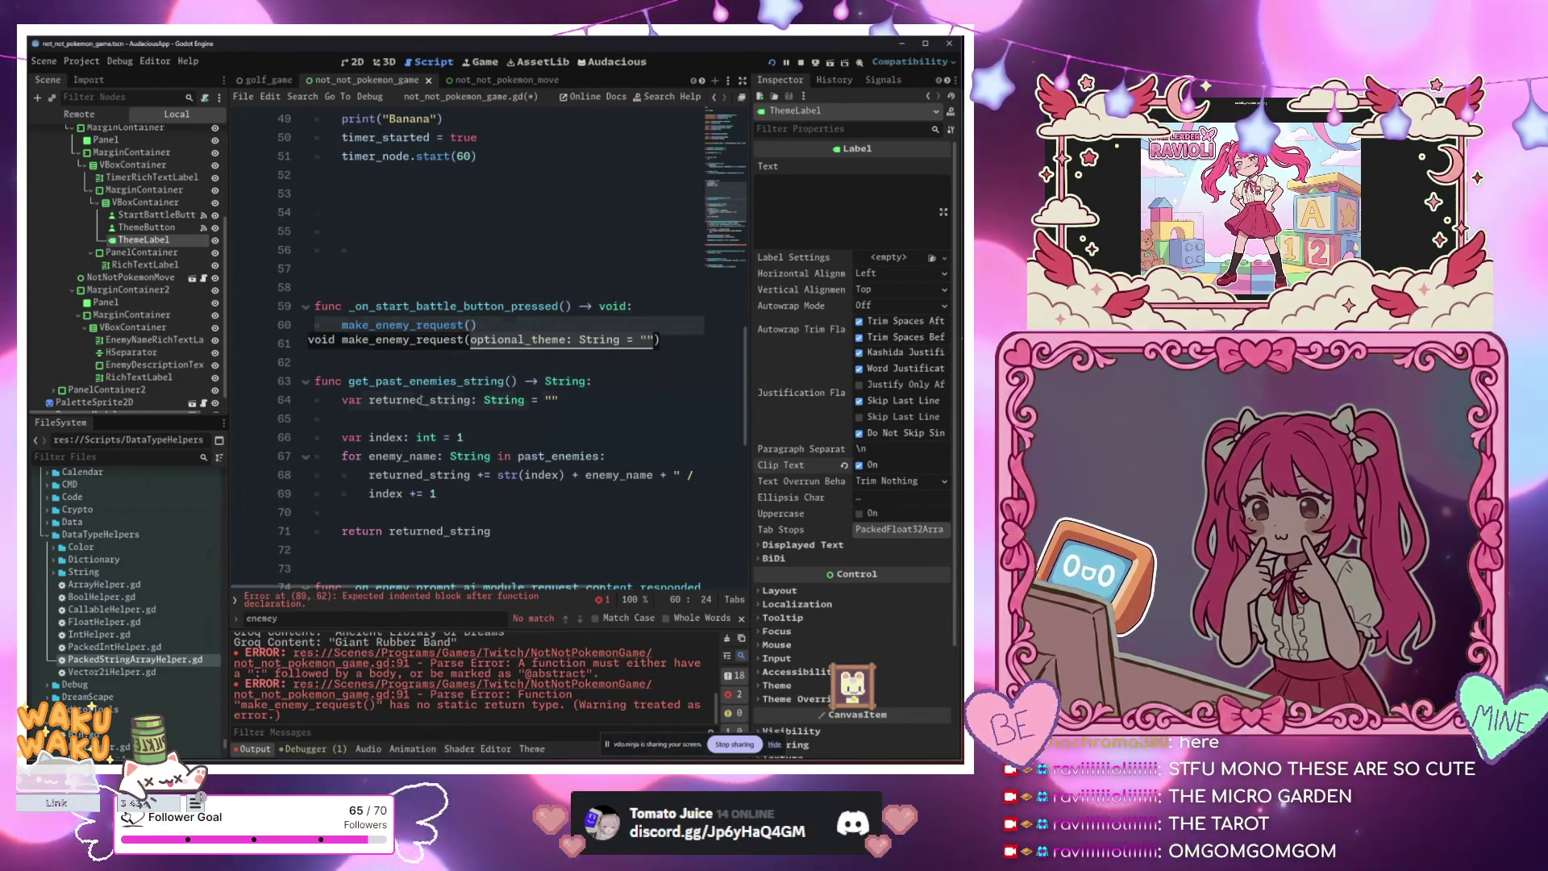
# - Remove the leftover line in make_enemy_request and append + to the make_text_request call
pyautogui.press('Down')
pyautogui.press('Down')
pyautogui.press('Down')
pyautogui.press('End')
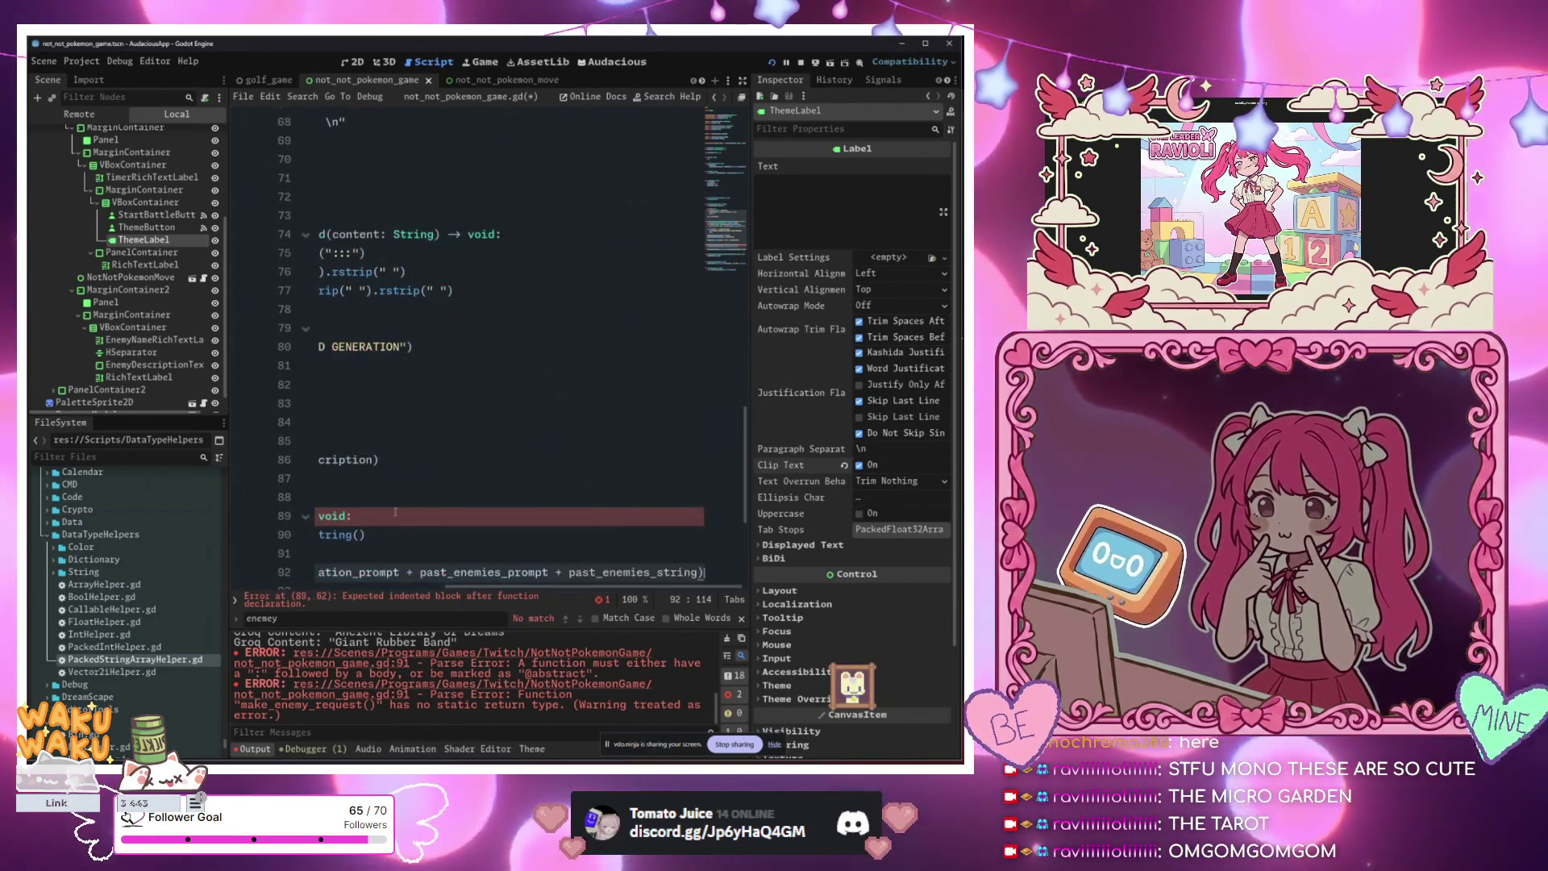
pyautogui.press('Up')
pyautogui.press('Up')
pyautogui.press('Delete')
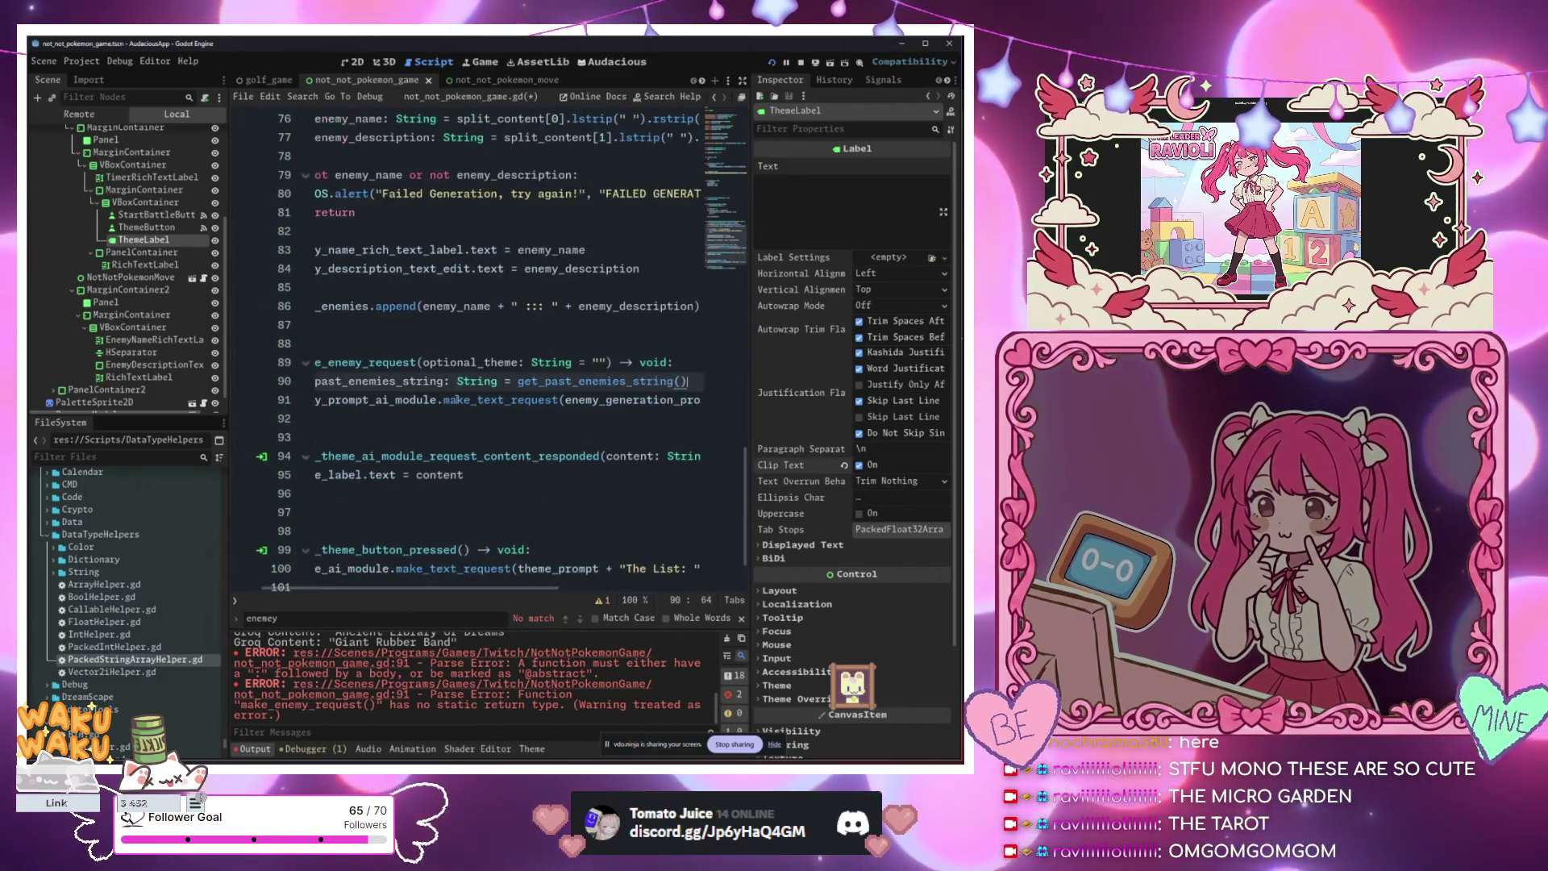
pyautogui.click(491, 400)
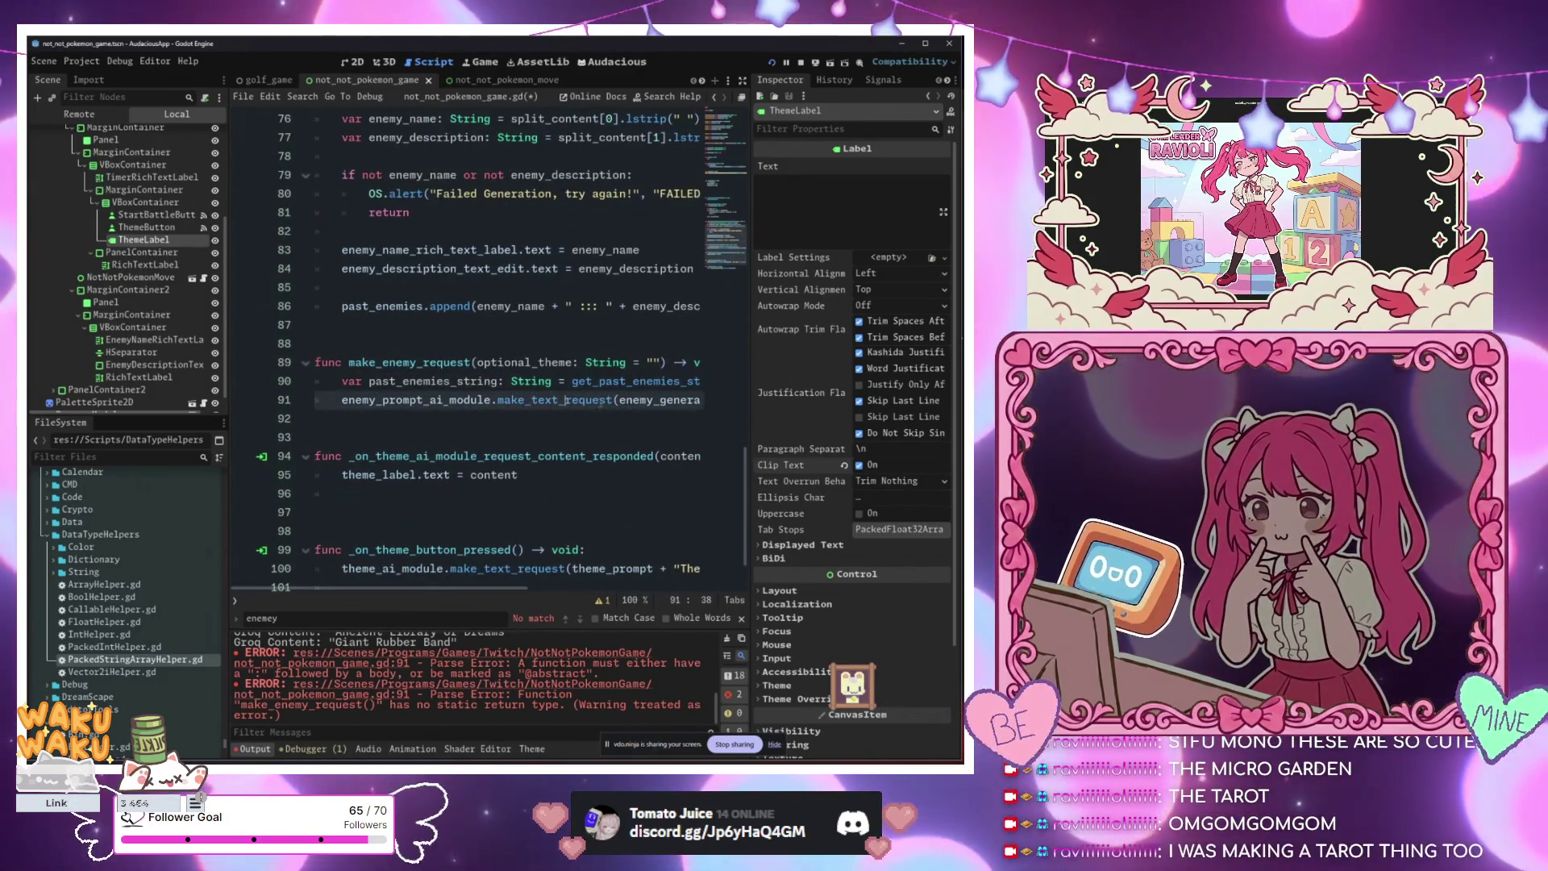
pyautogui.hotkey('shift', 'End')
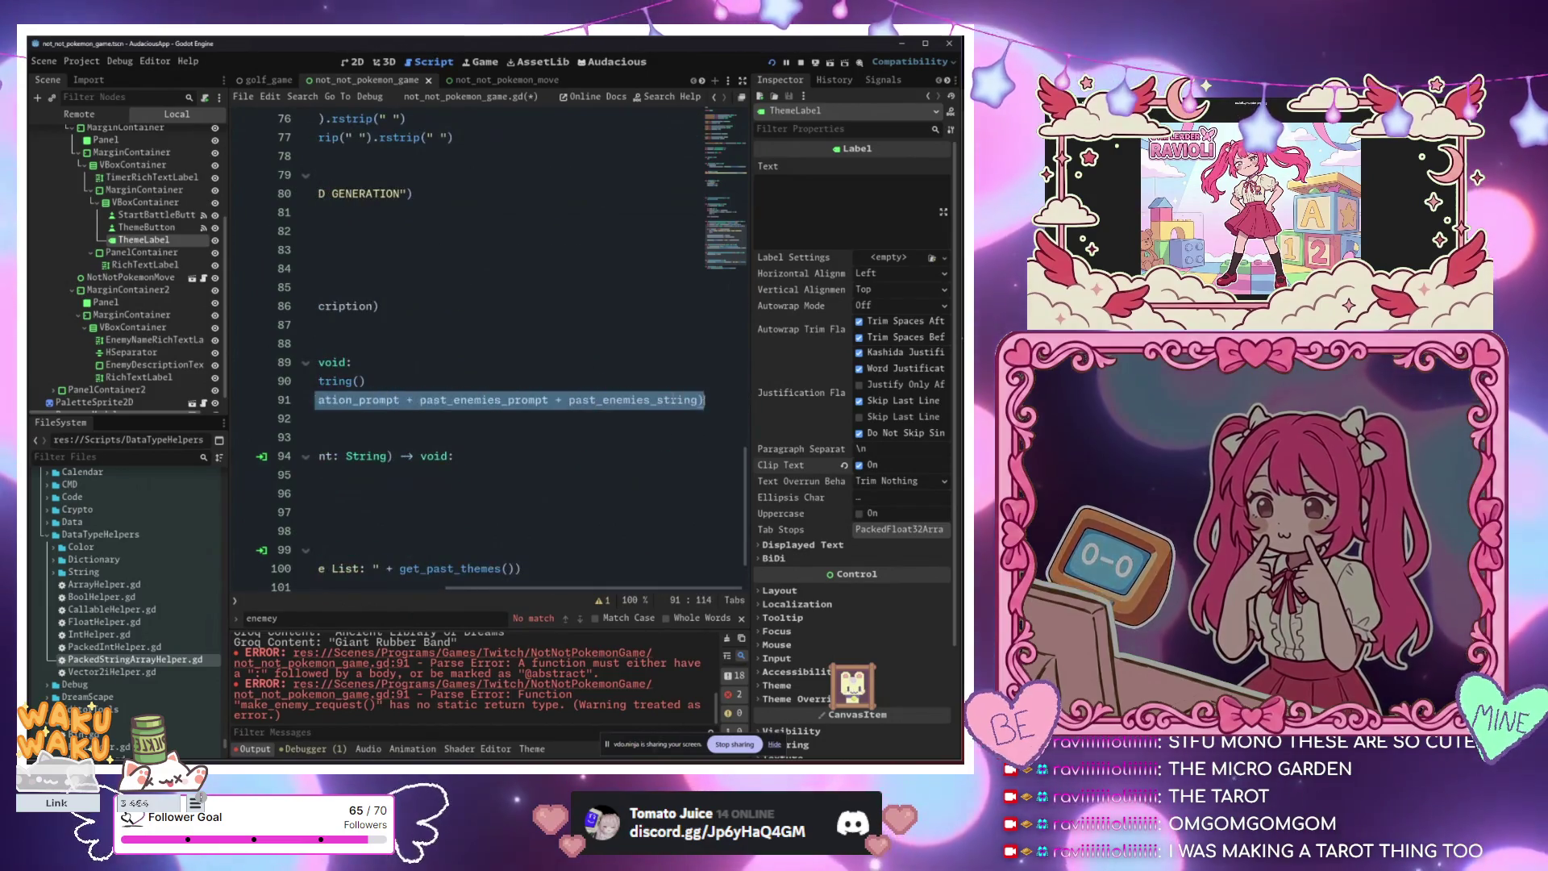
pyautogui.press('End')
pyautogui.write('+')
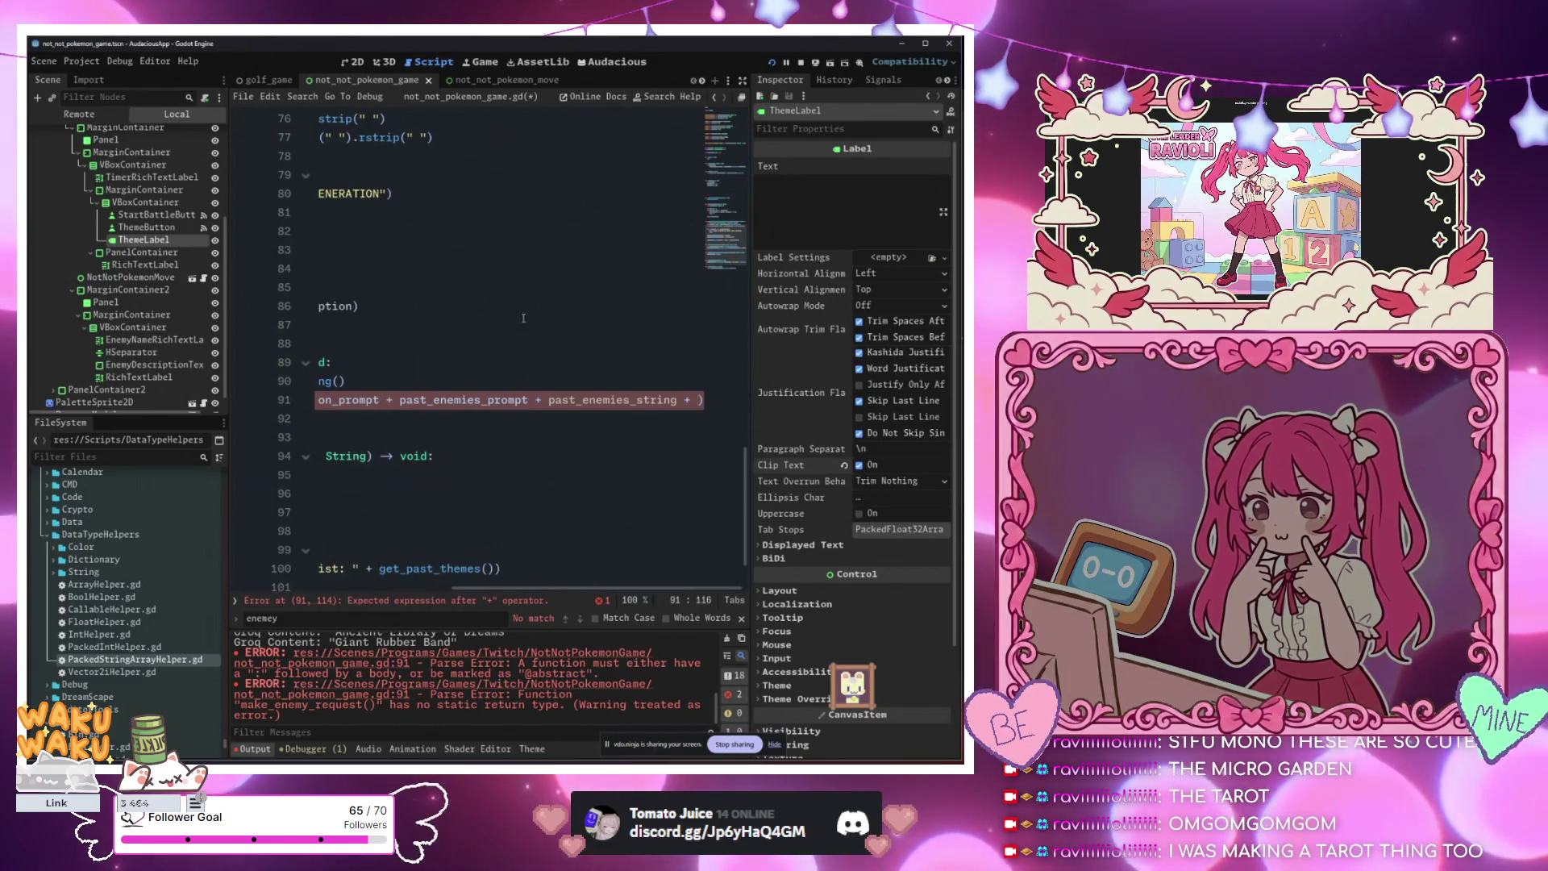
pyautogui.moveTo(553, 382); pyautogui.dragTo(705, 386)
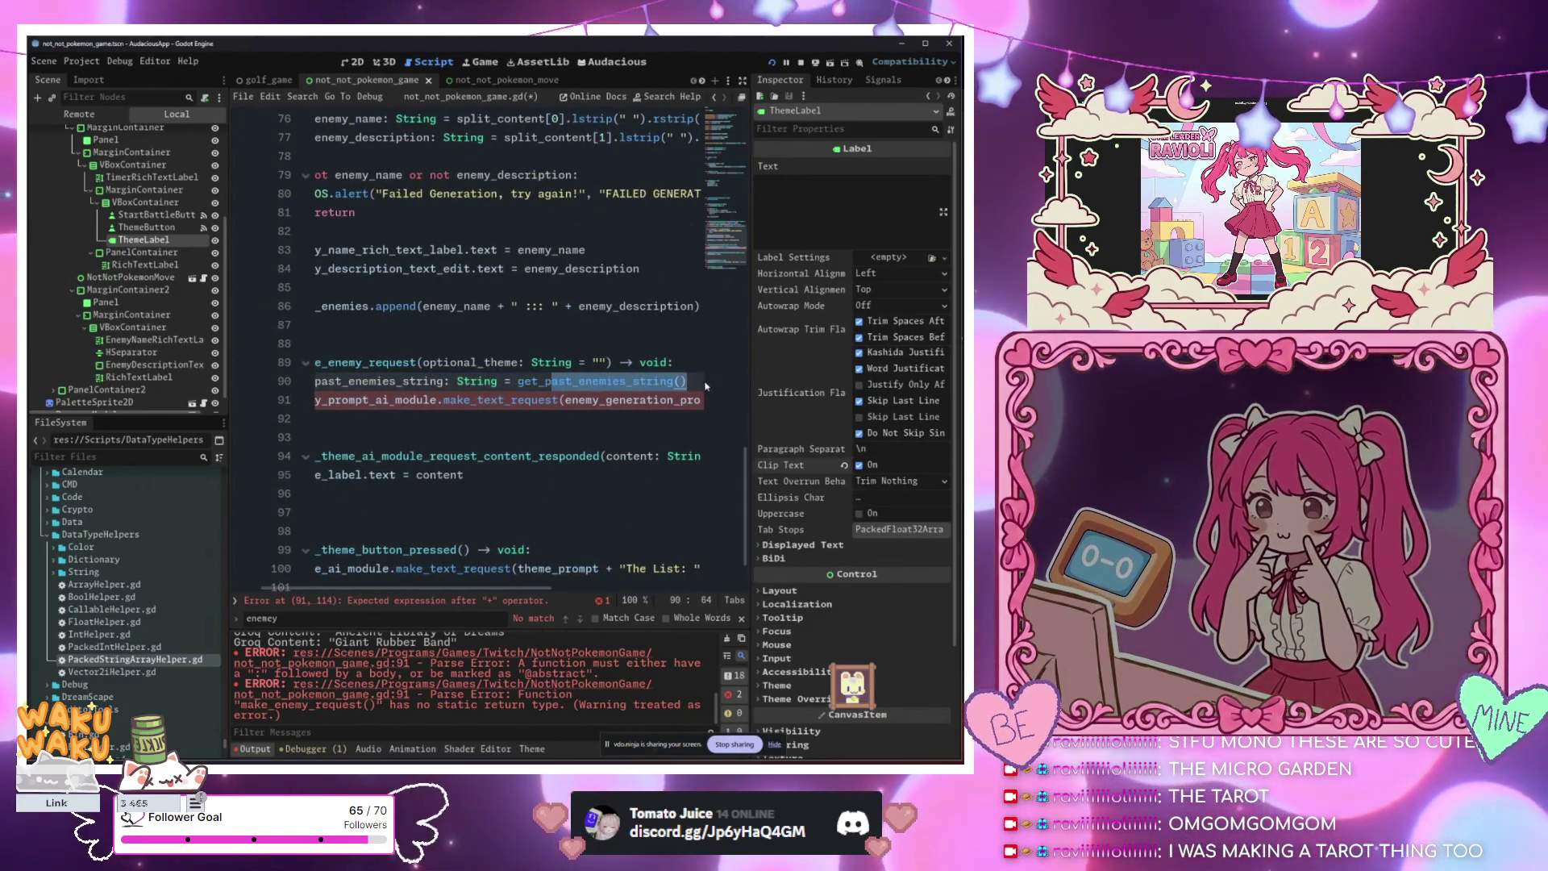
# - Declare var optional_theme_string: String below the past-enemies declaration
pyautogui.press('End')
pyautogui.press('Return')
pyautogui.write('var option')
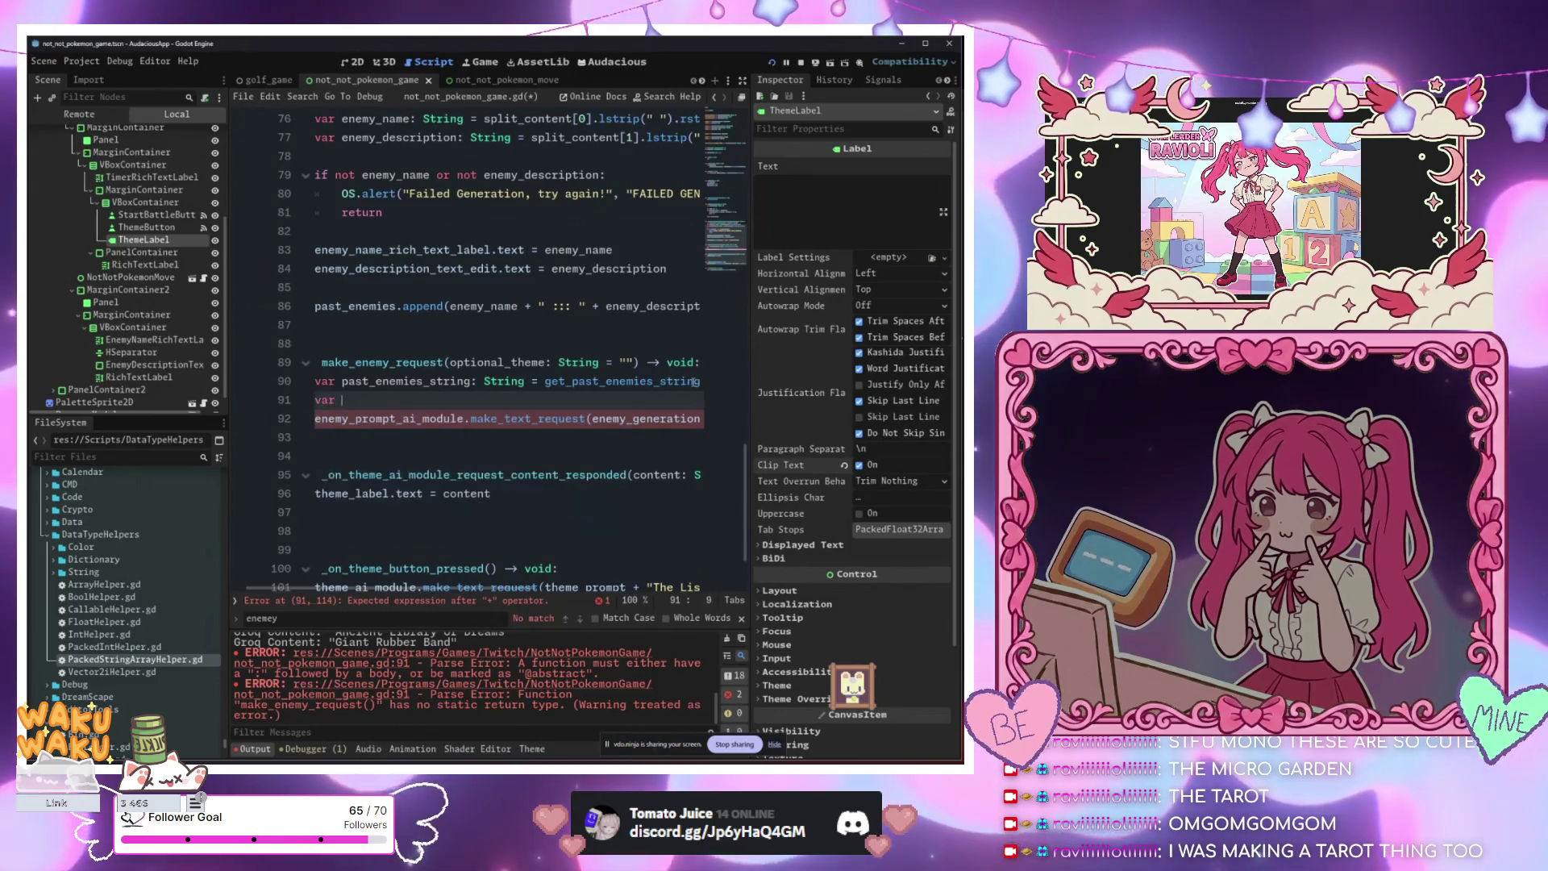
pyautogui.write('al_theme_string')
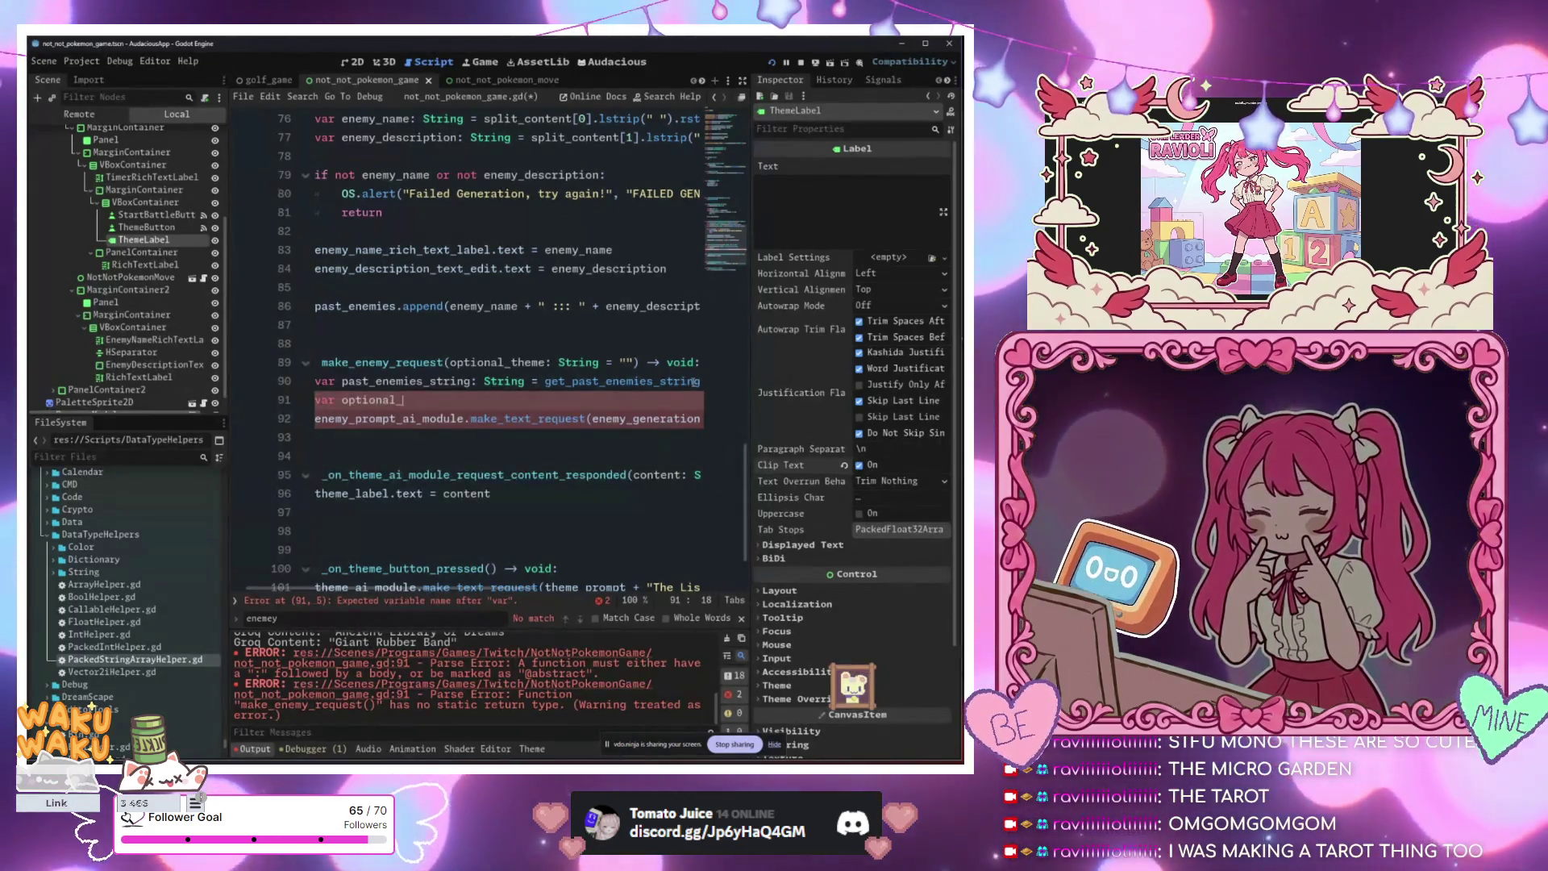
pyautogui.write(': String')
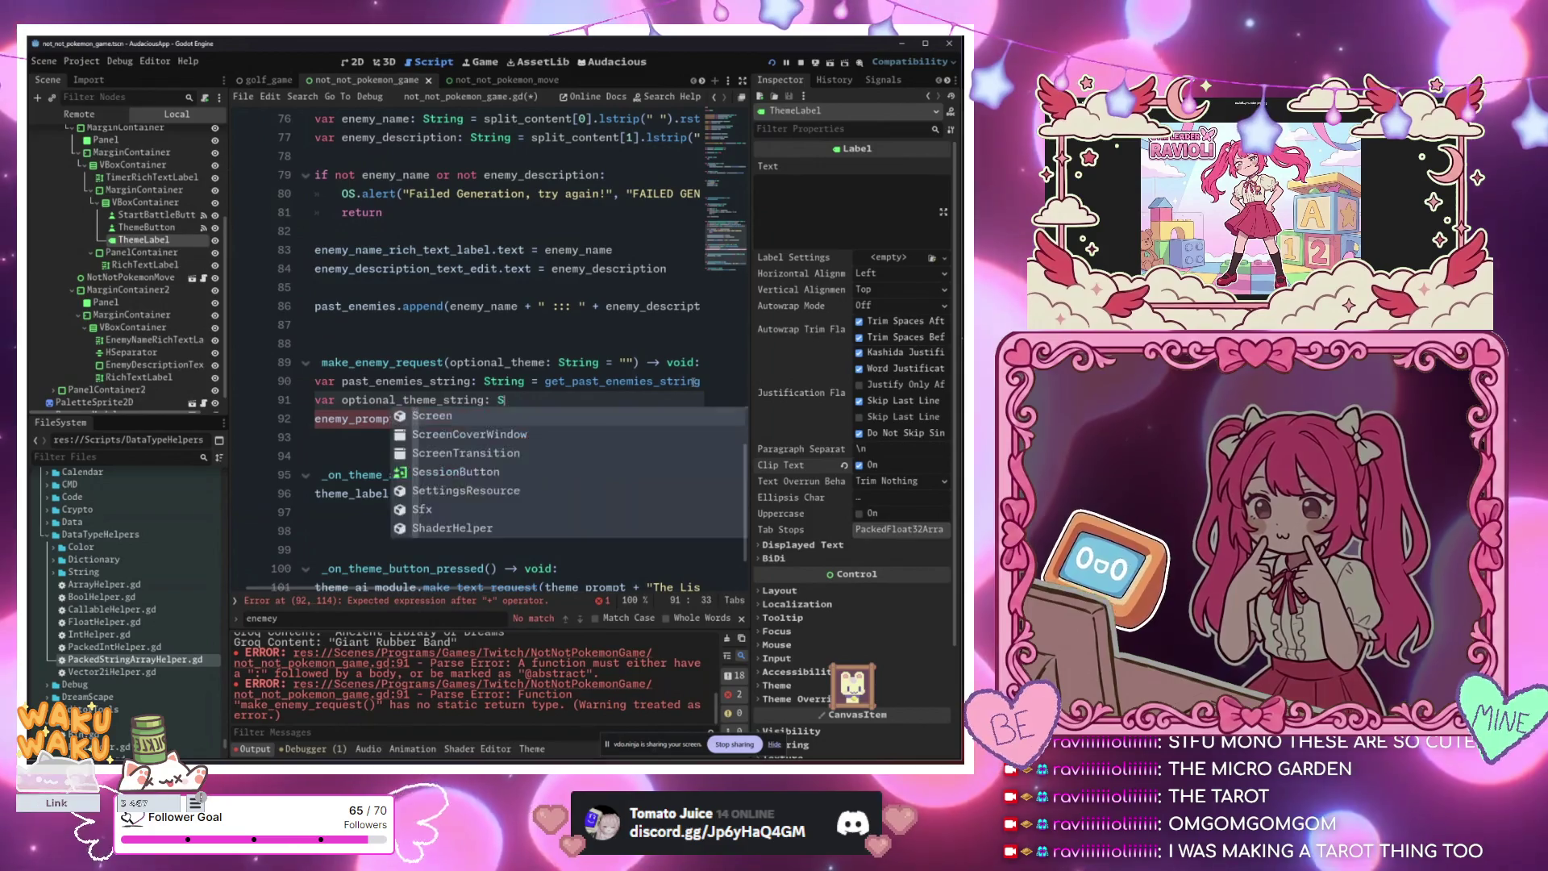
pyautogui.press('Down')
pyautogui.press('Return')
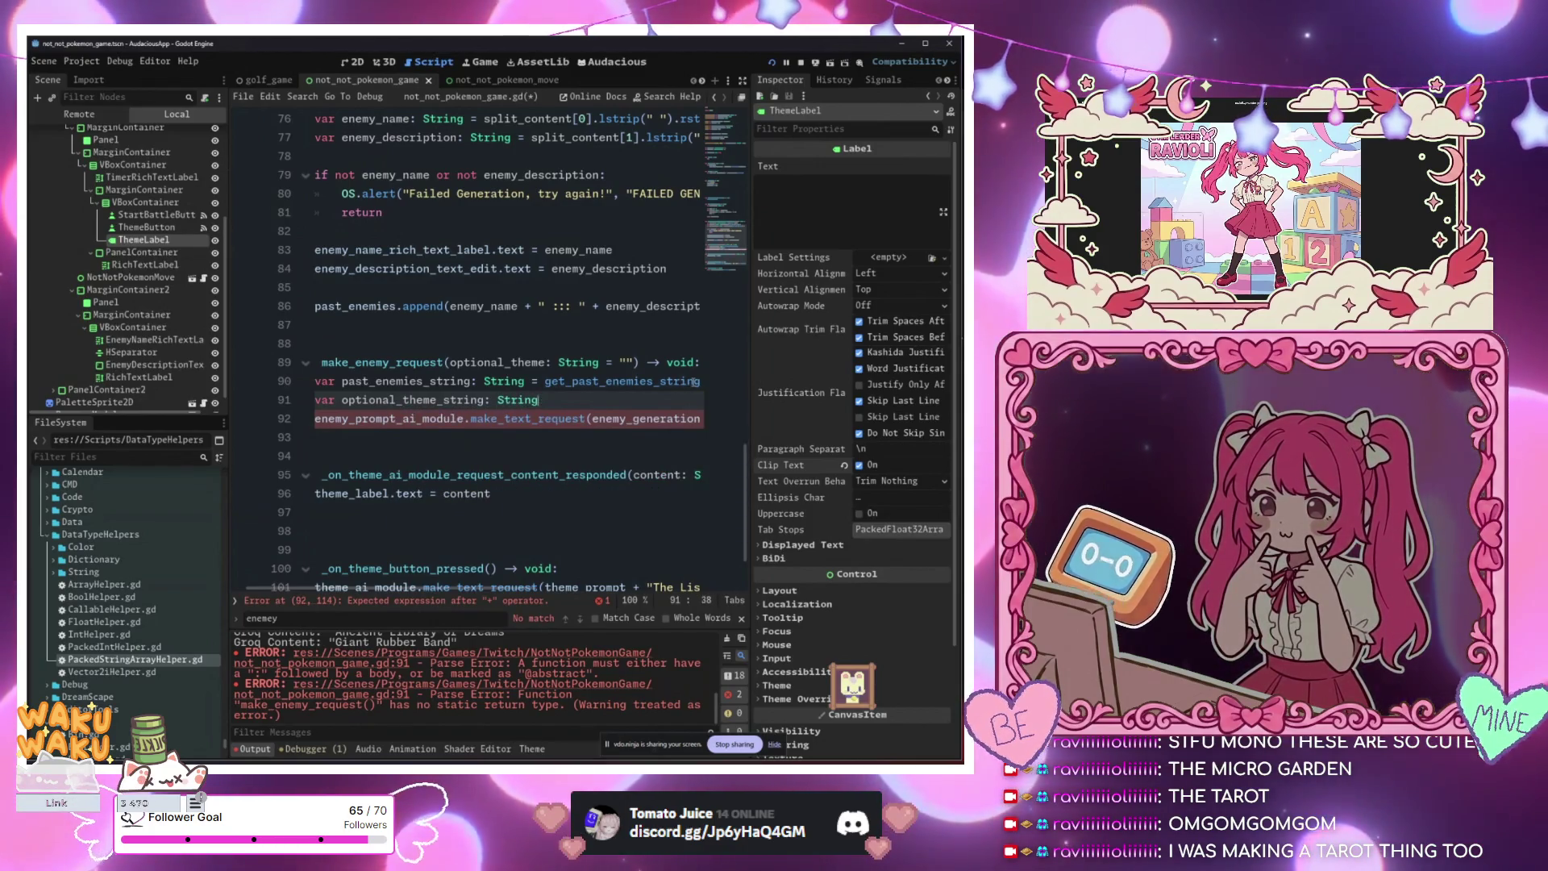
pyautogui.press('Return')
pyautogui.press('Return')
# - Add an if optional_theme: block that begins assigning optional_theme_string, and save
pyautogui.press('Return')
pyautogui.press('Up')
pyautogui.write('if opt')
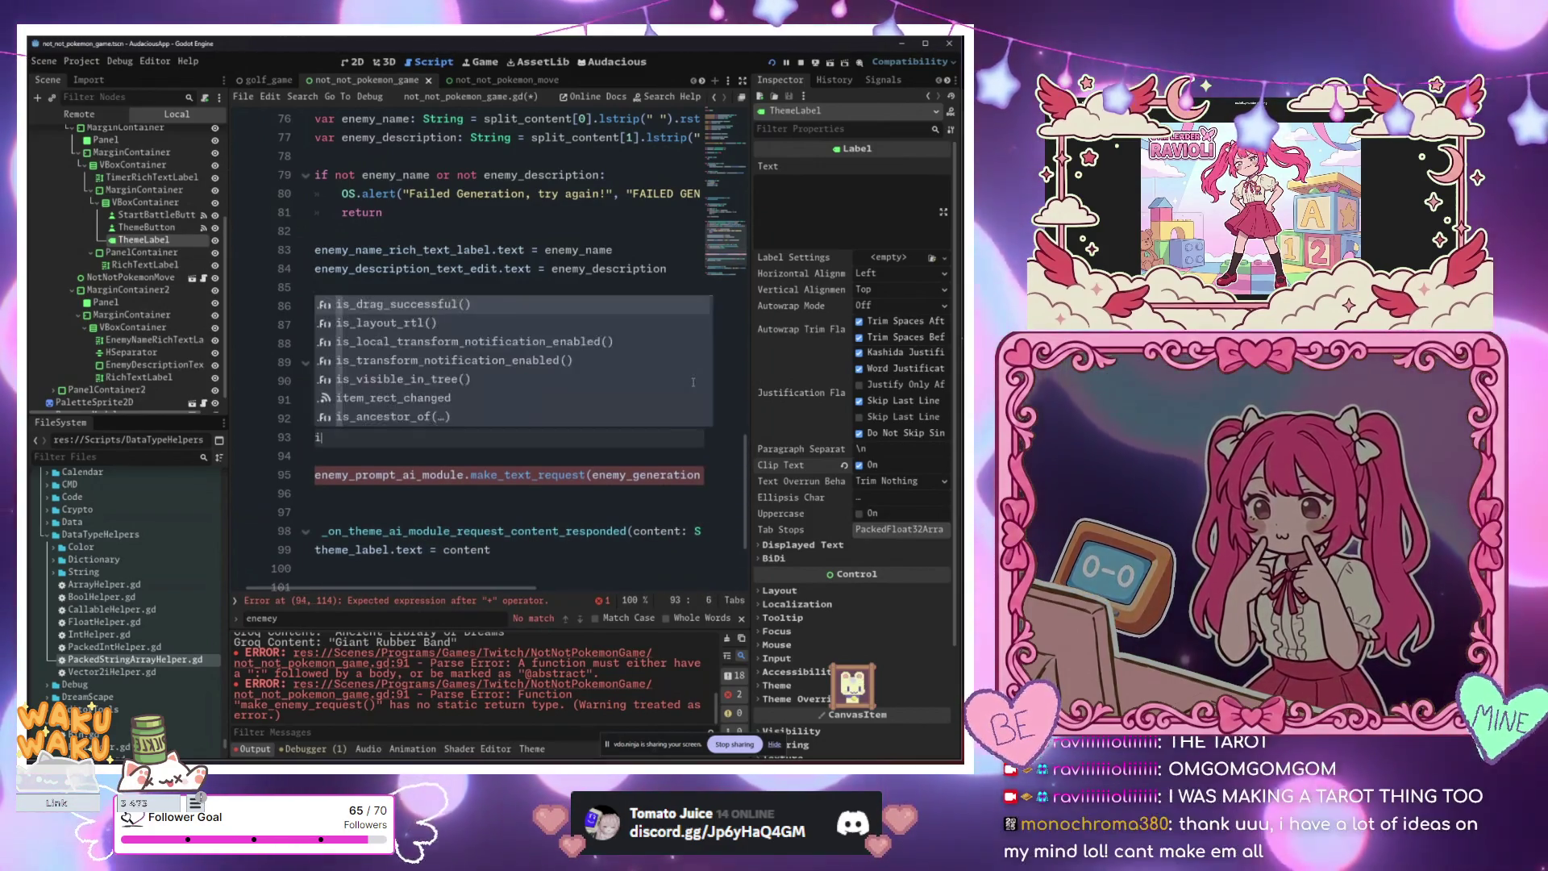
pyautogui.press('Return')
pyautogui.write(':')
pyautogui.press('Return')
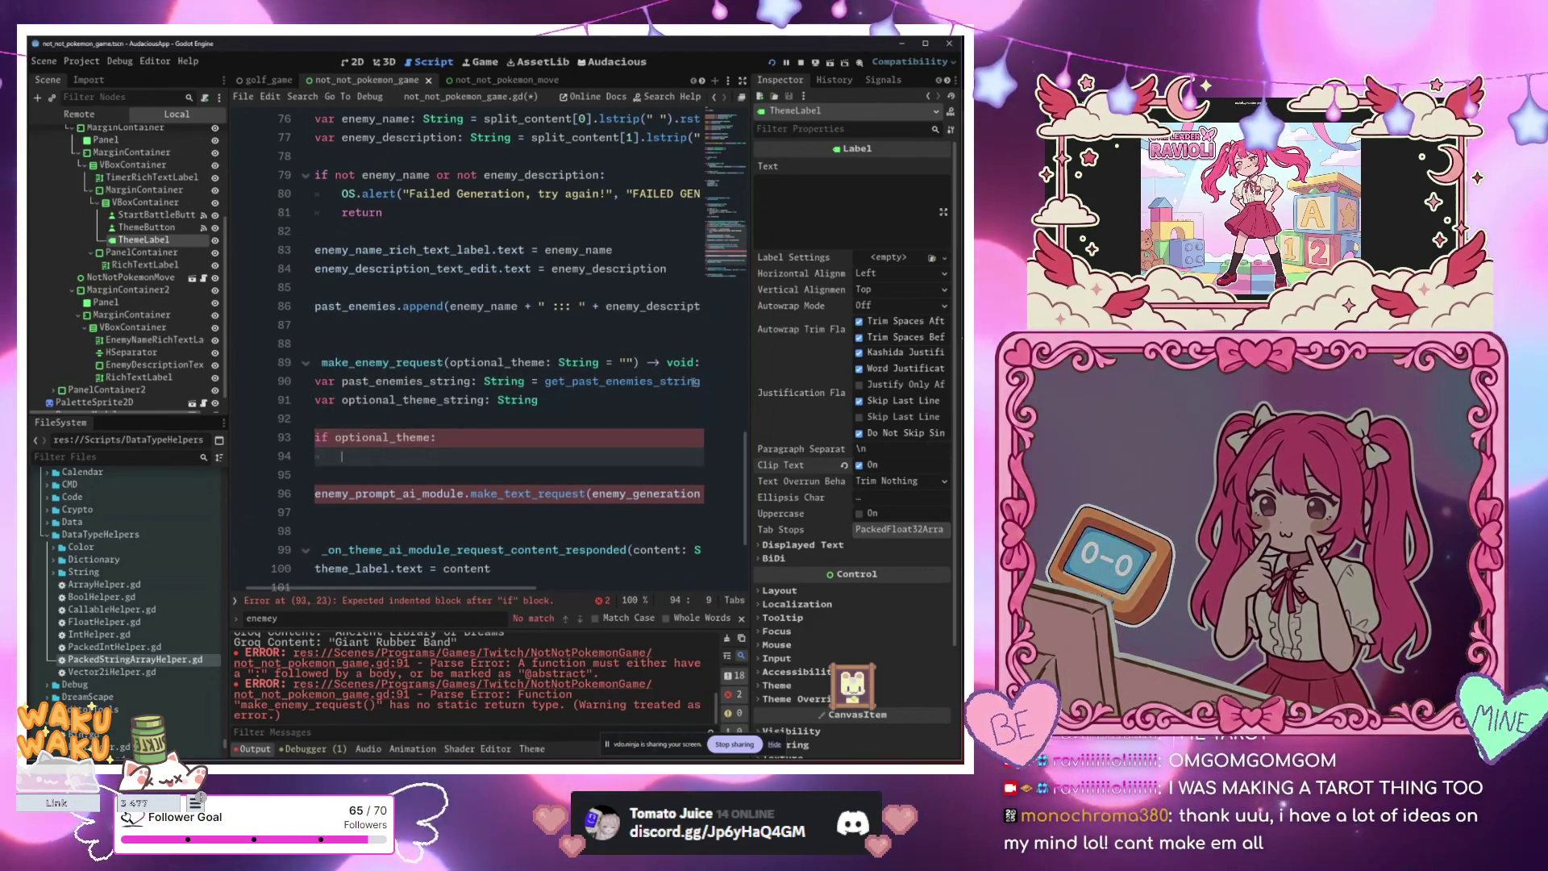
pyautogui.write('opt')
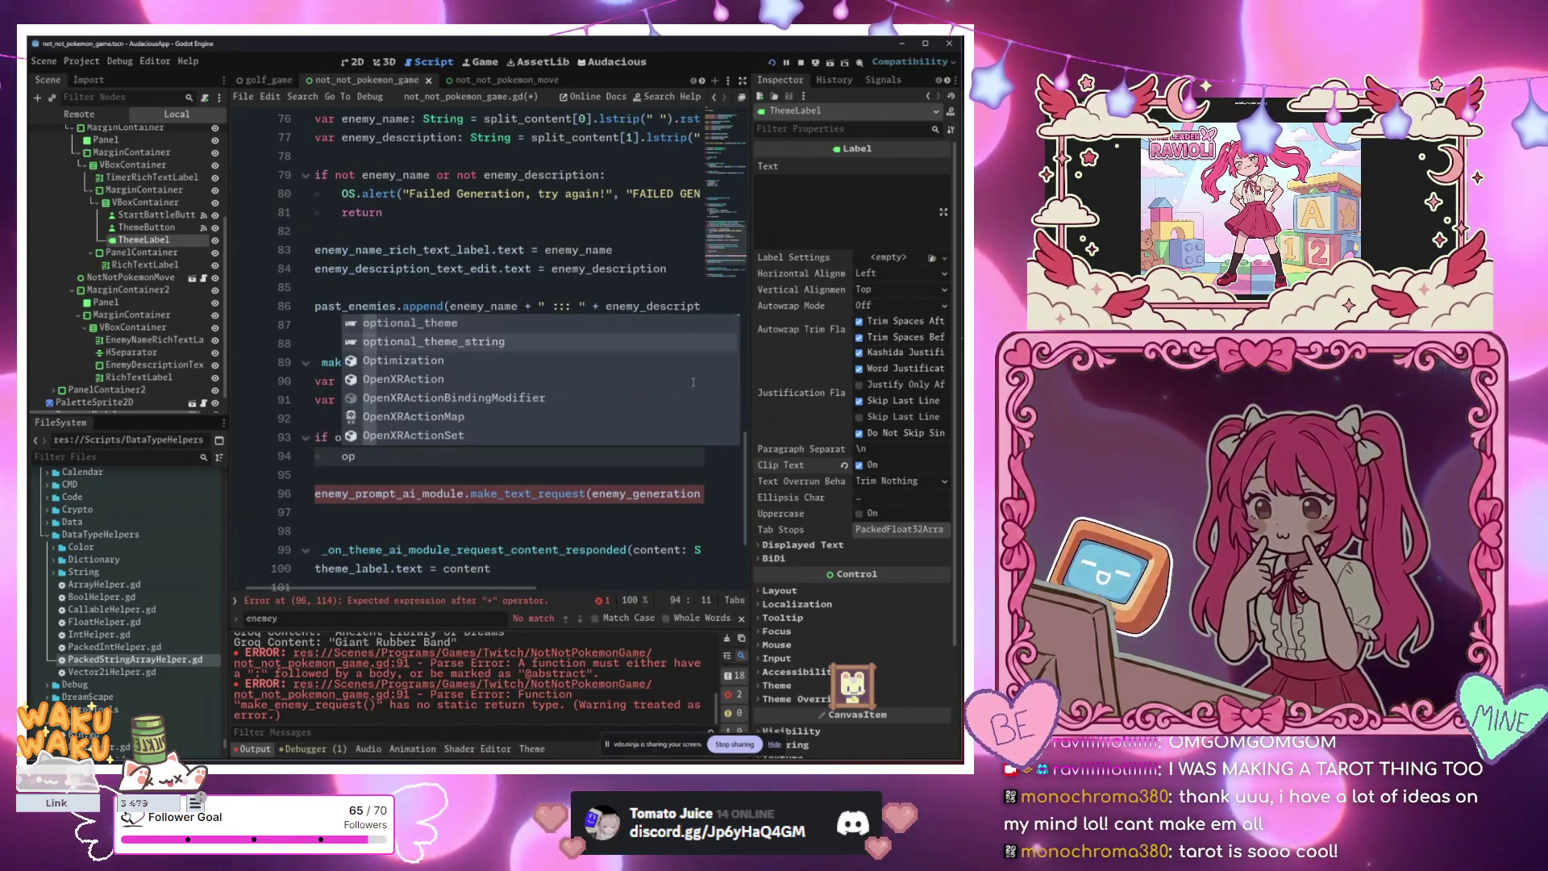
pyautogui.press('Return')
pyautogui.write('t=')
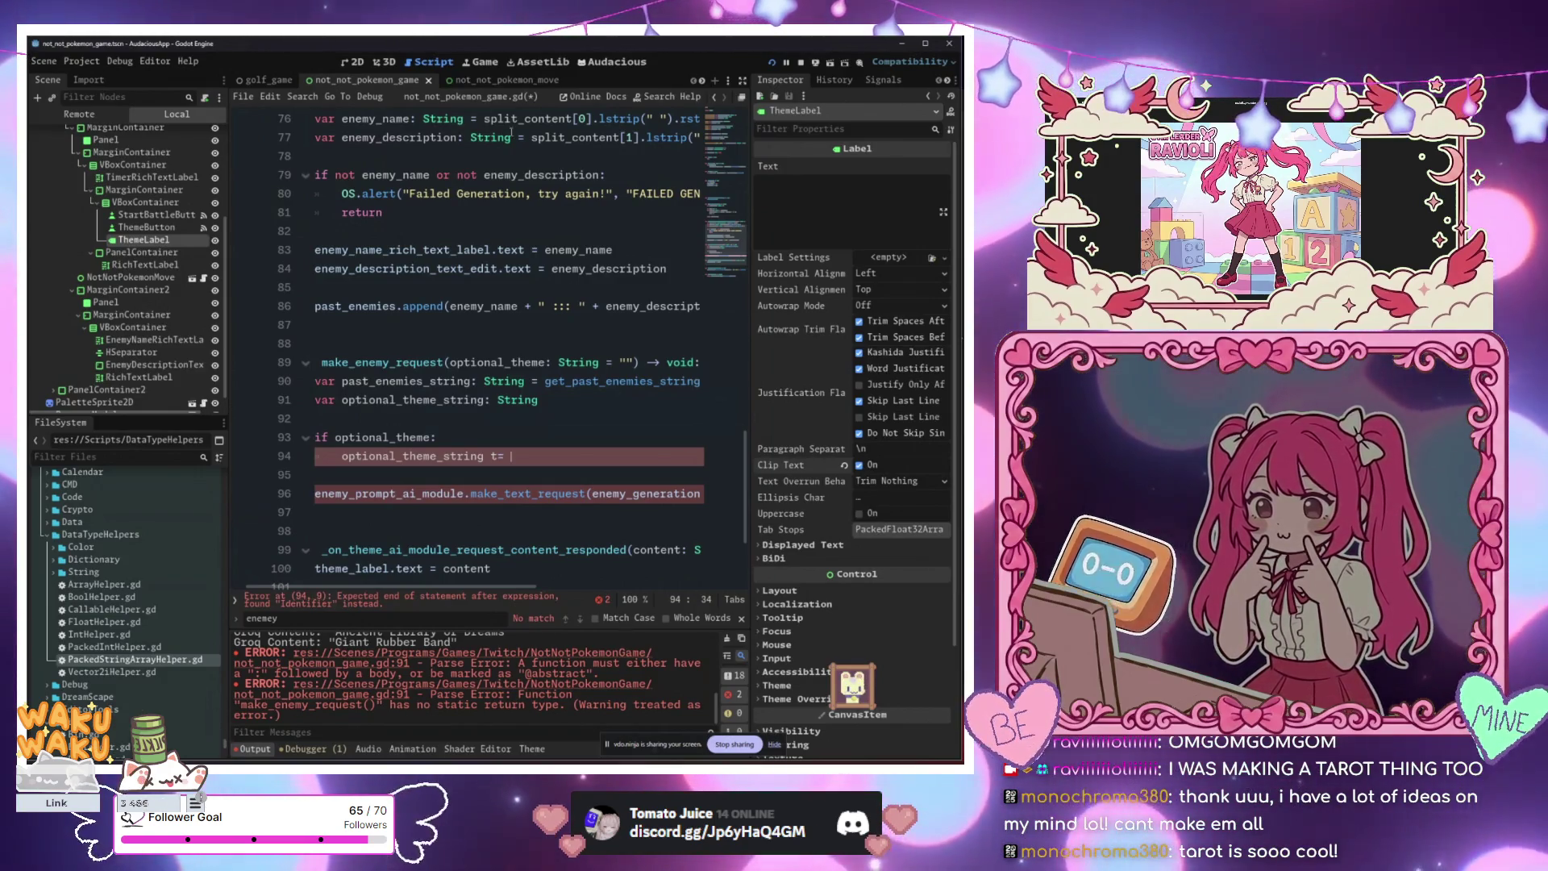
pyautogui.hotkey('ctrl', 's')
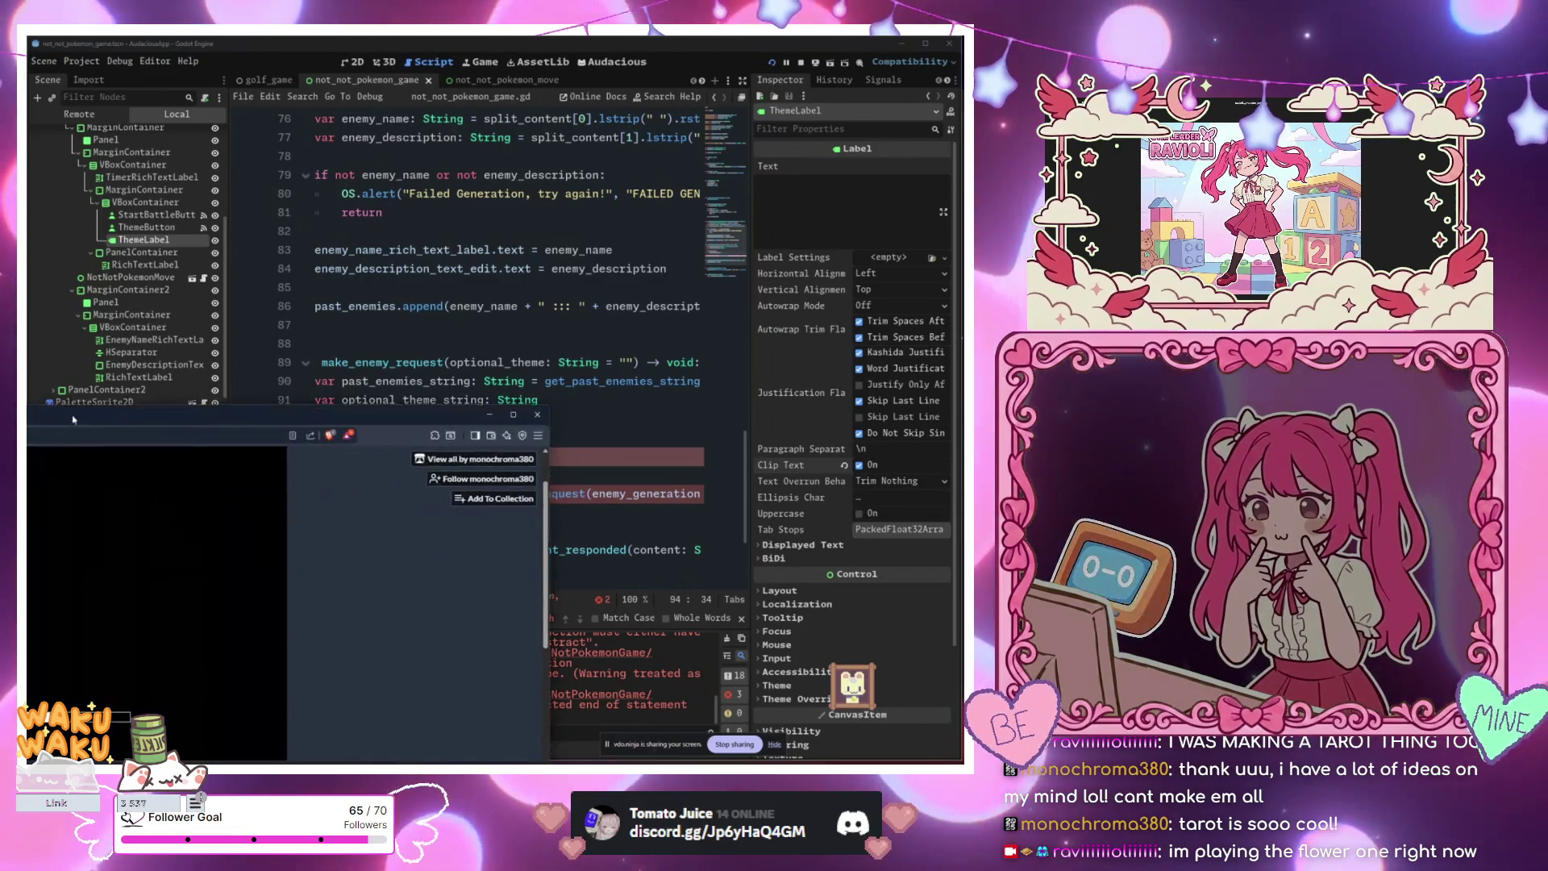
# - Snap the itch.io browser to the left half and start Halloween Pocket Deck
pyautogui.moveTo(26, 401)
pyautogui.mouseDown()
pyautogui.moveTo(108, 397)
pyautogui.moveTo(28, 121)
pyautogui.mouseUp()
pyautogui.click(348, 241)
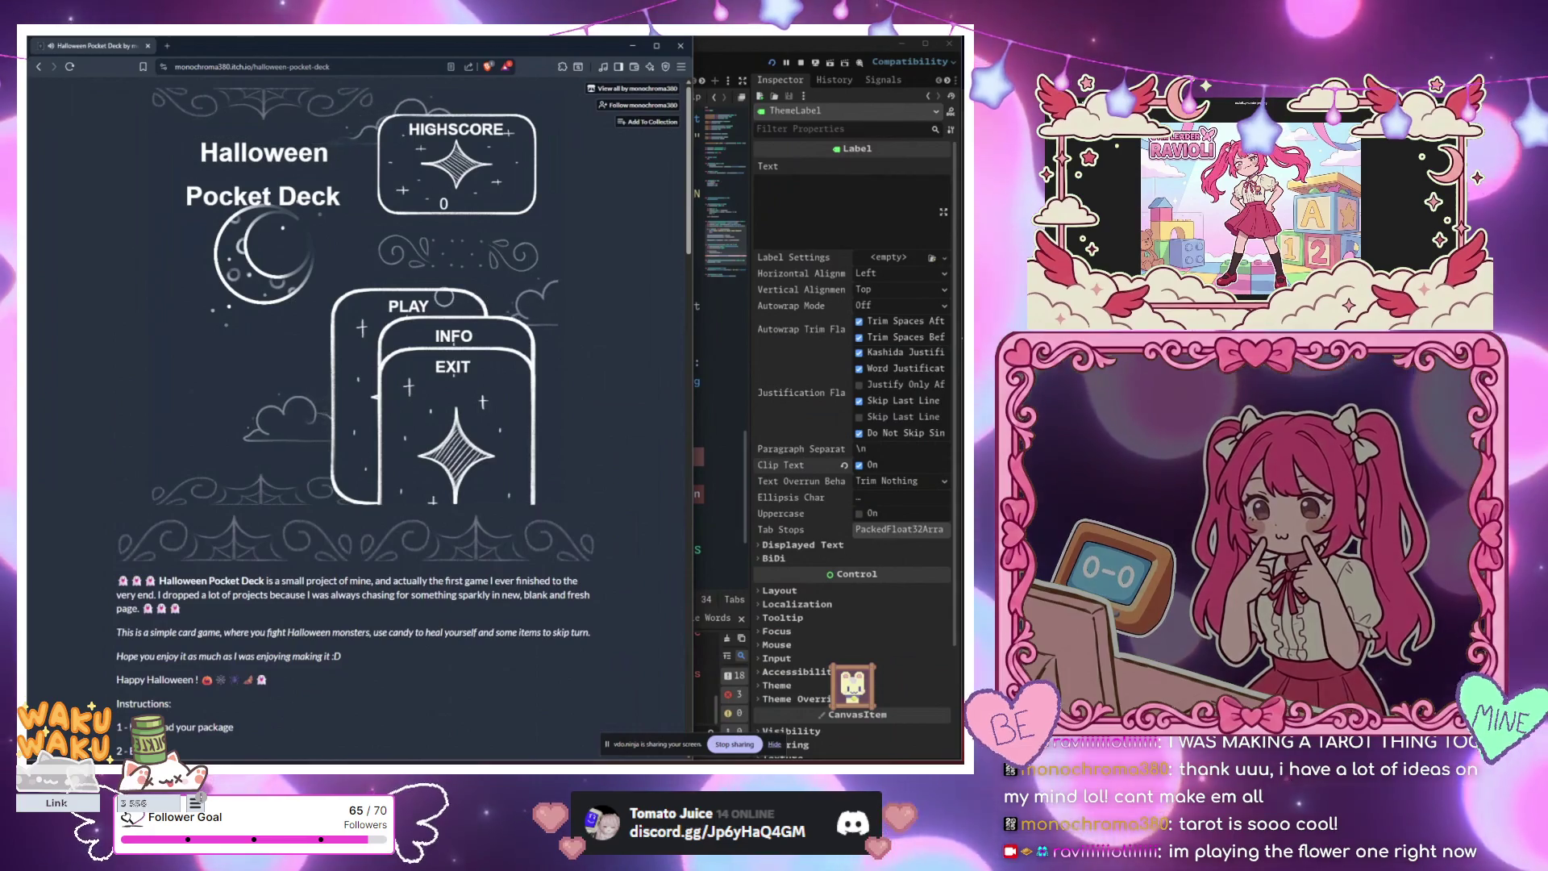
pyautogui.click(419, 306)
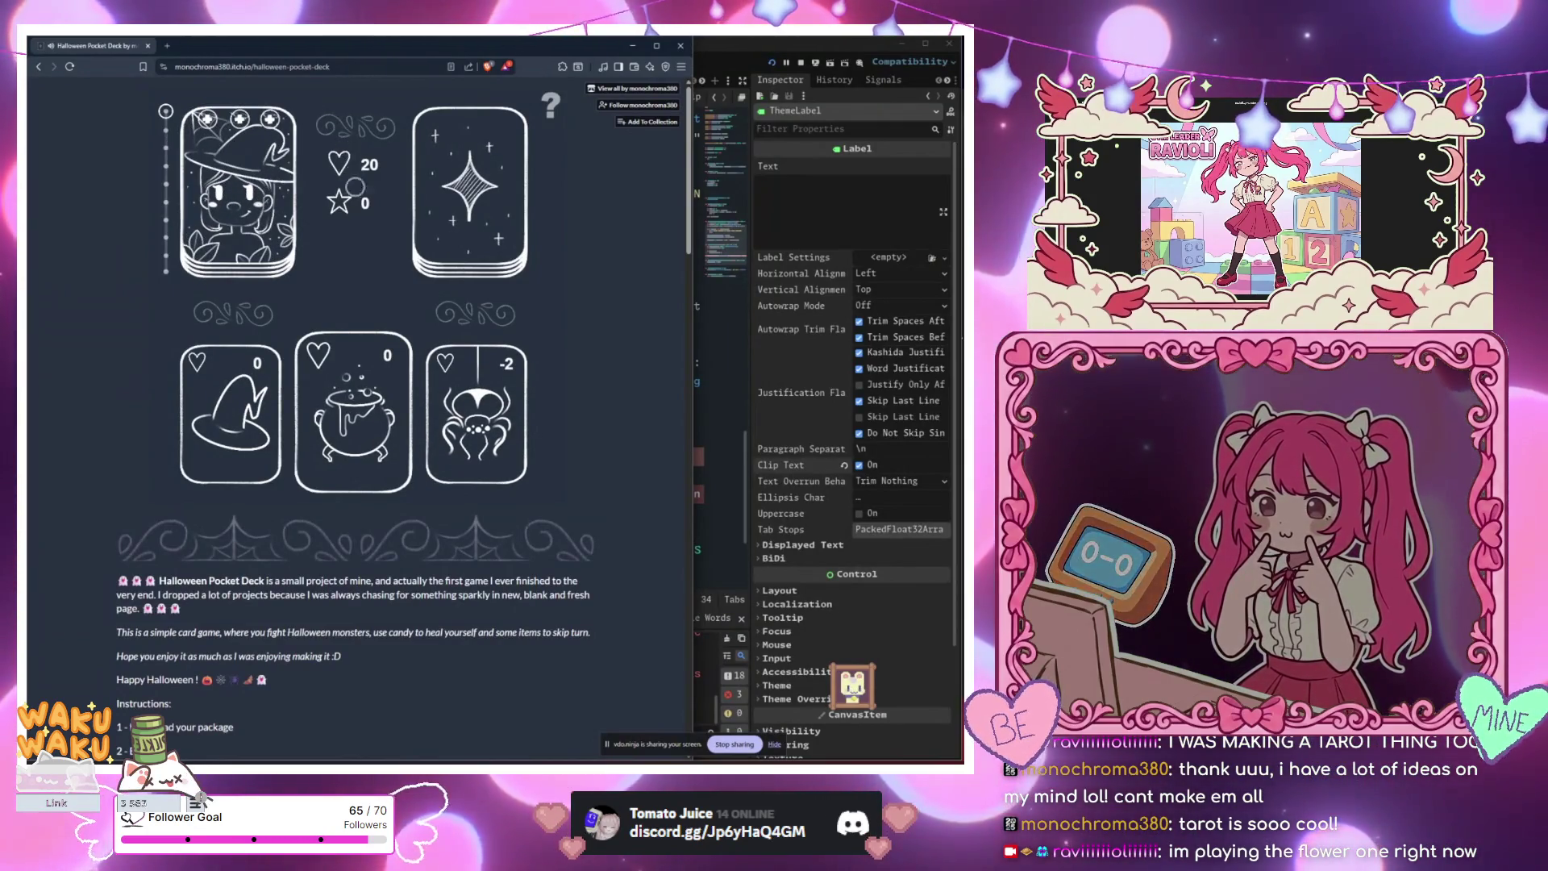
# - Open the game's help tutorial and advance to the page explaining tokens
pyautogui.moveTo(494, 190)
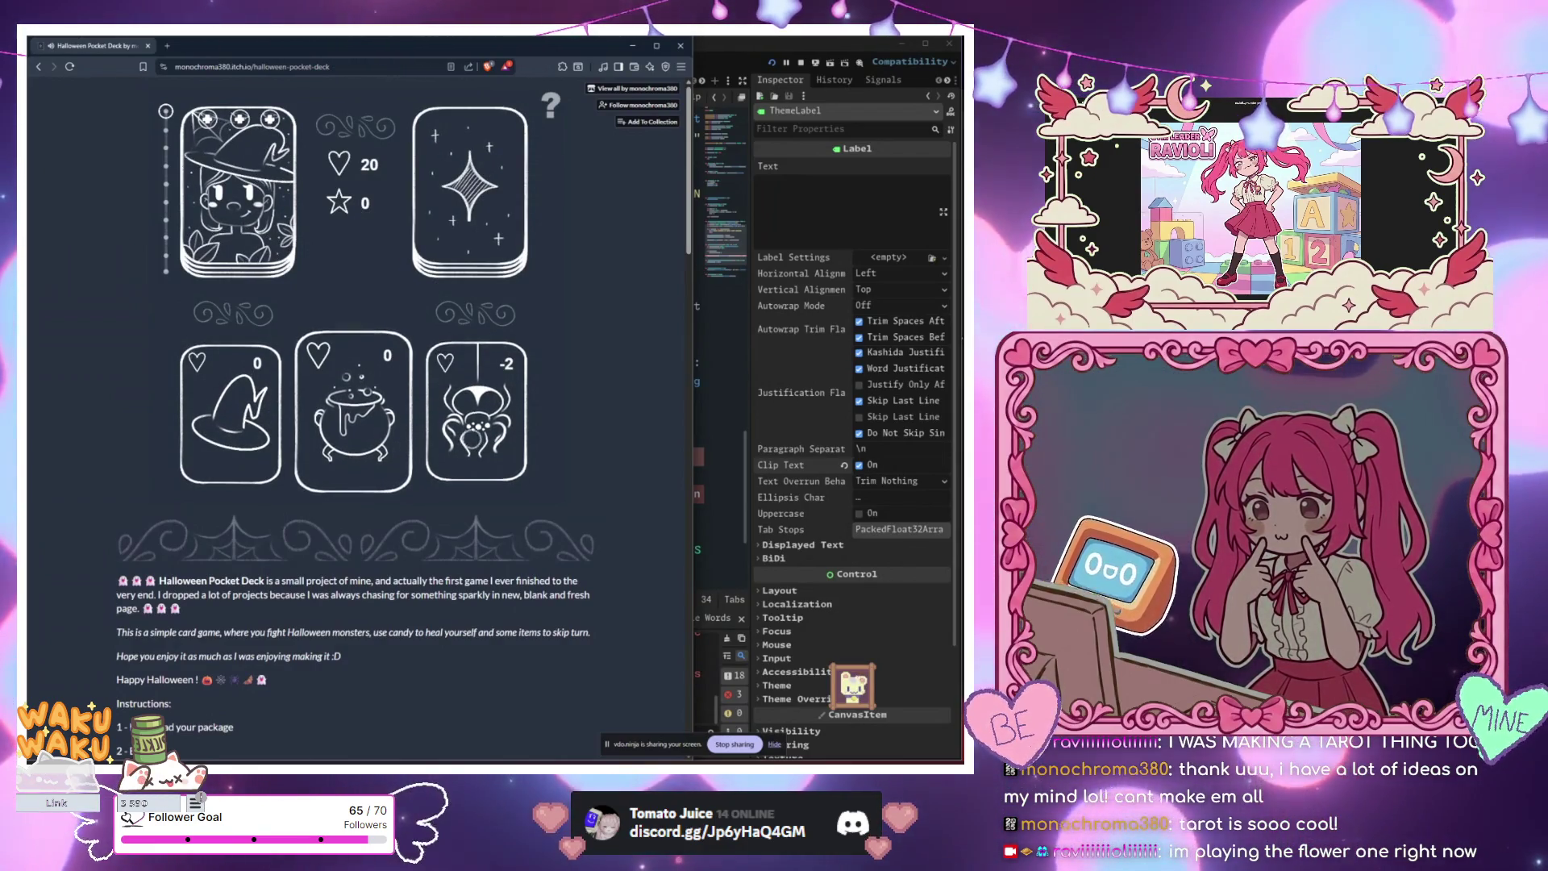
pyautogui.click(552, 106)
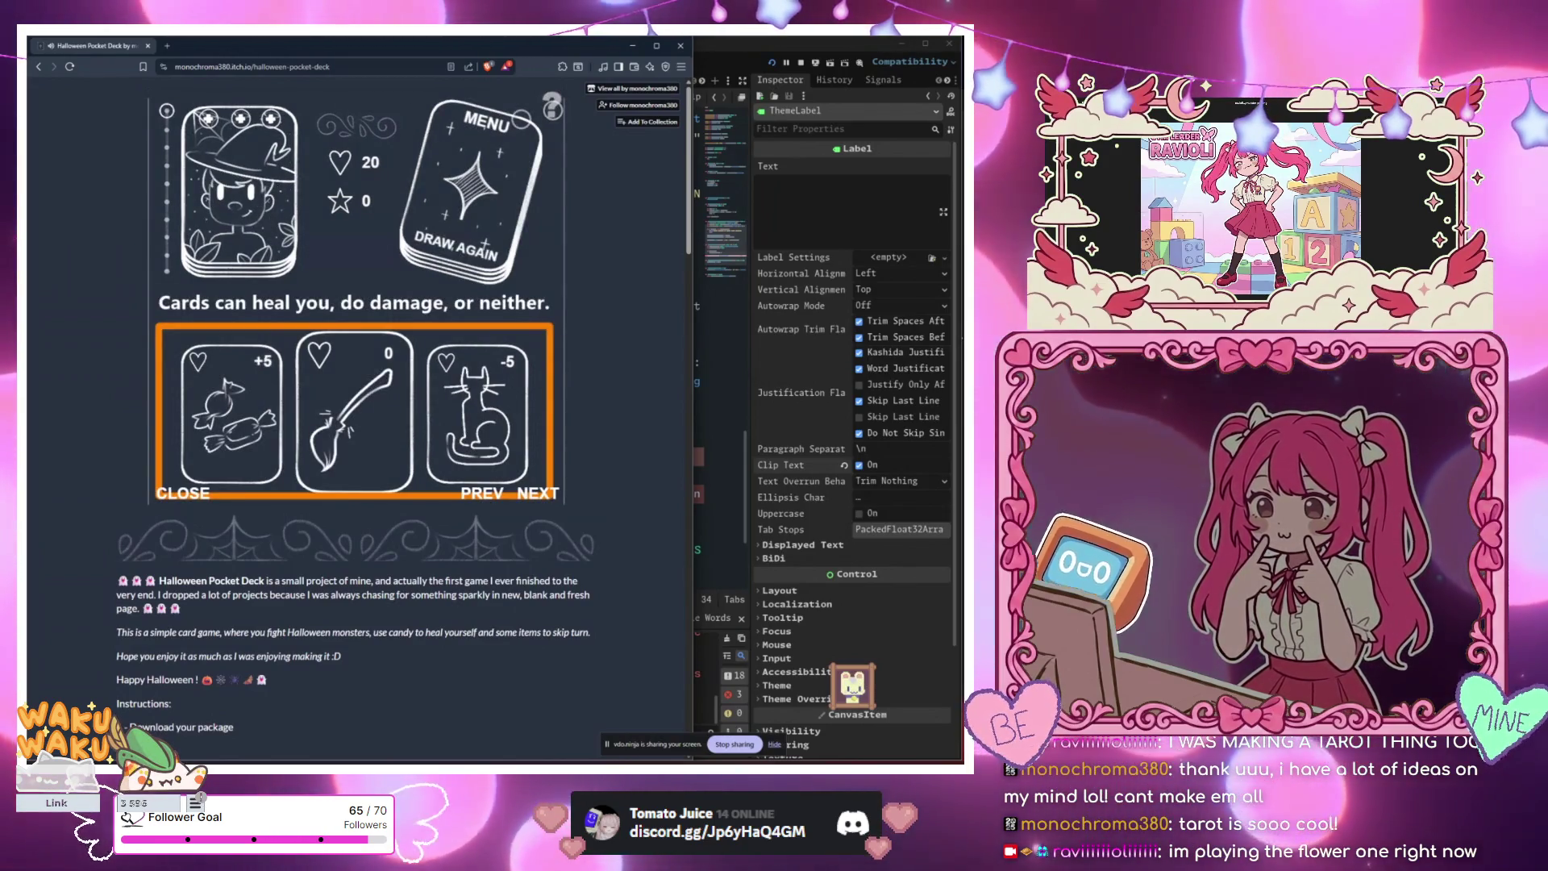
pyautogui.click(537, 492)
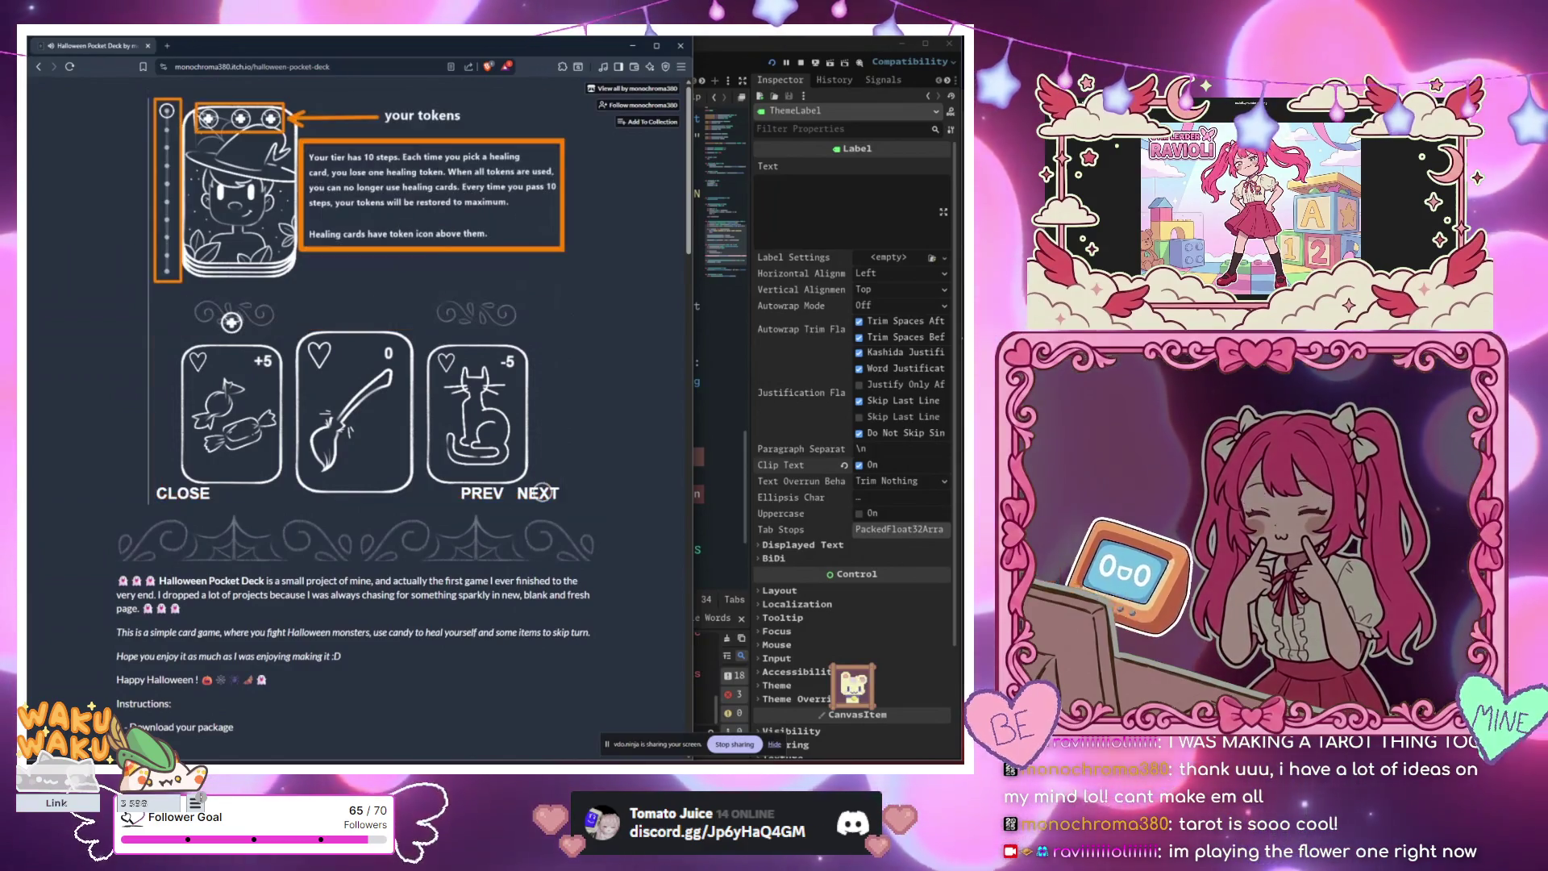
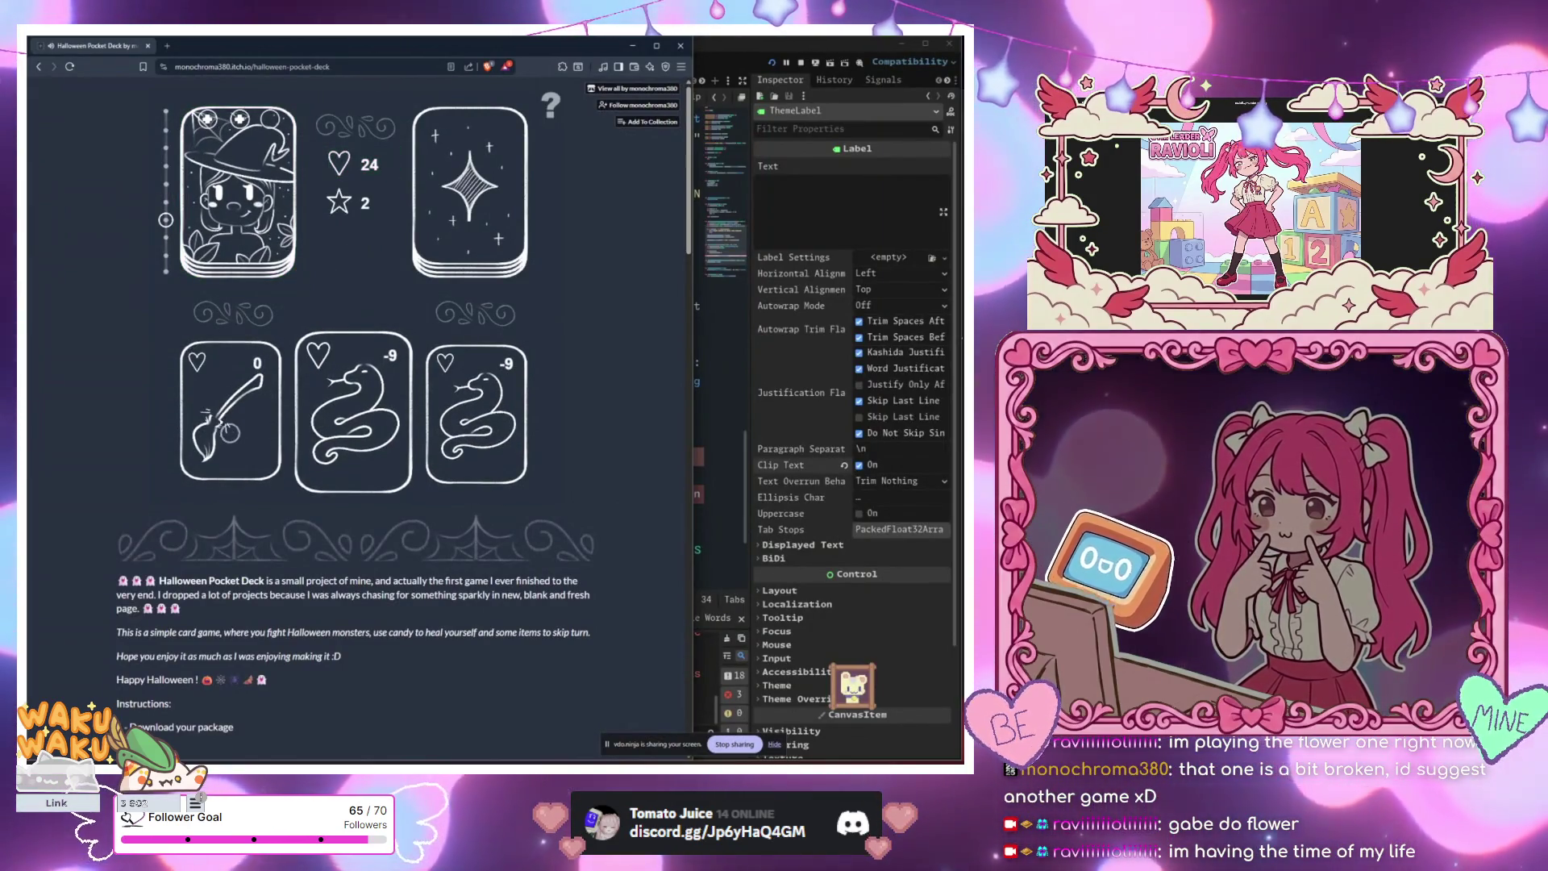
# - Play four cards, including the +5 candy heal and the zero-value cauldron
pyautogui.click(336, 415)
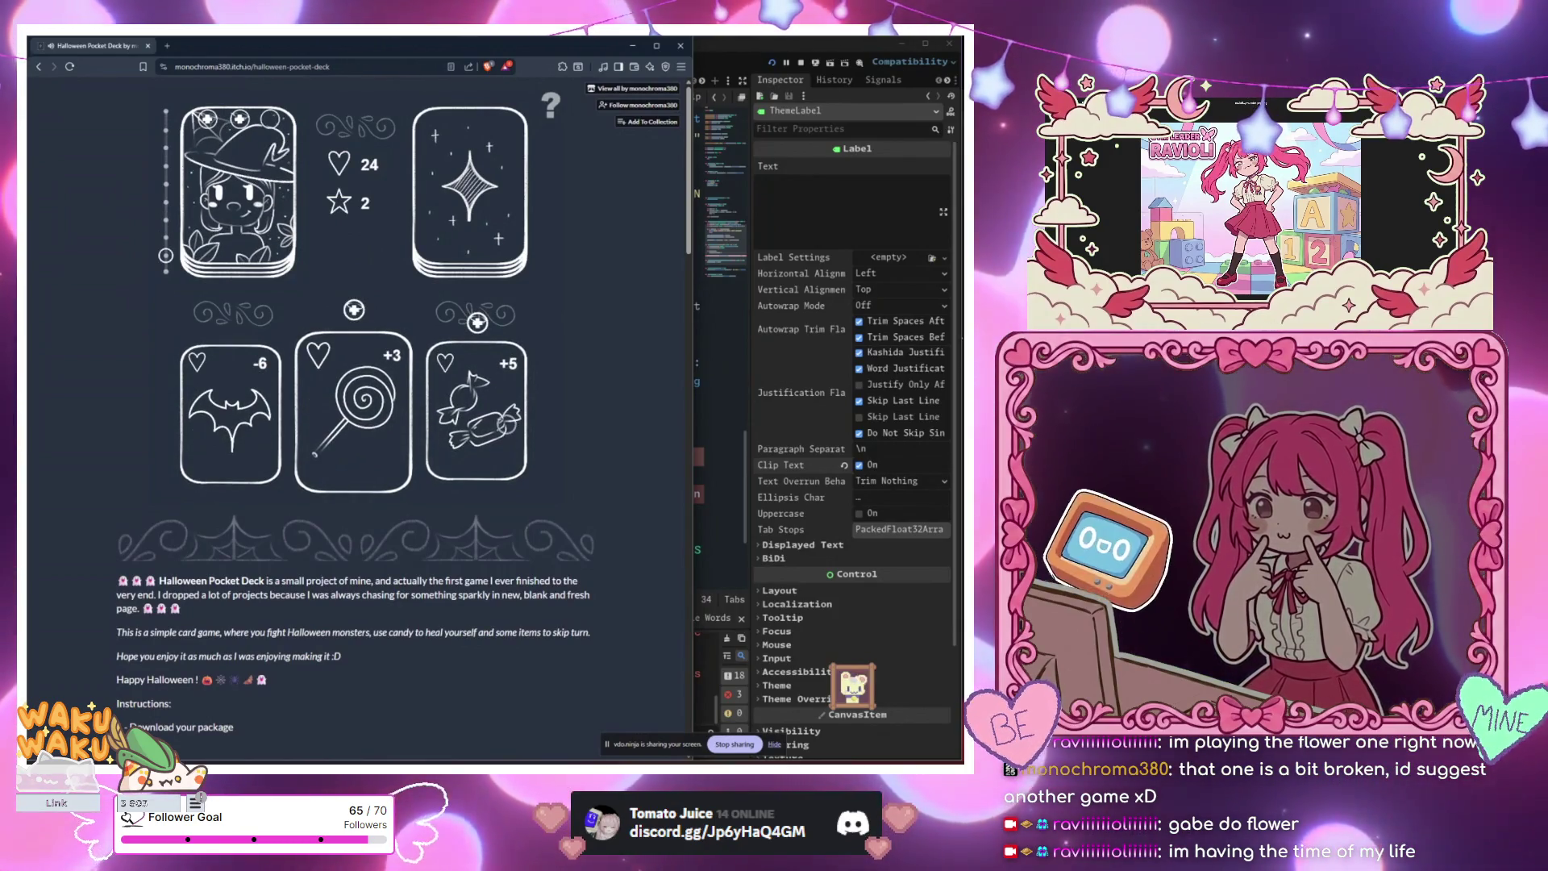
pyautogui.click(475, 387)
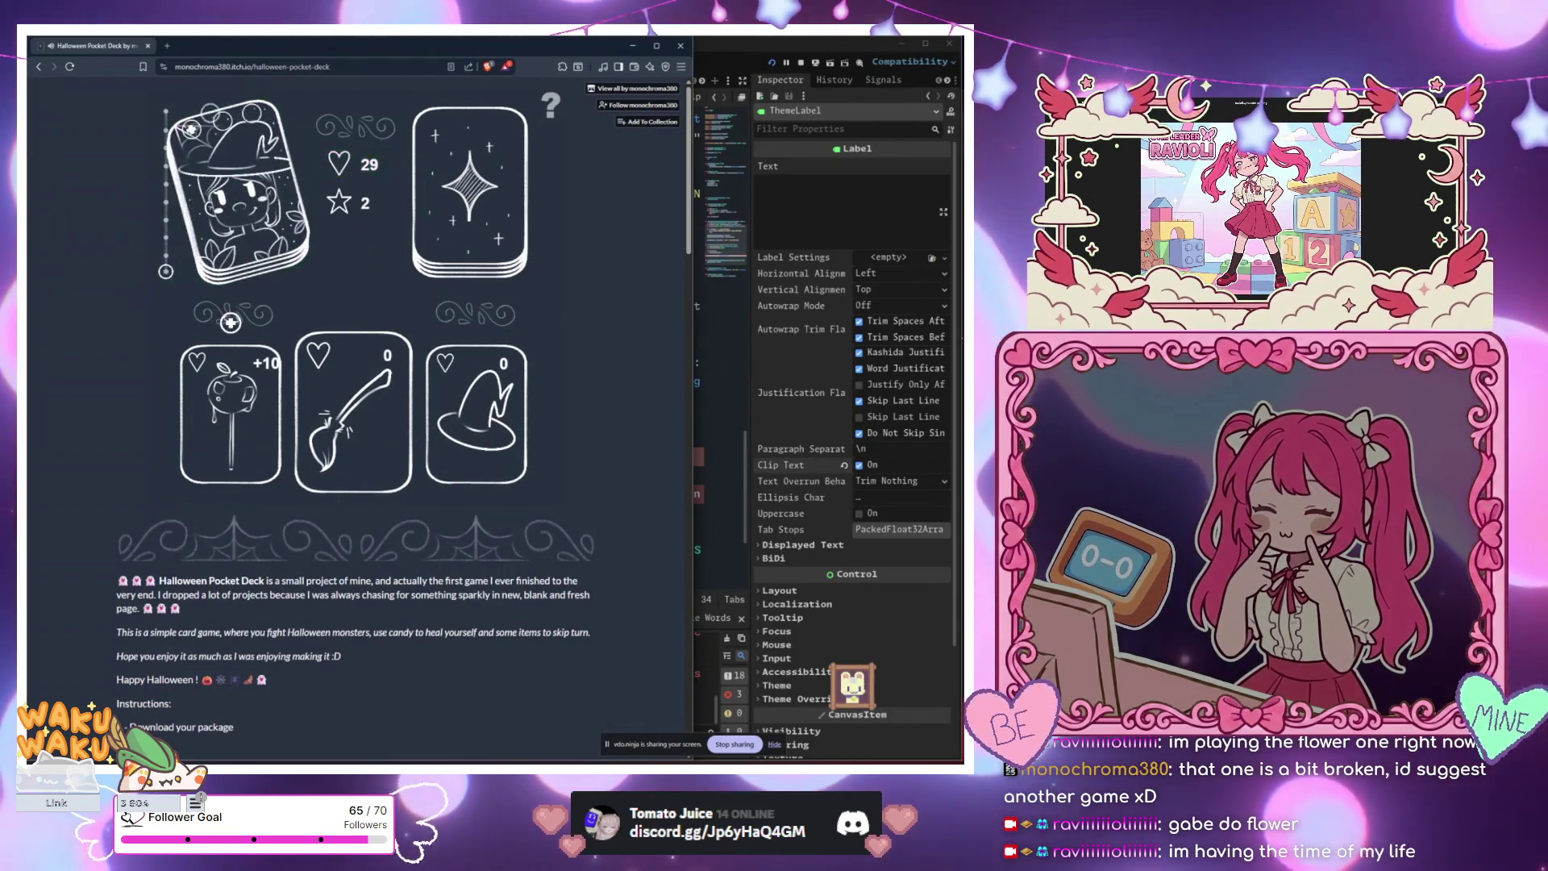
pyautogui.click(477, 379)
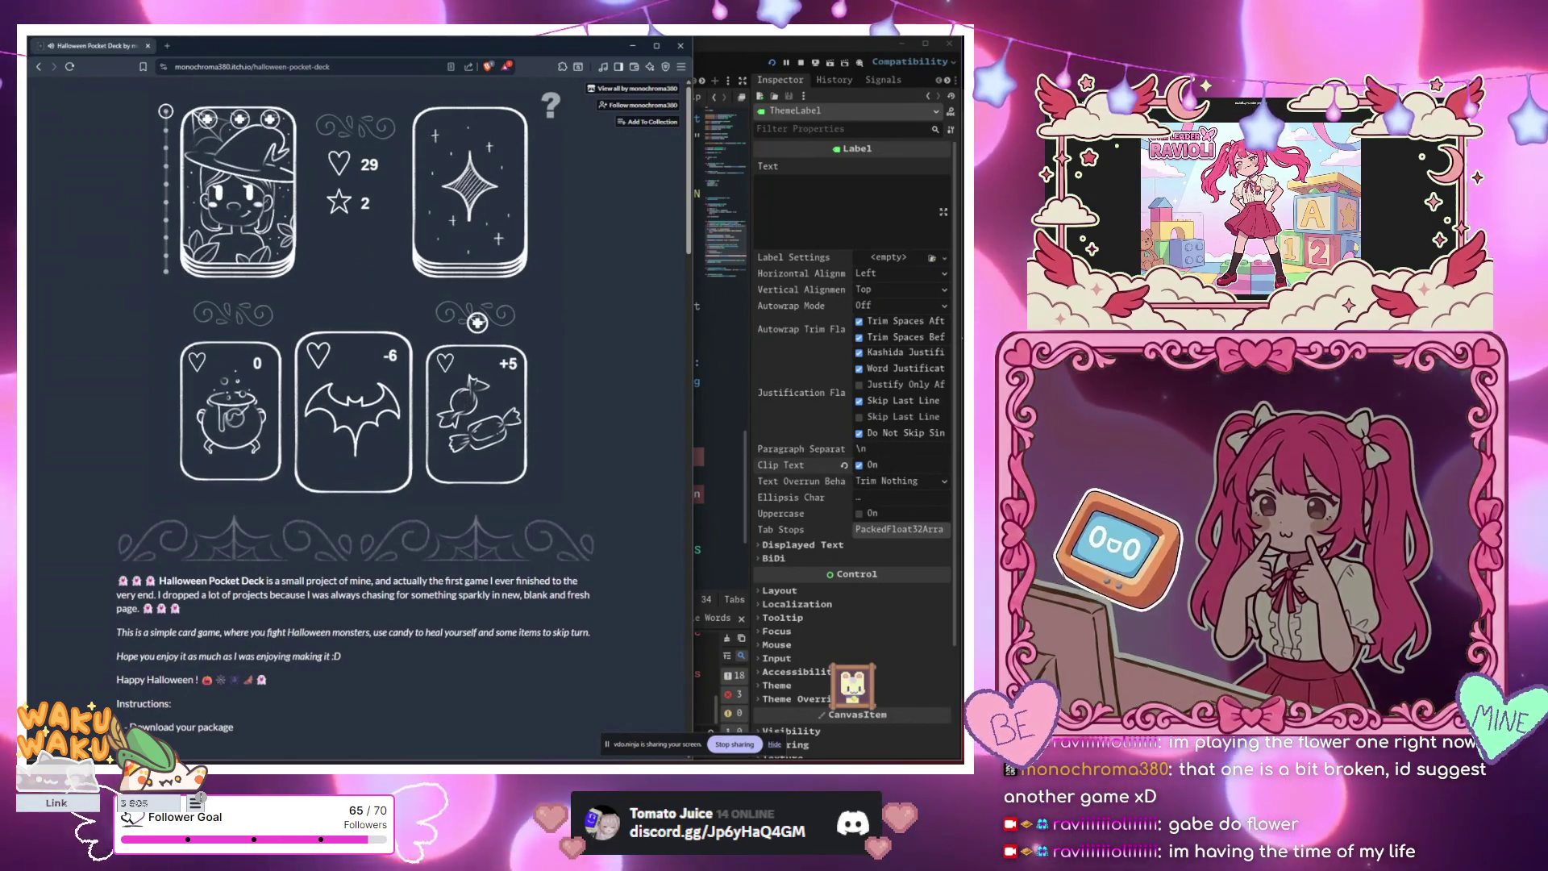
pyautogui.click(478, 322)
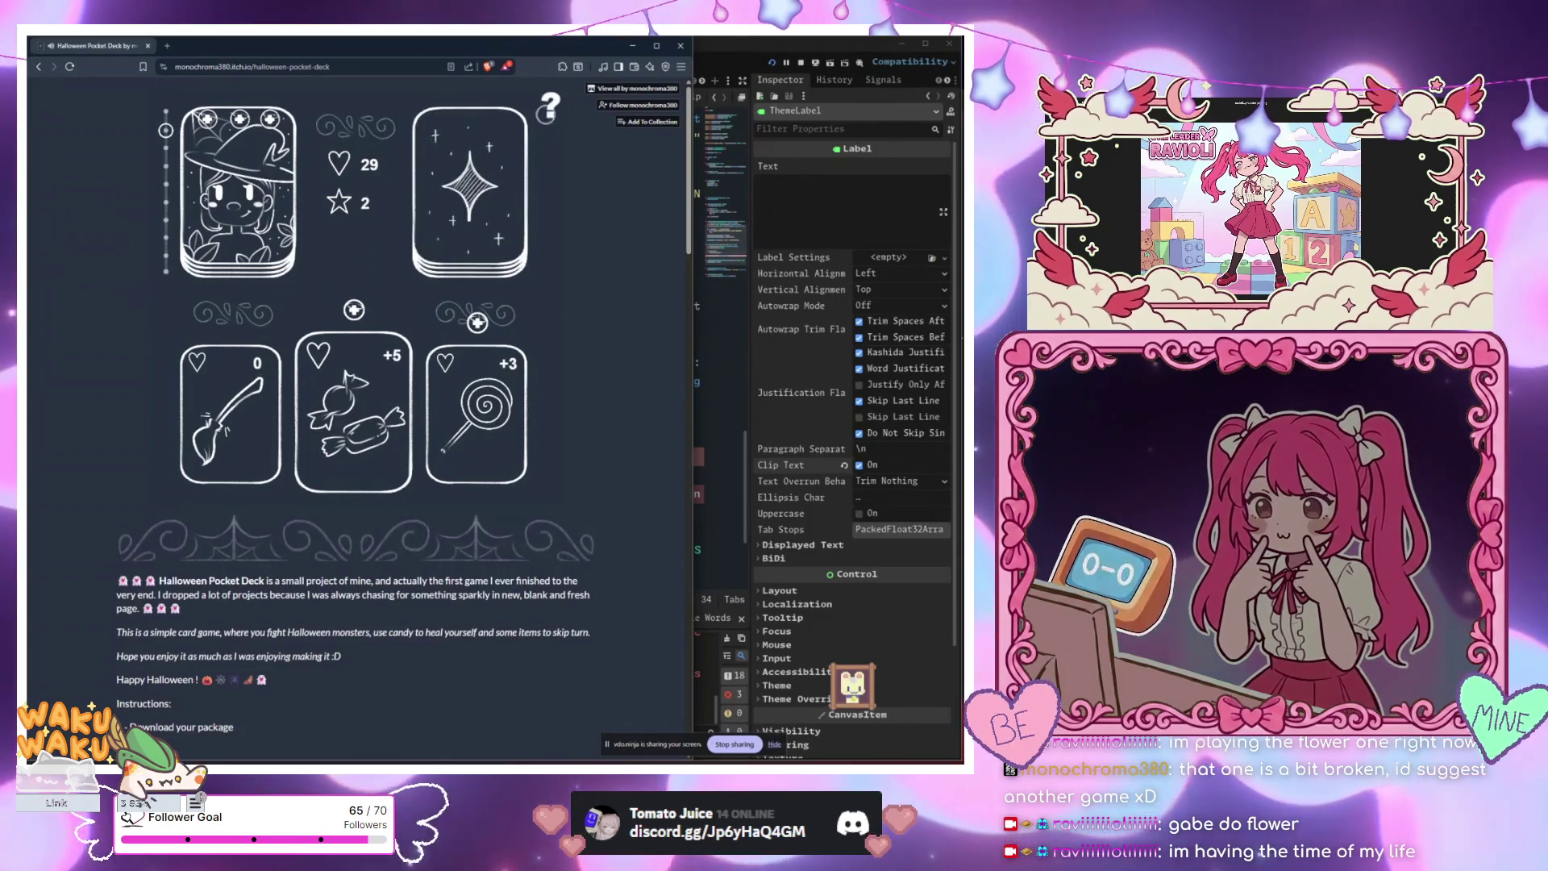
# - Read through the how-to-play help pages up to the health and highscore explanation, then close them
pyautogui.click(549, 107)
pyautogui.click(538, 493)
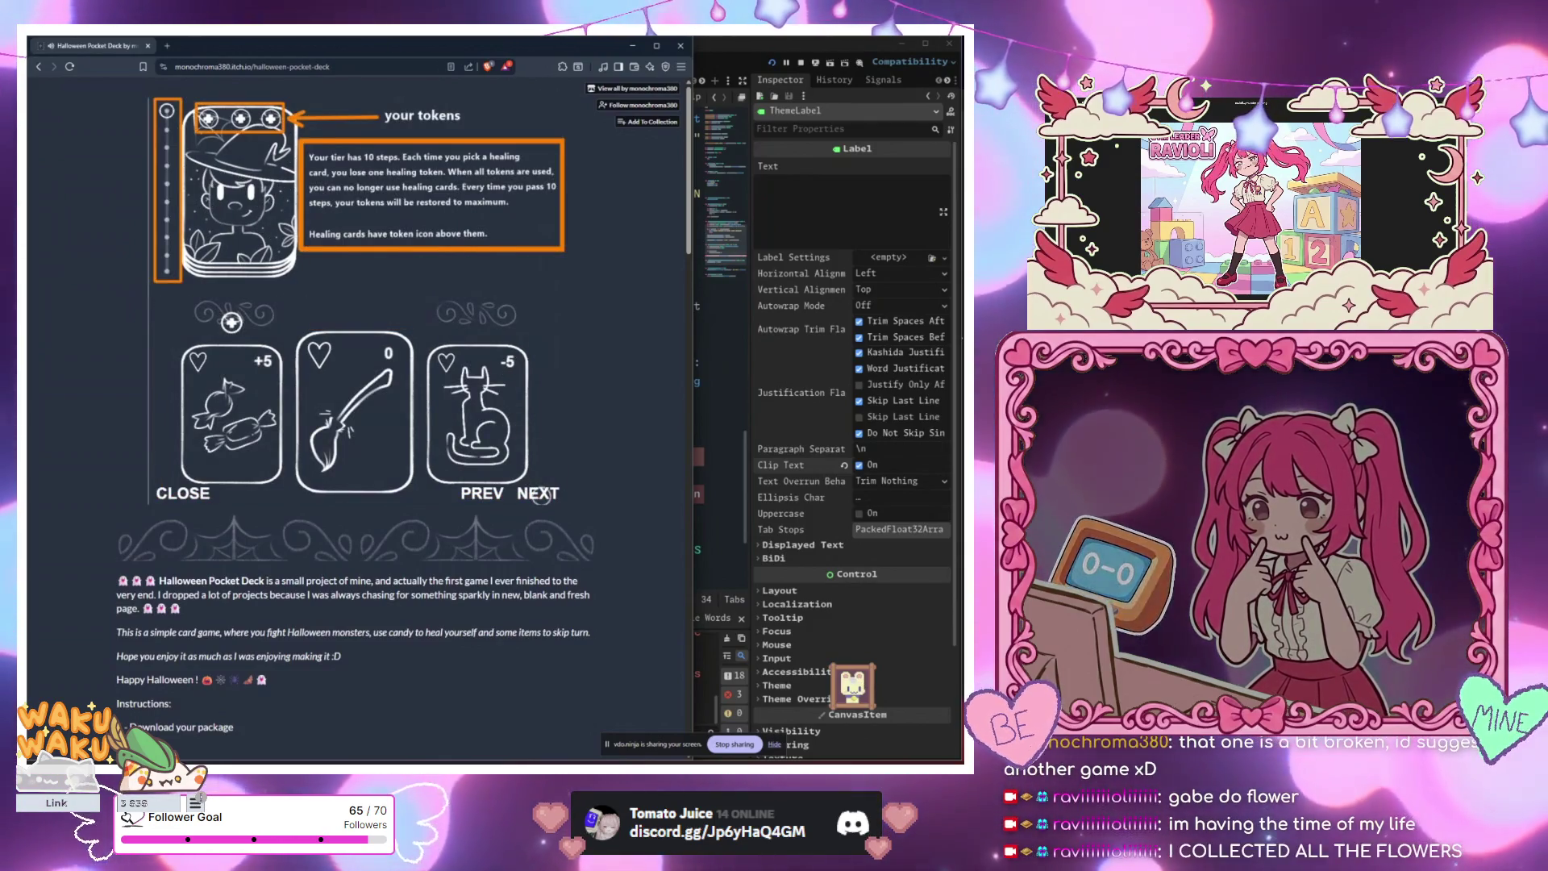
pyautogui.click(541, 494)
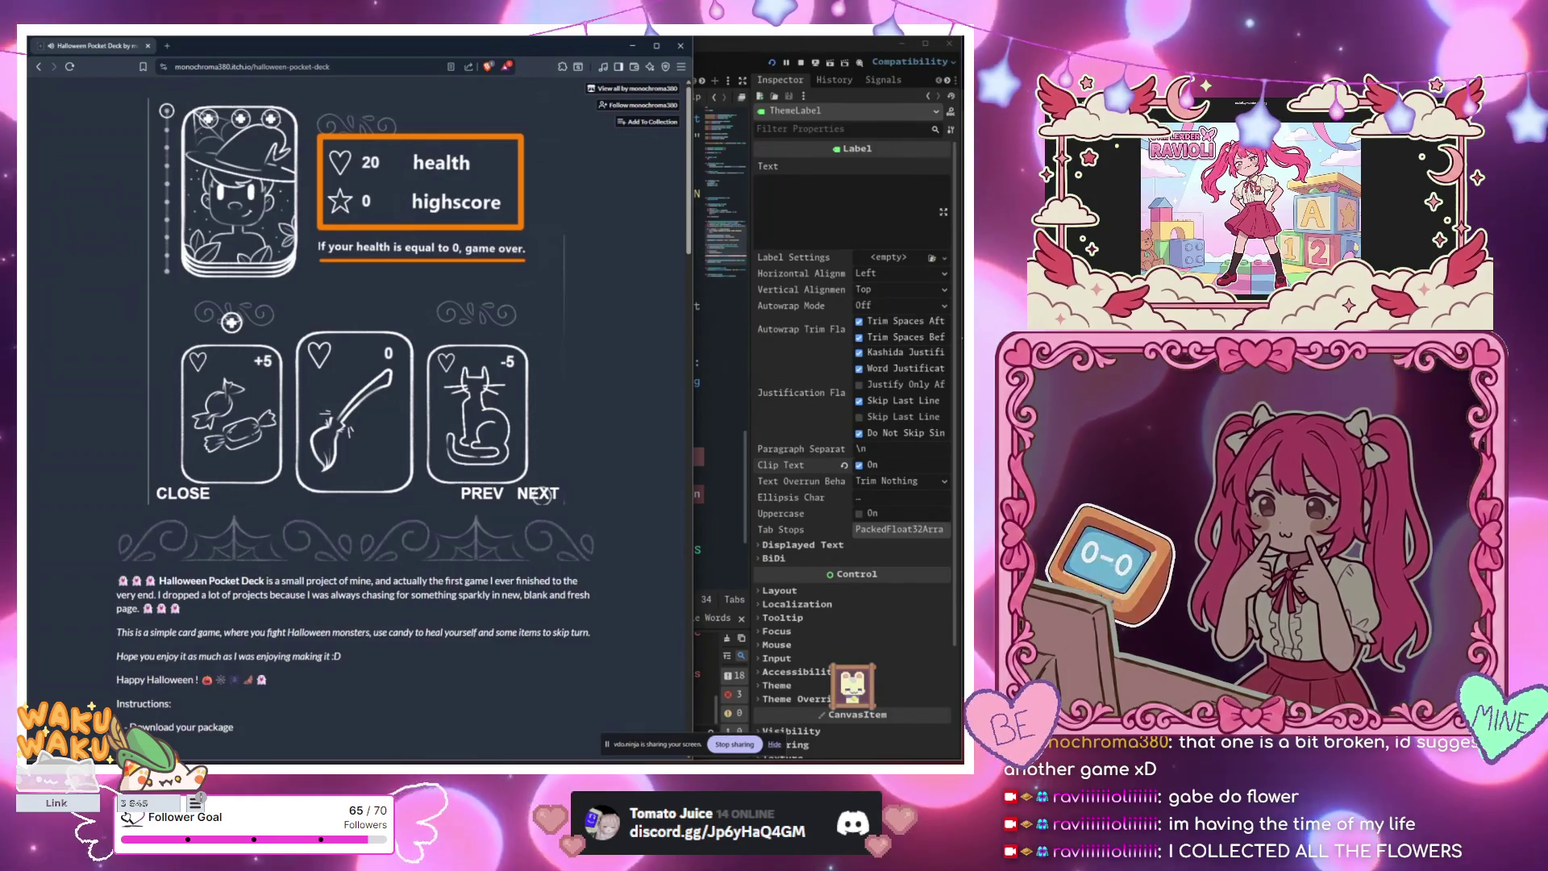
pyautogui.click(207, 489)
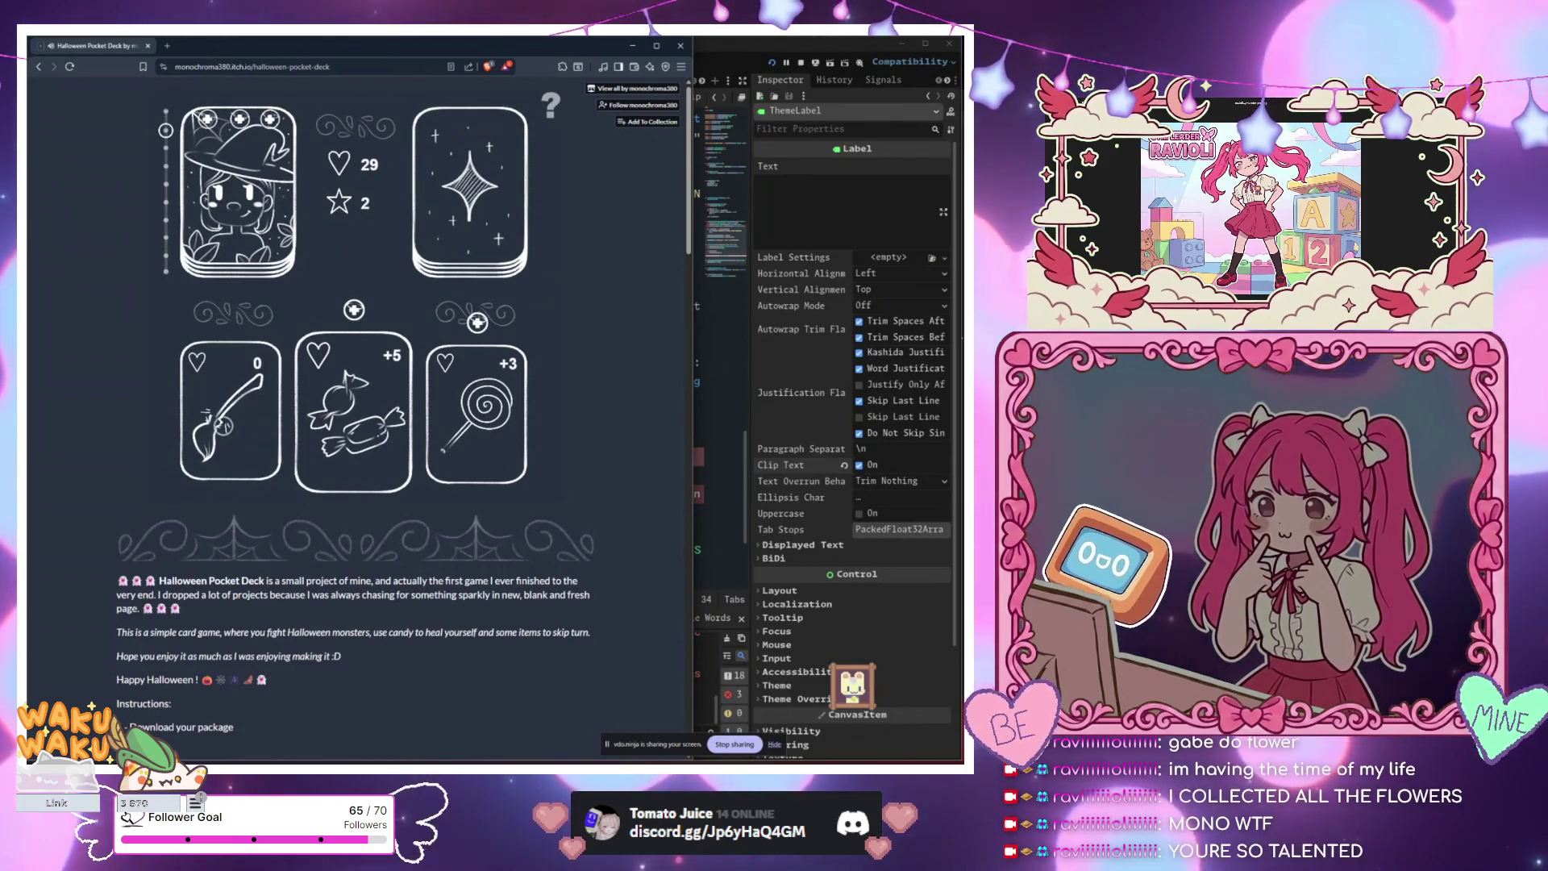
# - Play the broom, +3 lollipop, cauldron, +2 candy and +3 lollipop cards, then a bat for score
pyautogui.click(477, 322)
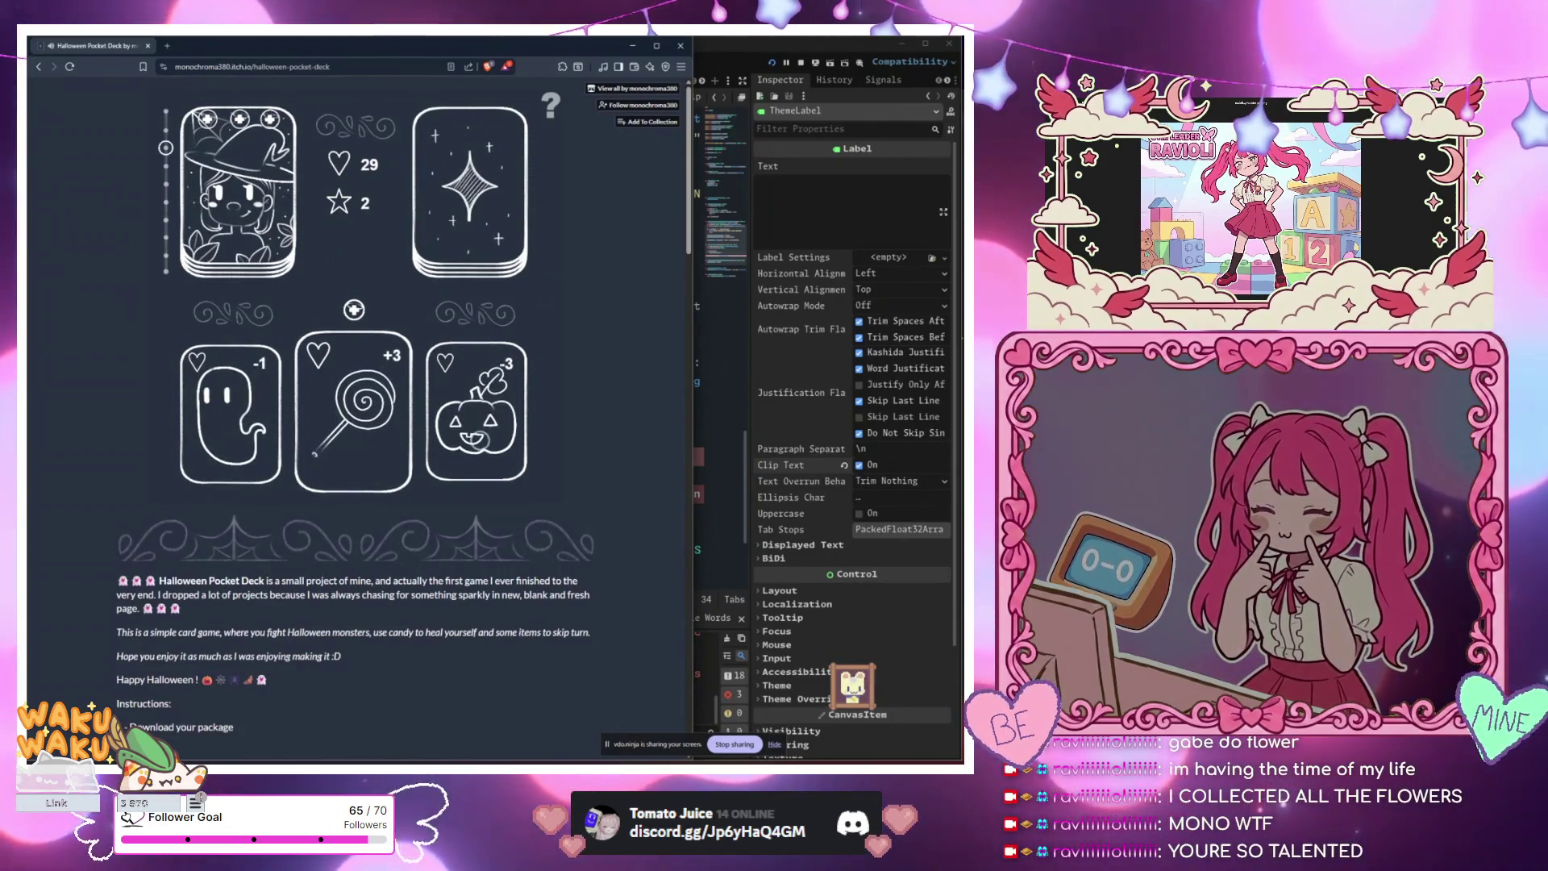
pyautogui.click(354, 309)
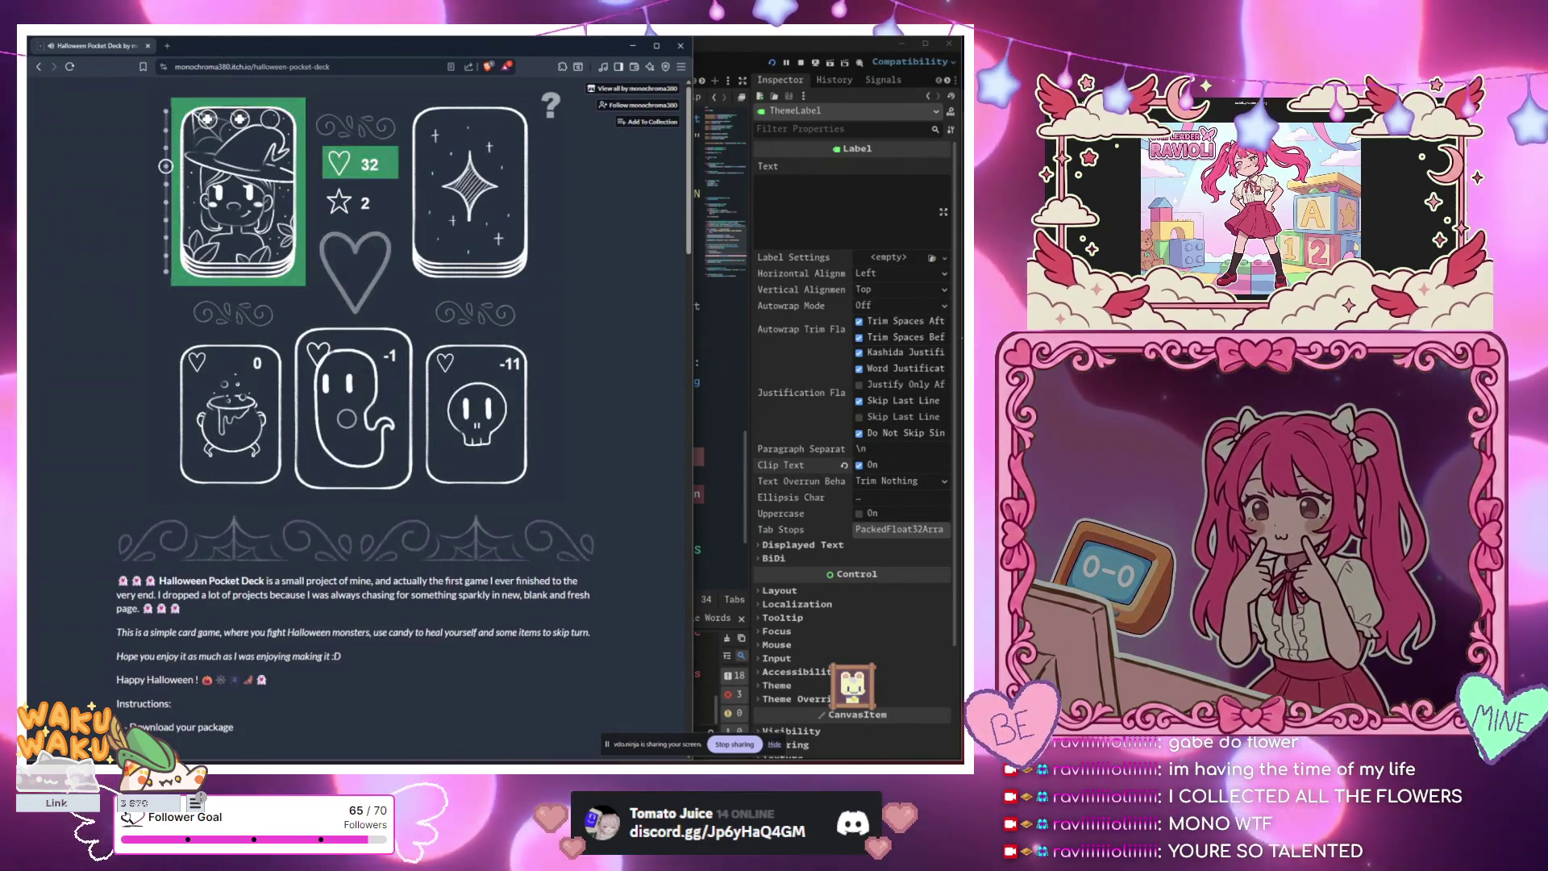
pyautogui.click(477, 323)
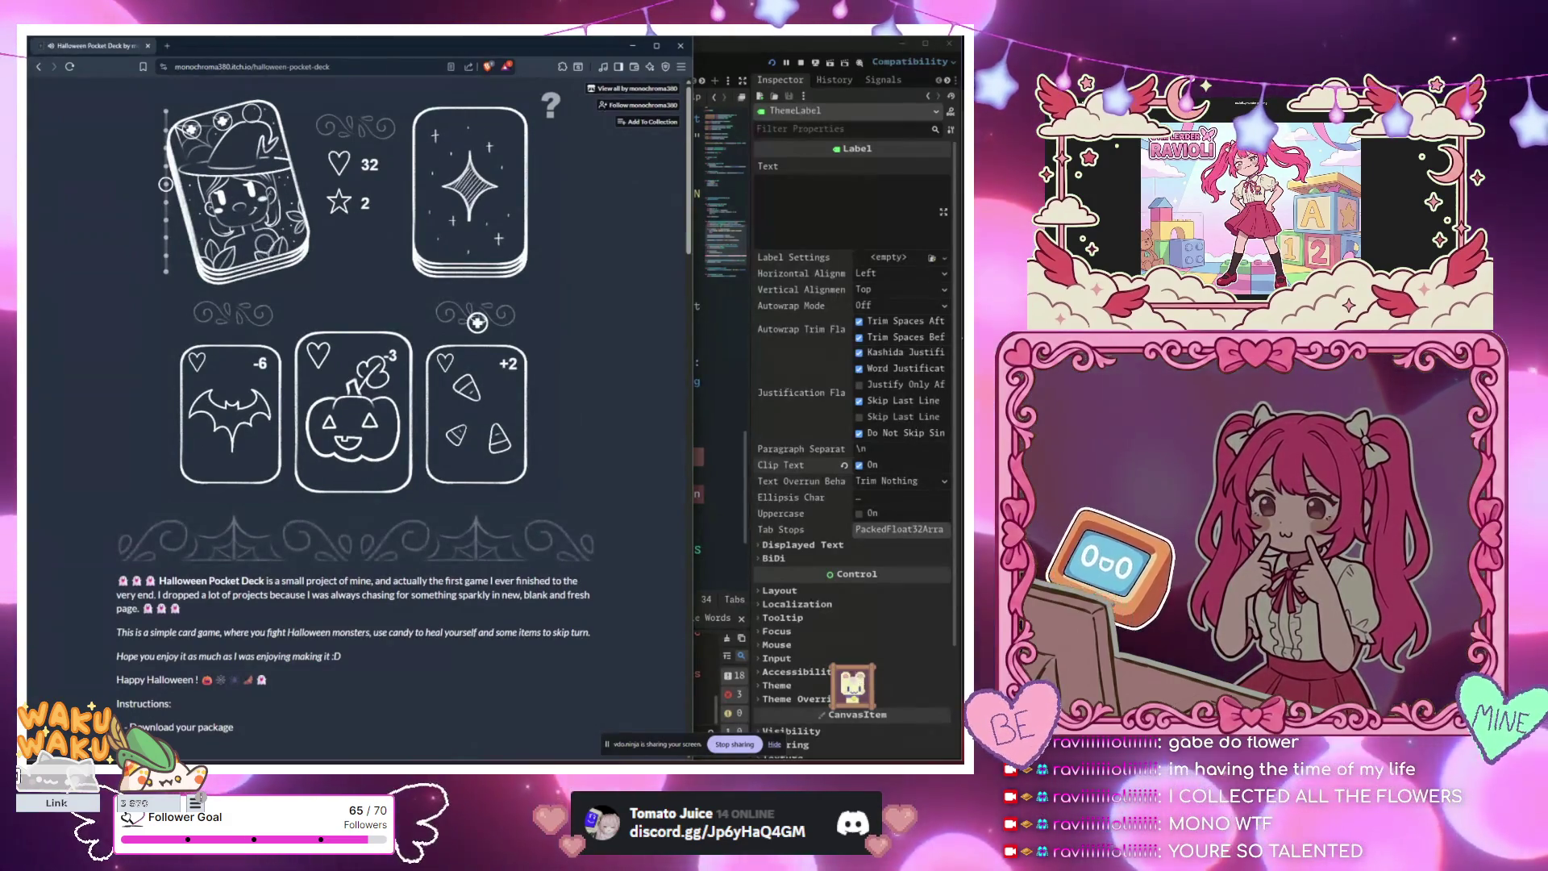
pyautogui.click(478, 322)
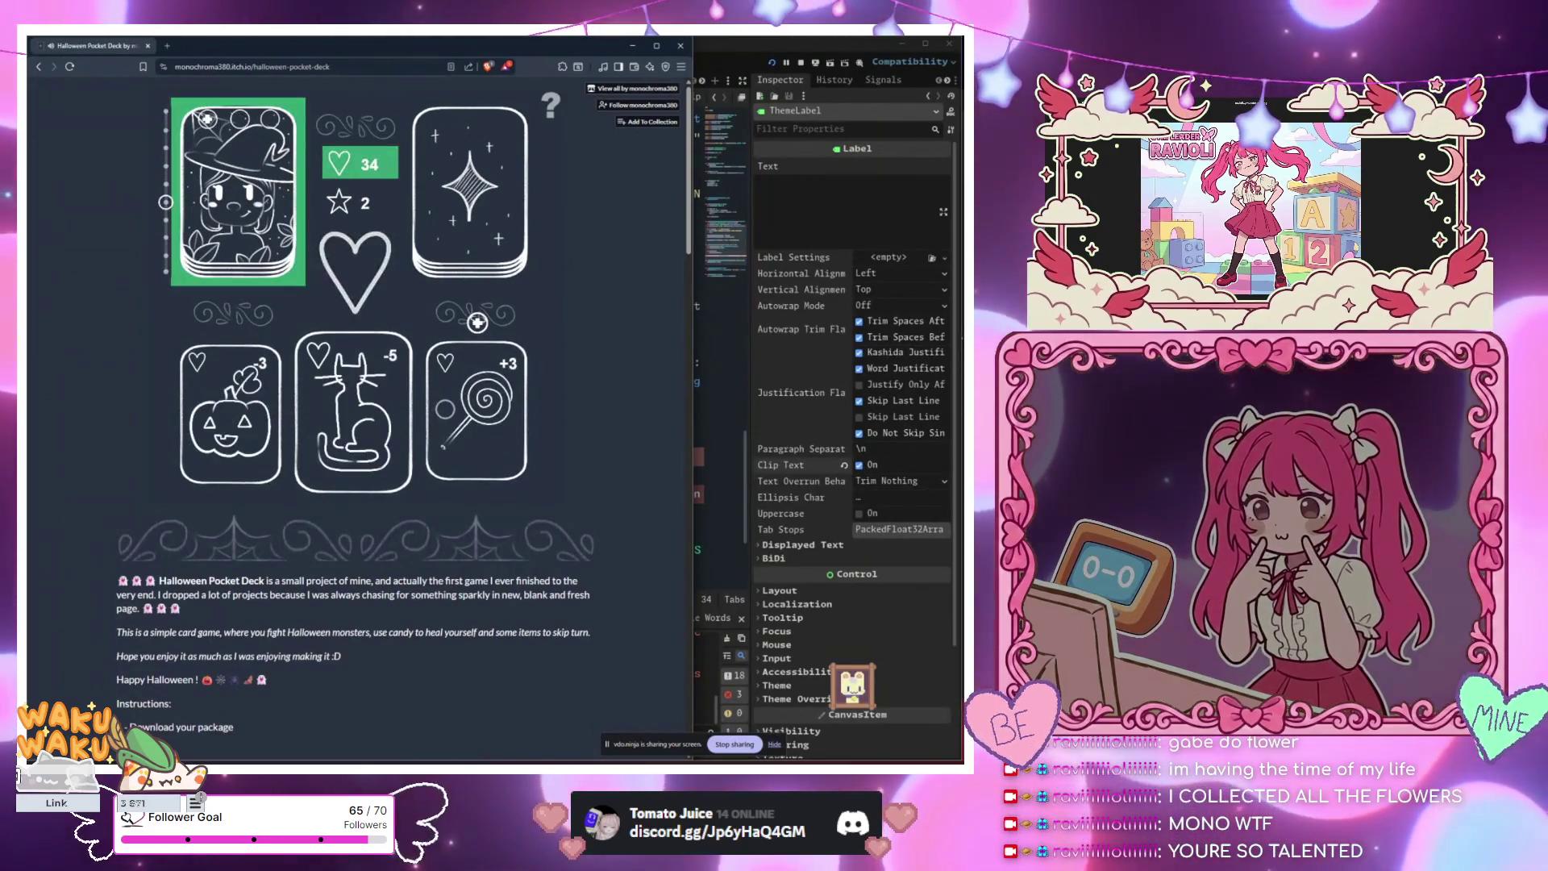
pyautogui.click(477, 379)
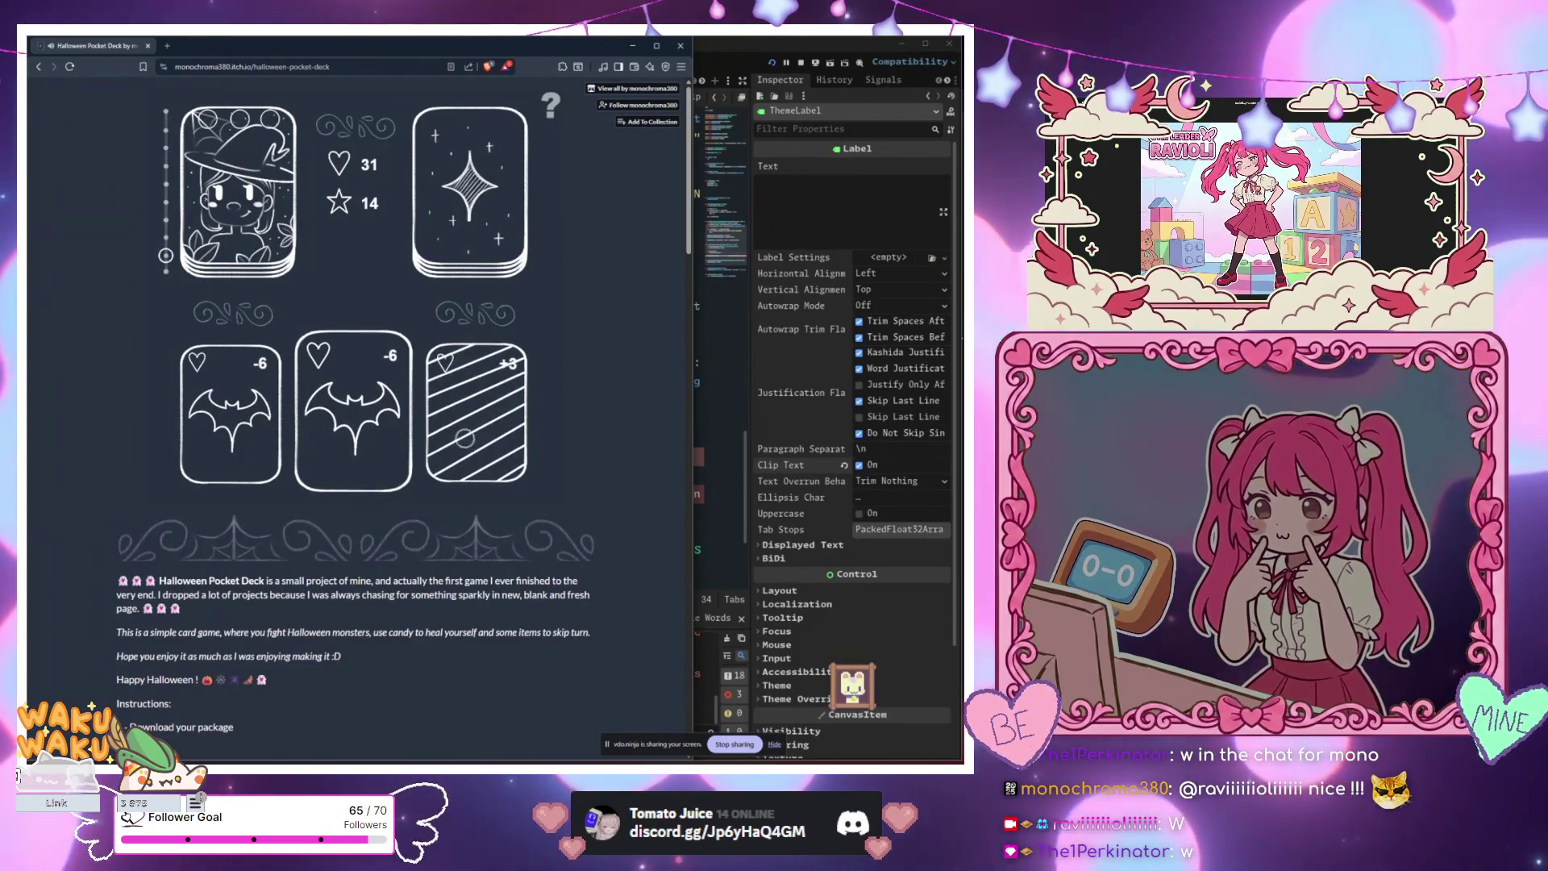
pyautogui.click(231, 415)
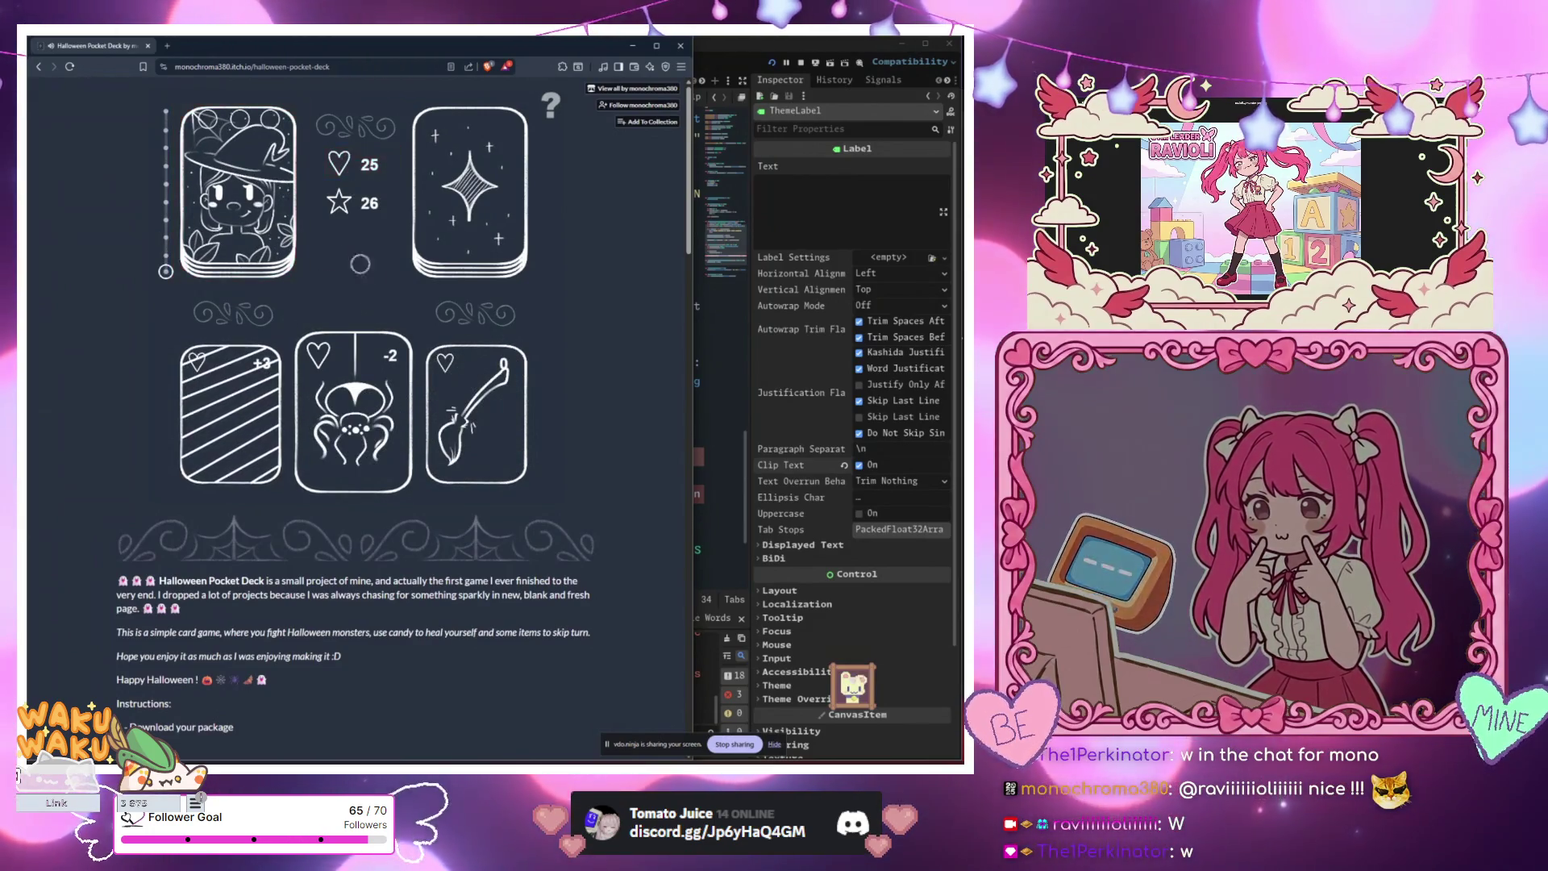
# - Play the next card to advance Halloween Pocket Deck to 29 health and a score of 70
pyautogui.click(475, 413)
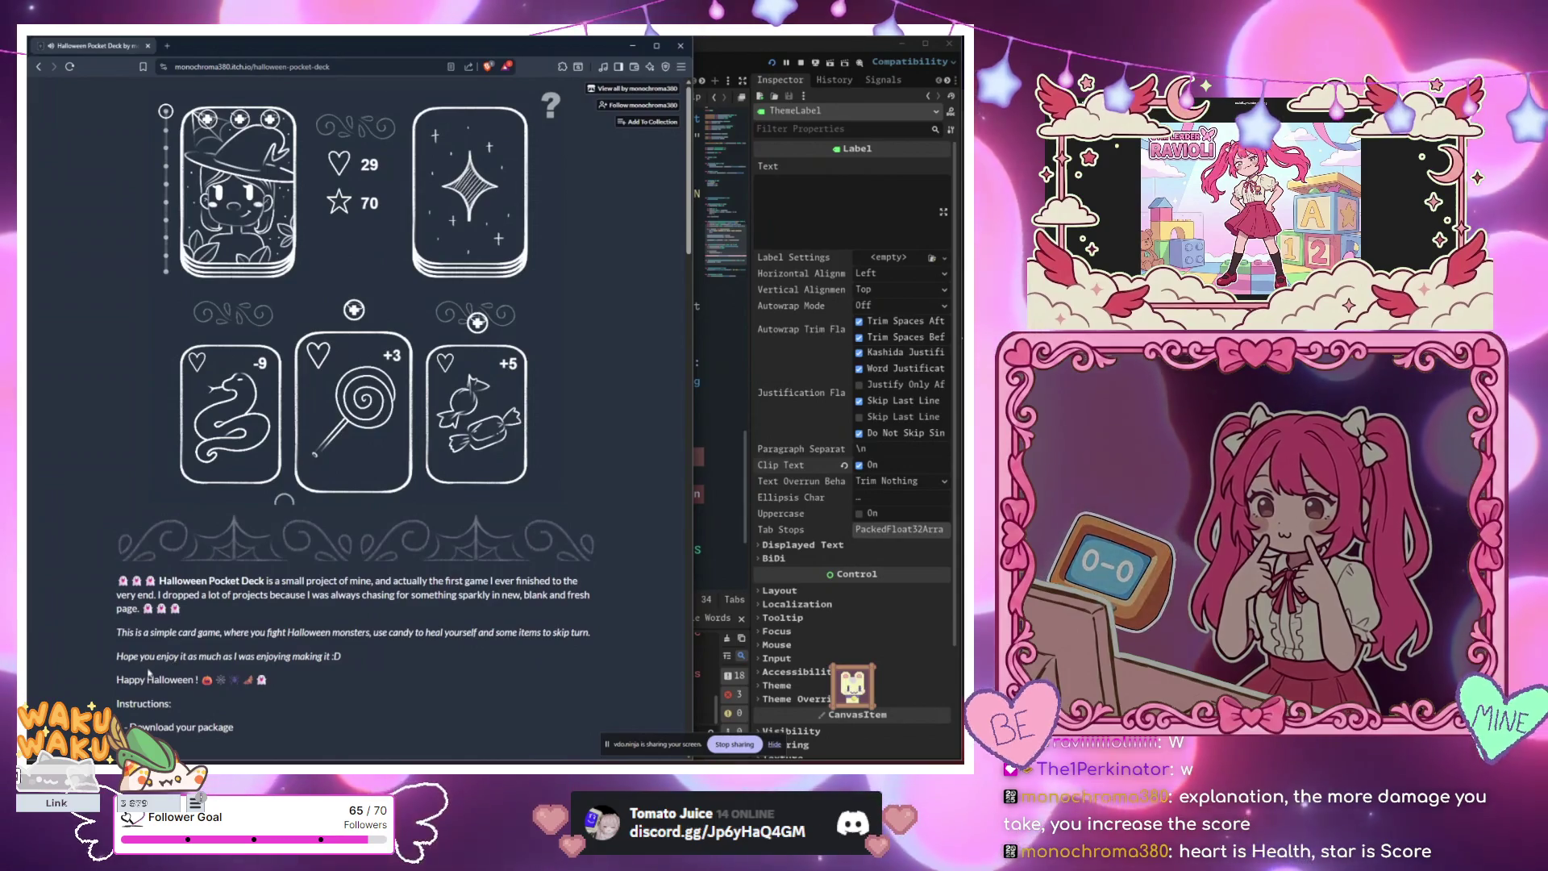
# - Scroll through the game page's description, downloads and comments, then go back to the developer's profile
pyautogui.scroll(-6, 148, 674)
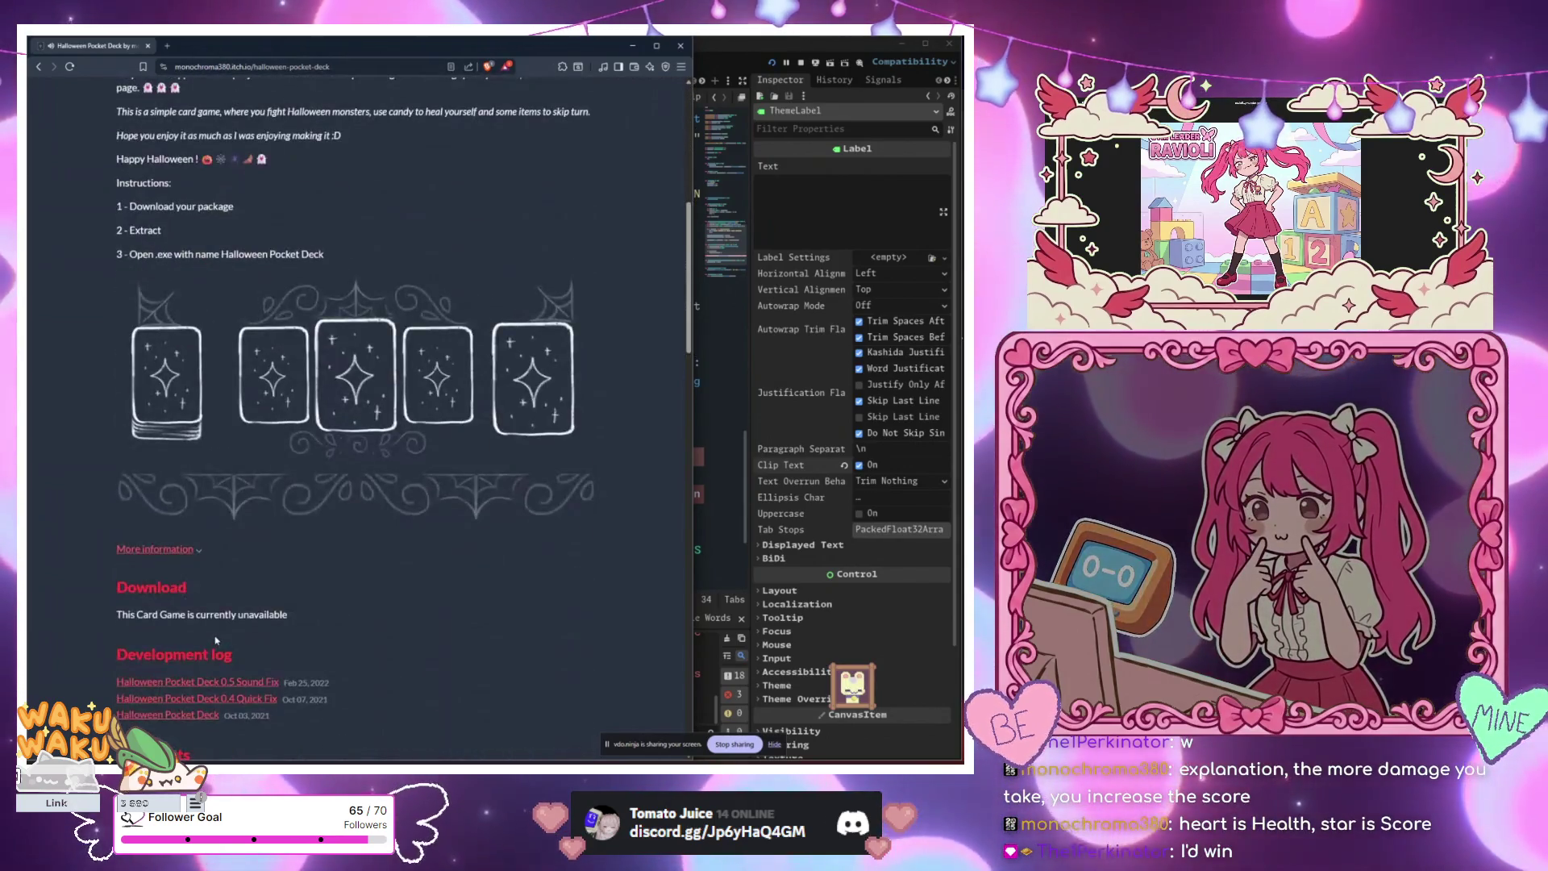
pyautogui.scroll(1, 232, 629)
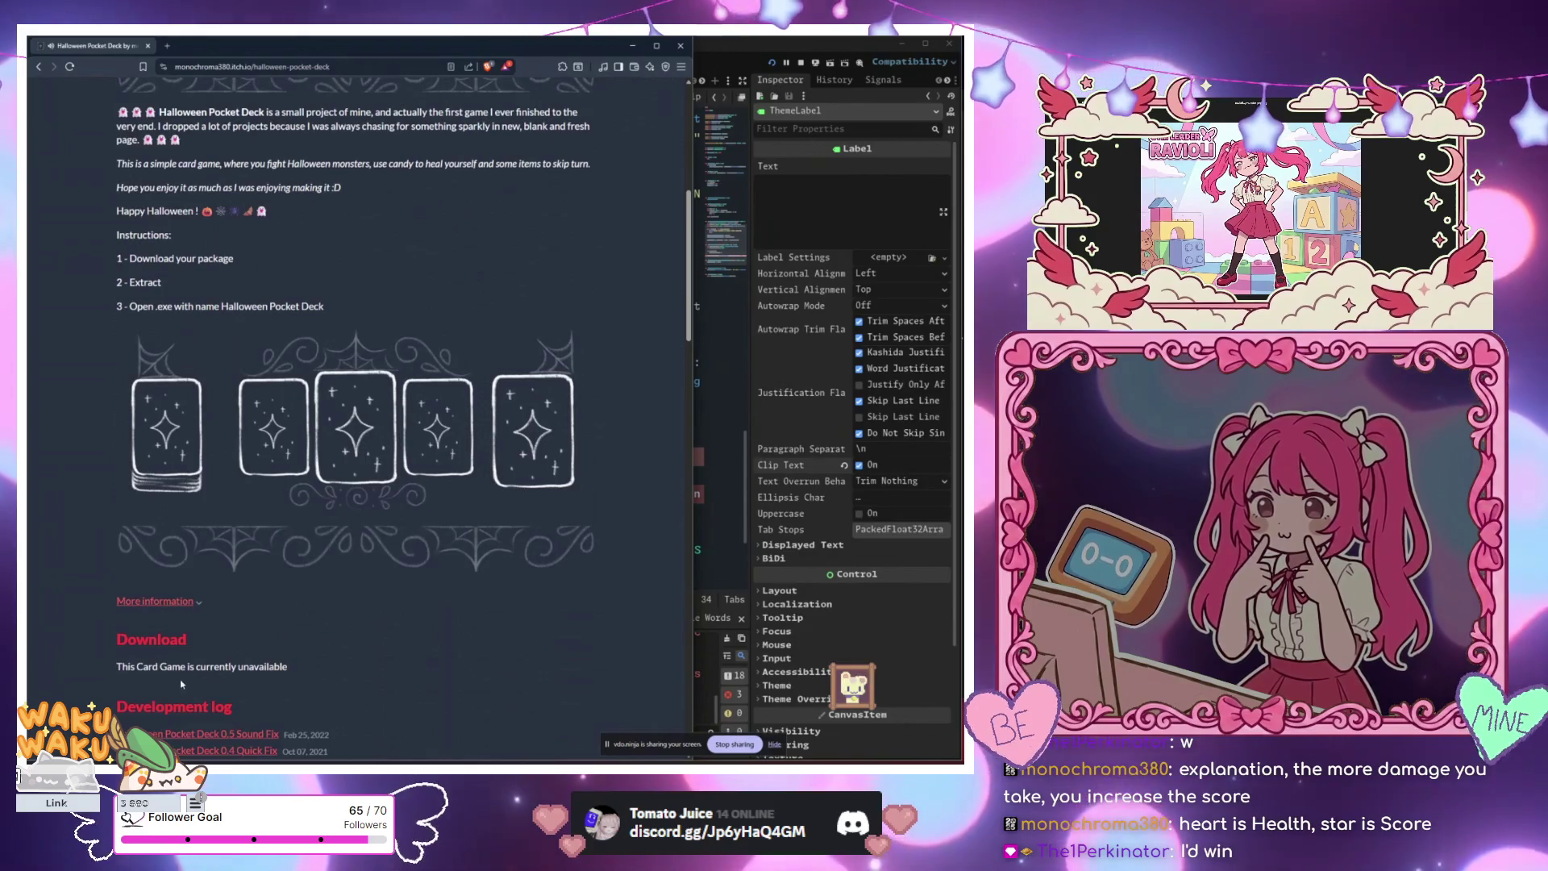
pyautogui.scroll(-7, 181, 684)
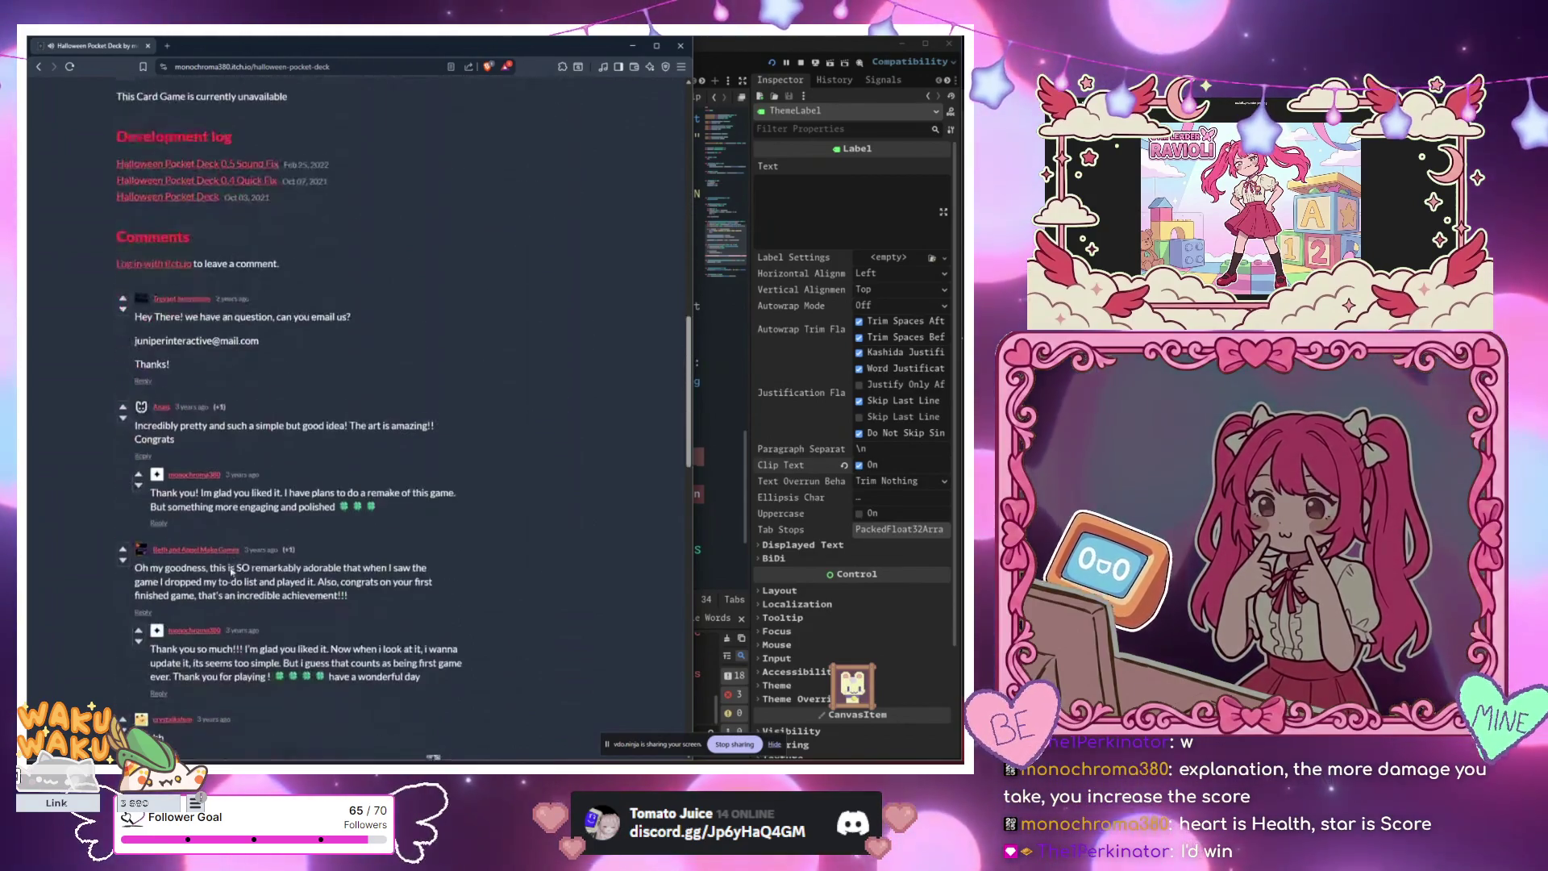
pyautogui.scroll(10, 231, 571)
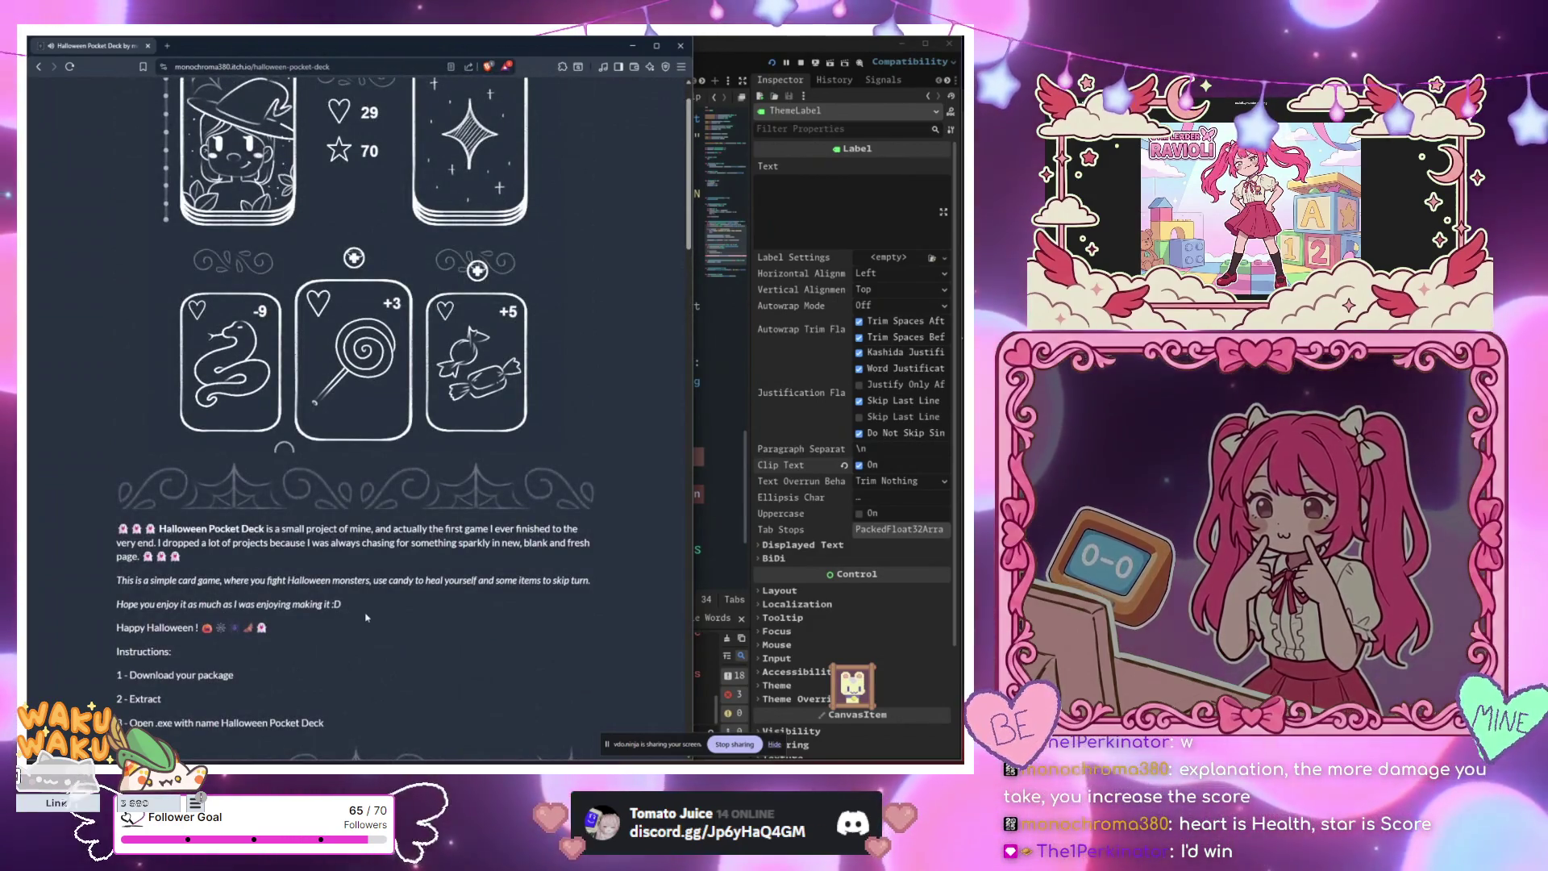
pyautogui.scroll(1, 423, 576)
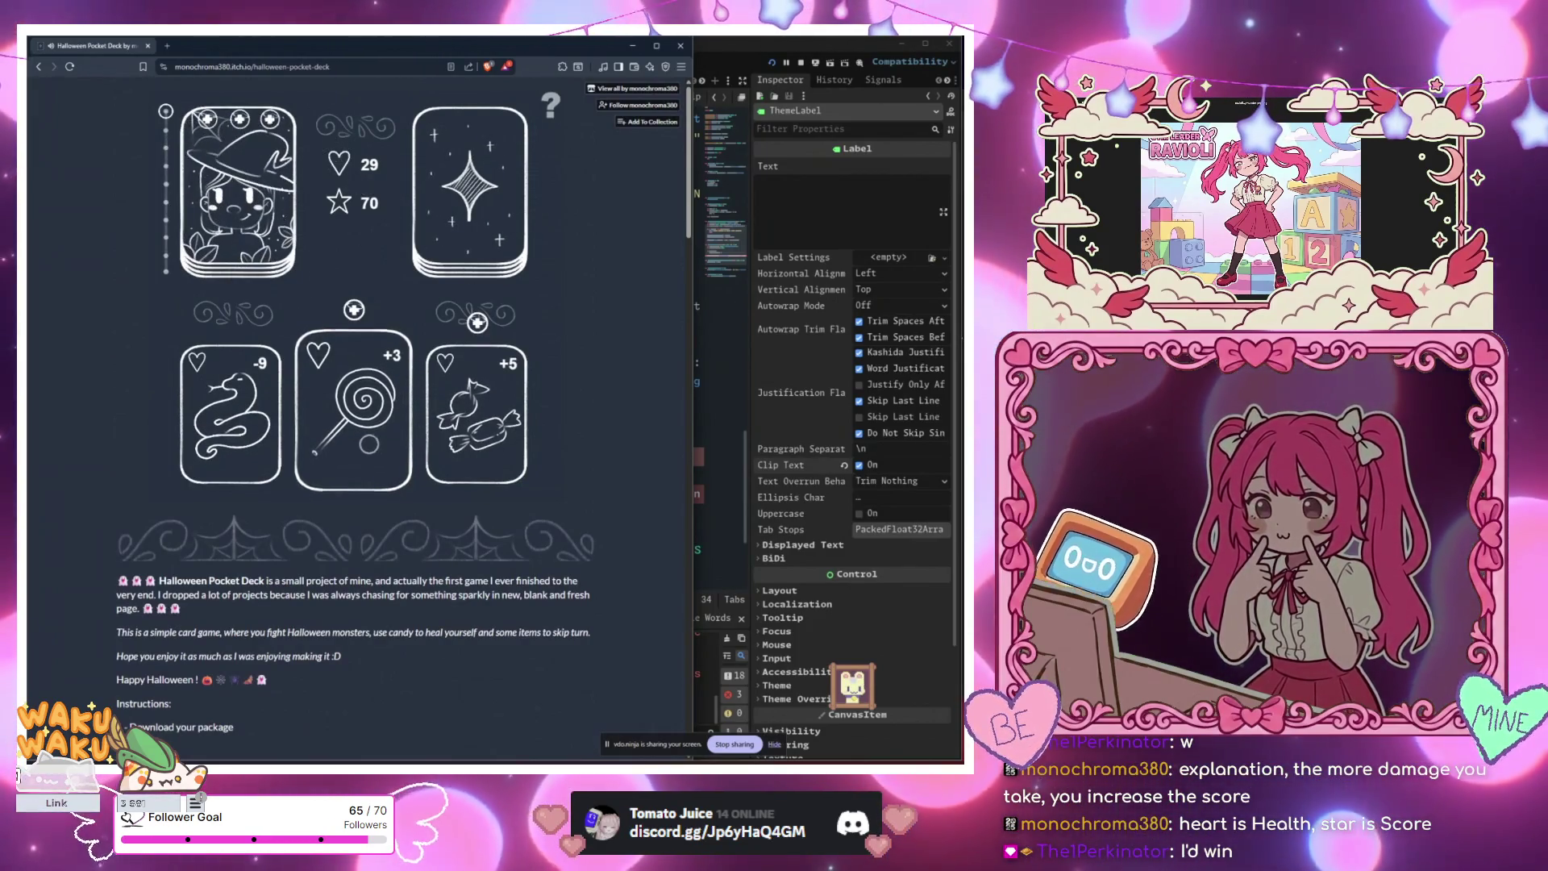
pyautogui.click(41, 67)
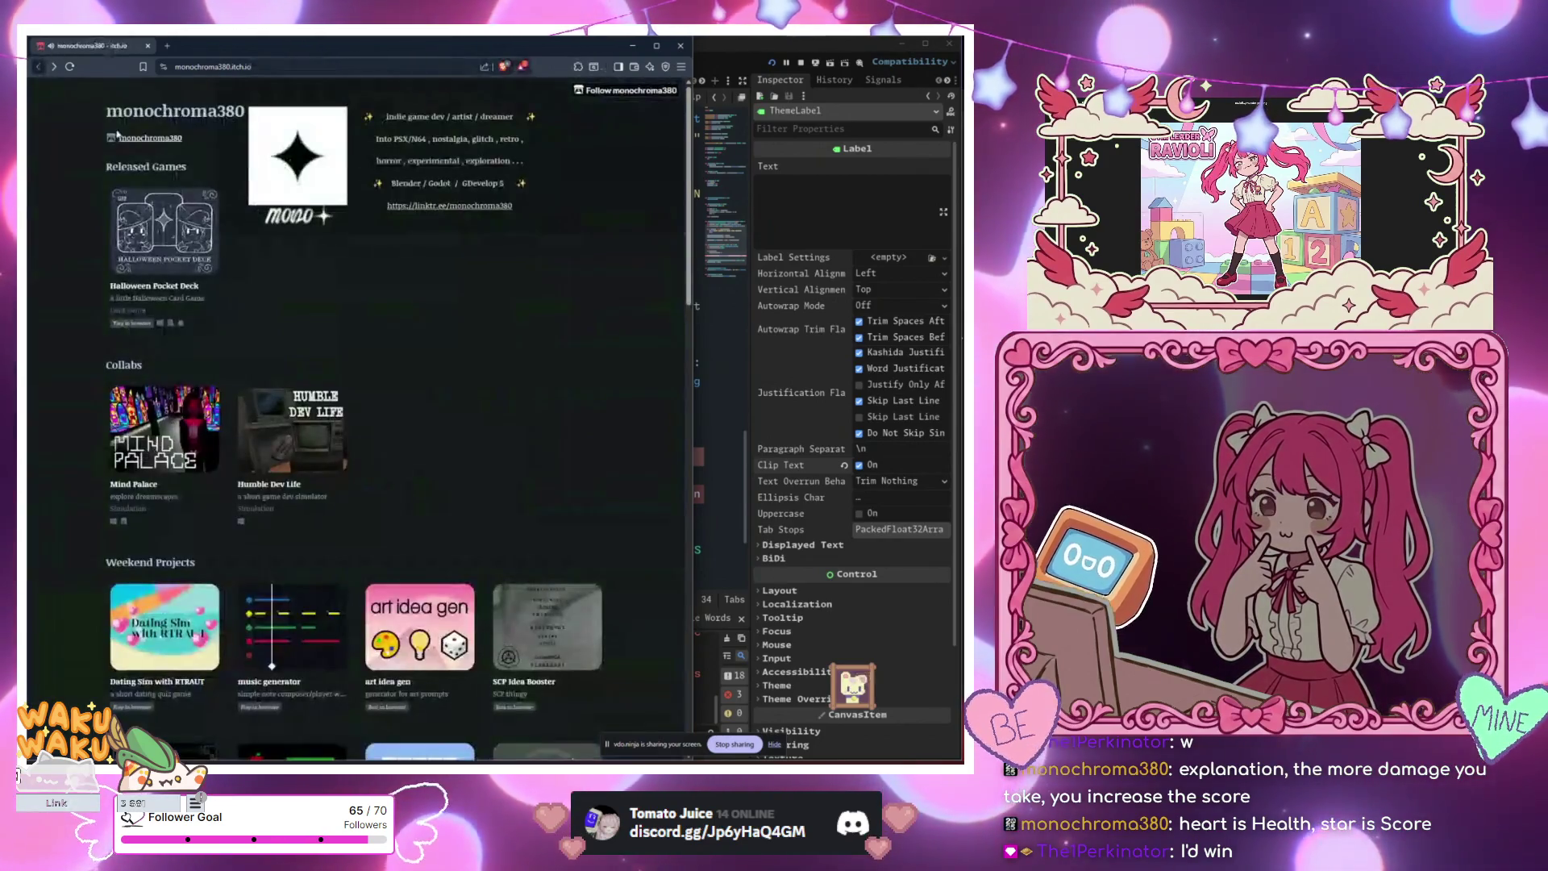
pyautogui.scroll(-5, 256, 370)
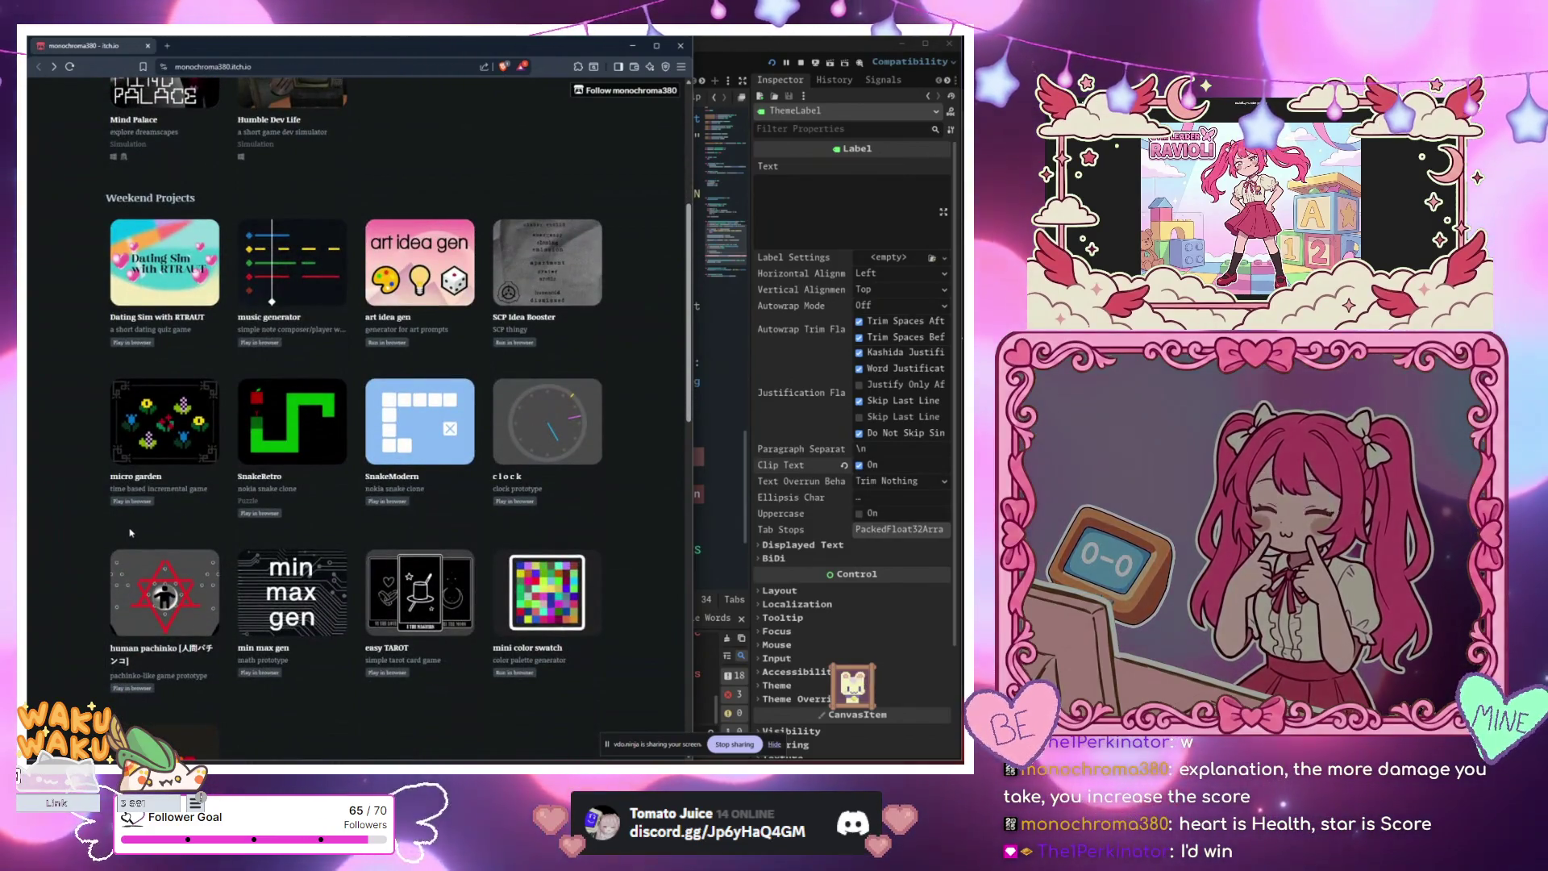
pyautogui.scroll(-4, 131, 532)
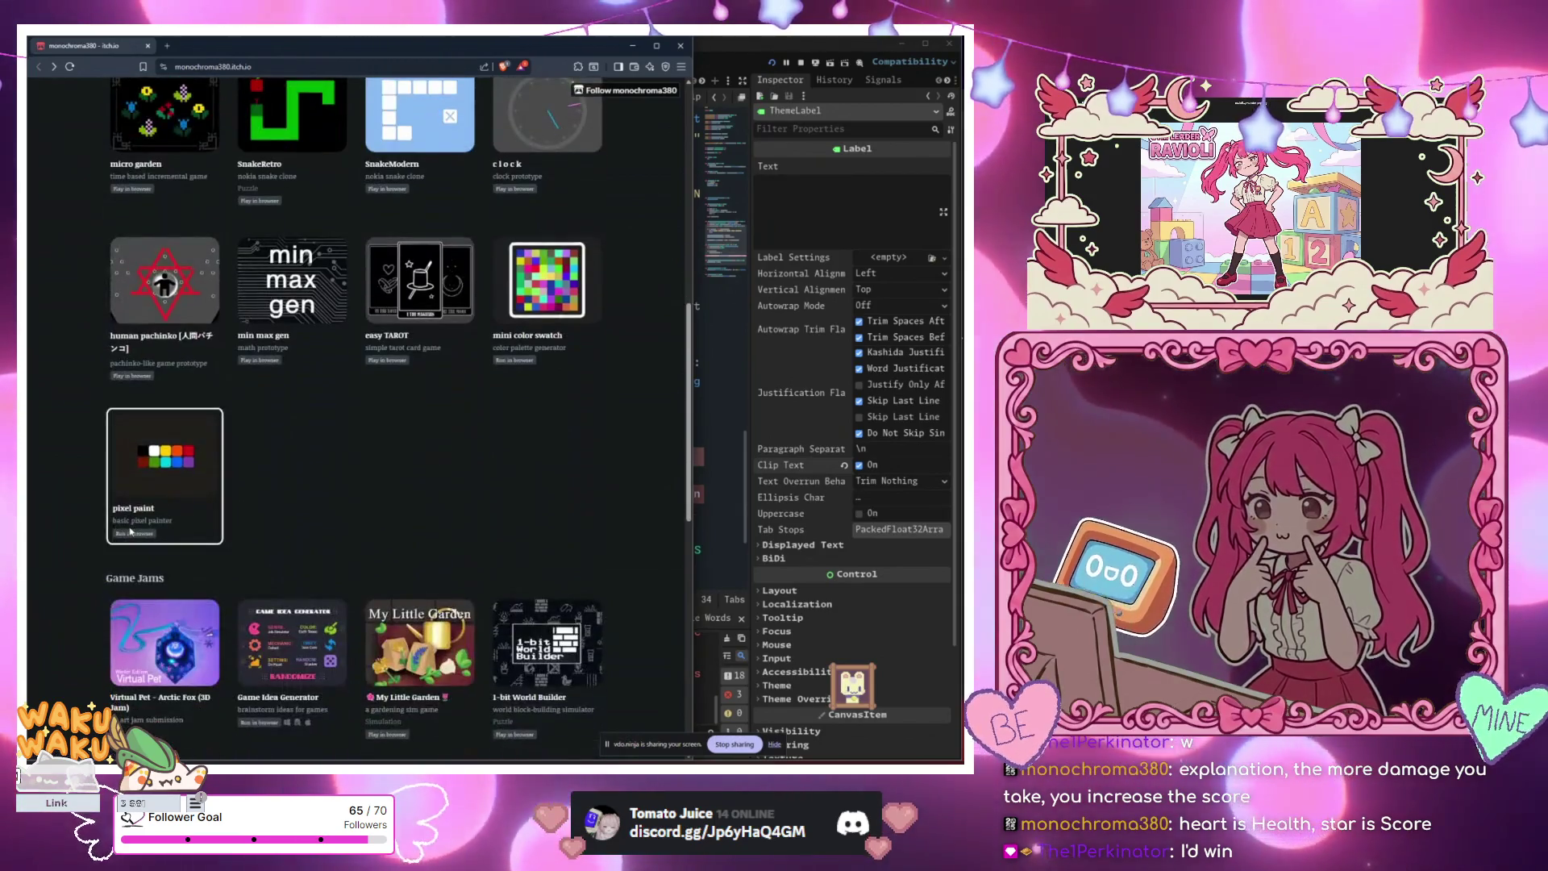
pyautogui.scroll(-5, 48, 515)
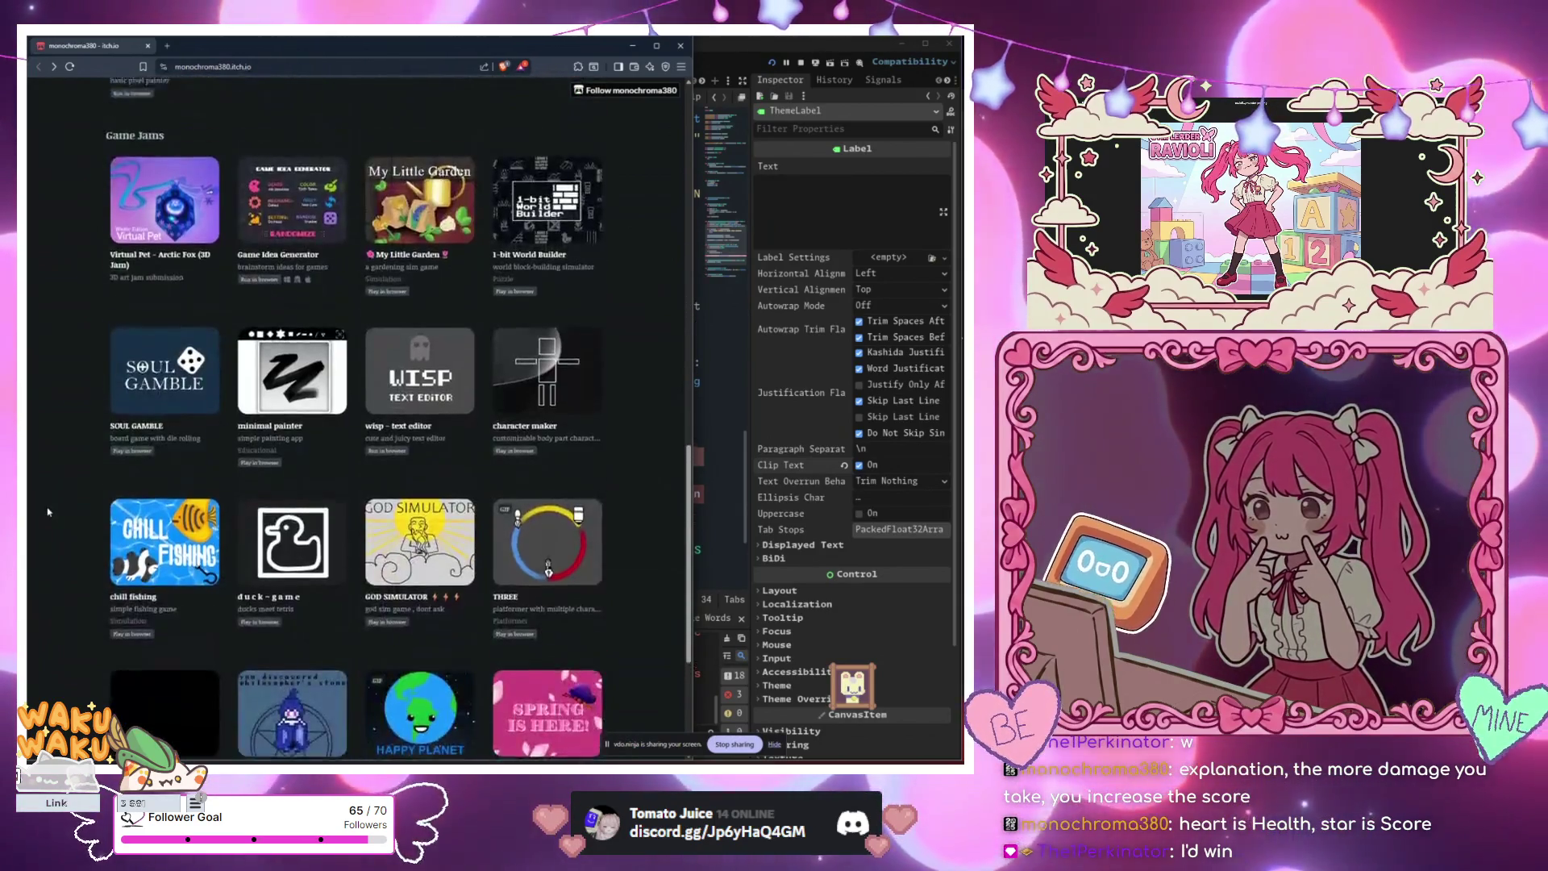
pyautogui.scroll(1, 436, 333)
pyautogui.scroll(-3, 565, 387)
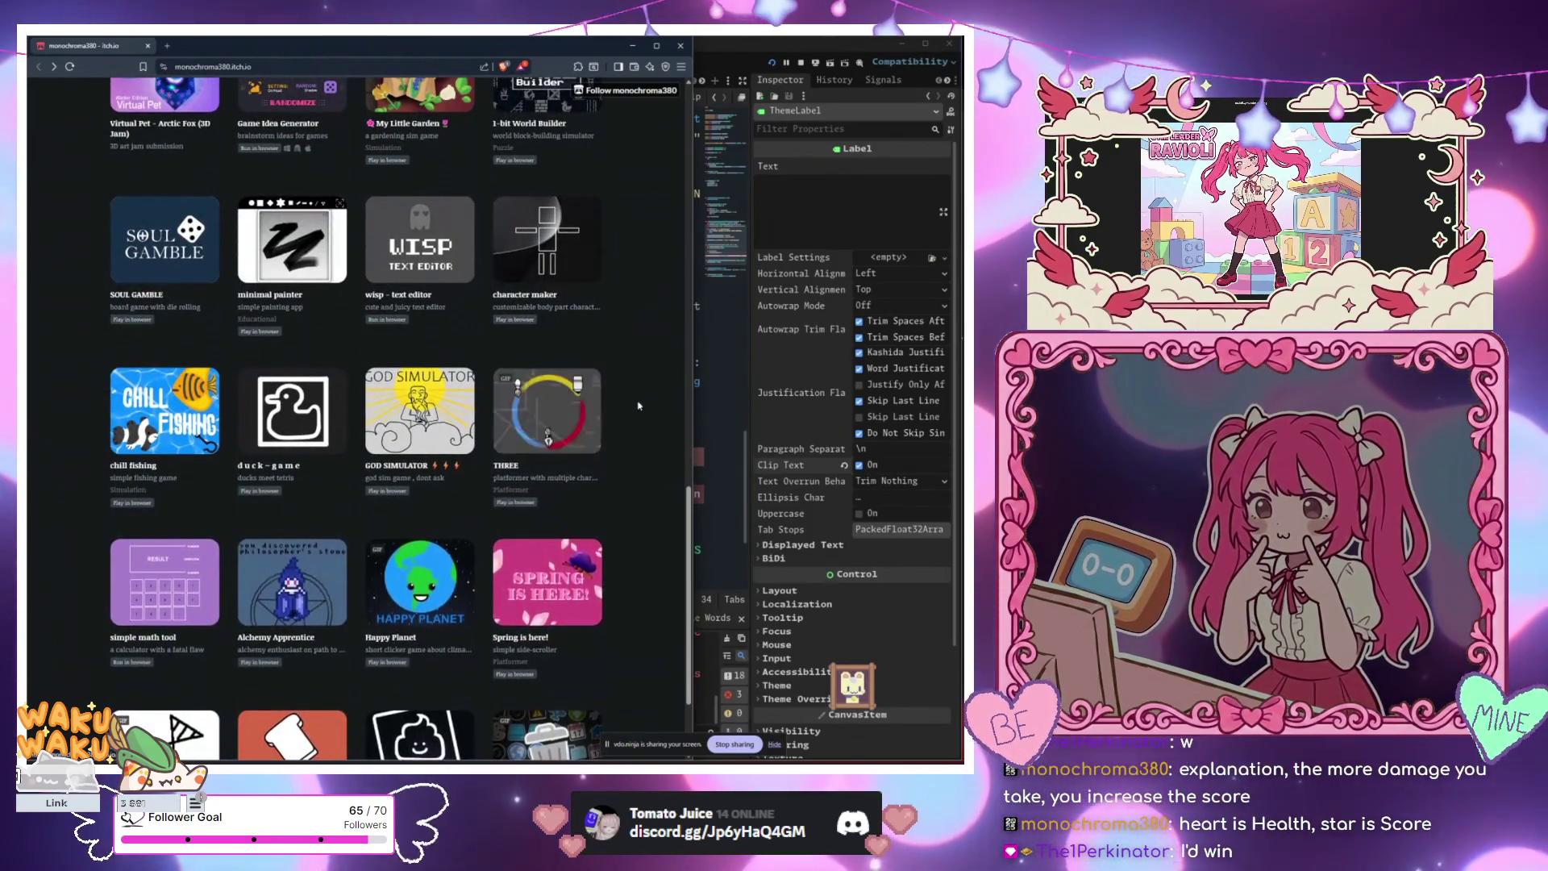
pyautogui.scroll(4, 642, 424)
pyautogui.scroll(10, 643, 424)
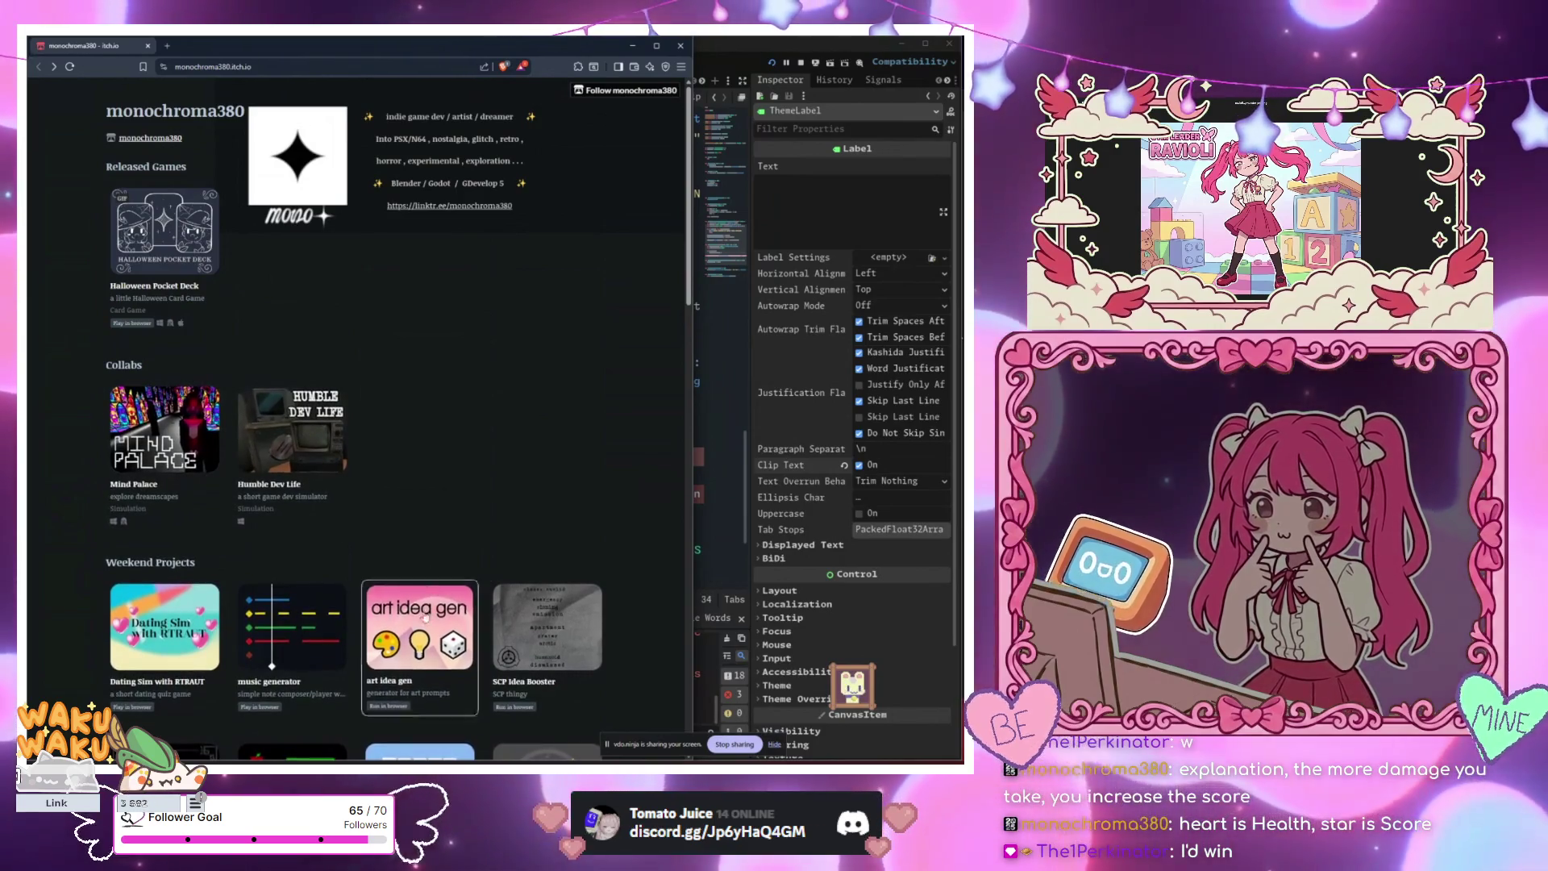
pyautogui.scroll(-15, 620, 522)
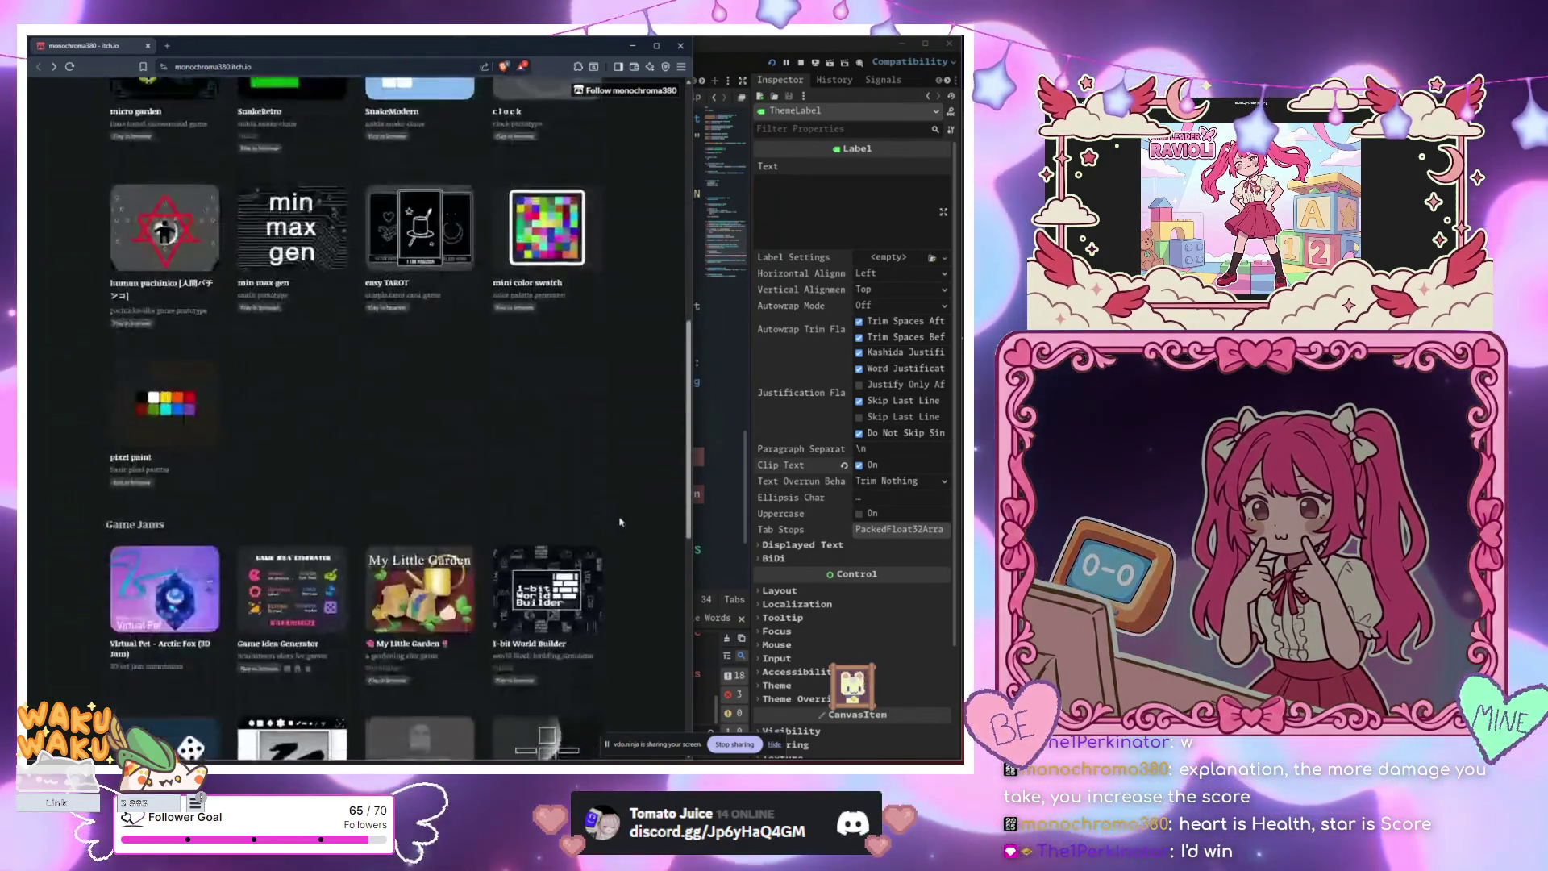
pyautogui.scroll(-1, 620, 521)
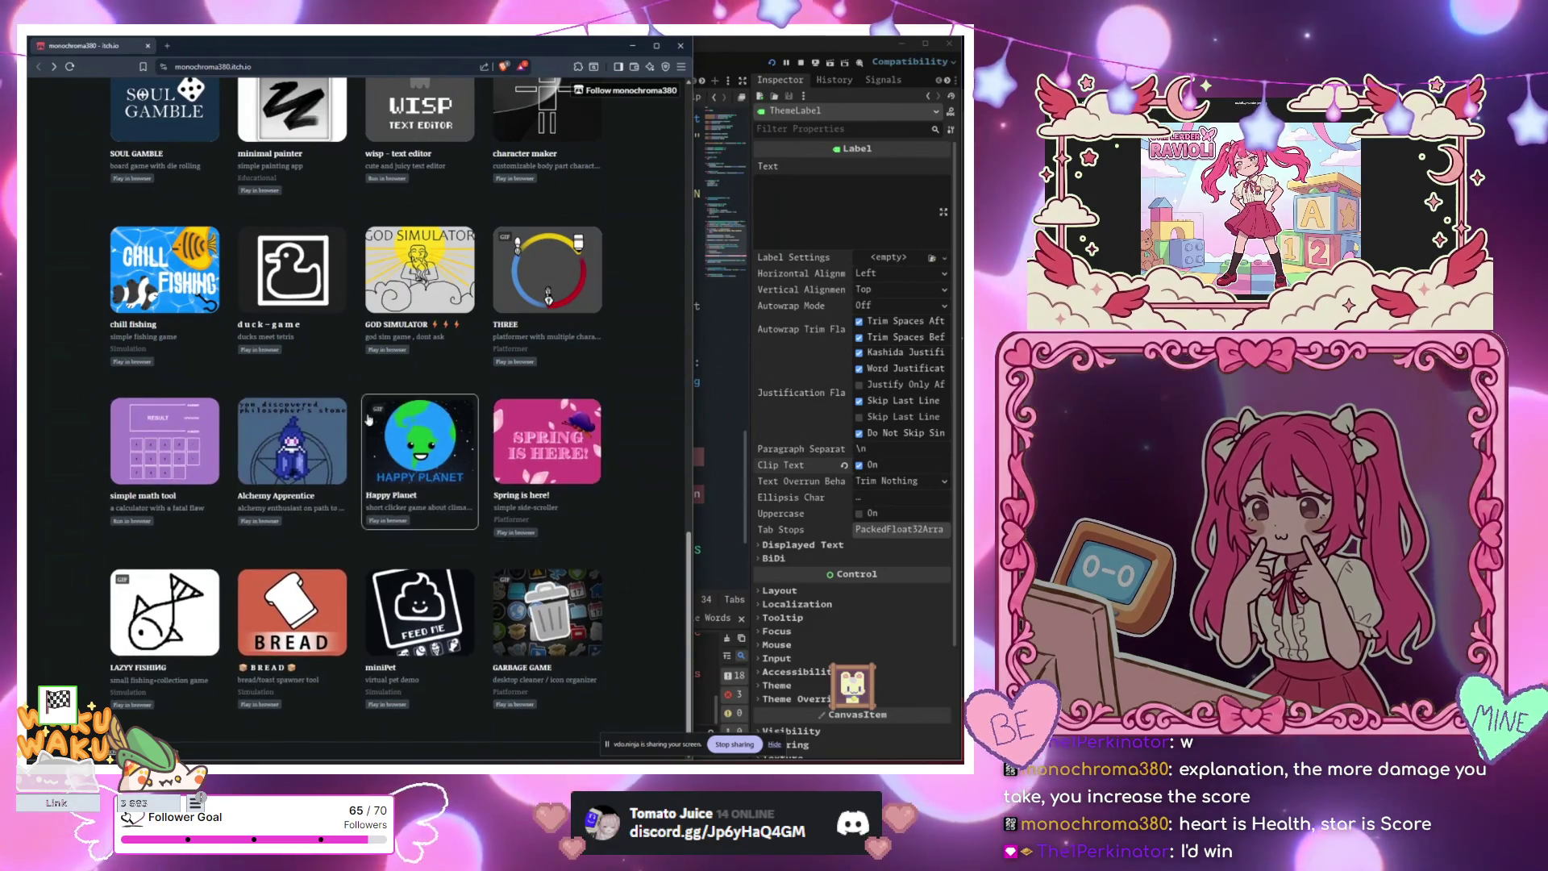
pyautogui.scroll(2, 549, 293)
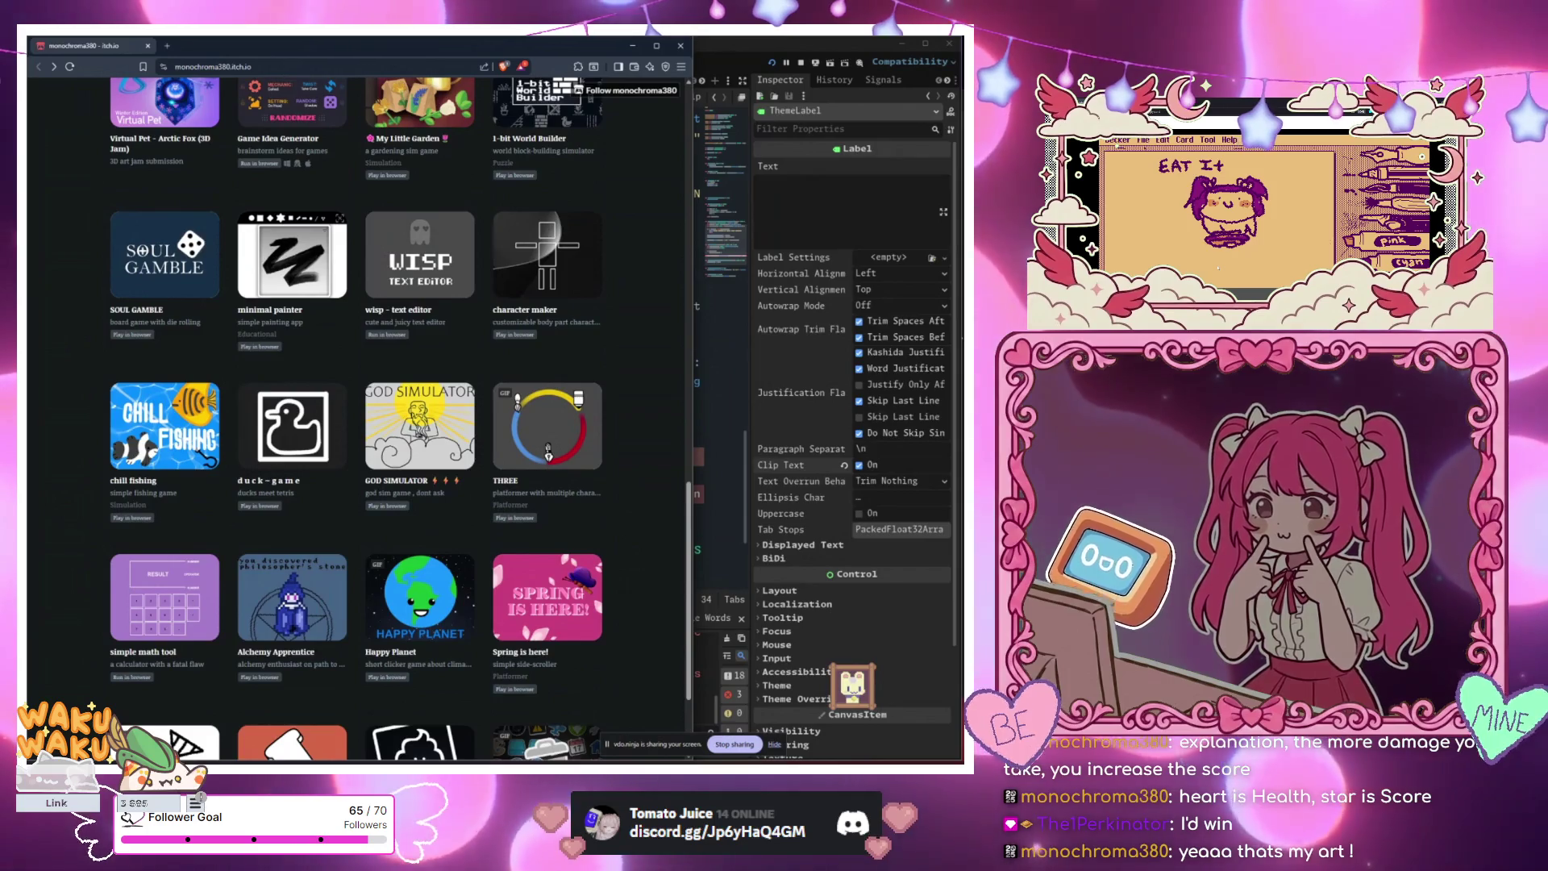
pyautogui.scroll(-10, 481, 586)
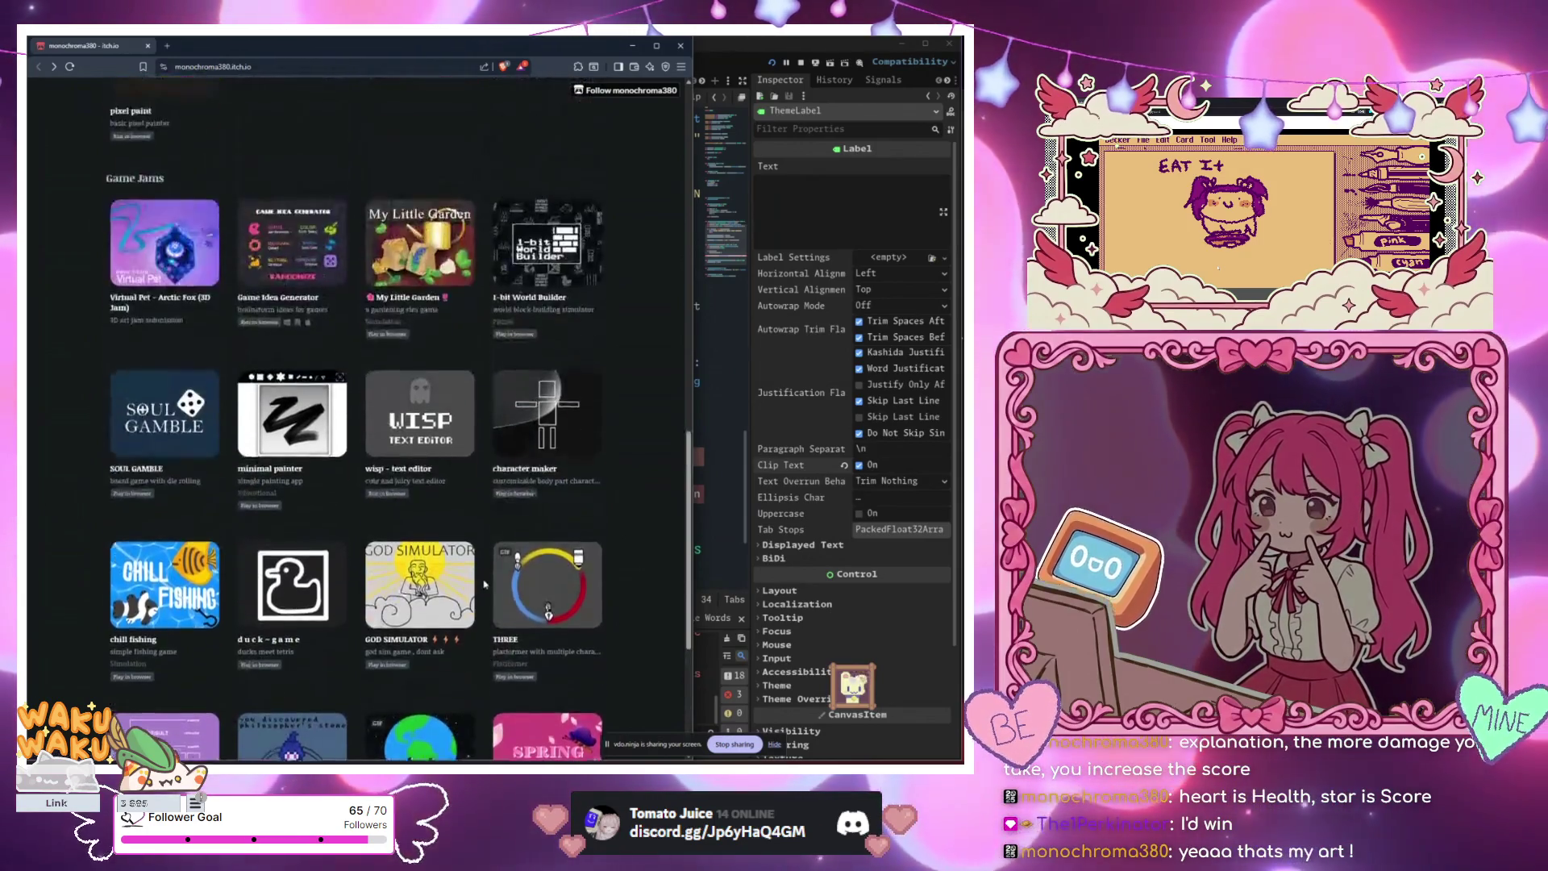
pyautogui.scroll(6, 482, 585)
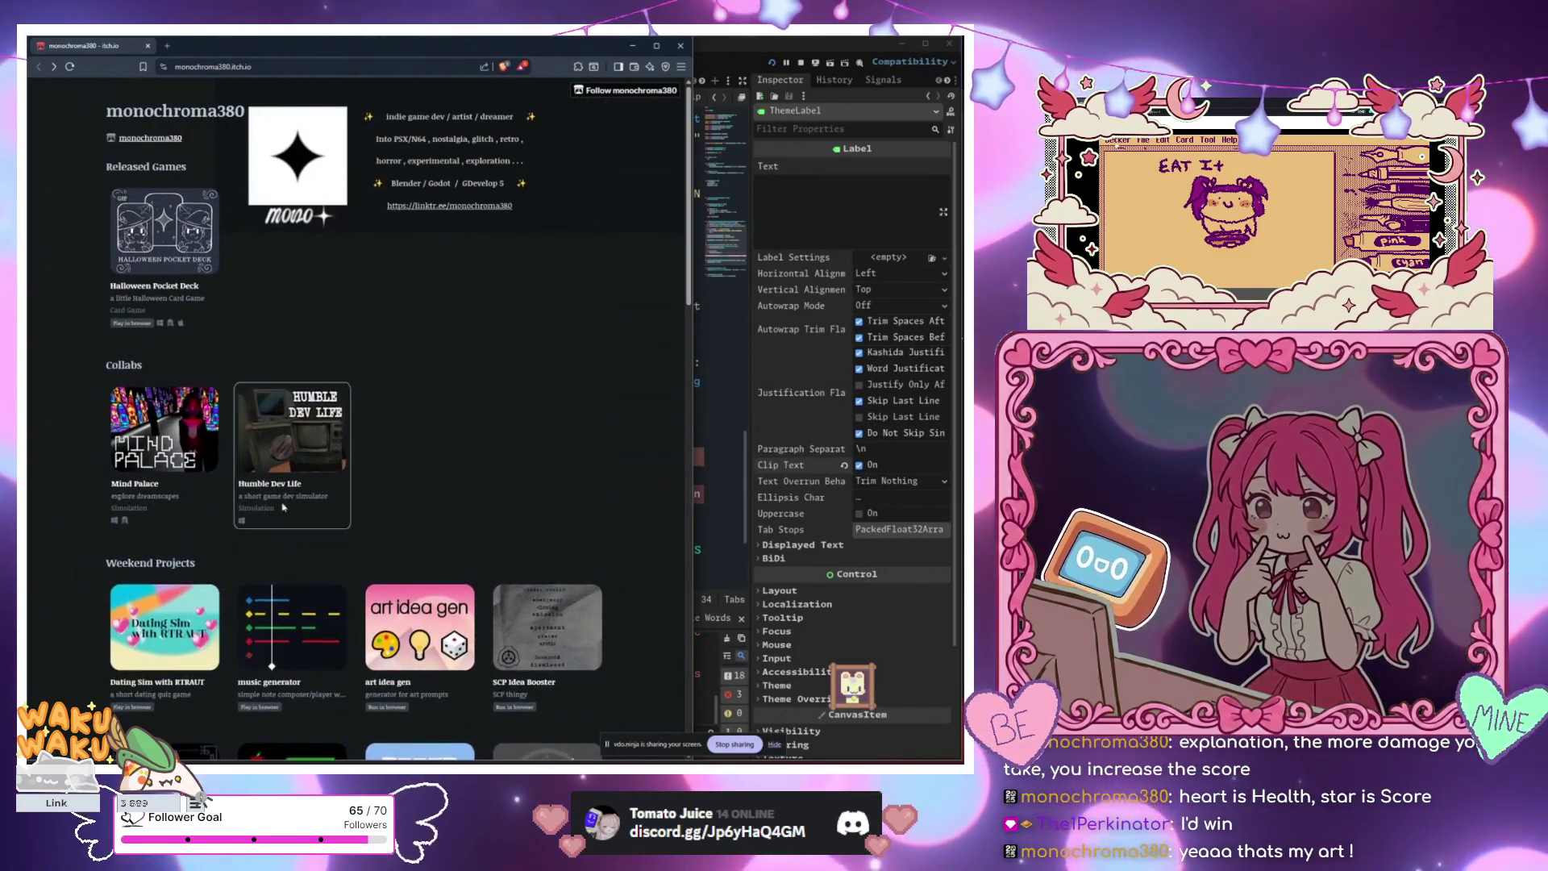
pyautogui.scroll(-5, 480, 486)
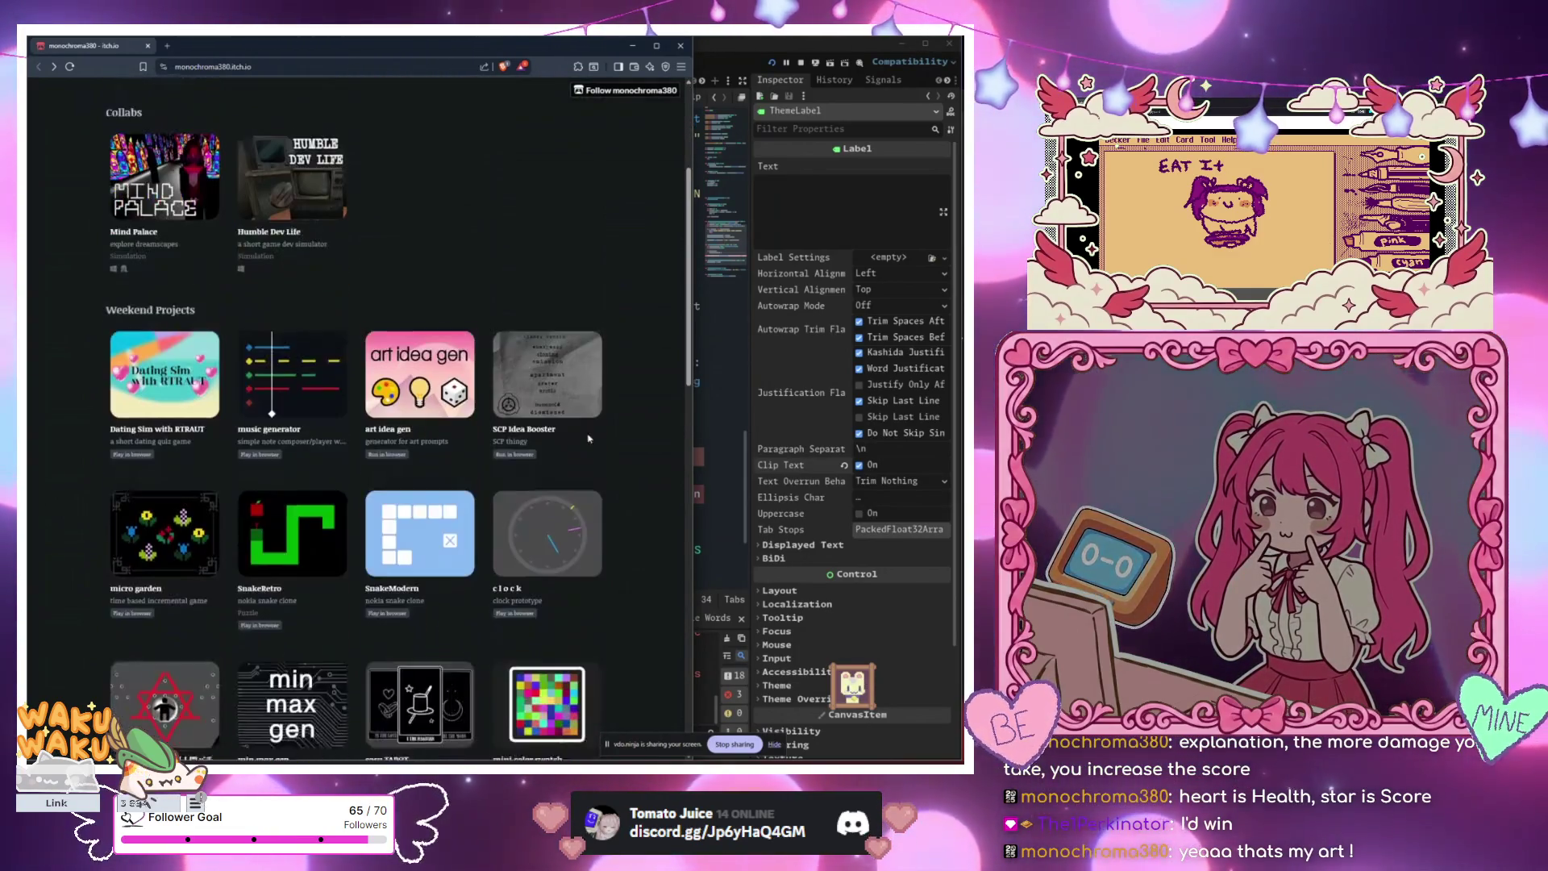
pyautogui.scroll(-3, 657, 449)
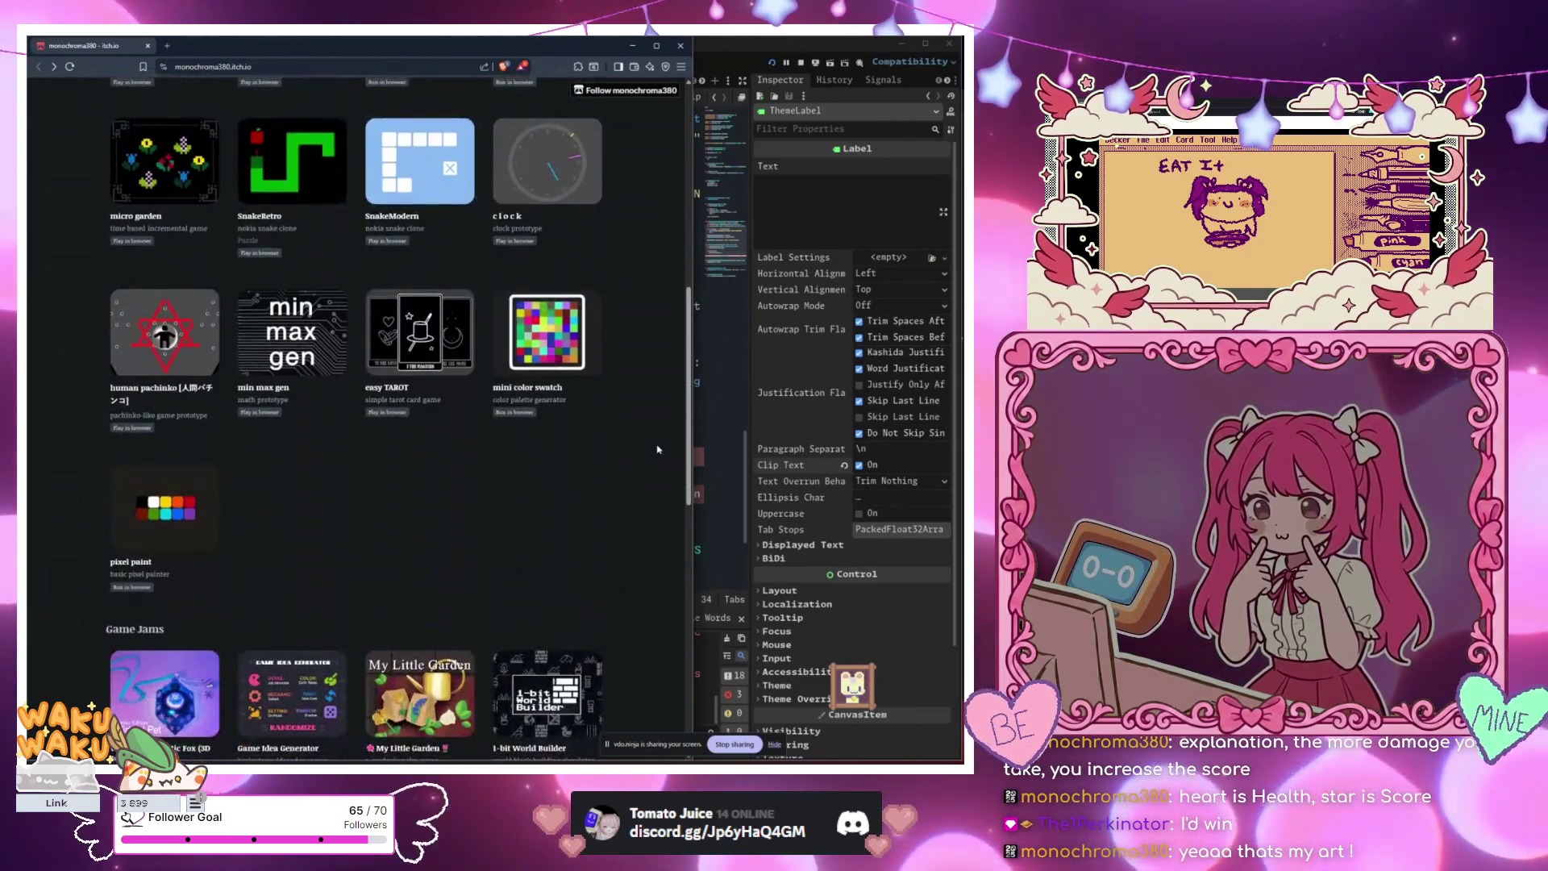
pyautogui.scroll(-4, 482, 379)
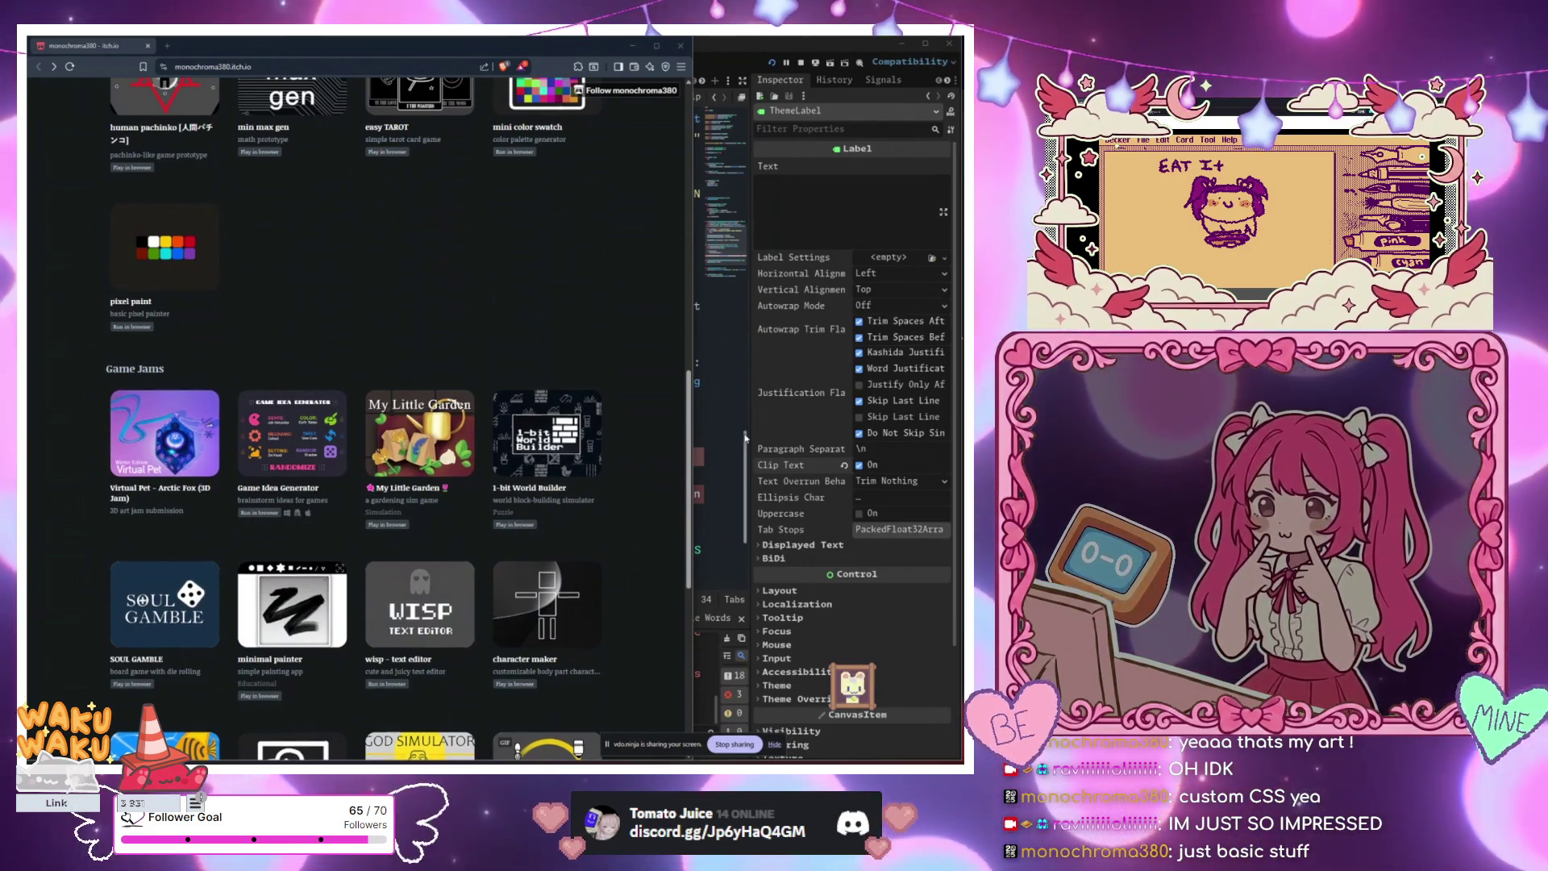
pyautogui.scroll(-5, 660, 410)
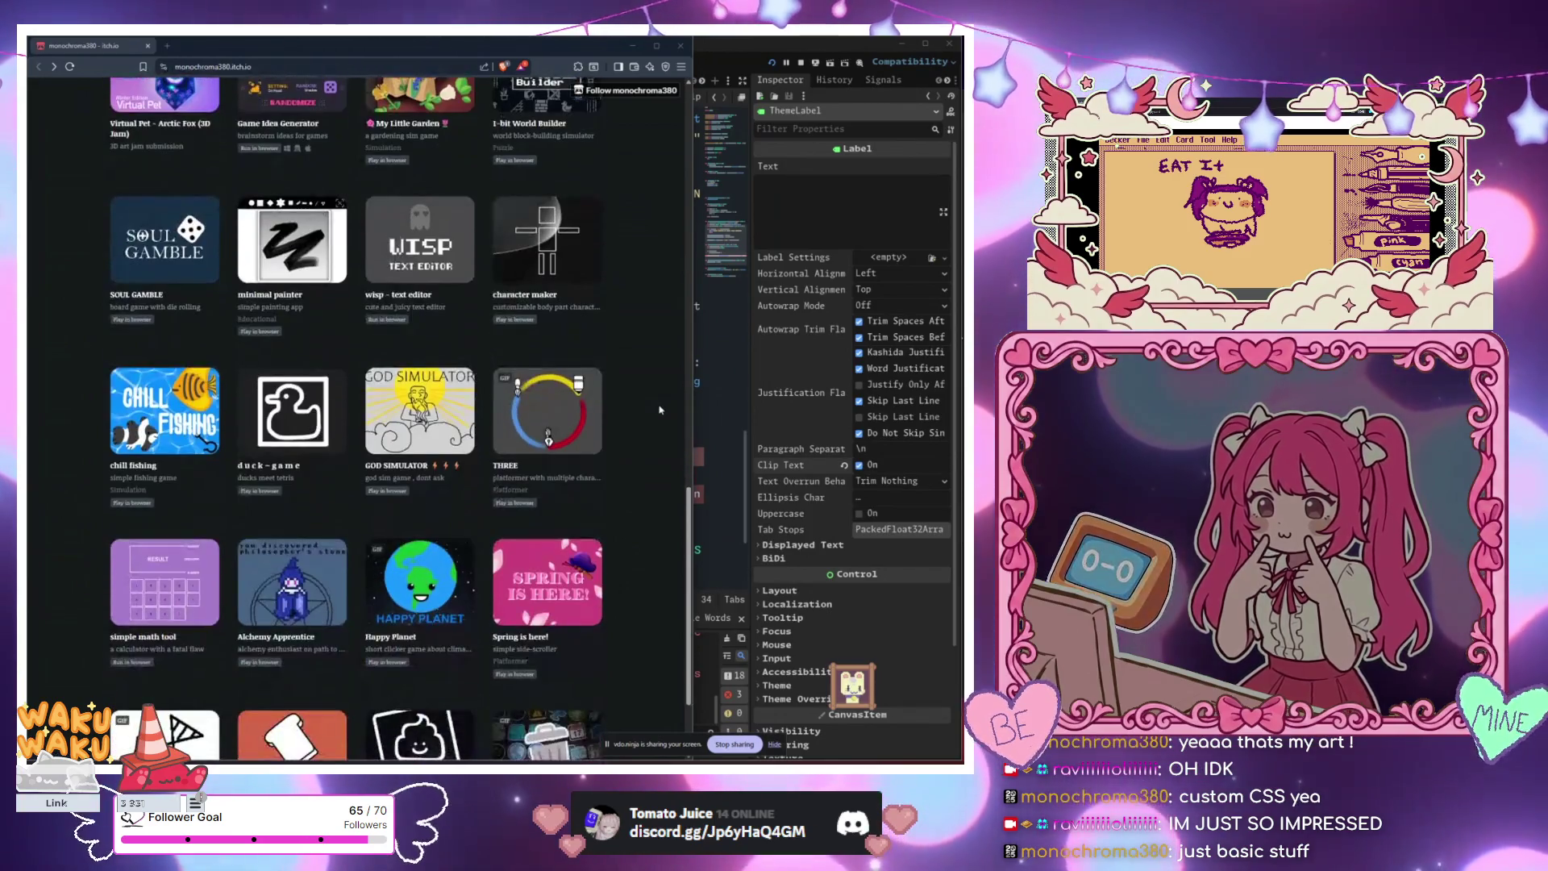
pyautogui.scroll(-2, 661, 410)
pyautogui.press('super+Down')
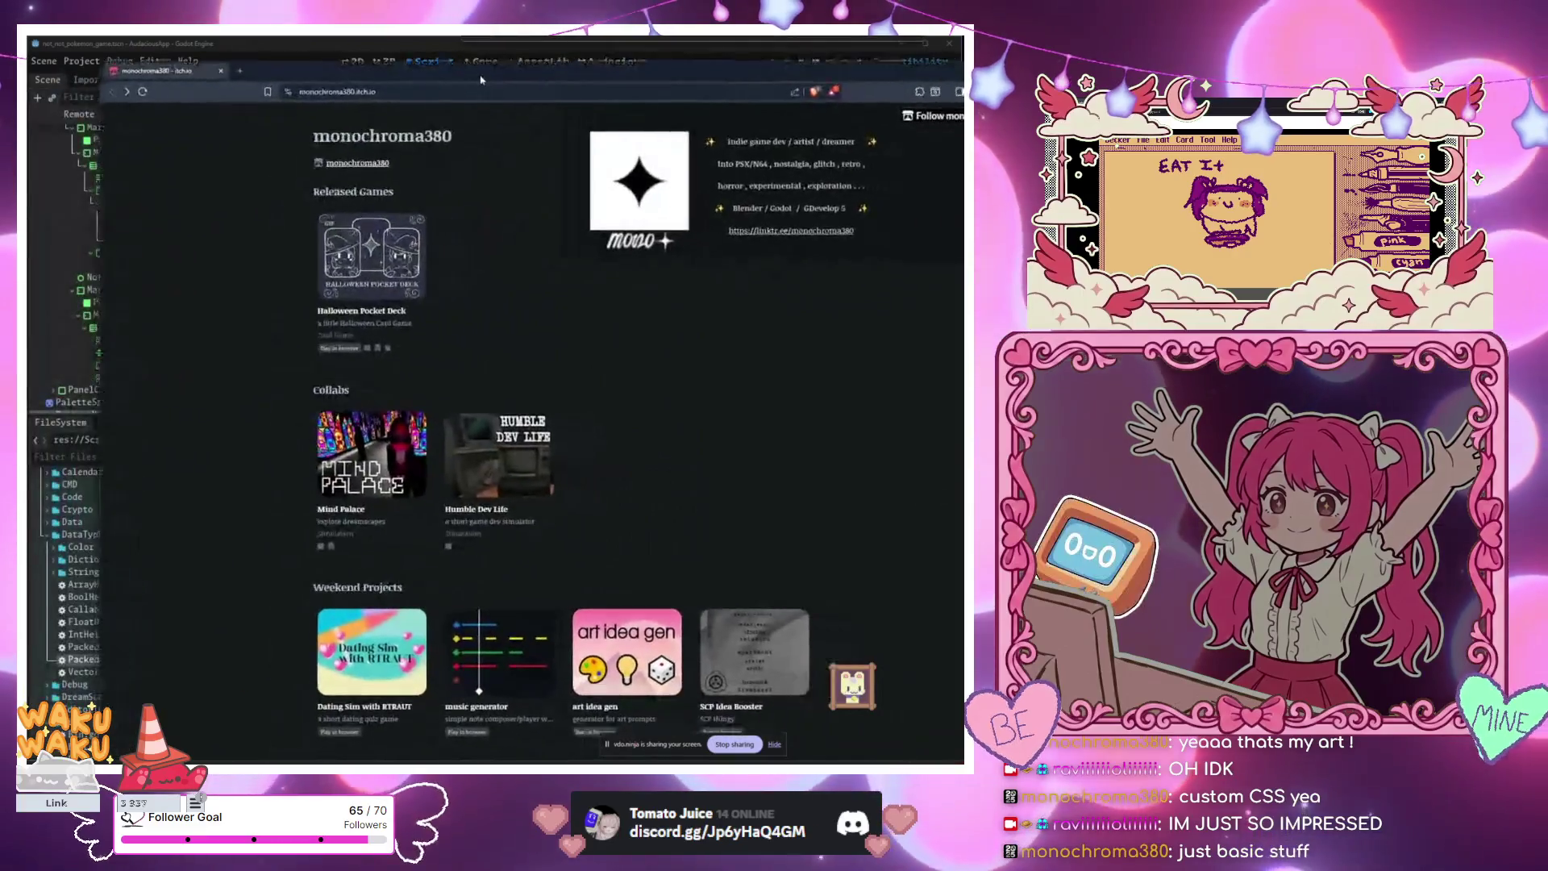
# - Back in Godot, inspect the TwitchModule and ThemeAiModule nodes, then return to script lines 83 and 94
pyautogui.press('super+Down')
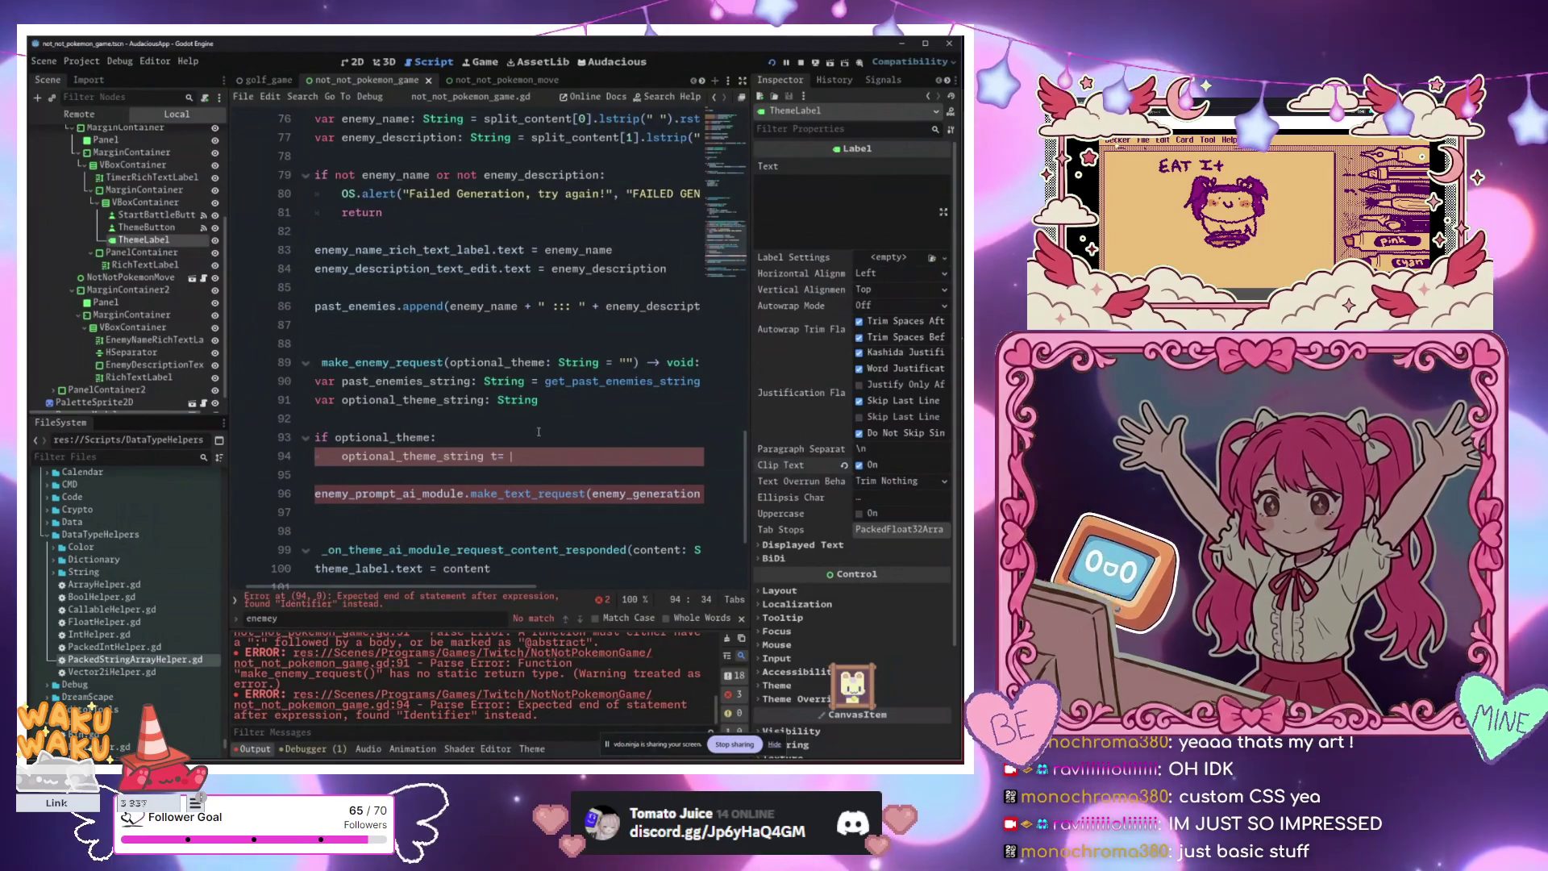
pyautogui.scroll(-1, 162, 333)
pyautogui.scroll(5, 106, 261)
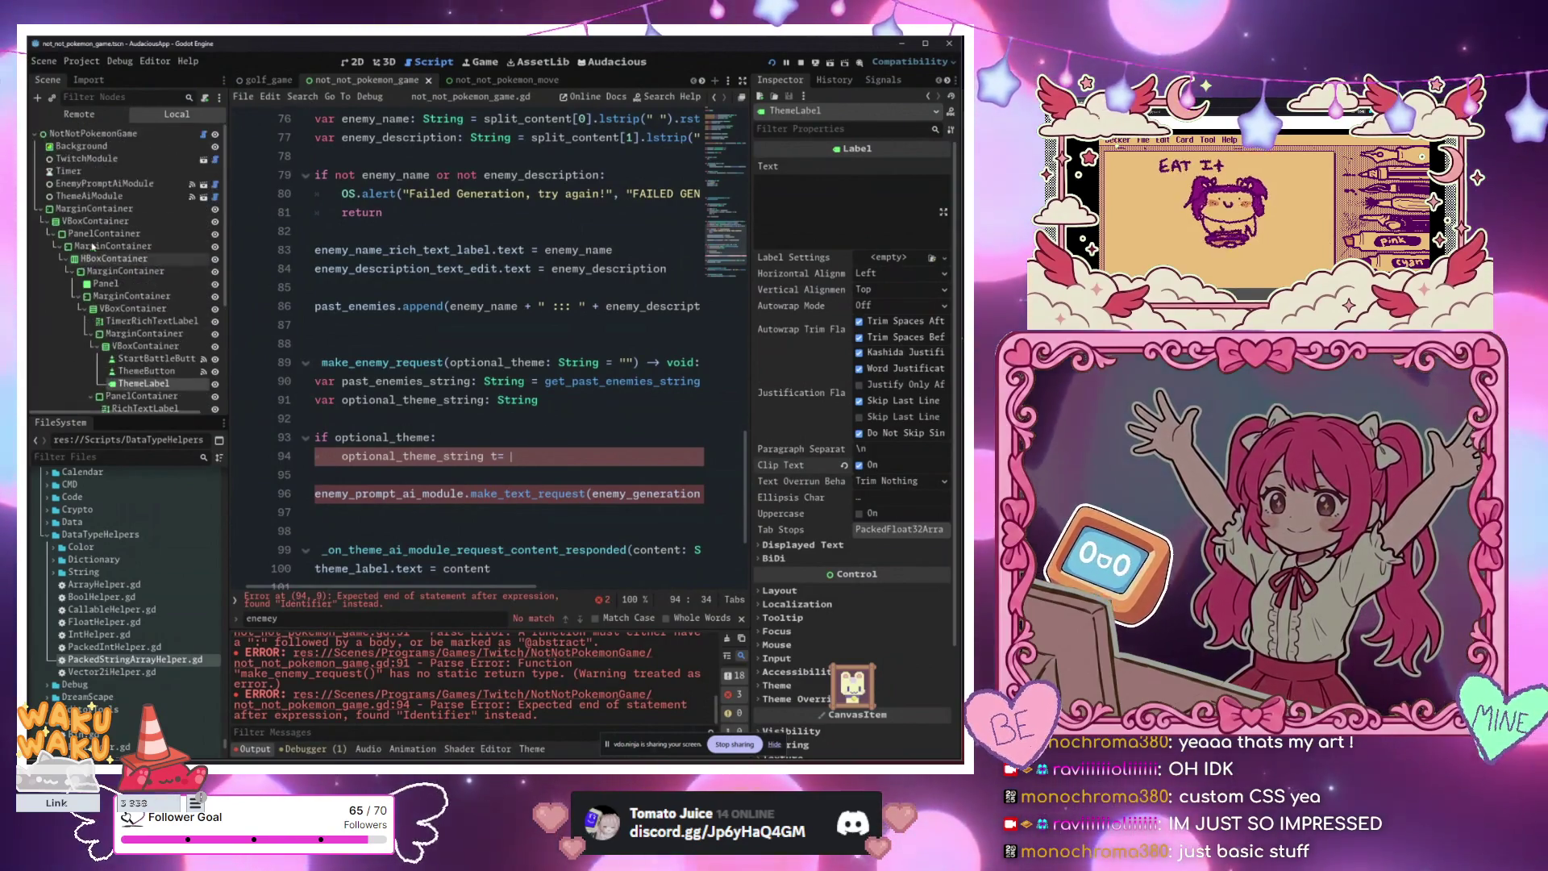
pyautogui.click(145, 158)
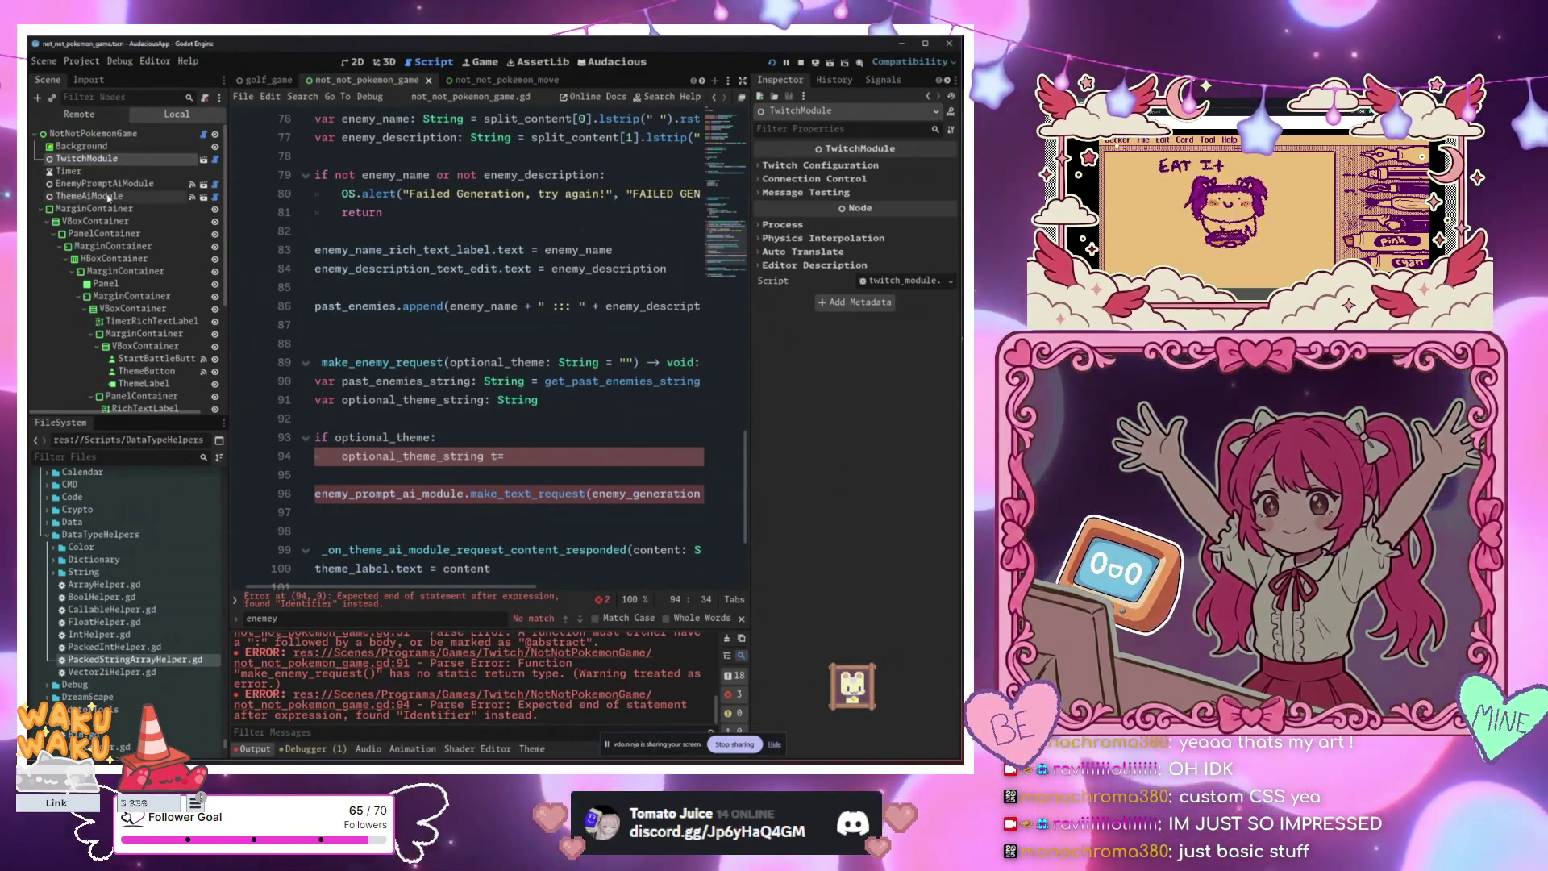
pyautogui.click(105, 197)
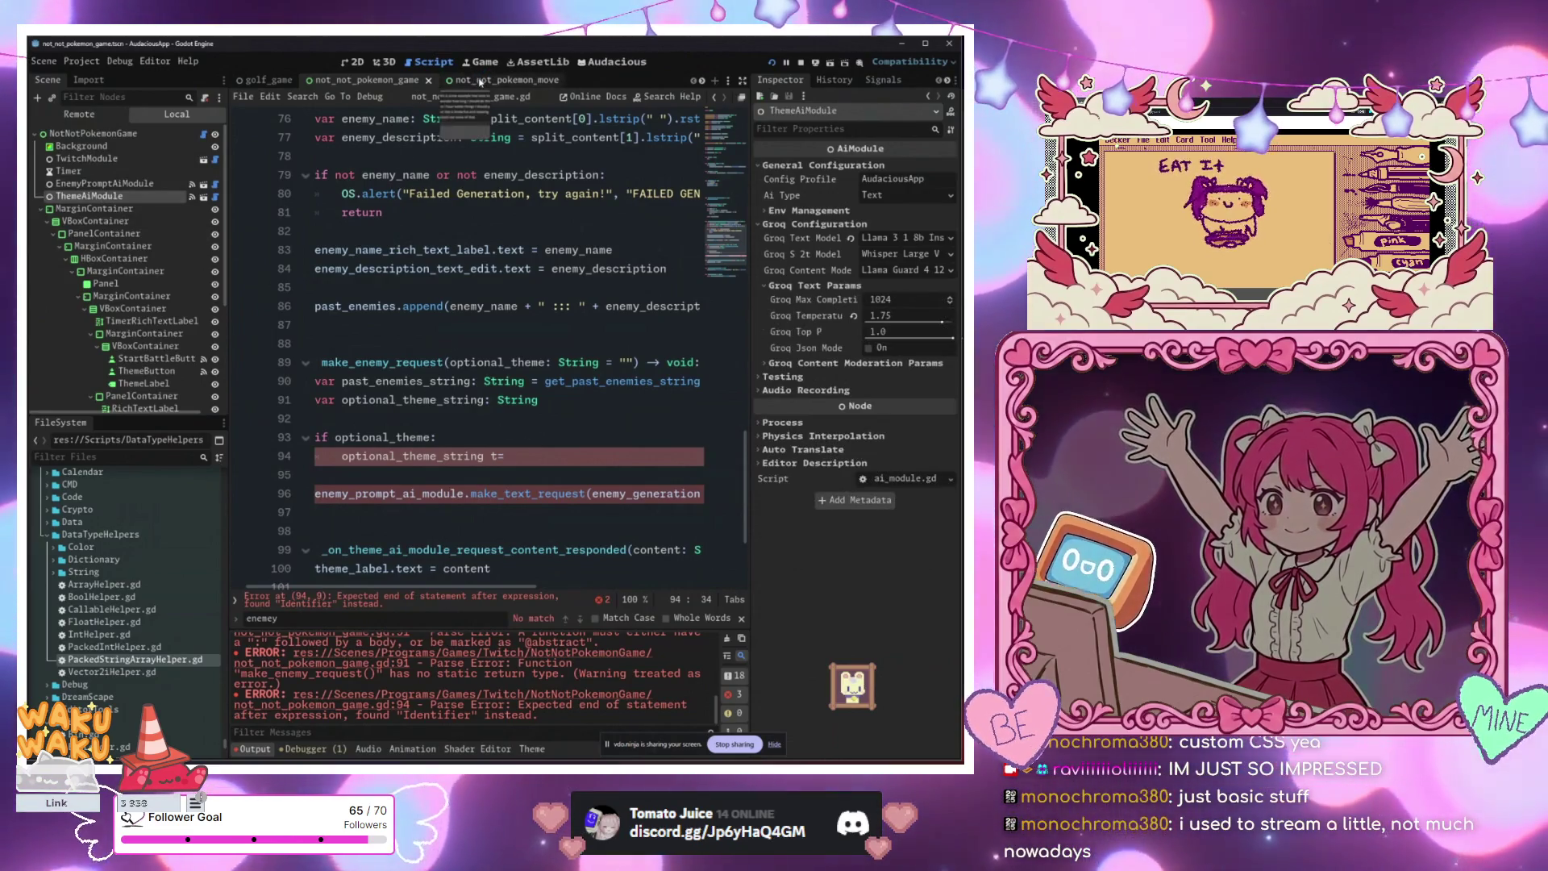
pyautogui.click(536, 250)
pyautogui.click(545, 455)
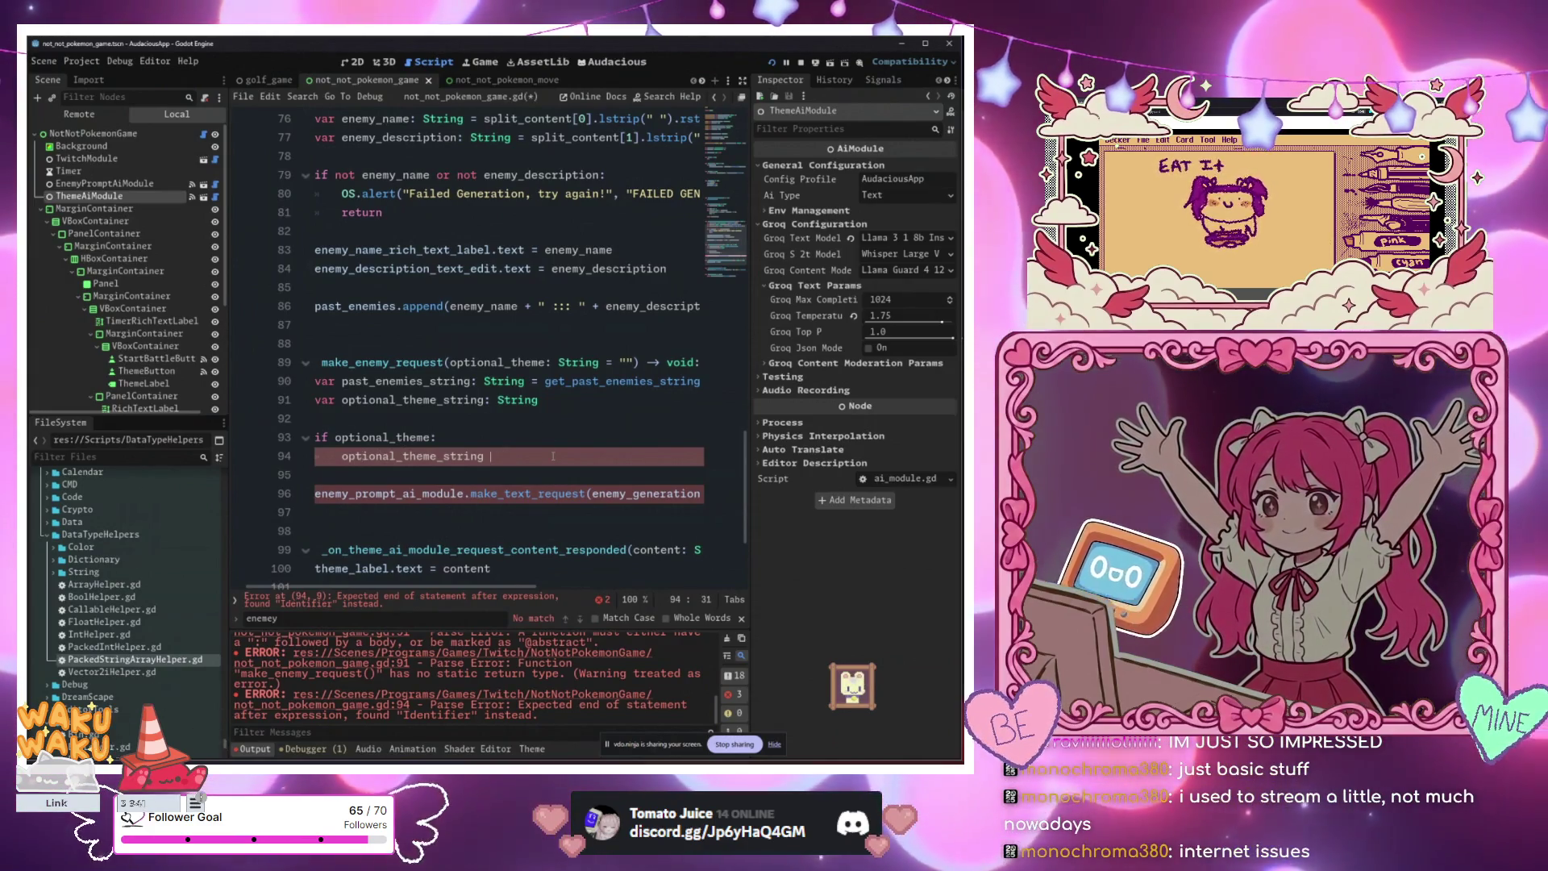
# - Try deleting the optional_theme if-block and variable, then undo to restore them
pyautogui.press('BackSpace')
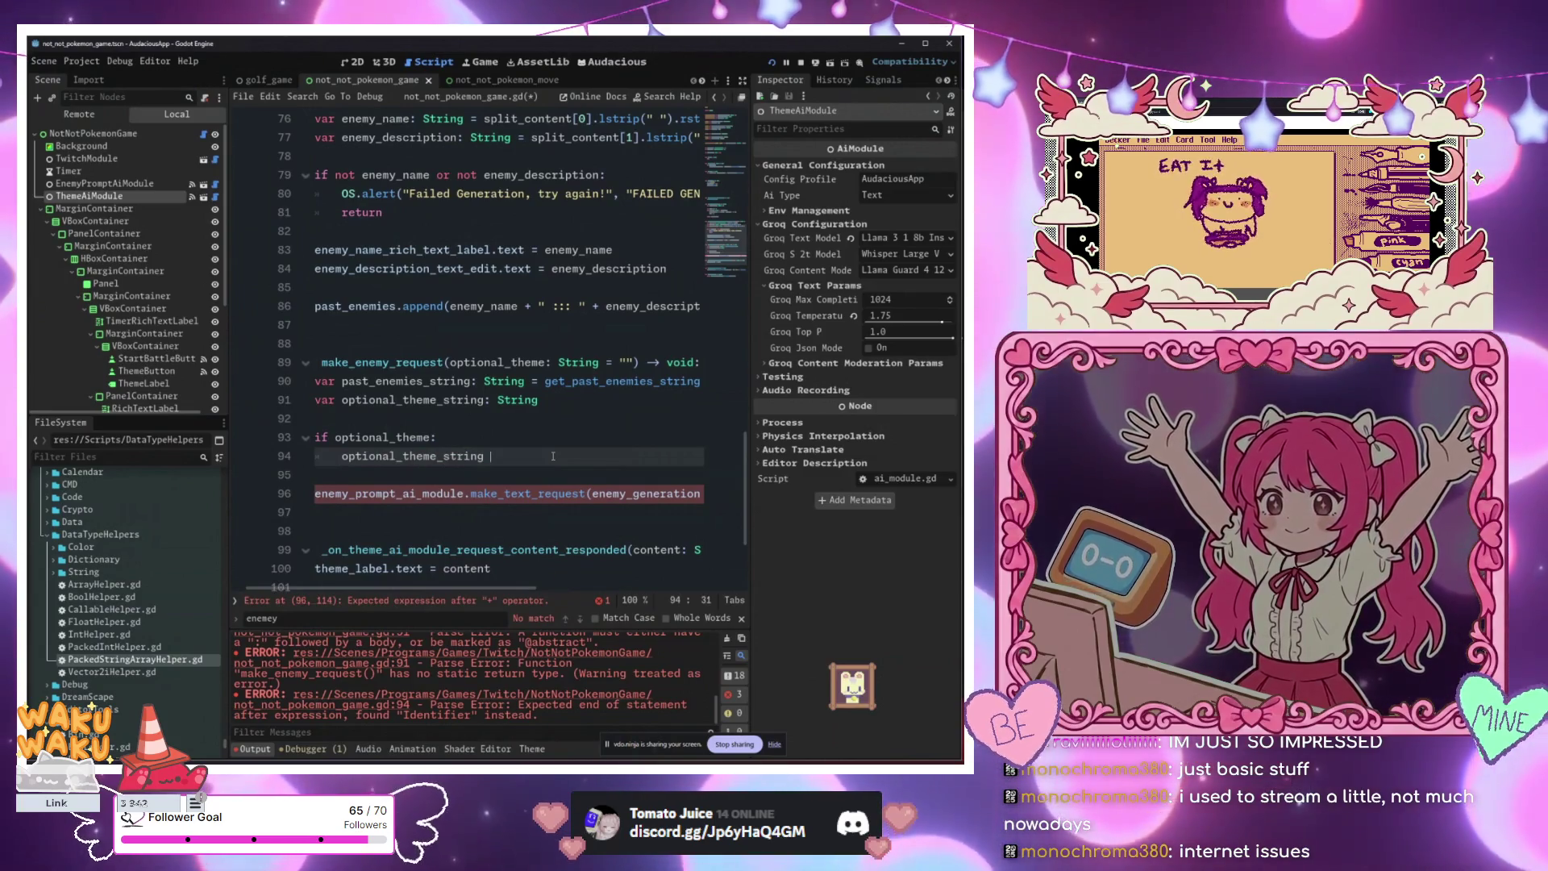
pyautogui.moveTo(512, 461); pyautogui.dragTo(373, 440)
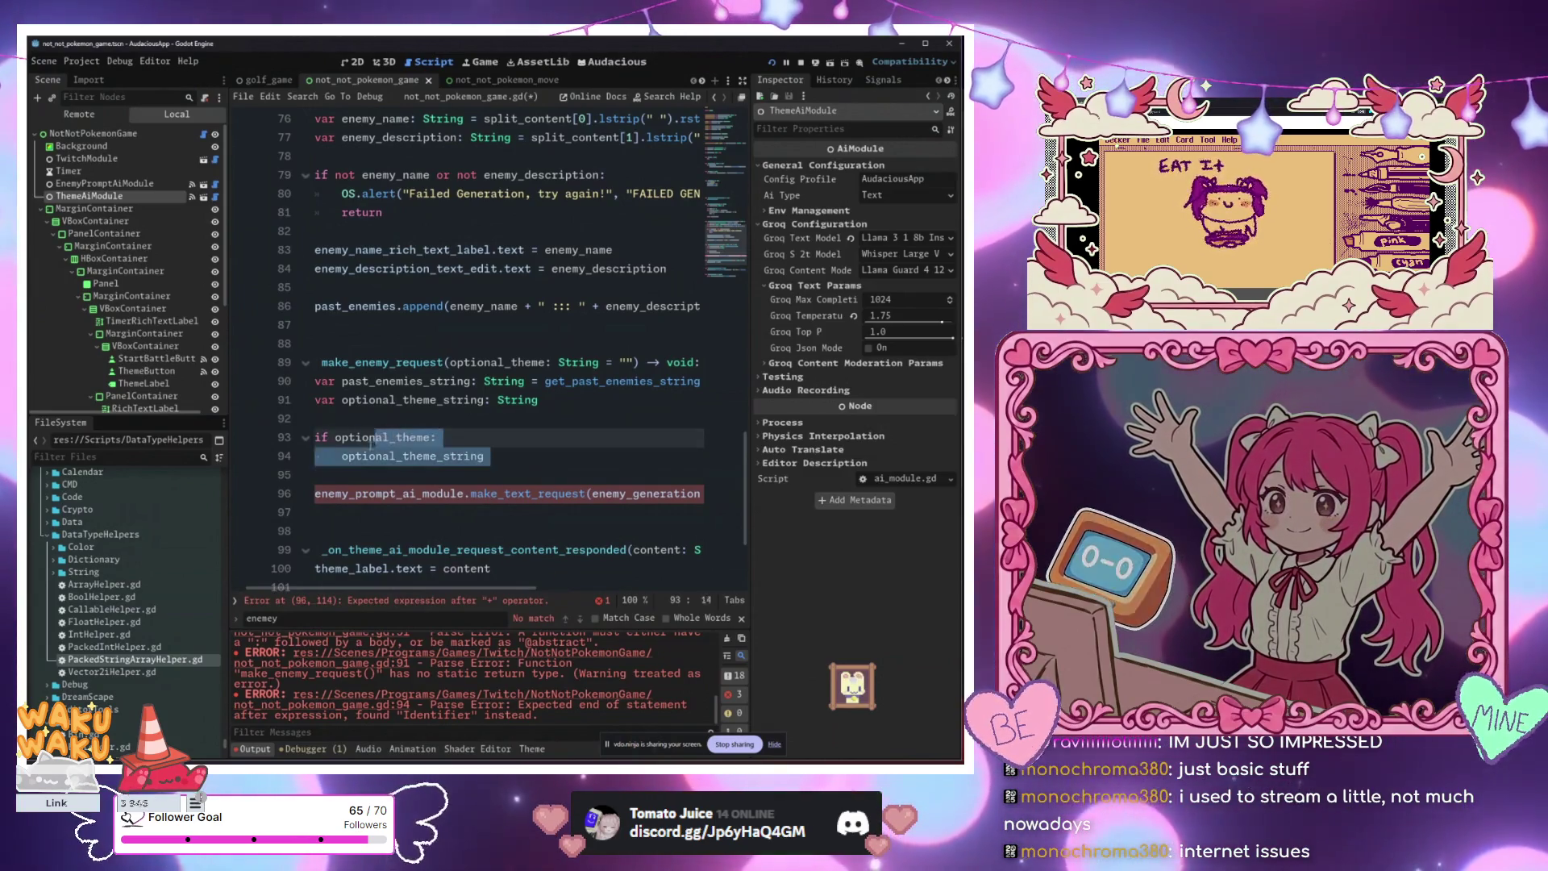
pyautogui.press('BackSpace')
pyautogui.press('BackSpace')
pyautogui.press('BackSpace')
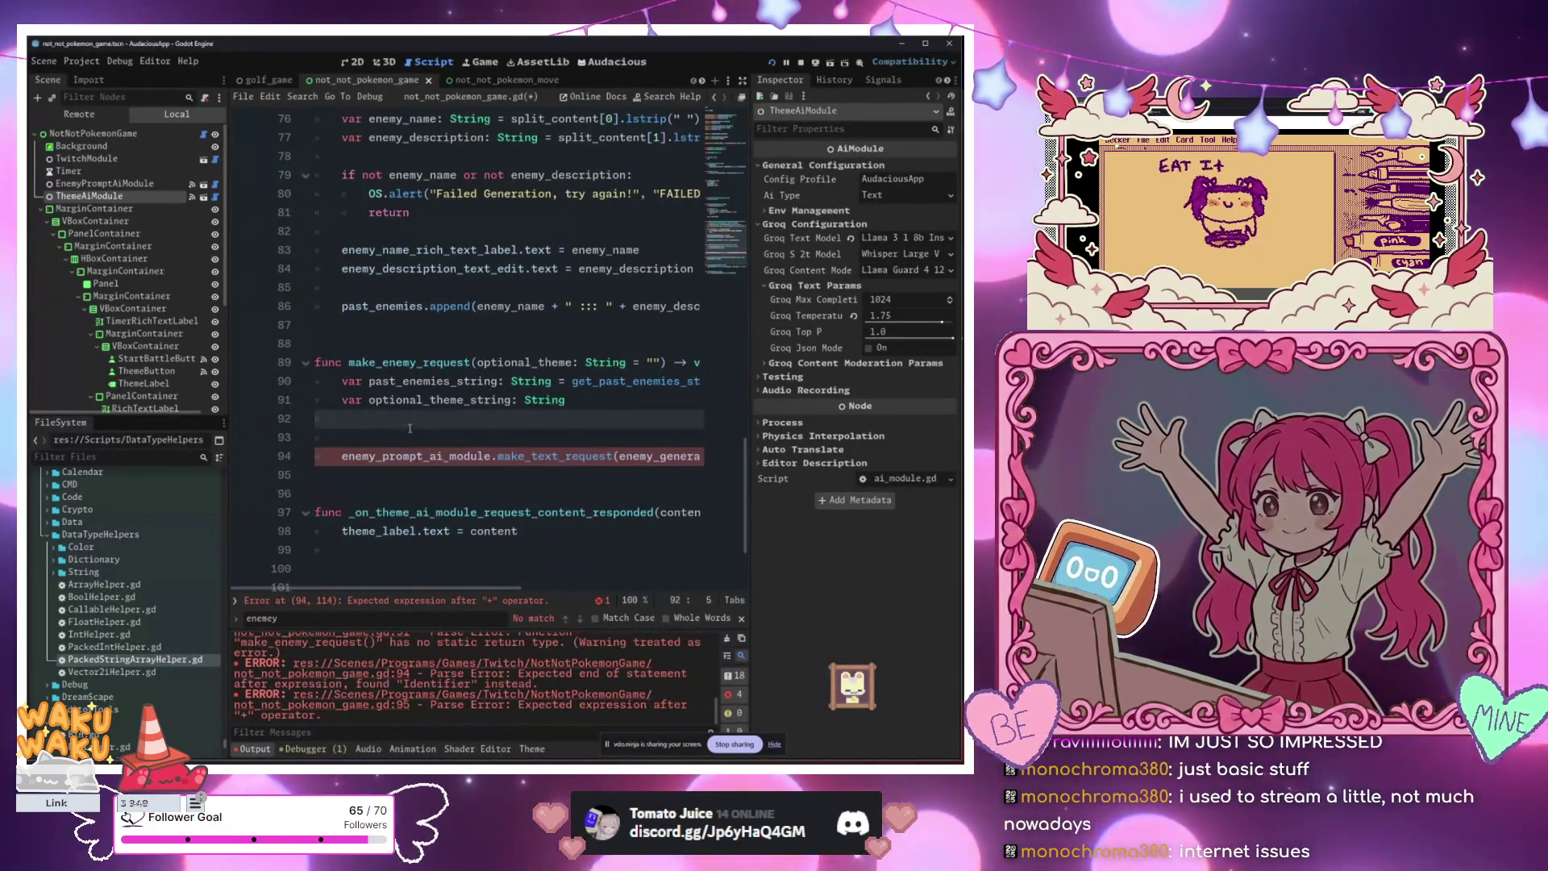
pyautogui.press('BackSpace')
pyautogui.press('BackSpace')
pyautogui.hotkey('ctrl', 'BackSpace')
pyautogui.hotkey('ctrl', 'BackSpace')
pyautogui.hotkey('ctrl', 'BackSpace')
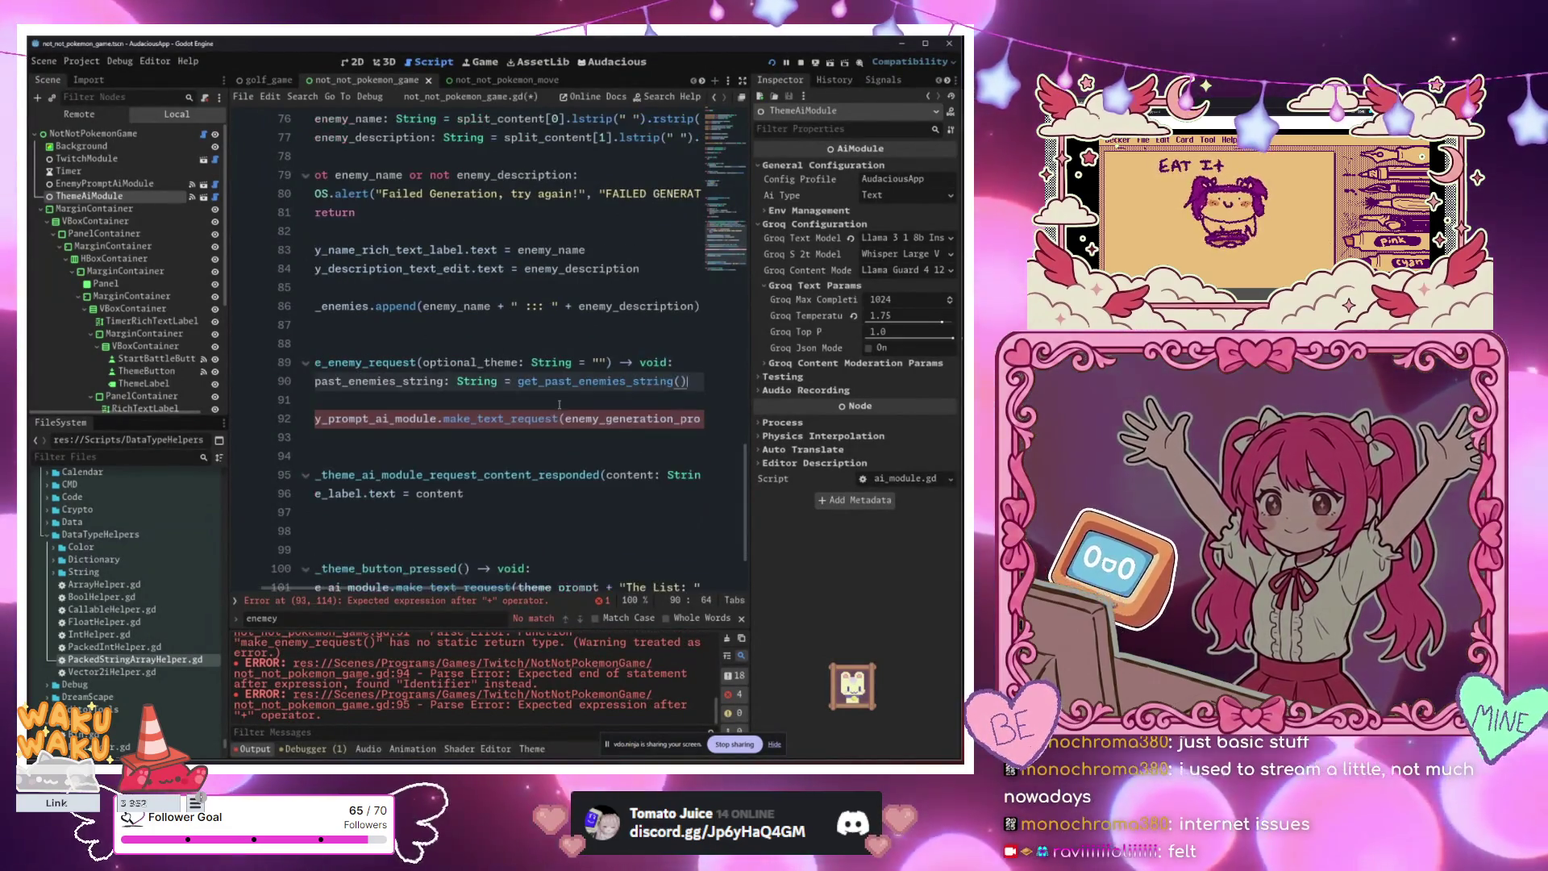
pyautogui.hscroll(5, 580, 418)
pyautogui.click(642, 418)
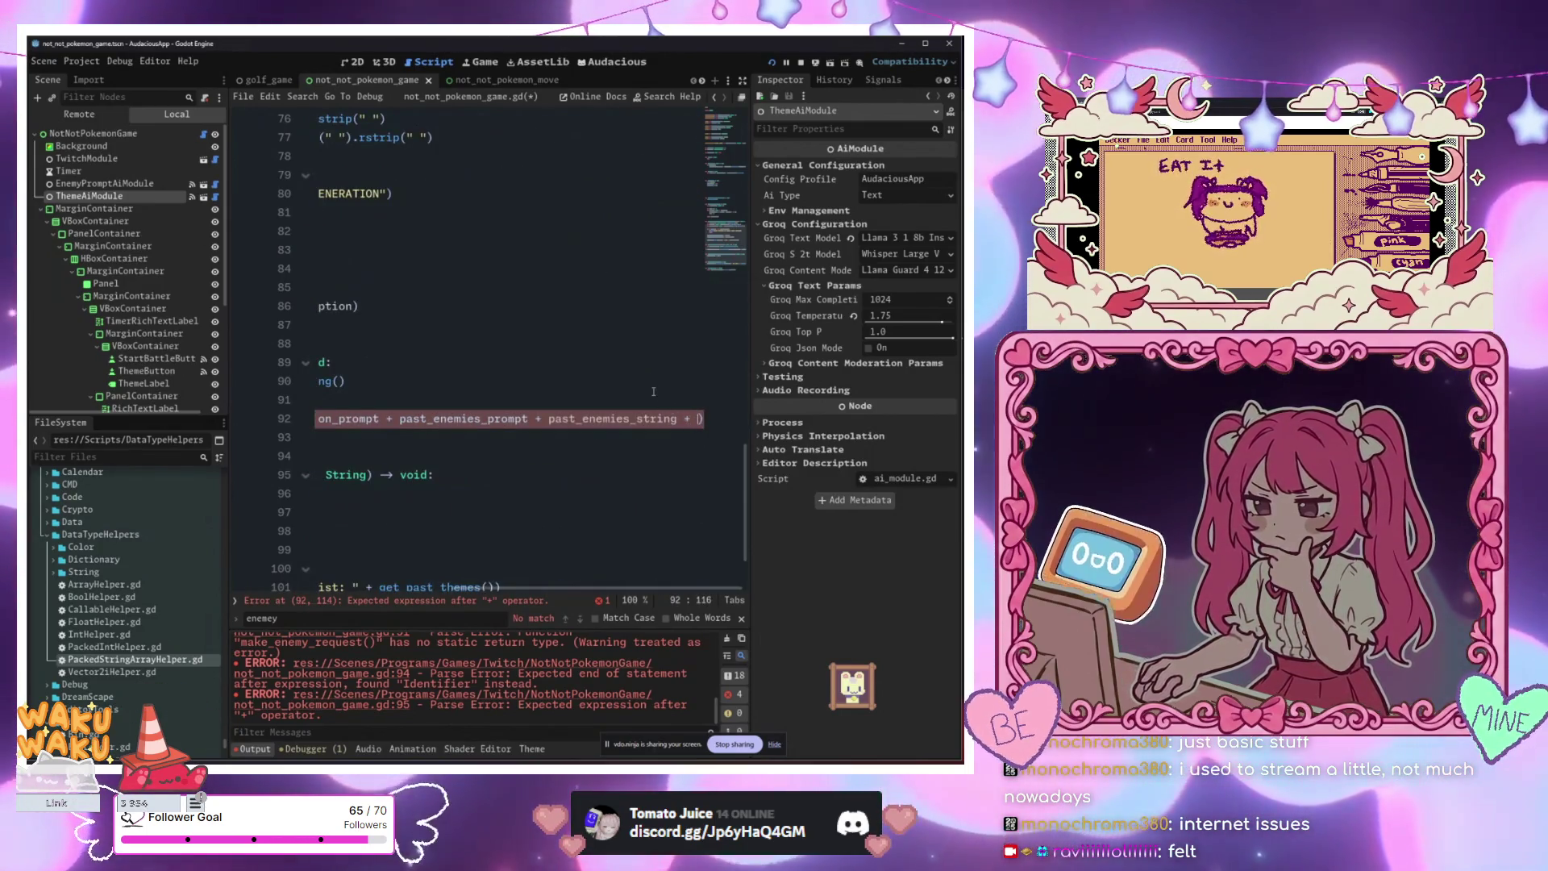
pyautogui.hotkey('ctrl', 'z')
pyautogui.hotkey('ctrl', 'z')
# - Set optional_theme_string to the 'also a theme you can use for inspiration:' text plus optional_theme, and save
pyautogui.click(596, 452)
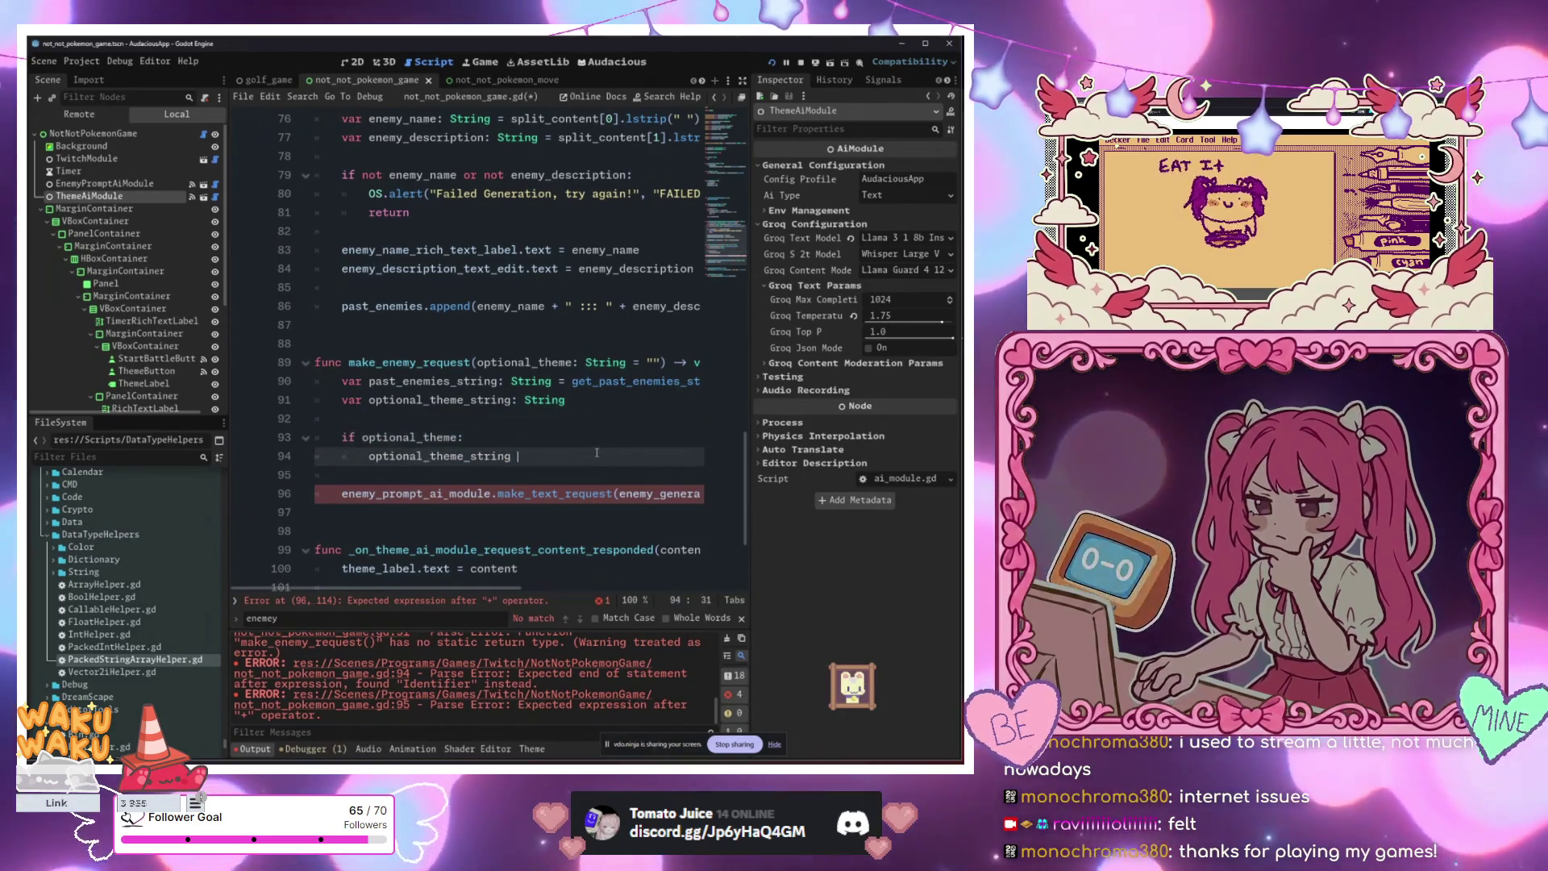
pyautogui.write('=')
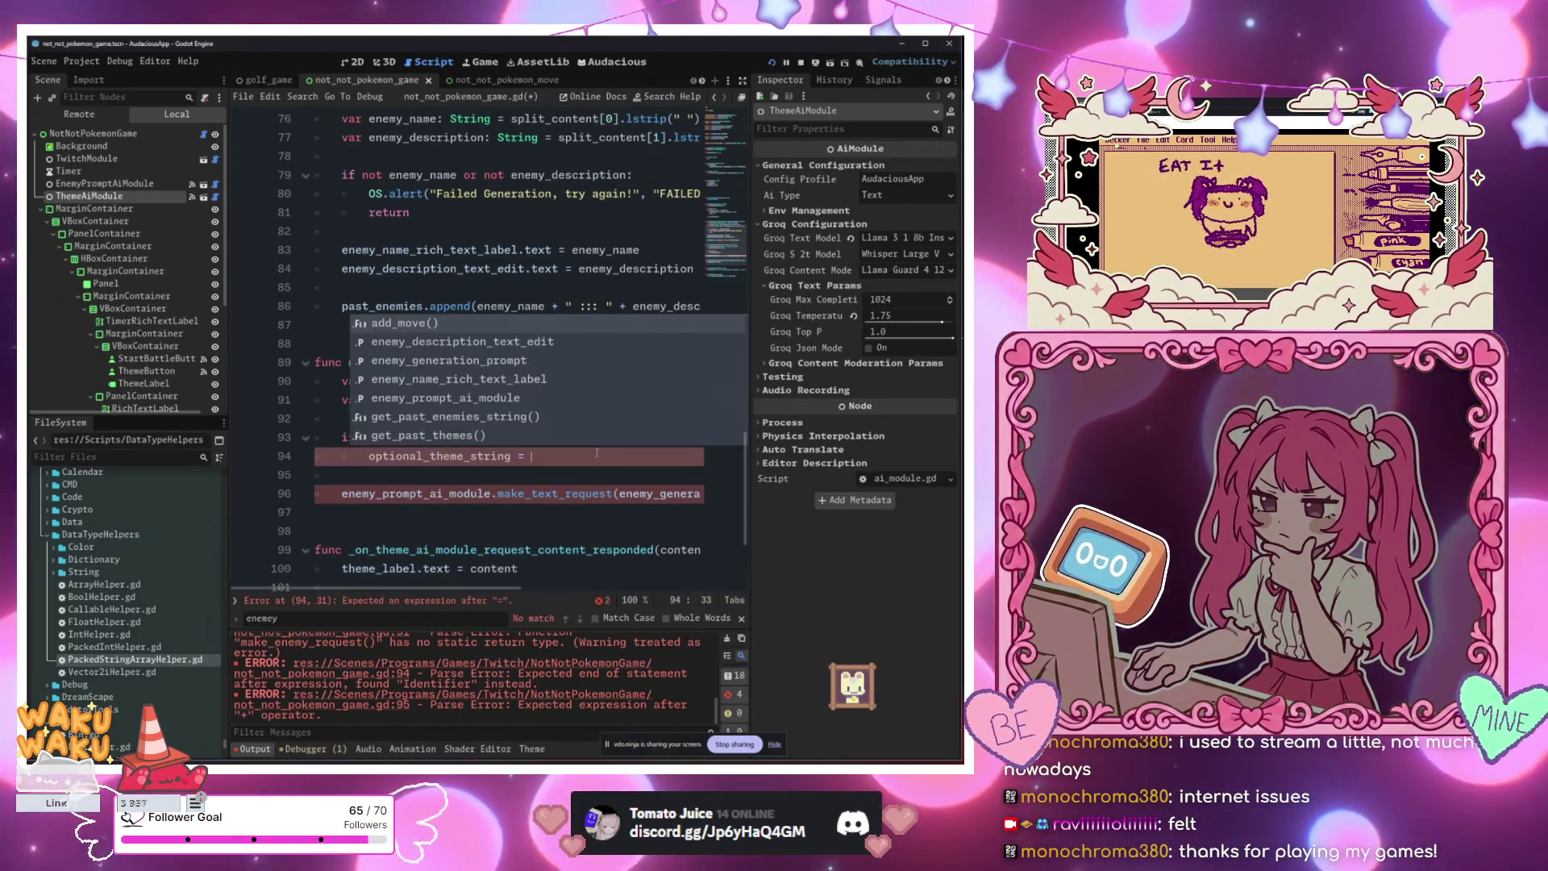
pyautogui.write('". T')
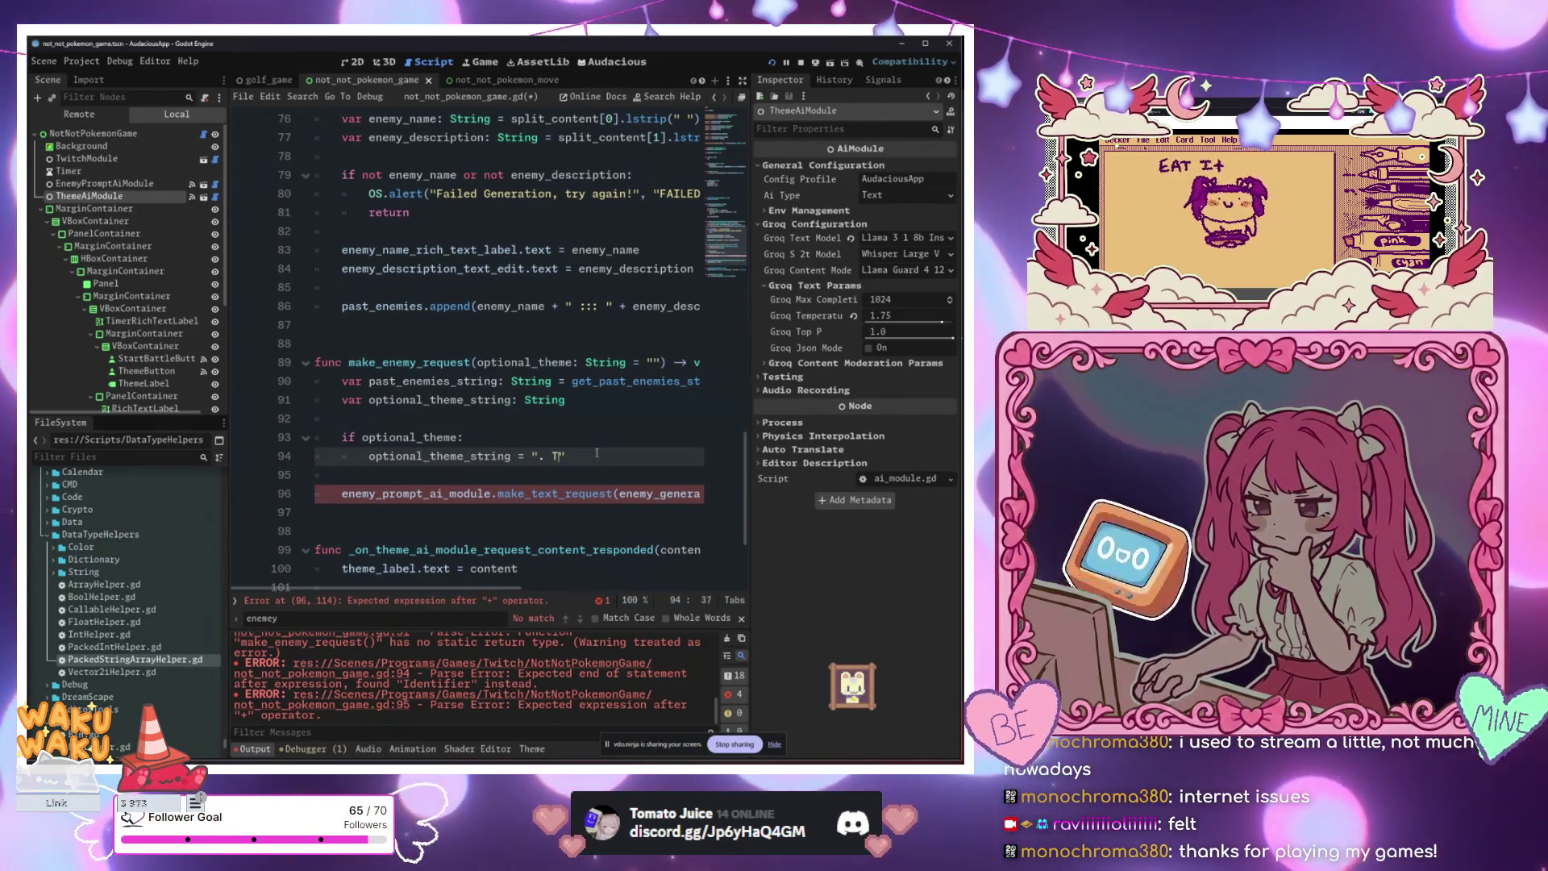
pyautogui.write('s also a ')
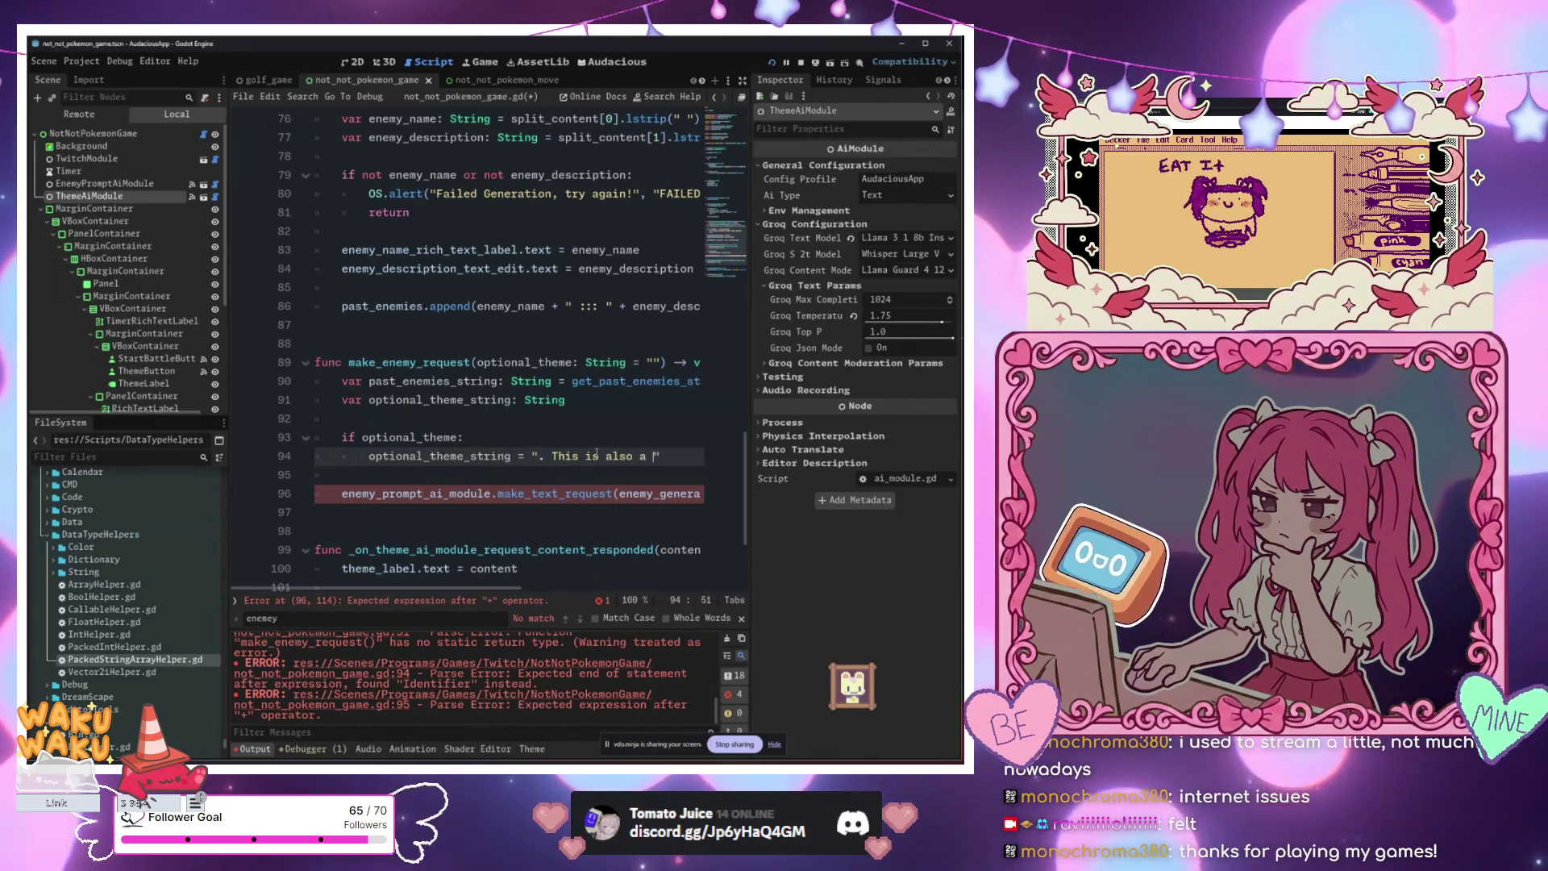
pyautogui.write('eme you can use fo')
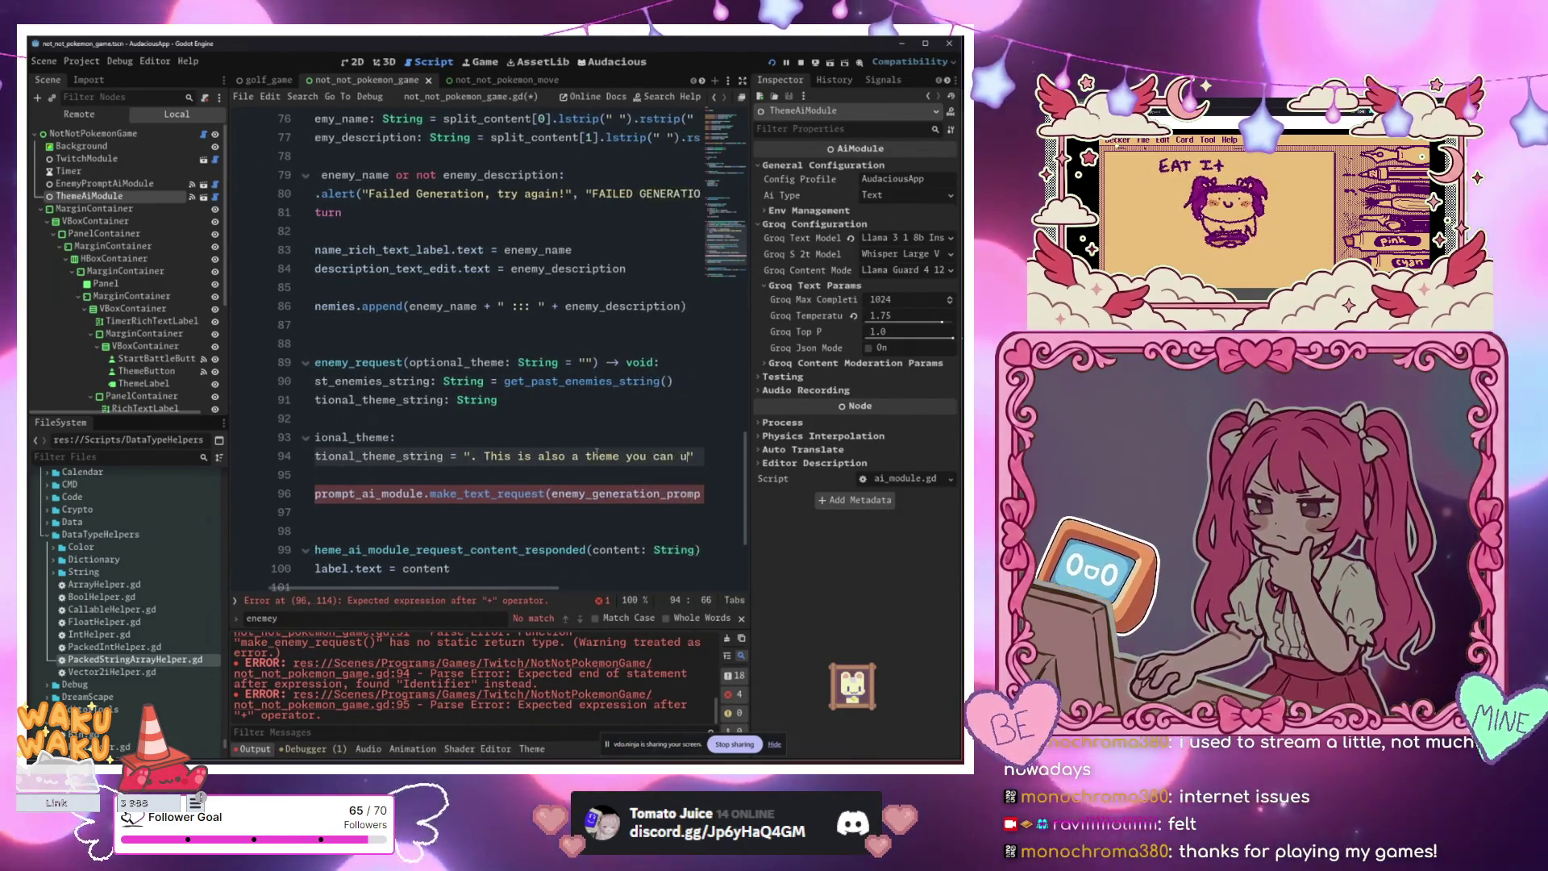
pyautogui.write('r inspiration')
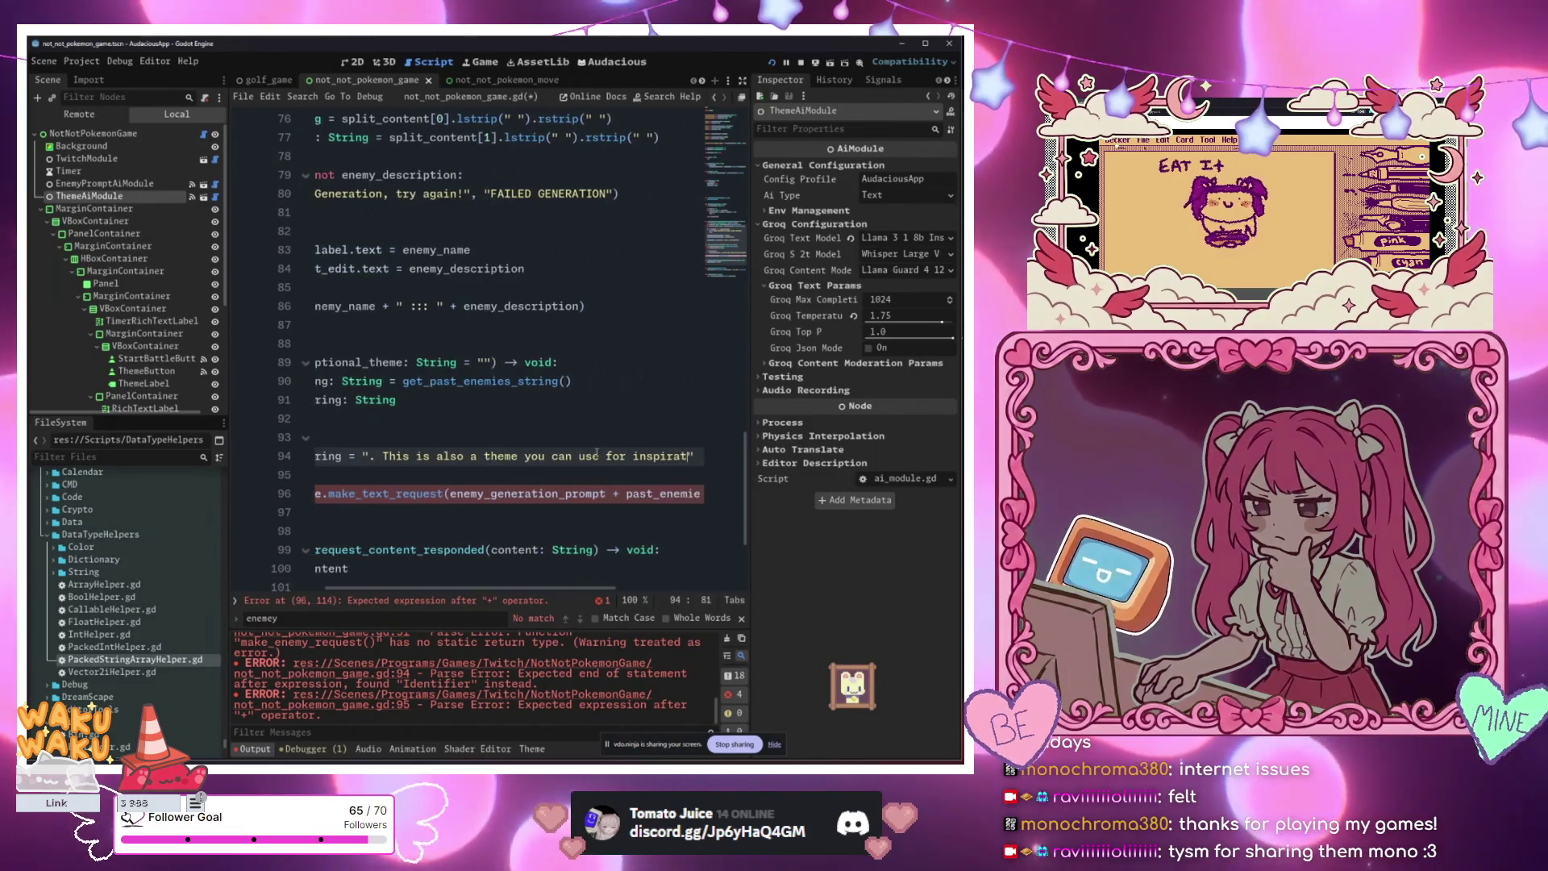
pyautogui.write('!')
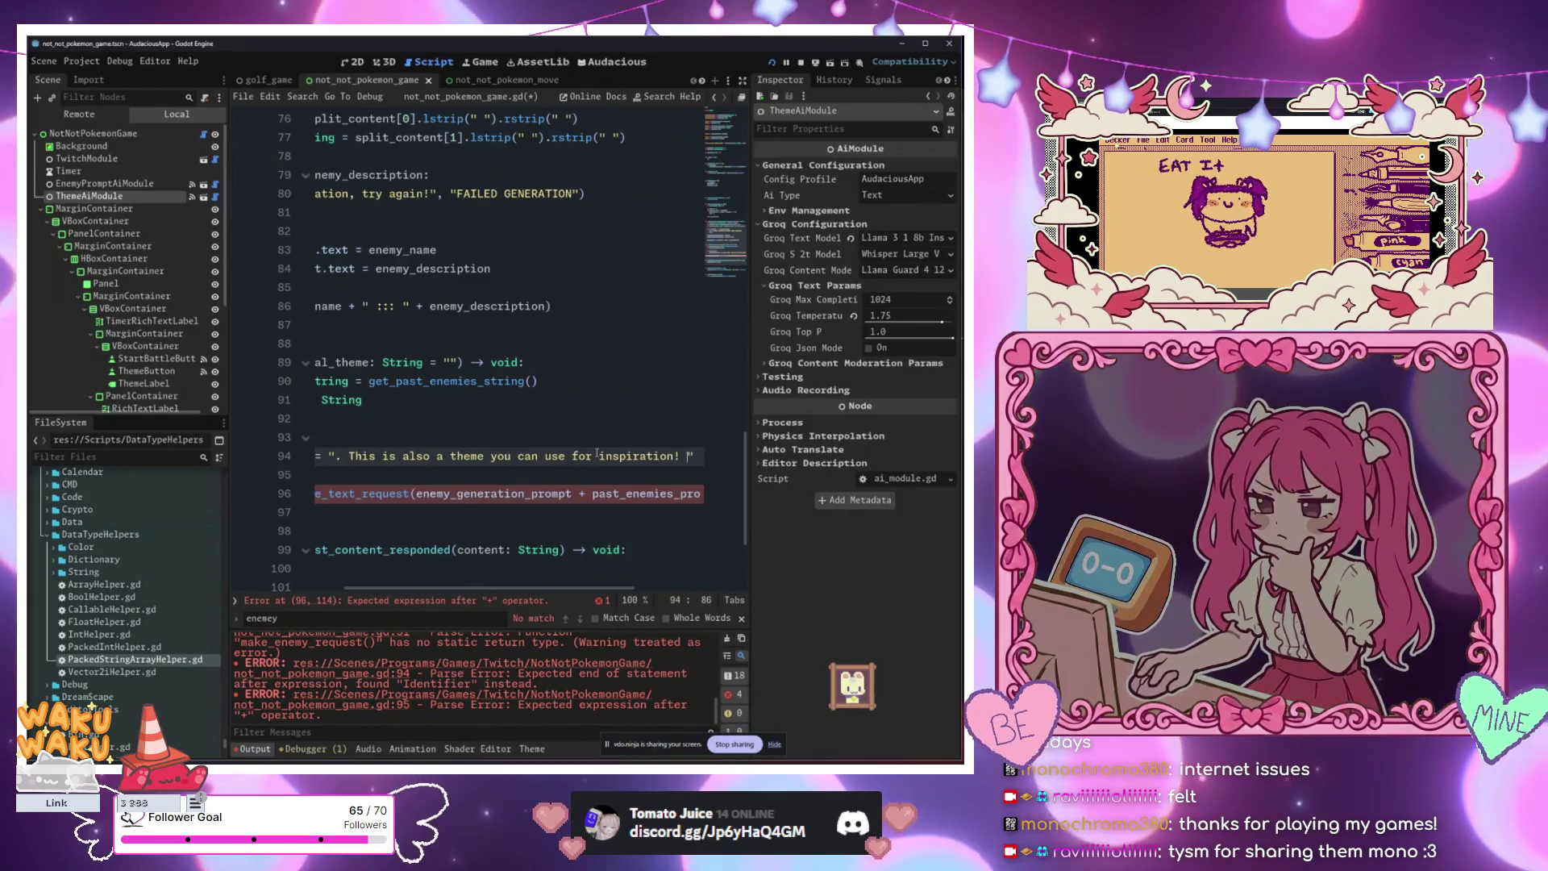
pyautogui.press('BackSpace')
pyautogui.press('BackSpace')
pyautogui.write(':')
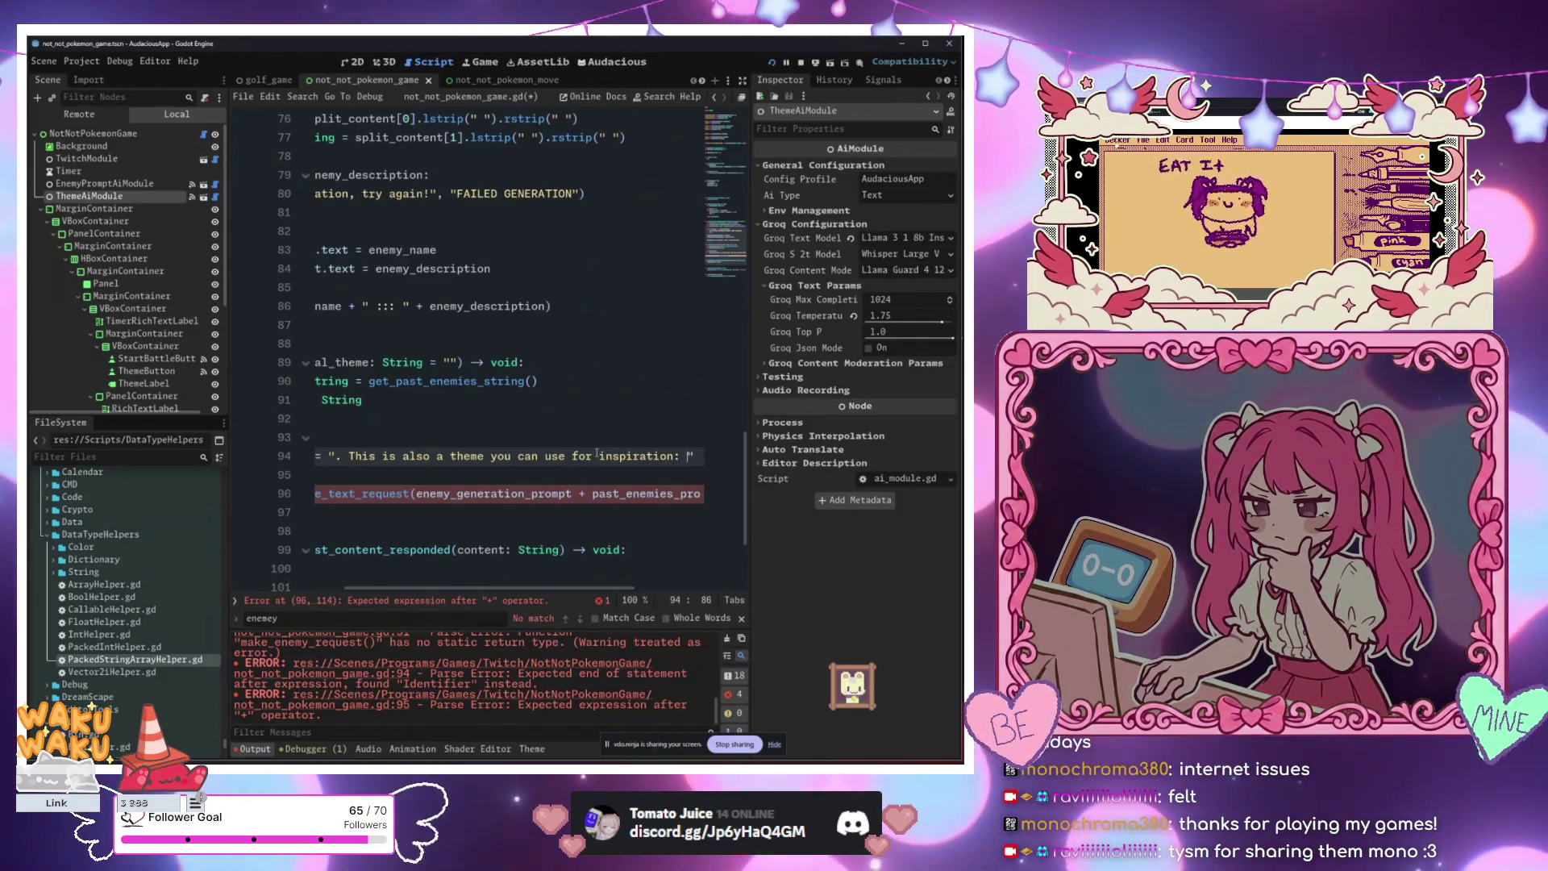
pyautogui.press('End')
pyautogui.write('+ option')
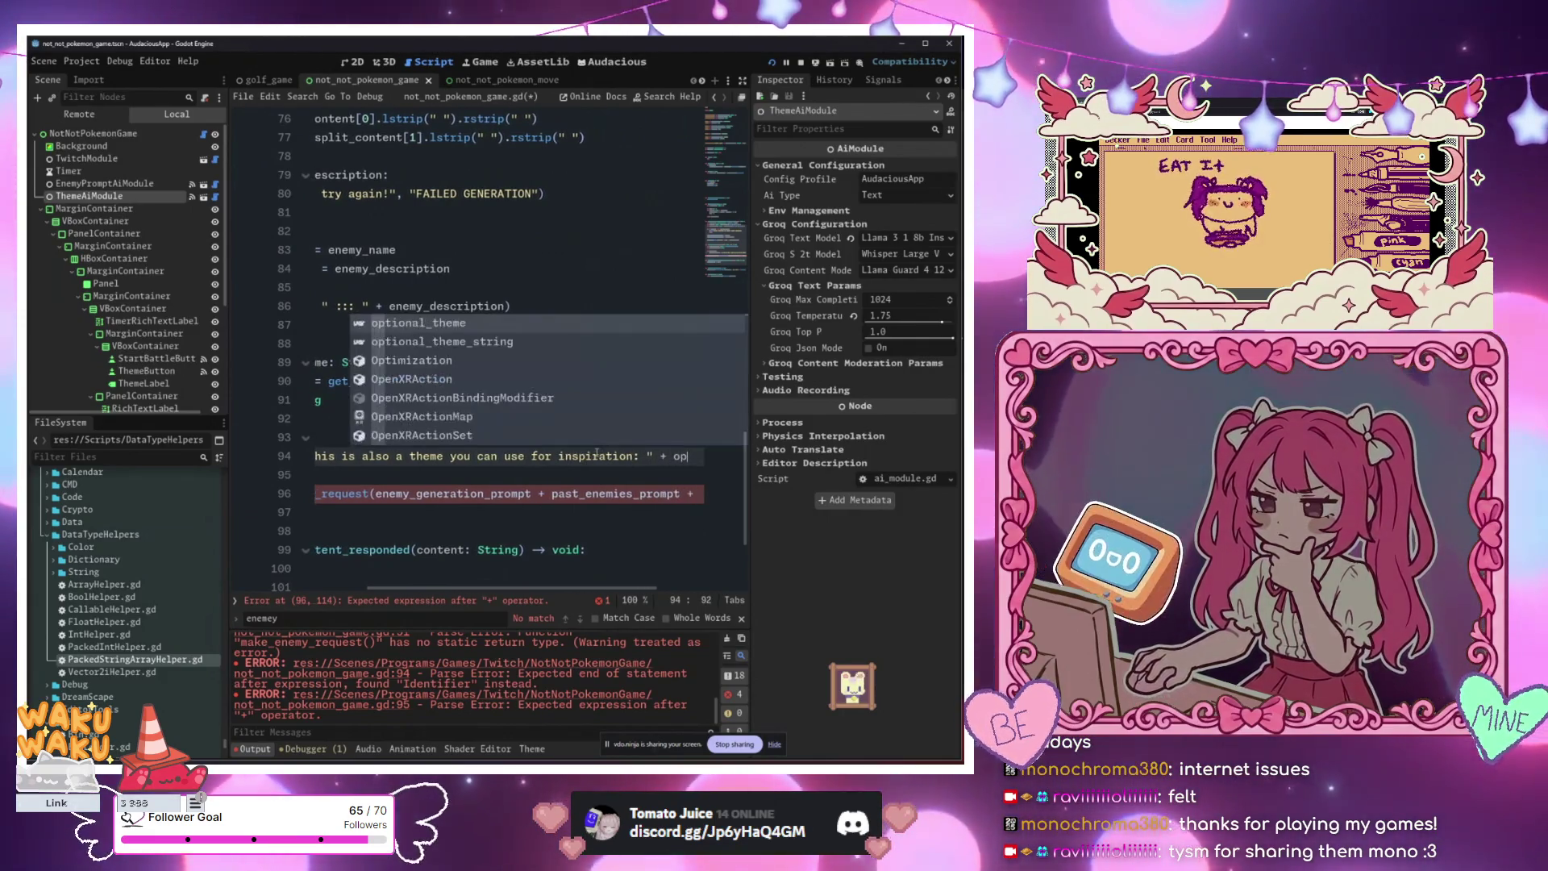
pyautogui.moveTo(689, 456)
pyautogui.mouseDown()
pyautogui.moveTo(323, 457)
pyautogui.moveTo(302, 441)
pyautogui.mouseUp()
pyautogui.click(516, 438)
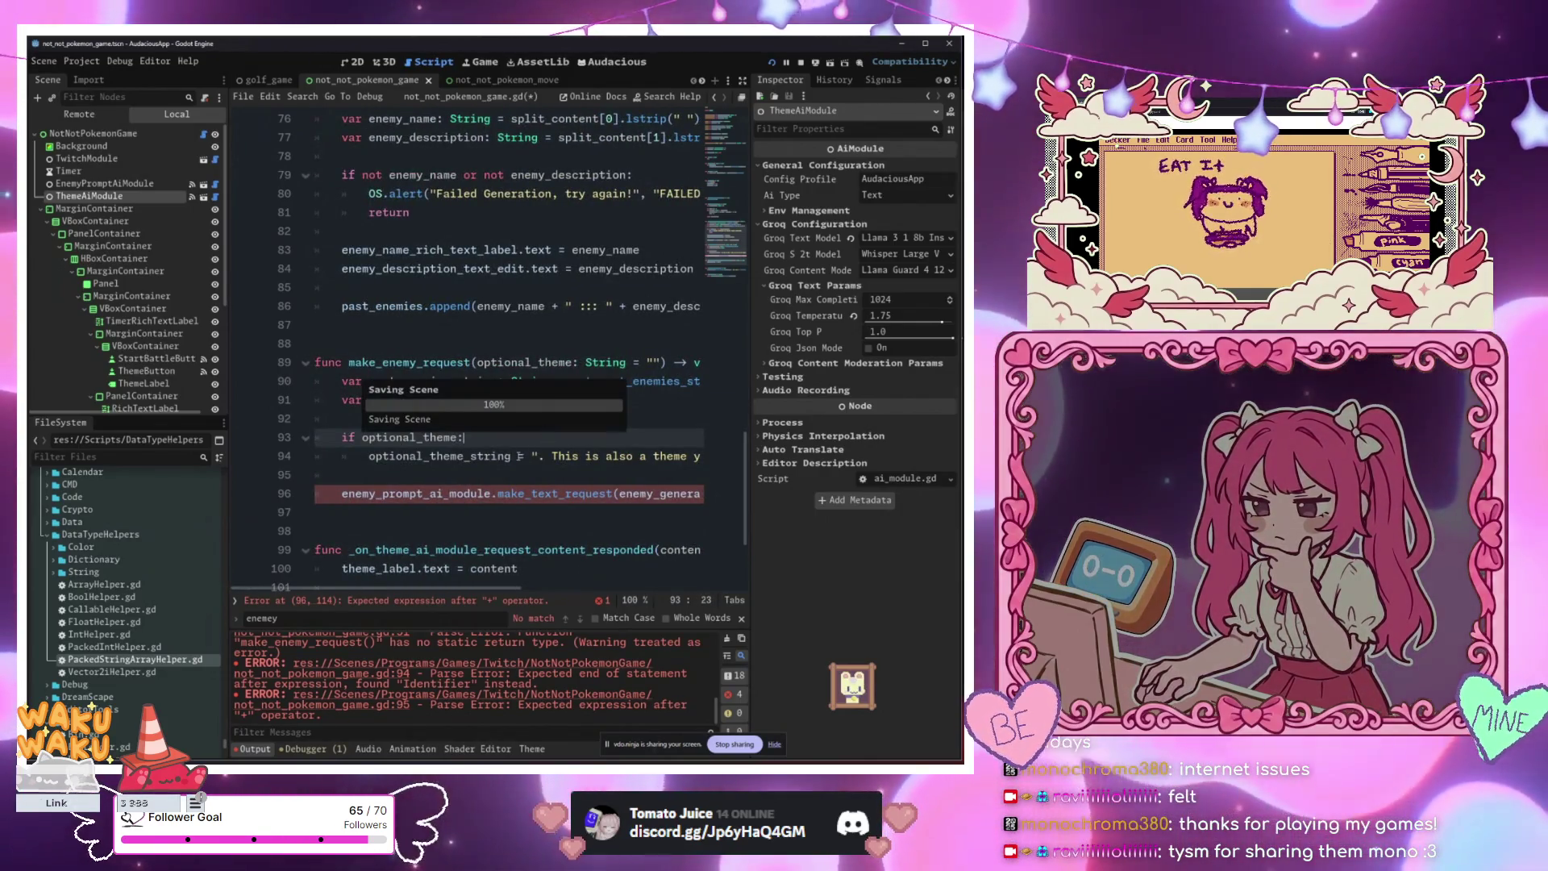
pyautogui.hotkey('ctrl', 's')
# - Append optional_theme_string to the enemy make_text_request prompt on line 96
pyautogui.doubleClick(564, 494)
pyautogui.scroll(-3, 564, 403)
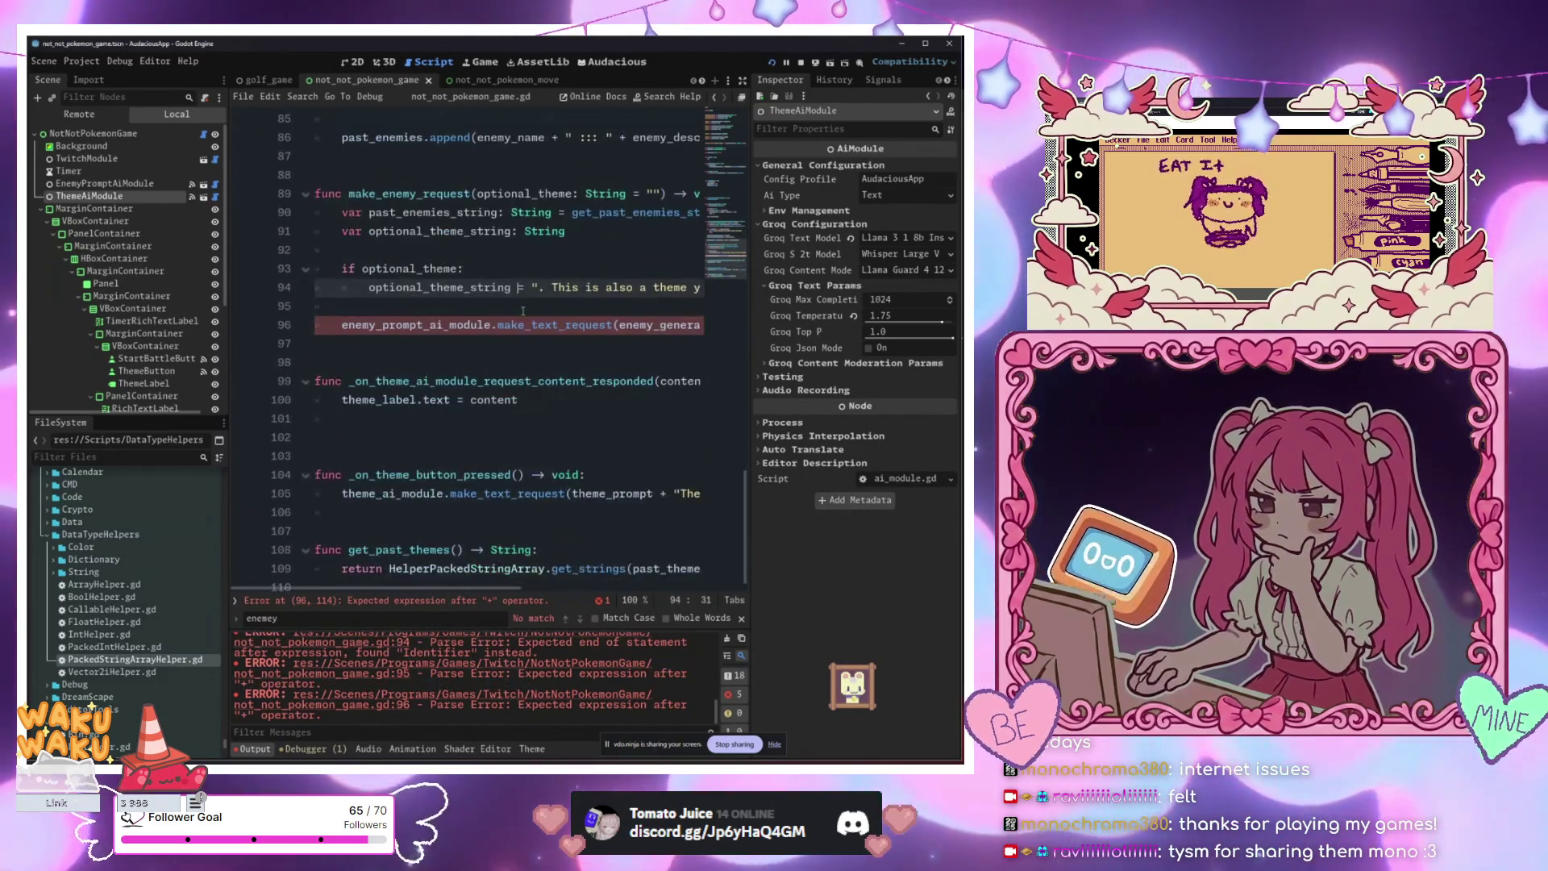
pyautogui.press('End')
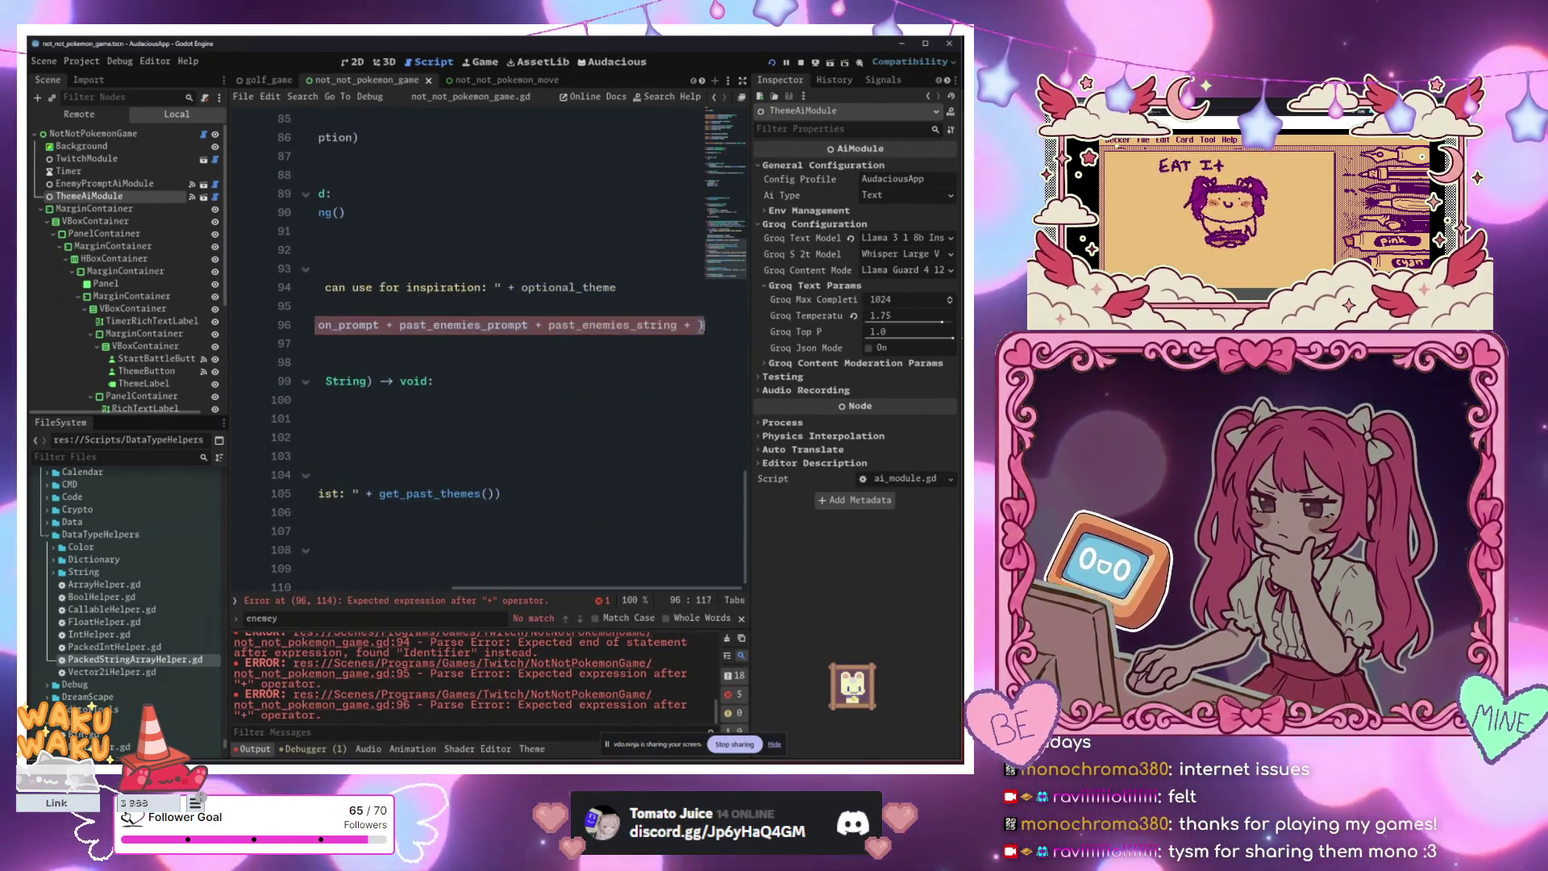
pyautogui.write('option')
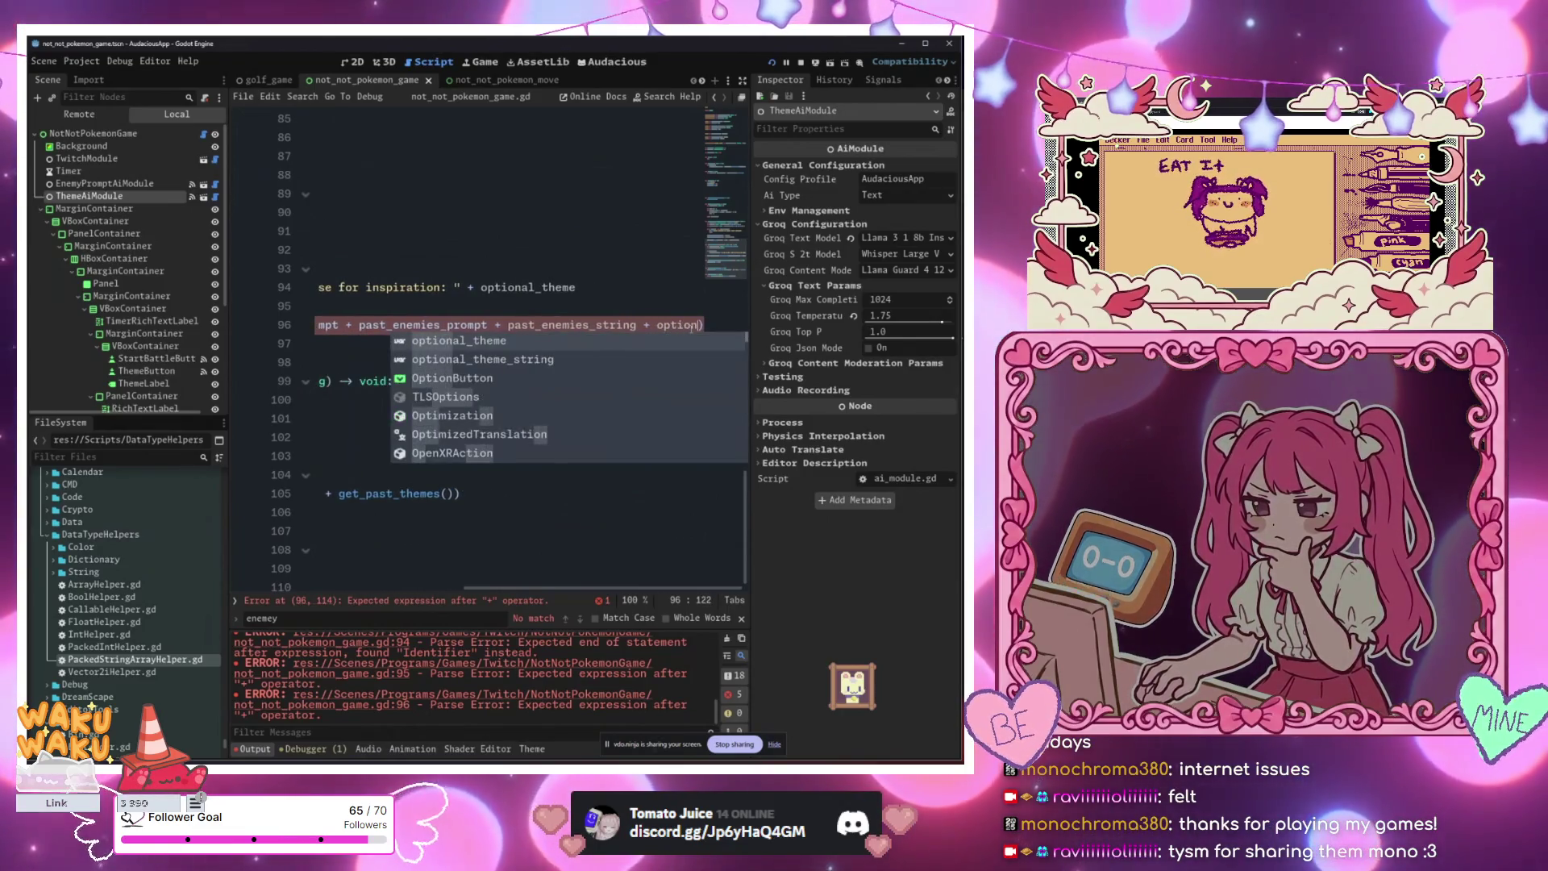
pyautogui.press('Return')
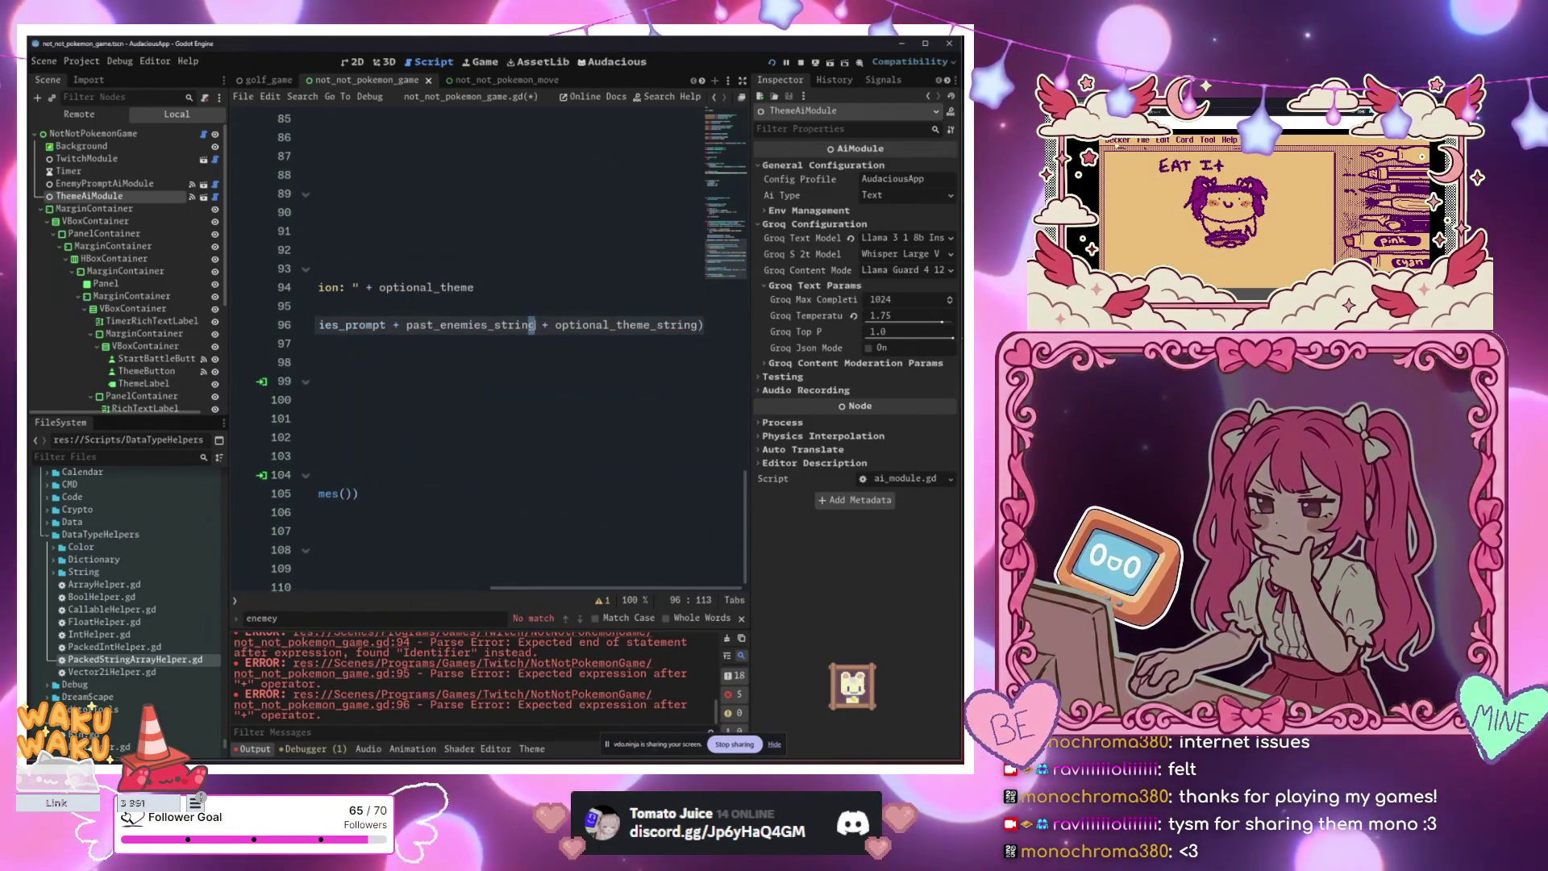
pyautogui.hscroll(-5, 487, 326)
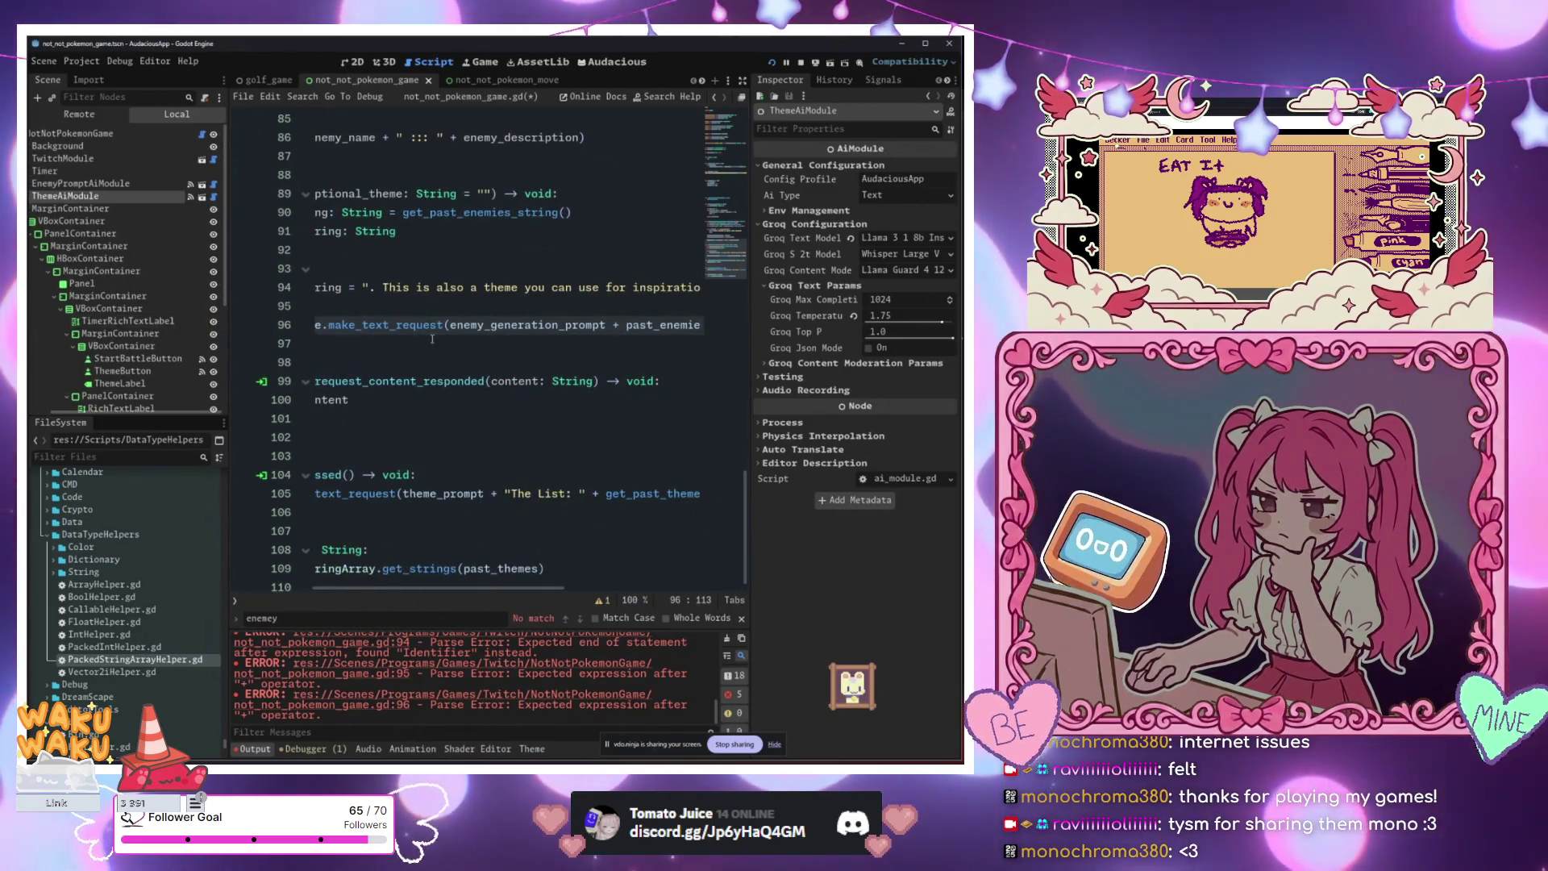
pyautogui.click(266, 341)
pyautogui.scroll(-1, 266, 341)
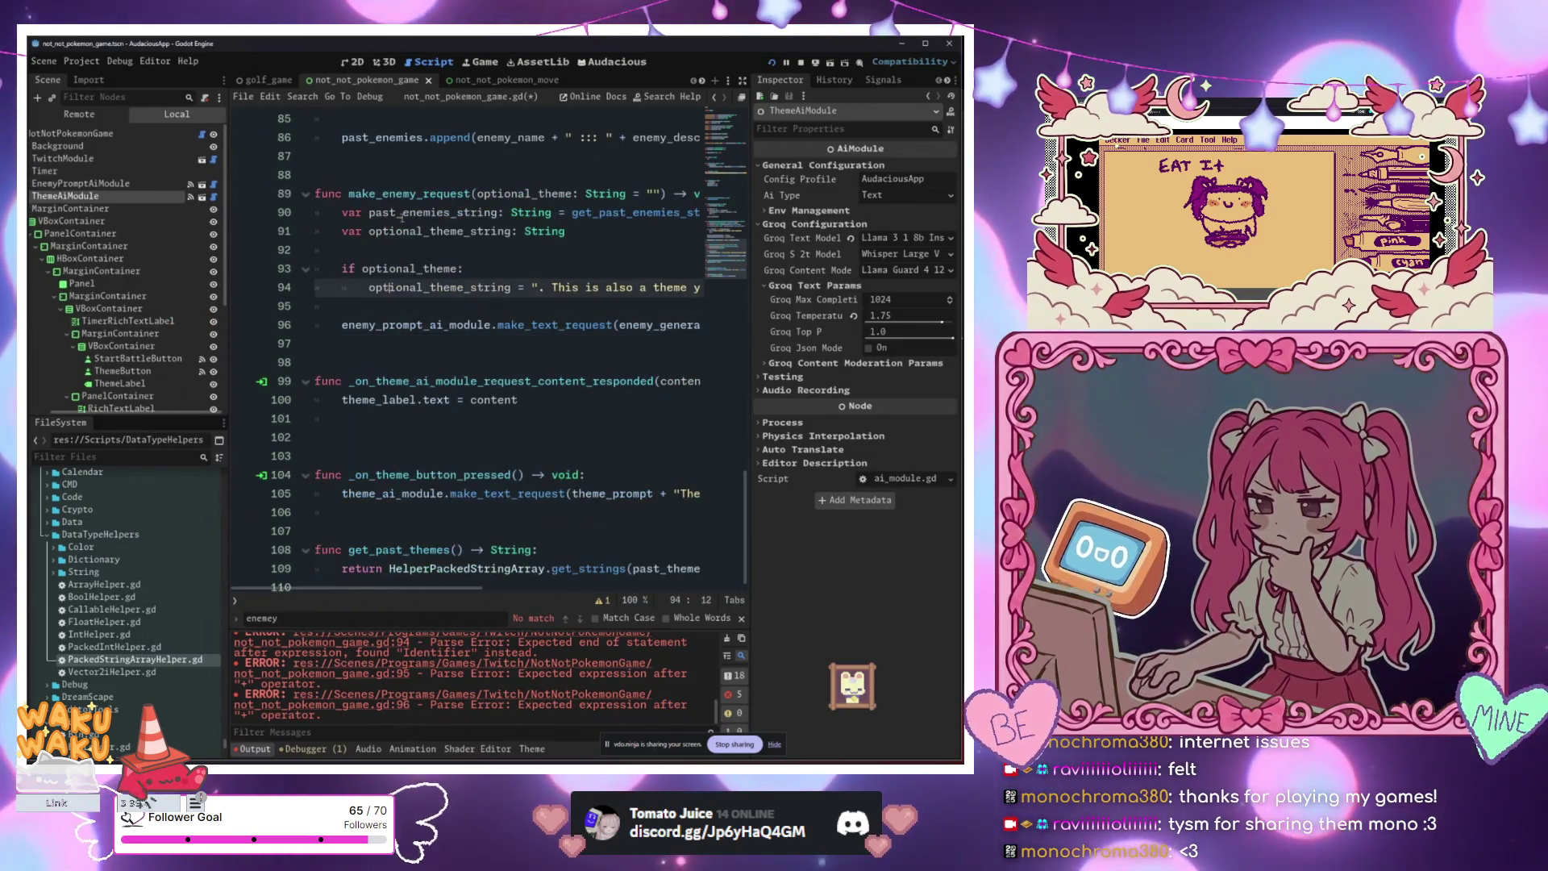
# - Call make_enemy_request(content) right after theme_label.text = content, then run the project with F5
pyautogui.click(529, 387)
pyautogui.click(484, 479)
pyautogui.click(487, 404)
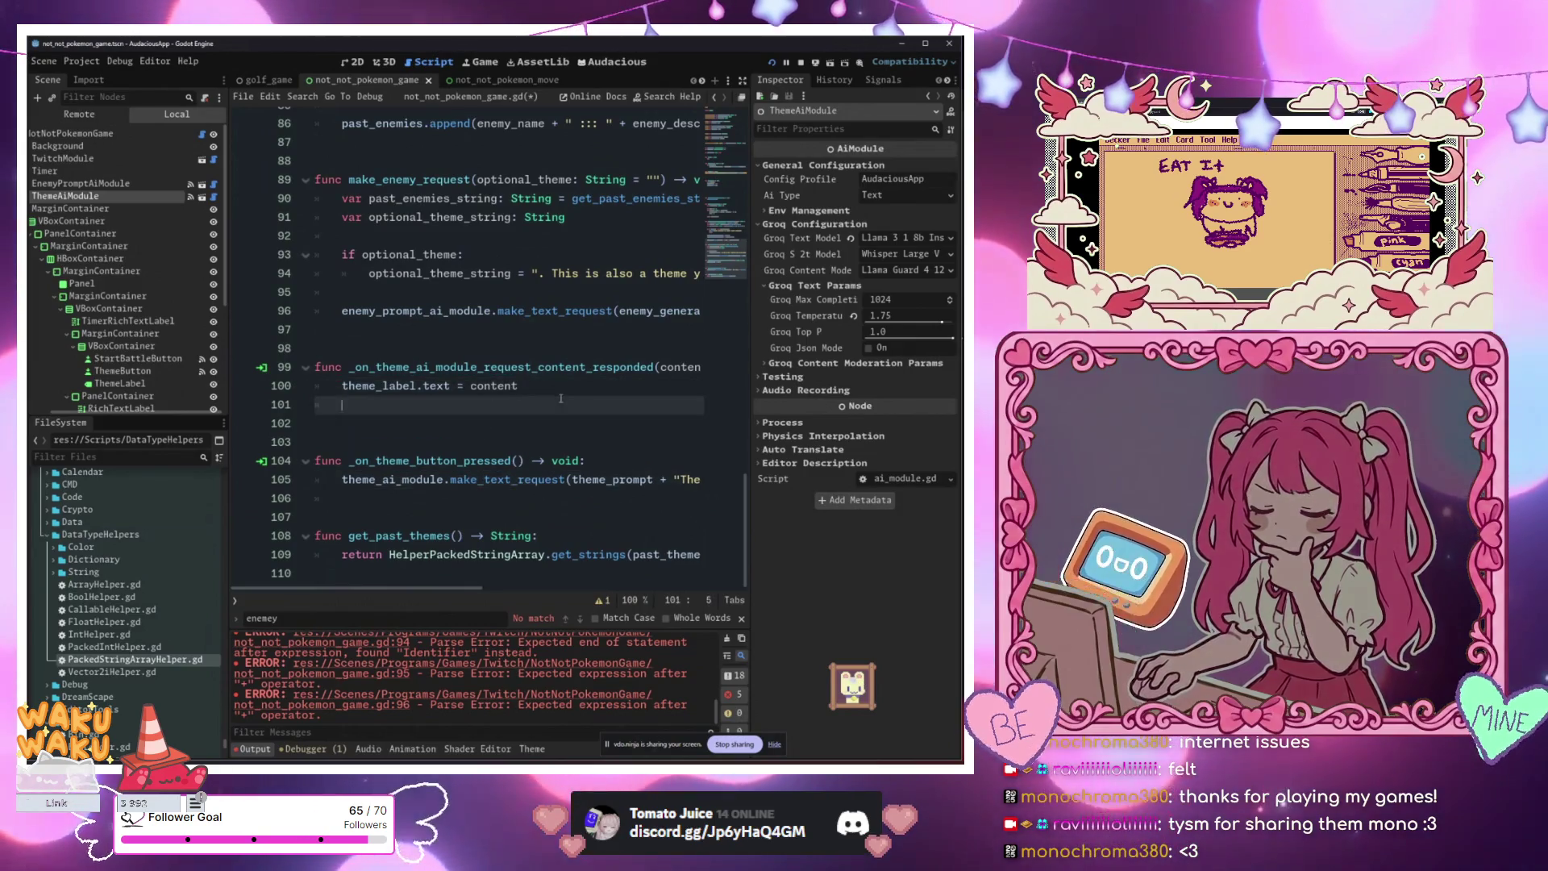
pyautogui.click(597, 380)
pyautogui.press('Return')
pyautogui.press('Return')
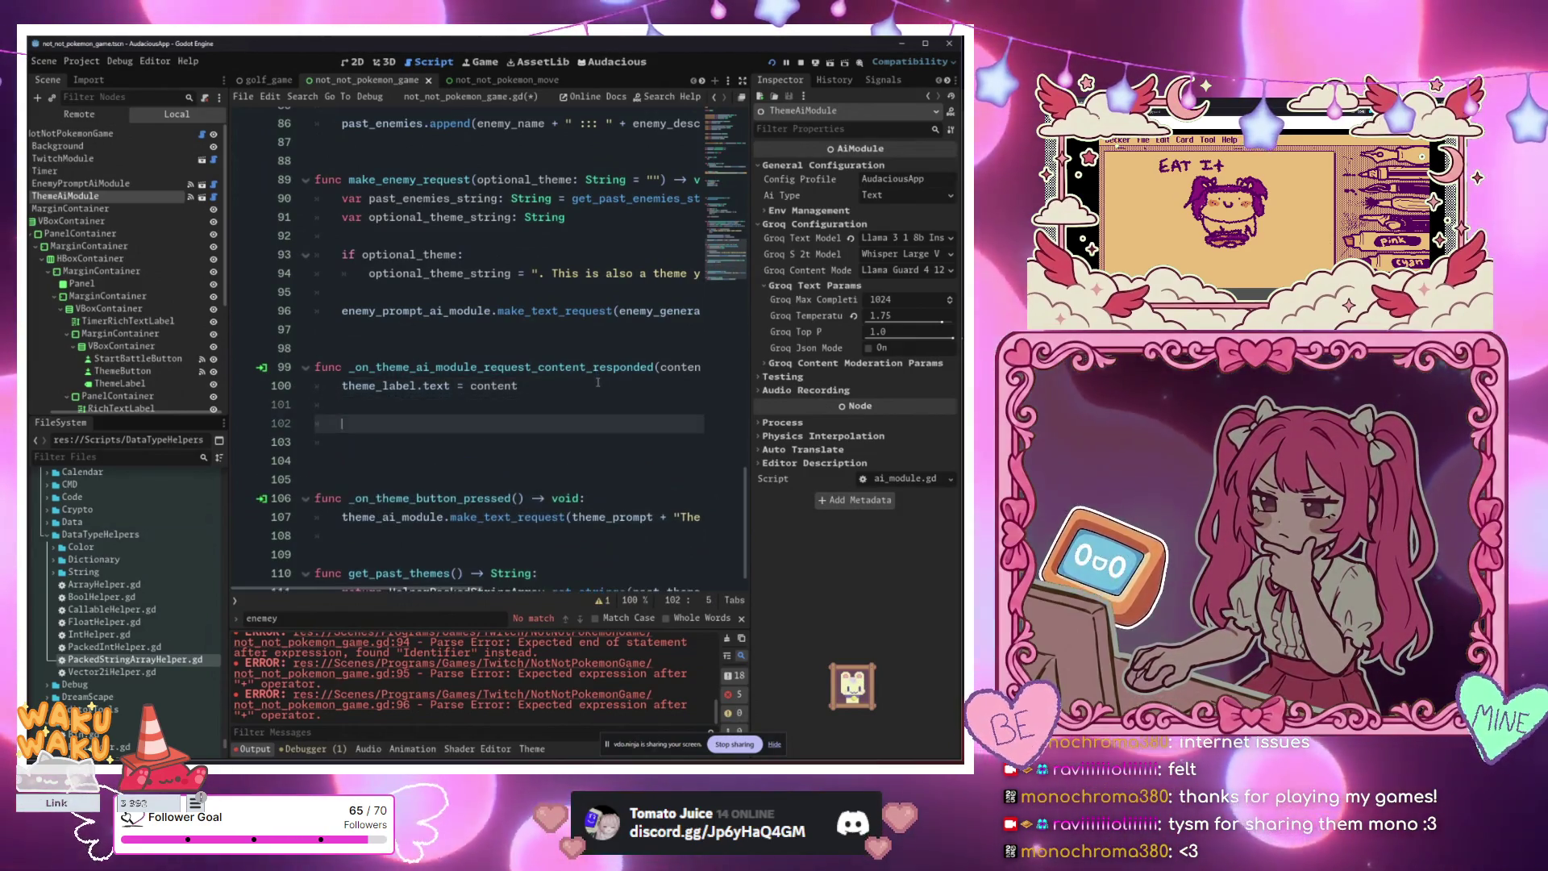
pyautogui.write('make_enemy_request(')
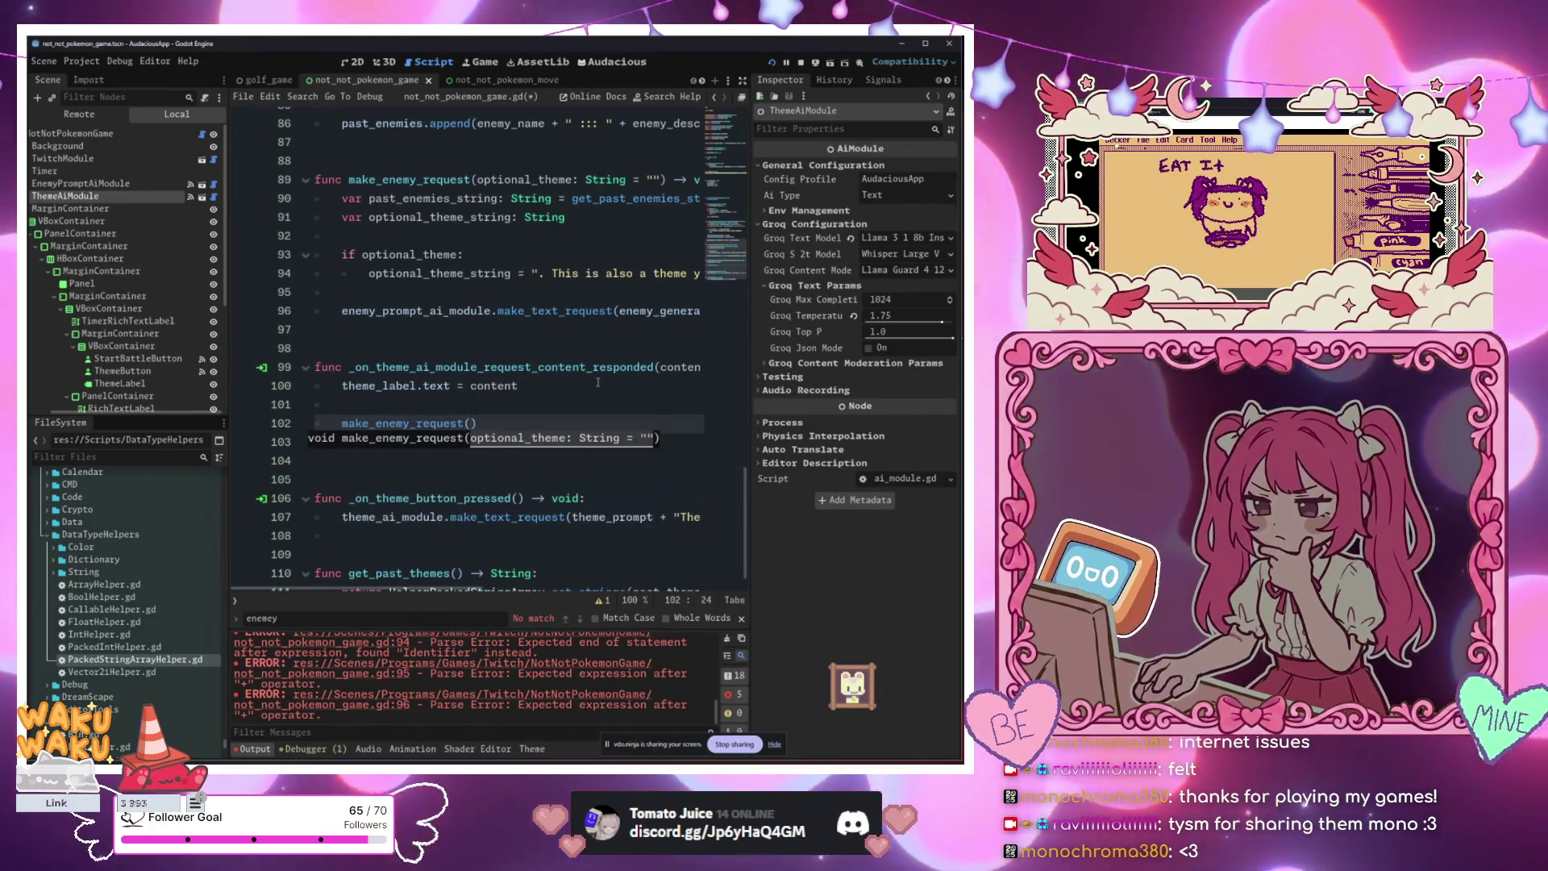
pyautogui.write('content')
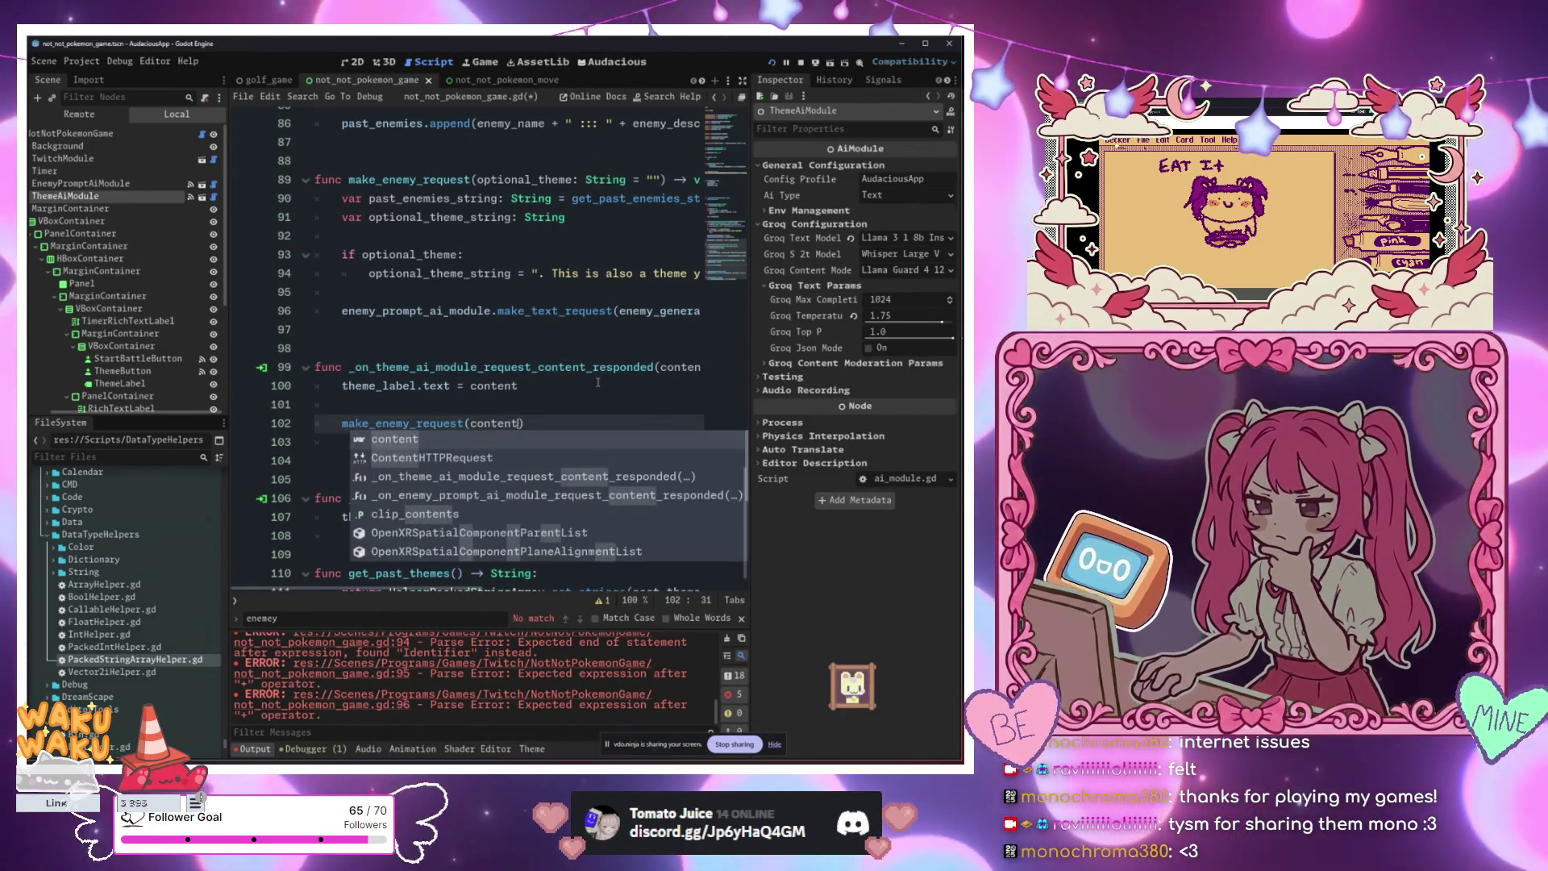
pyautogui.click(598, 382)
pyautogui.press('F5')
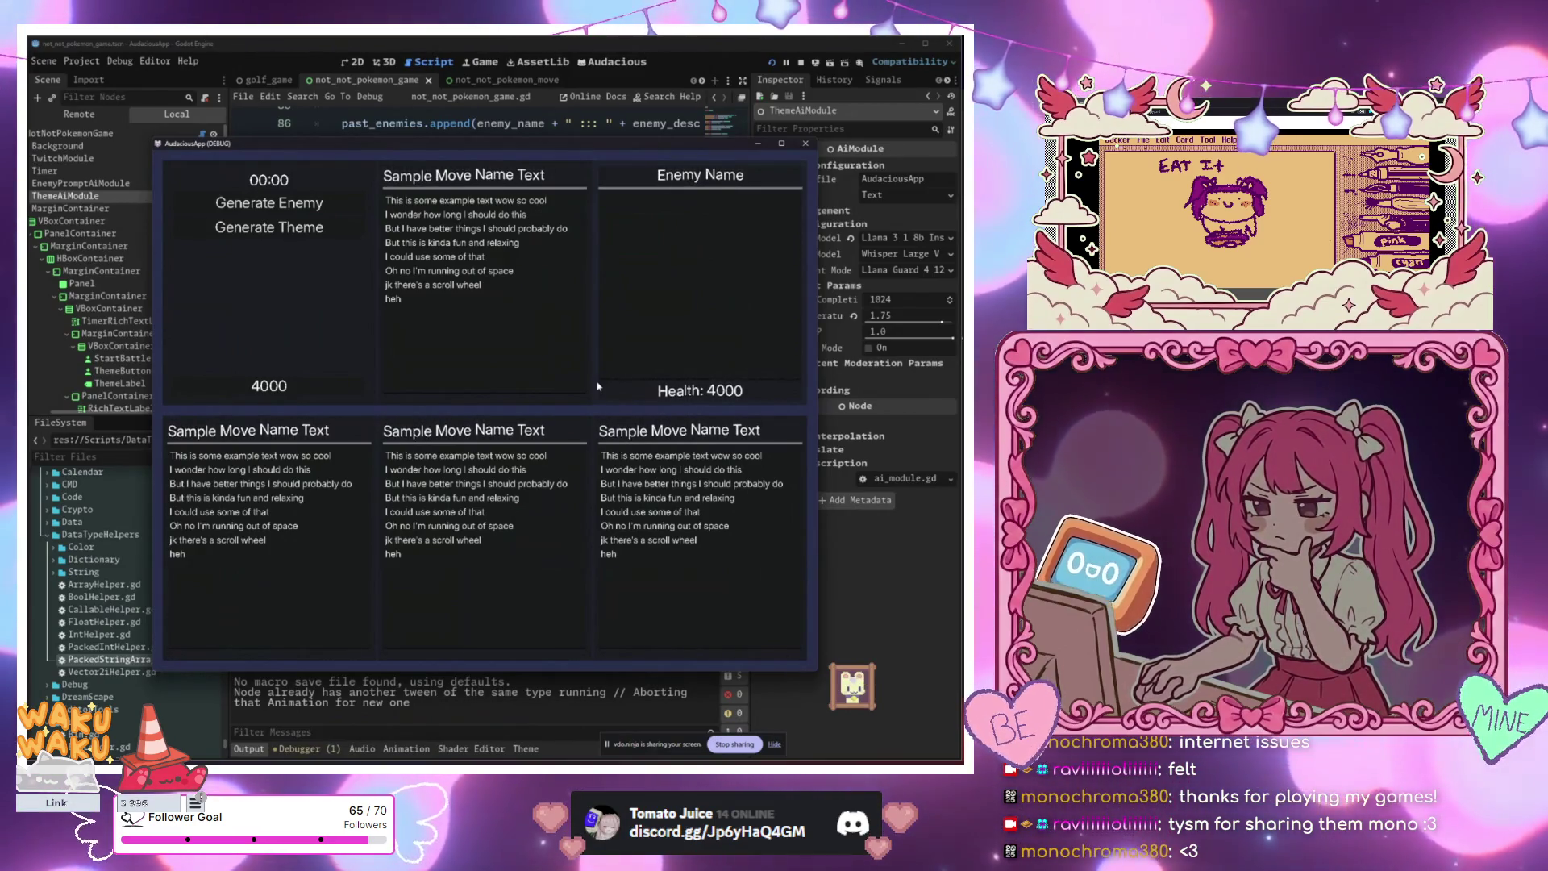
# - Generate seven themes in AudaciousApp, each yielding a matching enemy like the Clockwork Carousel Dreams Mecha Minstrel
pyautogui.click(293, 228)
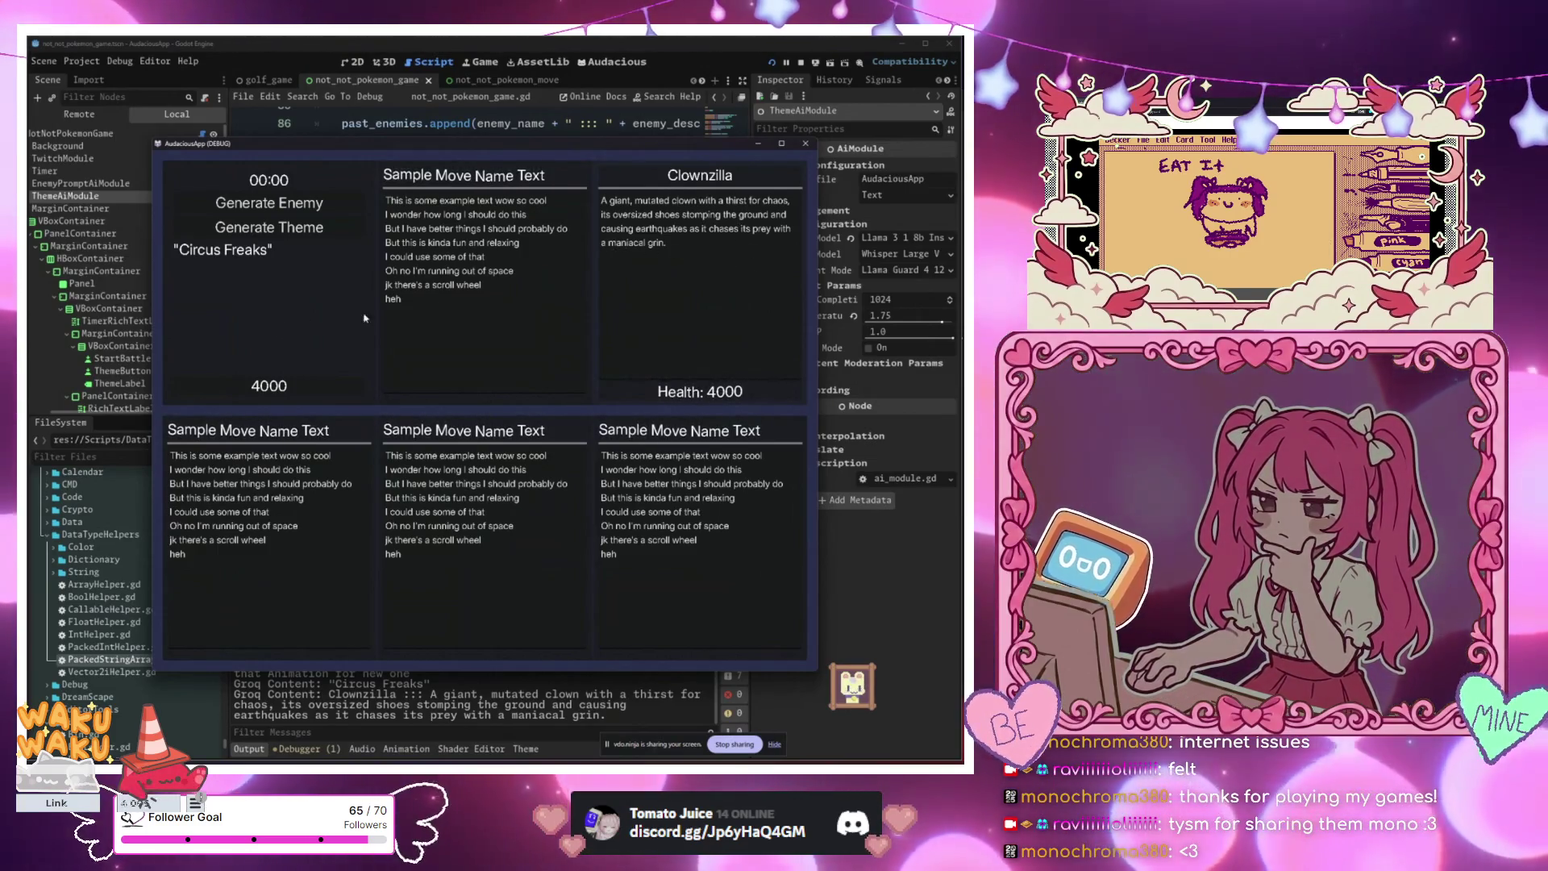
pyautogui.click(242, 228)
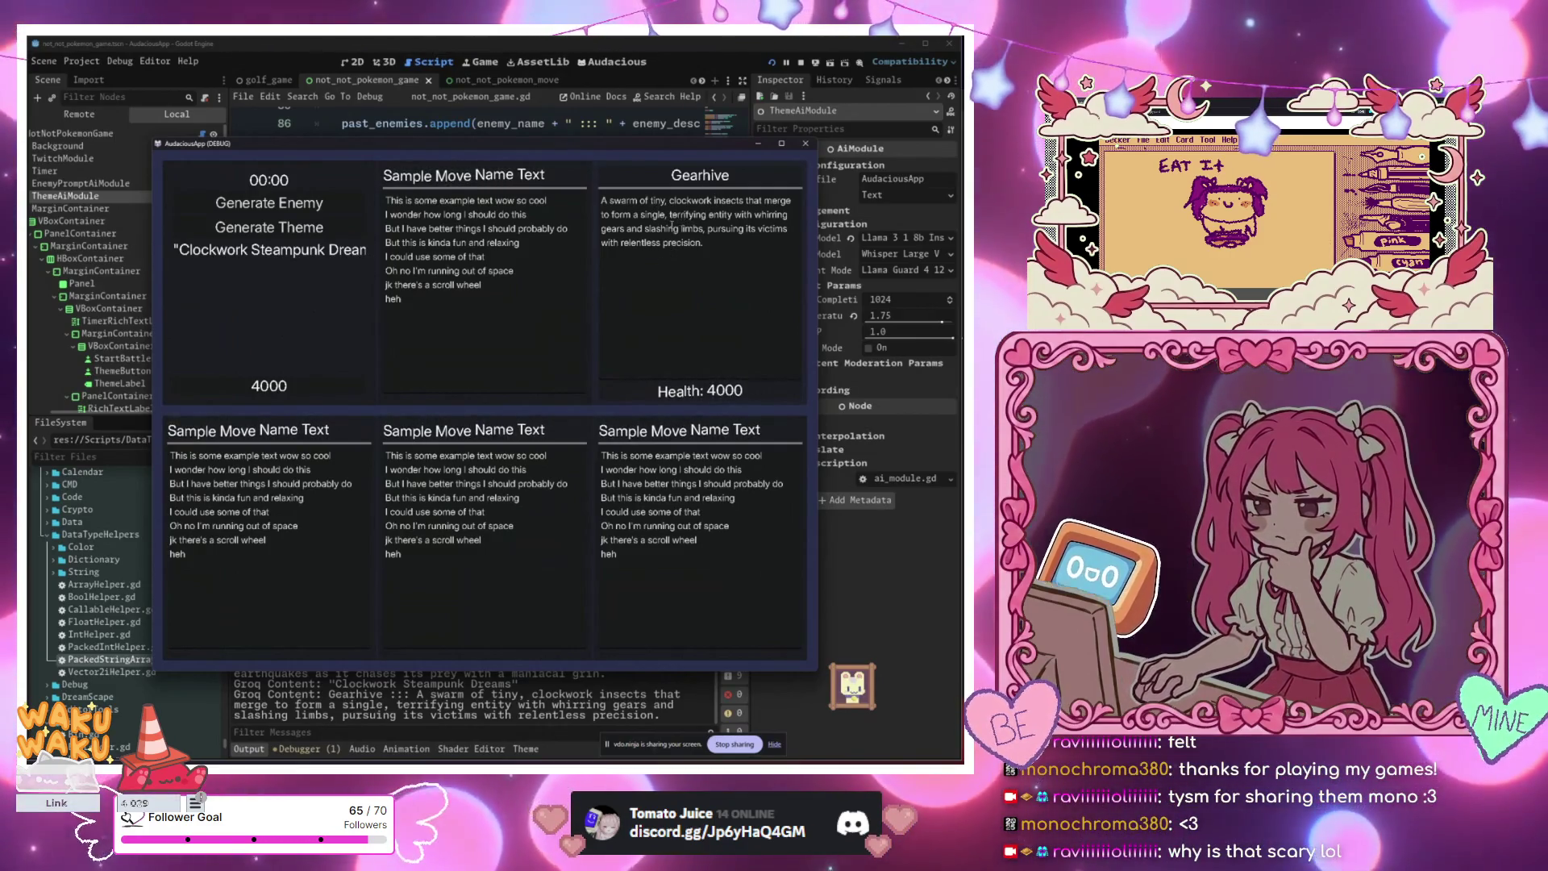
pyautogui.click(267, 233)
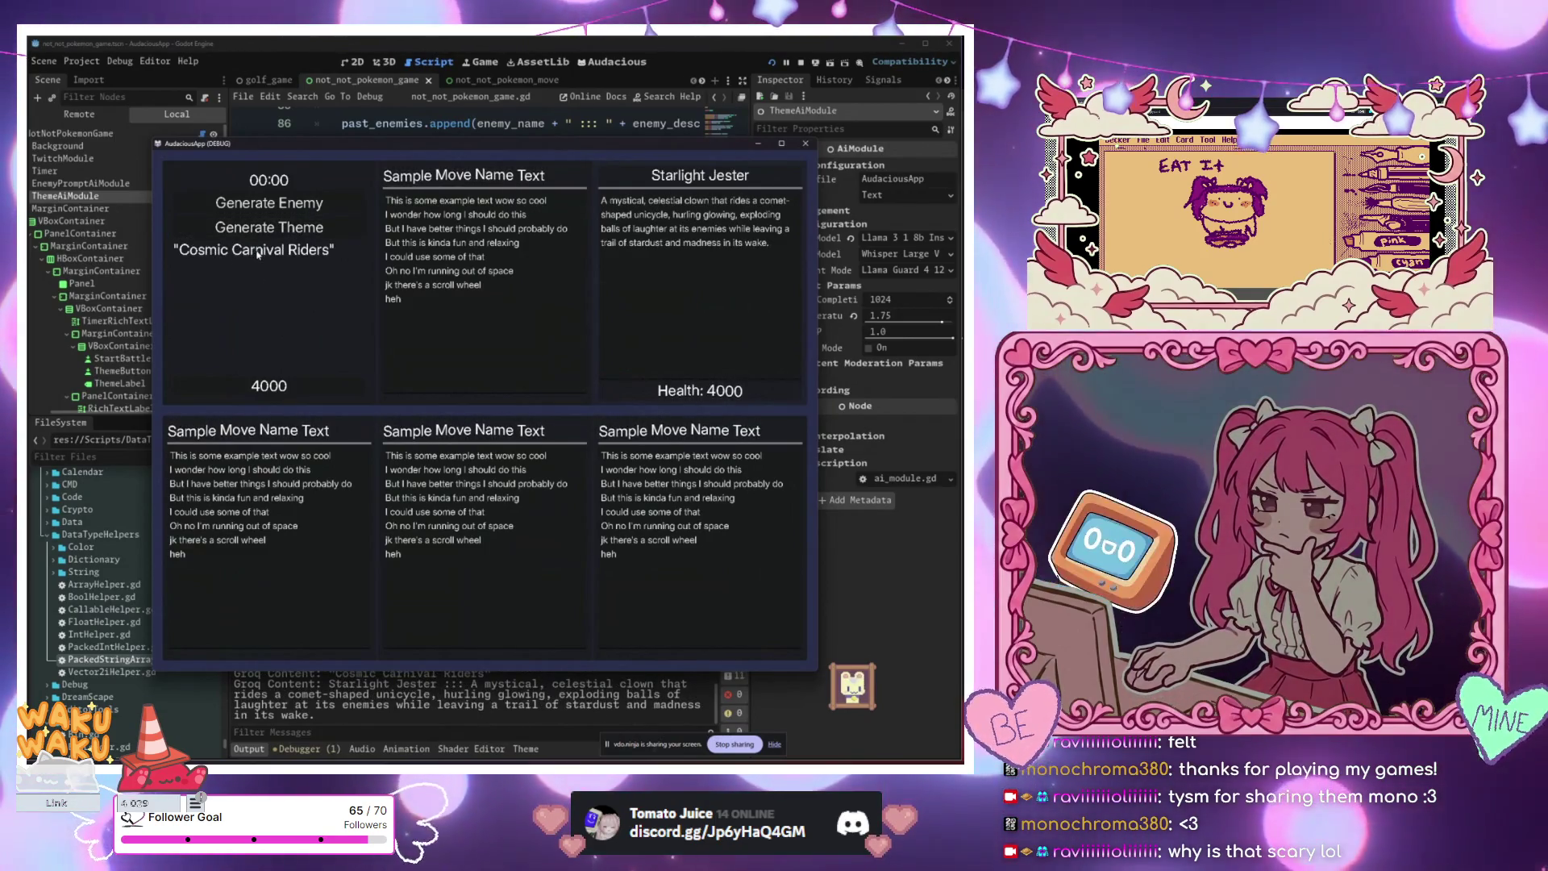
pyautogui.click(268, 229)
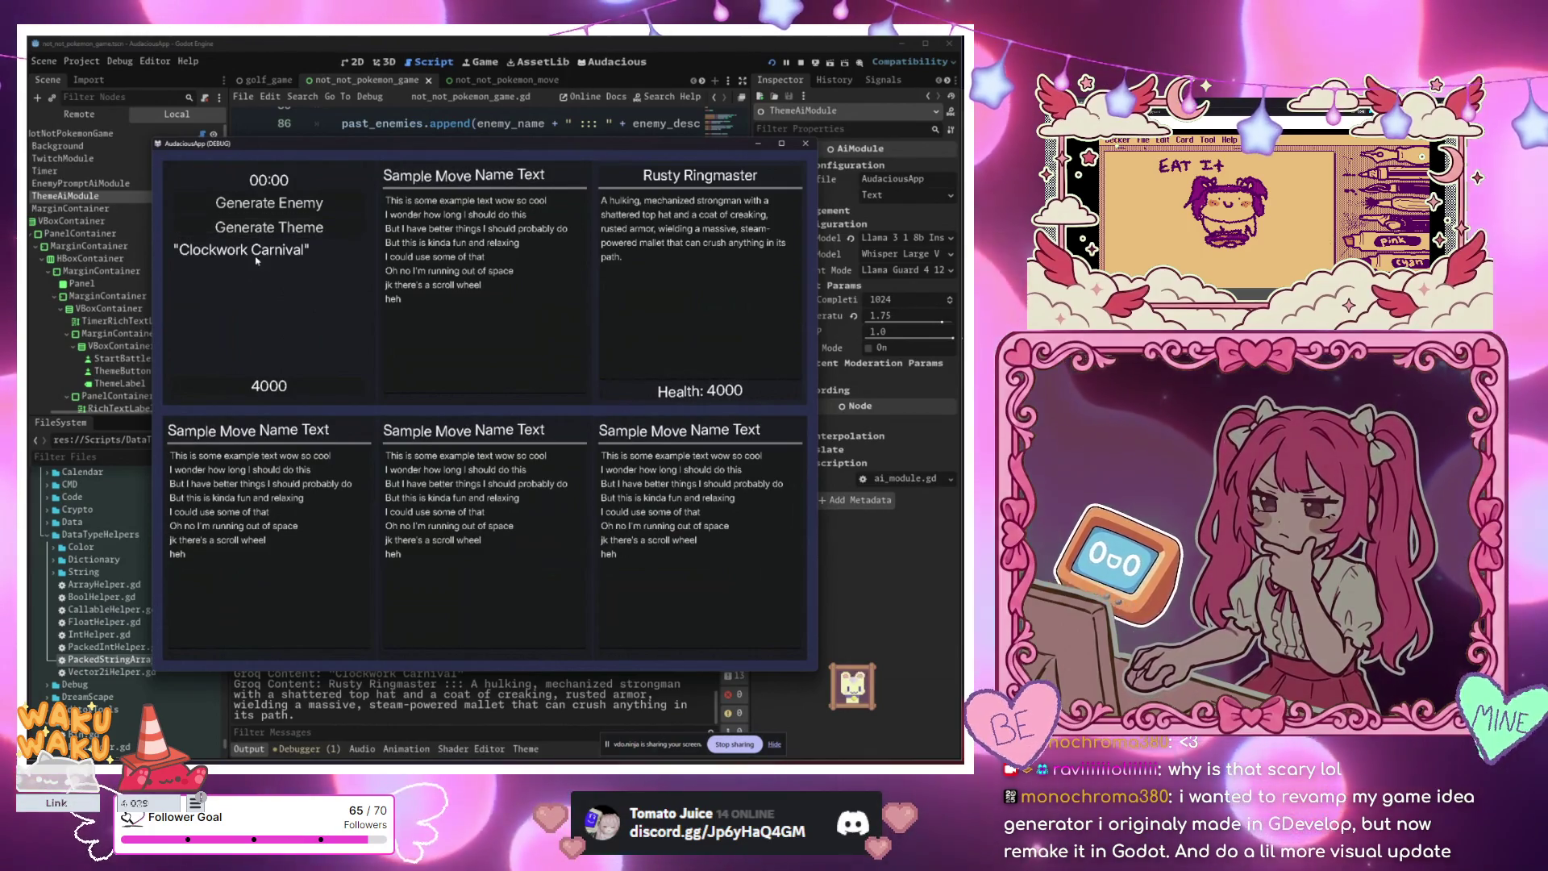
pyautogui.click(274, 229)
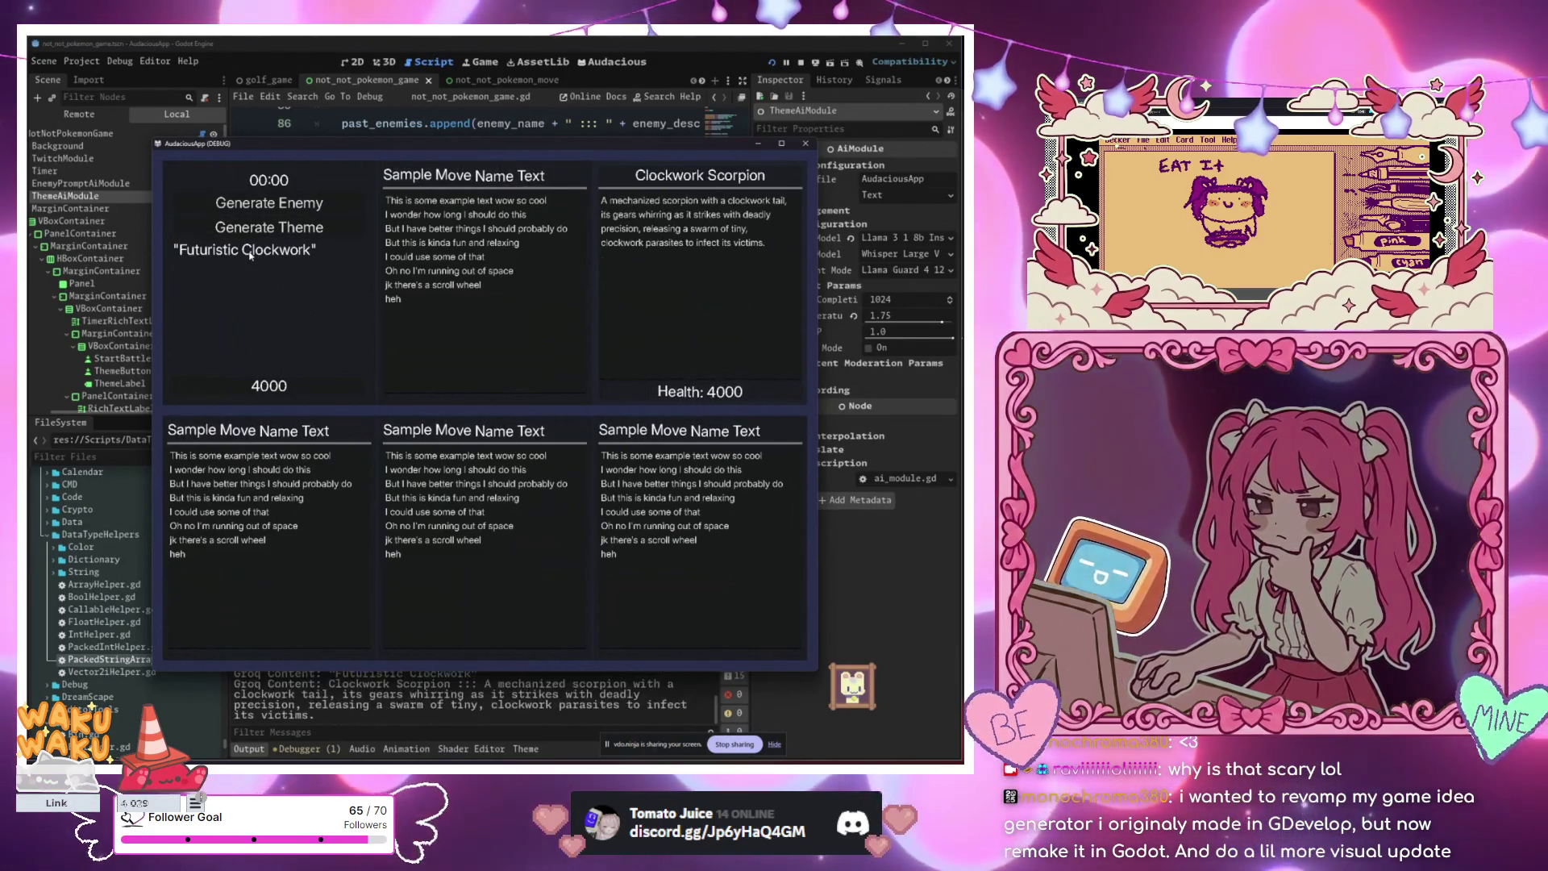
pyautogui.click(292, 232)
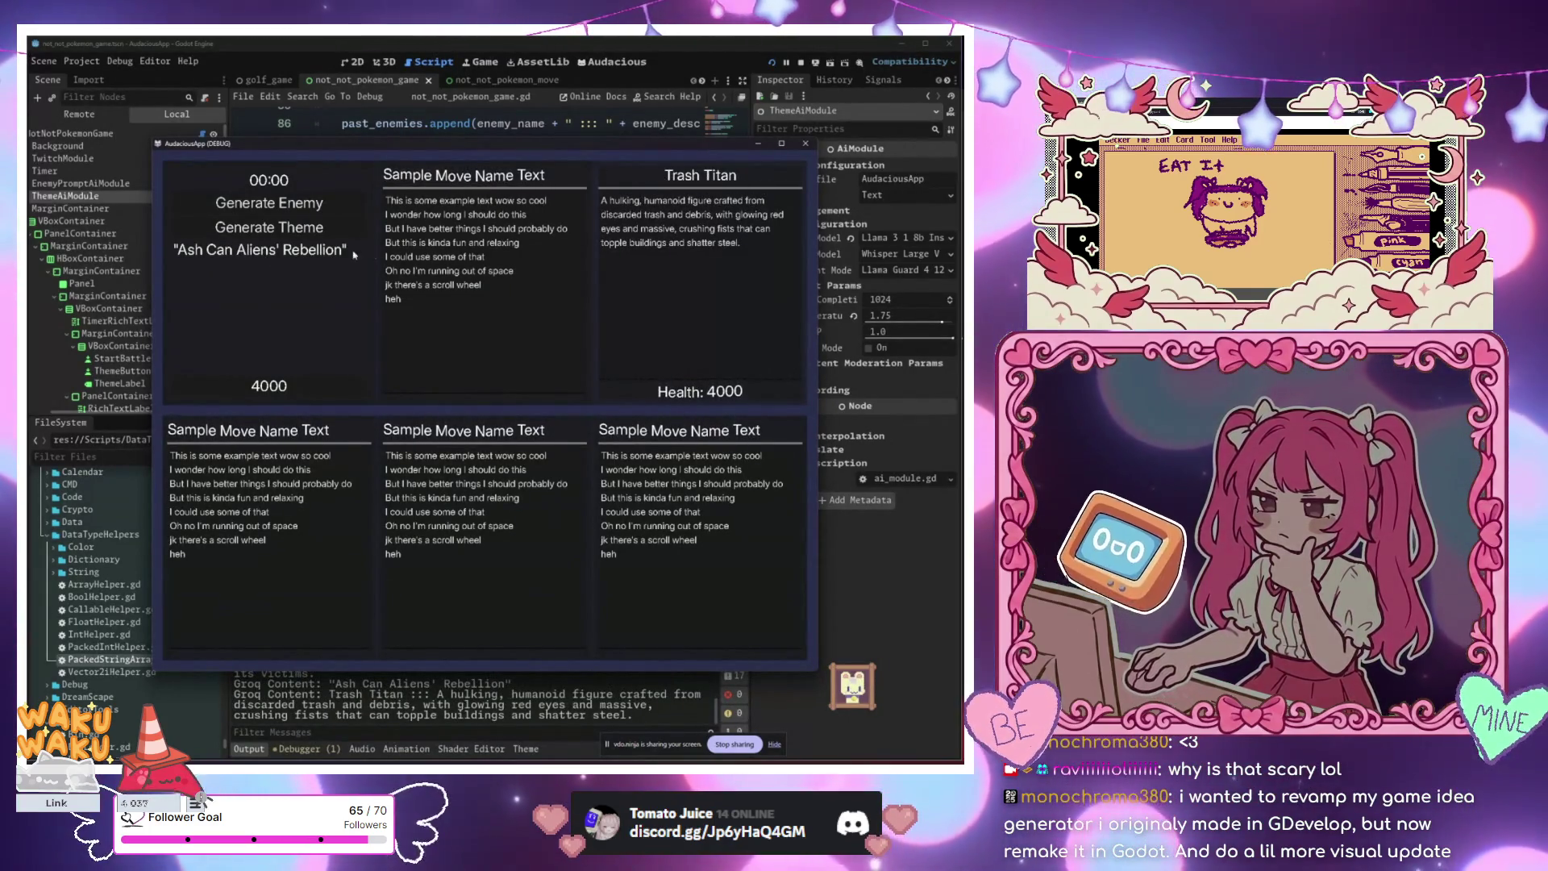
pyautogui.click(258, 229)
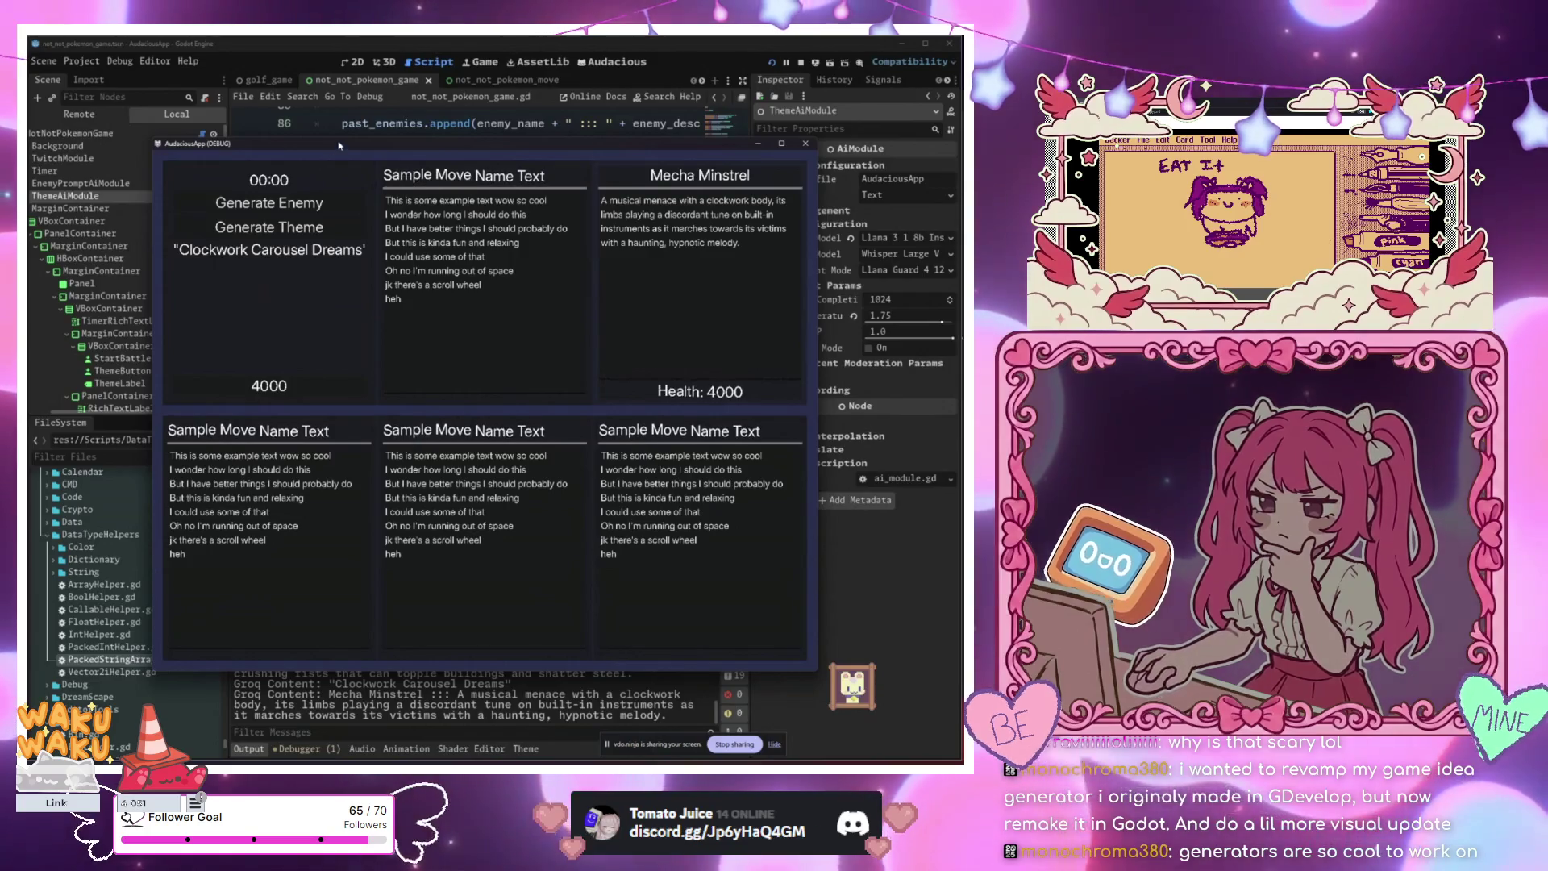
# - Move the app window aside and return to the script editor at empty line 104
pyautogui.moveTo(346, 149)
pyautogui.mouseDown()
pyautogui.moveTo(445, 206)
pyautogui.moveTo(1184, 487)
pyautogui.moveTo(400, 641)
pyautogui.mouseUp()
pyautogui.scroll(-1, 463, 533)
pyautogui.click(463, 533)
pyautogui.press('Up')
pyautogui.press('Up')
pyautogui.press('Up')
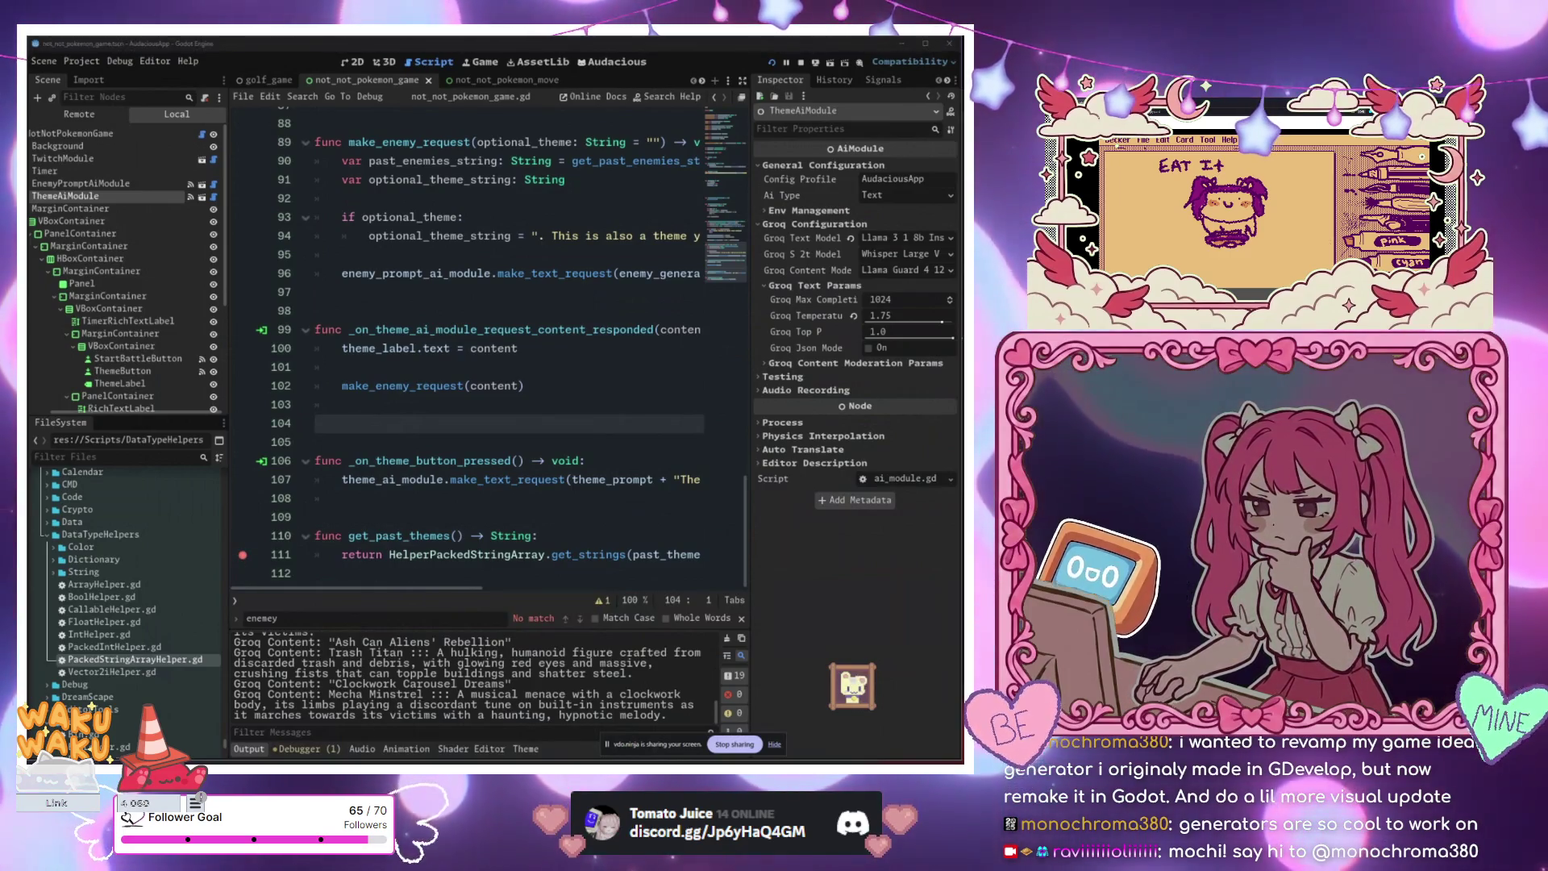
# - Glance at the Self Destruct notes, then bring AudaciousApp forward and move it higher to hit the breakpoint
pyautogui.press('super+Down')
pyautogui.hotkey('alt', 'Tab')
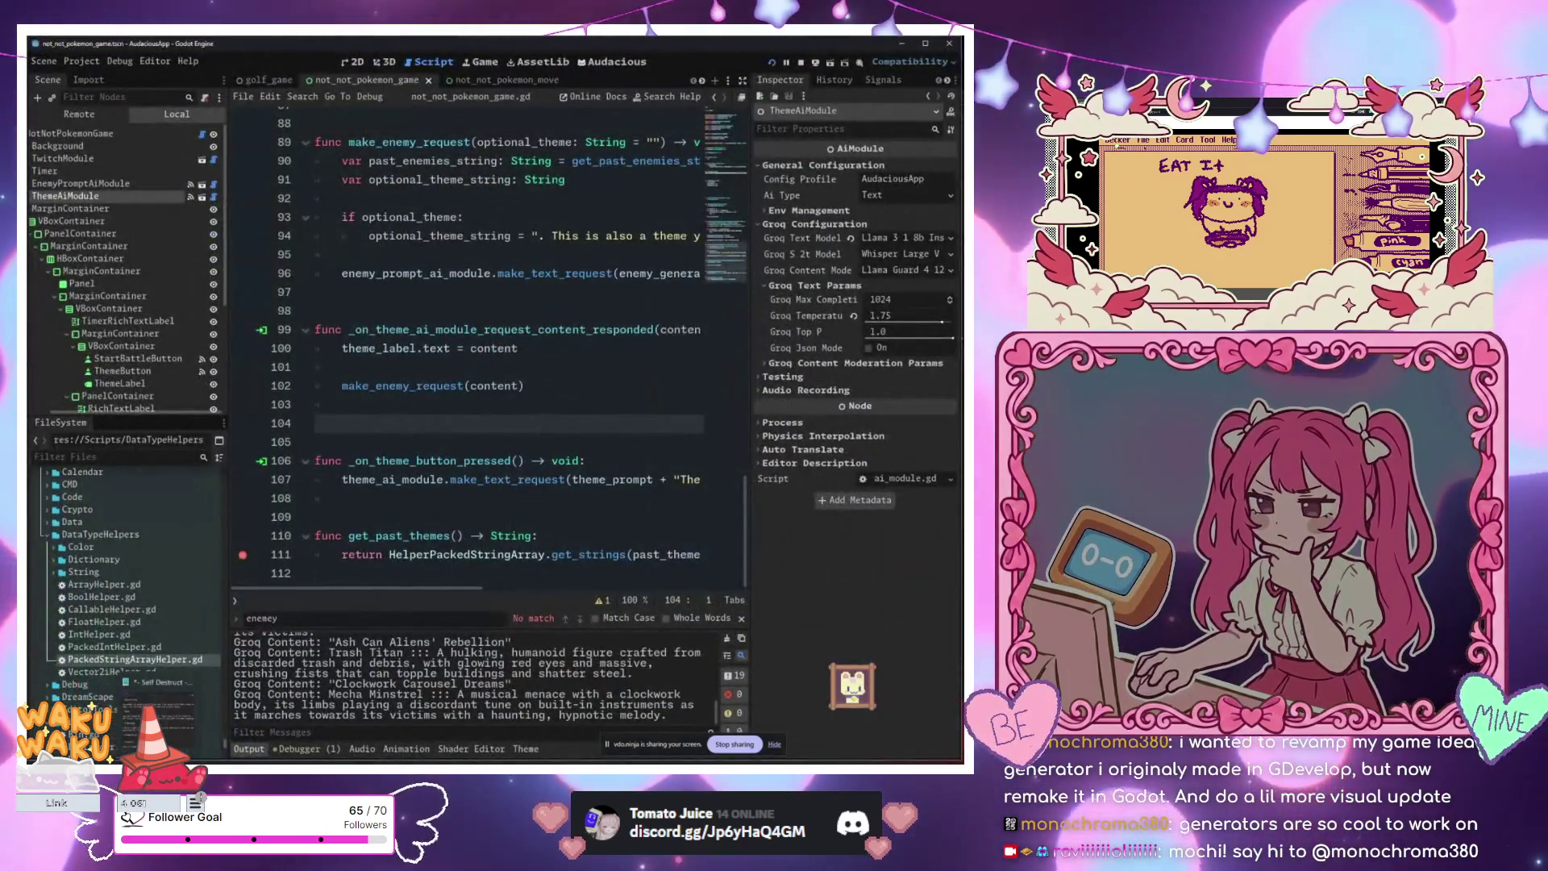
pyautogui.click(157, 702)
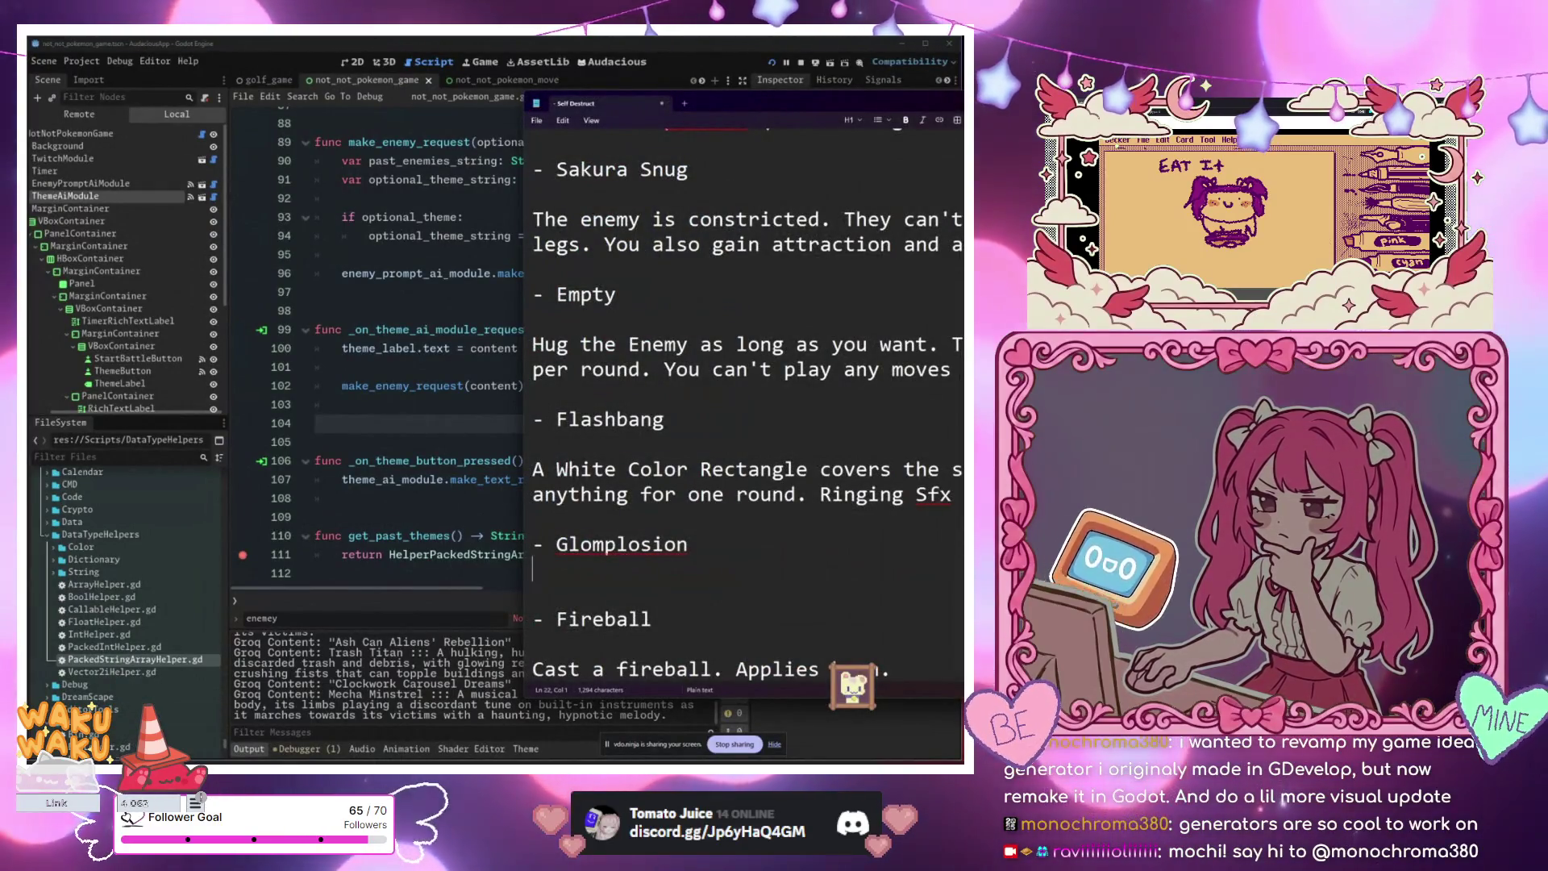
pyautogui.hotkey('alt', 'Tab')
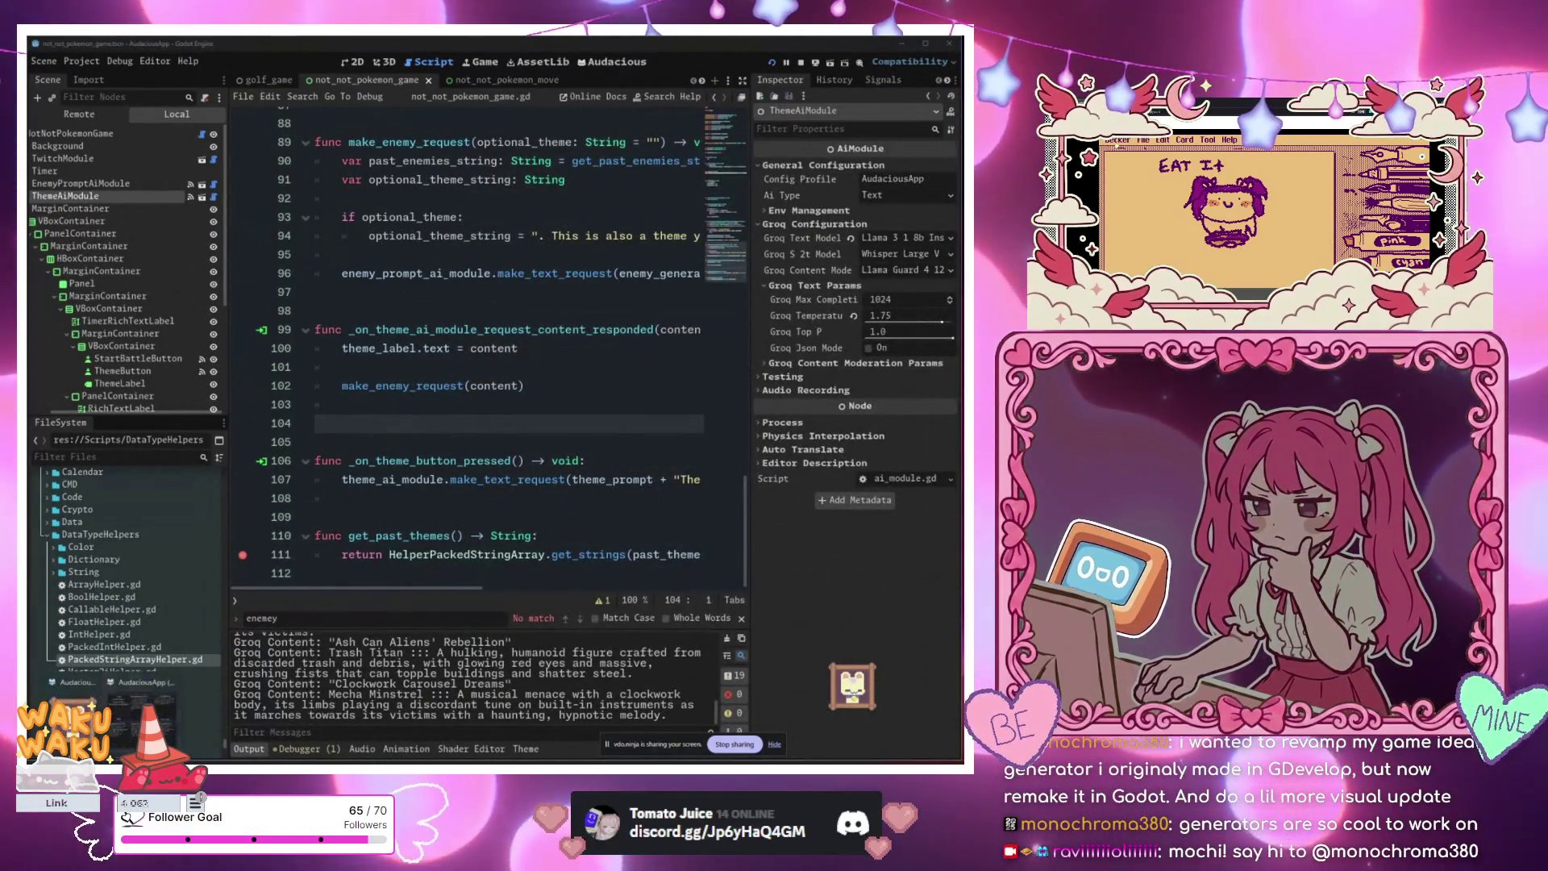
pyautogui.click(145, 701)
pyautogui.moveTo(443, 643); pyautogui.dragTo(443, 161)
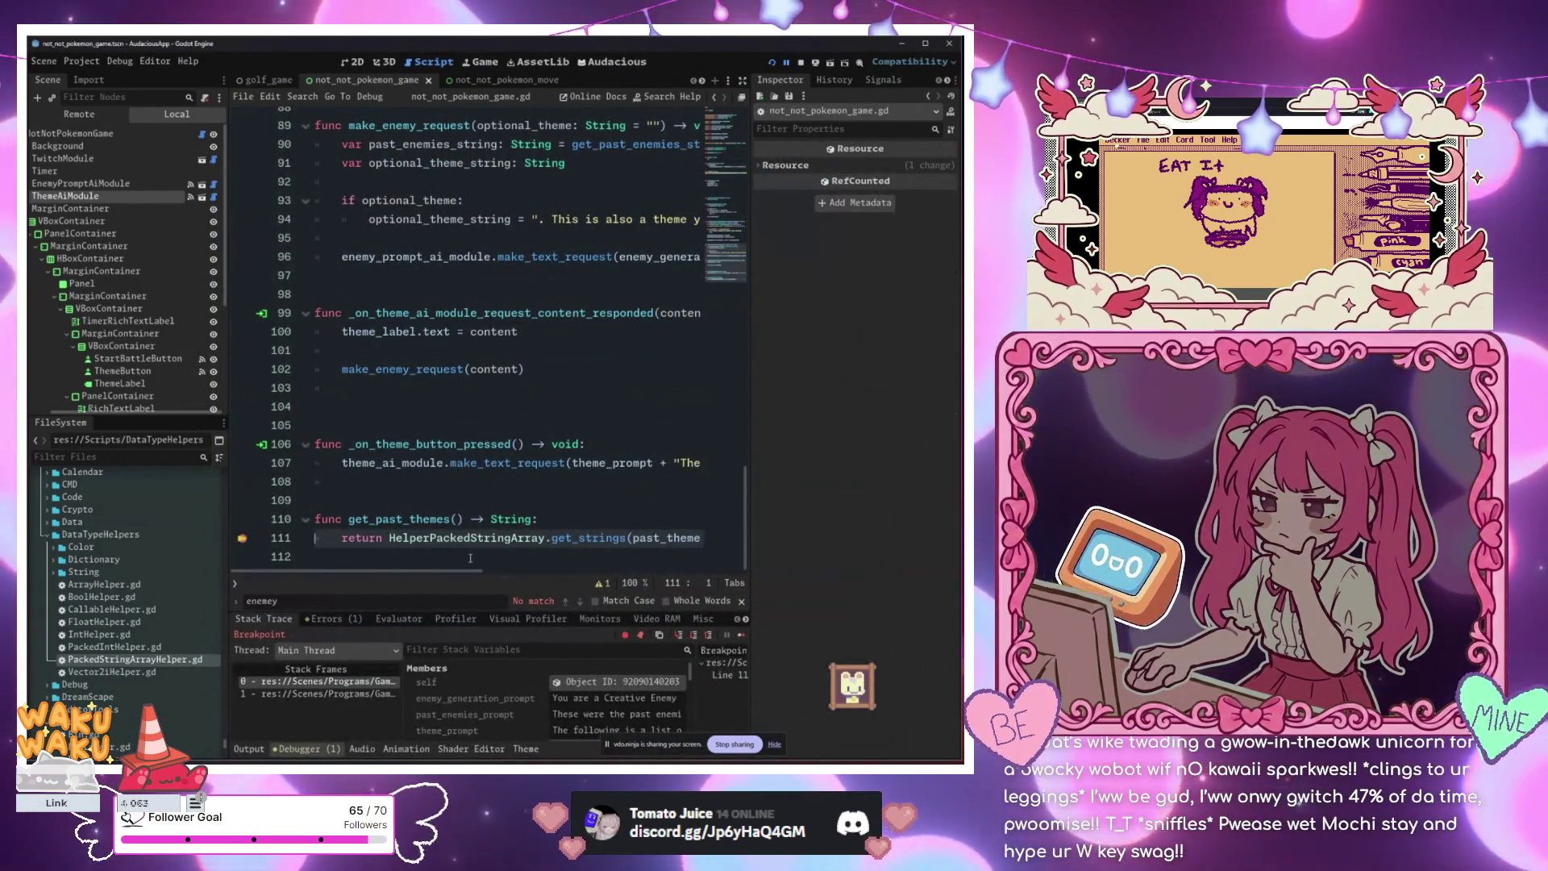
# - Step into the get_strings helper and step over to its loop on line 10
pyautogui.moveTo(604, 538)
pyautogui.press('F11')
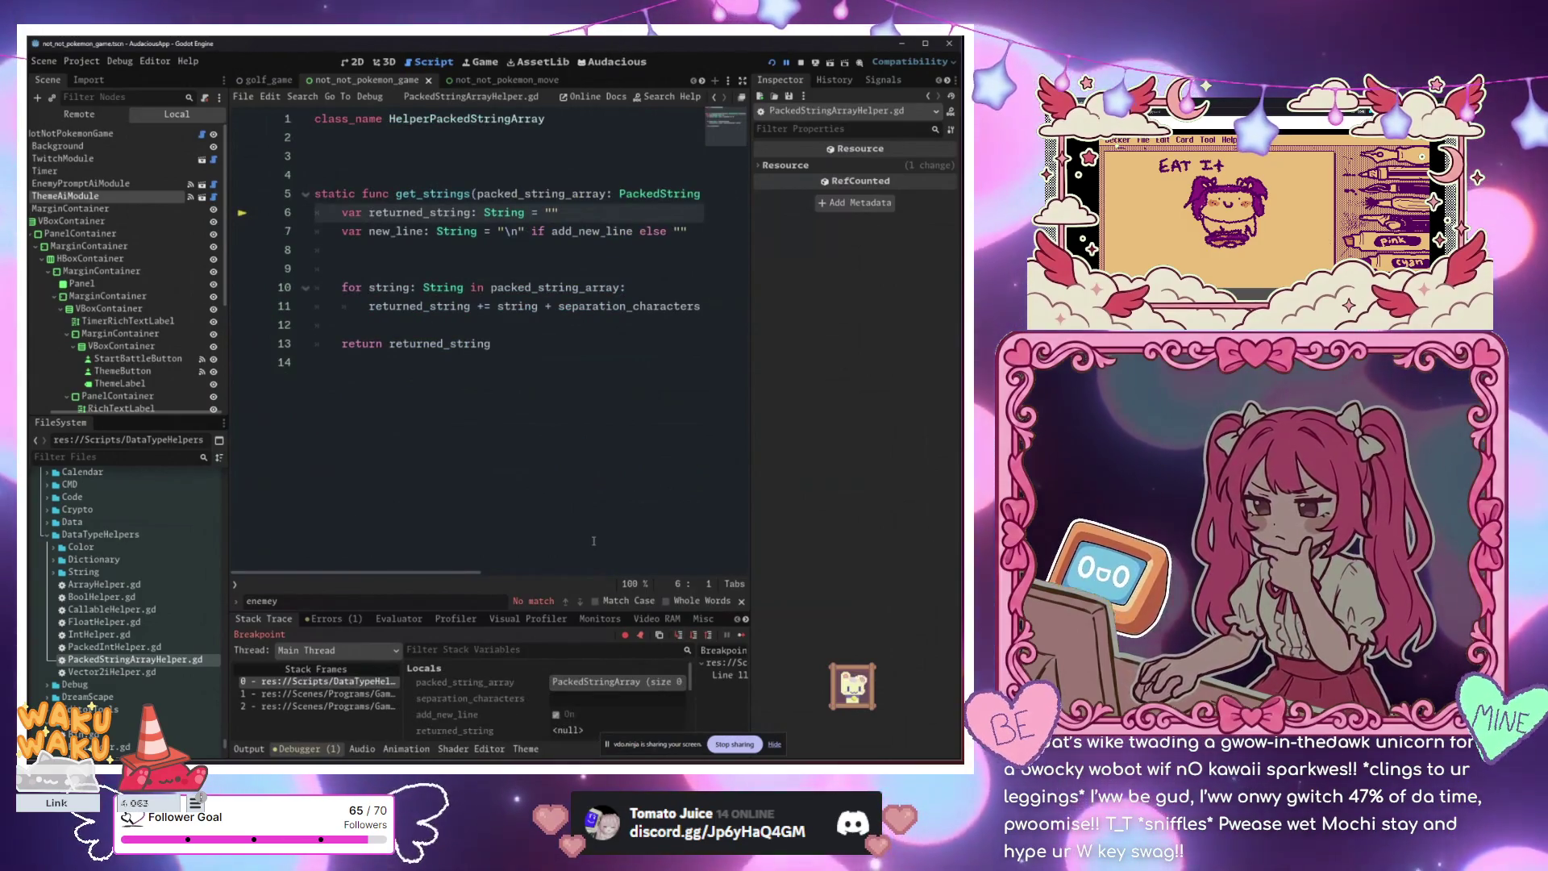
pyautogui.press('F10')
pyautogui.press('F10')
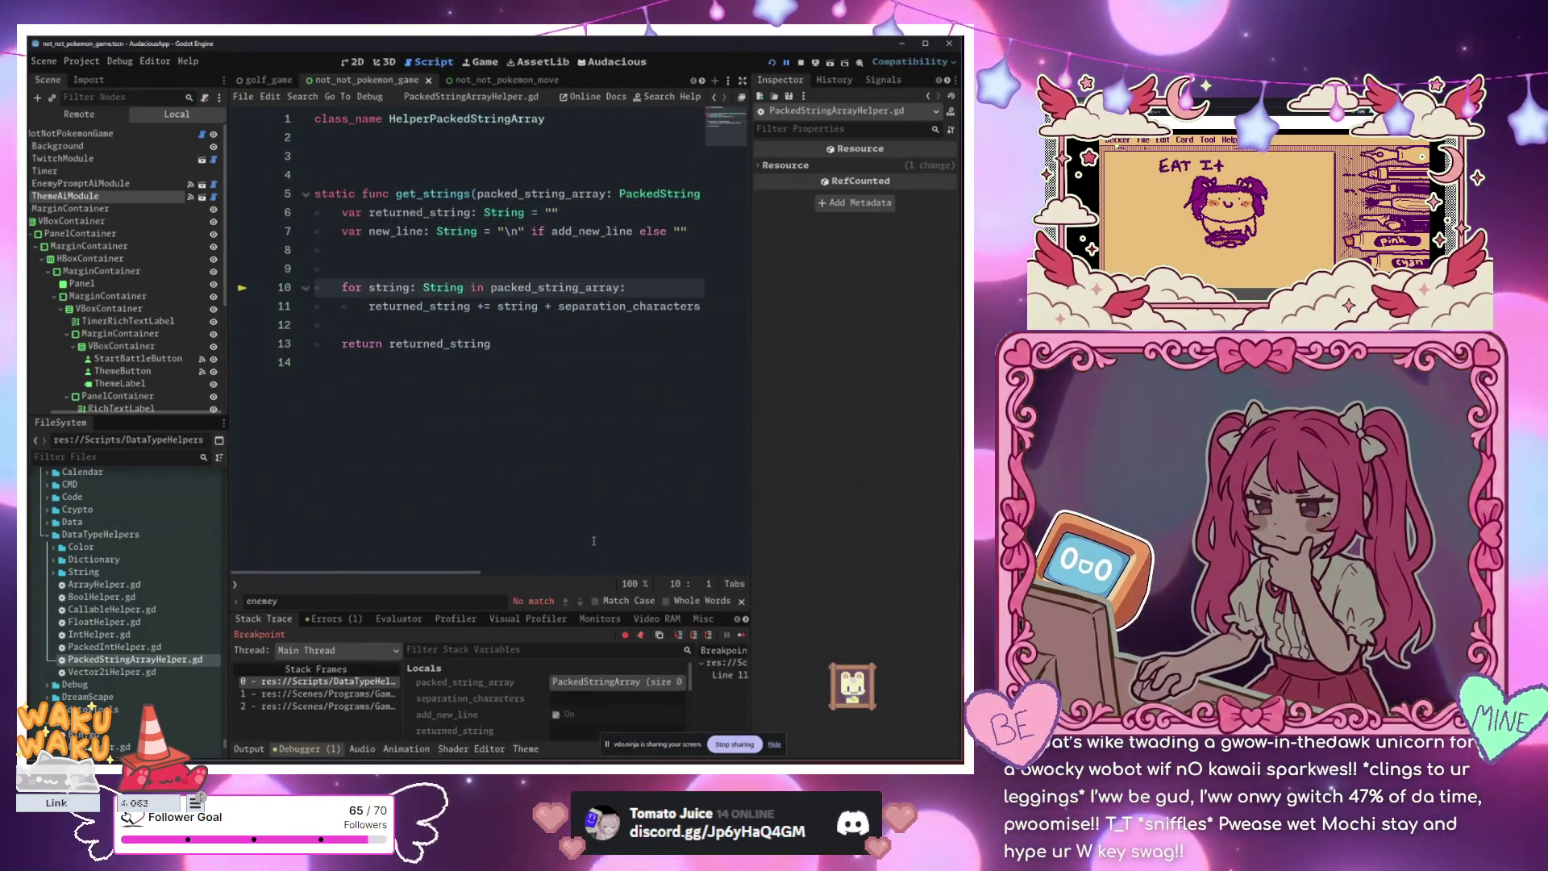
pyautogui.press('F10')
pyautogui.press('F10')
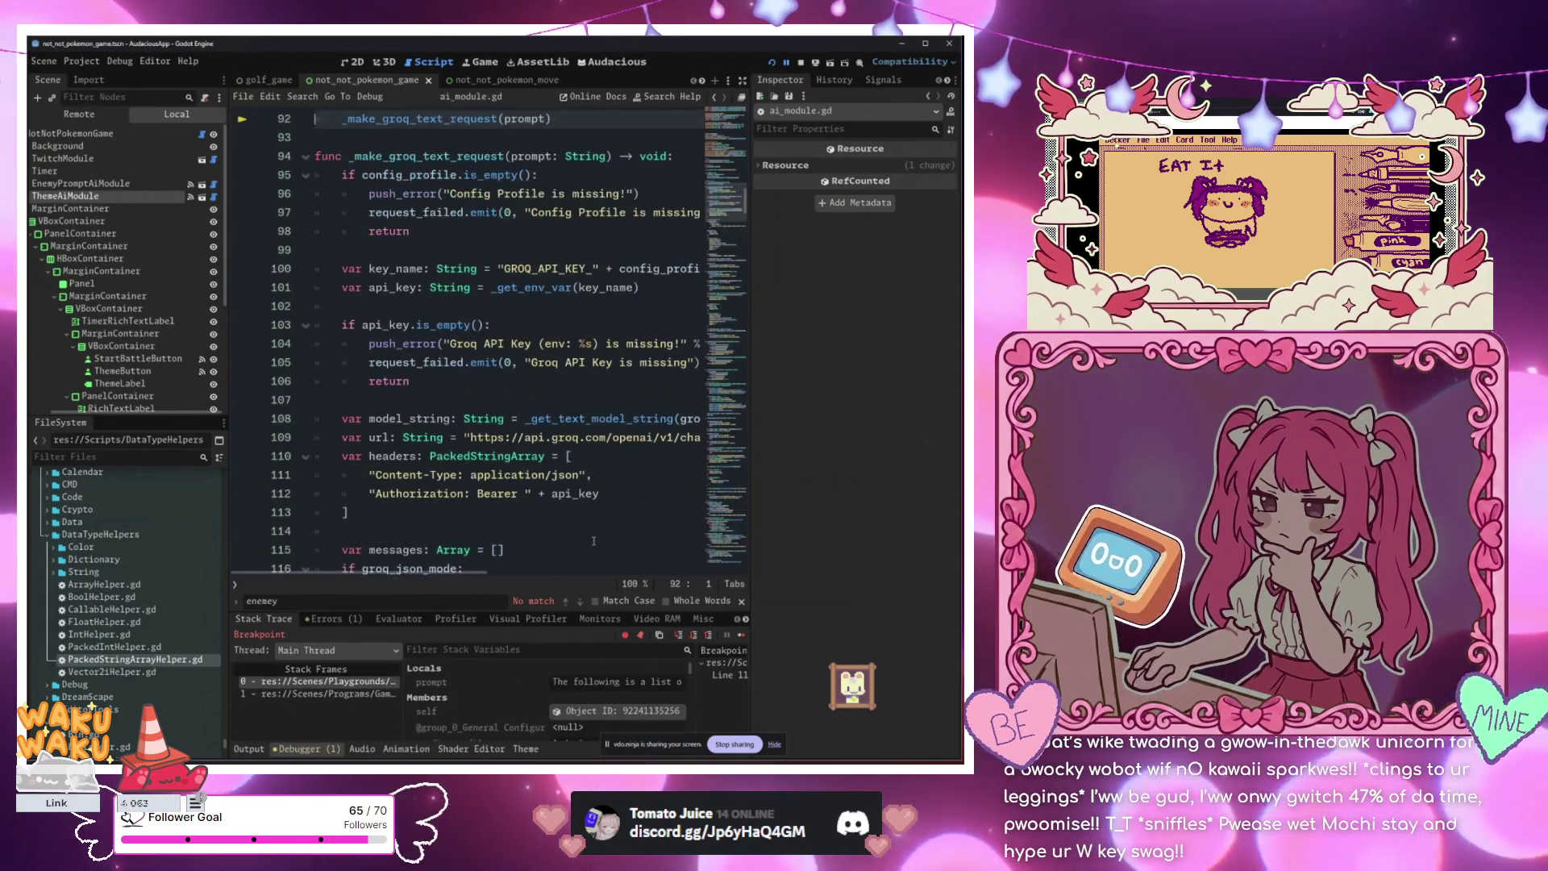
pyautogui.scroll(2, 513, 299)
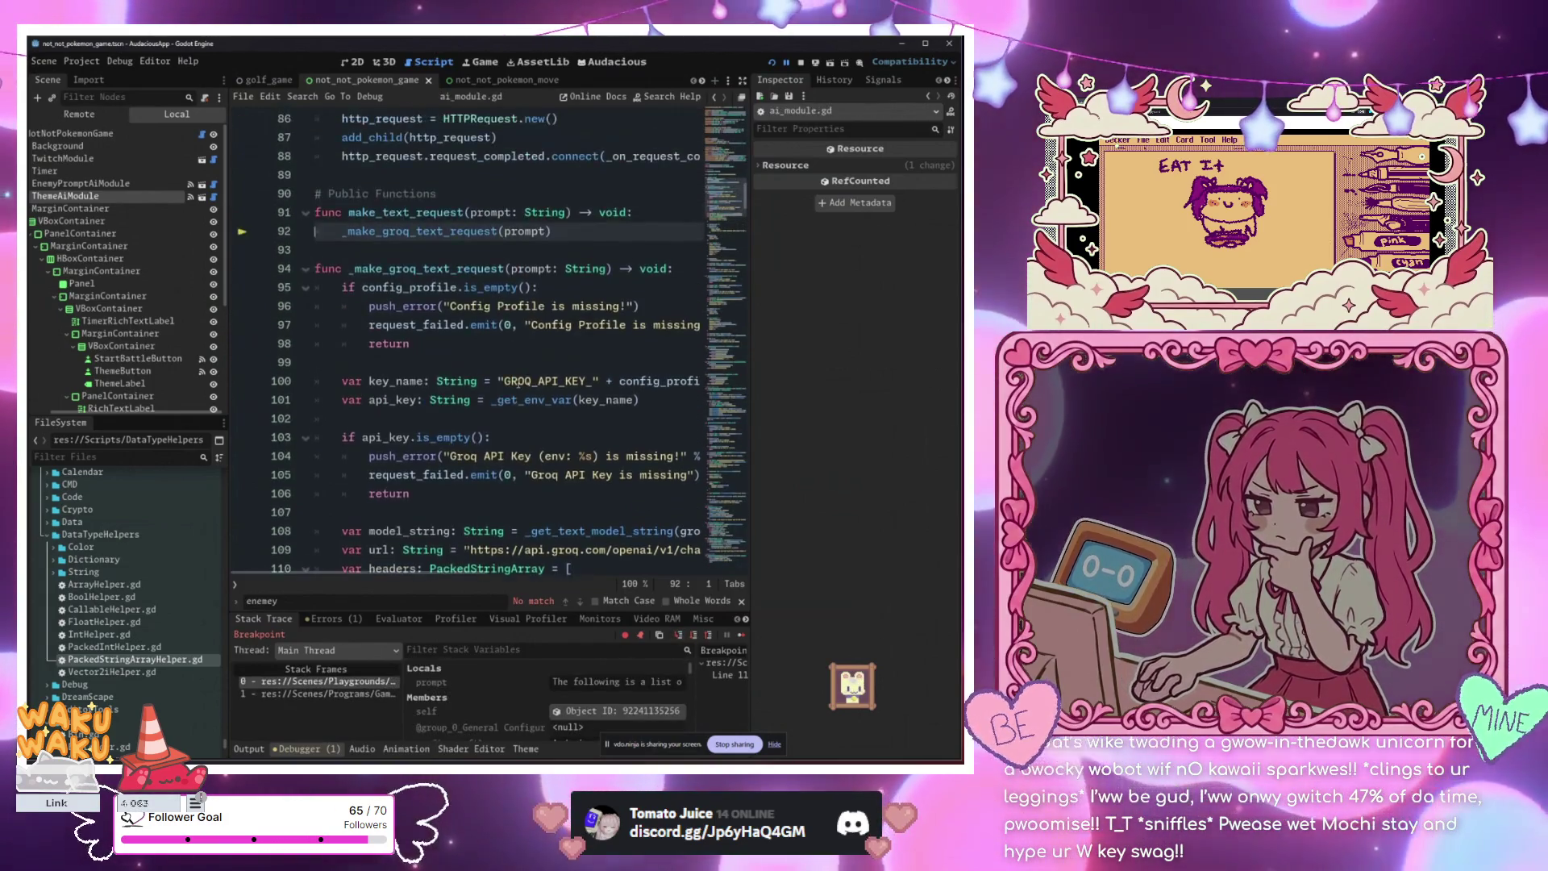
pyautogui.moveTo(525, 216)
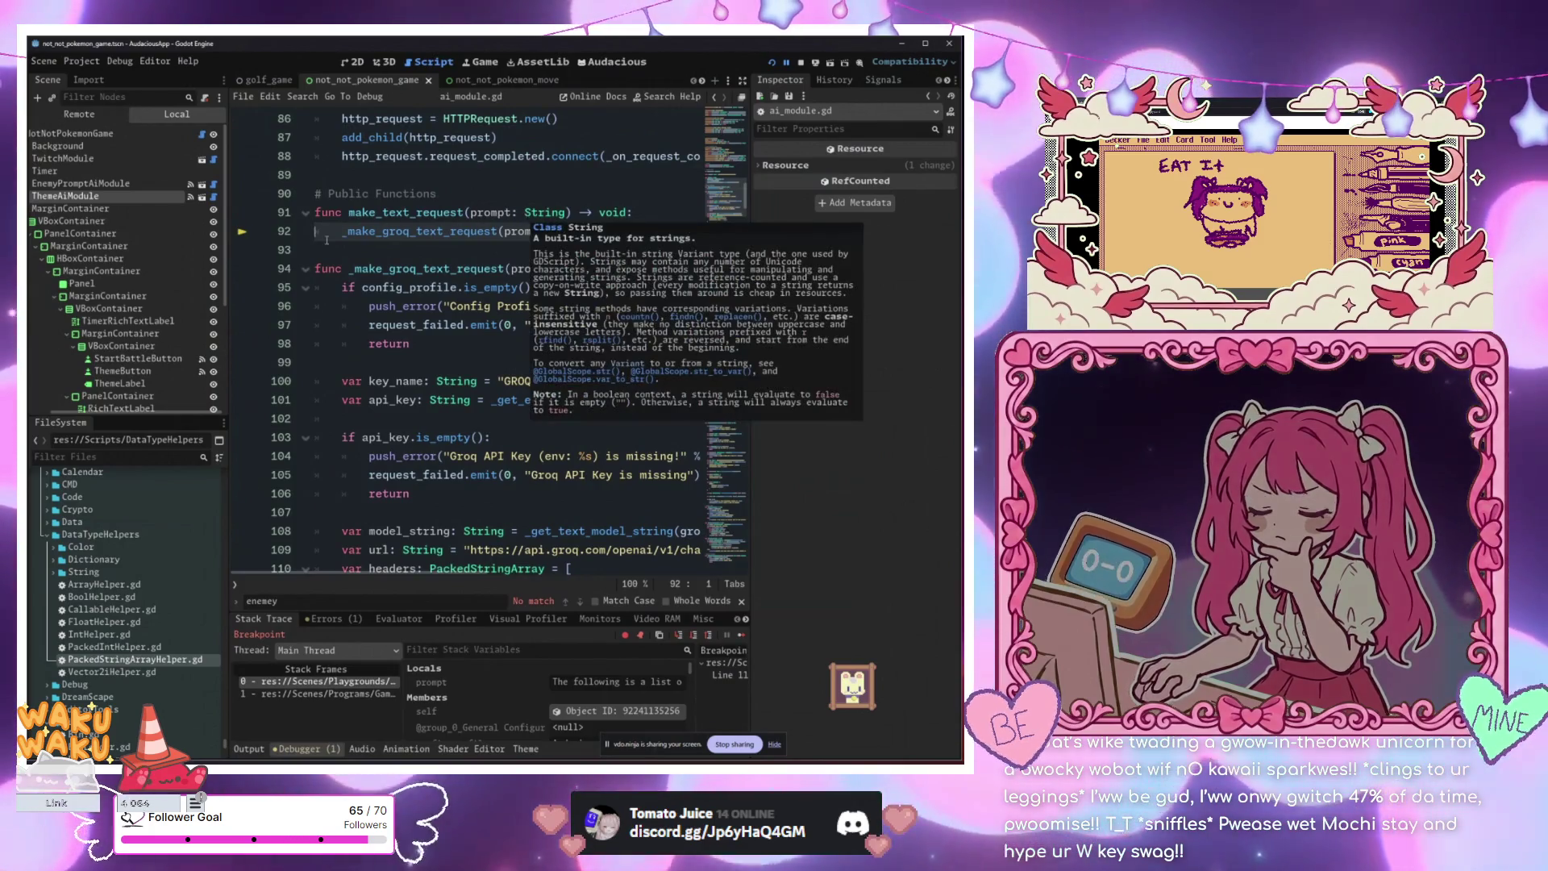
pyautogui.scroll(3, 414, 413)
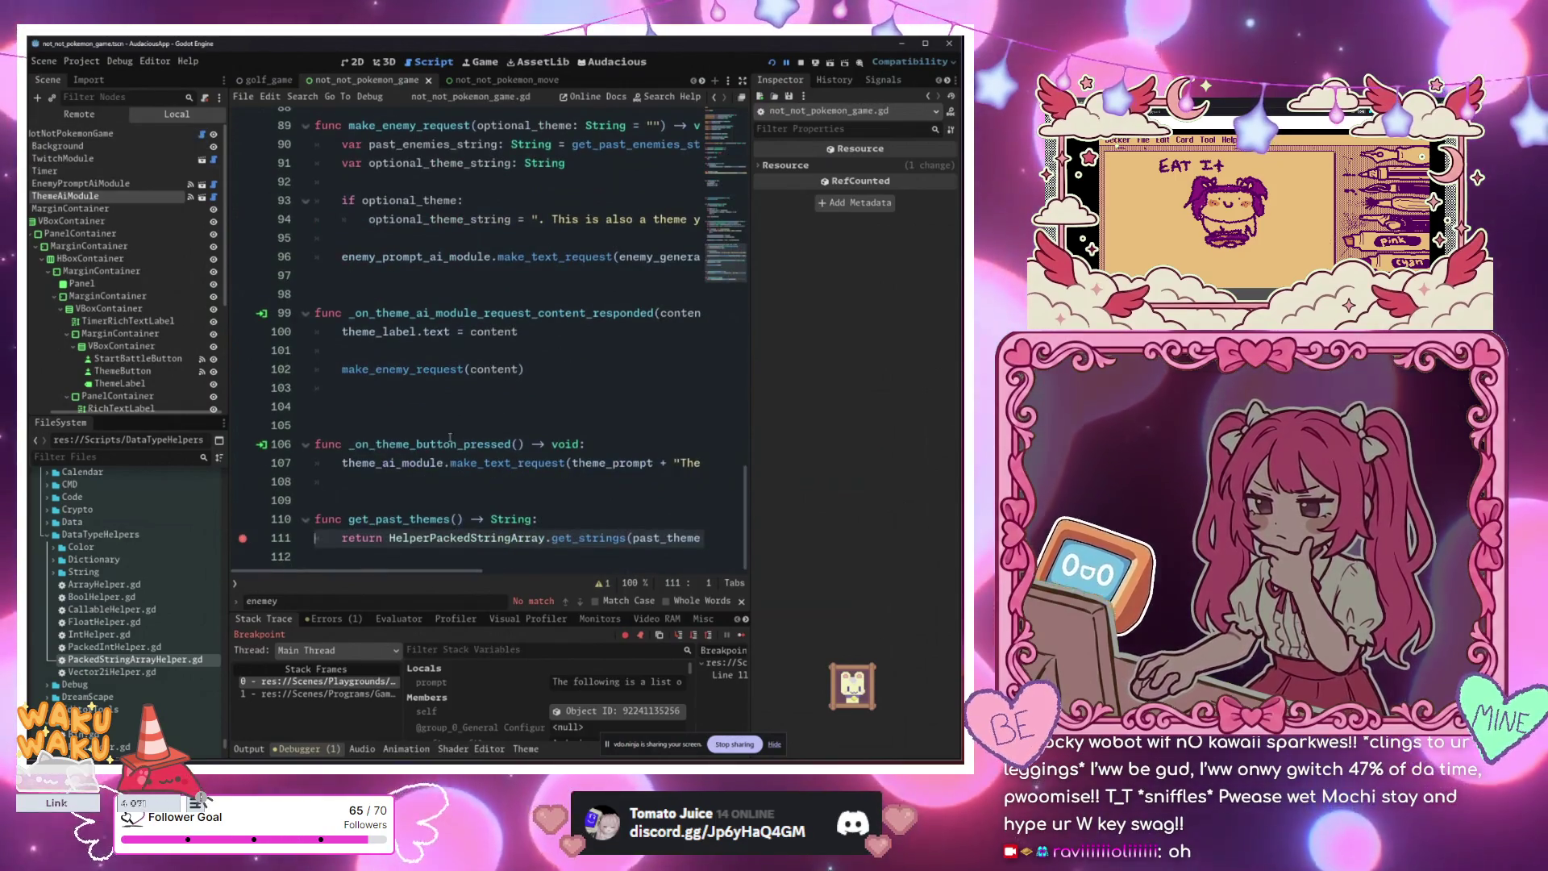
# - Add a Print.celebration() call on a new line 111 above the return statement
pyautogui.click(586, 519)
pyautogui.press('Return')
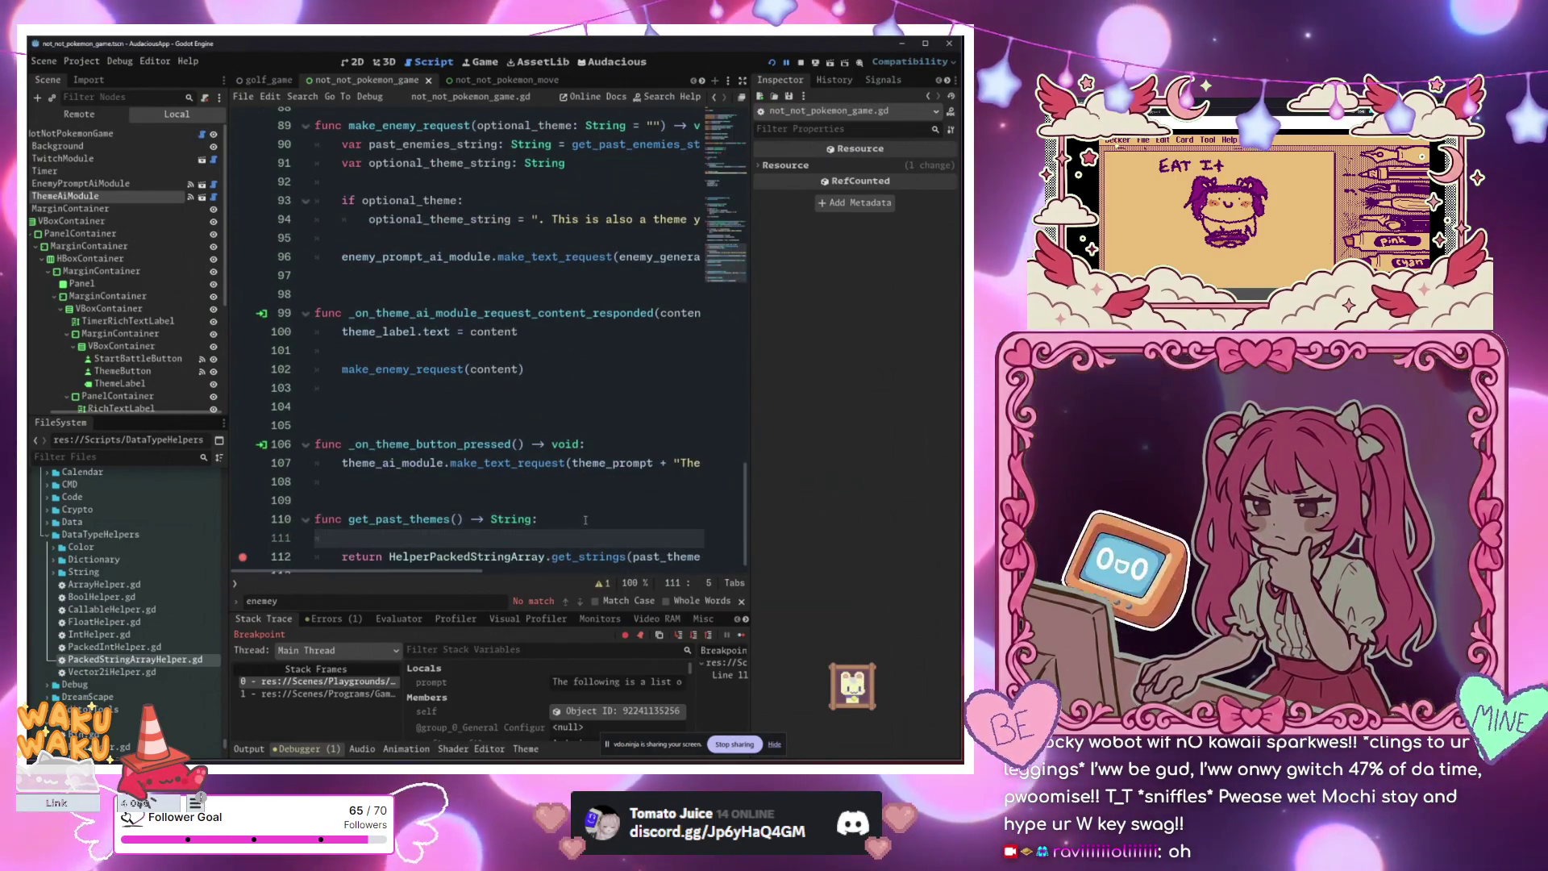
pyautogui.write('-ro')
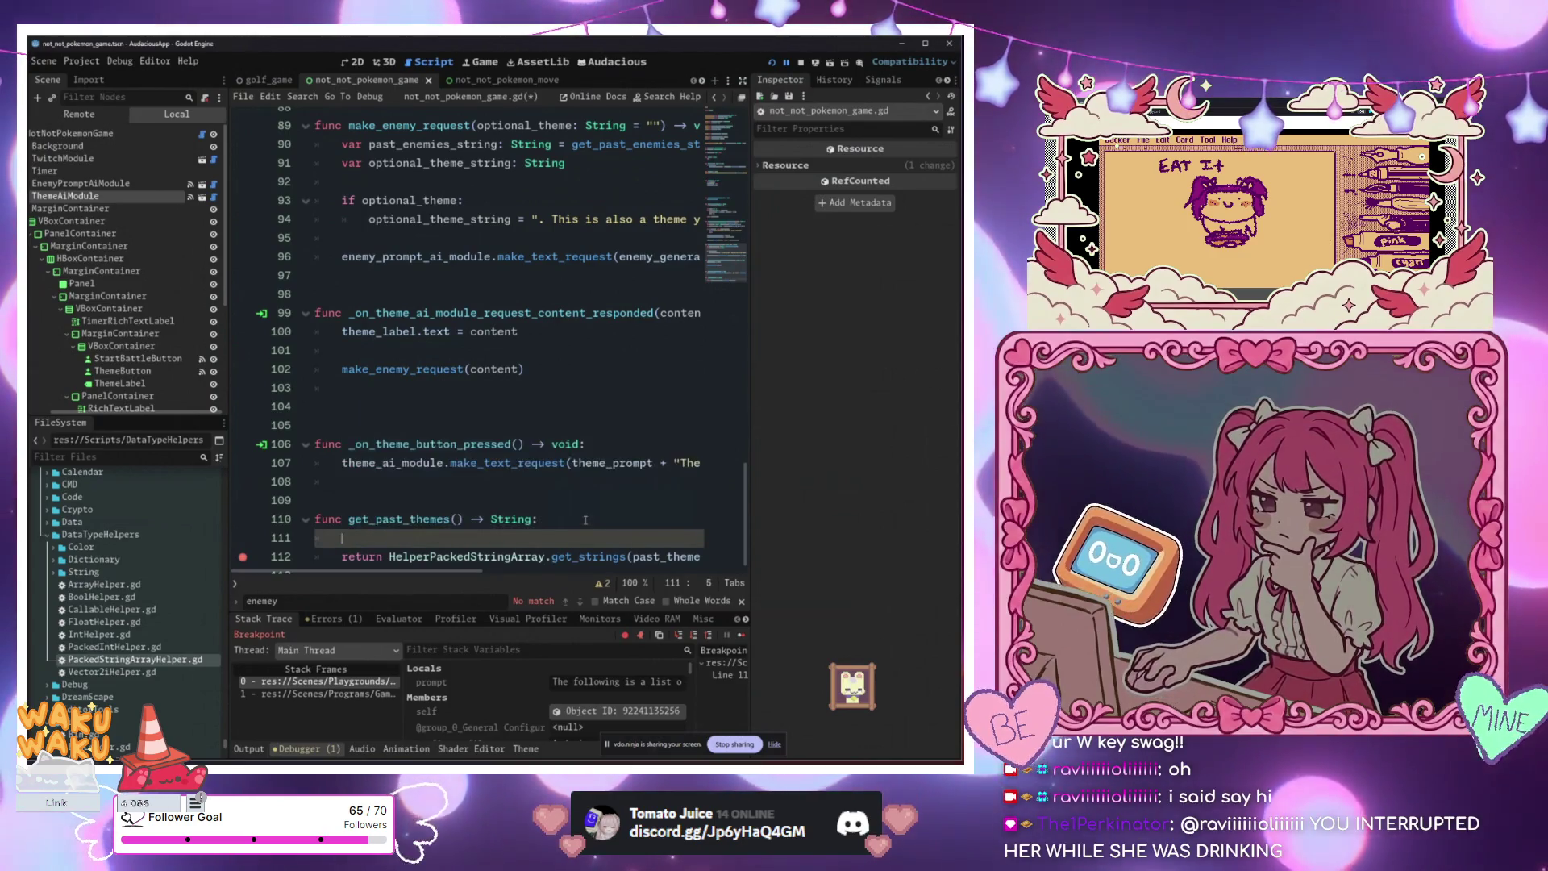
pyautogui.press('BackSpace')
pyautogui.press('BackSpace')
pyautogui.press('BackSpace')
pyautogui.write('Print')
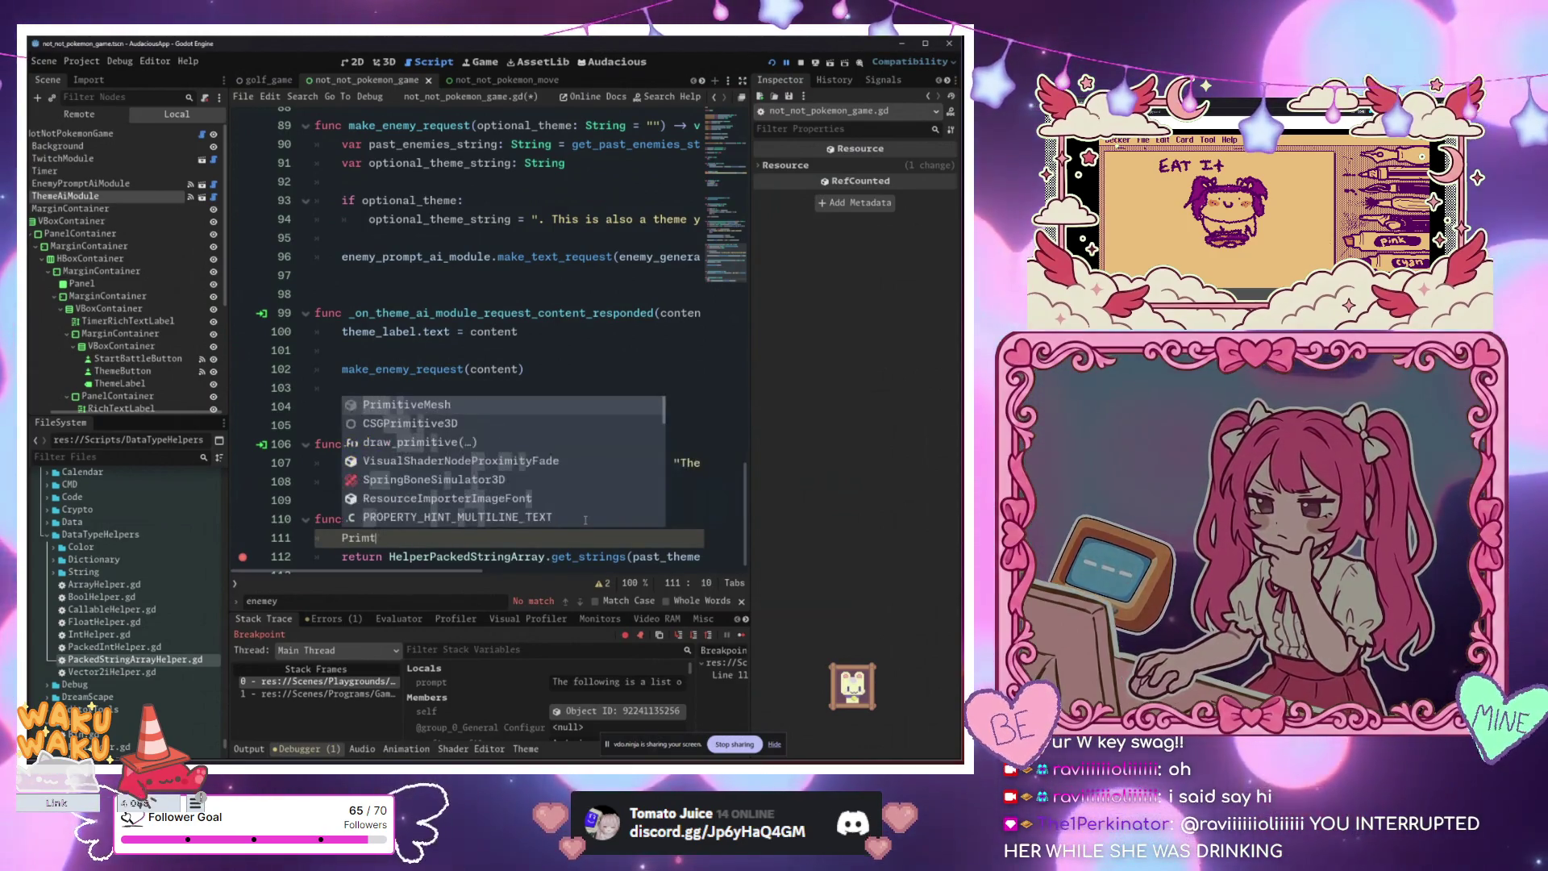
pyautogui.write('.cele')
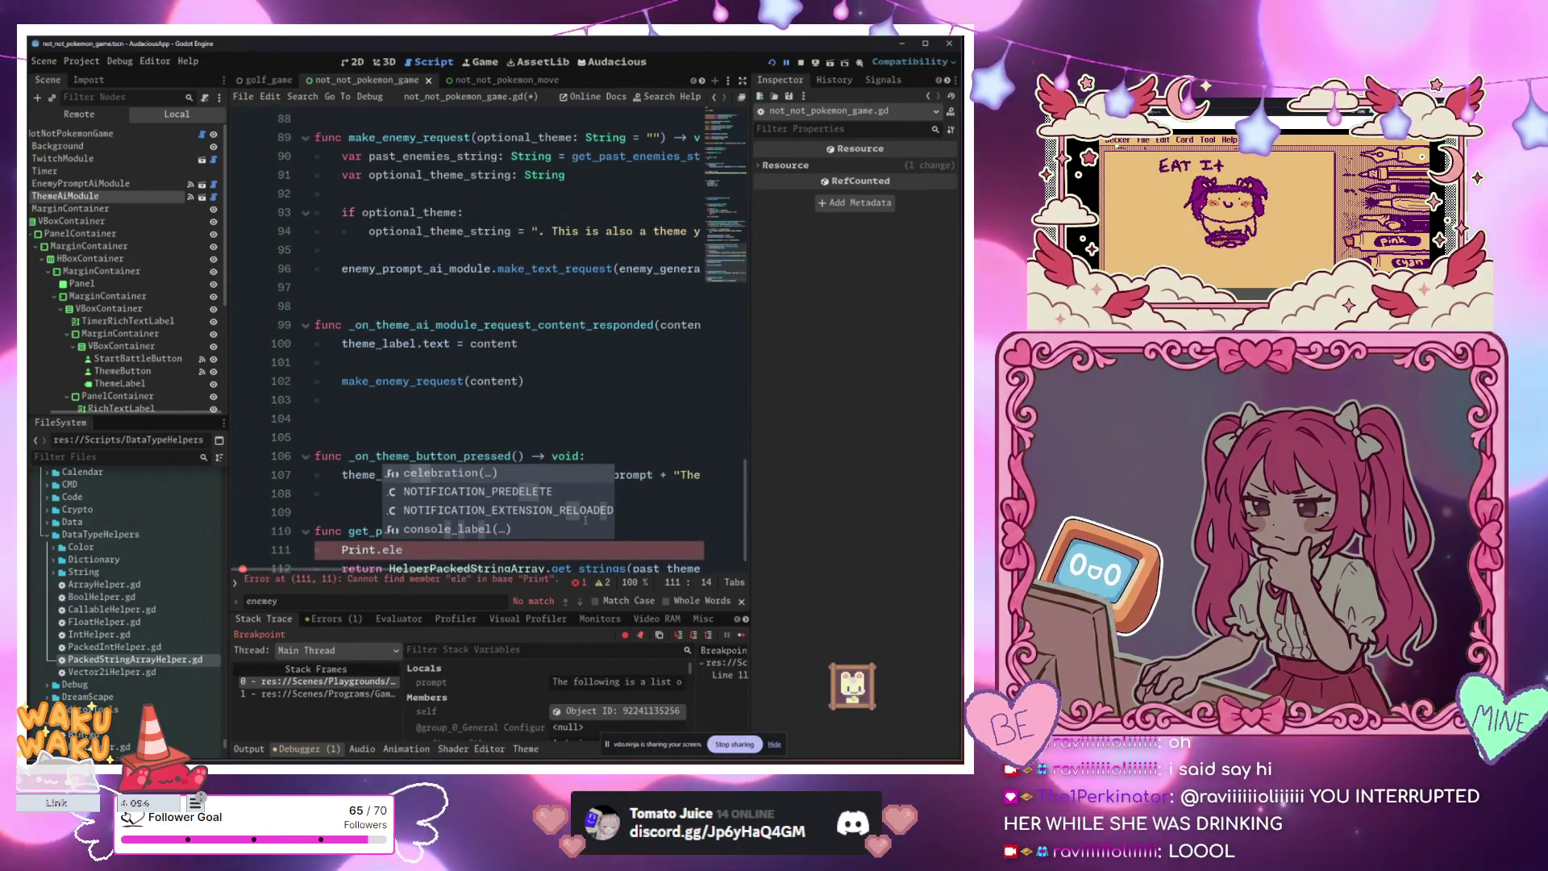
pyautogui.press('Return')
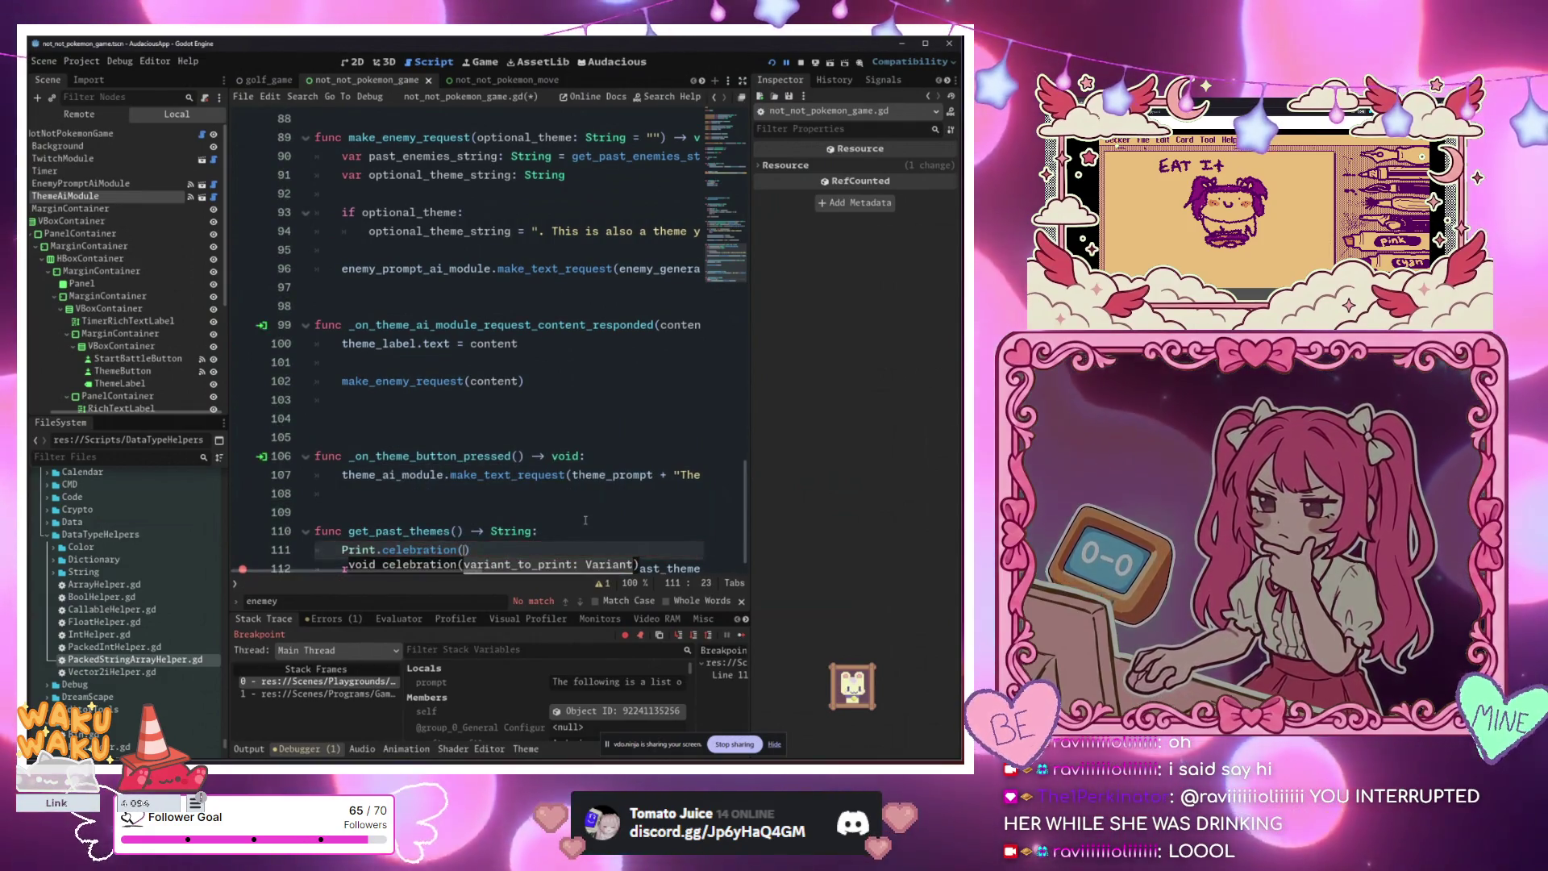
# - Pass HelperPackedStringArray.get_strings(past_themes) into the print call and launch the game with F5
pyautogui.write('get')
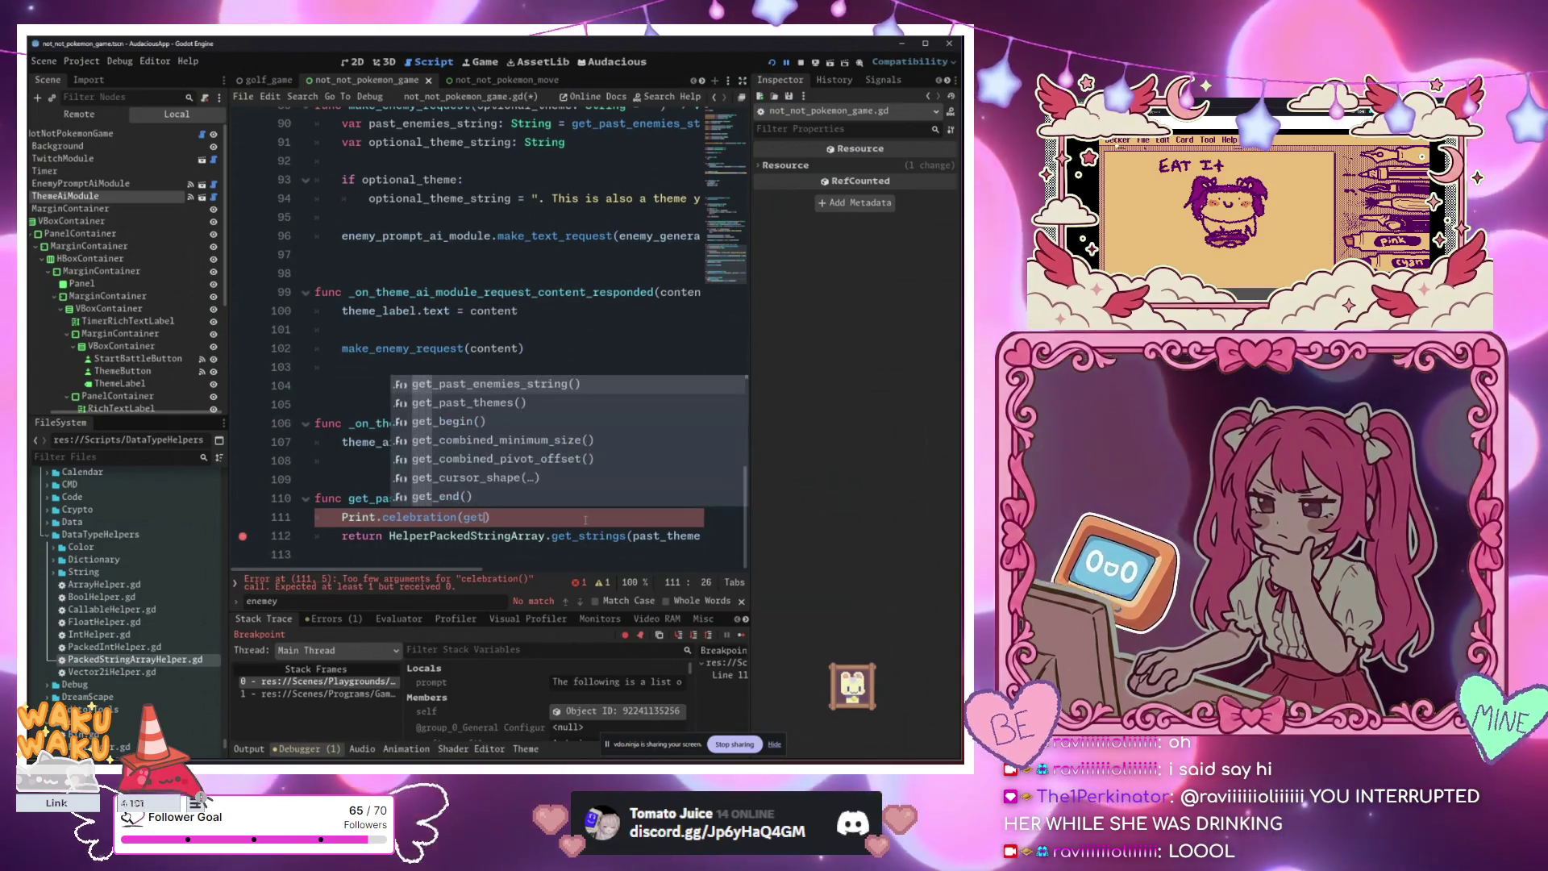
pyautogui.press('BackSpace')
pyautogui.press('BackSpace')
pyautogui.write('HelperPackedStringArray.')
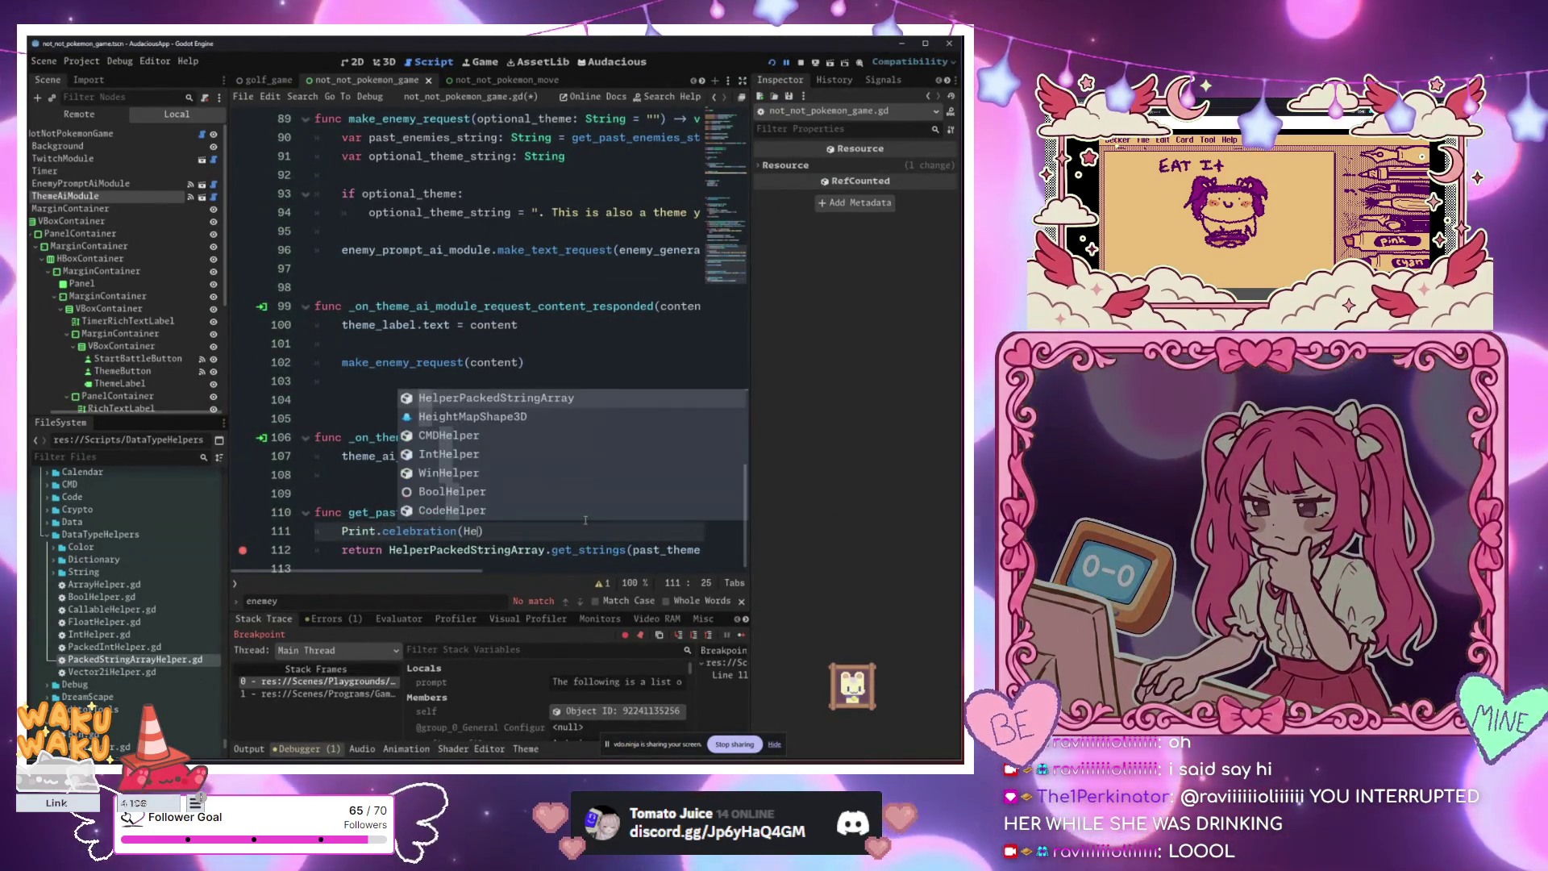
pyautogui.press('Return')
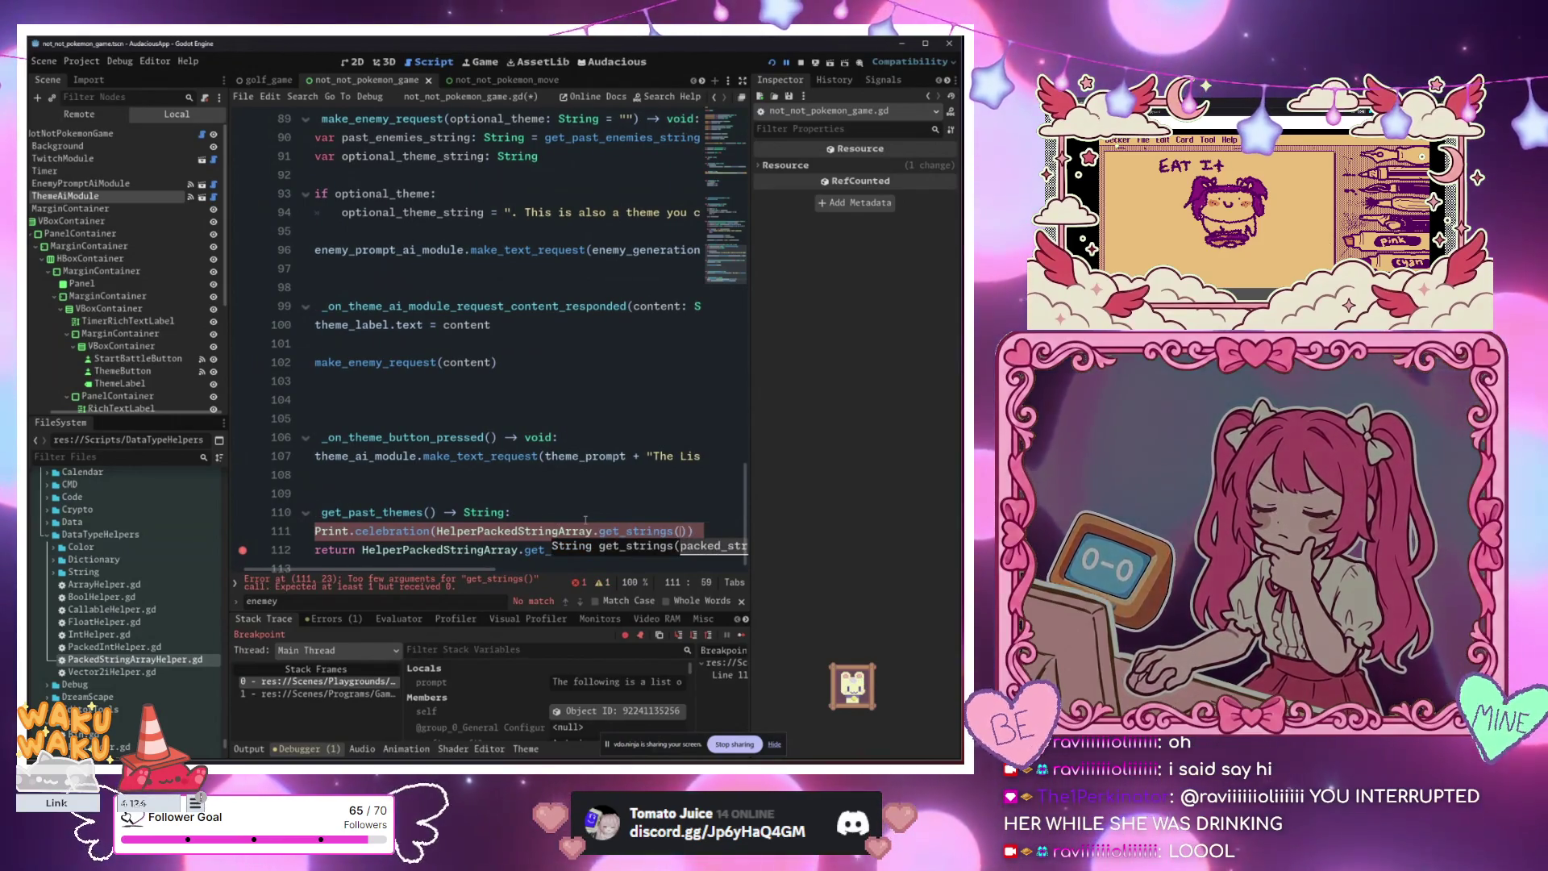
pyautogui.write('past_themes')
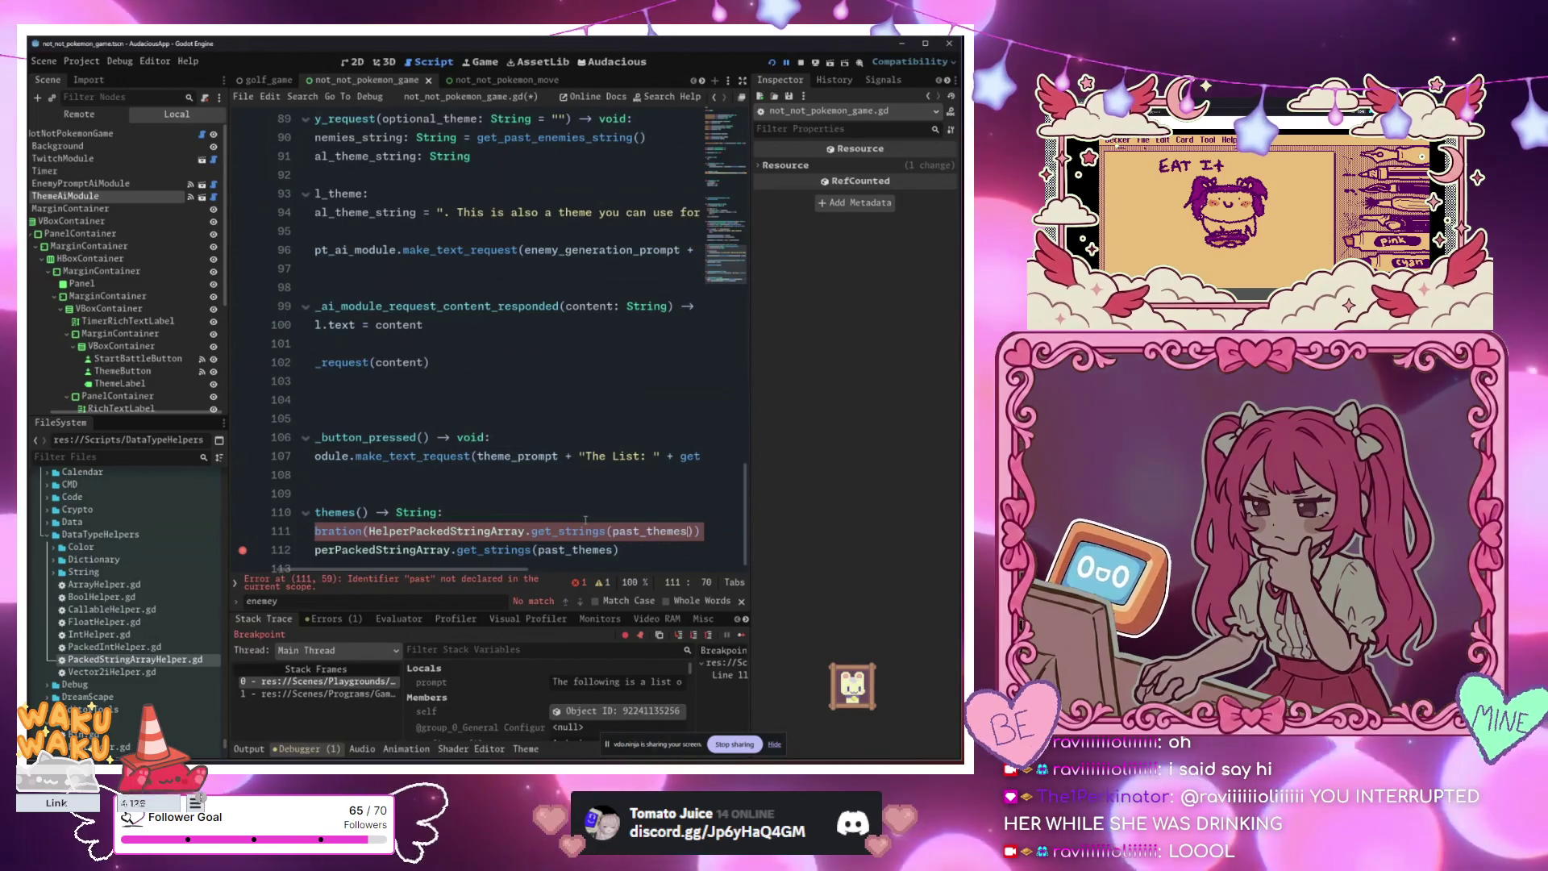
pyautogui.press('Up')
pyautogui.press('F5')
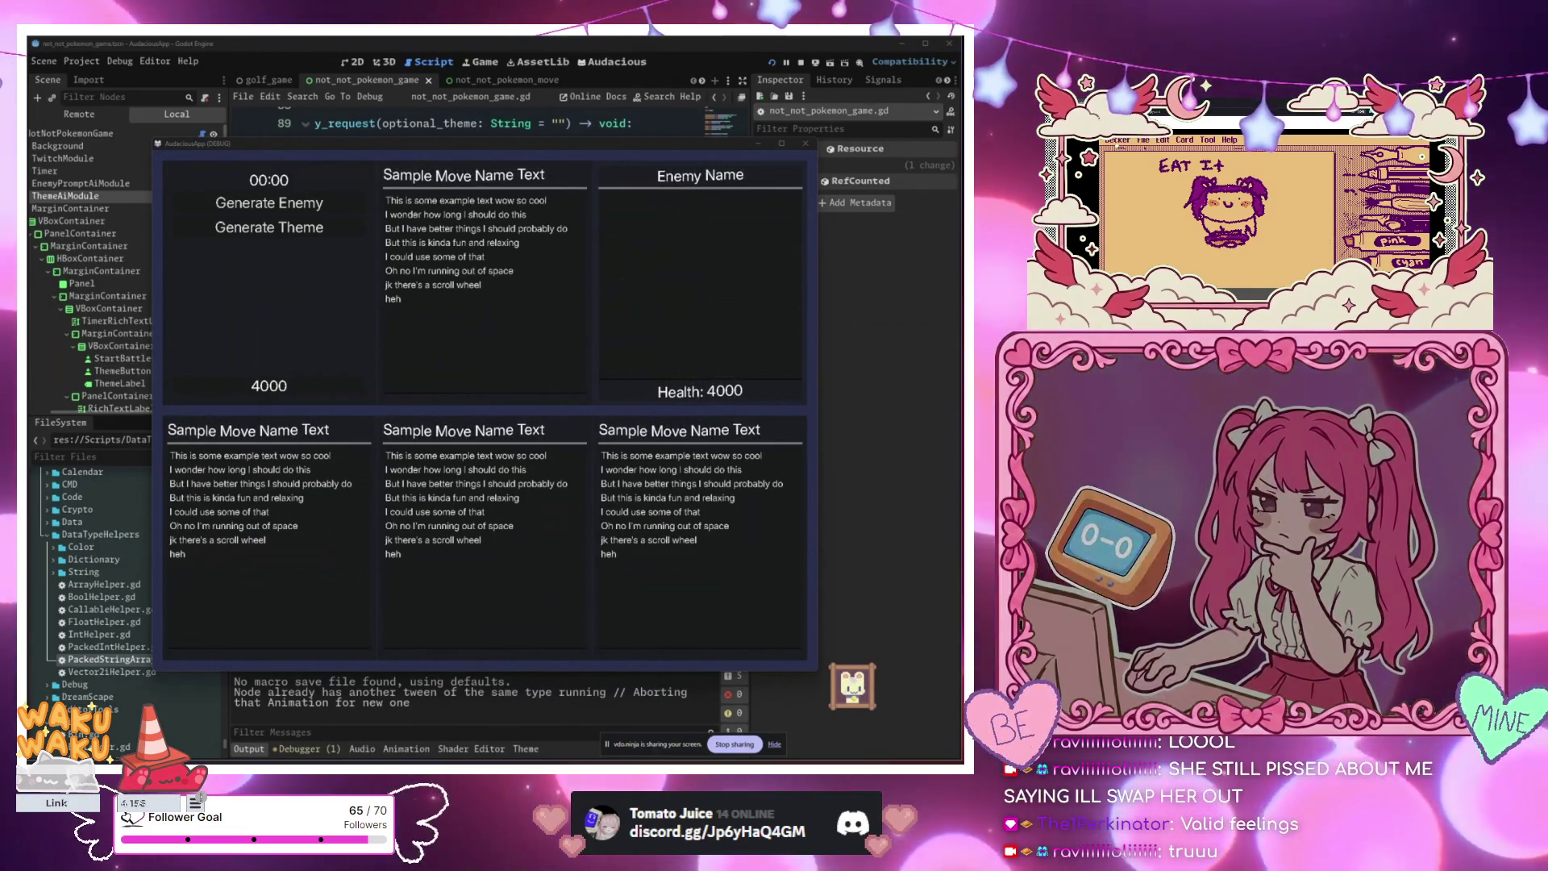
# - Generate the Future Space Pirates theme, show the Output log, and resume from the breakpoint
pyautogui.click(269, 228)
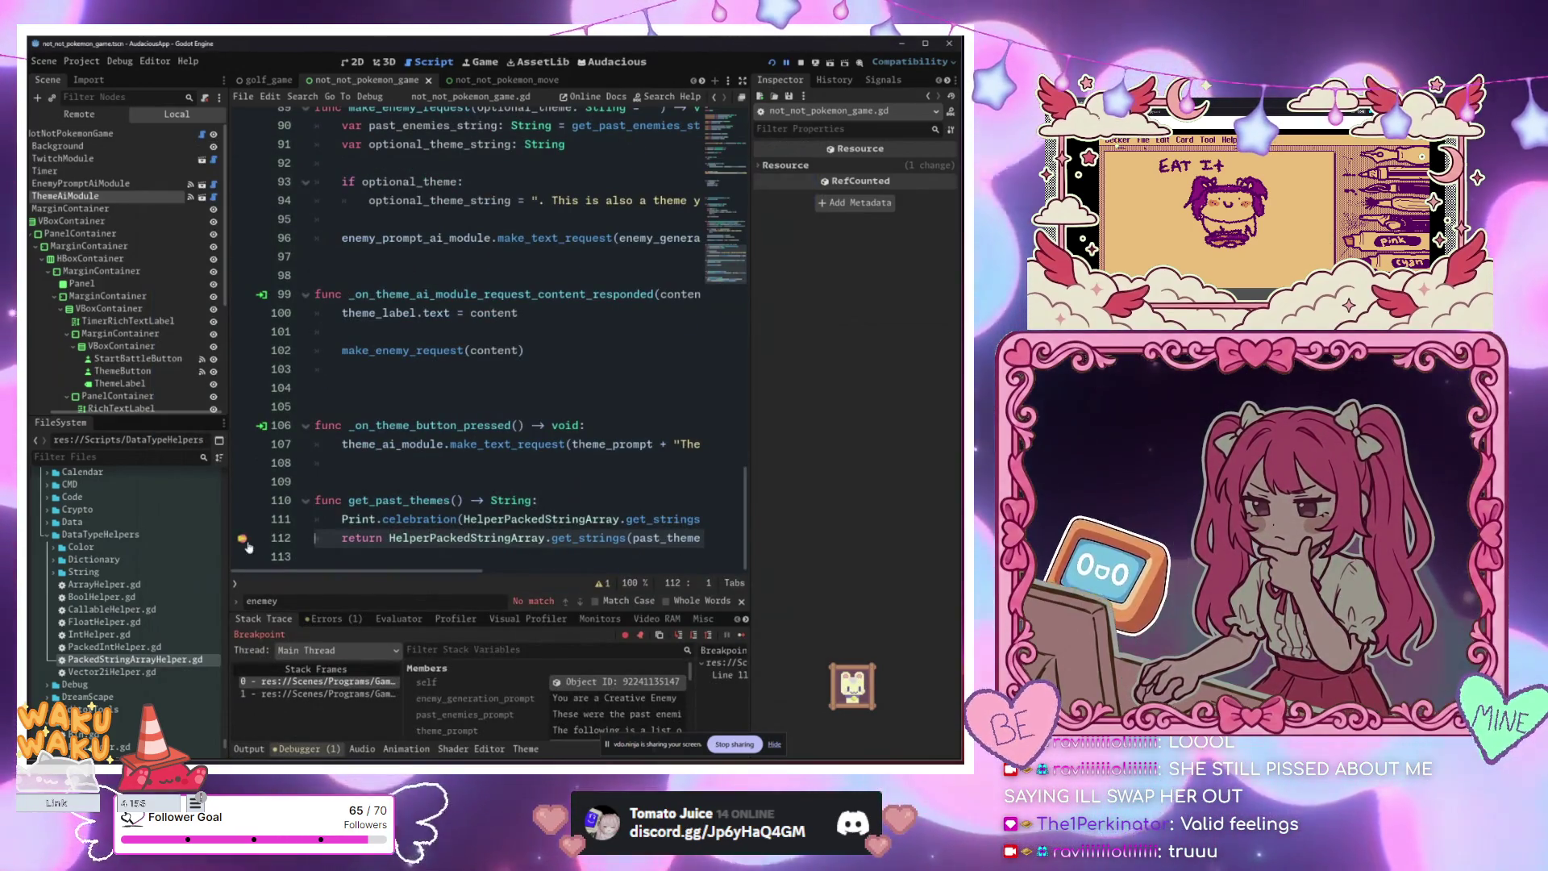
pyautogui.click(248, 748)
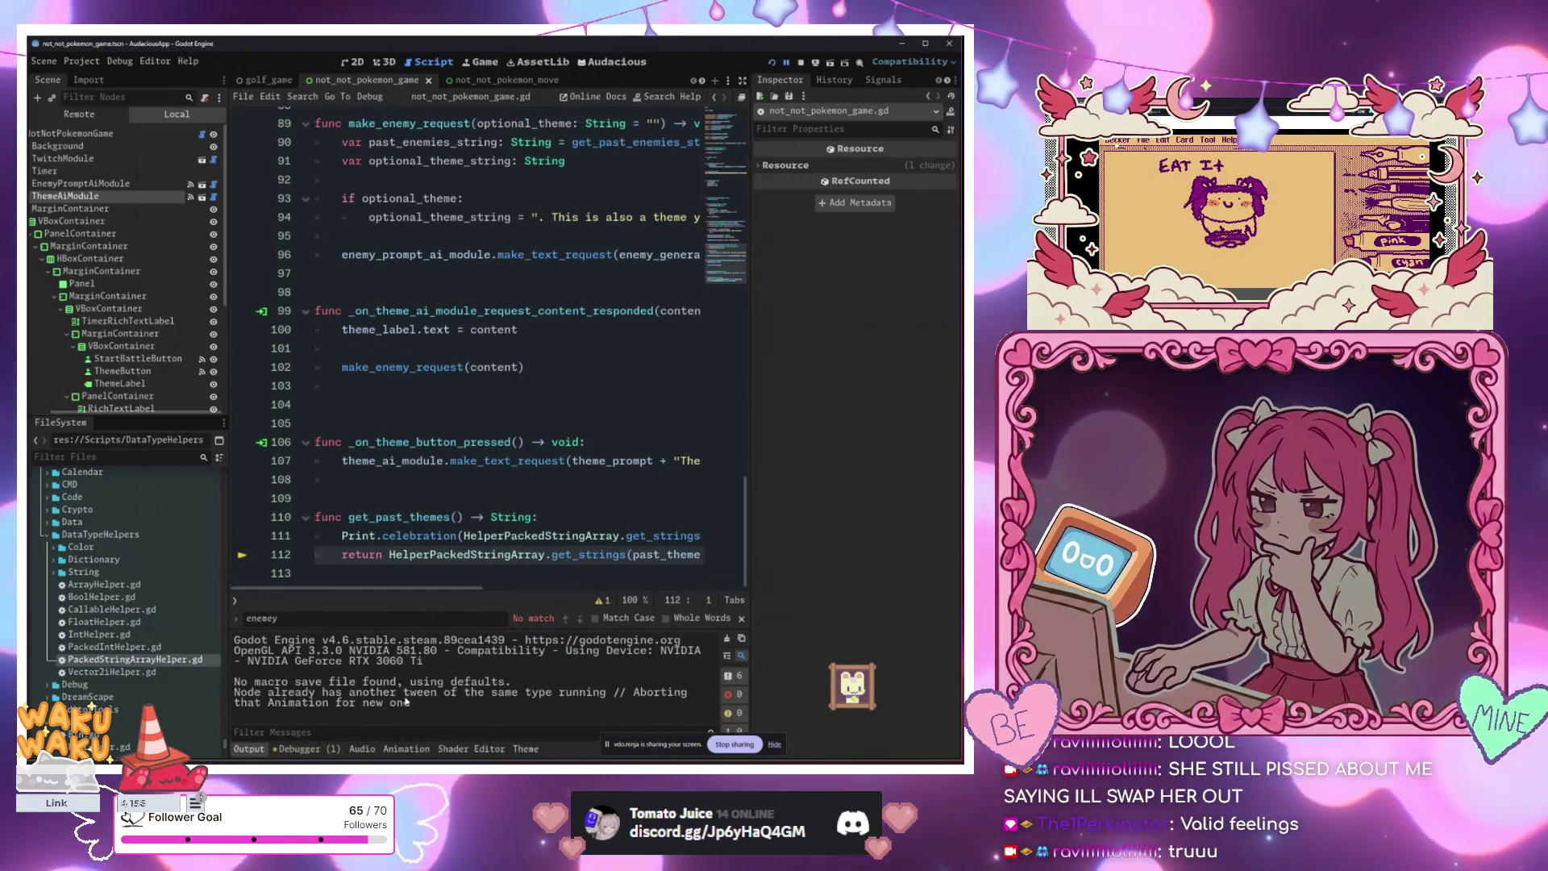
pyautogui.click(474, 477)
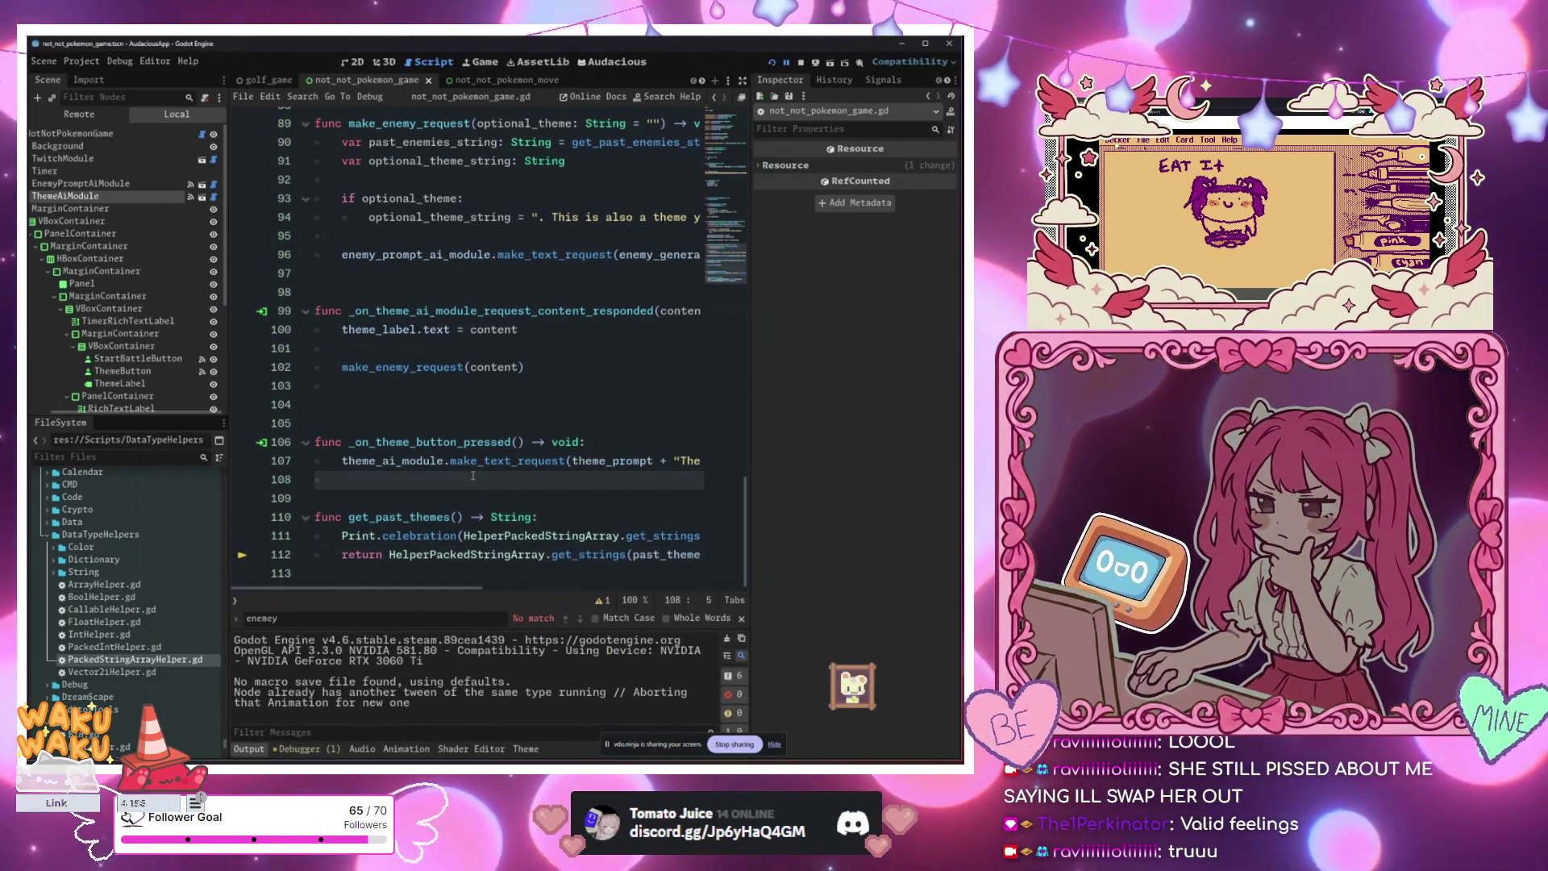
pyautogui.press('F5')
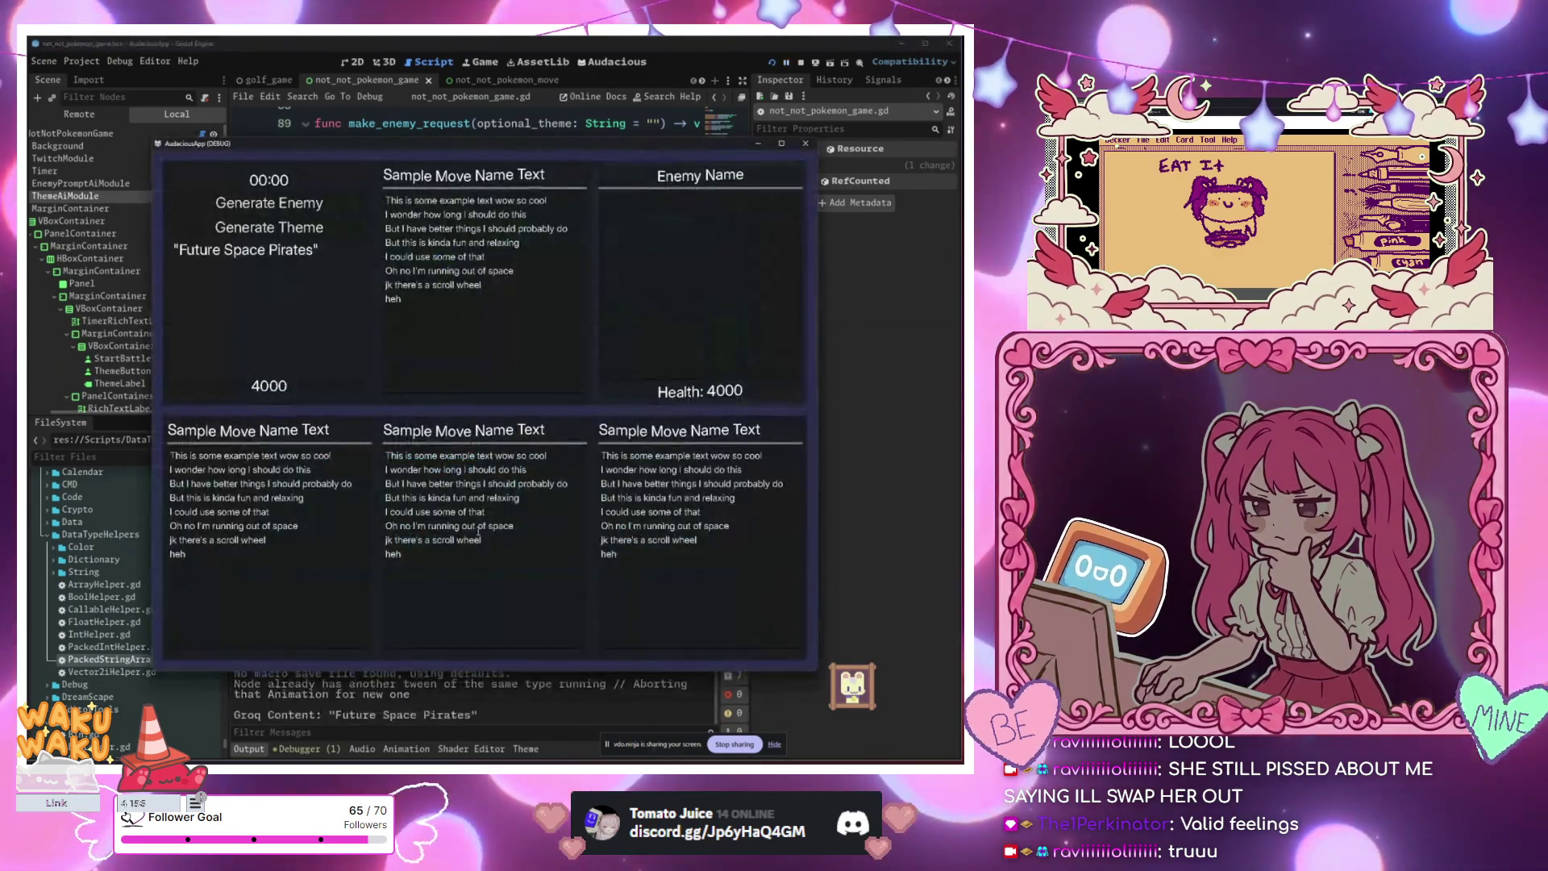
# - Generate the Galactic Food Court theme with its Nebula Noodle enemy, then move the game window off the script
pyautogui.click(270, 228)
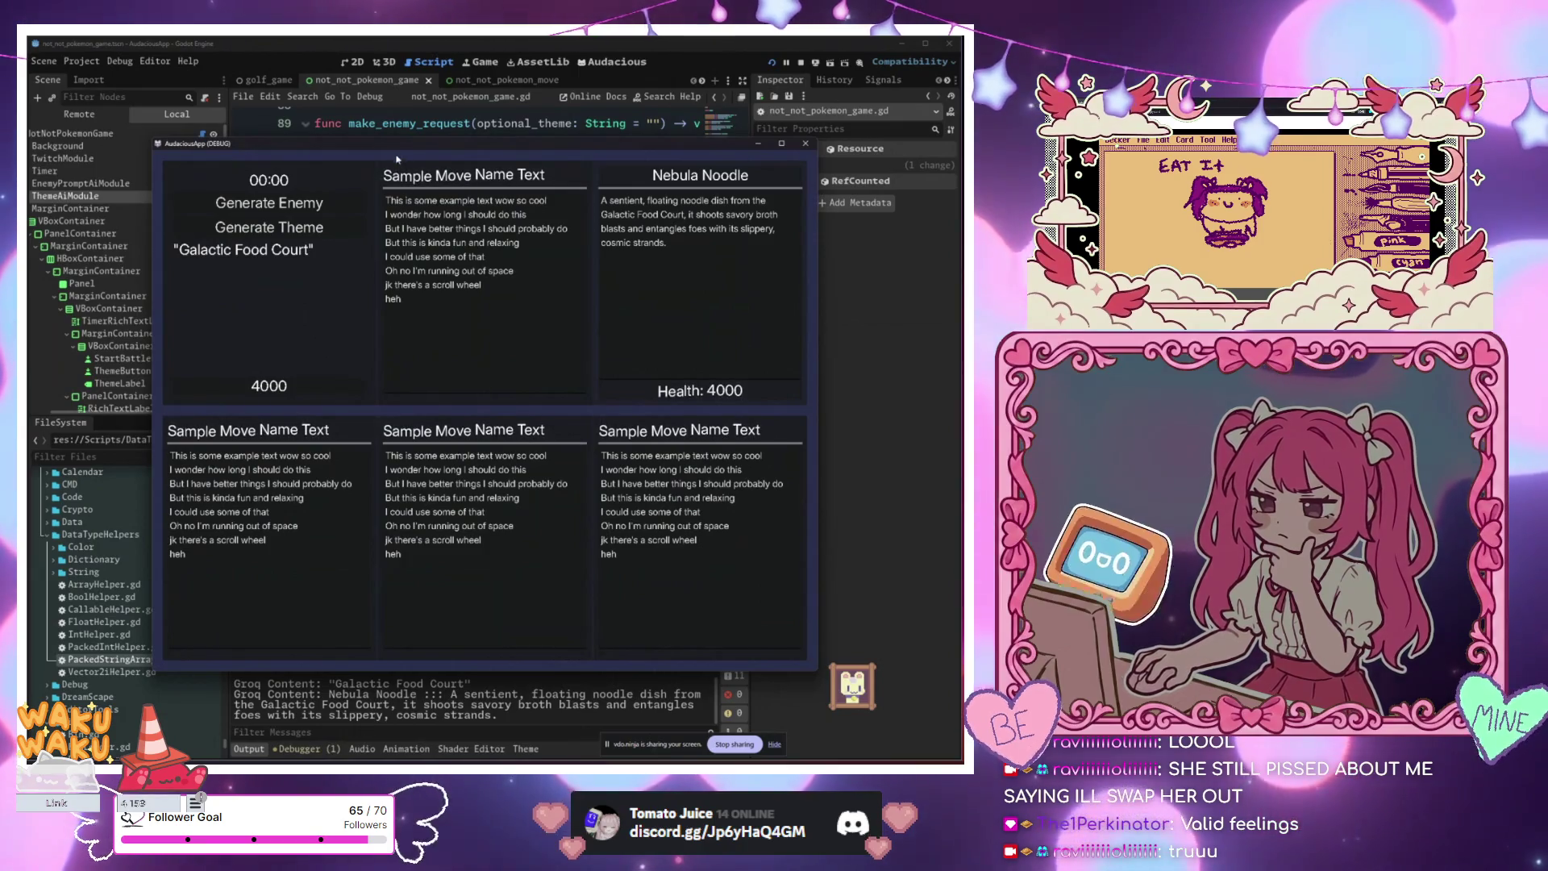
pyautogui.moveTo(404, 150); pyautogui.dragTo(930, 137)
pyautogui.scroll(10, 478, 677)
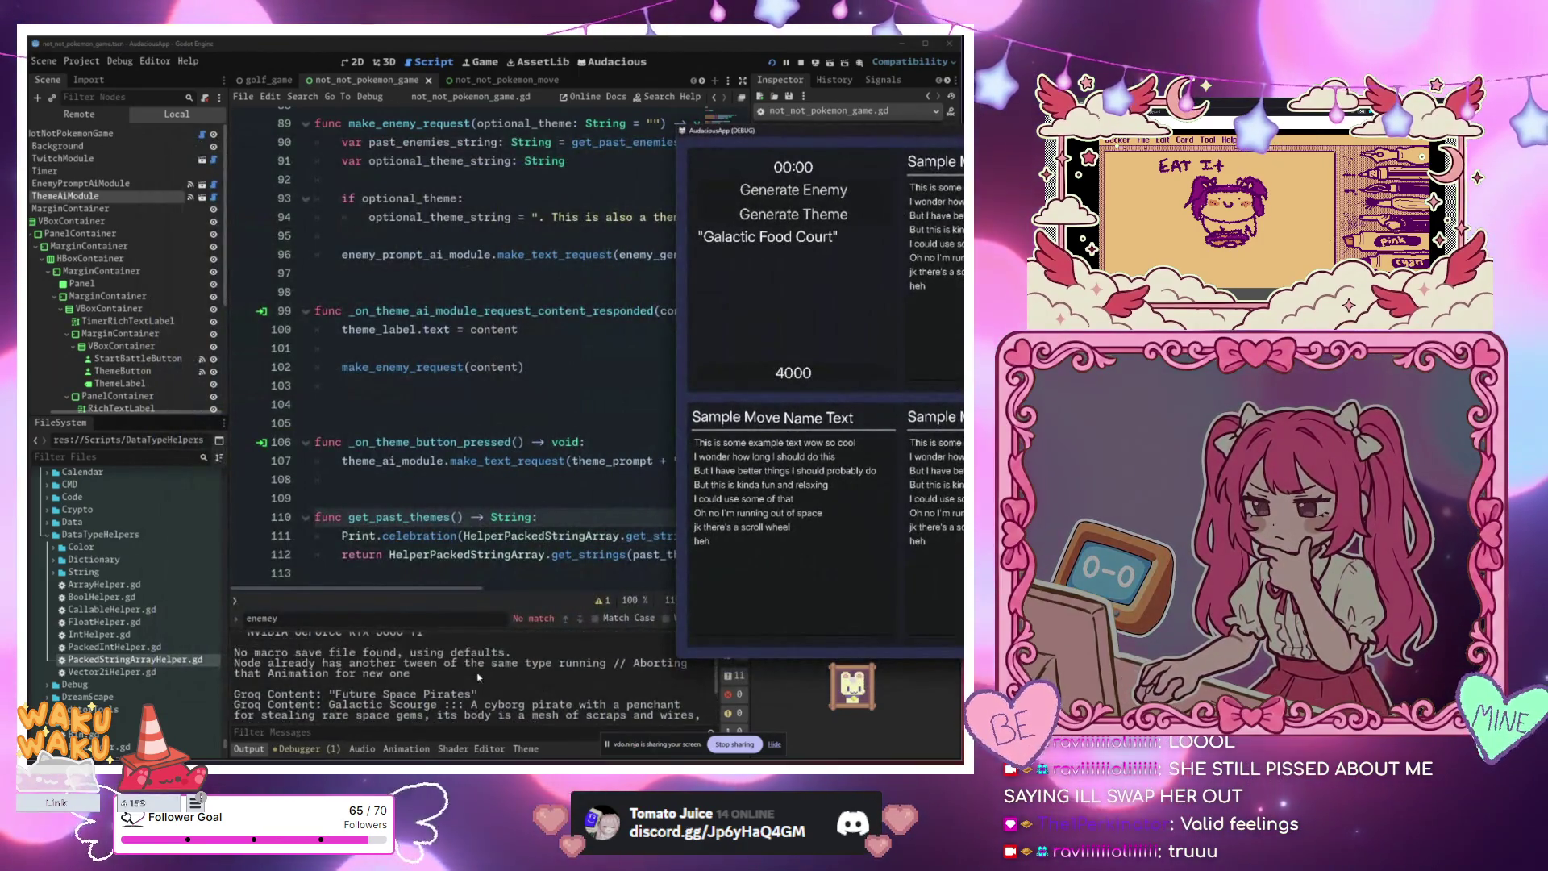
pyautogui.scroll(-10, 478, 677)
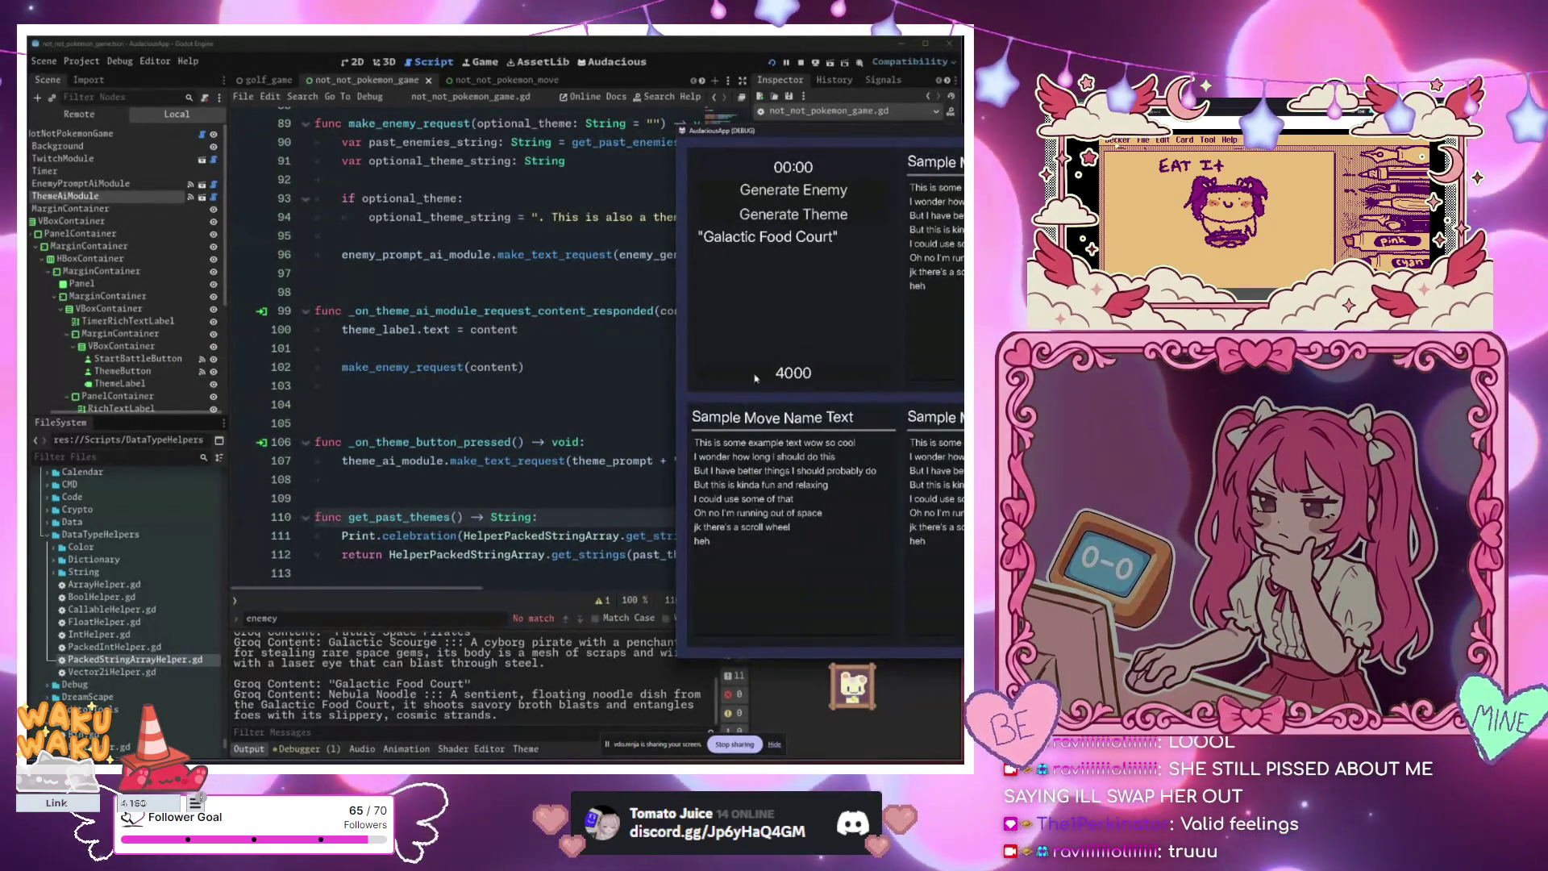
pyautogui.moveTo(877, 136); pyautogui.dragTo(963, 137)
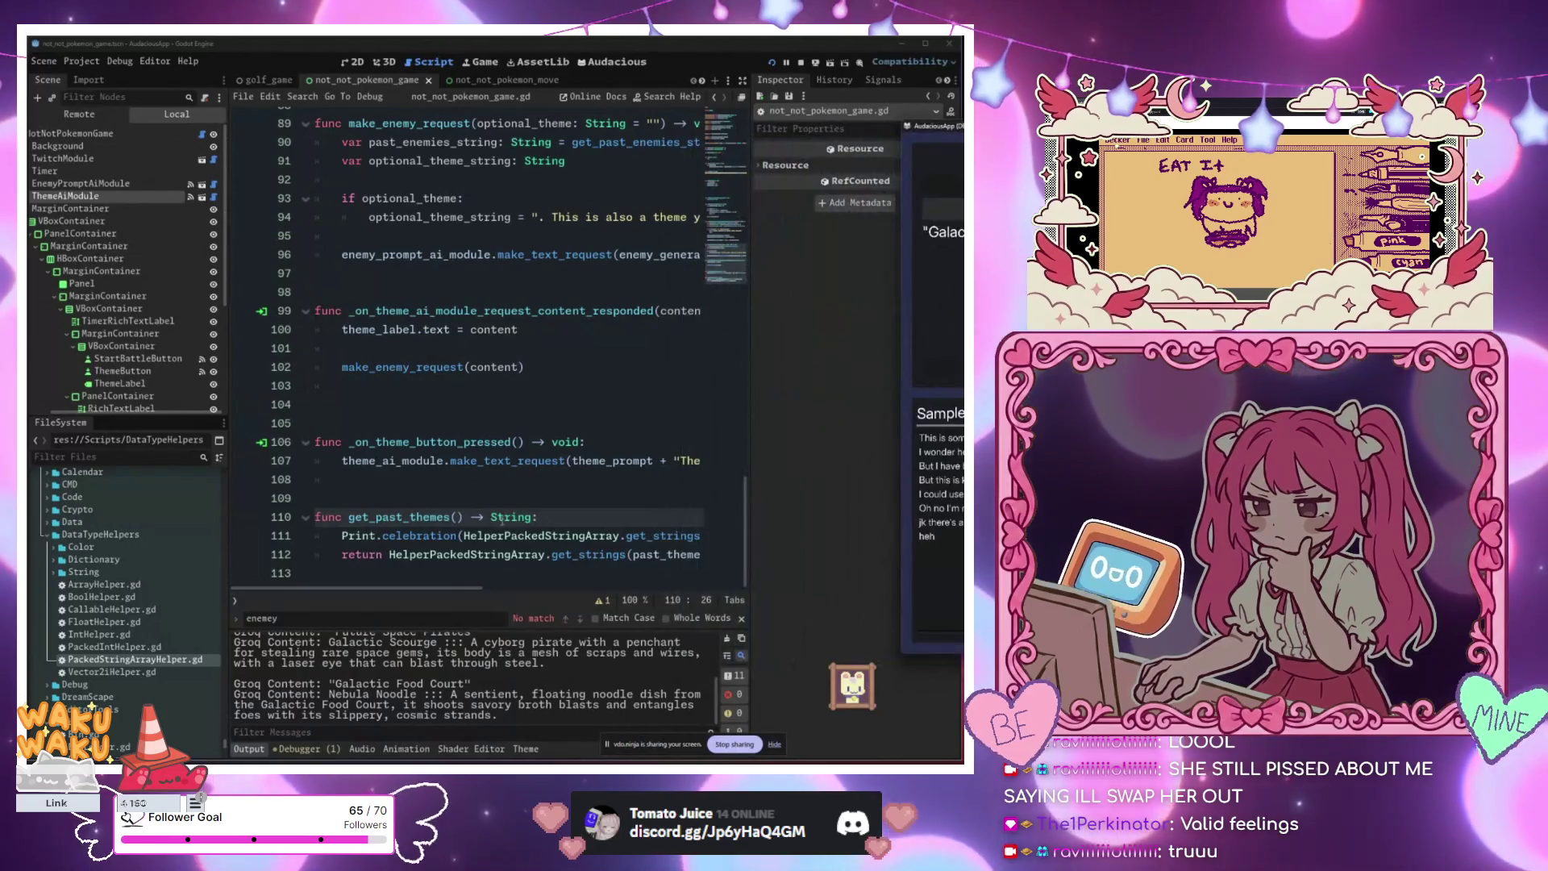
# - Review the theme handler code and the past_themes declaration on line 28
pyautogui.moveTo(458, 536); pyautogui.dragTo(709, 538)
pyautogui.click(614, 554)
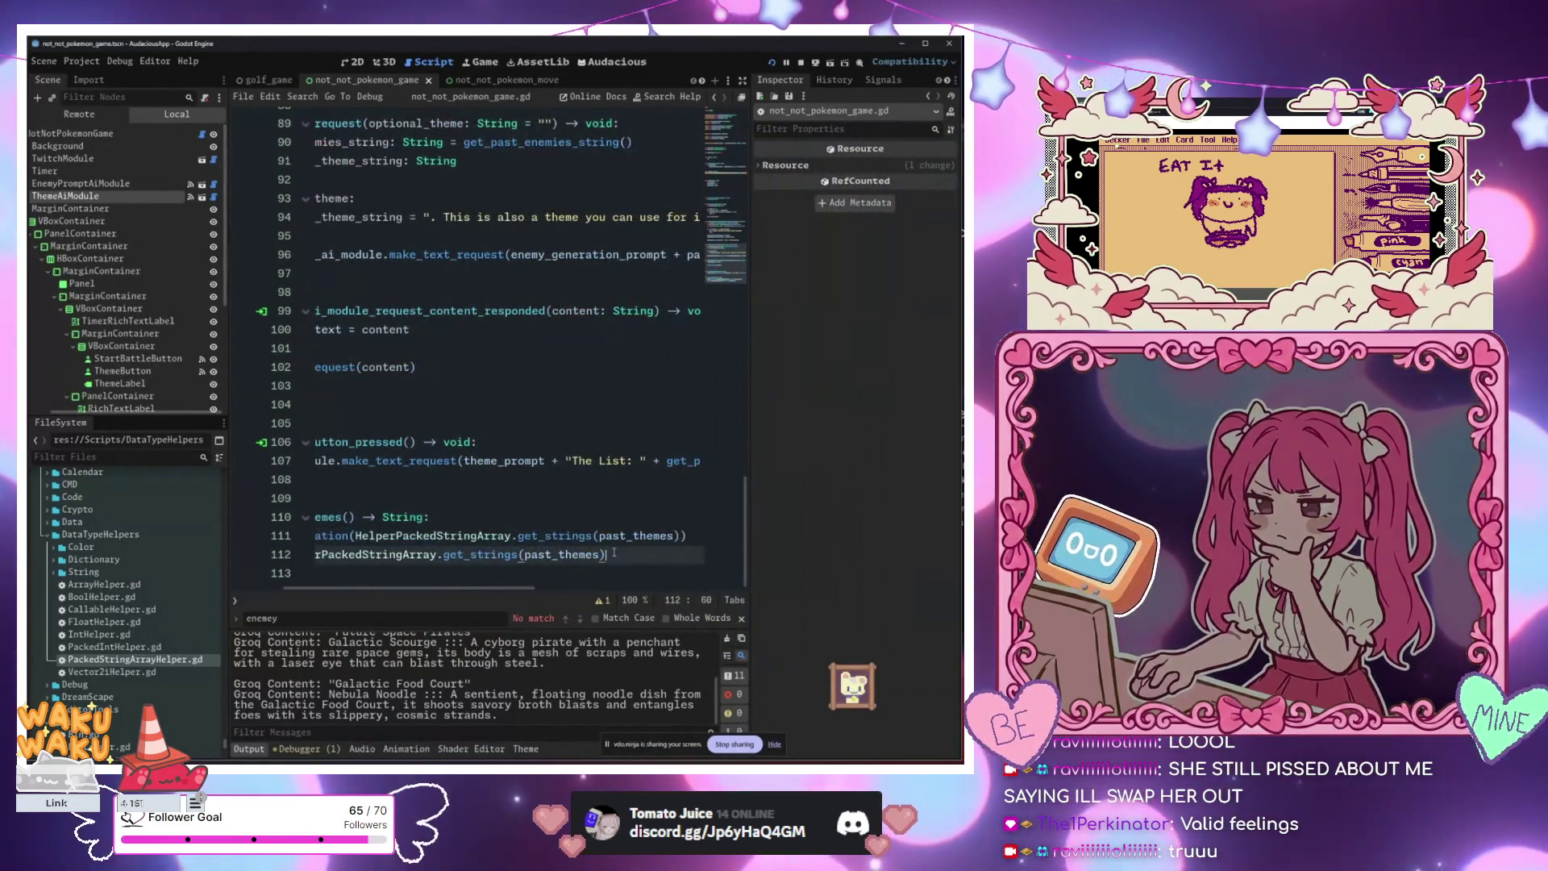
pyautogui.click(420, 537)
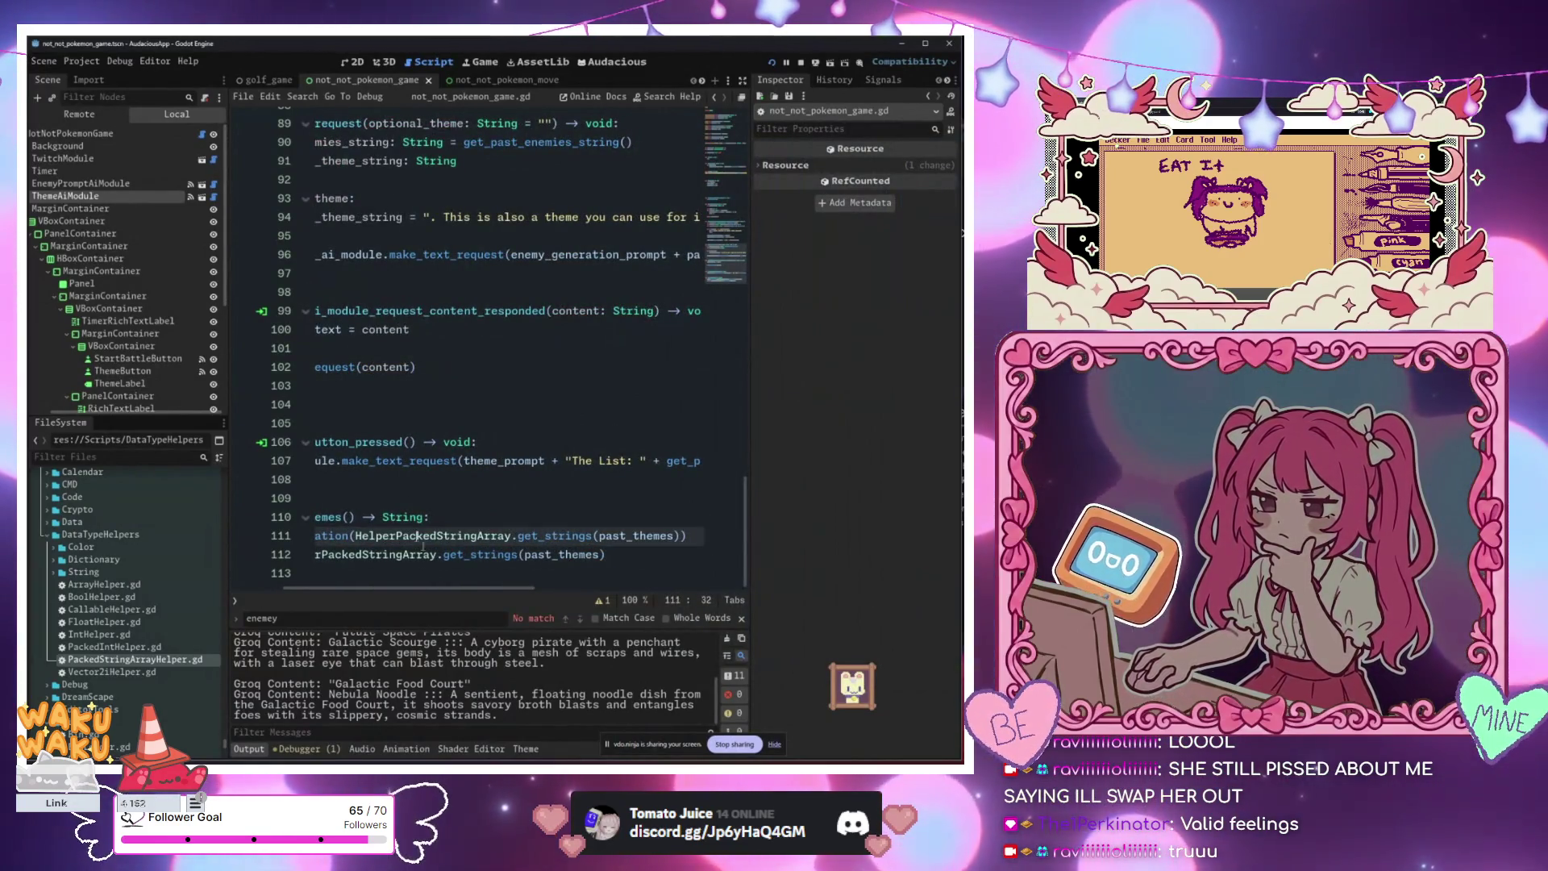
pyautogui.click(561, 538)
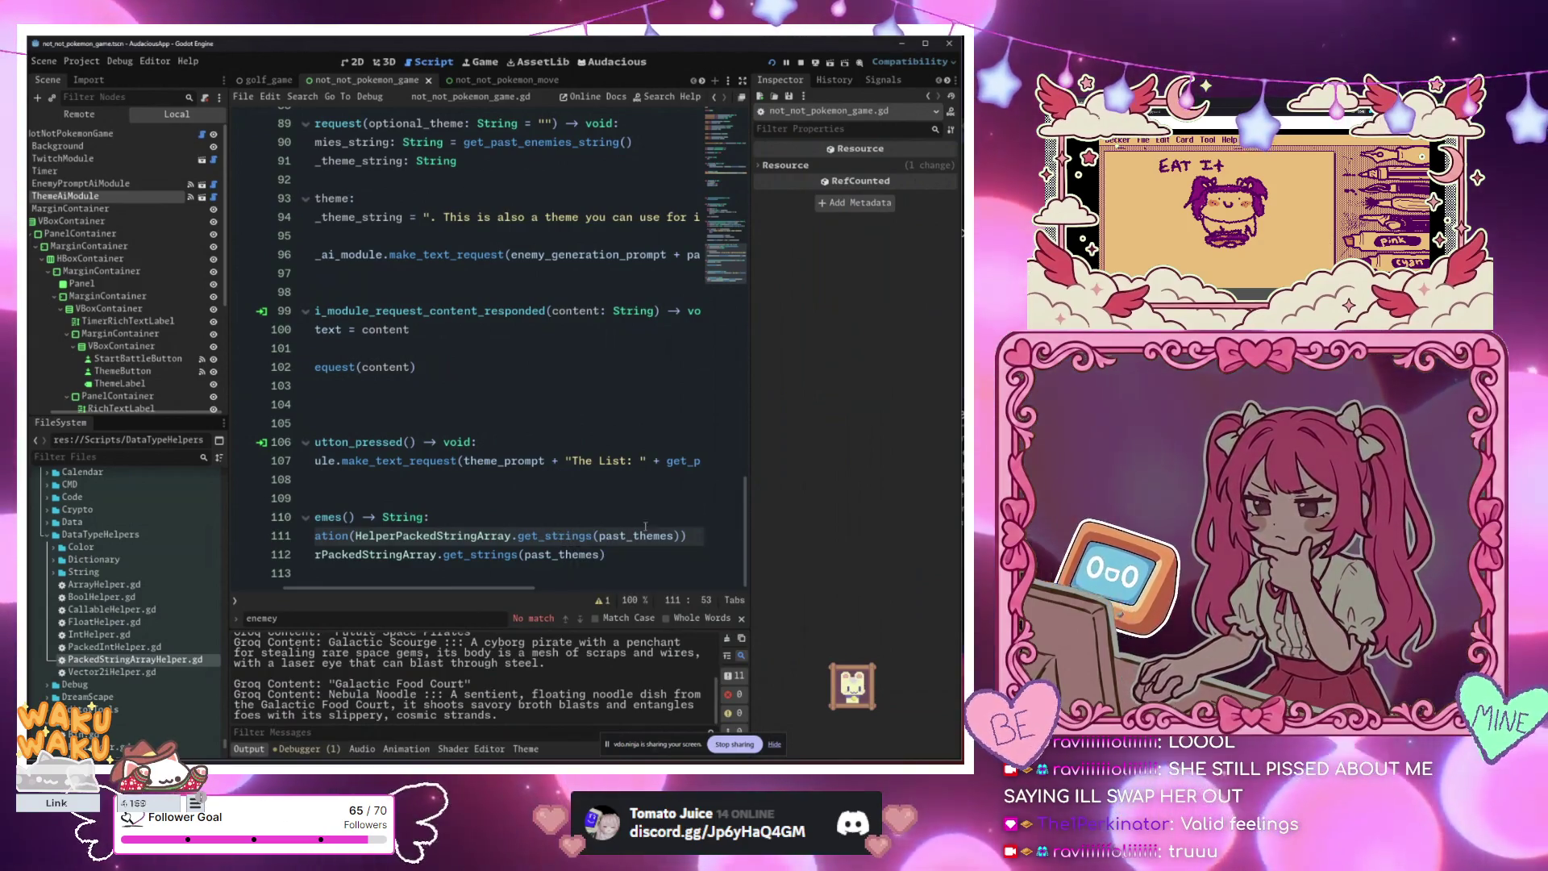
pyautogui.click(524, 478)
pyautogui.scroll(20, 520, 405)
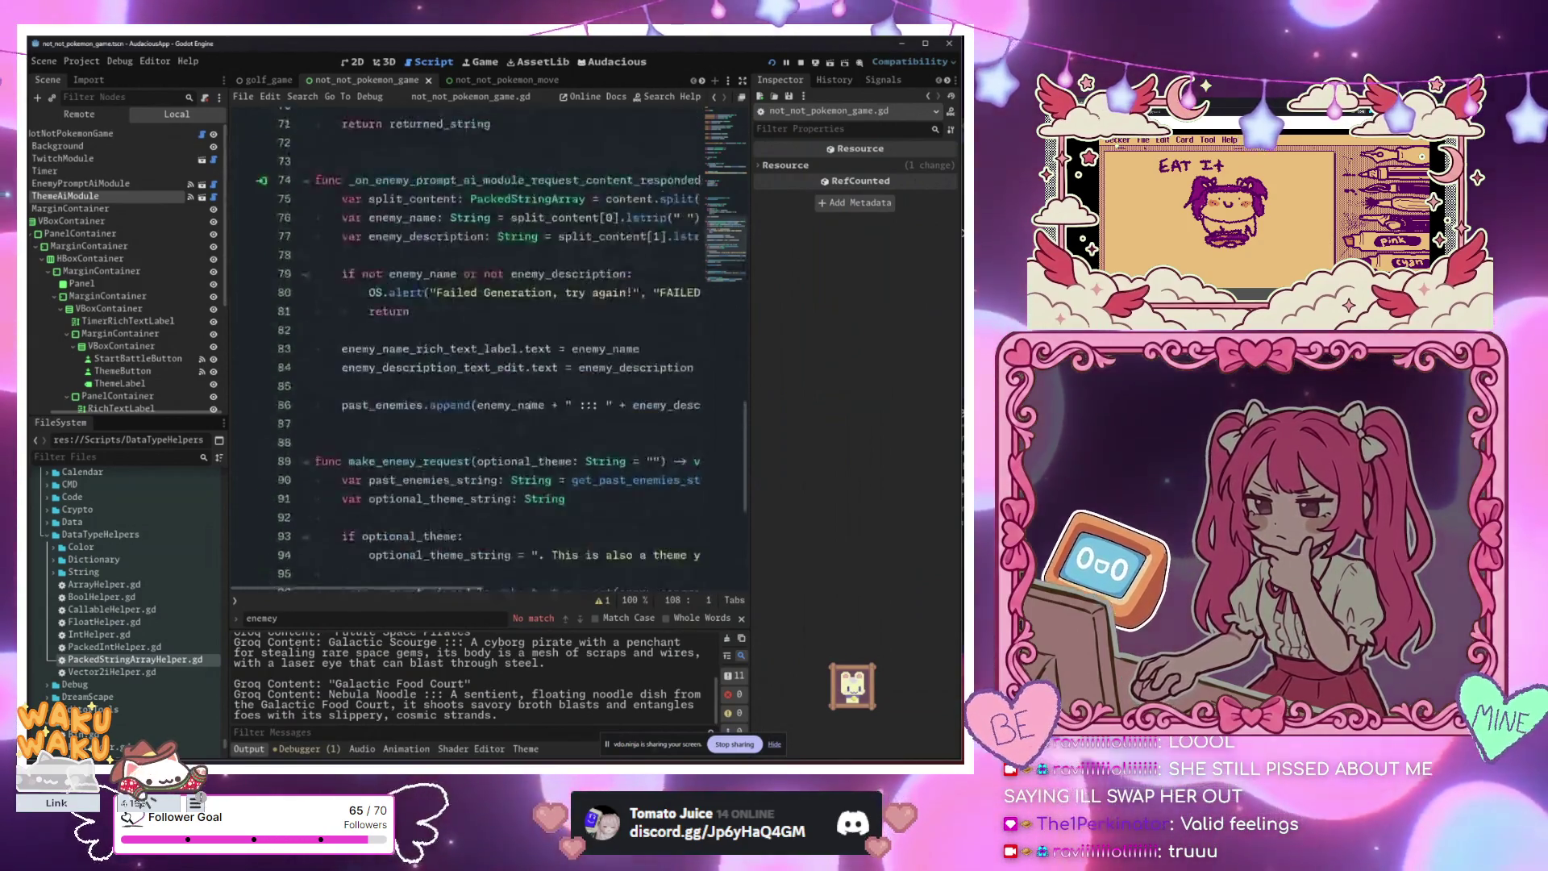
pyautogui.scroll(4, 520, 405)
pyautogui.click(508, 395)
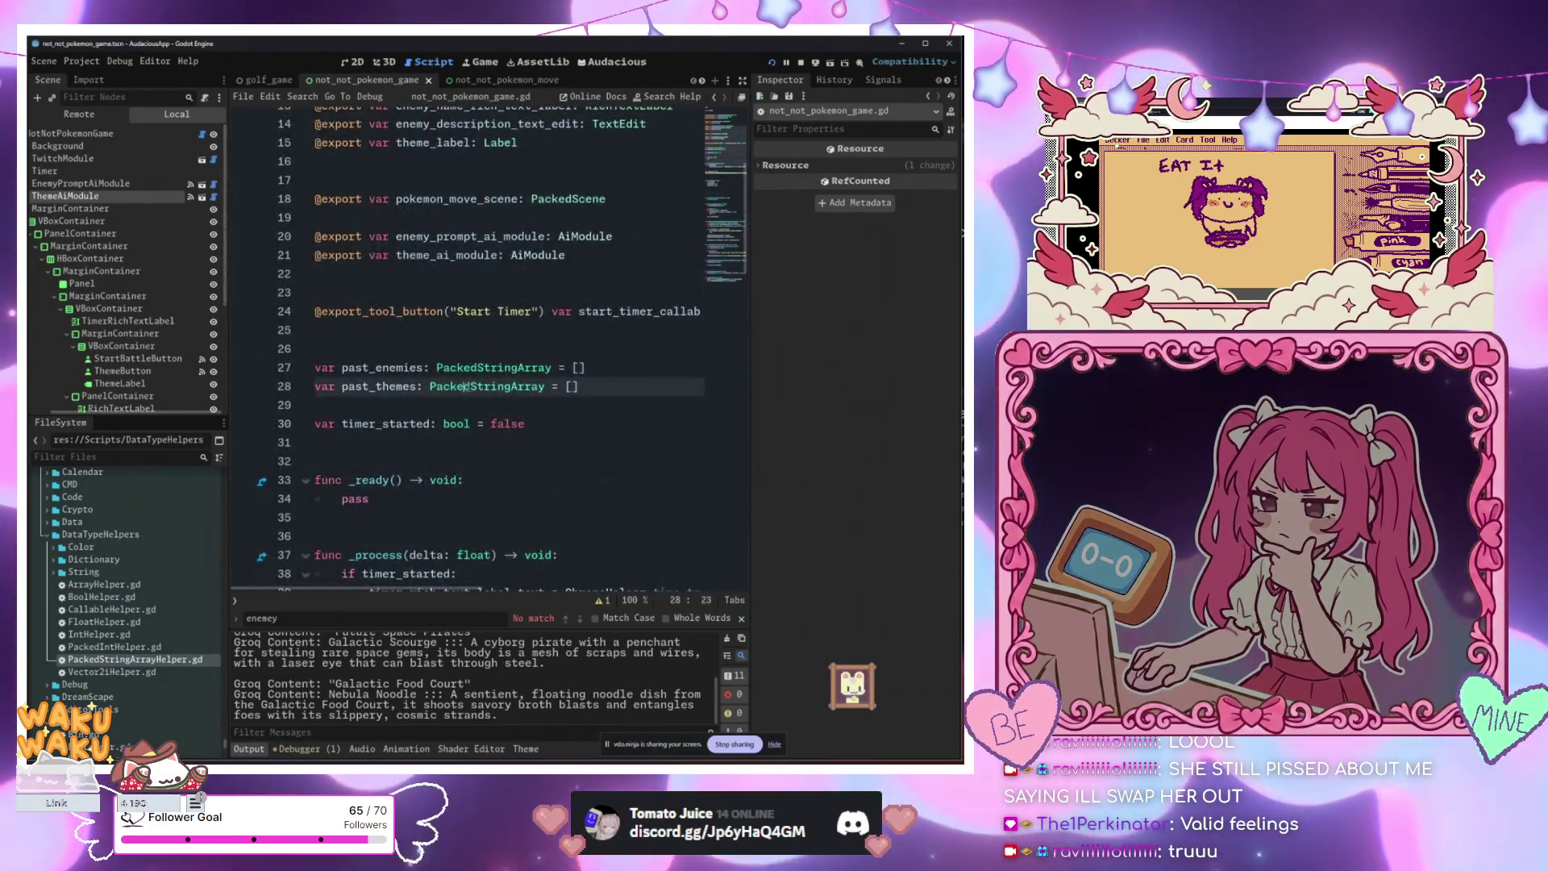
pyautogui.scroll(-3, 507, 407)
pyautogui.scroll(-20, 508, 407)
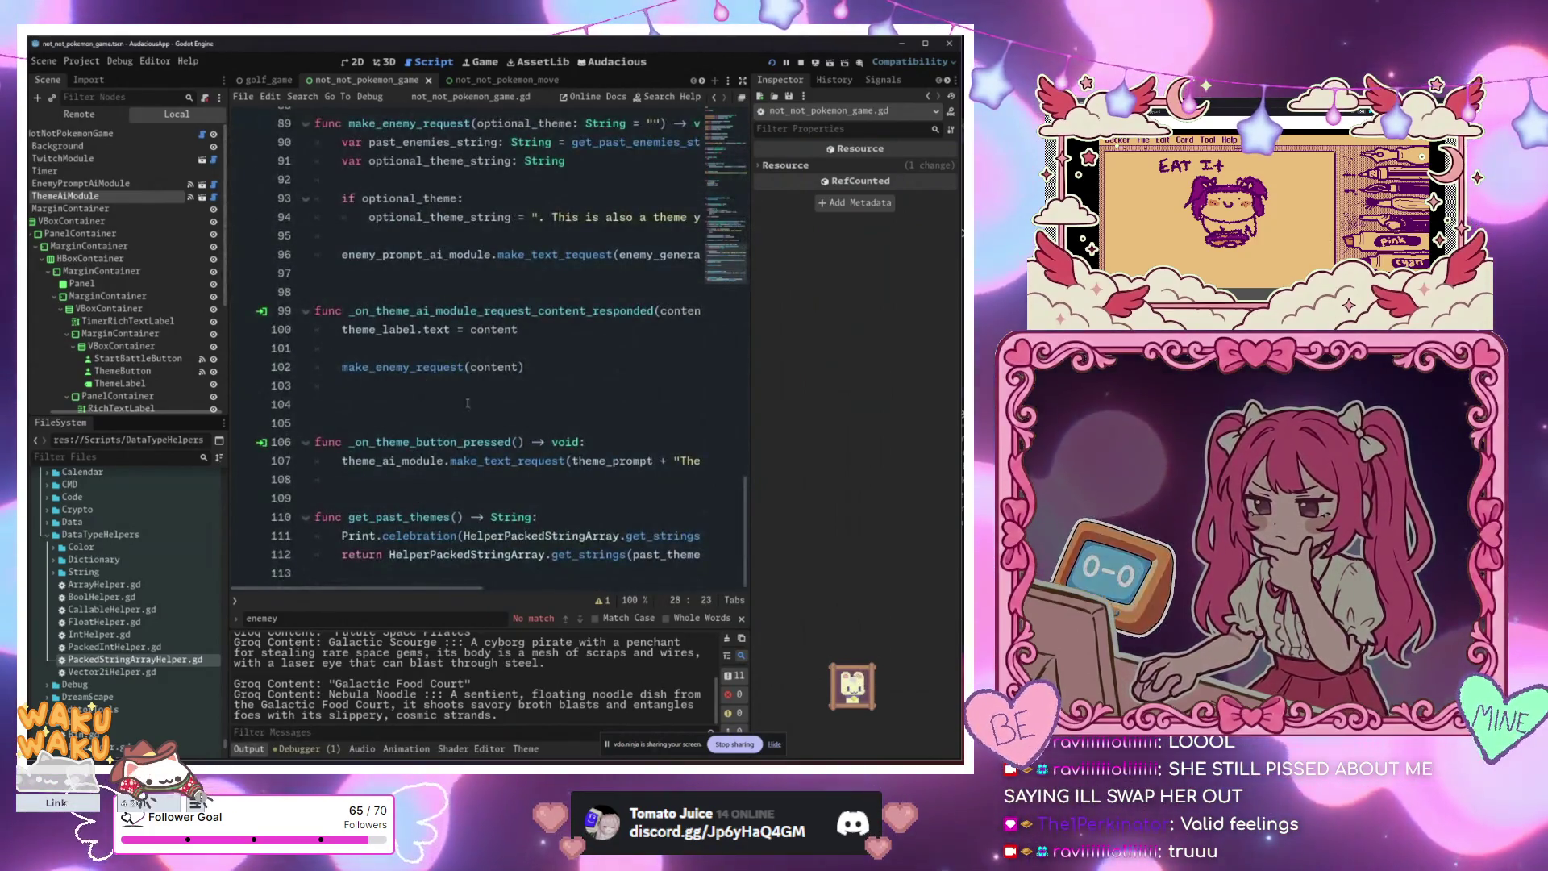
# - Insert past_themes.append(content) at line 100 of the theme response handler
pyautogui.click(555, 345)
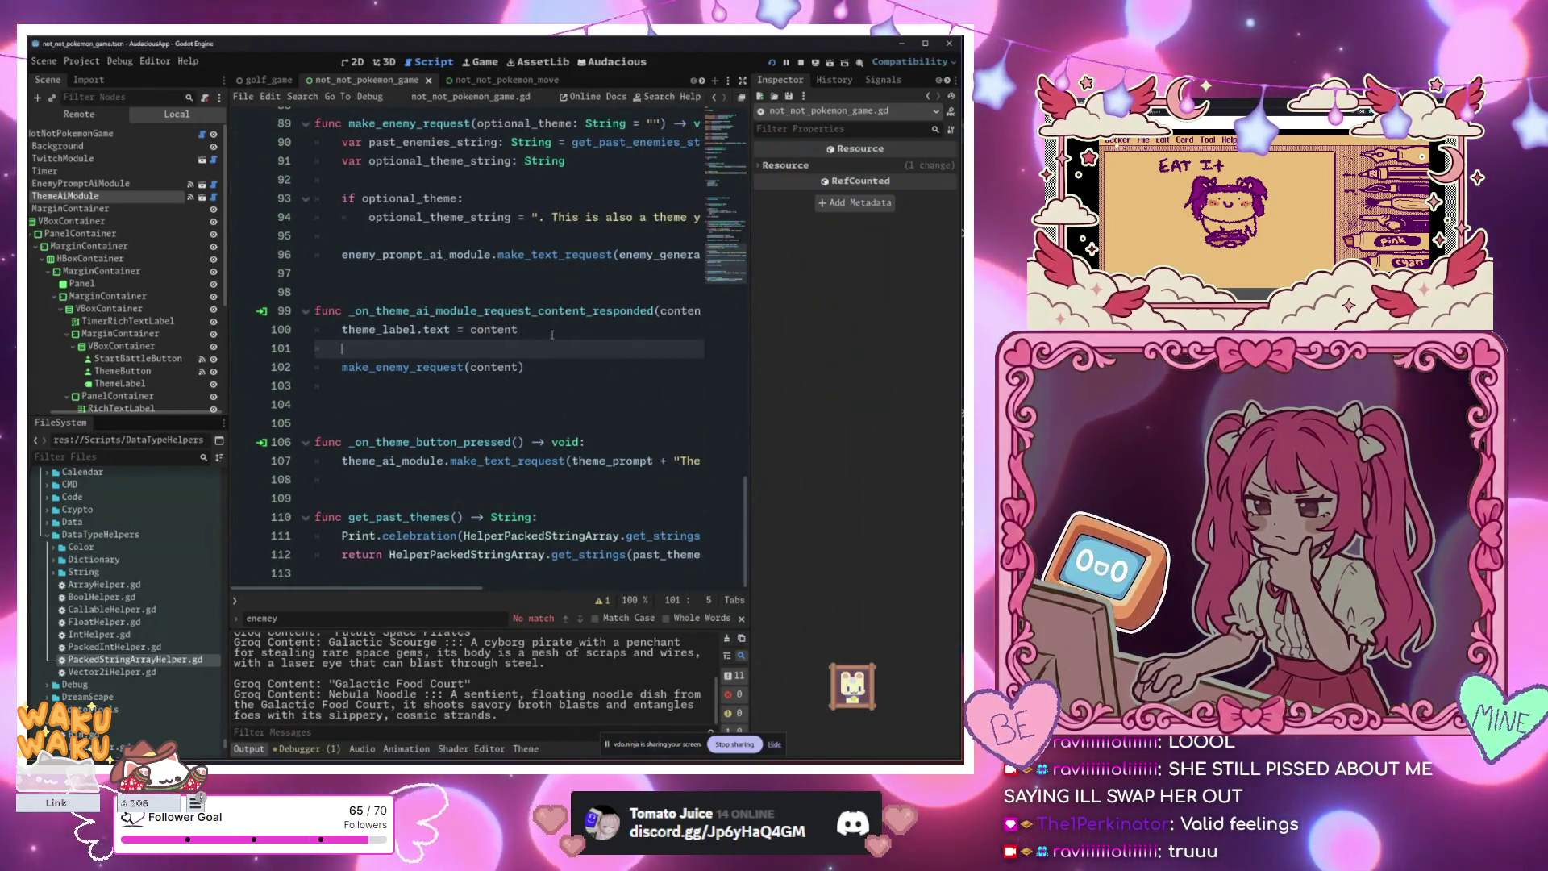
pyautogui.click(552, 334)
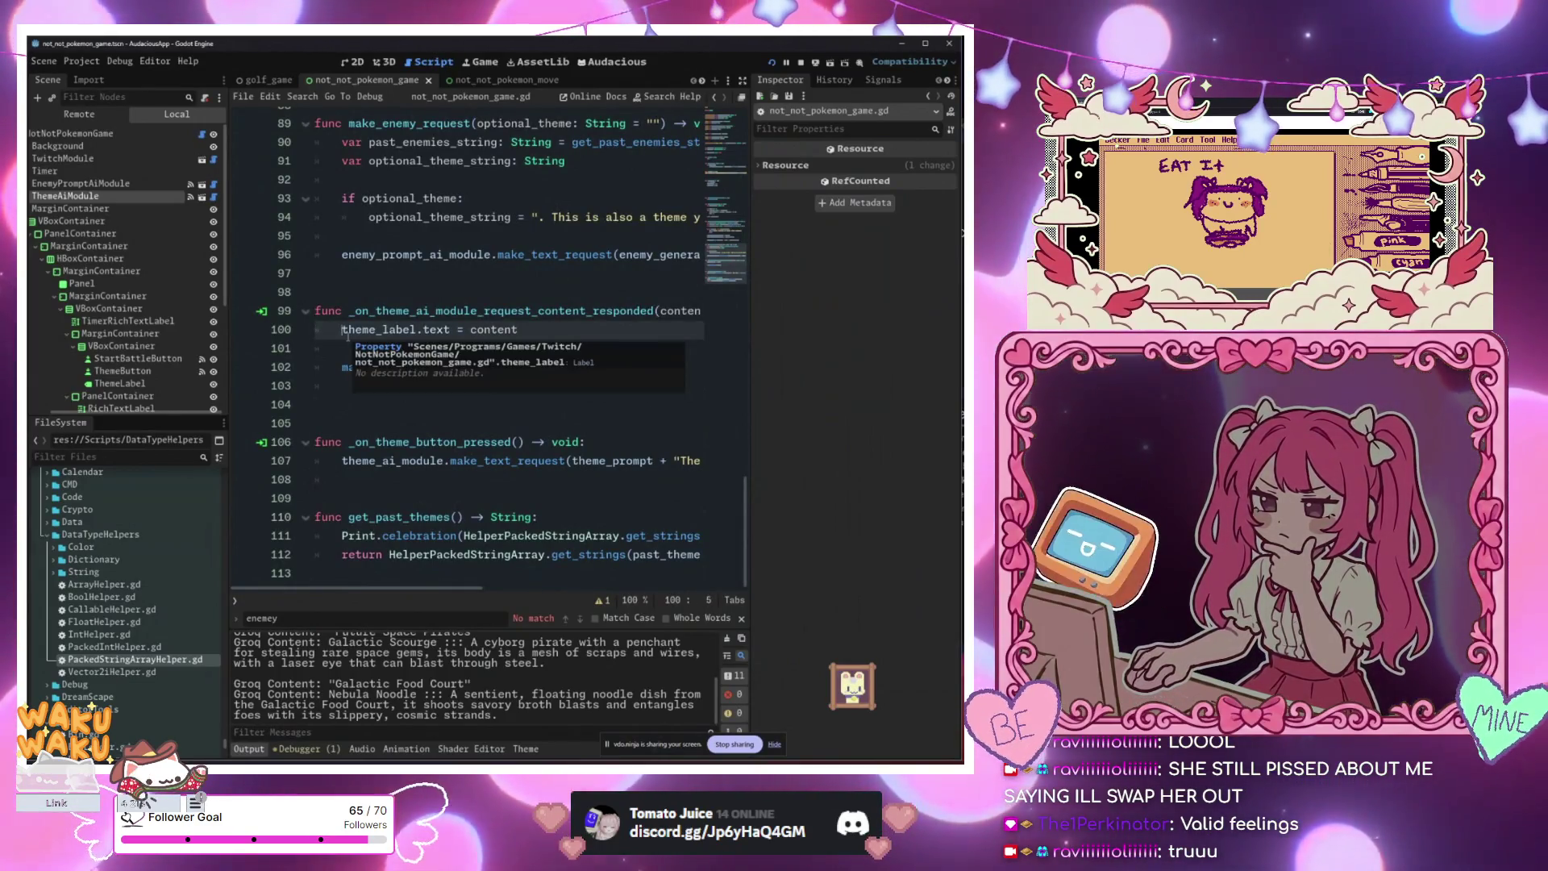
pyautogui.press('Return')
pyautogui.press('Up')
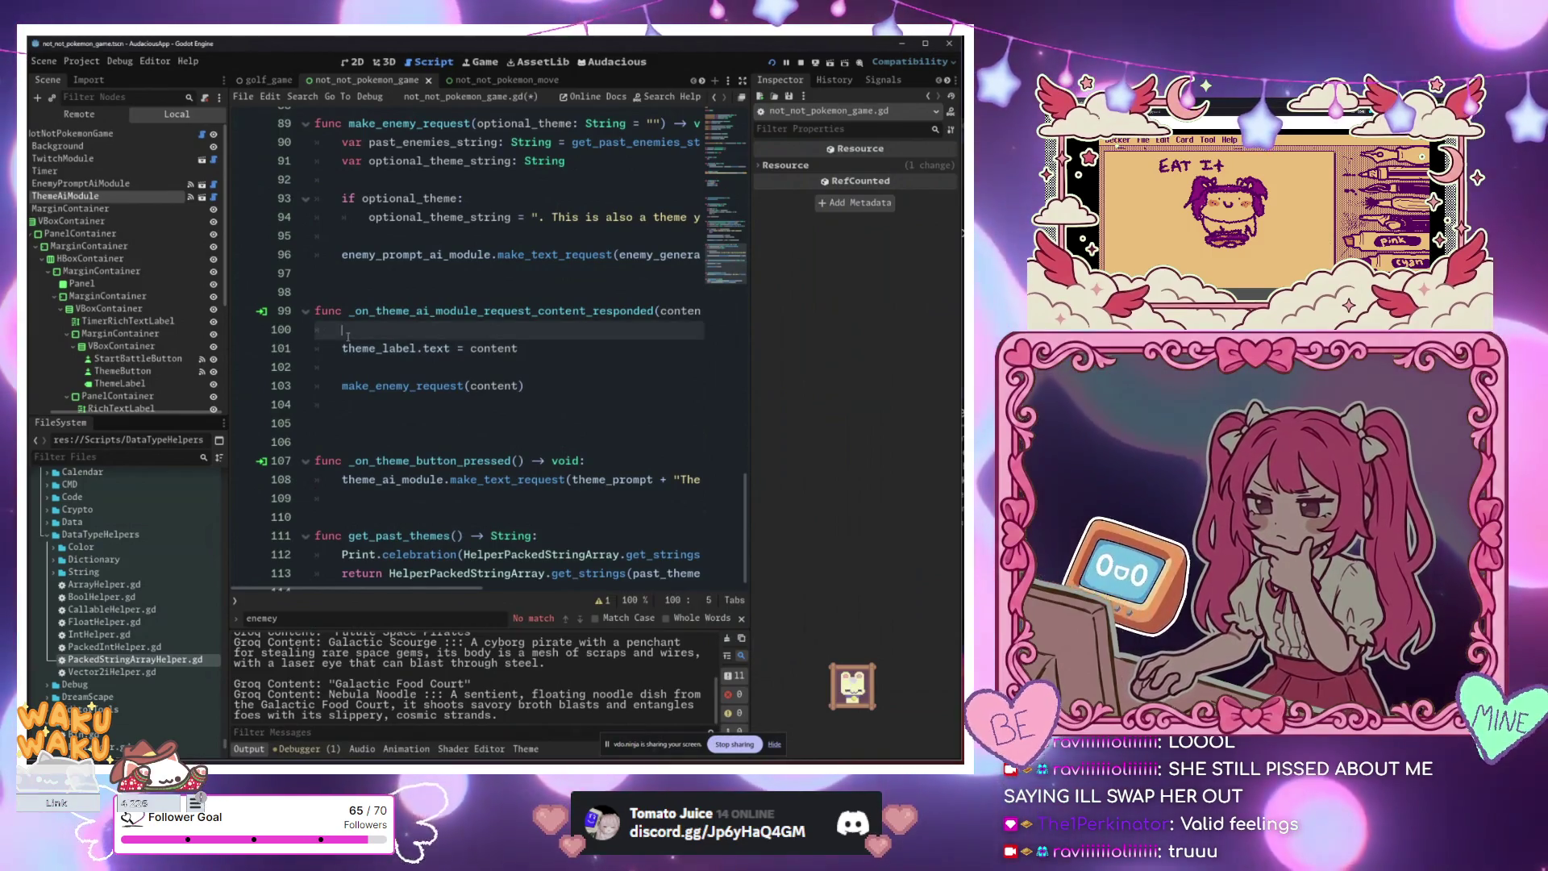
pyautogui.write('past_themes')
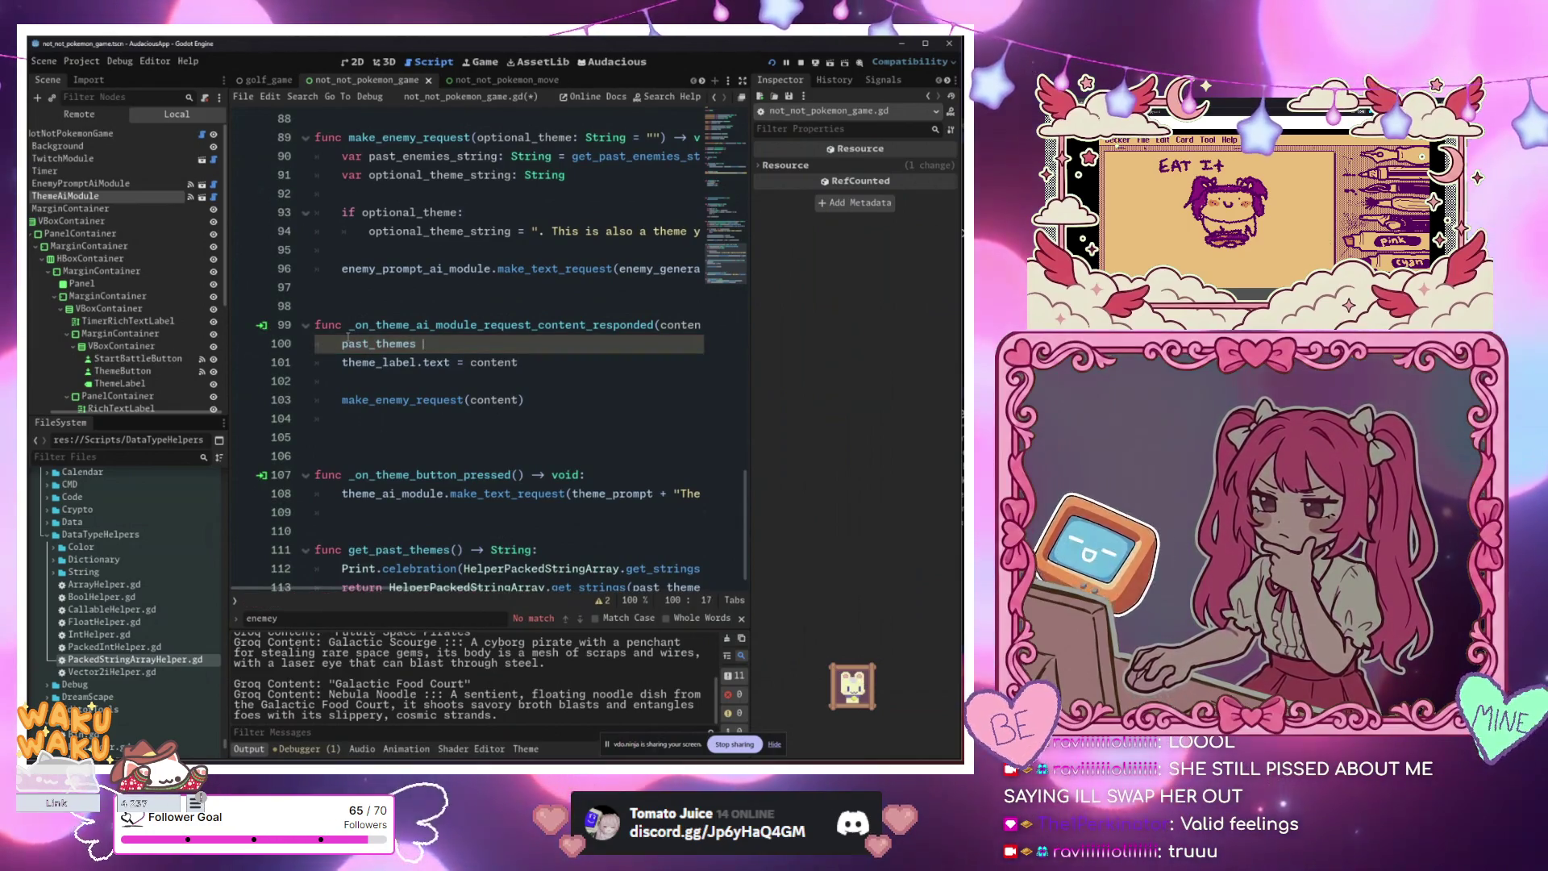
pyautogui.write('.app')
pyautogui.press('Return')
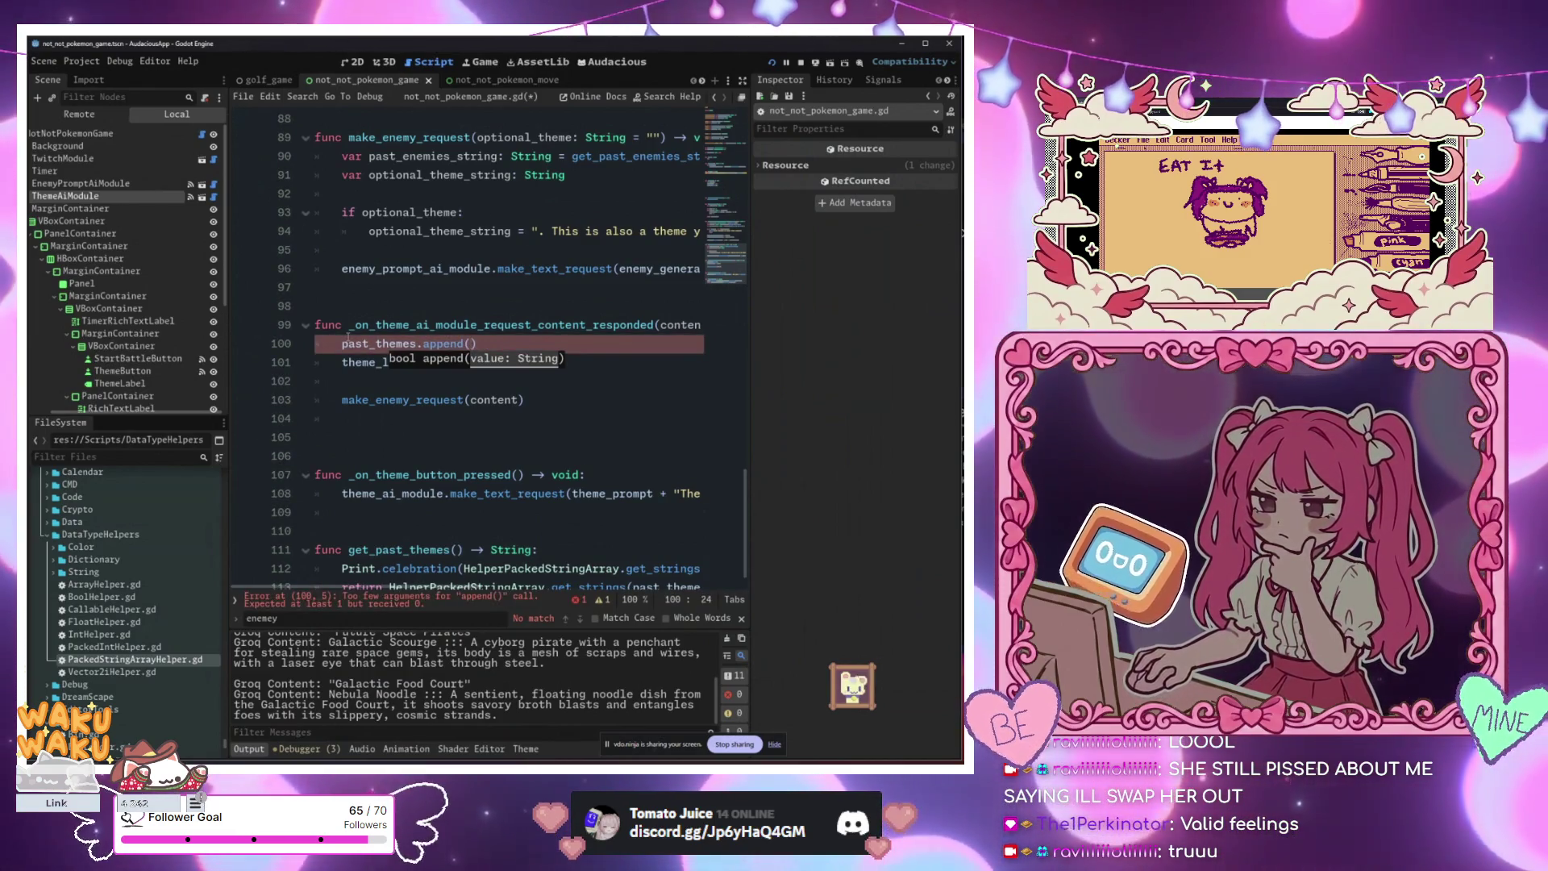
pyautogui.write('content')
pyautogui.press('Escape')
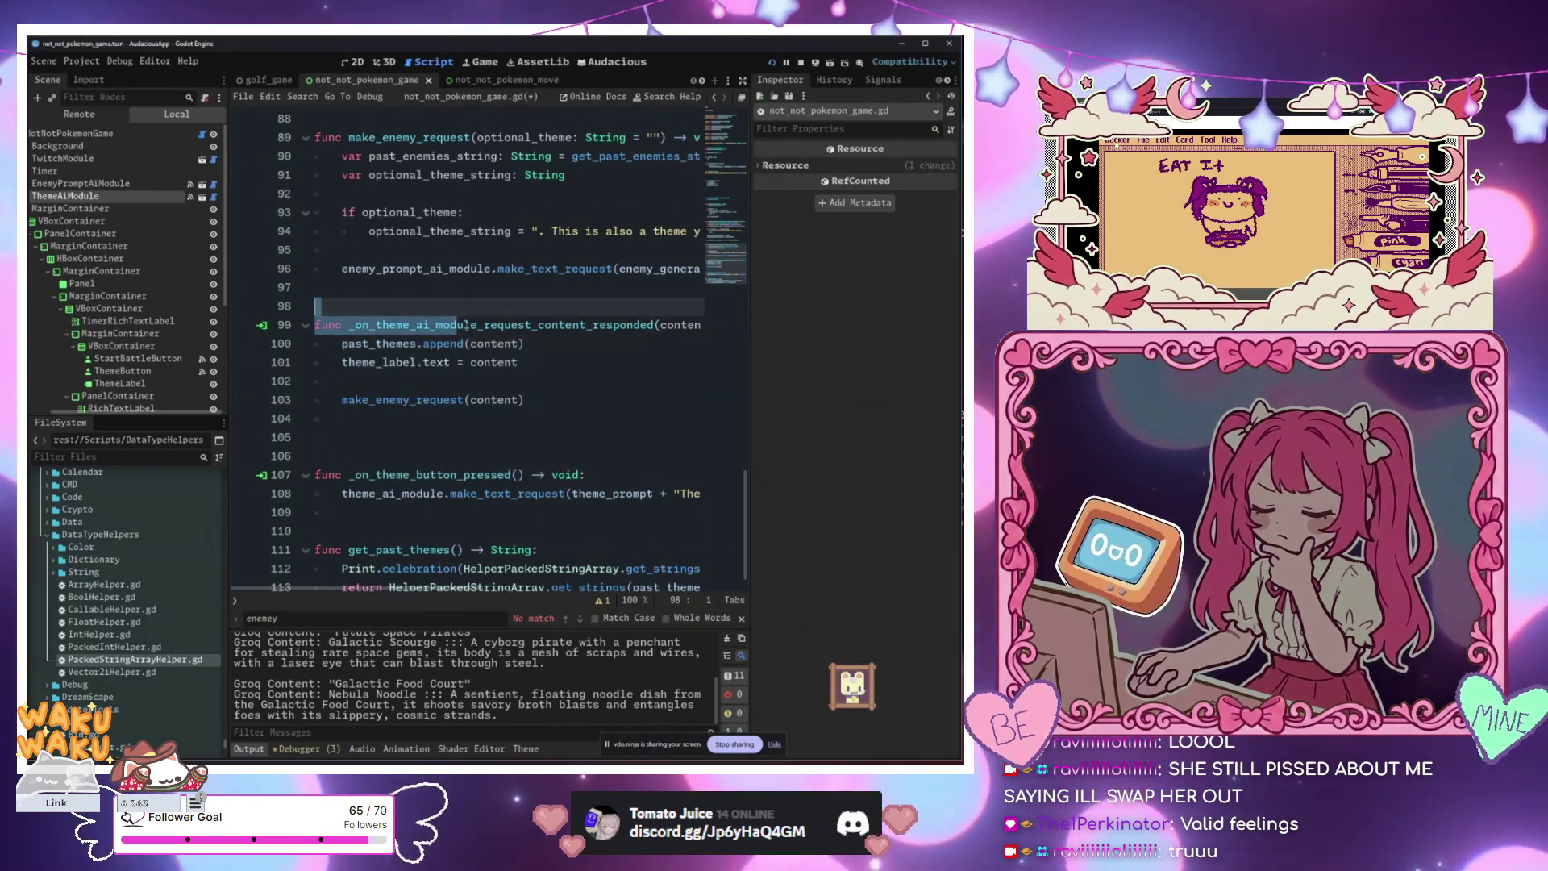
# - Save the script and run the game with F5, then relaunch it to test
pyautogui.click(459, 382)
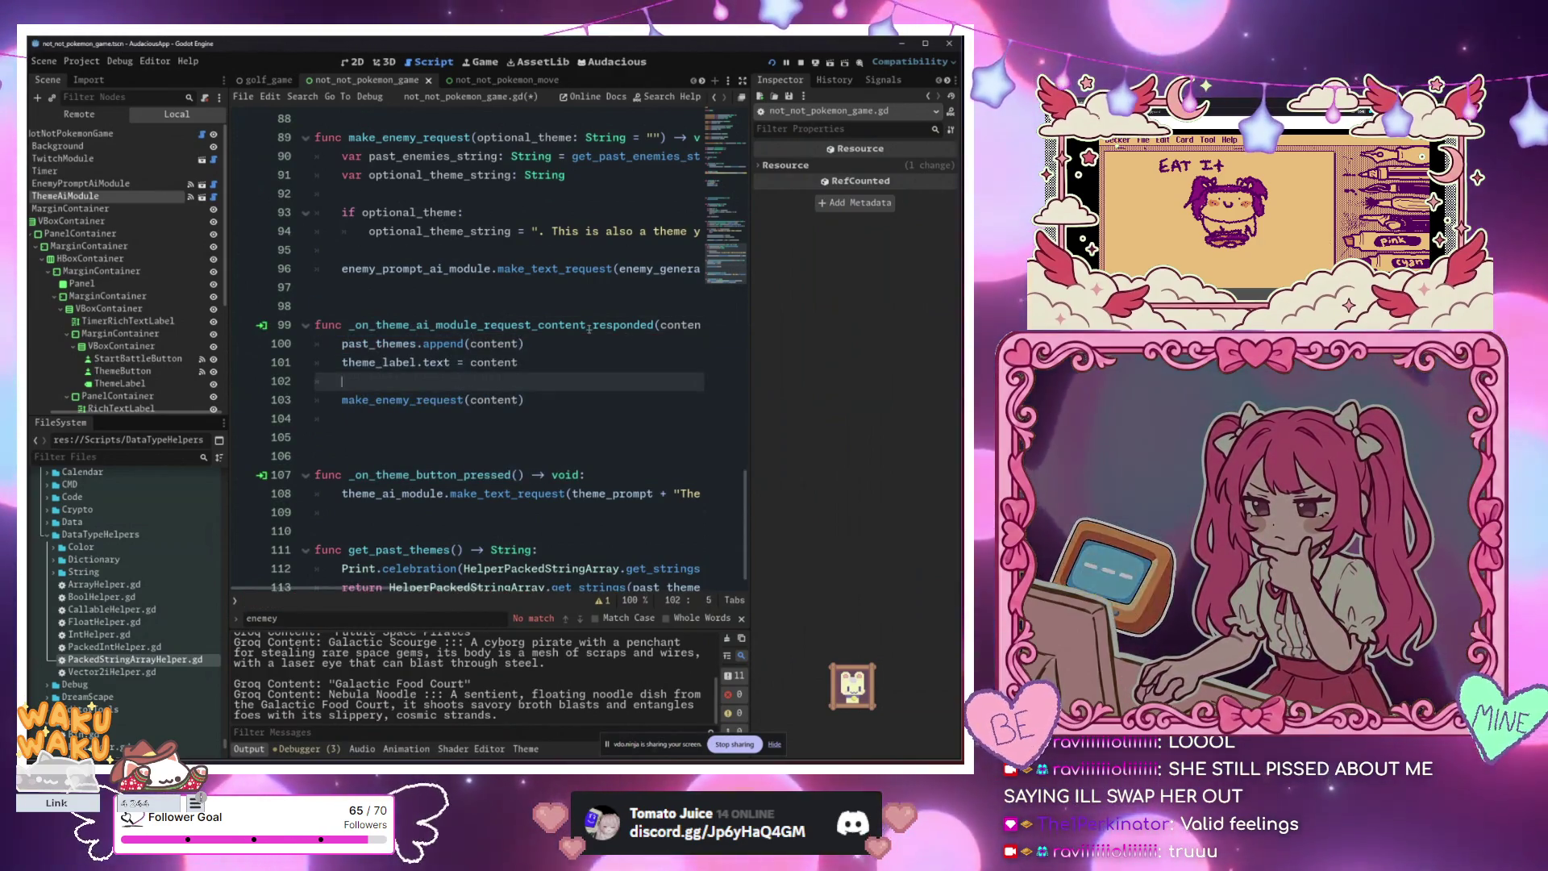
pyautogui.press('F5')
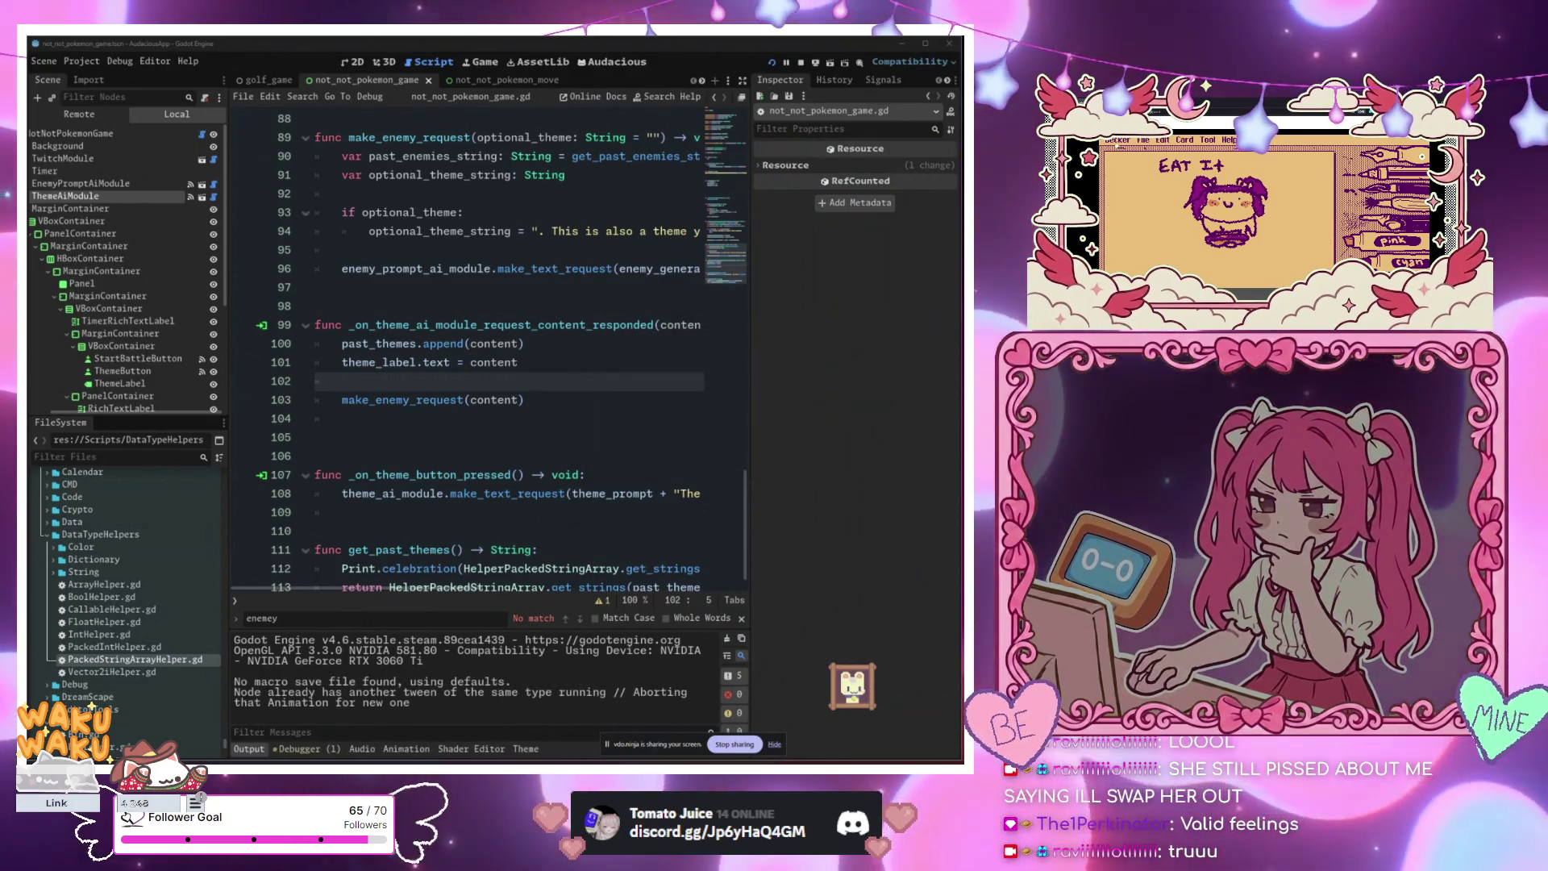
pyautogui.click(362, 437)
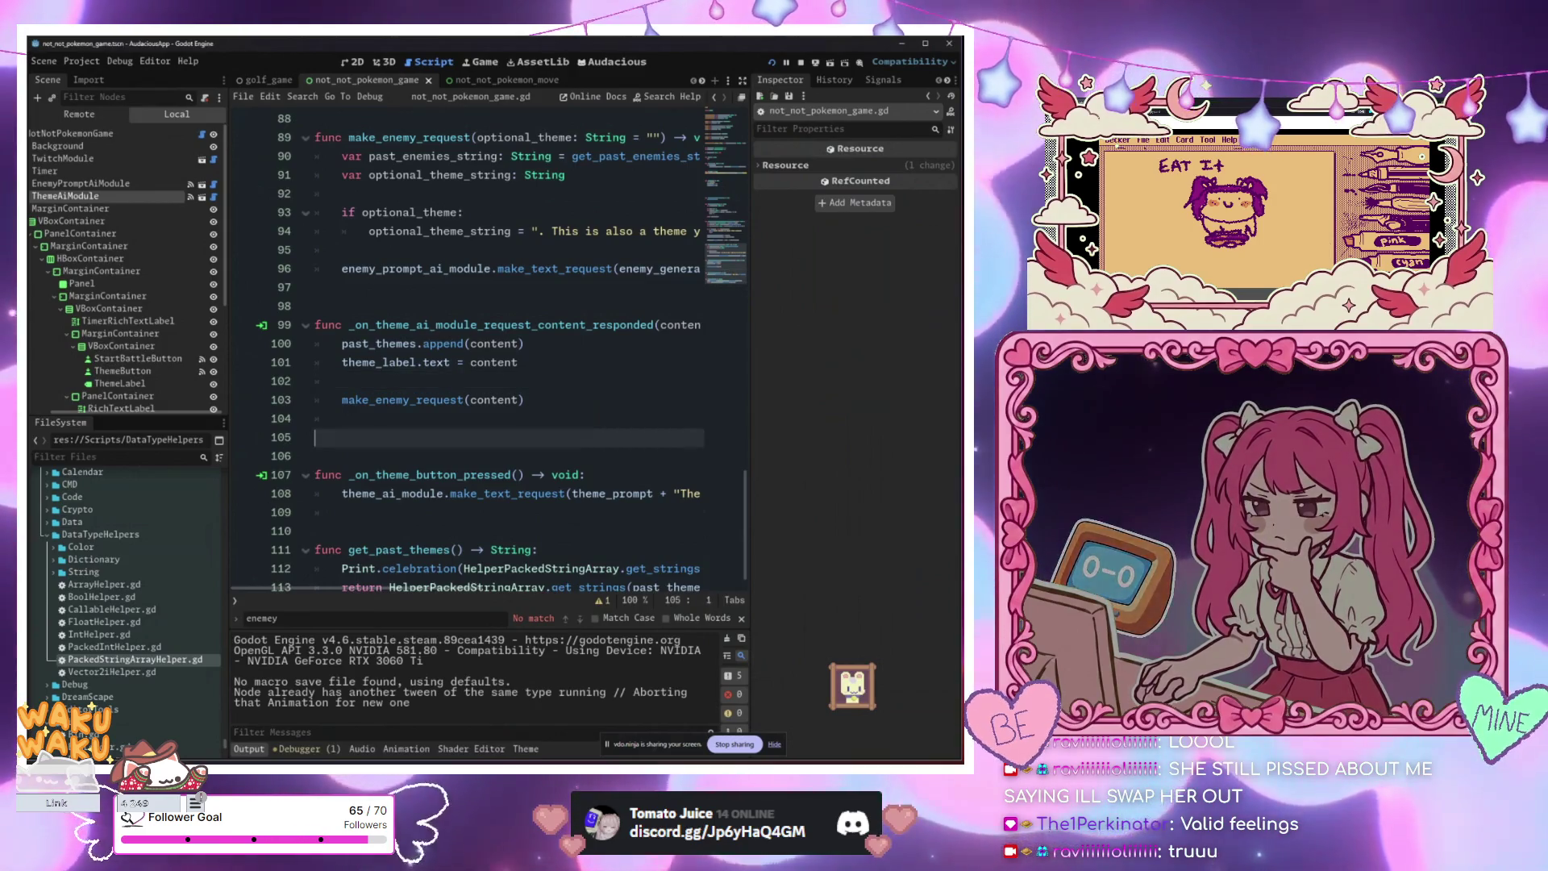
pyautogui.scroll(-1, 483, 346)
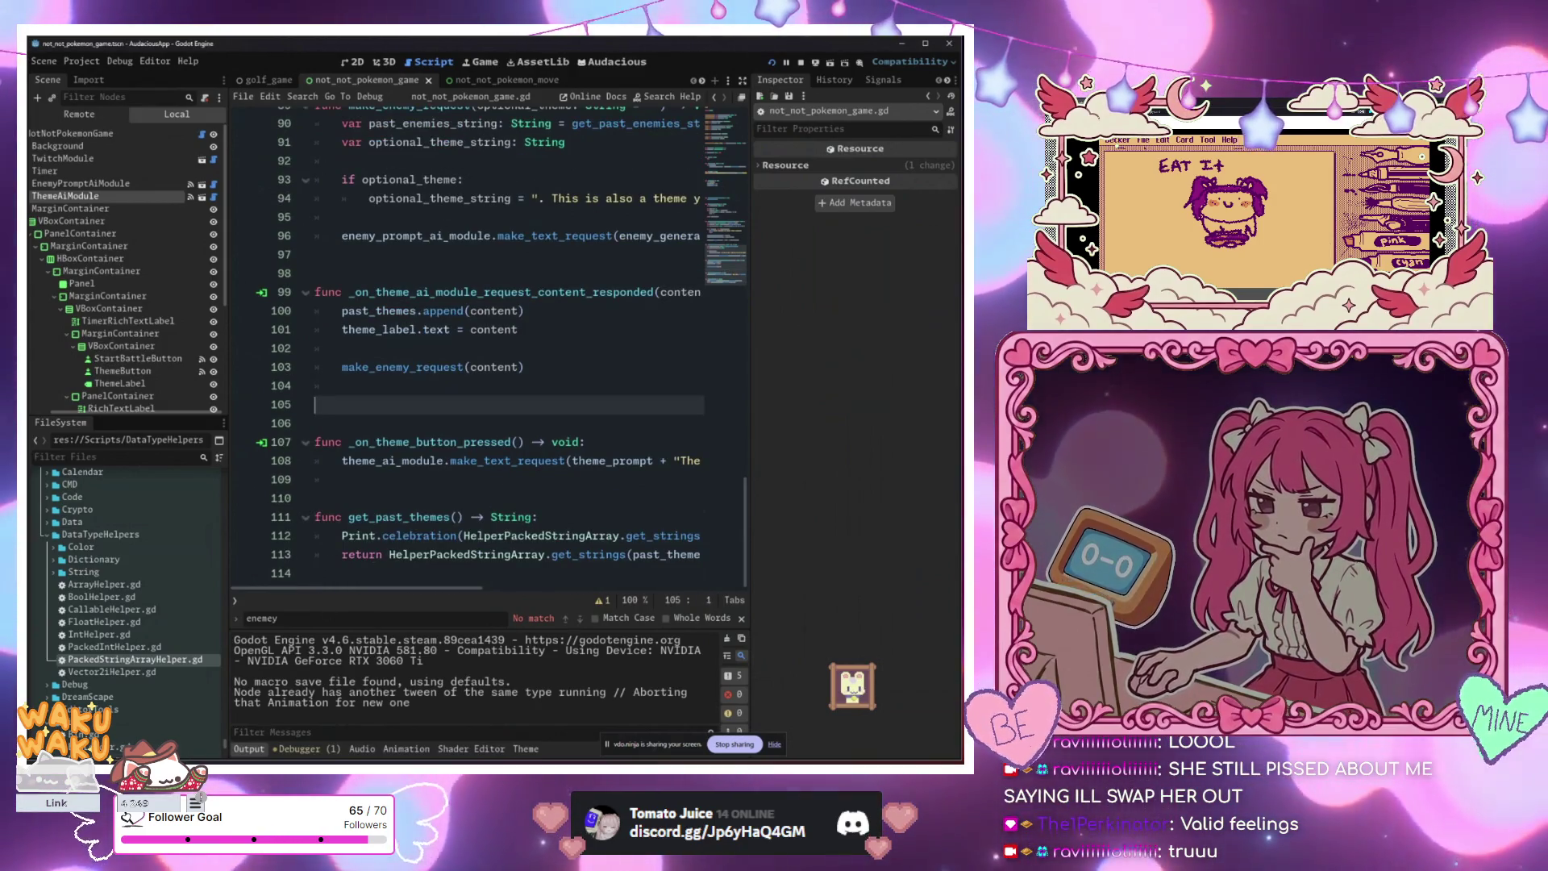
pyautogui.click(478, 460)
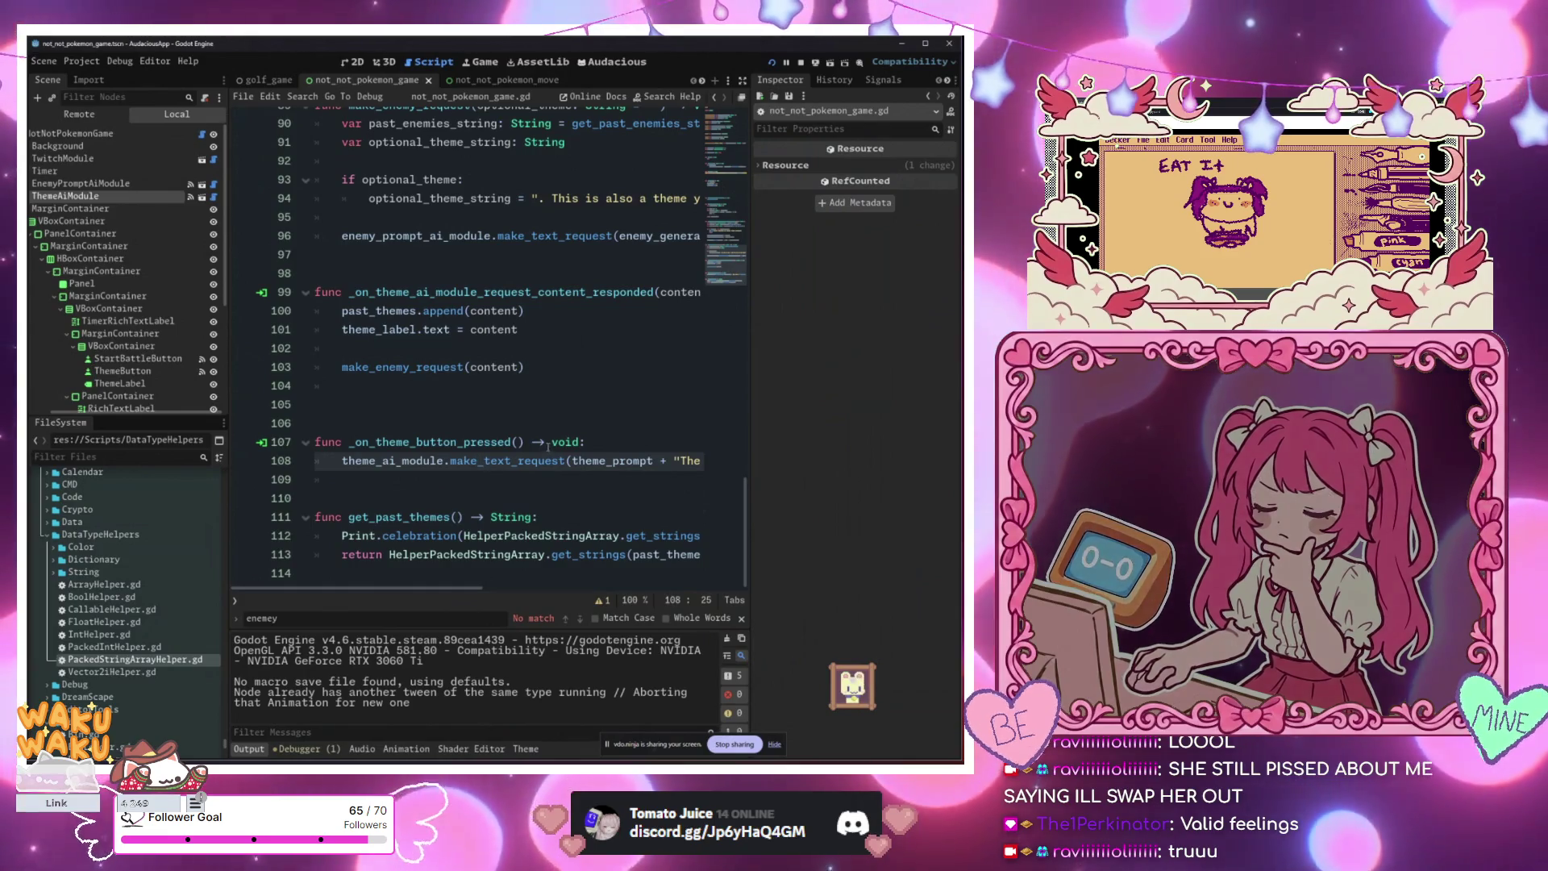
pyautogui.press('F5')
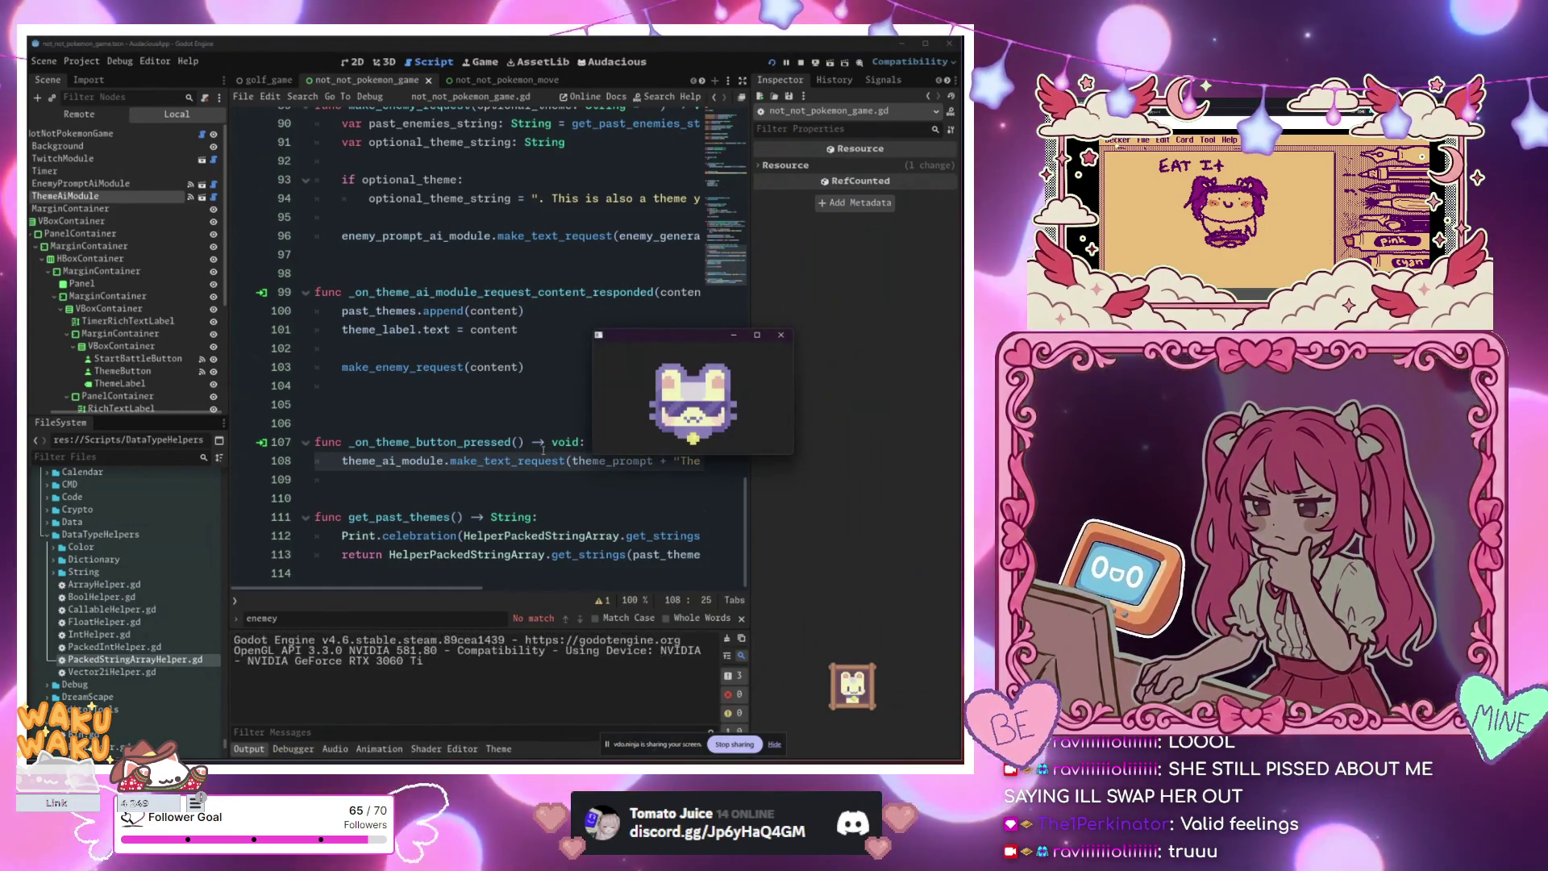
# - Generate themes repeatedly until 'Food Coma Aftermath' with the Bacon Behemoth enemy appears
pyautogui.click(270, 229)
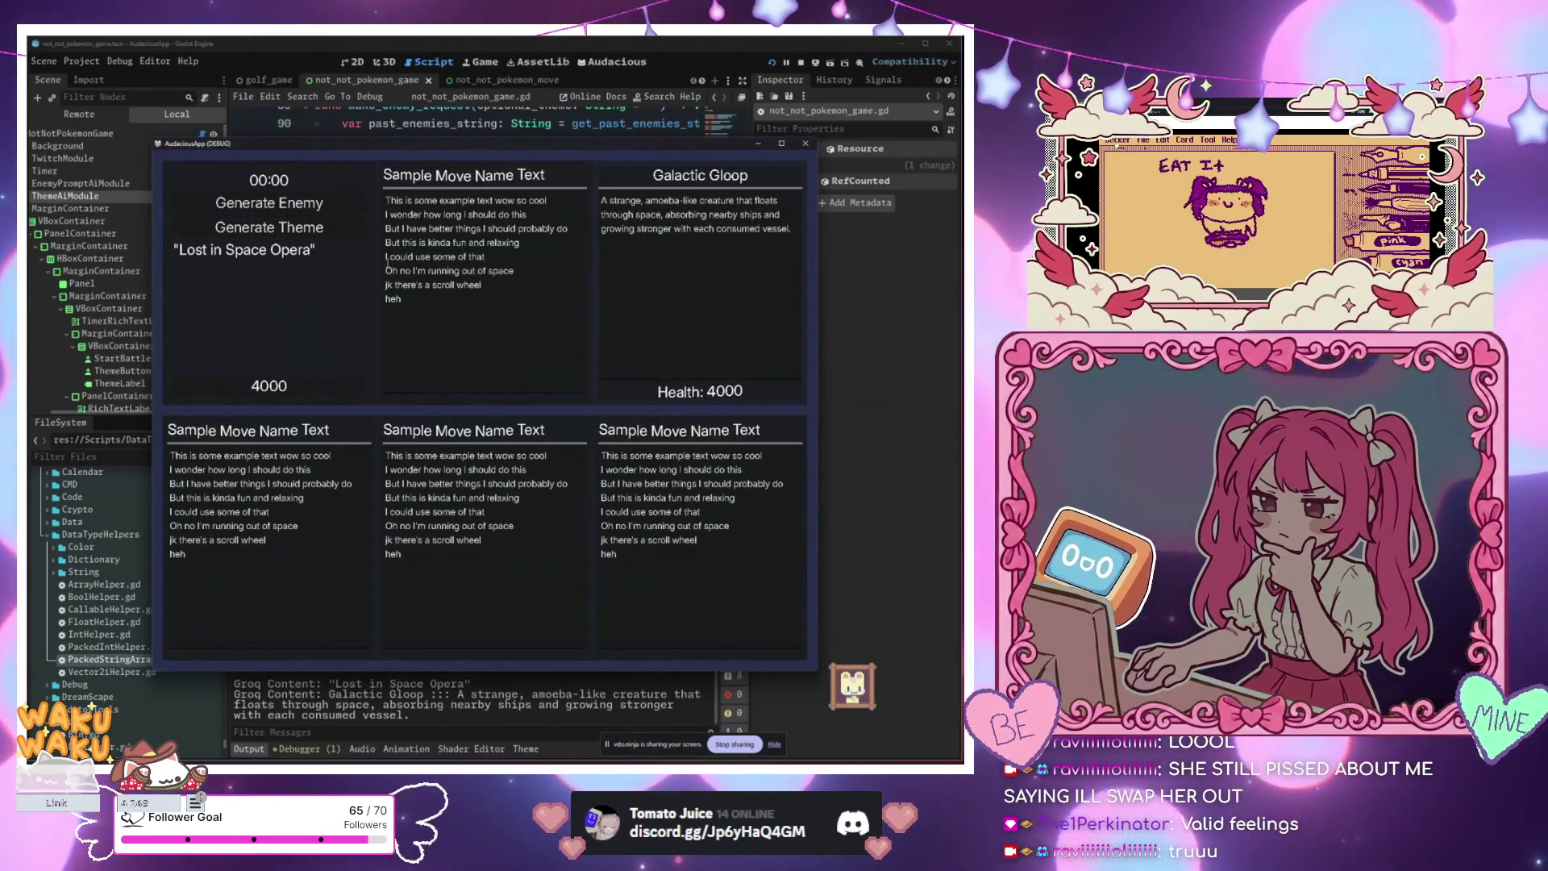
pyautogui.moveTo(384, 150)
pyautogui.mouseDown()
pyautogui.moveTo(532, 109)
pyautogui.moveTo(684, 113)
pyautogui.mouseUp()
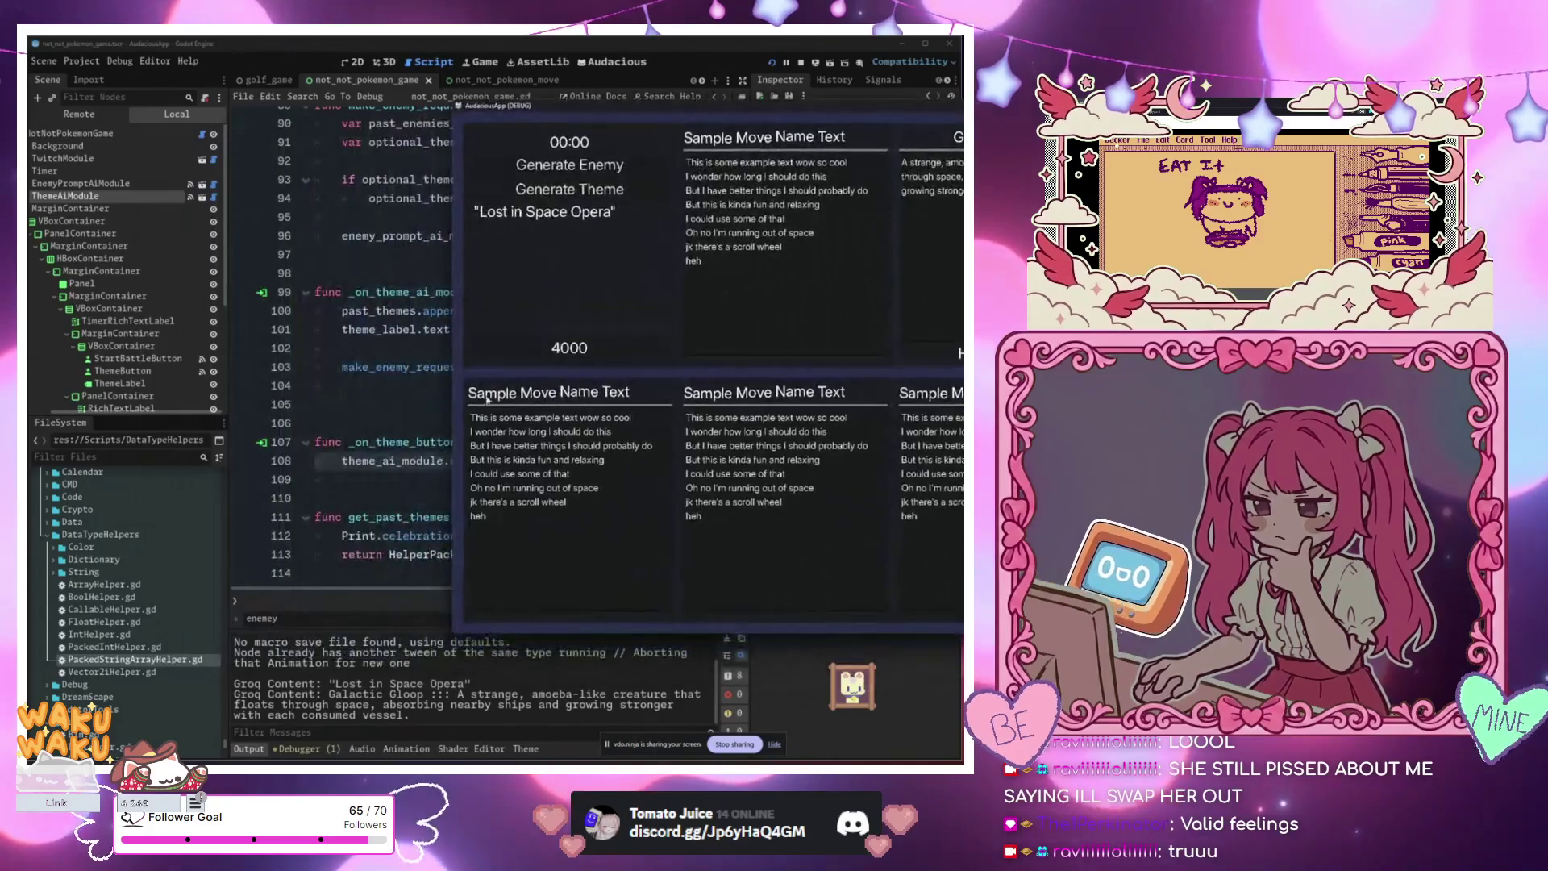
pyautogui.click(569, 188)
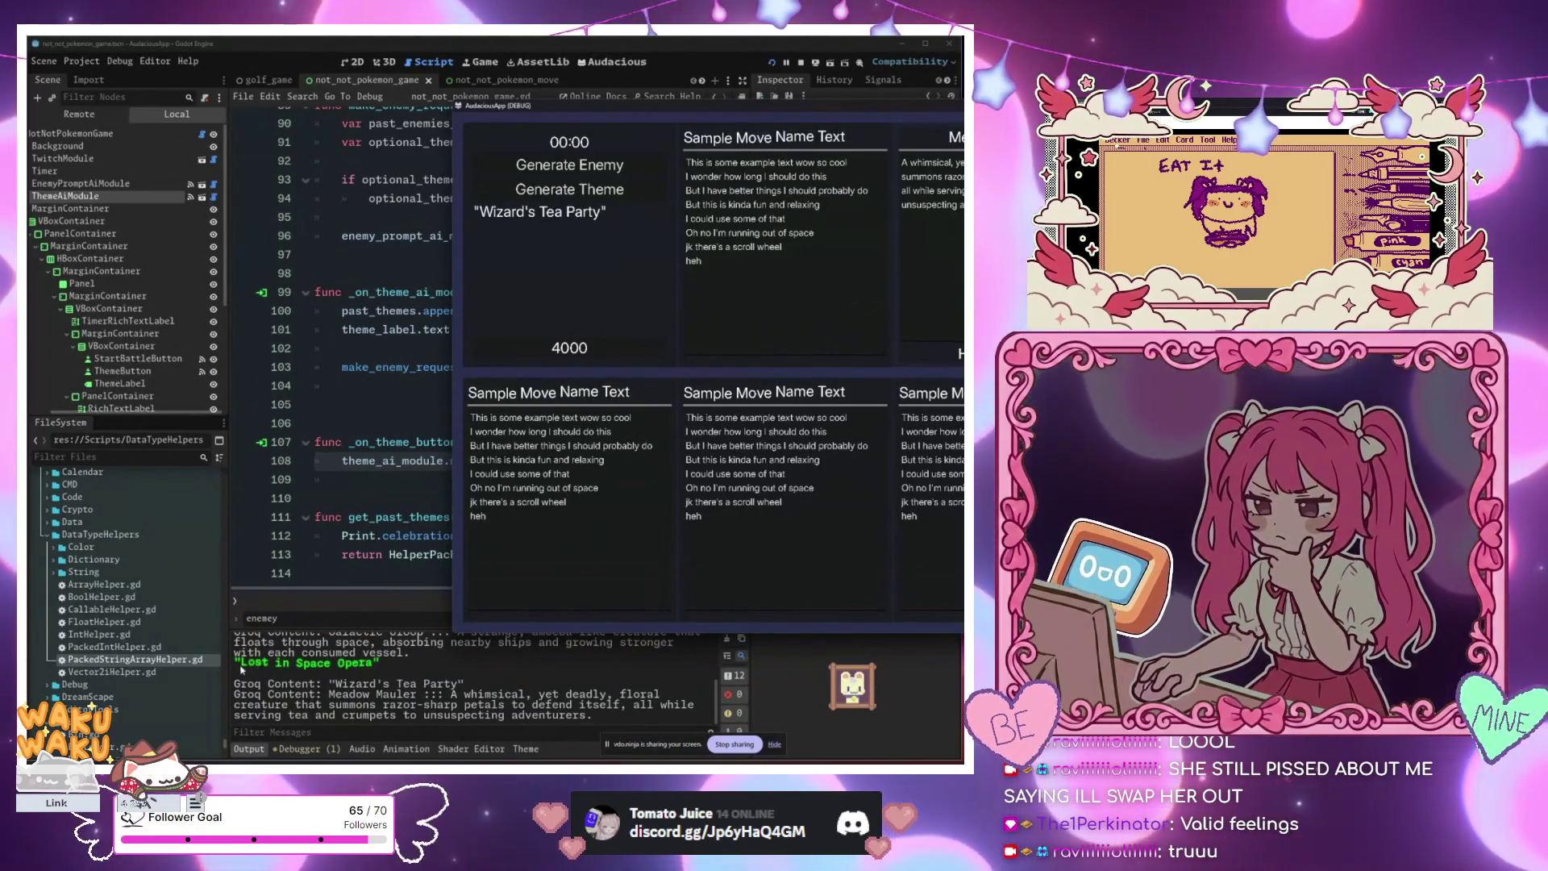
pyautogui.click(241, 669)
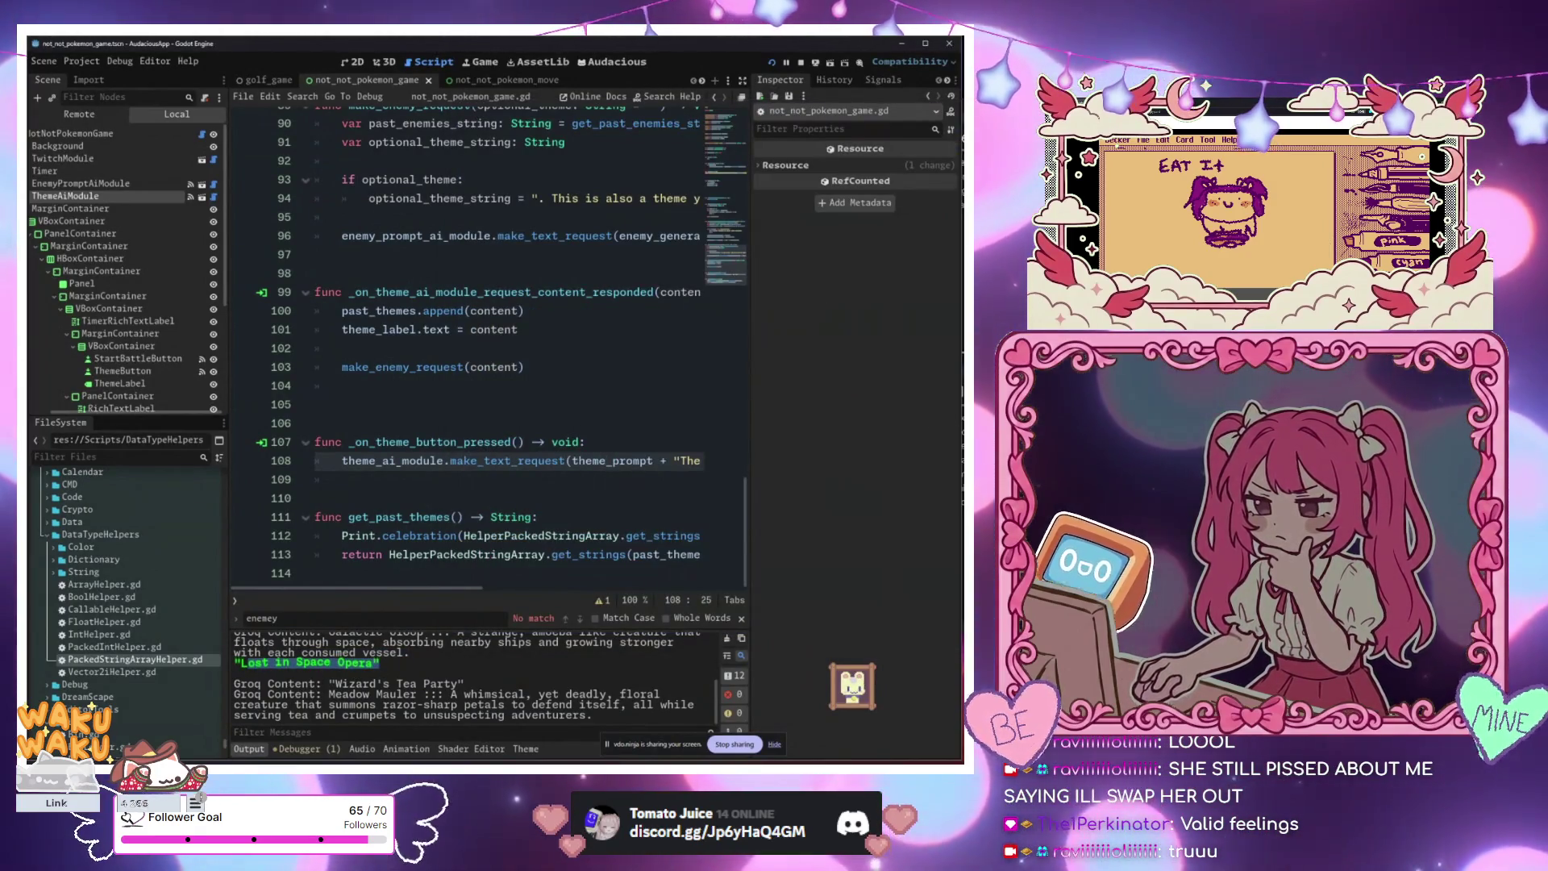
pyautogui.hotkey('alt', 'Tab')
pyautogui.click(565, 190)
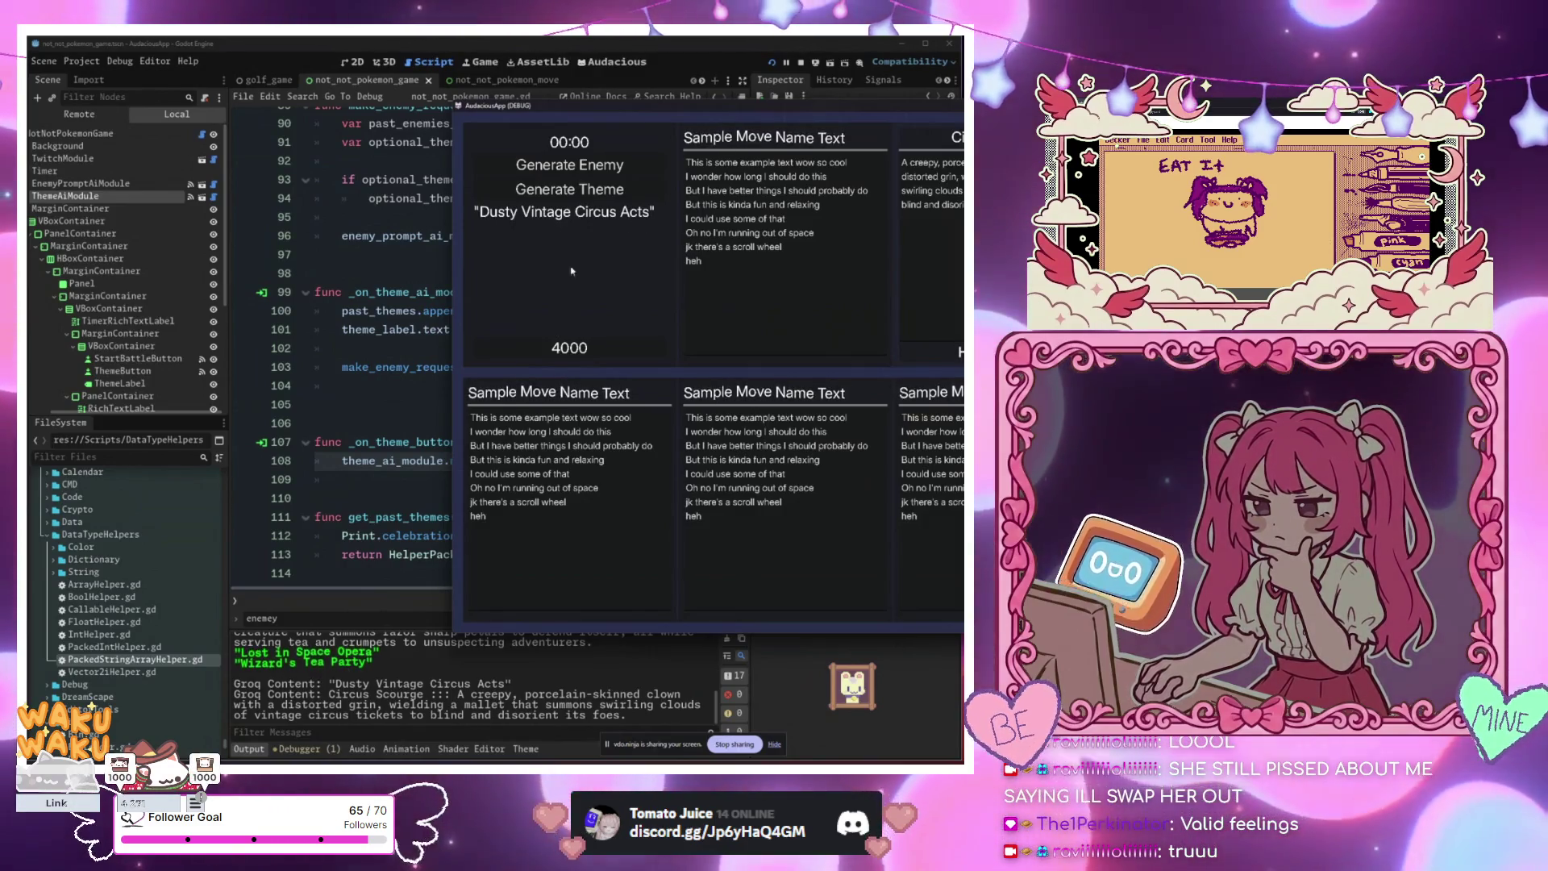
pyautogui.click(580, 196)
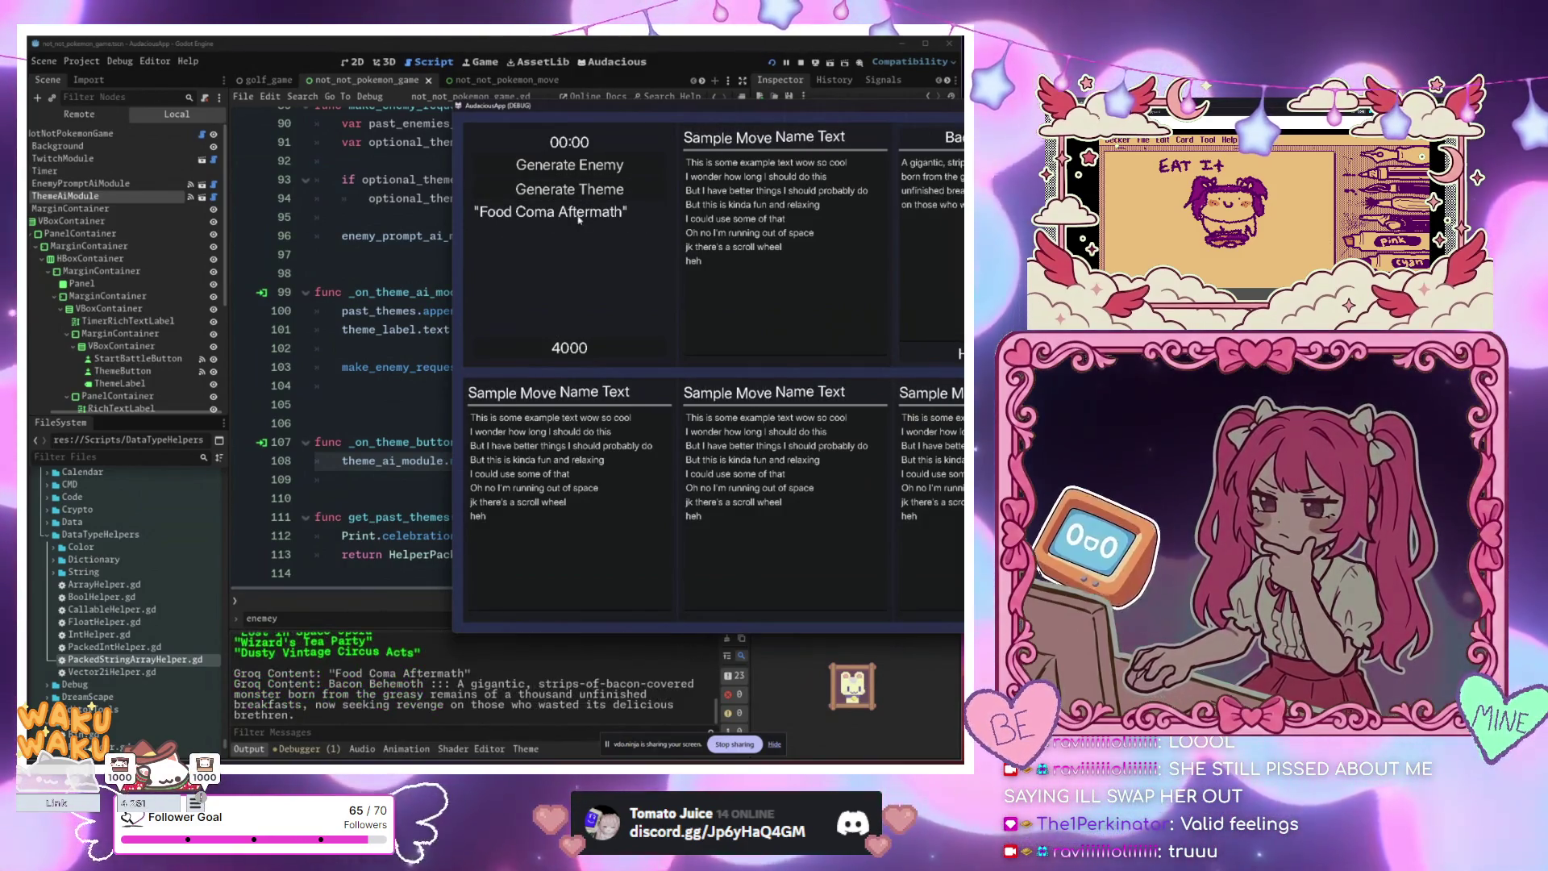
pyautogui.moveTo(909, 113)
pyautogui.mouseDown()
pyautogui.moveTo(486, 129)
pyautogui.moveTo(542, 132)
pyautogui.mouseUp()
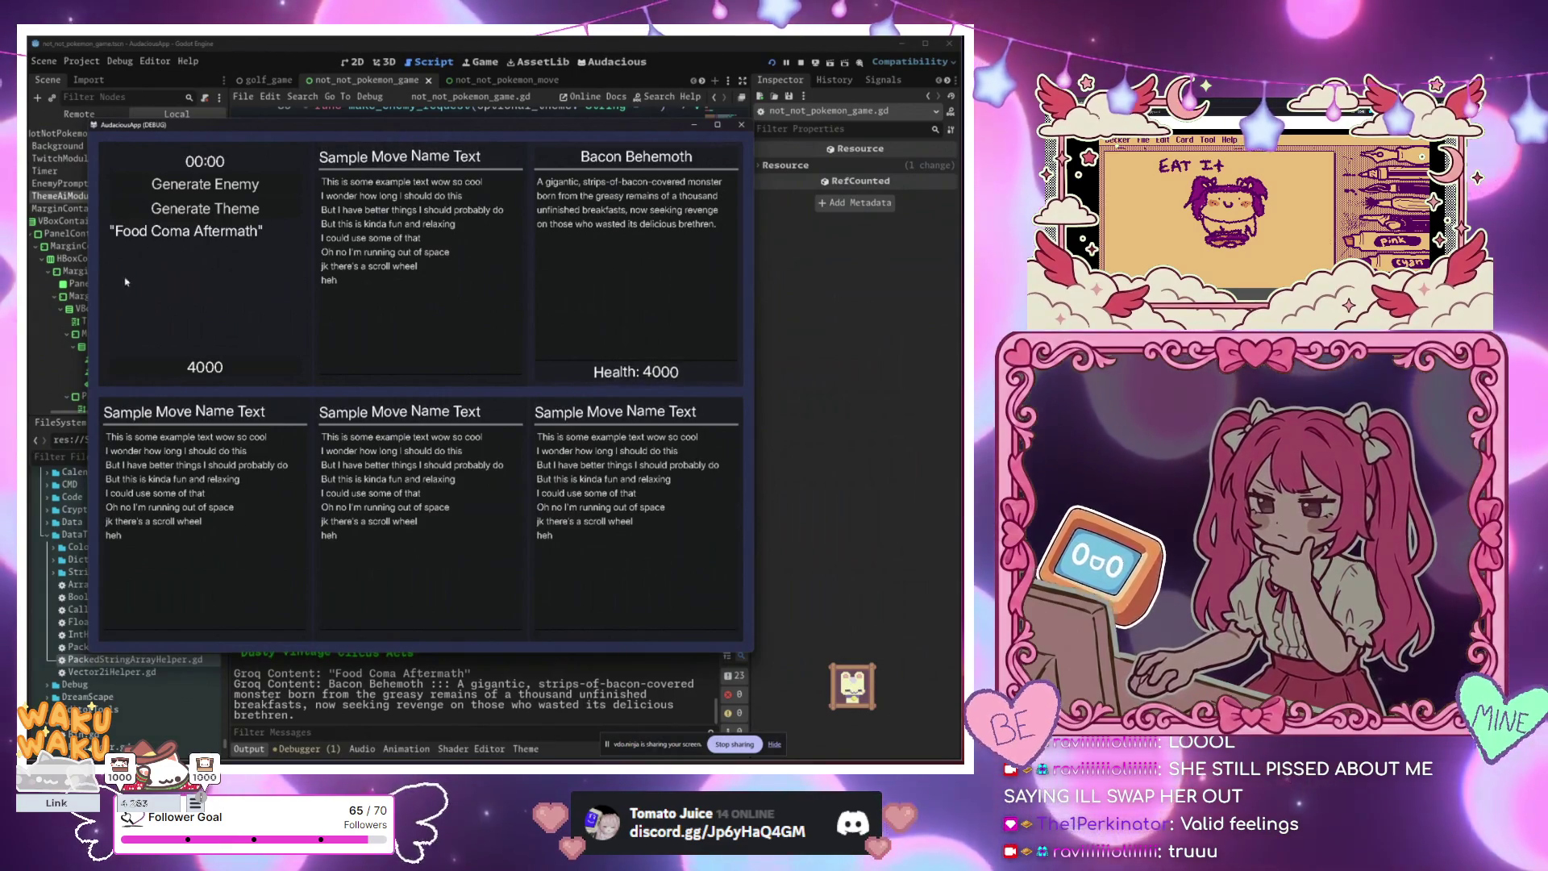
# - Generate the 'Downtown Music Festival' theme with Rhythm Reaper, then focus a lower move description box
pyautogui.click(182, 212)
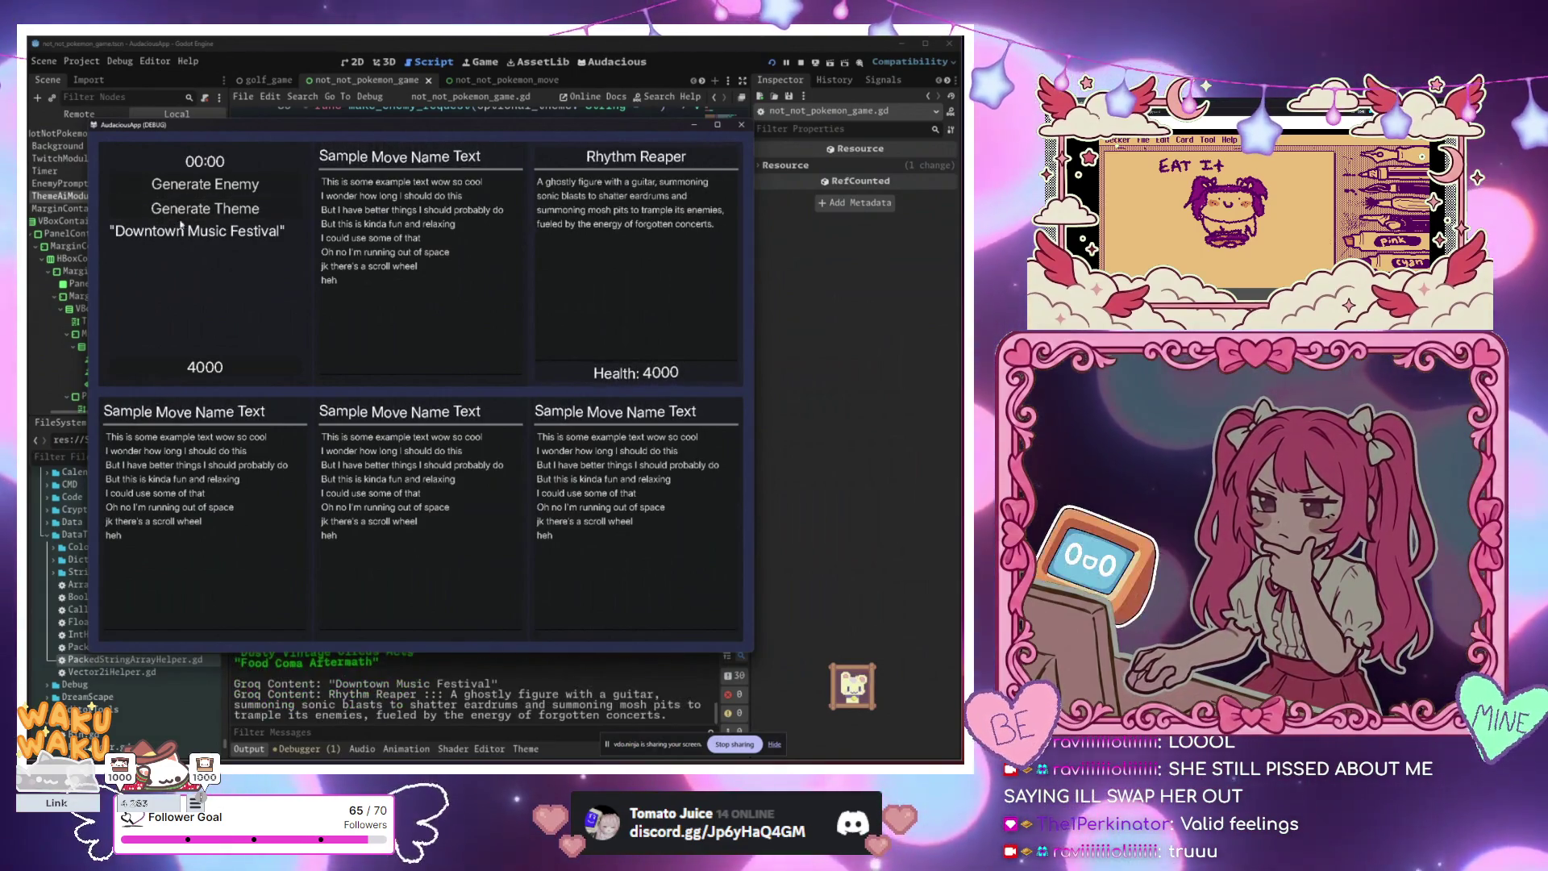
pyautogui.moveTo(282, 124)
pyautogui.mouseDown()
pyautogui.moveTo(308, 108)
pyautogui.moveTo(663, 108)
pyautogui.moveTo(315, 105)
pyautogui.mouseUp()
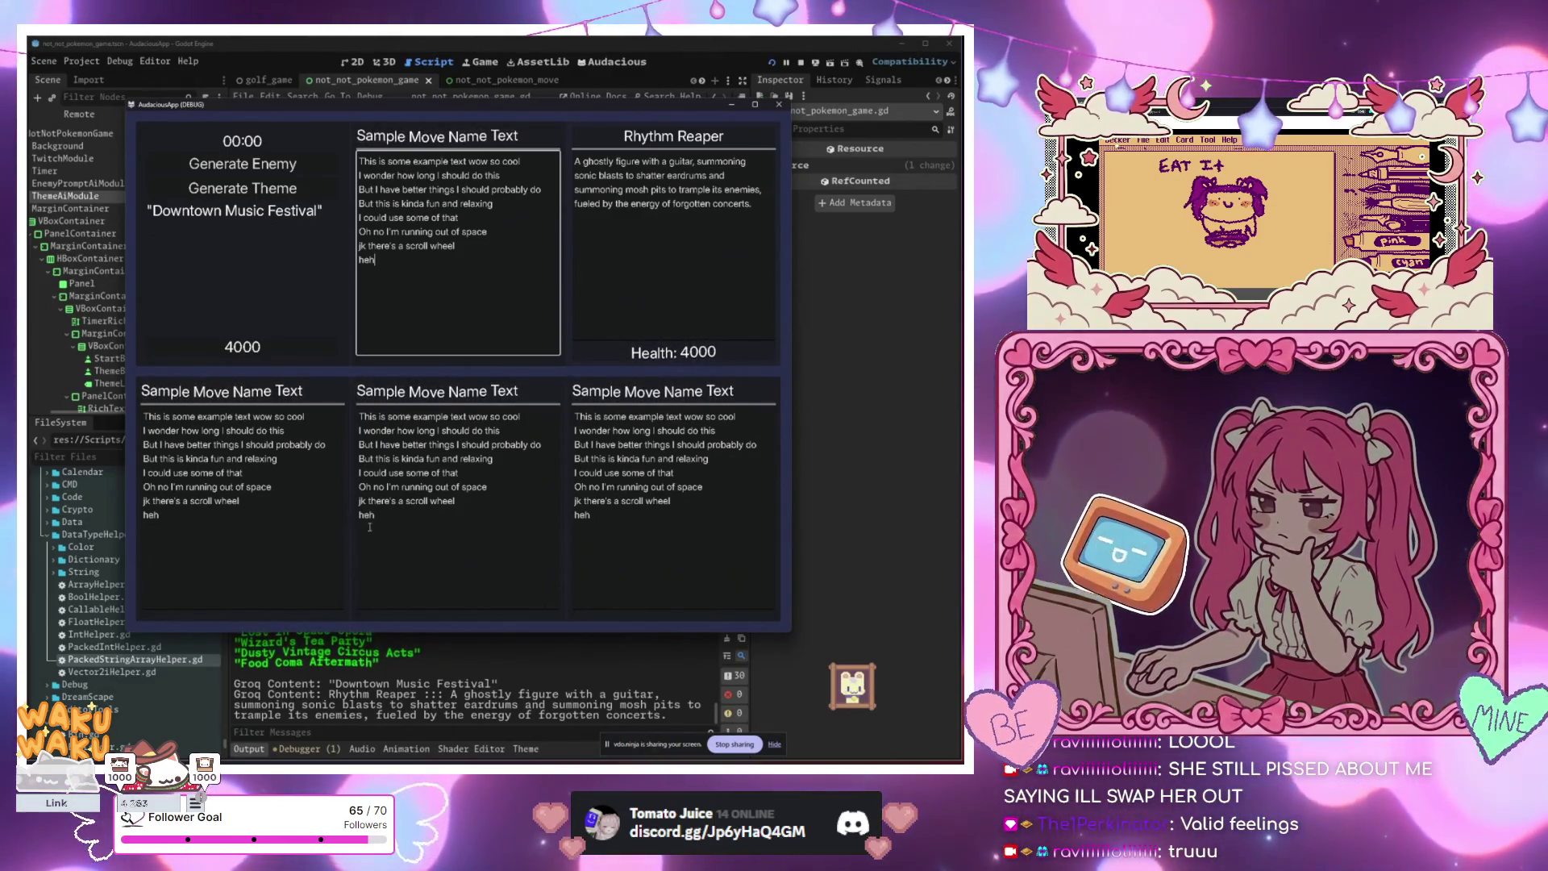
pyautogui.click(626, 489)
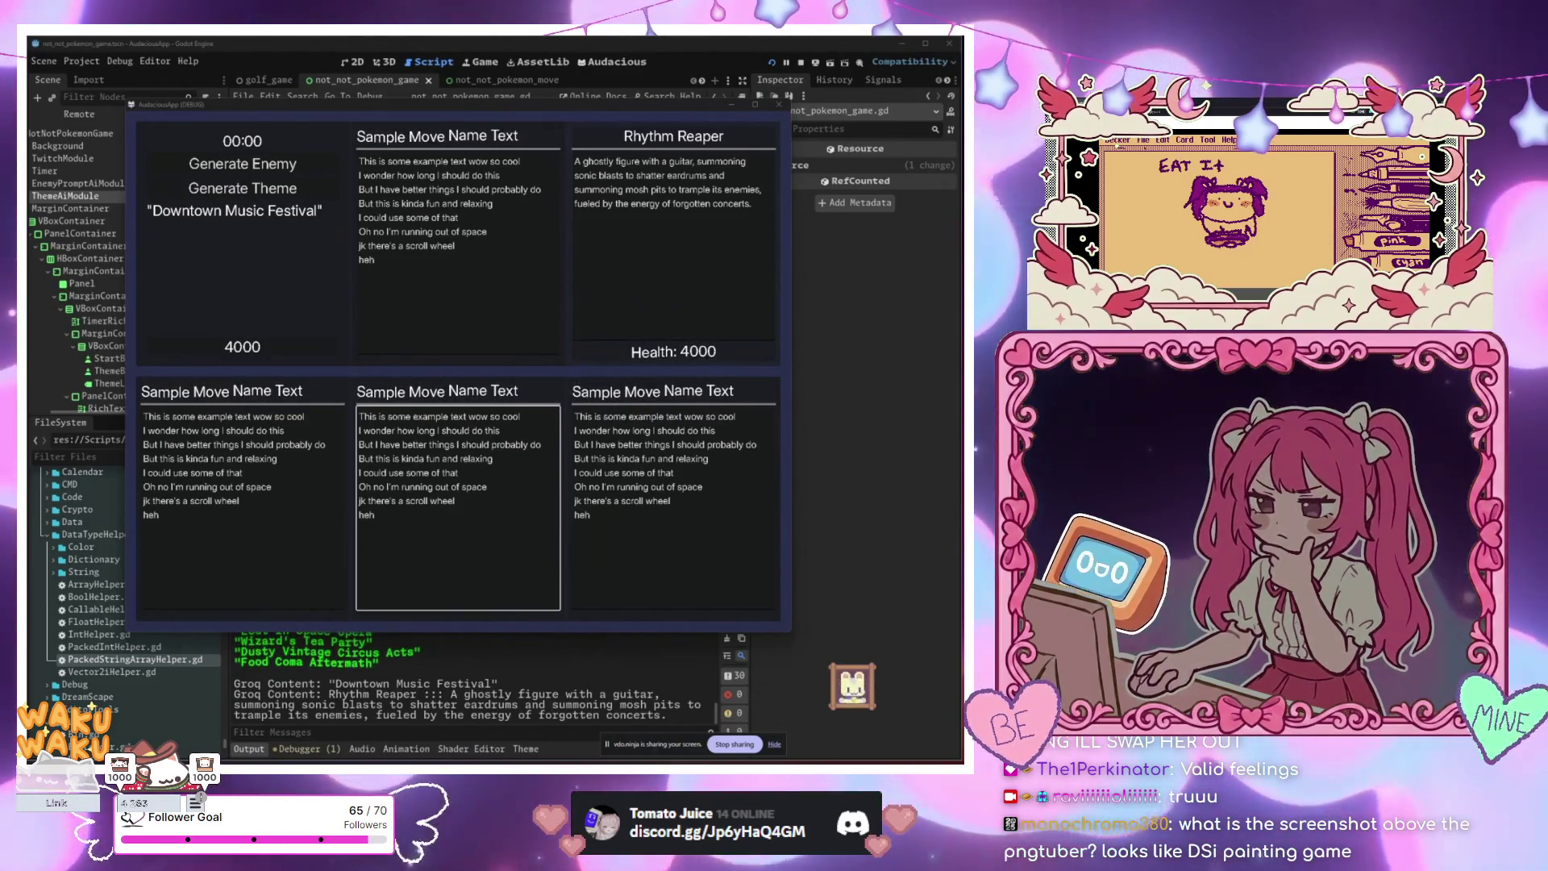
# - Connect to the second computer in Parsec, then close Parsec and the running game
pyautogui.hotkey('alt', 'Tab')
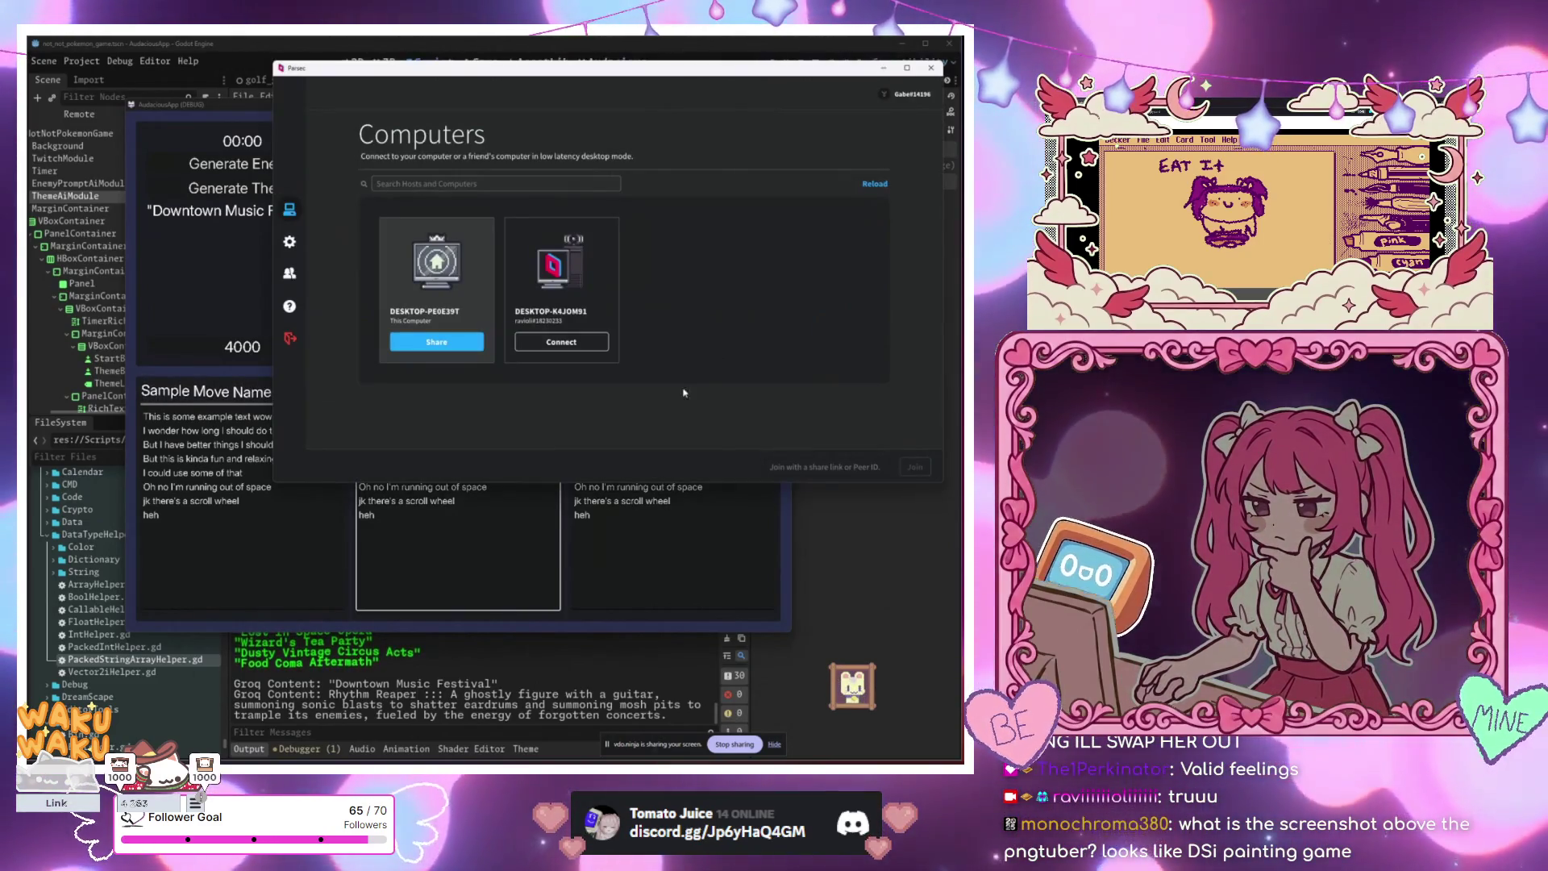
pyautogui.click(564, 345)
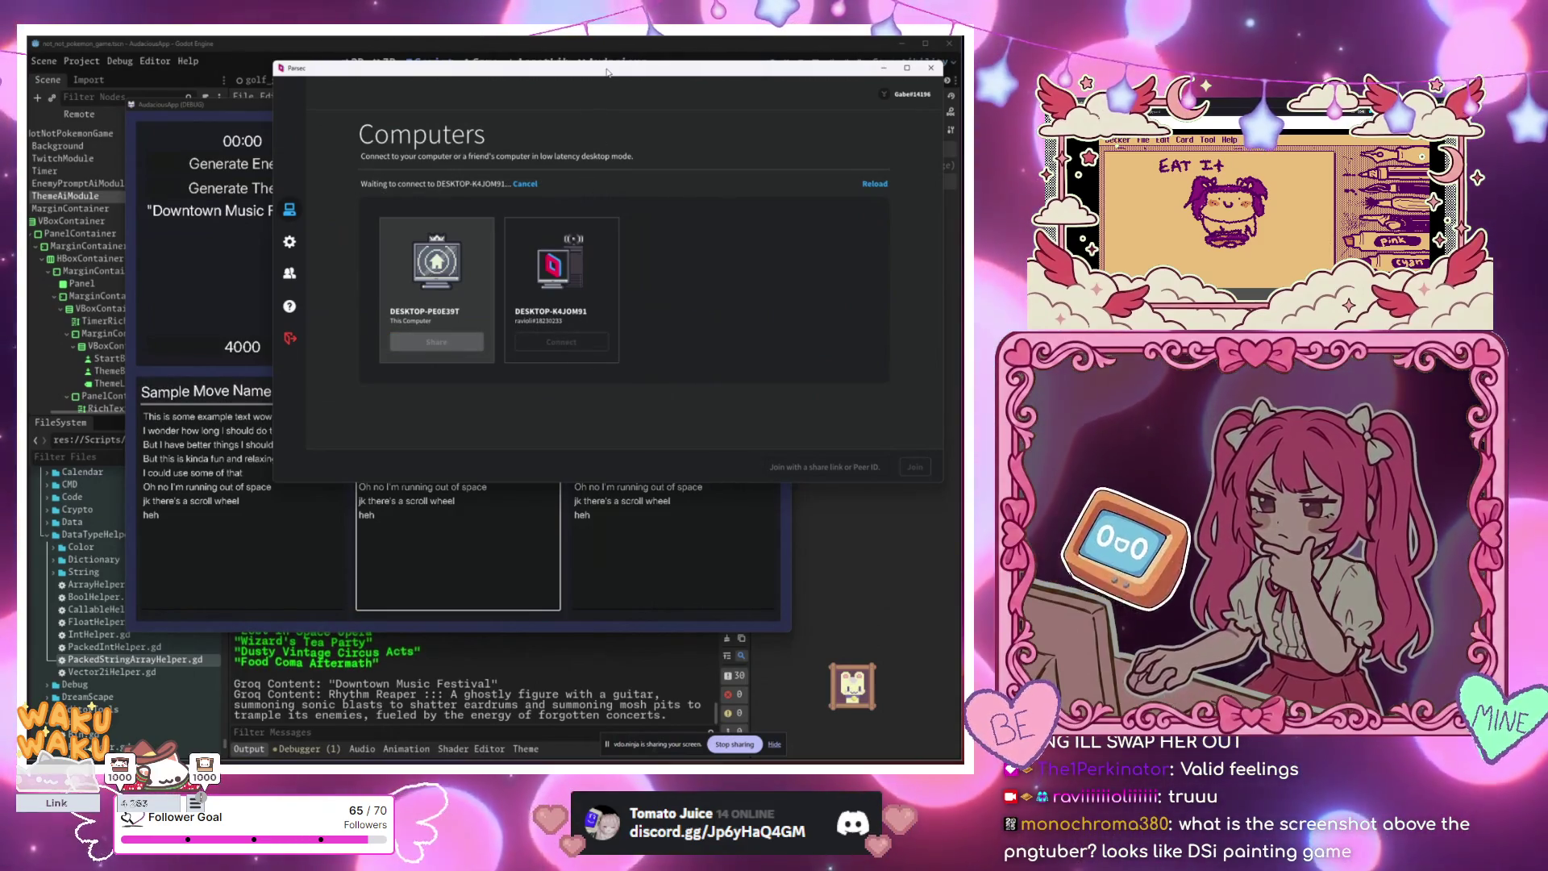
pyautogui.hotkey('alt', 'Tab')
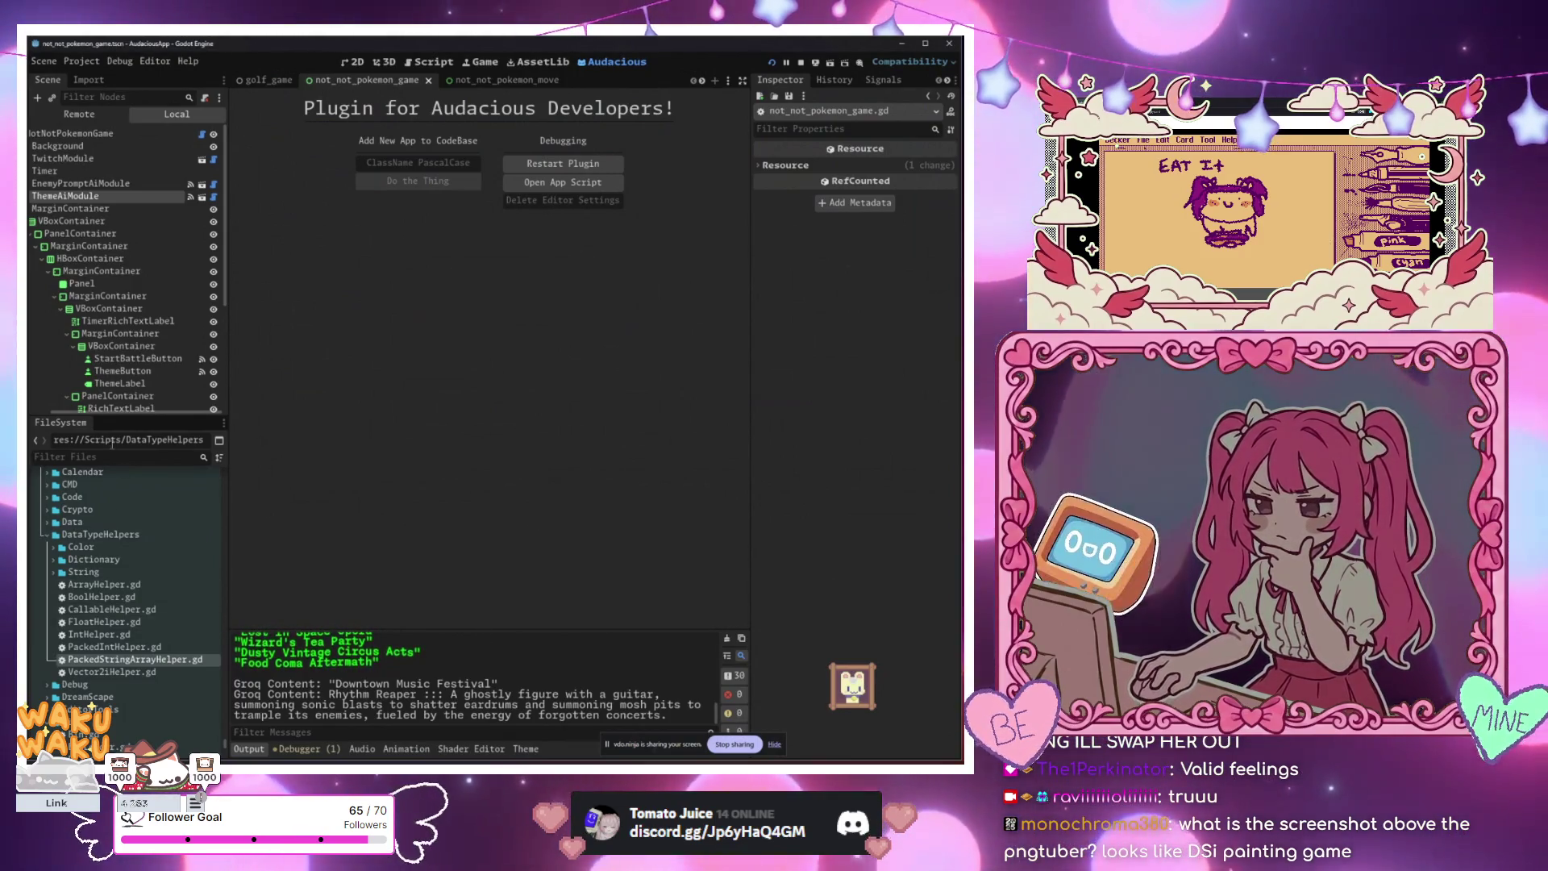
# - Select ThemeAiModule to review its AI settings and the 2D UI layout
pyautogui.click(355, 62)
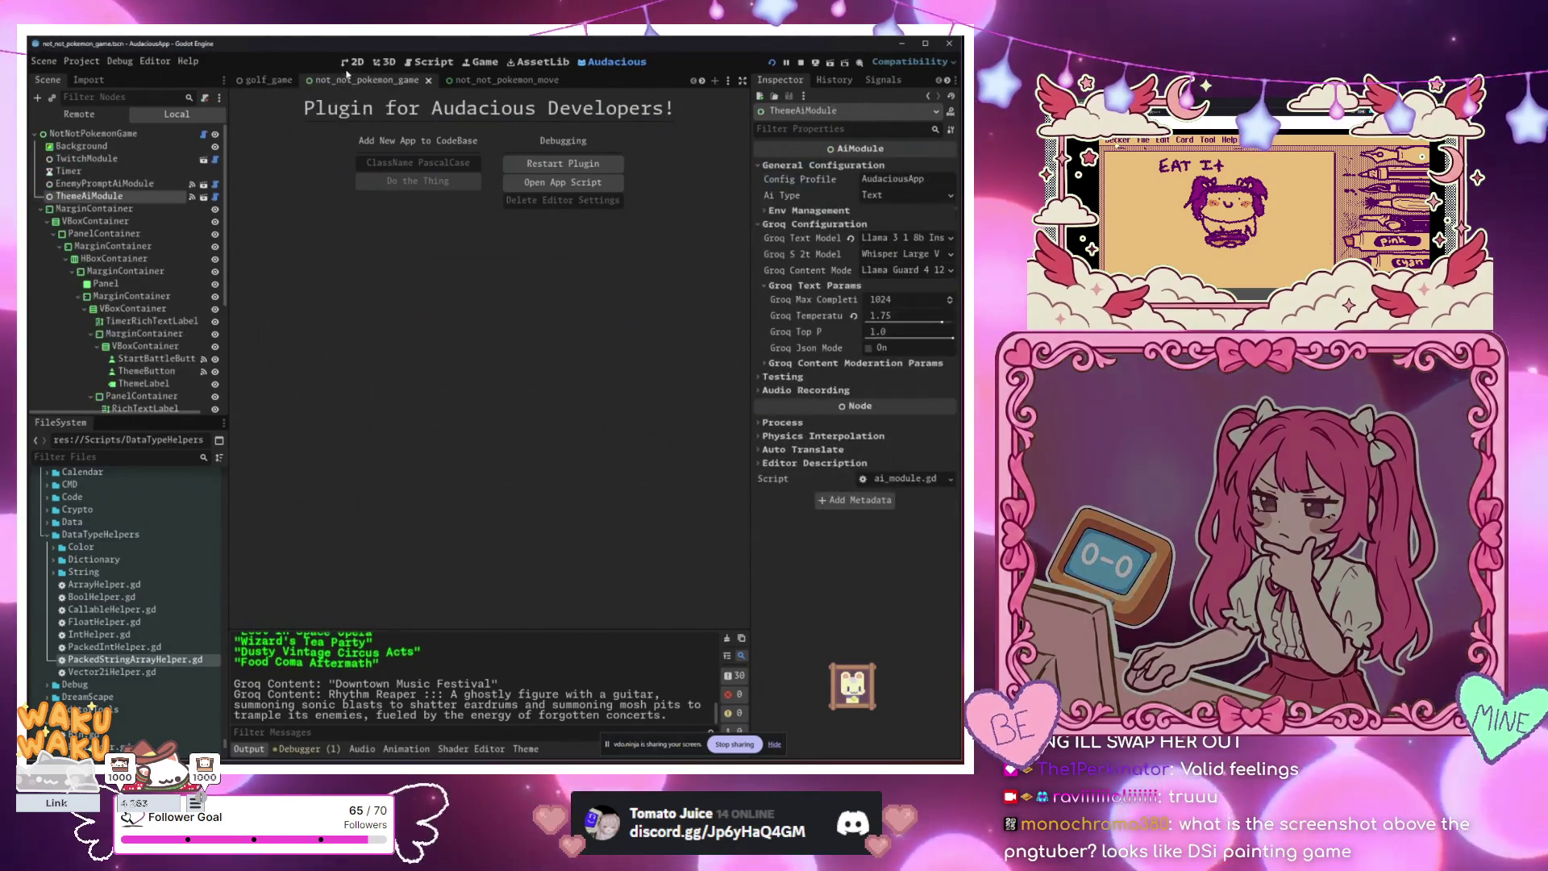
pyautogui.scroll(1, 411, 216)
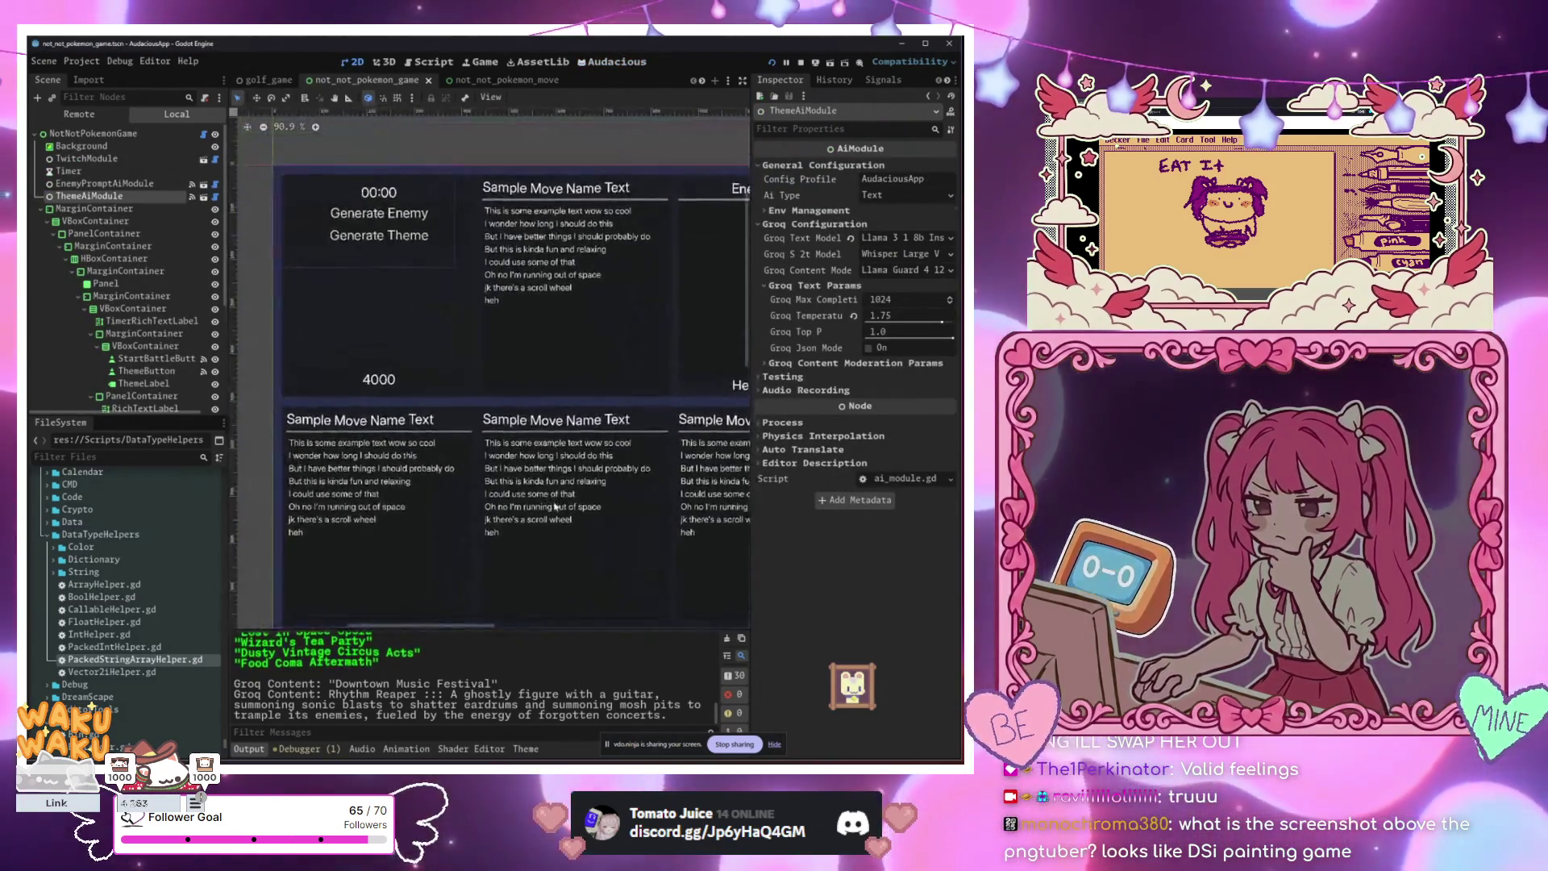
pyautogui.scroll(-1, 486, 481)
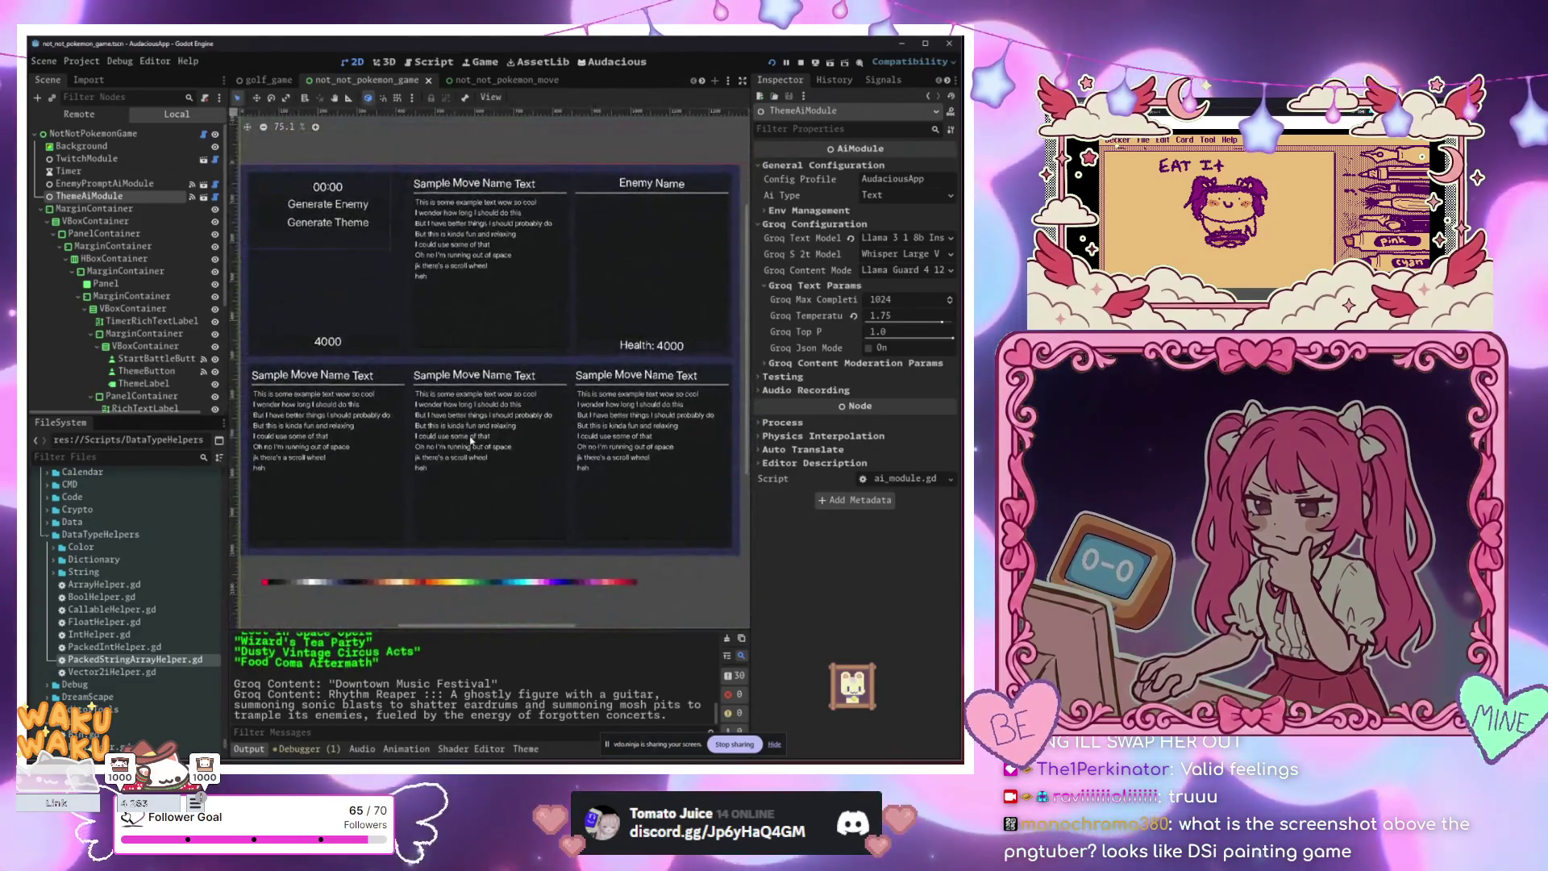
# - Open not_not_pokemon_game.gd at the get_past_themes call on line 108, then go to the browser
pyautogui.click(205, 133)
pyautogui.scroll(-1, 565, 403)
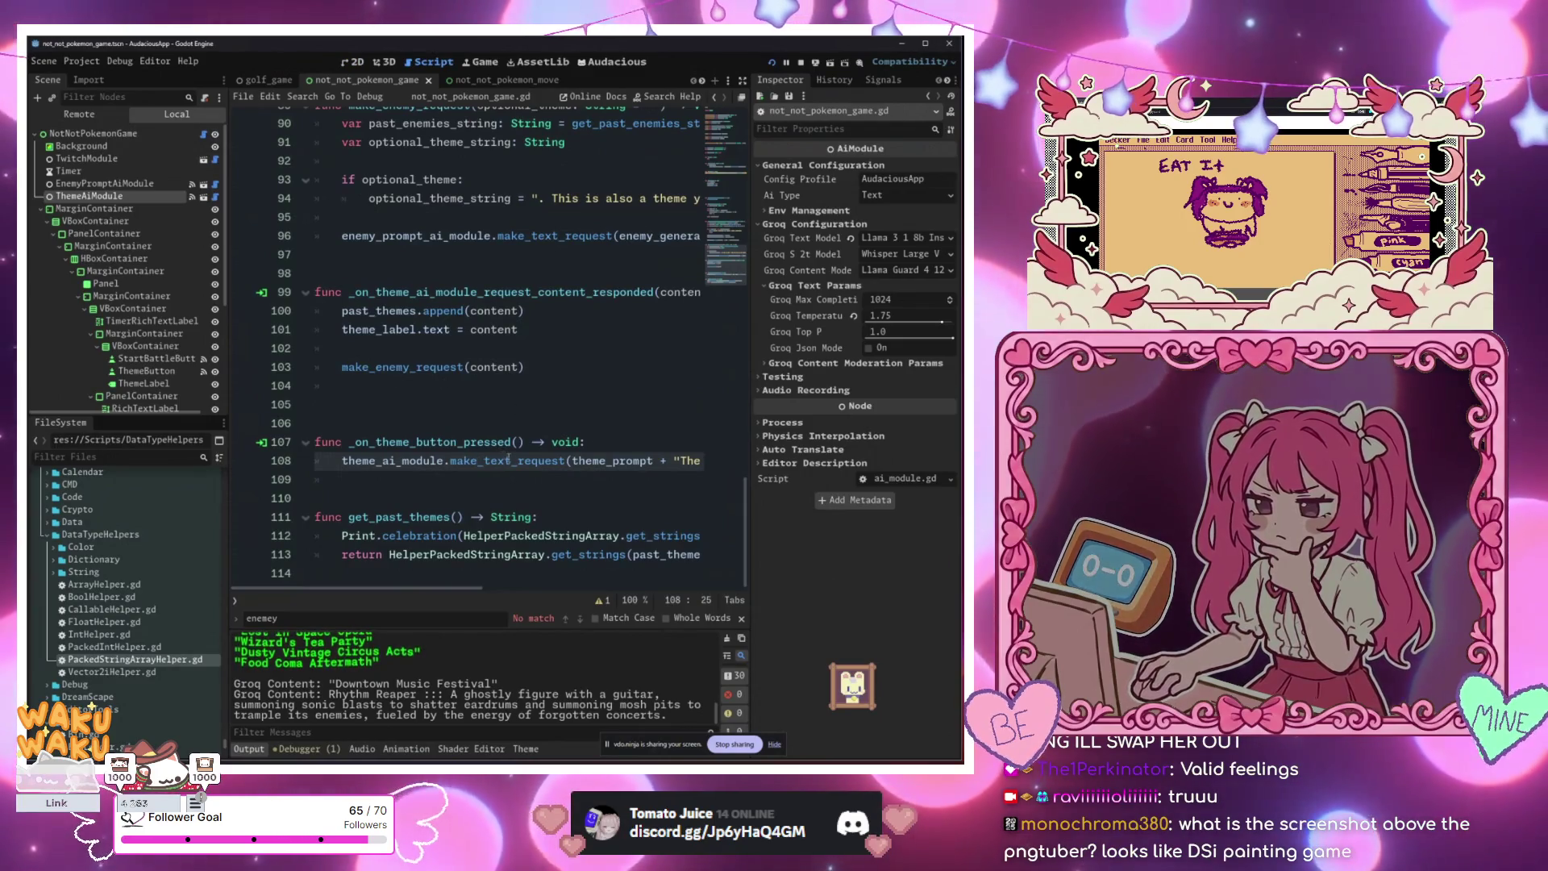
pyautogui.moveTo(510, 461); pyautogui.dragTo(726, 457)
pyautogui.click(584, 464)
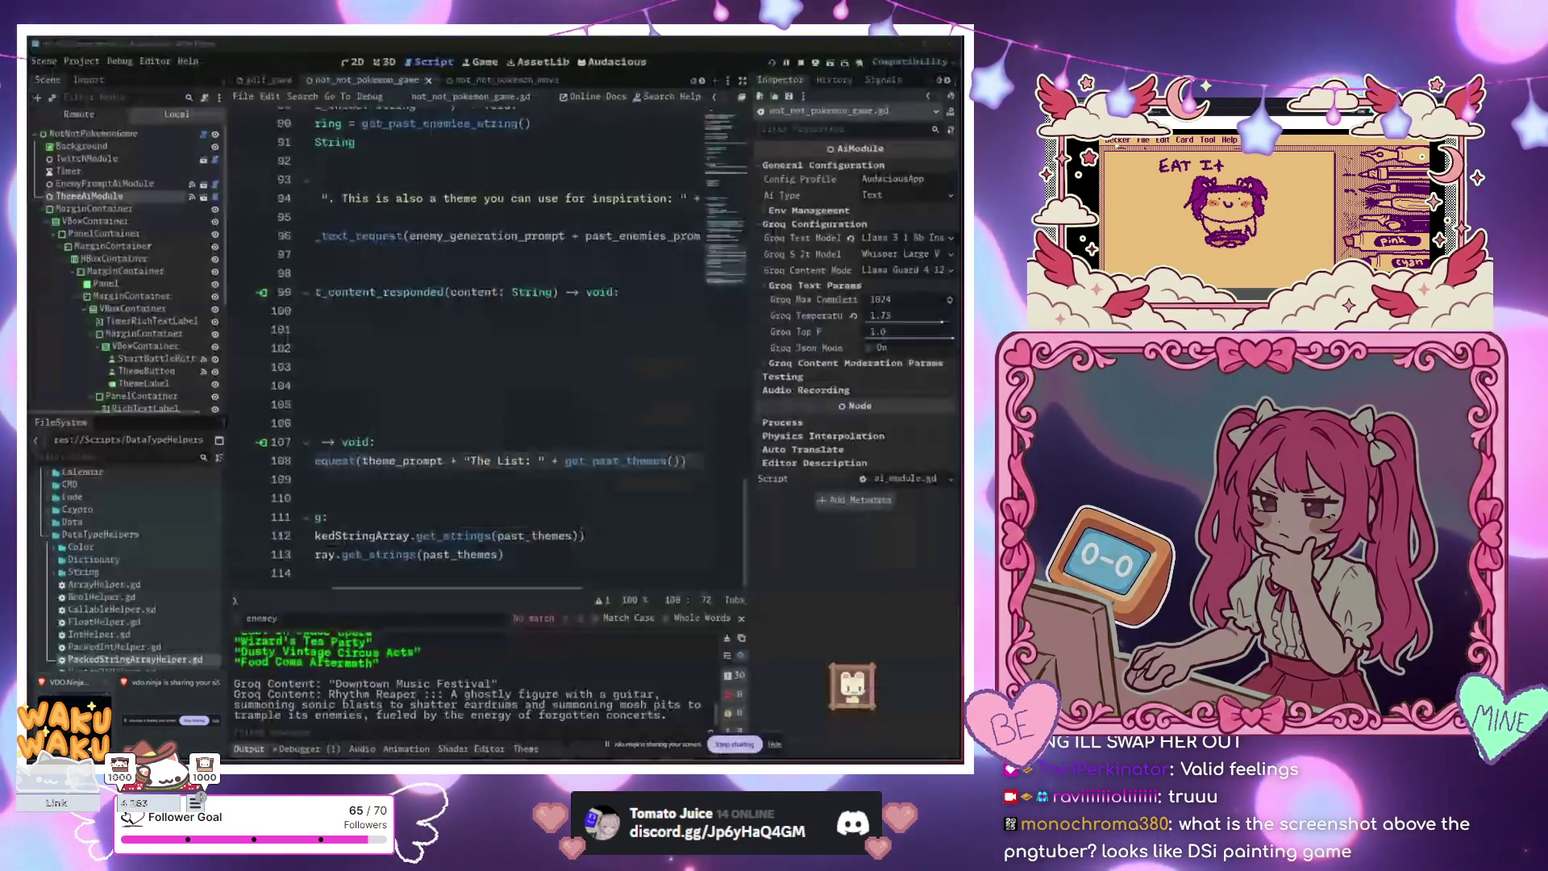
pyautogui.click(76, 709)
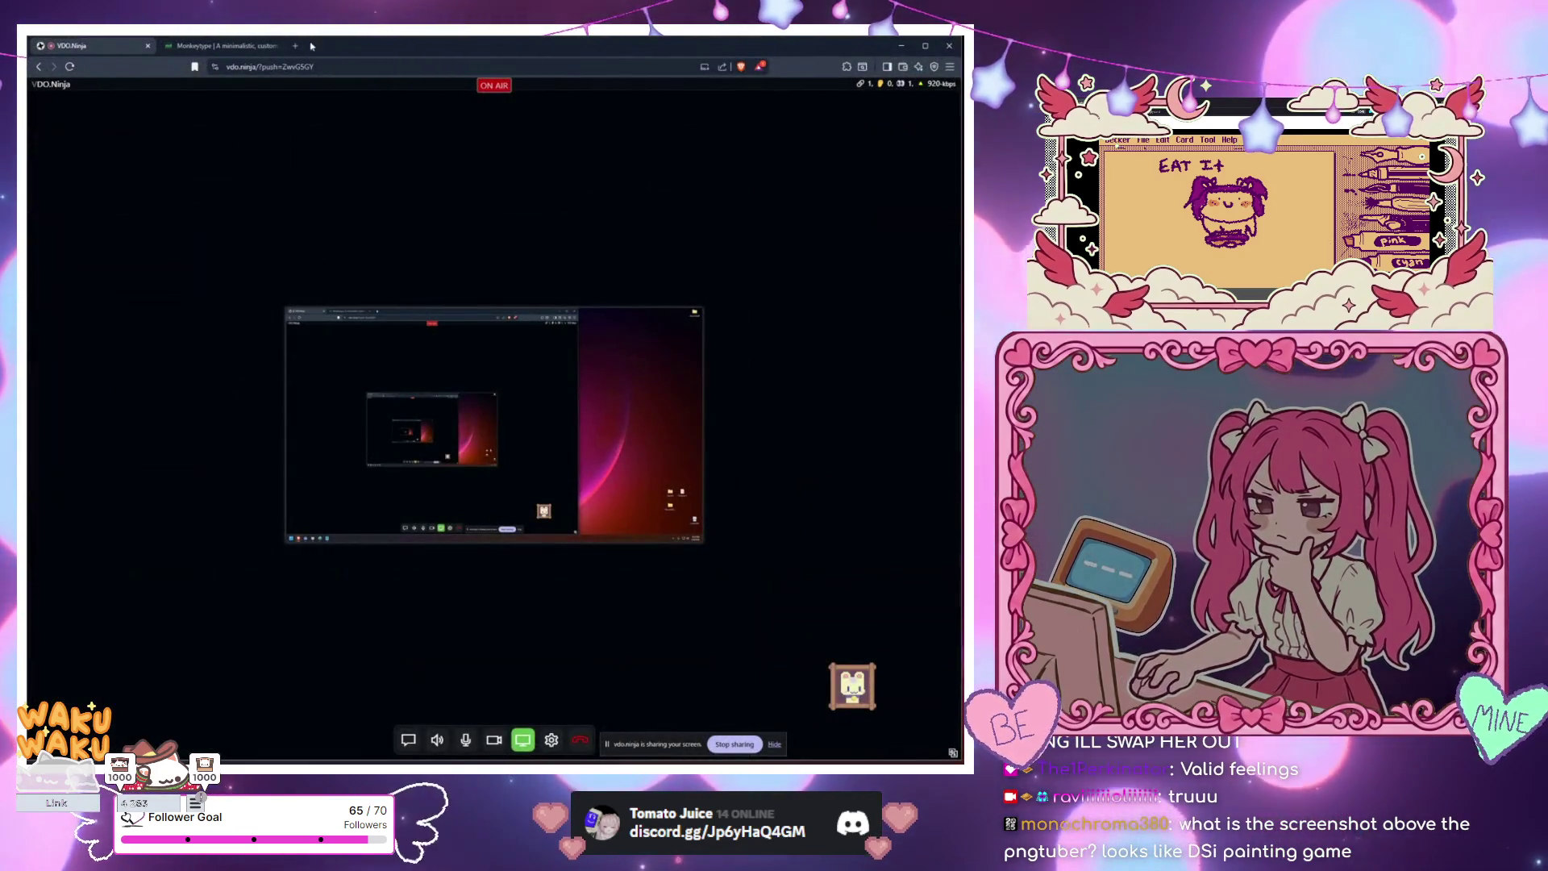
# - Open internet-janitor.itch.io/wigglypaint in a new tab, zoom to 250% and start a blank canvas
pyautogui.hotkey('ctrl', 't')
pyautogui.write('intern')
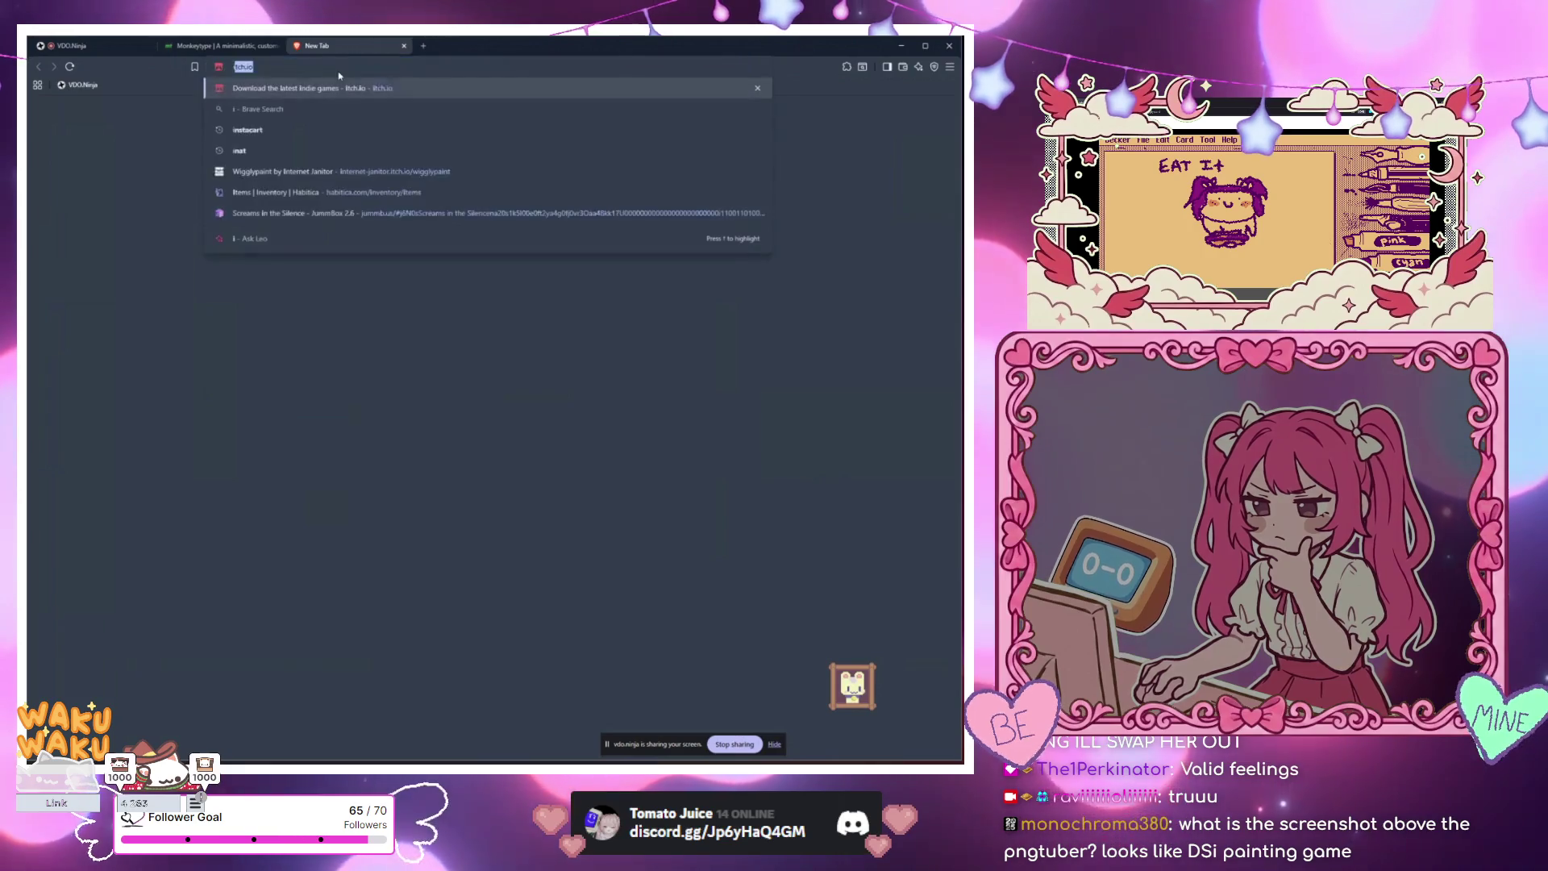
pyautogui.press('Return')
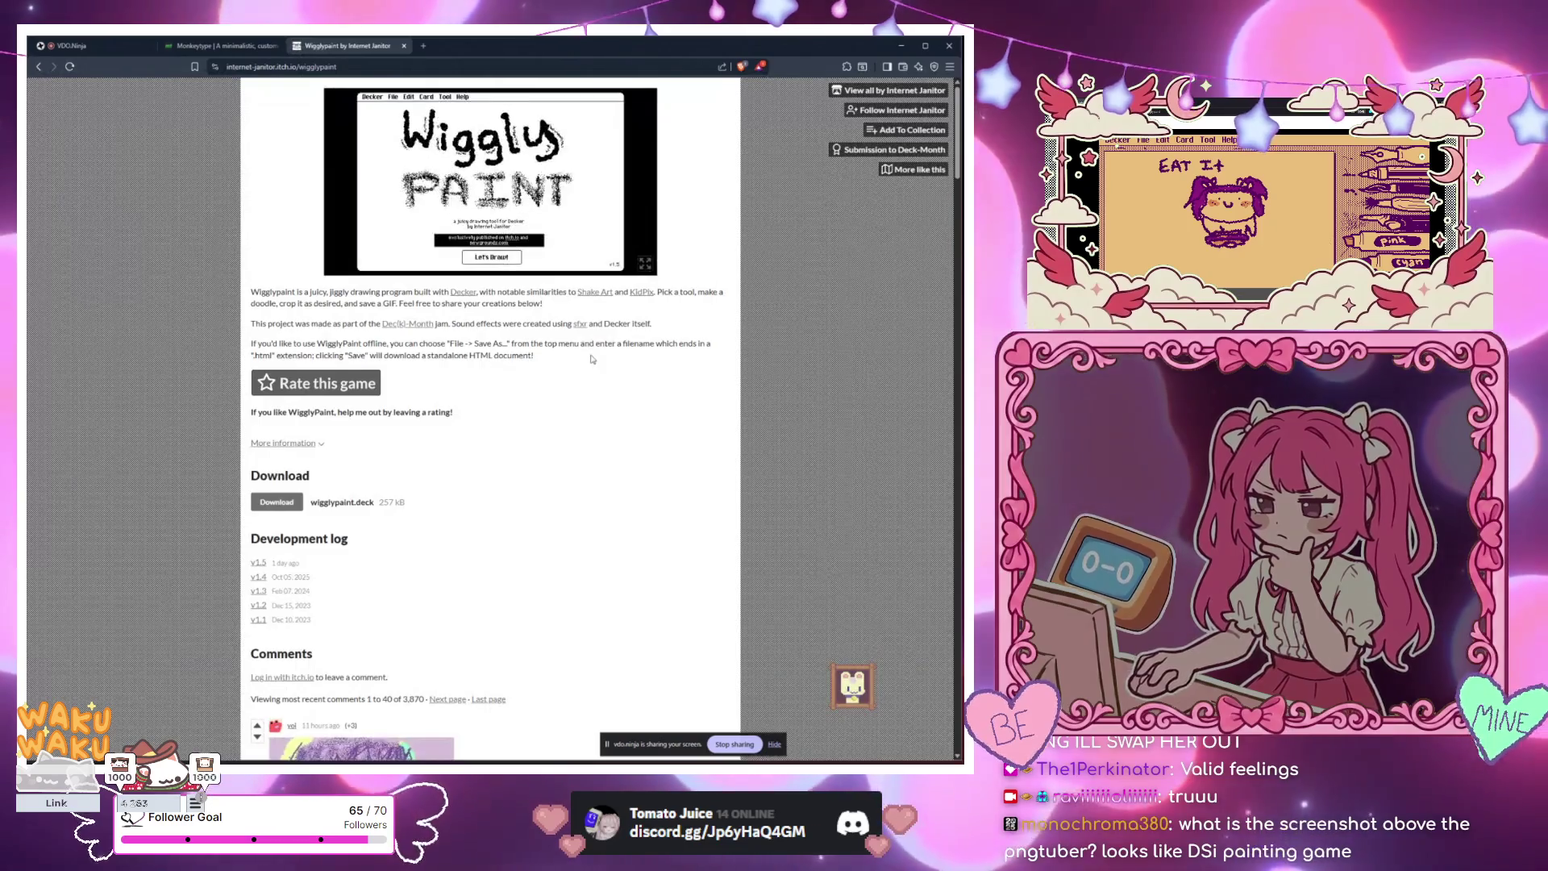
pyautogui.click(643, 268)
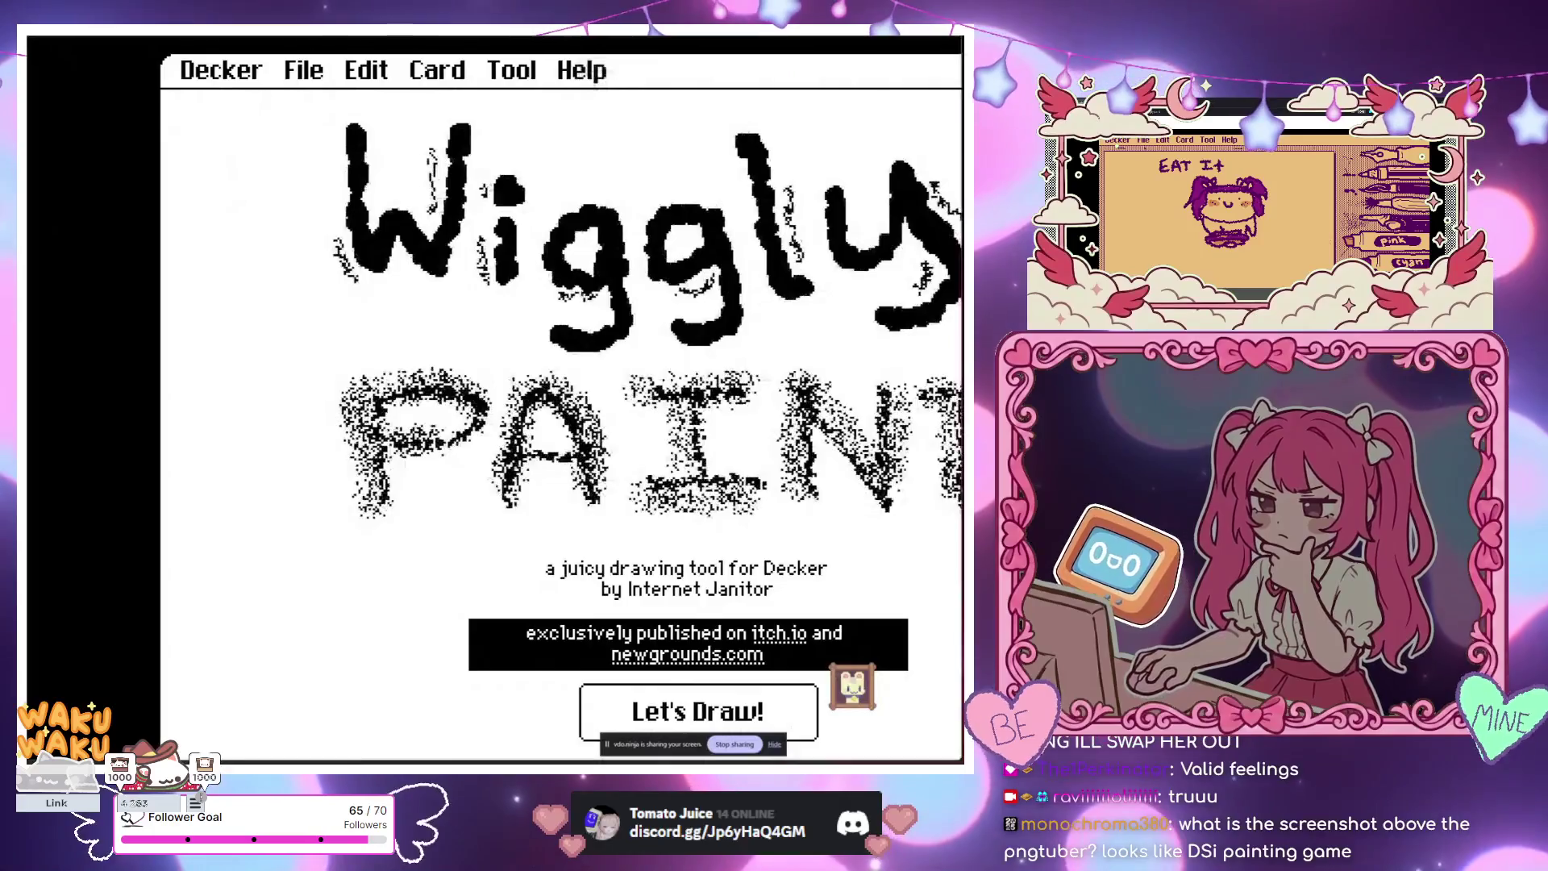
pyautogui.press('Escape')
pyautogui.hotkey('ctrl', '+')
pyautogui.hotkey('ctrl', '+')
pyautogui.hotkey('ctrl', '+')
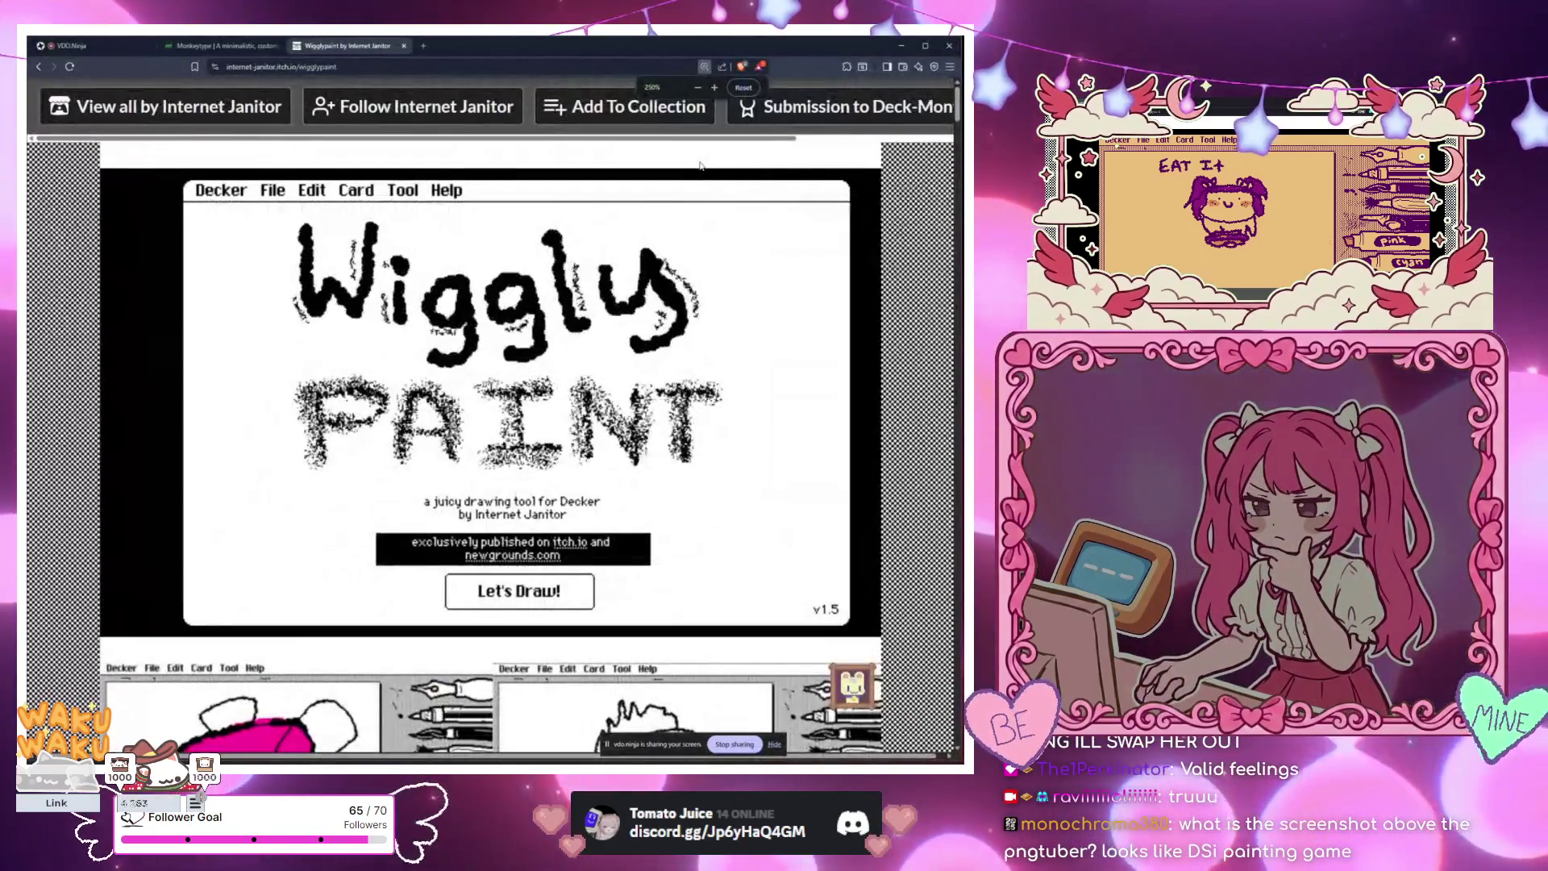
pyautogui.click(519, 590)
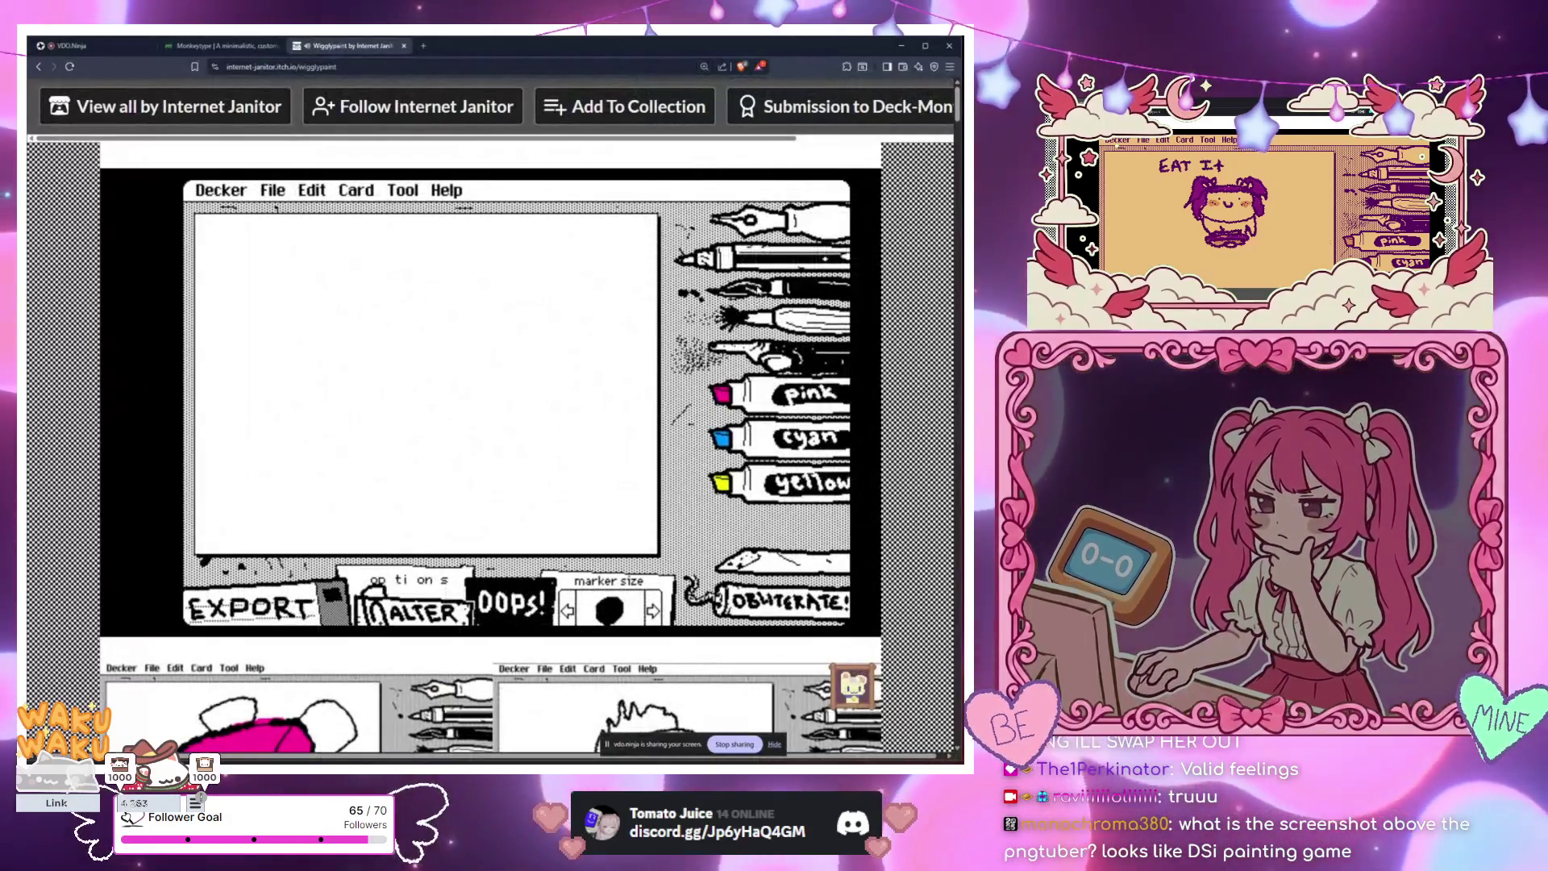
# - Draw a thick pink S and a thin pink squiggle with the pink marker
pyautogui.click(794, 393)
pyautogui.moveTo(310, 324)
pyautogui.mouseDown()
pyautogui.moveTo(259, 380)
pyautogui.moveTo(362, 435)
pyautogui.moveTo(300, 468)
pyautogui.mouseUp()
pyautogui.click(570, 611)
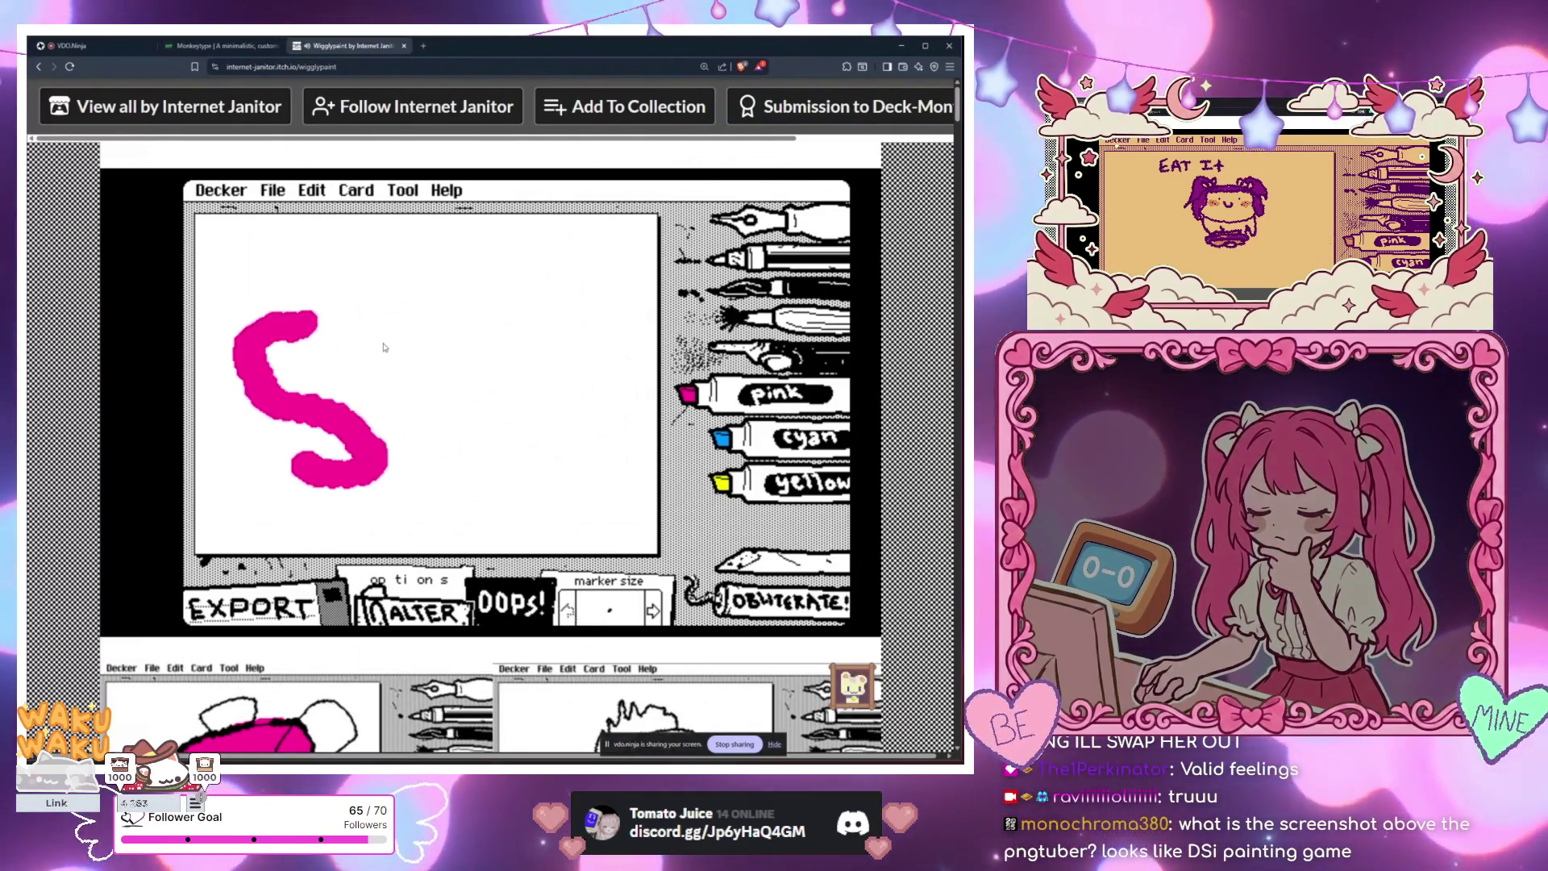
pyautogui.moveTo(379, 342)
pyautogui.mouseDown()
pyautogui.moveTo(357, 369)
pyautogui.moveTo(410, 426)
pyautogui.mouseUp()
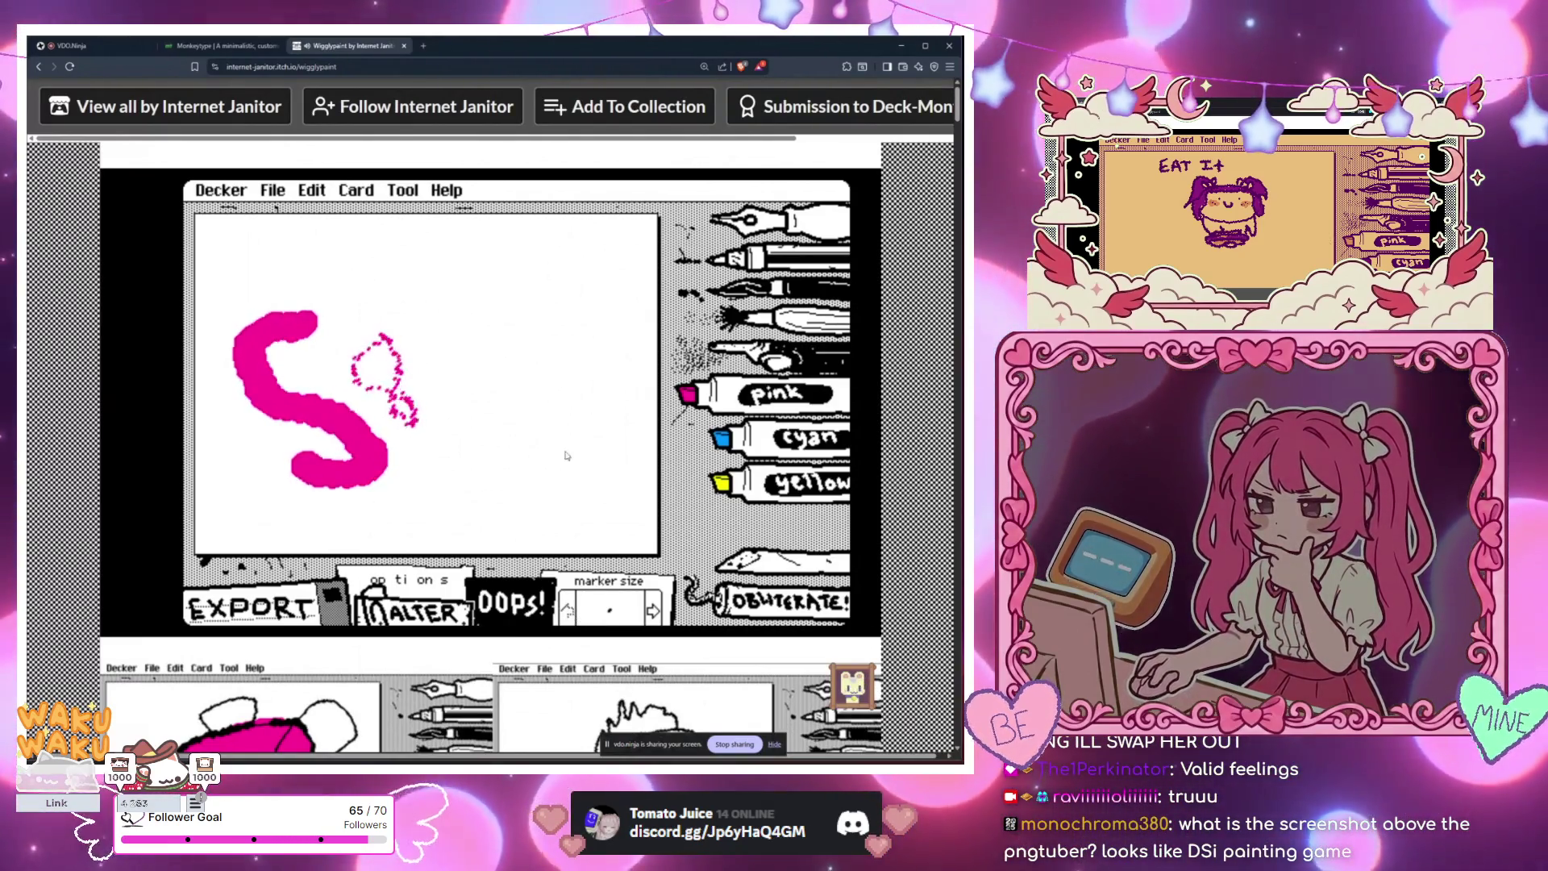
# - Add a black smiley and a thin wiggly line, then apply the blessing preset palette
pyautogui.click(798, 288)
pyautogui.click(457, 276)
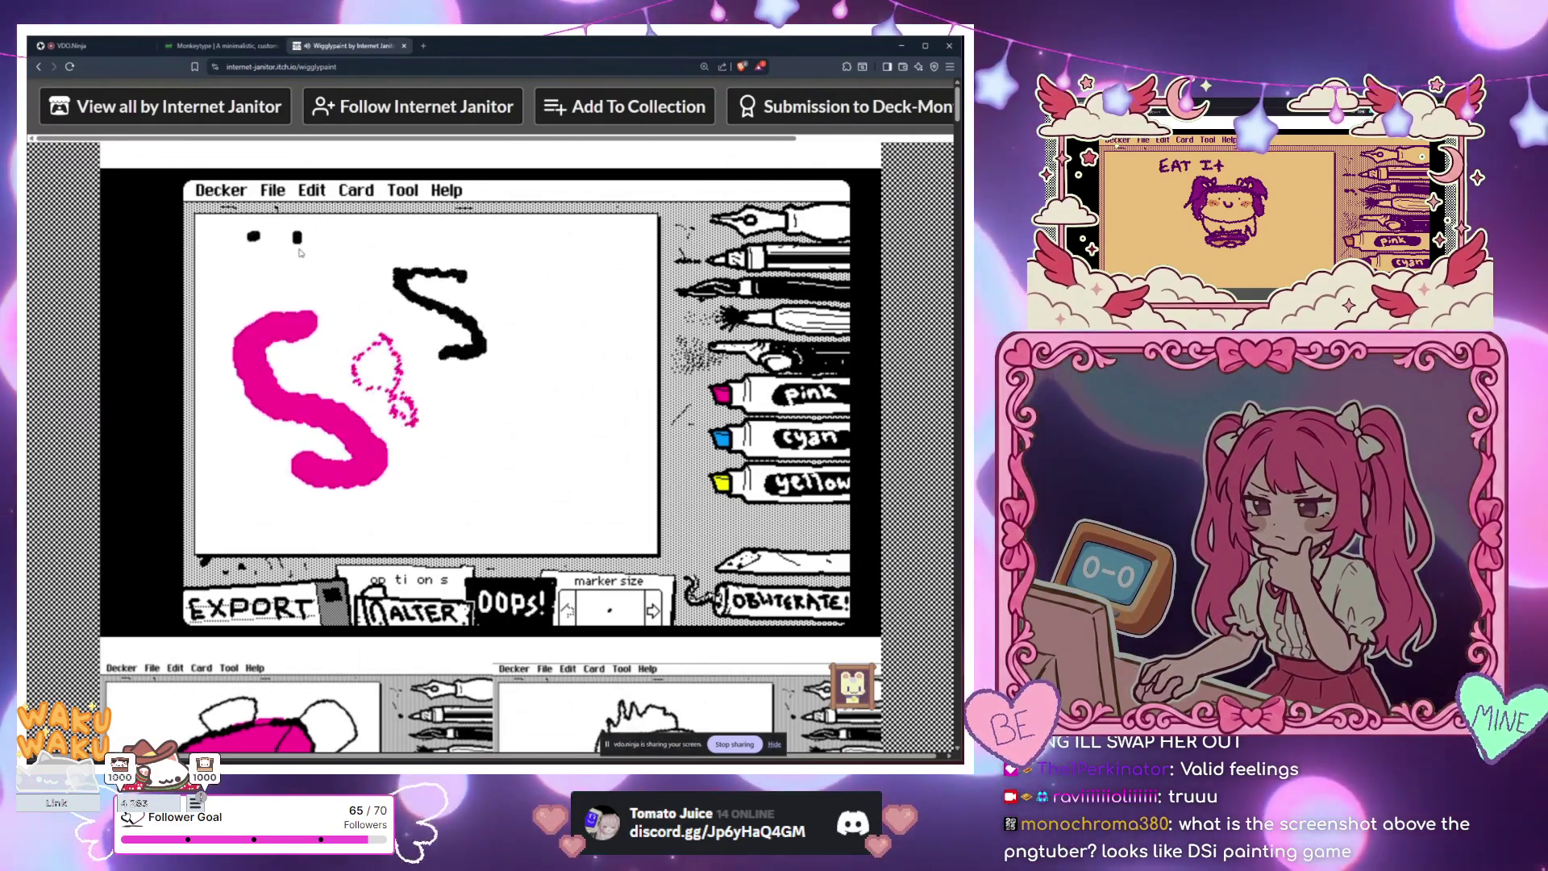
pyautogui.moveTo(252, 258); pyautogui.dragTo(305, 260)
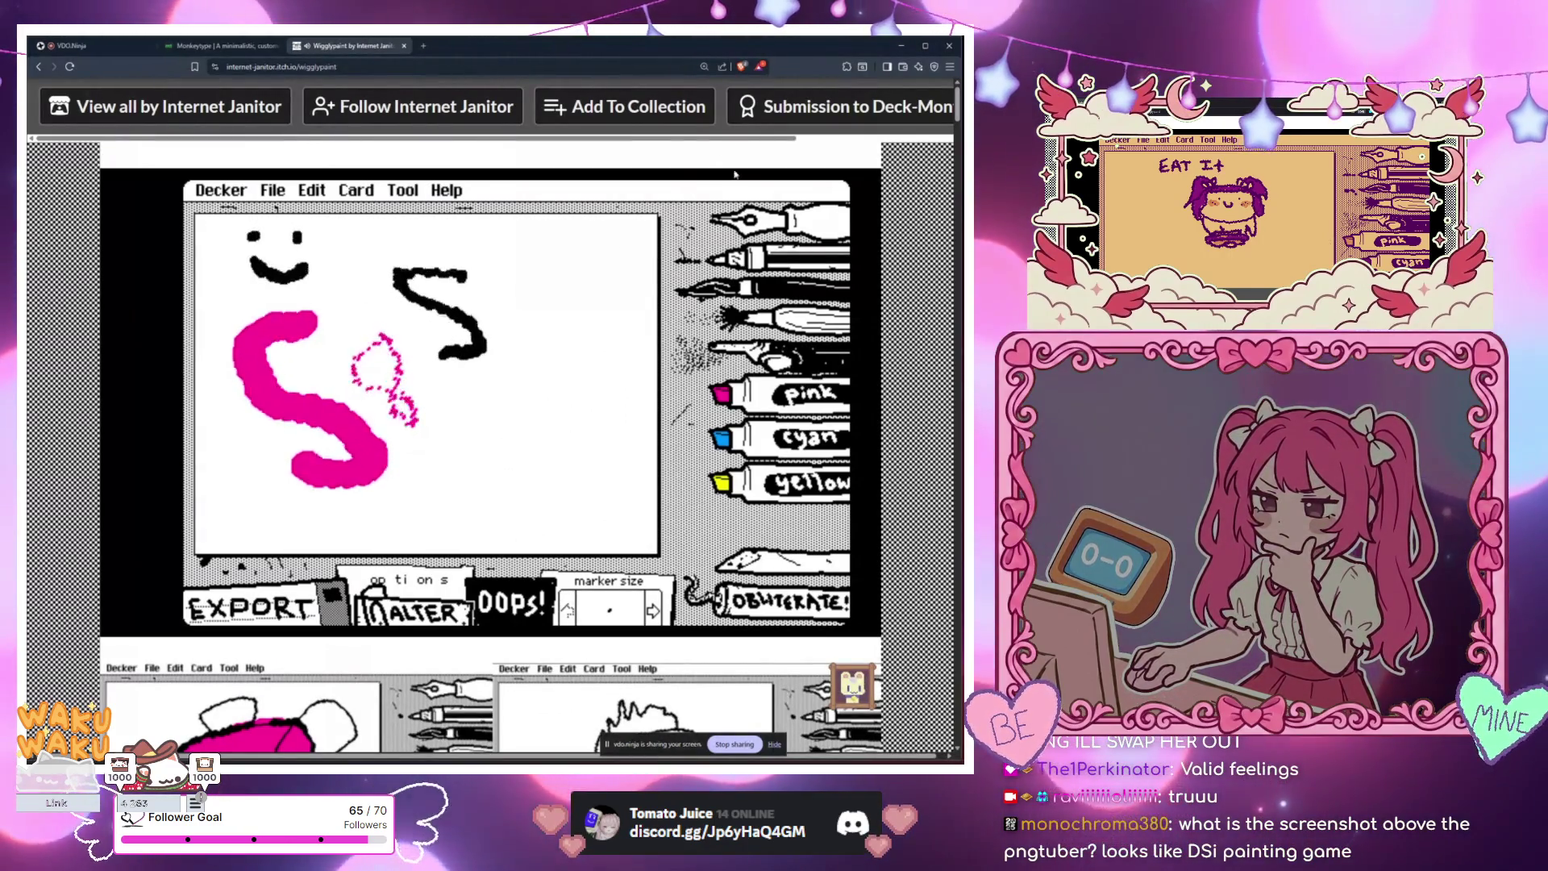
pyautogui.click(766, 219)
pyautogui.moveTo(520, 345); pyautogui.dragTo(454, 529)
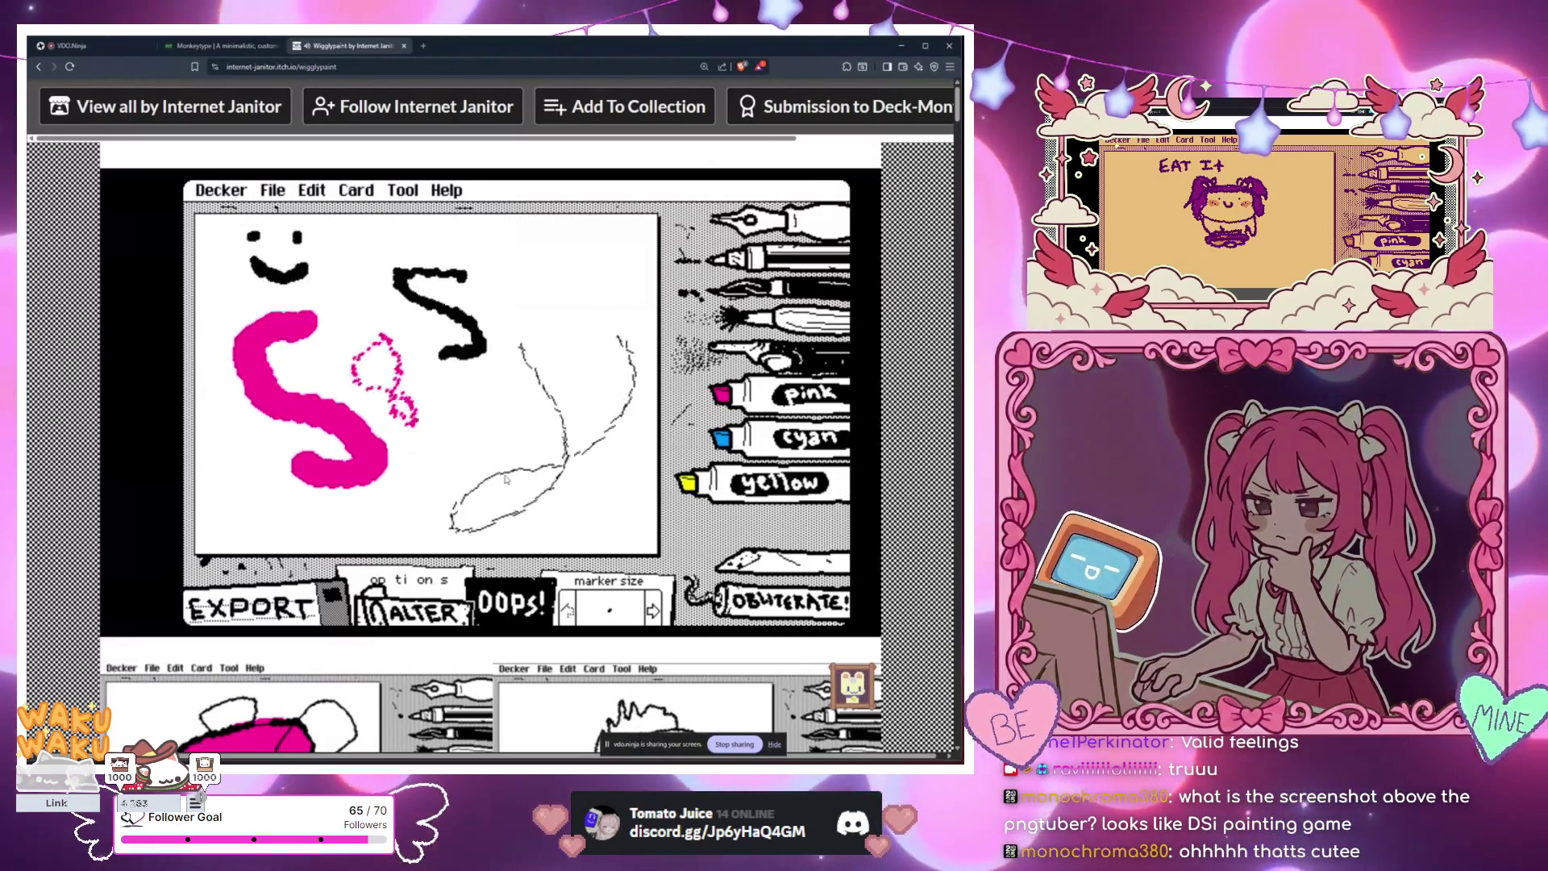
pyautogui.click(409, 601)
pyautogui.click(438, 516)
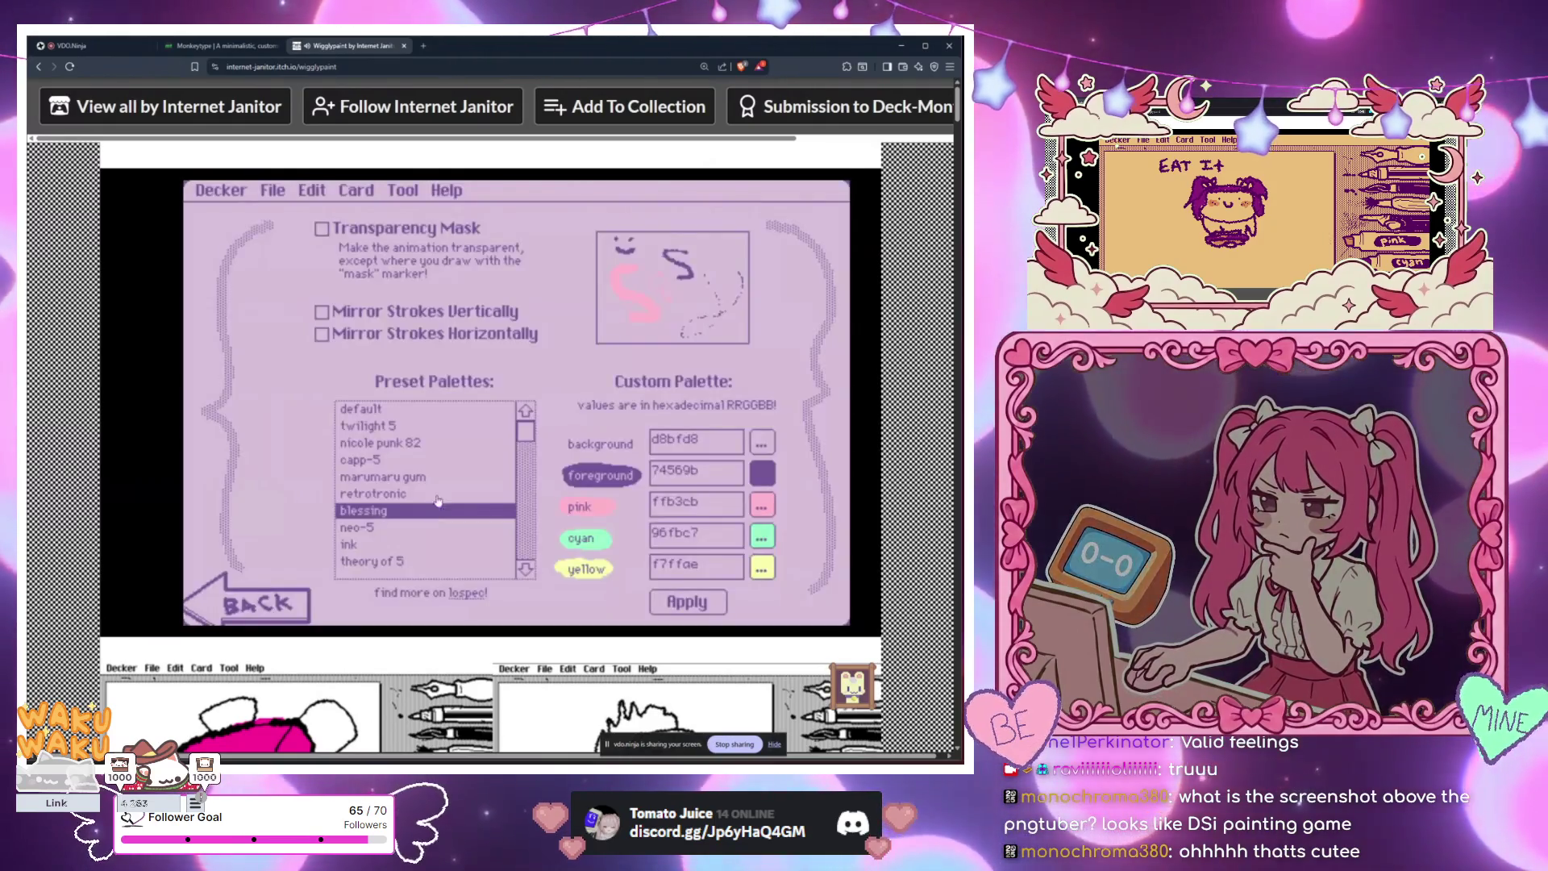
# - Apply the 'a blood-steeped corridor' palette preset and return to the canvas
pyautogui.scroll(-5, 438, 515)
pyautogui.scroll(3, 439, 516)
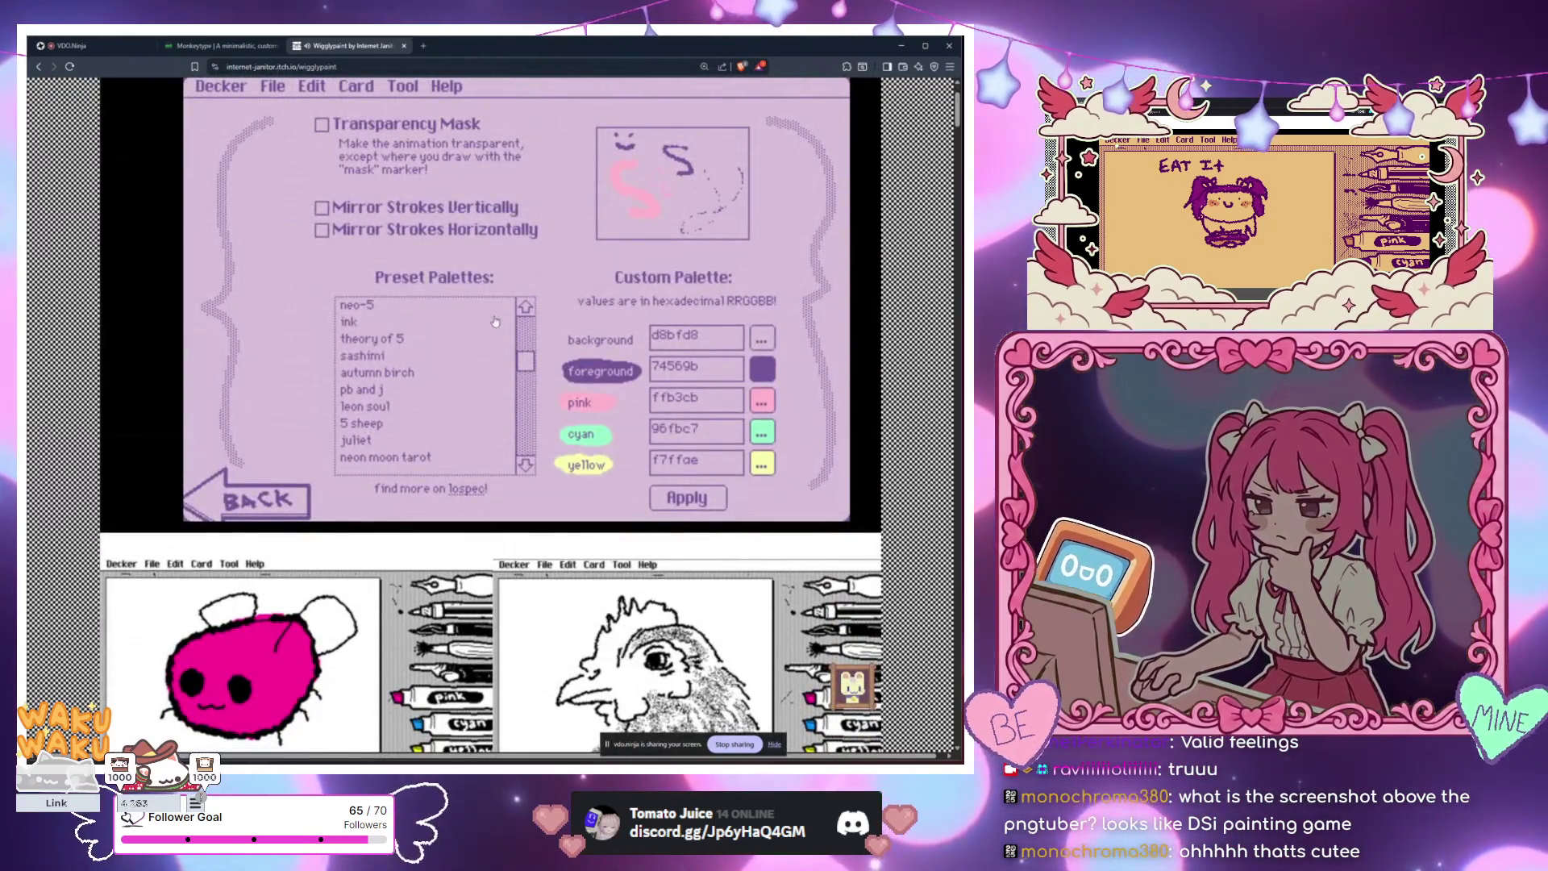
pyautogui.scroll(-4, 424, 379)
pyautogui.click(415, 372)
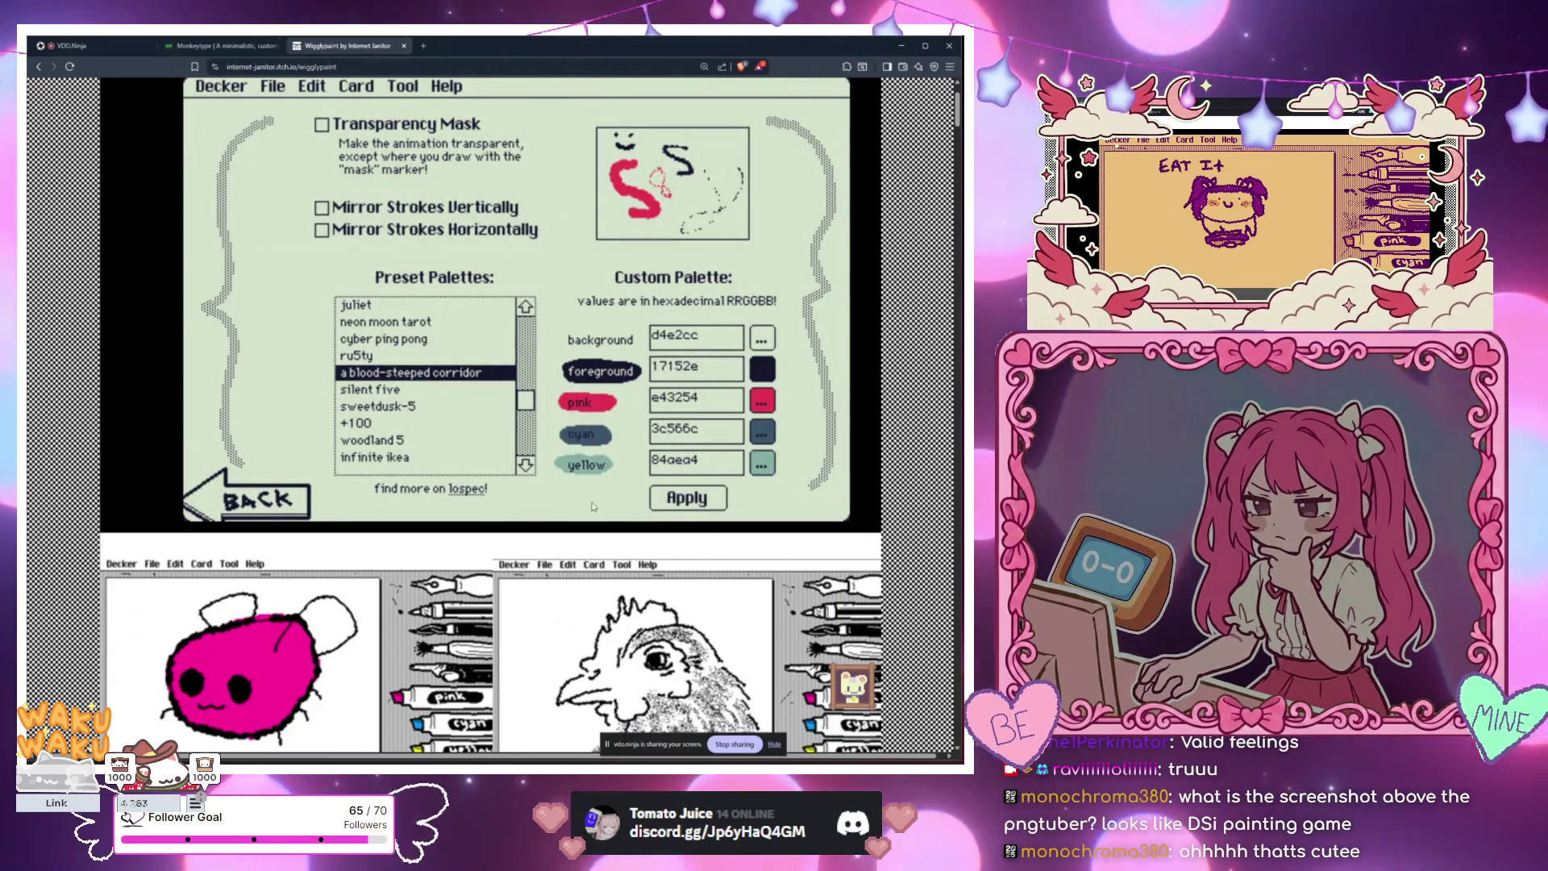
pyautogui.click(688, 499)
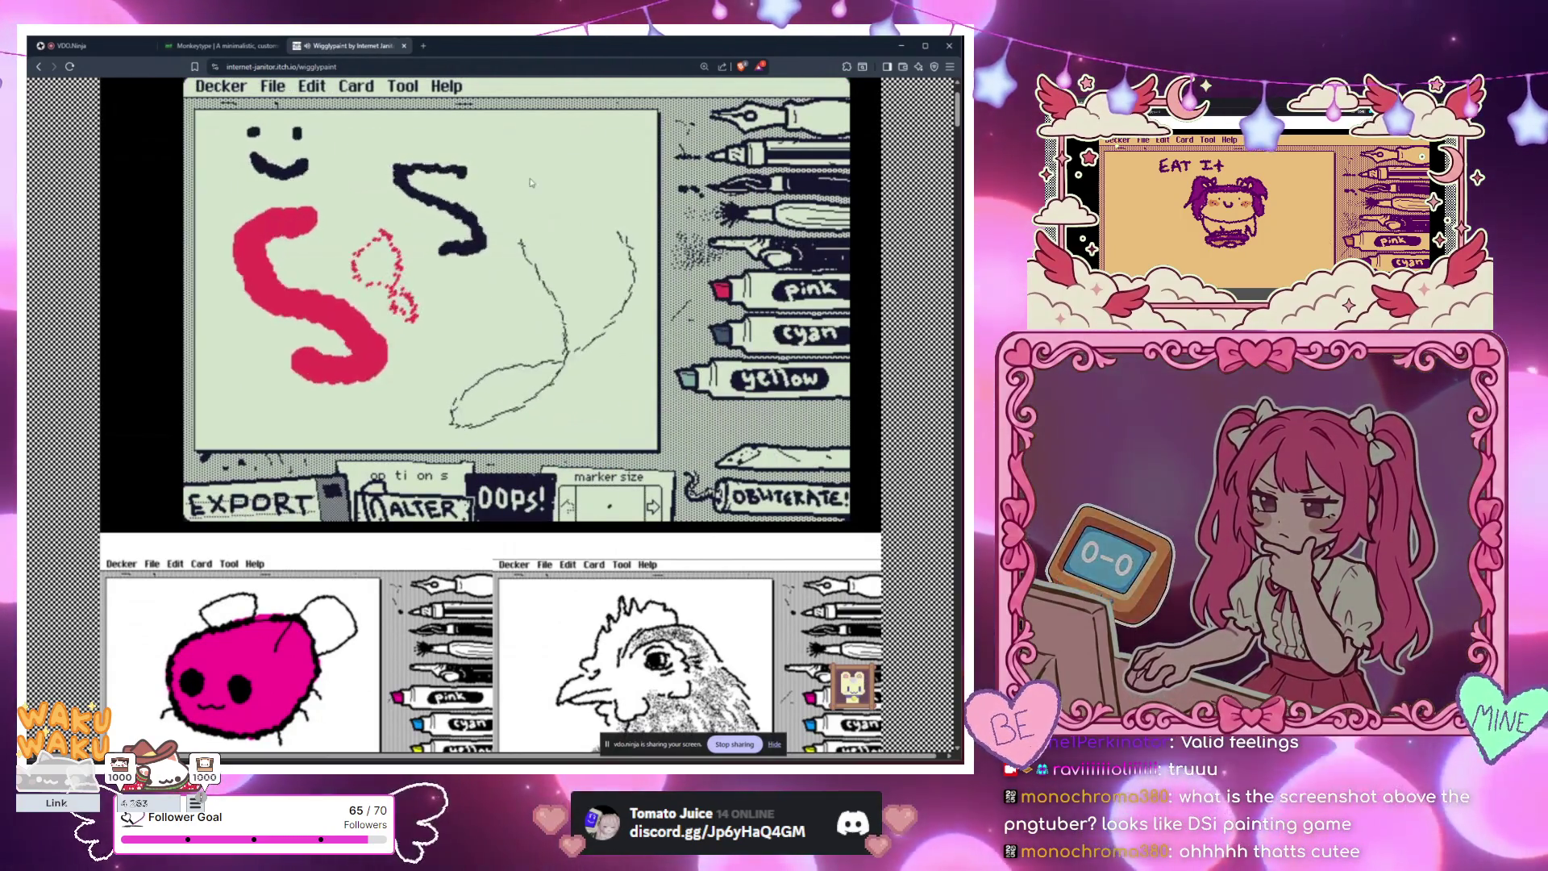
# - Add small cyan scribbles to the drawing, then switch to the Monkeytype tab
pyautogui.moveTo(579, 195); pyautogui.dragTo(568, 198)
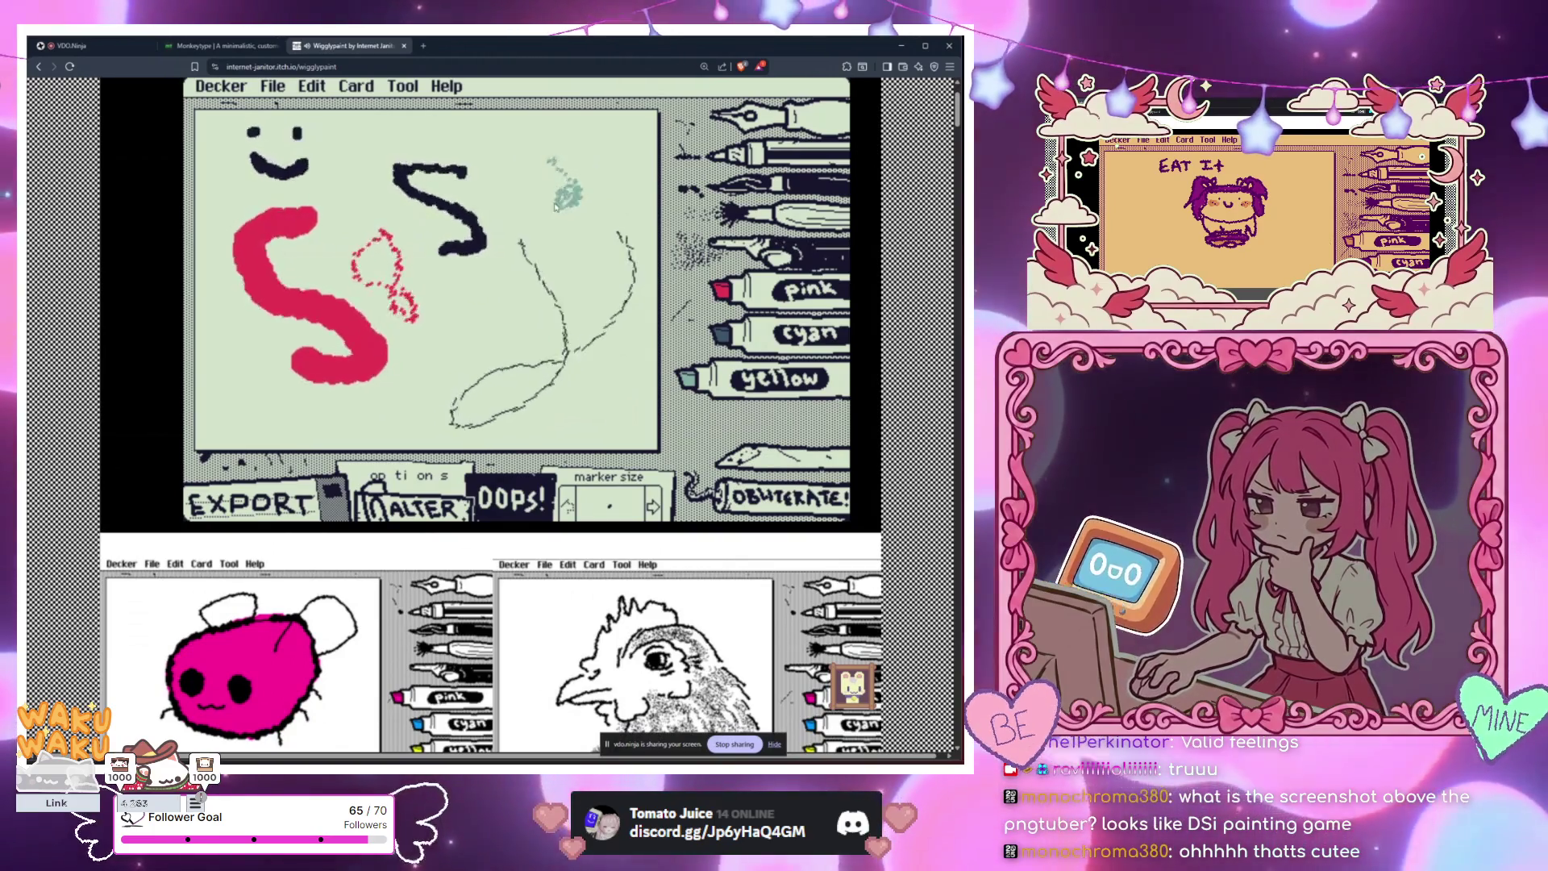
pyautogui.moveTo(290, 257); pyautogui.dragTo(305, 260)
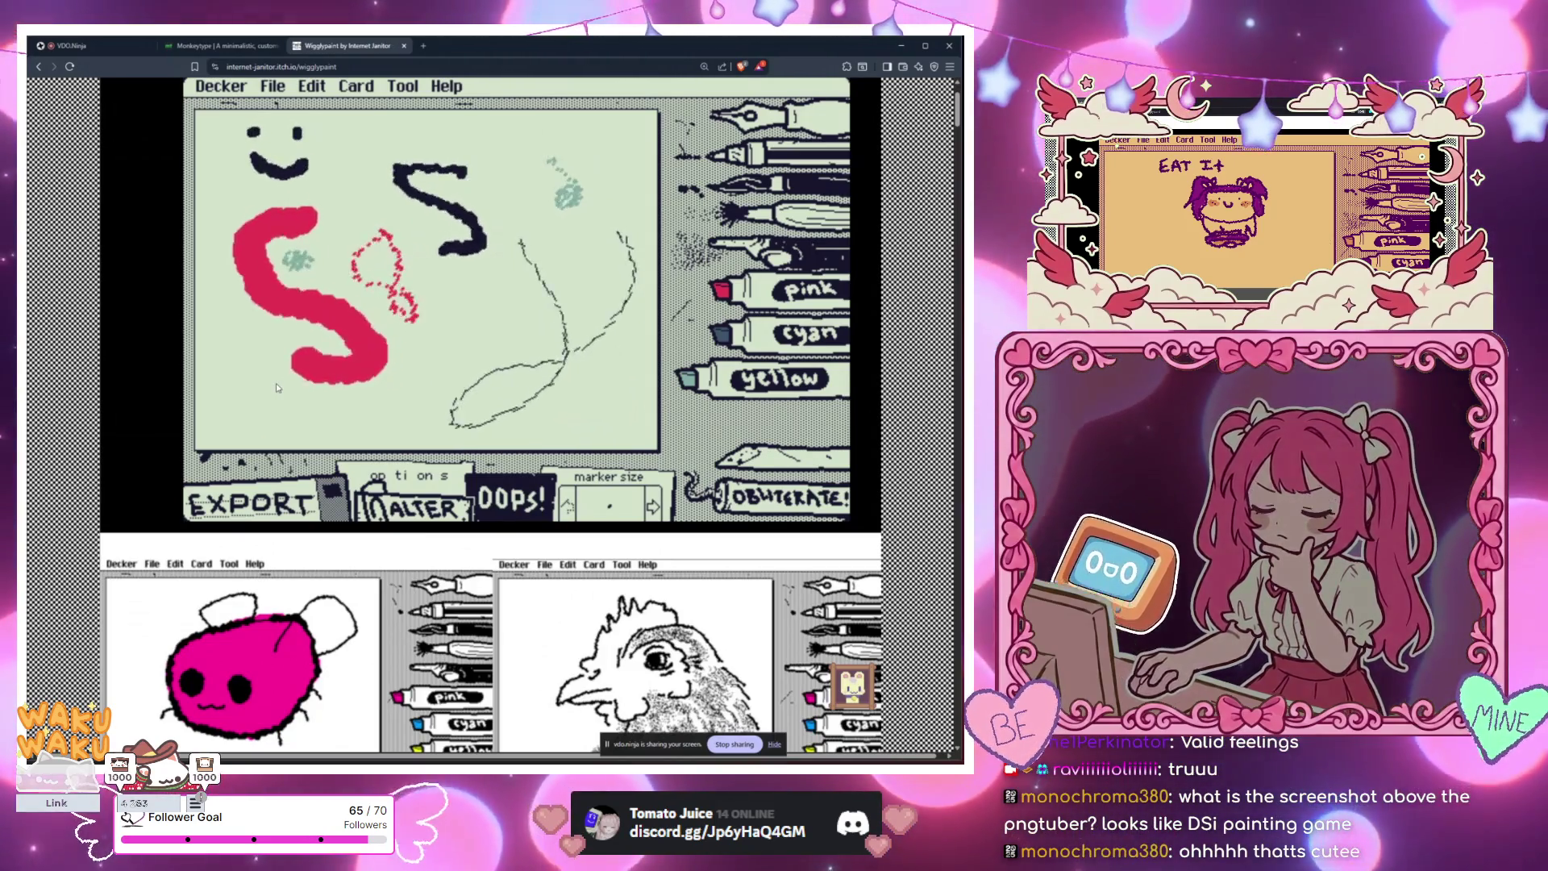
pyautogui.scroll(2, 282, 383)
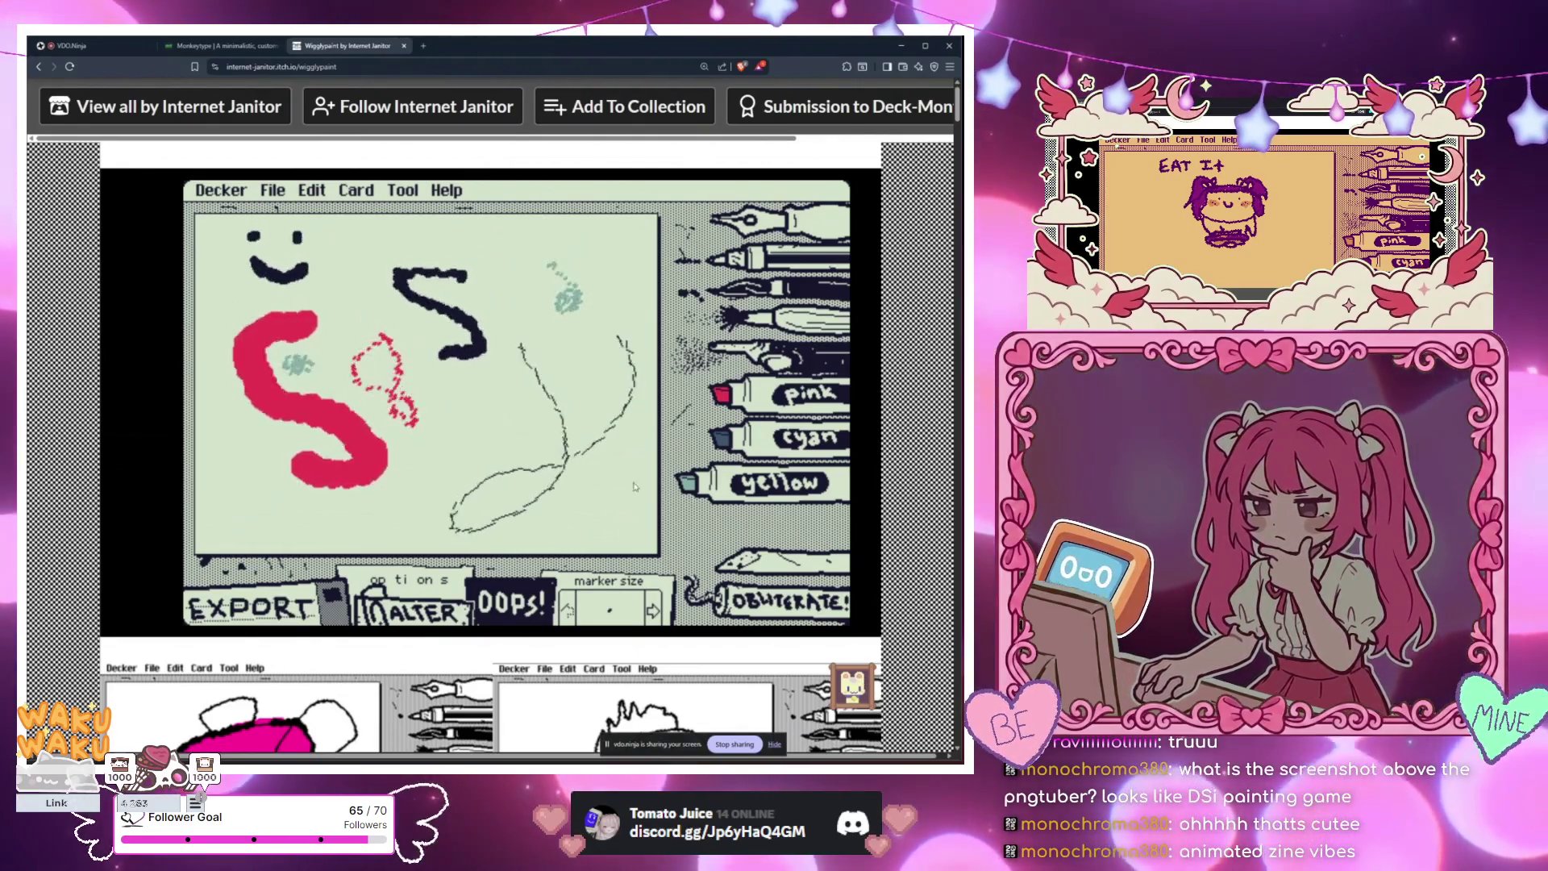
pyautogui.click(766, 438)
pyautogui.moveTo(493, 384); pyautogui.dragTo(498, 389)
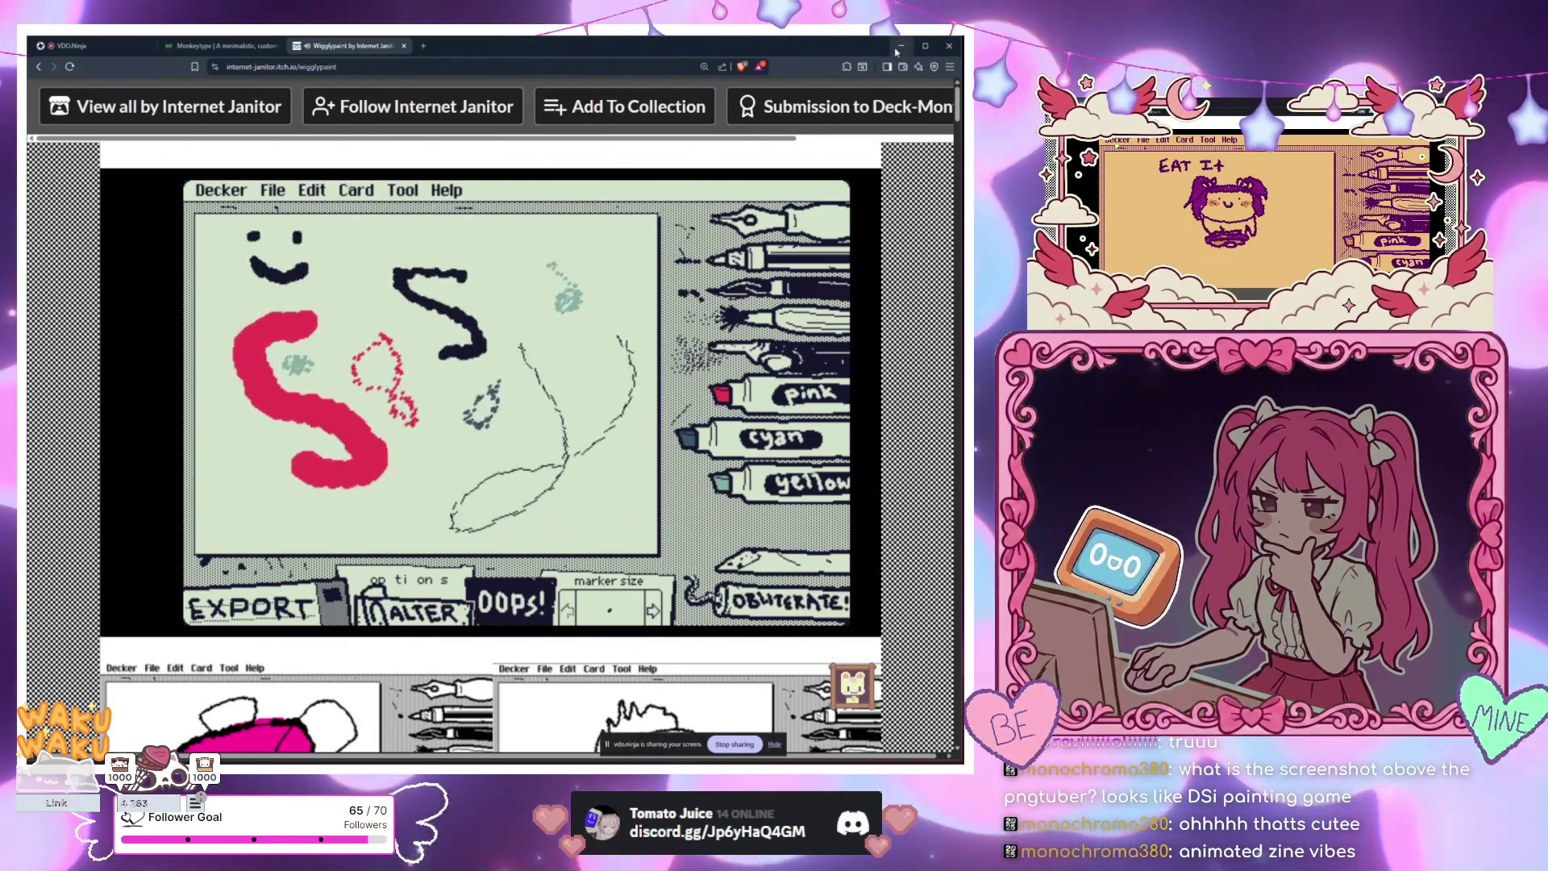
pyautogui.hotkey('ctrl', 'shift', 'Tab')
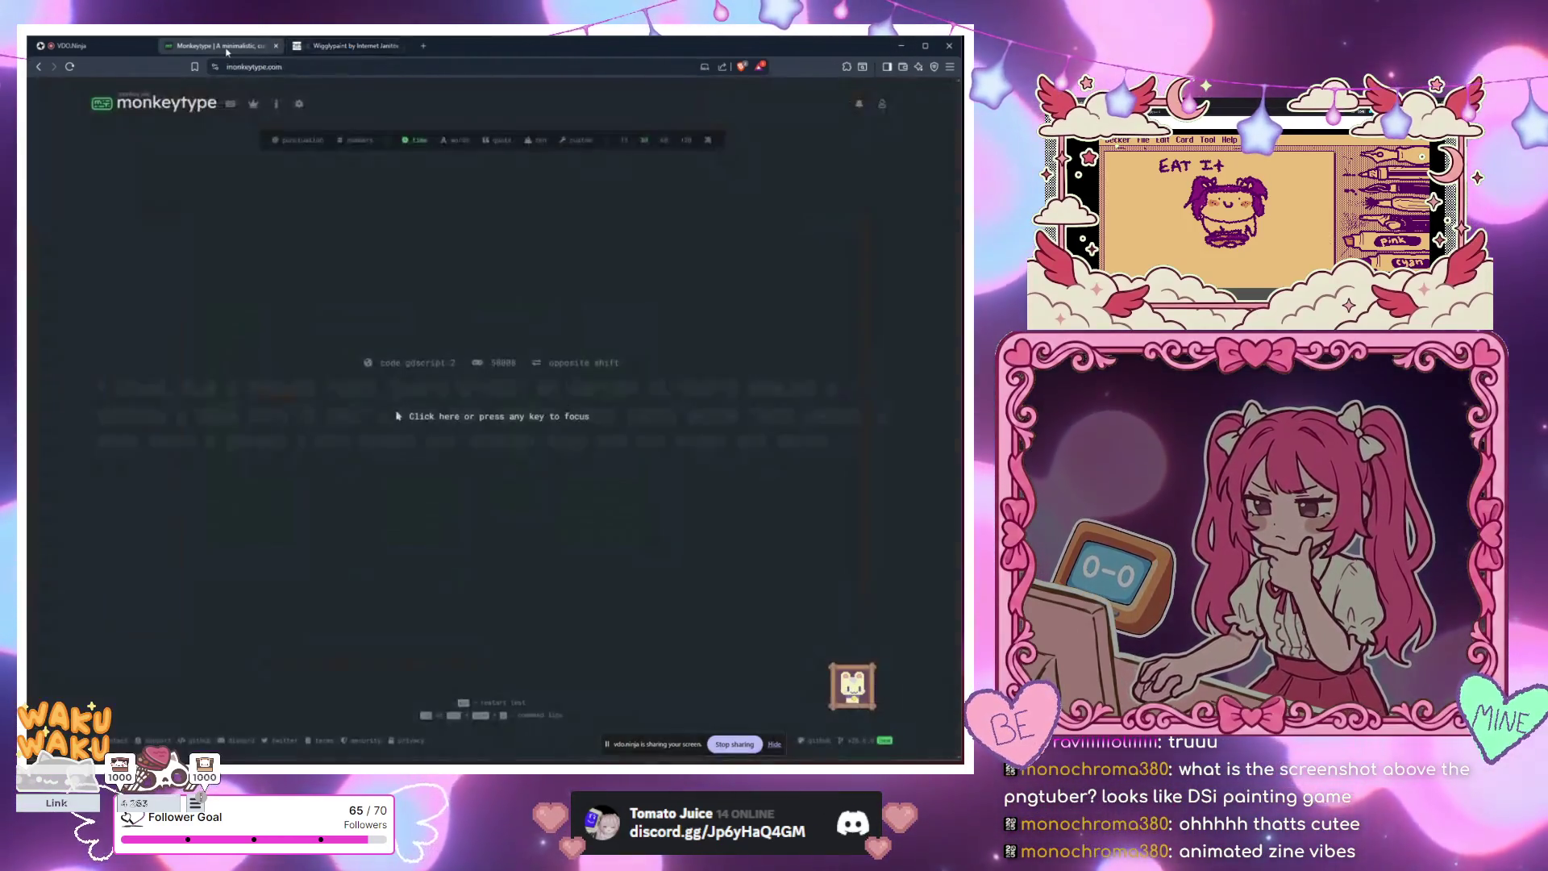
# - Review the game script, pan the 2D UI layout and inspect the ThemeAiModule node
pyautogui.hotkey('alt', 'Tab')
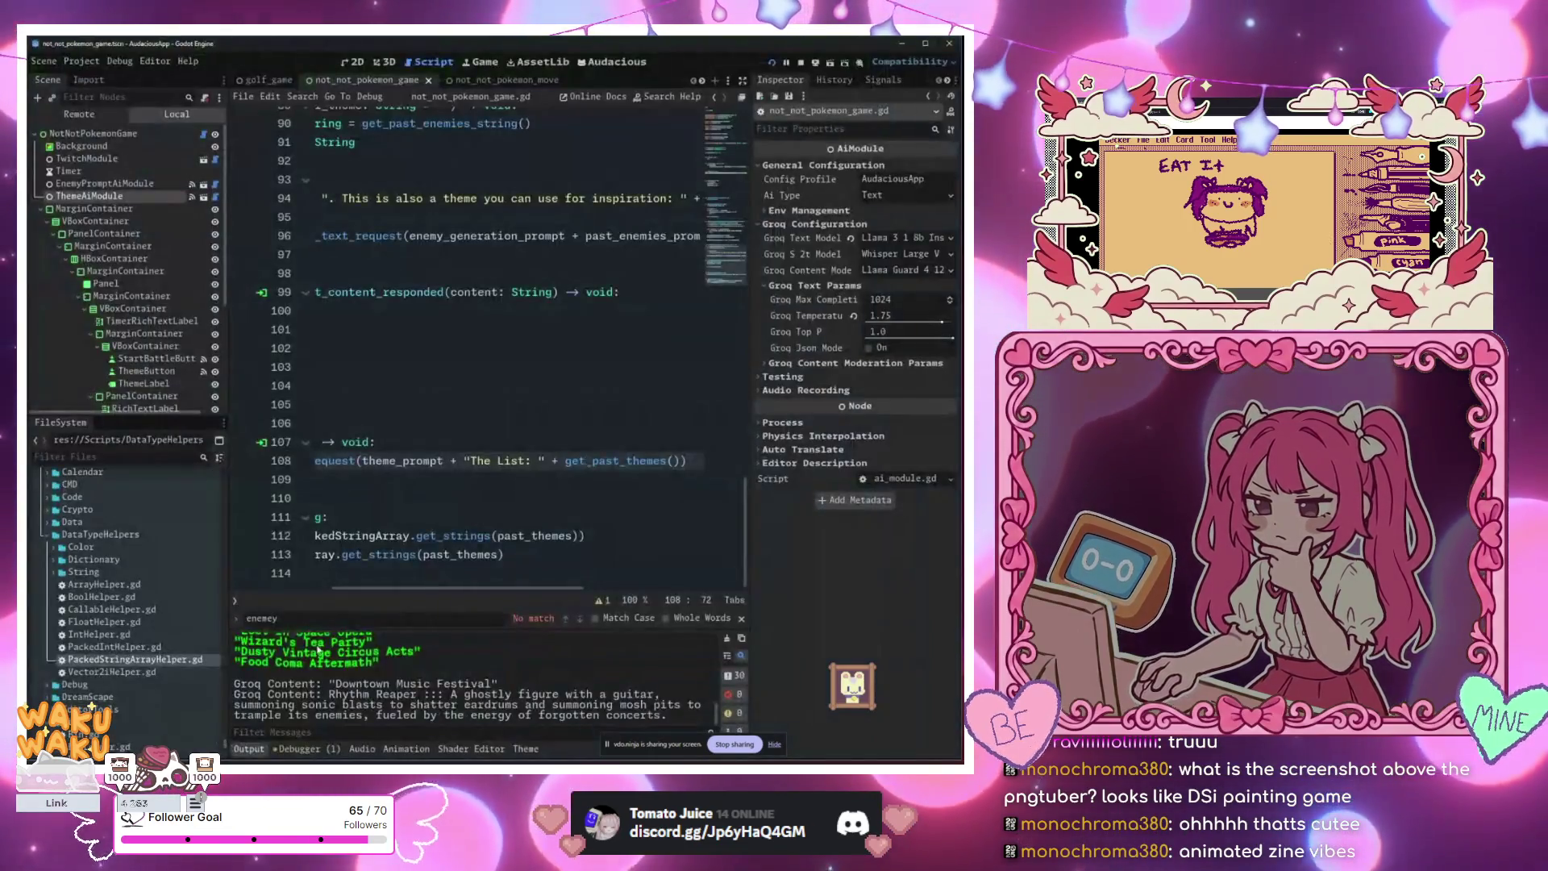
pyautogui.click(545, 327)
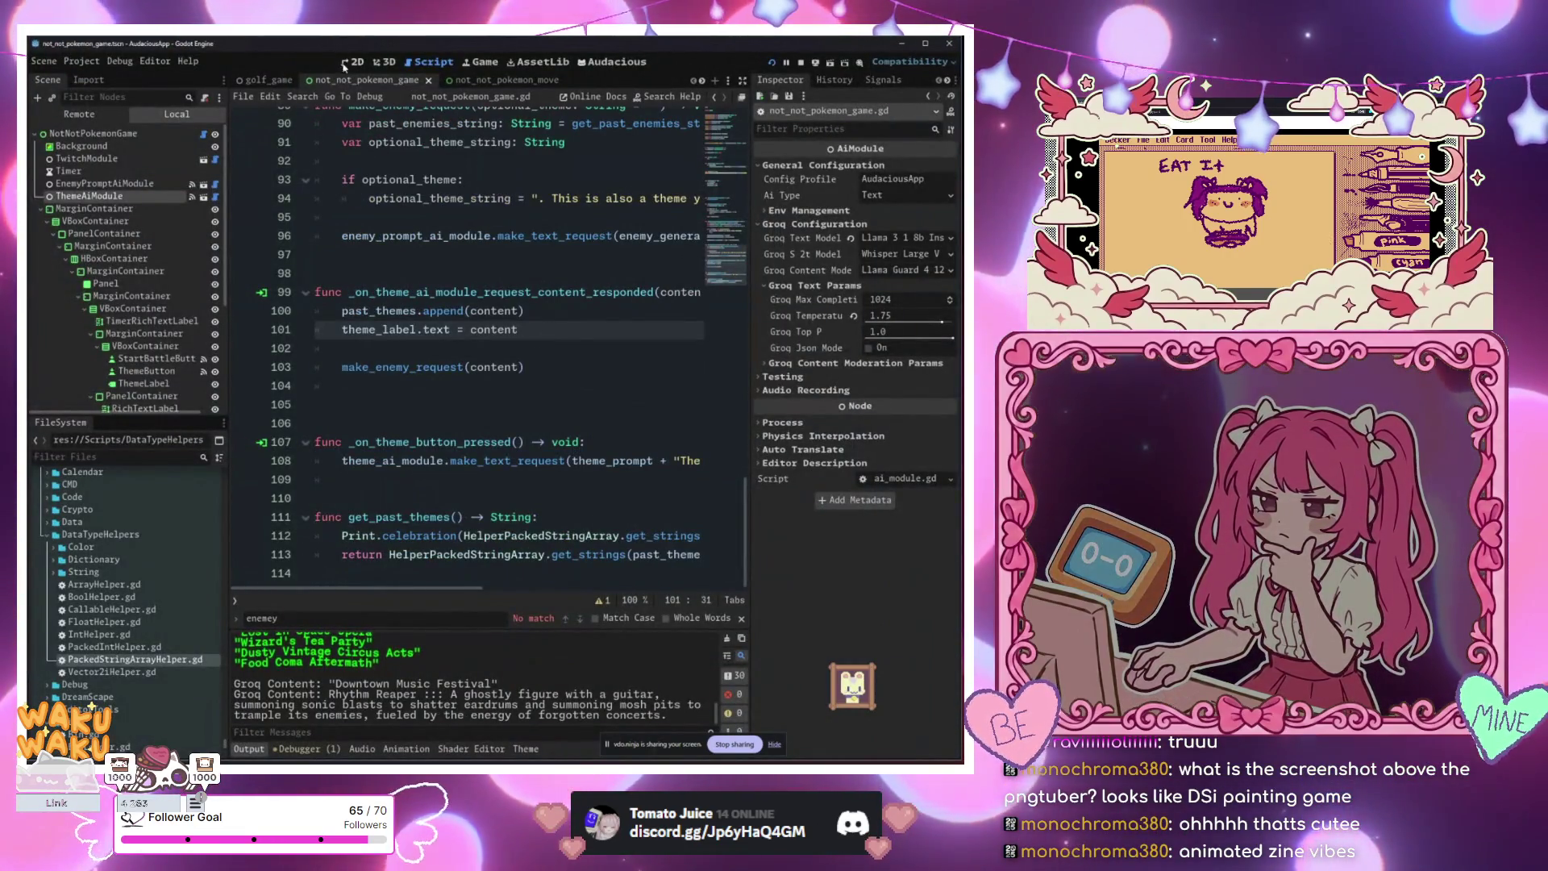
pyautogui.scroll(20, 403, 262)
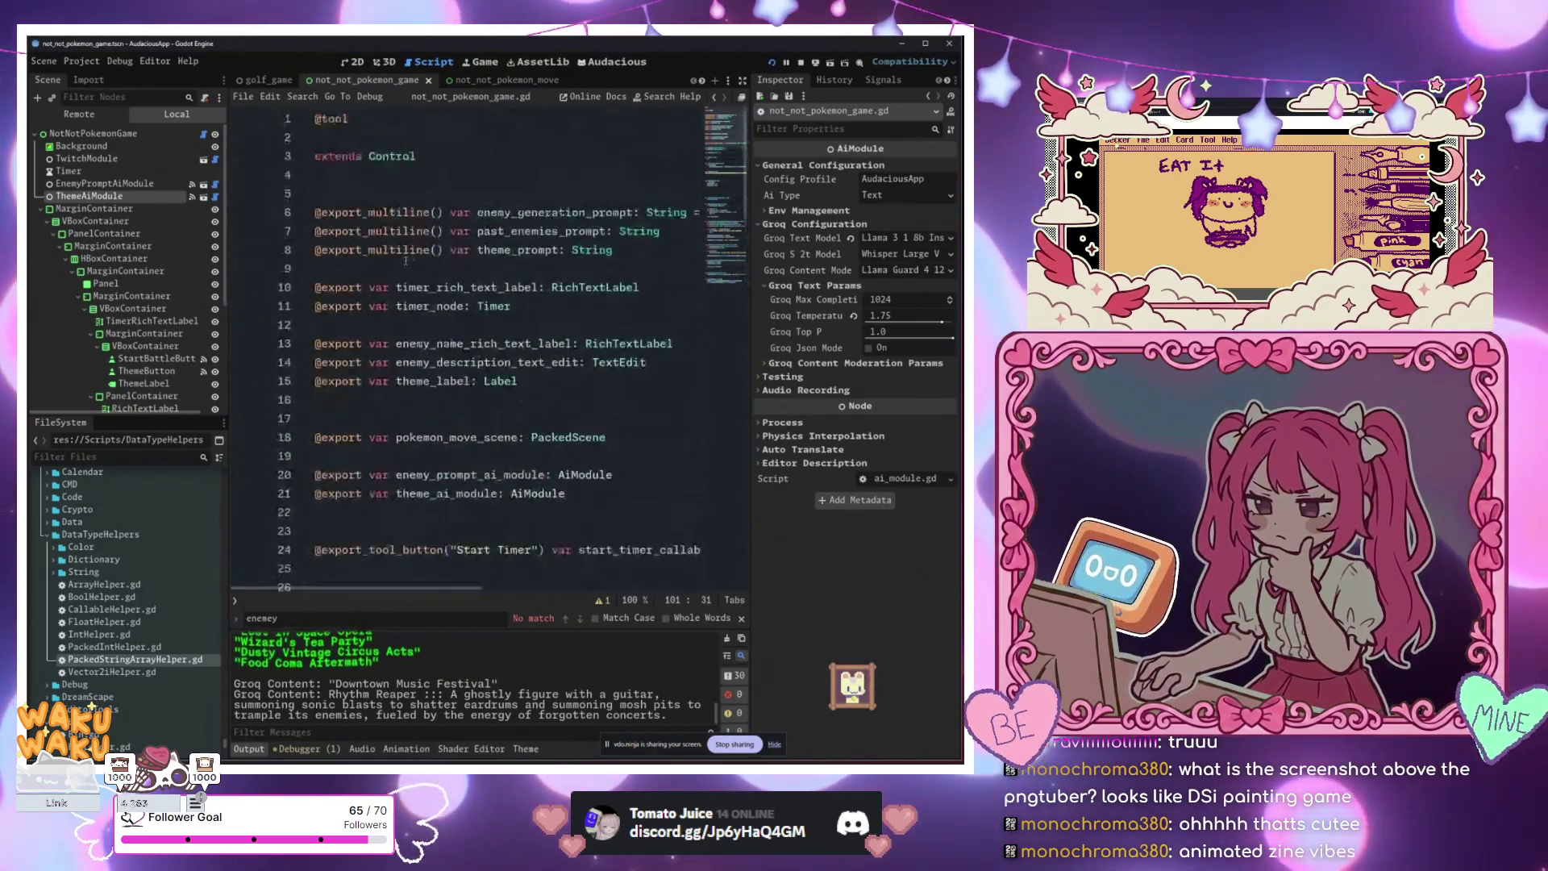
pyautogui.click(449, 249)
pyautogui.hotkey('ctrl', 'F1')
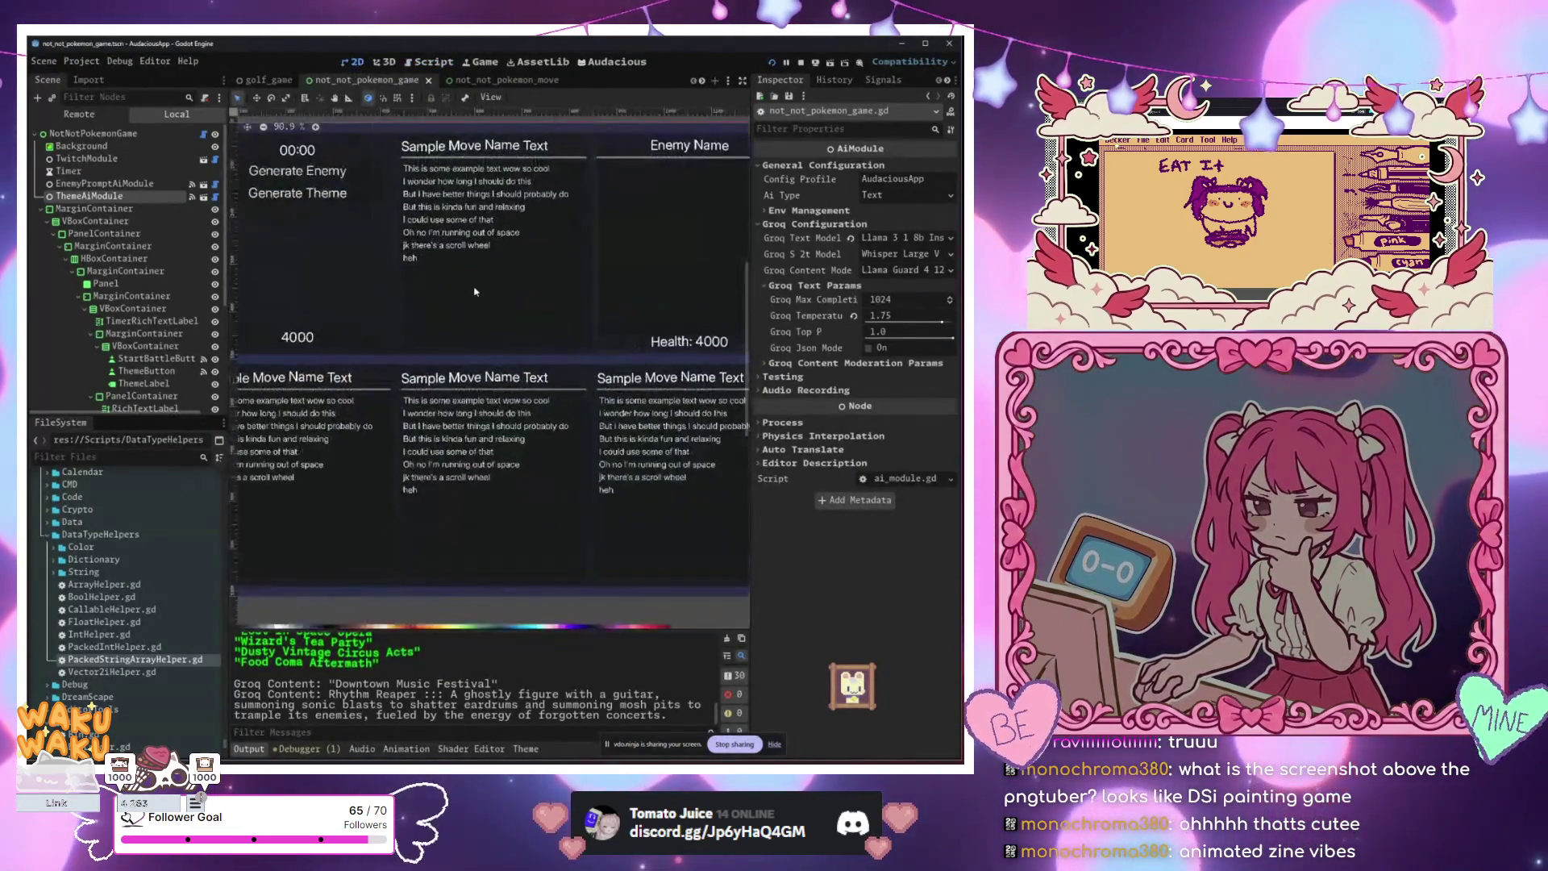
pyautogui.moveTo(475, 291); pyautogui.dragTo(520, 310)
pyautogui.moveTo(397, 282); pyautogui.dragTo(460, 296)
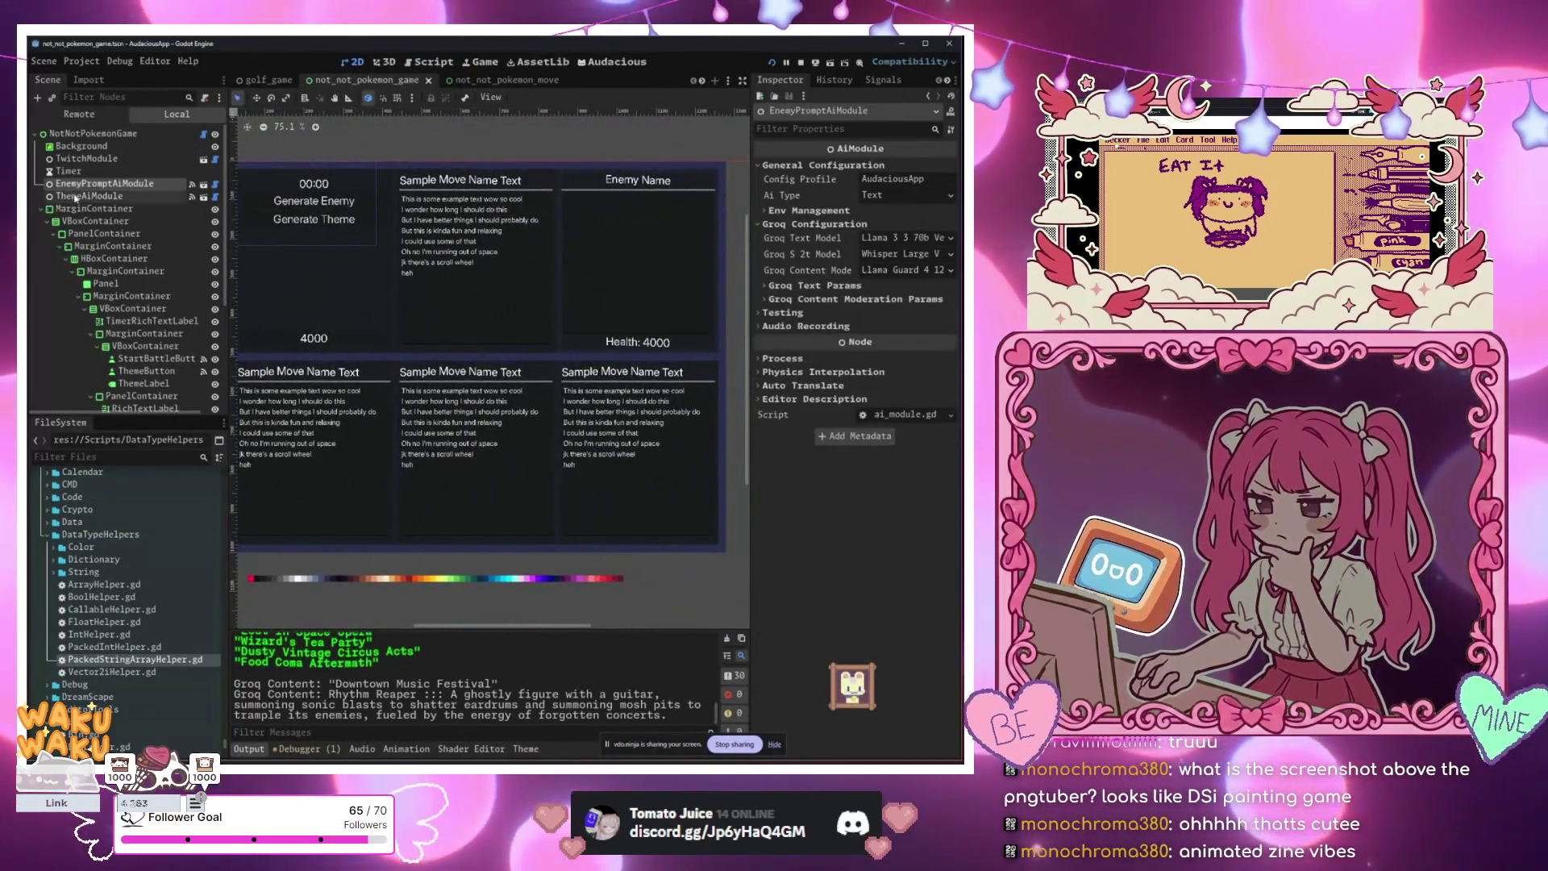
pyautogui.click(81, 196)
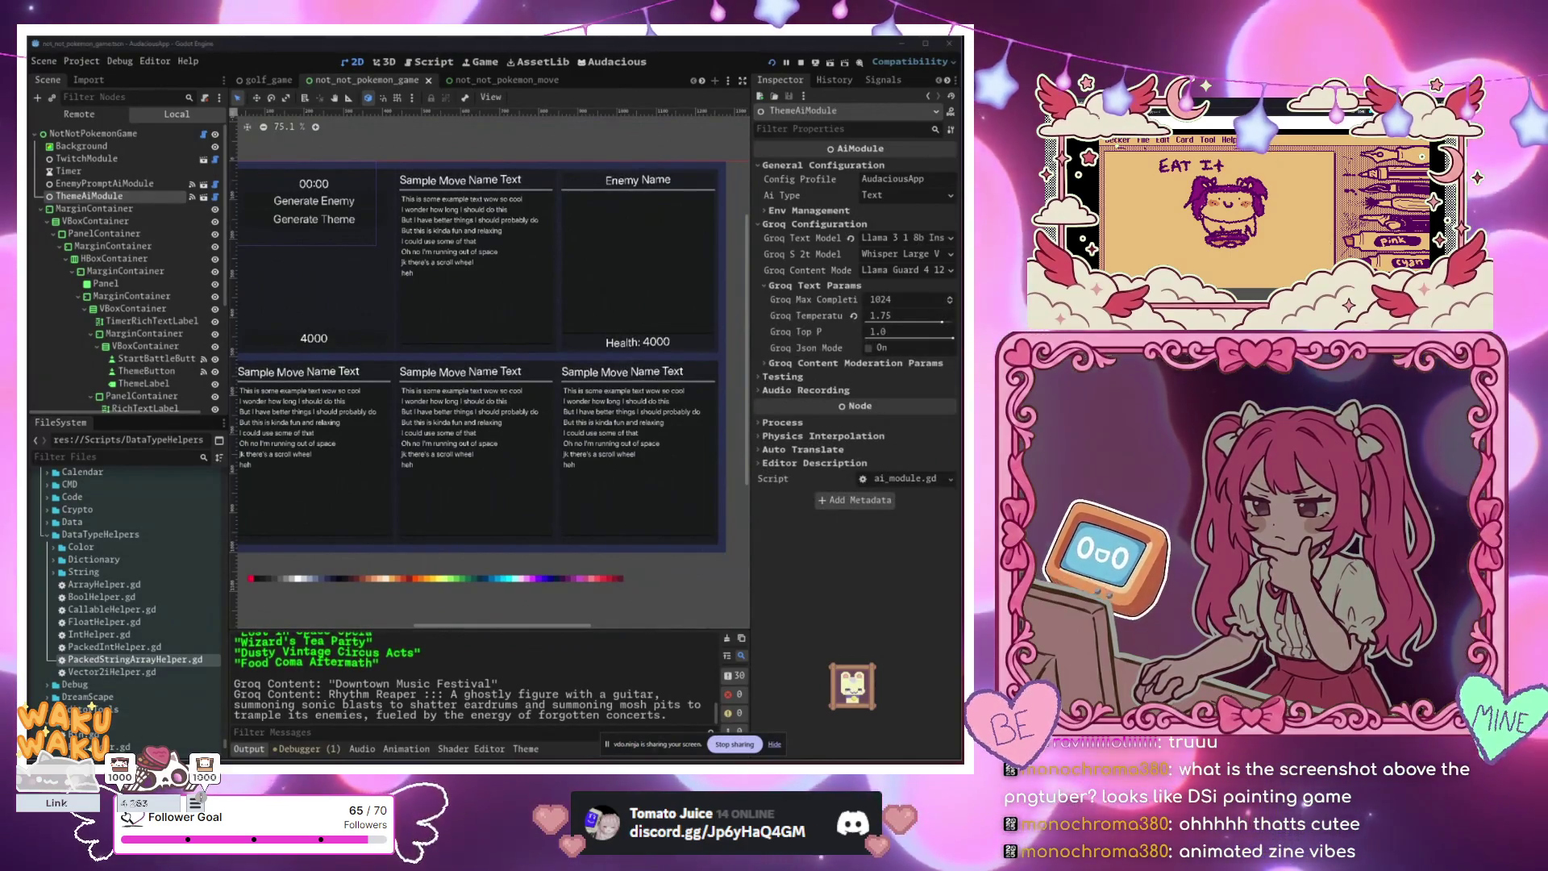
# - Check the move description notes in Notepad, then open the not_not_pokemon_move scene
pyautogui.hotkey('alt', 'Tab')
pyautogui.scroll(-10, 356, 319)
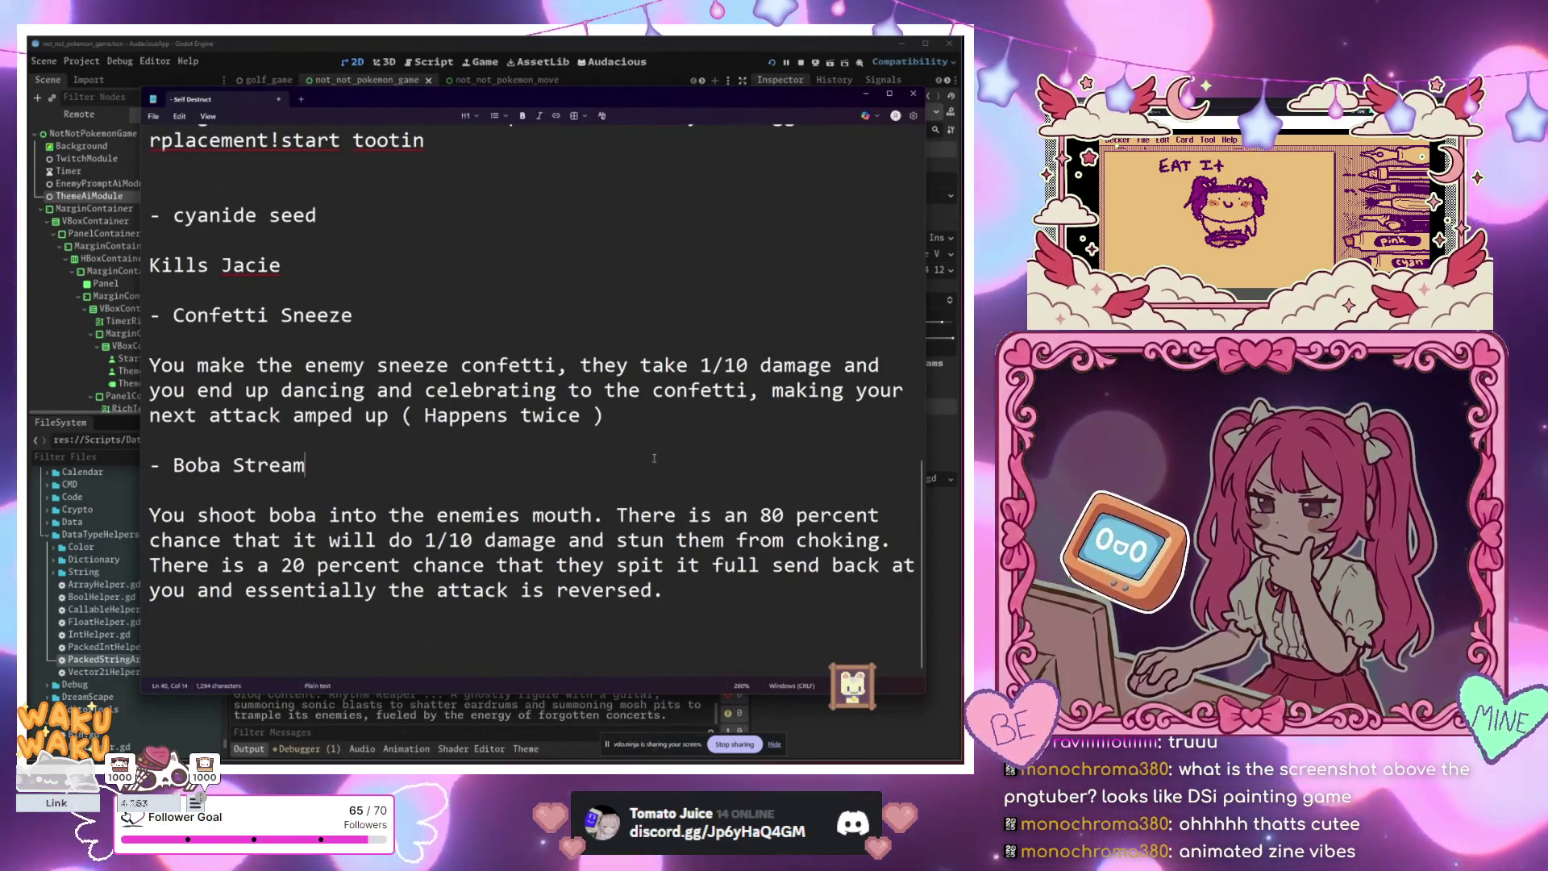
pyautogui.click(649, 488)
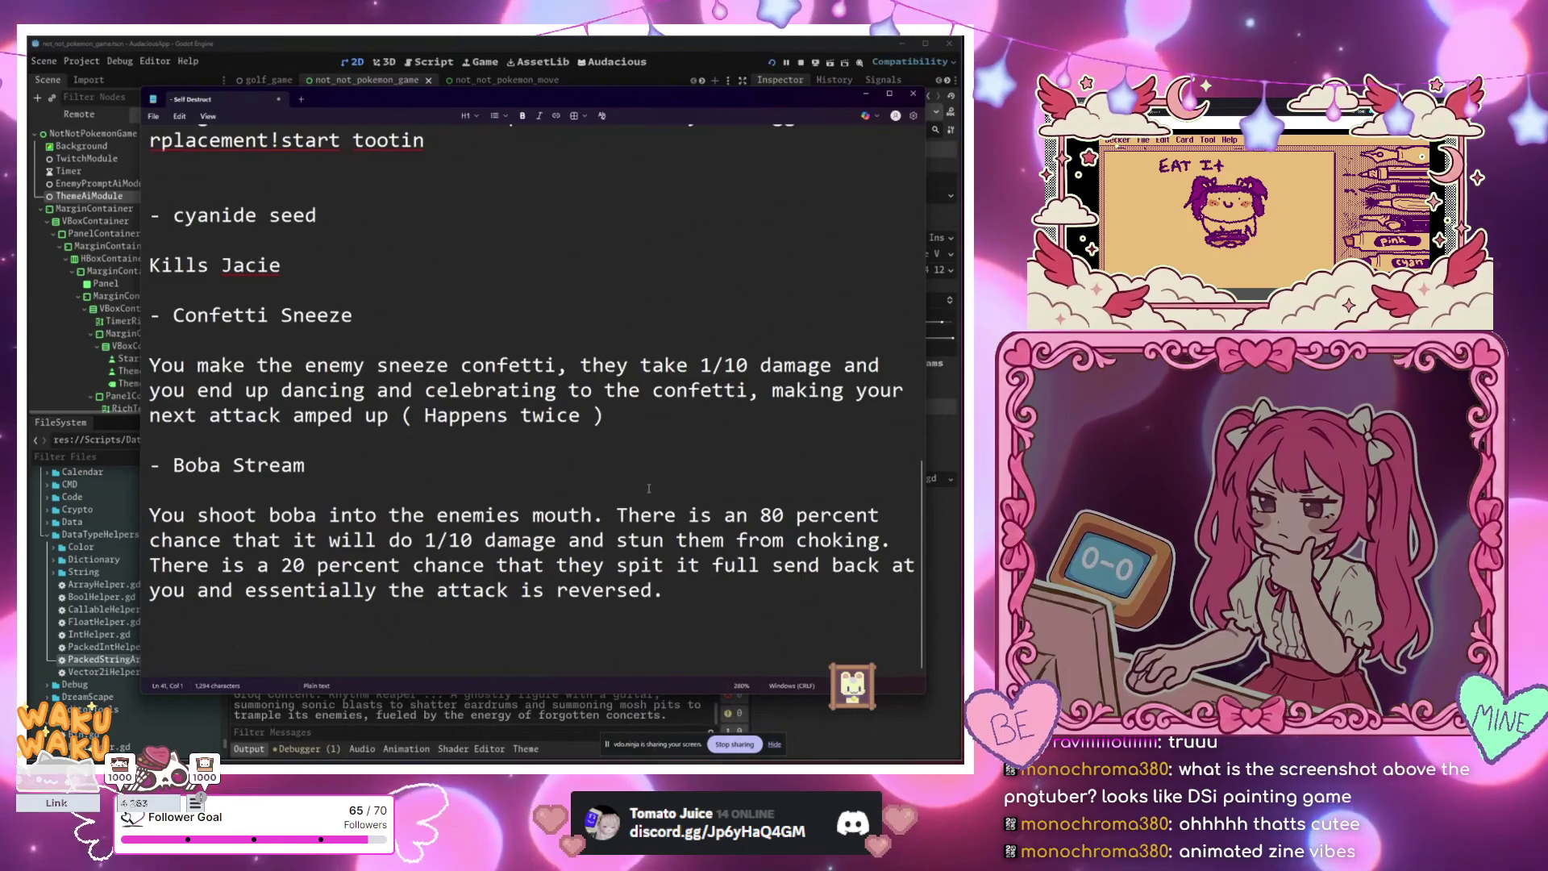
pyautogui.click(865, 93)
pyautogui.scroll(2, 420, 480)
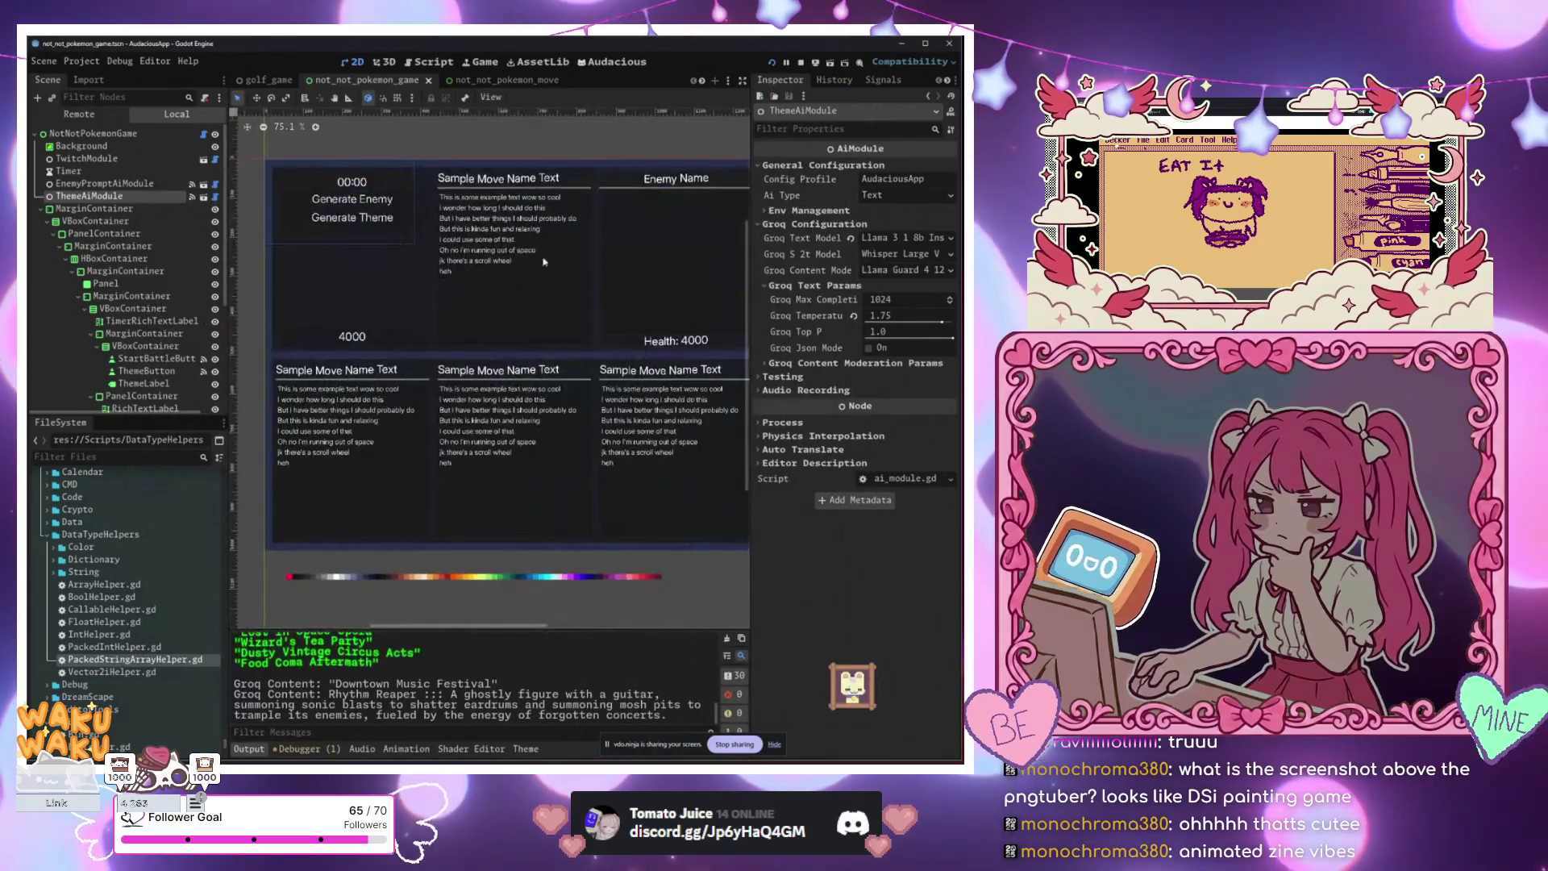
pyautogui.click(484, 80)
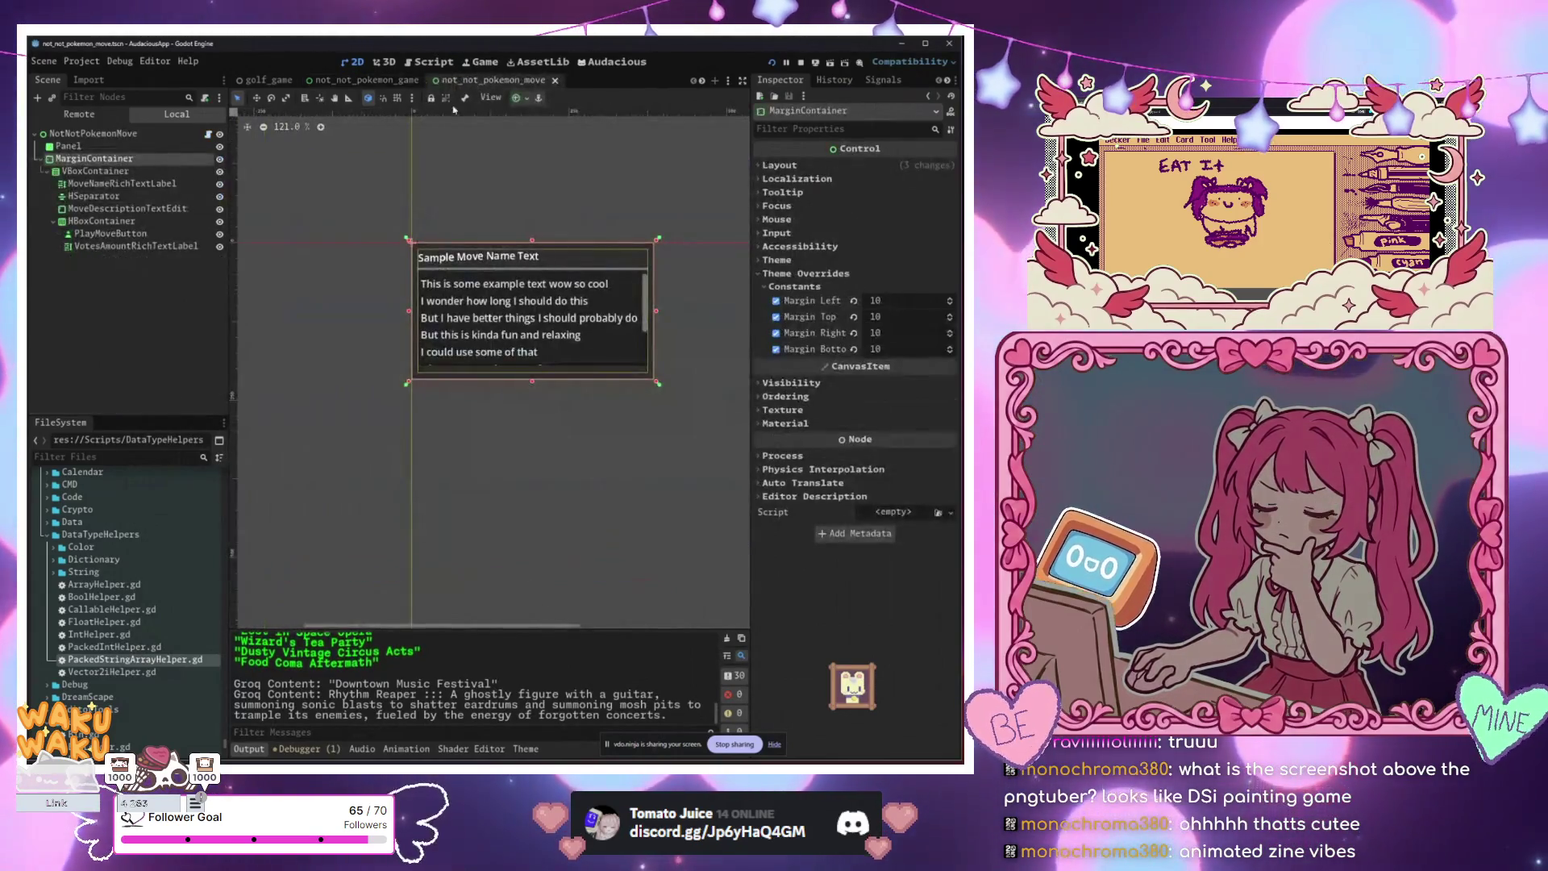
# - Open the not_not_pokemon_move_editor scene and run it with Play This Scene
pyautogui.click(385, 81)
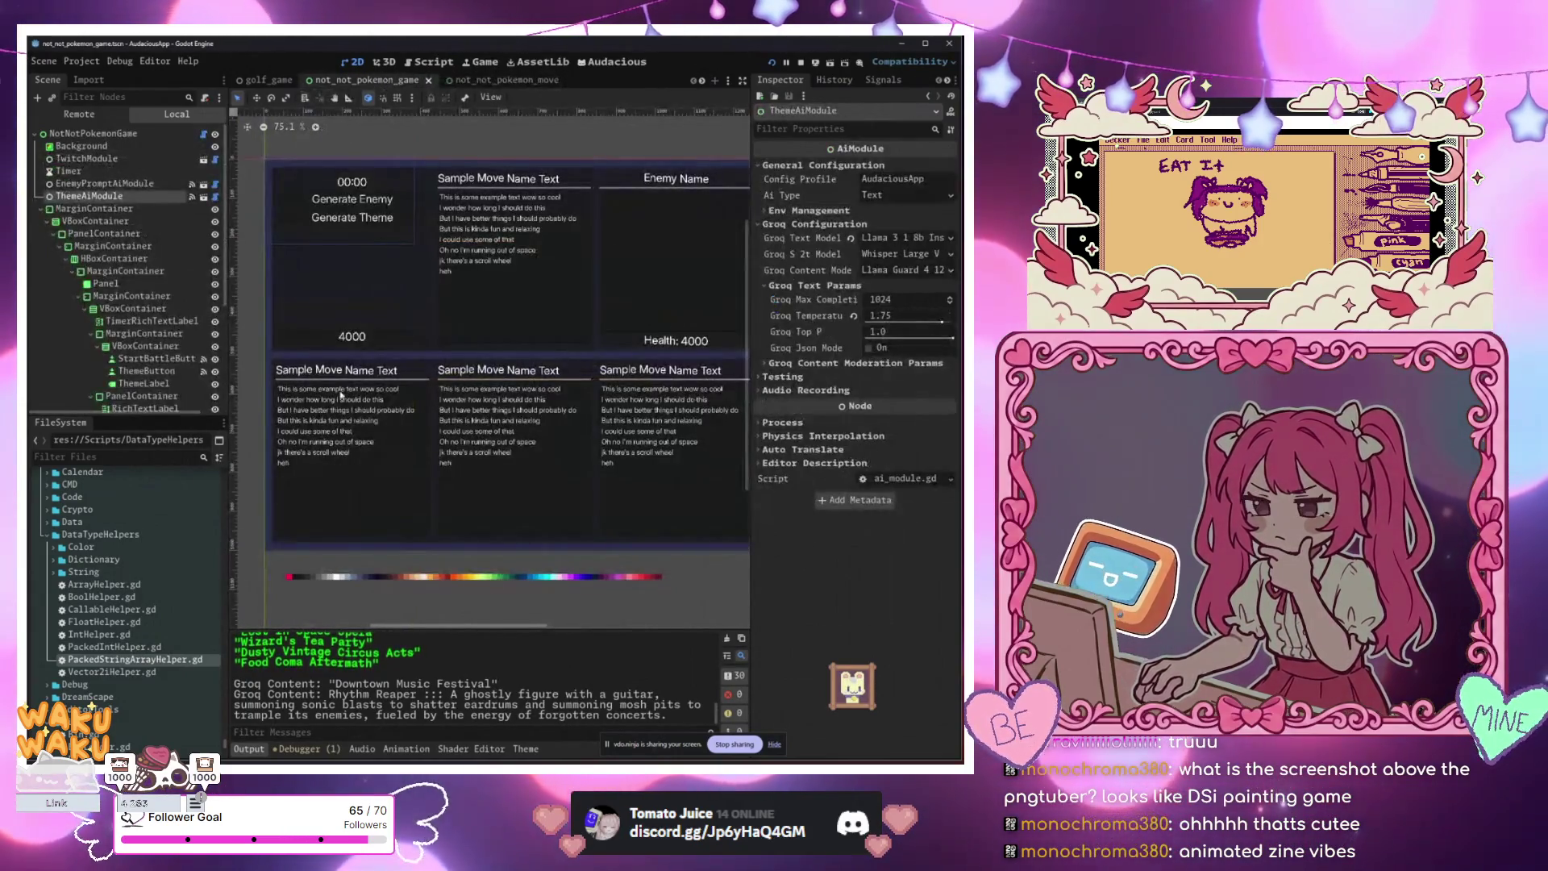
pyautogui.click(484, 79)
pyautogui.click(702, 83)
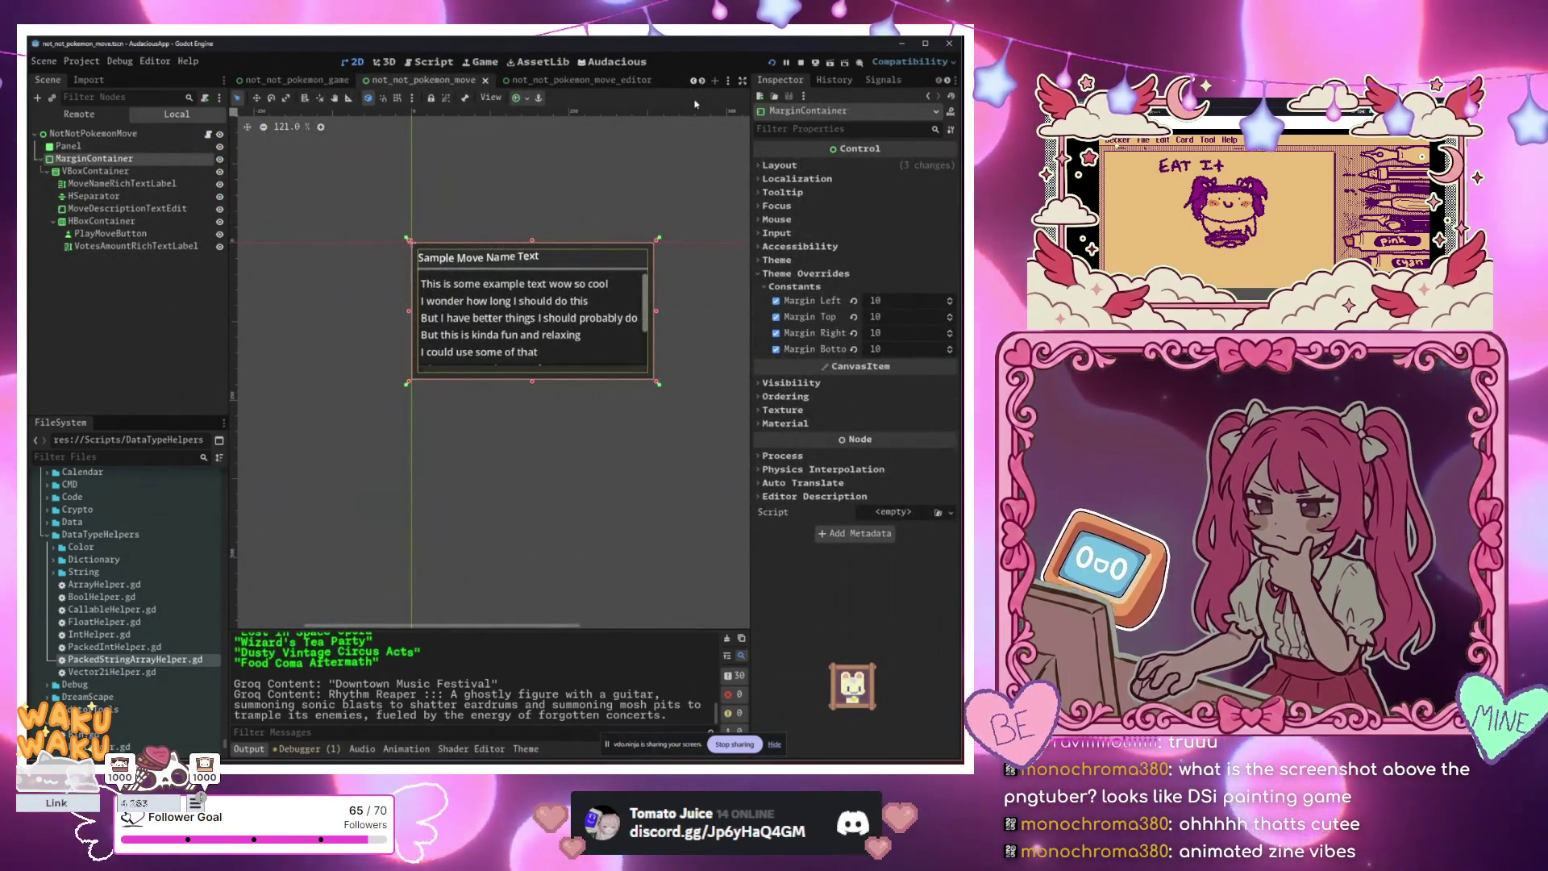
pyautogui.click(576, 80)
pyautogui.click(431, 553)
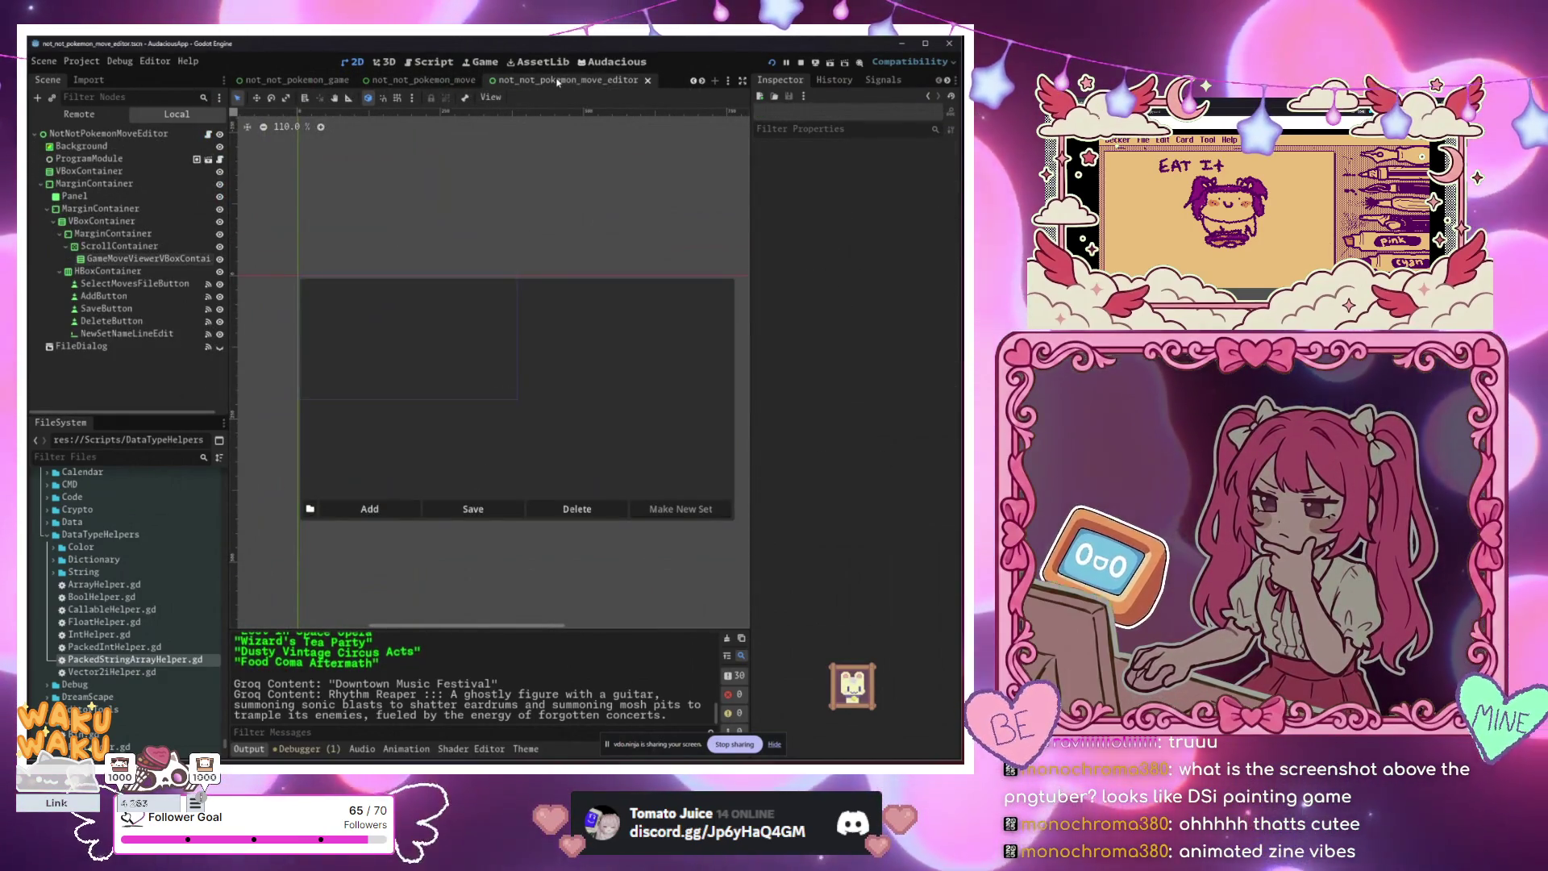
pyautogui.rightClick(560, 79)
pyautogui.click(599, 142)
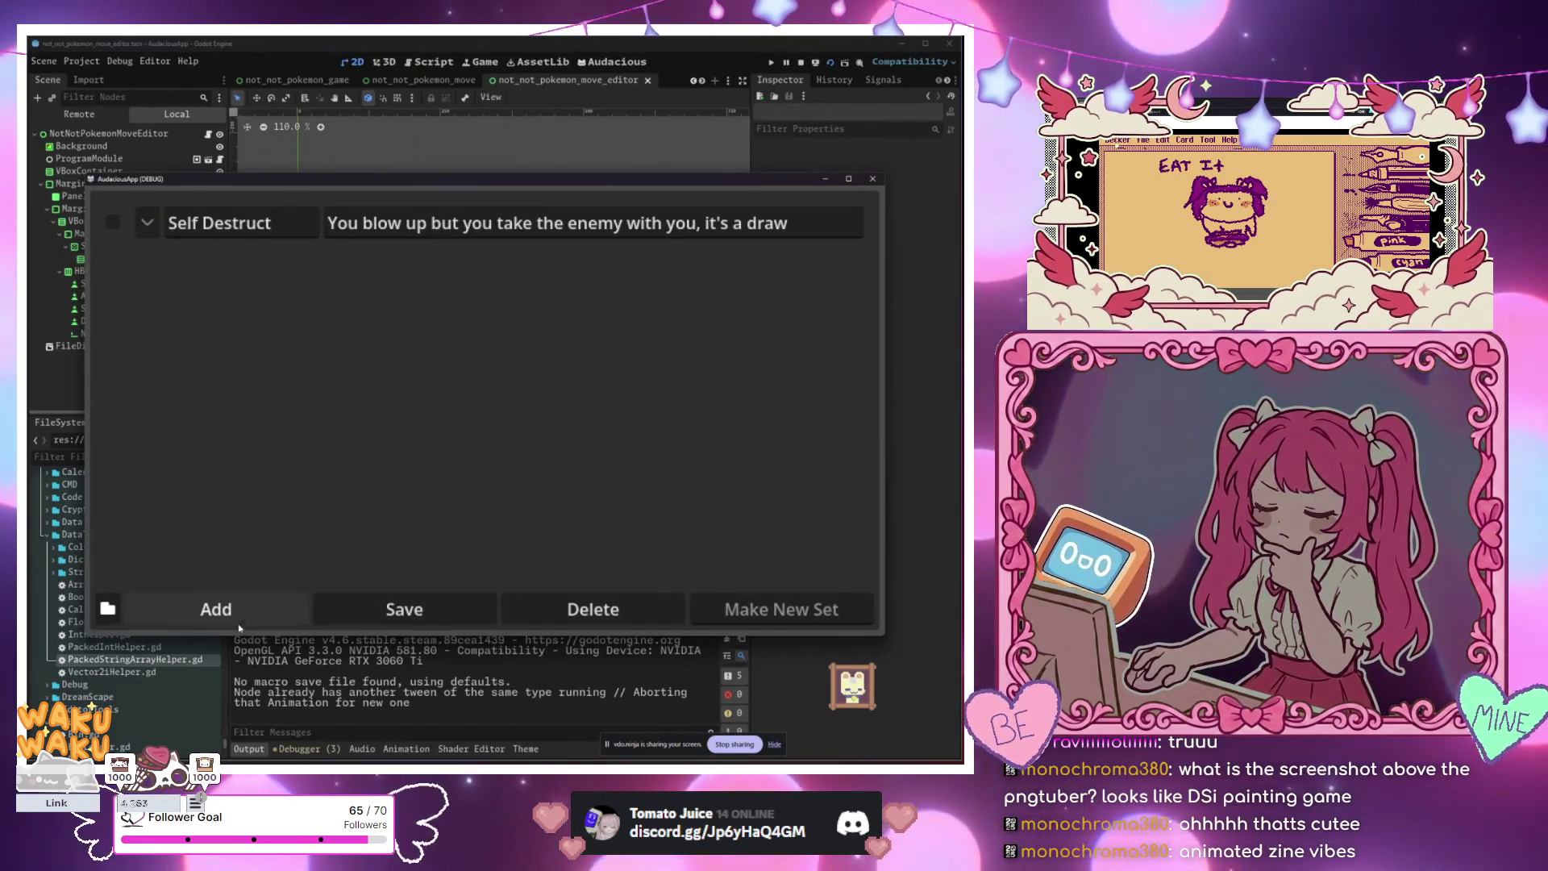
# - Add a new move named Banana below Self Destruct, described 'Slip and die'
pyautogui.click(215, 609)
pyautogui.click(201, 259)
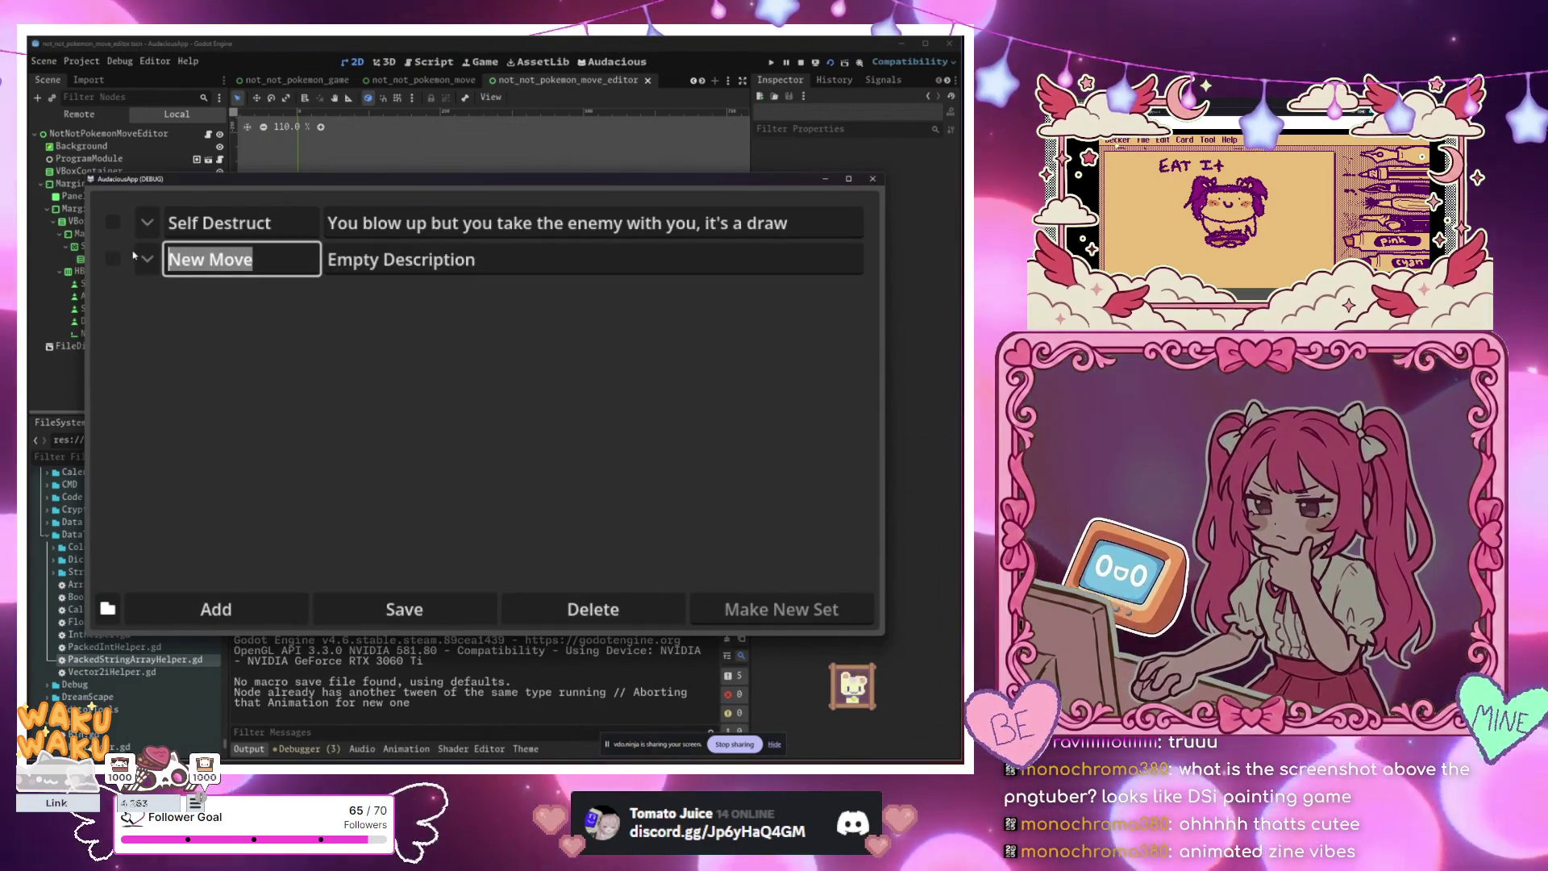
pyautogui.write('na')
pyautogui.press('Tab')
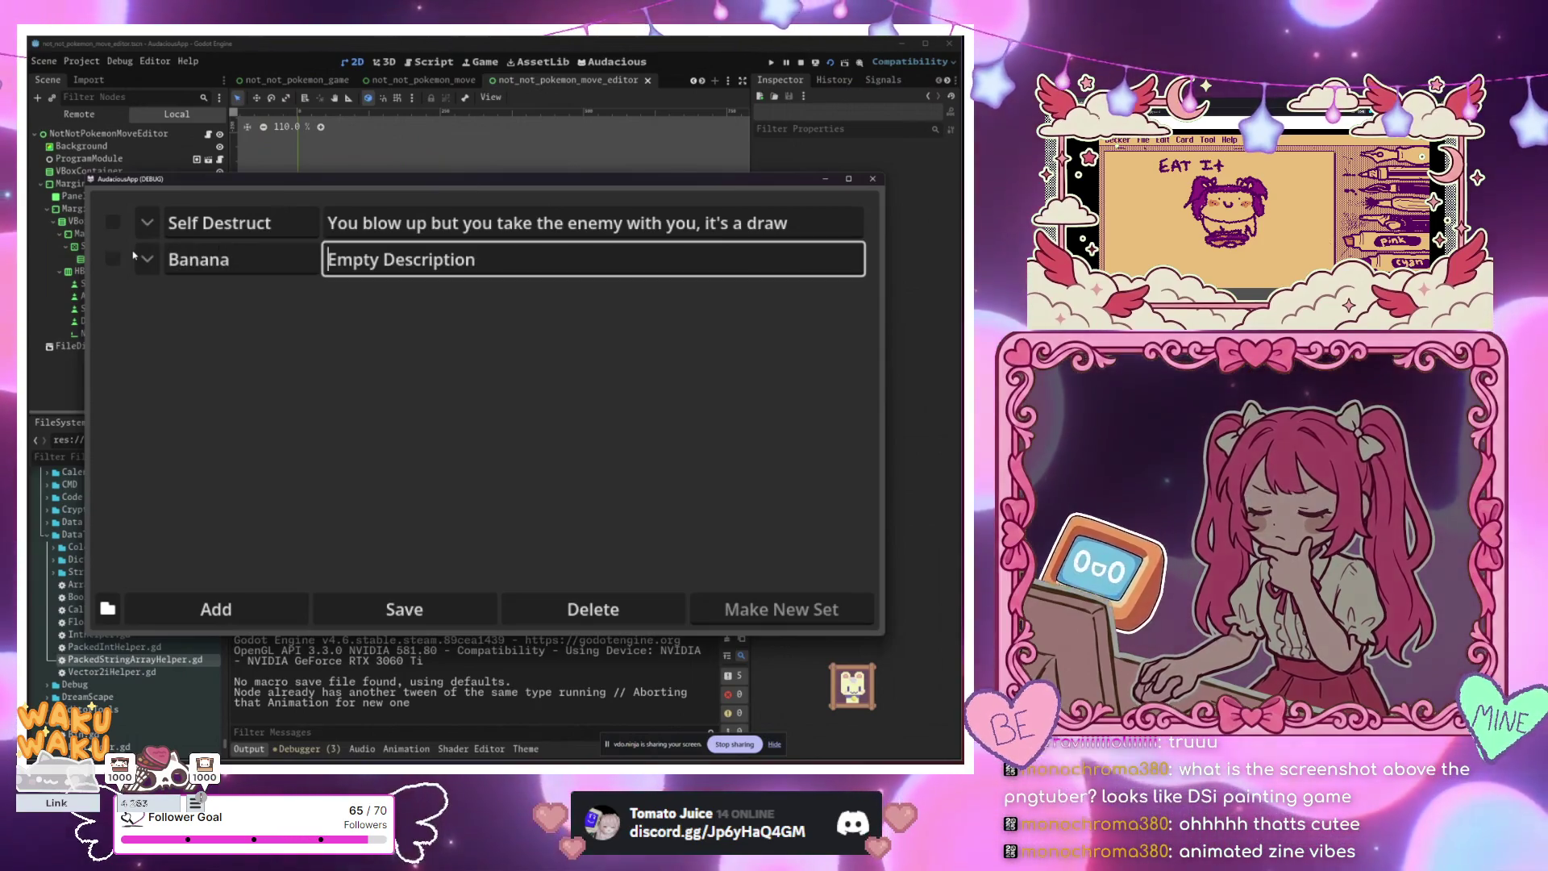
pyautogui.hotkey('ctrl', 'a')
pyautogui.press('BackSpace')
pyautogui.write('S')
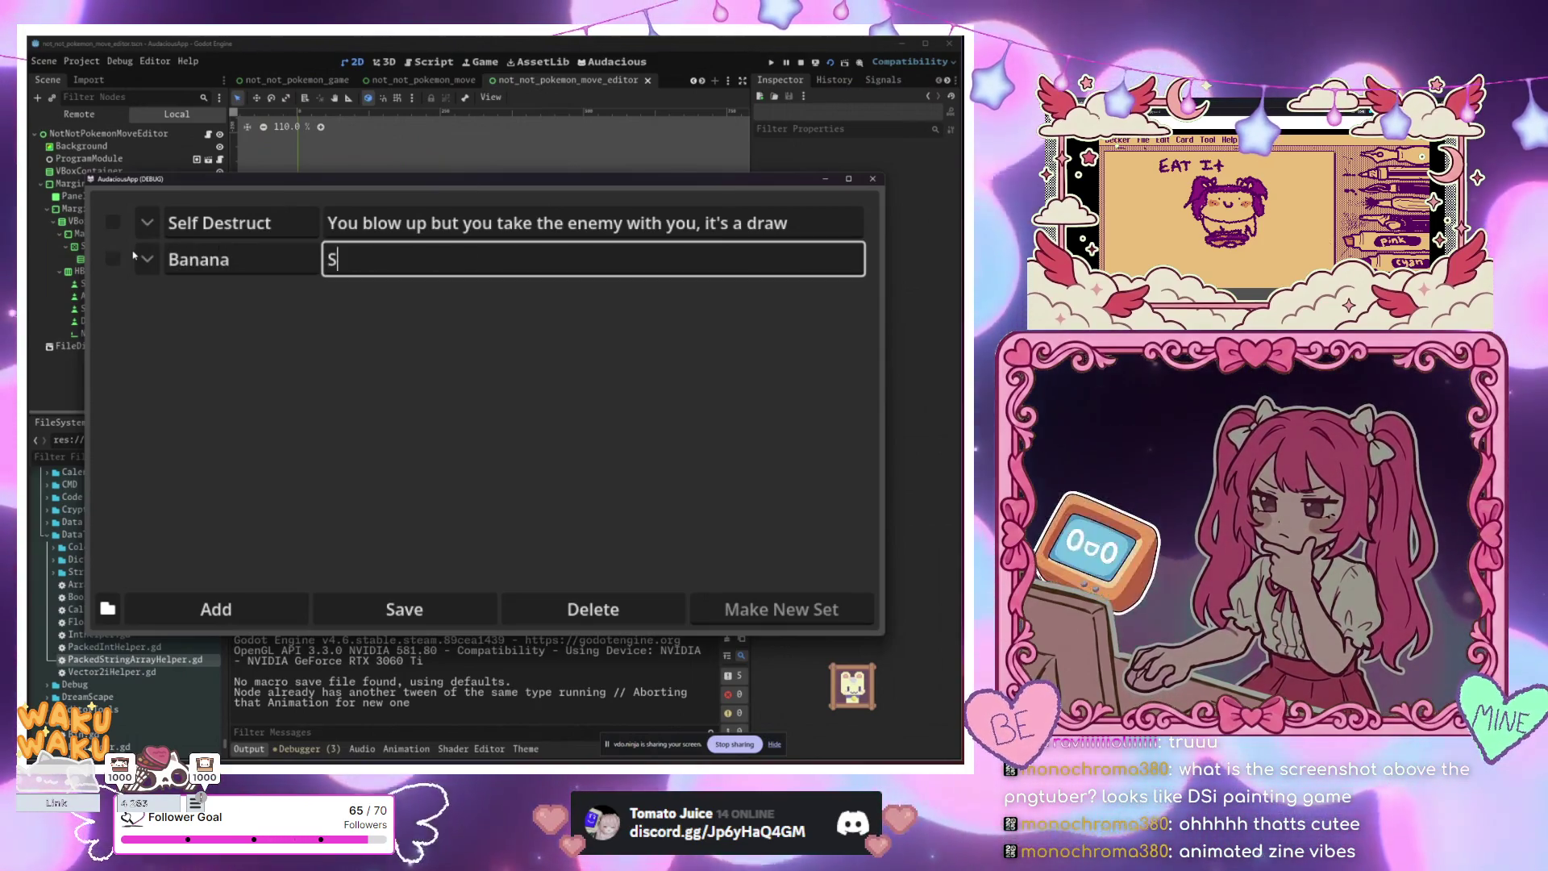
pyautogui.write('die')
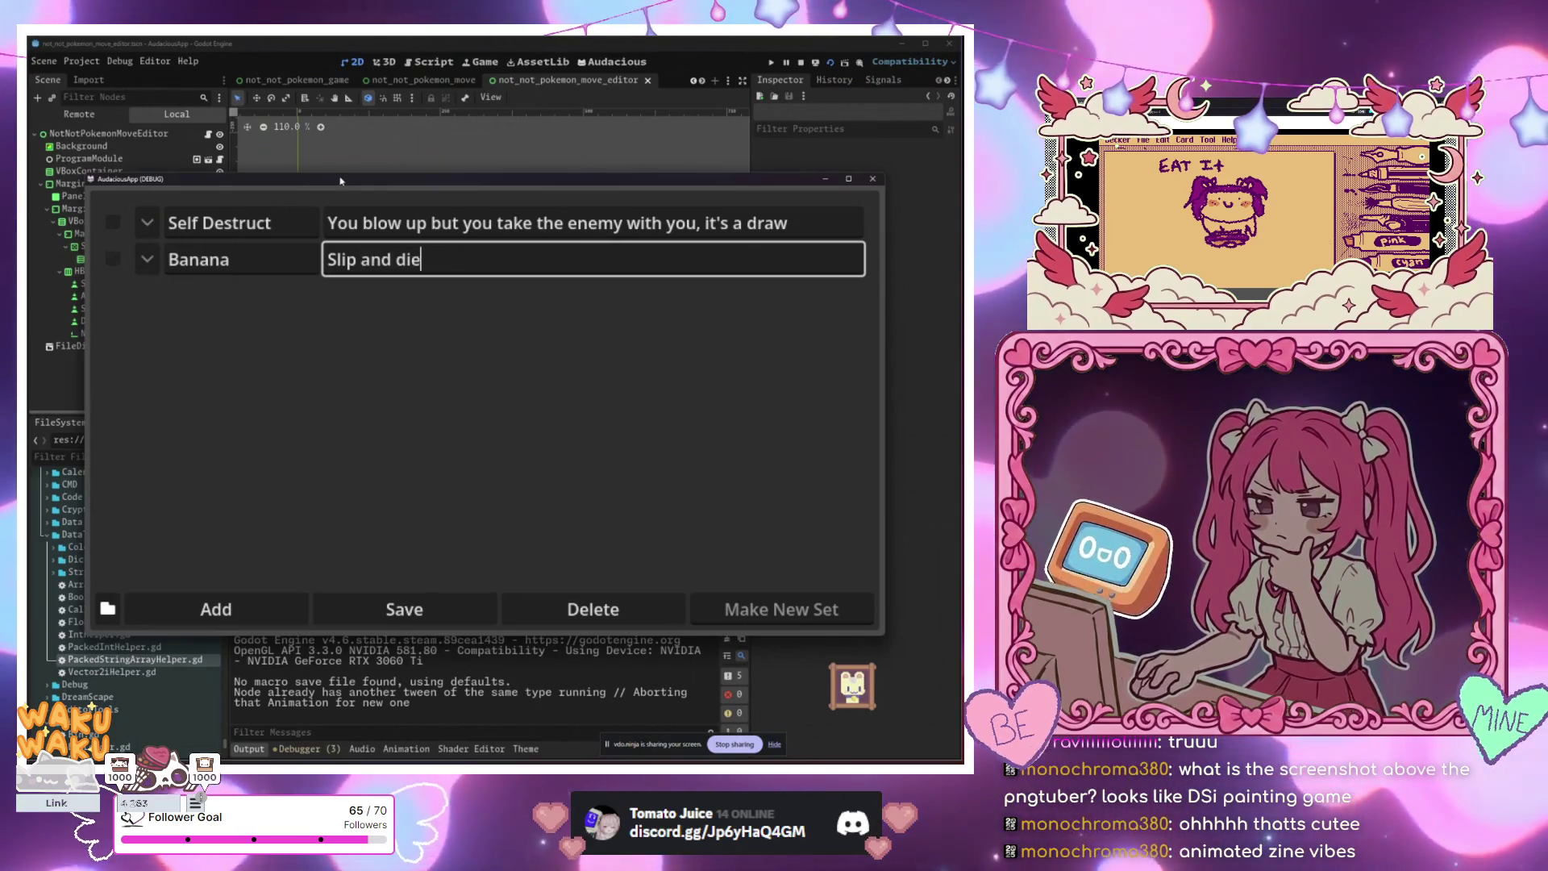
# - Save the move list, then close the file picker and the running app
pyautogui.click(404, 609)
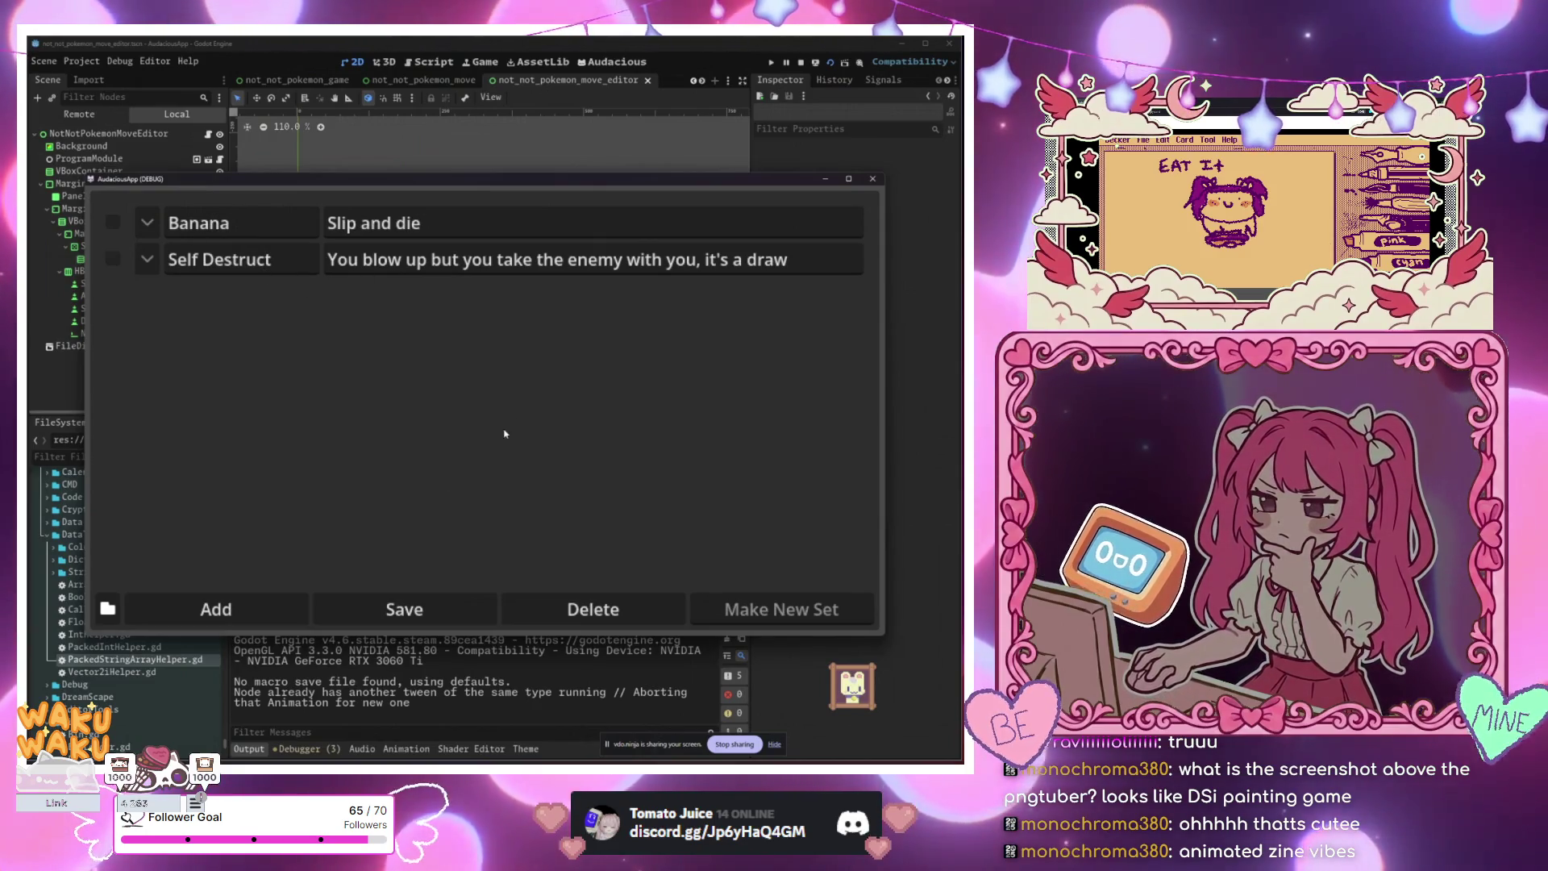
pyautogui.click(113, 615)
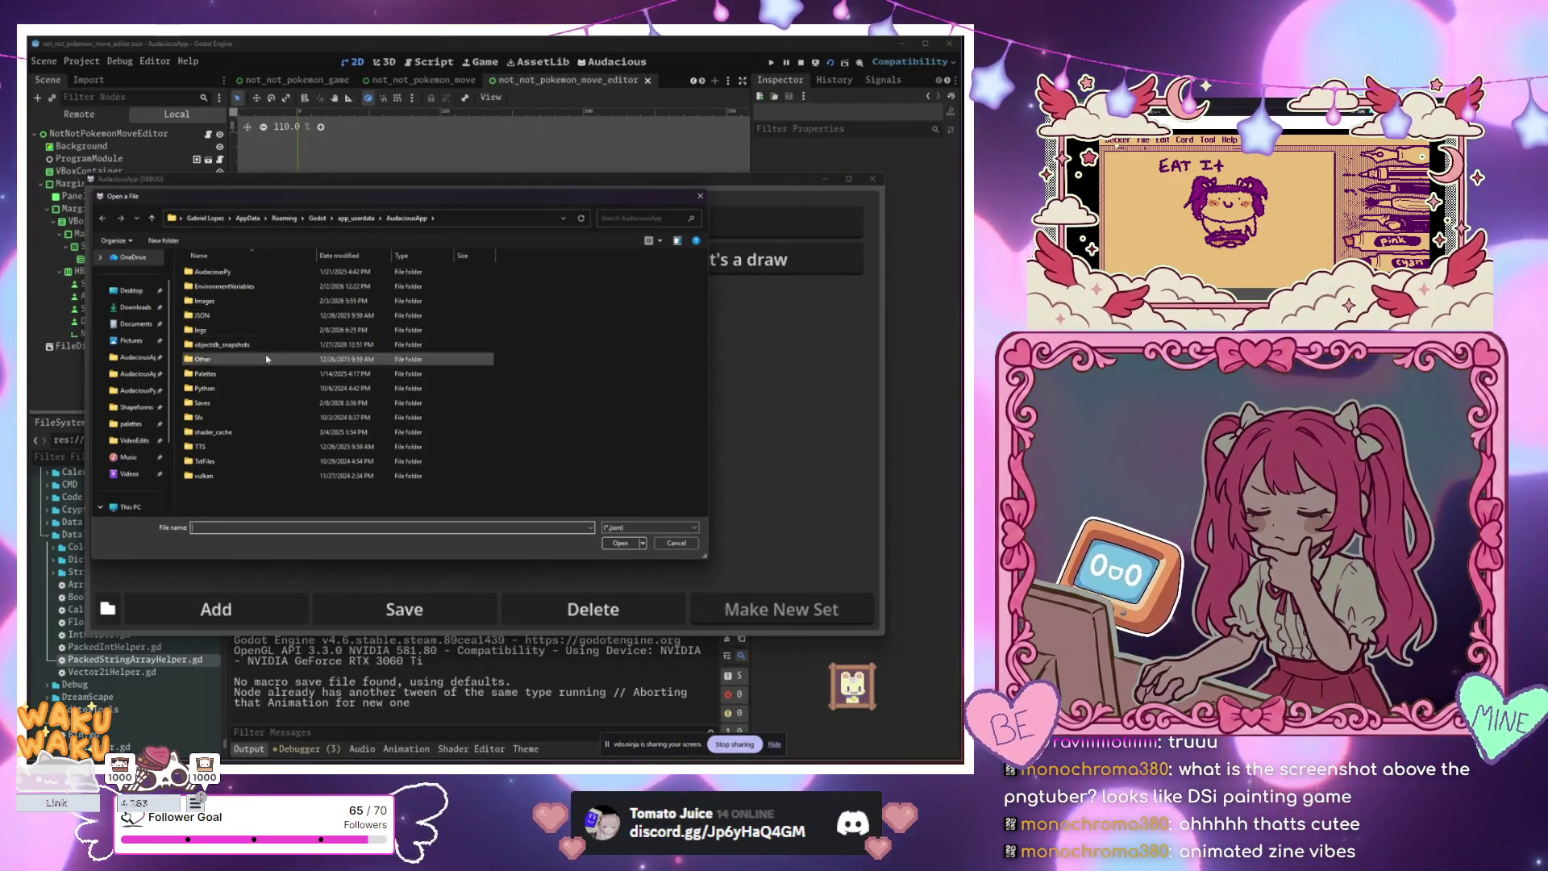
pyautogui.click(699, 196)
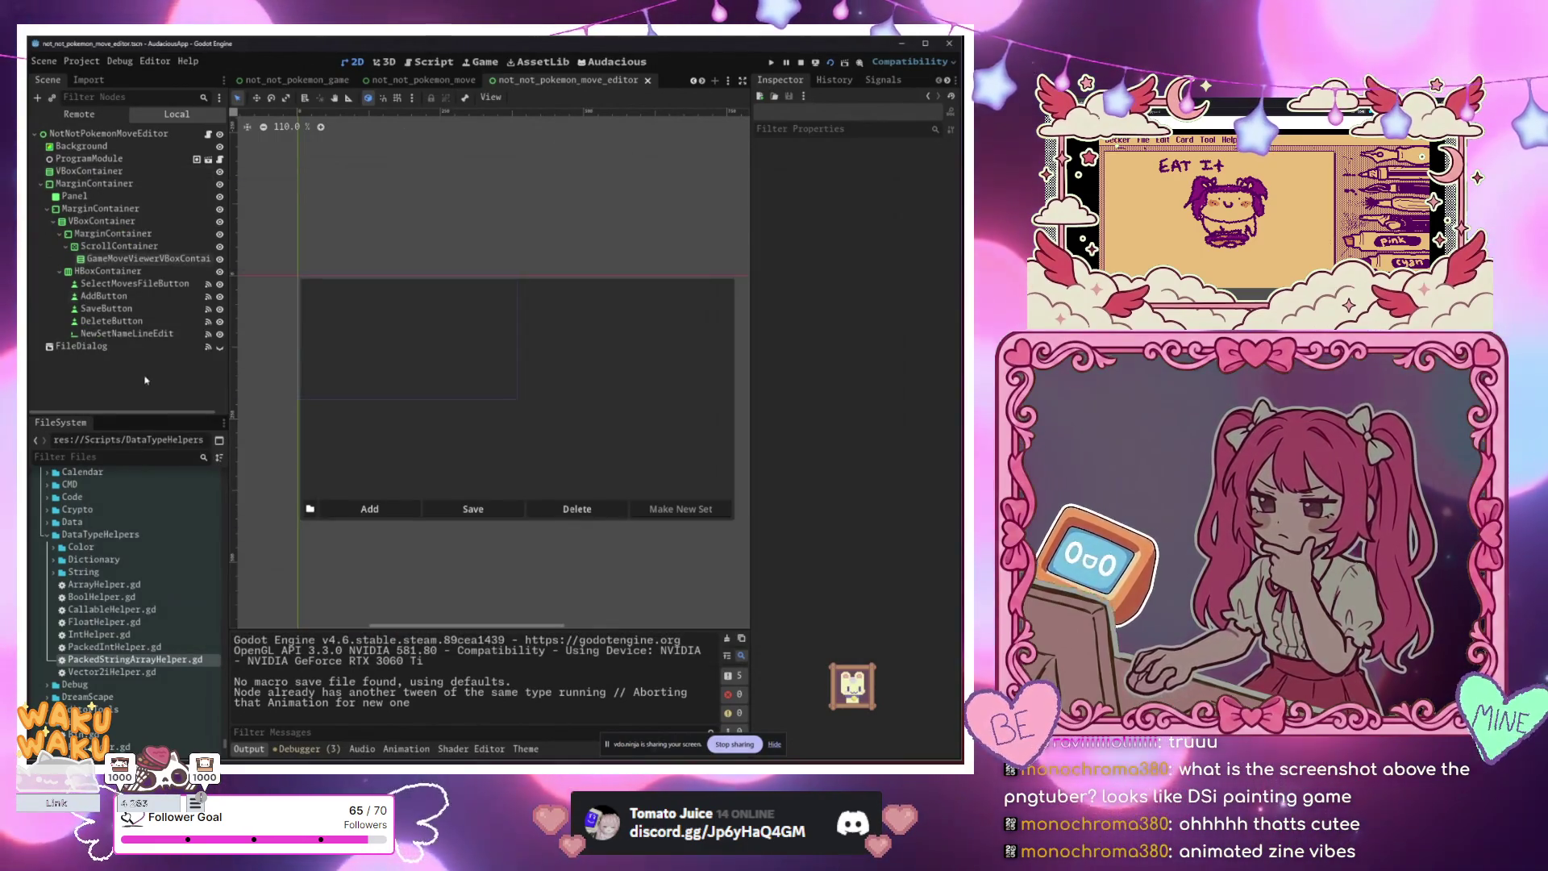
# - Check the FileDialog node's access setting, then bring the running move editor forward
pyautogui.click(82, 346)
pyautogui.click(901, 216)
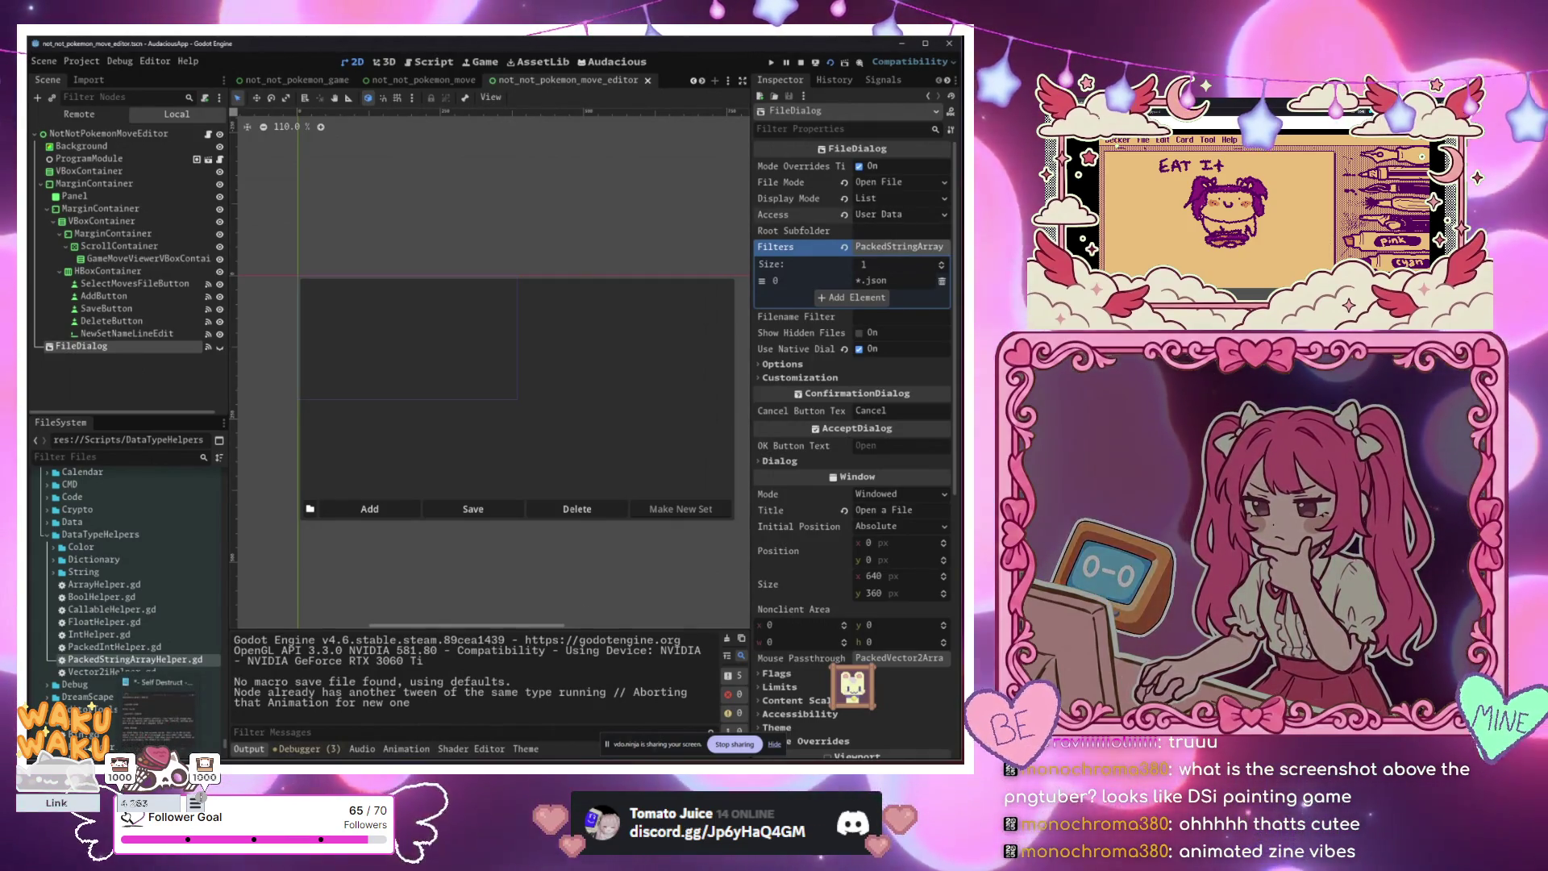
pyautogui.moveTo(144, 731)
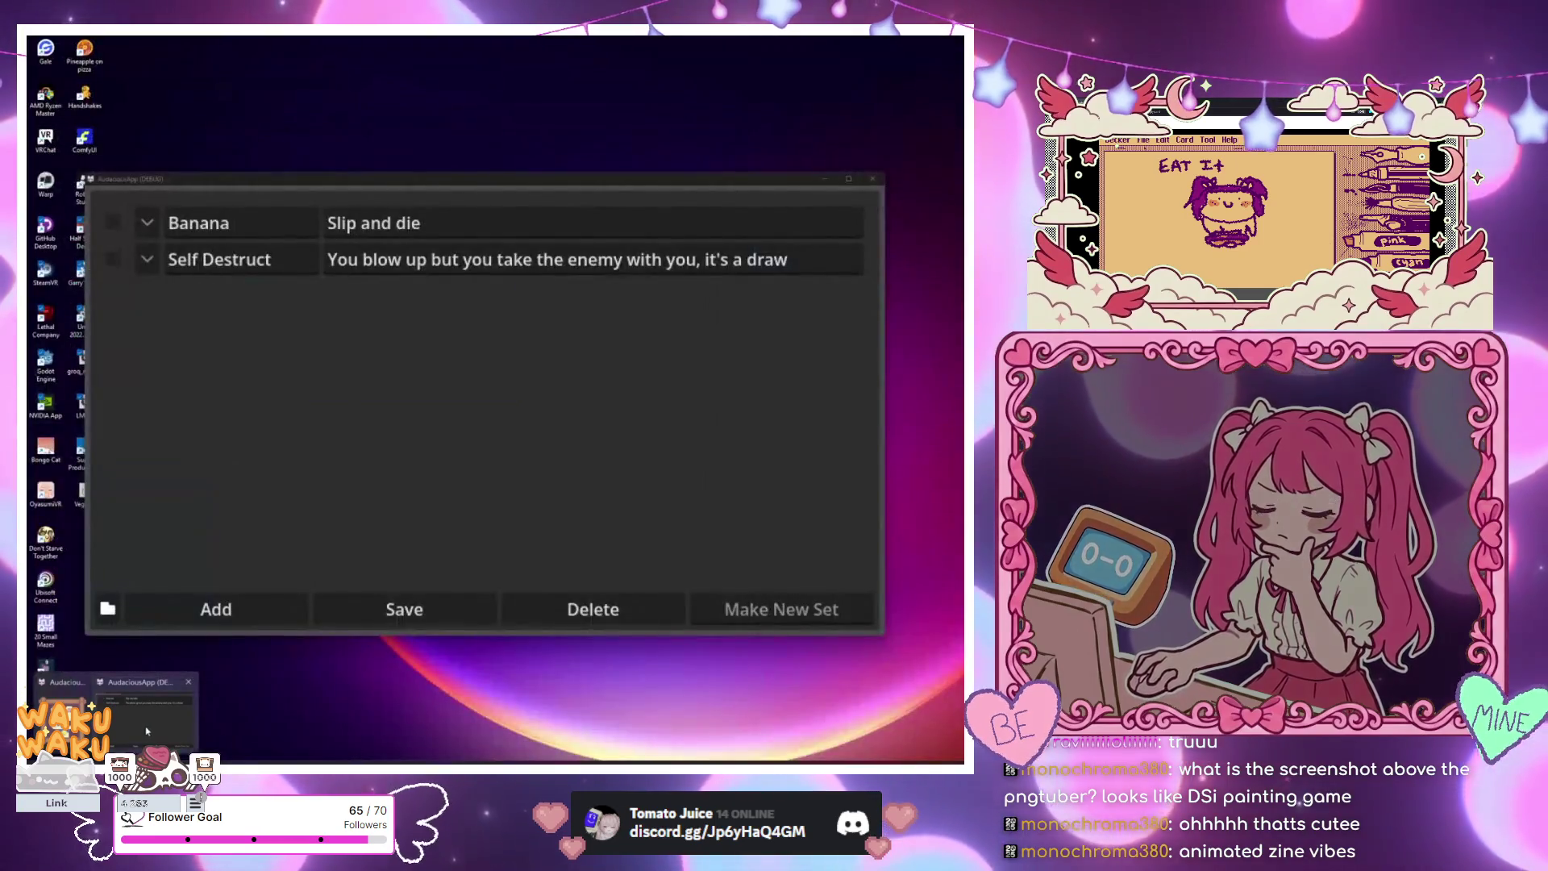
pyautogui.click(144, 730)
# - Load the Veggies move set through the file picker, then open the move editor's script
pyautogui.click(121, 607)
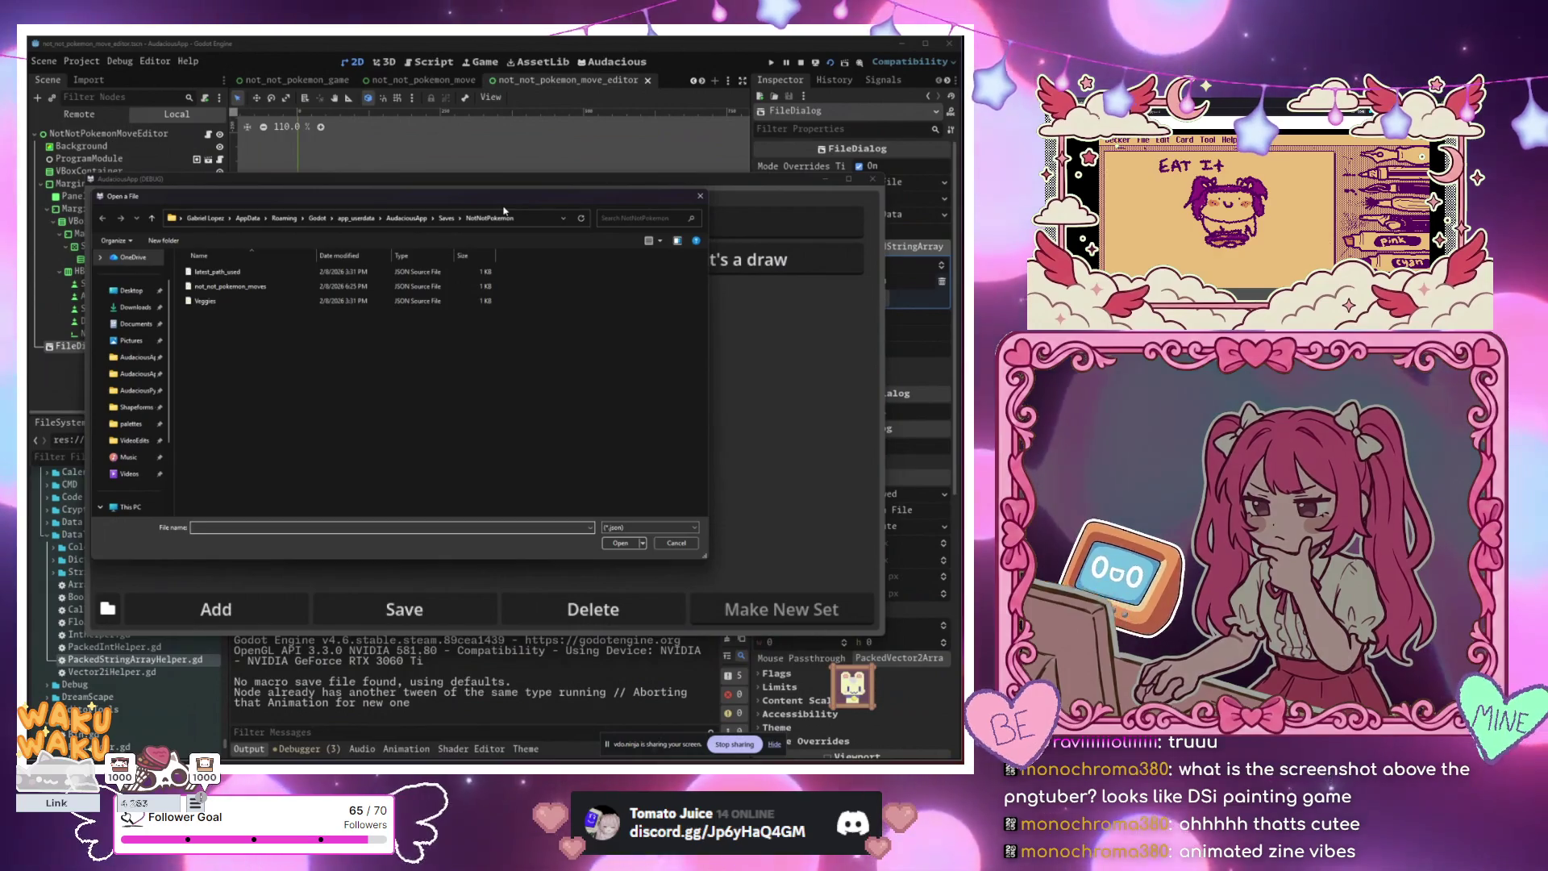
pyautogui.click(241, 303)
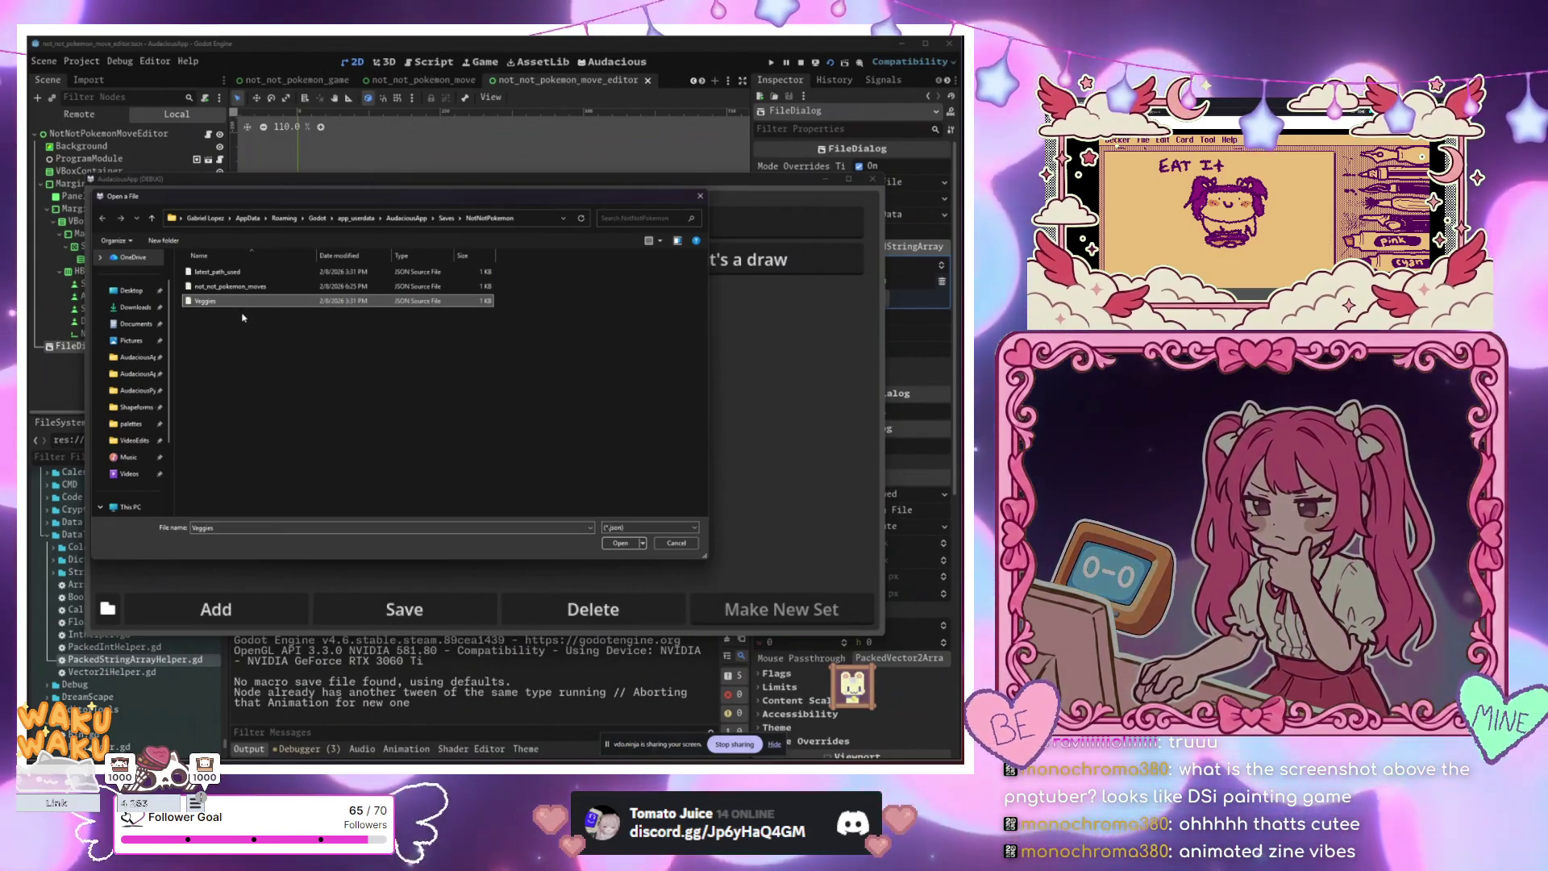
pyautogui.press('Return')
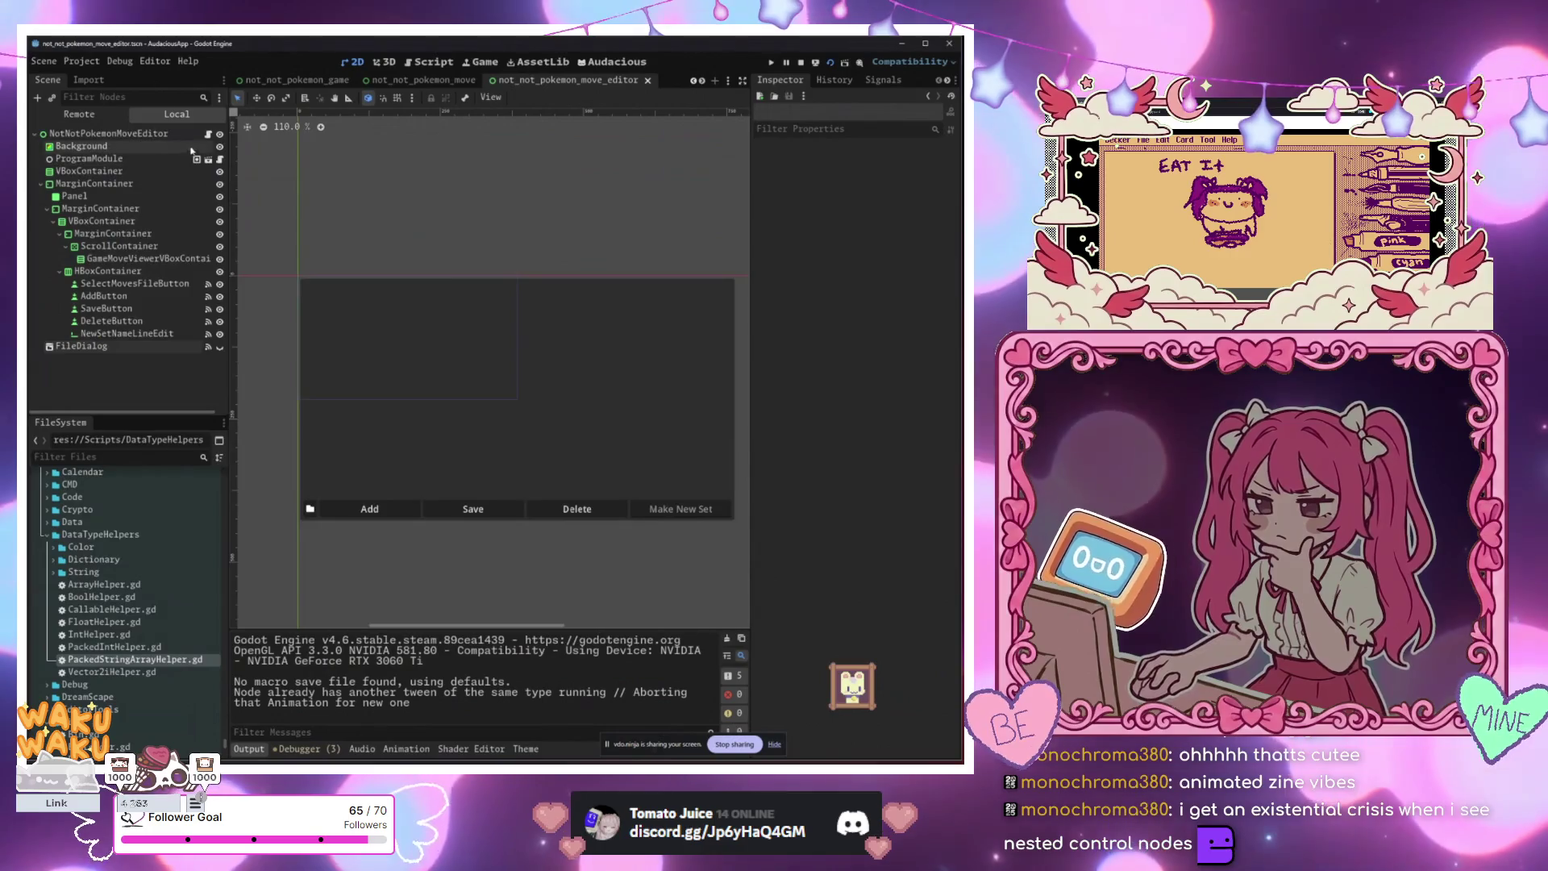
pyautogui.click(209, 135)
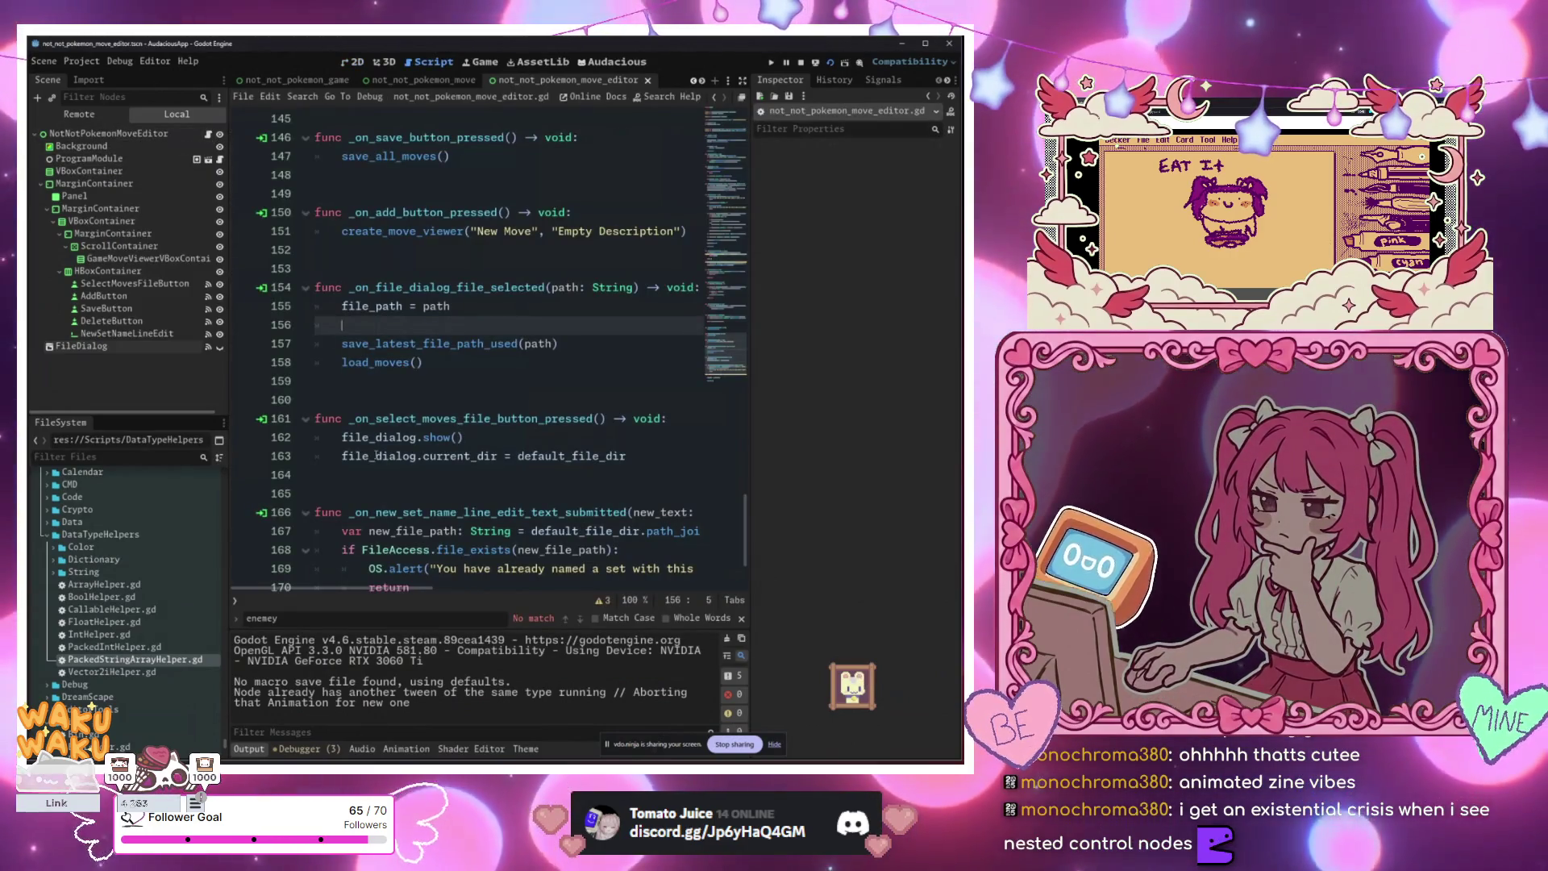
# - In the select_moves handler, move the current_dir = default_file_dir line above file_dialog.show(), then run the project
pyautogui.scroll(-3, 386, 371)
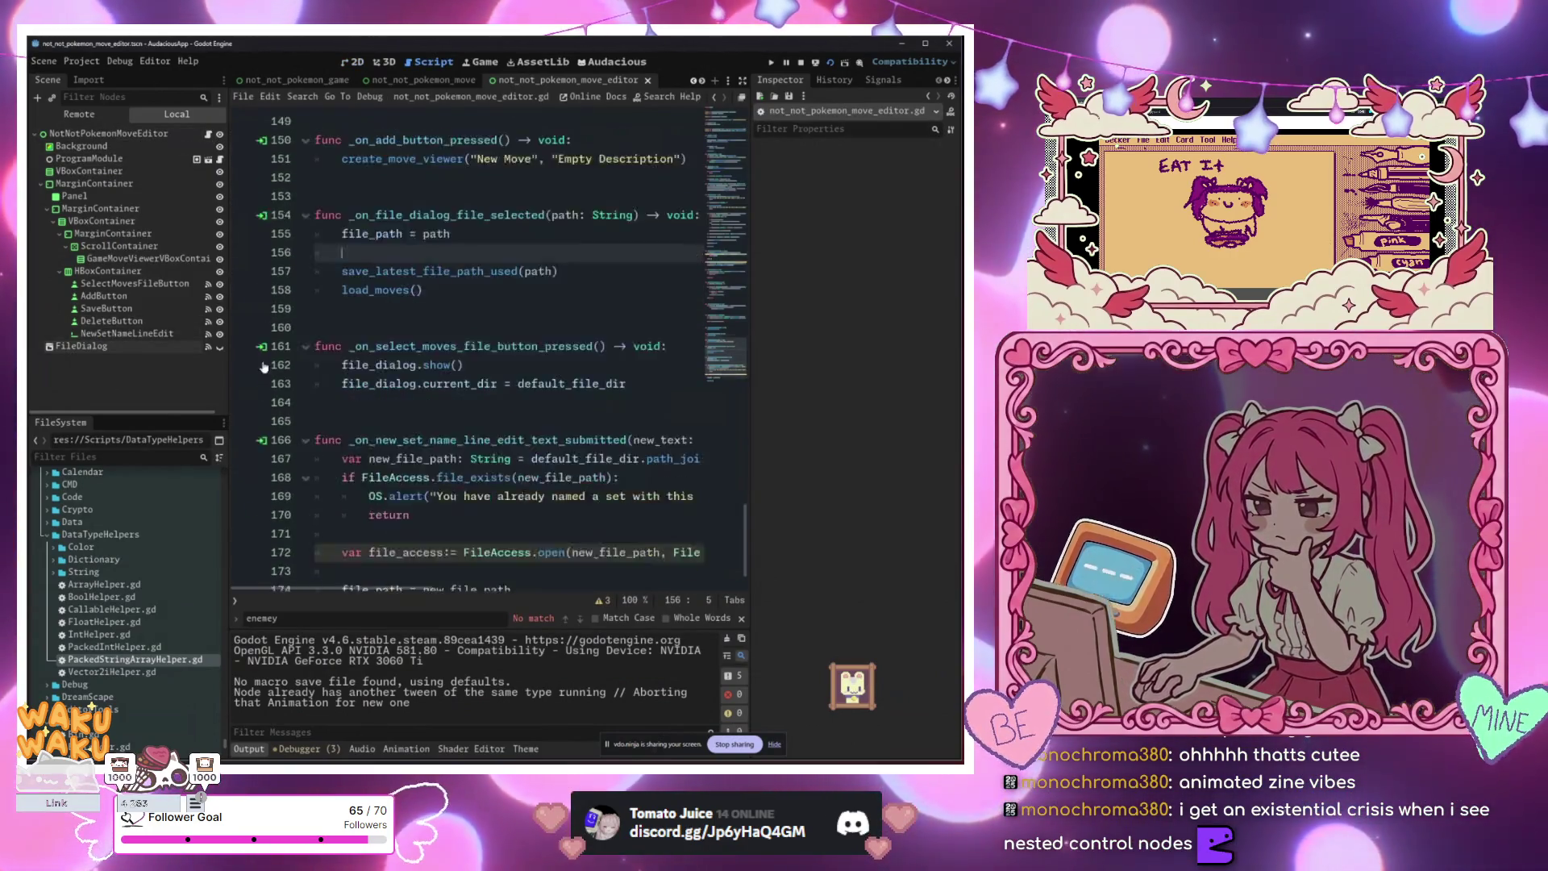
pyautogui.click(508, 404)
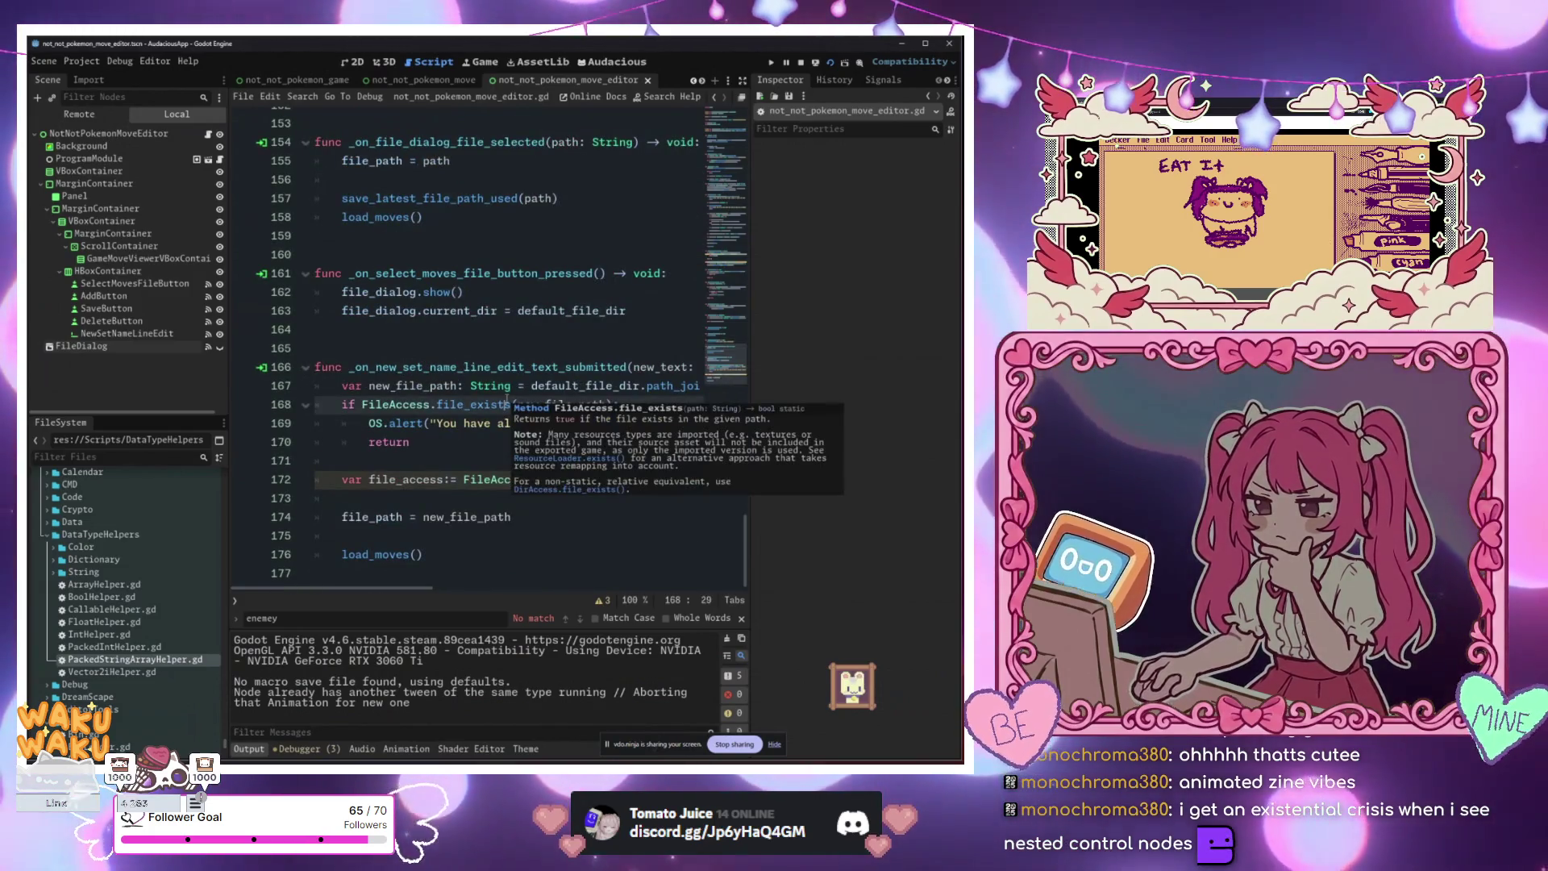
pyautogui.hotkey('ctrl', 'f')
pyautogui.write('select_')
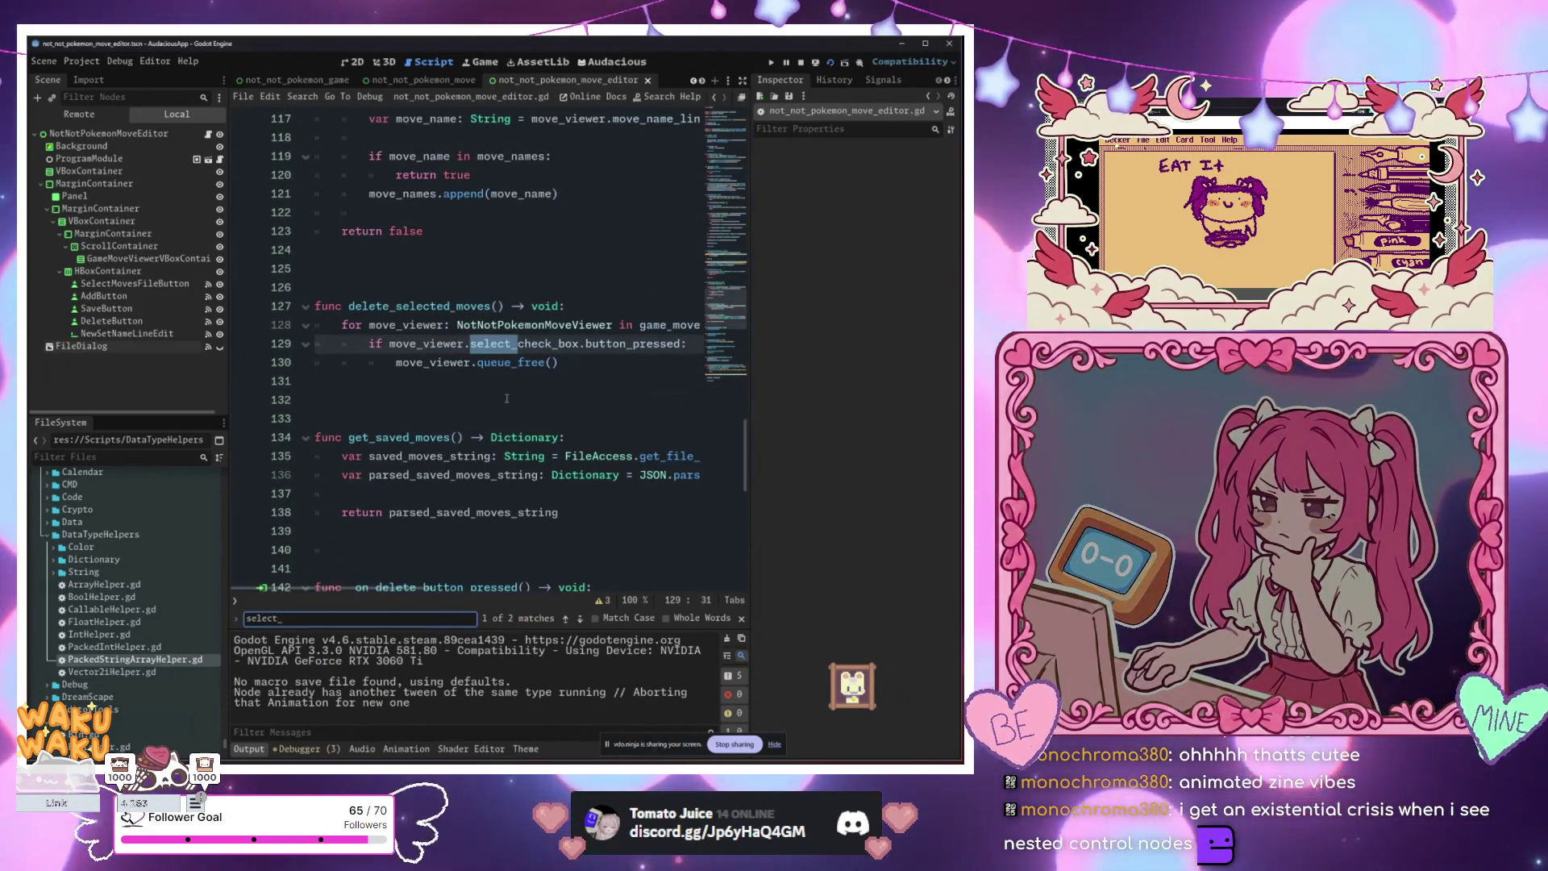
pyautogui.write('moves')
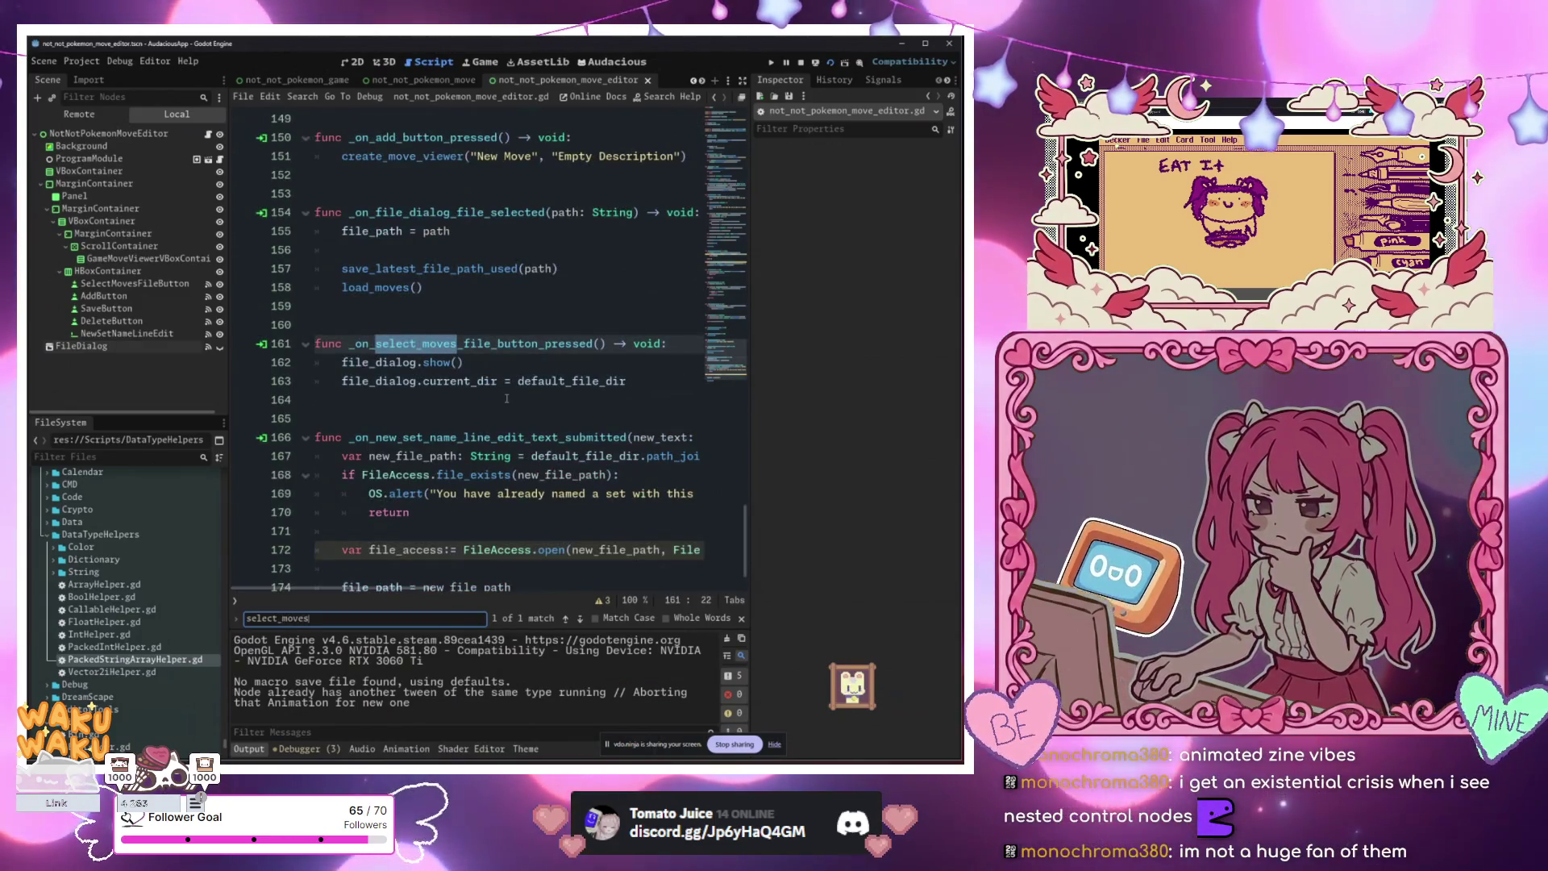
pyautogui.click(665, 380)
pyautogui.hotkey('alt', 'Up')
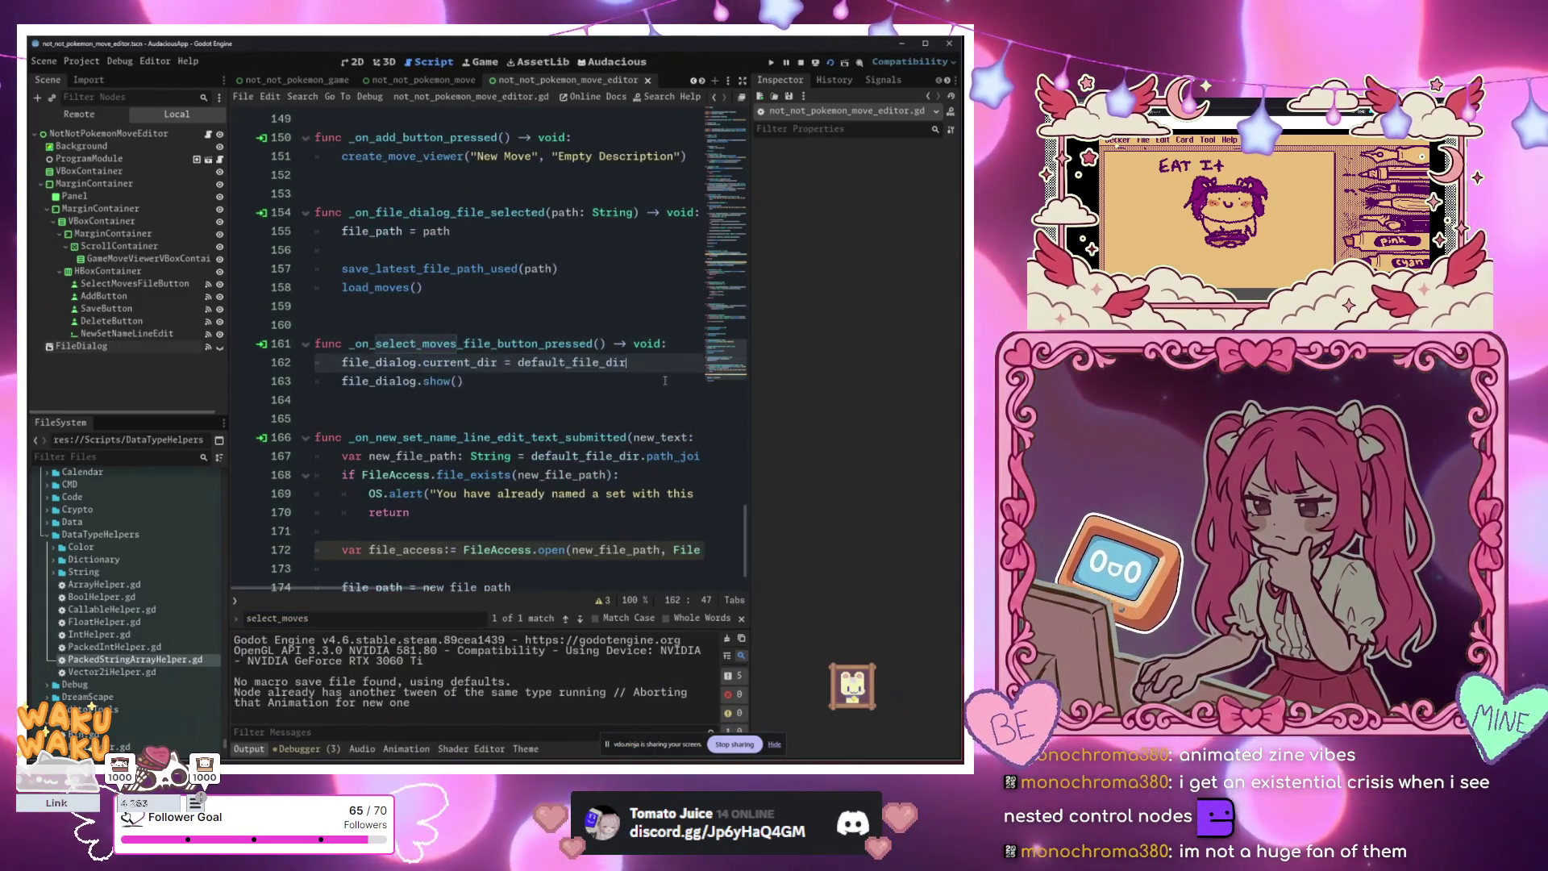
pyautogui.click(582, 389)
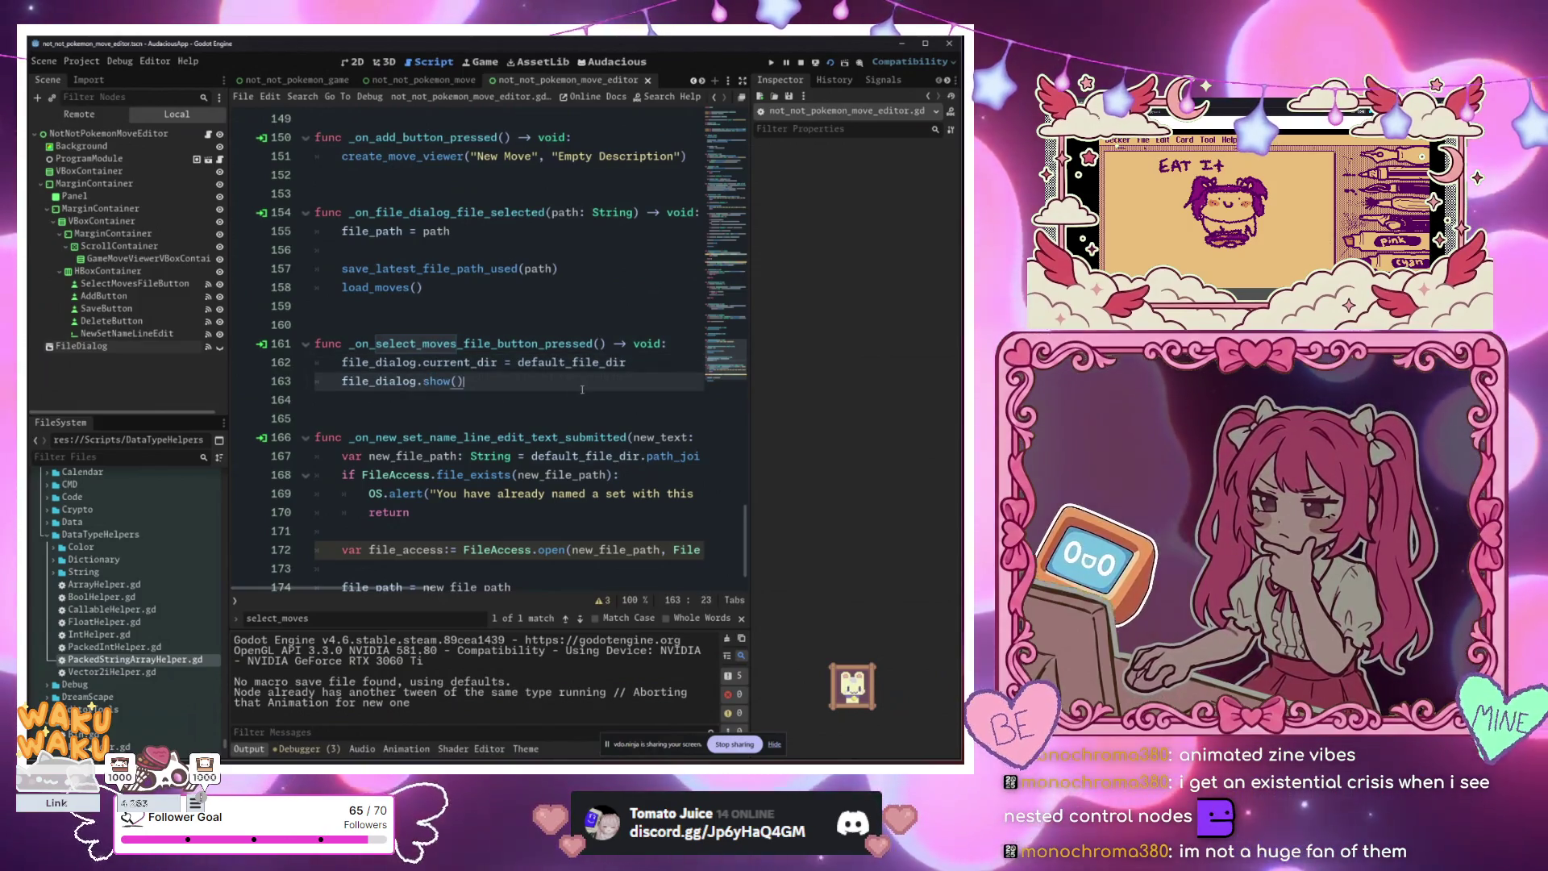
pyautogui.press('F5')
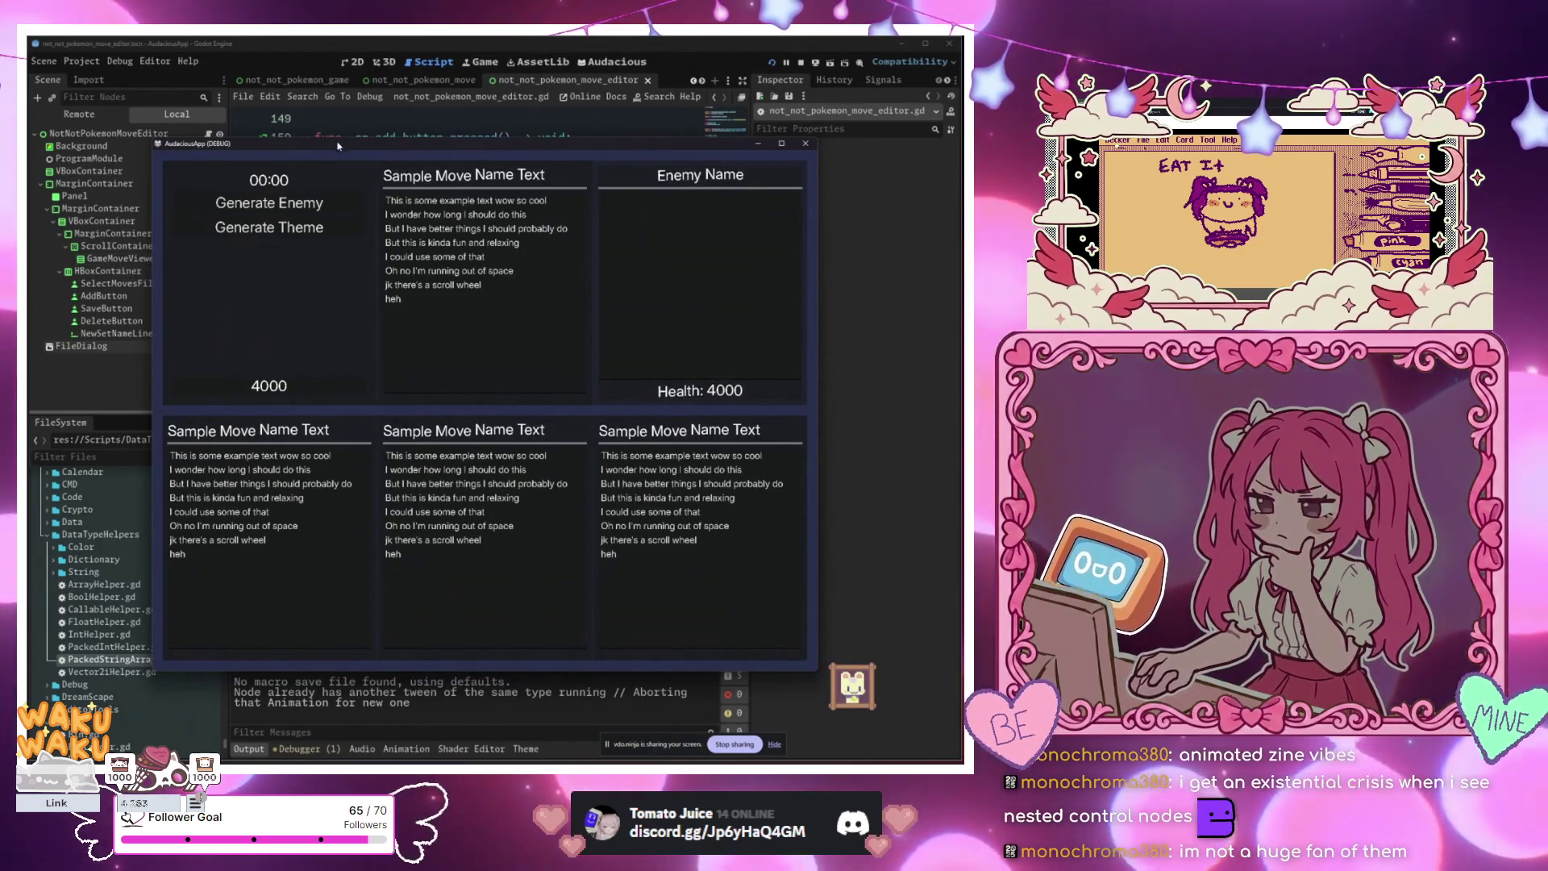
# - Show the not_not_pokemon_move scene in the 2D view, zoomed in and centred on the move panel
pyautogui.moveTo(338, 146); pyautogui.dragTo(644, 211)
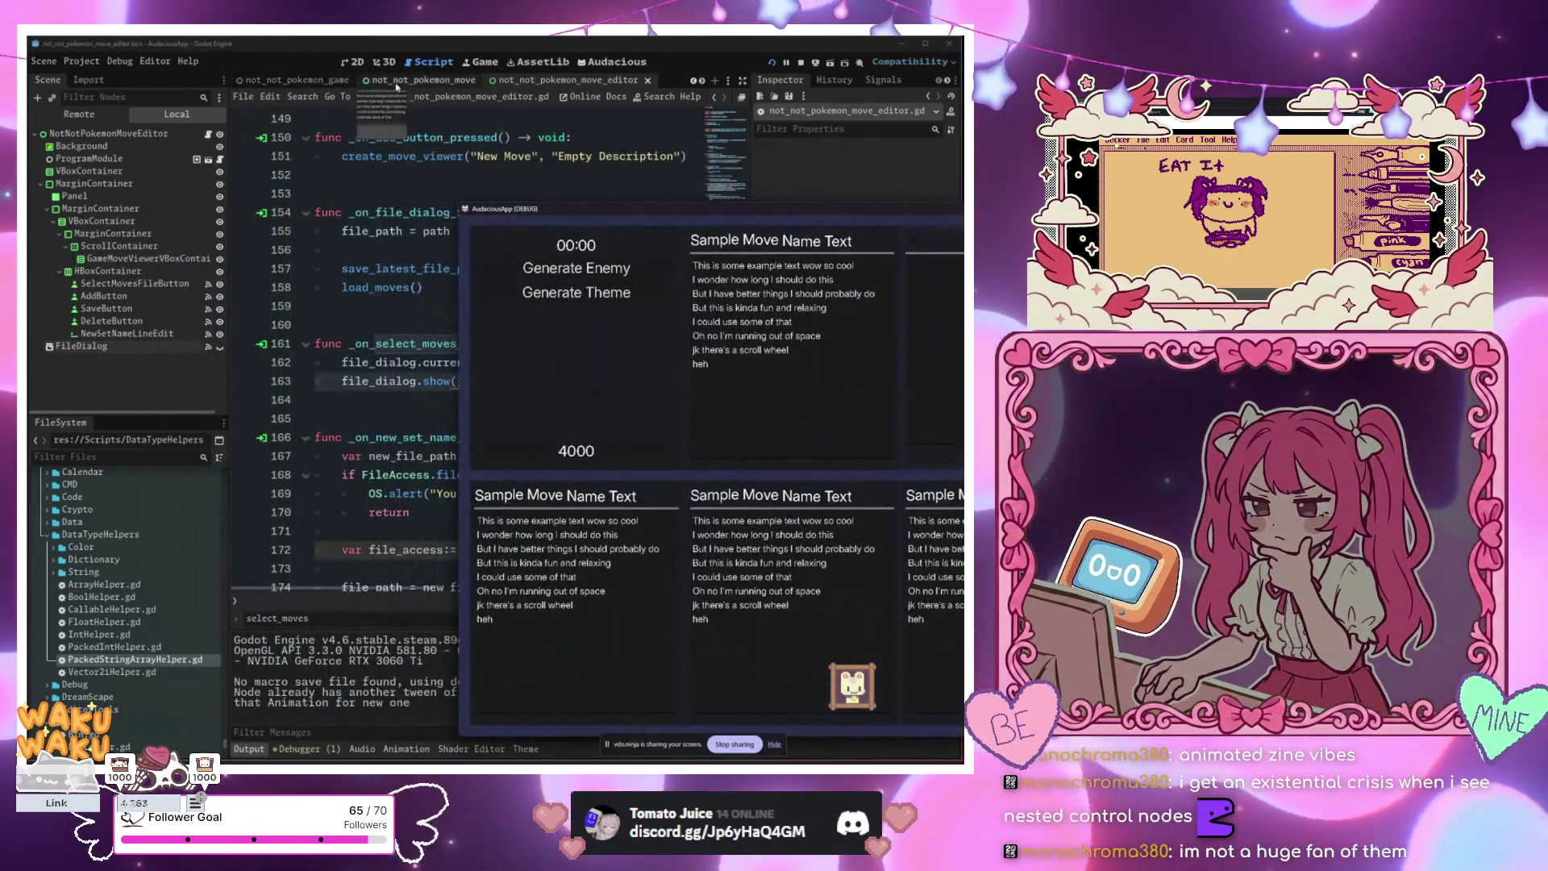
pyautogui.click(395, 83)
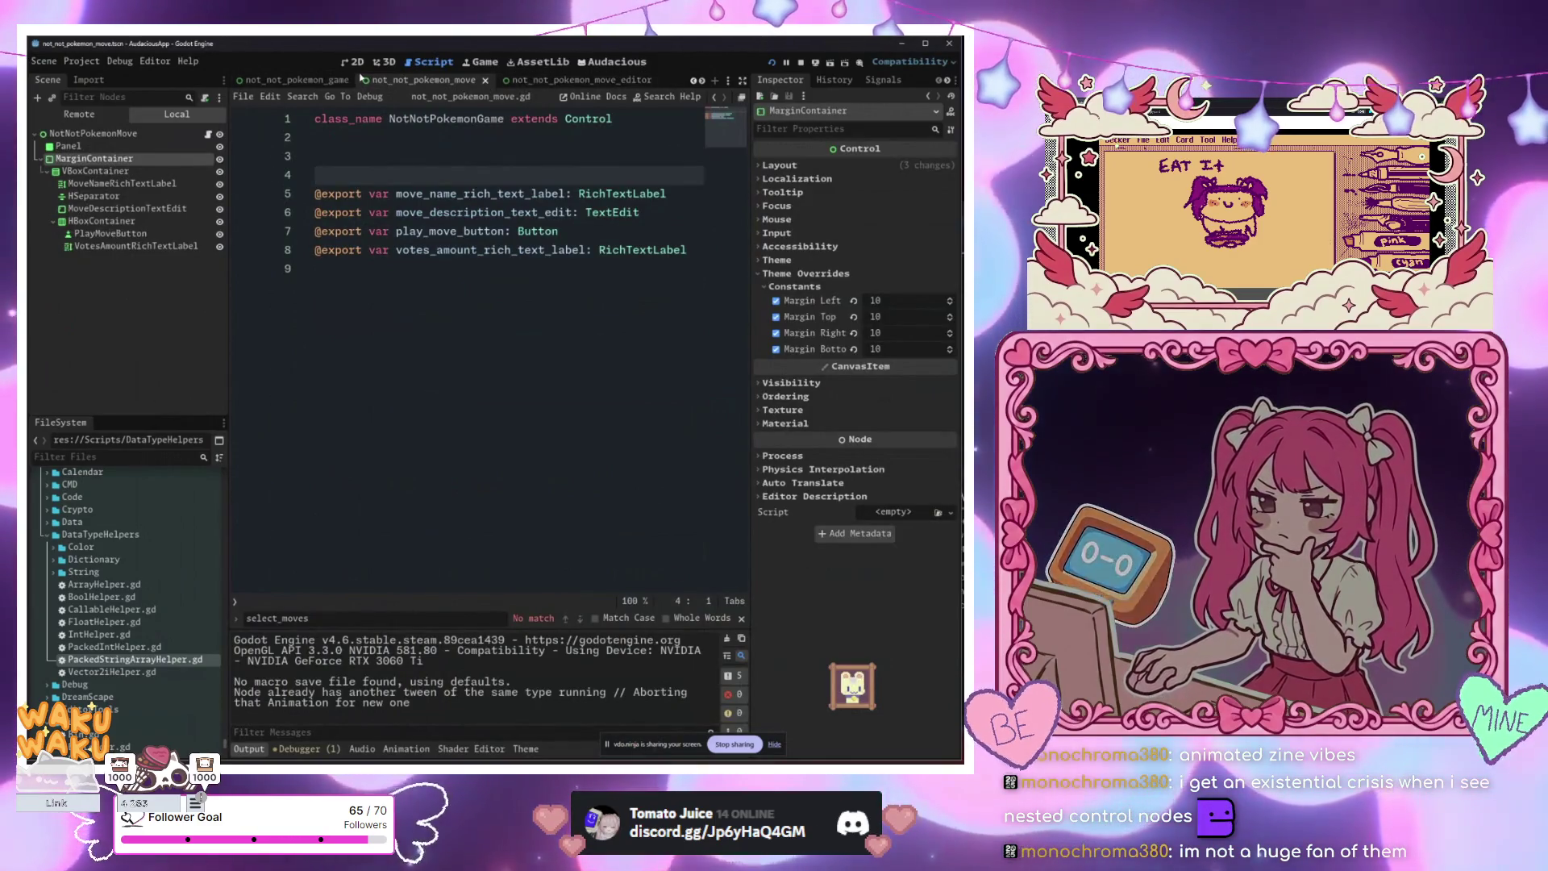
pyautogui.click(356, 64)
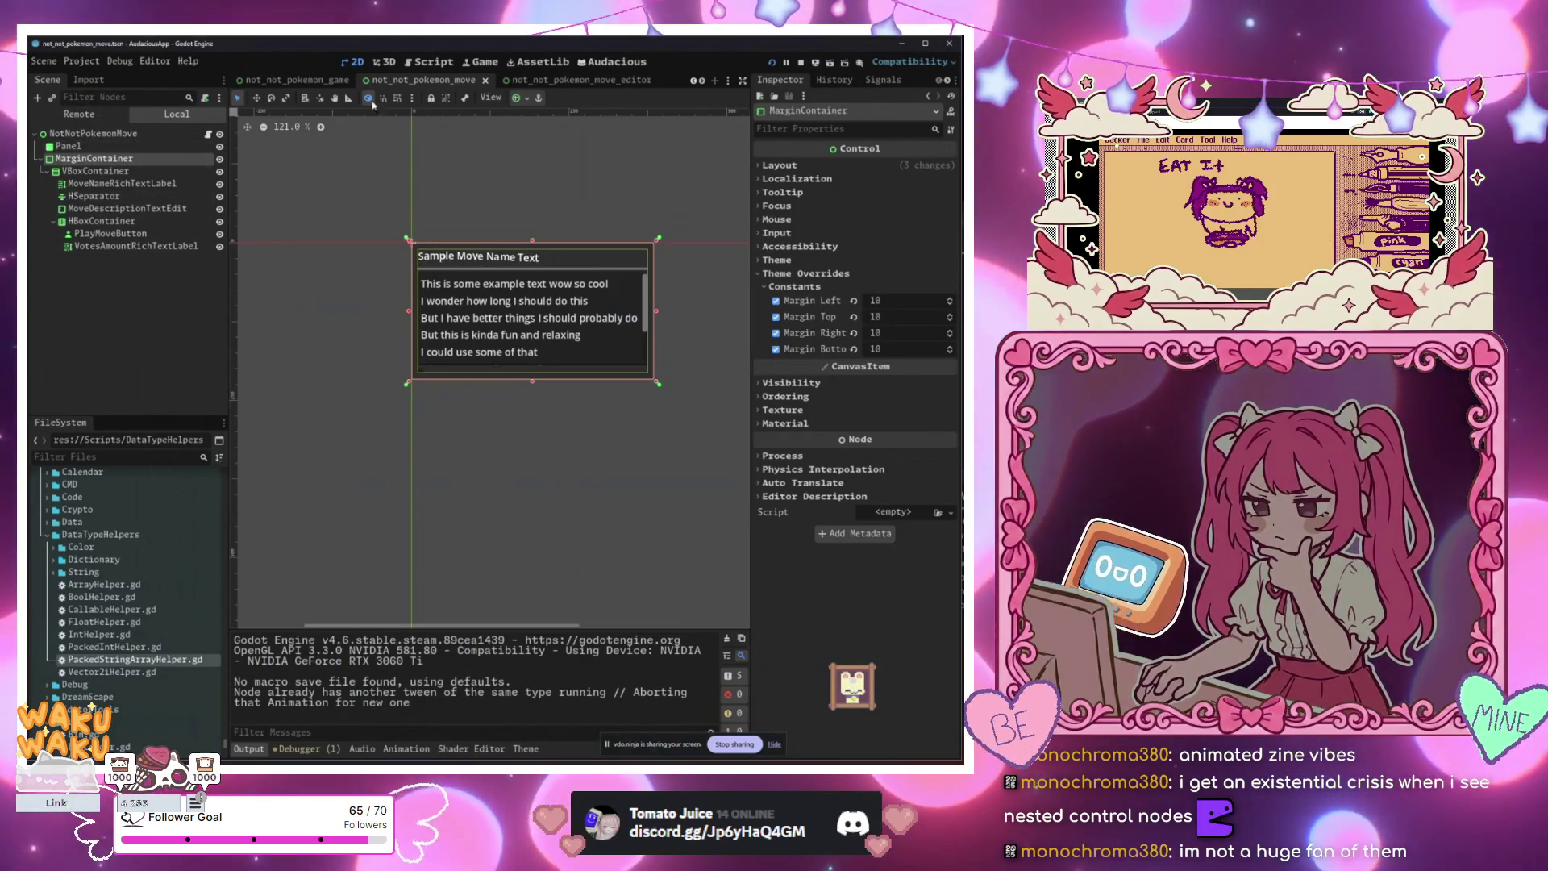
pyautogui.scroll(3, 471, 378)
pyautogui.moveTo(535, 422)
pyautogui.mouseDown()
pyautogui.moveTo(497, 401)
pyautogui.moveTo(408, 487)
pyautogui.moveTo(522, 493)
pyautogui.mouseUp()
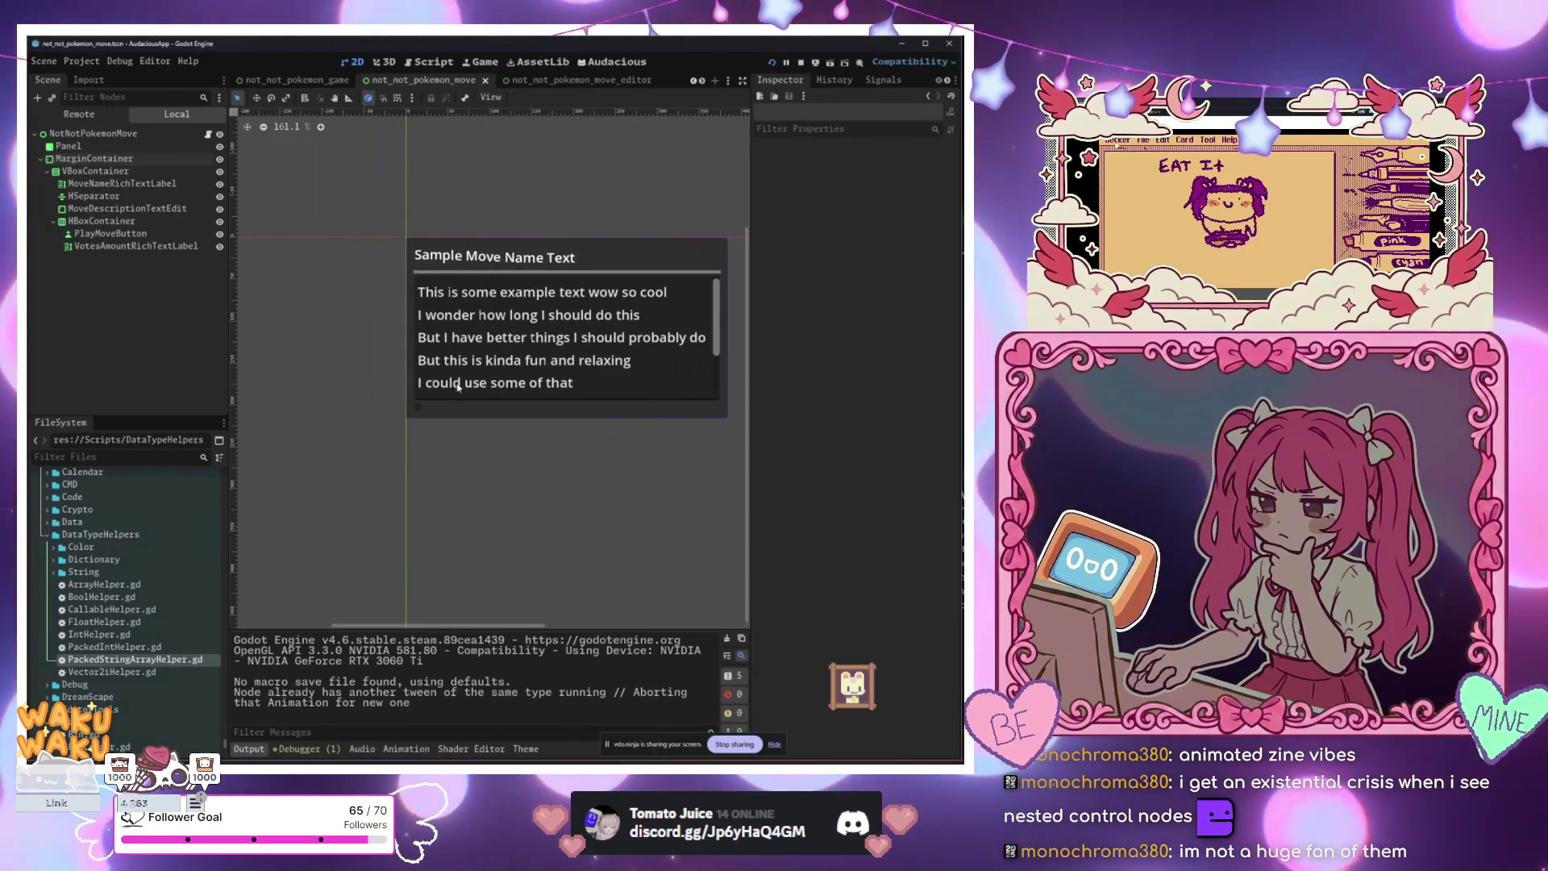
# - Run the game, close it, and switch to the not_not_pokemon_move_editor scene
pyautogui.press('F5')
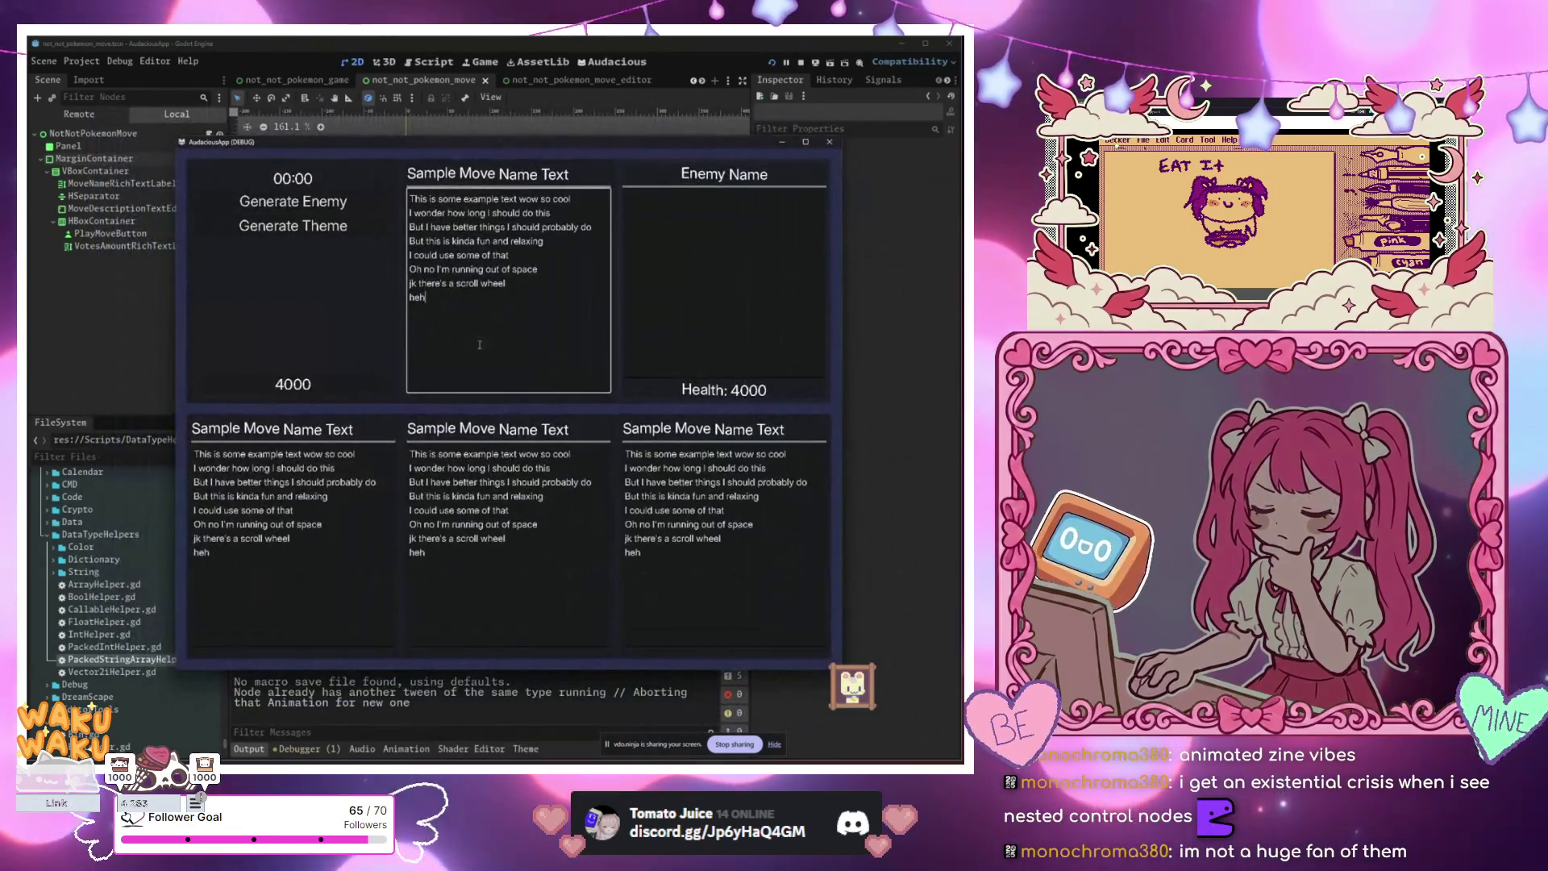
pyautogui.click(829, 142)
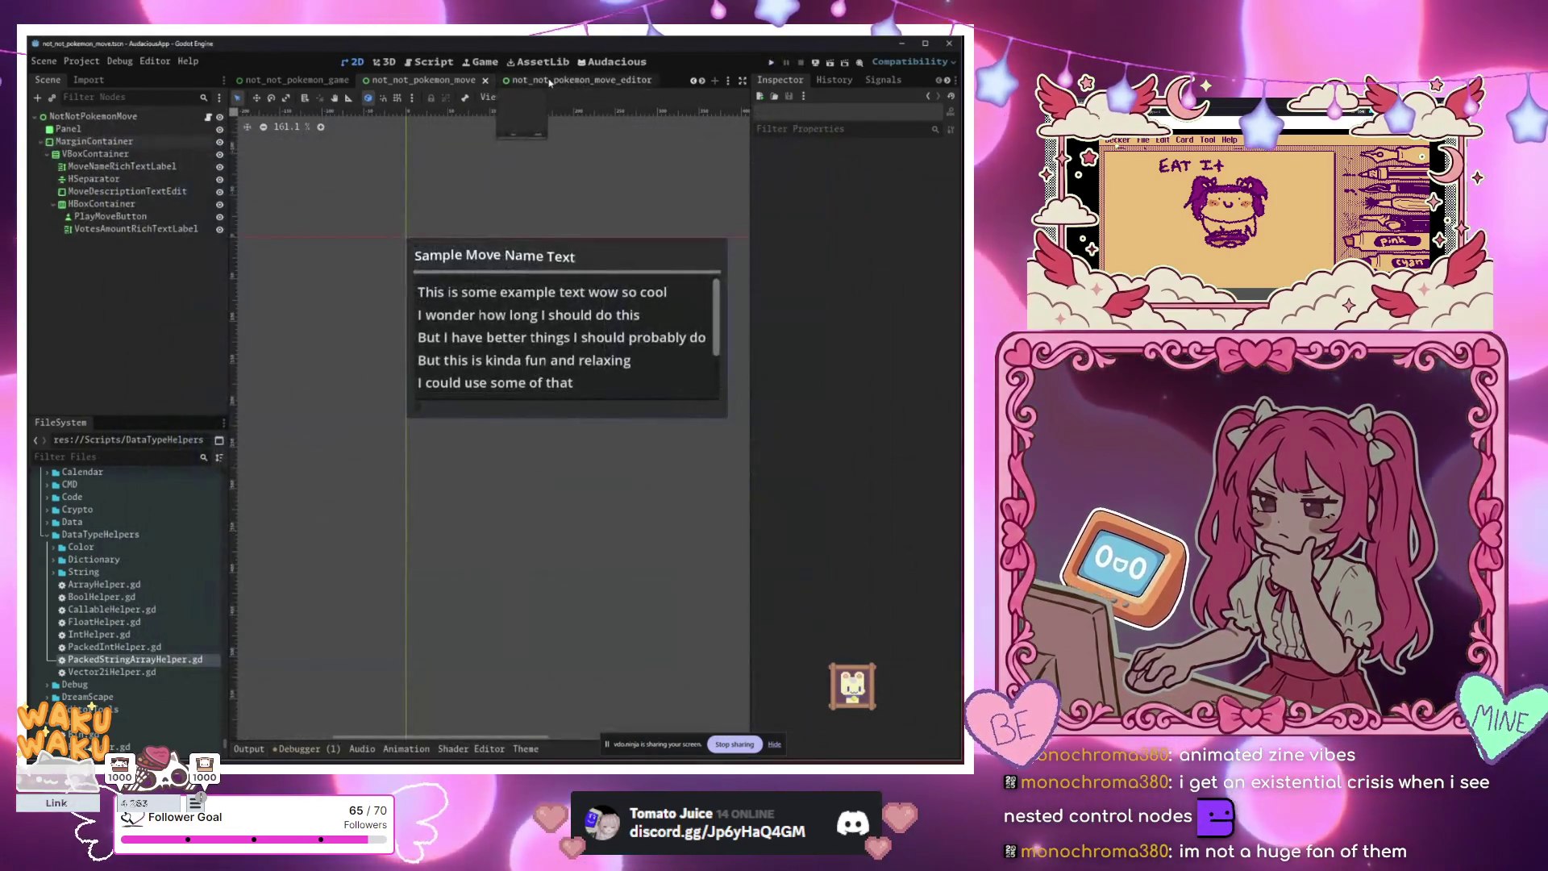
pyautogui.click(524, 80)
pyautogui.rightClick(550, 81)
pyautogui.click(598, 158)
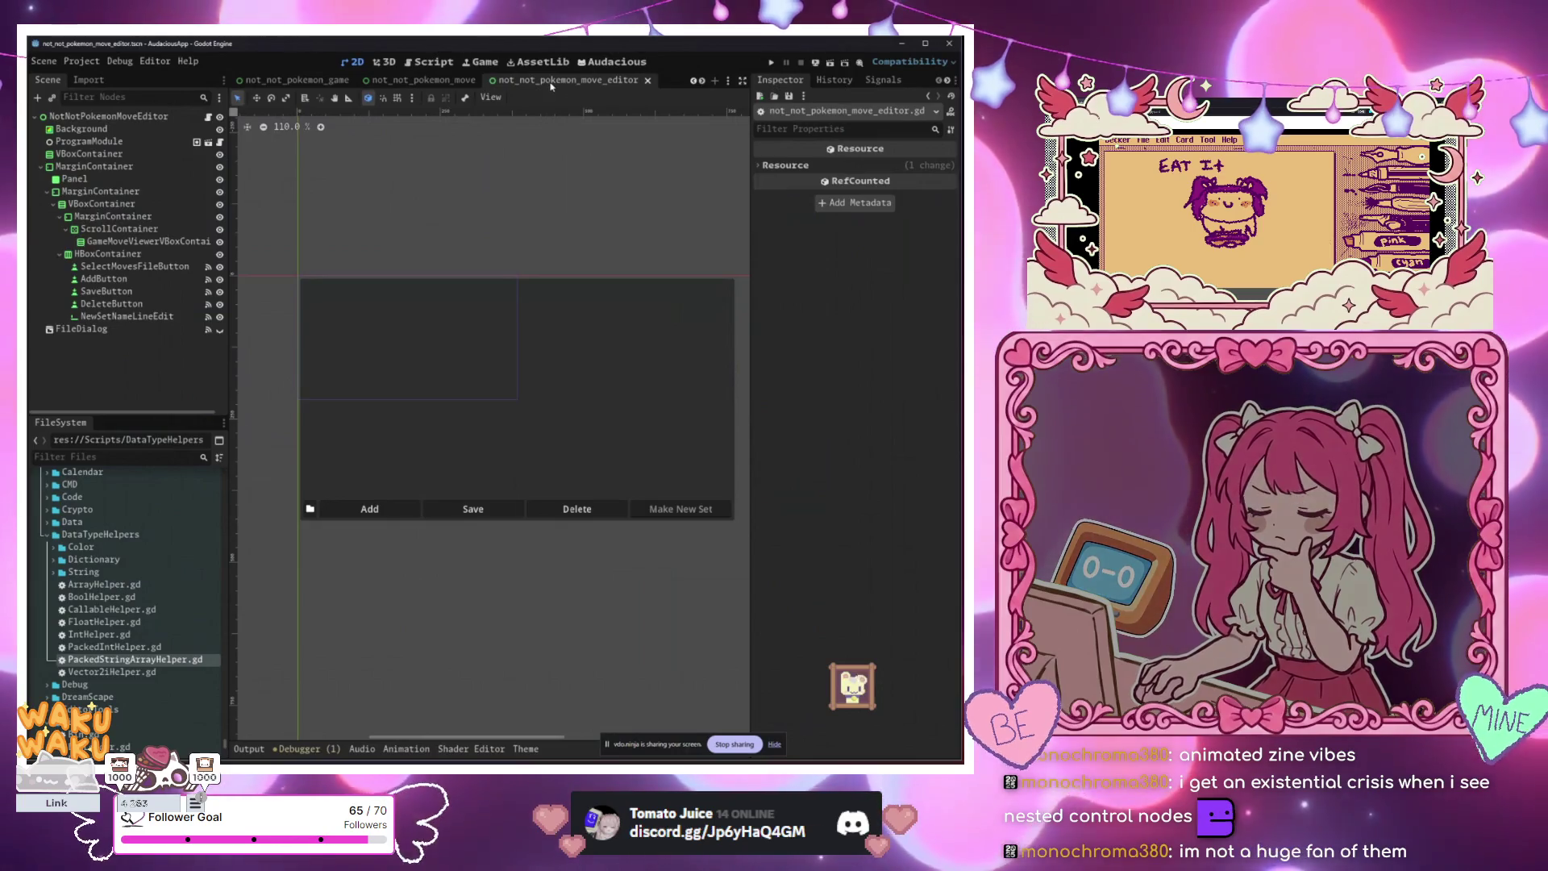
# - Run the move editor scene and load the Veggies move set from the file picker
pyautogui.rightClick(545, 85)
pyautogui.click(588, 151)
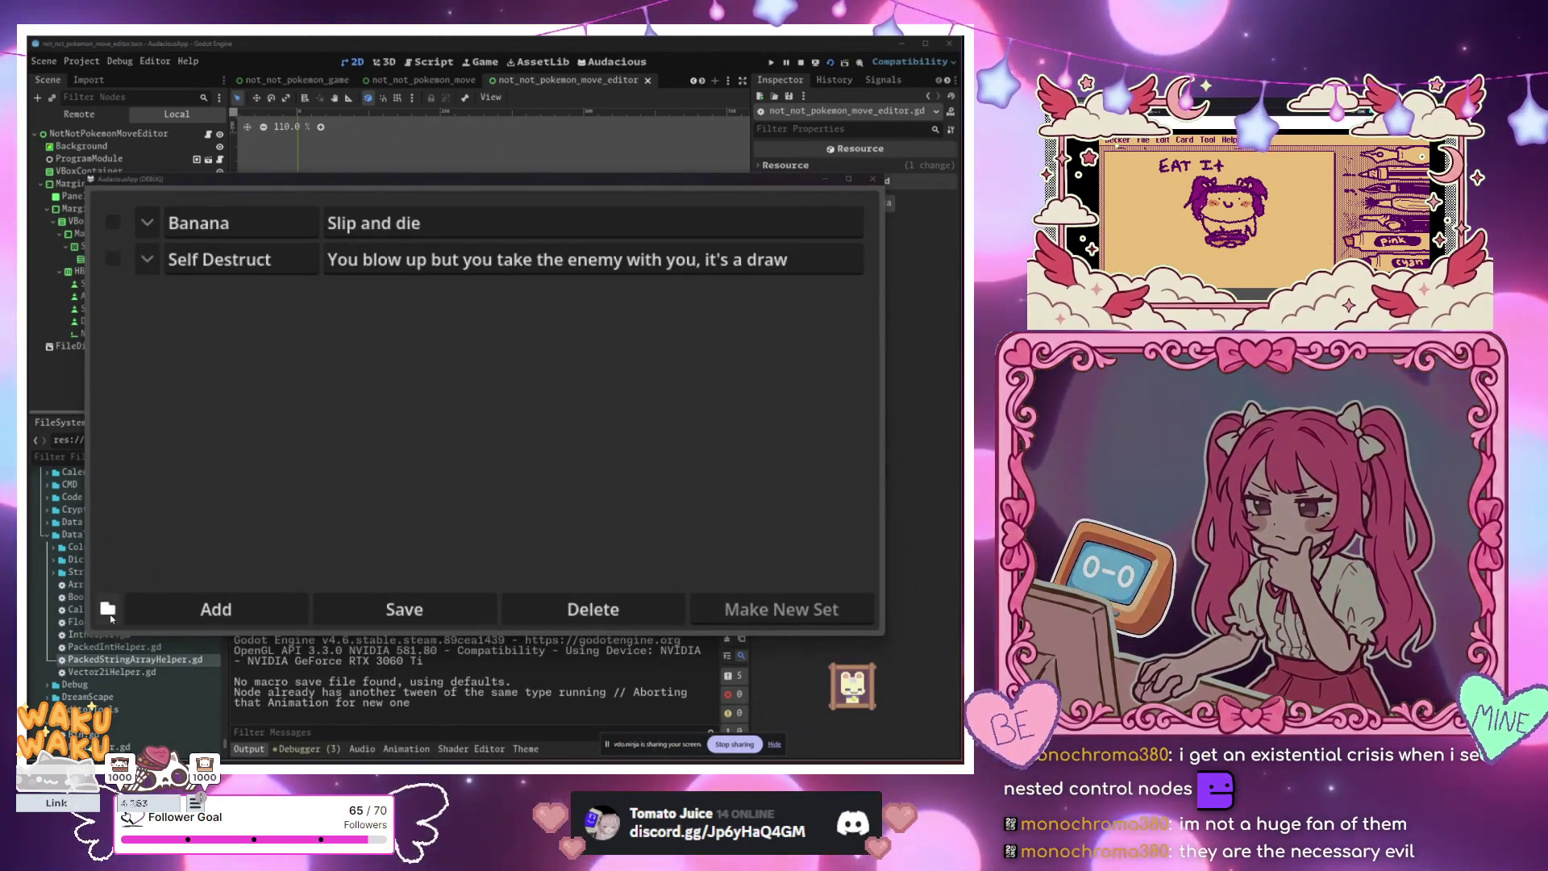
pyautogui.click(108, 611)
pyautogui.doubleClick(276, 310)
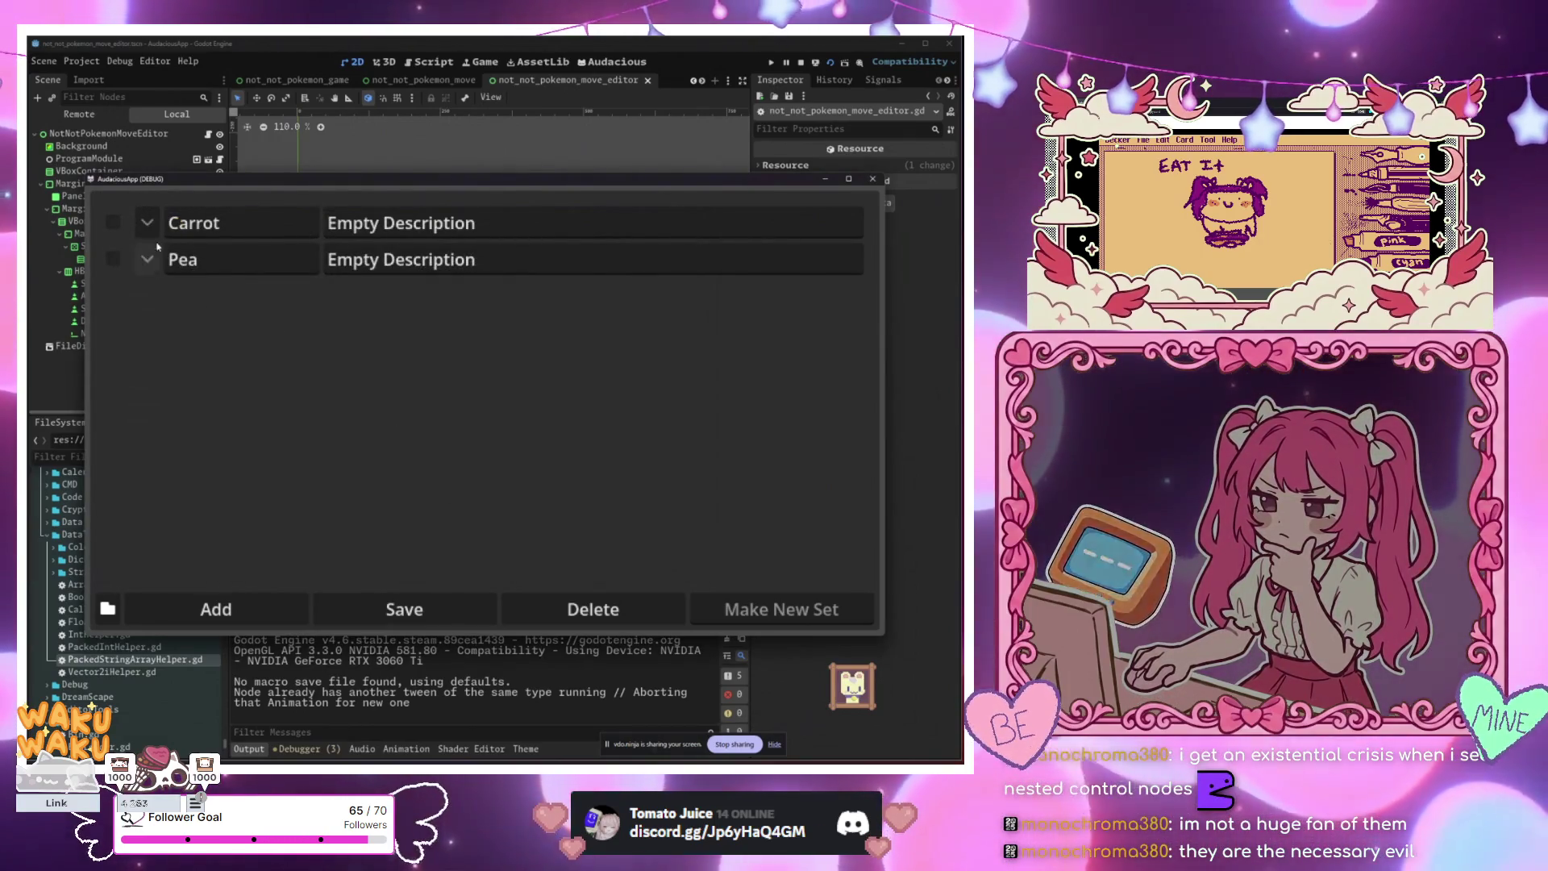
# - Load the not_not_pokemon_moves set, close the game, and return to the not_not_pokemon_move scene
pyautogui.click(108, 609)
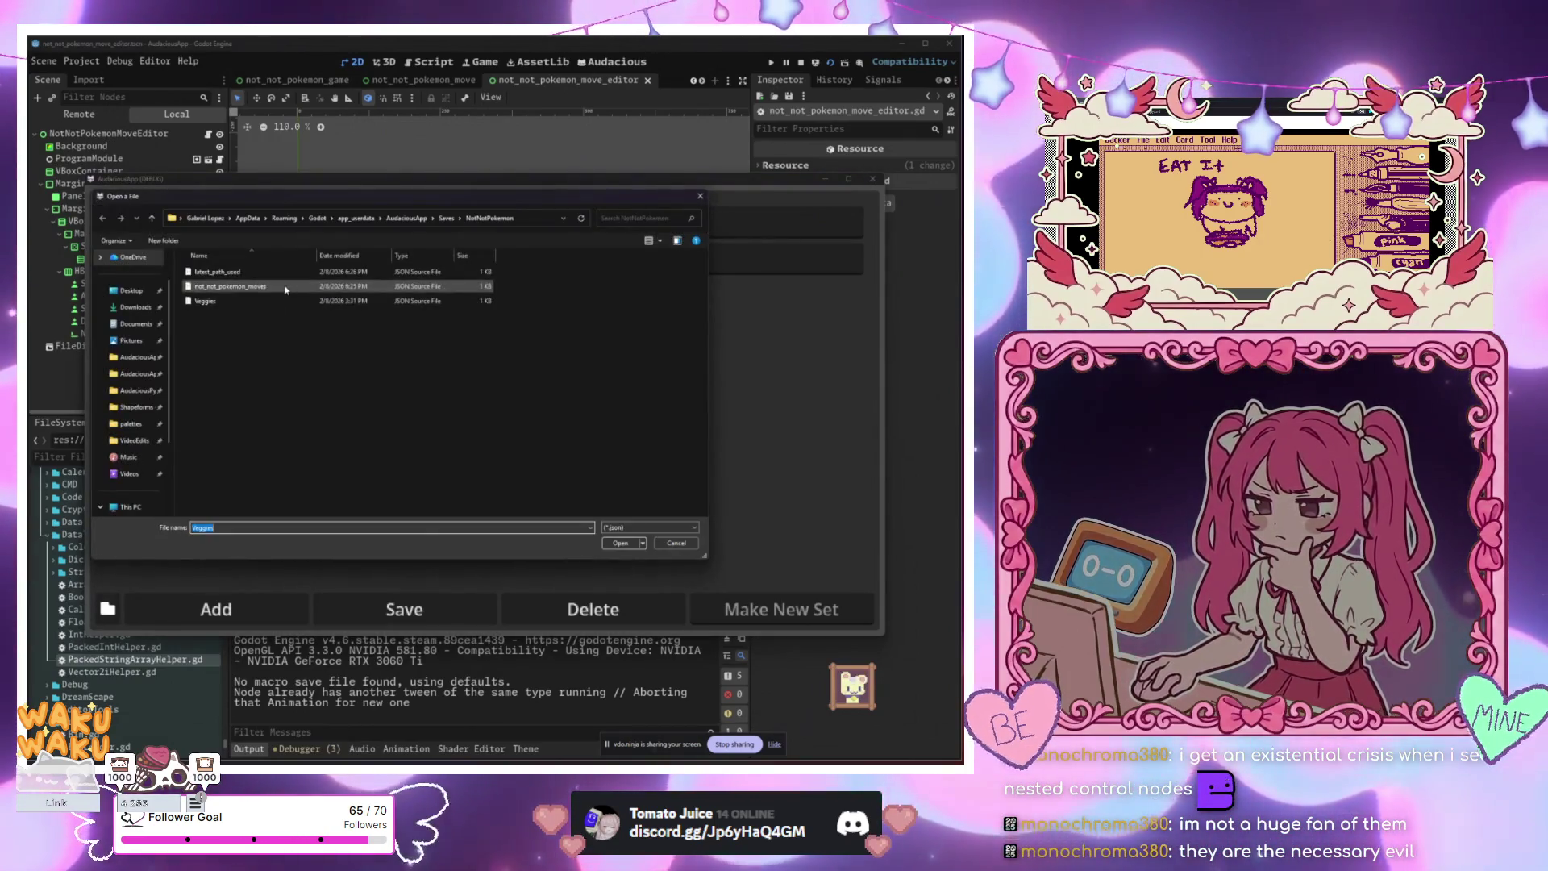
pyautogui.doubleClick(236, 289)
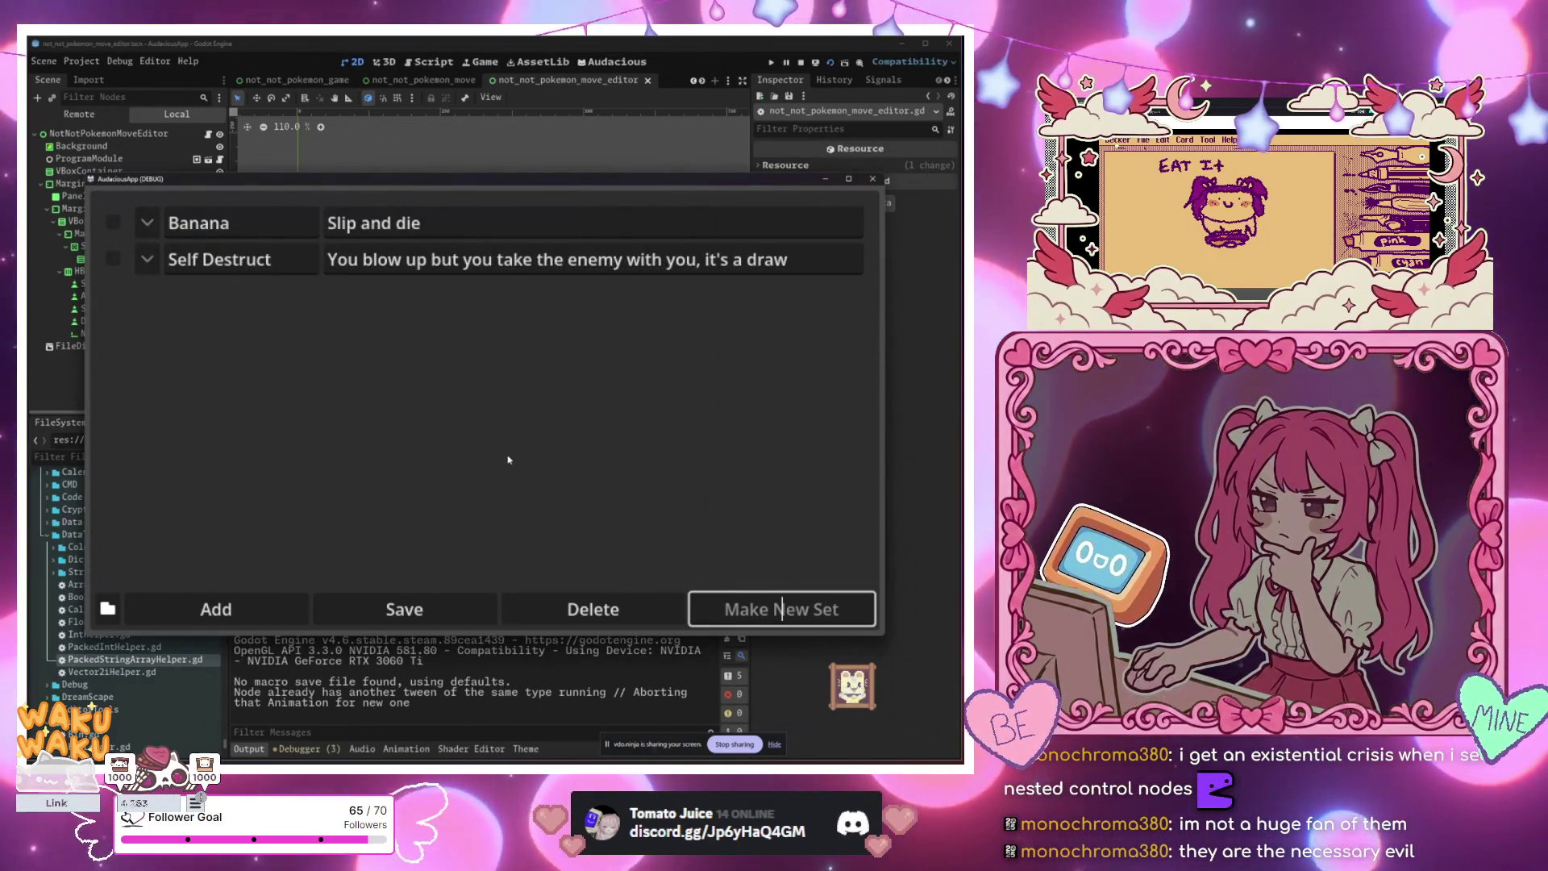
pyautogui.click(872, 179)
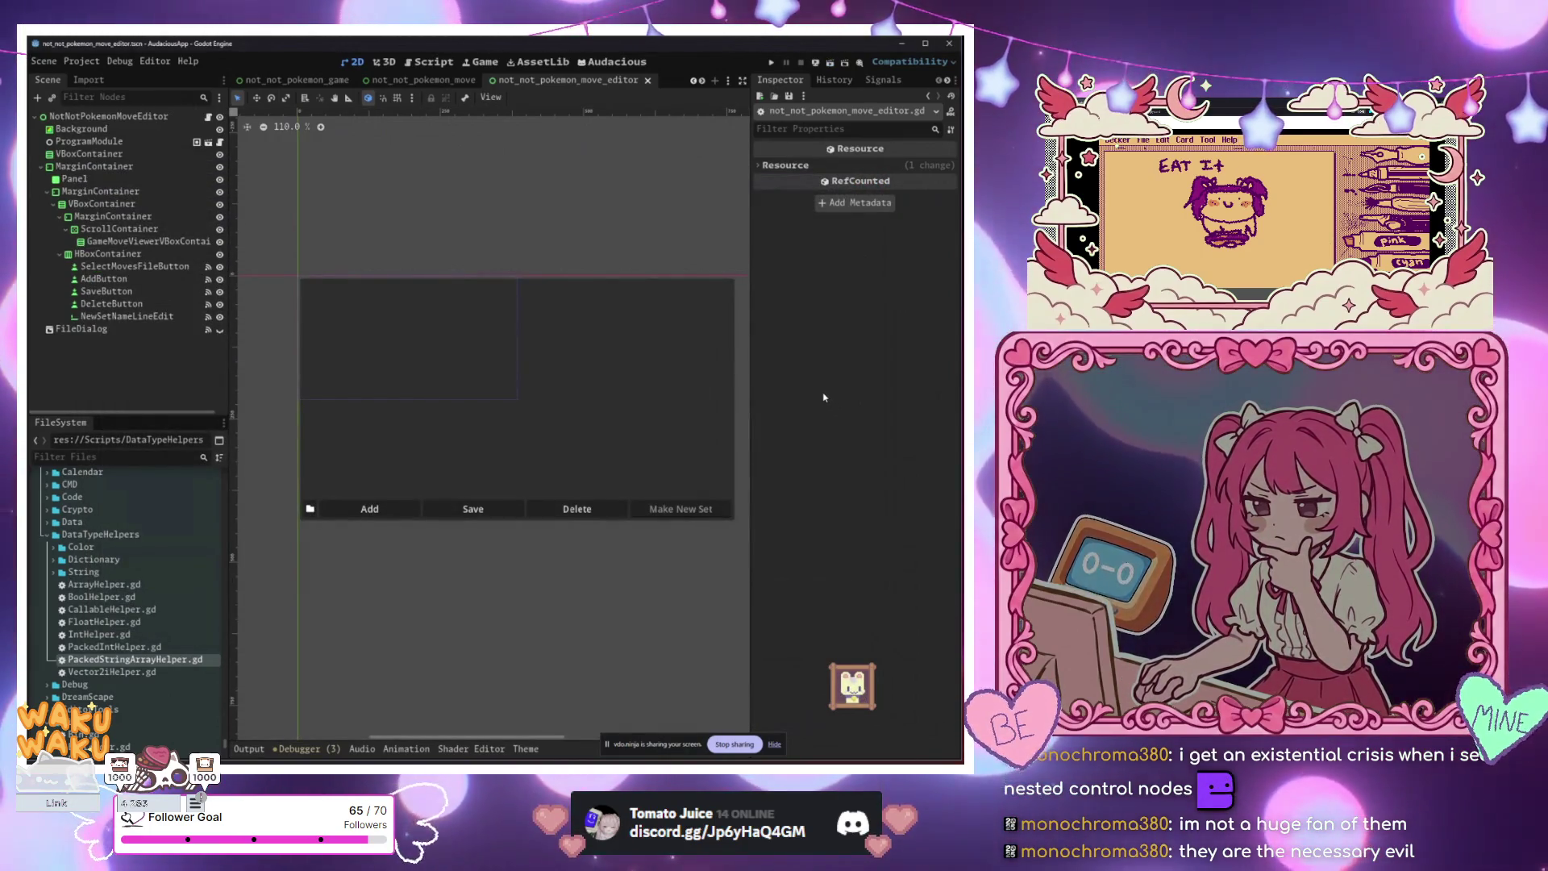
pyautogui.click(423, 80)
pyautogui.scroll(3, 373, 390)
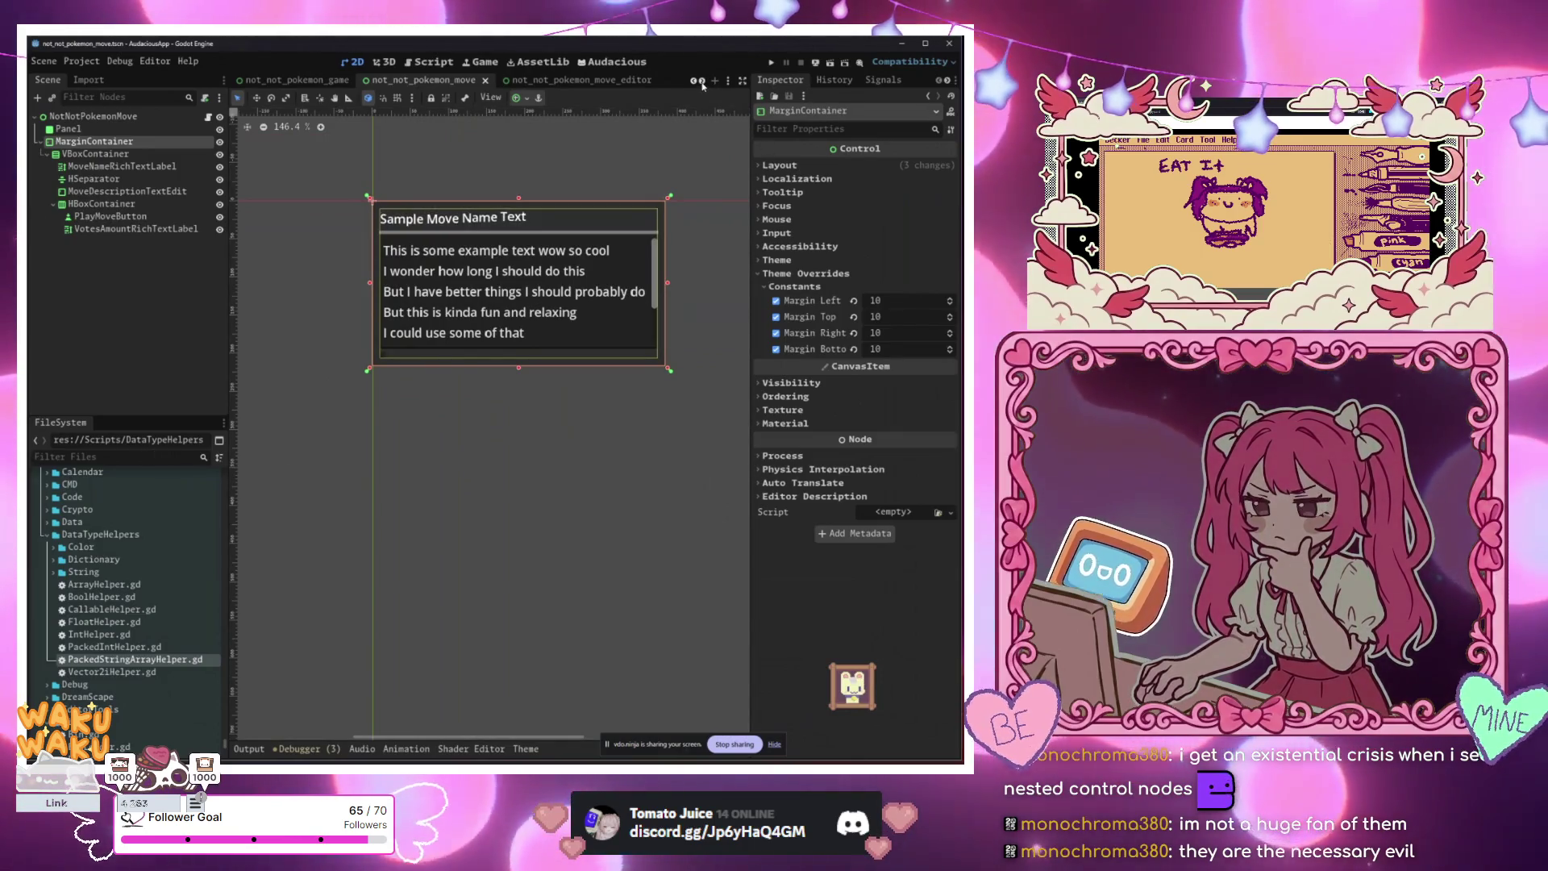
# - Switch to the glassmorphism_main_scene and deselect the ProgramModule node
pyautogui.click(484, 80)
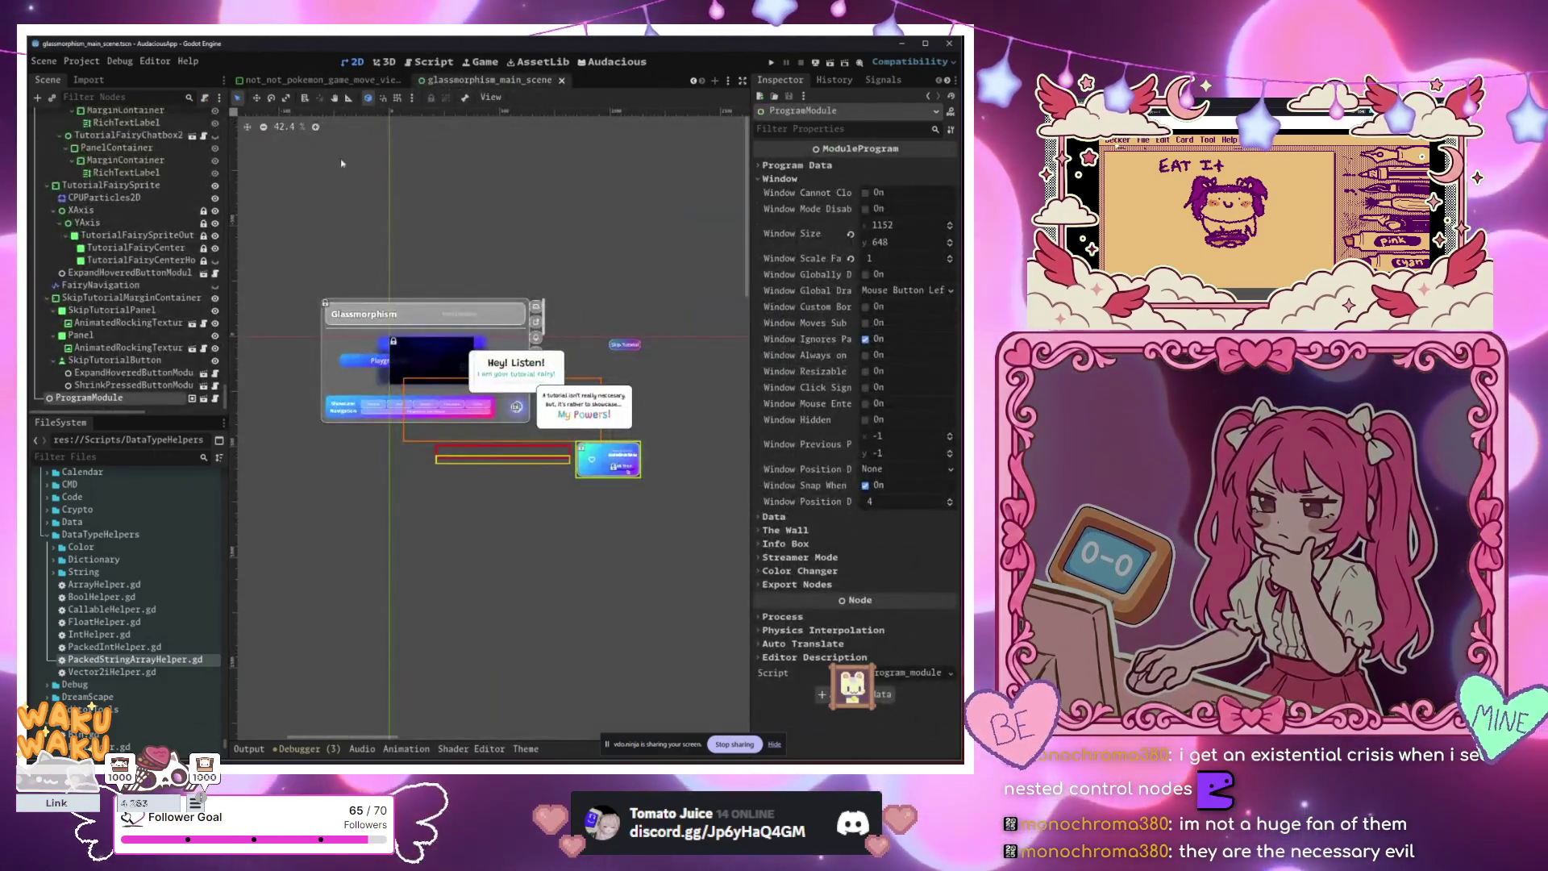
pyautogui.scroll(-5, 101, 308)
pyautogui.scroll(10, 101, 308)
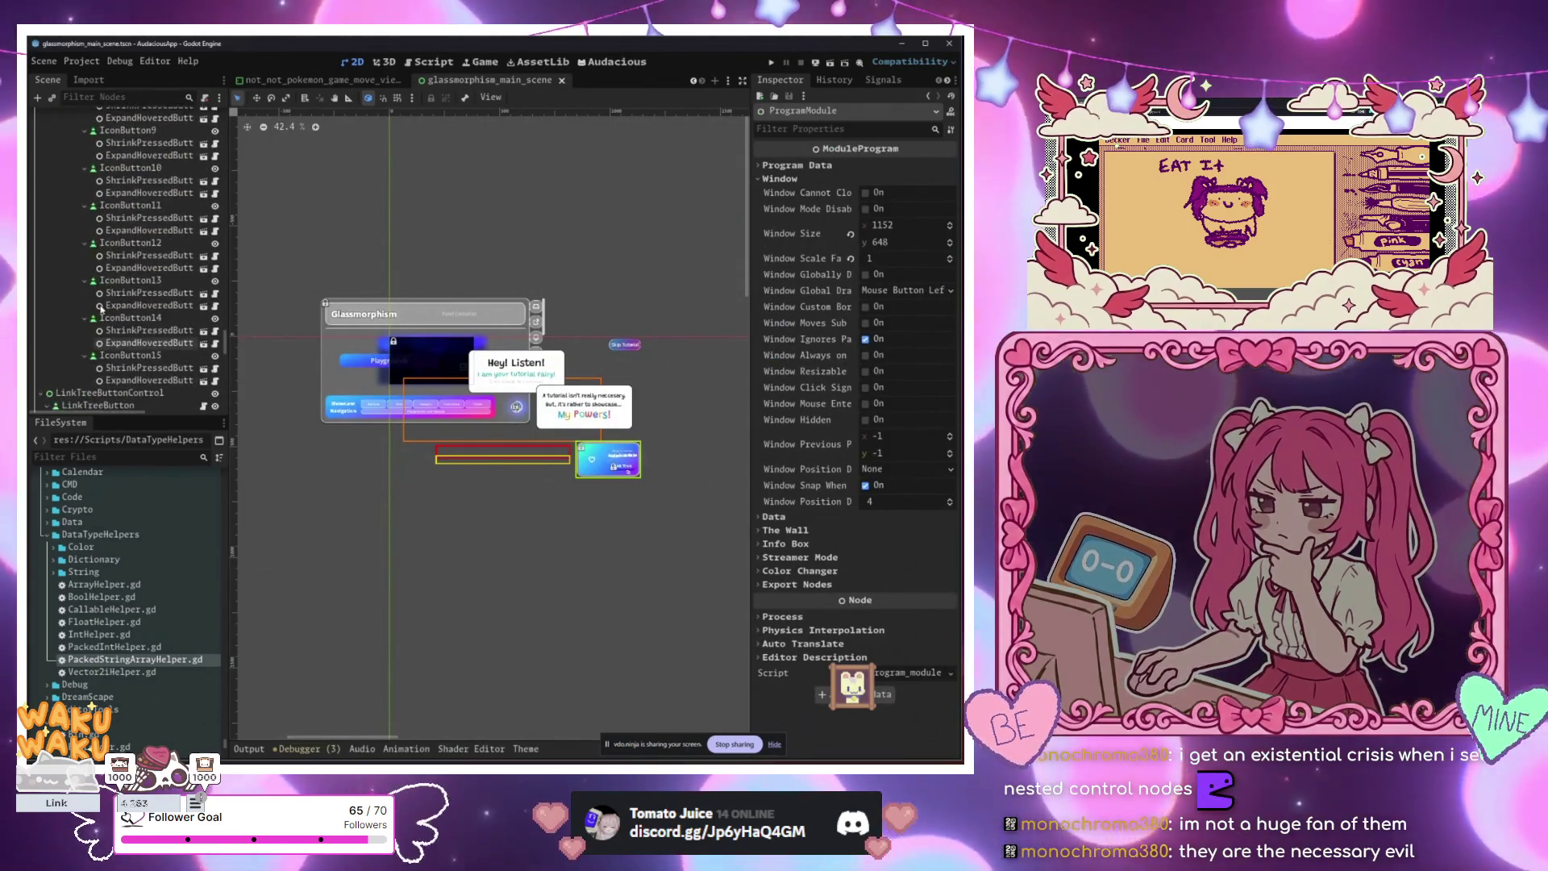
pyautogui.scroll(10, 101, 308)
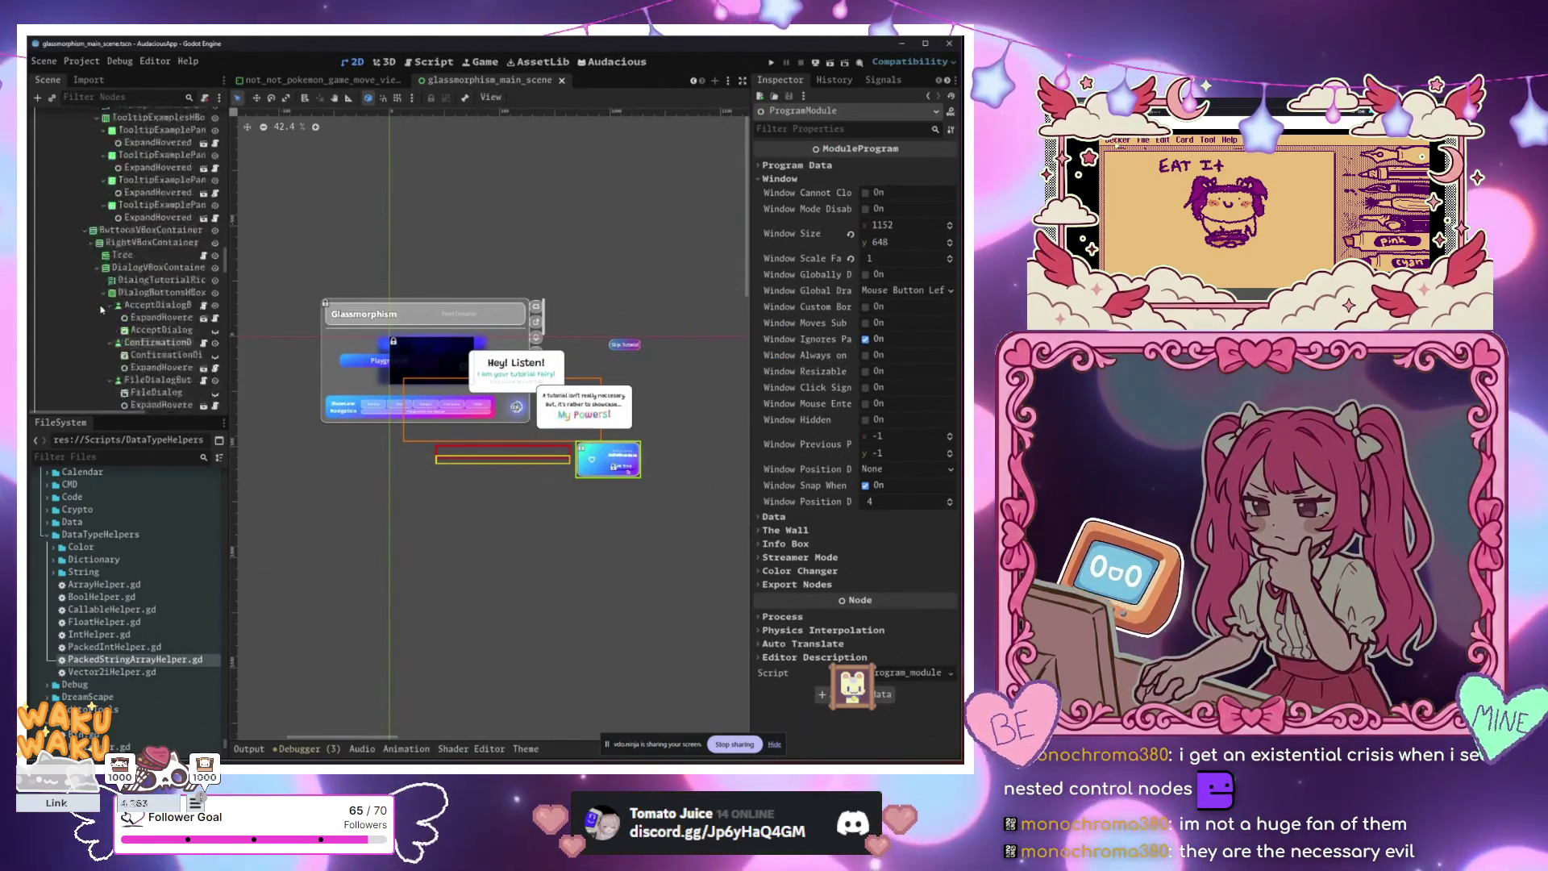
pyautogui.scroll(10, 92, 310)
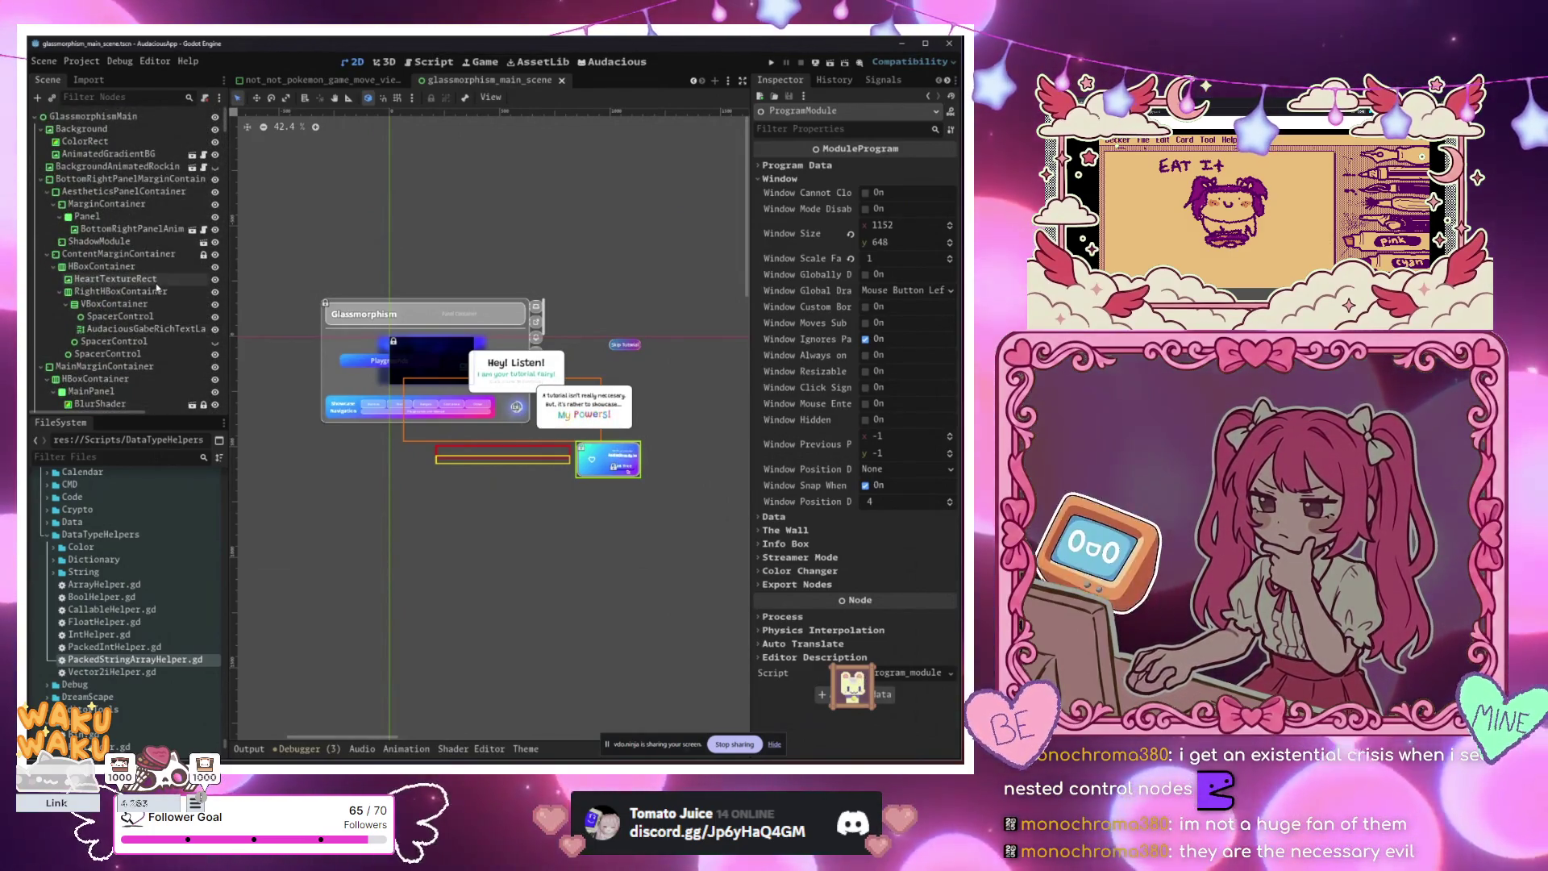
pyautogui.scroll(-10, 78, 286)
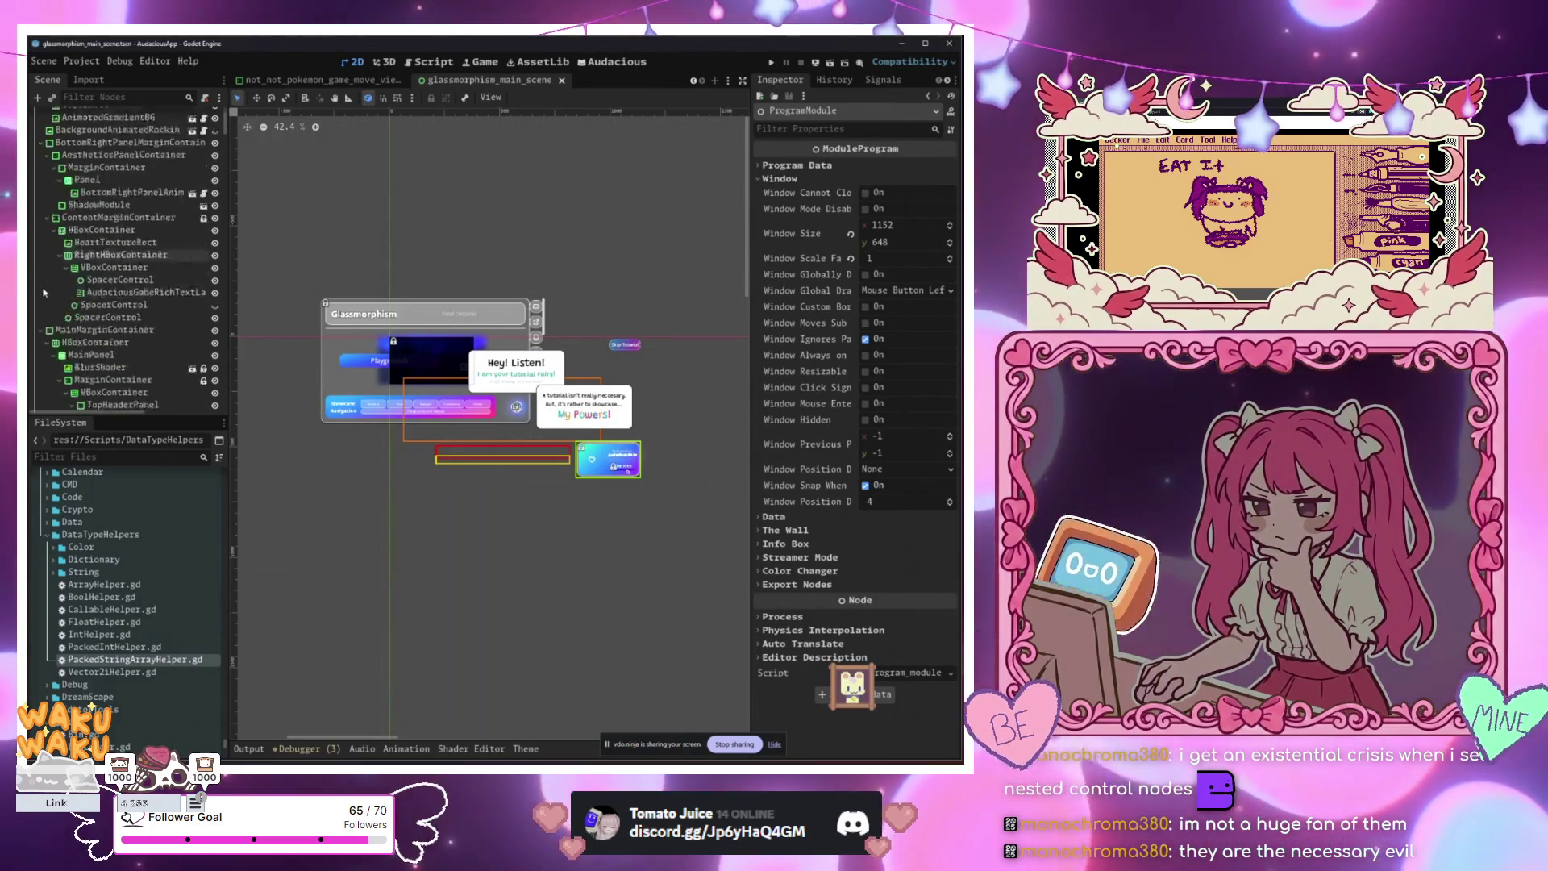
pyautogui.scroll(-15, 78, 286)
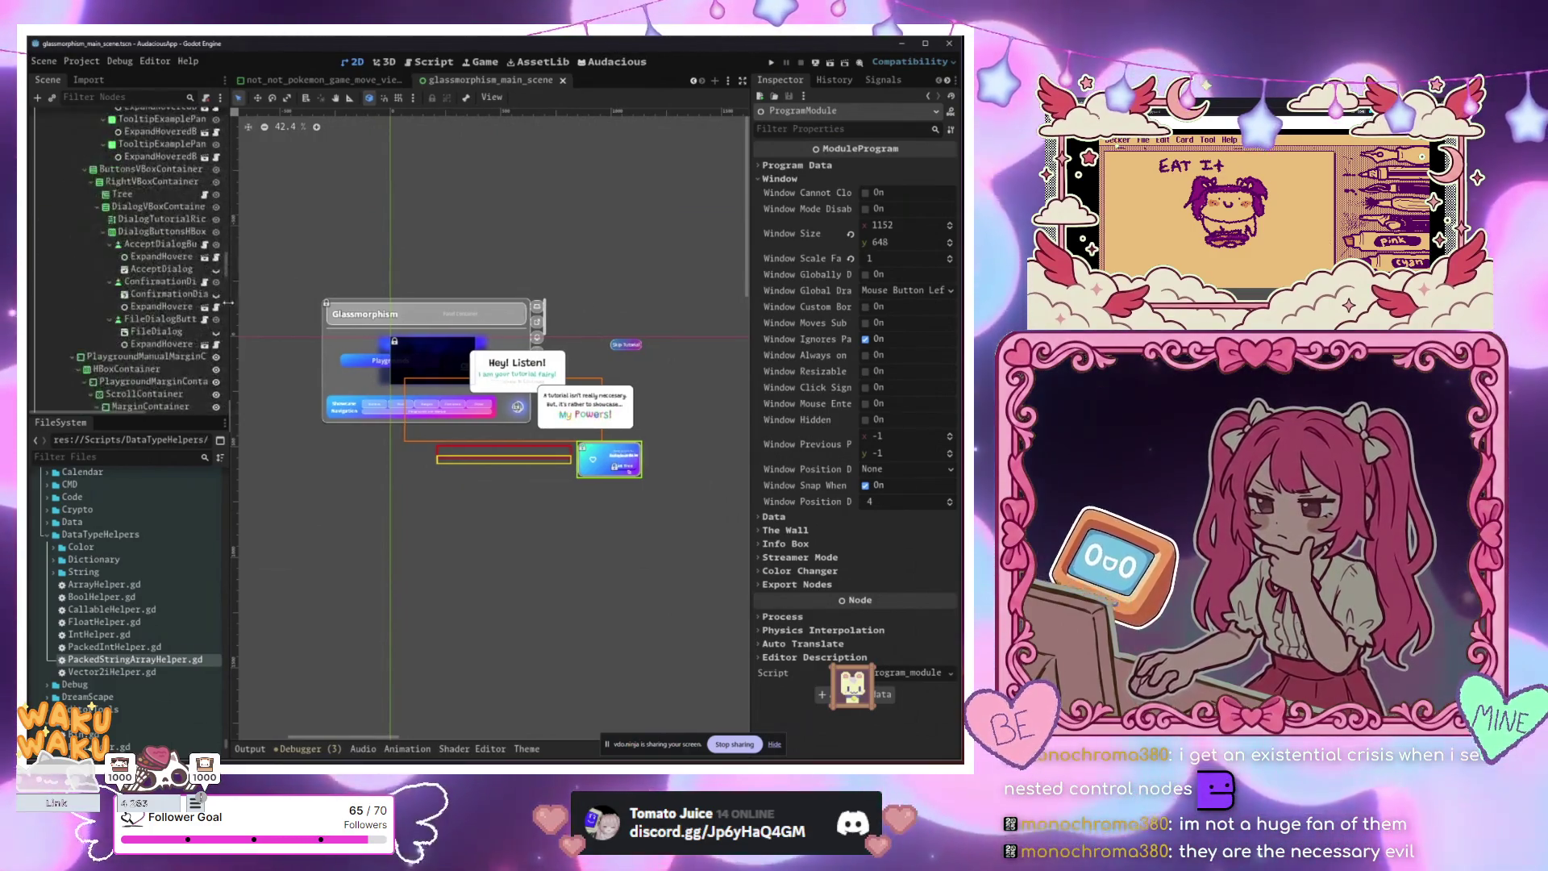
pyautogui.click(484, 201)
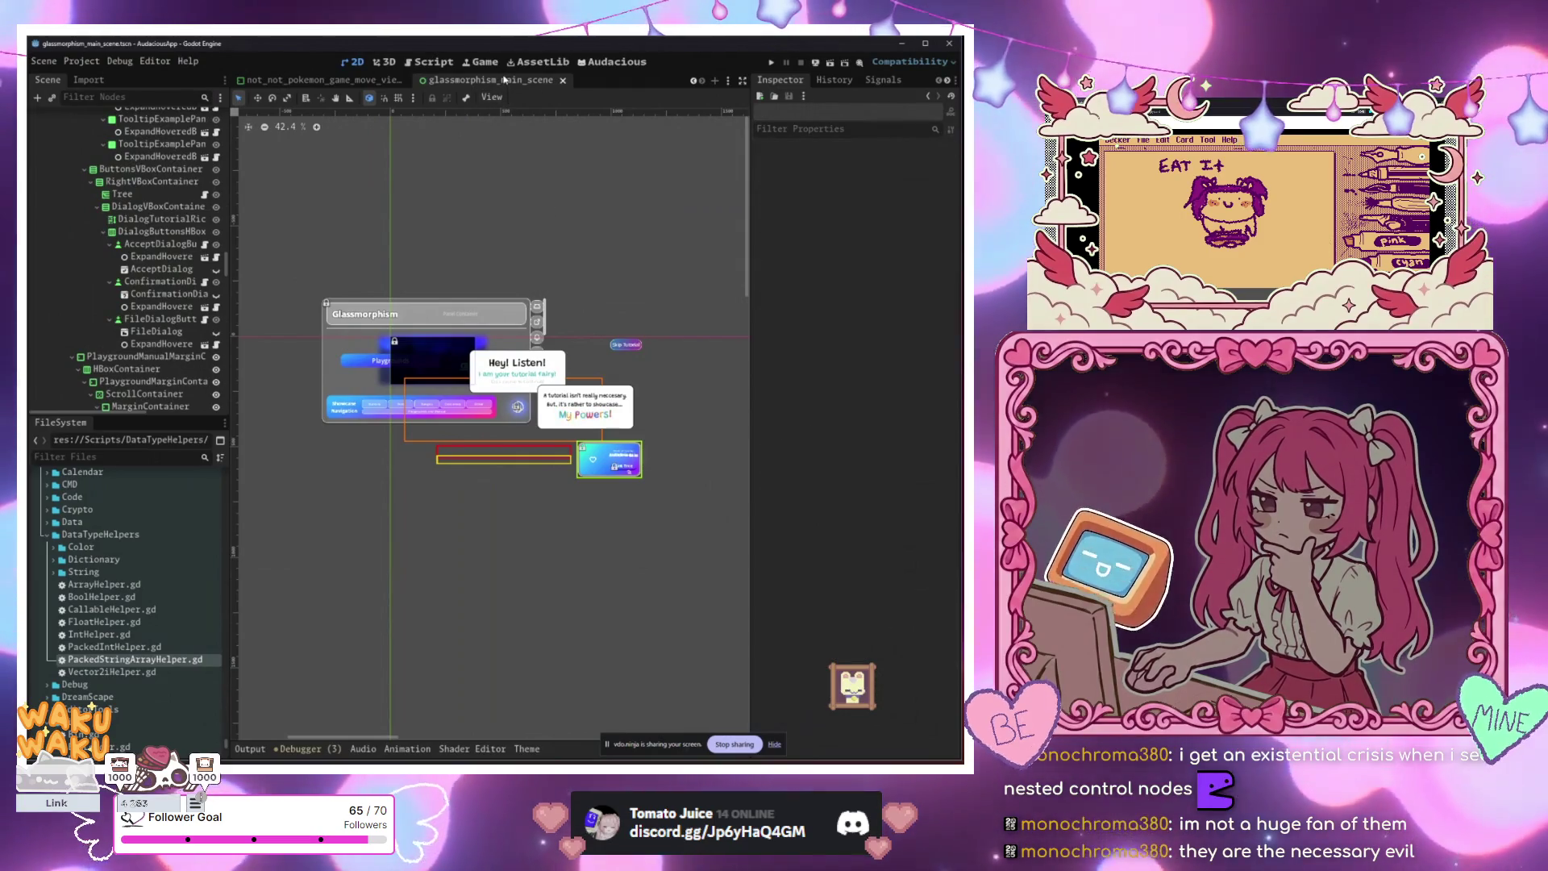
# - Check the scene tab's context menu without choosing anything, then run the project
pyautogui.rightClick(456, 81)
pyautogui.click(628, 234)
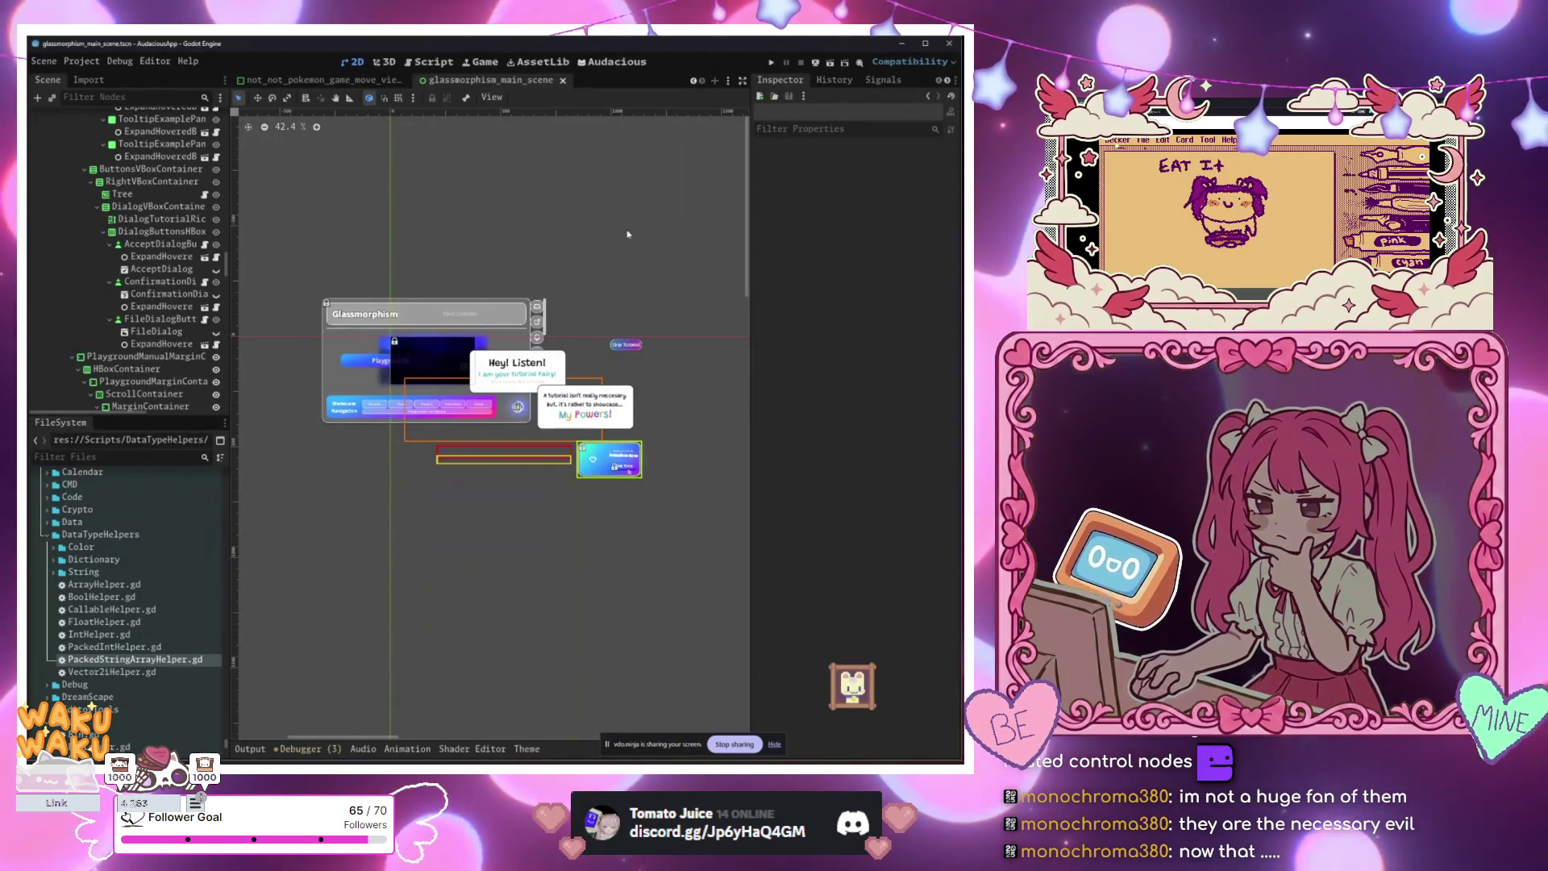
pyautogui.click(771, 62)
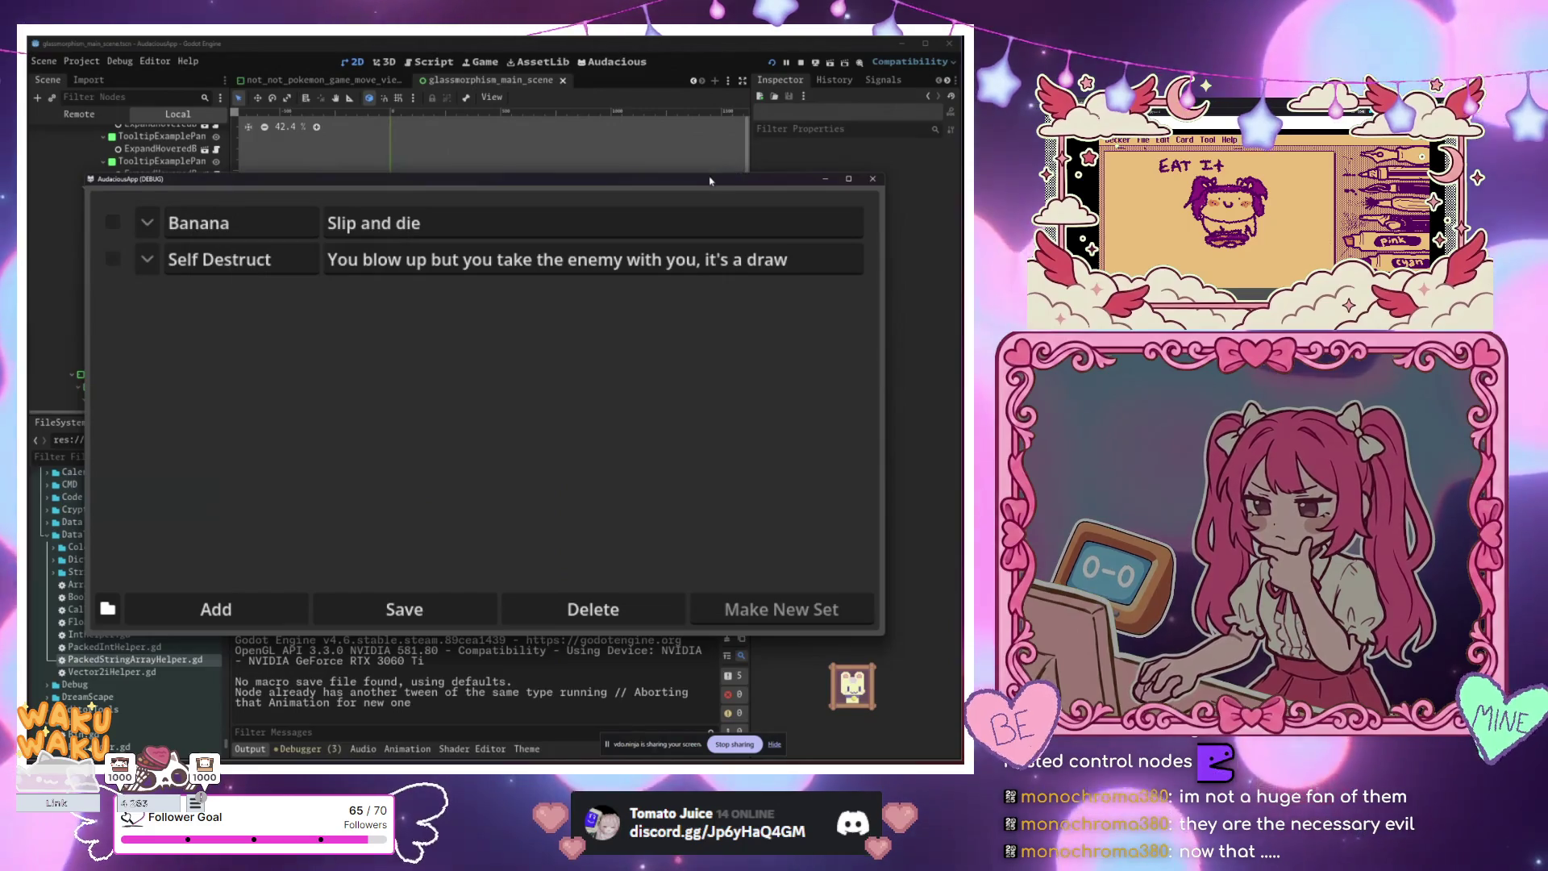
# - Stop the move editor, run the glassmorphism showcase, skip its tutorial and reposition the window
pyautogui.click(863, 181)
pyautogui.press('F5')
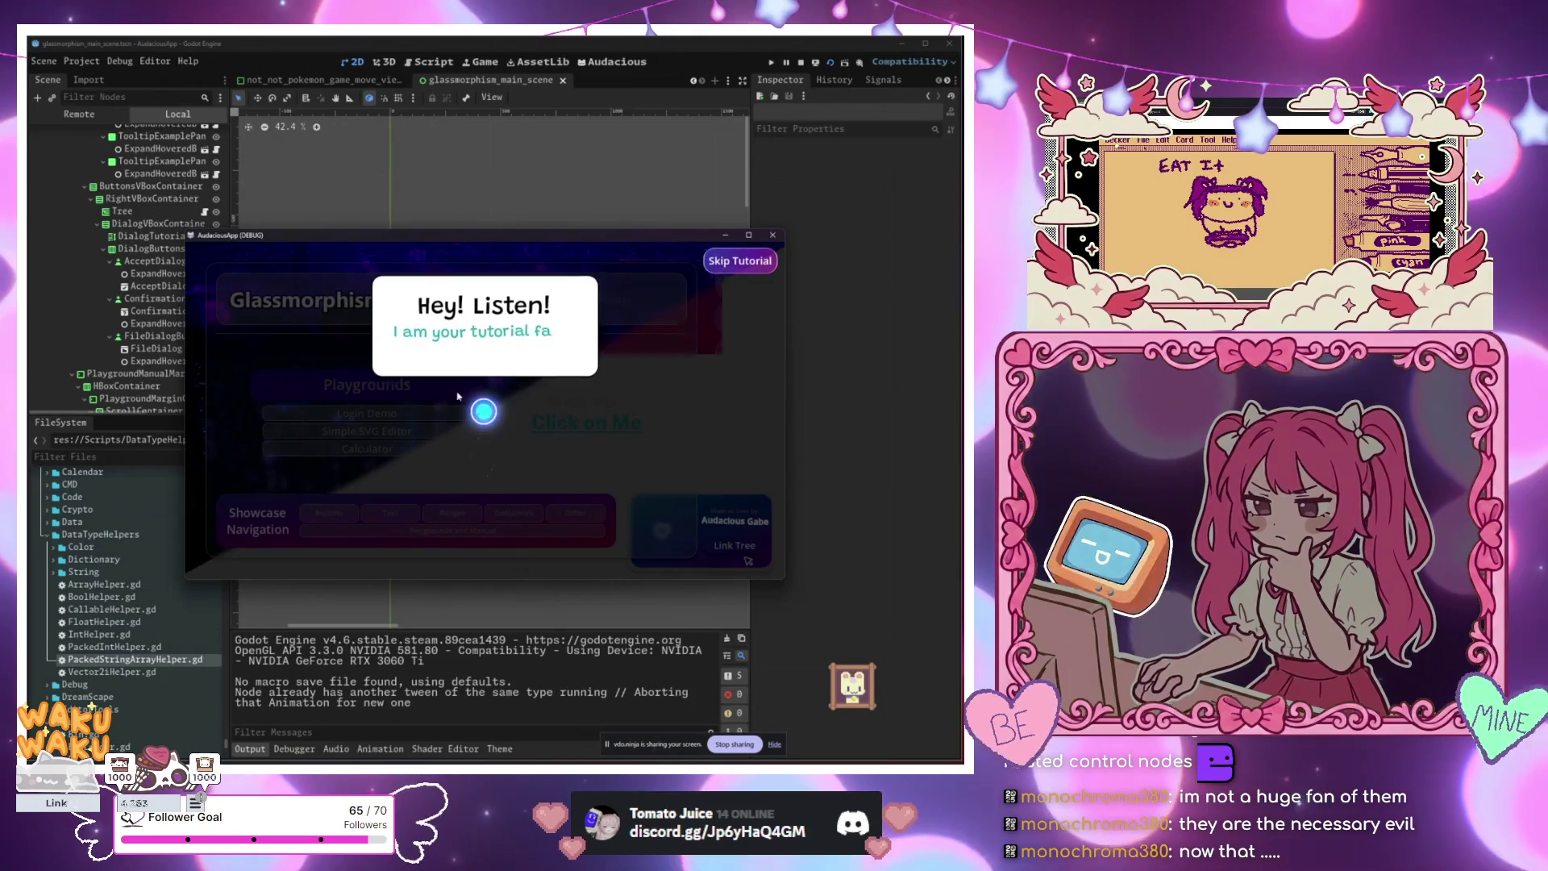
pyautogui.click(742, 262)
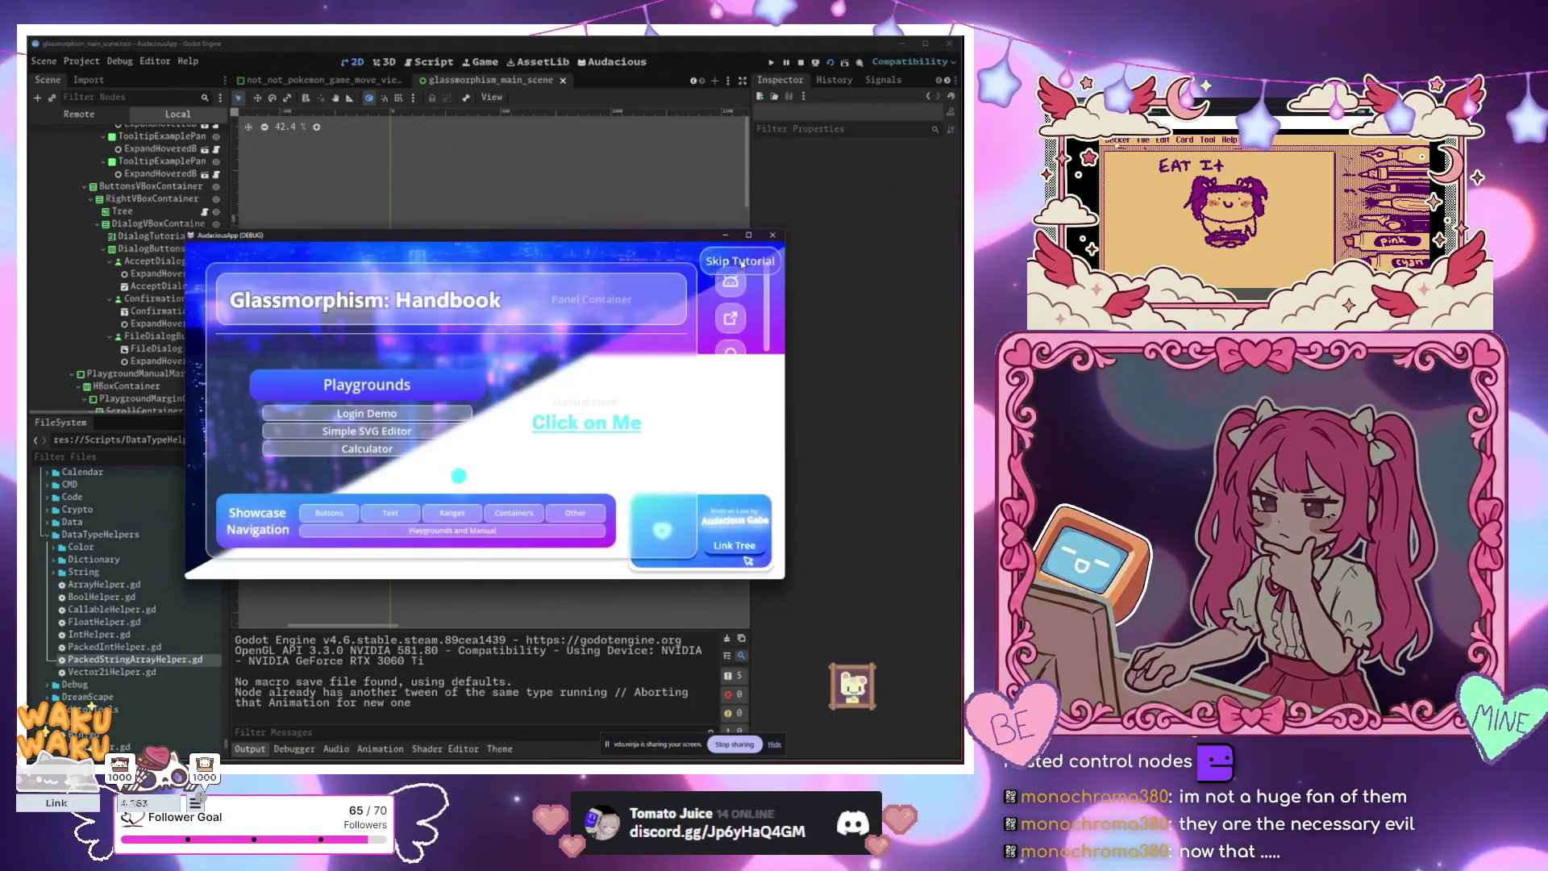
pyautogui.moveTo(383, 234)
pyautogui.mouseDown()
pyautogui.moveTo(661, 194)
pyautogui.moveTo(798, 285)
pyautogui.moveTo(384, 384)
pyautogui.moveTo(392, 122)
pyautogui.mouseUp()
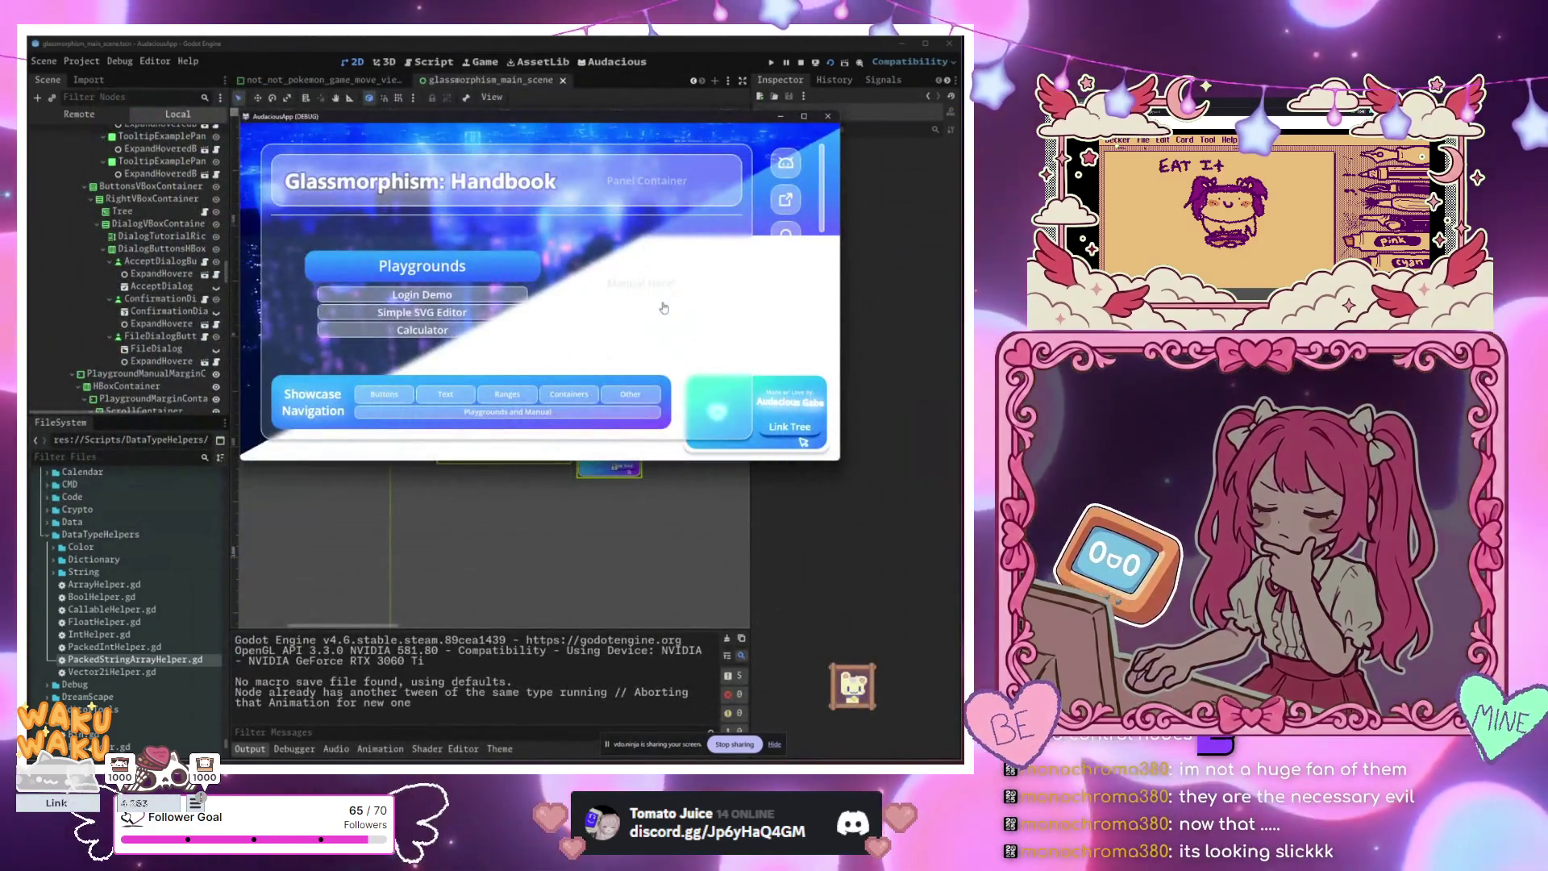
# - Visit the Login Demo, then browse the Buttons, Text, Ranges and Containers demo pages
pyautogui.click(423, 295)
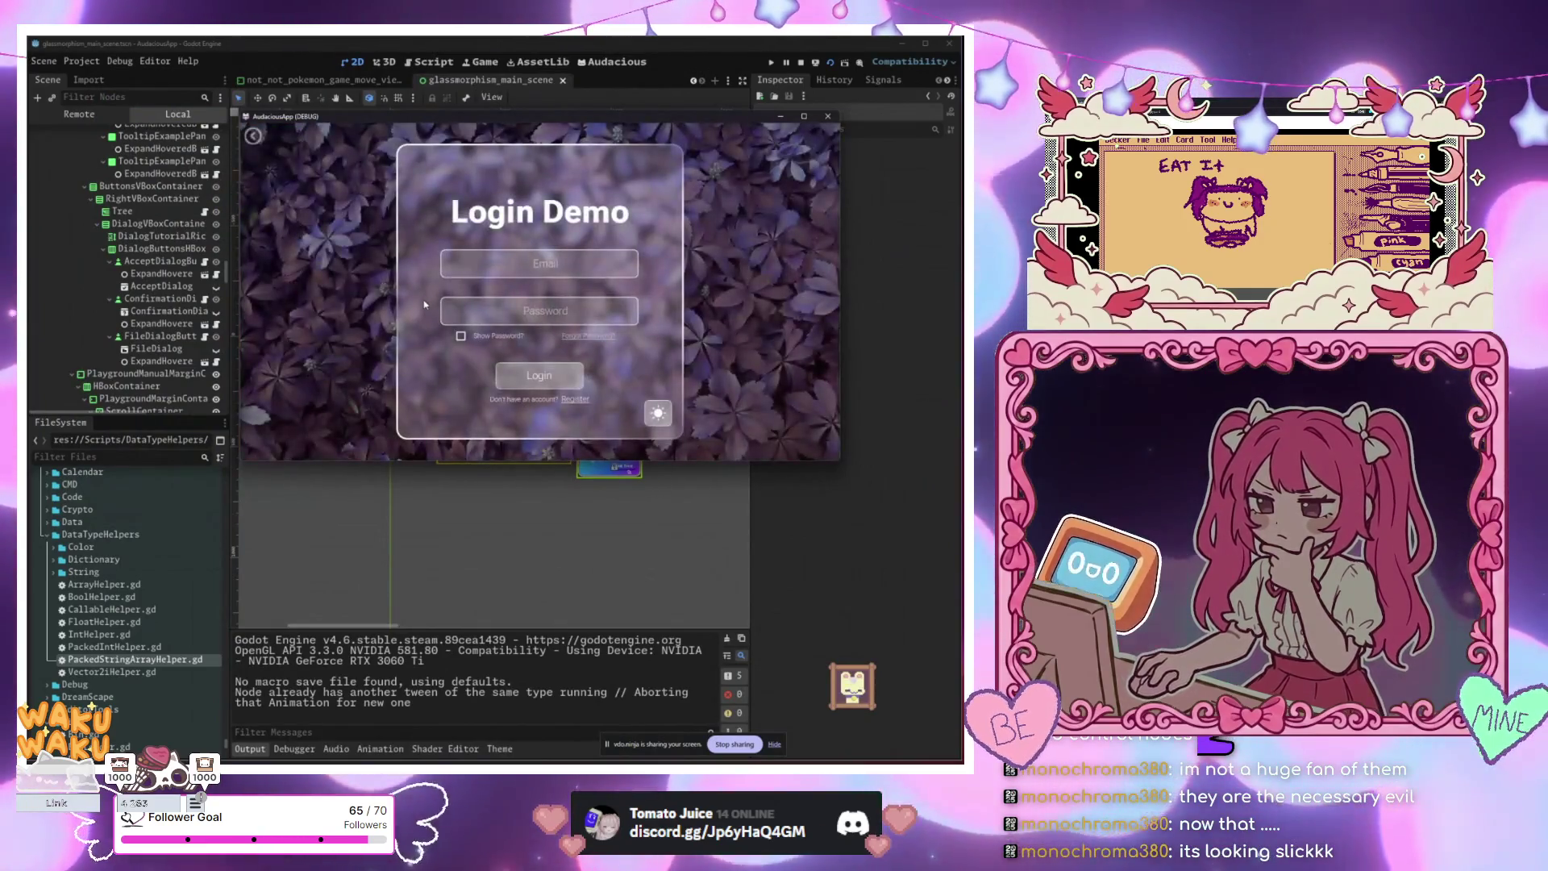
pyautogui.click(252, 137)
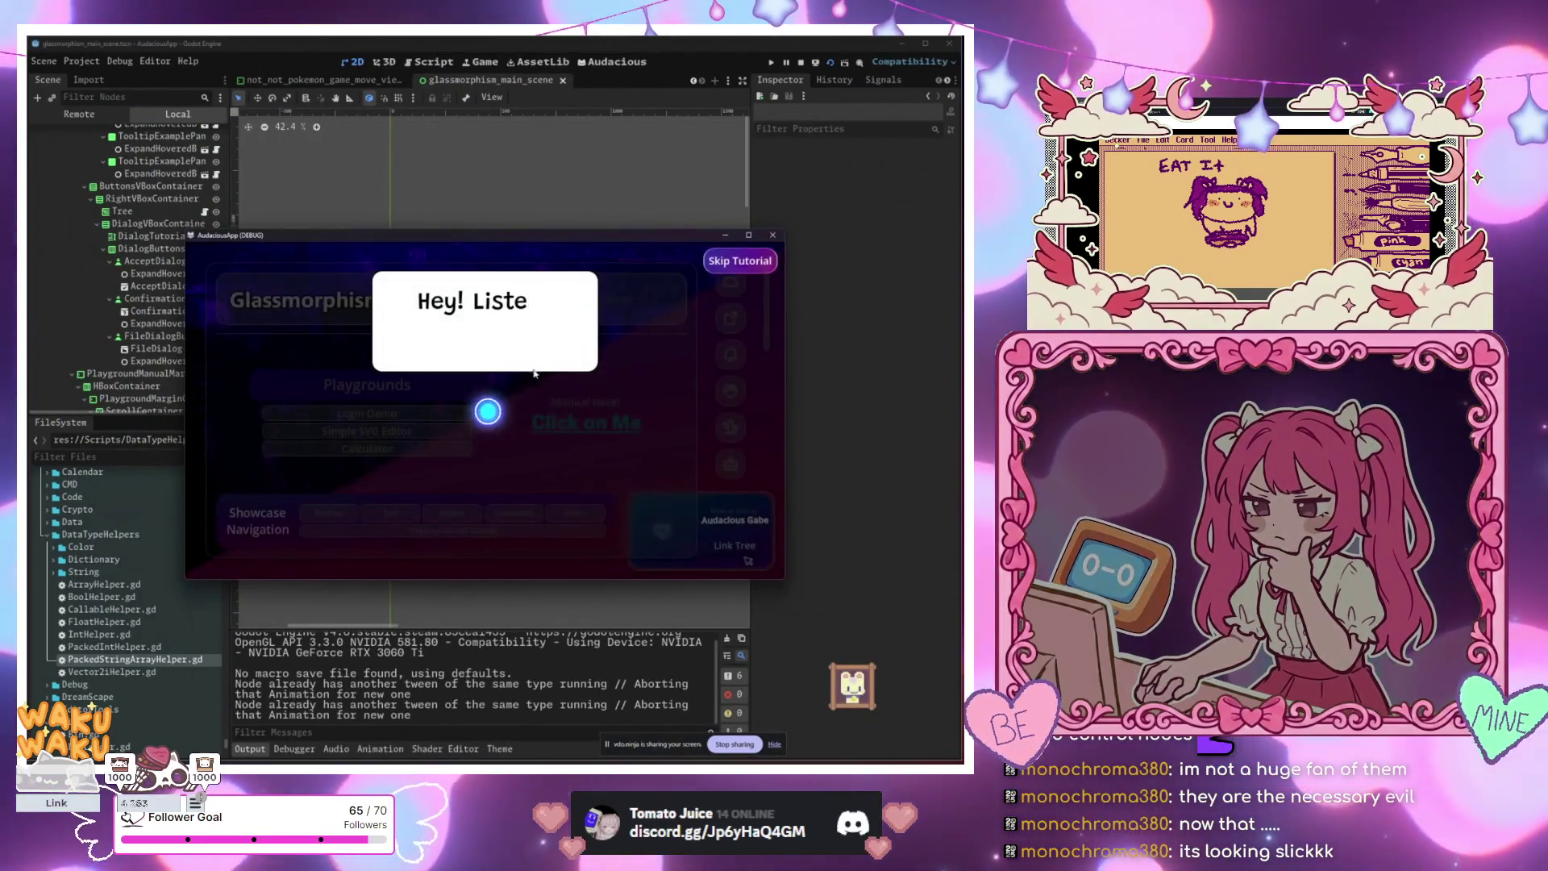
pyautogui.click(758, 275)
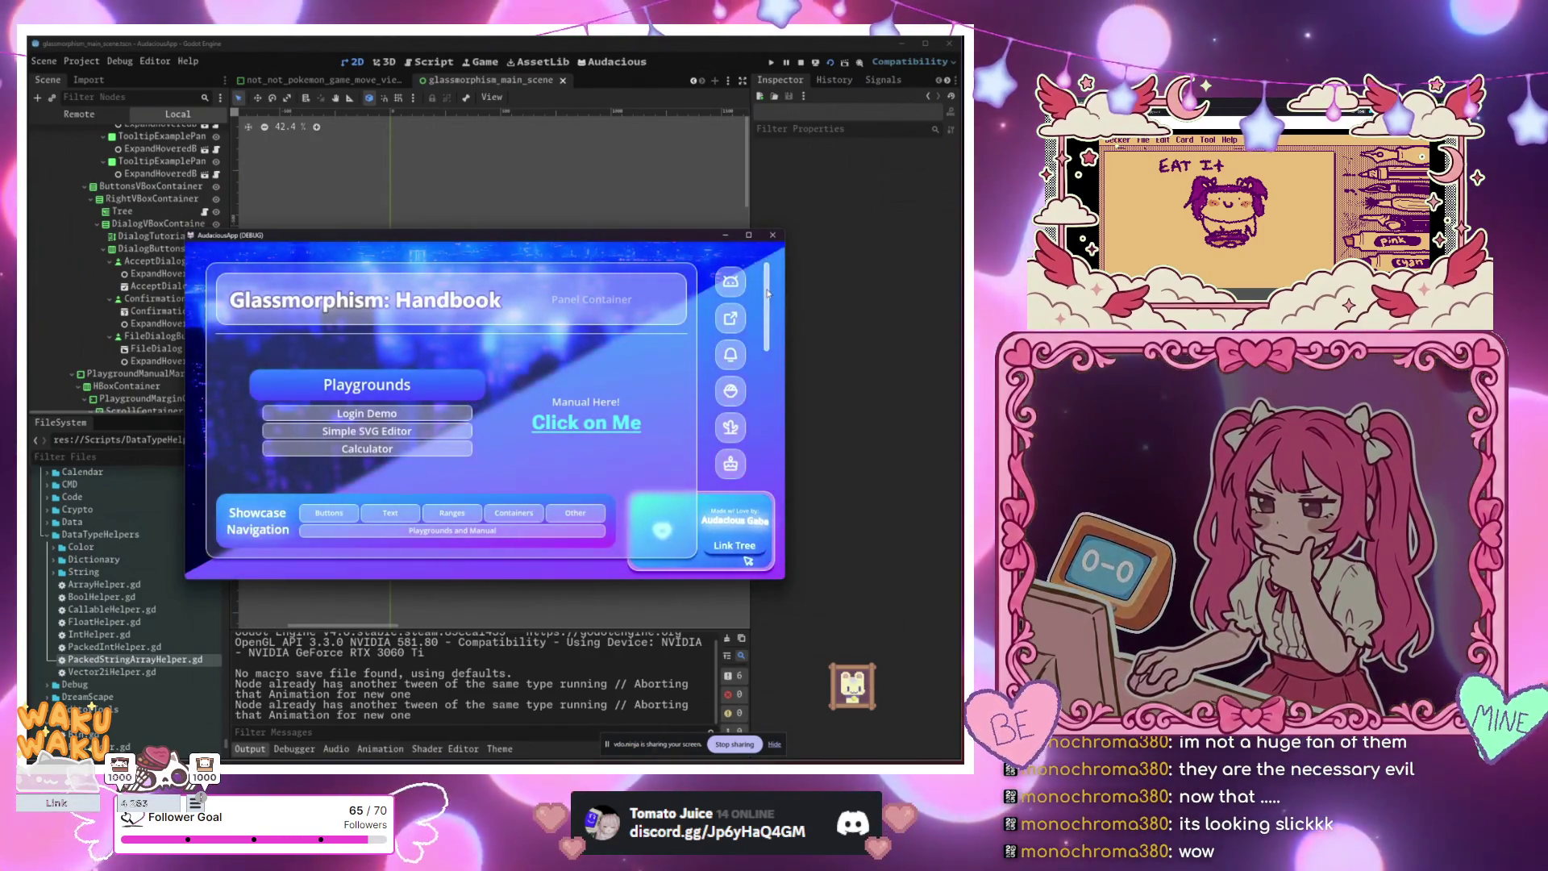
pyautogui.click(328, 512)
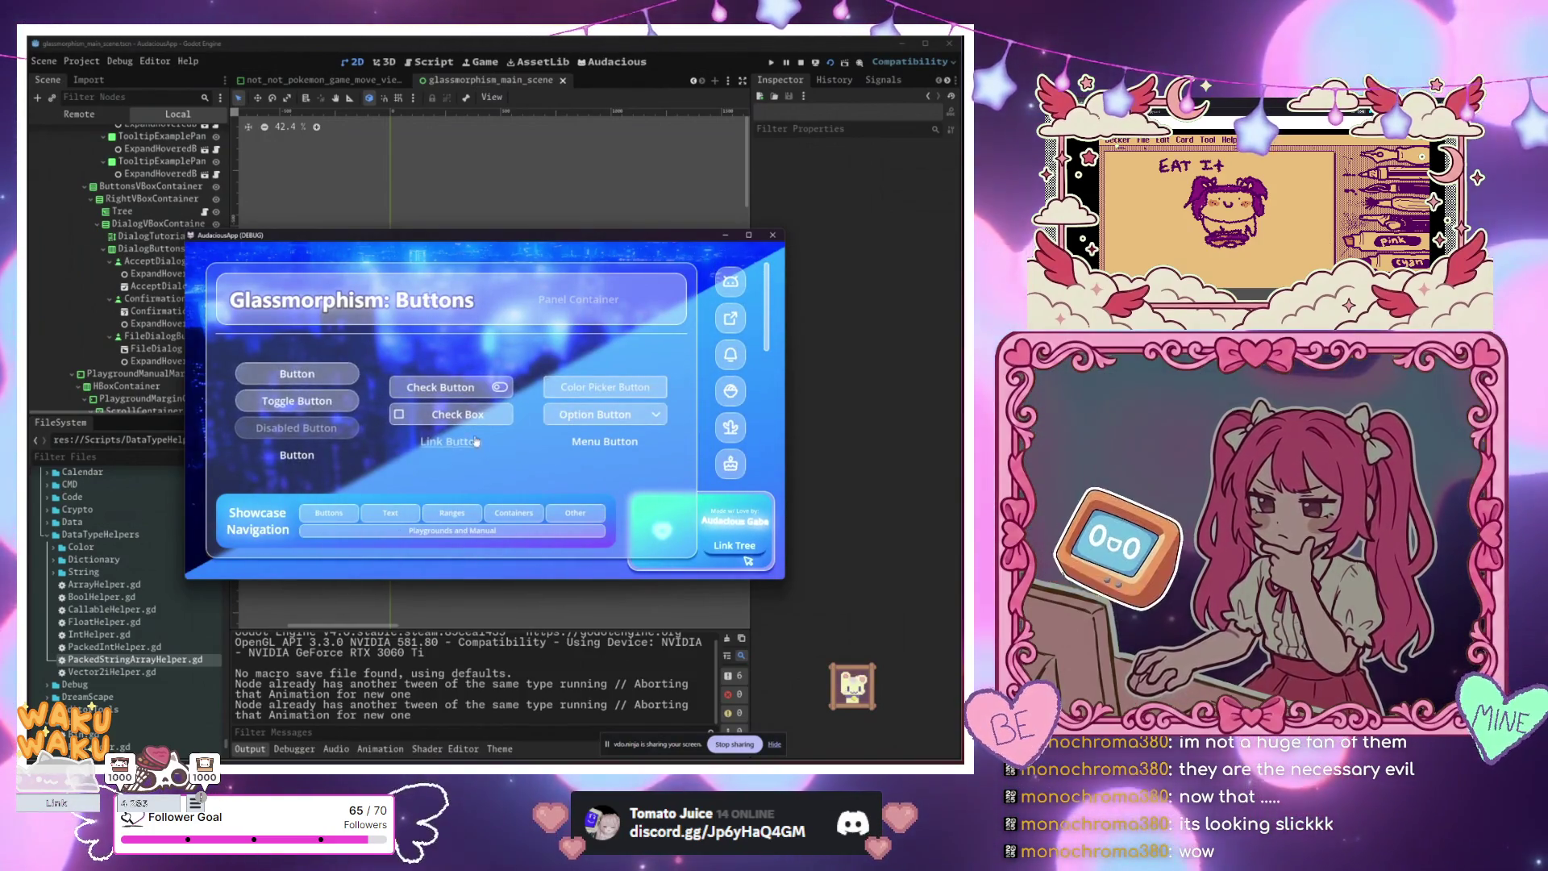
pyautogui.click(390, 513)
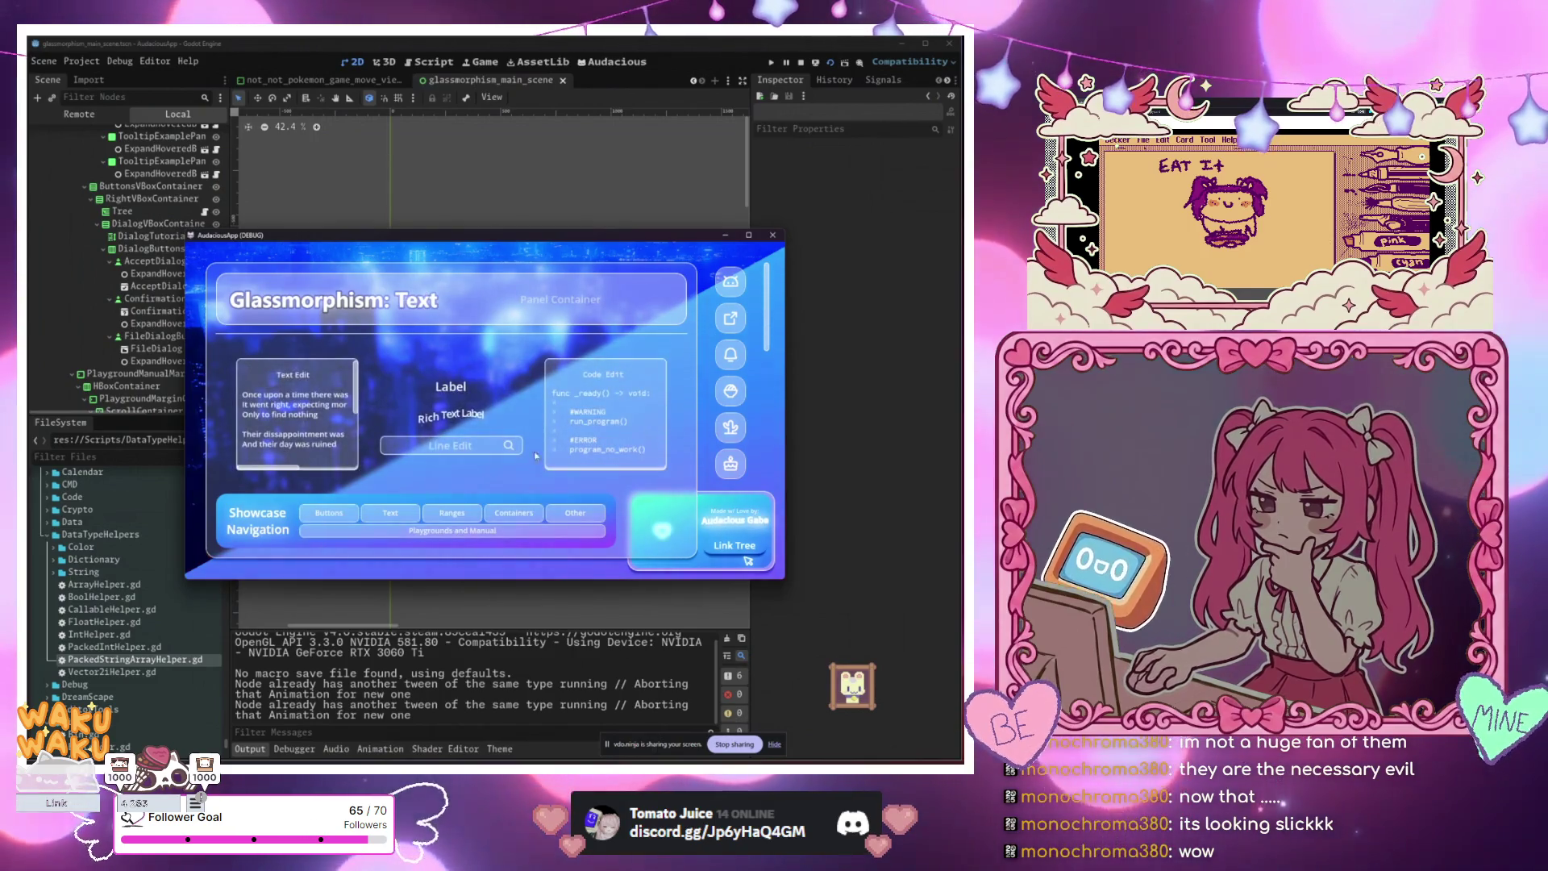
pyautogui.click(448, 513)
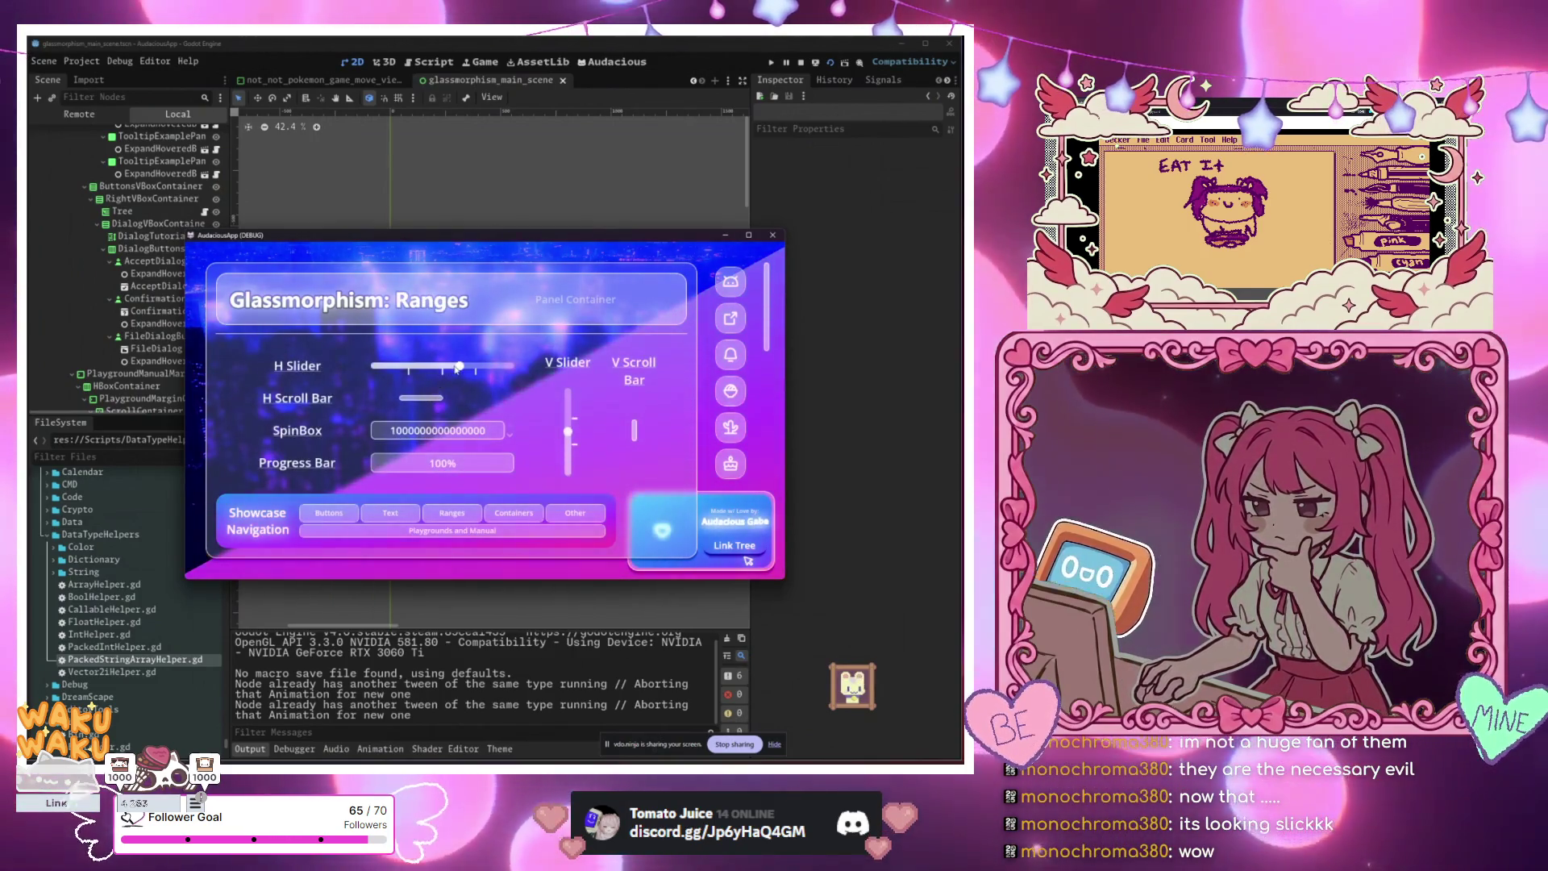
pyautogui.click(507, 512)
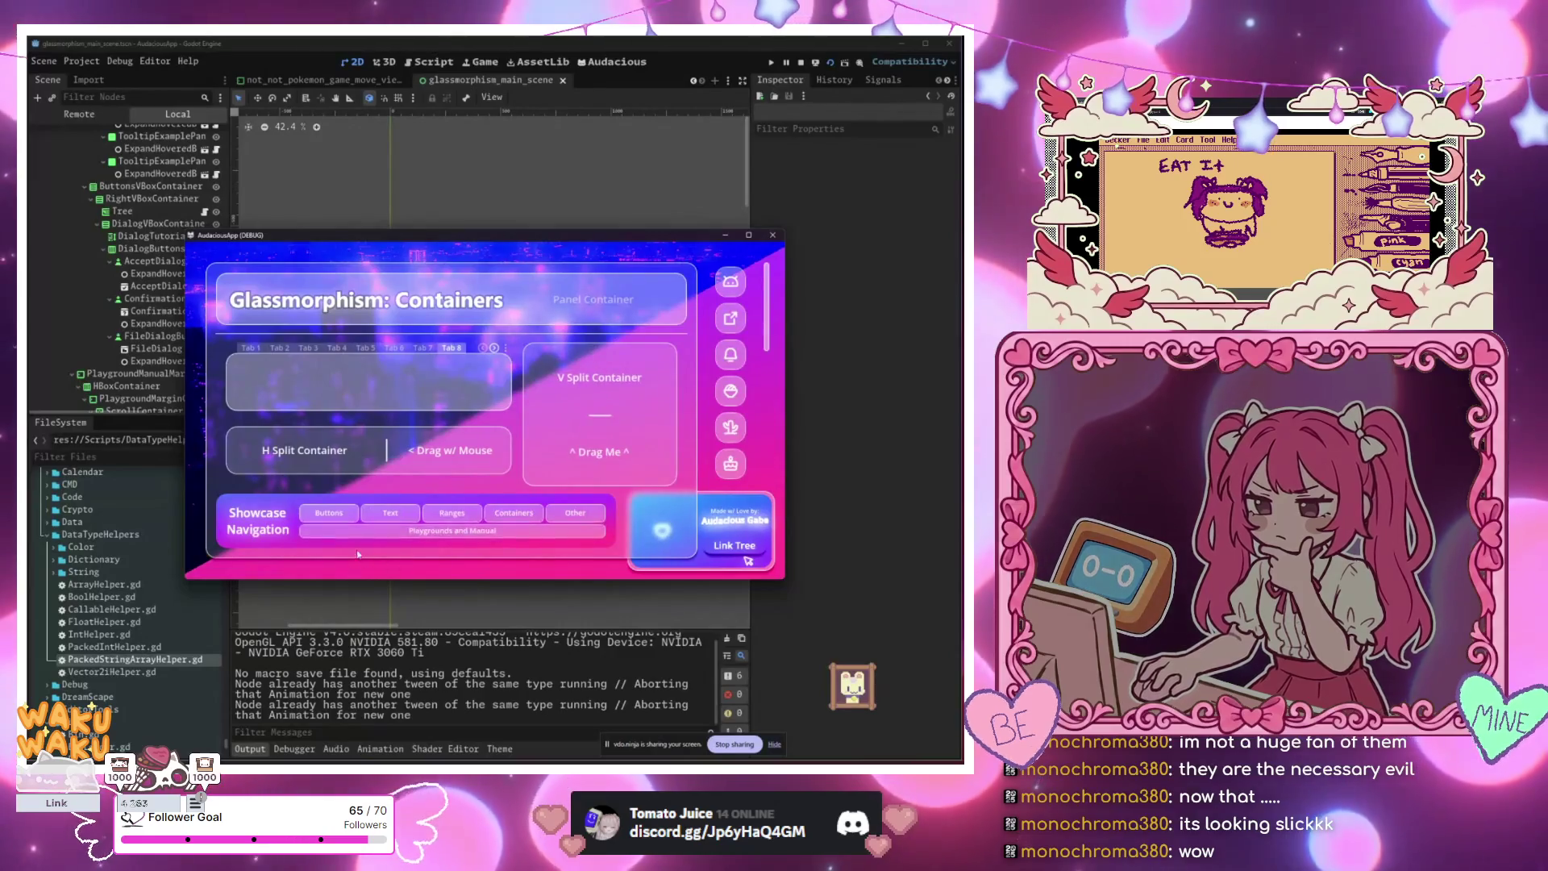
# - From the Text and Handbook pages, open the Login Demo and switch it to dark theme
pyautogui.click(407, 520)
pyautogui.click(452, 530)
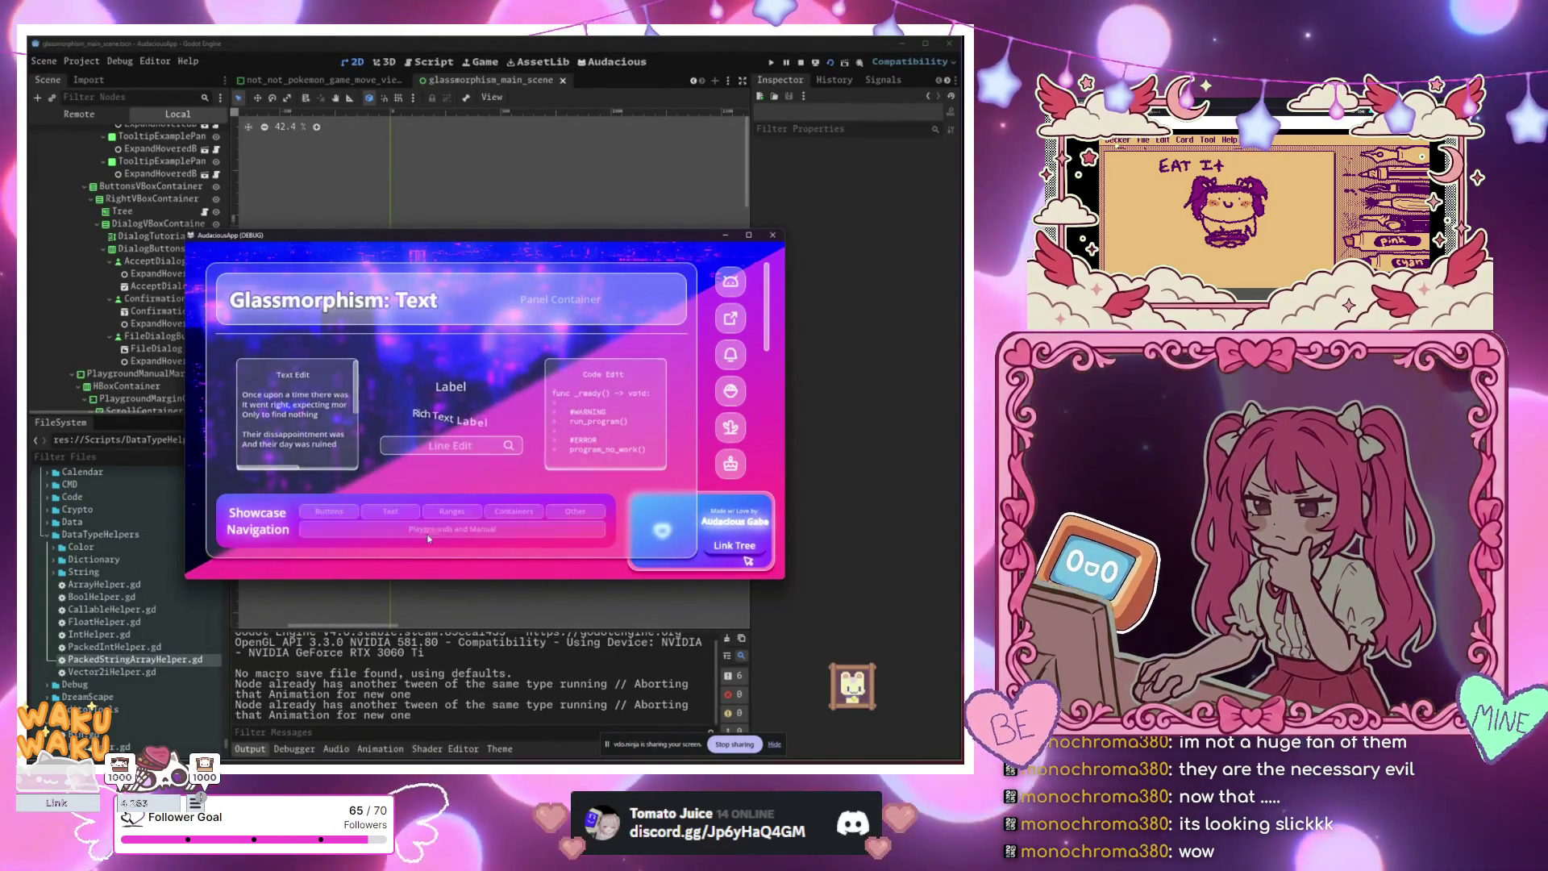
pyautogui.click(449, 408)
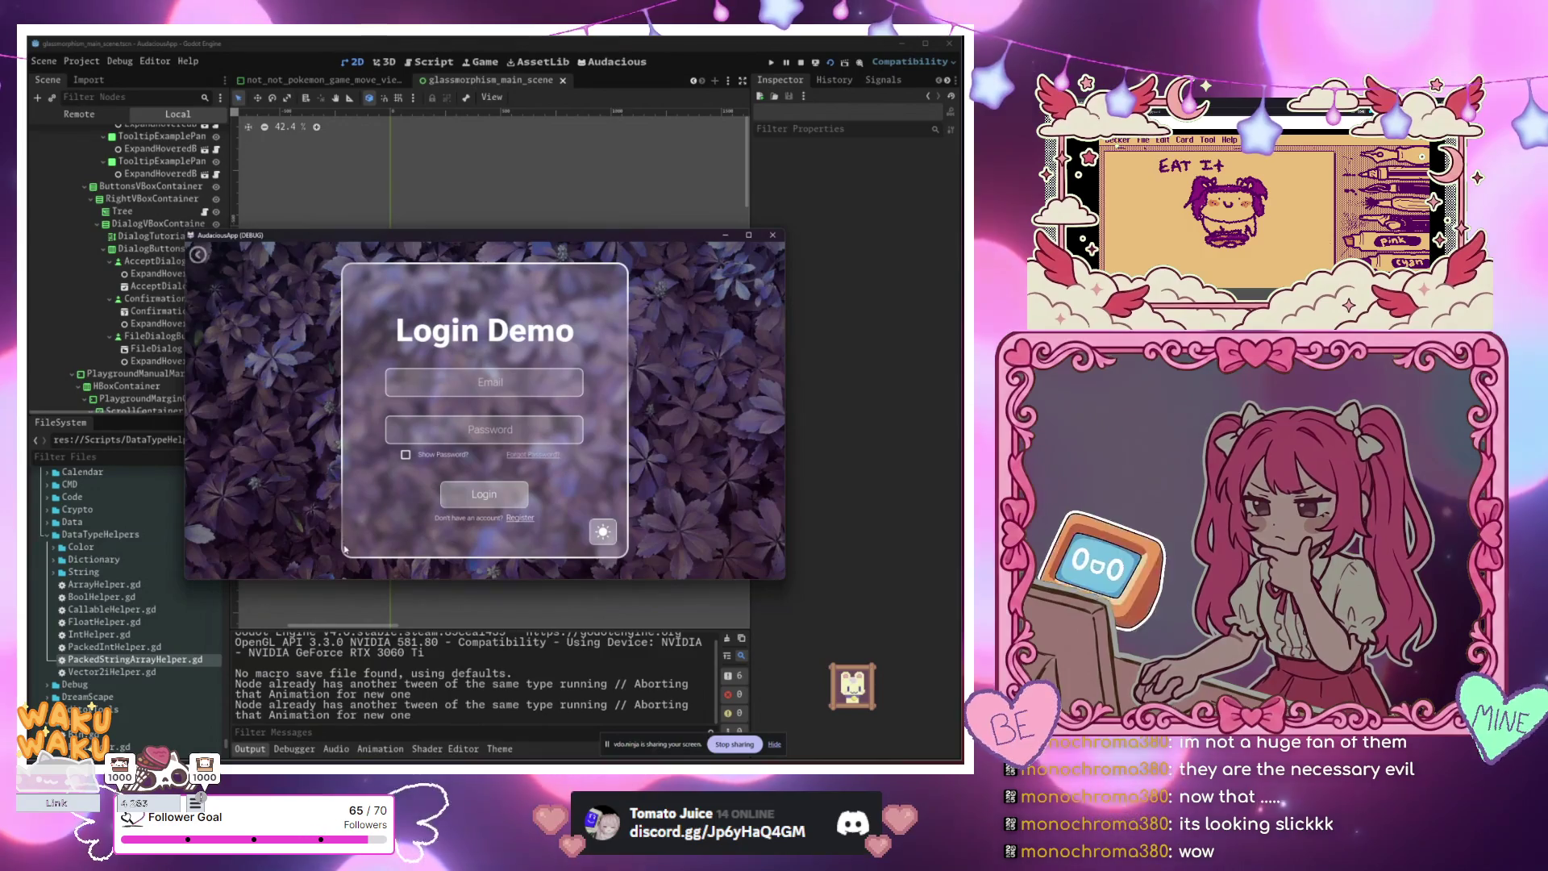
pyautogui.click(604, 532)
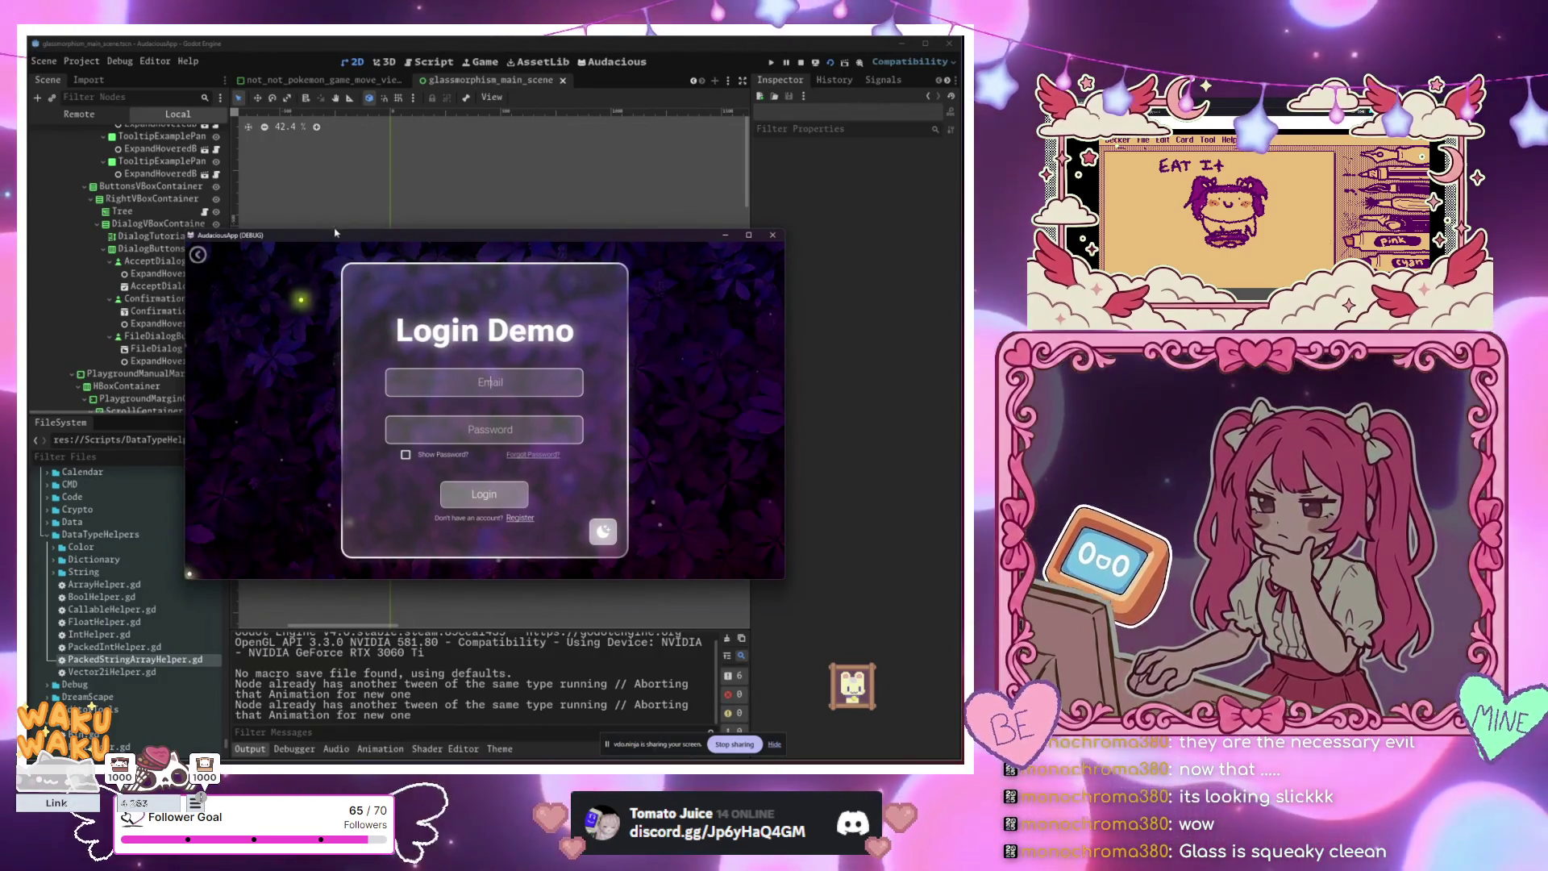
pyautogui.moveTo(343, 245)
pyautogui.mouseDown()
pyautogui.moveTo(447, 202)
pyautogui.moveTo(292, 146)
pyautogui.moveTo(324, 181)
pyautogui.mouseUp()
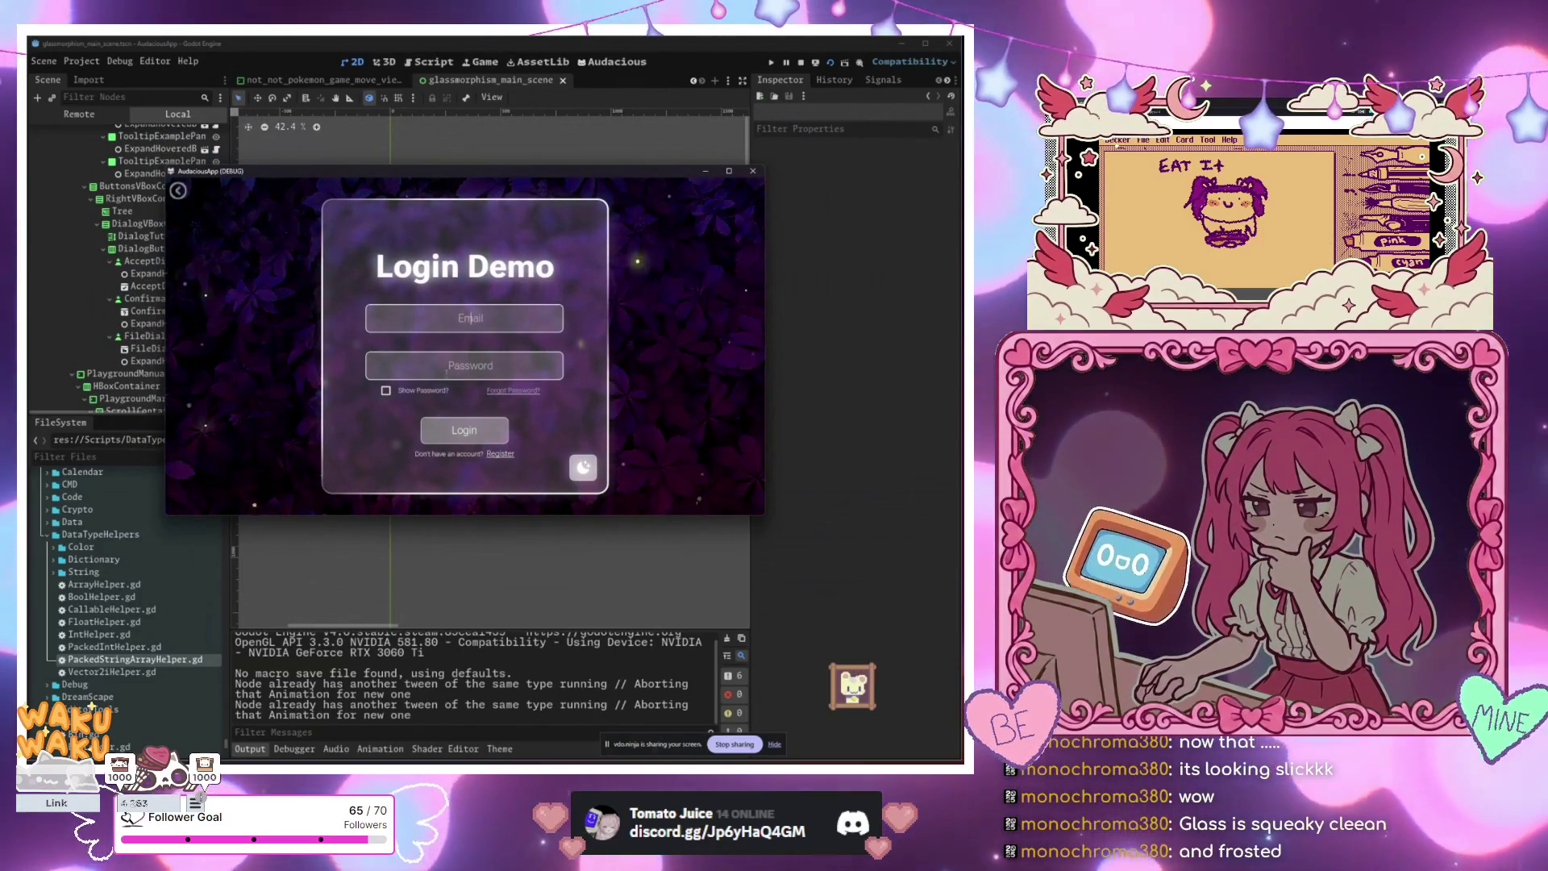
# - Return to the main menu, skip the tutorial, open the Calculator demo, then close the showcase
pyautogui.click(179, 190)
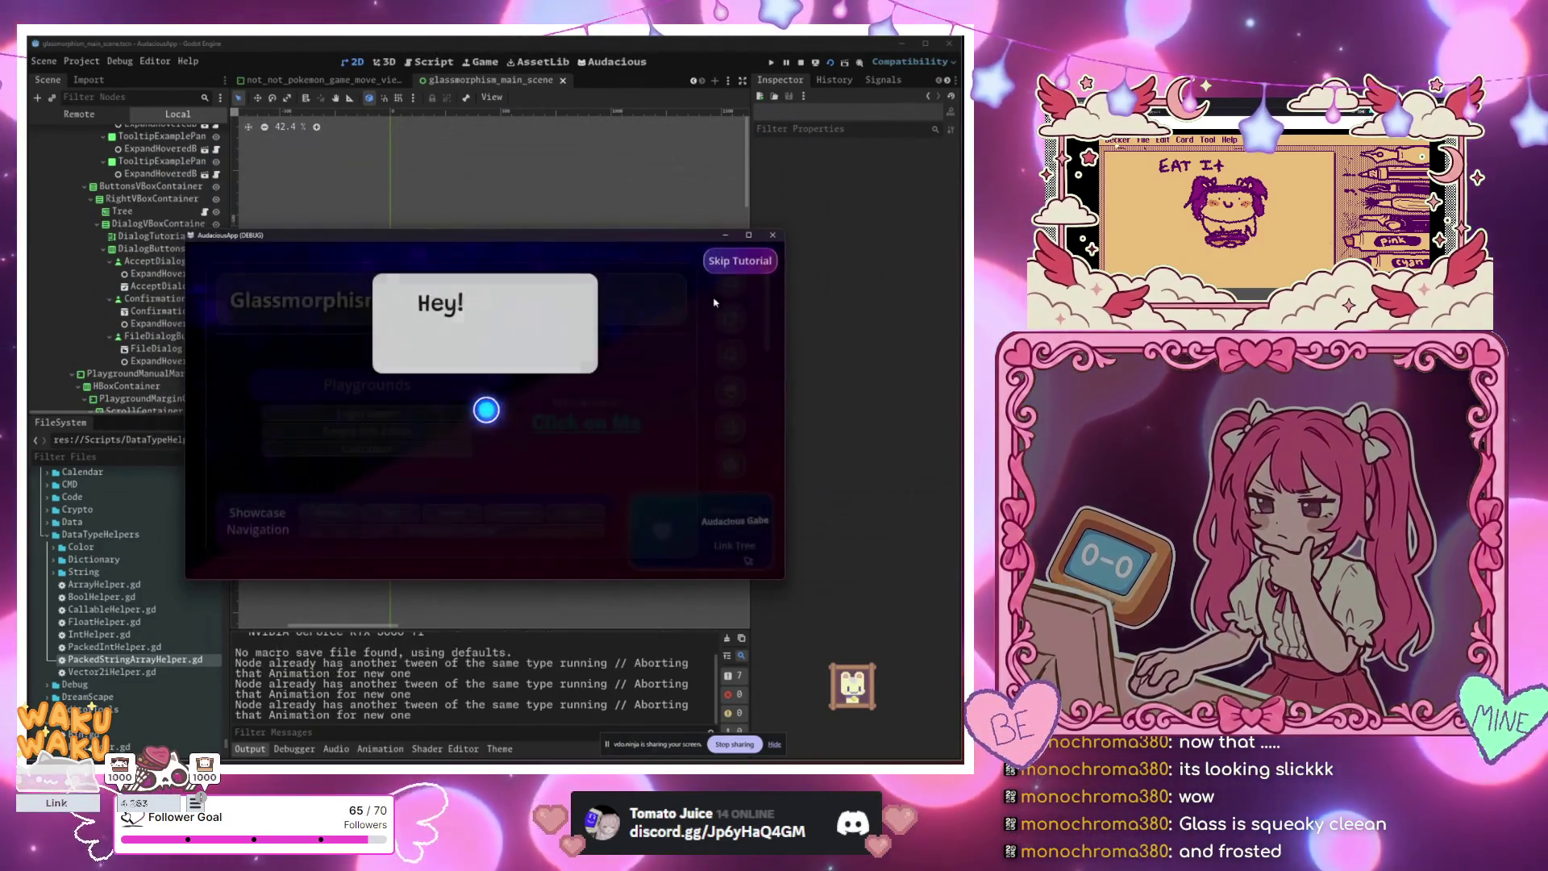
pyautogui.click(740, 264)
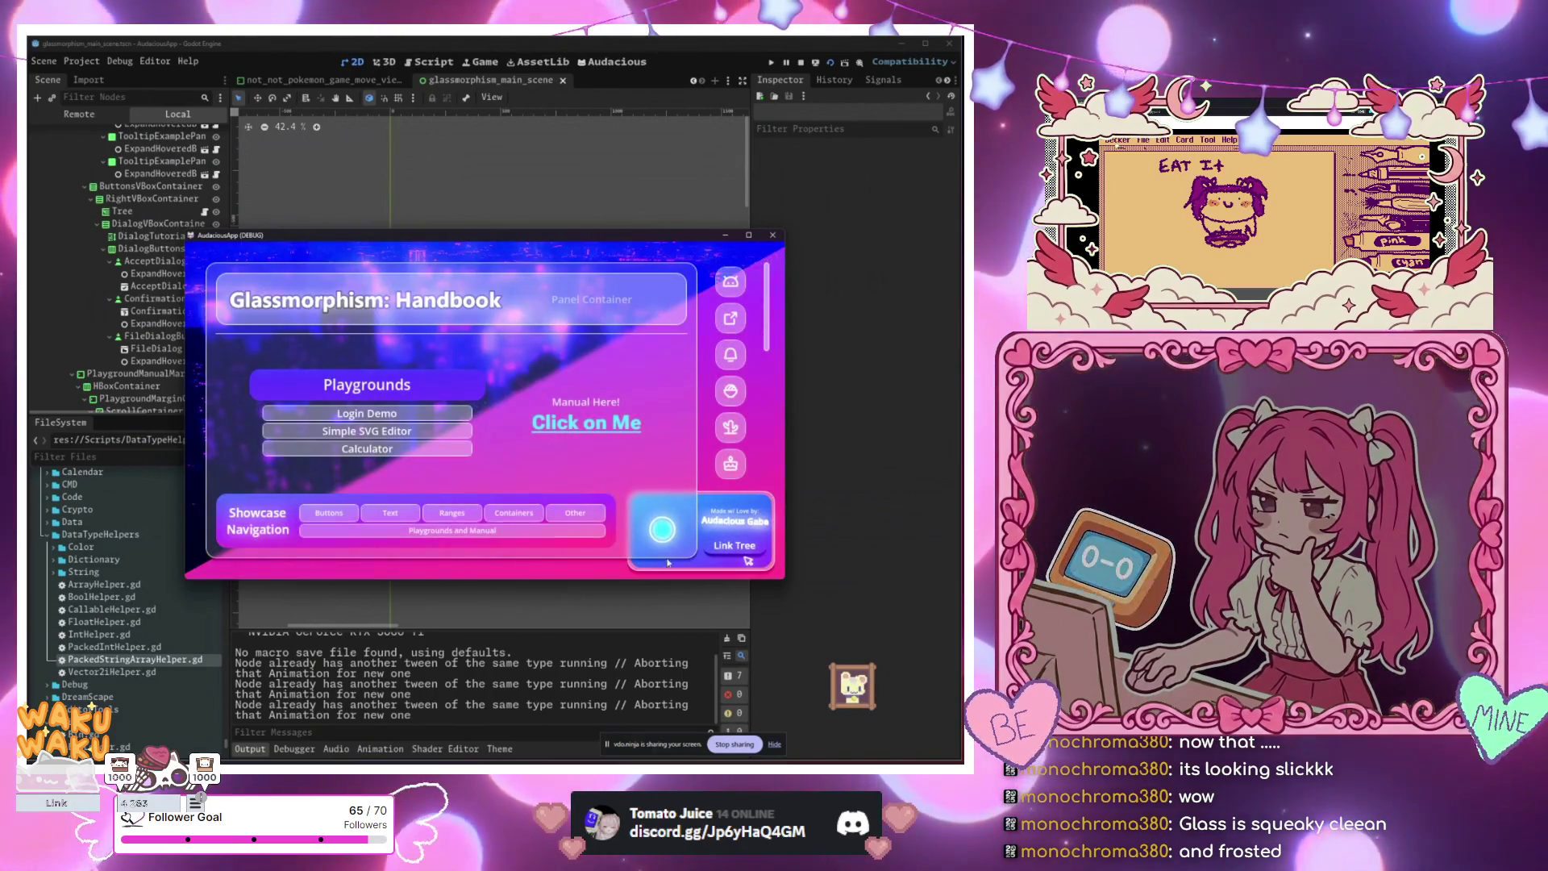
pyautogui.click(361, 452)
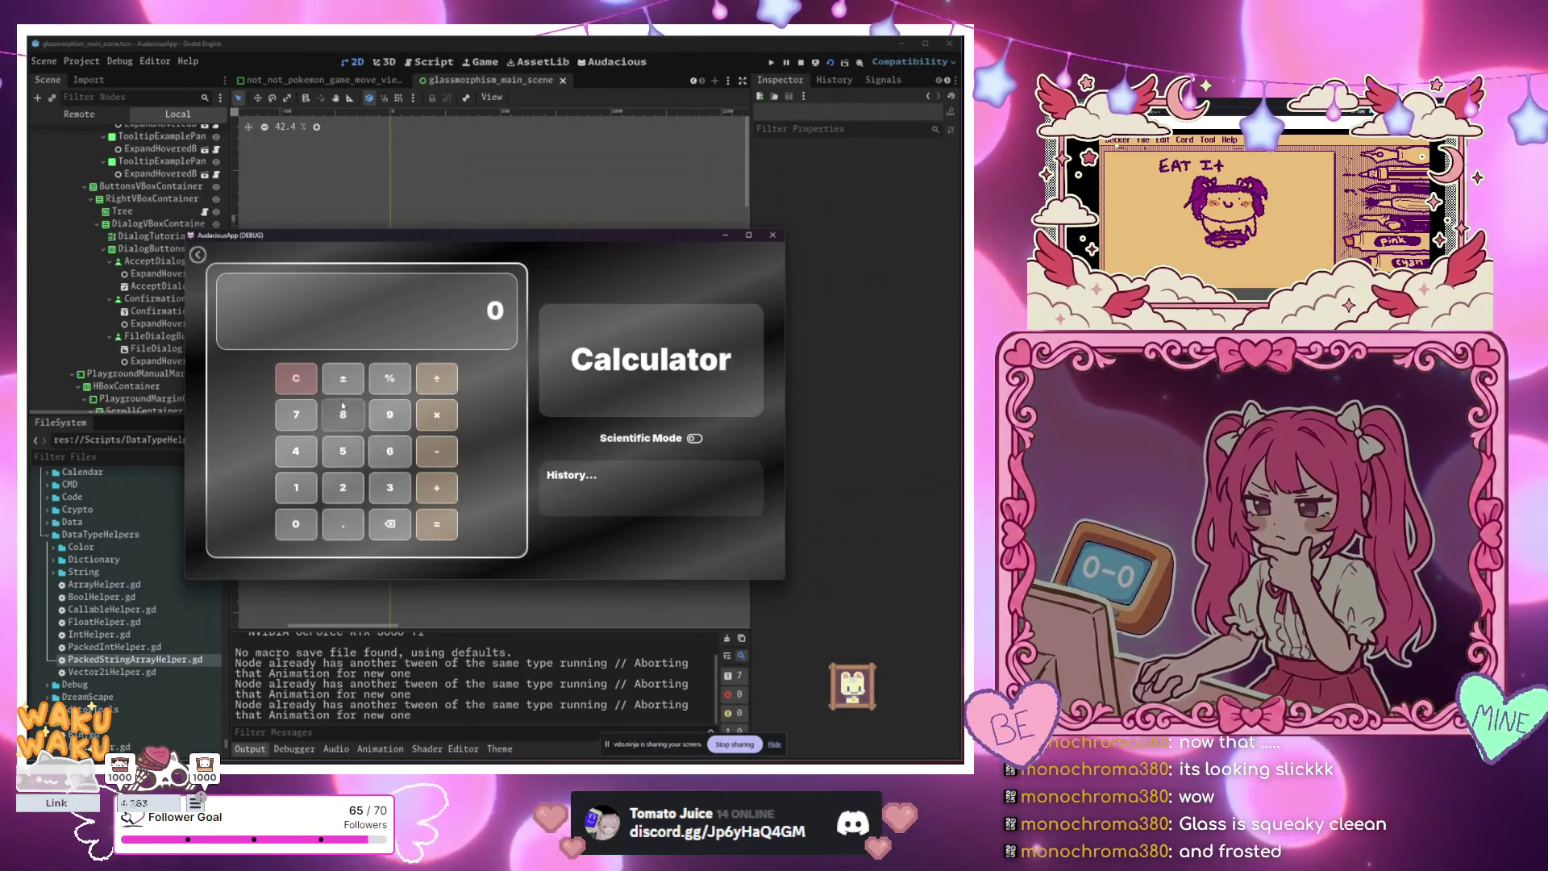
pyautogui.moveTo(666, 239); pyautogui.dragTo(588, 296)
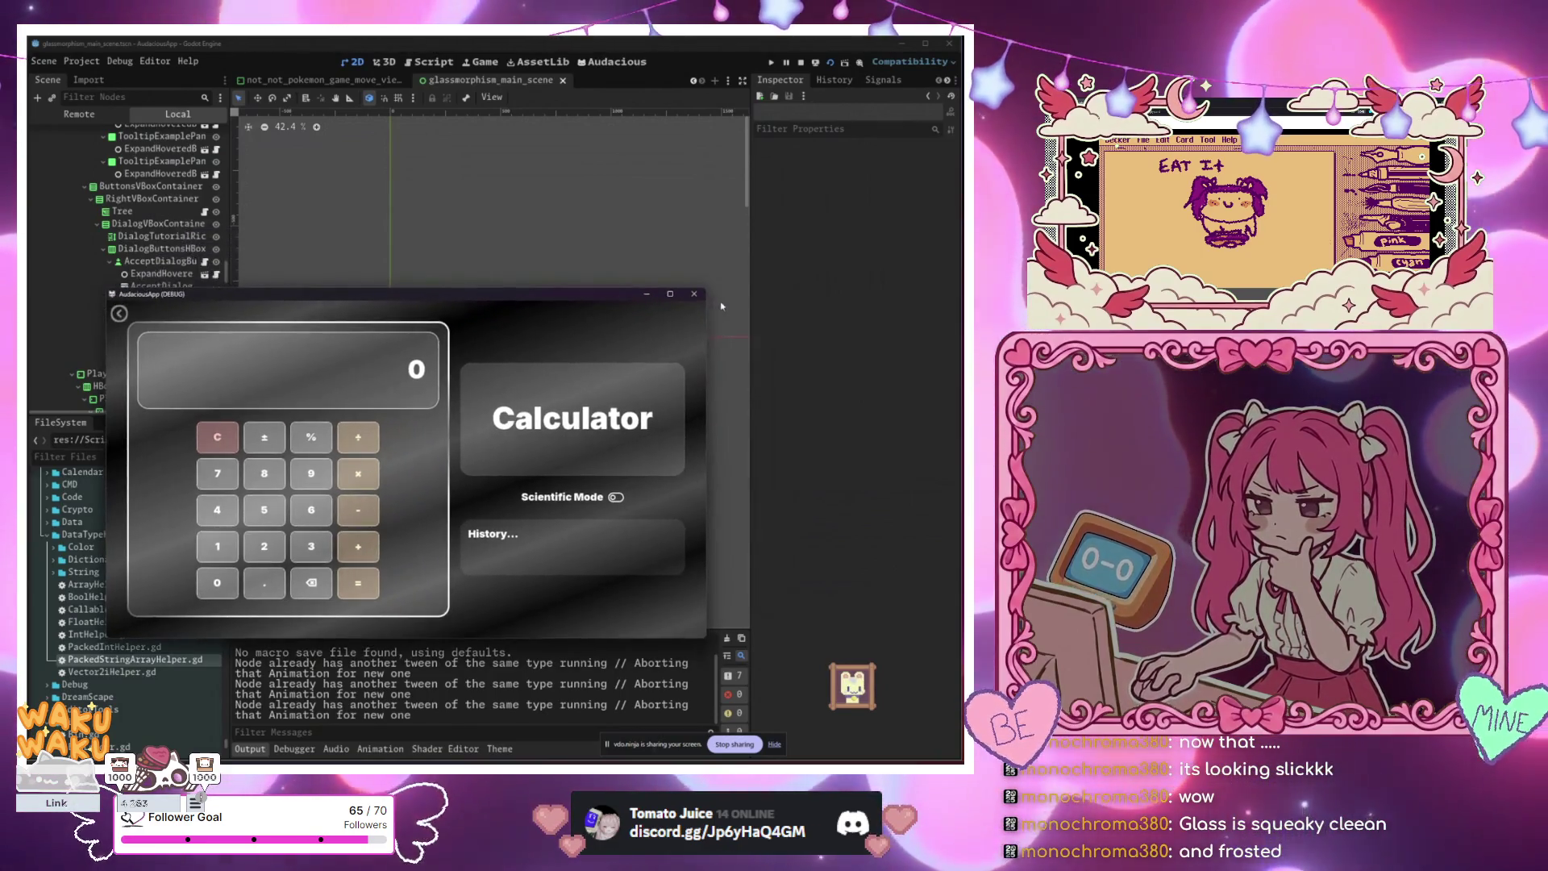
pyautogui.click(695, 291)
pyautogui.scroll(1, 187, 261)
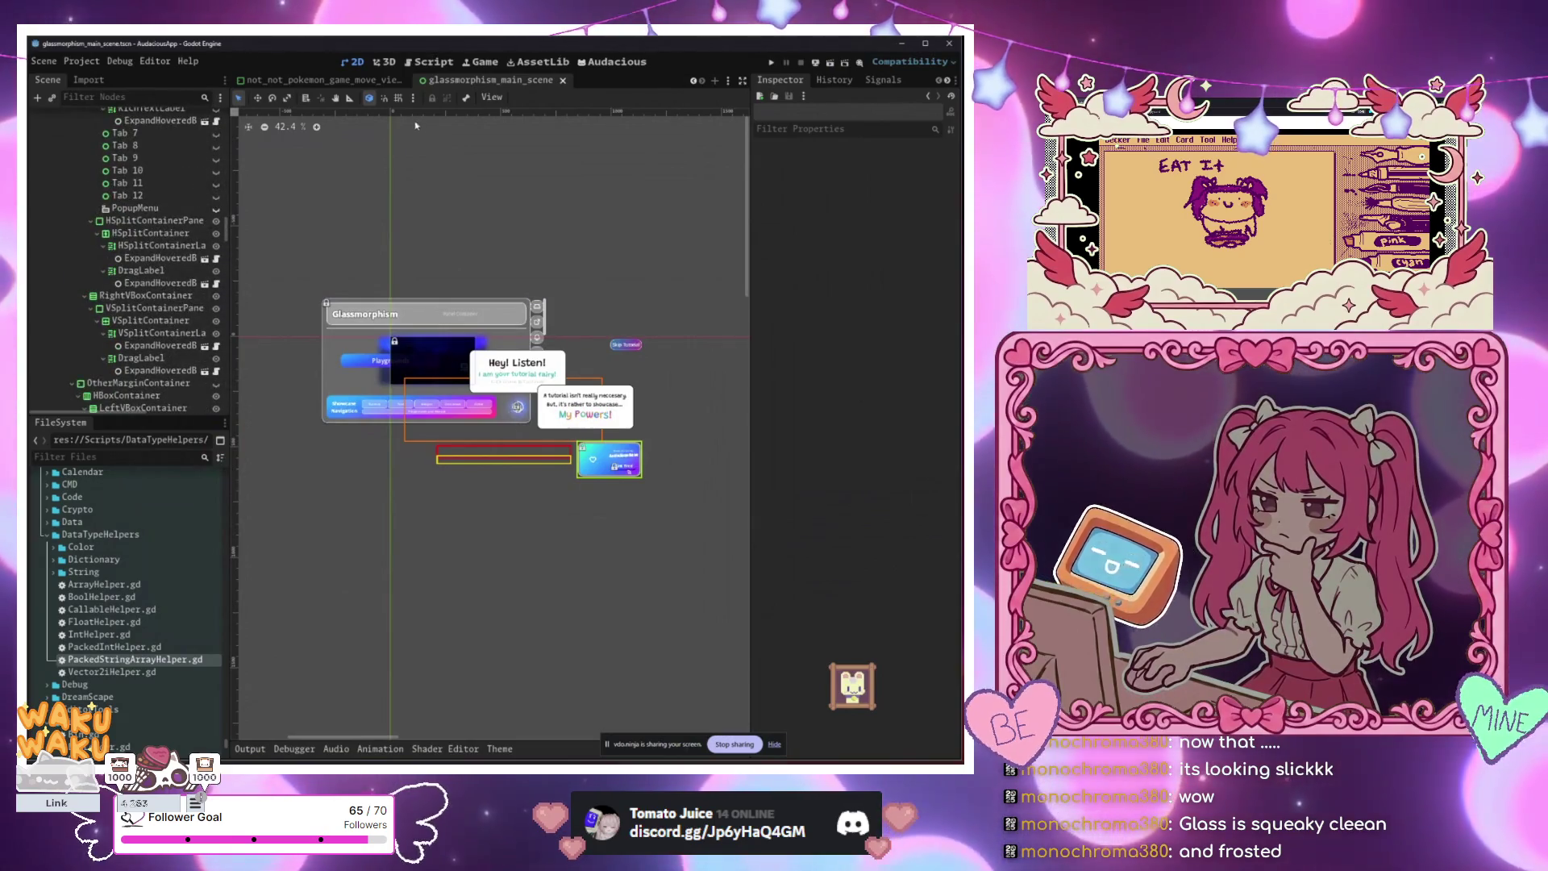
# - Go through the move viewer tab and scroll the scene tabs to reach not_not_pokemon_game
pyautogui.click(323, 80)
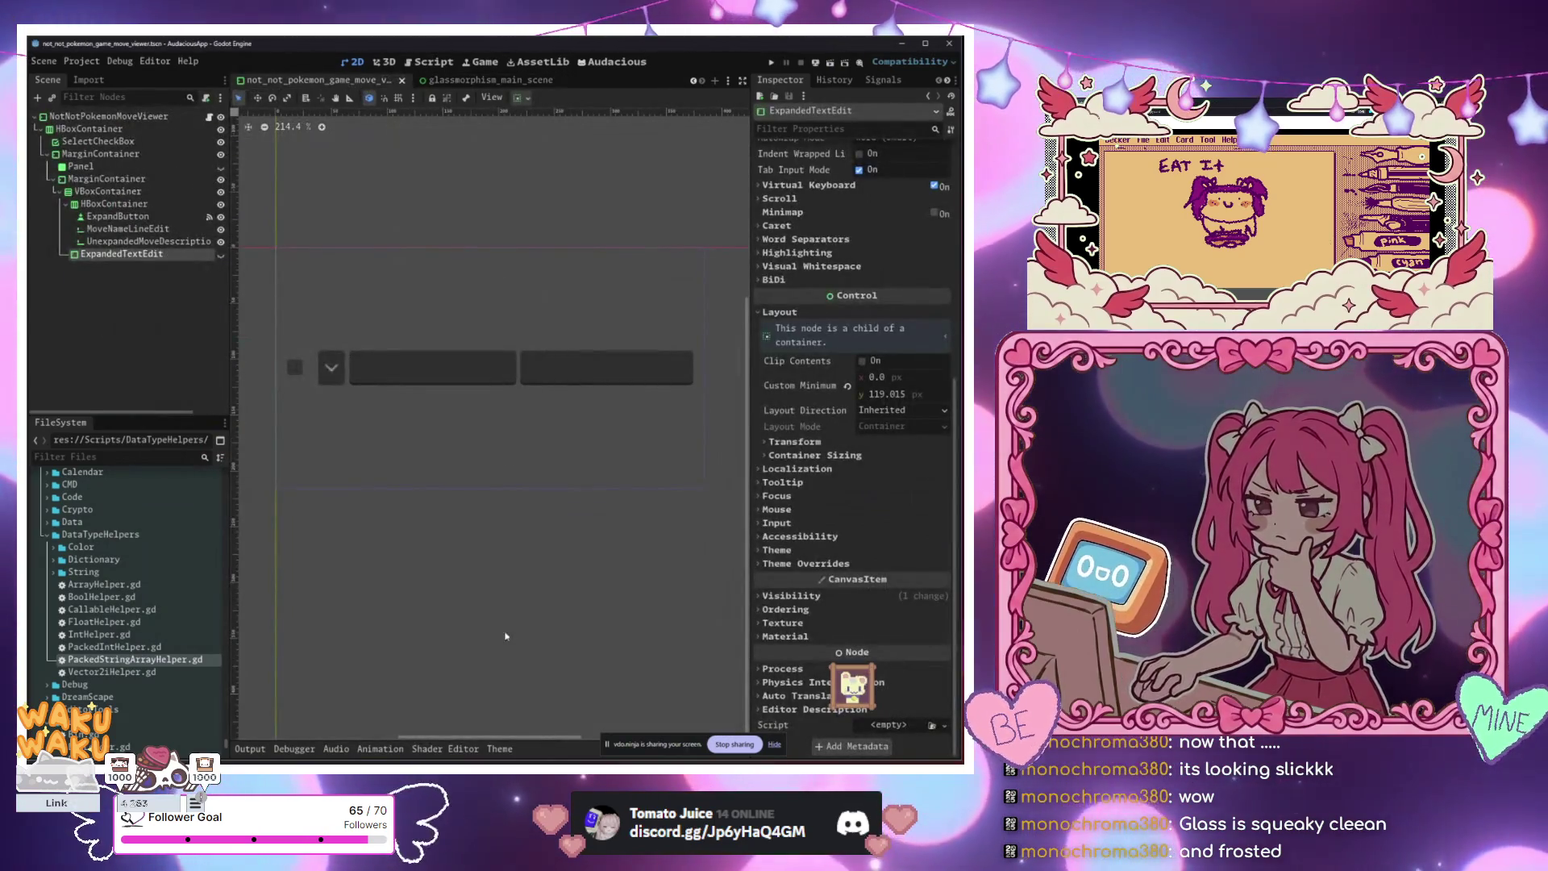
pyautogui.moveTo(559, 742); pyautogui.dragTo(331, 724)
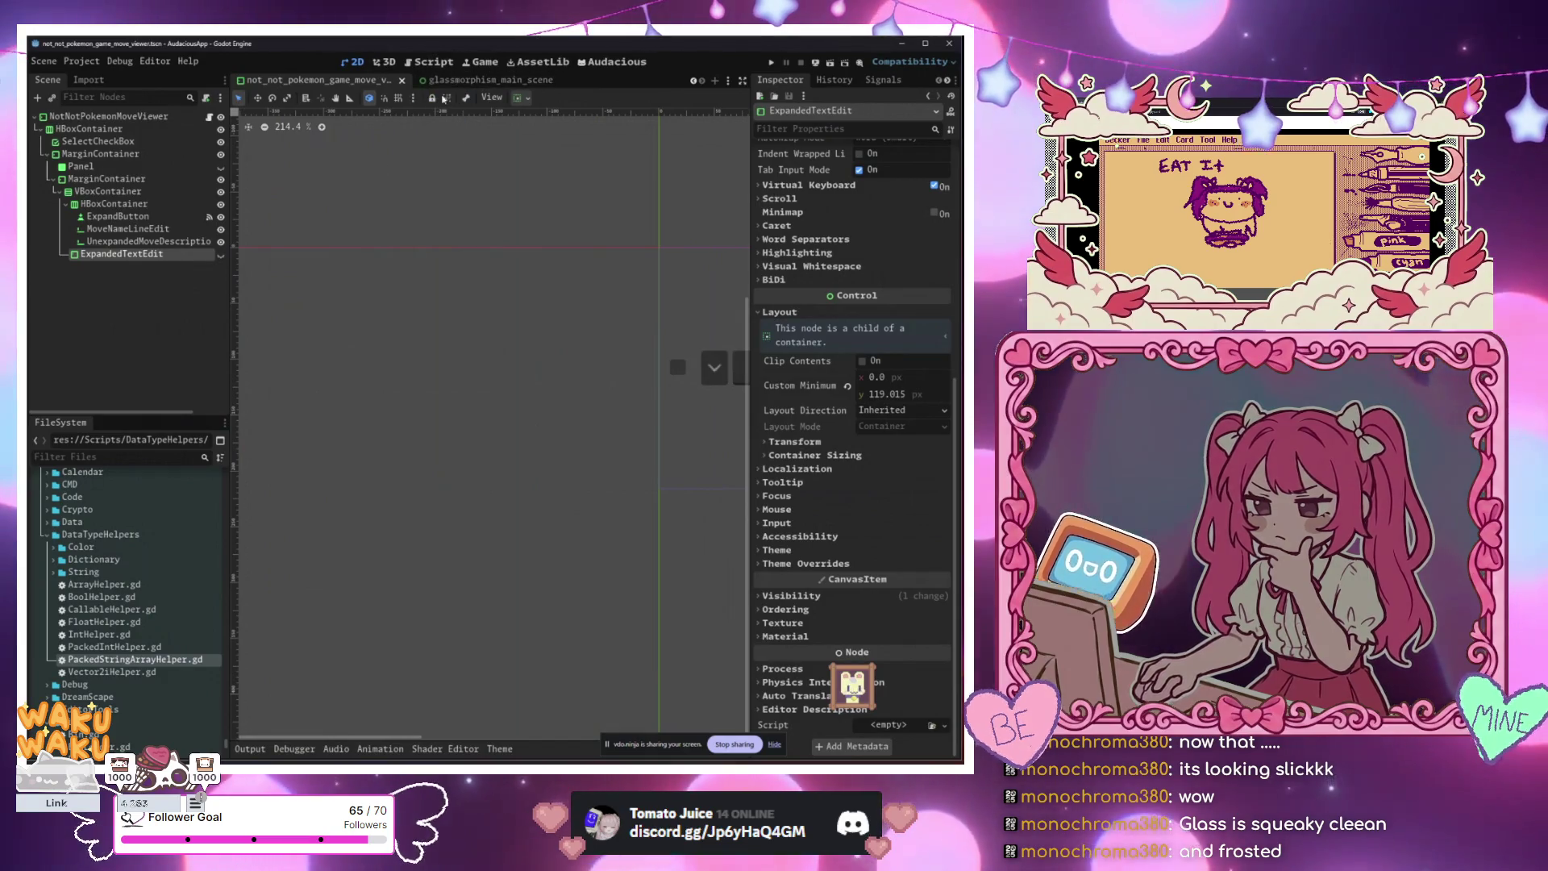
pyautogui.click(697, 81)
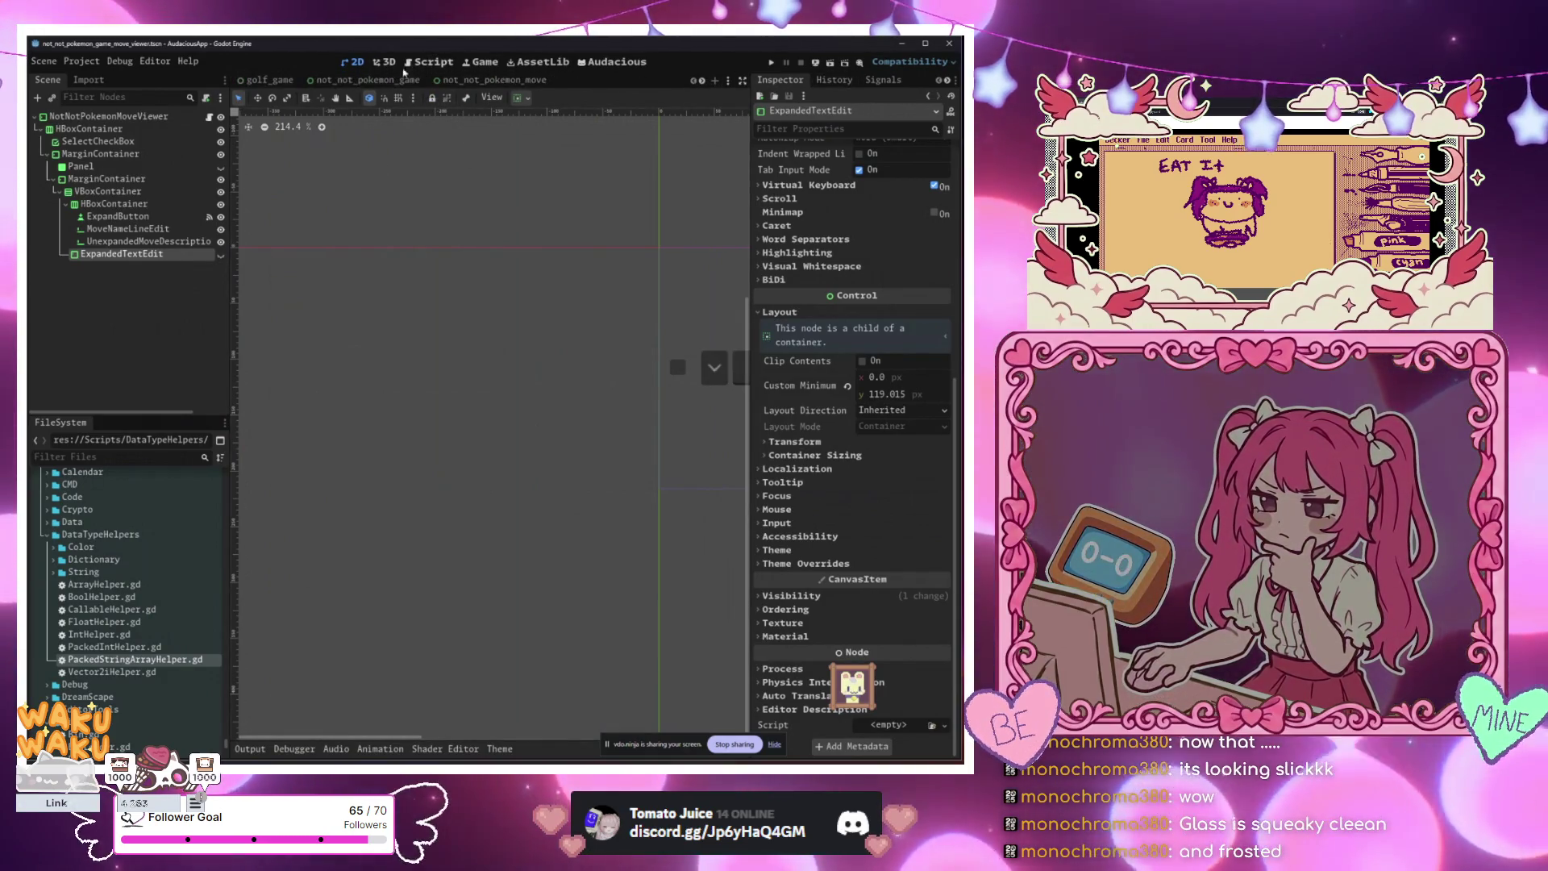
pyautogui.click(404, 78)
pyautogui.scroll(-2, 619, 323)
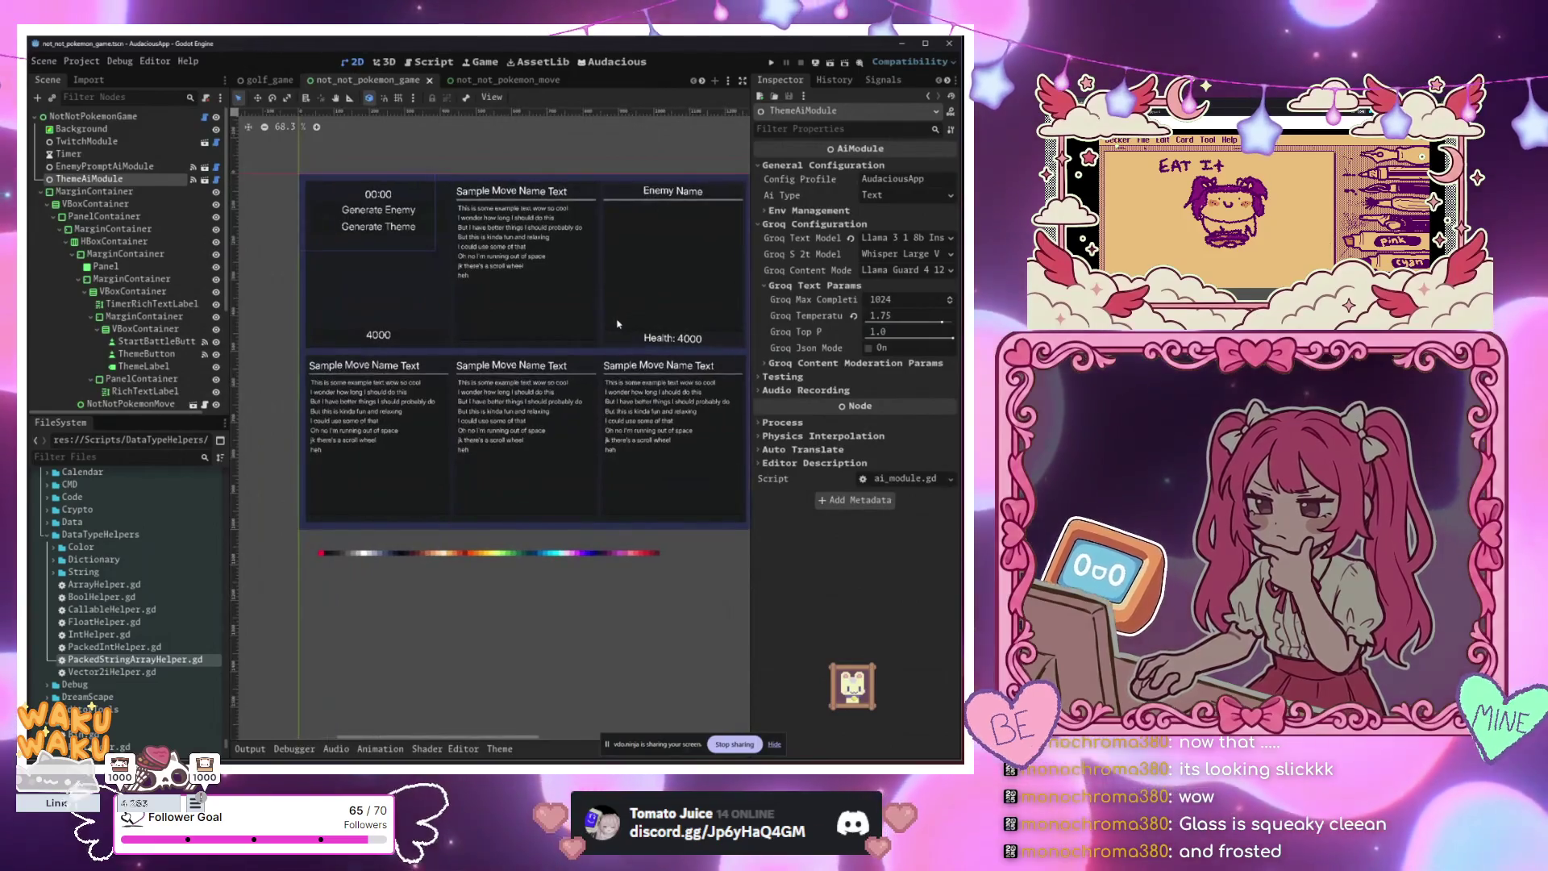
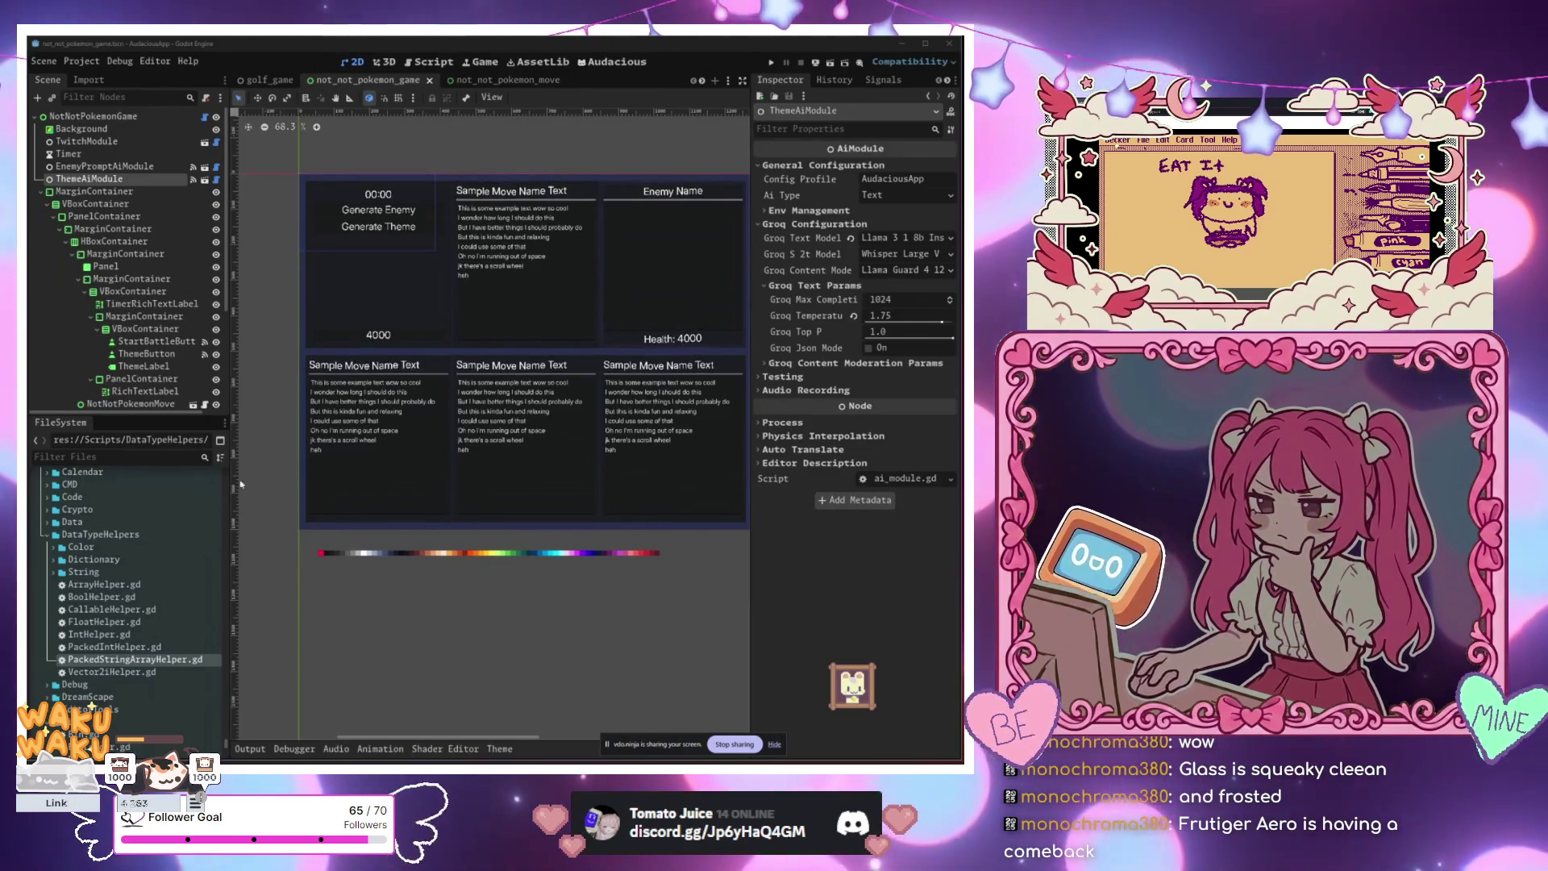
# - Deselect the current node, switch to the golf_game scene tab, then move over to the web browser
pyautogui.click(270, 153)
pyautogui.click(265, 81)
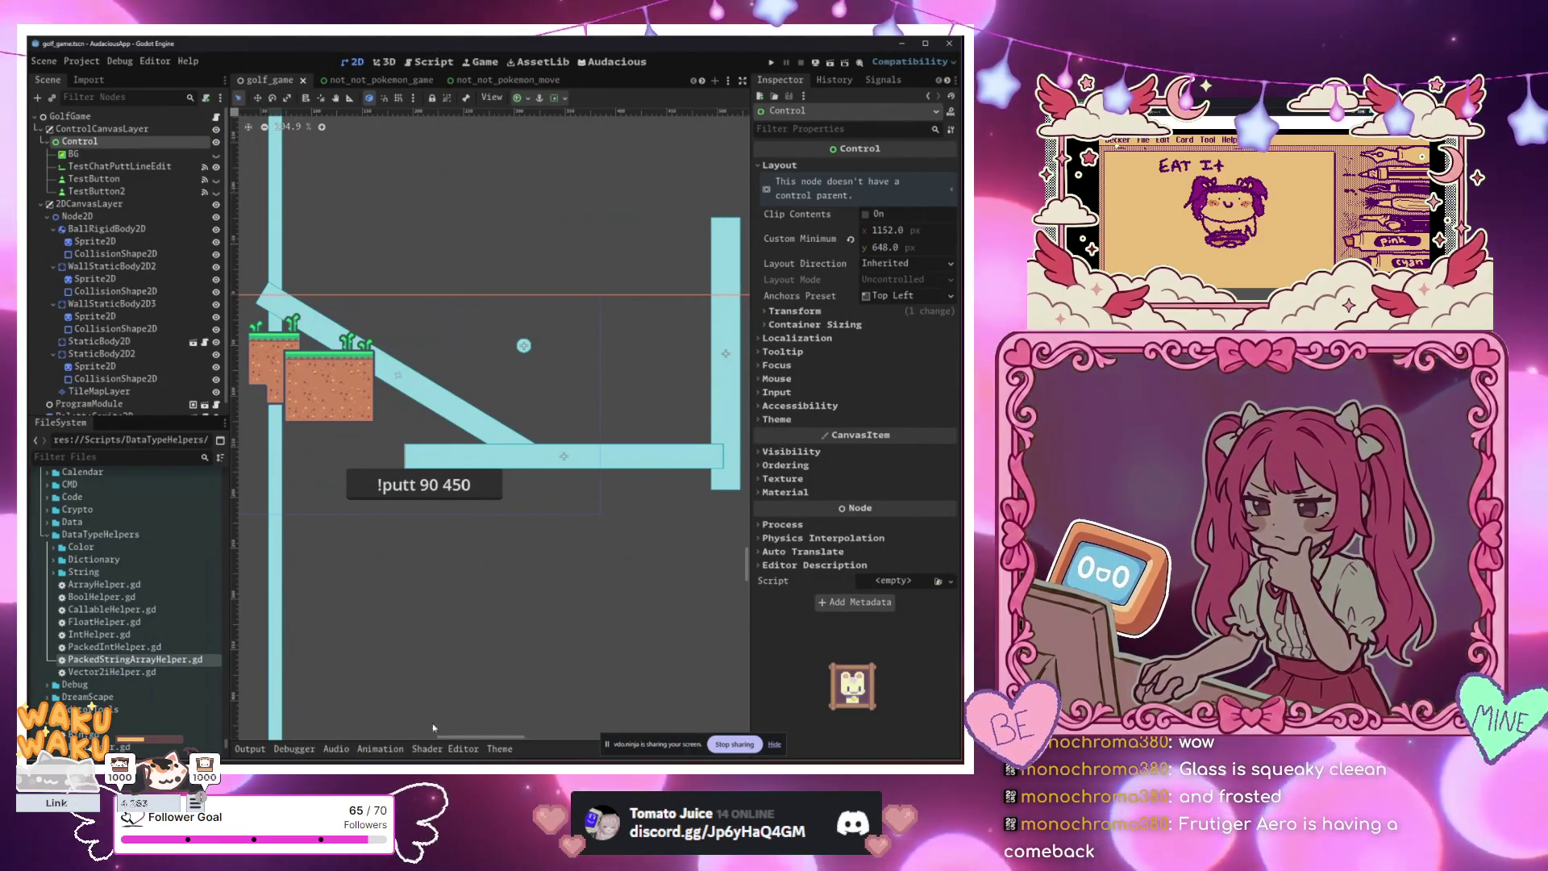
pyautogui.hotkey('alt', 'Tab')
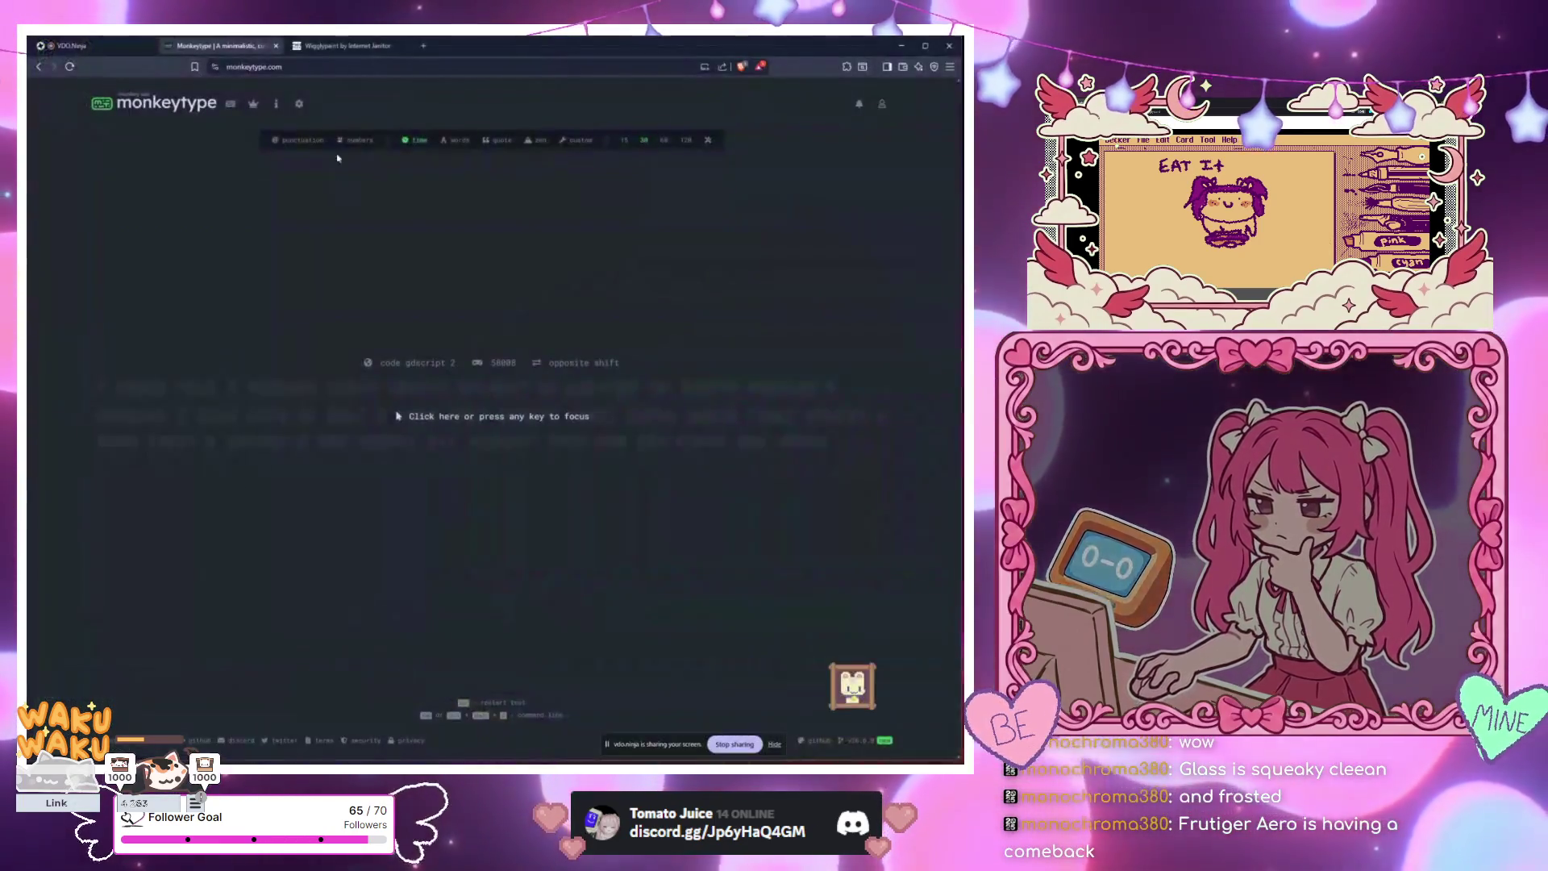
# - Search Brave for 'glassmorhism' in a new tab and show its image results
pyautogui.click(422, 48)
pyautogui.write('glassmorh')
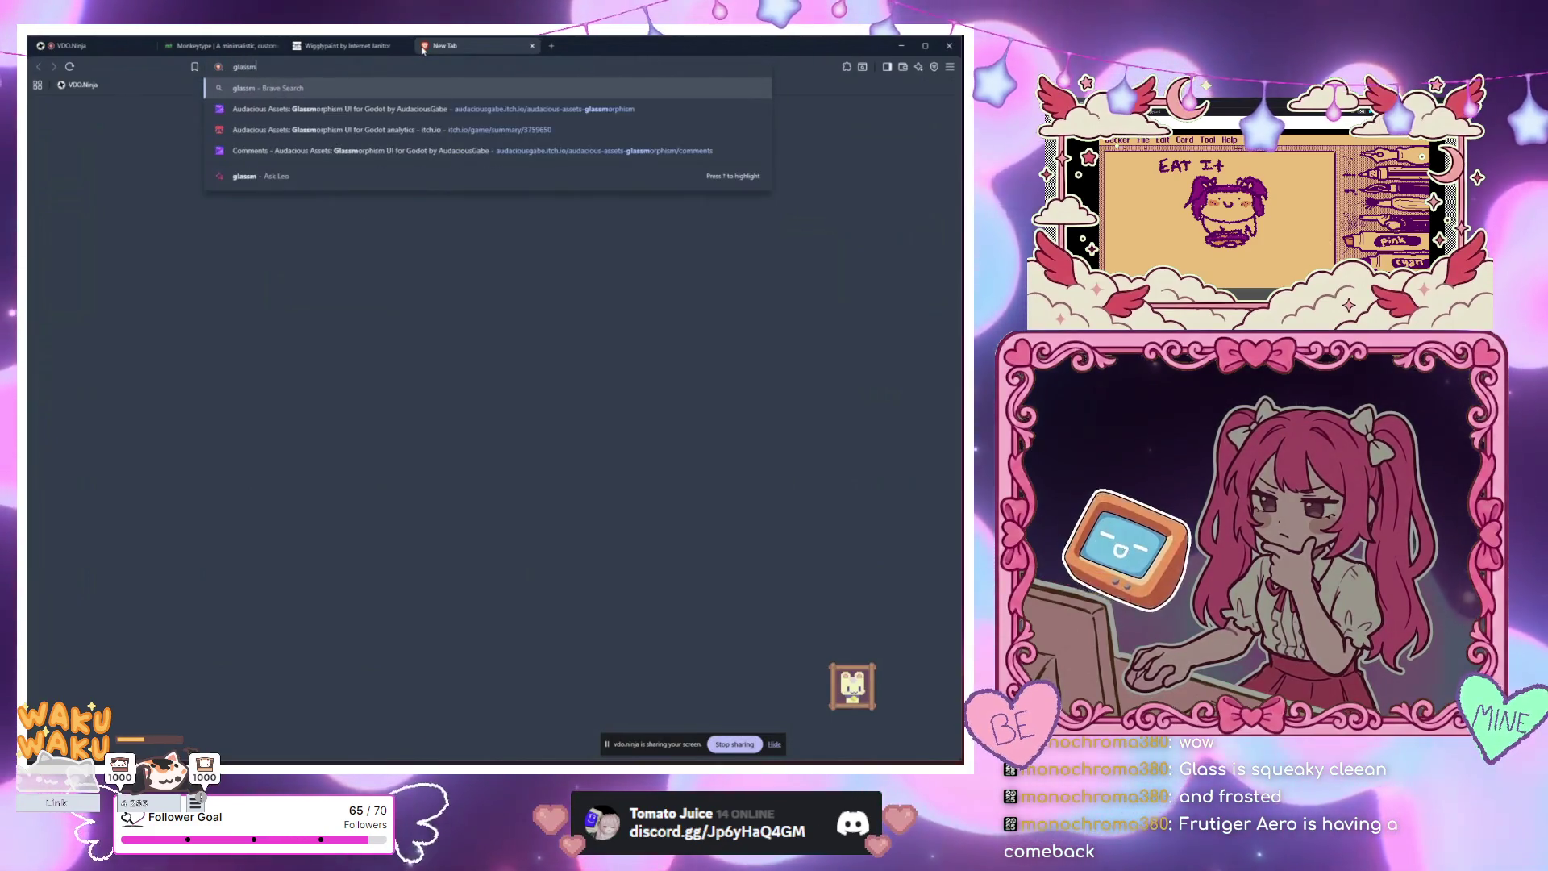
pyautogui.write('ism')
pyautogui.press('Return')
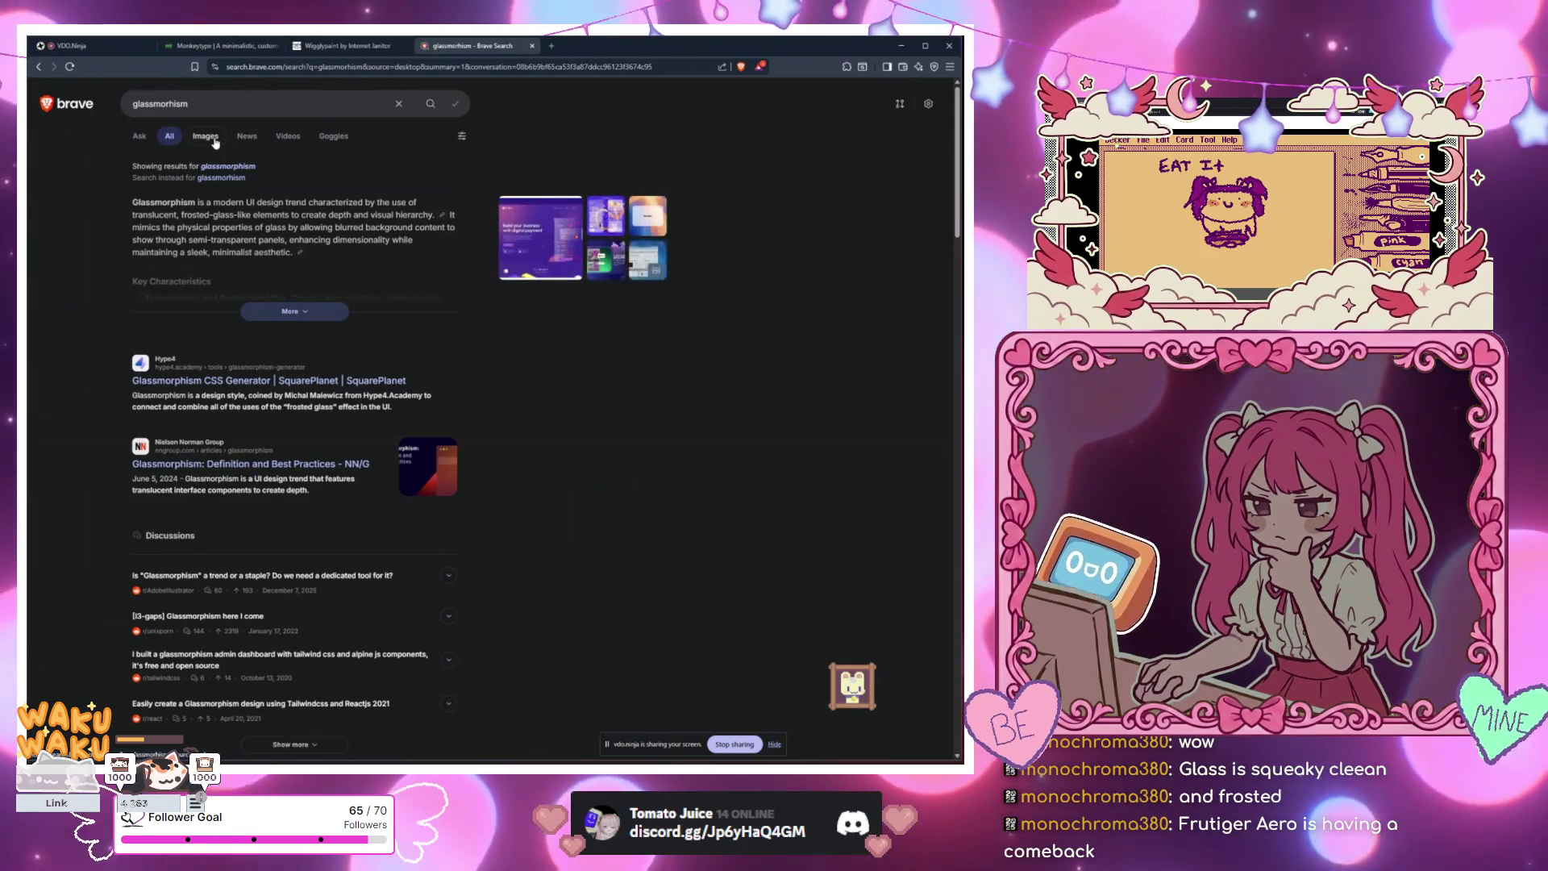
pyautogui.click(204, 136)
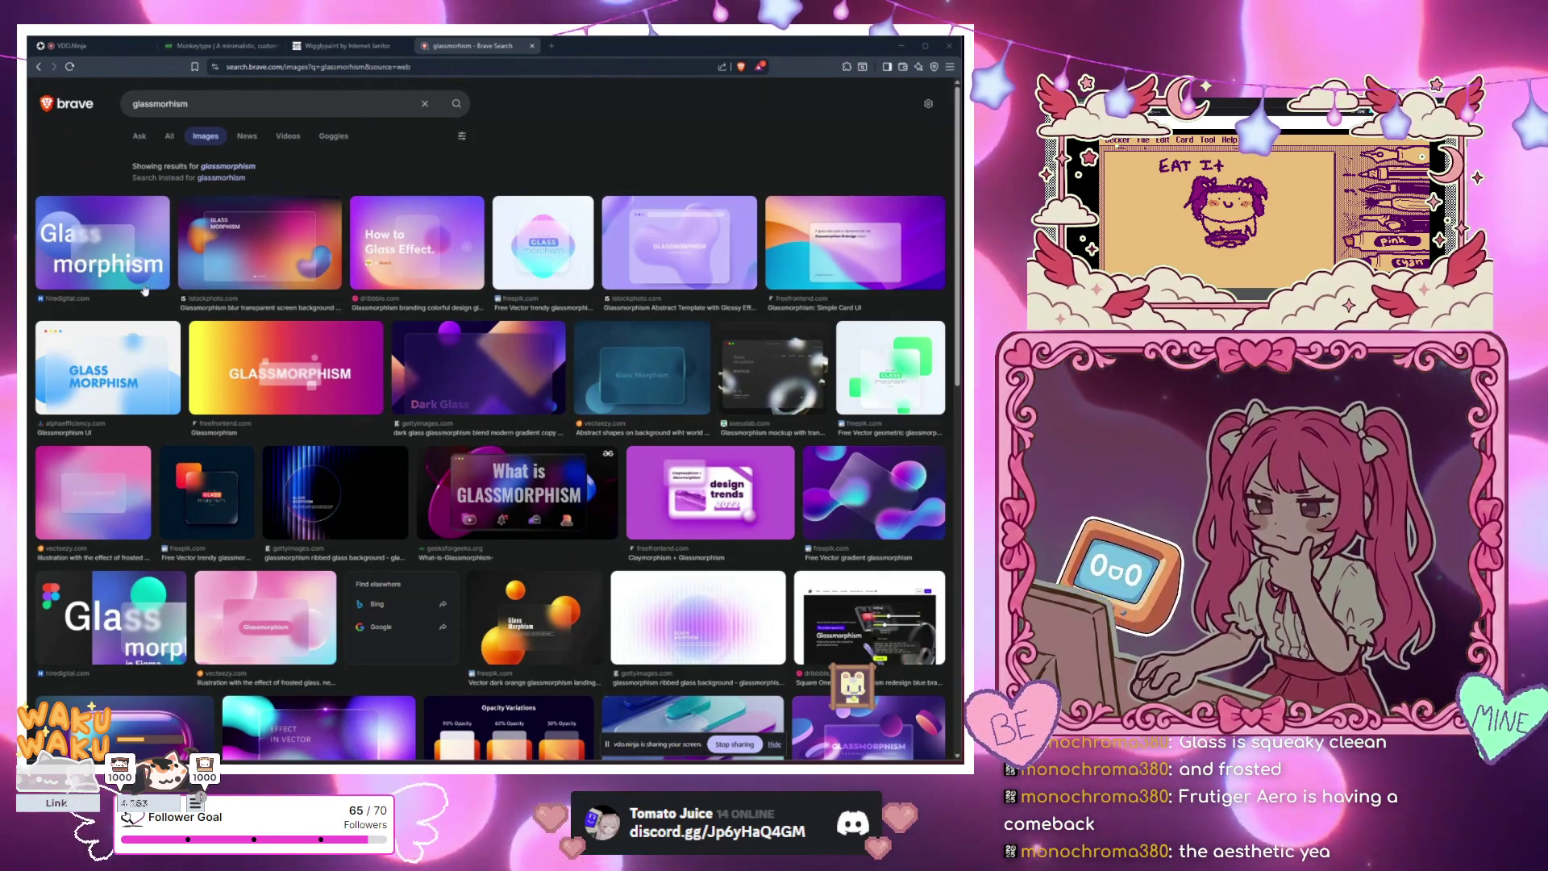
# - Search images for 'Frutiger Aero' and preview the green grass landscape and first wallpaper results
pyautogui.tripleClick(227, 104)
pyautogui.write('Frutiger Aero')
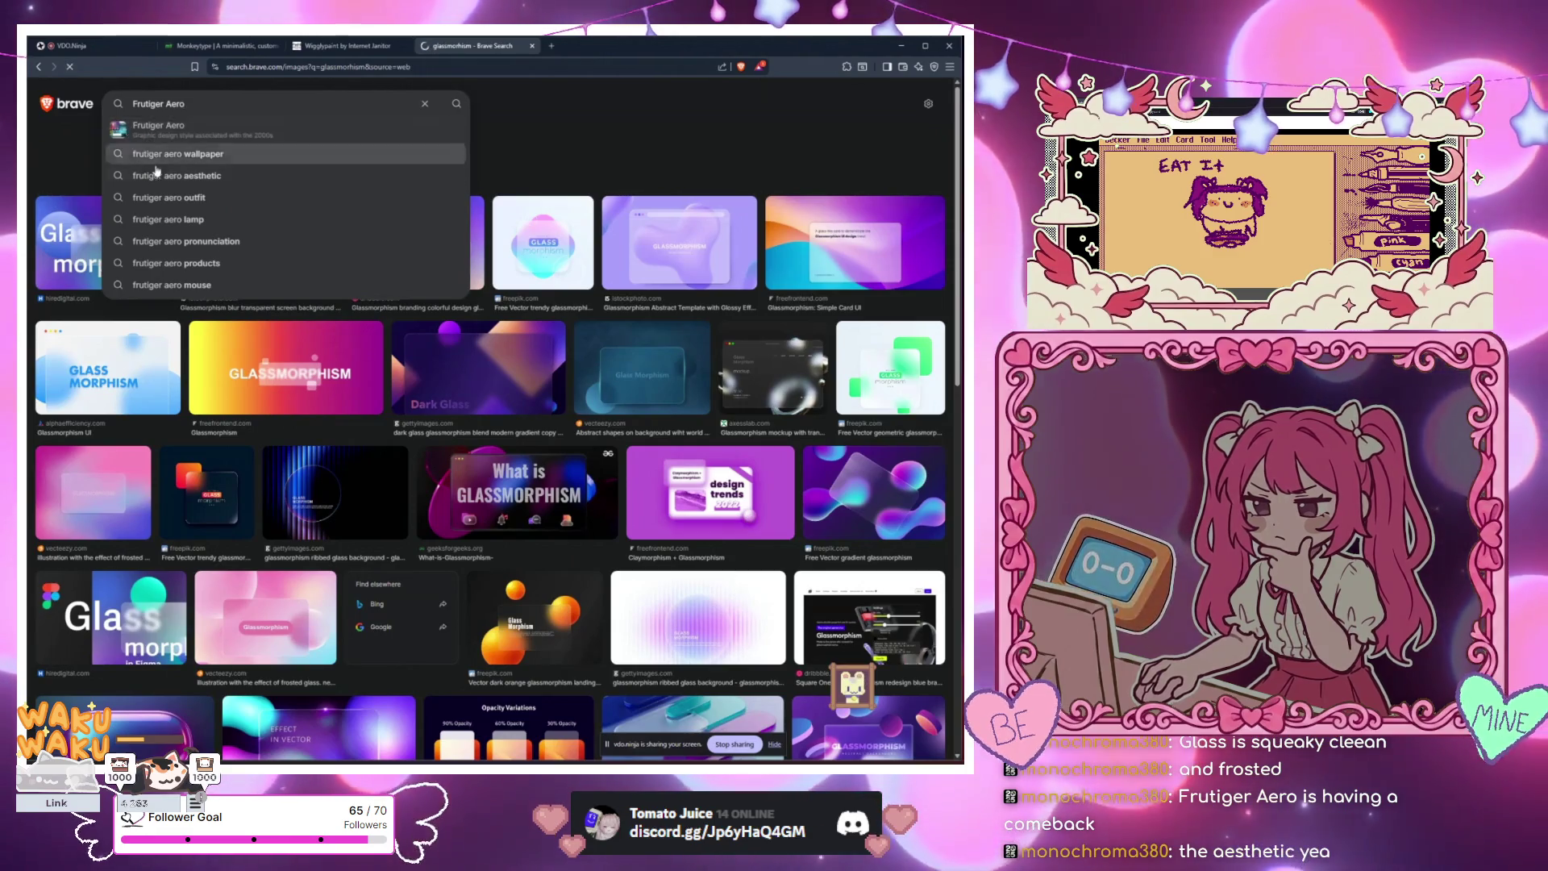
pyautogui.press('Return')
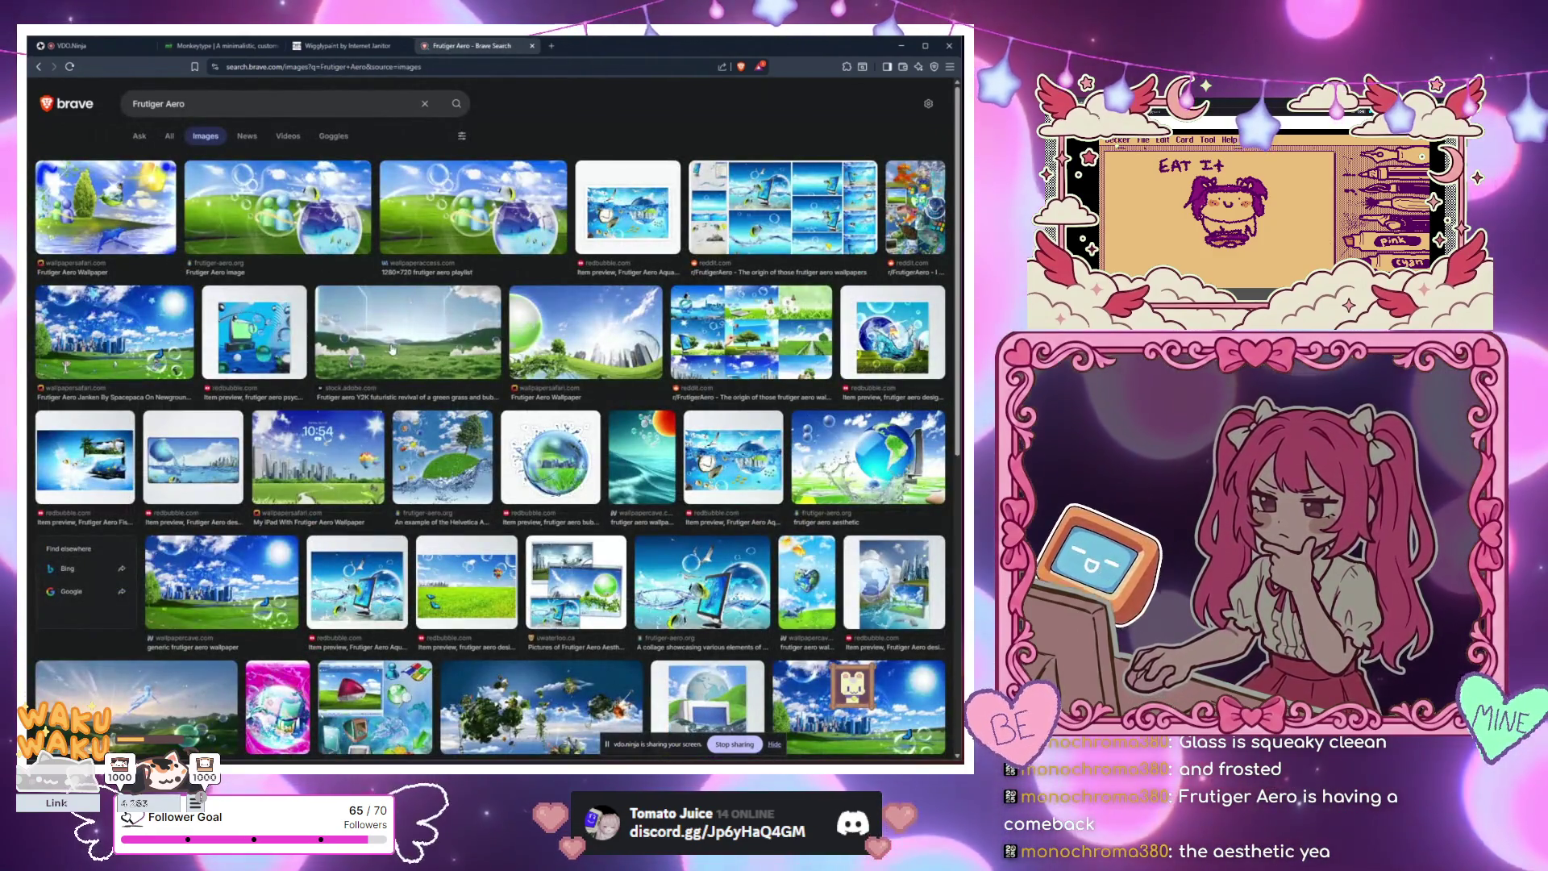
pyautogui.click(393, 348)
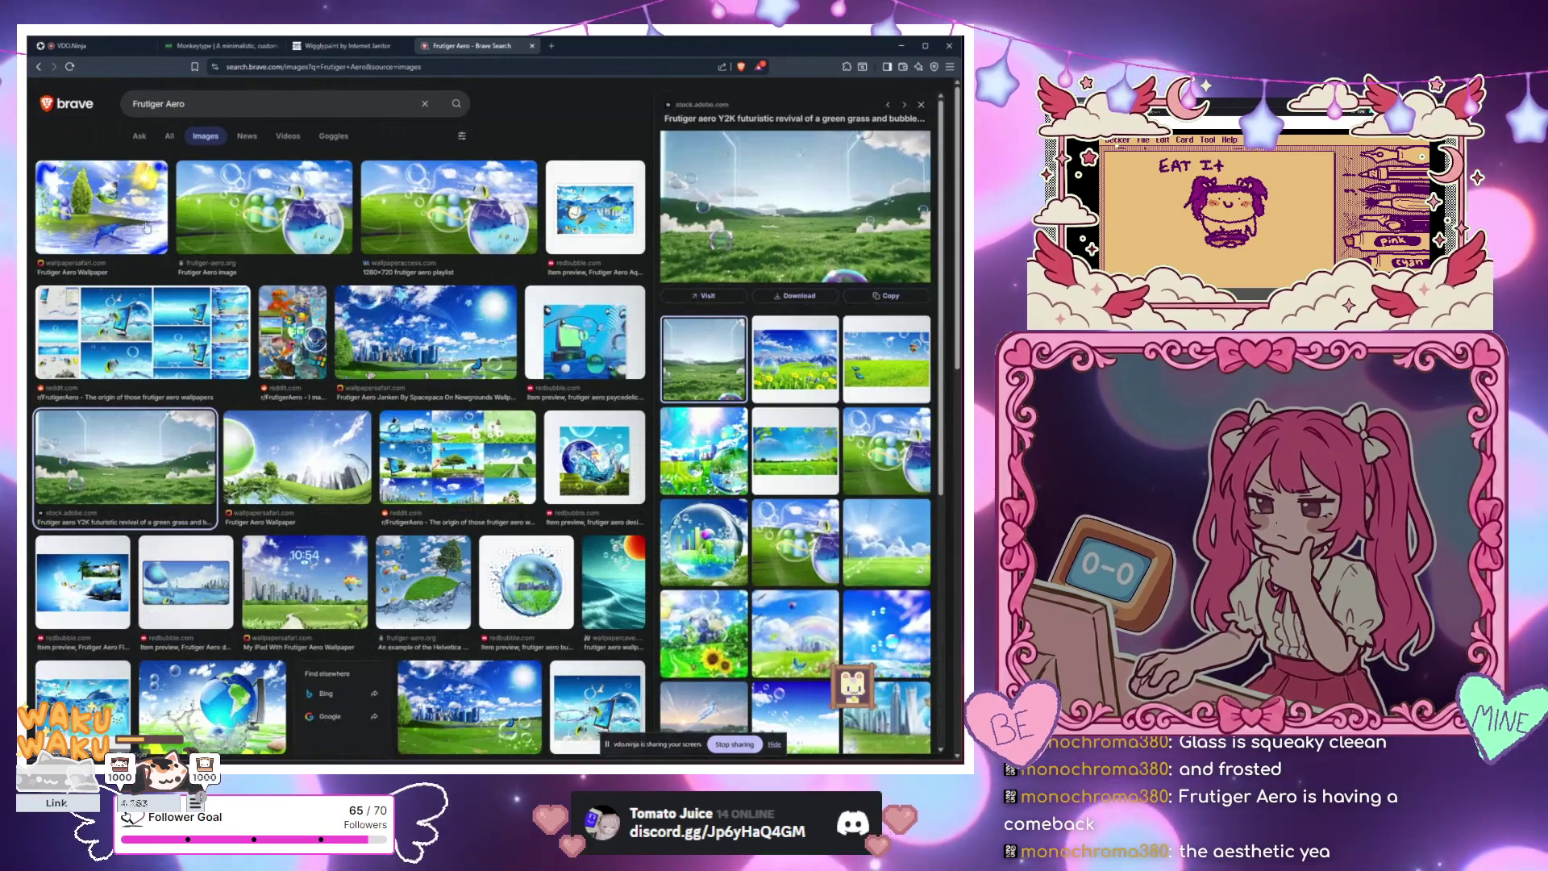
pyautogui.click(146, 229)
pyautogui.scroll(-5, 139, 352)
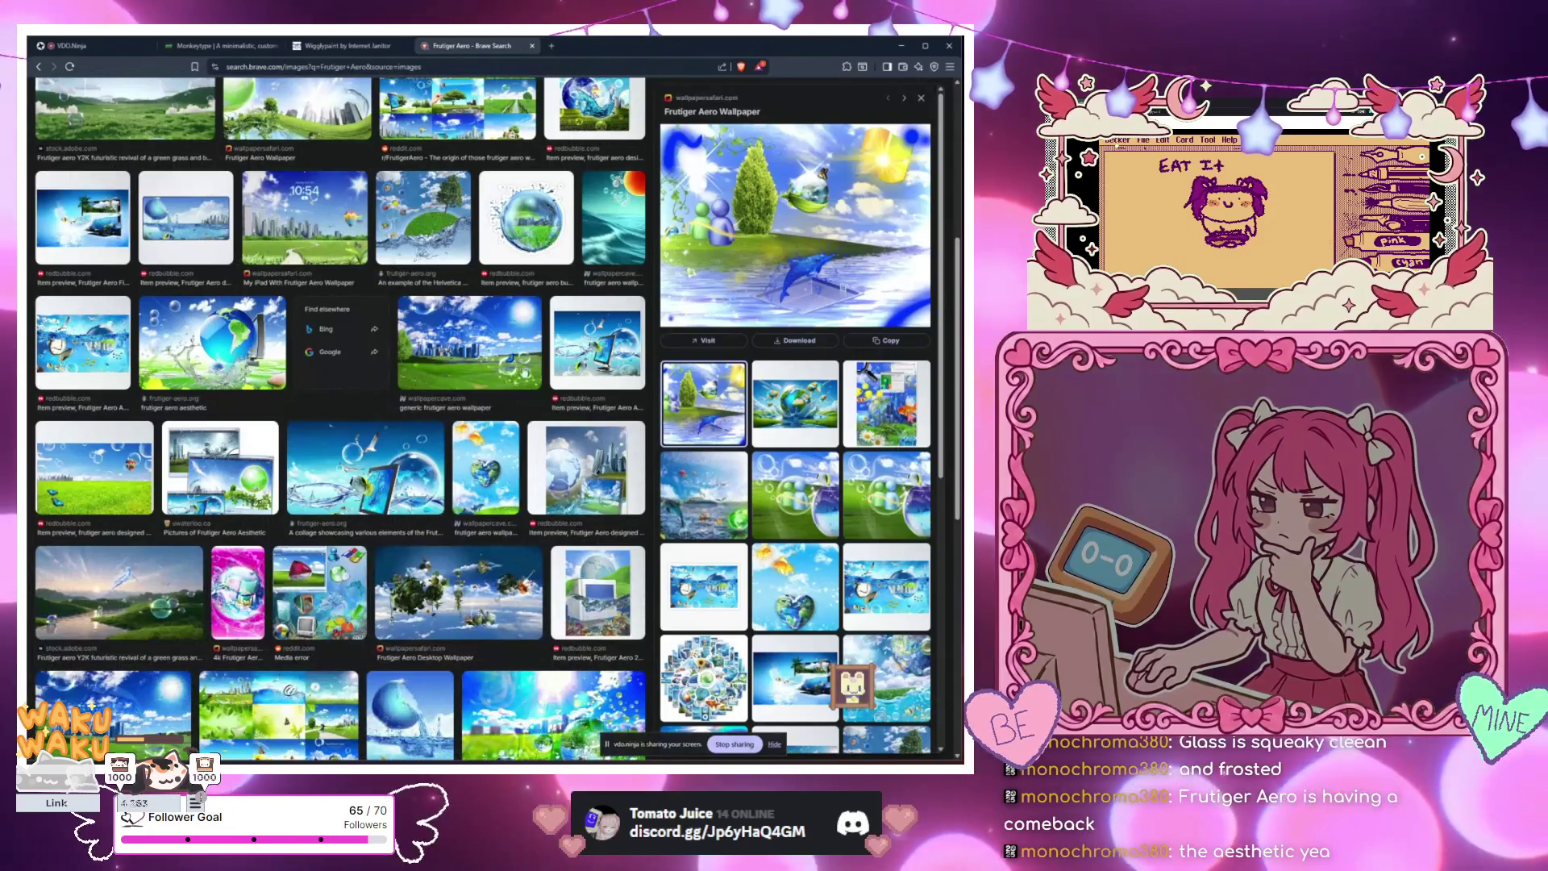
pyautogui.scroll(-3, 409, 490)
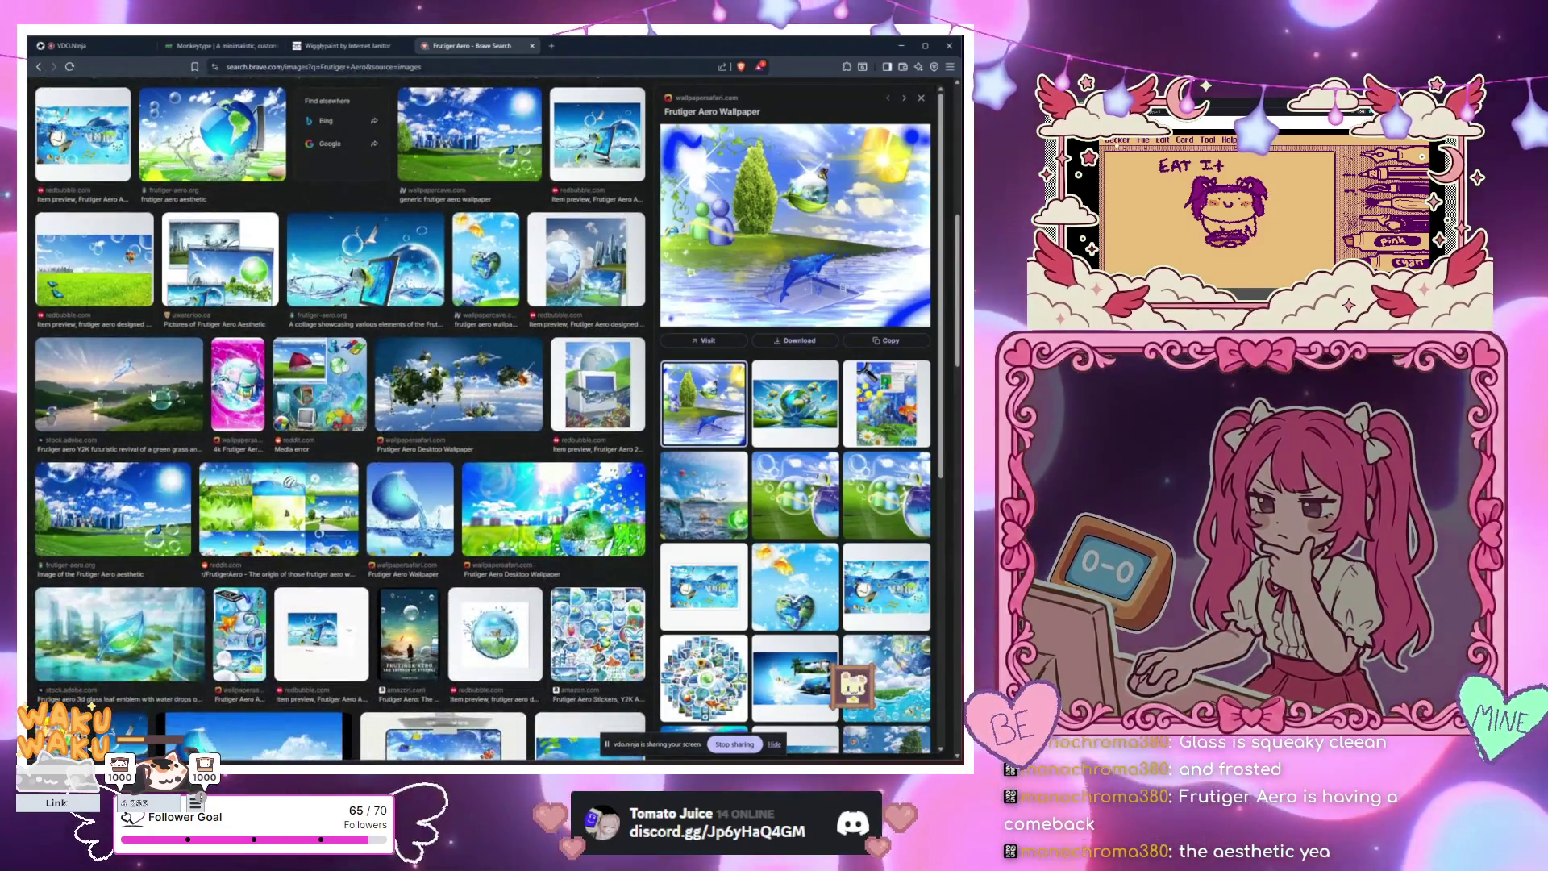
pyautogui.scroll(-5, 262, 424)
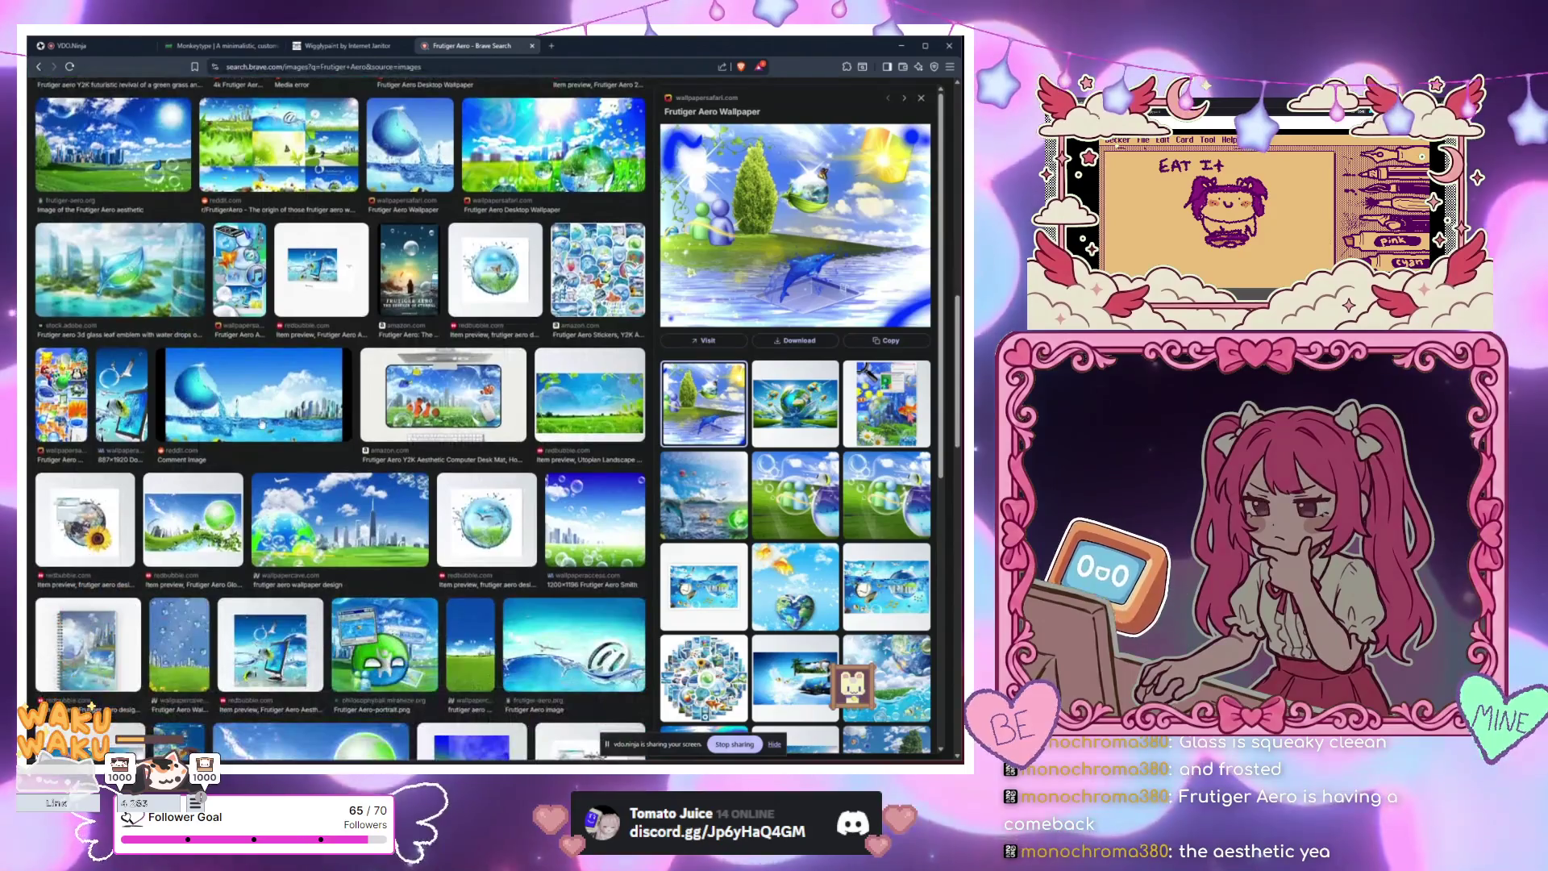
pyautogui.scroll(-4, 351, 426)
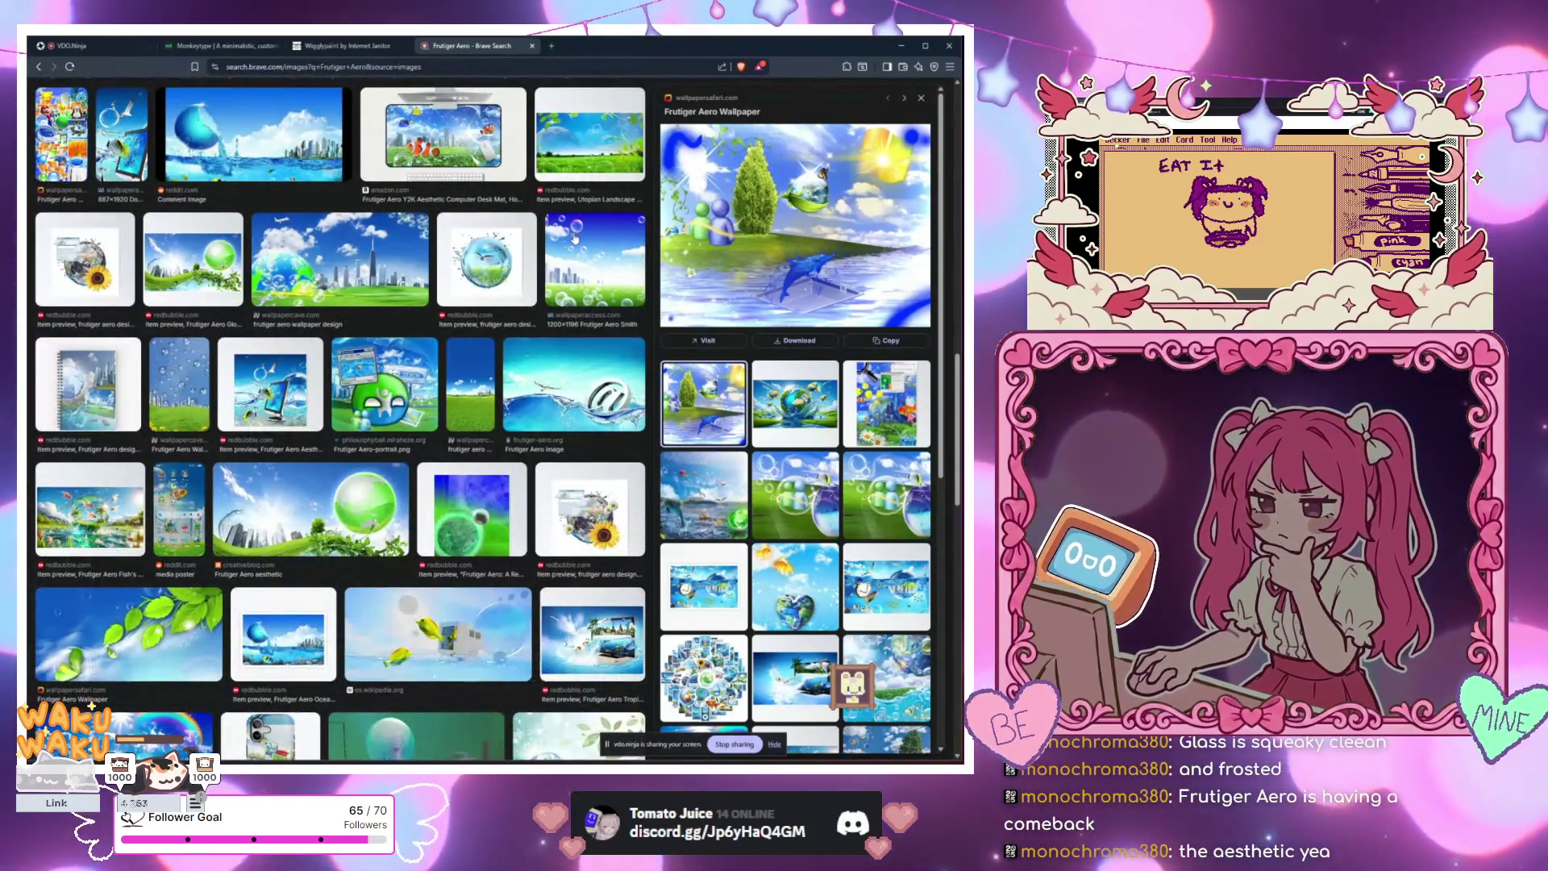
# - Preview the Frutiger Aero wallpaper design and the iPad Frutiger Aero wallpaper images
pyautogui.click(258, 266)
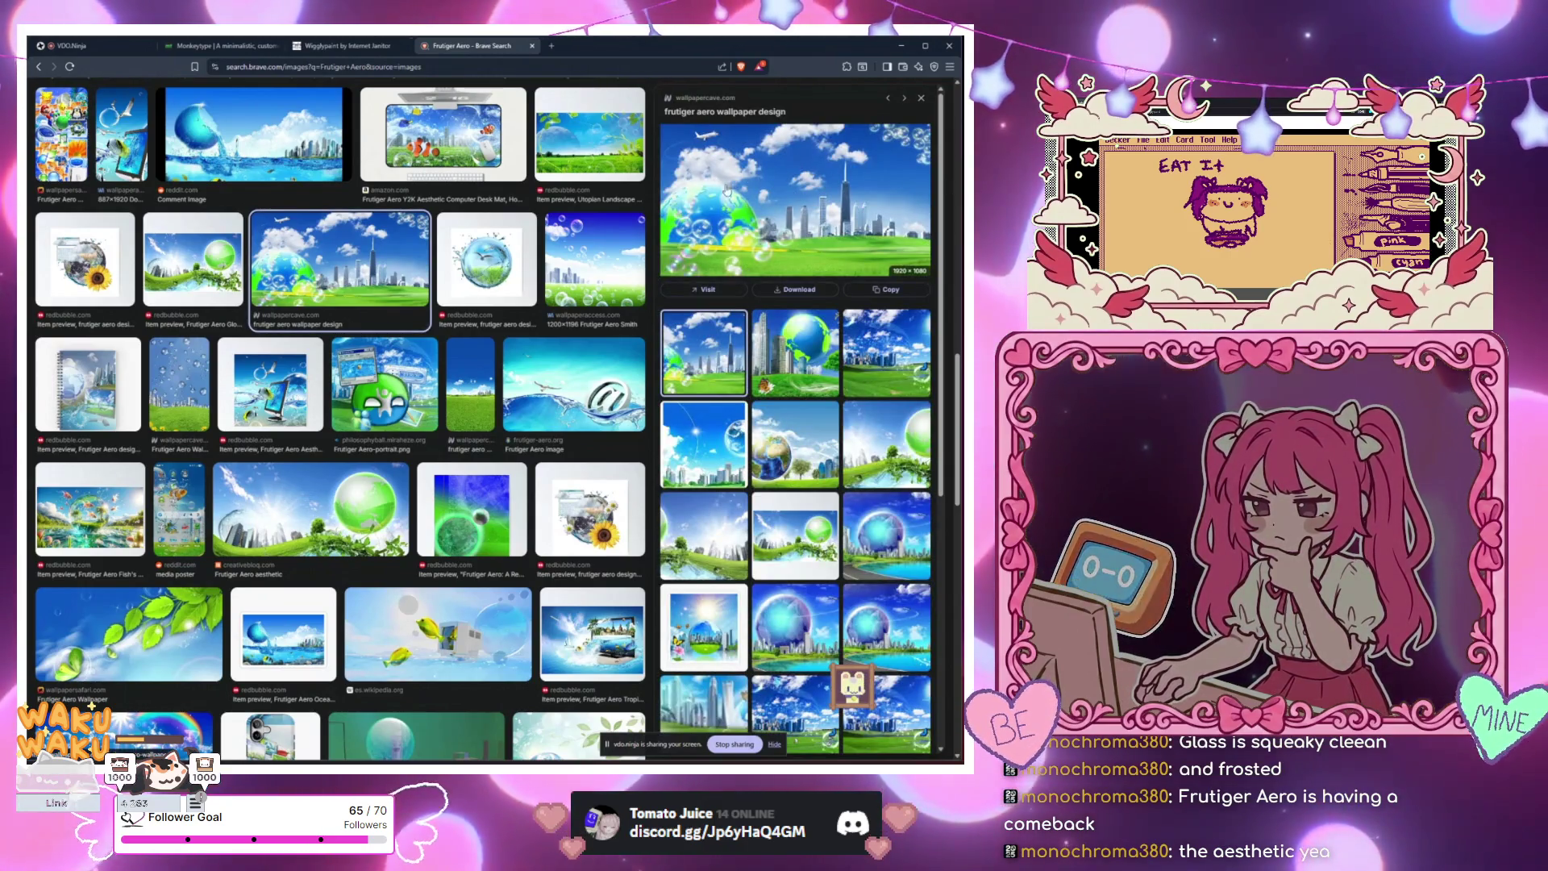
pyautogui.scroll(-6, 269, 306)
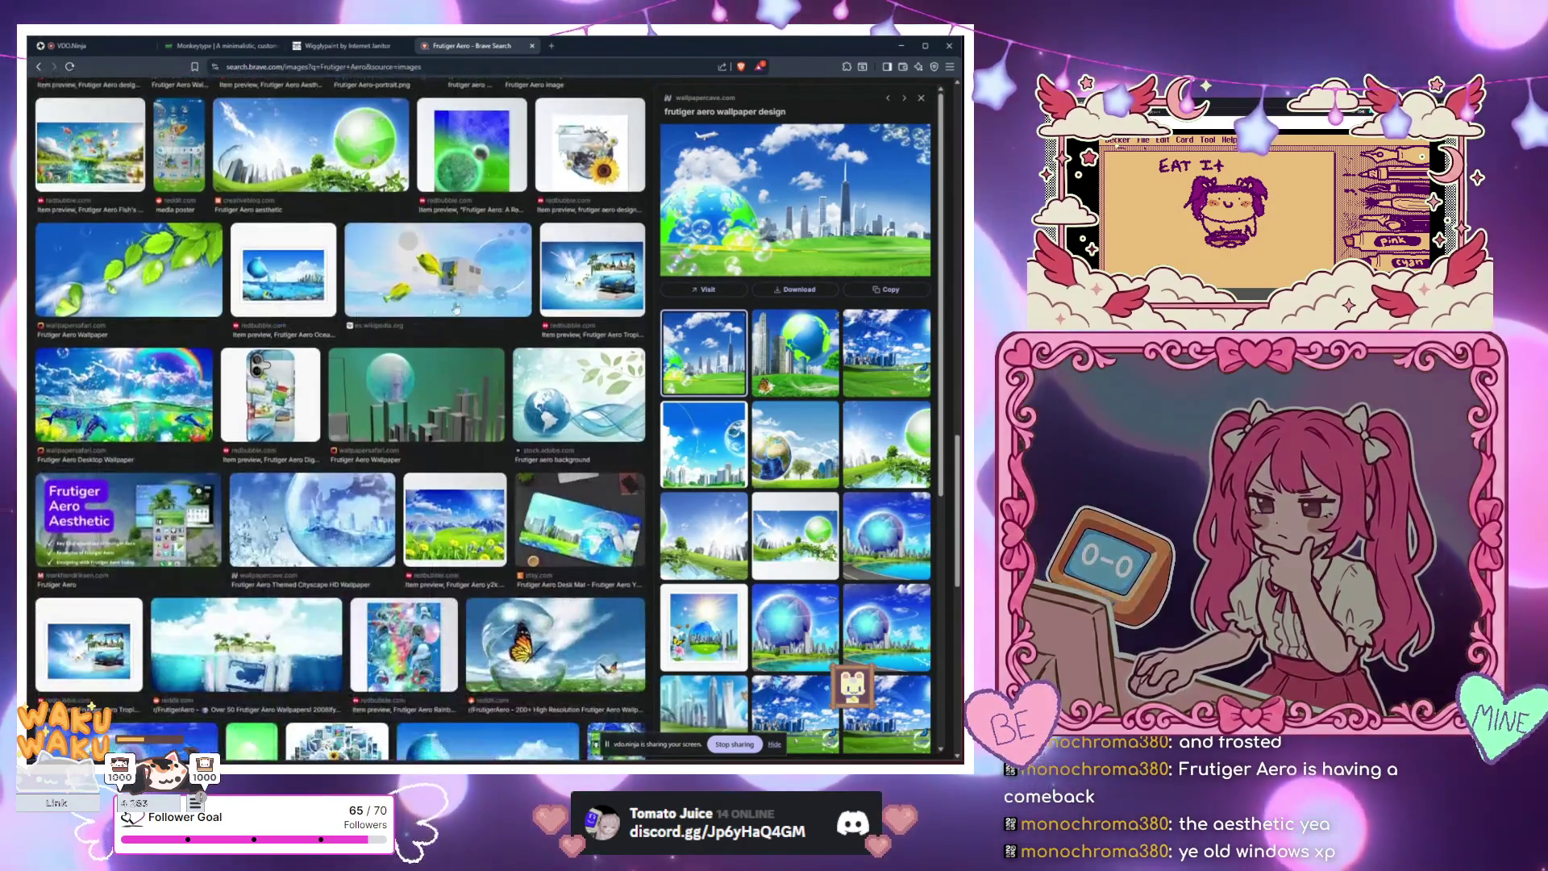
pyautogui.scroll(-2, 268, 306)
pyautogui.scroll(-15, 240, 305)
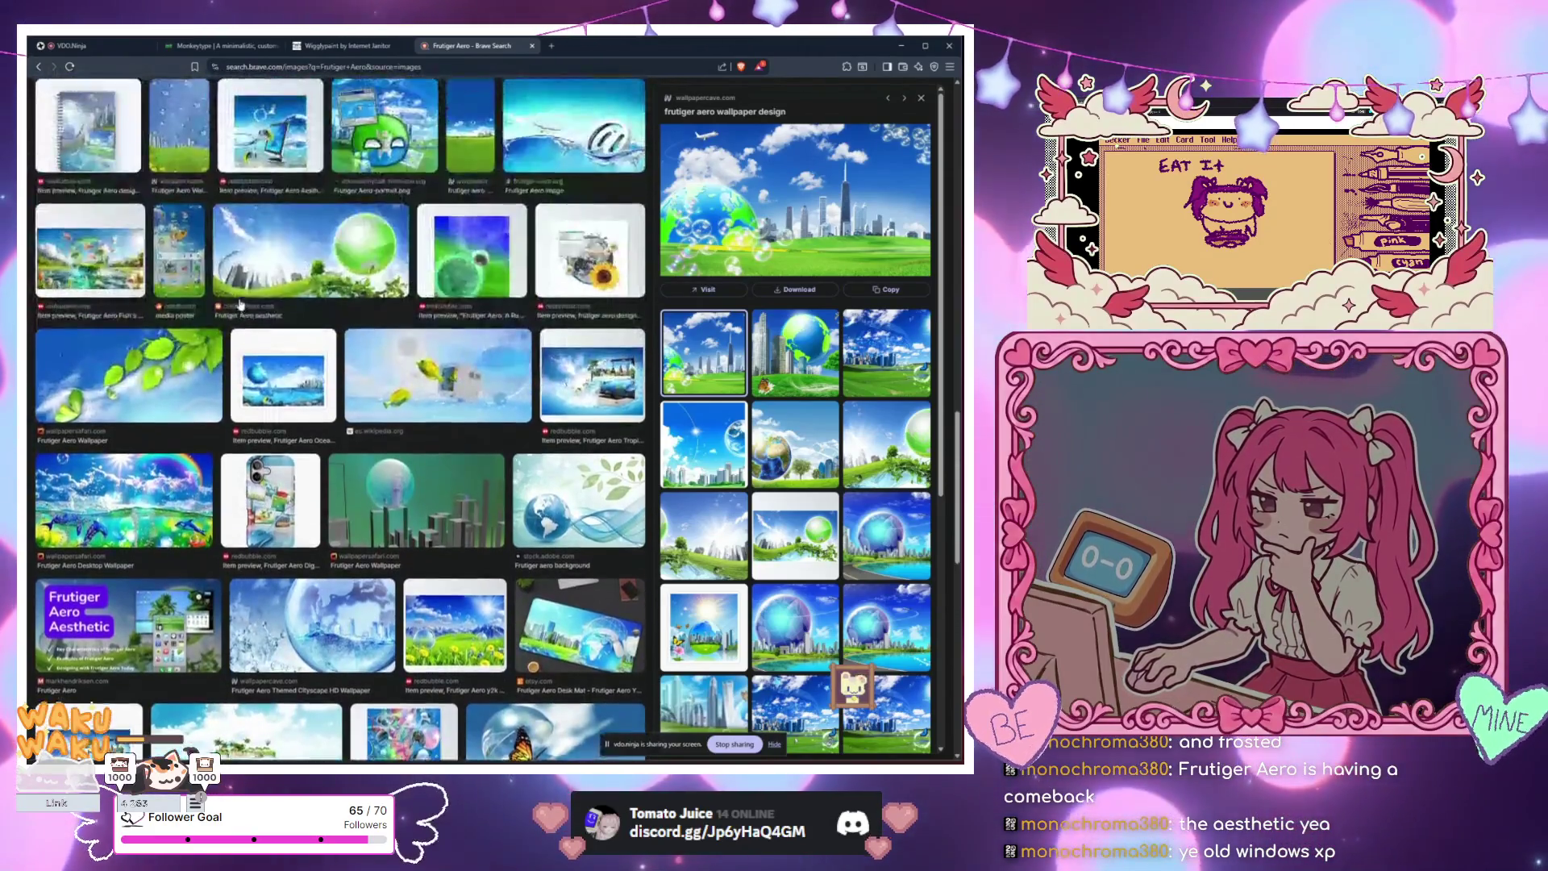
pyautogui.scroll(2, 415, 434)
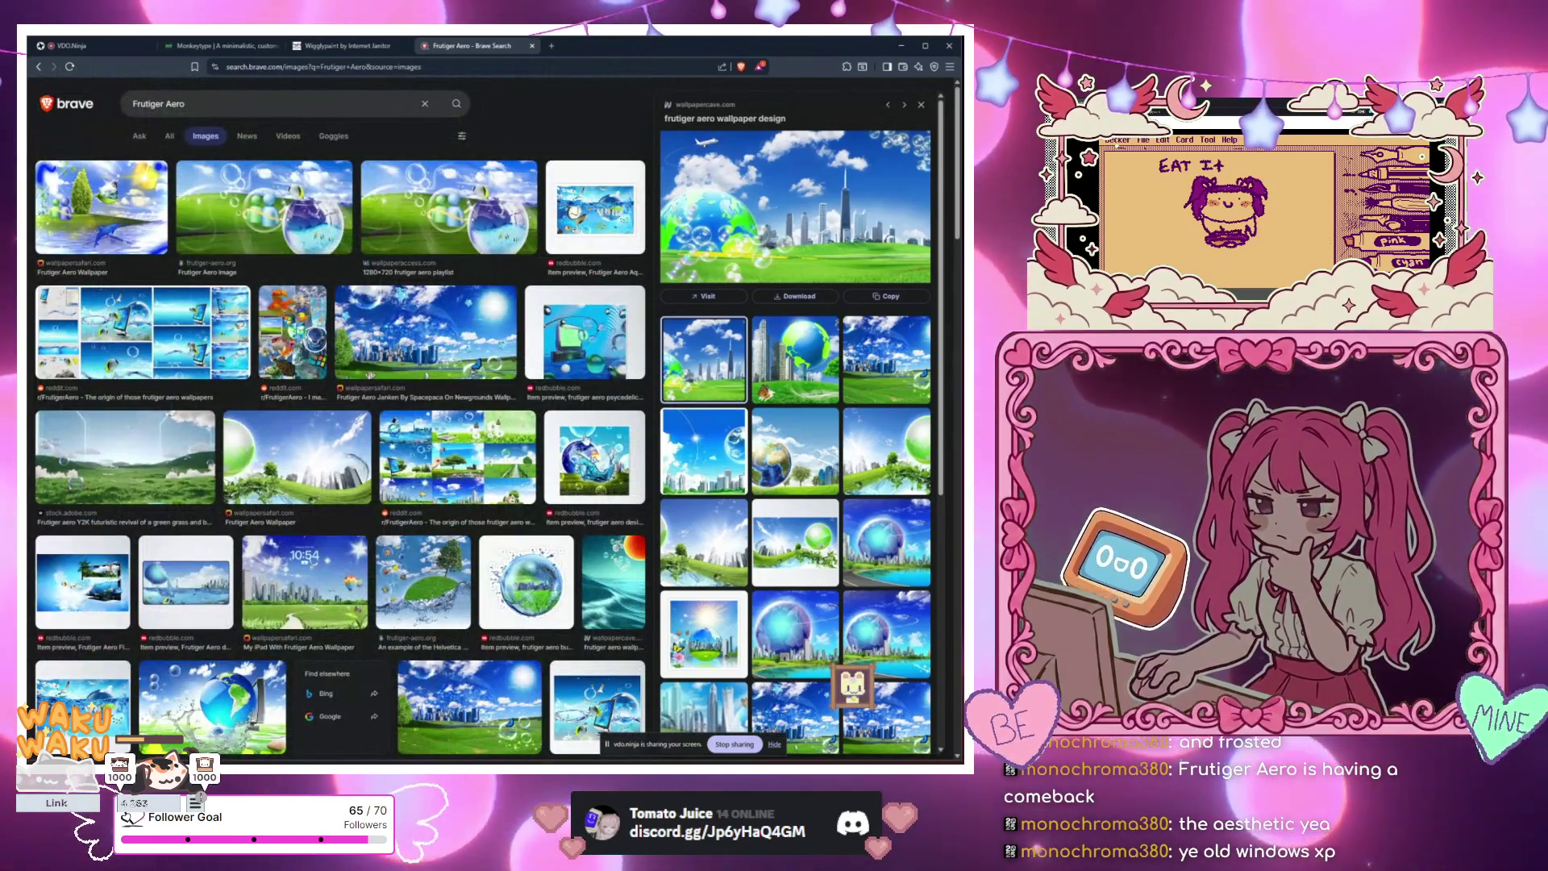
pyautogui.click(327, 586)
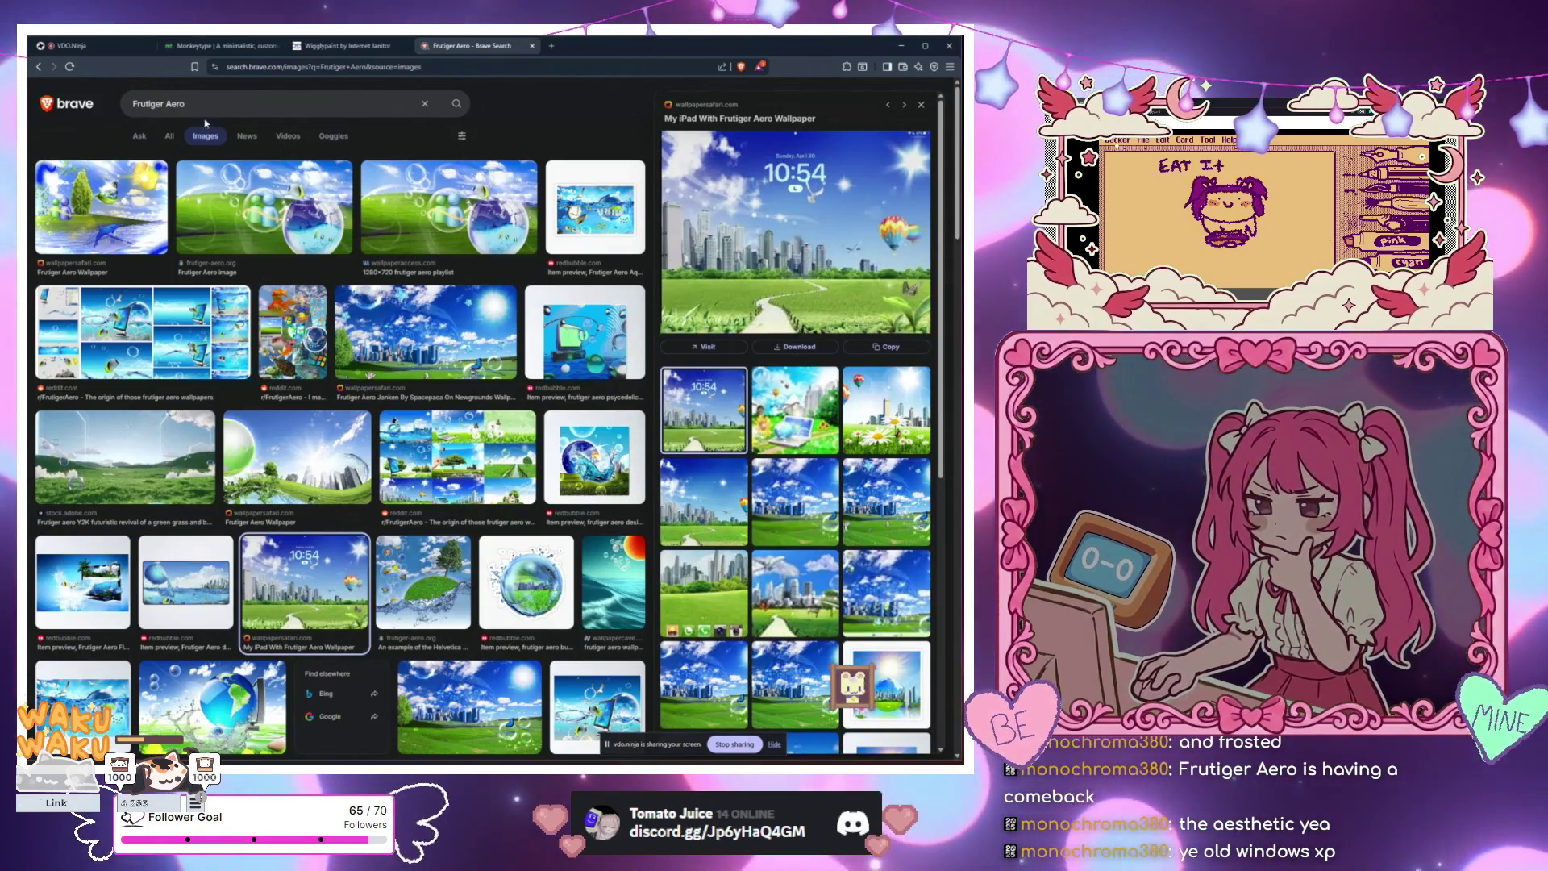
pyautogui.click(357, 47)
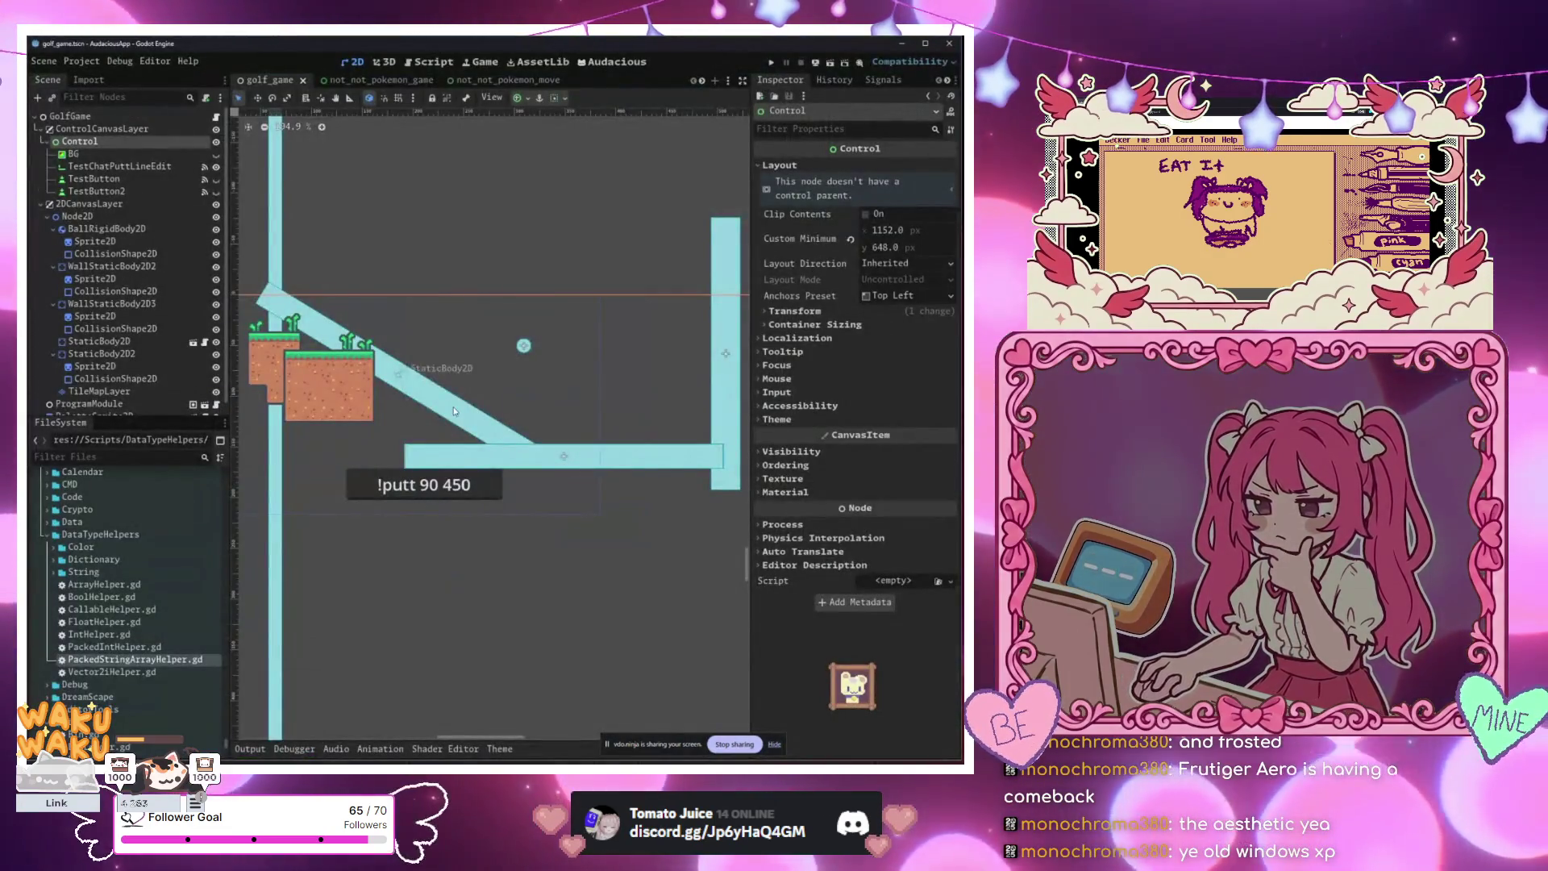
pyautogui.scroll(3, 454, 411)
pyautogui.press('F5')
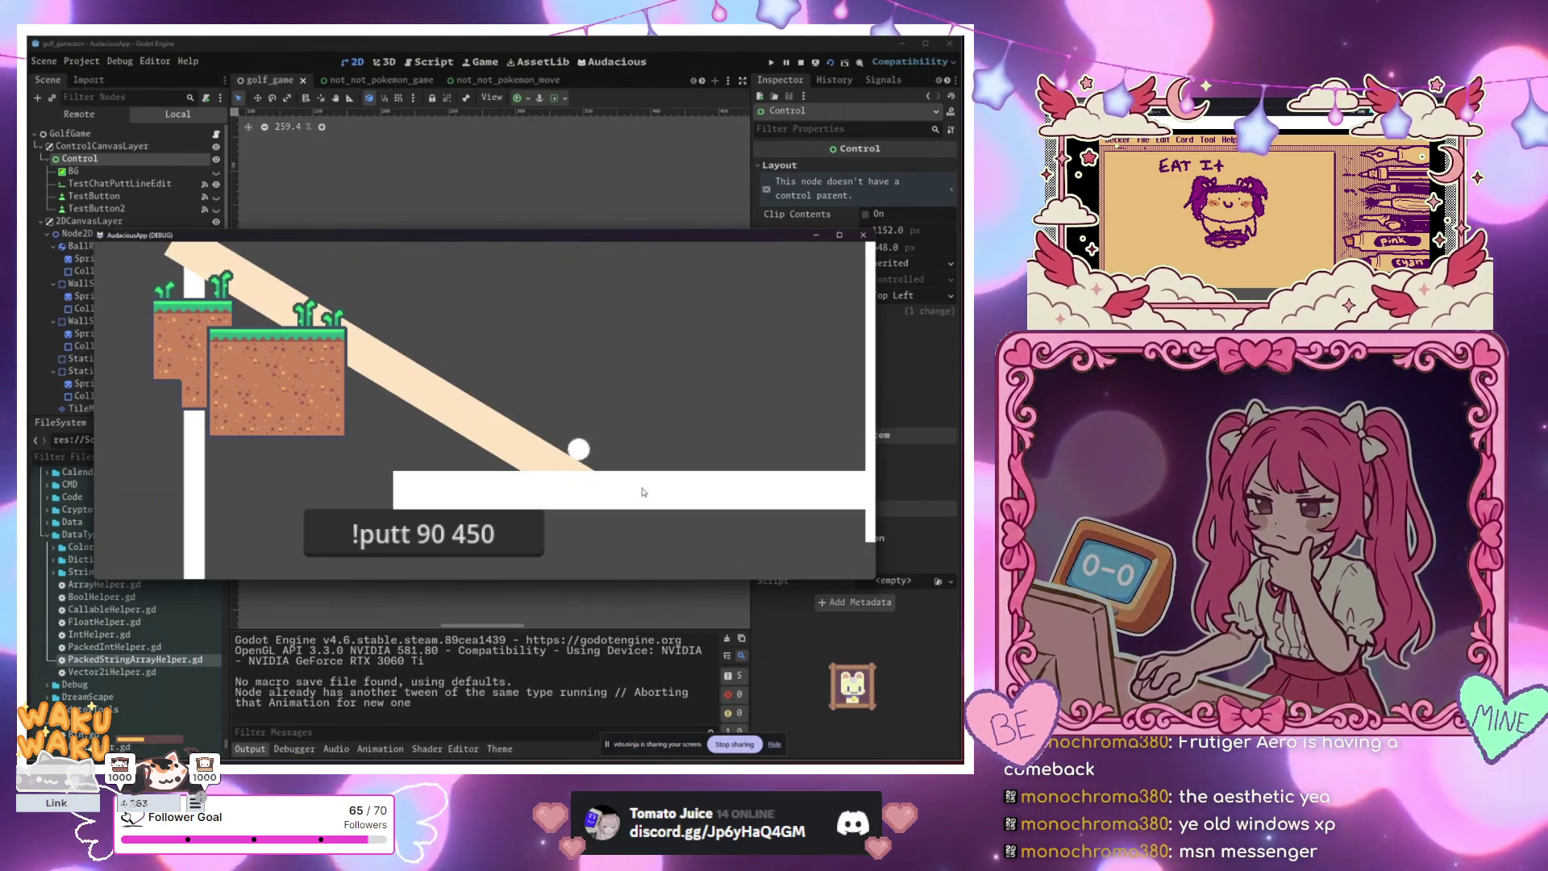
pyautogui.moveTo(246, 236)
pyautogui.mouseDown()
pyautogui.moveTo(335, 124)
pyautogui.moveTo(160, 203)
pyautogui.mouseUp()
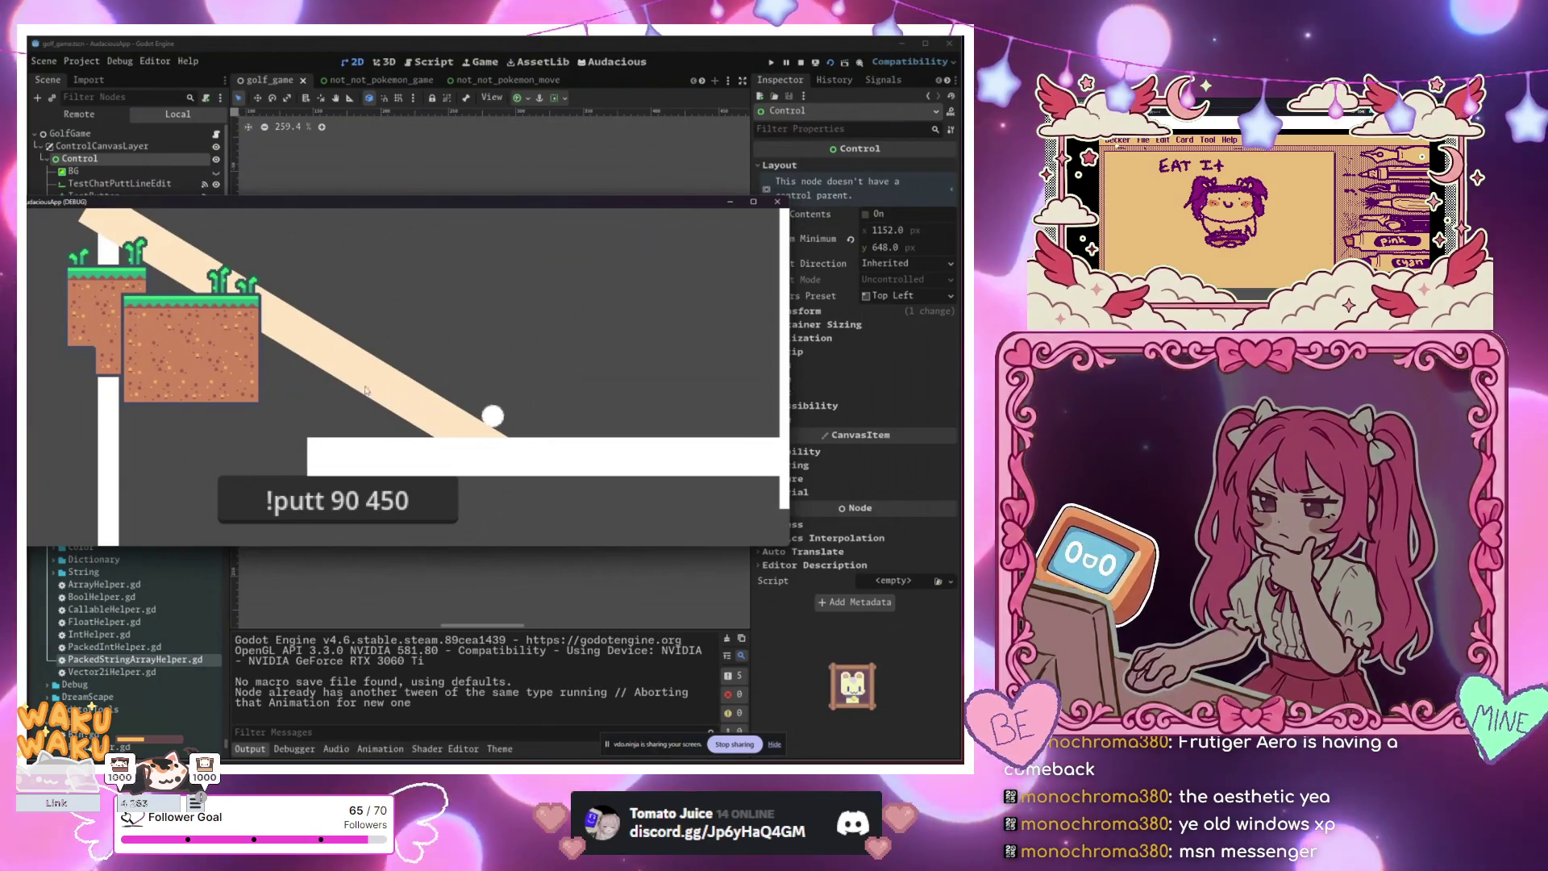
pyautogui.click(423, 500)
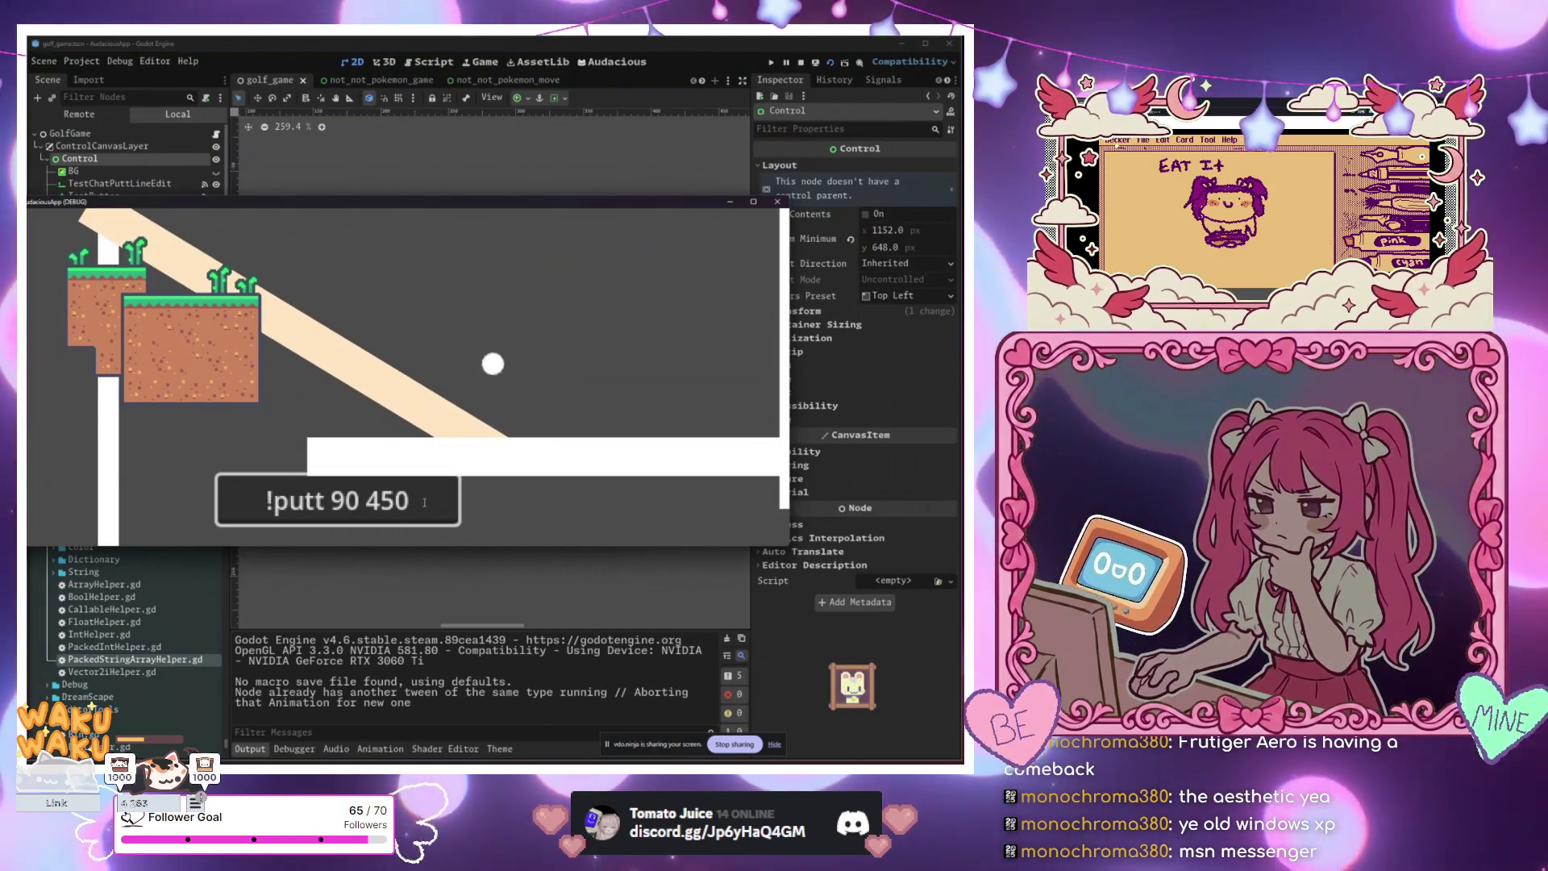
pyautogui.press('Left')
pyautogui.press('Left')
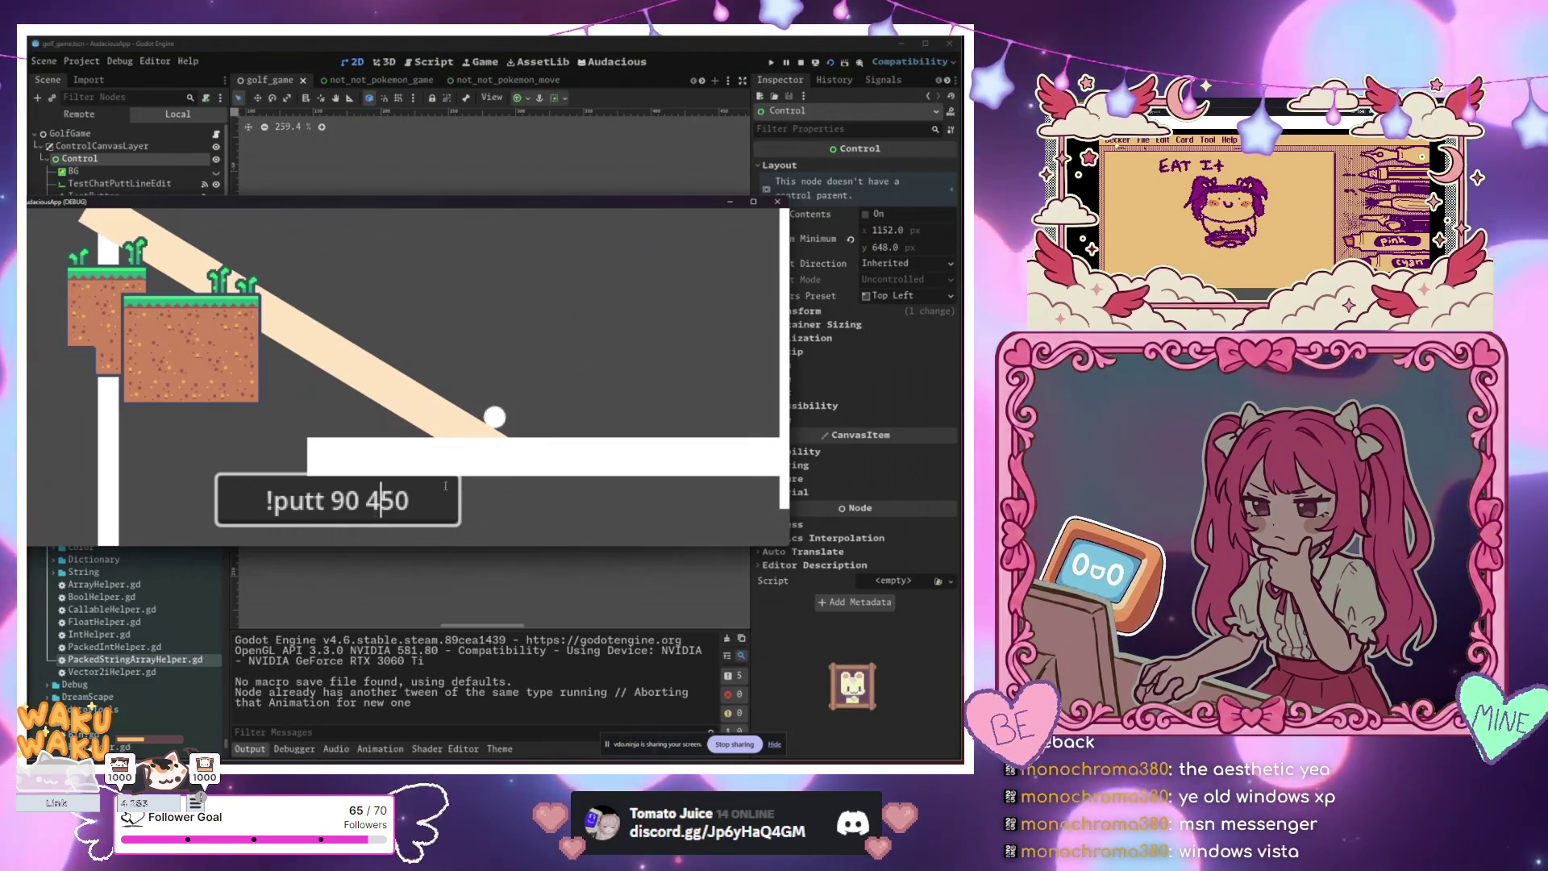
pyautogui.press('F8')
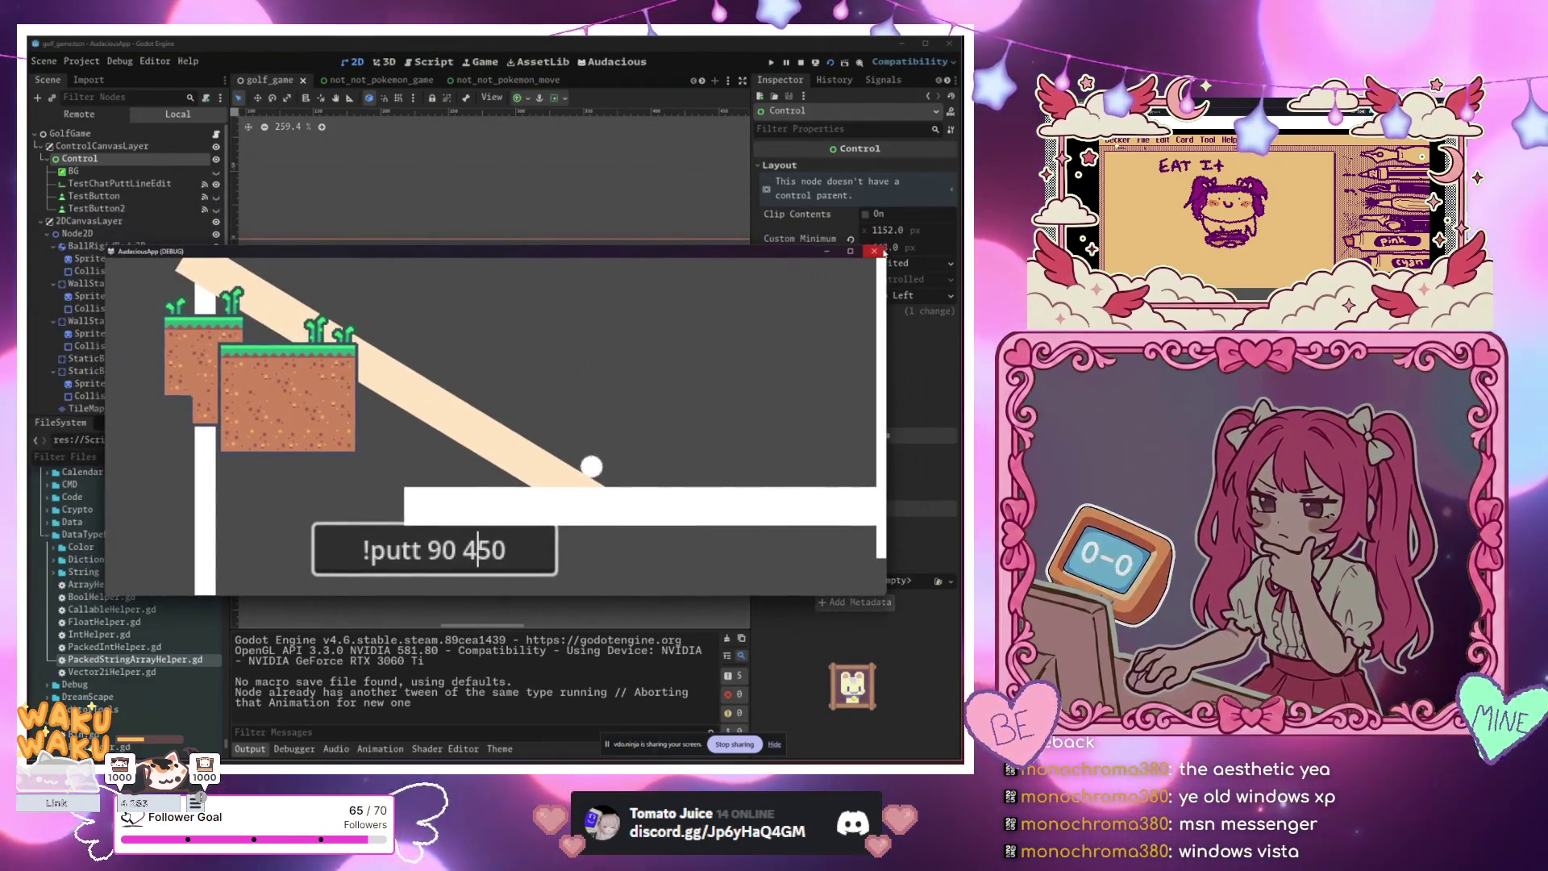
pyautogui.scroll(-3, 569, 375)
pyautogui.scroll(2, 484, 323)
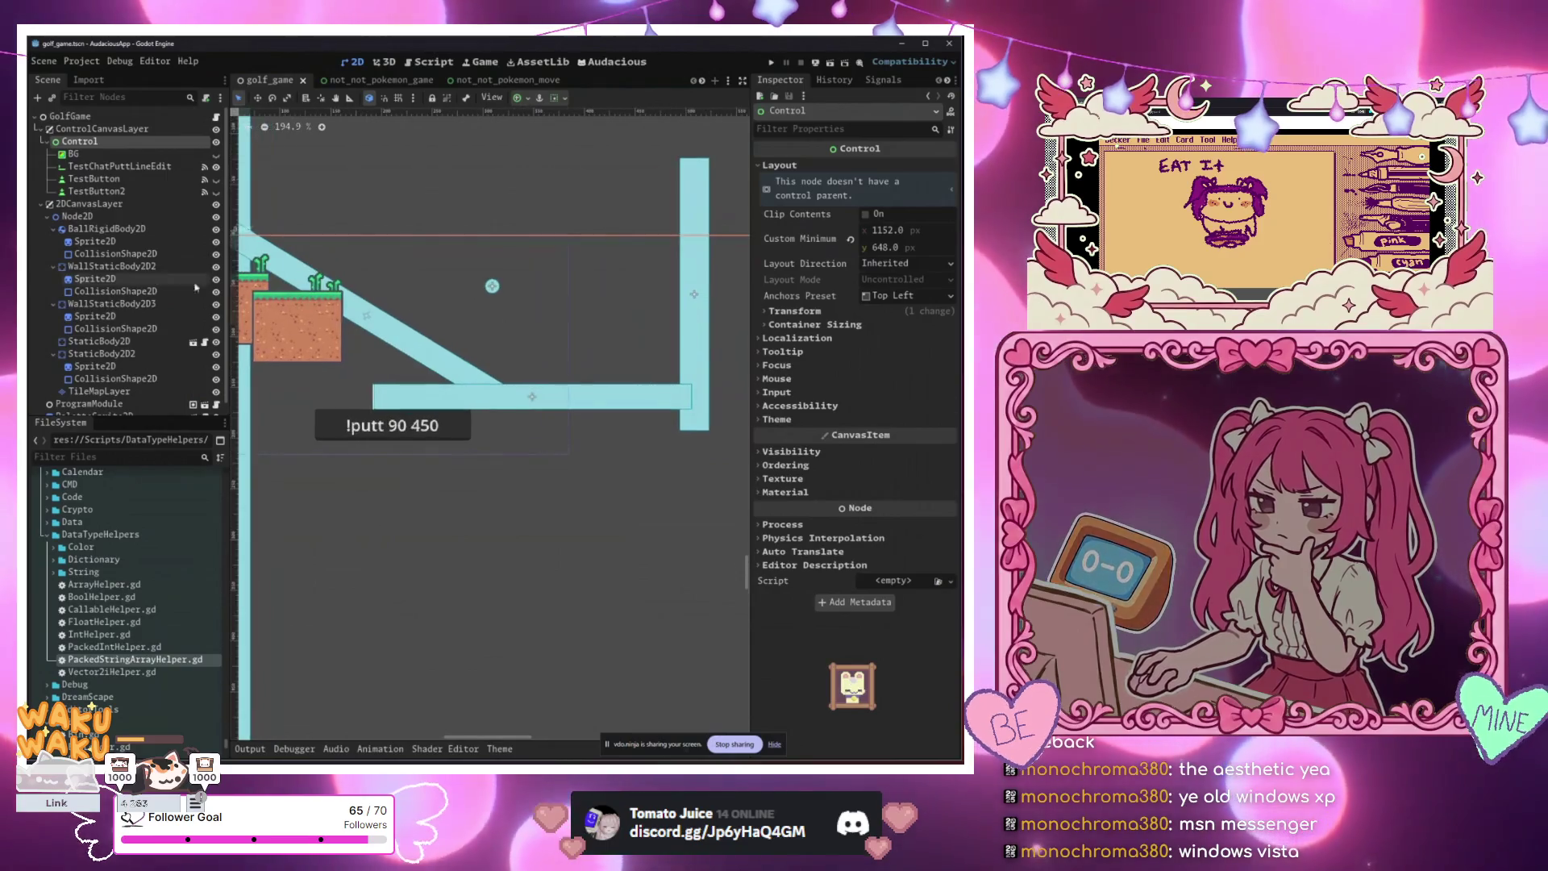
# - Add twitch_module.tscn as a child scene of the root GolfGame node
pyautogui.click(115, 253)
pyautogui.click(121, 154)
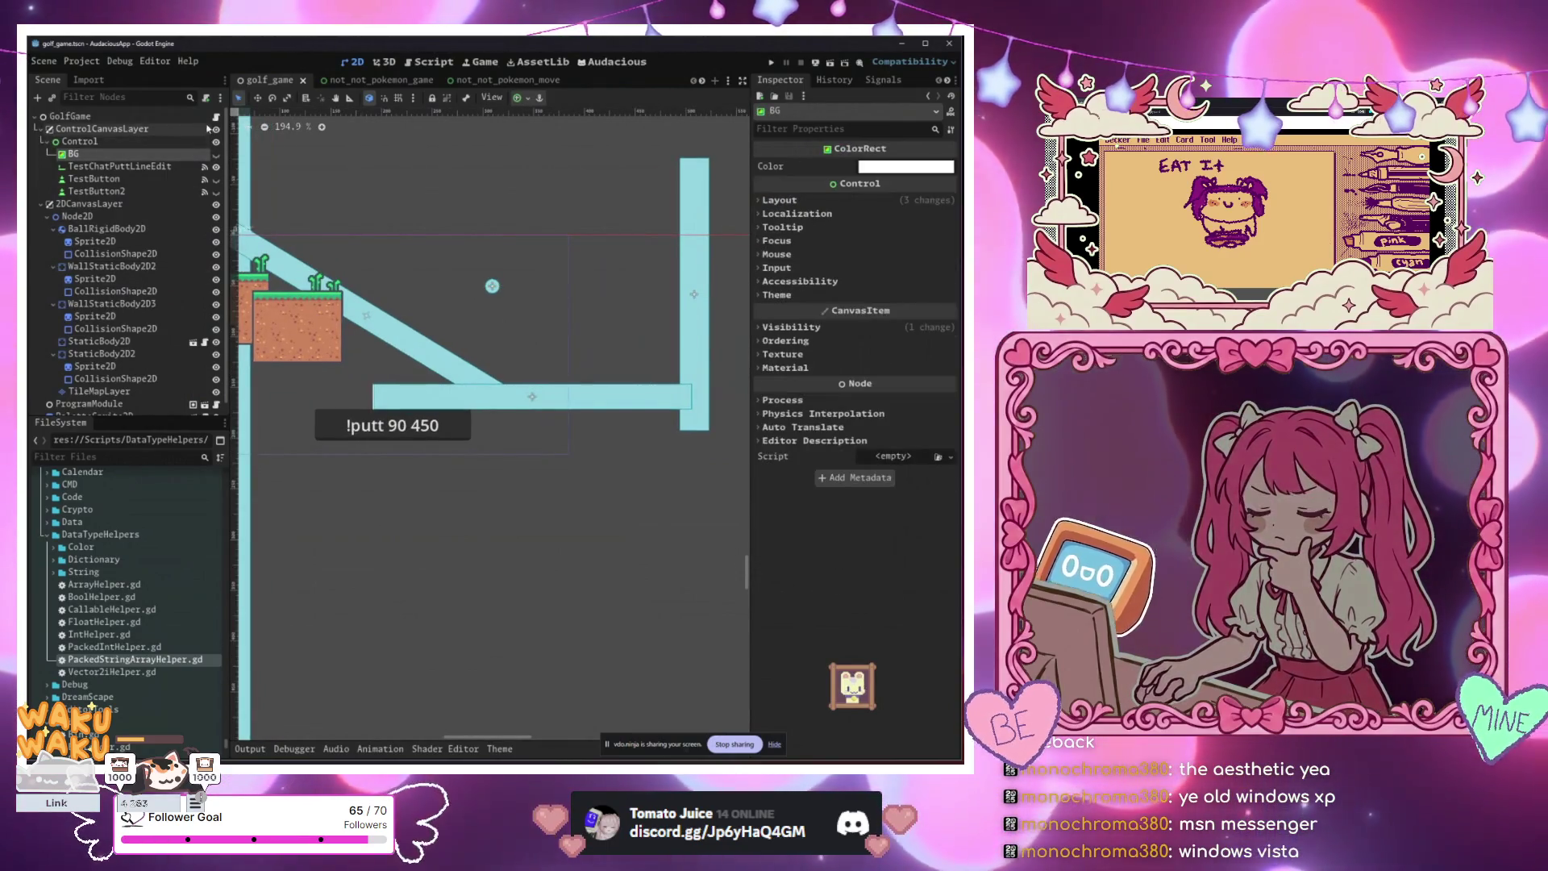
pyautogui.click(71, 116)
pyautogui.scroll(-1, 141, 262)
pyautogui.scroll(1, 143, 266)
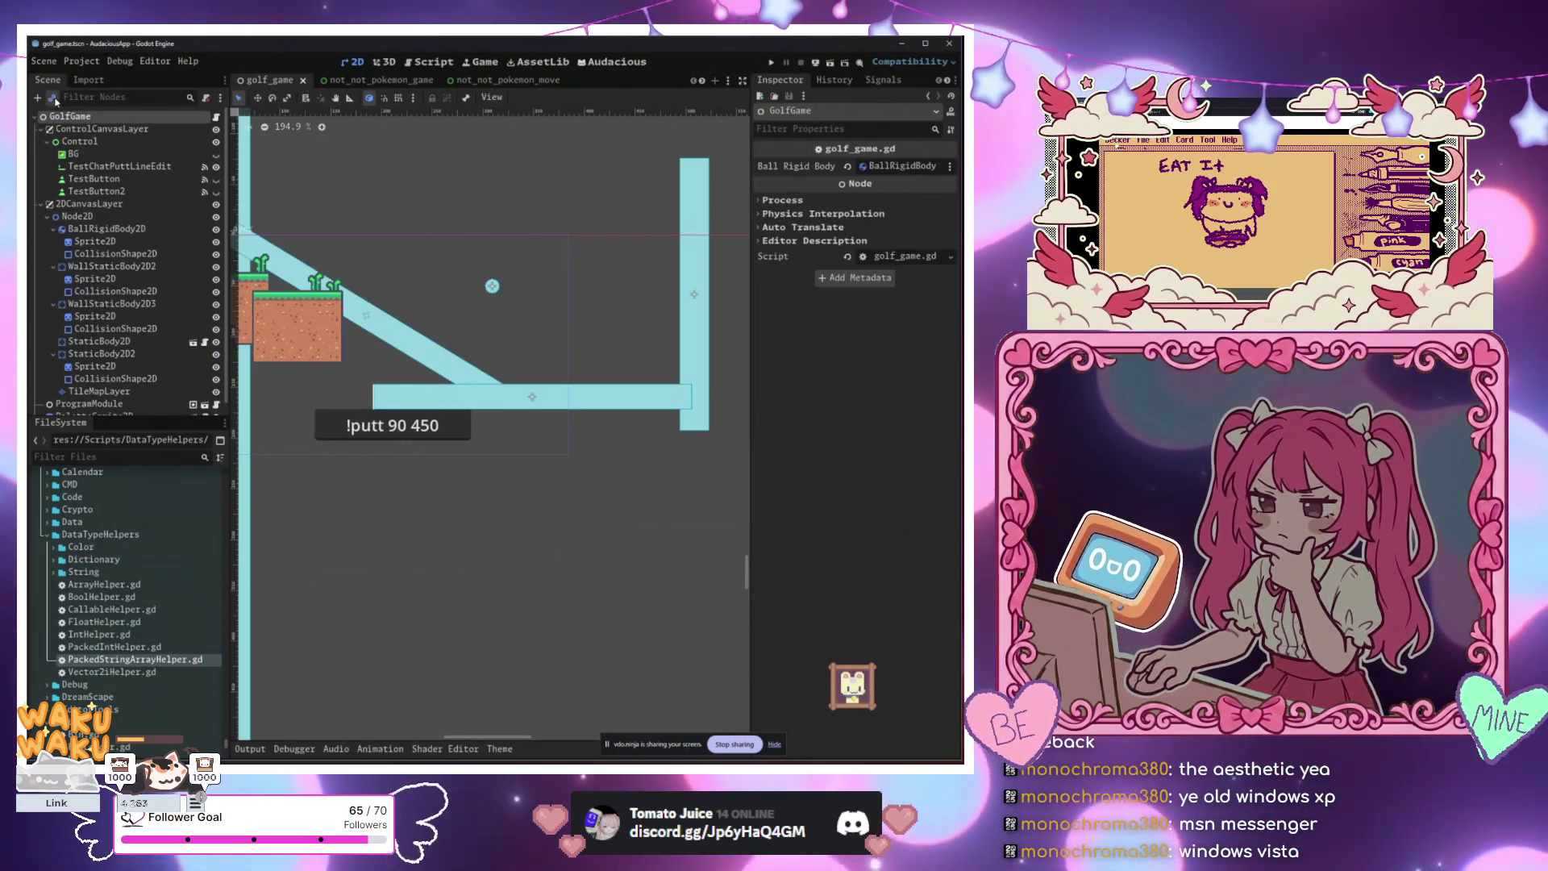
pyautogui.hotkey('ctrl', 'shift', 'o')
pyautogui.write('twitc')
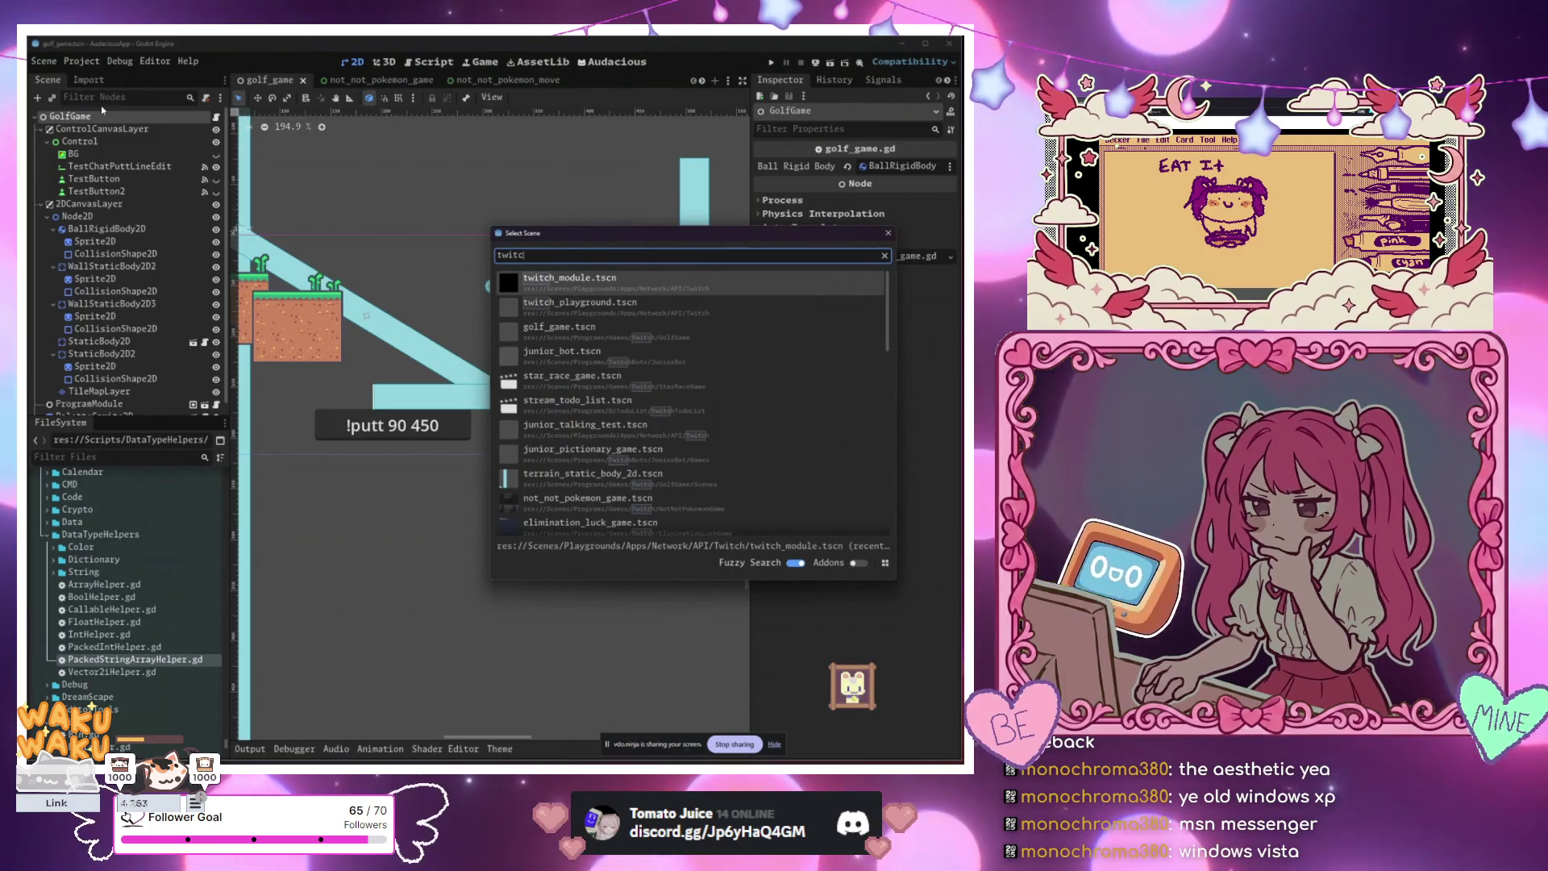
pyautogui.press('Return')
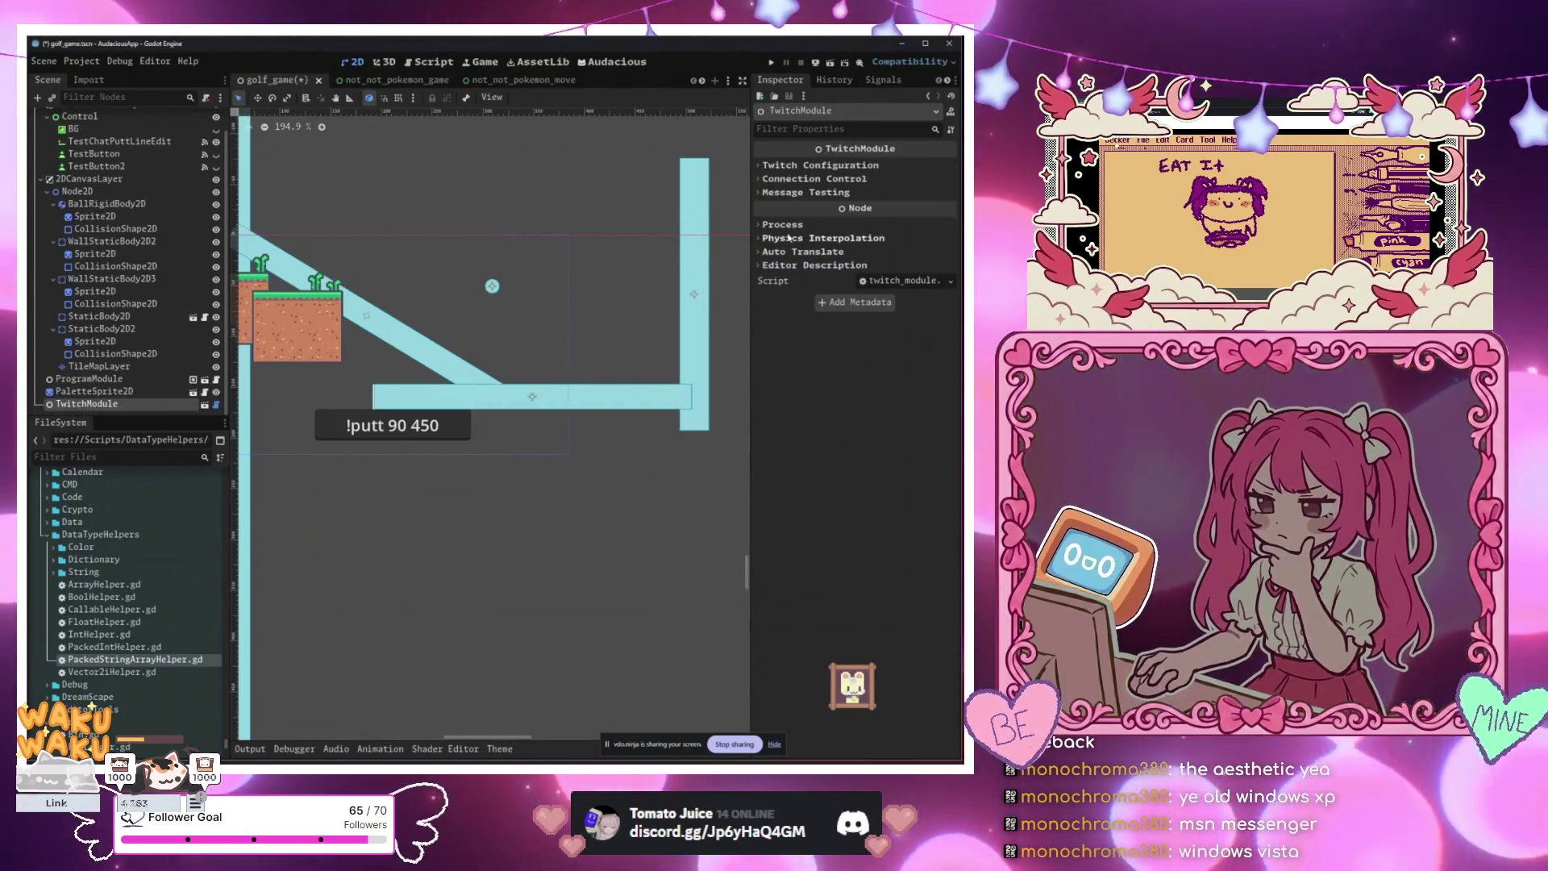
# - Enter the bot's username and the target channel name under Twitch Configuration
pyautogui.click(821, 164)
pyautogui.click(885, 177)
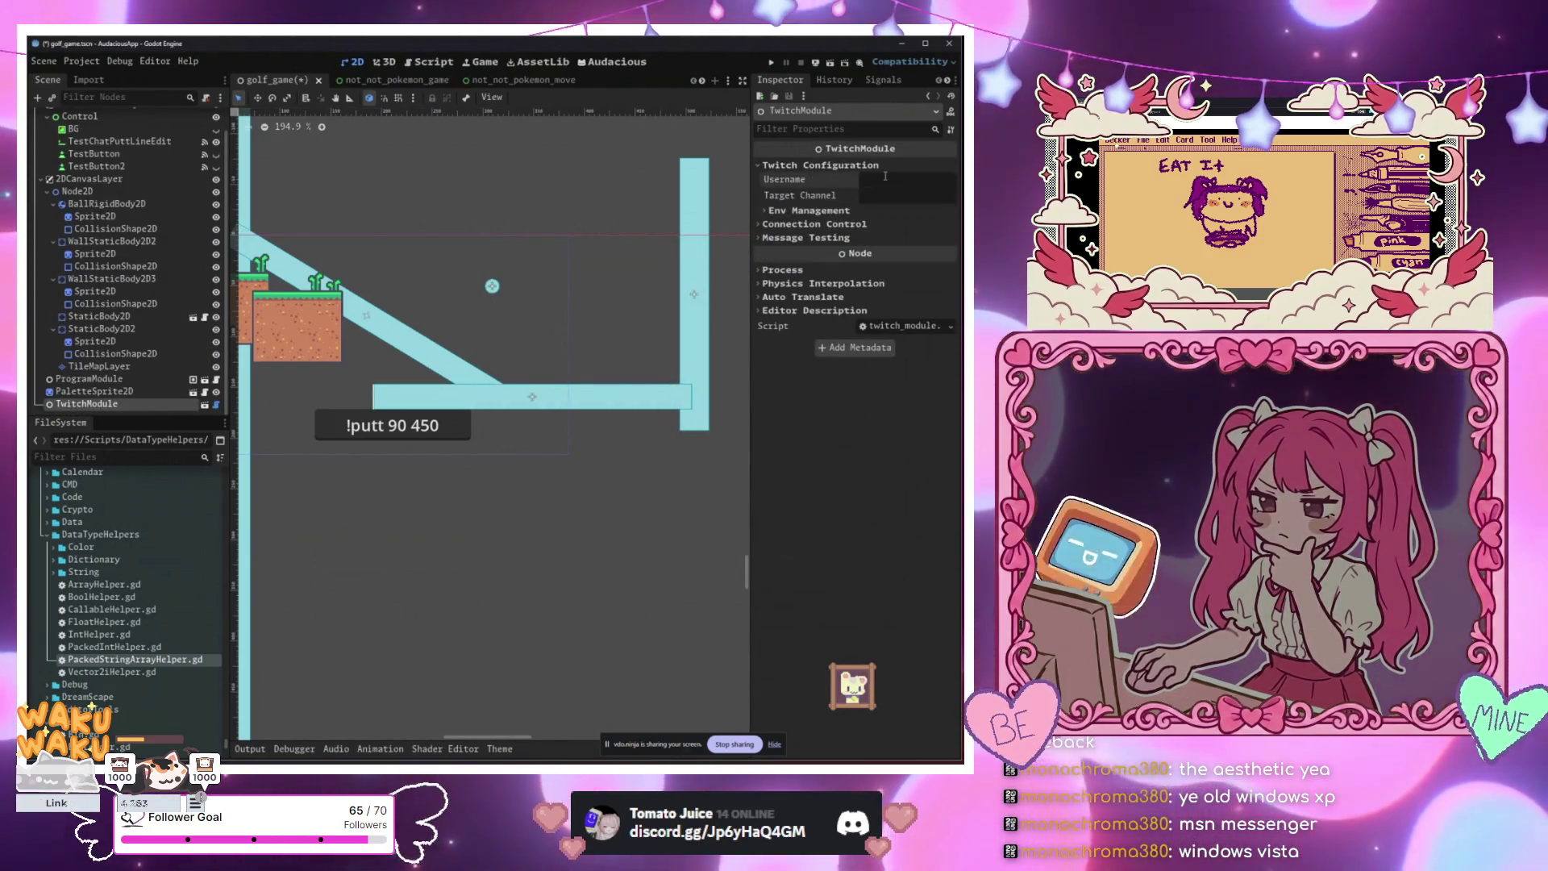
pyautogui.write('jr_bot__')
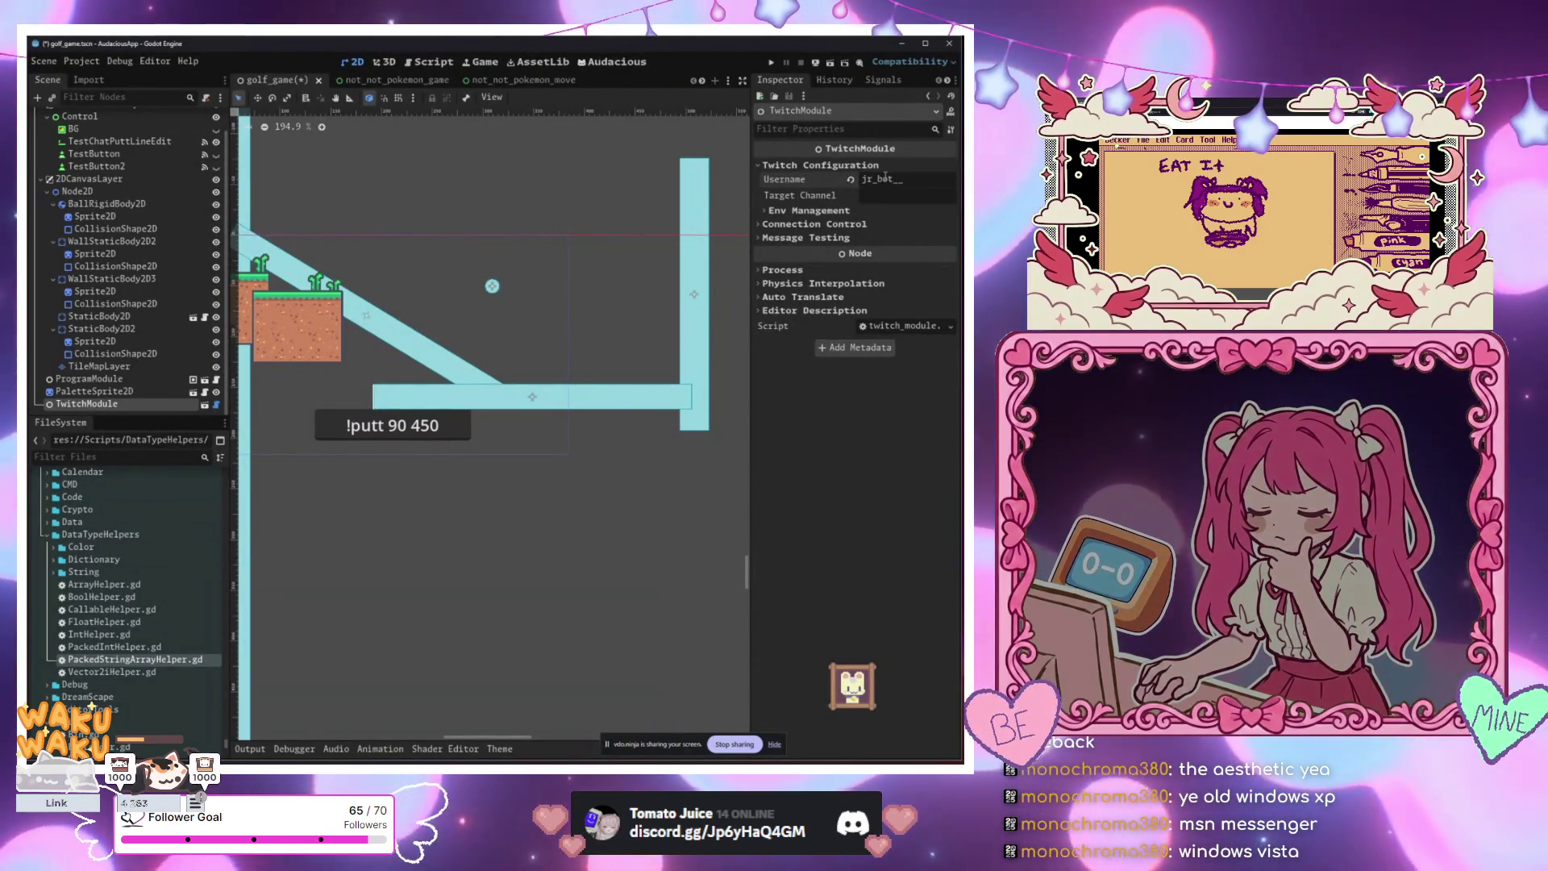
pyautogui.press('Tab')
pyautogui.write('ravi')
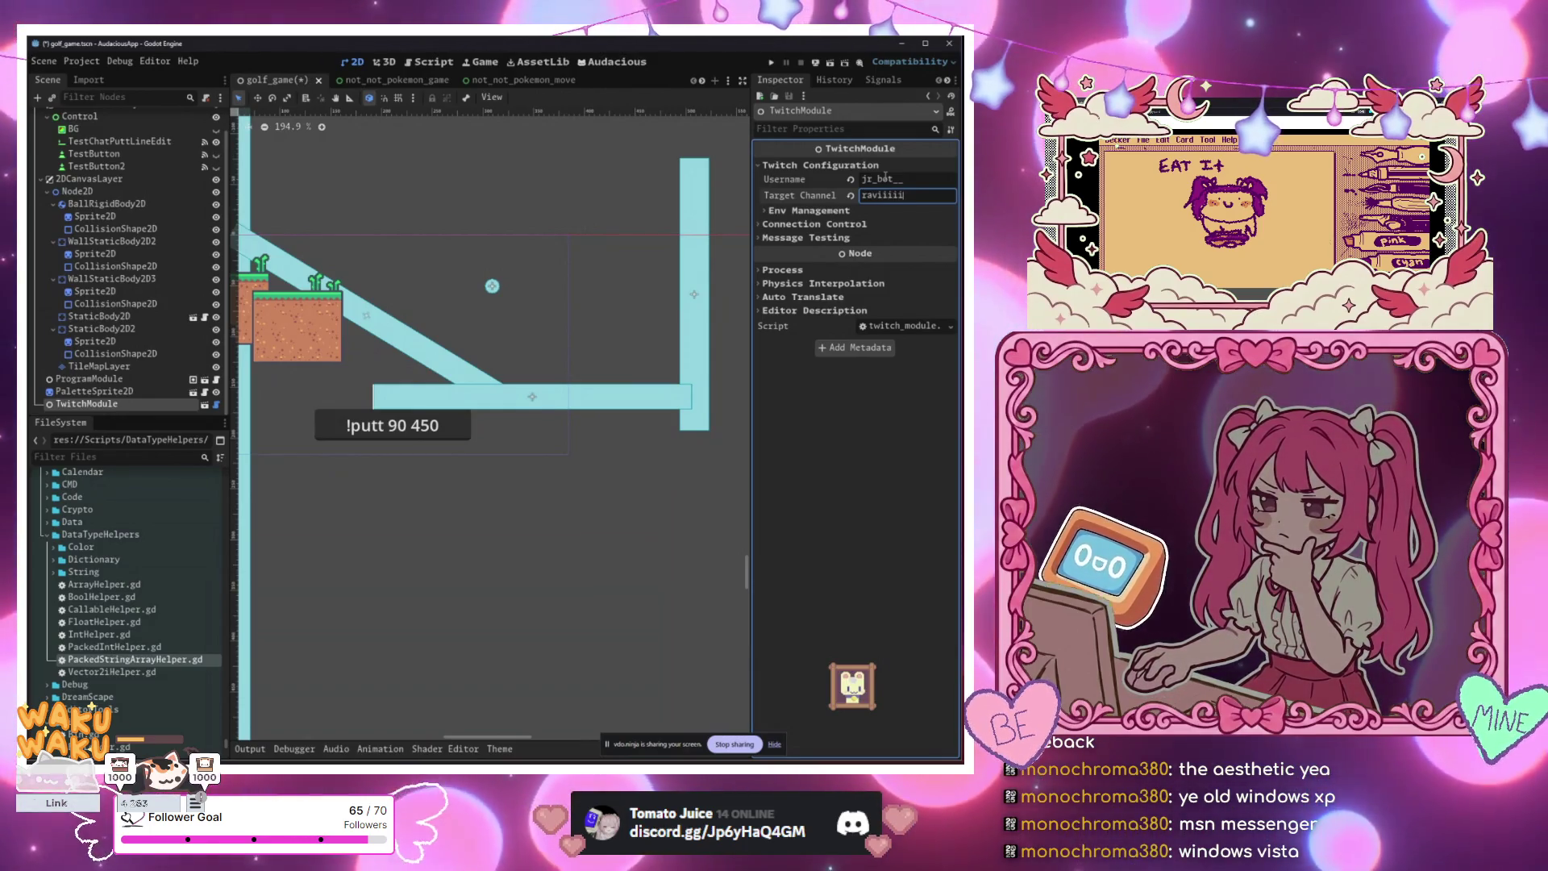
pyautogui.write('iiiiii')
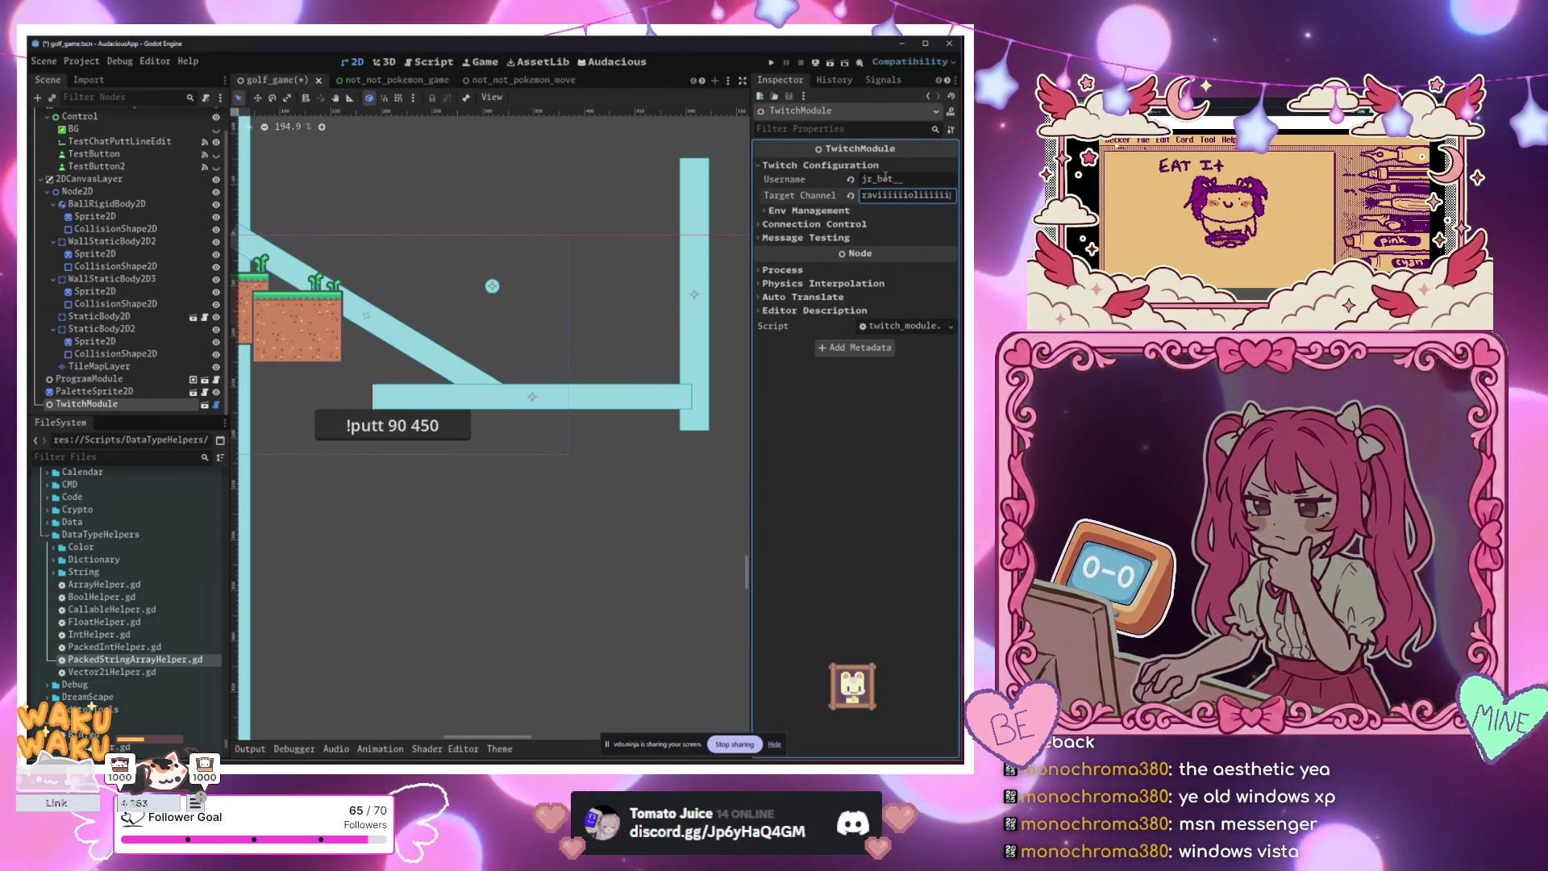
pyautogui.click(874, 224)
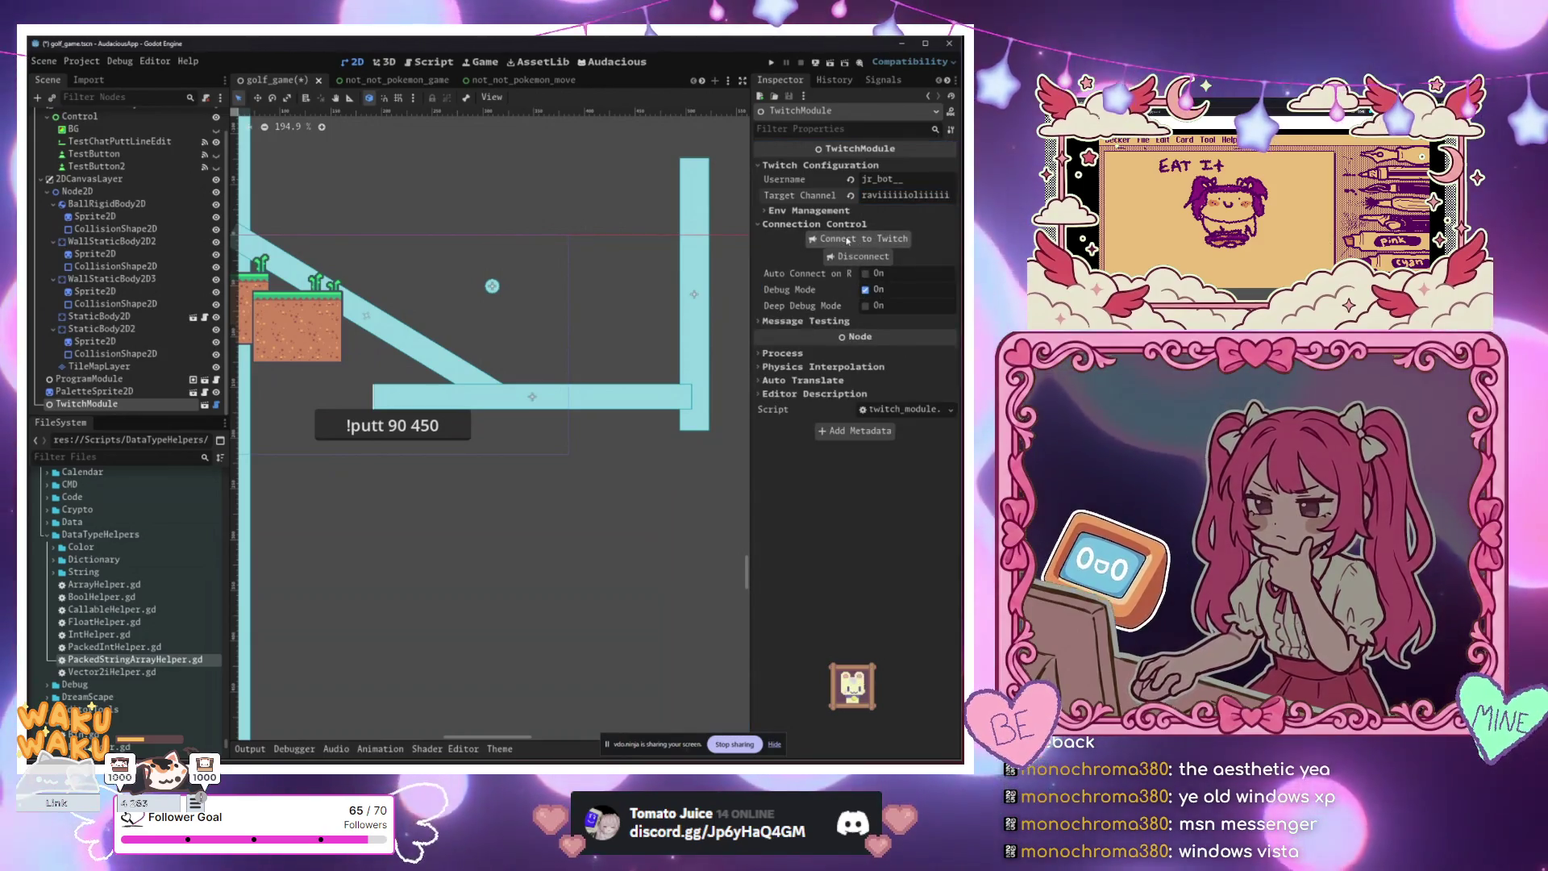
# - Enable Auto Connect, show the Output log, and send the test message 'Hello from Godot!' to chat
pyautogui.click(869, 275)
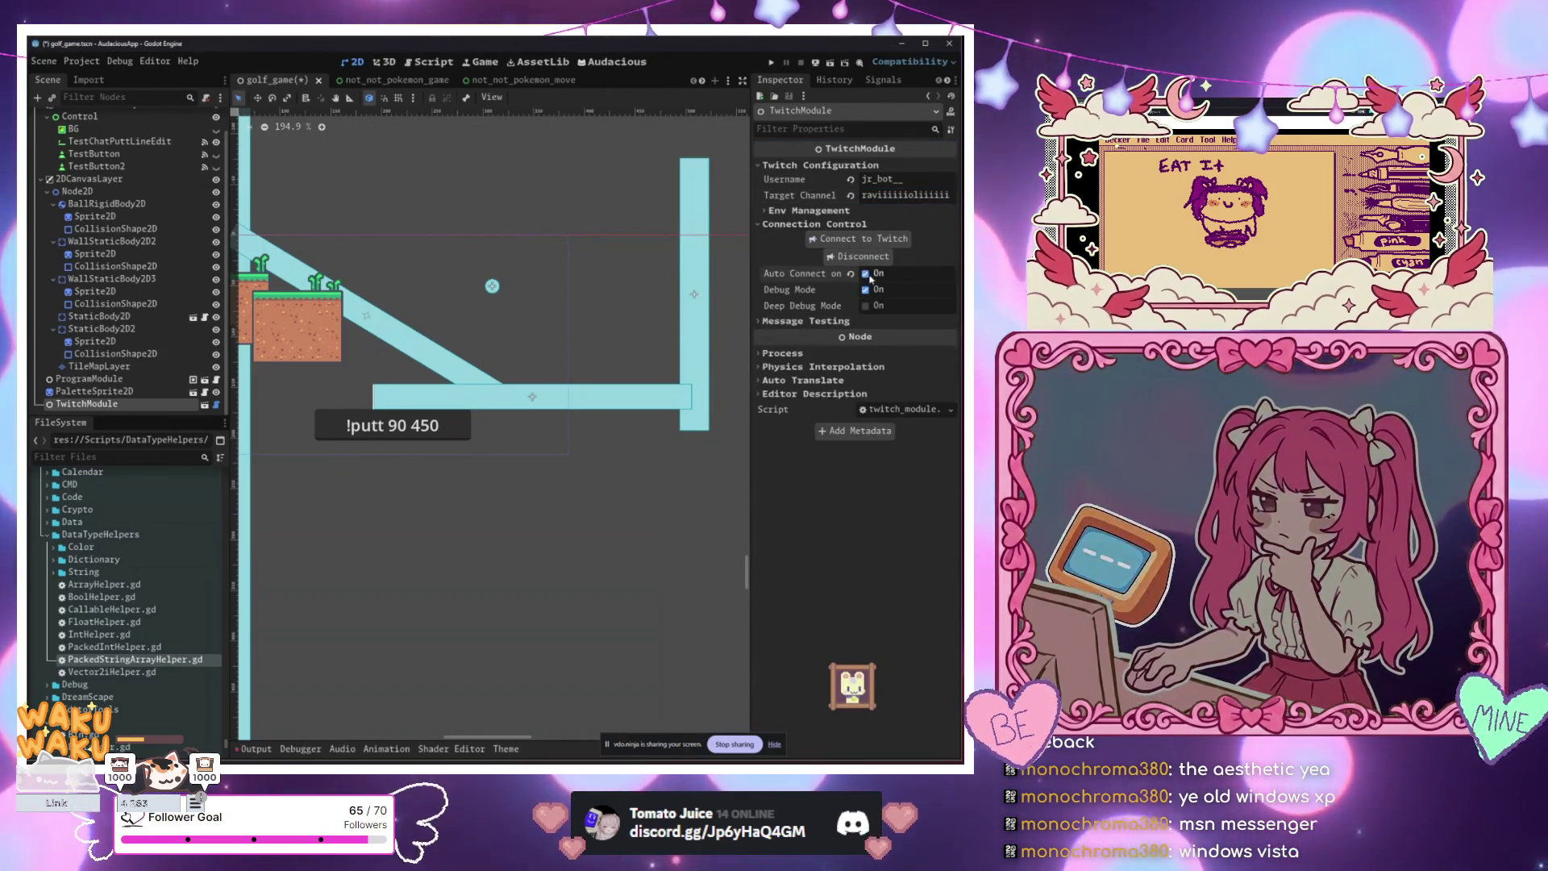
pyautogui.click(836, 326)
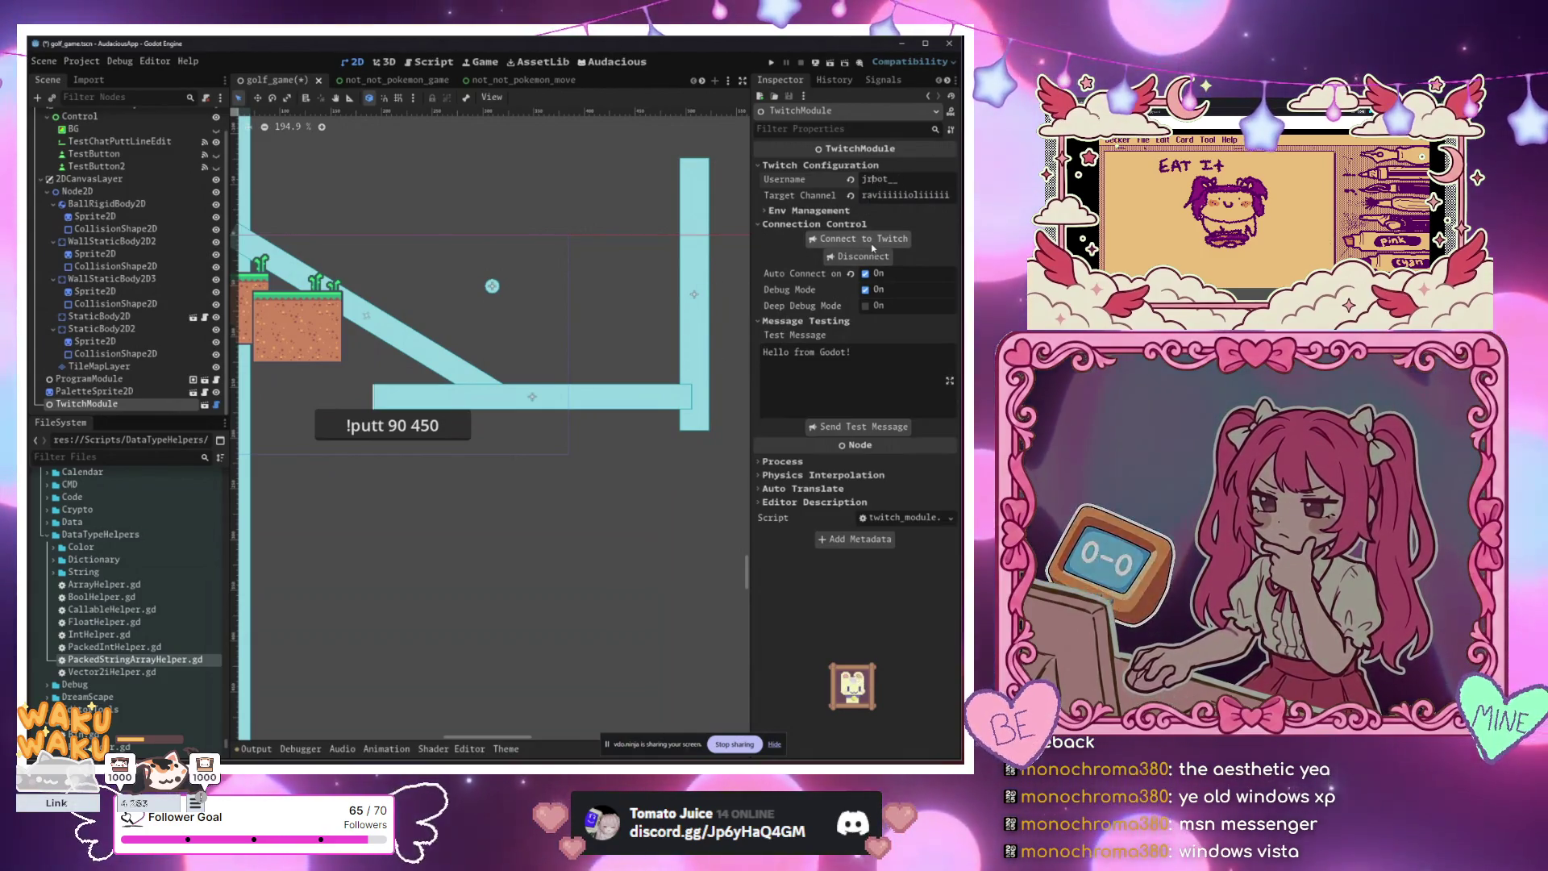
pyautogui.click(256, 749)
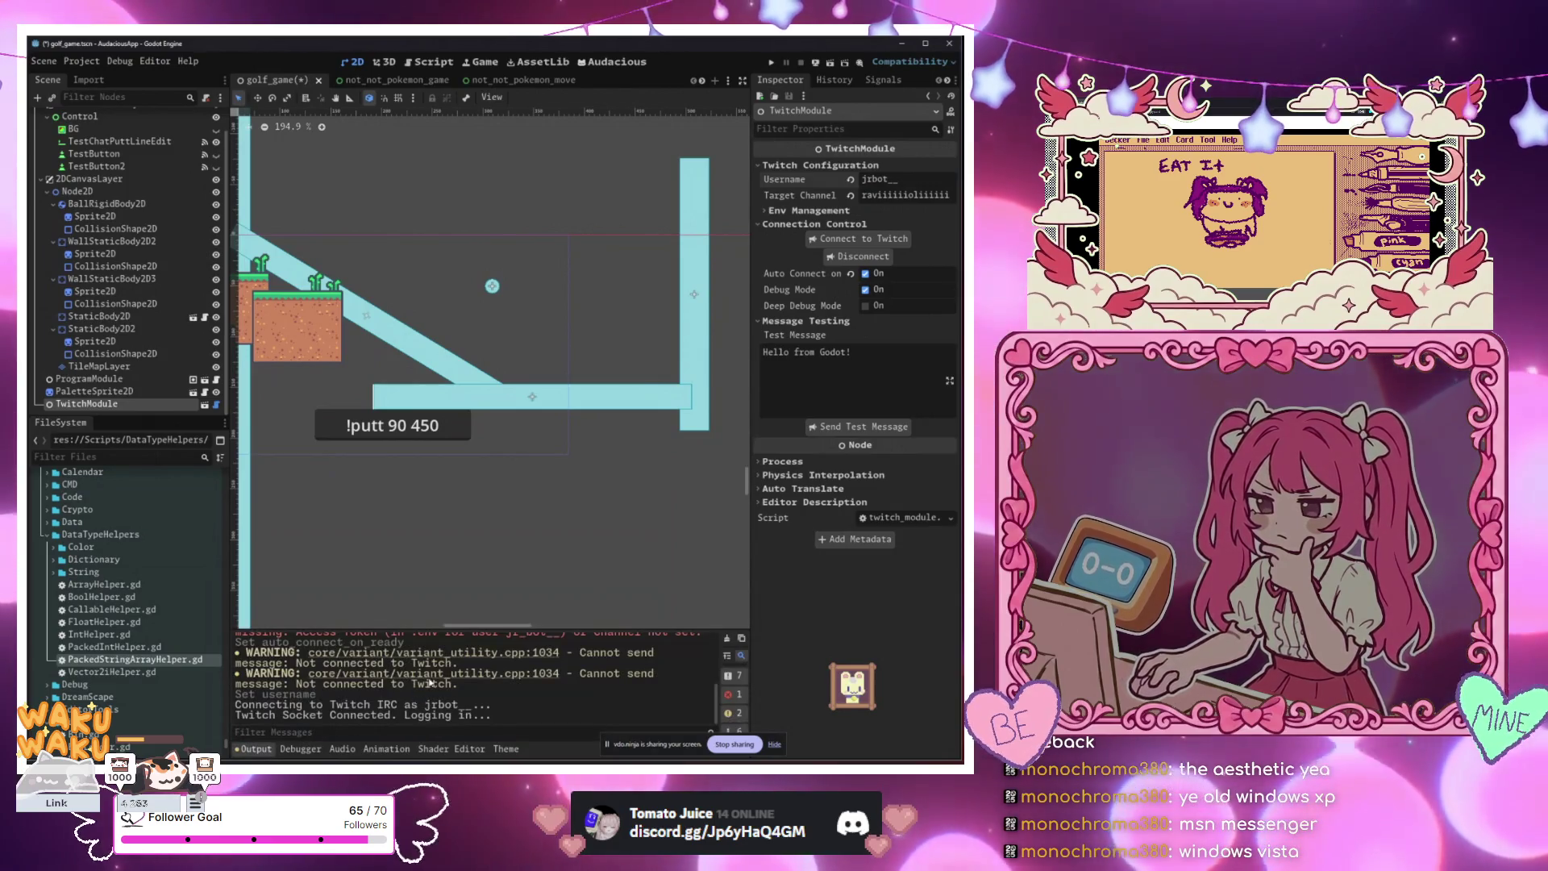
pyautogui.click(833, 428)
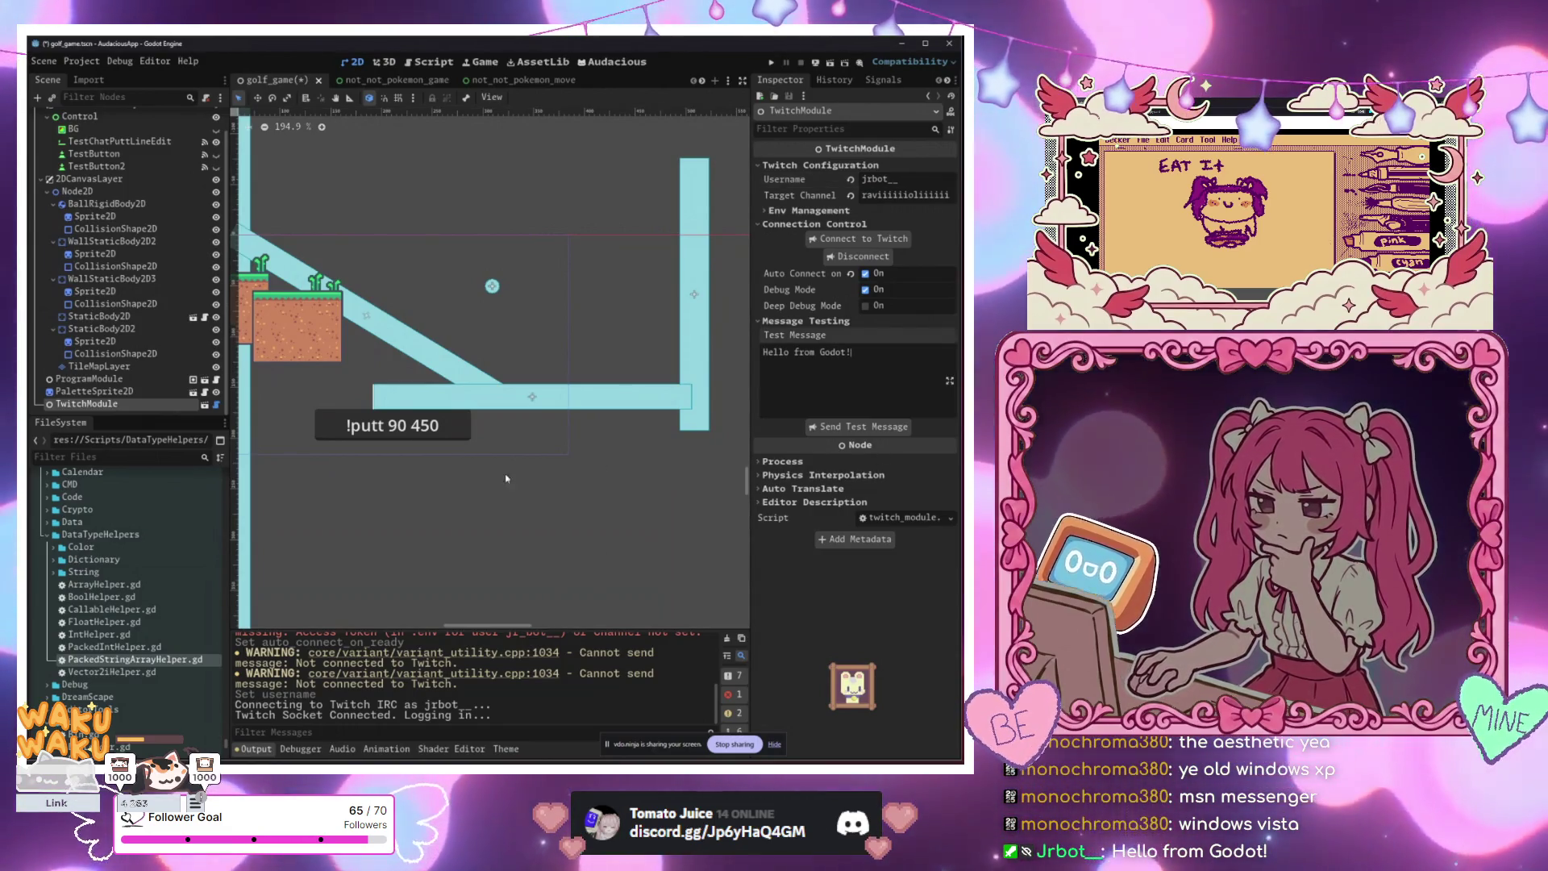
pyautogui.scroll(2, 169, 329)
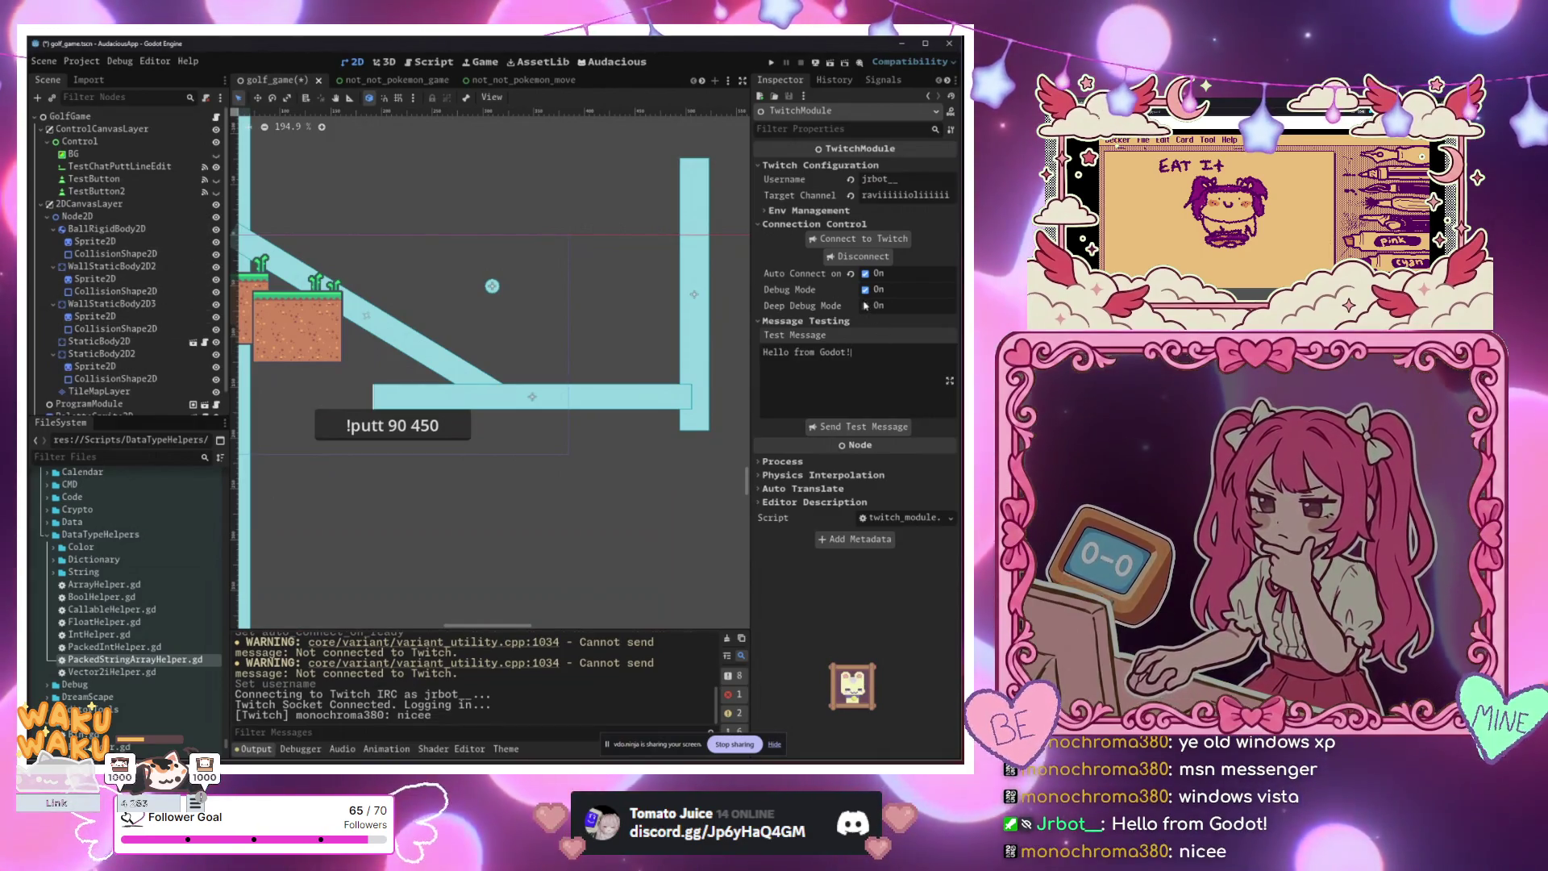
pyautogui.click(80, 141)
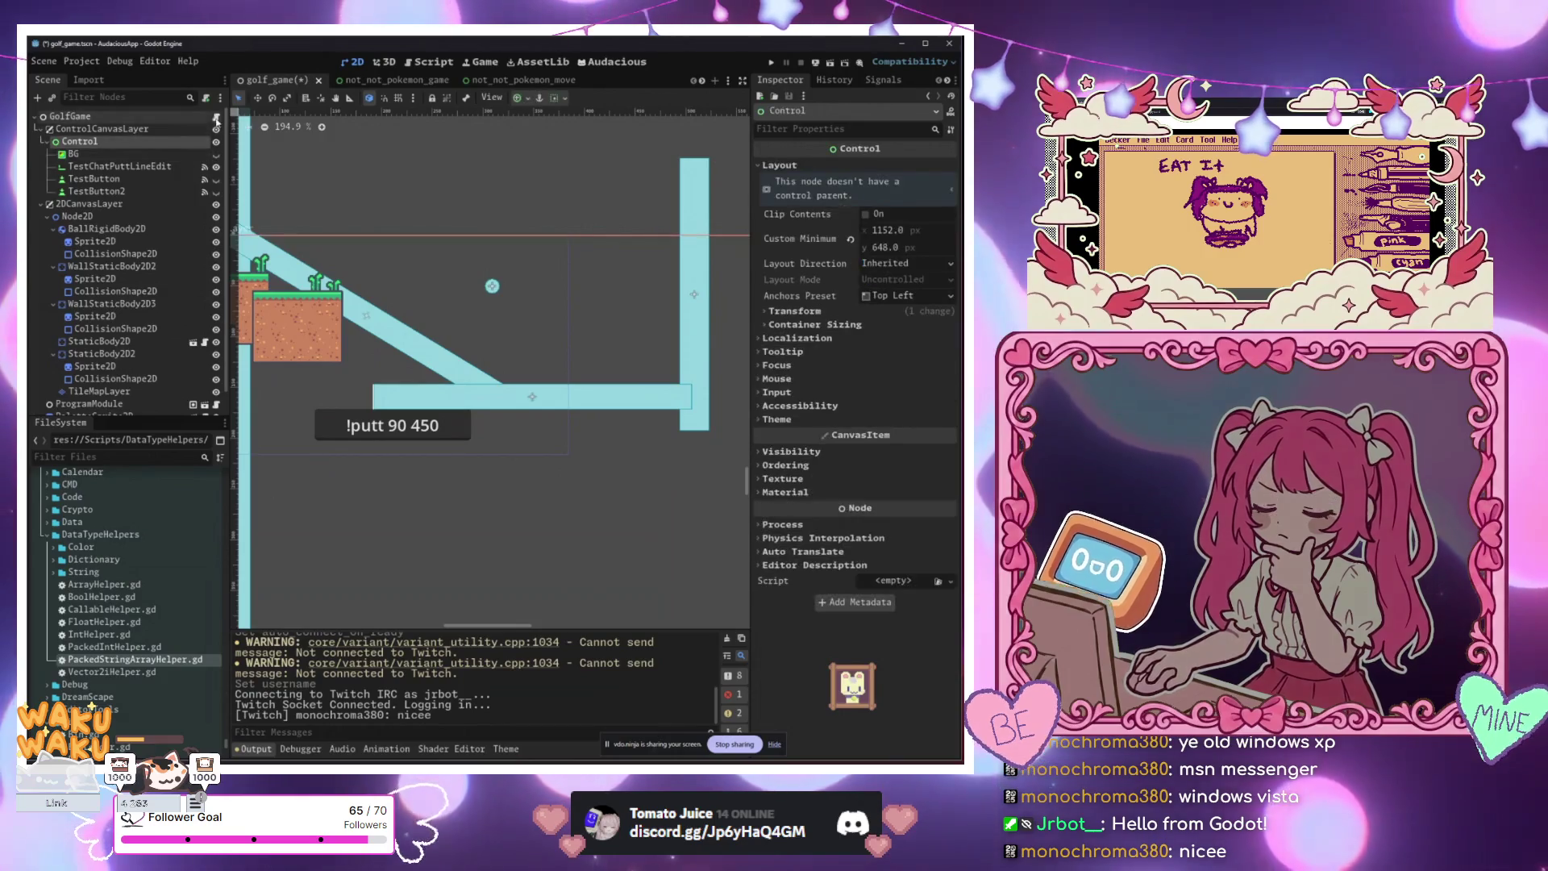
# - Connect TwitchModule's chat_message_received signal to a new _on_twitch_module_chat_message_received method in golf_game.gd
pyautogui.click(215, 117)
pyautogui.click(215, 118)
pyautogui.scroll(-15, 550, 399)
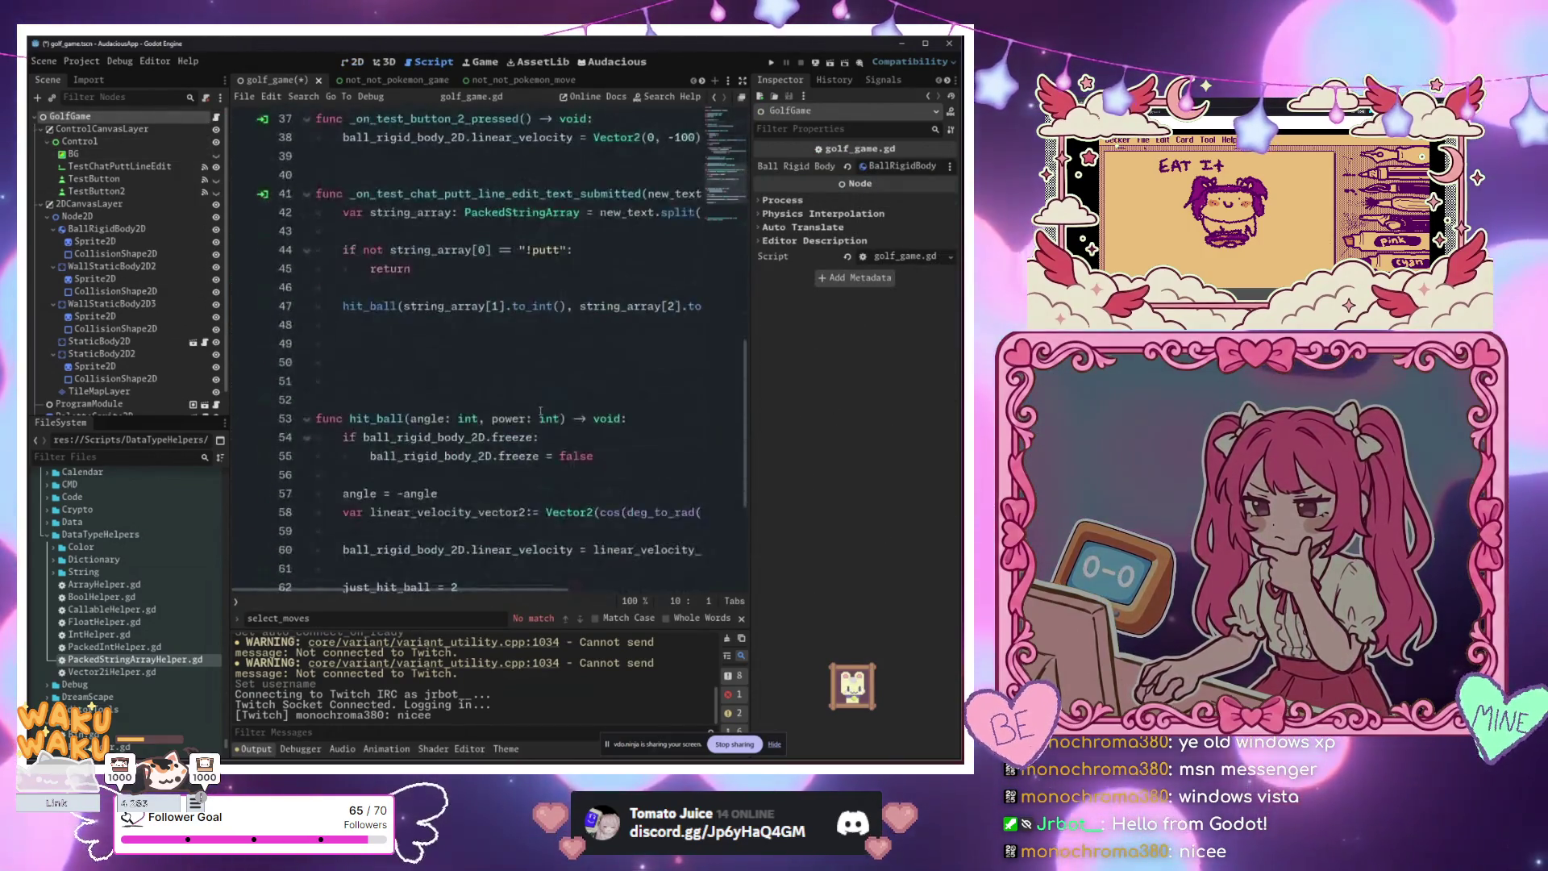
pyautogui.click(507, 416)
pyautogui.scroll(5, 507, 416)
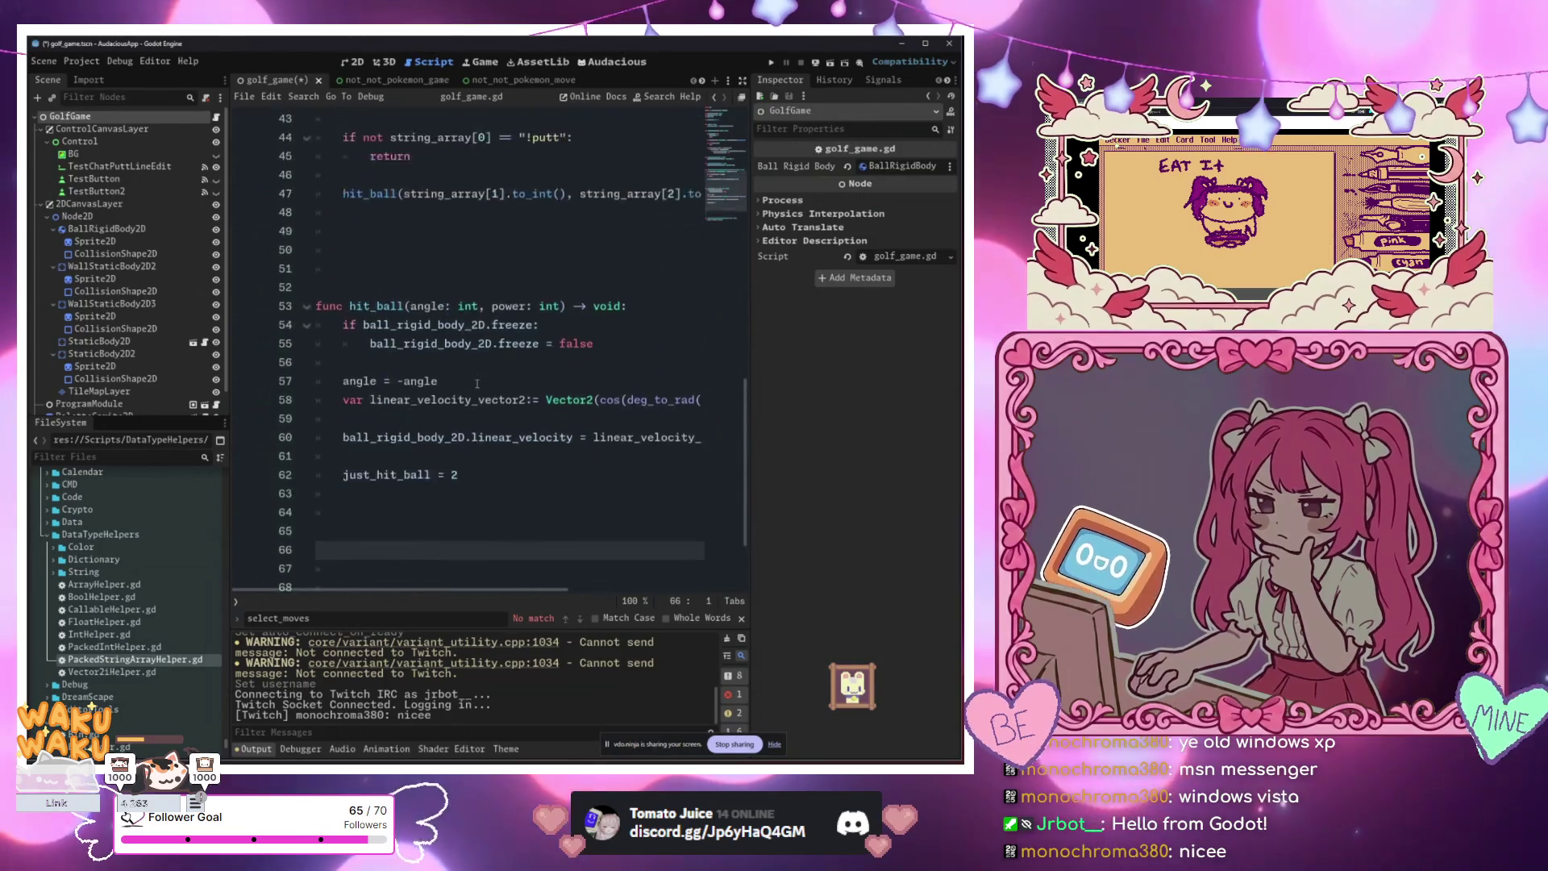
pyautogui.scroll(-1, 108, 403)
pyautogui.click(107, 403)
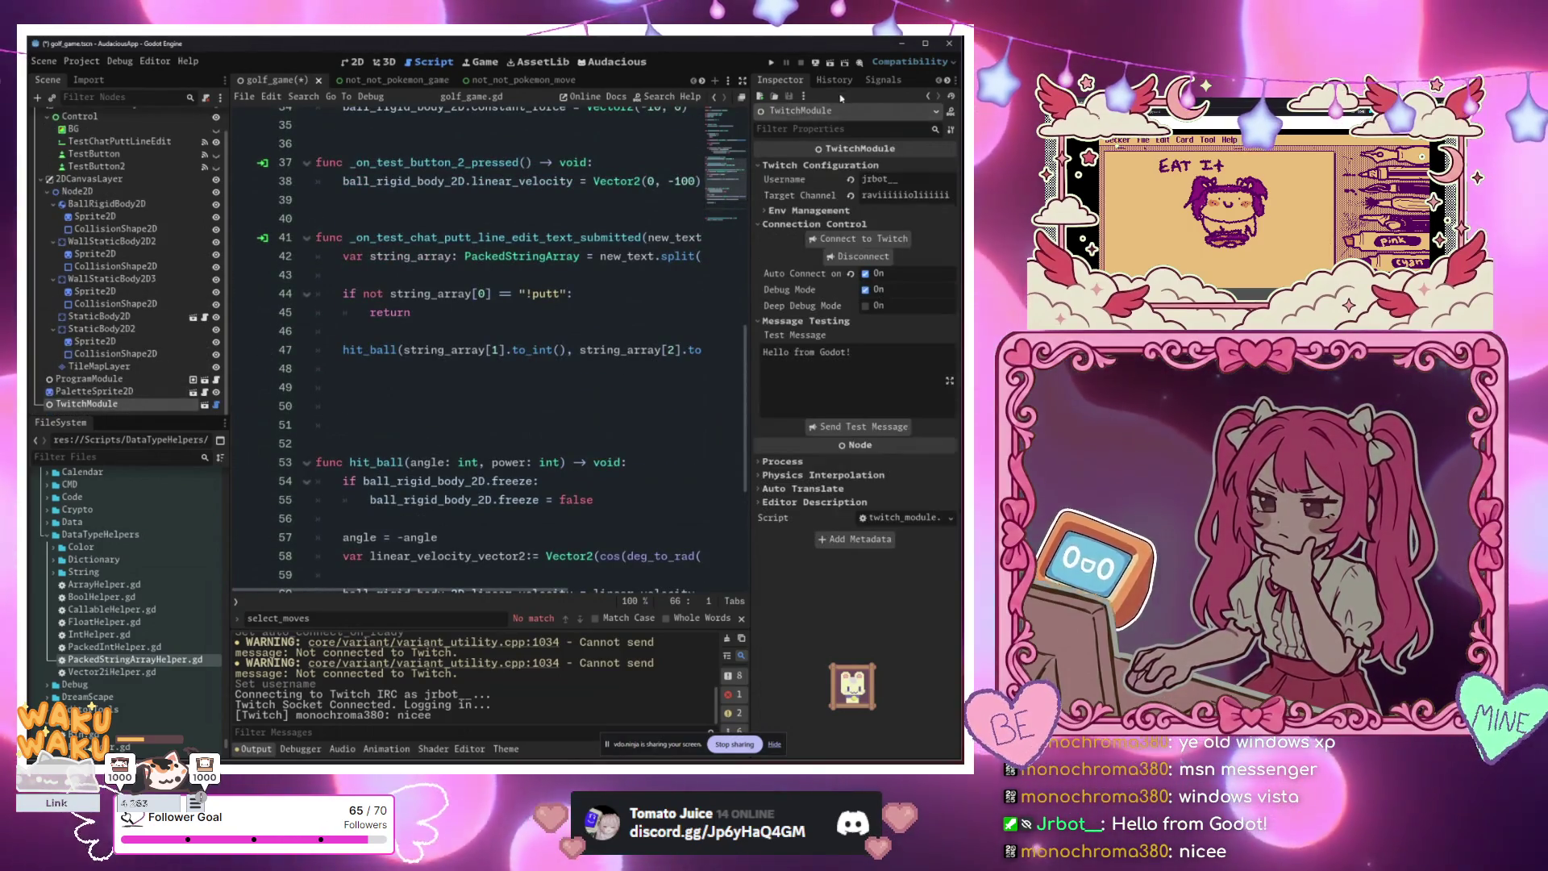
pyautogui.click(833, 79)
pyautogui.click(892, 83)
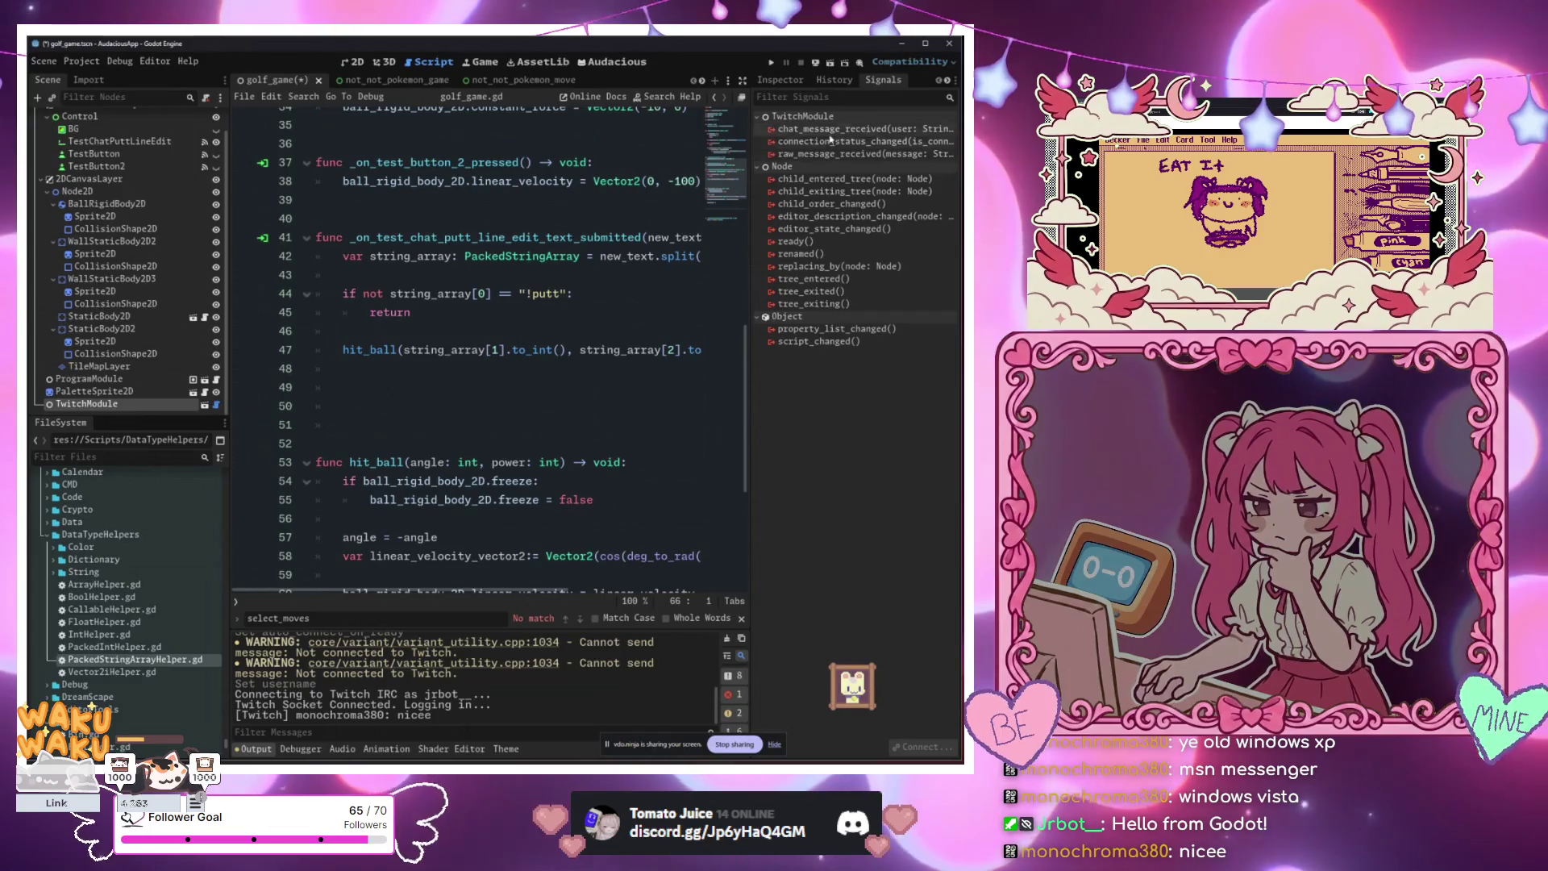
pyautogui.doubleClick(844, 129)
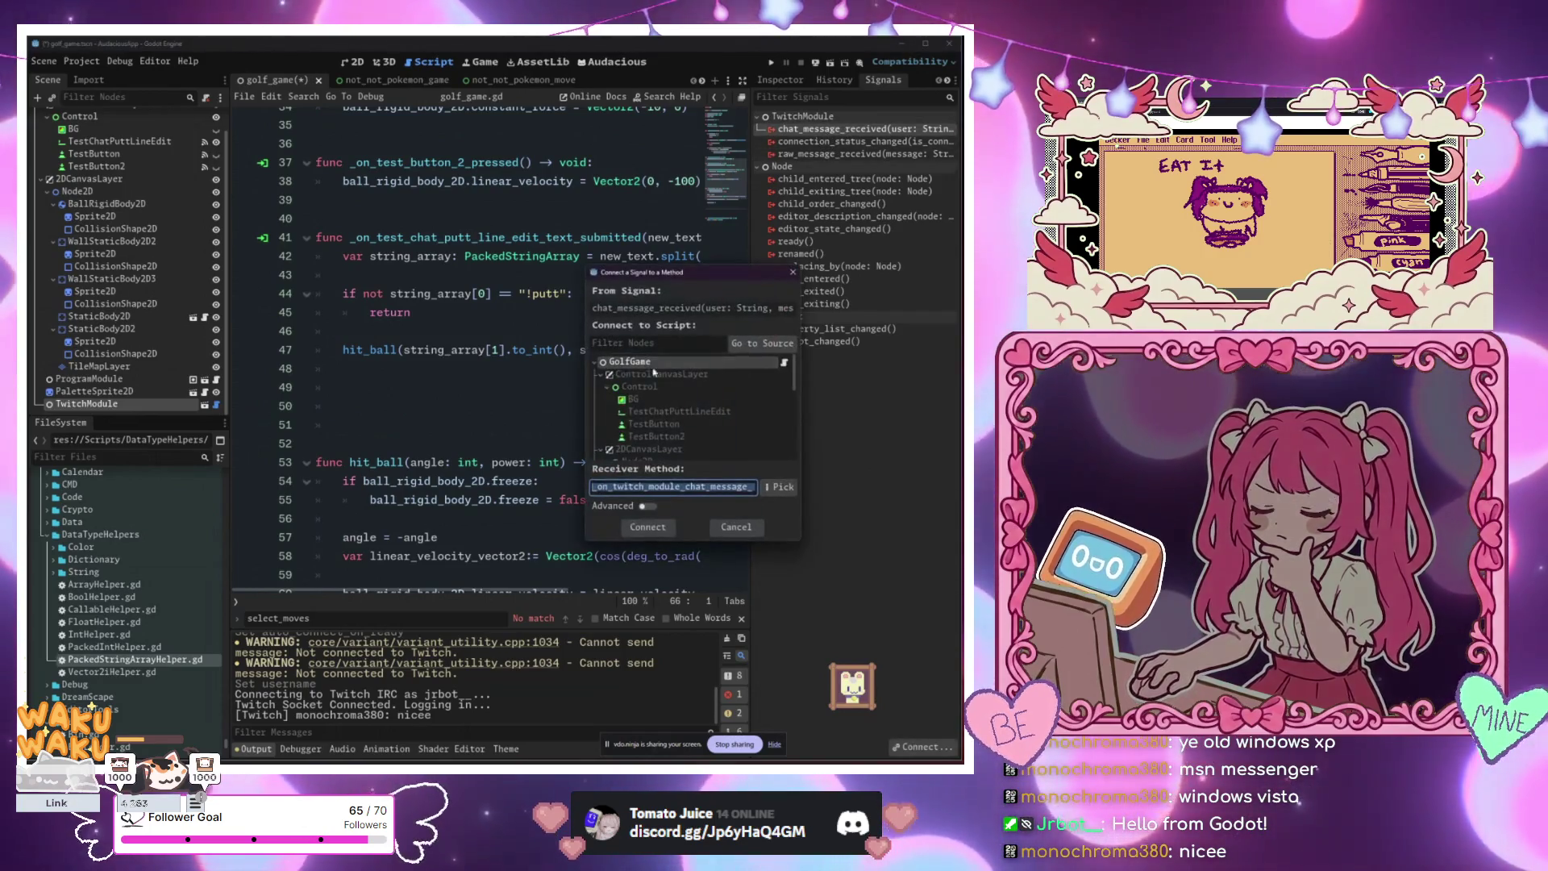
pyautogui.click(642, 531)
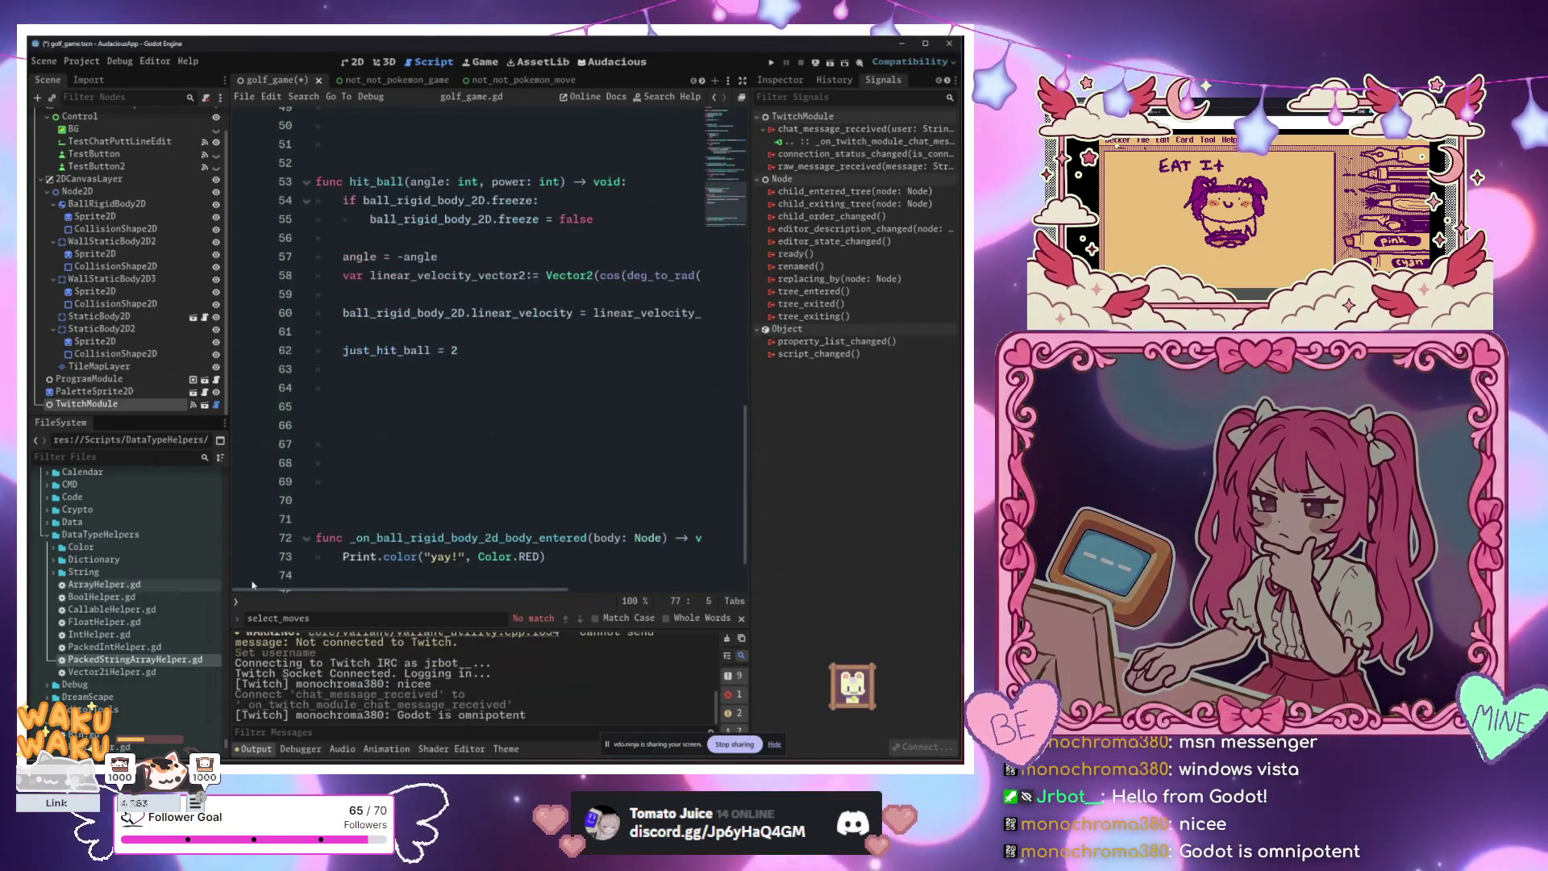
# - Finish the `if message == "!join":` condition in the chat handler and start its body
pyautogui.click(462, 440)
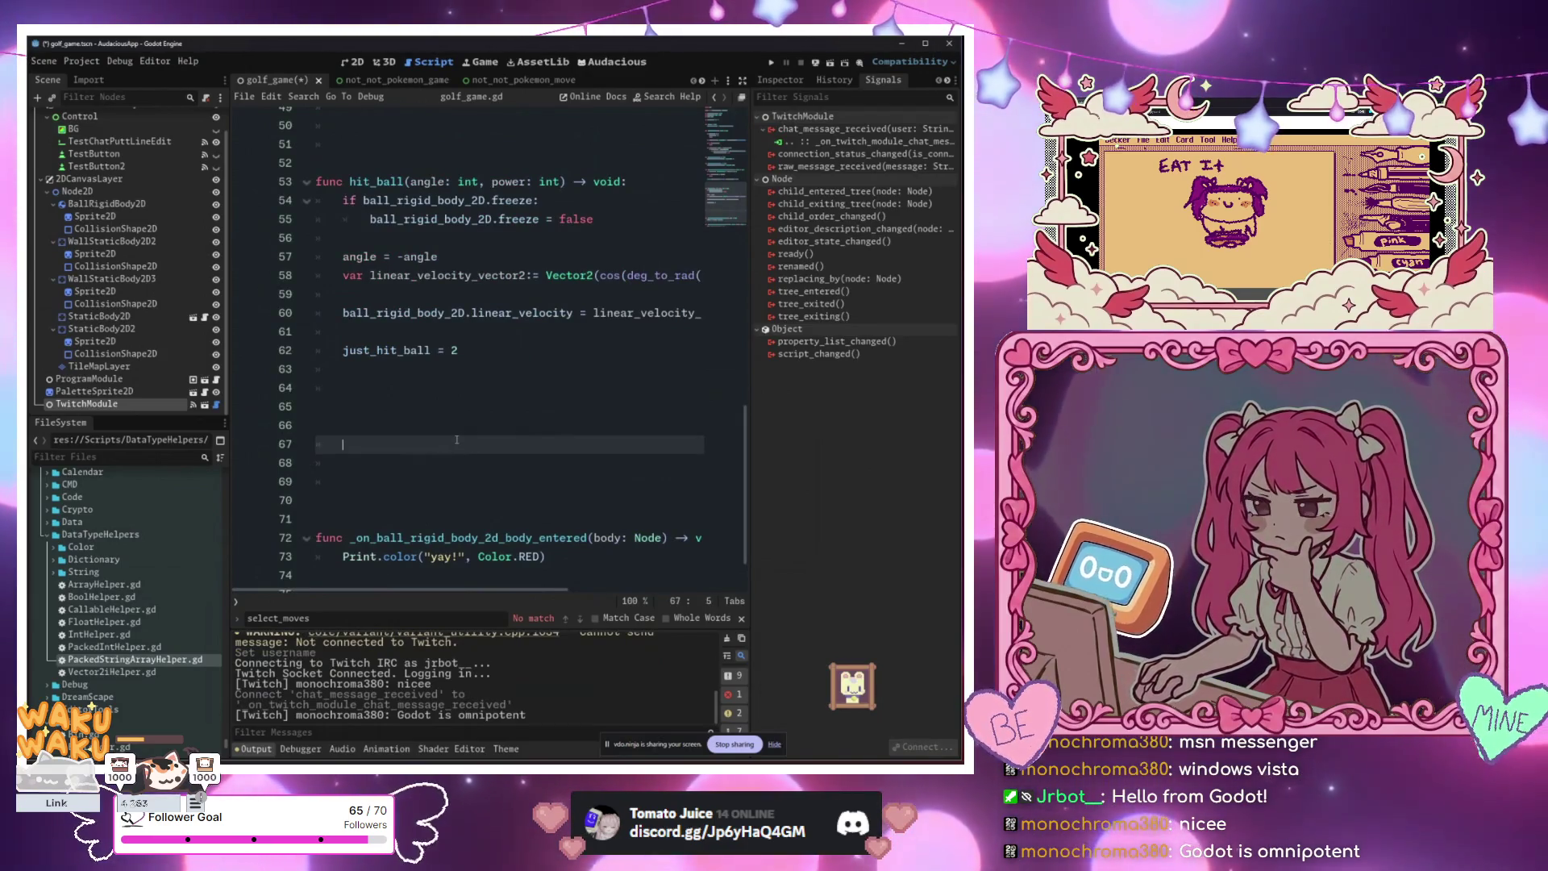
pyautogui.hotkey('ctrl', 'z')
pyautogui.hotkey('ctrl', 'z')
pyautogui.hotkey('ctrl', 'z')
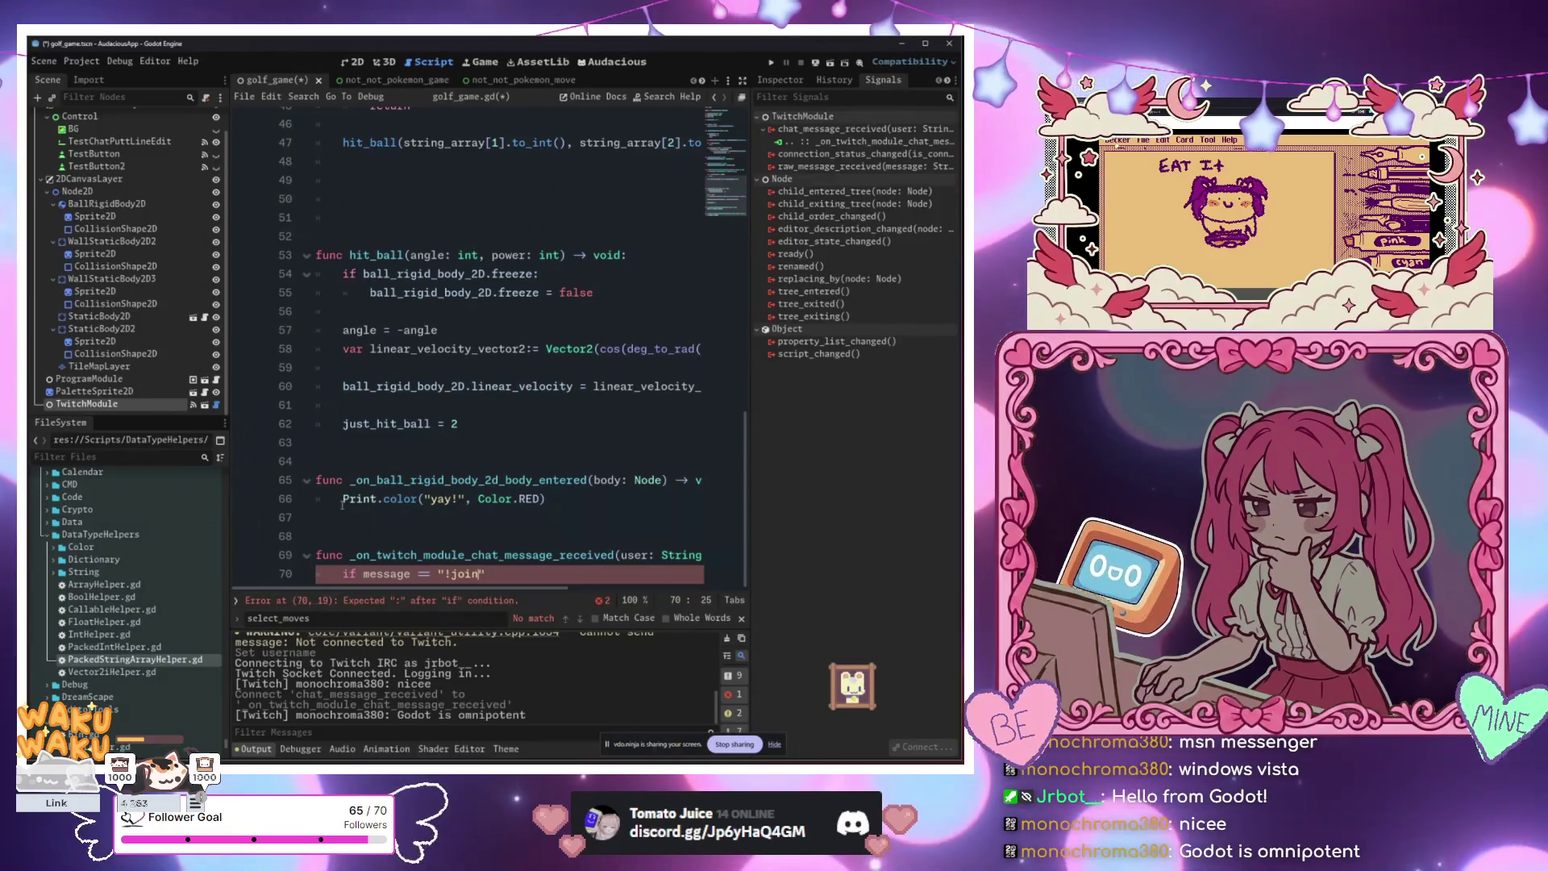
pyautogui.write(':')
pyautogui.press('Return')
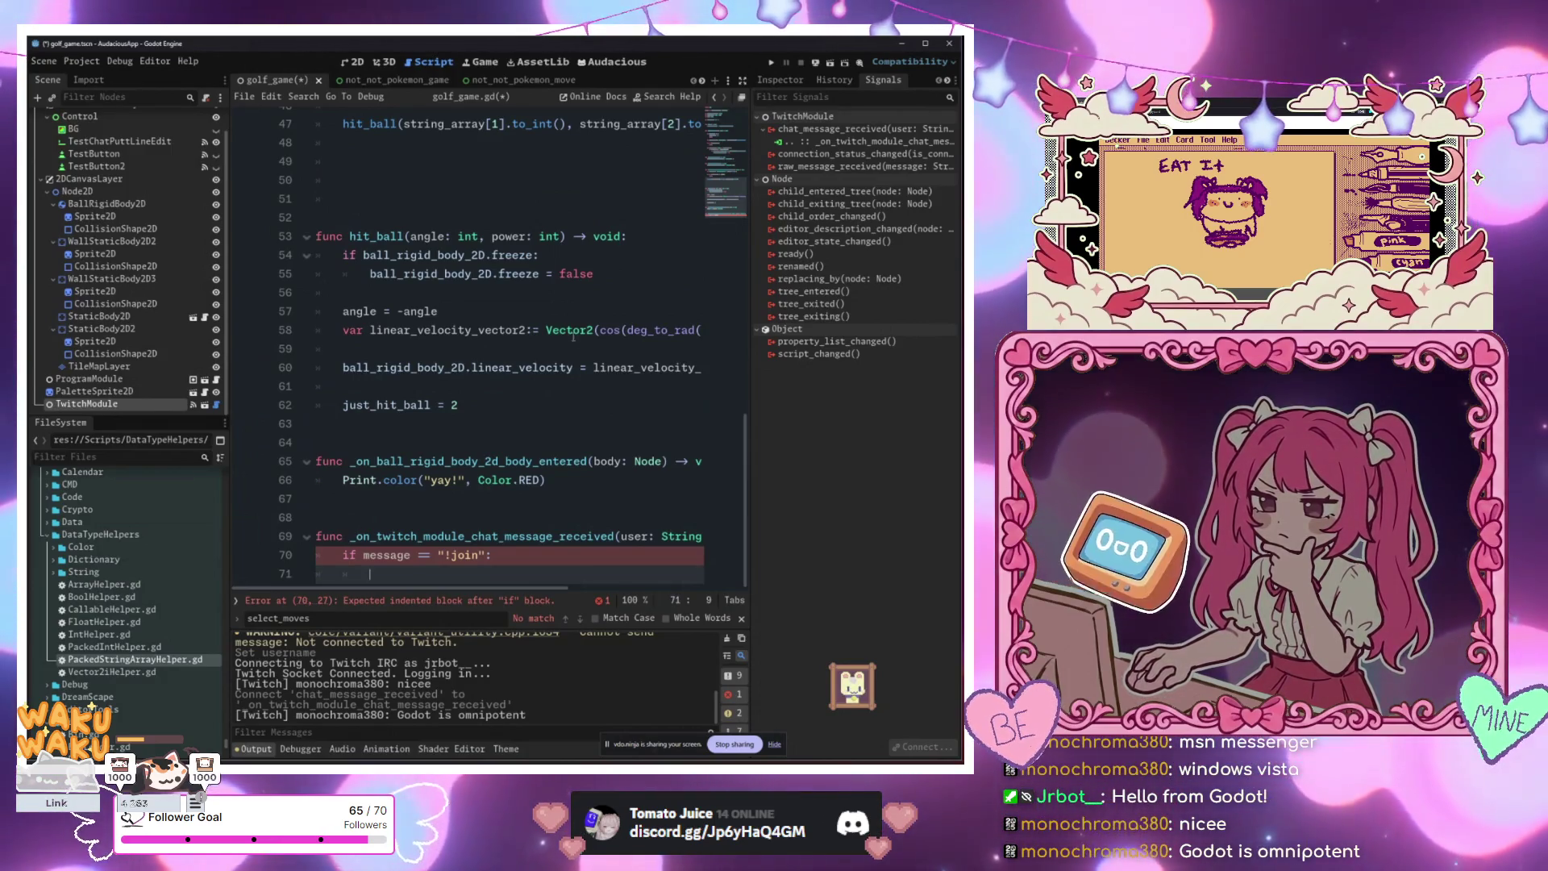
pyautogui.scroll(15, 573, 251)
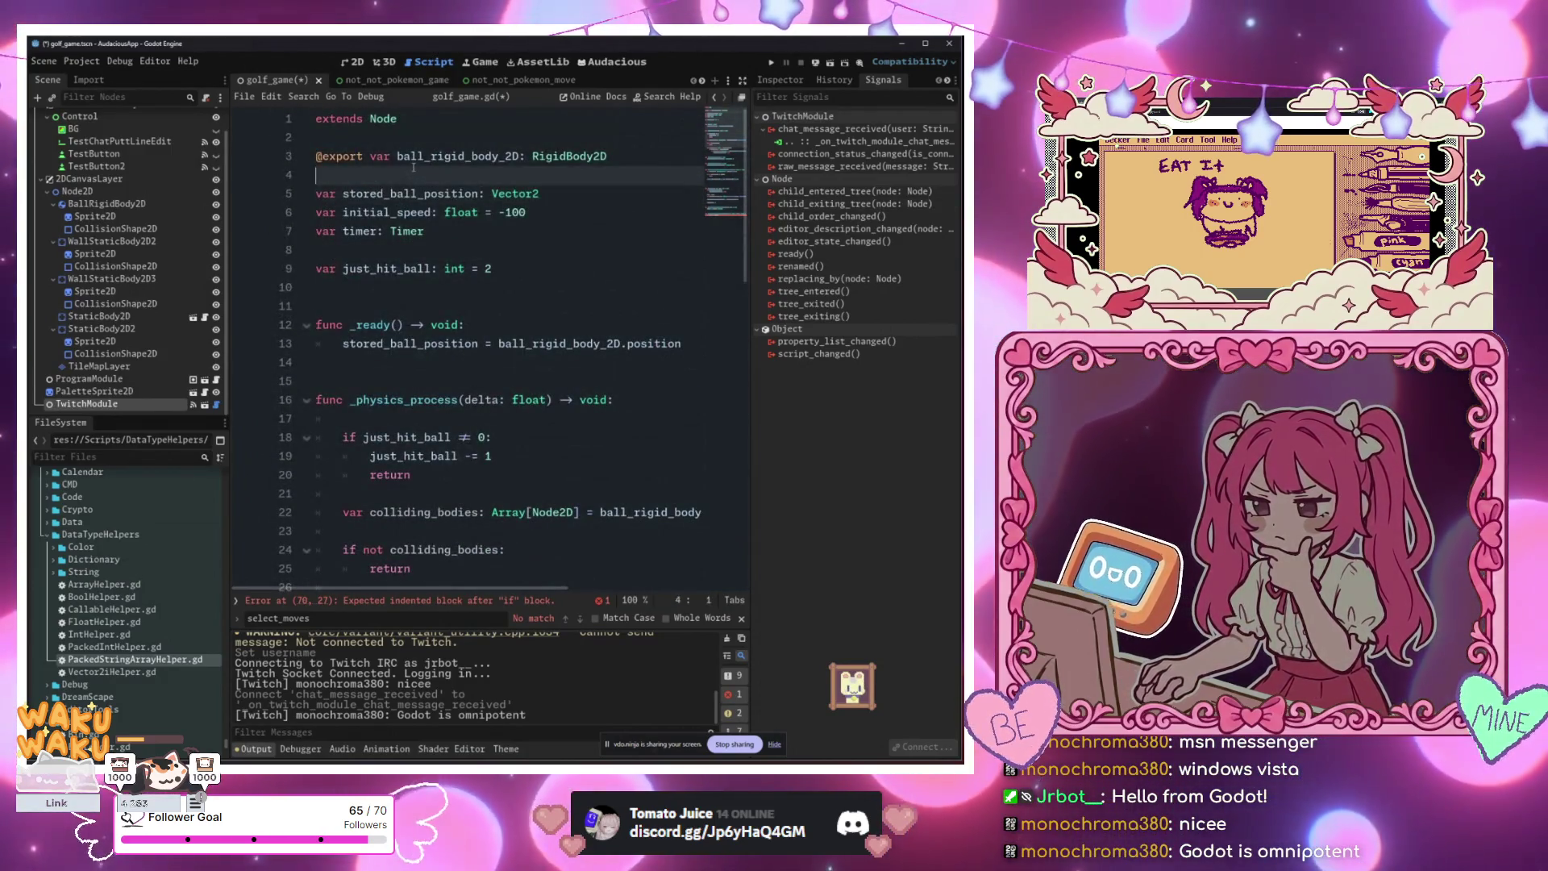
# - Insert a blank line below extends Node and begin typing an enum at the top of the script
pyautogui.click(413, 139)
pyautogui.press('Return')
pyautogui.press('Return')
pyautogui.press('Return')
pyautogui.press('Return')
pyautogui.press('Up')
pyautogui.press('Up')
pyautogui.press('Up')
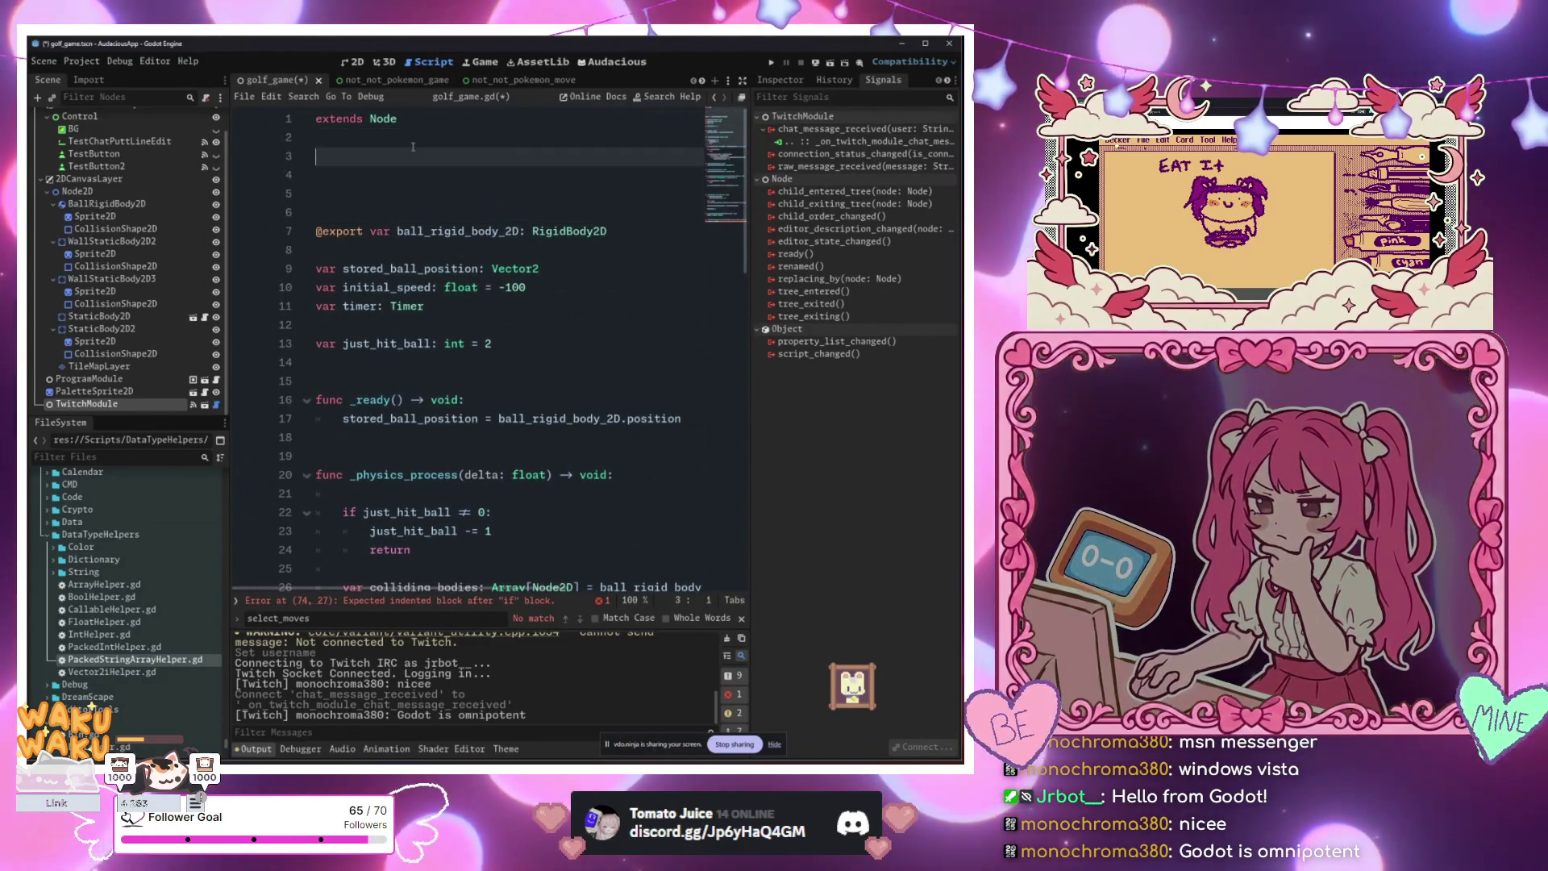
pyautogui.write('enum')
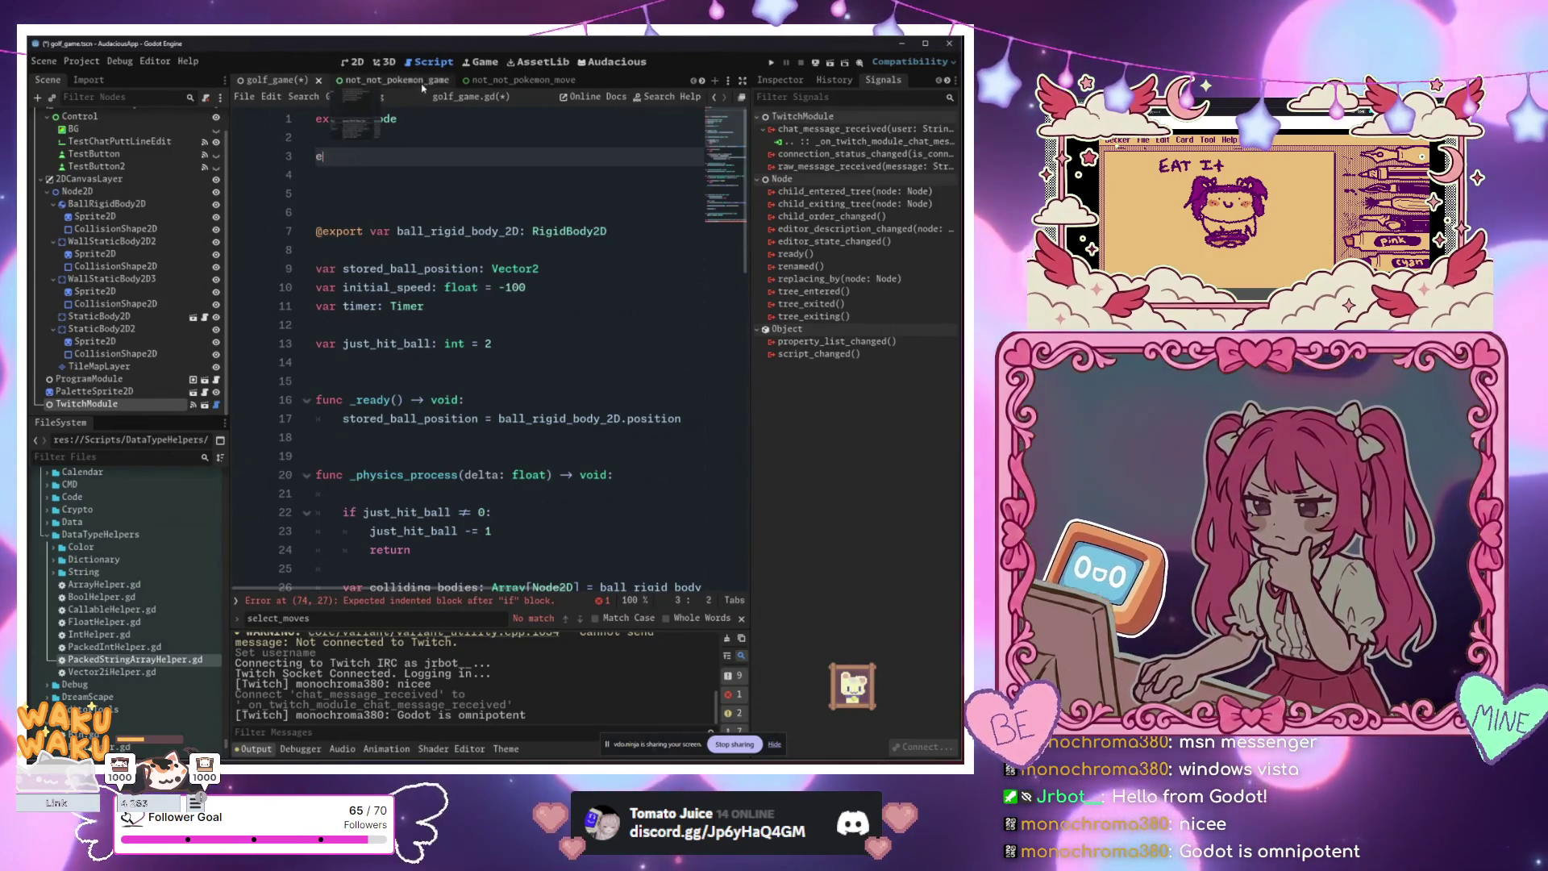
# - Save golf_game.gd and begin a new function 'func atta' below the chat handler
pyautogui.scroll(-15, 516, 363)
pyautogui.click(559, 540)
pyautogui.click(516, 573)
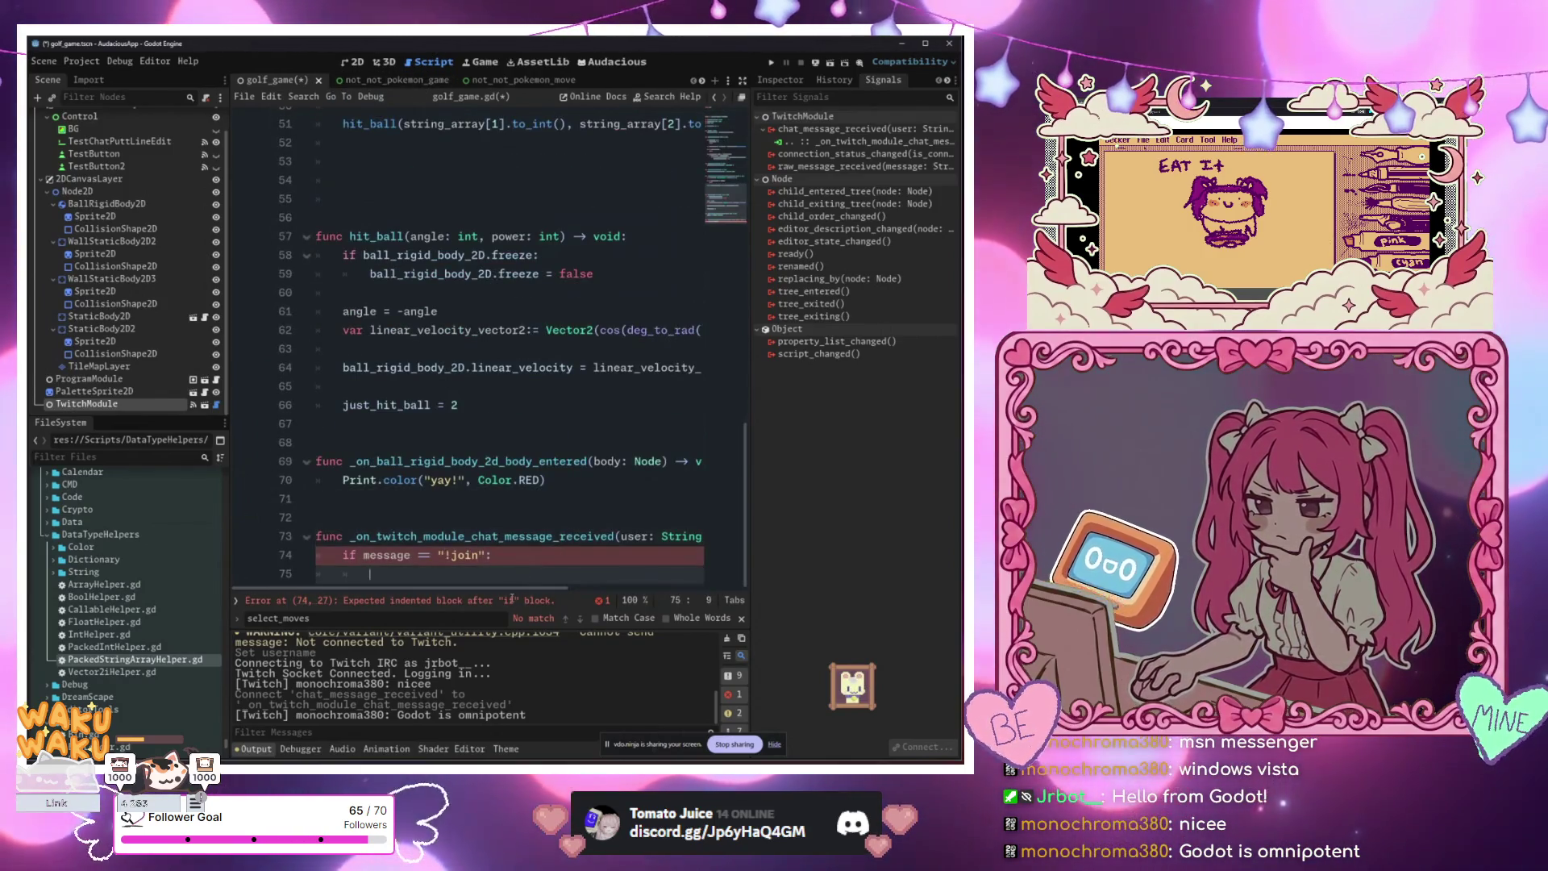
pyautogui.hotkey('ctrl', 's')
pyautogui.scroll(-1, 516, 565)
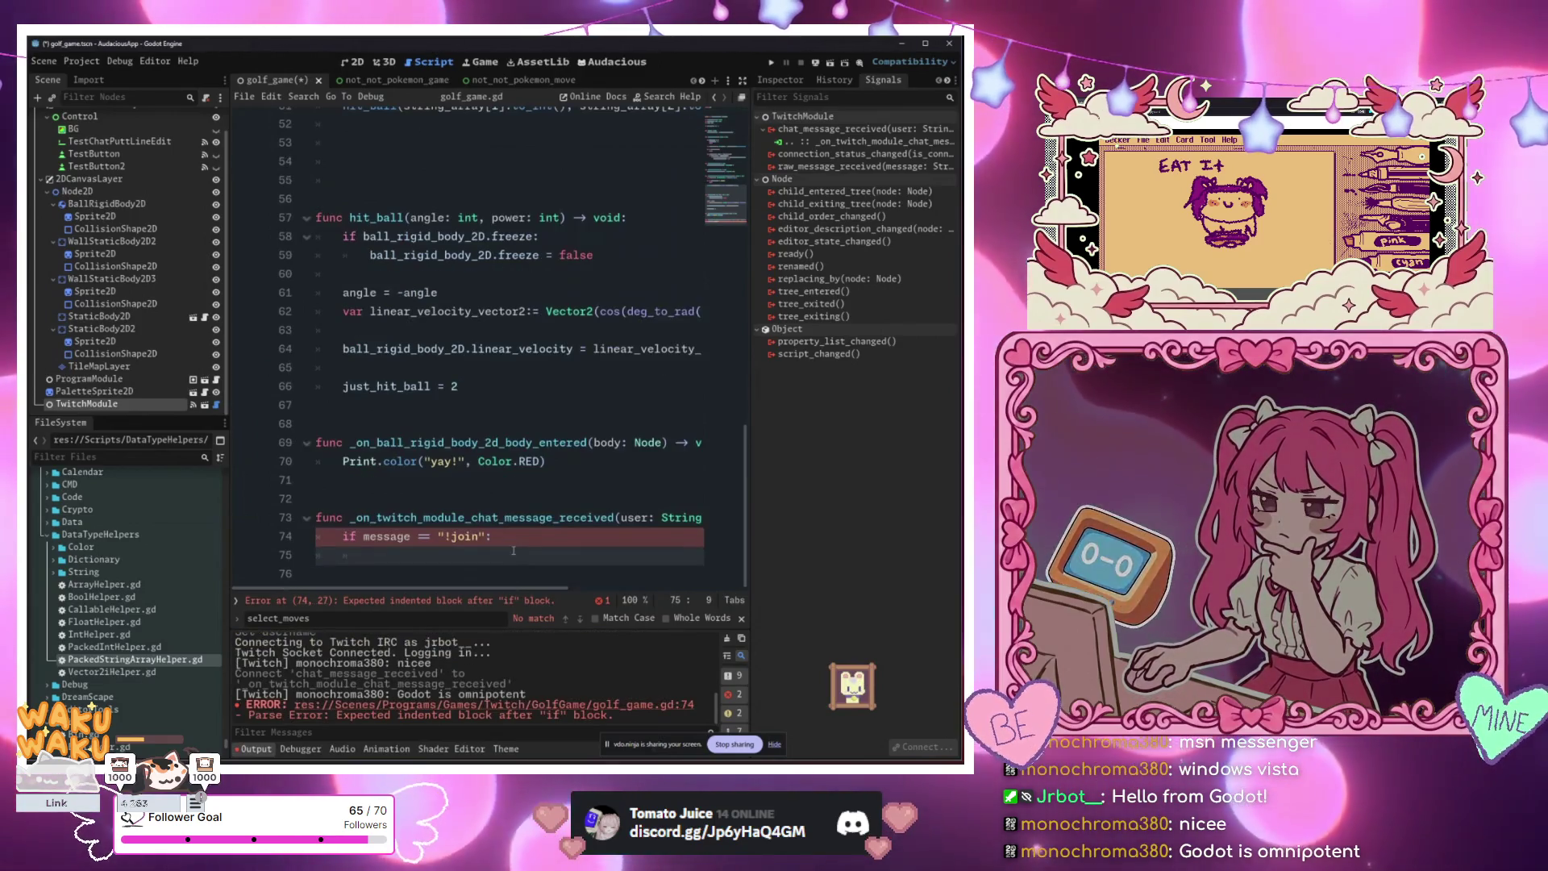
pyautogui.press('Return')
pyautogui.press('Return')
pyautogui.press('Return')
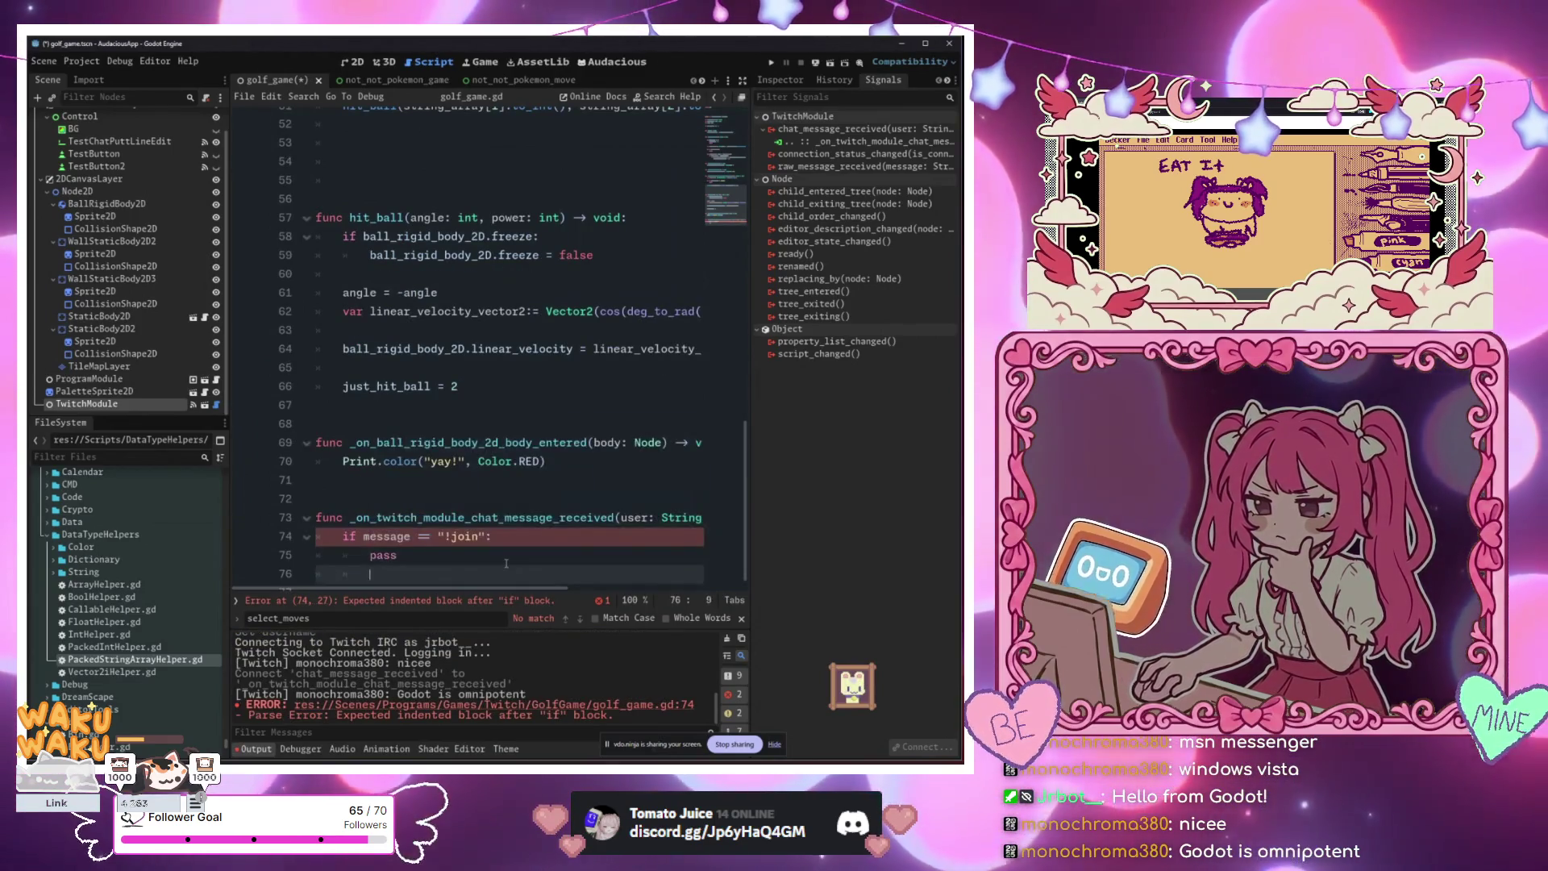
pyautogui.write('func atta')
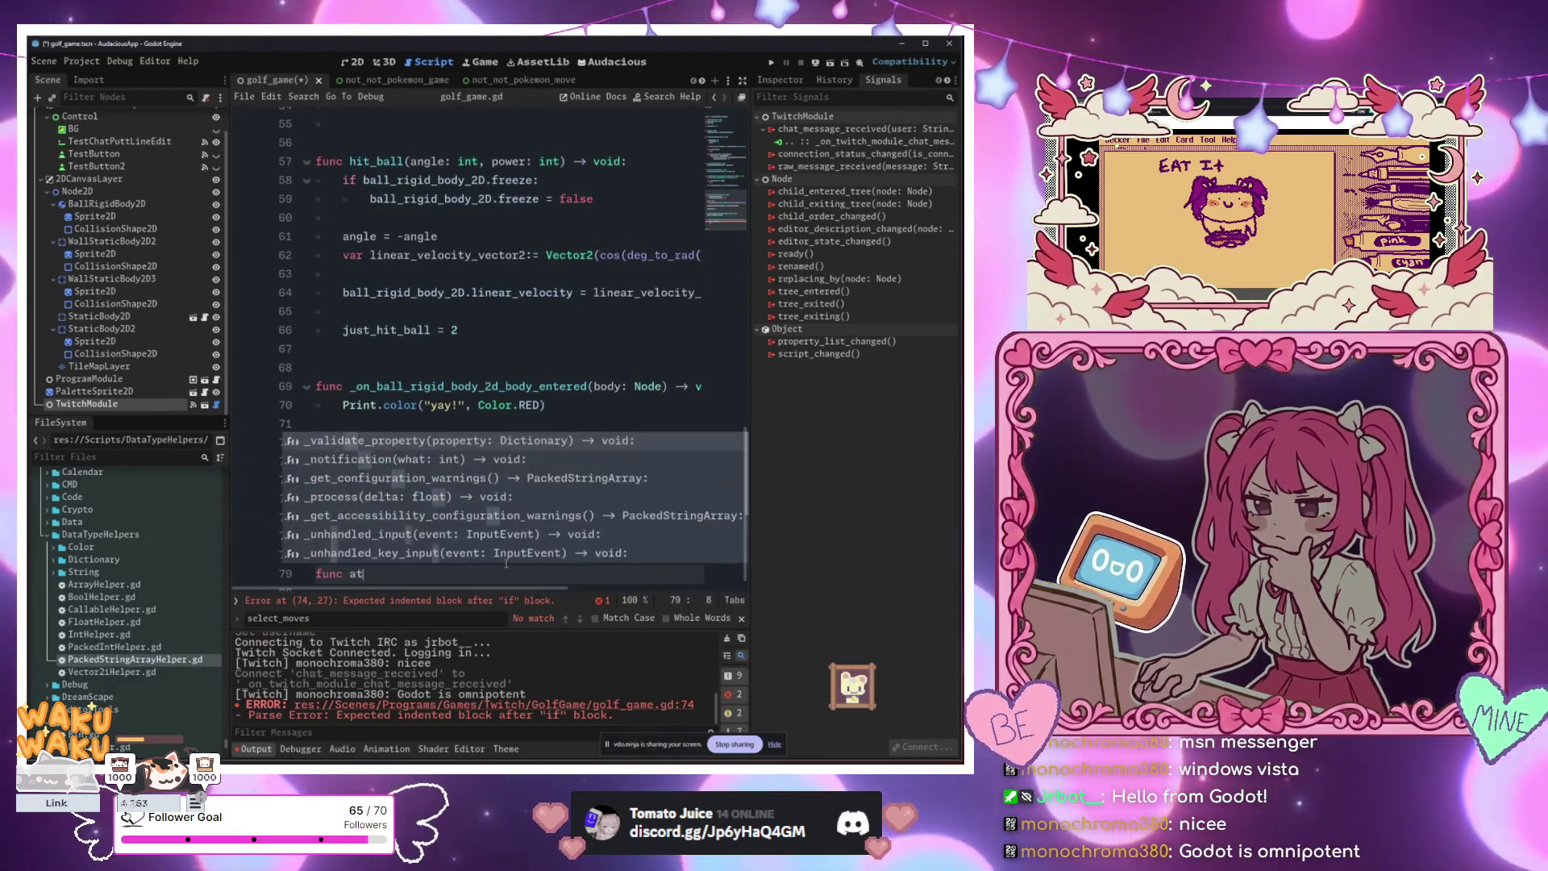
# - Declare `func add_player(user: String) -> void:` with a placeholder pass body
pyautogui.press('BackSpace')
pyautogui.write('em')
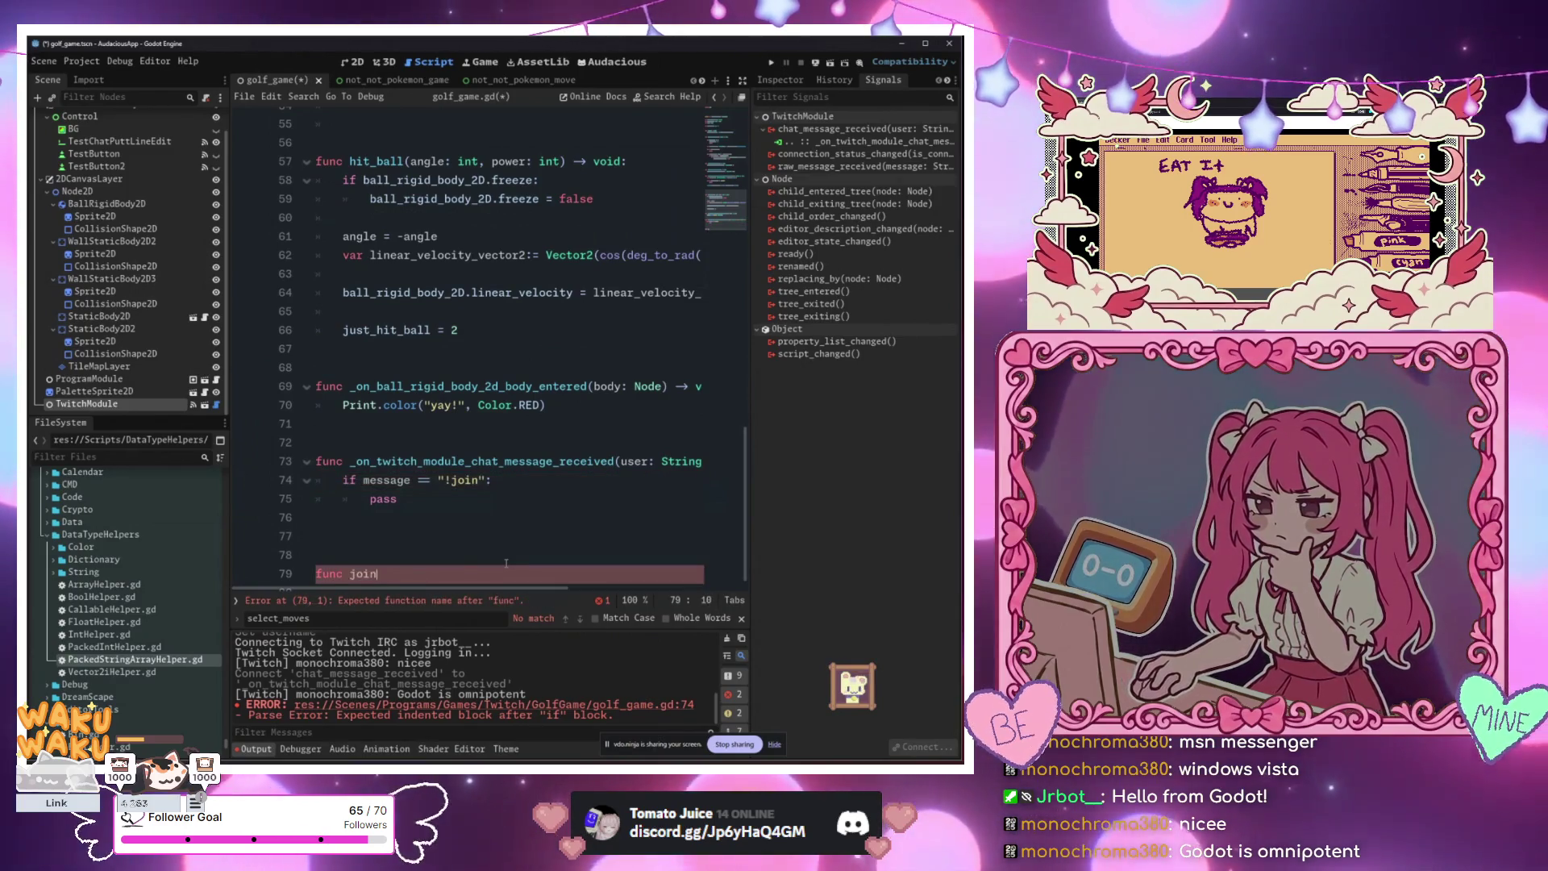
pyautogui.write('add_player() ')
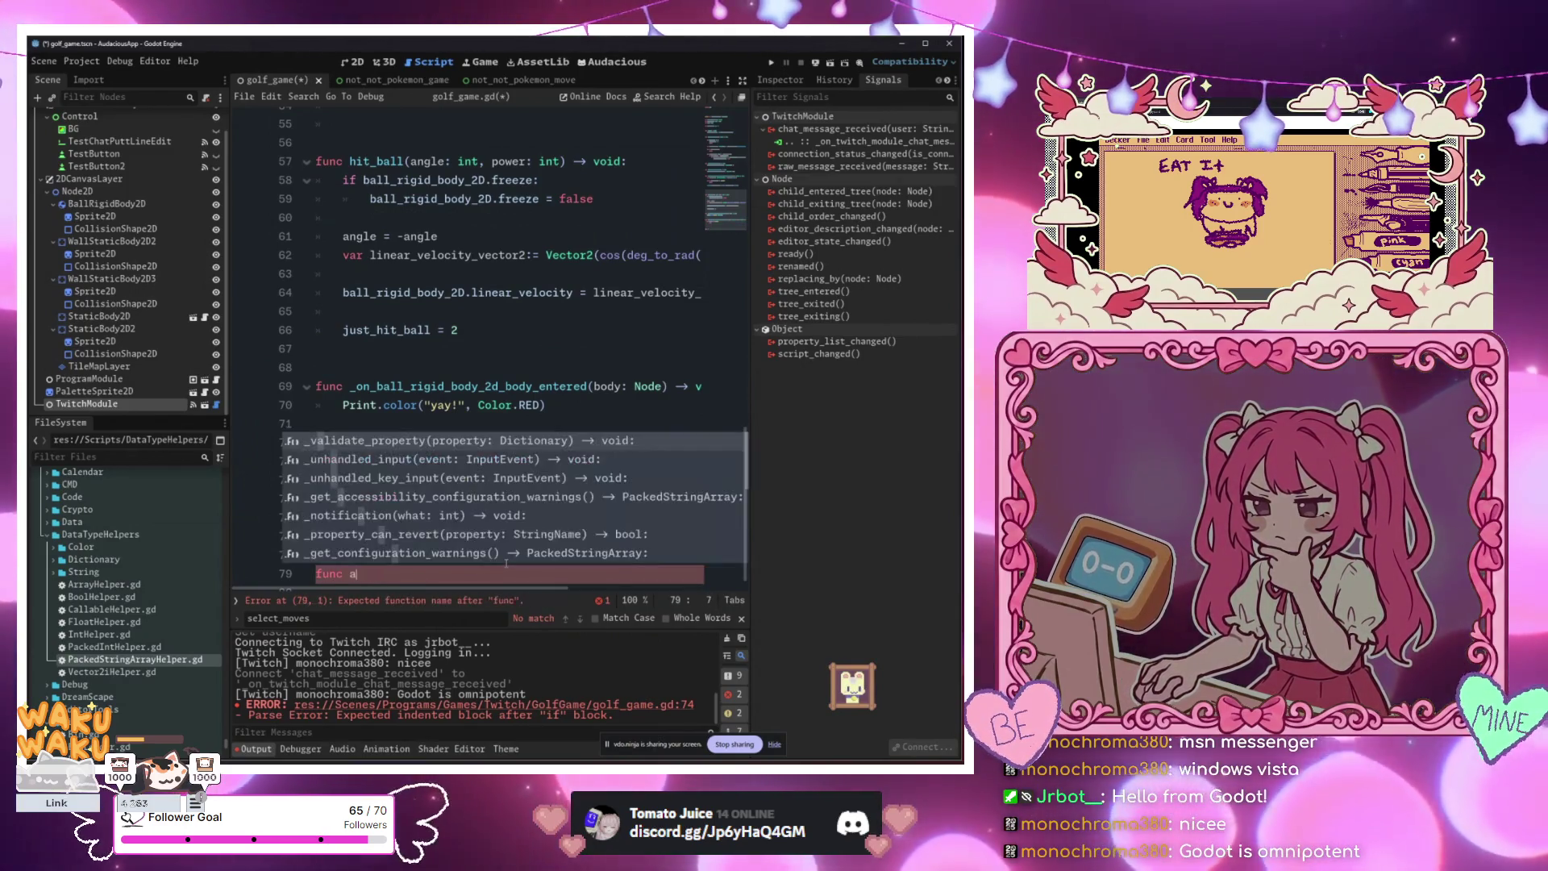
pyautogui.write('-> void:')
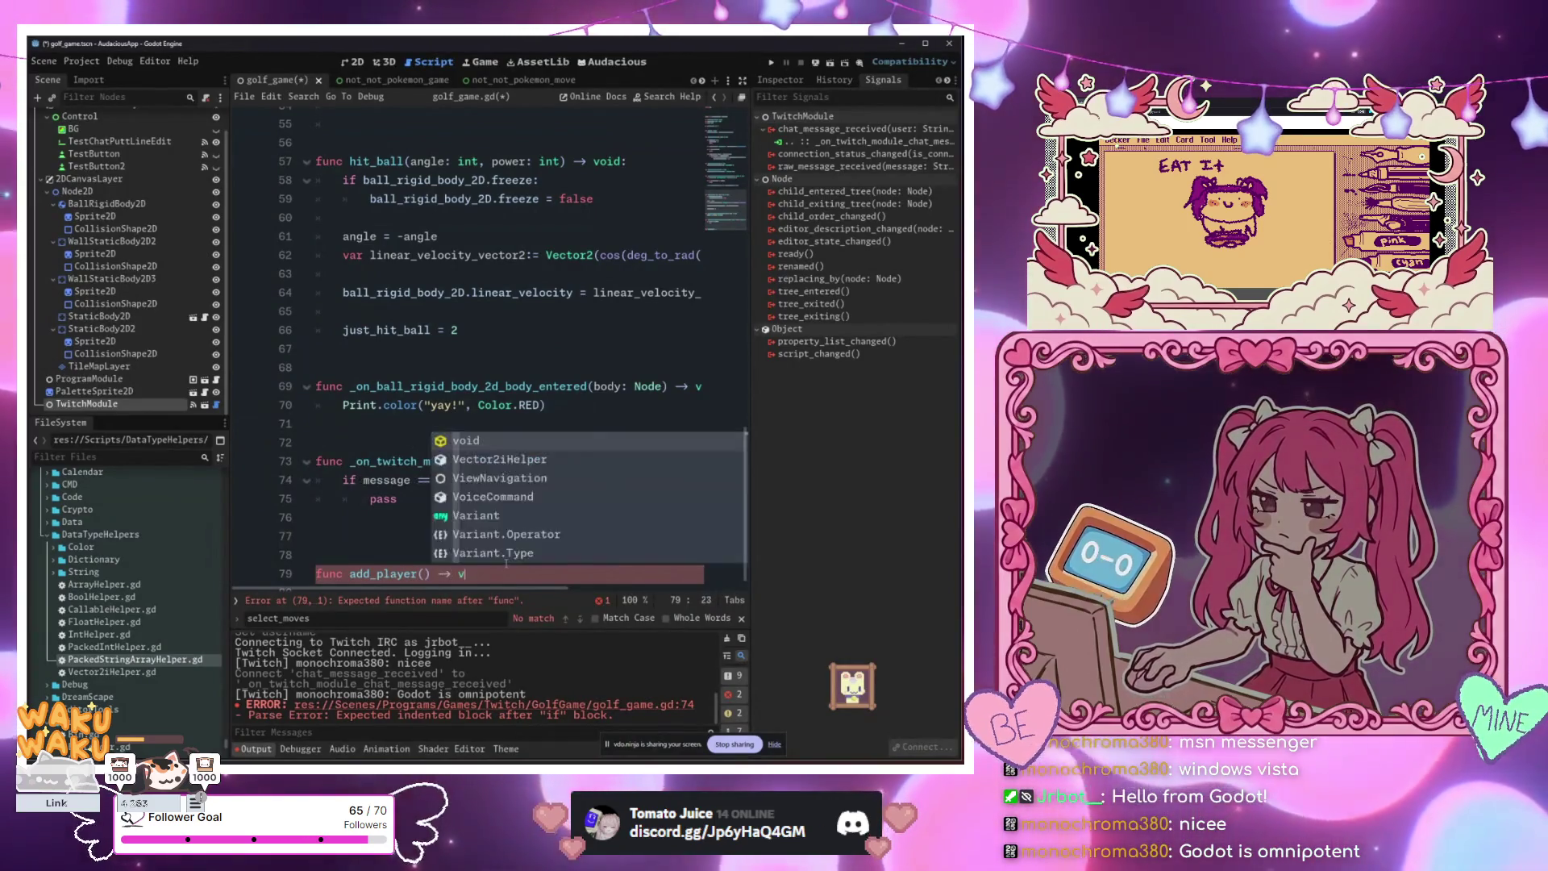
pyautogui.press('Return')
pyautogui.write('pass')
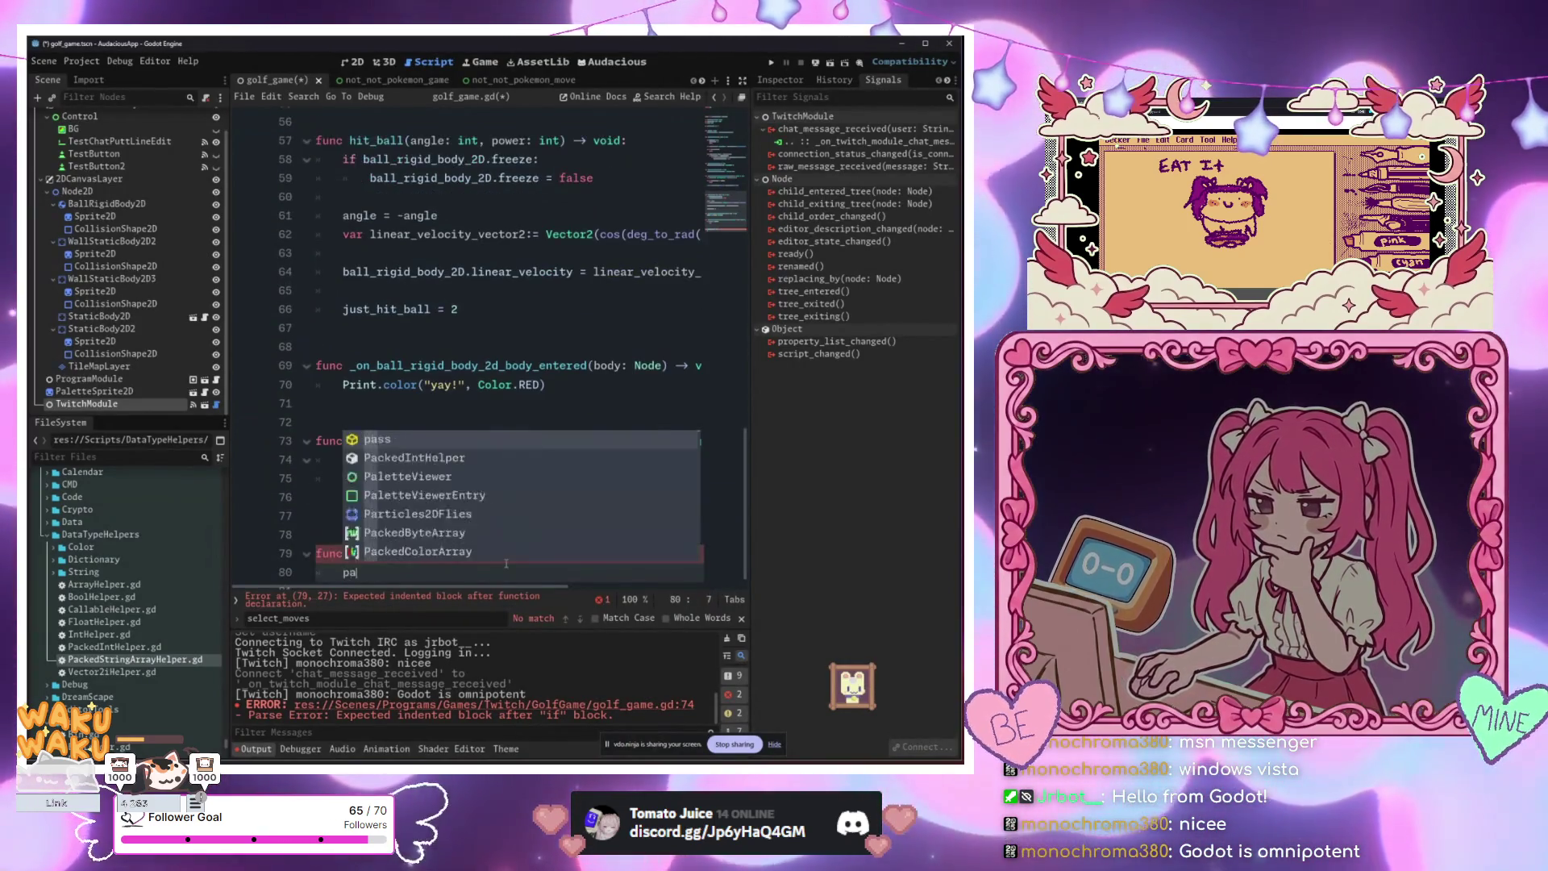
pyautogui.click(423, 569)
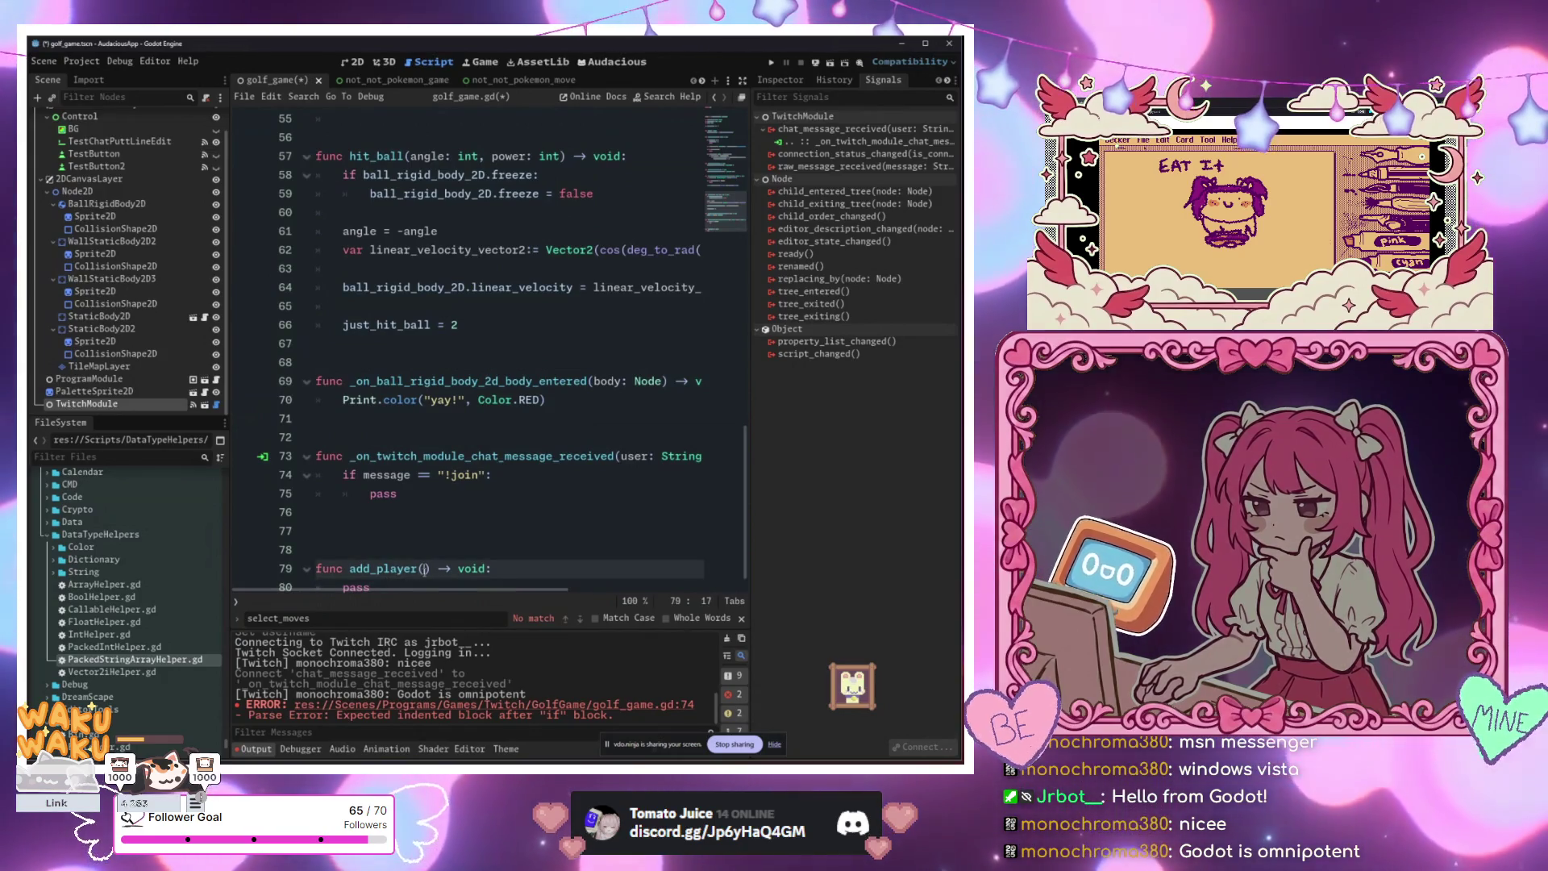
pyautogui.write(': String')
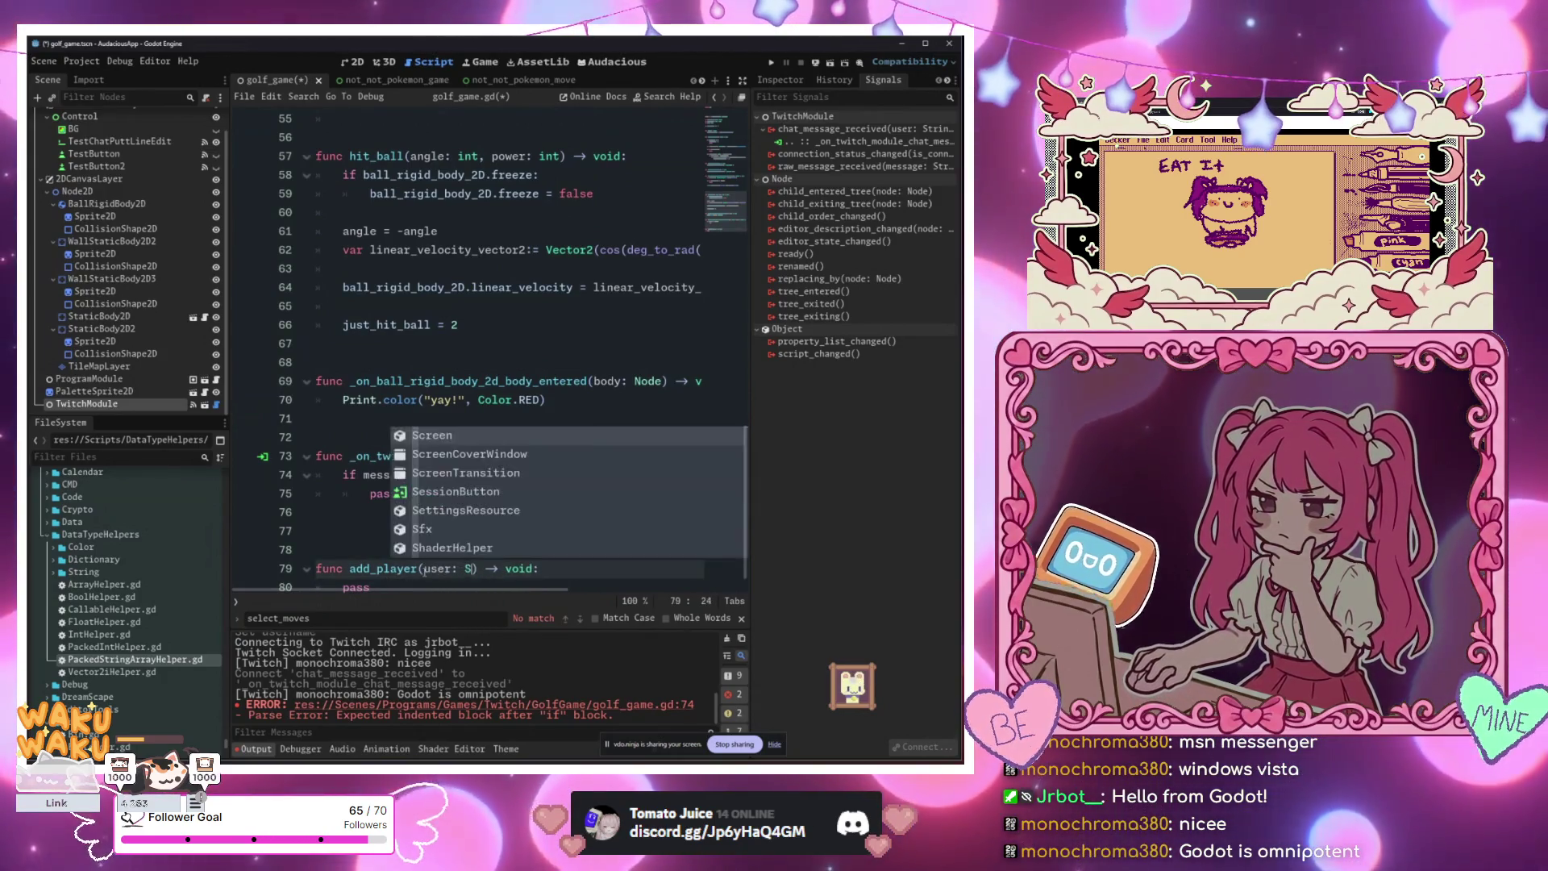
pyautogui.press('Down')
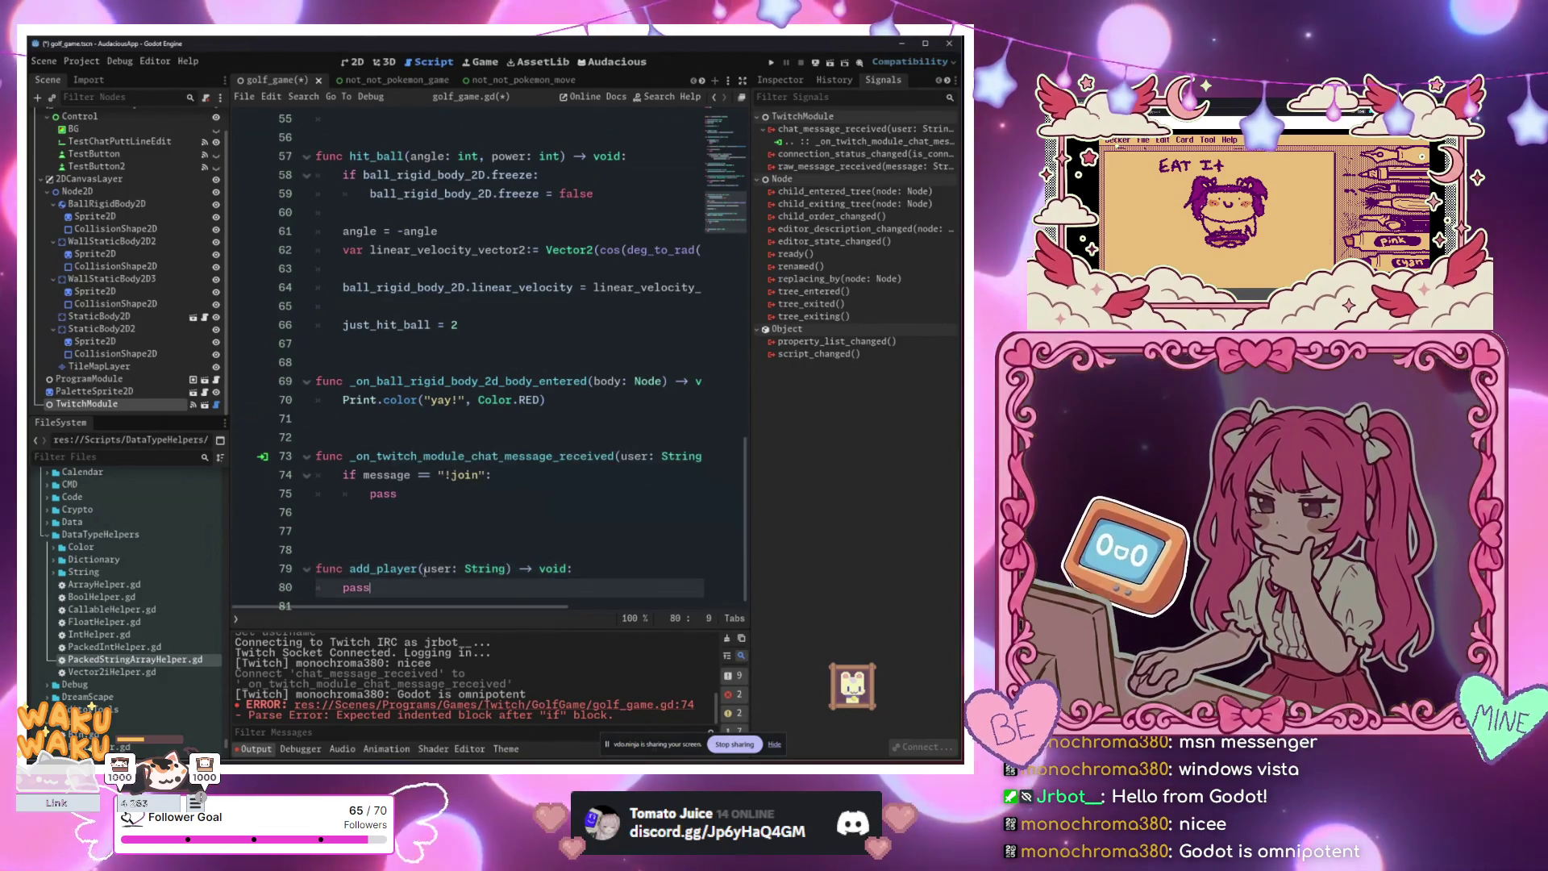
# - Make add_player return early with `if not user in joined_player:`
pyautogui.write('if user')
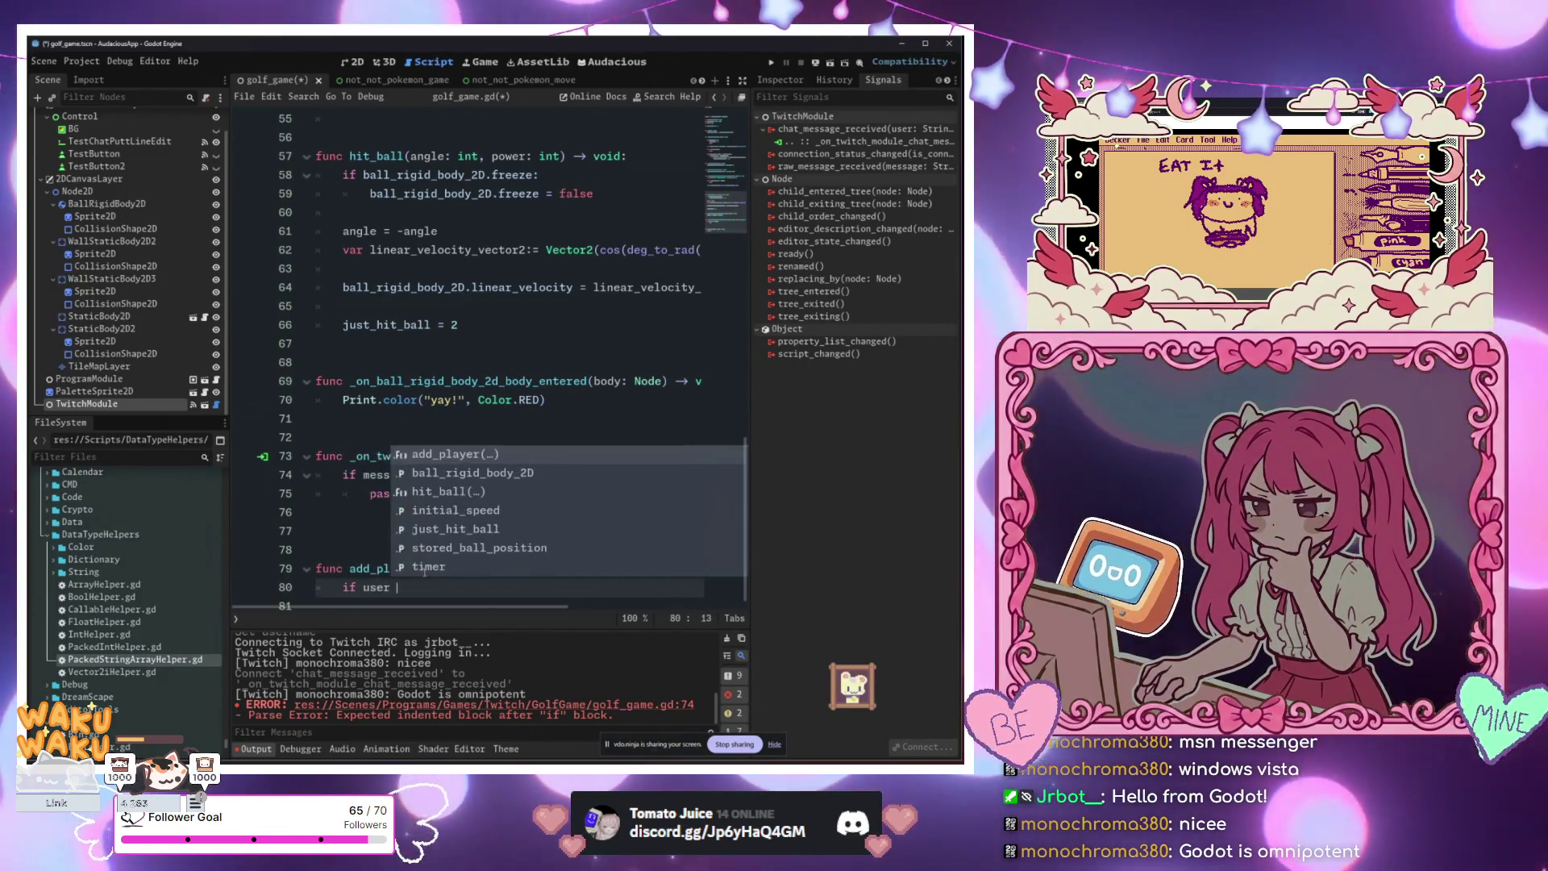
pyautogui.hotkey('ctrl', 'Left')
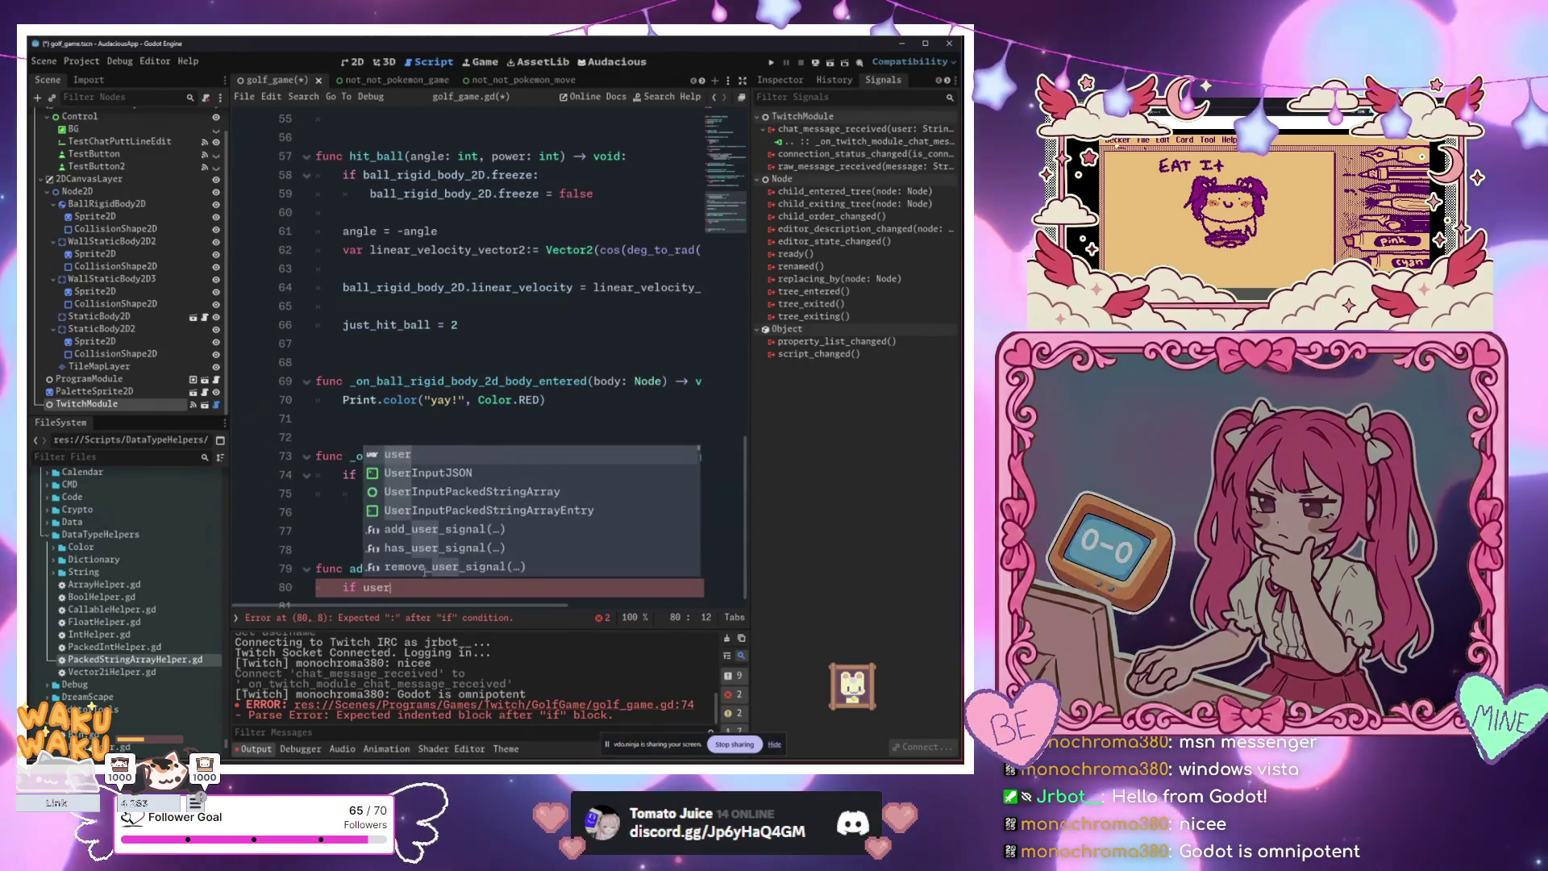
pyautogui.press('BackSpace')
pyautogui.write('not')
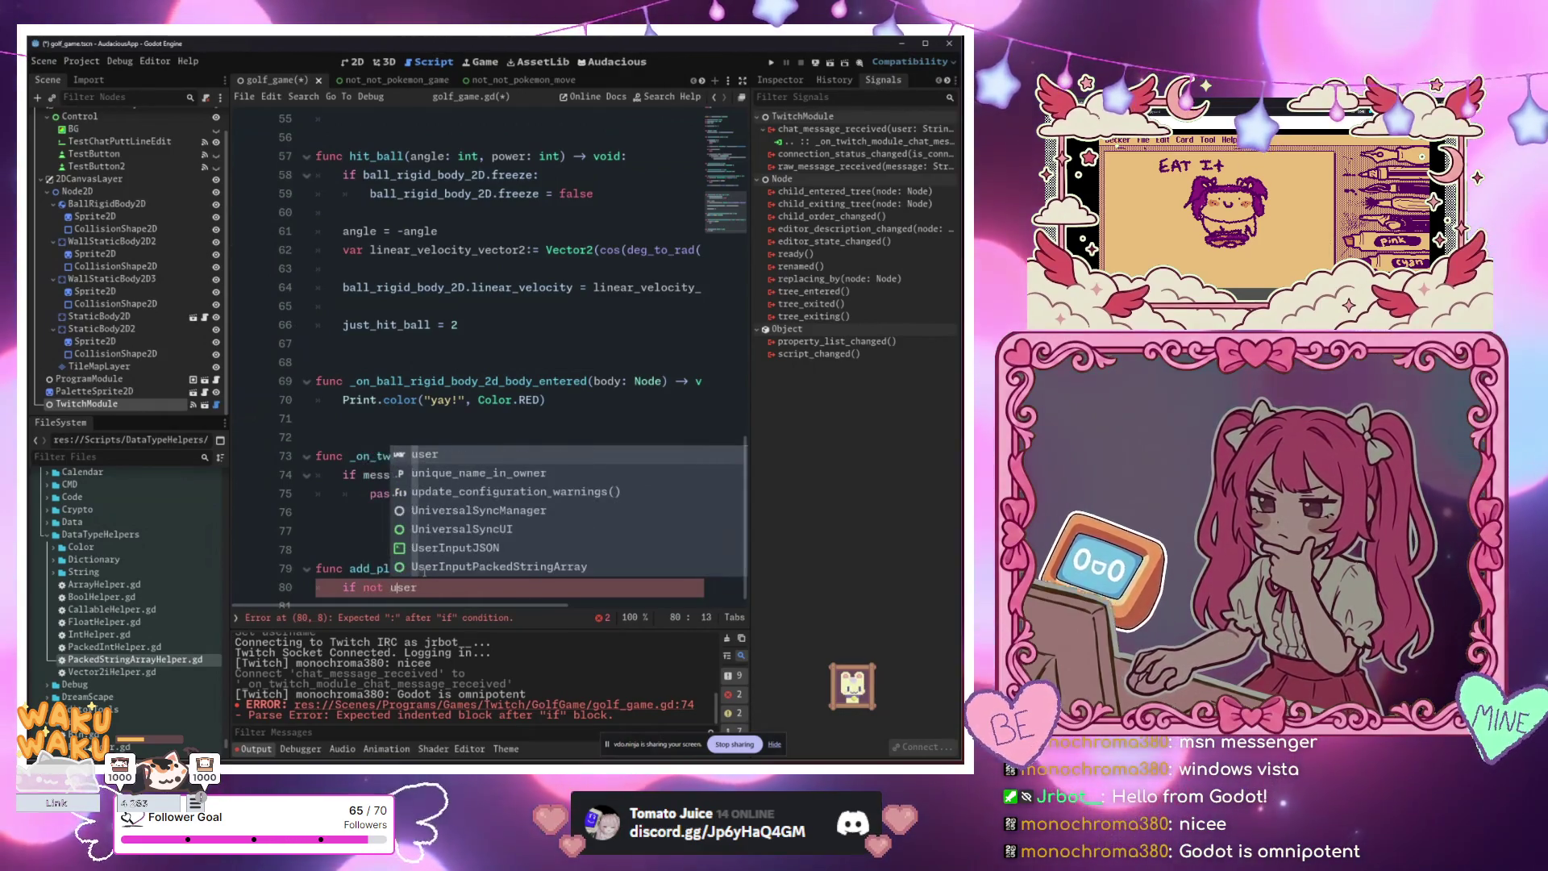
pyautogui.press('End')
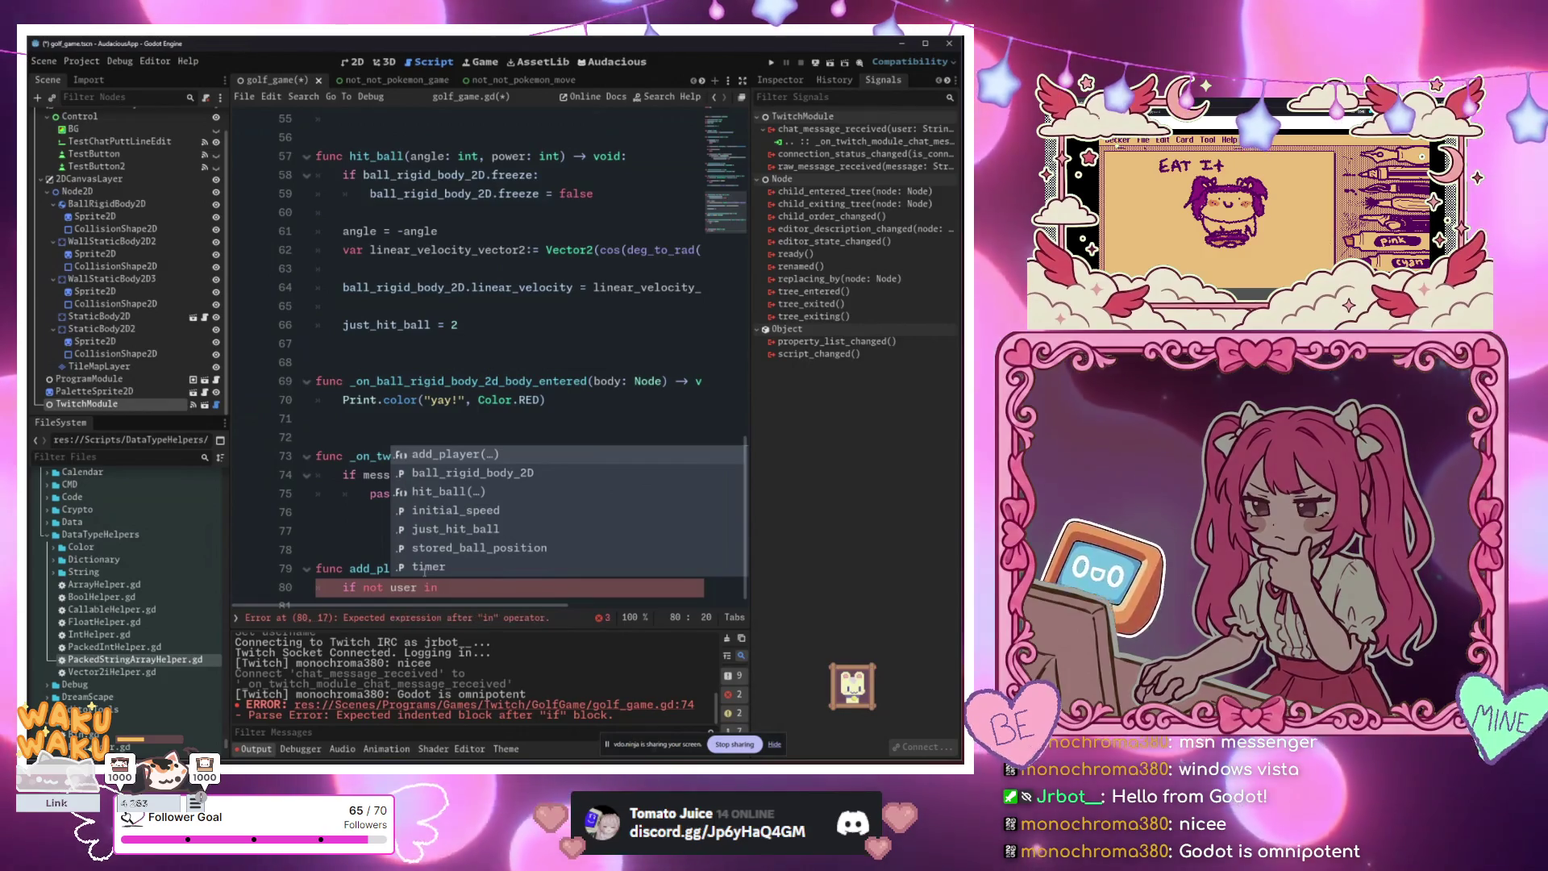
pyautogui.write('joined_pla')
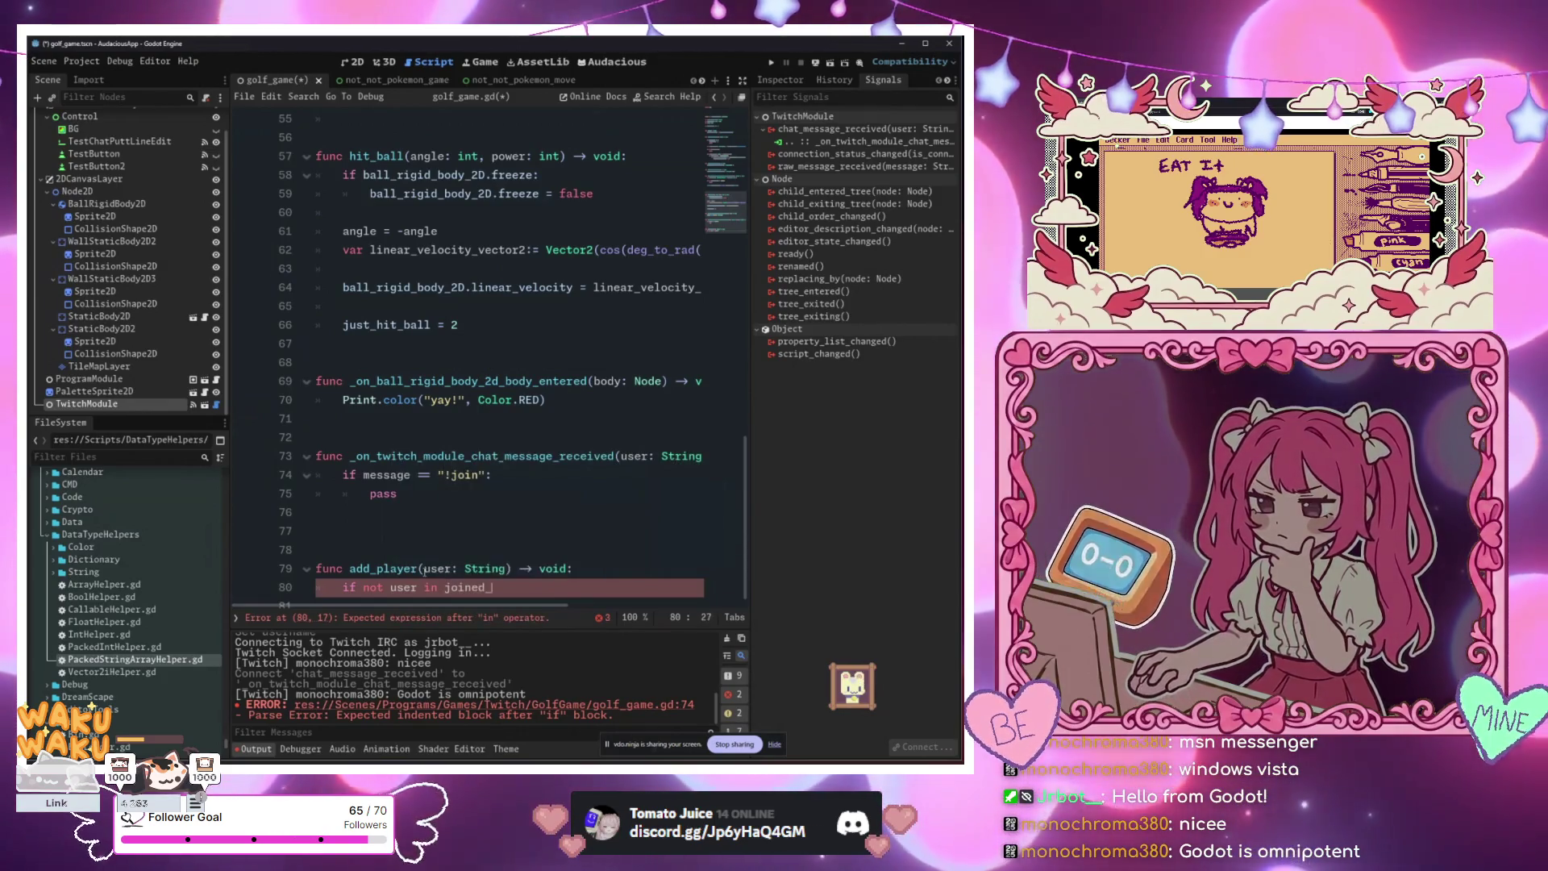
pyautogui.write('yer() -')
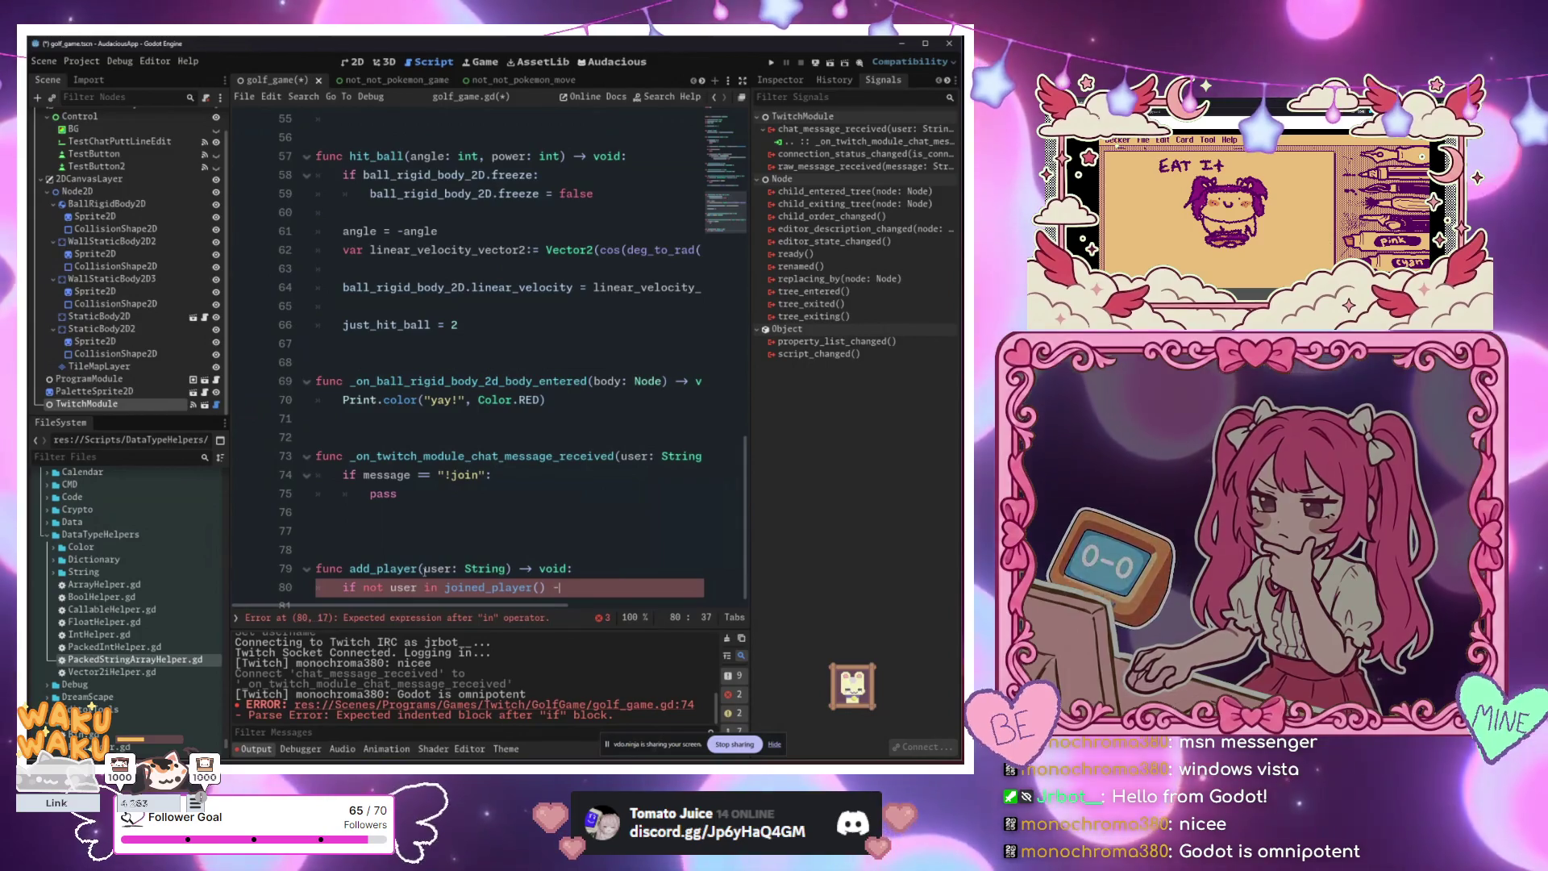
pyautogui.press('BackSpace')
pyautogui.write(':')
pyautogui.press('Return')
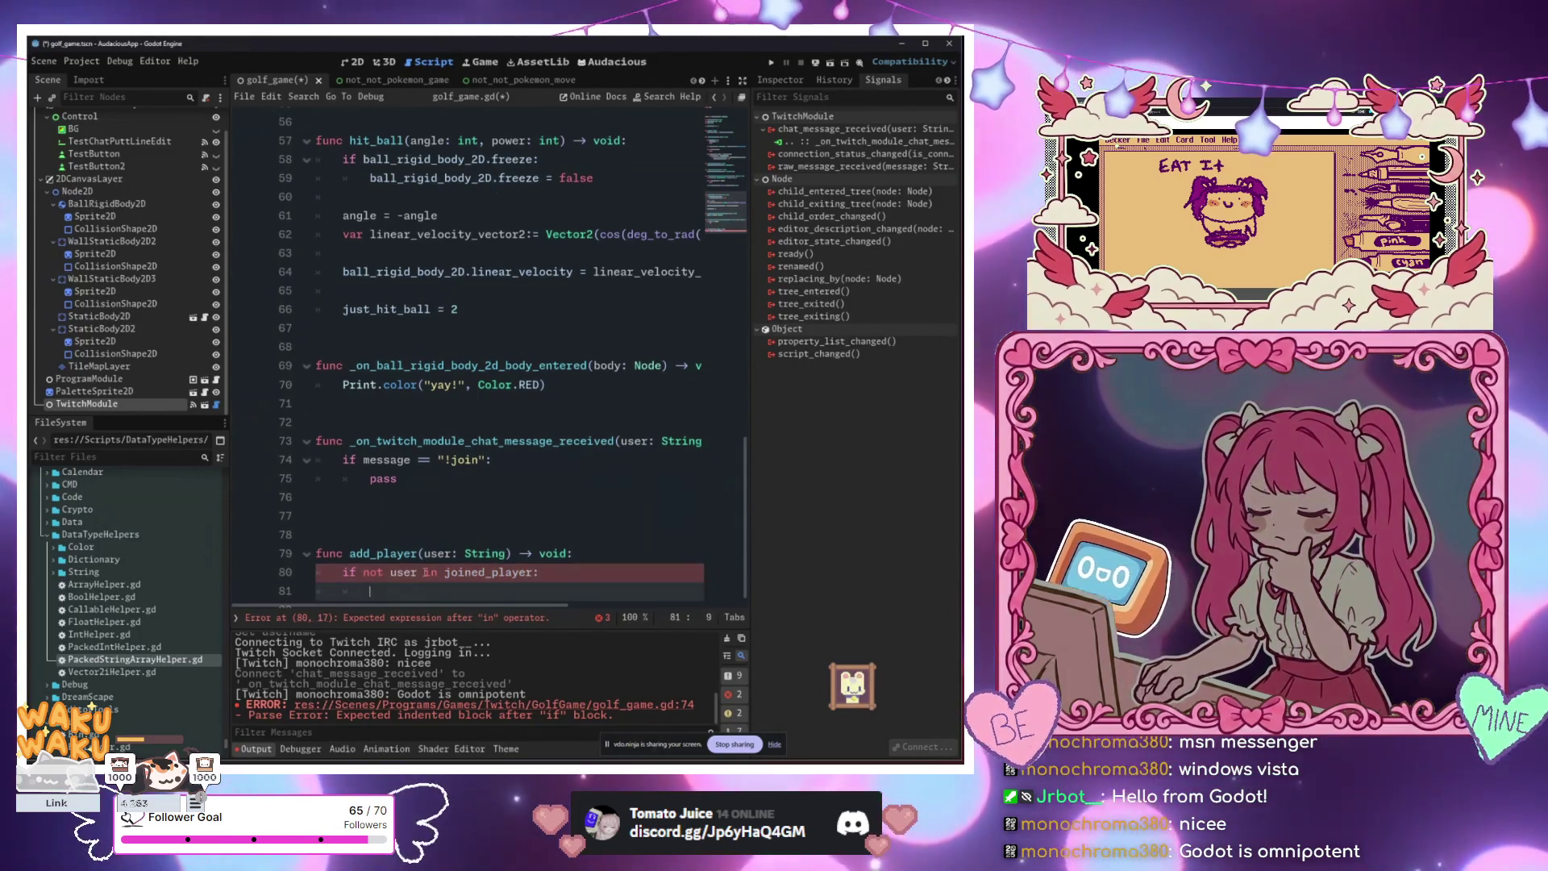
pyautogui.write('return')
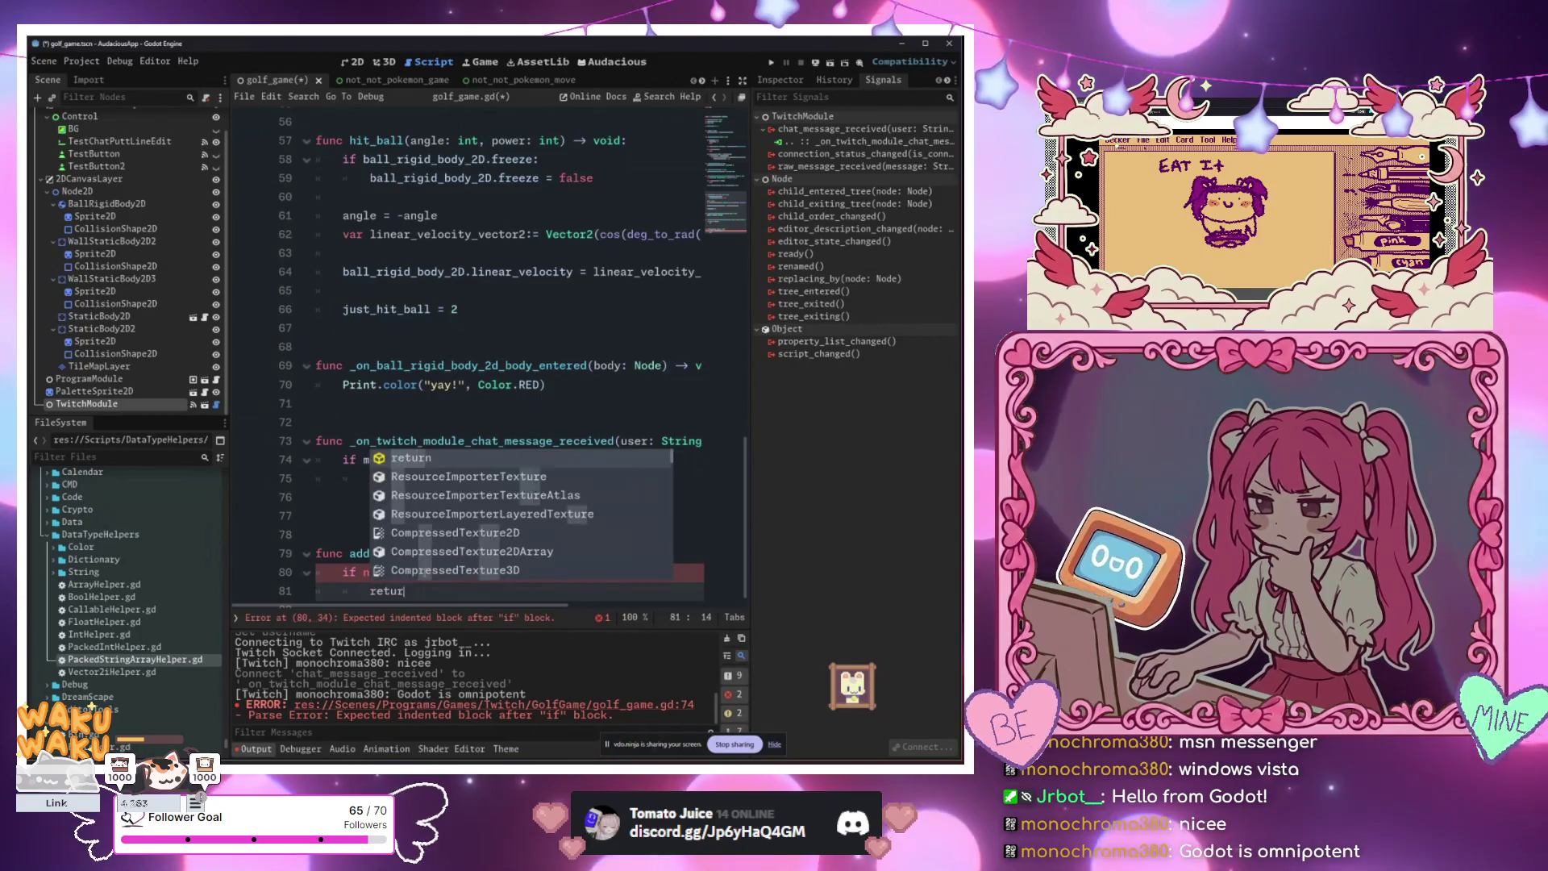
pyautogui.press('Return')
pyautogui.press('Return')
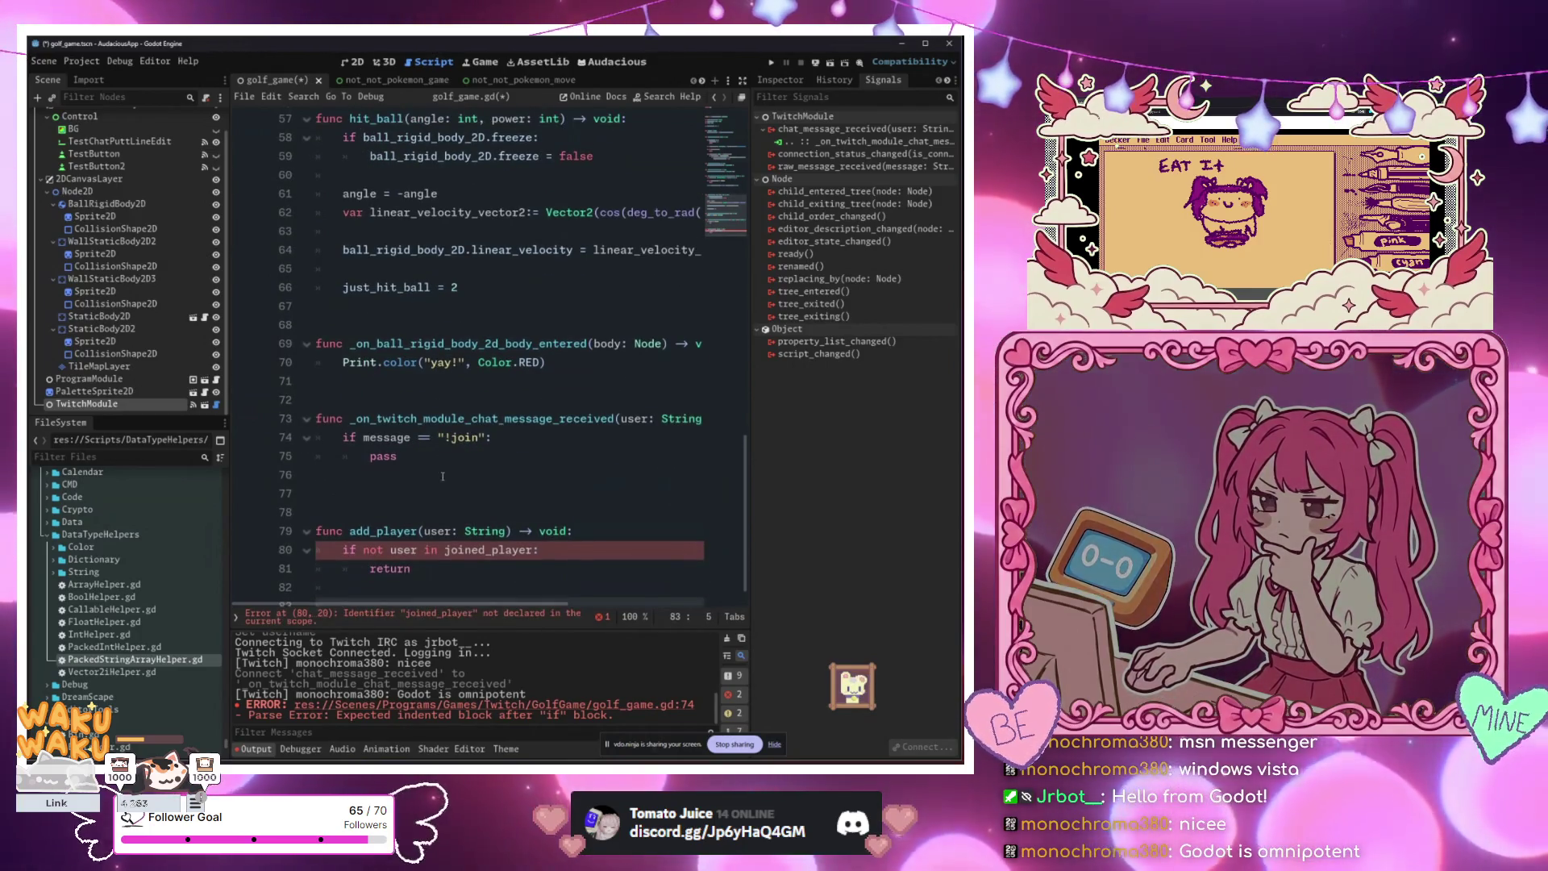
# - Jump to the reported add_player error, then go up to the top variable declarations
pyautogui.click(420, 613)
pyautogui.scroll(4, 751, 407)
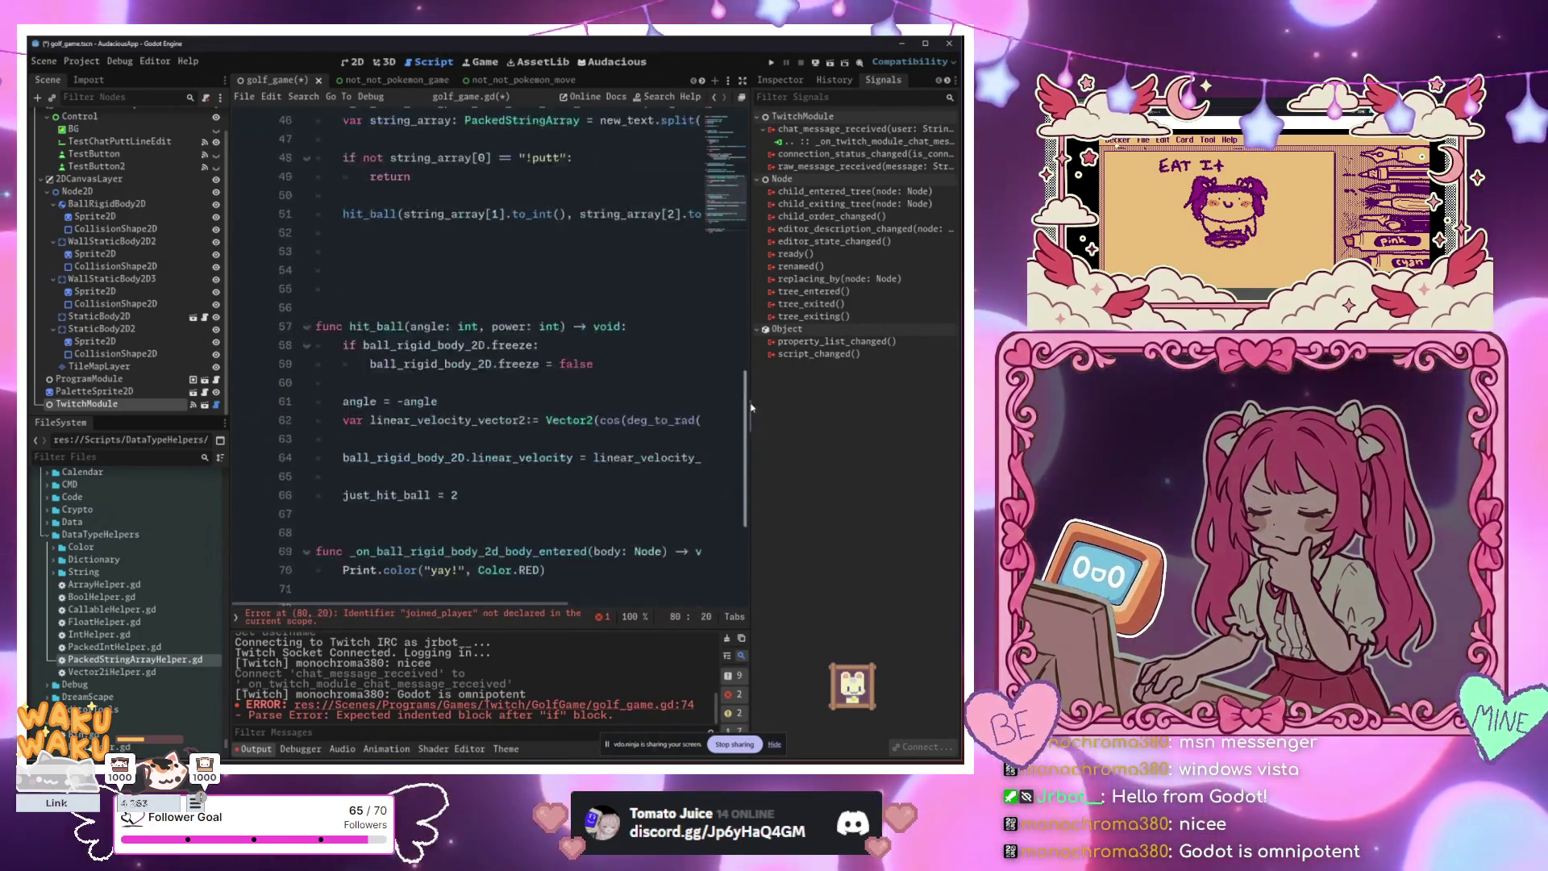
pyautogui.scroll(15, 750, 407)
pyautogui.click(474, 360)
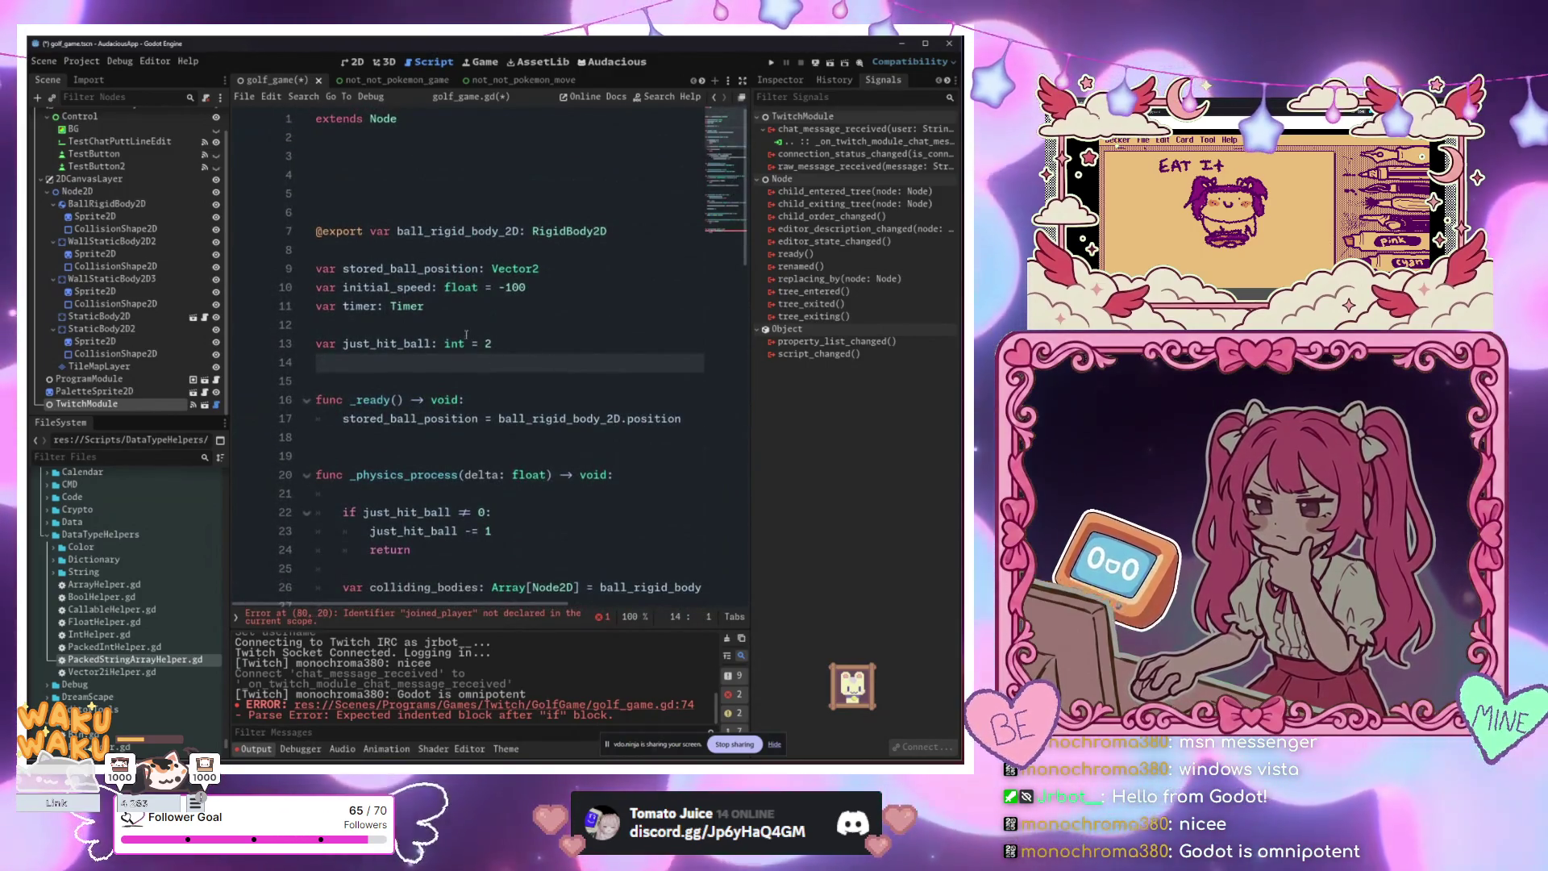
# - Declare `var joined_users: PackedStringArray` below the exported ball variable
pyautogui.click(394, 250)
pyautogui.press('Return')
pyautogui.press('Return')
pyautogui.press('Return')
pyautogui.press('Up')
pyautogui.press('Up')
pyautogui.press('Up')
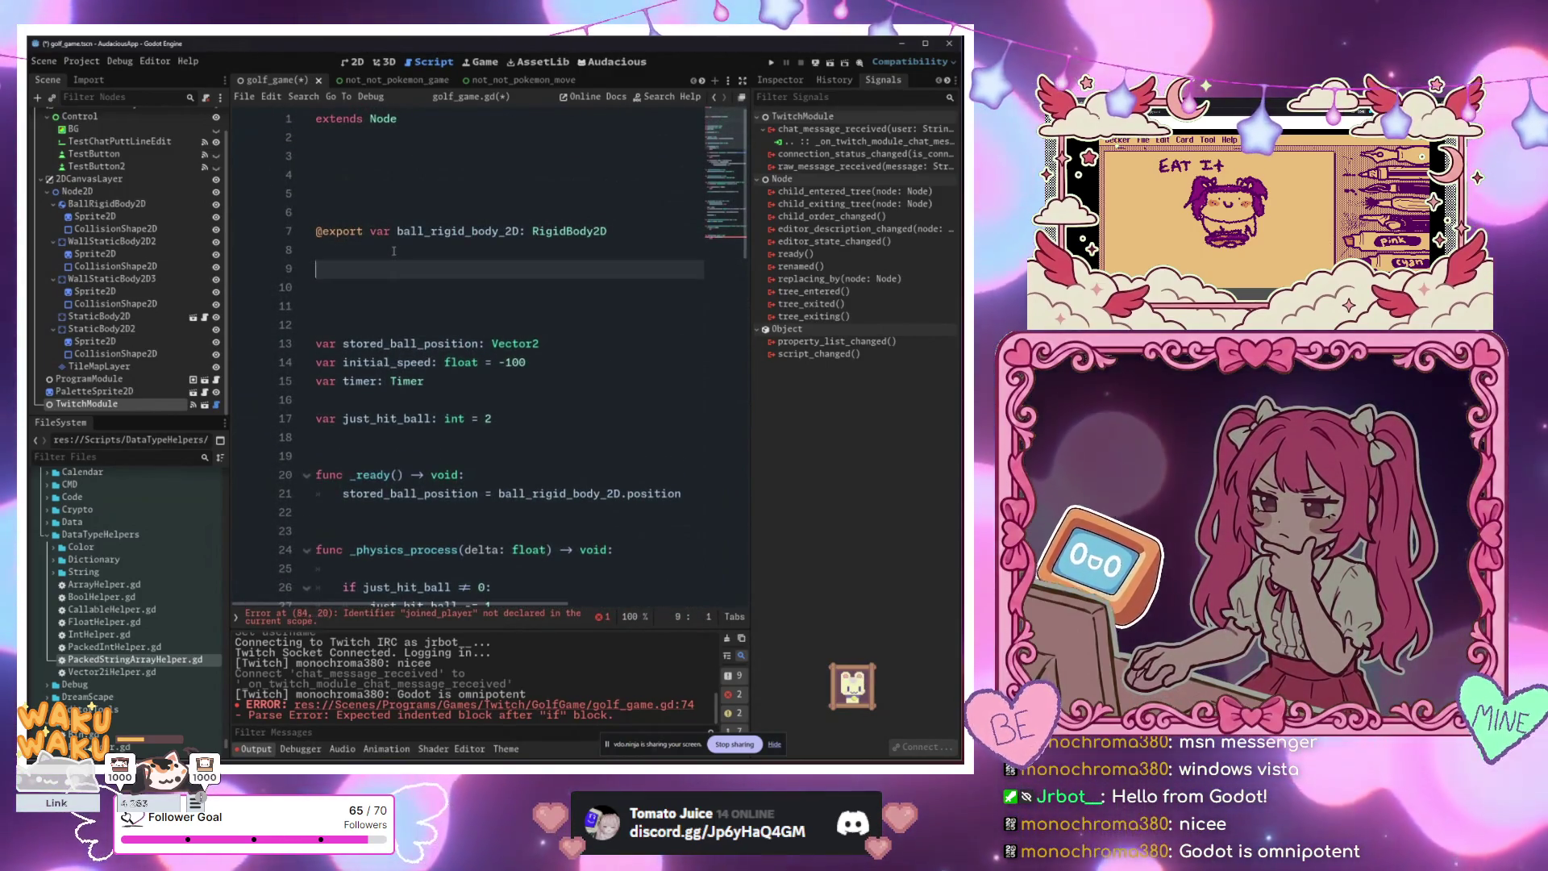
pyautogui.press('Return')
pyautogui.write('var join')
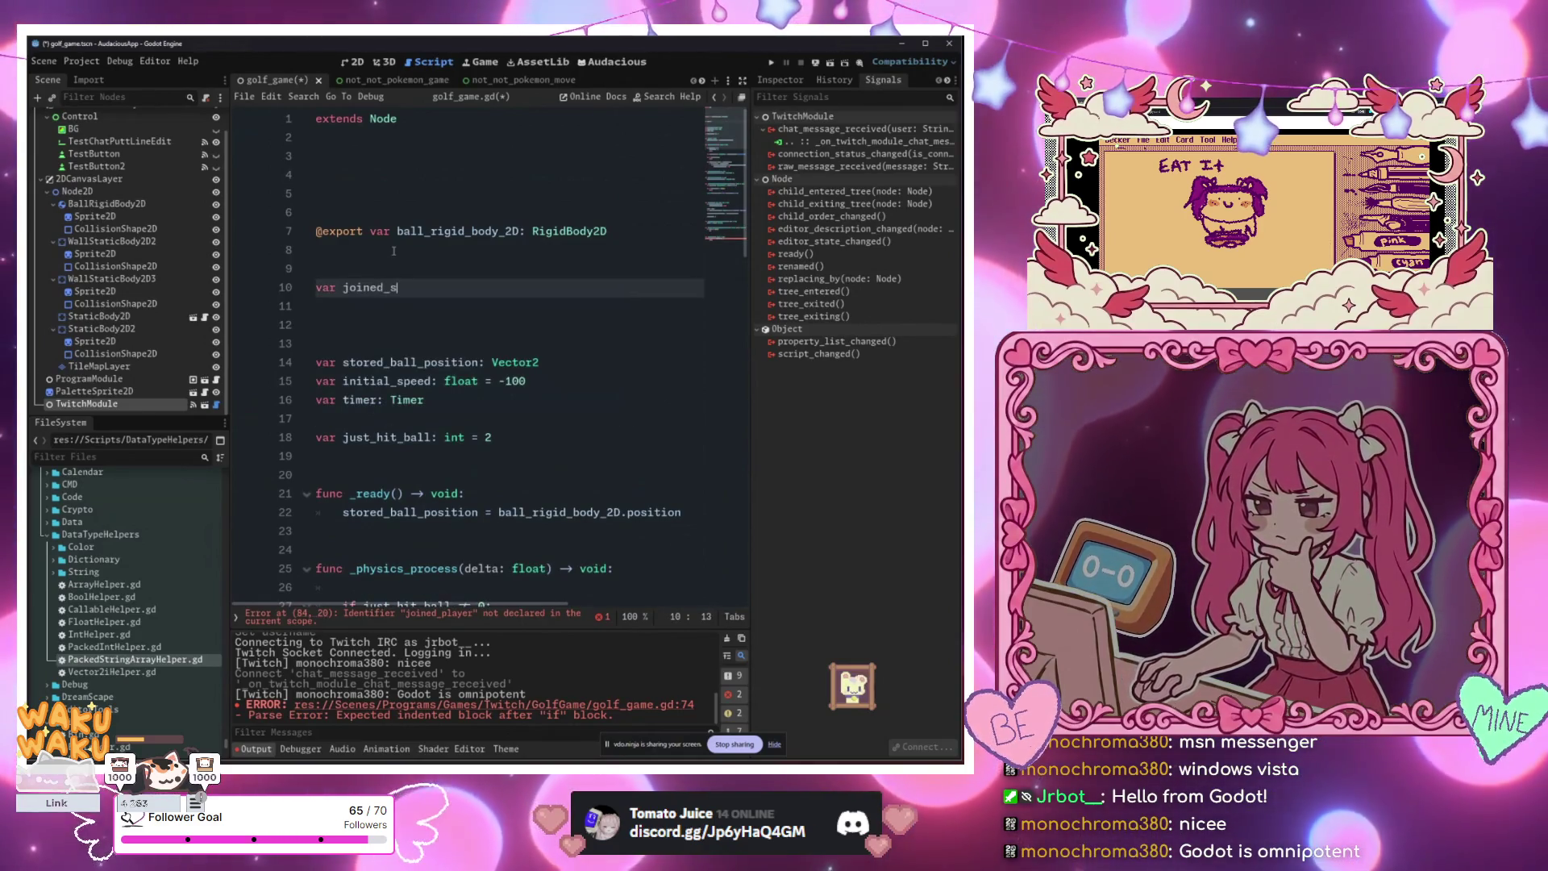
pyautogui.write('ed_users: PackedString')
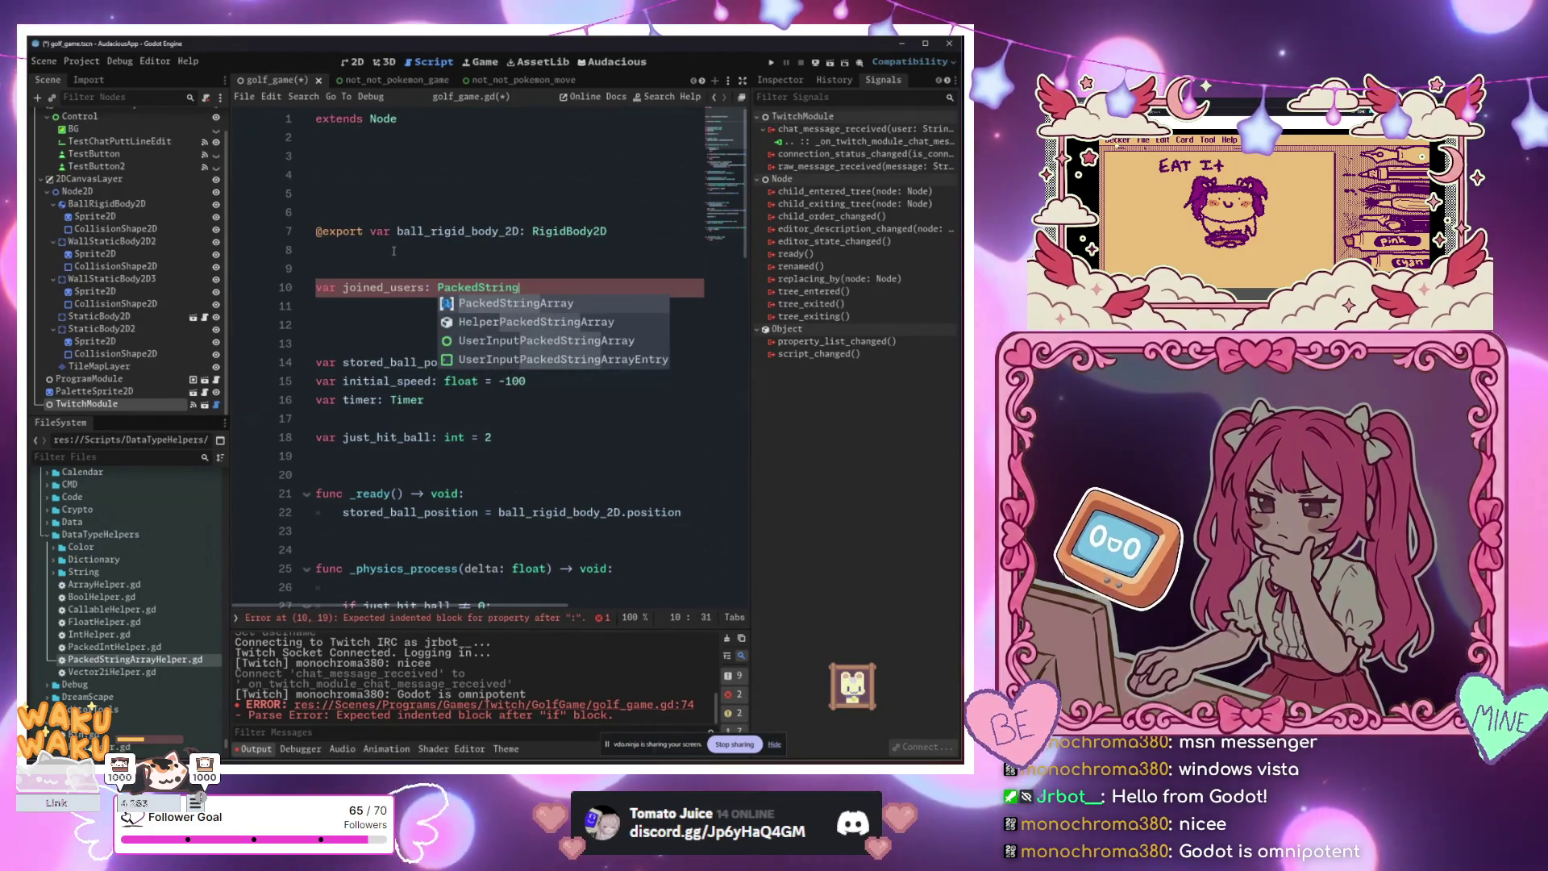
pyautogui.press('Return')
# - Change the add_player check to use joined_players and save golf_game.gd
pyautogui.scroll(-20, 443, 363)
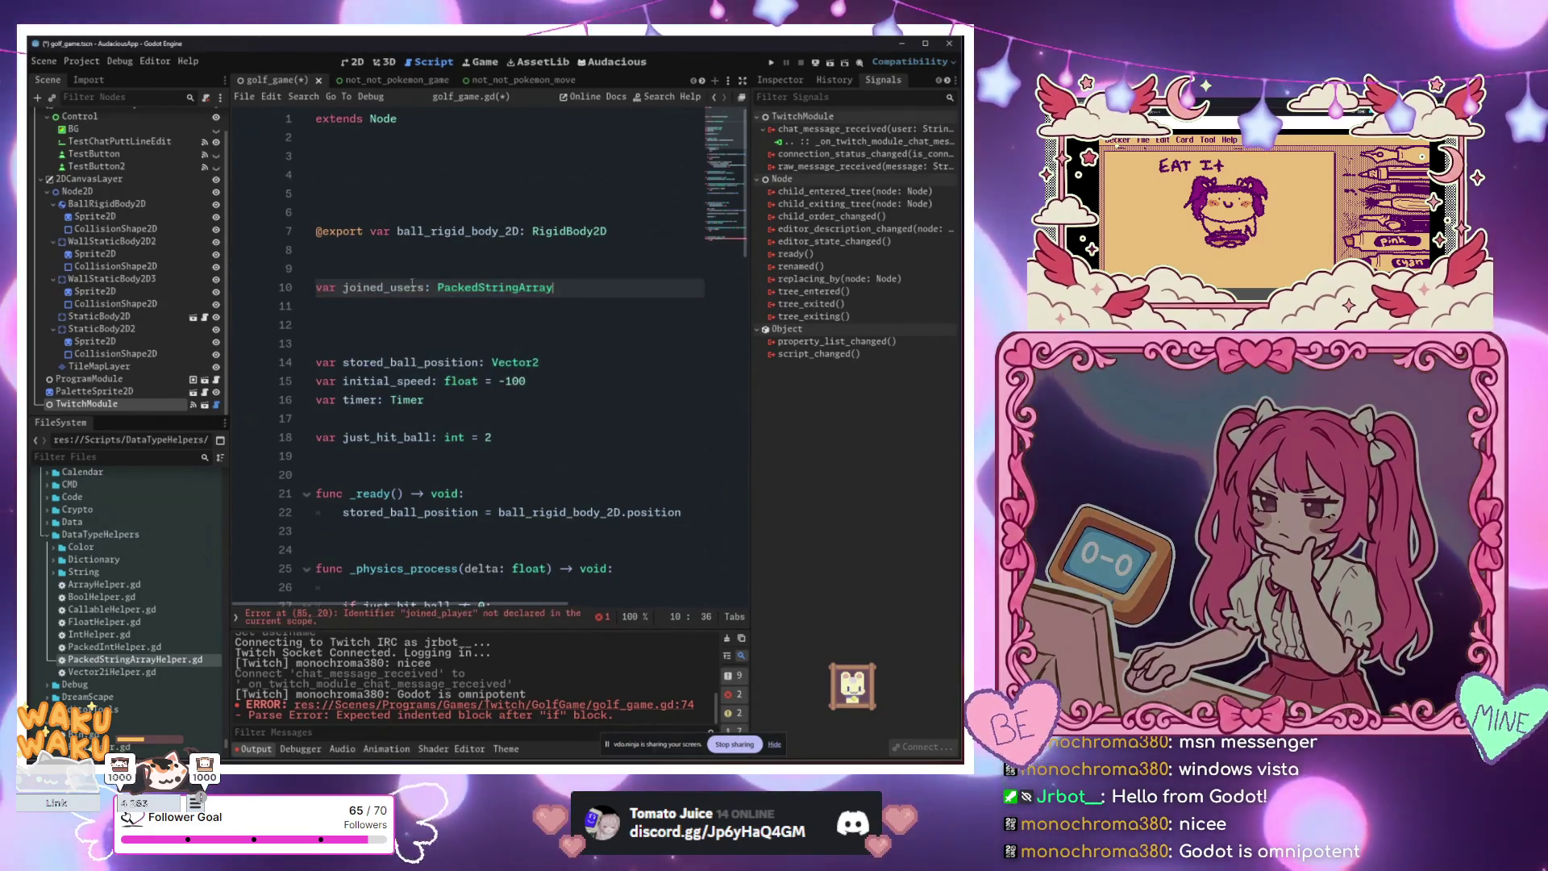
pyautogui.click(452, 534)
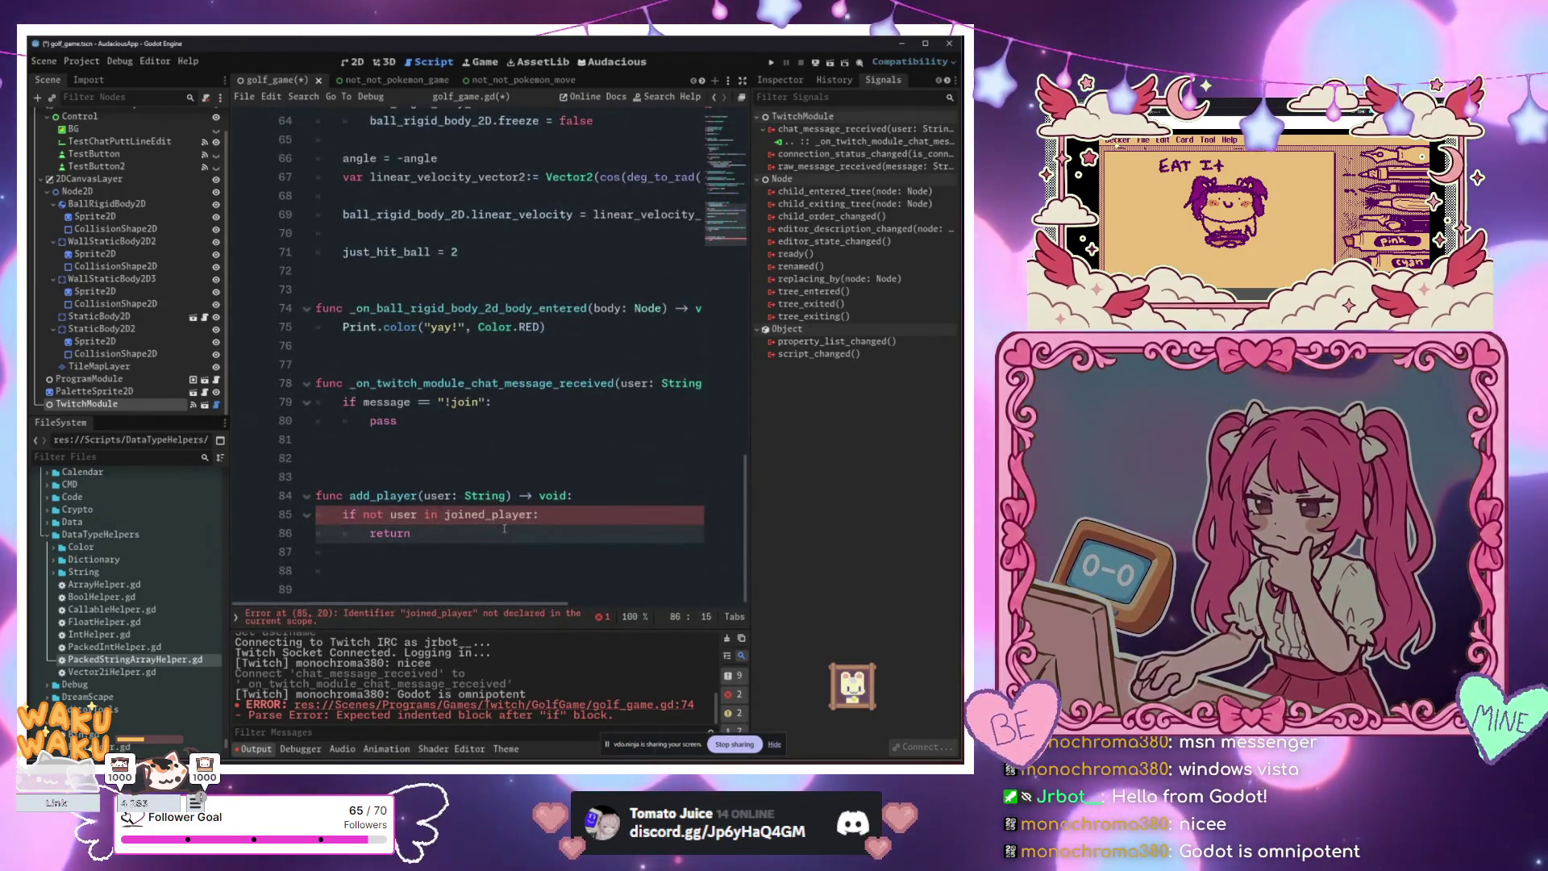
pyautogui.click(535, 515)
pyautogui.write('s')
pyautogui.click(497, 549)
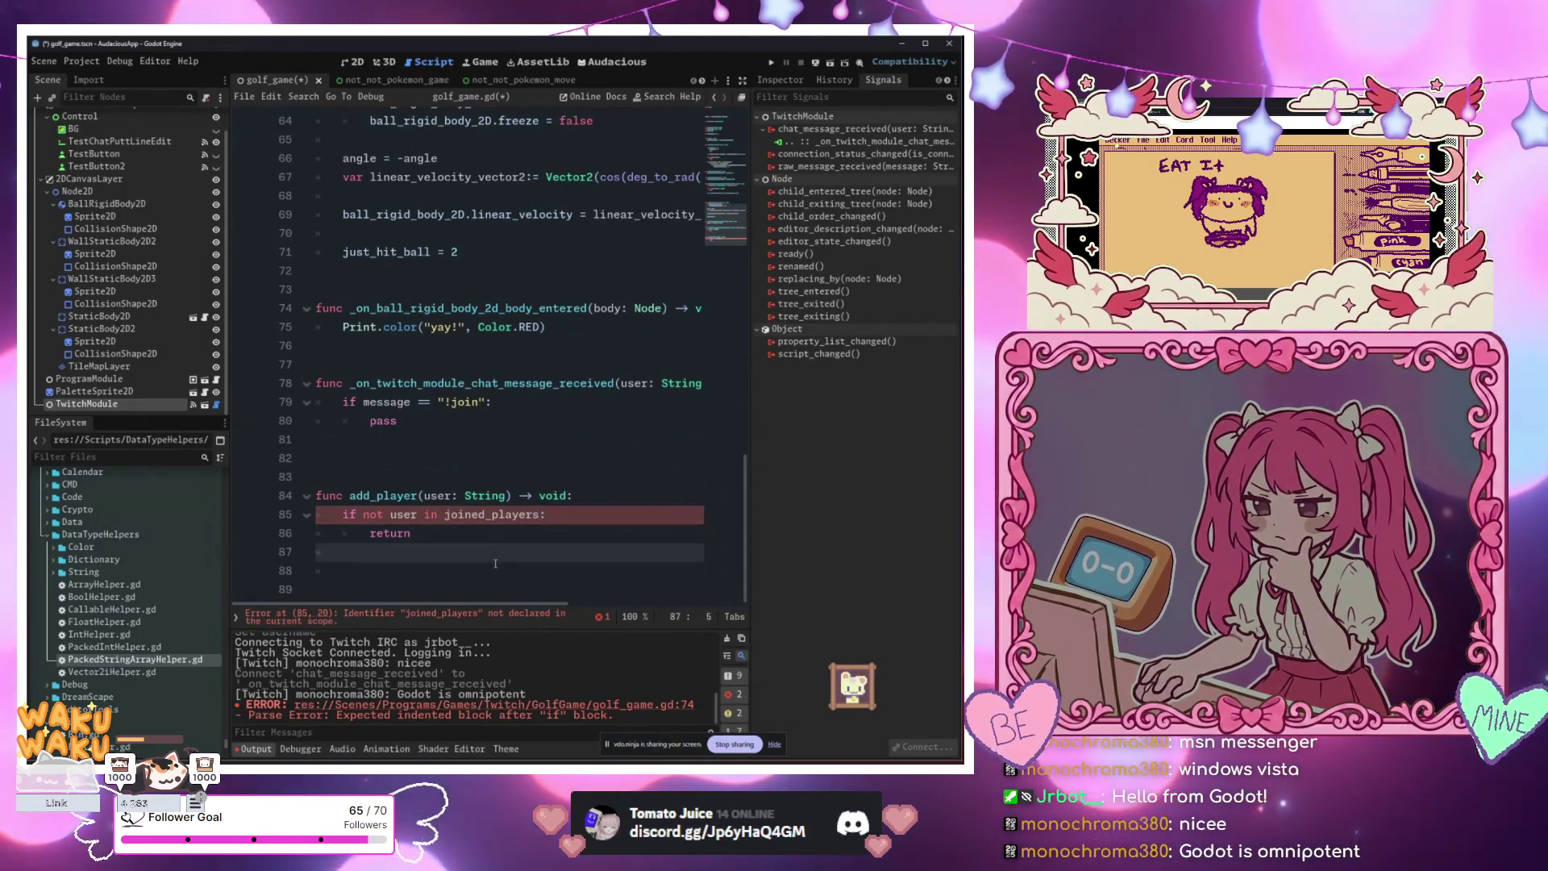
pyautogui.moveTo(737, 248); pyautogui.dragTo(731, 128)
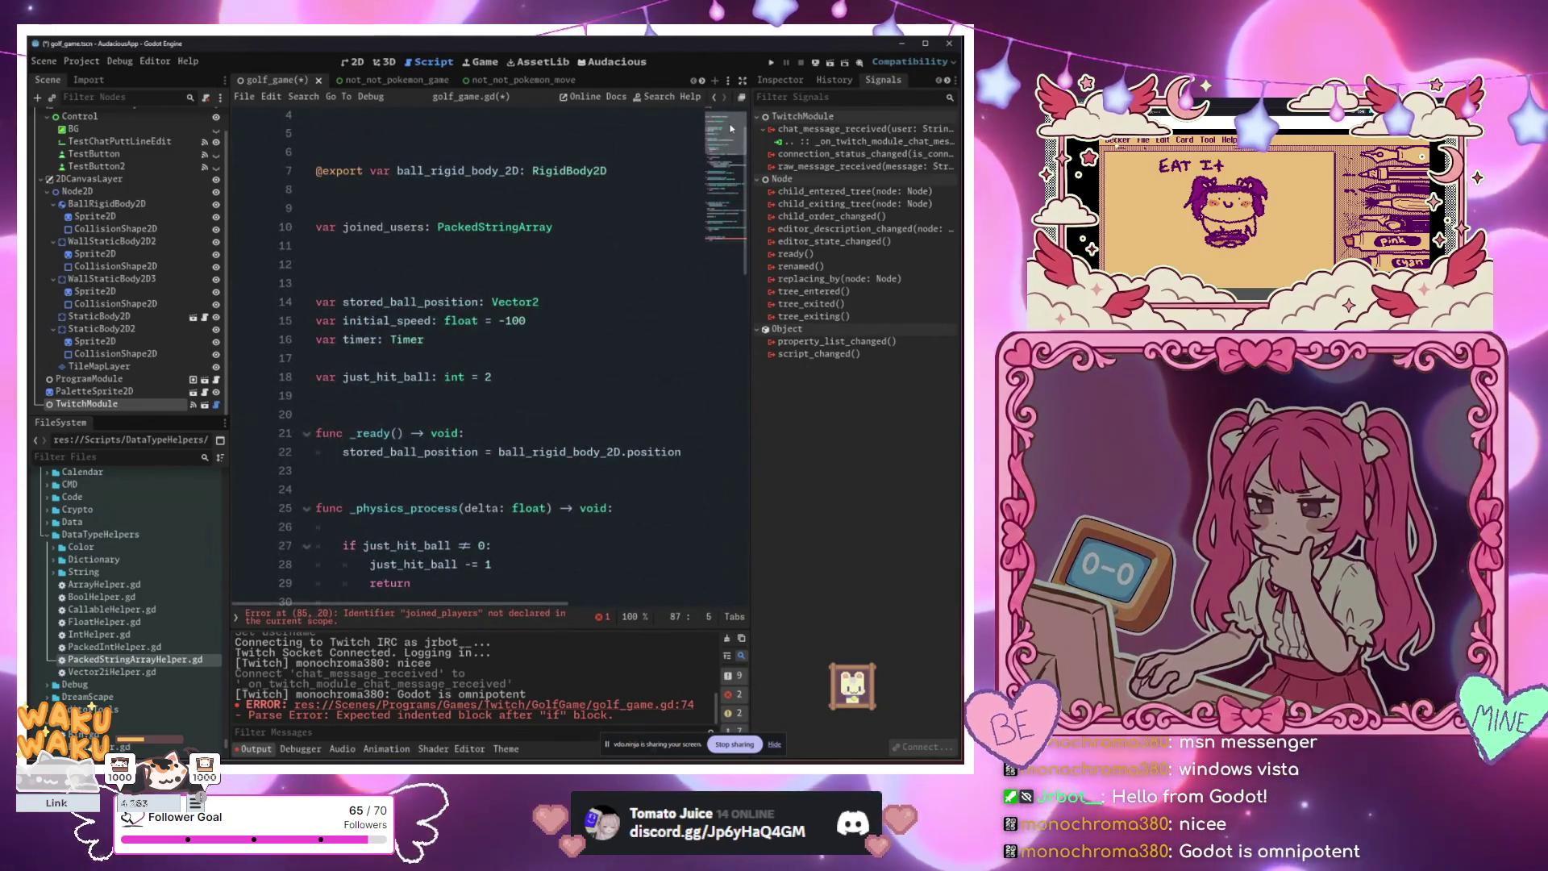
pyautogui.click(461, 227)
pyautogui.hotkey('ctrl', 's')
pyautogui.scroll(-5, 657, 213)
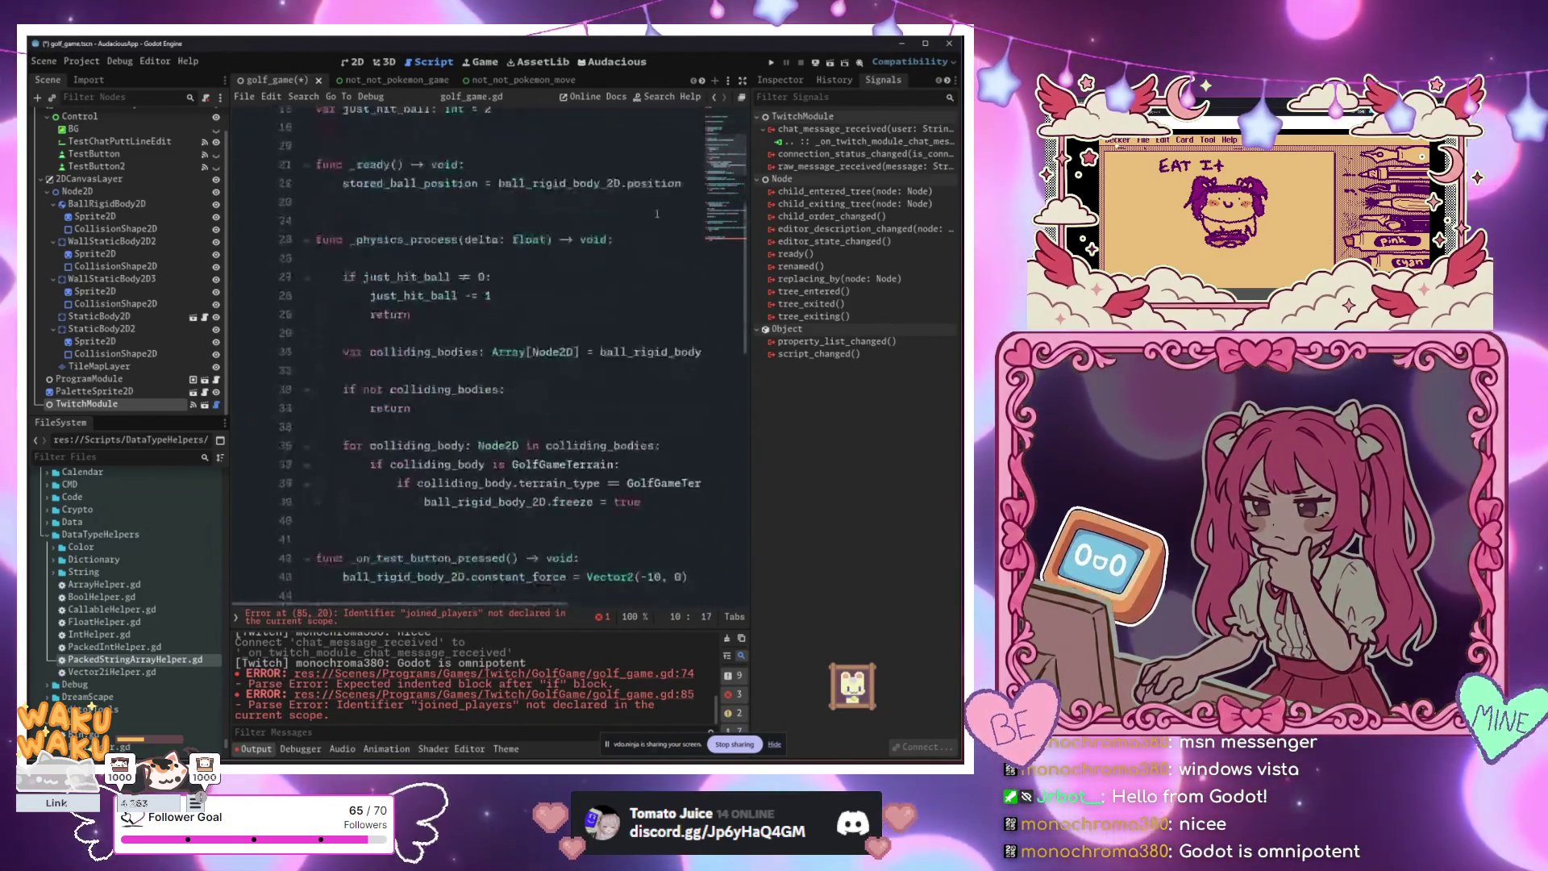
pyautogui.scroll(-12, 657, 214)
pyautogui.scroll(15, 469, 228)
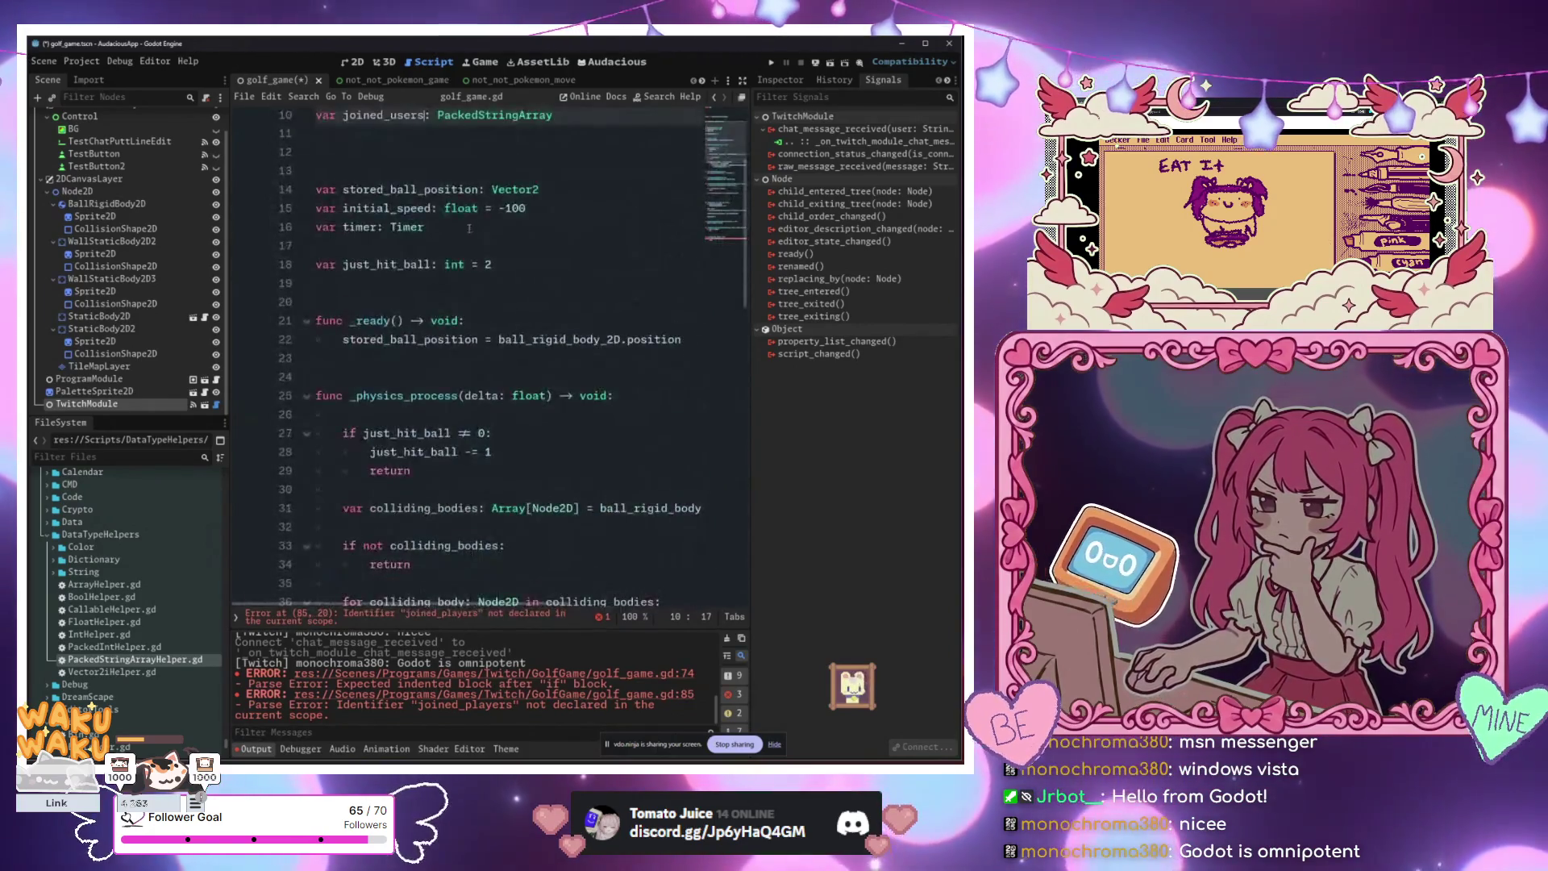
pyautogui.scroll(3, 469, 229)
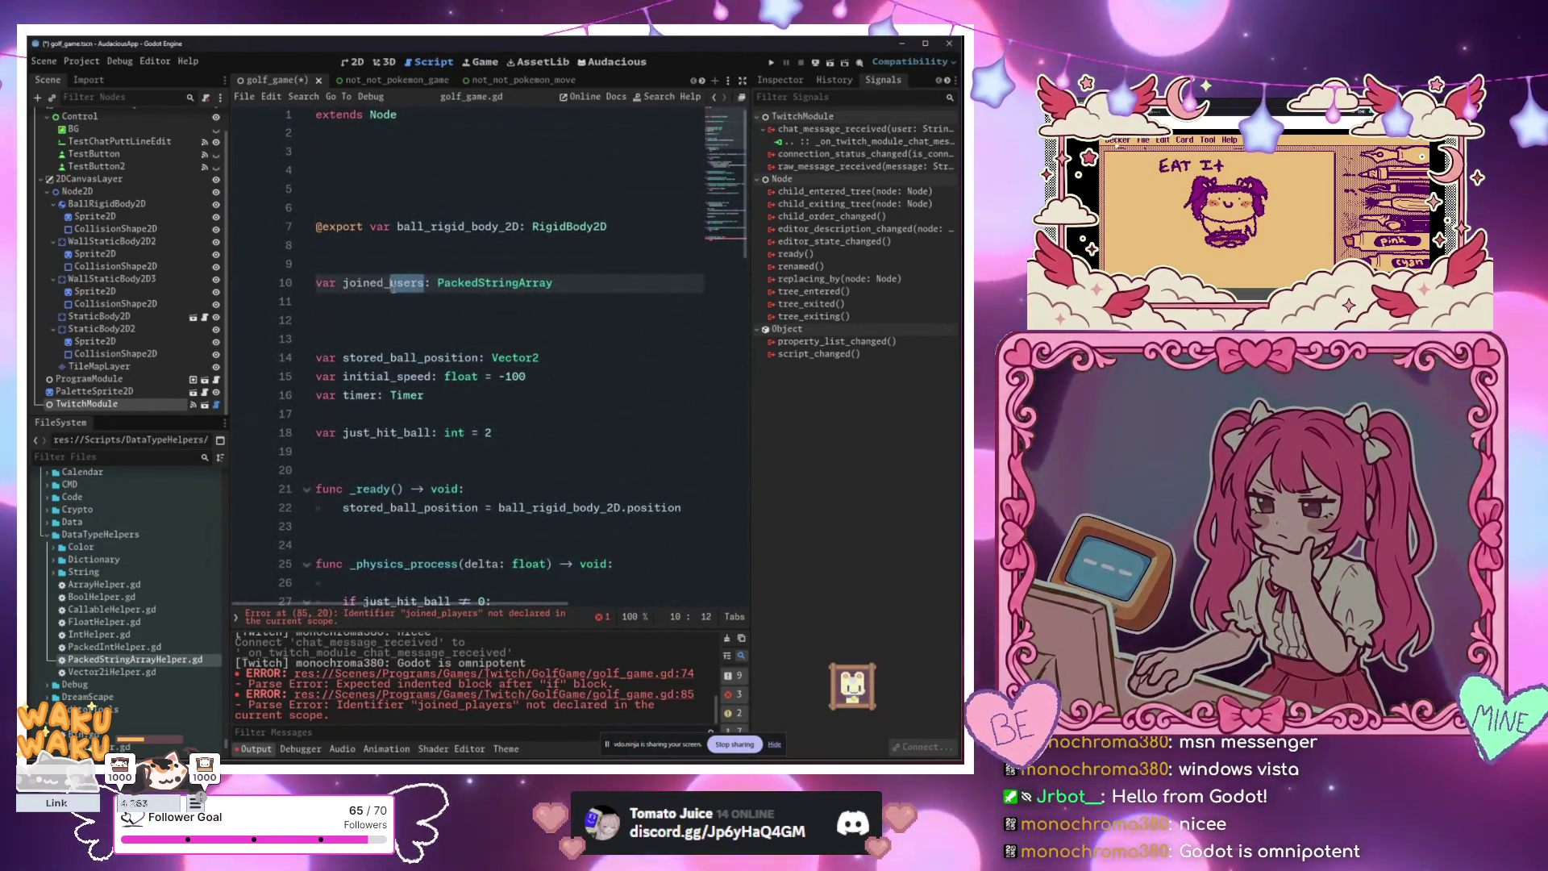
# - Save the ball branch as the scene file simple_golf_ball.tscn
pyautogui.write('players')
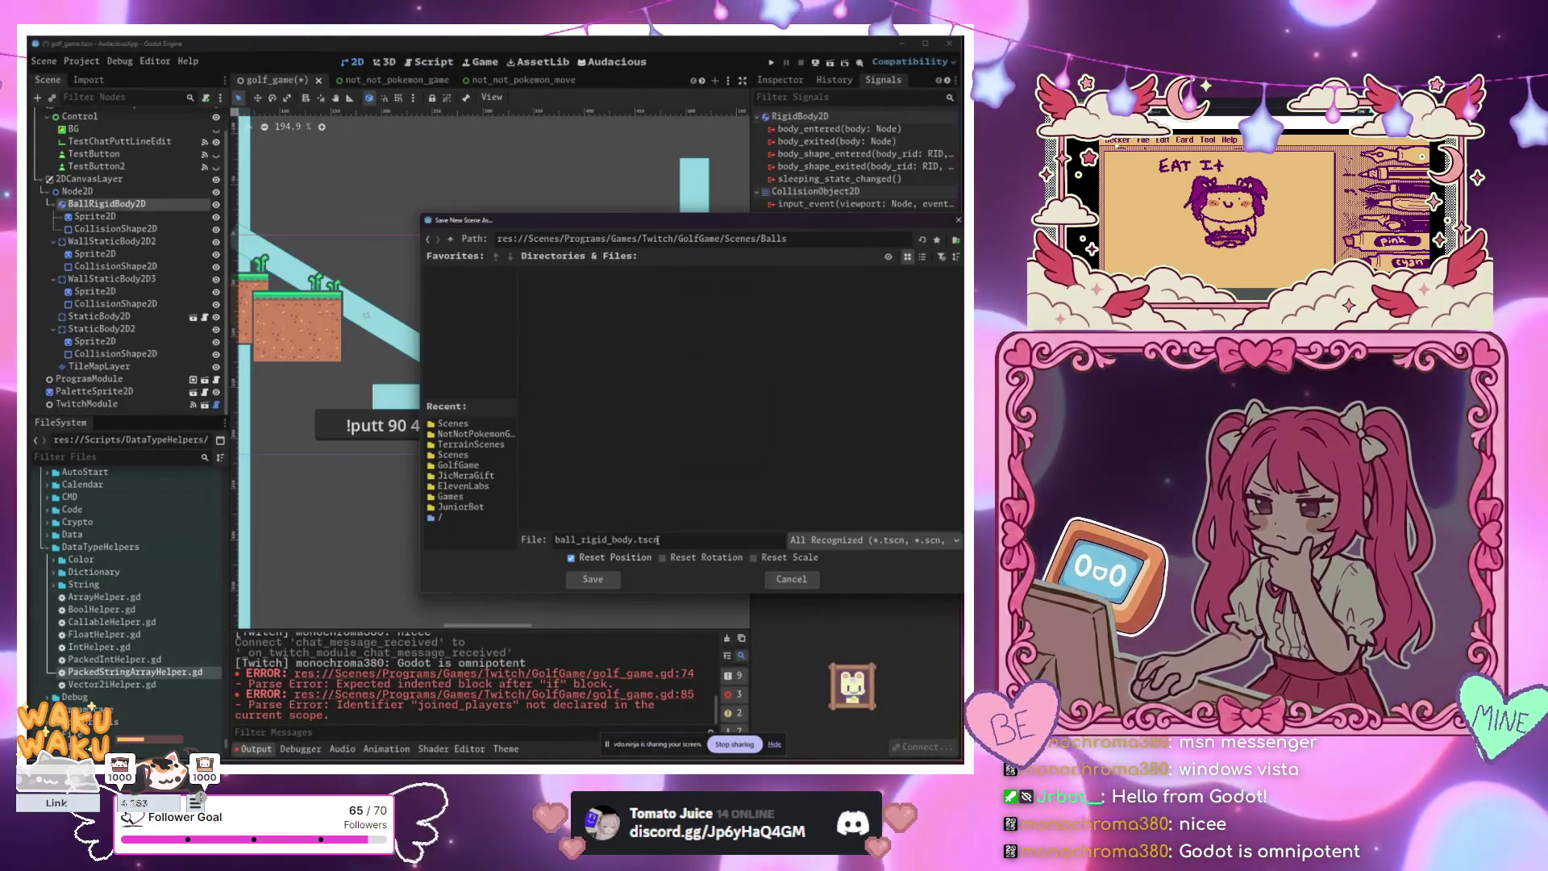
pyautogui.press('BackSpace')
pyautogui.write('simple_golf_ball')
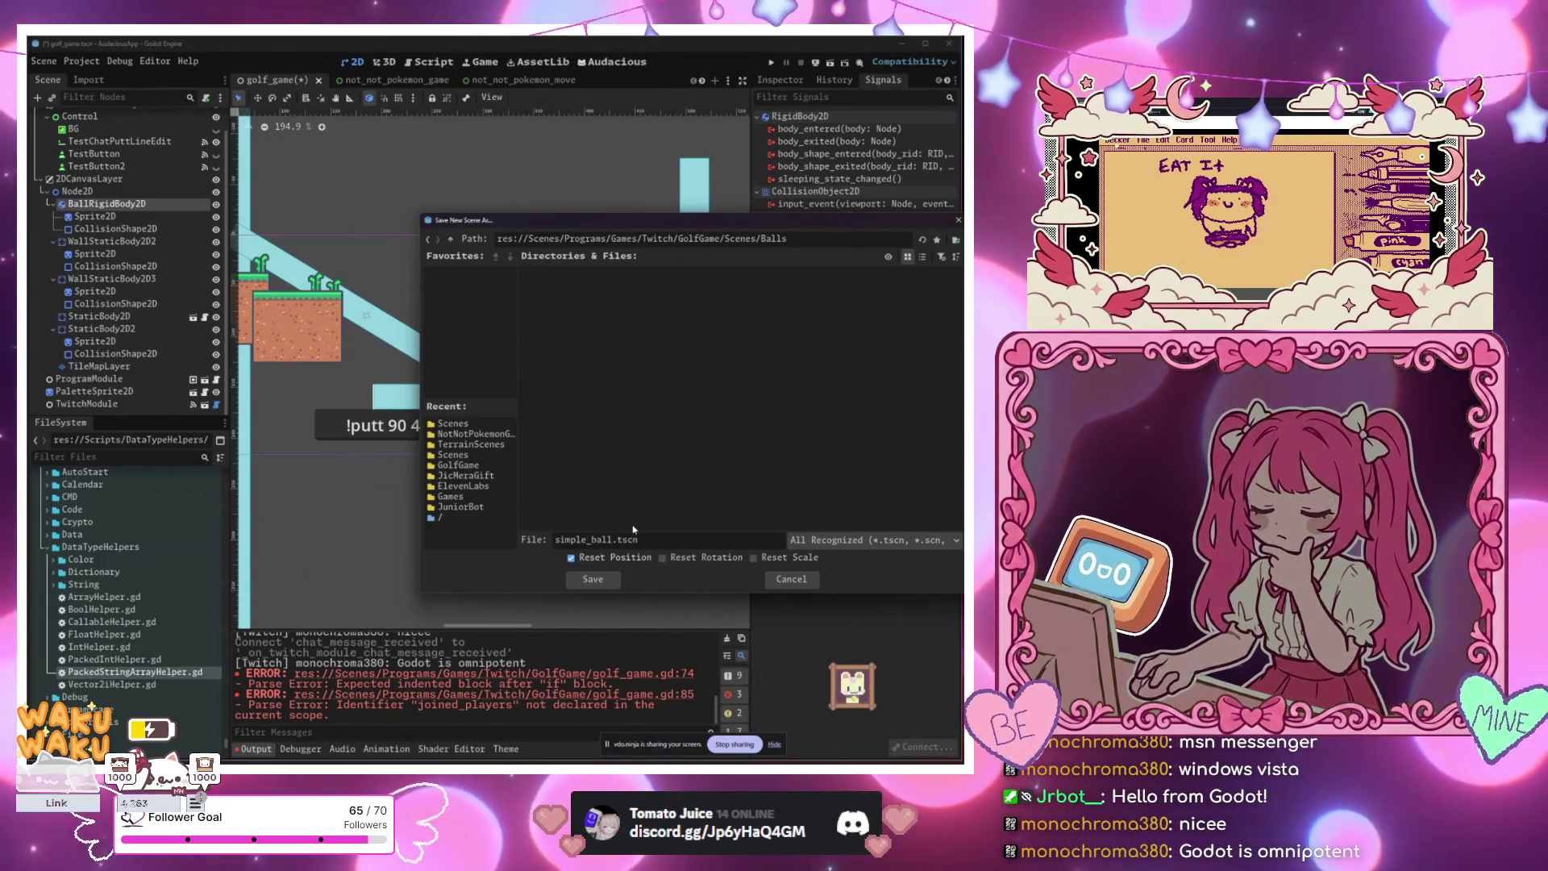
pyautogui.click(612, 584)
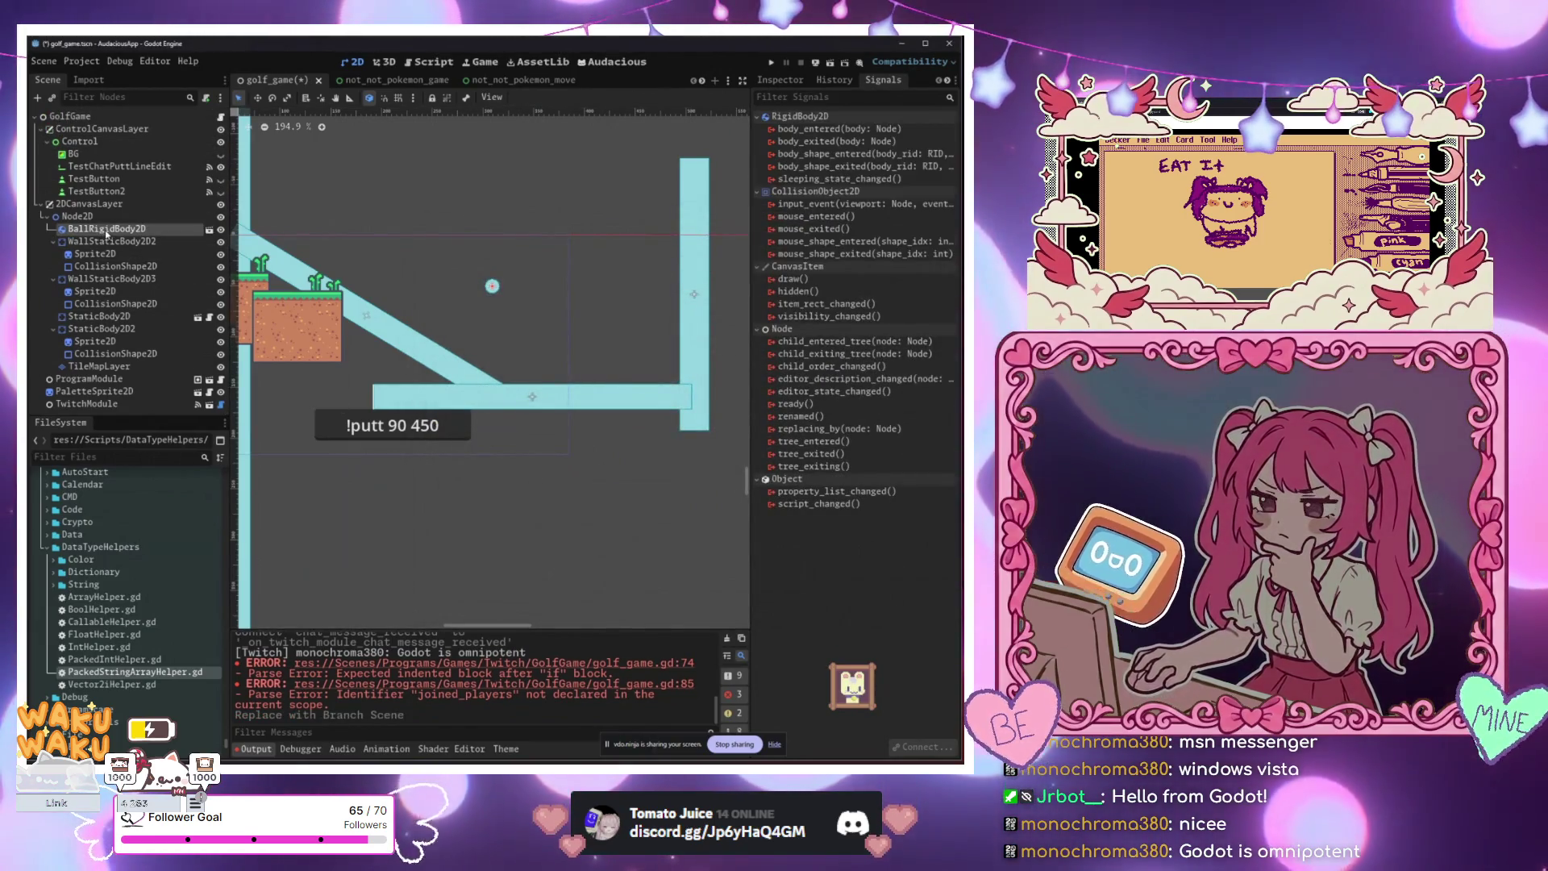
# - Rename the node SimpleGolfBall, open its new scene, and close the unused pokemon move editor tab
pyautogui.doubleClick(106, 230)
pyautogui.write('SimpleGolfBall')
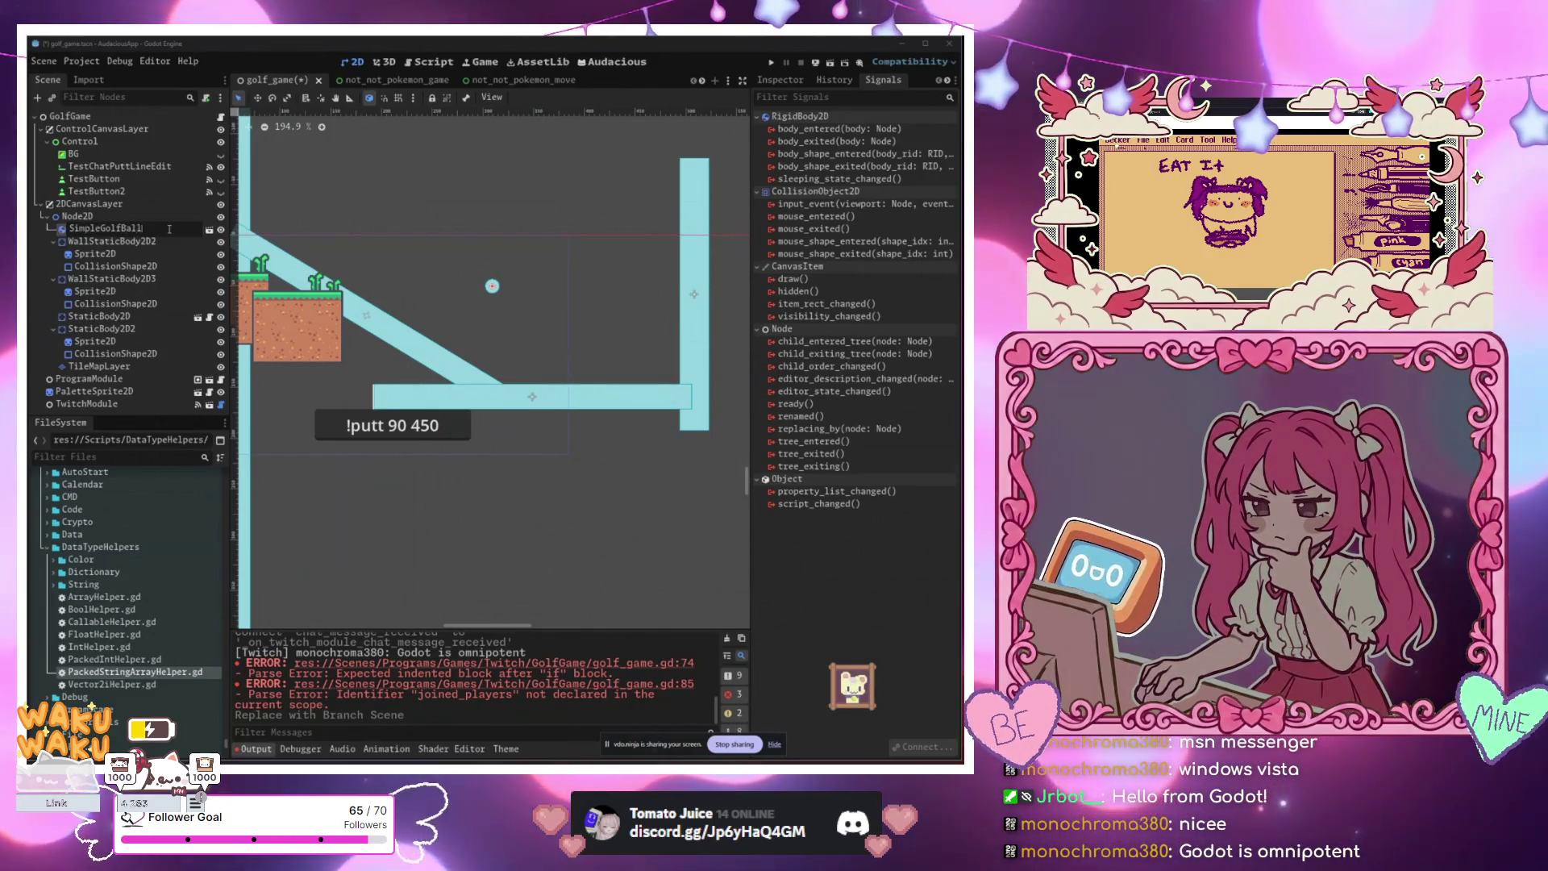
pyautogui.press('Return')
pyautogui.click(209, 229)
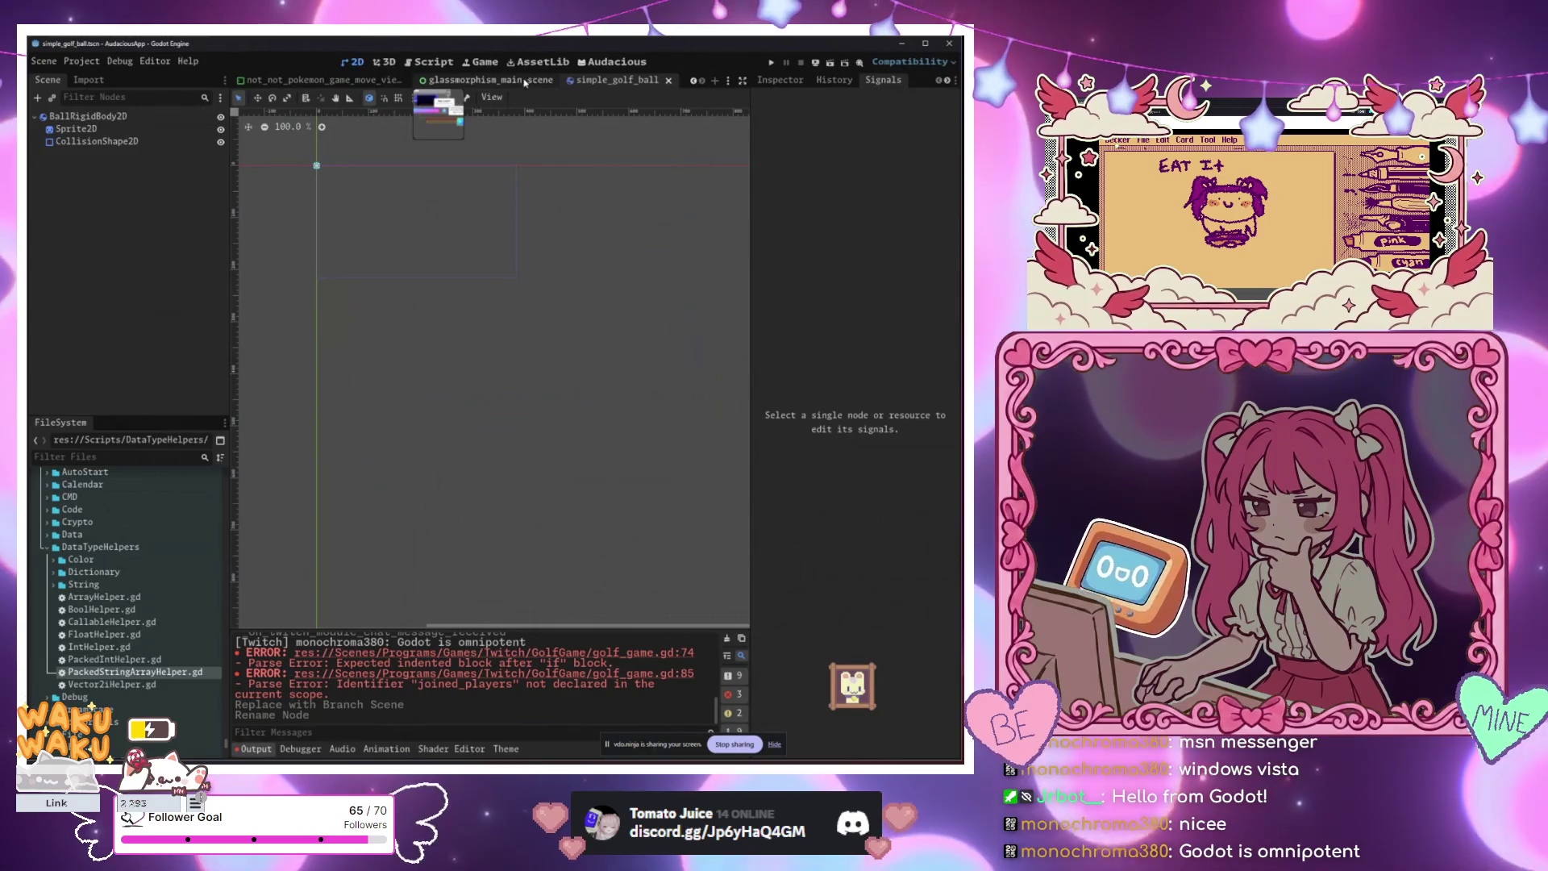
pyautogui.scroll(3, 507, 84)
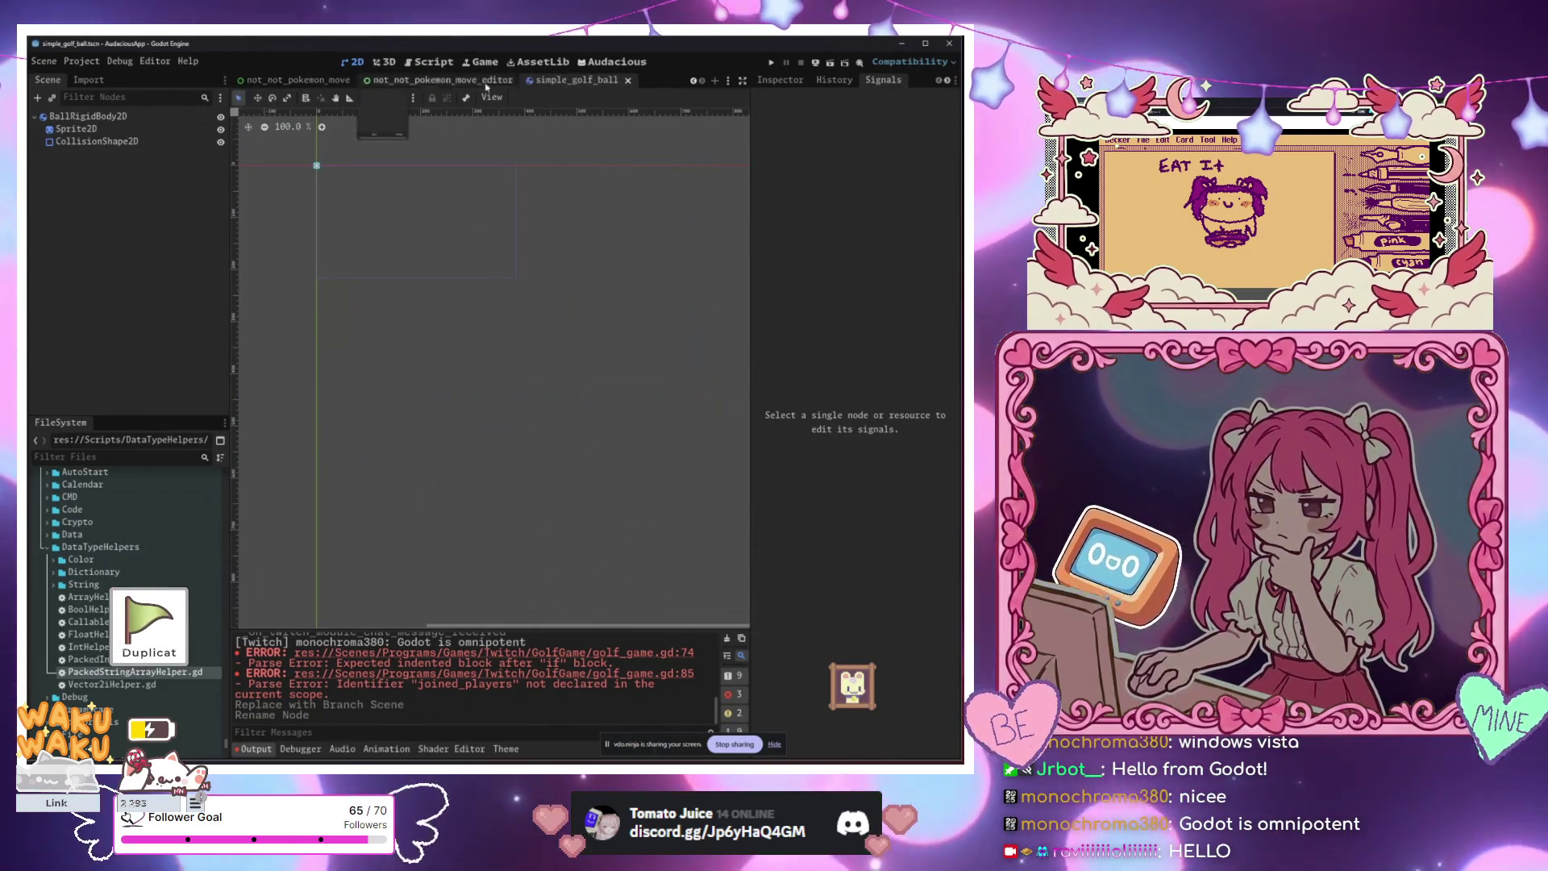
pyautogui.middleClick(374, 81)
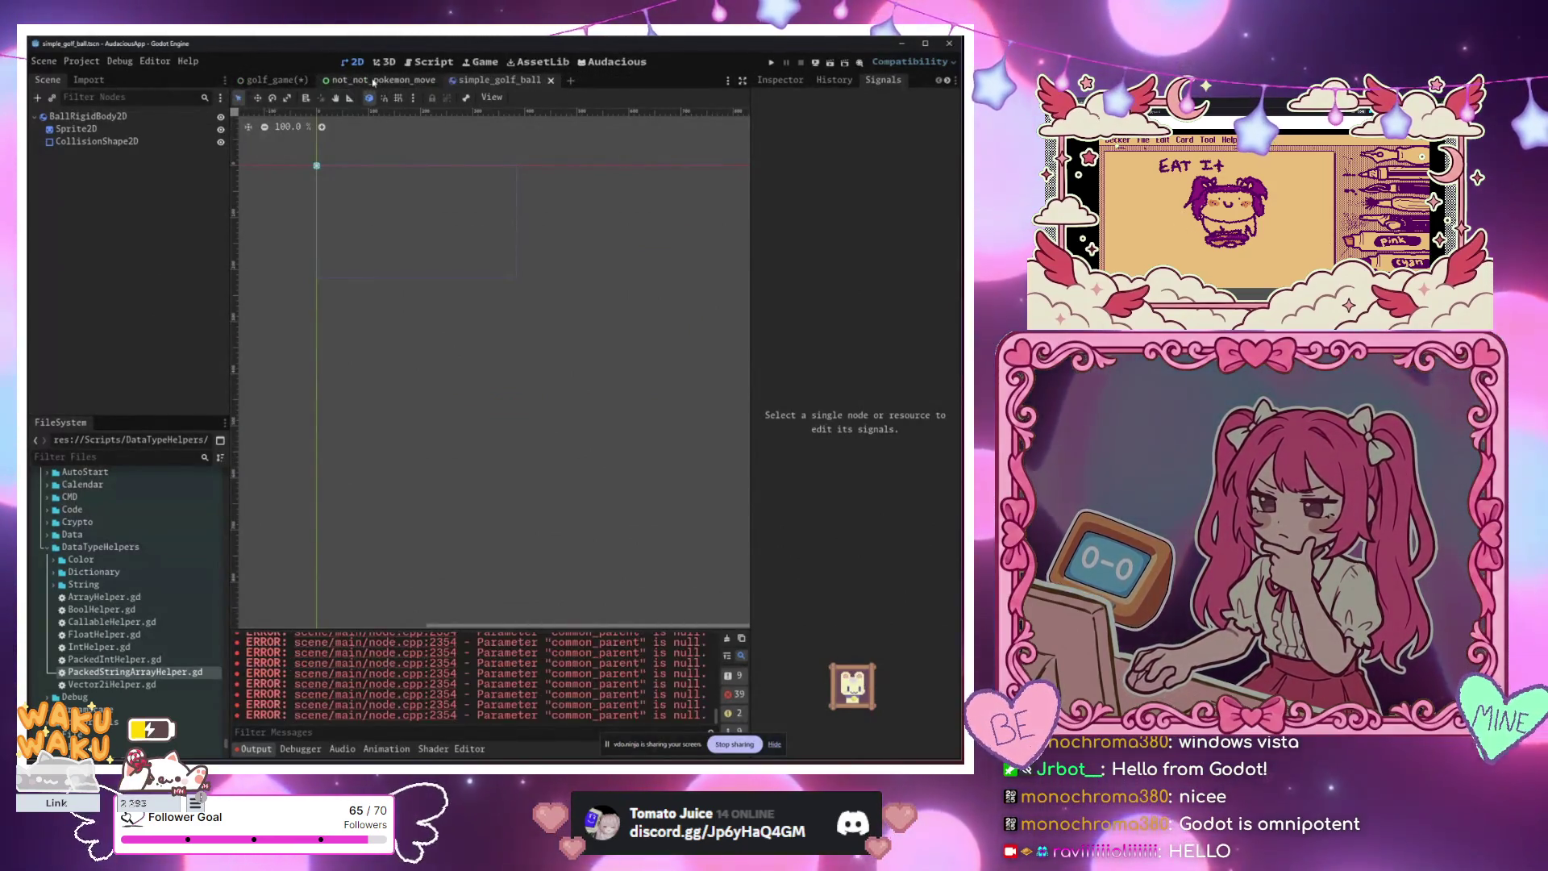
# - Save and close the pokemon move scene tab, keeping the golf game scene open
pyautogui.middleClick(269, 83)
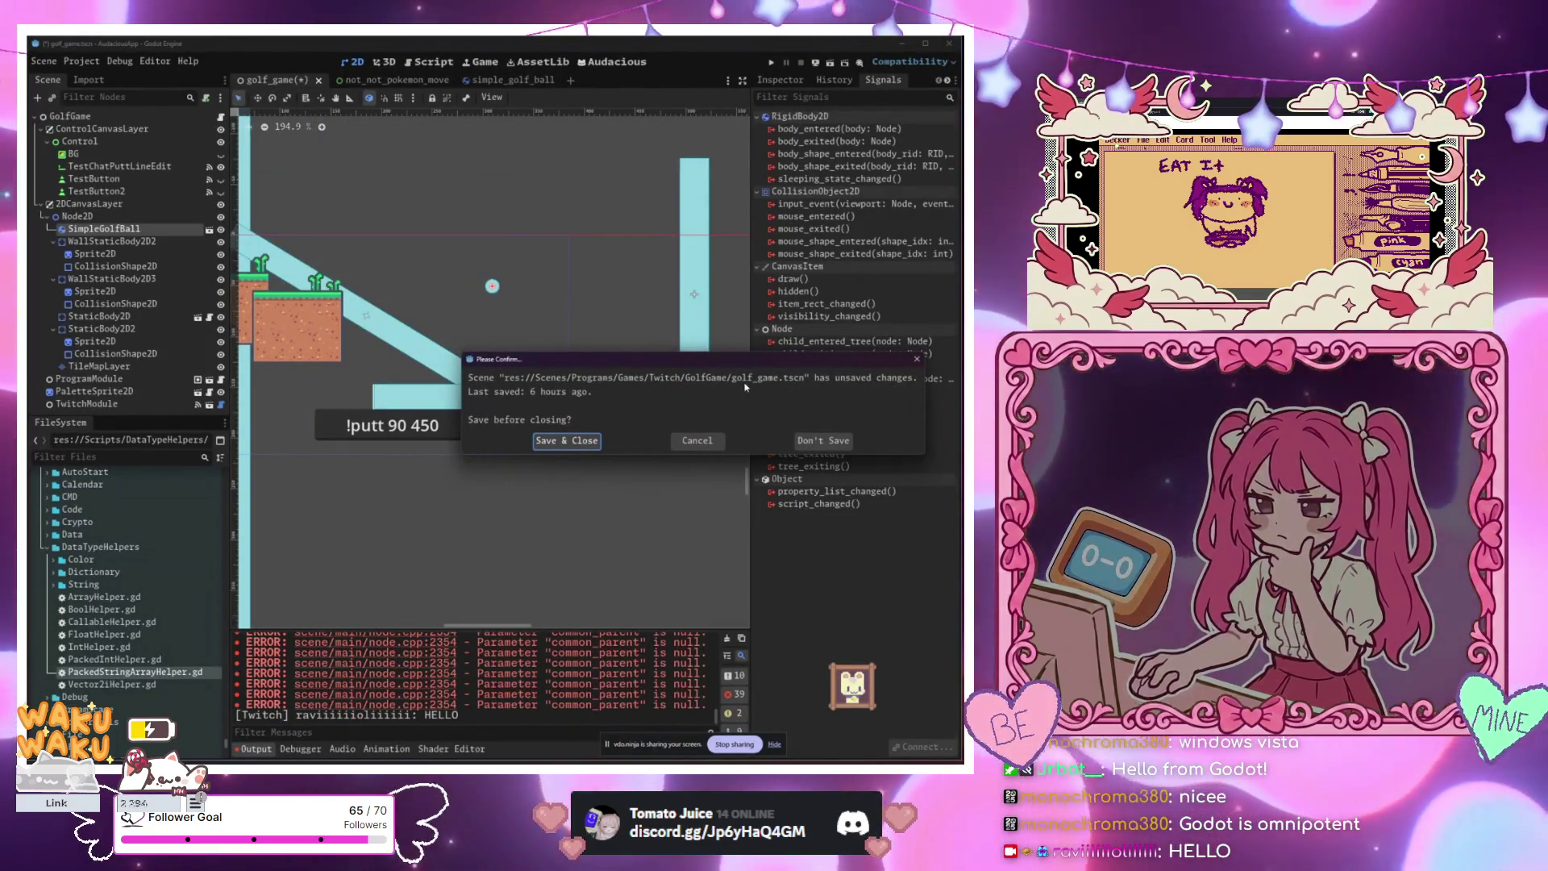
pyautogui.click(697, 440)
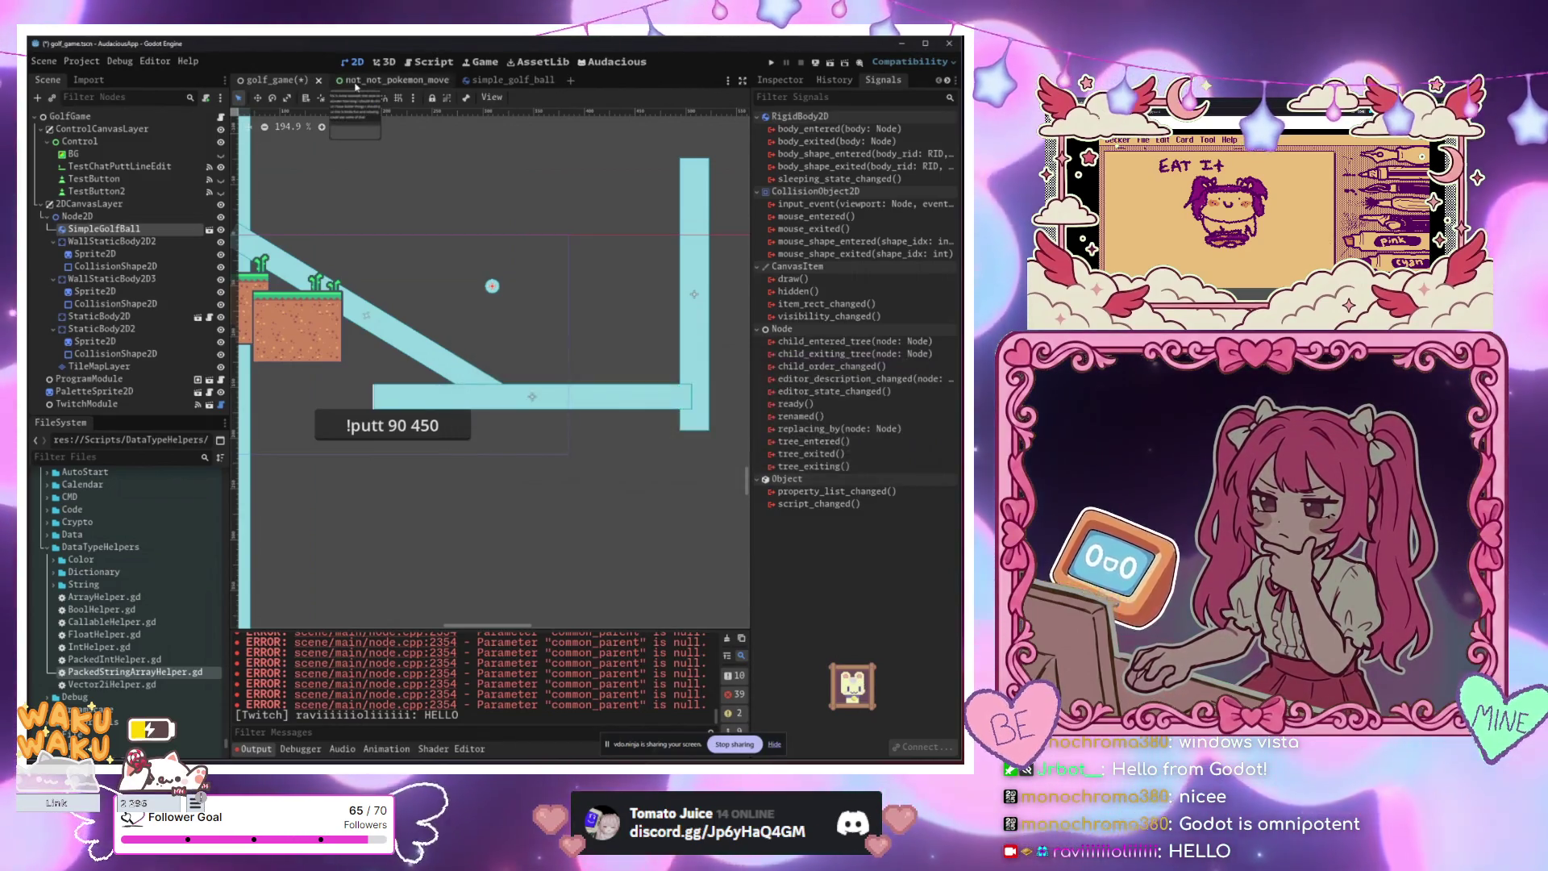
pyautogui.middleClick(385, 82)
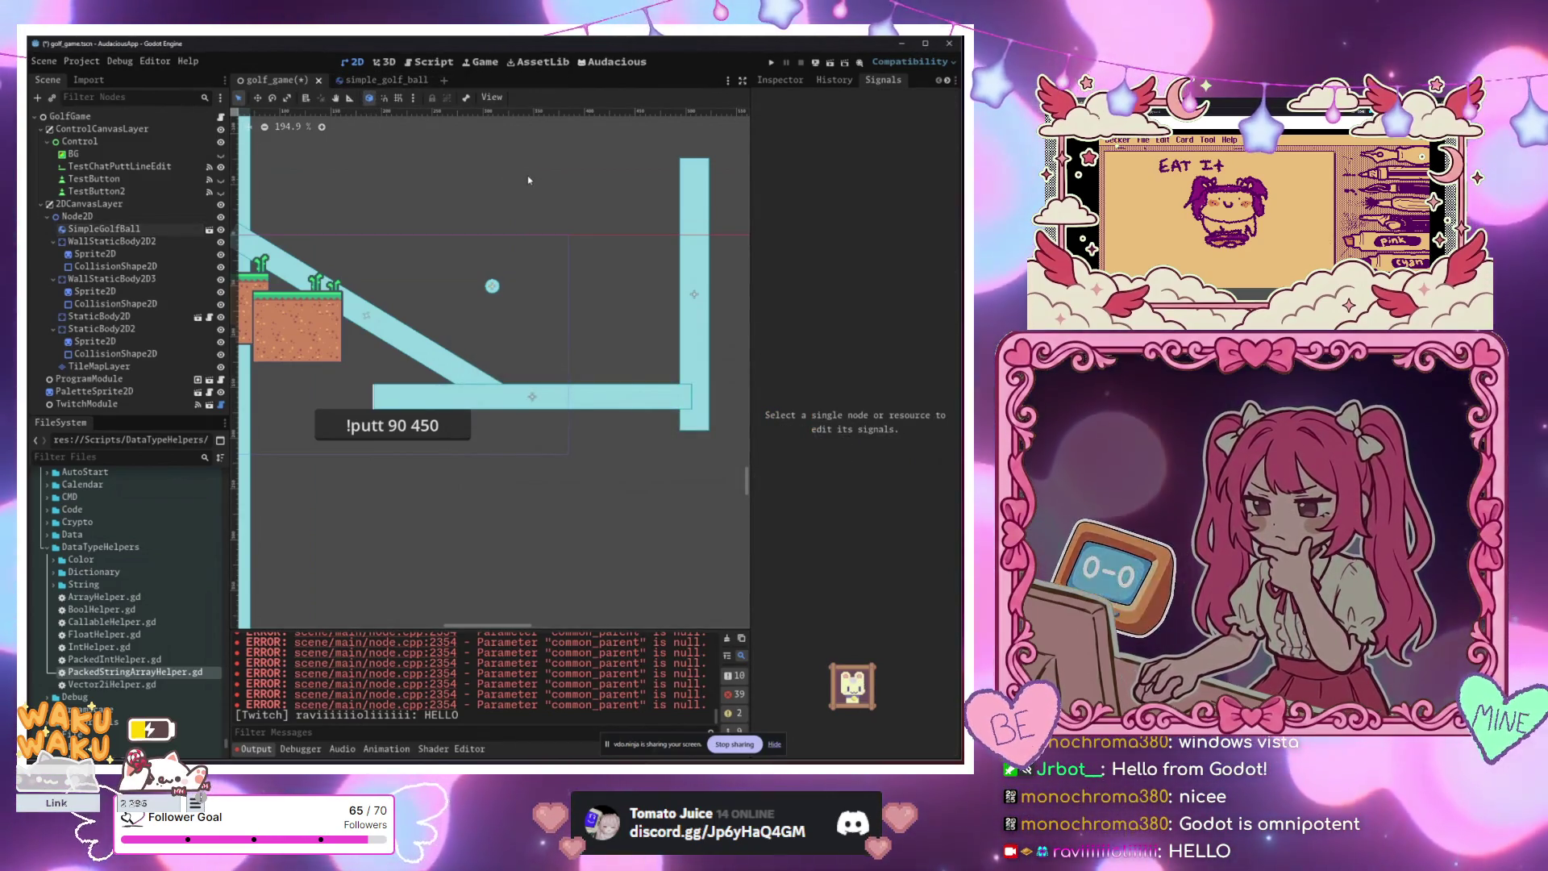
pyautogui.hotkey('ctrl', 's')
pyautogui.click(221, 116)
pyautogui.scroll(15, 508, 269)
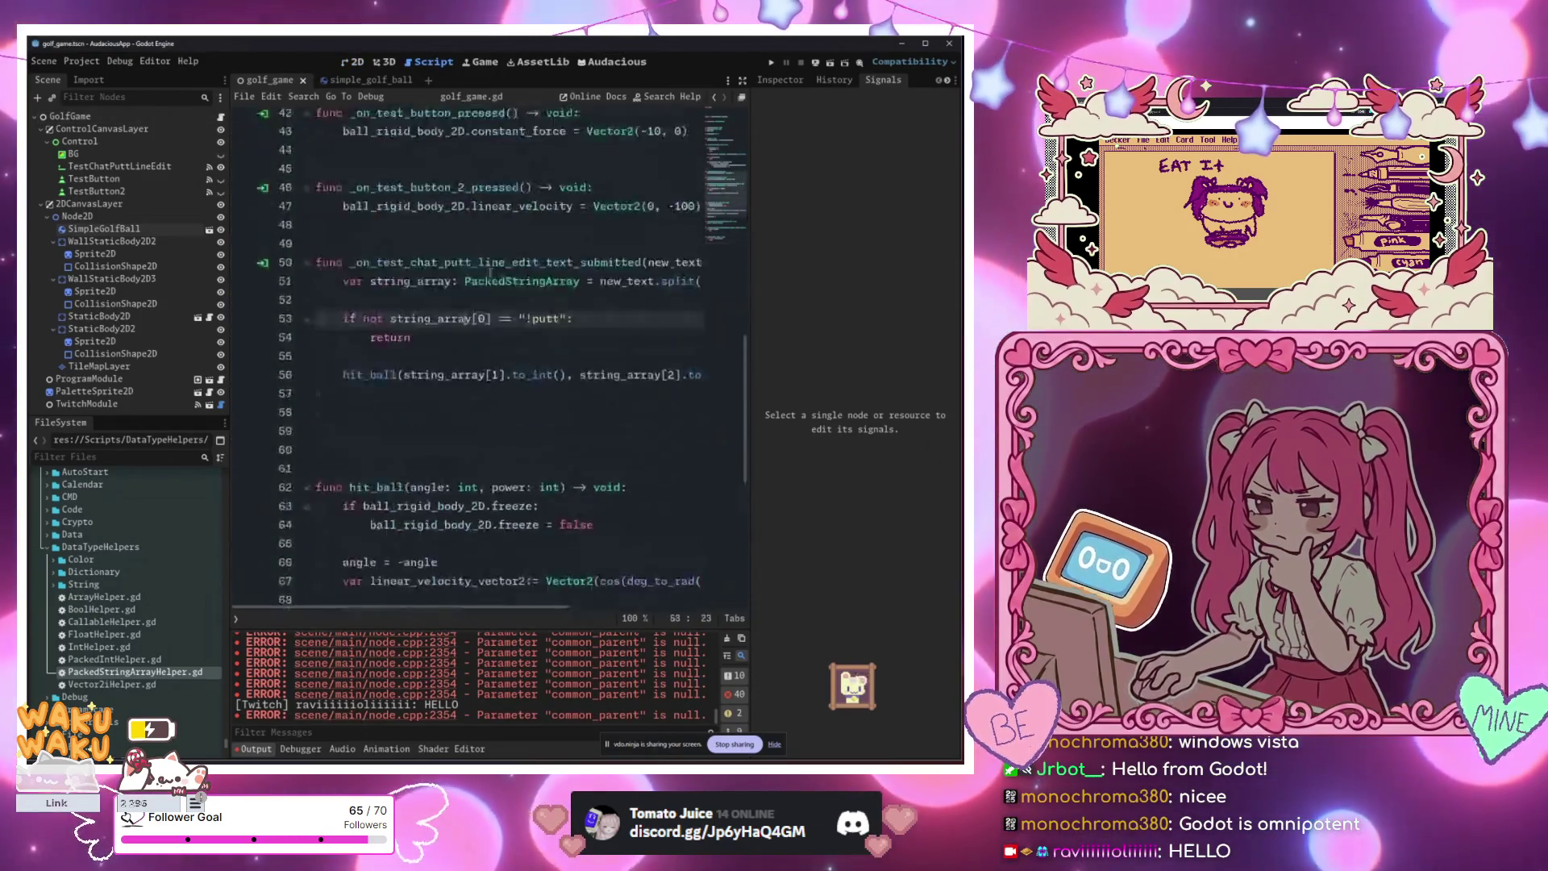
pyautogui.click(515, 205)
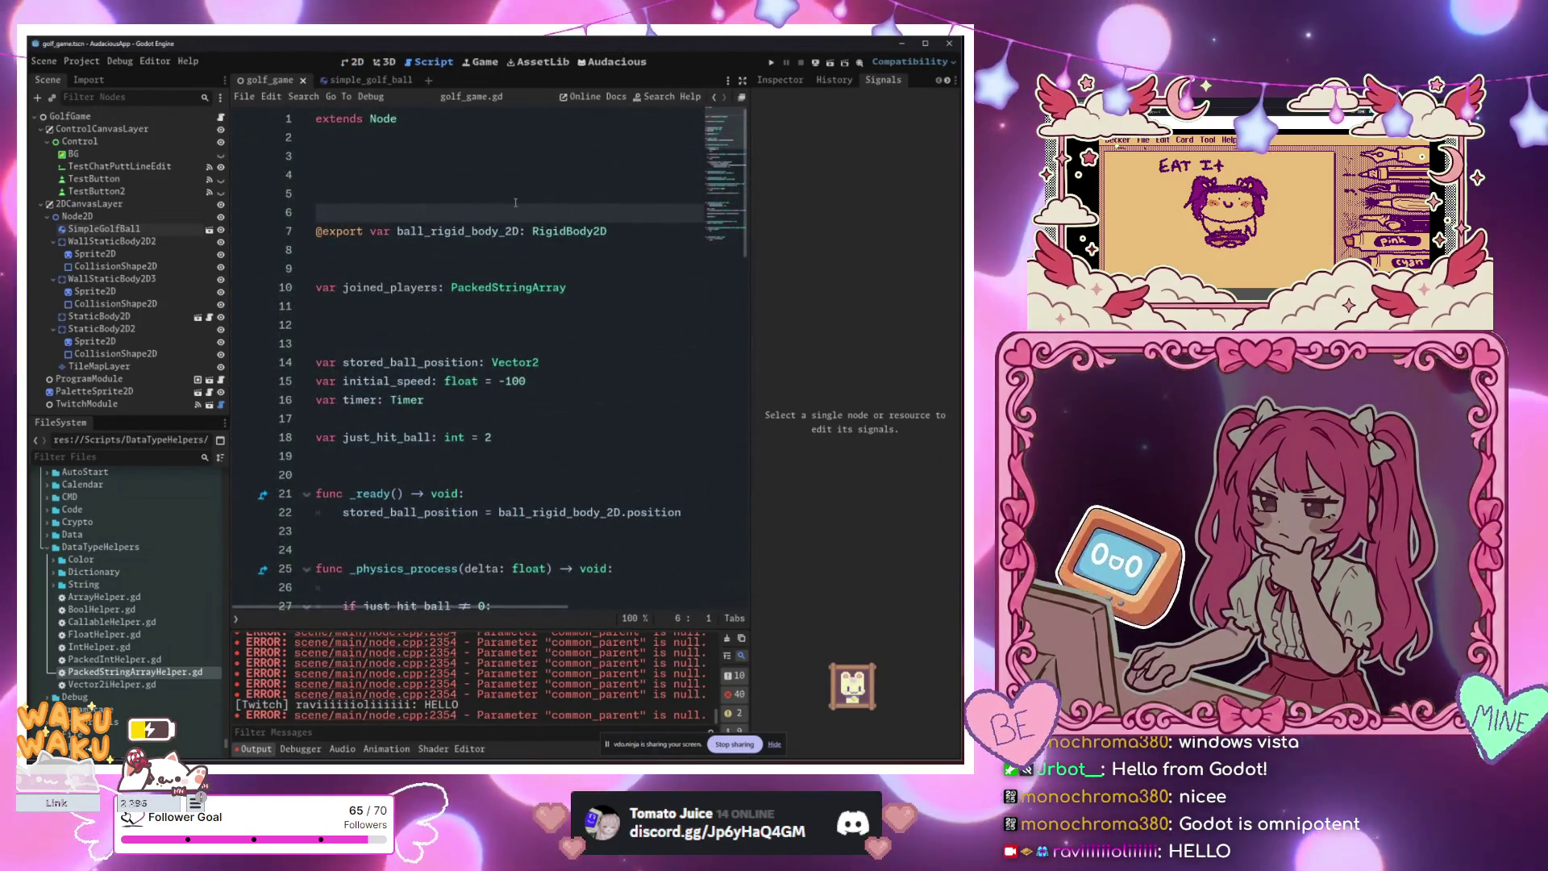
pyautogui.write('@export var si')
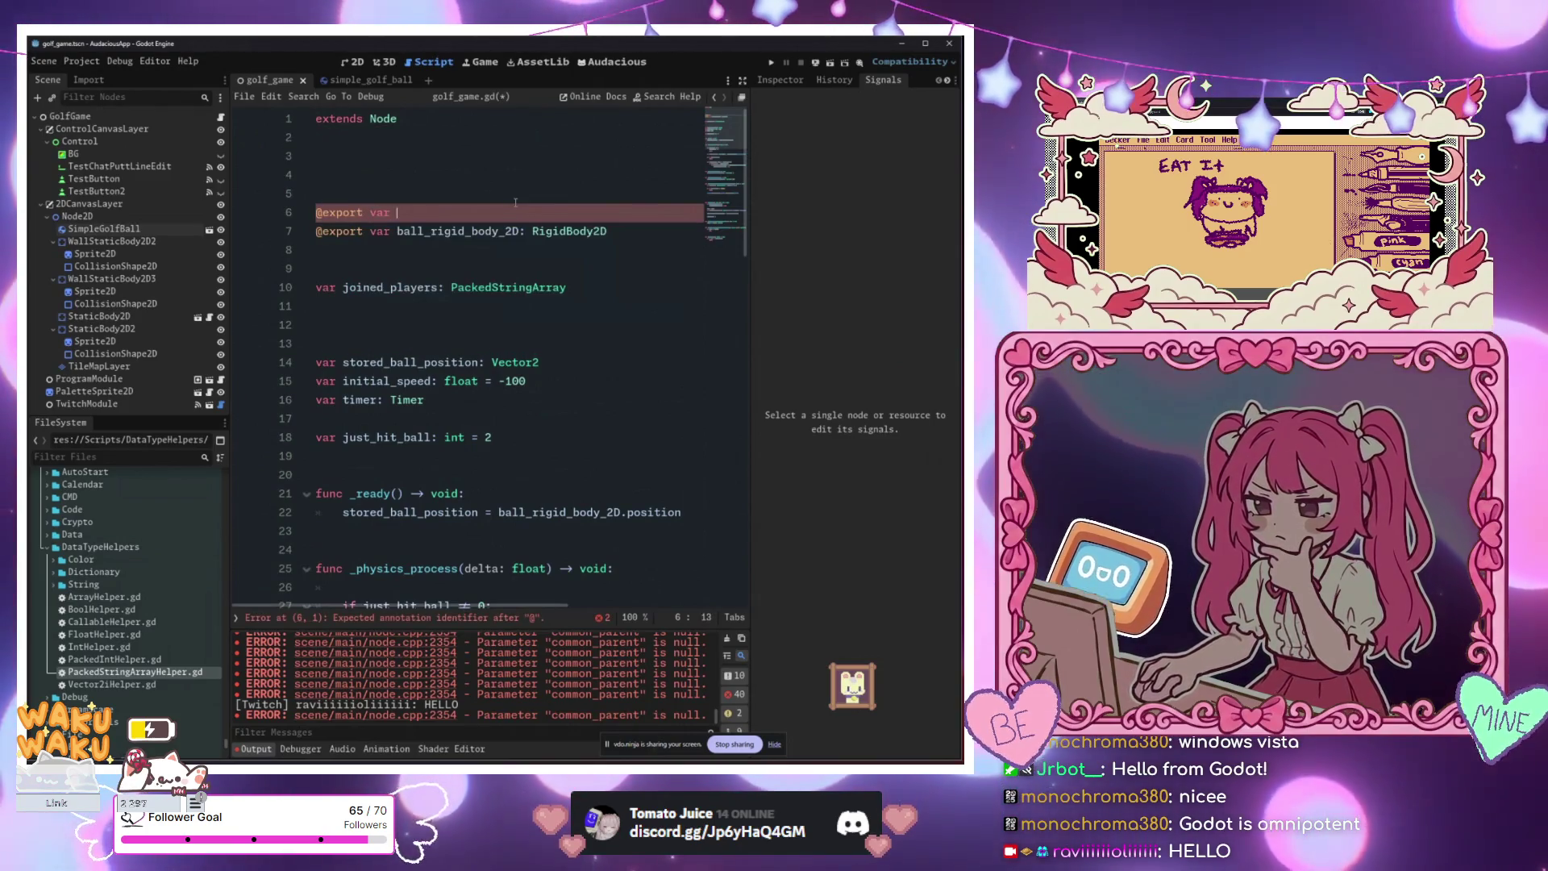
pyautogui.write('mple_golf_ball_sce')
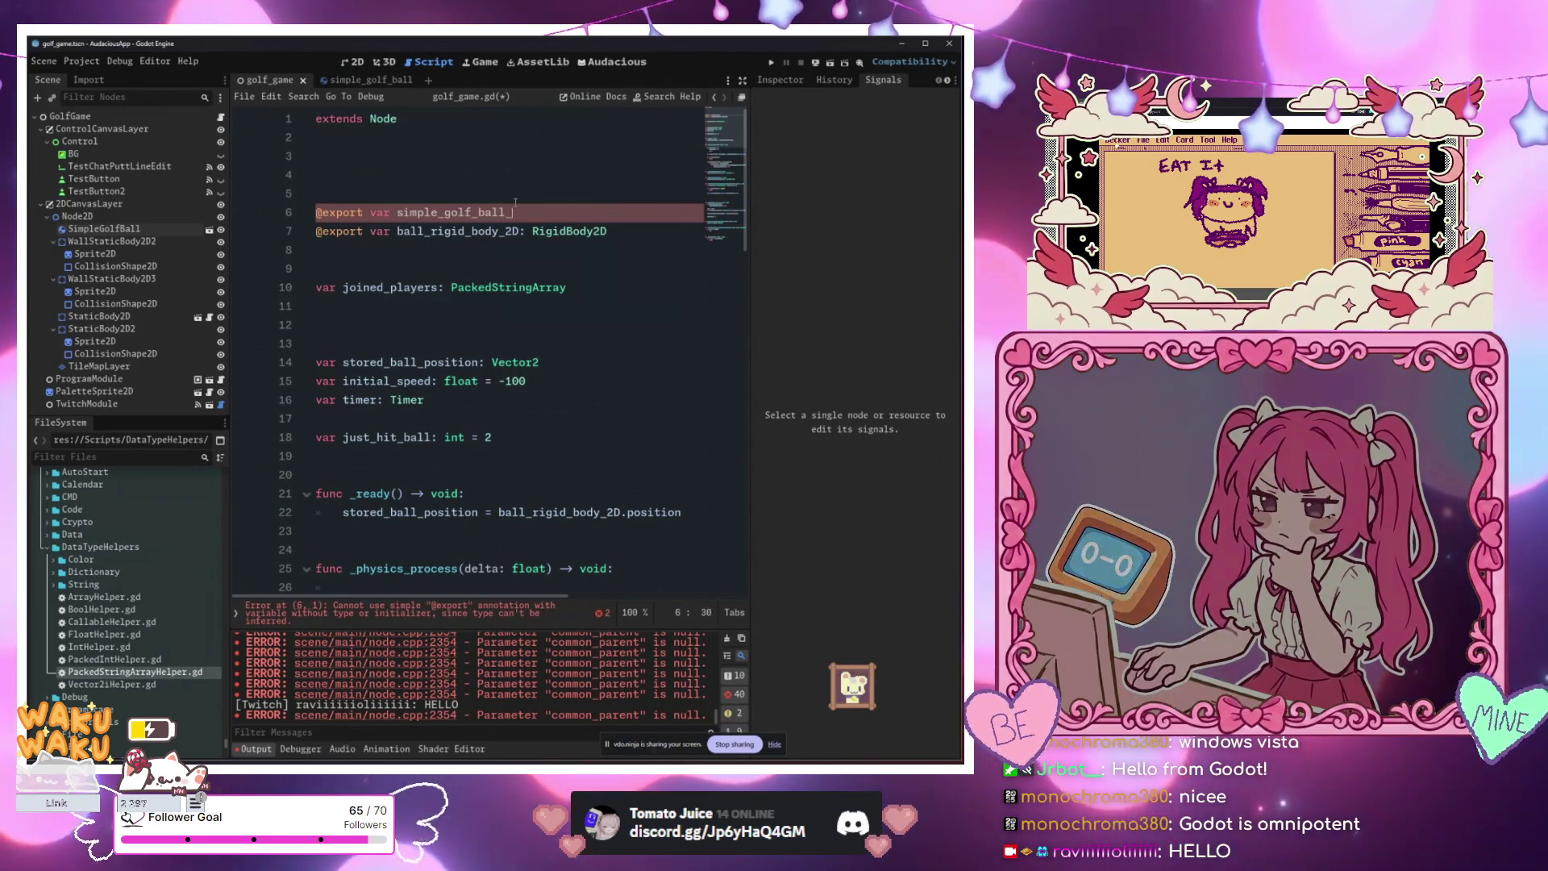
pyautogui.write('ne: PackedScene')
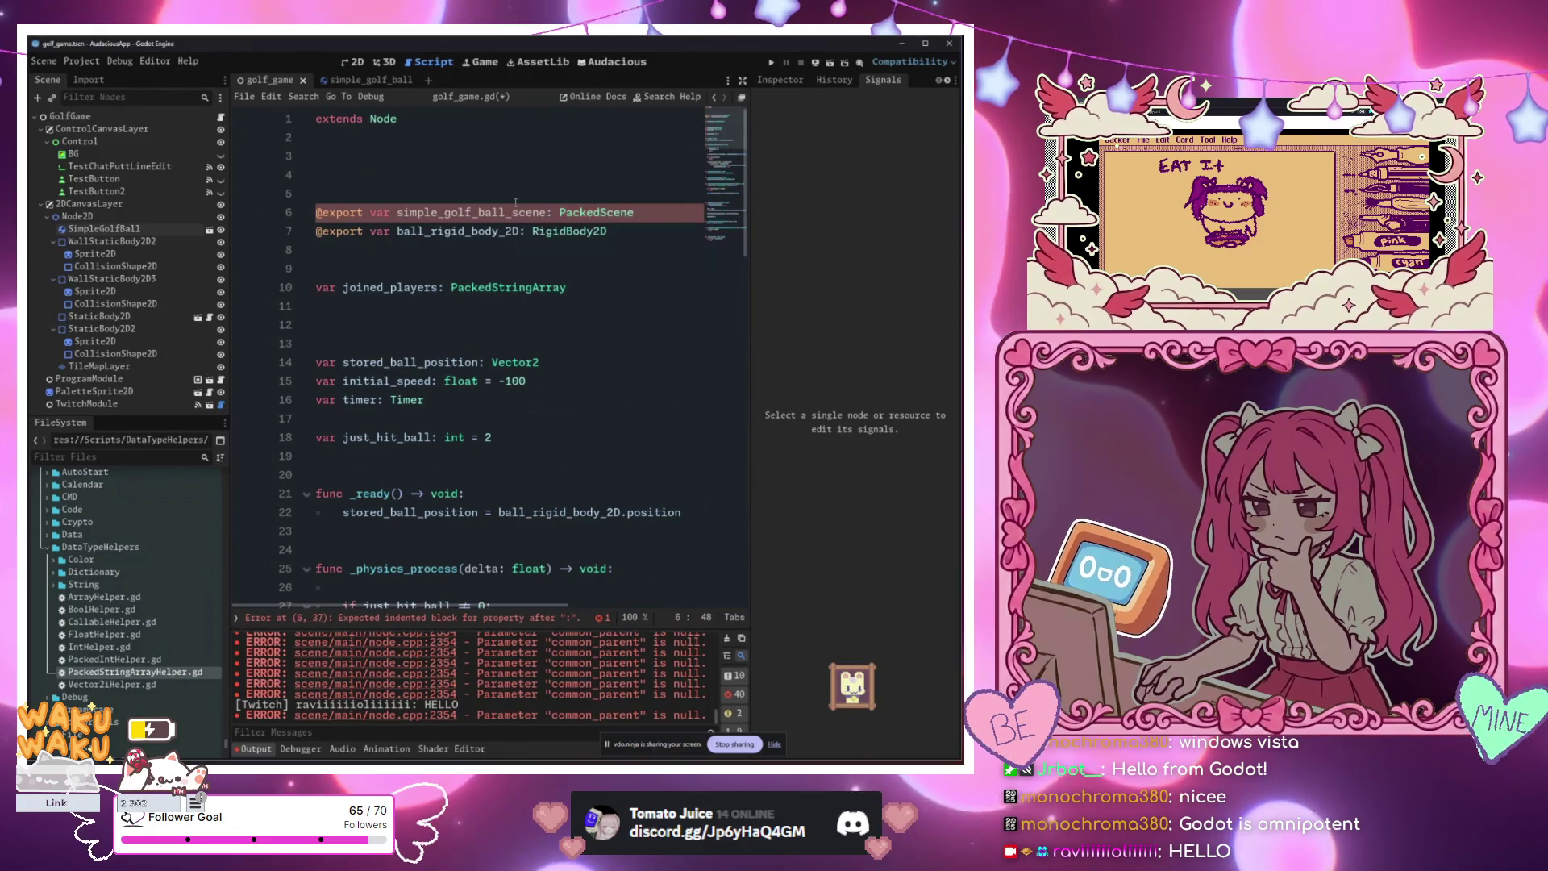
pyautogui.press('Return')
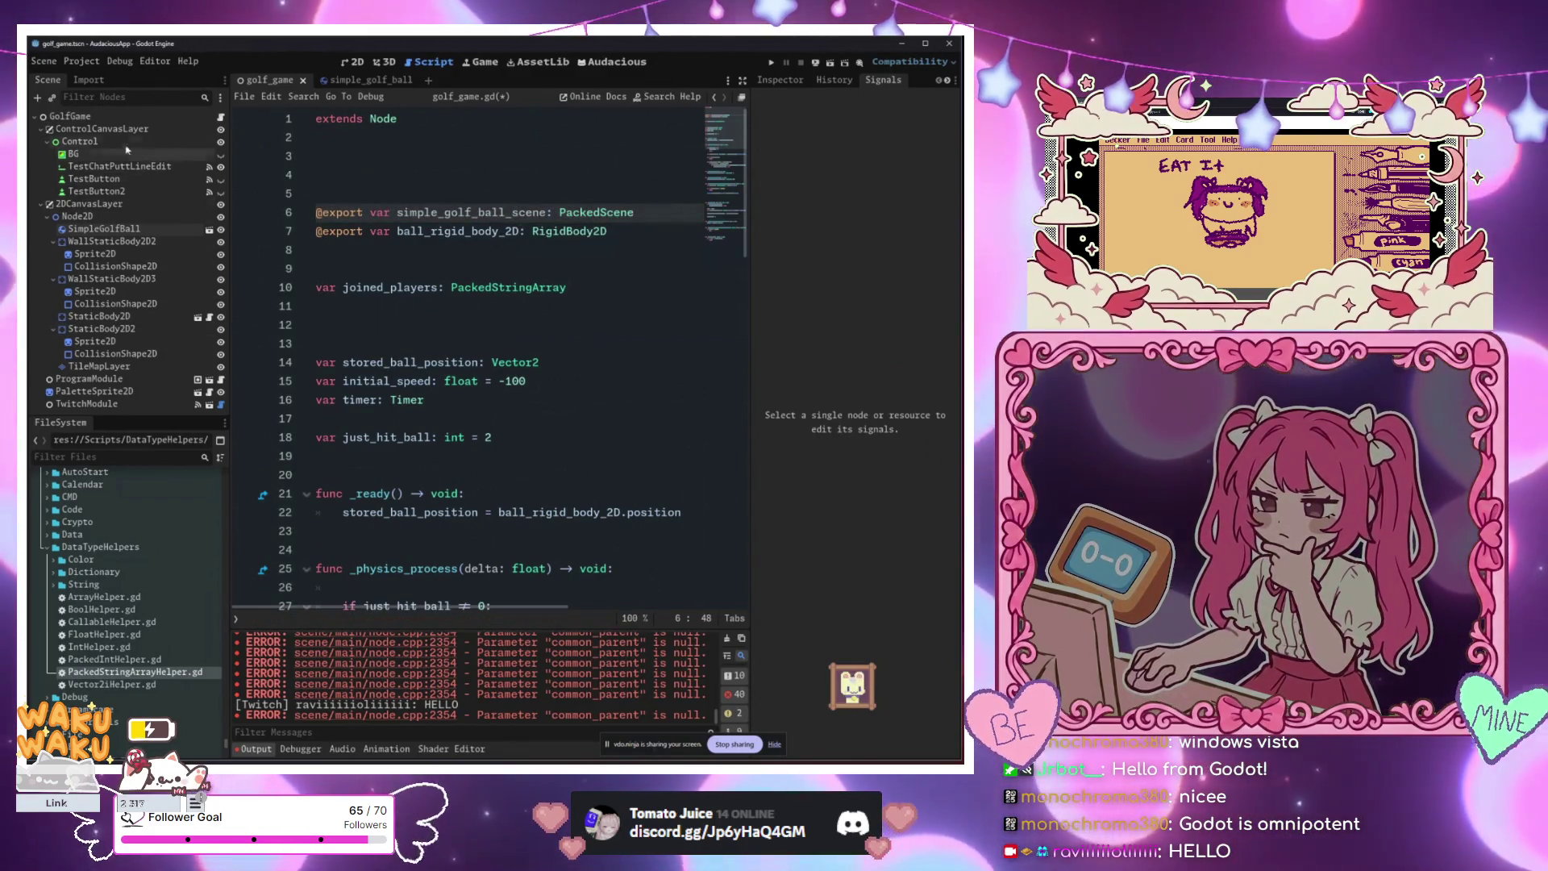
# - Assign simple_golf_ball.tscn to the GolfGame node's Simple Golf Ball Scene property
pyautogui.click(114, 118)
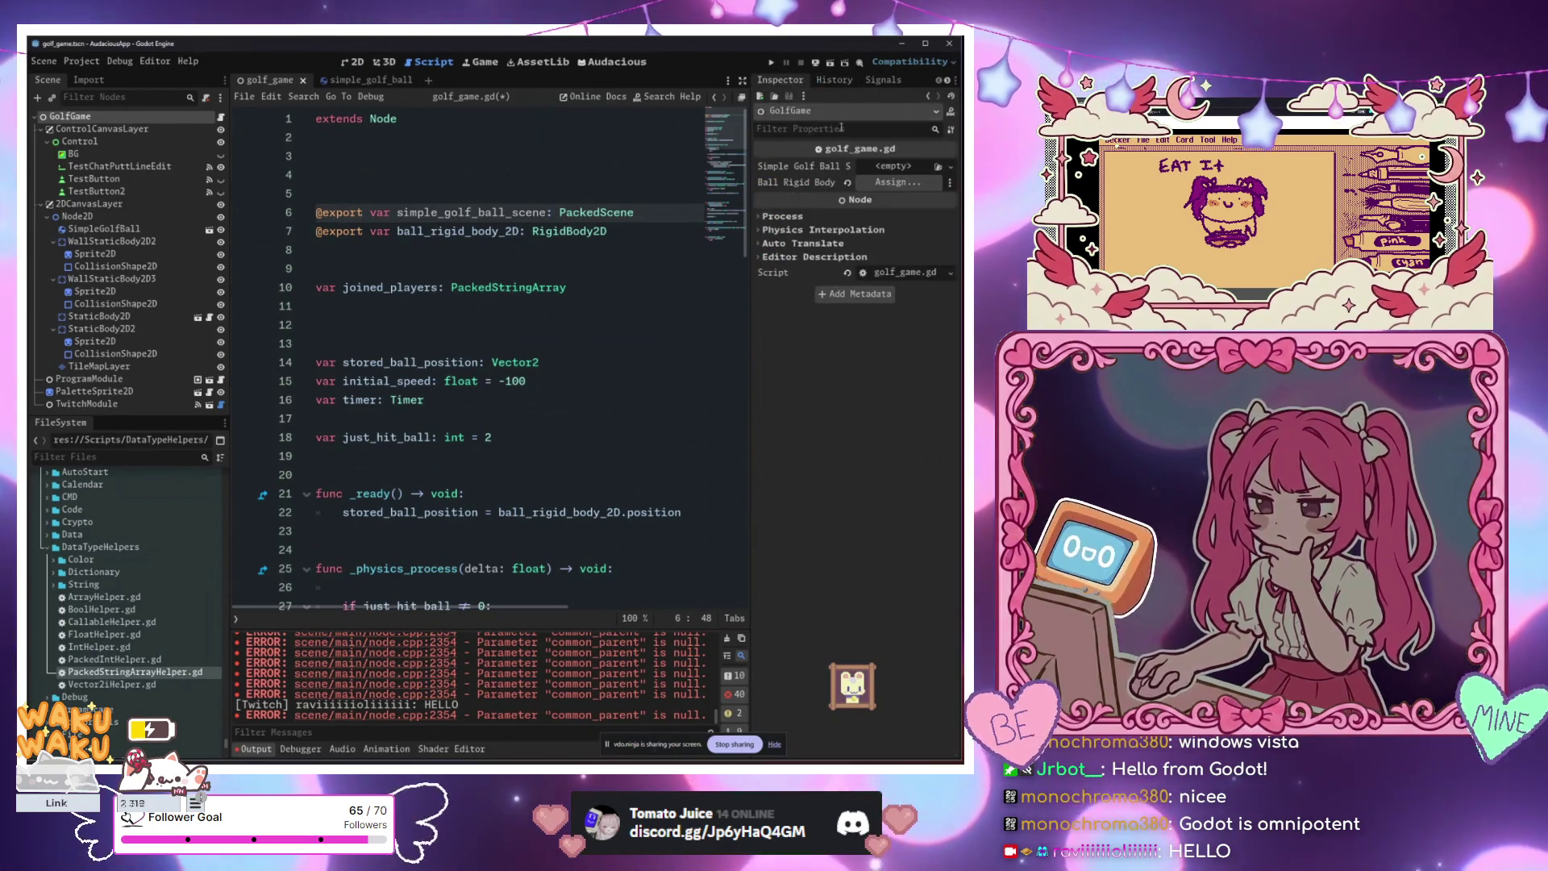
pyautogui.click(951, 167)
pyautogui.click(903, 207)
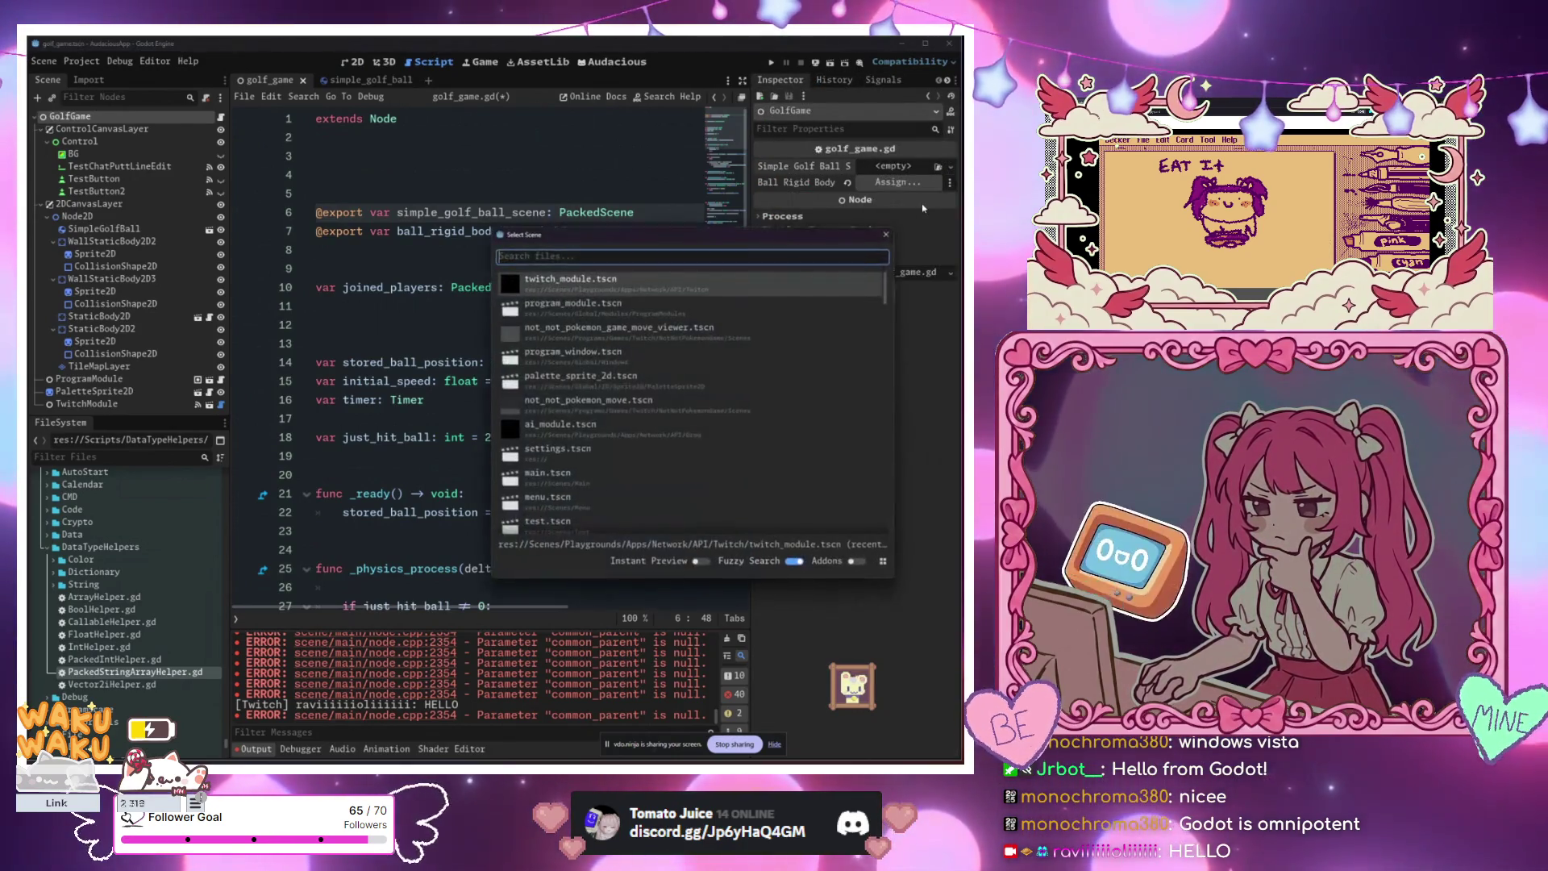
pyautogui.write('simple')
pyautogui.write('_golf')
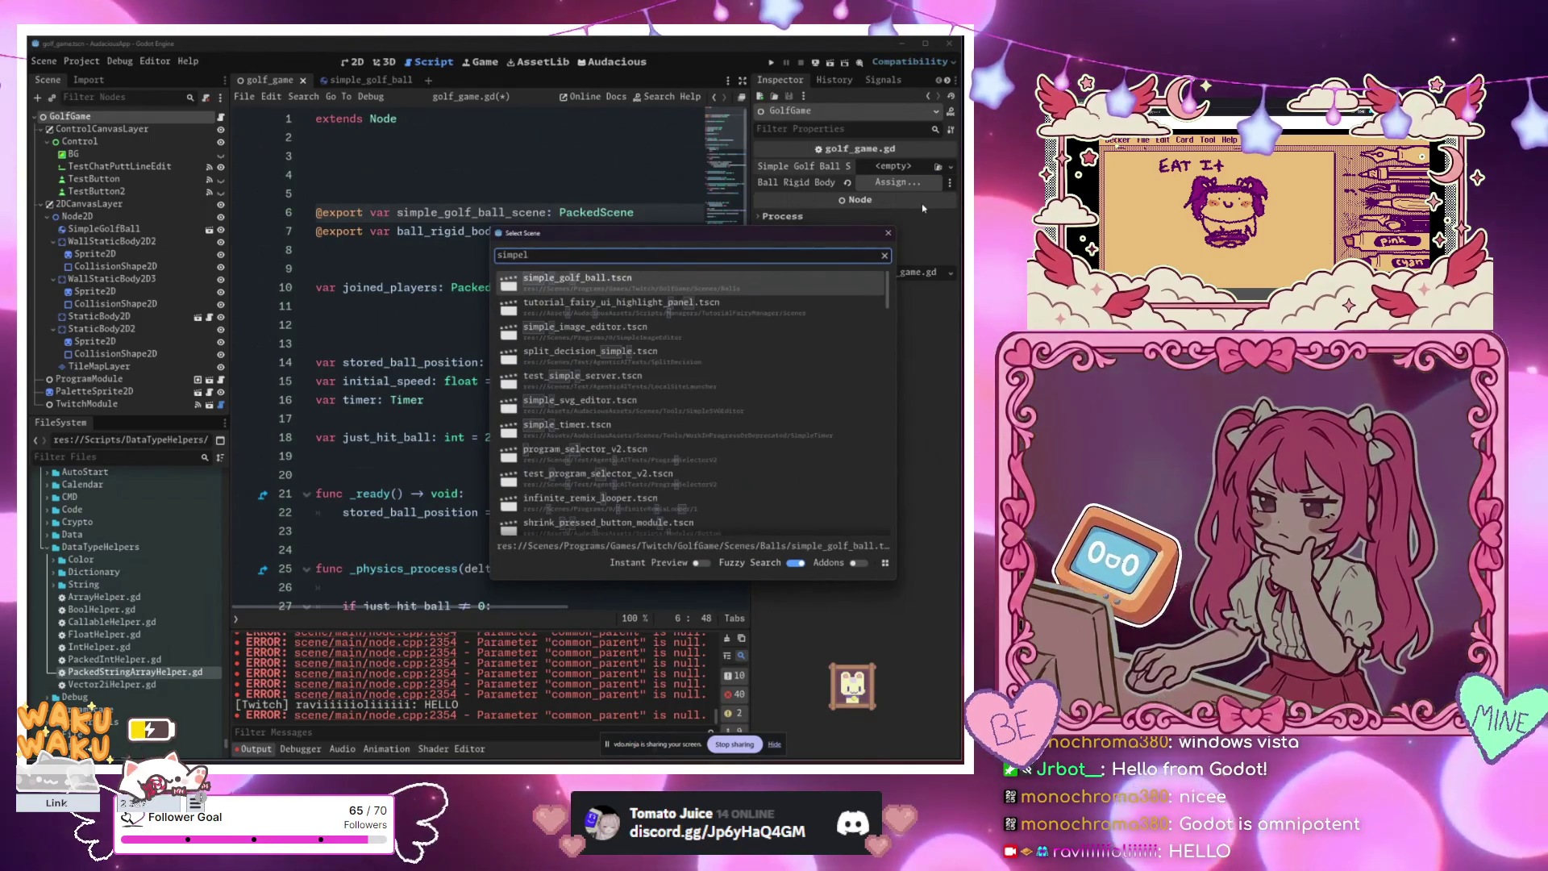
pyautogui.press('Return')
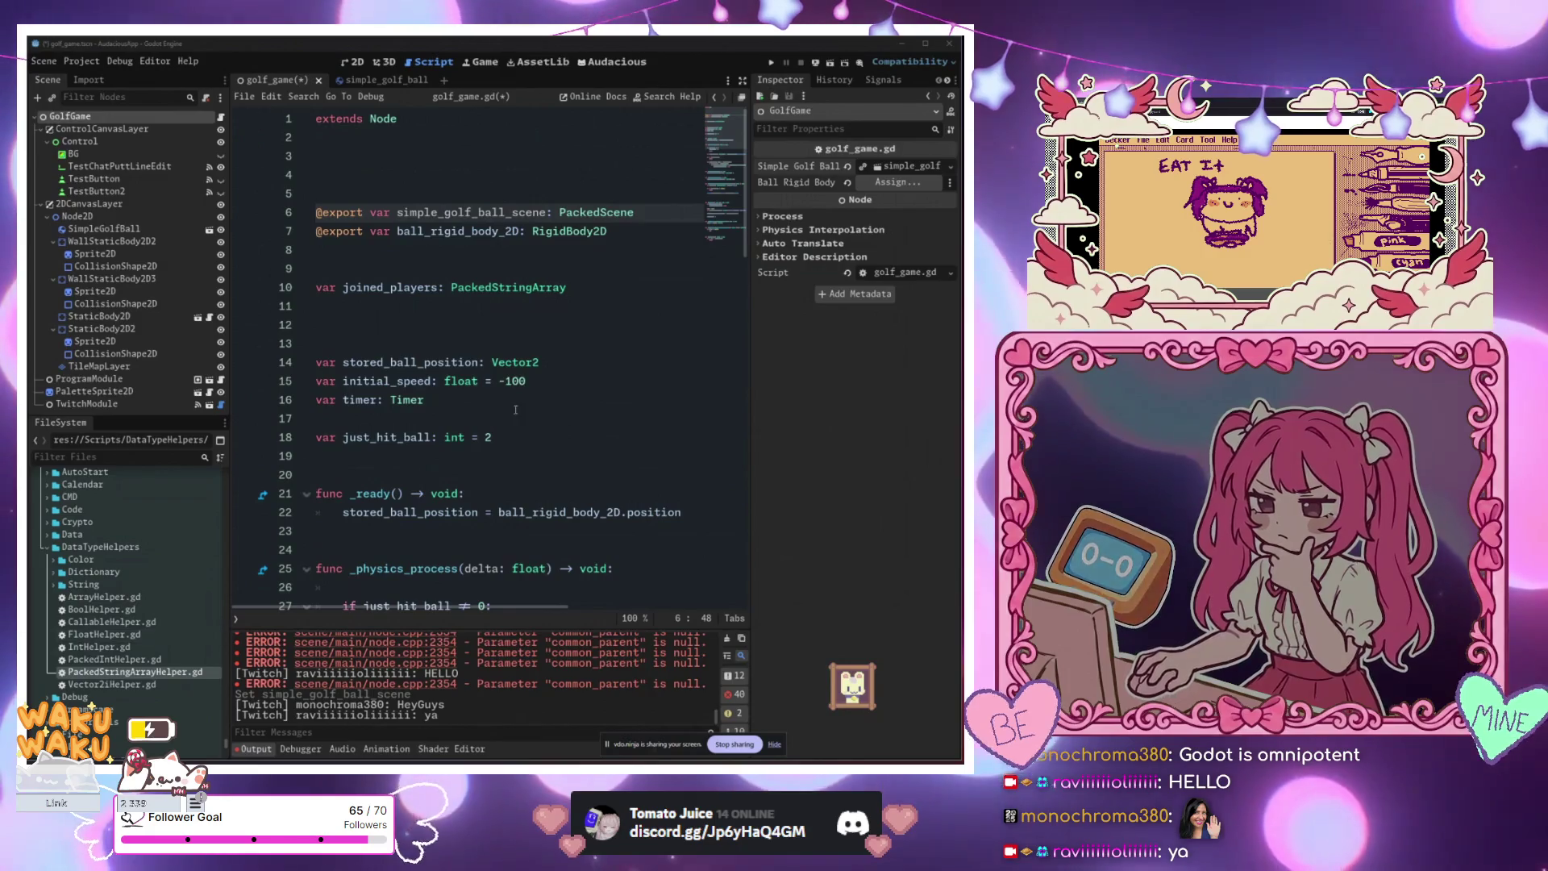
# - Begin a var declaration inside add_player on line 88
pyautogui.click(430, 230)
pyautogui.scroll(-2, 496, 209)
pyautogui.scroll(-20, 496, 209)
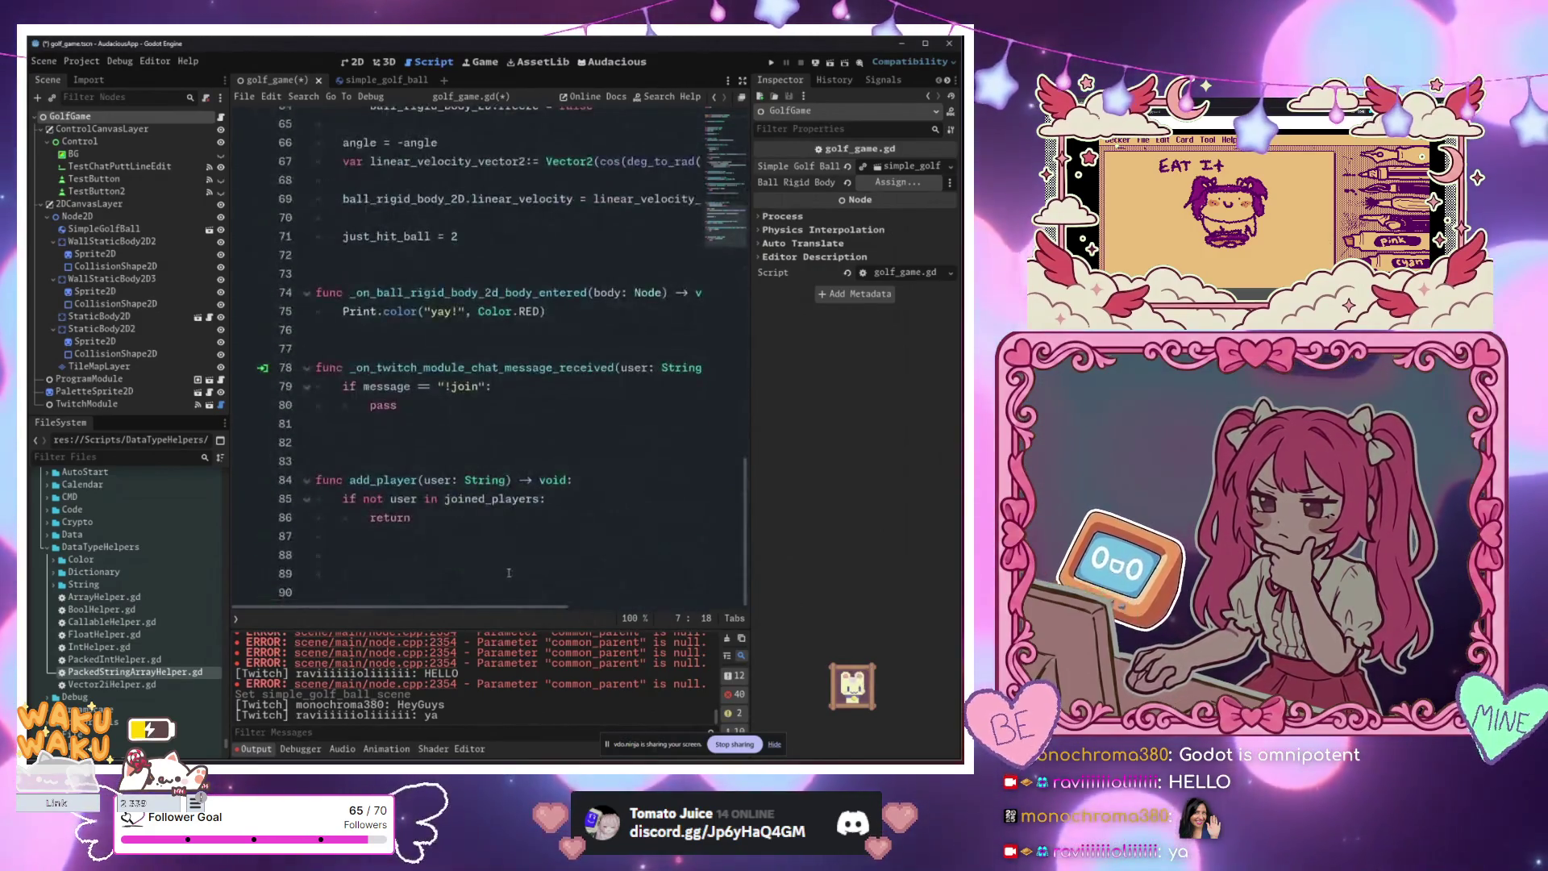
pyautogui.click(477, 547)
pyautogui.write('var')
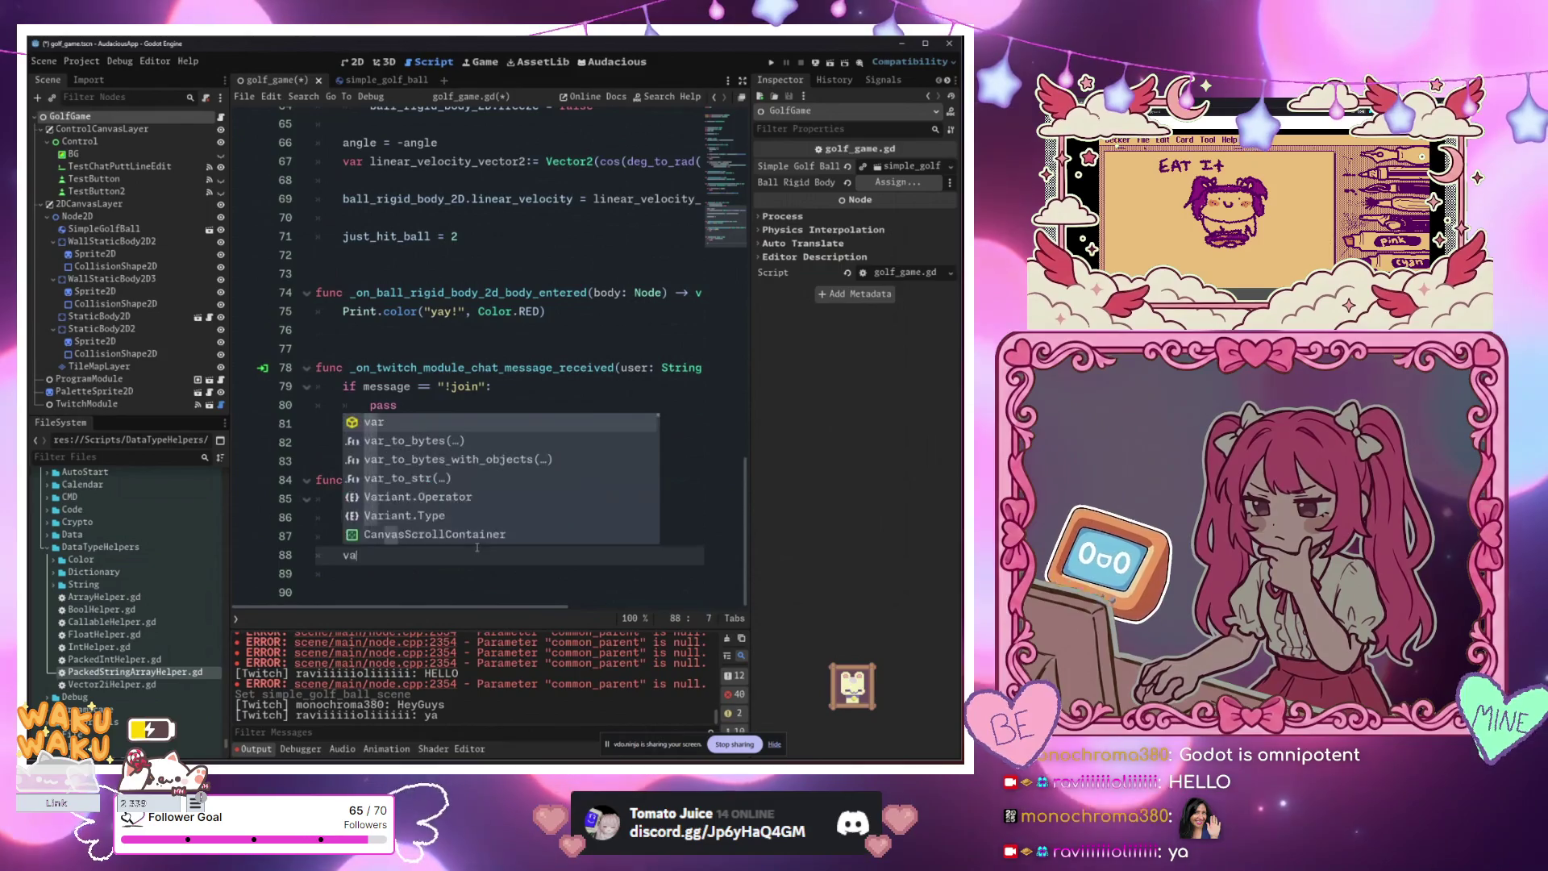
pyautogui.click(371, 81)
pyautogui.click(153, 117)
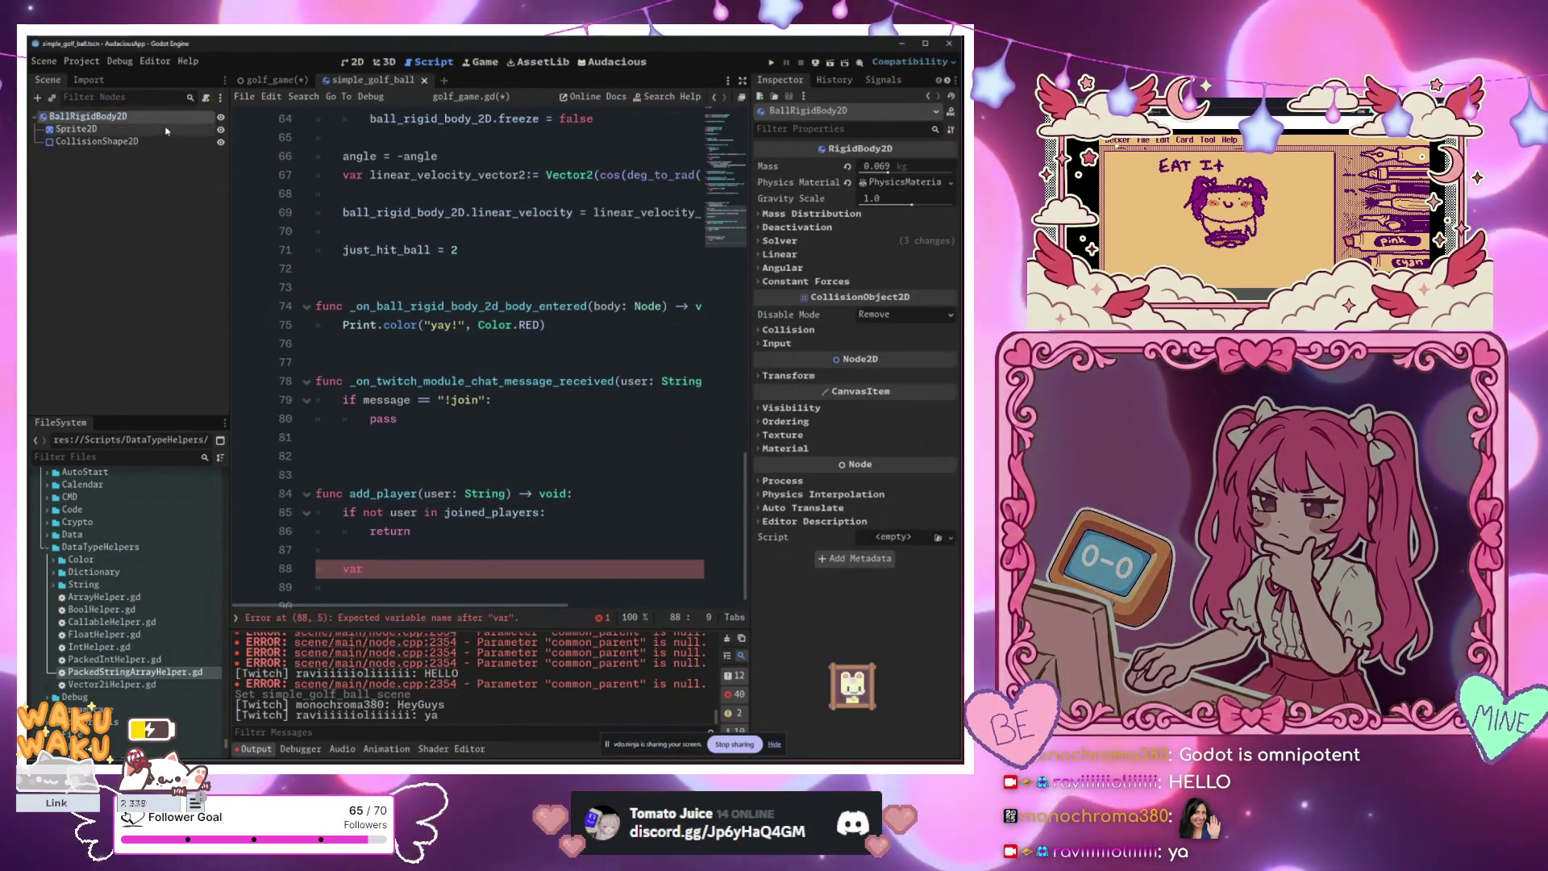
# - Rename the ball scene's root node to SimpleGolfBall
pyautogui.doubleClick(145, 116)
pyautogui.write('SimplegolfBall')
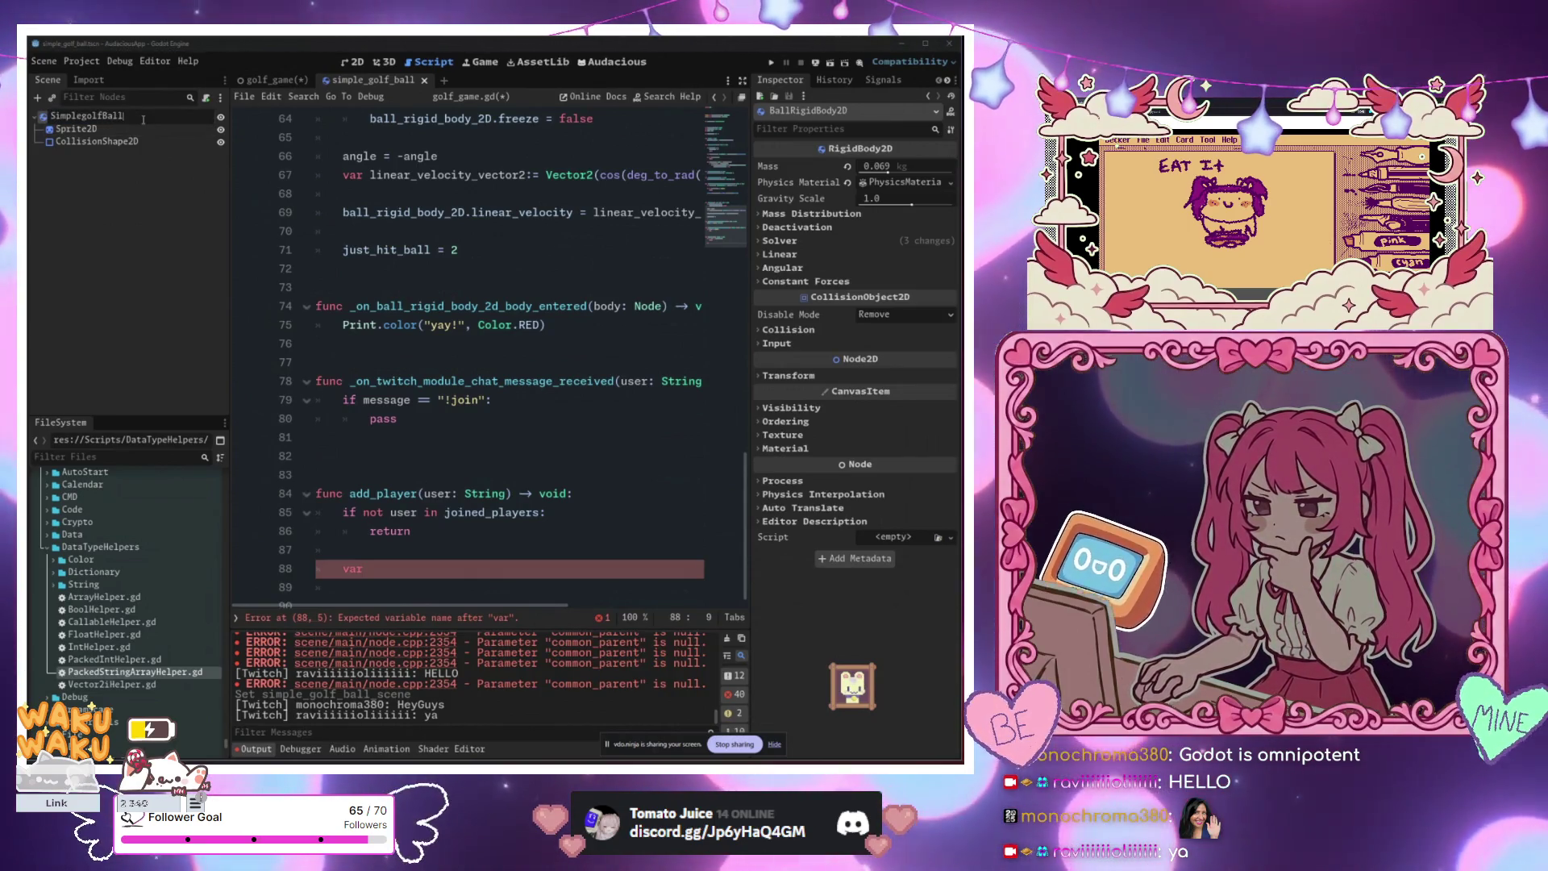
pyautogui.press('Return')
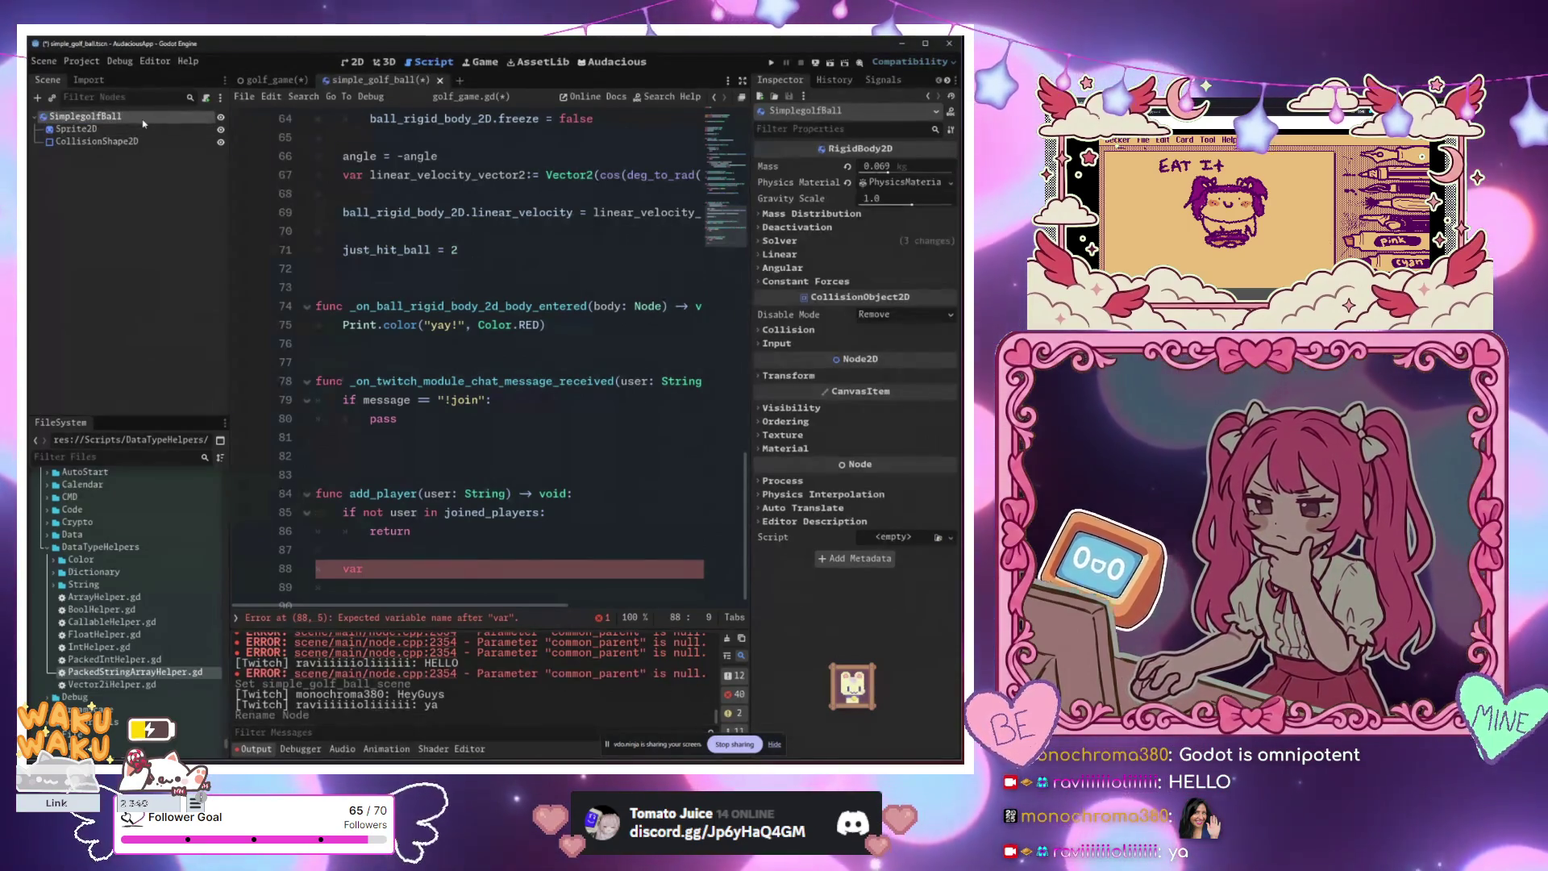
pyautogui.click(94, 126)
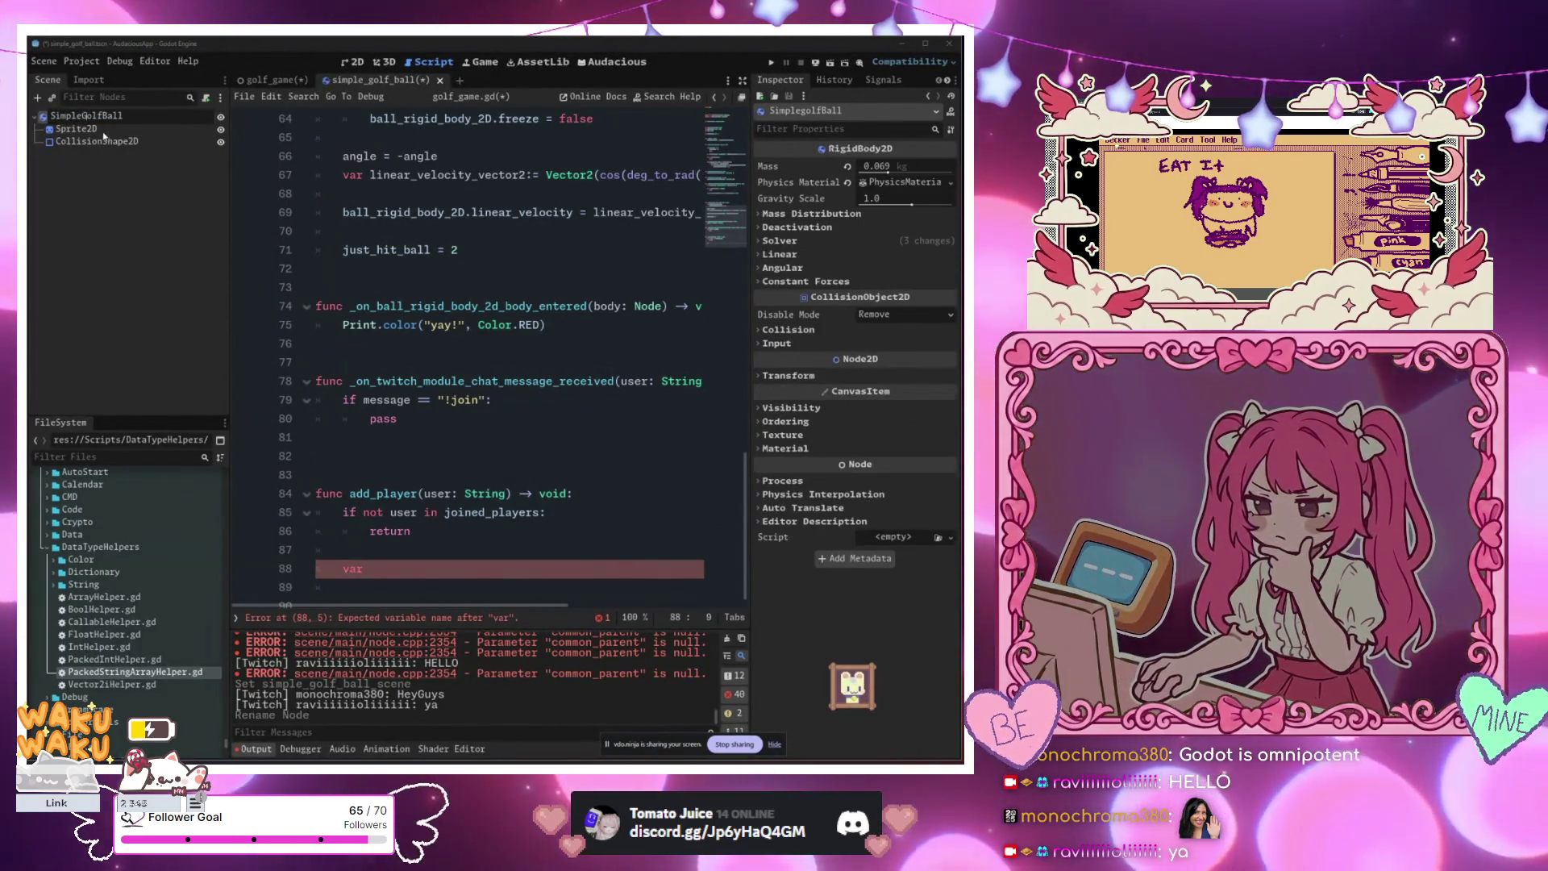
pyautogui.press('Return')
# - Attach a simple_golf_ball.gd script declaring class_name GolfGameSimpleGolfBall, and save it
pyautogui.click(208, 100)
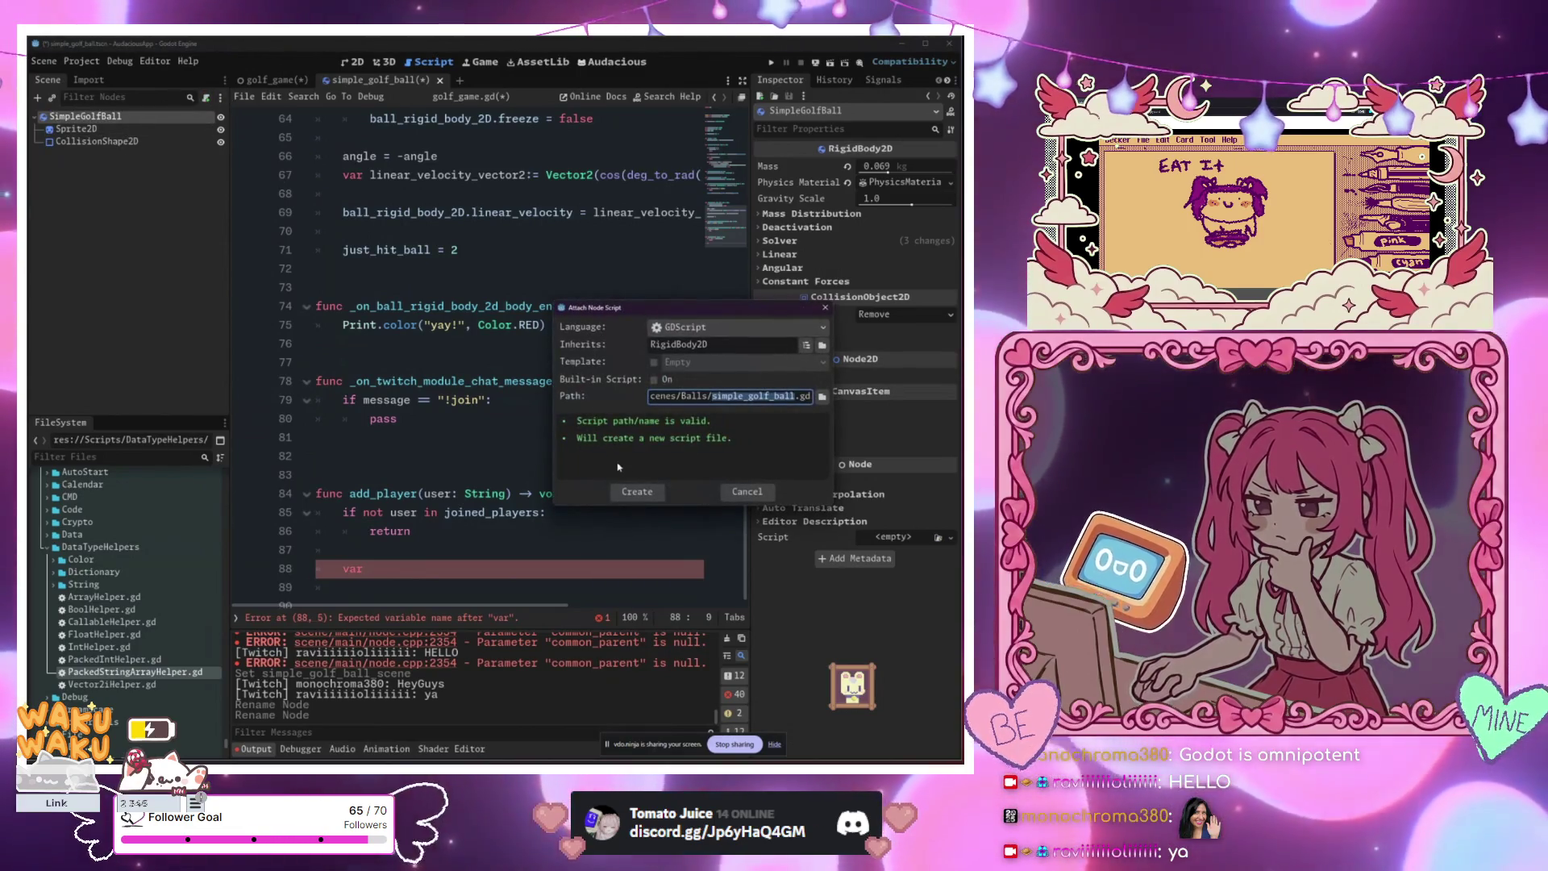
pyautogui.press('Escape')
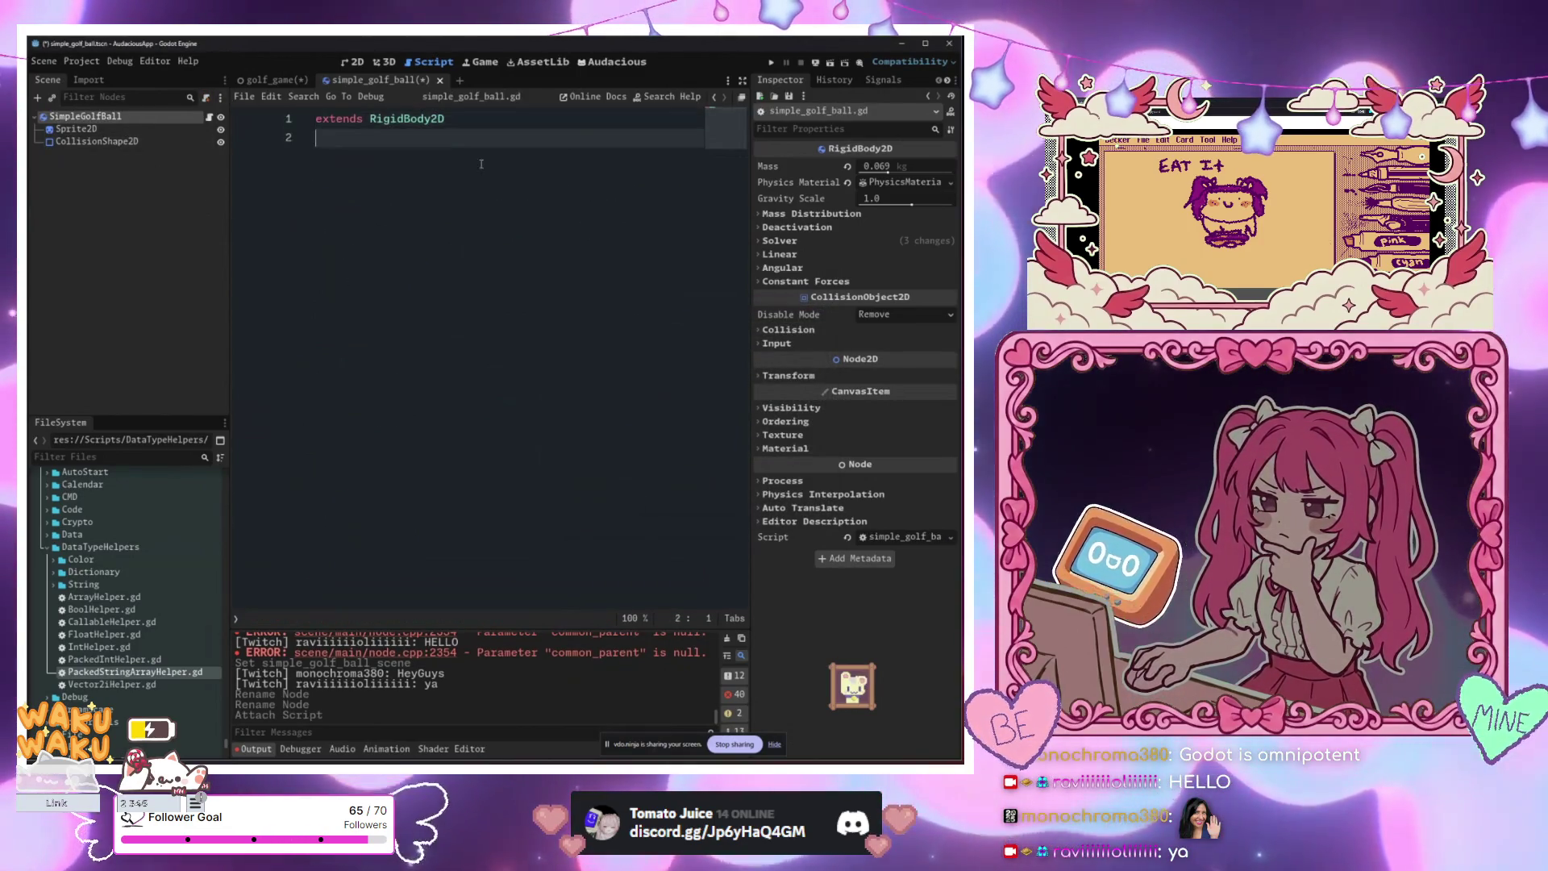
pyautogui.write('class_name Simpl')
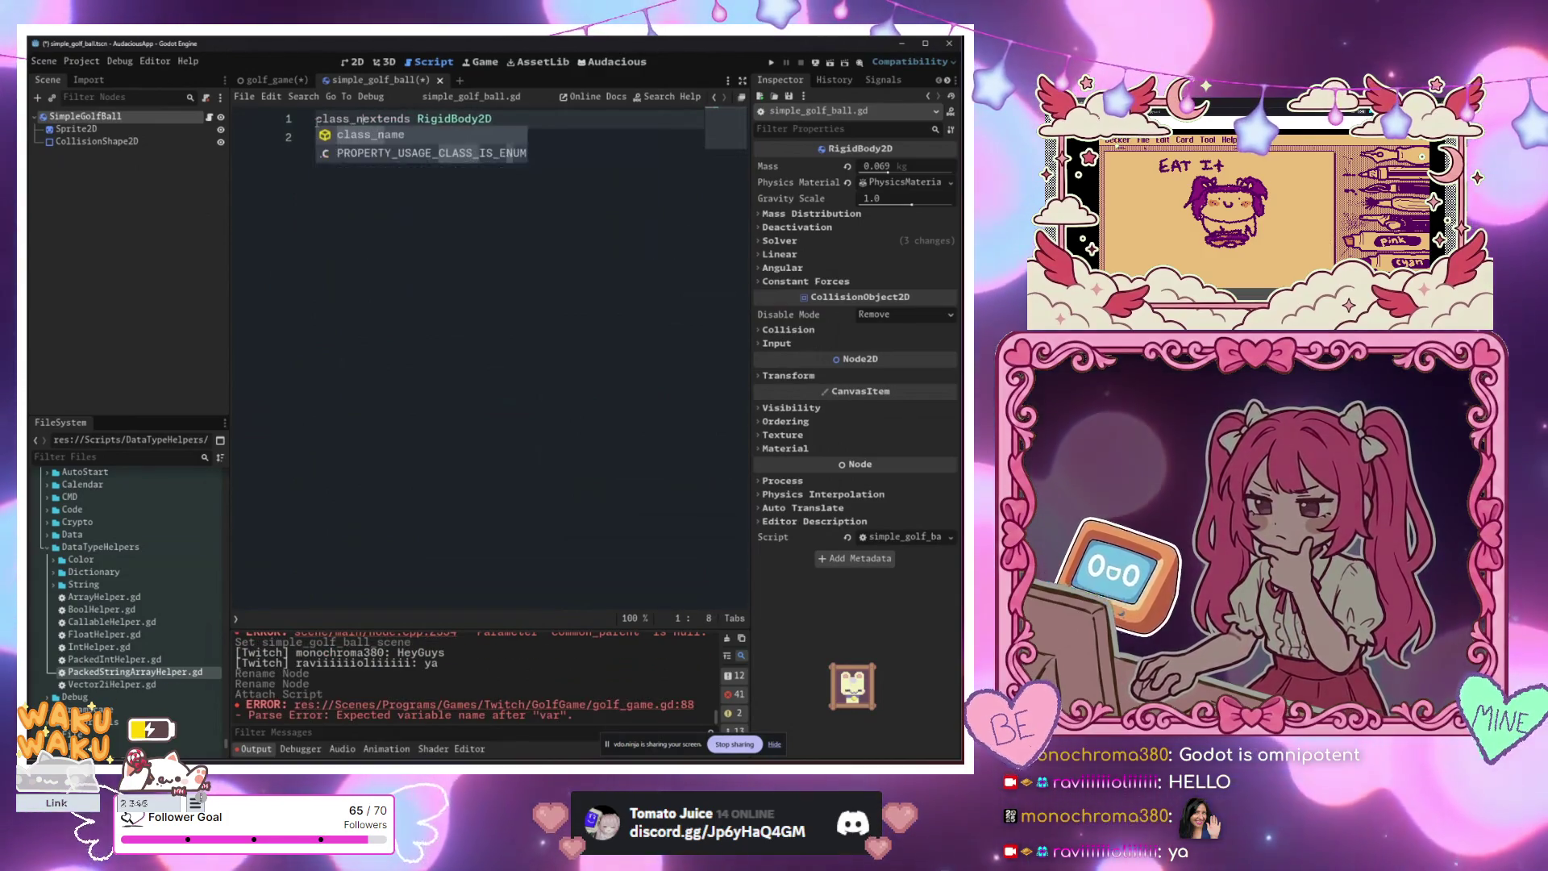
pyautogui.write('eGolfB')
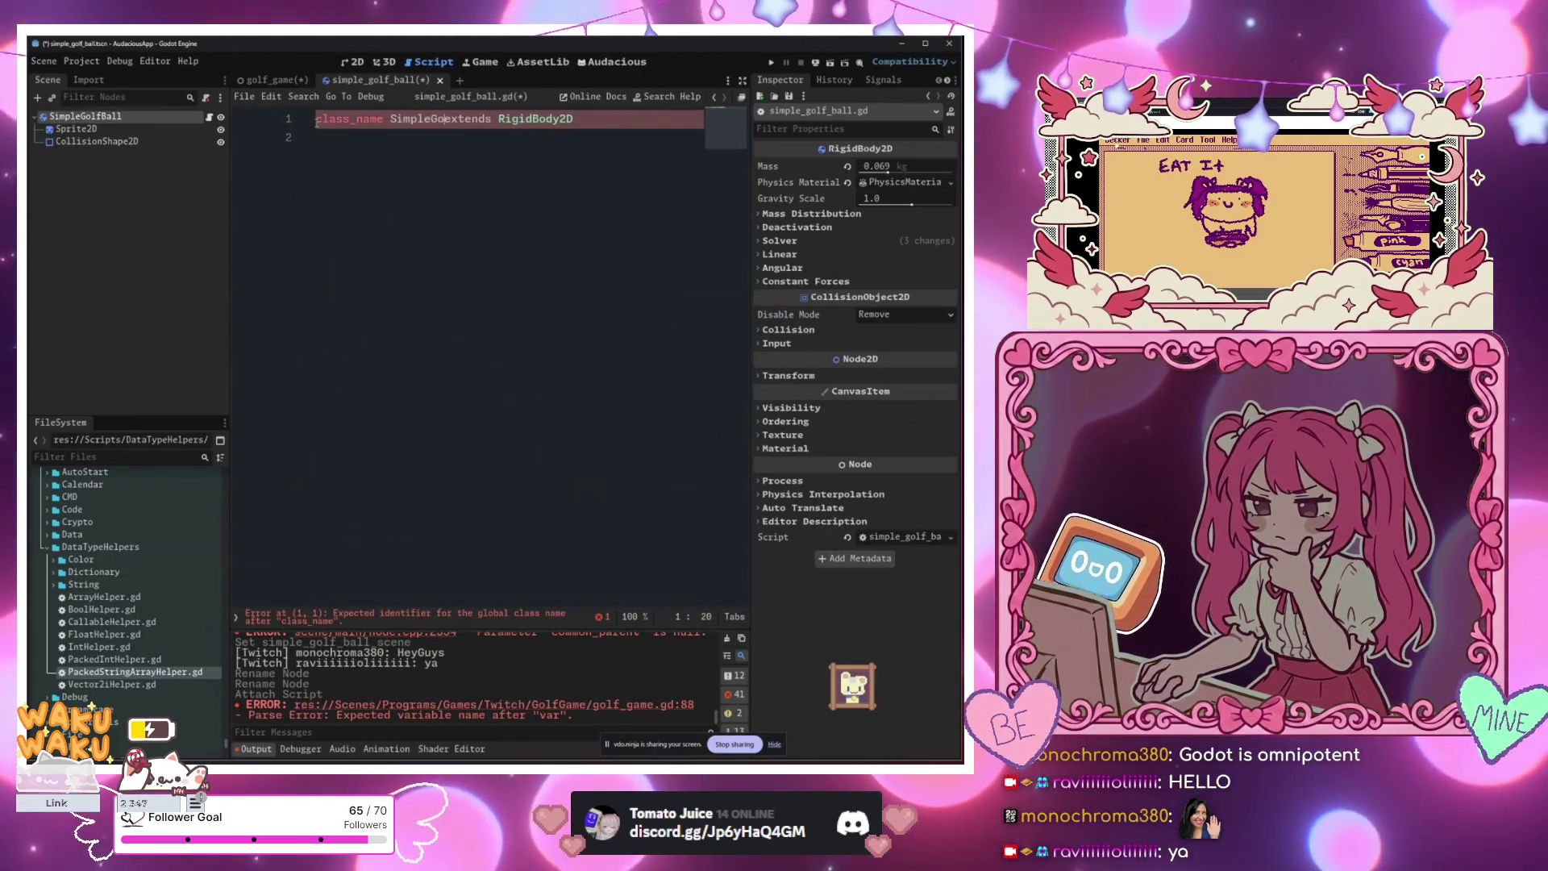
pyautogui.write('all')
pyautogui.press('Left')
pyautogui.press('Left')
pyautogui.press('Left')
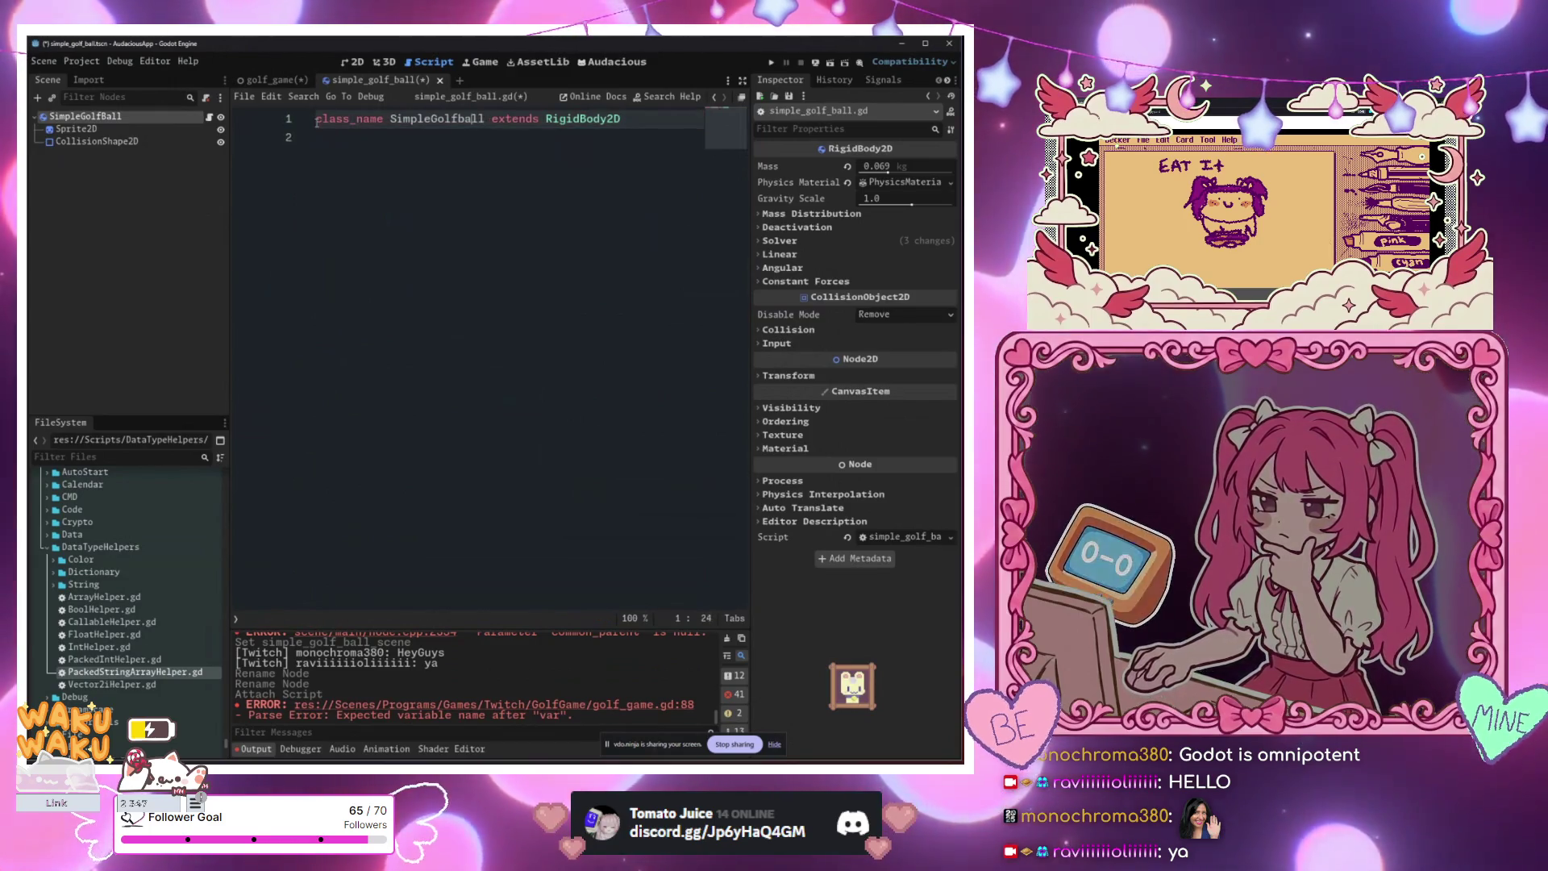
pyautogui.press('BackSpace')
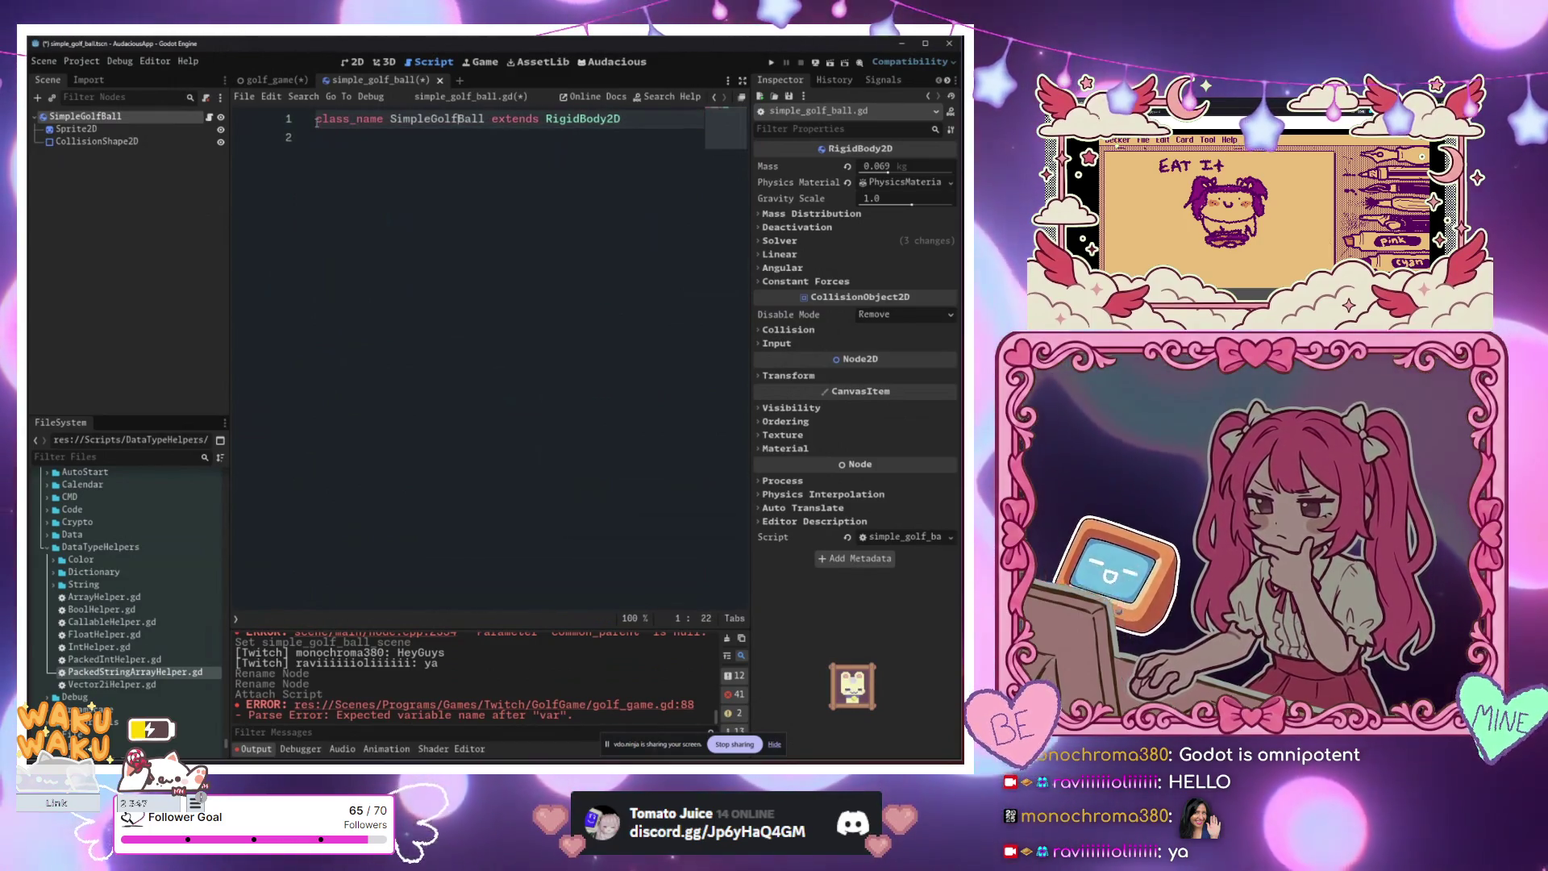
pyautogui.write('Golf')
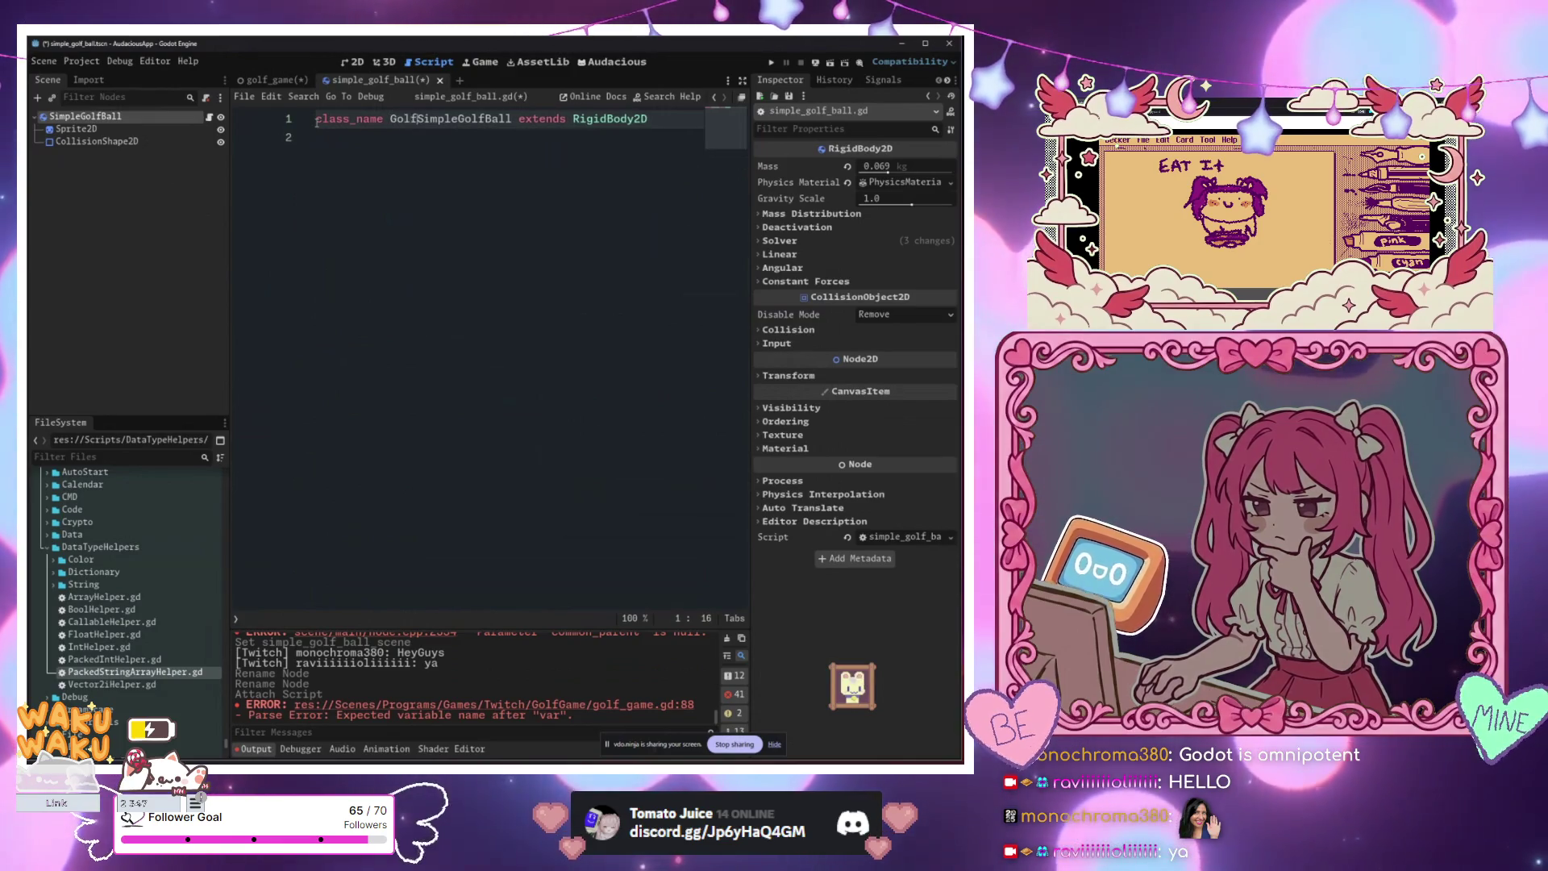
pyautogui.click(317, 121)
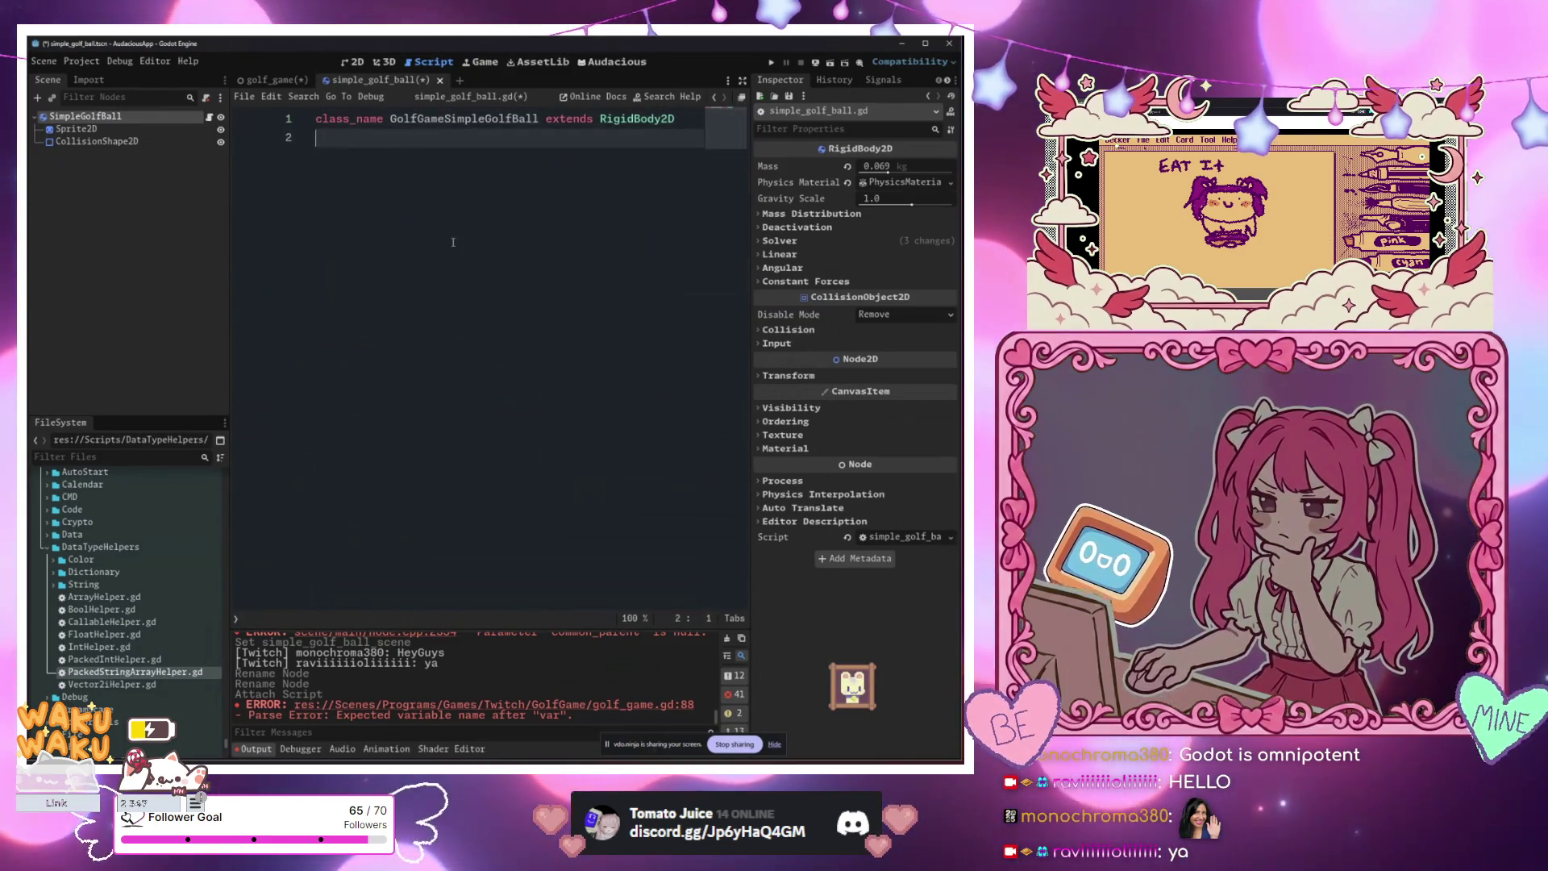
pyautogui.hotkey('ctrl', 's')
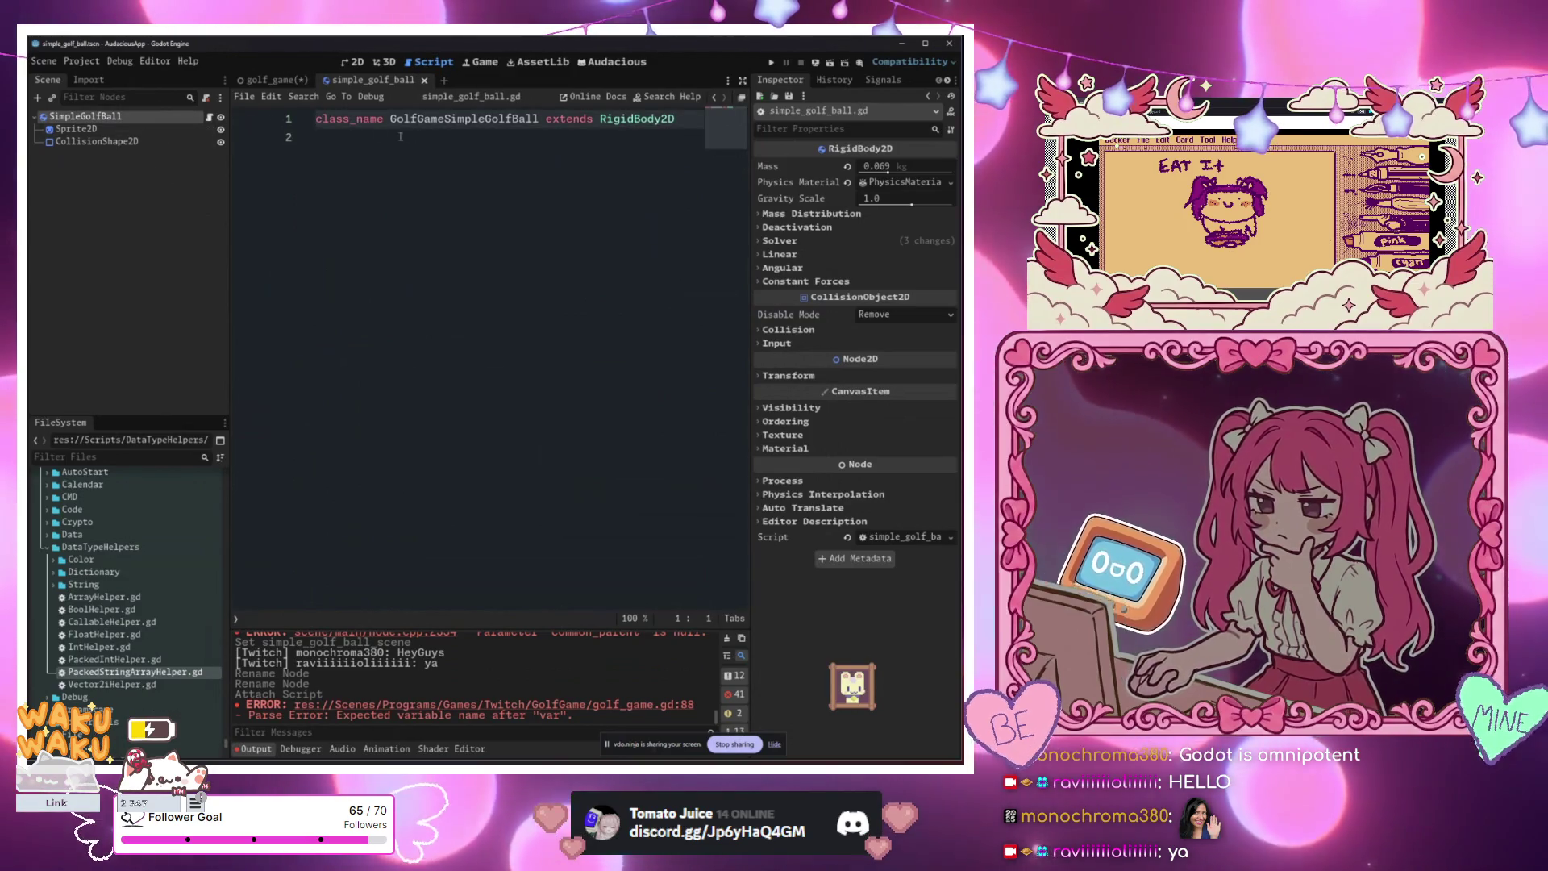
pyautogui.click(275, 84)
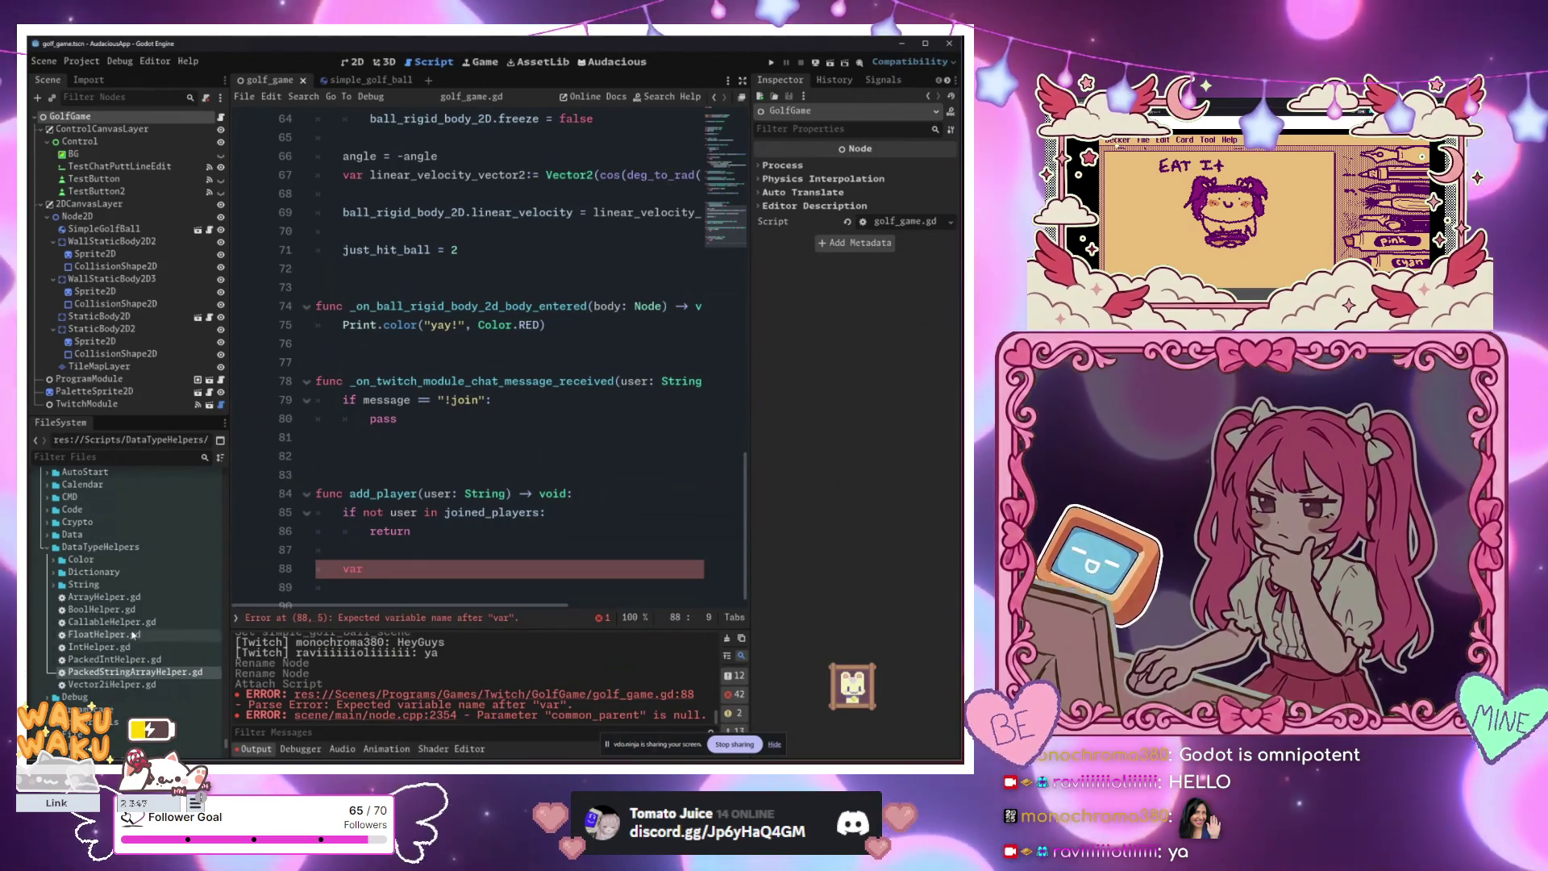
# - Declare var simple_golf_ball typed GolfGameSimpleGolfBall inside add_player
pyautogui.scroll(-10, 125, 641)
pyautogui.scroll(-10, 125, 641)
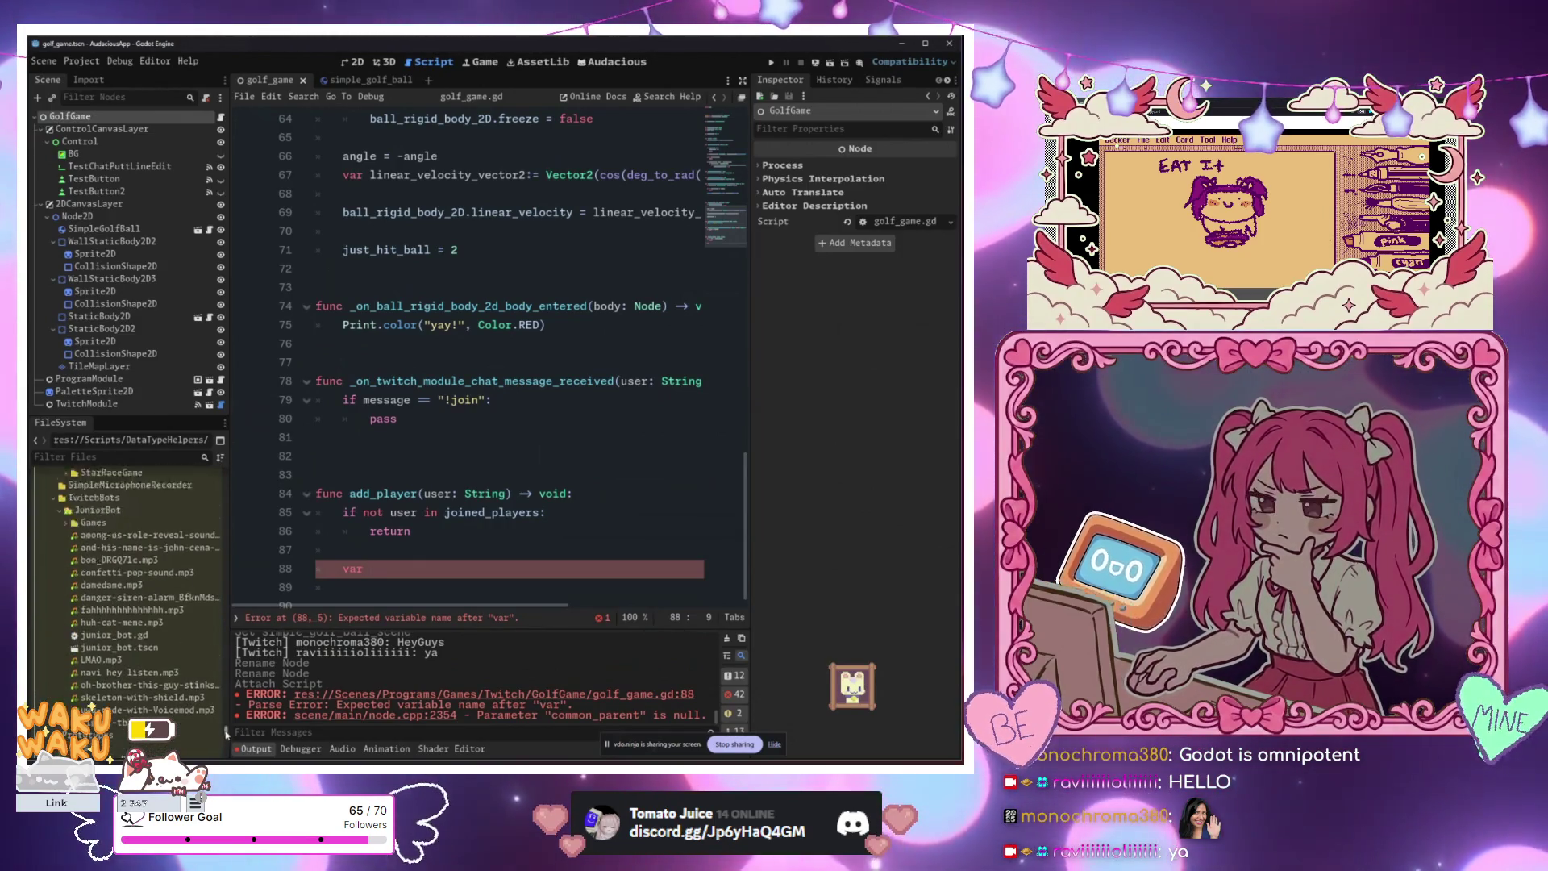
pyautogui.scroll(-5, 229, 732)
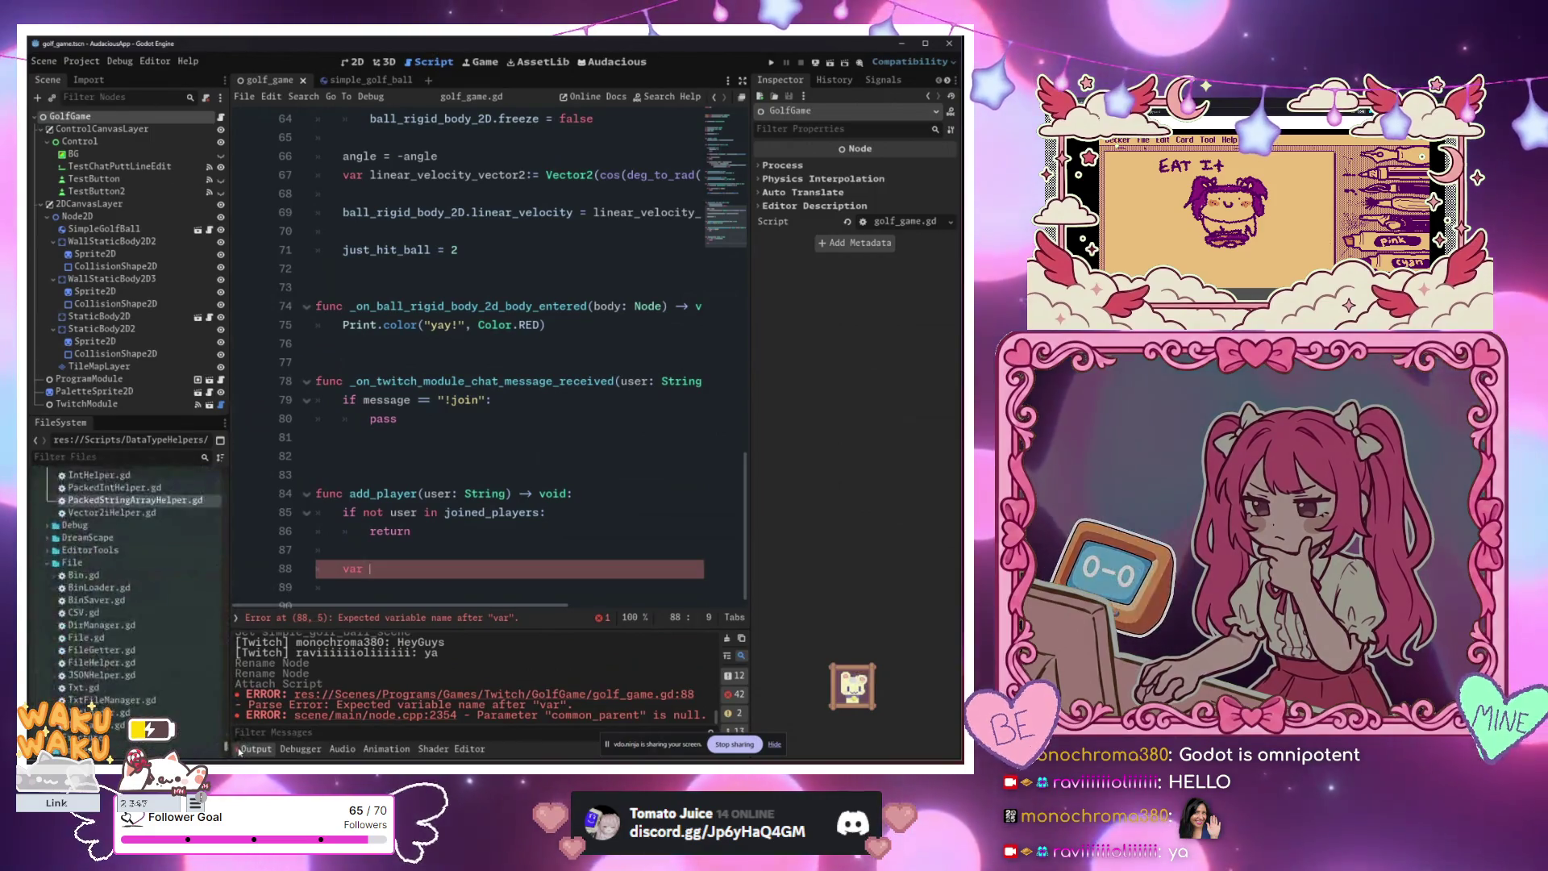
pyautogui.scroll(5, 421, 363)
pyautogui.scroll(-5, 421, 484)
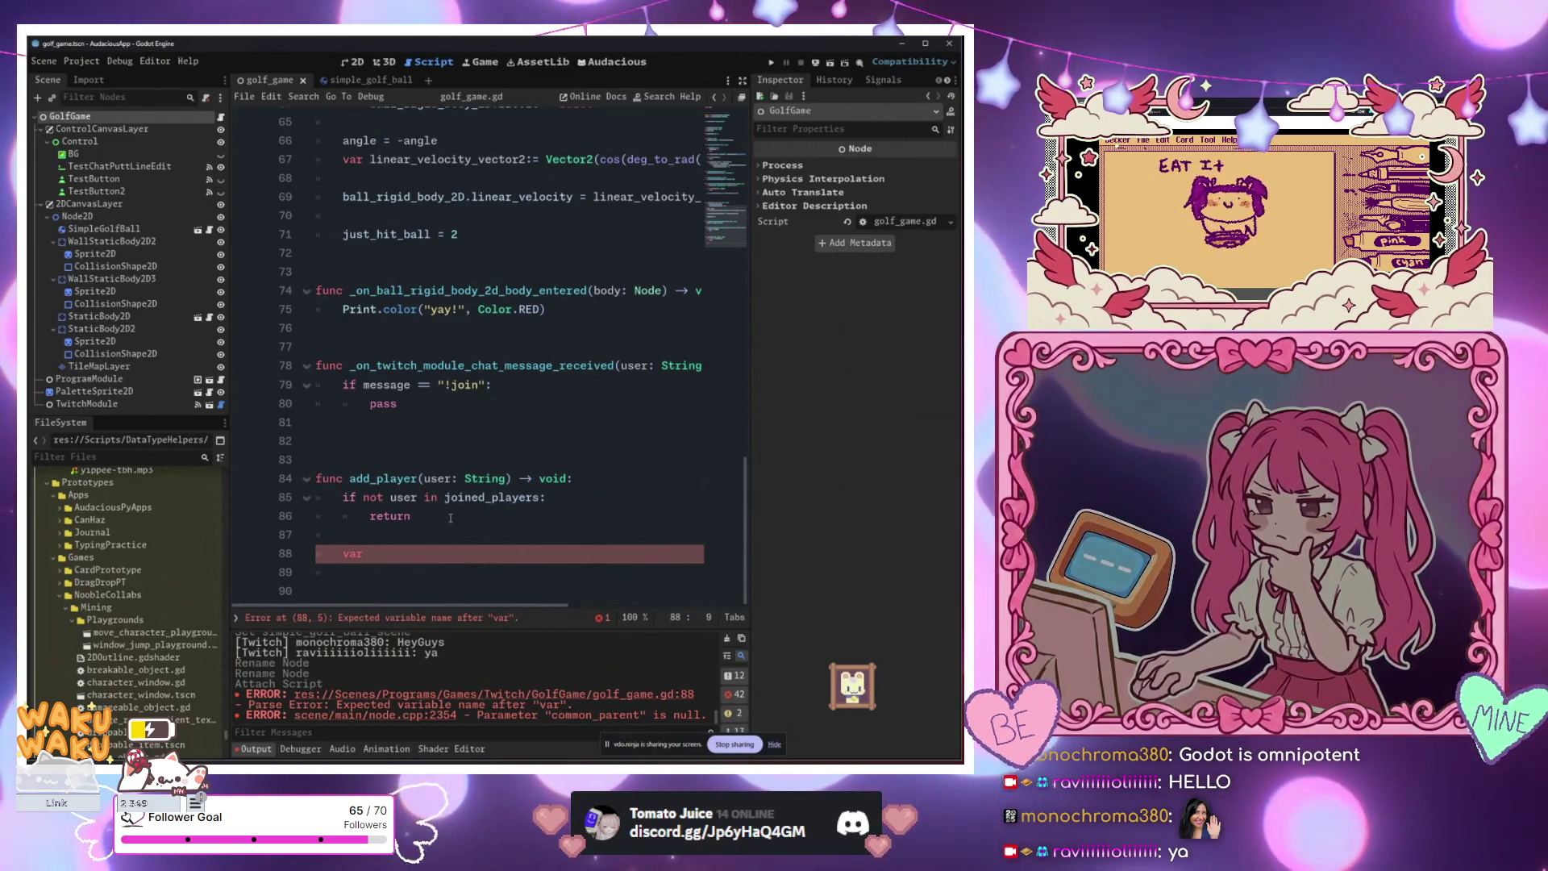
pyautogui.write('simple')
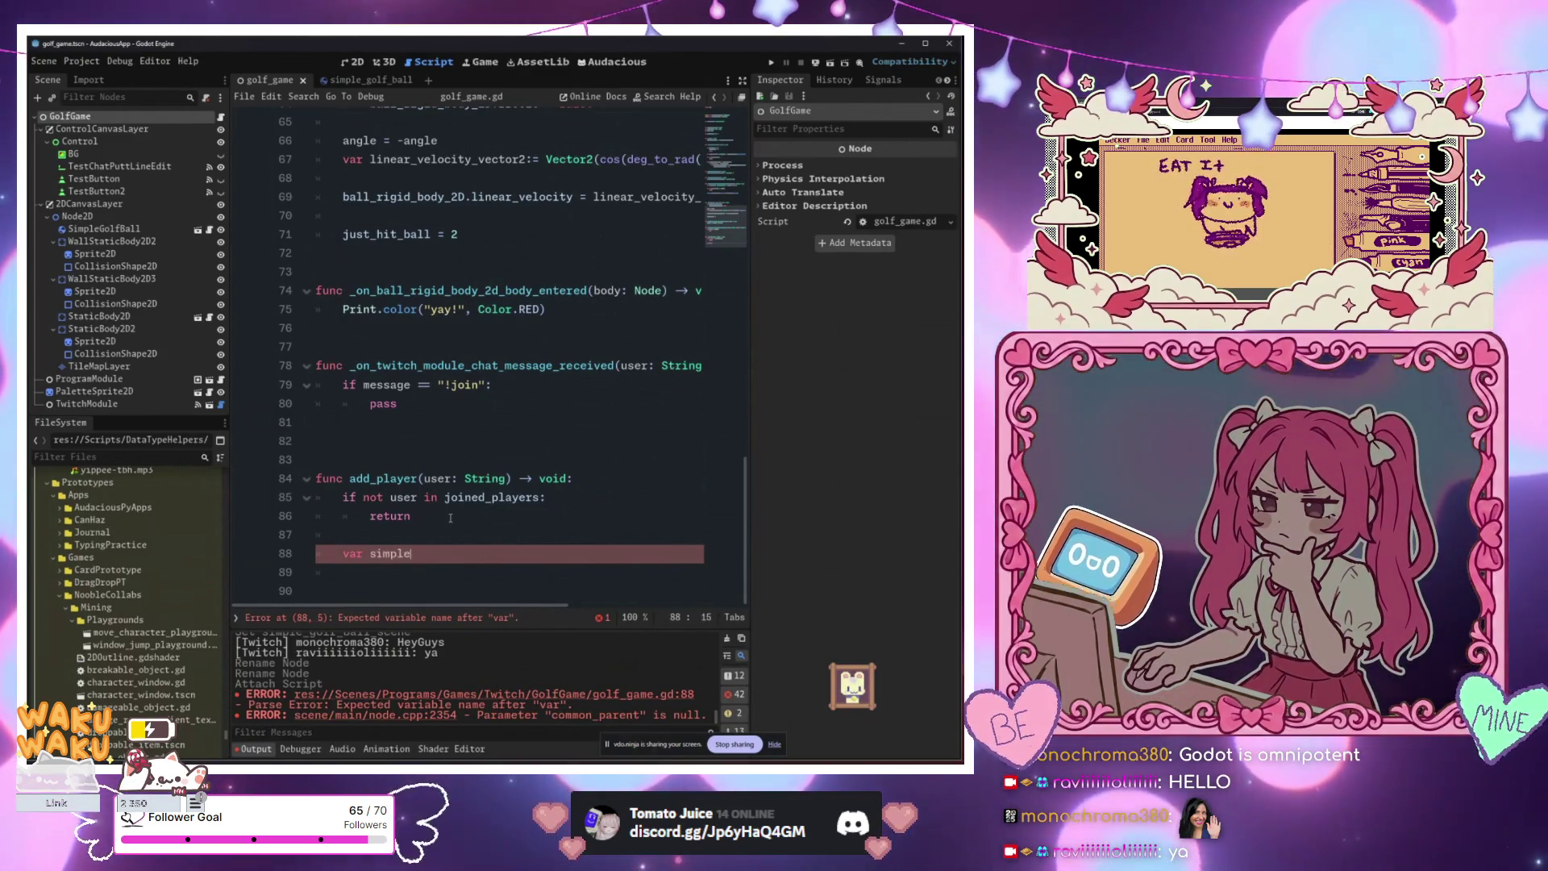
pyautogui.write('_')
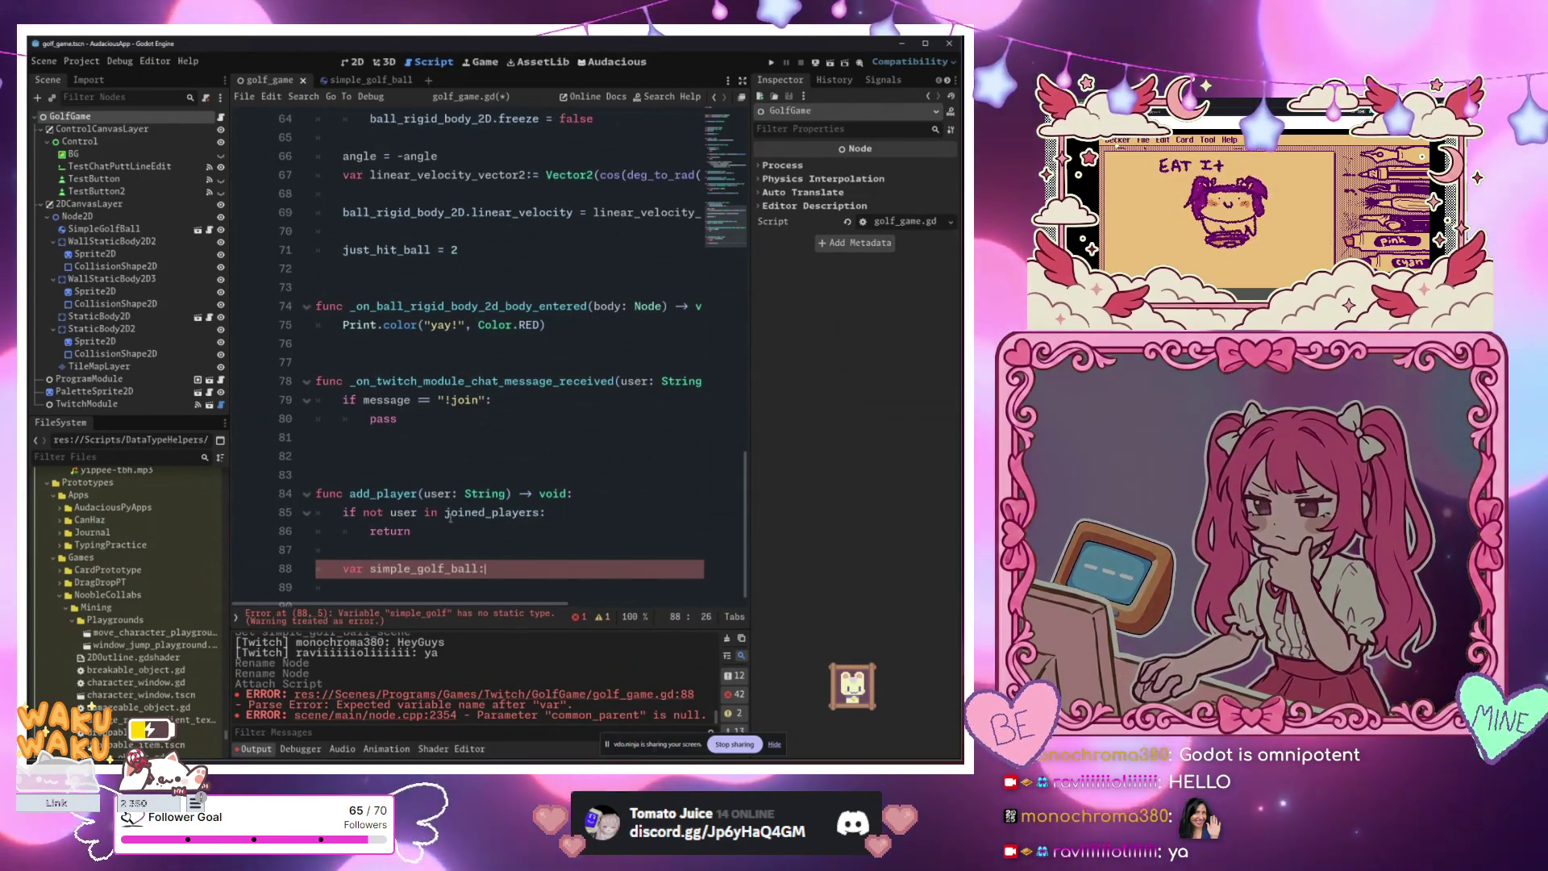
pyautogui.write(' Golf')
pyautogui.press('Return')
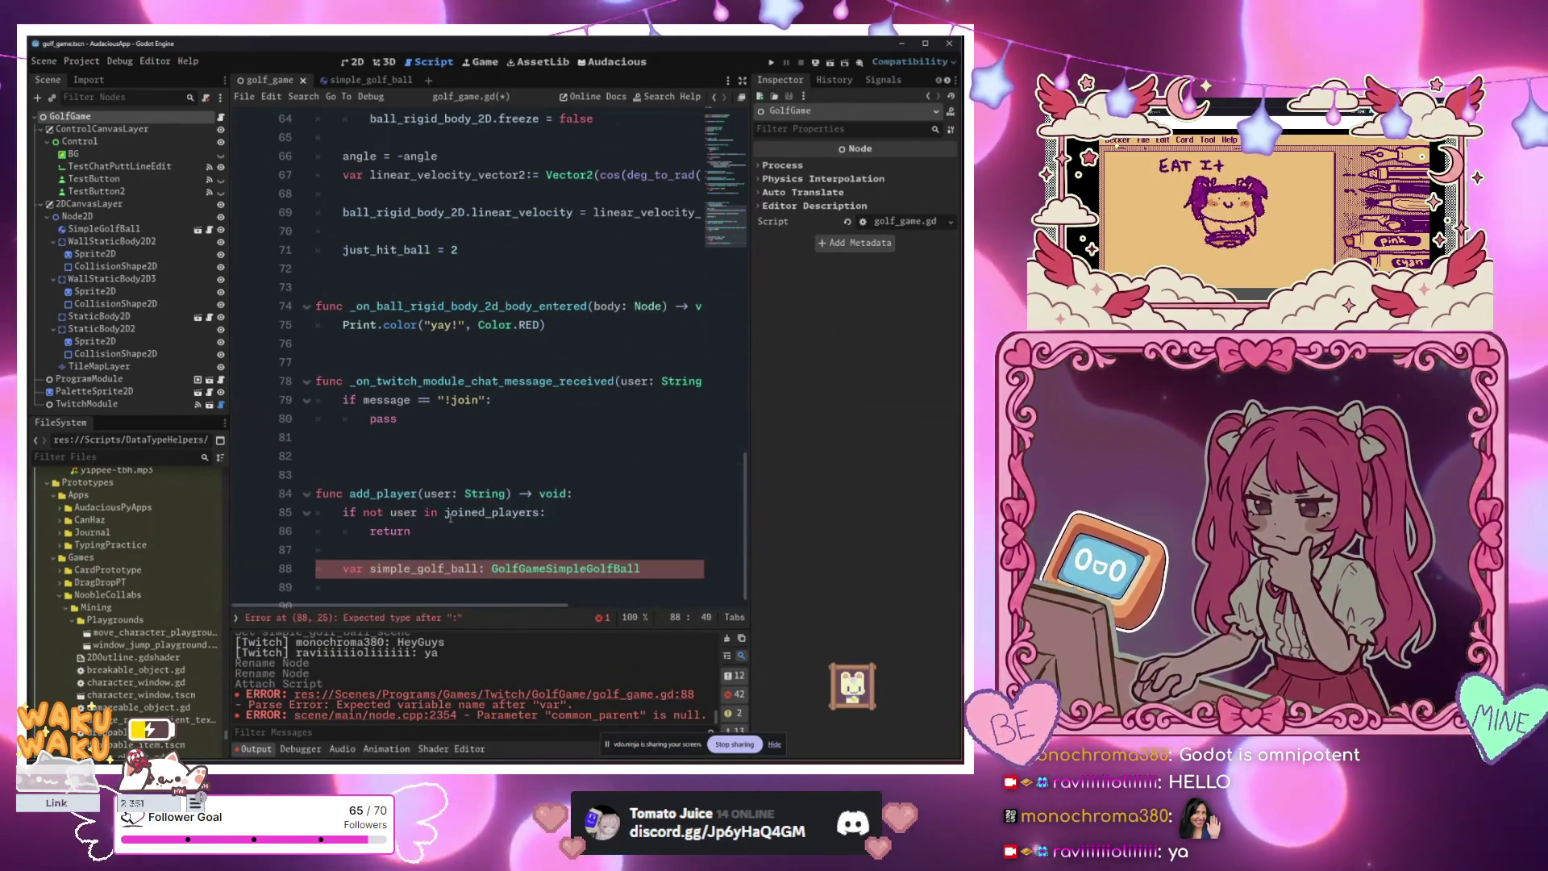
# - Initialise it with simple_golf_ball_scene.instantiate() and start a new line
pyautogui.write('= simp')
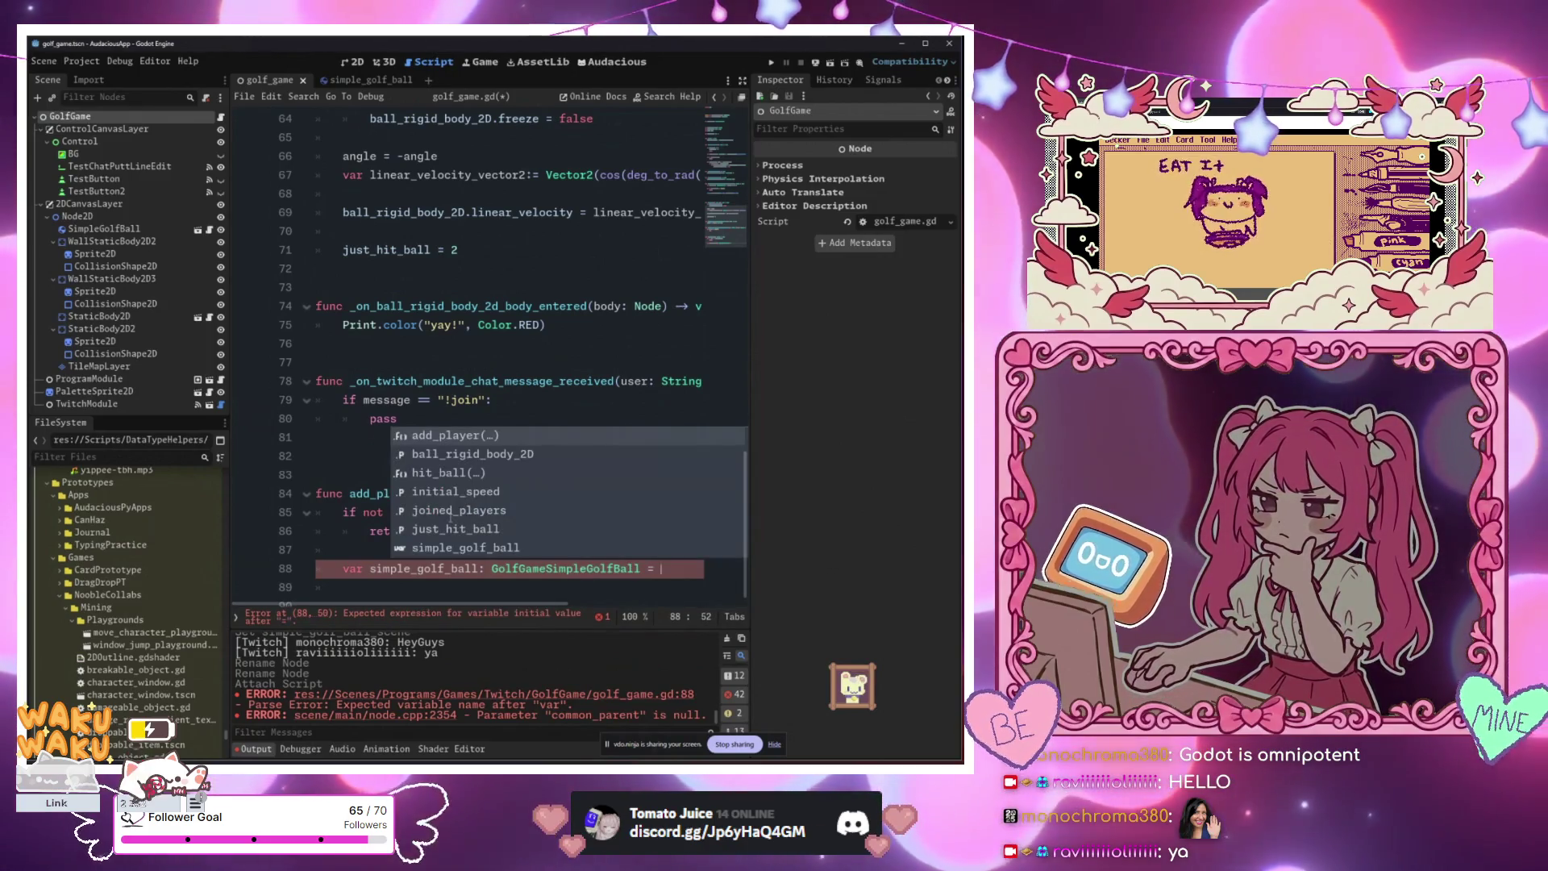
pyautogui.press('Down')
pyautogui.press('Return')
pyautogui.write('.insta')
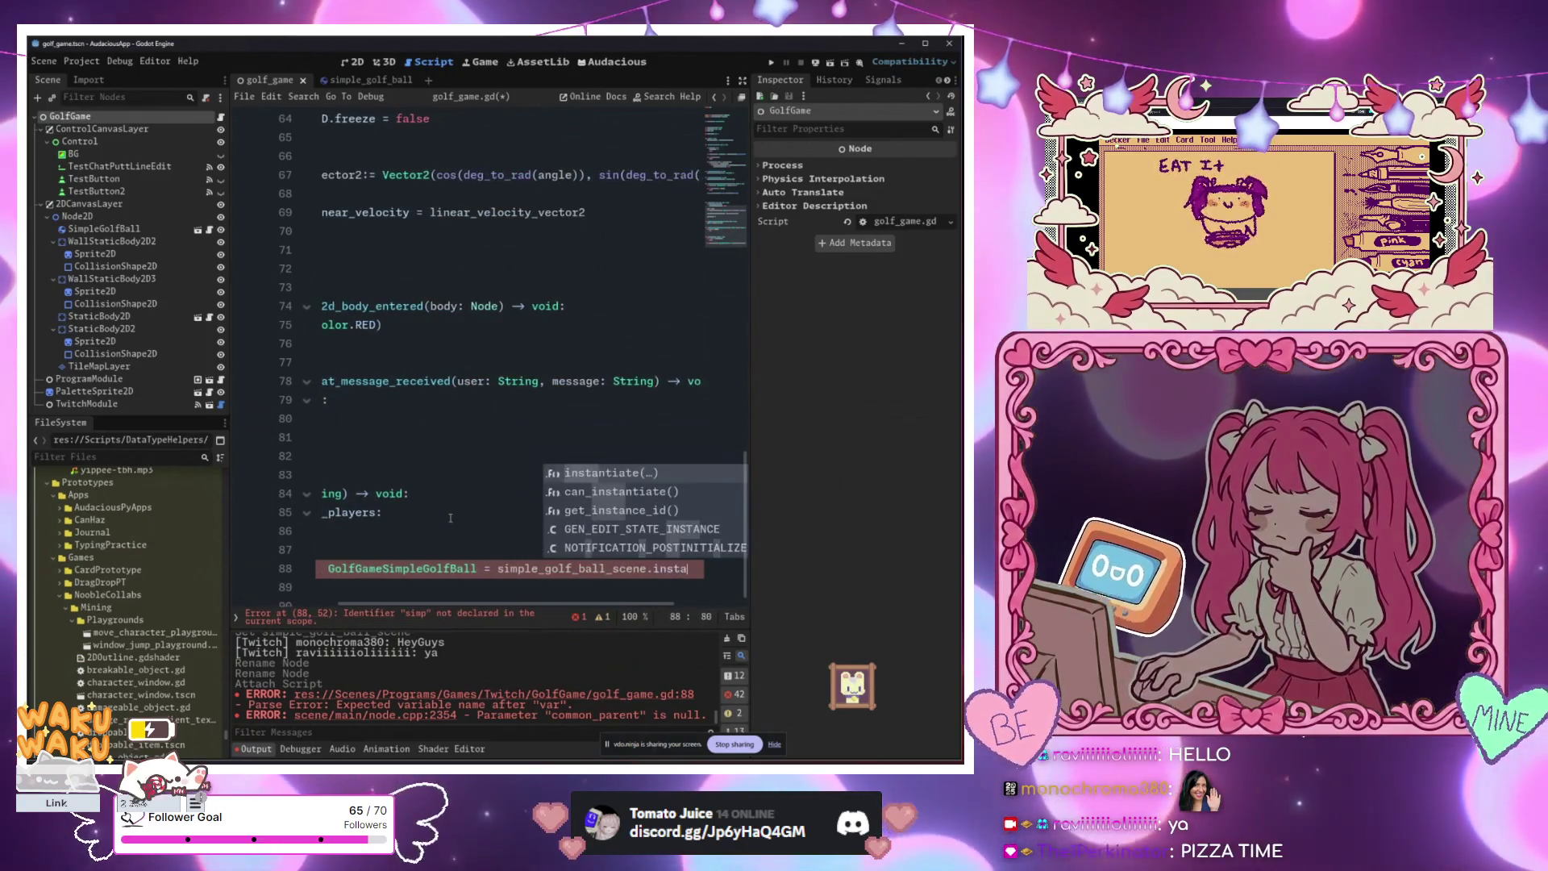
pyautogui.press('Return')
pyautogui.press('Escape')
pyautogui.press('Down')
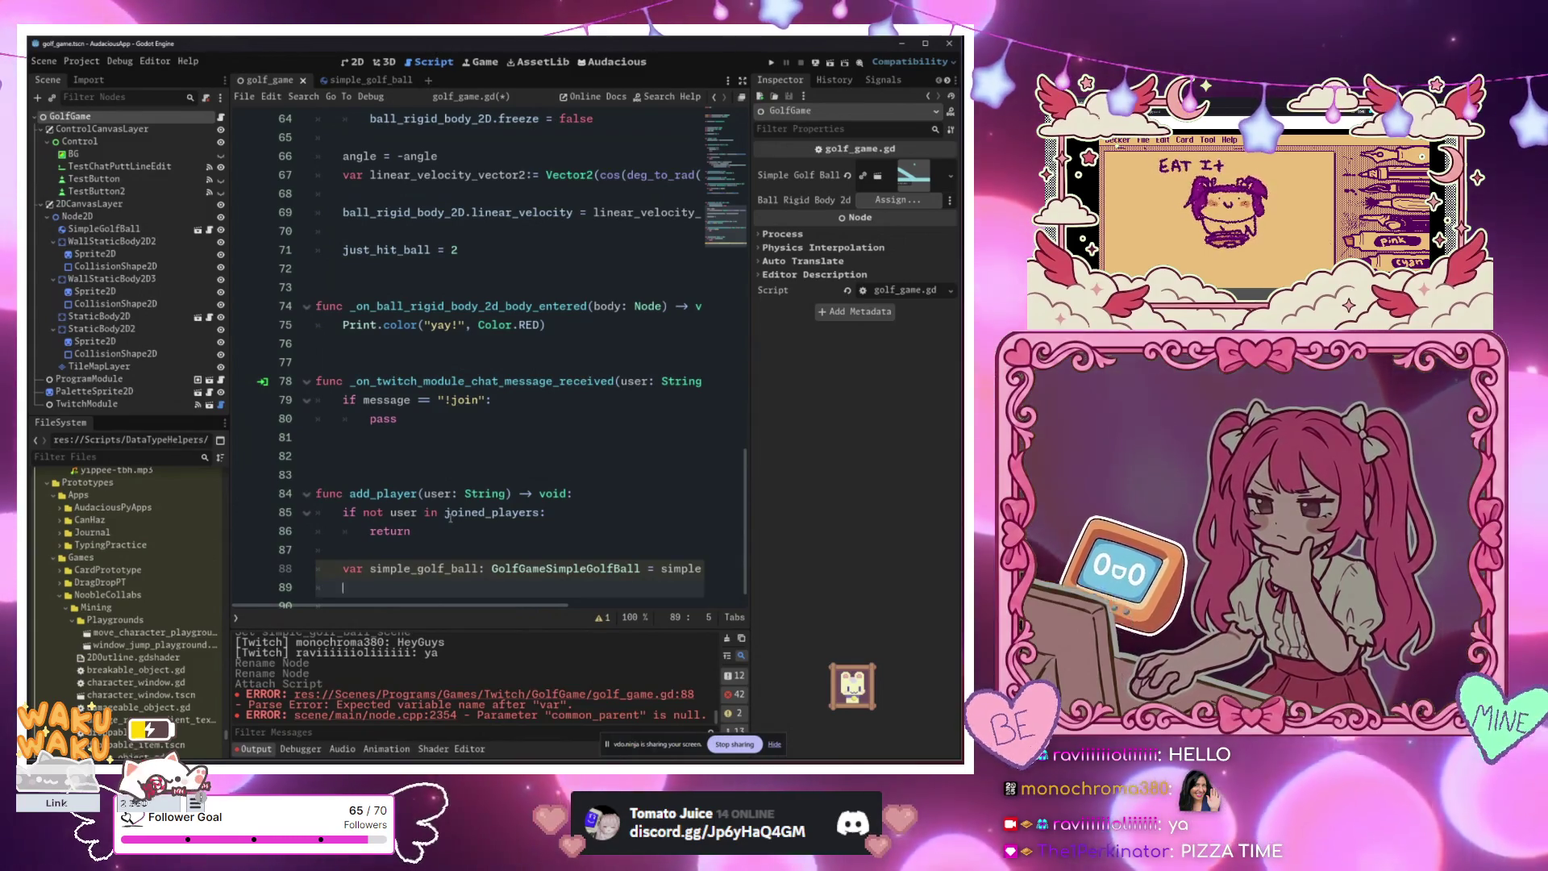
# - Create a new scene with a 2D root node named SpawnLine
pyautogui.click(353, 61)
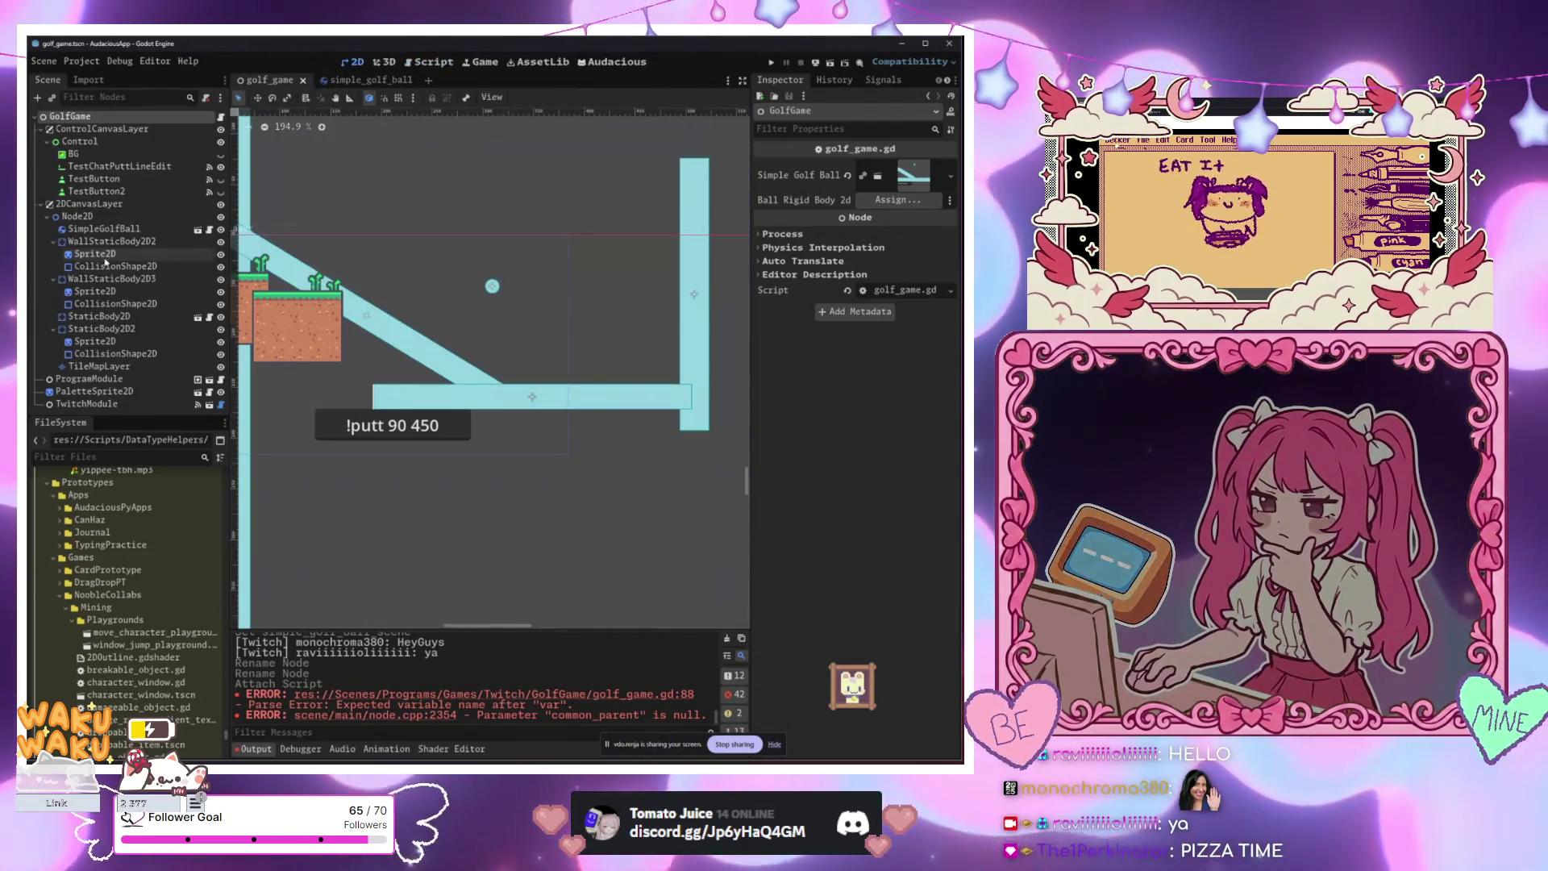
pyautogui.click(97, 128)
pyautogui.click(71, 116)
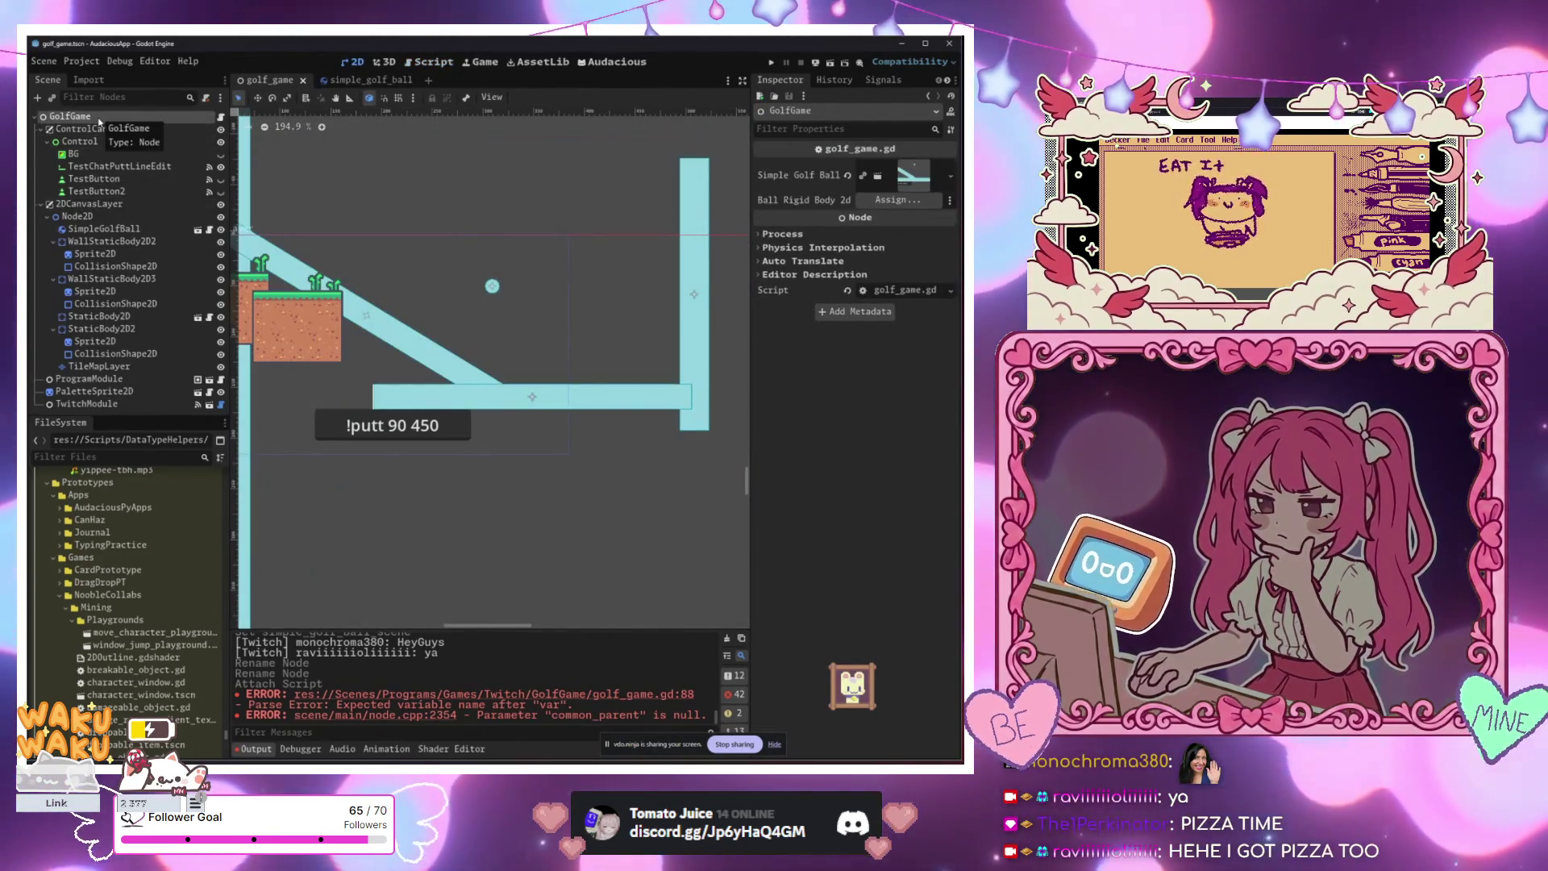
pyautogui.click(428, 80)
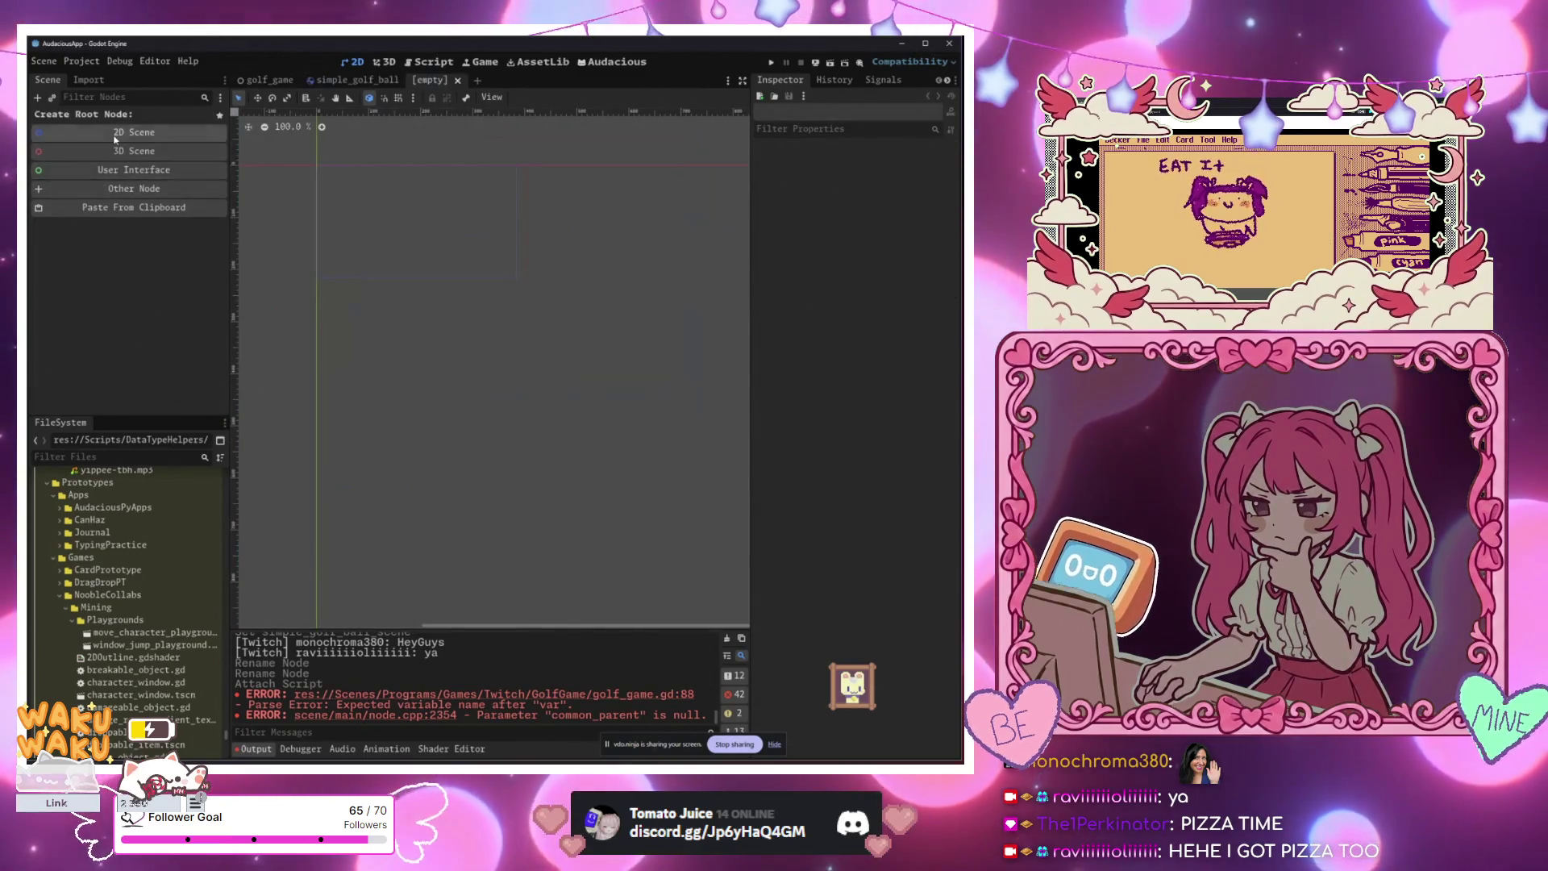
pyautogui.click(90, 133)
pyautogui.doubleClick(90, 121)
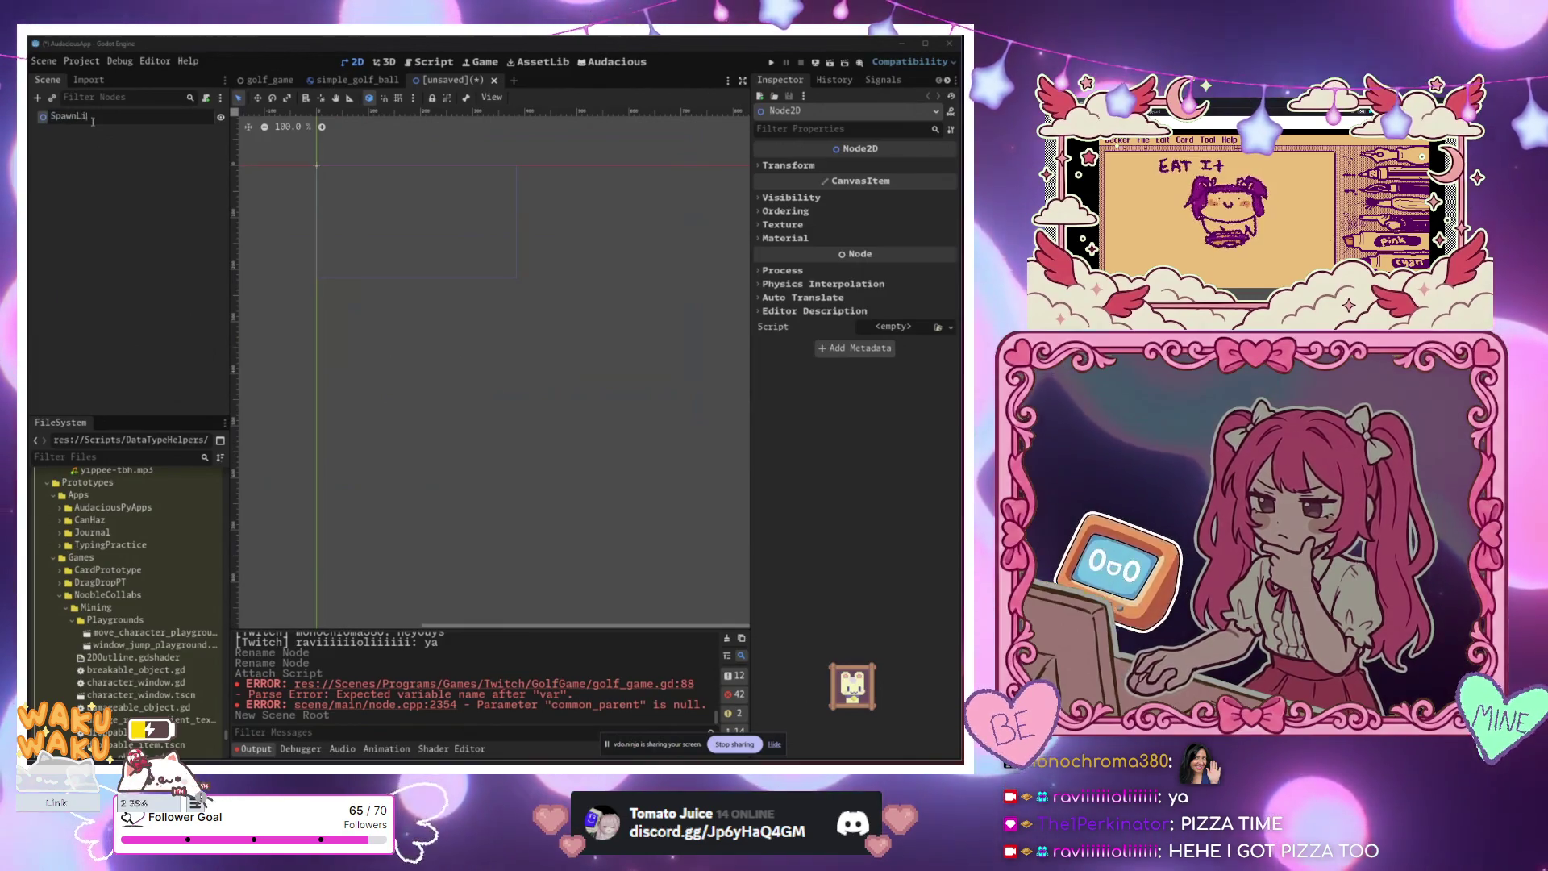
pyautogui.press('Return')
# - Change SpawnLine's type to Line2D and save the scene
pyautogui.rightClick(95, 121)
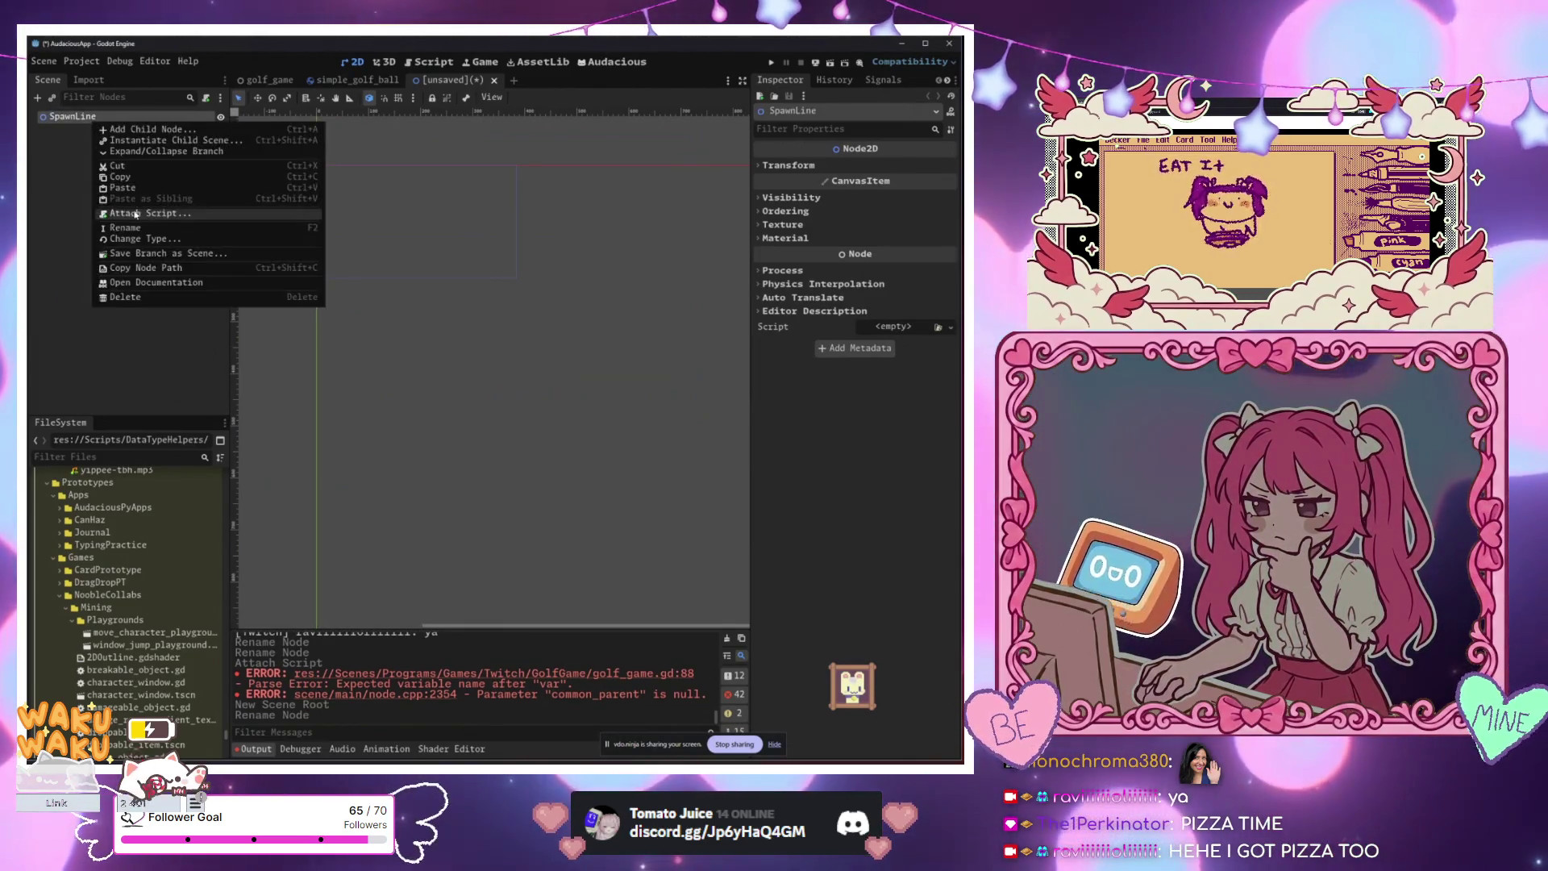
pyautogui.click(156, 243)
pyautogui.write('line')
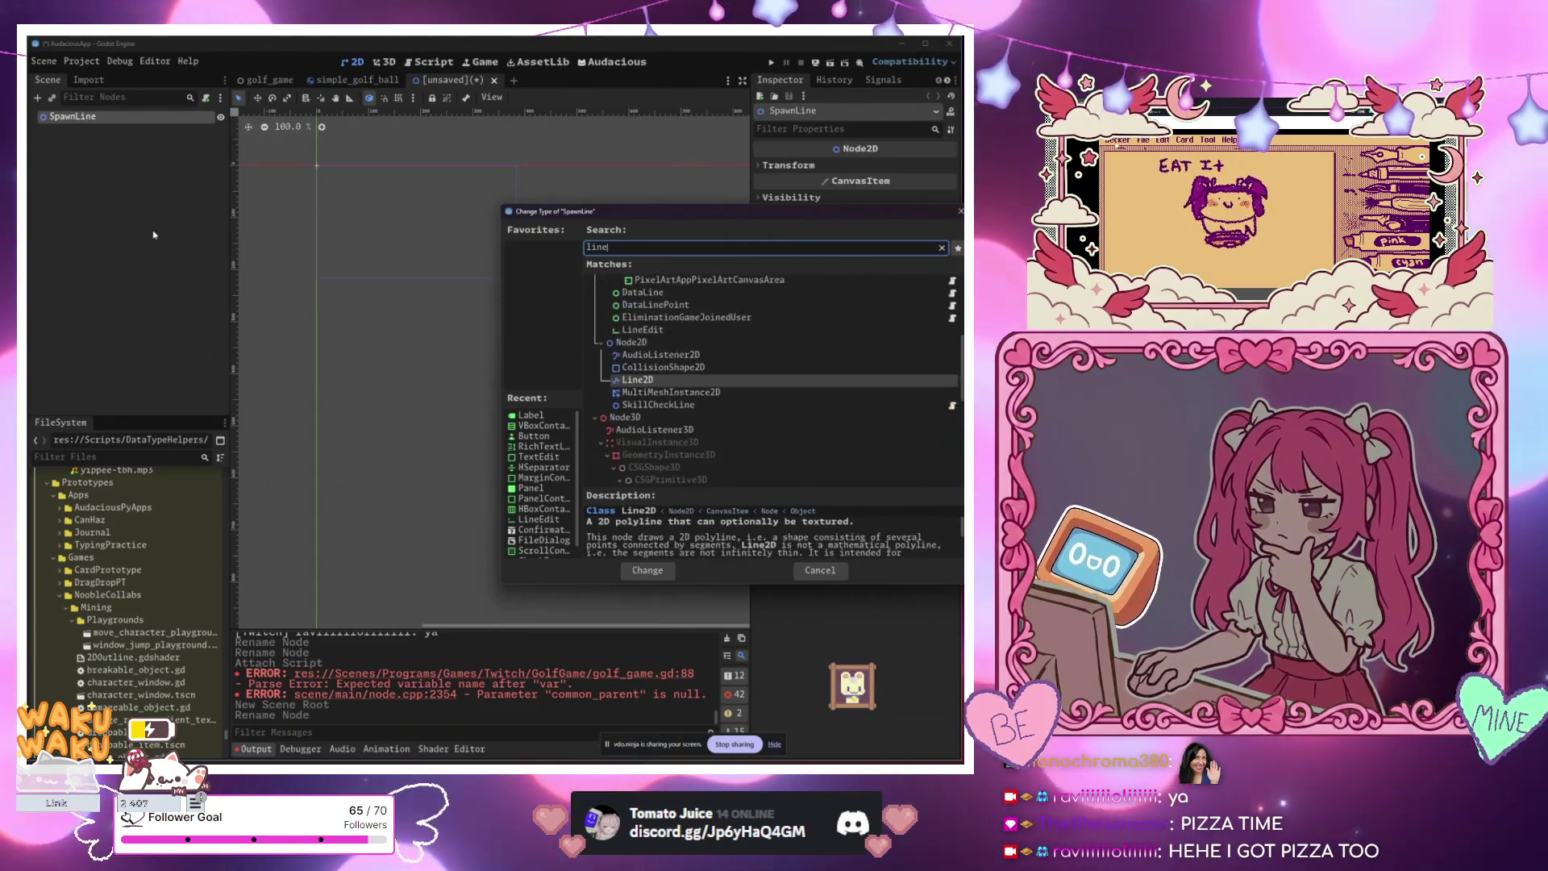
pyautogui.press('Return')
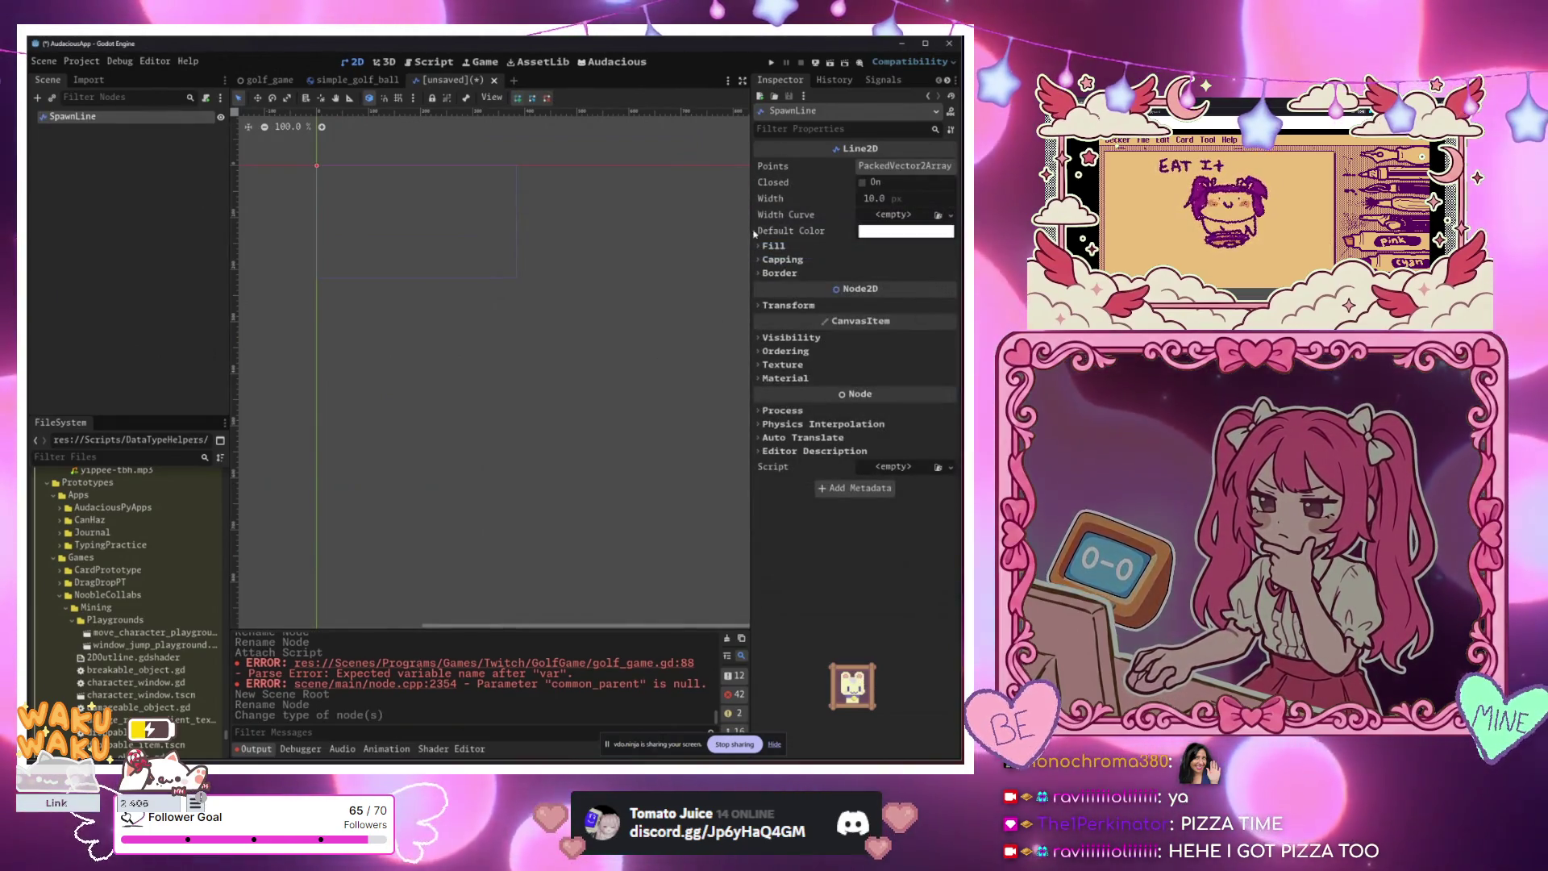
pyautogui.scroll(5, 355, 182)
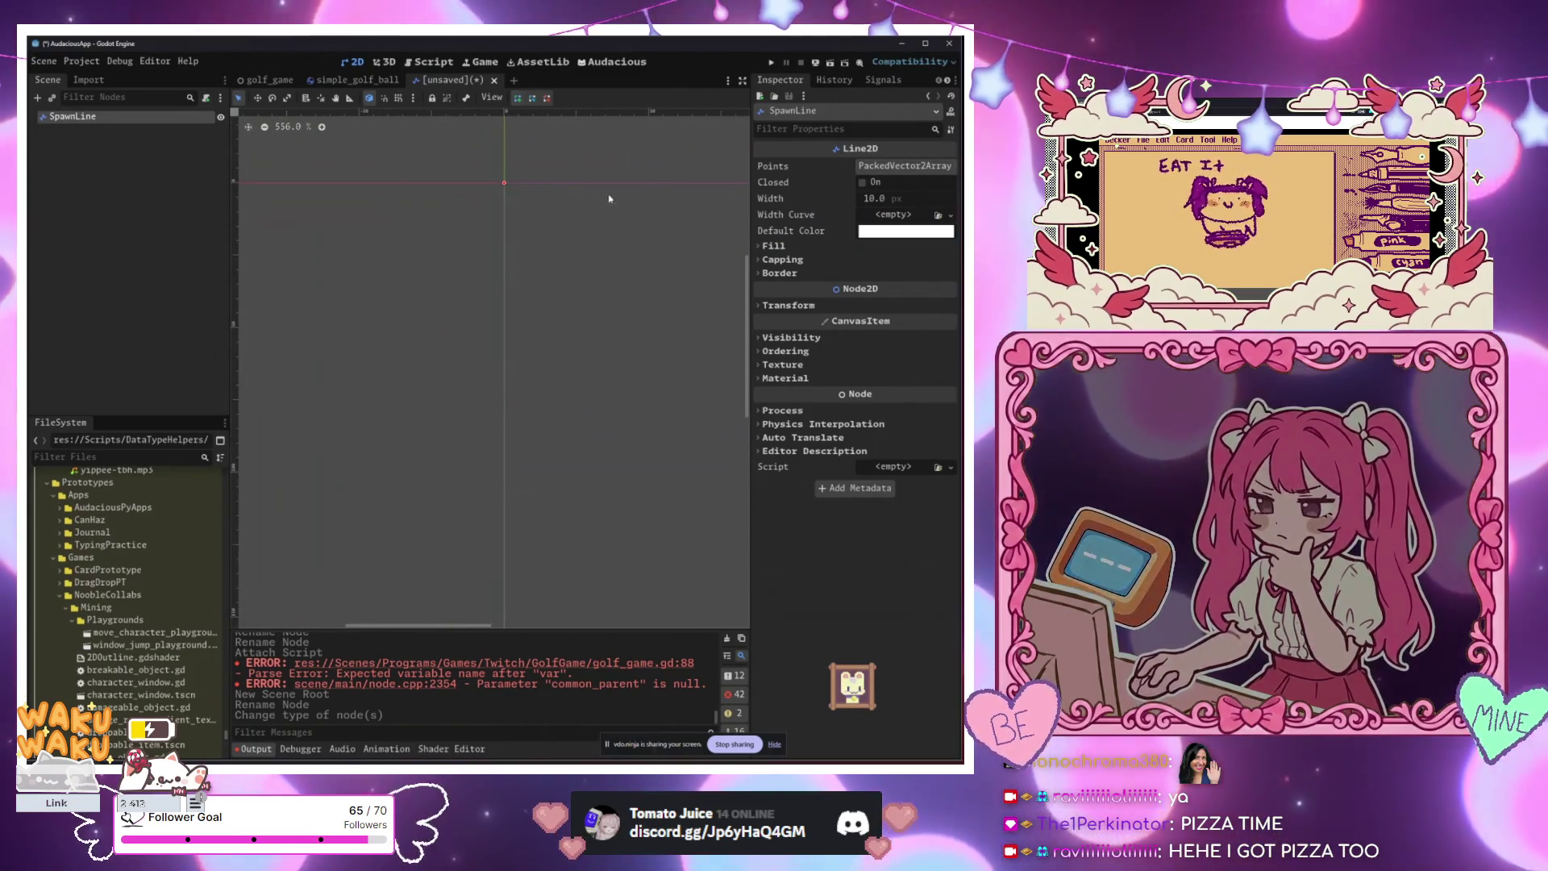
pyautogui.click(414, 242)
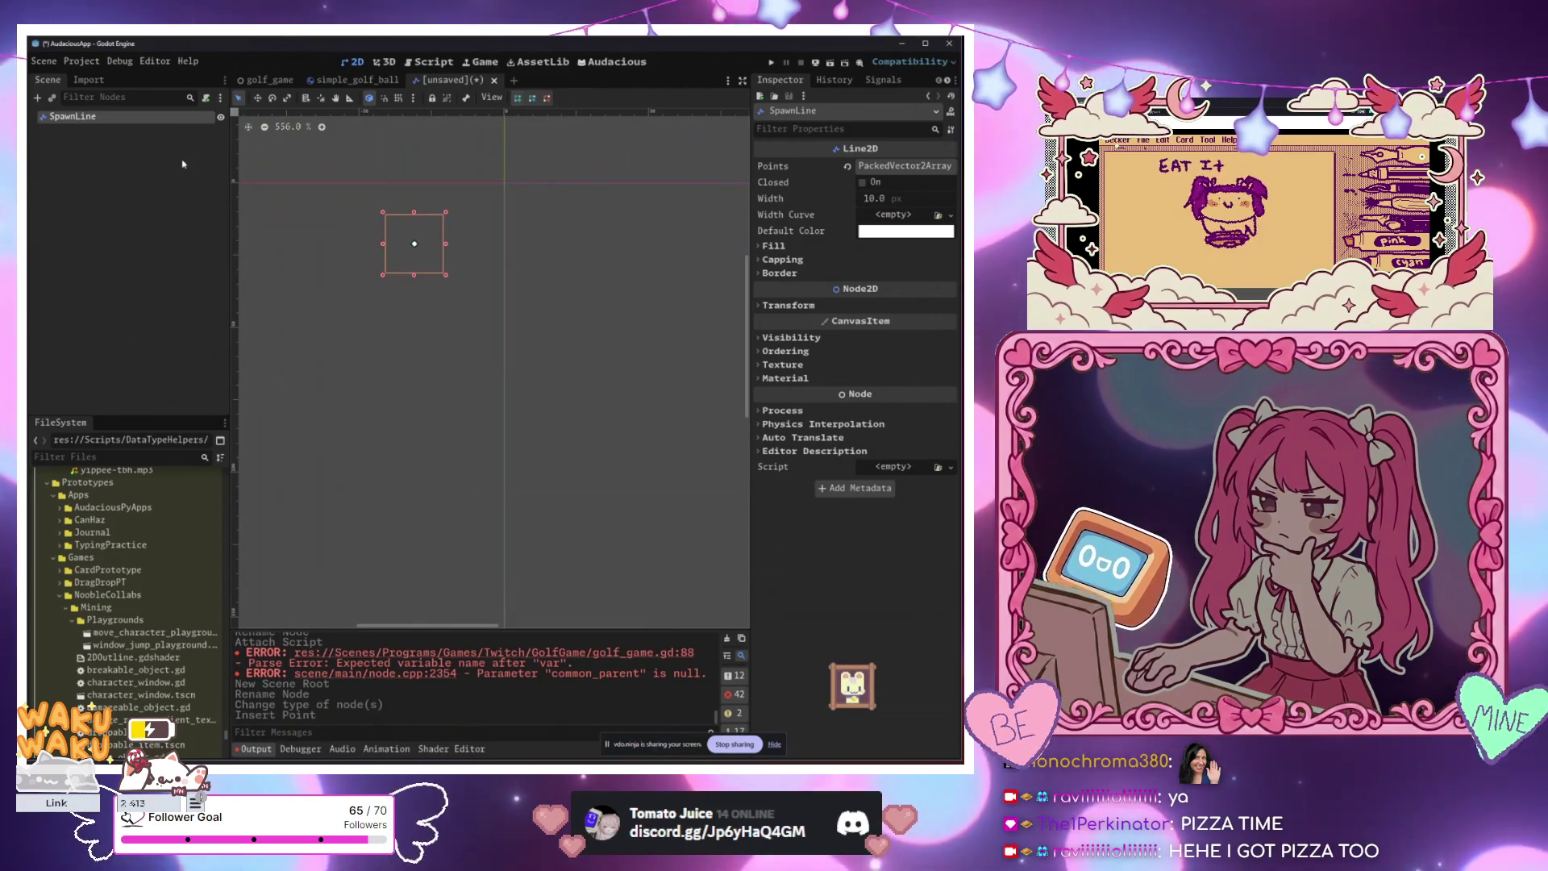
pyautogui.hotkey('ctrl', 'z')
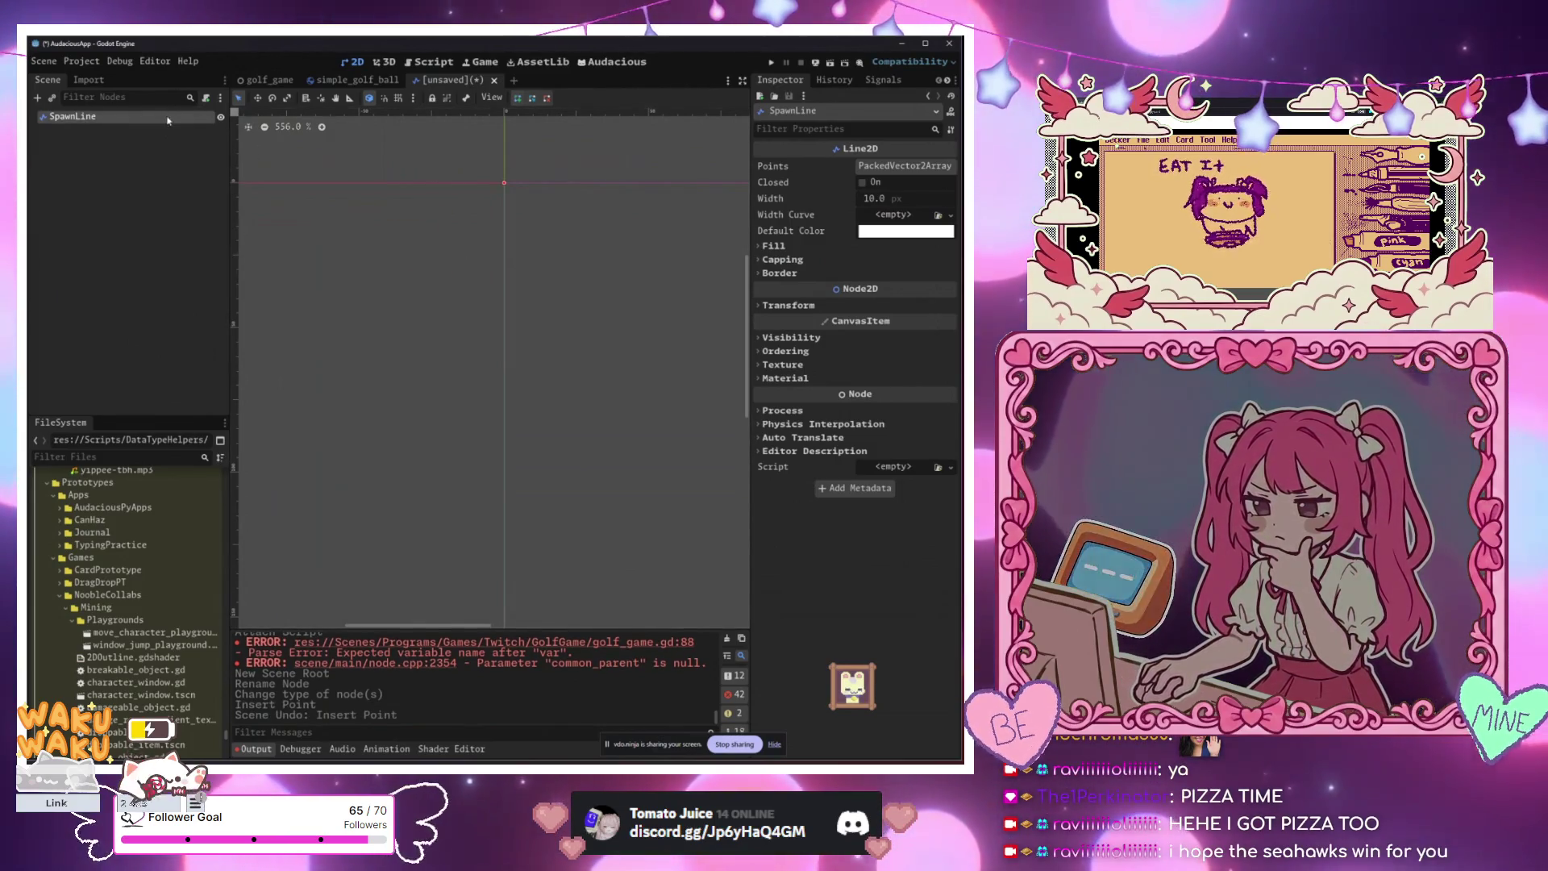
pyautogui.hotkey('ctrl', 's')
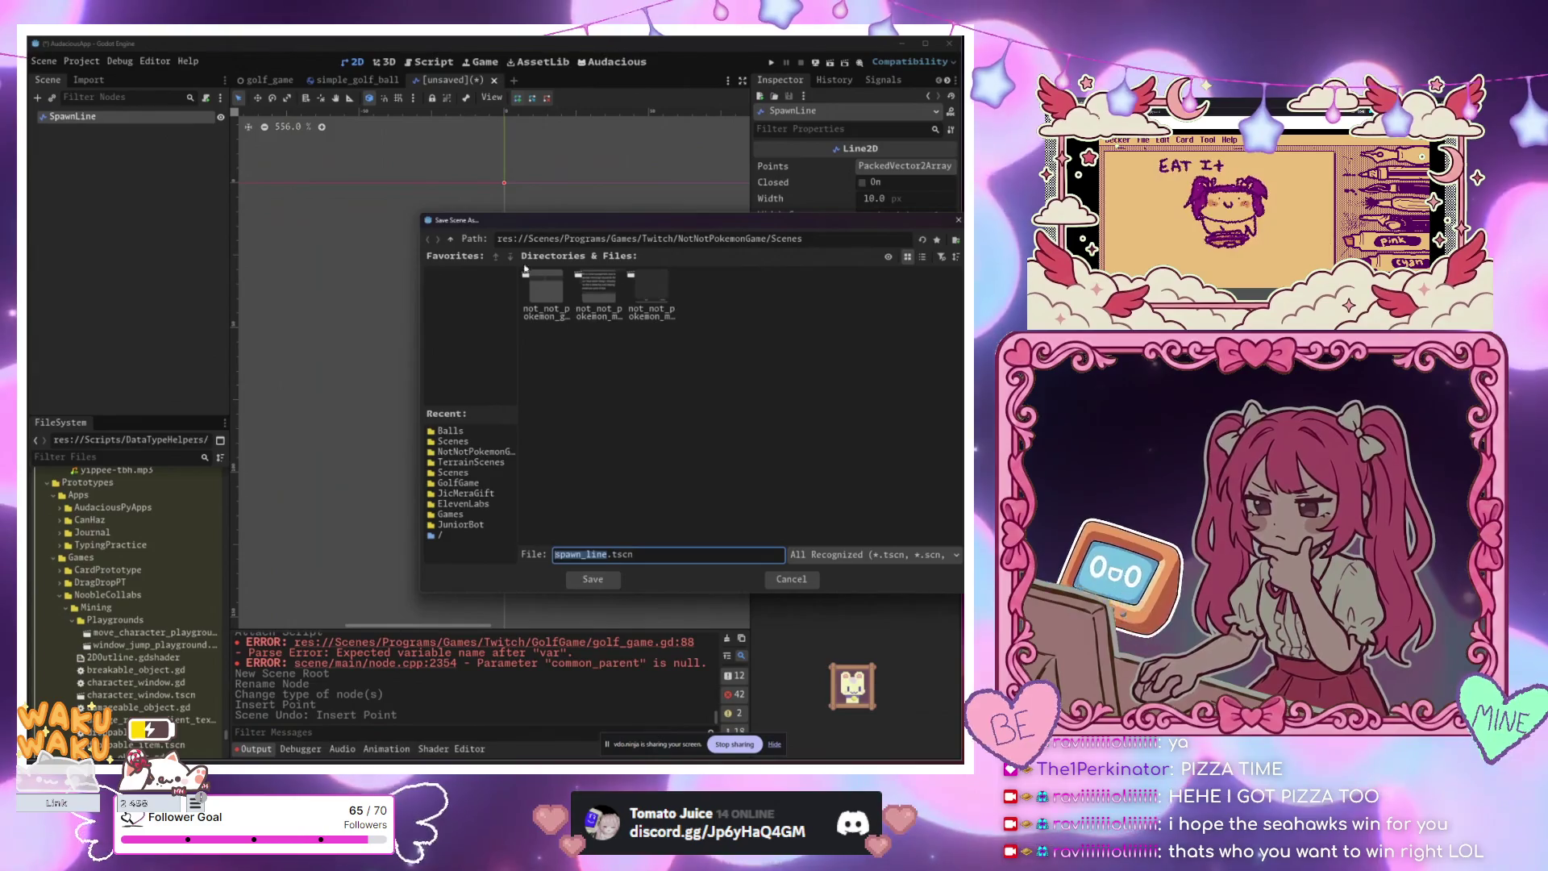
# - Create a SpawnAreas folder in GolfGame/Scenes, save spawn_line.tscn there, and create its script
pyautogui.click(450, 241)
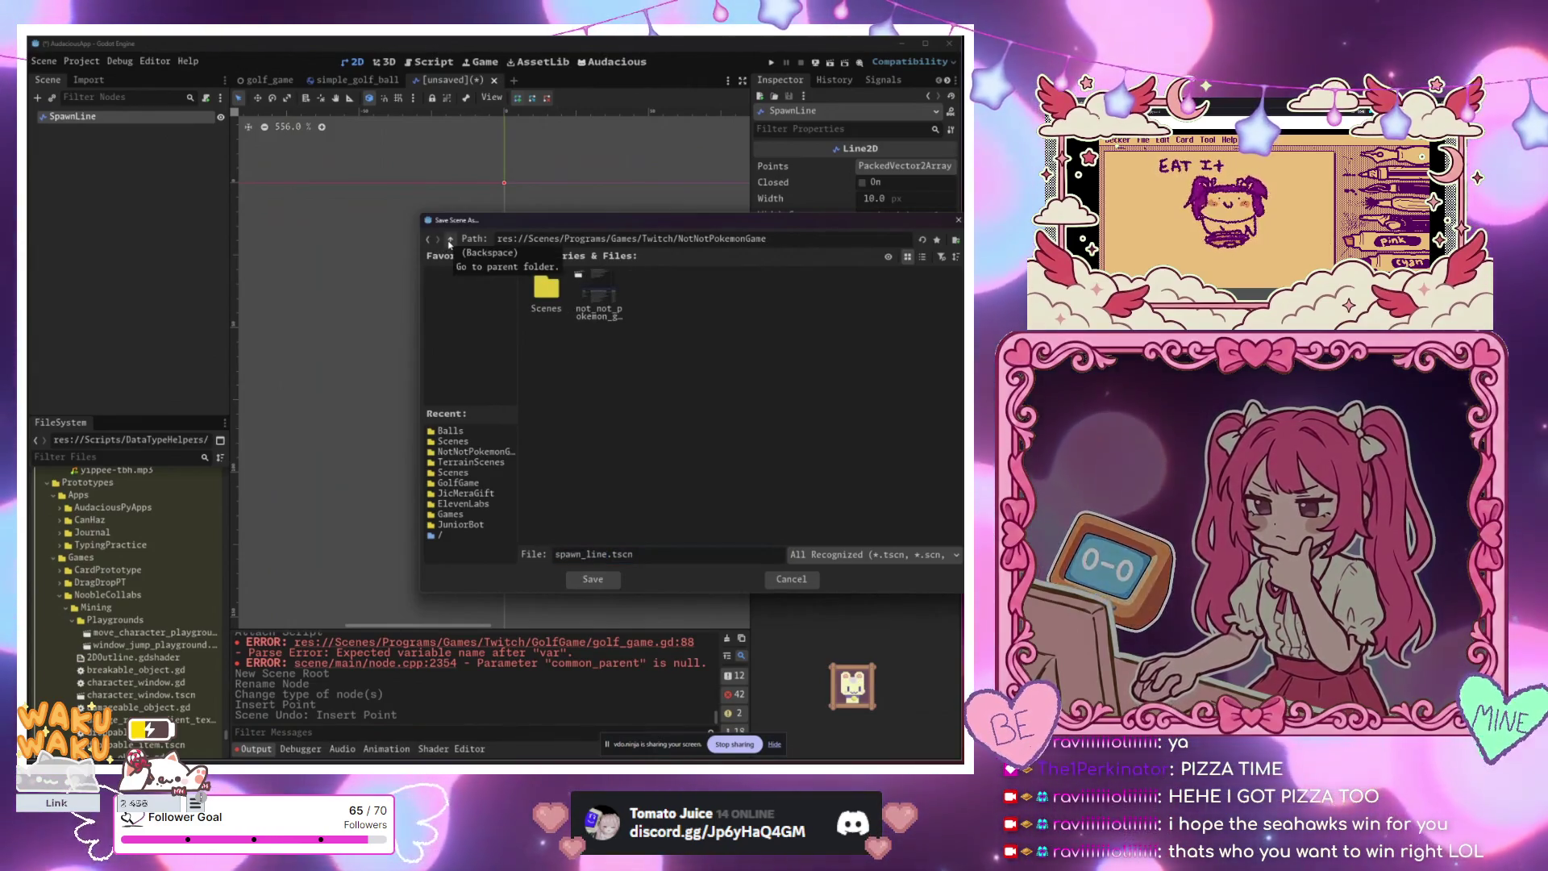
pyautogui.click(450, 241)
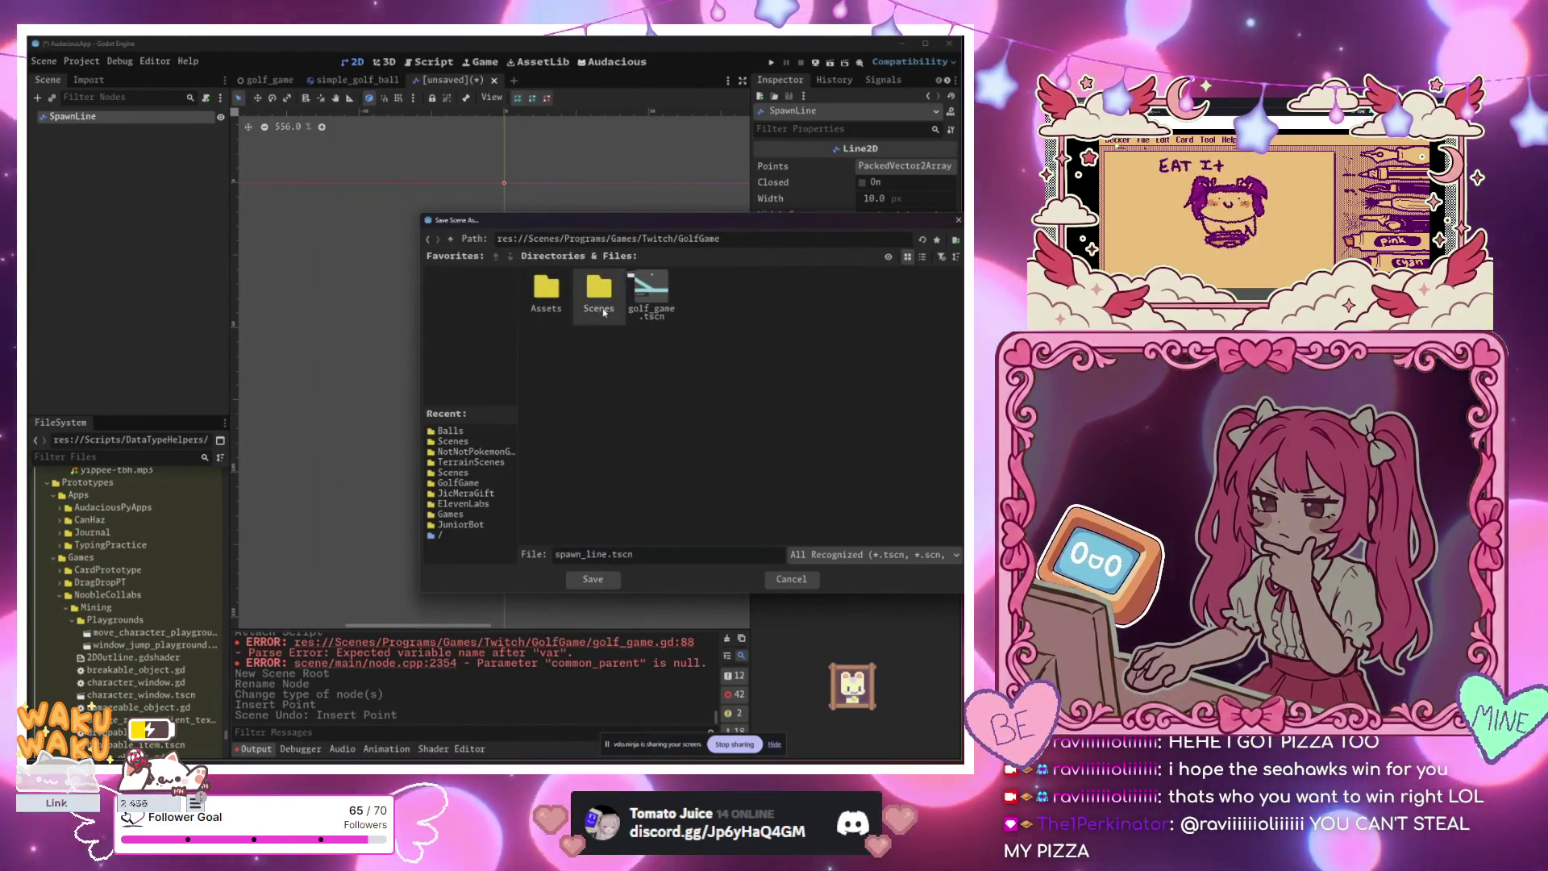
pyautogui.doubleClick(603, 313)
pyautogui.rightClick(616, 381)
pyautogui.click(655, 389)
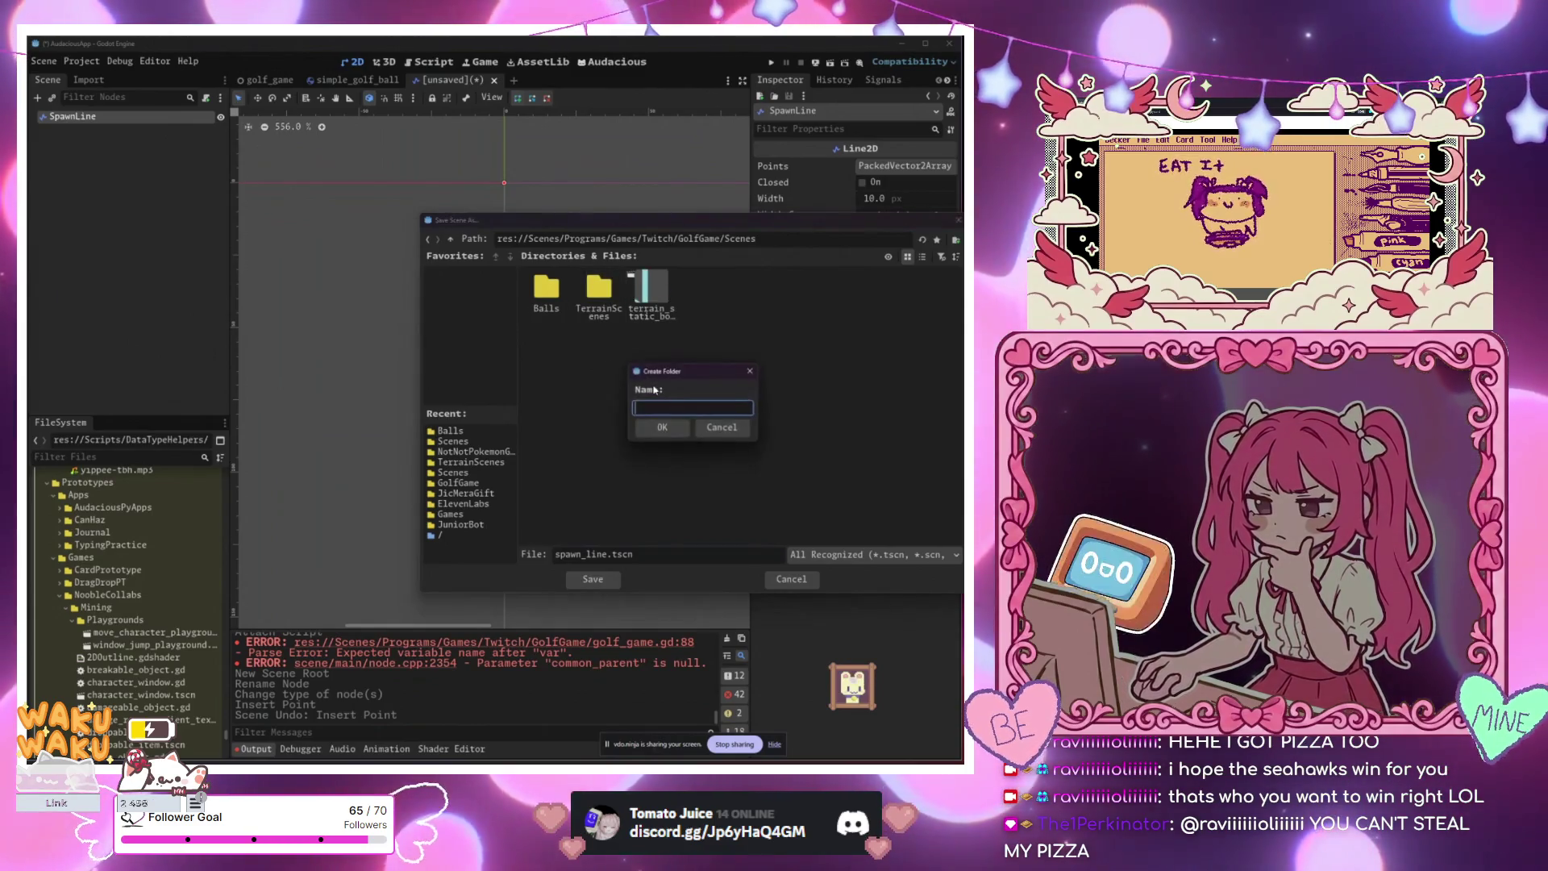
pyautogui.write('SpawnArea')
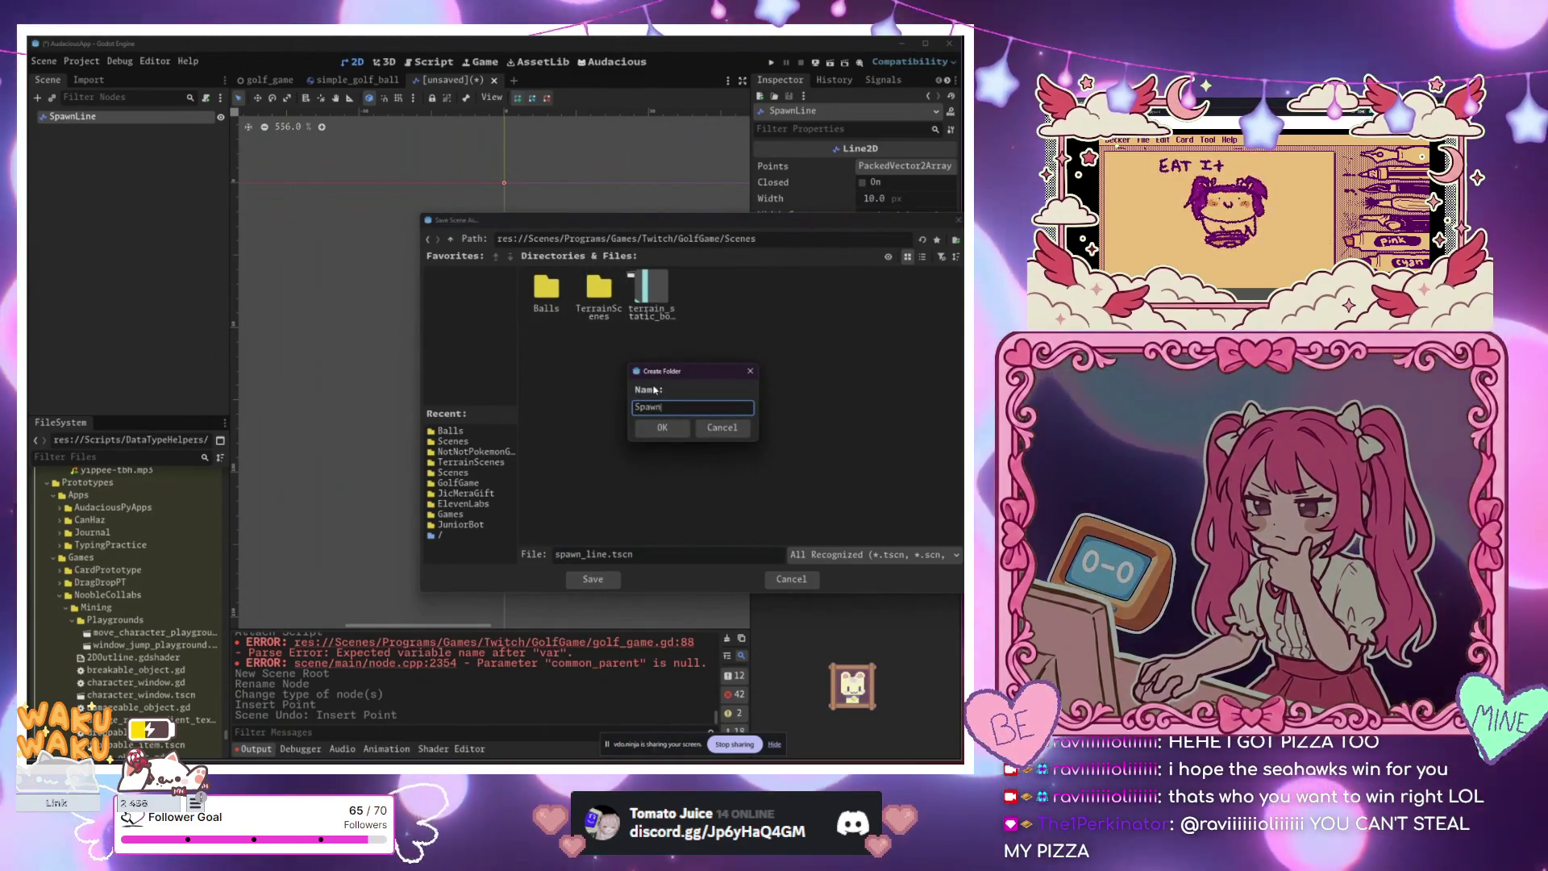
pyautogui.write('s')
pyautogui.press('Return')
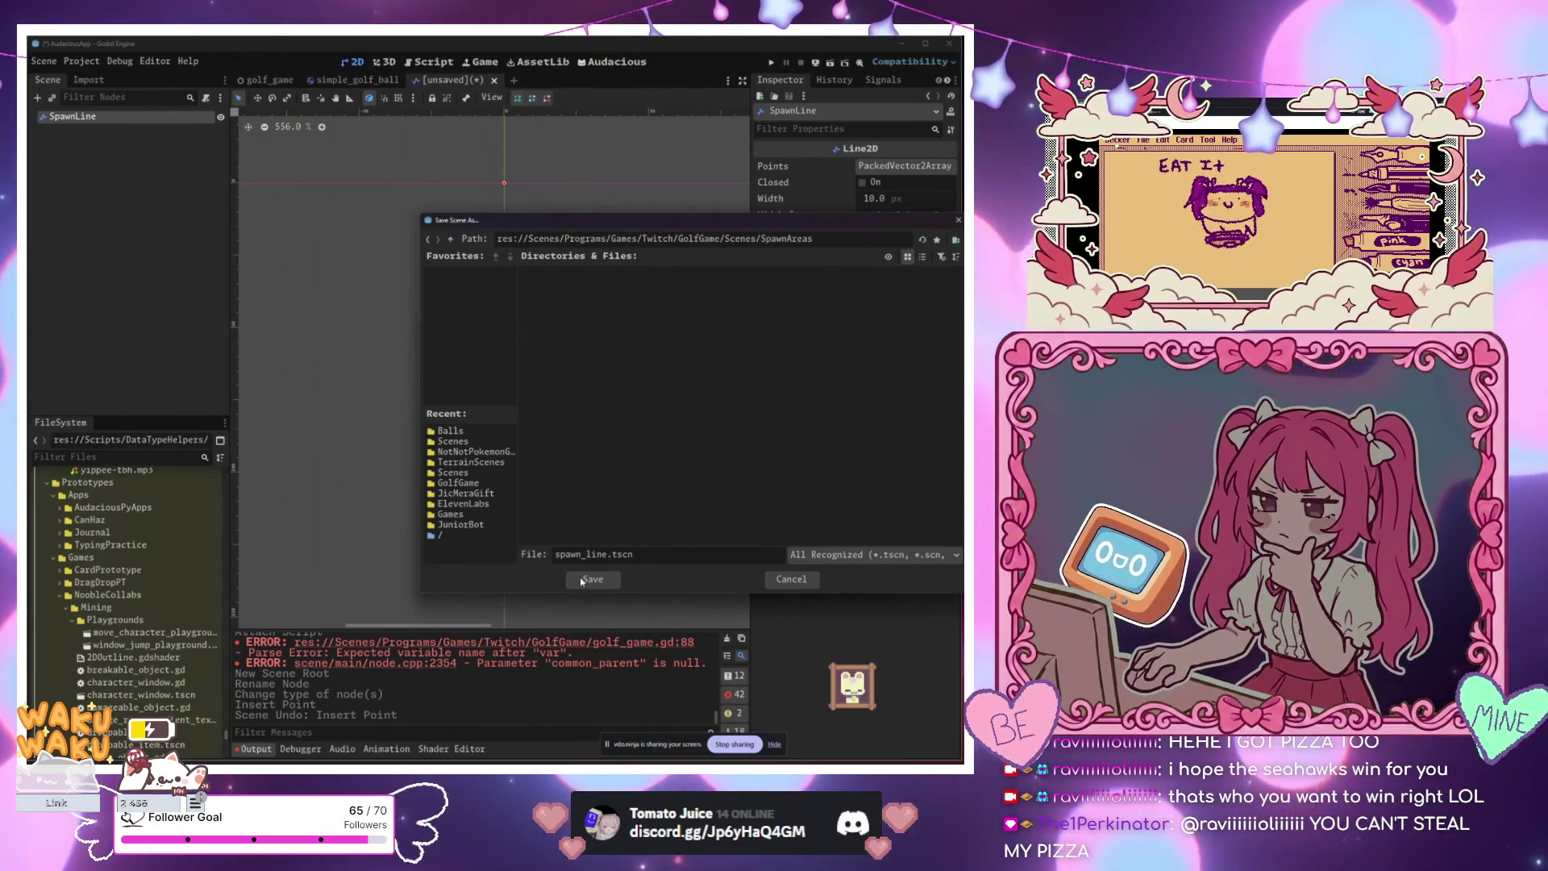
pyautogui.click(607, 577)
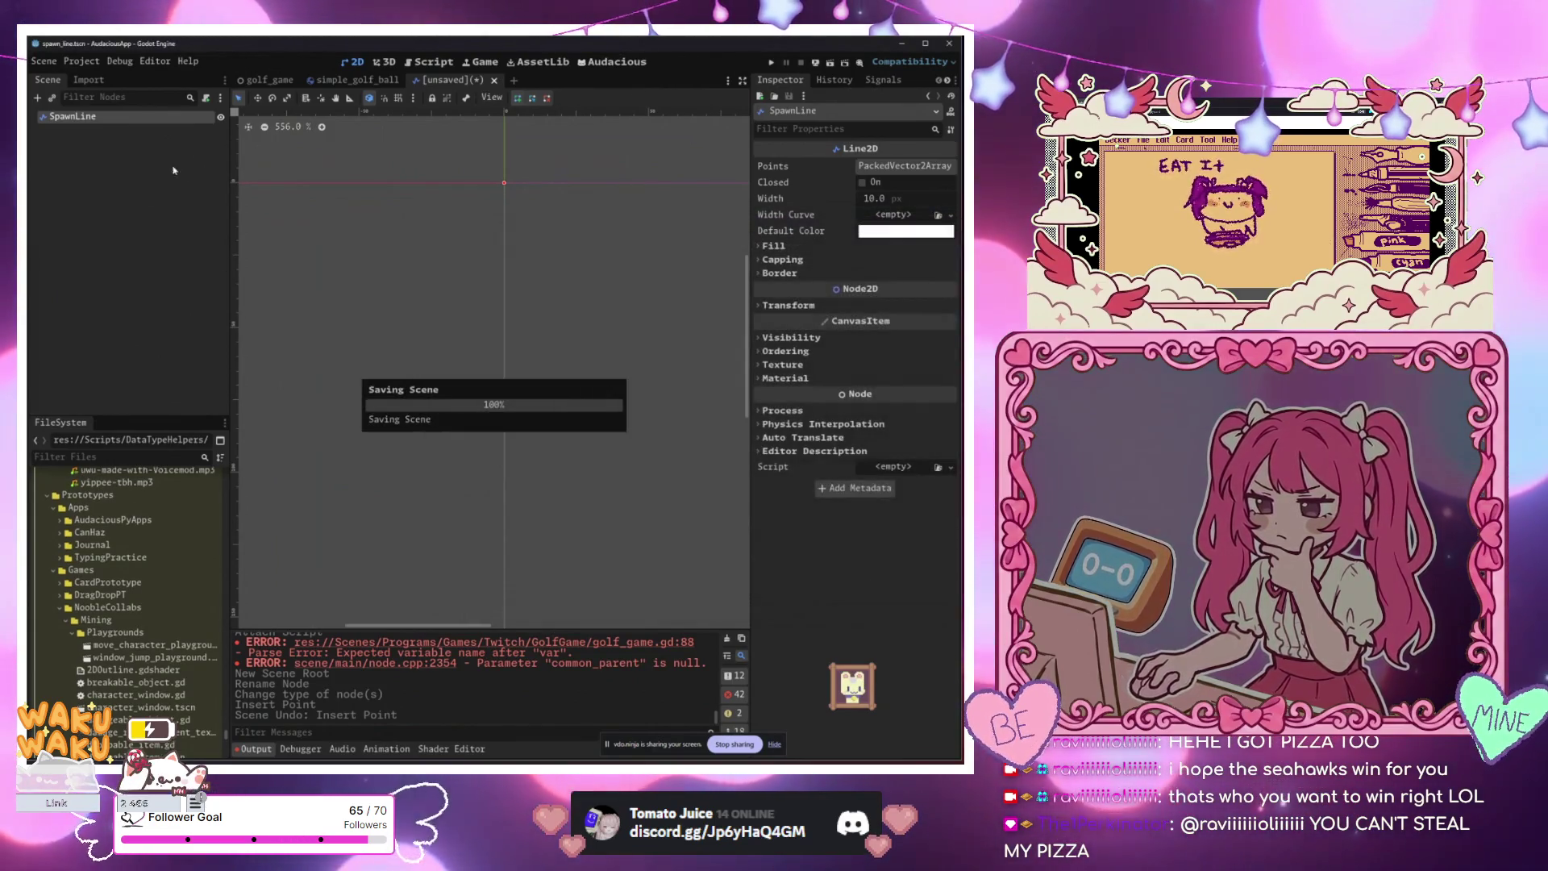
pyautogui.click(637, 491)
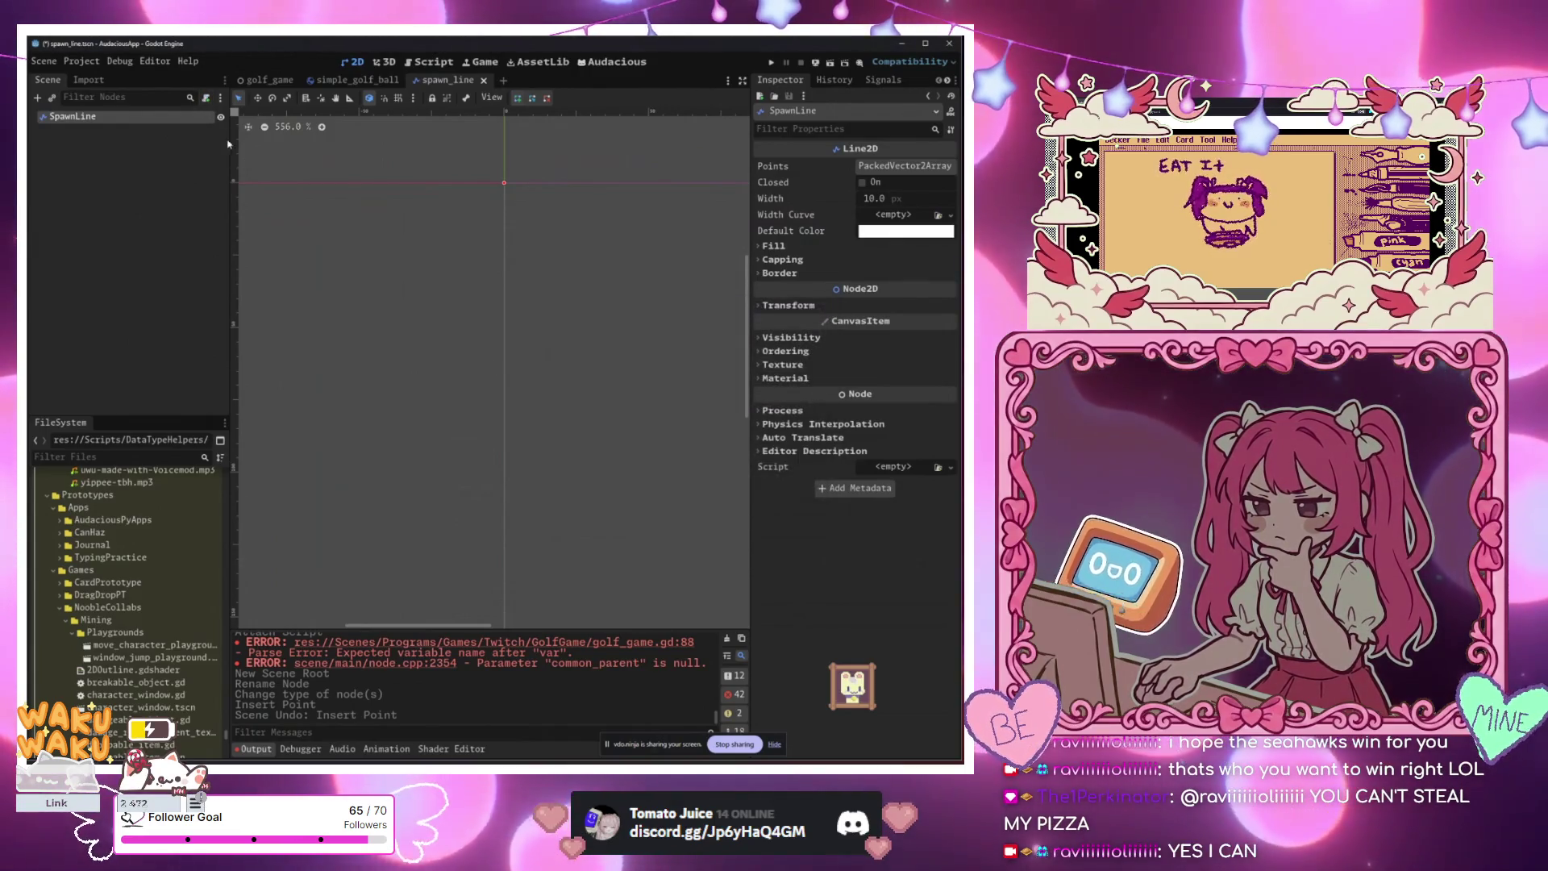
# - Add class_name to spawn_line.gd so it reads GolfGameSpawnLine extends Line2D, and save
pyautogui.click(373, 125)
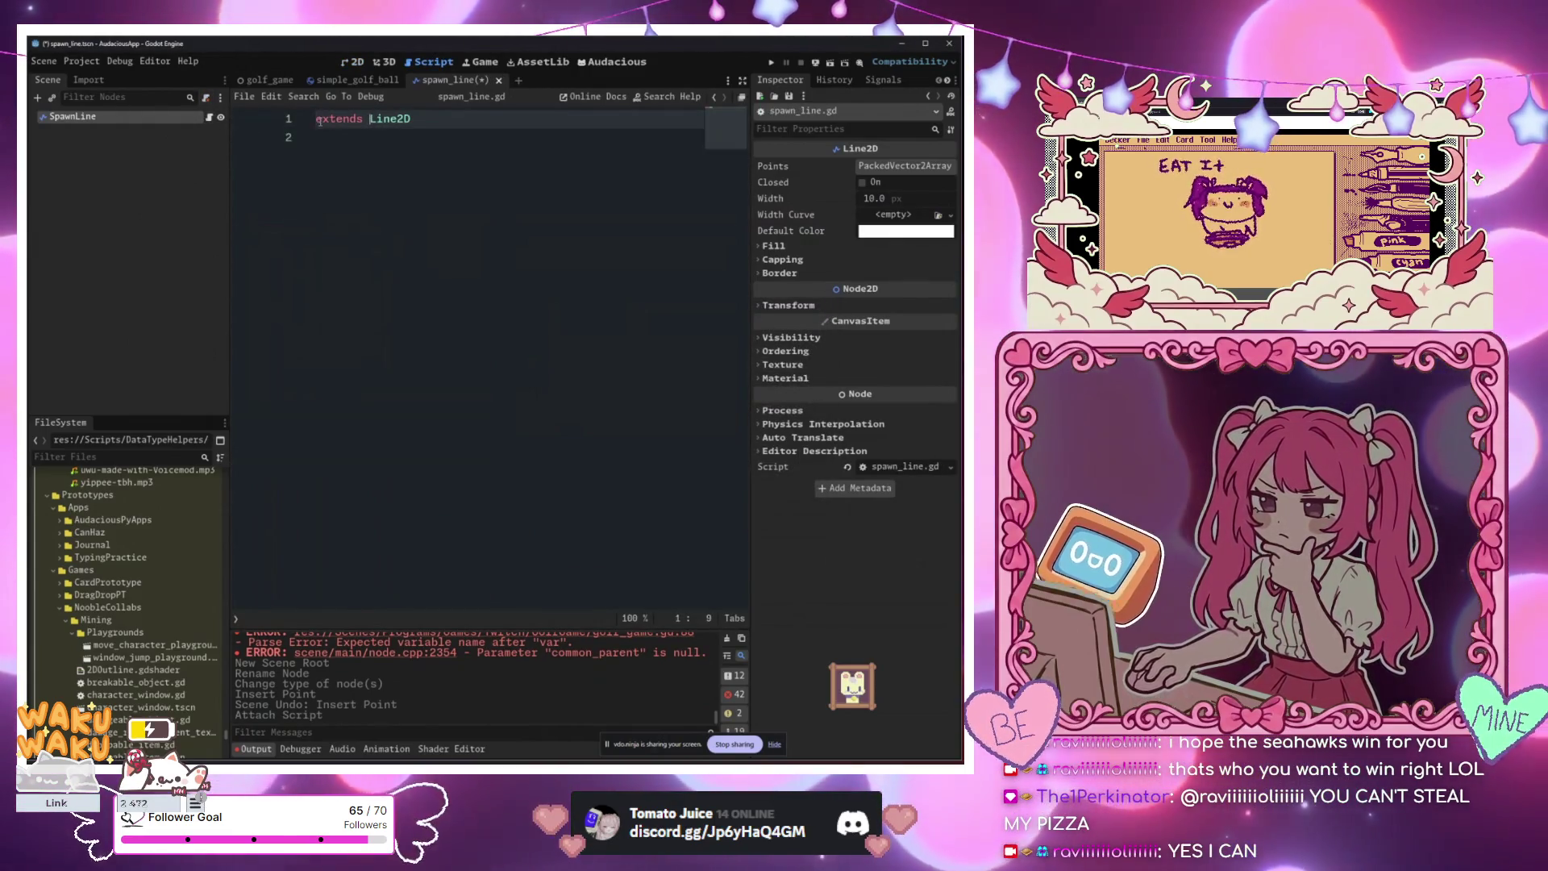
pyautogui.click(317, 121)
pyautogui.write('G')
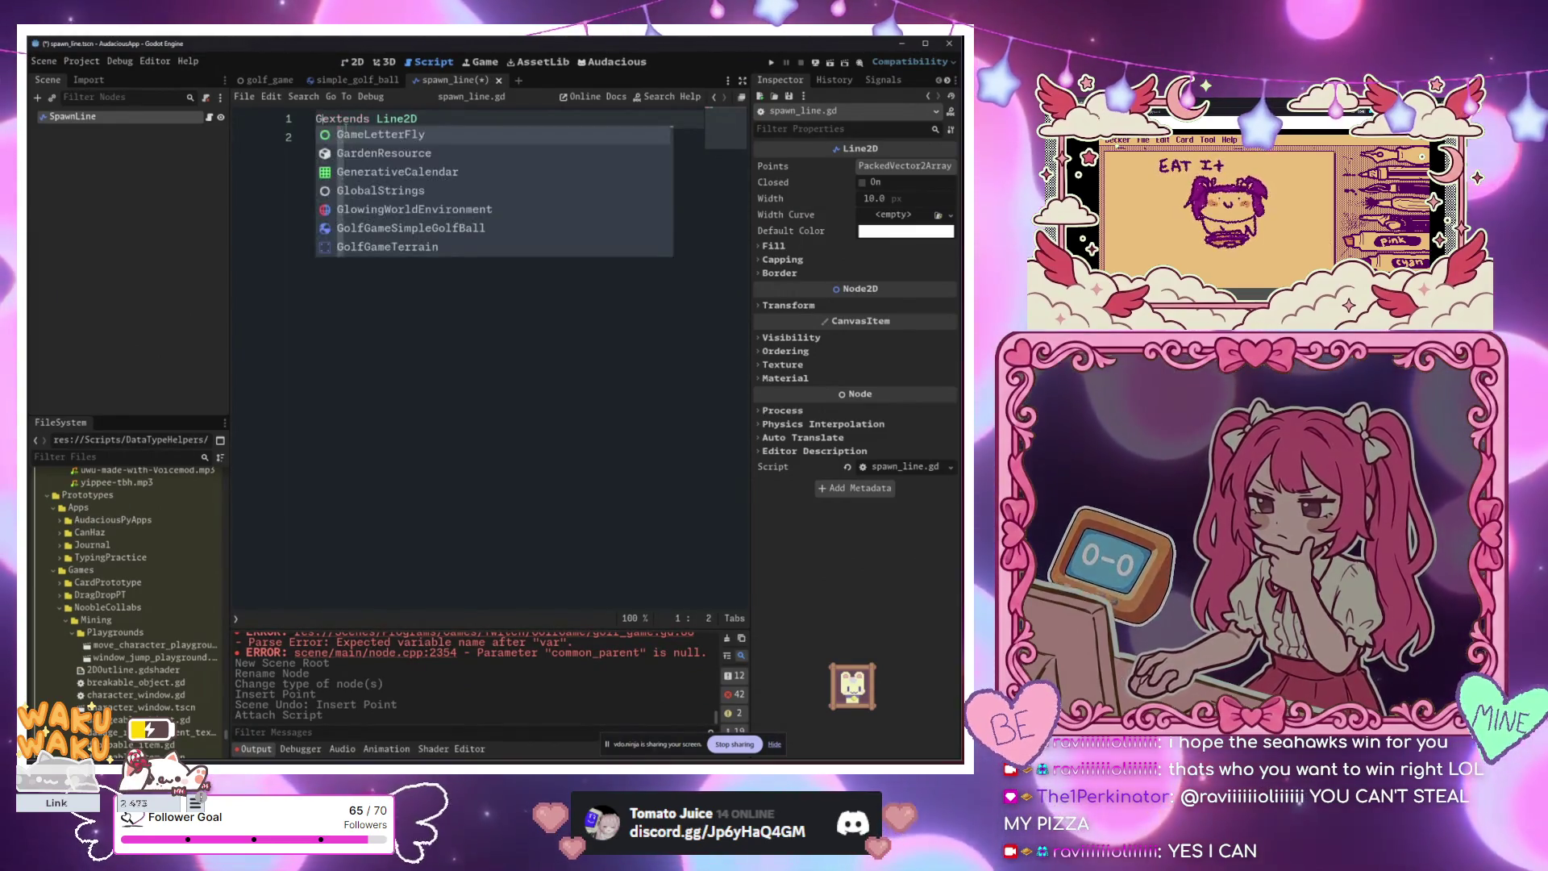
pyautogui.press('BackSpace')
pyautogui.write('class_name GolfGameSpawn')
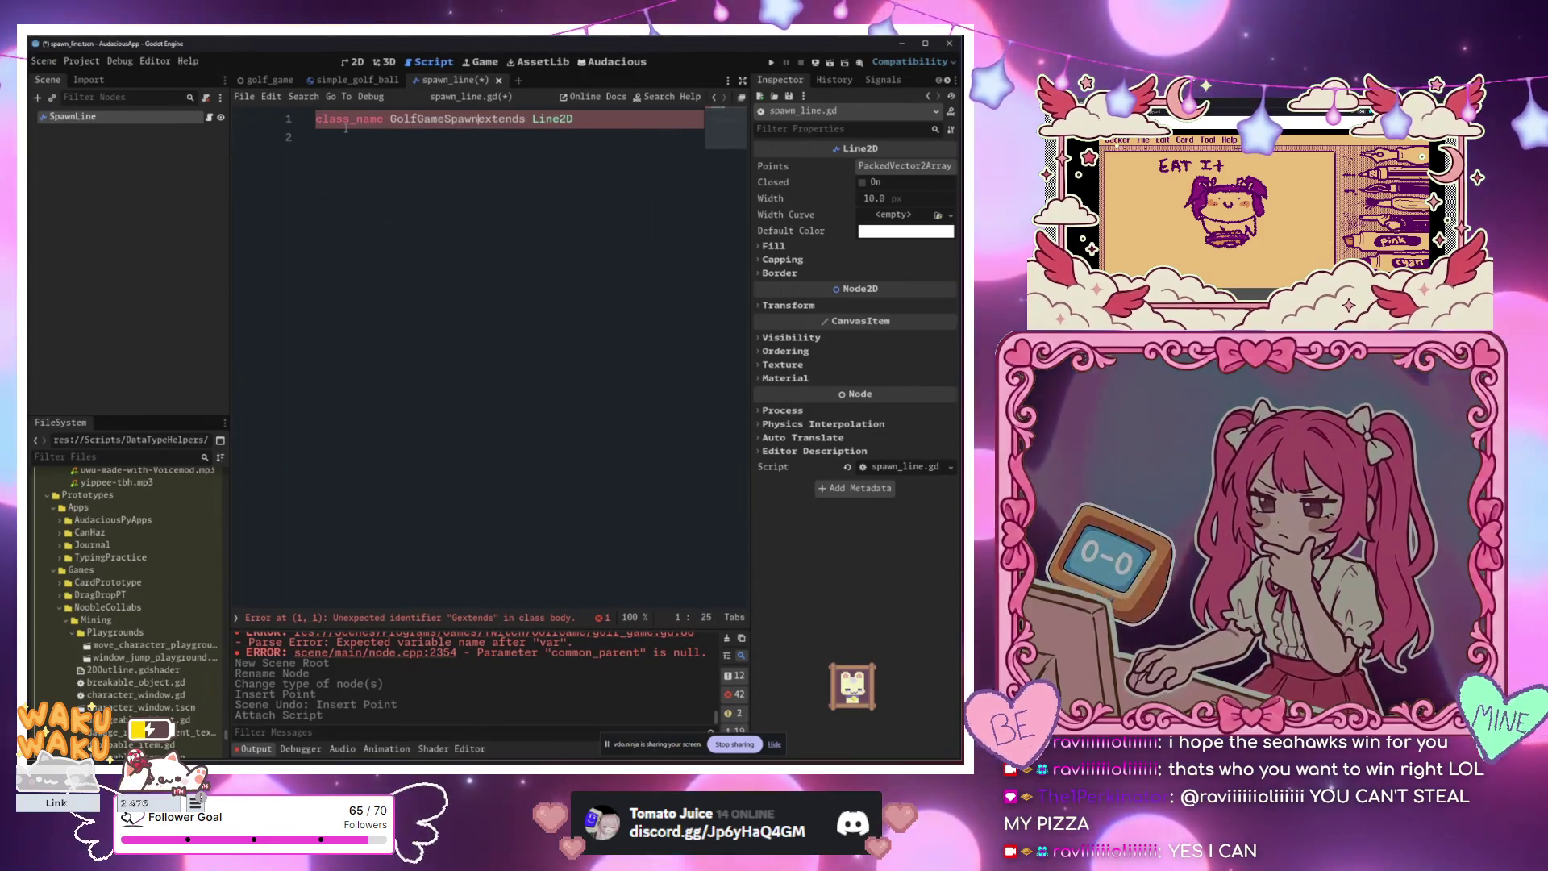
pyautogui.hotkey('ctrl', 's')
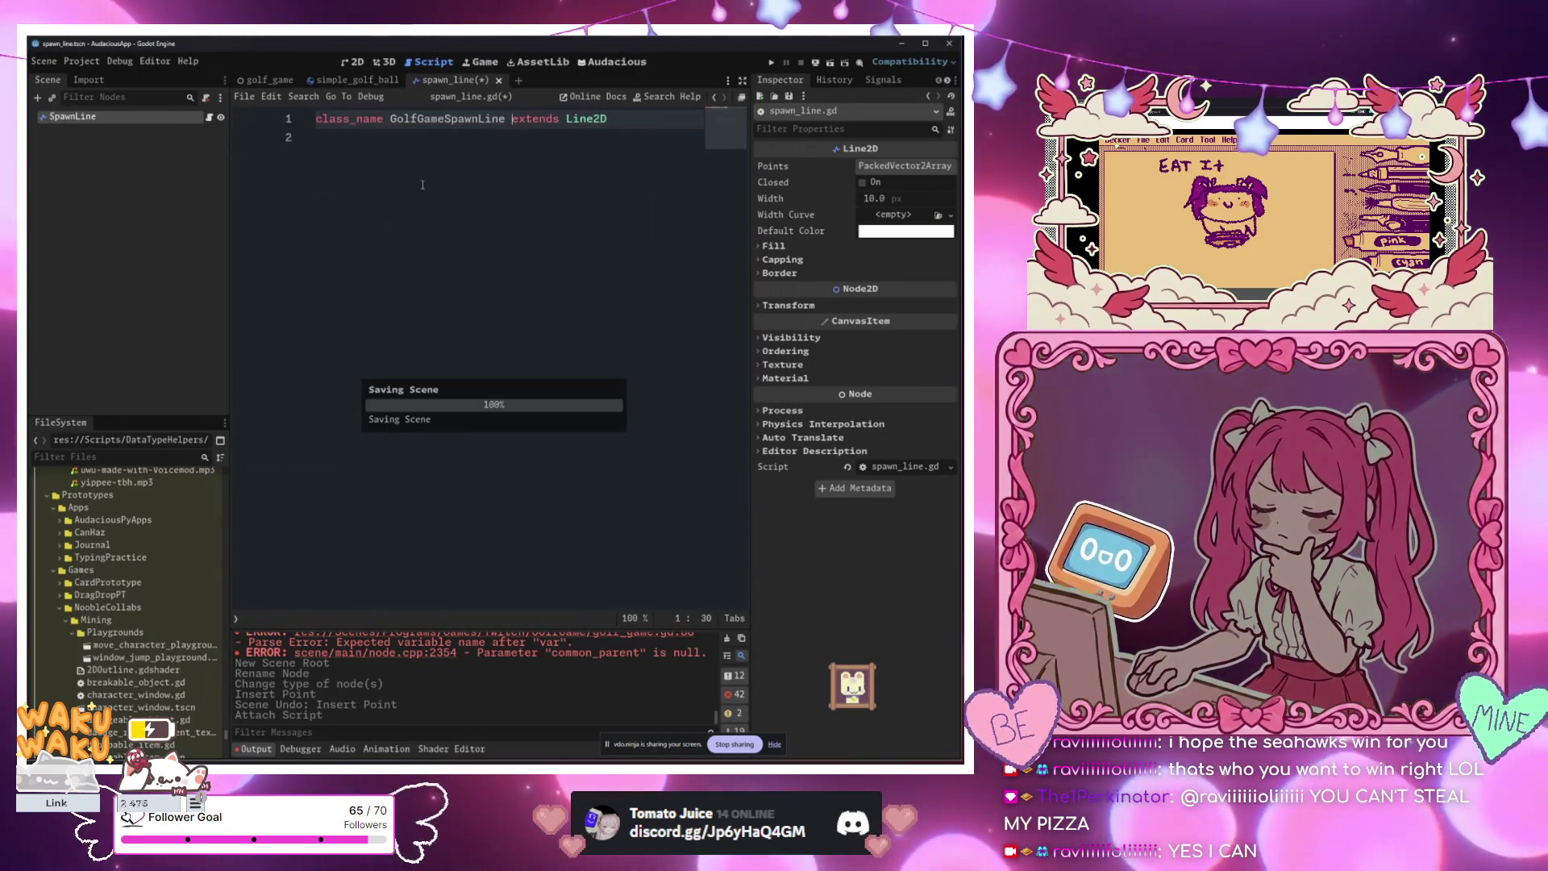
pyautogui.click(421, 185)
pyautogui.click(96, 156)
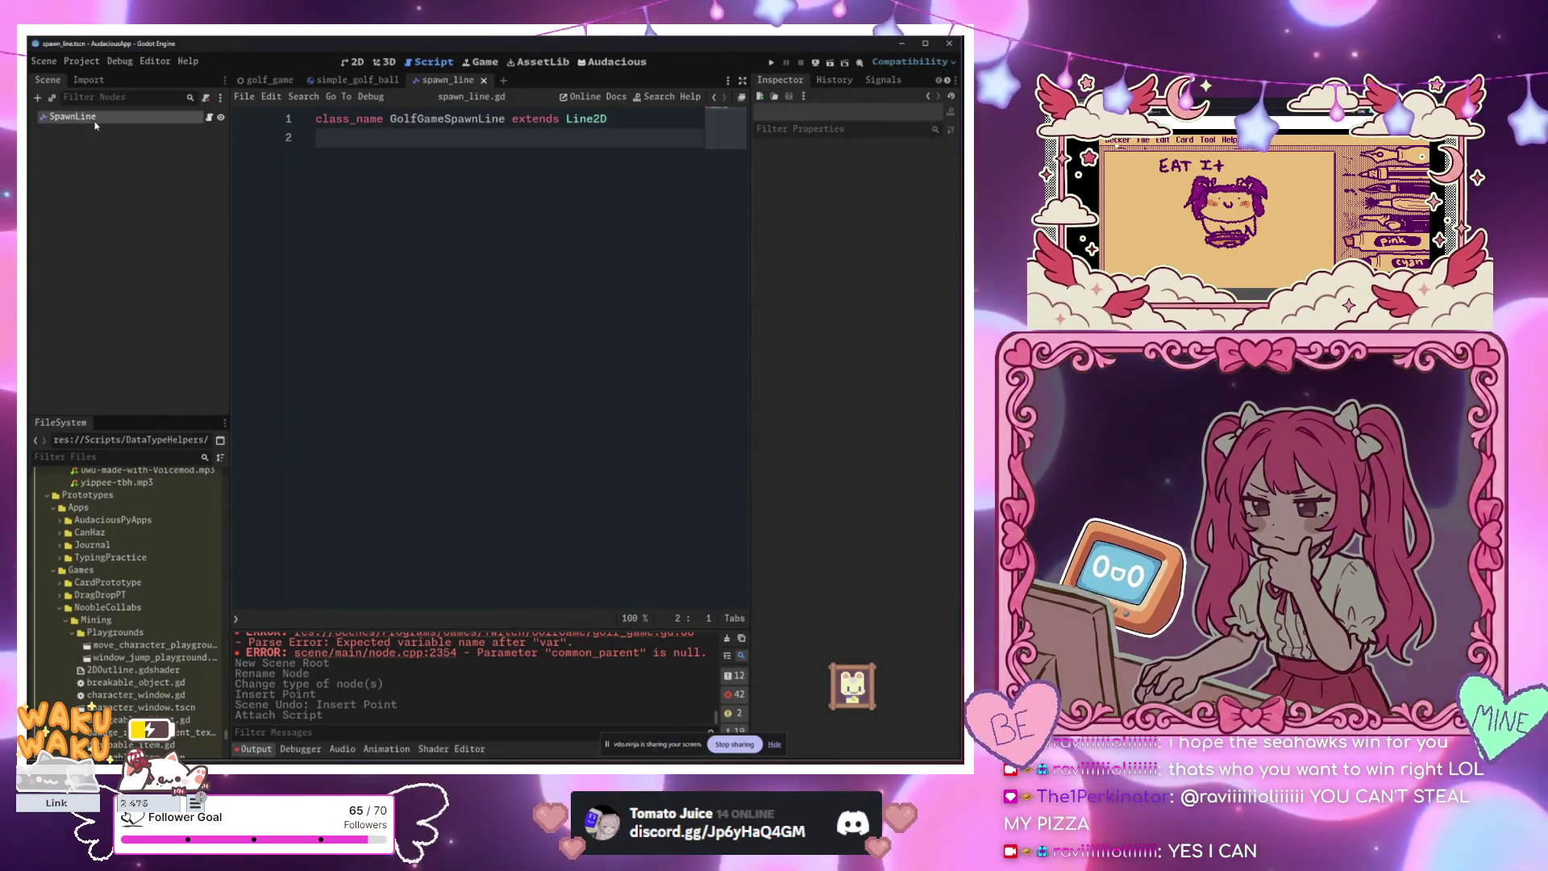
# - Add a PathFollow2D child node under SpawnLine
pyautogui.click(92, 120)
pyautogui.hotkey('ctrl', 'a')
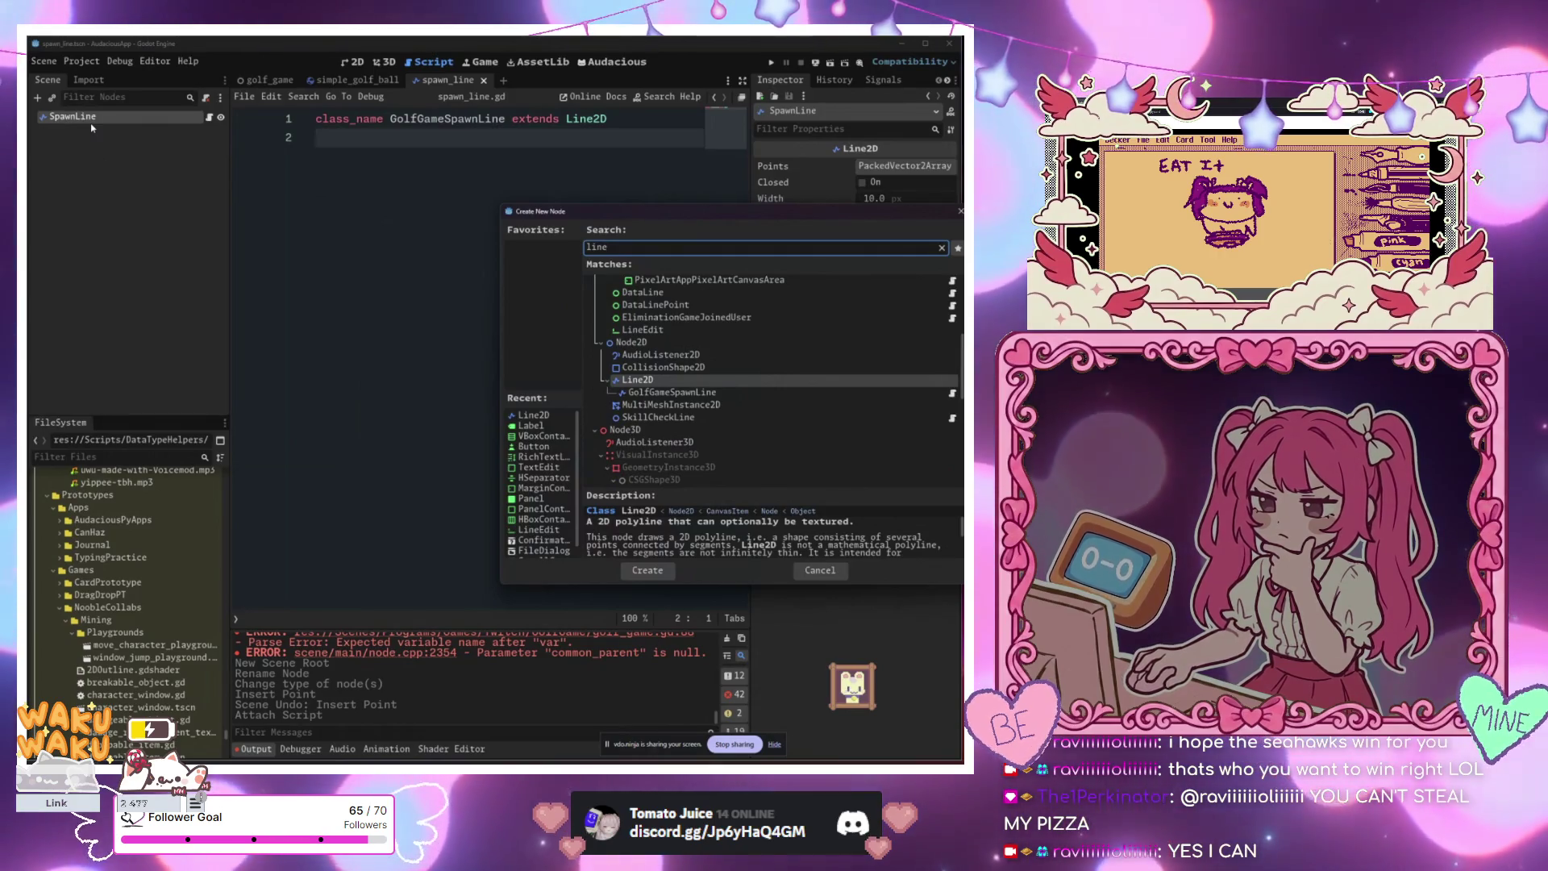
pyautogui.scroll(5, 844, 386)
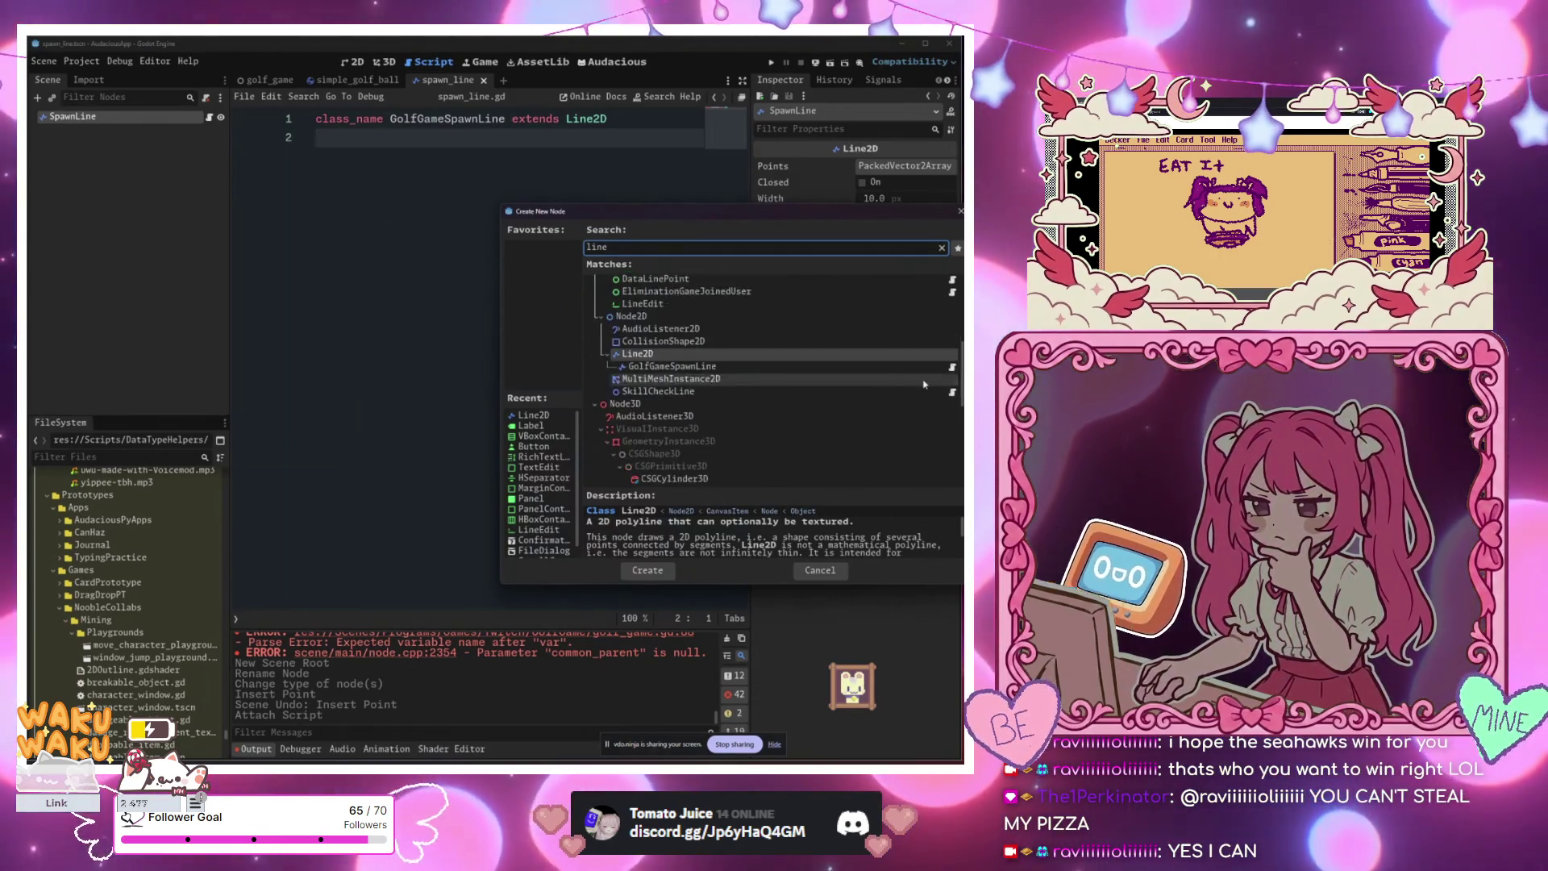
pyautogui.press('BackSpace')
pyautogui.press('BackSpace')
pyautogui.press('BackSpace')
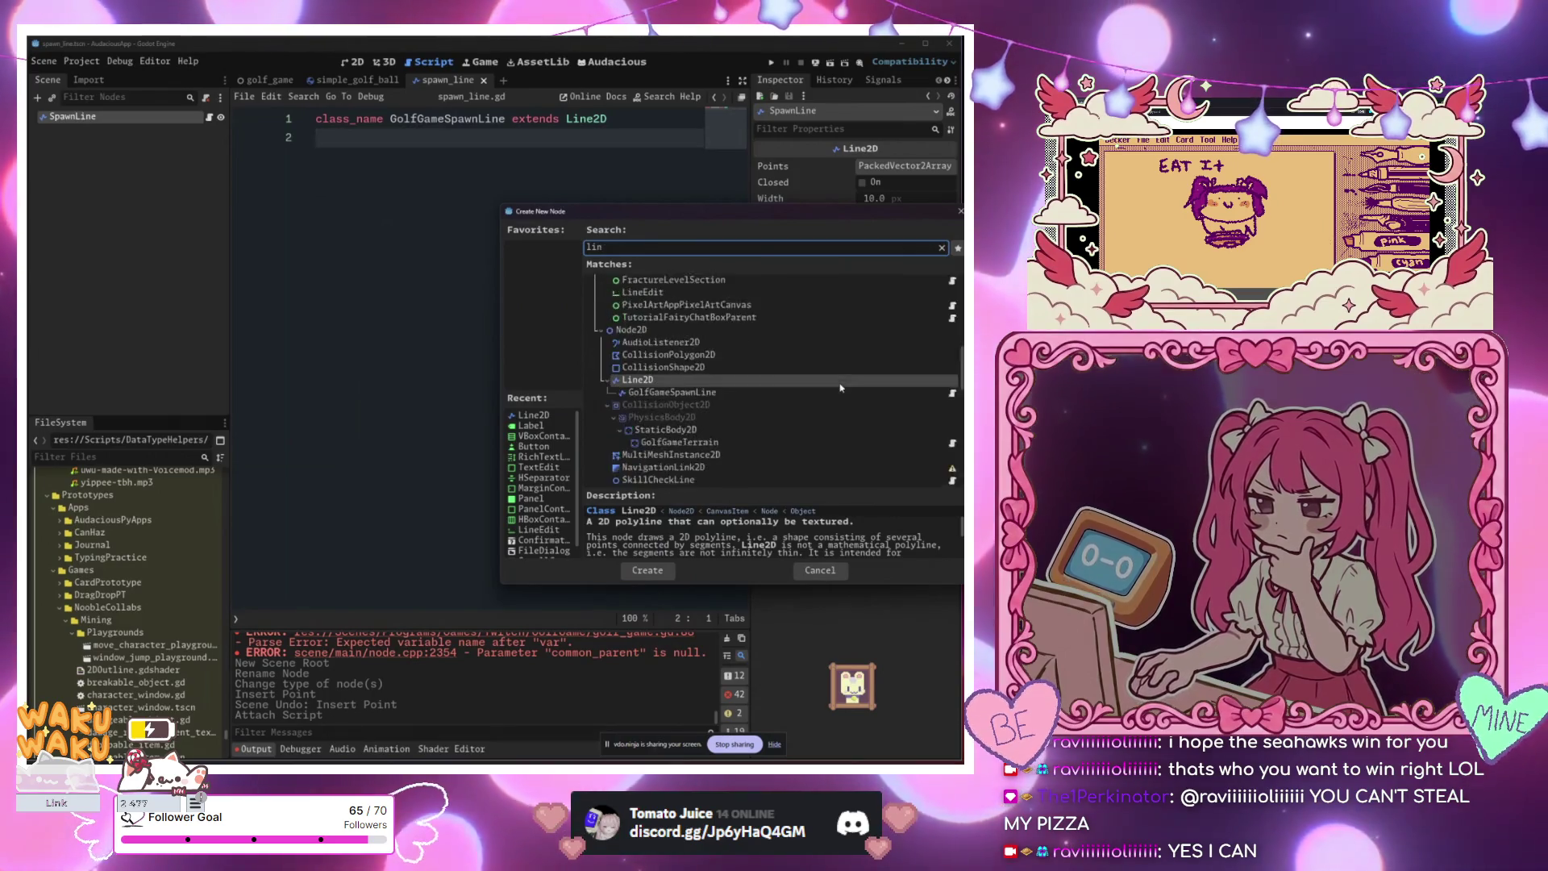
pyautogui.write('foll')
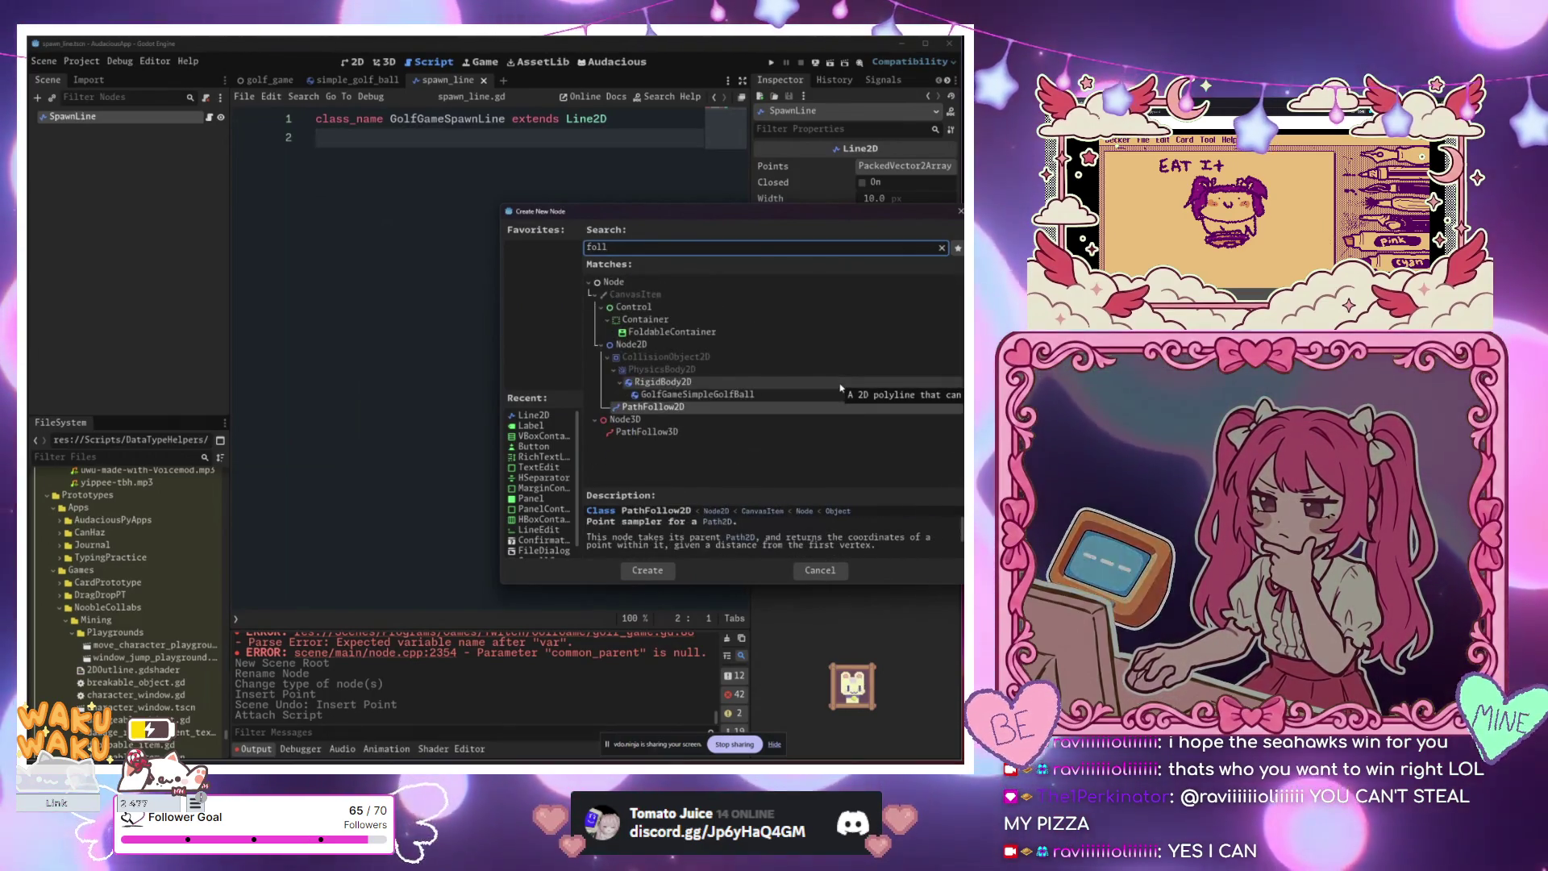
pyautogui.press('Return')
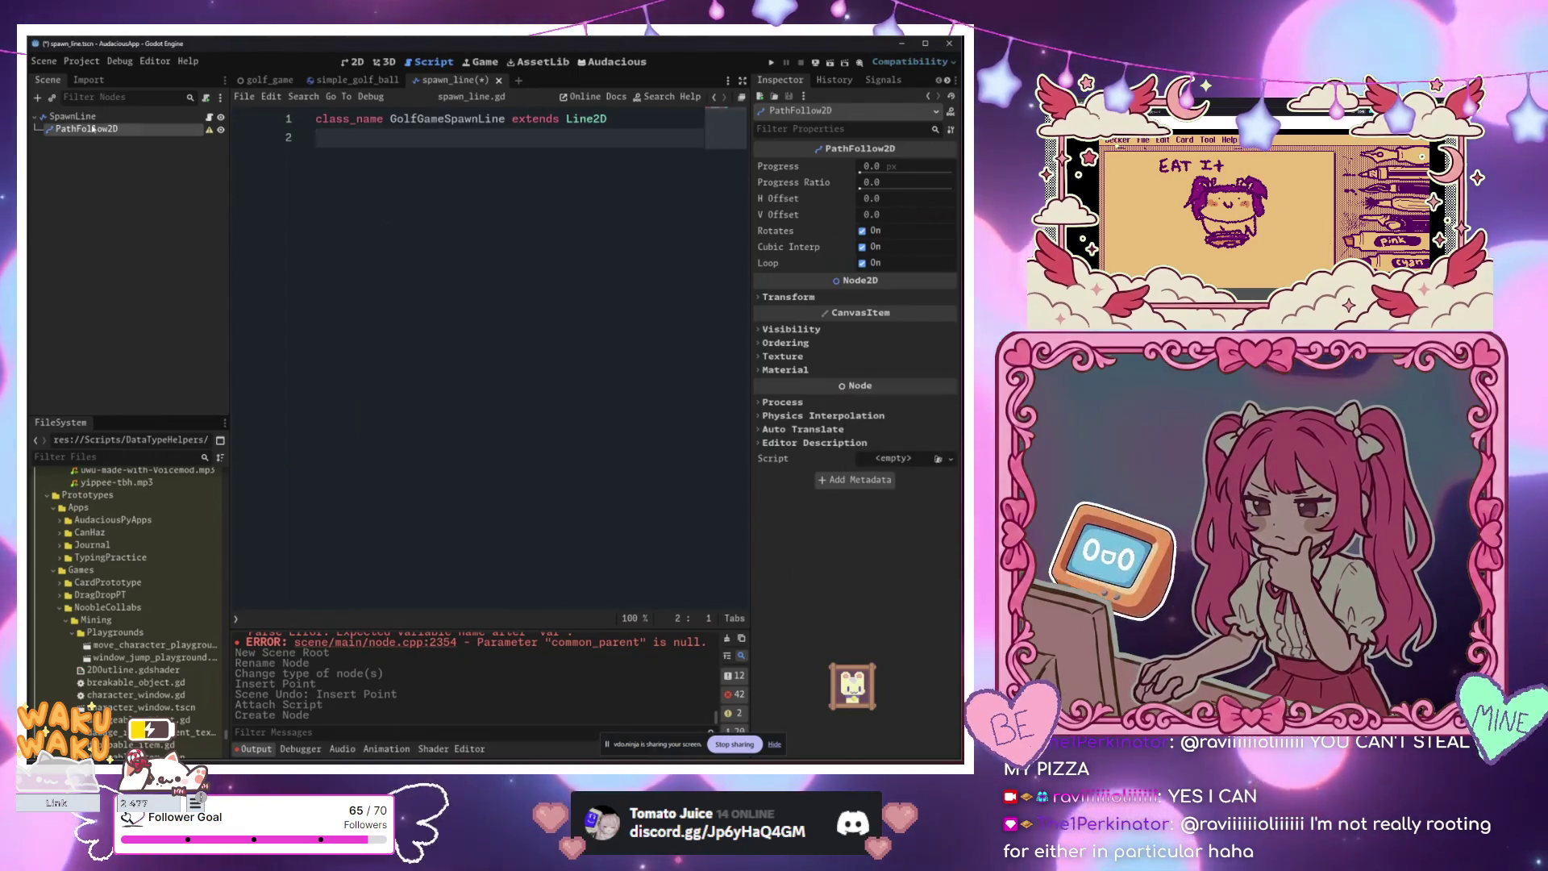
# - Change SpawnLine's type to Path2D, try the follower's progress ratio, and save the scene
pyautogui.rightClick(91, 118)
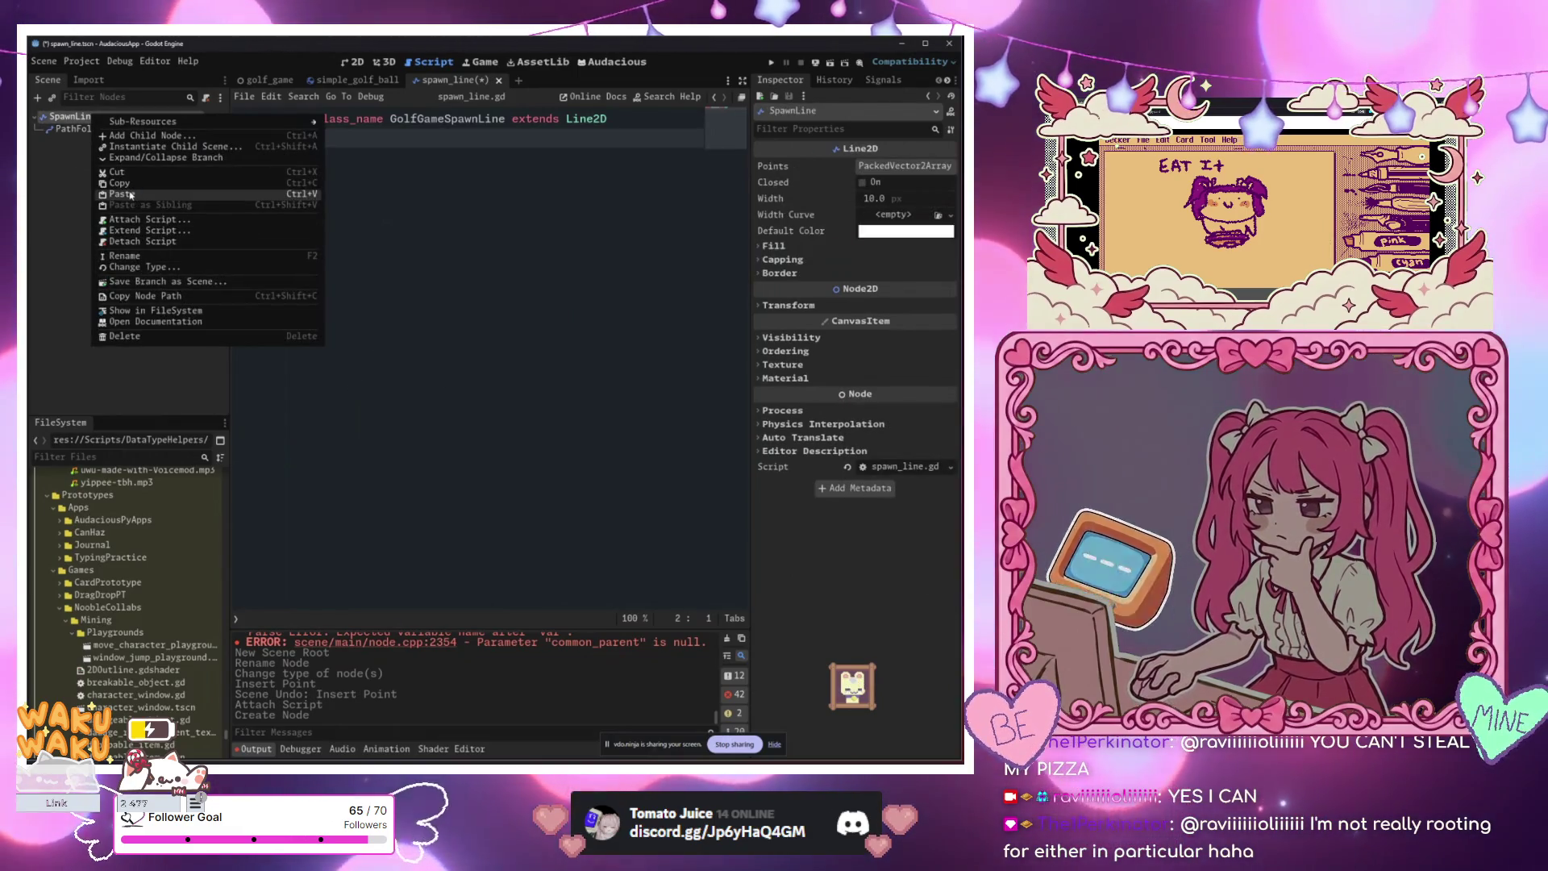
pyautogui.click(137, 267)
pyautogui.write('path')
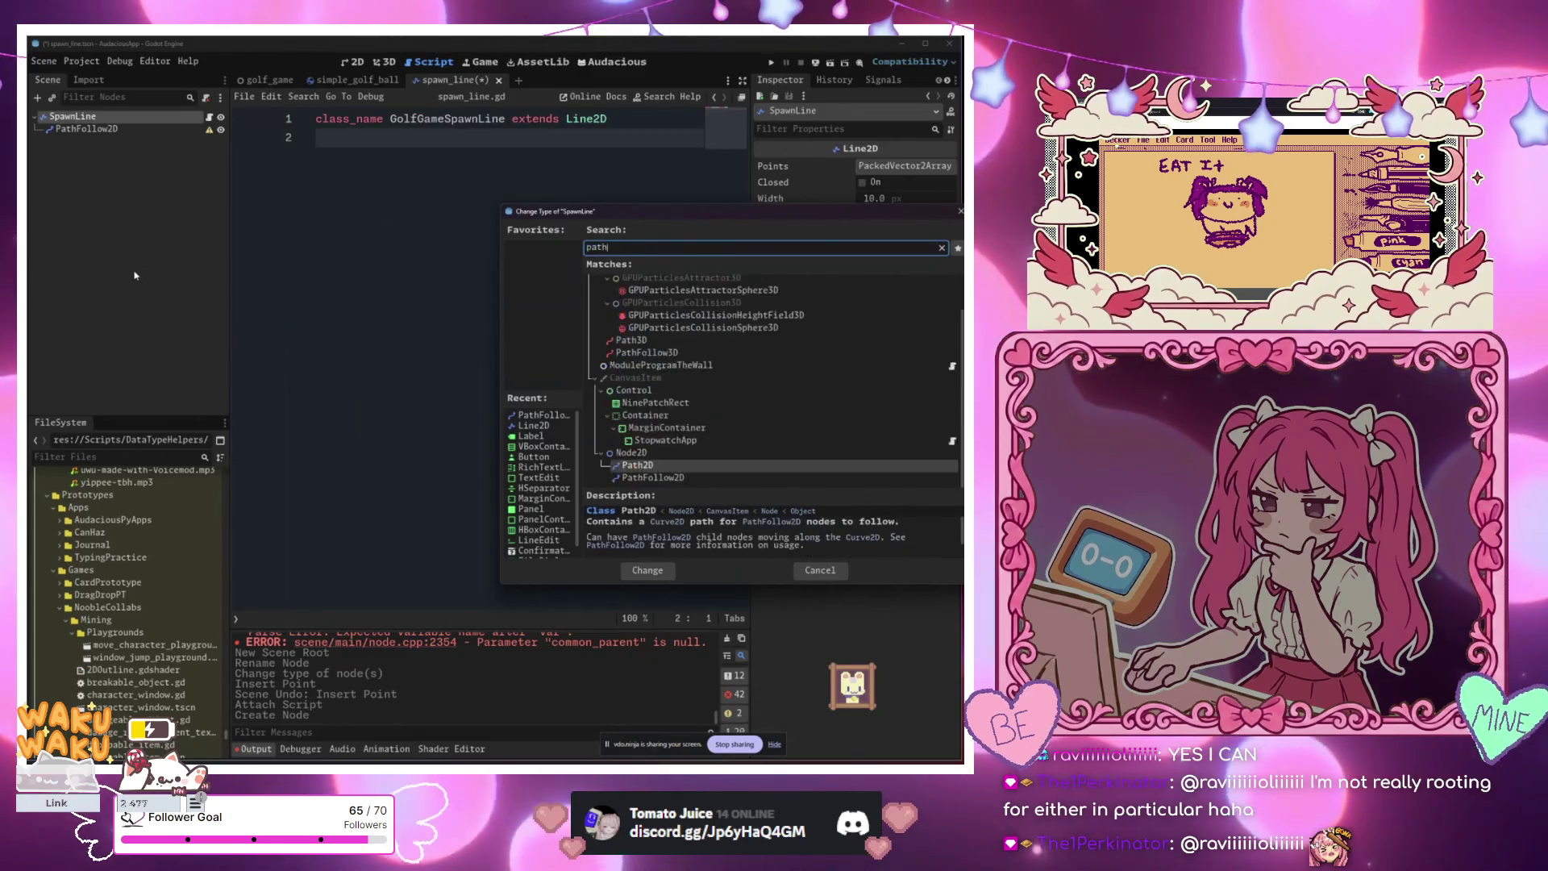
pyautogui.press('Return')
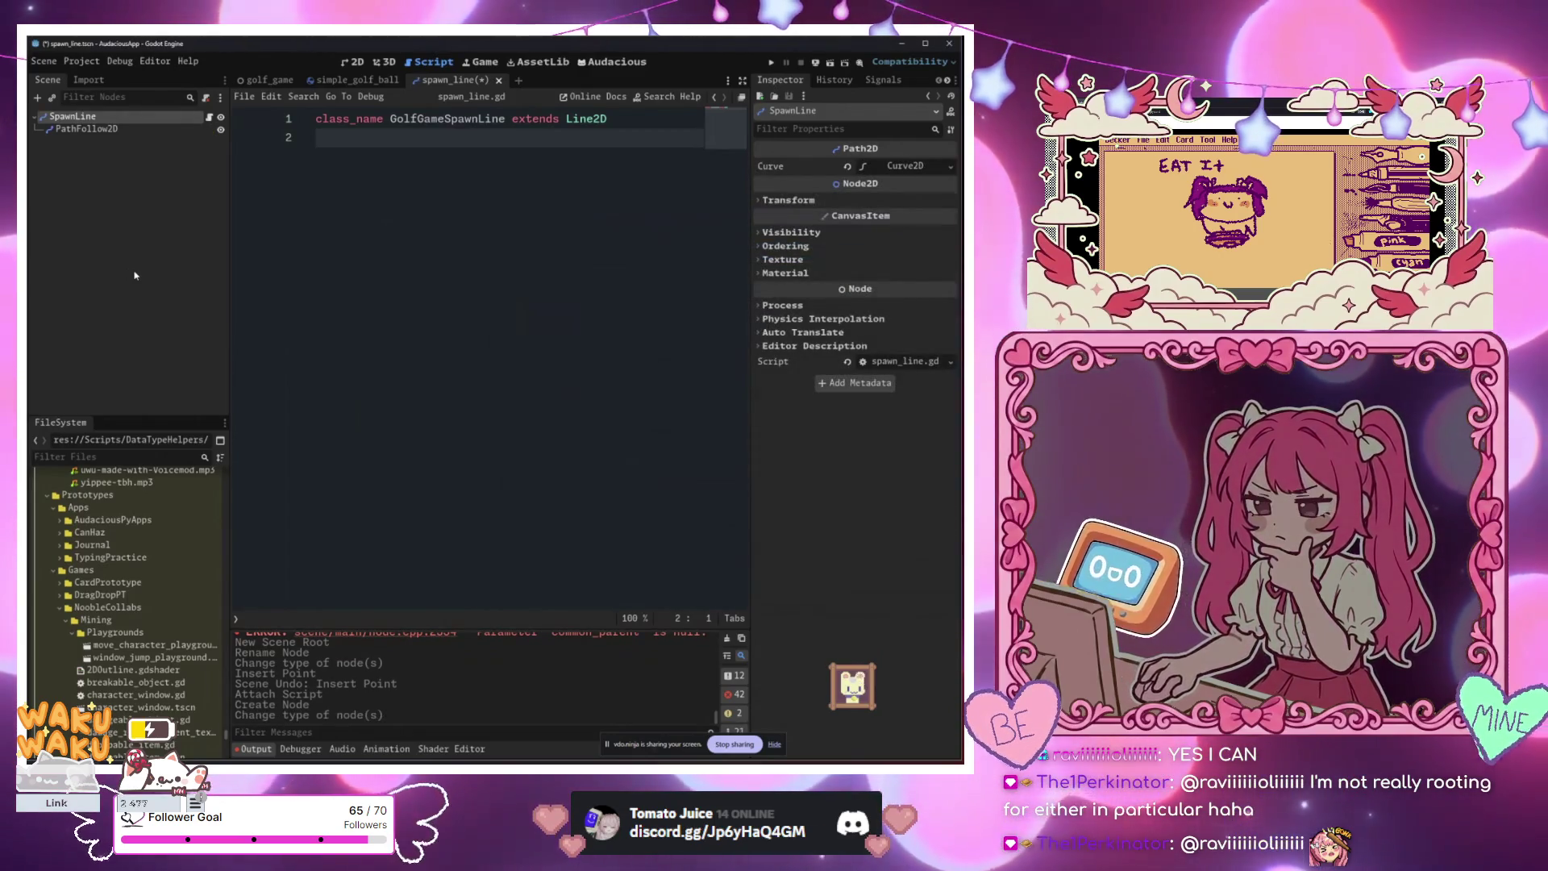
pyautogui.click(786, 199)
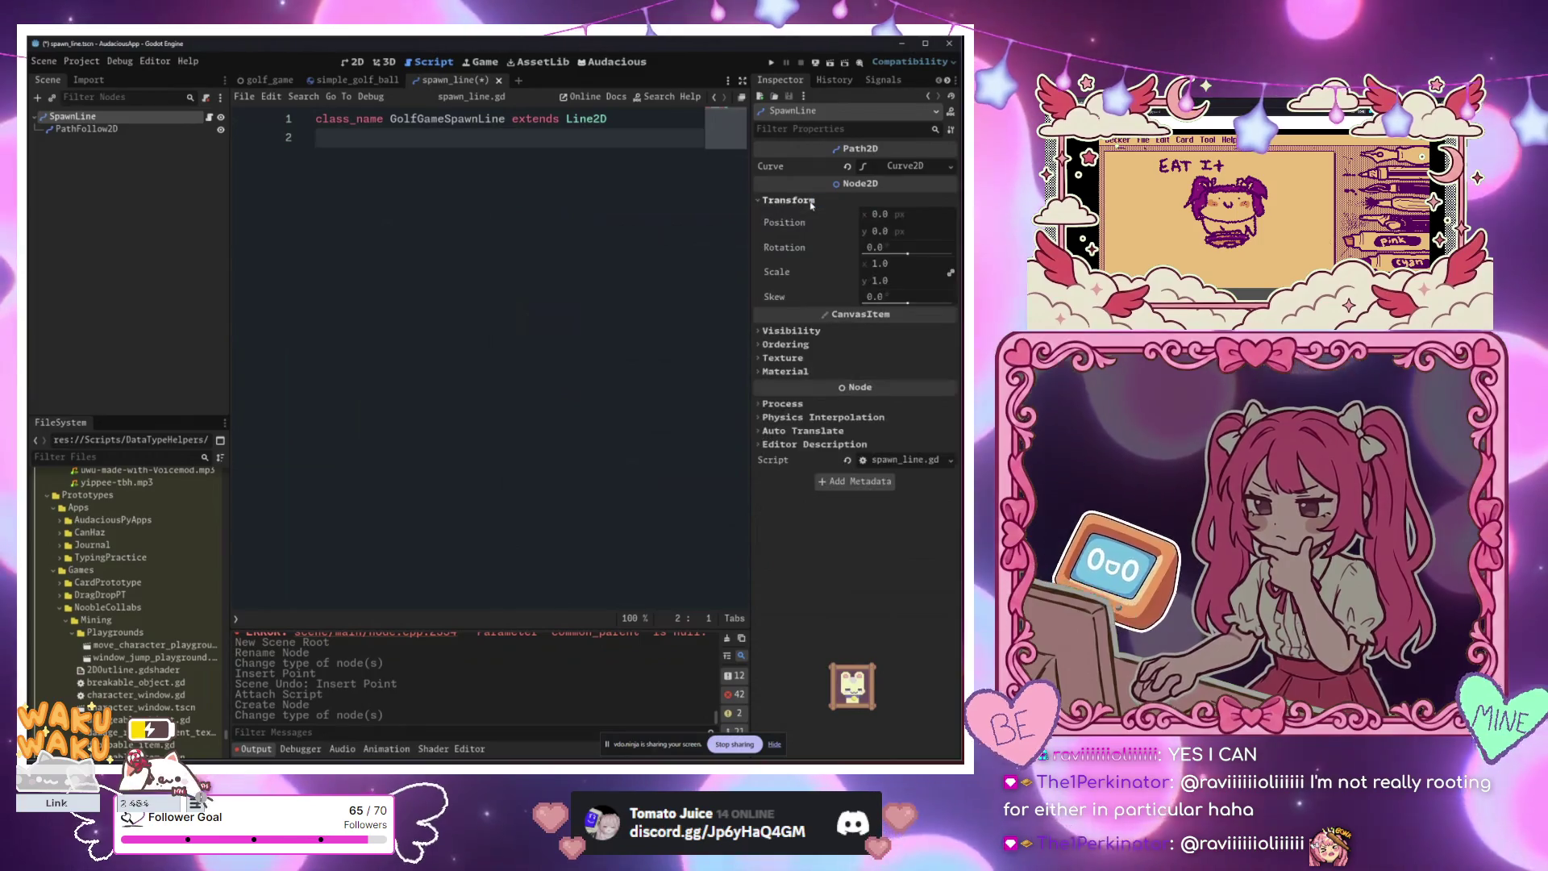
pyautogui.click(786, 200)
pyautogui.click(95, 130)
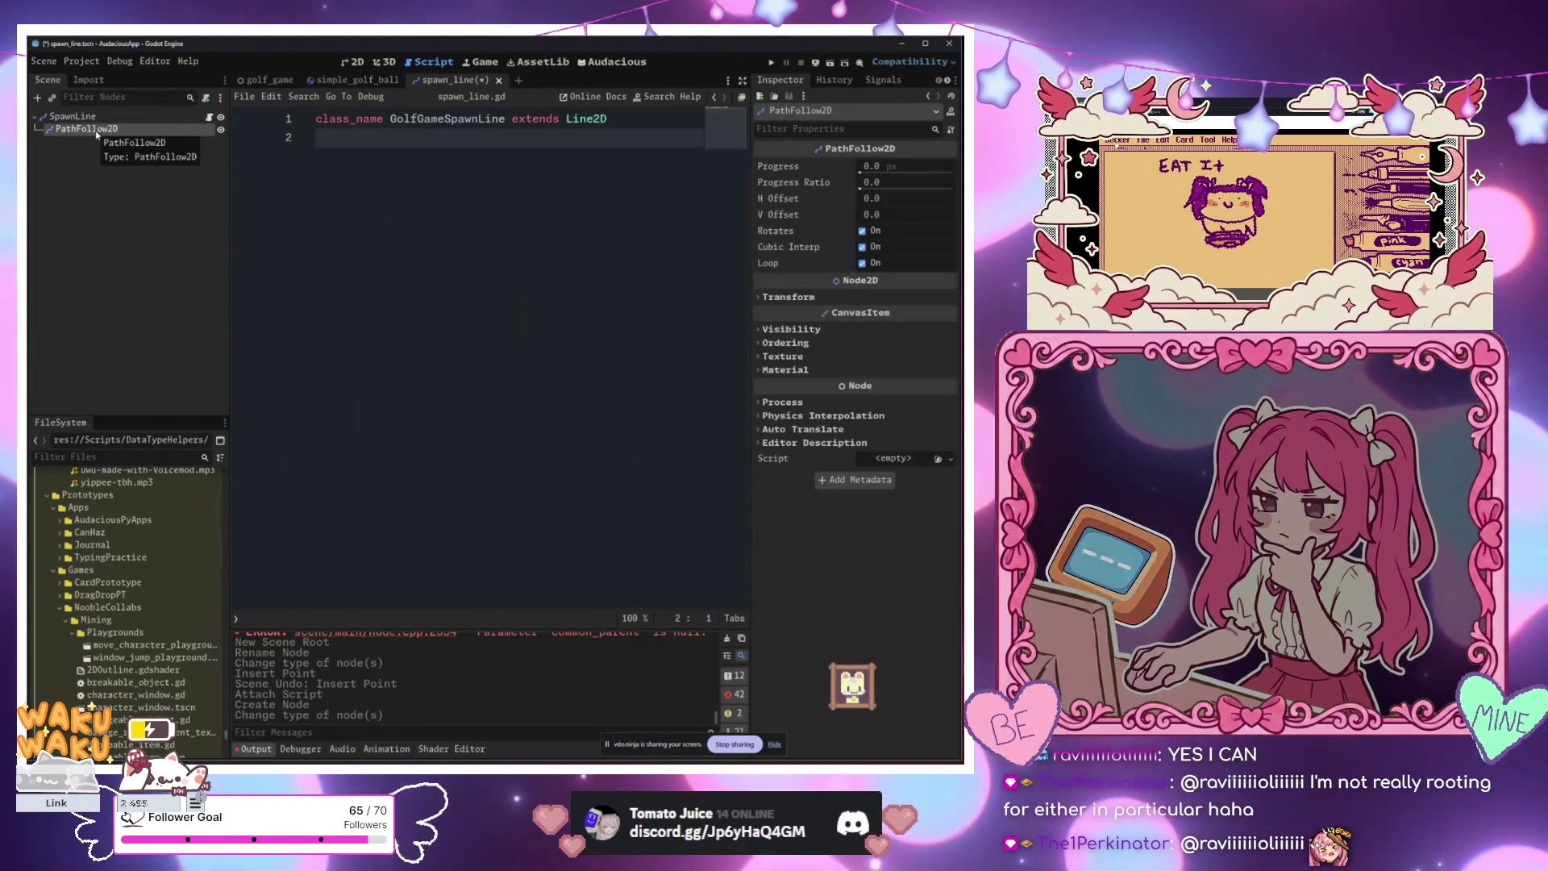
pyautogui.moveTo(868, 184); pyautogui.dragTo(915, 194)
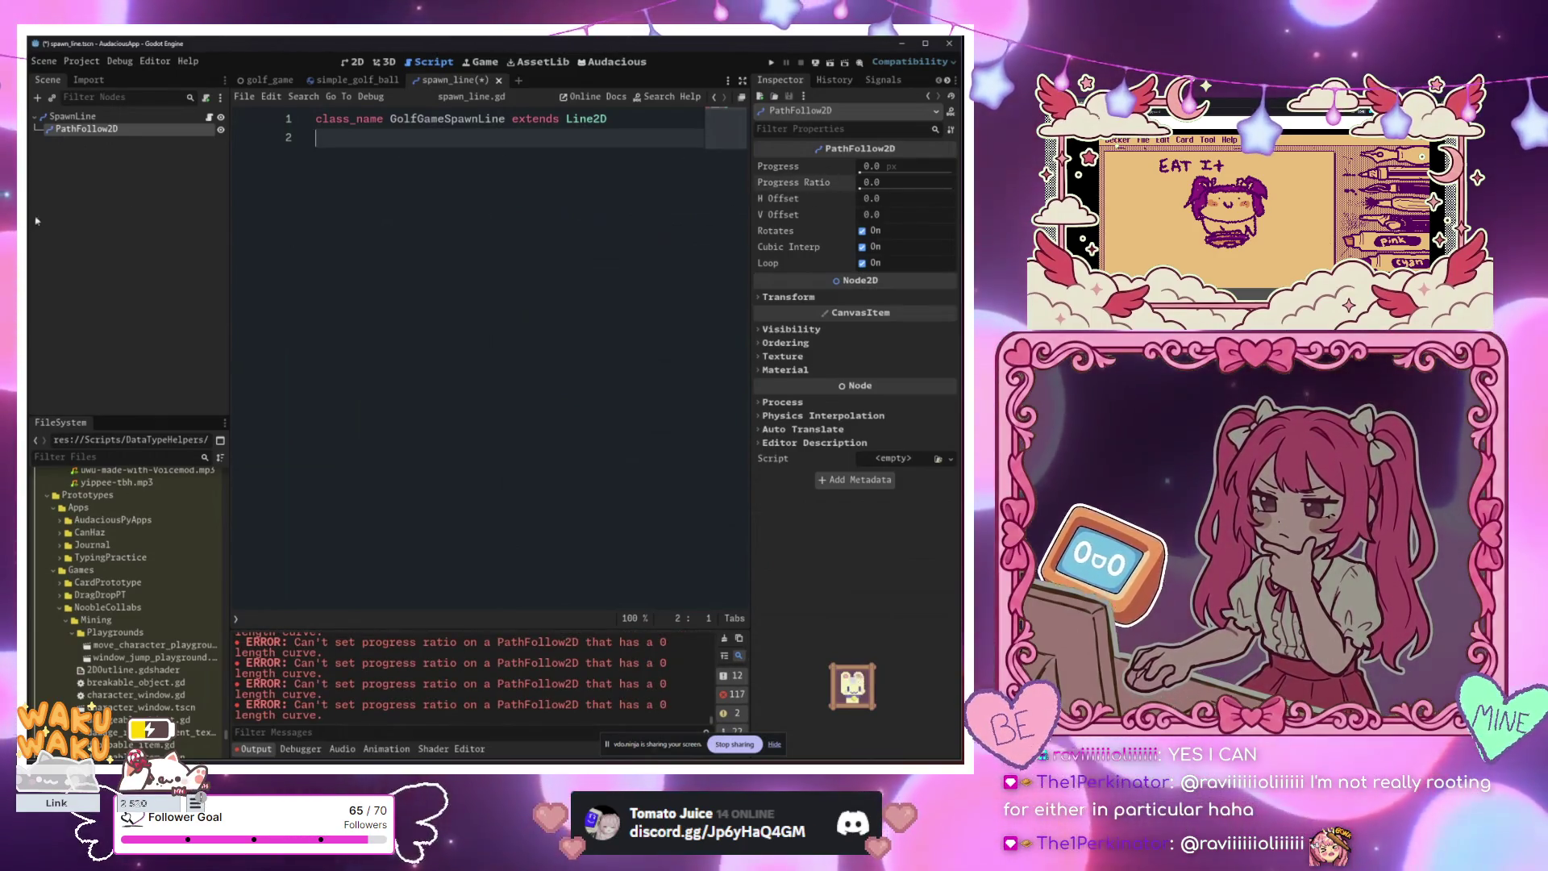
pyautogui.click(198, 116)
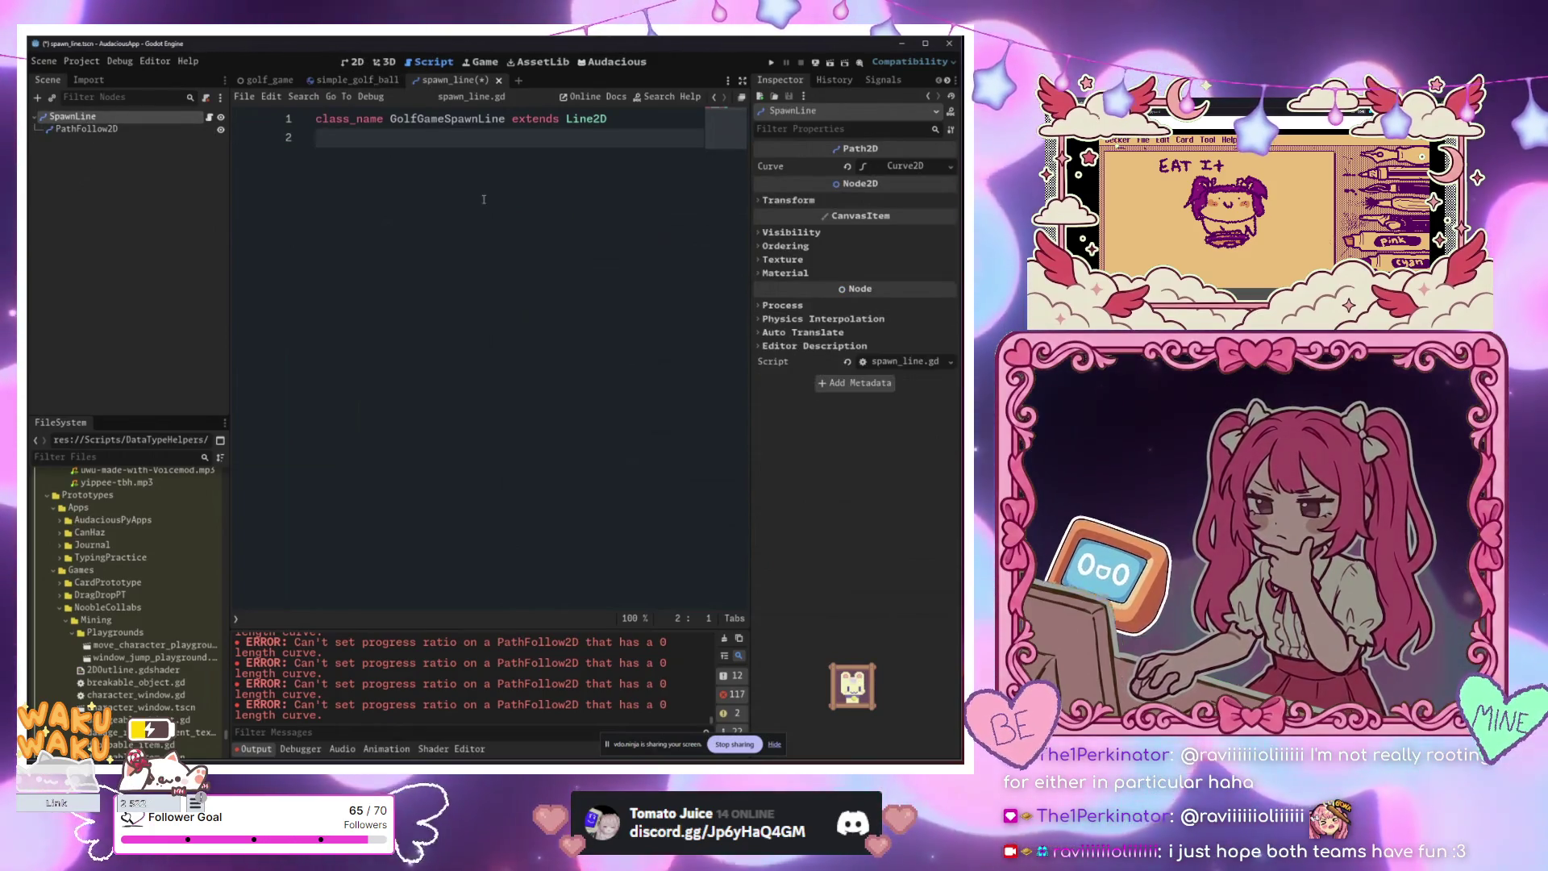
pyautogui.hotkey('ctrl', 's')
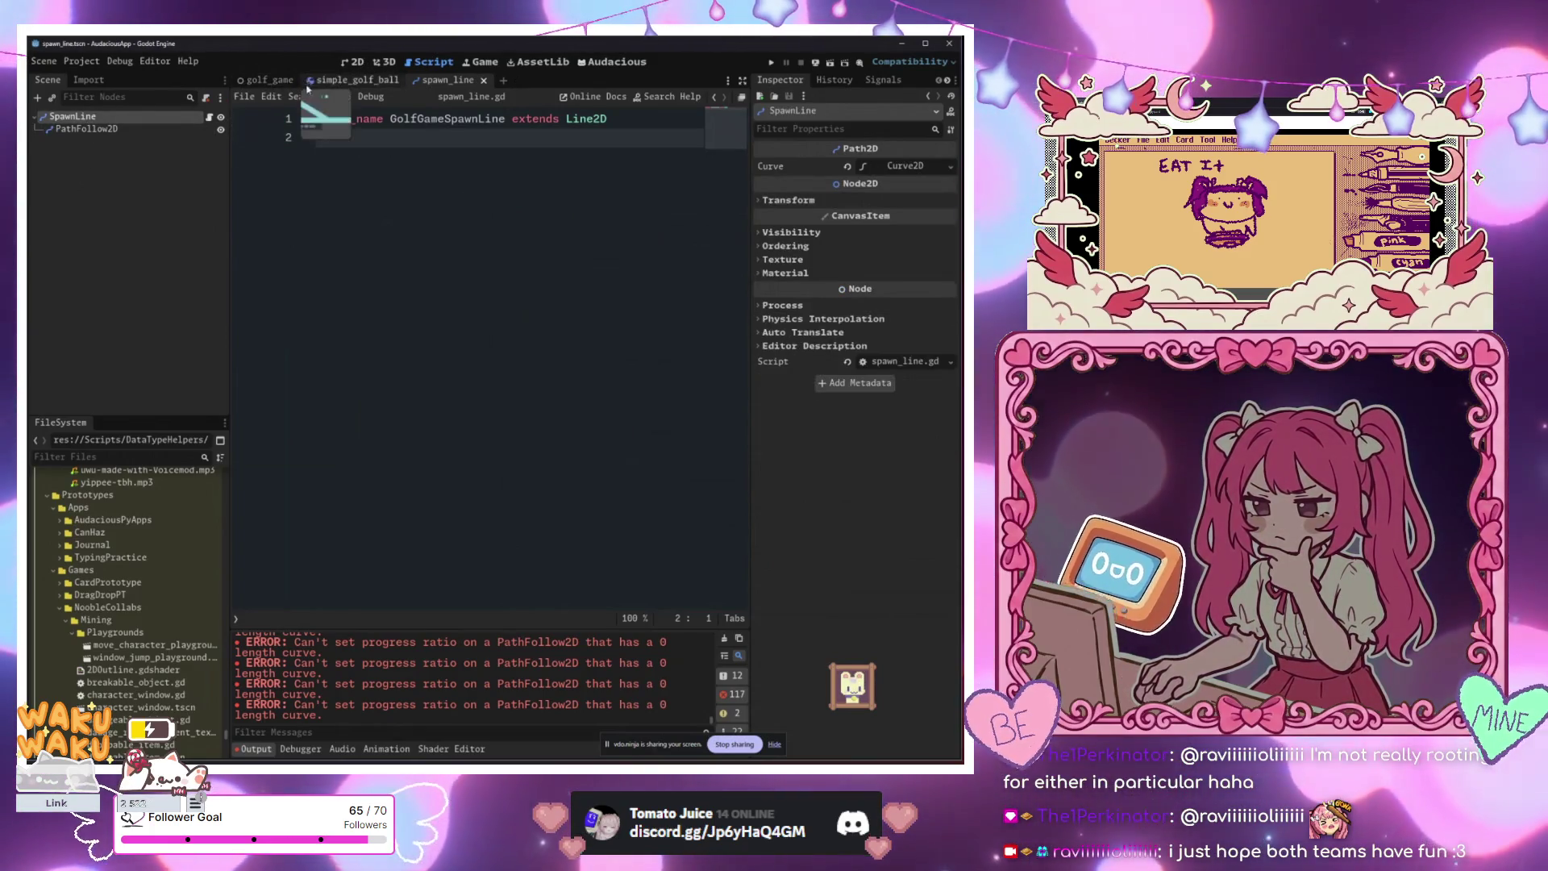
# - Search 'spawn' for instancing under the level's Node2D, then open the spawn_line scene
pyautogui.click(355, 80)
pyautogui.click(359, 63)
pyautogui.click(268, 80)
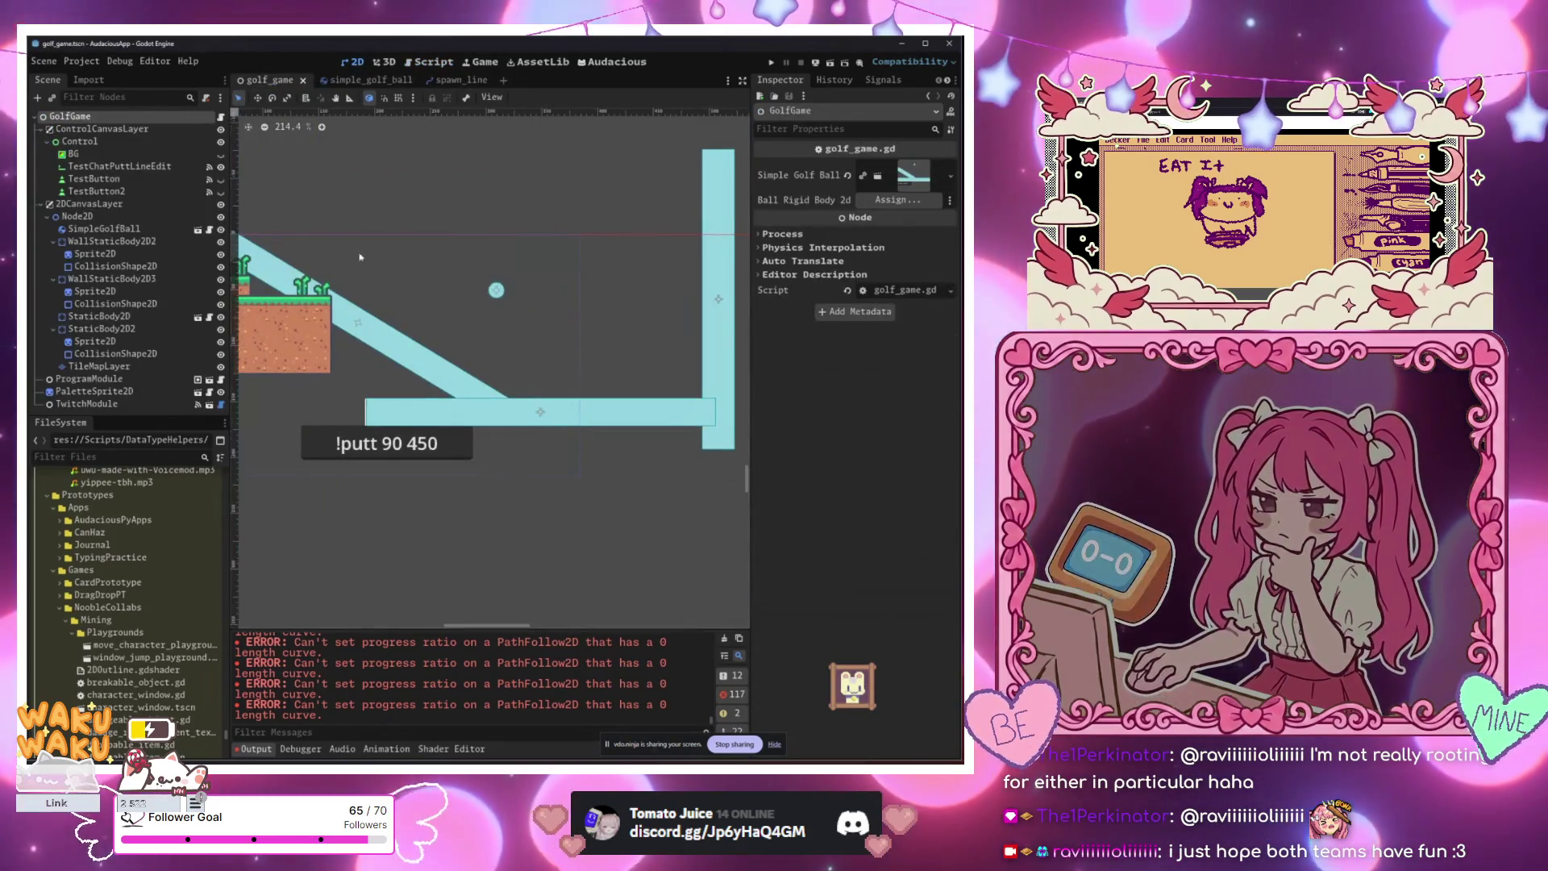
pyautogui.click(91, 217)
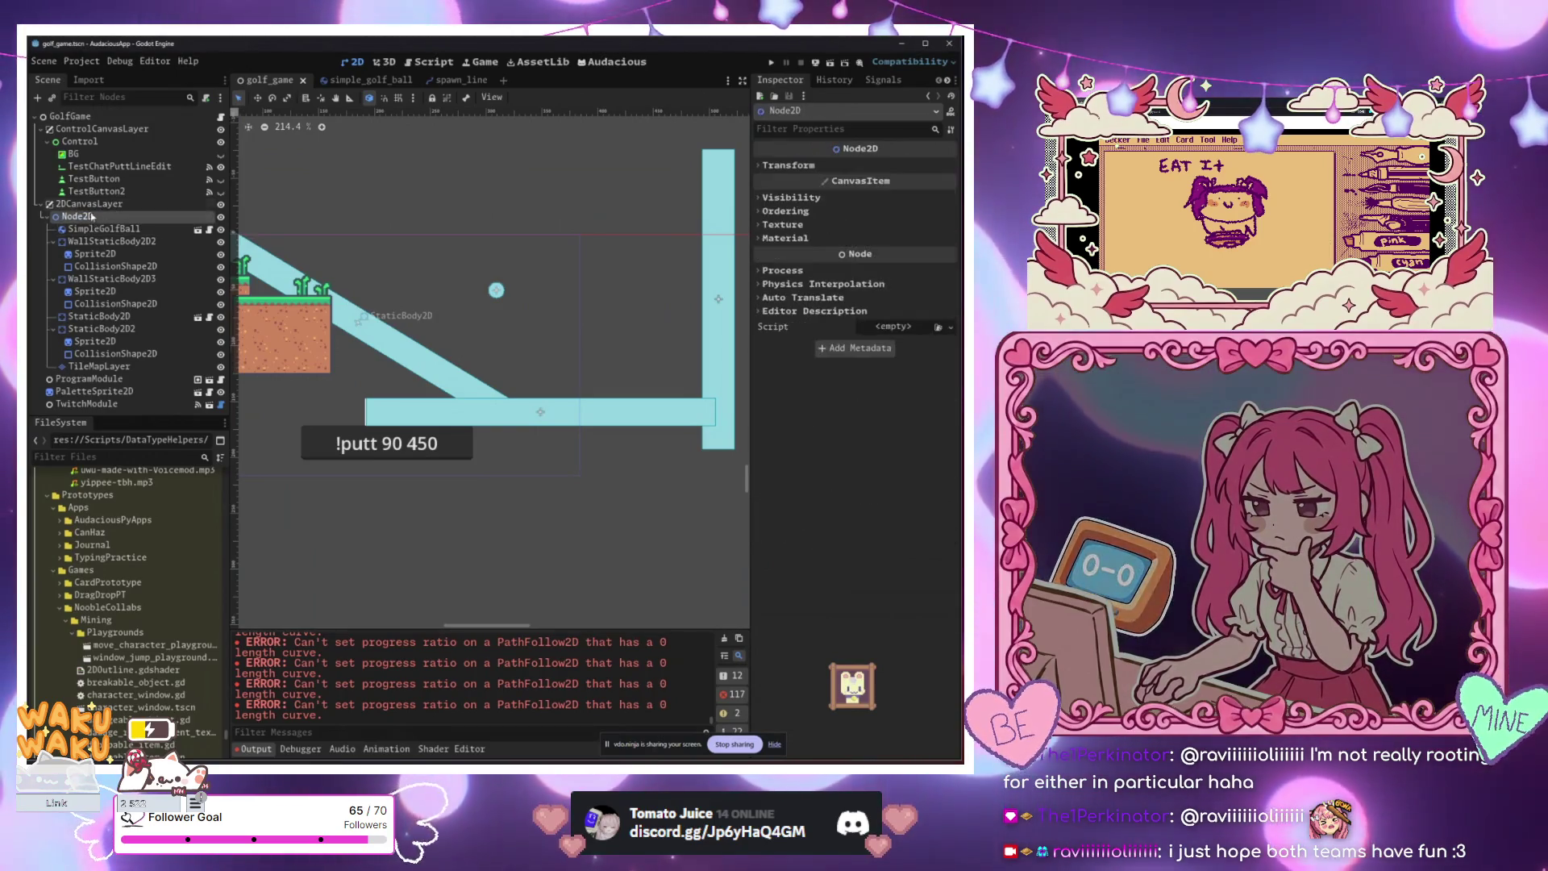
pyautogui.click(55, 98)
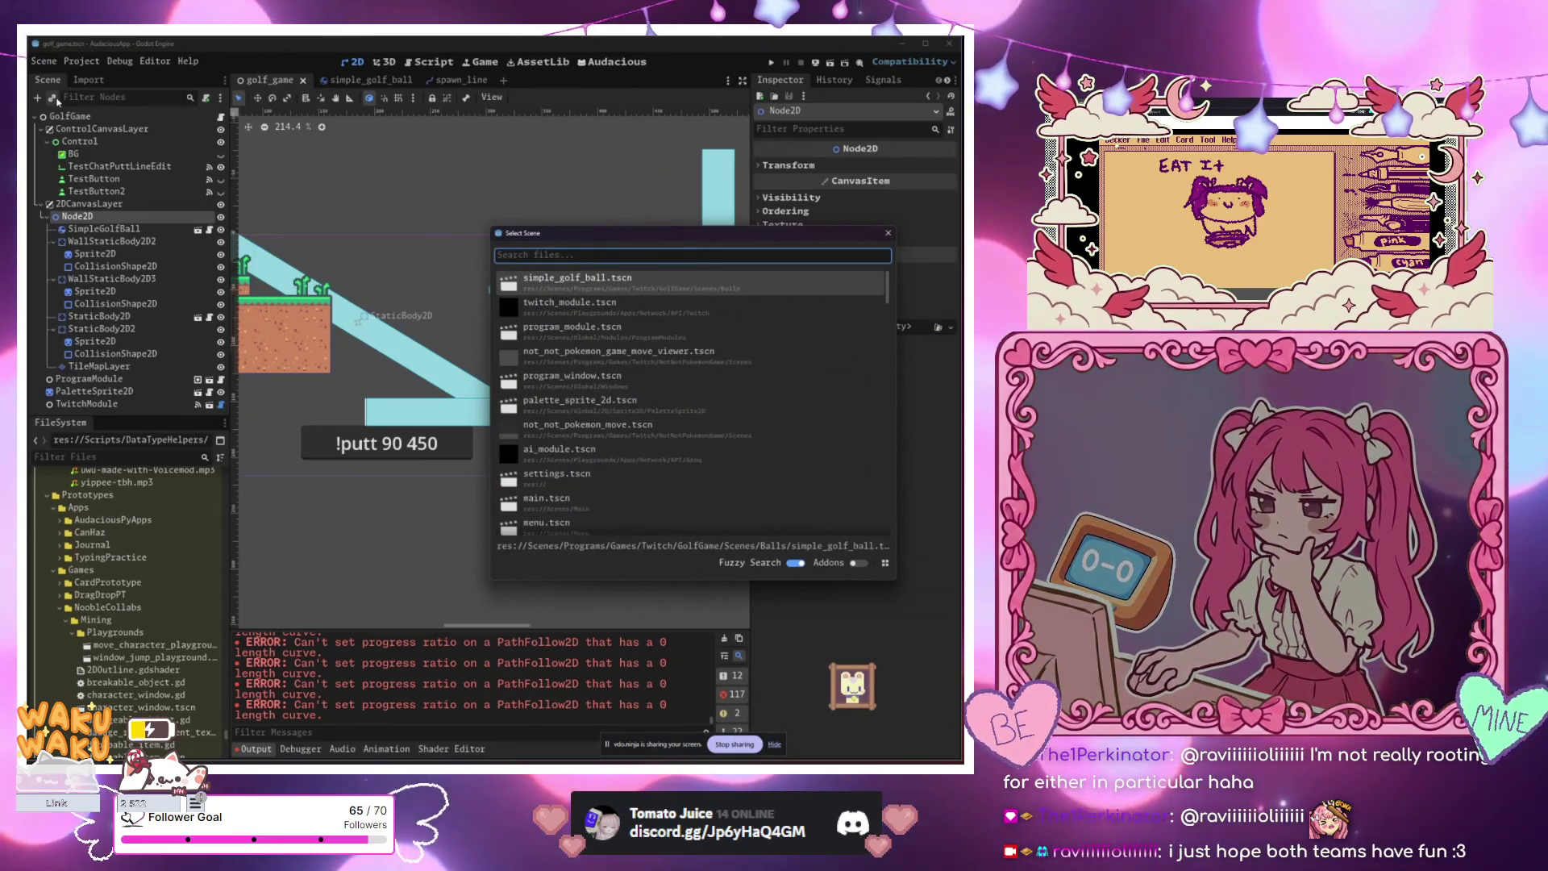
pyautogui.write('spawn')
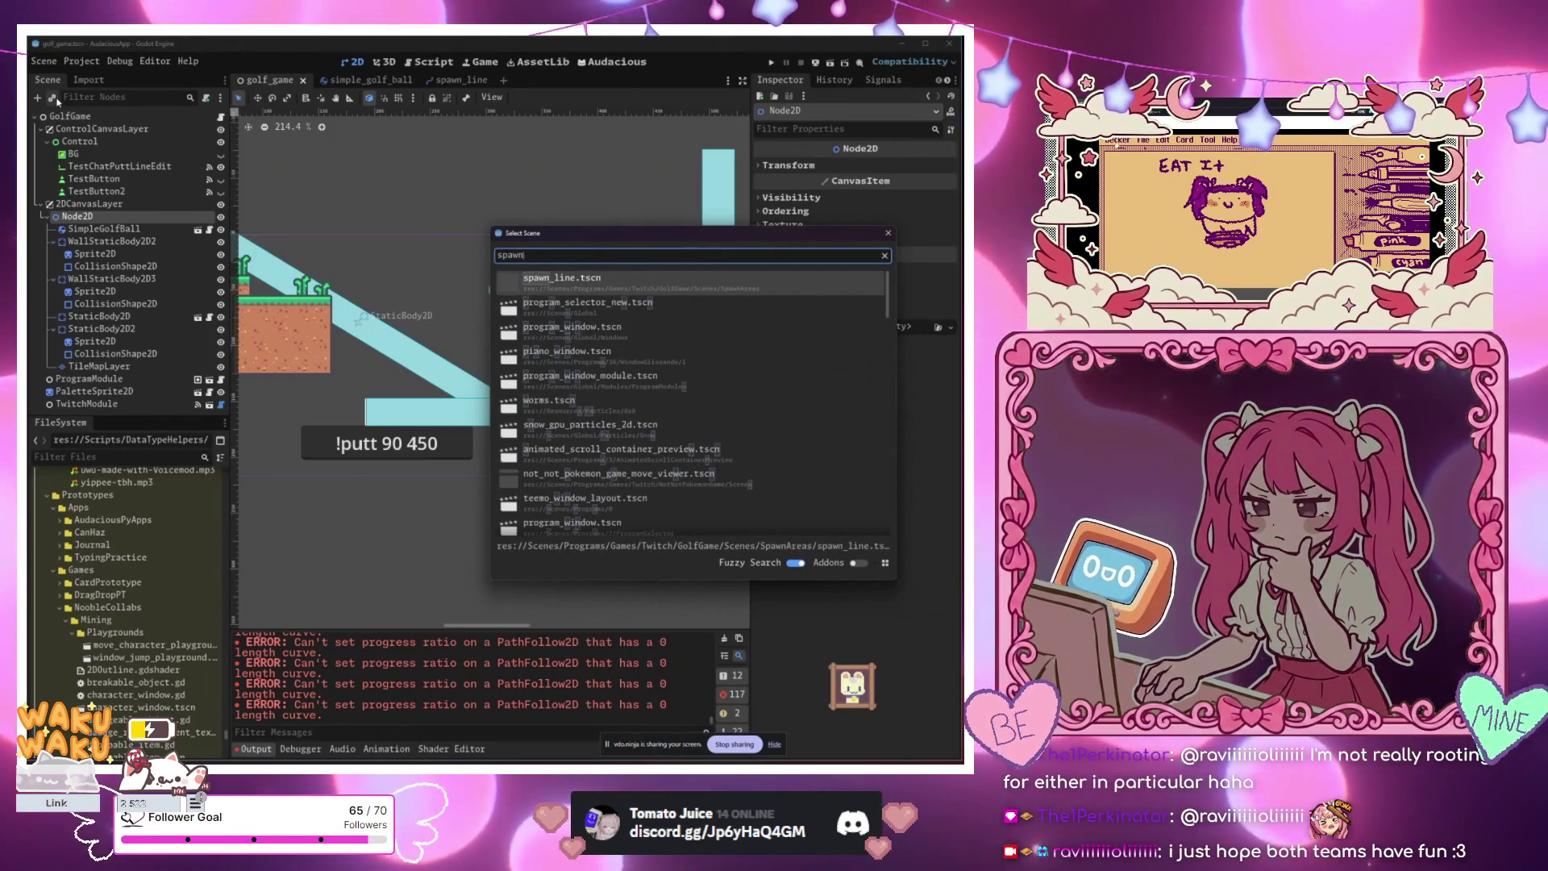
pyautogui.click(888, 233)
pyautogui.click(454, 80)
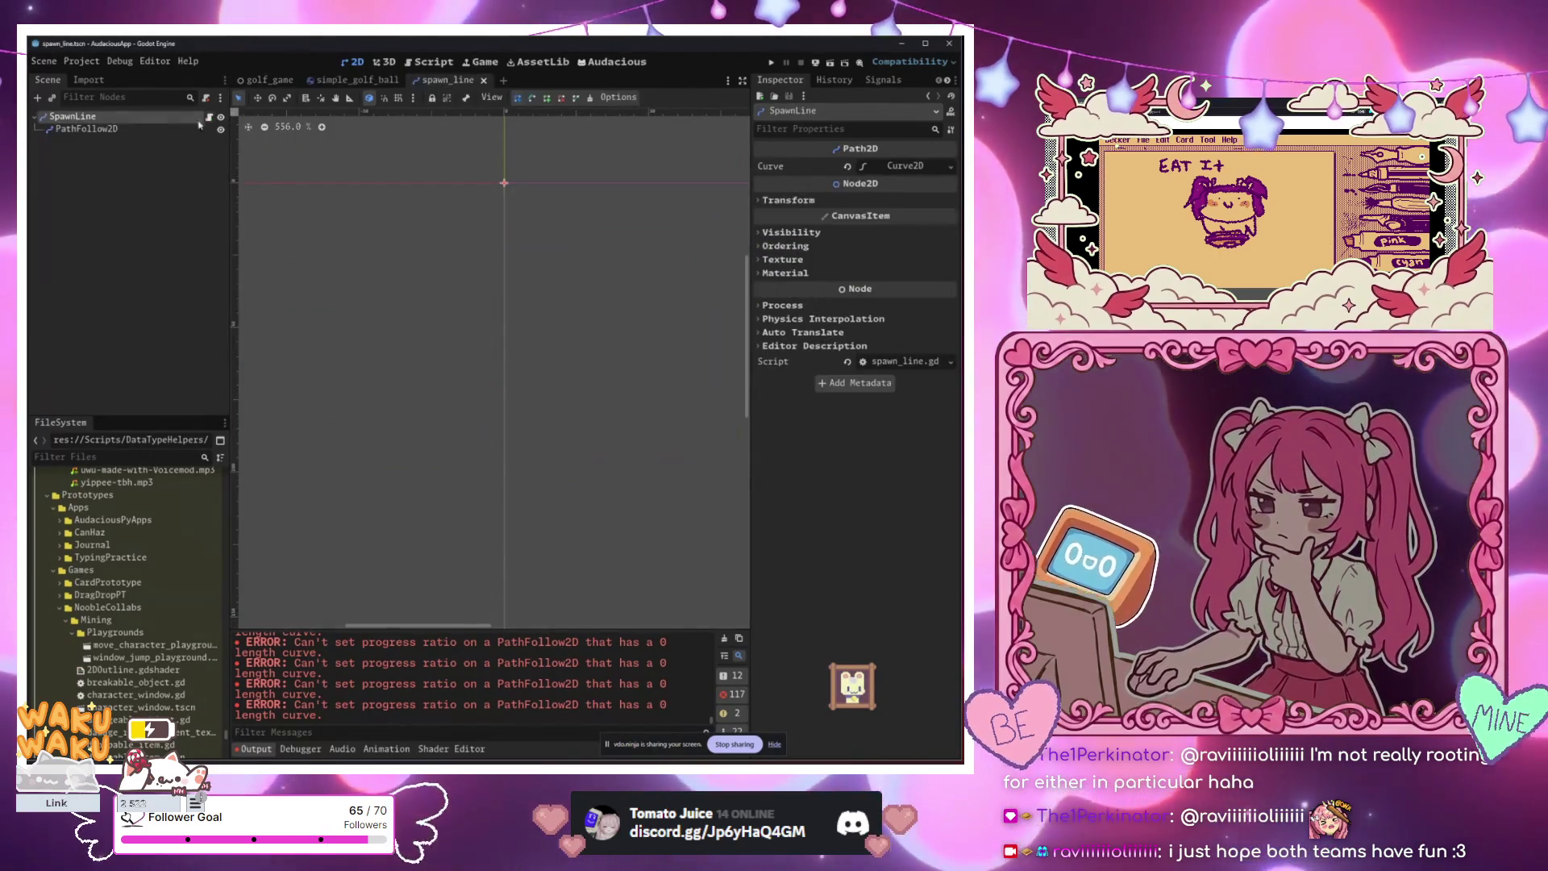
# - Rename the spawn scene's root node to GolfGameSpawnPath
pyautogui.click(50, 117)
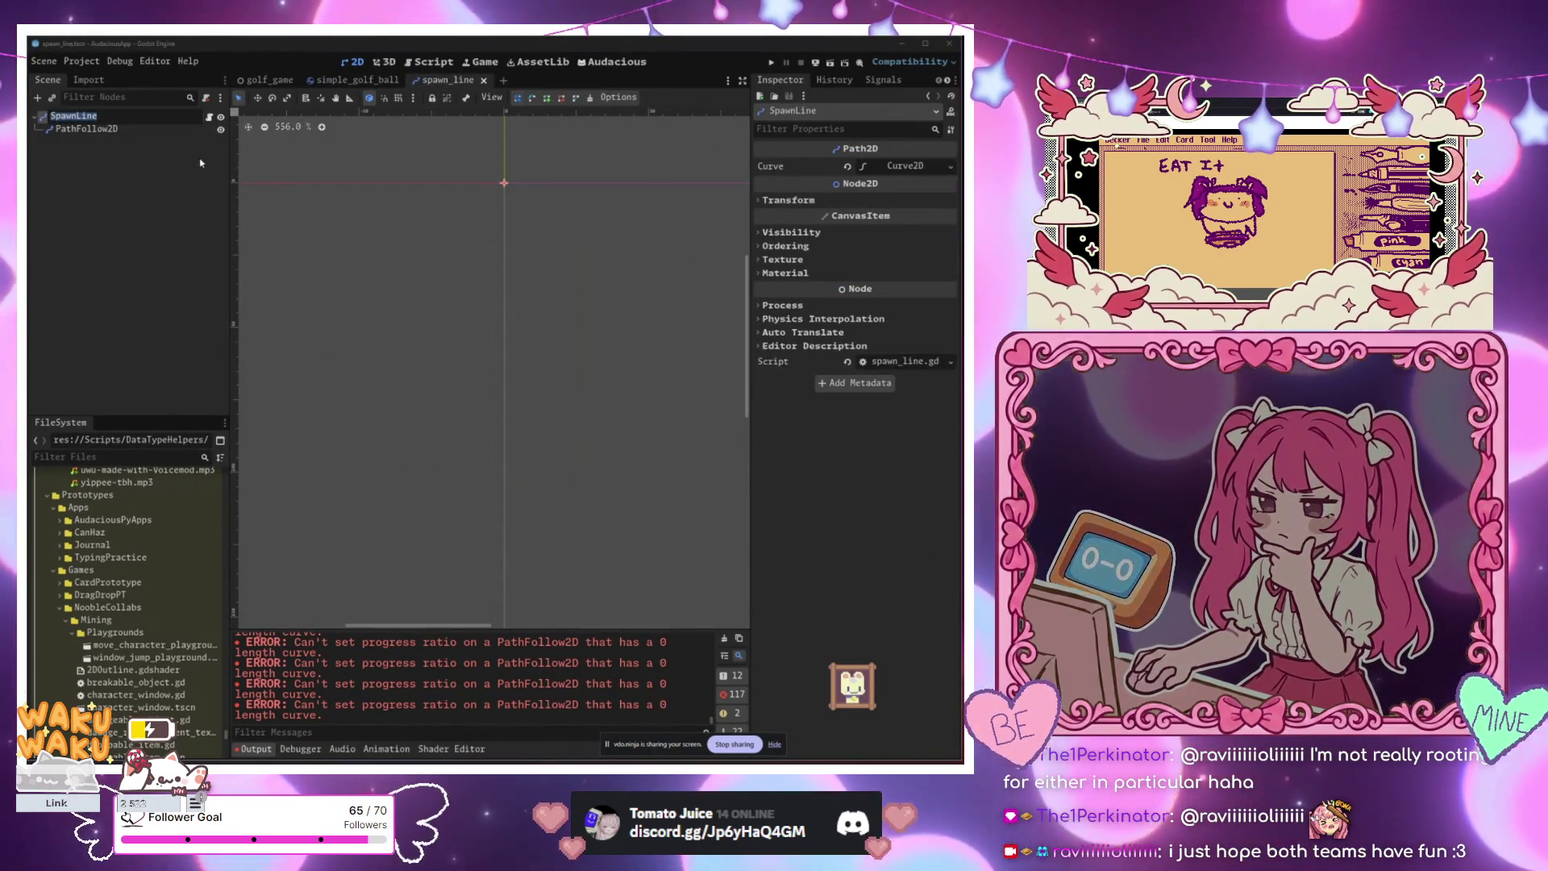
pyautogui.write('GolfGameSpawnPa')
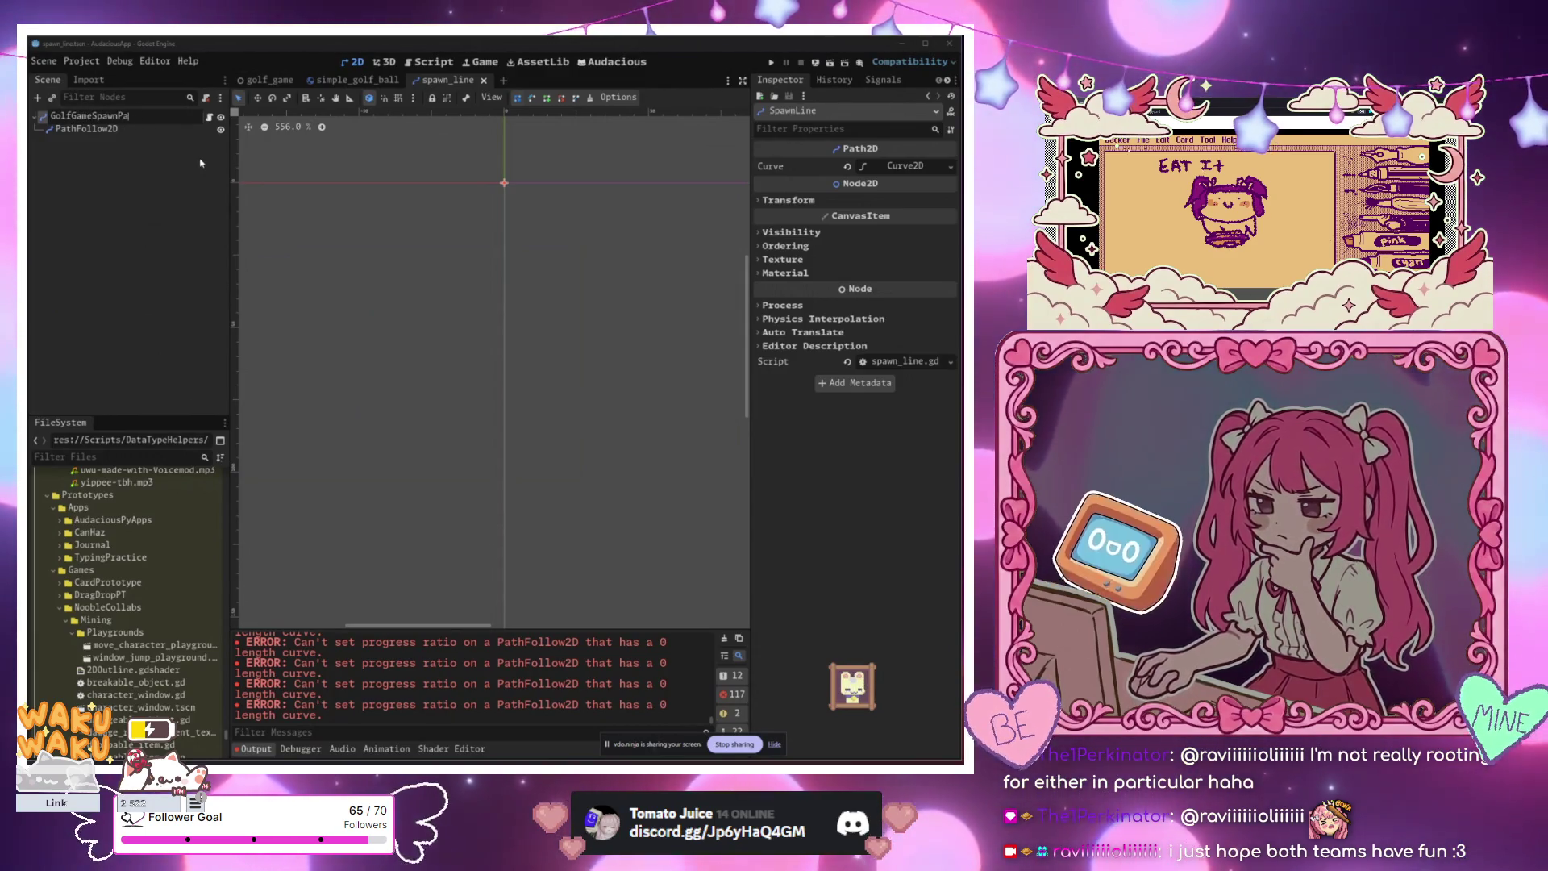
pyautogui.write('th')
pyautogui.press('Return')
pyautogui.click(158, 243)
# - Rename the spawn_line files in FileSystem to golf_game_spawn_path
pyautogui.click(121, 457)
pyautogui.write('spawn')
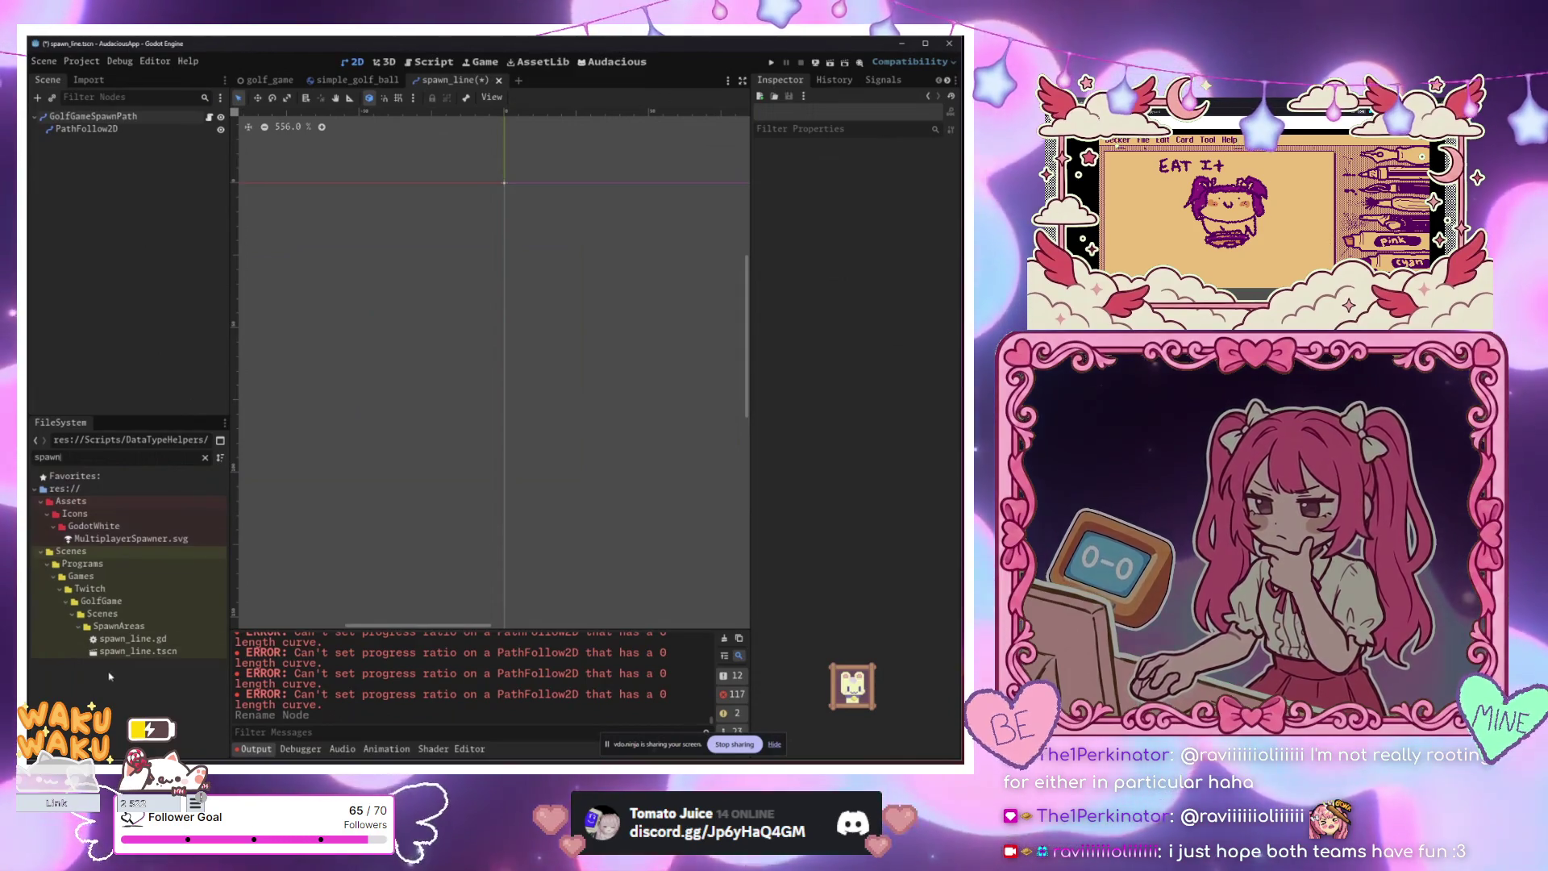
pyautogui.click(138, 651)
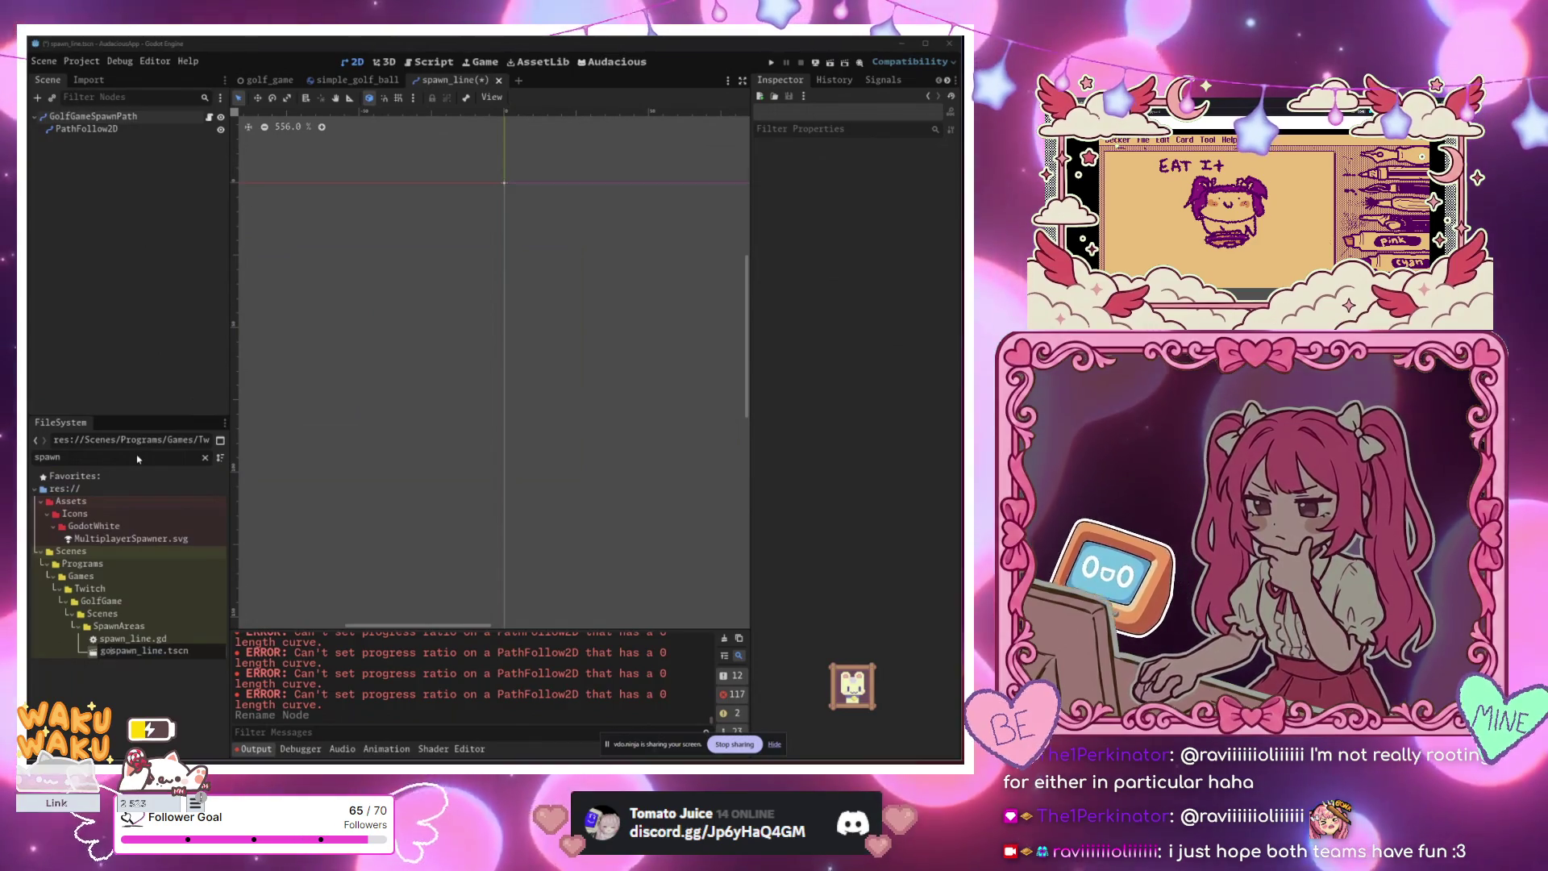
pyautogui.write('_game')
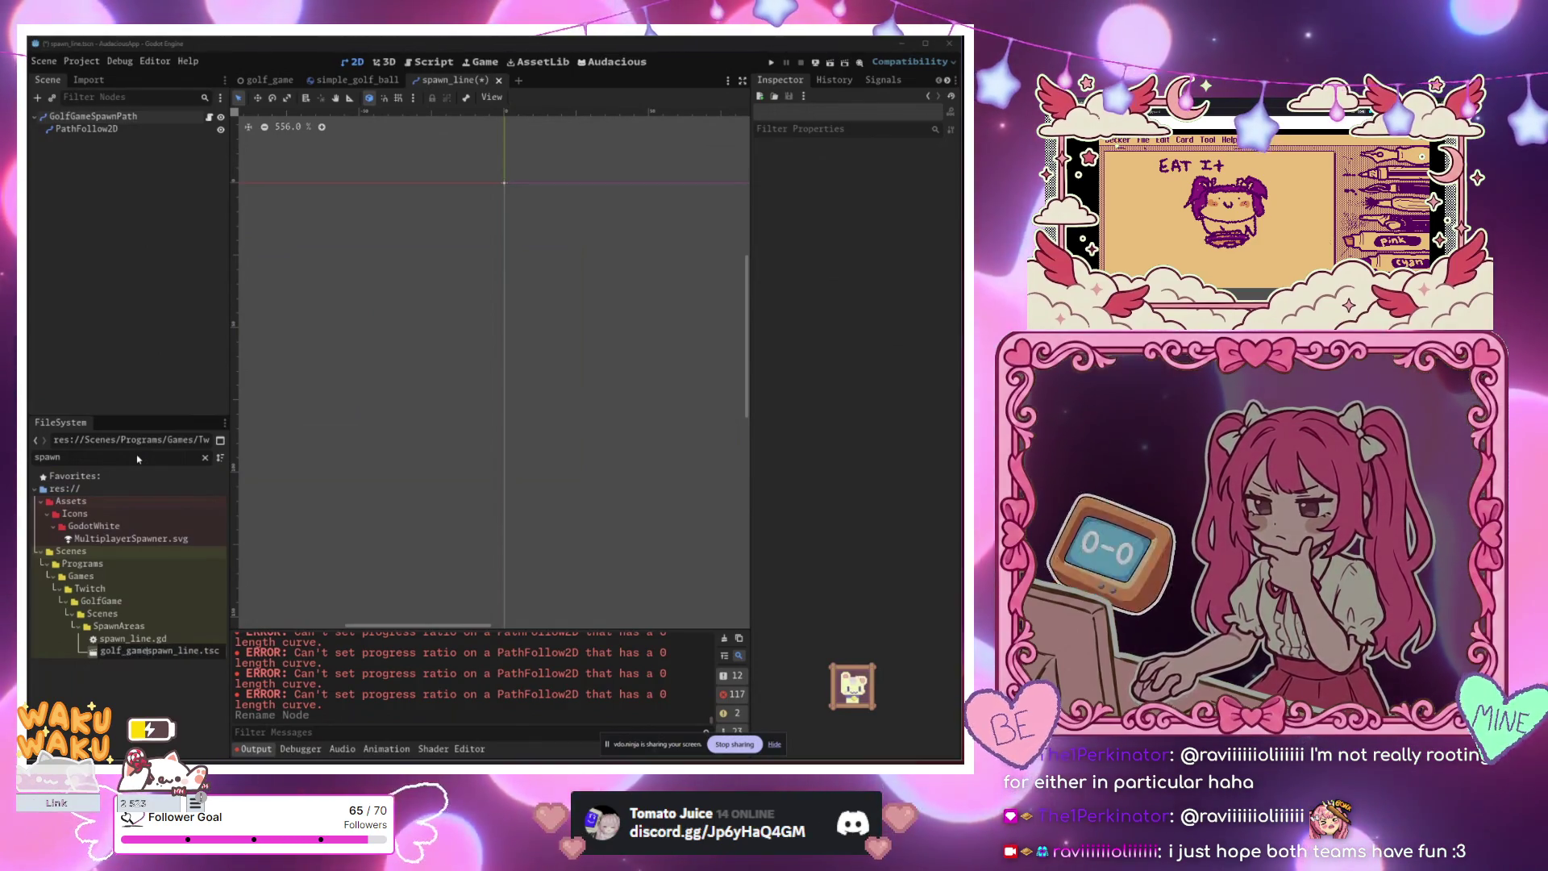
pyautogui.write('_')
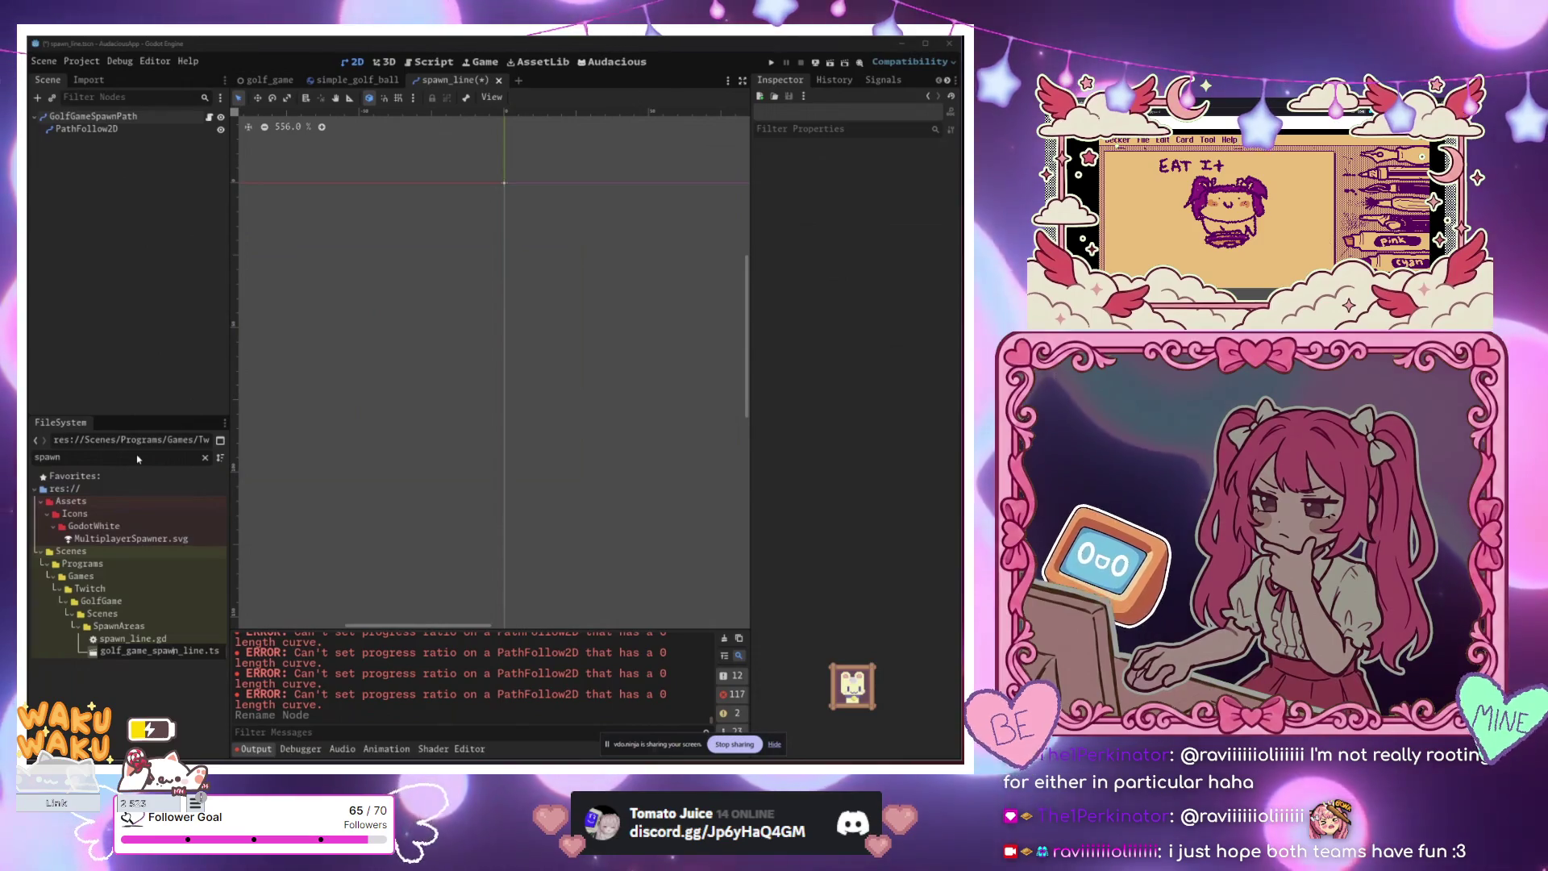
pyautogui.press('BackSpace')
pyautogui.press('BackSpace')
pyautogui.press('BackSpace')
pyautogui.write('path')
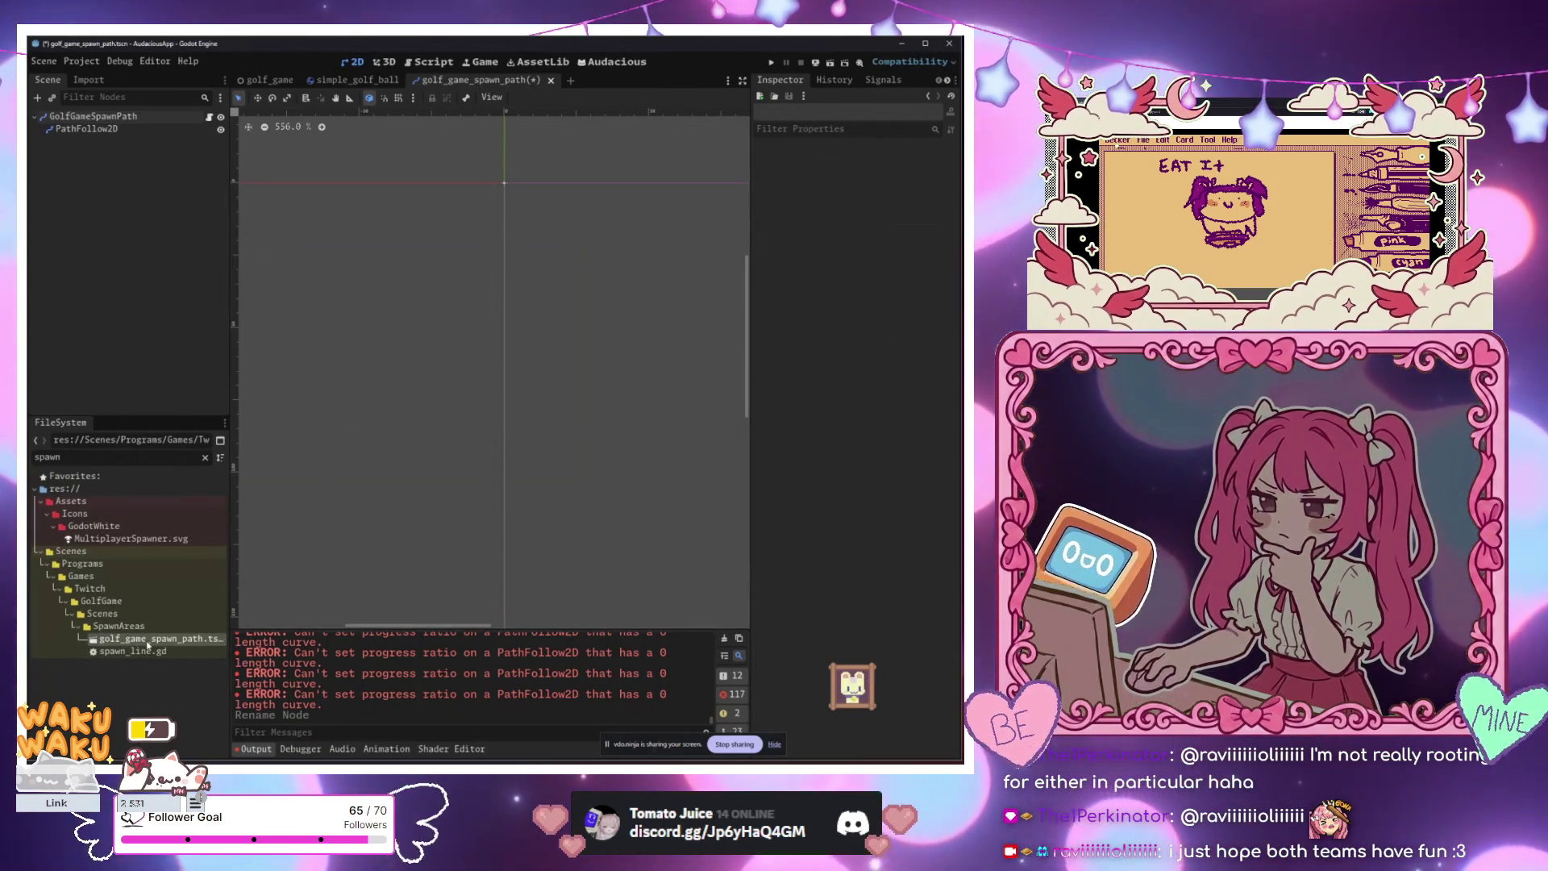
pyautogui.press('F2')
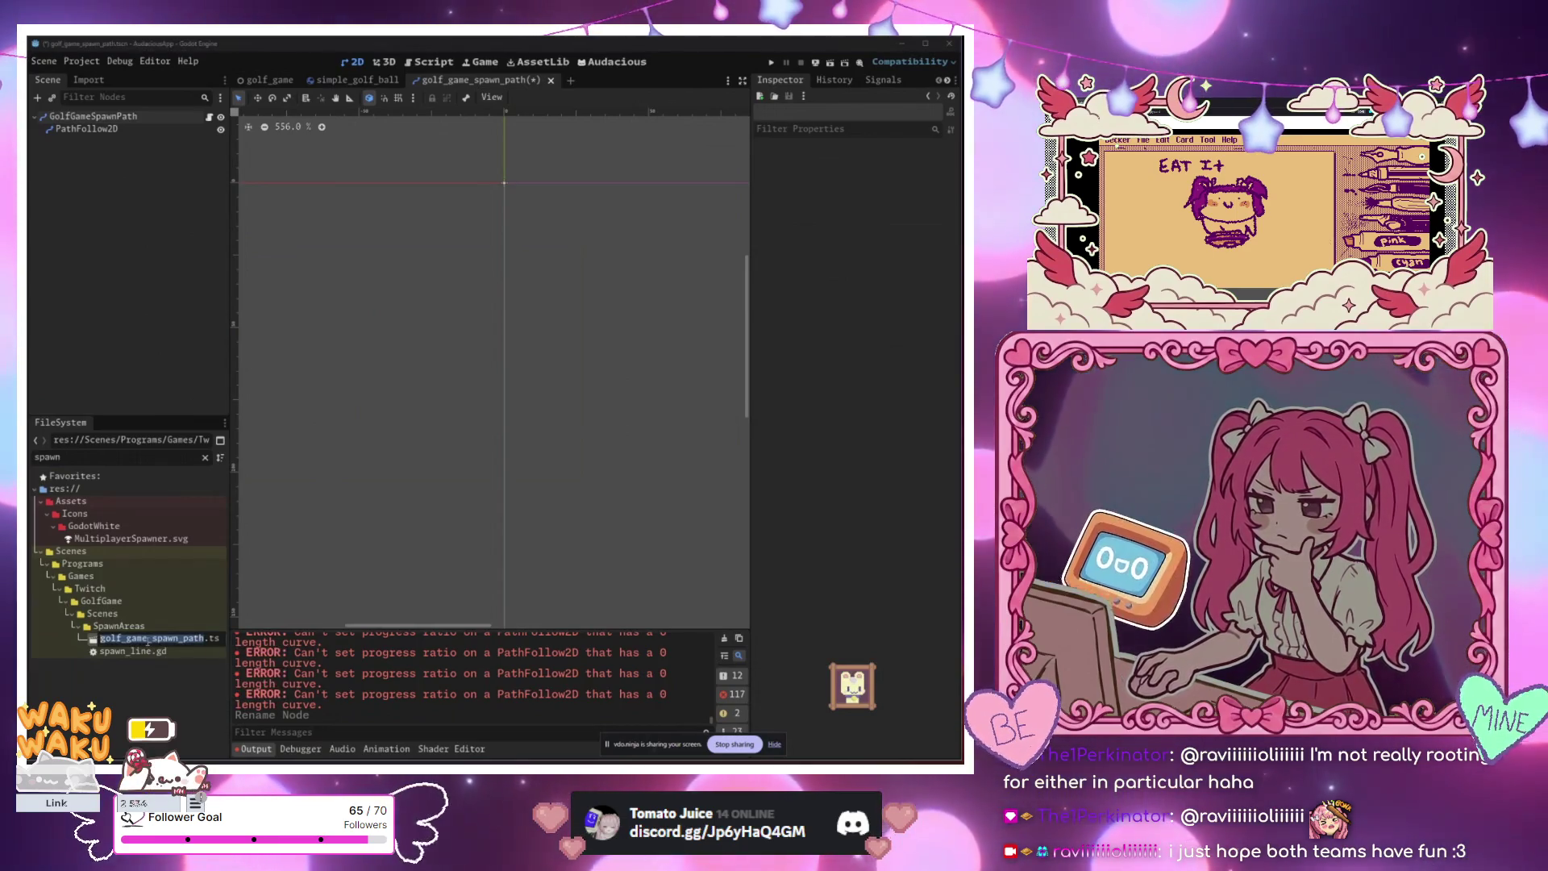
pyautogui.press('Escape')
pyautogui.press('F1')
pyautogui.press('Escape')
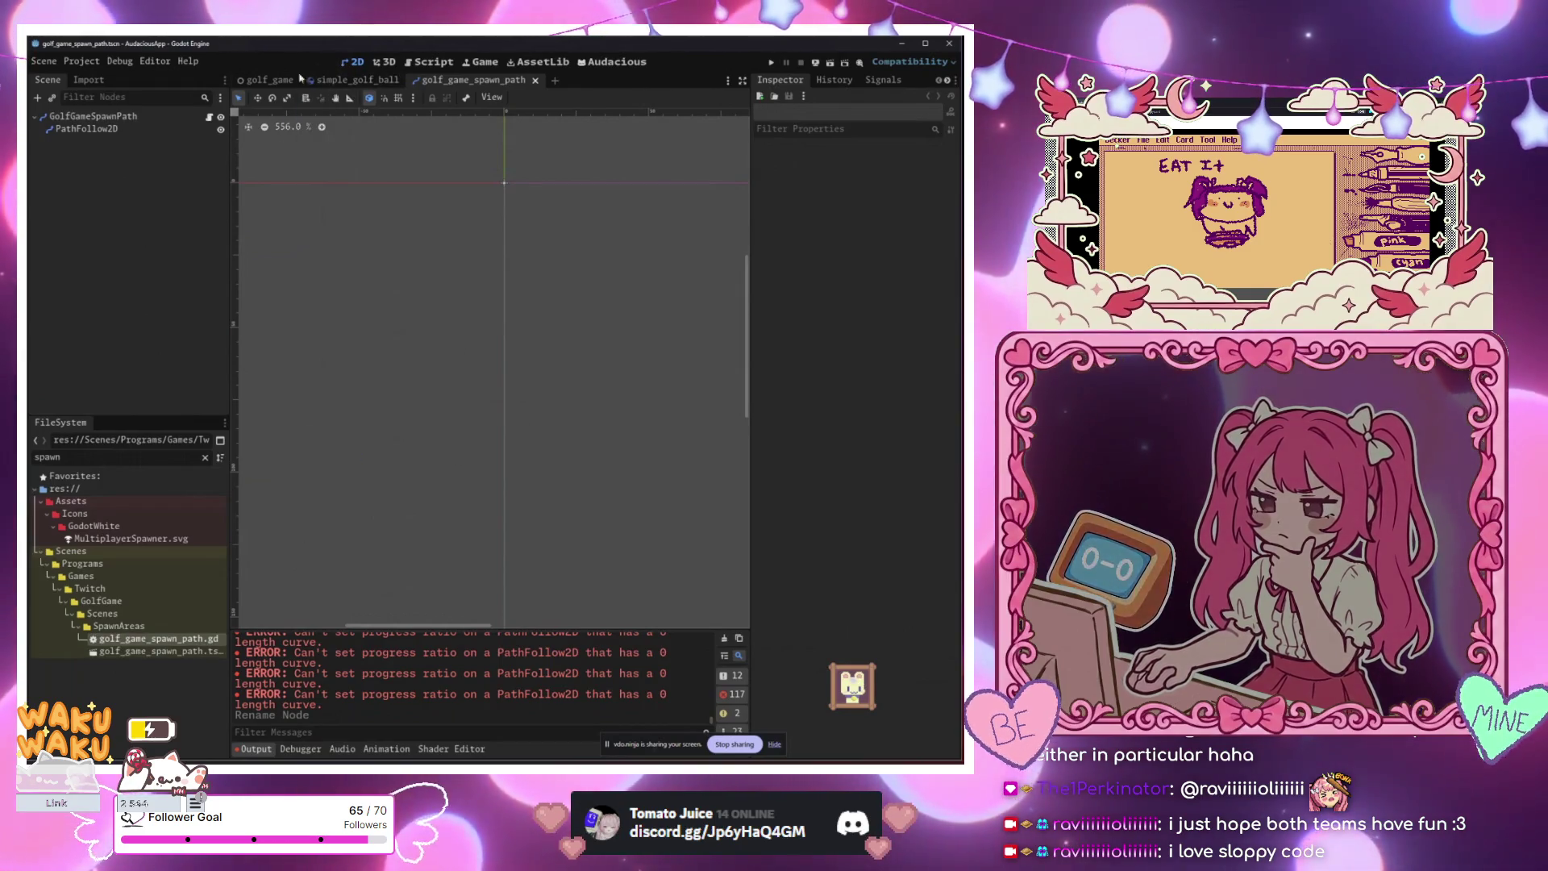
# - Return to the golf_game level and start instancing a scene under Node2D
pyautogui.click(266, 79)
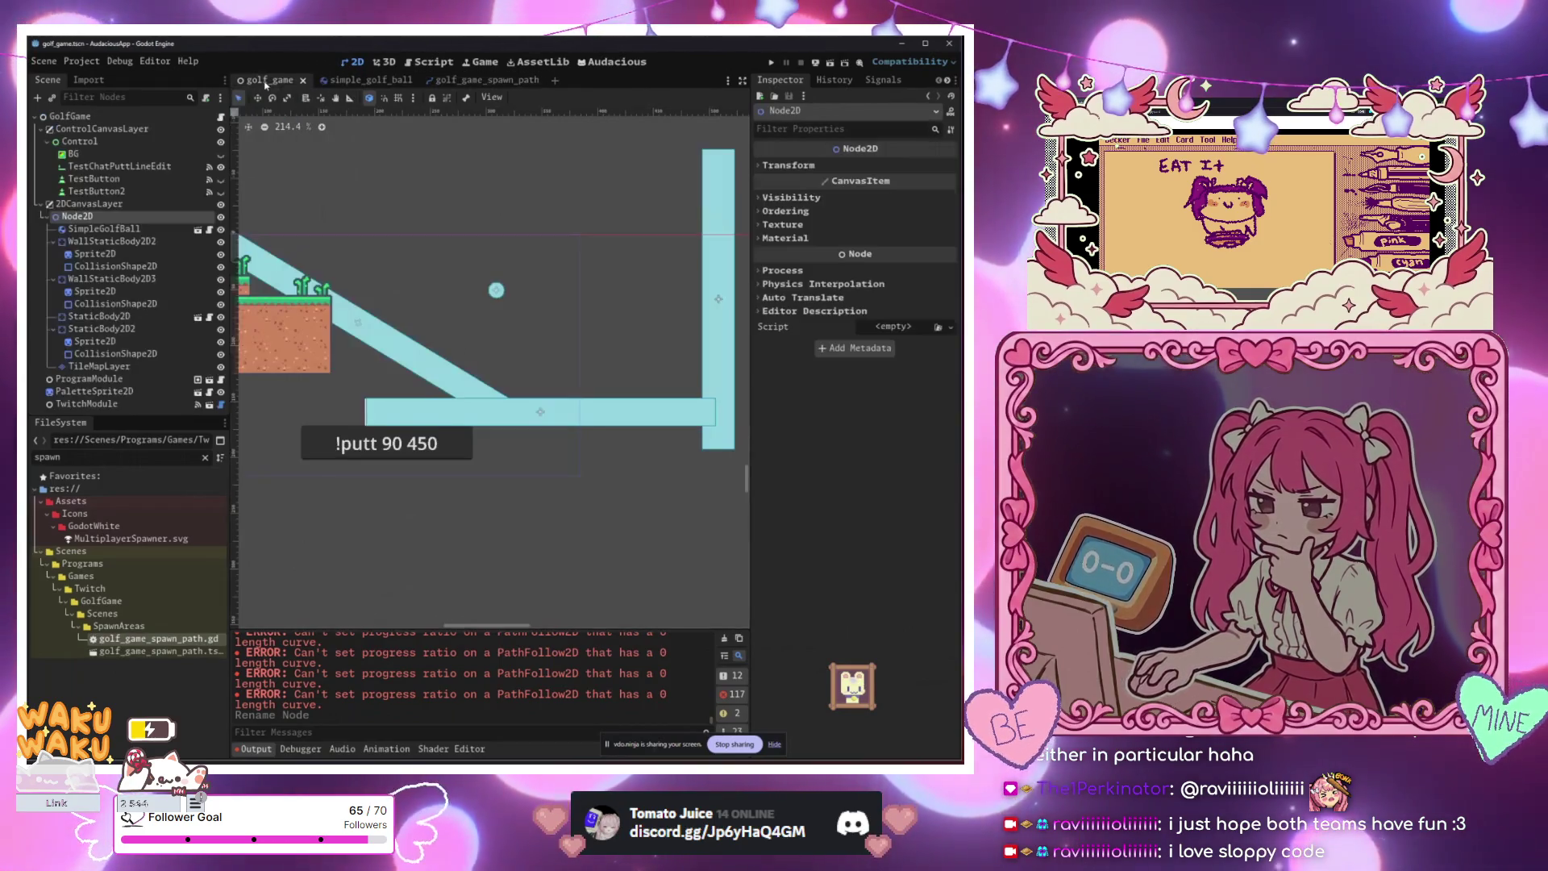
pyautogui.click(80, 217)
pyautogui.click(53, 98)
# - Instance golf_game_spawn_path.tscn under Node2D in the golf_game level
pyautogui.write('g')
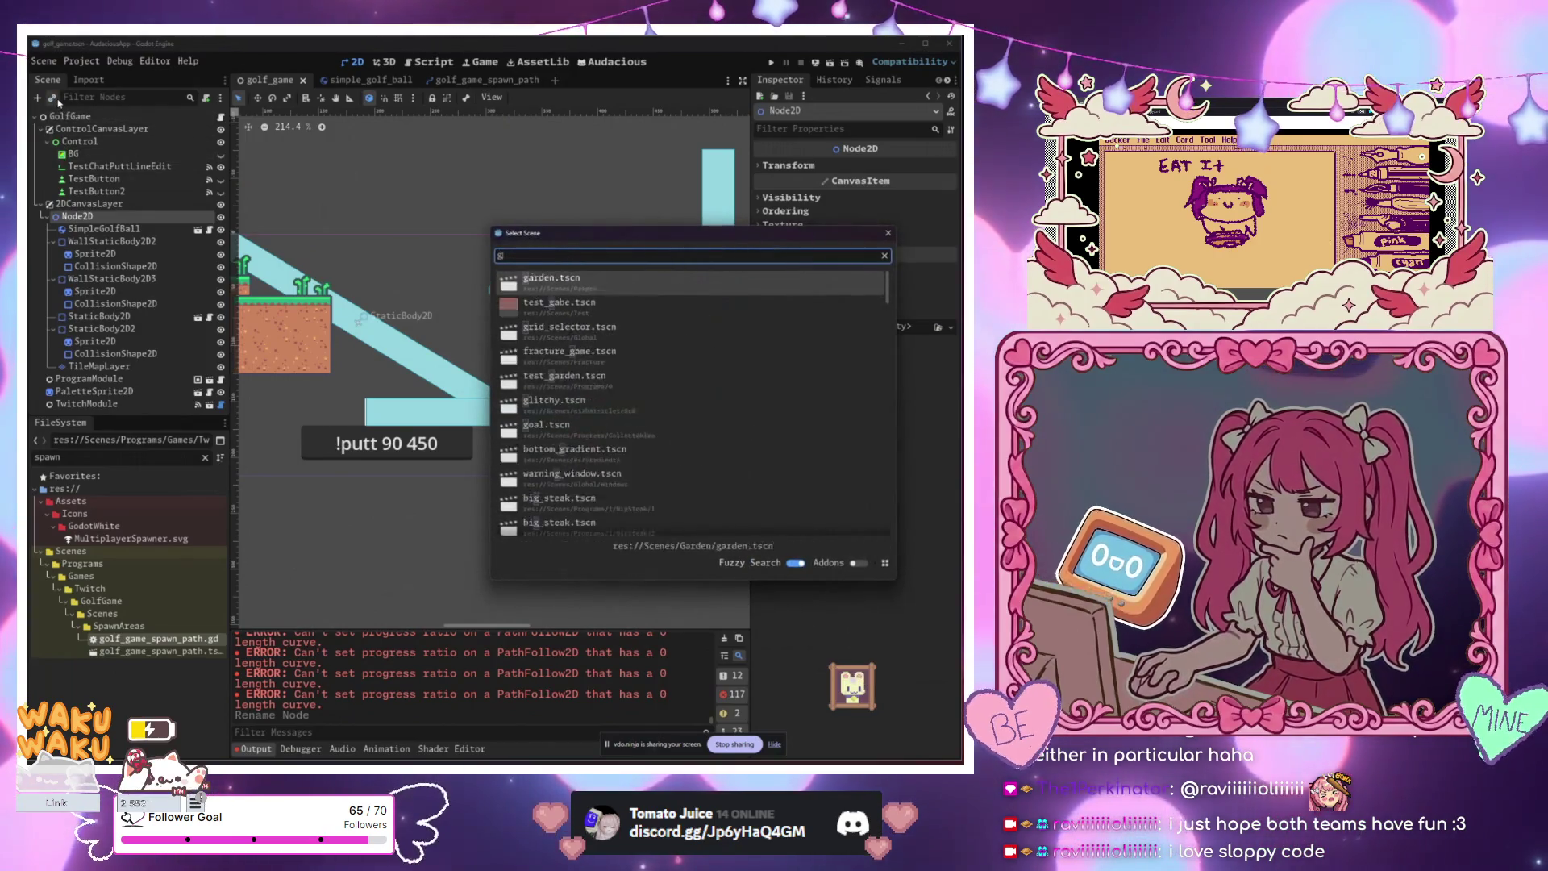
pyautogui.write('olf_game')
pyautogui.press('Down')
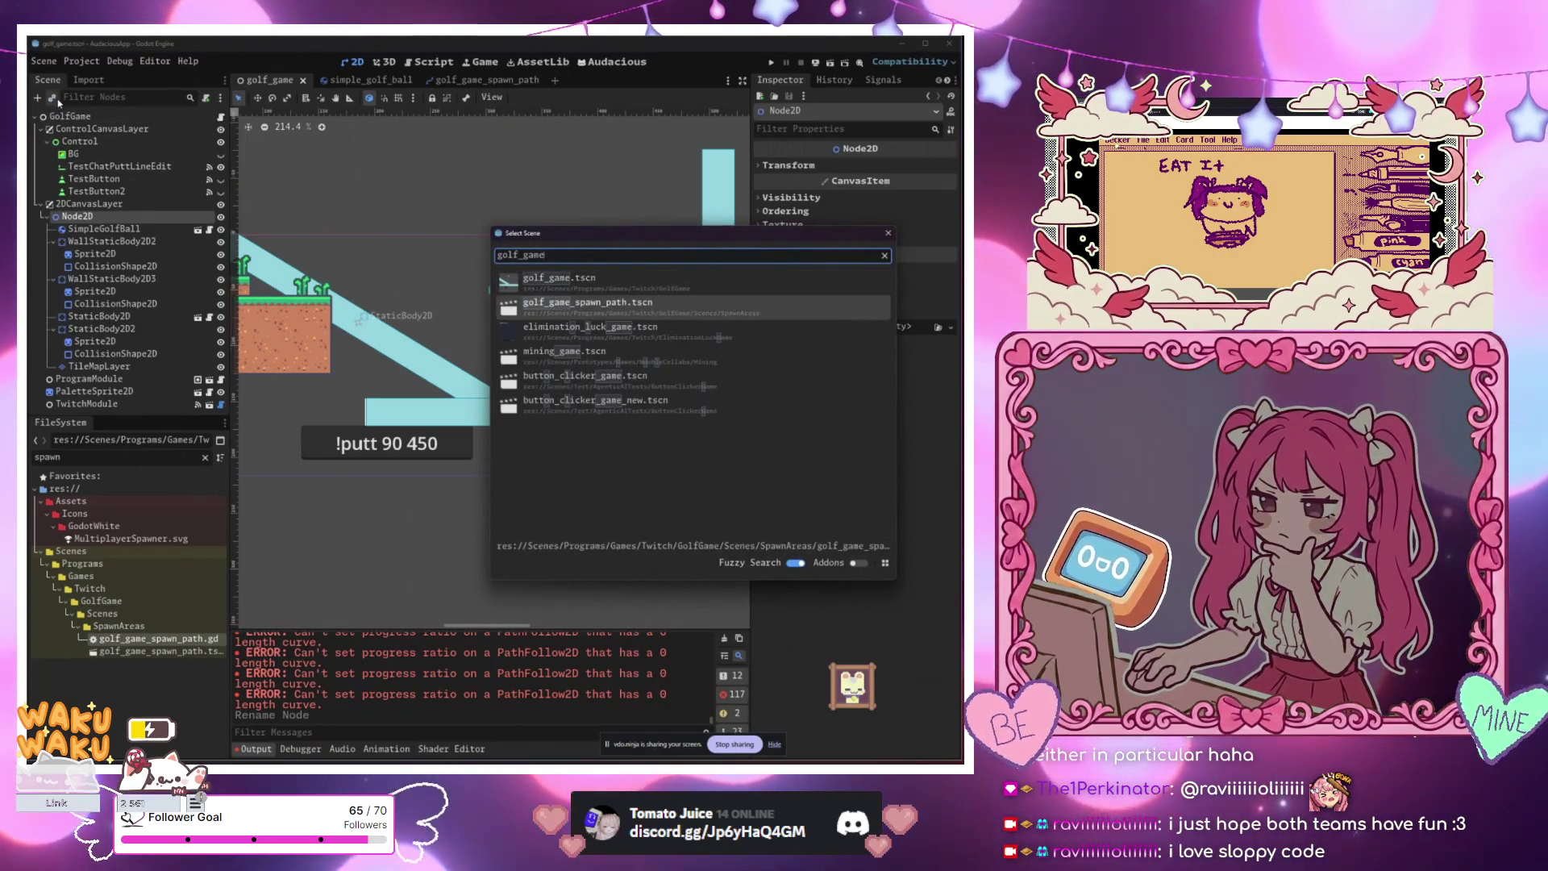
pyautogui.press('Return')
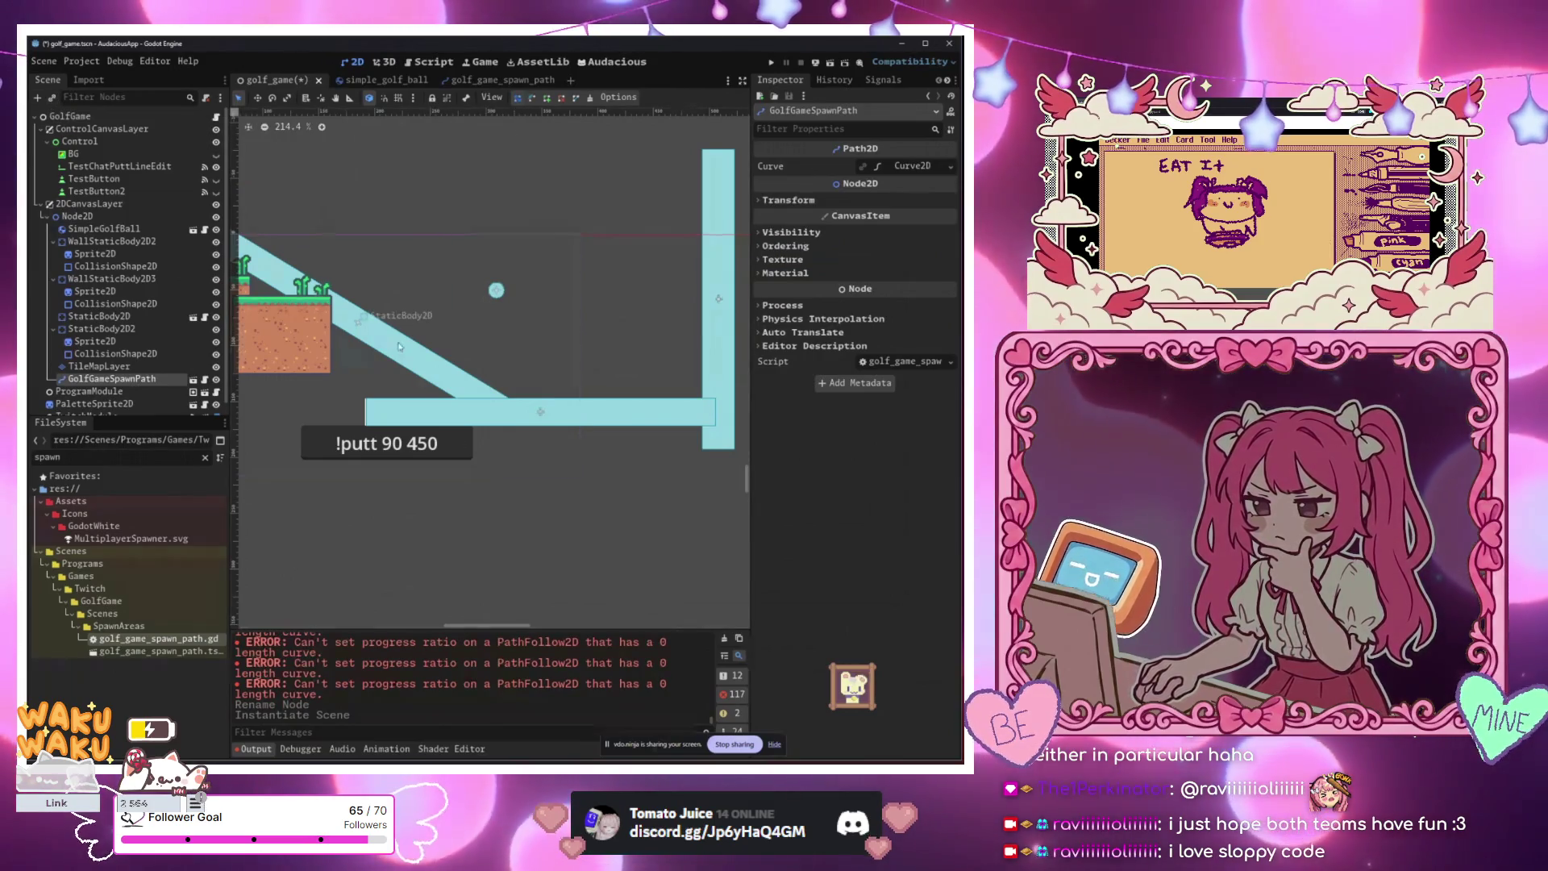
pyautogui.scroll(-1, 135, 375)
pyautogui.scroll(-4, 337, 400)
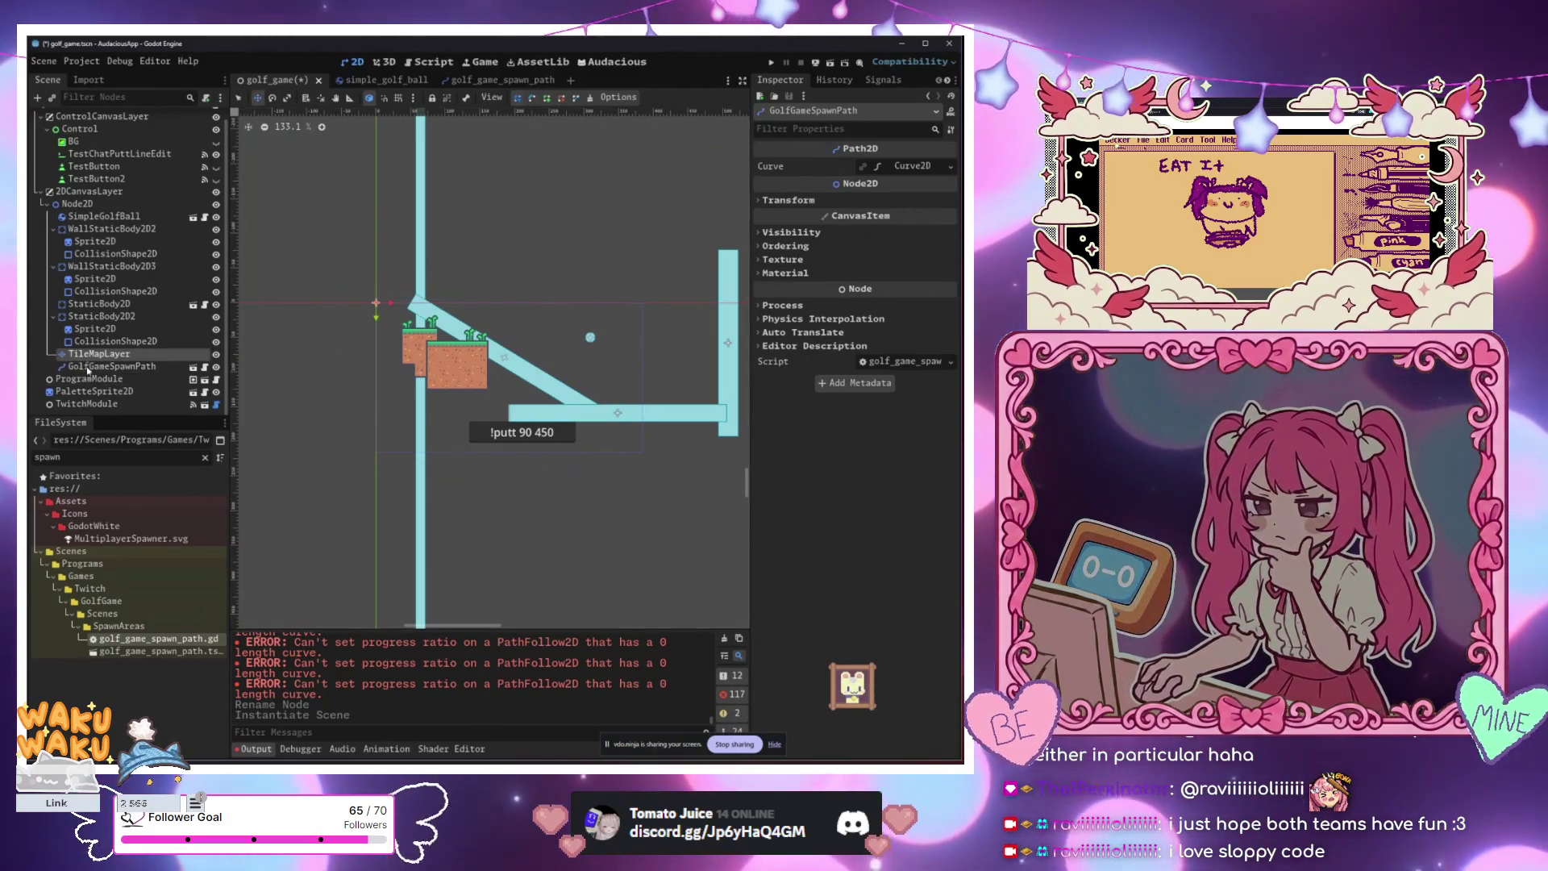
pyautogui.click(90, 368)
pyautogui.scroll(-8, 461, 353)
# - Select the GolfGameSpawnPath instance on the canvas and bring up its node actions
pyautogui.moveTo(401, 437); pyautogui.dragTo(426, 385)
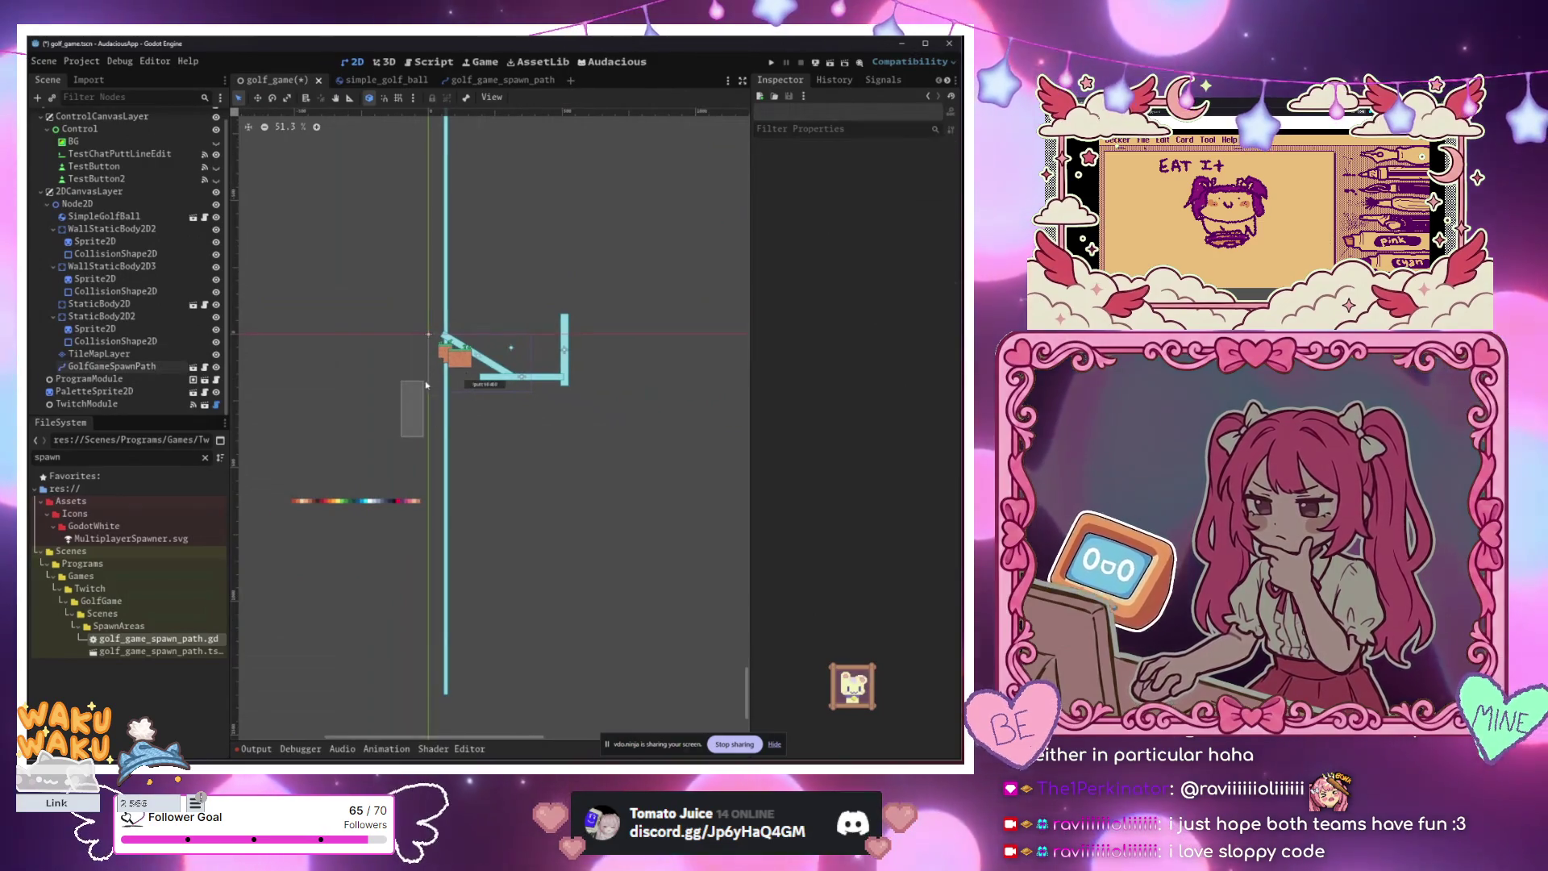
pyautogui.click(430, 337)
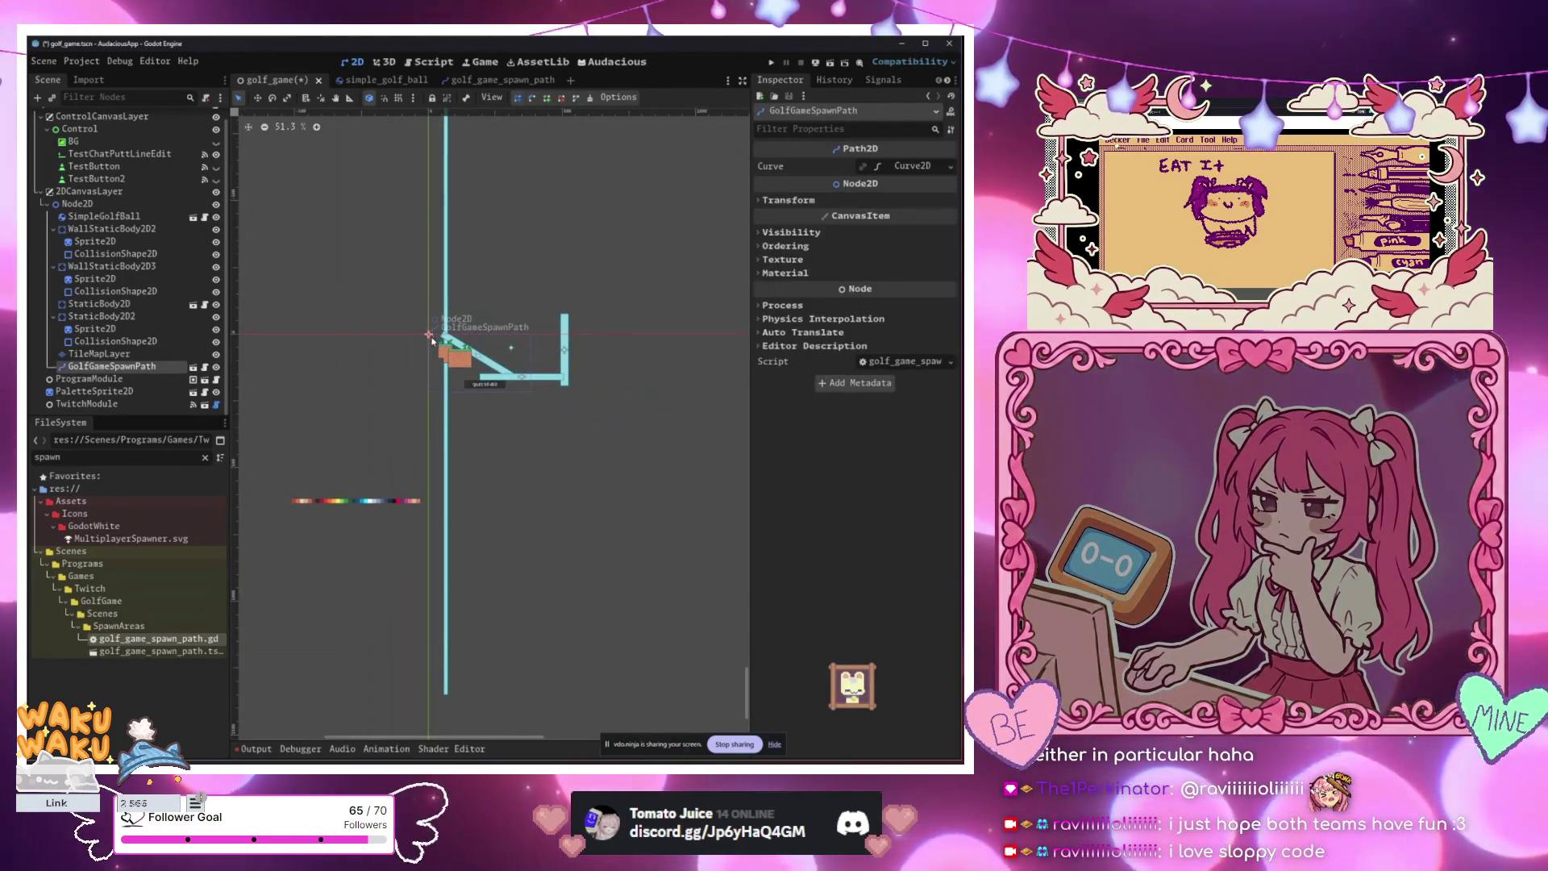
pyautogui.scroll(8, 432, 340)
pyautogui.press('w')
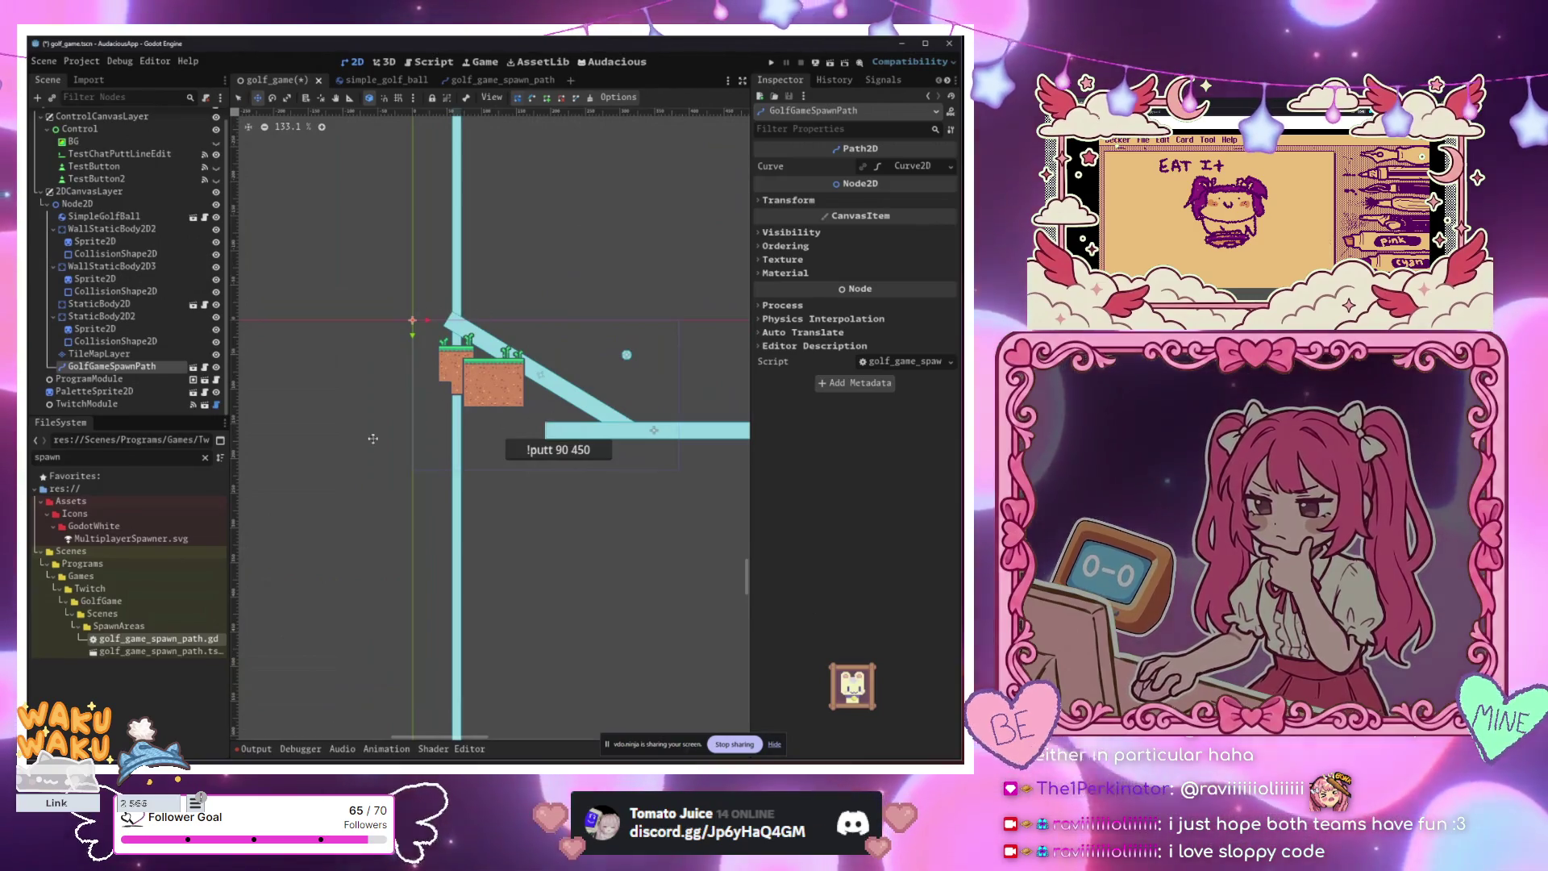
pyautogui.hscroll(5, 372, 438)
pyautogui.scroll(1, 378, 403)
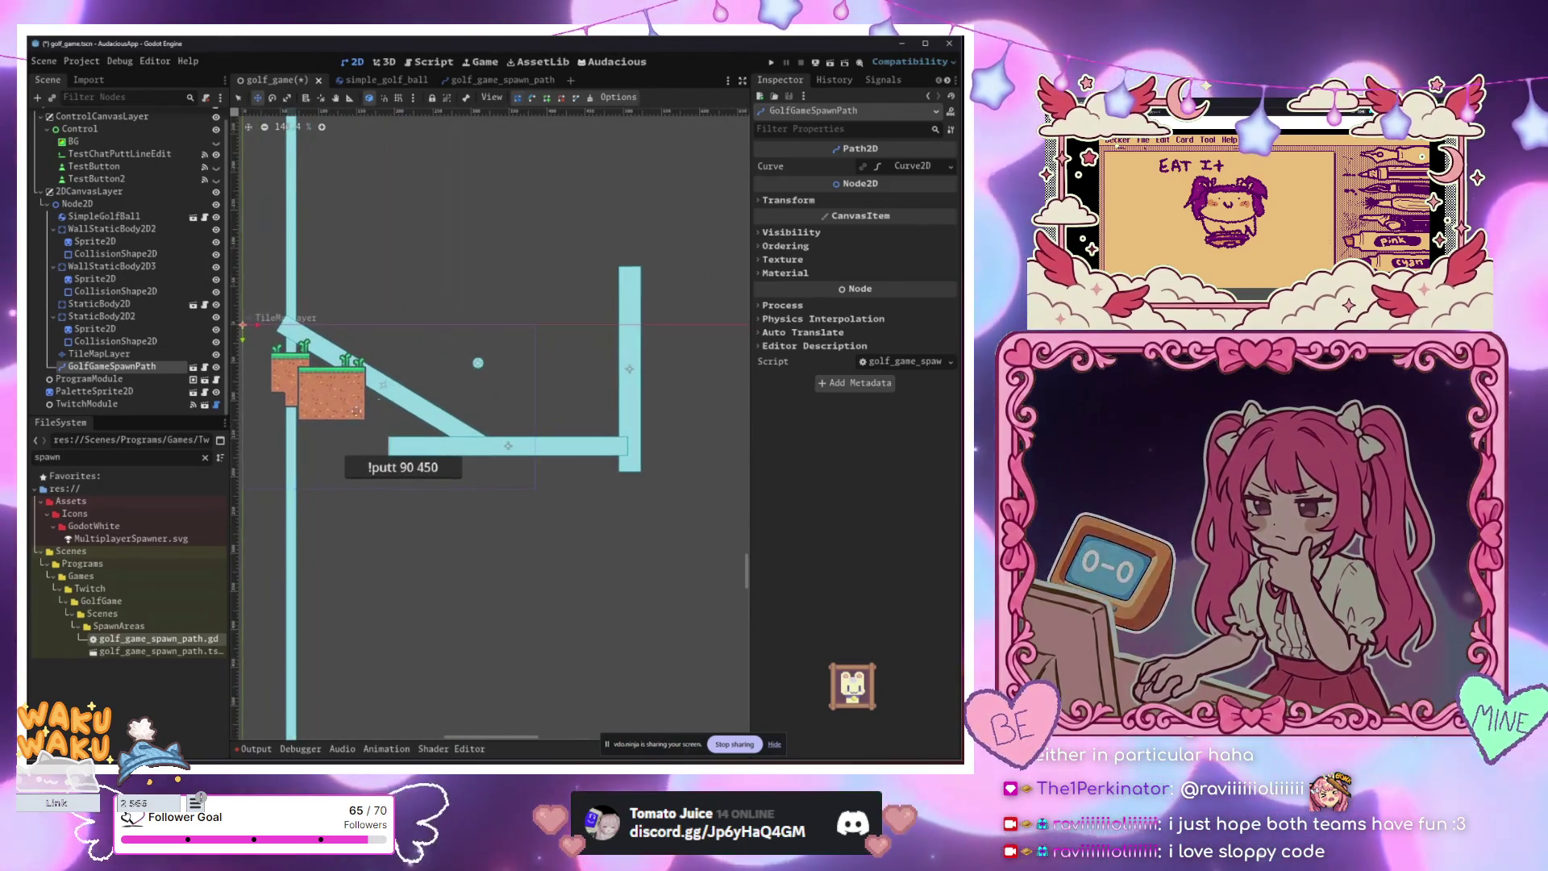
pyautogui.hscroll(-4, 379, 403)
pyautogui.press('q')
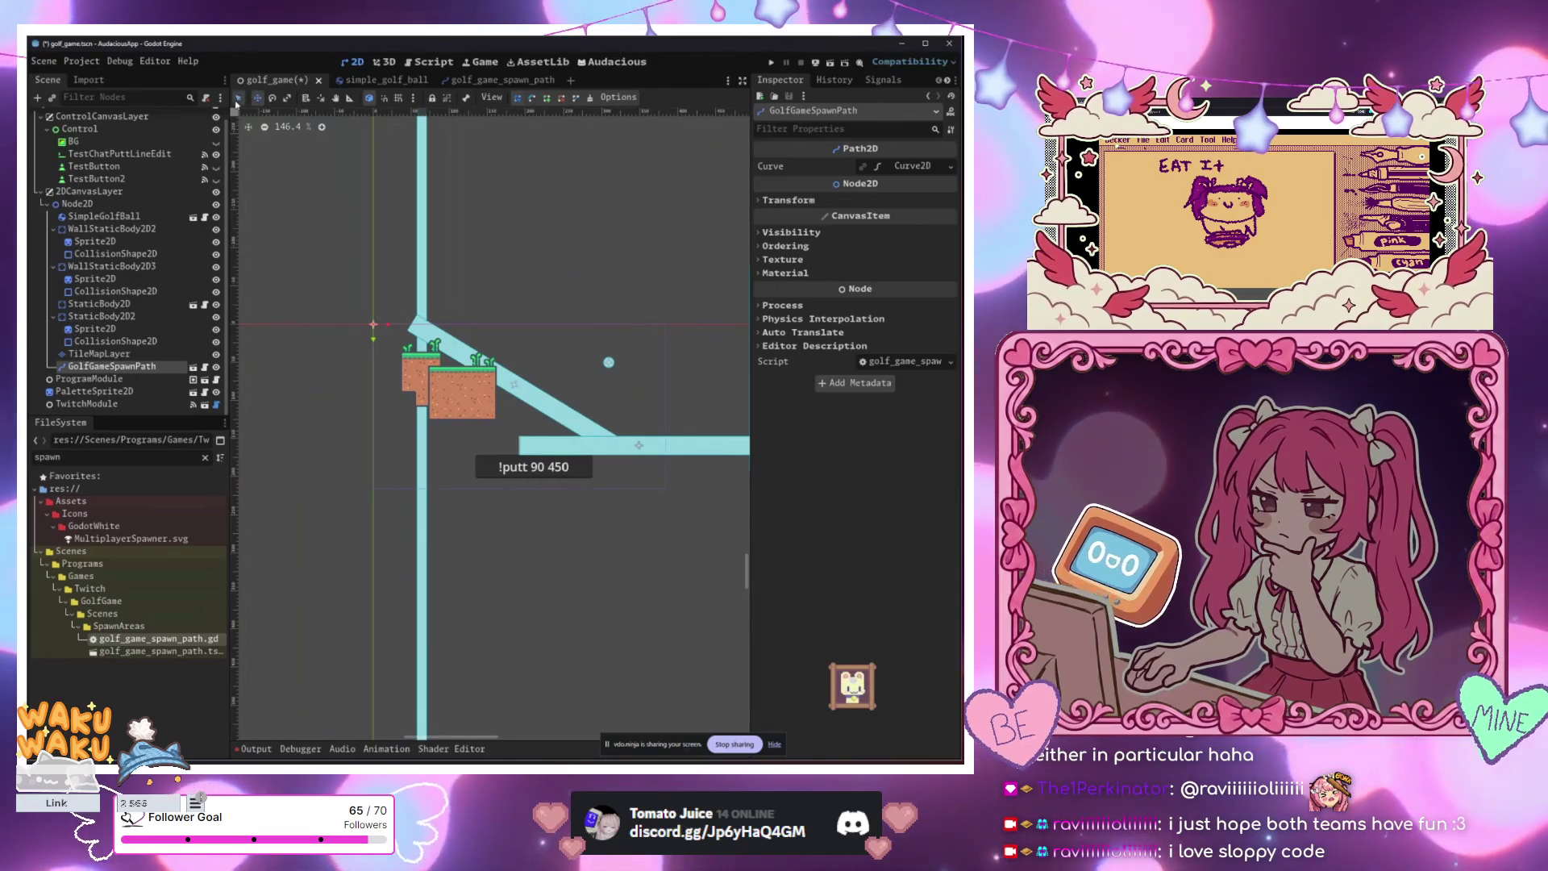
pyautogui.rightClick(129, 368)
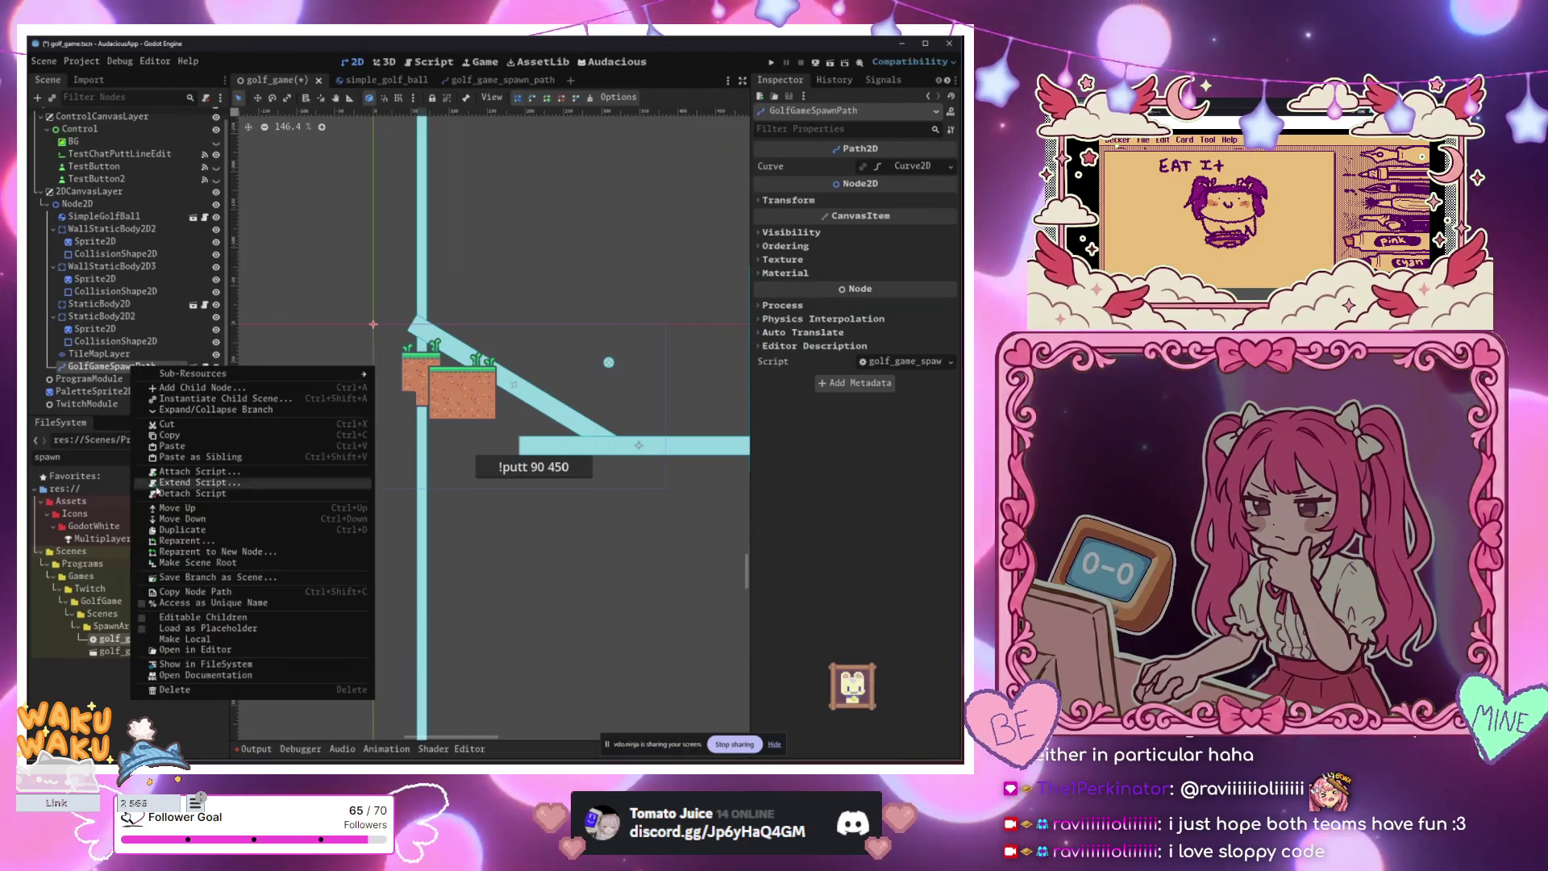
# - Enable Editable Children on GolfGameSpawnPath and check its Curve2D settings
pyautogui.click(142, 619)
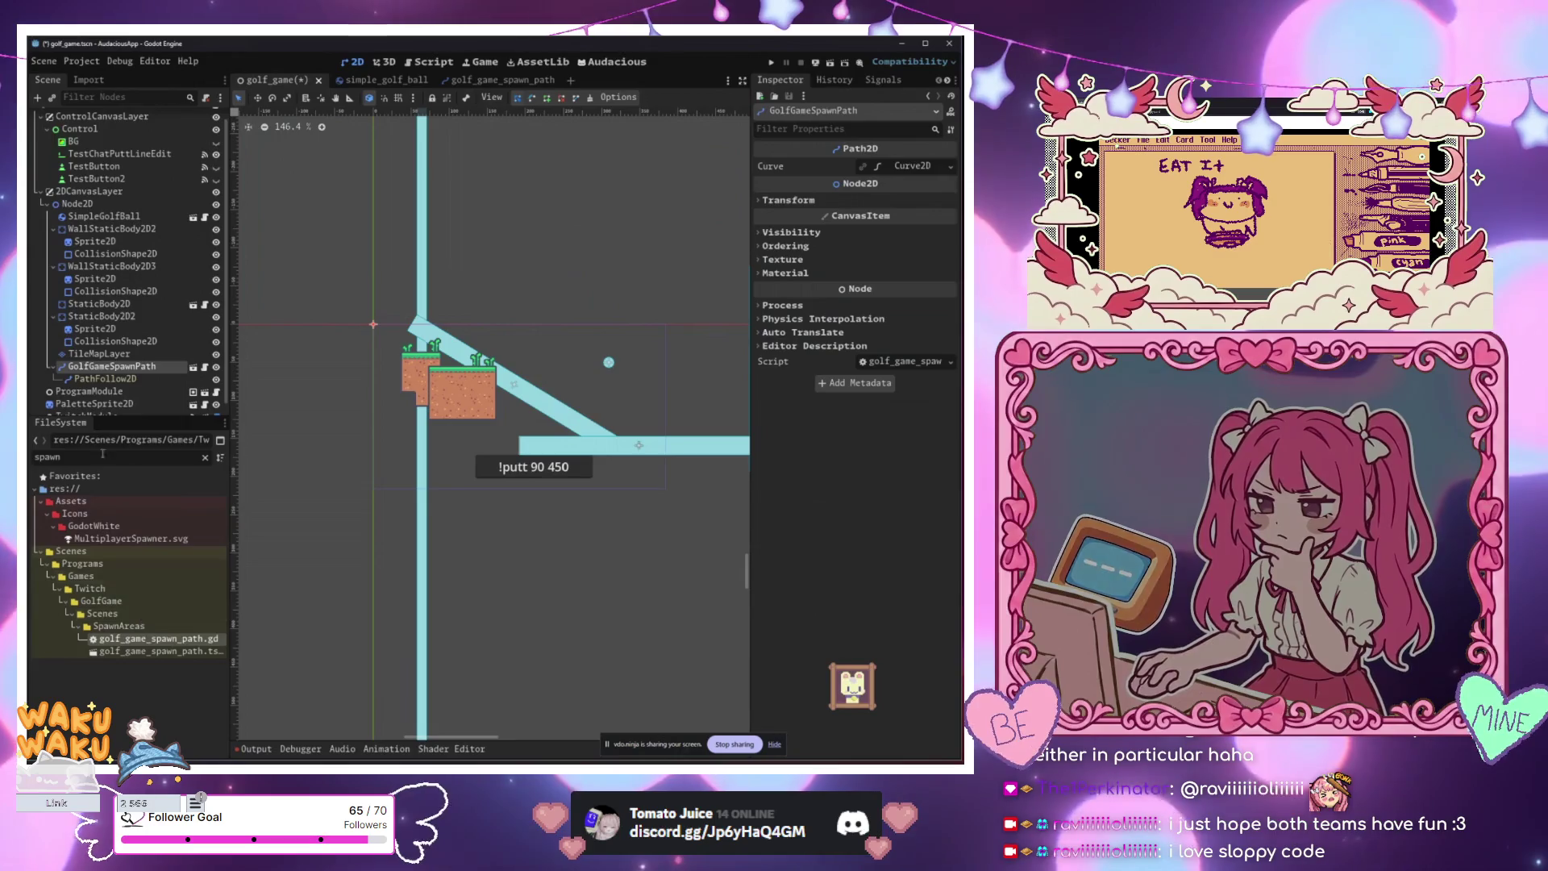
pyautogui.click(113, 368)
pyautogui.click(895, 166)
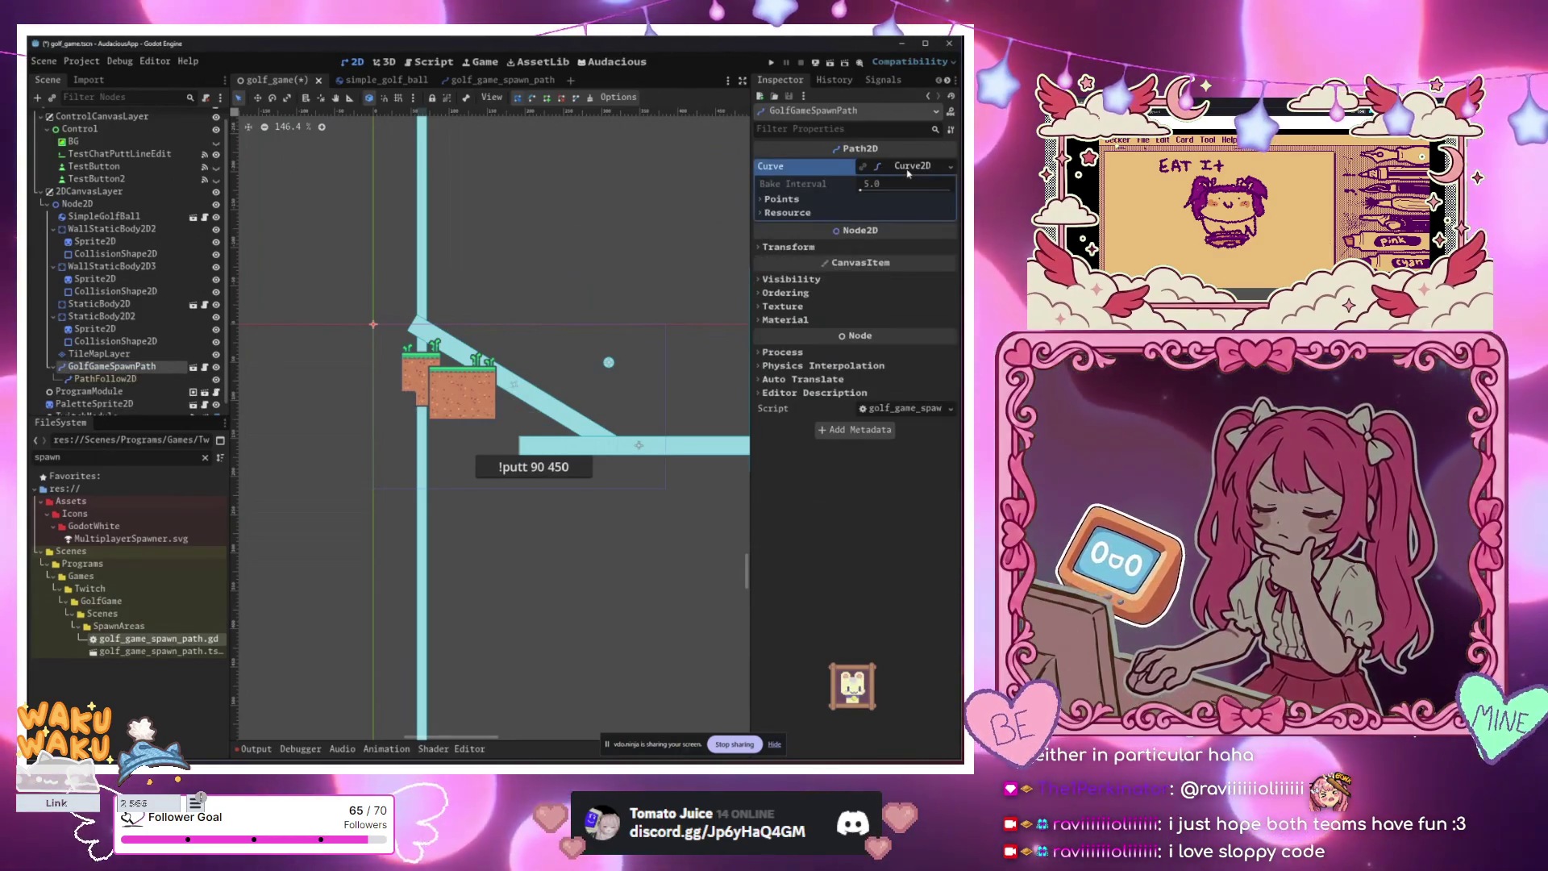
pyautogui.click(897, 166)
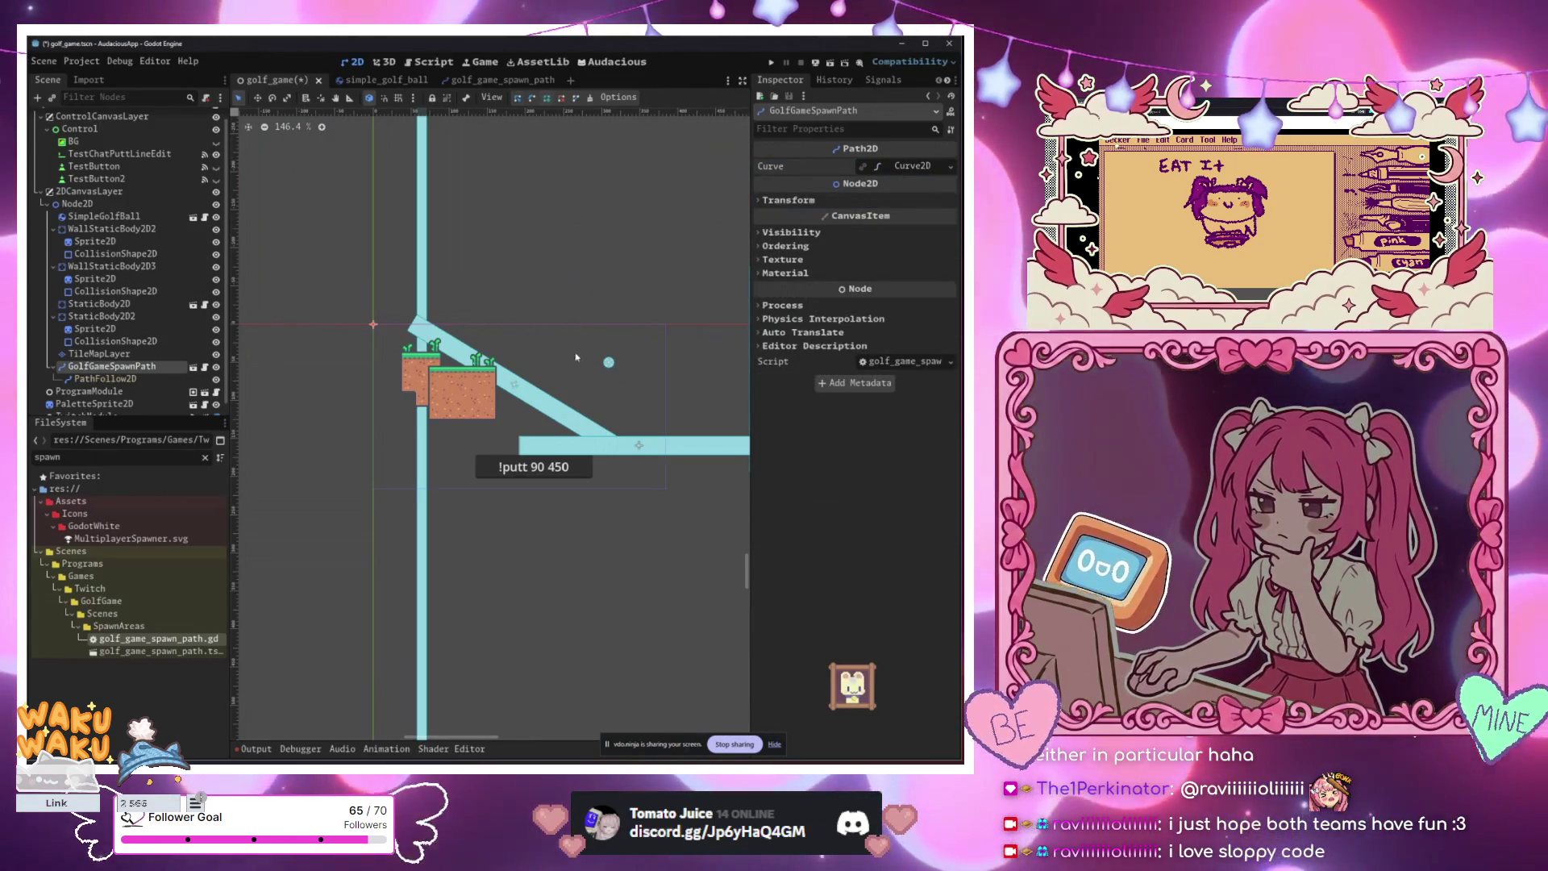
# - Draw a two-point spawn path above the golf ball and drag its right end level
pyautogui.click(558, 344)
pyautogui.click(631, 332)
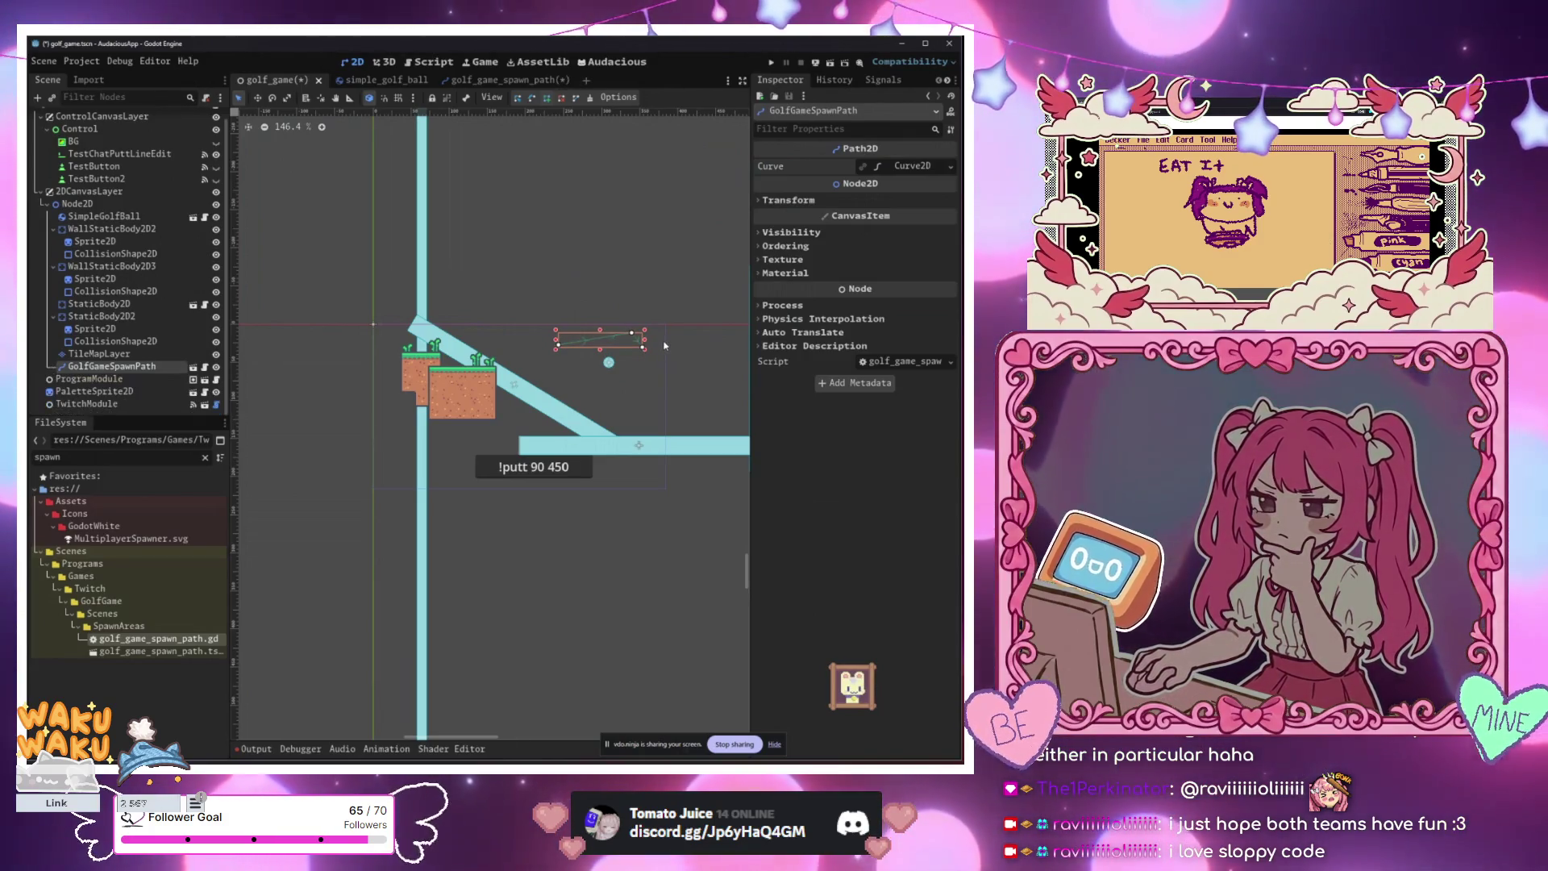
pyautogui.hotkey('ctrl', 'z')
pyautogui.scroll(3, 665, 345)
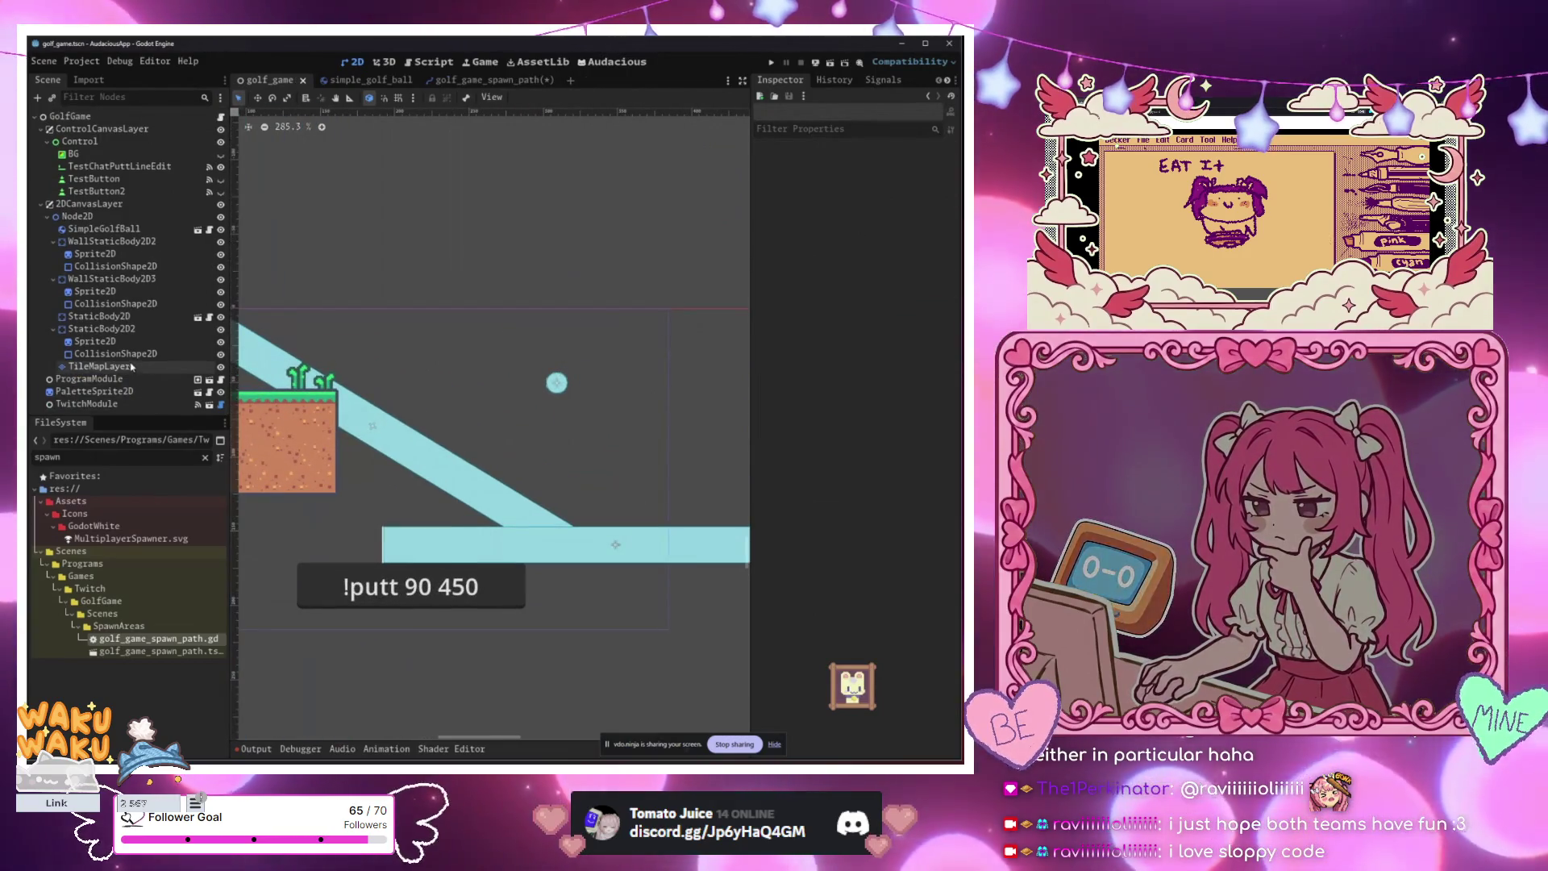
pyautogui.hotkey('ctrl', 'shift', 'z')
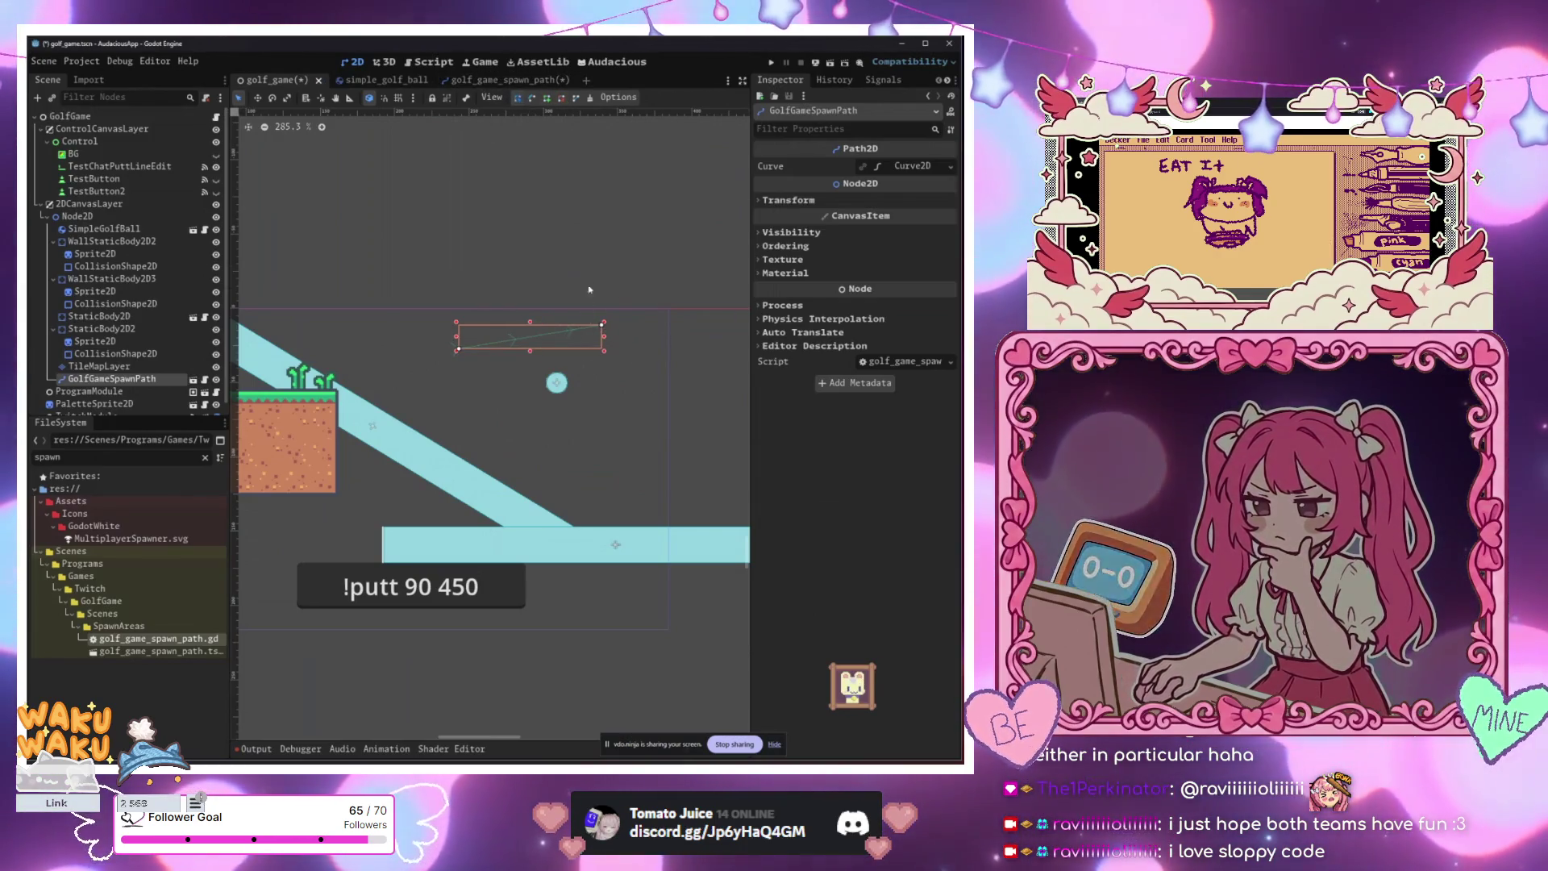
pyautogui.moveTo(602, 323); pyautogui.dragTo(637, 350)
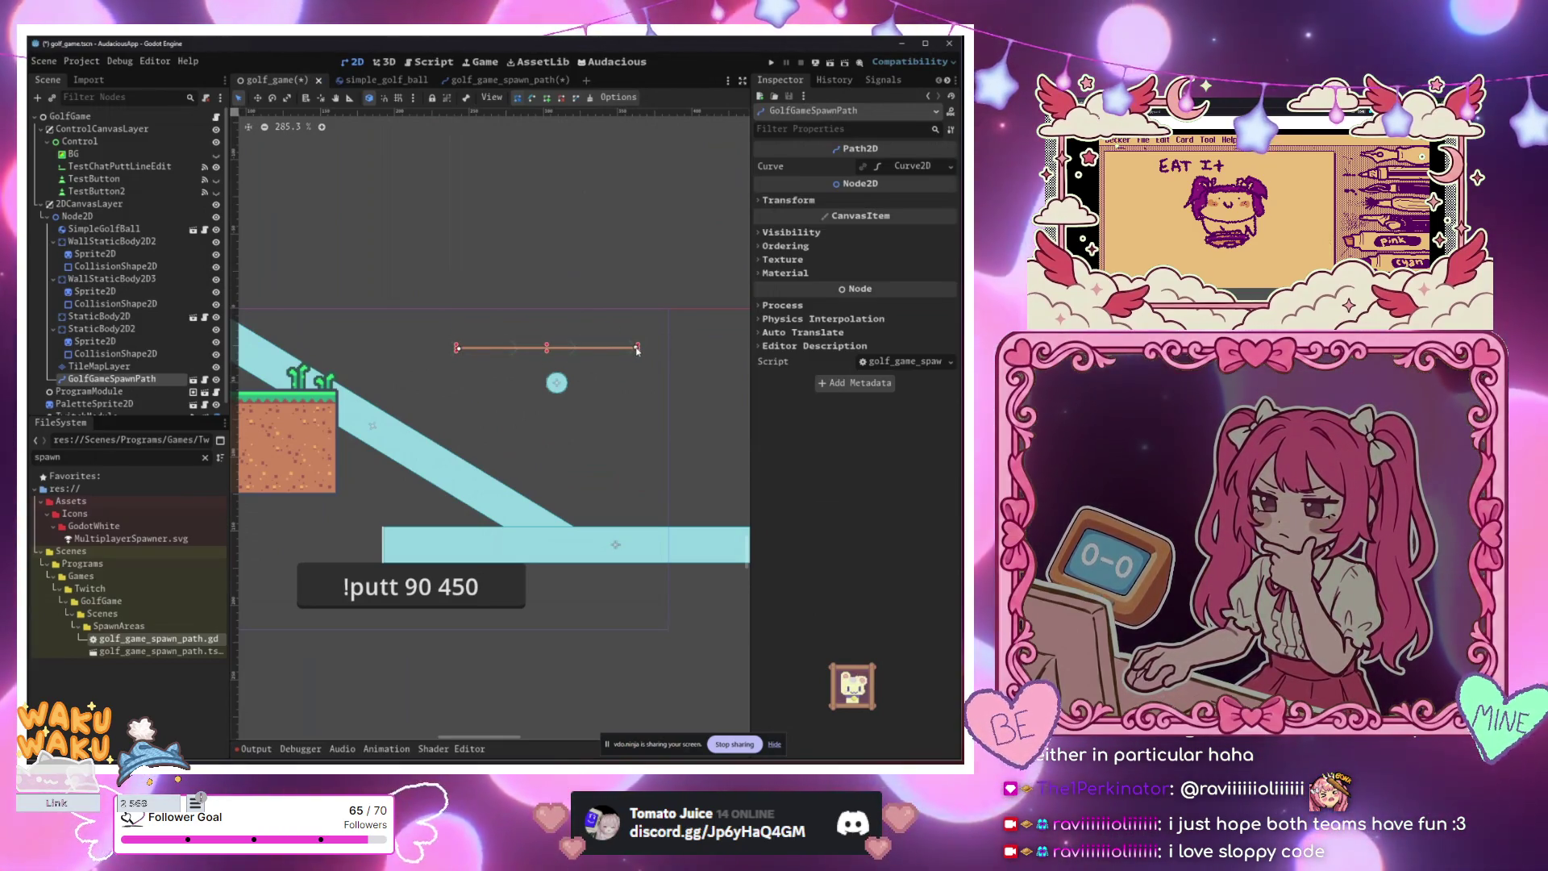
# - Select the Control node, then open the golf_game_spawn_path scene
pyautogui.click(632, 397)
pyautogui.scroll(-3, 537, 387)
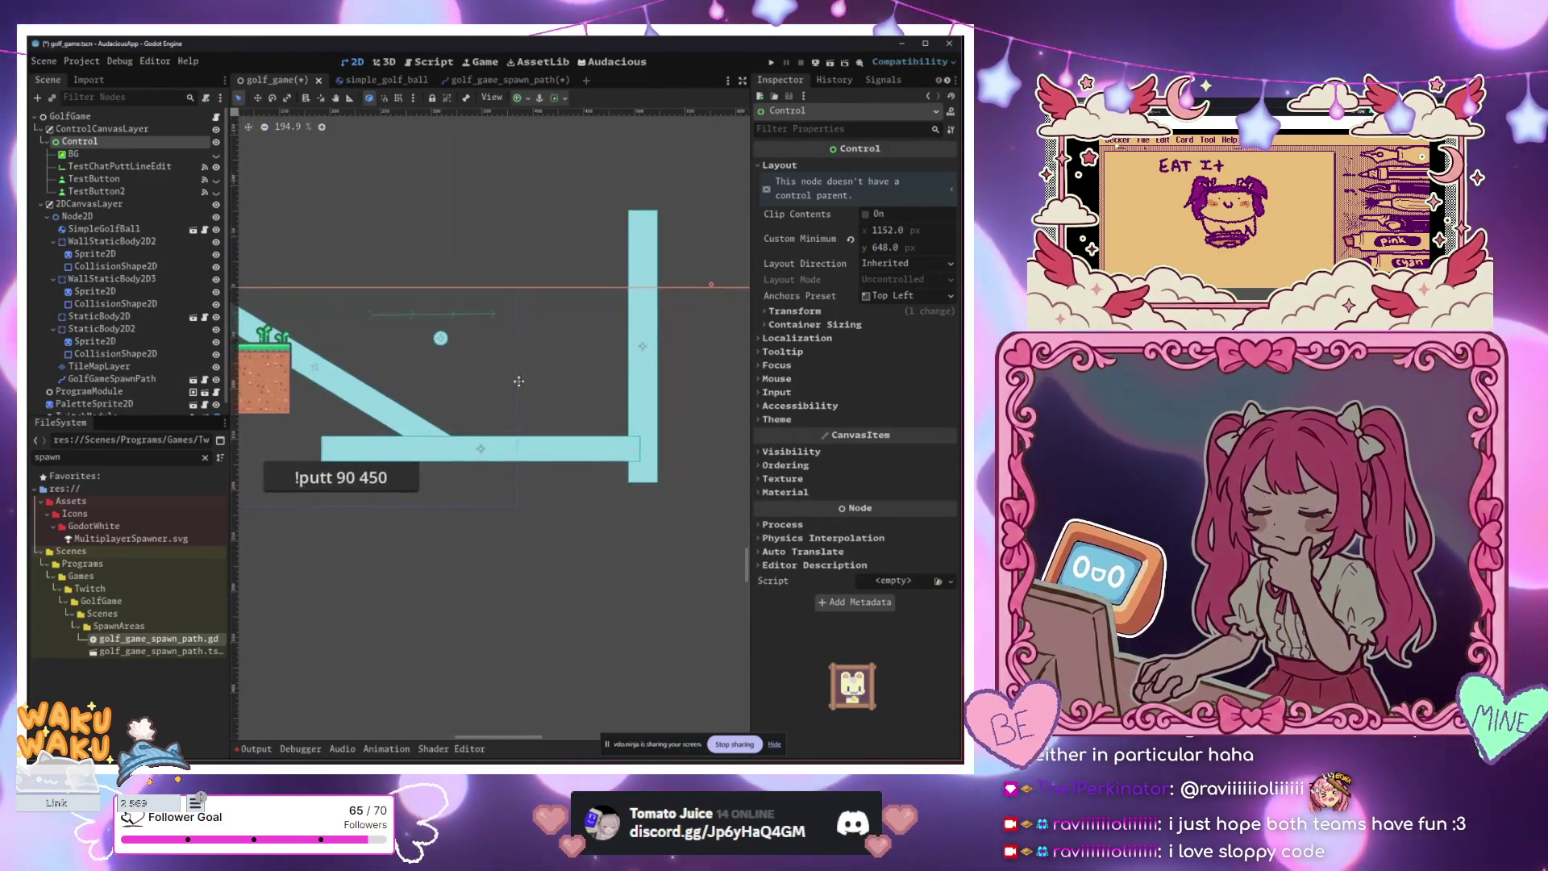
pyautogui.hscroll(-2, 484, 330)
pyautogui.scroll(1, 510, 328)
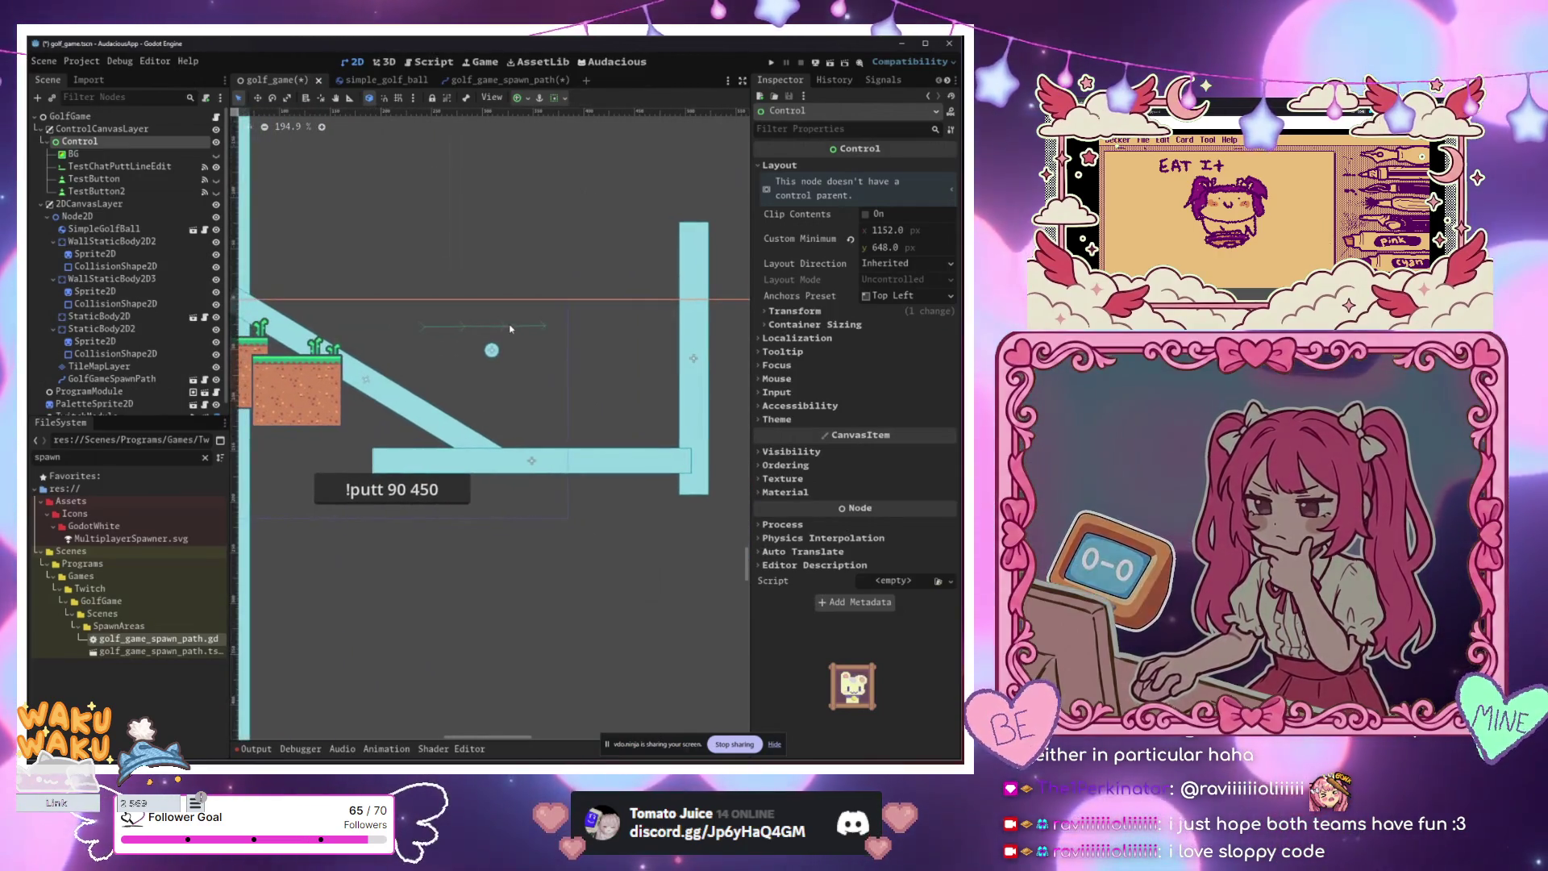
pyautogui.scroll(-1, 149, 391)
pyautogui.click(470, 80)
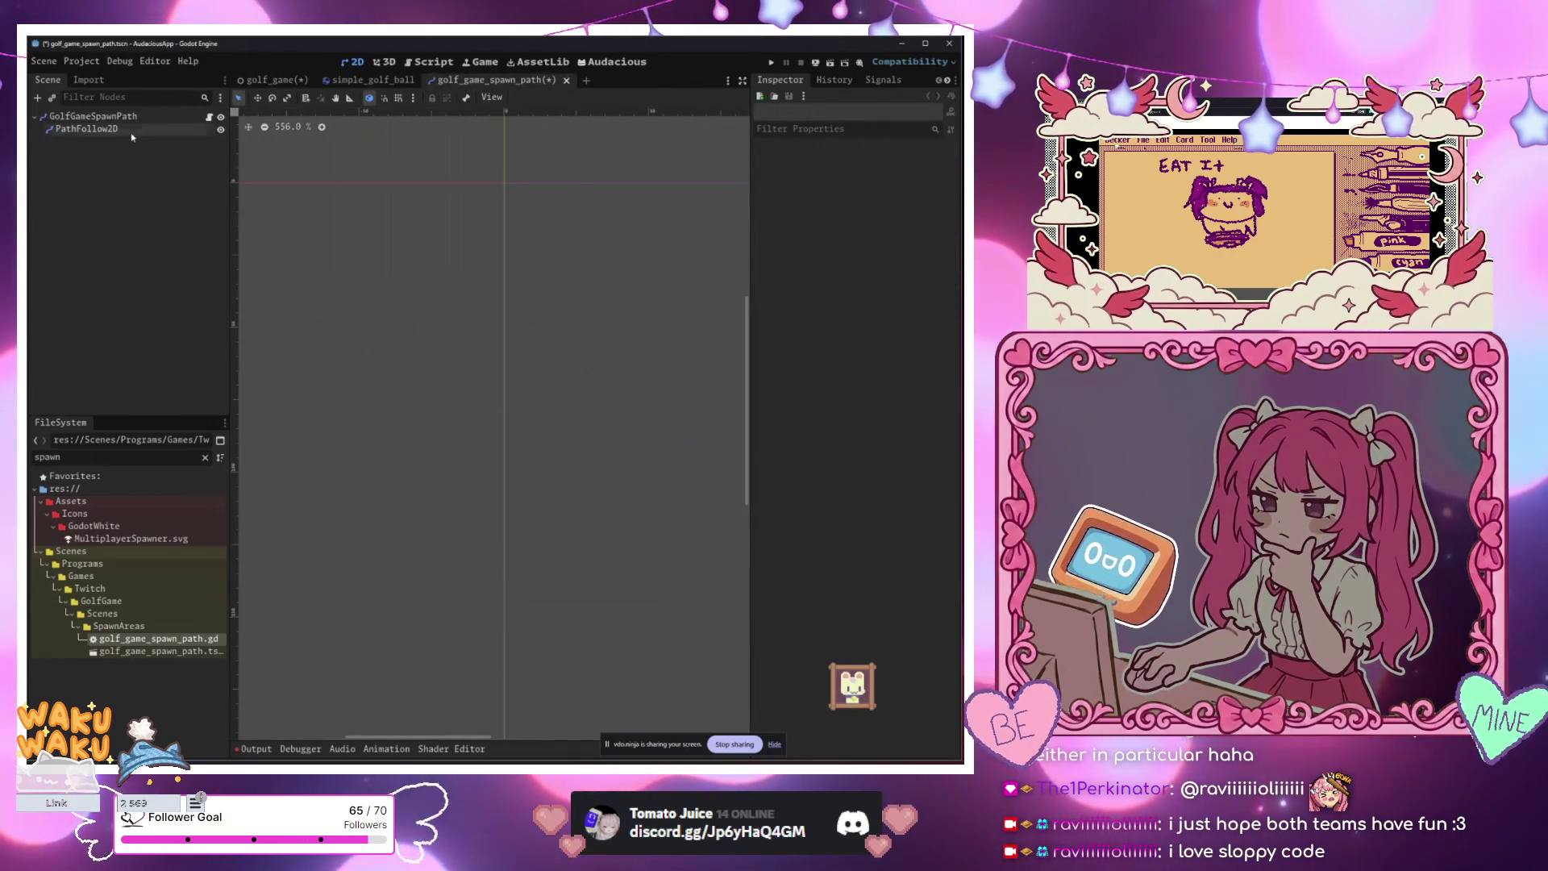
pyautogui.click(209, 116)
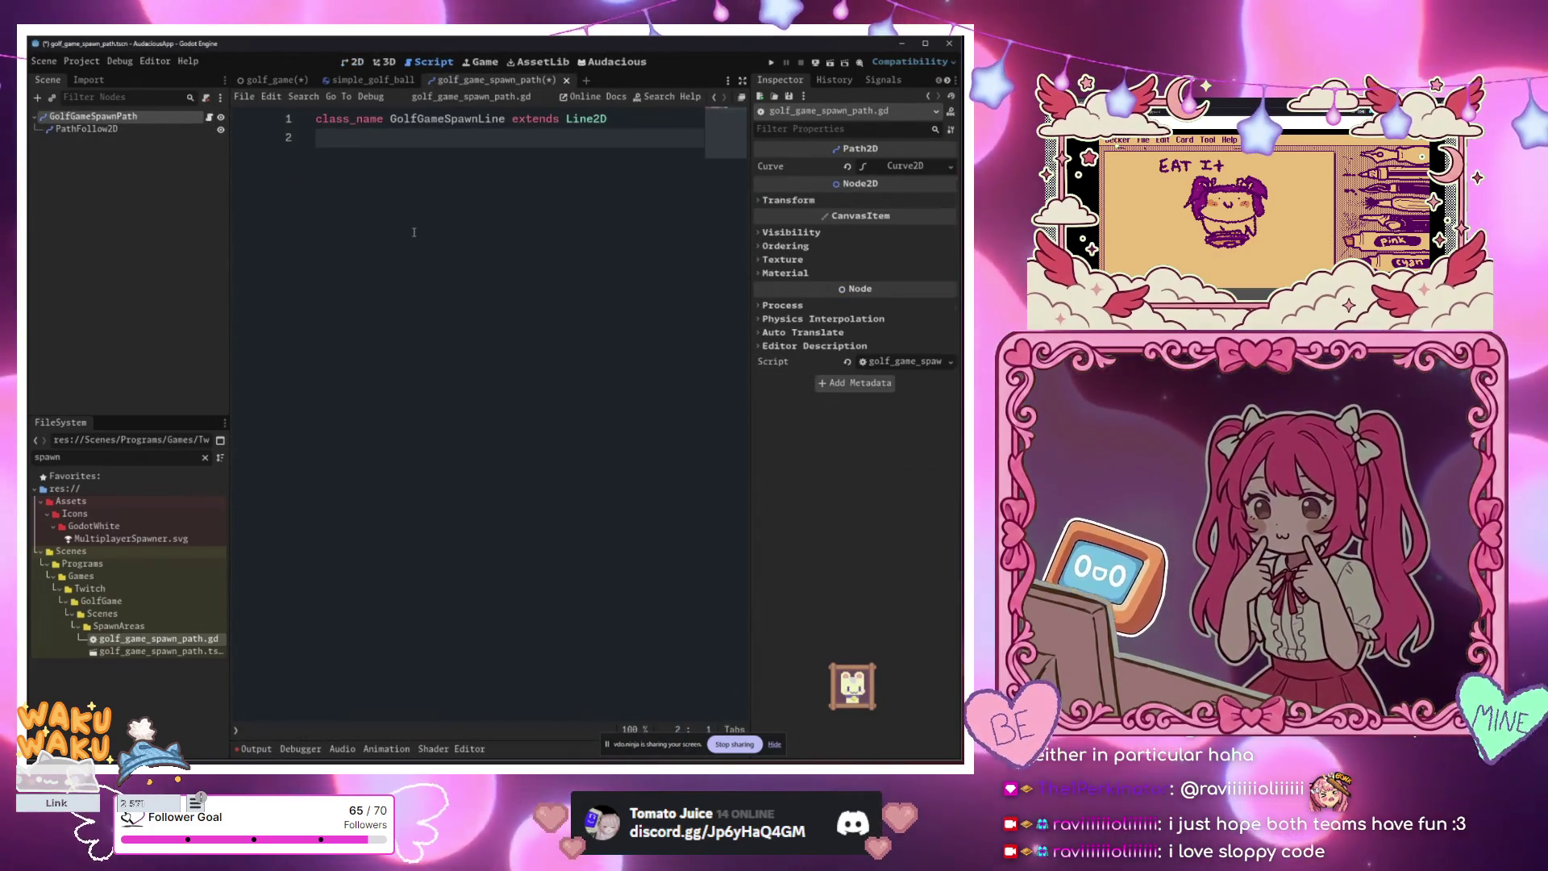
pyautogui.press('Return')
pyautogui.press('Return')
pyautogui.write('@export')
pyautogui.press('Escape')
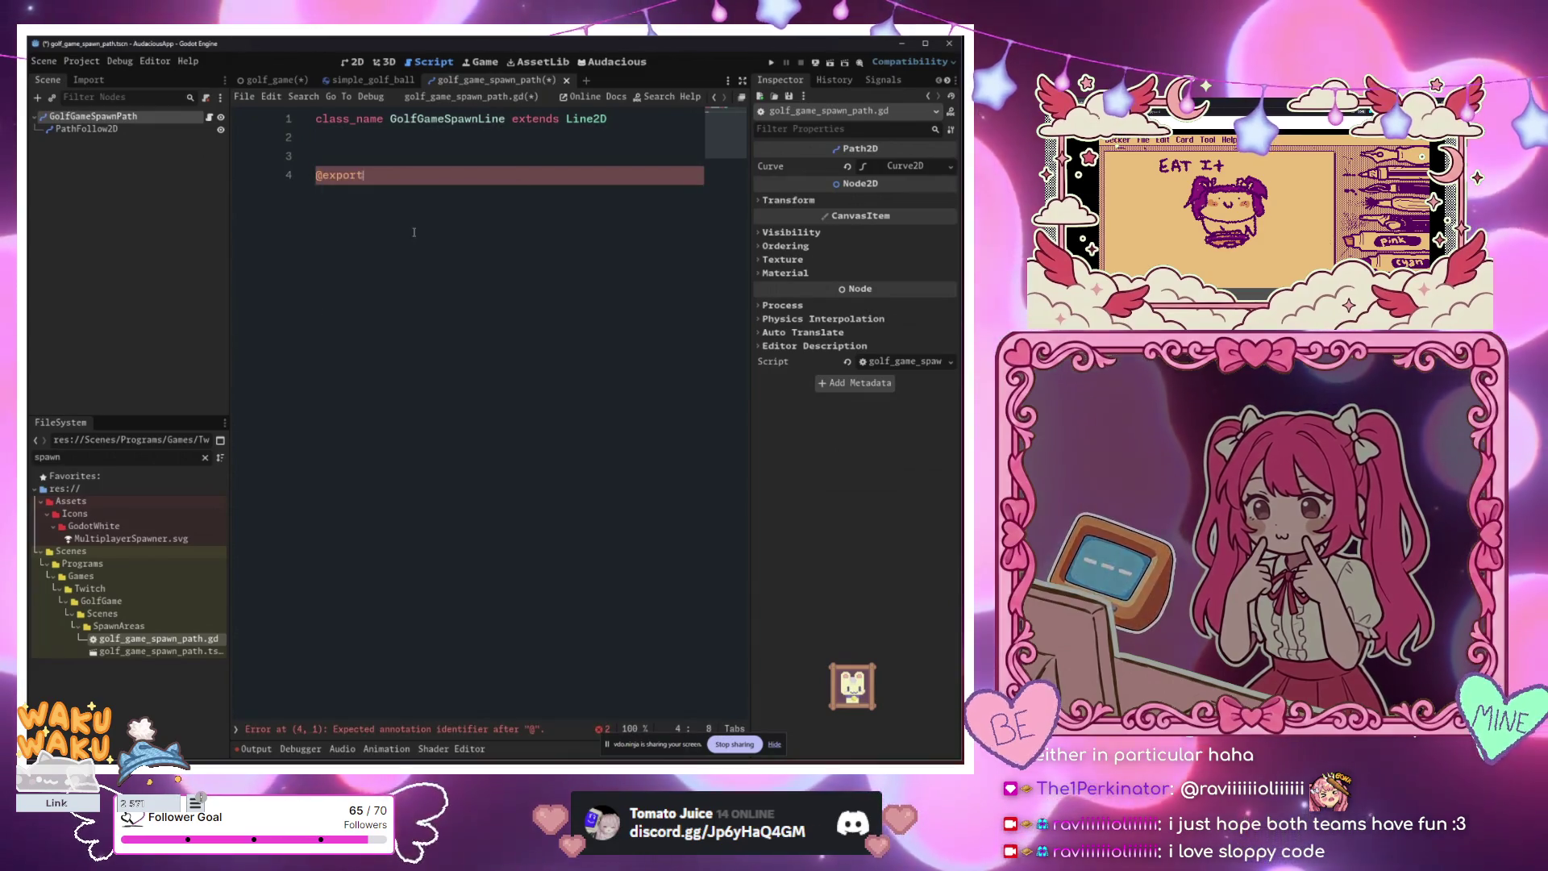
pyautogui.write('path_follow')
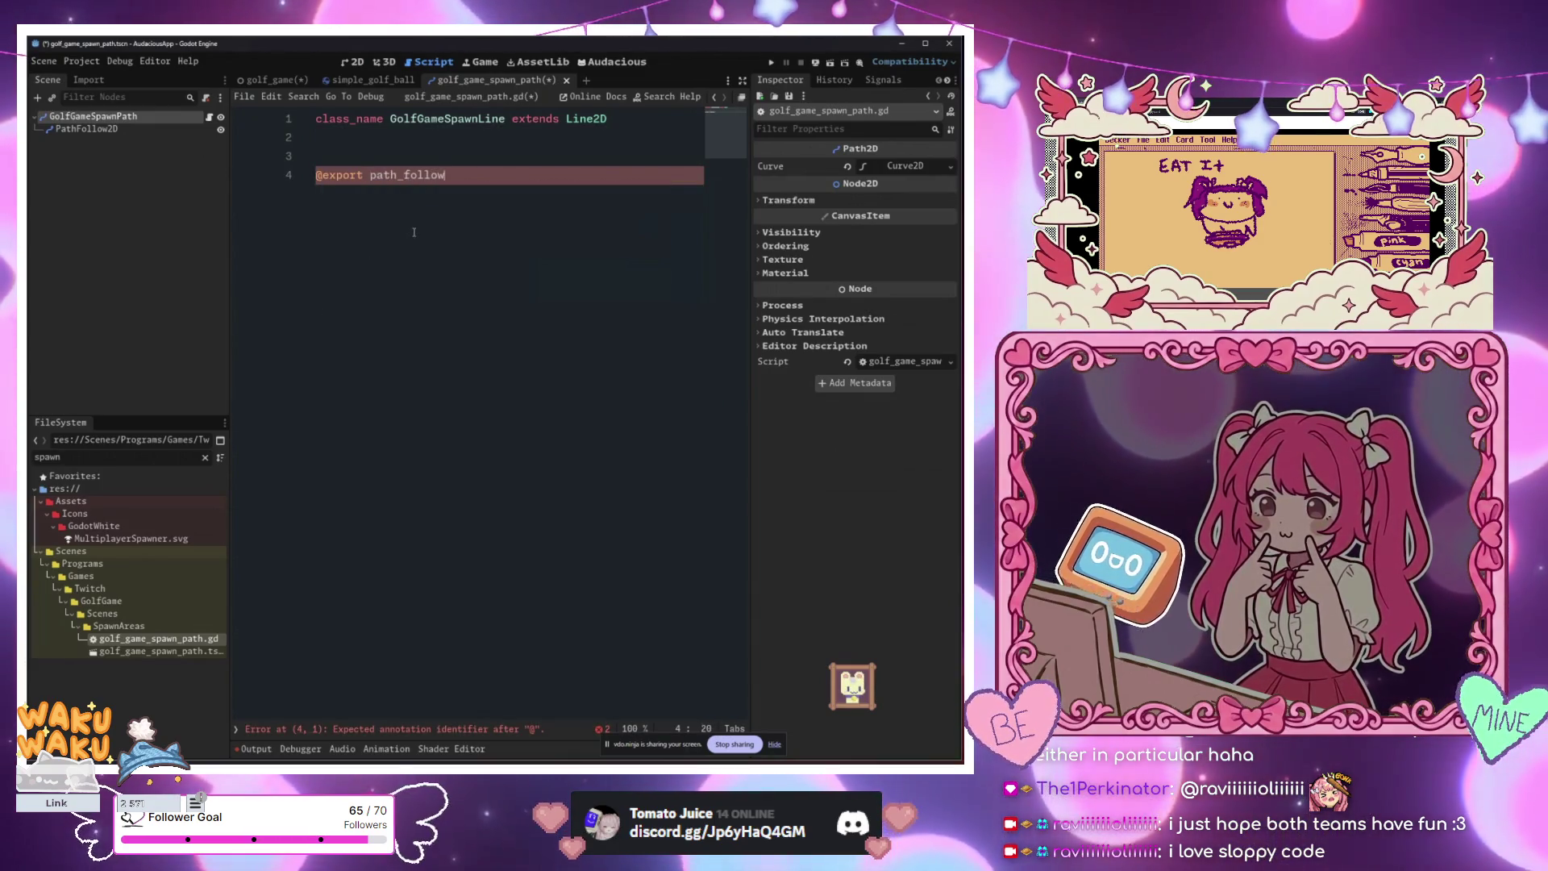
pyautogui.write('2D: ')
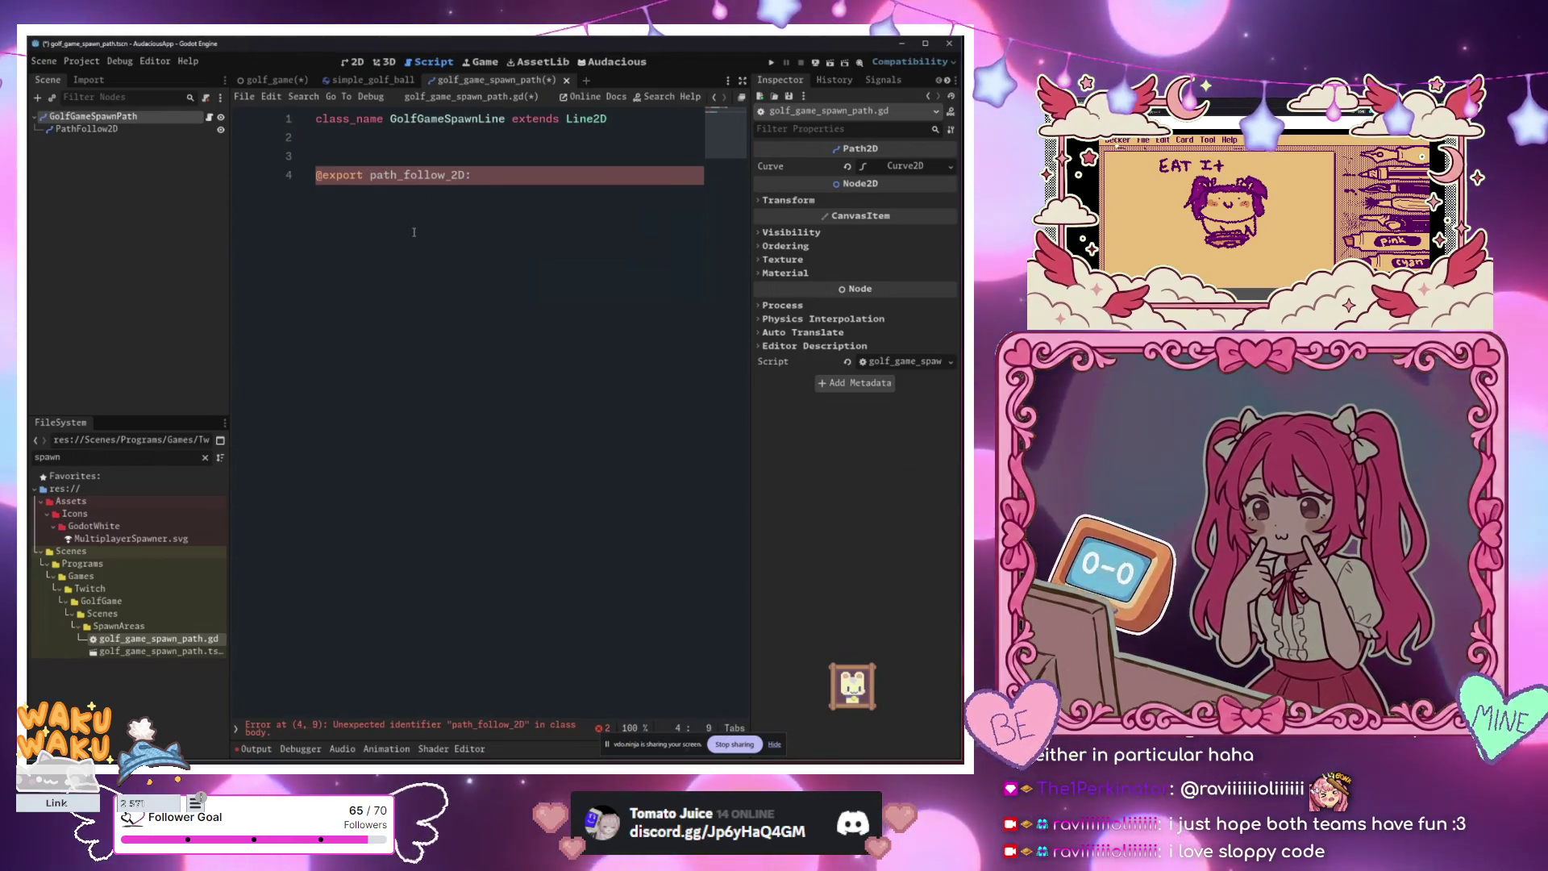
pyautogui.write('var ')
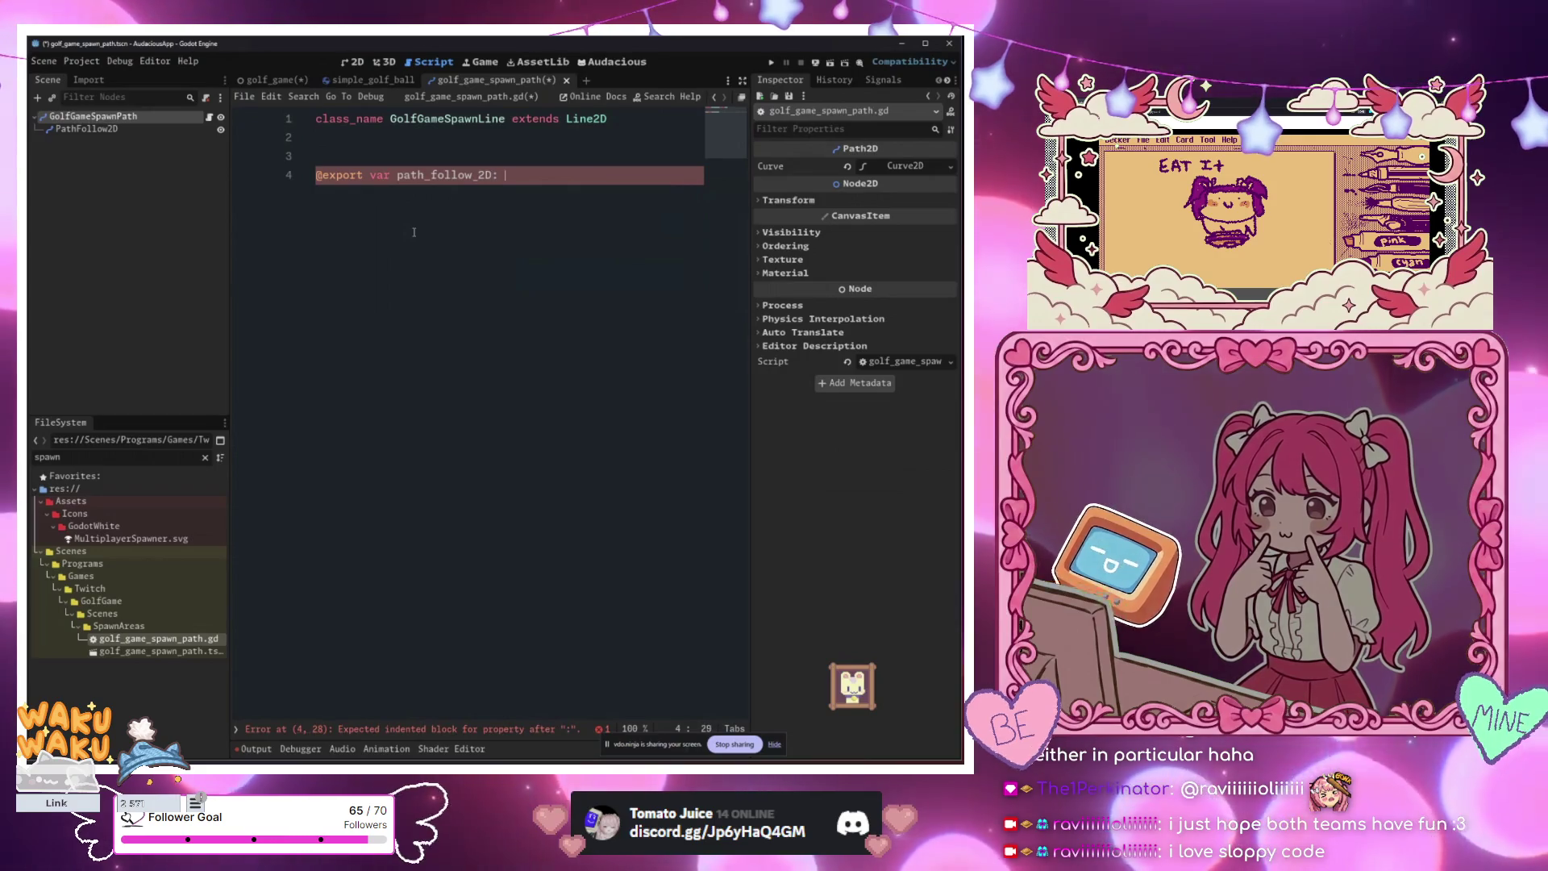
pyautogui.write('PathFollow2D')
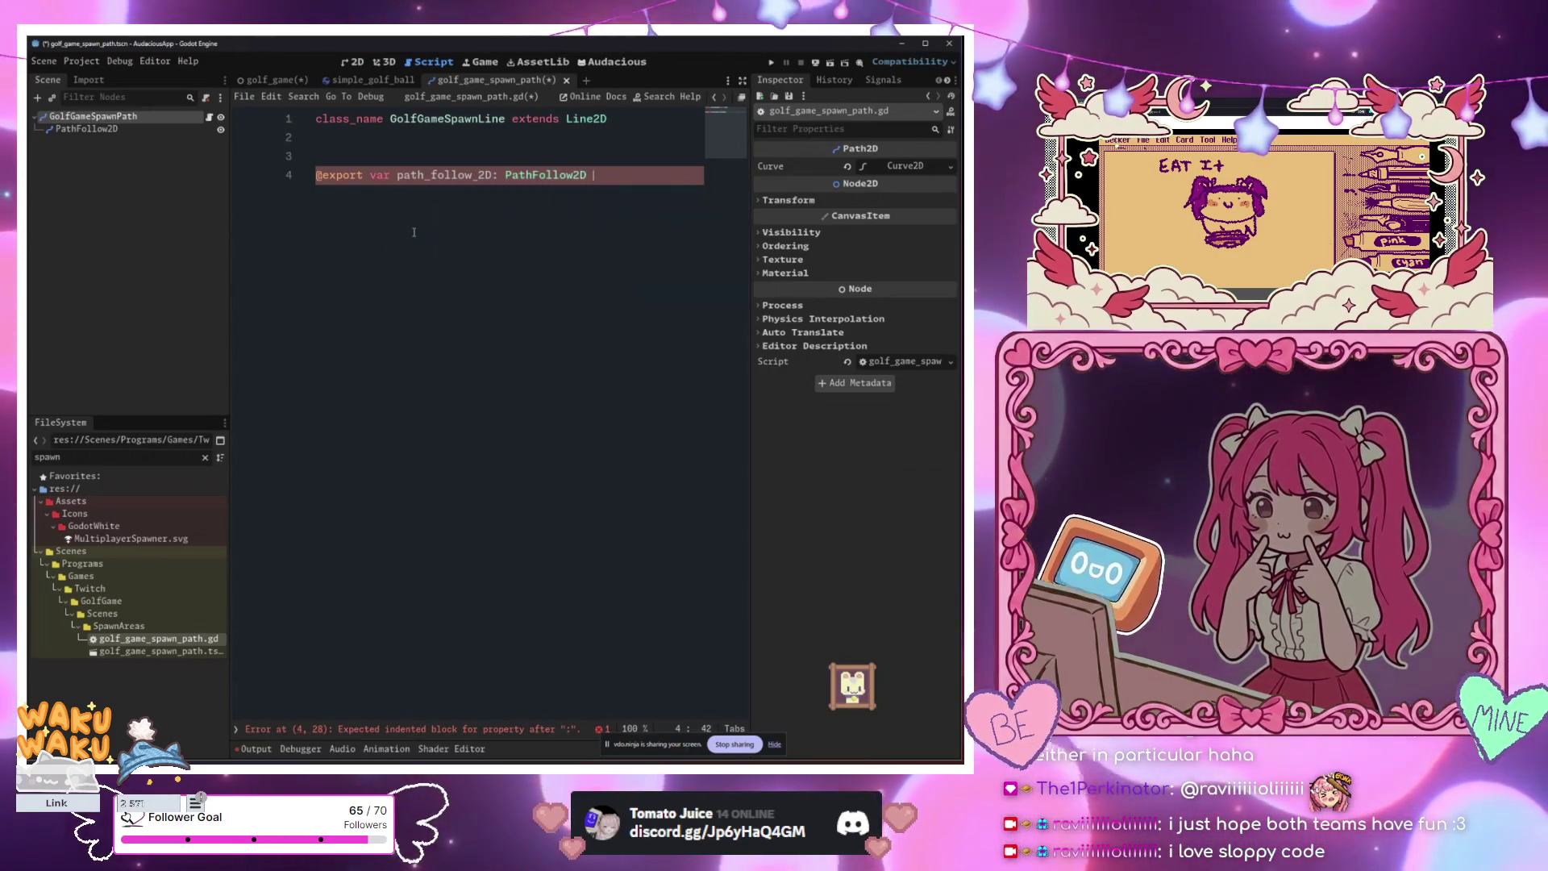
pyautogui.press('BackSpace')
# - Assign the PathFollow2D node to Path Follow 2d and return to the golf_game scene
pyautogui.click(864, 169)
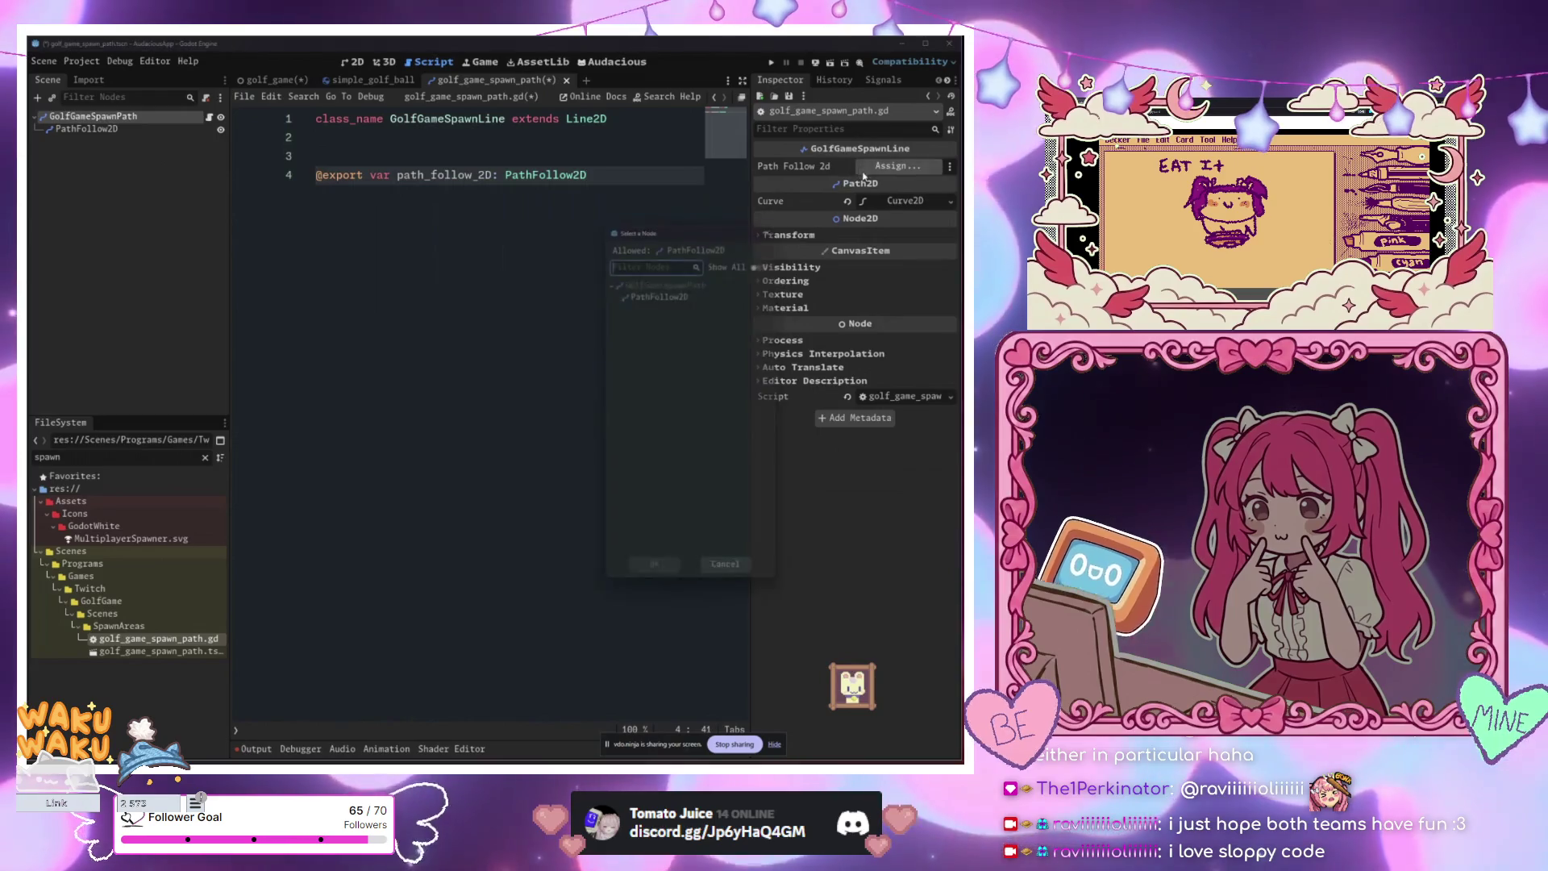
pyautogui.doubleClick(647, 295)
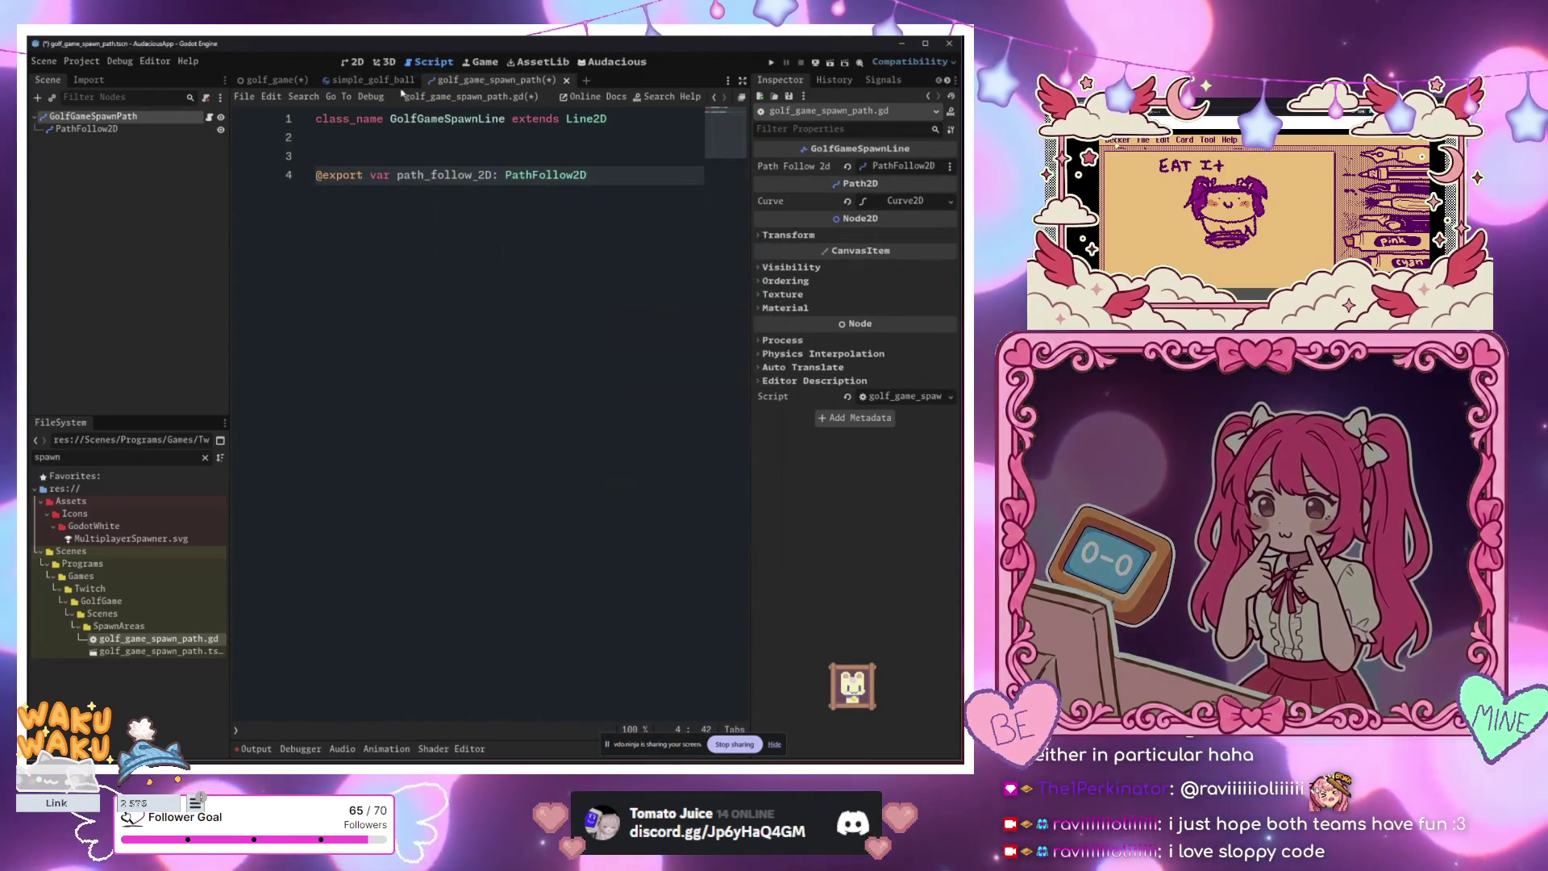
pyautogui.click(371, 80)
pyautogui.click(268, 81)
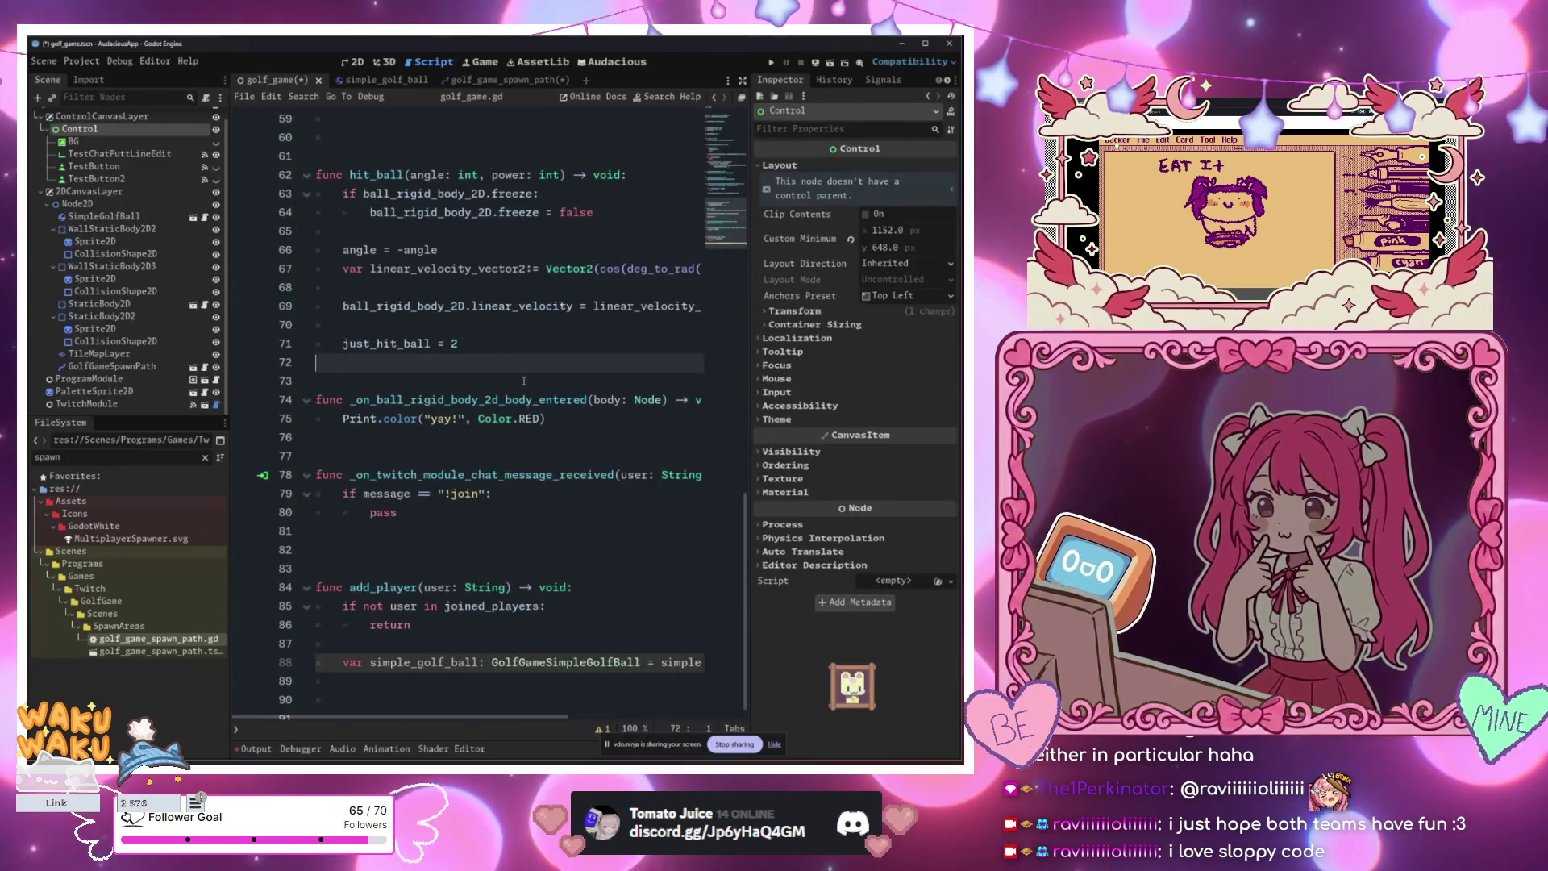
# - Look over add_player and inspect the GolfGameSpawnPath node
pyautogui.click(483, 645)
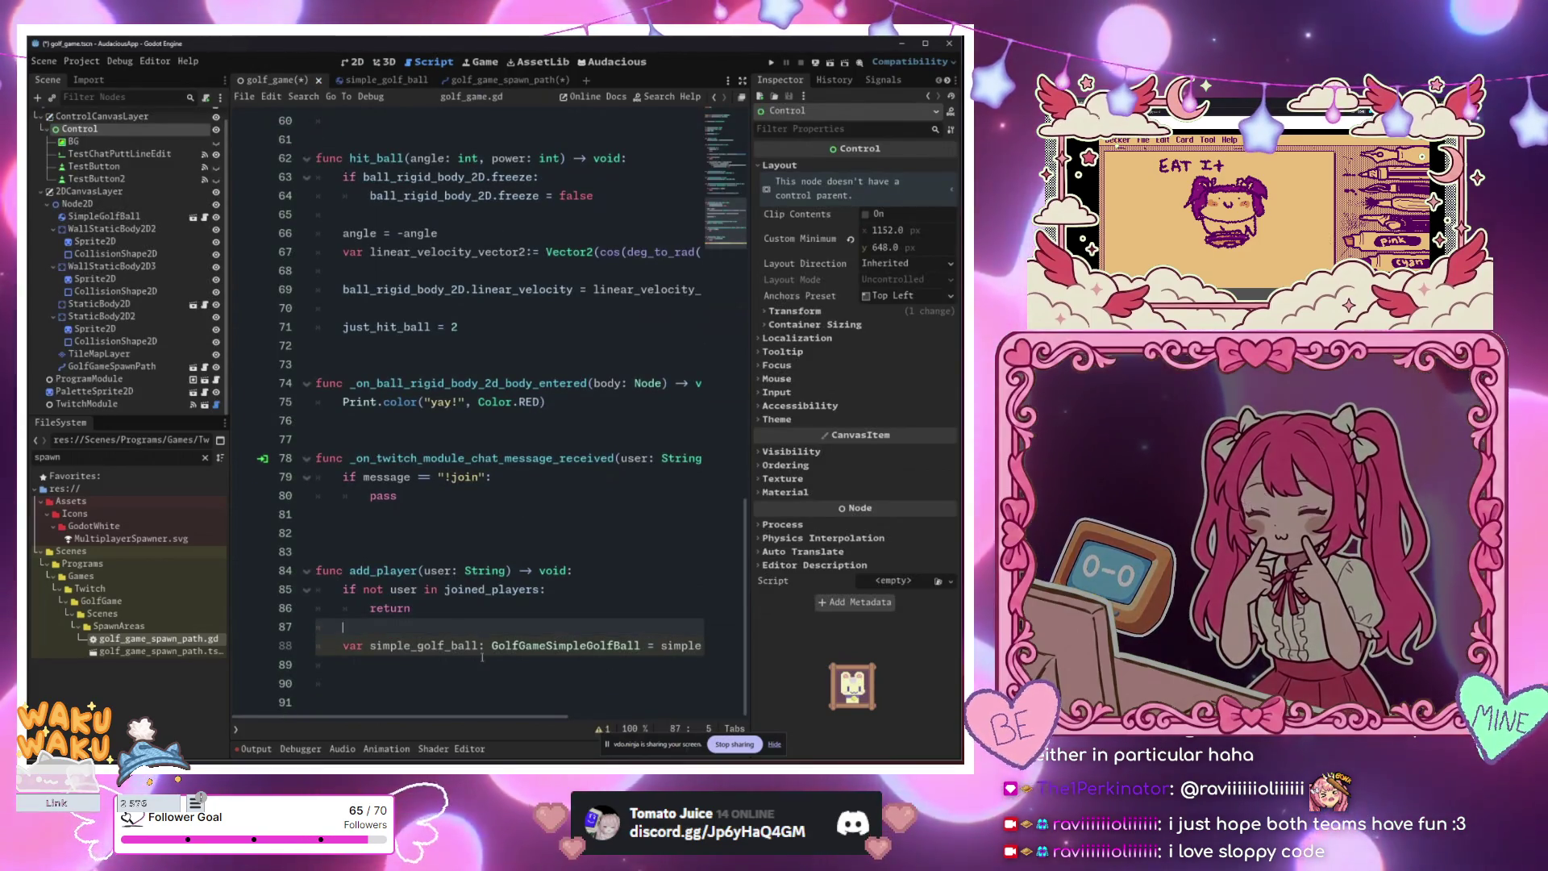
pyautogui.click(486, 665)
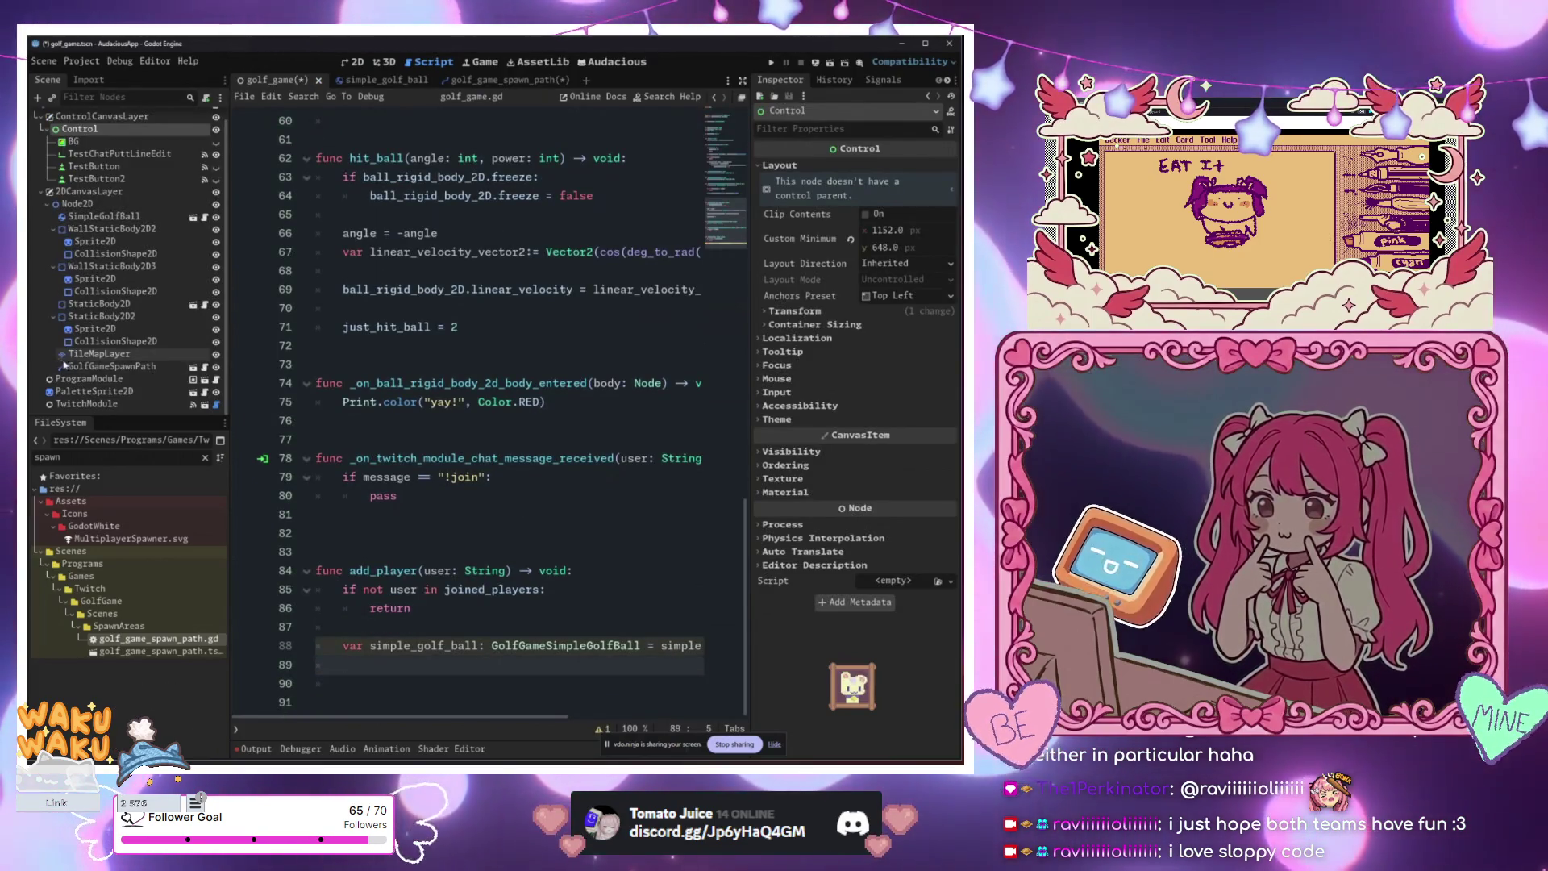
pyautogui.click(99, 353)
pyautogui.click(112, 366)
pyautogui.click(523, 368)
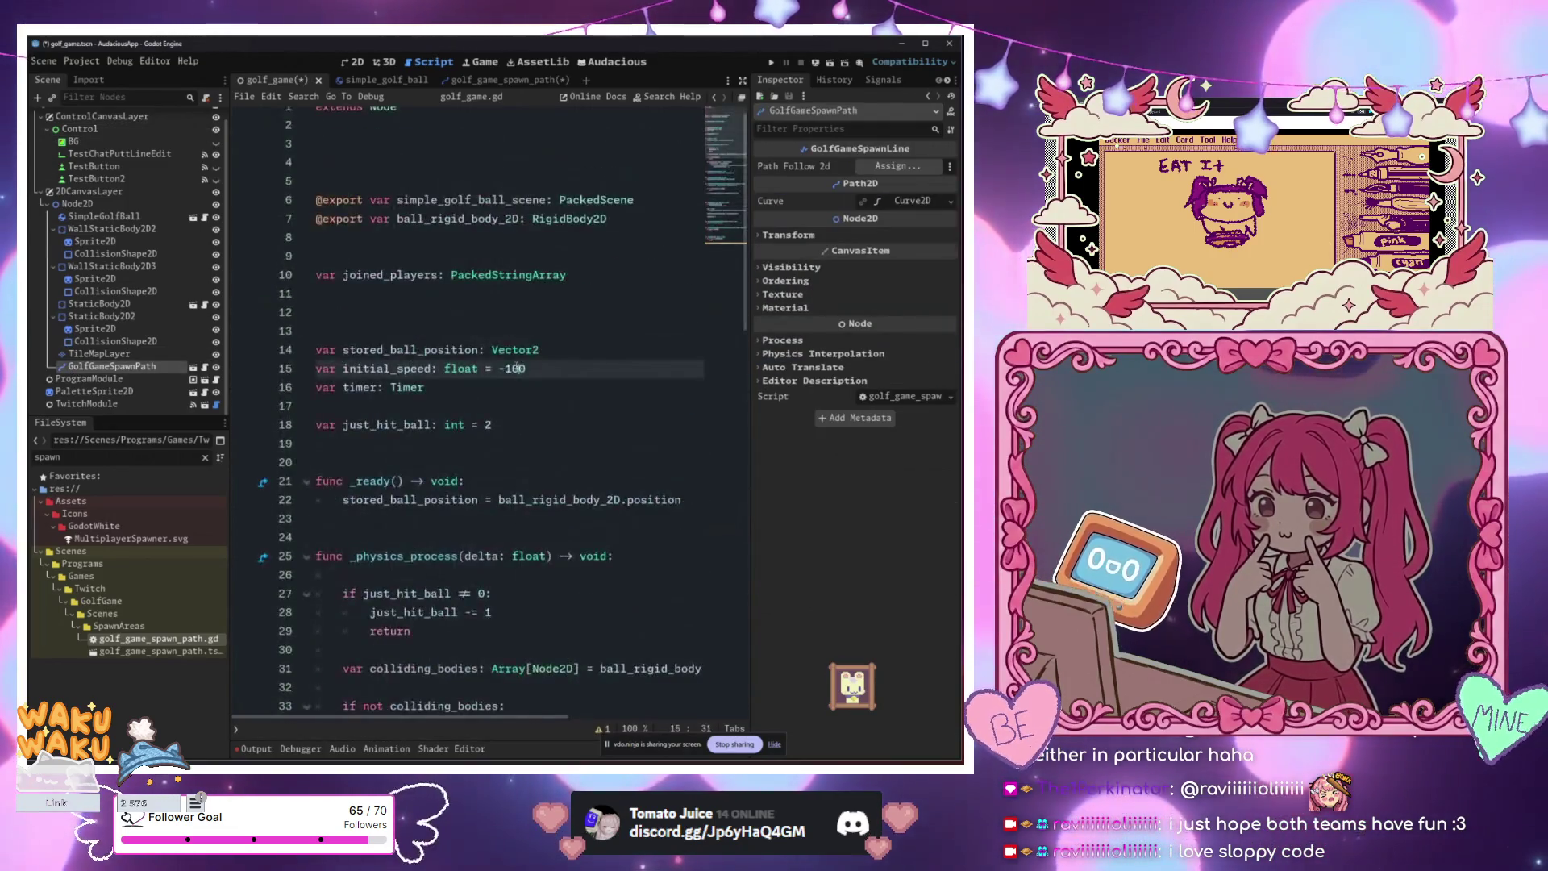
pyautogui.click(433, 425)
pyautogui.click(447, 312)
pyautogui.scroll(1, 452, 266)
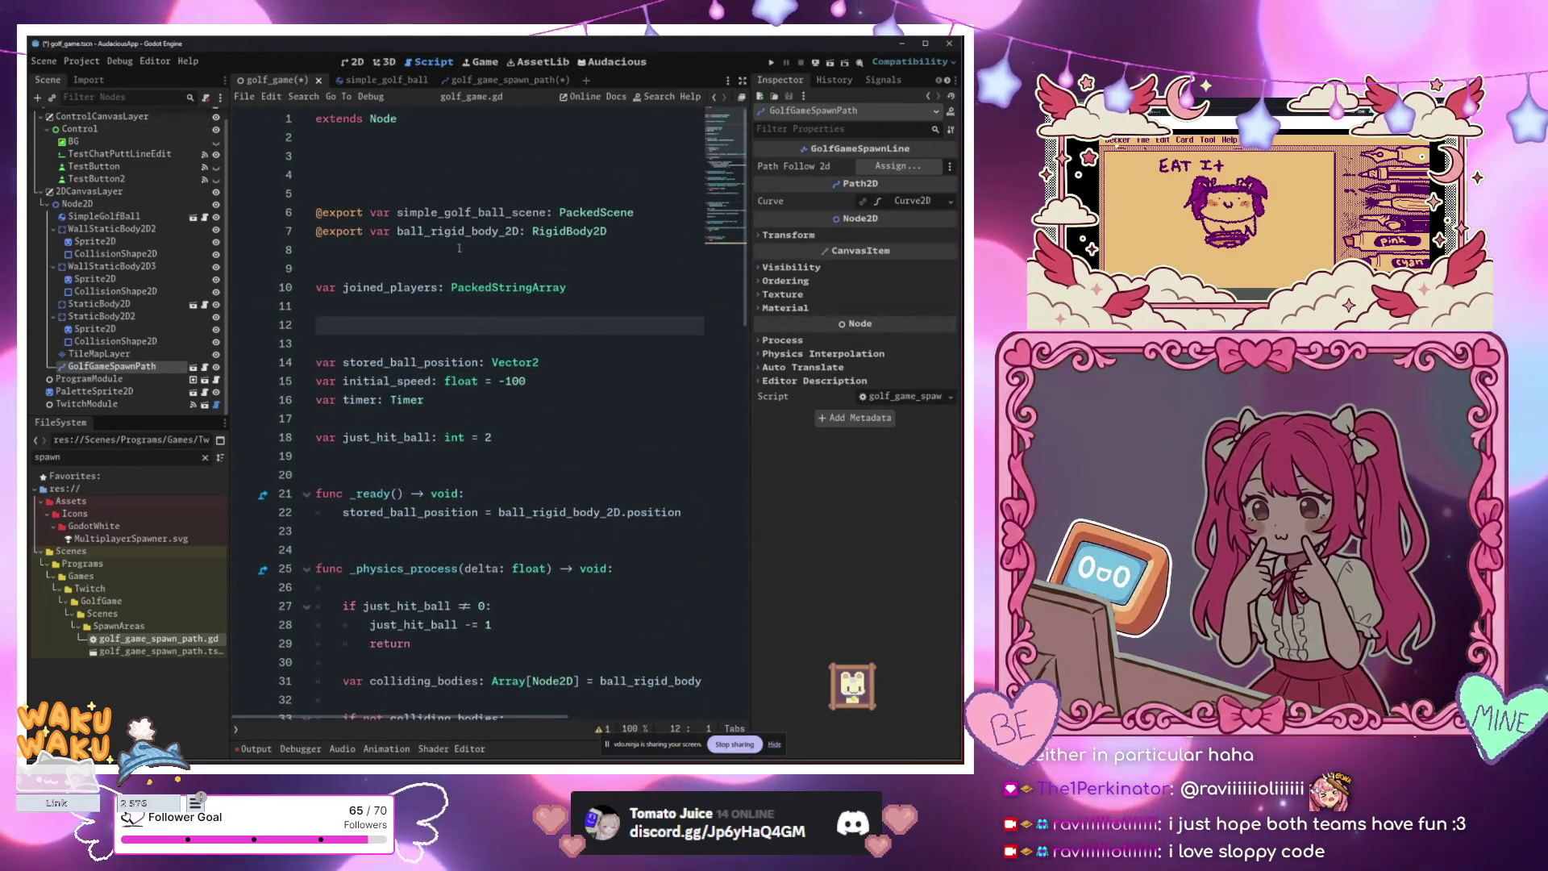
pyautogui.click(458, 248)
pyautogui.write('@export var ')
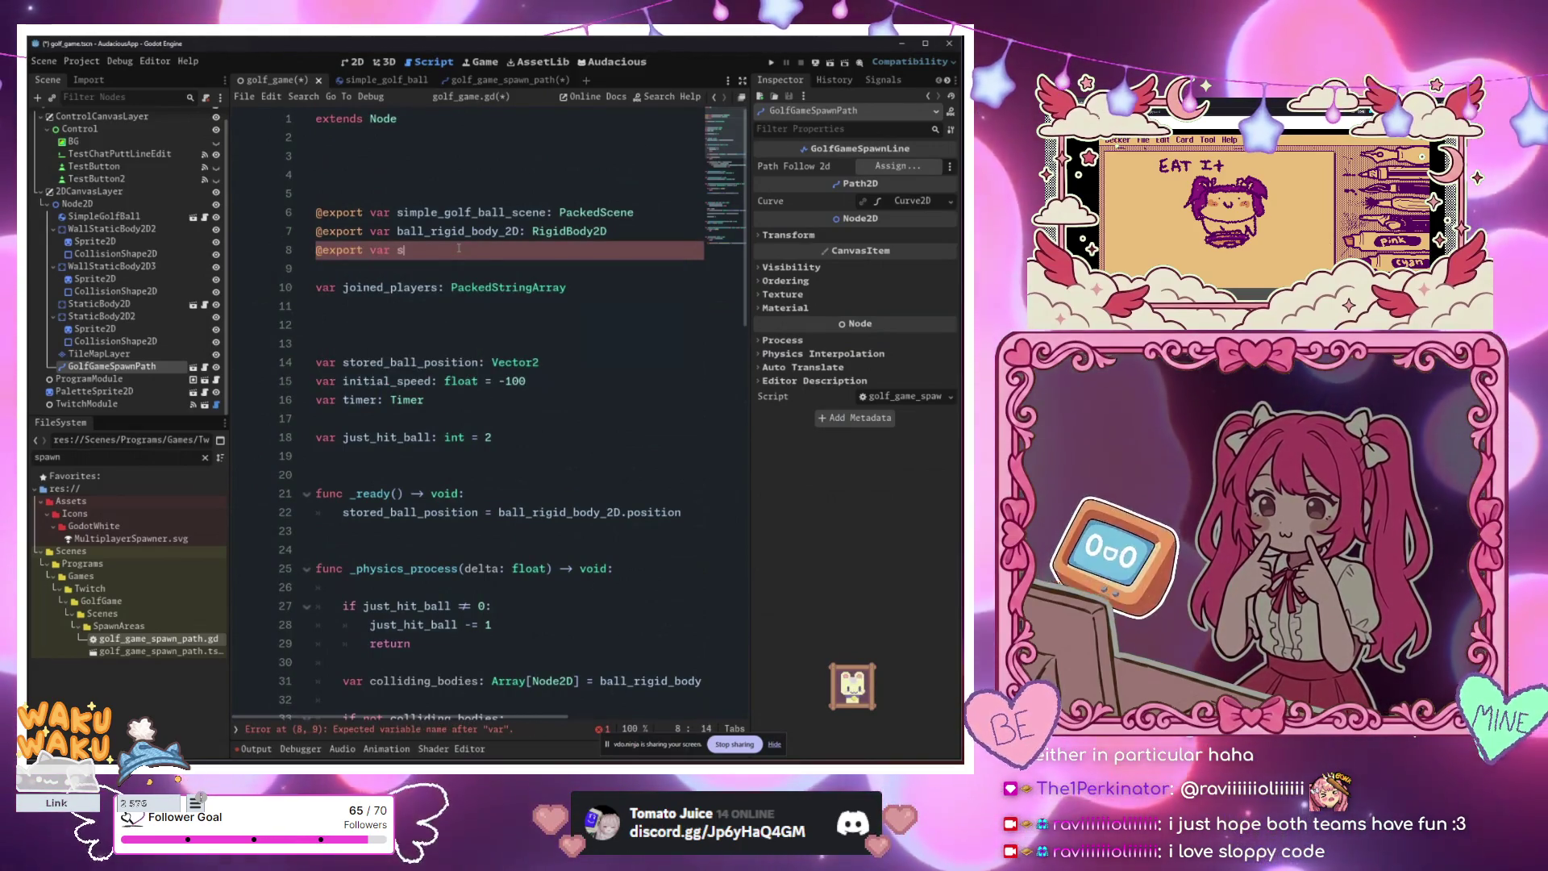
pyautogui.write('spawn_path: ')
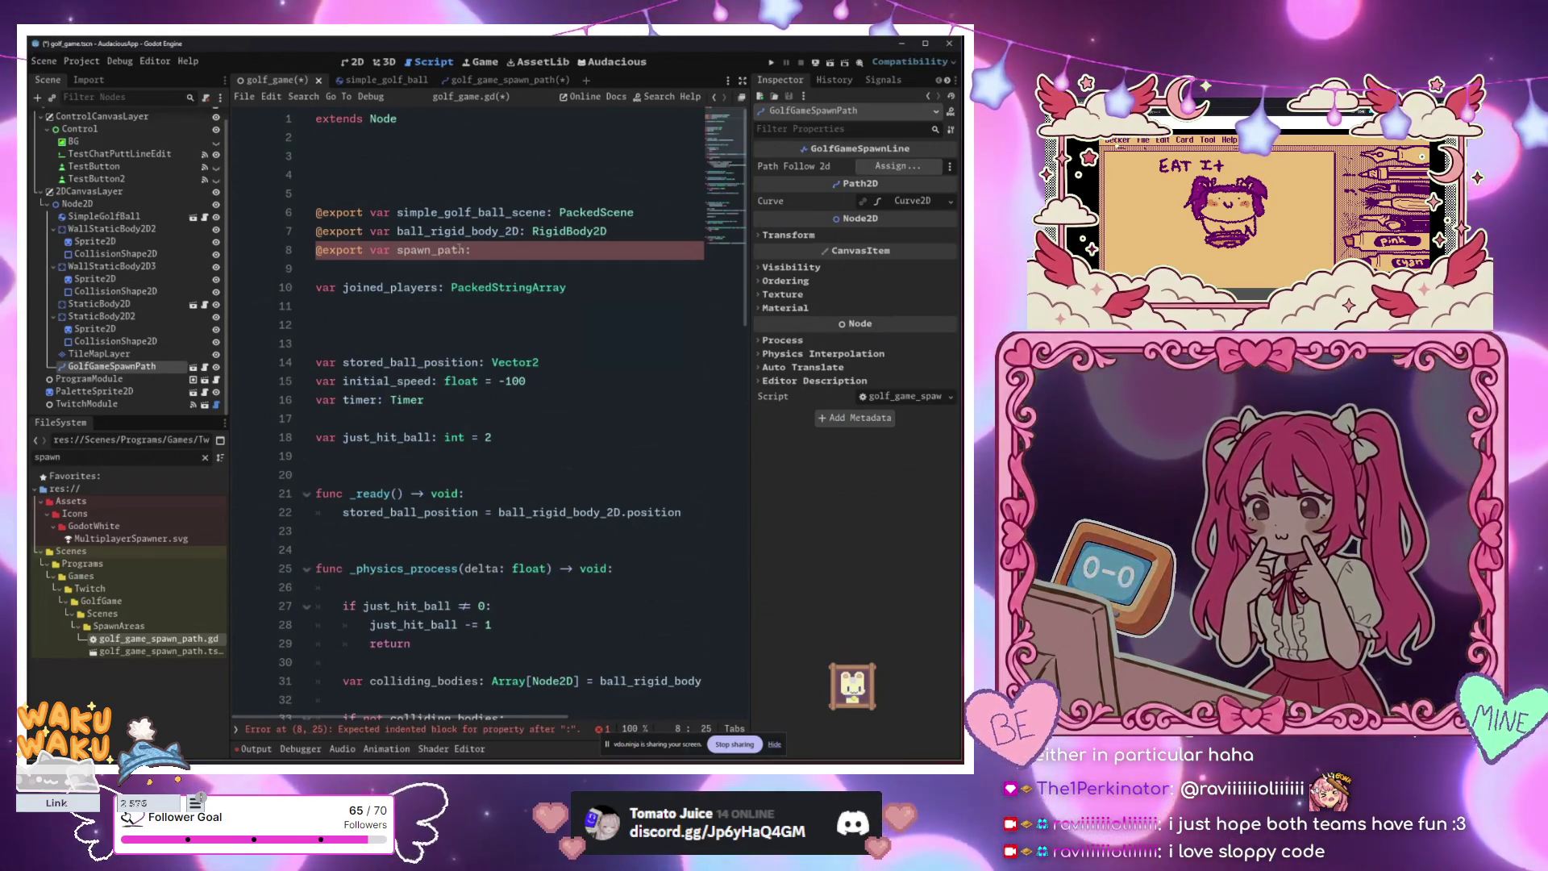
pyautogui.write('GolfGameSimpleGolfBall')
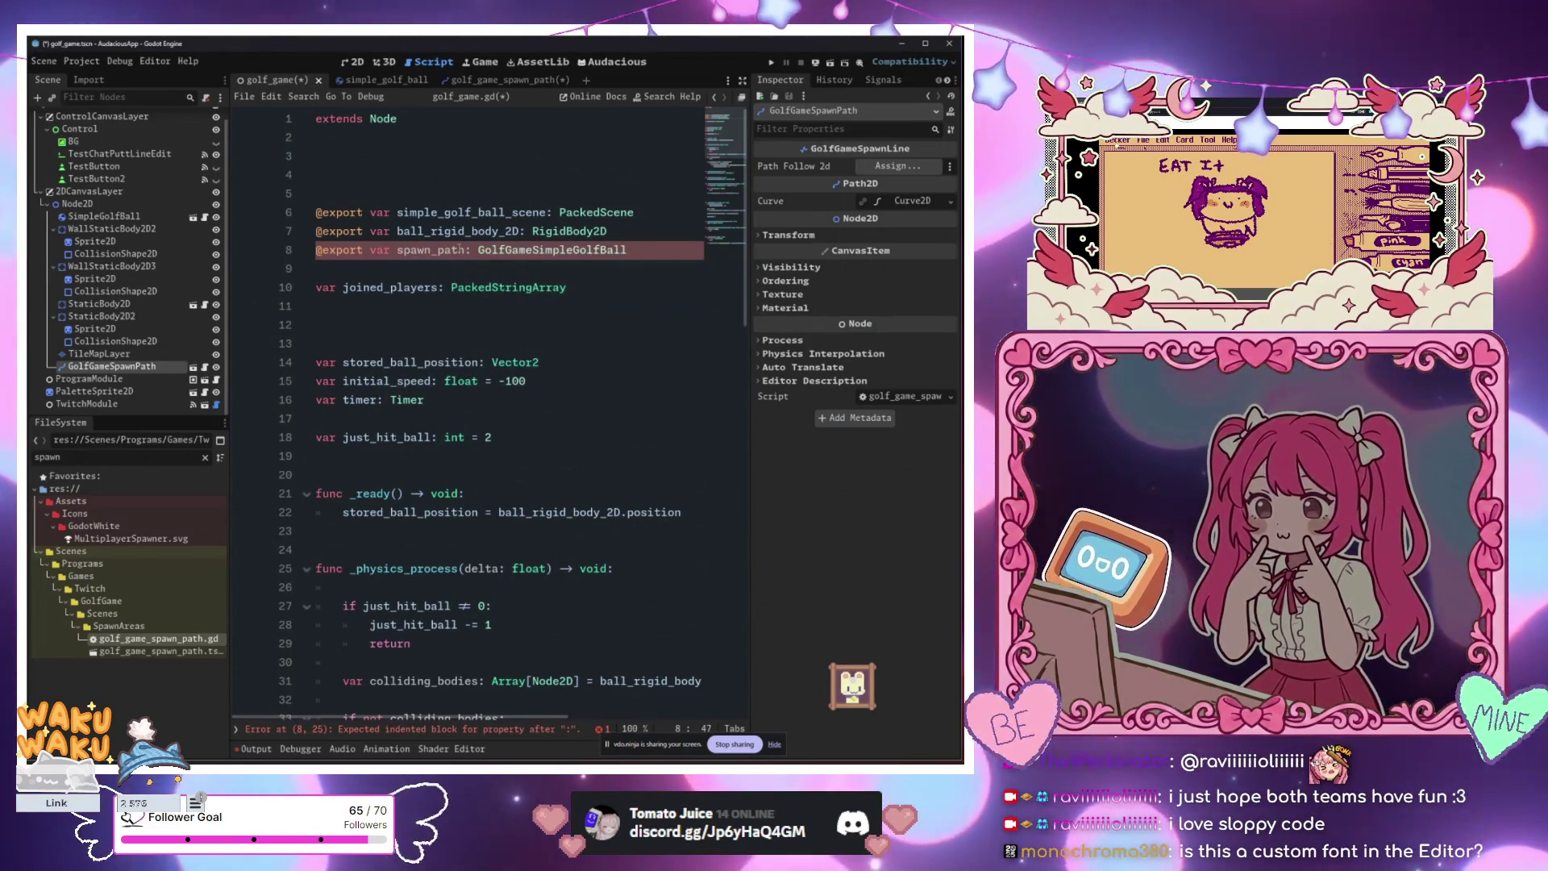
pyautogui.press('BackSpace')
pyautogui.press('BackSpace')
pyautogui.press('BackSpace')
pyautogui.write('Sp')
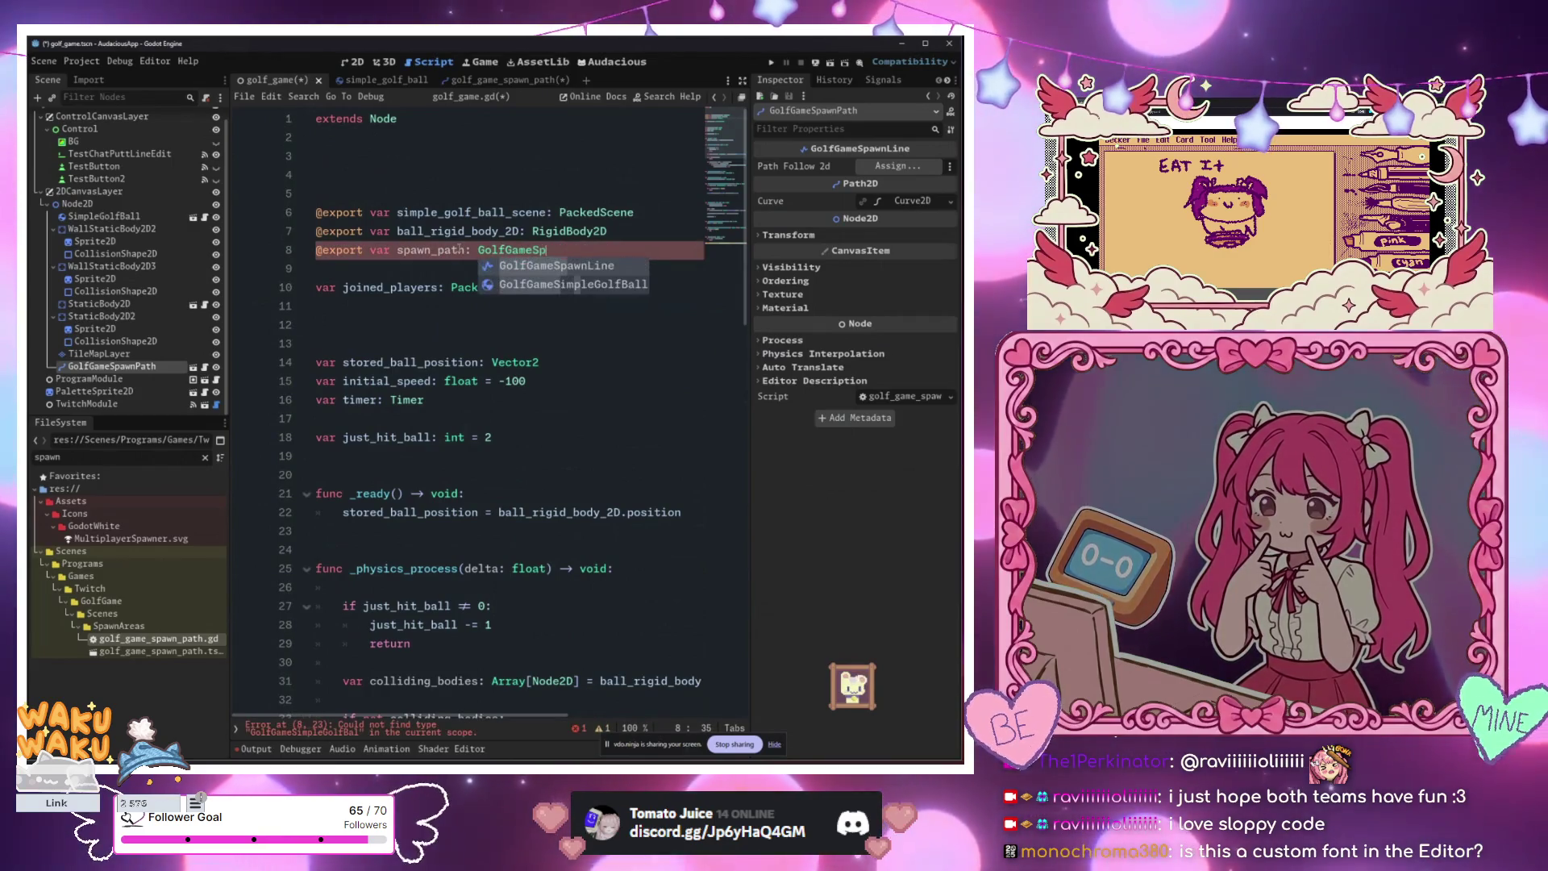
pyautogui.press('Return')
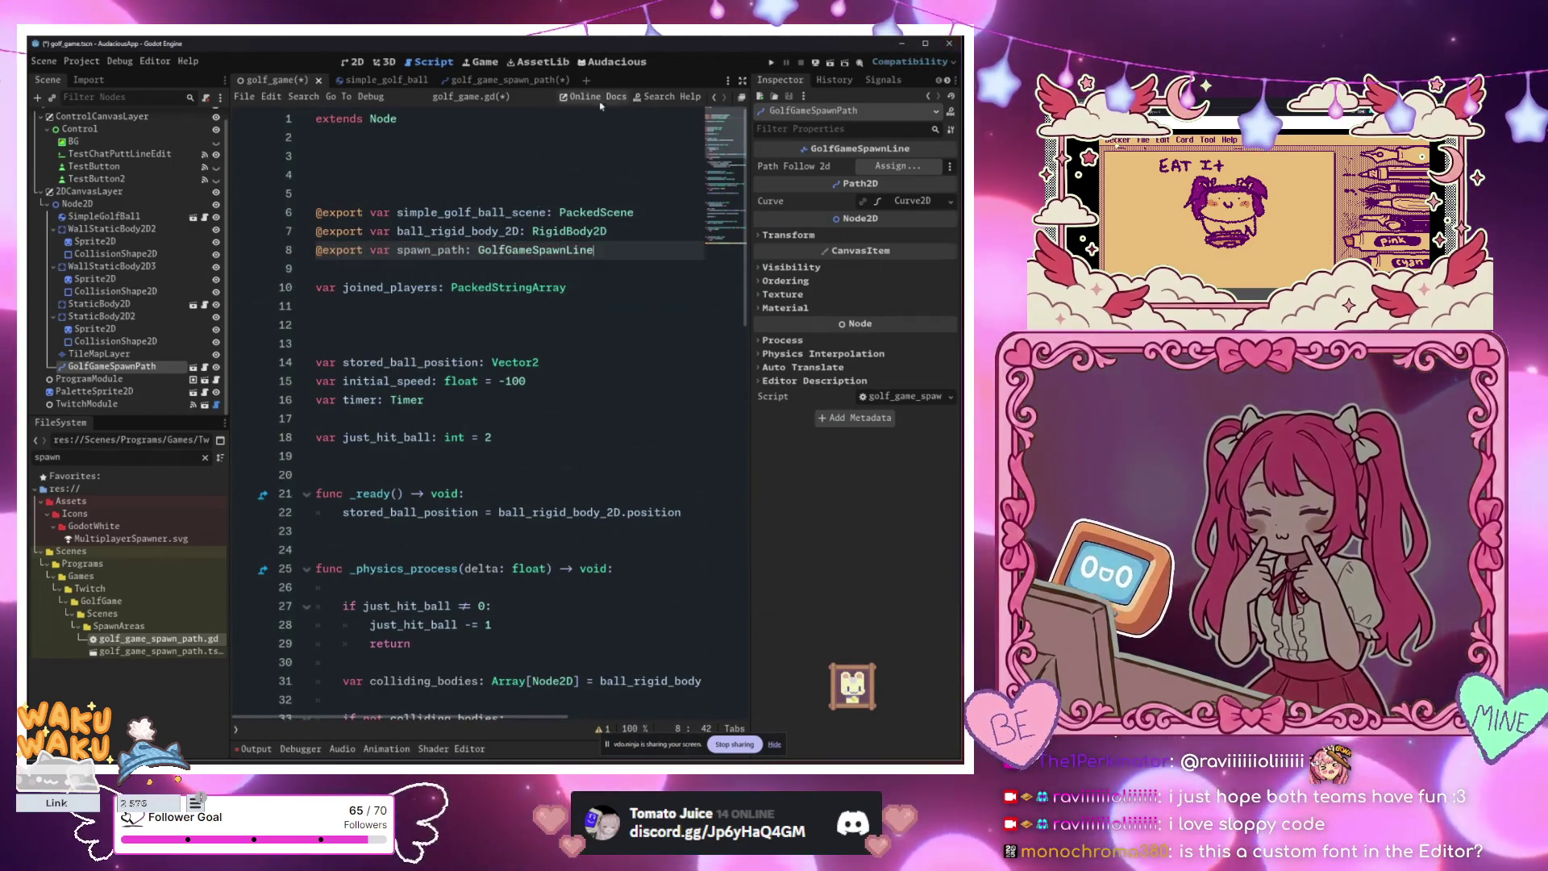
# - Rename the spawn path script's class_name from GolfGameSpawnLine to GolfGameSpawnPath
pyautogui.hotkey('ctrl', 'Tab')
pyautogui.click(503, 119)
pyautogui.press('BackSpace')
pyautogui.press('BackSpace')
pyautogui.press('BackSpace')
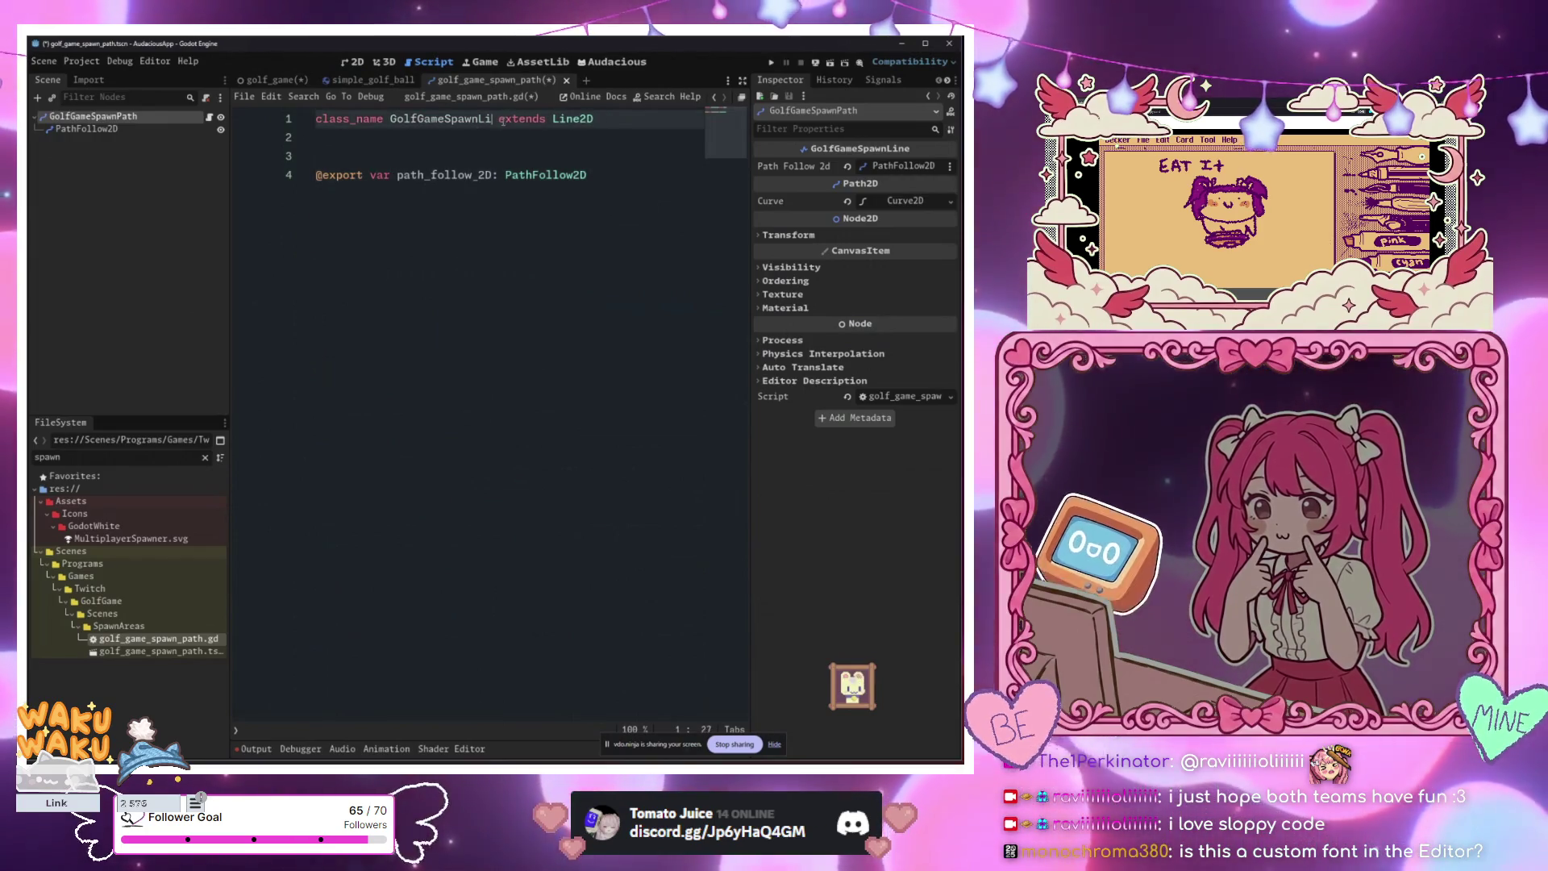
pyautogui.write('Path')
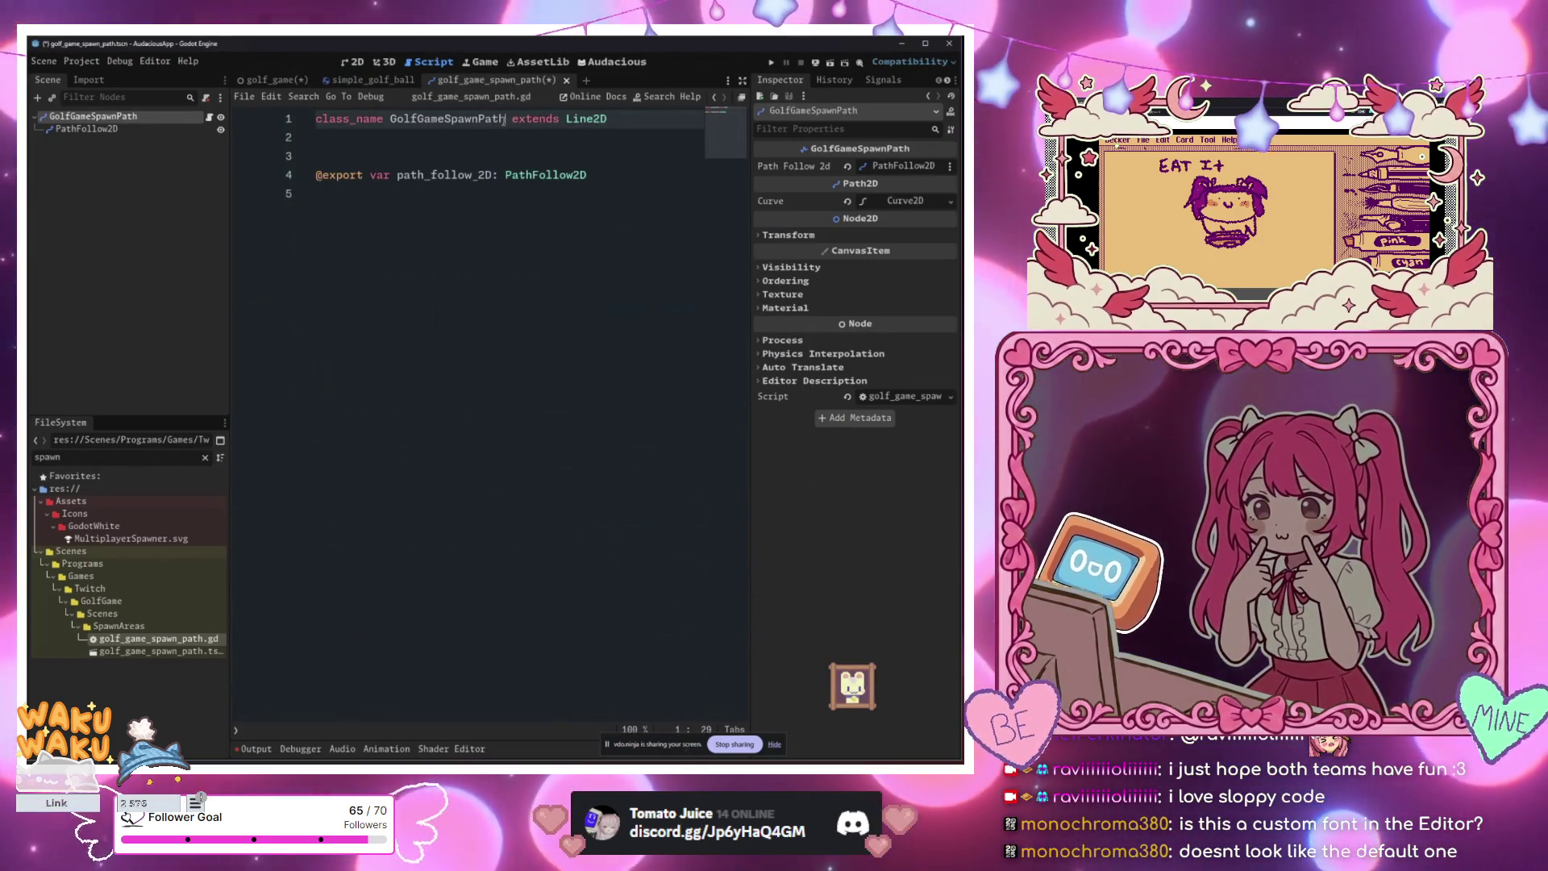
pyautogui.click(158, 62)
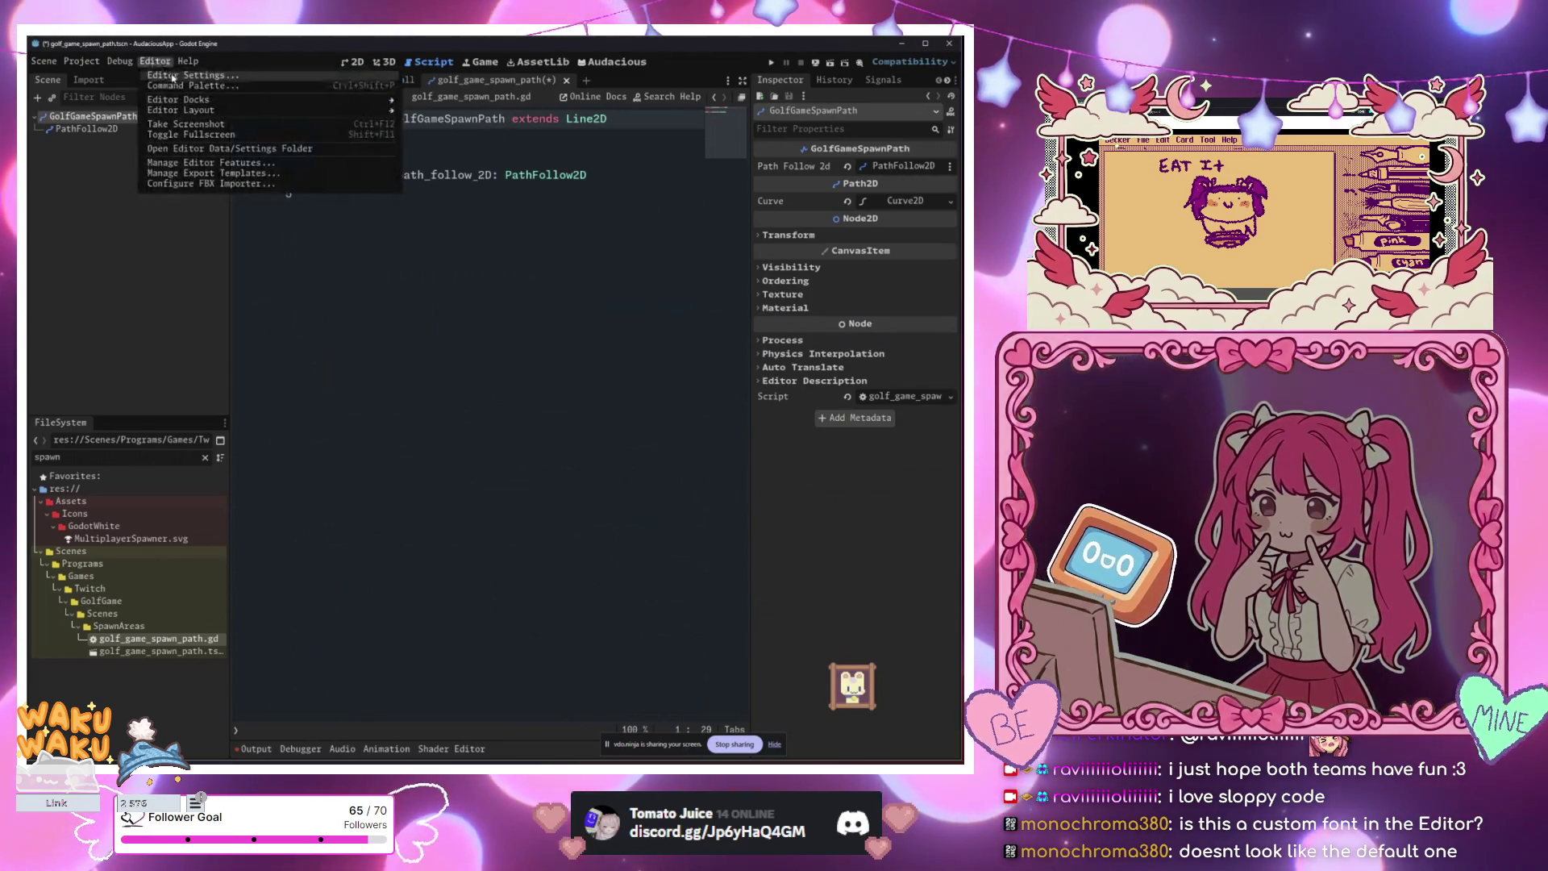
pyautogui.click(178, 76)
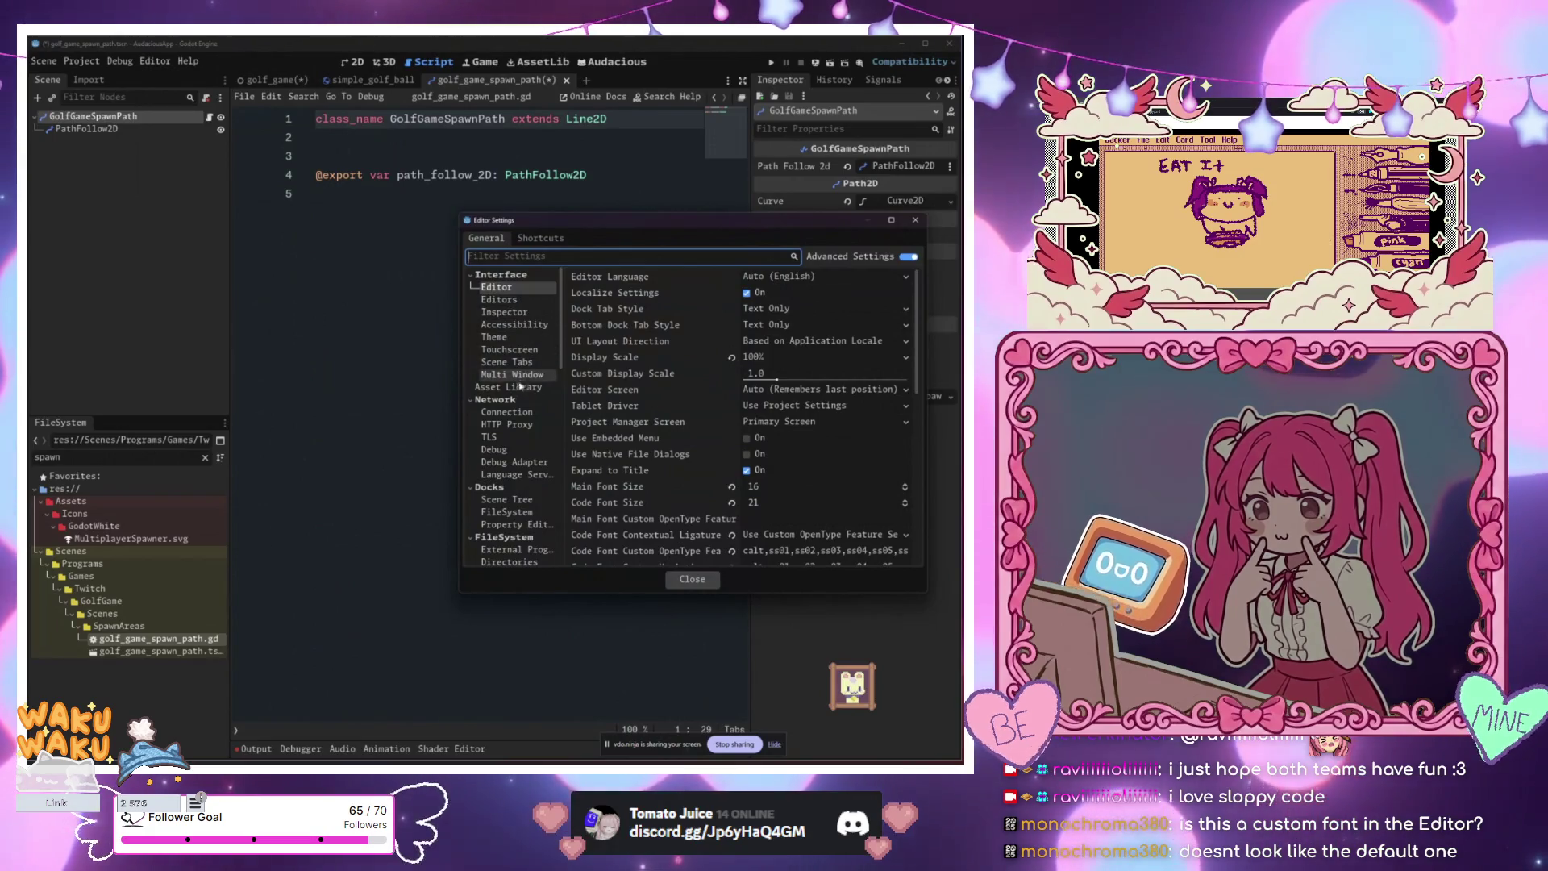
pyautogui.click(494, 337)
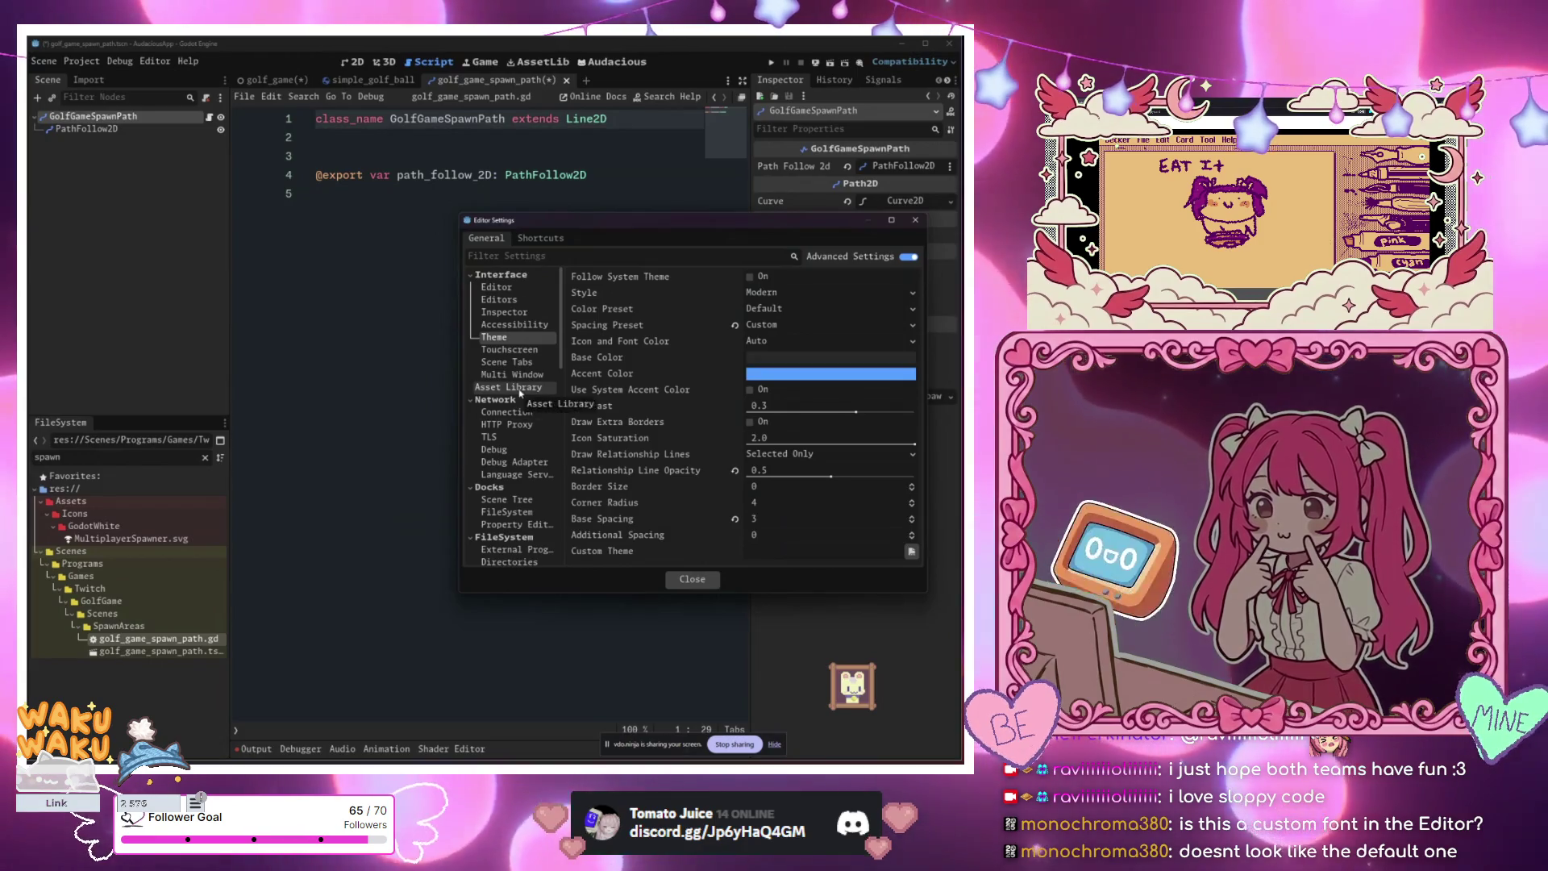
pyautogui.scroll(-5, 510, 499)
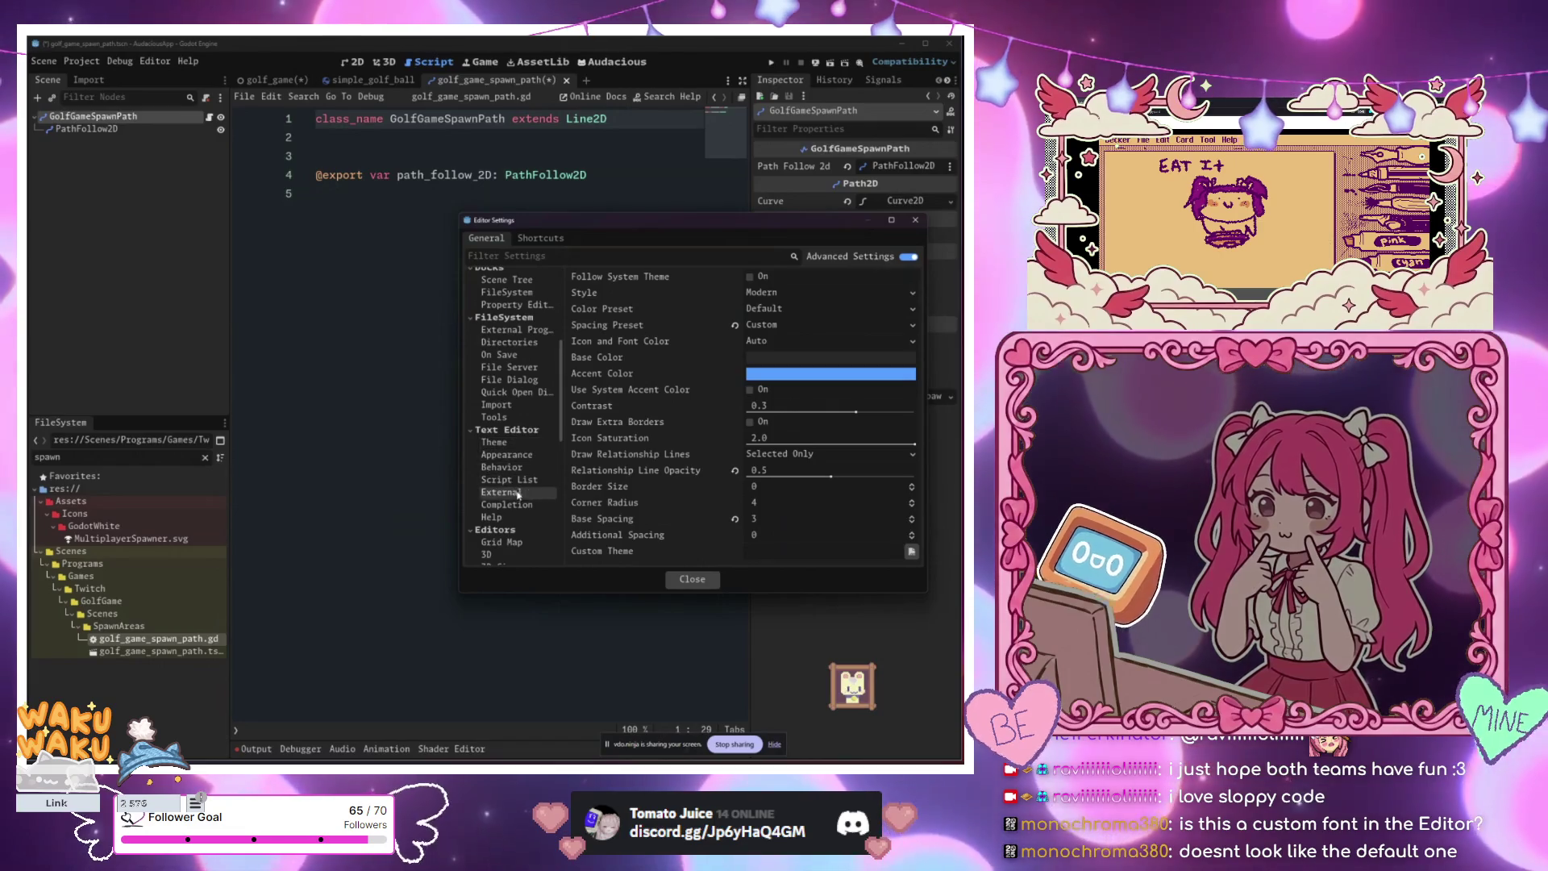
pyautogui.click(509, 443)
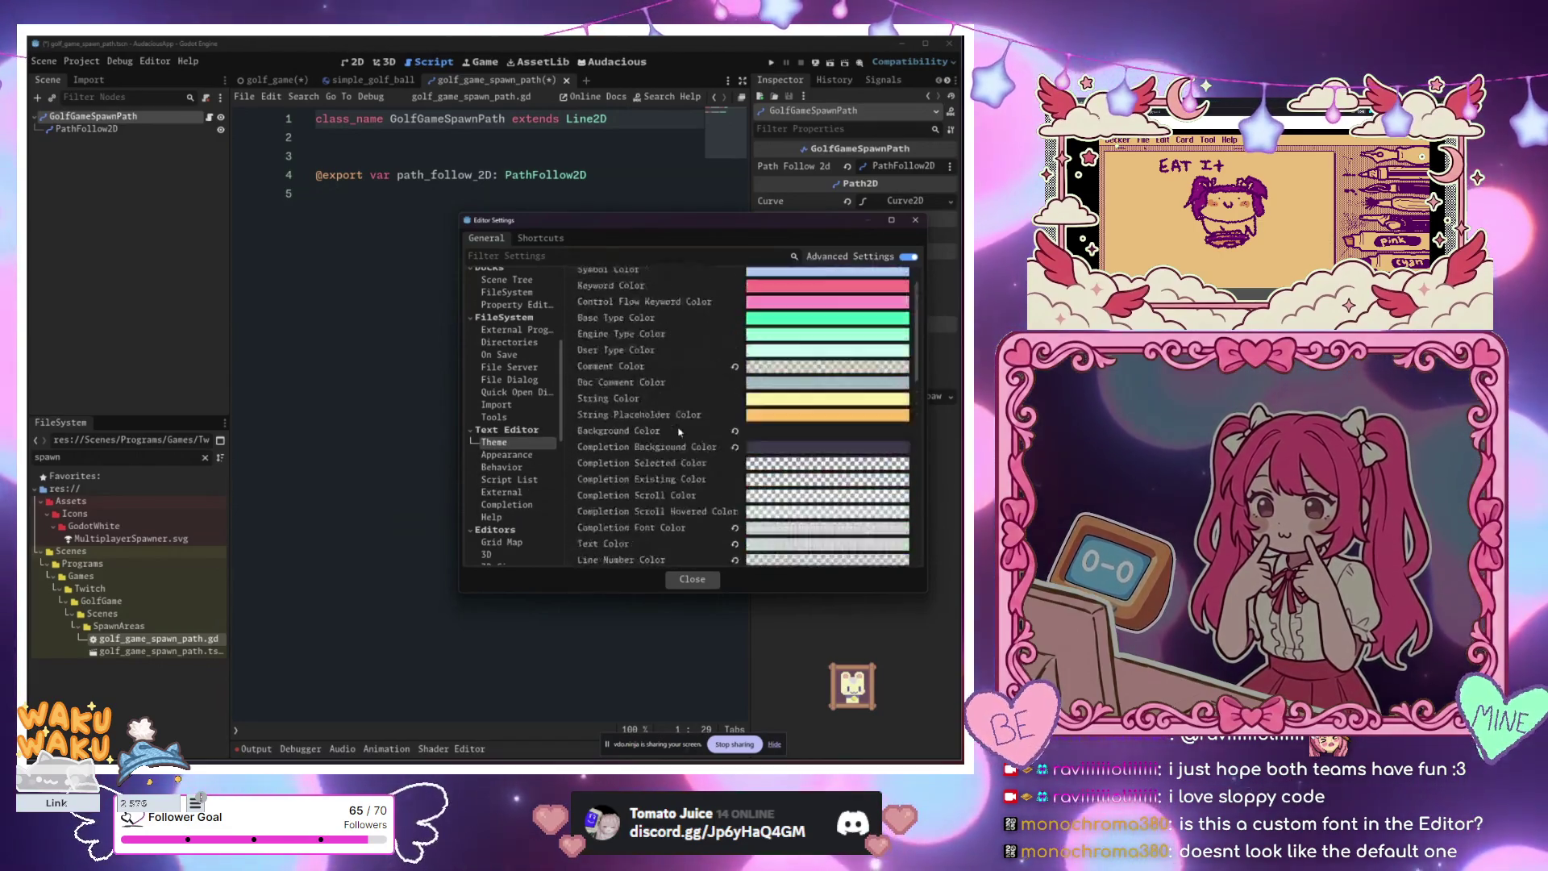
pyautogui.scroll(5, 502, 498)
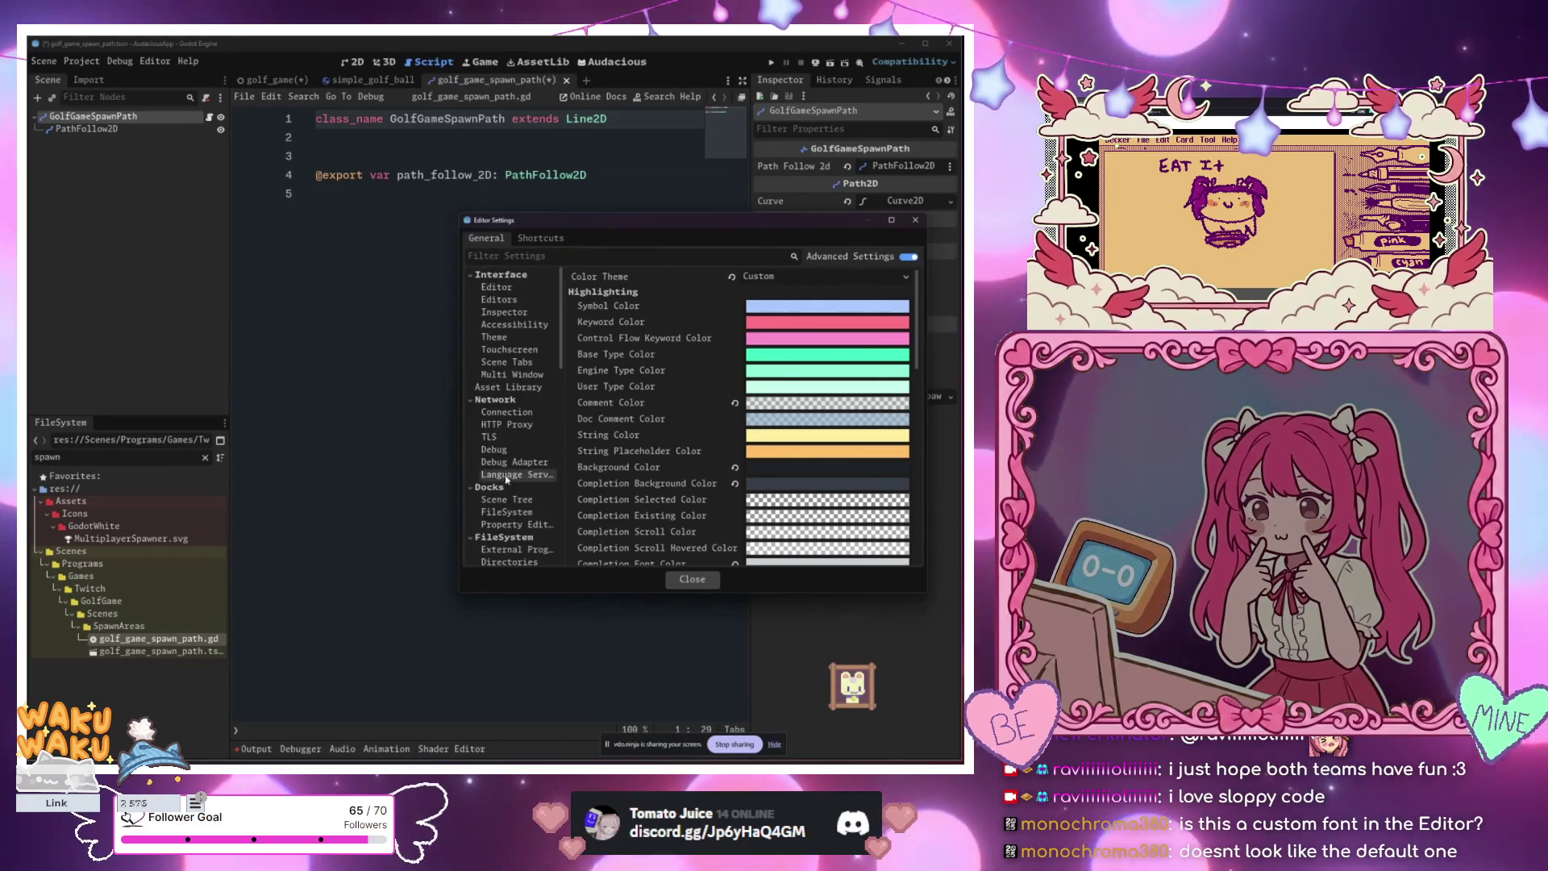
pyautogui.click(518, 324)
pyautogui.click(497, 287)
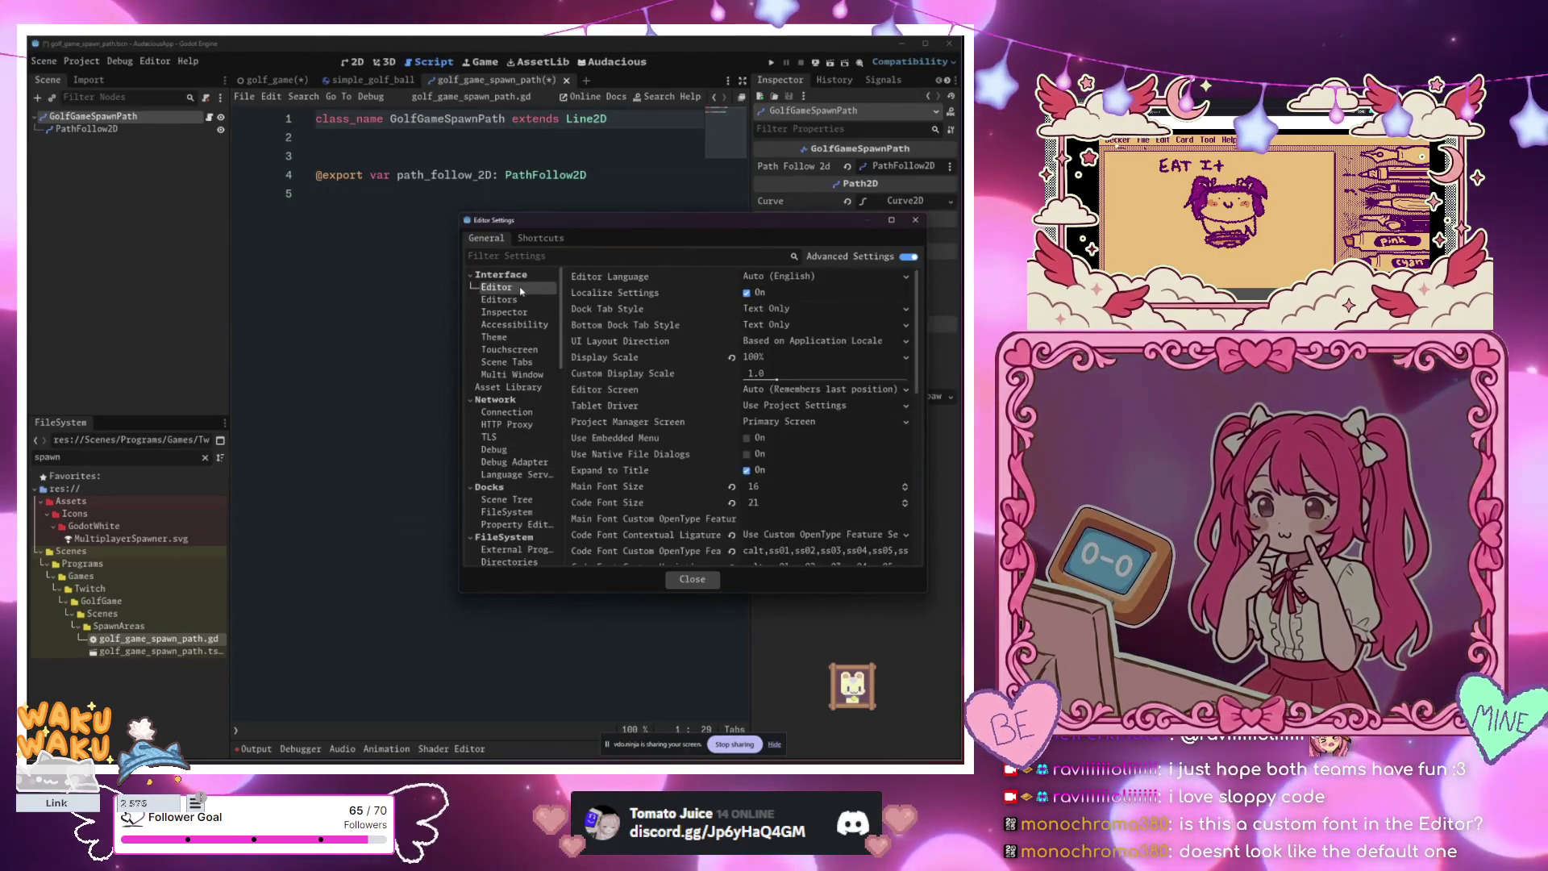
pyautogui.scroll(-3, 604, 371)
pyautogui.scroll(-1, 604, 371)
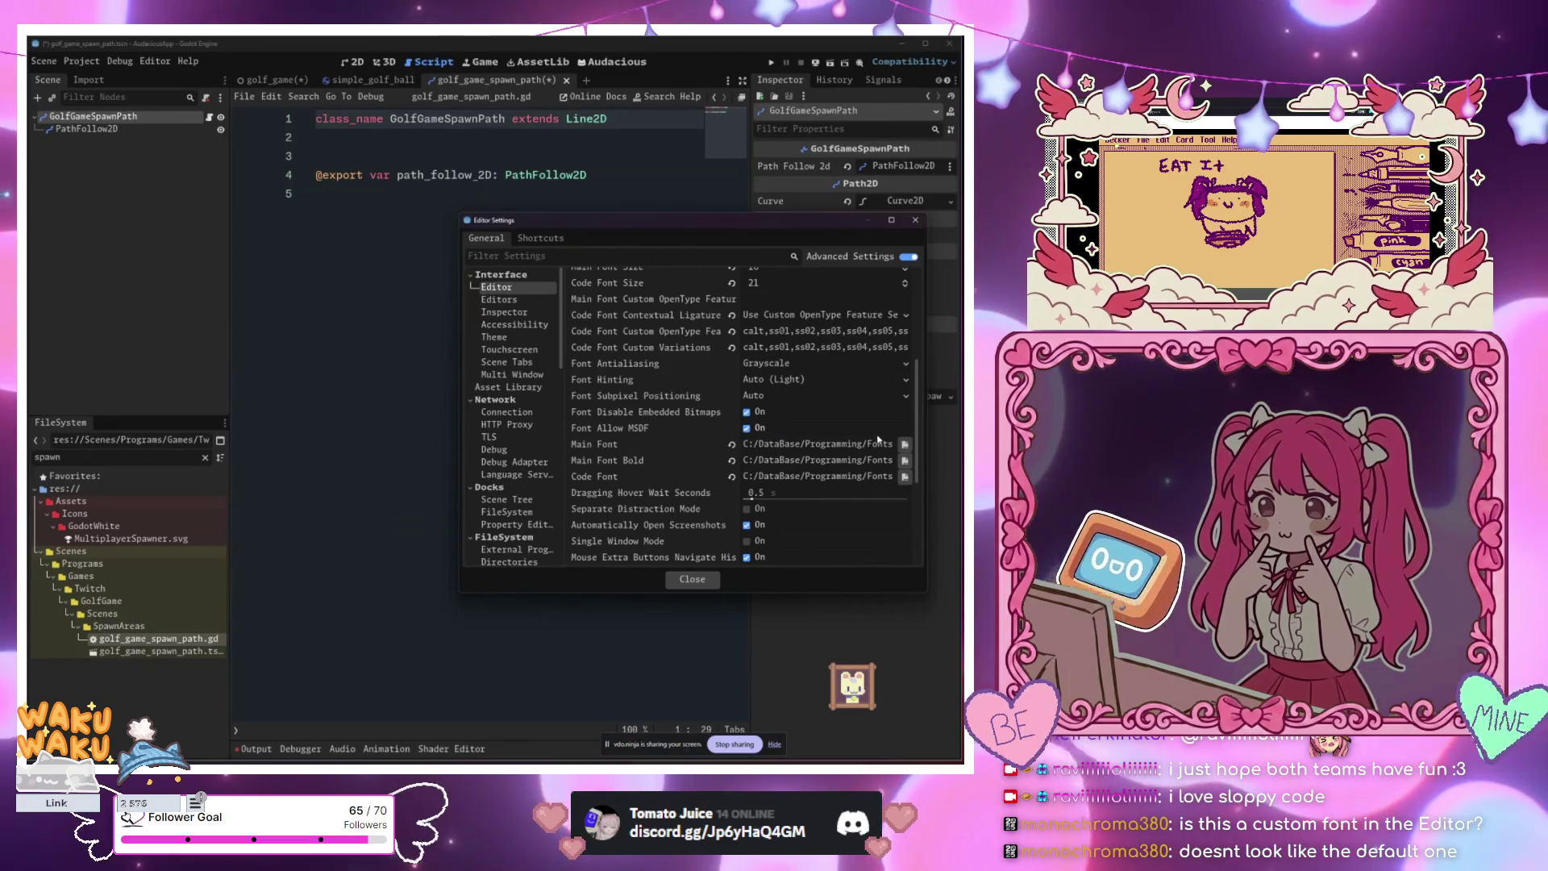
pyautogui.click(906, 445)
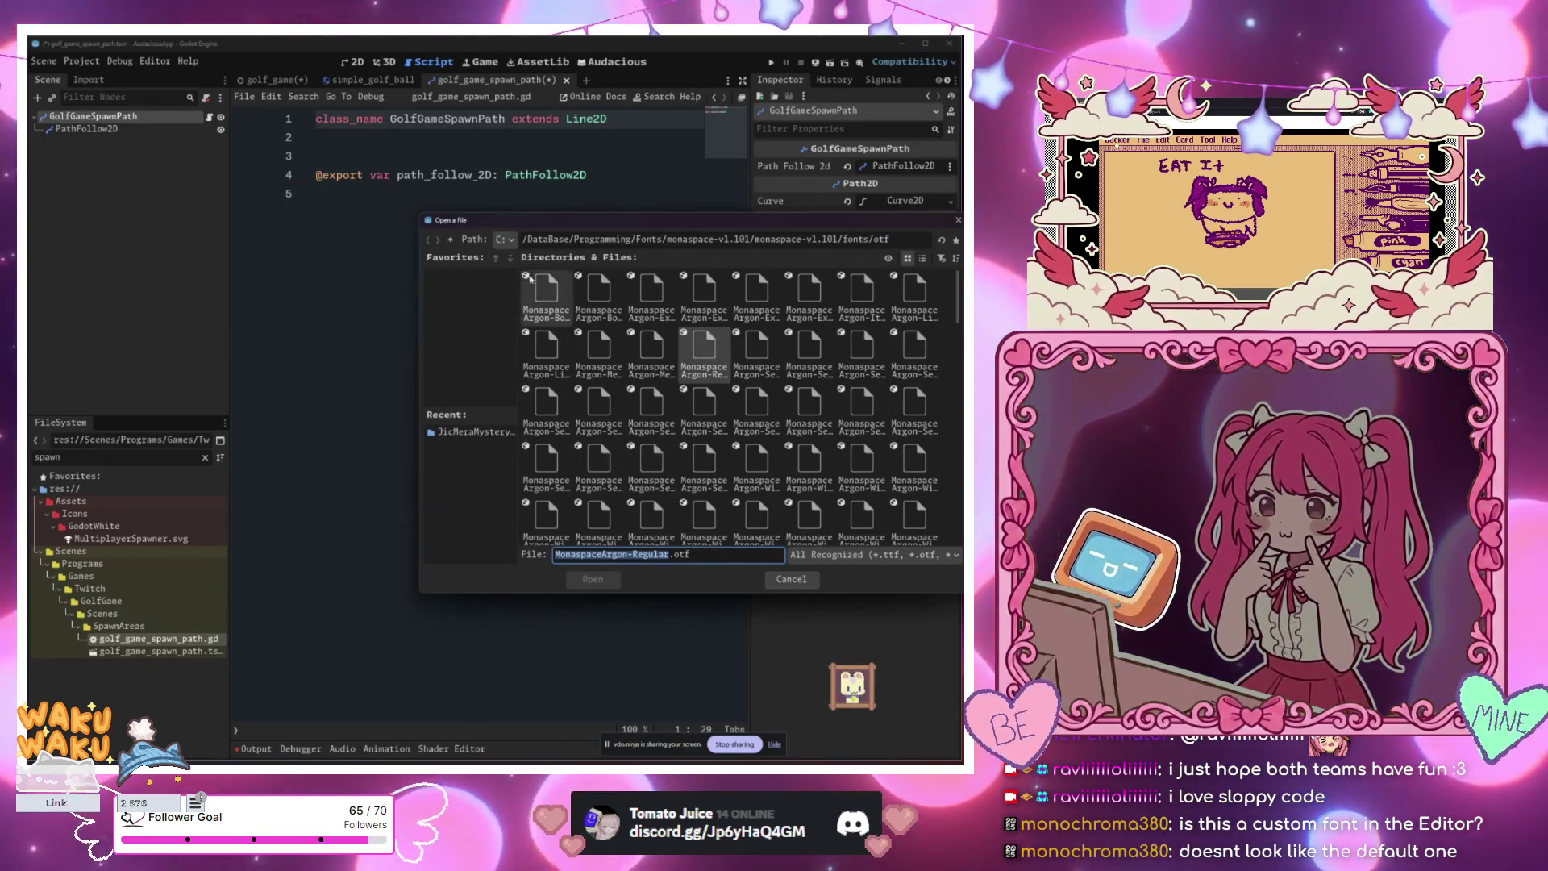
pyautogui.moveTo(863, 226)
pyautogui.mouseDown()
pyautogui.moveTo(750, 257)
pyautogui.moveTo(690, 313)
pyautogui.mouseUp()
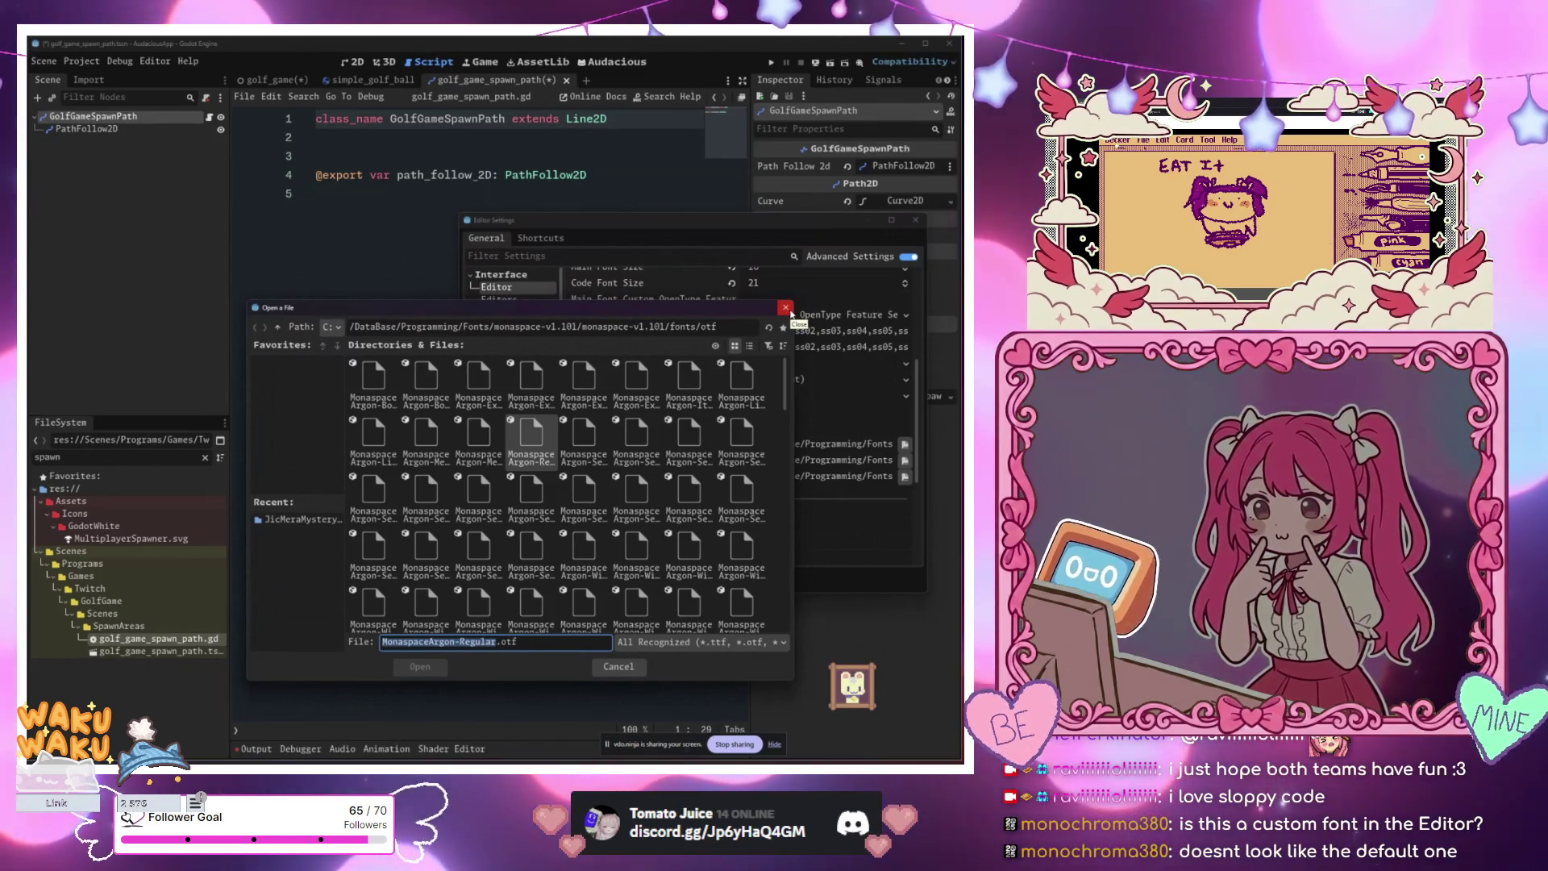
pyautogui.click(787, 308)
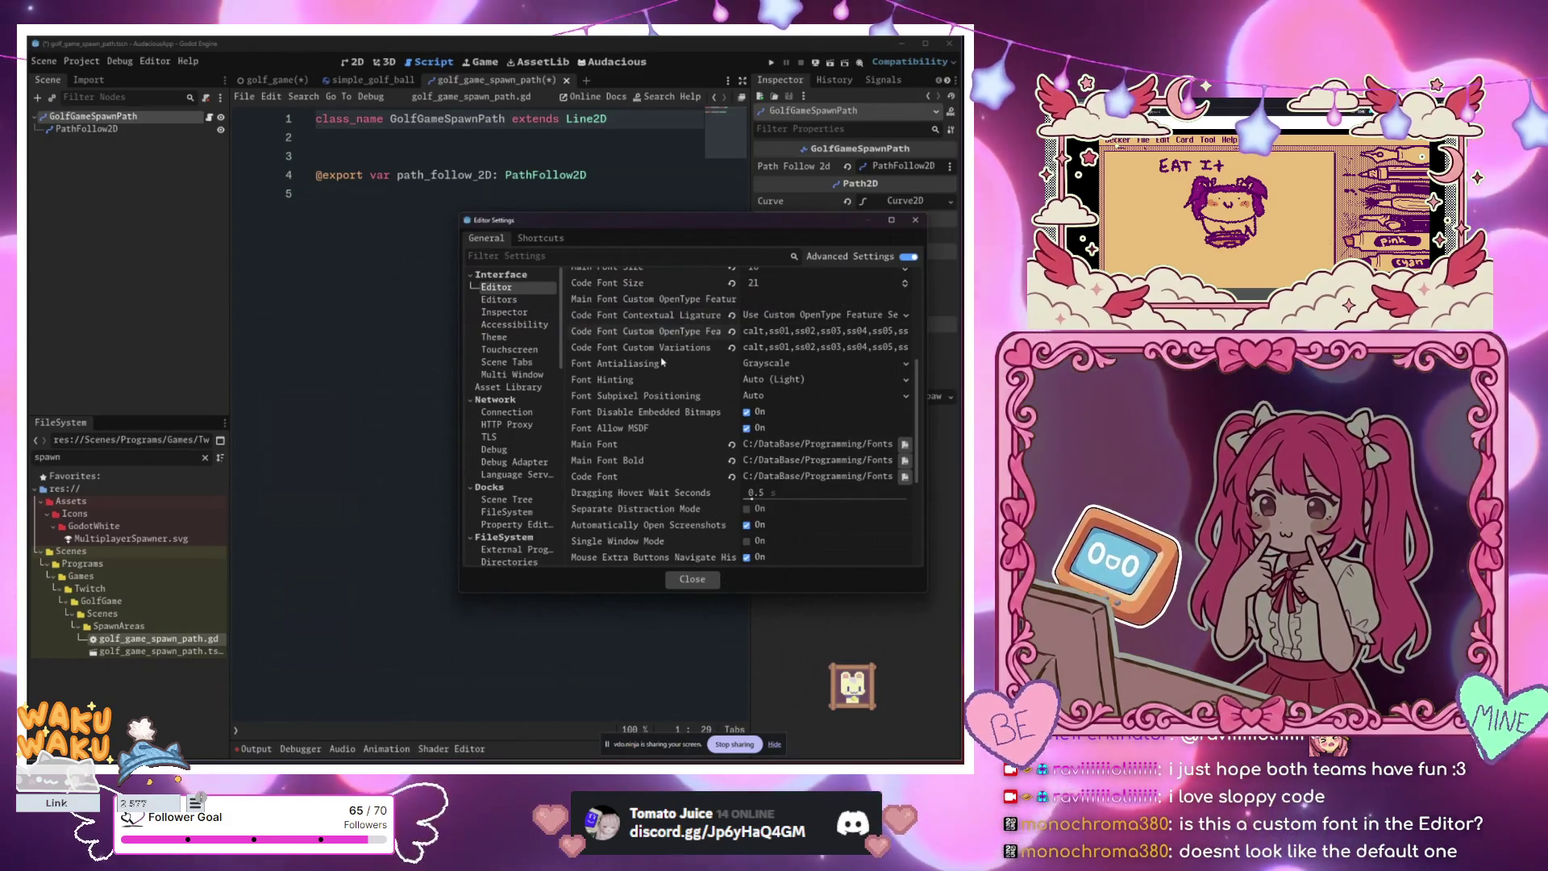
pyautogui.click(915, 220)
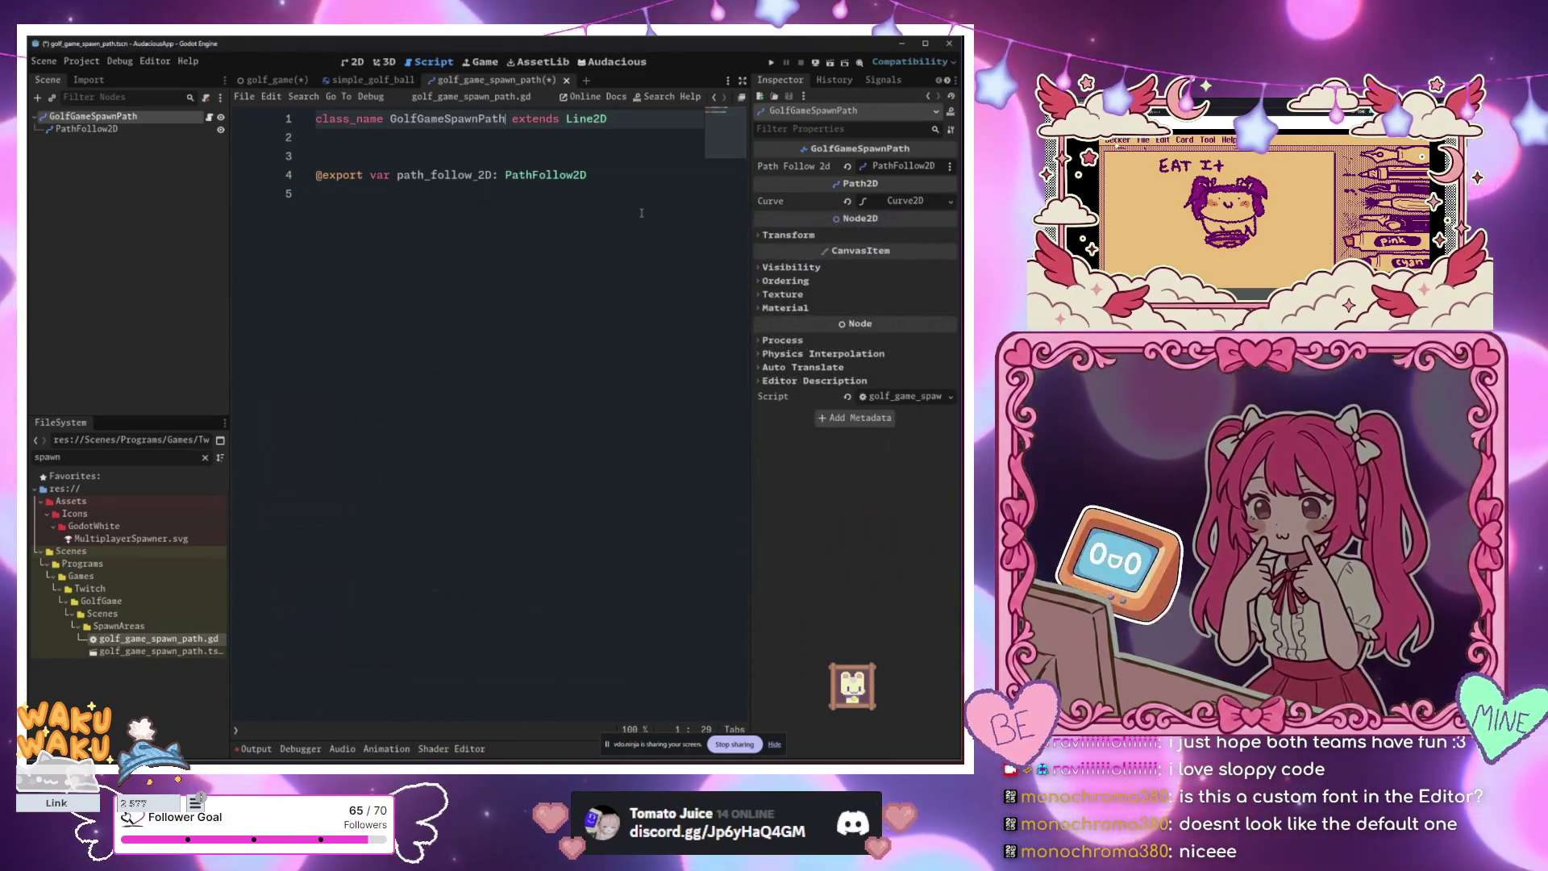
# - Write a test() function with 'if wow != banana: pass' and save
pyautogui.click(618, 176)
pyautogui.press('Return')
pyautogui.press('Return')
pyautogui.press('Return')
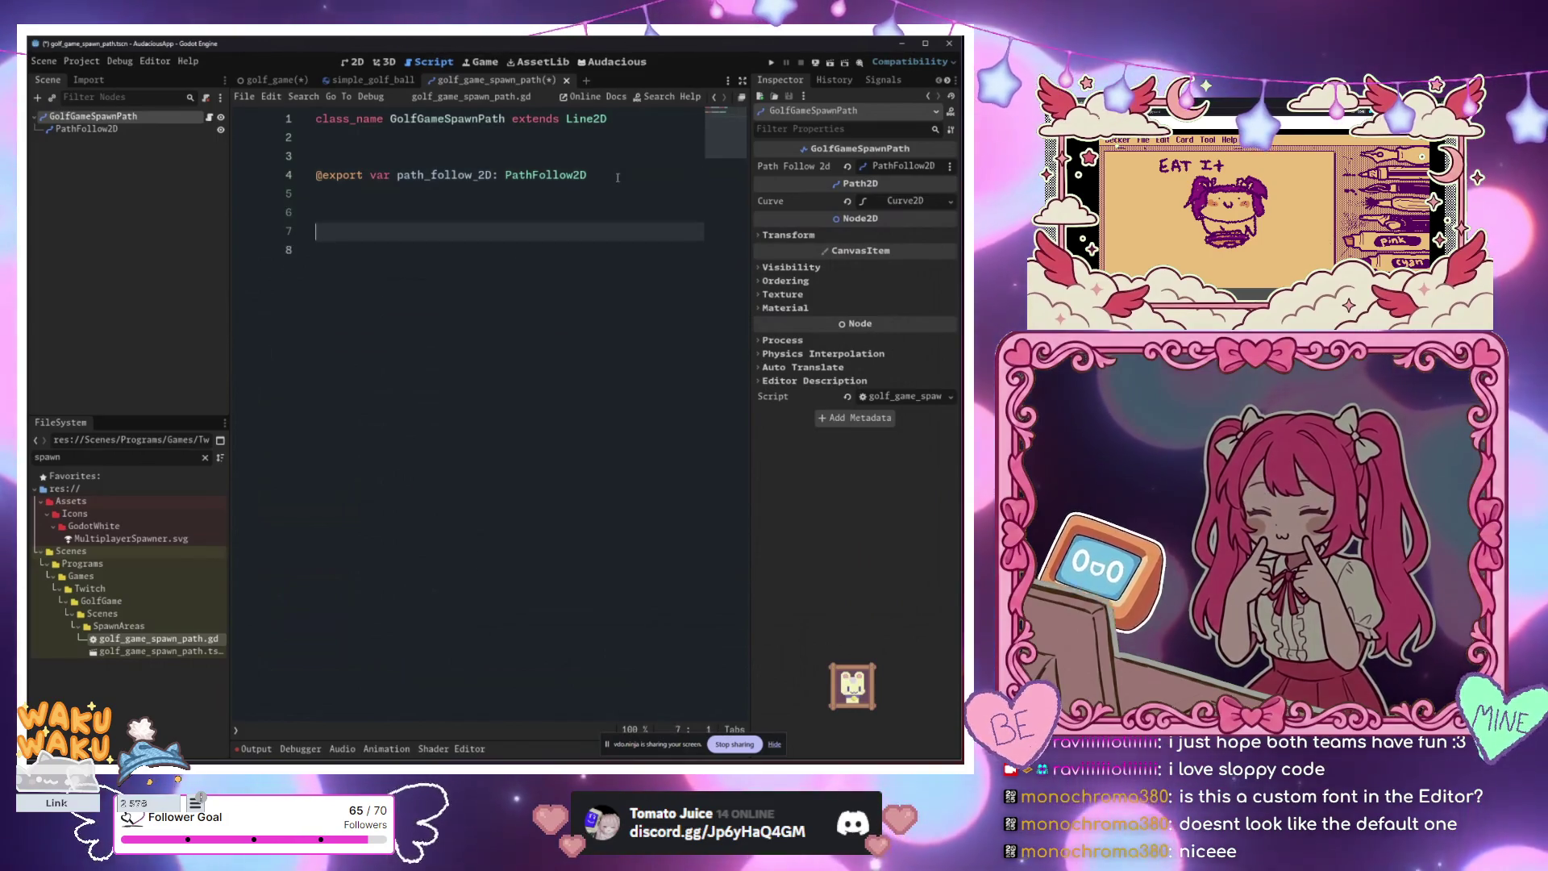
pyautogui.write('func test() -> void:')
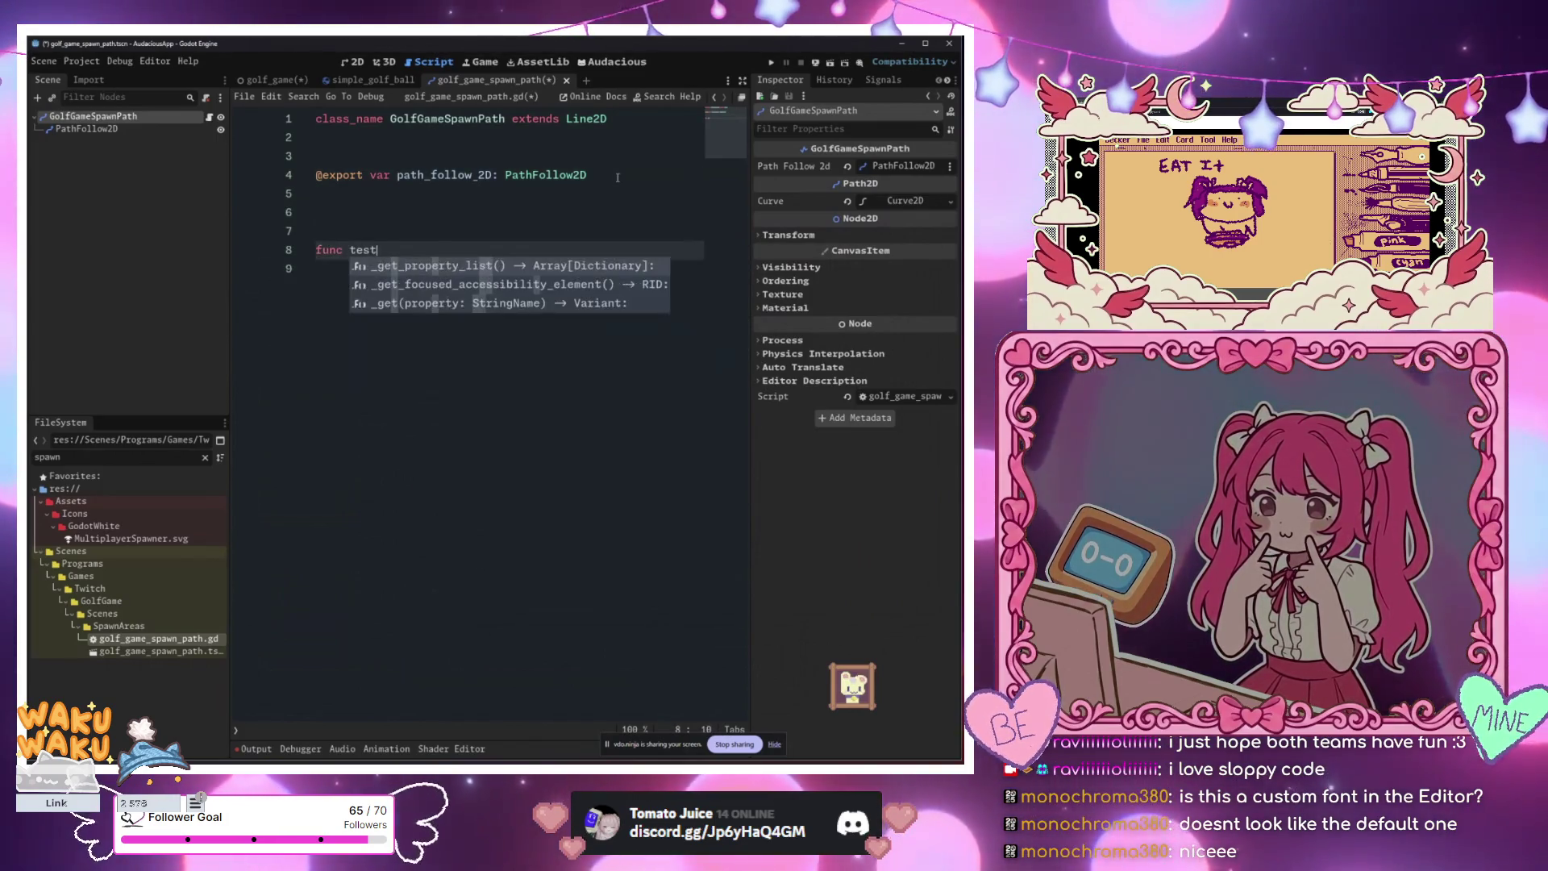
pyautogui.press('Return')
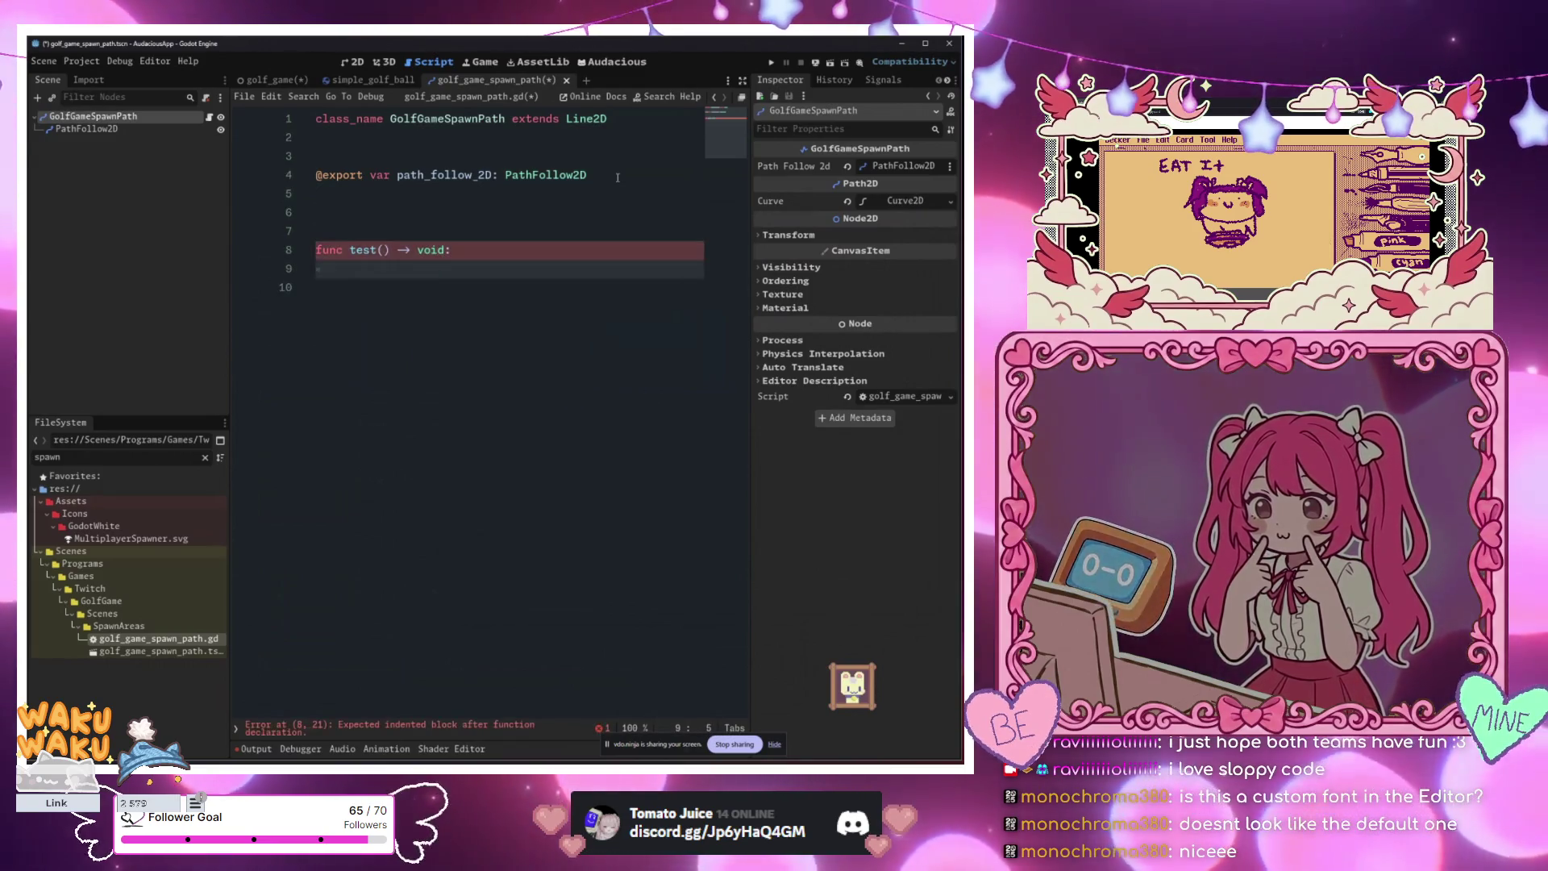
pyautogui.write('if wow')
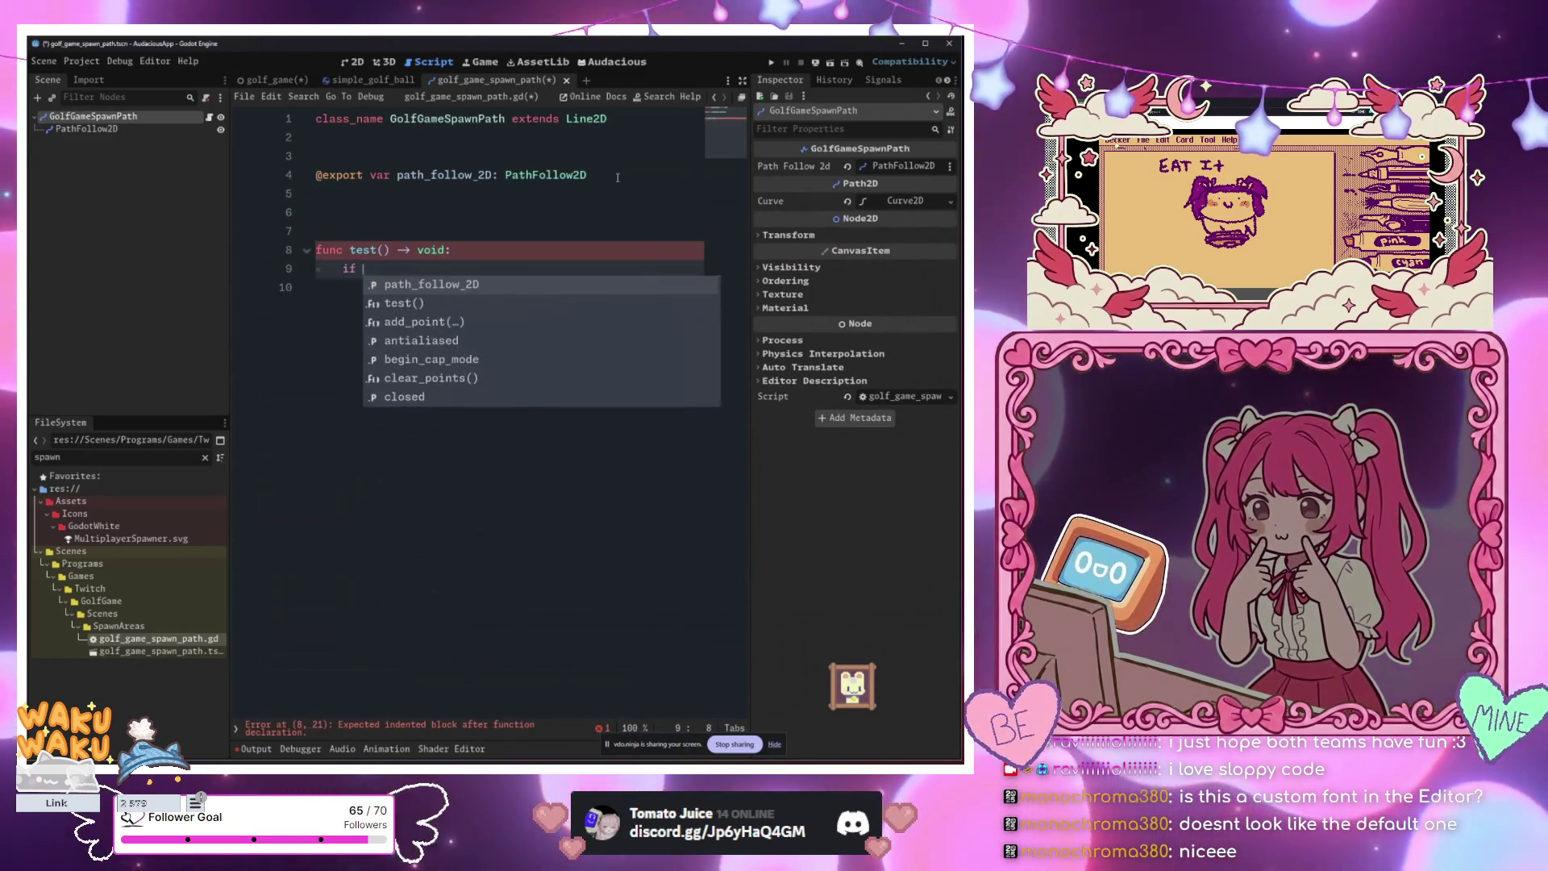
pyautogui.write(' == ')
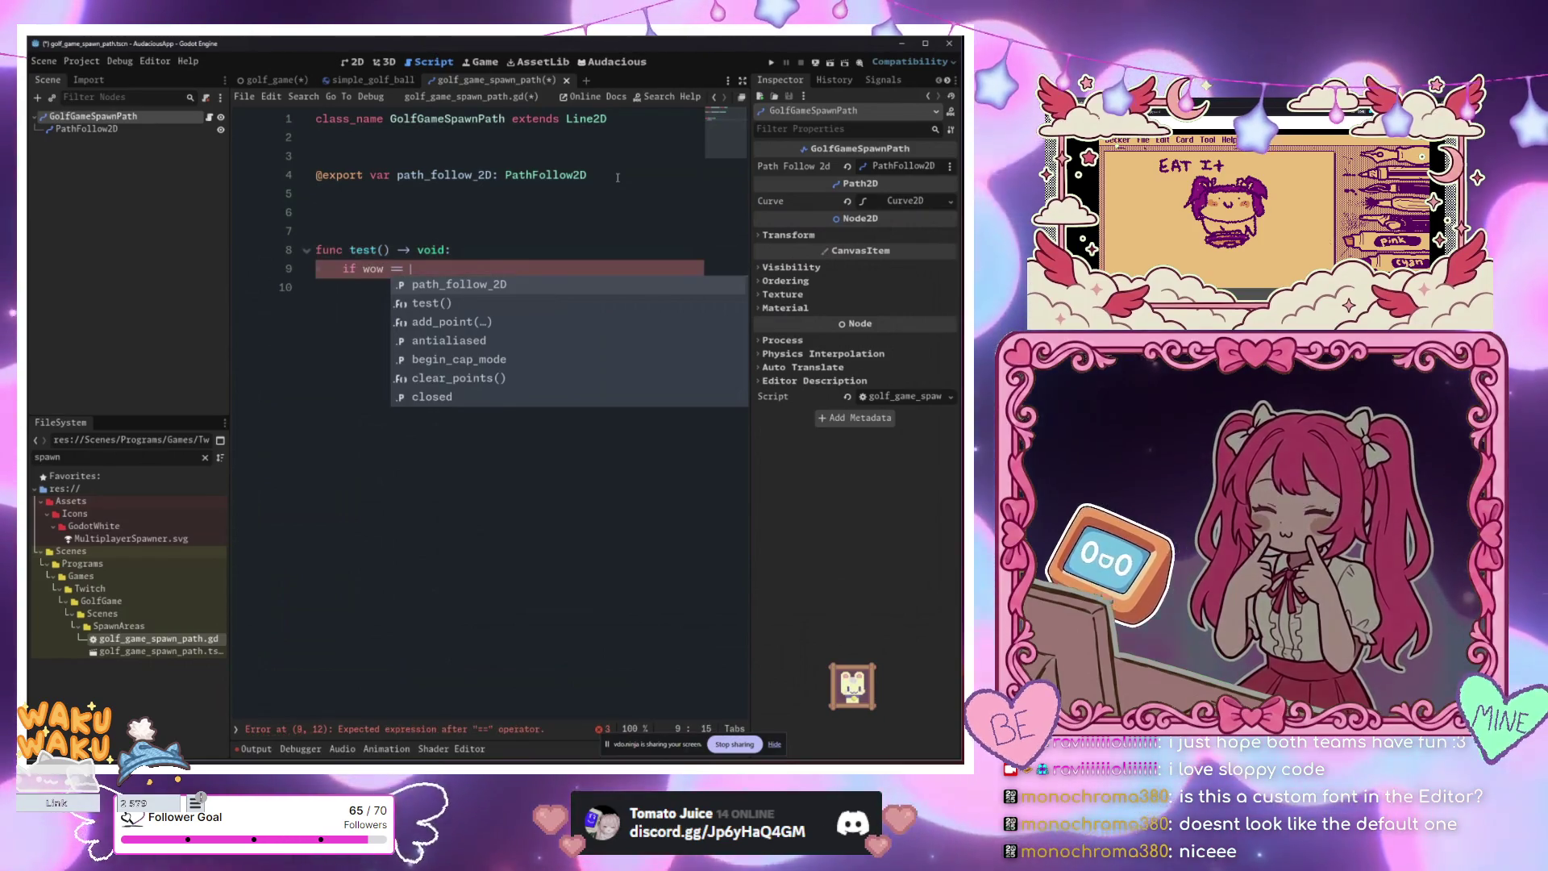
pyautogui.write('banana:')
pyautogui.press('Return')
pyautogui.write('pass')
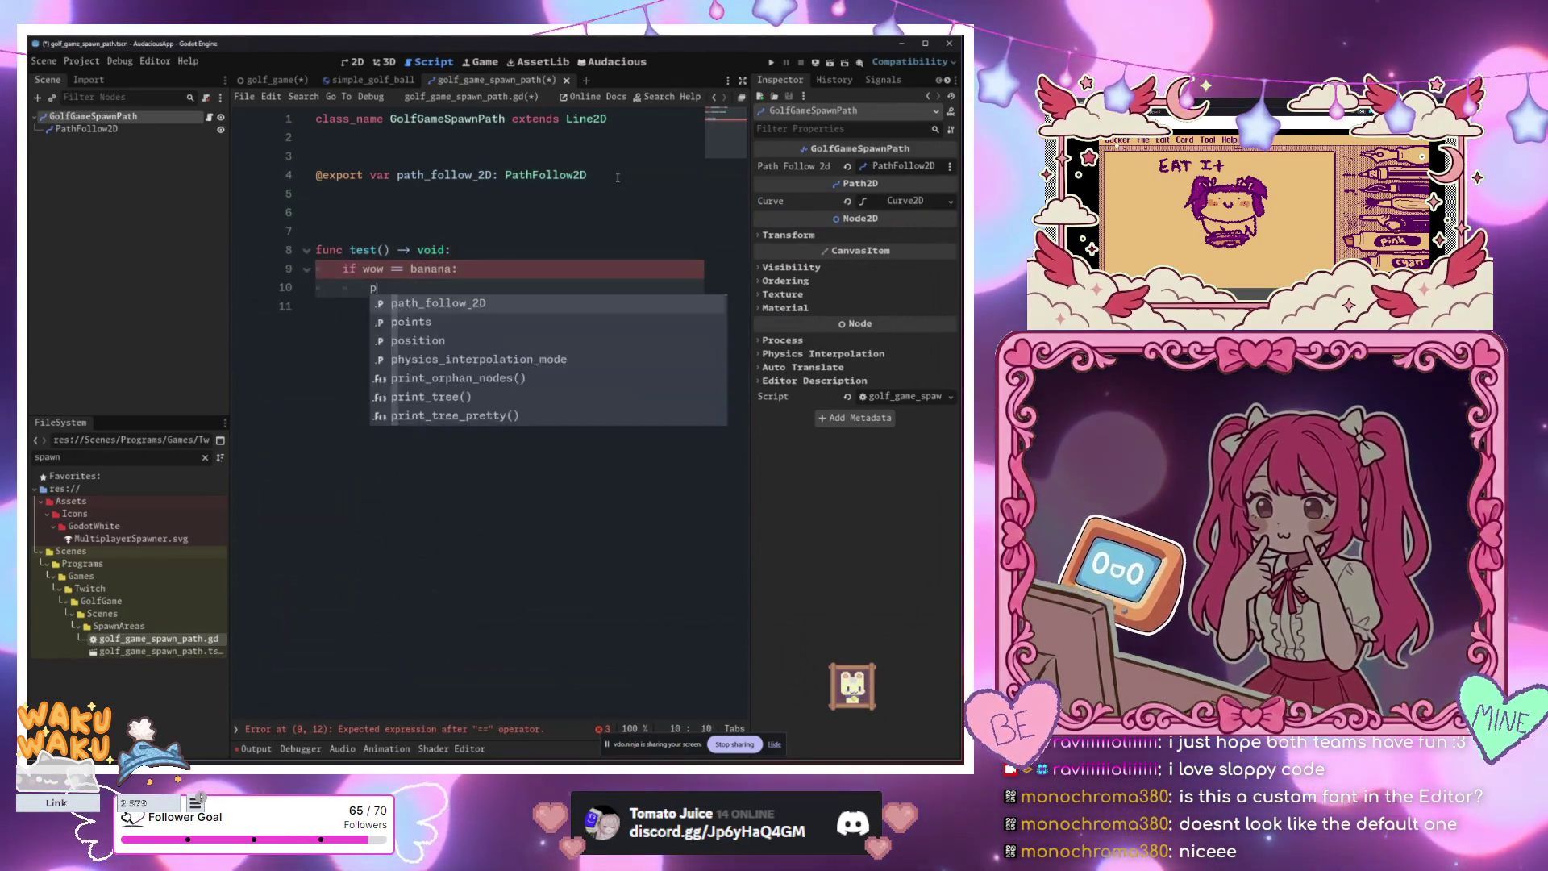
pyautogui.click(403, 269)
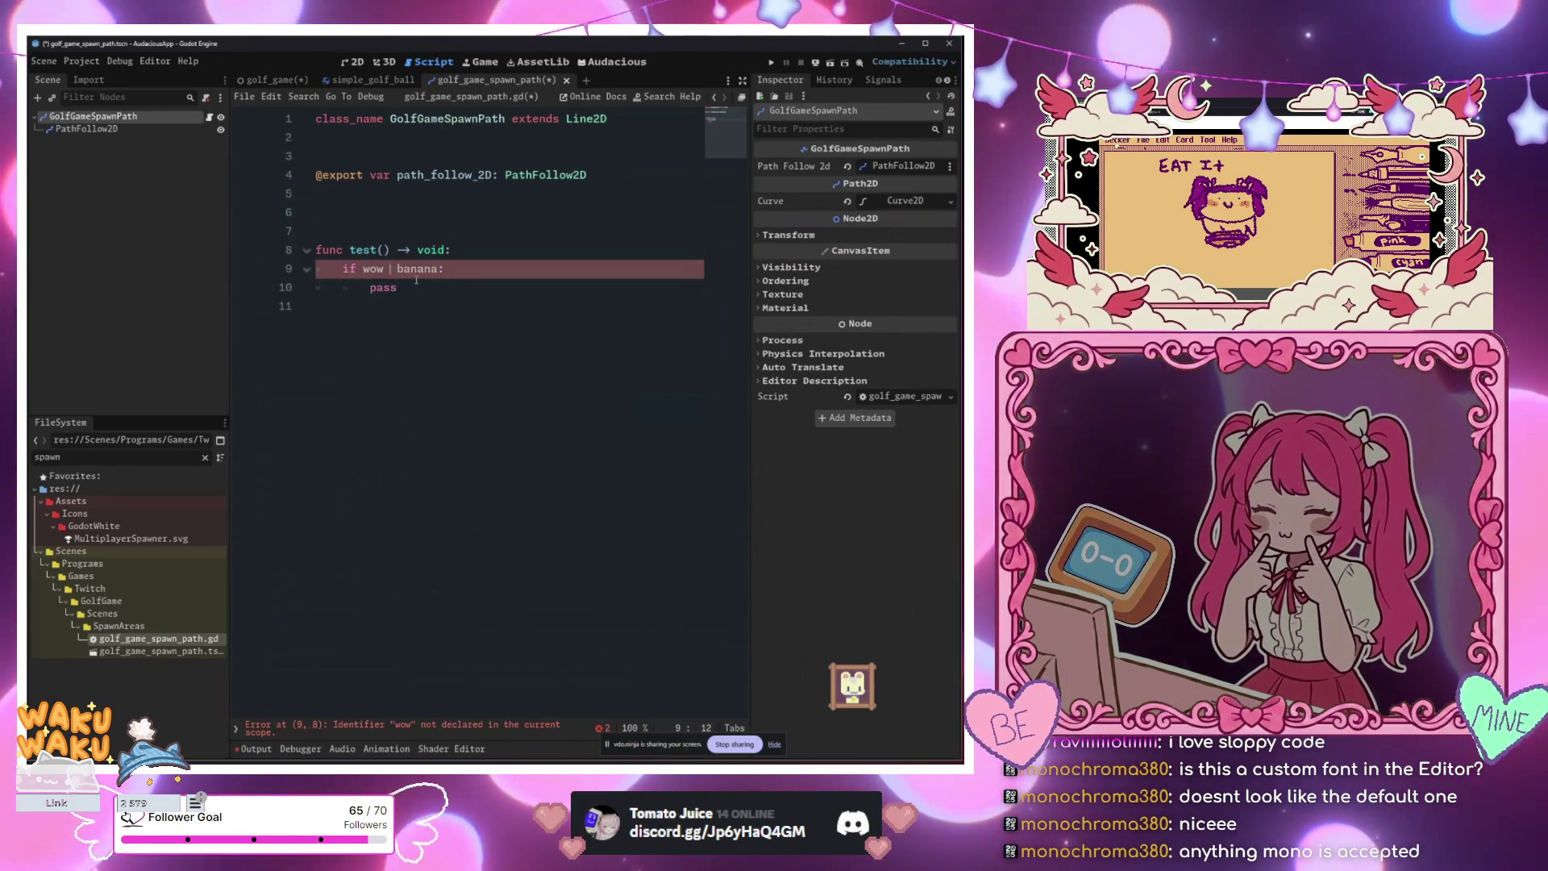
pyautogui.press('BackSpace')
pyautogui.write('!&')
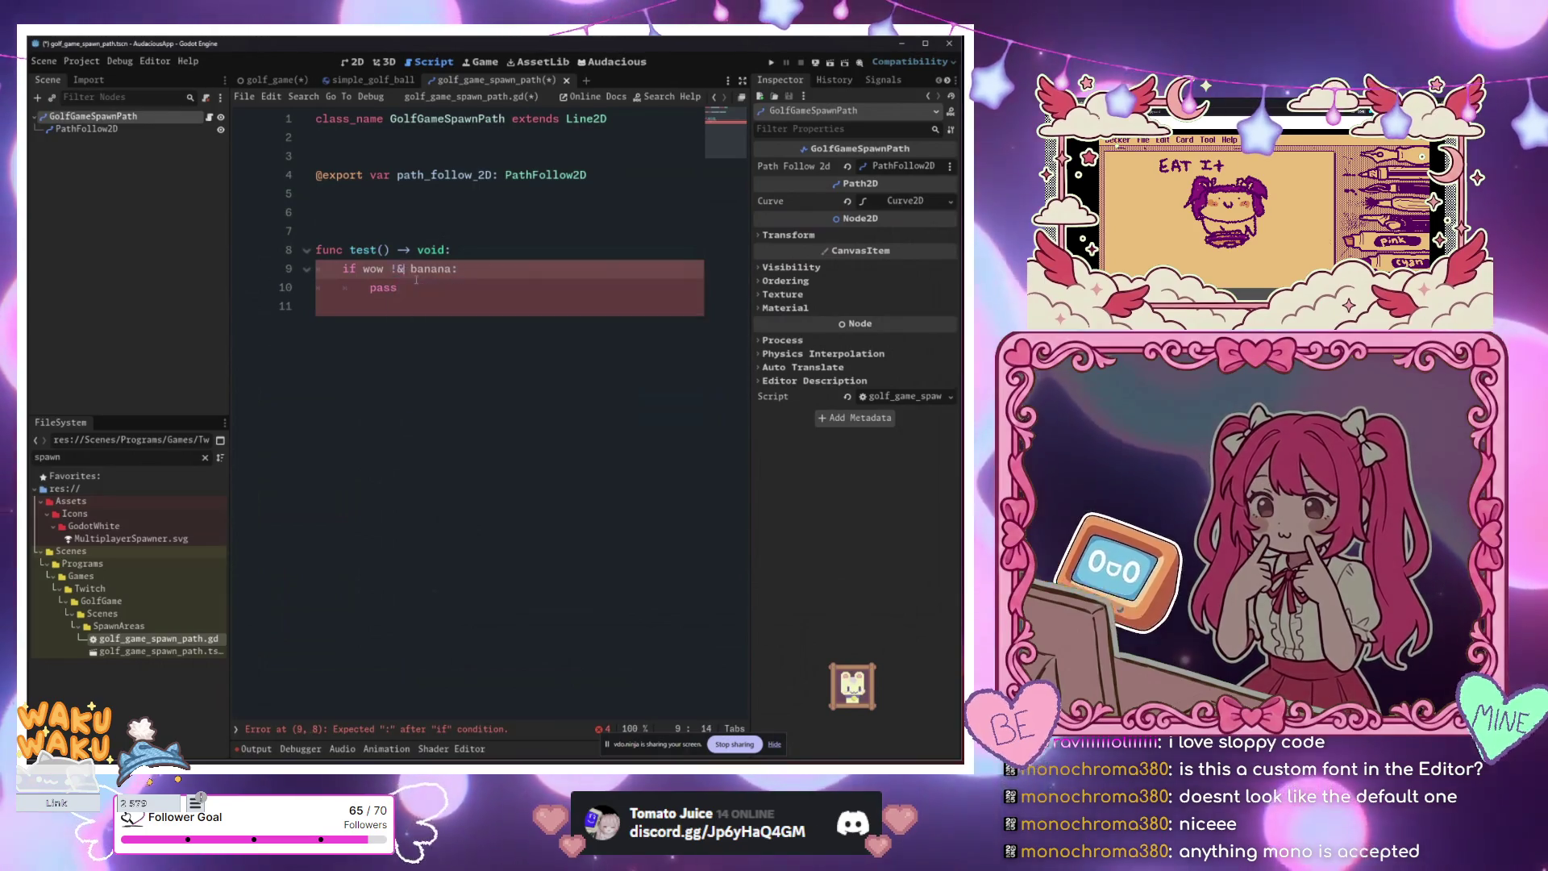
pyautogui.write('=')
pyautogui.hotkey('ctrl', 's')
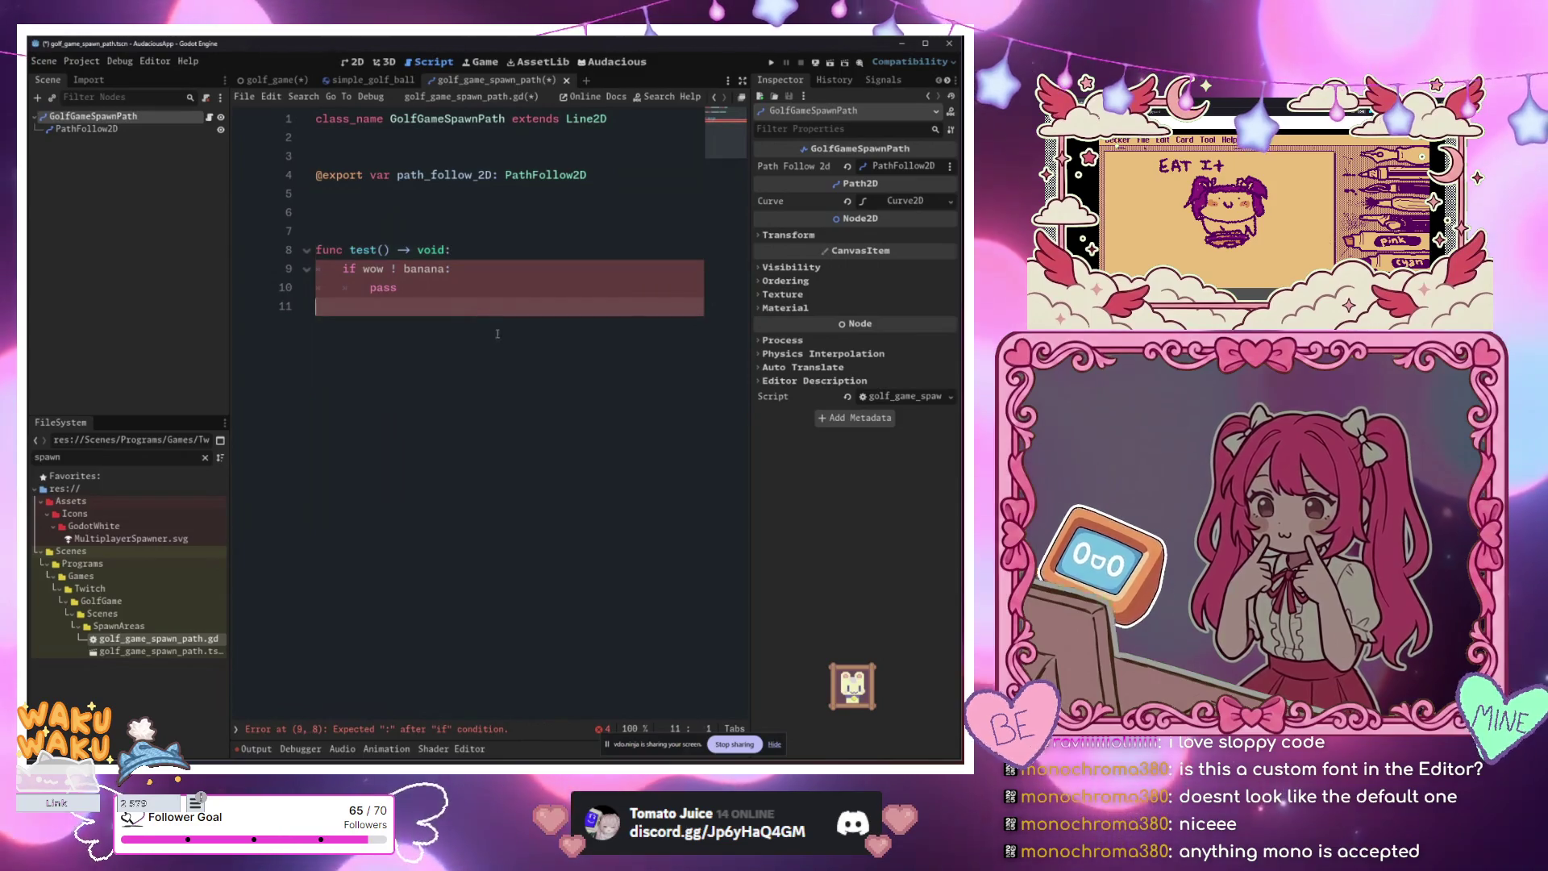
# - Delete the test function and trailing blank lines, save, and return to golf_game.gd
pyautogui.moveTo(398, 306); pyautogui.dragTo(319, 231)
pyautogui.press('BackSpace')
pyautogui.press('BackSpace')
pyautogui.press('BackSpace')
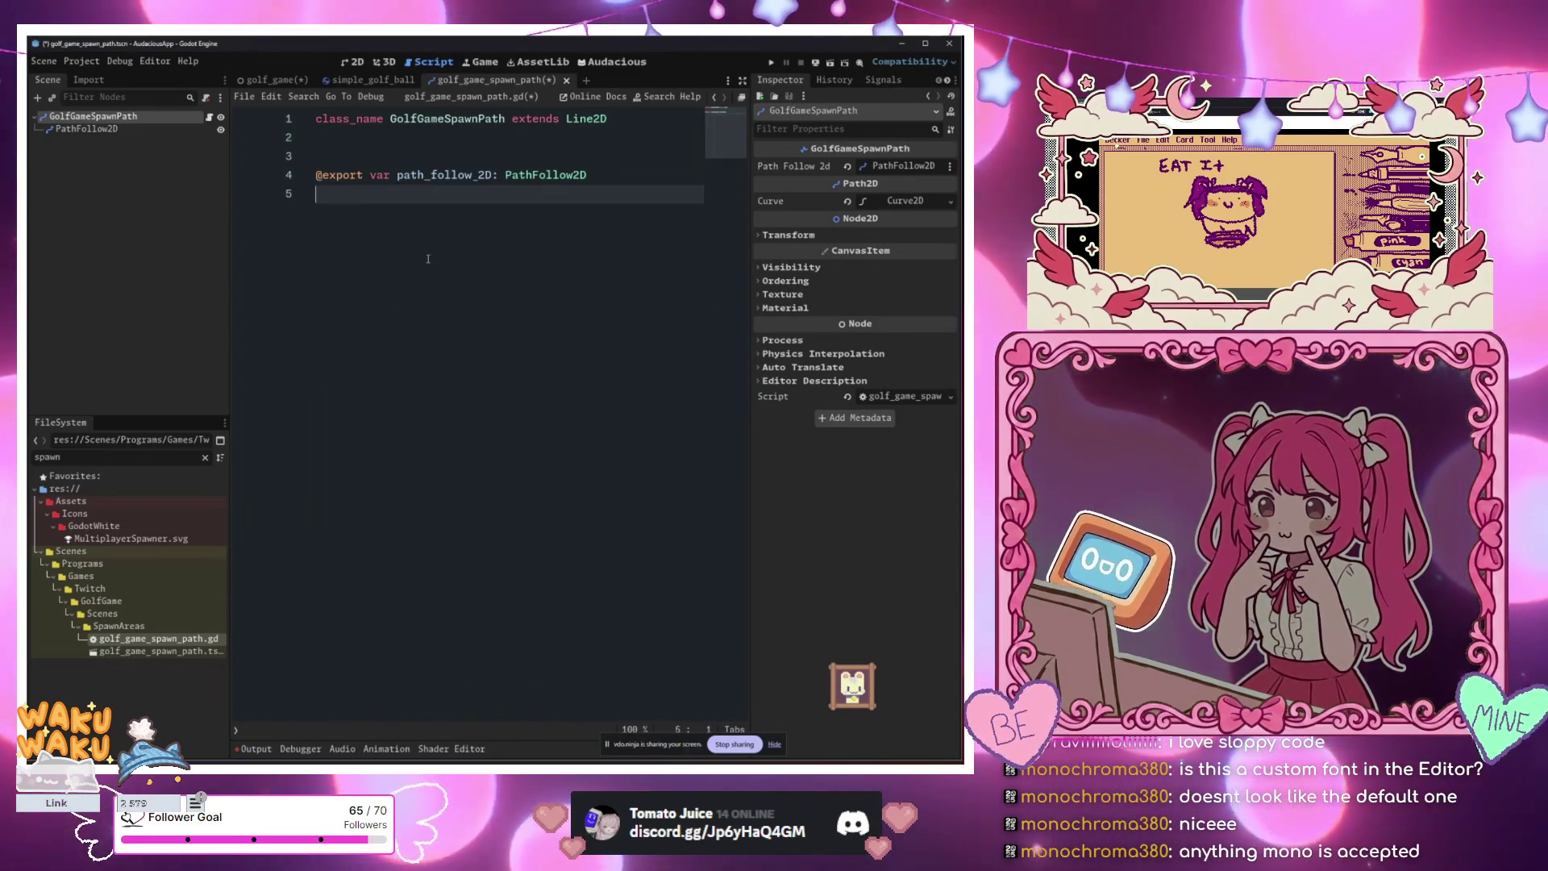
pyautogui.hotkey('ctrl', 's')
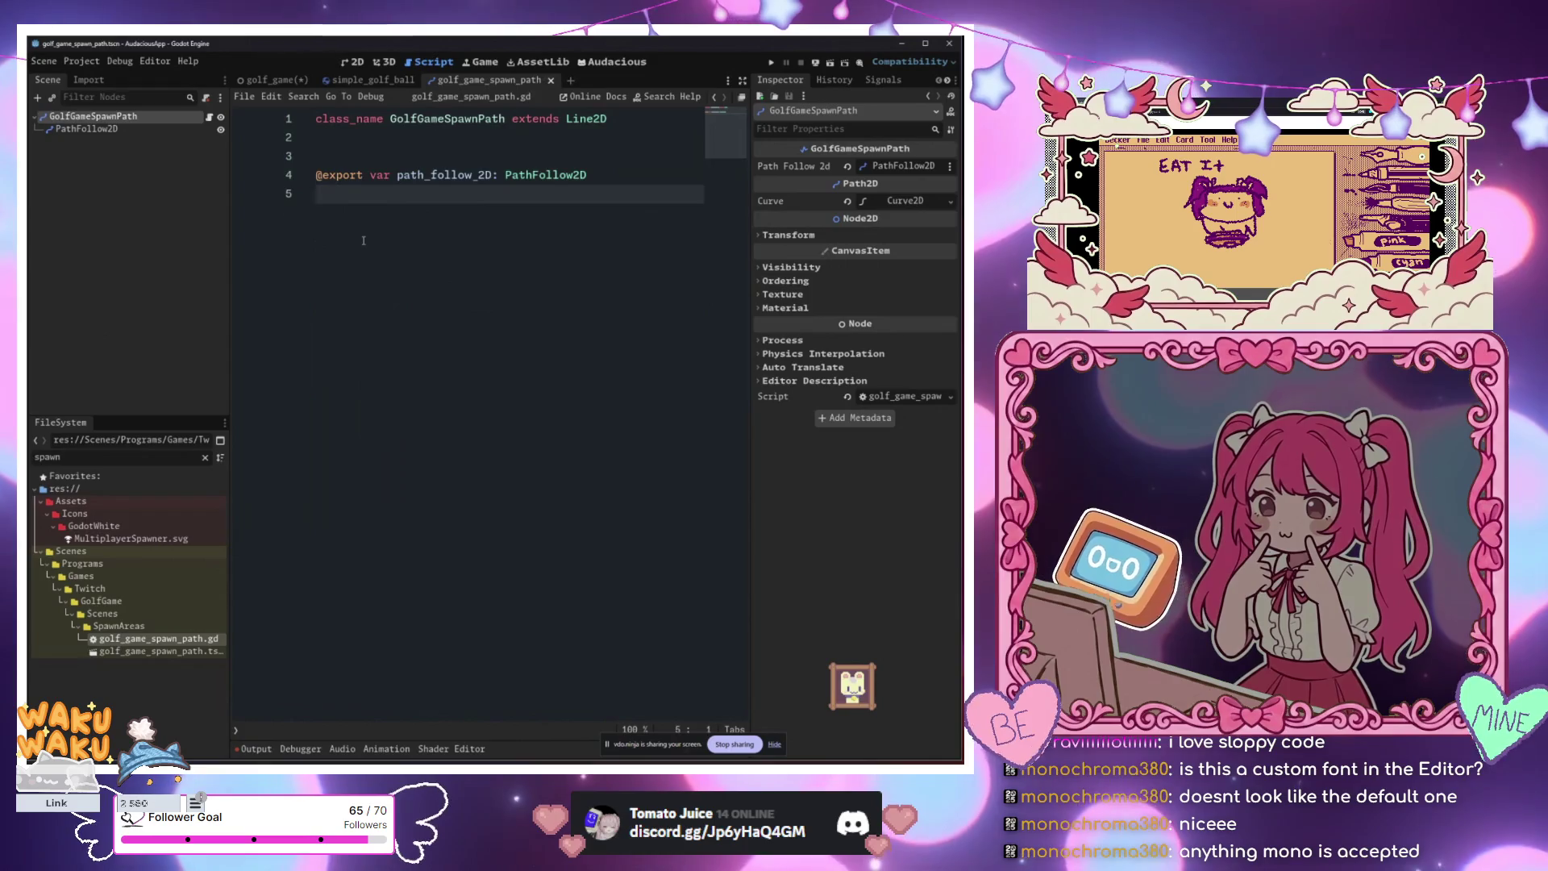
pyautogui.press('BackSpace')
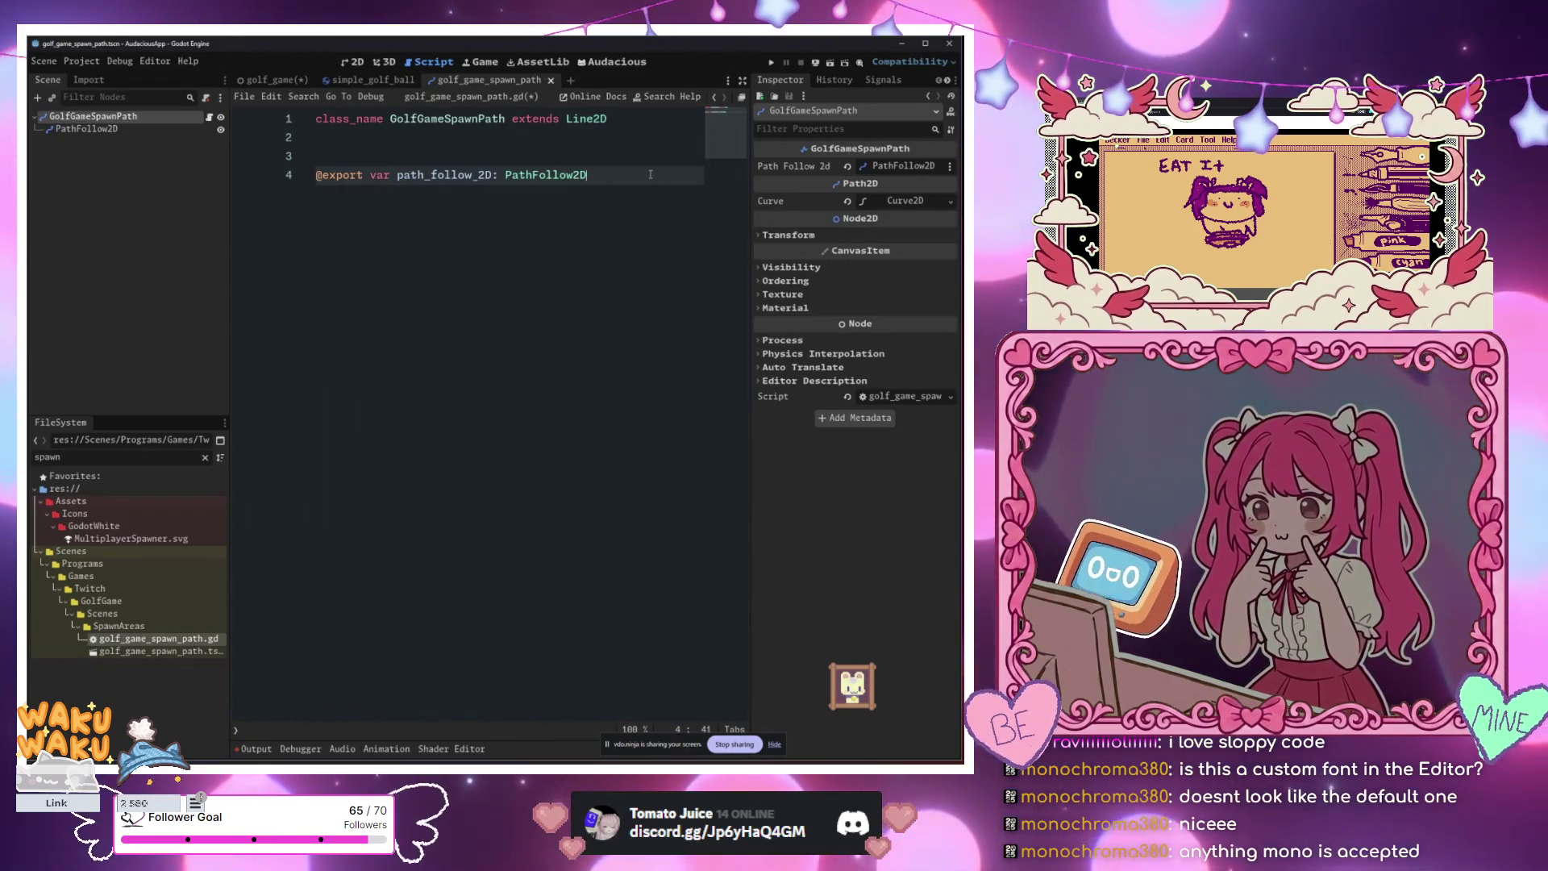
pyautogui.hotkey('ctrl', 's')
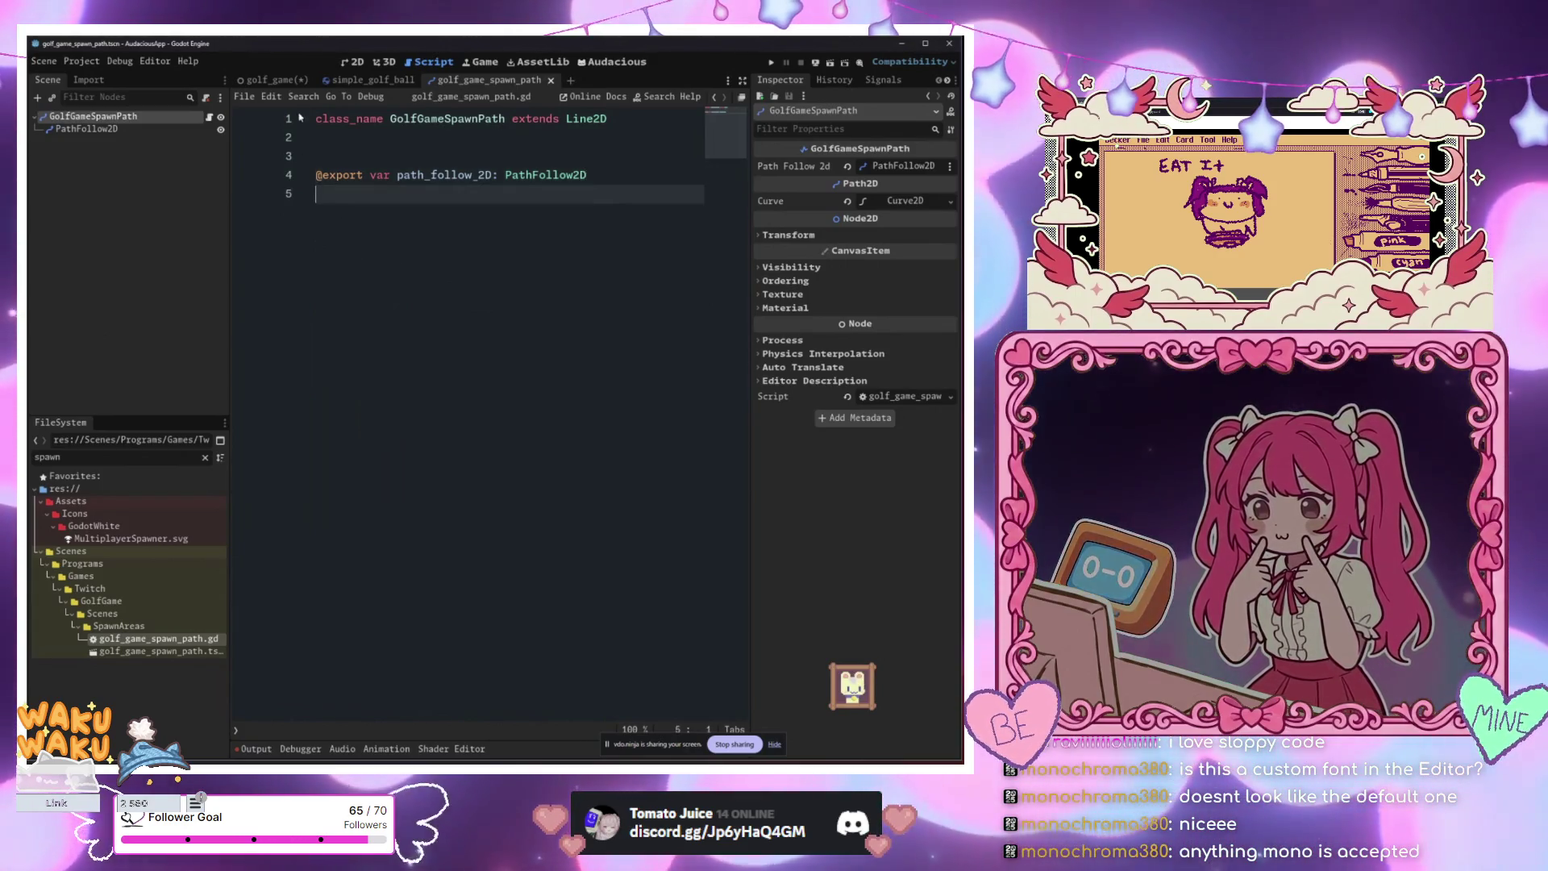
pyautogui.hotkey('ctrl', 'Tab')
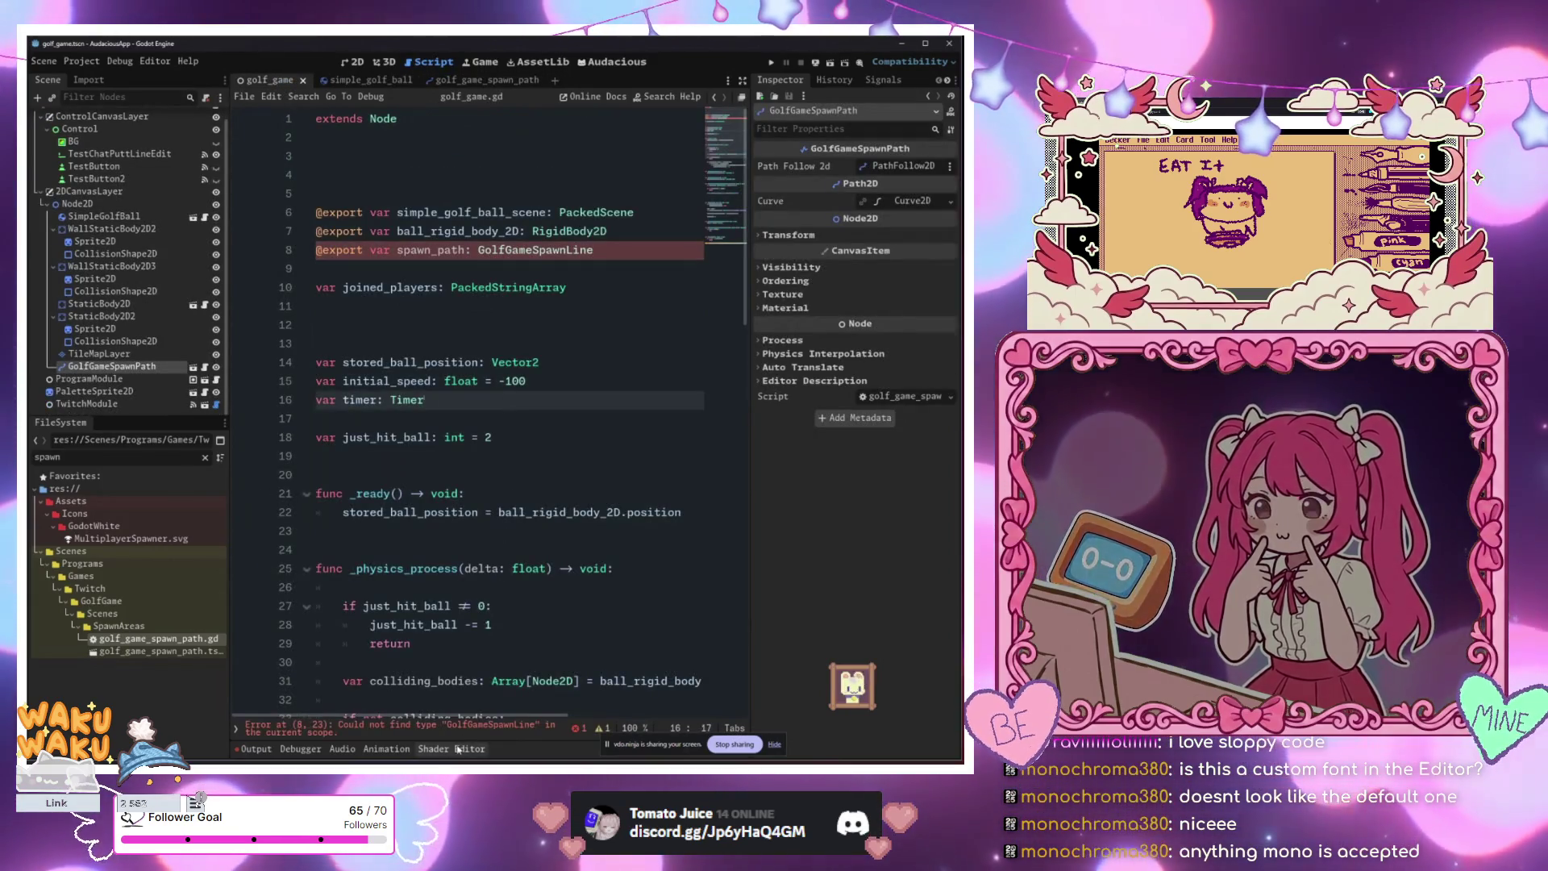
# - Change spawn_path's type to GolfGameSpawnPath and save golf_game.gd
pyautogui.click(591, 270)
pyautogui.click(611, 255)
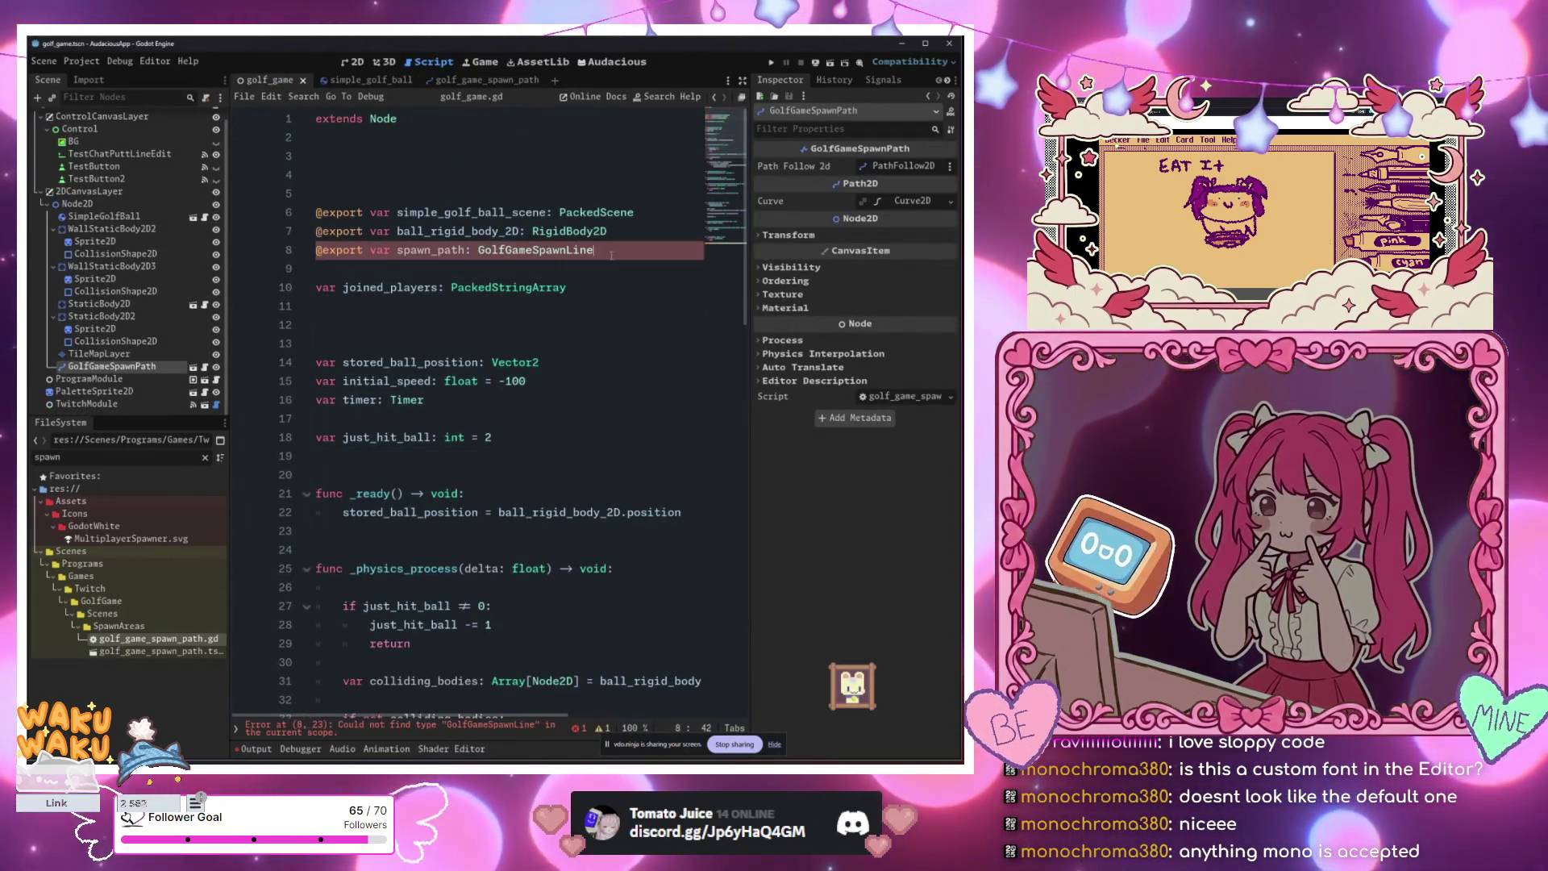
pyautogui.press('space')
pyautogui.press('BackSpace')
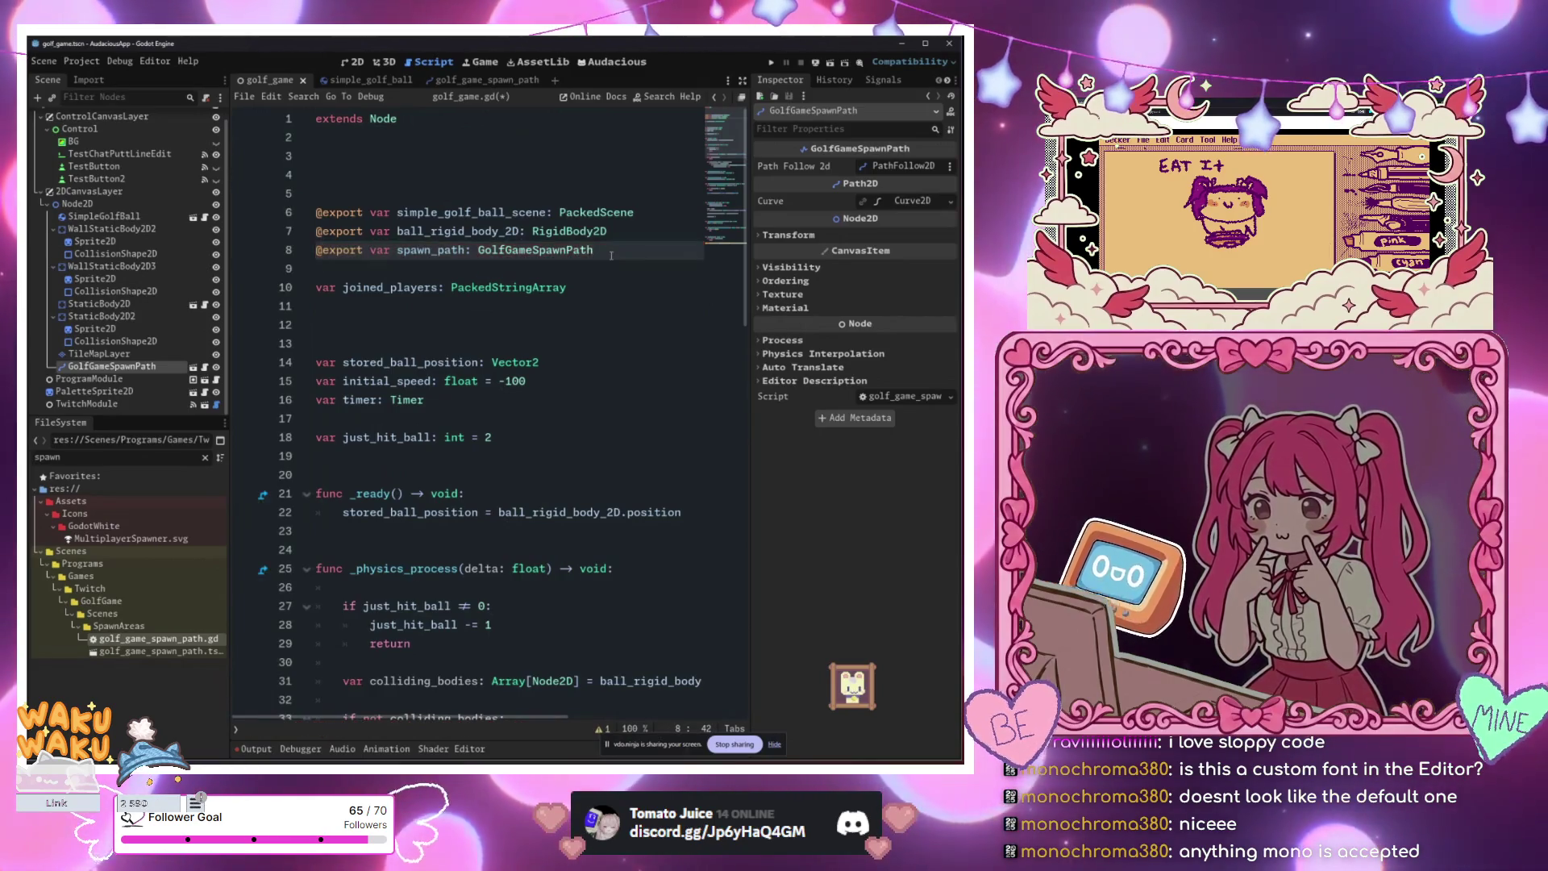
pyautogui.hotkey('ctrl', 's')
# - In add_player, set spawn_path.path_follow_2D.progress_ratio = randf()
pyautogui.click(602, 285)
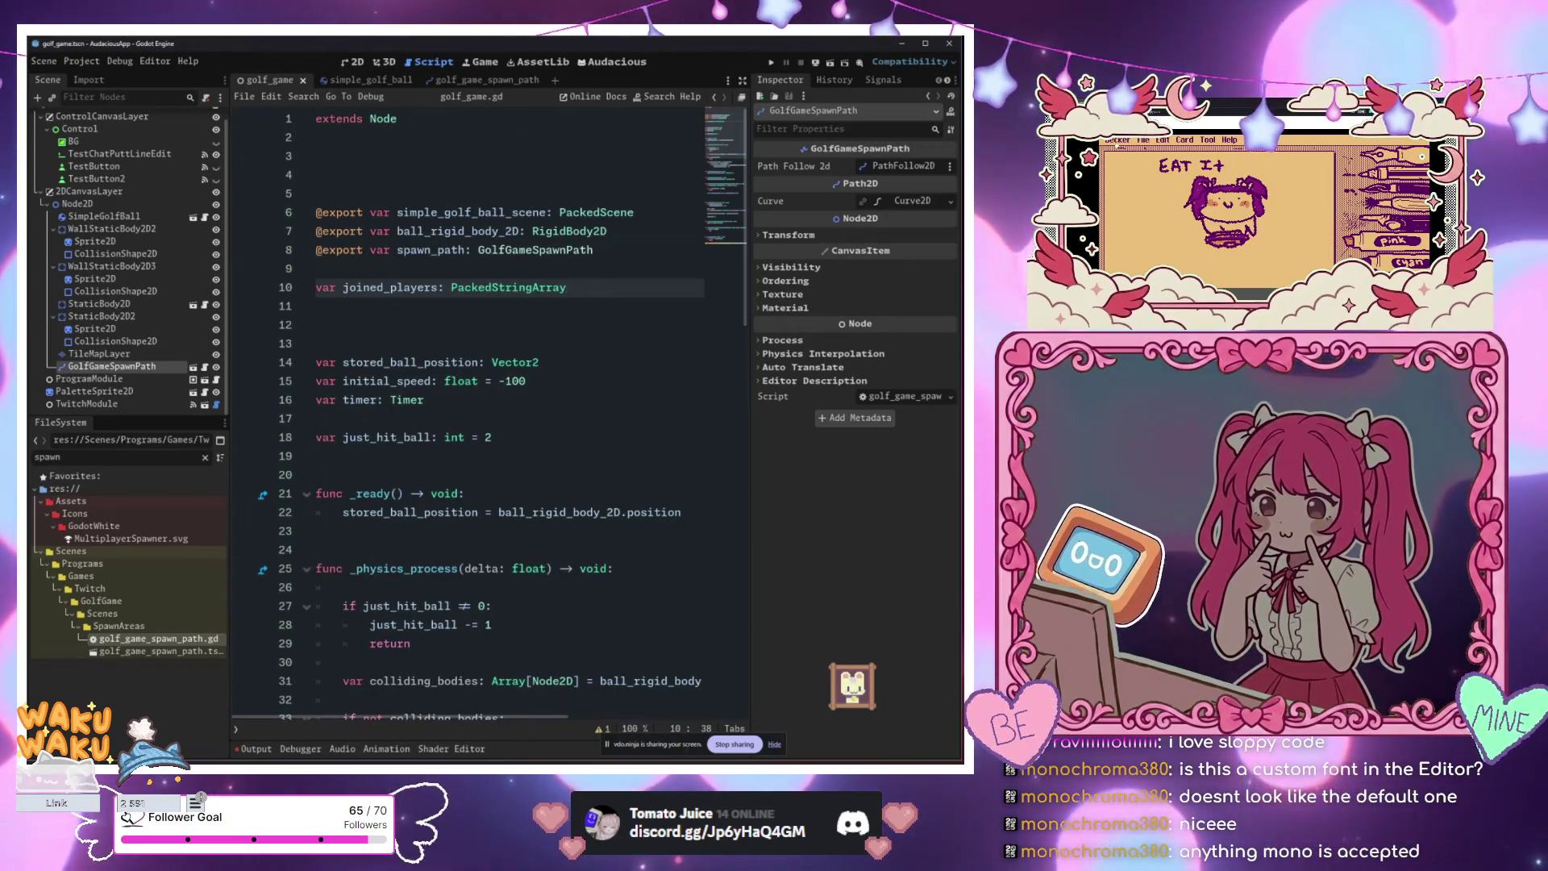
pyautogui.click(540, 511)
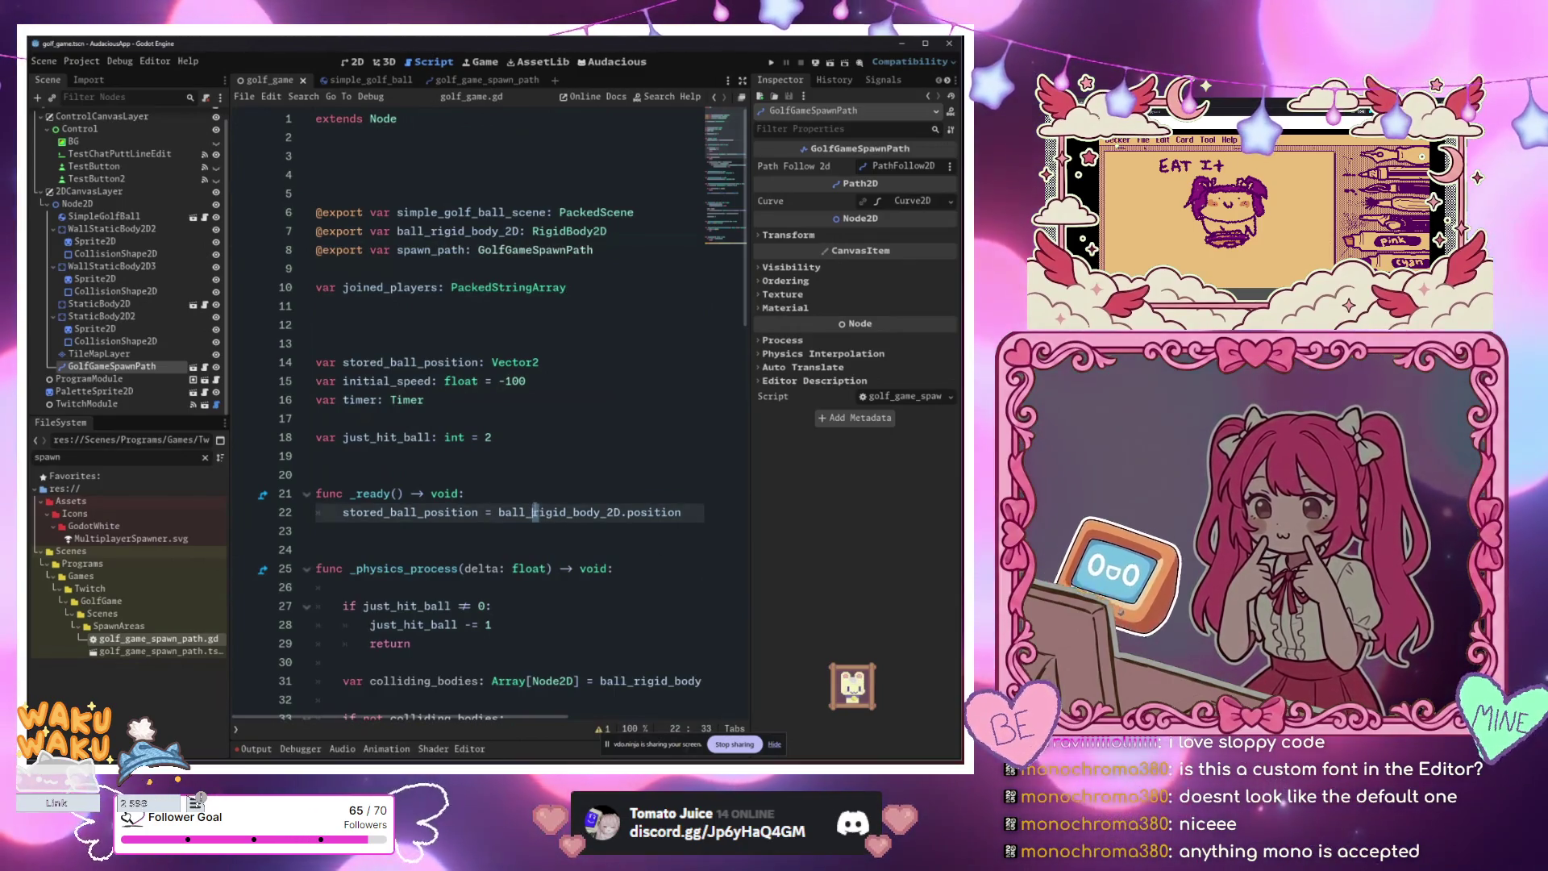
pyautogui.click(519, 308)
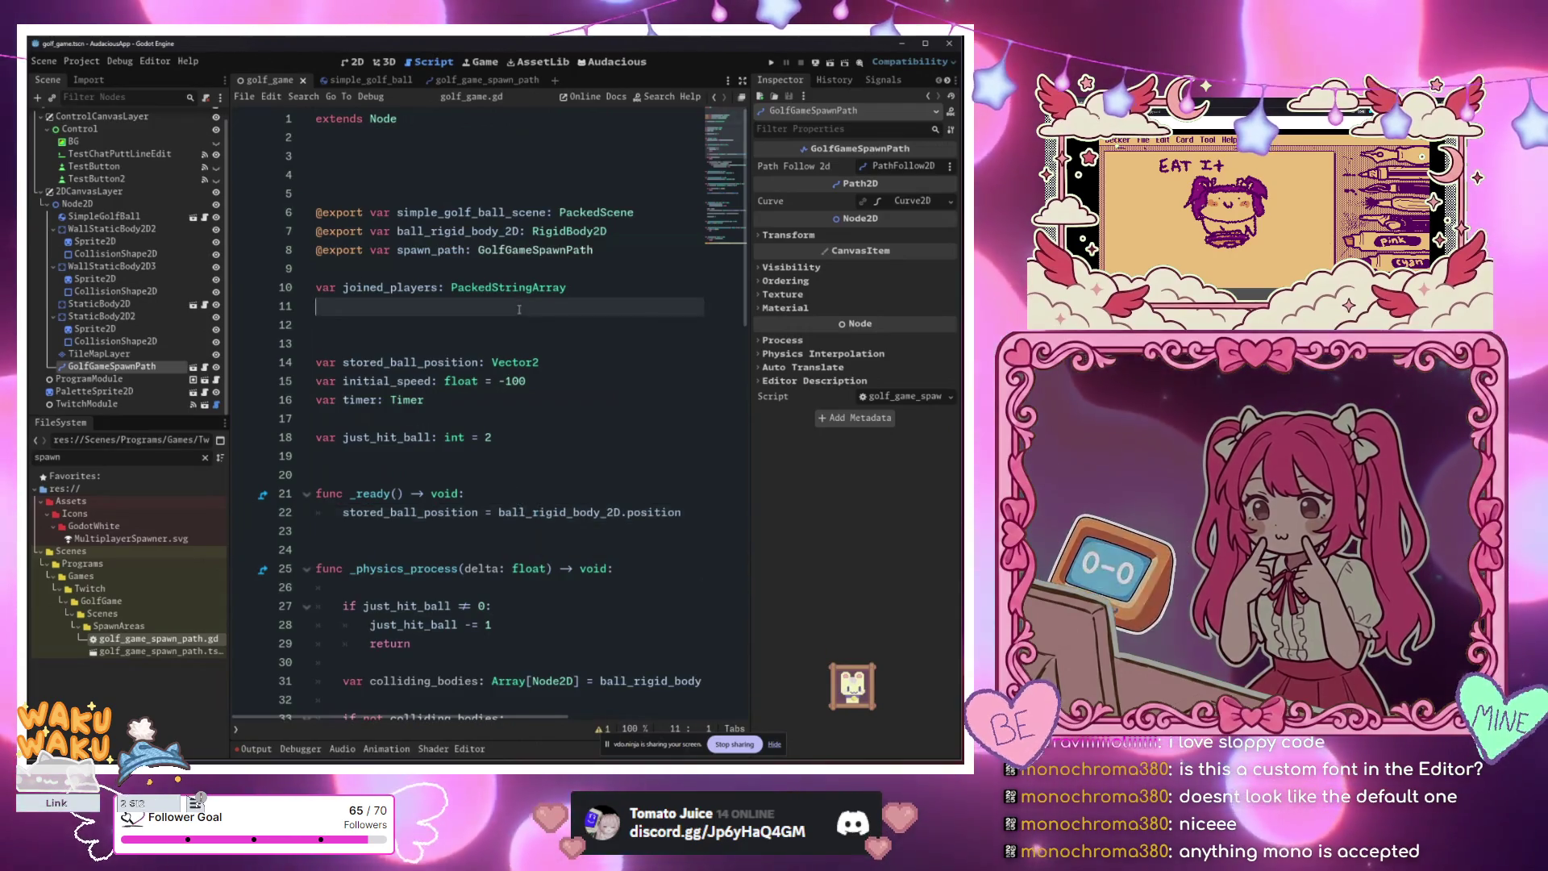
pyautogui.scroll(-15, 560, 269)
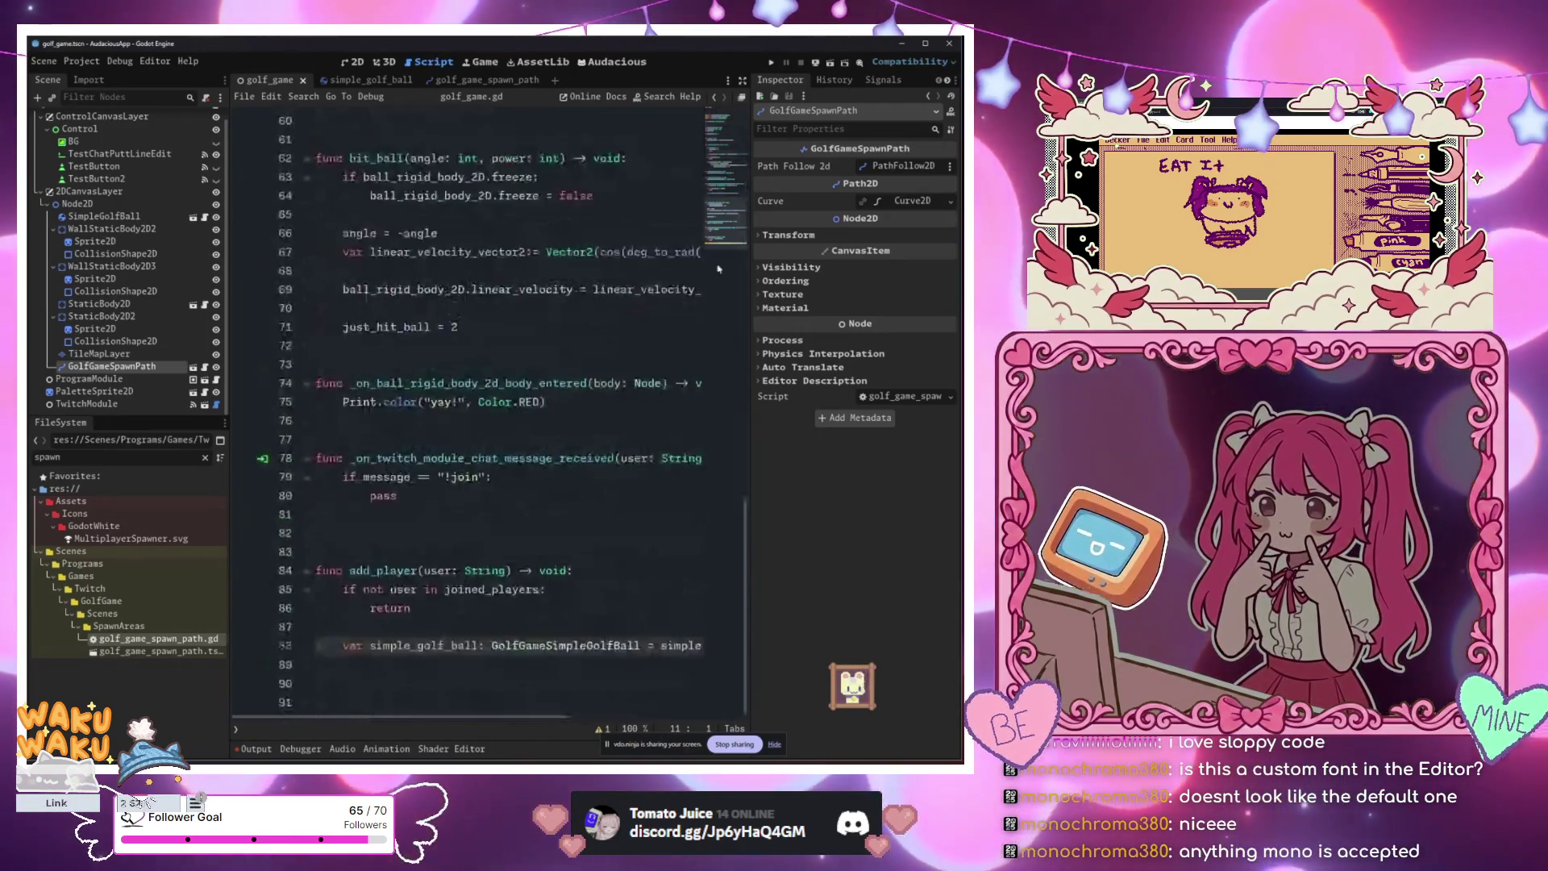
pyautogui.click(523, 681)
pyautogui.click(519, 660)
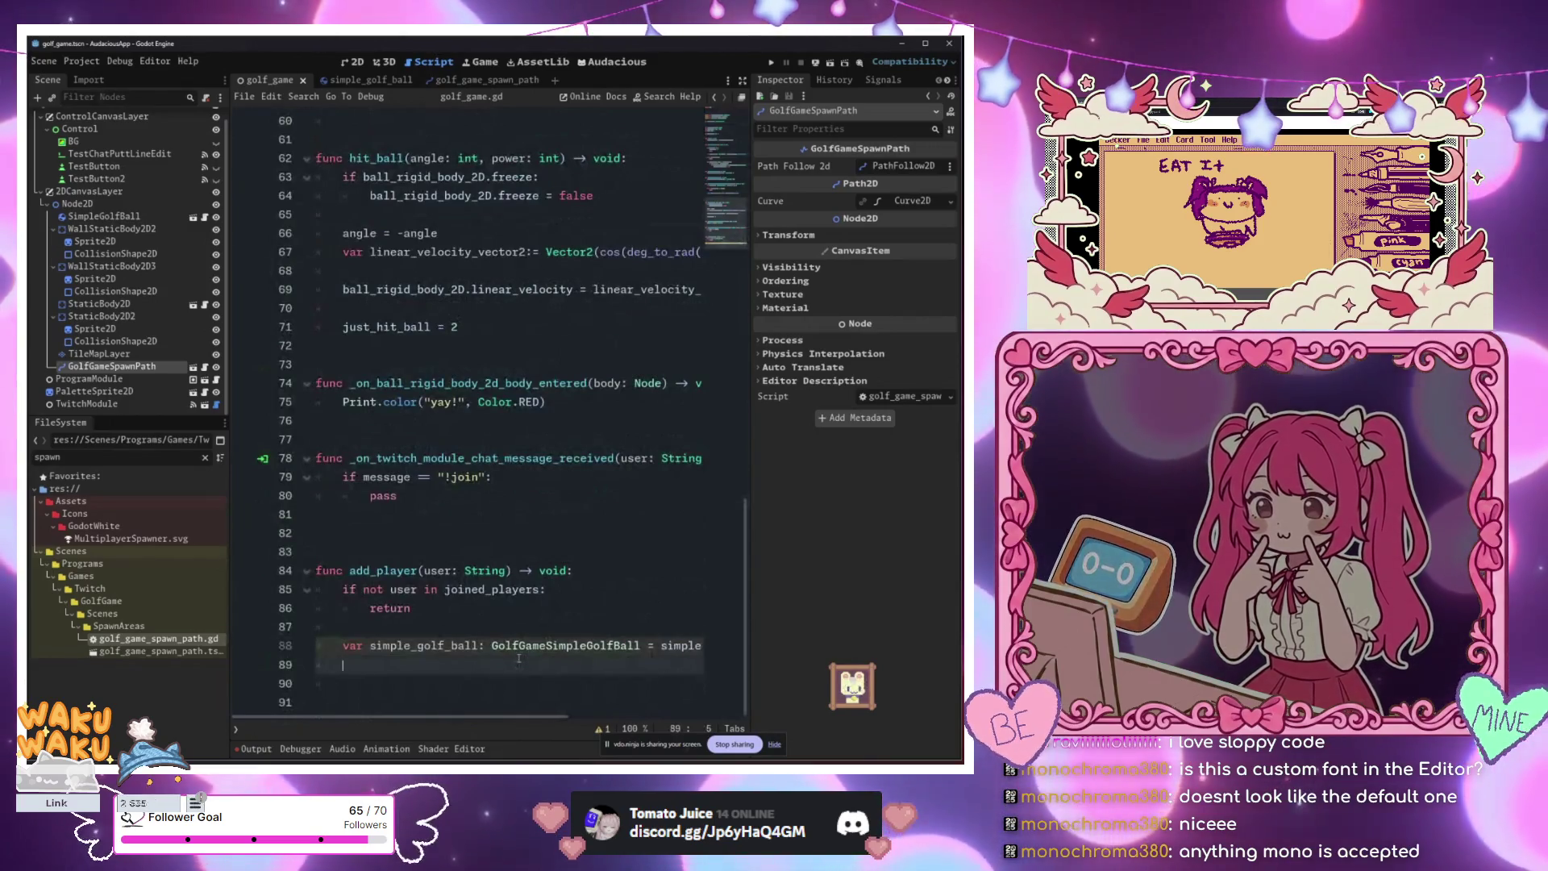
pyautogui.press('Return')
pyautogui.write('spawn_path')
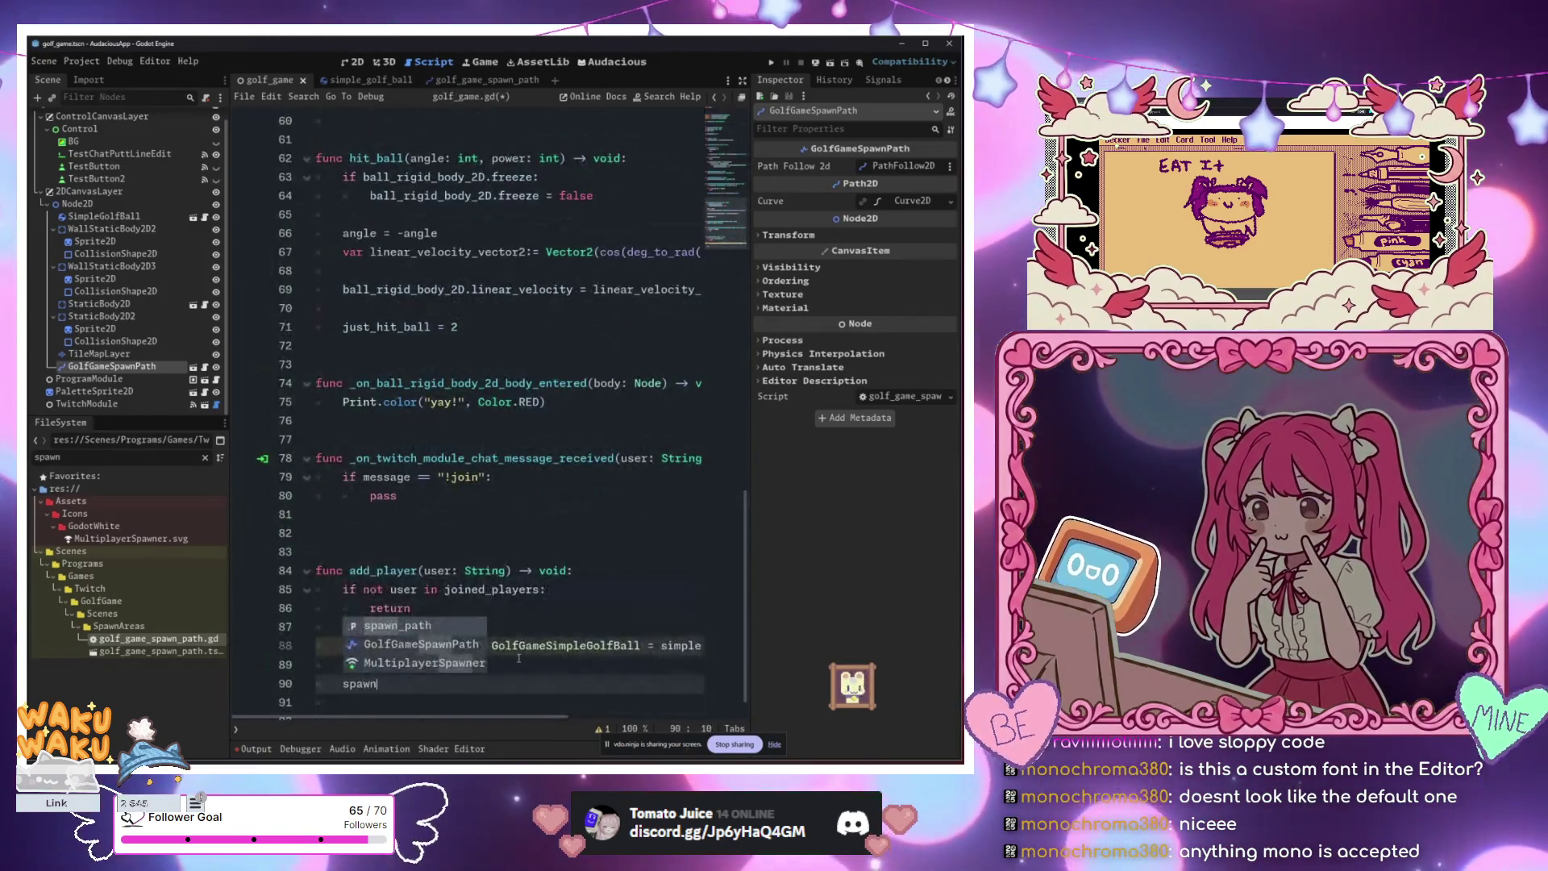
pyautogui.write('.')
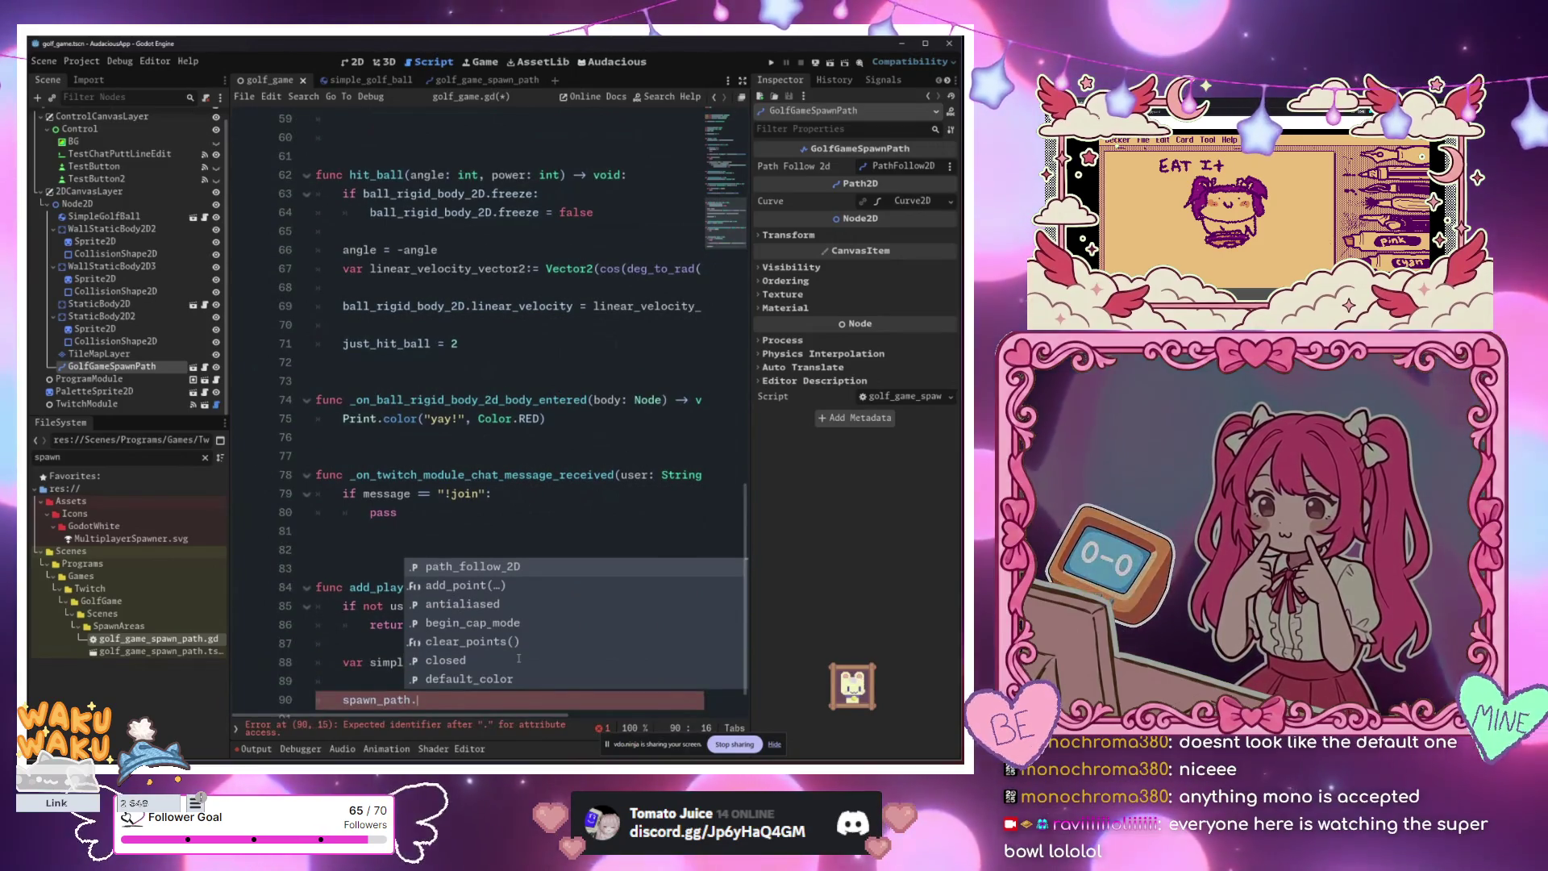
pyautogui.press('Return')
pyautogui.write('.')
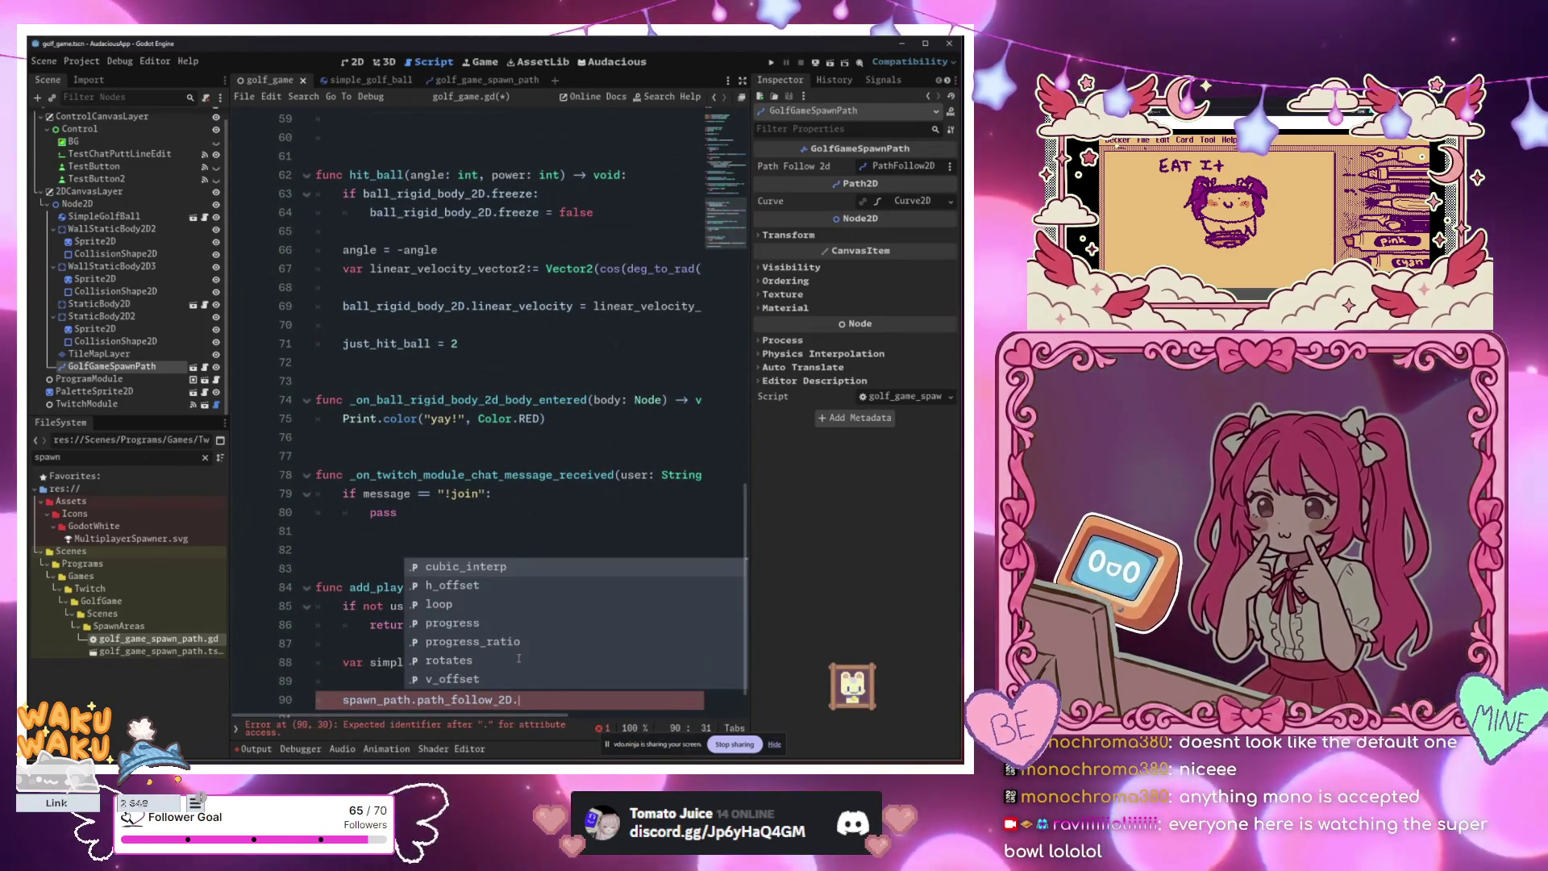
pyautogui.press('Down')
pyautogui.press('Down')
pyautogui.press('Down')
pyautogui.press('Return')
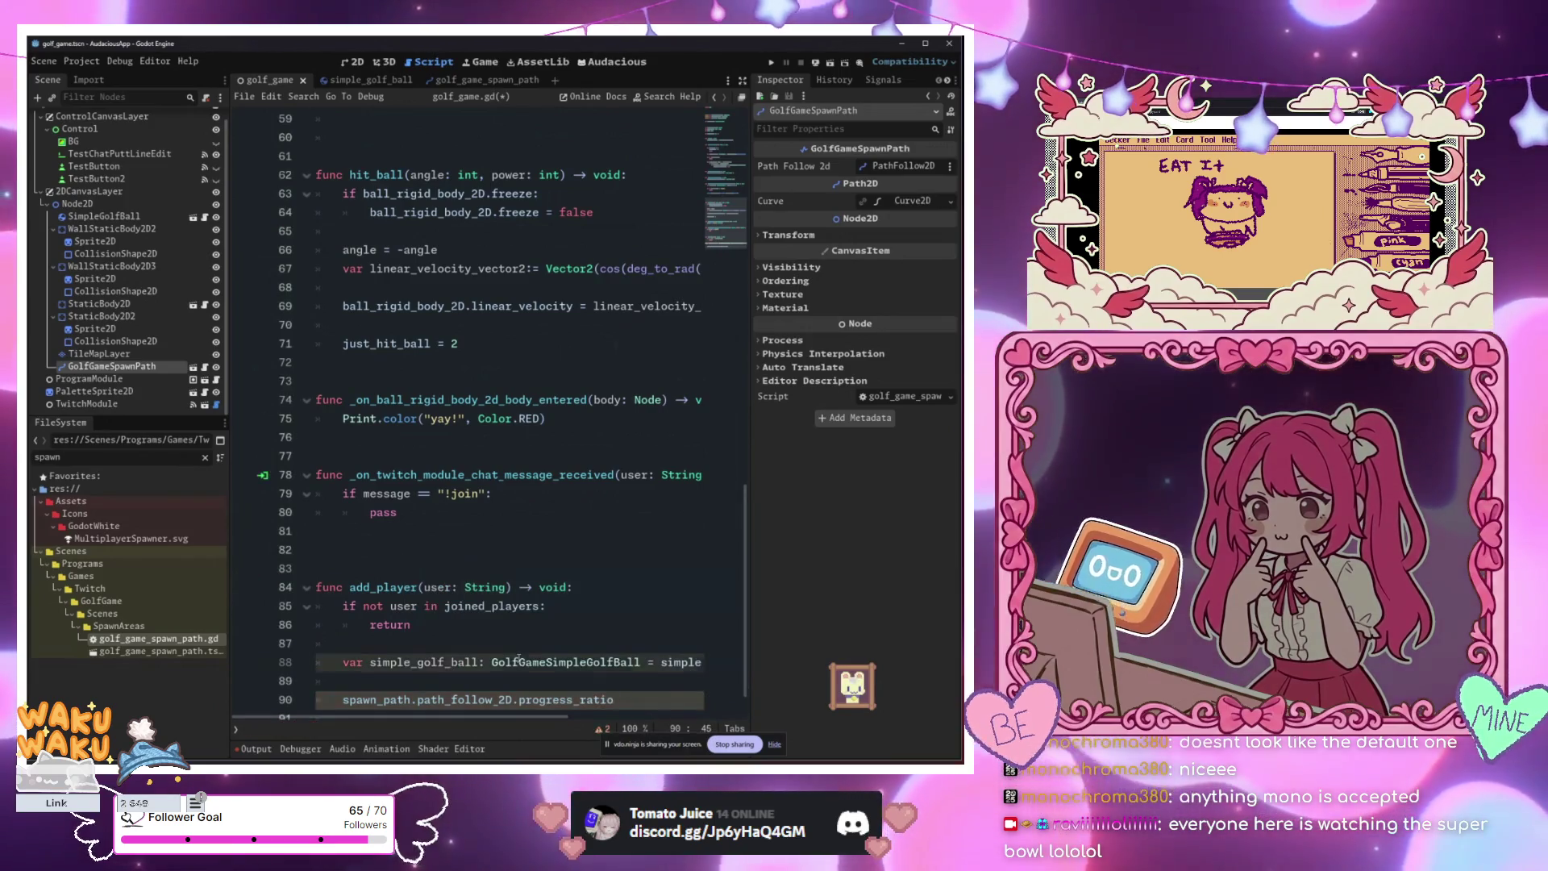
pyautogui.write('= rand')
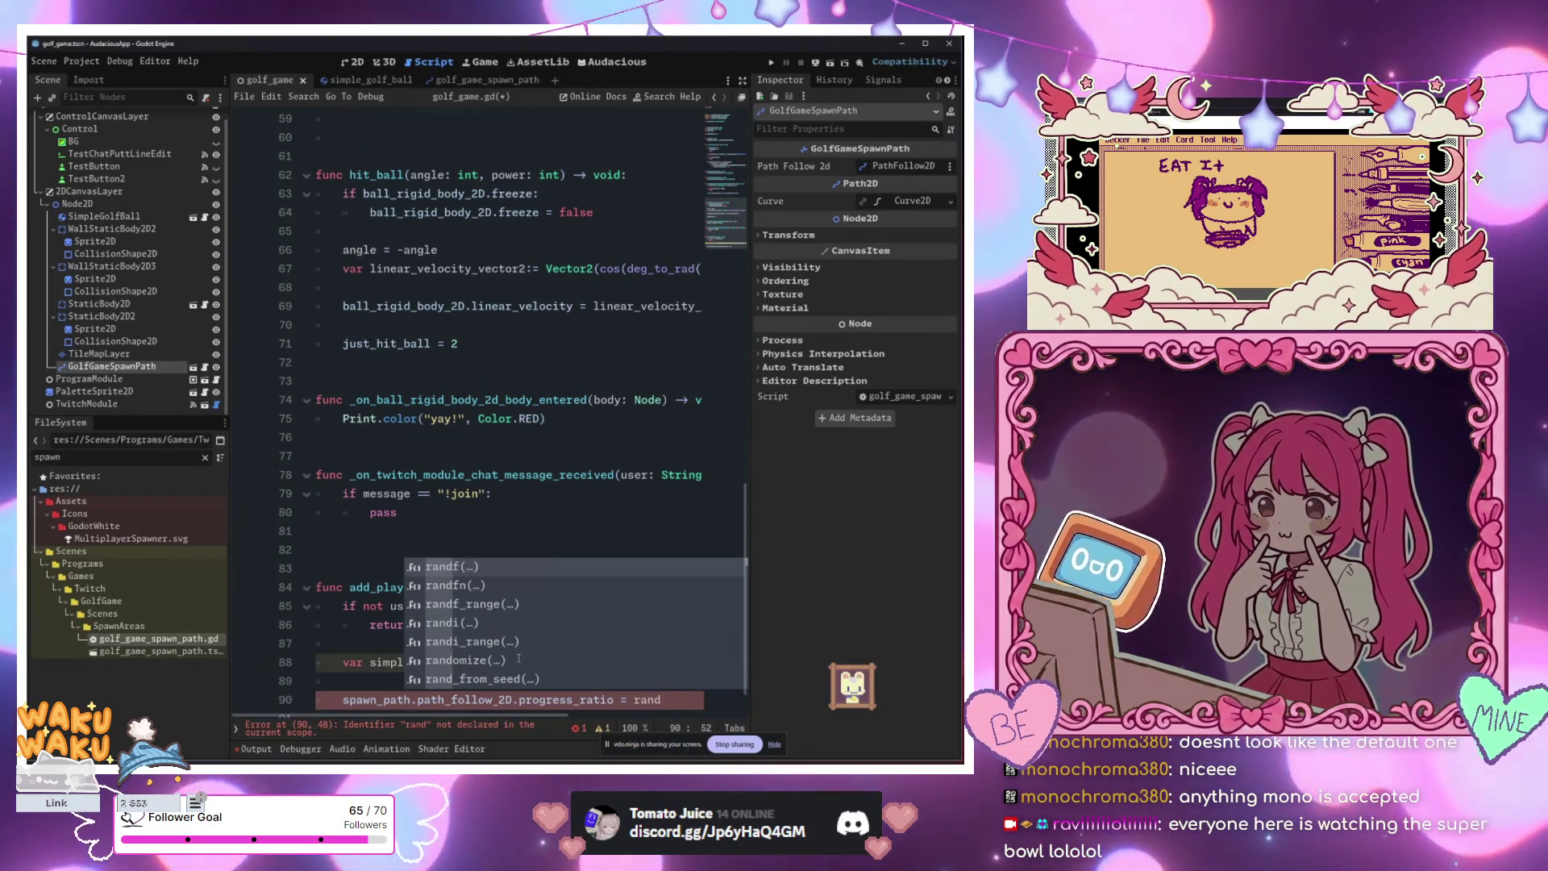
pyautogui.press('Return')
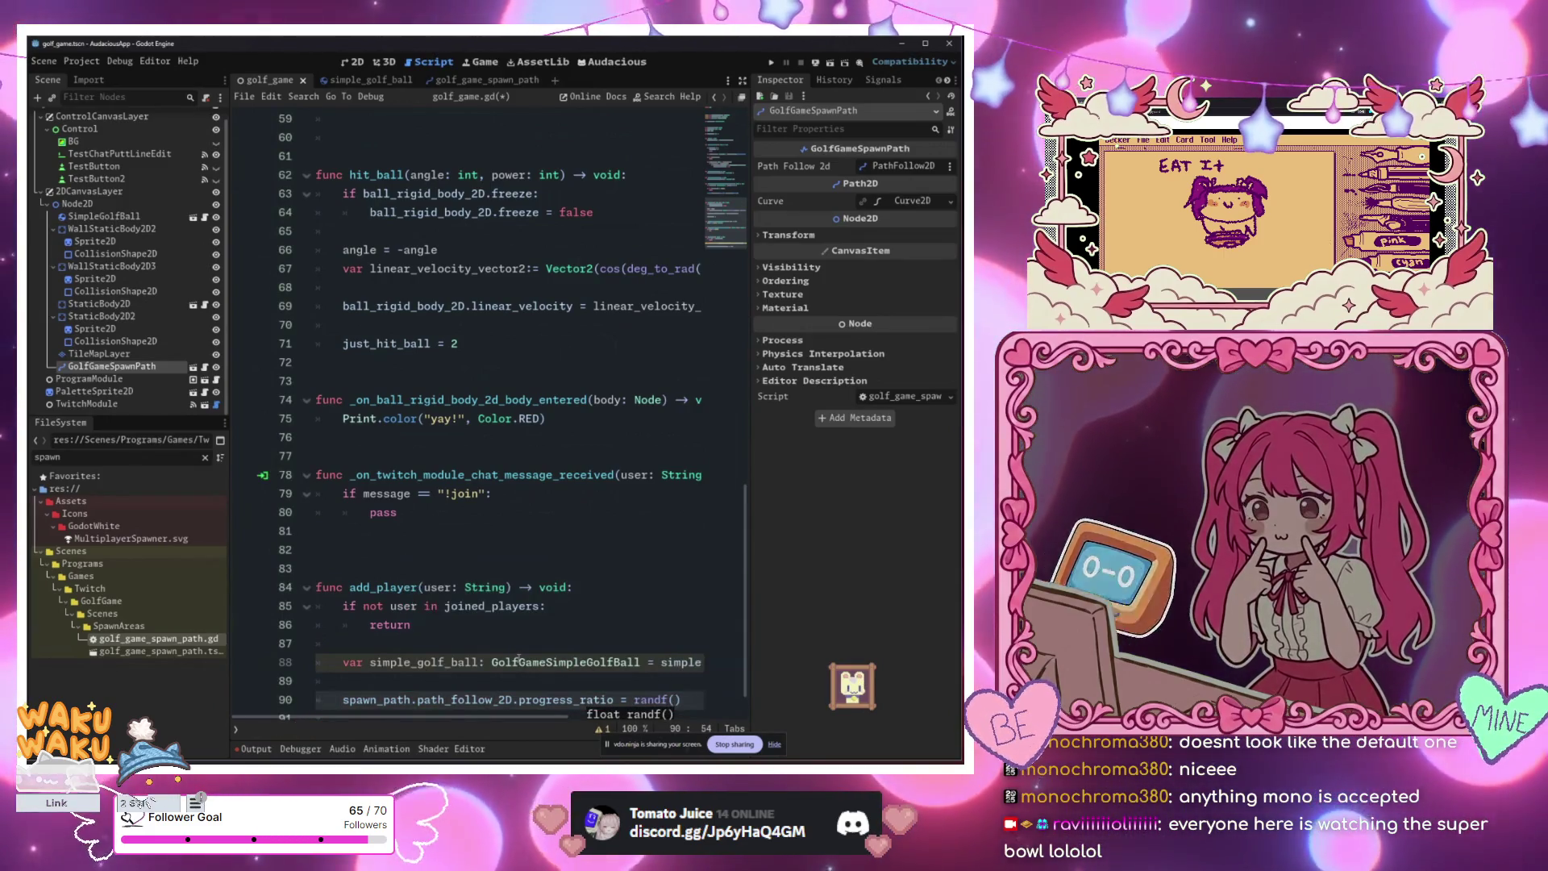
# - Set simple_golf_ball.position to spawn_path.path_follow_2D.position on the next line
pyautogui.press('Return')
pyautogui.press('Return')
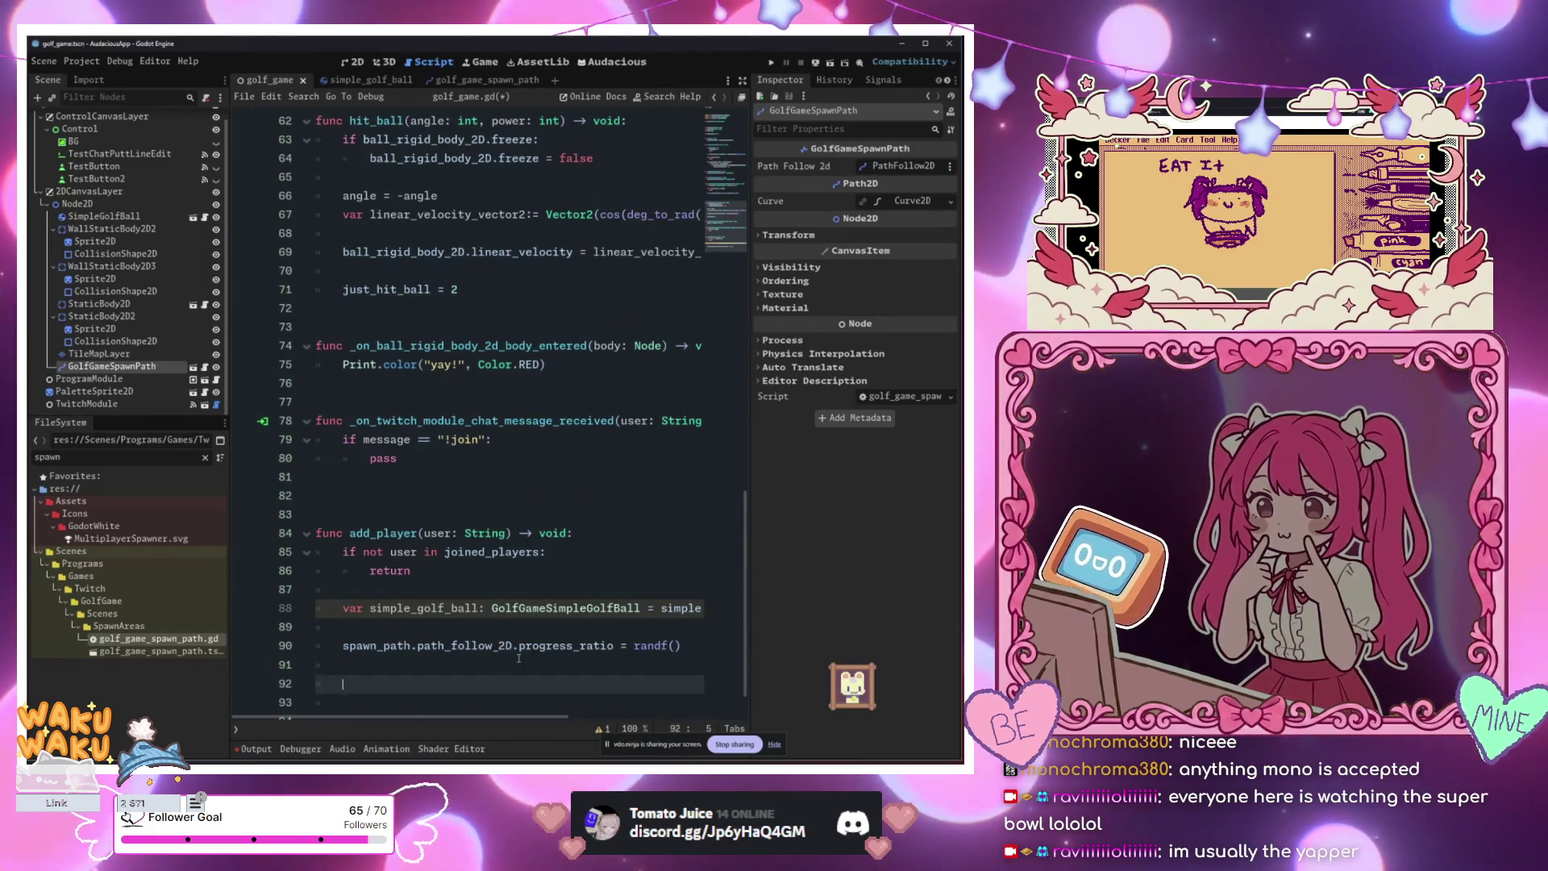
pyautogui.write('simple_golf_ball.')
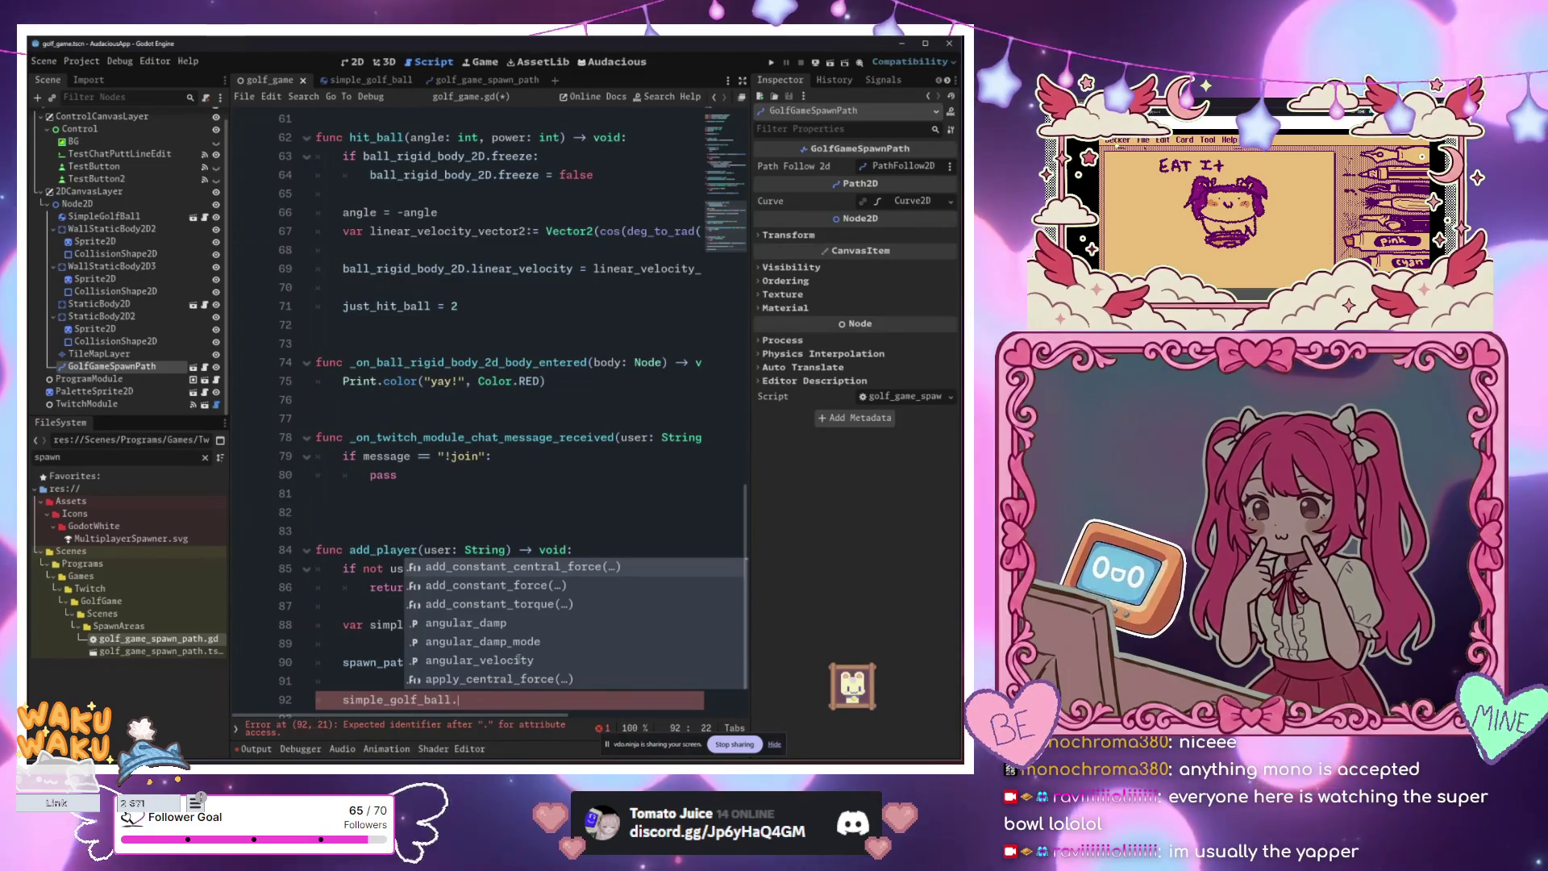
pyautogui.write('position ')
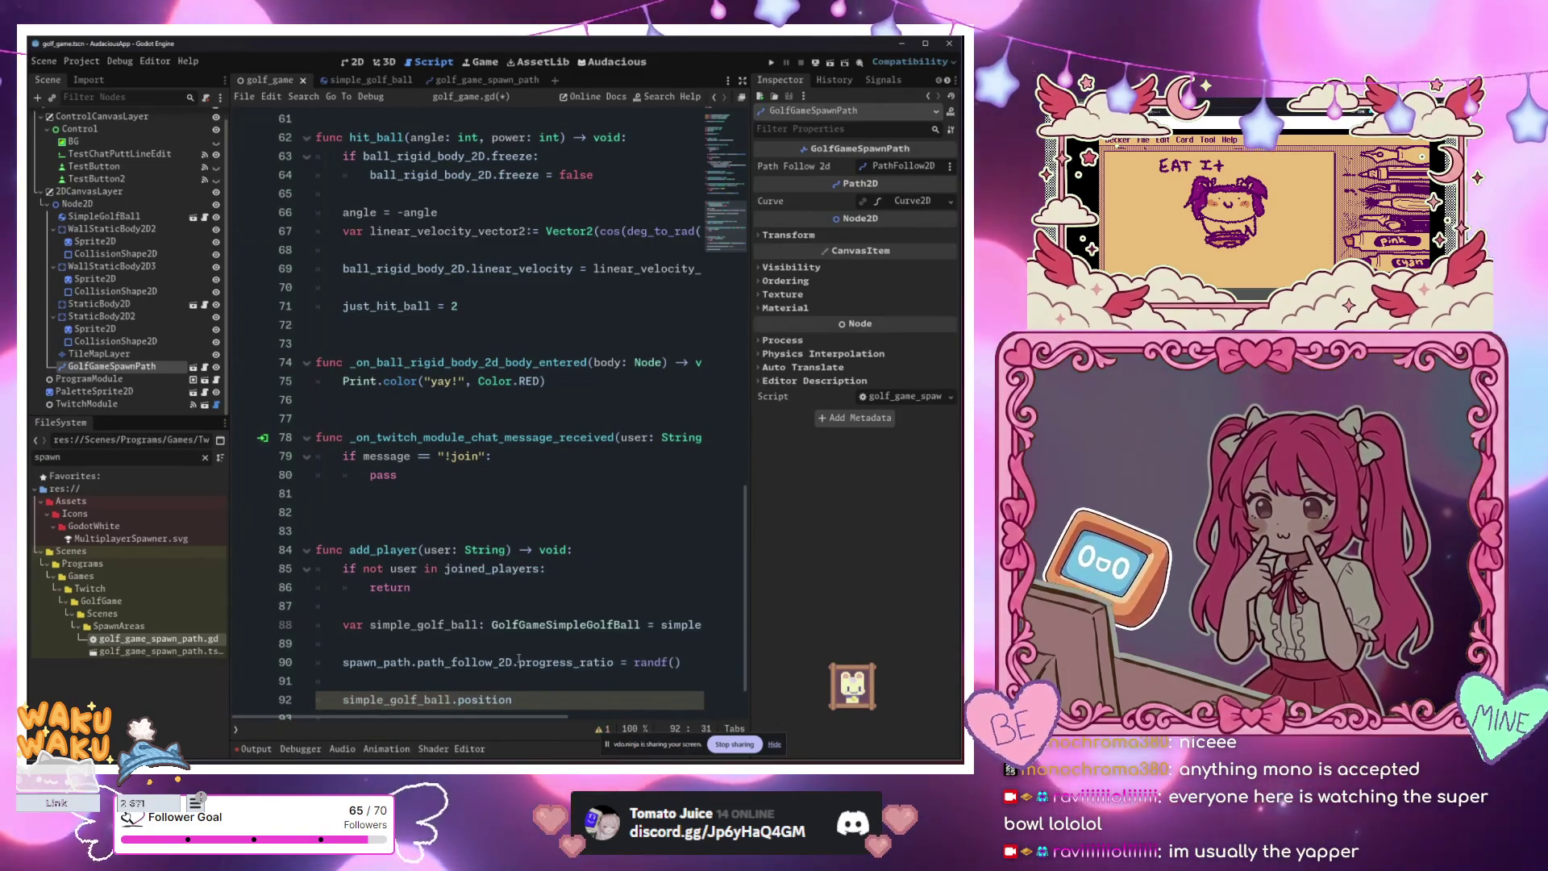
pyautogui.write('=')
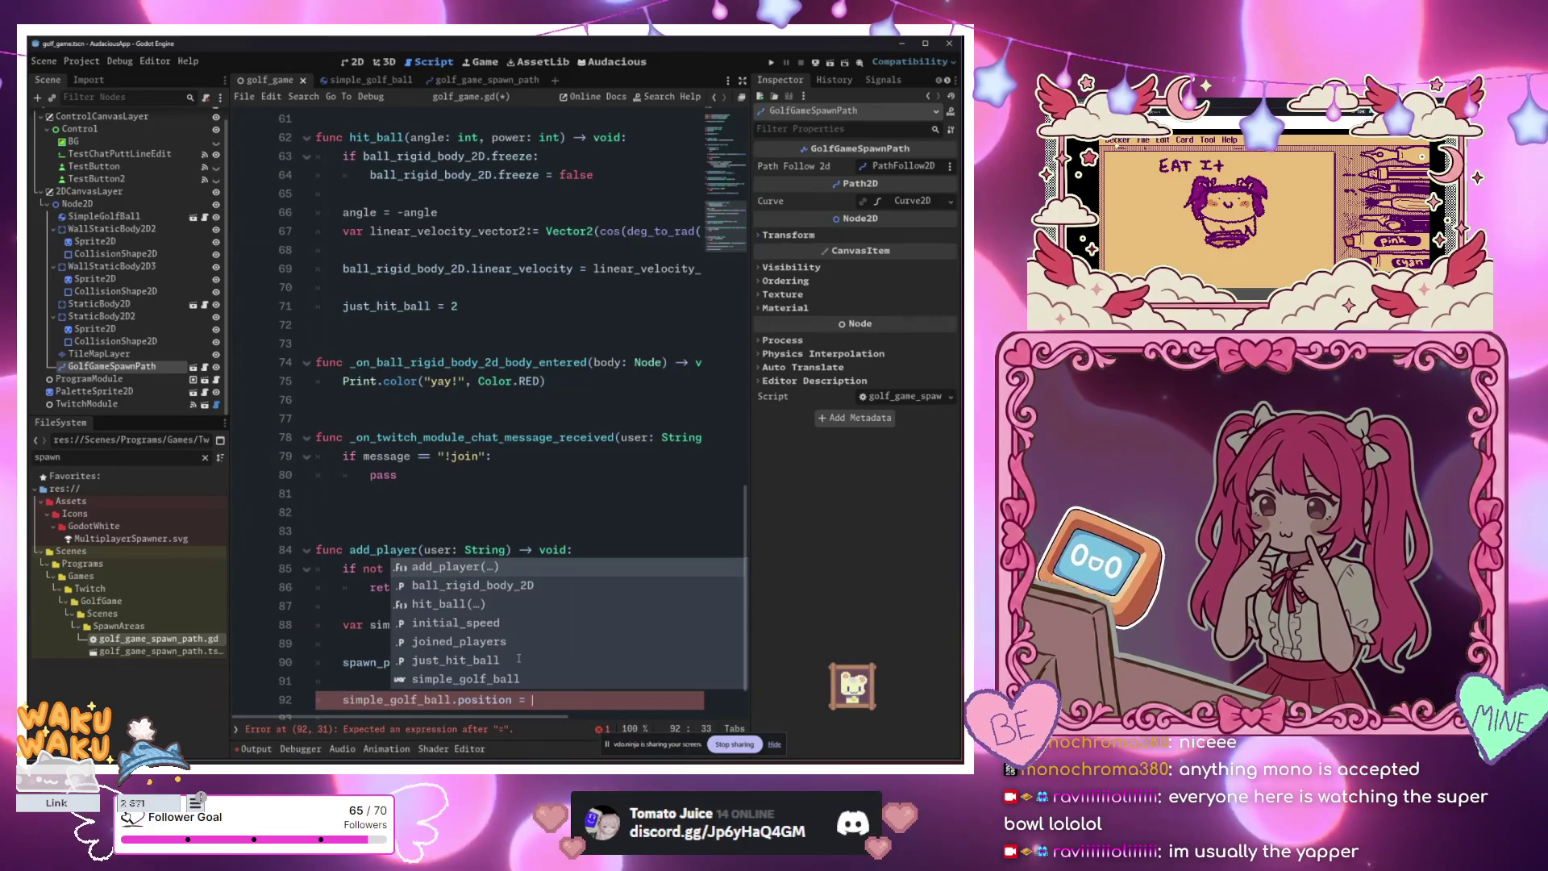
pyautogui.write('spawn_path.path_follow_2D.')
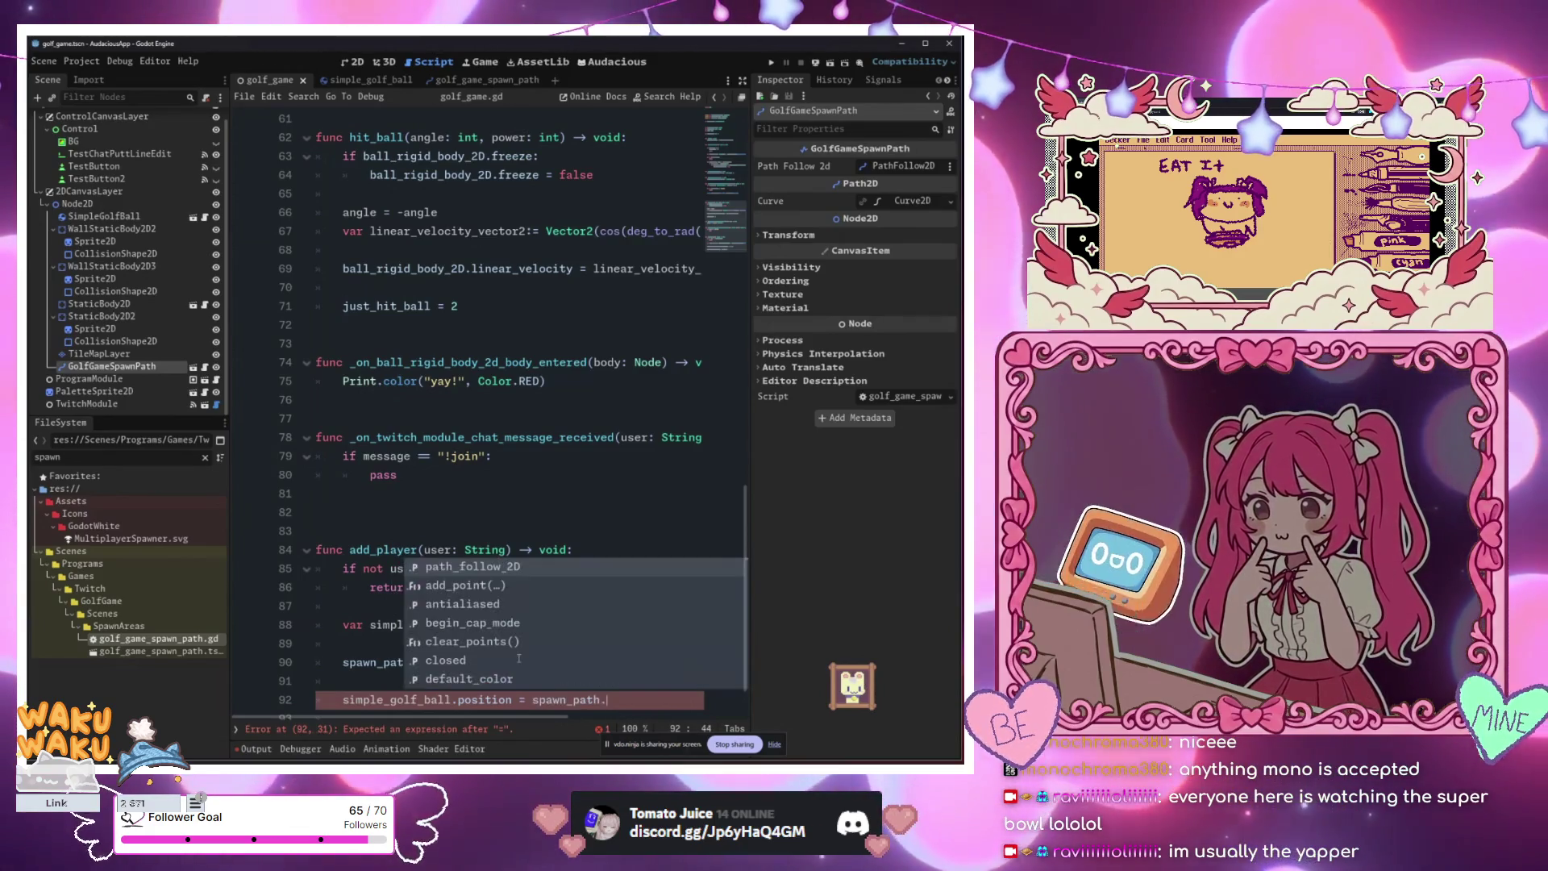
pyautogui.write('position')
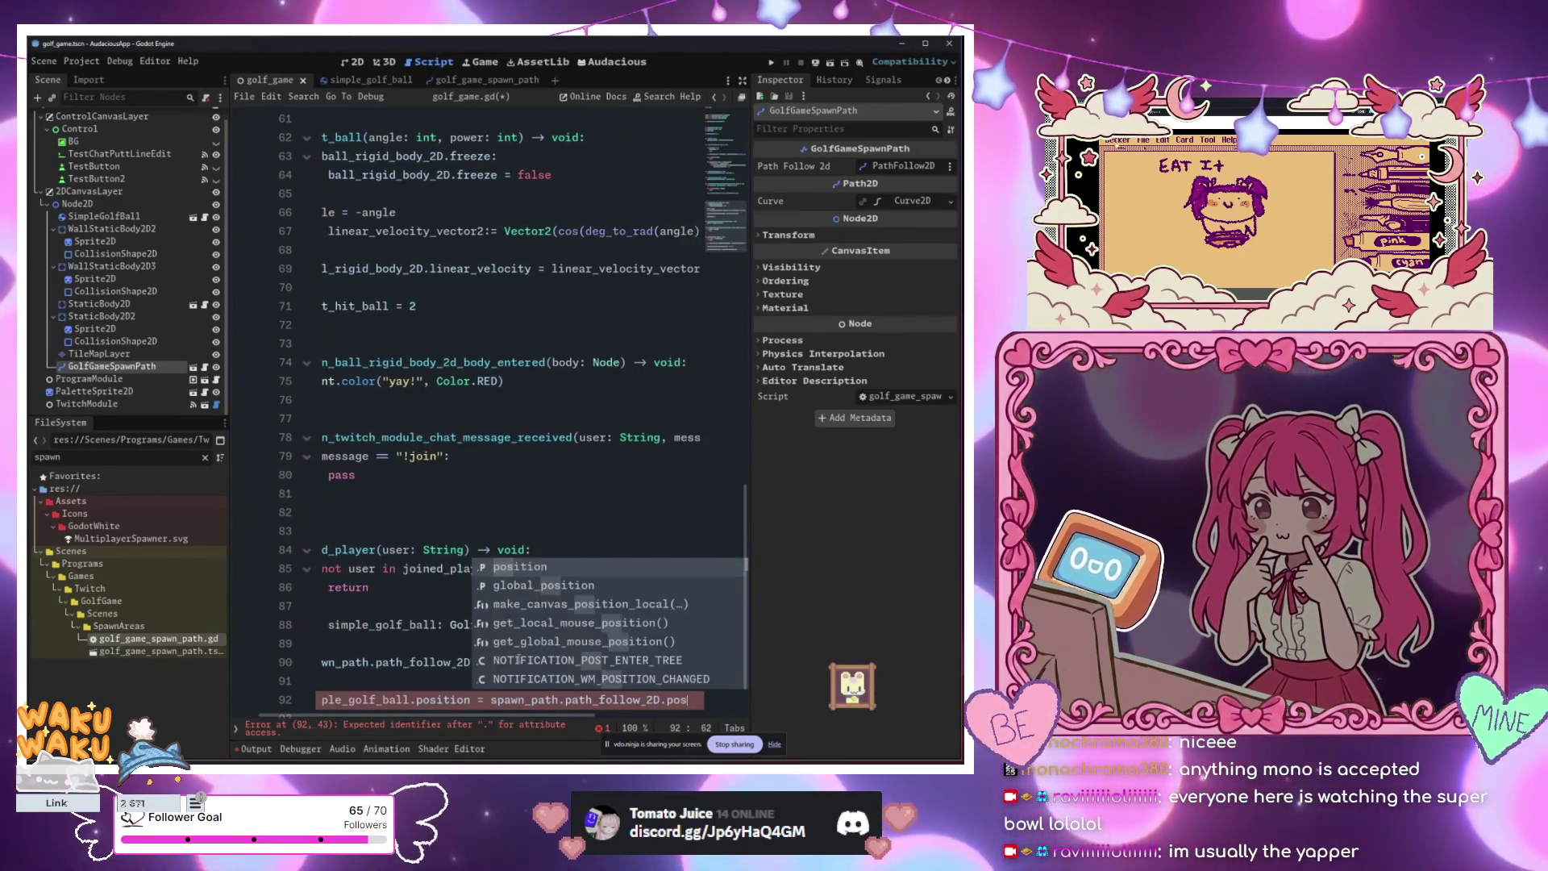
pyautogui.click(295, 681)
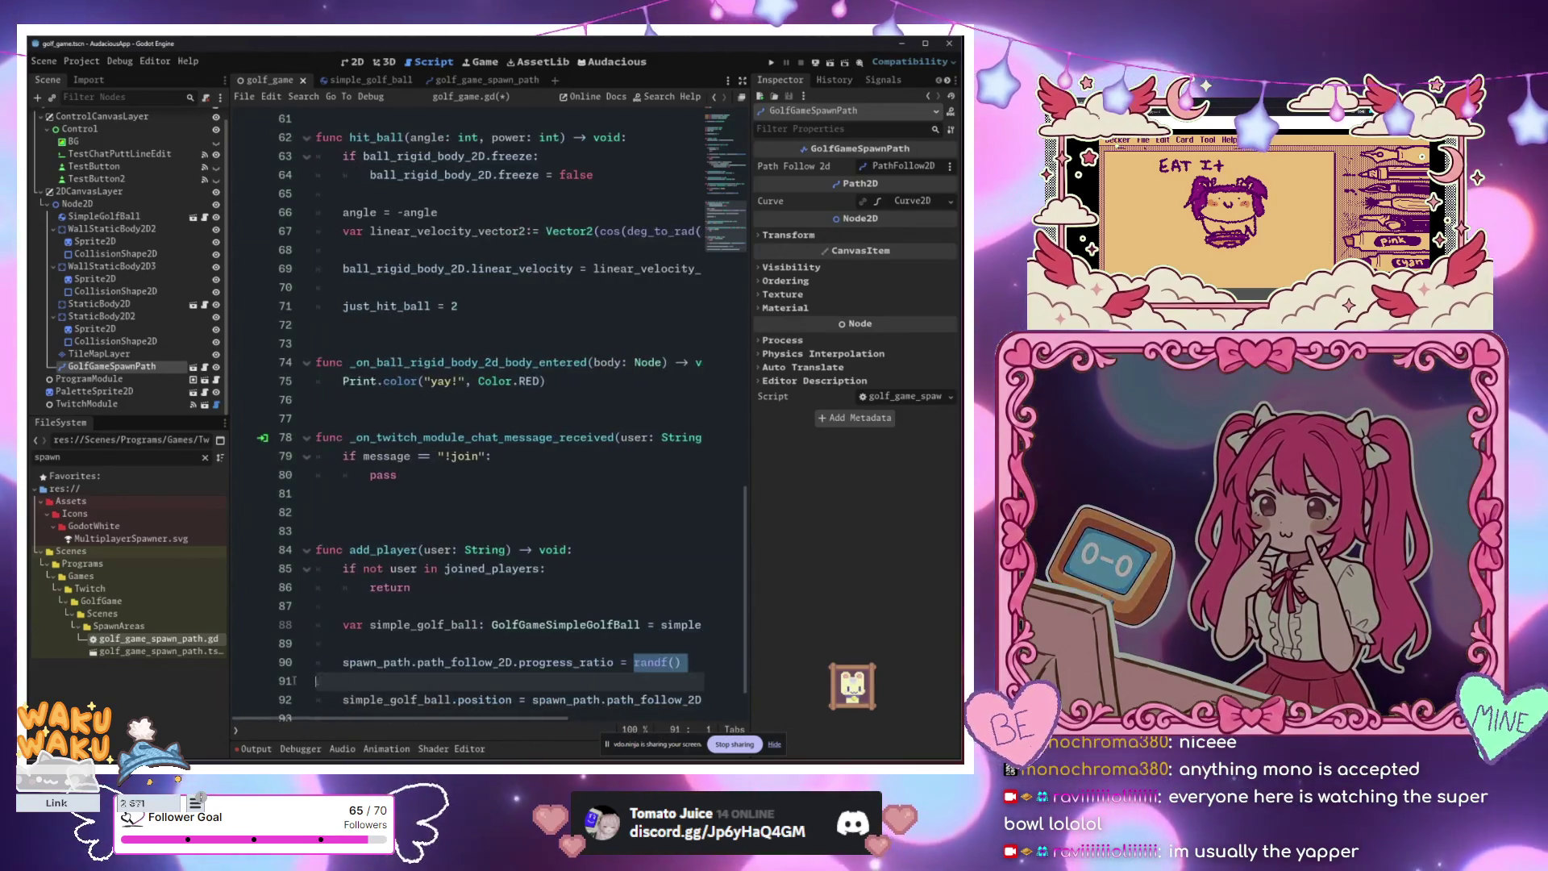
pyautogui.press('BackSpace')
pyautogui.scroll(-1, 434, 569)
pyautogui.click(434, 569)
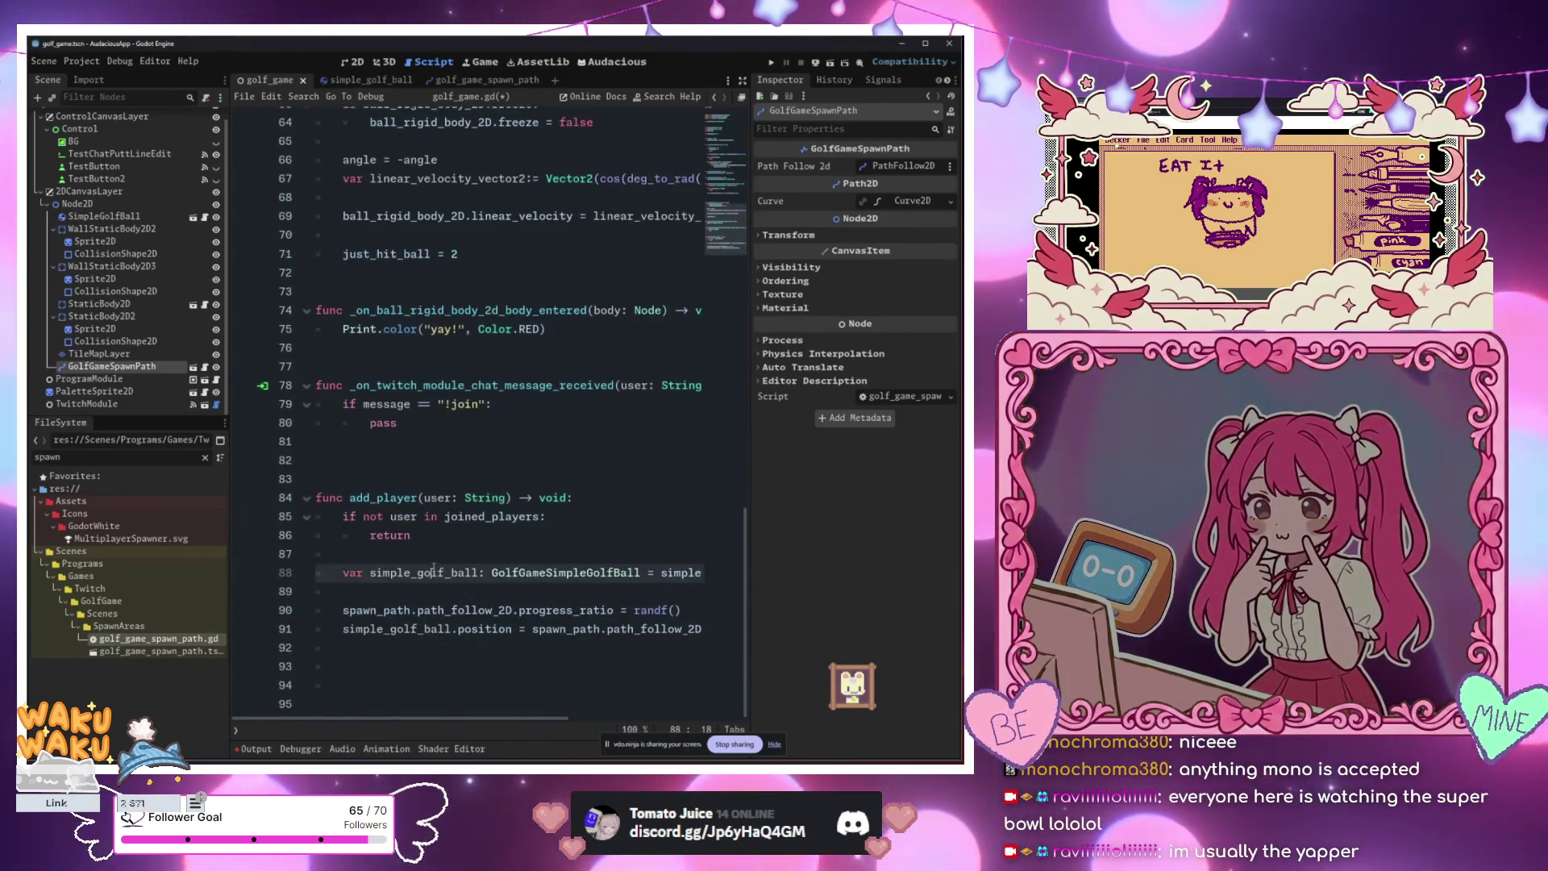
pyautogui.click(443, 650)
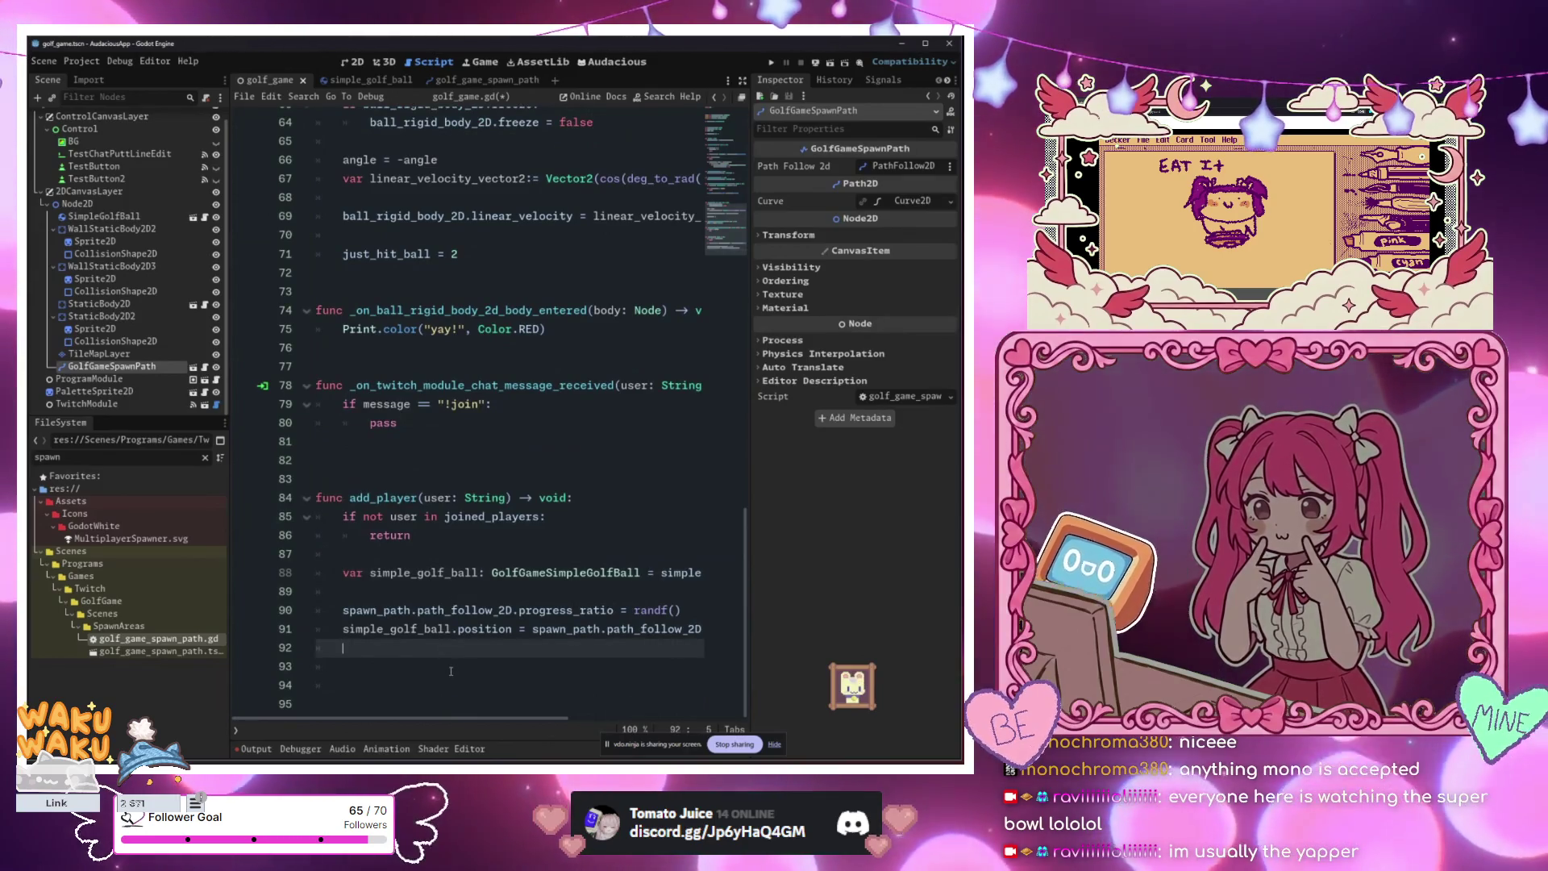
# - Open the simple golf ball scene in the 2D view
pyautogui.click(363, 79)
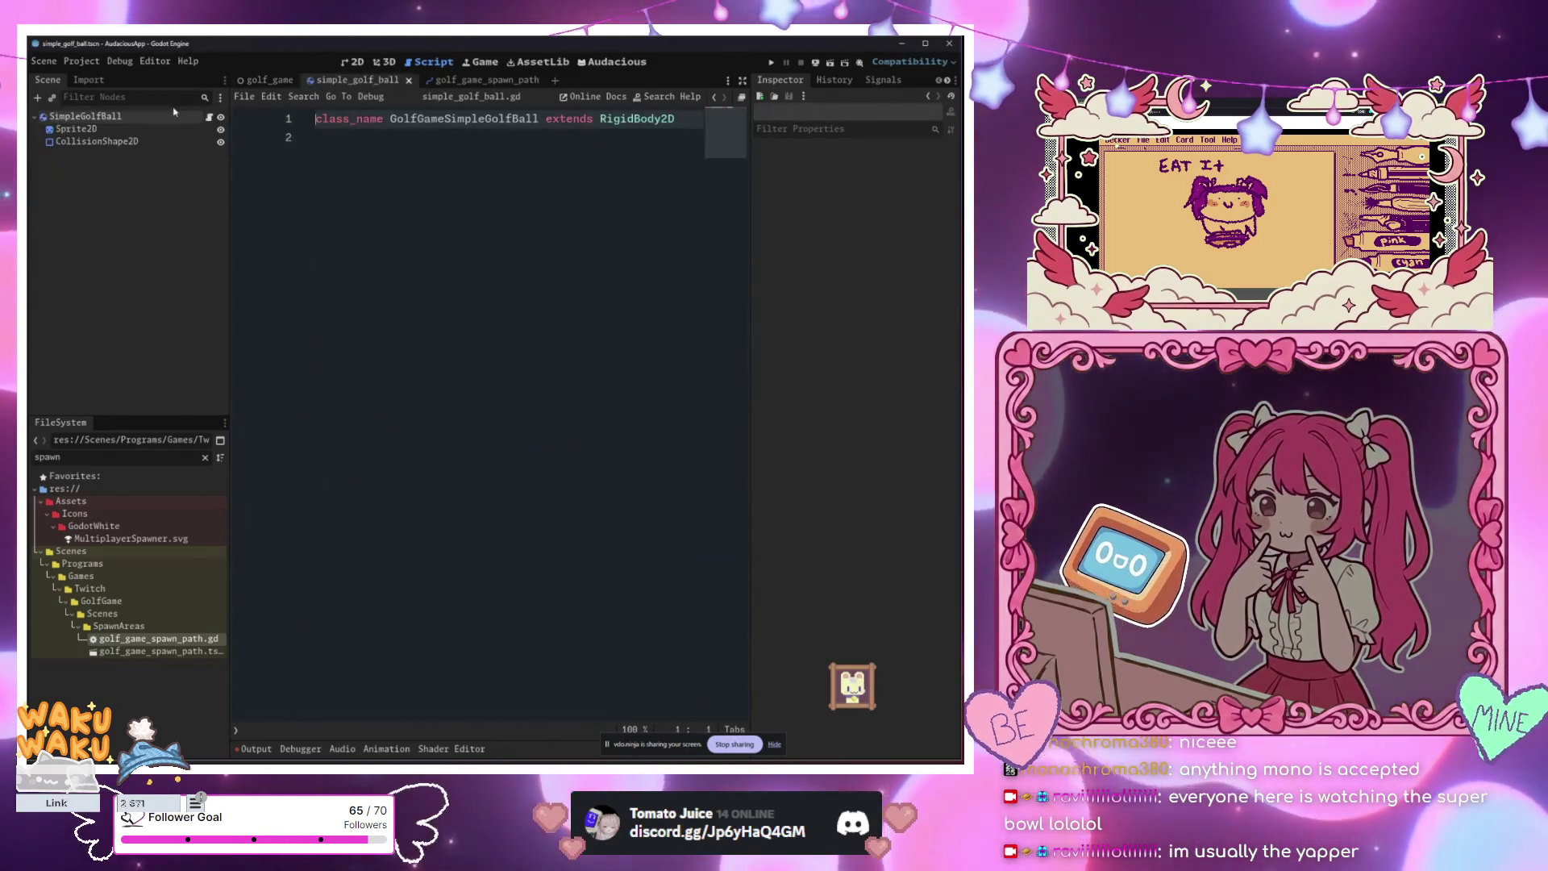
pyautogui.click(356, 63)
pyautogui.scroll(-4, 427, 387)
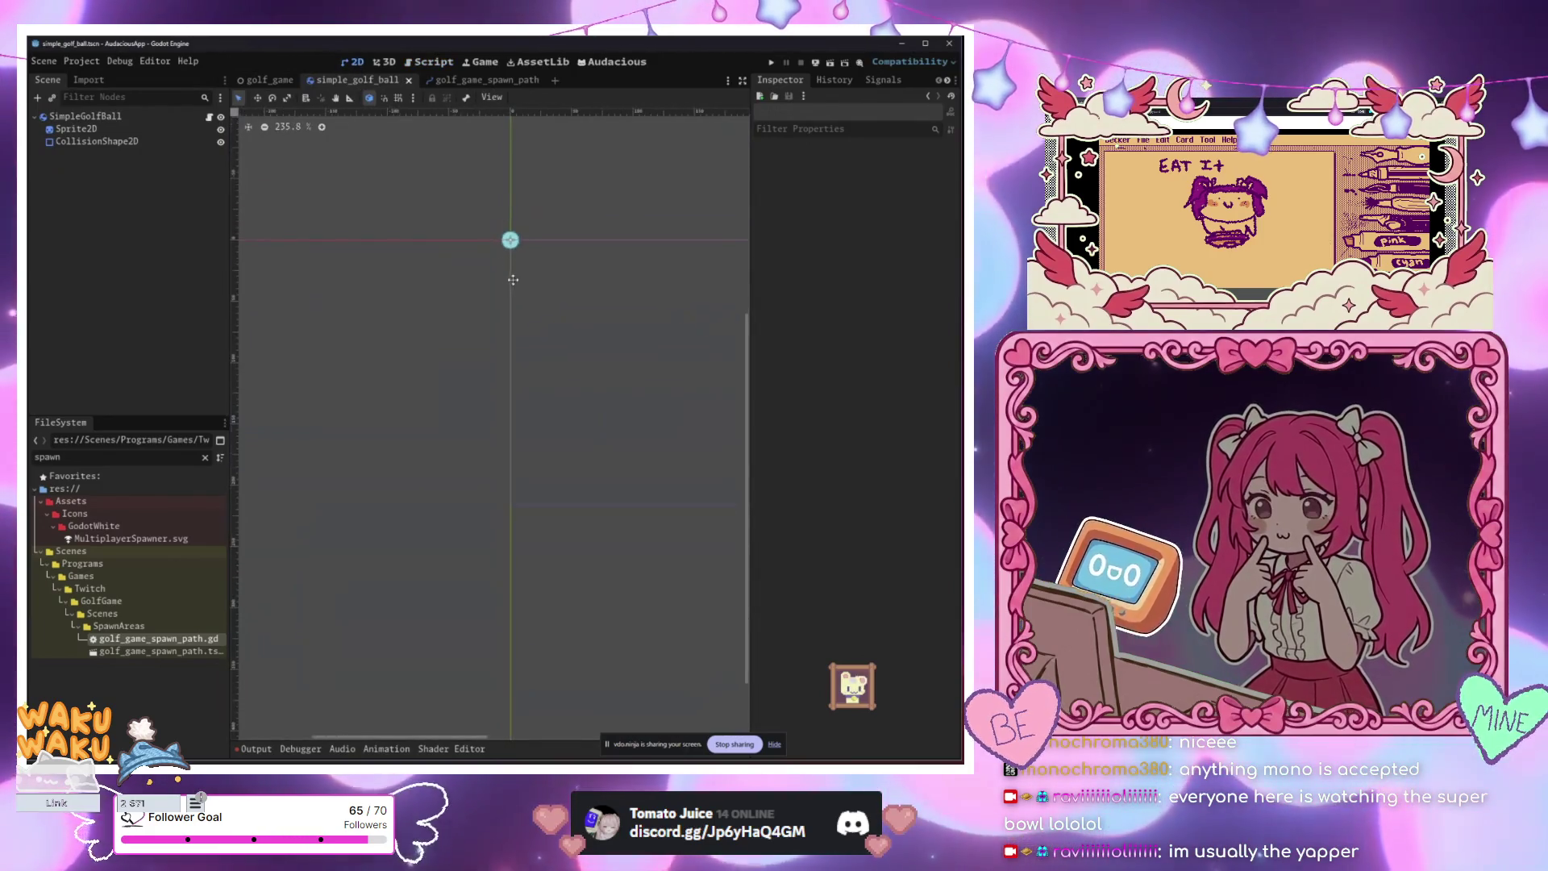
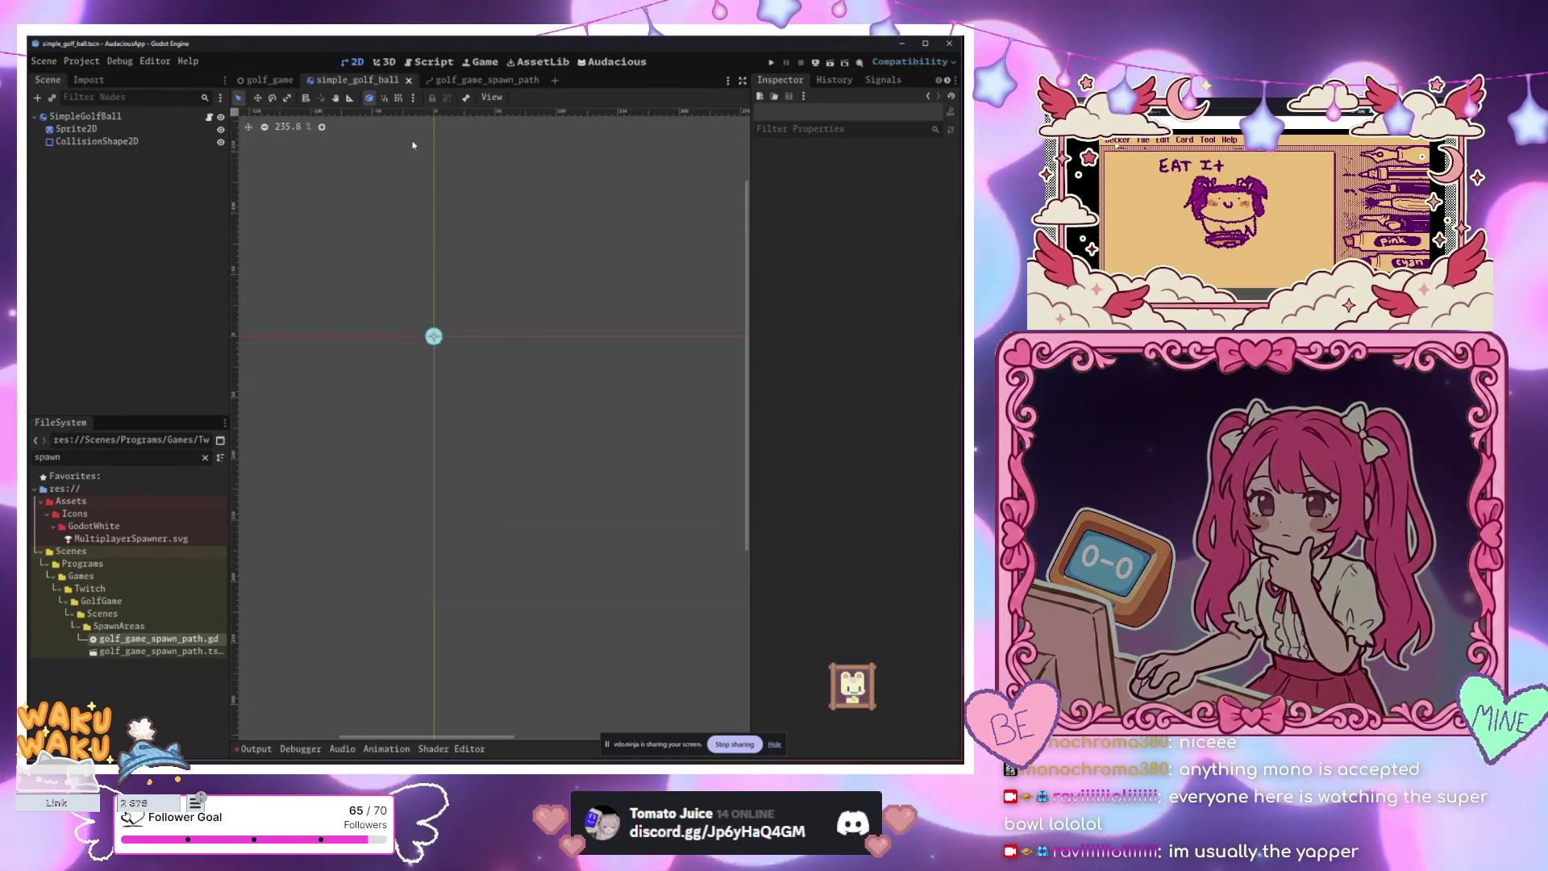
# - Add a RichTextLabel child node under the SimpleGolfBall root
pyautogui.click(434, 336)
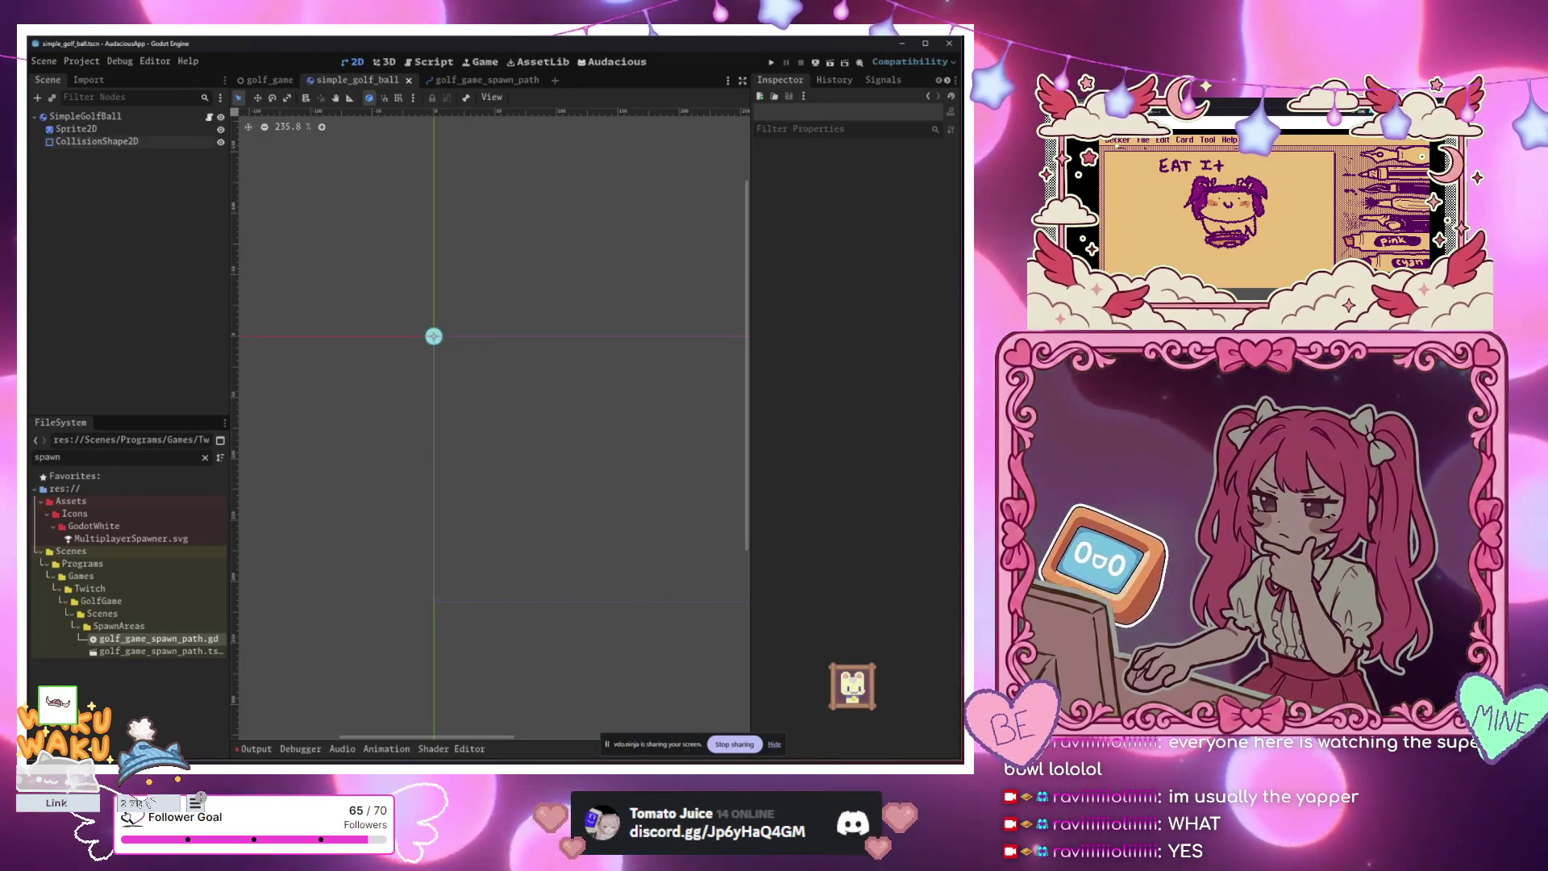
pyautogui.click(121, 117)
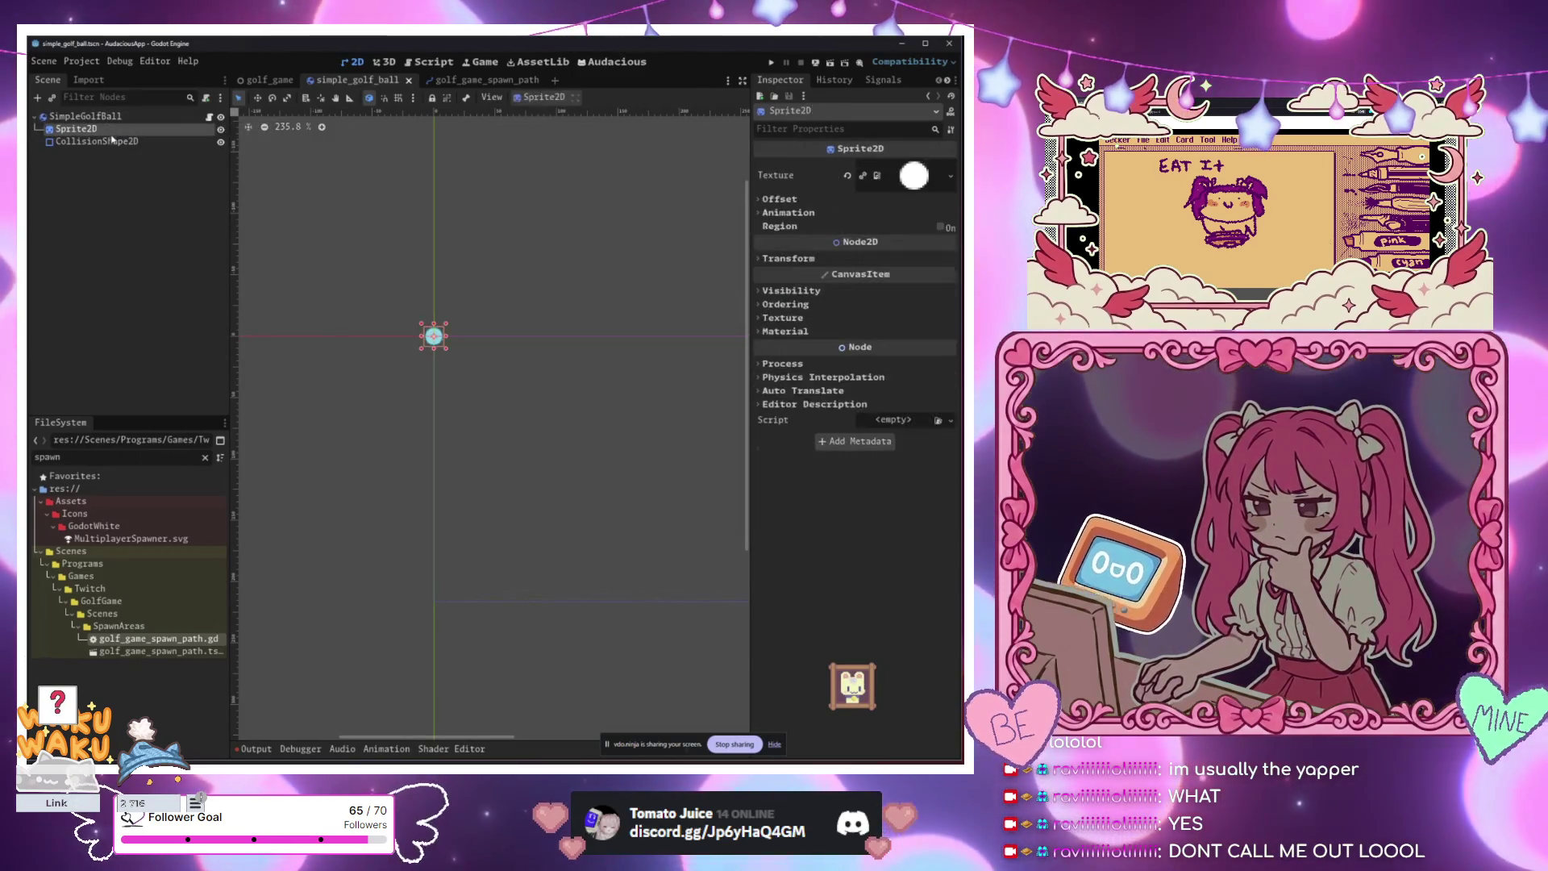
pyautogui.hotkey('ctrl', 'a')
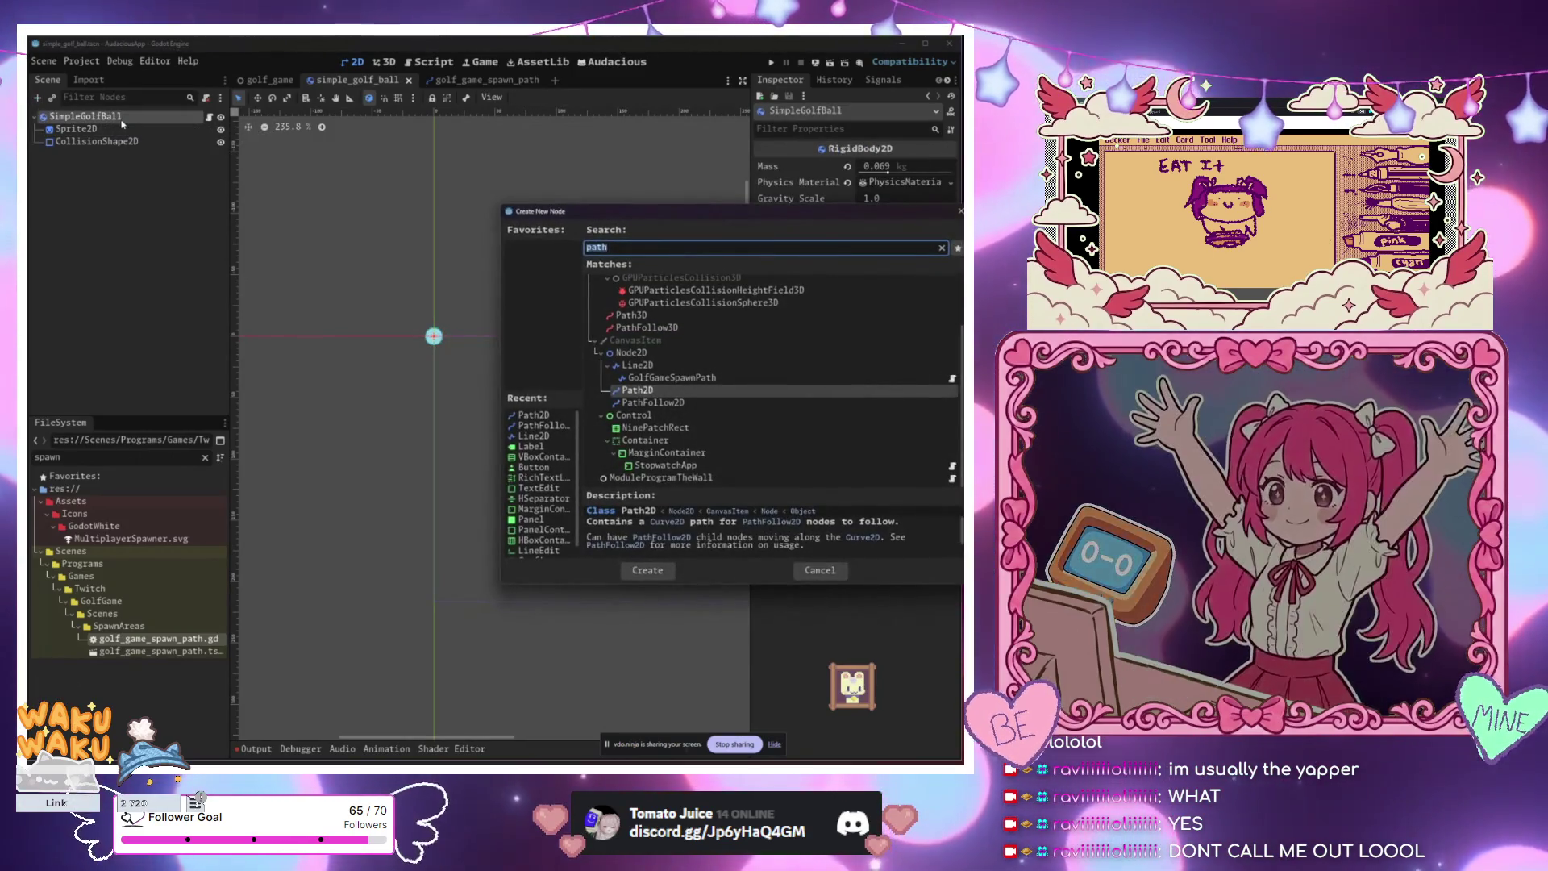
pyautogui.write('label')
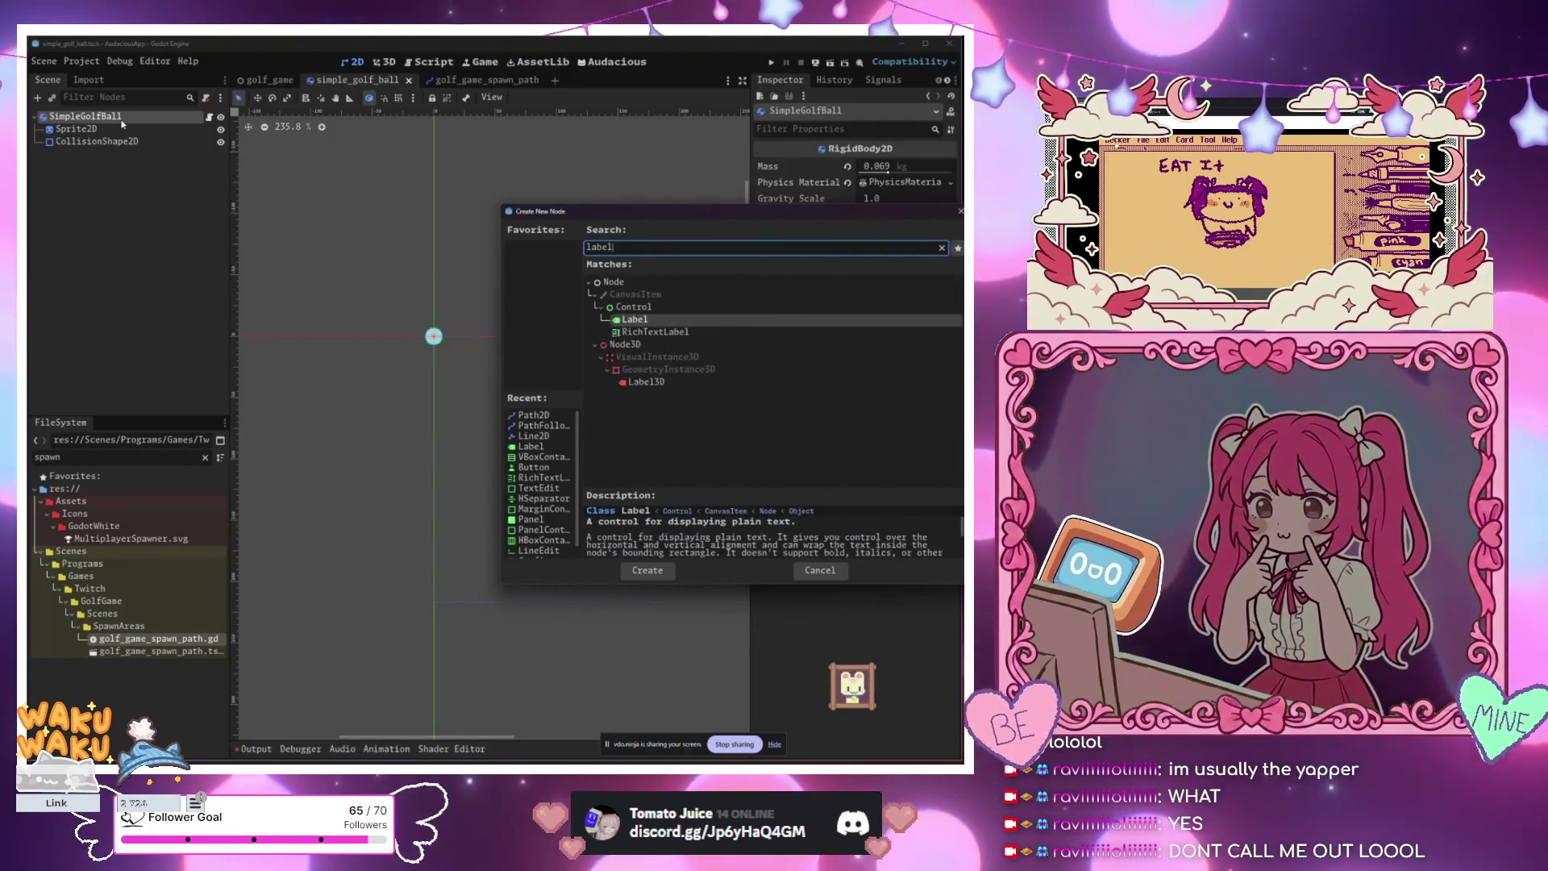
pyautogui.press('Down')
pyautogui.press('Return')
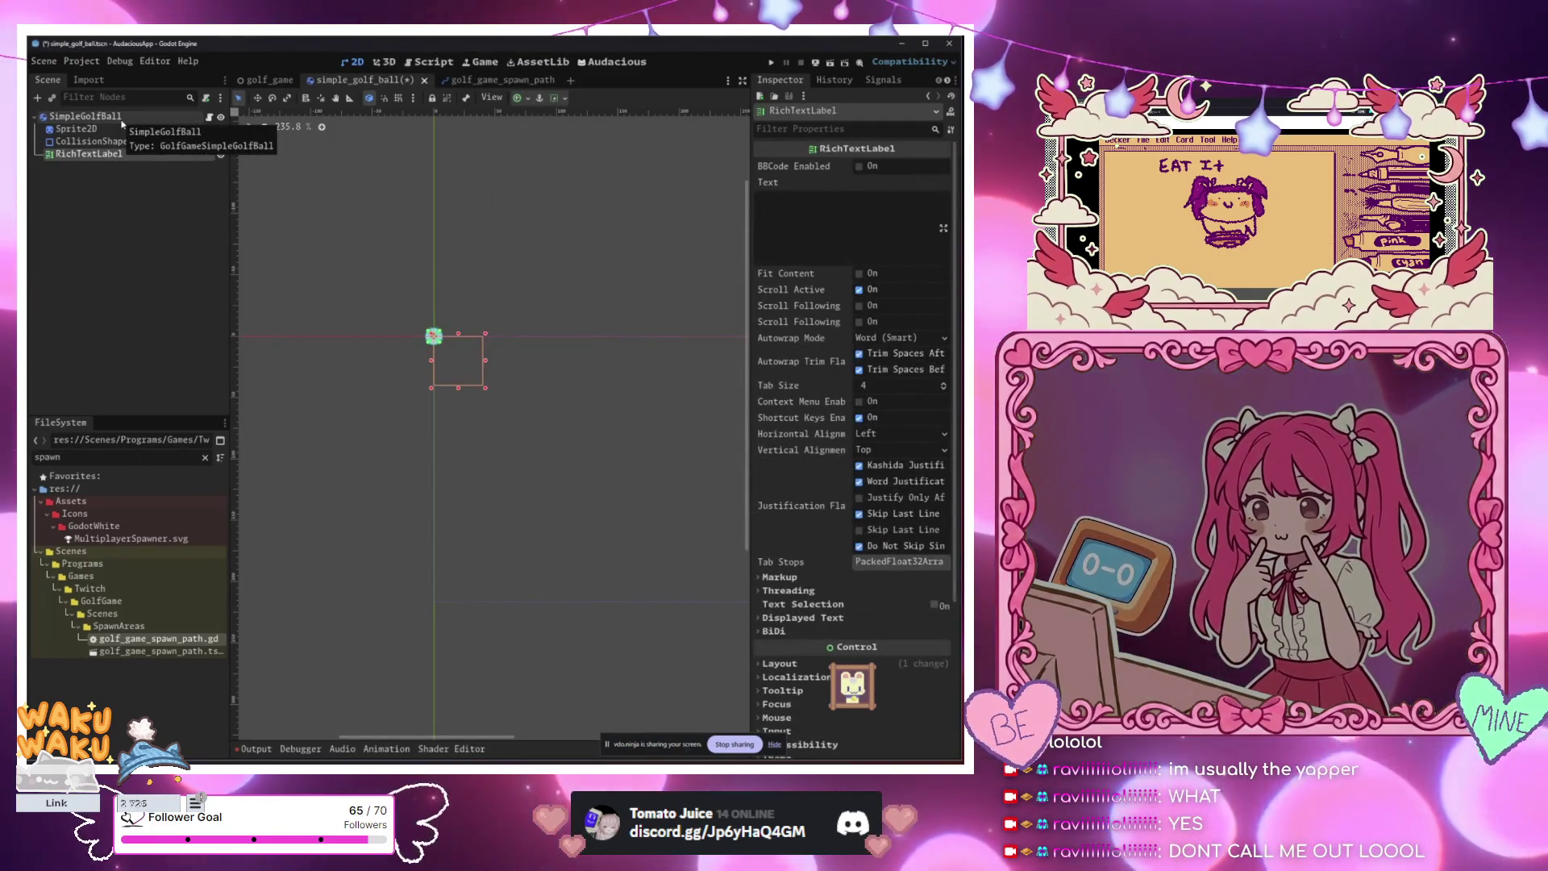
# - Move the label above the ball and preview then clear some test text
pyautogui.moveTo(469, 370); pyautogui.dragTo(444, 309)
pyautogui.click(866, 233)
pyautogui.write('asdfas')
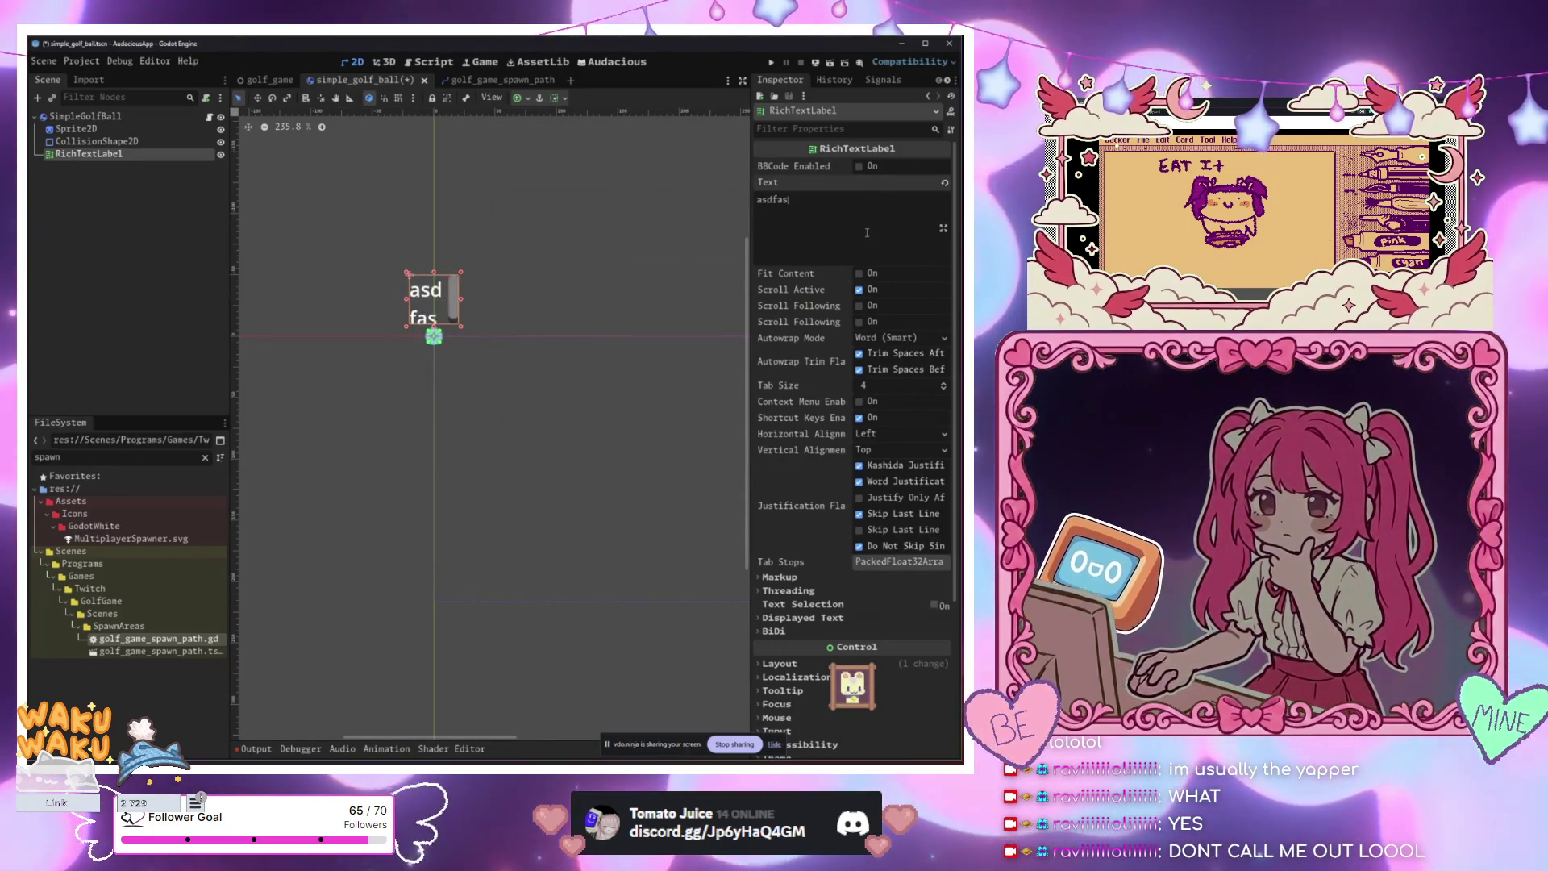
pyautogui.press('BackSpace')
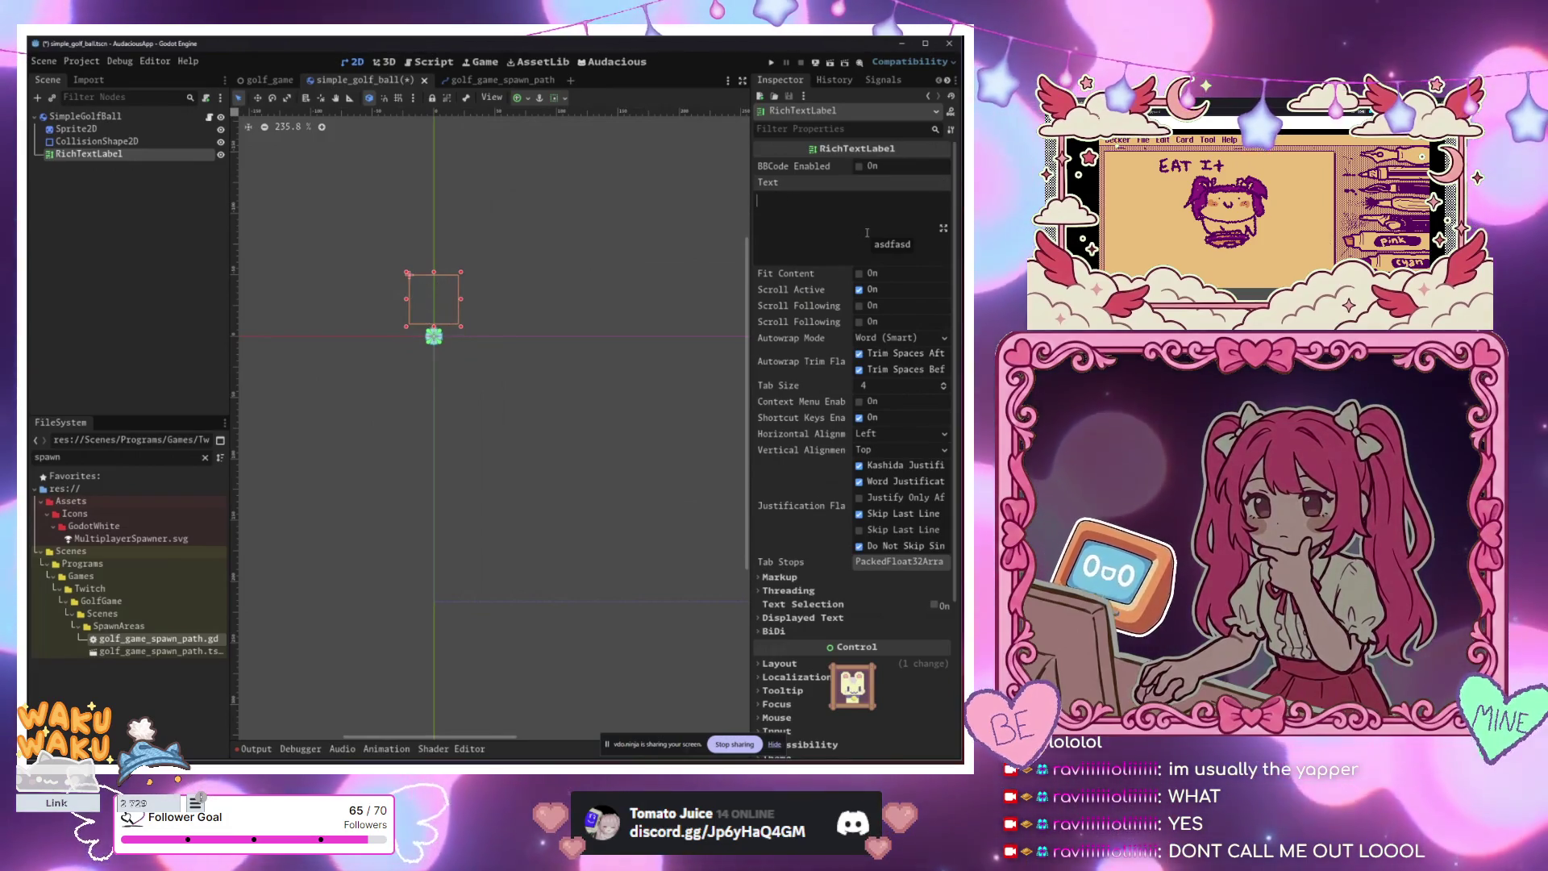
# - Enable BBCode and Fit Content on the label and center its text alignment
pyautogui.click(859, 166)
pyautogui.click(859, 275)
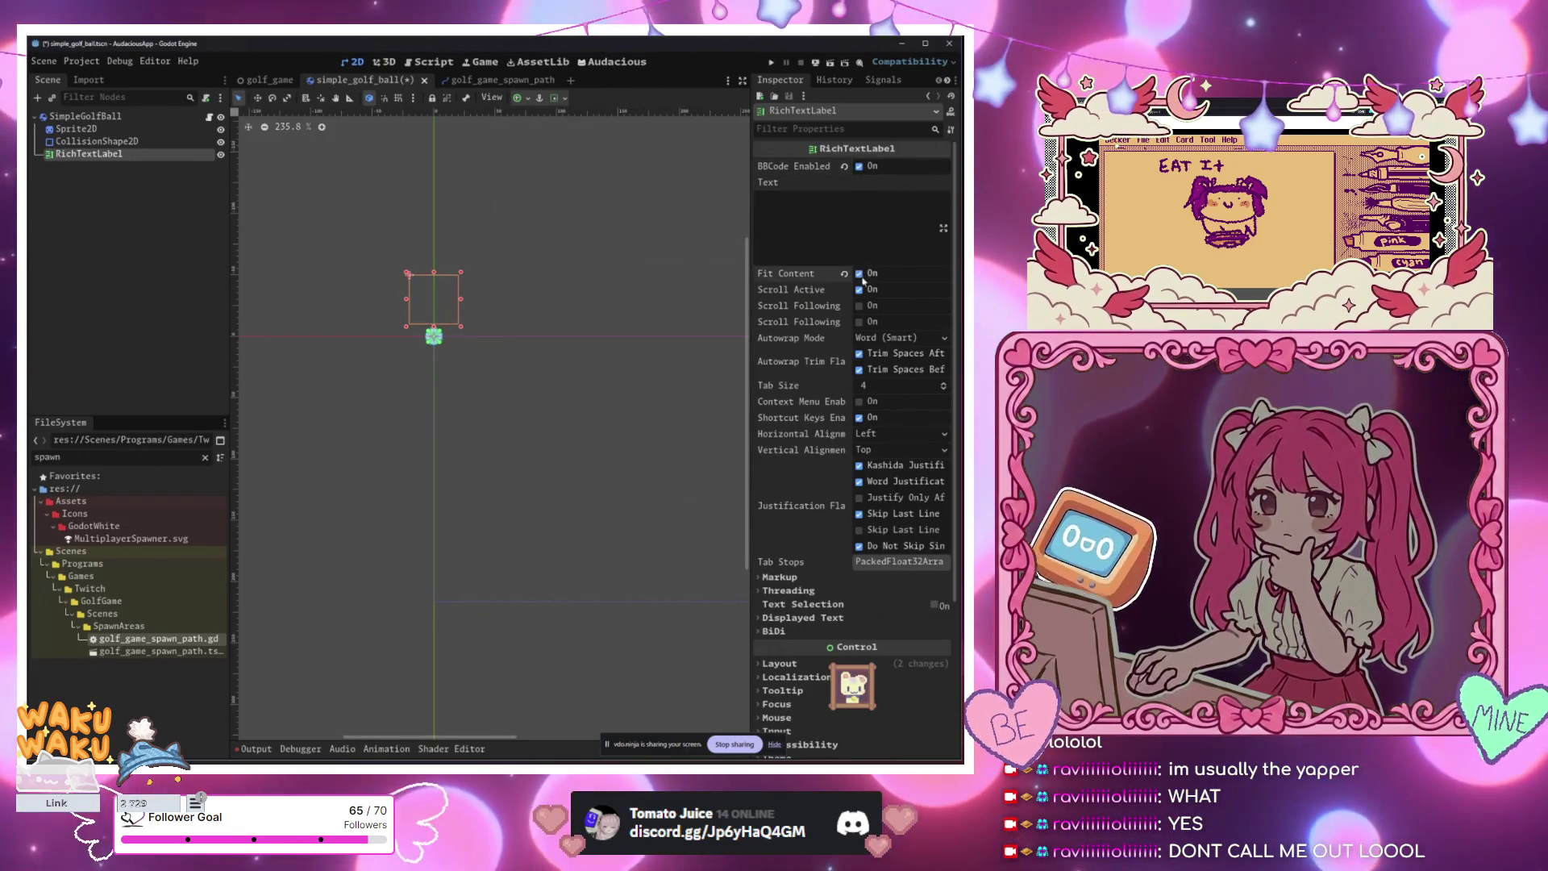
pyautogui.click(894, 439)
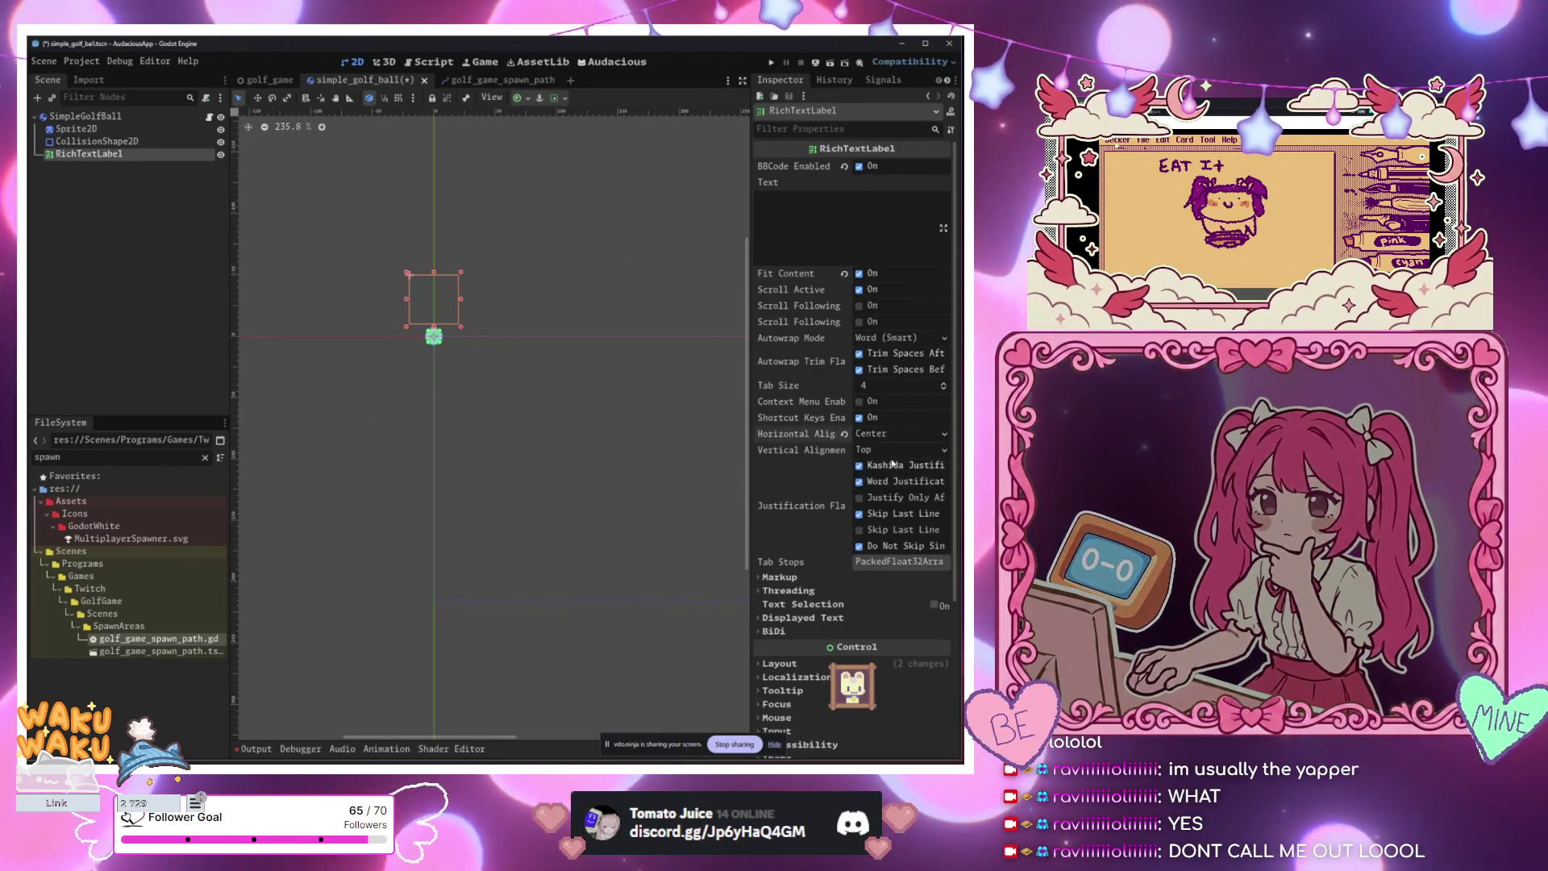
pyautogui.click(885, 476)
# - Widen the label box across the ball and save the golf ball scene
pyautogui.moveTo(407, 299)
pyautogui.mouseDown()
pyautogui.moveTo(377, 301)
pyautogui.moveTo(750, 304)
pyautogui.moveTo(556, 305)
pyautogui.mouseUp()
pyautogui.scroll(-2, 470, 418)
pyautogui.click(526, 347)
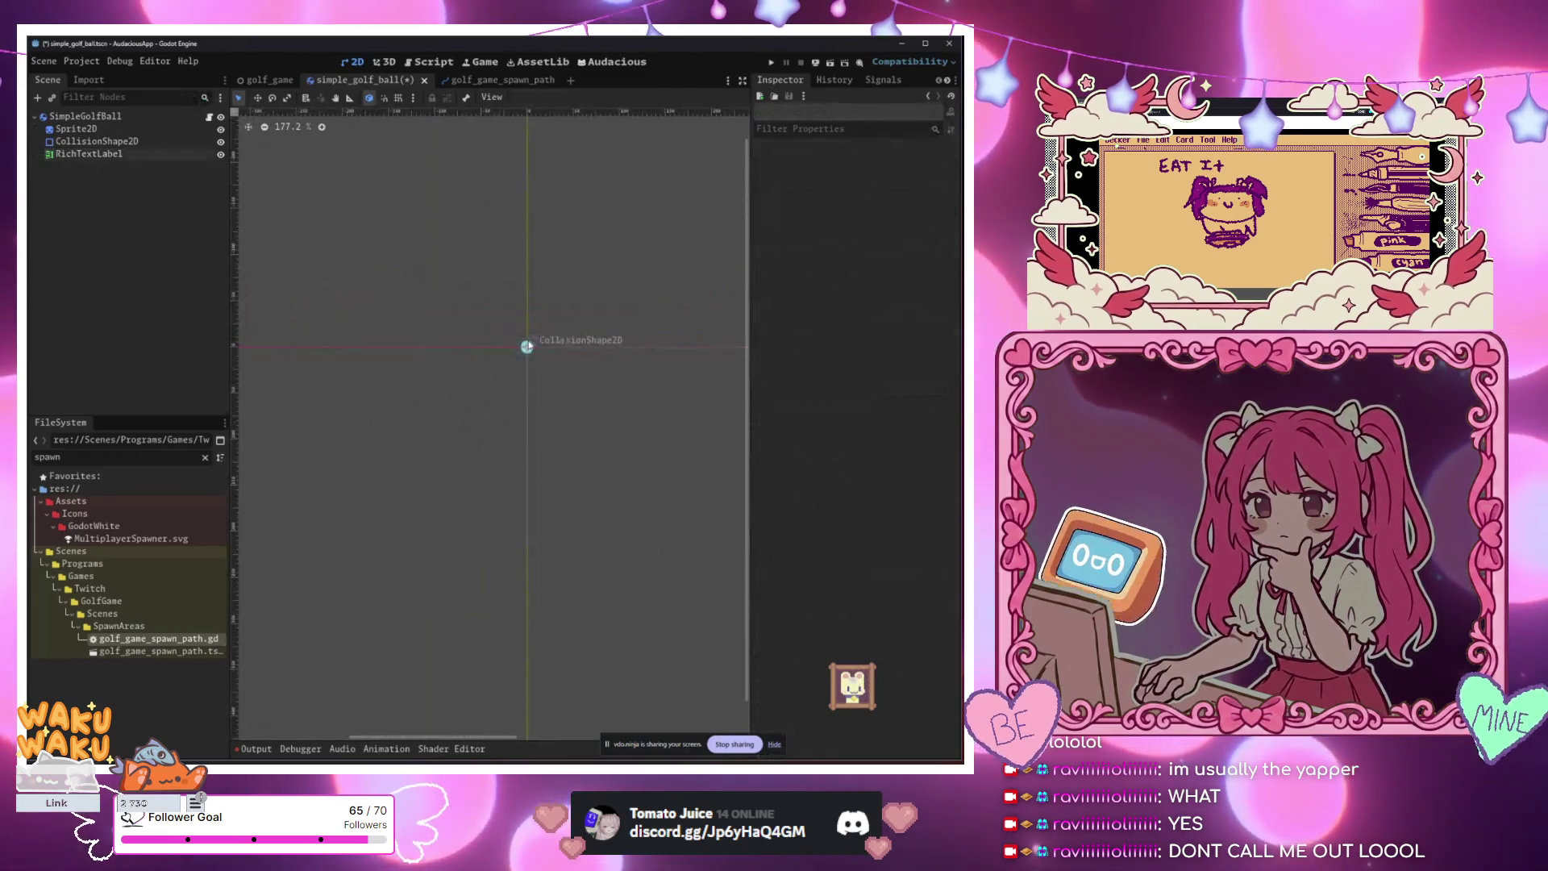
pyautogui.click(509, 302)
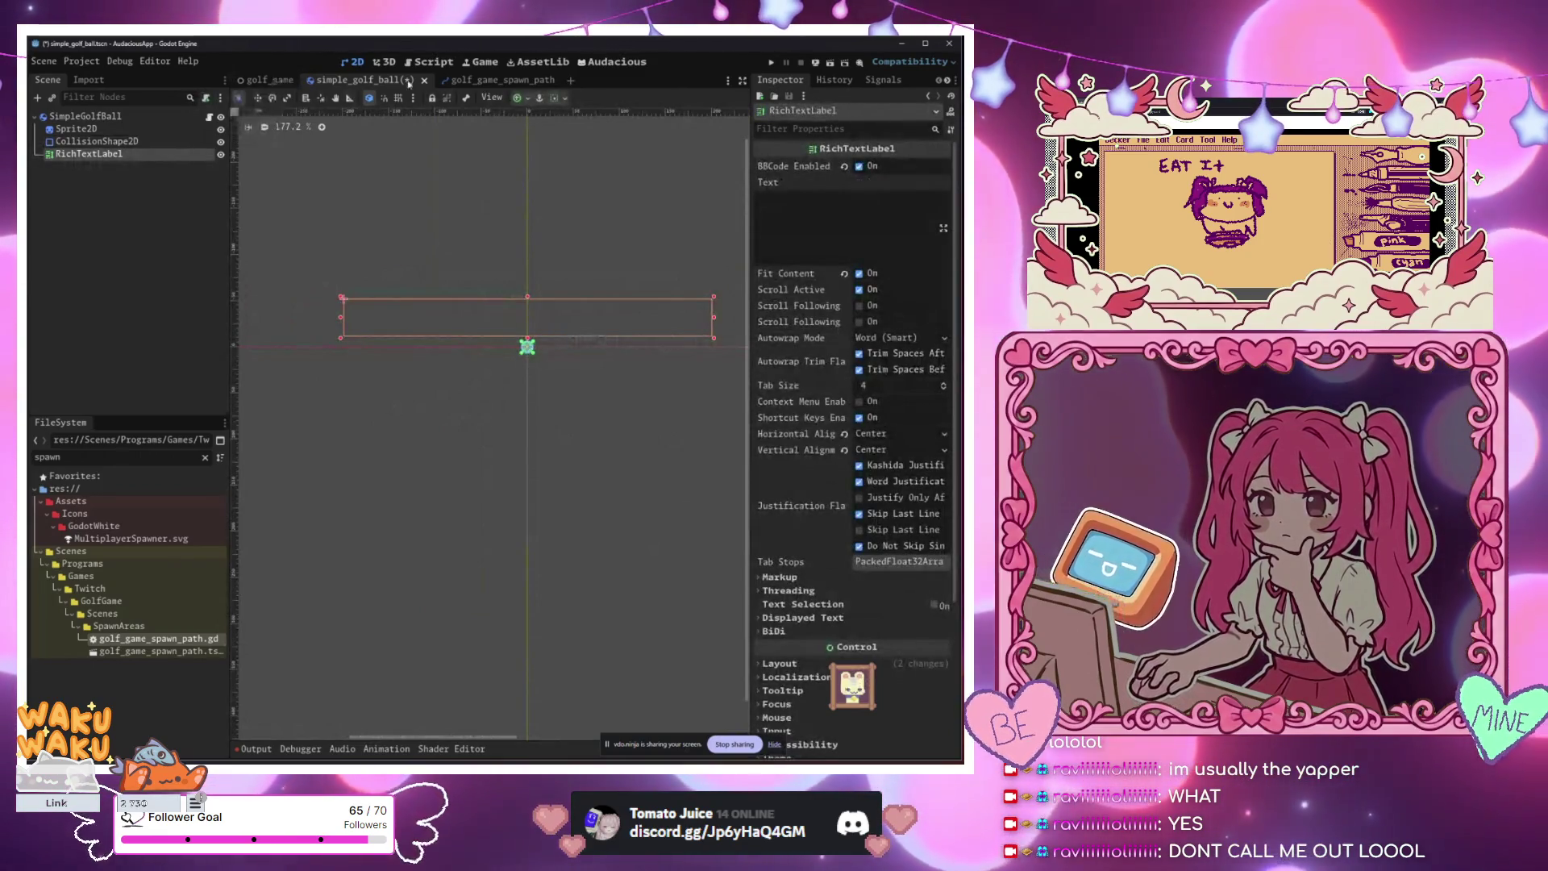
pyautogui.hotkey('ctrl', 's')
pyautogui.click(210, 118)
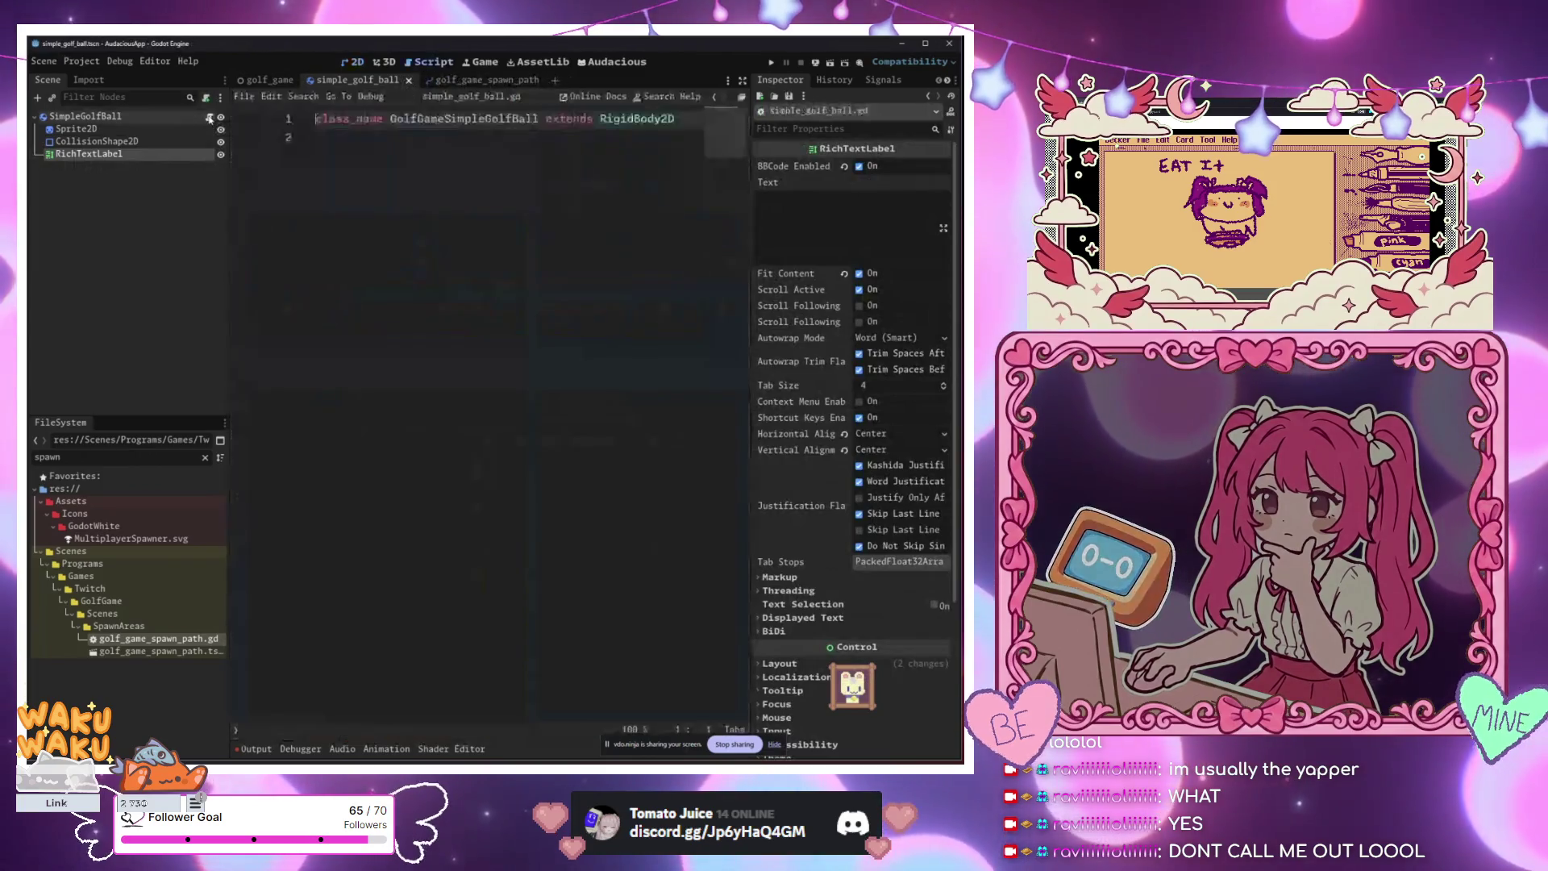
pyautogui.press('Return')
pyautogui.press('Return')
pyautogui.press('Return')
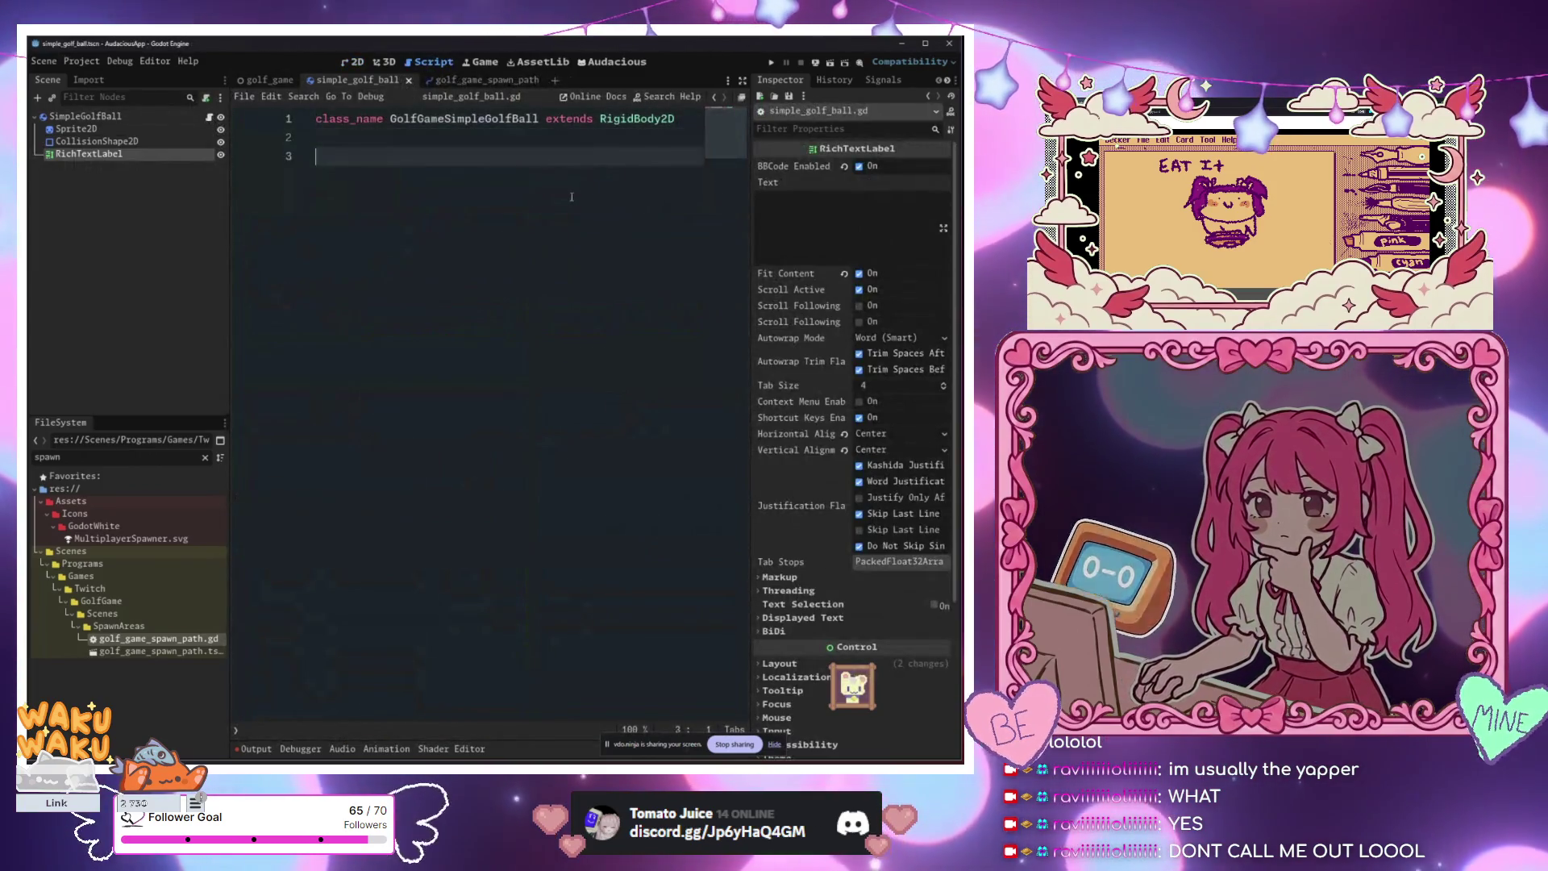
pyautogui.press('Up')
pyautogui.write('@export va')
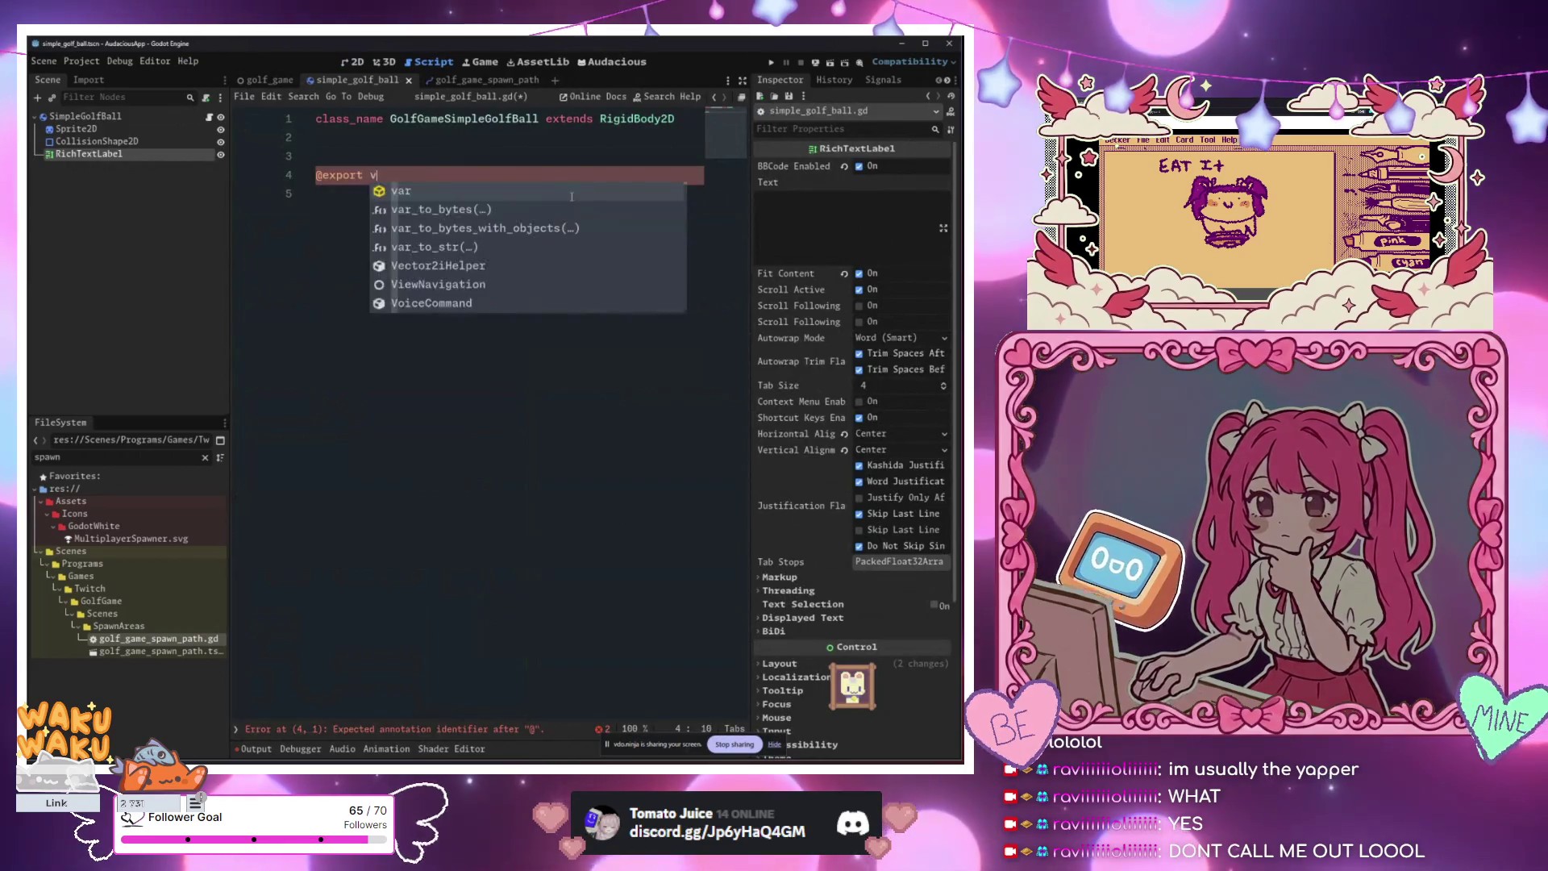
pyautogui.write('r rich_text_')
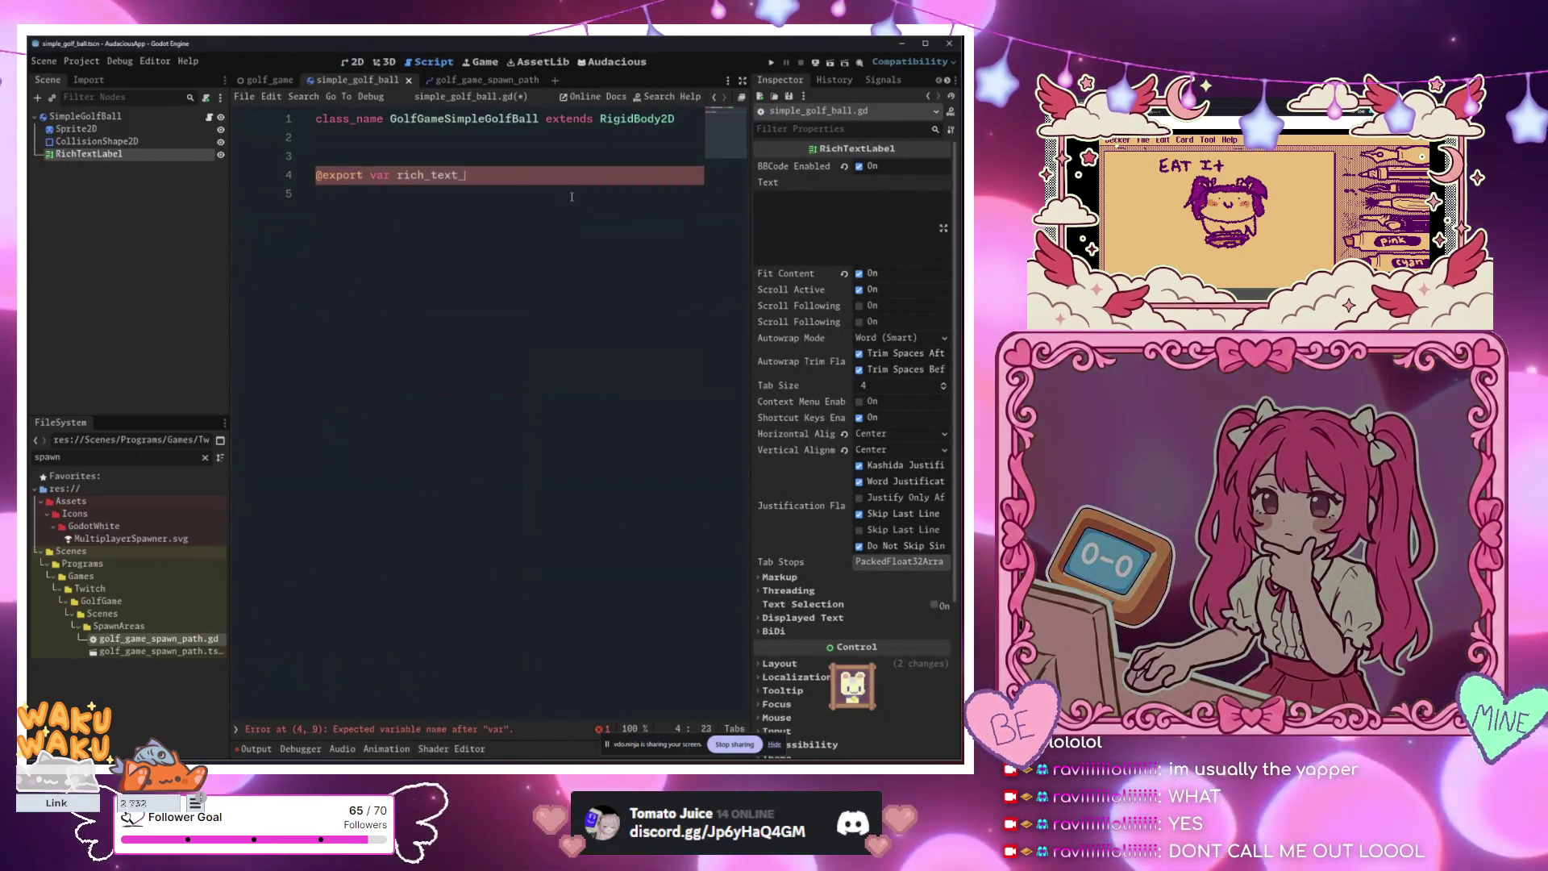
pyautogui.write('l')
pyautogui.press('Left')
pyautogui.press('Left')
pyautogui.press('Left')
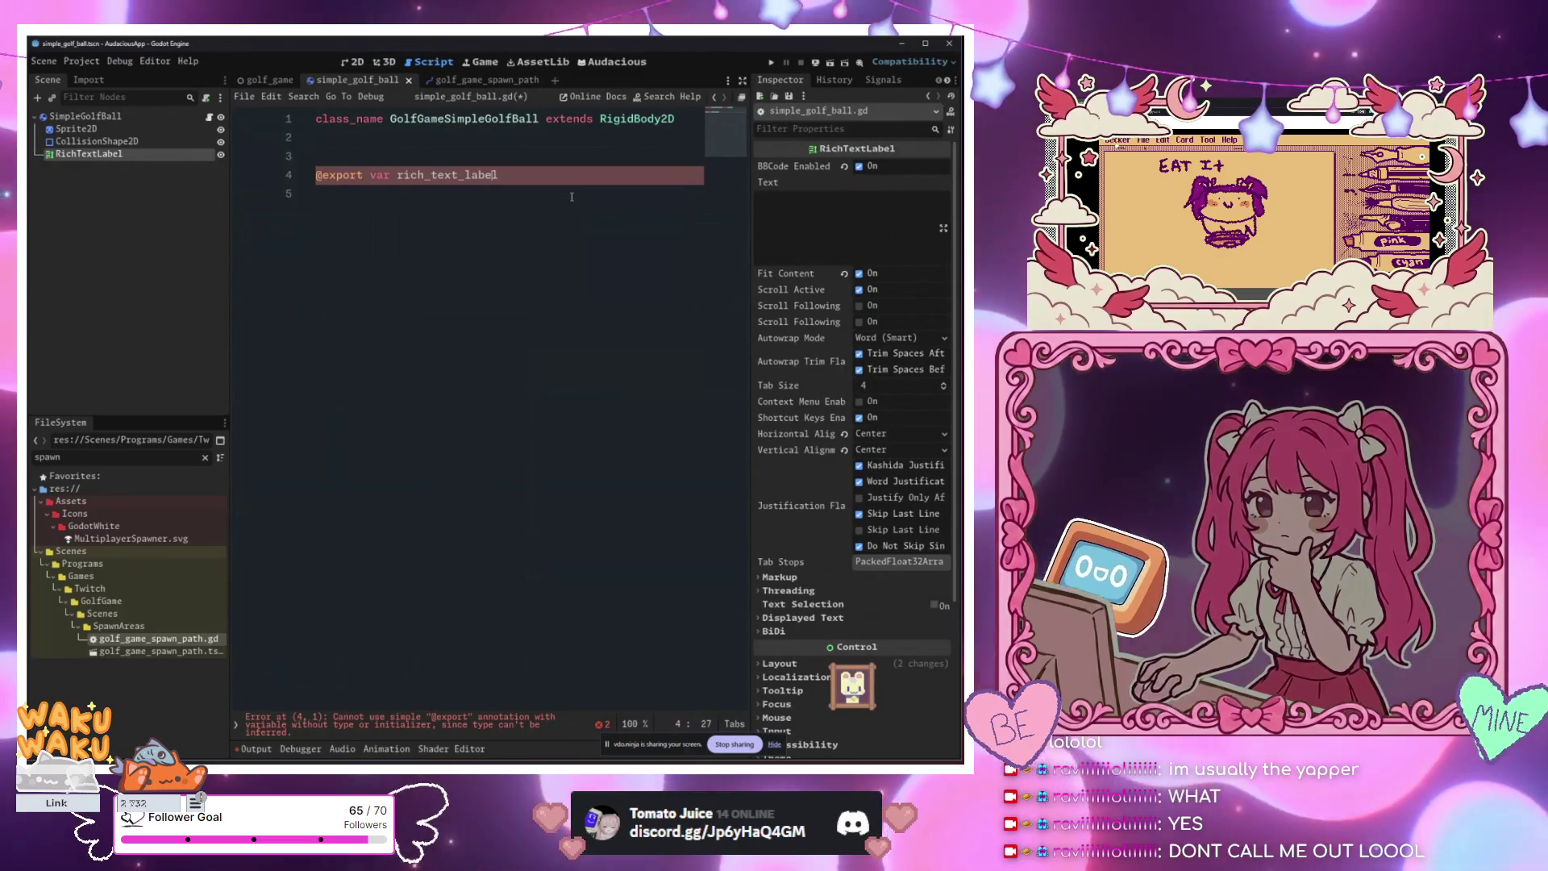
pyautogui.press('Left')
pyautogui.press('Left')
pyautogui.press('Left')
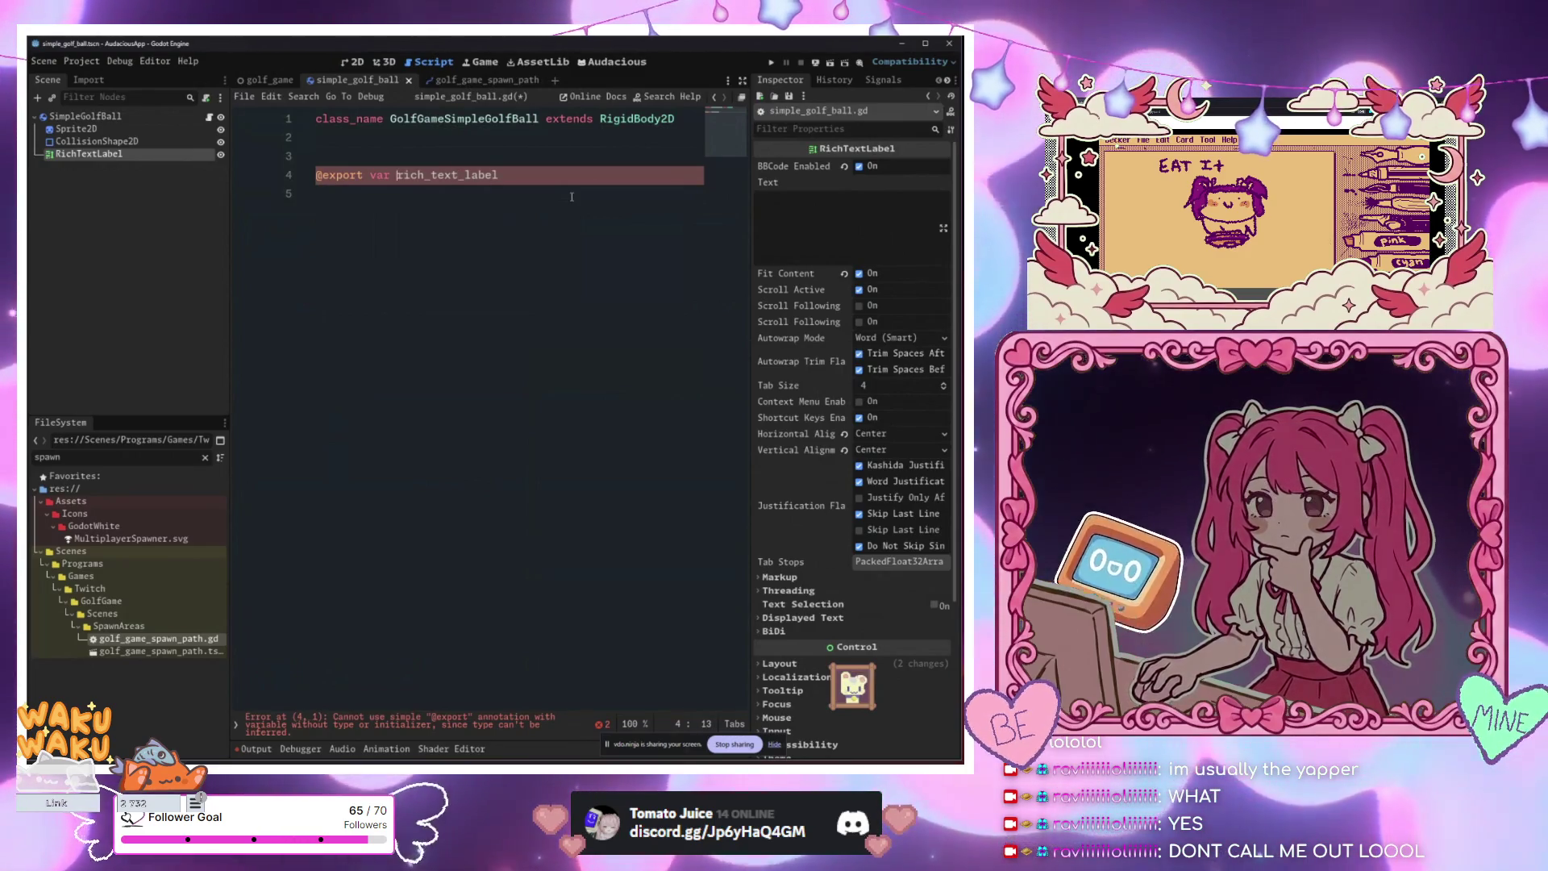
pyautogui.write('player_name')
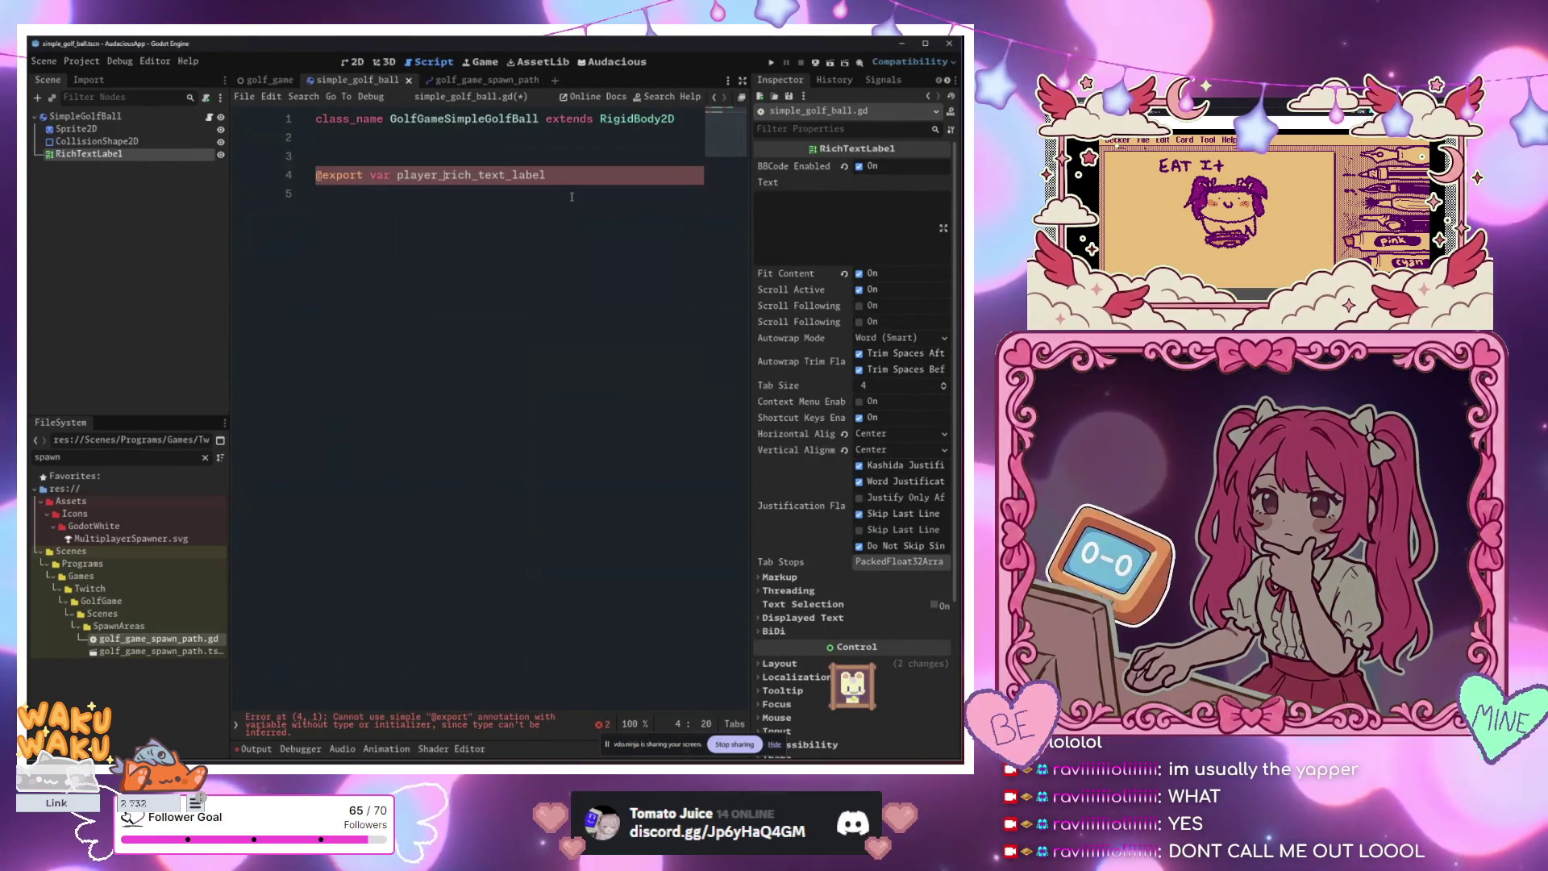
pyautogui.write('_')
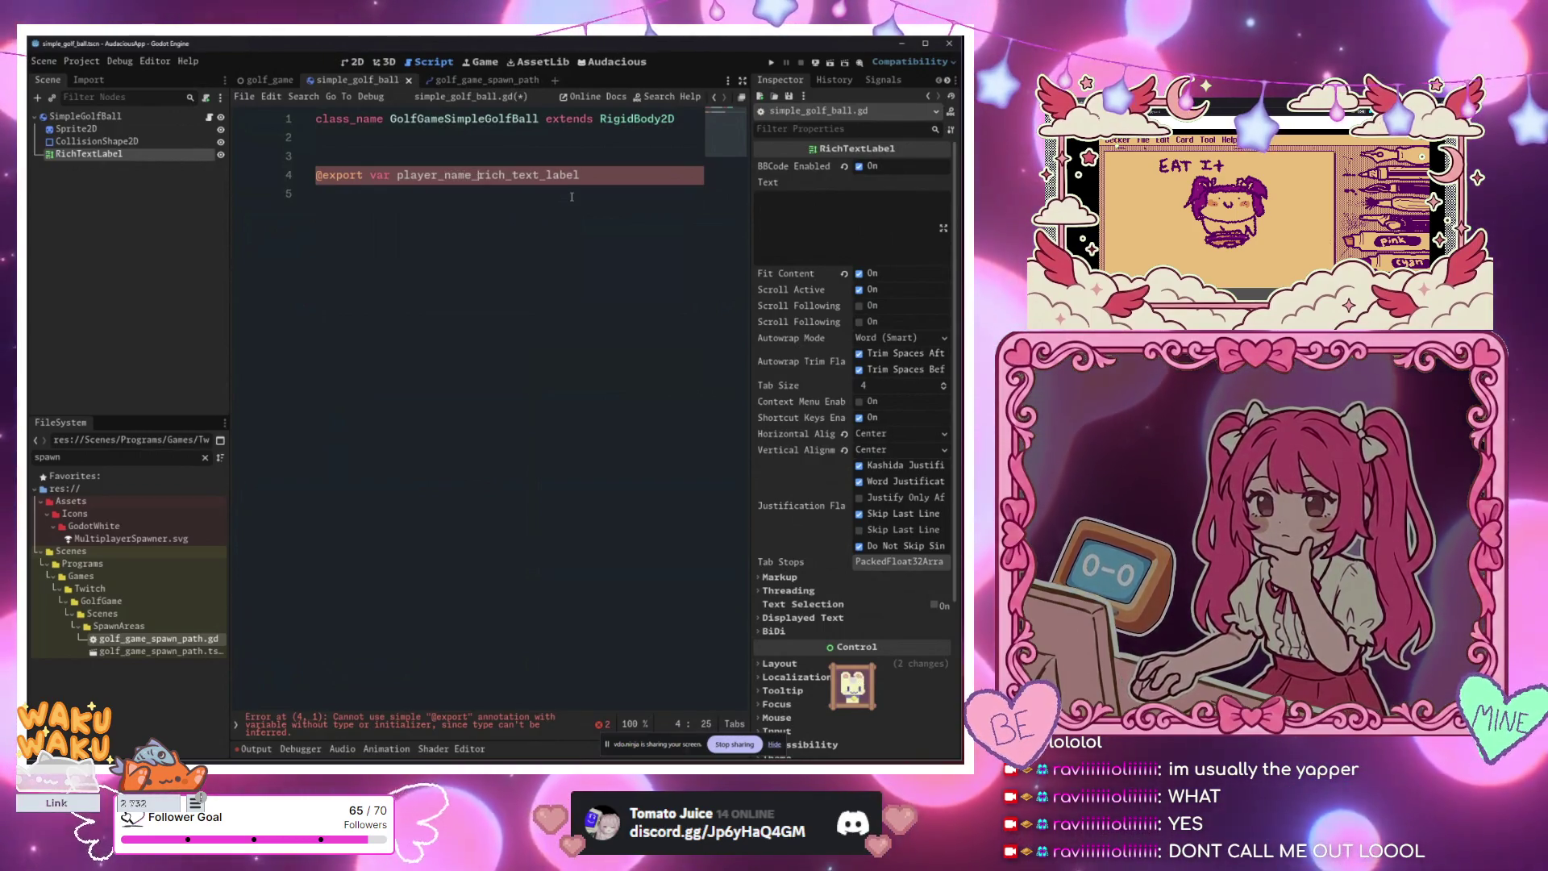
pyautogui.press('End')
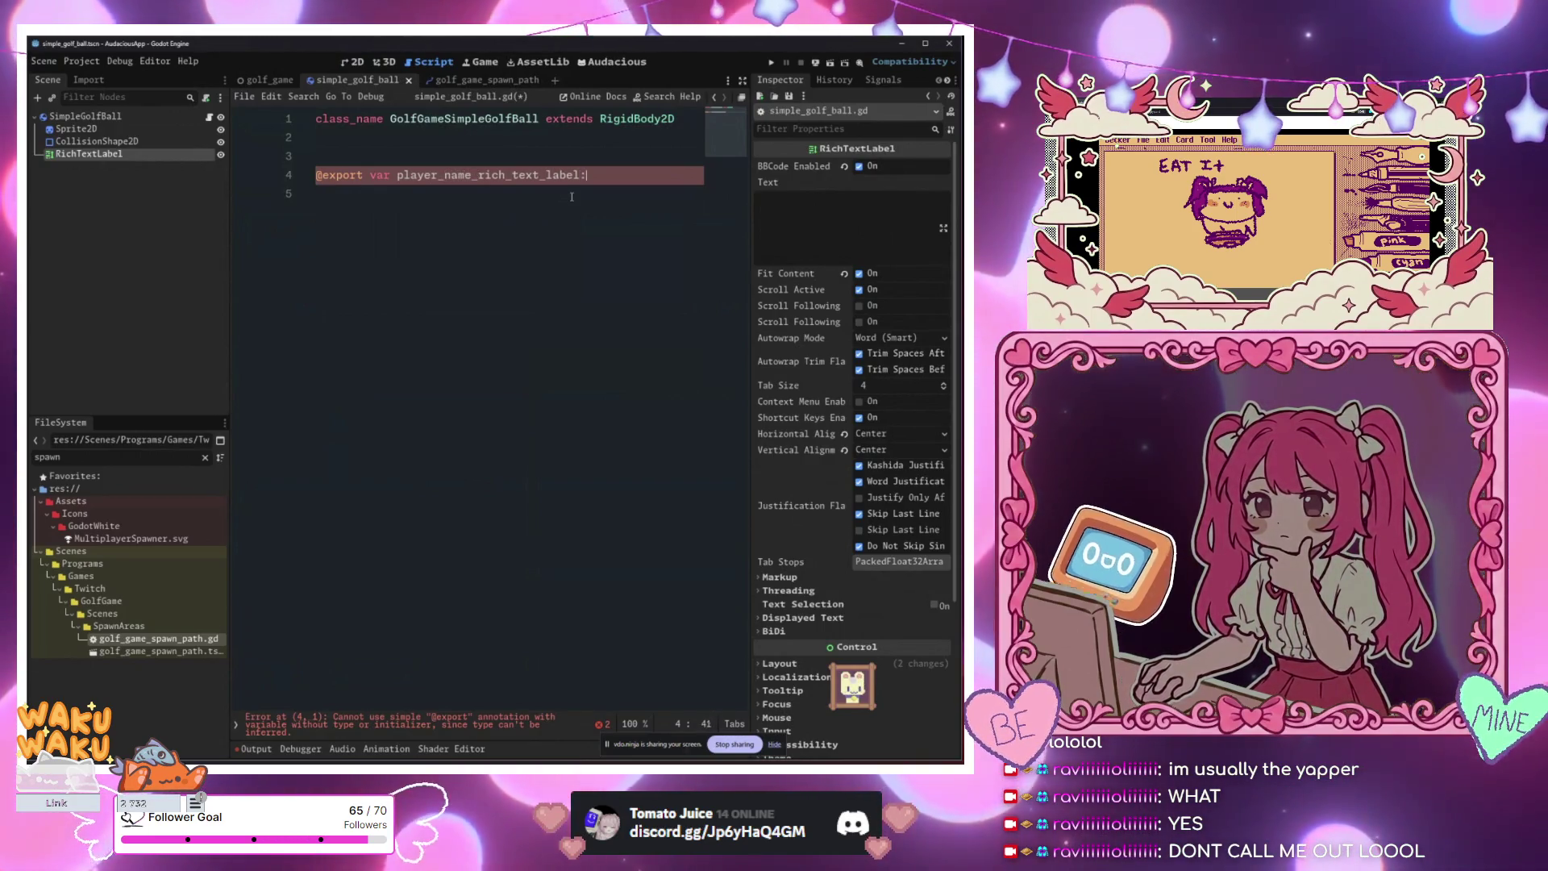
pyautogui.write('Rich')
pyautogui.press('Return')
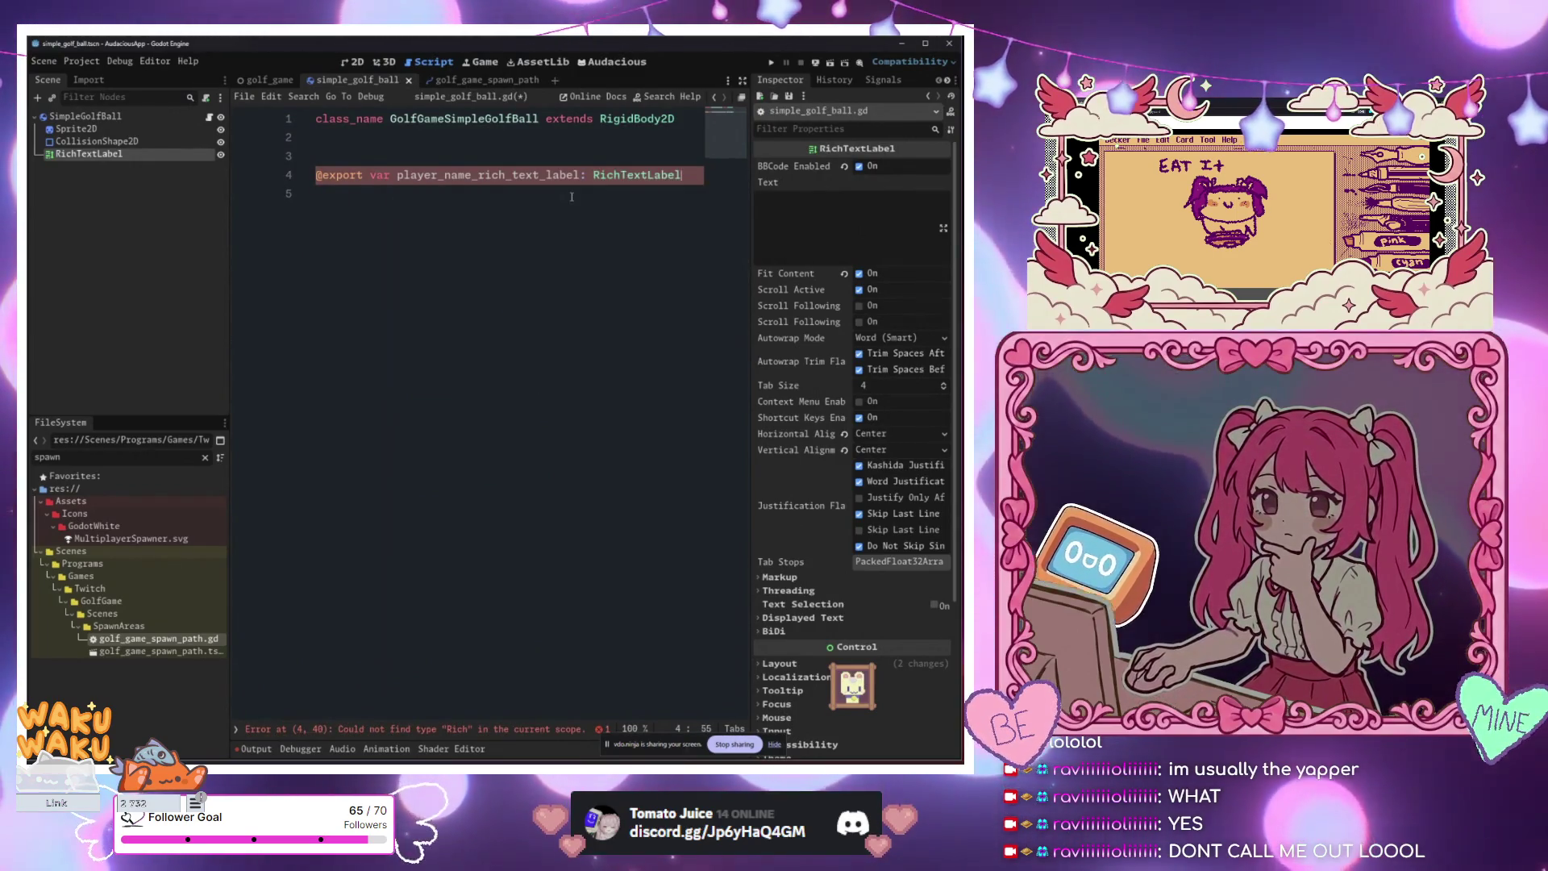
# - Assign the ball's RichTextLabel node to the Player Name Rich Text Label slot and save
pyautogui.click(85, 116)
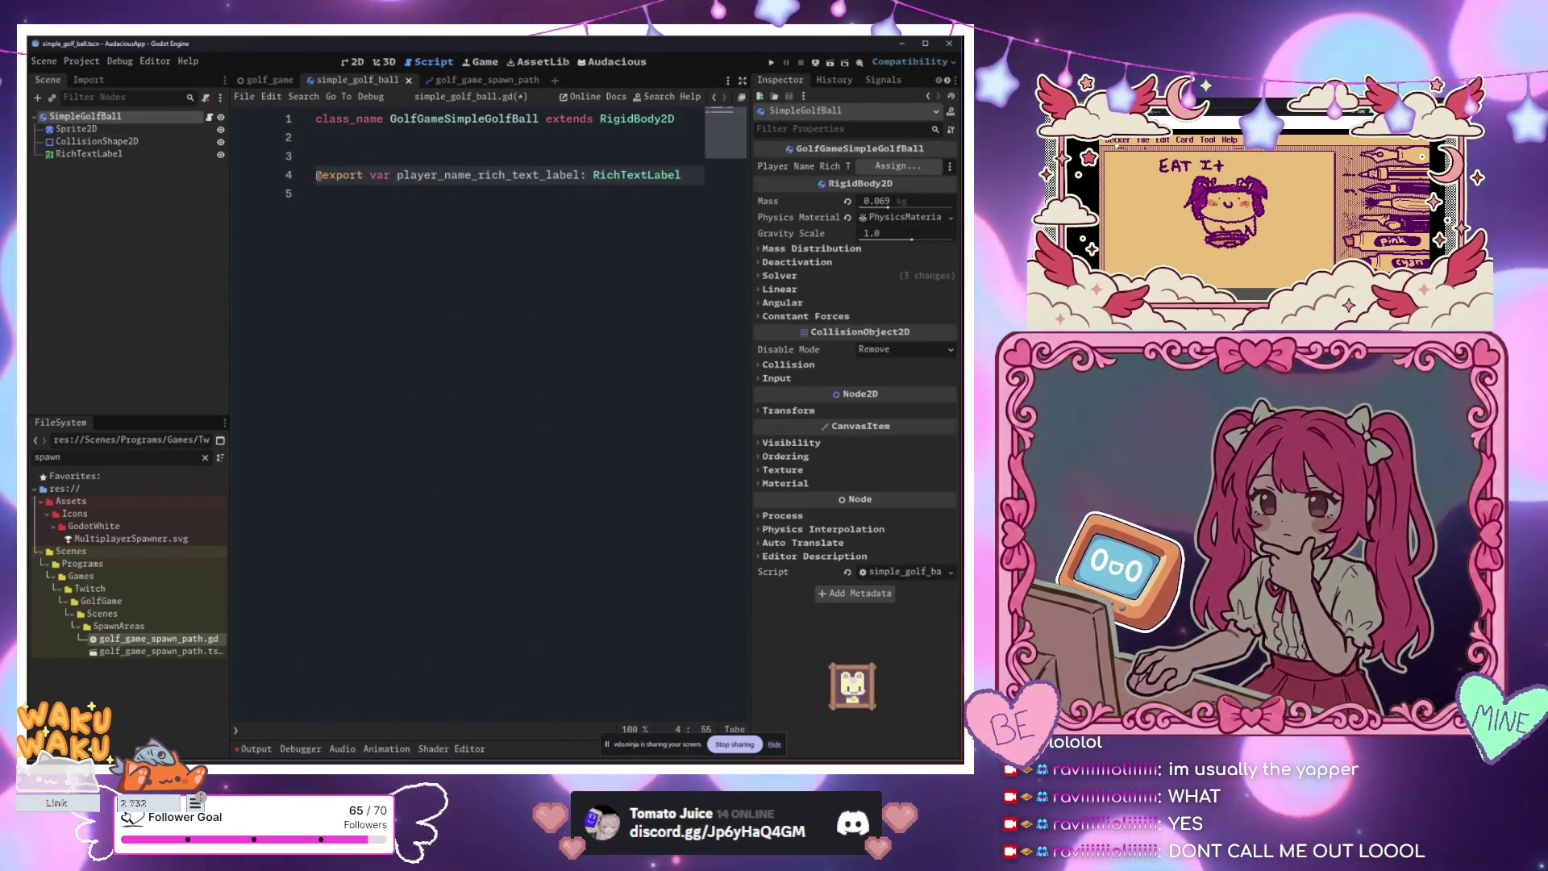
pyautogui.click(891, 166)
pyautogui.doubleClick(649, 291)
pyautogui.click(455, 382)
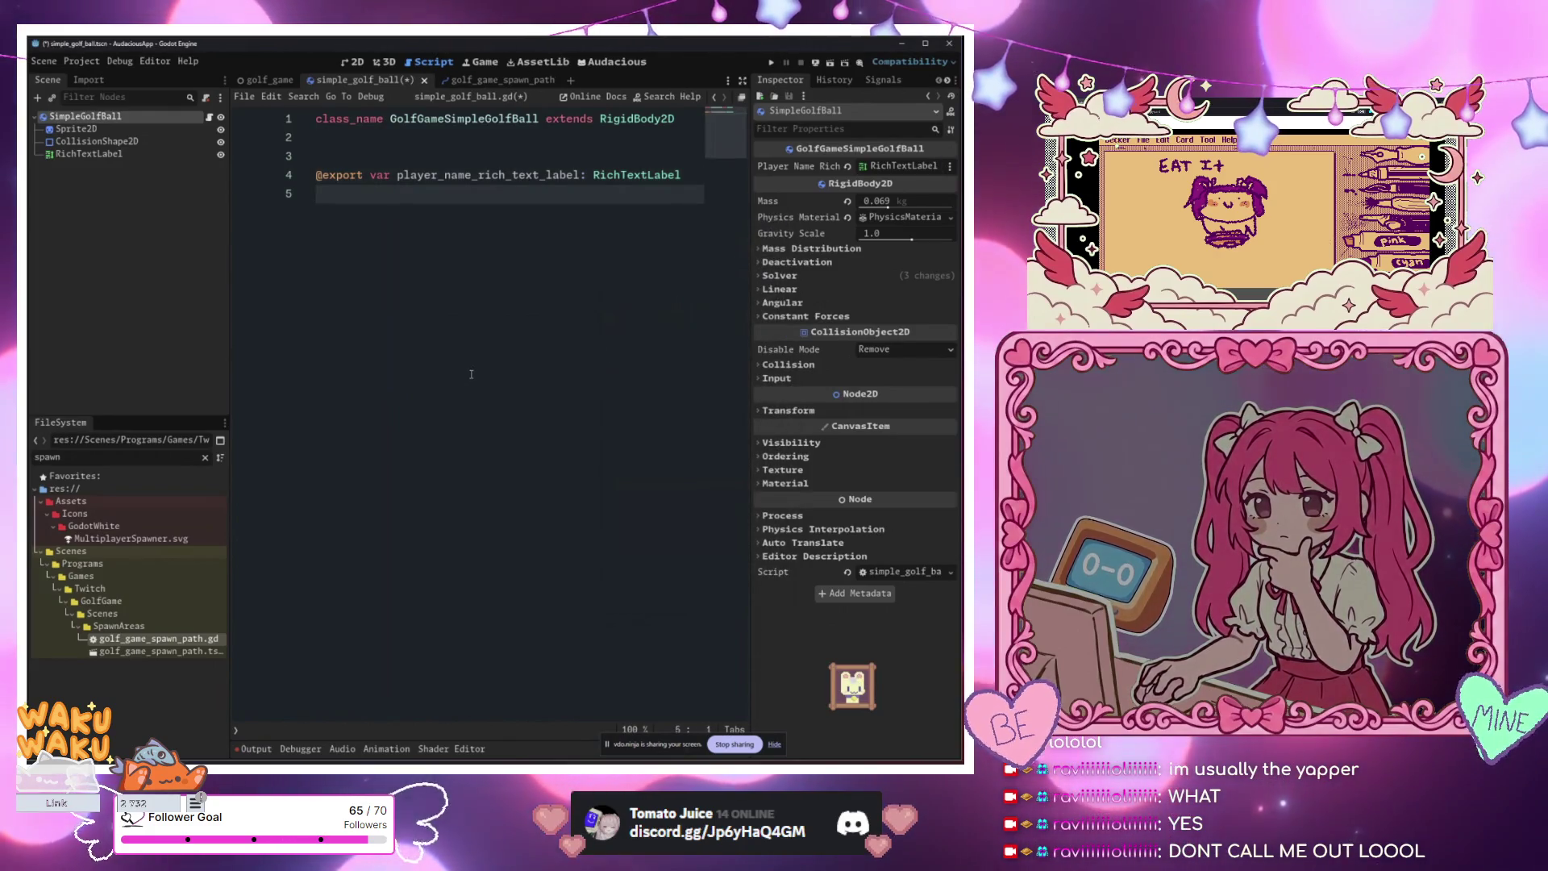
pyautogui.hotkey('ctrl', 's')
# - In golf_game.gd, set simple_golf_ball.player_name_rich_text_label.text = user and save
pyautogui.hotkey('ctrl', 'Tab')
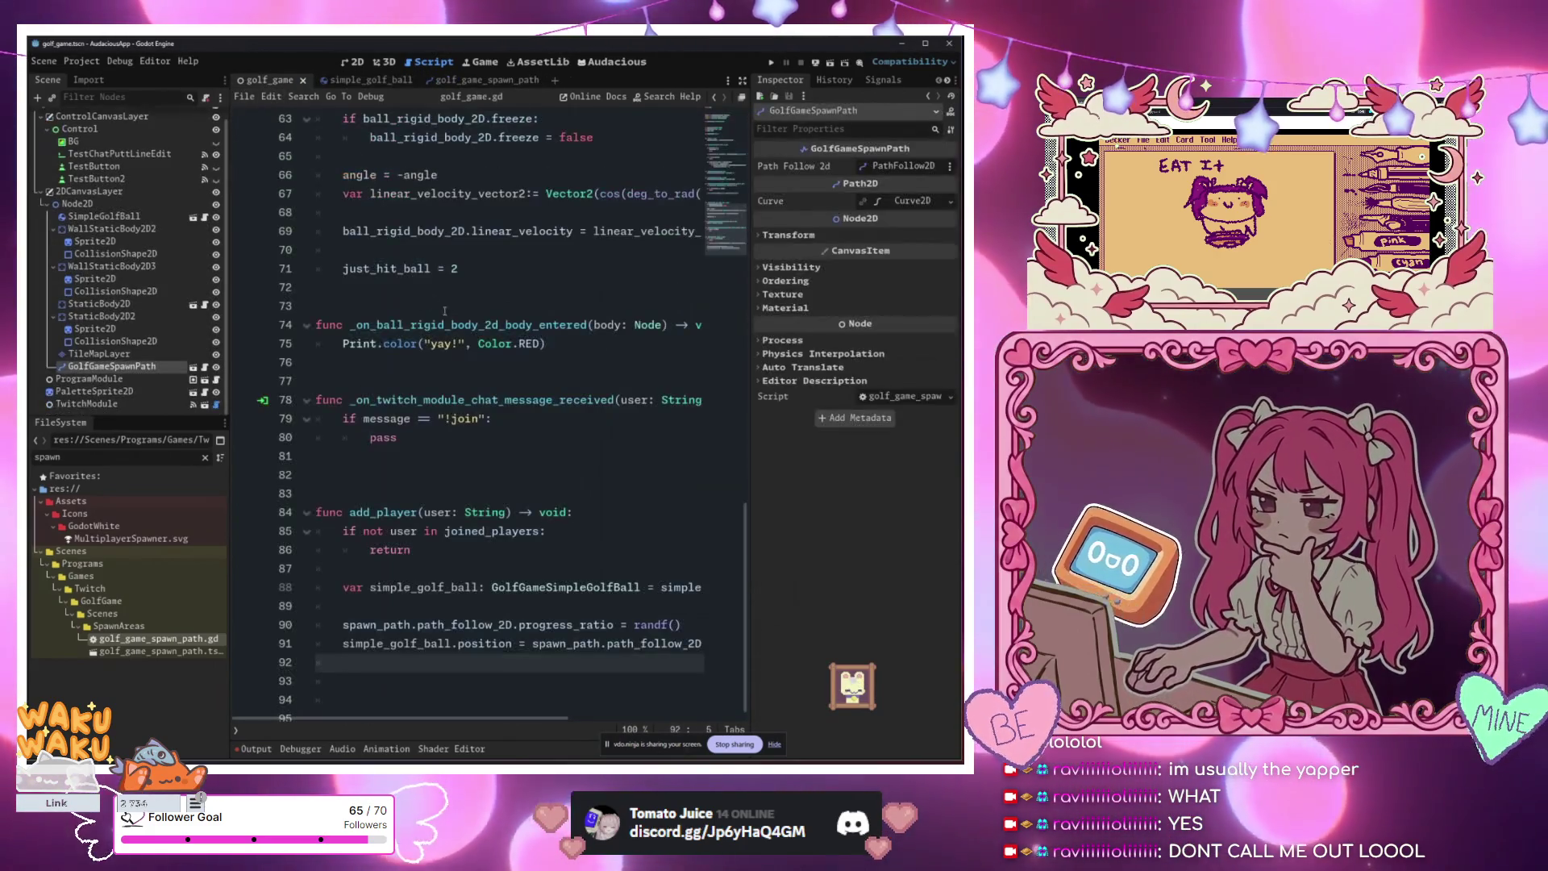
pyautogui.press('Return')
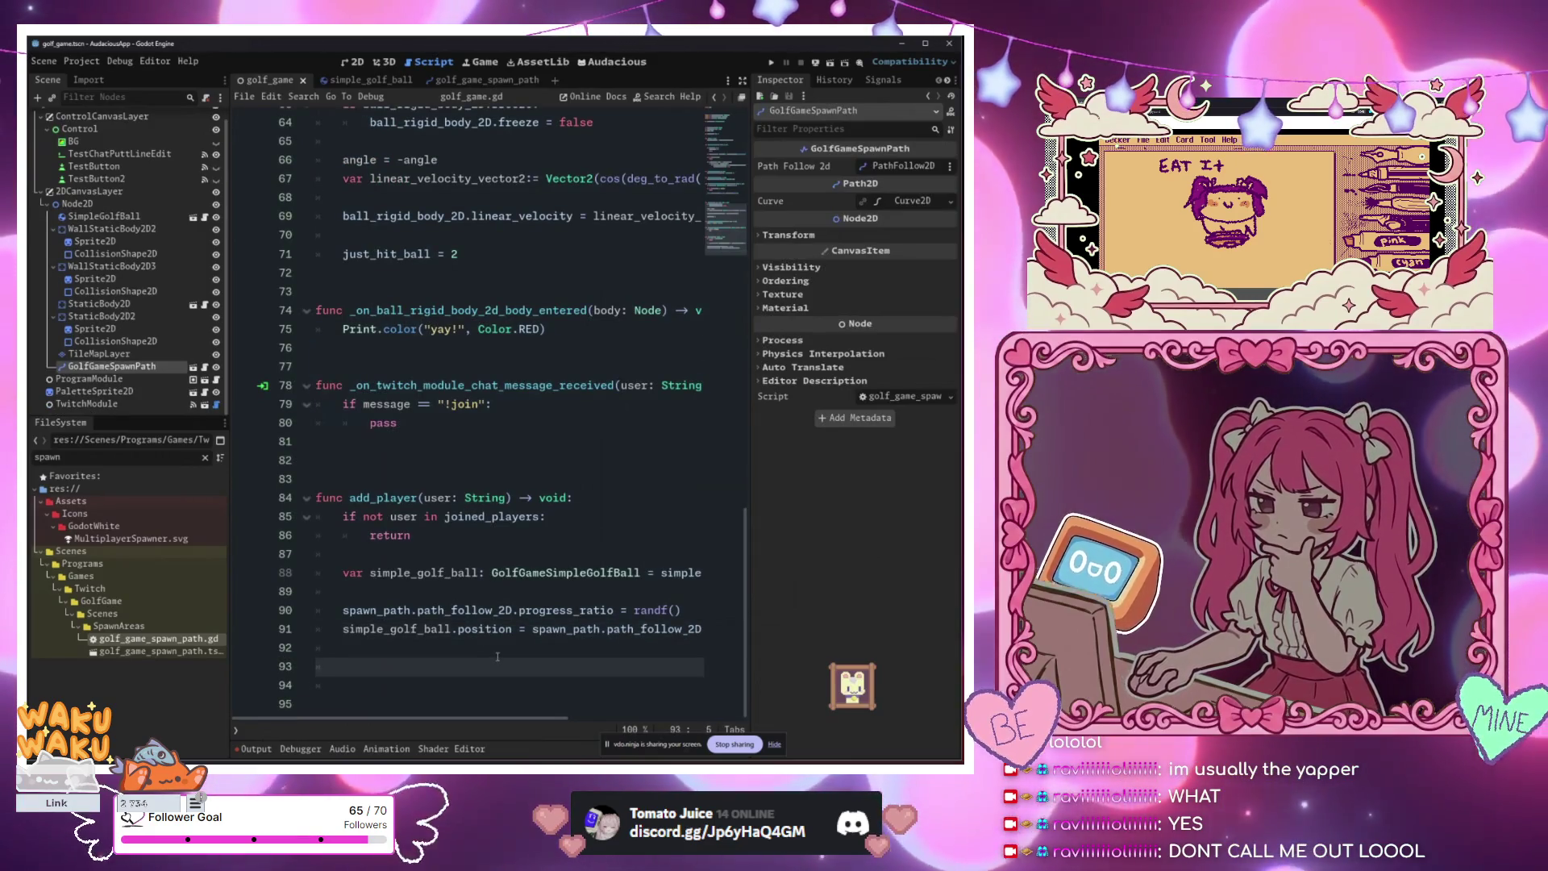
pyautogui.hotkey('alt', 'Up')
pyautogui.hotkey('alt', 'Up')
pyautogui.hotkey('alt', 'Up')
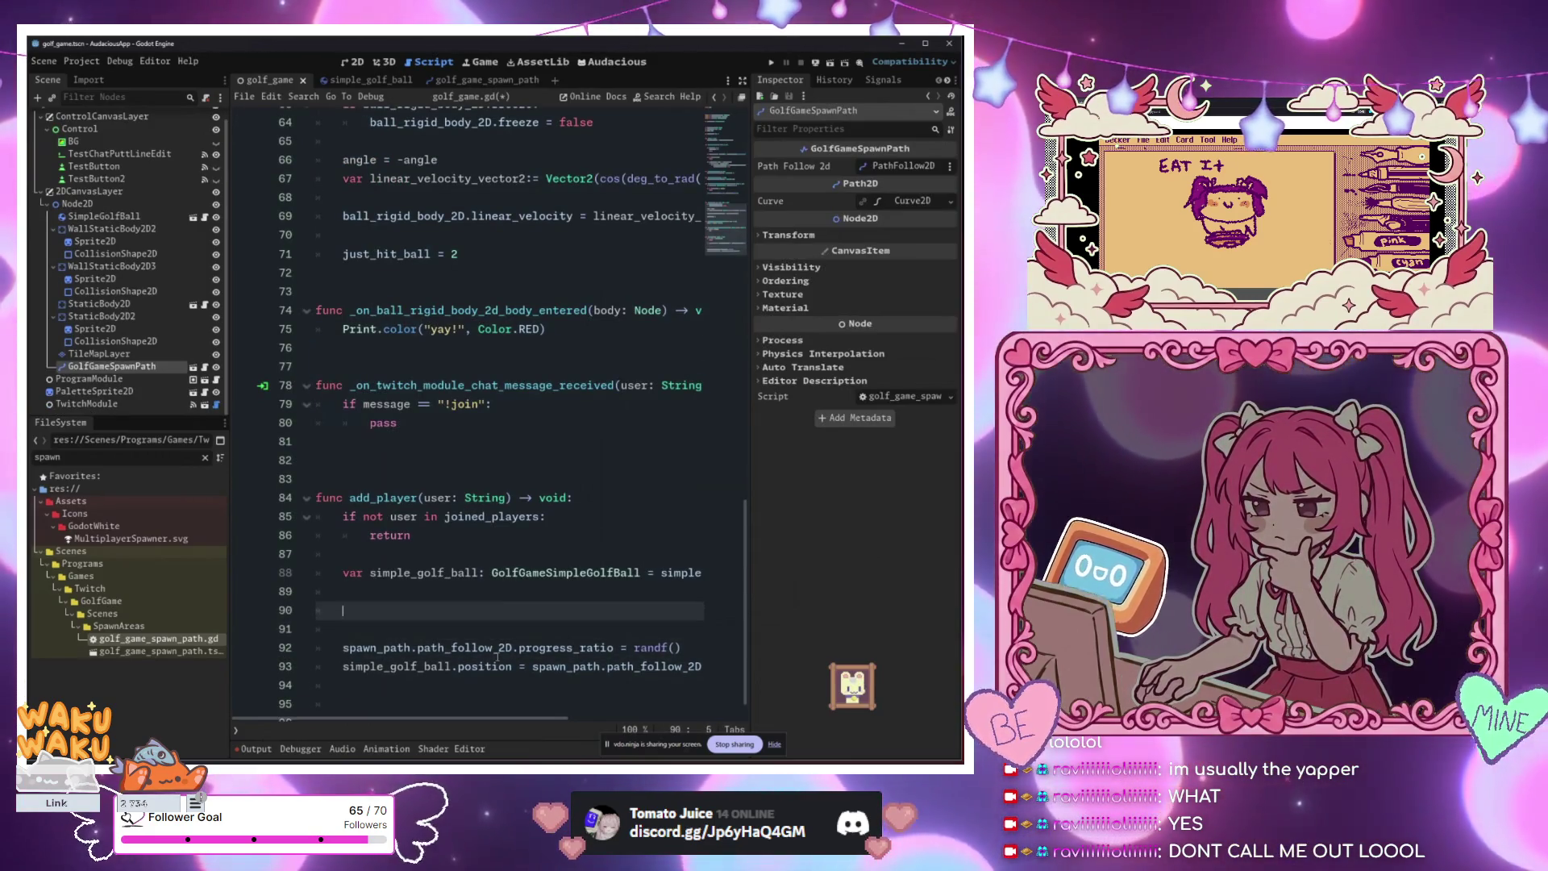
pyautogui.write('simple_golf_ball.')
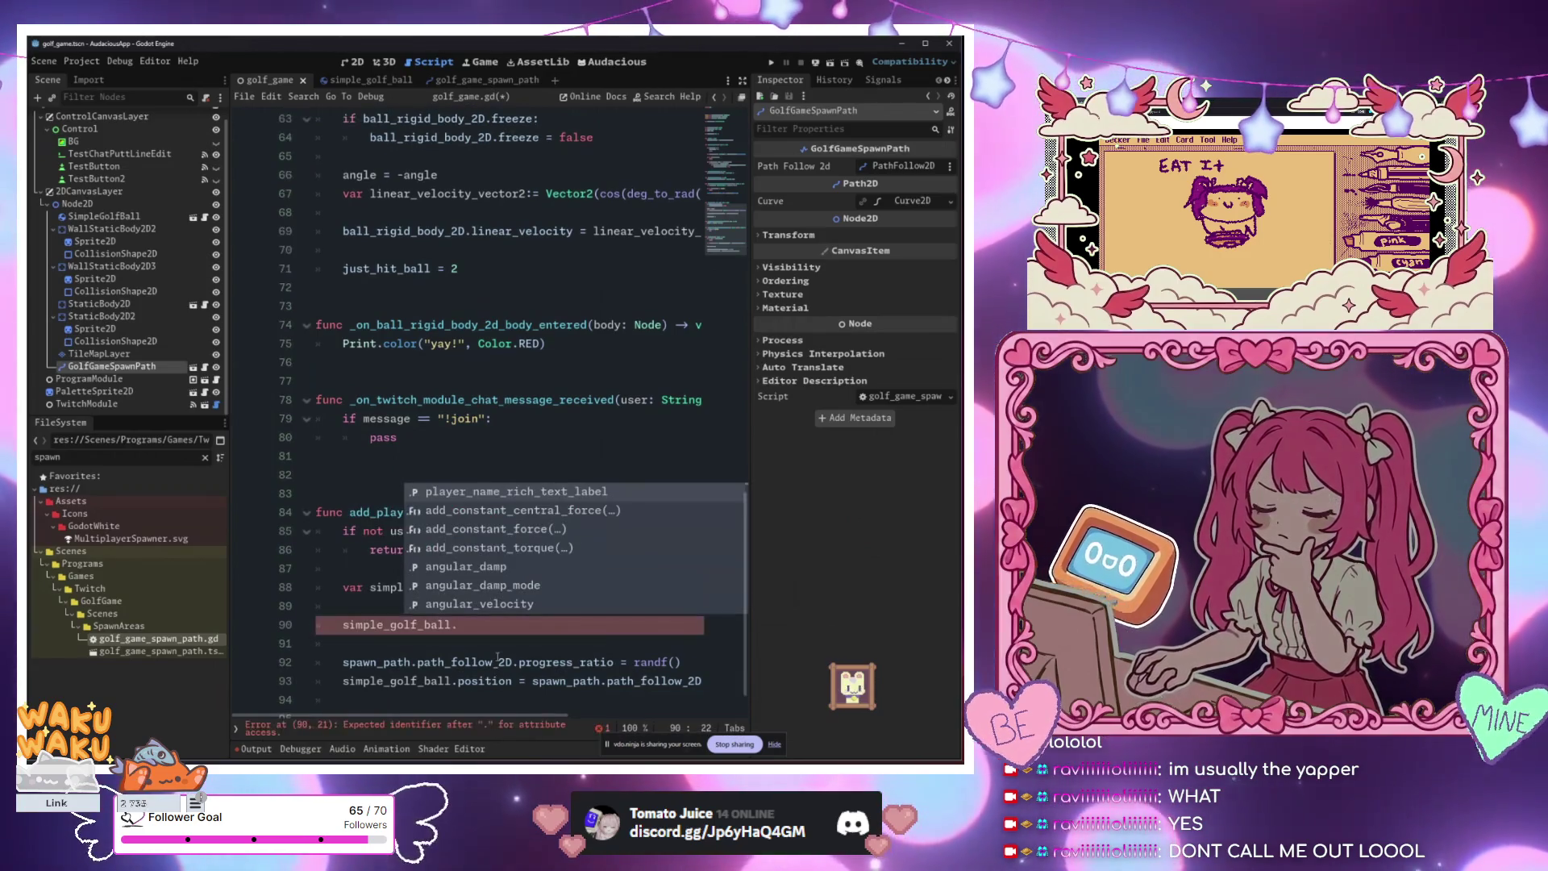
pyautogui.press('Return')
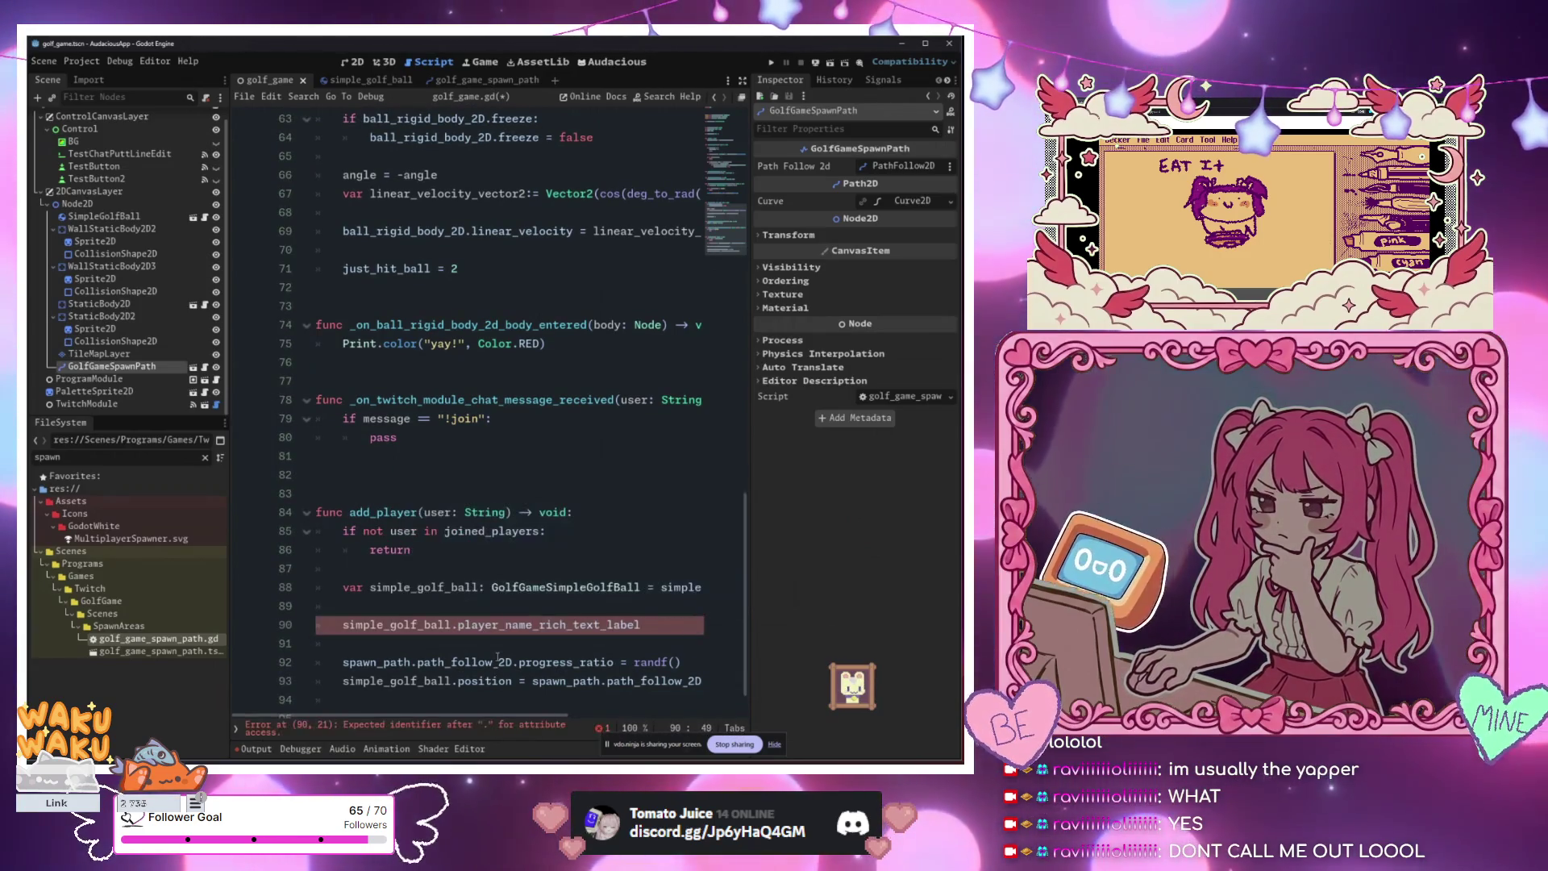
pyautogui.write('.text = ')
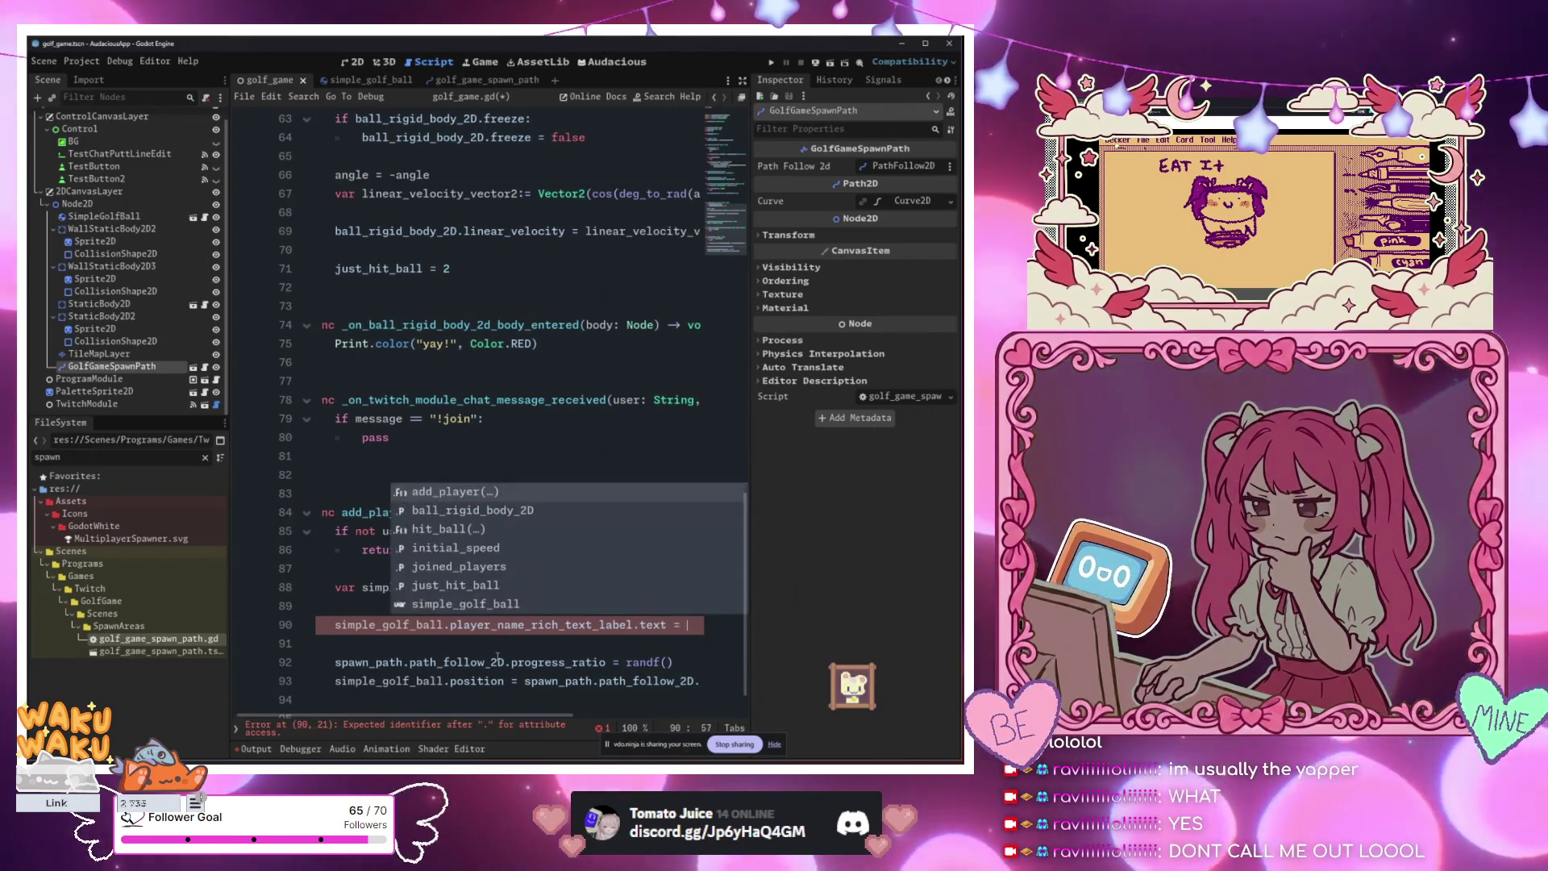
pyautogui.write('user')
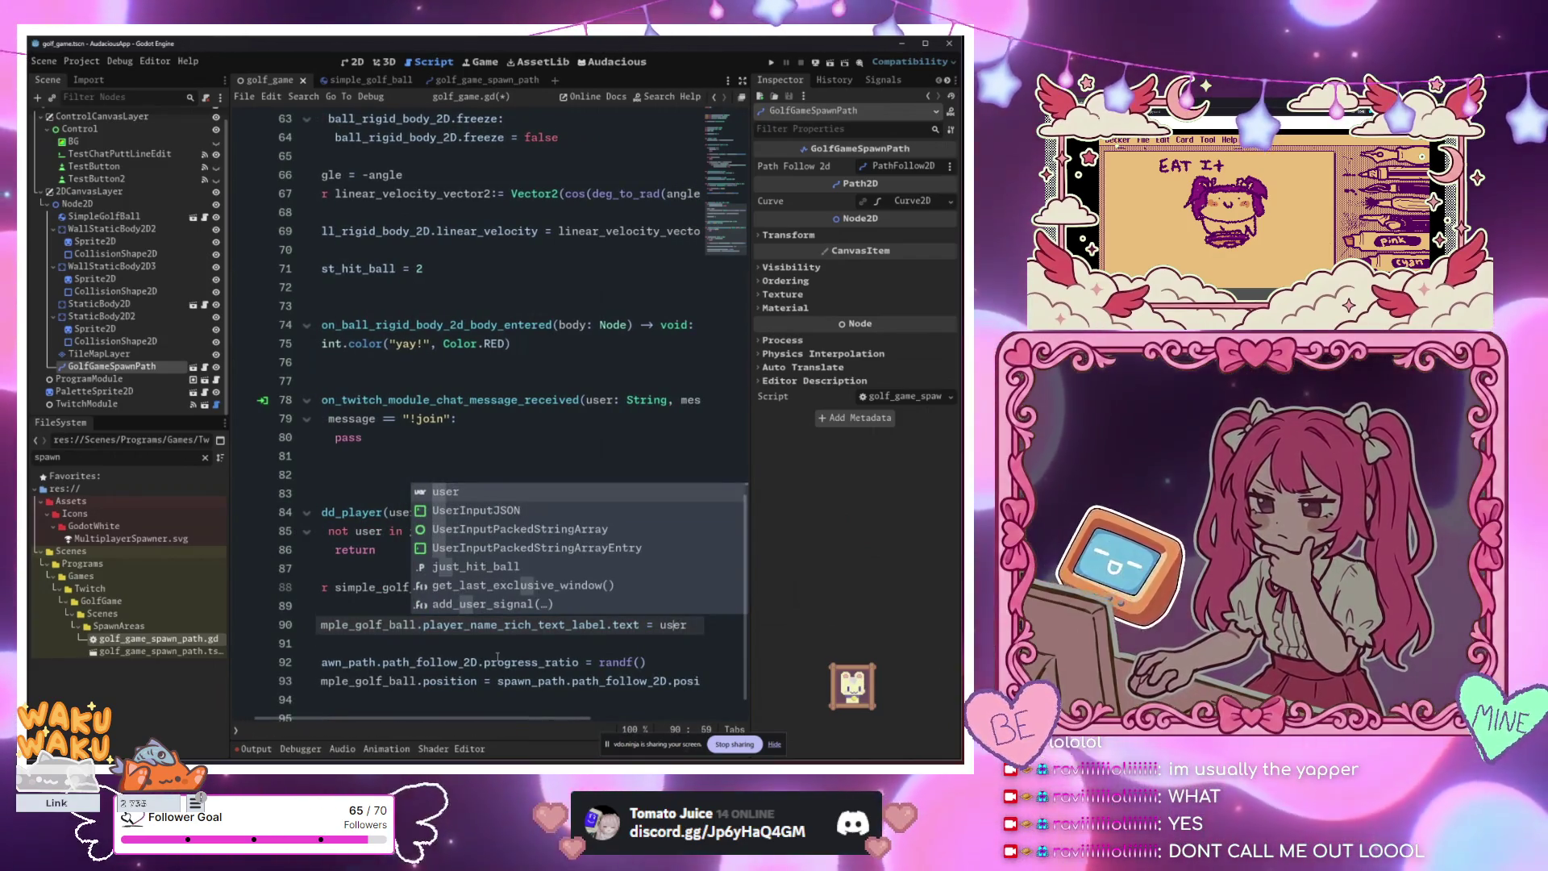
pyautogui.press('BackSpace')
pyautogui.press('BackSpace')
pyautogui.press('BackSpace')
pyautogui.write('add_p')
pyautogui.press('Return')
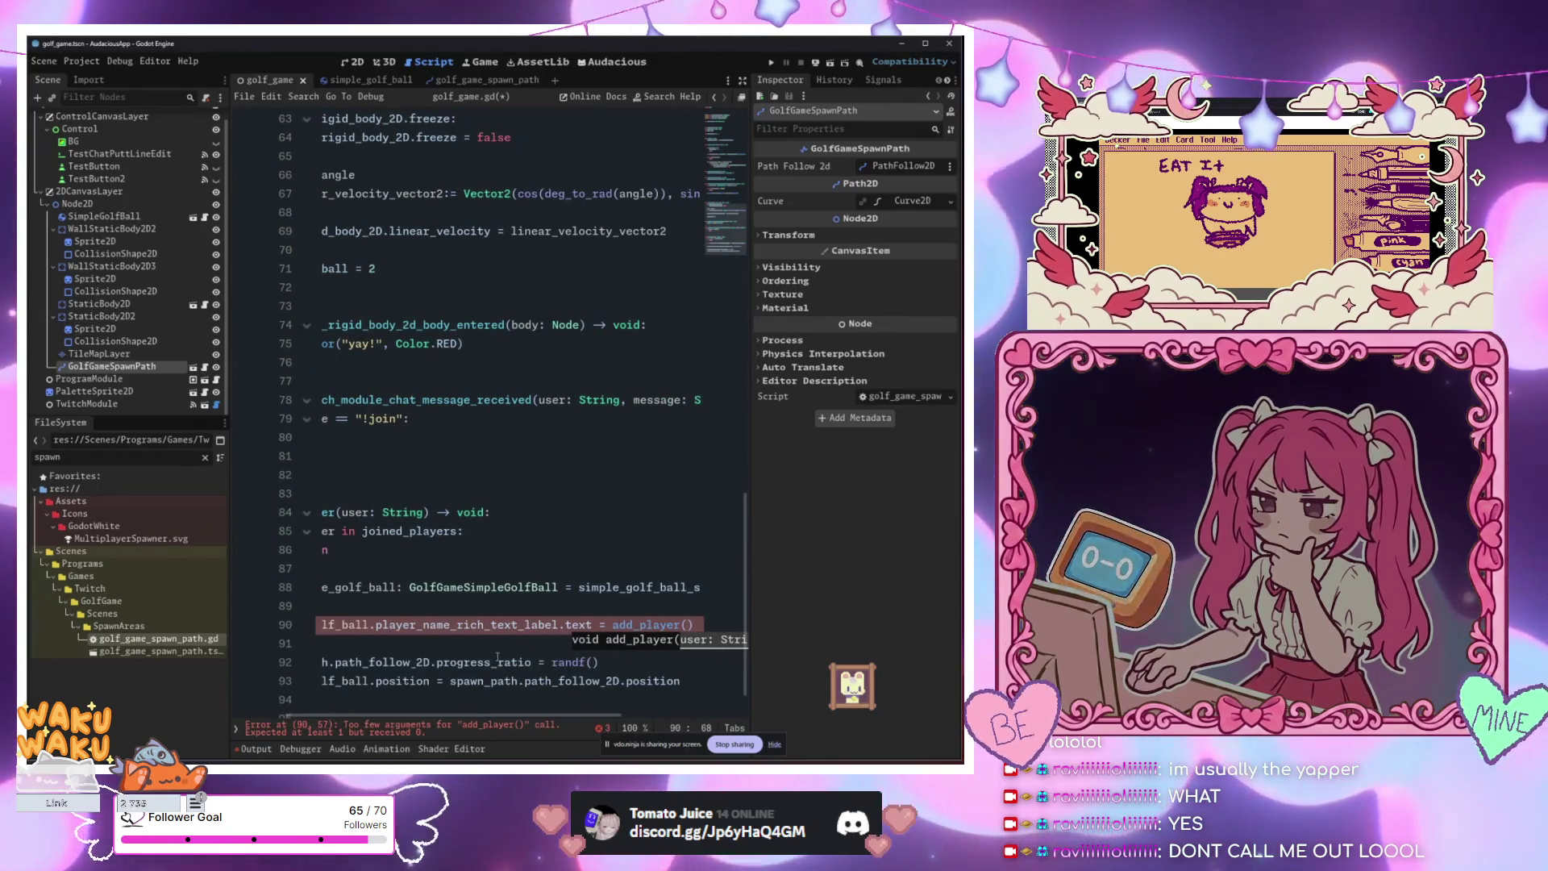
pyautogui.hotkey('ctrl', 'z')
pyautogui.hotkey('ctrl', 's')
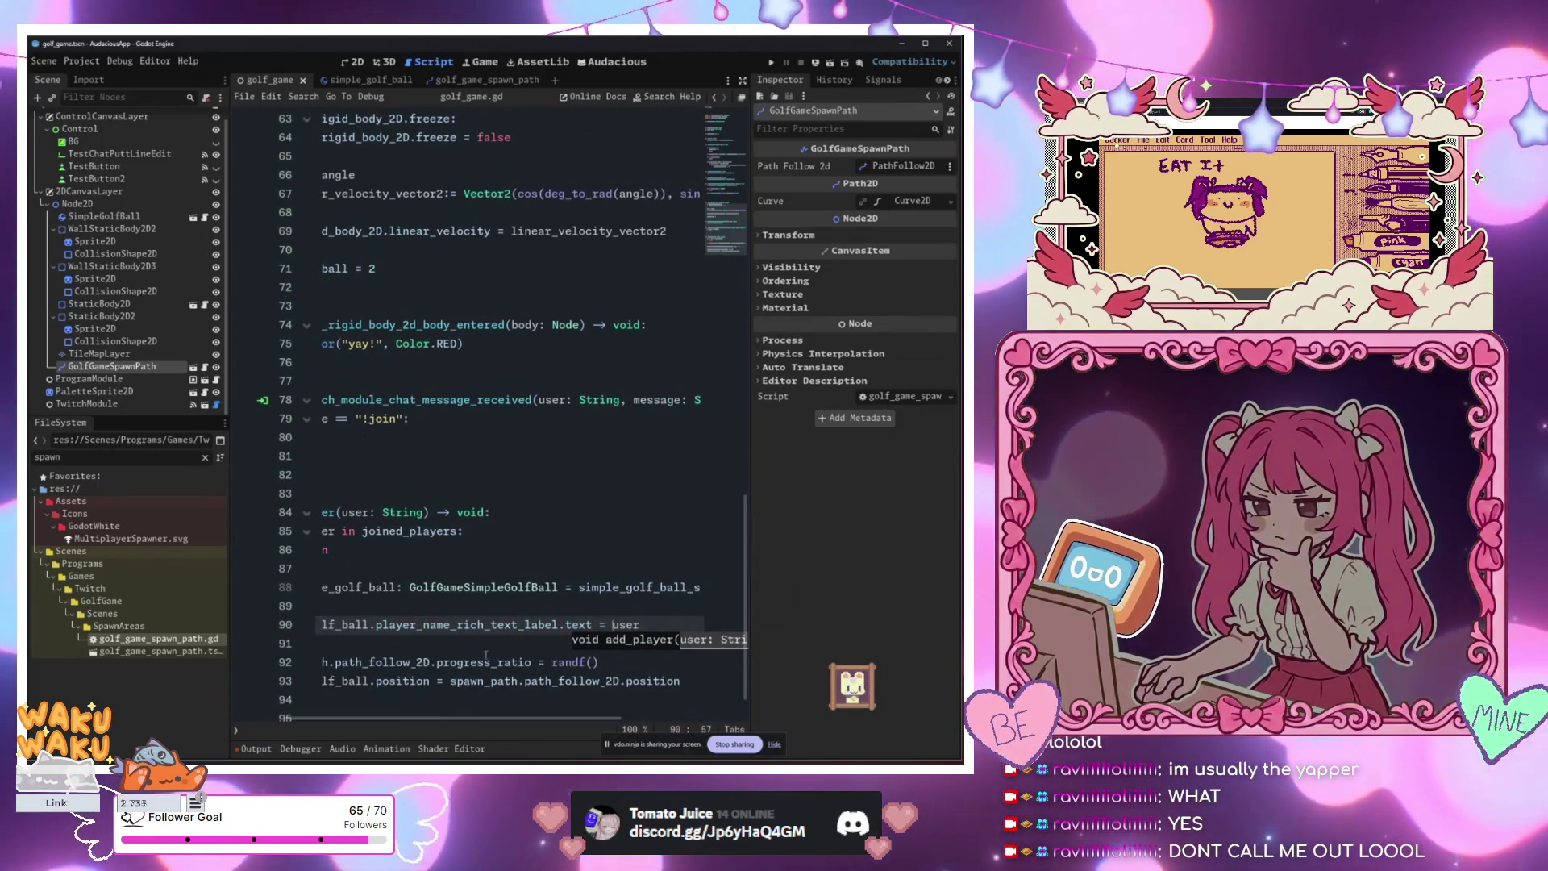
# - Declare a user_bbcode_effects String and prepend it to user in the label text
pyautogui.click(406, 603)
pyautogui.press('Return')
pyautogui.press('Up')
pyautogui.write('v')
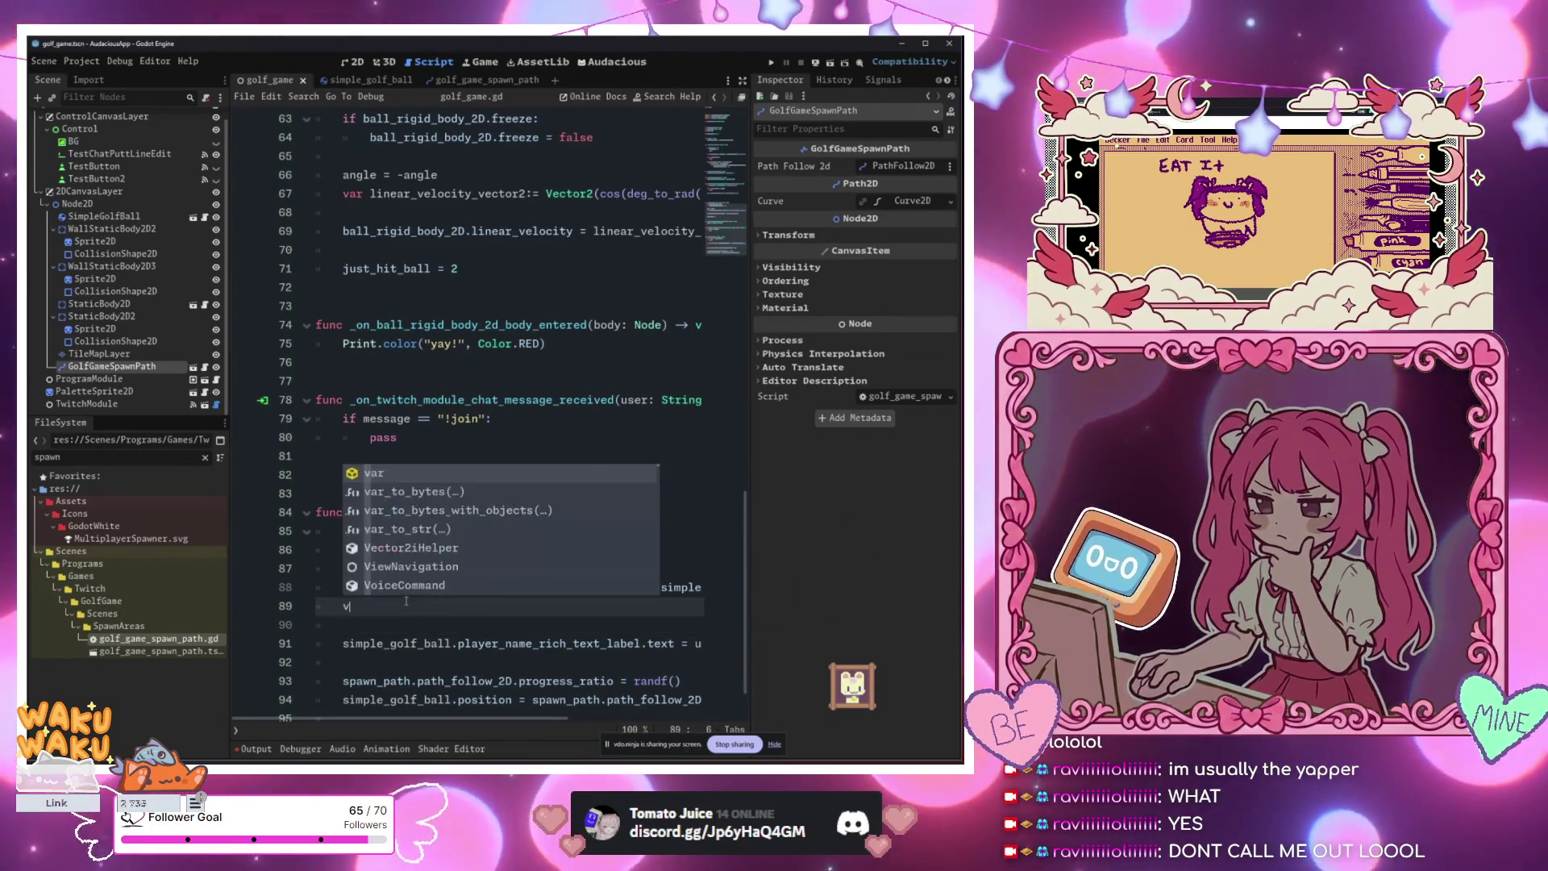
pyautogui.write('user')
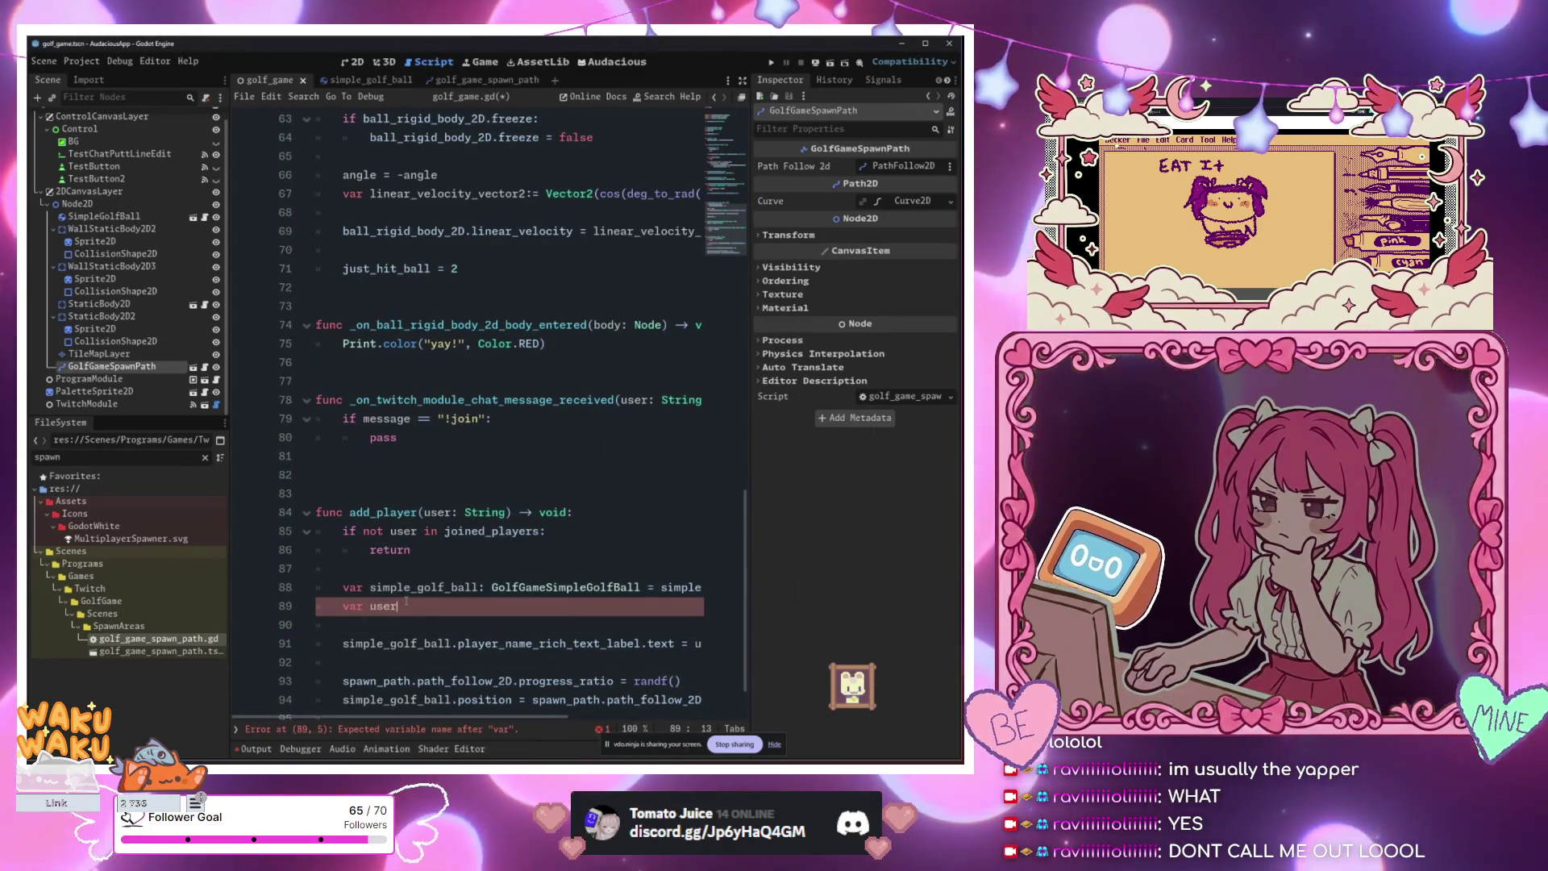
pyautogui.write('cts')
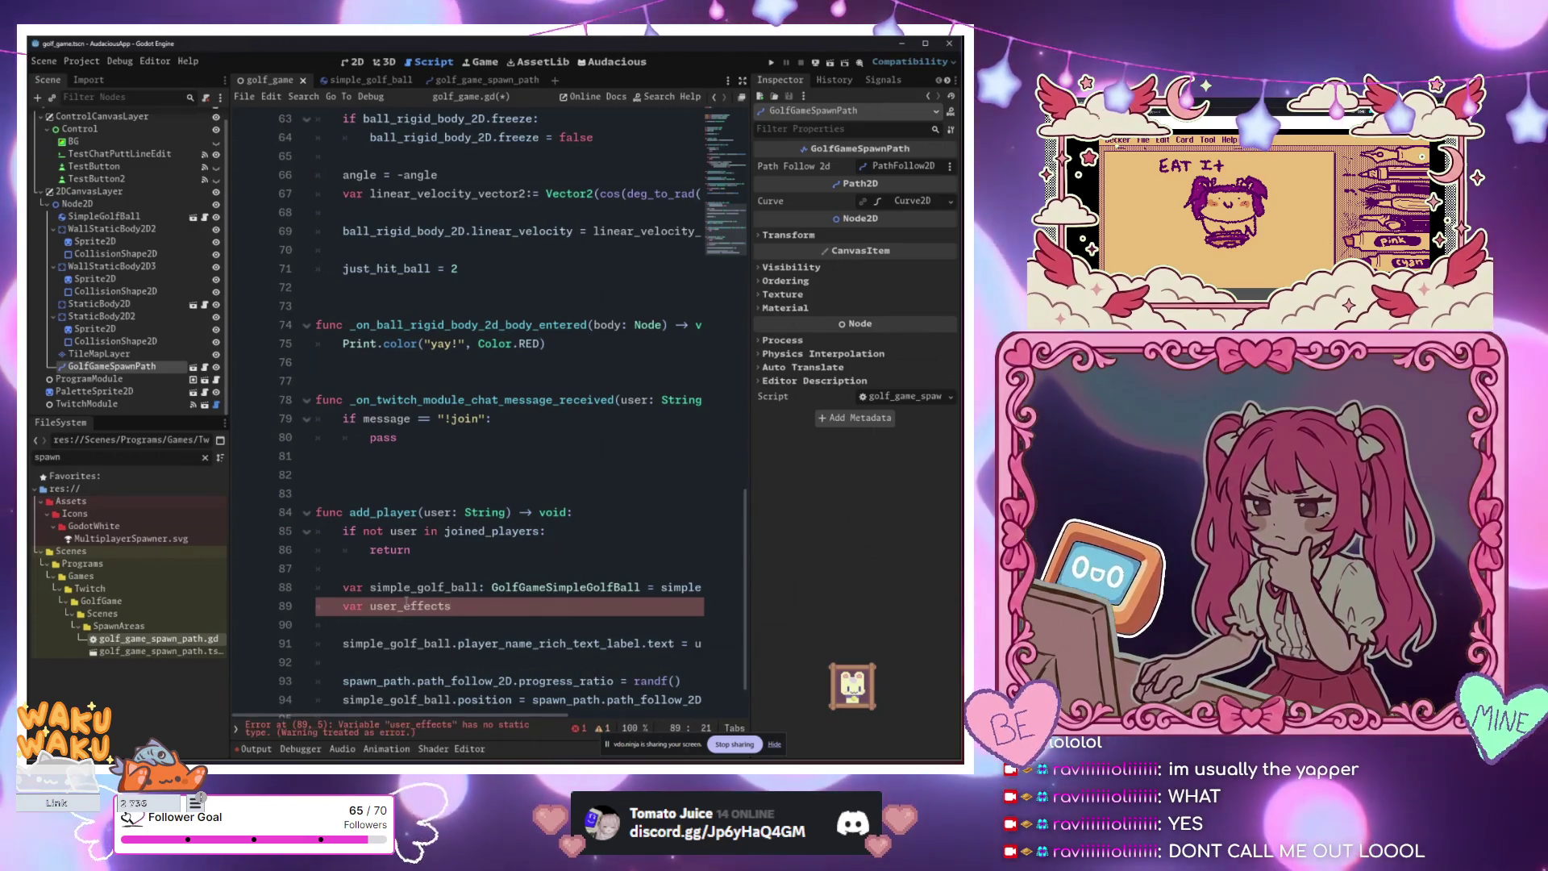
pyautogui.press('BackSpace')
pyautogui.press('BackSpace')
pyautogui.press('BackSpace')
pyautogui.write('bbcode_')
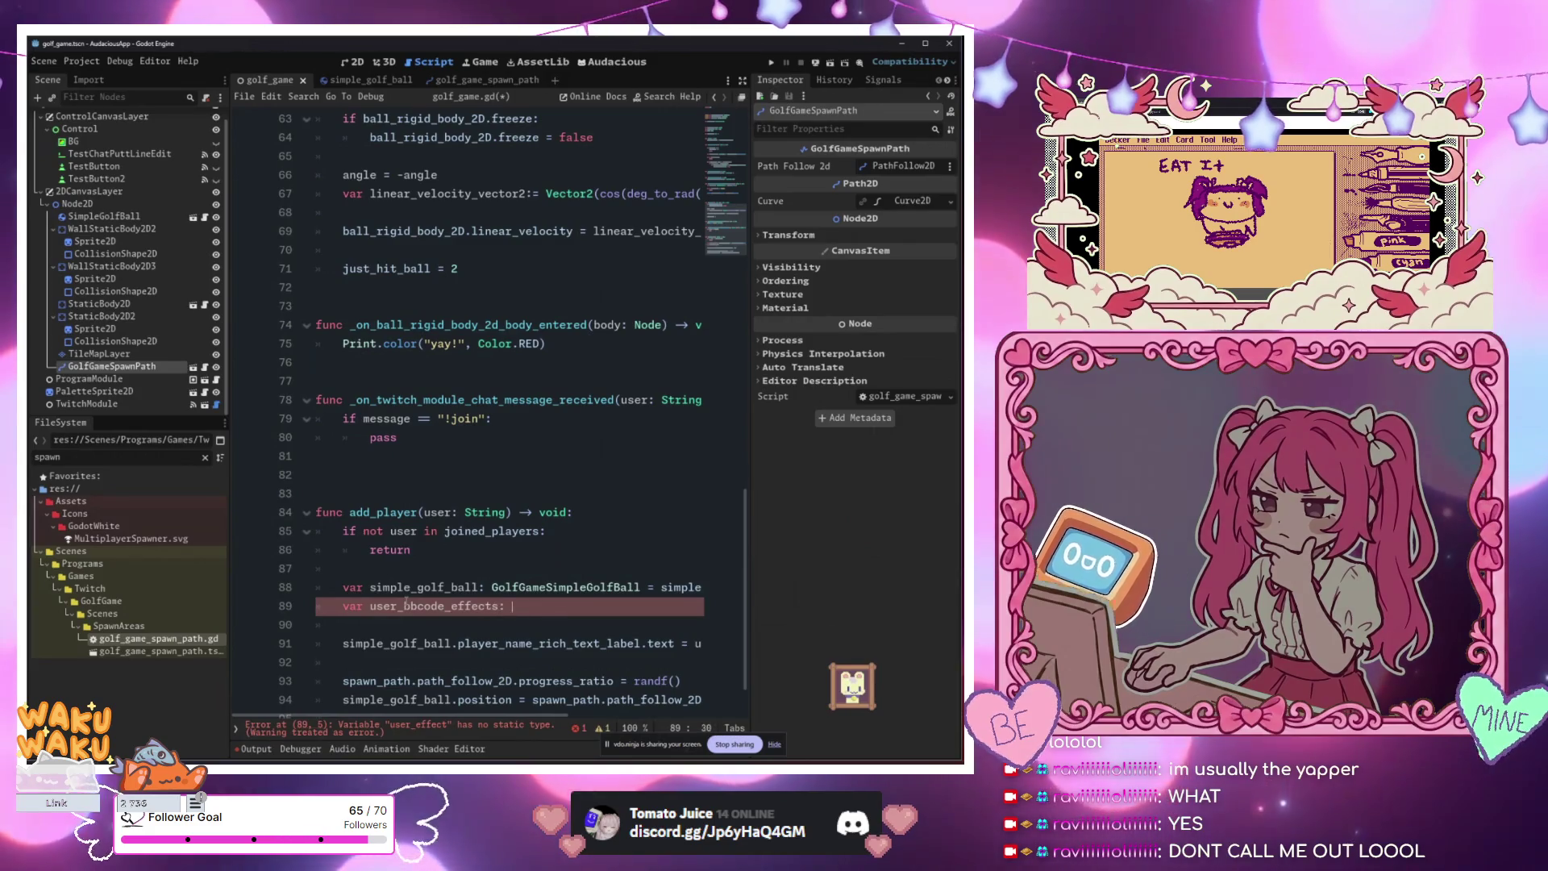
pyautogui.write('String = "[wave')
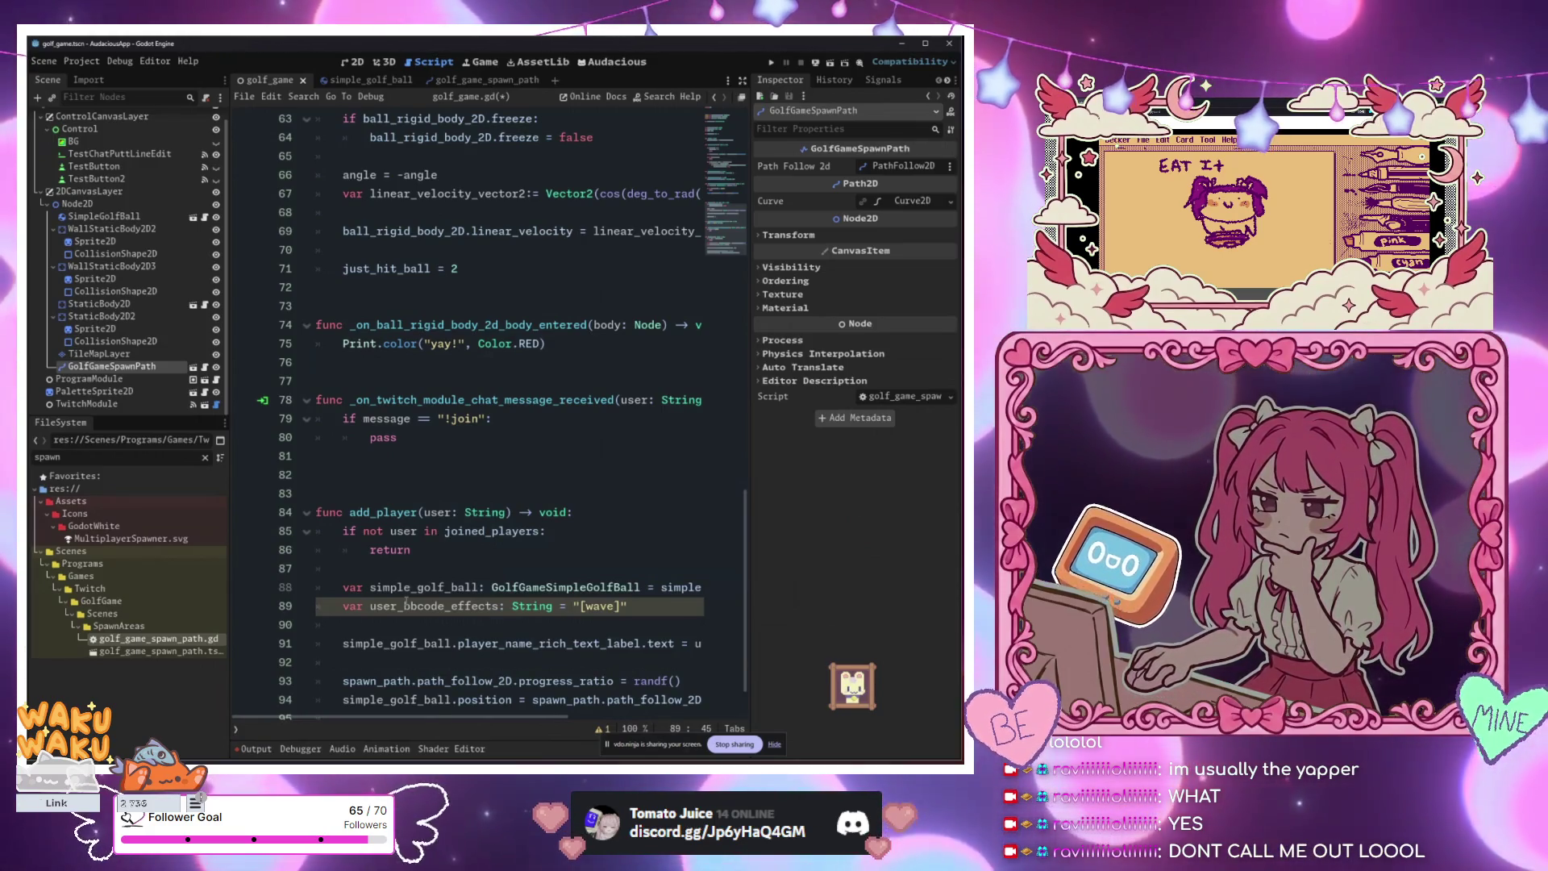
pyautogui.click(668, 644)
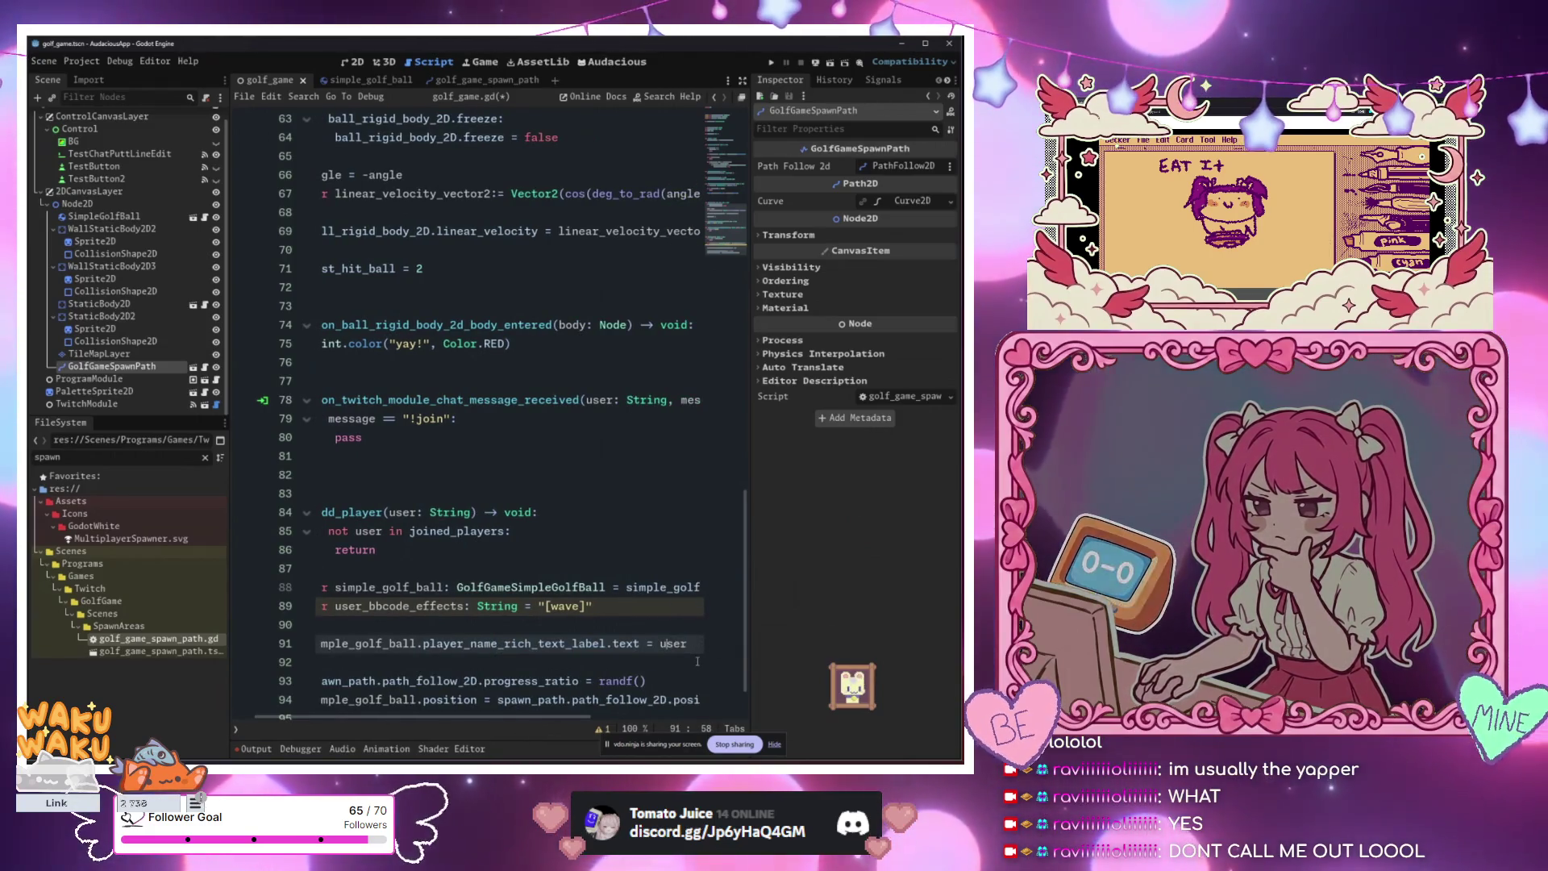
pyautogui.write('user')
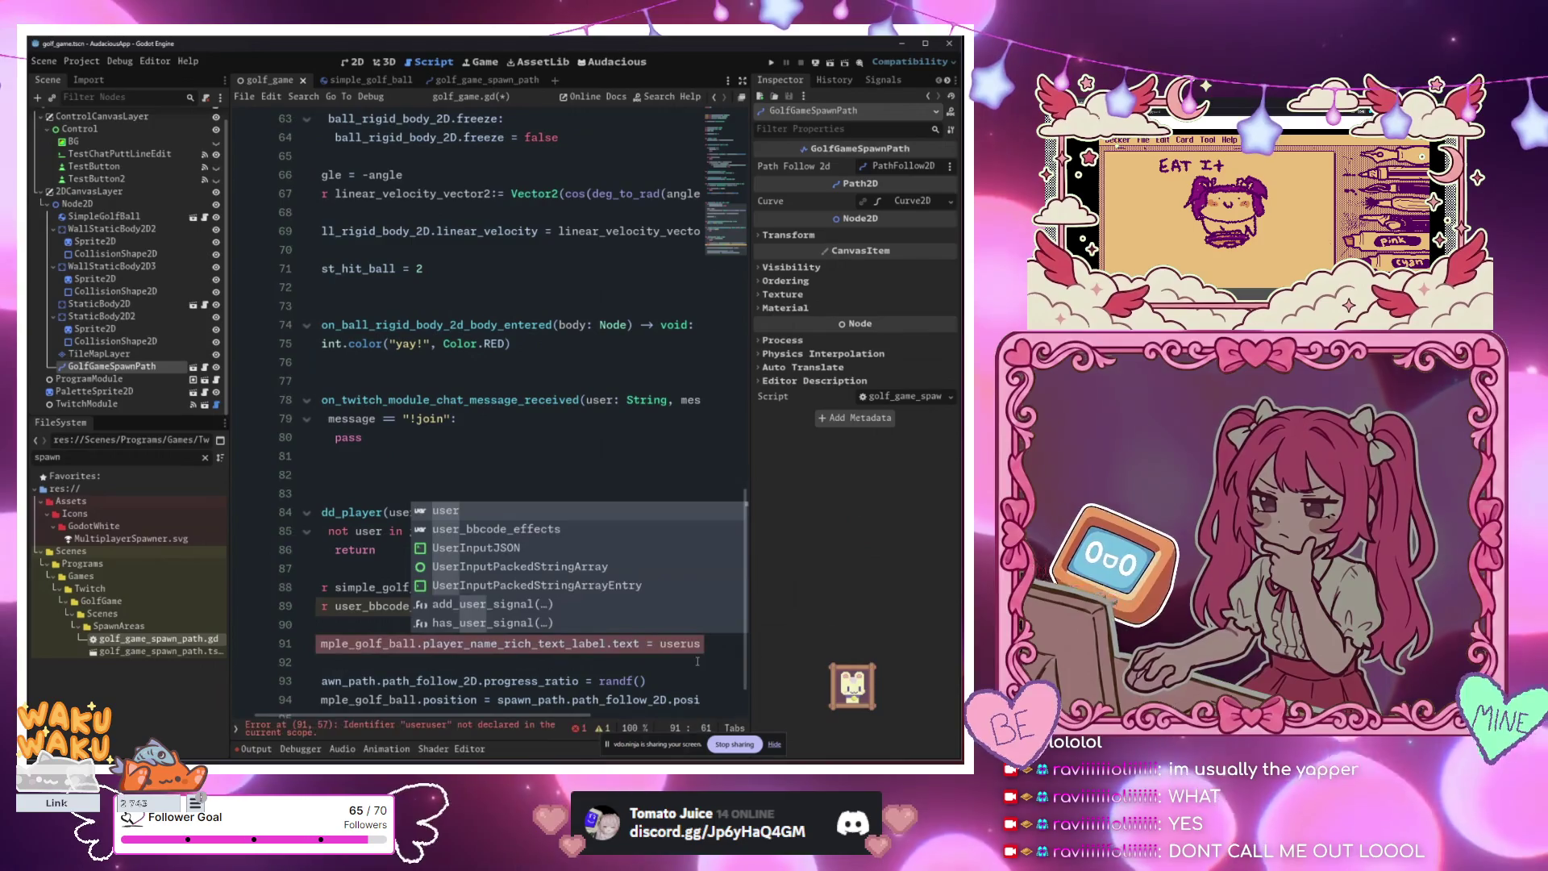
pyautogui.press('Down')
pyautogui.press('Return')
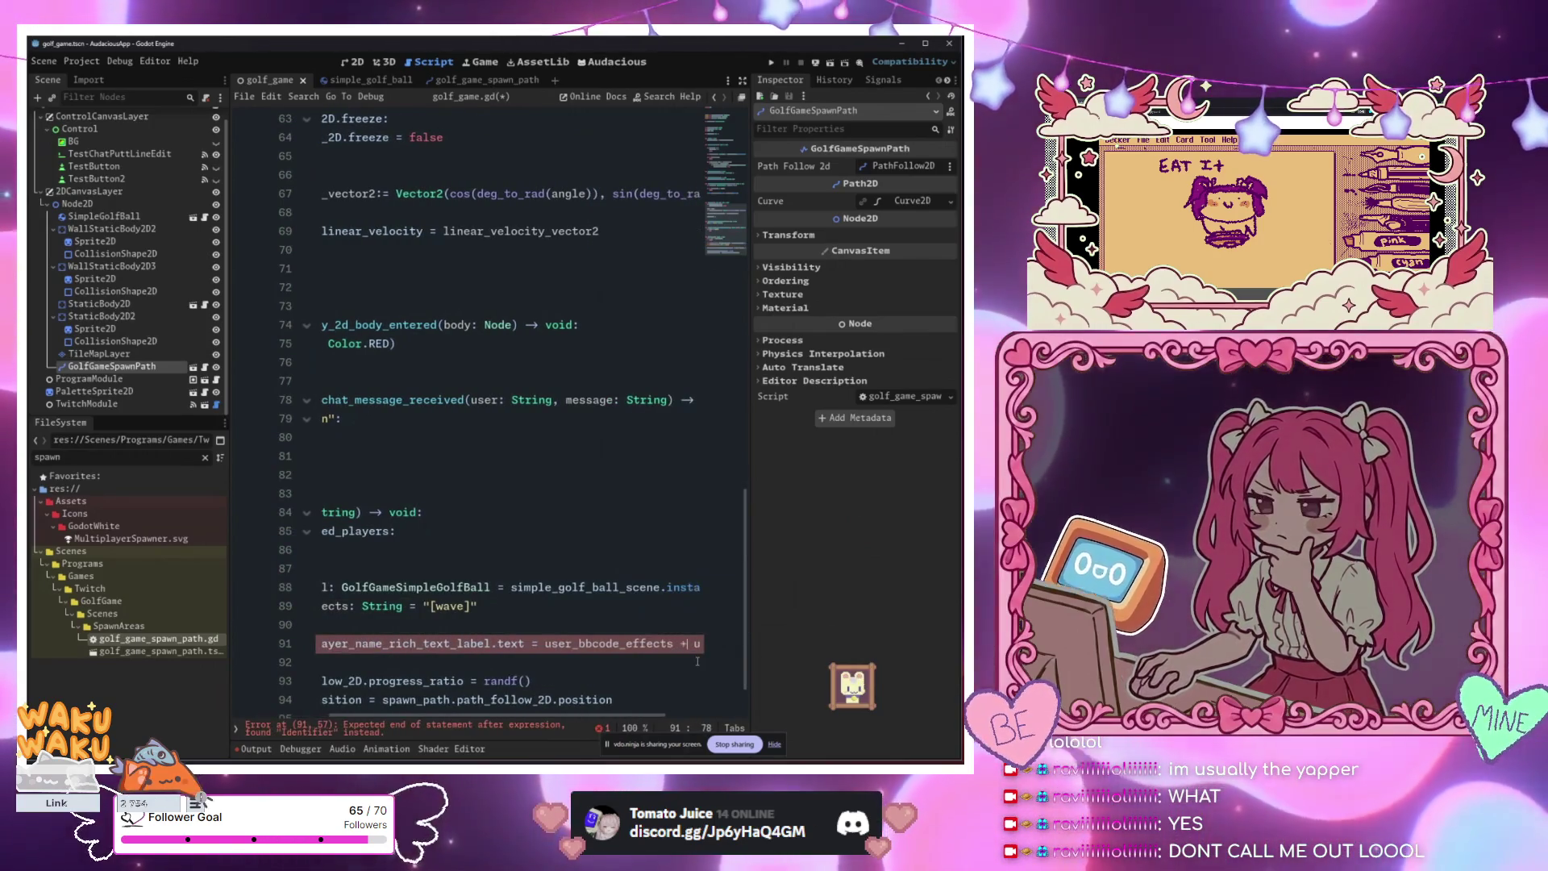
pyautogui.write('+')
# - Make the effects string "[wave][rainbow]" and save the script
pyautogui.moveTo(677, 644); pyautogui.dragTo(272, 634)
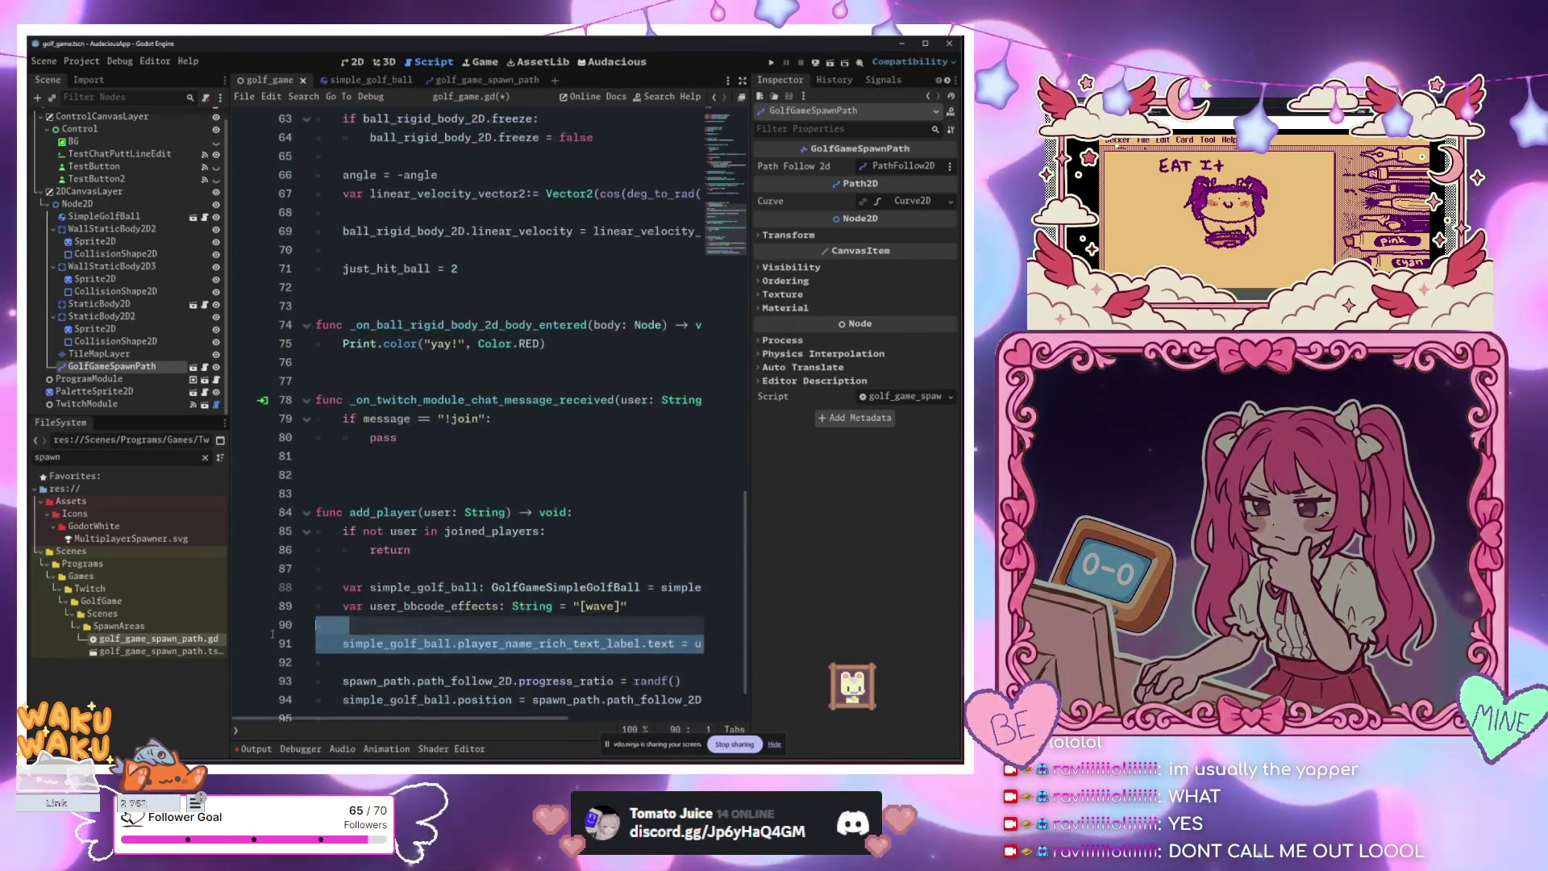
pyautogui.click(615, 606)
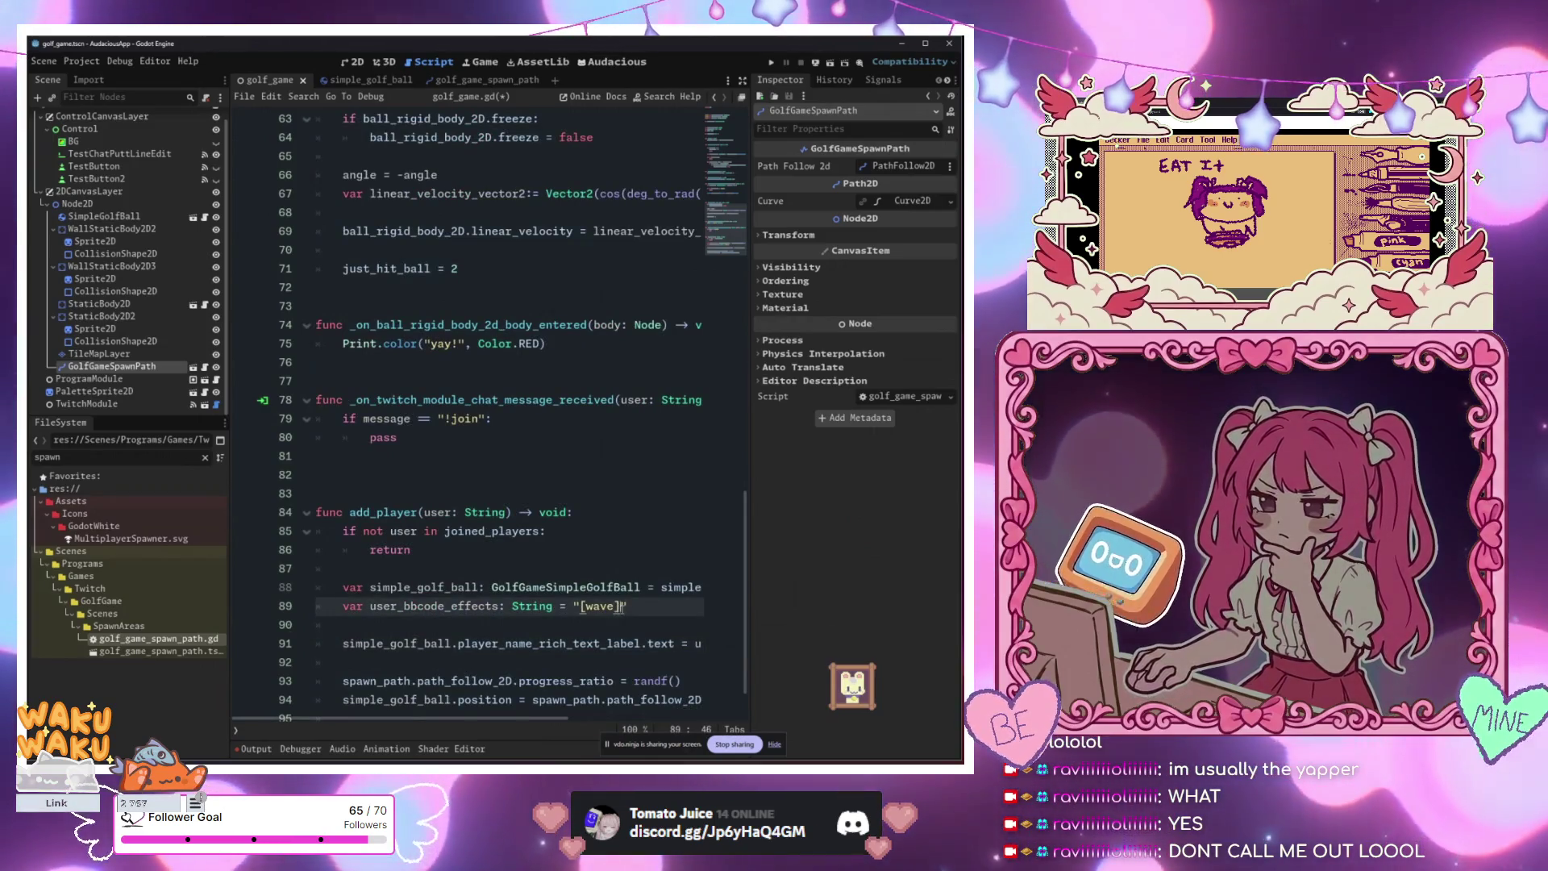
pyautogui.write('[rainbow')
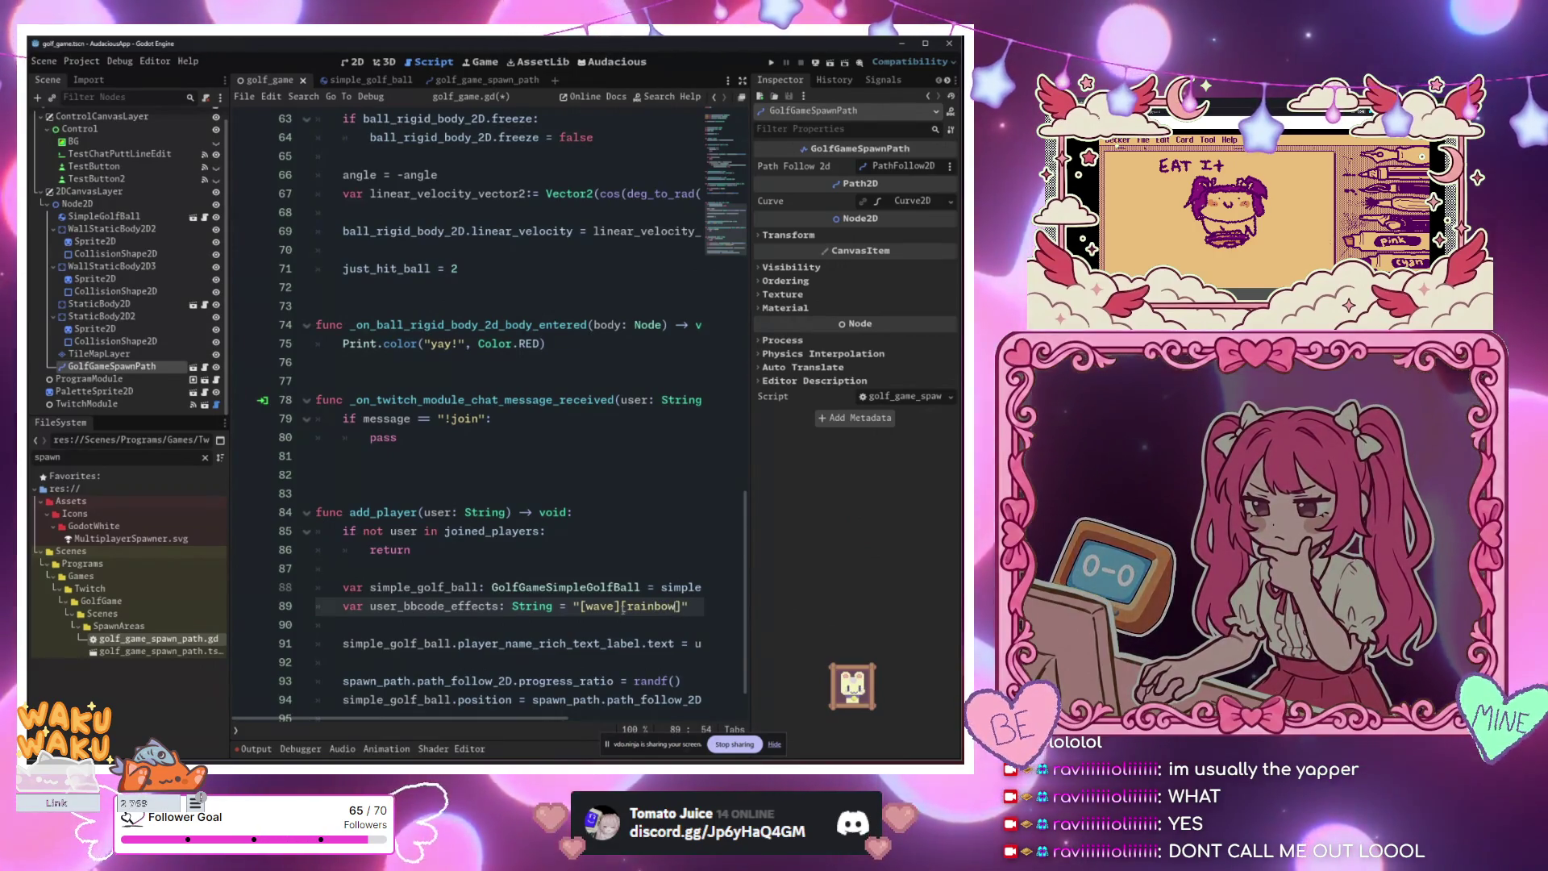
pyautogui.scroll(-2, 623, 606)
pyautogui.click(606, 630)
pyautogui.hotkey('ctrl', 's')
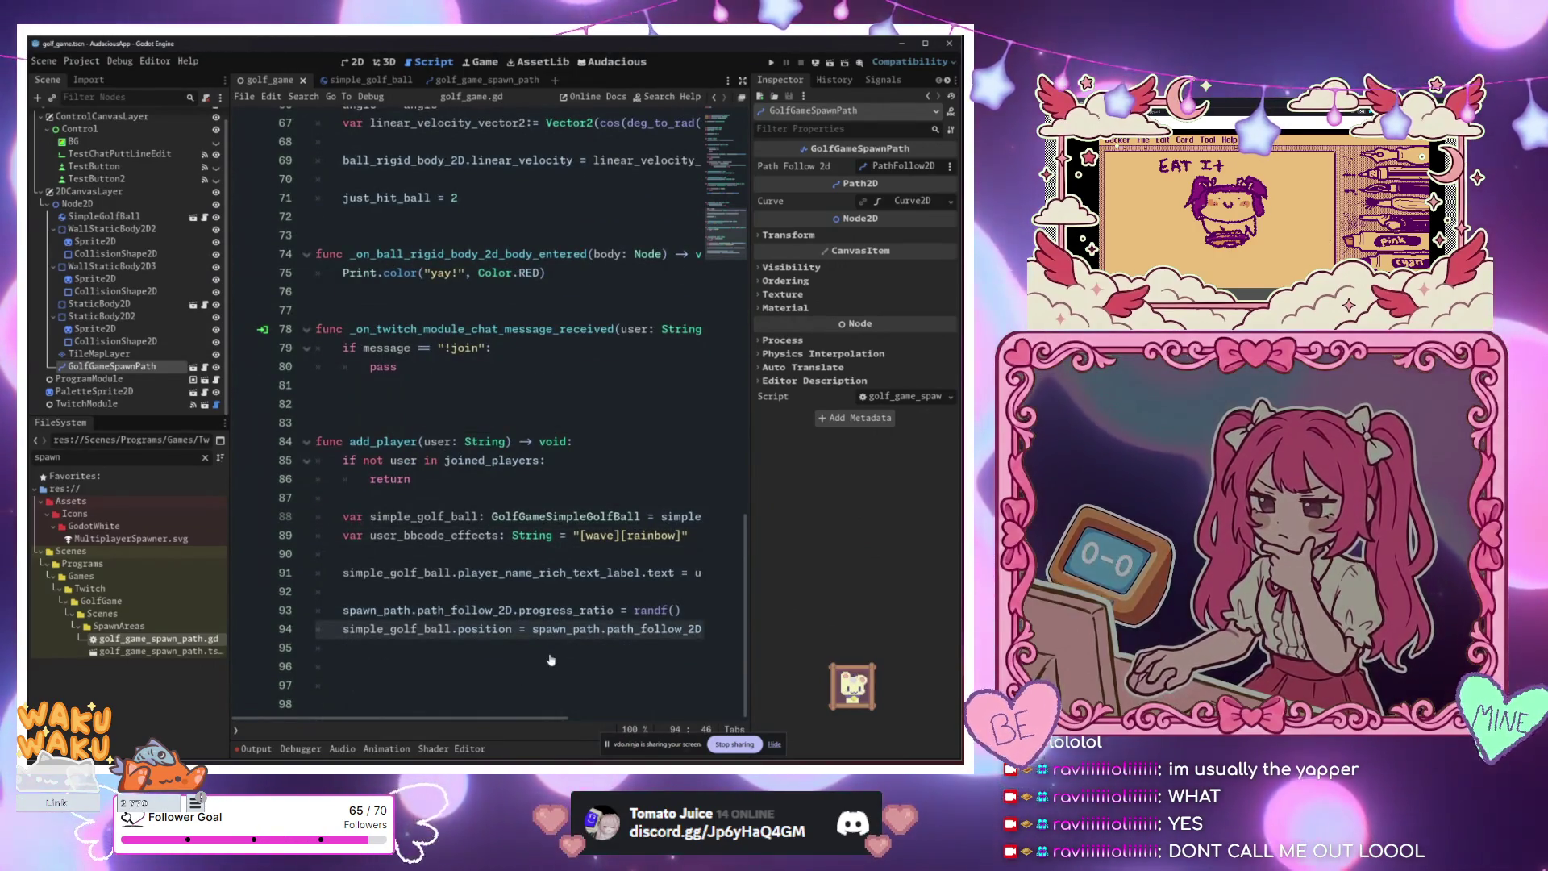
# - Open new lines after add_player's early return check
pyautogui.click(556, 571)
pyautogui.click(490, 477)
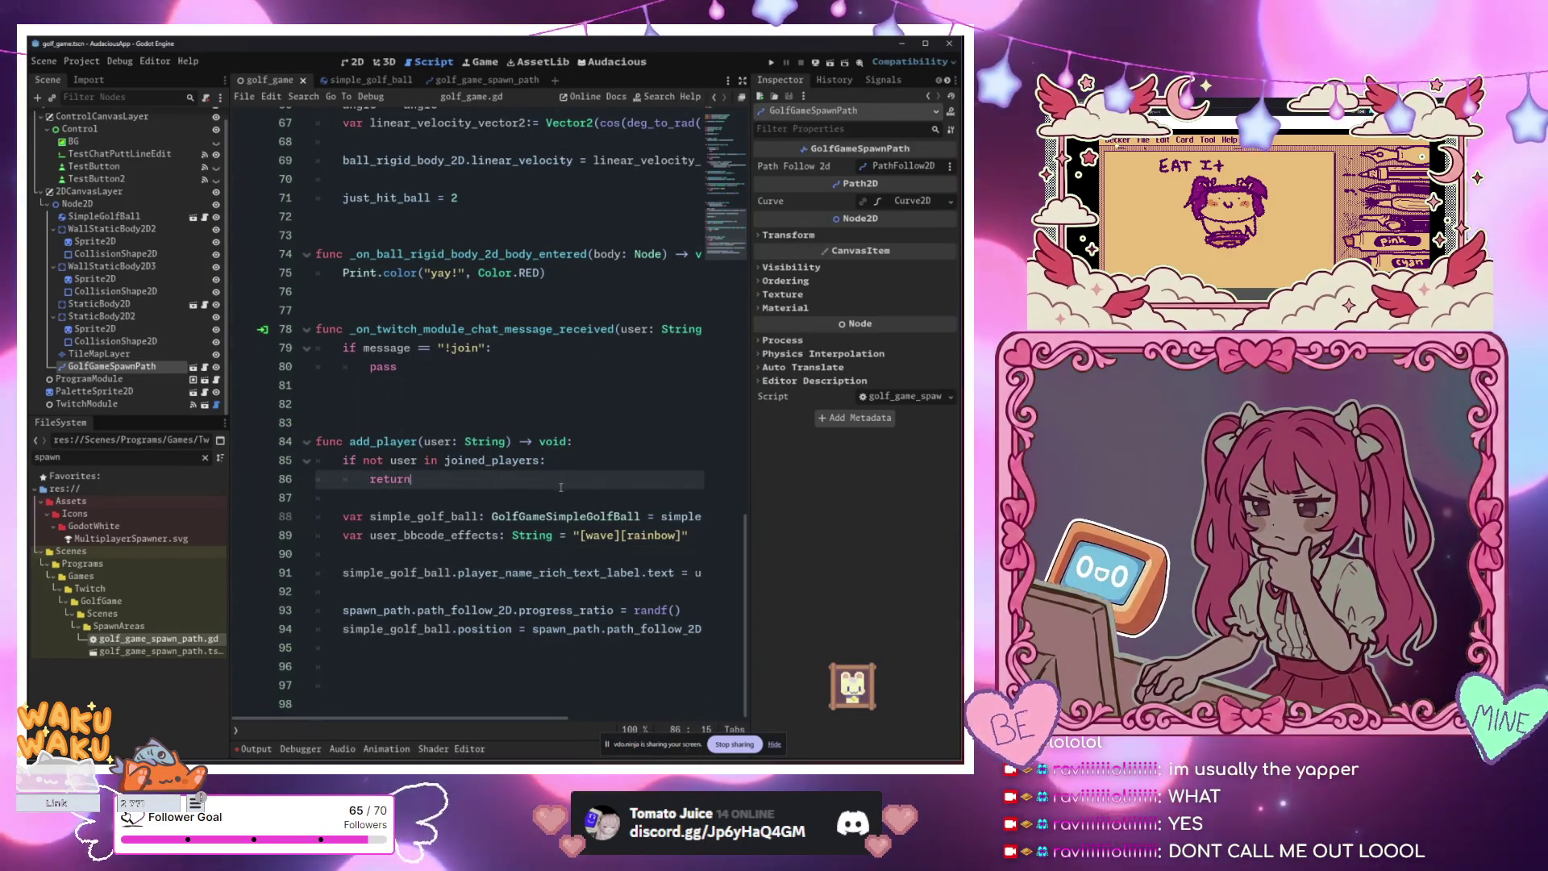
pyautogui.press('Return')
pyautogui.press('Return')
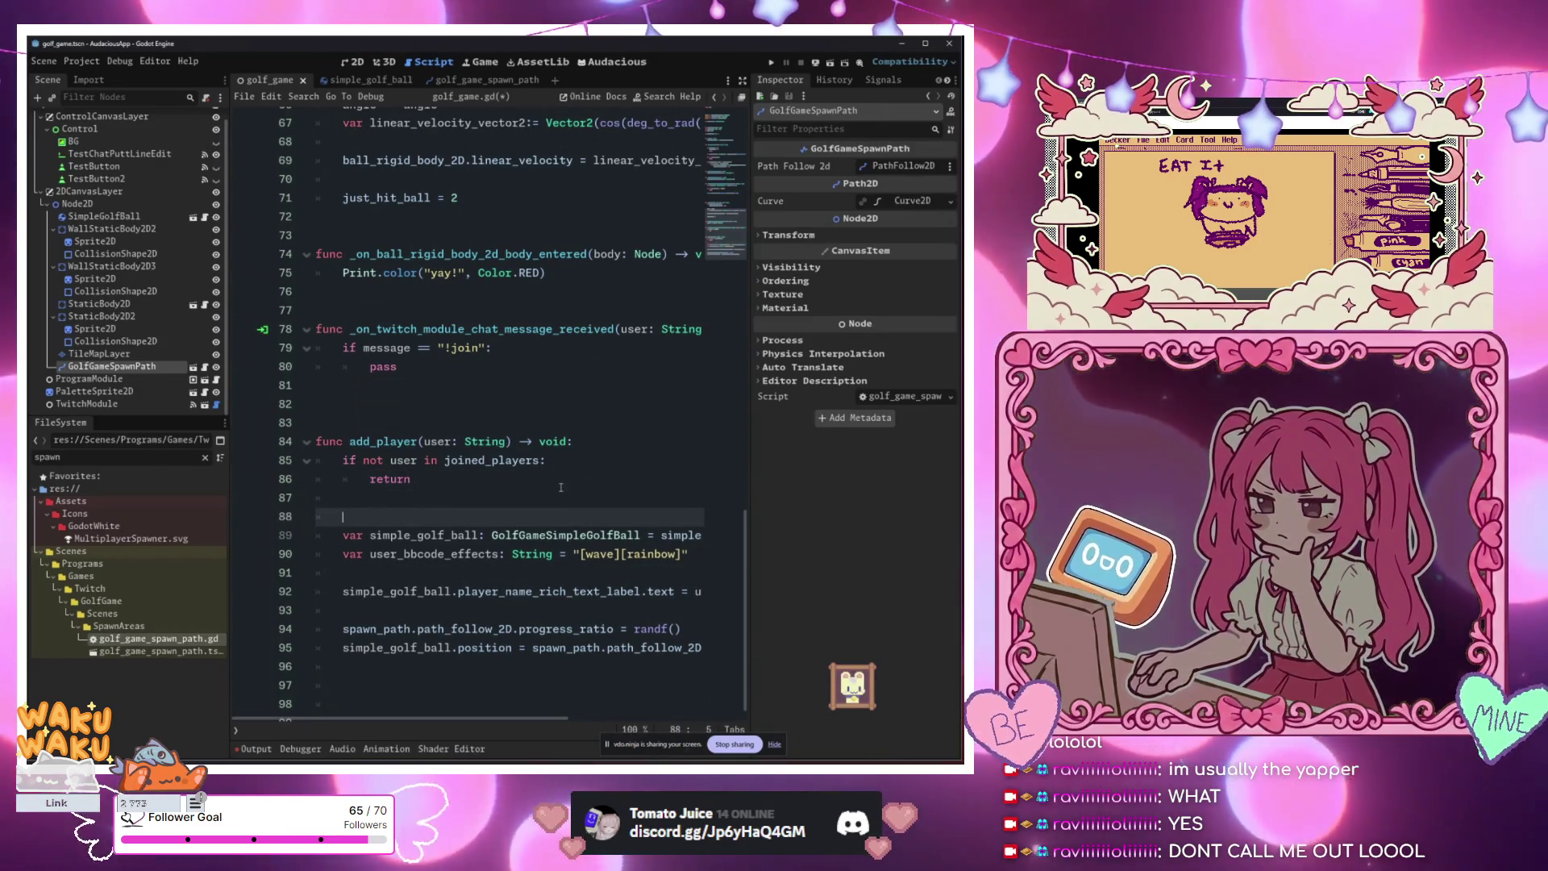
# - Add joined_players.append(user) on line 88 and save golf_game.gd
pyautogui.write('joined_players.a')
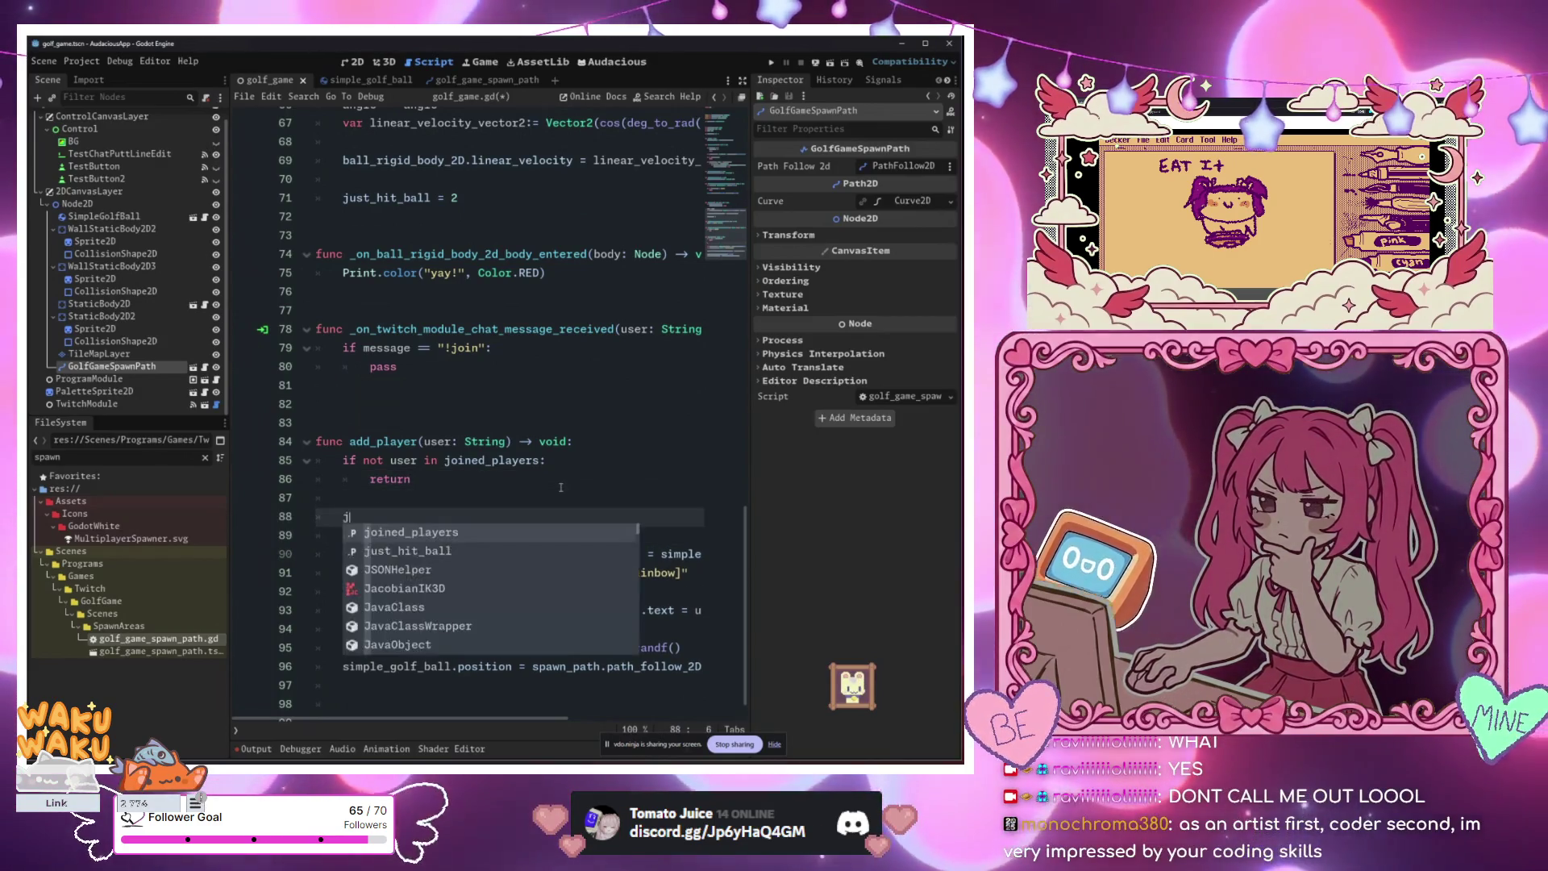
pyautogui.write('ppend(user)')
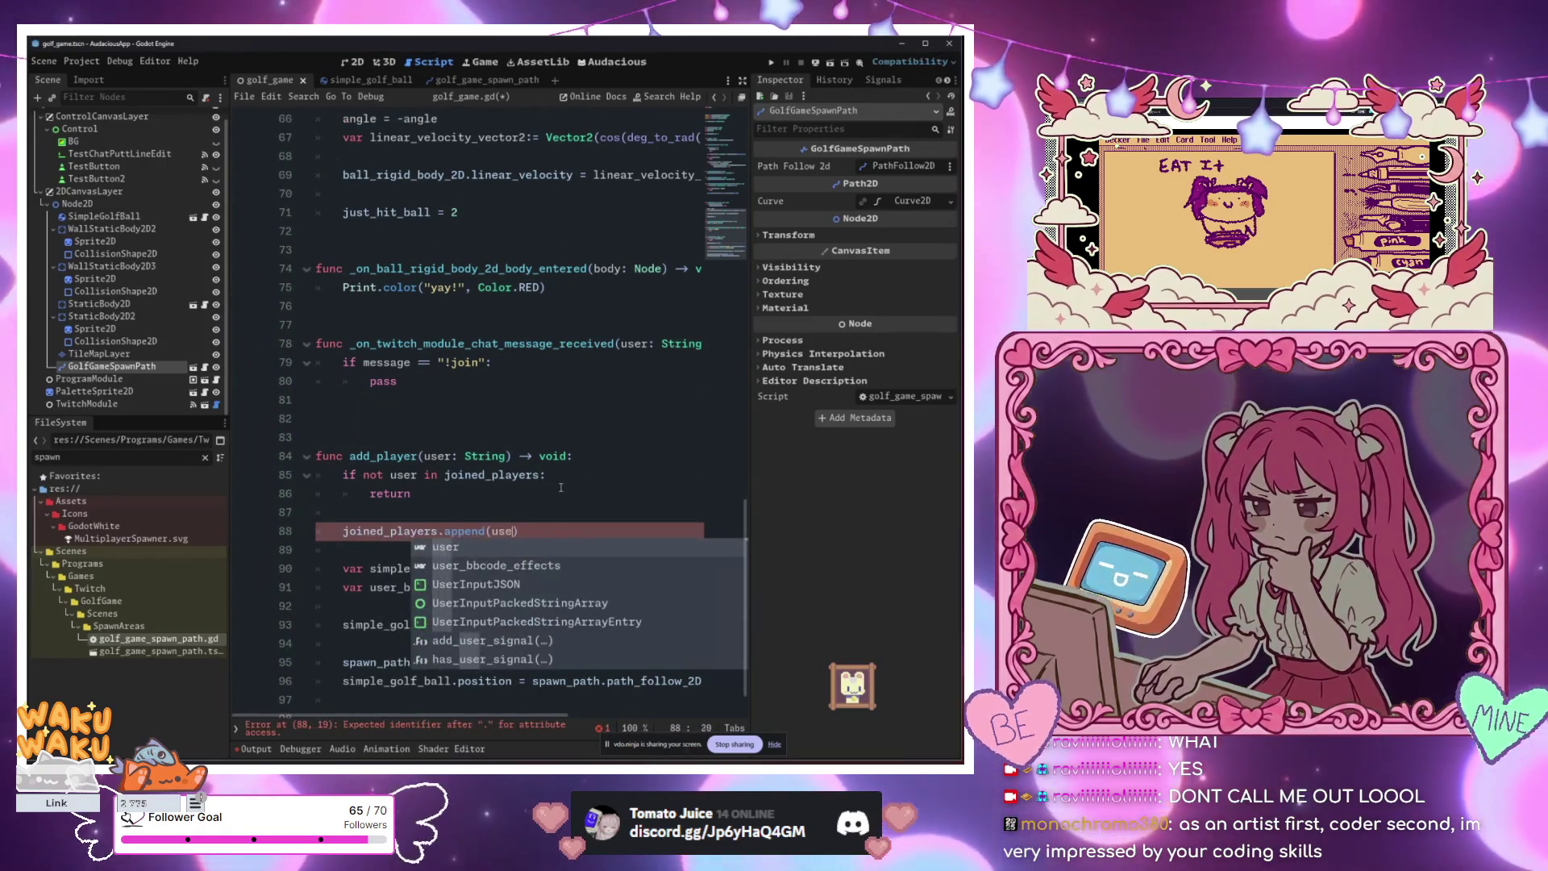
pyautogui.click(570, 456)
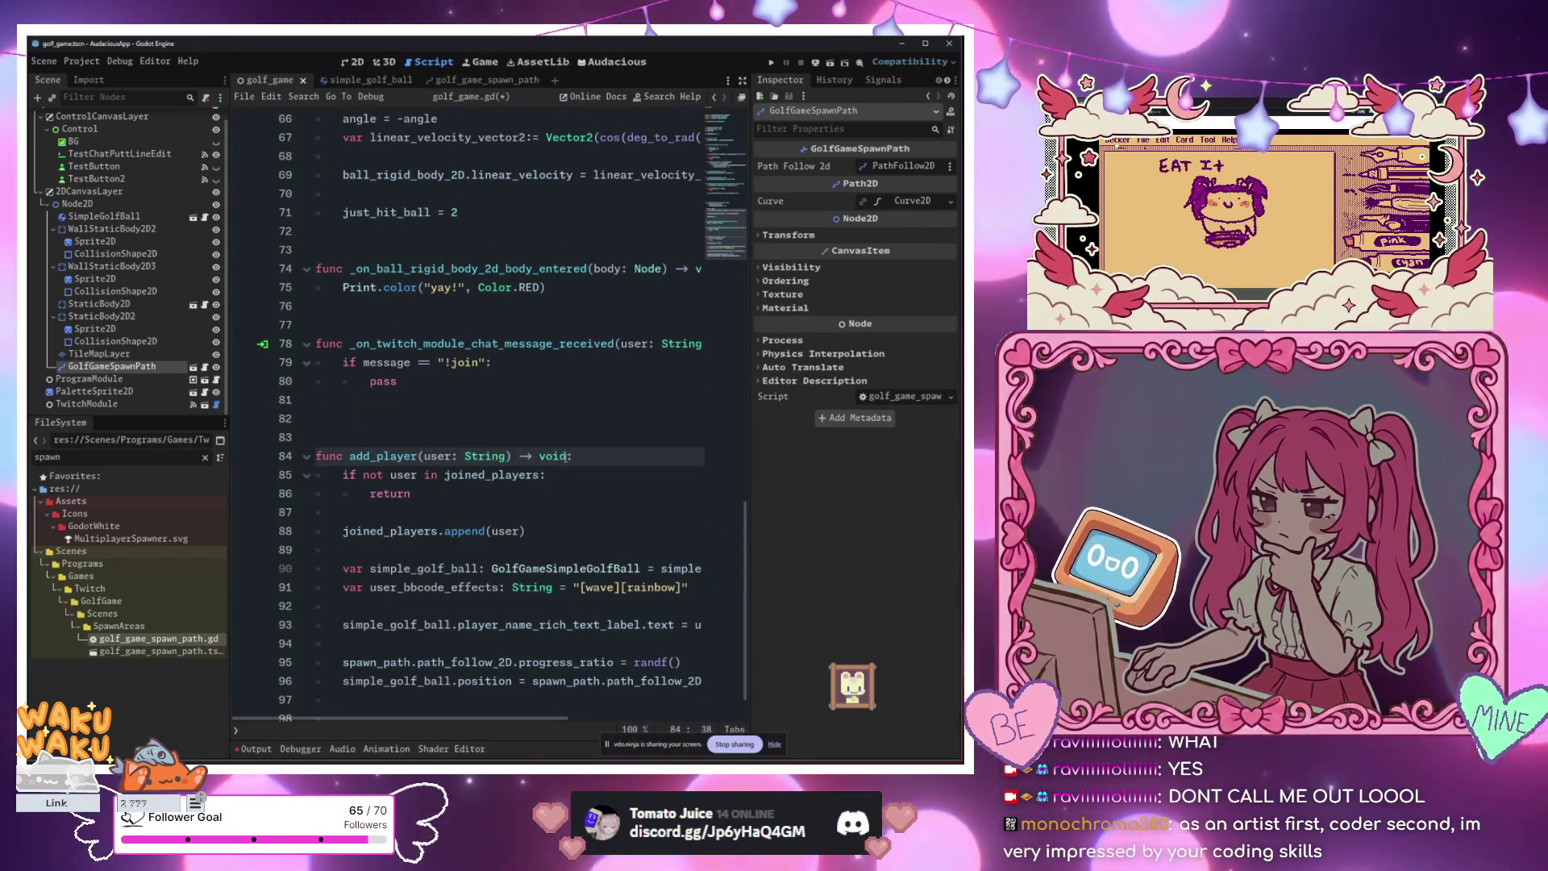
pyautogui.click(520, 530)
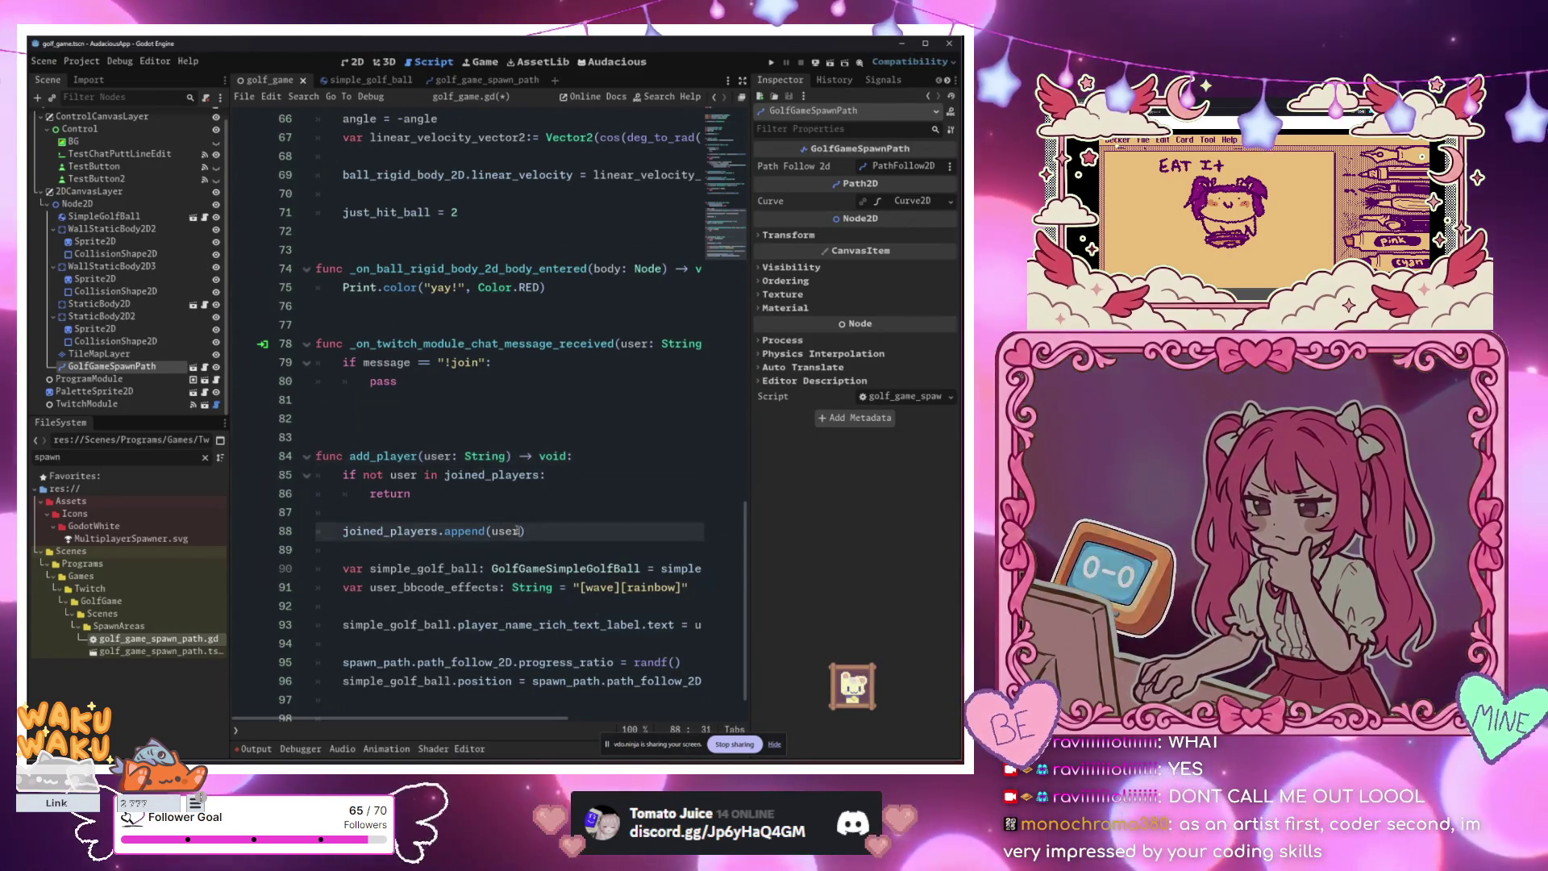
pyautogui.click(537, 533)
pyautogui.hotkey('ctrl', 's')
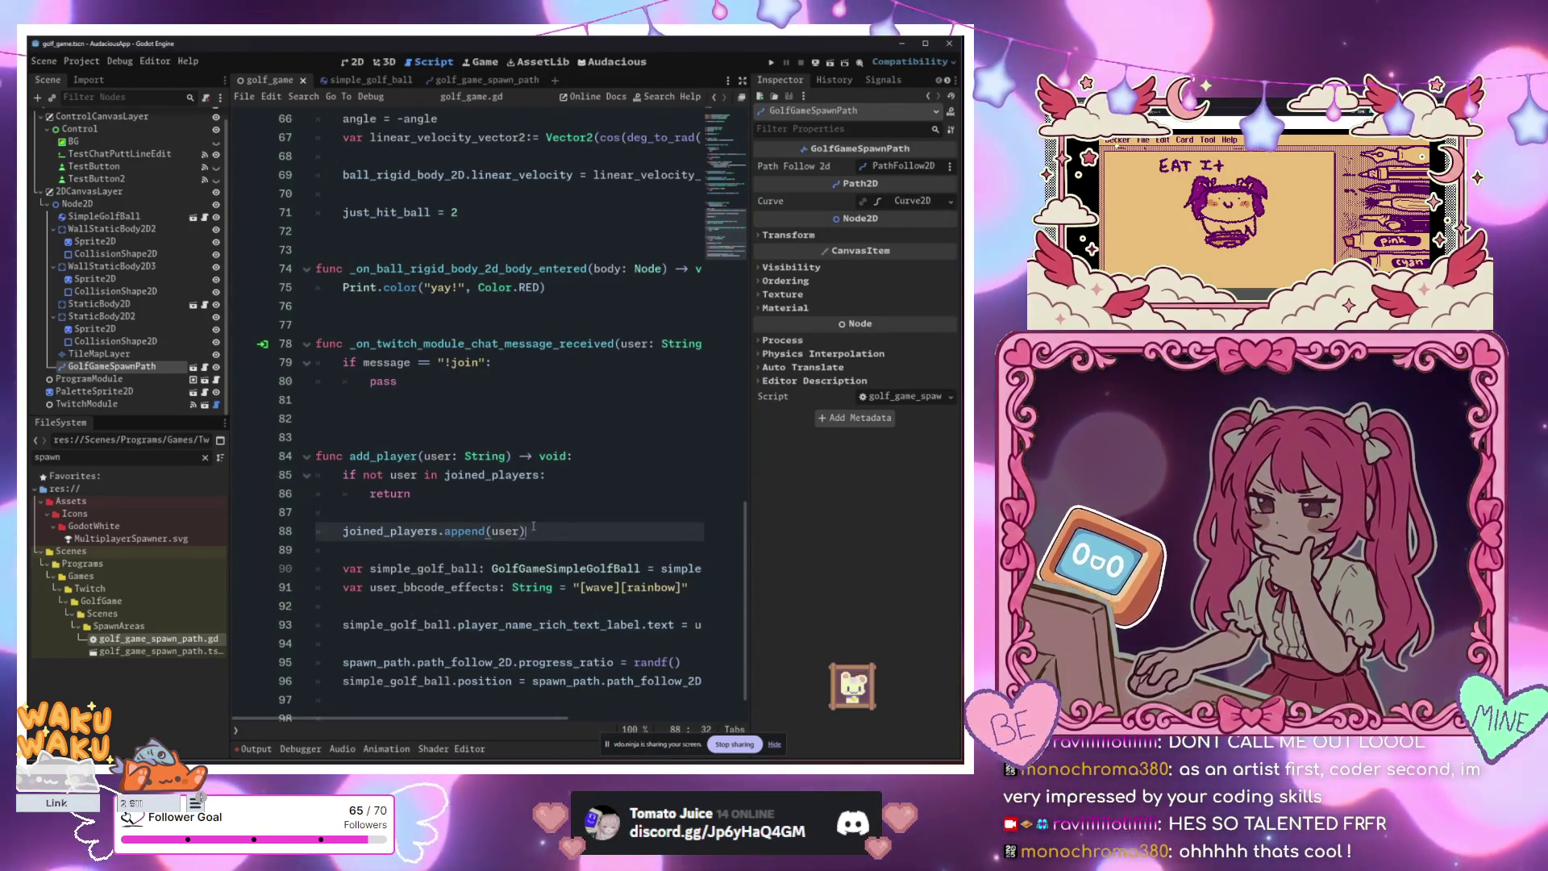
# - Review the name label lines 88–92, then go to the pass placeholder on line 80
pyautogui.scroll(1, 533, 526)
pyautogui.scroll(5, 533, 526)
pyautogui.scroll(-6, 533, 525)
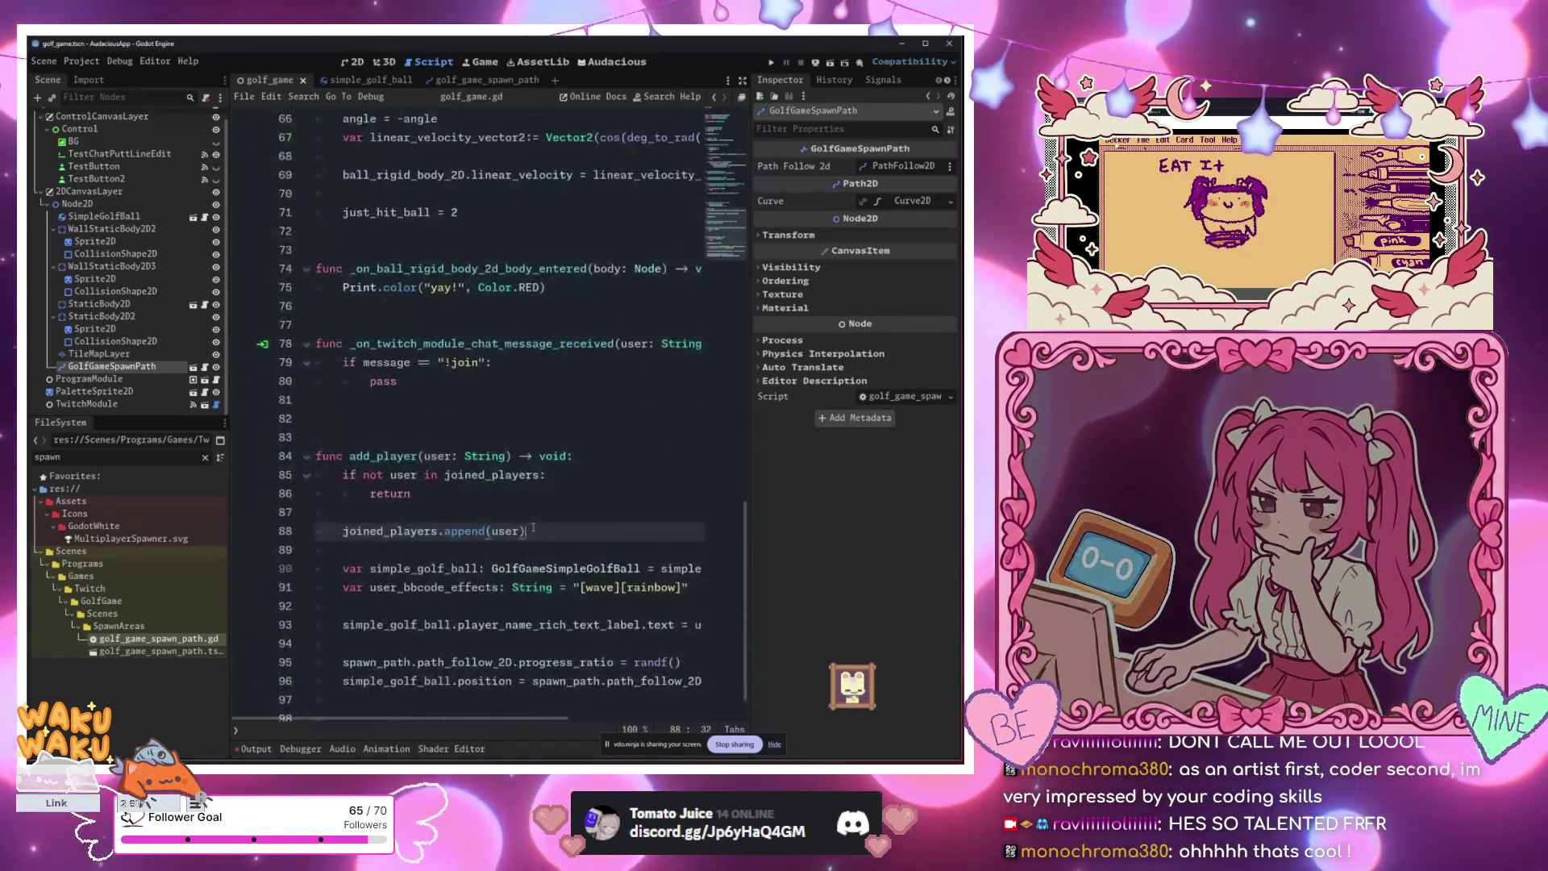
pyautogui.click(533, 531)
pyautogui.click(553, 516)
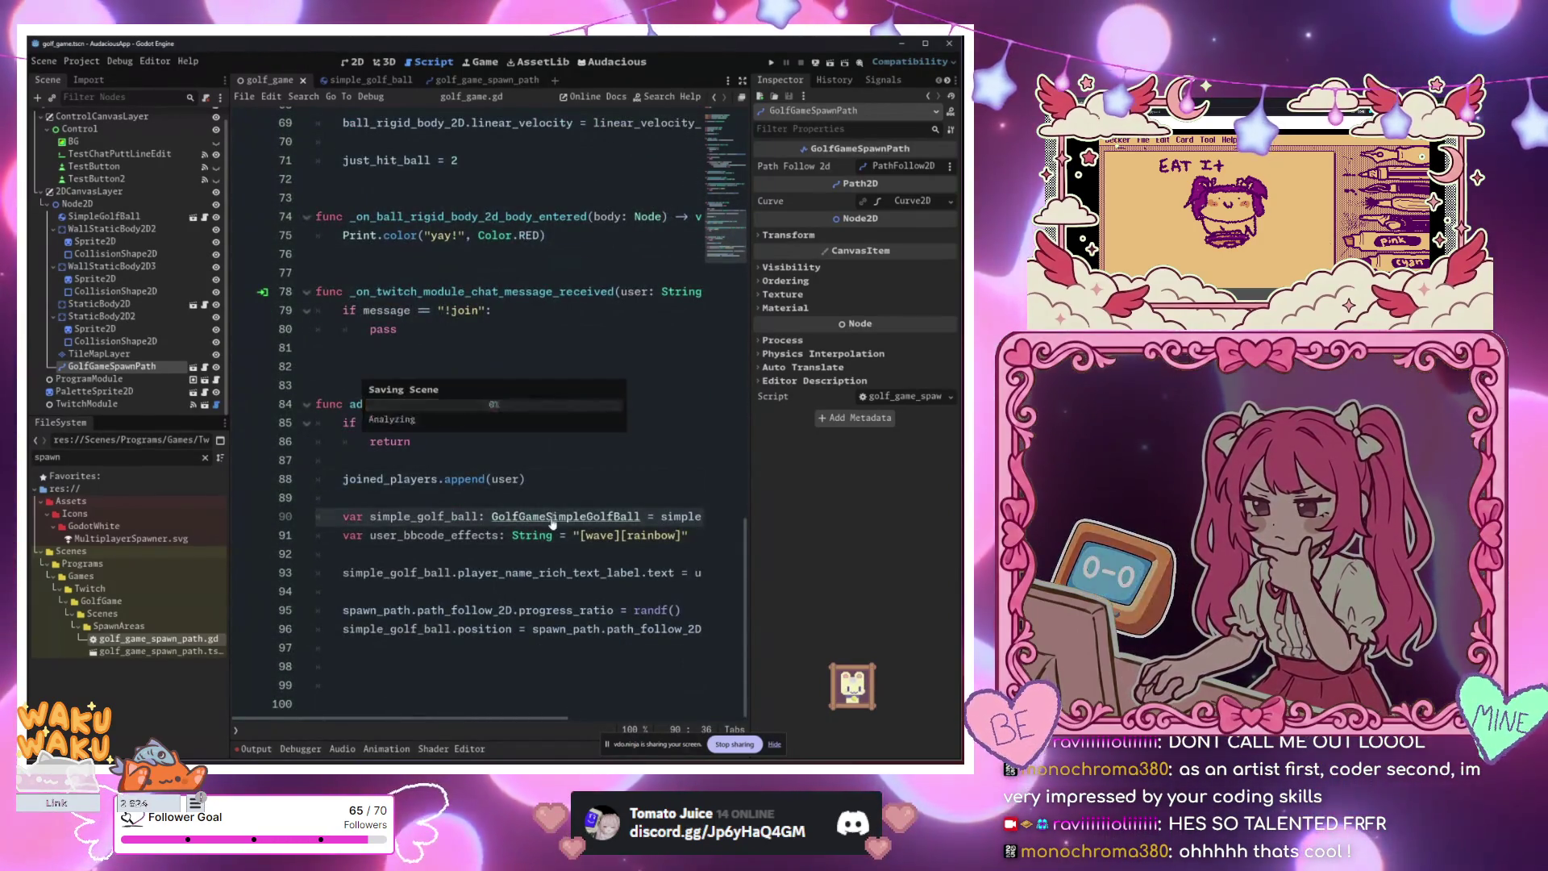
pyautogui.click(594, 474)
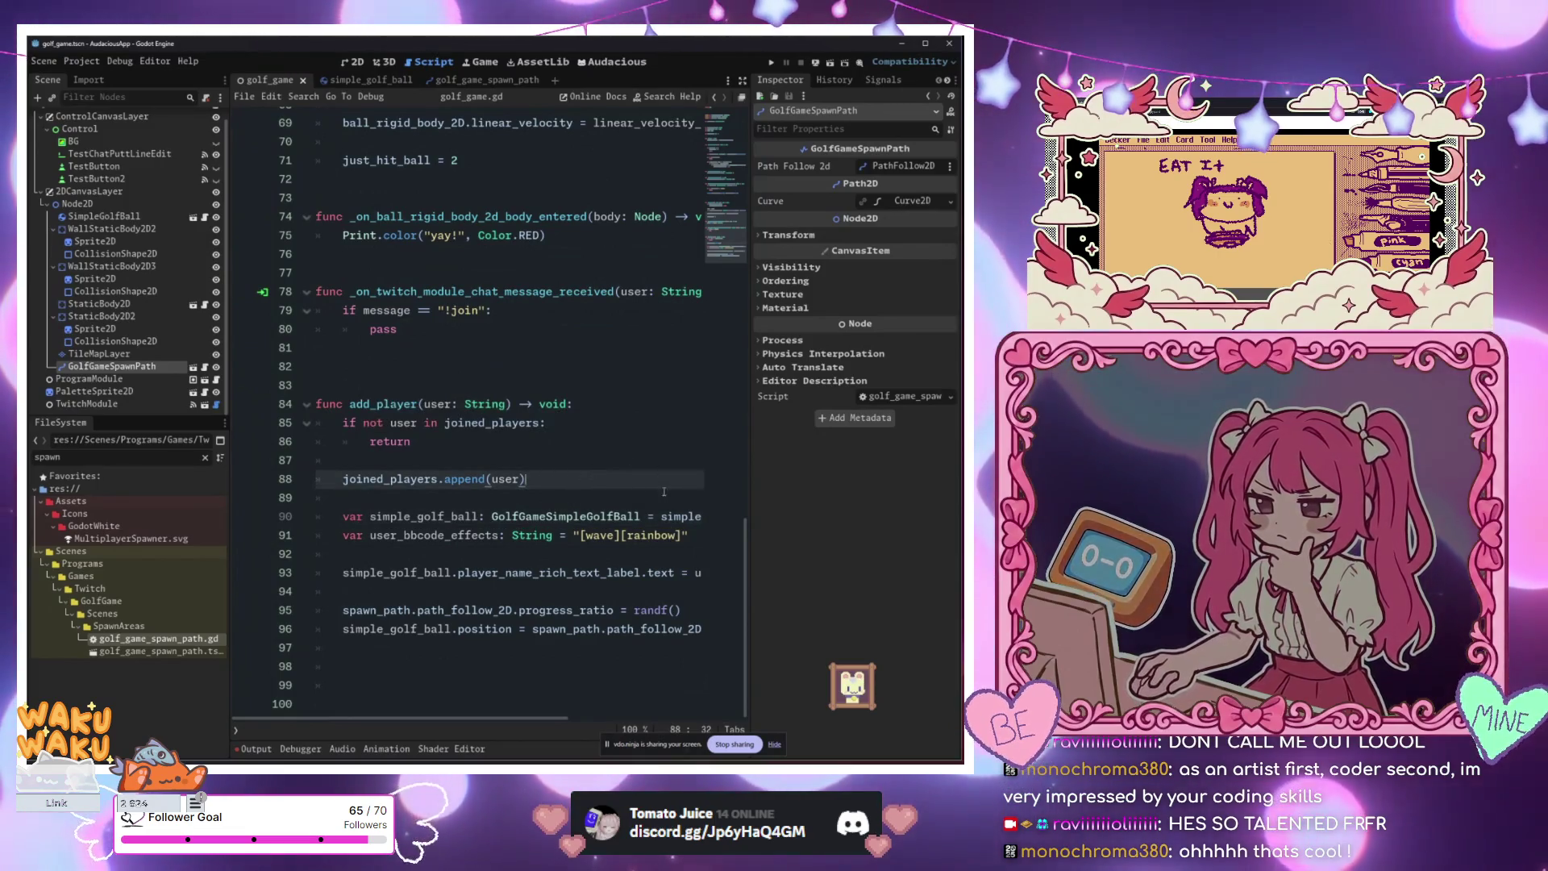
pyautogui.click(595, 538)
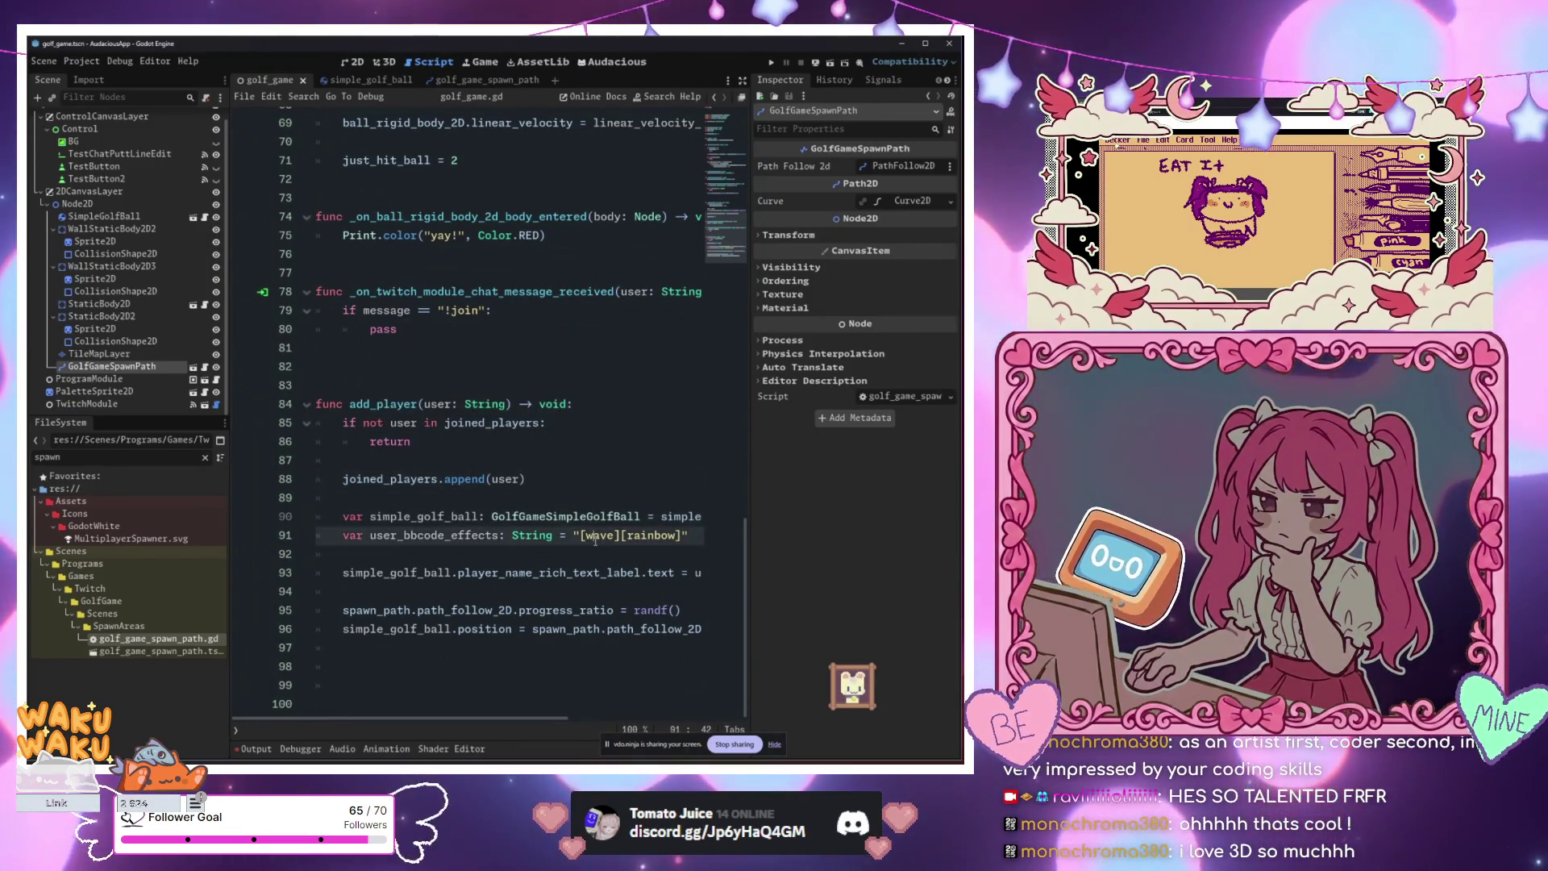
pyautogui.moveTo(566, 529); pyautogui.dragTo(343, 517)
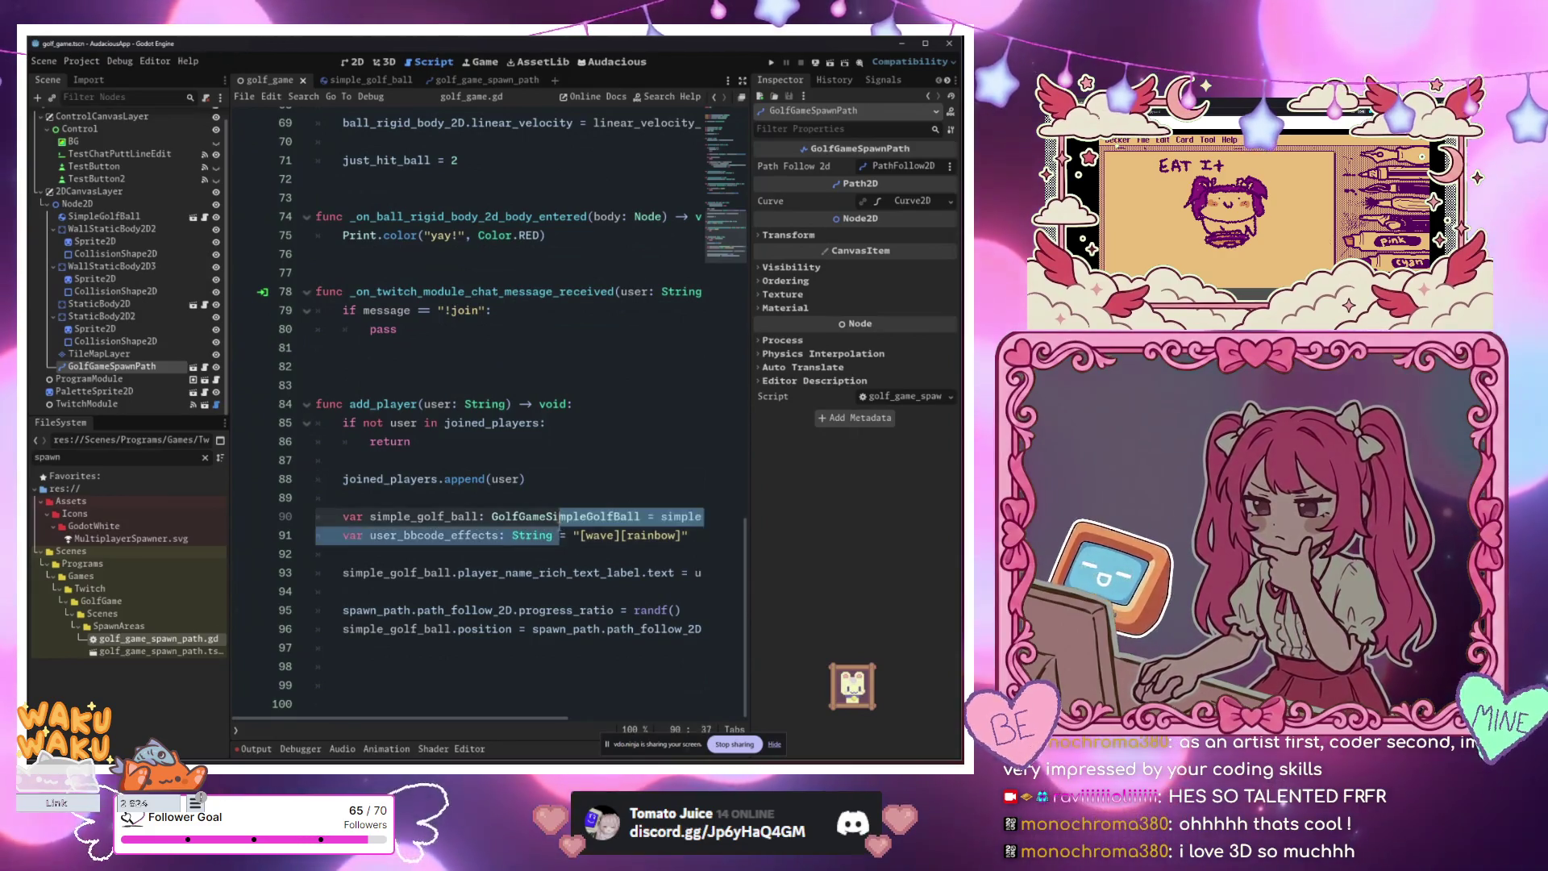
pyautogui.click(565, 556)
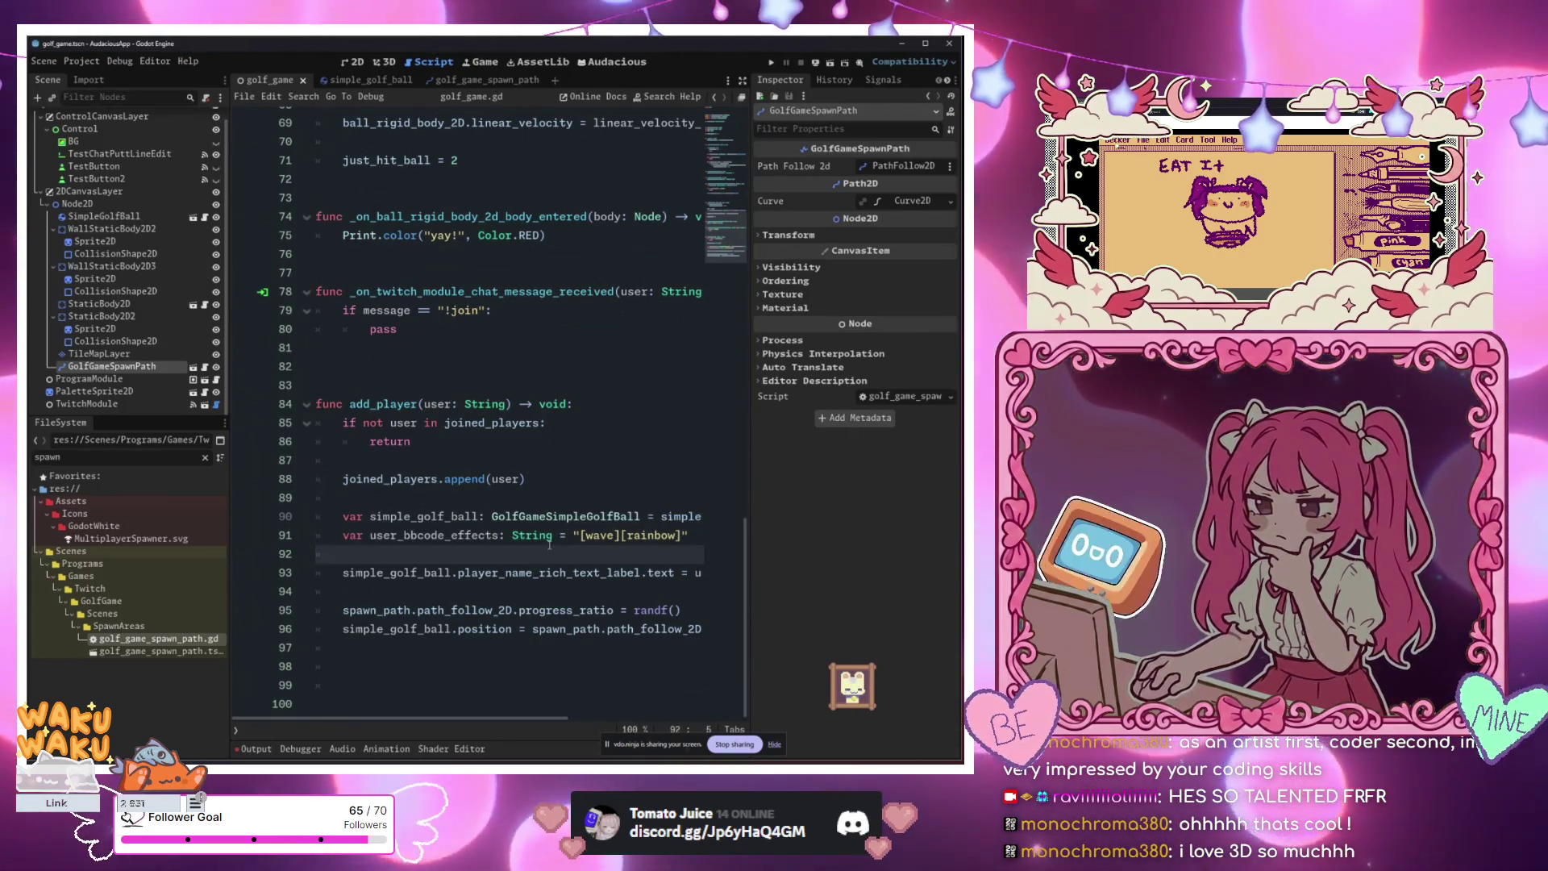
pyautogui.scroll(2, 432, 365)
pyautogui.click(600, 441)
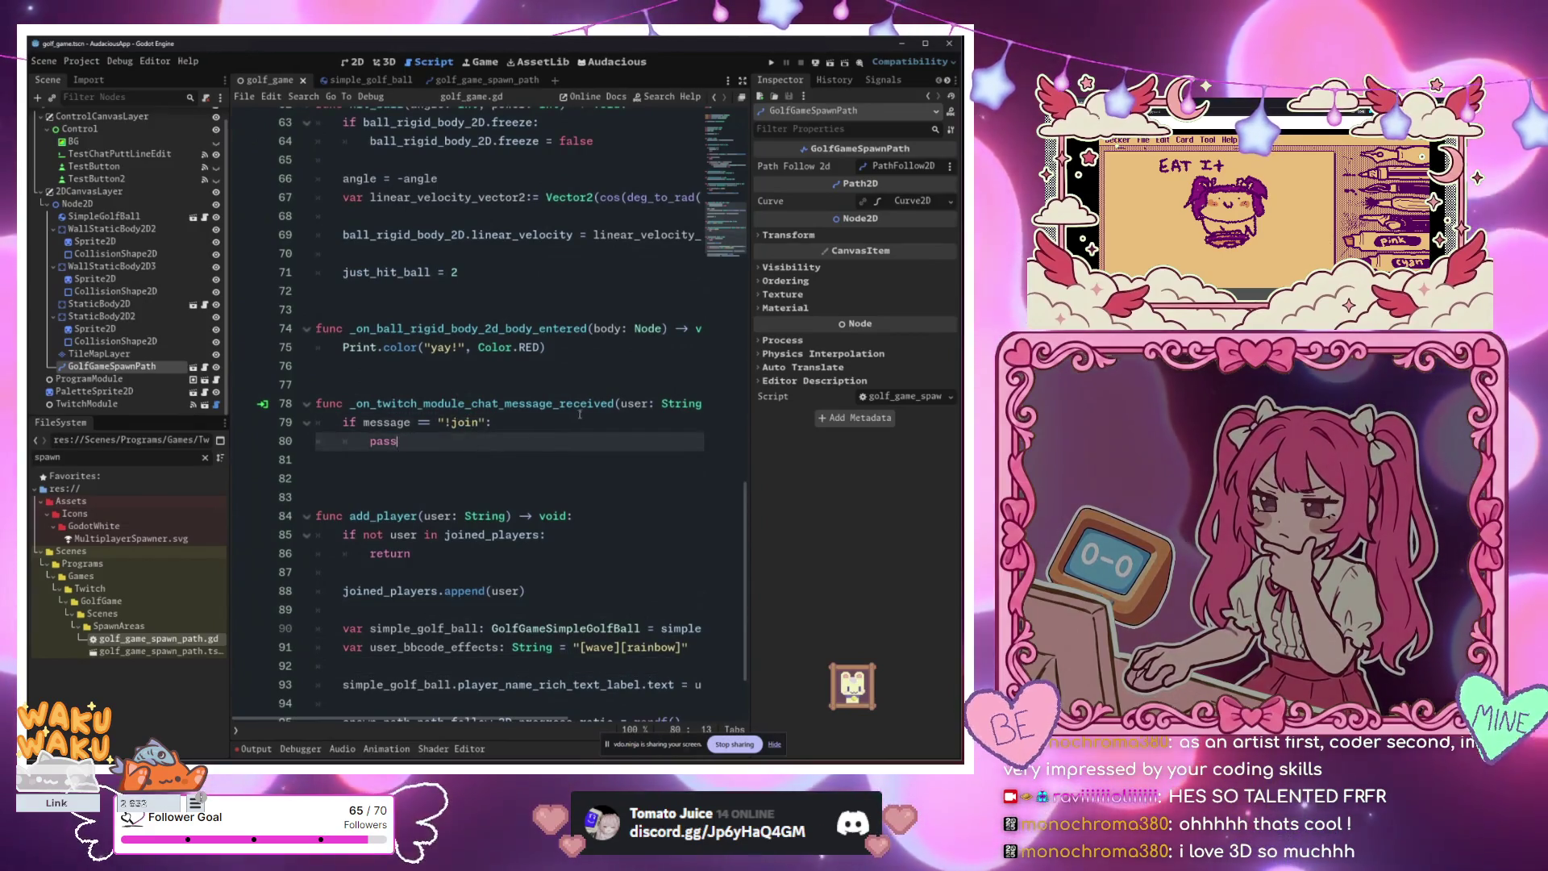
# - Replace pass with add_player(user) in the "!join" handler, save, and run the project with F5
pyautogui.press('BackSpace')
pyautogui.press('BackSpace')
pyautogui.press('BackSpace')
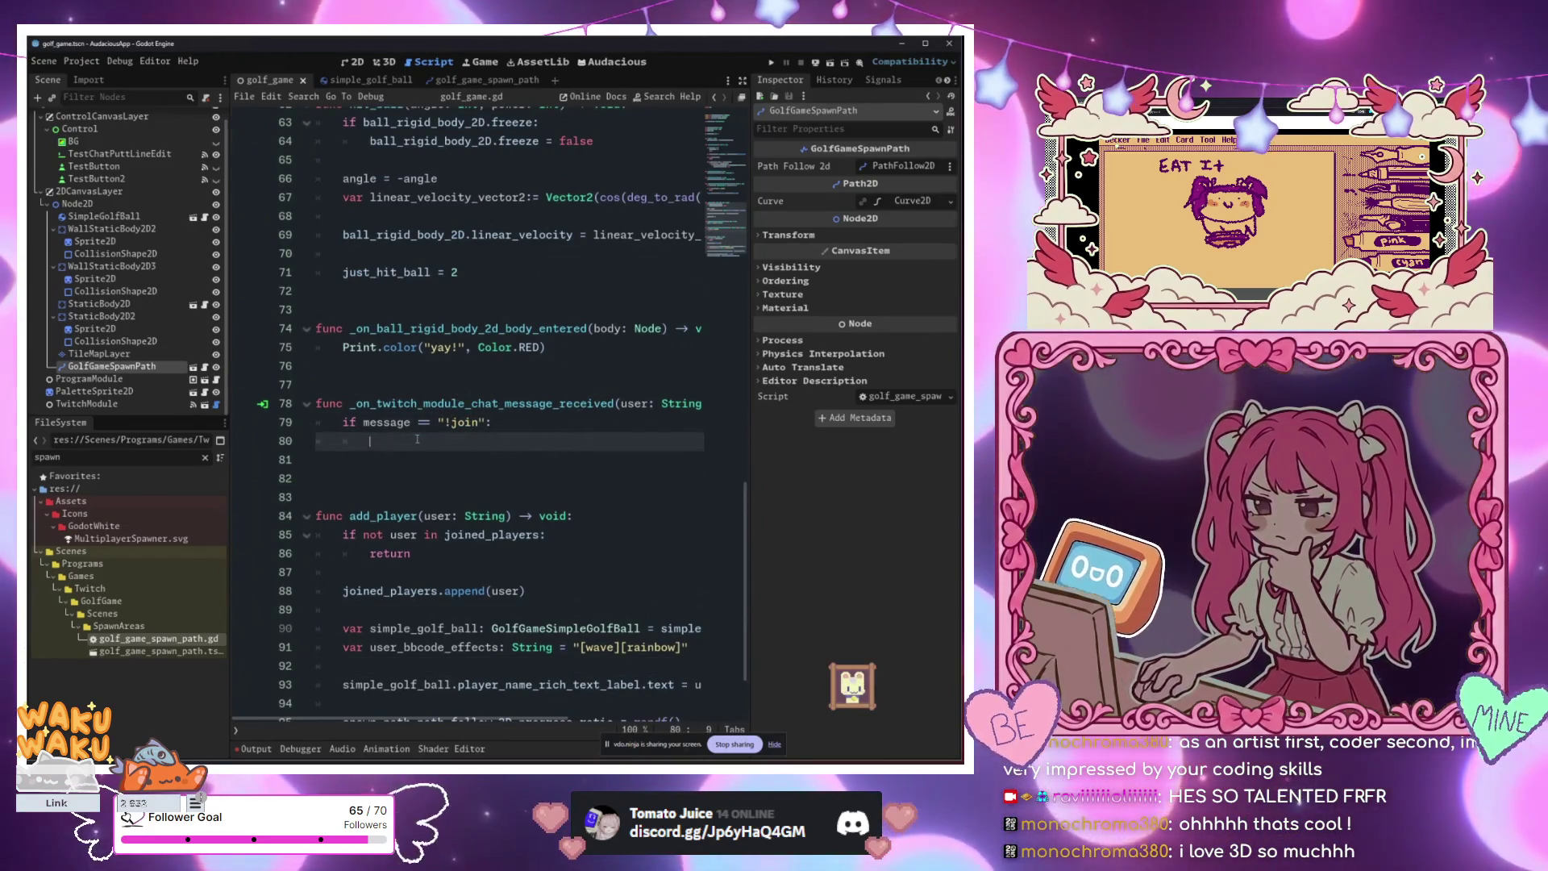
pyautogui.write('add_player(')
pyautogui.press('Return')
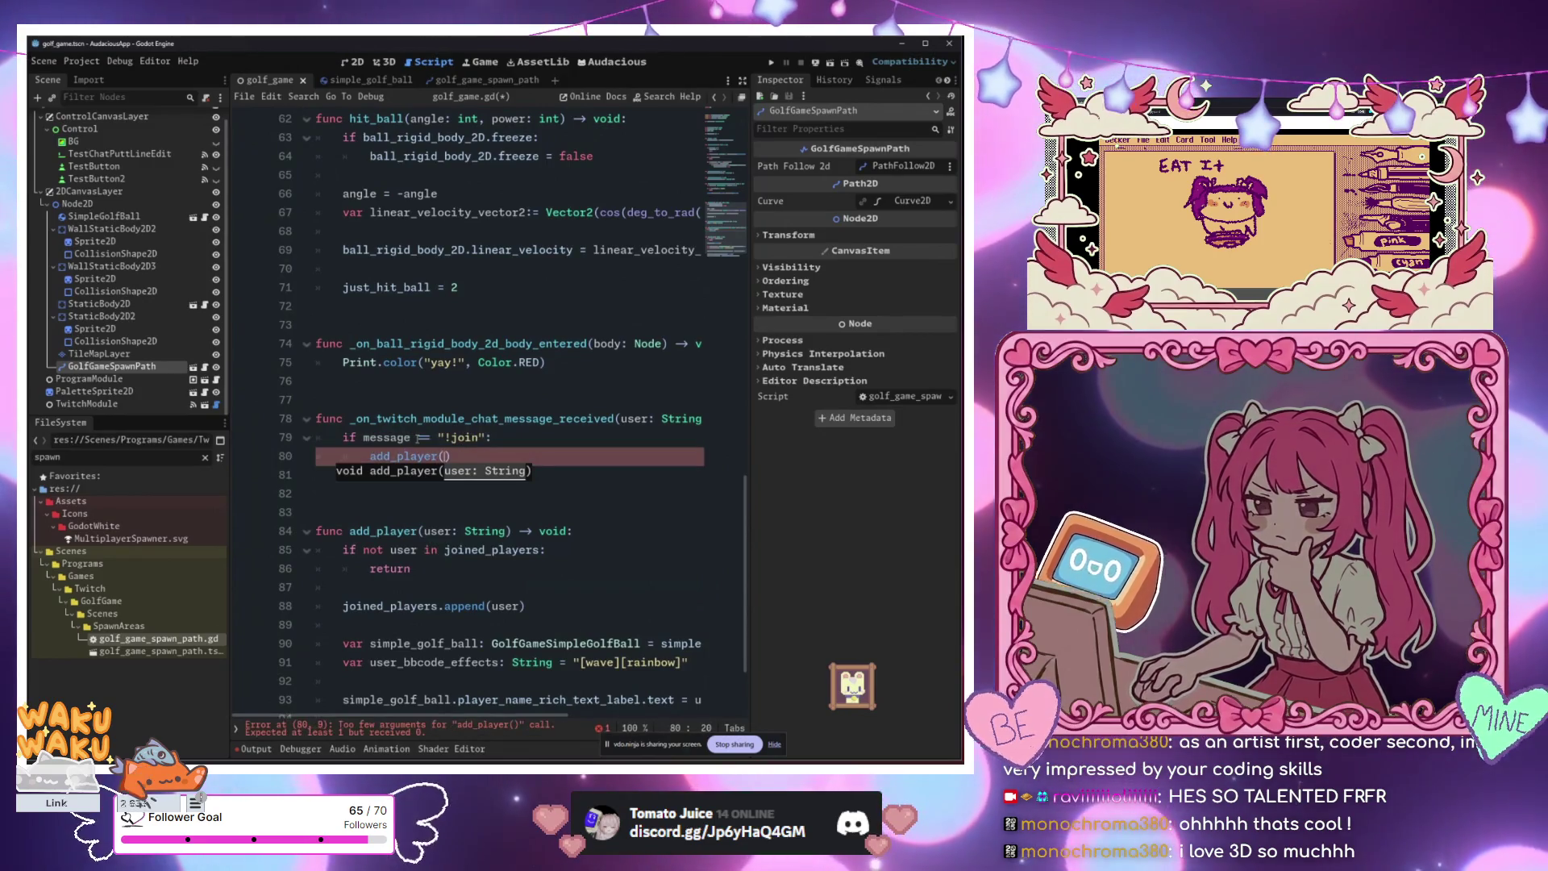
pyautogui.write('user')
pyautogui.click(544, 446)
pyautogui.hotkey('ctrl', 's')
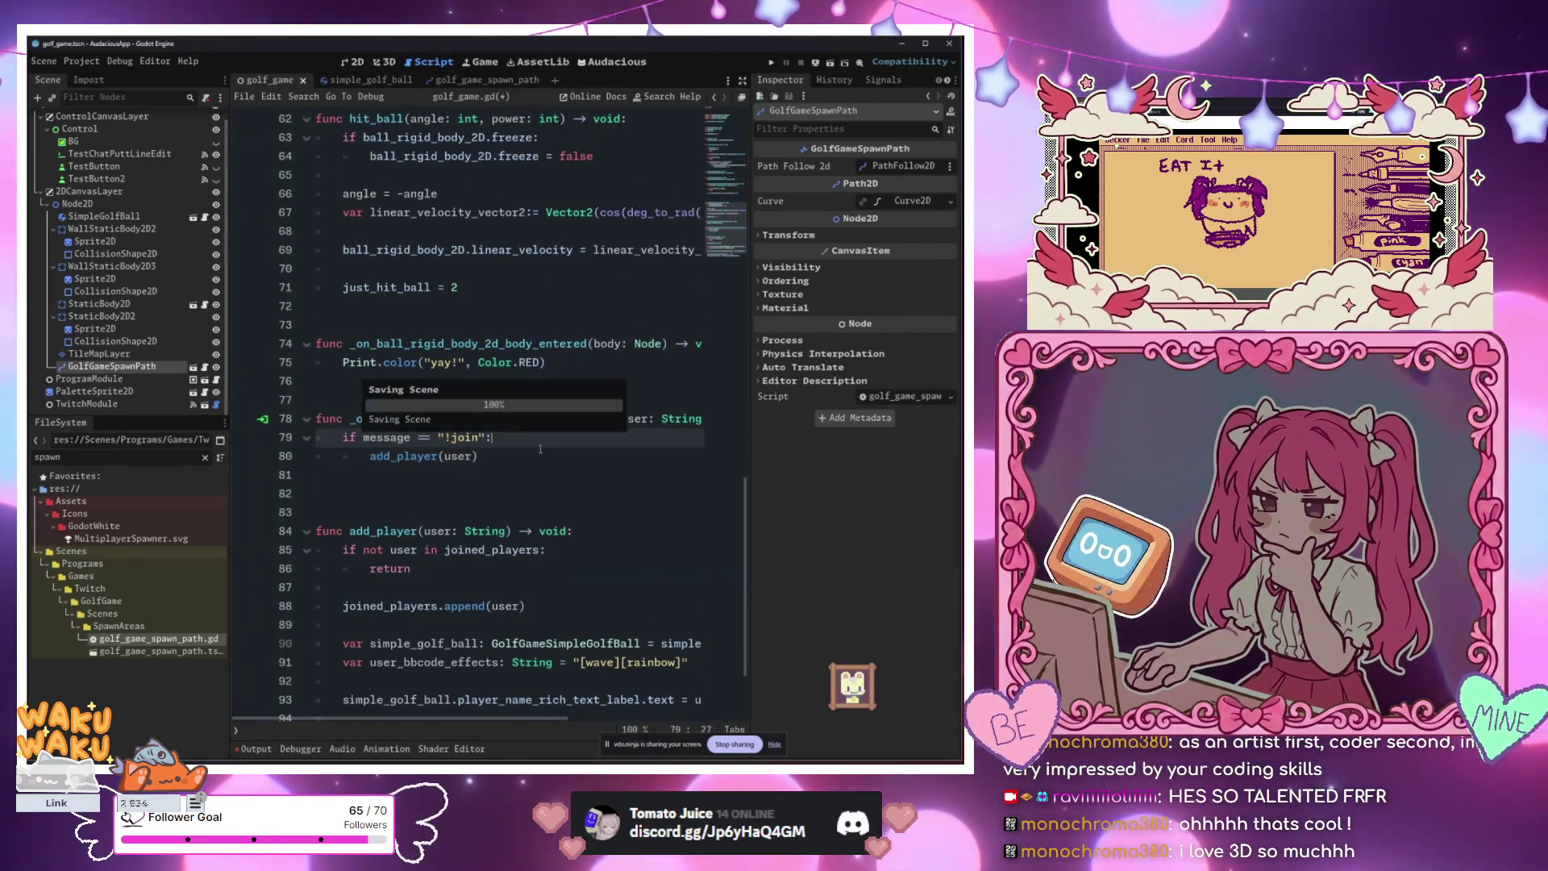
pyautogui.click(521, 485)
pyautogui.press('F5')
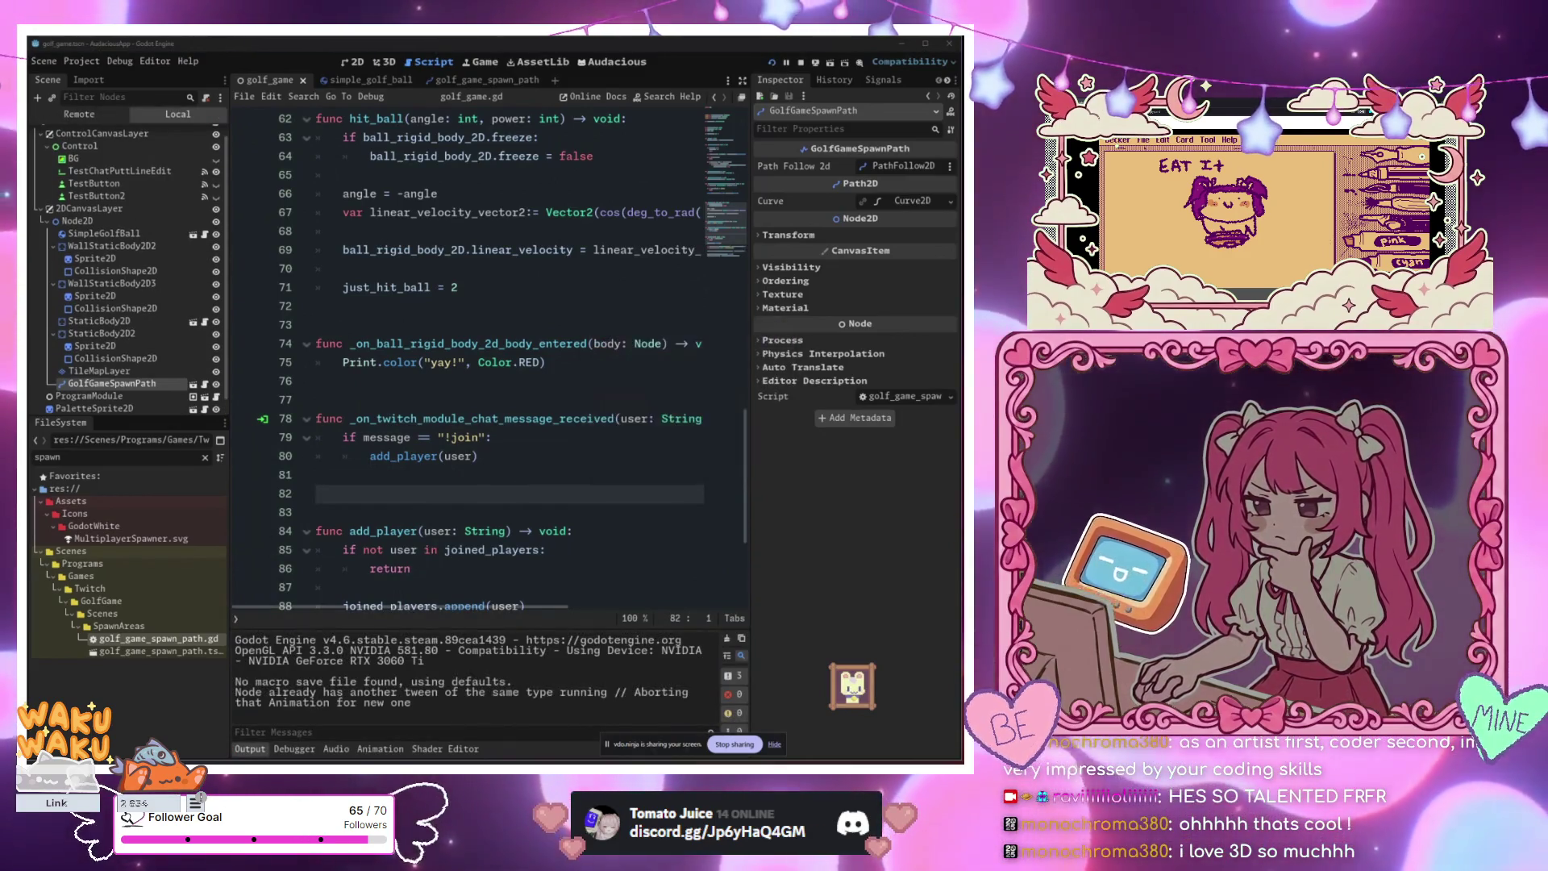
# - Close the game window and play the golf_game scene alone, hitting the Line2D/Path2D script error
pyautogui.click(674, 476)
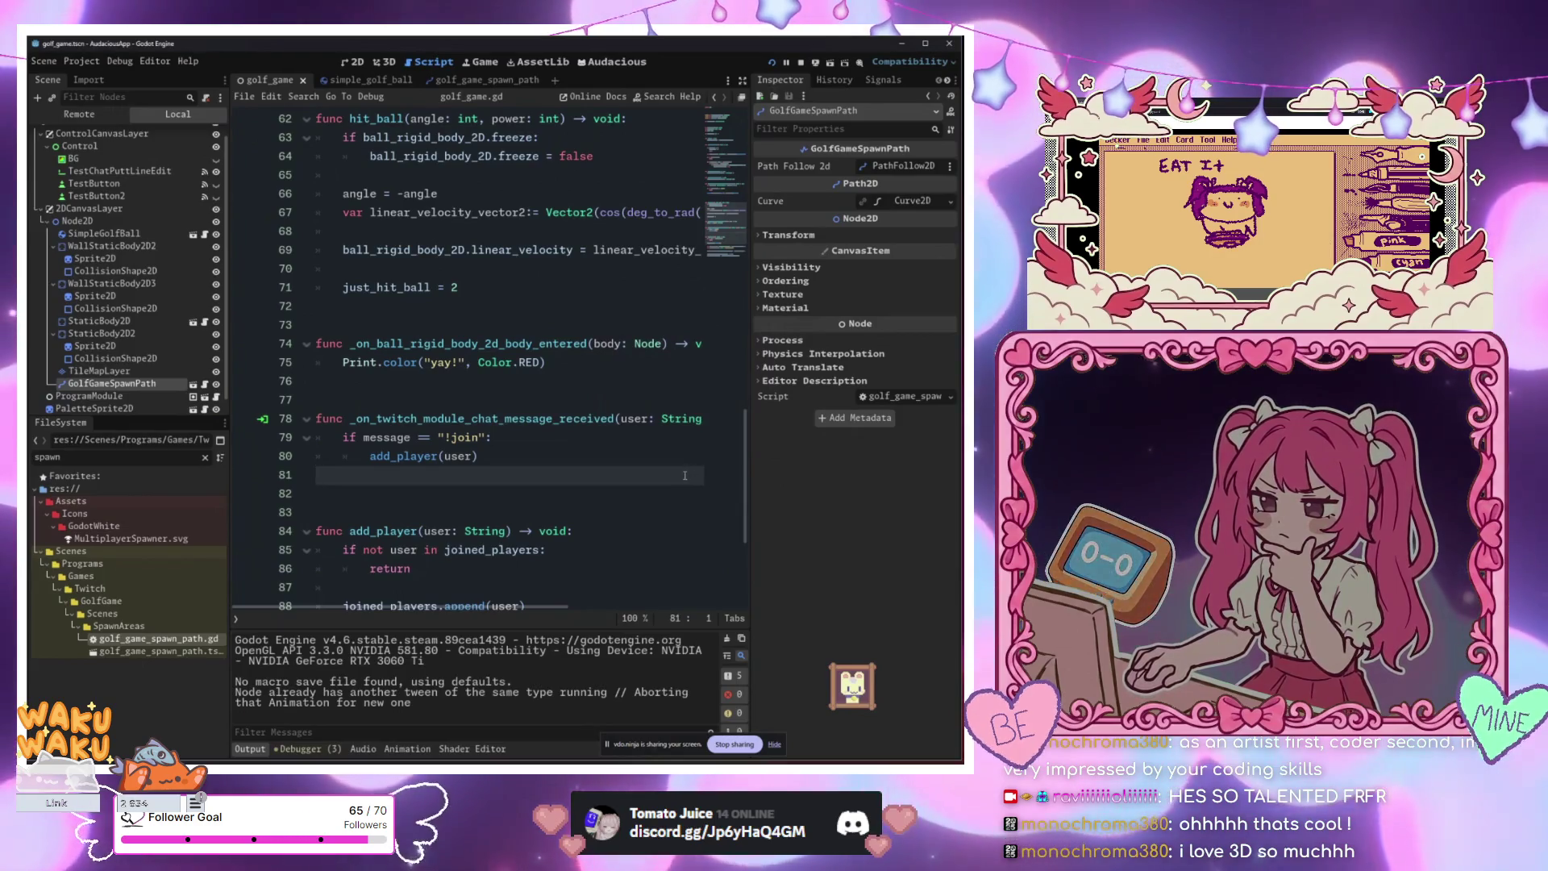
pyautogui.press('F5')
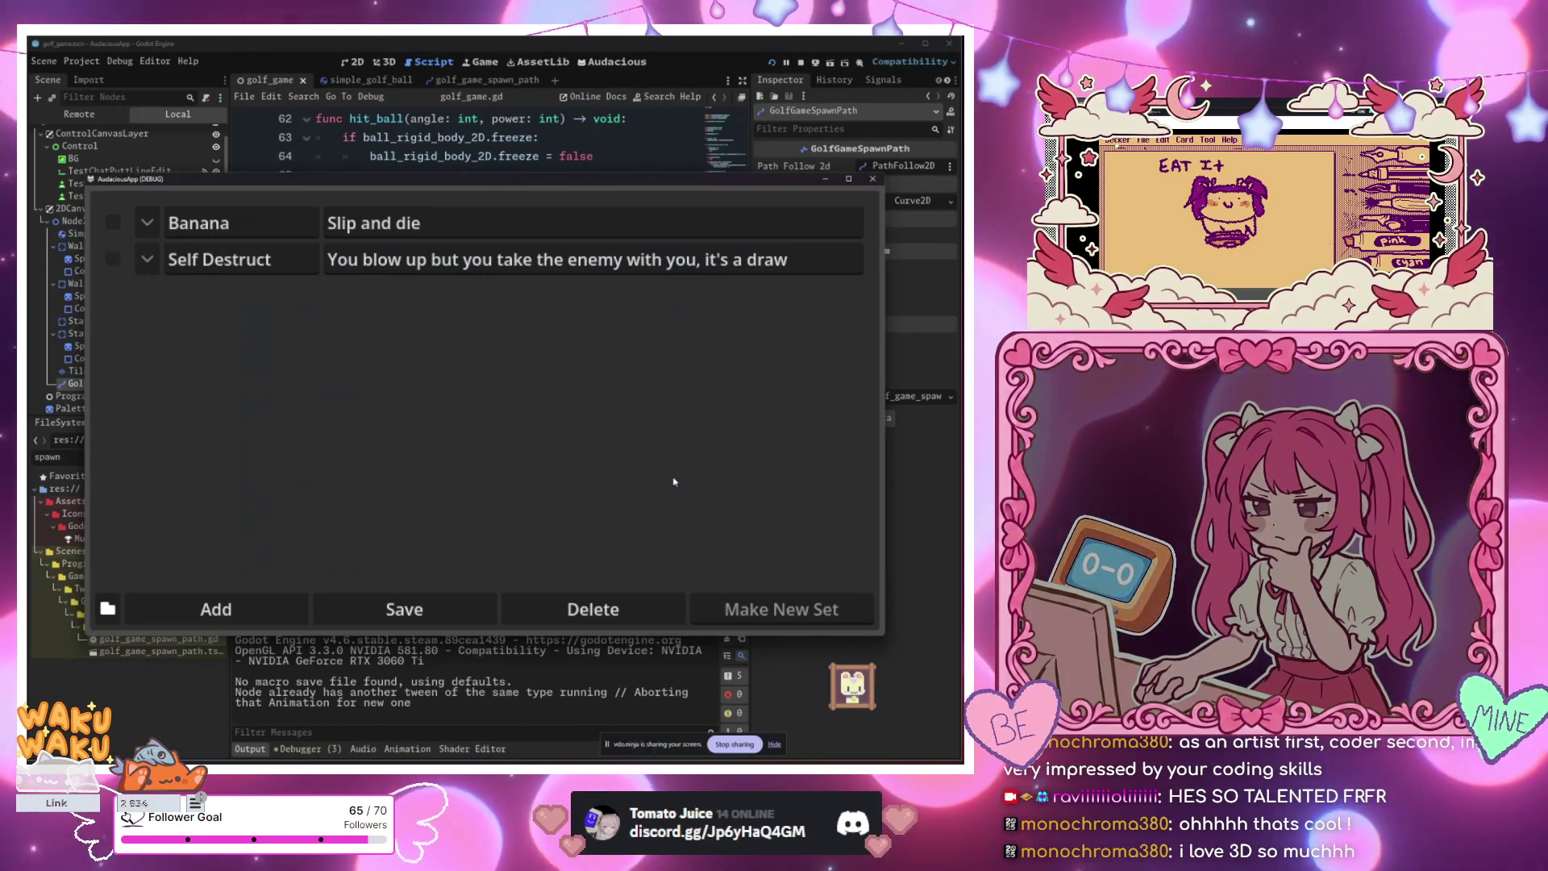
pyautogui.click(876, 182)
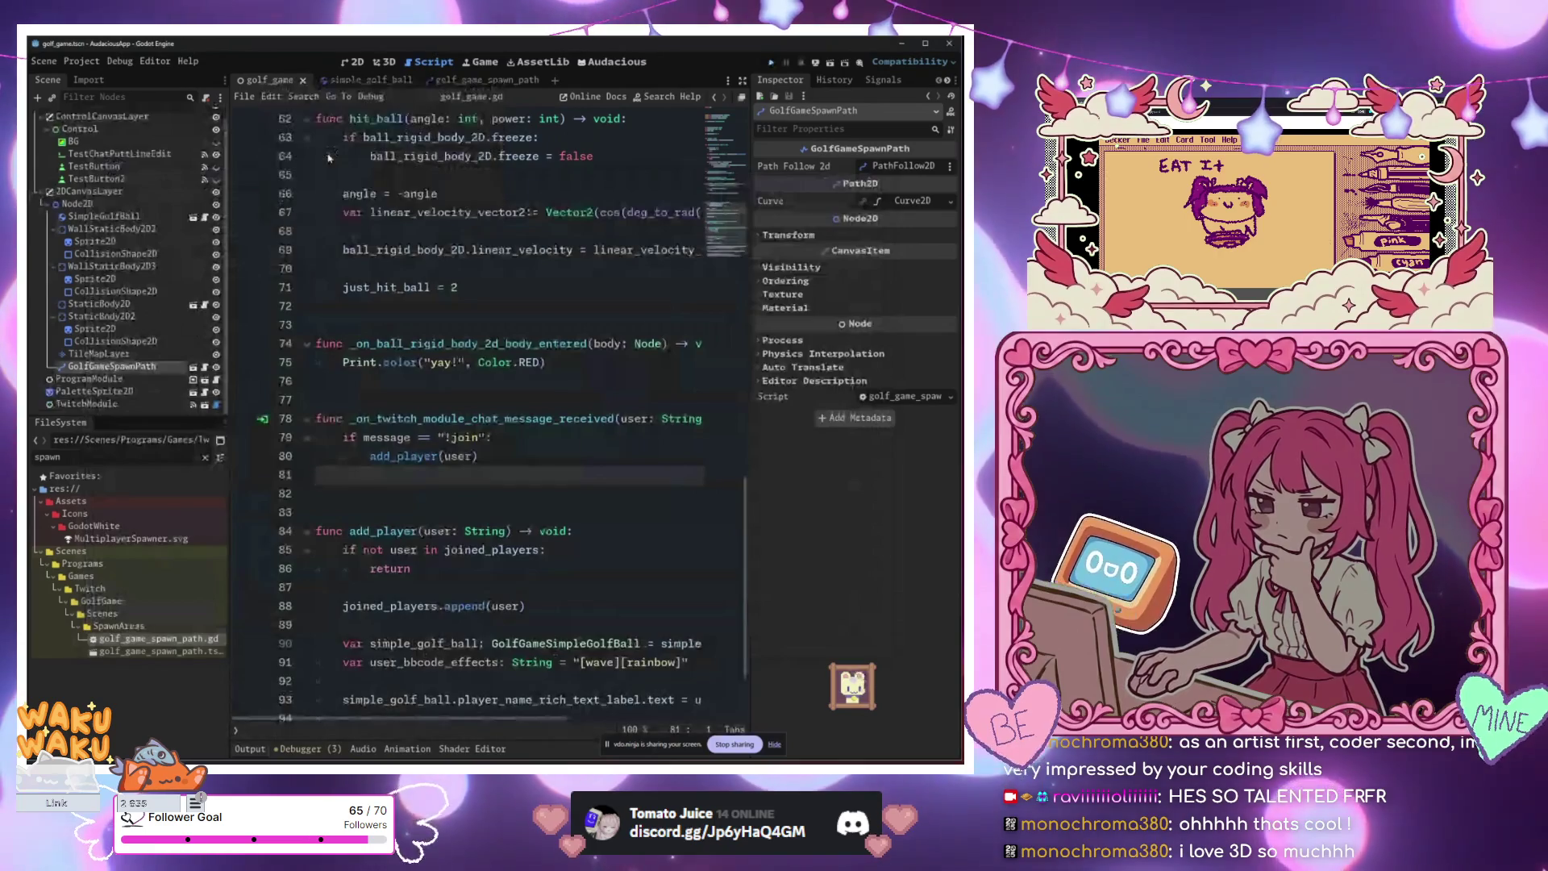
pyautogui.rightClick(260, 80)
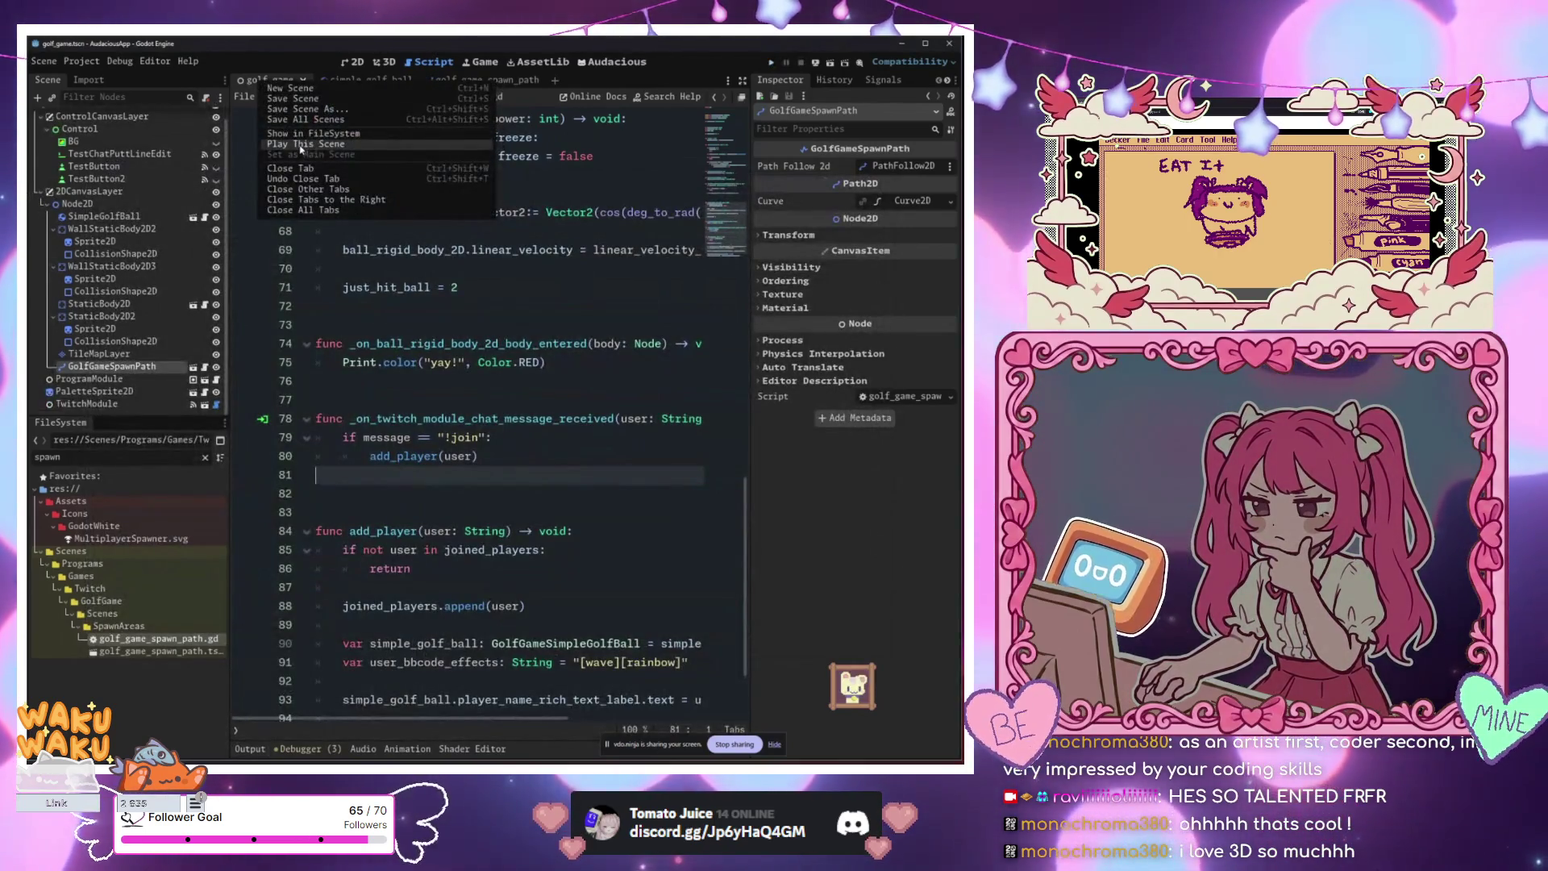
pyautogui.click(301, 144)
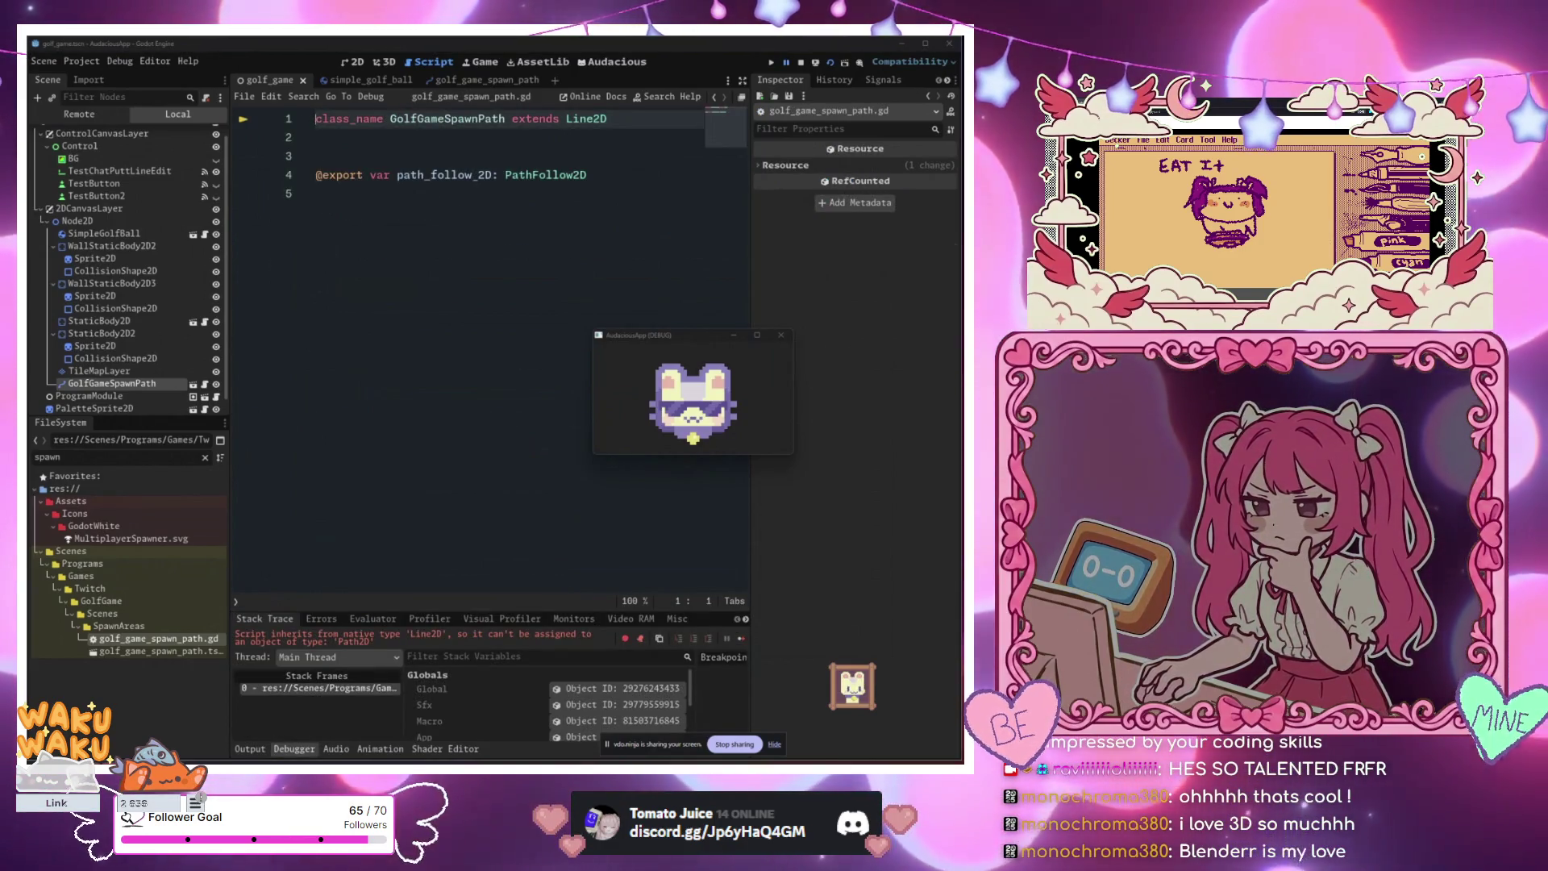
pyautogui.click(451, 482)
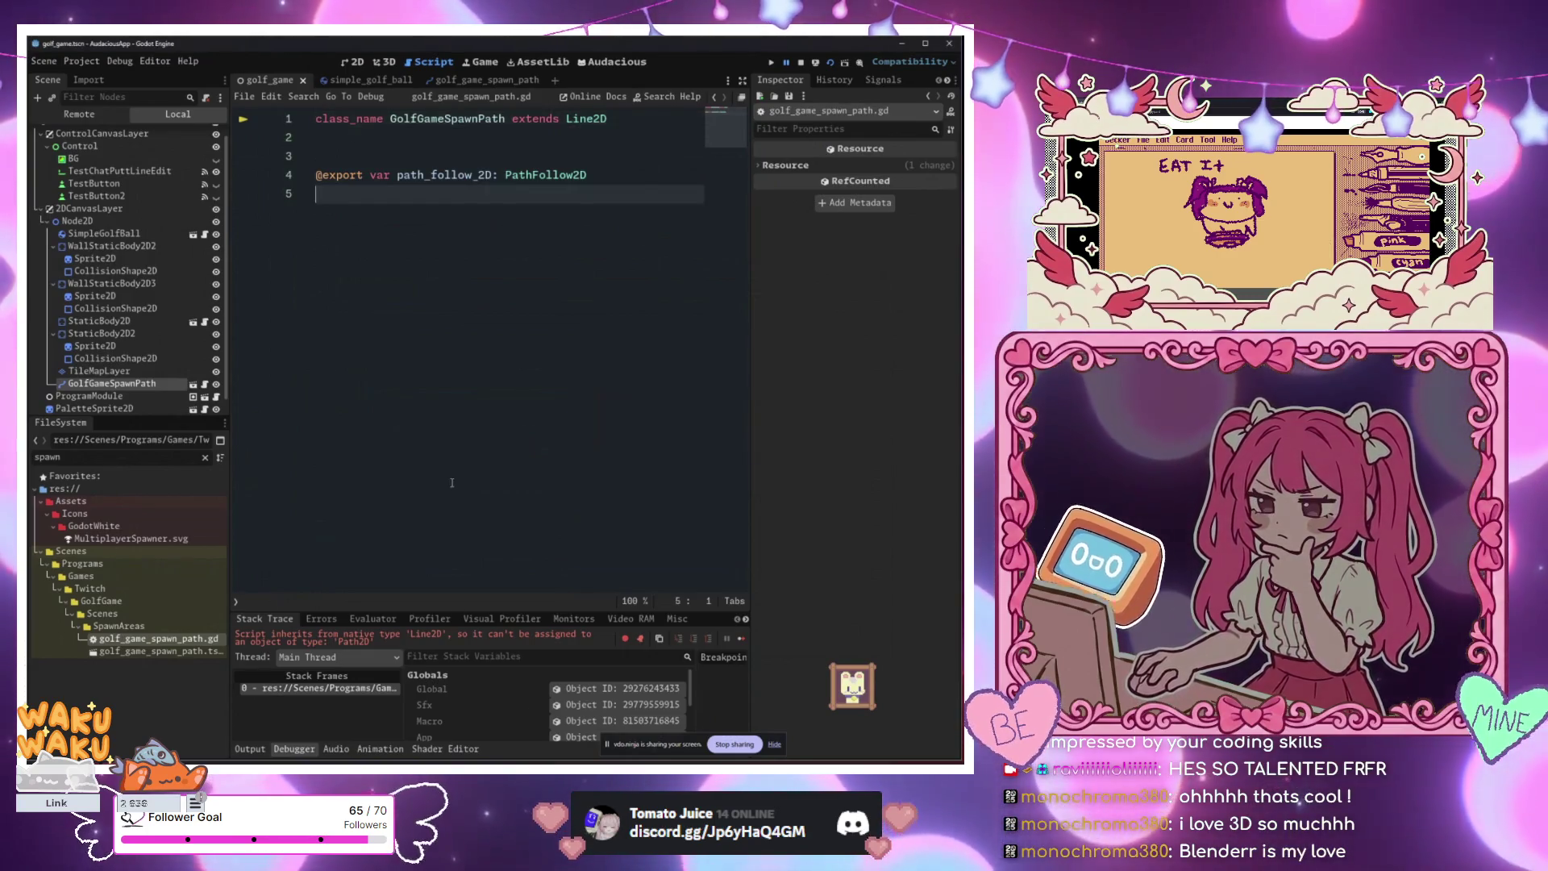